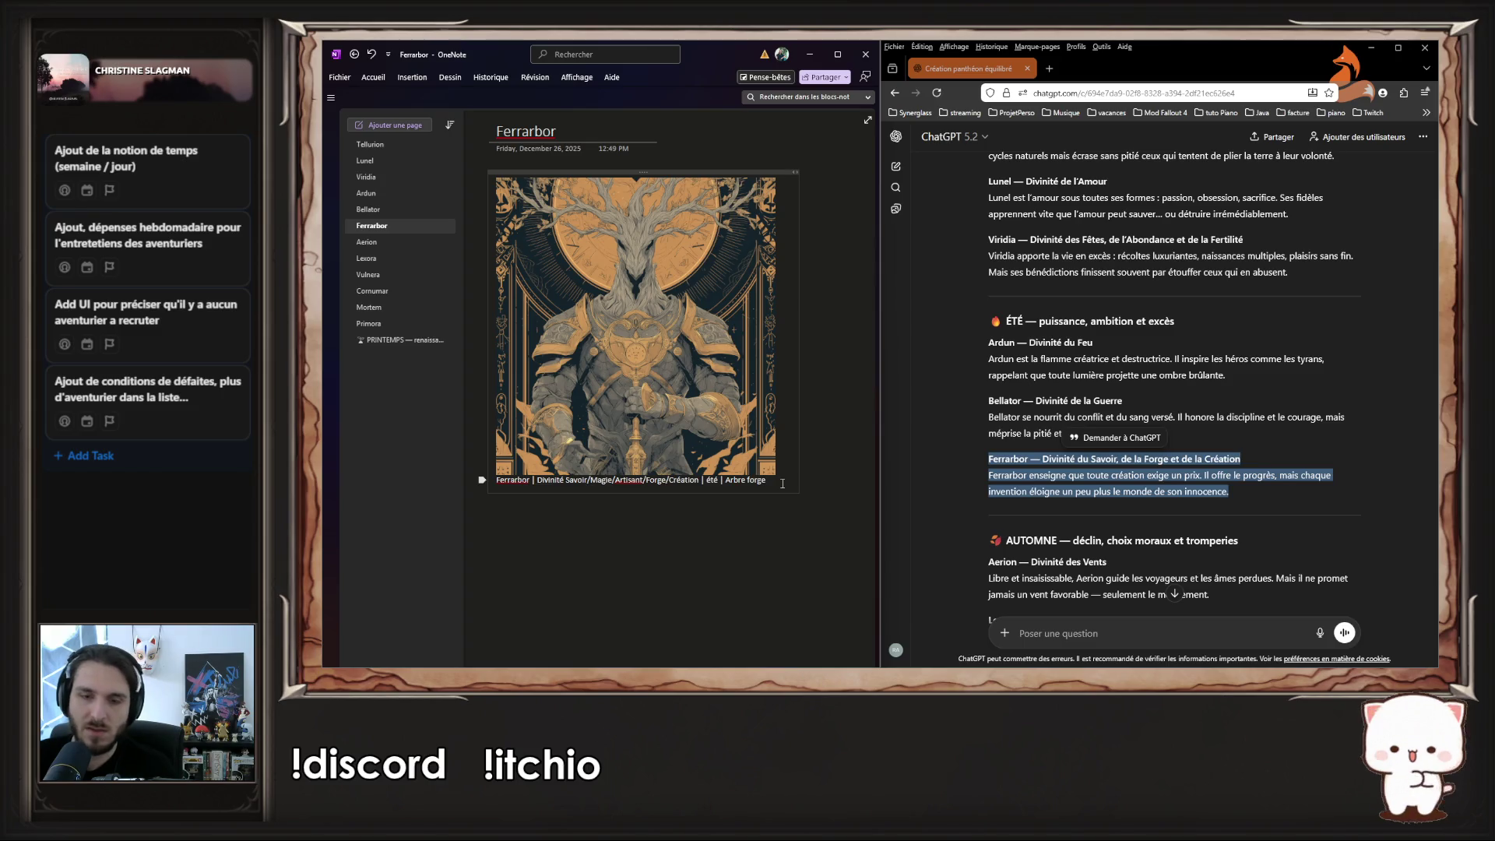
- Paste the Ferrarbor and Aerion divinity descriptions over their image captions
text(Ferrarbor — Divinité du Savoir, de la Forge et de la Création Ferrarbor enseigne que toute création exige un prix. Il offre le progrès, mais chaque invention éloigne un peu plus le monde de son innocence.)
click(1096, 523)
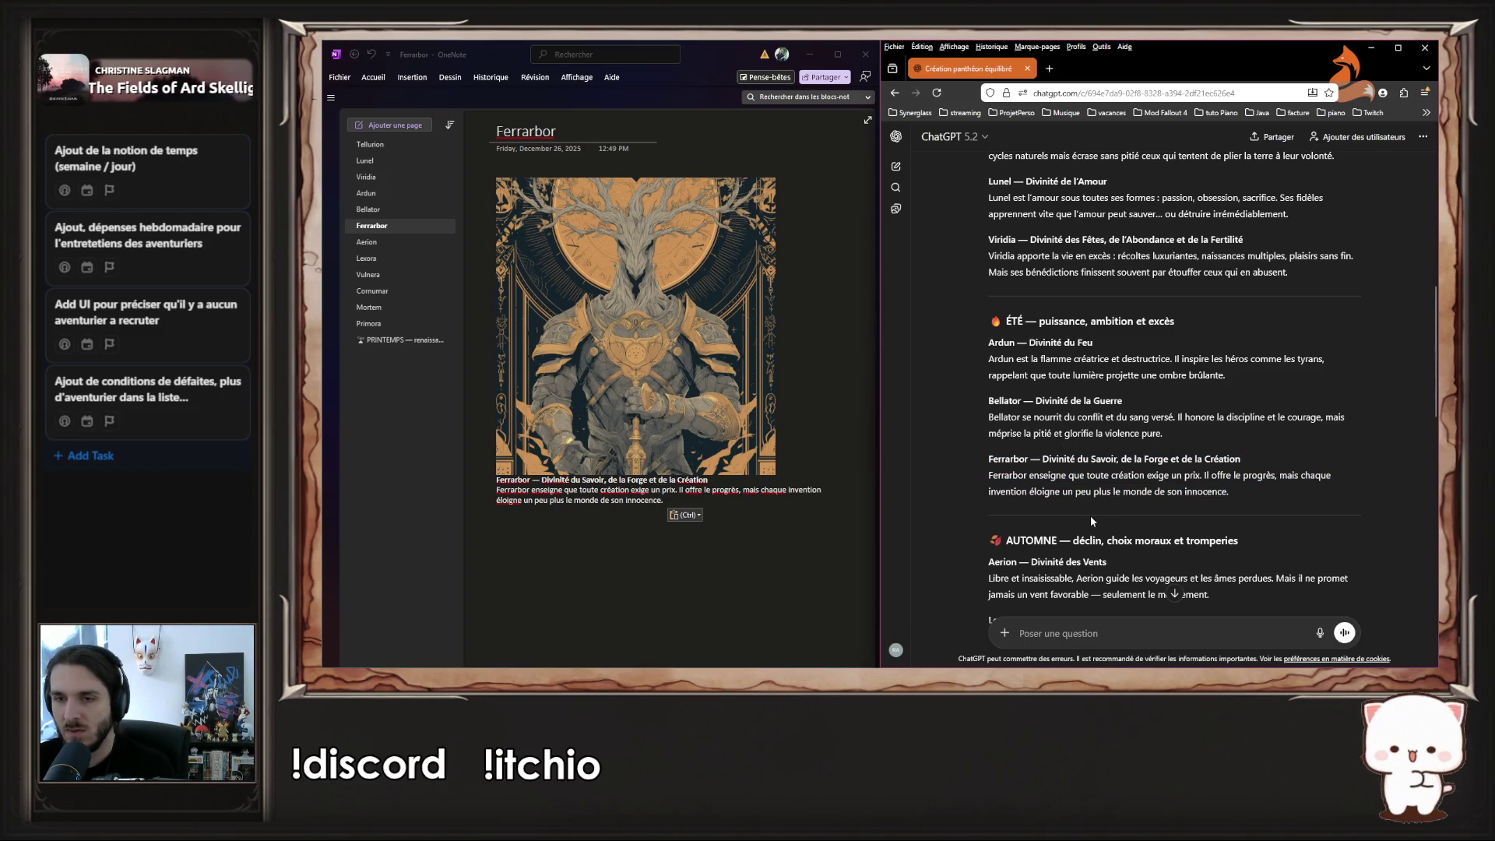
drag(1228, 492, 1059, 491)
click(1060, 488)
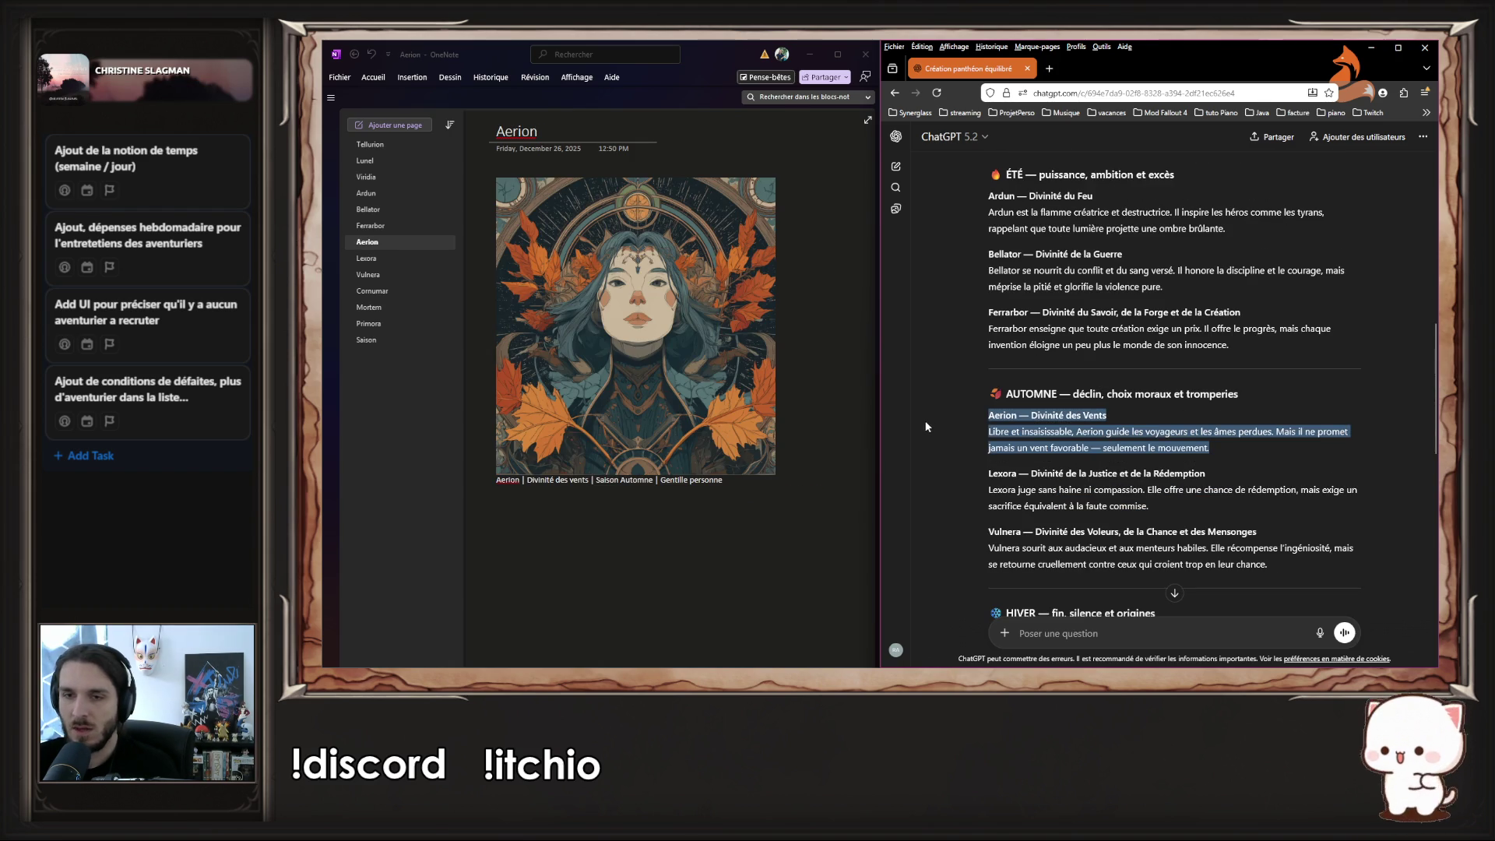
click(738, 486)
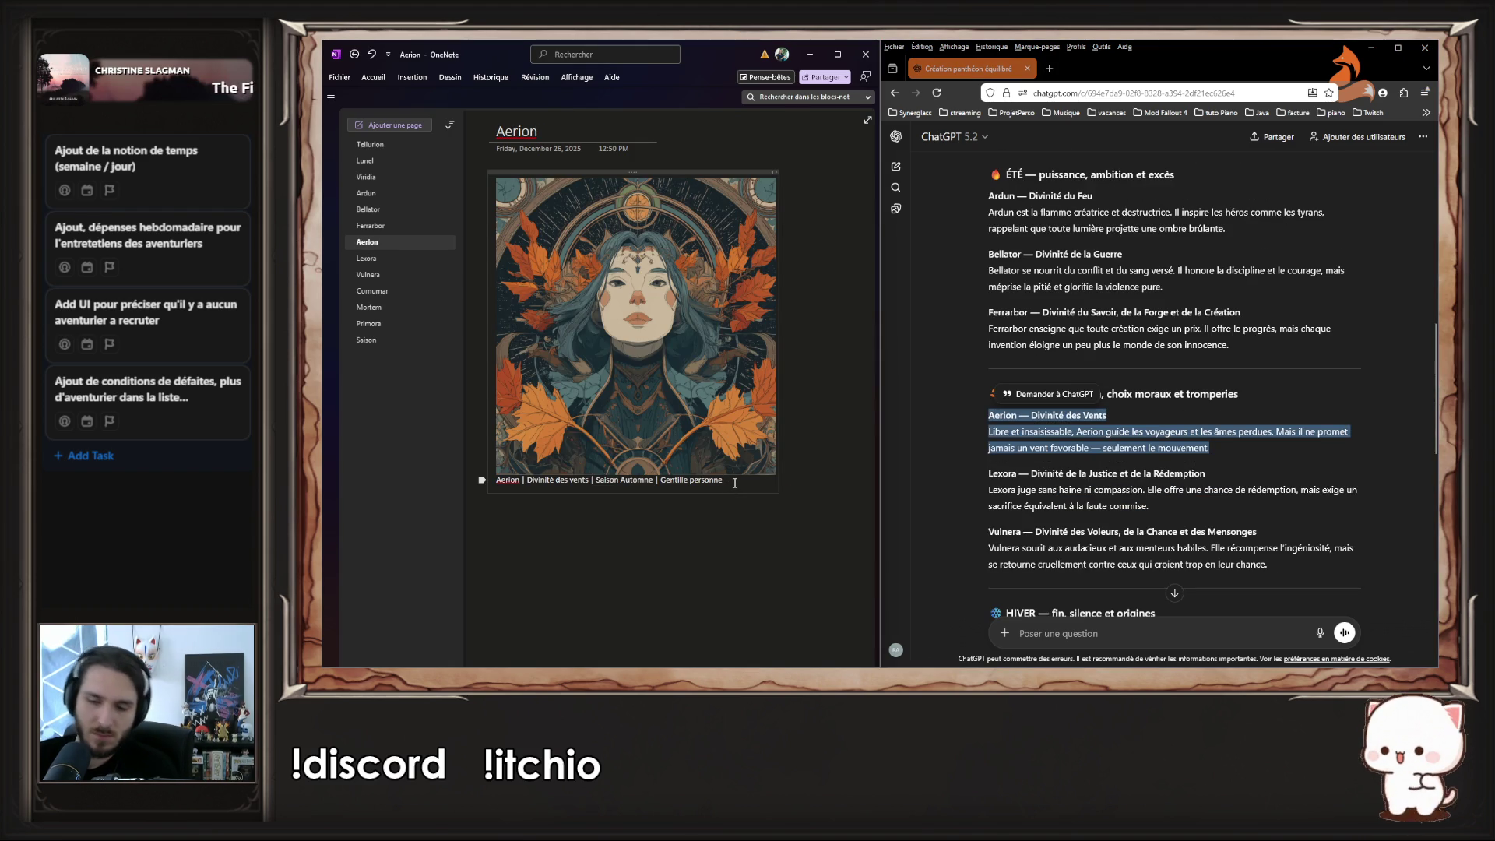
triple_click(734, 483)
text(Aerion — Divinité des Vents Libre et insaisissable, Aerion guide les voyageurs et les âmes perdues. Mais il ne promet jamais un vent favorable — seulement le mouvement.)
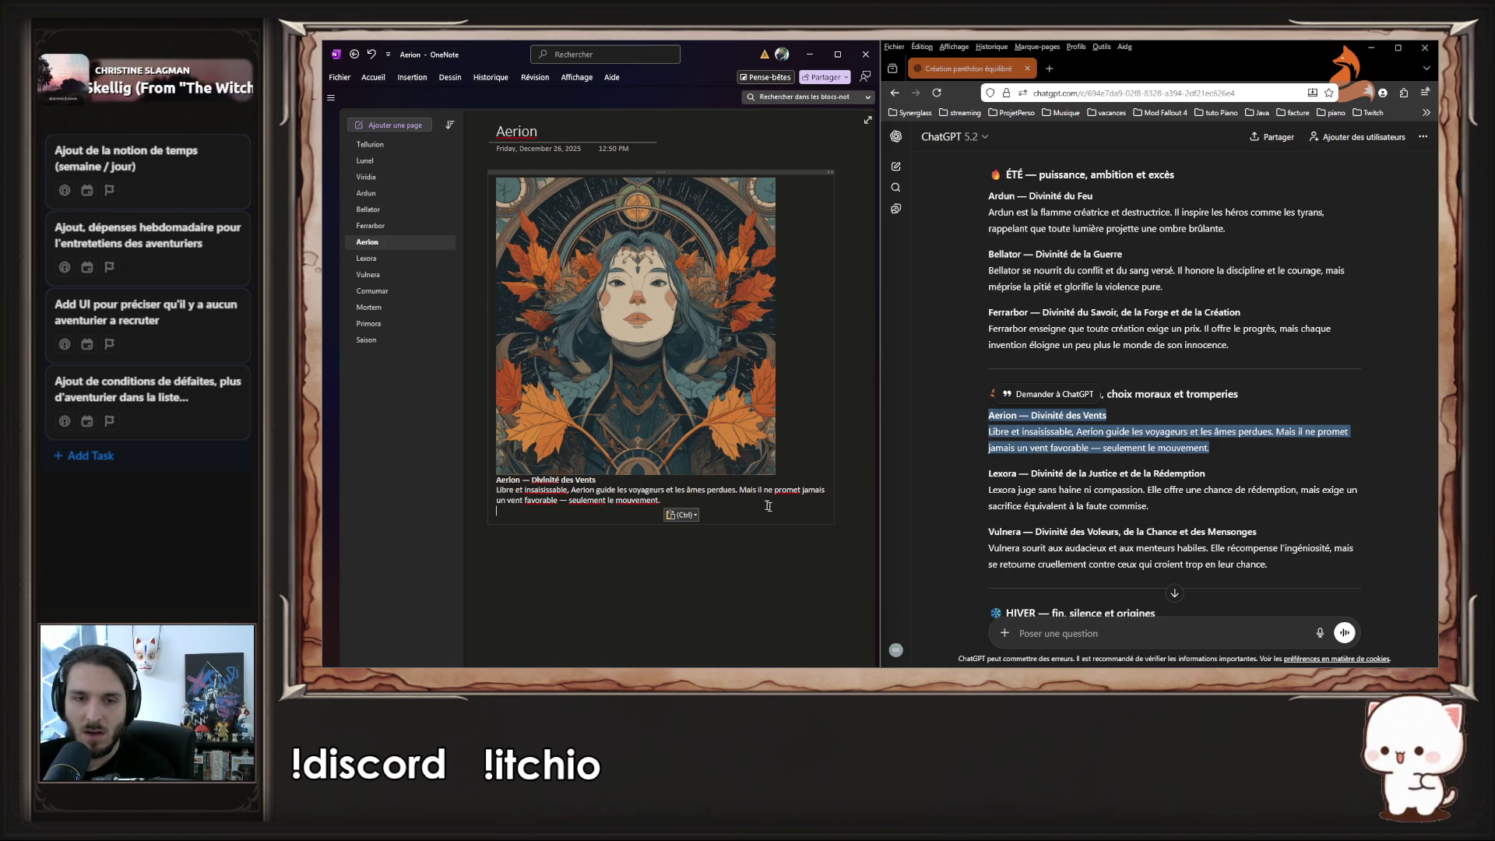
- Copy the Lexora title and paragraph from ChatGPT and open the Lexora page
drag(1197, 510, 932, 492)
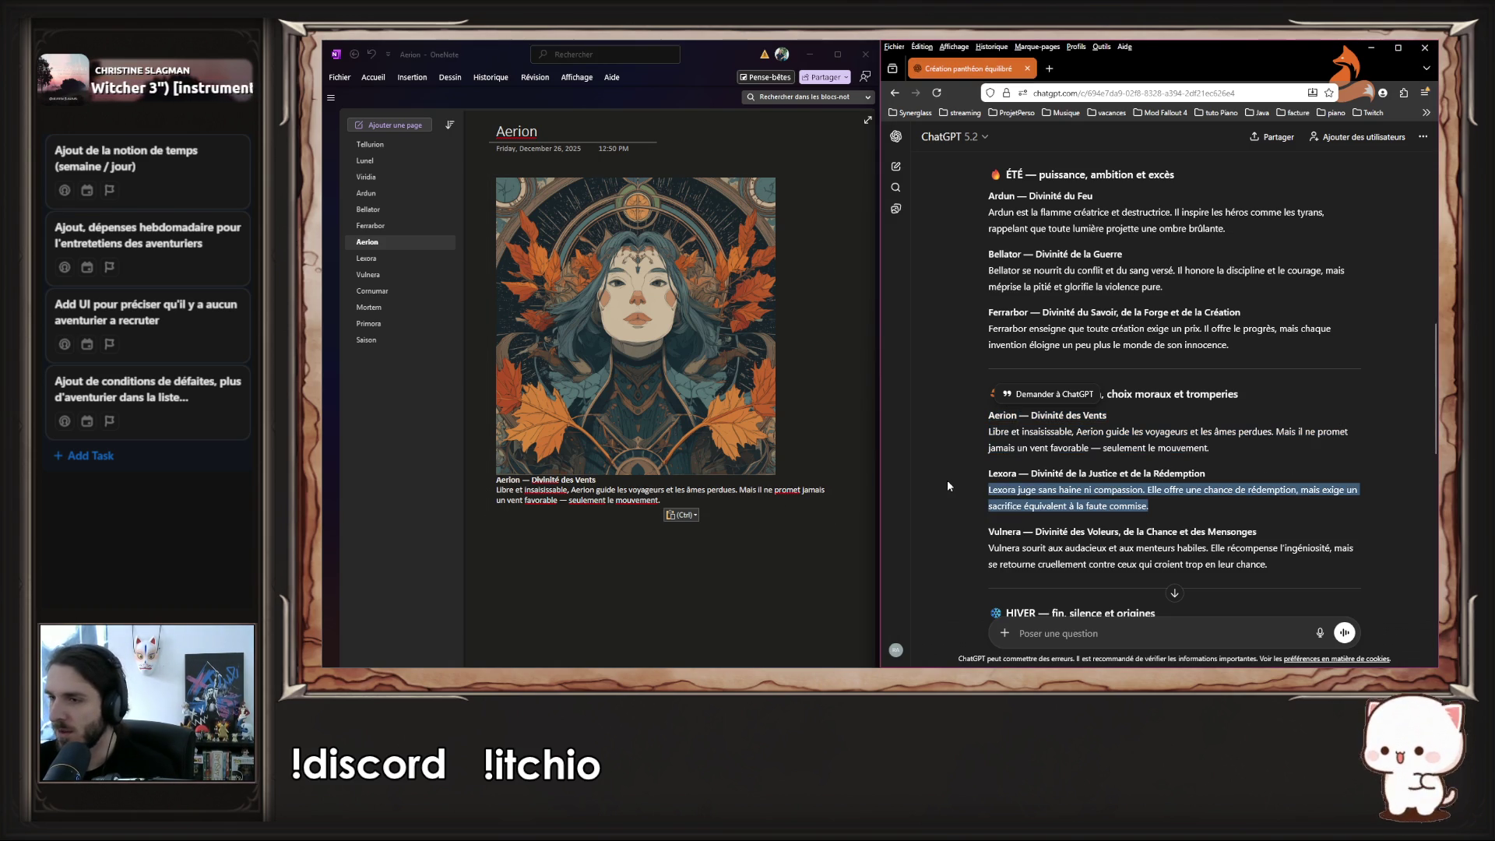
click(1005, 500)
triple_click(1004, 500)
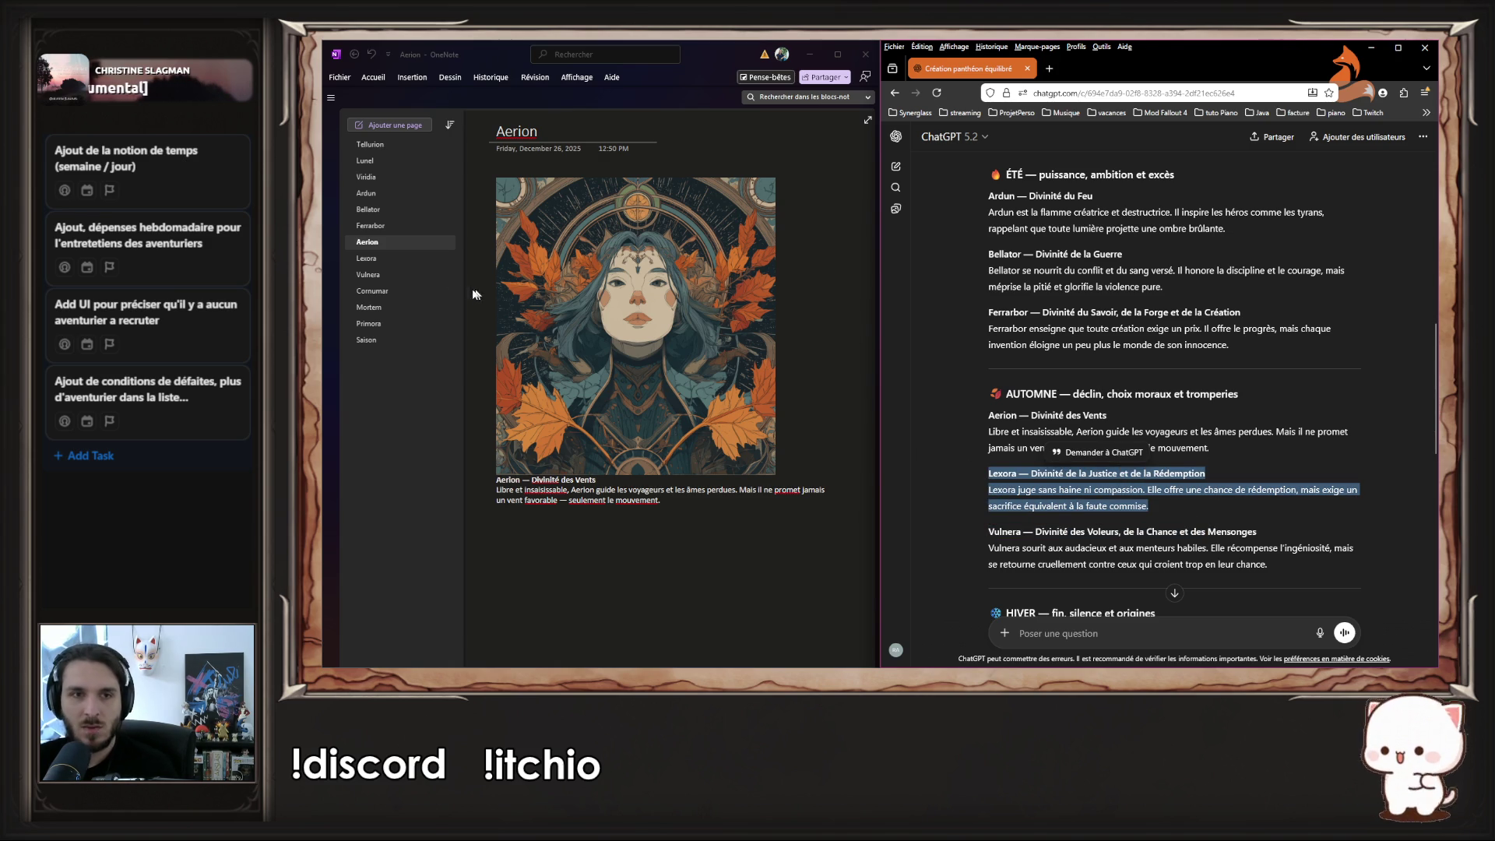
click(402, 260)
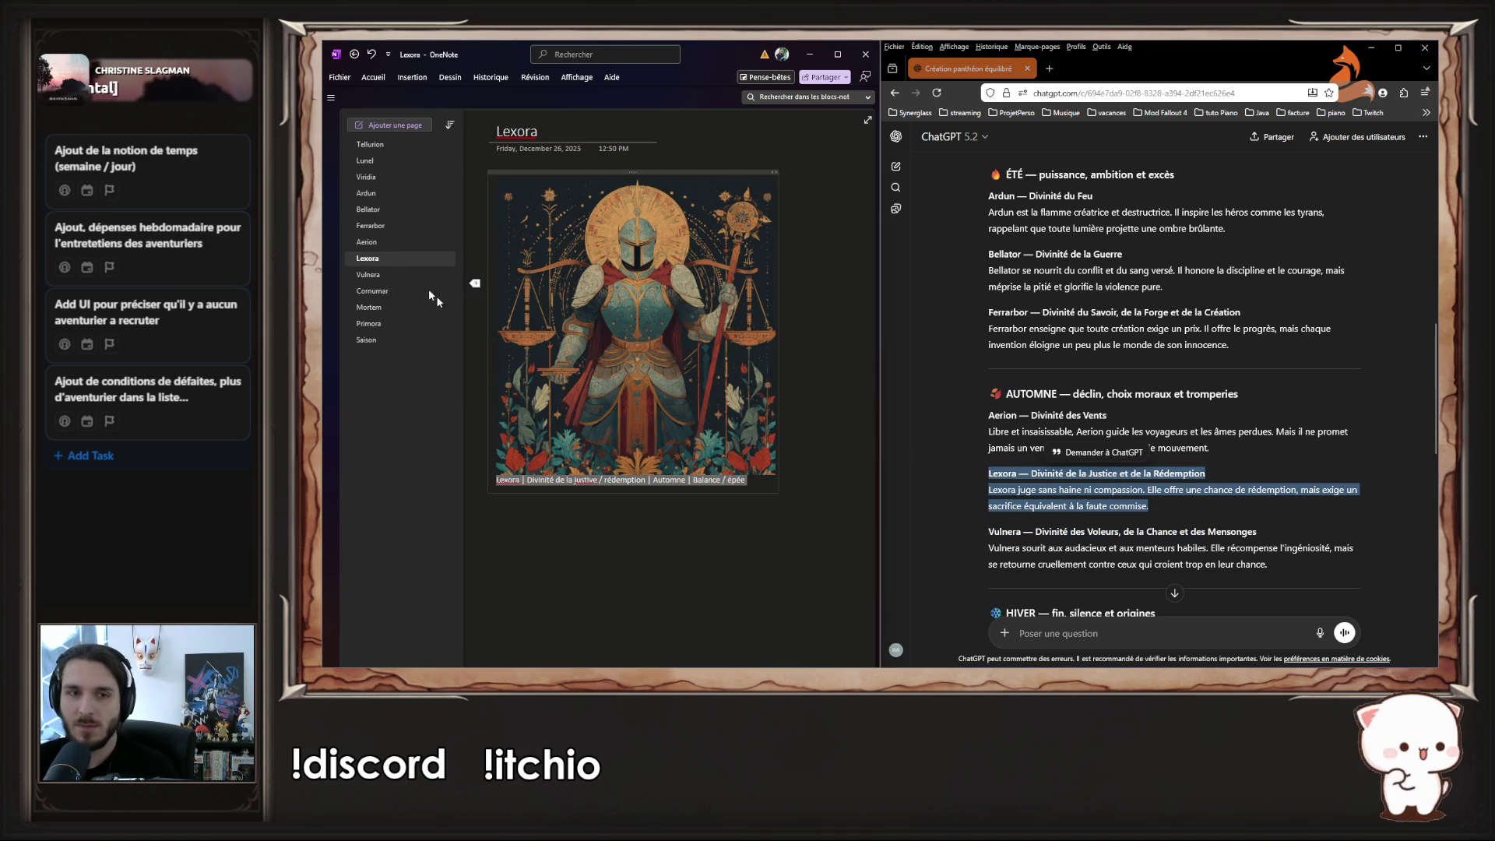
- Paste the Lexora description over the Lexora image caption
triple_click(758, 487)
text(Lexora — Divinité de la Justice et de la Rédemption Lexora juge sans haine ni compassion. Elle offre une chance de rédemption, mais exige un sacrifice équivalent à la faute commise.)
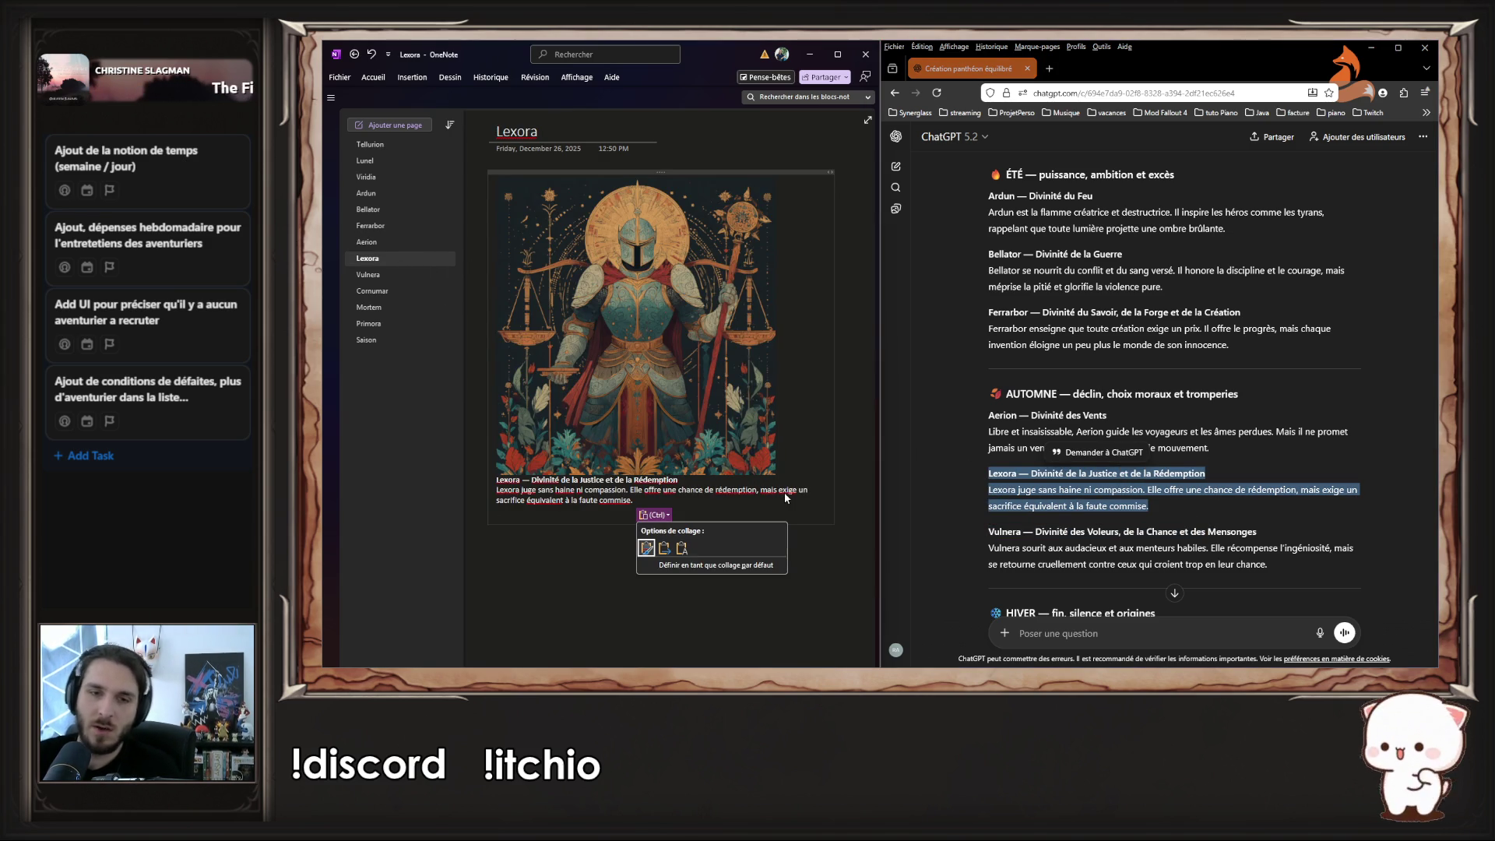
click(1315, 511)
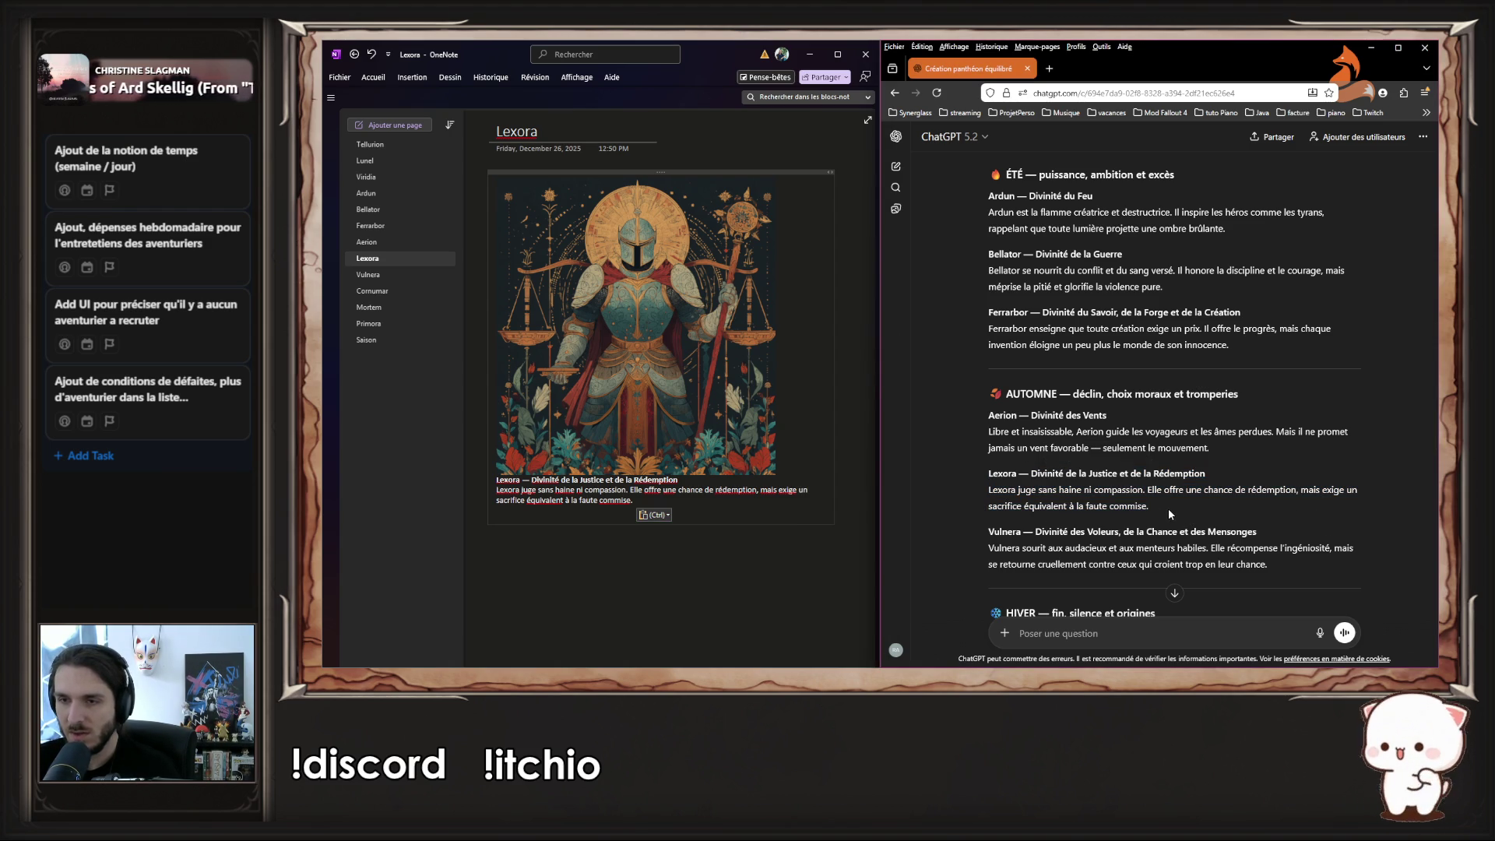
drag(1168, 507, 974, 472)
click(970, 474)
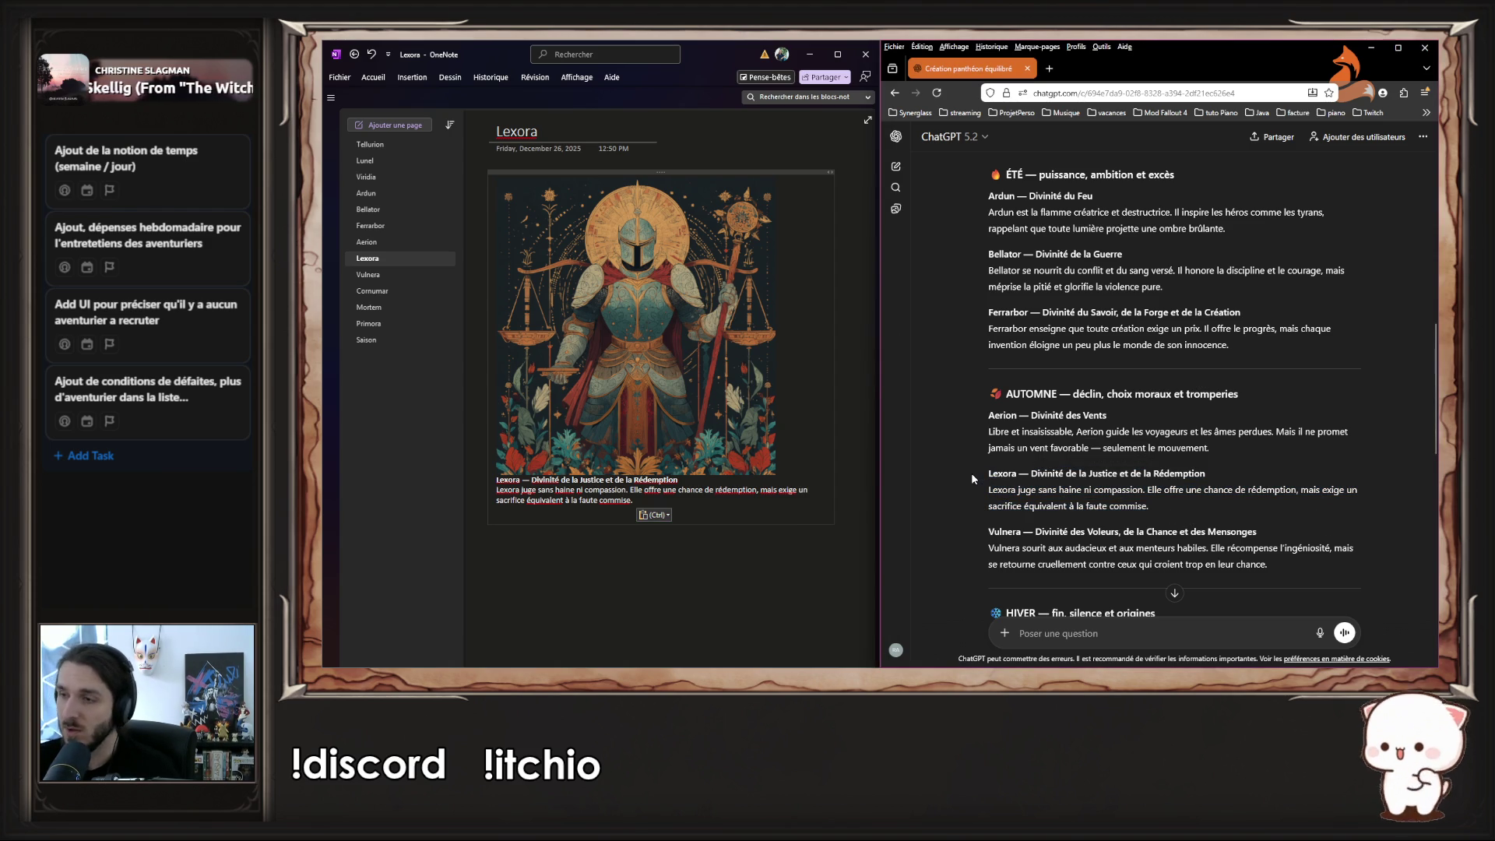
- Replace the Vulnera caption with its title and description copied from ChatGPT
scroll(1009, 475, down, 1)
mouse_move(1293, 500)
mouse_down()
mouse_move(1012, 475)
mouse_move(964, 456)
mouse_up()
key(ctrl+c)
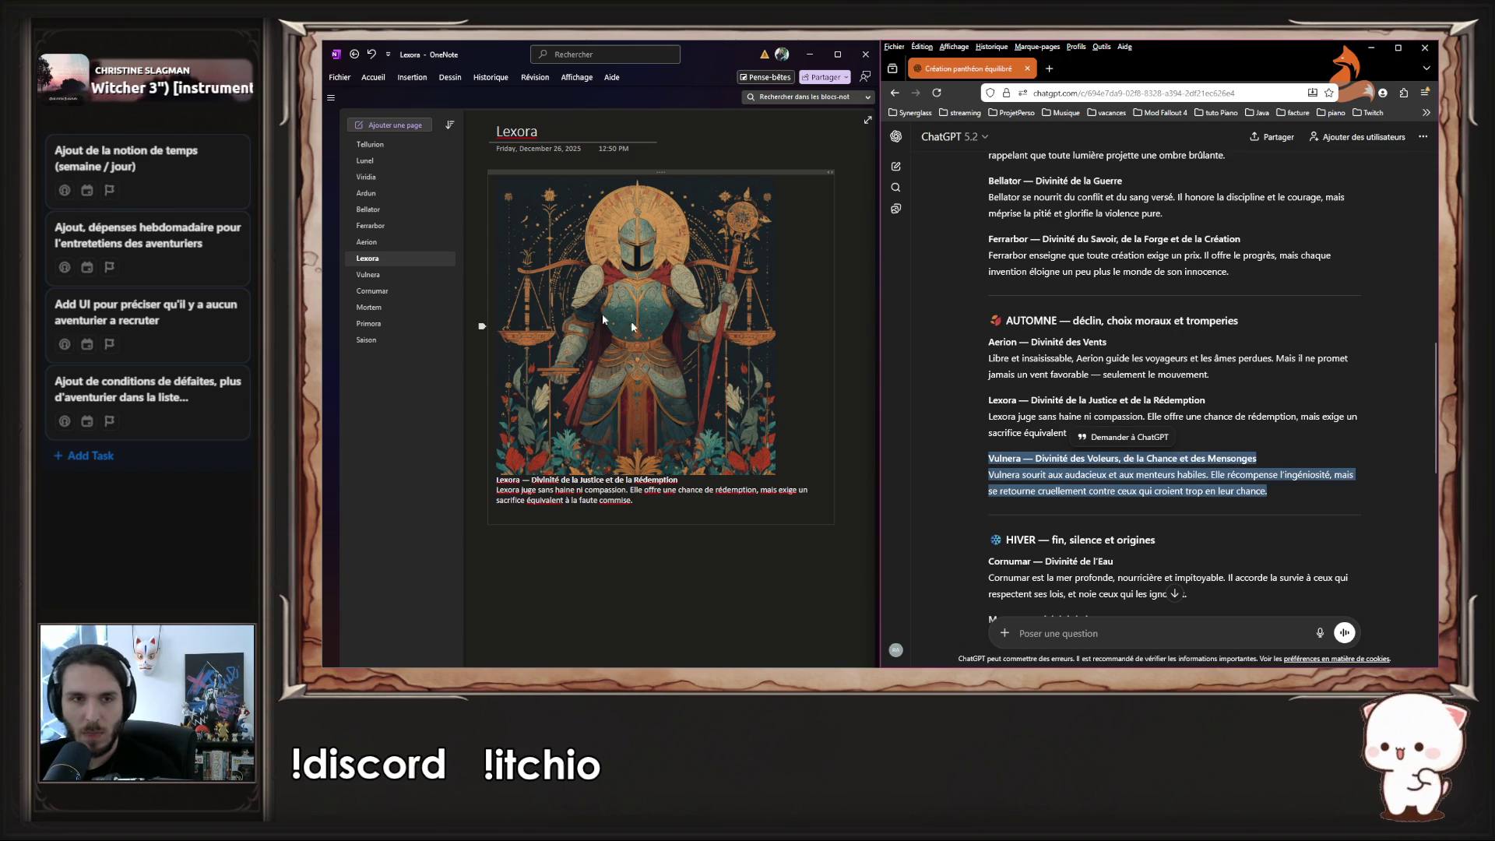
click(369, 274)
click(748, 480)
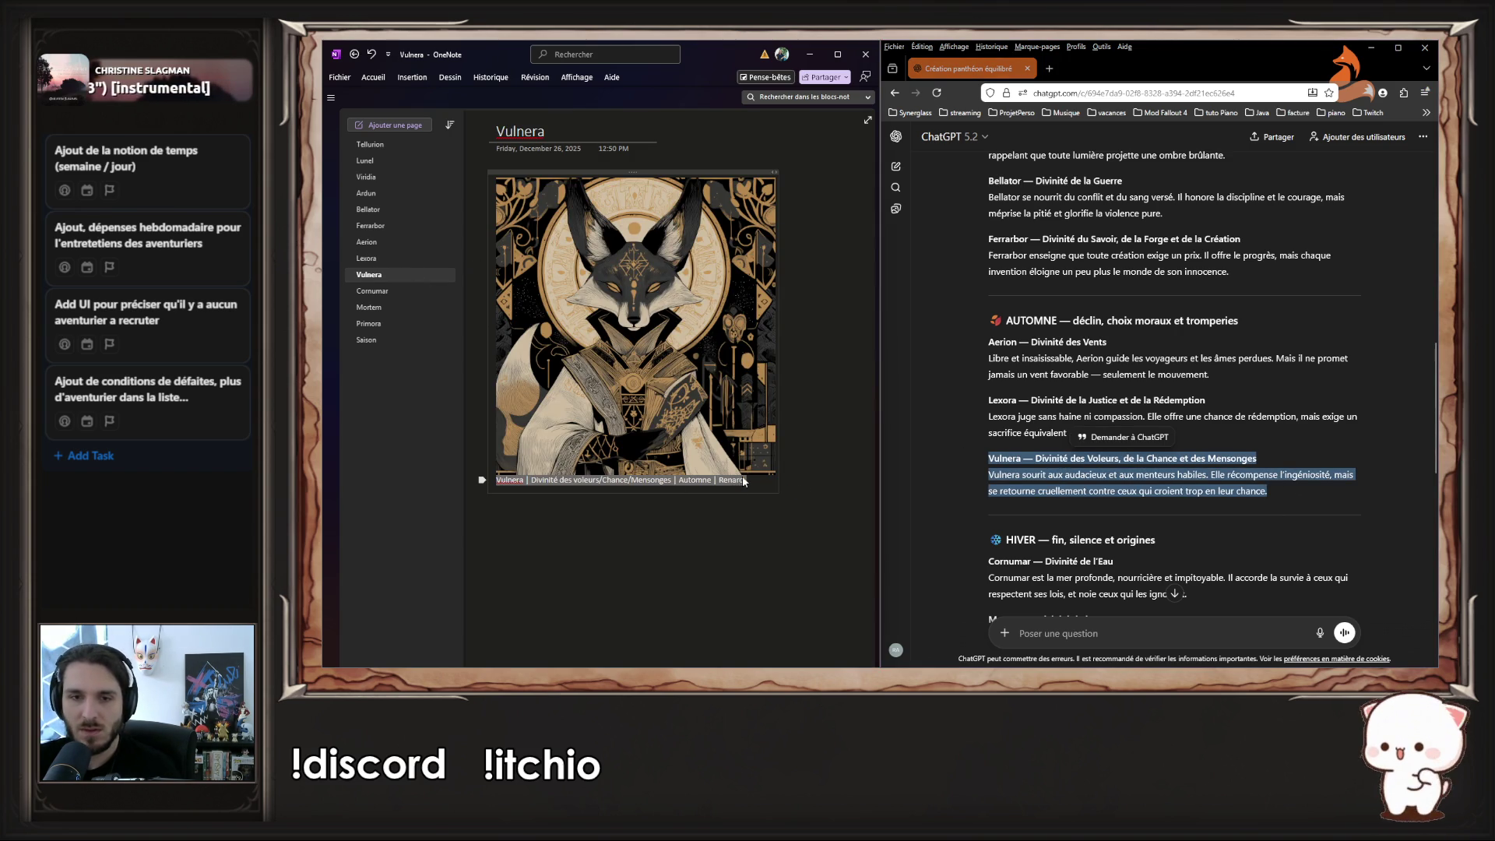
key(ctrl+a)
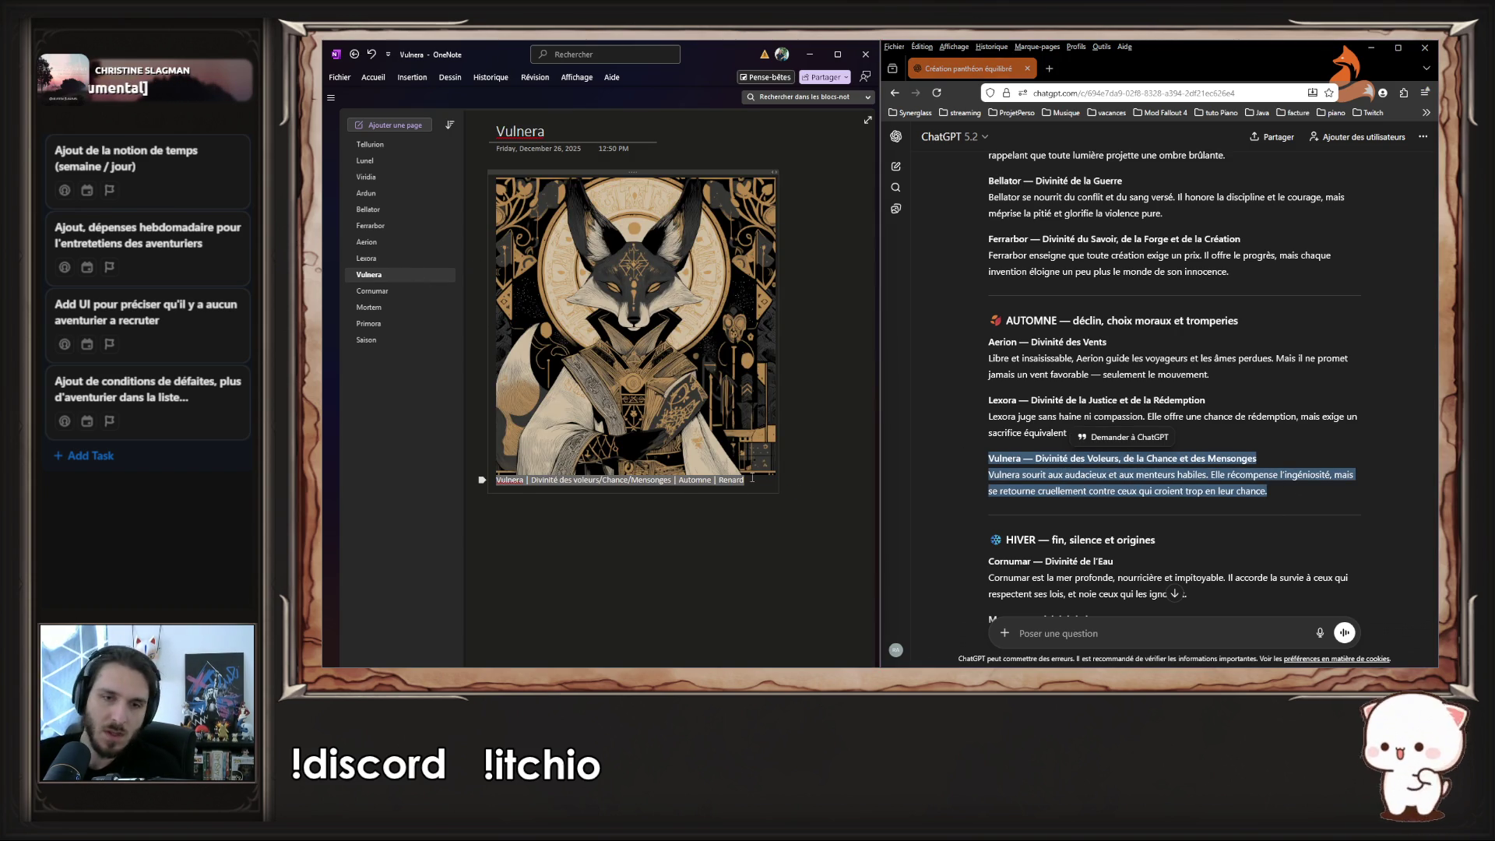
key(ctrl+v)
click(979, 494)
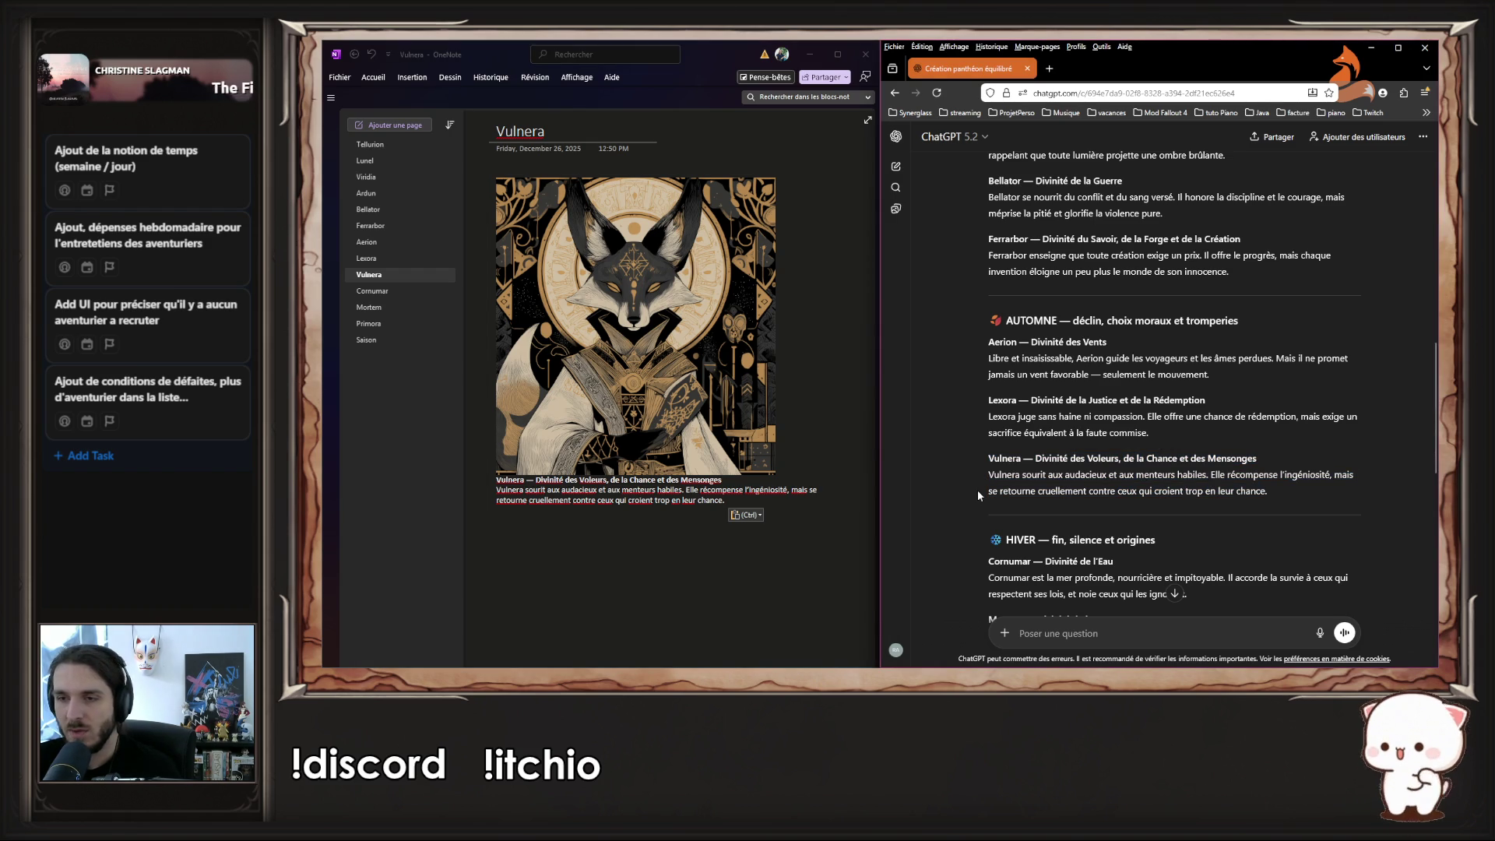
drag(985, 456, 1305, 483)
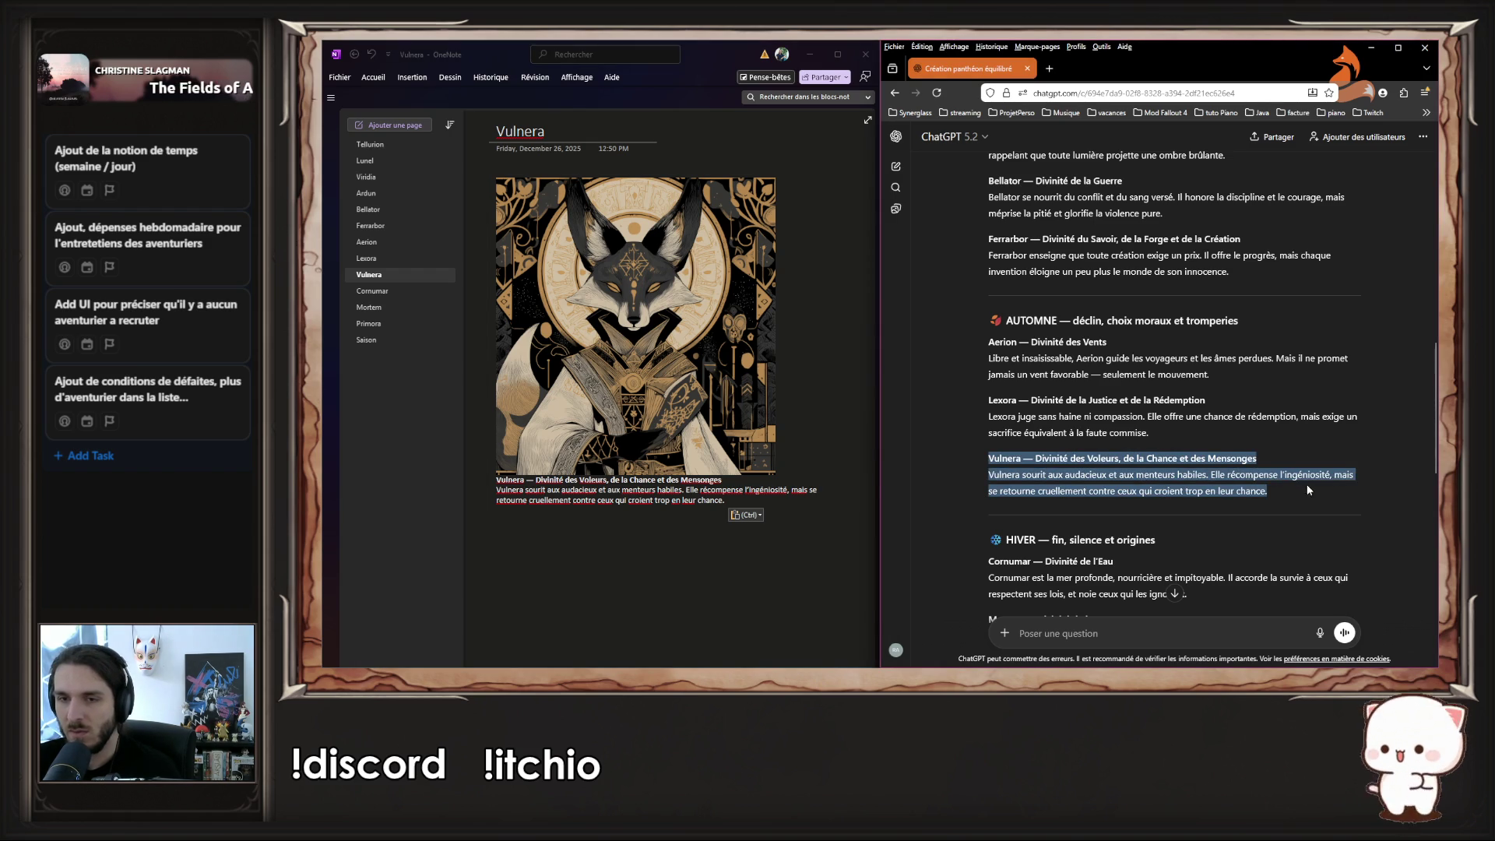
click(1319, 493)
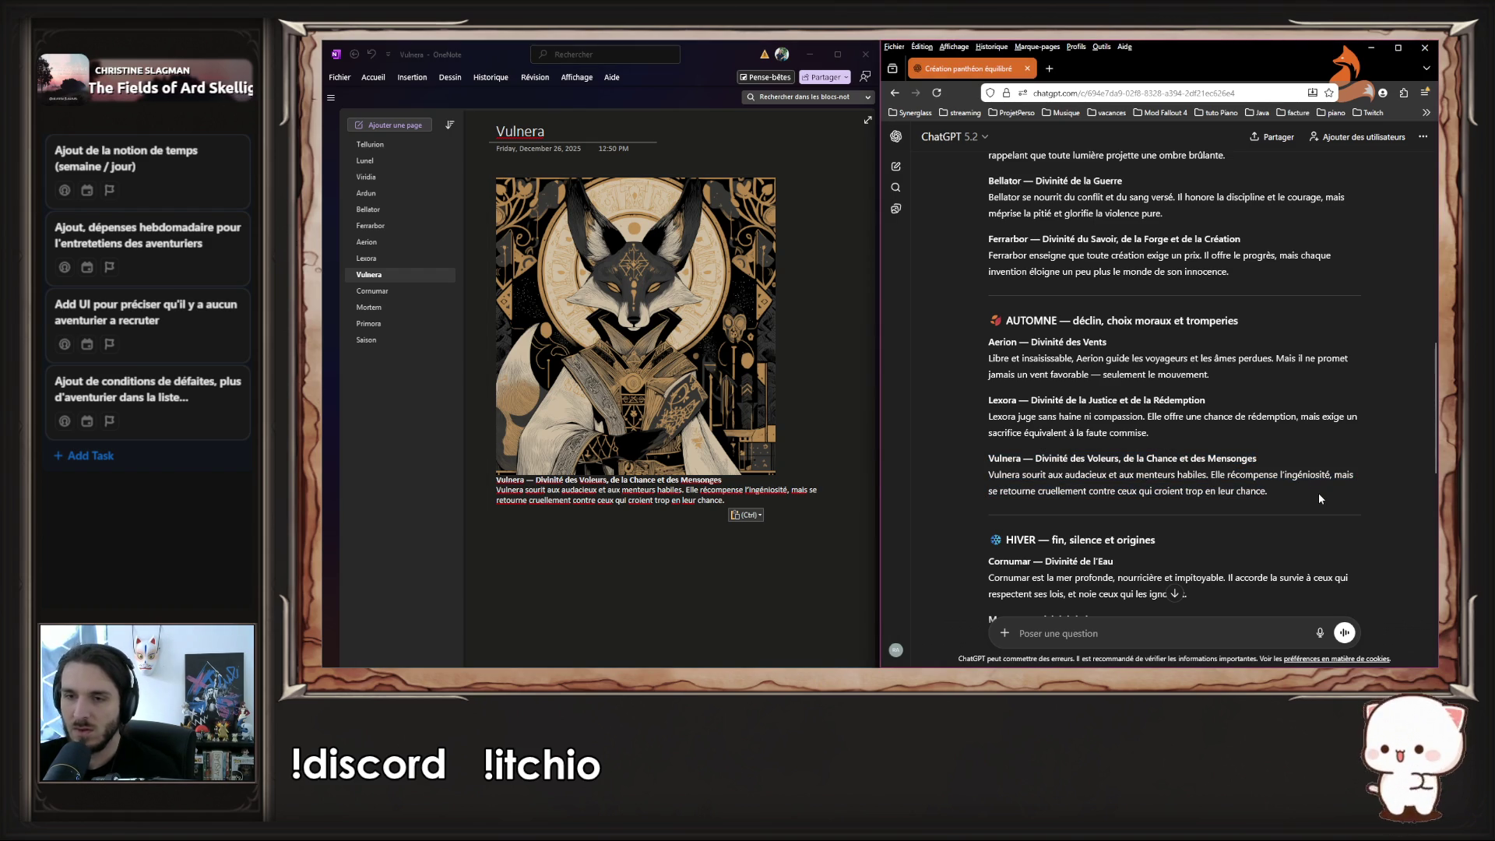
click(427, 290)
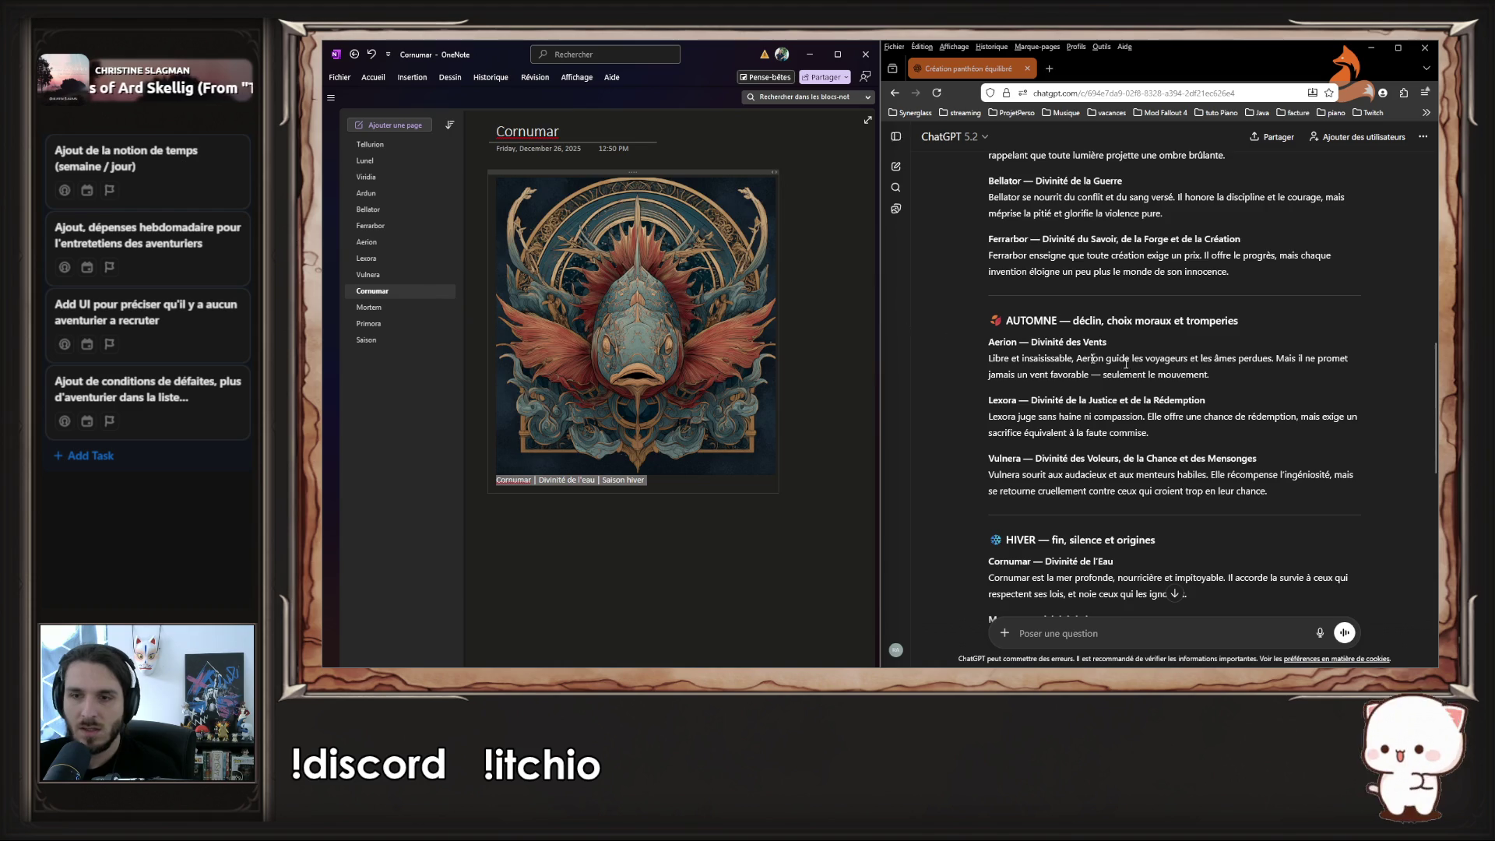
- Add the HIVER season heading below AUTOMNE on the Saison page
scroll(1236, 436, down, 2)
drag(1192, 449, 966, 418)
drag(1237, 404, 1106, 393)
drag(1199, 394, 990, 392)
key(ctrl+c)
click(374, 340)
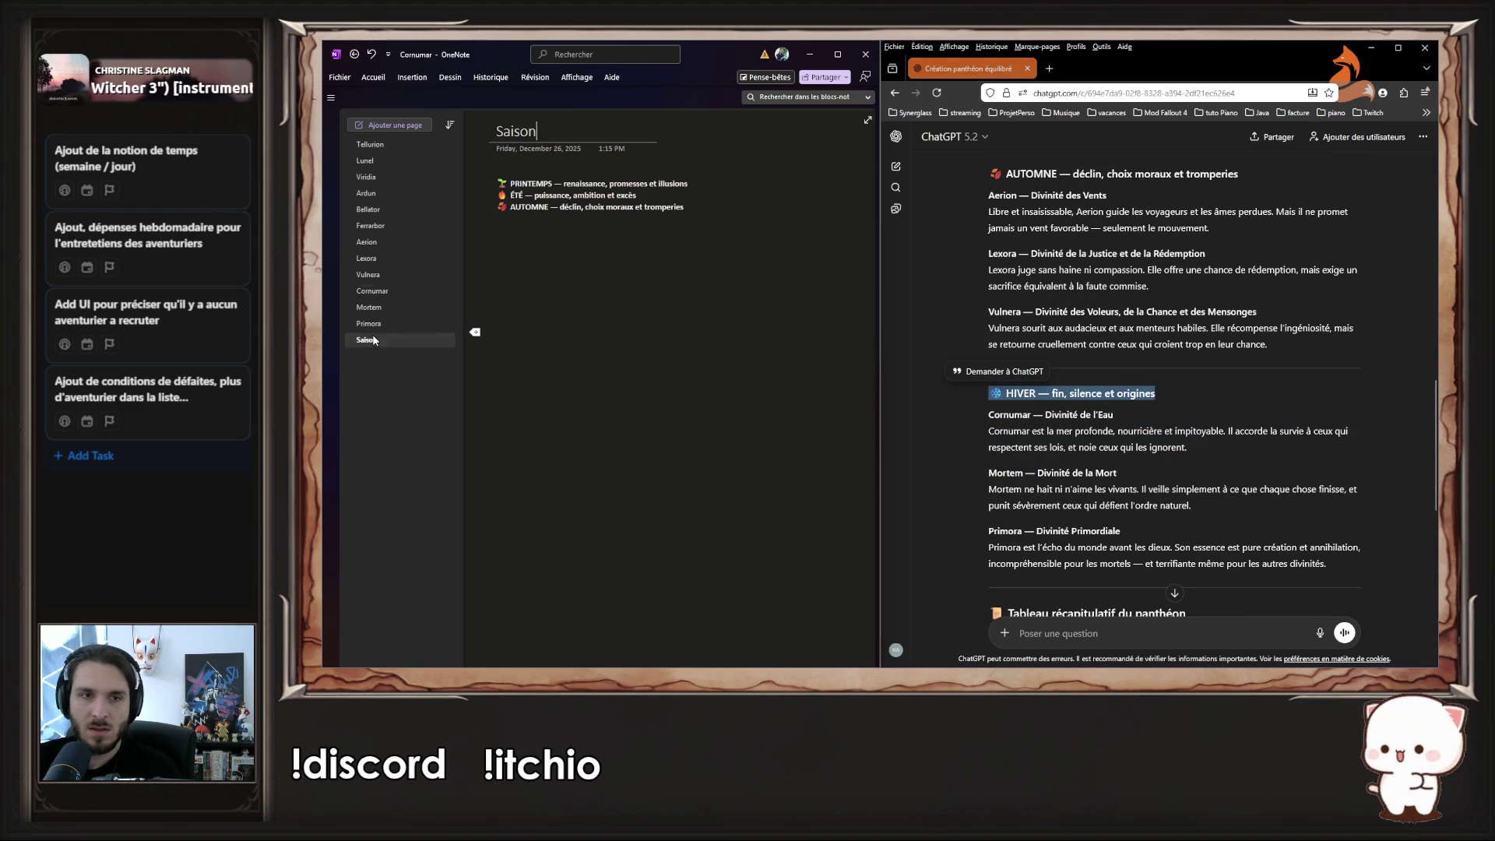
click(707, 209)
key(Return)
key(ctrl+v)
- Replace the Cornumar caption with its divinity description
click(414, 259)
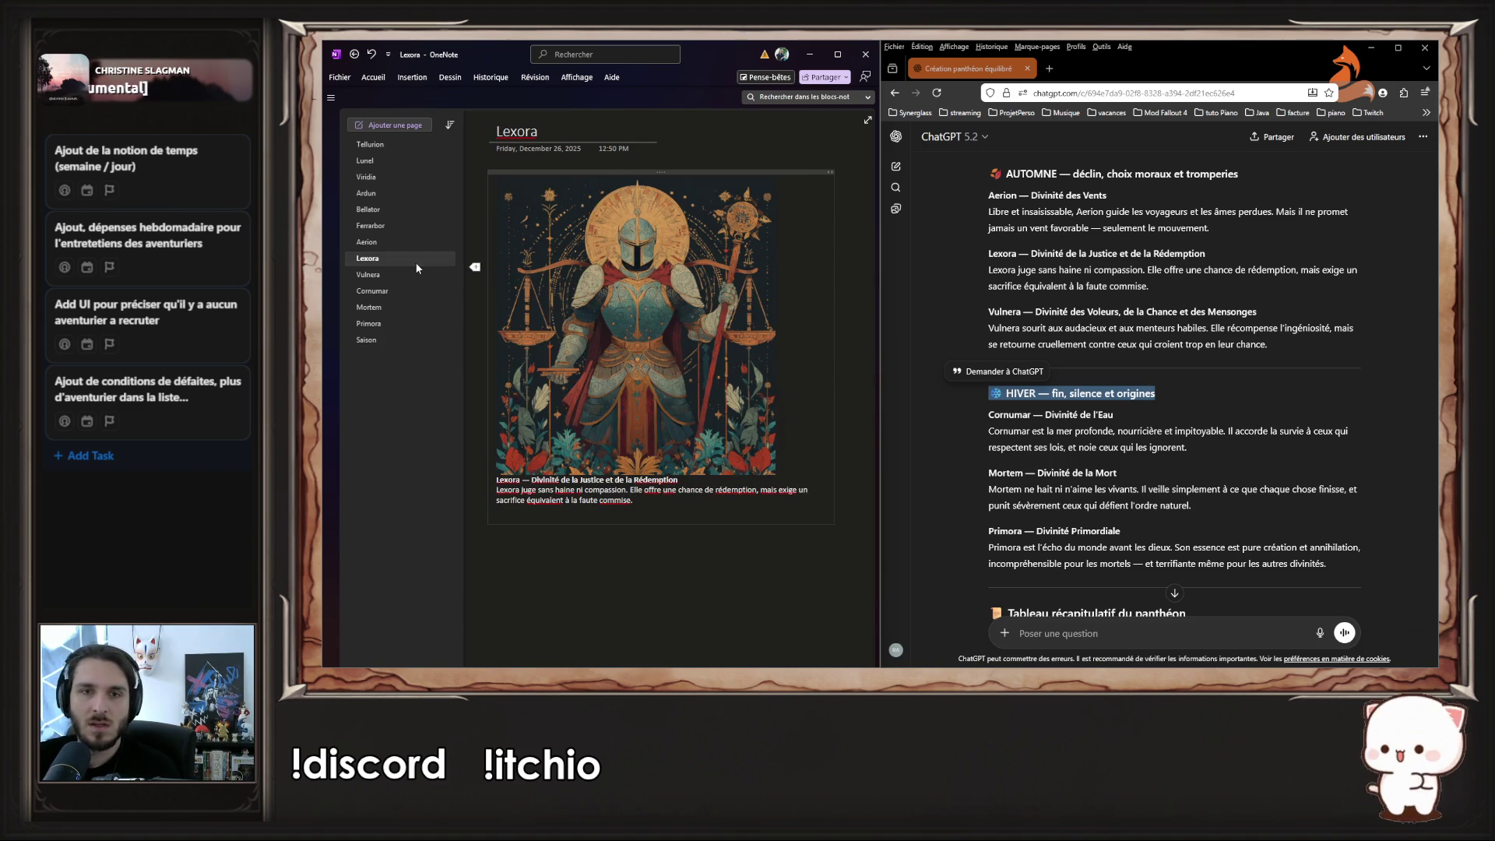
click(412, 290)
mouse_move(1242, 459)
mouse_down()
mouse_move(1065, 455)
mouse_move(937, 421)
mouse_up()
key(ctrl+c)
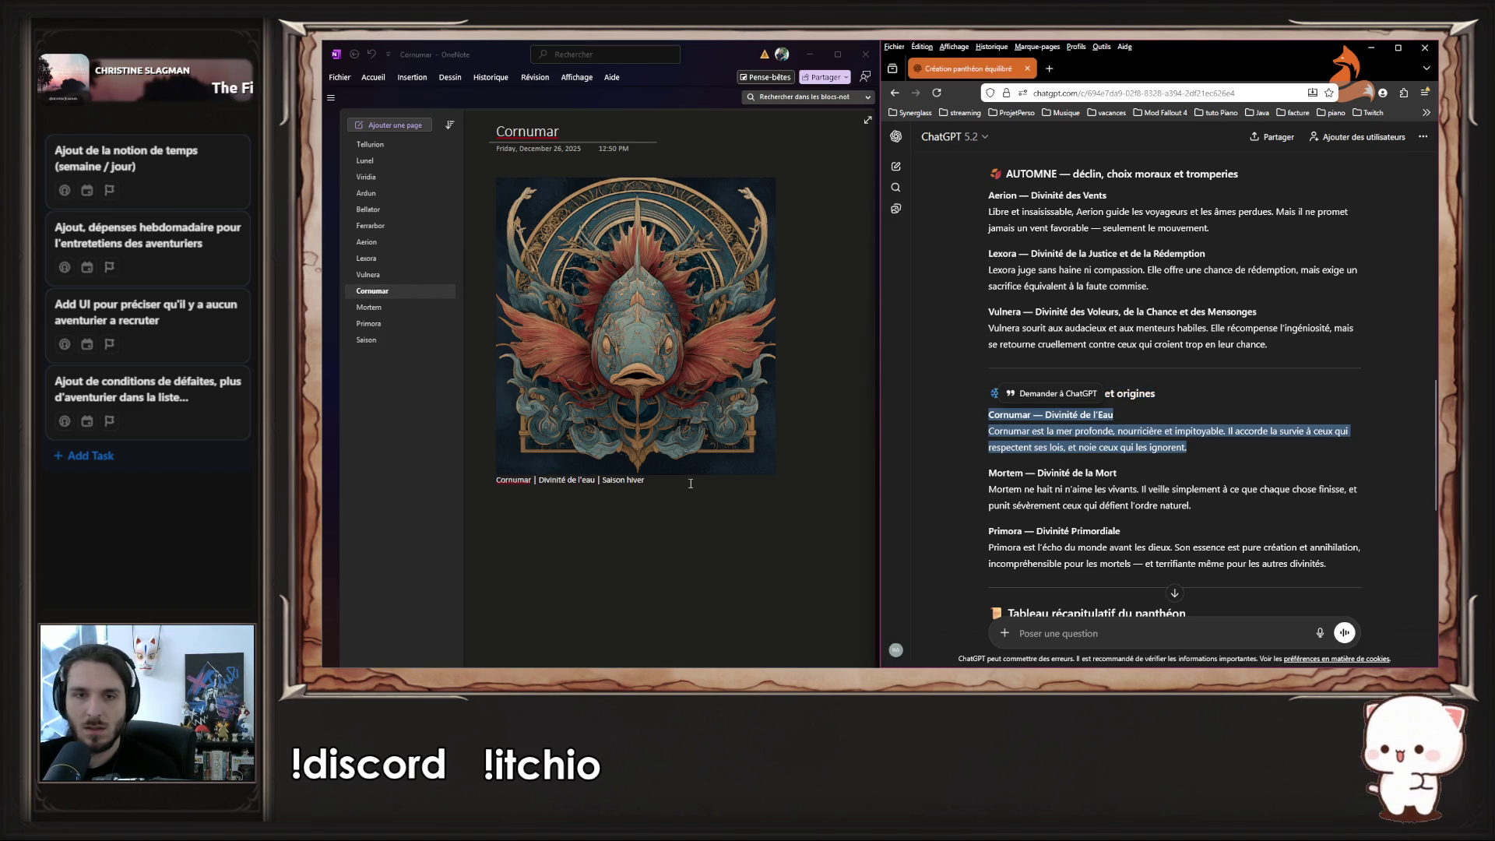
click(686, 483)
key(ctrl+a)
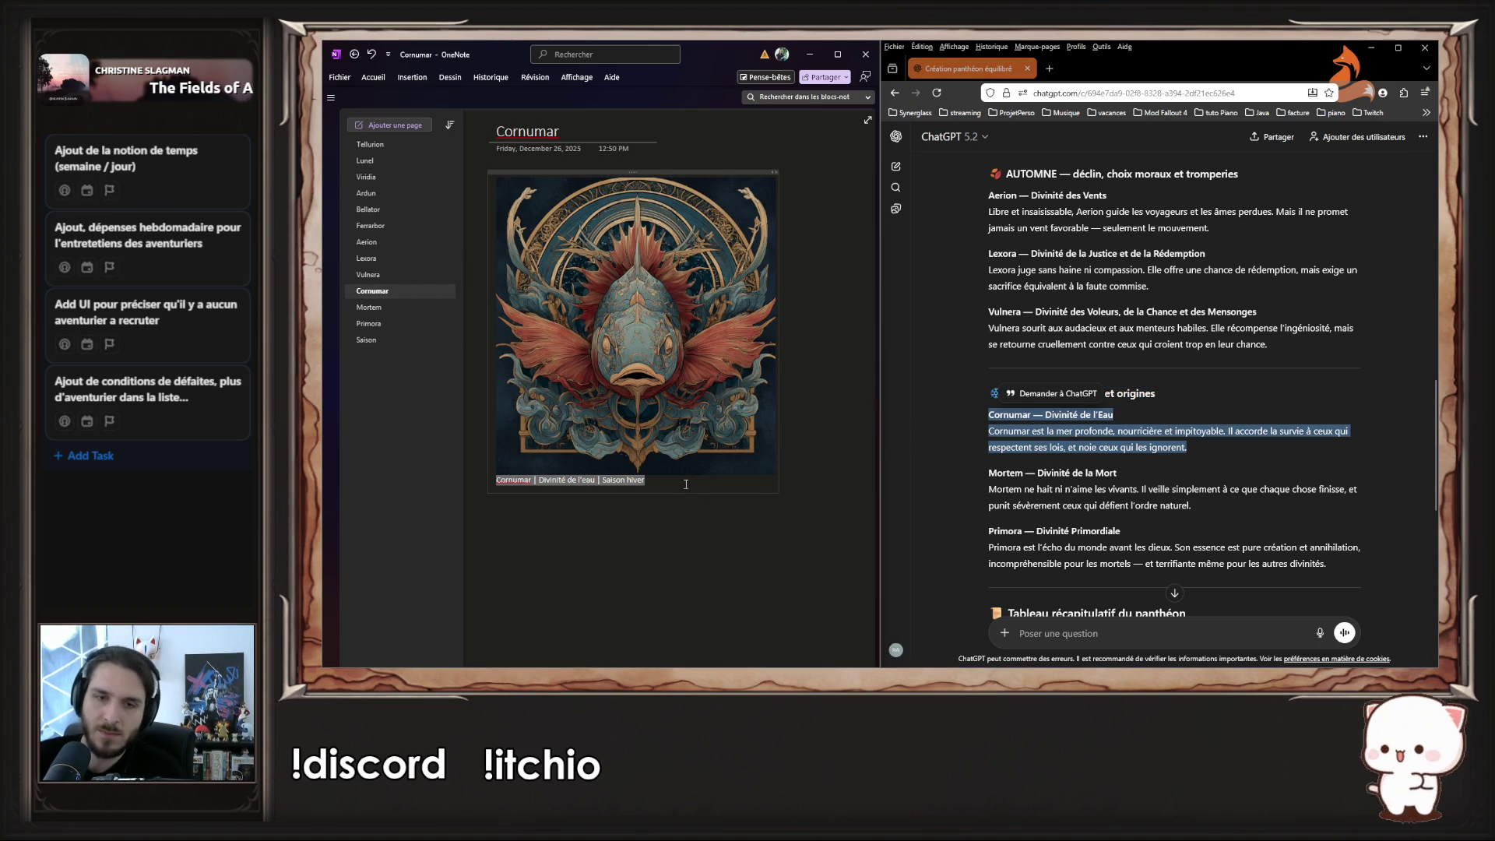
key(ctrl+v)
key(Return)
key(Return)
key(Return)
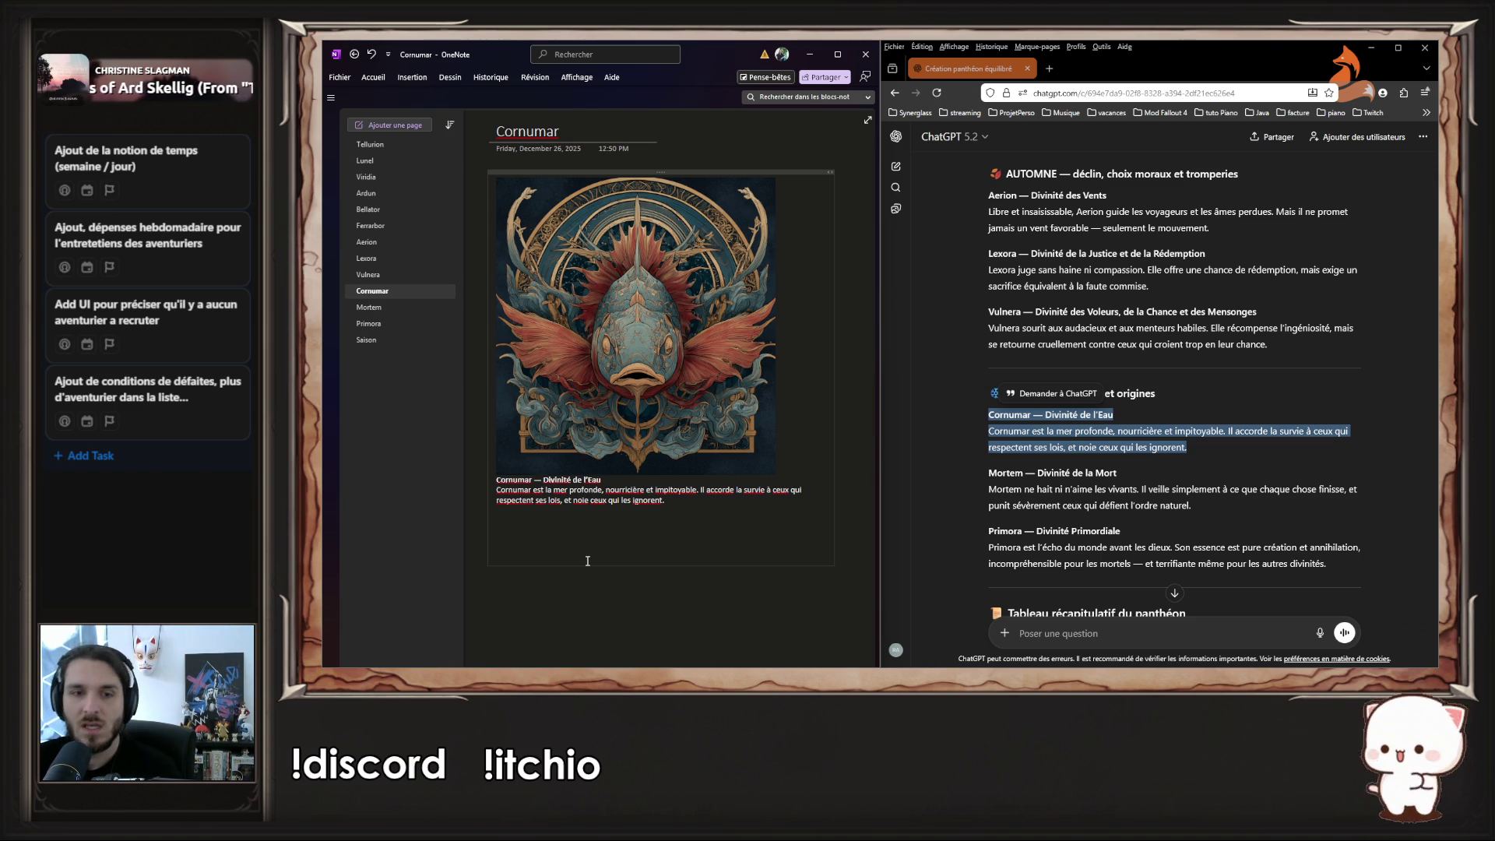
- Replace the Mortem caption with its 'Divinité de la Mort' description
click(359, 309)
mouse_move(1232, 506)
mouse_down()
mouse_move(1134, 469)
mouse_move(989, 475)
mouse_up()
key(ctrl+c)
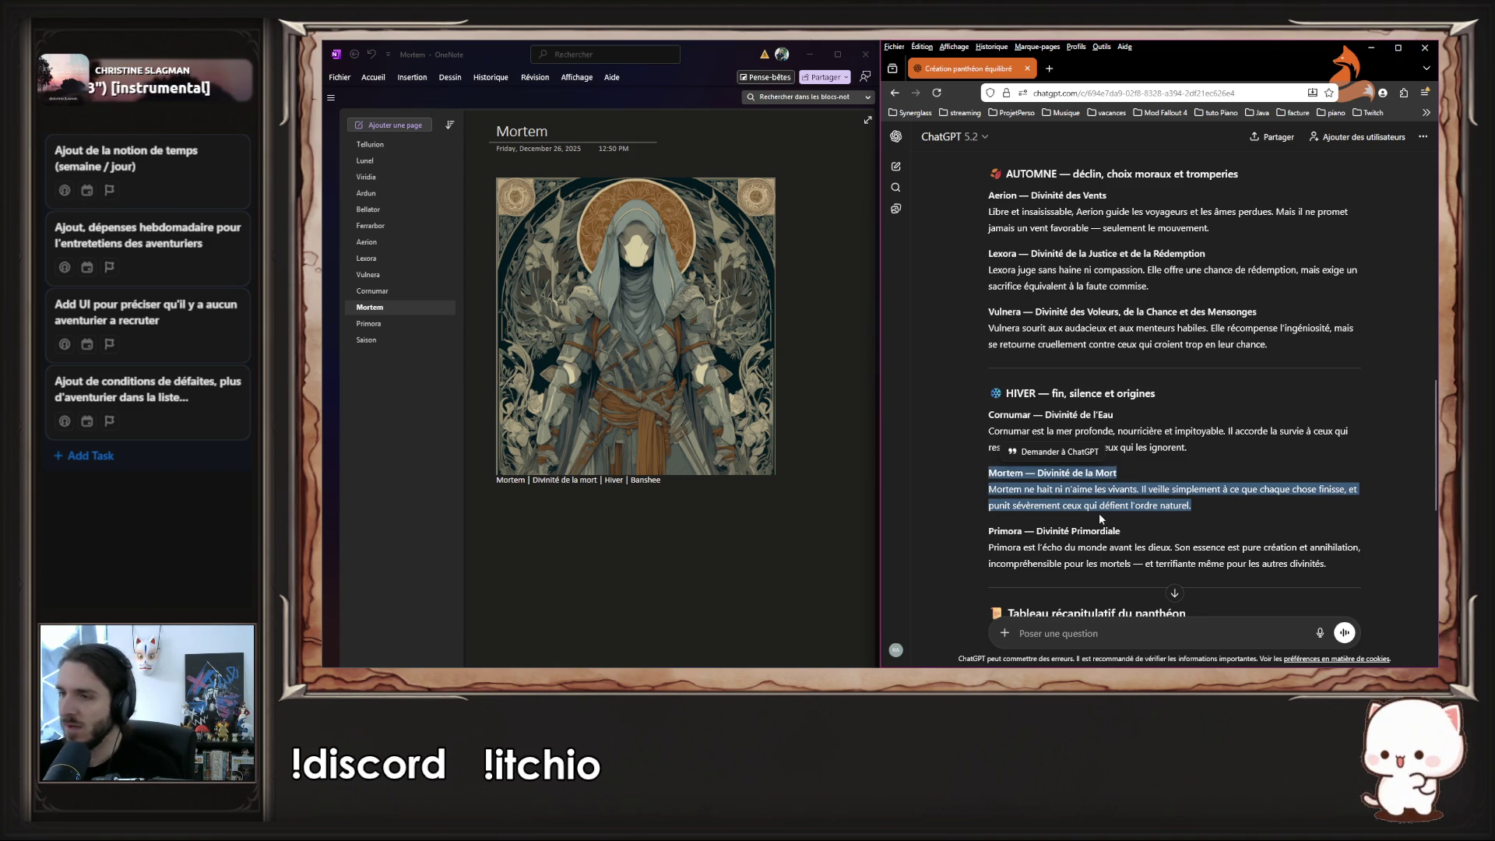
click(674, 484)
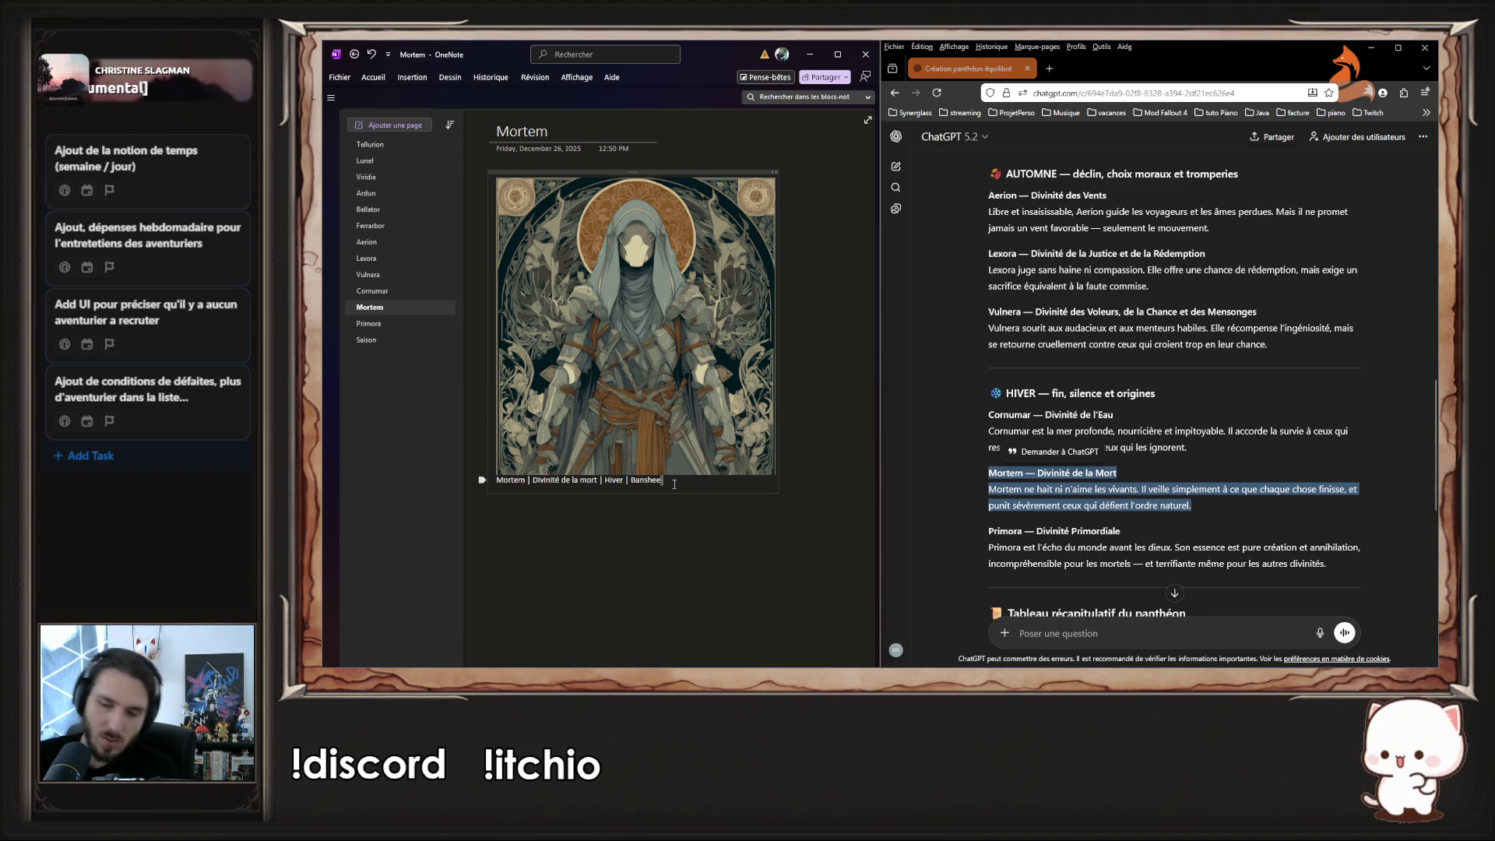
key(ctrl+a)
key(ctrl+v)
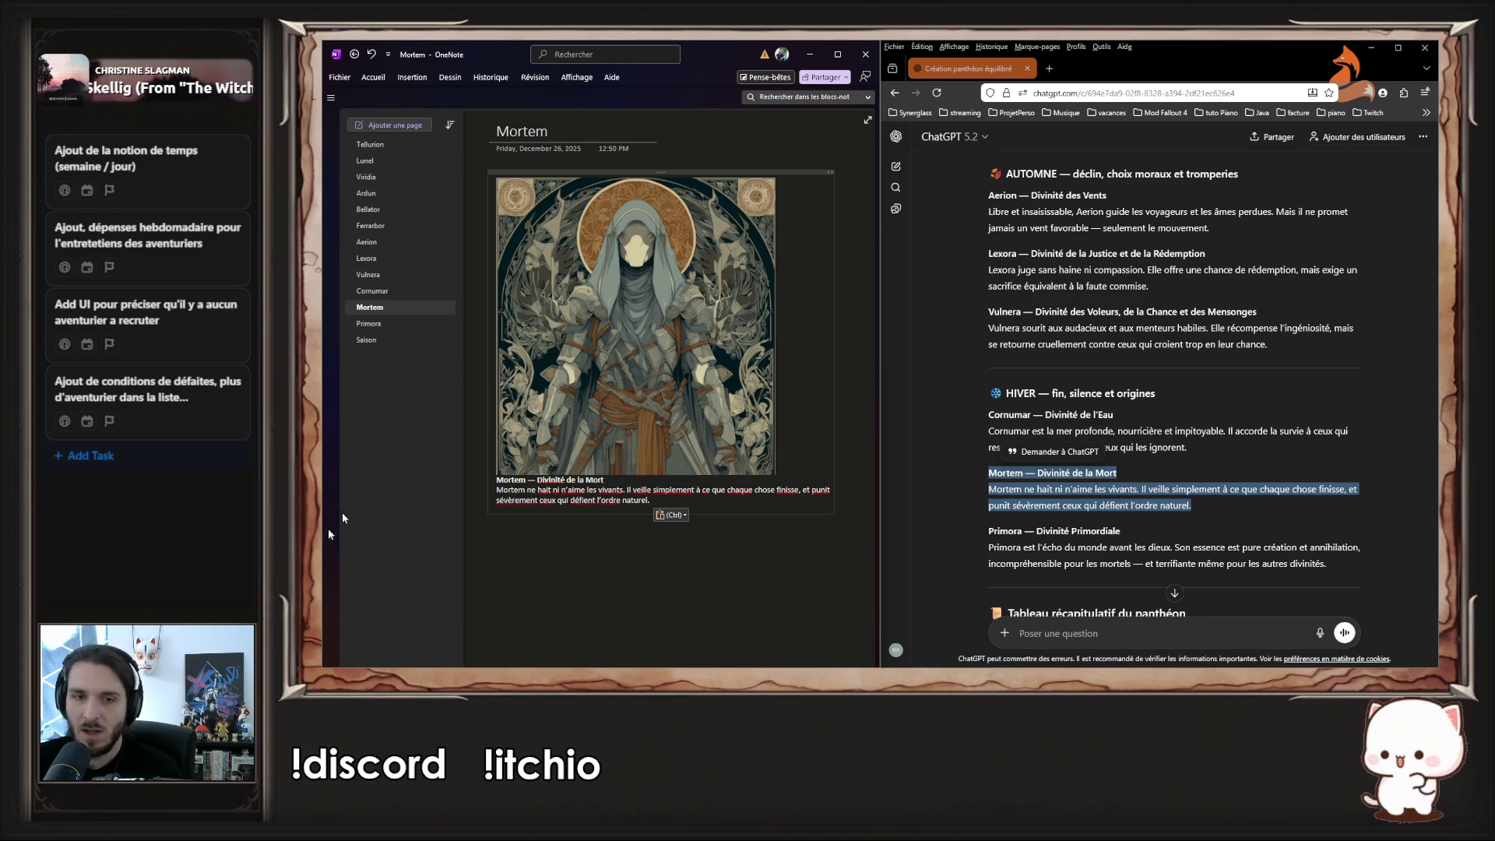
click(396, 322)
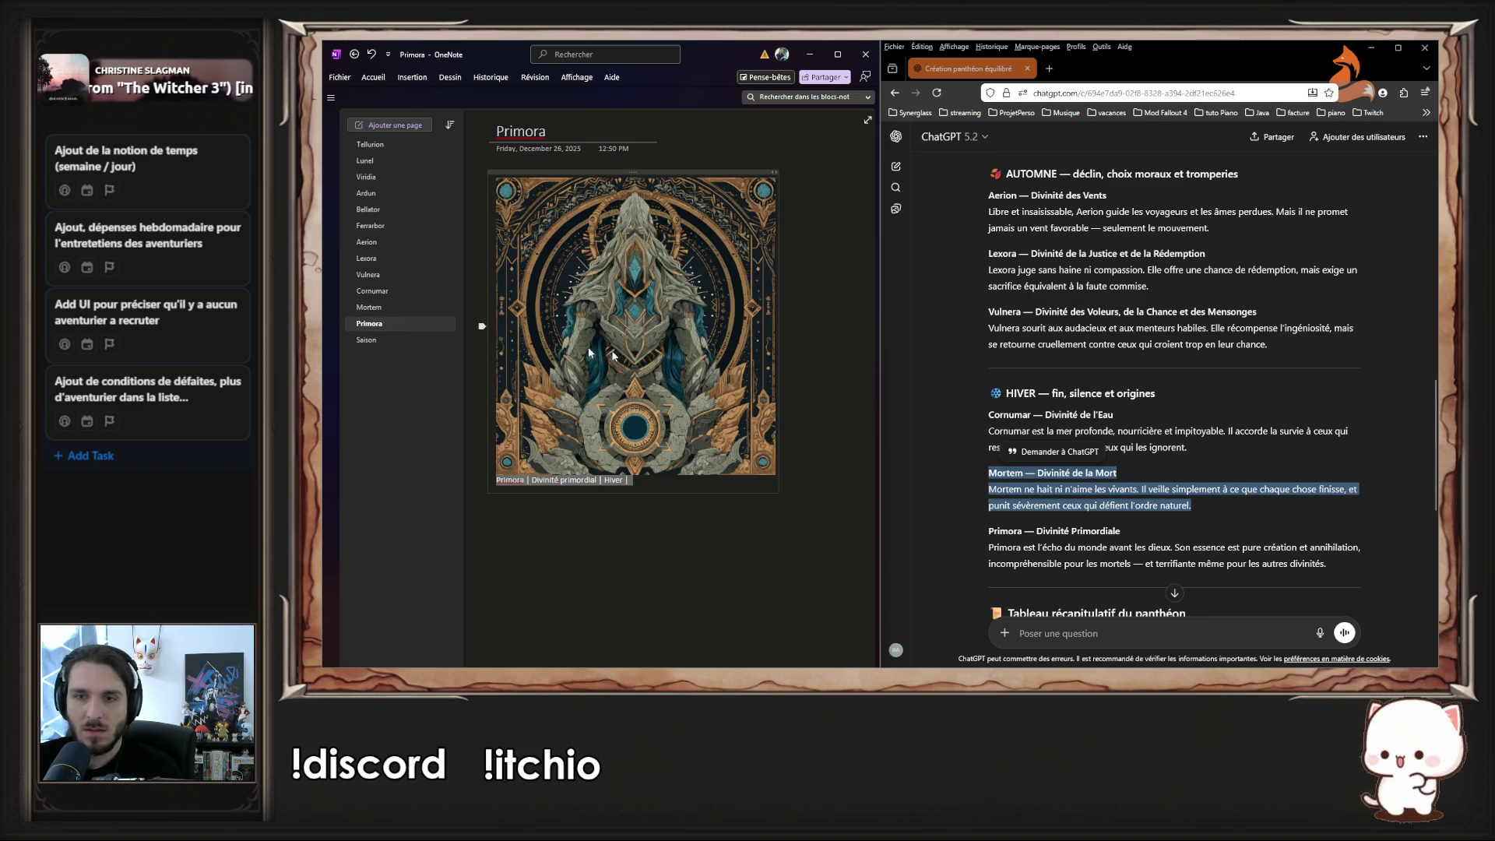
- Paste the 'Primora — Divinité Primordiale' description over its caption and add blank lines below
drag(1355, 574, 979, 528)
key(ctrl+c)
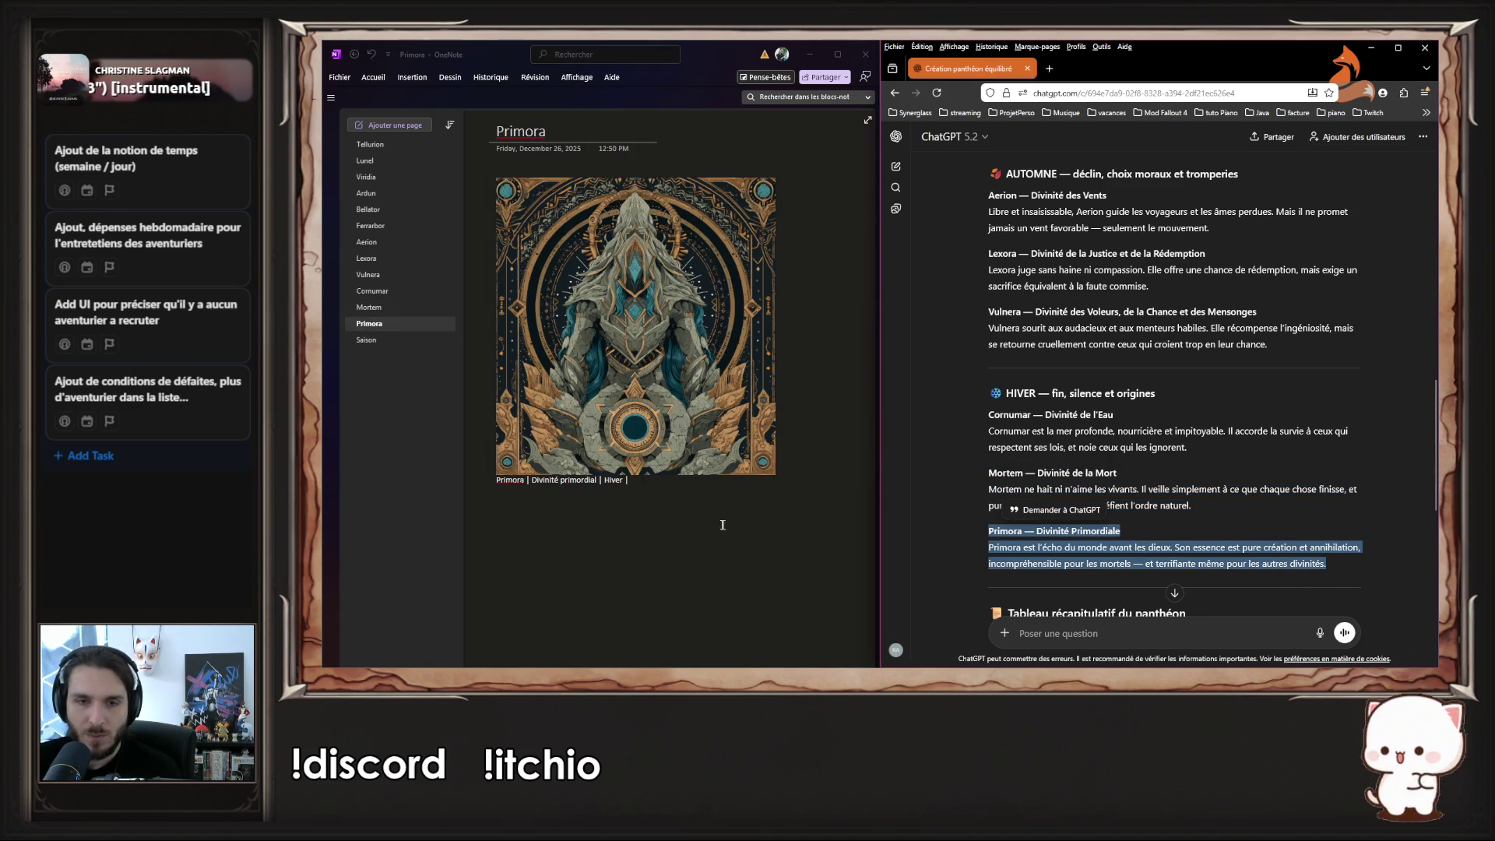
click(672, 484)
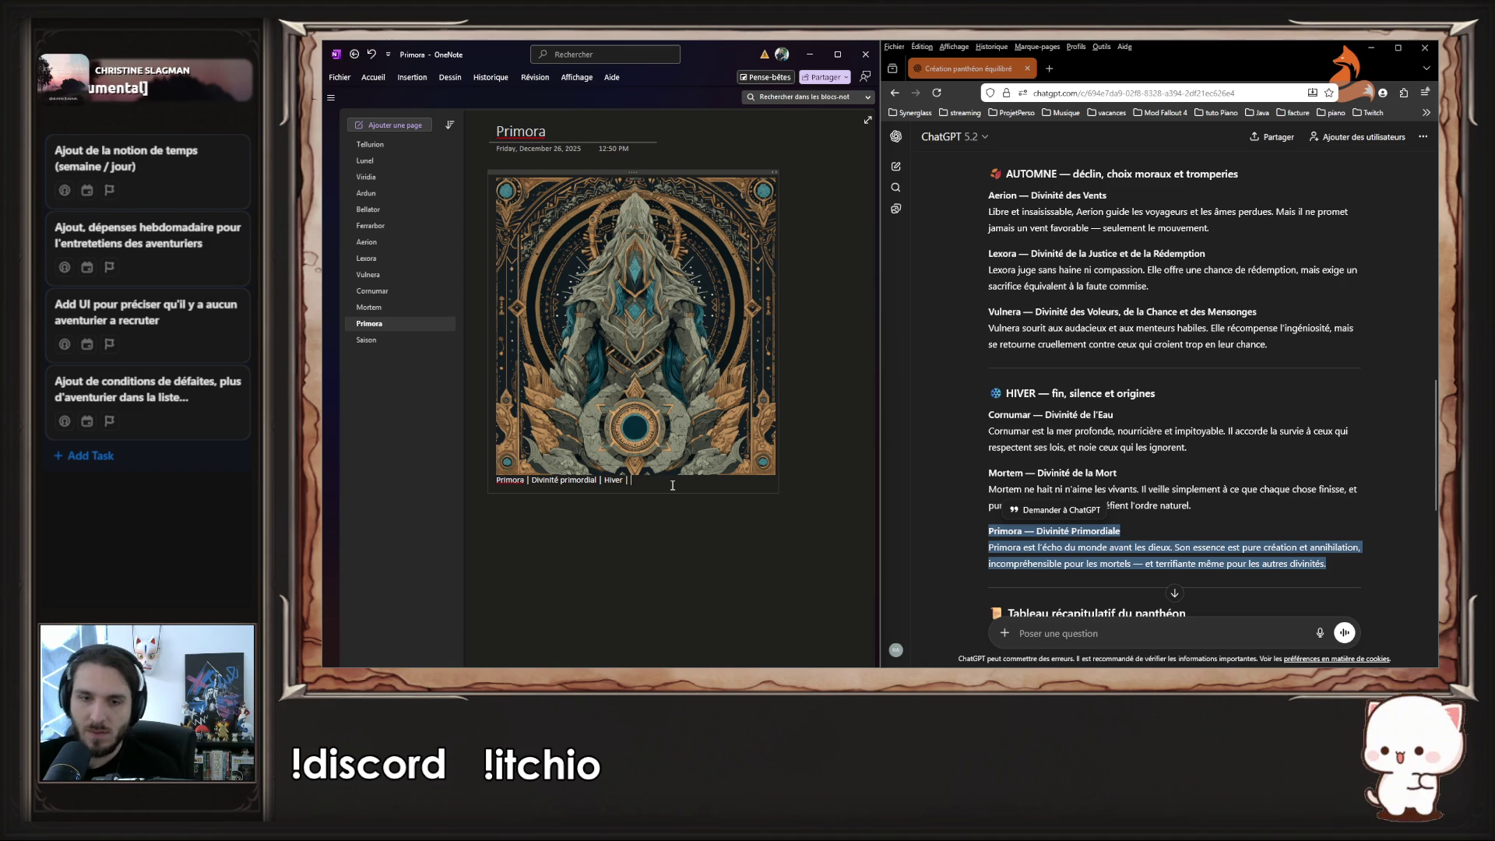
key(ctrl+a)
key(ctrl+v)
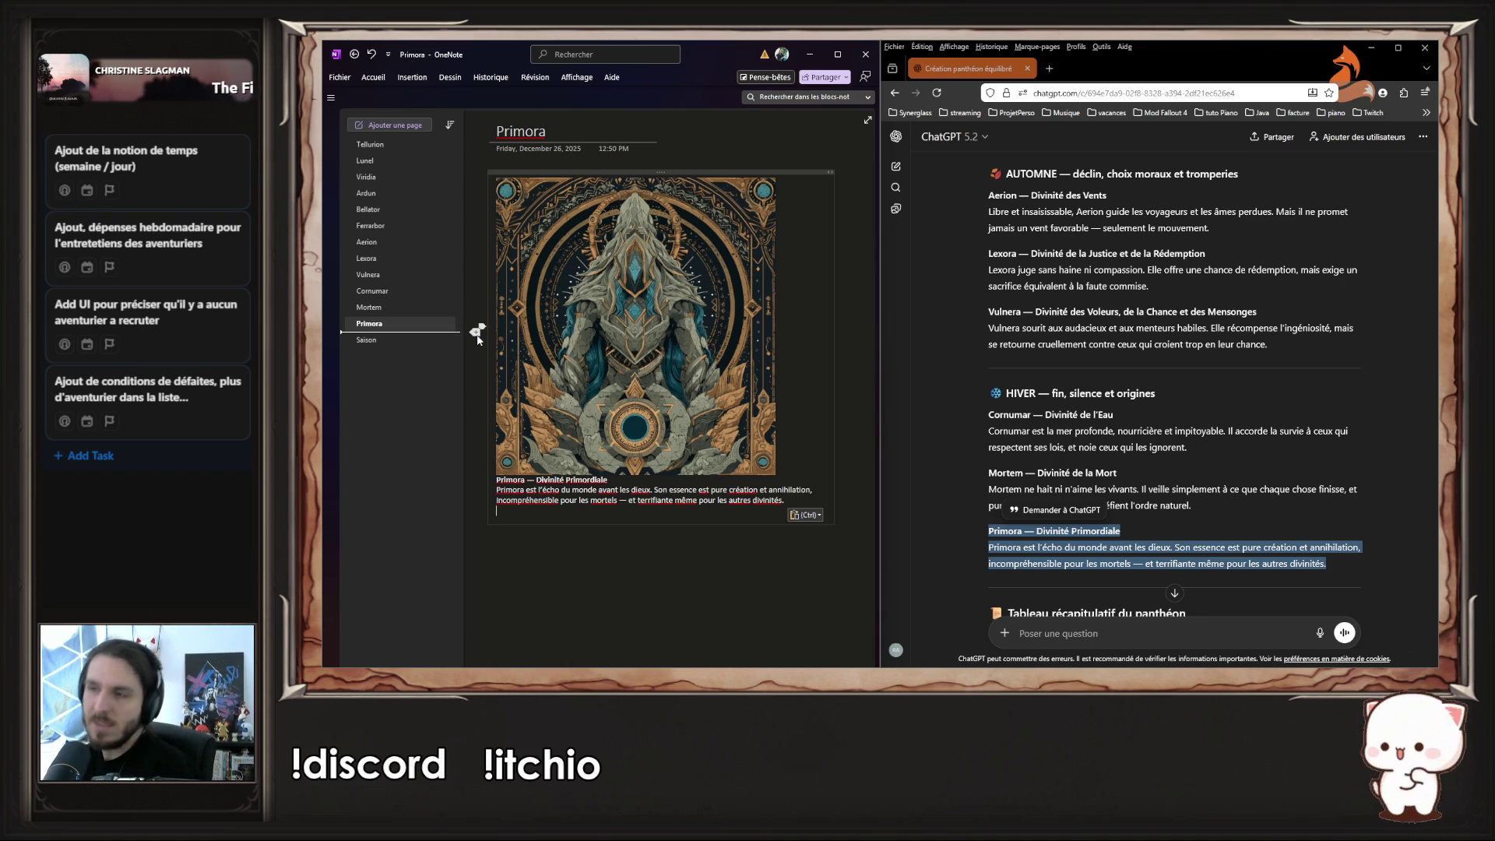
key(Return)
key(Return)
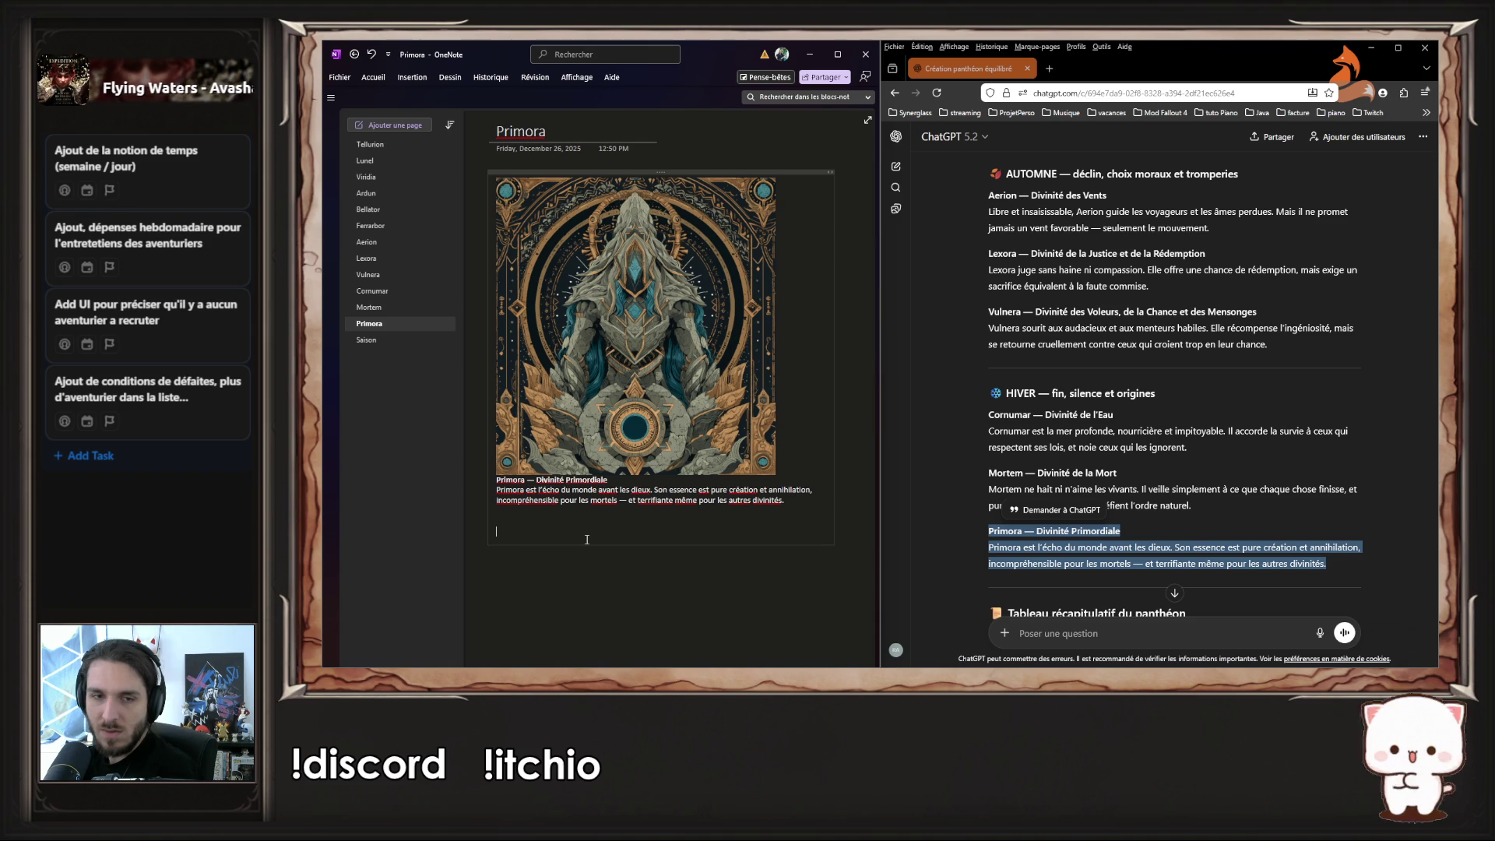
- Scroll the ChatGPT answer down to the pantheon summary table
drag(547, 492, 789, 498)
click(788, 495)
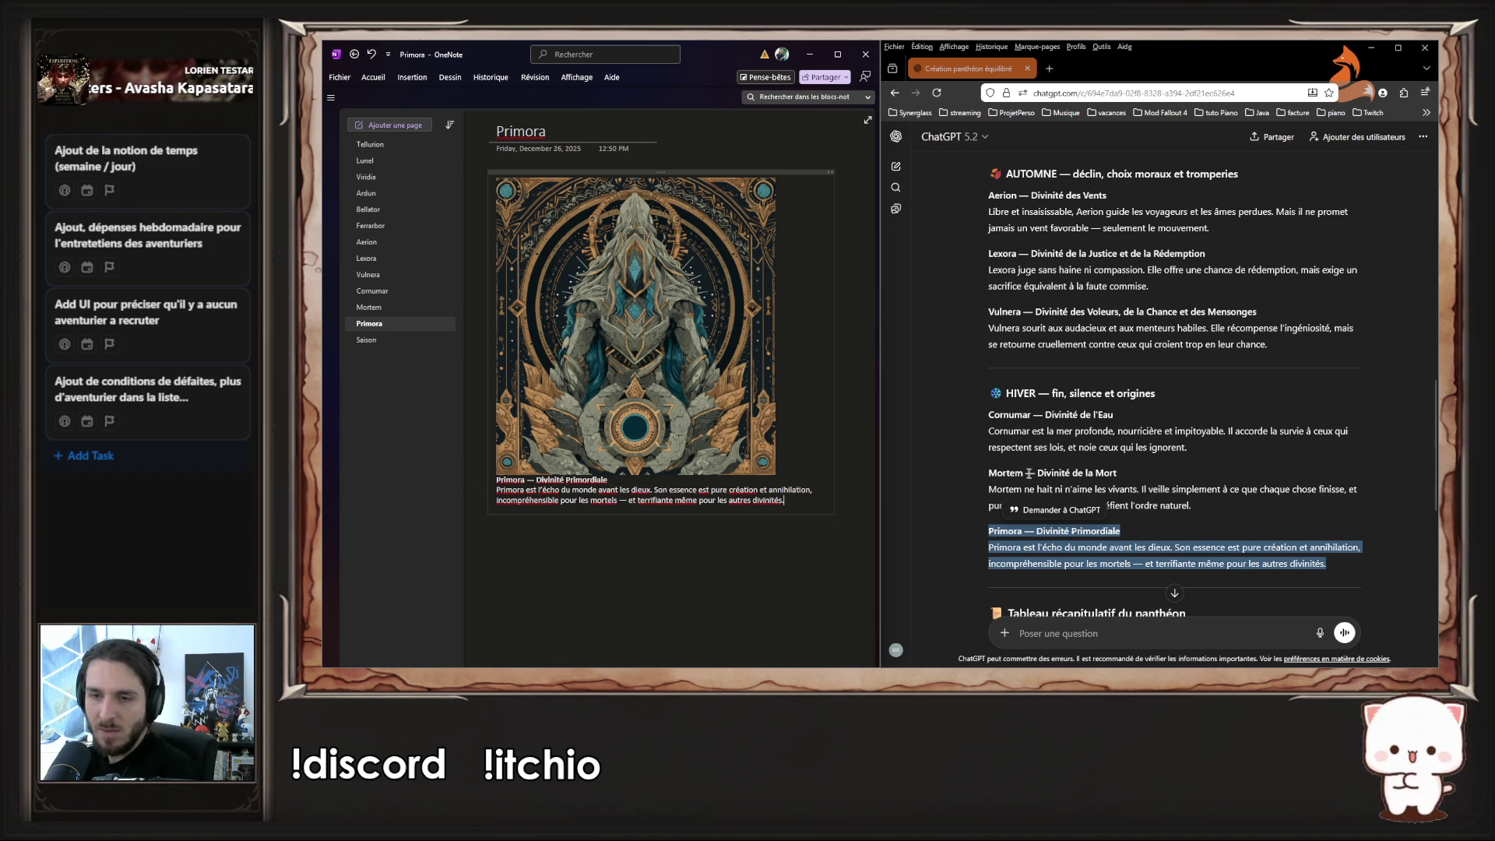
scroll(1078, 431, down, 2)
click(1022, 431)
scroll(1023, 431, down, 2)
- Paste the pantheon summary table below the season list on the Saison page
click(401, 340)
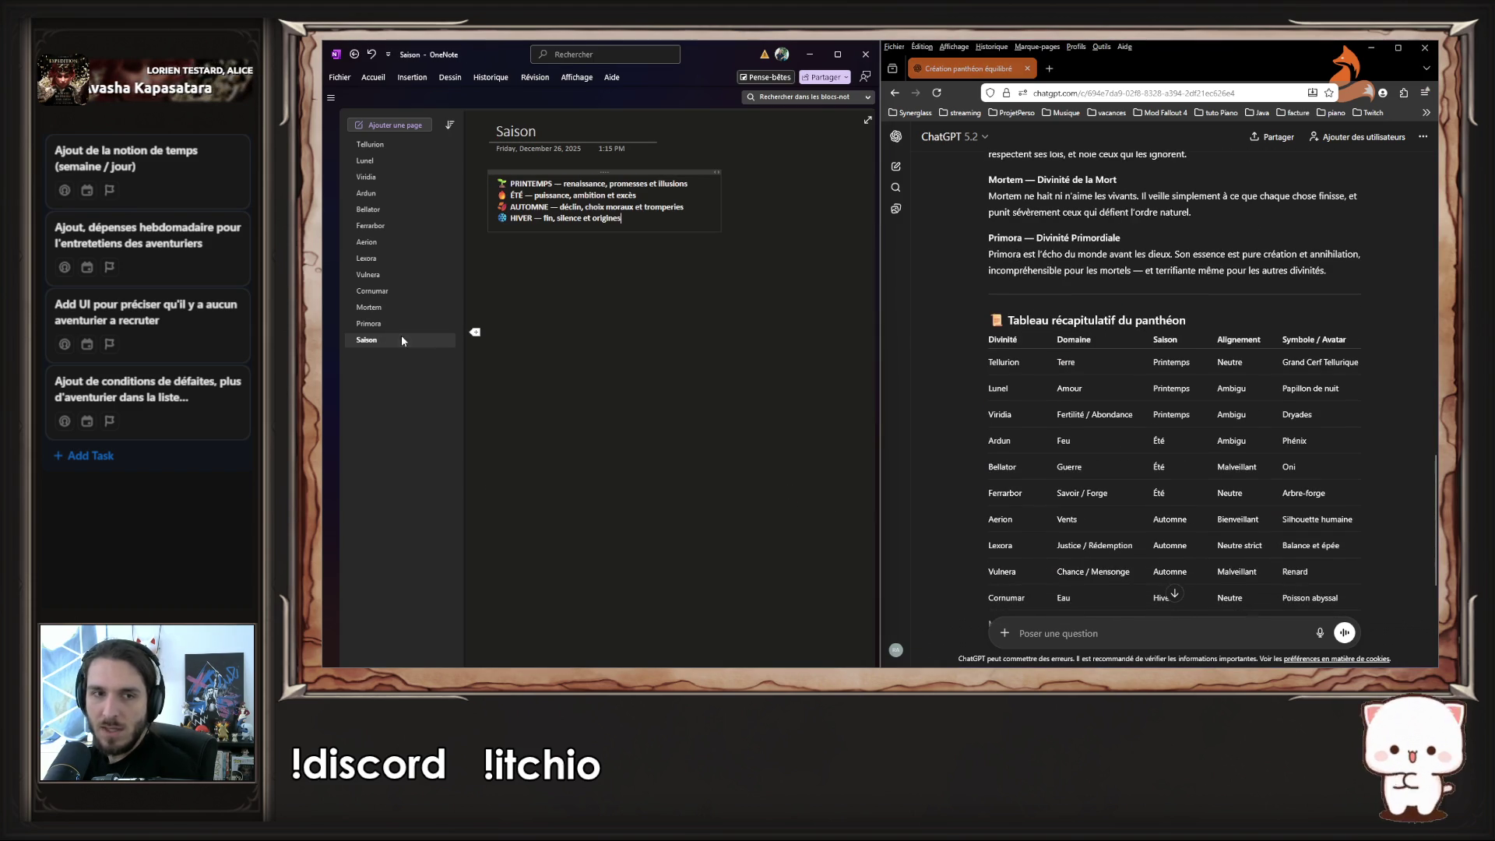
scroll(974, 355, down, 3)
scroll(977, 354, up, 1)
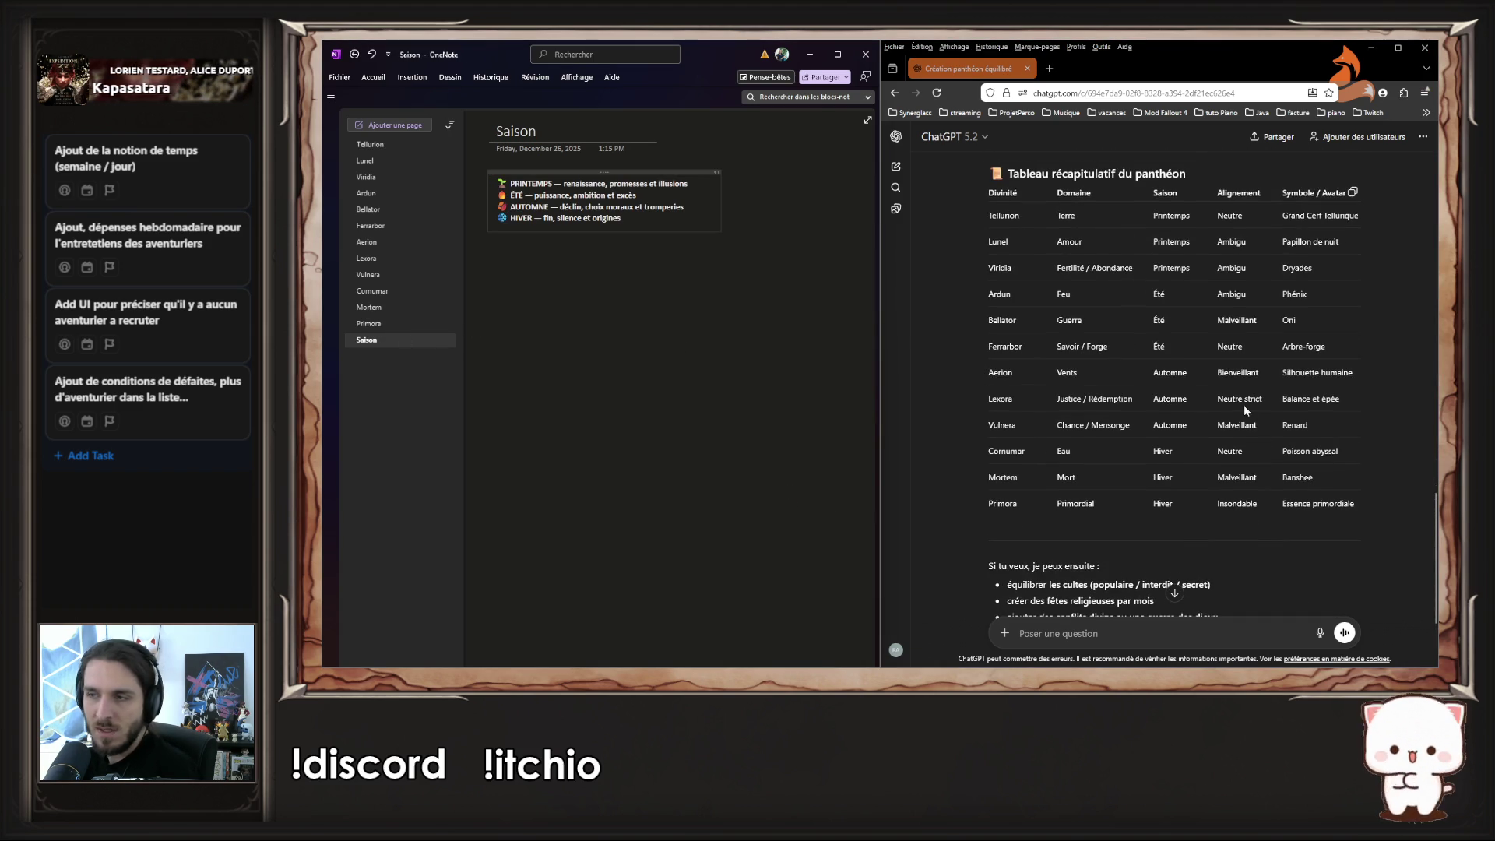
click(1340, 496)
mouse_move(1341, 499)
mouse_down()
mouse_move(1012, 234)
mouse_move(987, 175)
mouse_move(1183, 176)
mouse_move(1004, 187)
mouse_move(1367, 506)
mouse_up()
key(ctrl+c)
click(516, 268)
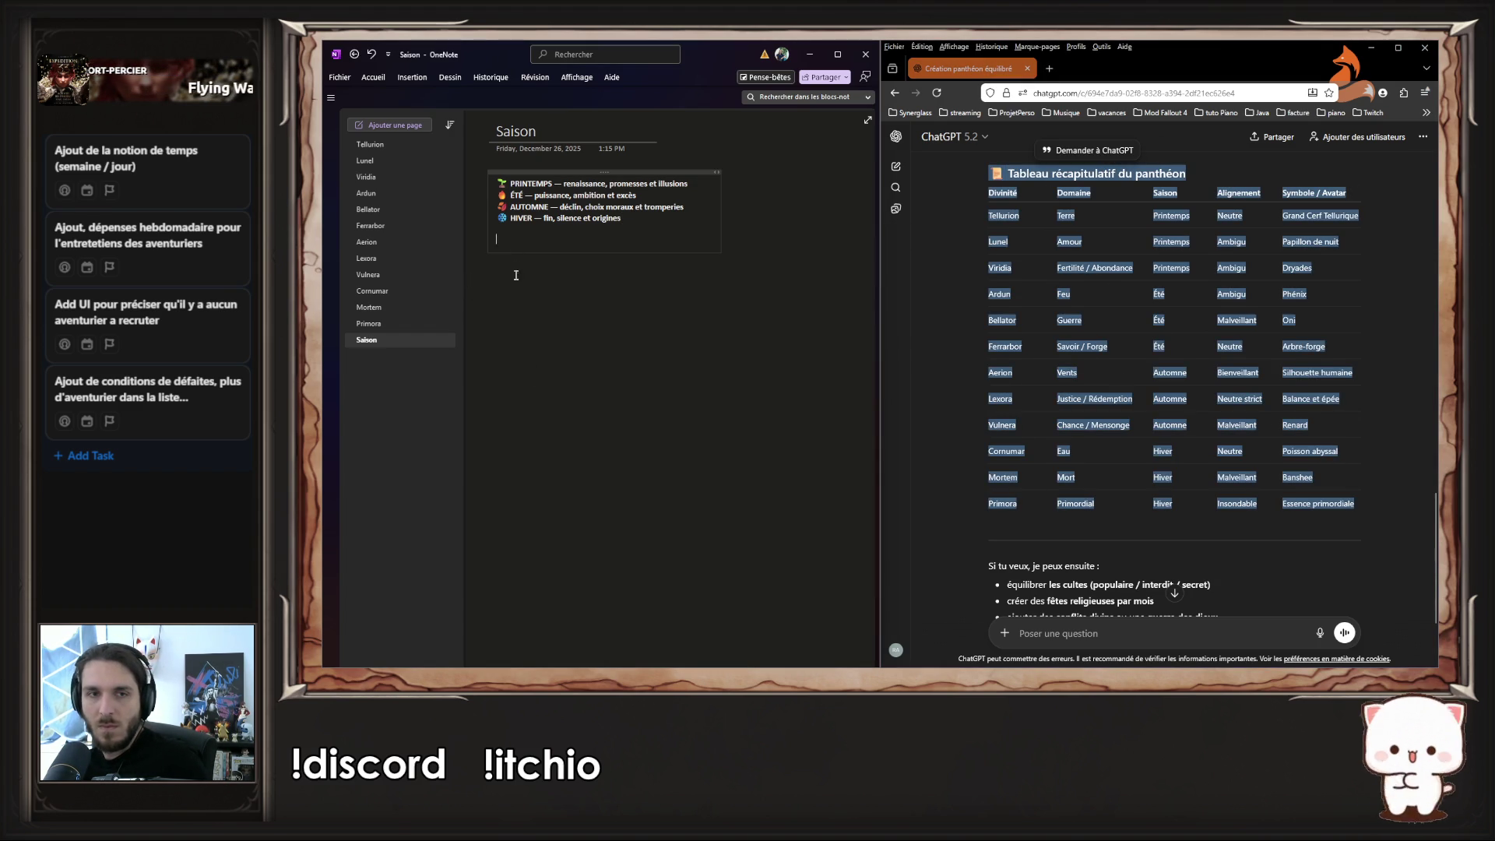
key(ctrl+v)
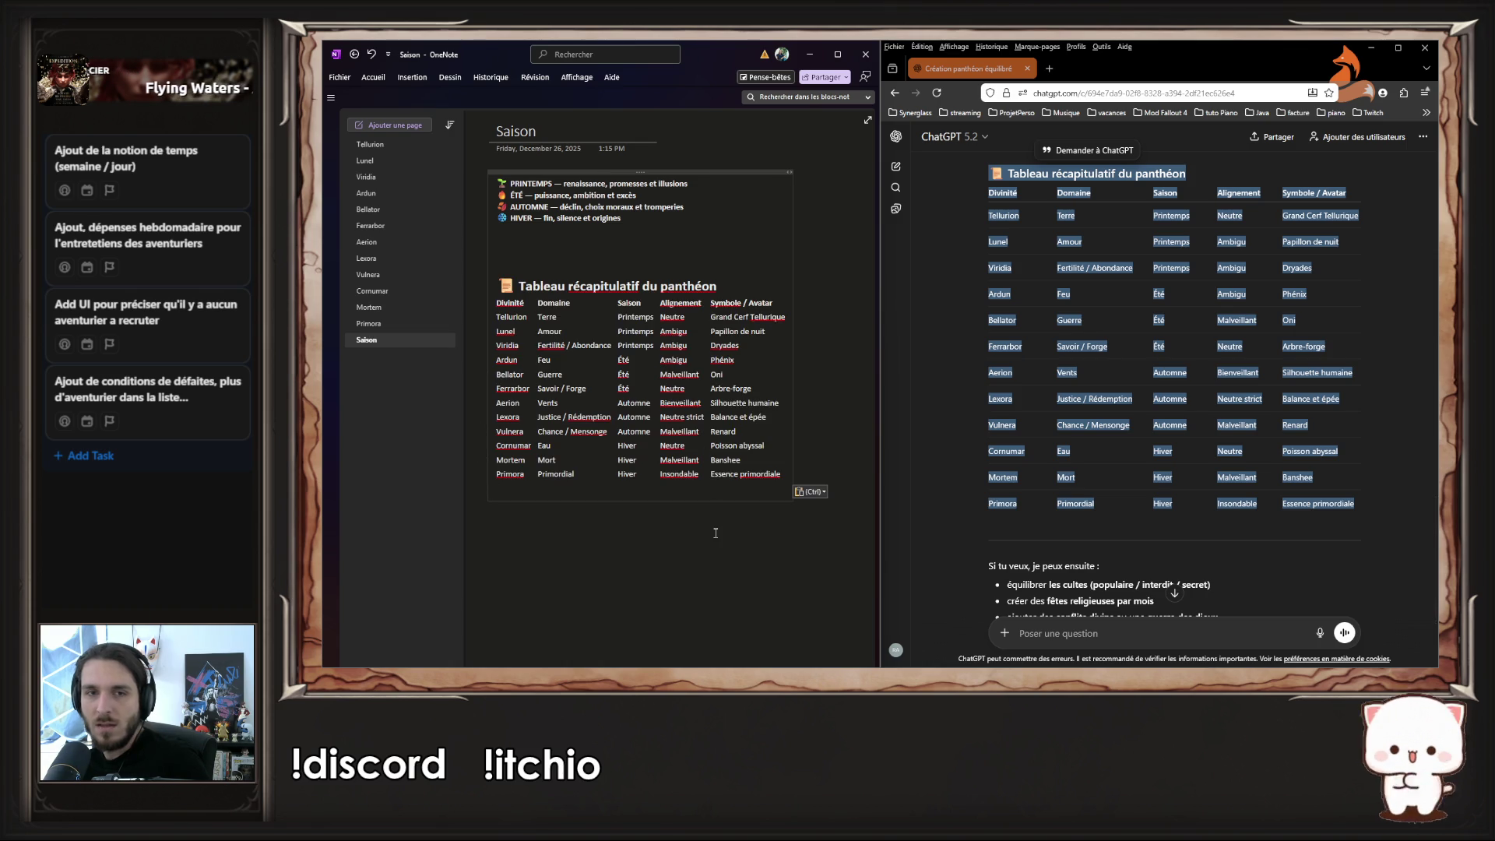
click(545, 303)
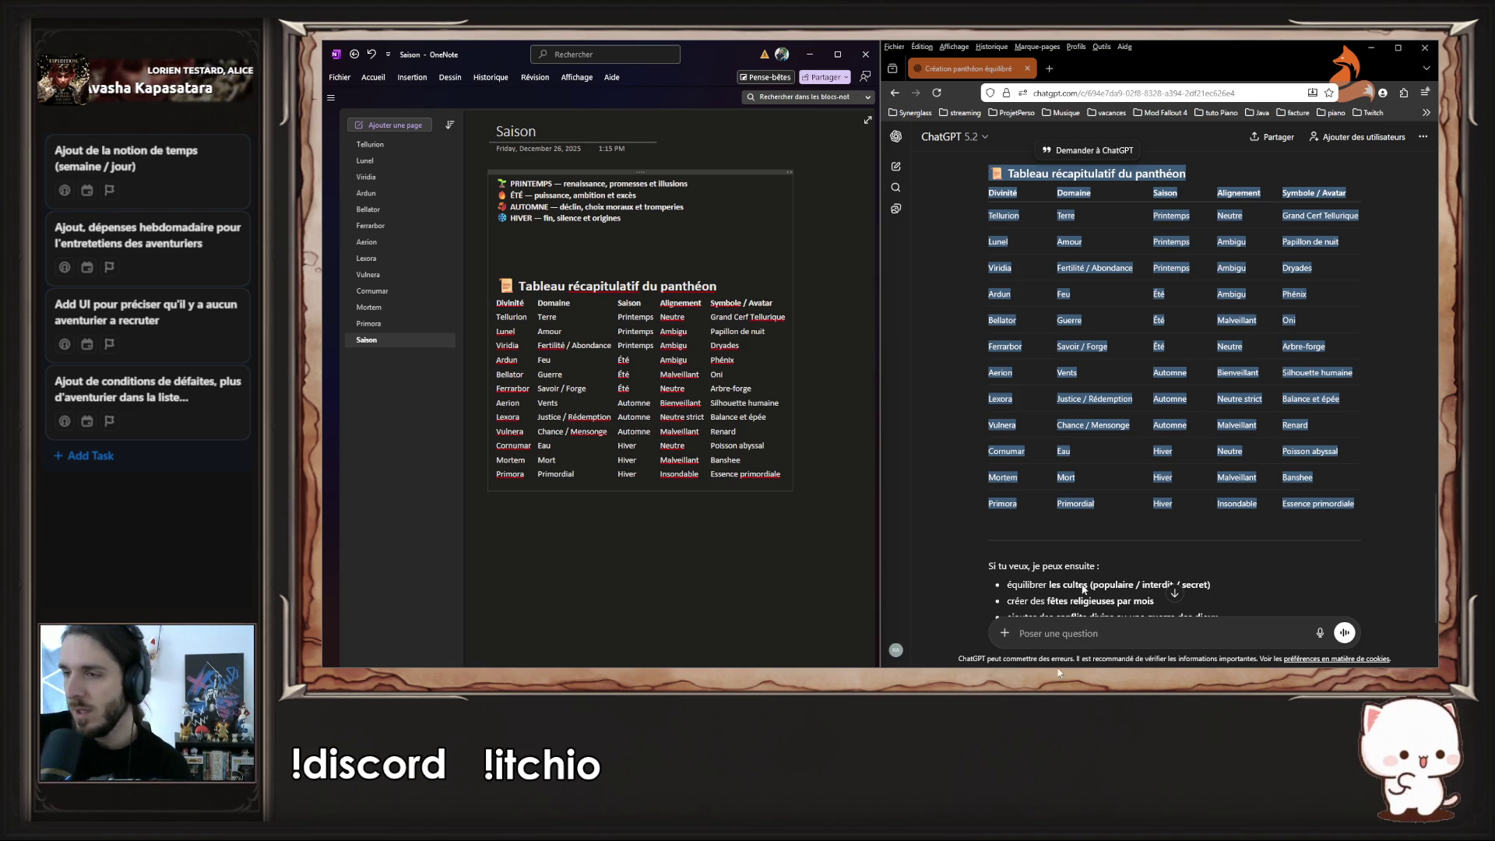
key(alt+Tab)
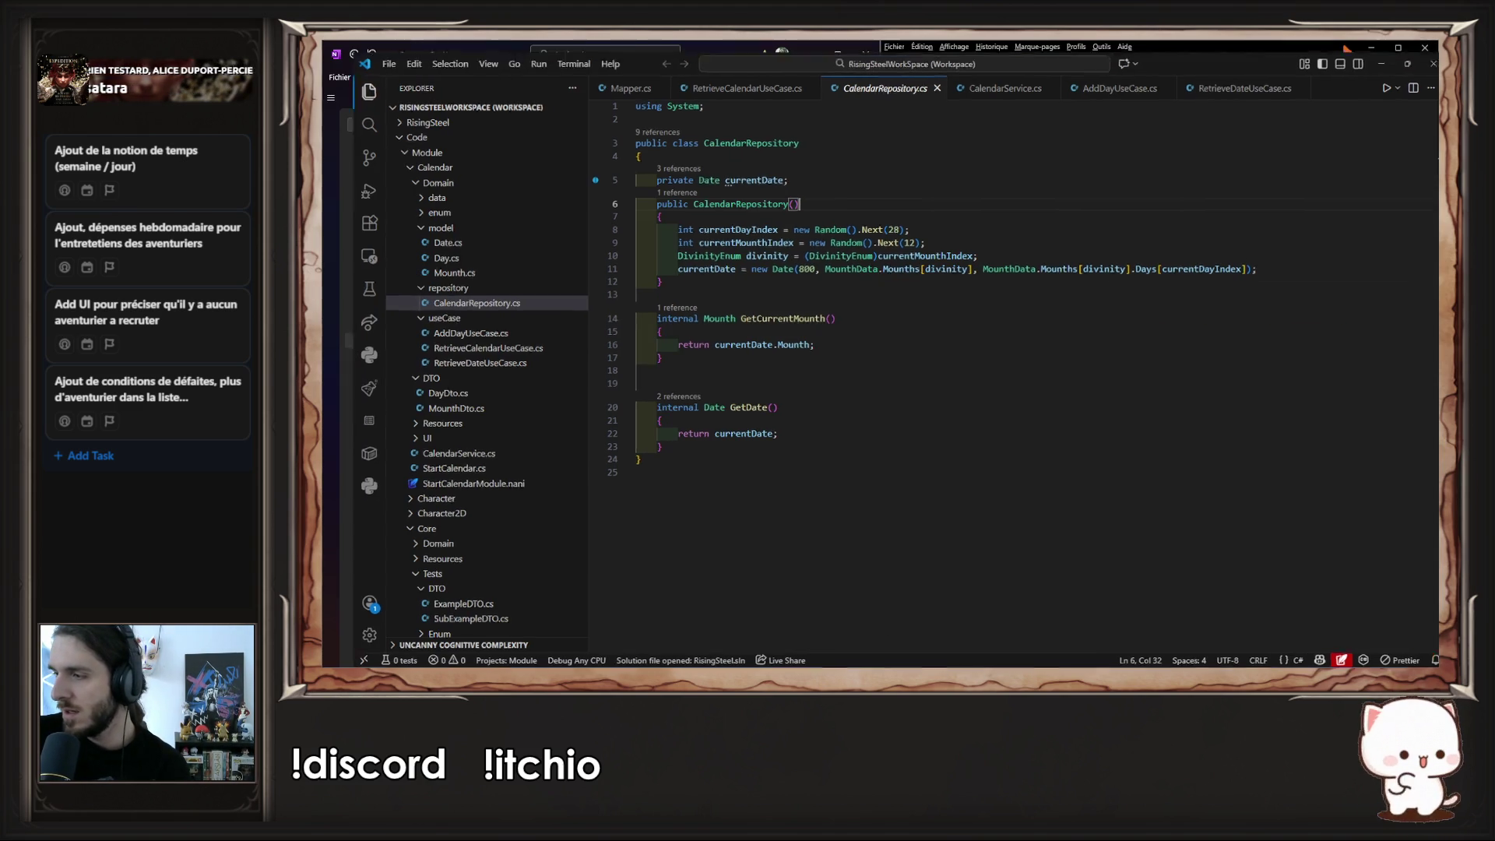
- Switch to Unity and exit play mode on the running calendar game
key(alt+Tab)
key(alt+Tab)
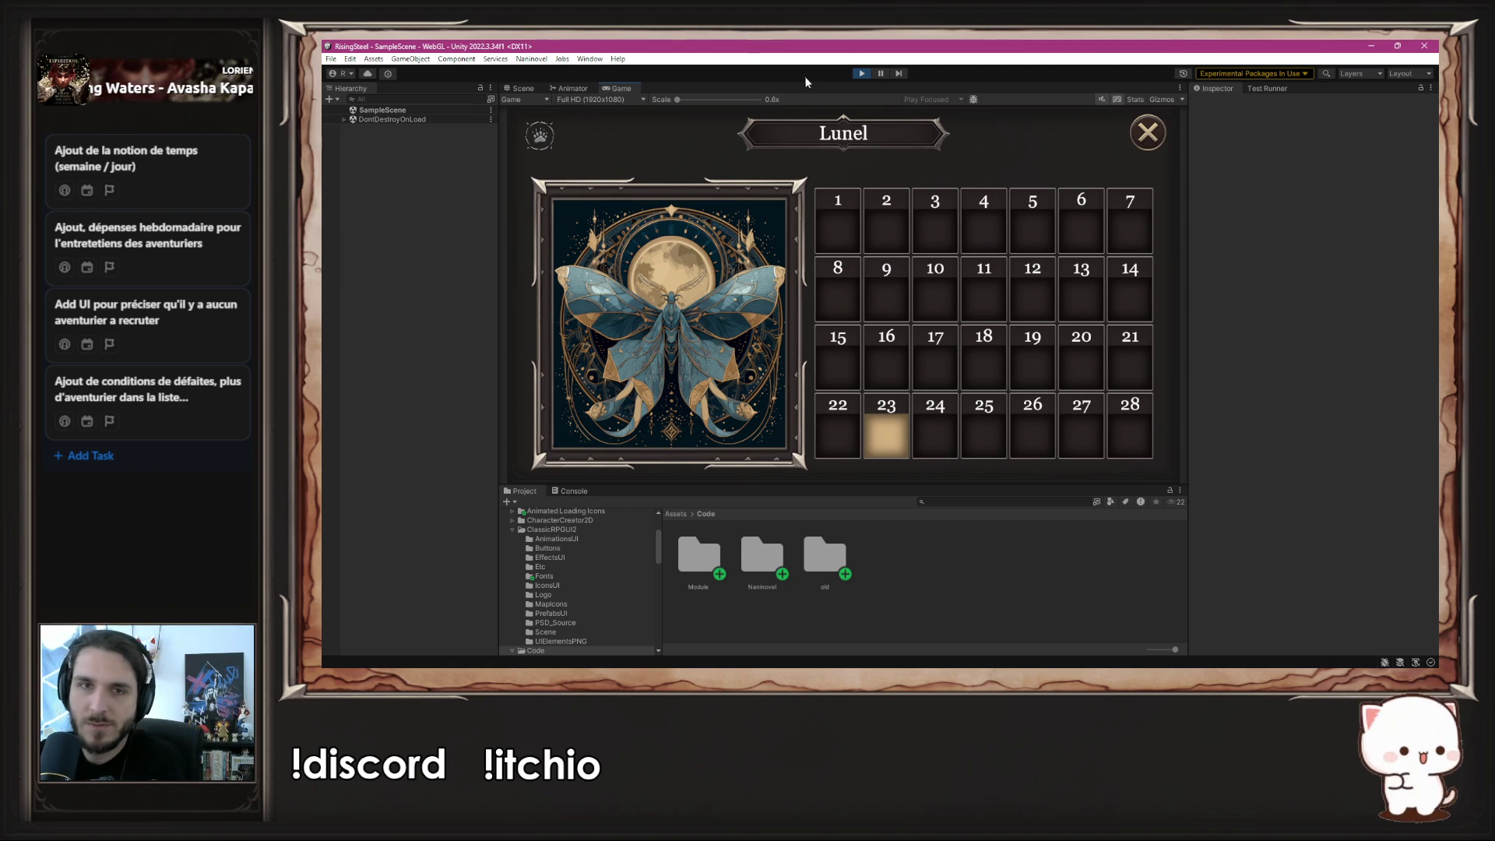
click(859, 75)
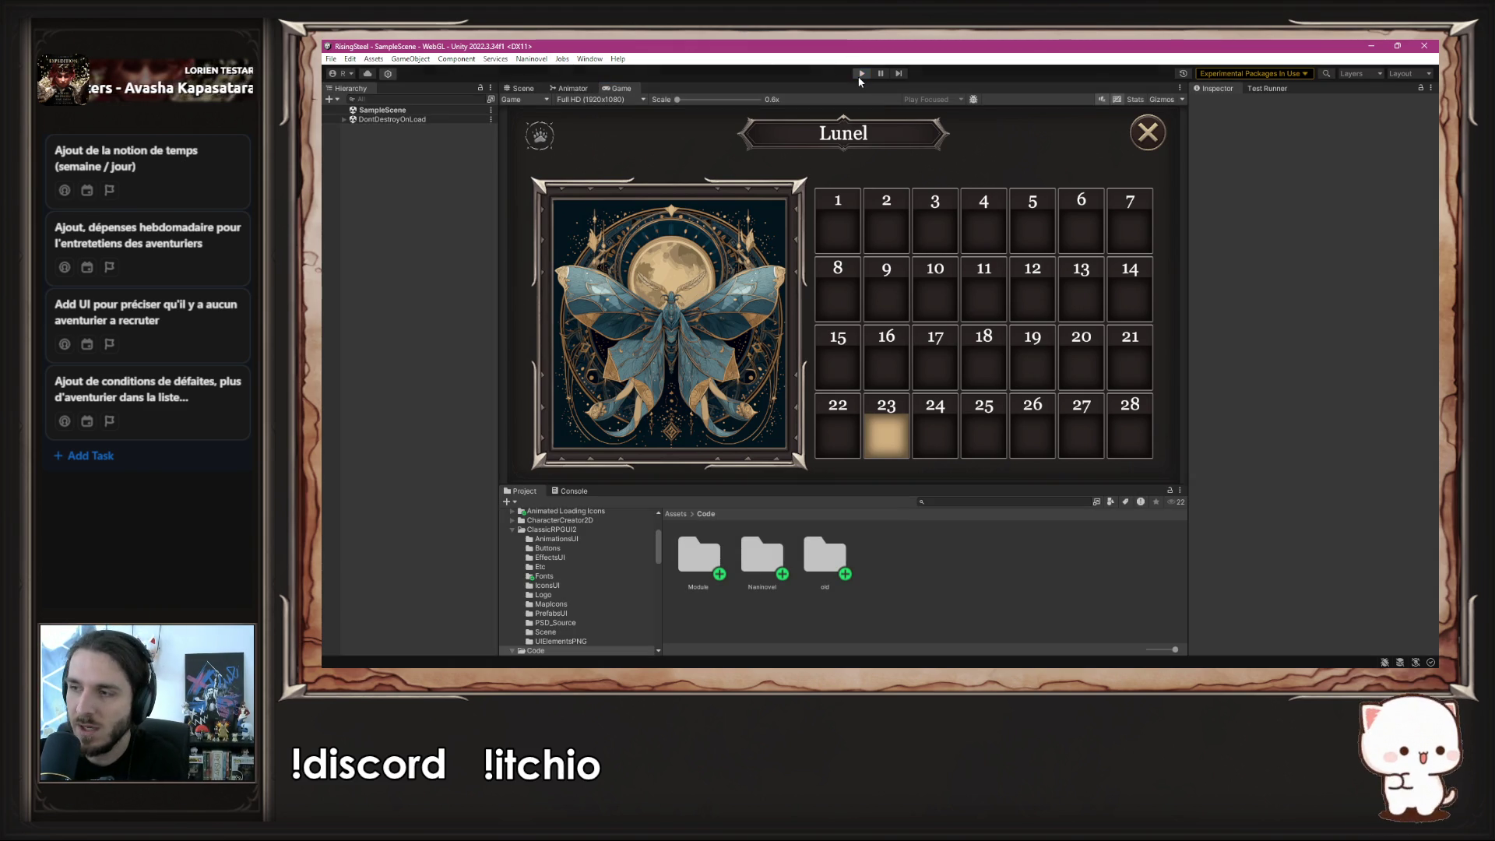
scroll(577, 576, down, 3)
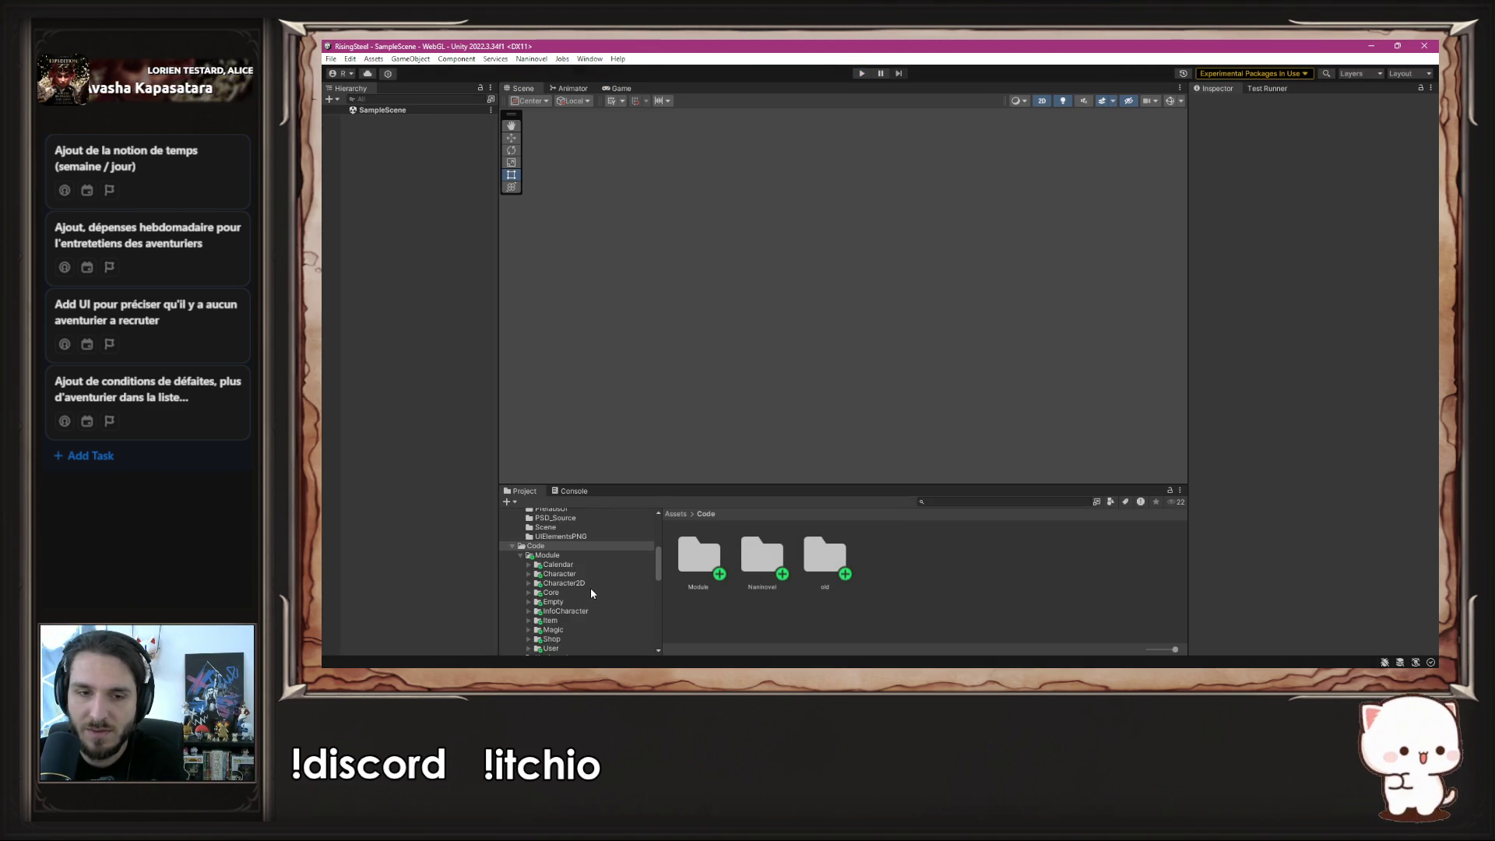
scroll(590, 593, down, 2)
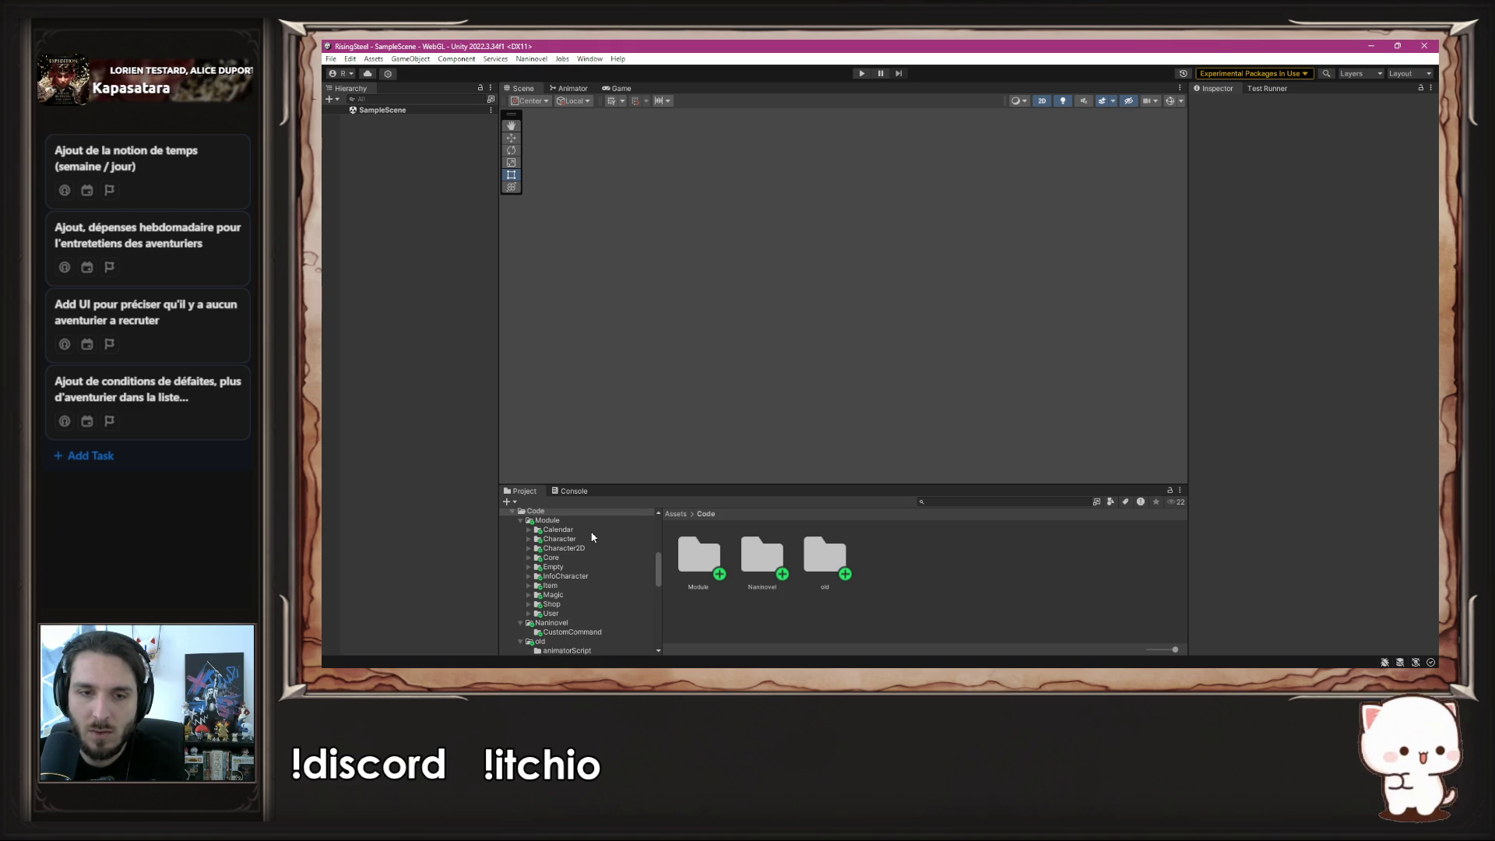
- Browse to Calendar/UI/Scene/05-pages and open the Calendar prefab
click(584, 530)
double_click(901, 560)
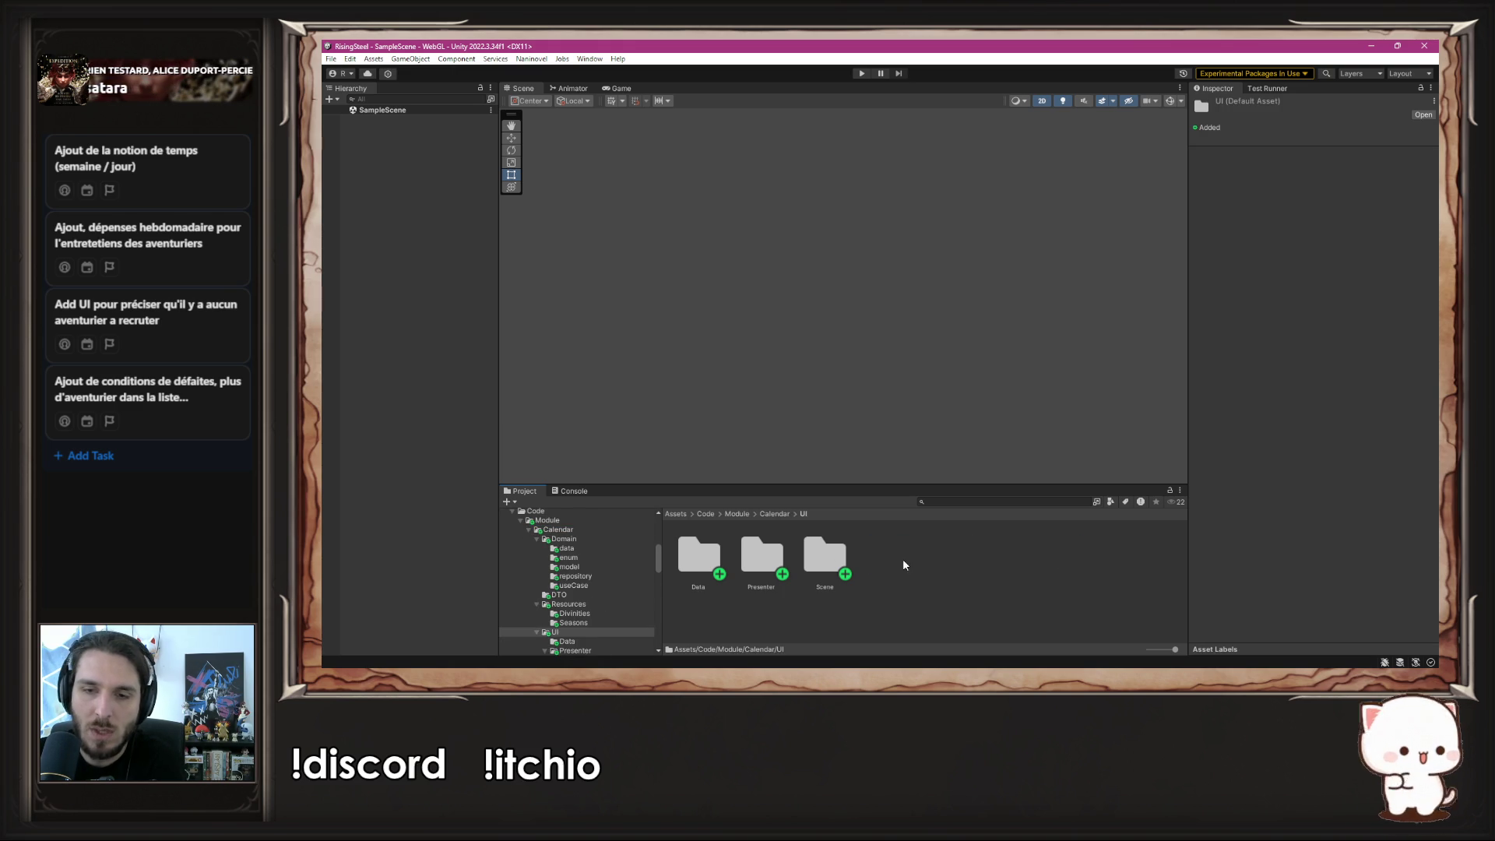
double_click(847, 553)
double_click(940, 570)
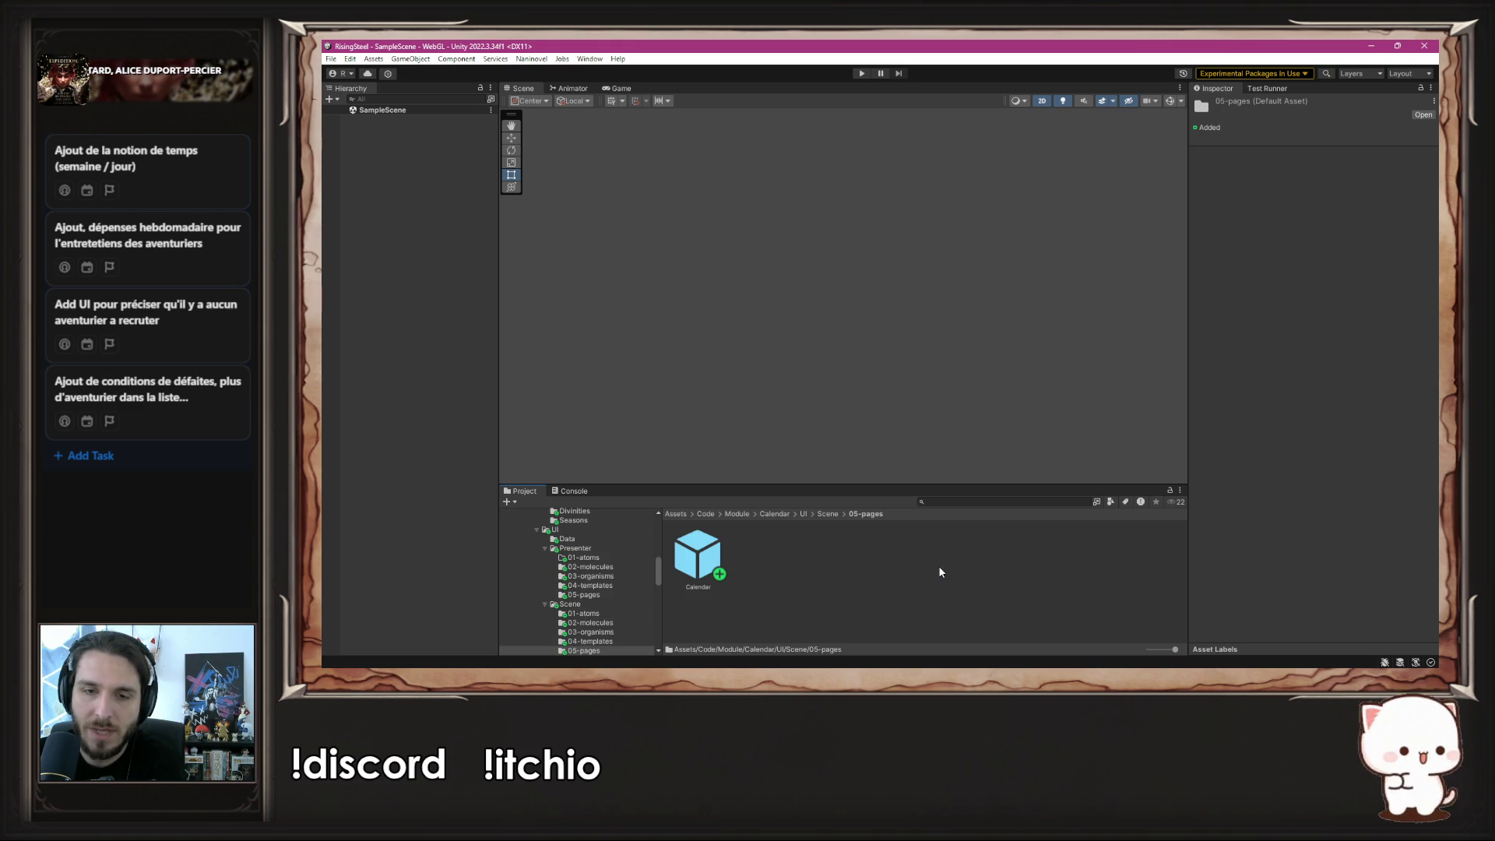
double_click(703, 563)
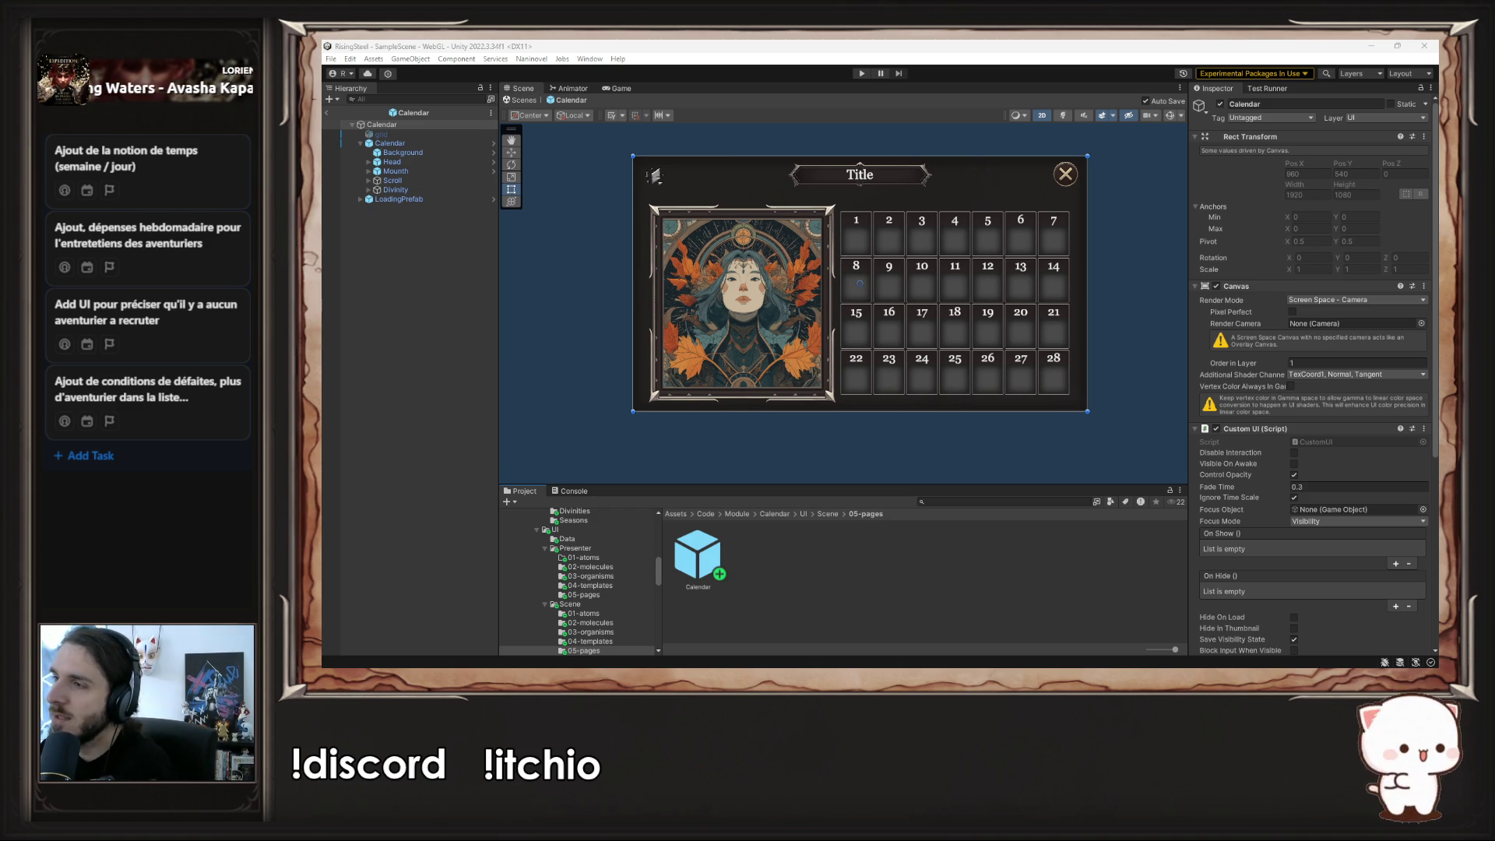
- Alt+Tab away from Unity to a new Firefox tab page
key(alt+Tab)
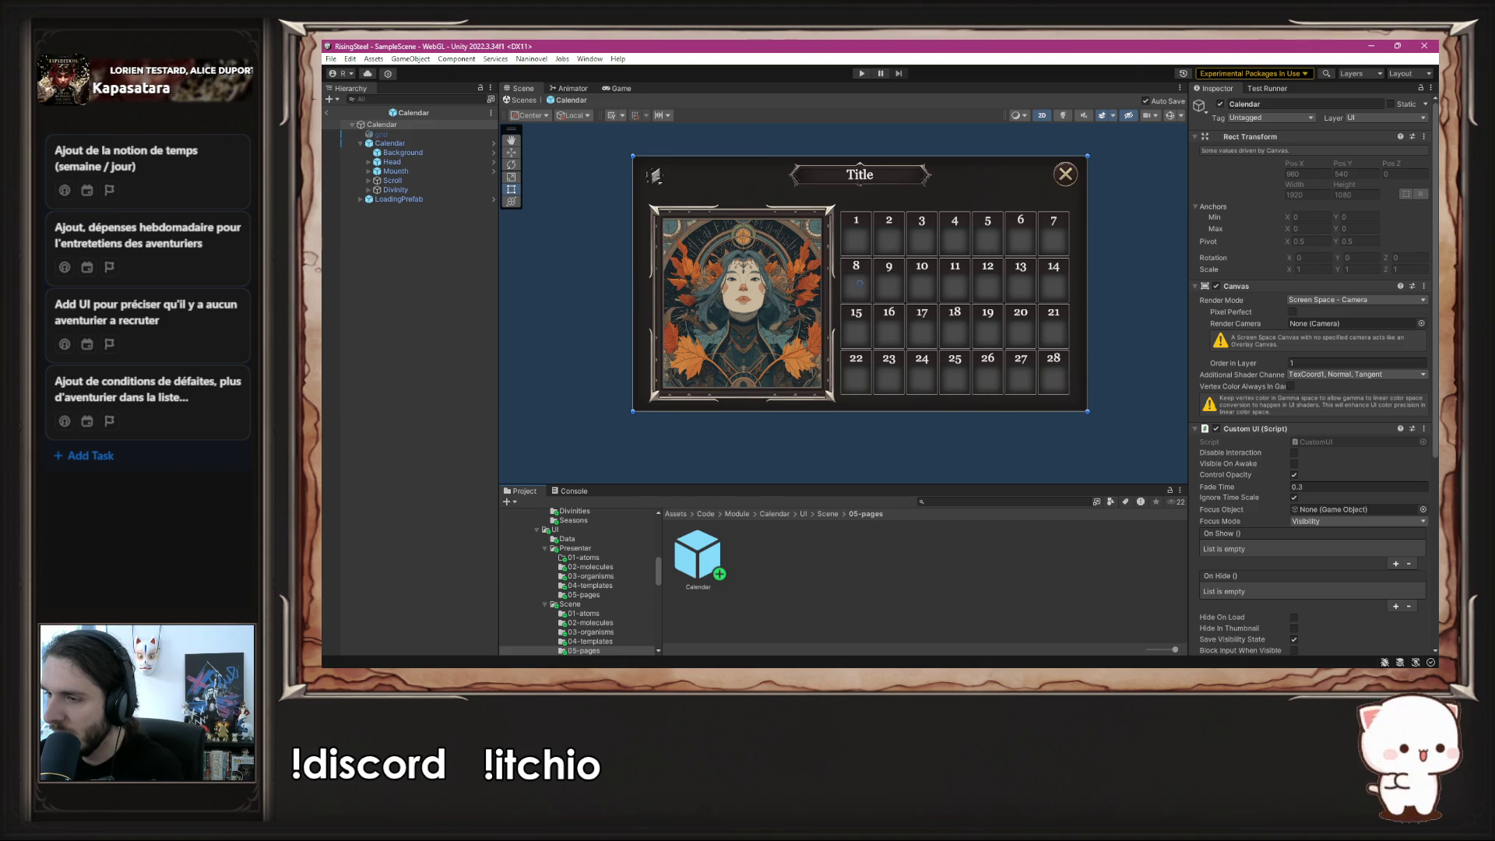
key(alt+Tab)
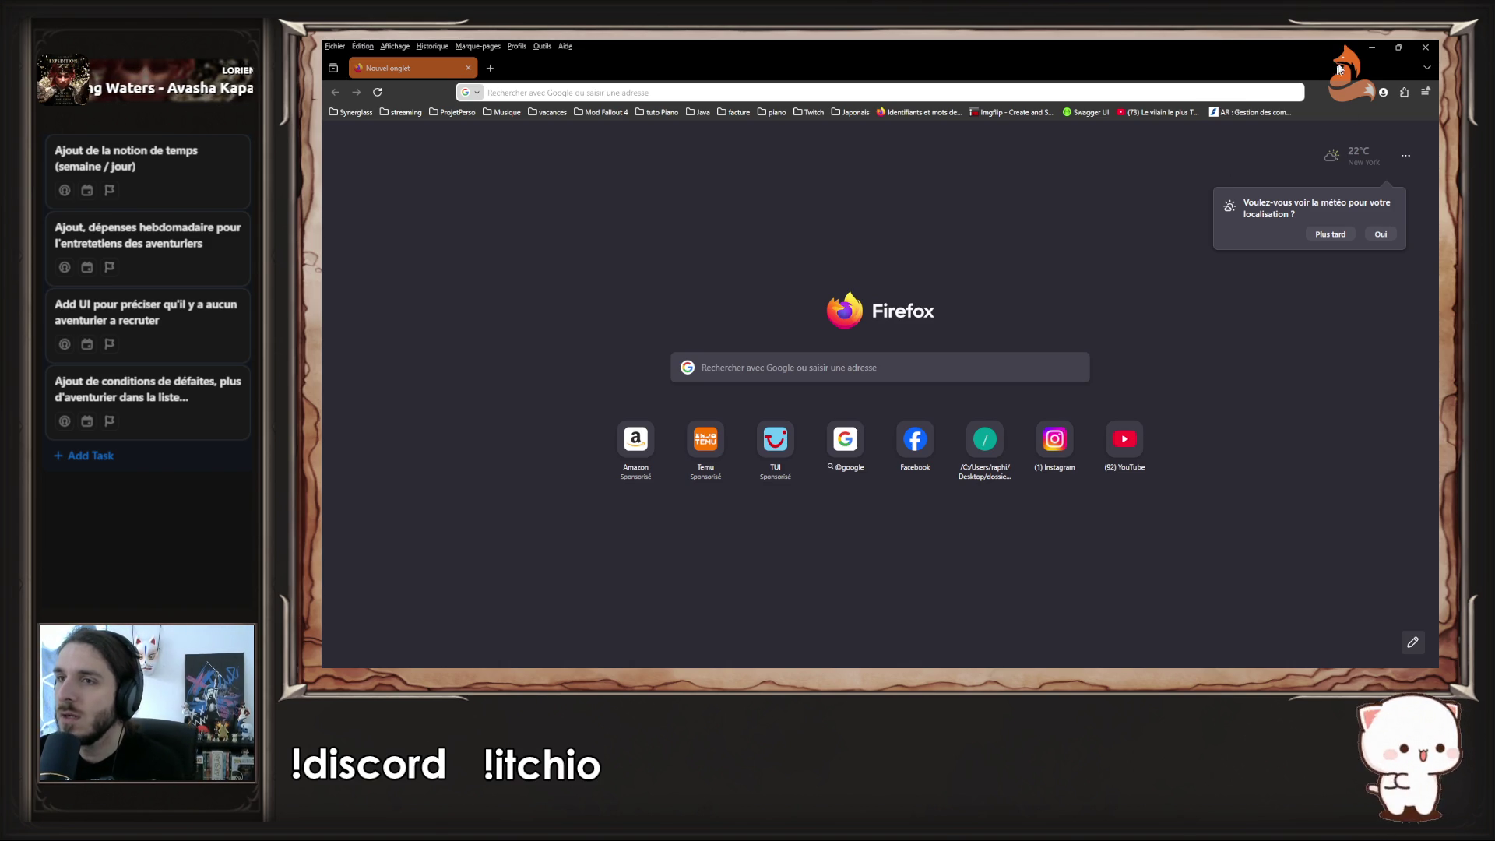
- Close the Firefox window to return to Unity's Calendar prefab
click(1425, 47)
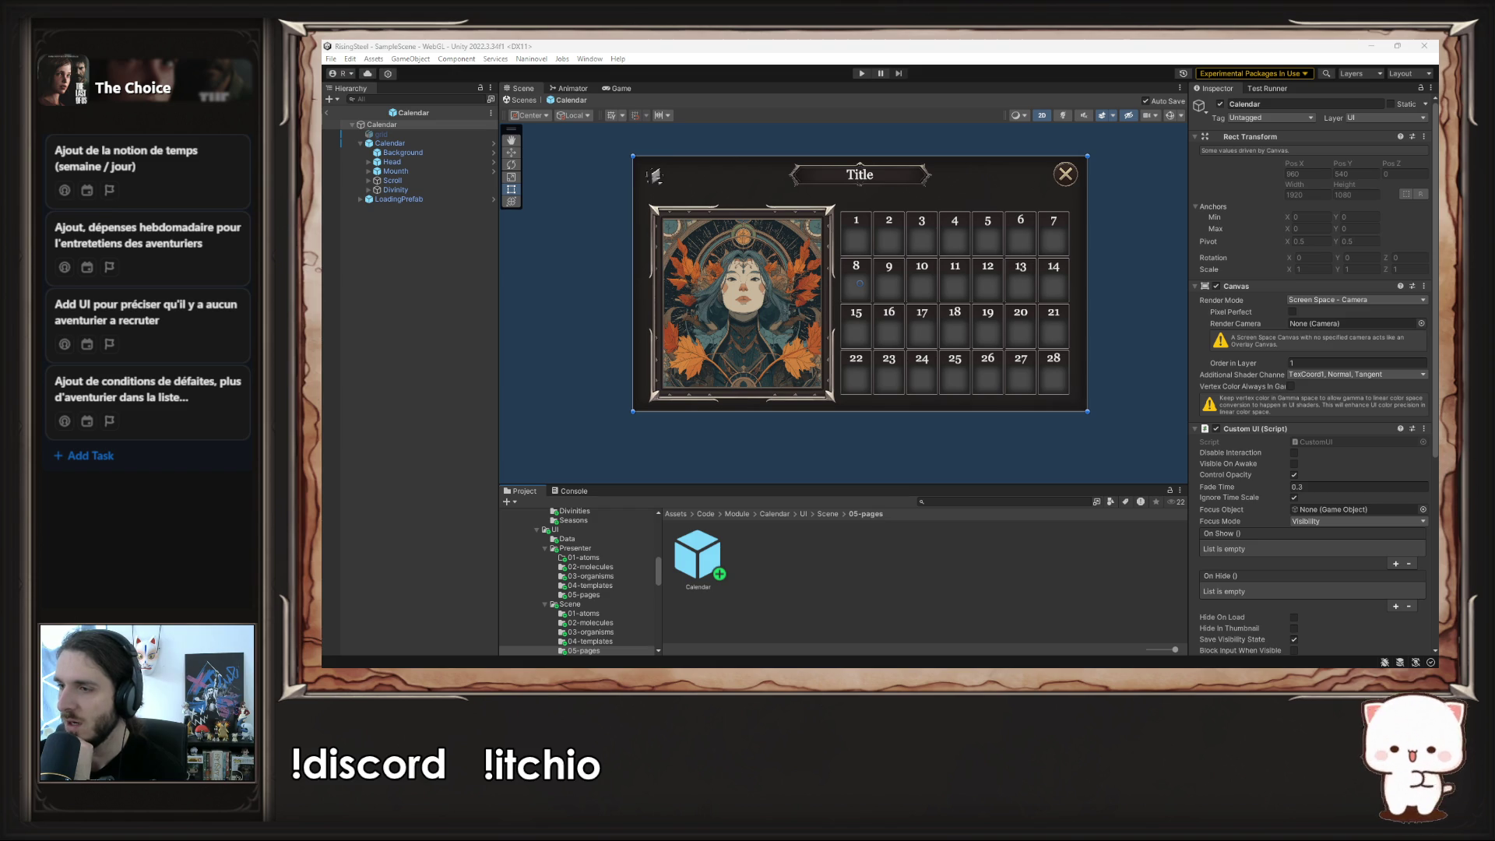
- Open the inner Calendar prefab and inspect the Head's Title and Season image settings
click(980, 425)
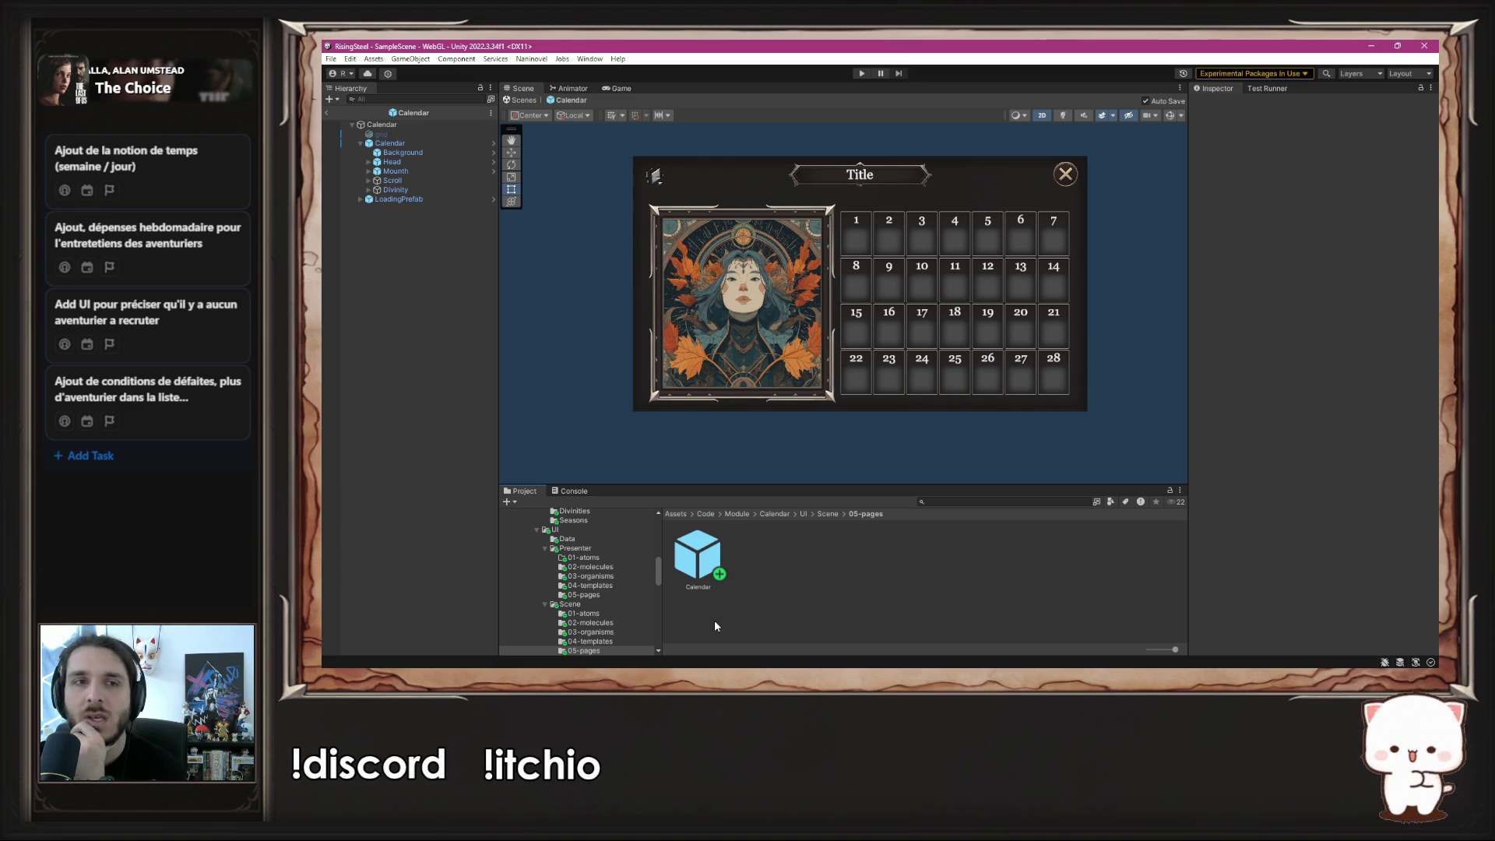
click(421, 145)
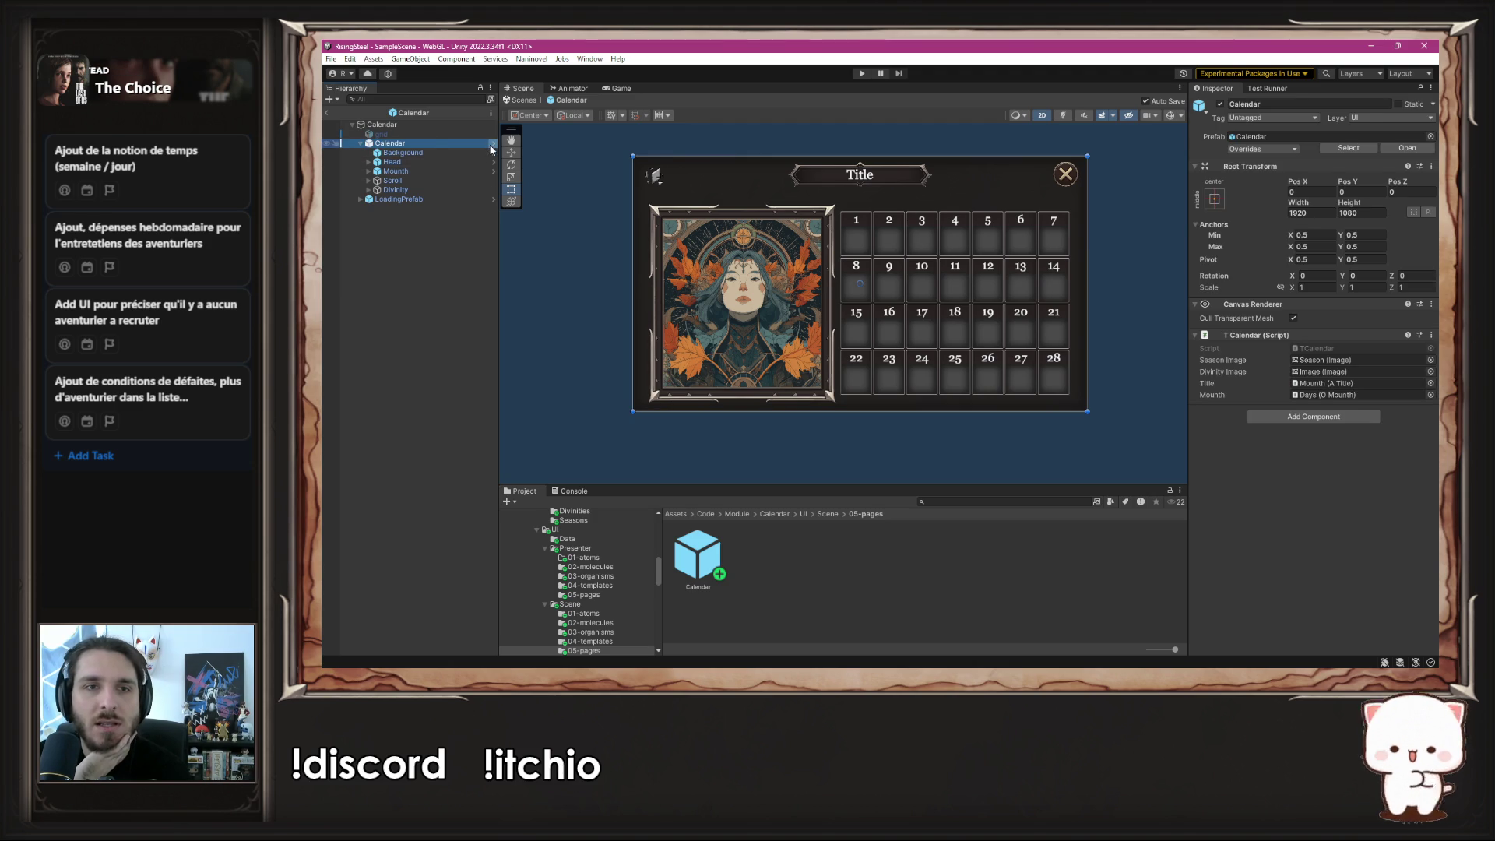
click(493, 143)
click(369, 152)
click(372, 153)
click(369, 153)
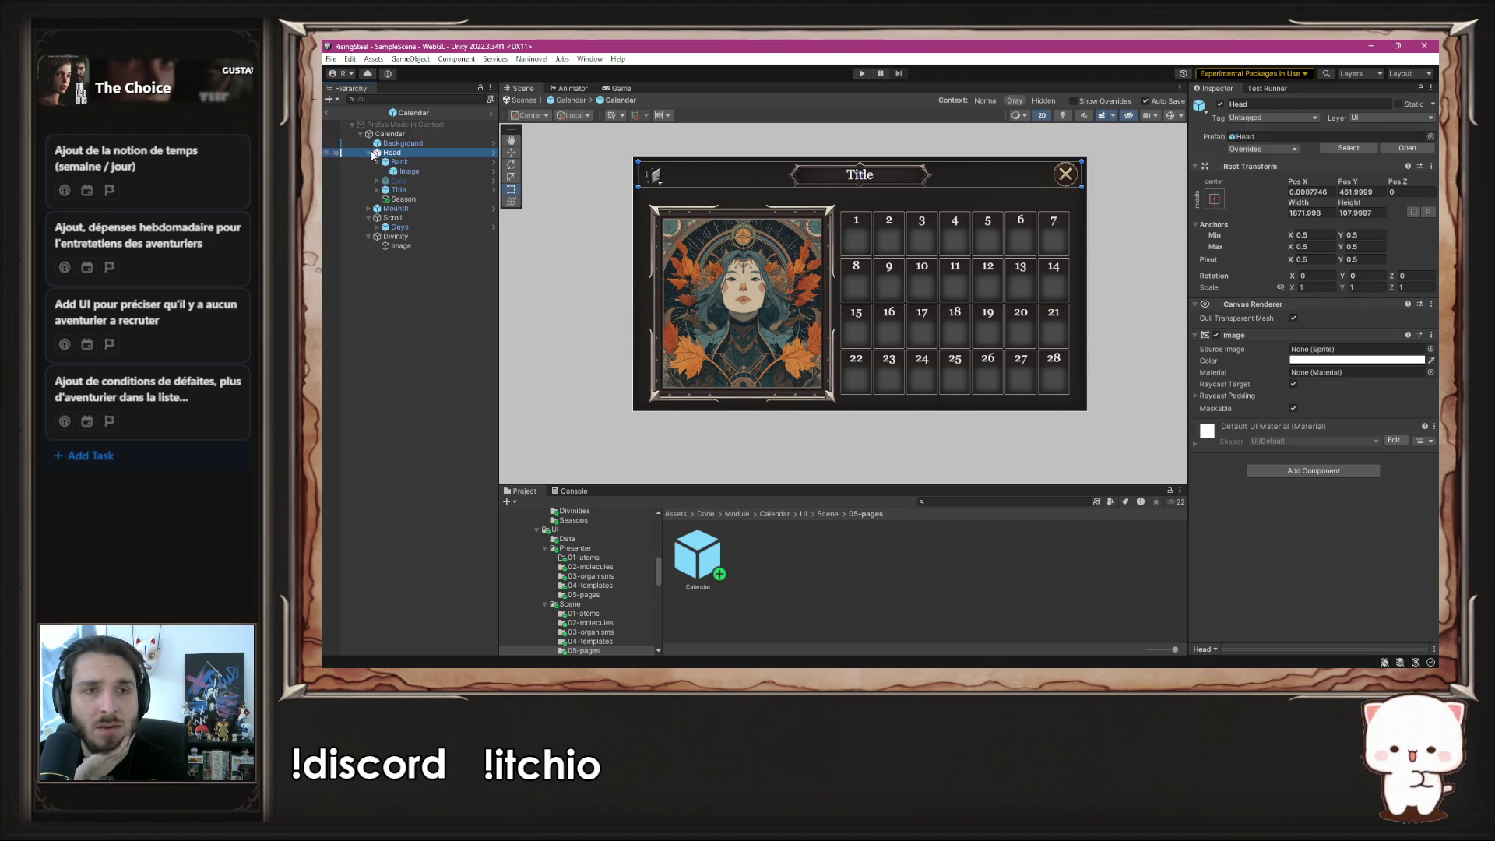
click(409, 199)
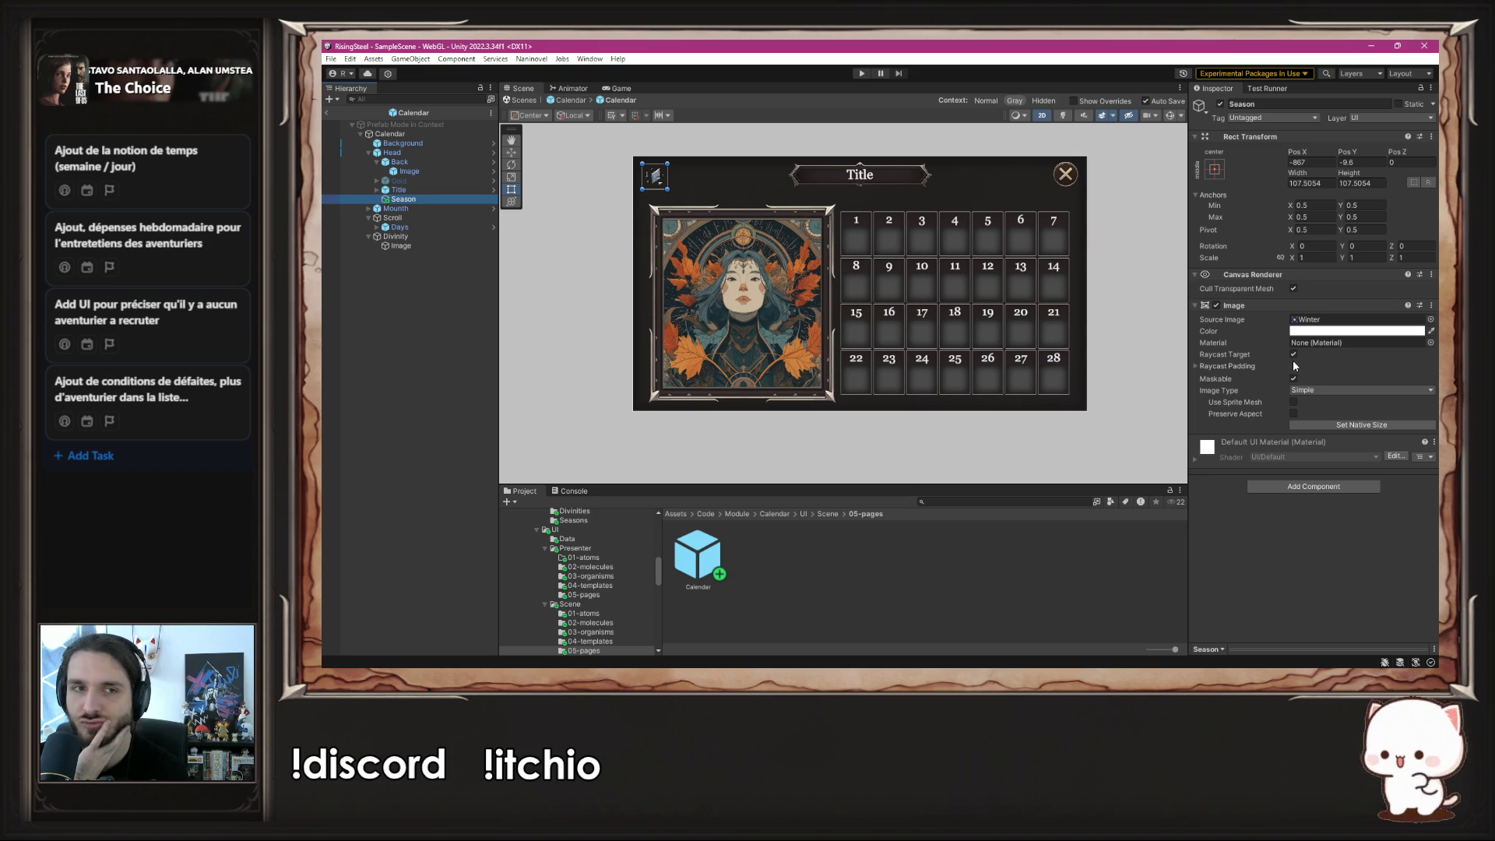
click(434, 193)
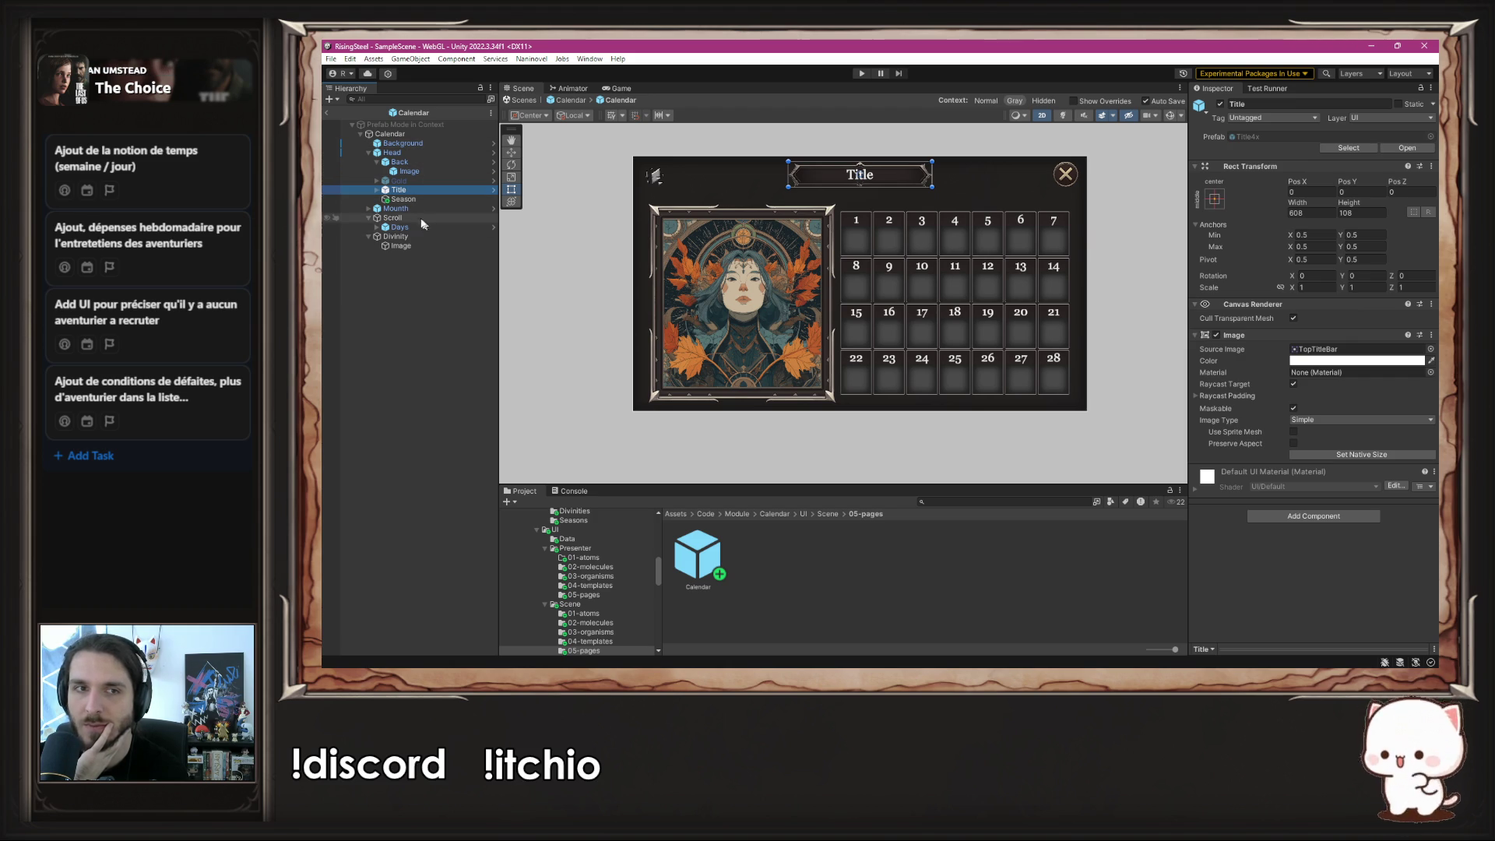
click(411, 200)
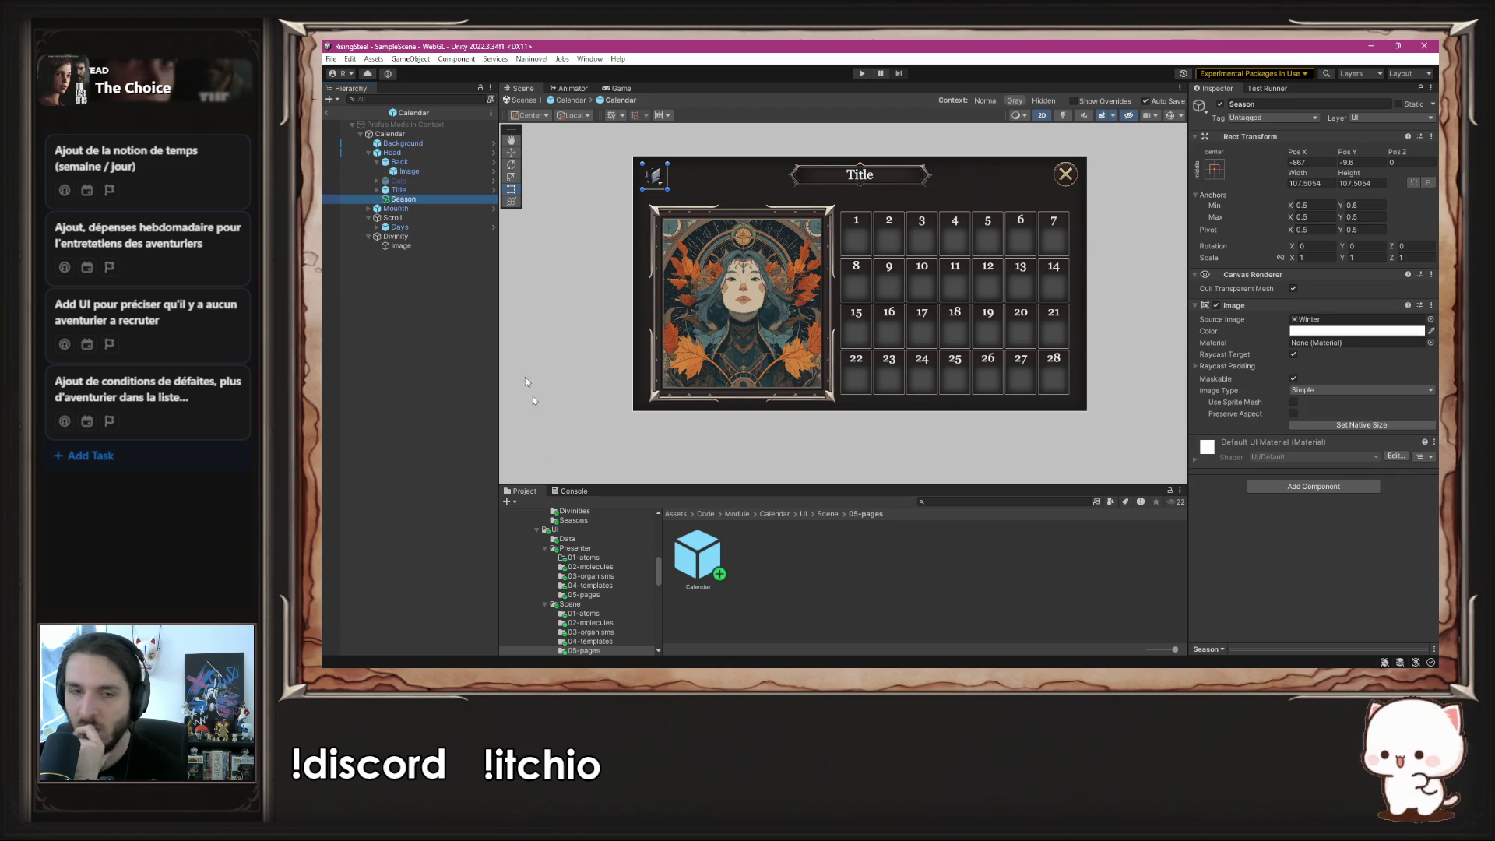
- Show the 01-atoms folder prefabs and open the Head prefab before returning to Calendar
drag(686, 488, 682, 457)
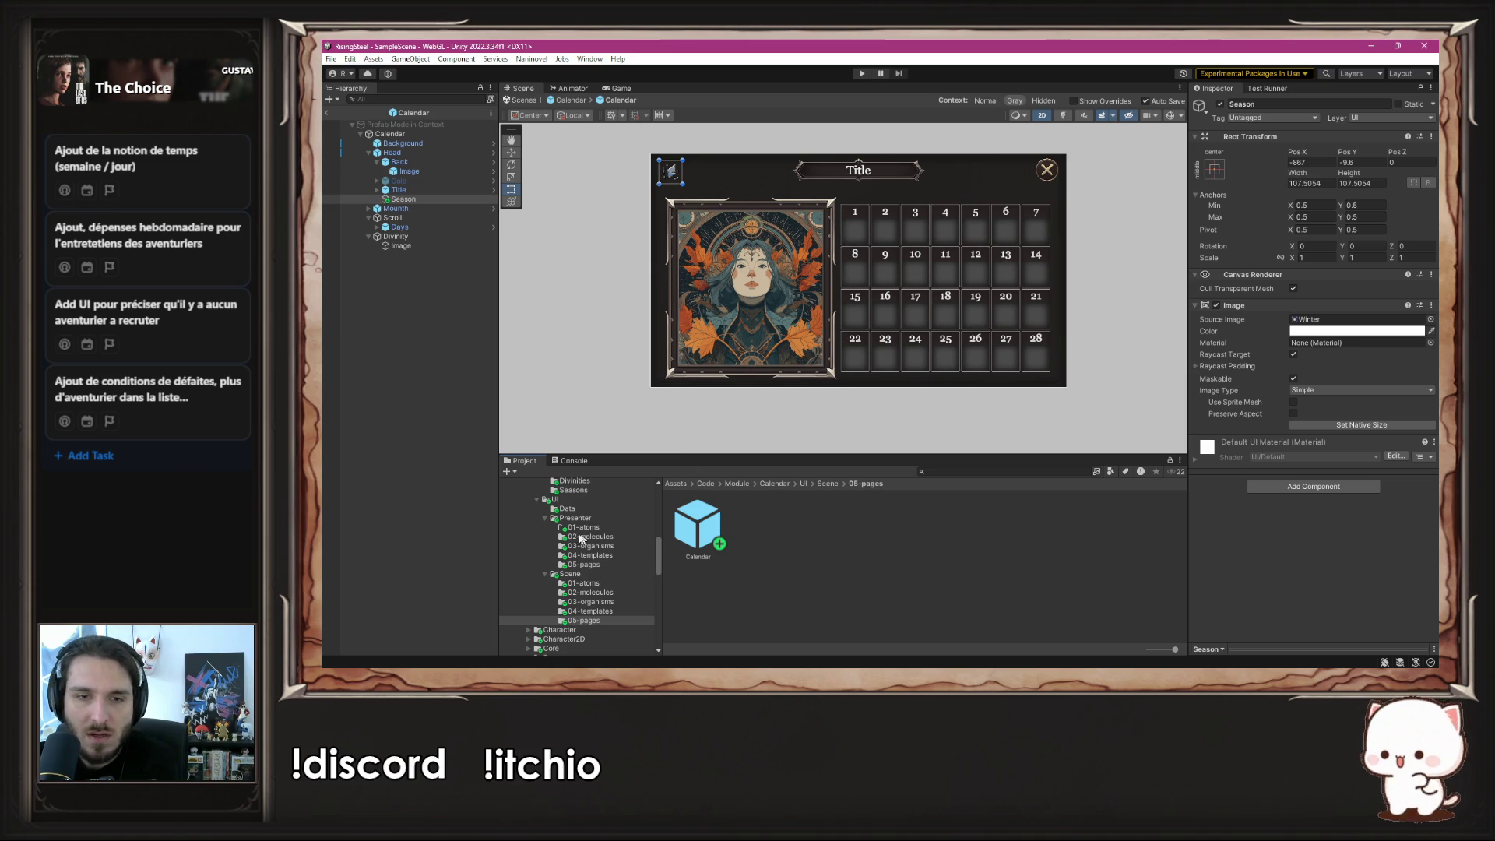
click(584, 583)
click(803, 586)
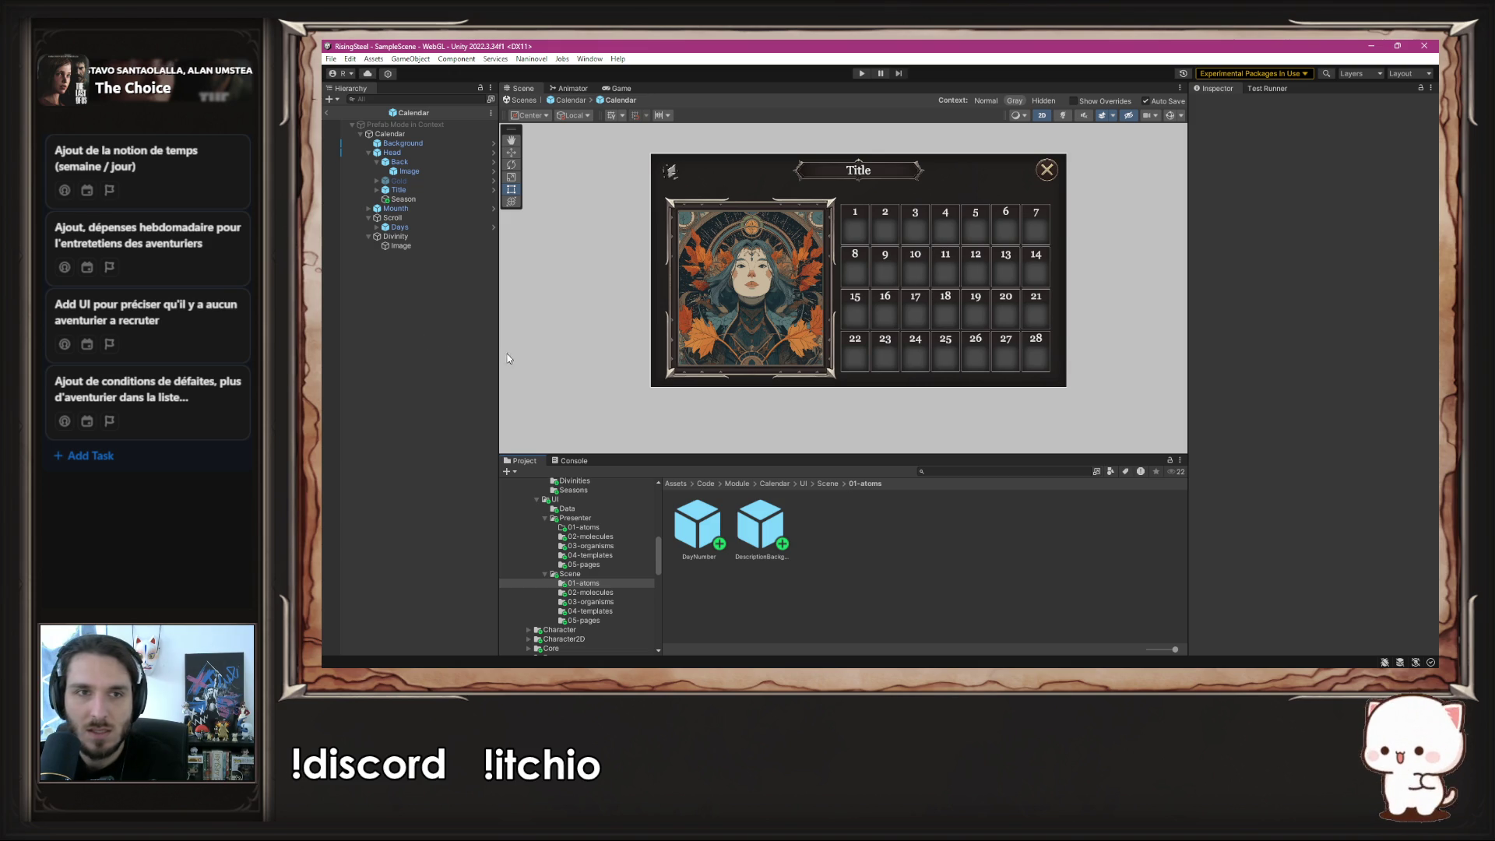
click(378, 163)
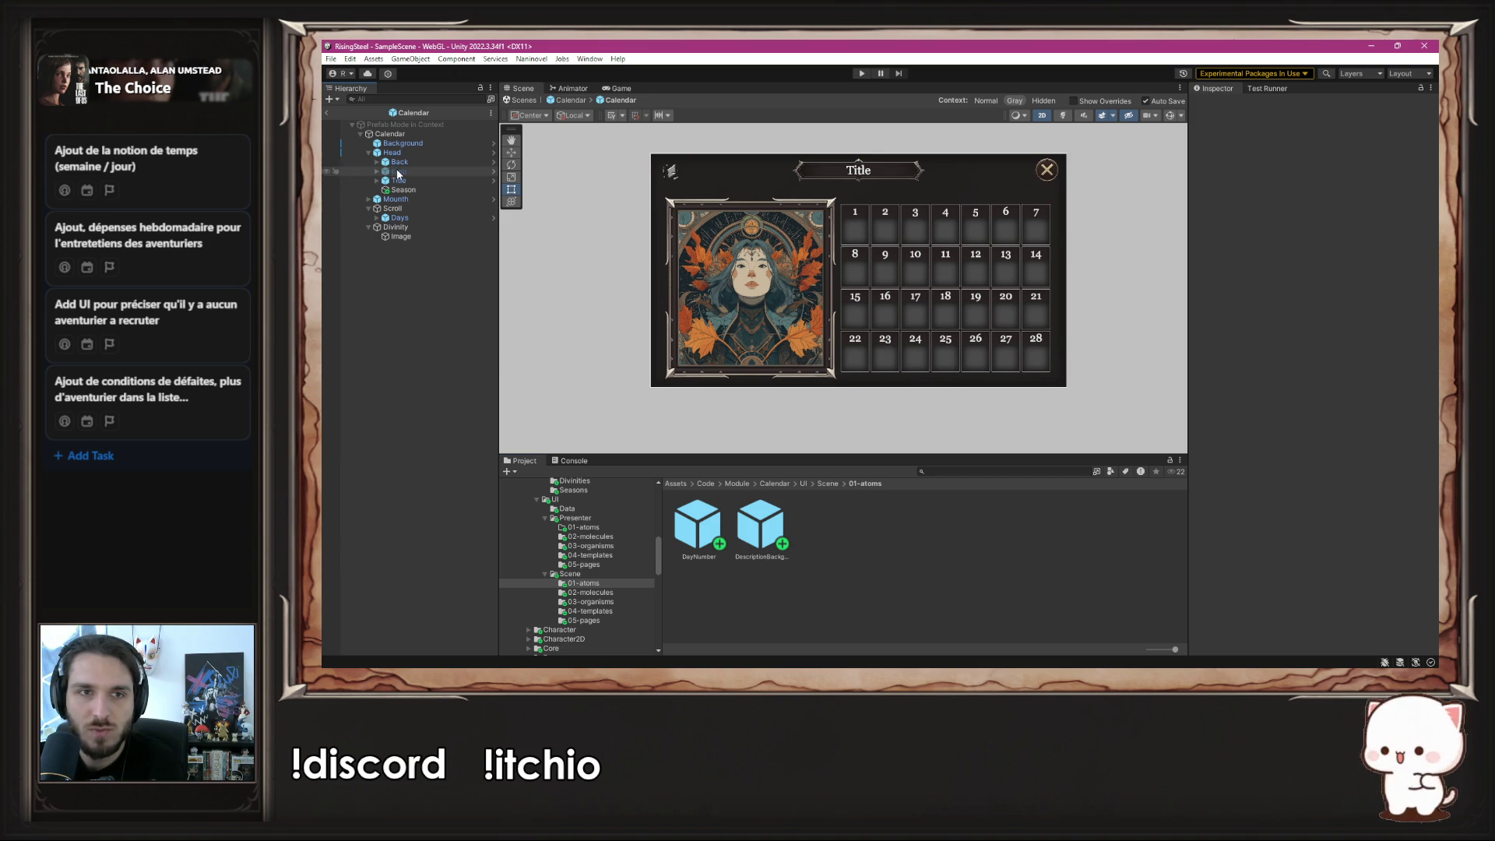
click(422, 189)
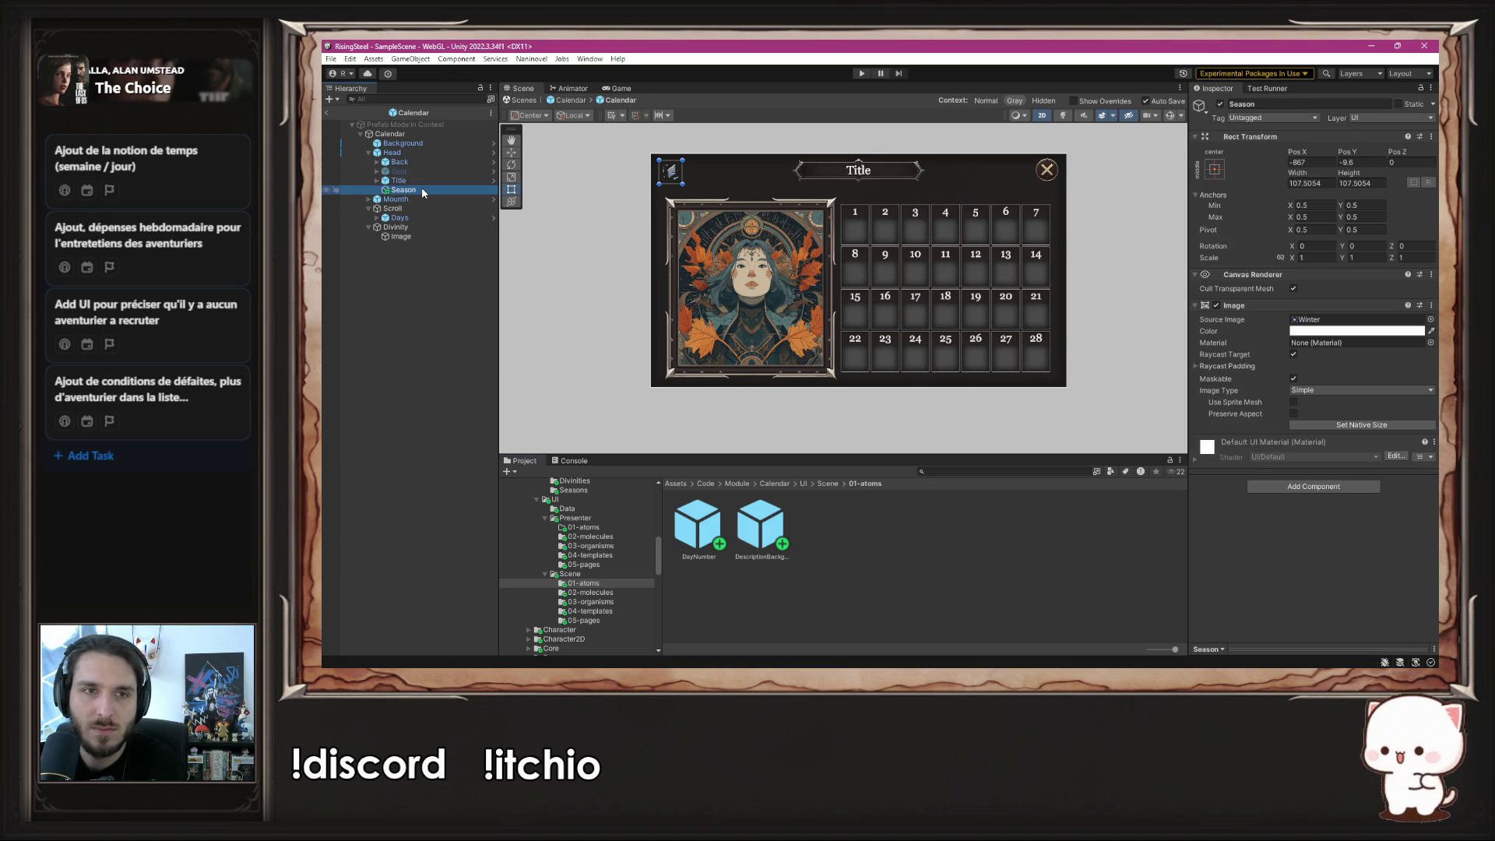
click(494, 154)
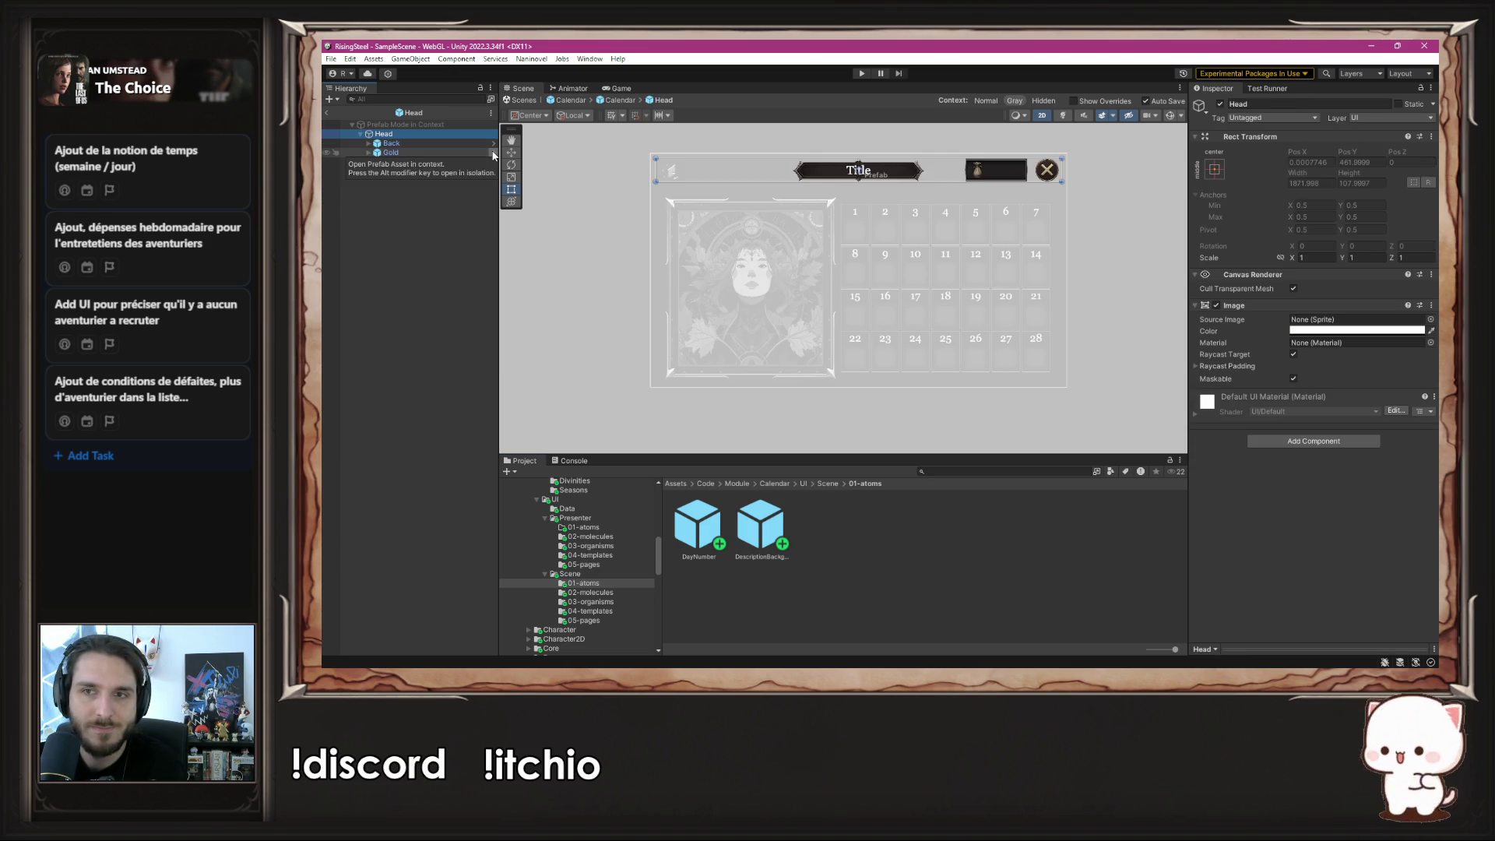
click(620, 102)
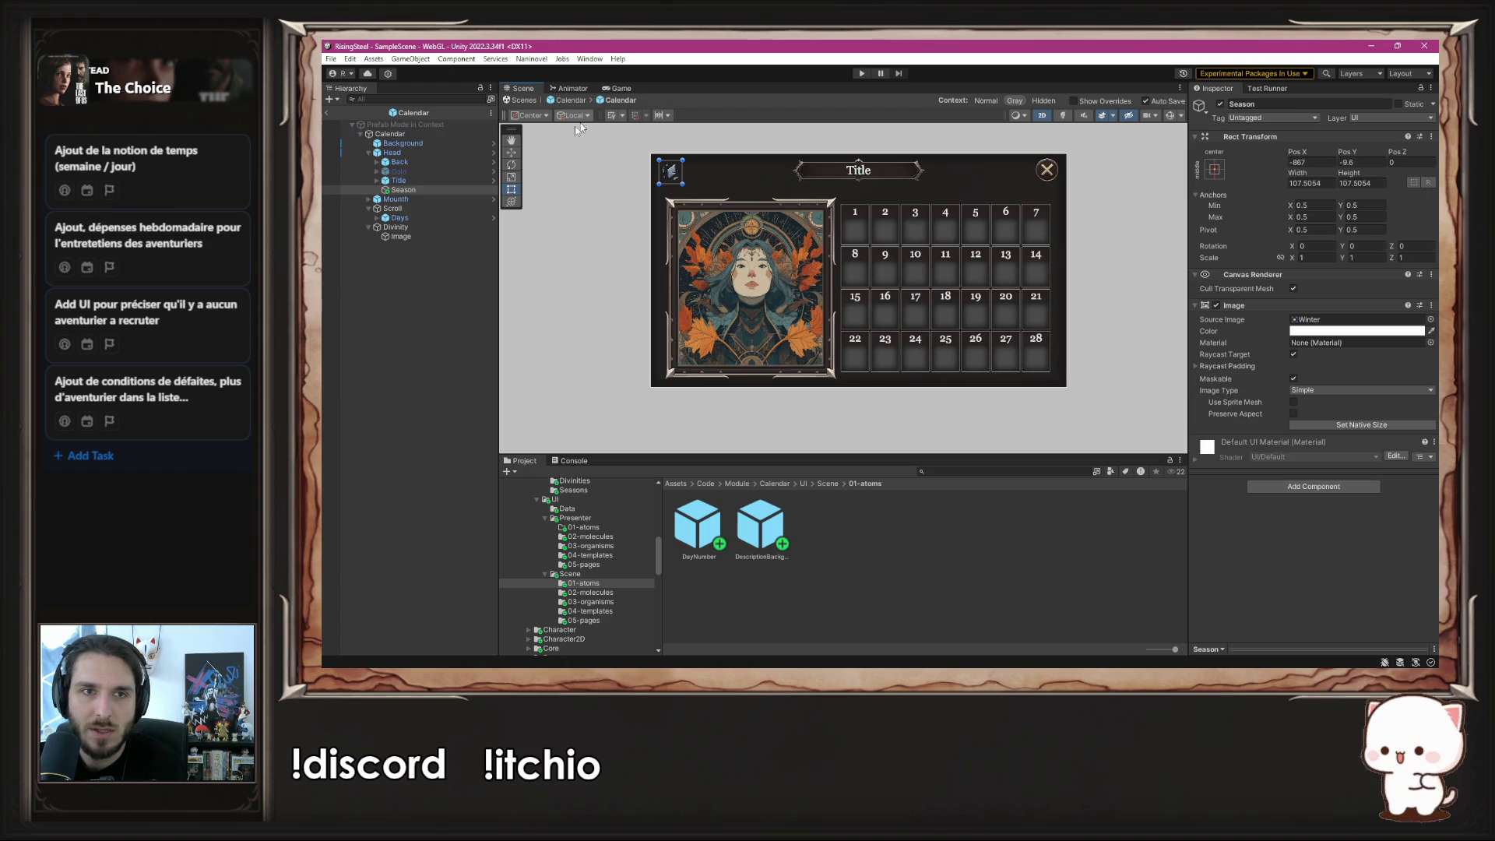
- Create a UI Panel under the calendar's Head object, stretched across the header
right_click(460, 195)
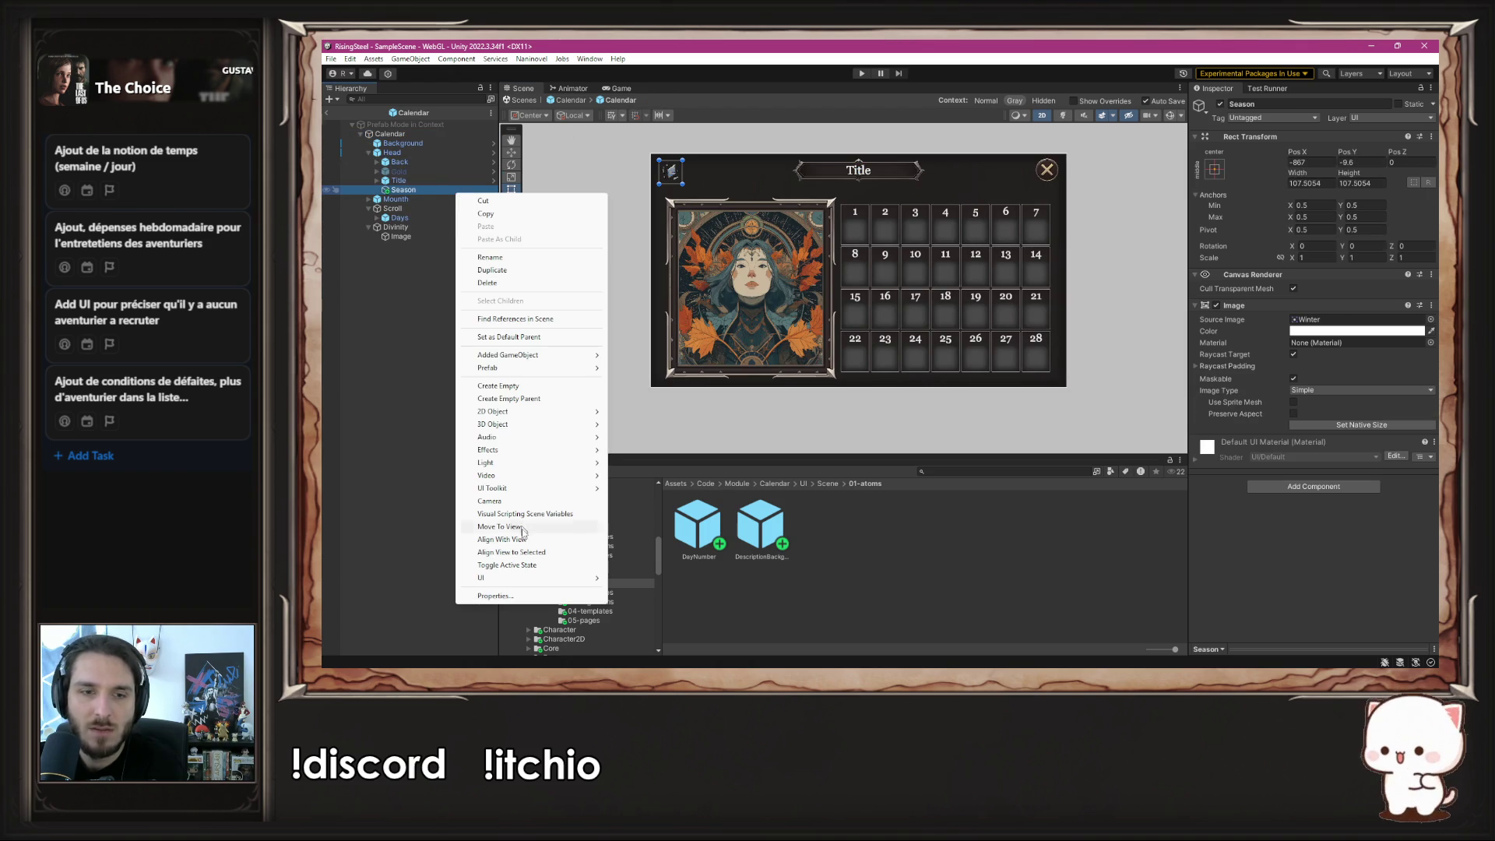
mouse_move(521, 586)
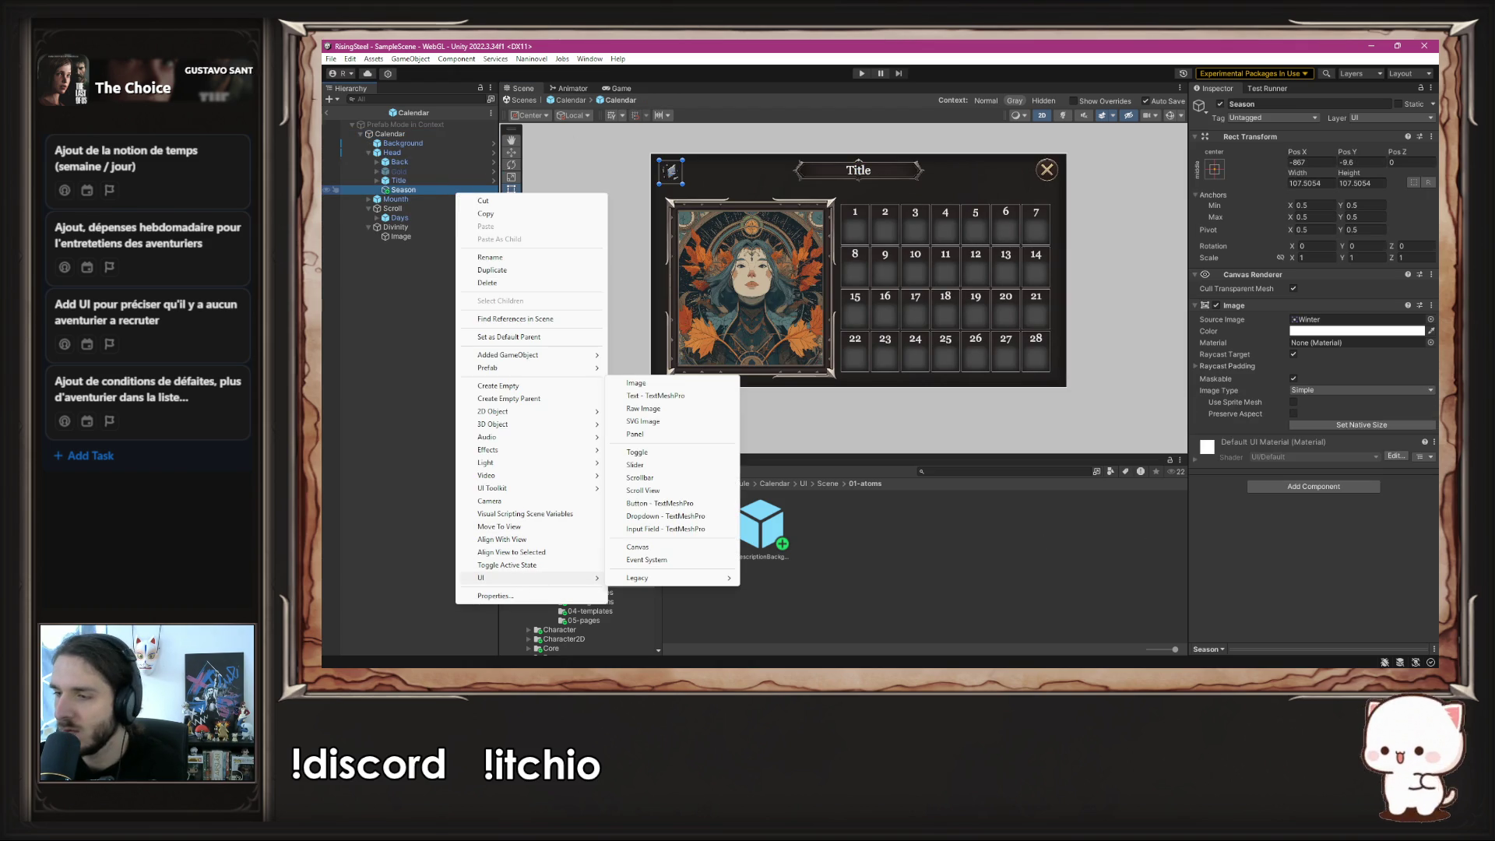
key(alt+Tab)
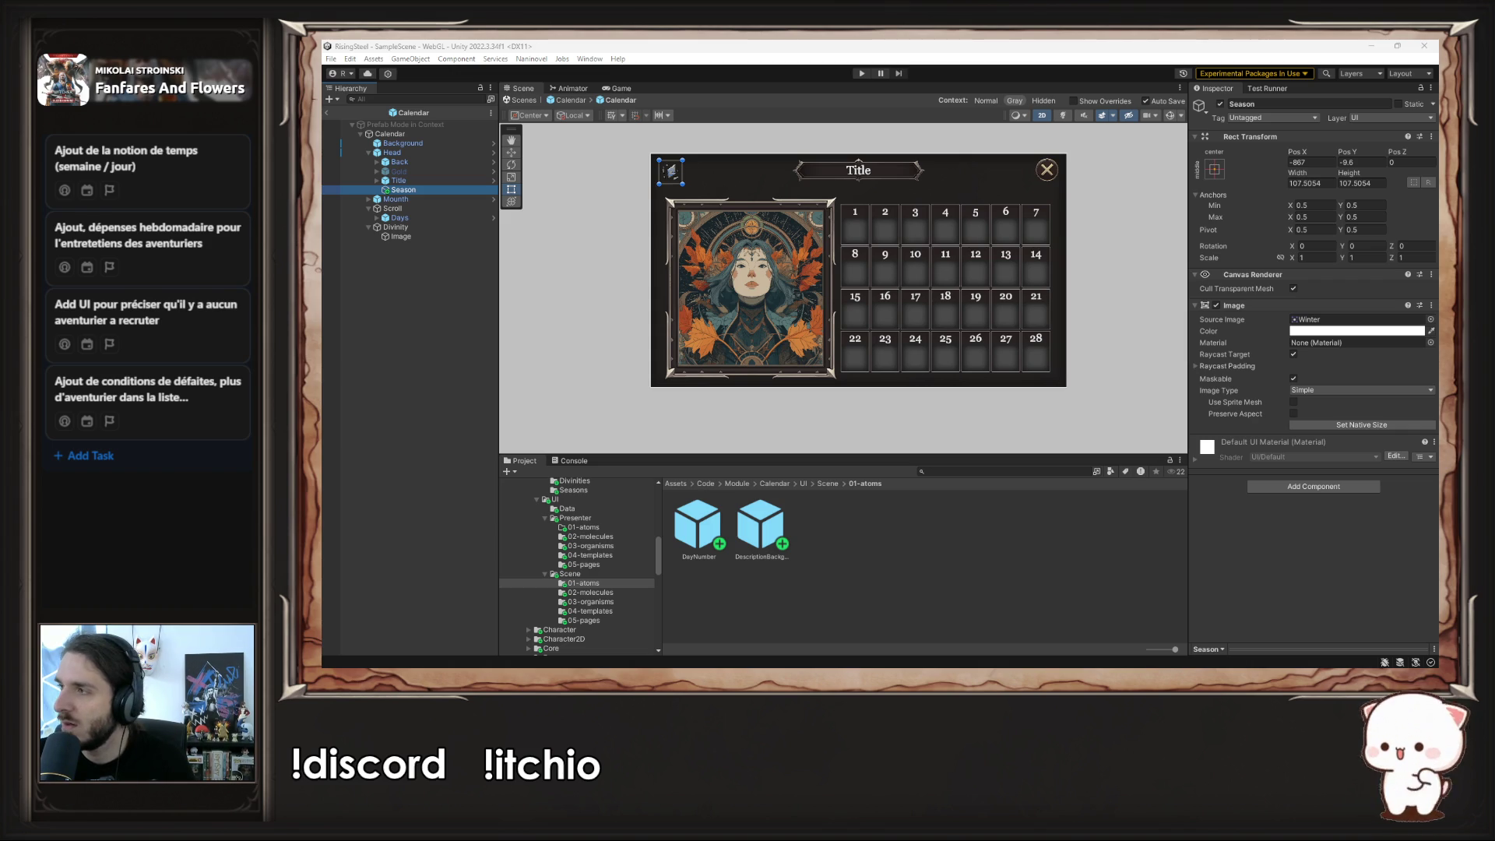
key(alt+Tab)
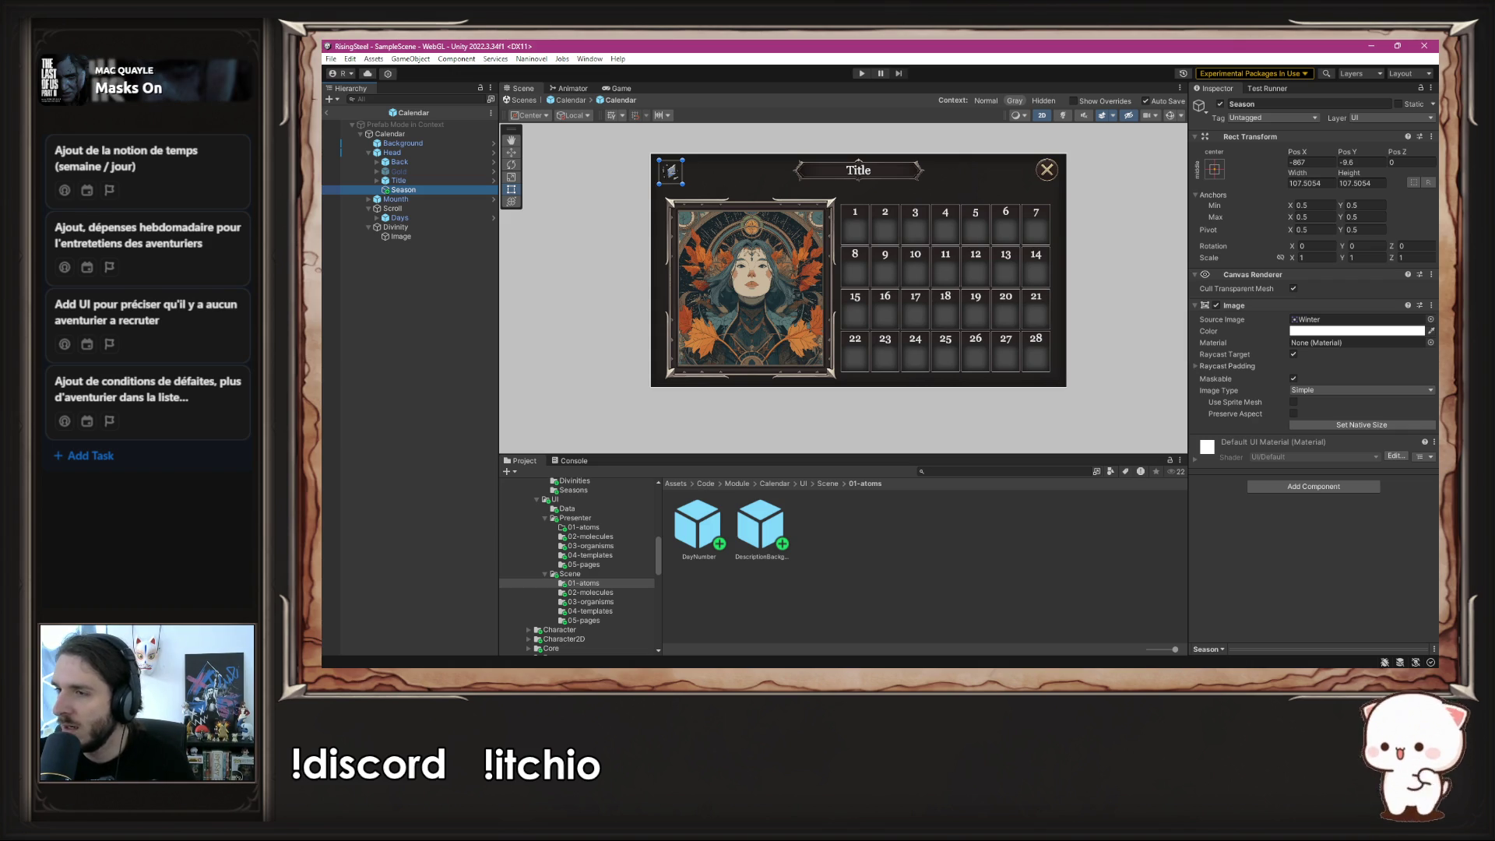
right_click(409, 149)
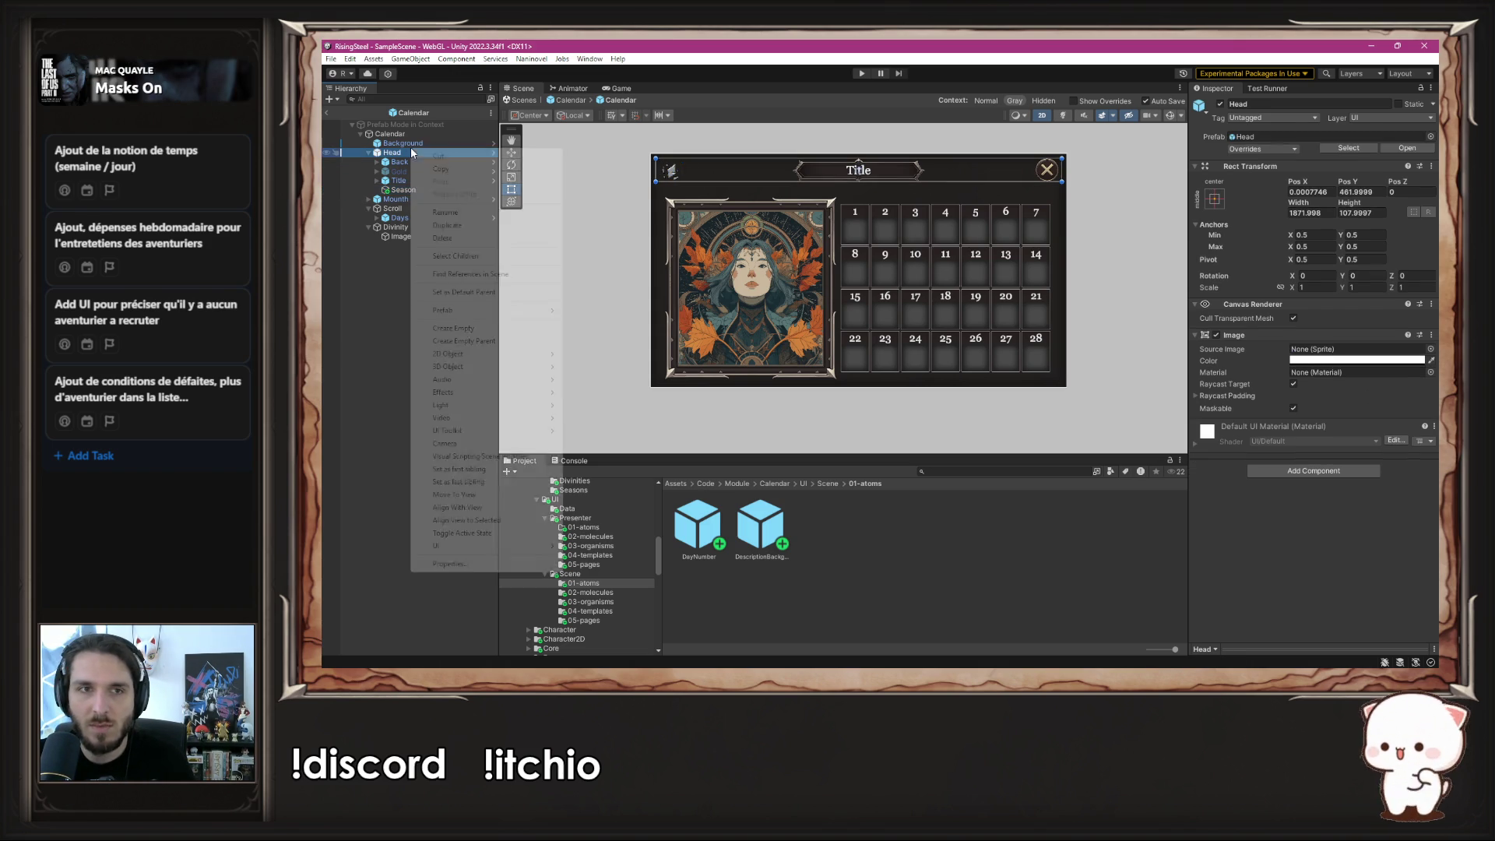
mouse_move(468, 546)
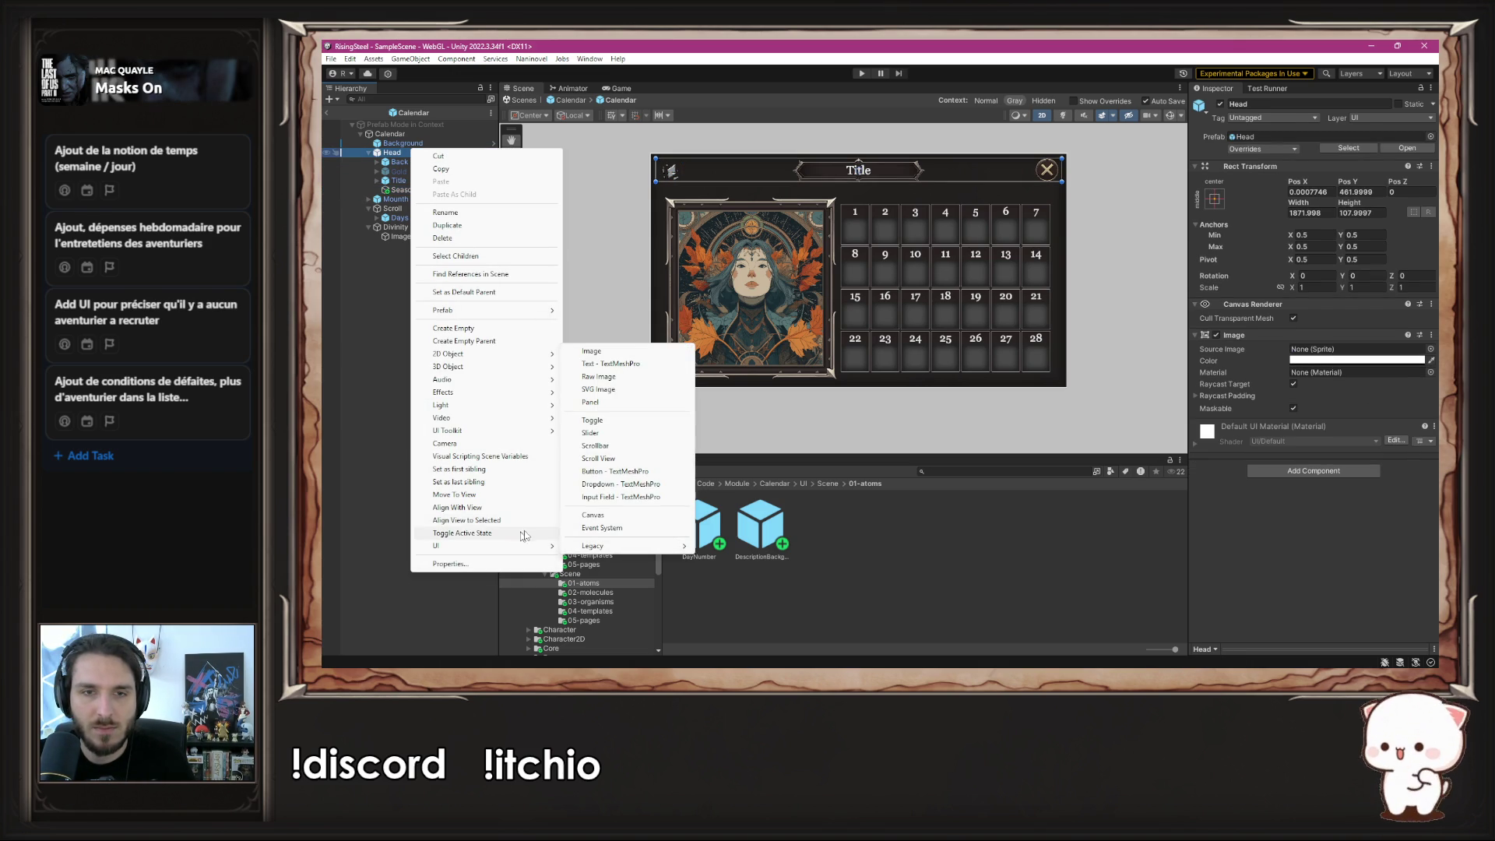
click(645, 404)
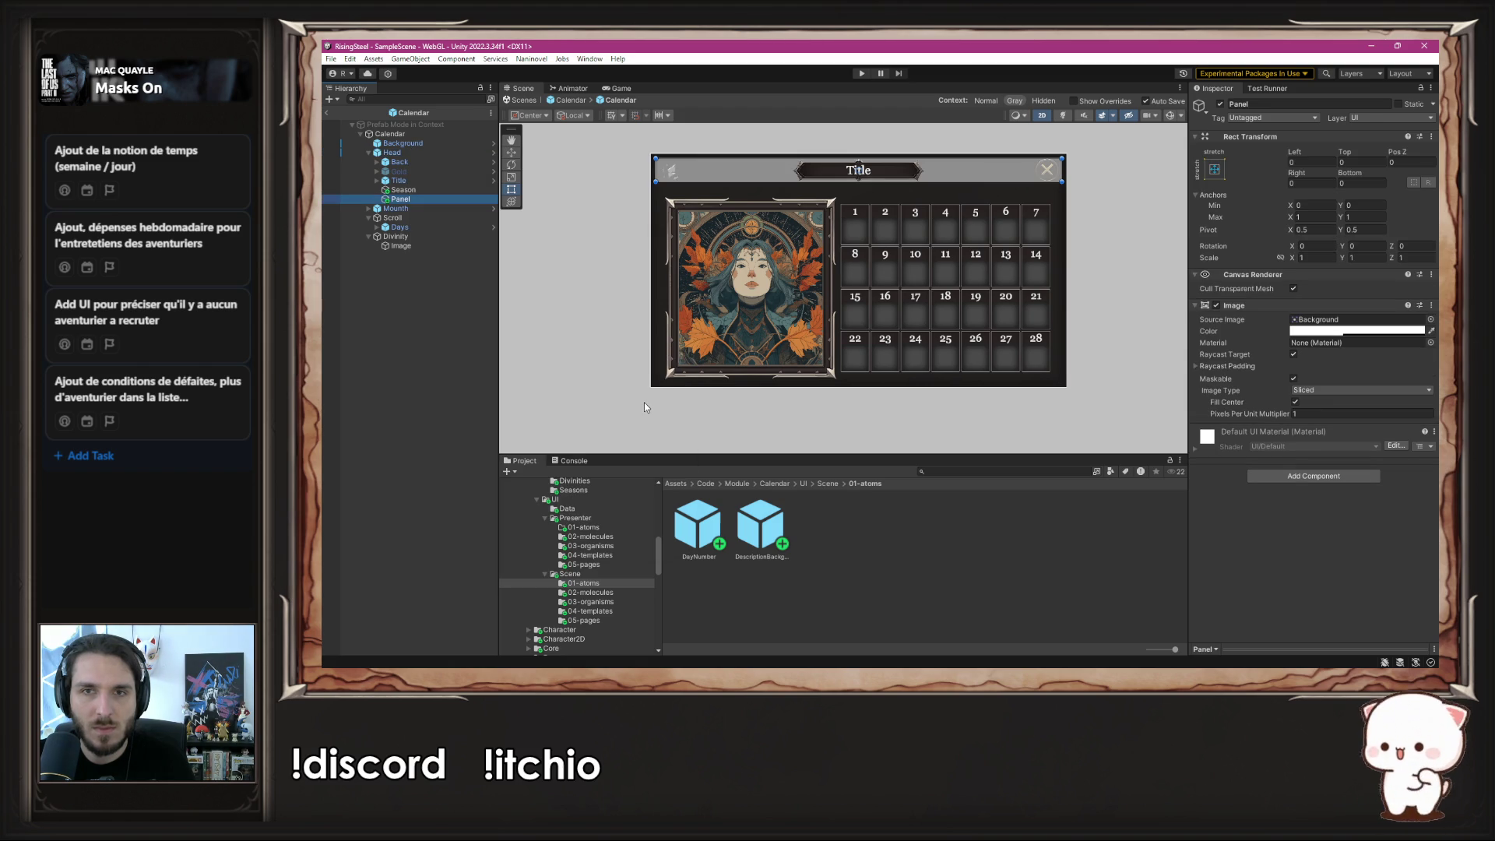
scroll(642, 182, up, 2)
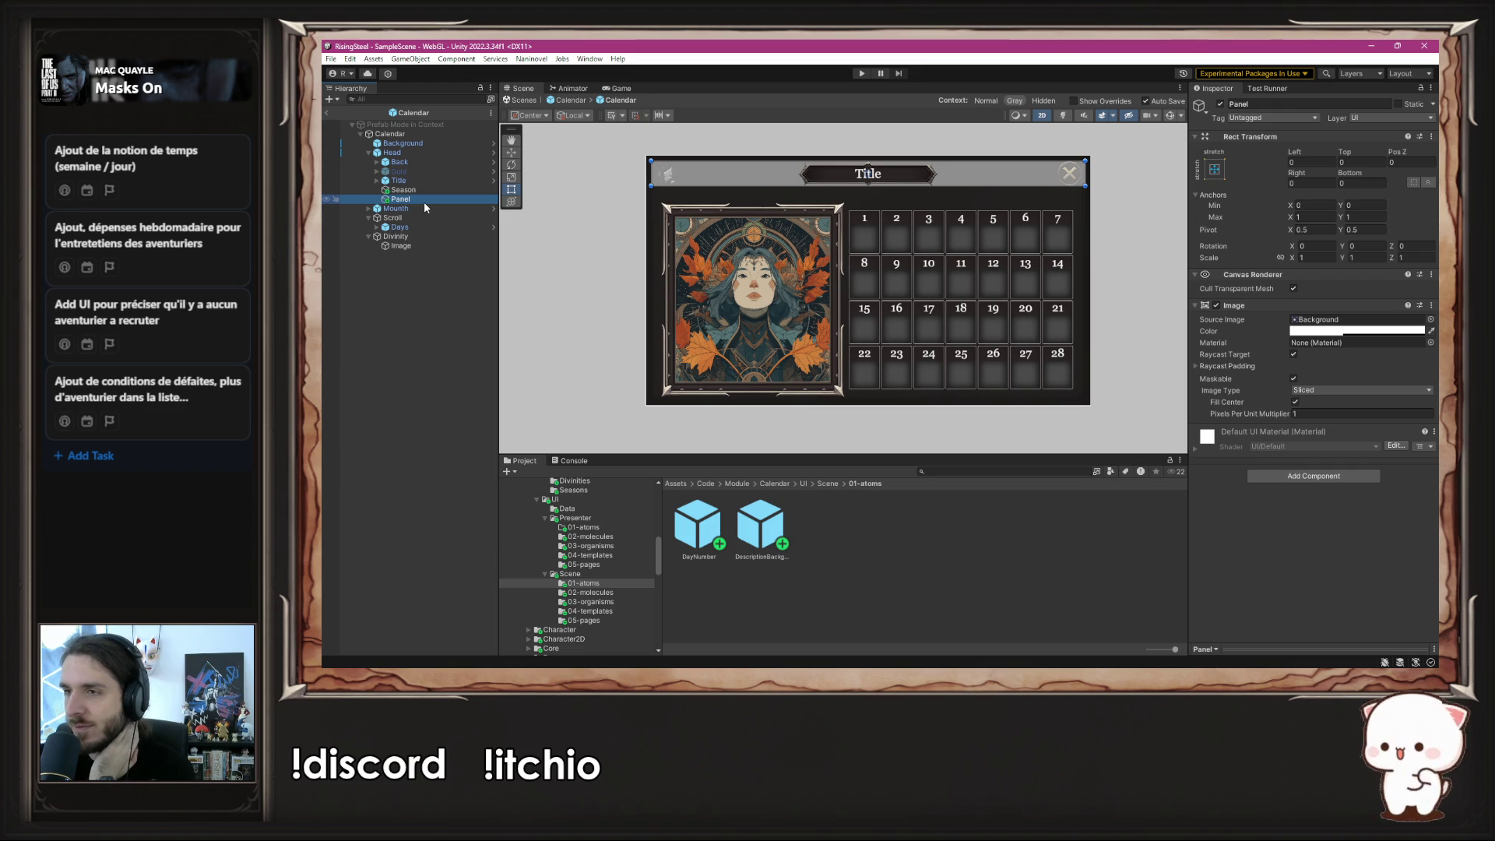
- Set the Panel colour alpha to 1 and drag its bottom and right edges into a small box
drag(423, 201, 453, 190)
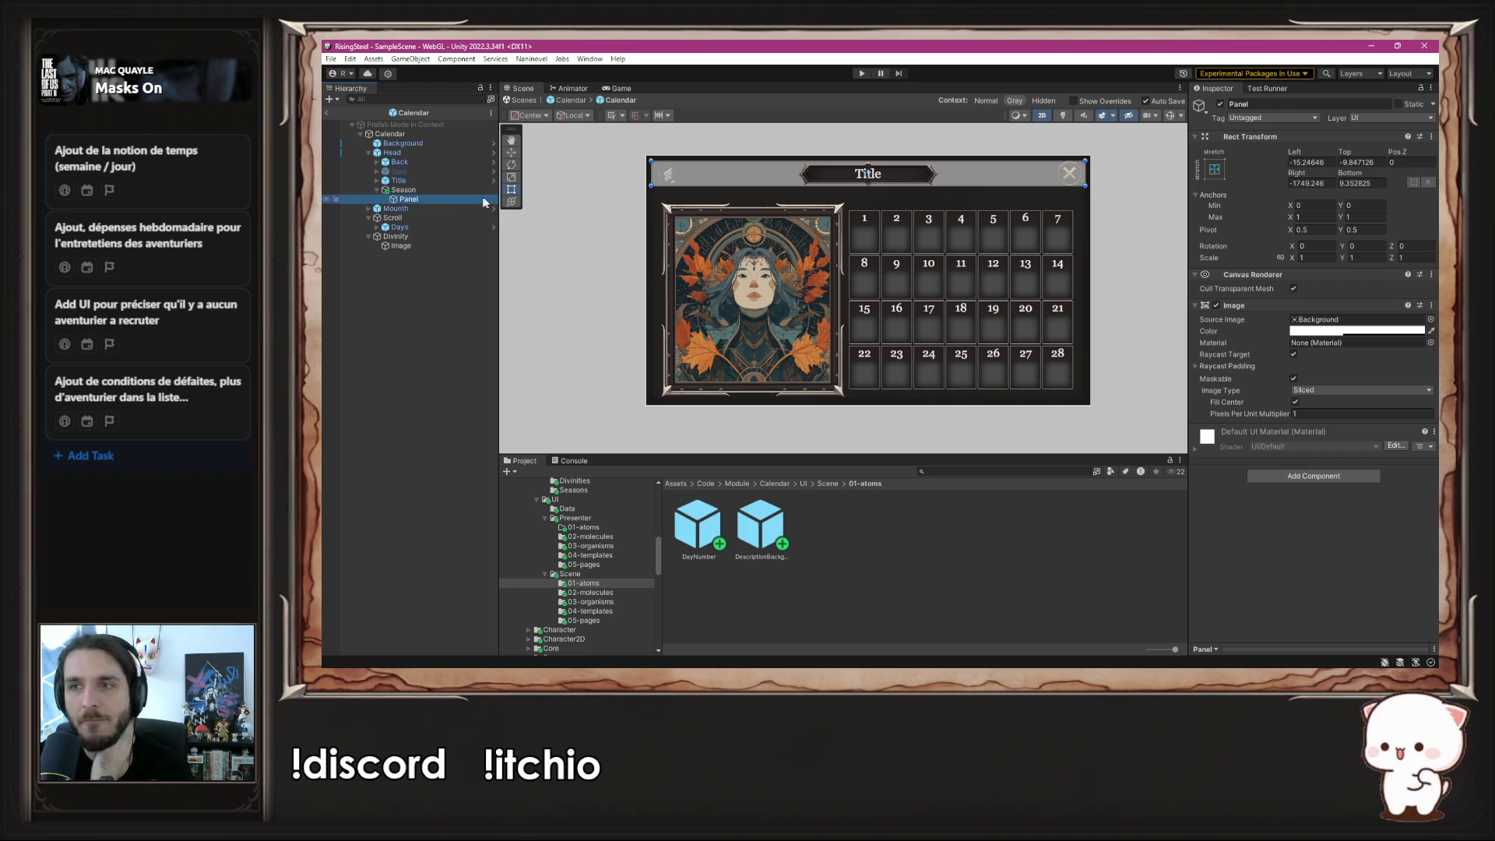
click(1375, 331)
double_click(1415, 555)
text(1)
click(1427, 320)
scroll(841, 164, up, 3)
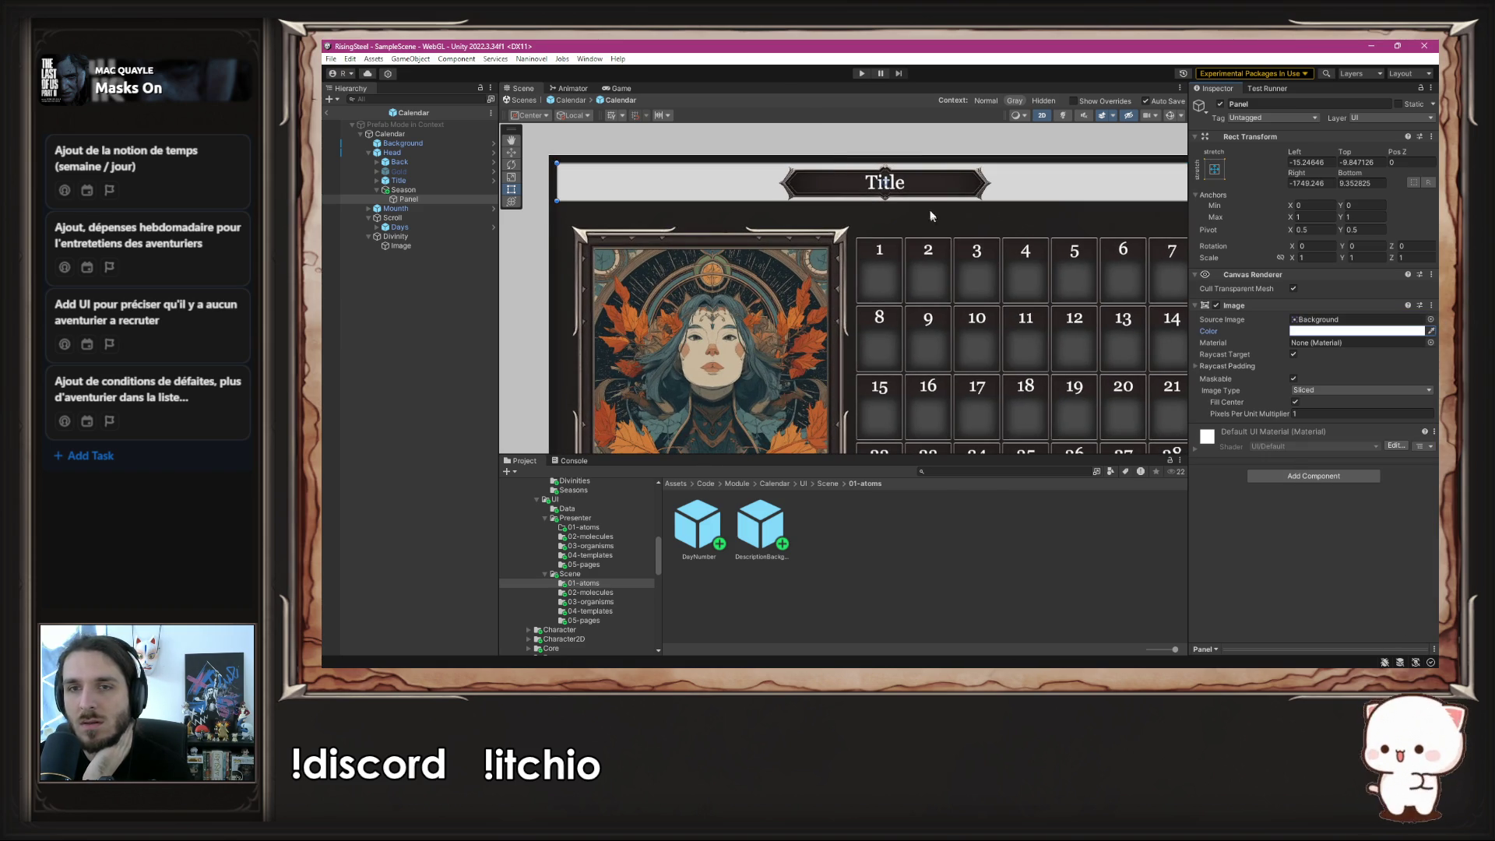
drag(929, 202, 964, 293)
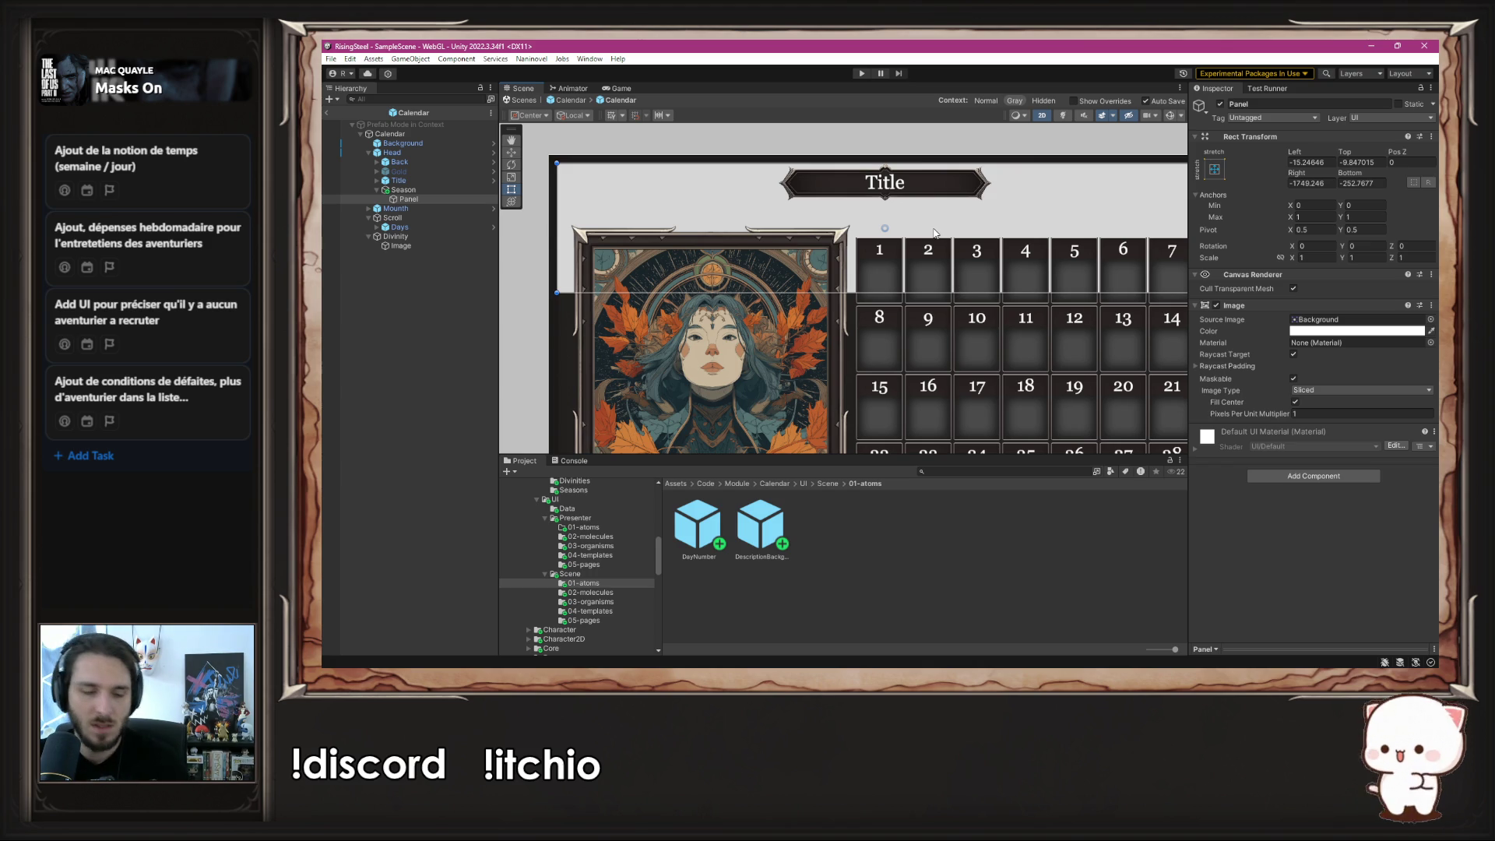
scroll(908, 255, down, 2)
scroll(907, 255, down, 1)
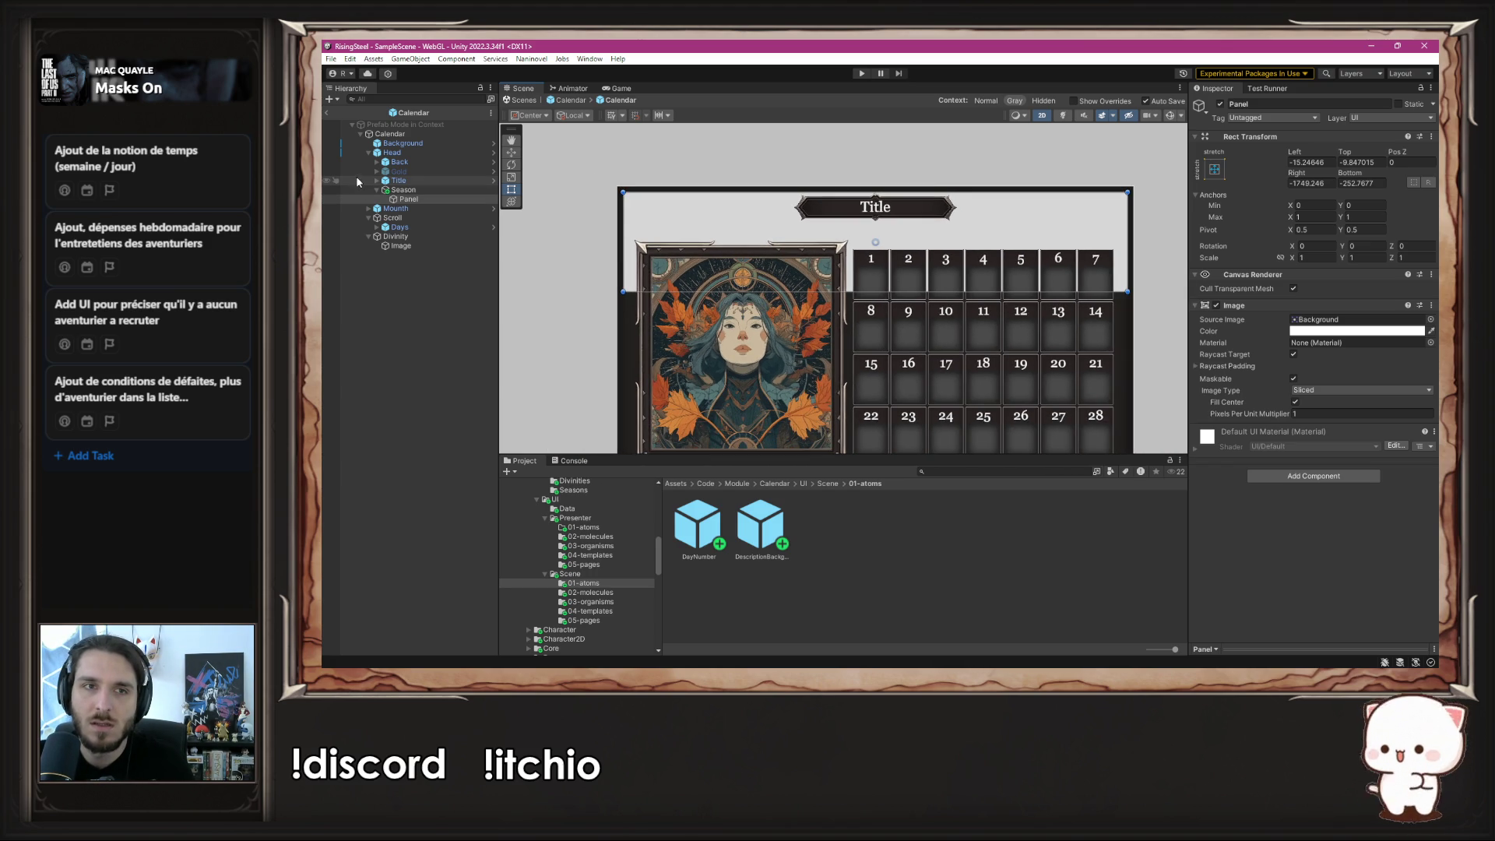
drag(1128, 222, 789, 249)
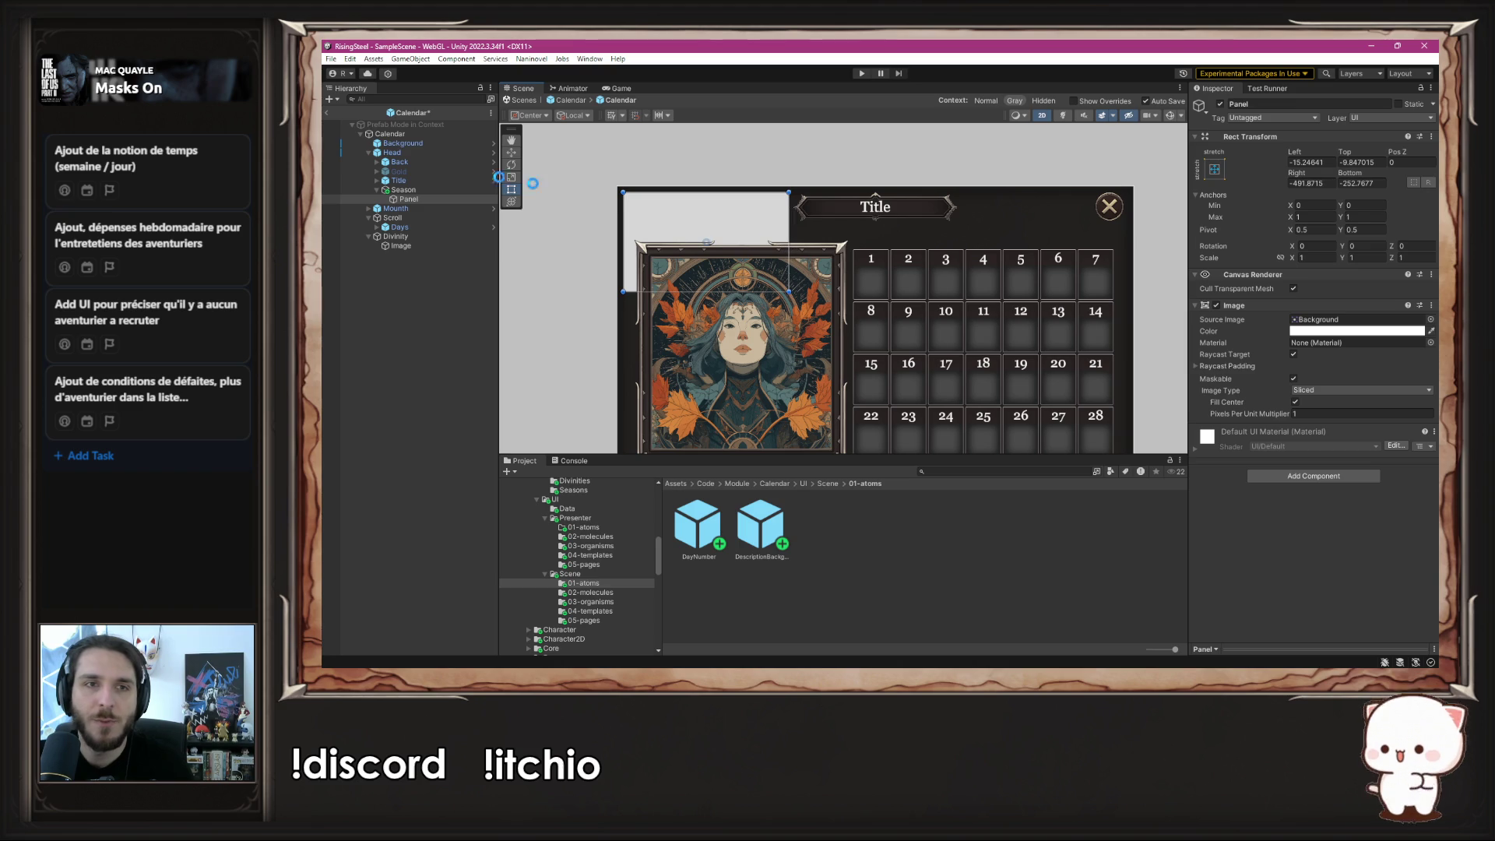
- Move Panel to the end of Calendar after Divinity and place it over the portrait's top
click(410, 200)
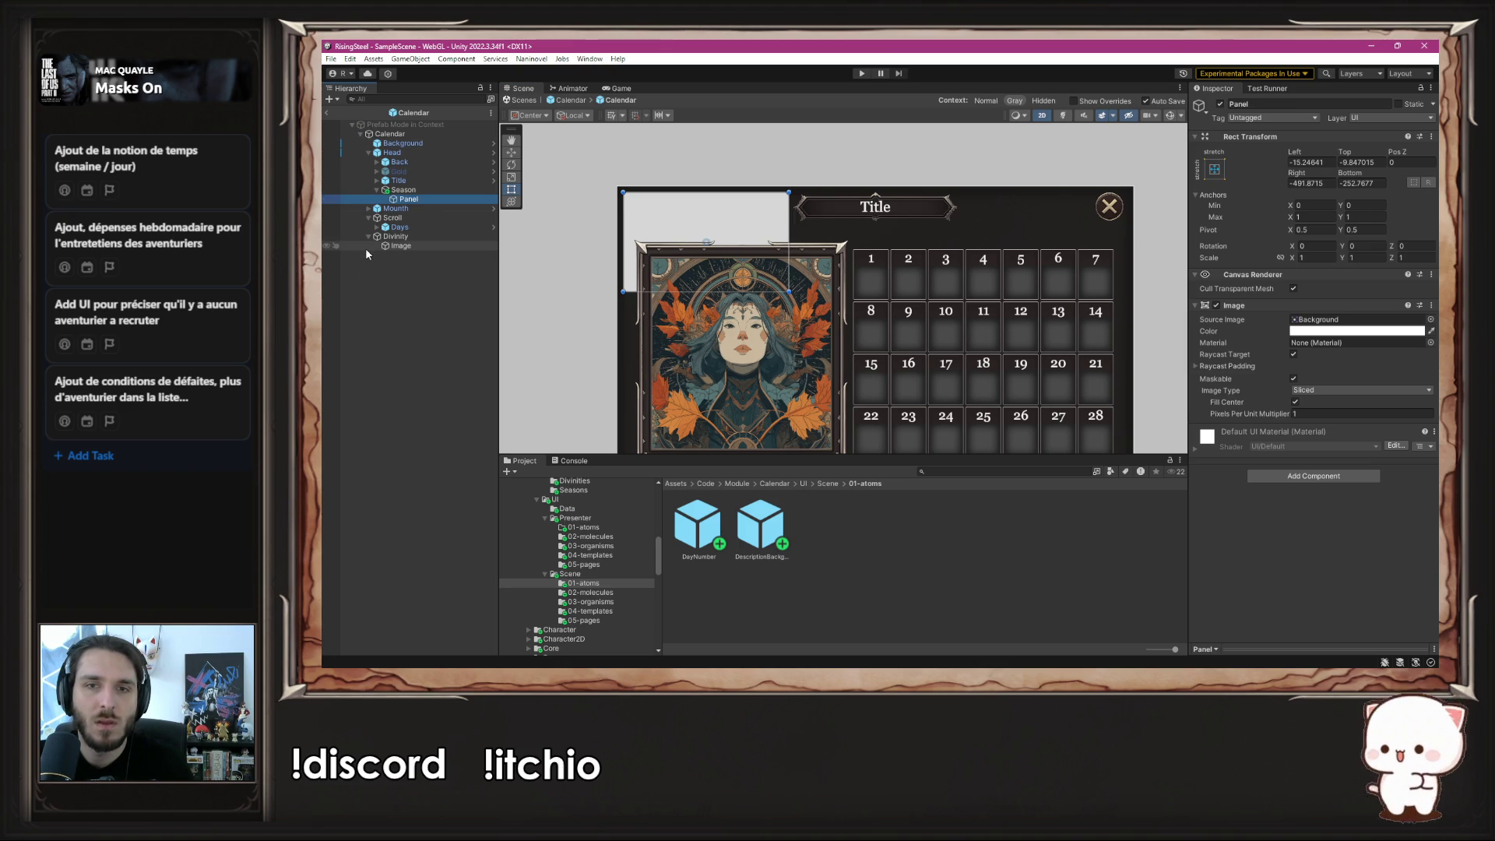
mouse_move(412, 201)
mouse_down()
mouse_move(394, 284)
mouse_move(381, 269)
mouse_up()
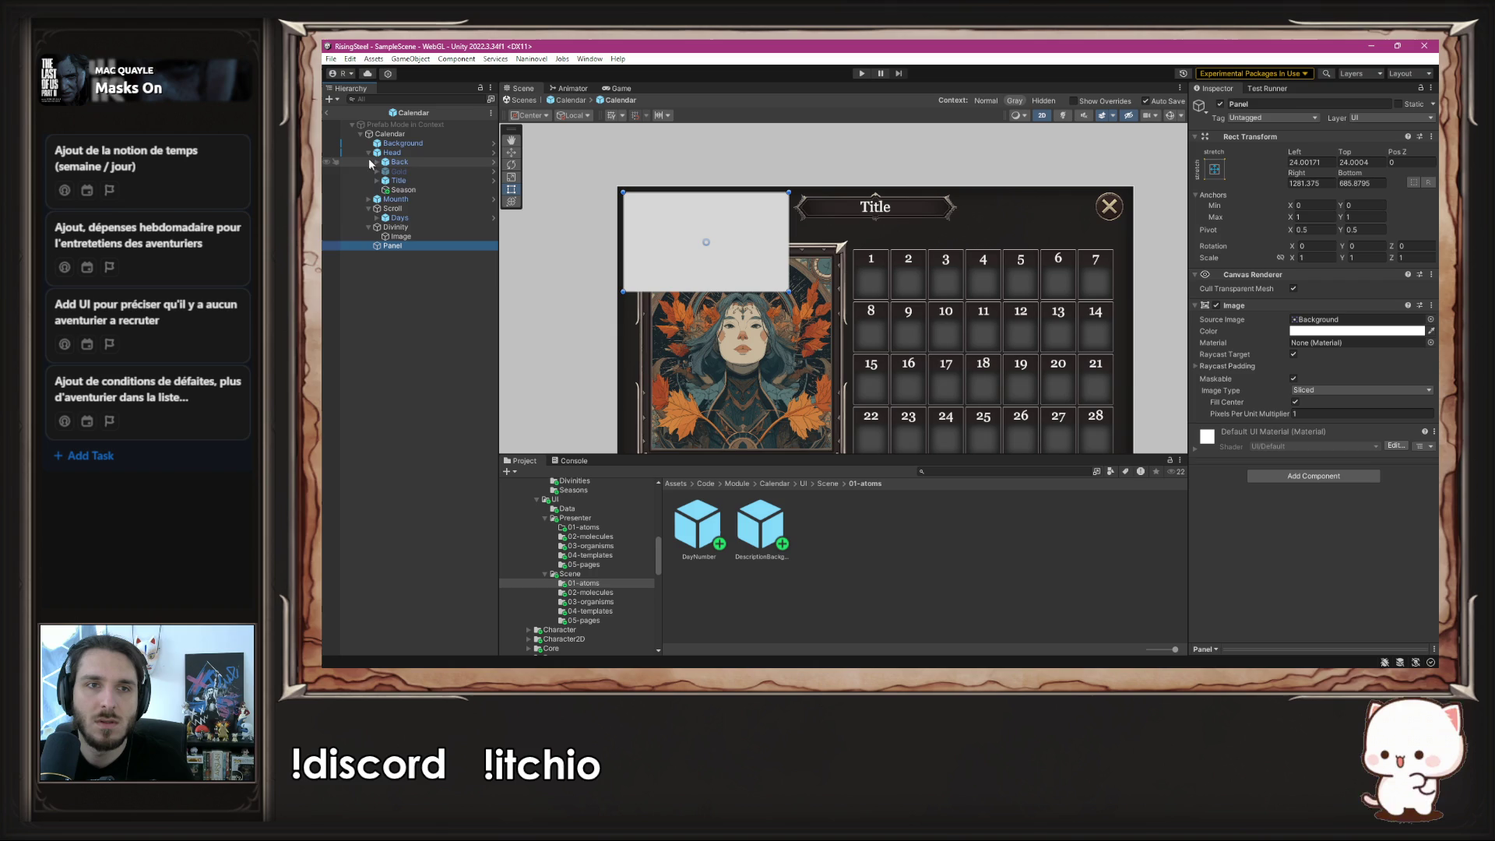
click(369, 152)
click(370, 171)
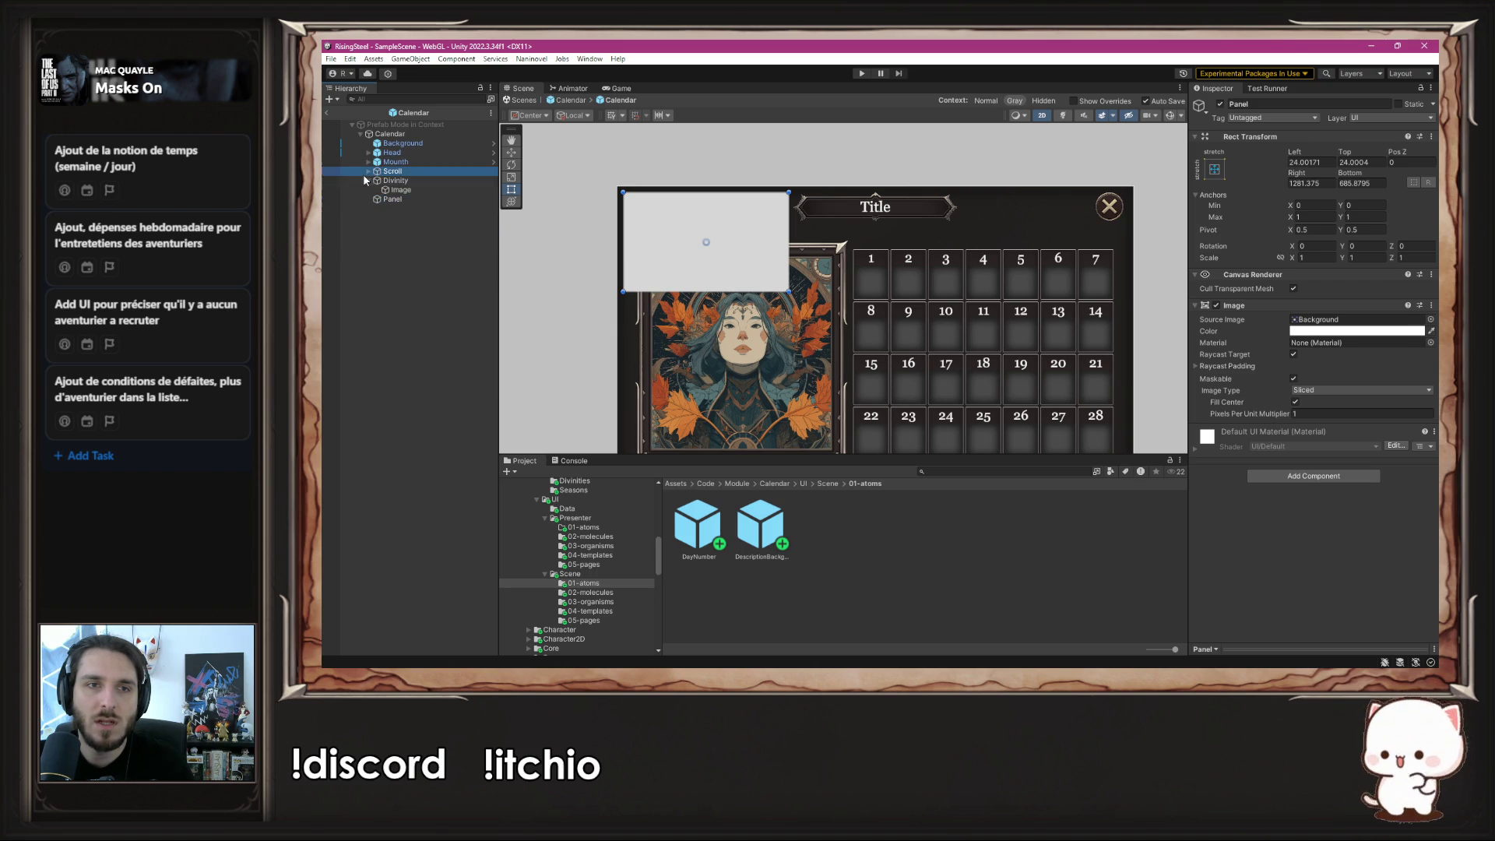
click(395, 181)
click(369, 181)
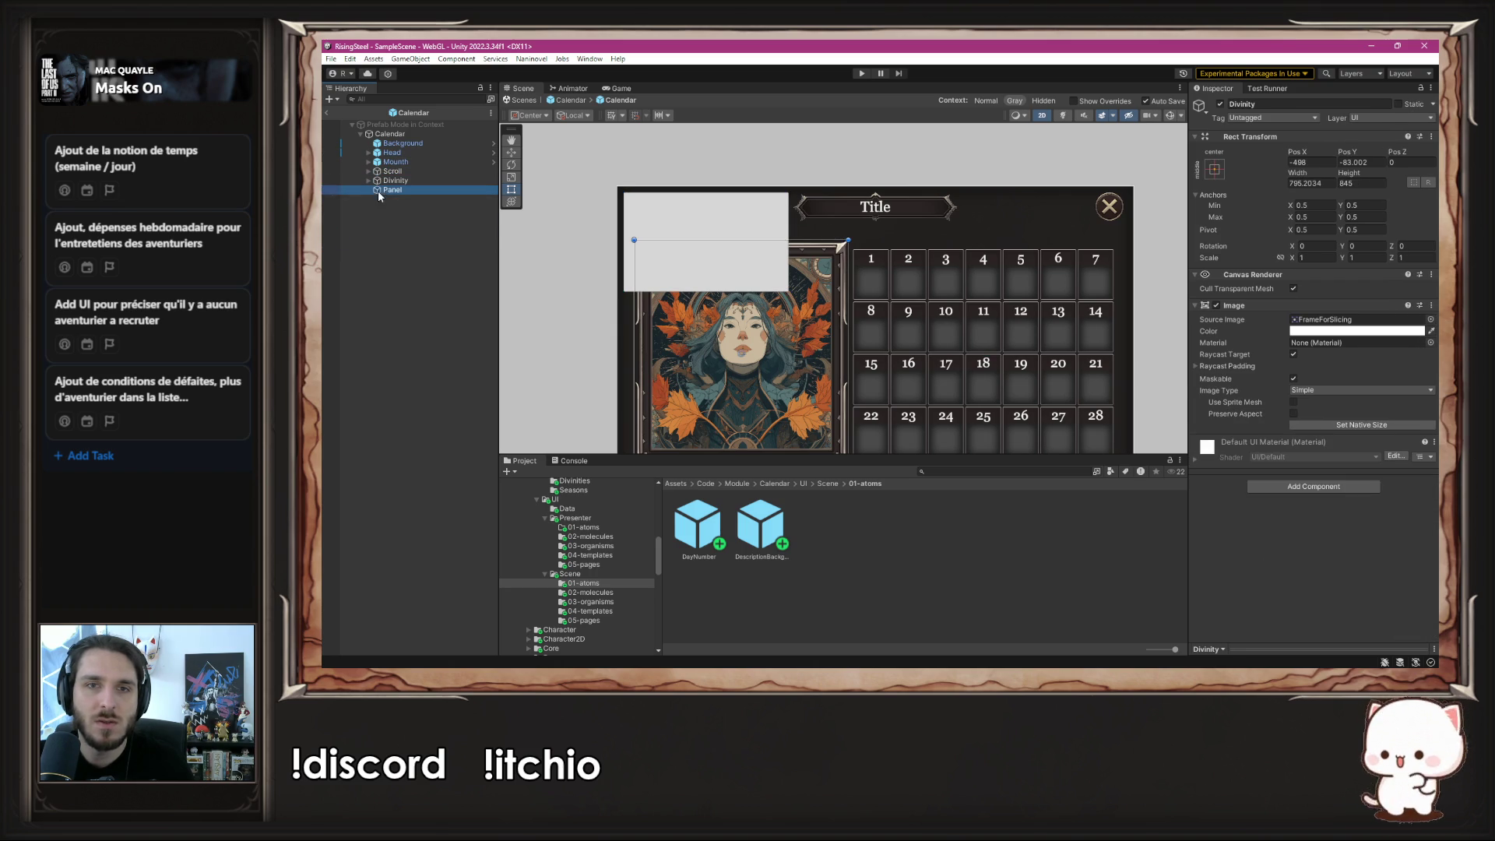
click(389, 190)
mouse_move(644, 256)
mouse_down()
mouse_move(701, 297)
mouse_move(701, 323)
mouse_move(651, 296)
mouse_move(676, 299)
mouse_move(653, 299)
mouse_move(679, 246)
mouse_up()
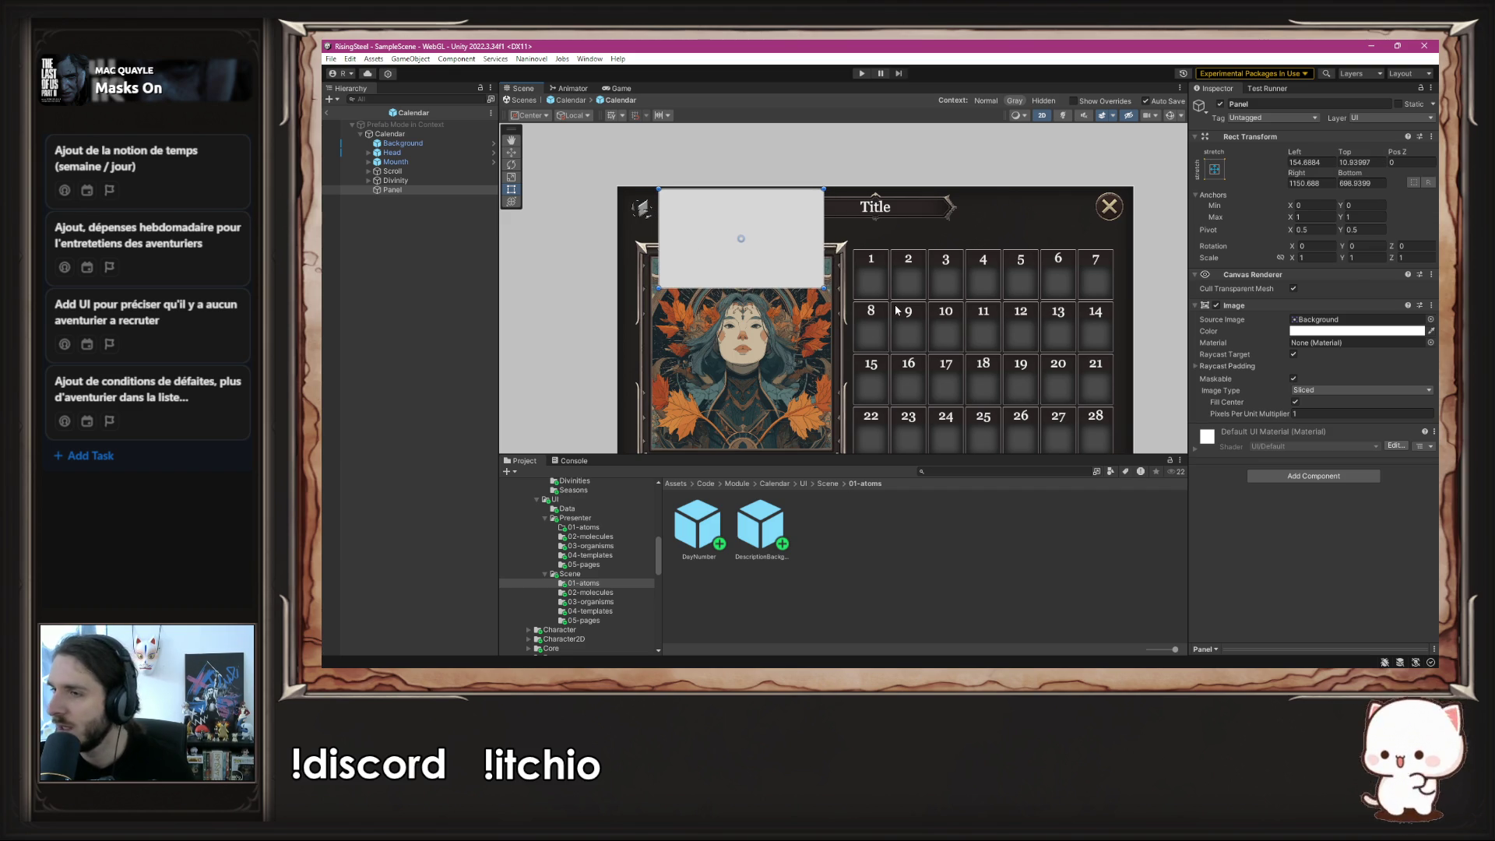
- Add a Text (TMP) child to Panel reading 'Description Saison' and widen its text box
right_click(414, 190)
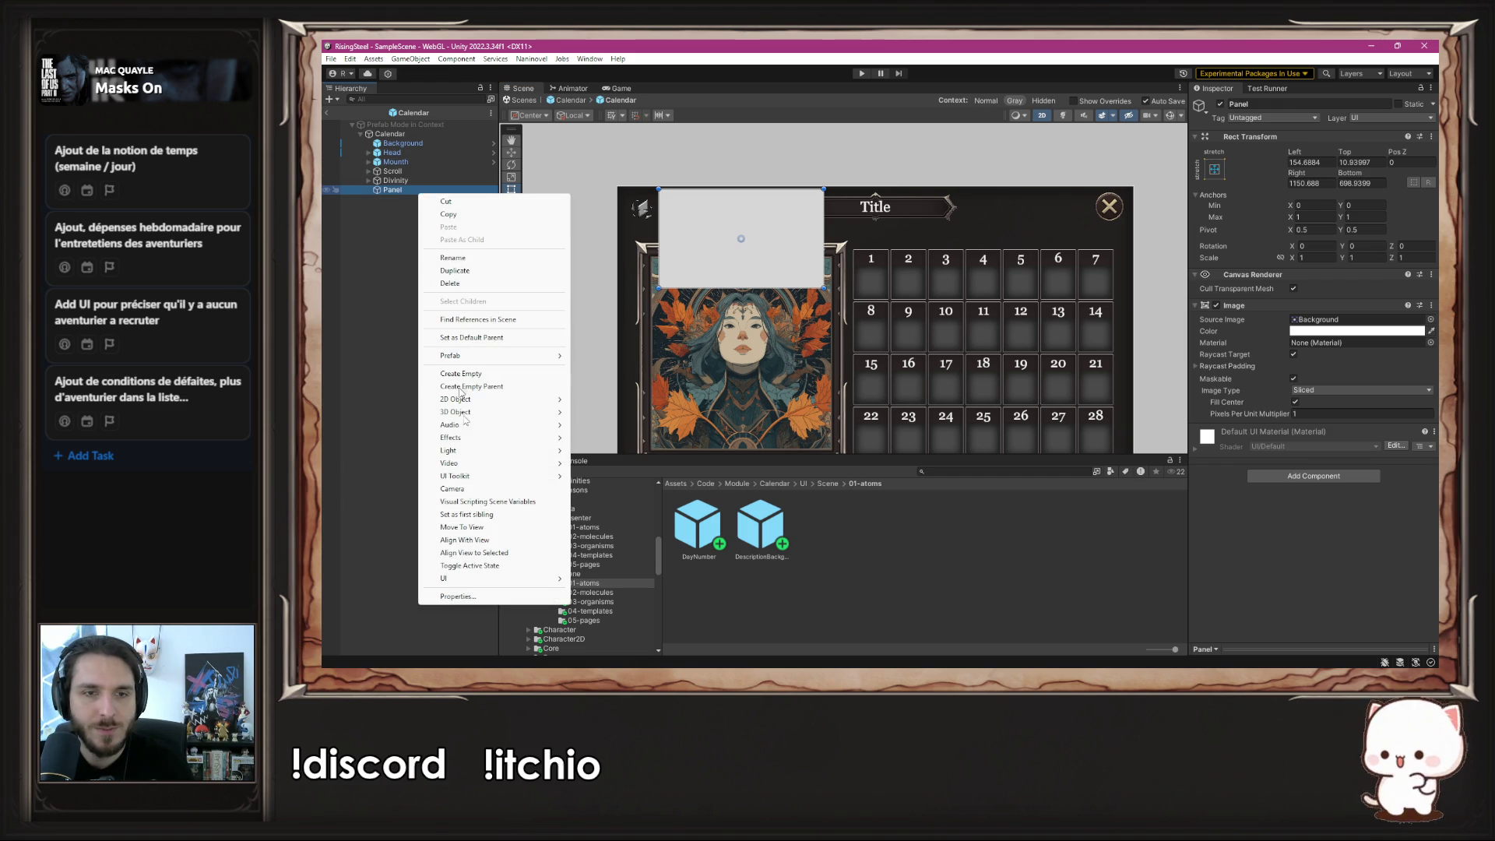
mouse_move(463, 579)
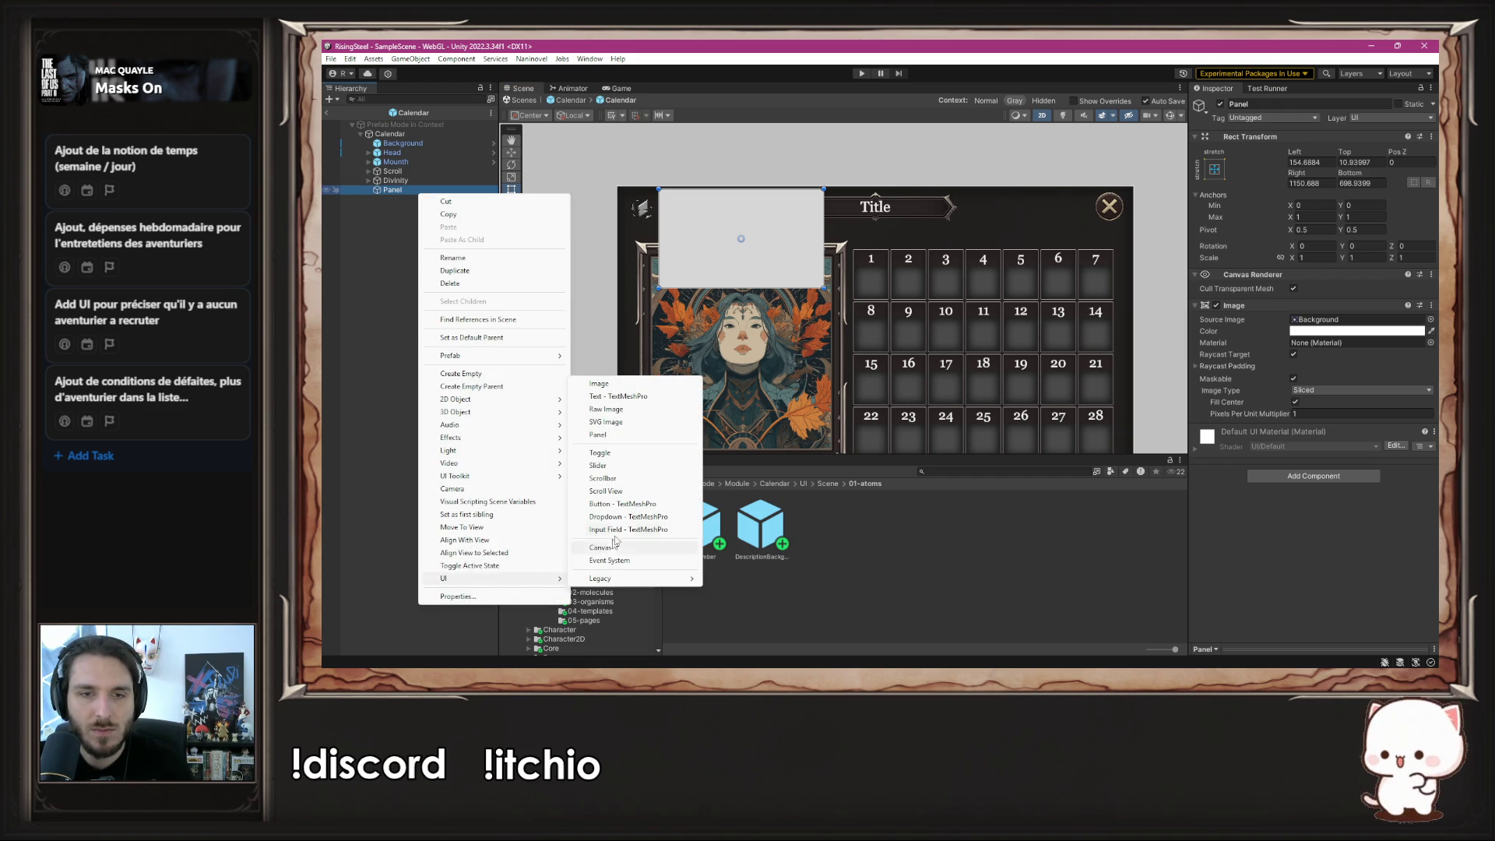
click(614, 396)
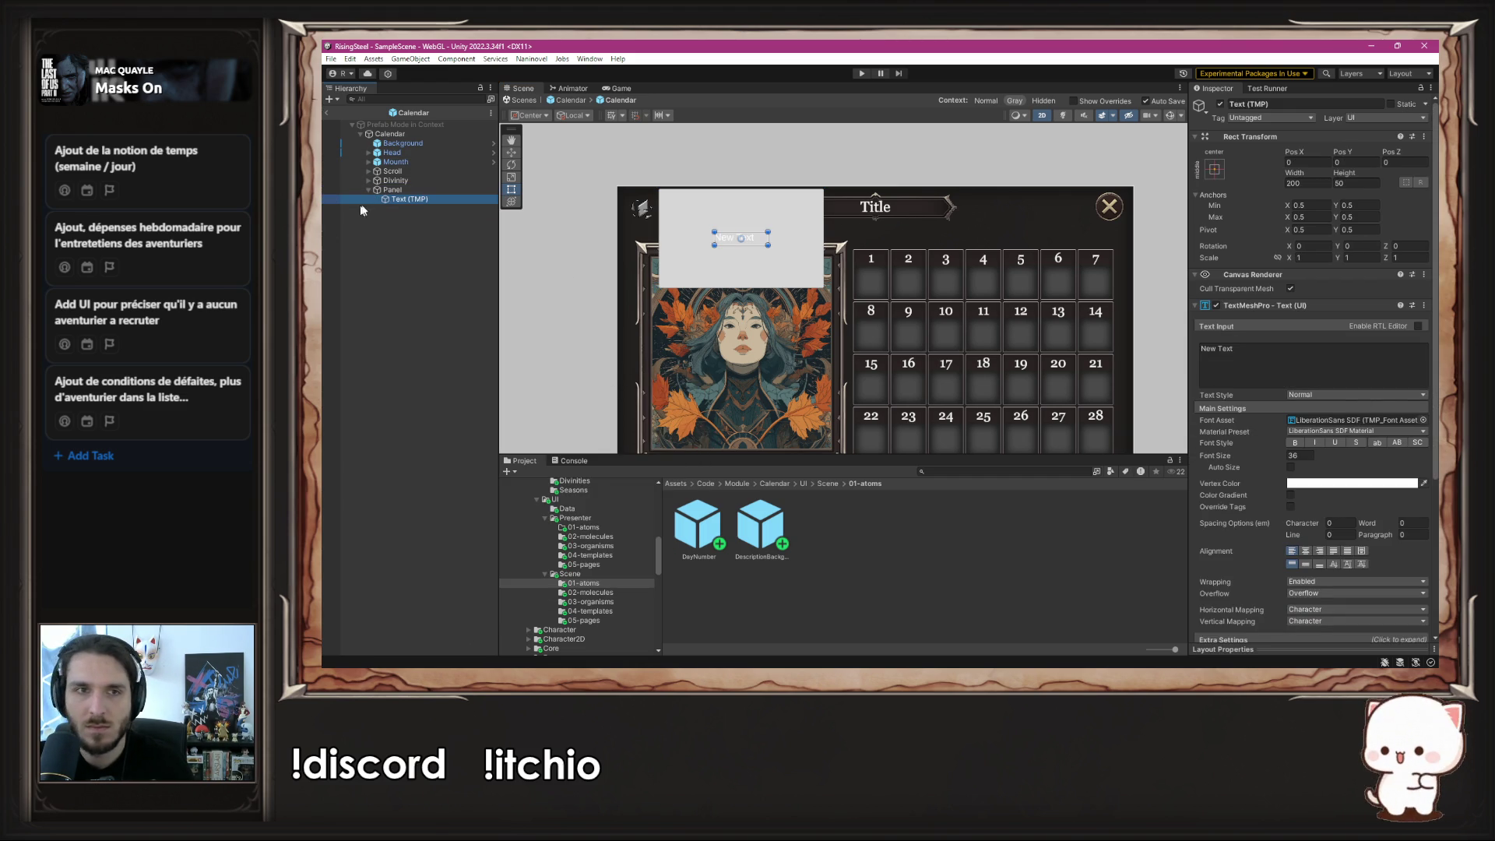
click(1271, 372)
text(Description Saison)
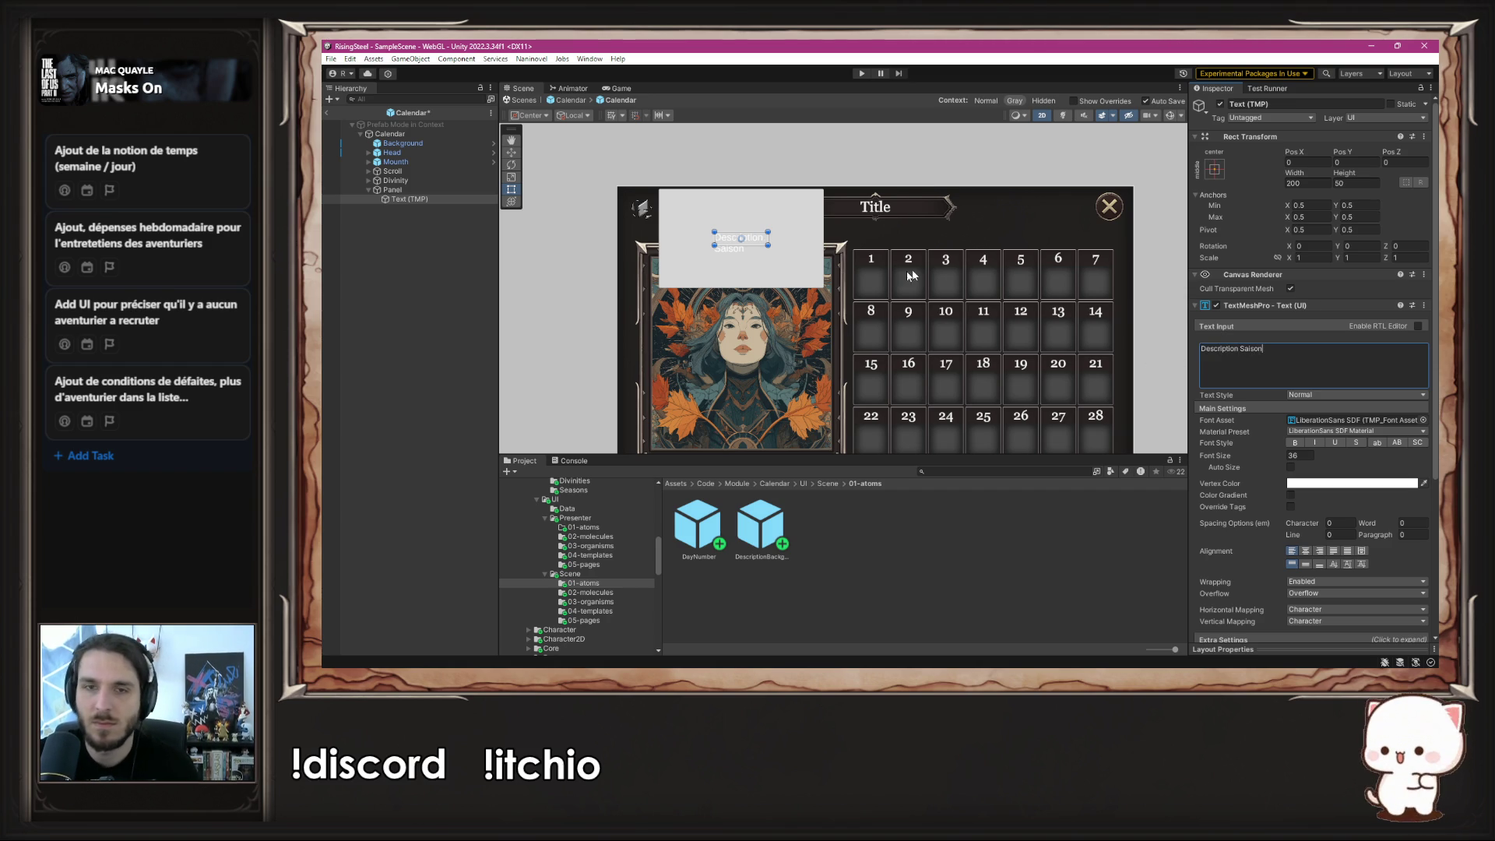
drag(769, 235, 814, 239)
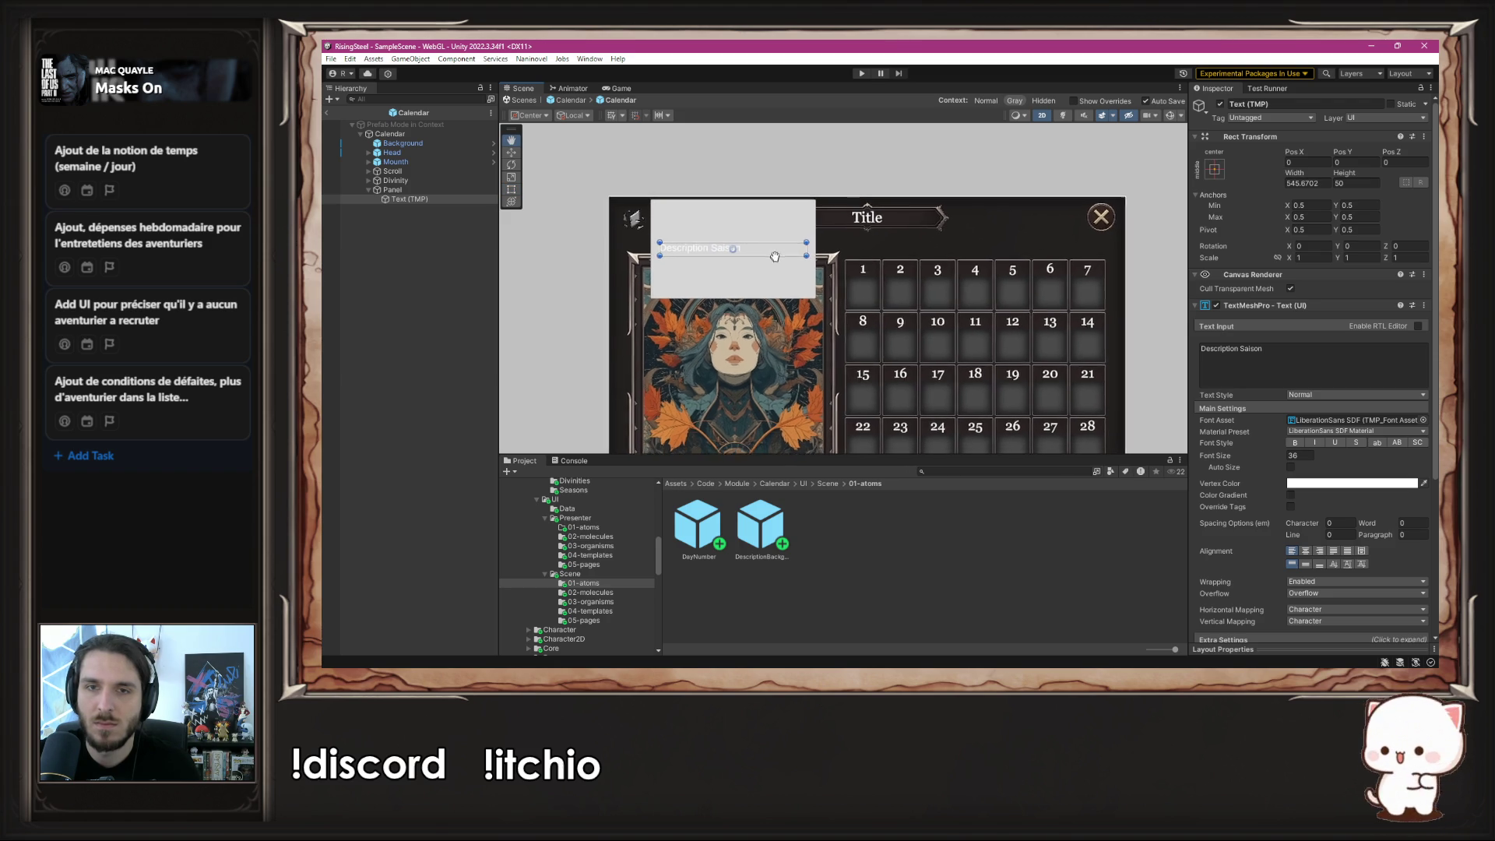
- Make the text box taller and centre the text horizontally and vertically
drag(766, 244, 769, 273)
click(1306, 550)
click(1305, 564)
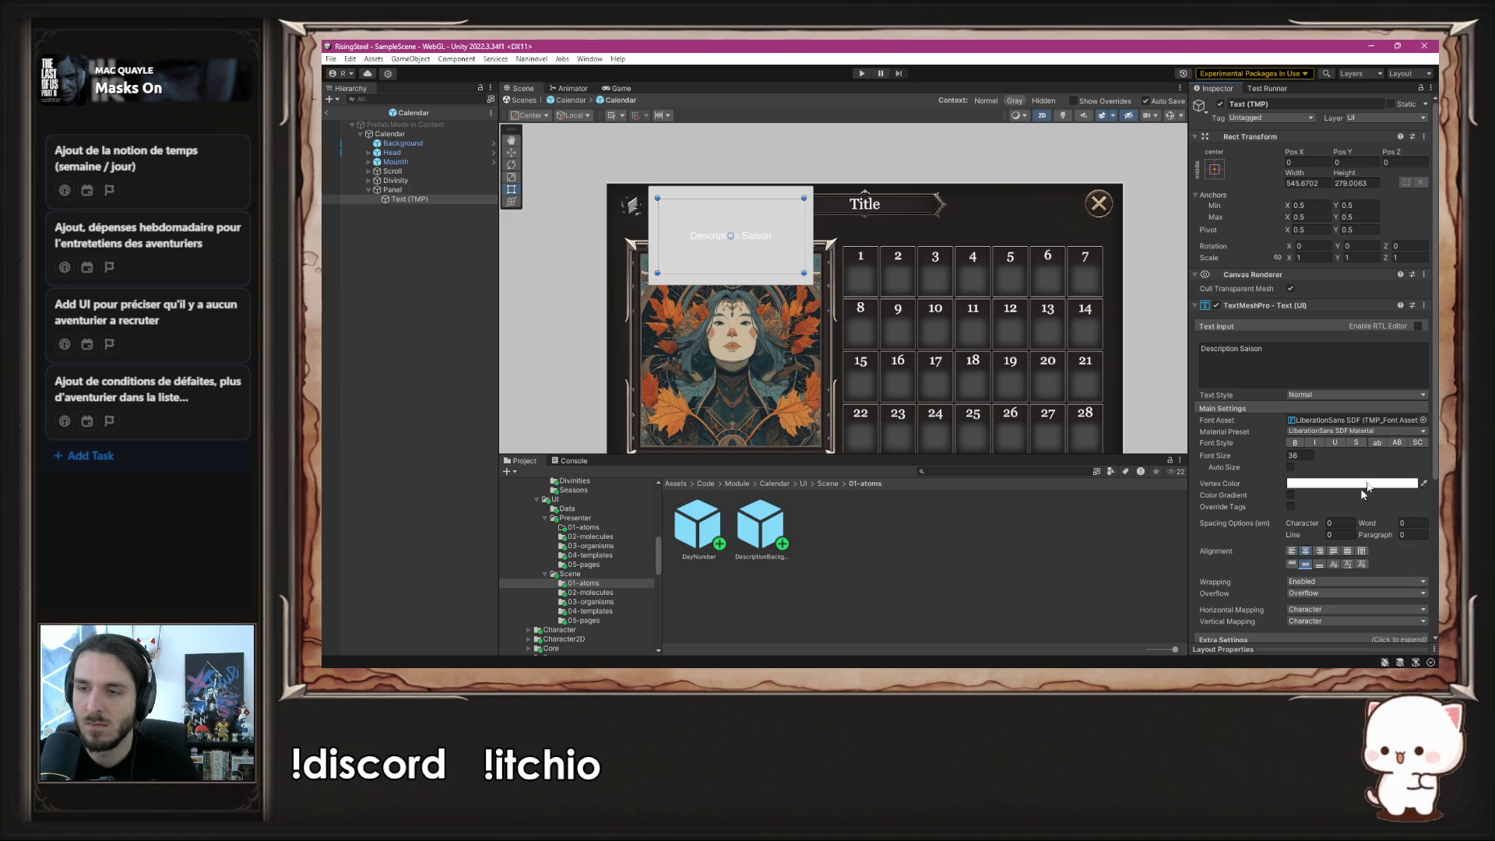
- Set the text to GeorgiaTitle font, size 75, with black vertex colour
click(1424, 421)
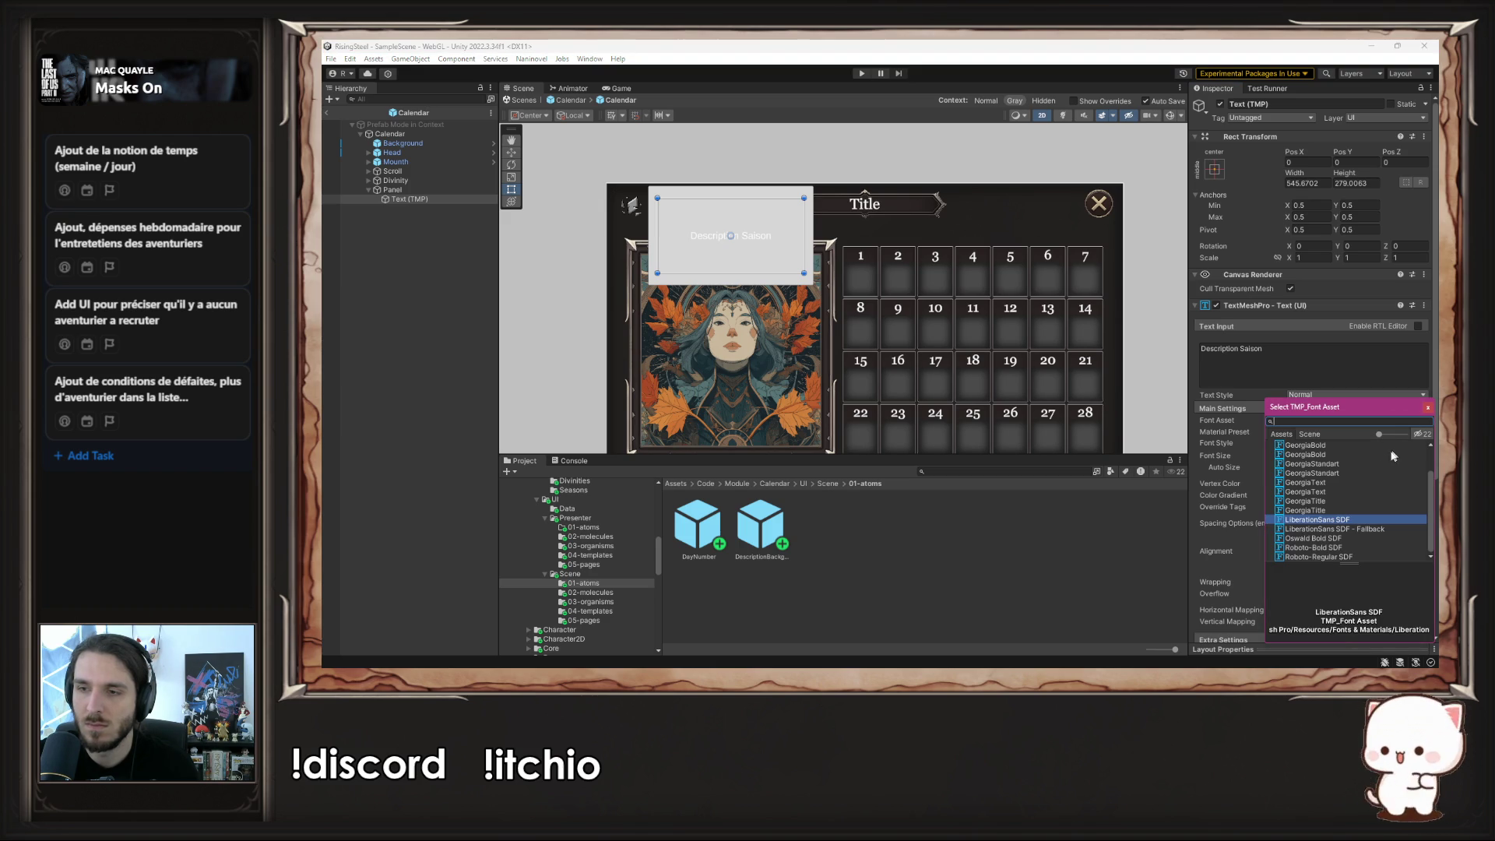
double_click(1313, 509)
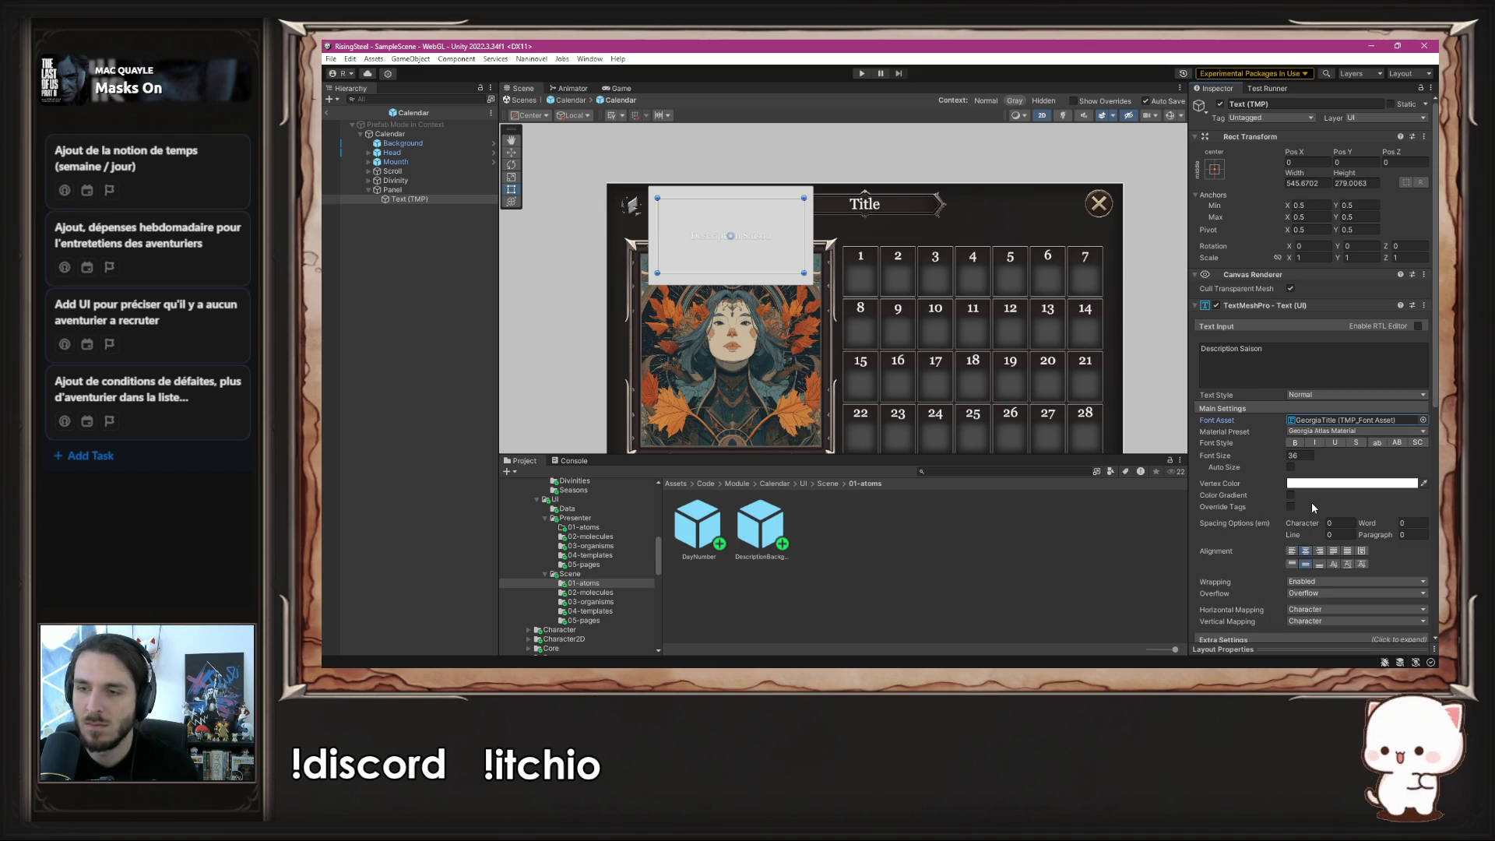
click(1304, 456)
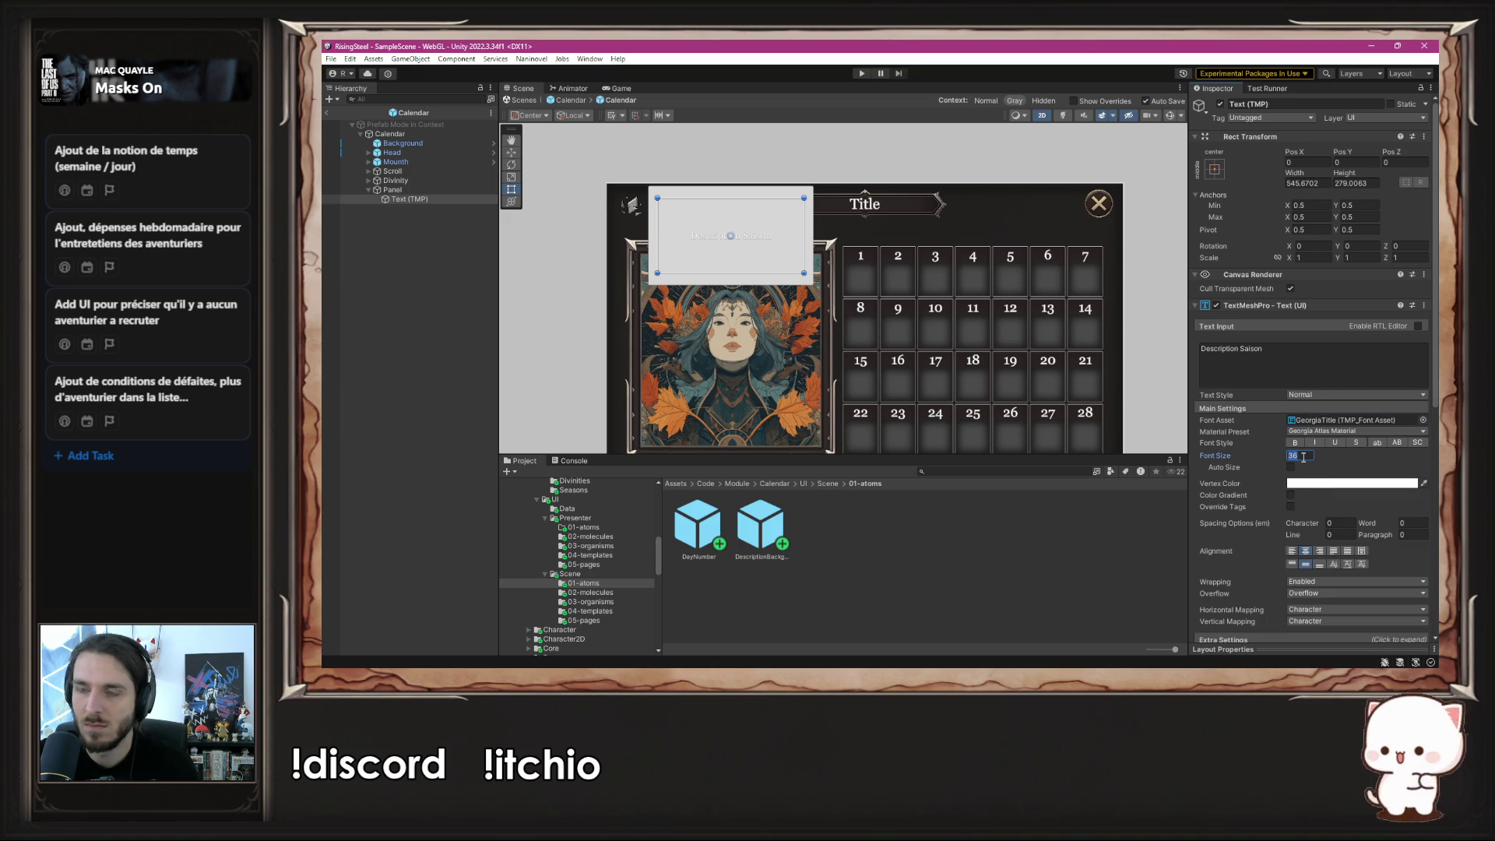
text(75)
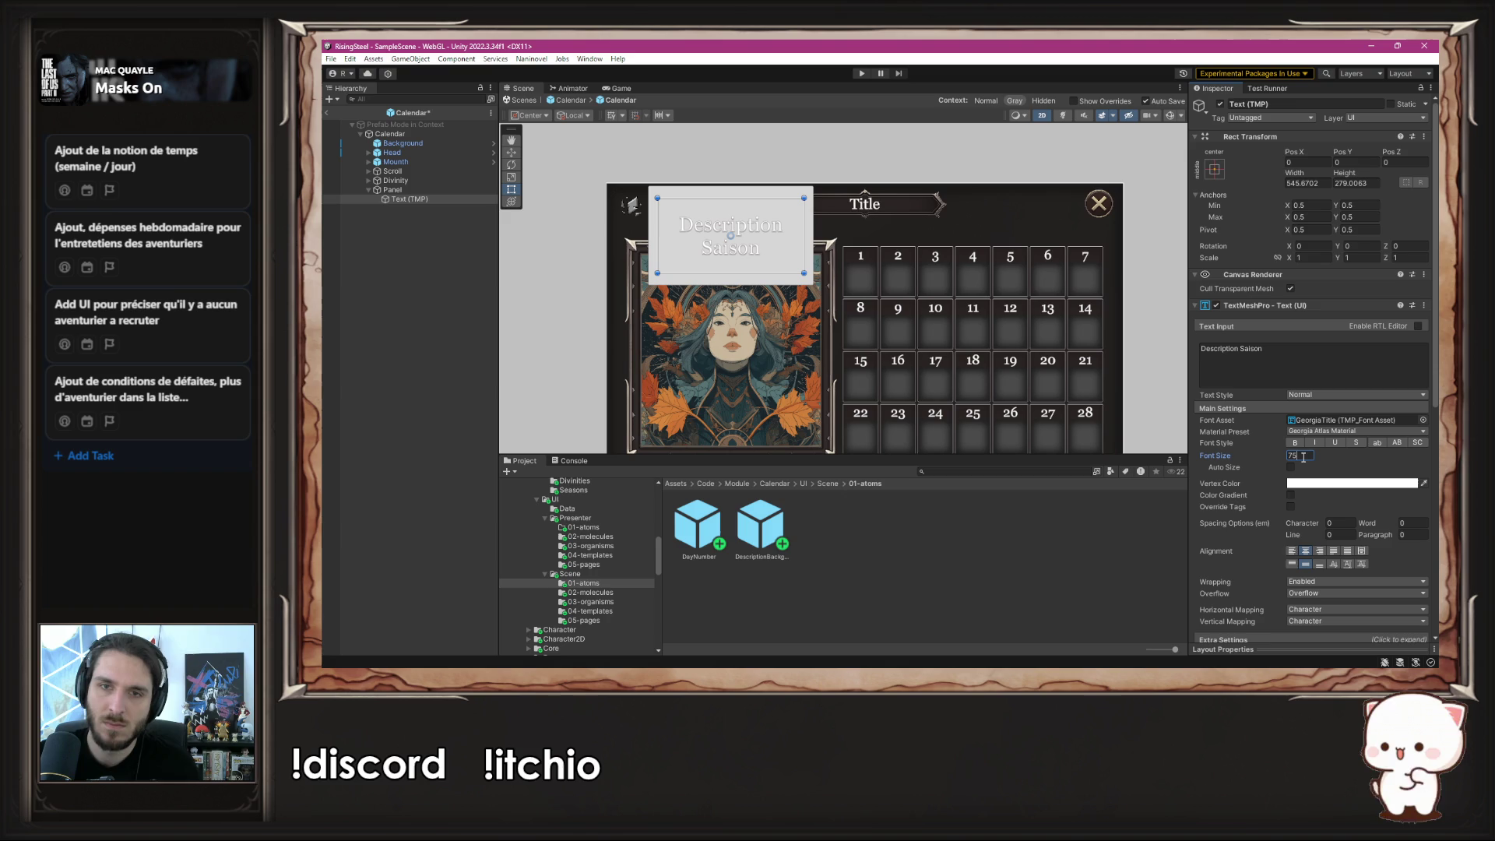
click(1344, 483)
drag(1347, 500, 1306, 590)
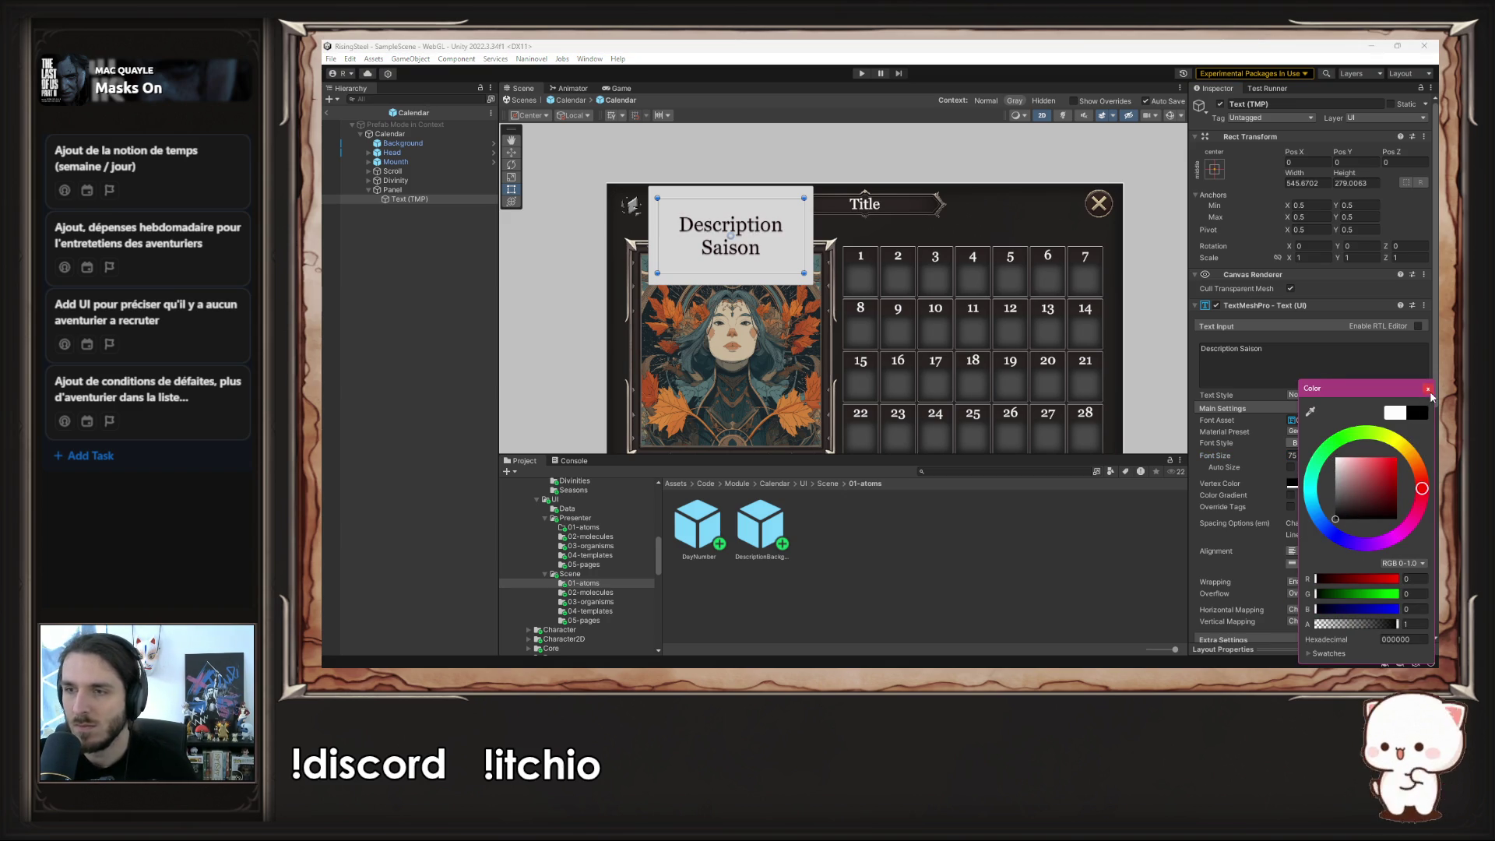
click(1427, 389)
click(1176, 268)
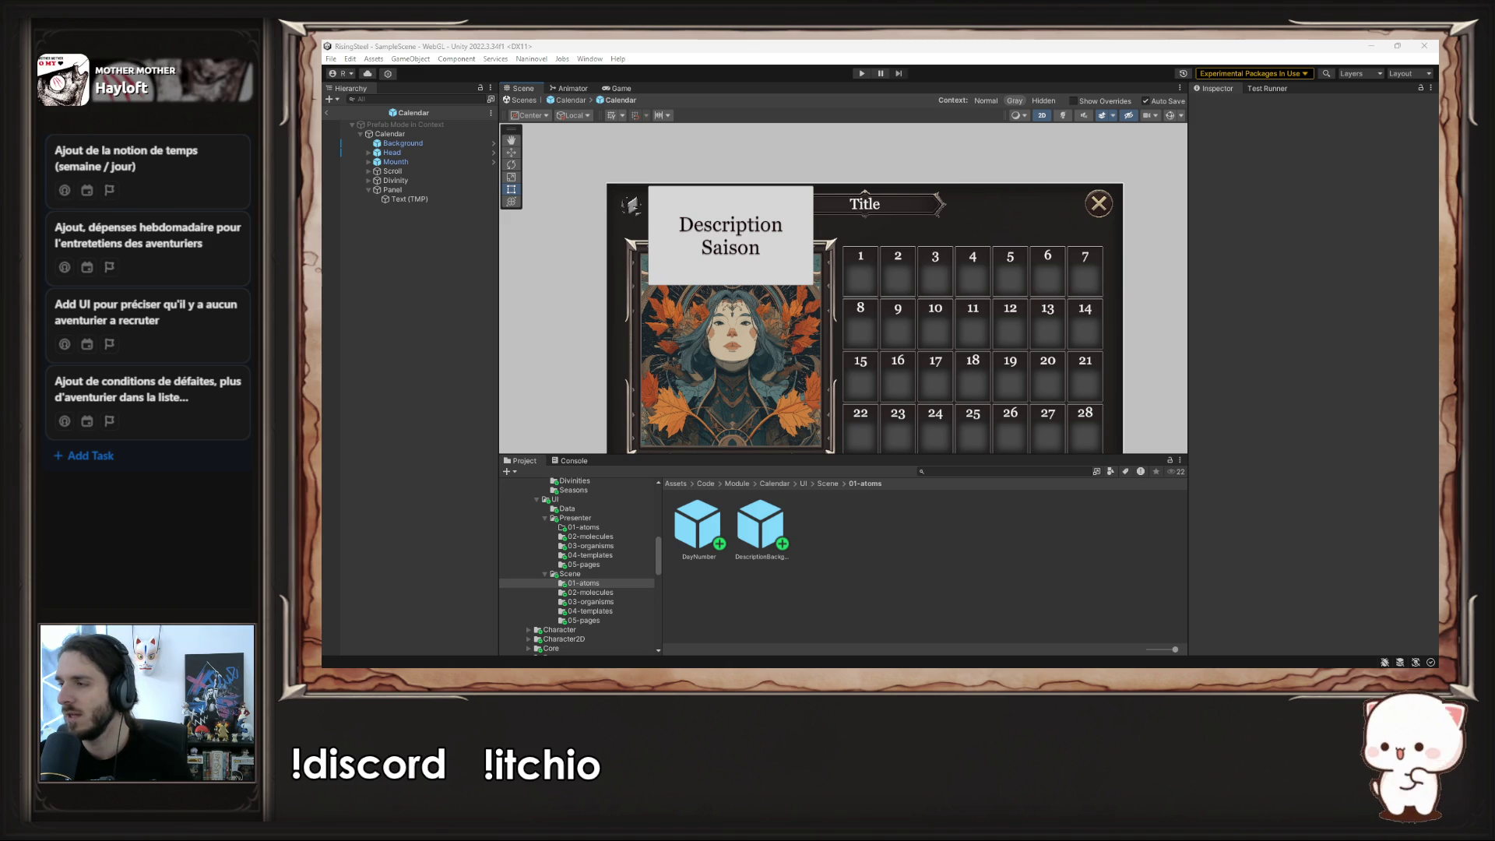
- Copy the MDay script from 02-molecules into the 01-atoms folder
key(alt+Tab)
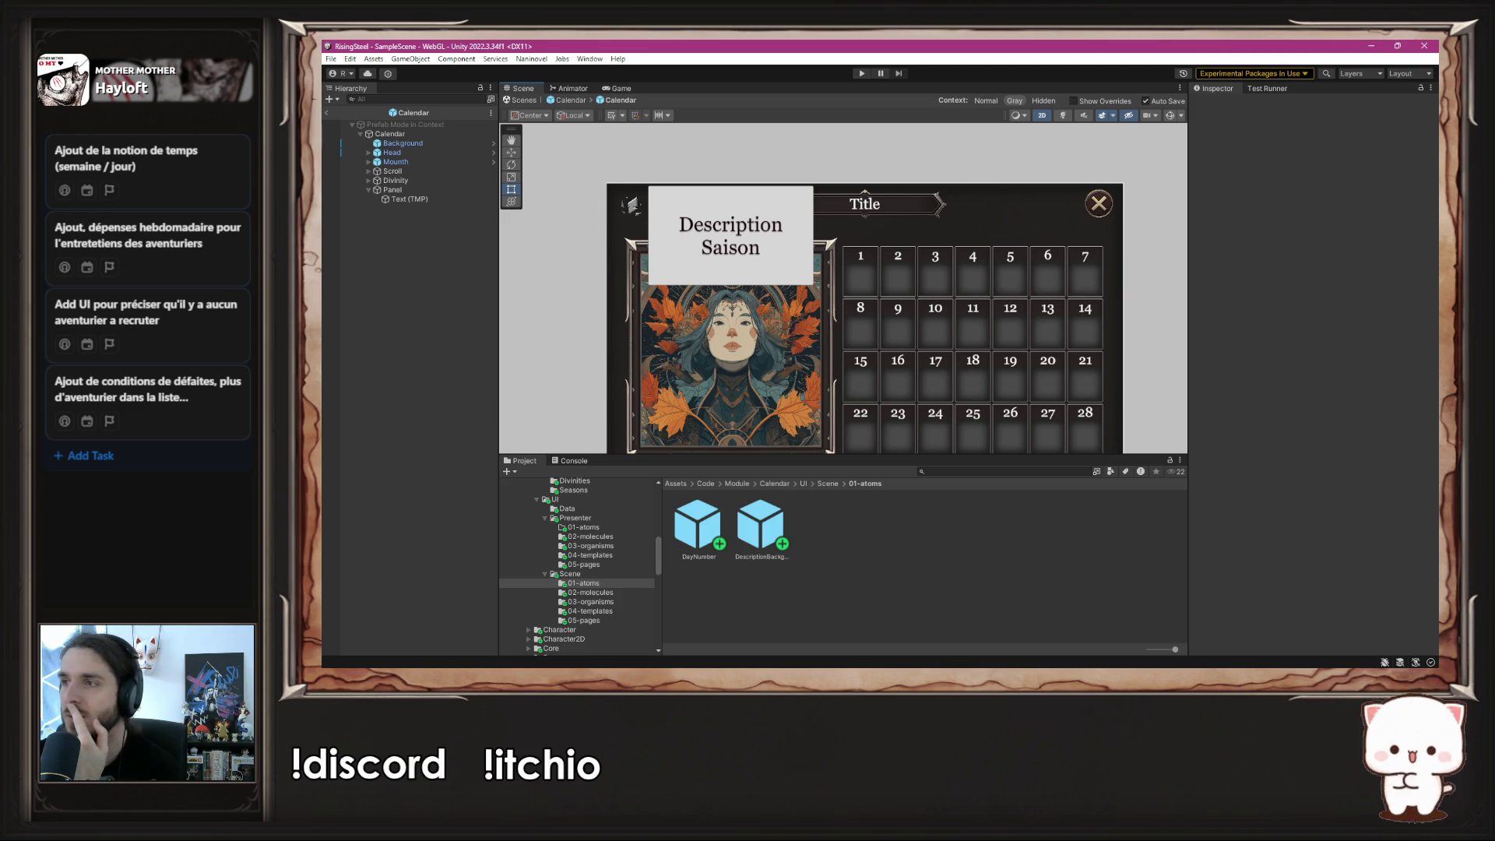
key(alt+Tab)
key(alt+Tab)
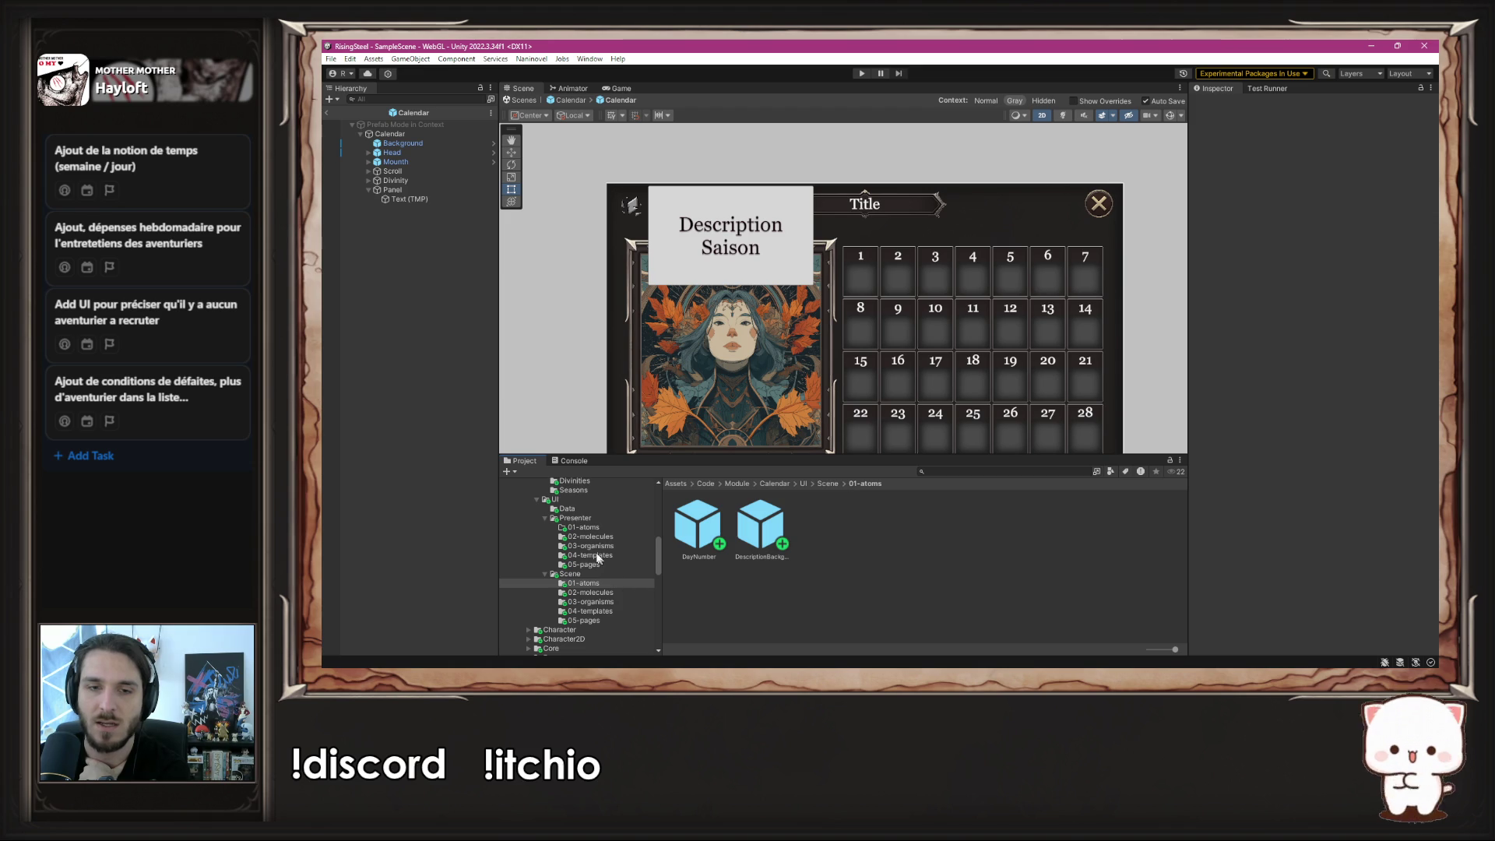
click(583, 527)
right_click(712, 555)
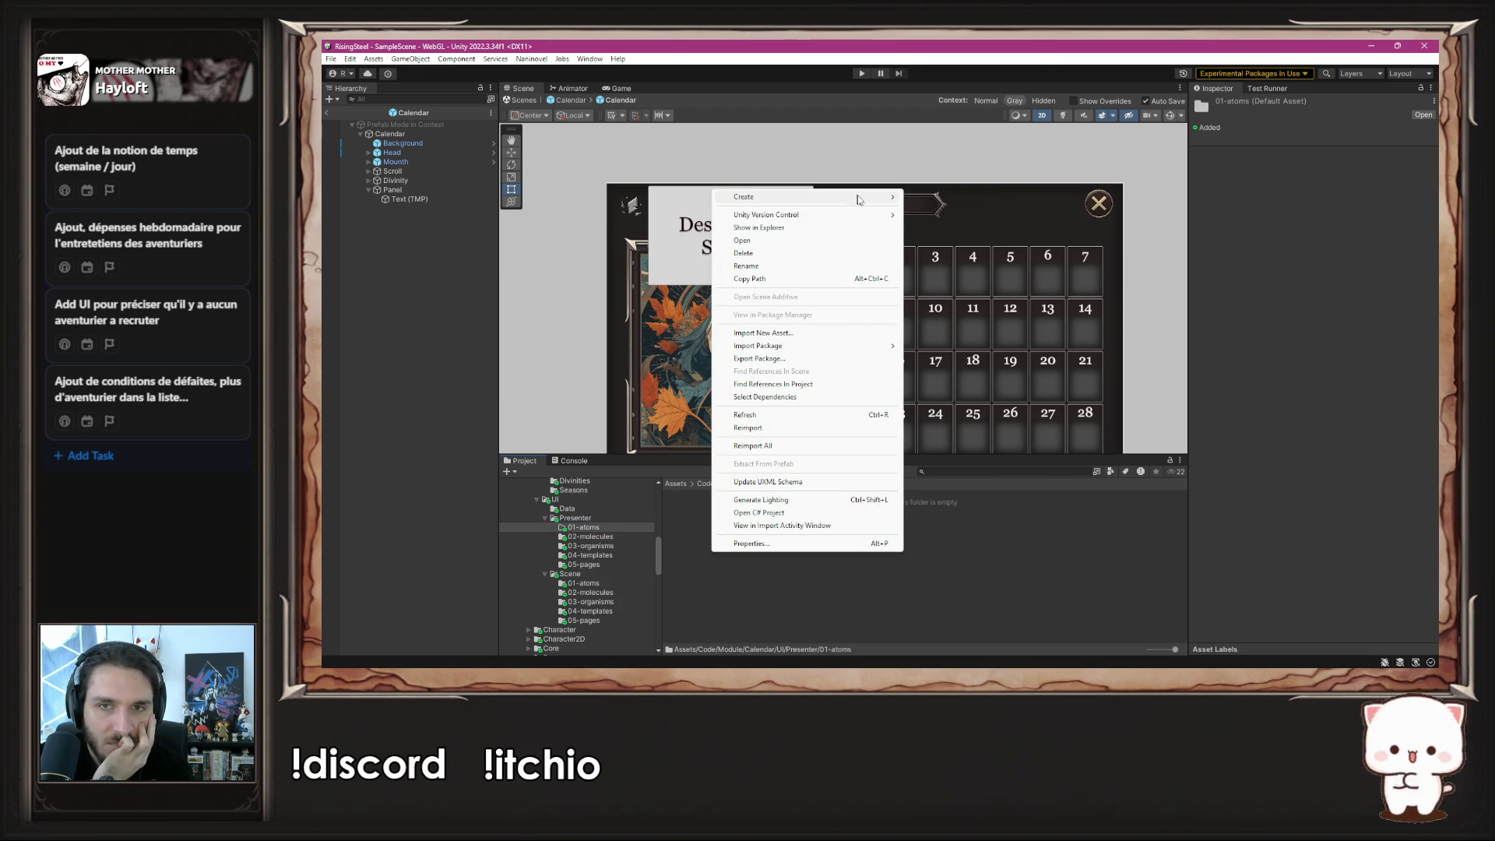
click(601, 537)
click(678, 539)
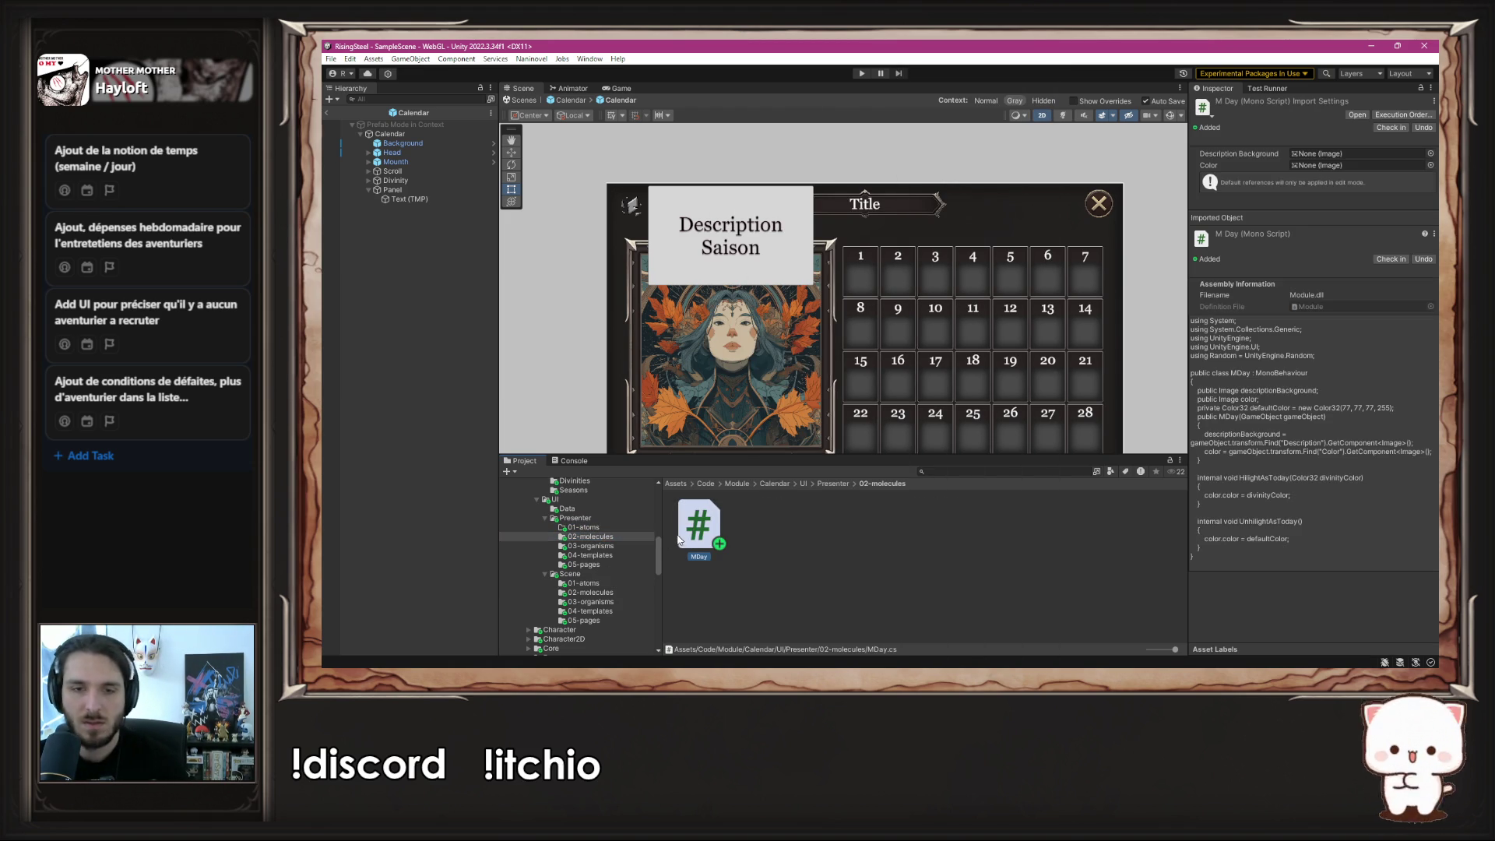
click(605, 526)
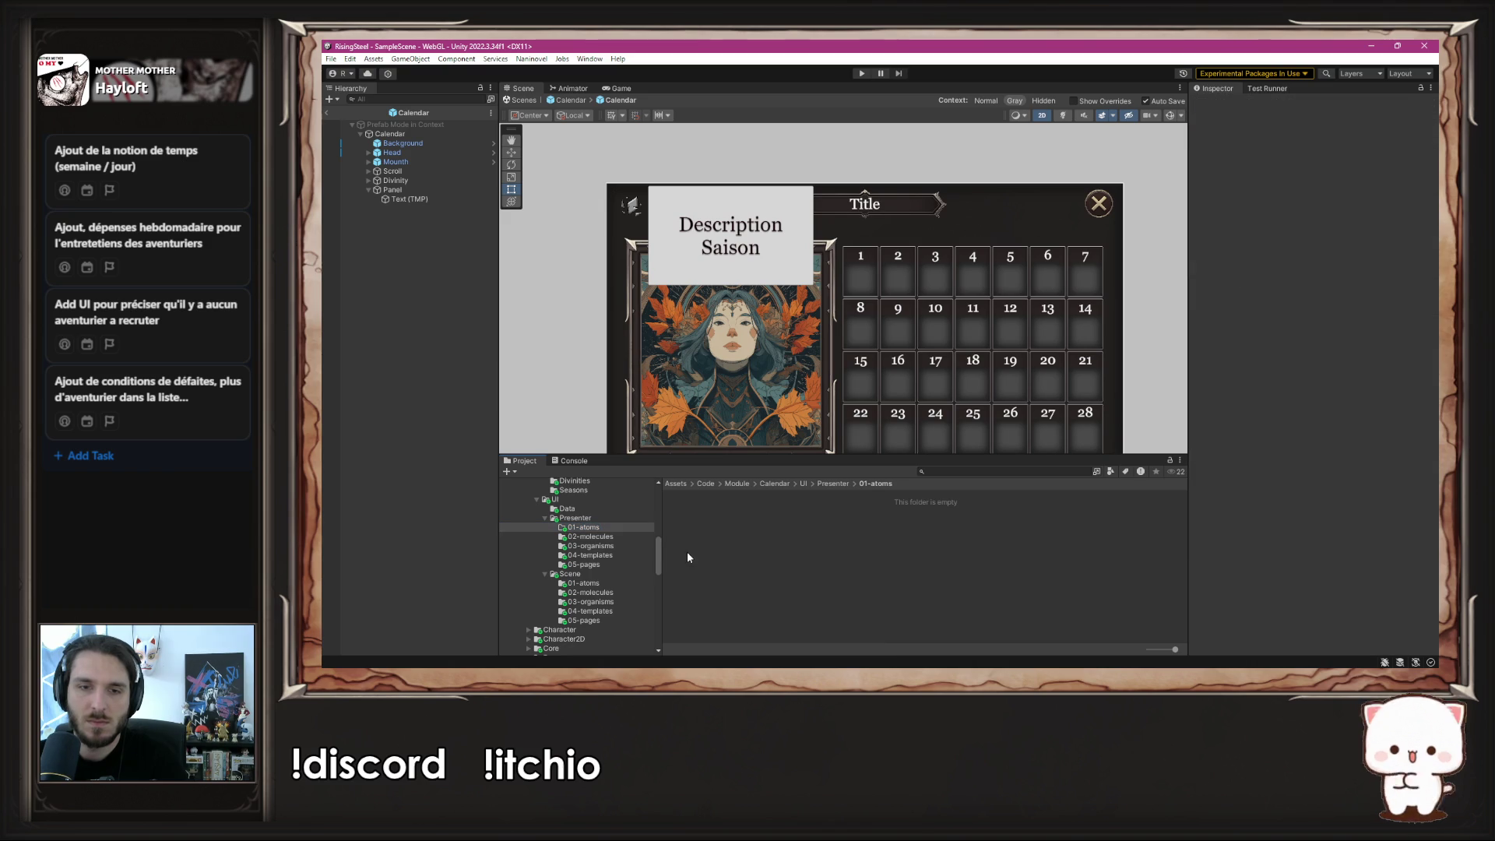
key(ctrl+v)
- Rename the copied script to ASeason and open it in the code editor
right_click(691, 553)
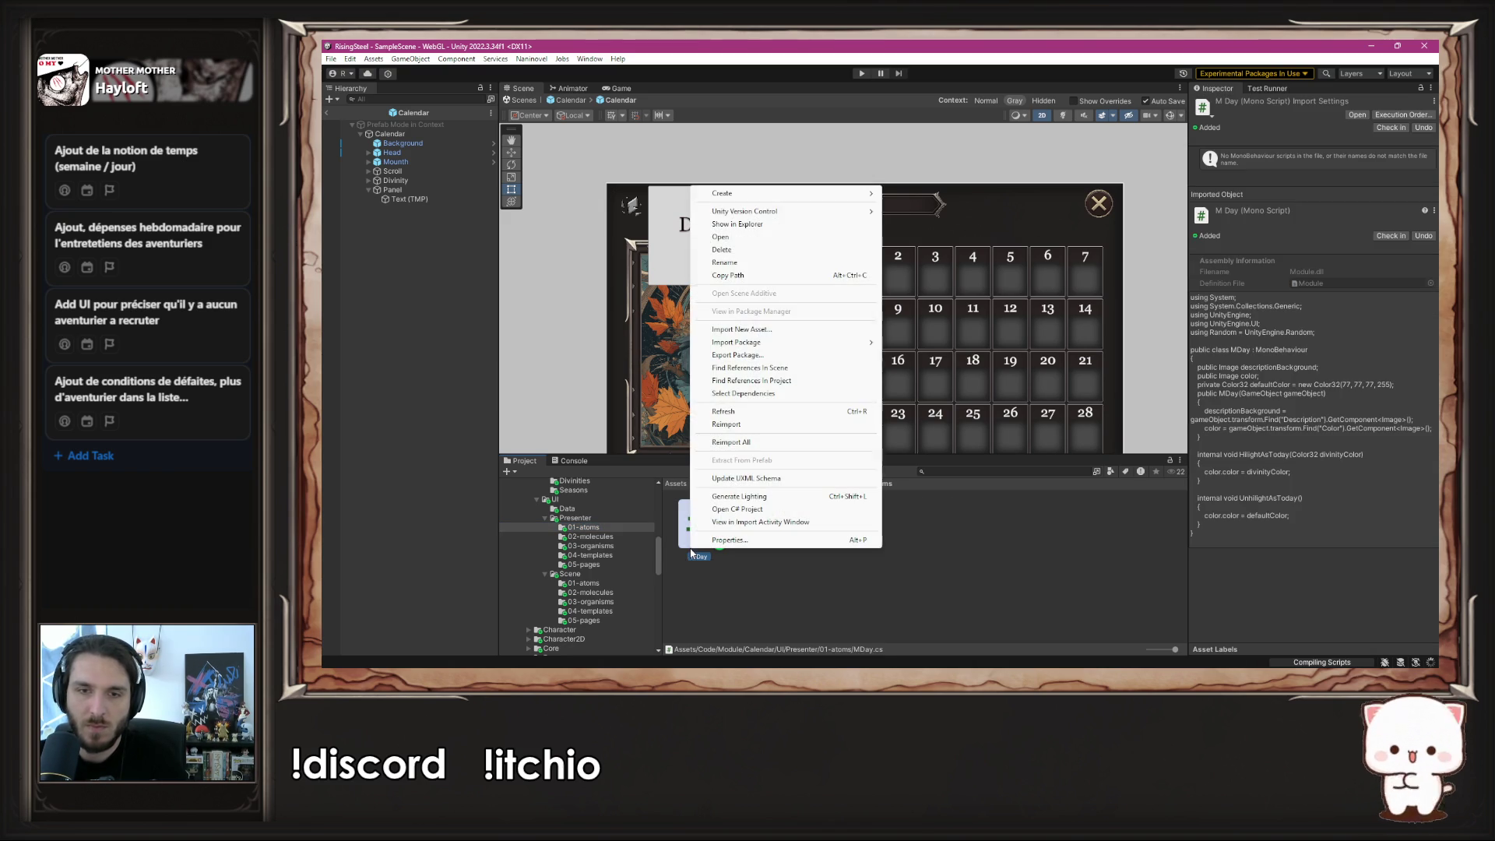
click(774, 263)
key(Home)
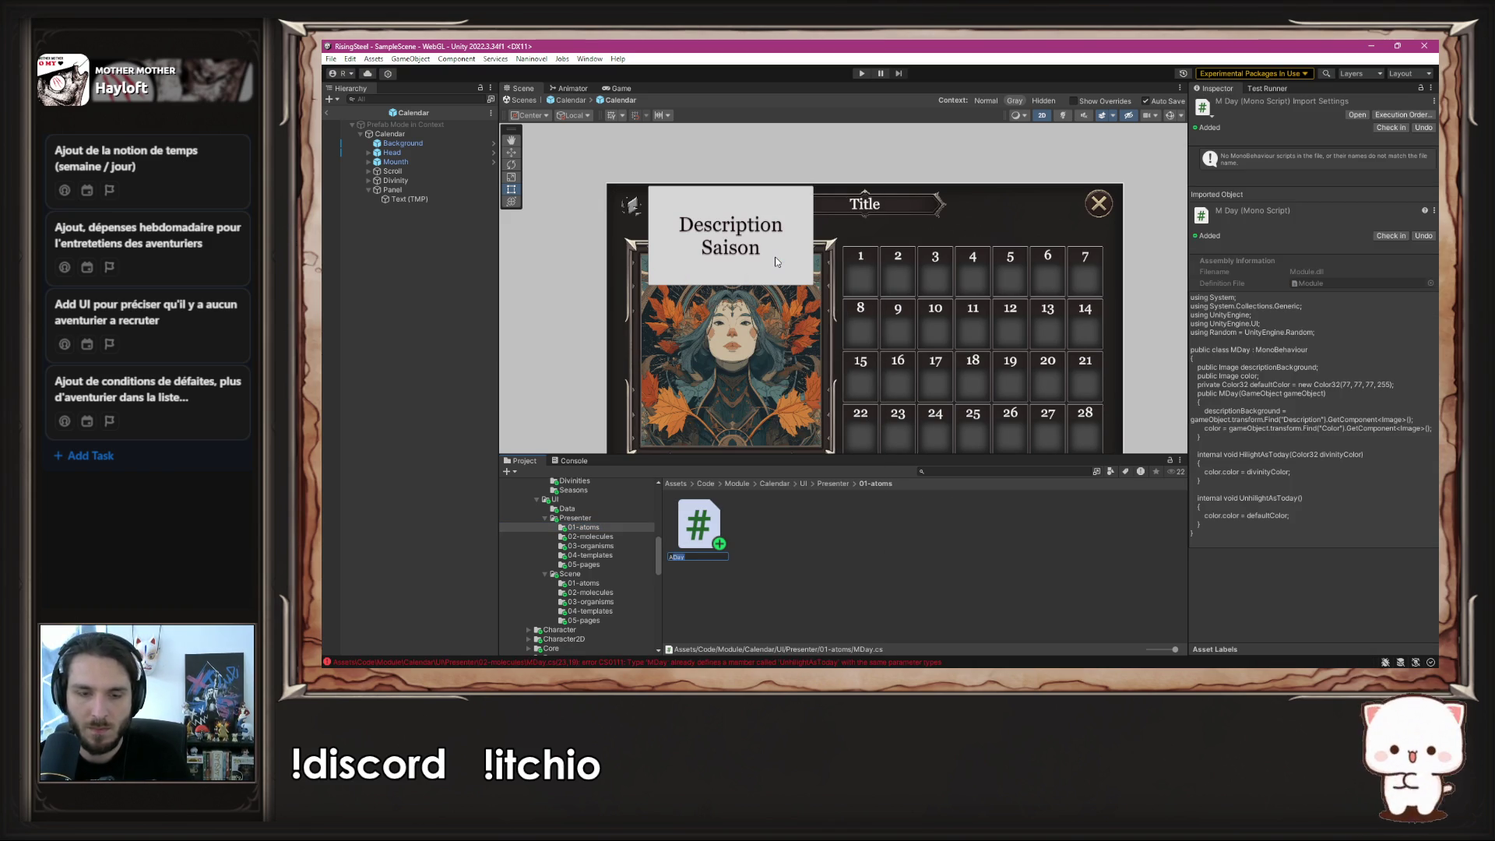
key(Return)
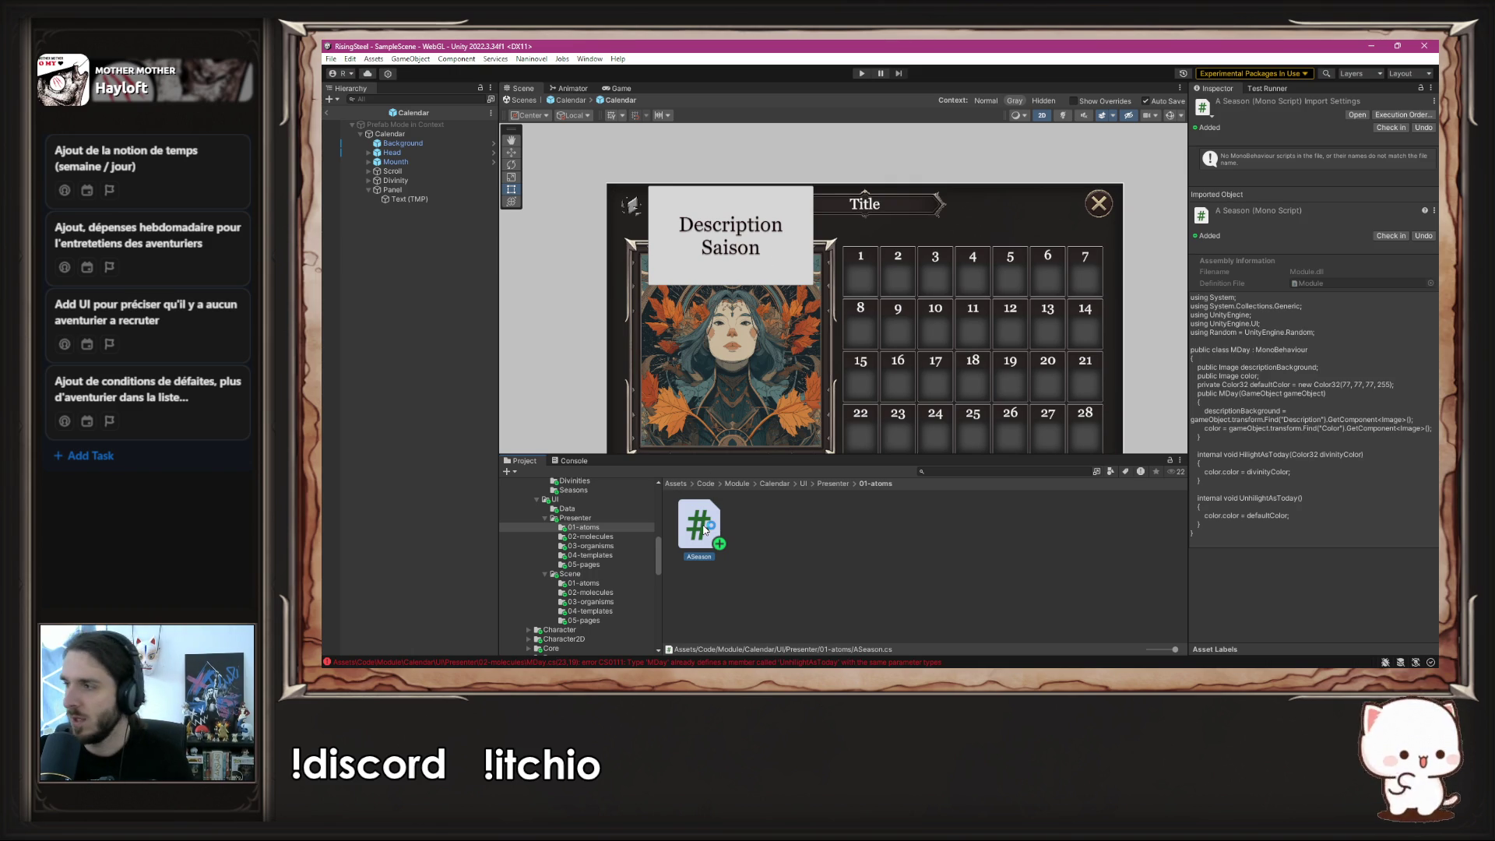
double_click(704, 528)
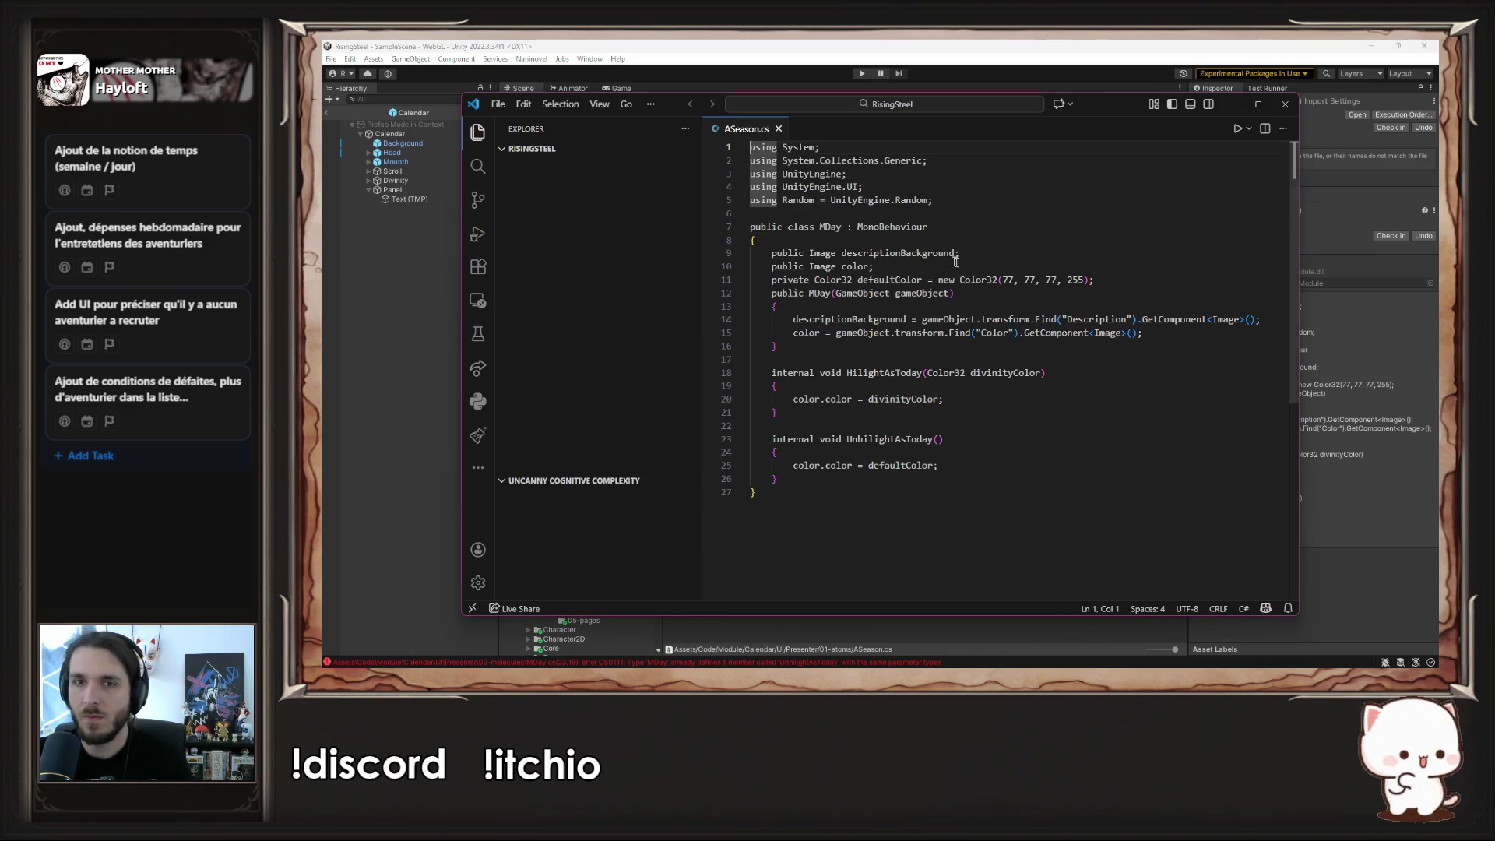
- Rename the class to ASeason, add IPointerEnterHandler and IPointerExitHandler, and import EventSystems
double_click(830, 227)
text(ASea)
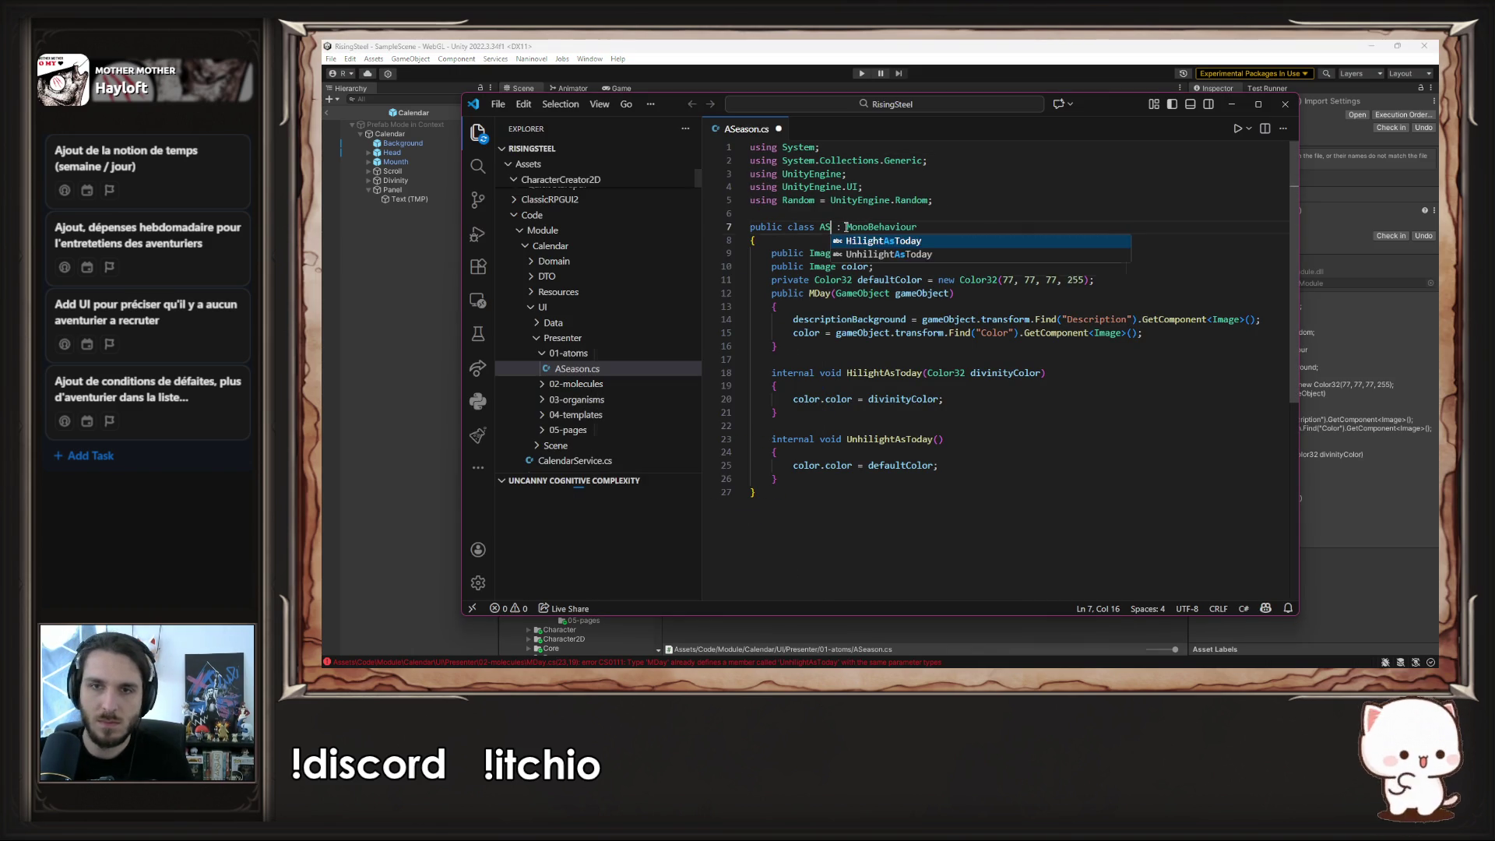
text(son)
key(ctrl+s)
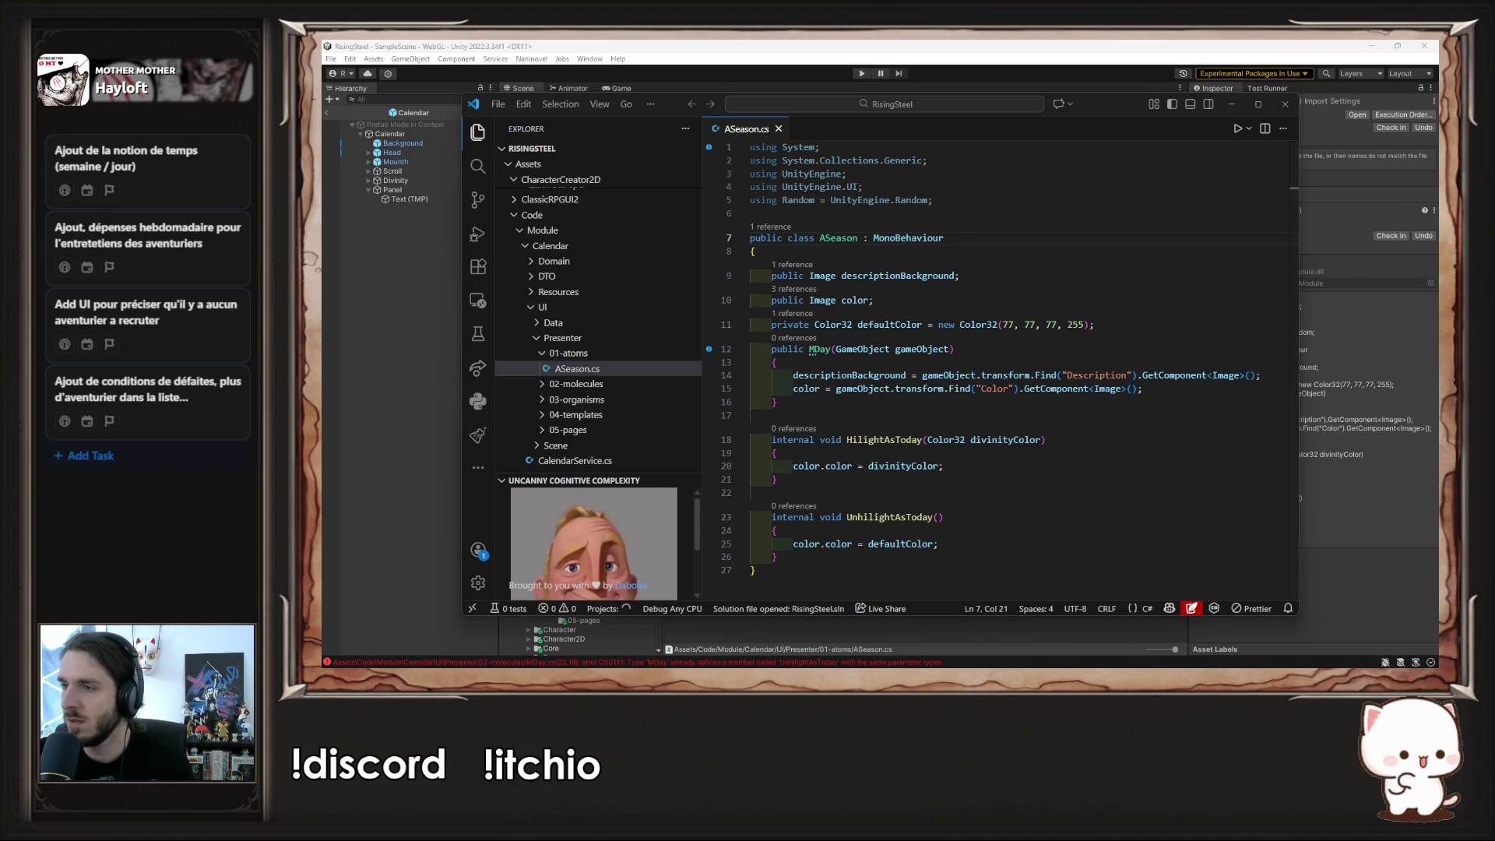
click(946, 239)
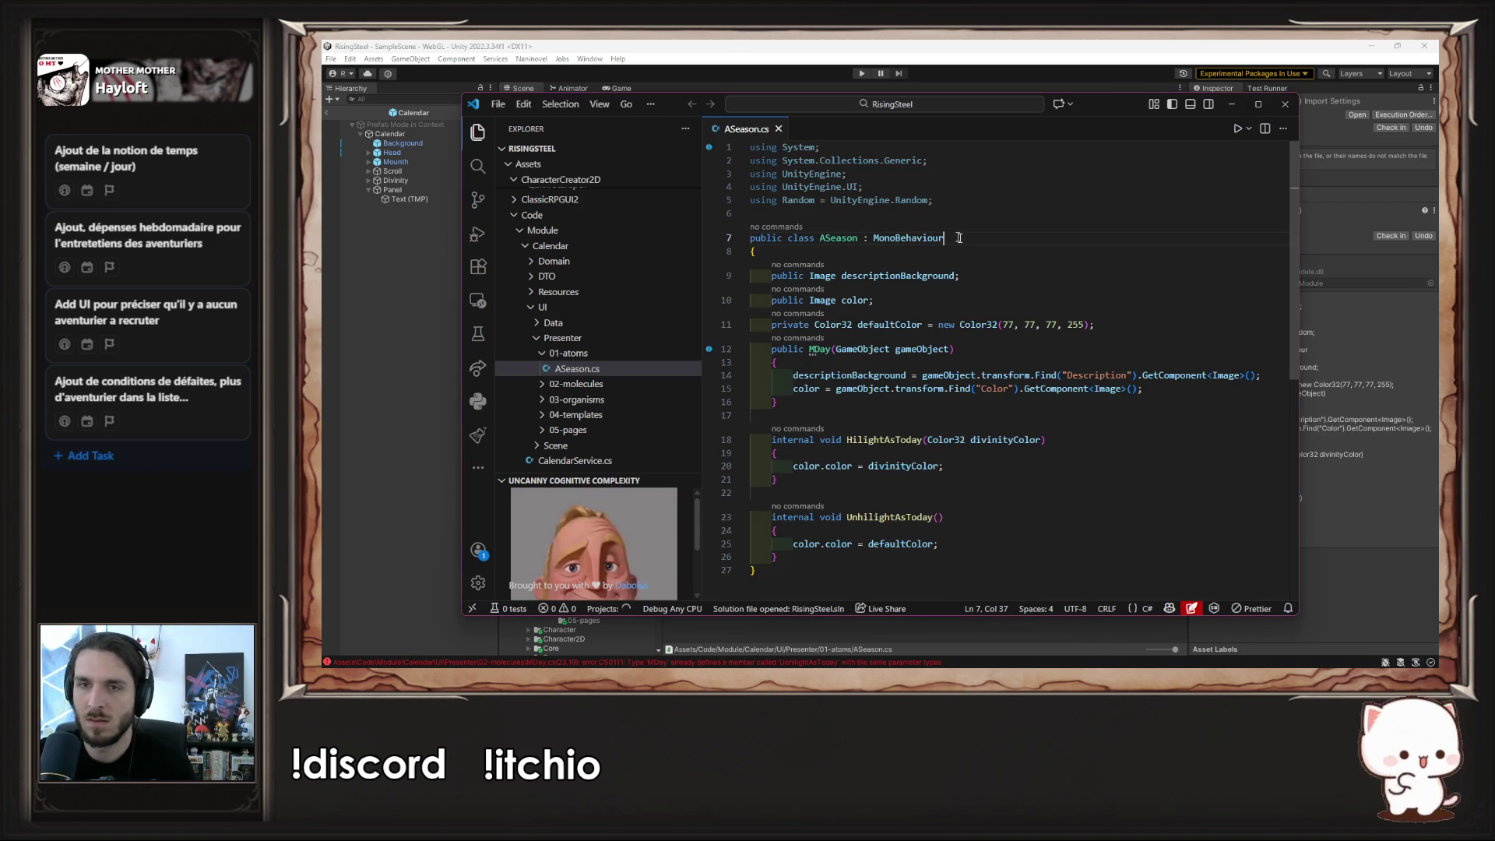
text(, IPointerEnterHandler, IPointerExitHandler)
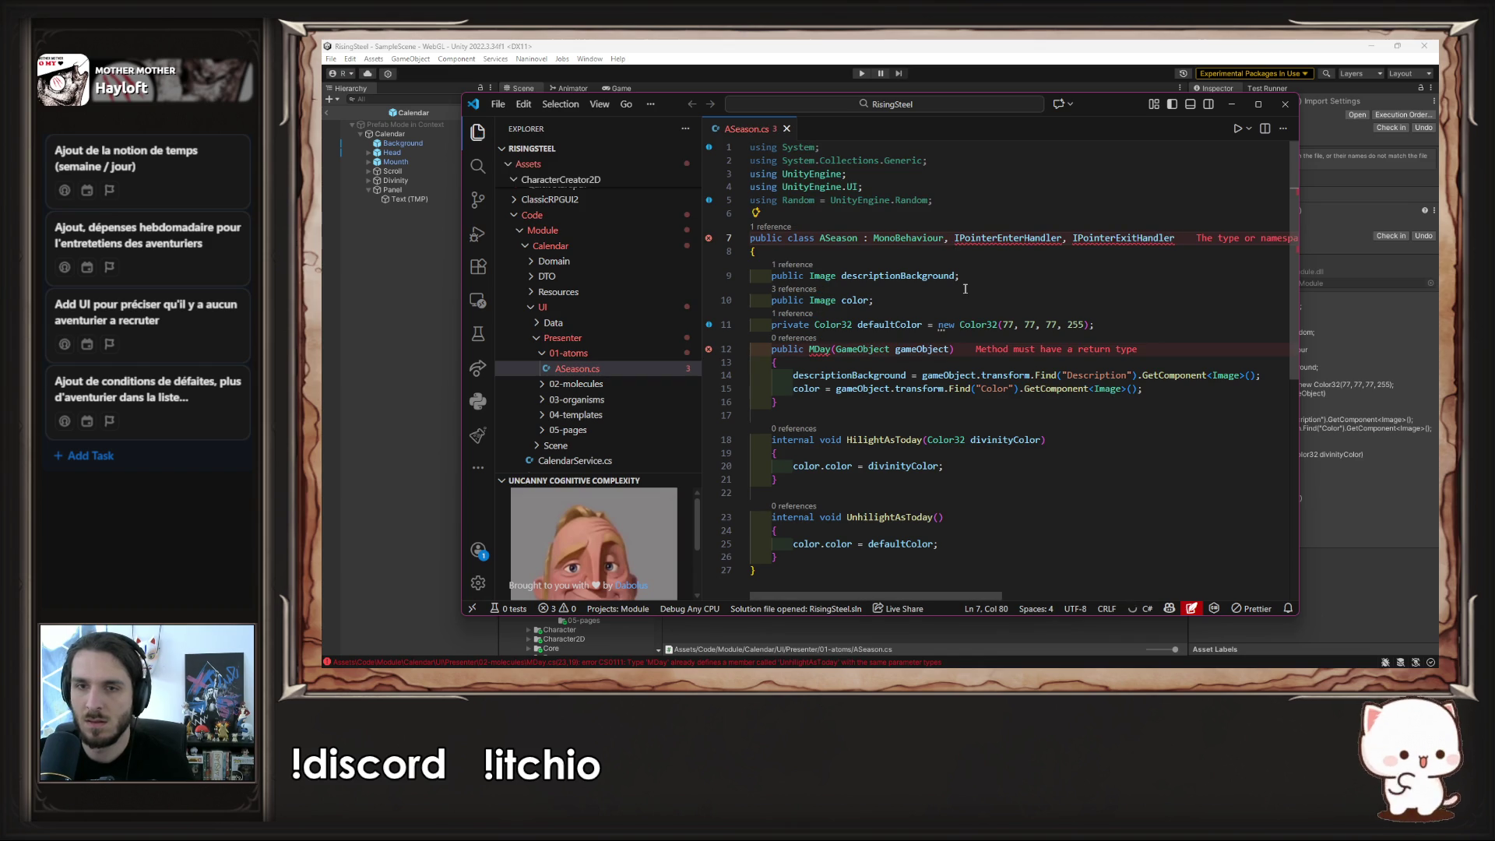
mouse_move(998, 241)
click(917, 226)
click(944, 255)
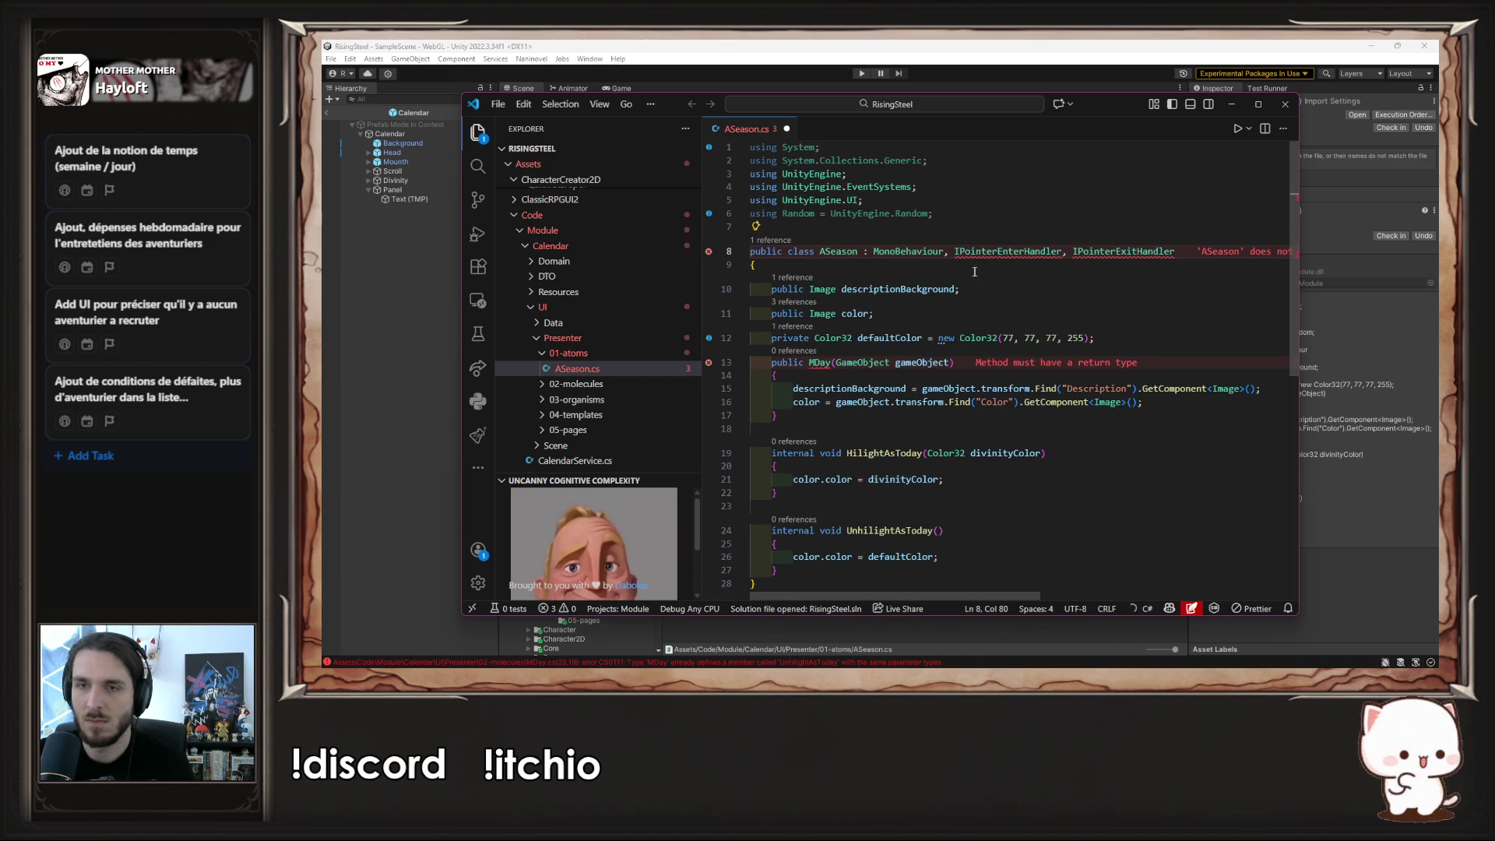
- Delete the old MDay fields and methods from the class body and save
scroll(940, 398, down, 2)
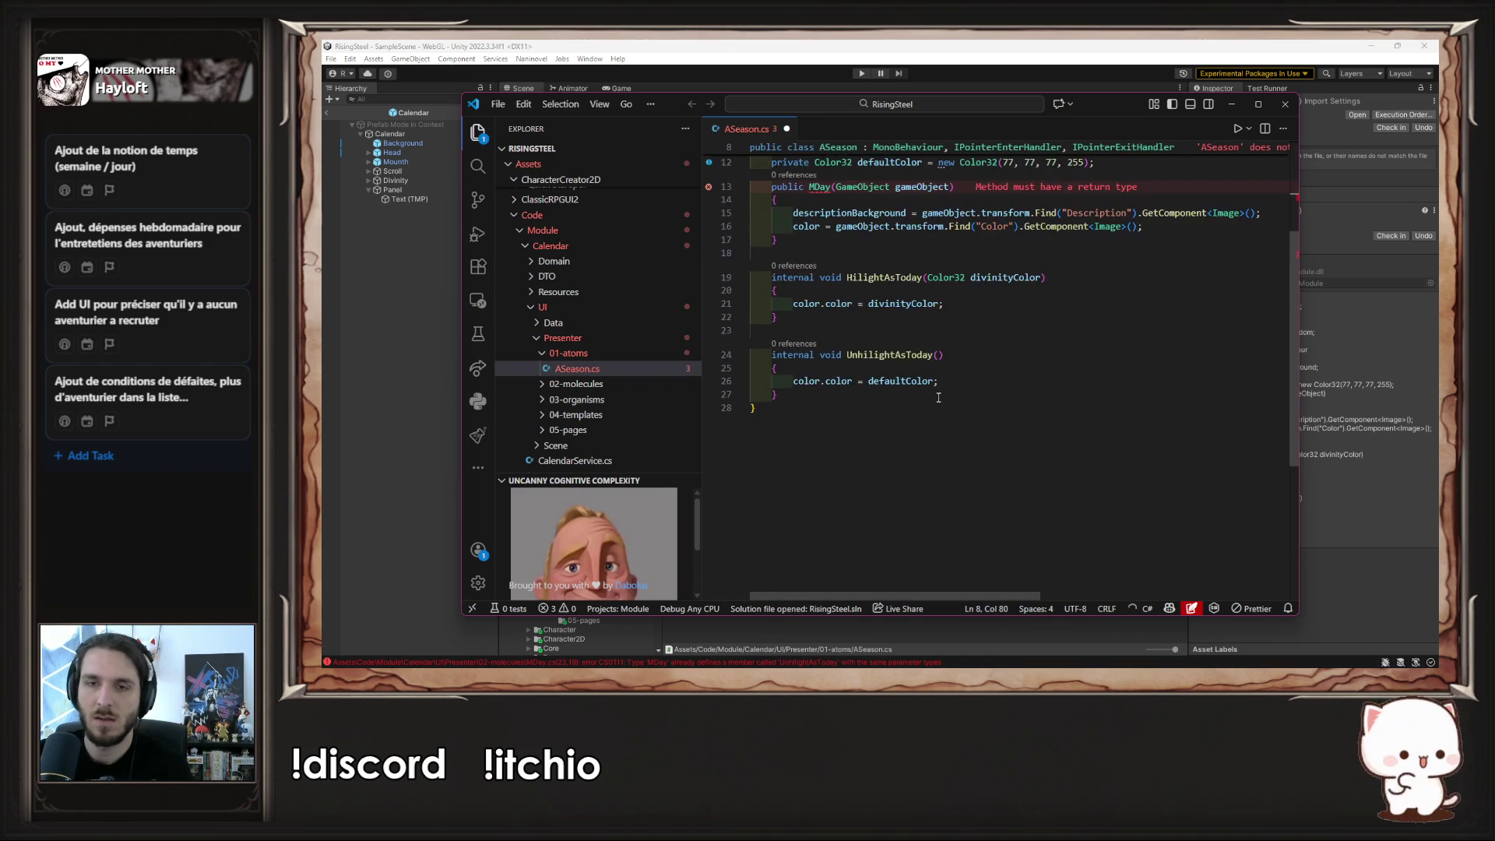
drag(810, 485, 753, 201)
key(Delete)
scroll(792, 238, up, 1)
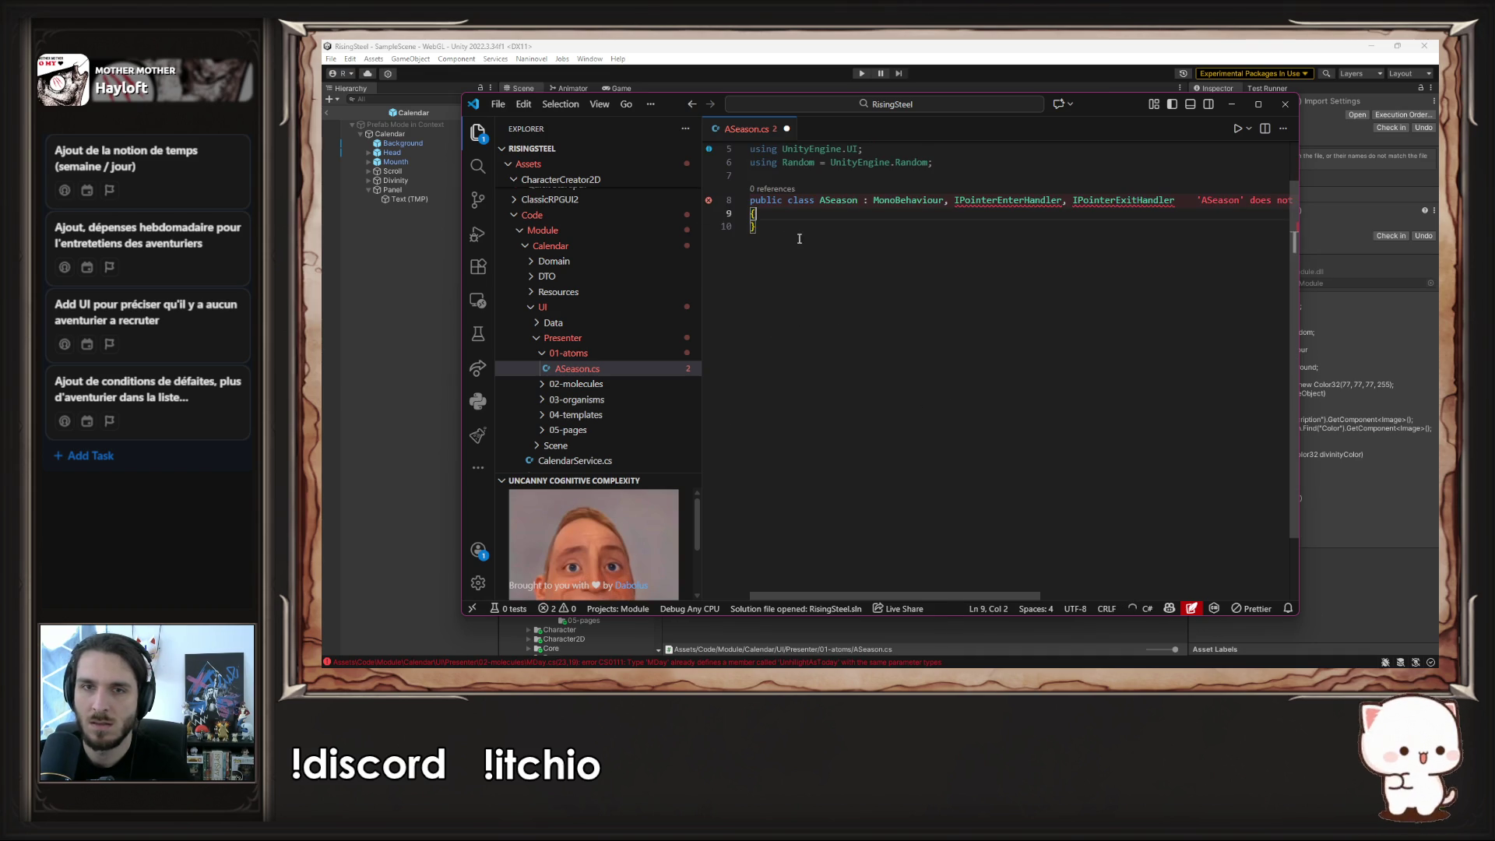
key(ctrl+s)
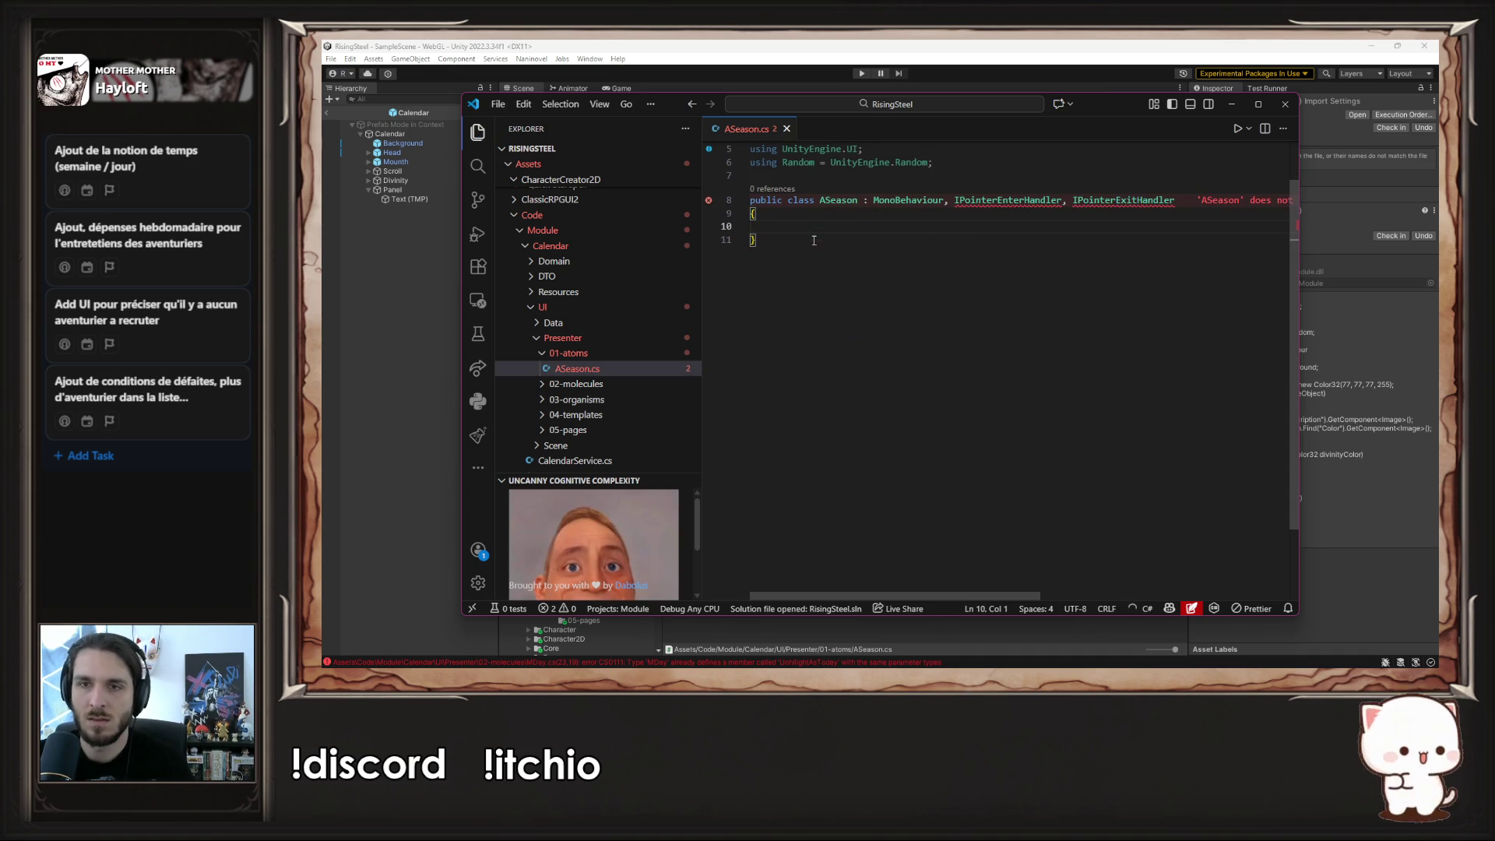
- Generate the OnPointerEnter and OnPointerExit stub methods with the Implement interface quick fix
mouse_move(1014, 202)
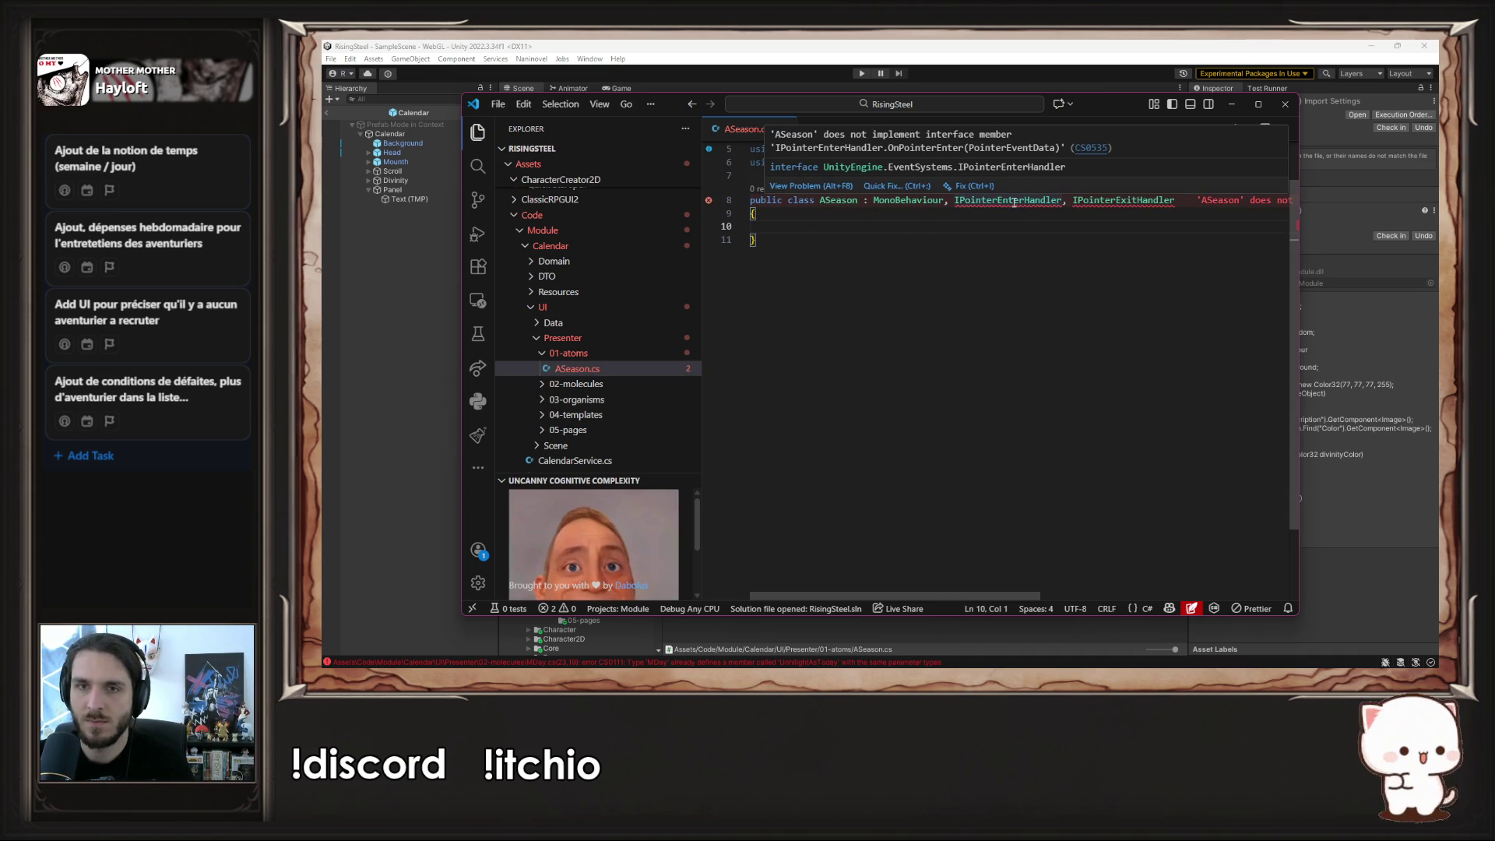
click(900, 186)
key(Return)
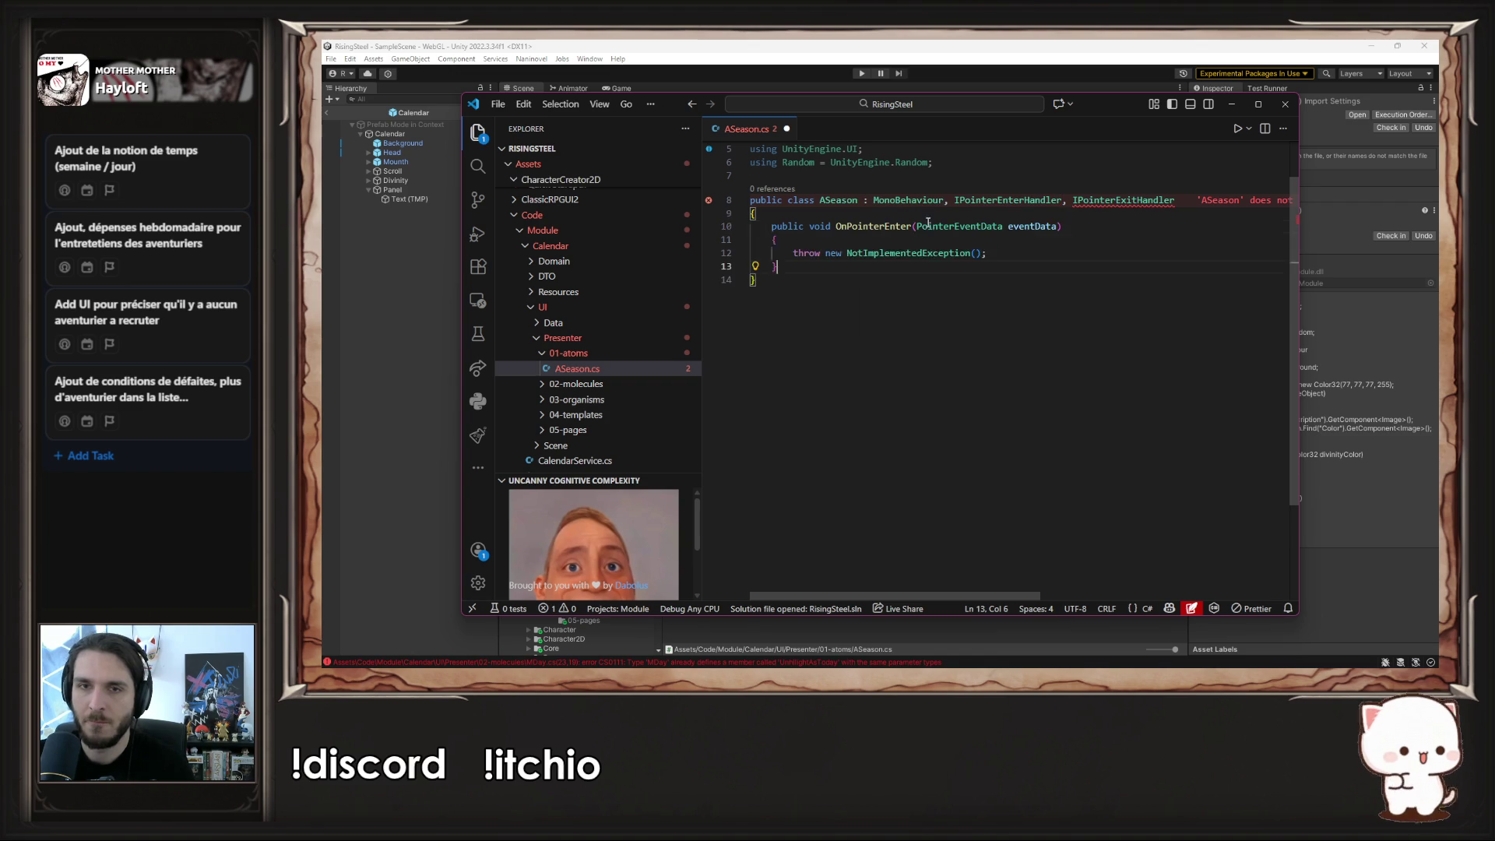
mouse_move(1135, 199)
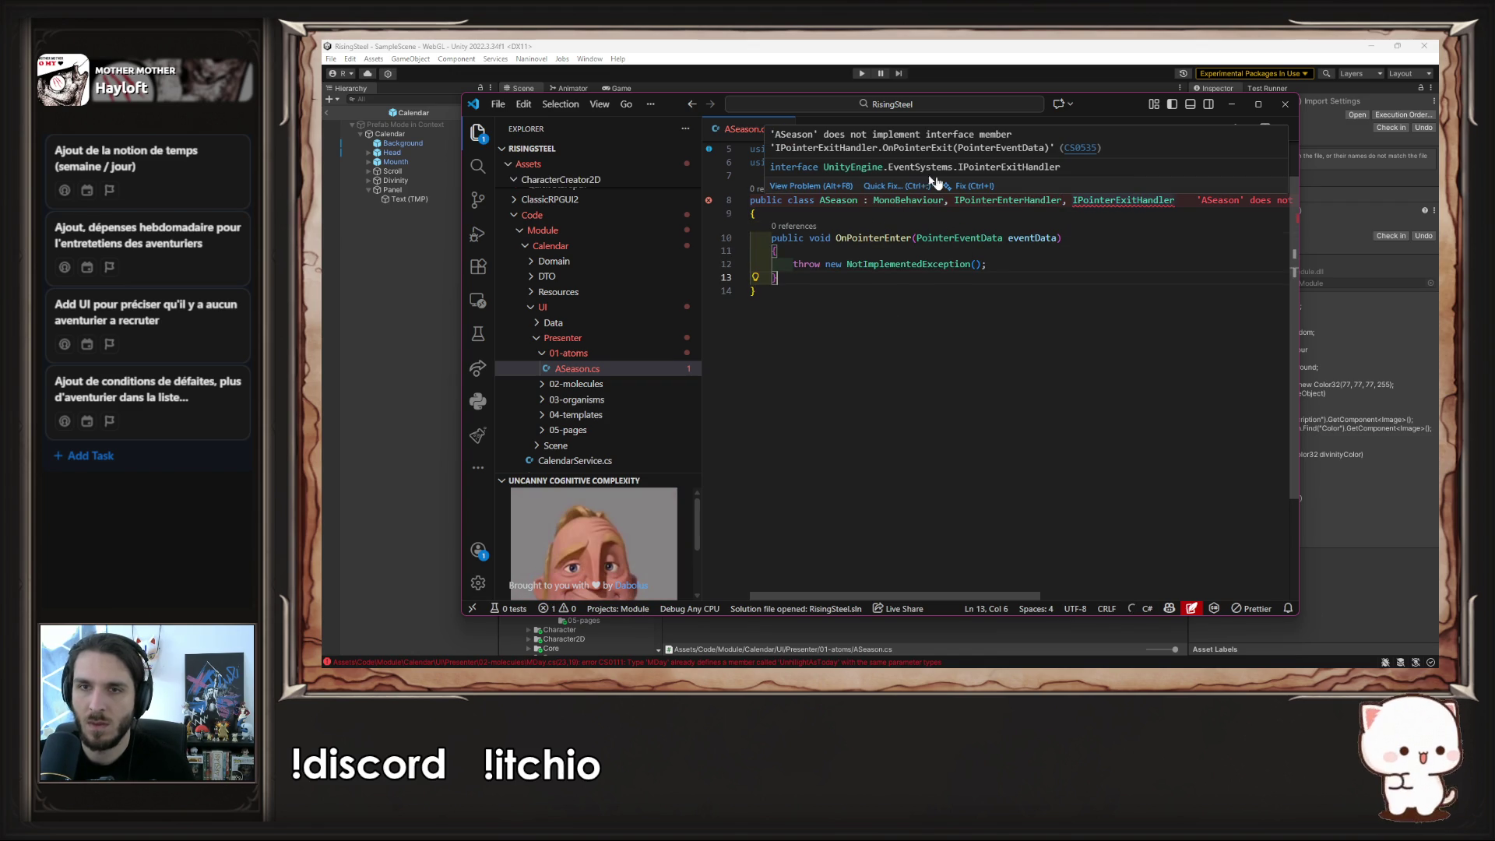
click(888, 187)
key(Return)
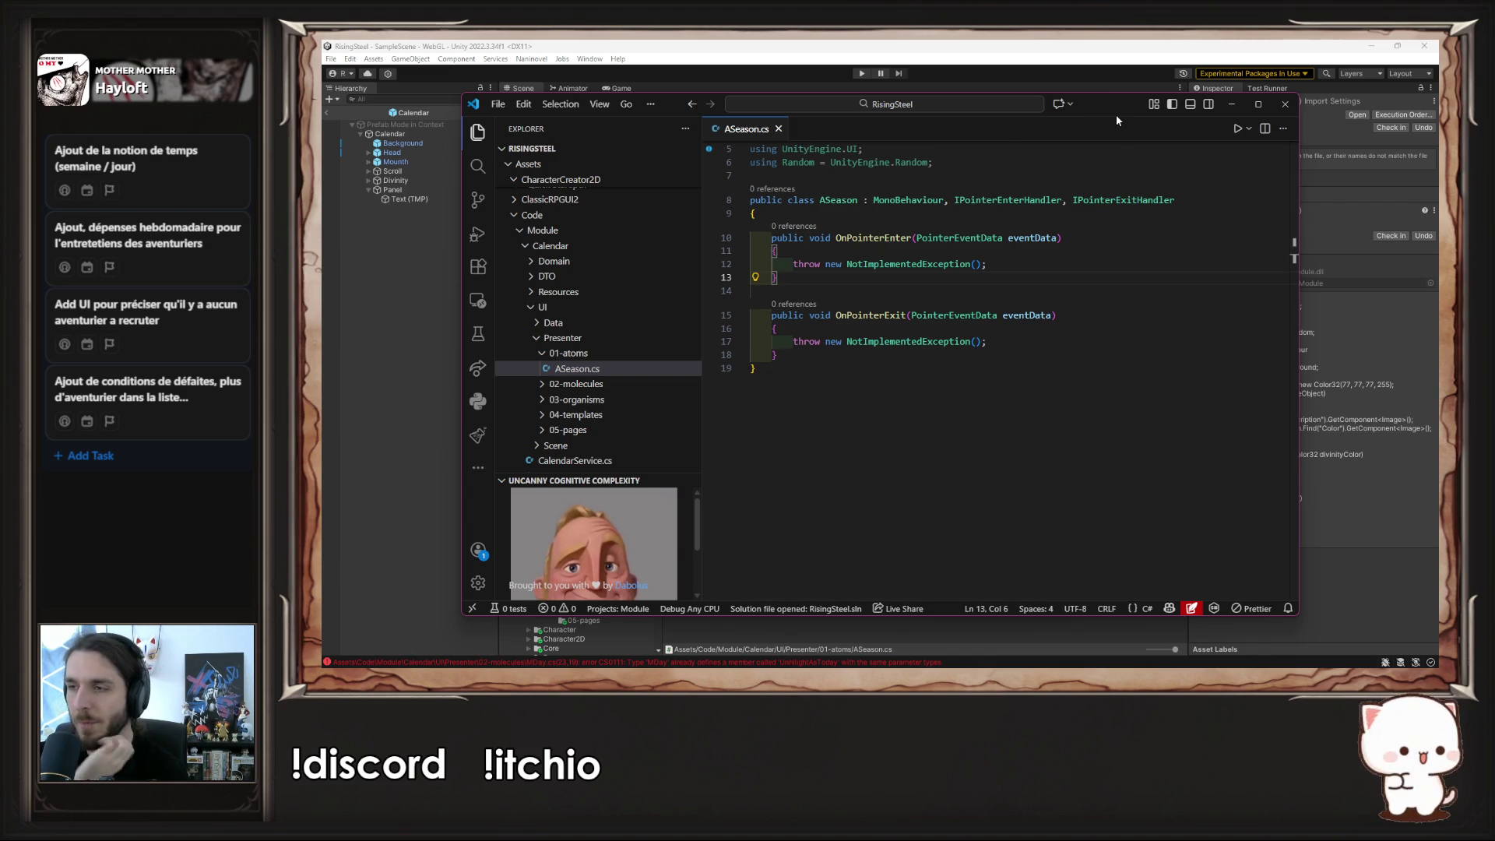
click(789, 215)
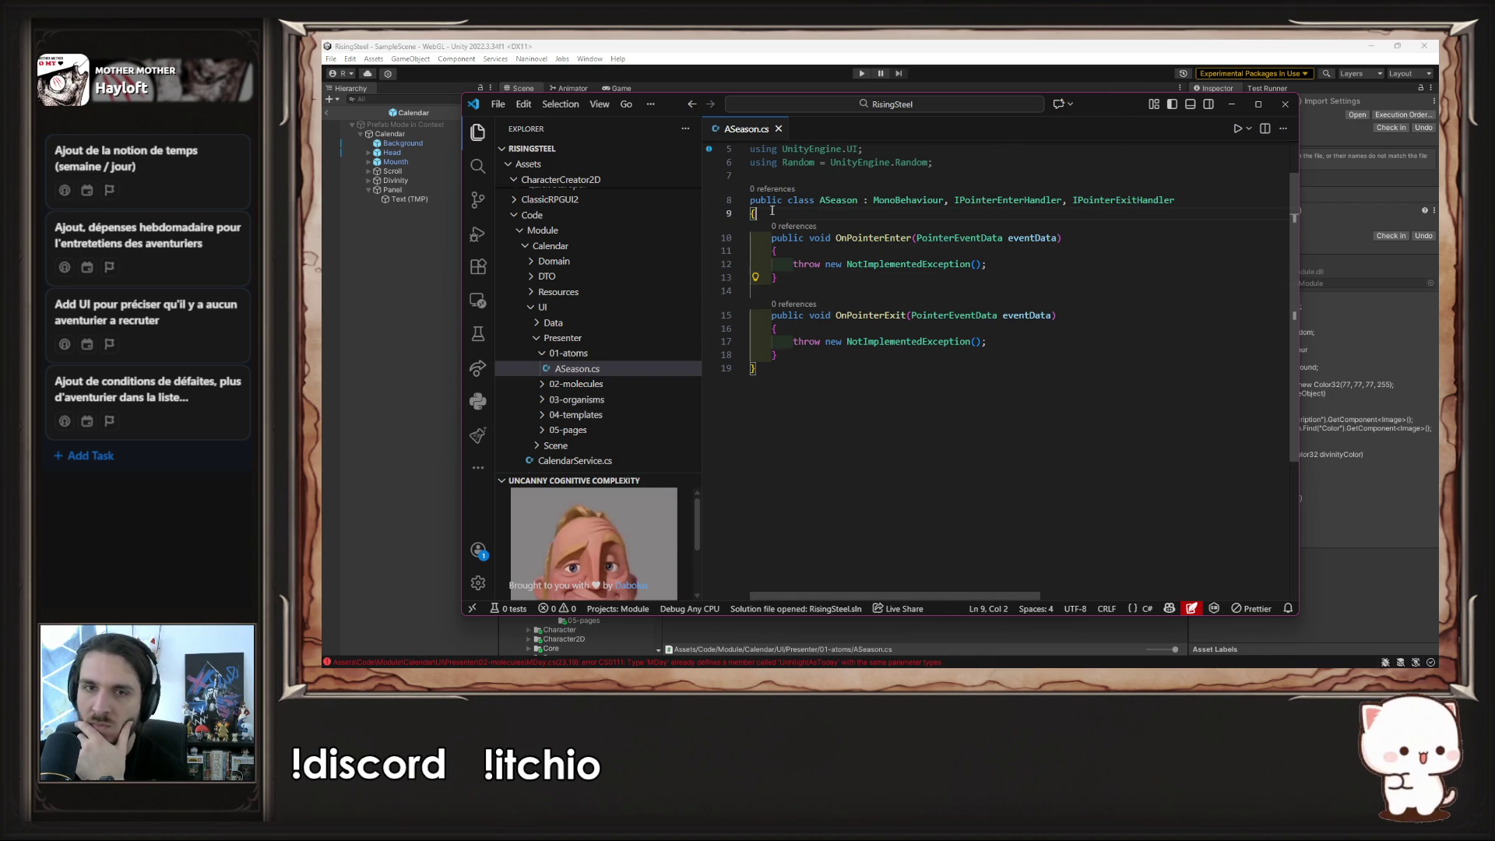
- Add a 'public GameObject Info;' field to ASeason, save, and return to Unity
key(Return)
text(public)
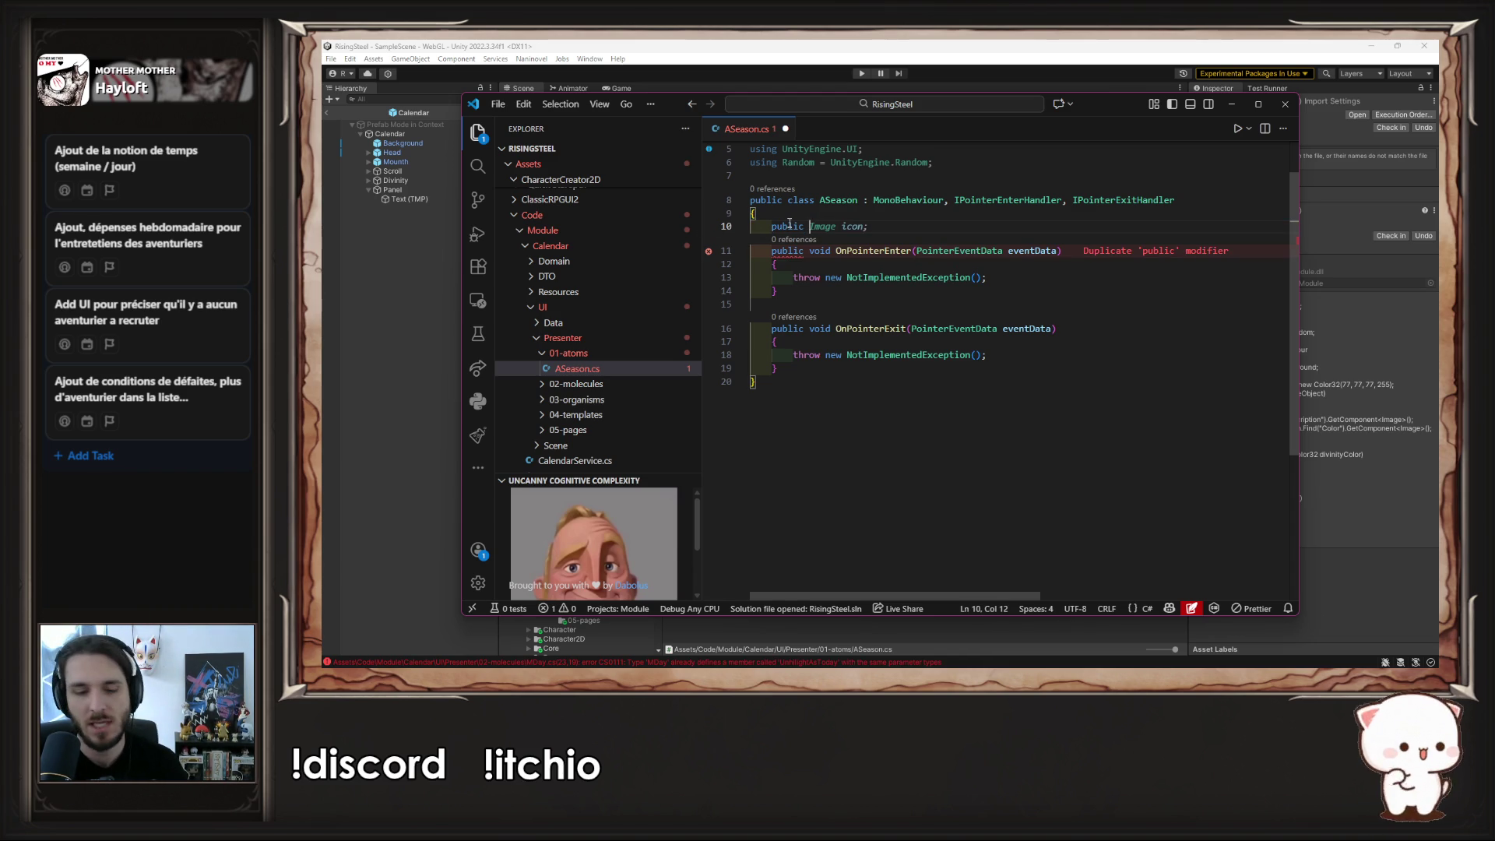
text(GameObject Info;)
key(ctrl+s)
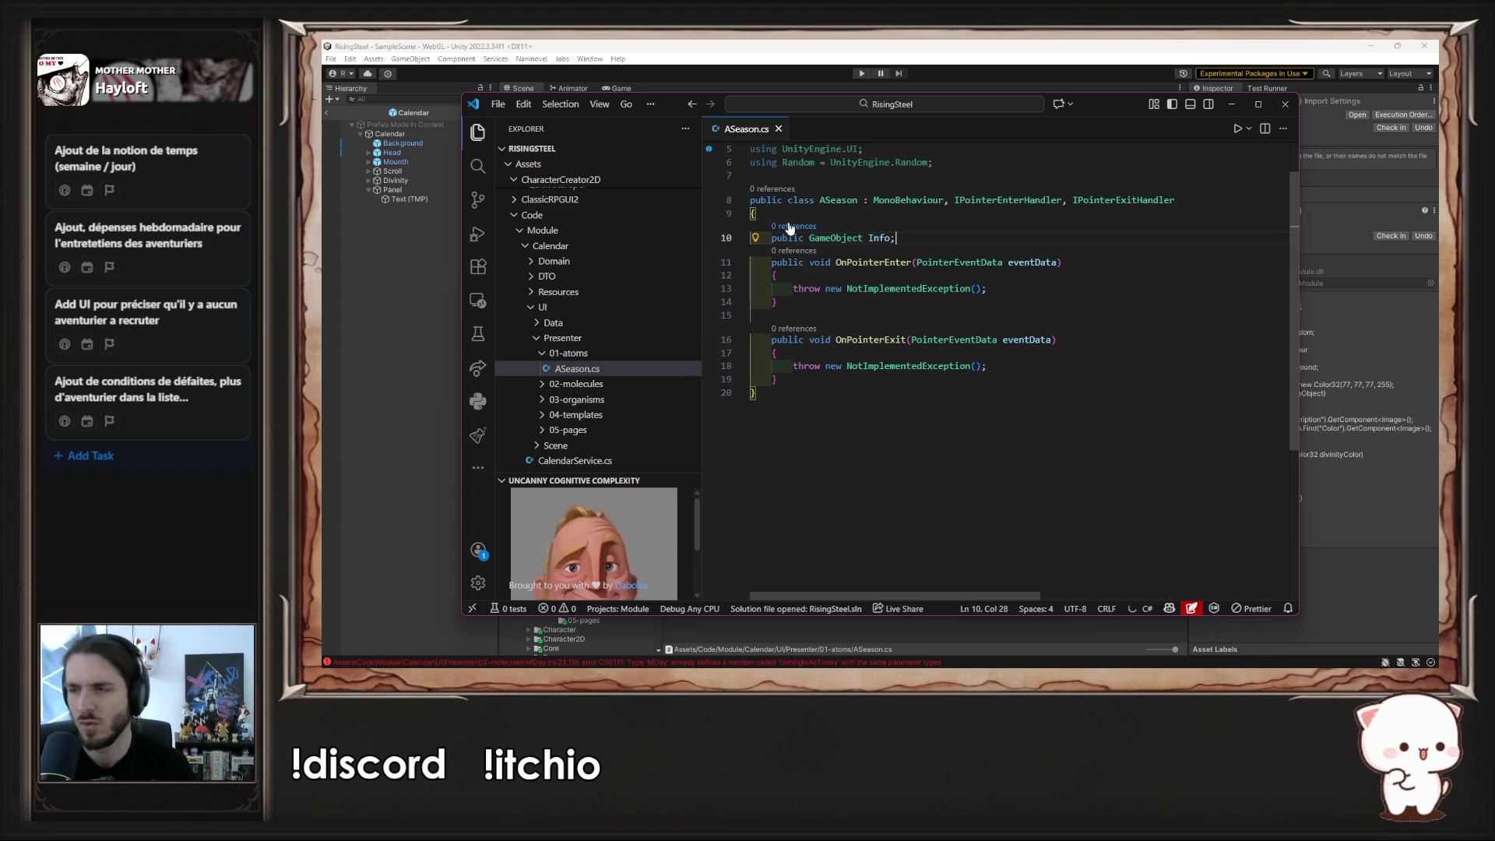
drag(1107, 110, 1110, 112)
key(alt+Tab)
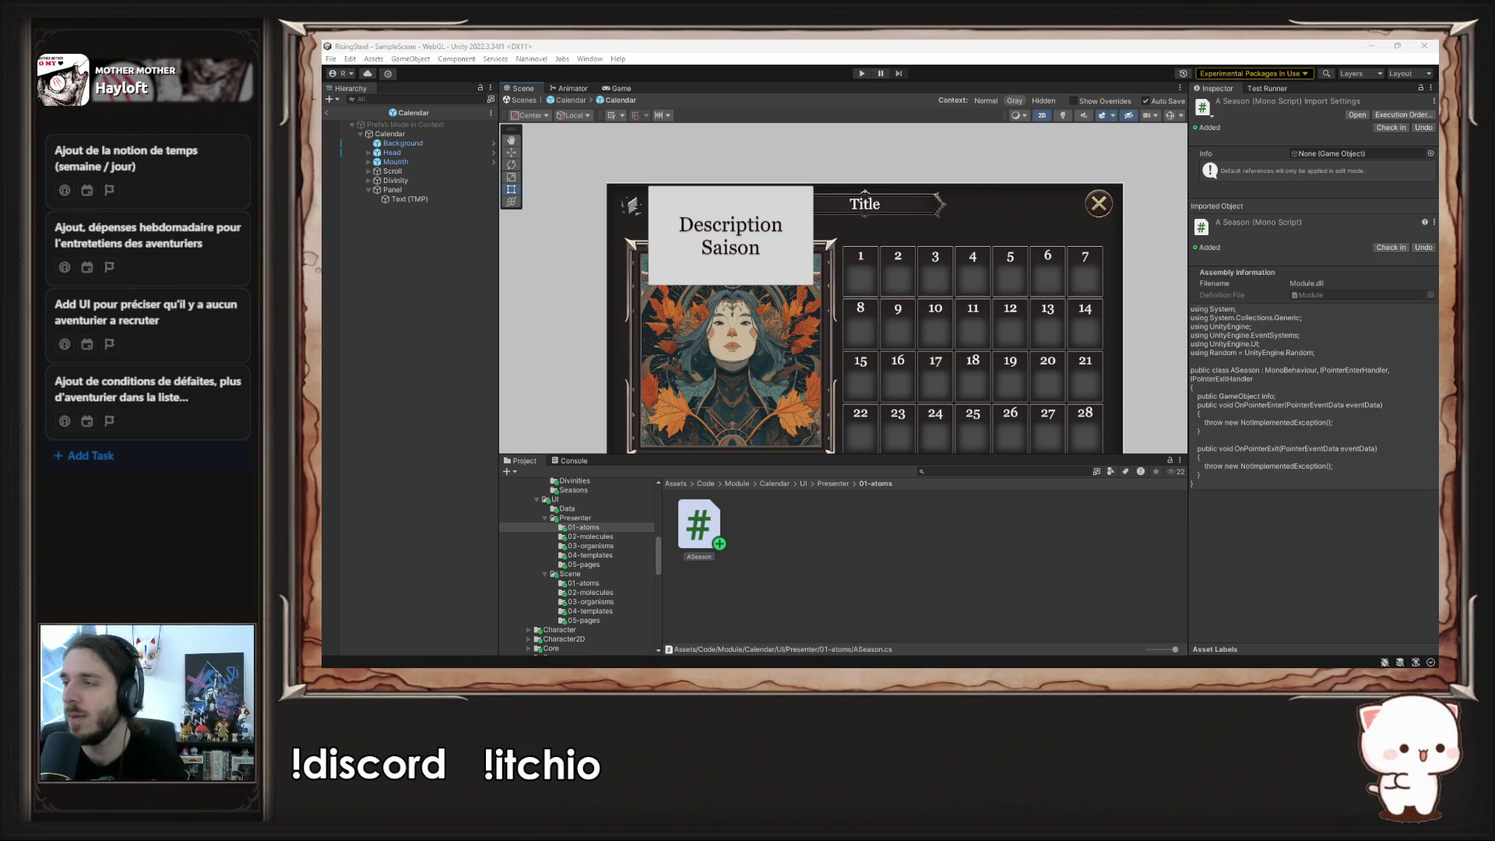
- Add the A Season script component to the Season image under Head
click(388, 153)
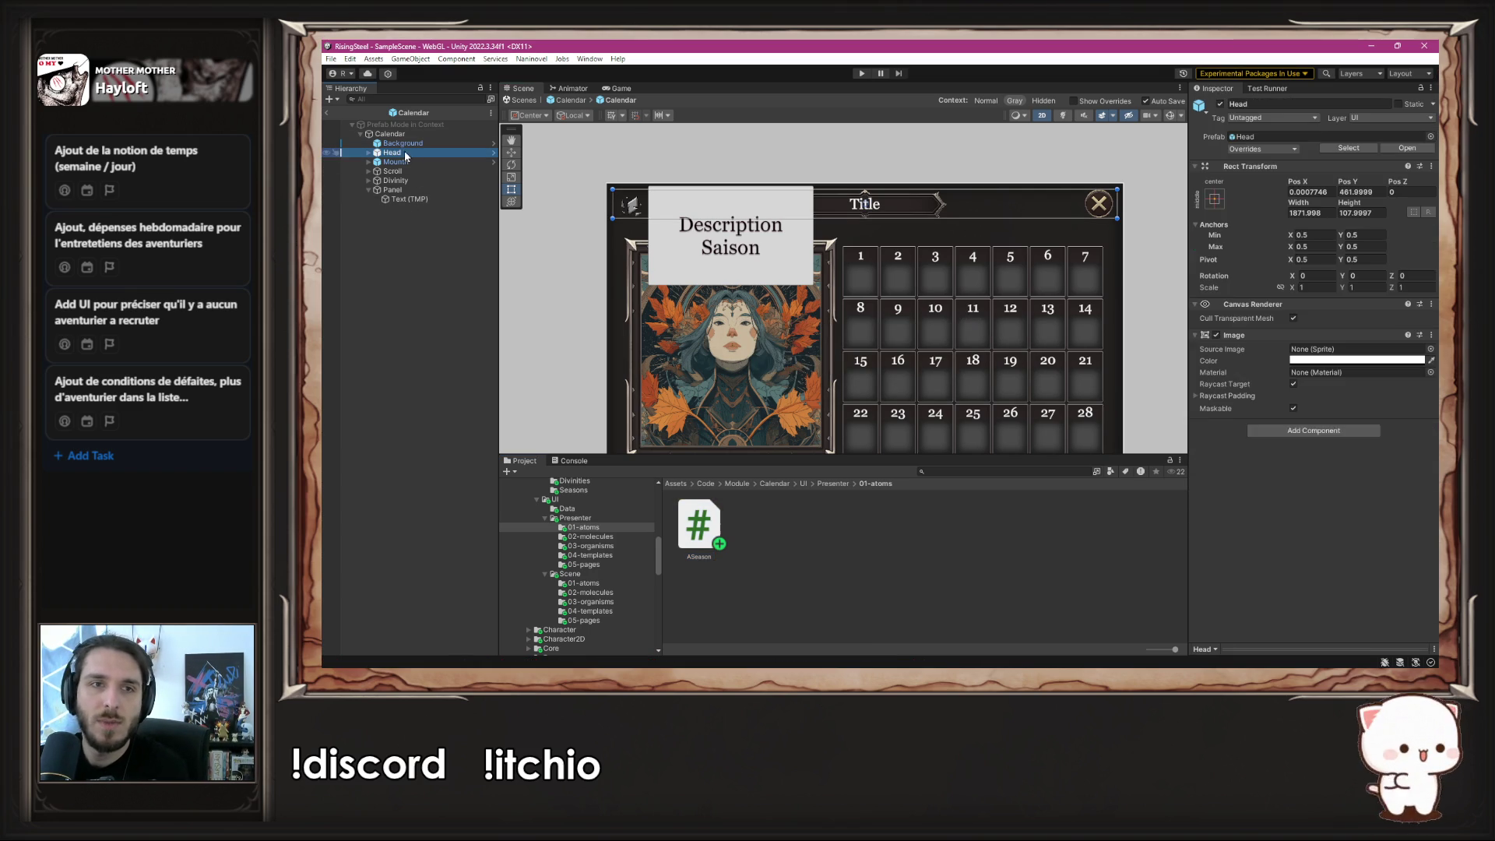
click(369, 153)
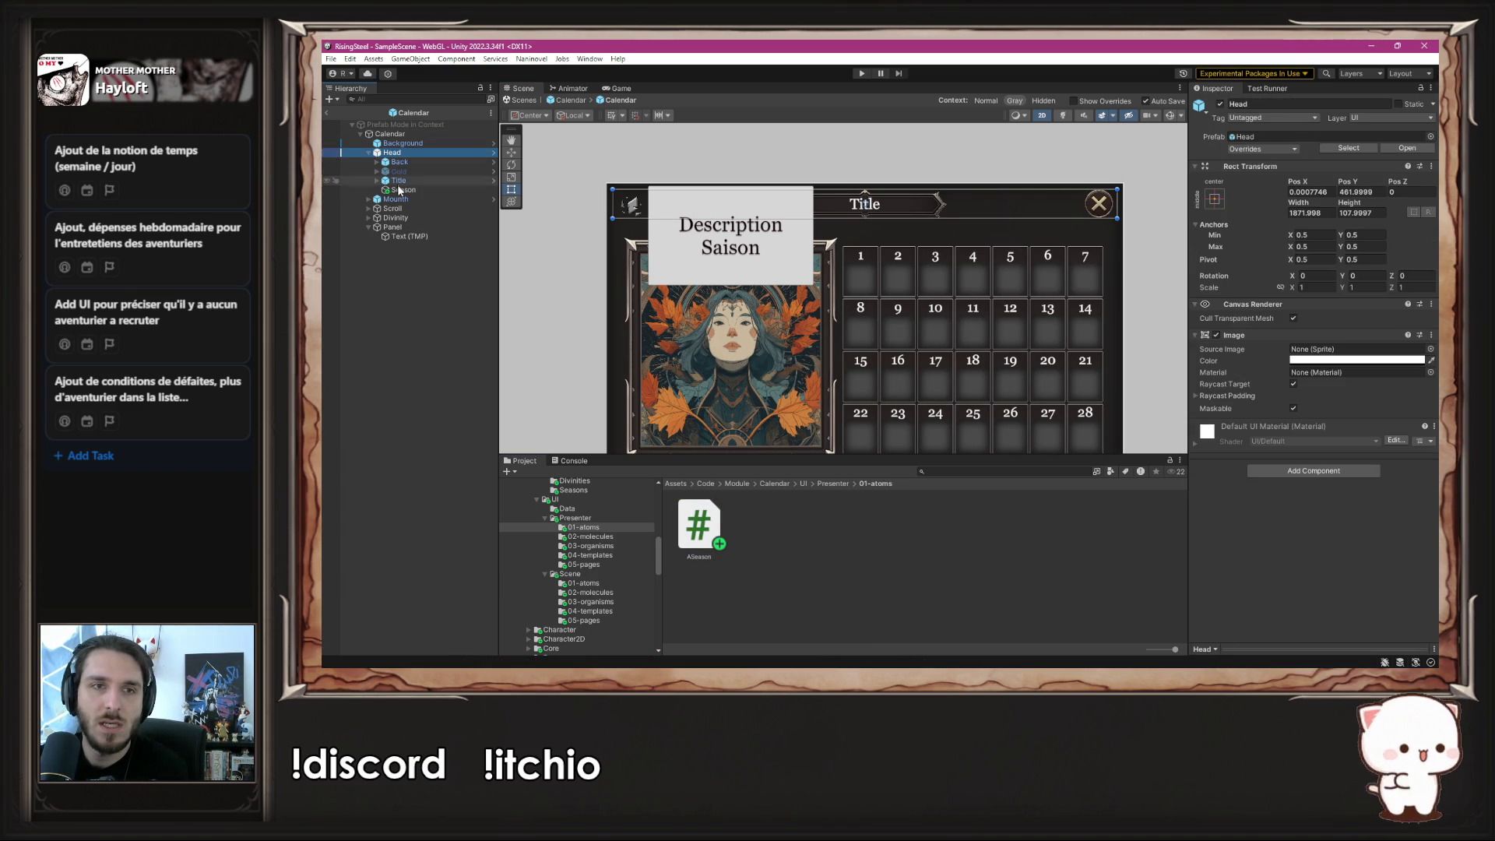
click(404, 190)
click(1363, 491)
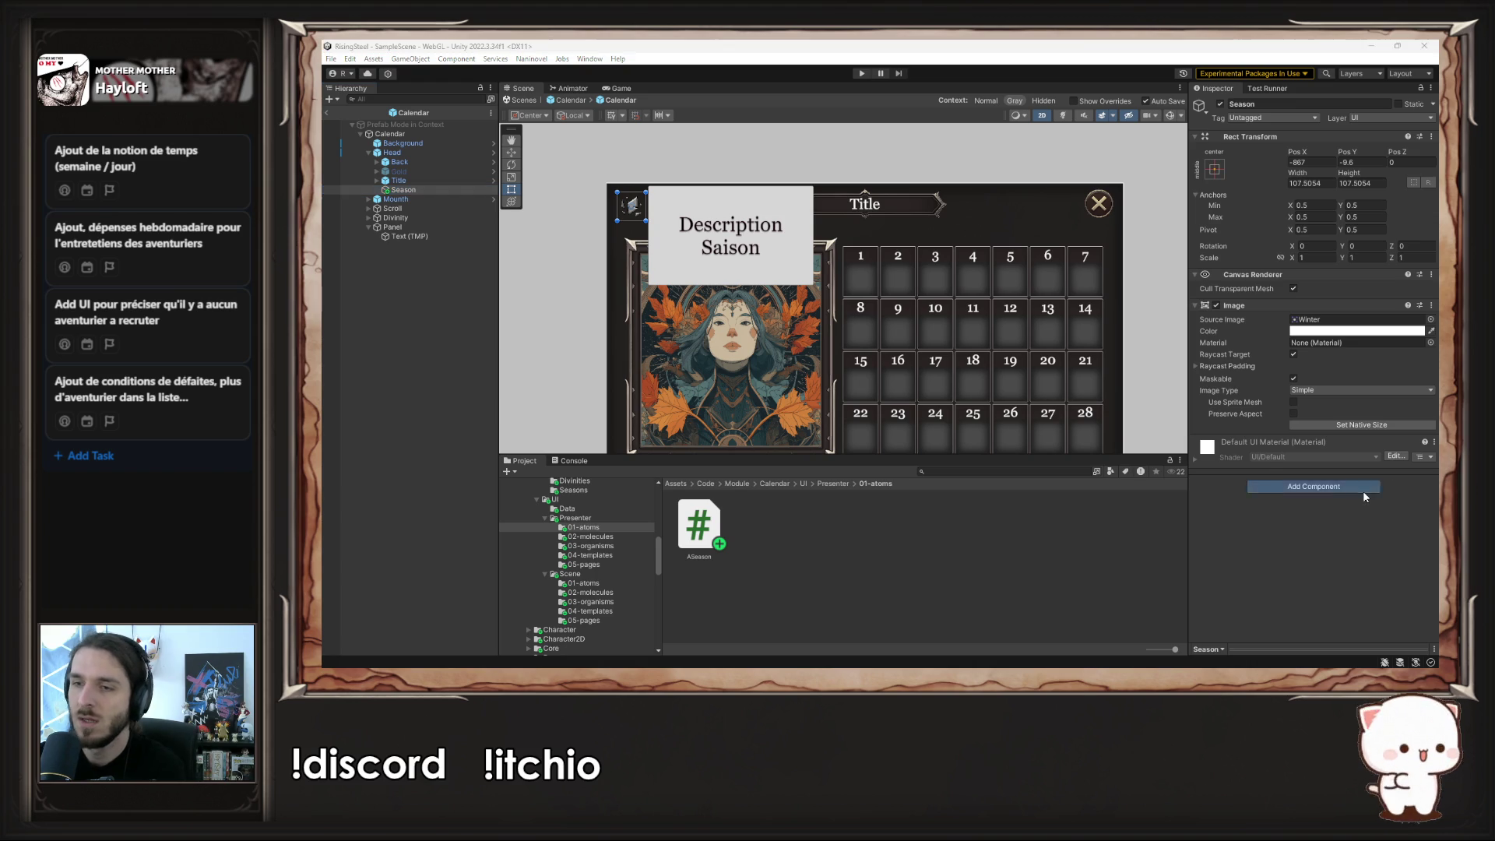
text(OLis)
key(BackSpace)
key(BackSpace)
key(BackSpace)
text(ASea)
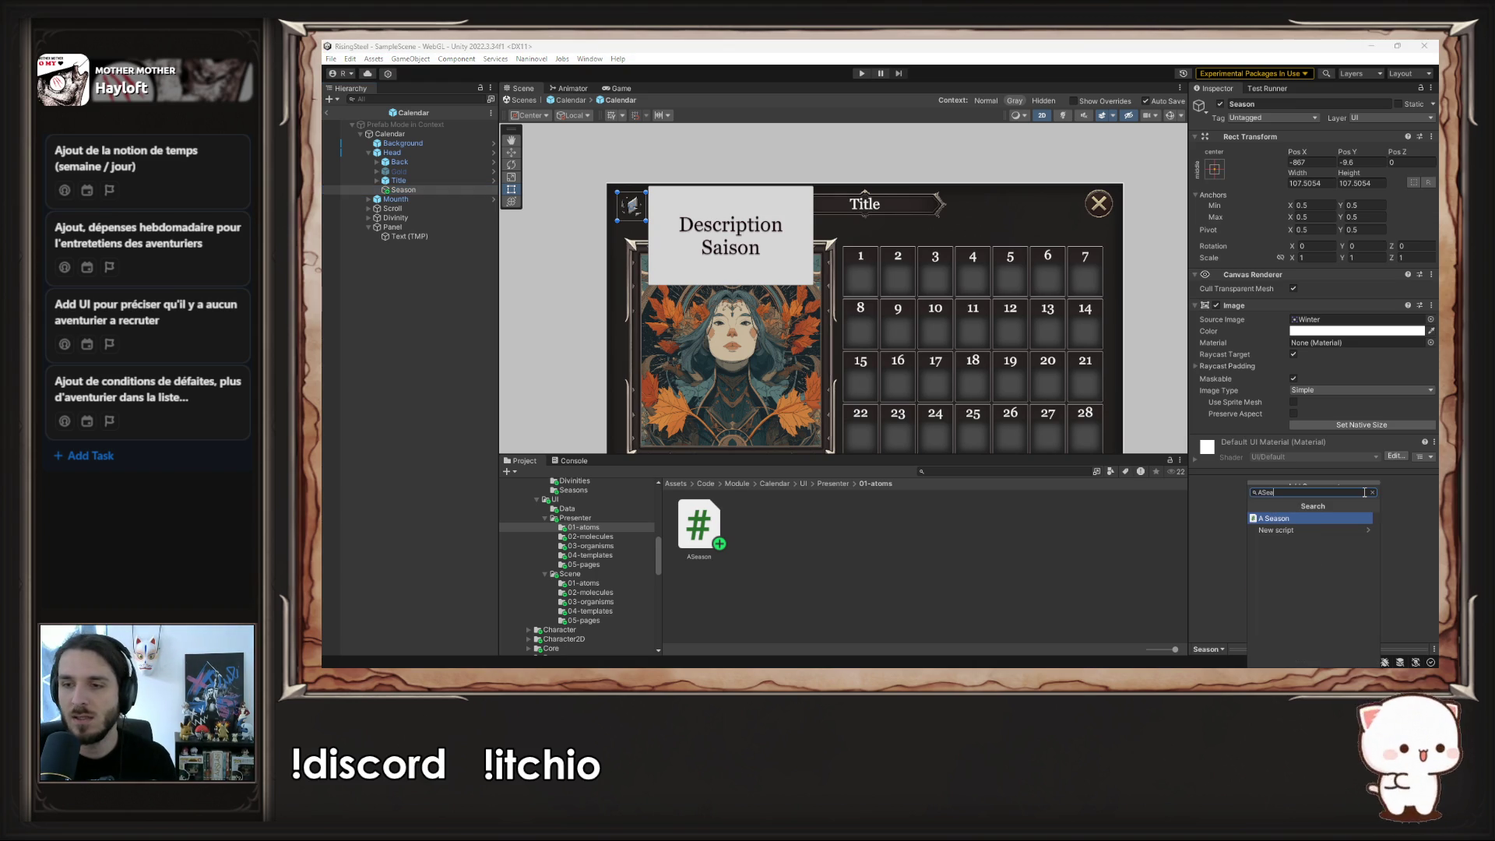
click(1272, 519)
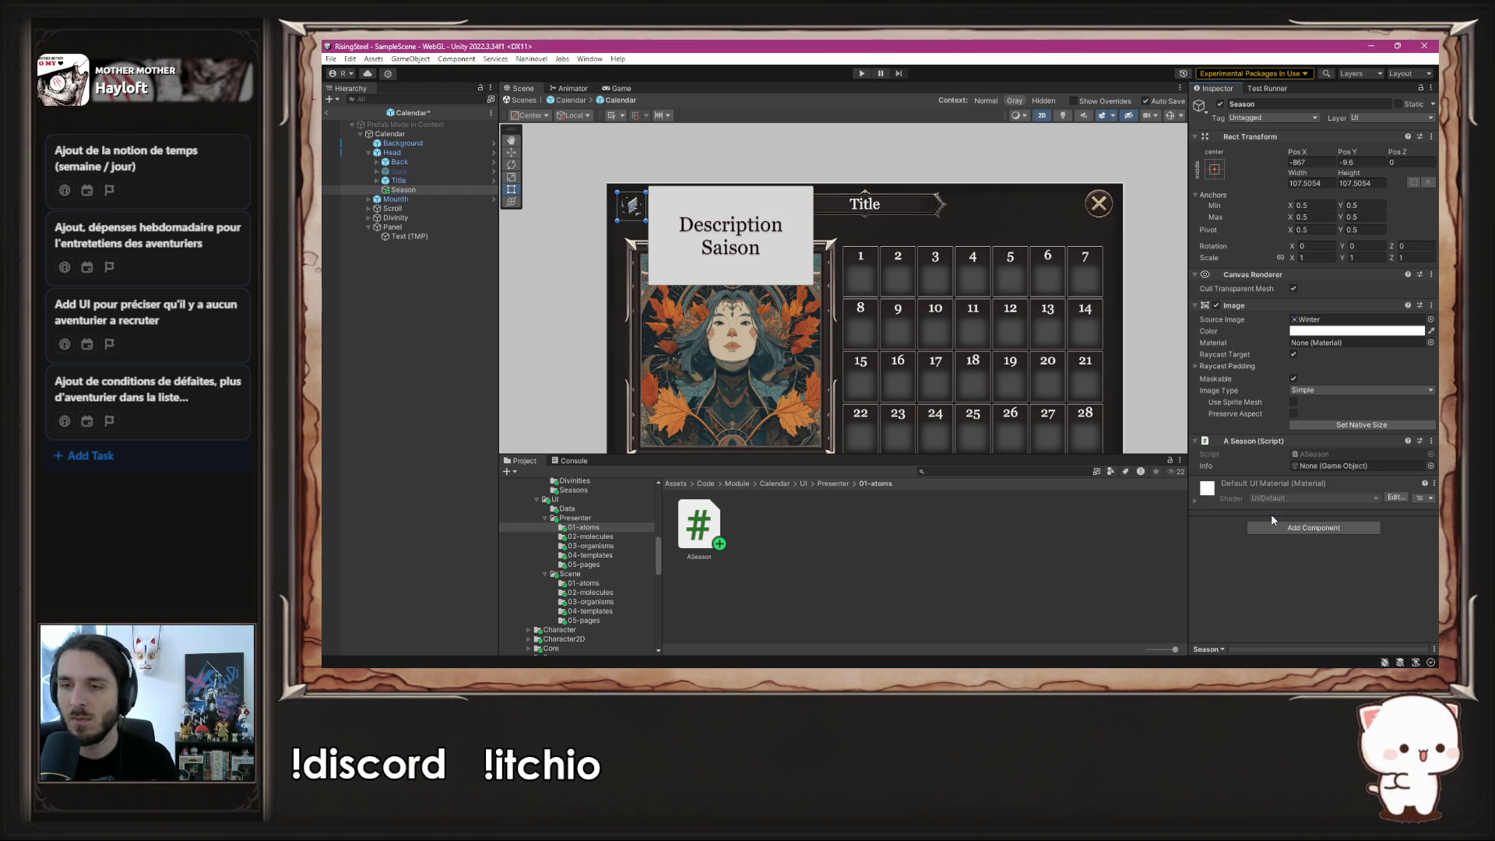
- Assign Panel to the A Season Info field and switch back to the code
drag(399, 228, 1326, 468)
click(1326, 466)
key(alt+Tab)
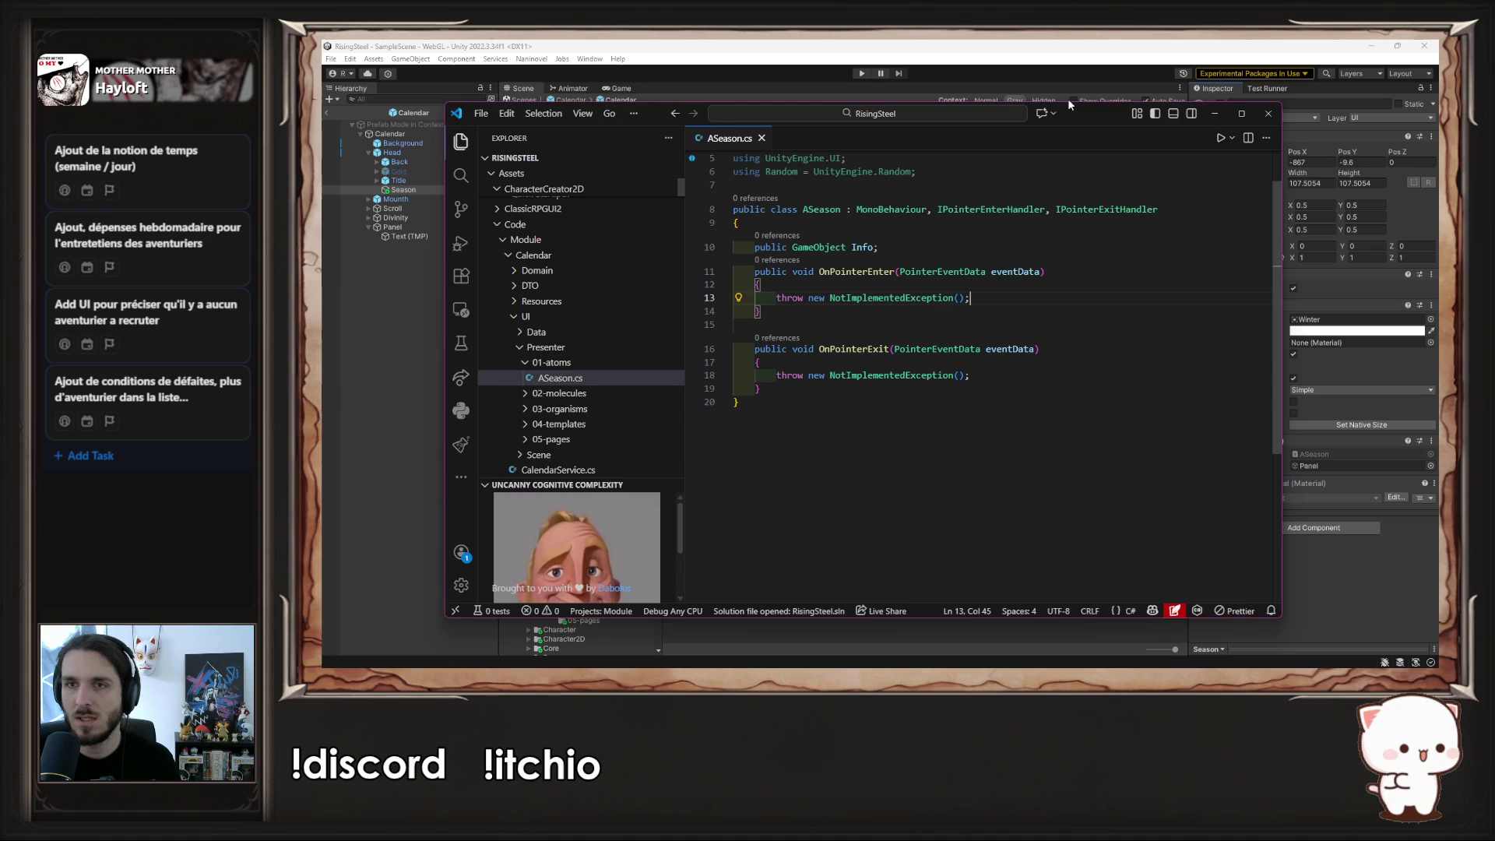
- Replace OnPointerEnter's placeholder exception with Info.SetActive(true) and save
click(863, 247)
drag(977, 298, 782, 298)
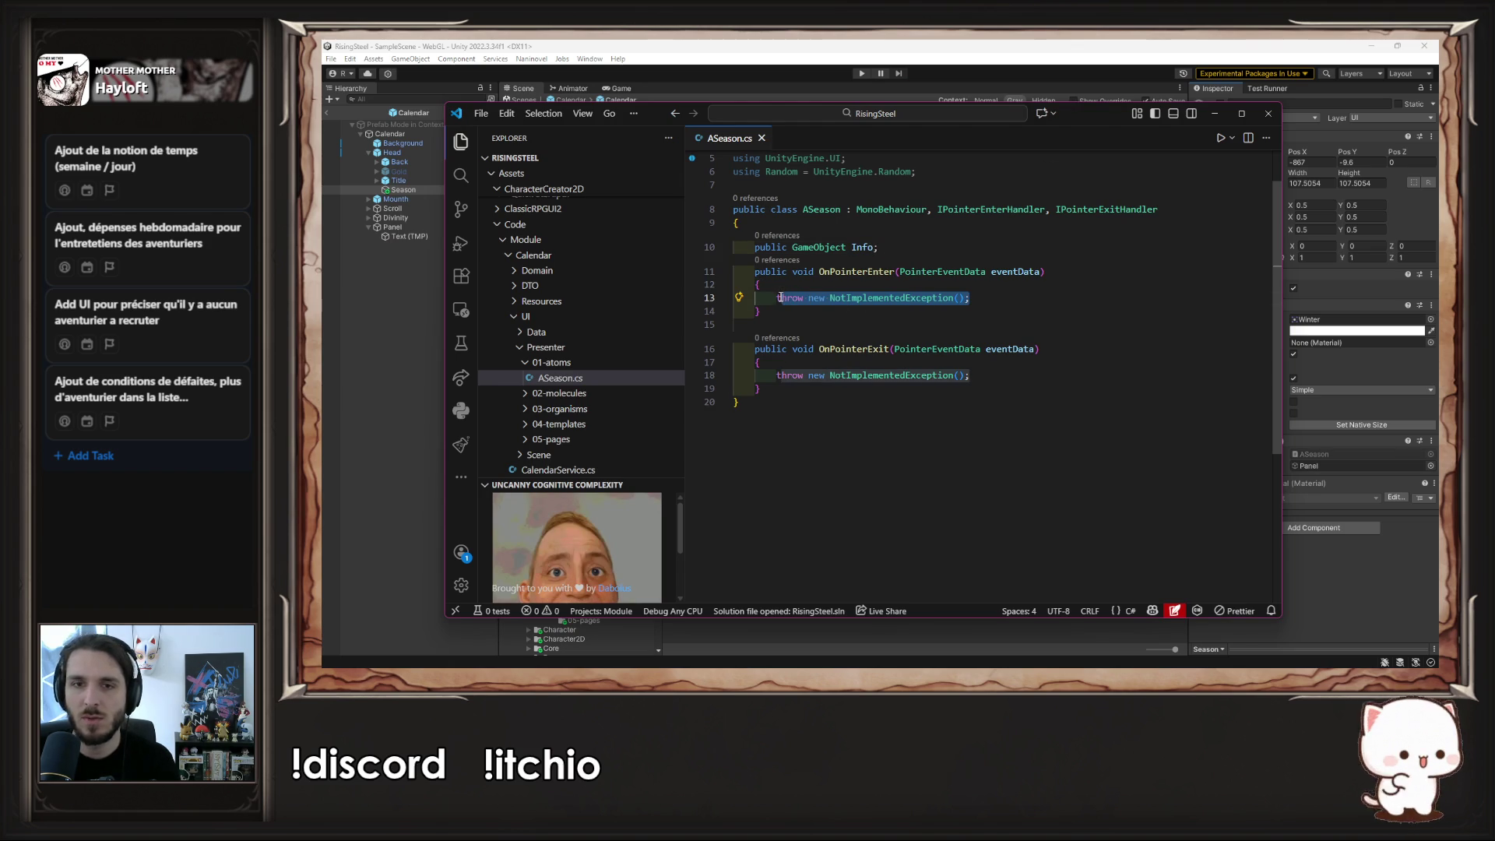
text(Info)
key(Tab)
key(ctrl+s)
- Make OnPointerExit call Info.SetActive(false), save, and return to Unity
key(Down)
key(Down)
key(Down)
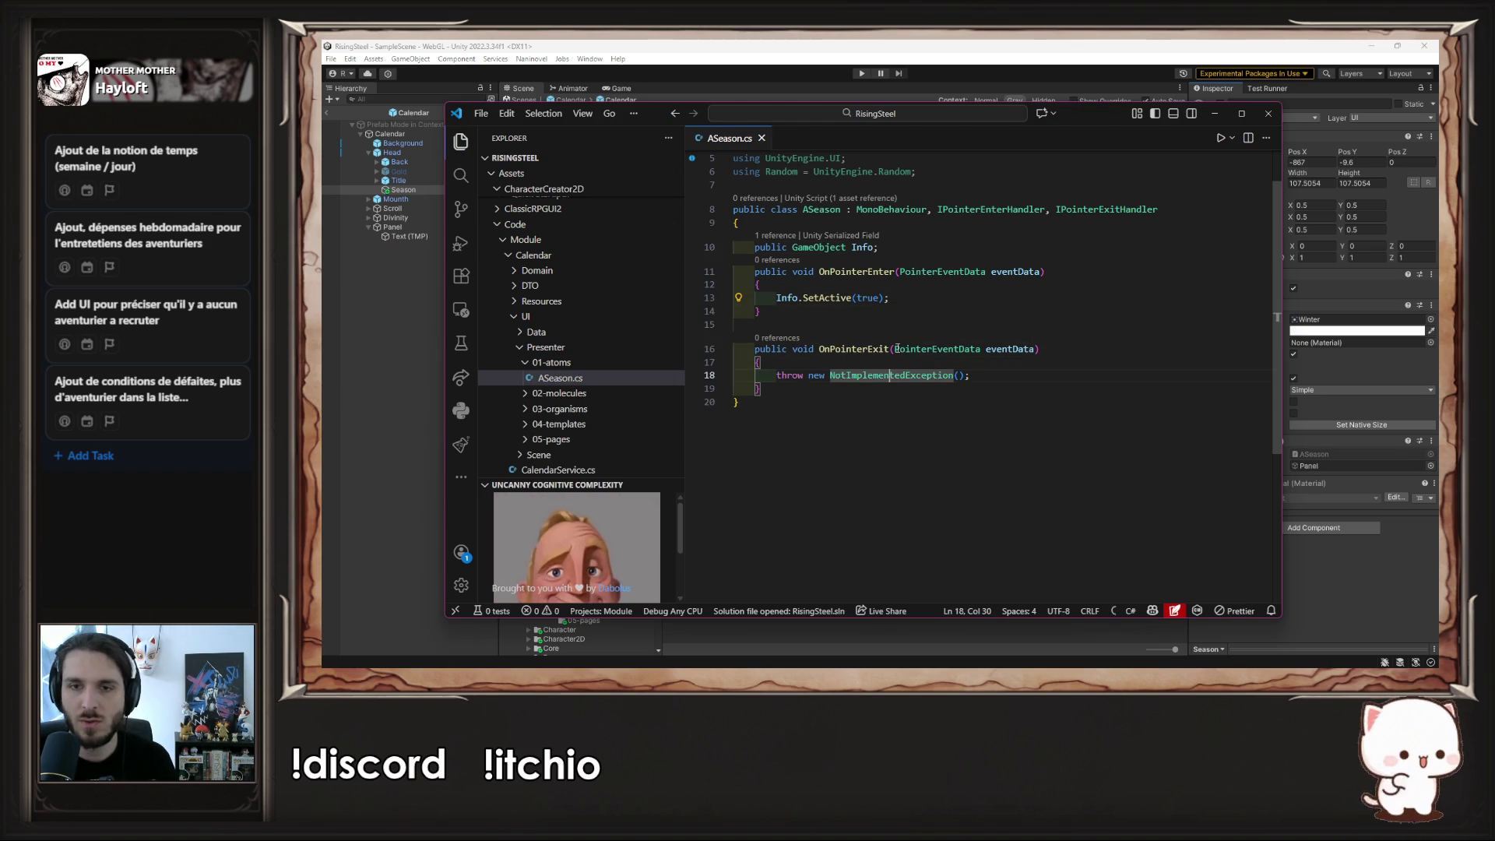
key(End)
key(Tab)
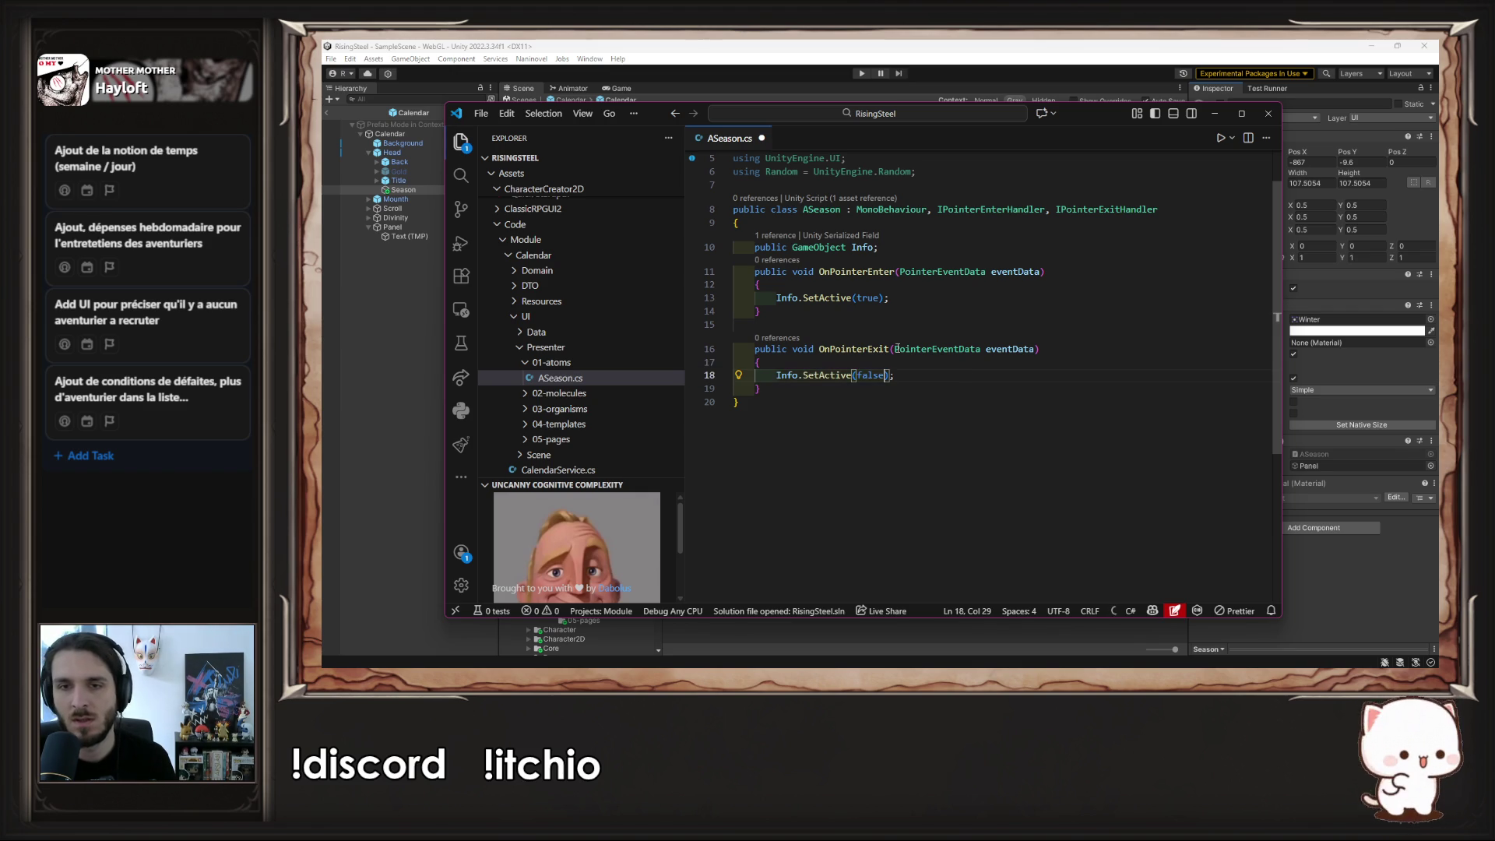
key(ctrl+s)
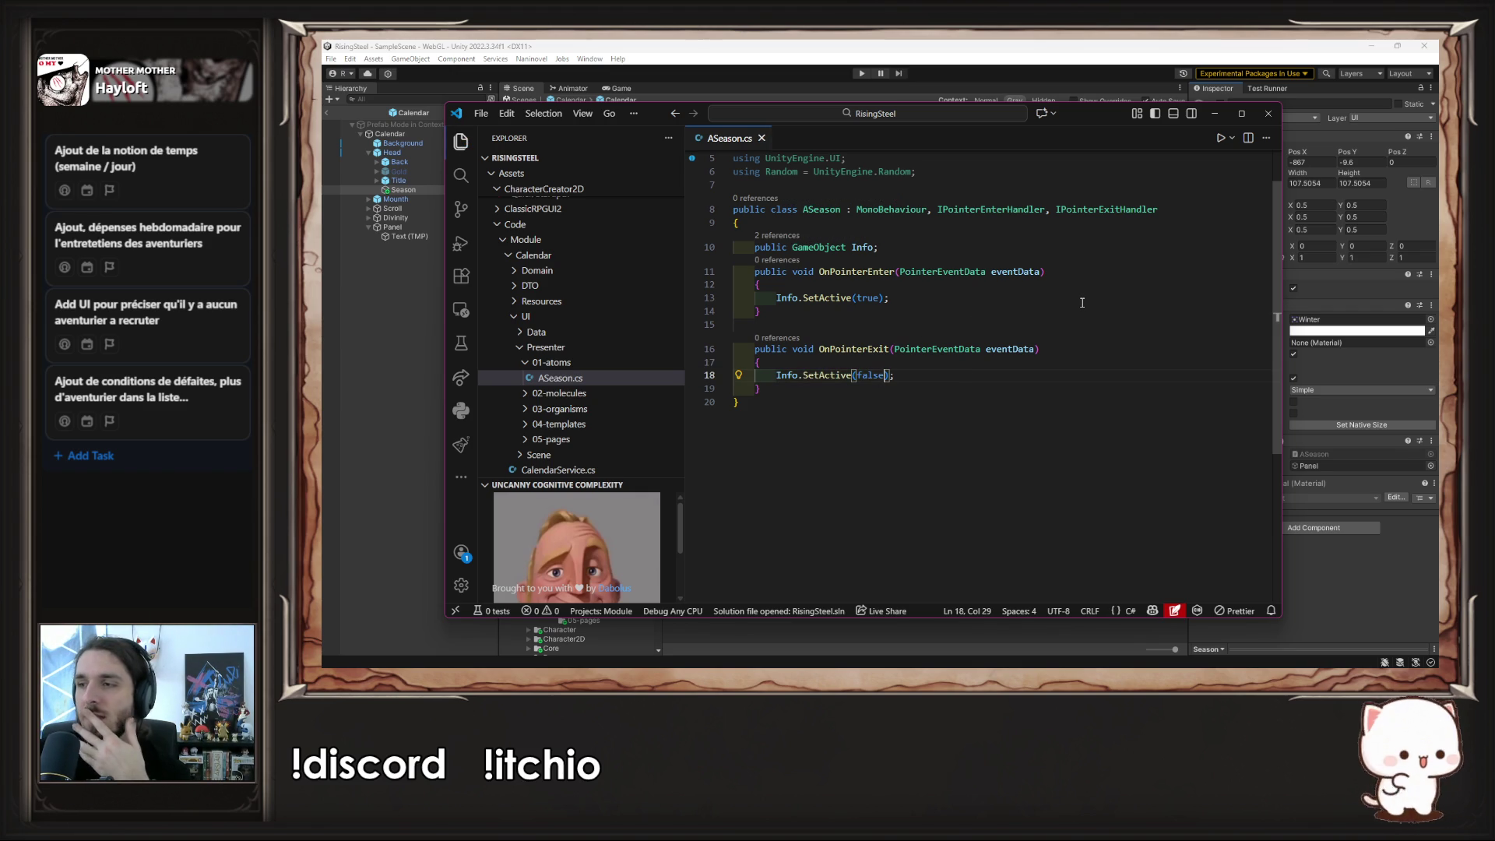
click(1037, 264)
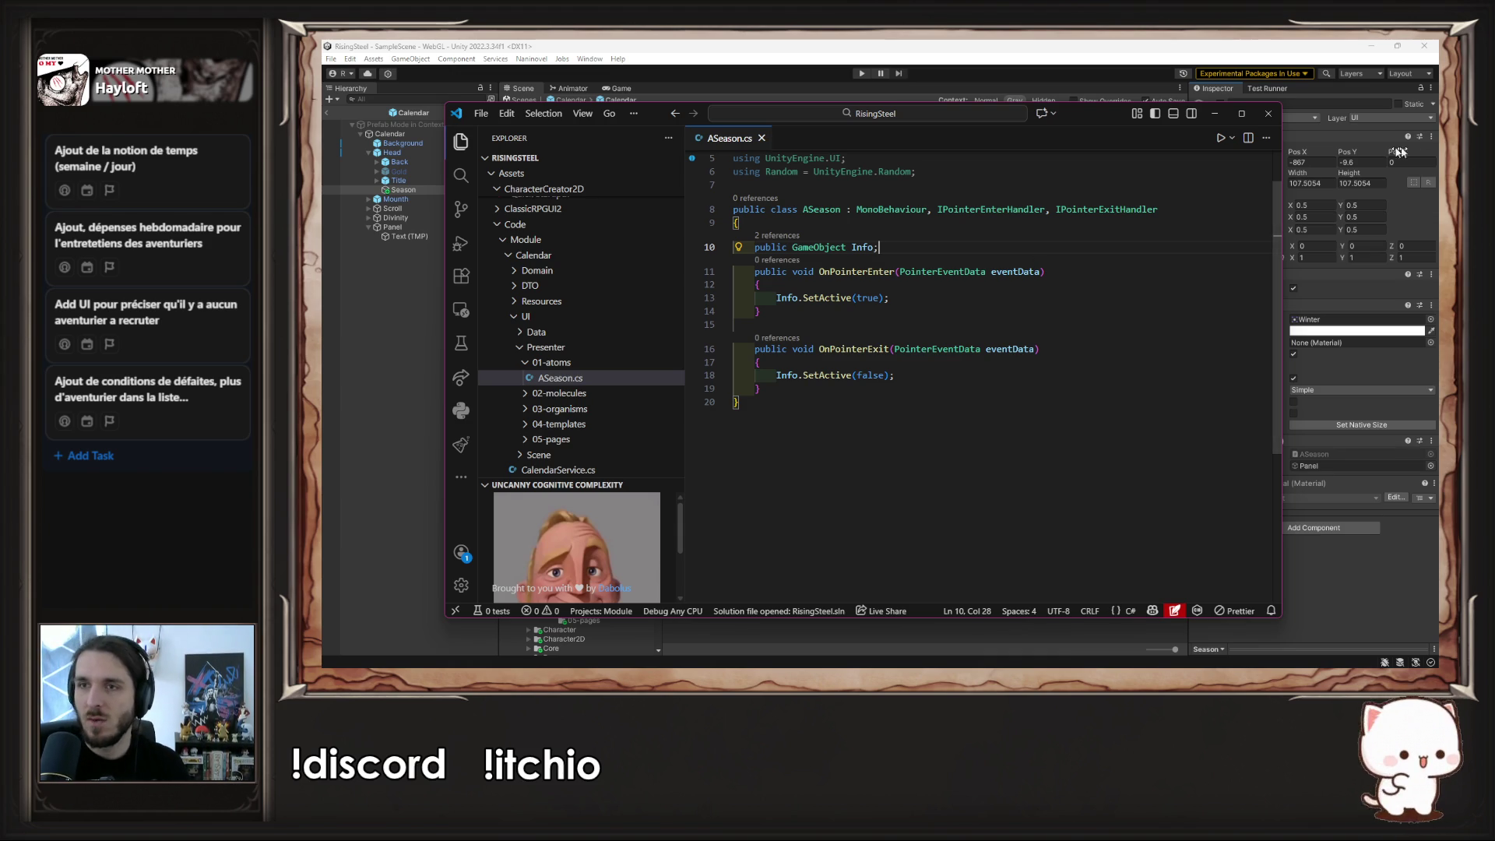
click(1215, 113)
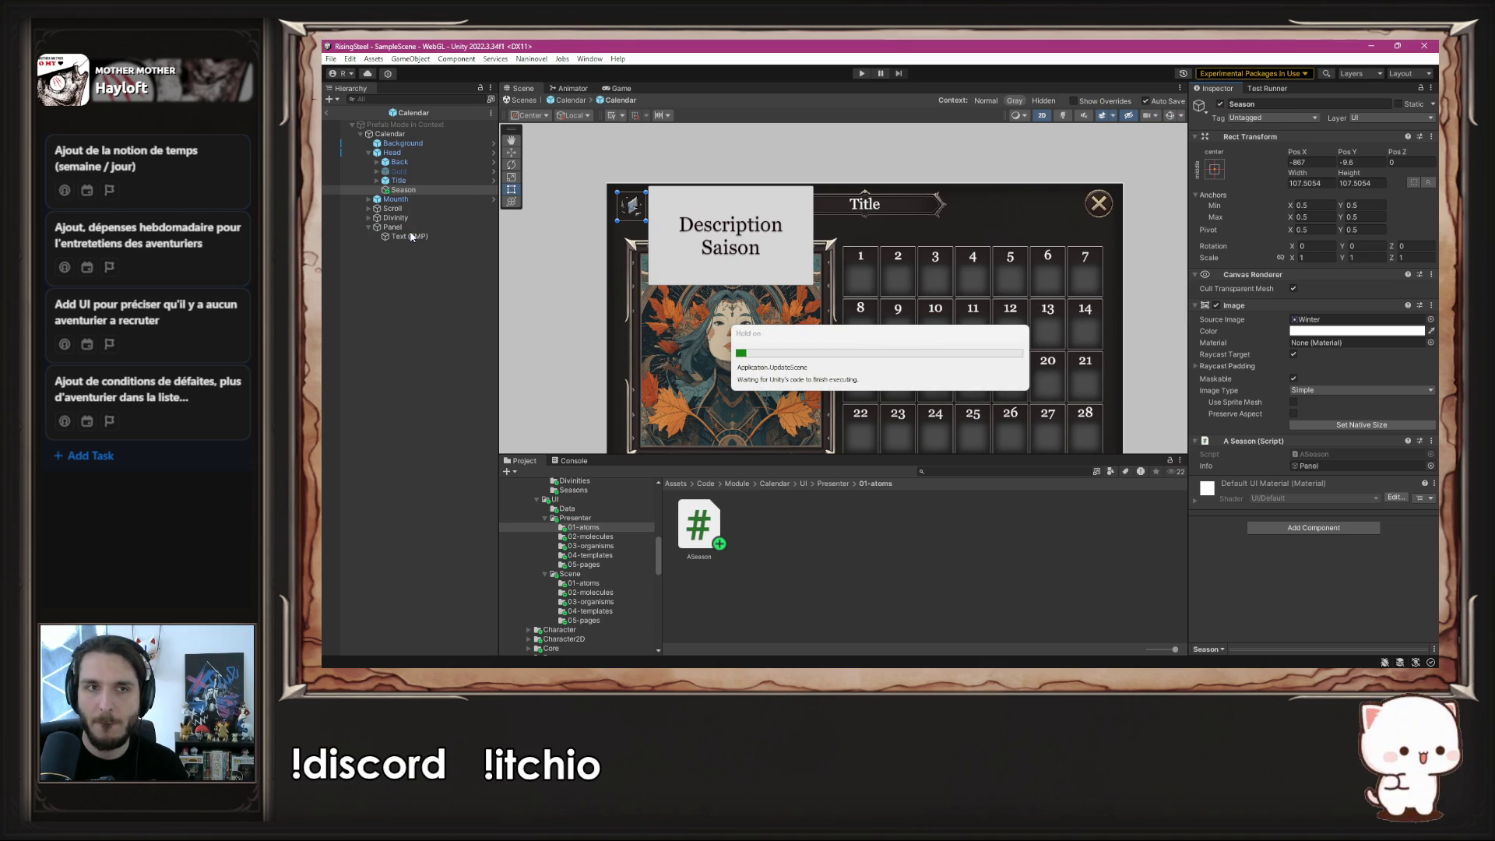
- Deactivate the description Panel so it starts hidden
click(410, 228)
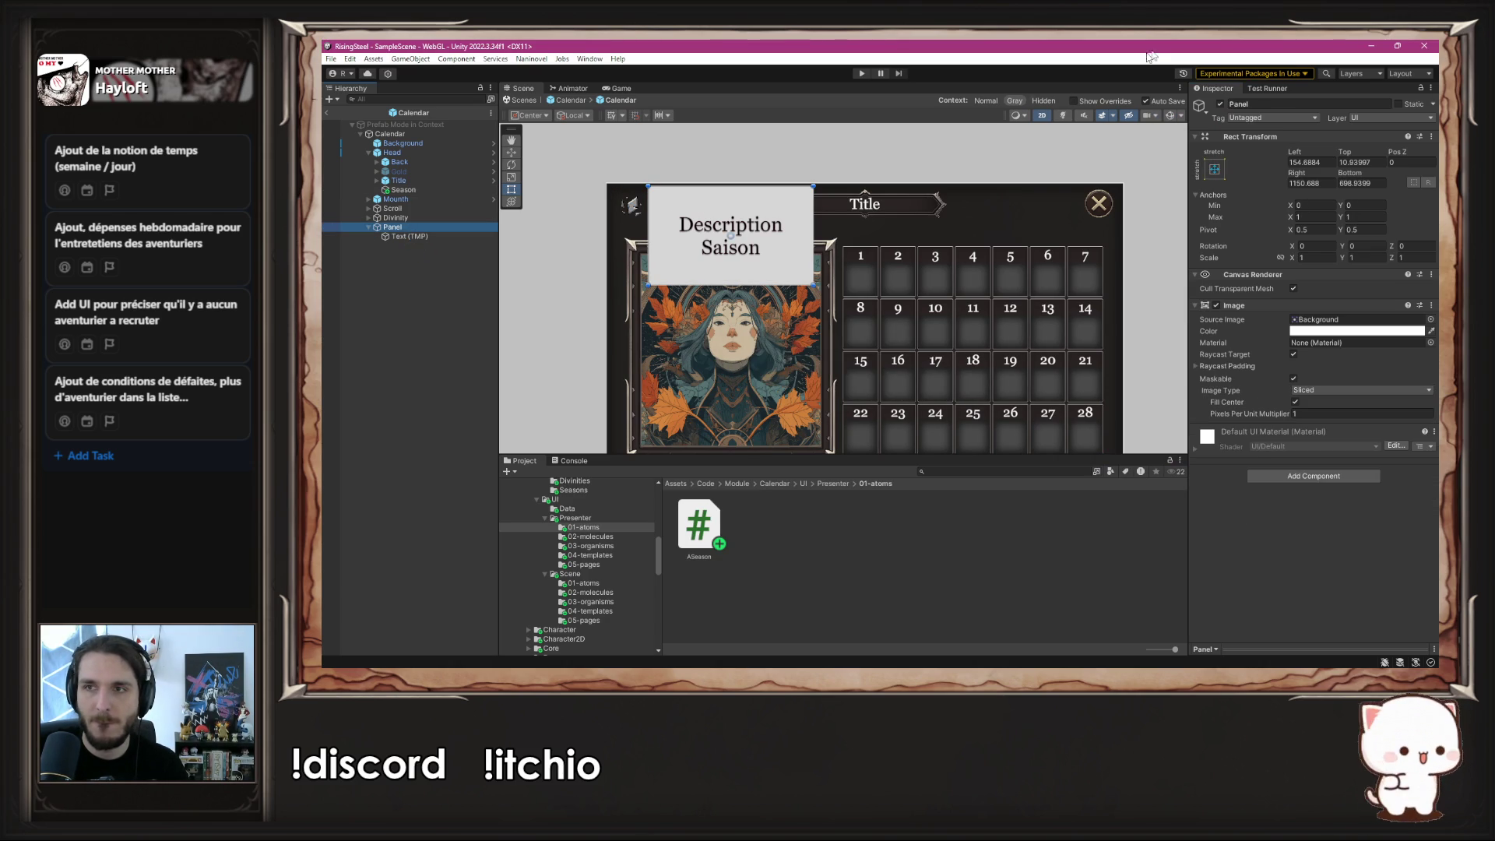
click(1219, 103)
click(1052, 166)
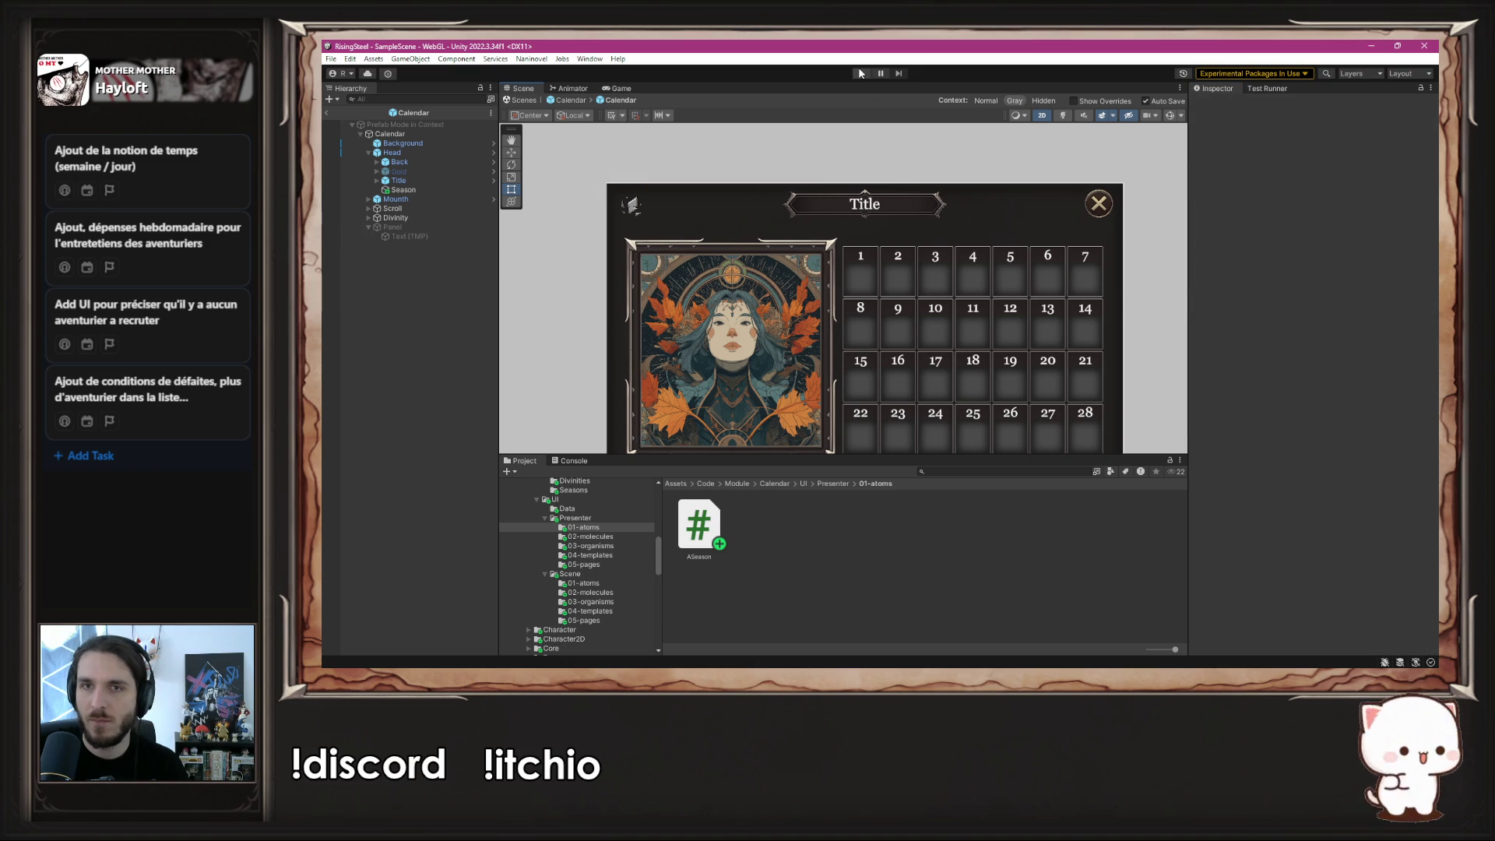
- In play mode, start a NEW GAME and hover the season artwork to test the panel
click(859, 73)
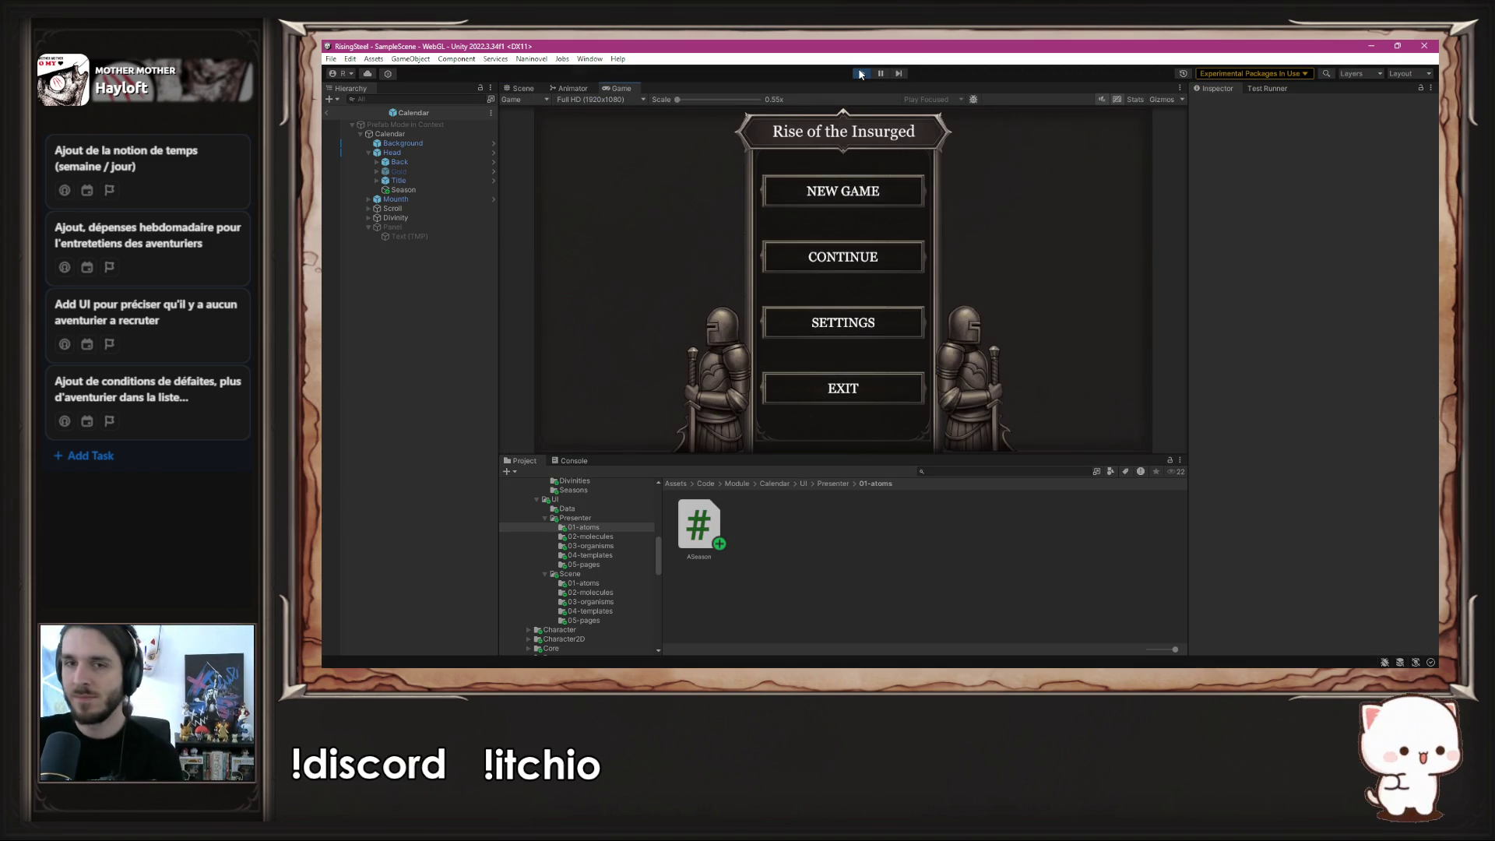
click(822, 199)
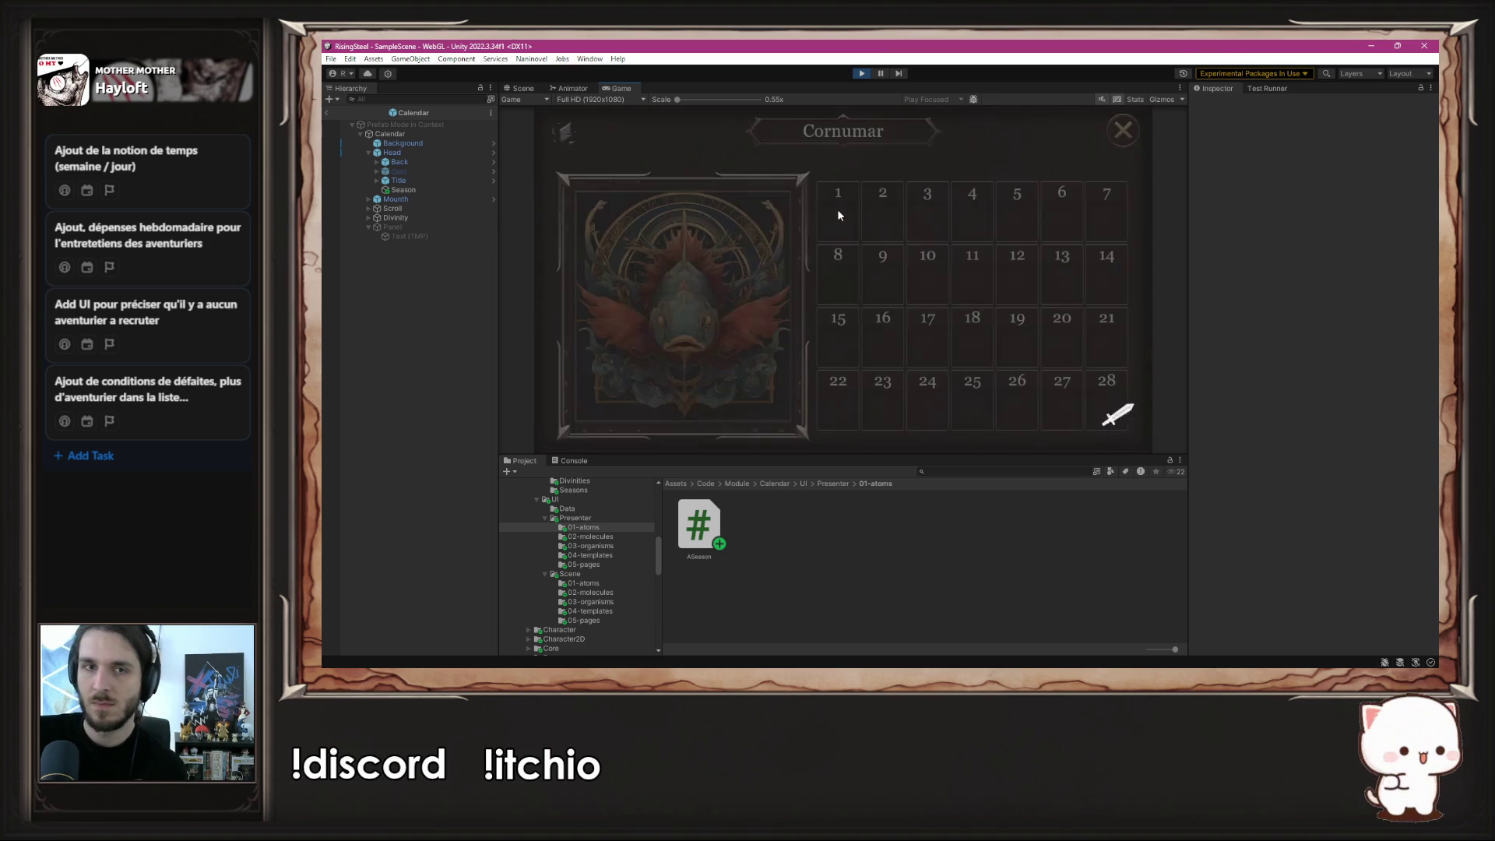
mouse_move(565, 148)
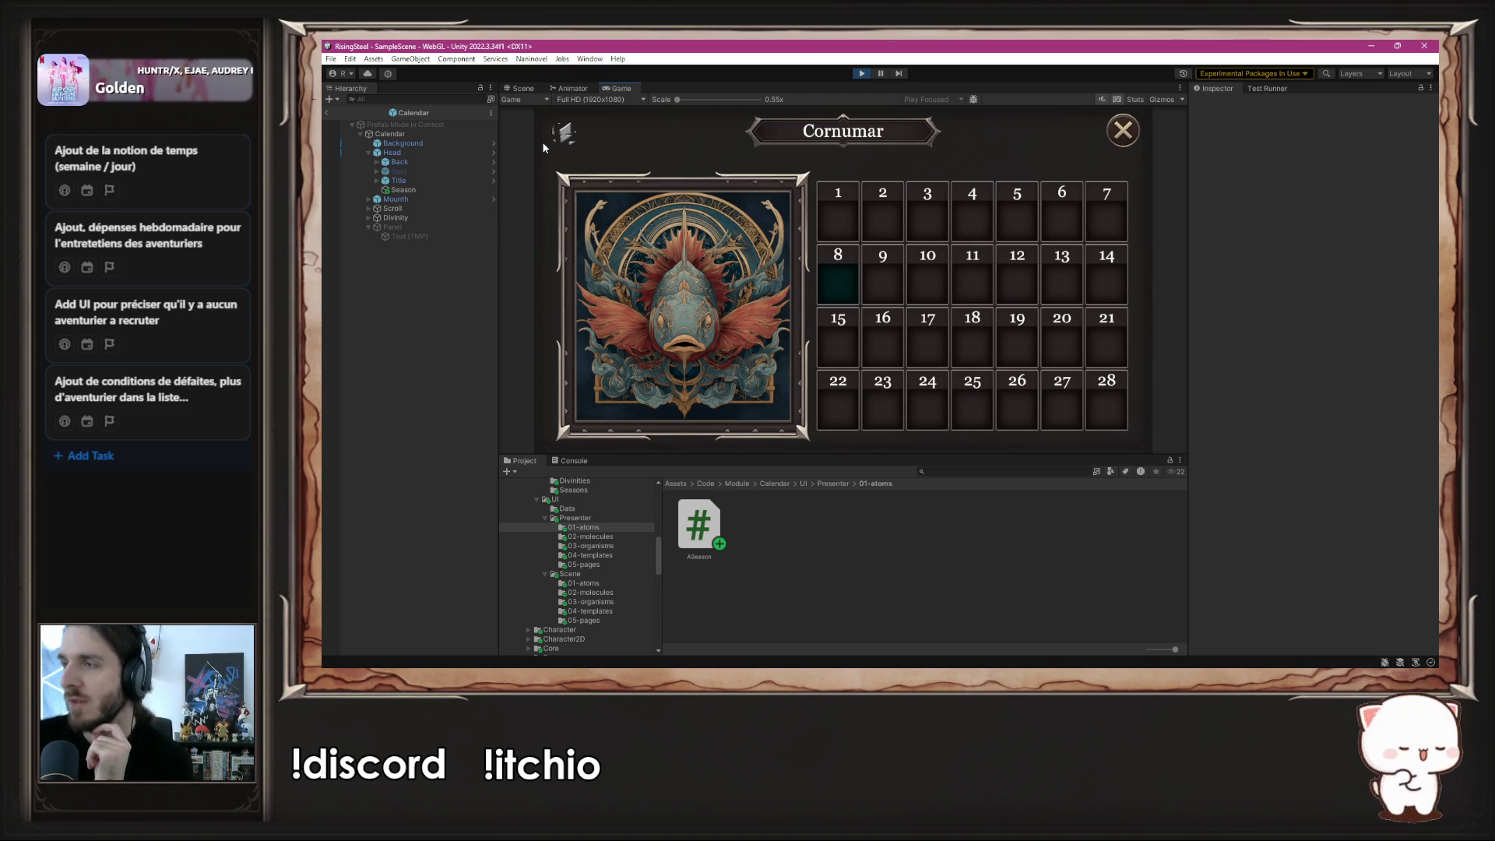
click(861, 74)
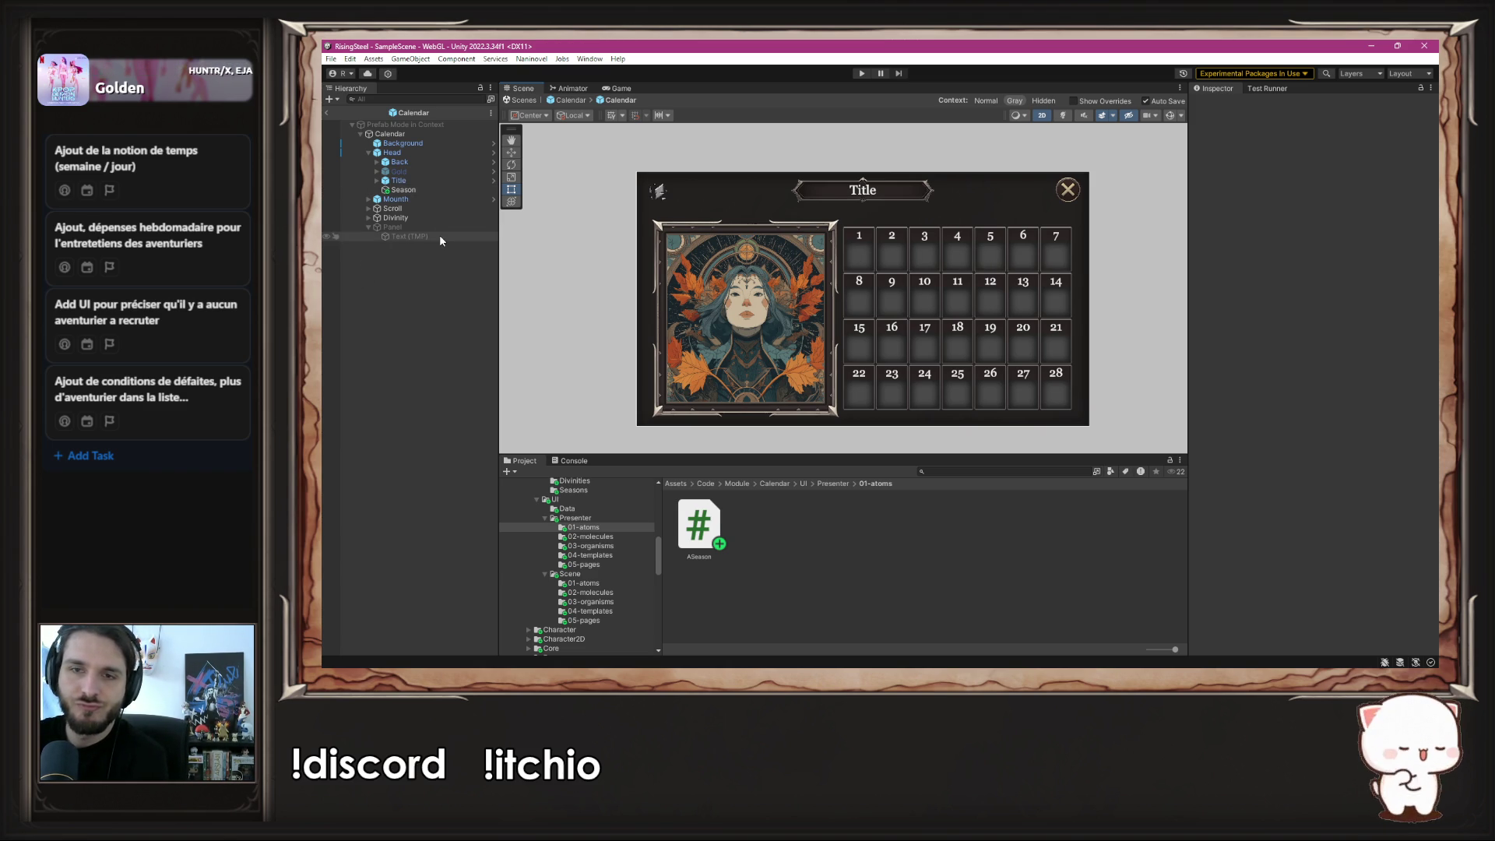
- Rename the description Panel to SeasonInfo
click(420, 226)
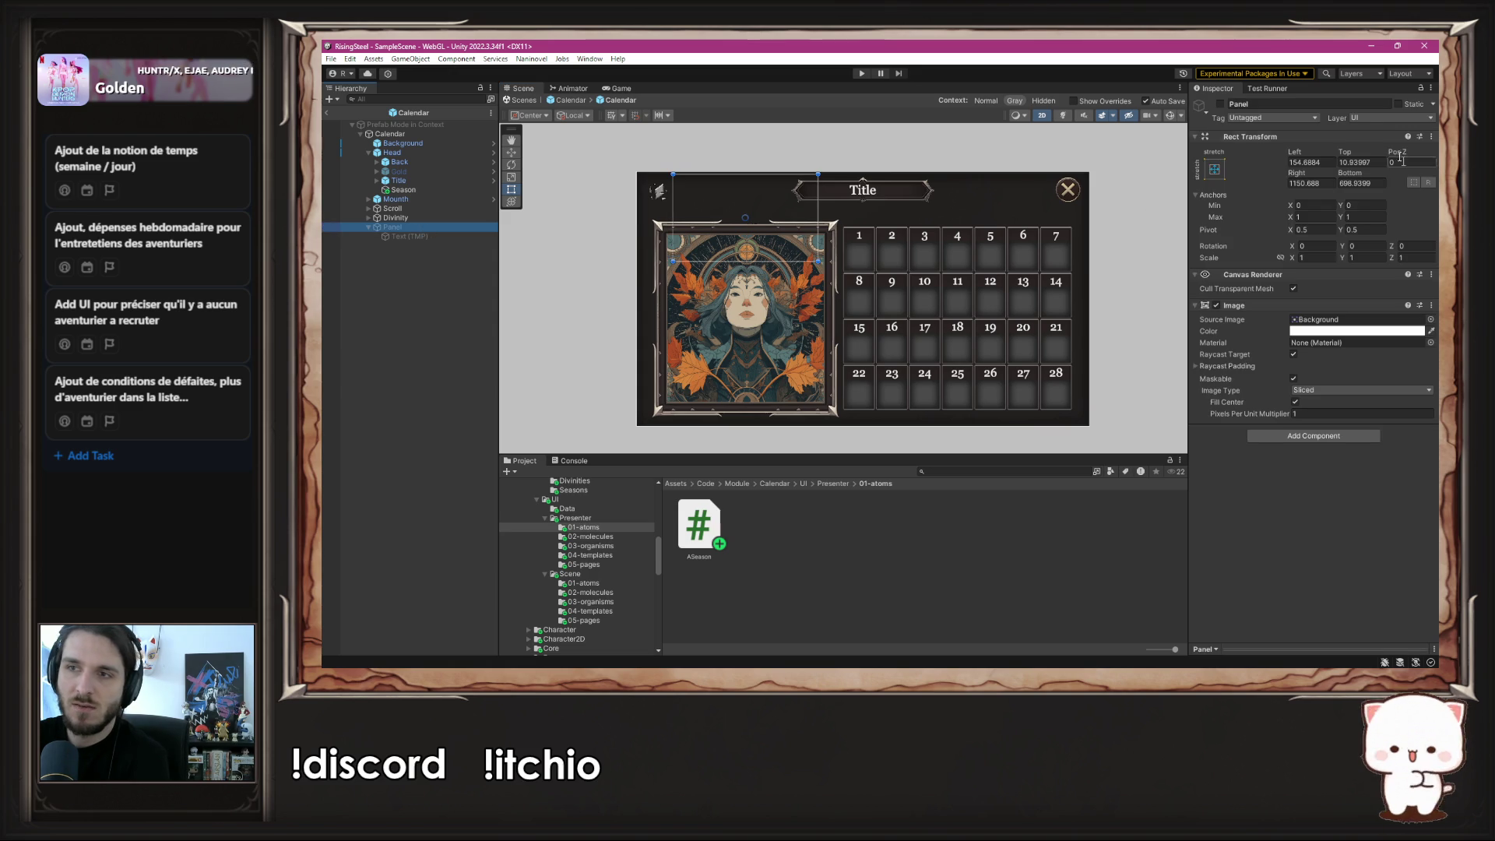
click(1344, 105)
text(SeasonInfo)
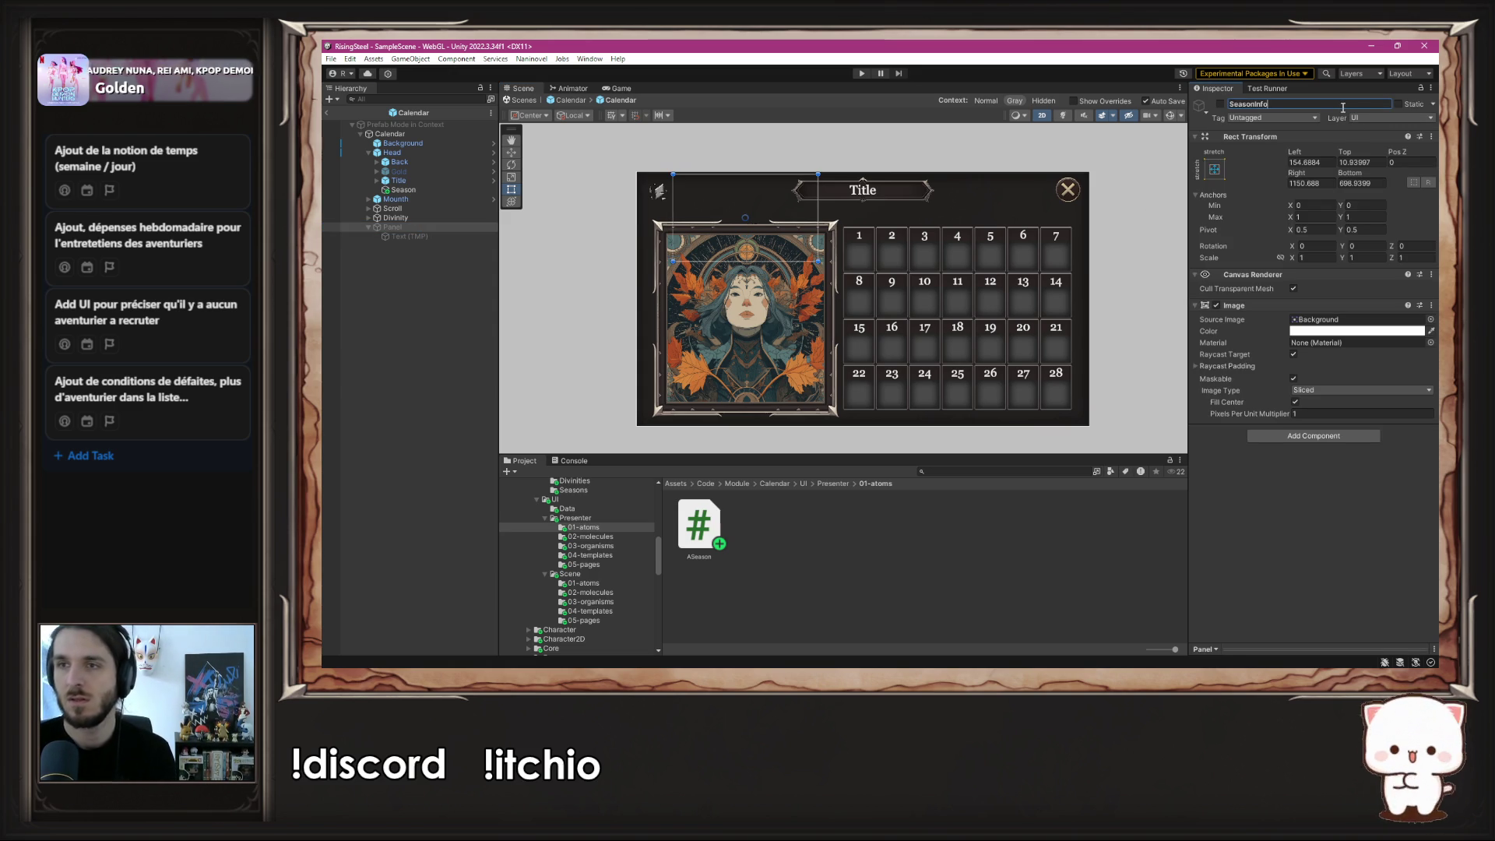
key(Return)
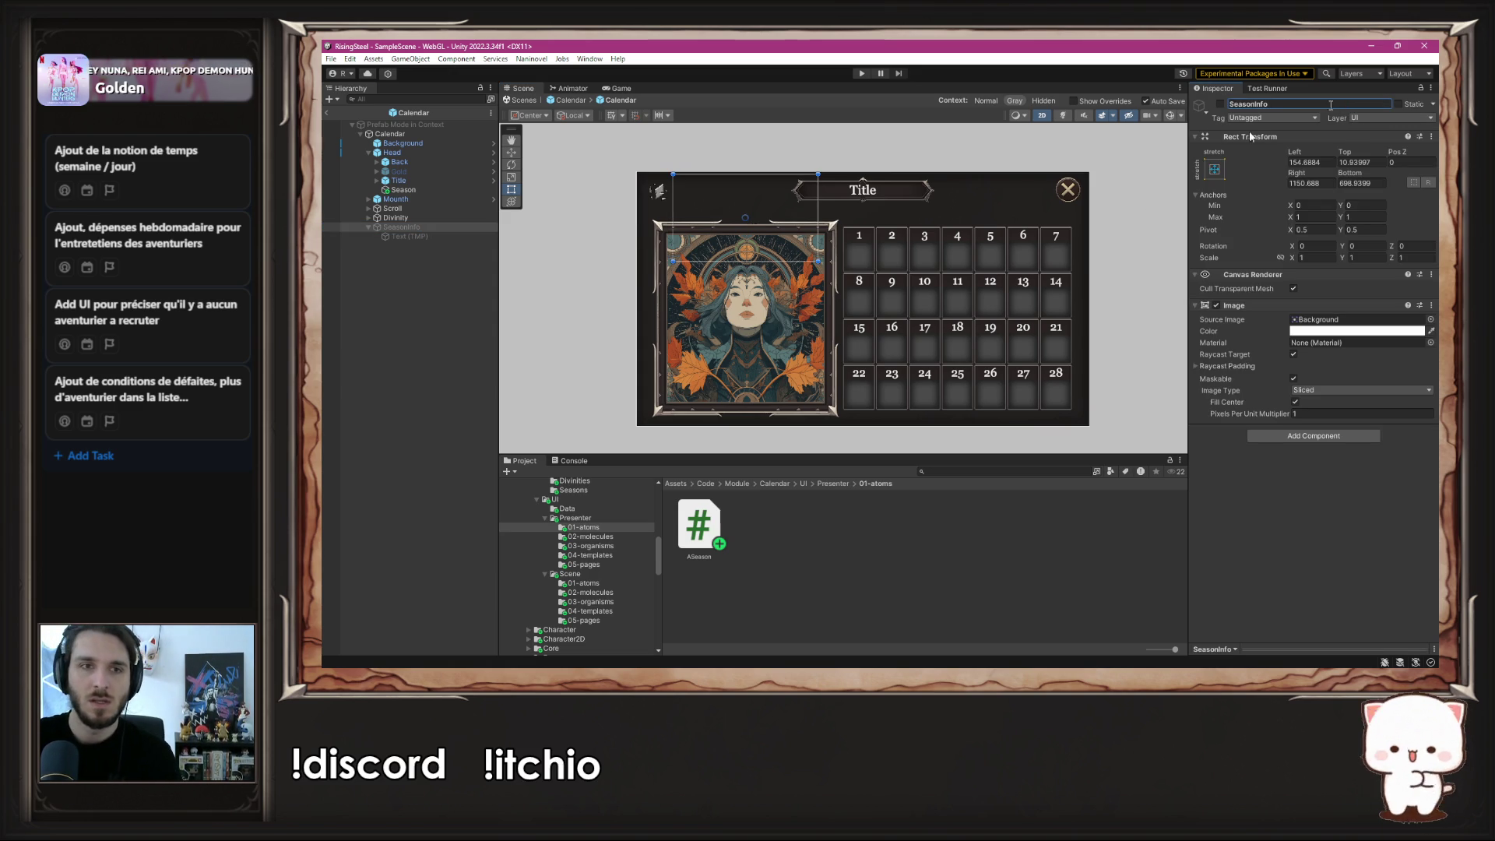
- Rename SeasonInfo's Text (TMP) child to Info and collapse SeasonInfo in the Hierarchy
click(454, 236)
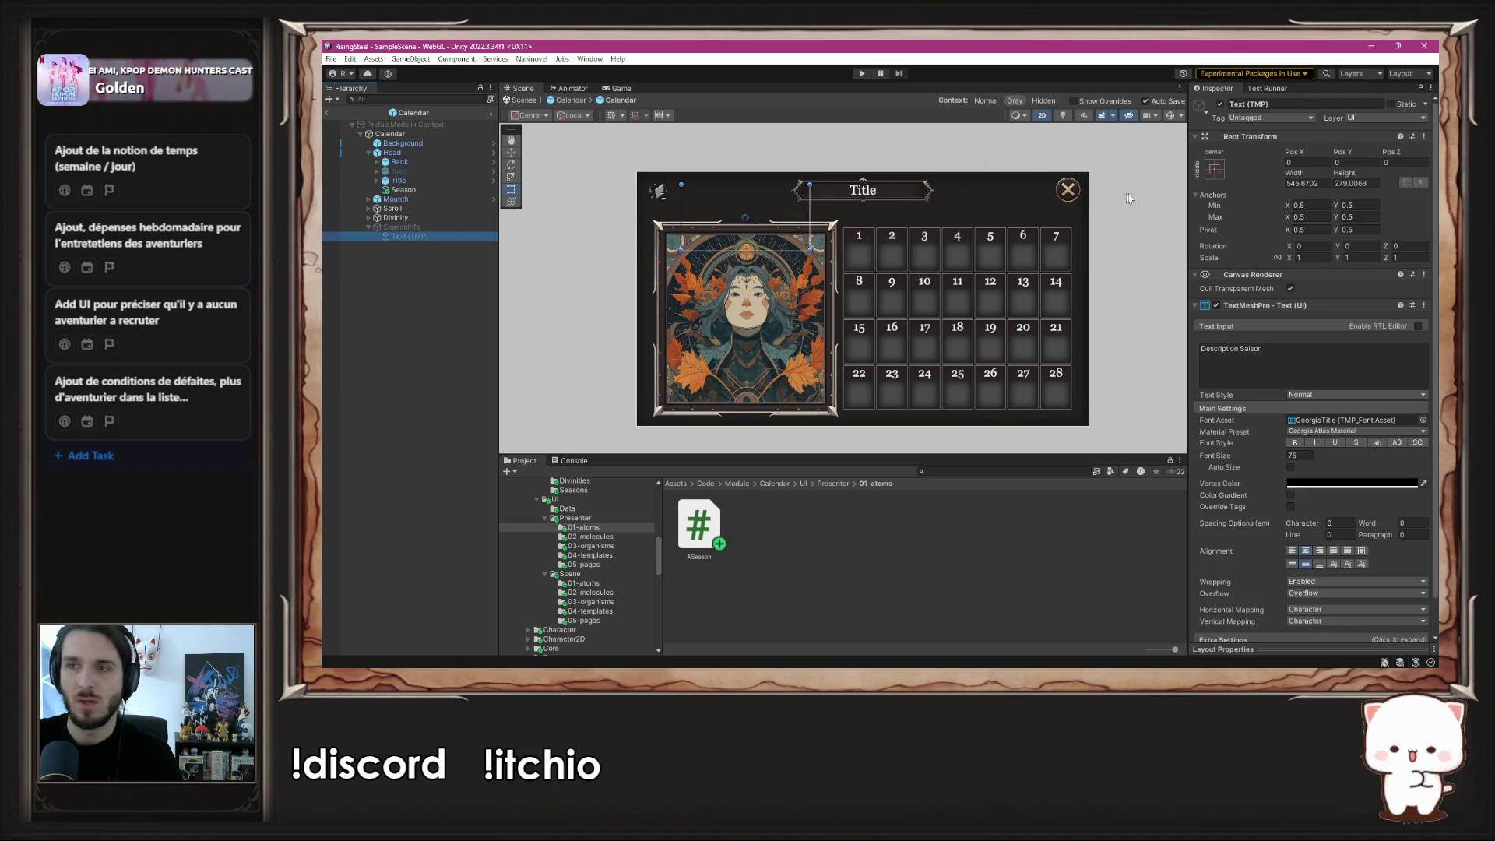
click(1271, 106)
text(Info)
click(347, 325)
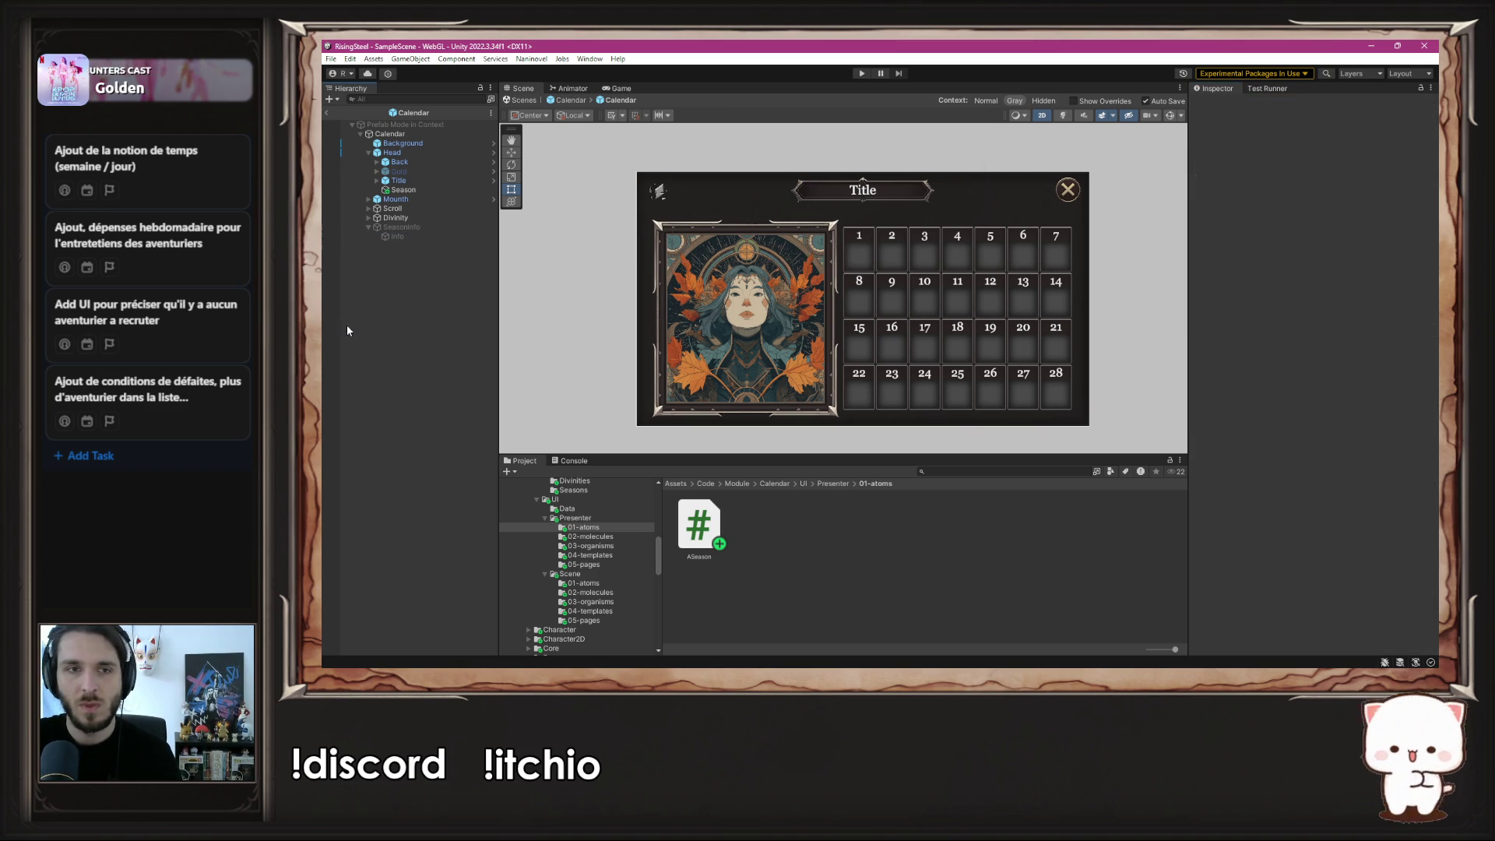
click(367, 227)
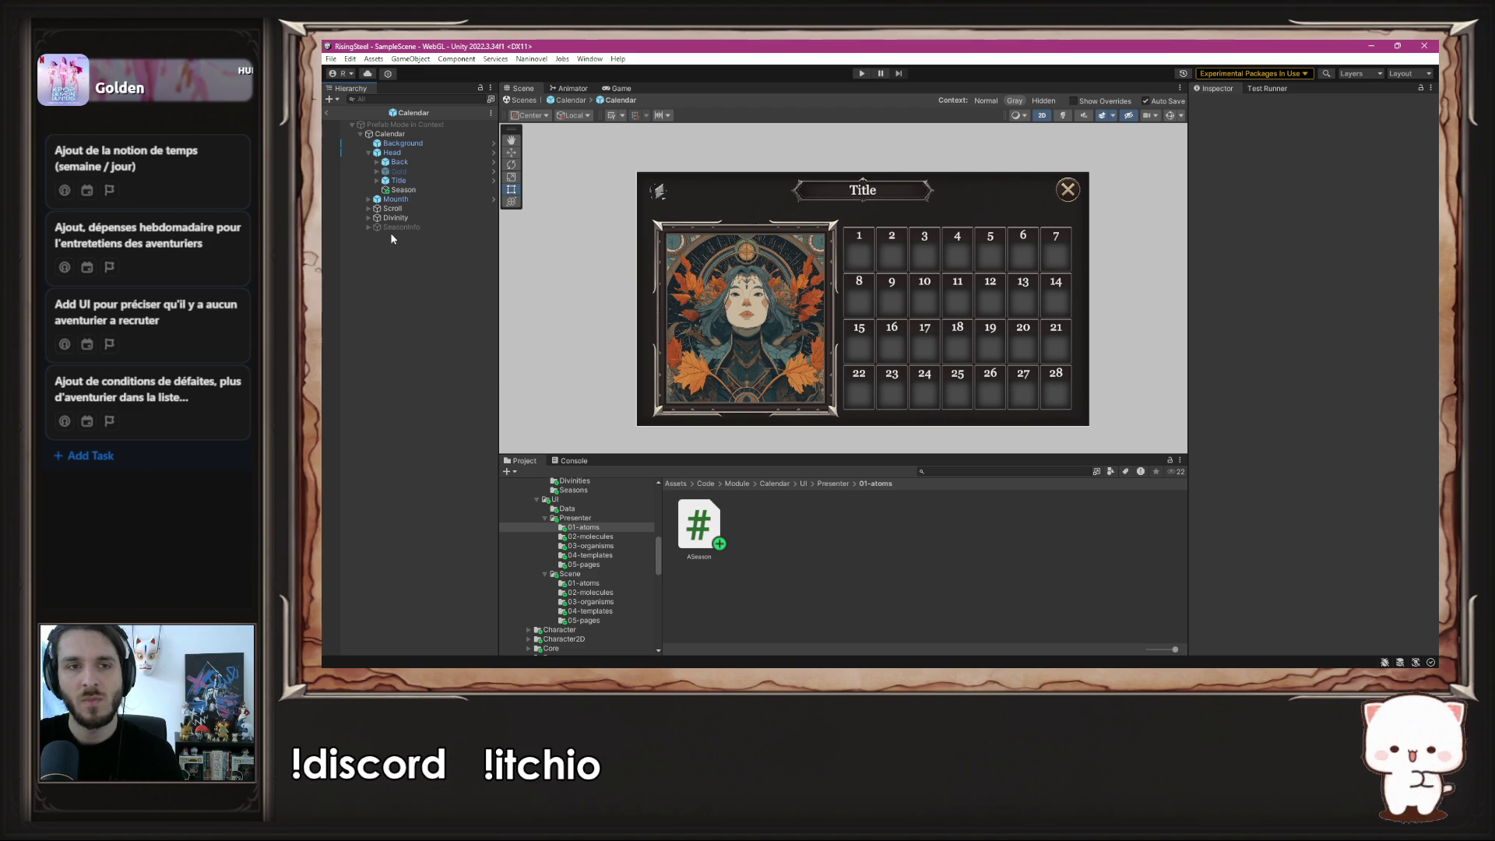
right_click(405, 262)
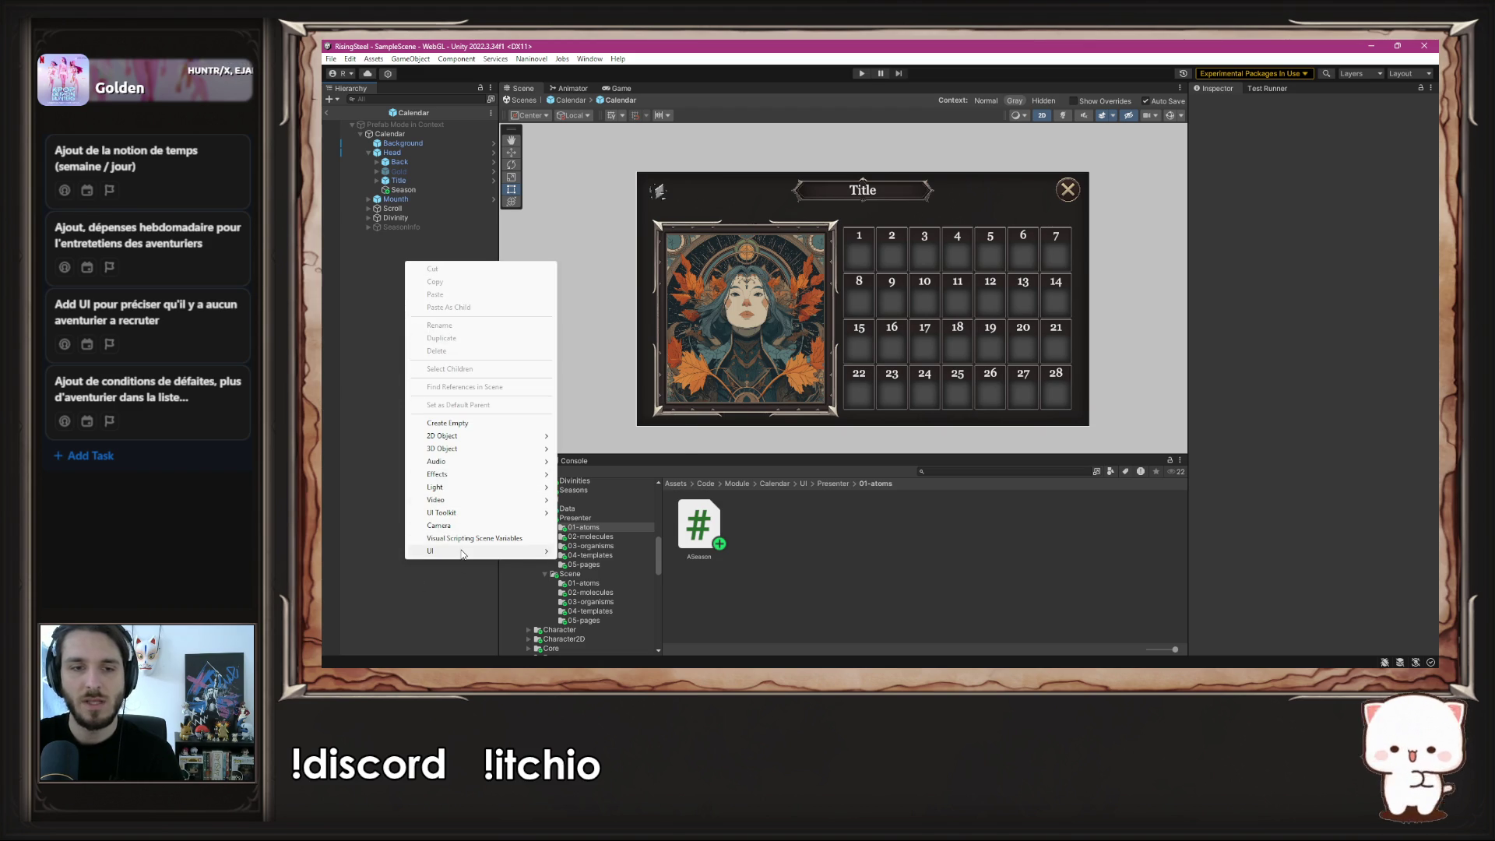
- Rename the ASeason script asset in 01-atoms to AHoverPanel and open it for editing
mouse_move(462, 553)
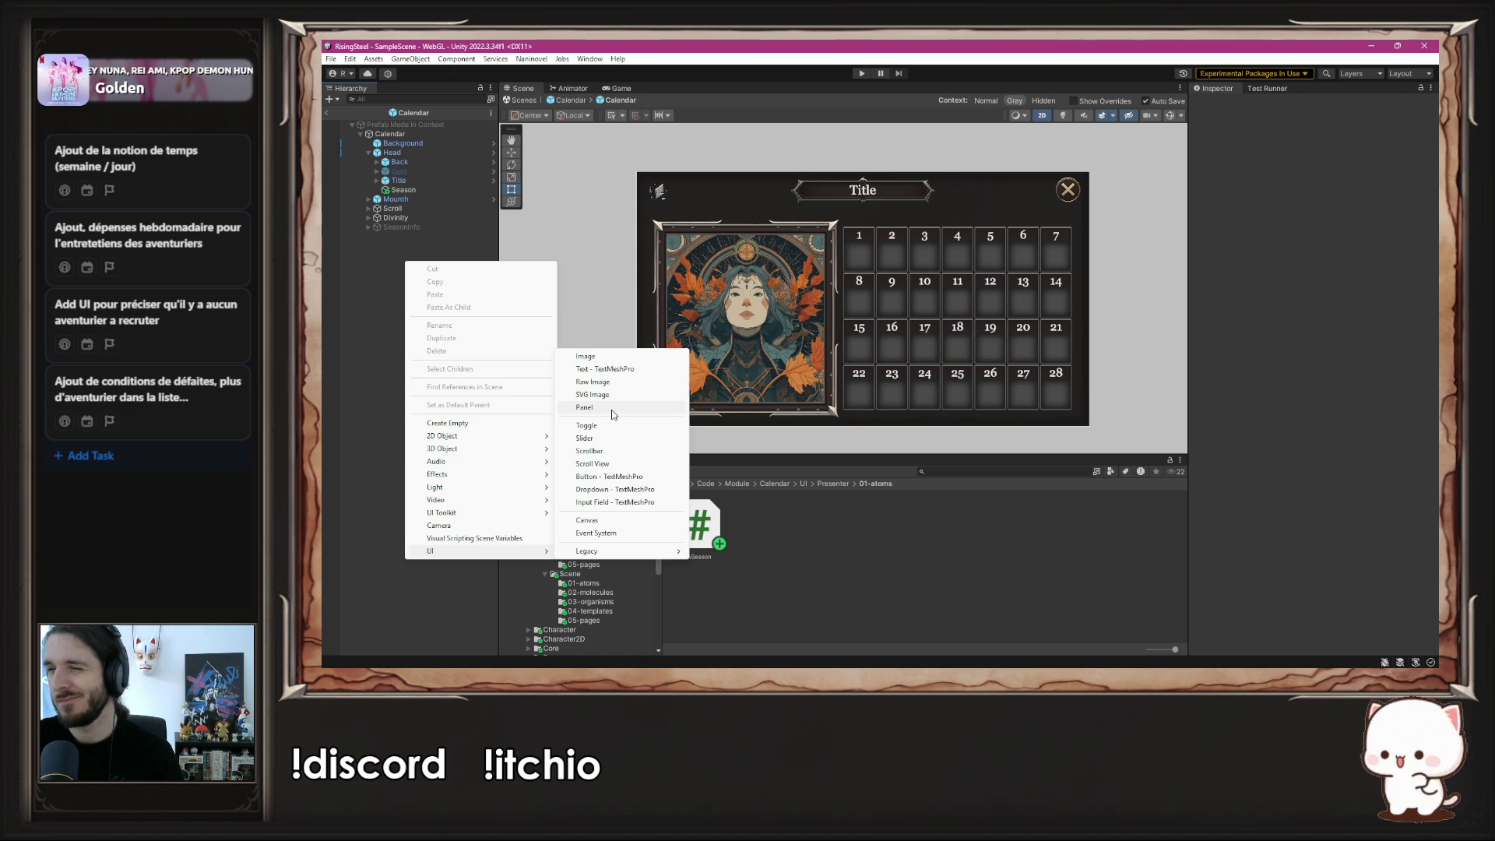
click(783, 502)
click(715, 516)
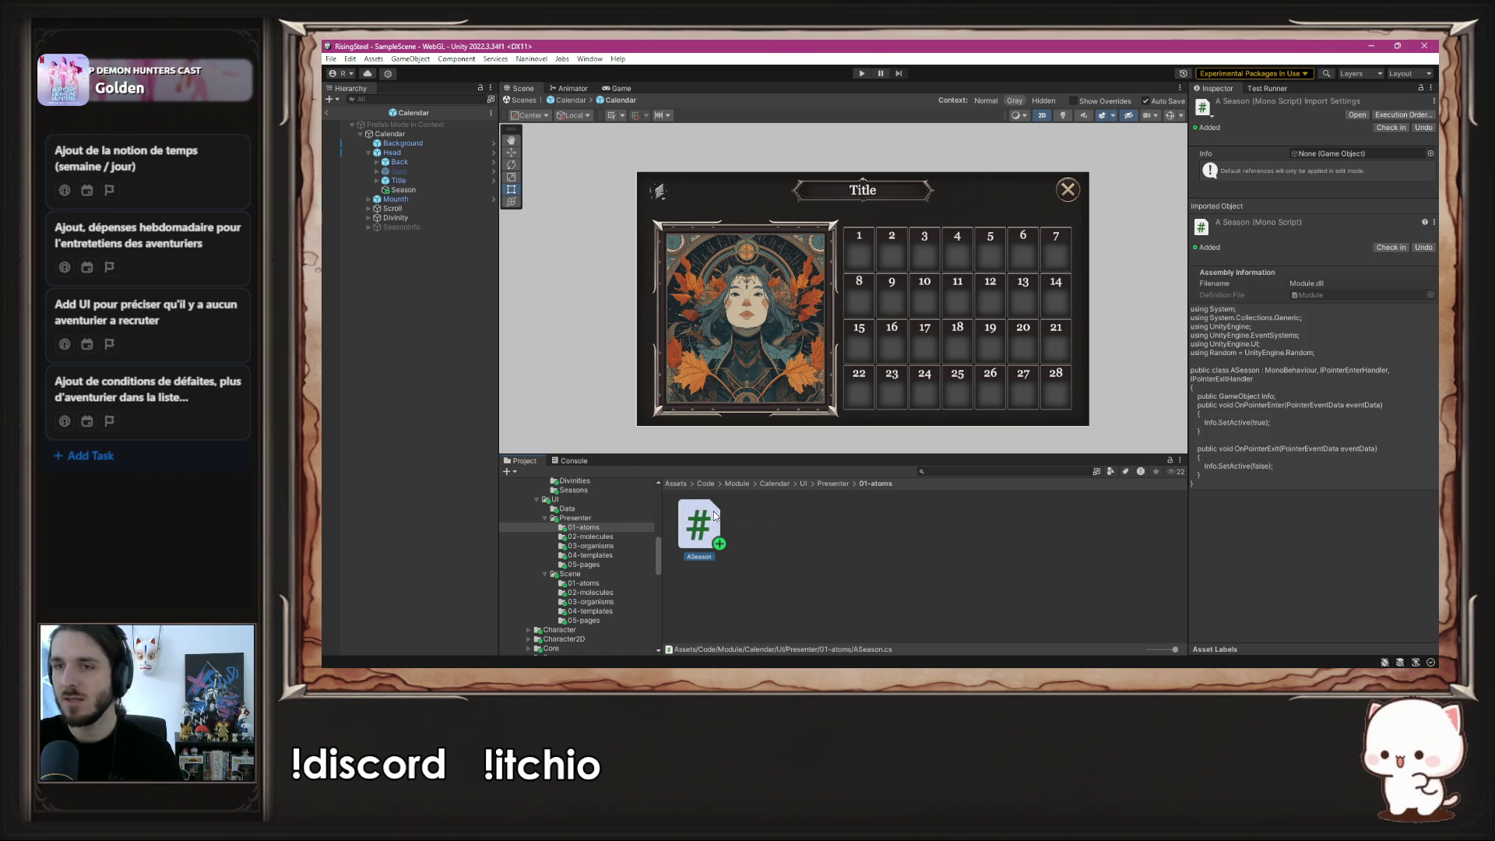
right_click(715, 516)
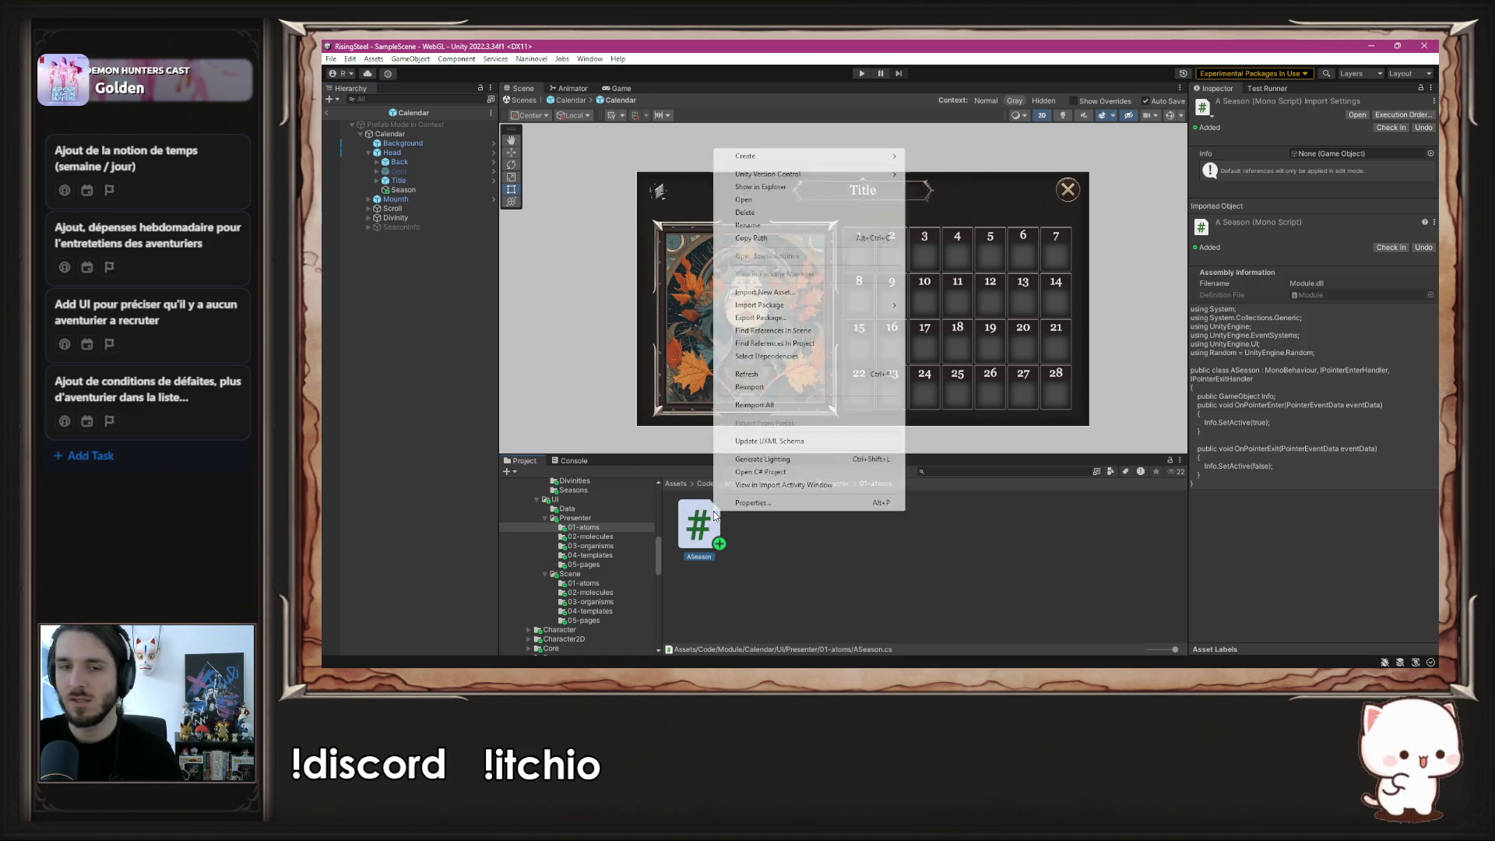
click(796, 226)
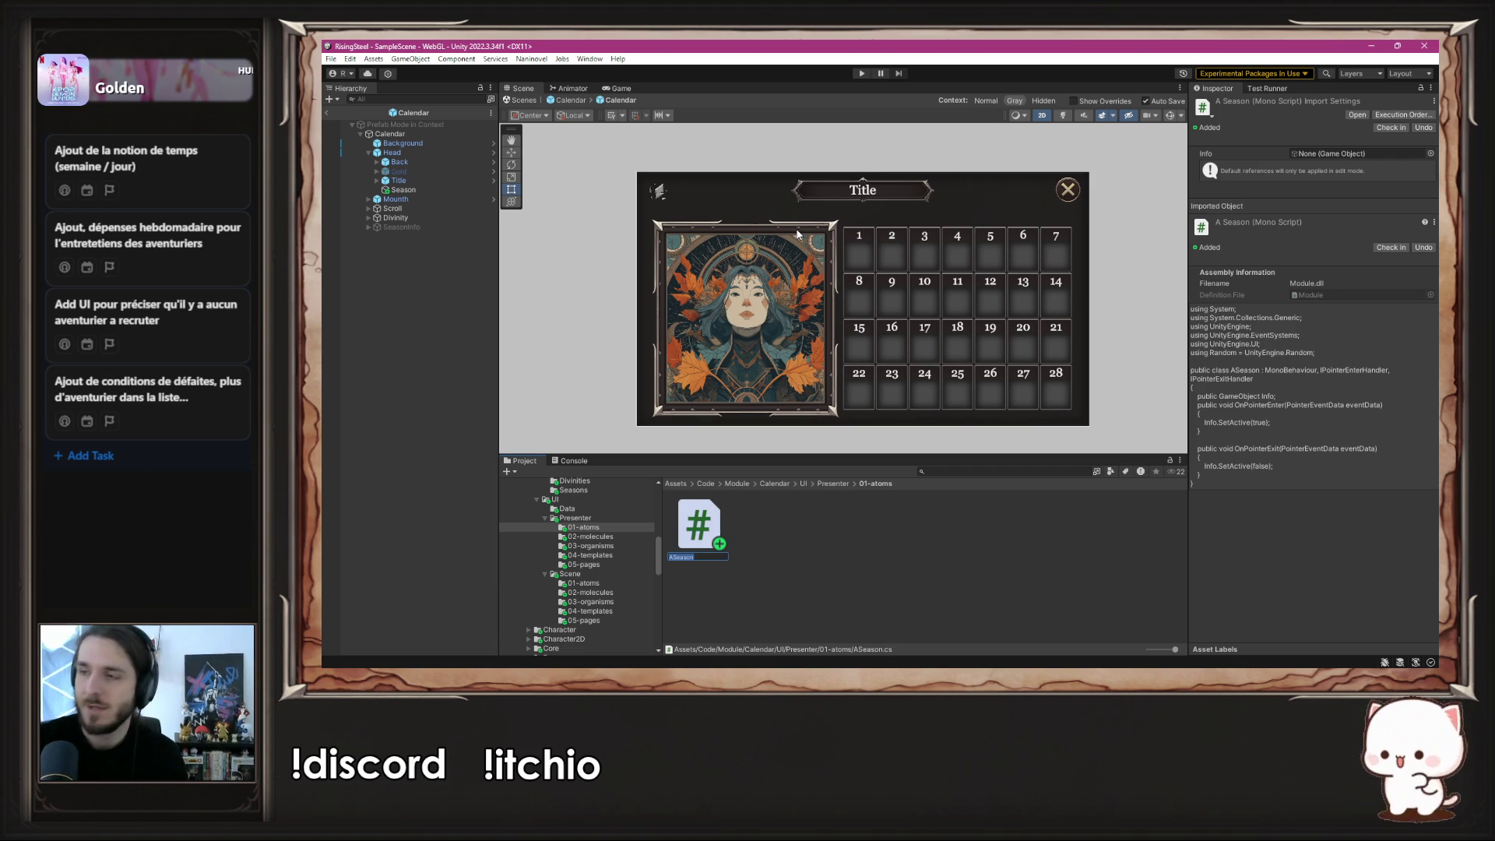
key(End)
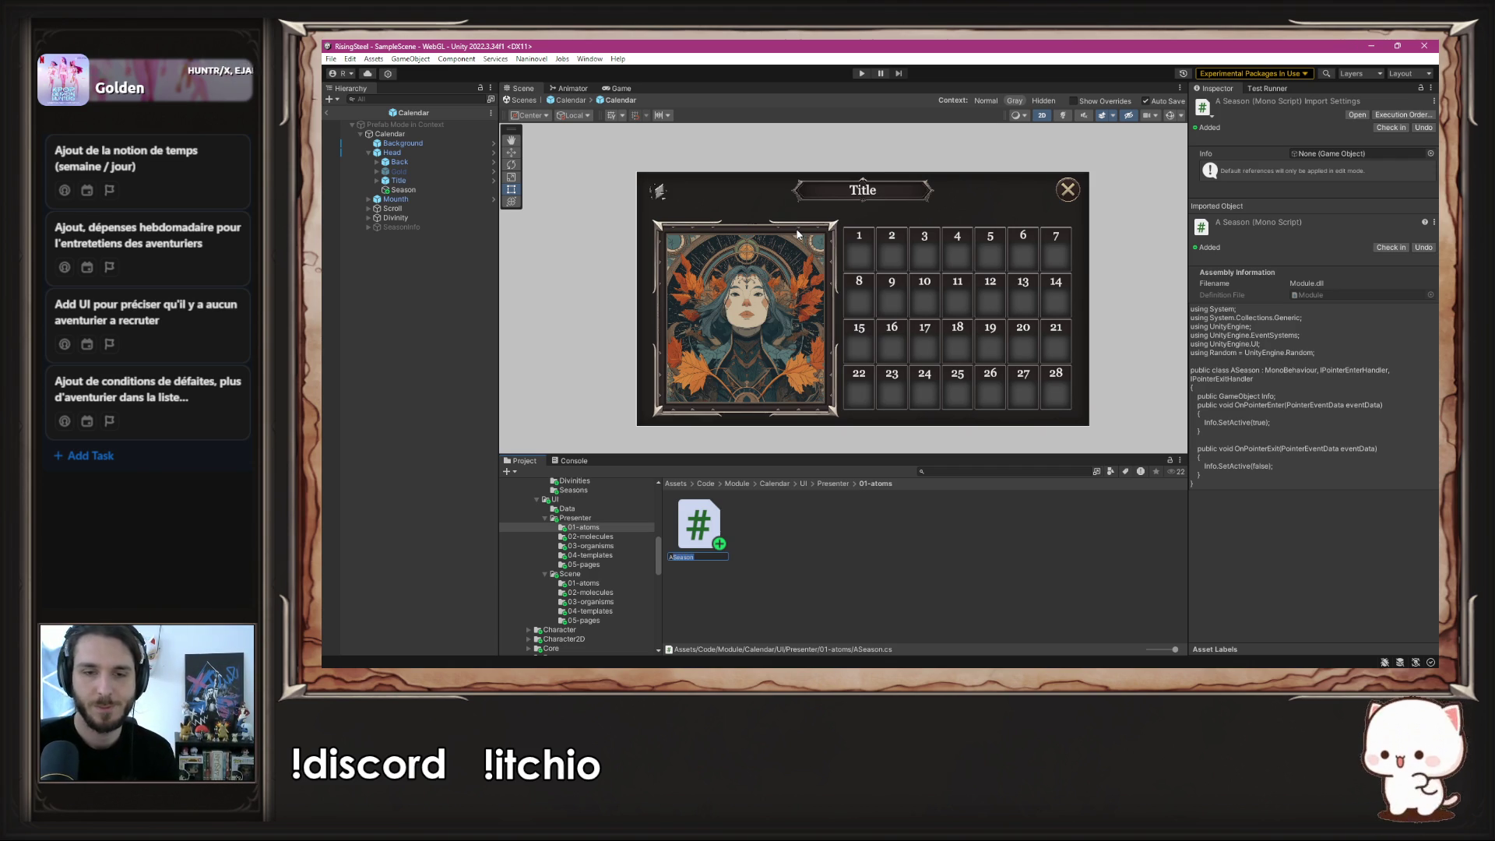
text(AHoverPanel)
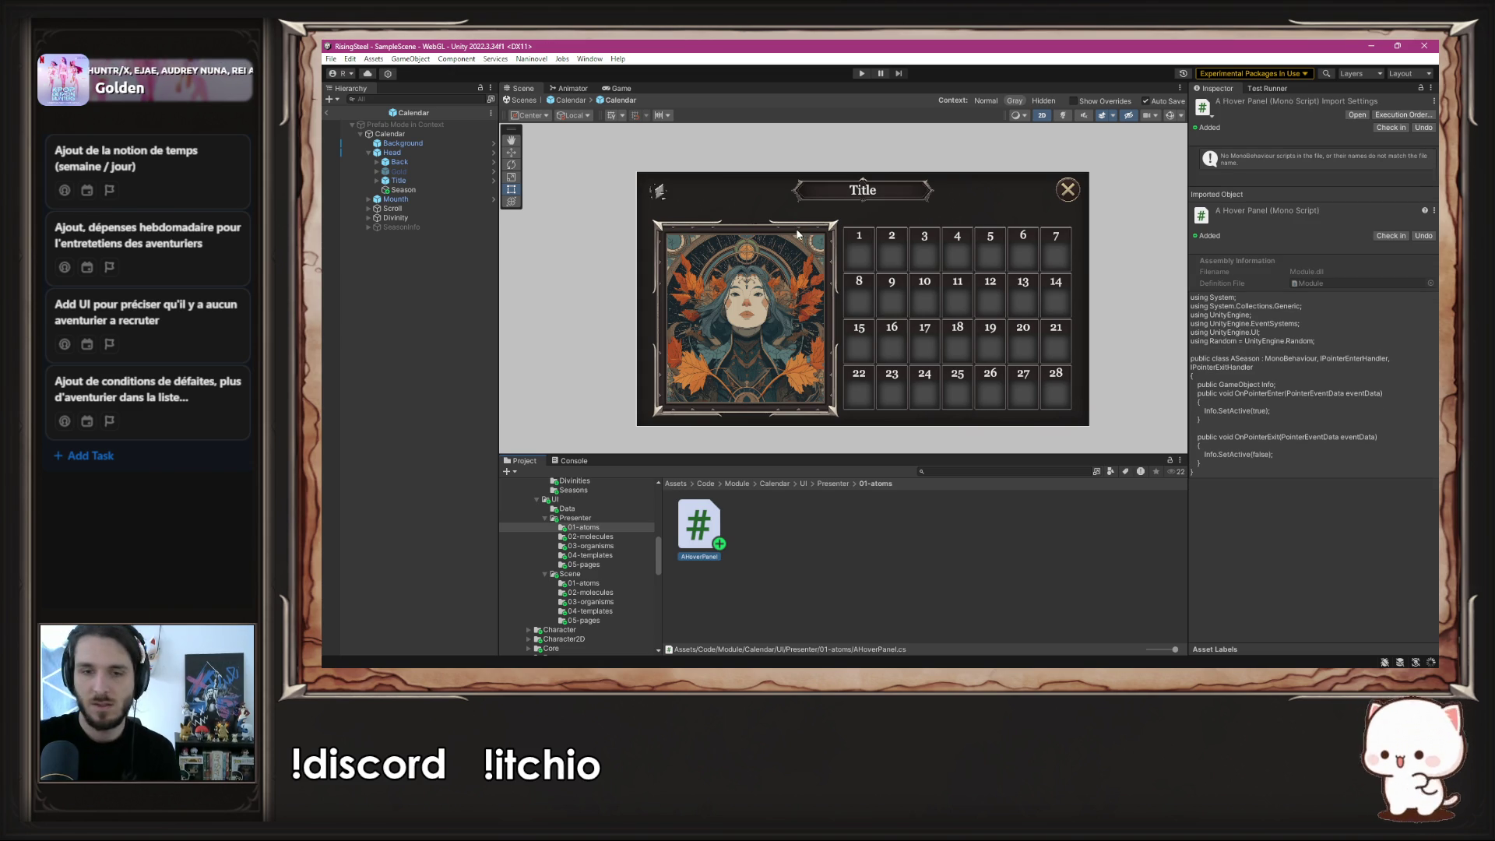
double_click(711, 522)
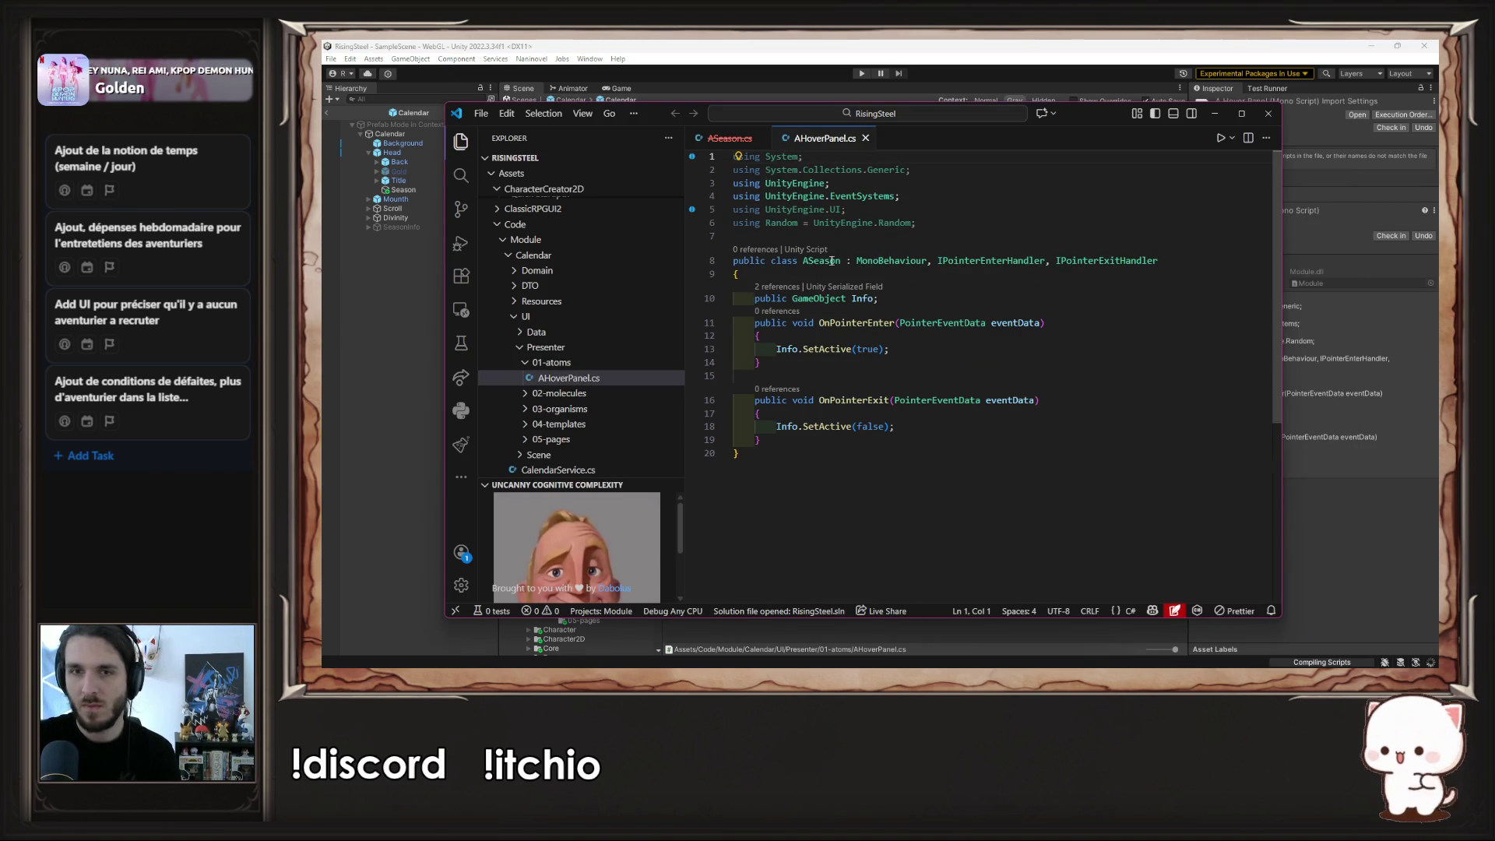
- Change the class name from ASeason to AHoverPanel in VS Code, save, and close the editor
double_click(830, 261)
text(AHoverPanel)
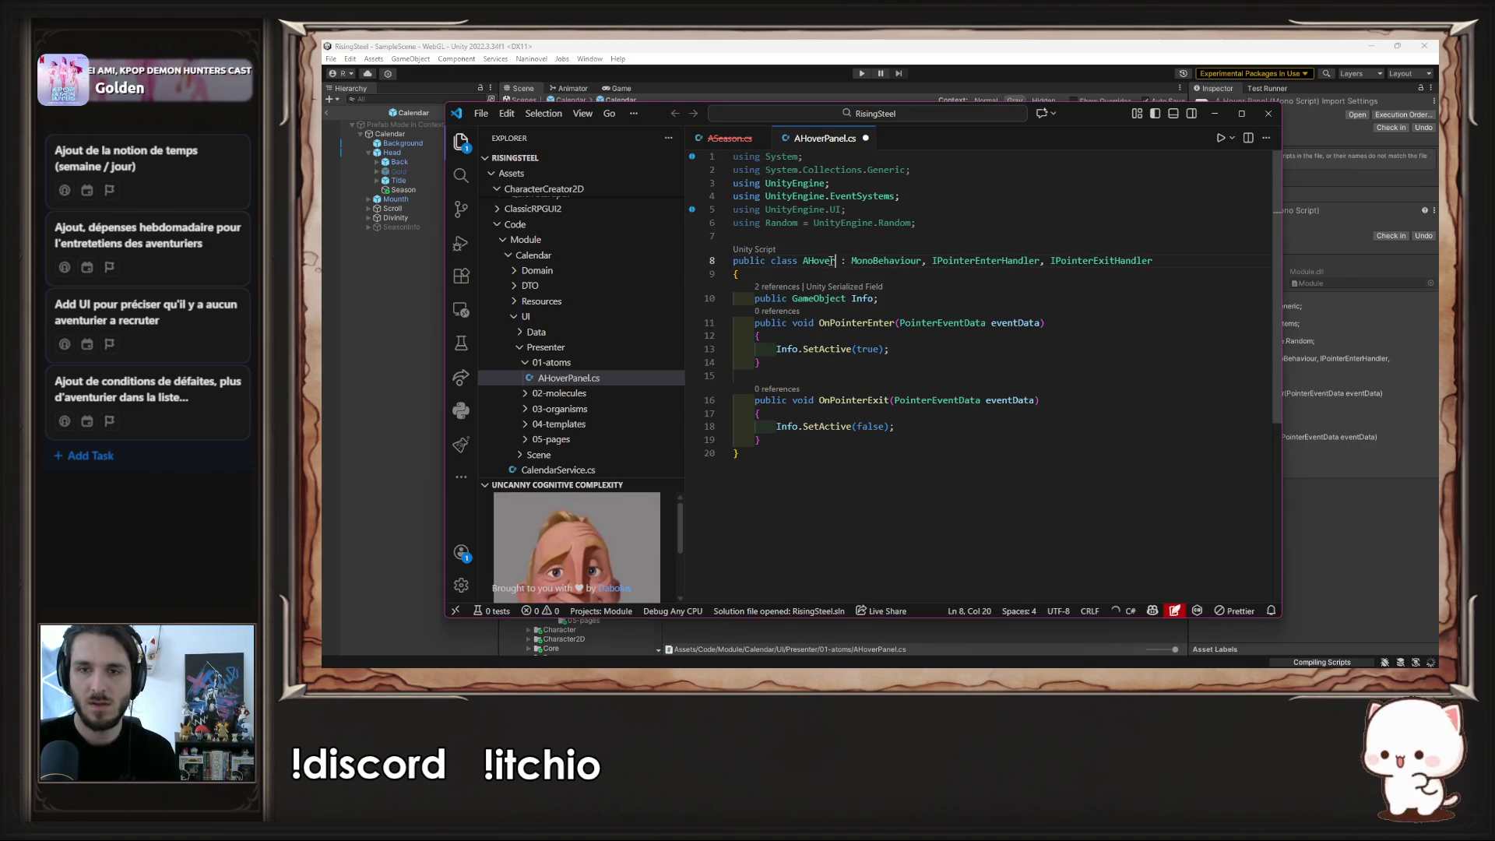
key(ctrl+s)
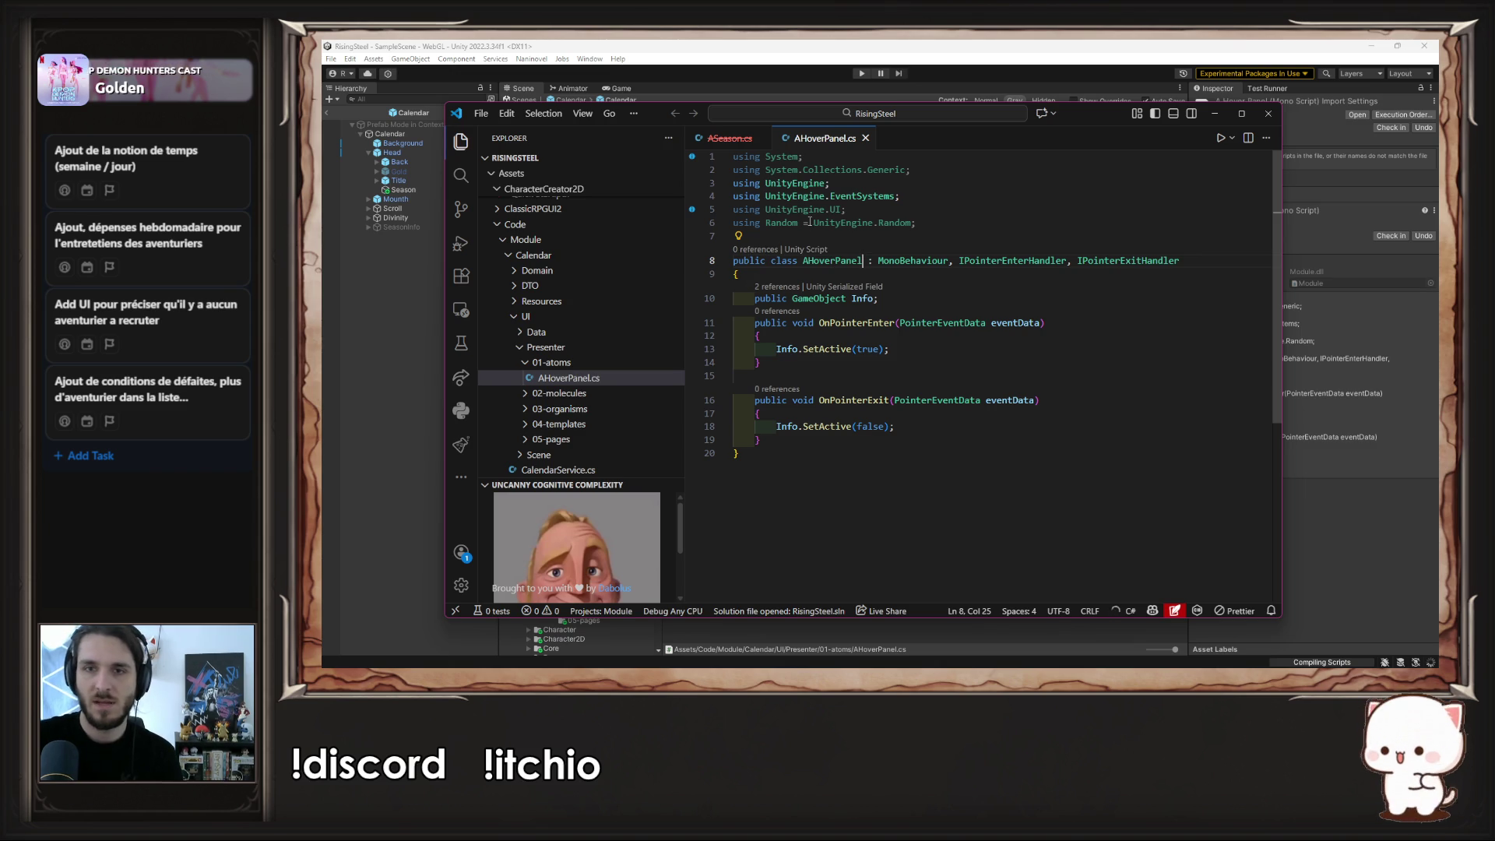
middle_click(734, 138)
middle_click(733, 138)
click(1269, 113)
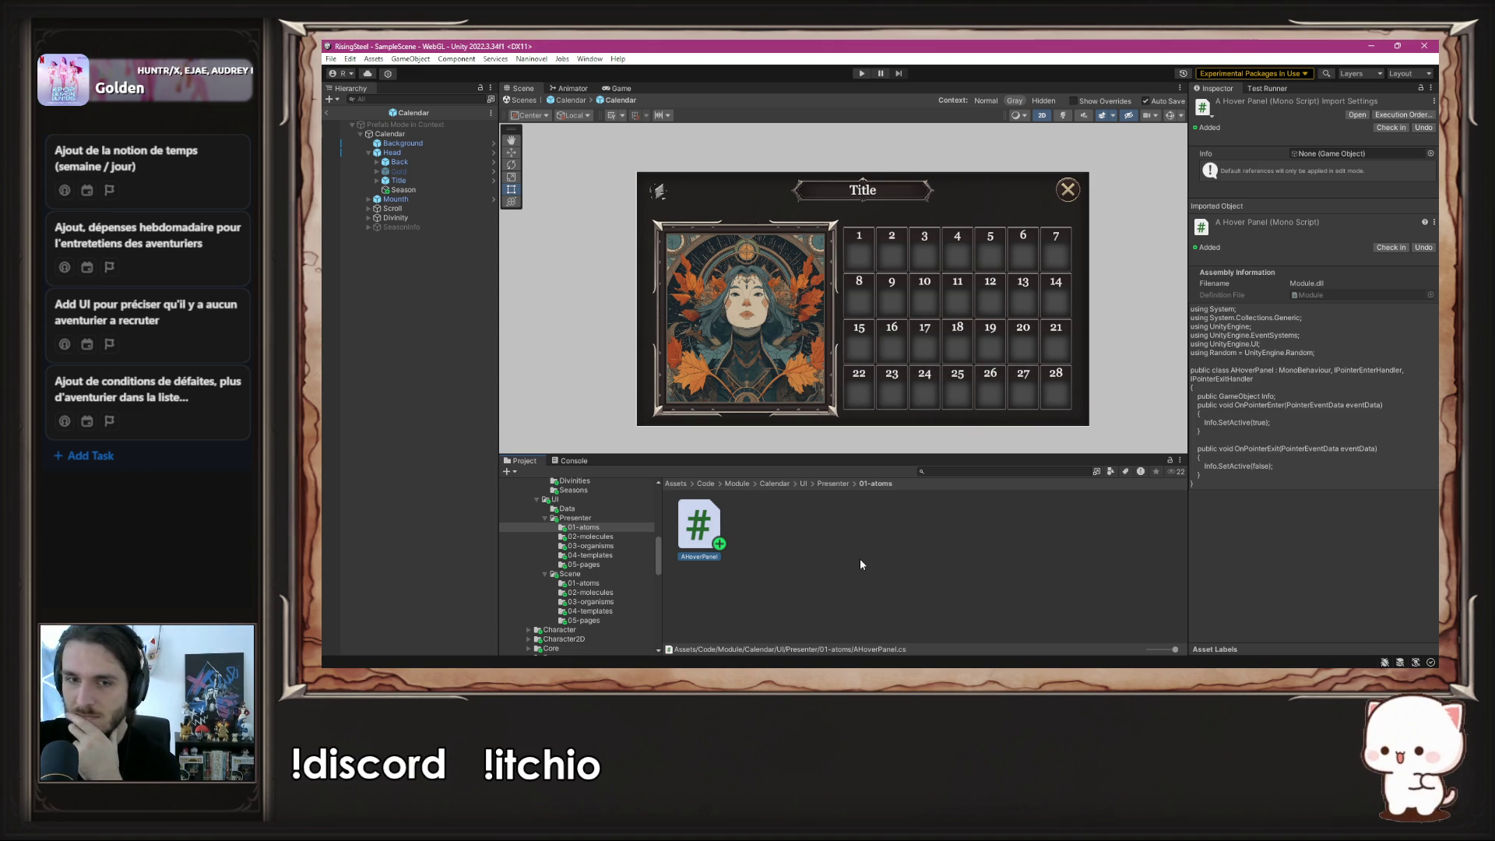
click(861, 564)
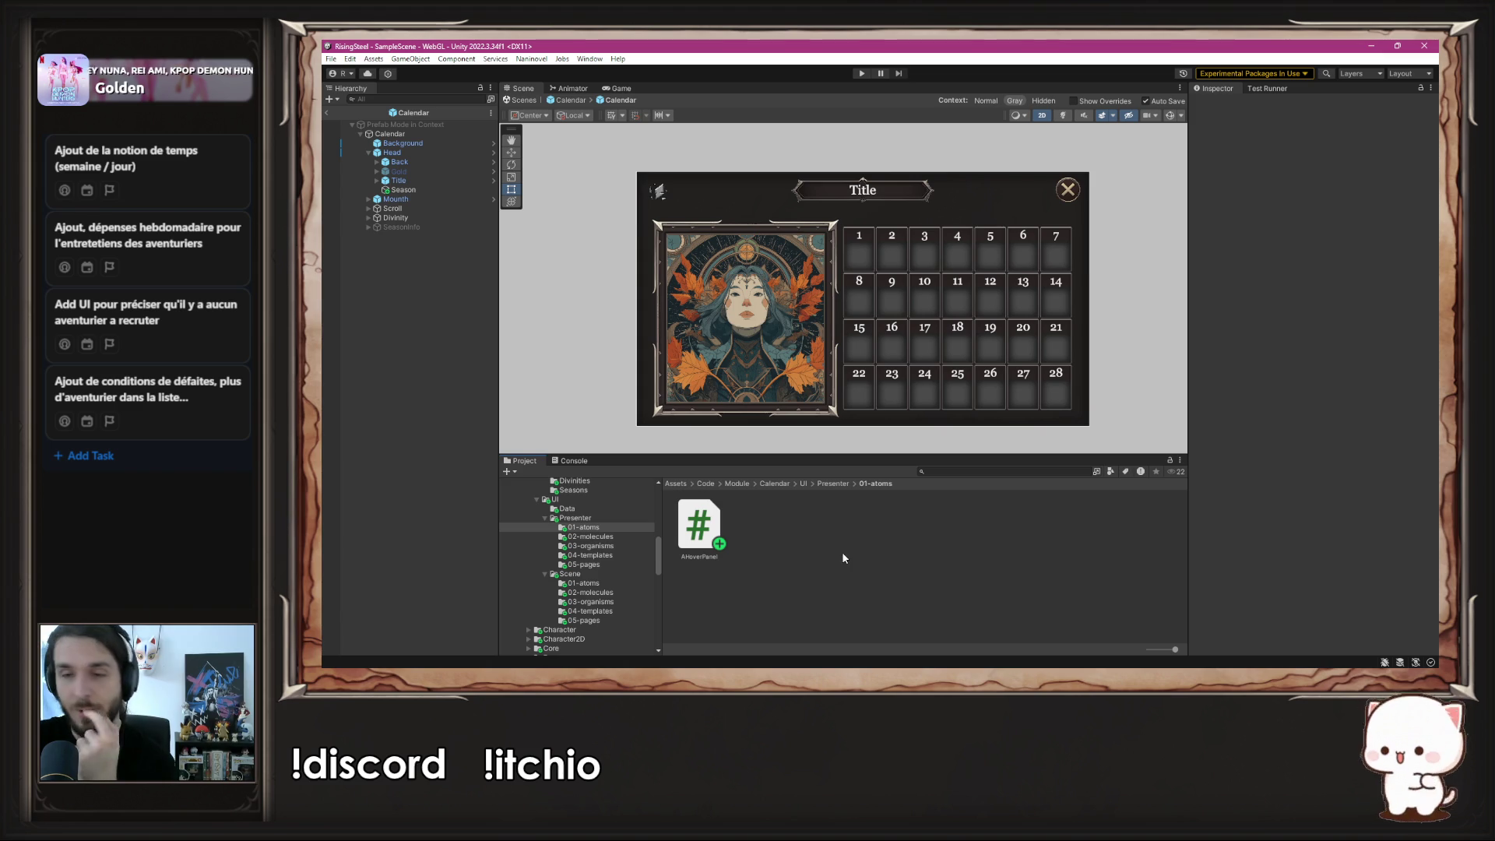
- Add a UI Panel to the Calendar prefab and name it DivinityInfo
right_click(433, 236)
mouse_move(481, 524)
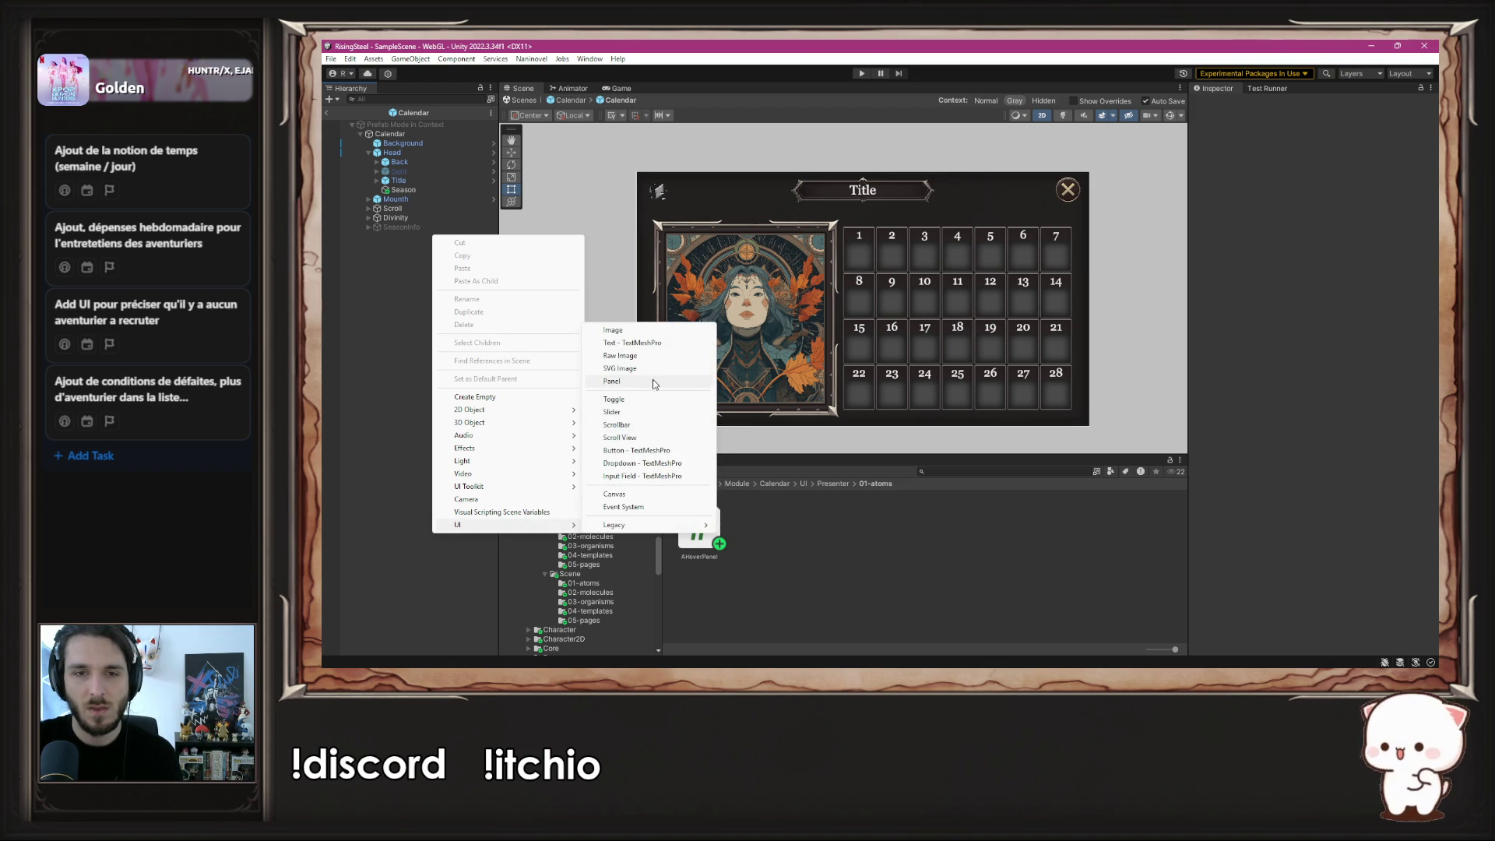
click(612, 381)
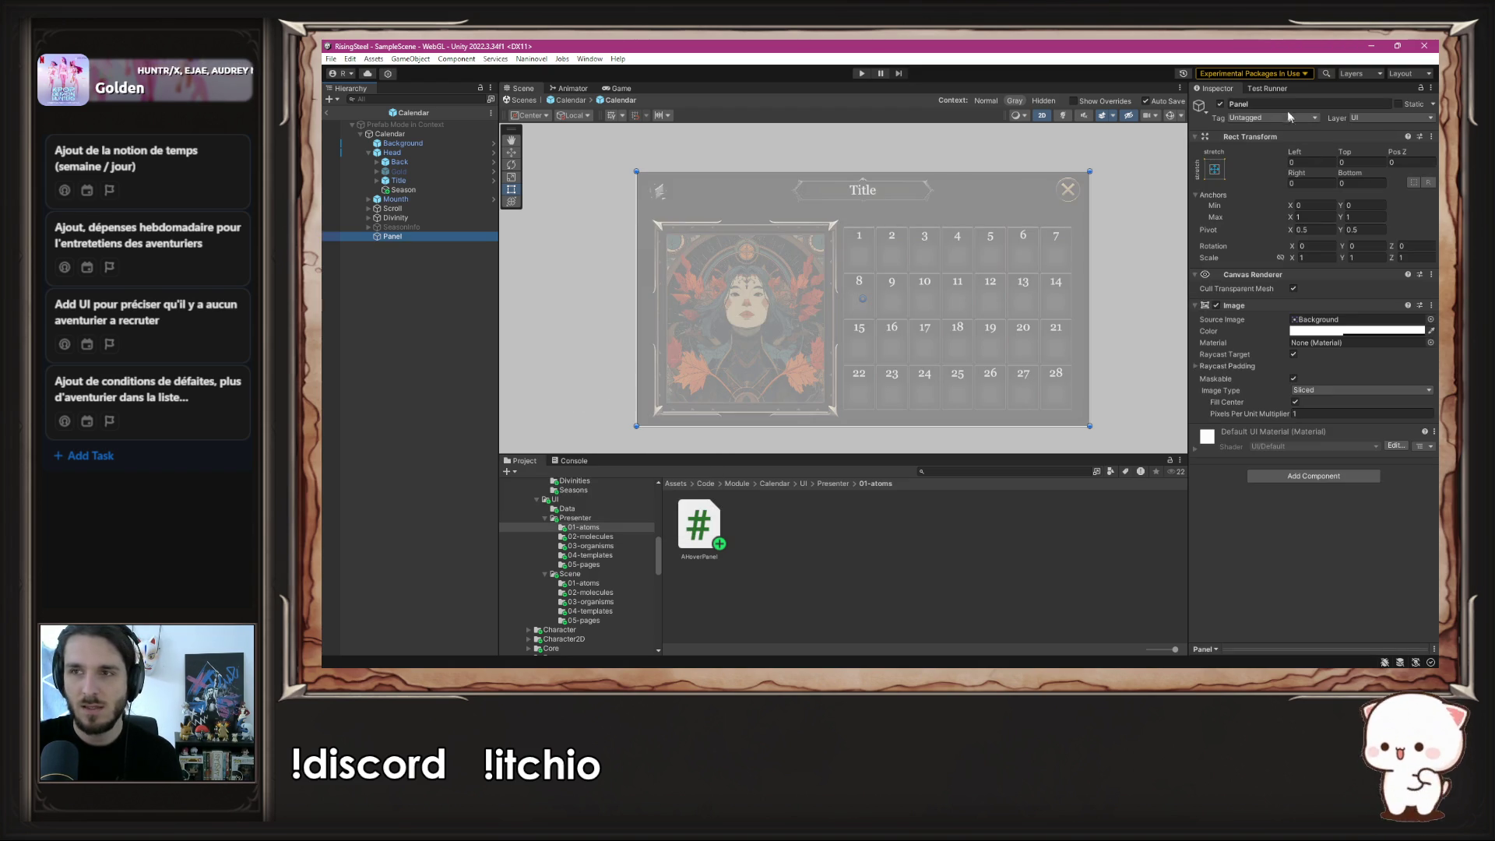
click(1281, 105)
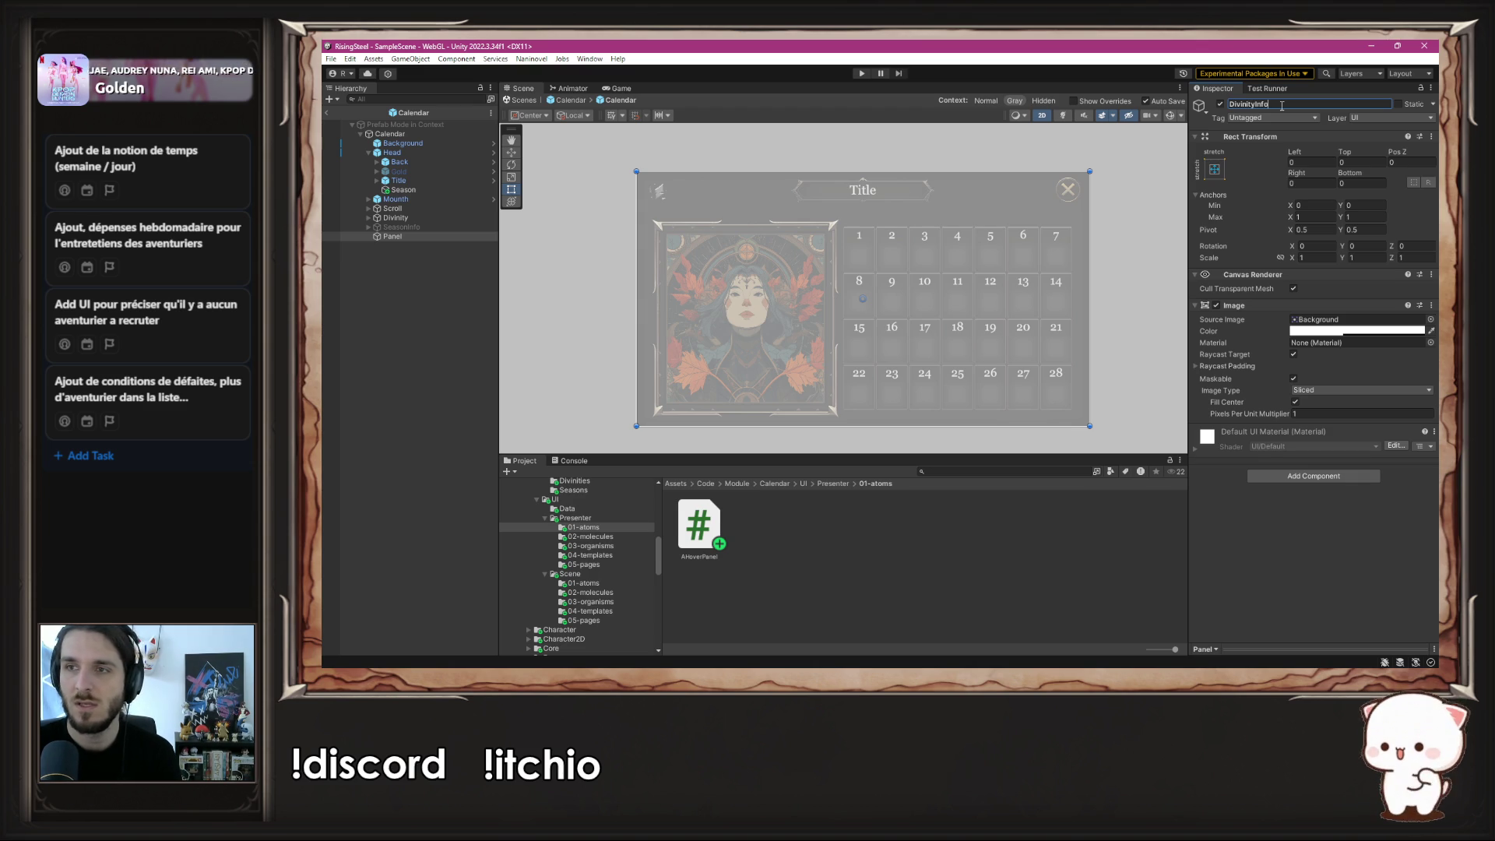
key(Return)
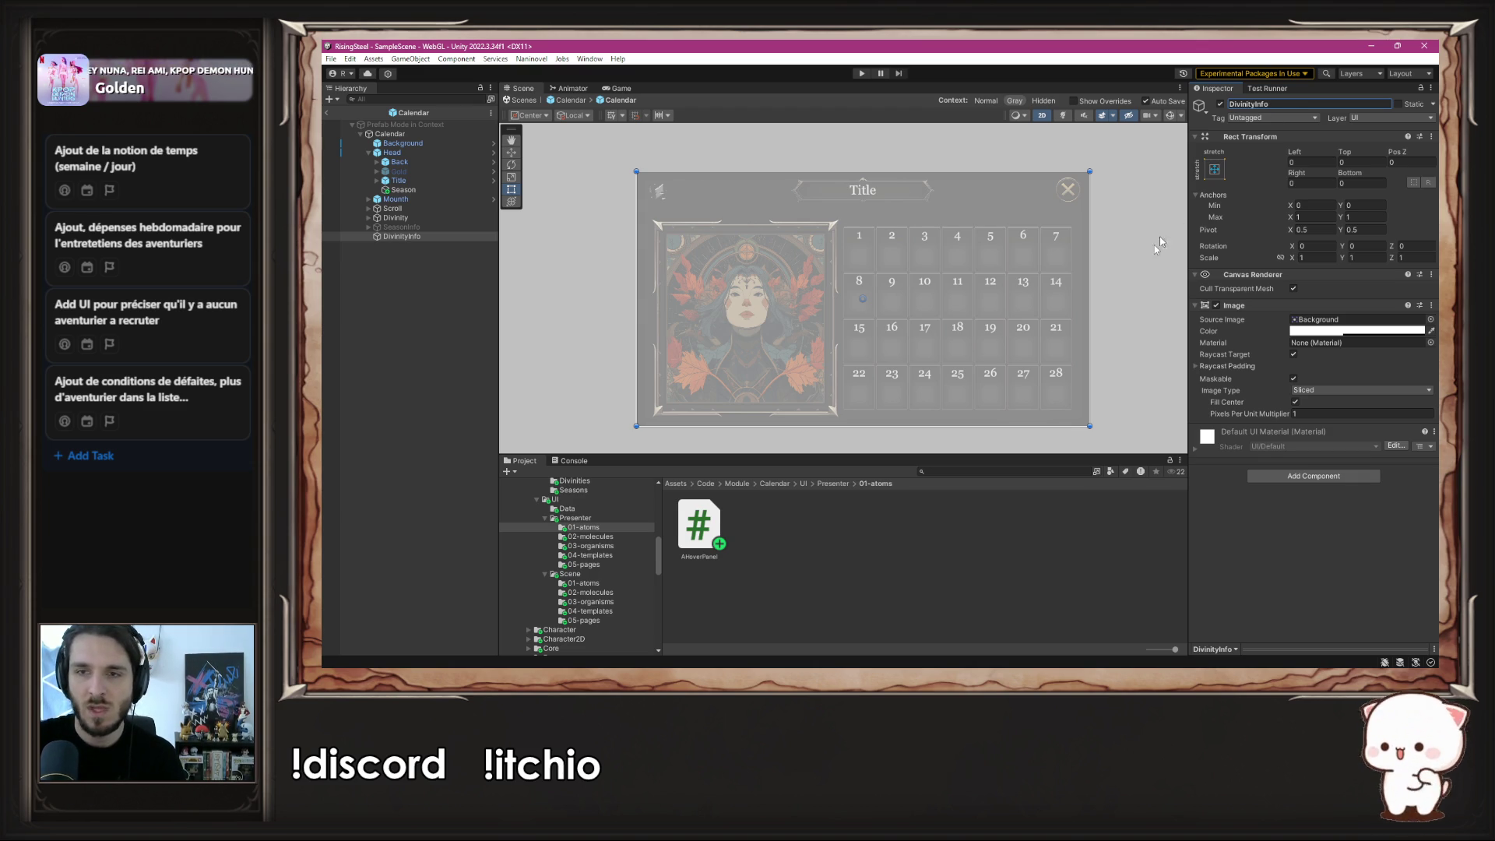
- Pull the DivinityInfo panel's right and bottom edges in to the portrait frame
drag(1092, 294, 820, 293)
scroll(818, 296, up, 10)
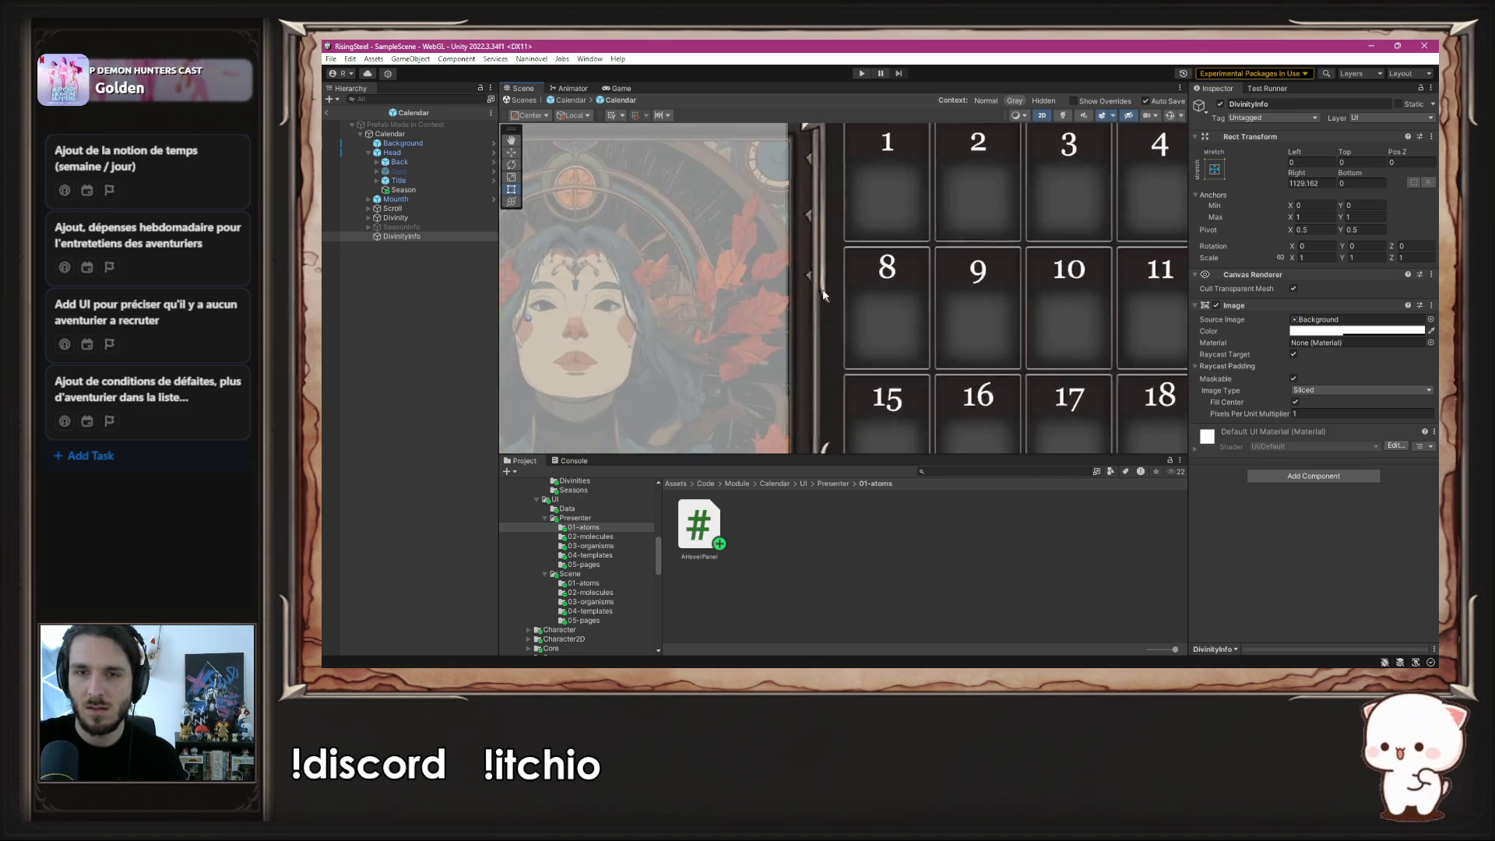
drag(598, 343, 928, 326)
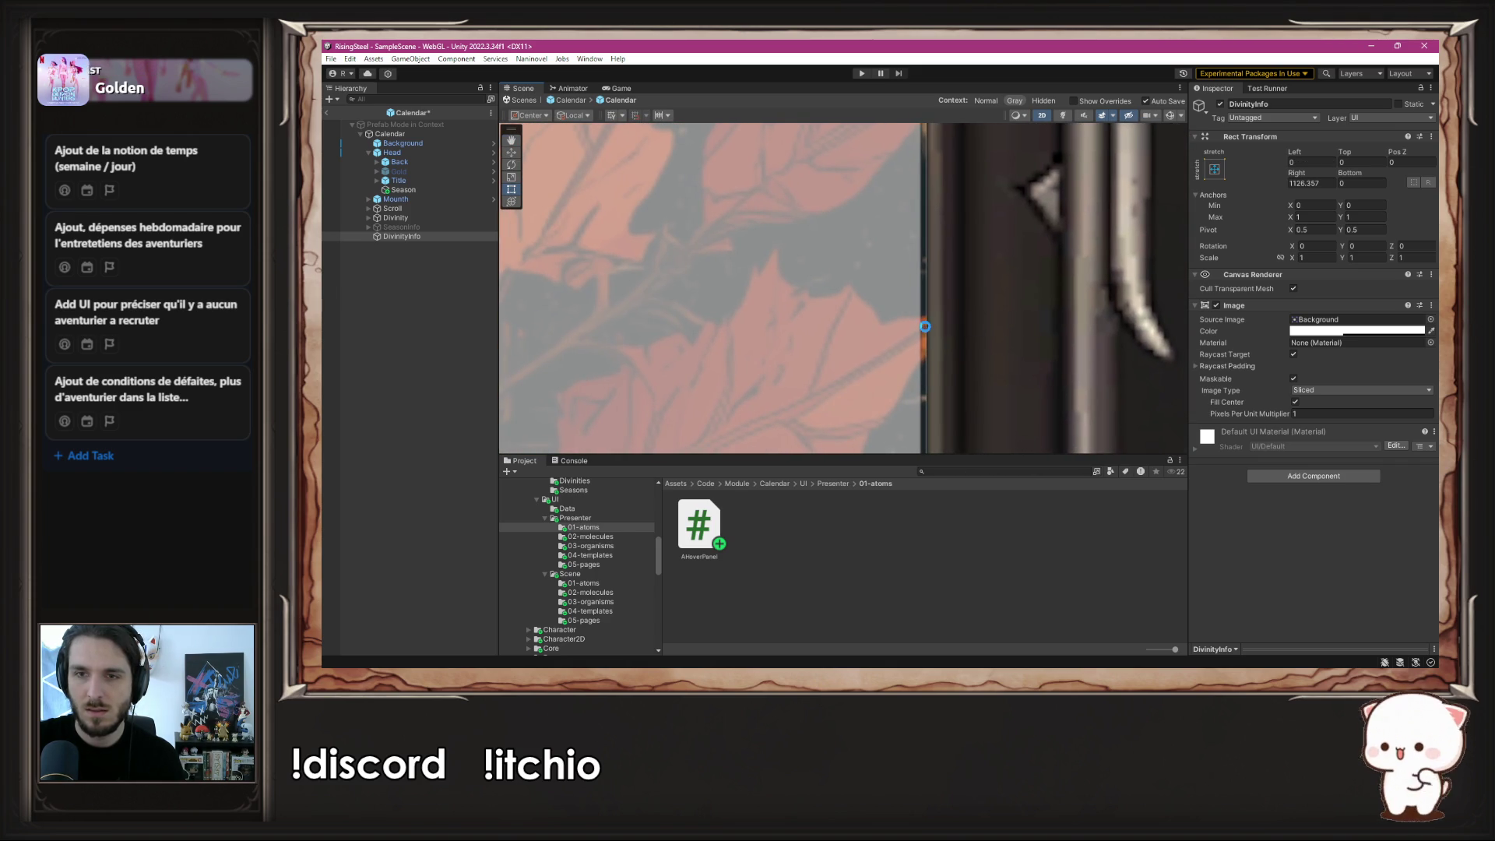
scroll(847, 366, down, 5)
scroll(848, 366, down, 3)
scroll(878, 315, up, 6)
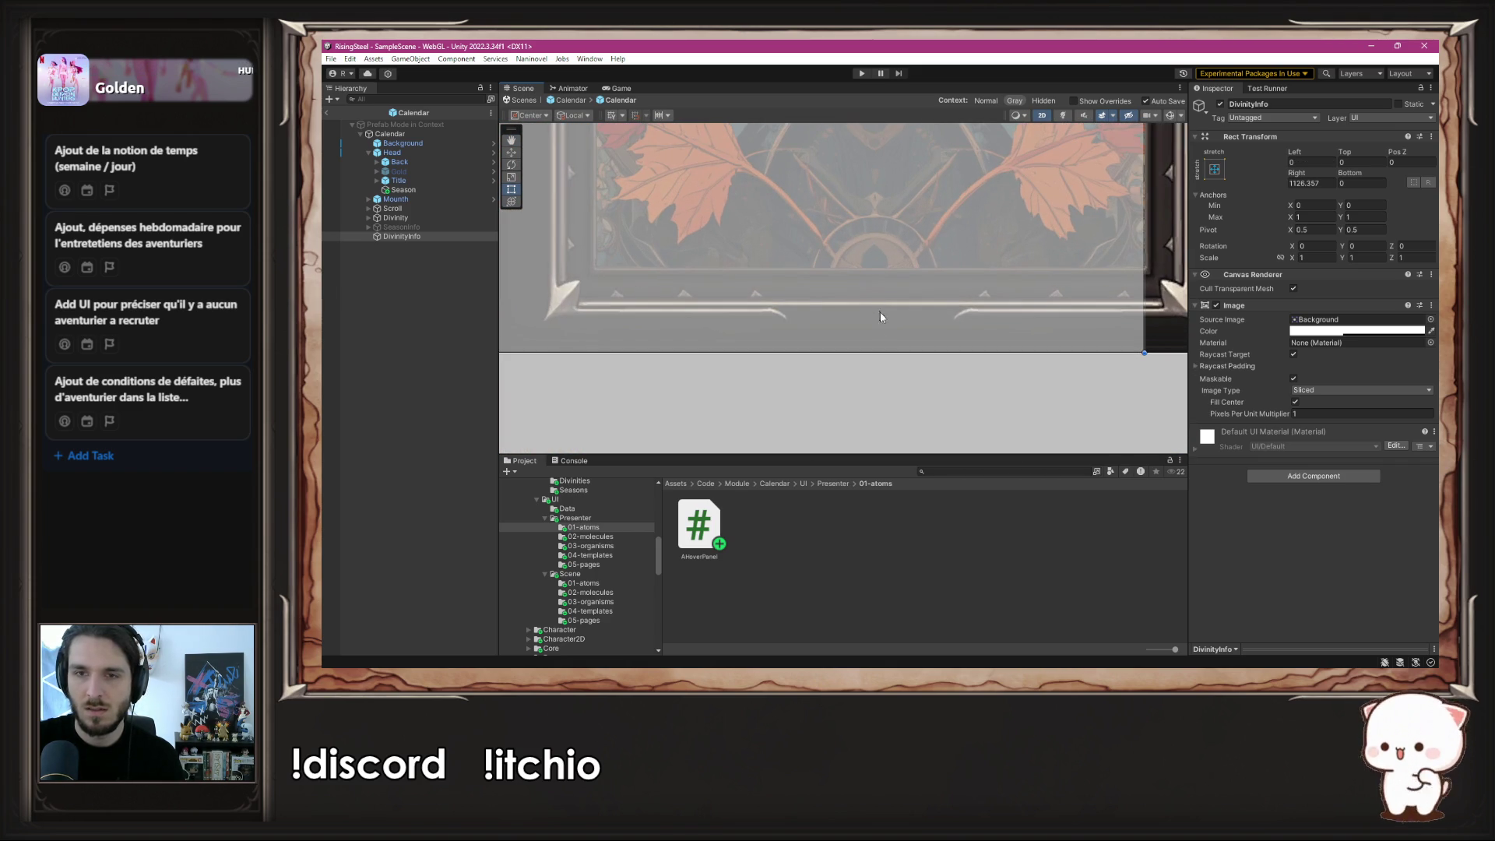
drag(878, 353, 871, 202)
scroll(876, 203, up, 5)
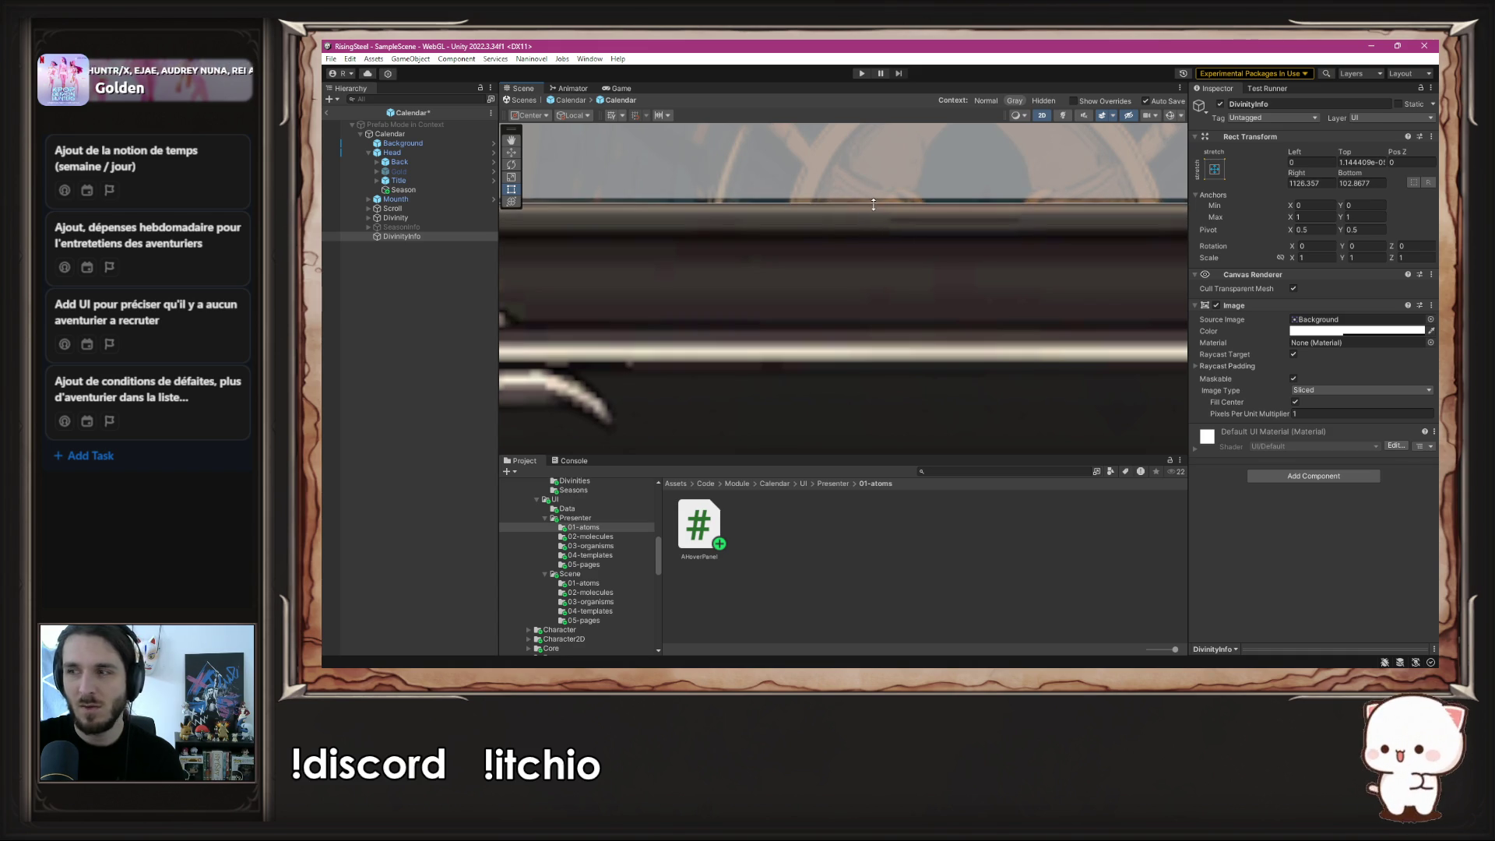
scroll(871, 201, down, 3)
scroll(889, 218, up, 5)
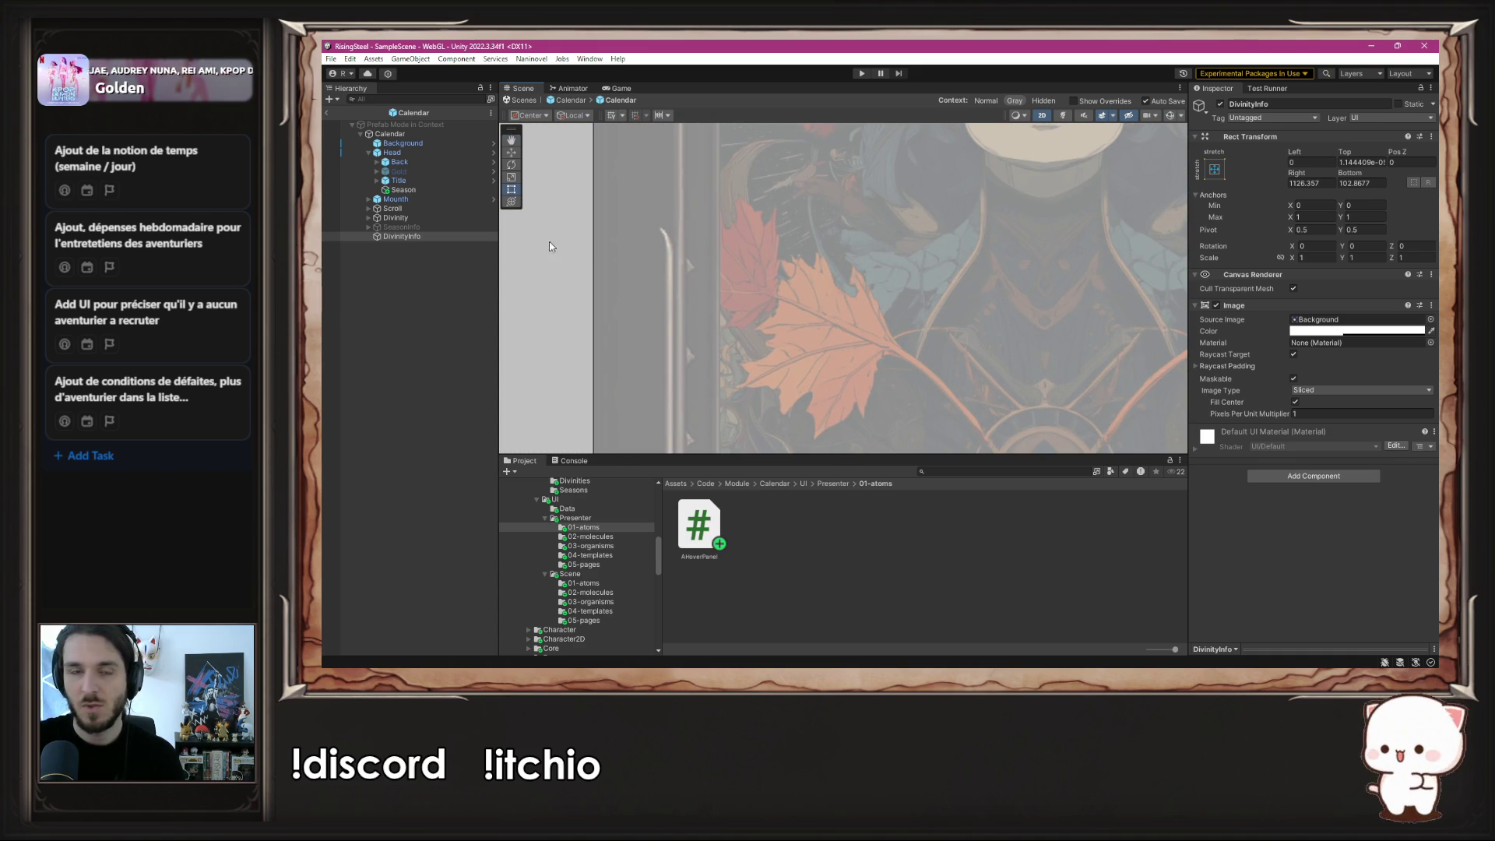
- Bring the panel's left and top edges in to the portrait (Left 131.81, Top about 270.36)
drag(592, 250, 721, 250)
scroll(645, 271, up, 3)
scroll(506, 280, up, 3)
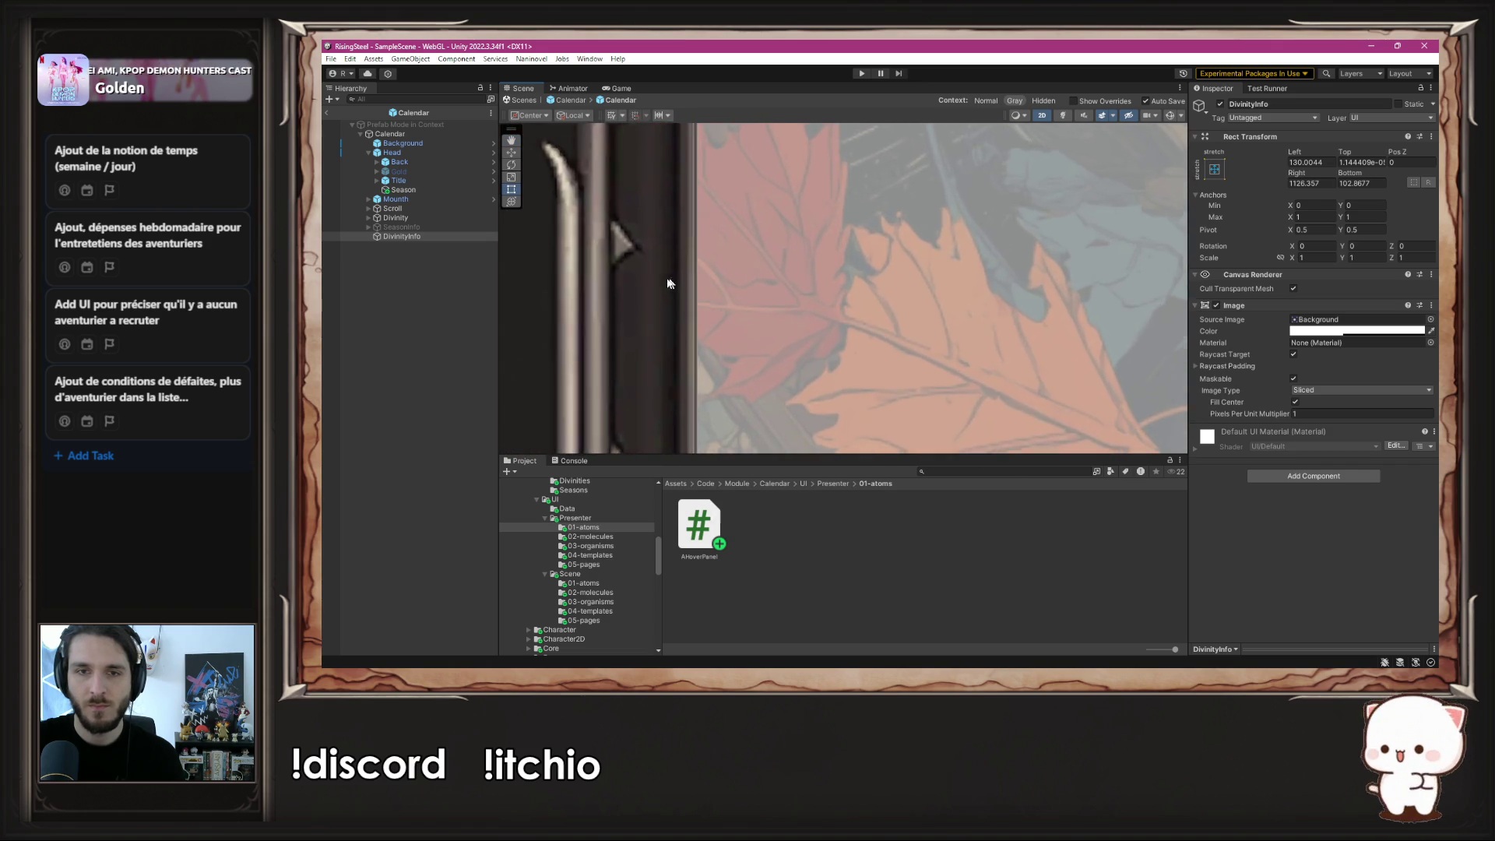
scroll(502, 282, up, 3)
drag(661, 289, 663, 289)
scroll(670, 284, down, 6)
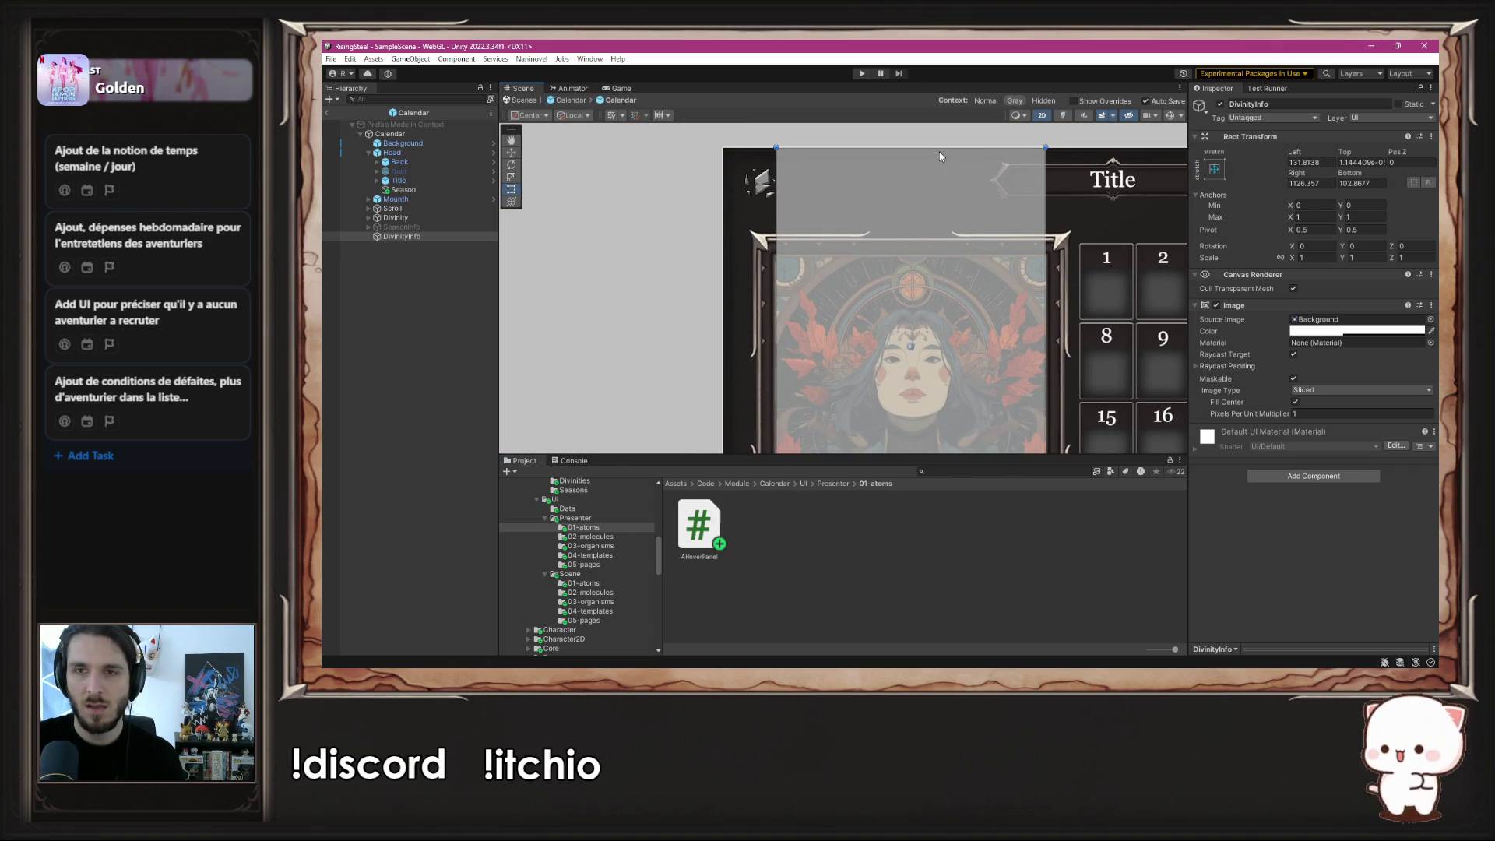
drag(933, 148, 939, 261)
scroll(928, 249, up, 3)
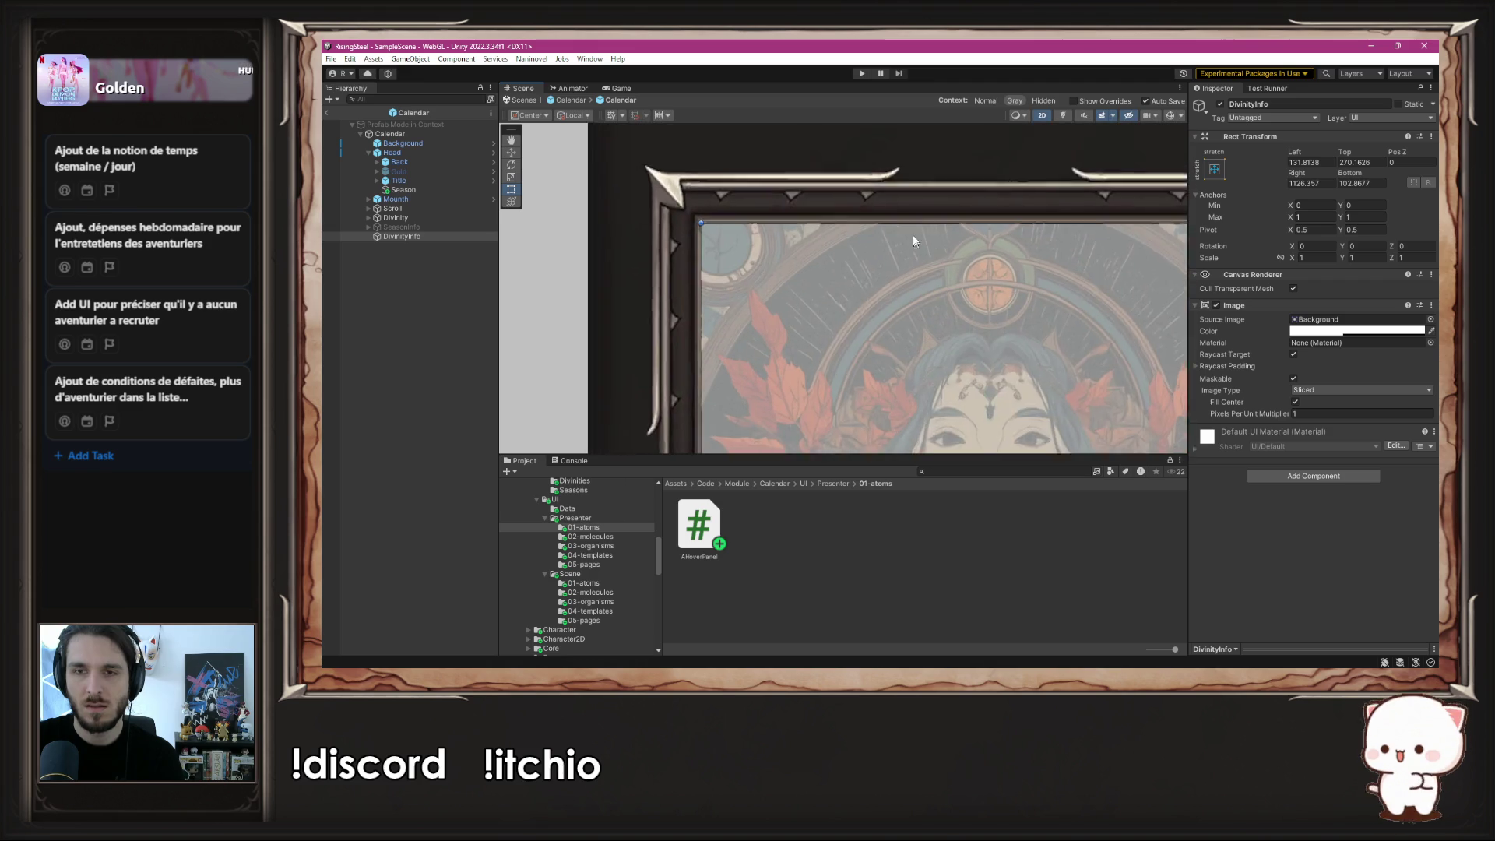
scroll(1022, 161, up, 5)
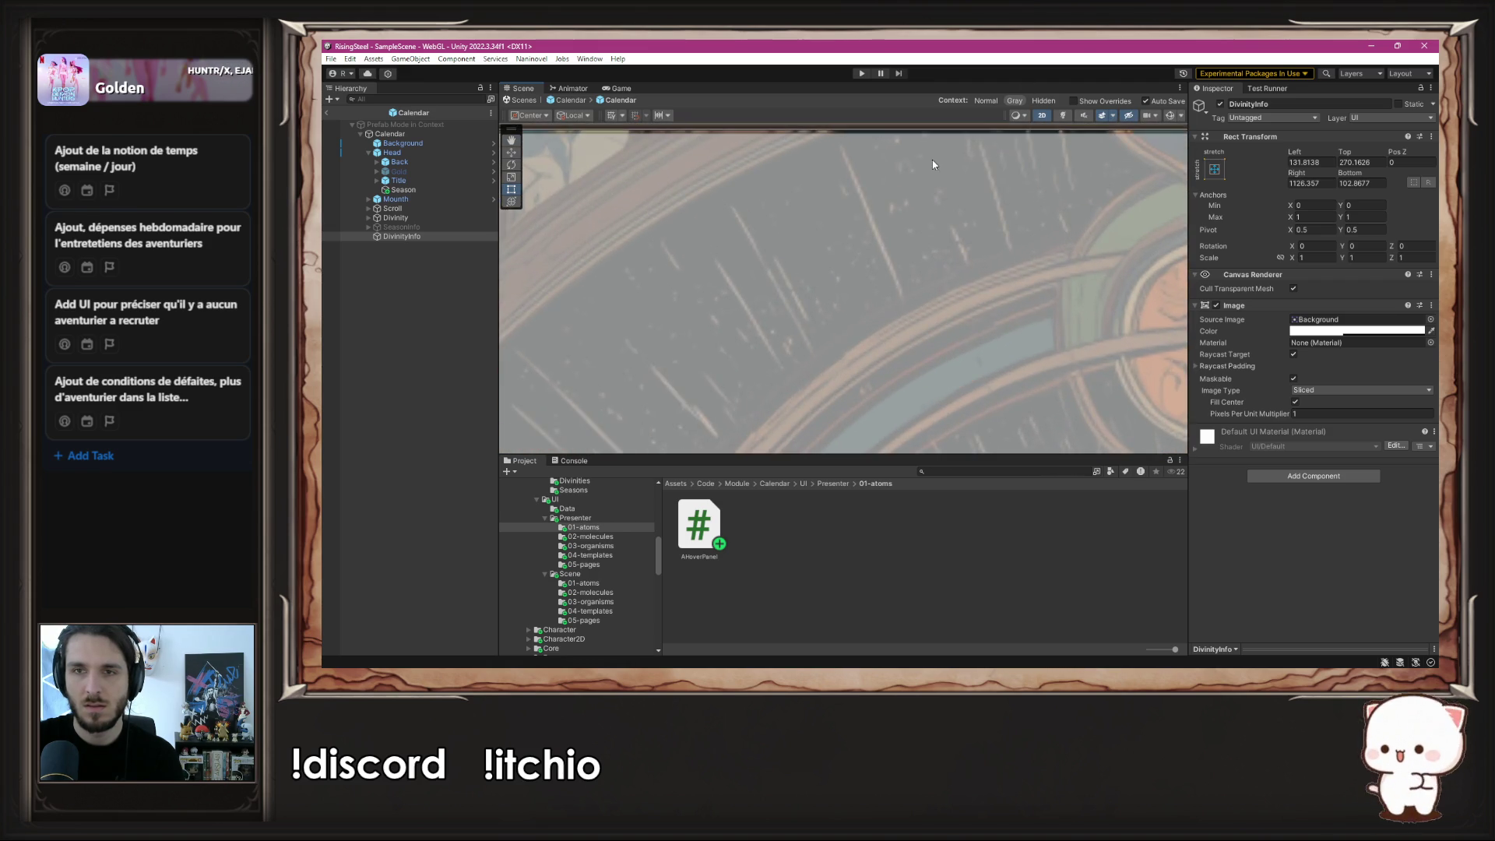
drag(792, 278, 793, 281)
- Set the DivinityInfo panel Image's Source Image to None
scroll(807, 294, down, 3)
scroll(806, 293, down, 4)
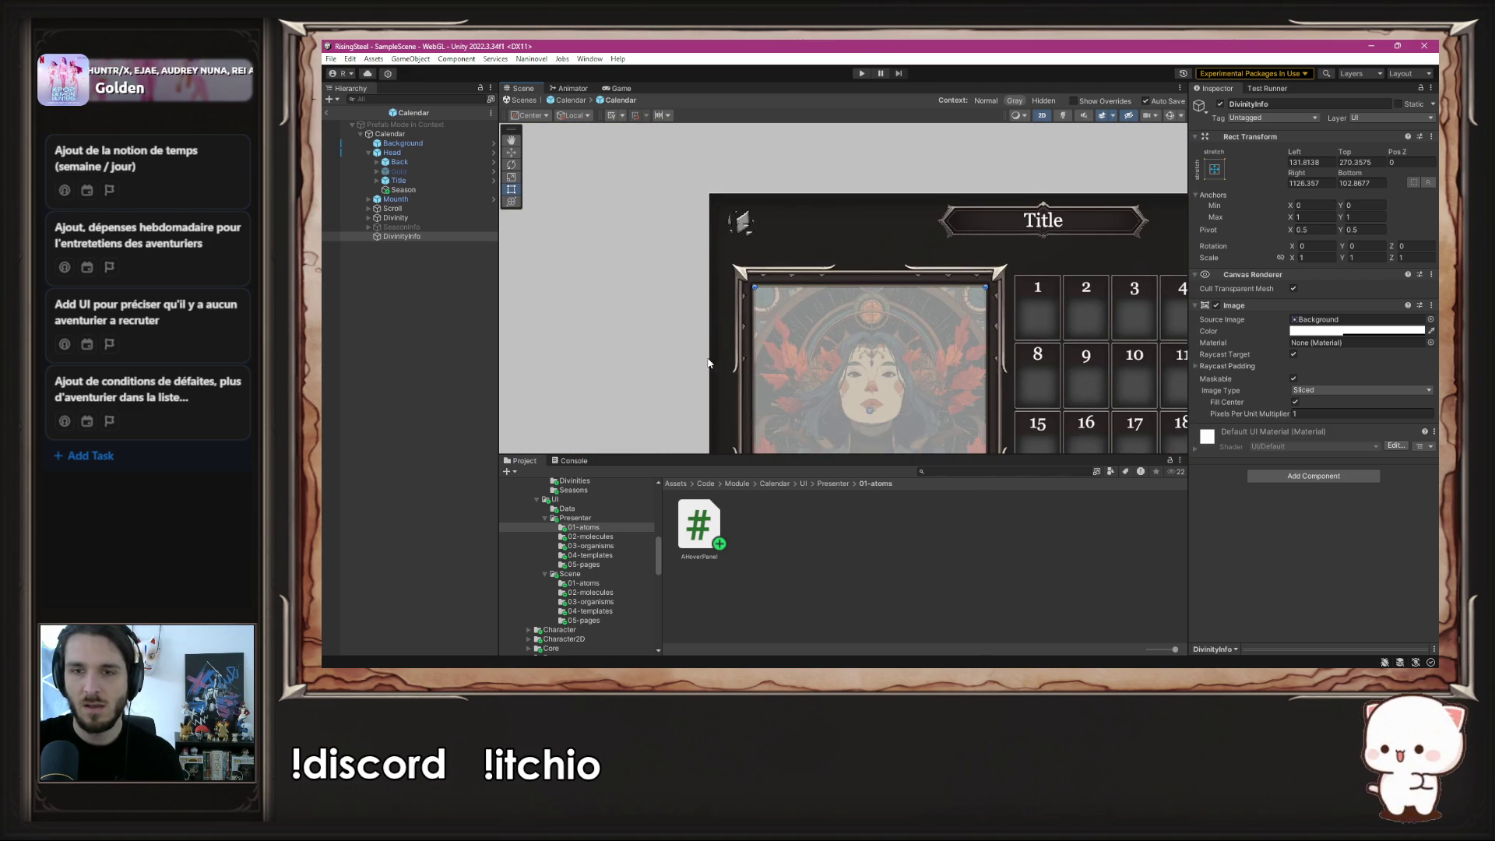
click(1431, 319)
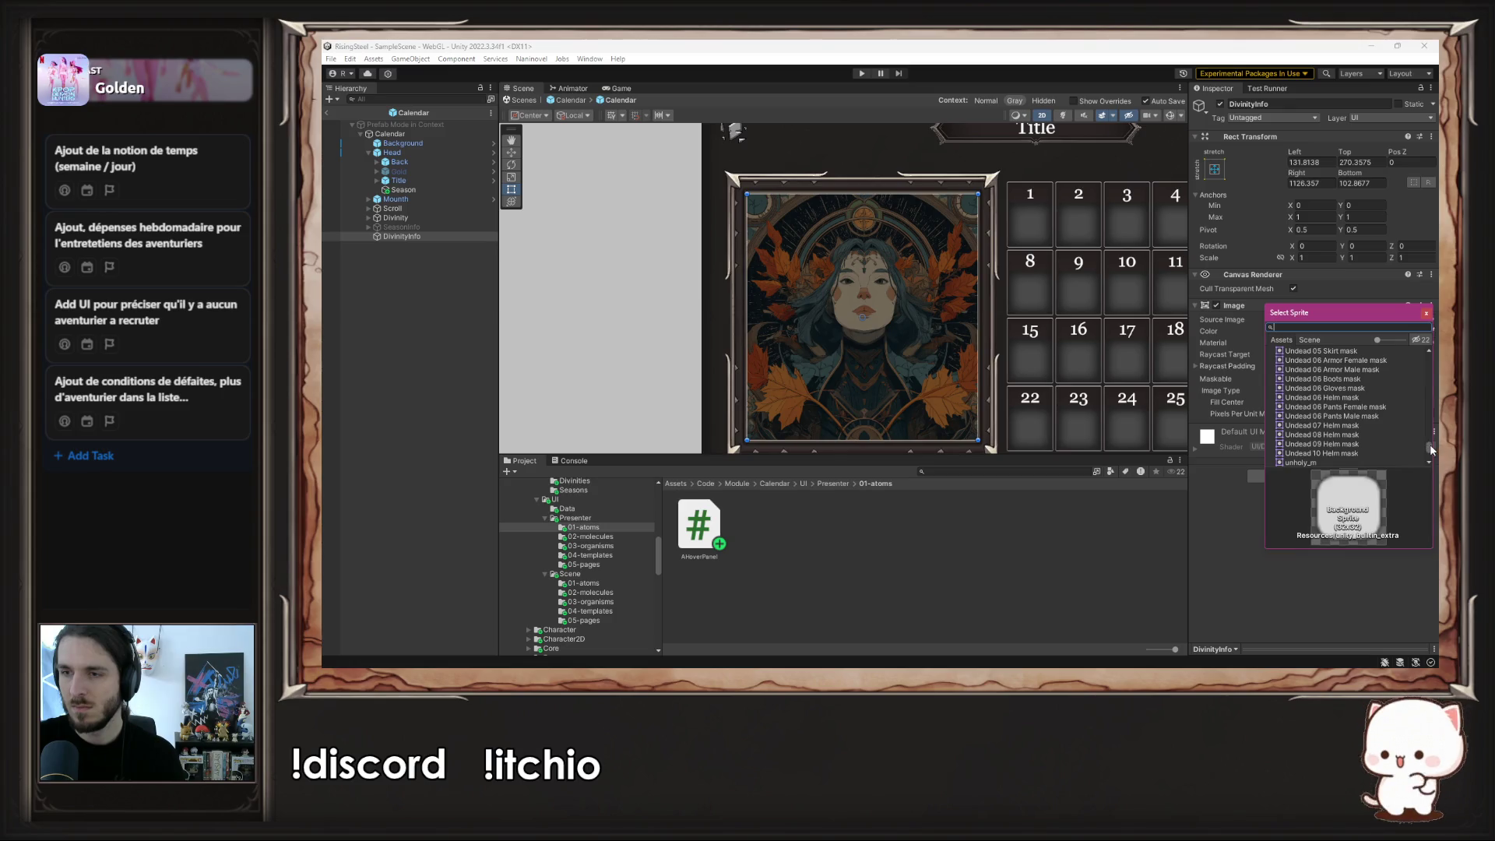
click(1353, 351)
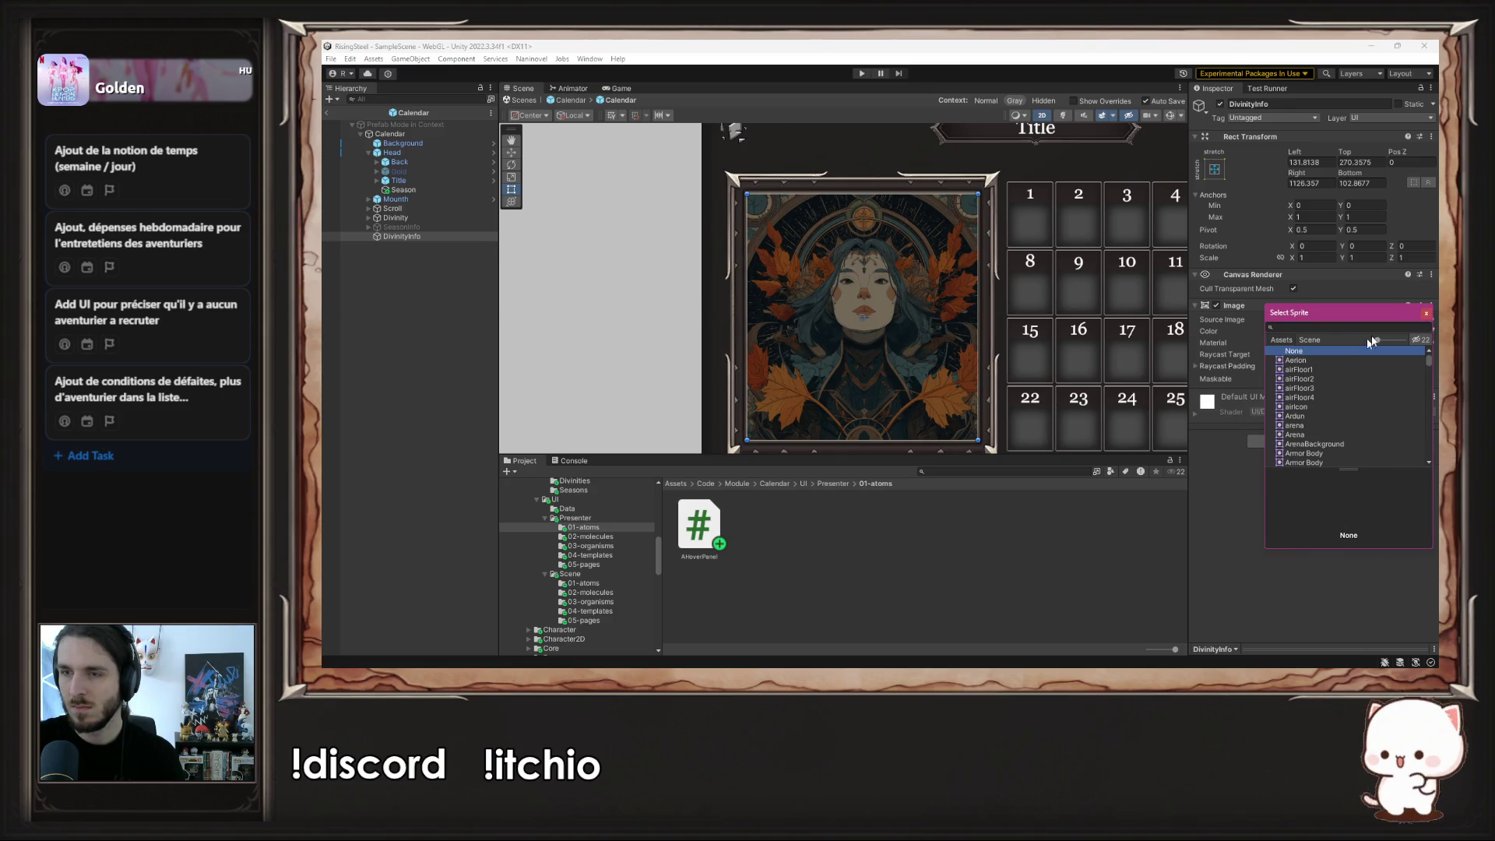
click(1428, 314)
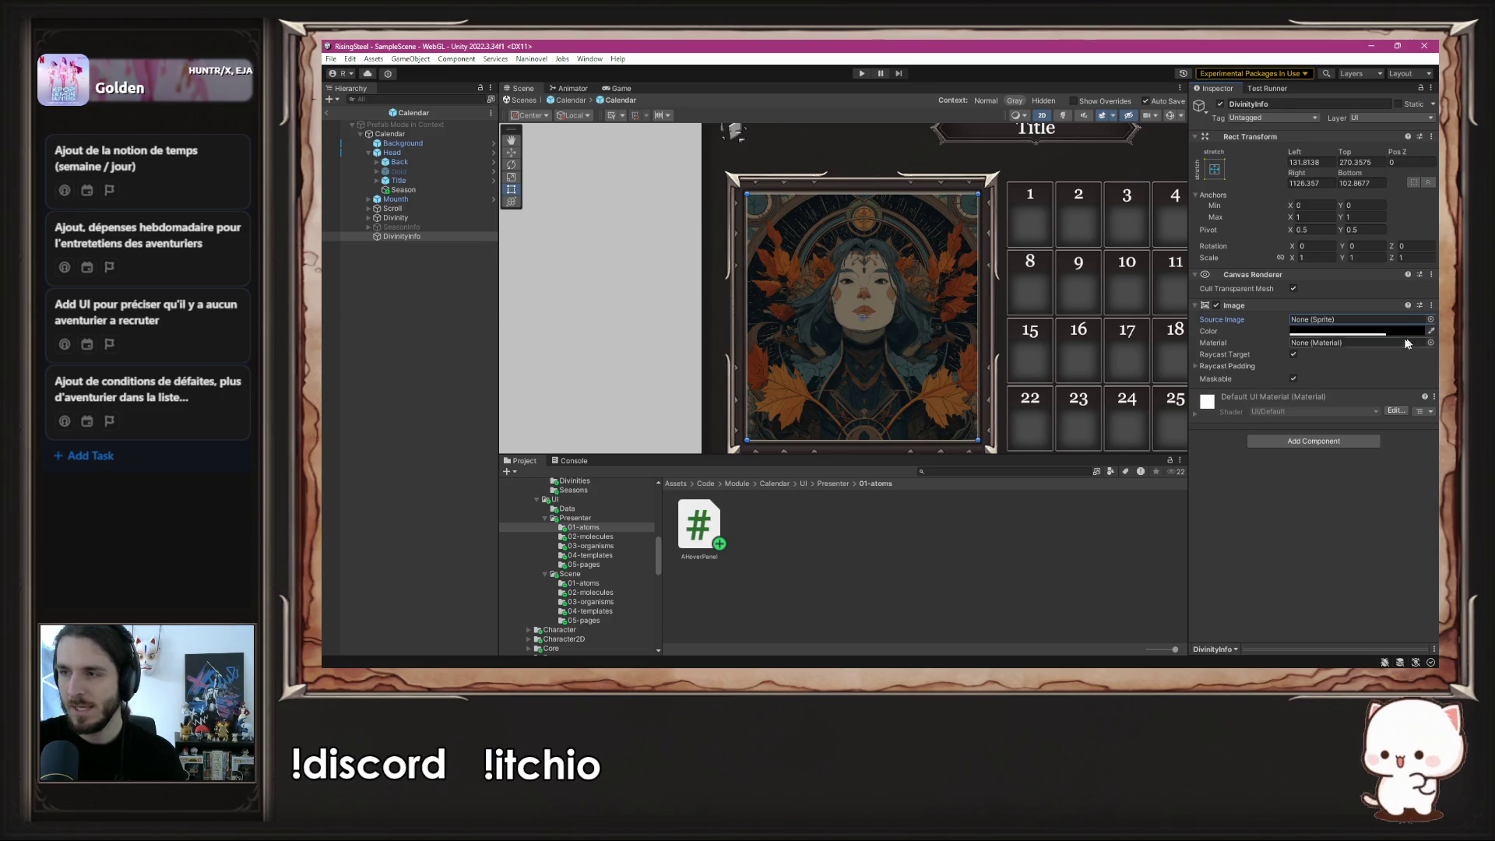
- Add a TextMeshPro child named Info under DivinityInfo with the text 'Info Divinity'
right_click(429, 240)
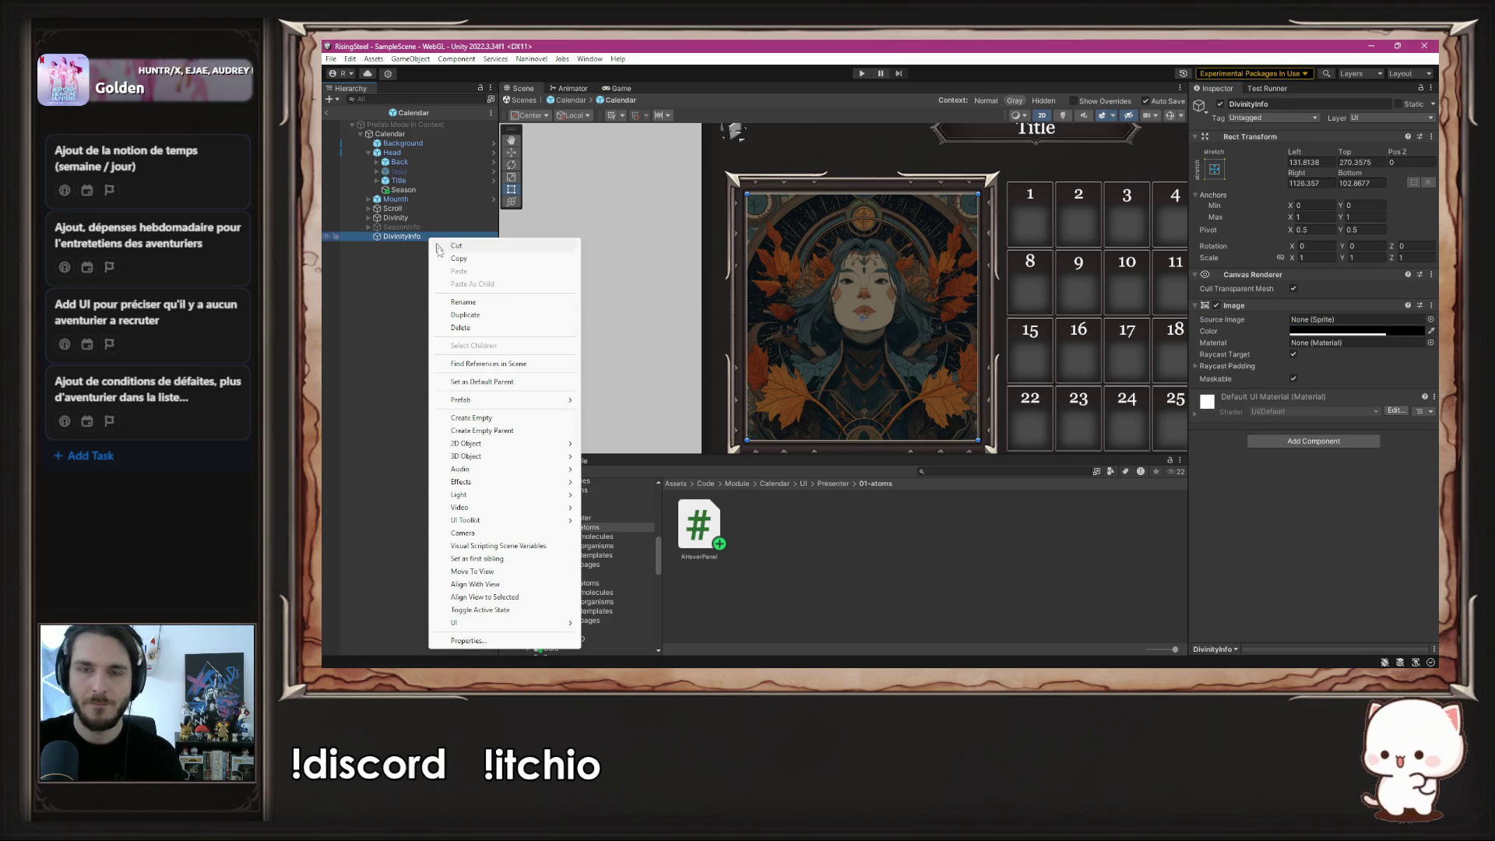
mouse_move(514, 623)
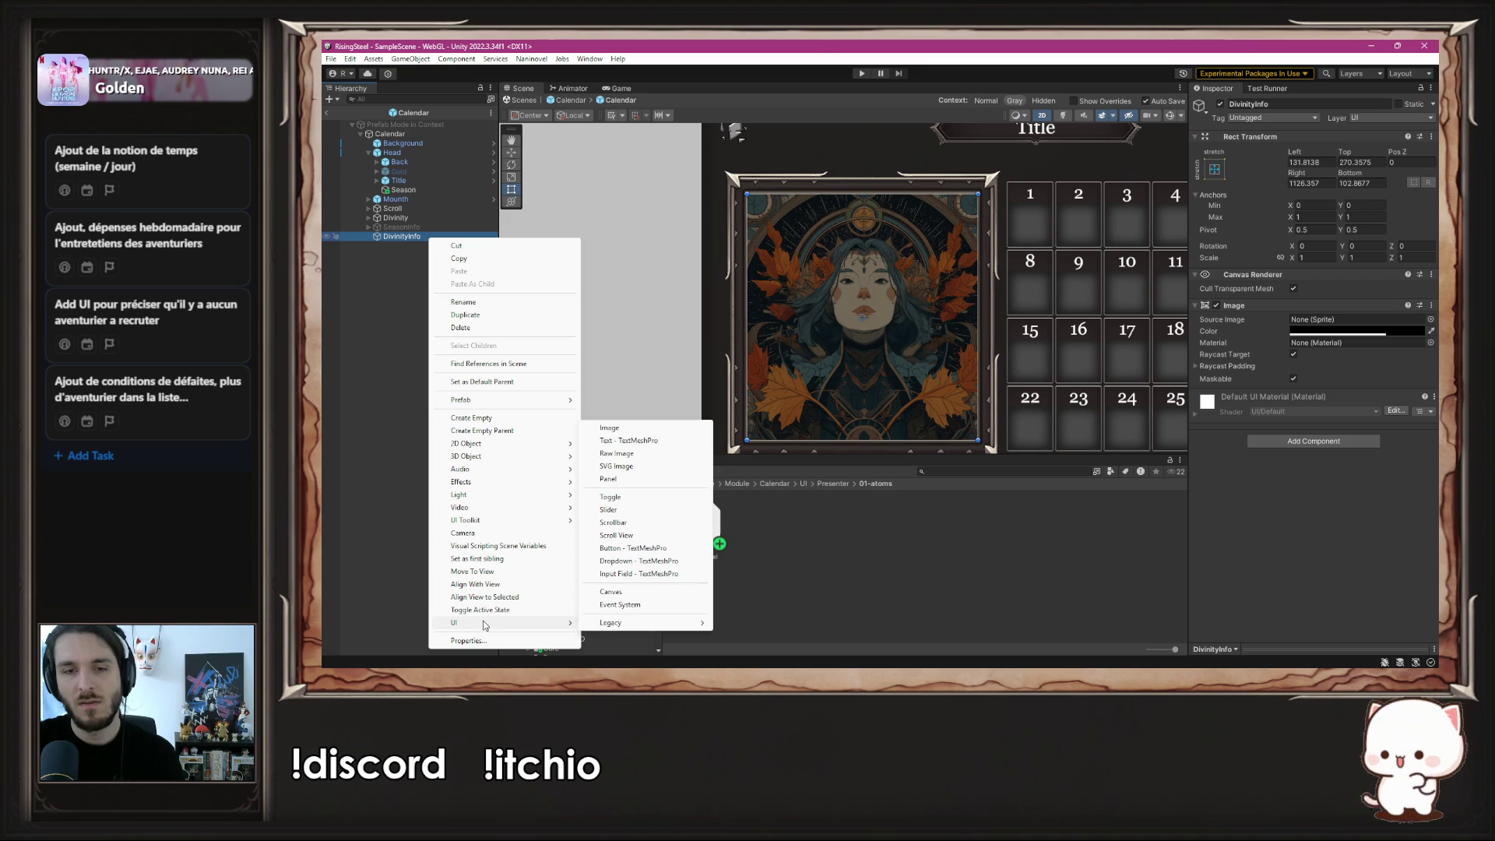
click(629, 441)
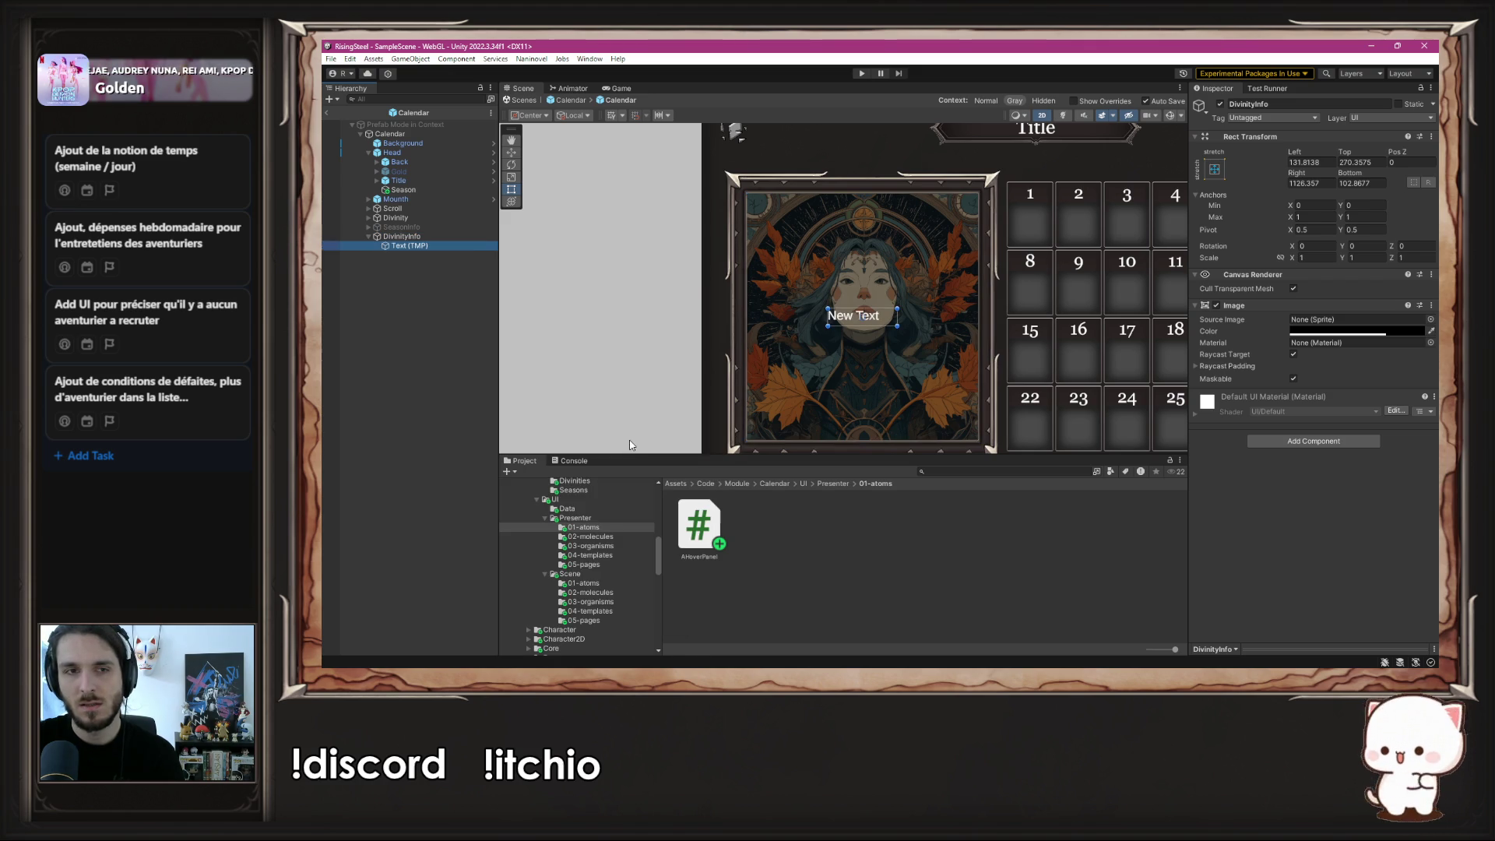
click(1306, 104)
key(BackSpace)
click(1299, 359)
key(BackSpace)
text(fo Divinity)
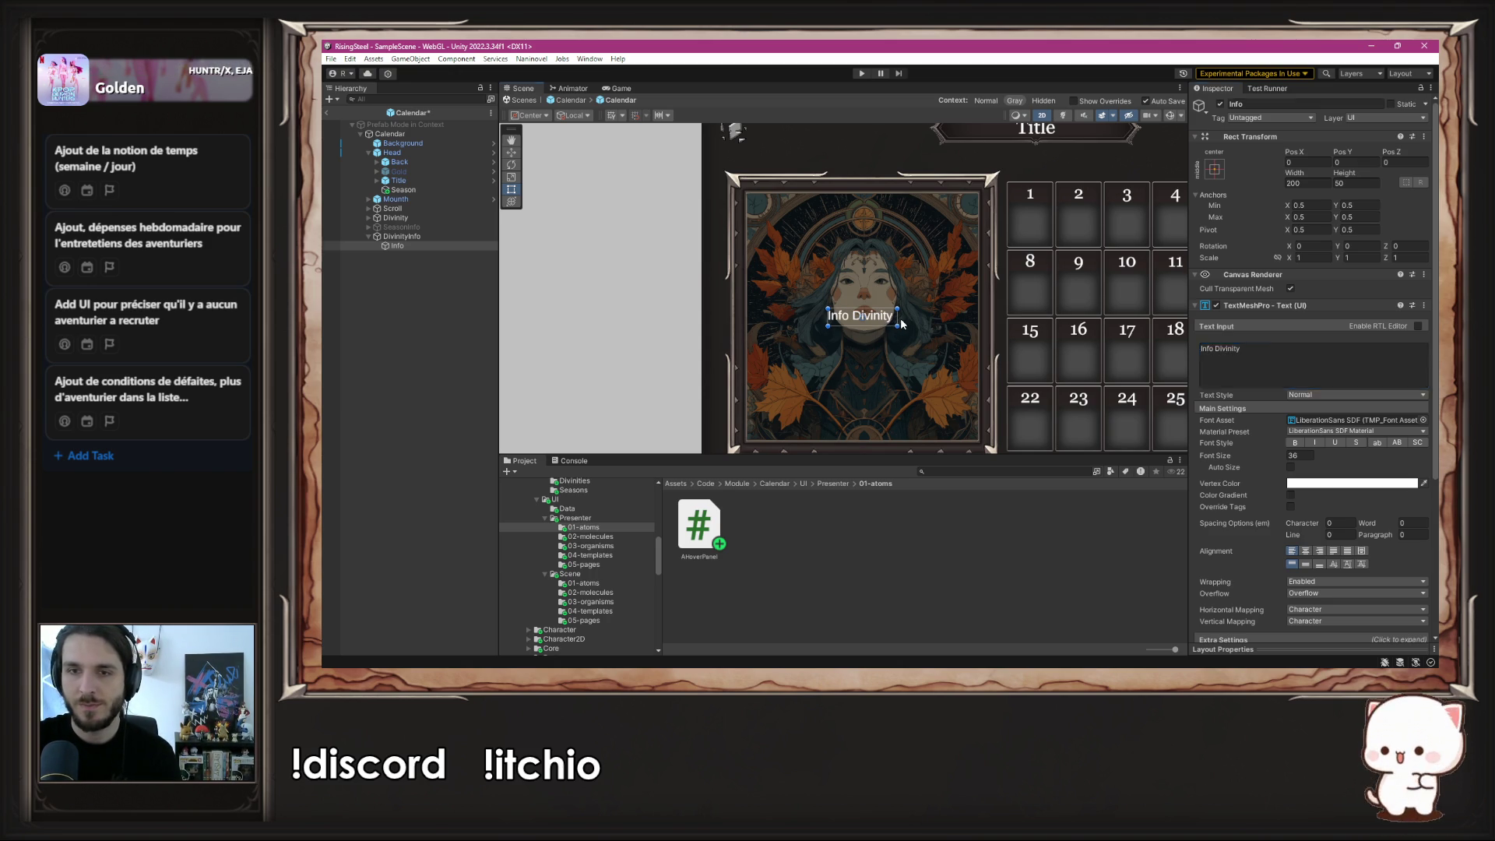
- Stretch the Info text box to cover the whole divinity portrait
click(421, 245)
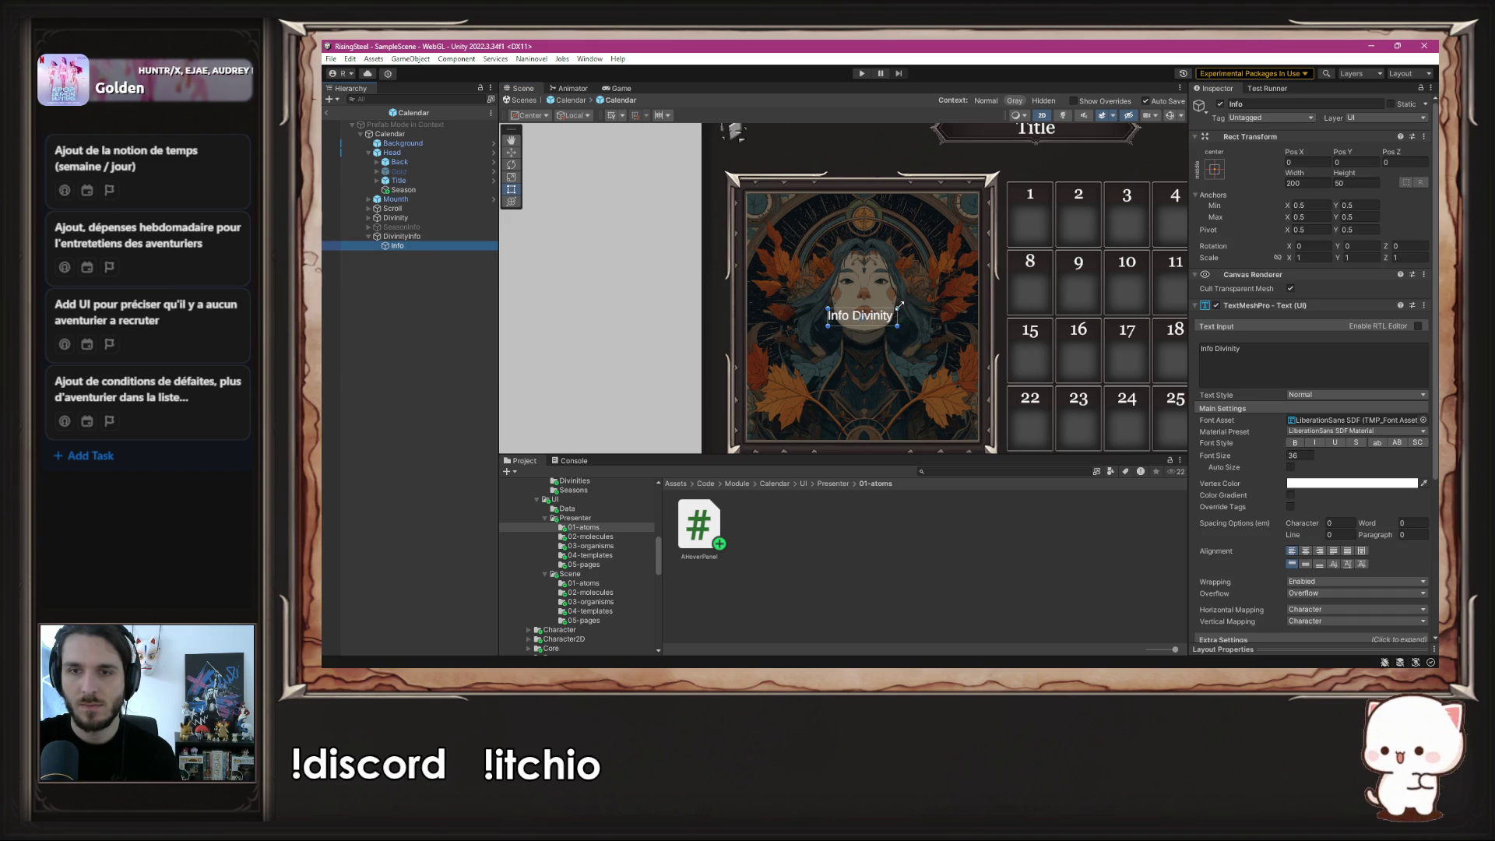
drag(898, 313, 978, 316)
mouse_move(829, 315)
mouse_down()
mouse_move(748, 316)
mouse_move(830, 194)
mouse_up()
drag(883, 326, 860, 443)
- Centre the text horizontally and vertically, at font size 75 with the GeorgiaTitle font asset
click(1306, 553)
click(1306, 563)
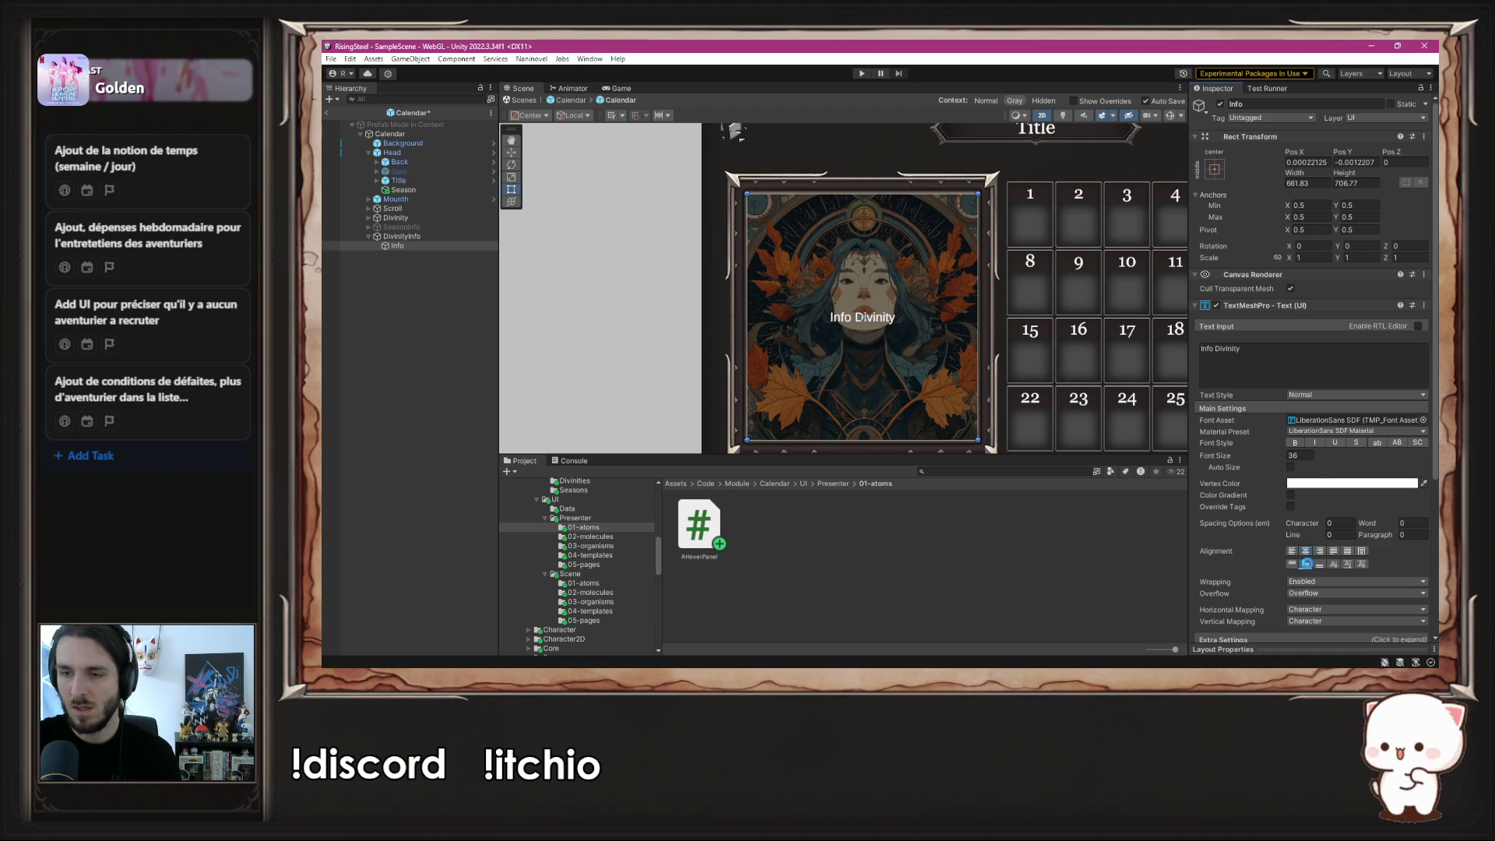
text(75)
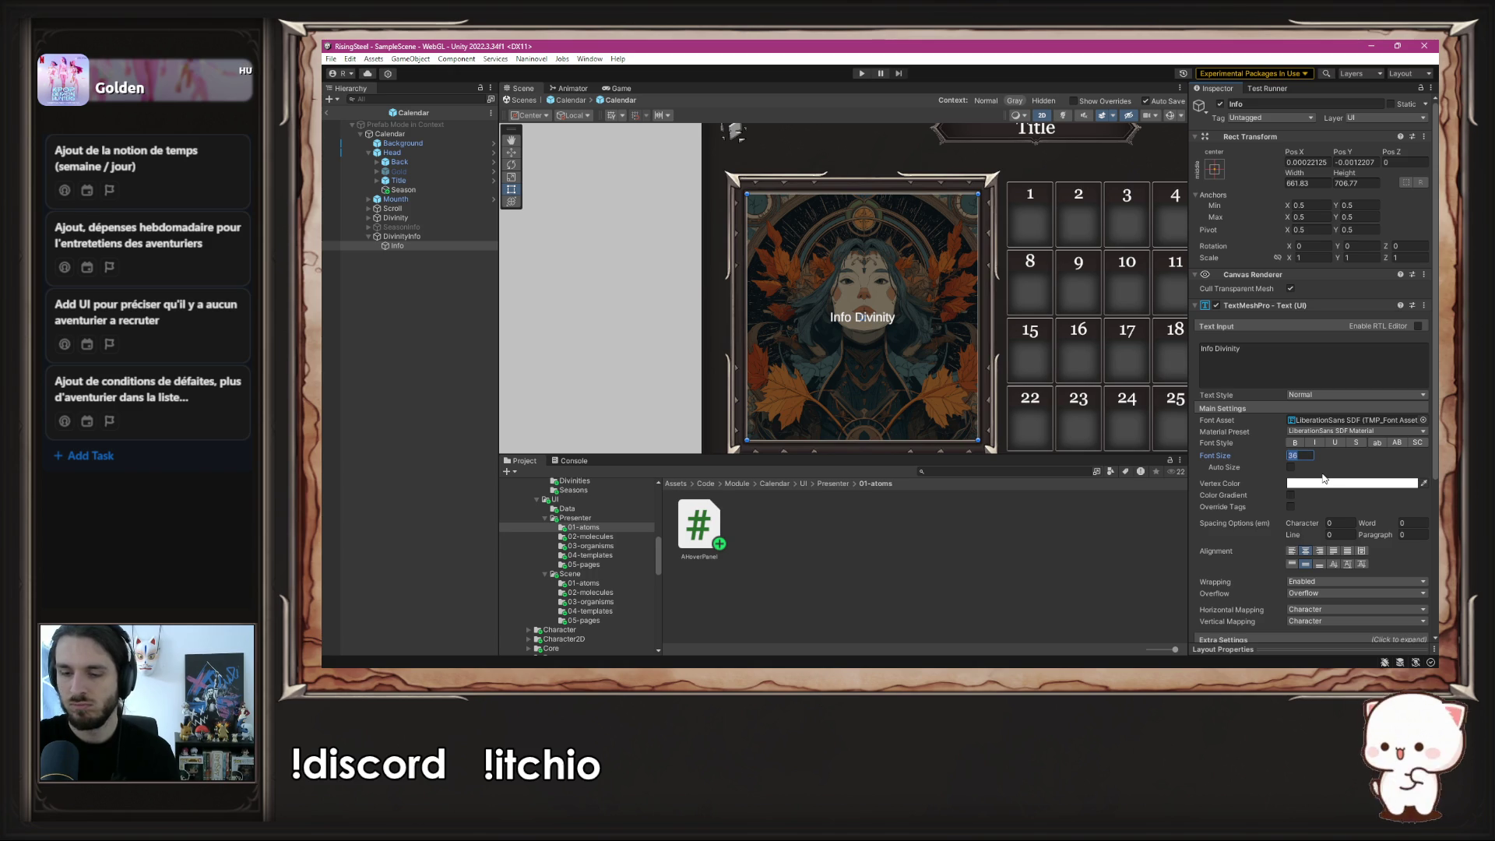
click(1424, 420)
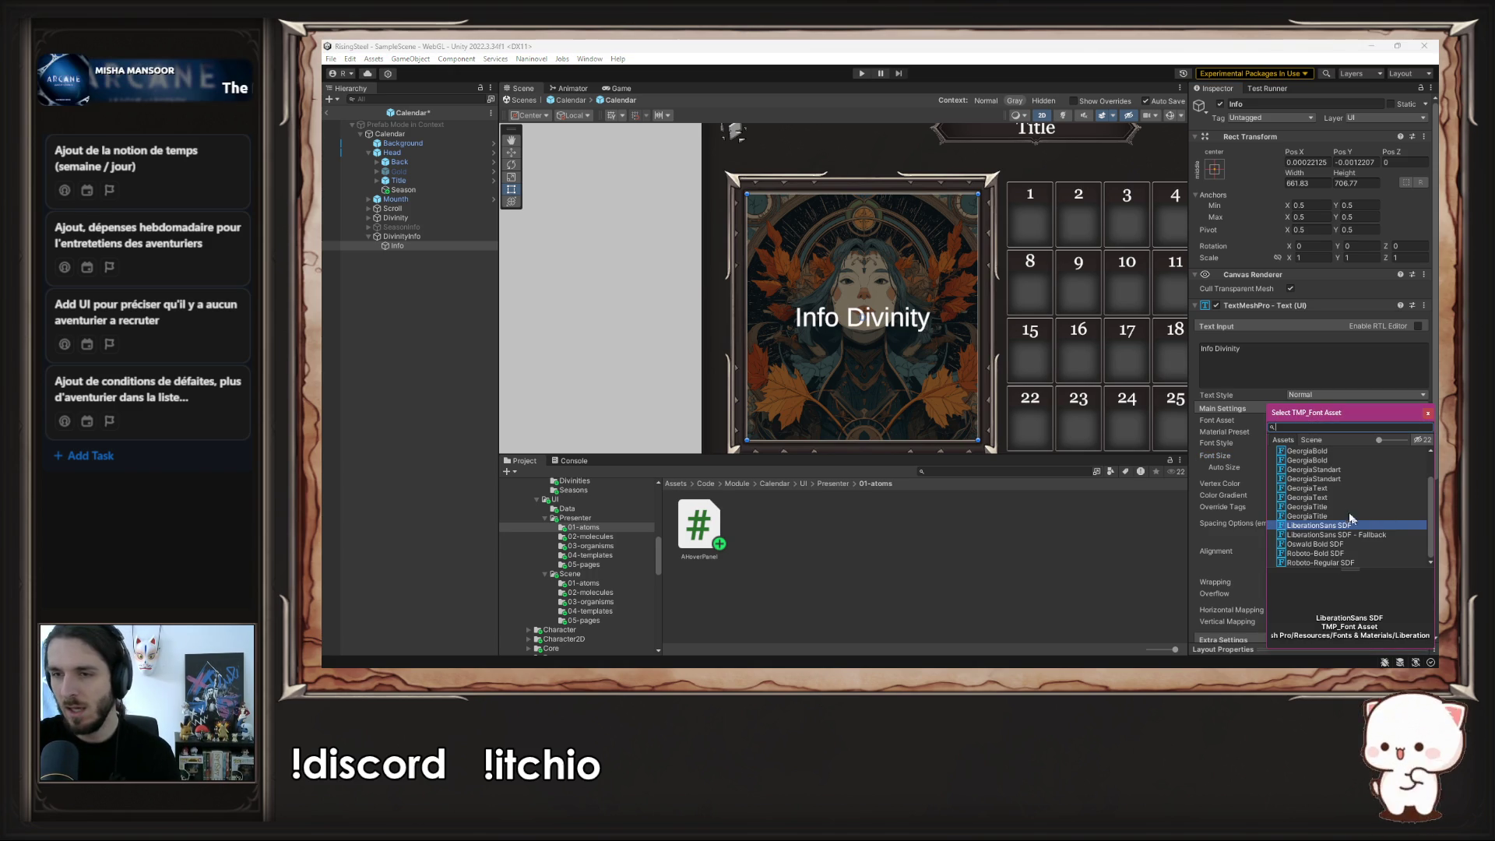
click(1339, 507)
click(1430, 414)
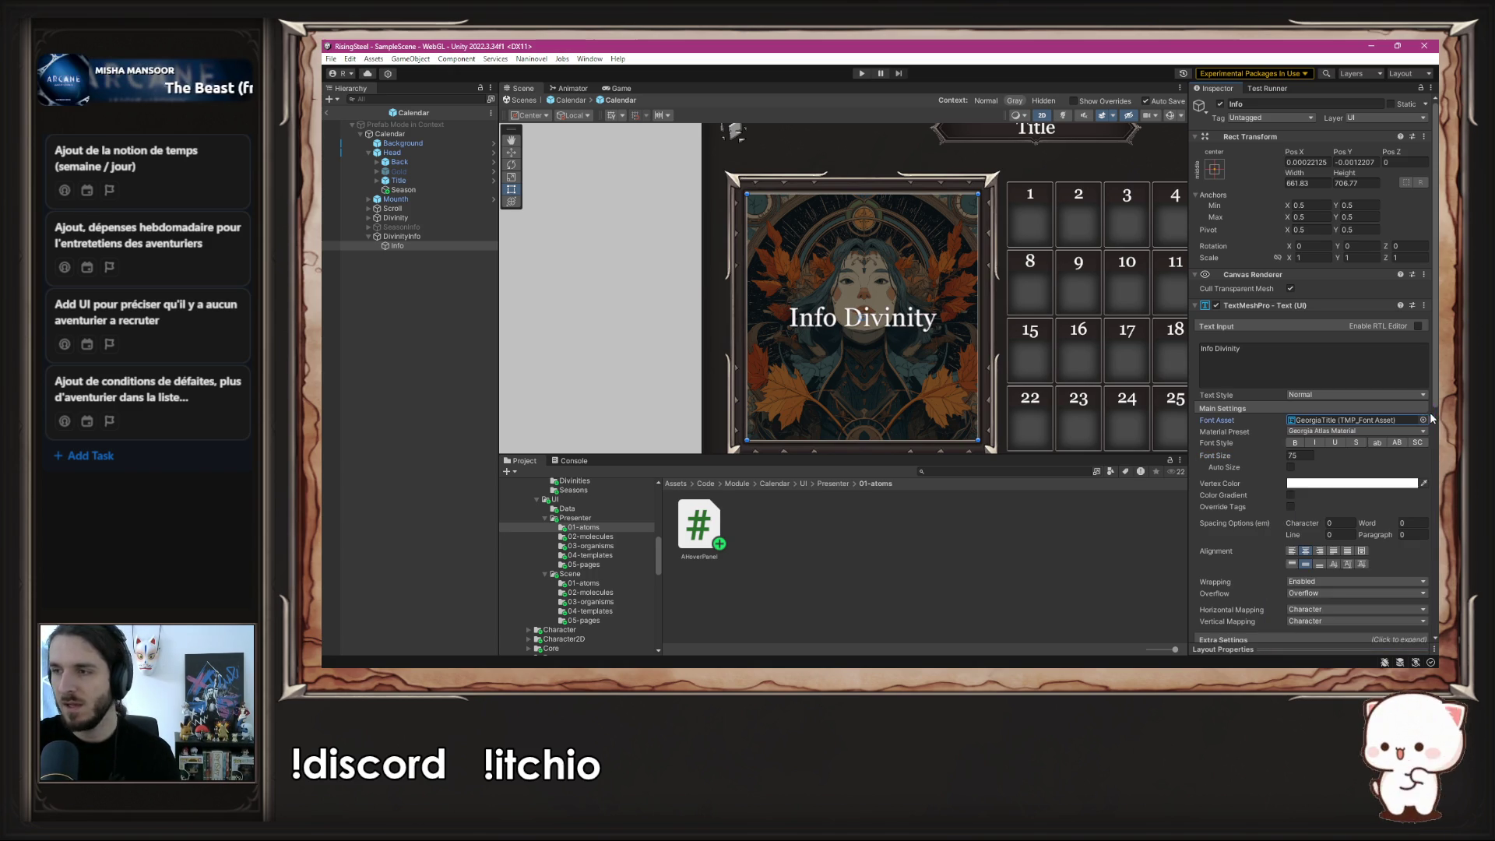
- Deactivate DivinityInfo so it is hidden by default
scroll(629, 345, down, 3)
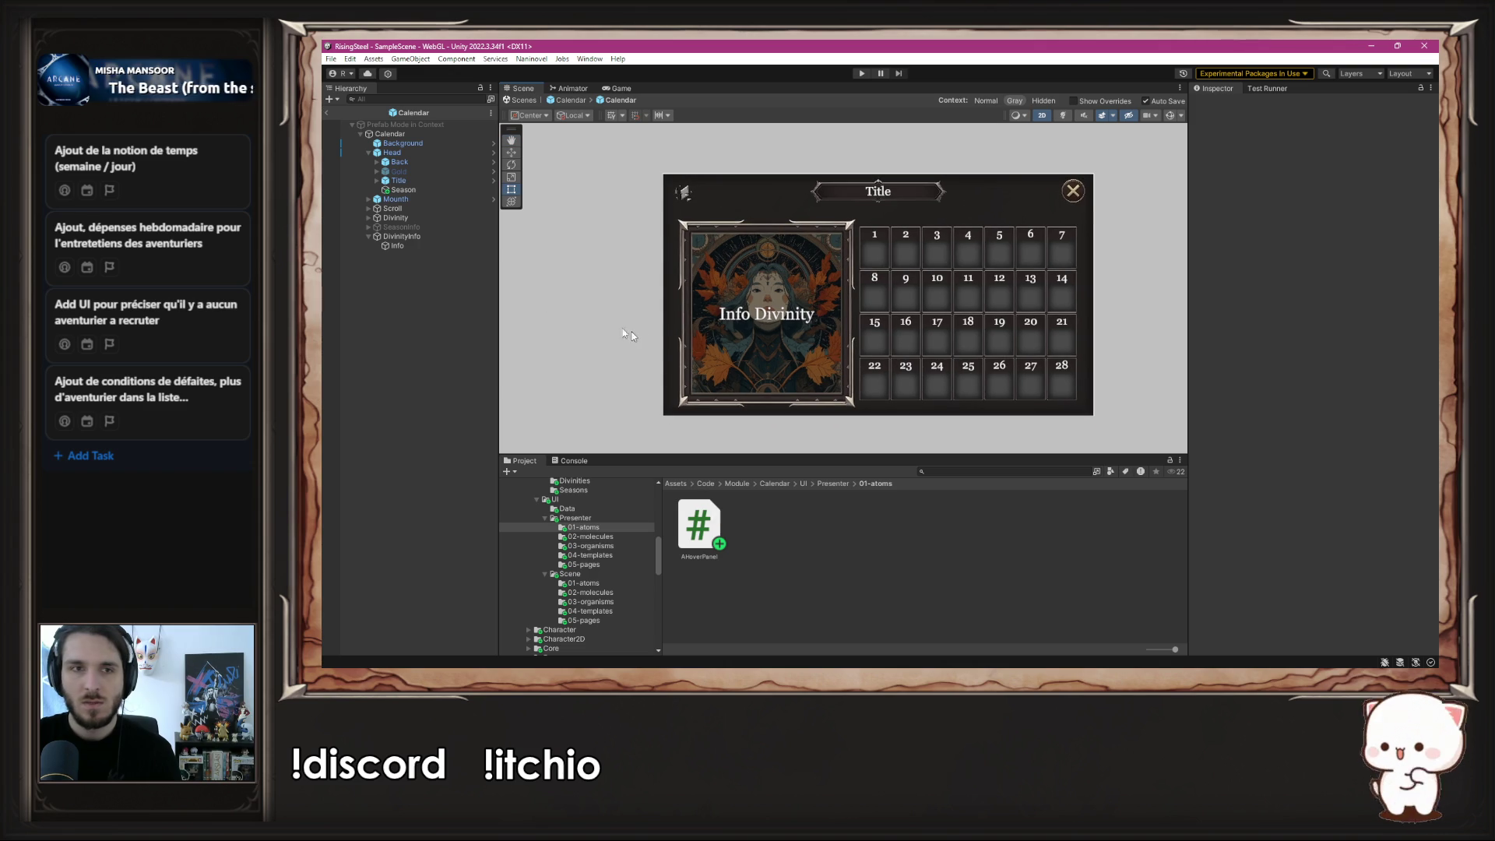
click(413, 244)
click(412, 235)
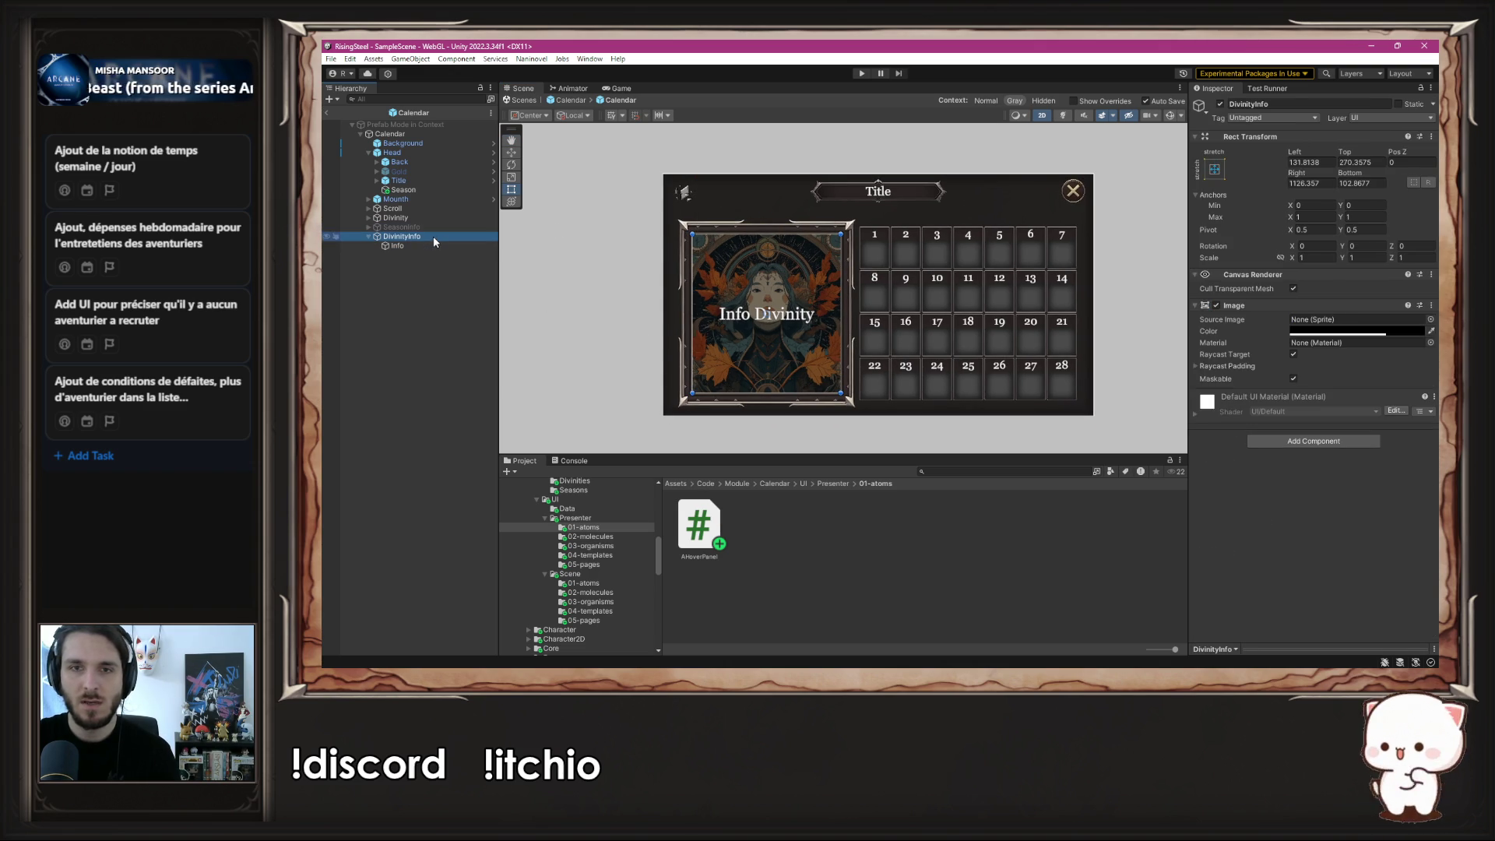
click(1221, 104)
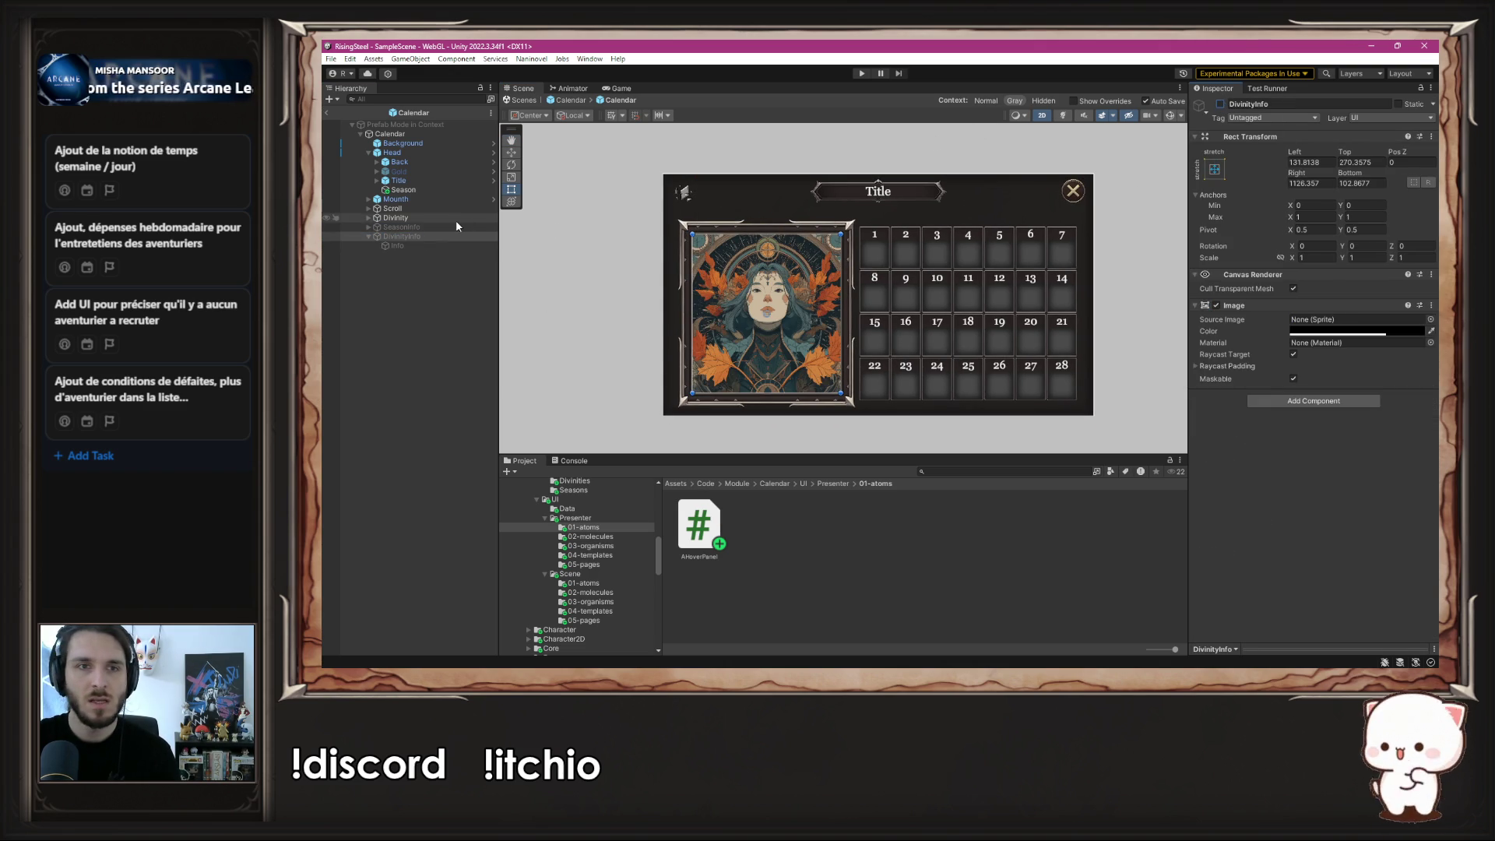
- Add the AHoverPanel script to Divinity's Image with DivinityInfo as its Info, then enter play mode
click(387, 218)
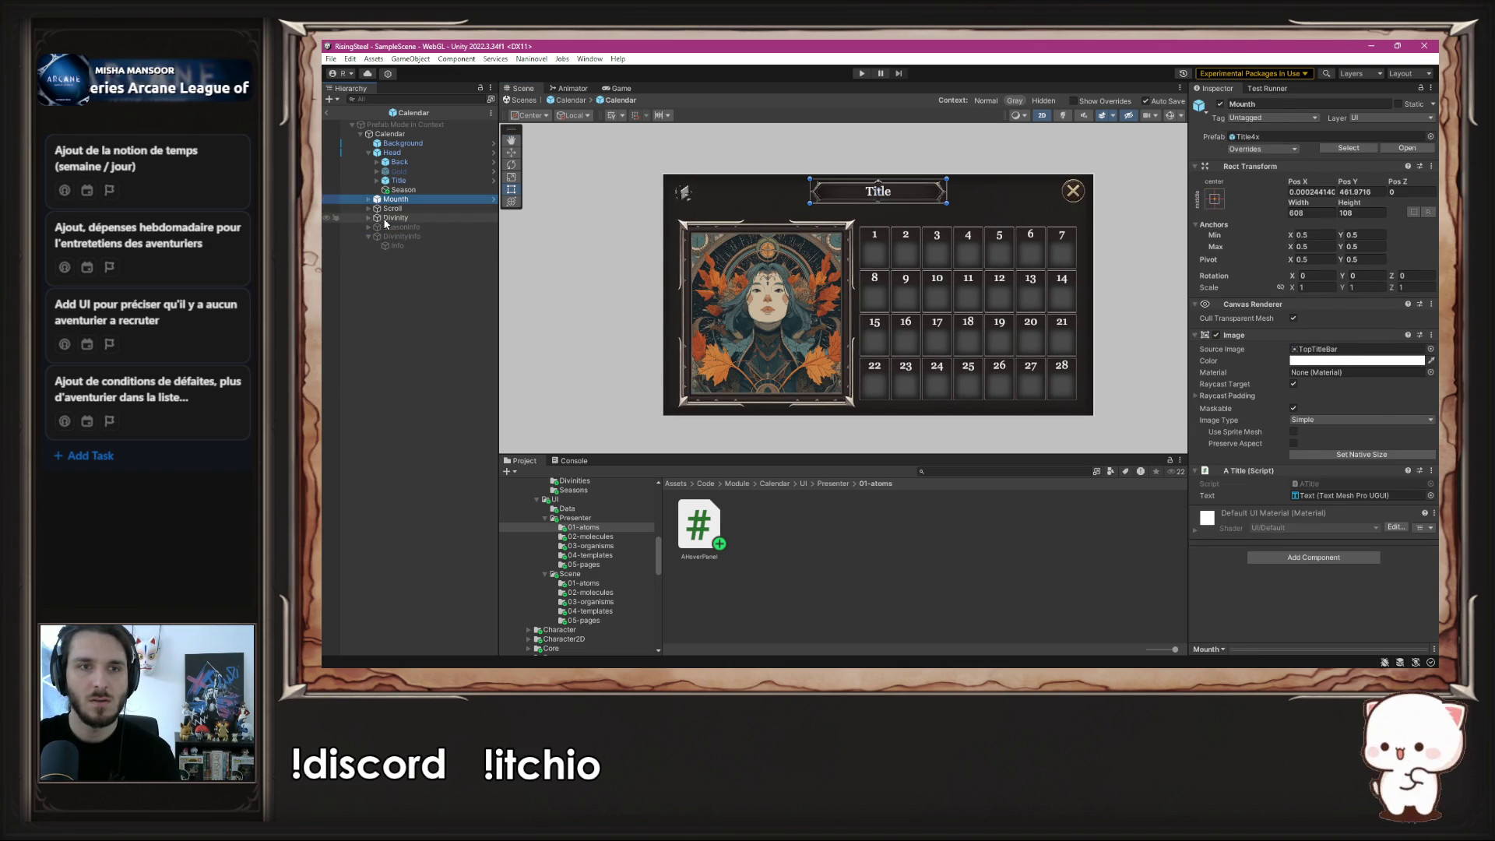
click(369, 218)
click(391, 227)
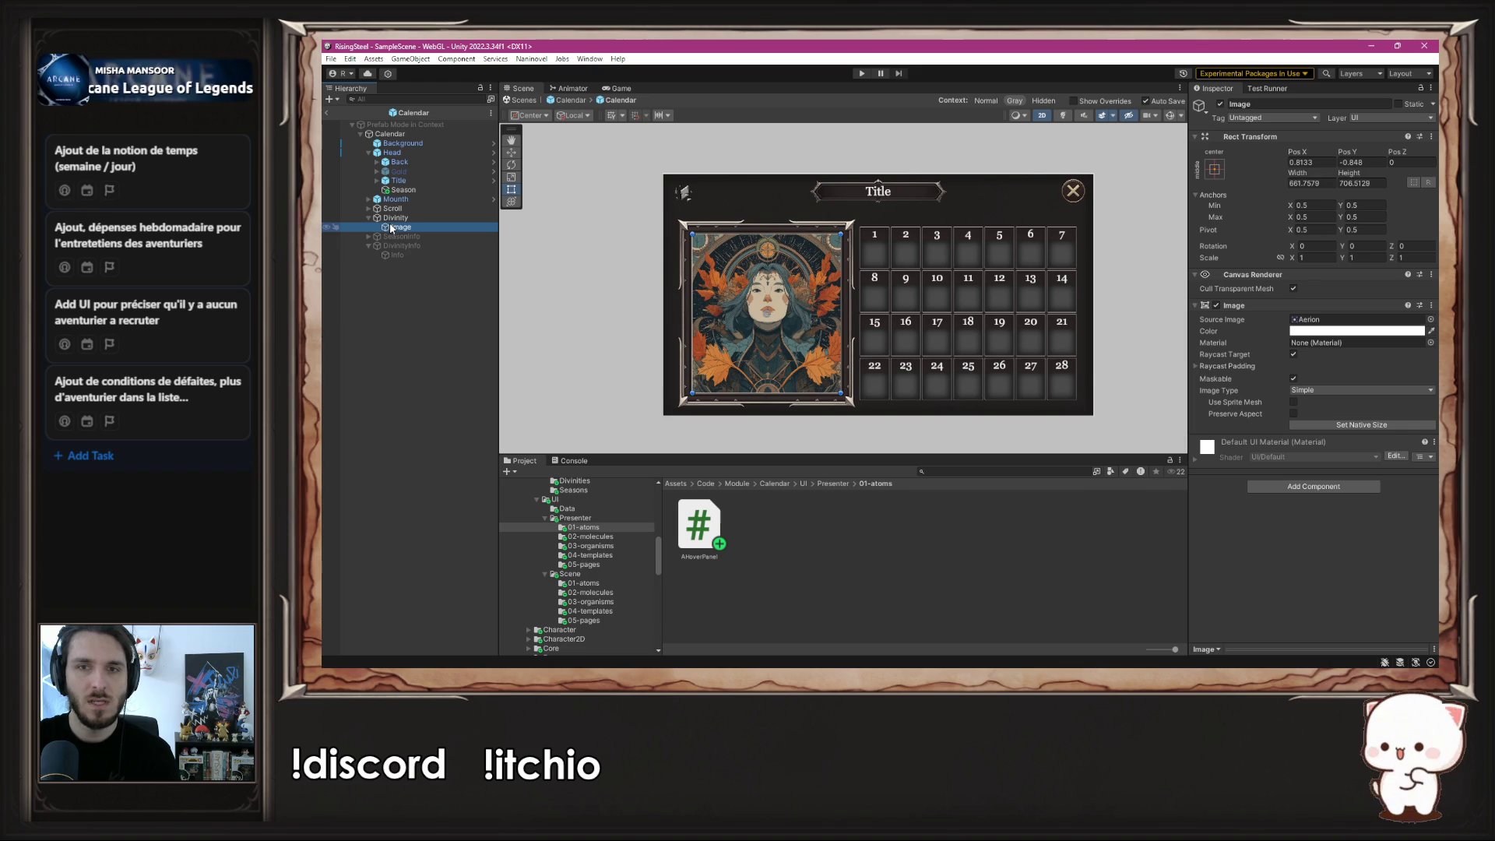
click(1304, 486)
text(A)
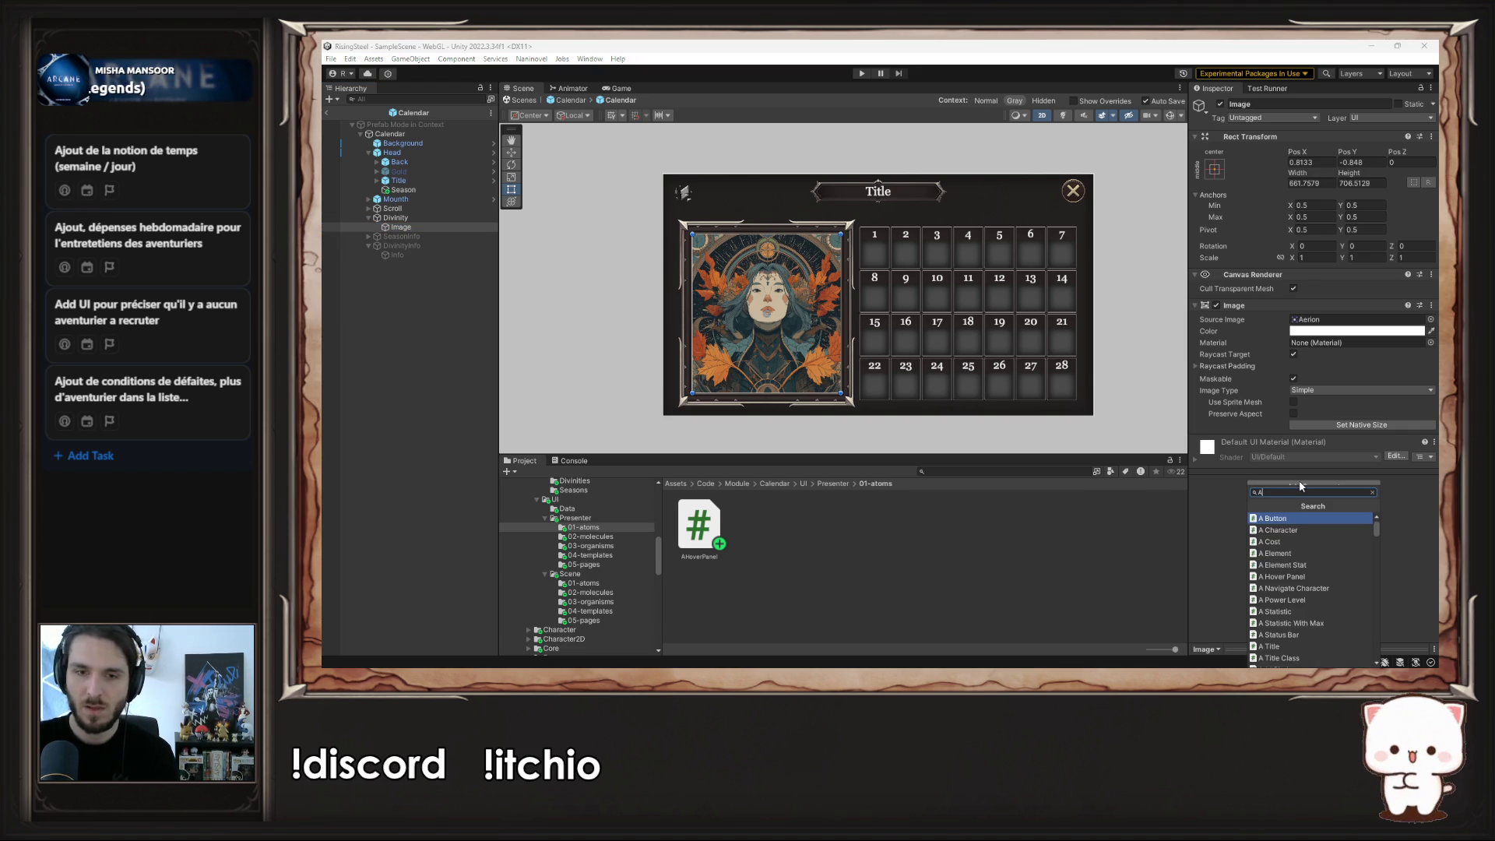
text(Hover)
key(Return)
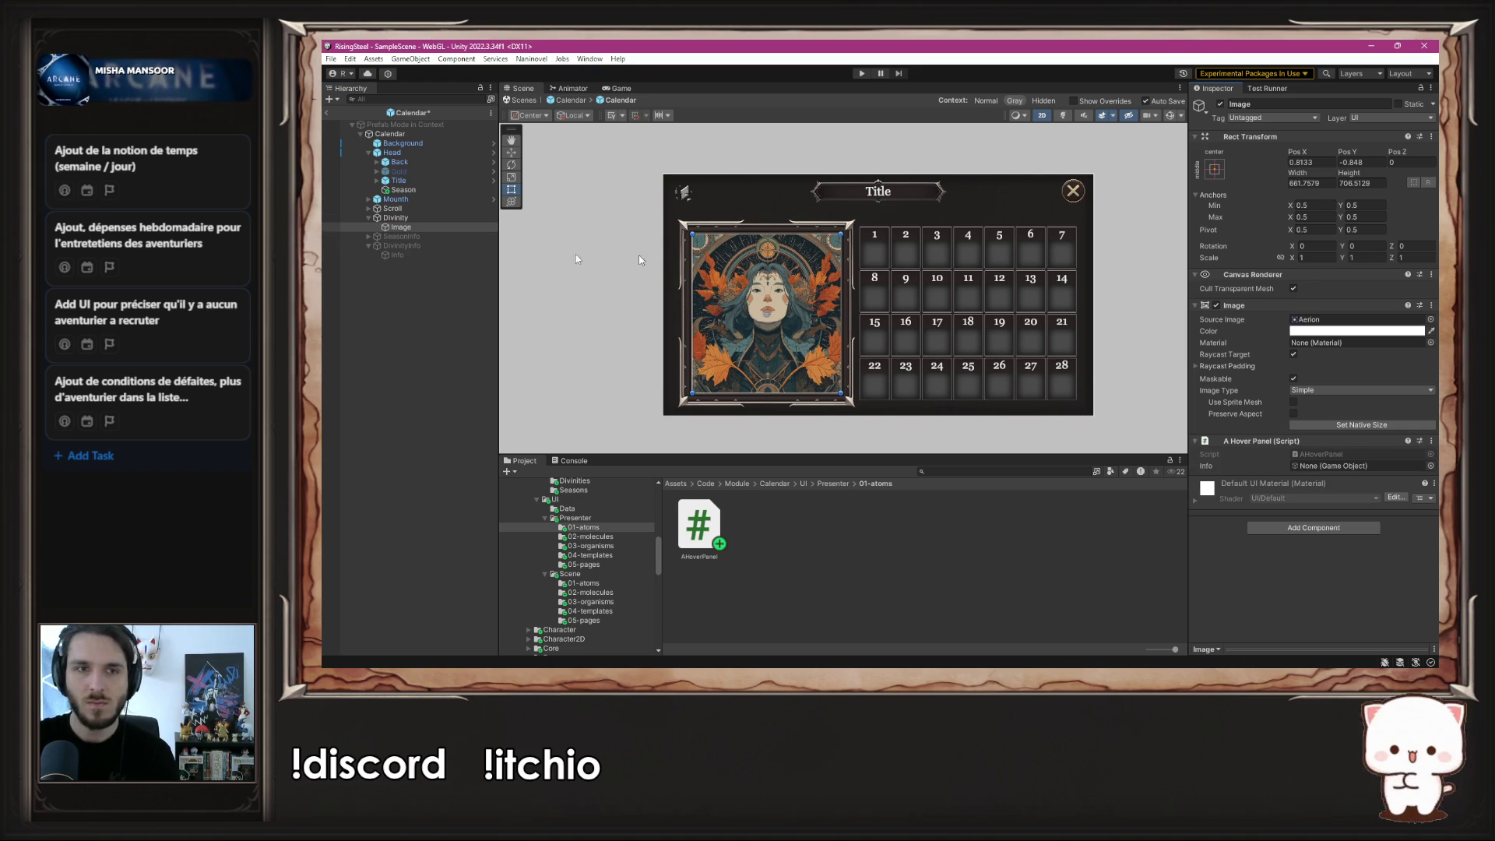
mouse_move(408, 246)
mouse_down()
mouse_move(1292, 419)
mouse_move(1359, 466)
mouse_up()
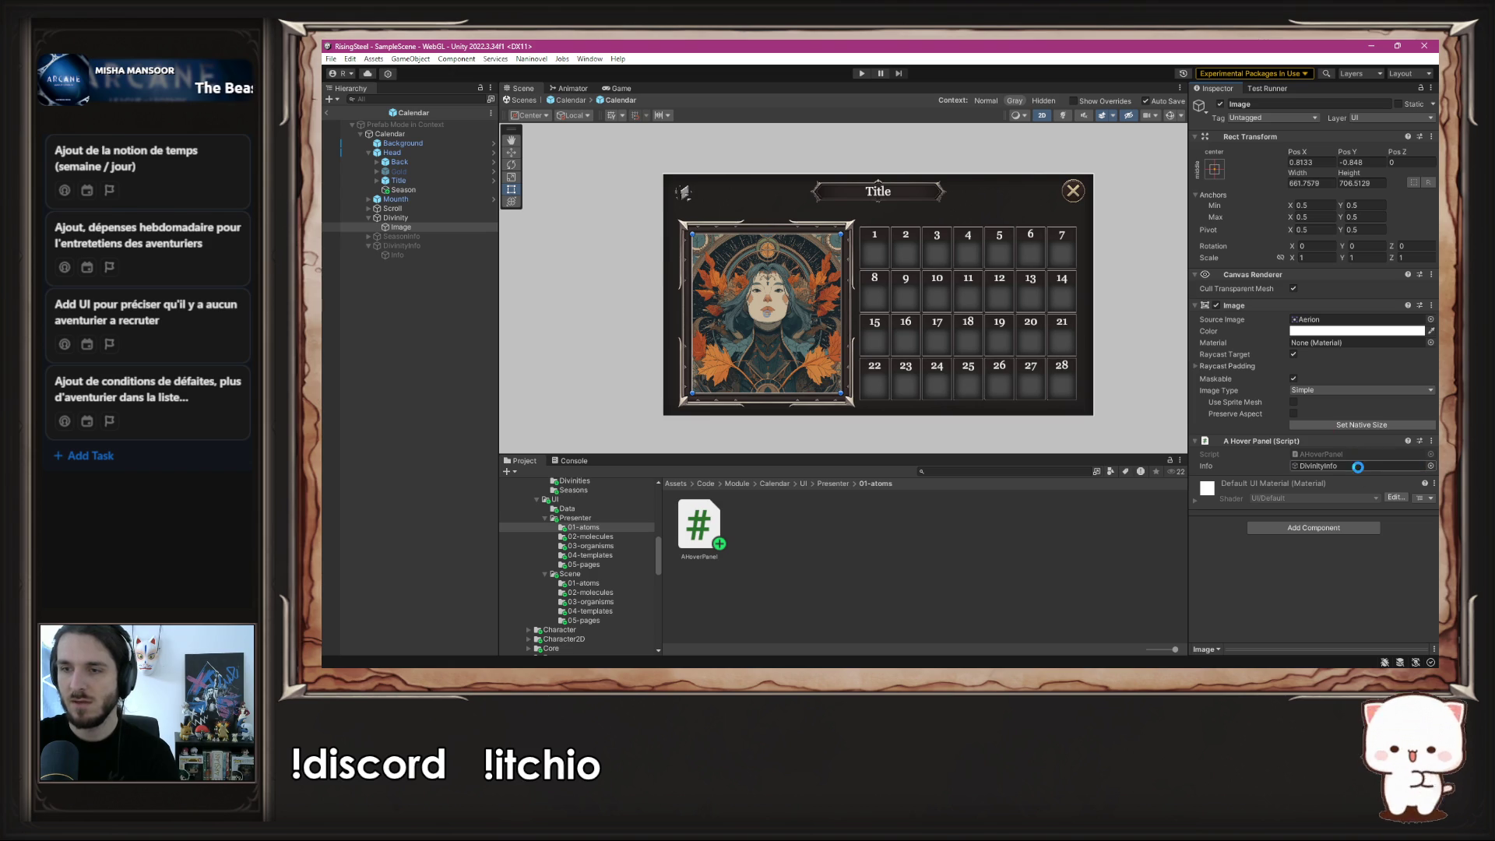
click(1148, 363)
click(861, 73)
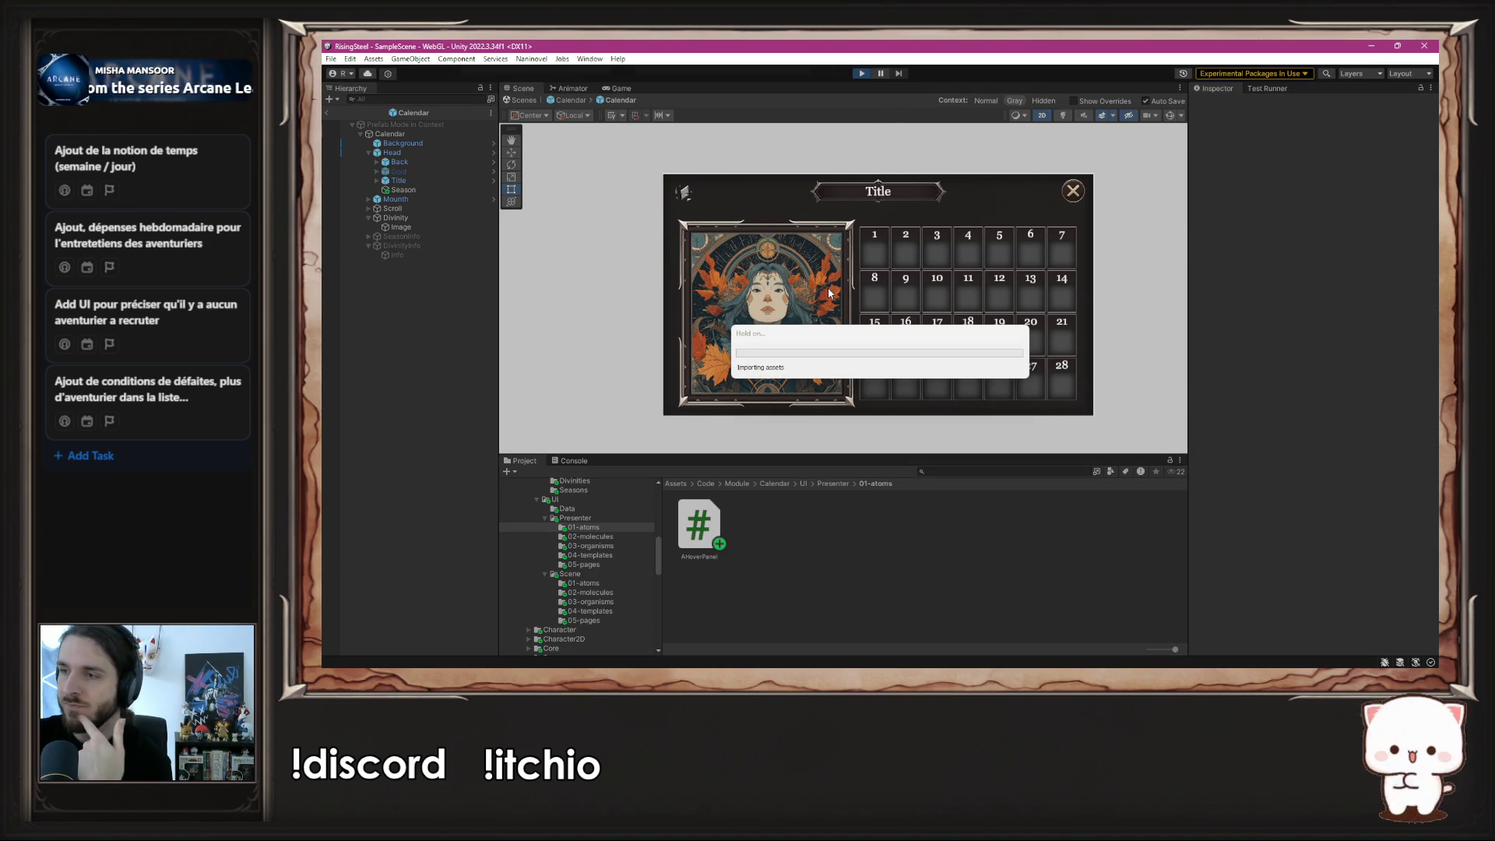
- Start a new game, check the Info Divinity overlay on the portrait, then stop play mode
click(849, 192)
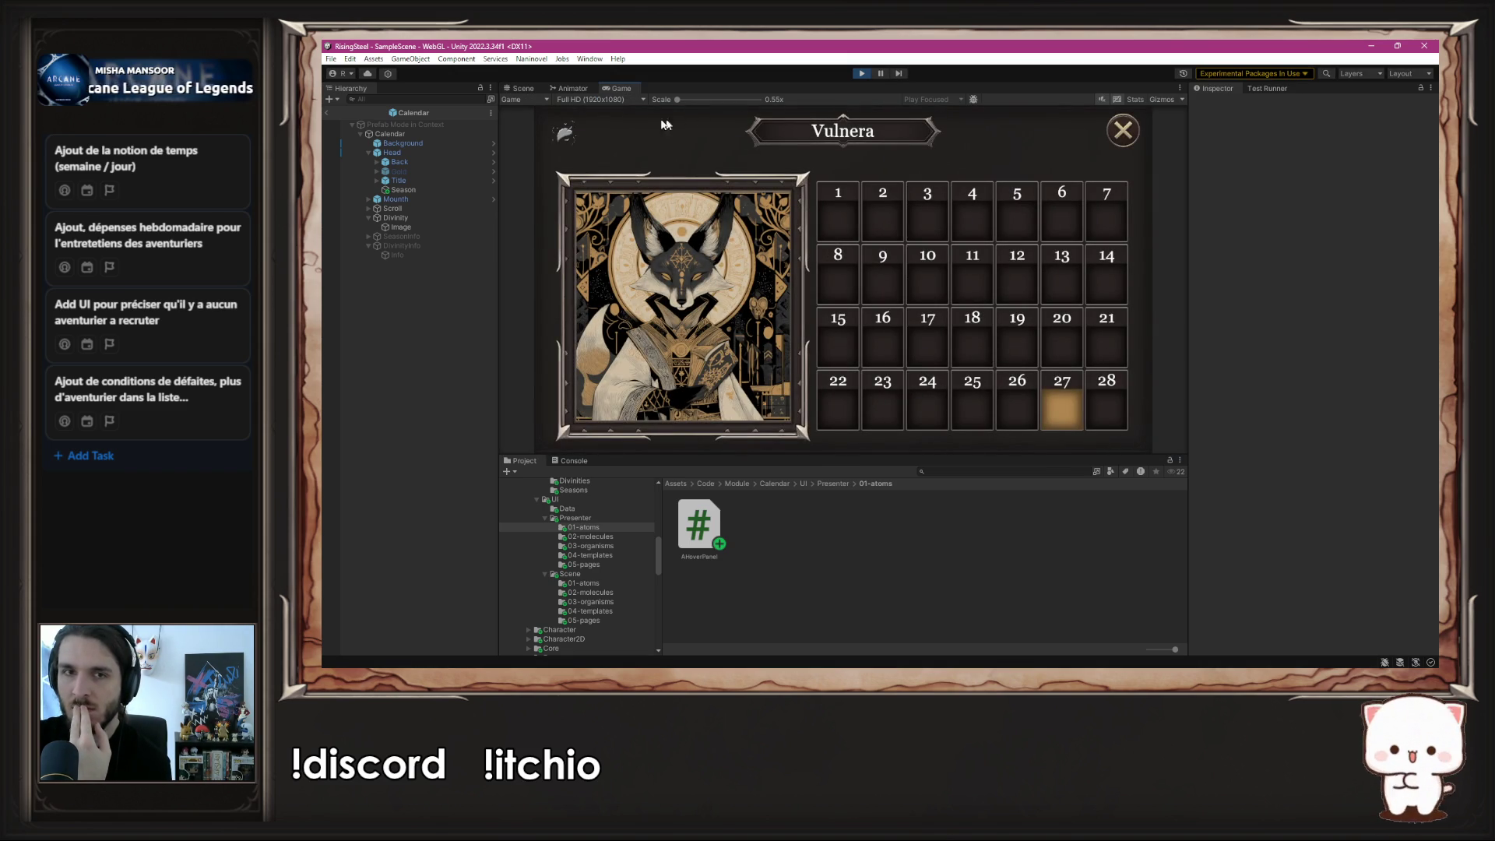
mouse_move(577, 131)
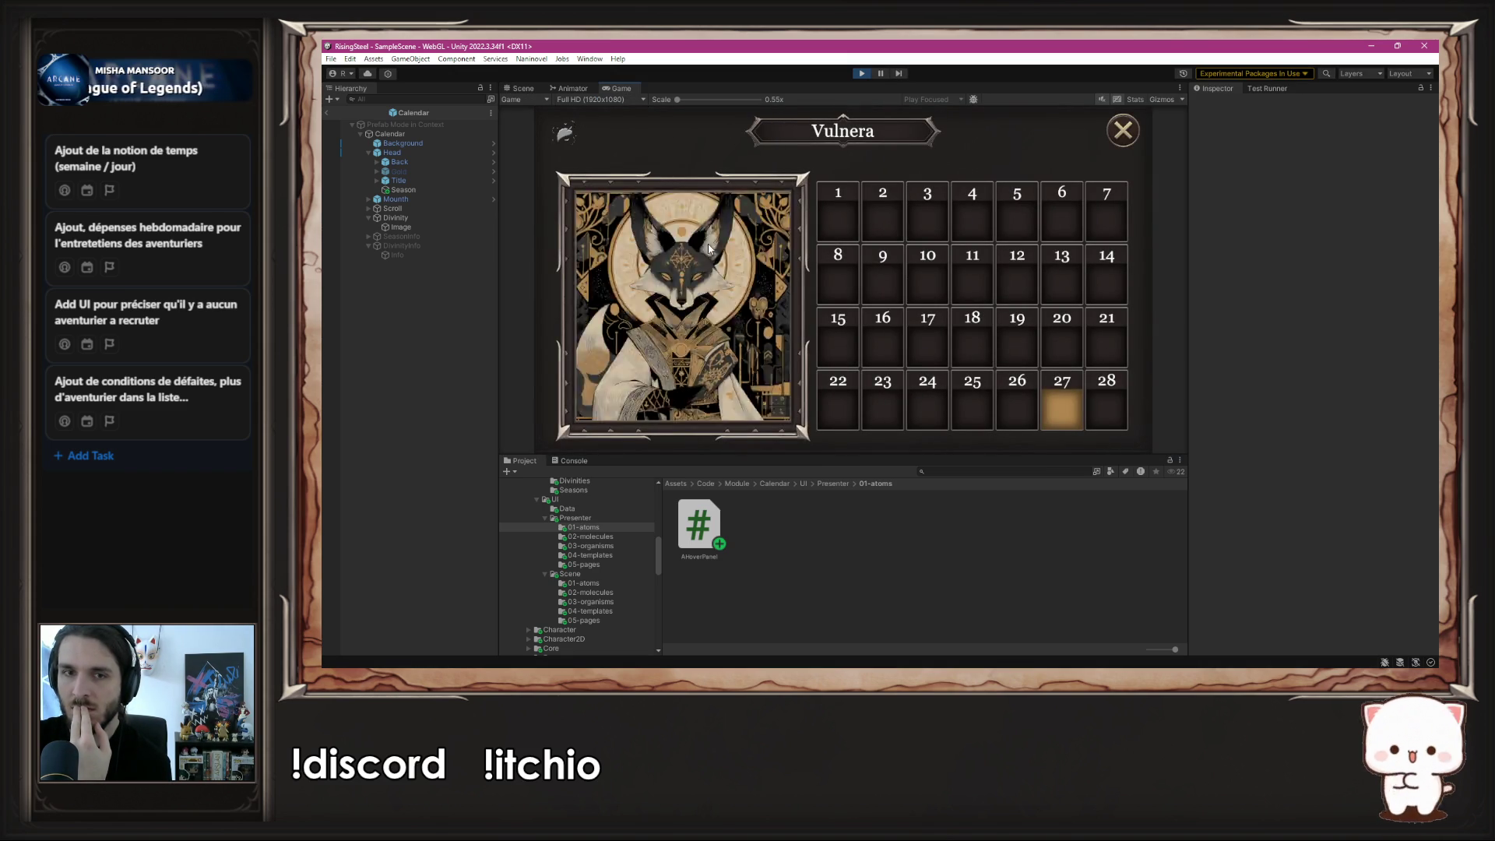
mouse_move(685, 289)
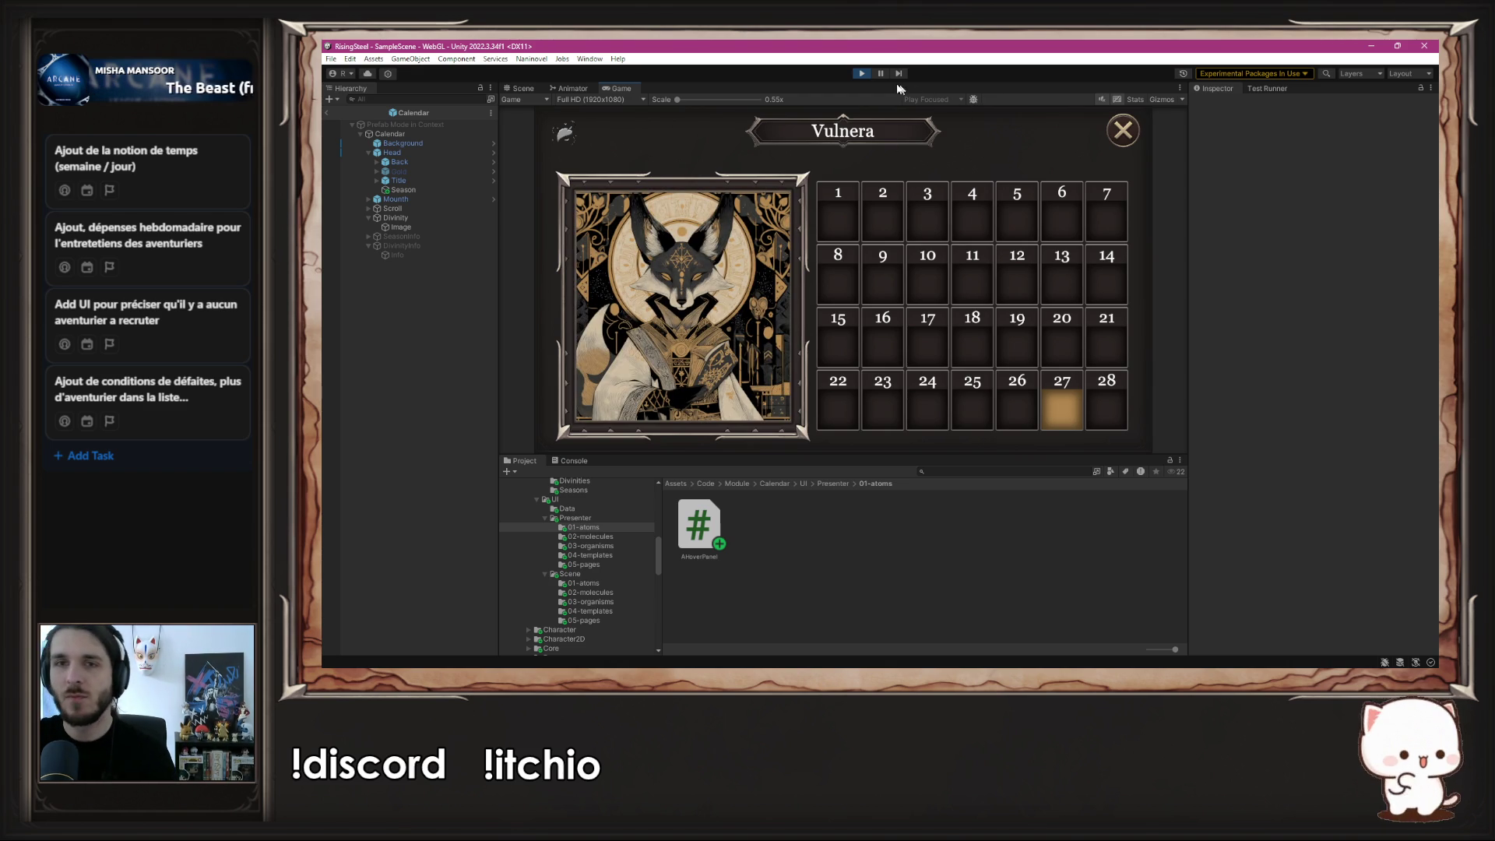
click(861, 73)
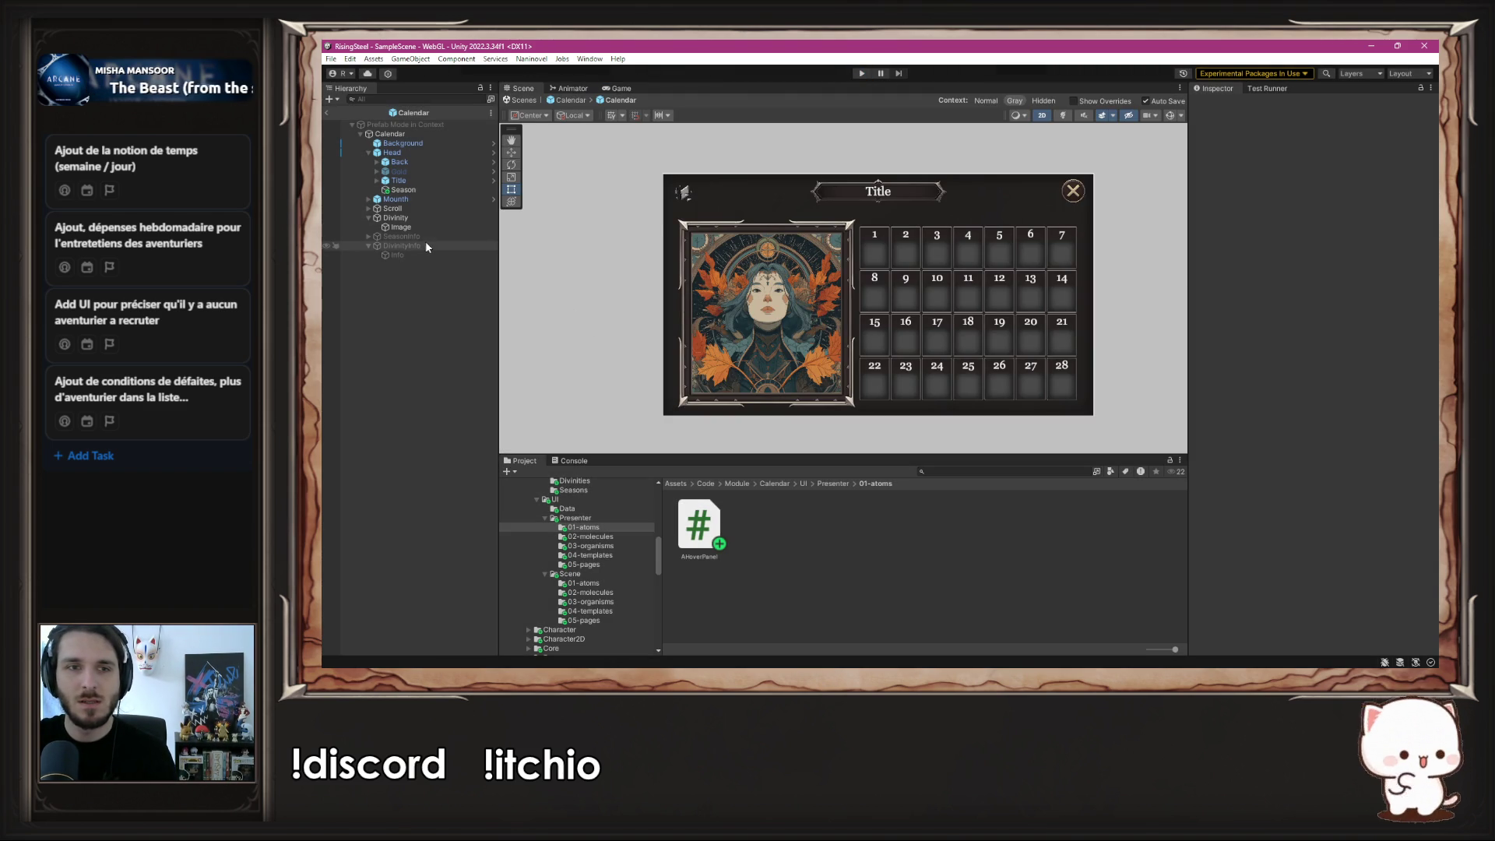
- Remove the Image and Canvas Renderer components from DivinityInfo
click(423, 245)
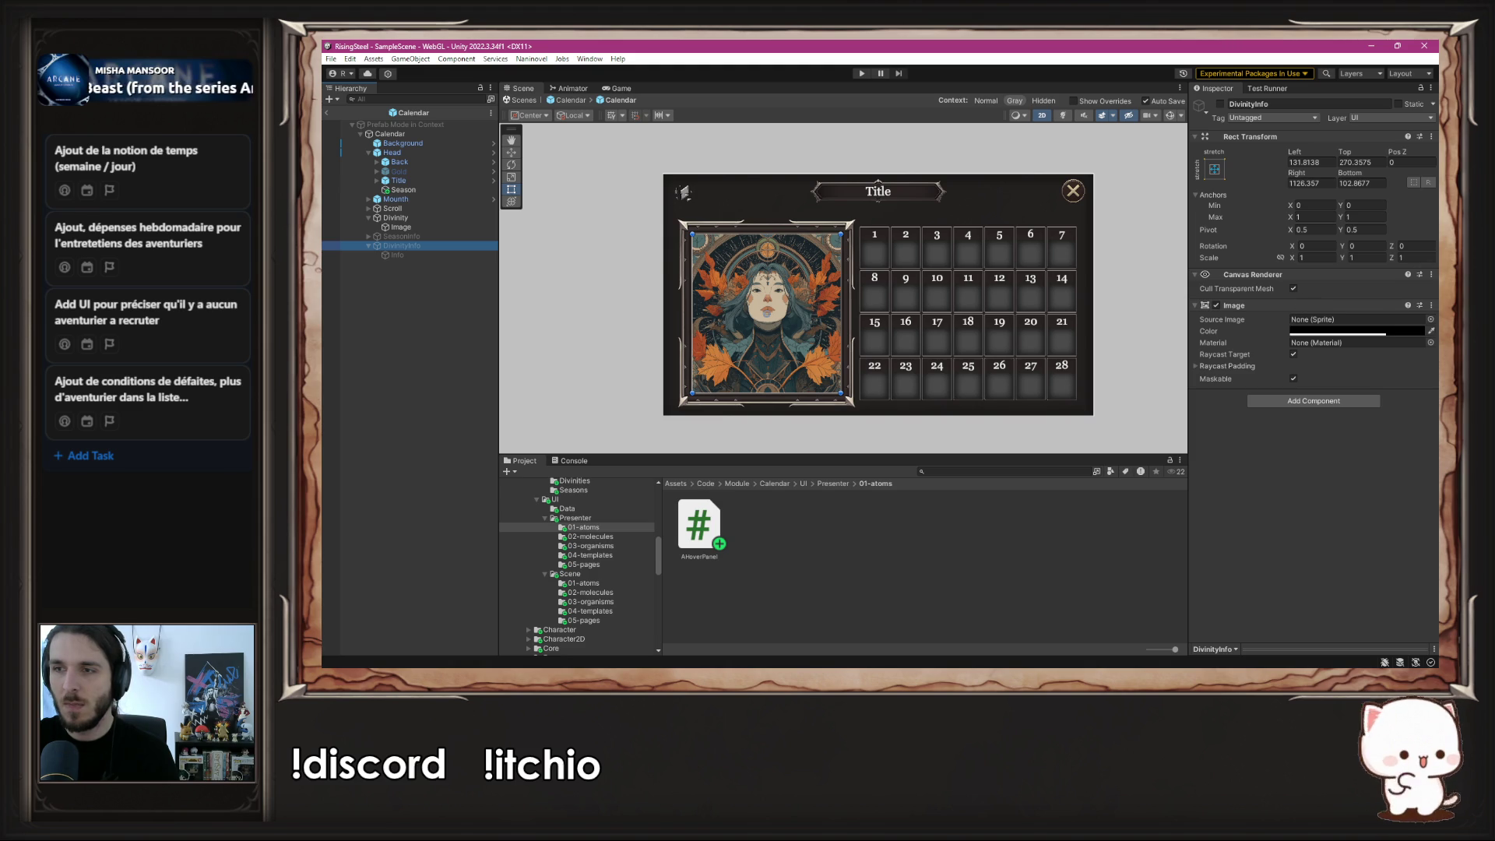
click(1431, 305)
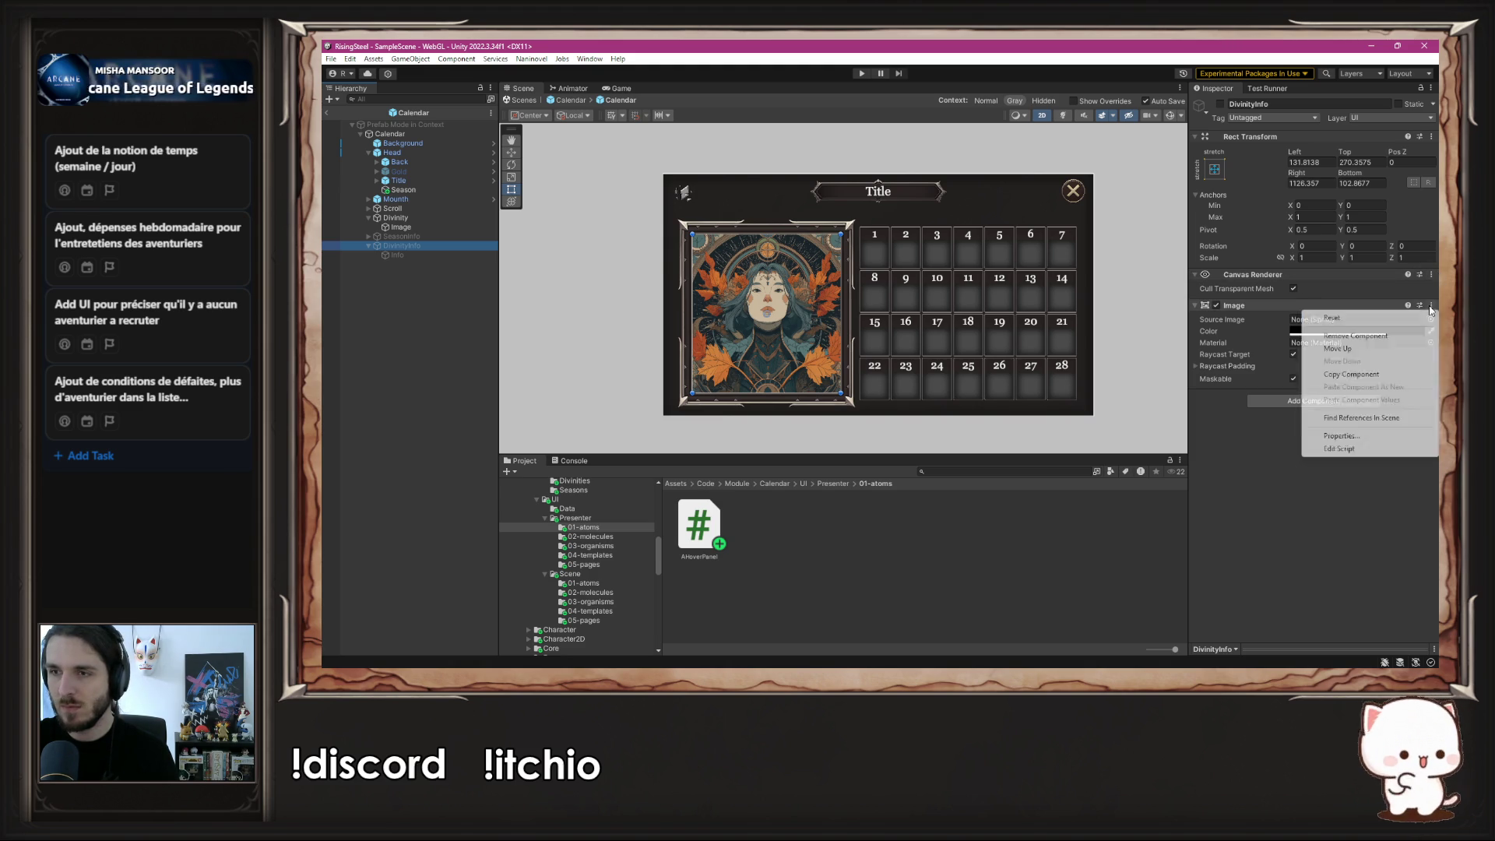
click(1379, 334)
click(1431, 274)
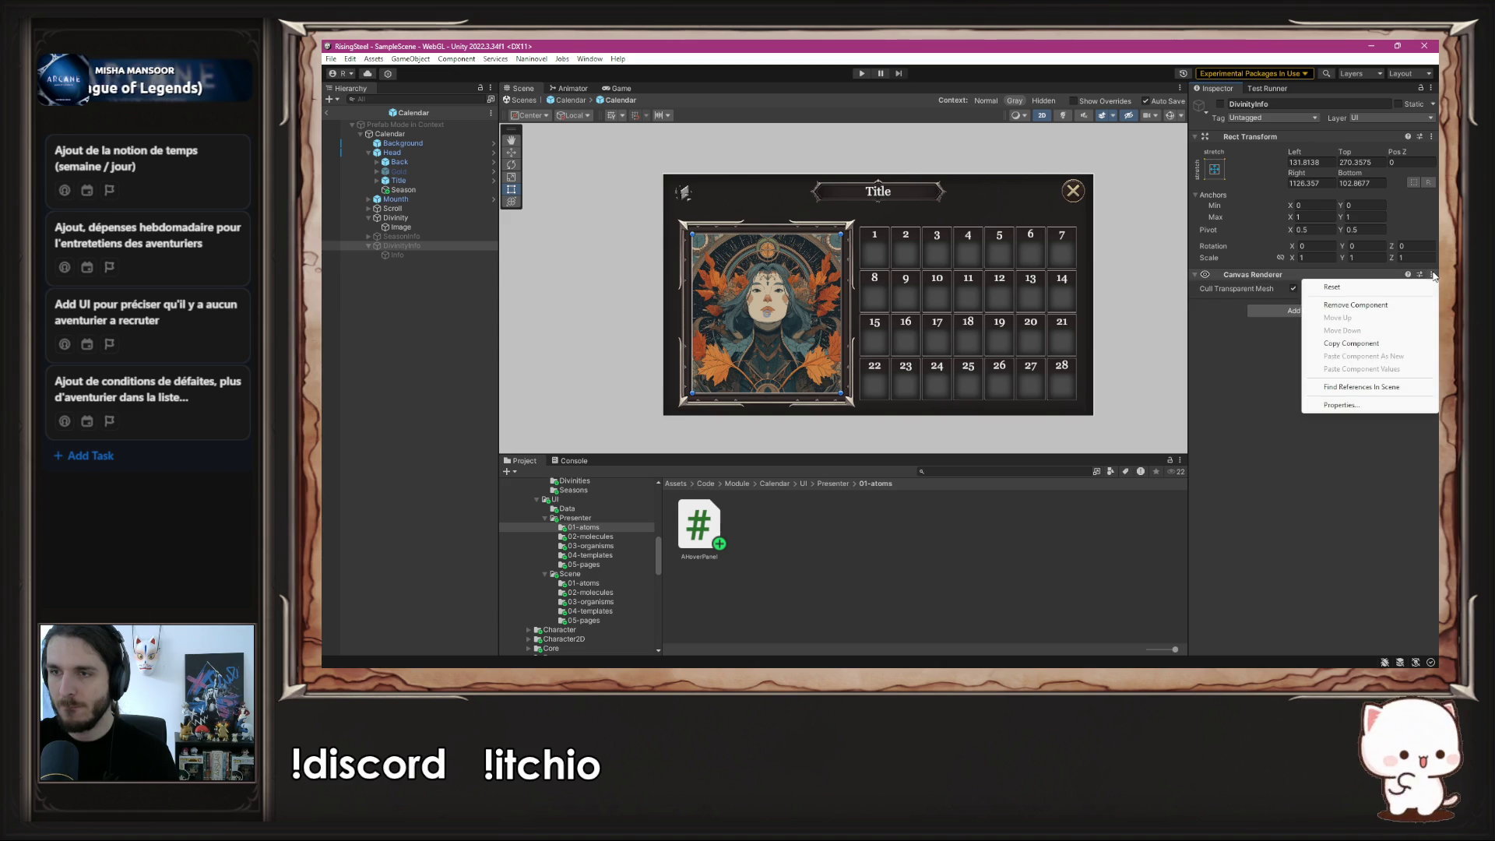
click(1355, 304)
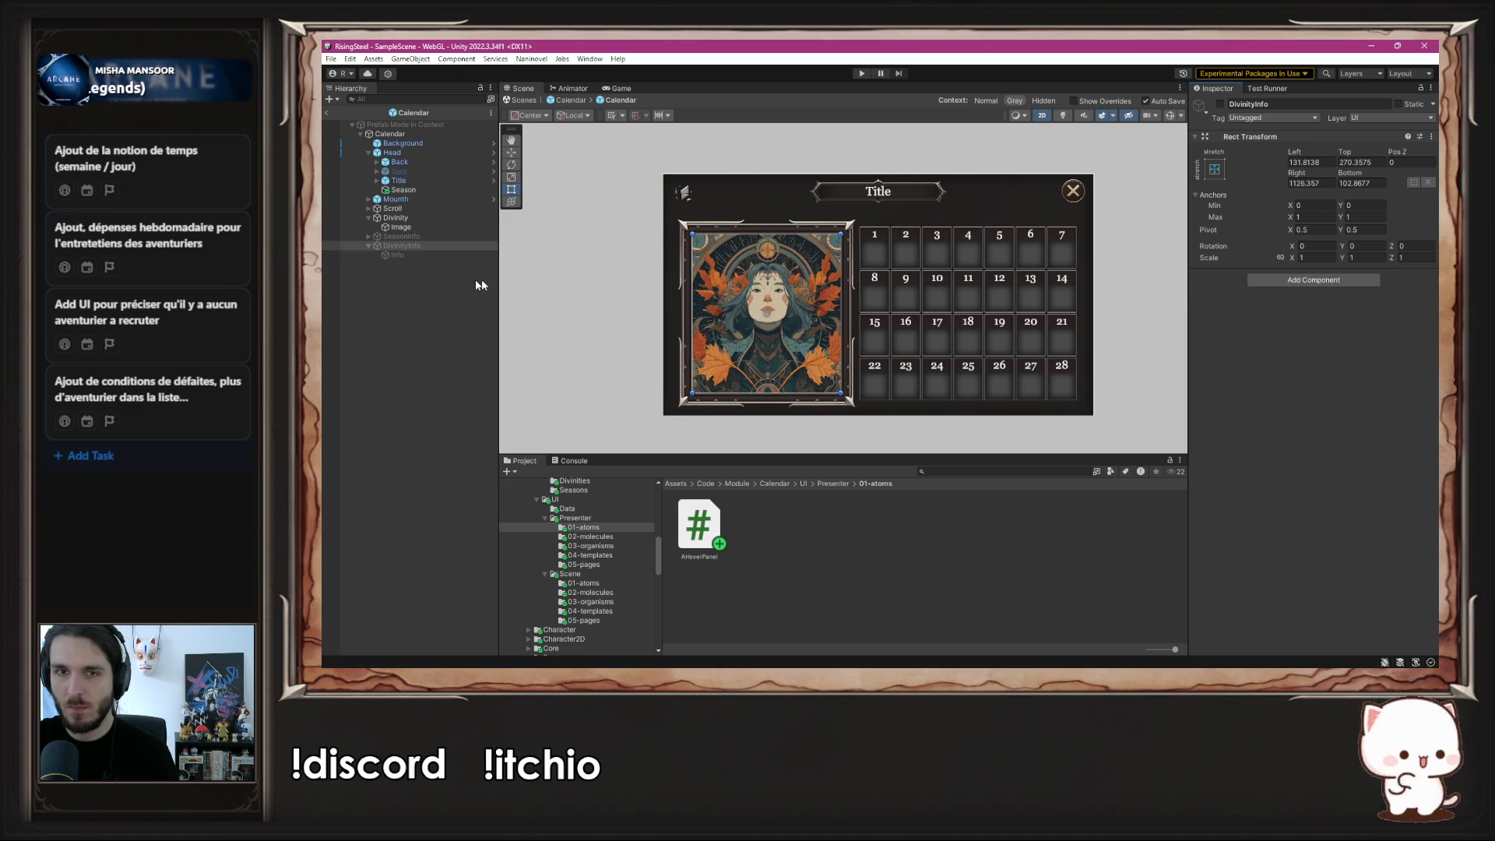
- Check the Info text object, then reselect DivinityInfo and bring up its context menu
click(447, 256)
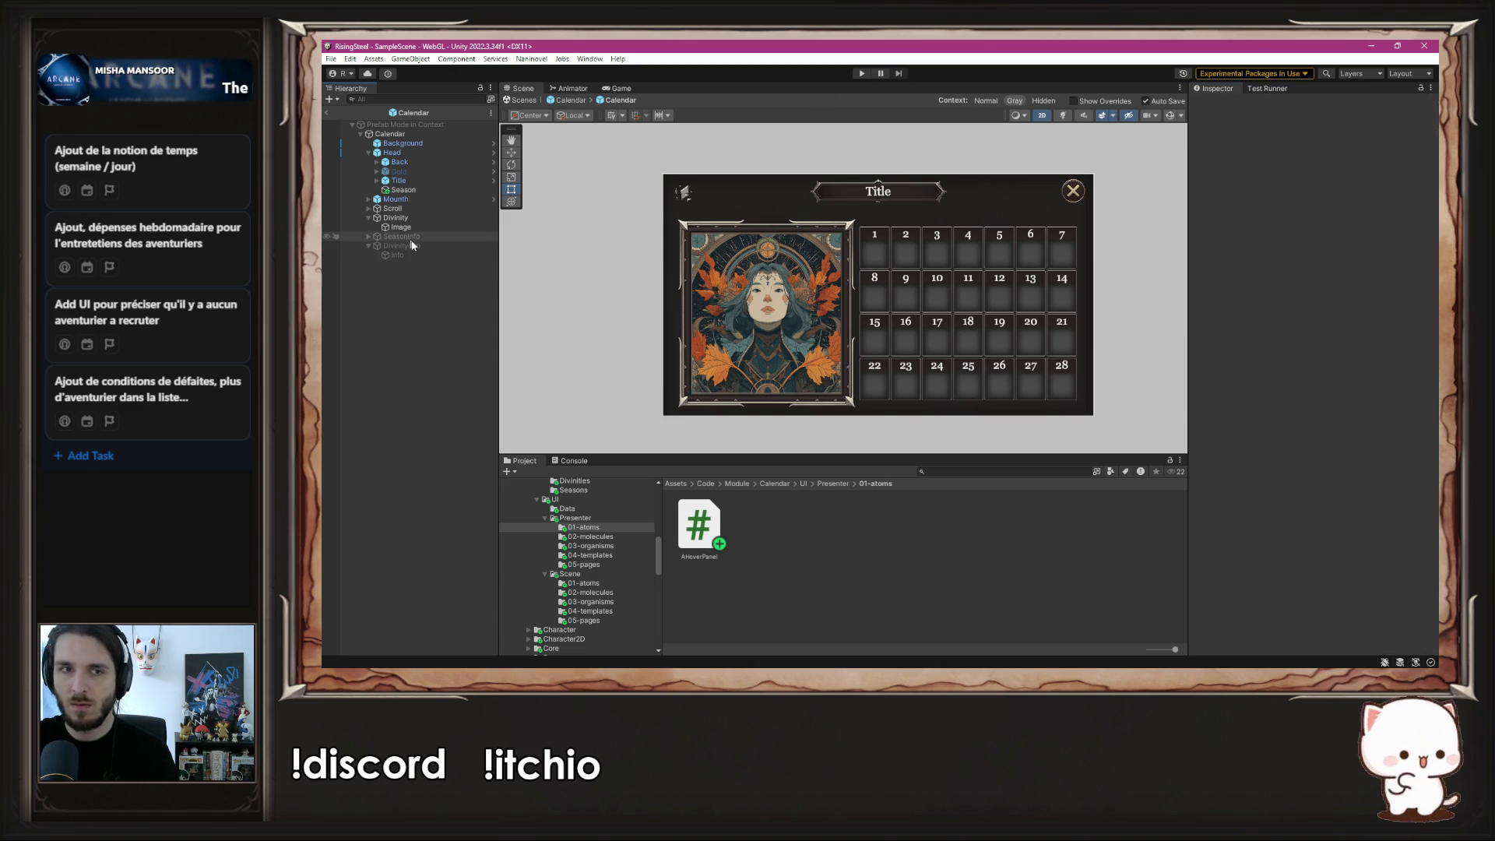
click(420, 246)
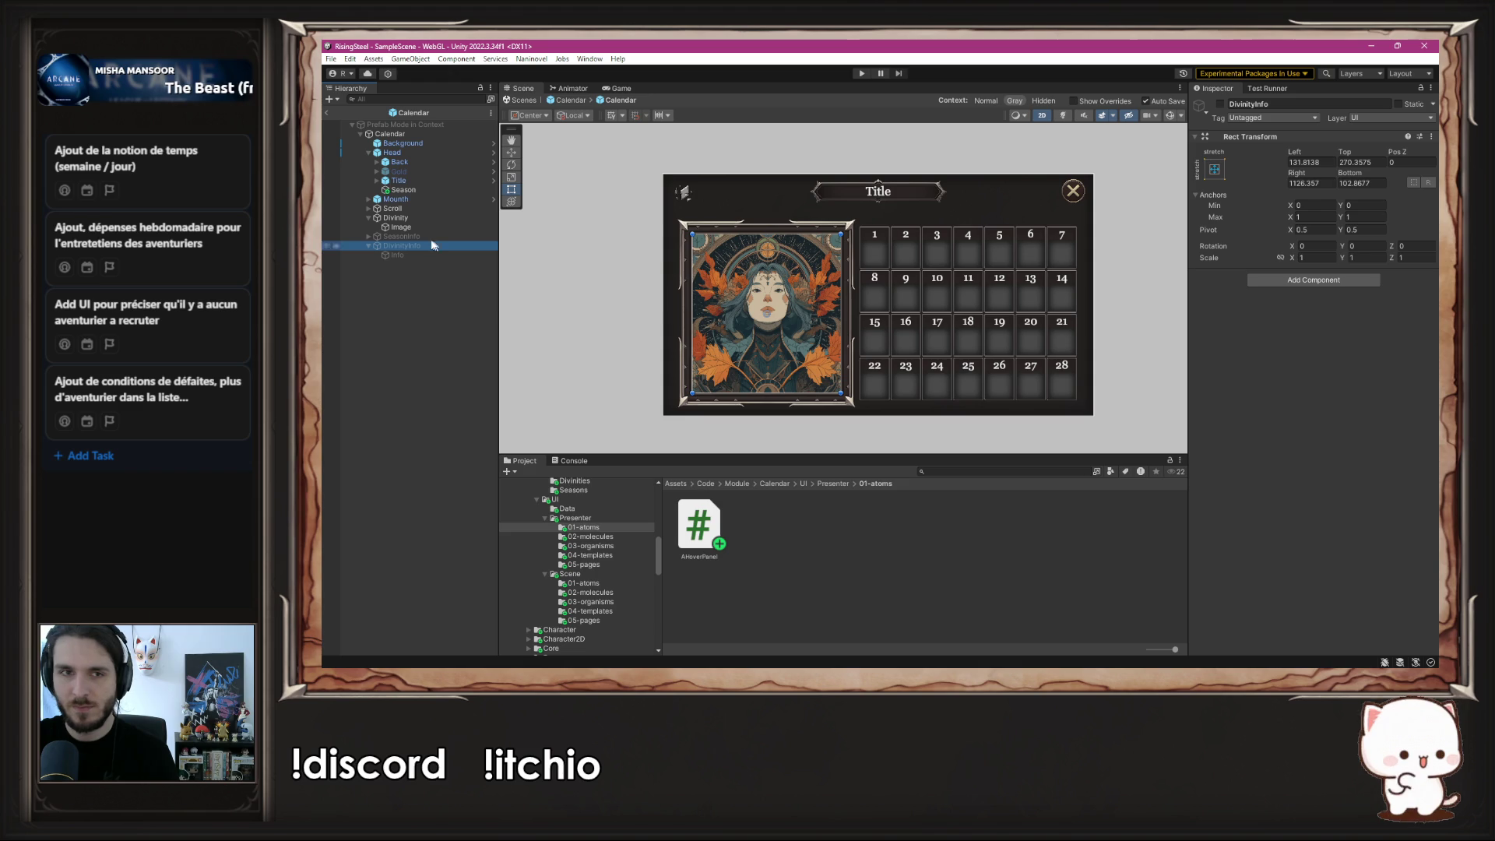
right_click(433, 245)
- Add a UI Image child under DivinityInfo via its right-click UI menu
click(493, 308)
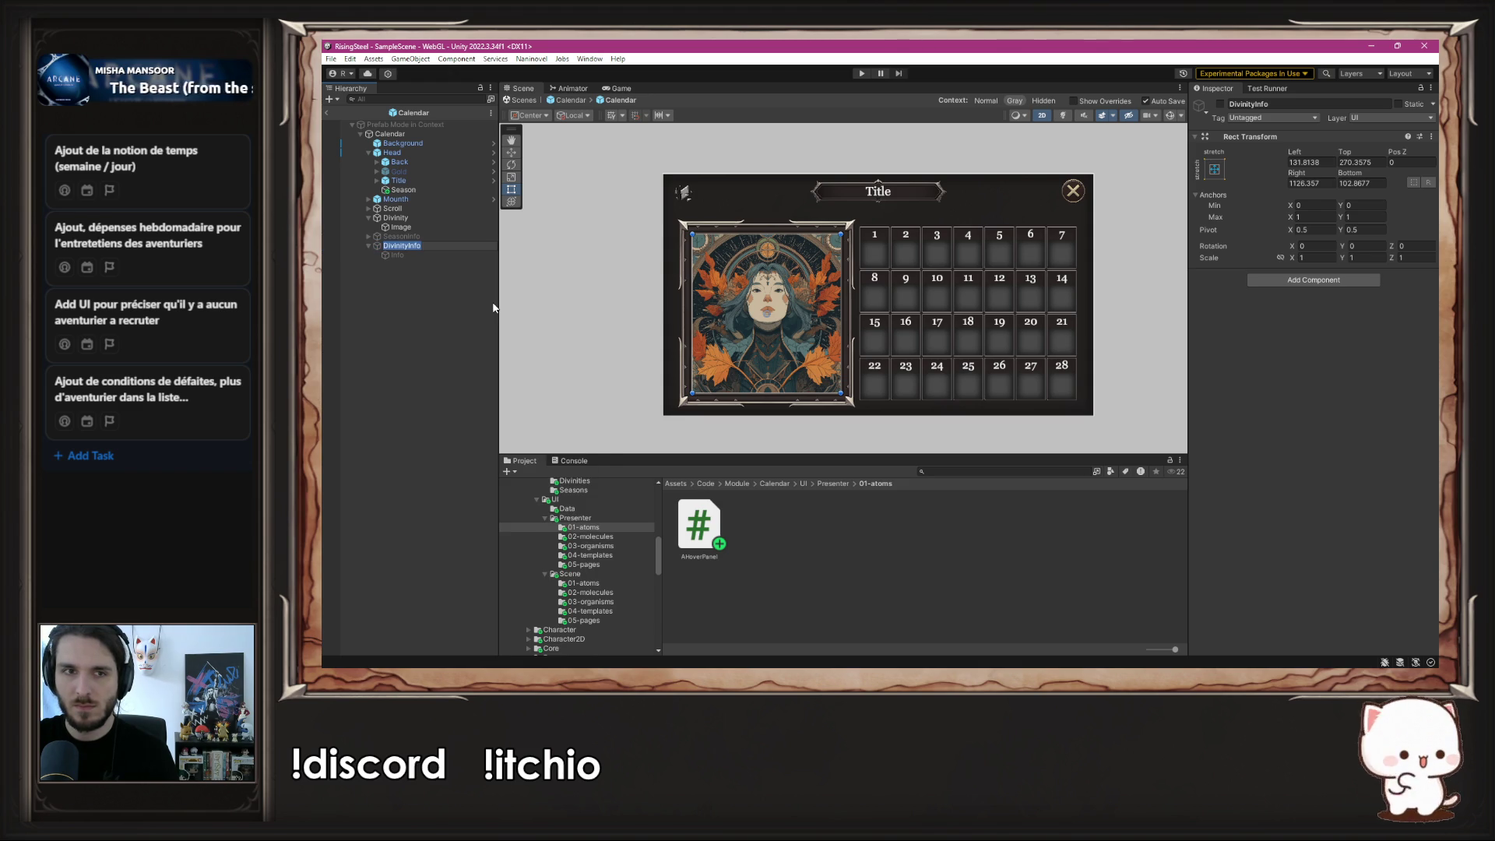
right_click(436, 246)
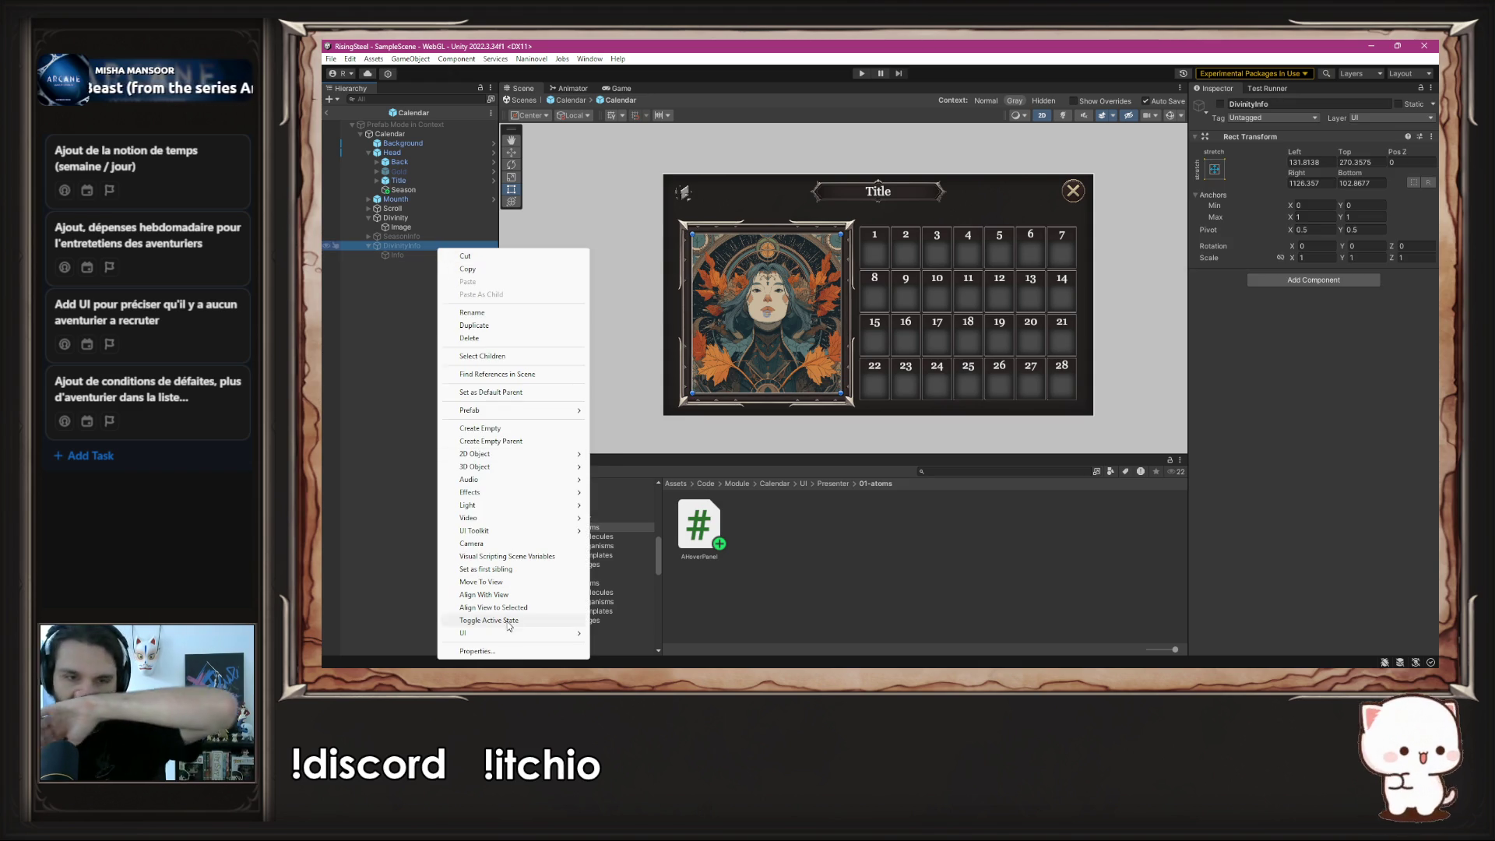
mouse_move(506, 635)
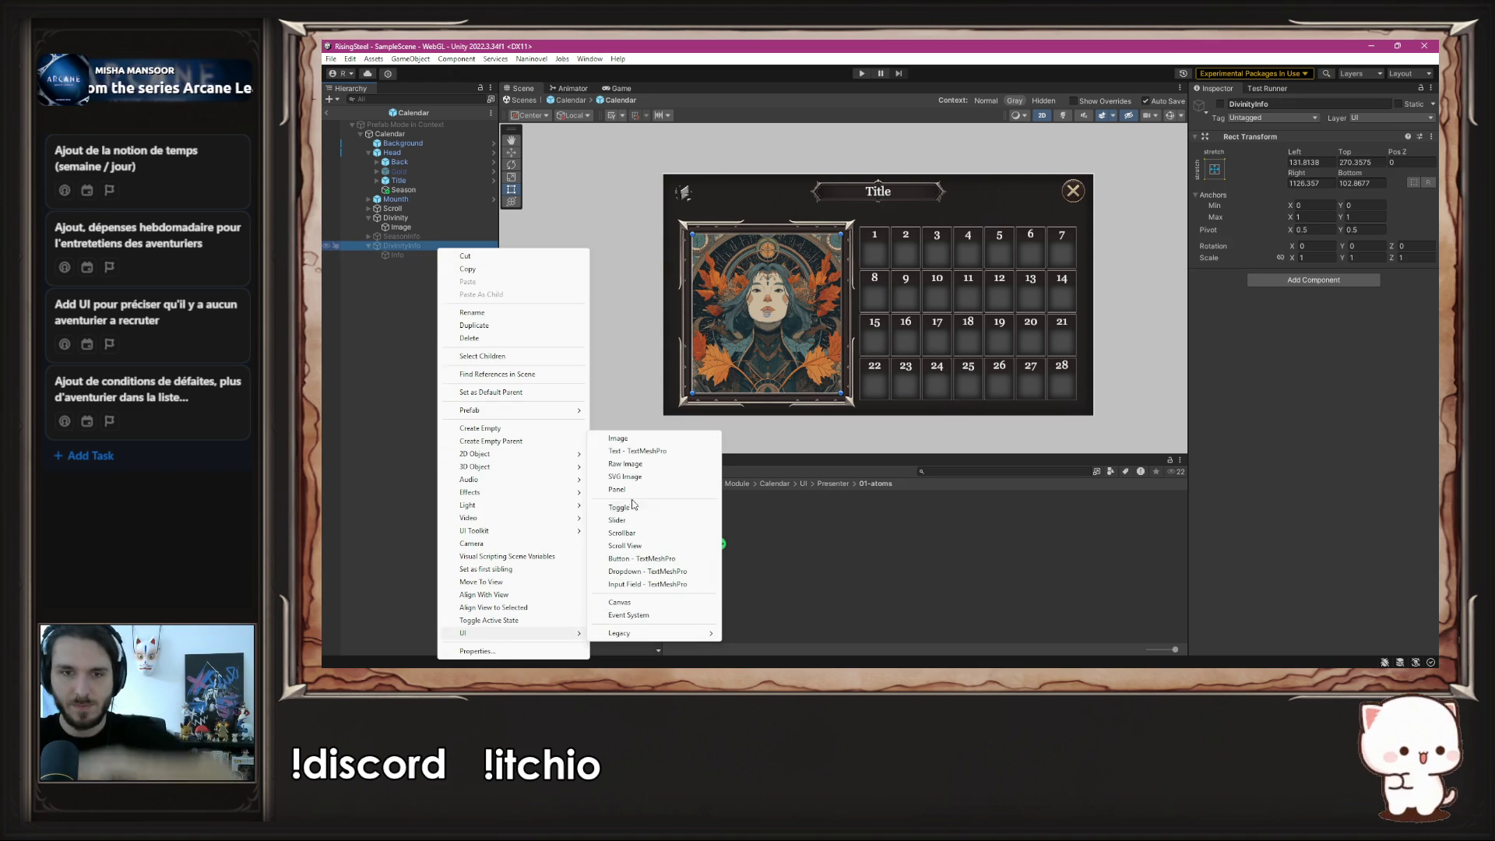
click(644, 442)
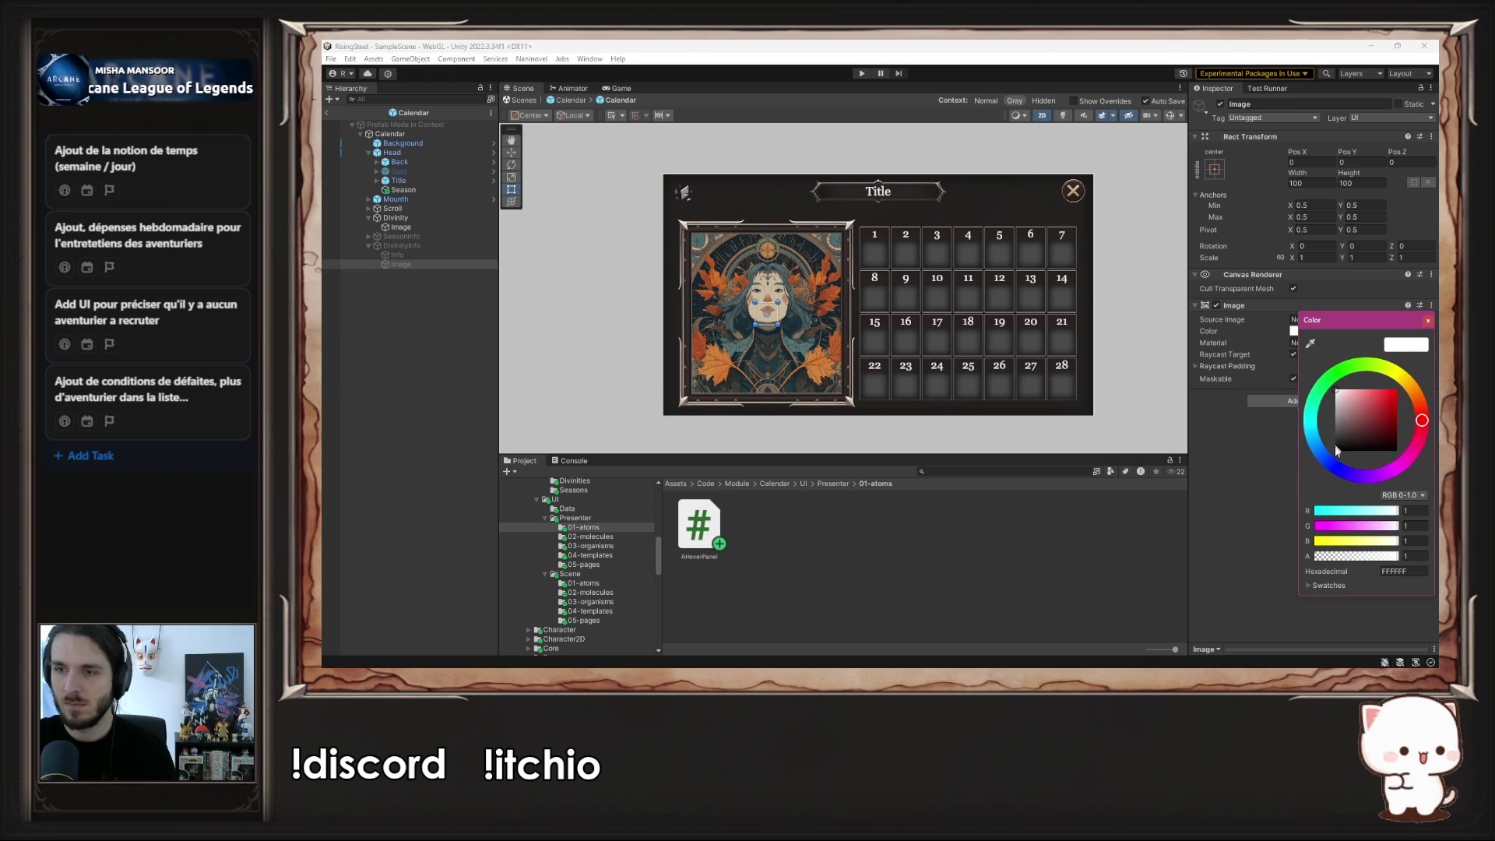
click(1428, 321)
- Stretch the black Image across the full width and height of the divinity portrait, then enter play mode
drag(777, 319, 839, 319)
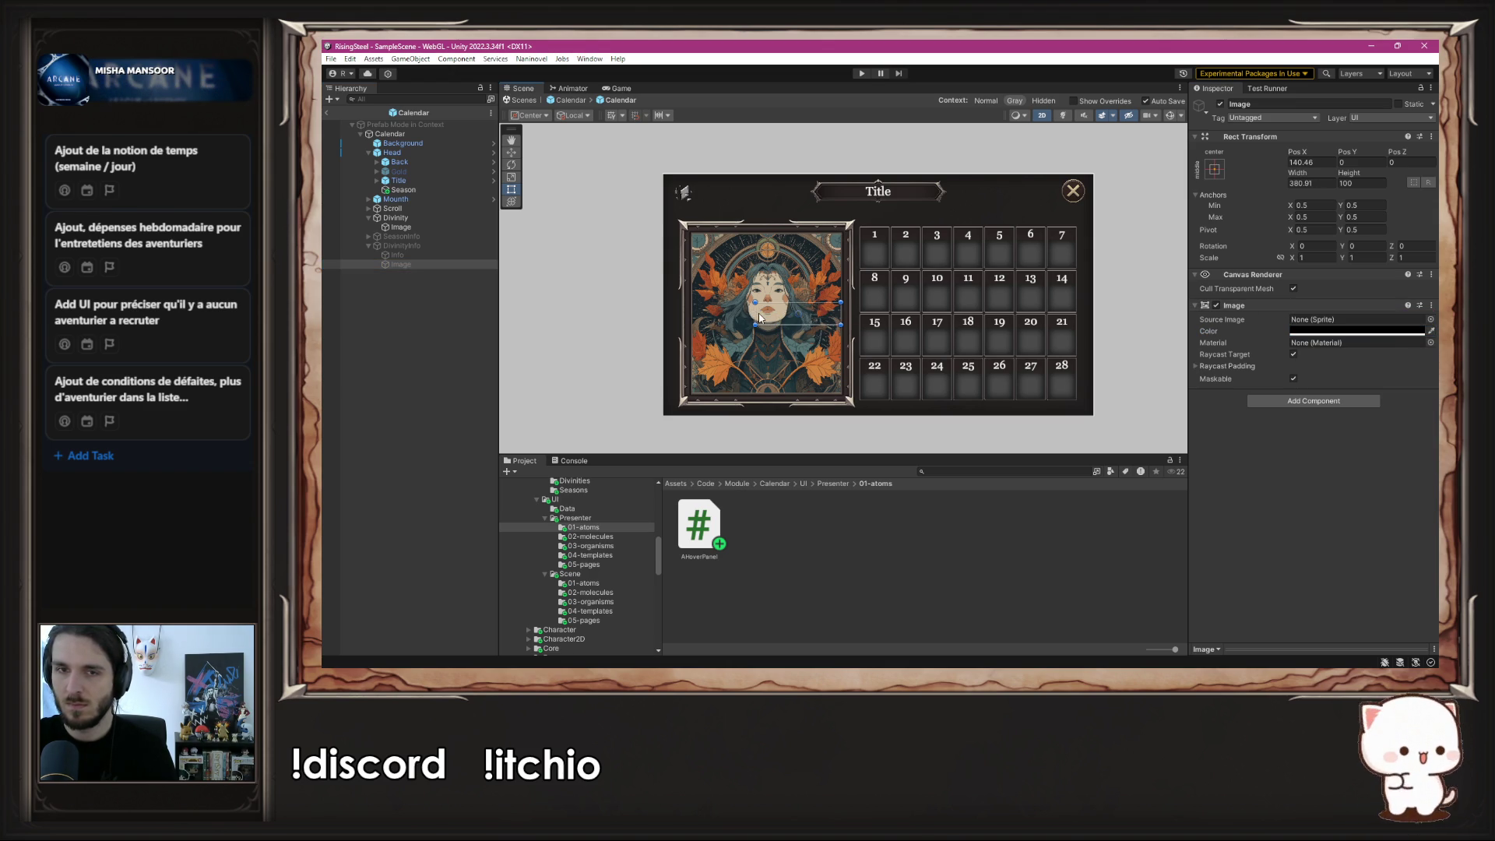
mouse_move(755, 319)
mouse_down()
mouse_move(695, 328)
mouse_move(736, 393)
mouse_up()
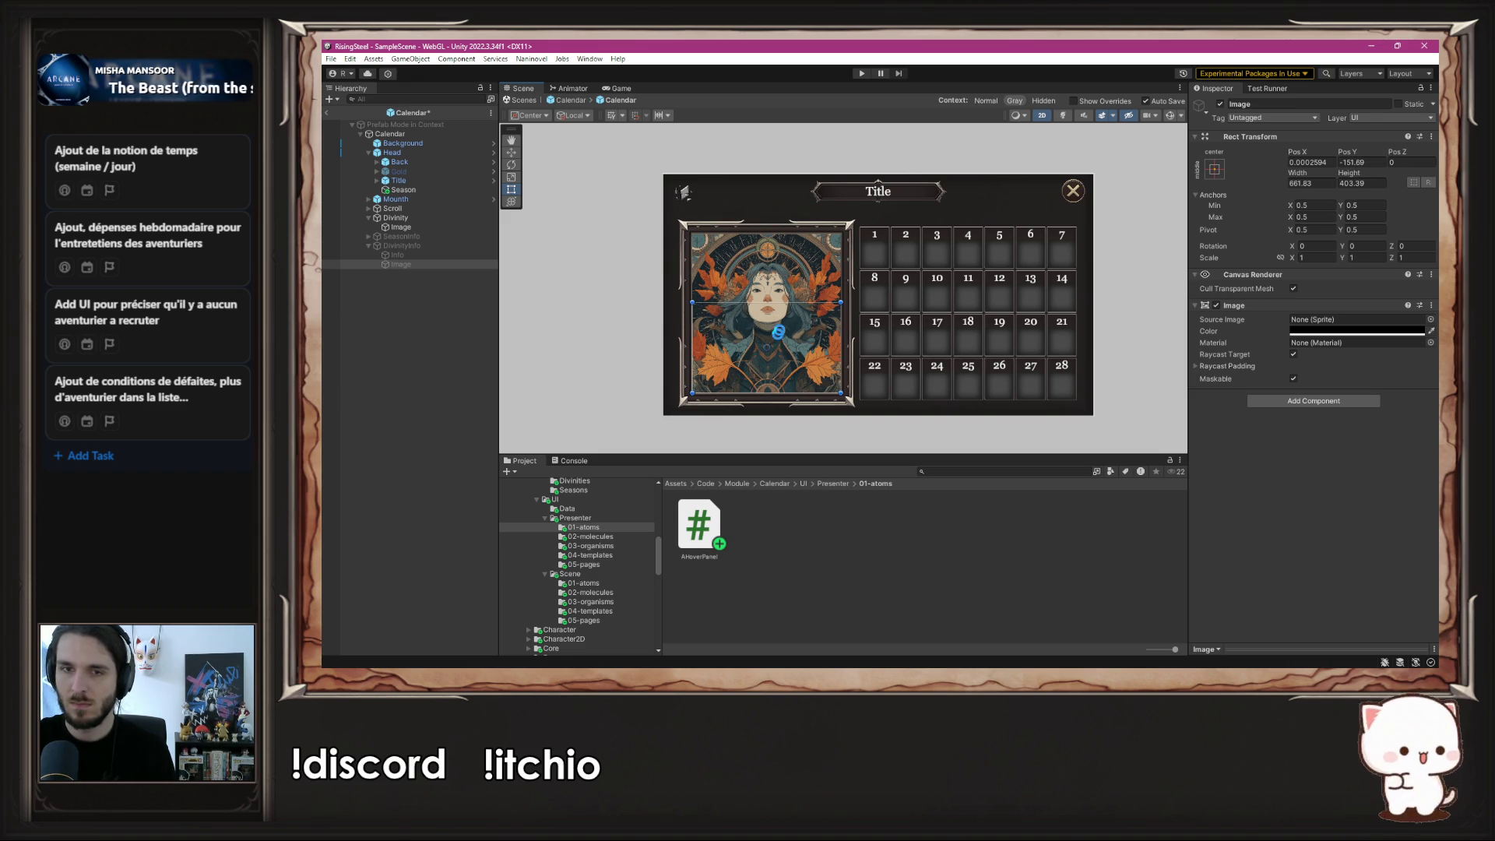
drag(782, 303, 783, 234)
click(857, 76)
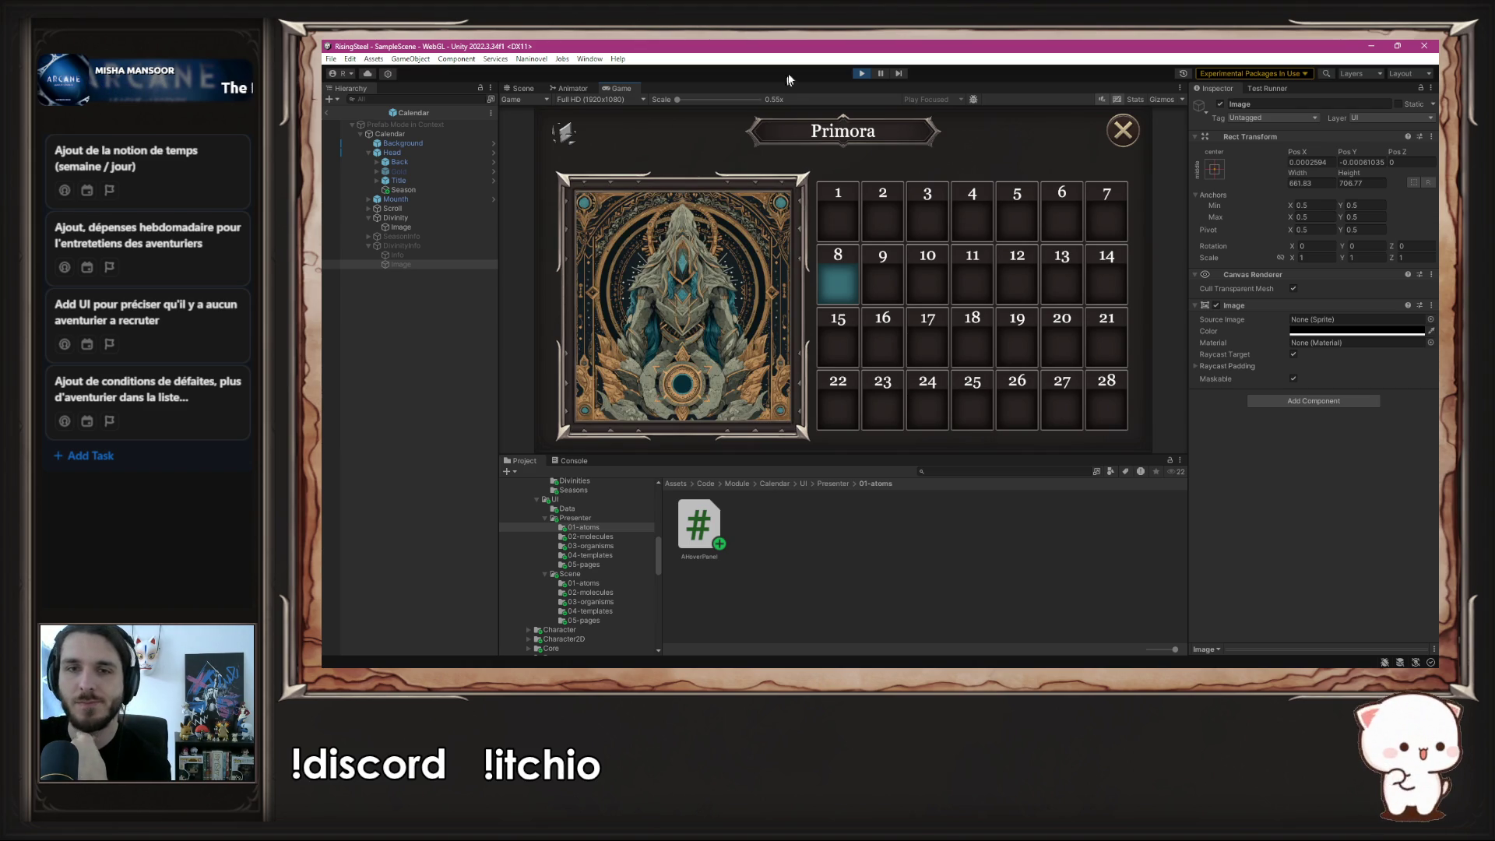
- Turn off Raycast Target on the overlay Image and retest via New Game in play mode
click(860, 73)
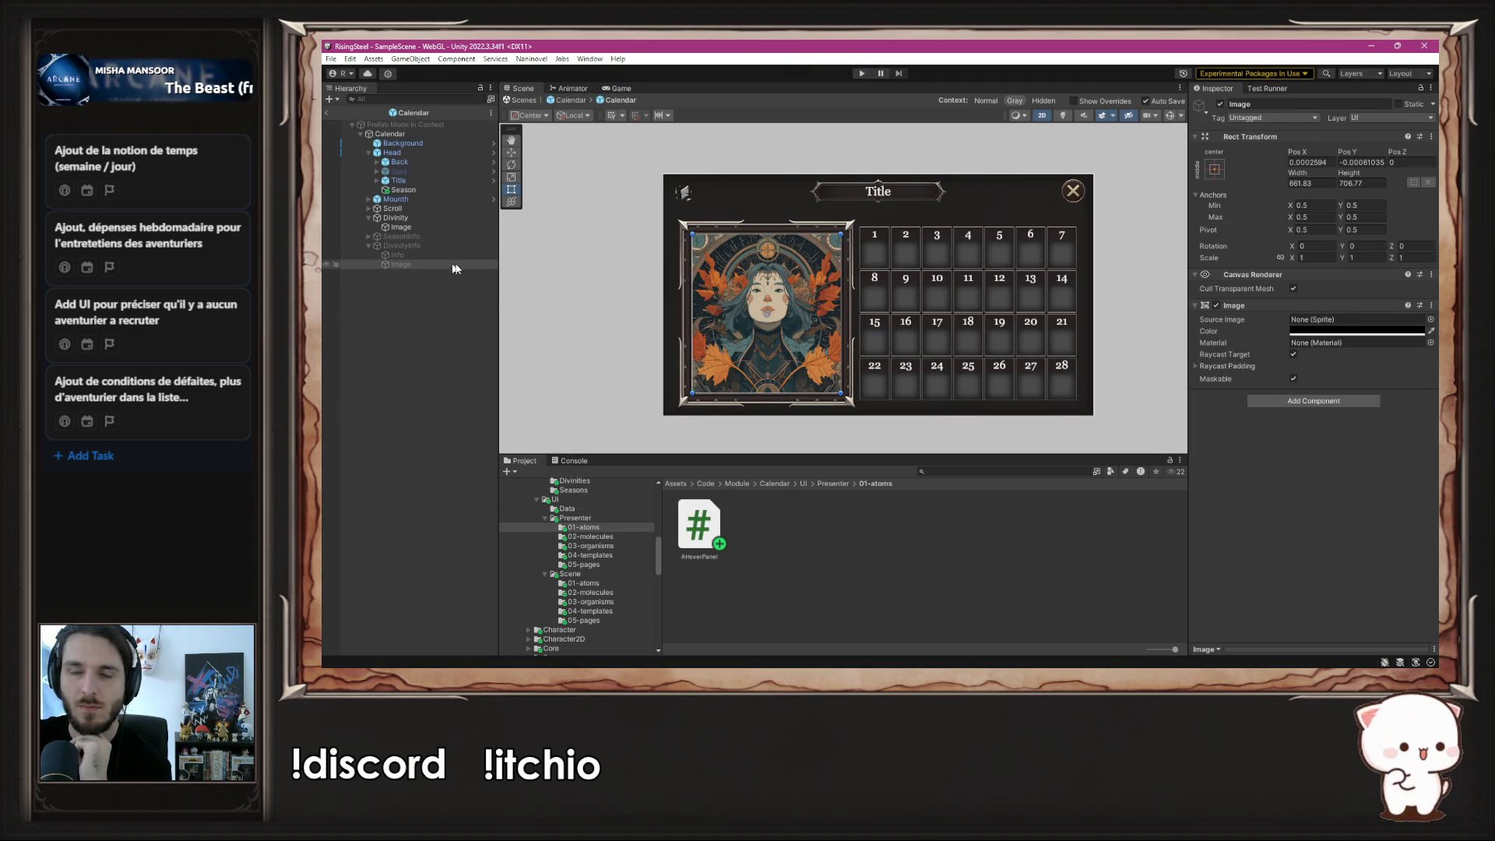
click(1293, 354)
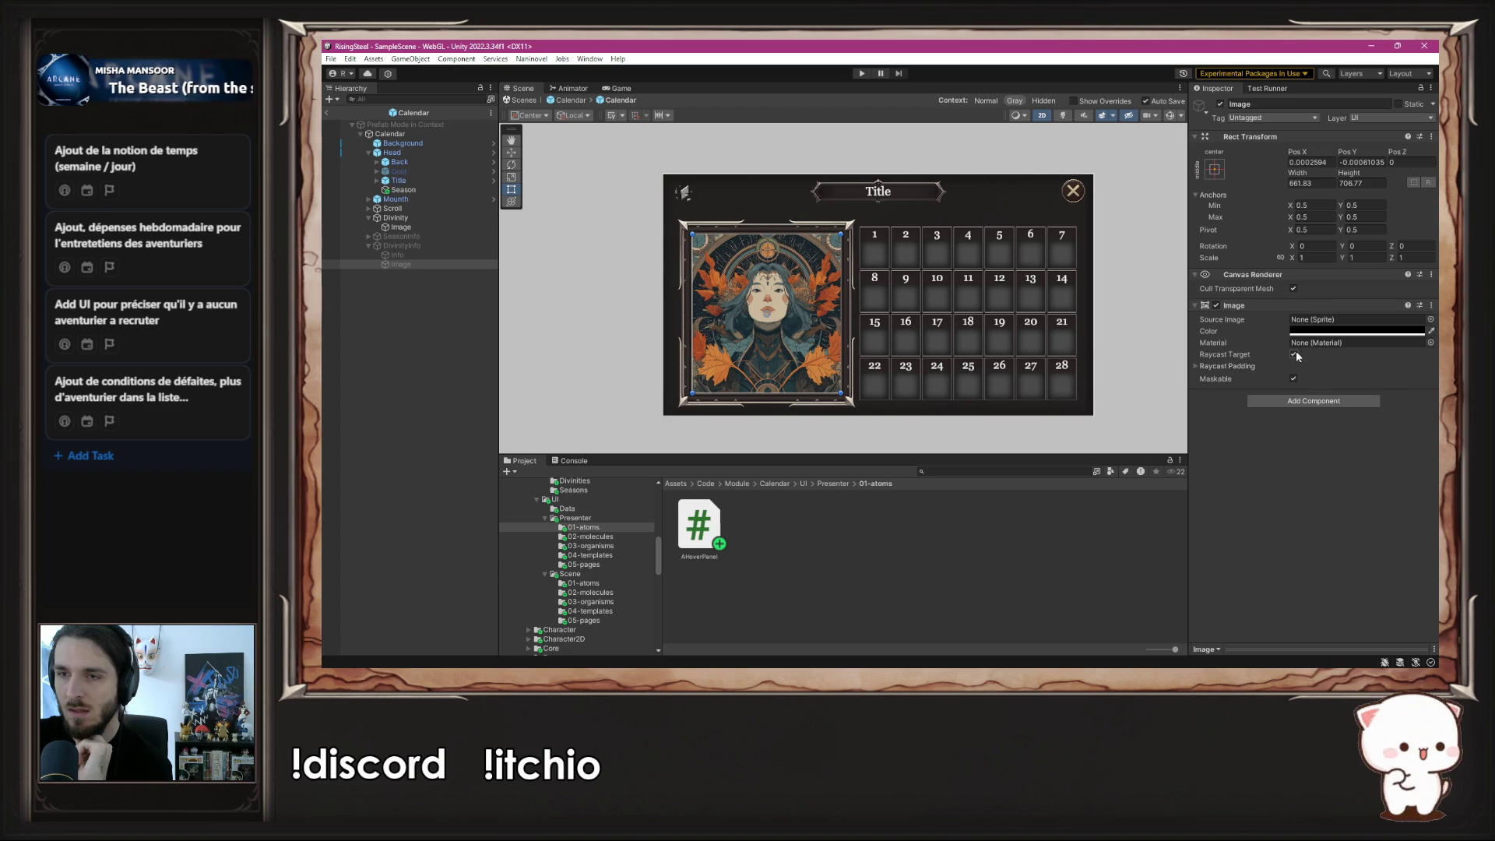
click(862, 73)
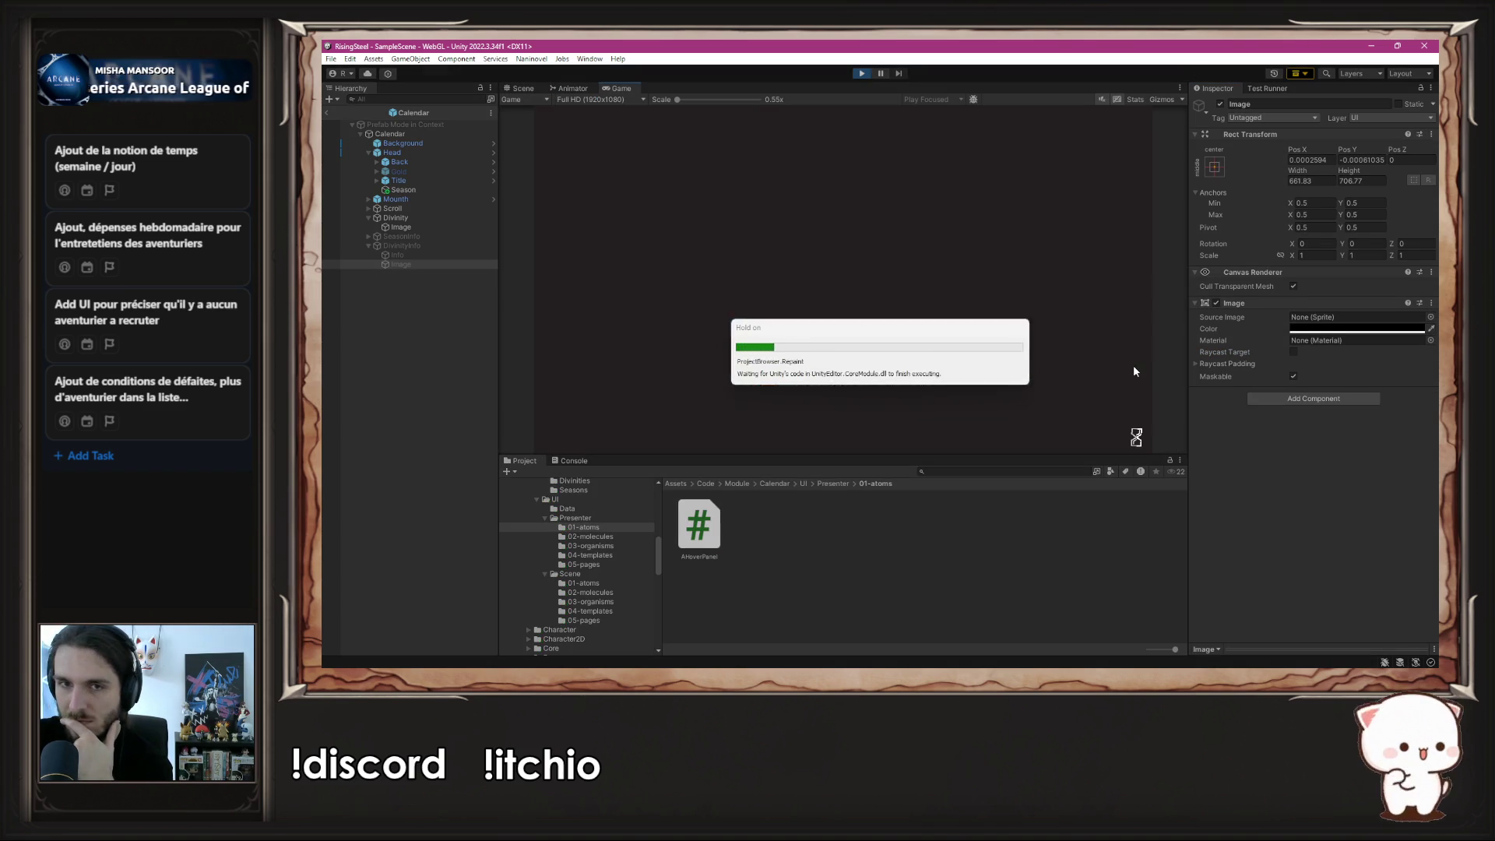
click(841, 196)
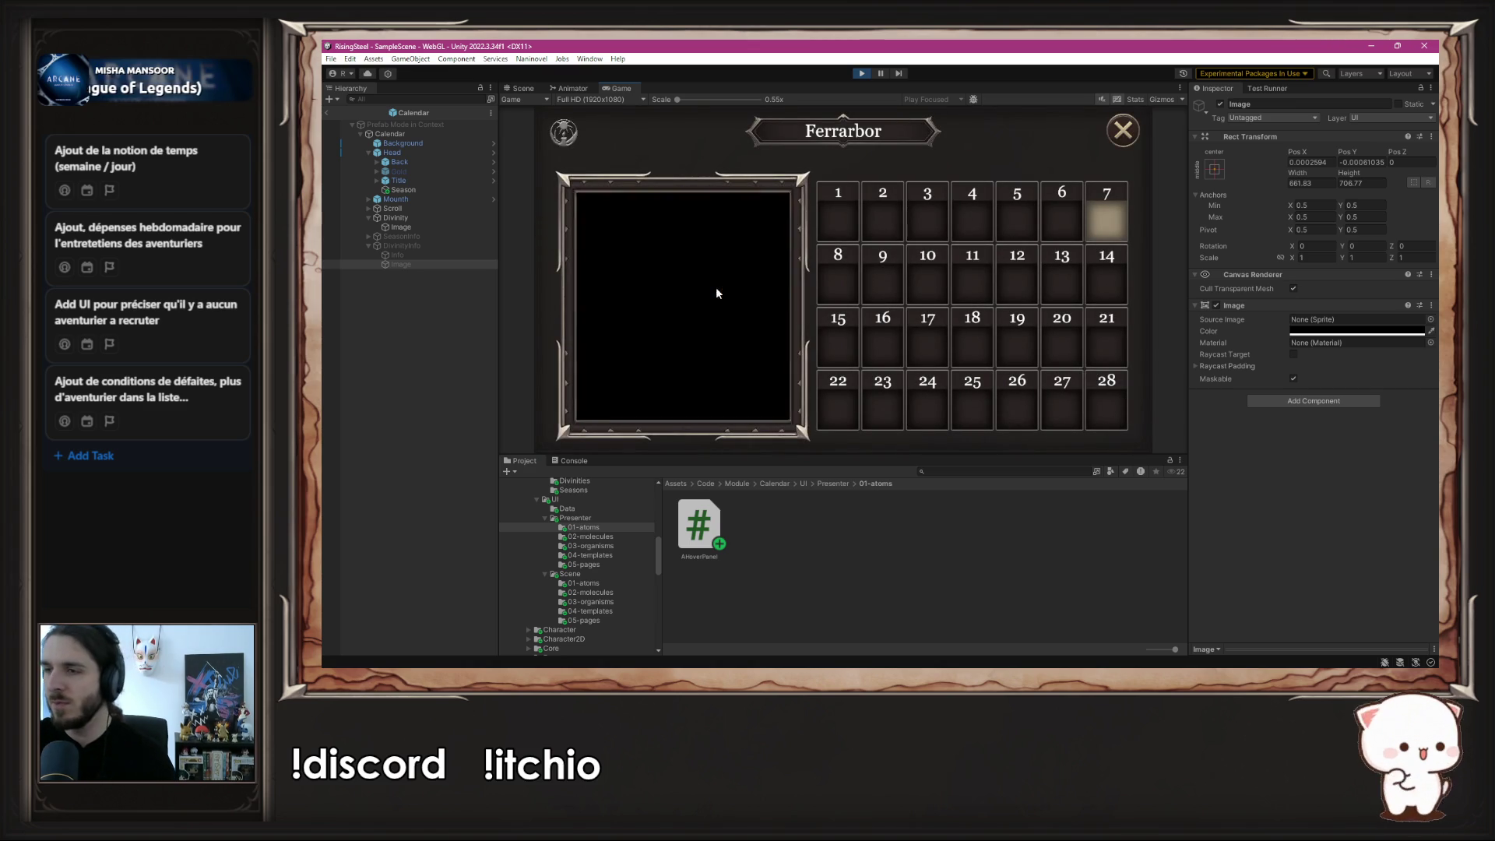
click(861, 73)
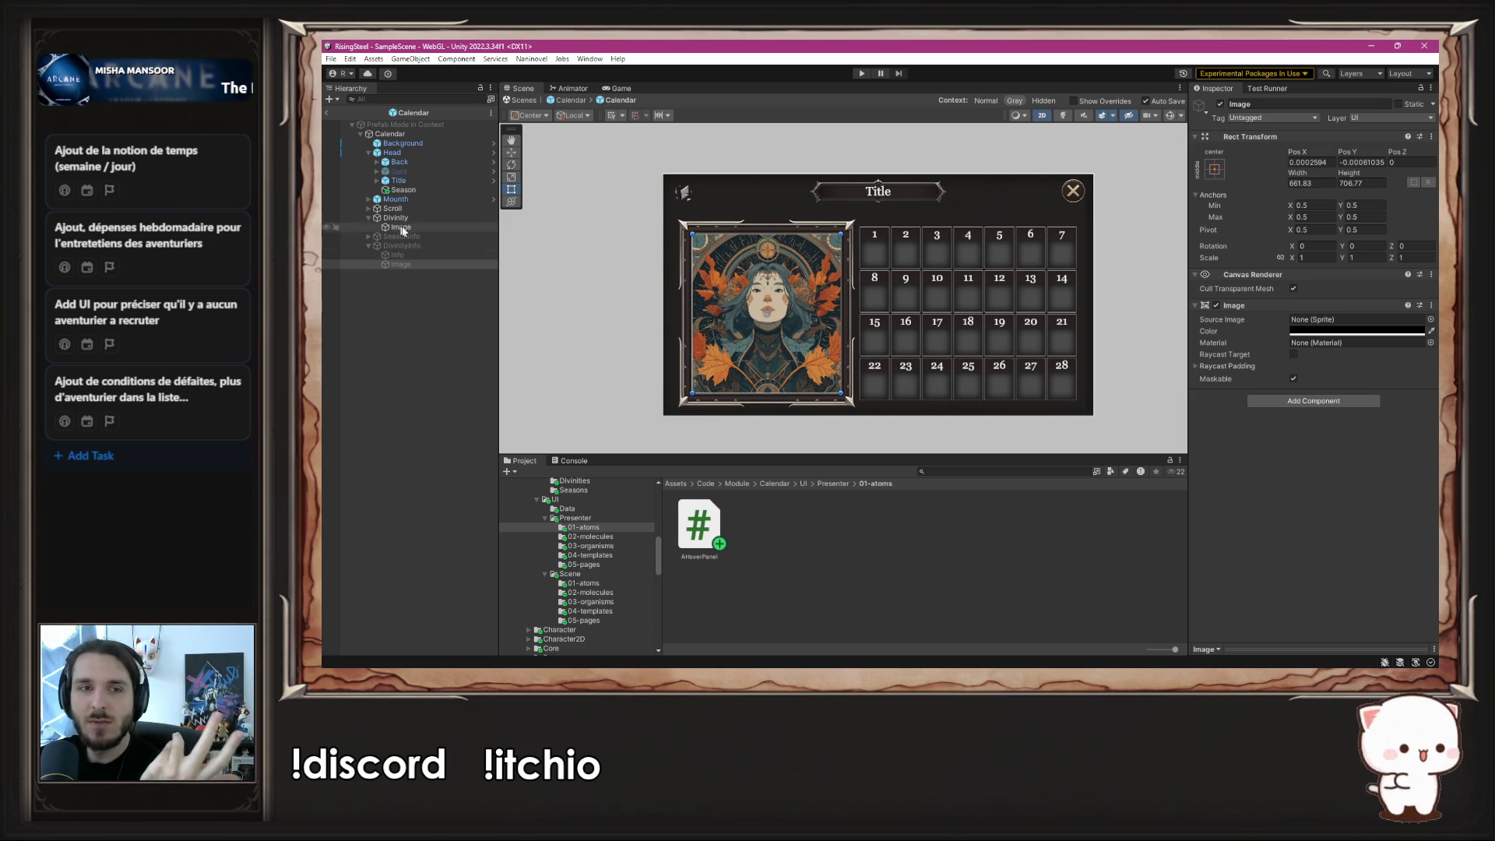
- Activate DivinityInfo and look over the Info text's colour
click(421, 245)
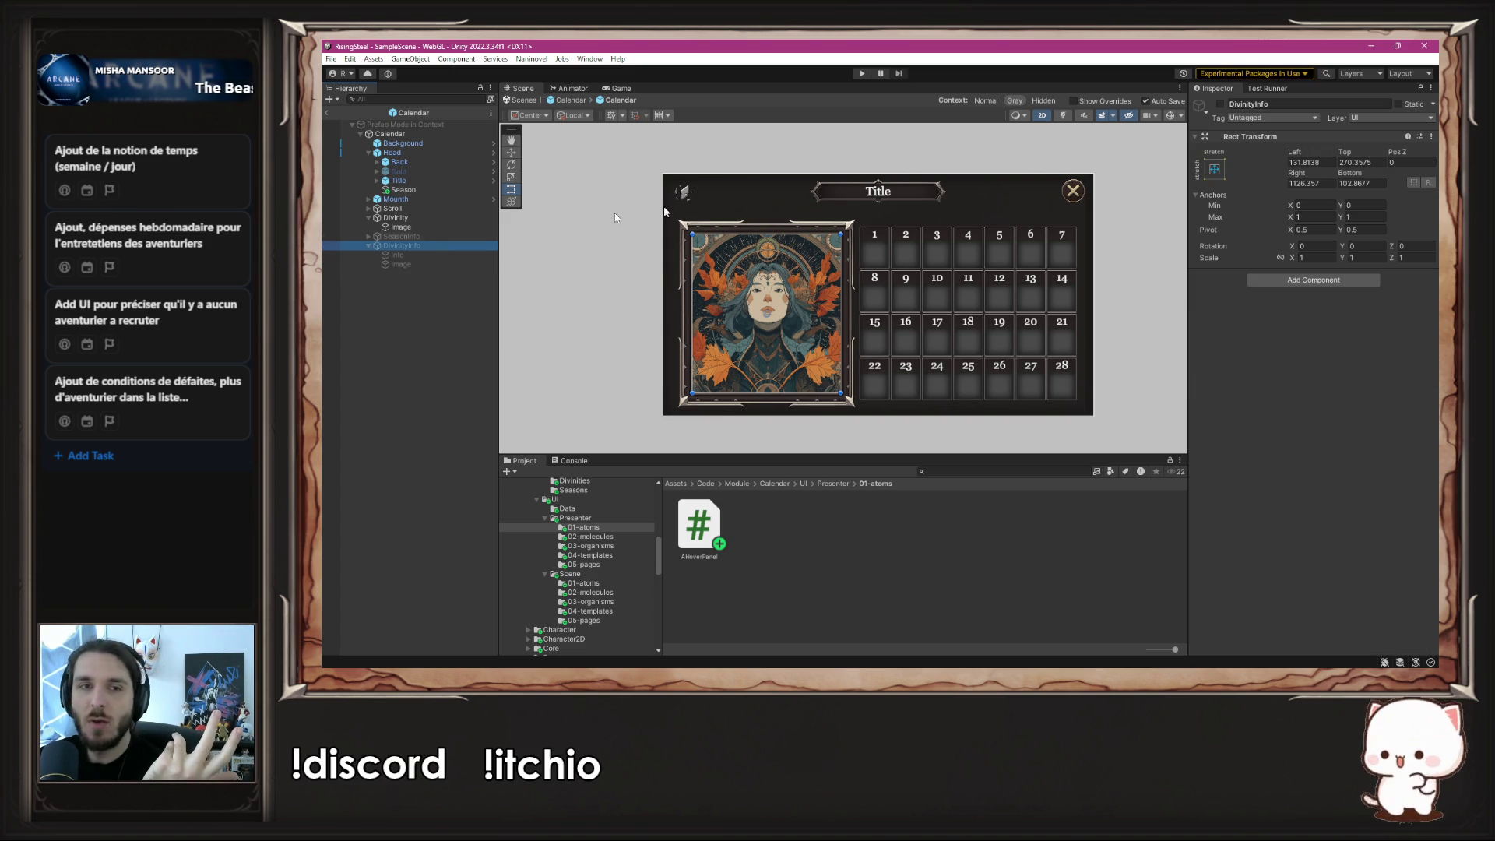
click(1220, 104)
click(390, 255)
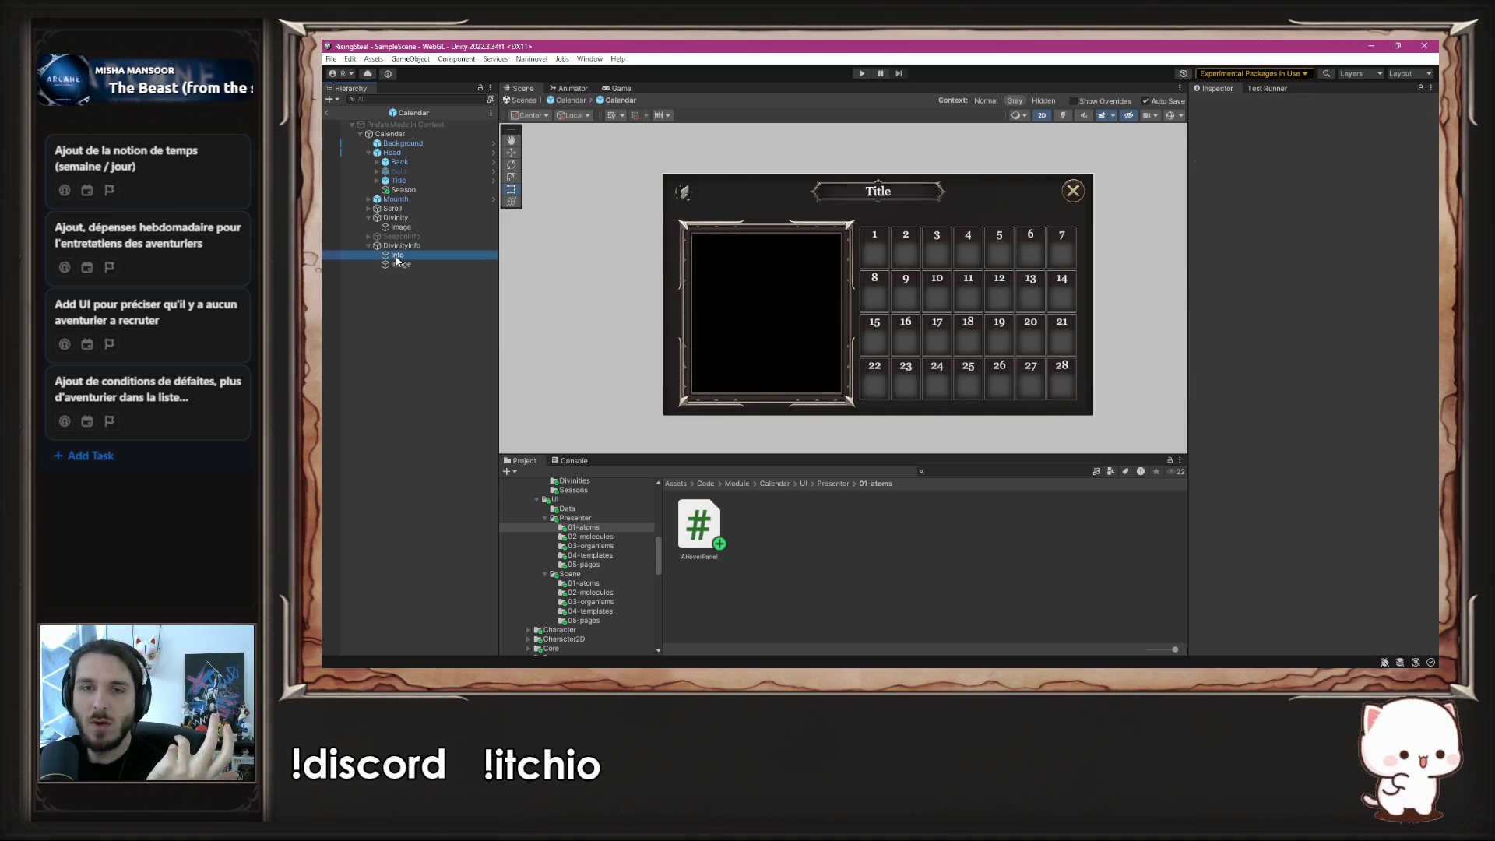
click(1383, 482)
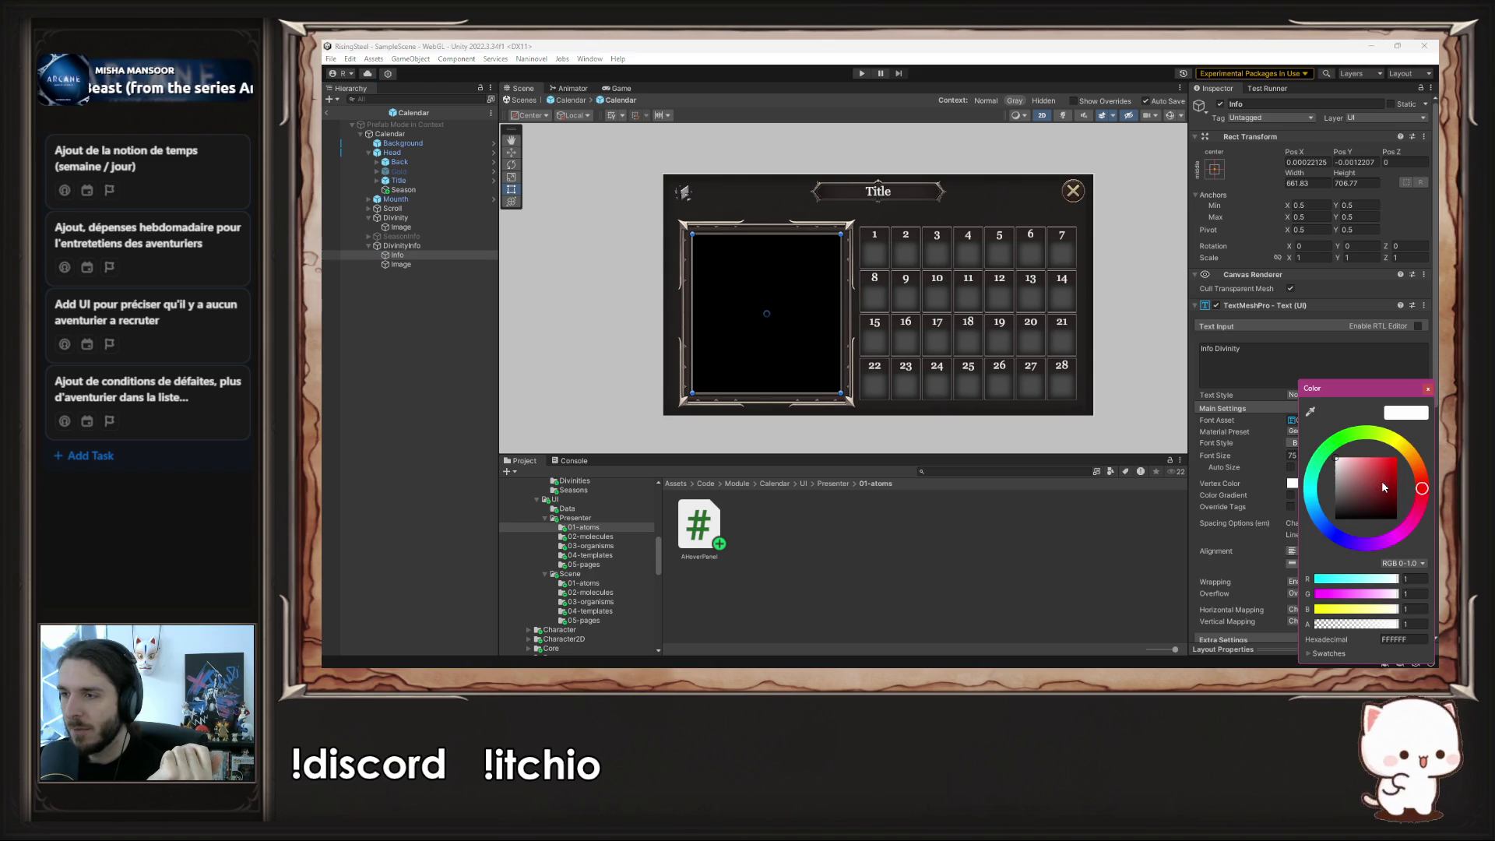
click(1430, 390)
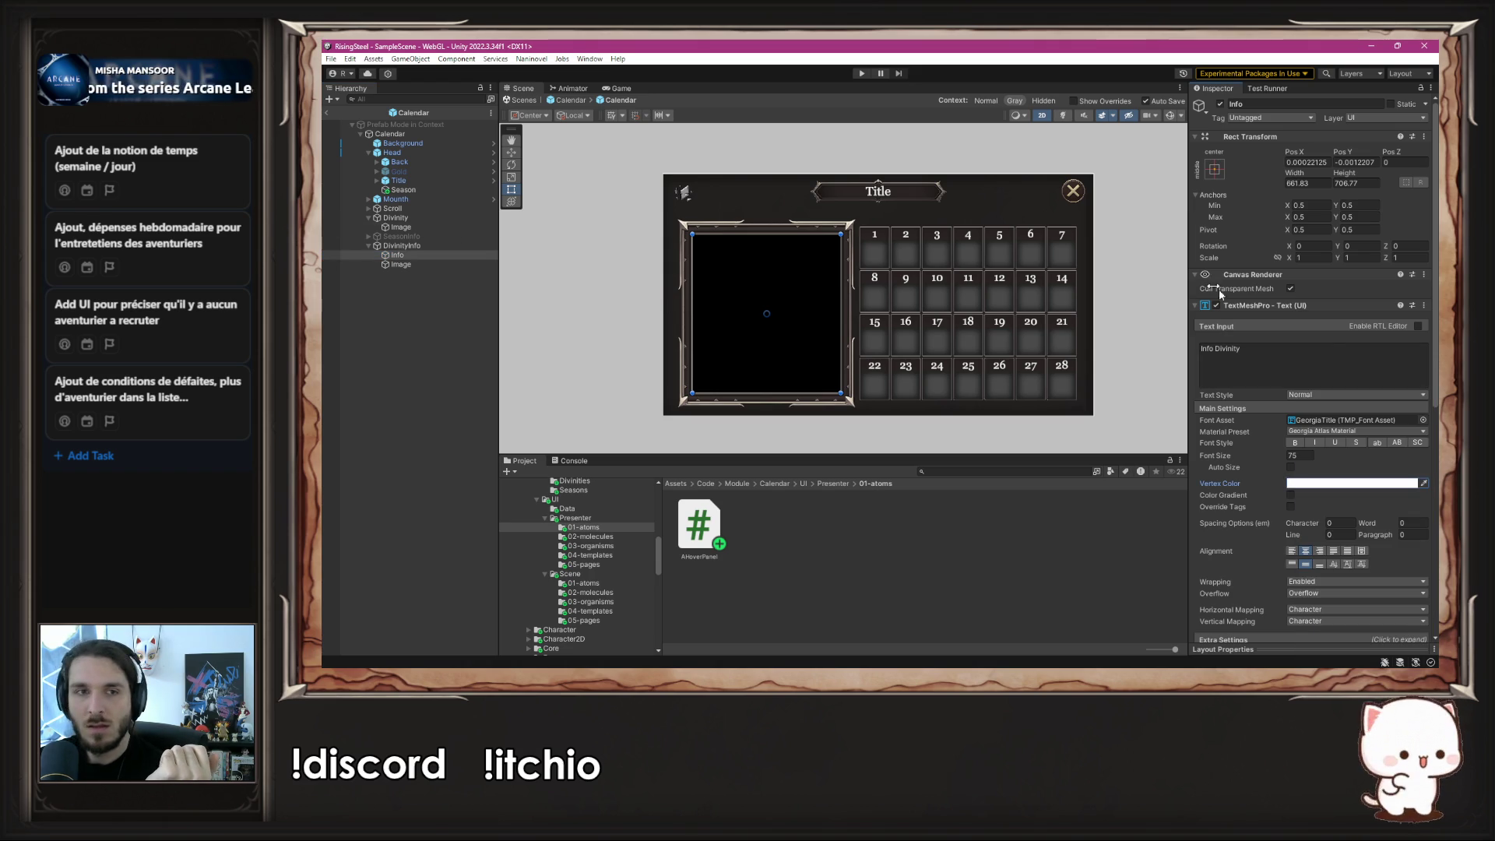
- Lower the overlay Image's alpha to about 0.62 and move it above Info in the Hierarchy
scroll(1320, 348, down, 10)
click(401, 265)
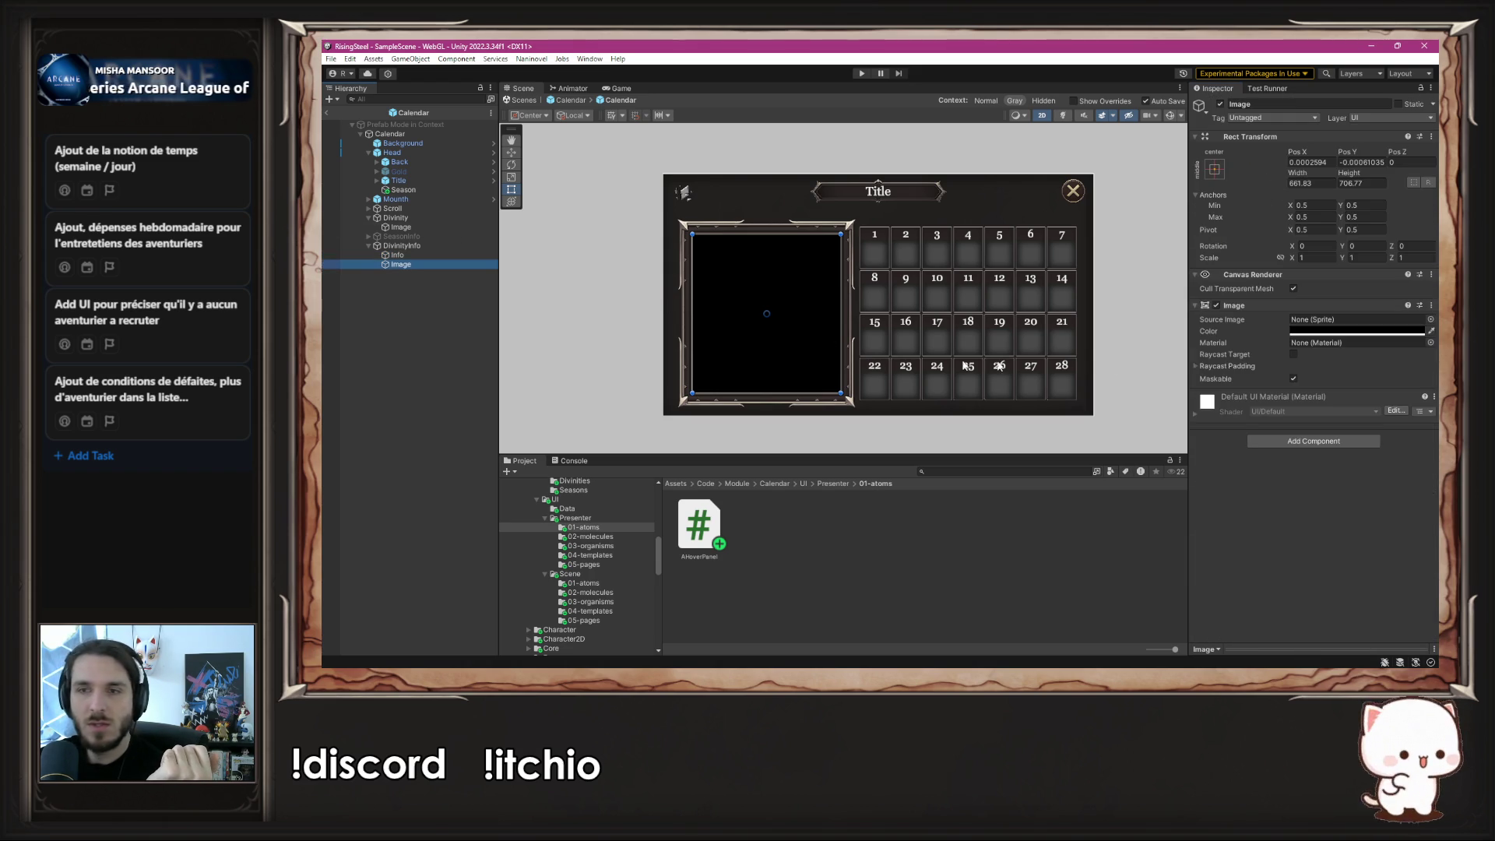
click(1293, 331)
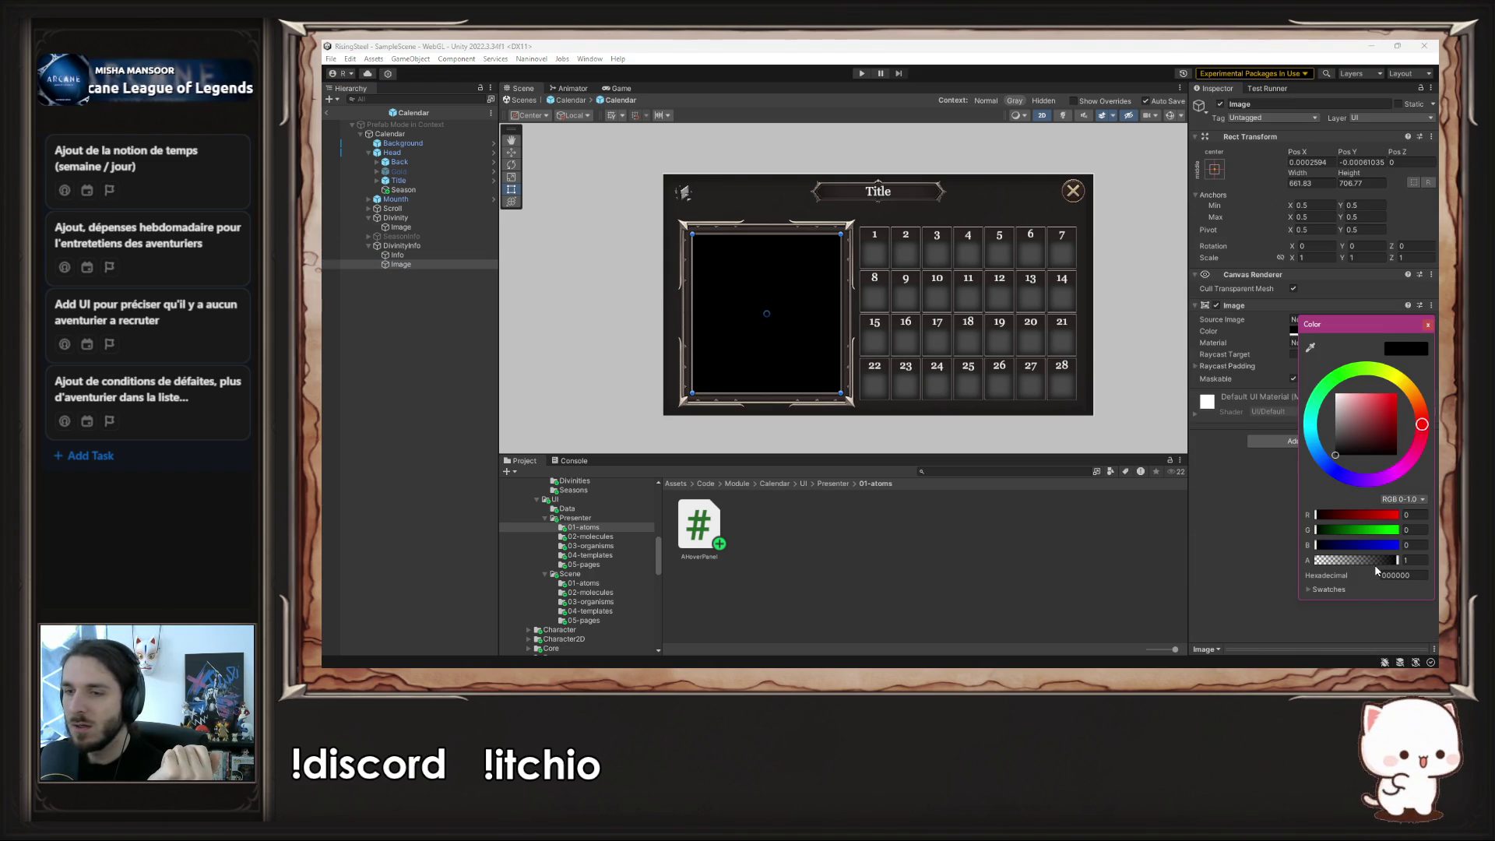
drag(1372, 560, 1366, 560)
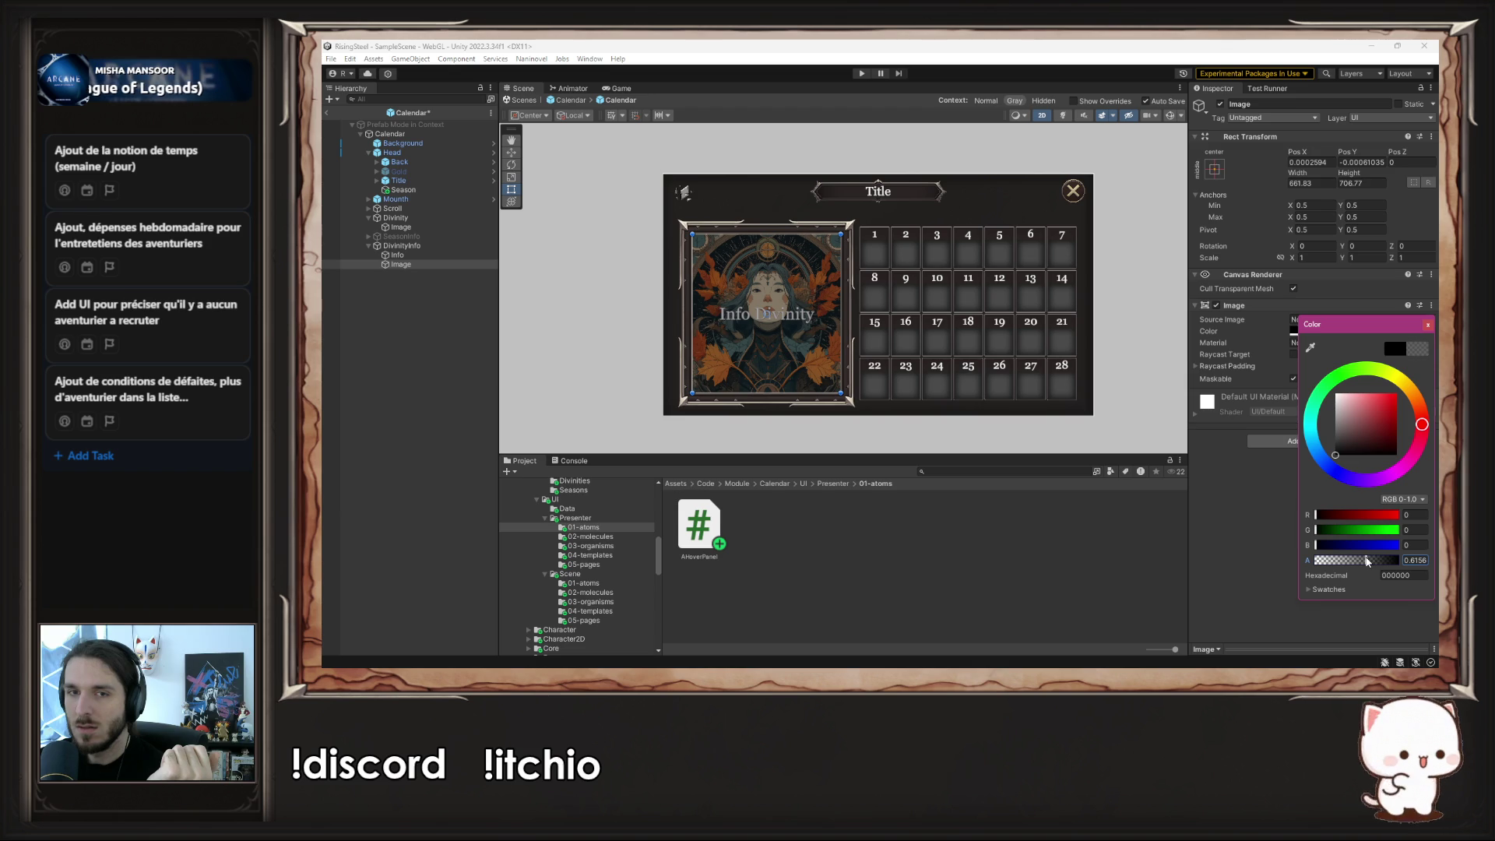
click(1215, 310)
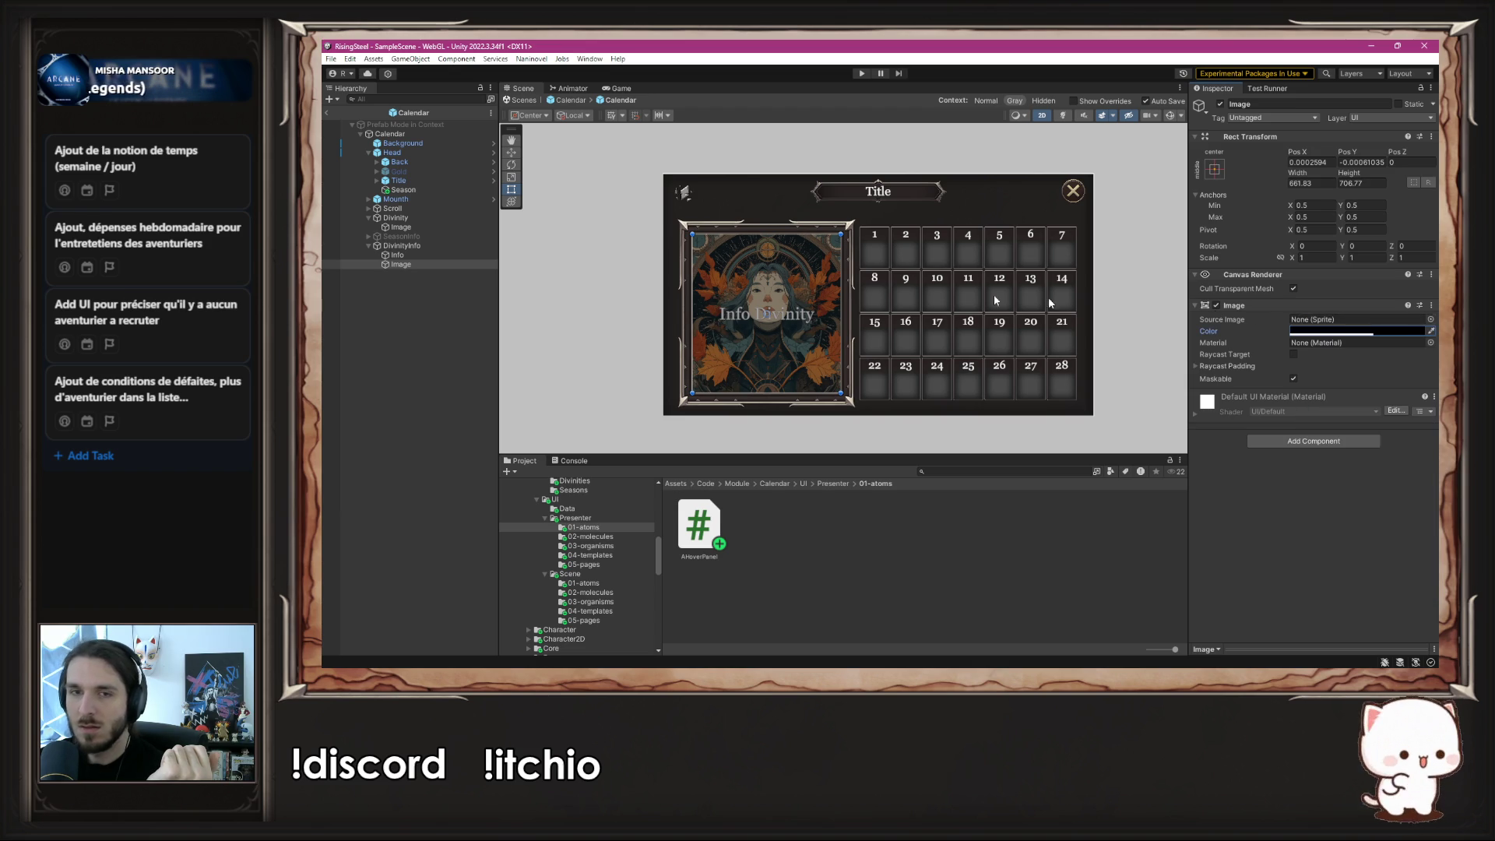
drag(441, 263, 450, 252)
click(596, 325)
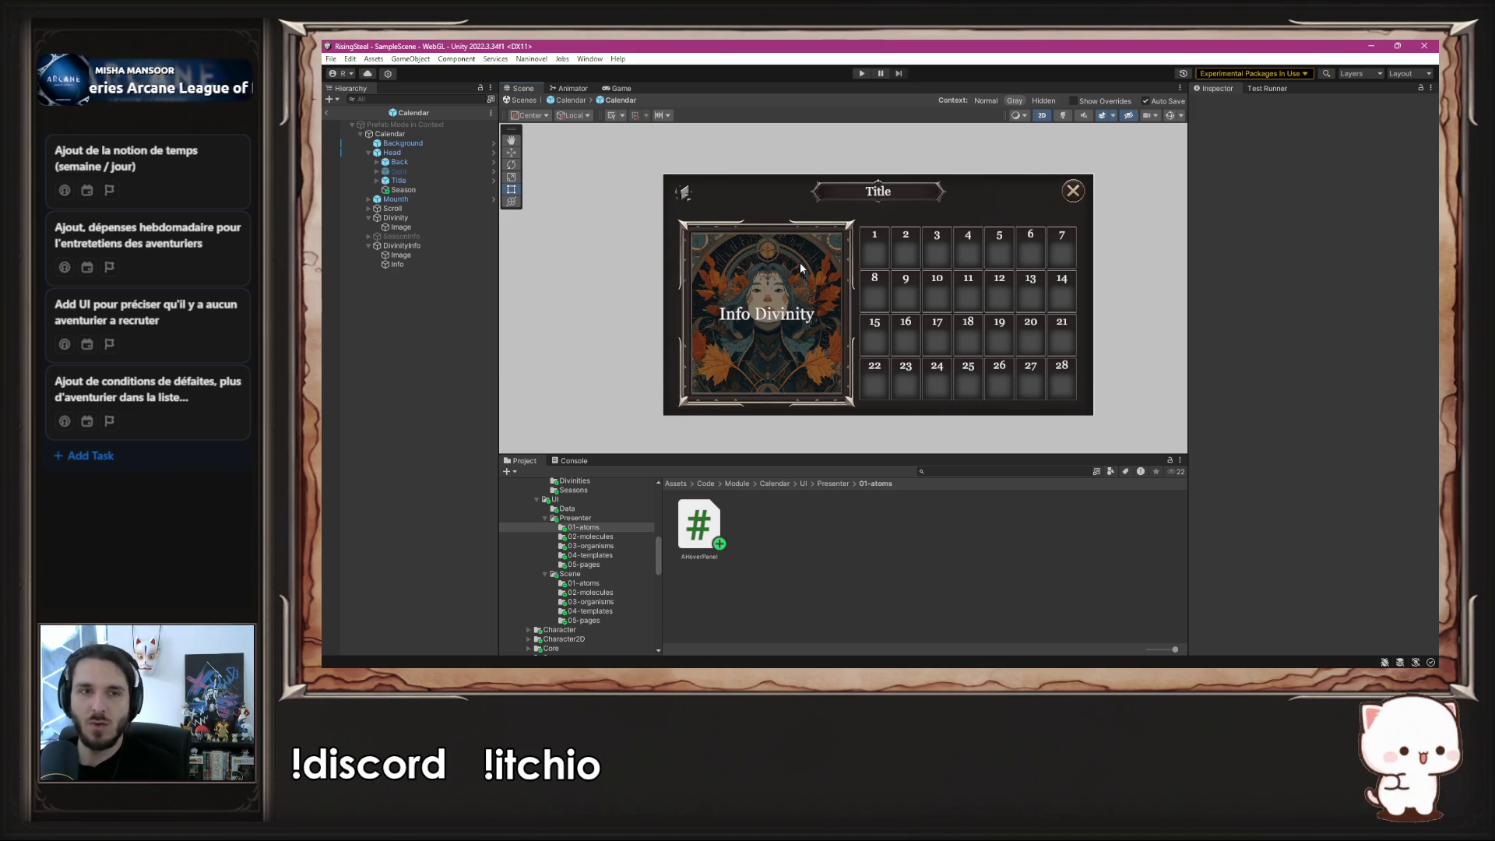
- Uncheck DivinityInfo's active box so it starts hidden, then launch play mode
click(402, 247)
drag(402, 248, 425, 228)
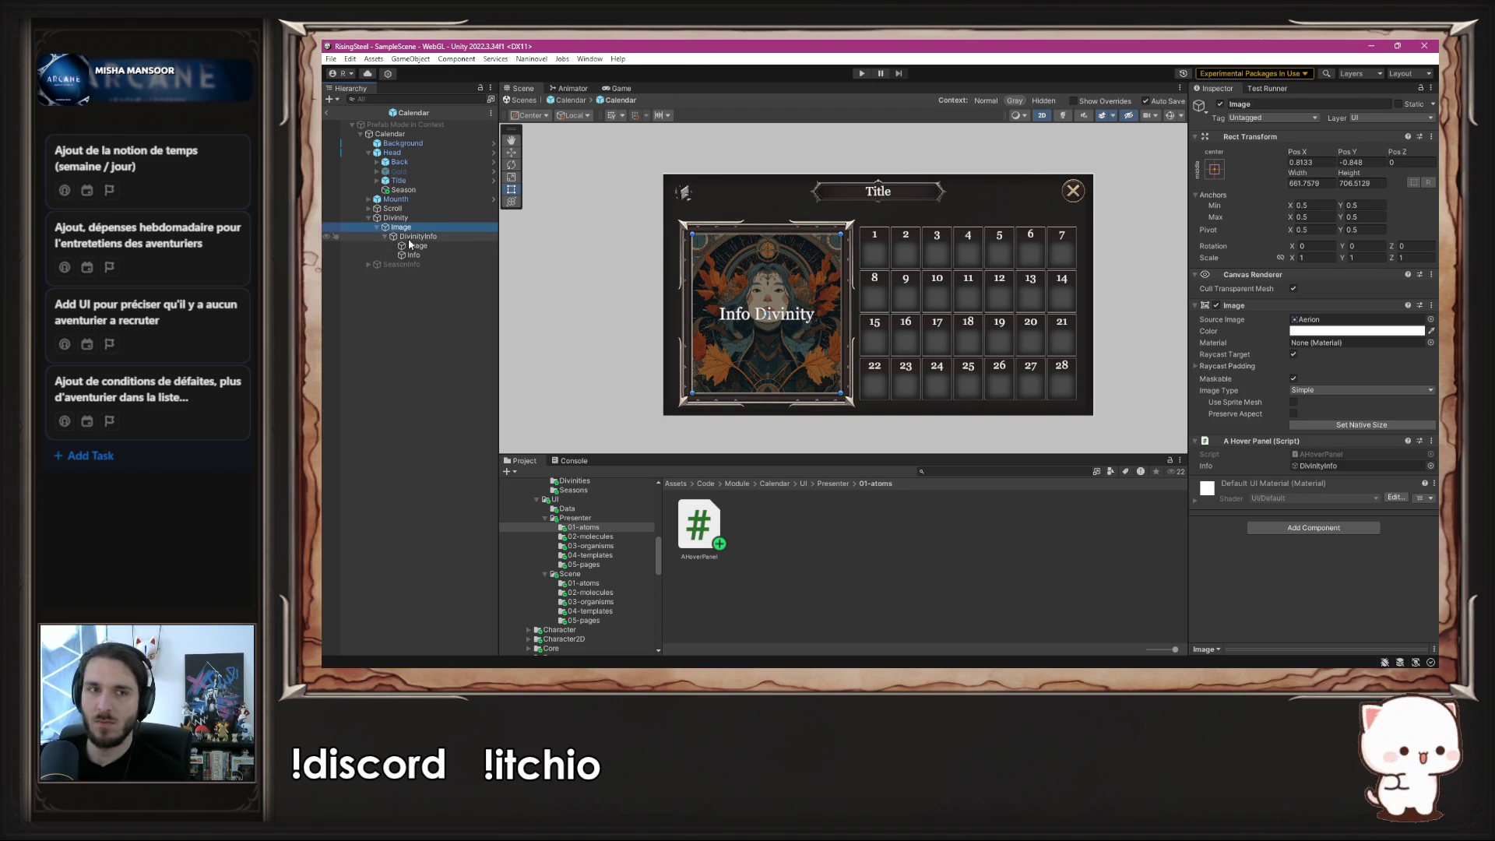
key(Down)
click(1220, 105)
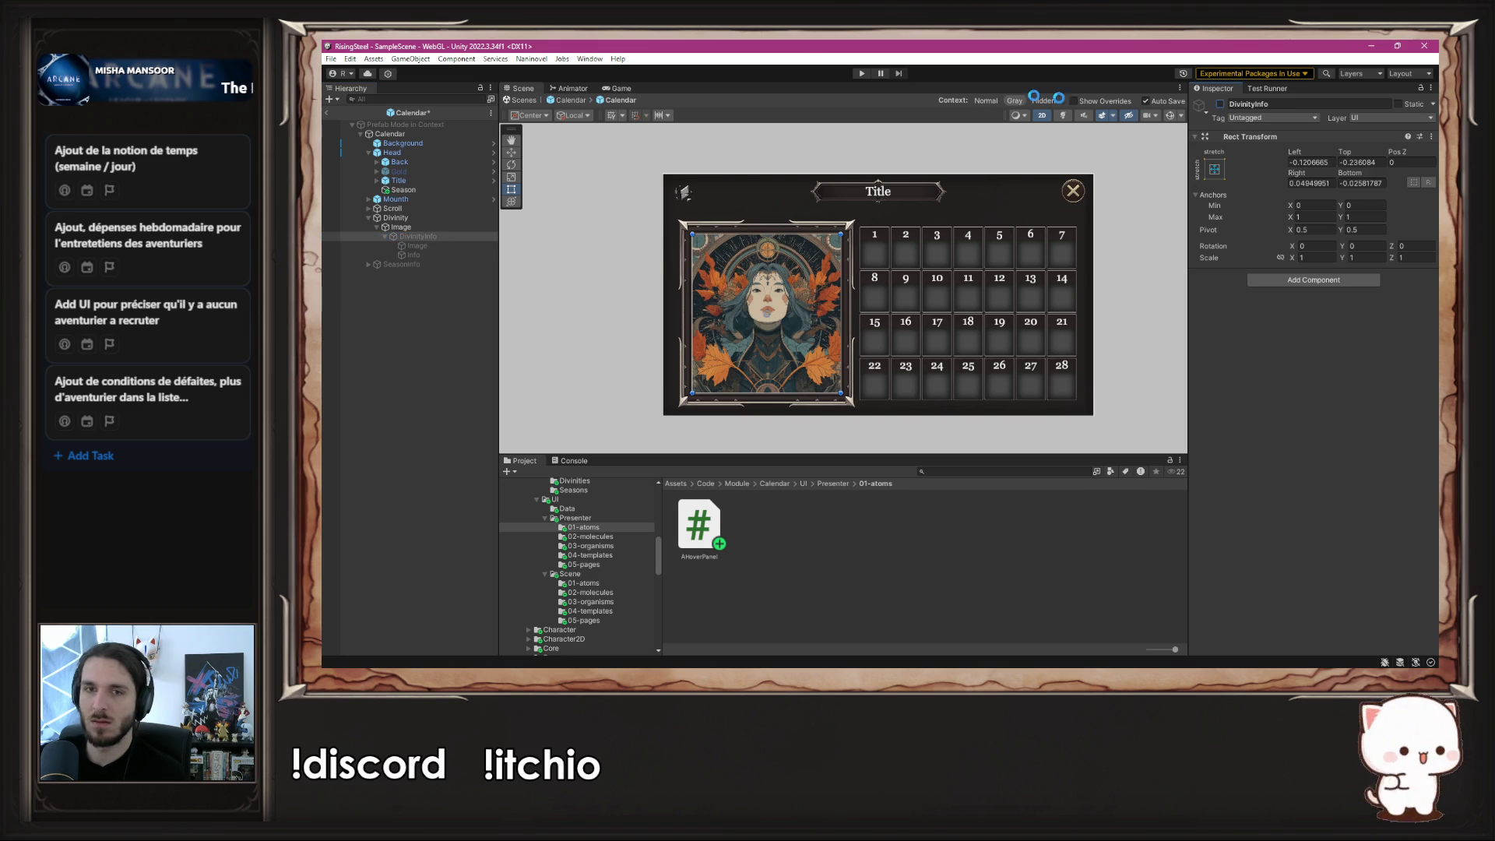
click(861, 75)
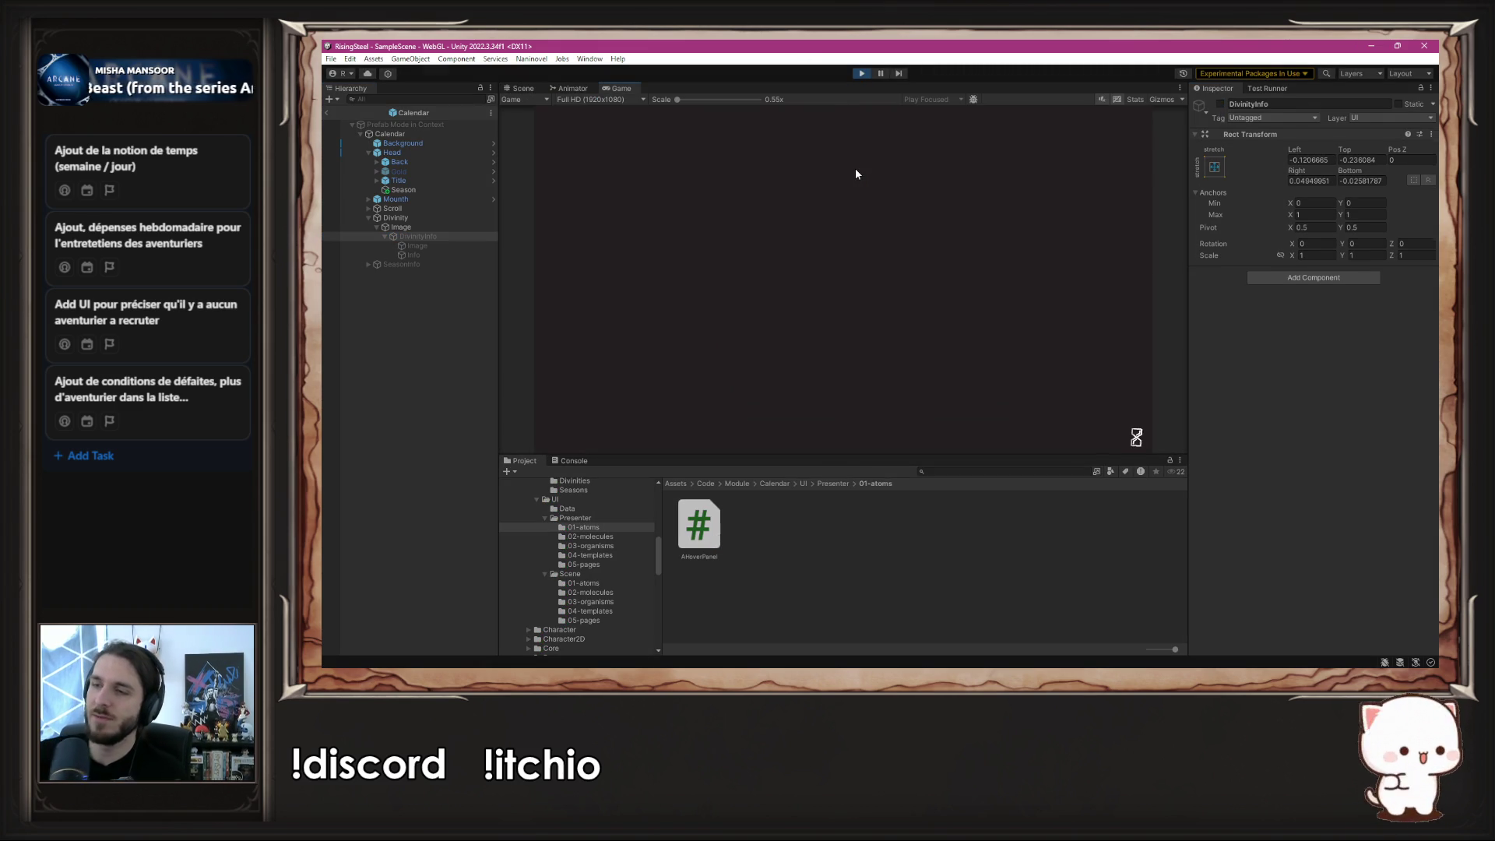
- Start a New Game and hover the divinity card to bring up the Info Divinity panel
click(809, 187)
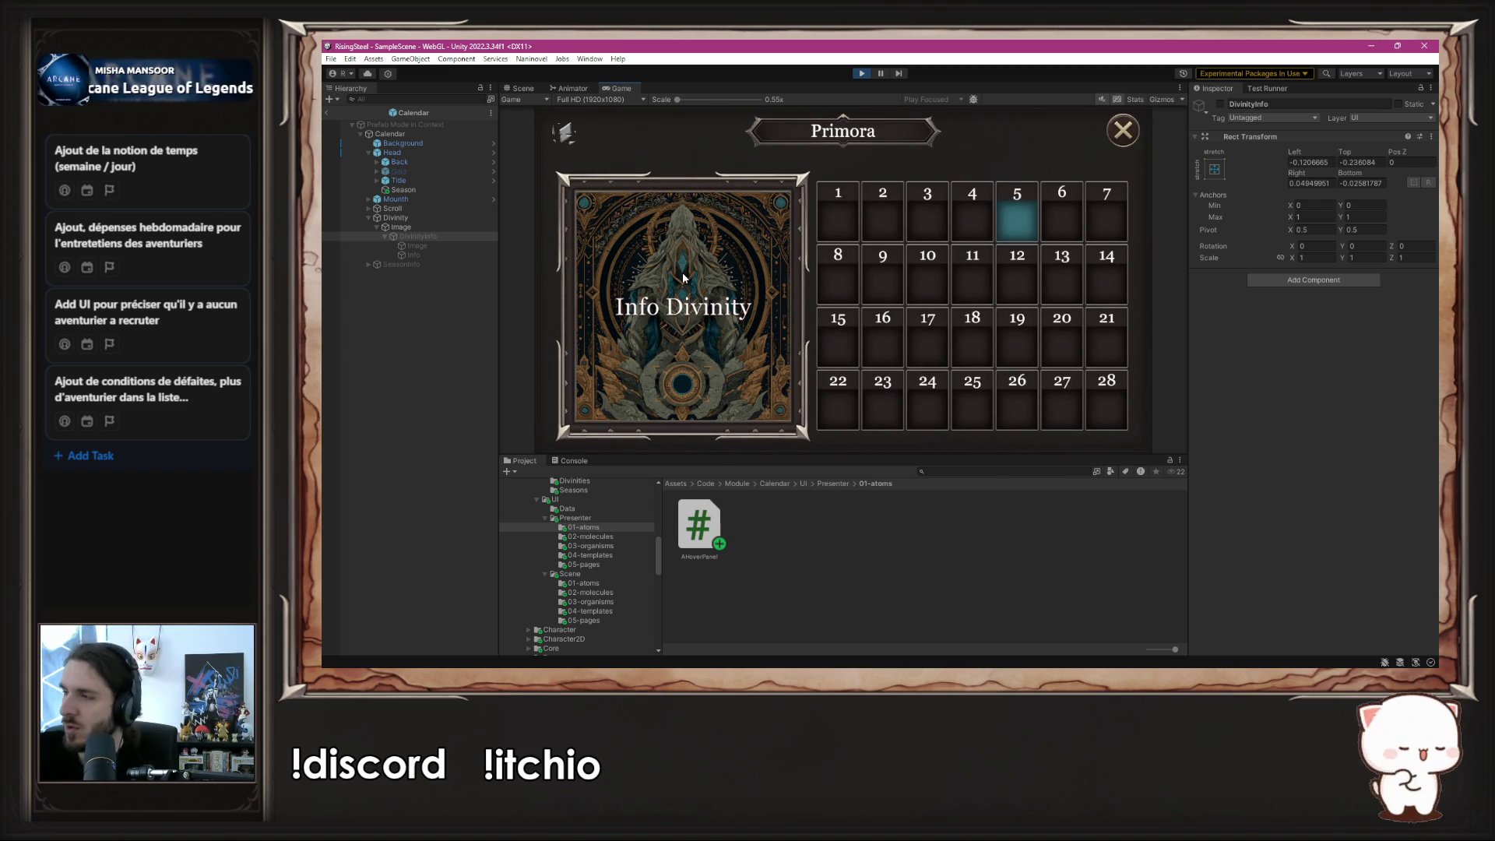
mouse_move(574, 128)
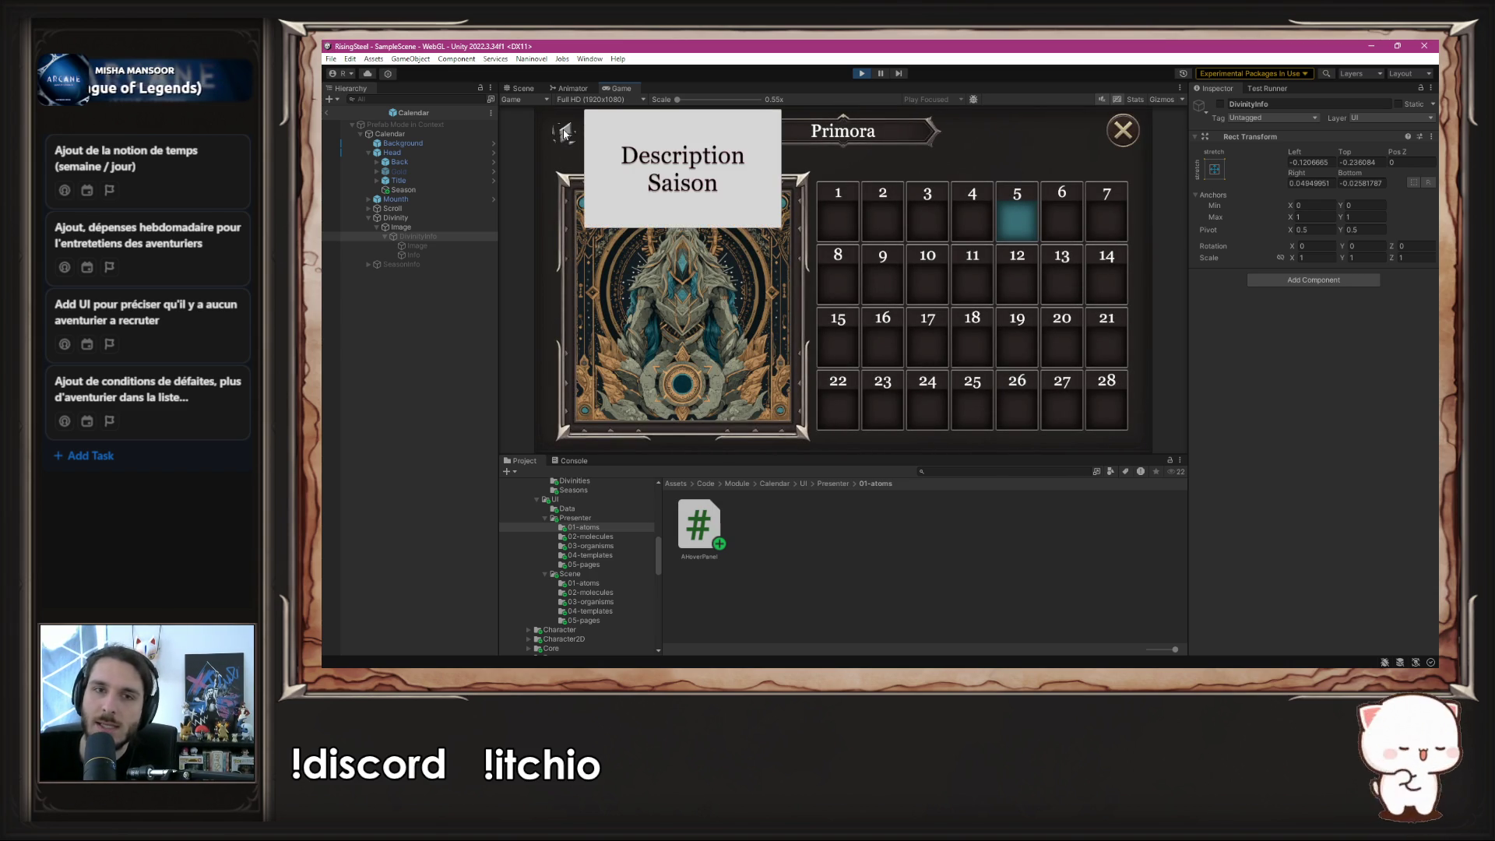
mouse_move(695, 295)
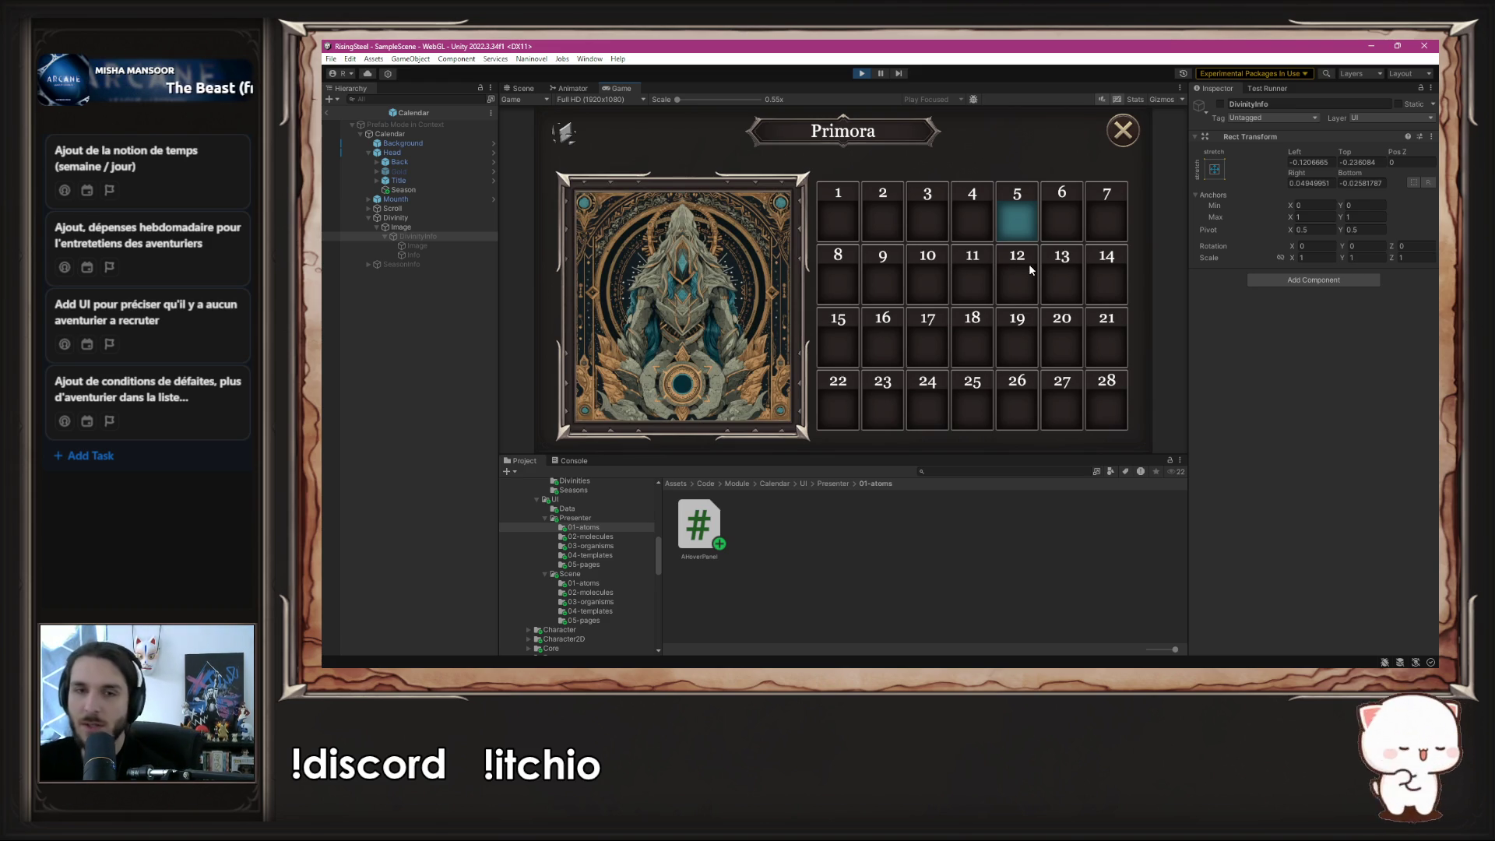
- Scroll the calendar up and down while hovering the card, then stop play mode
scroll(1009, 291, down, 3)
scroll(998, 276, up, 3)
scroll(1008, 207, down, 1)
scroll(1007, 207, up, 1)
scroll(1007, 207, down, 2)
scroll(1008, 207, up, 2)
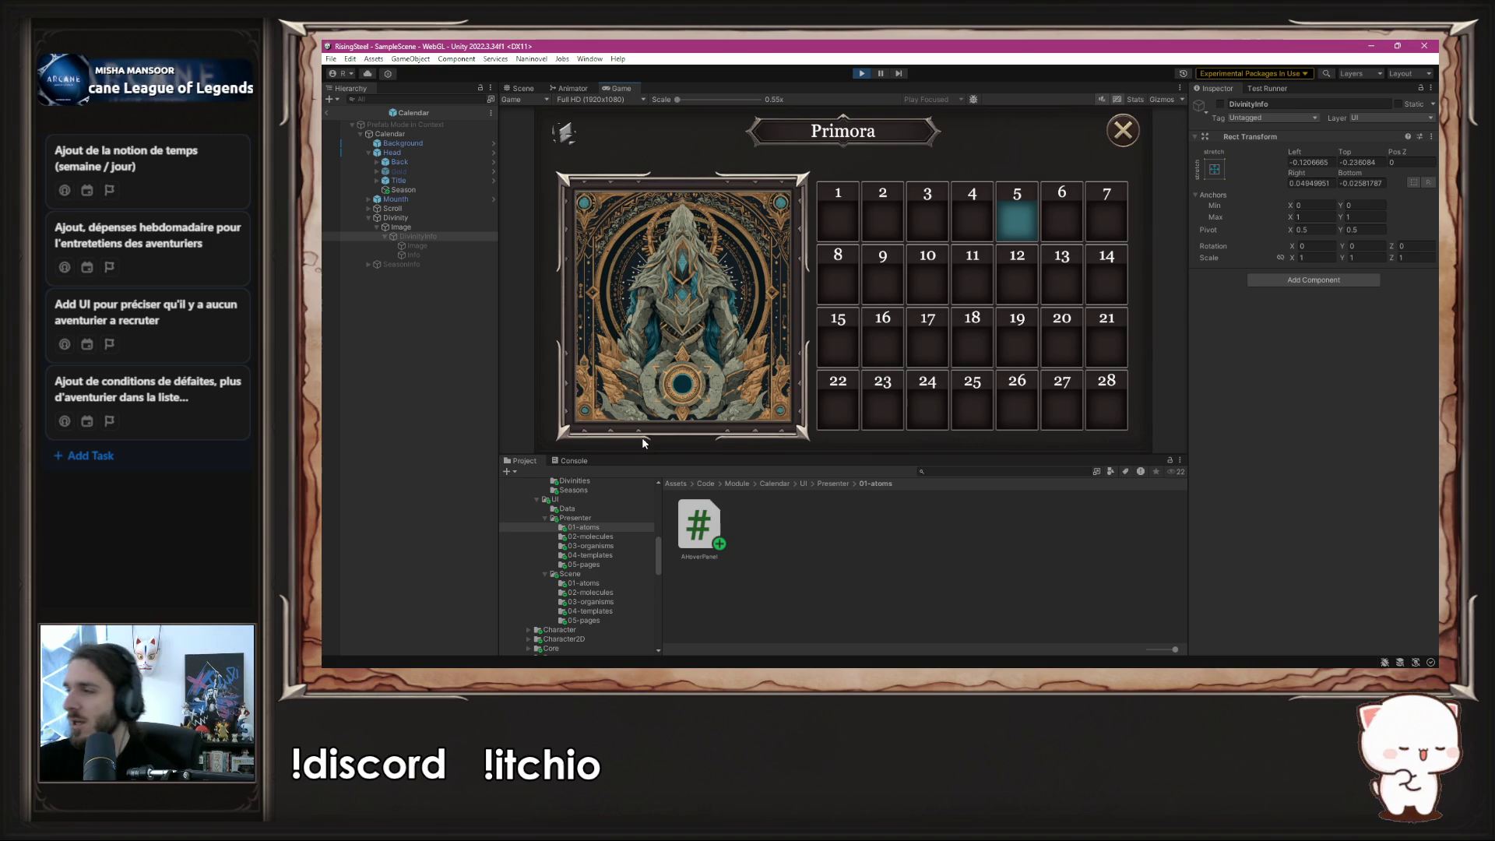
scroll(972, 227, down, 2)
scroll(971, 227, up, 2)
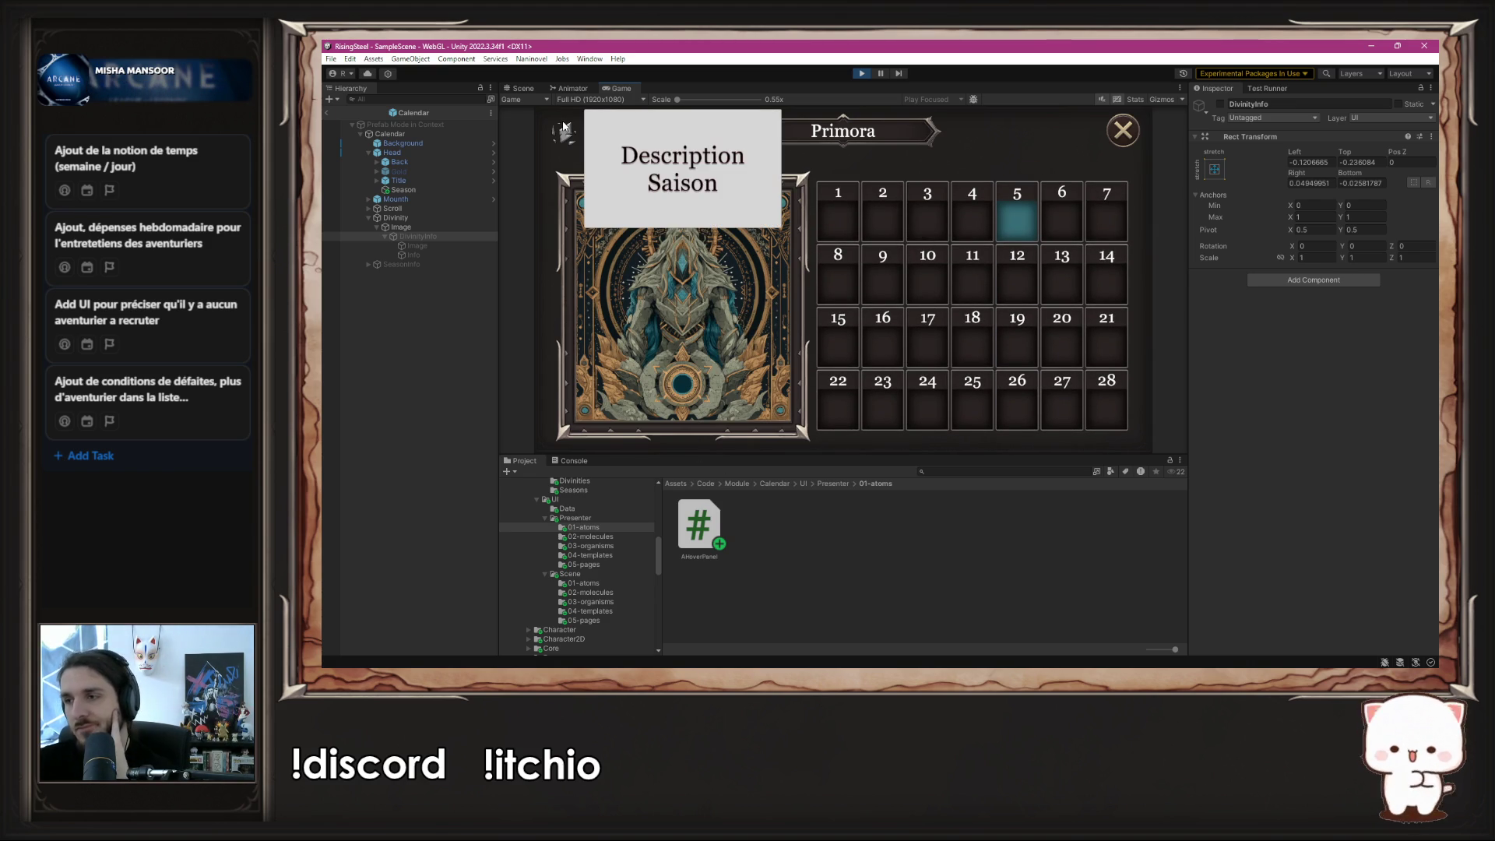
mouse_move(612, 250)
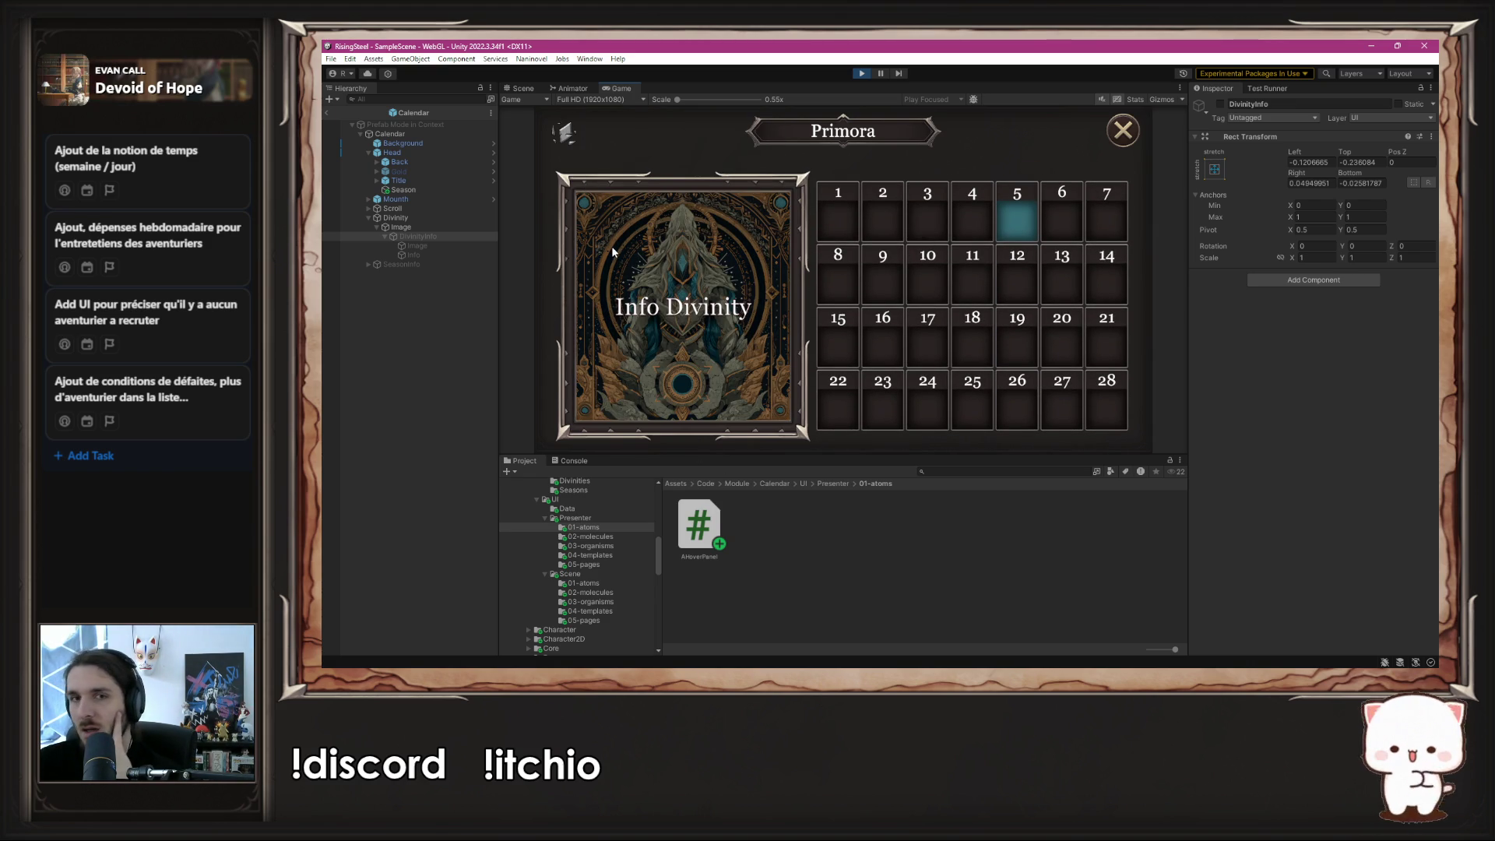
scroll(994, 313, up, 3)
scroll(994, 310, down, 3)
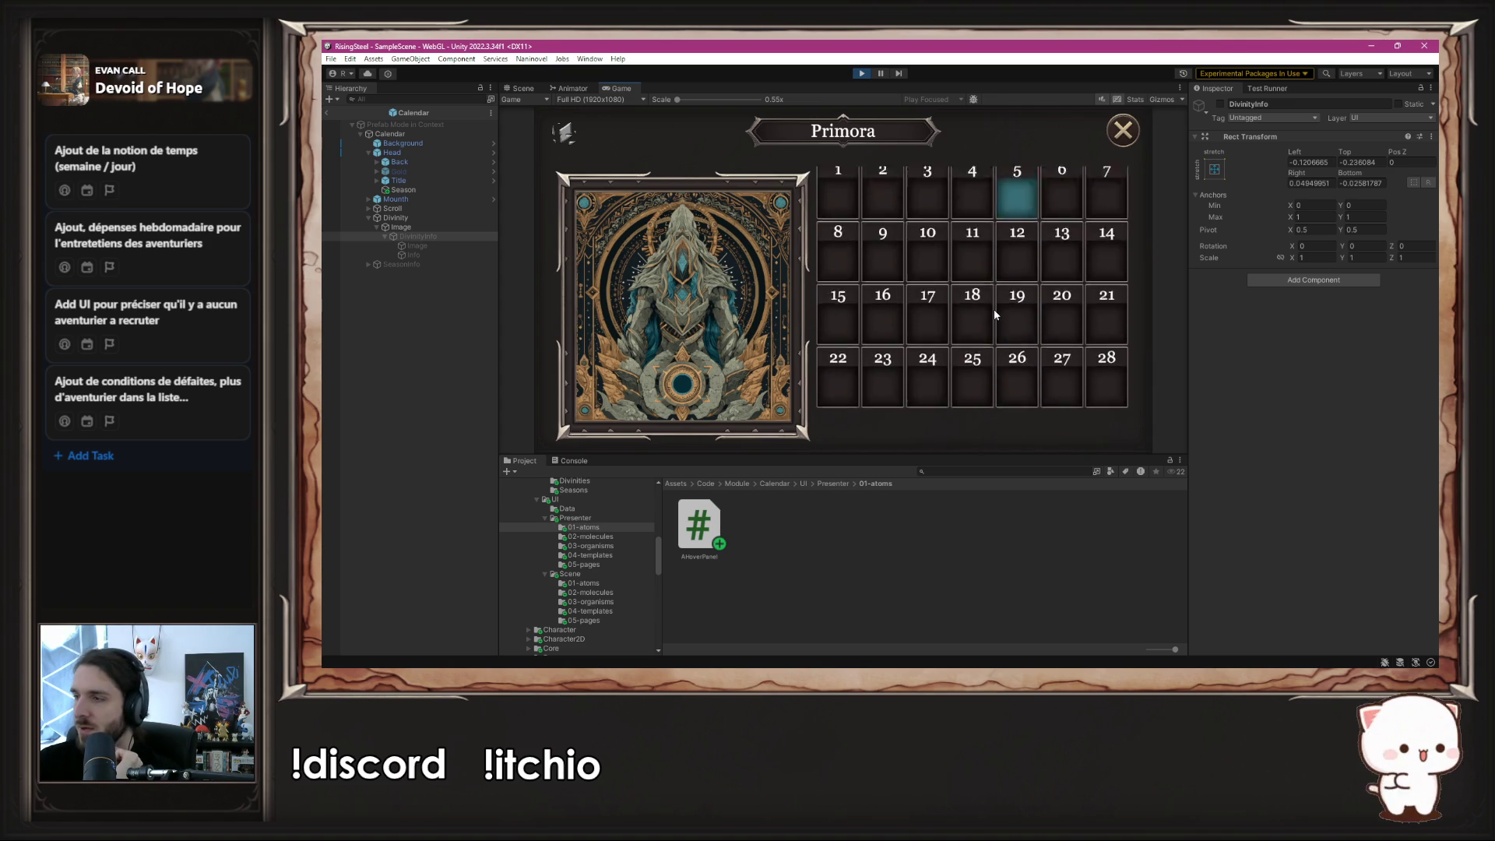
click(862, 74)
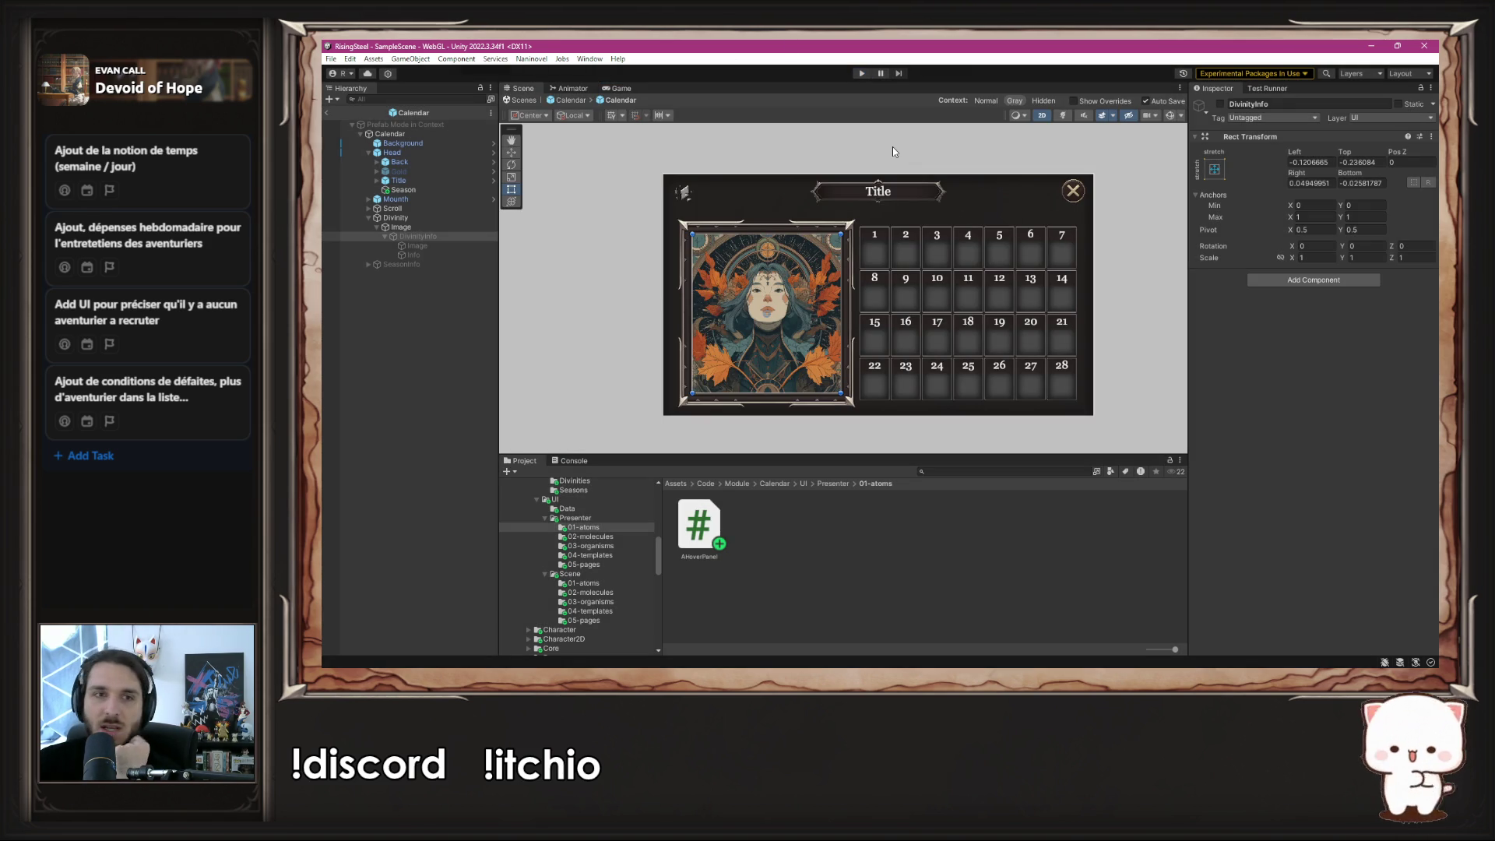
- Set the Scroll object's Scroll Rect viewport to the Scroll object itself
click(396, 199)
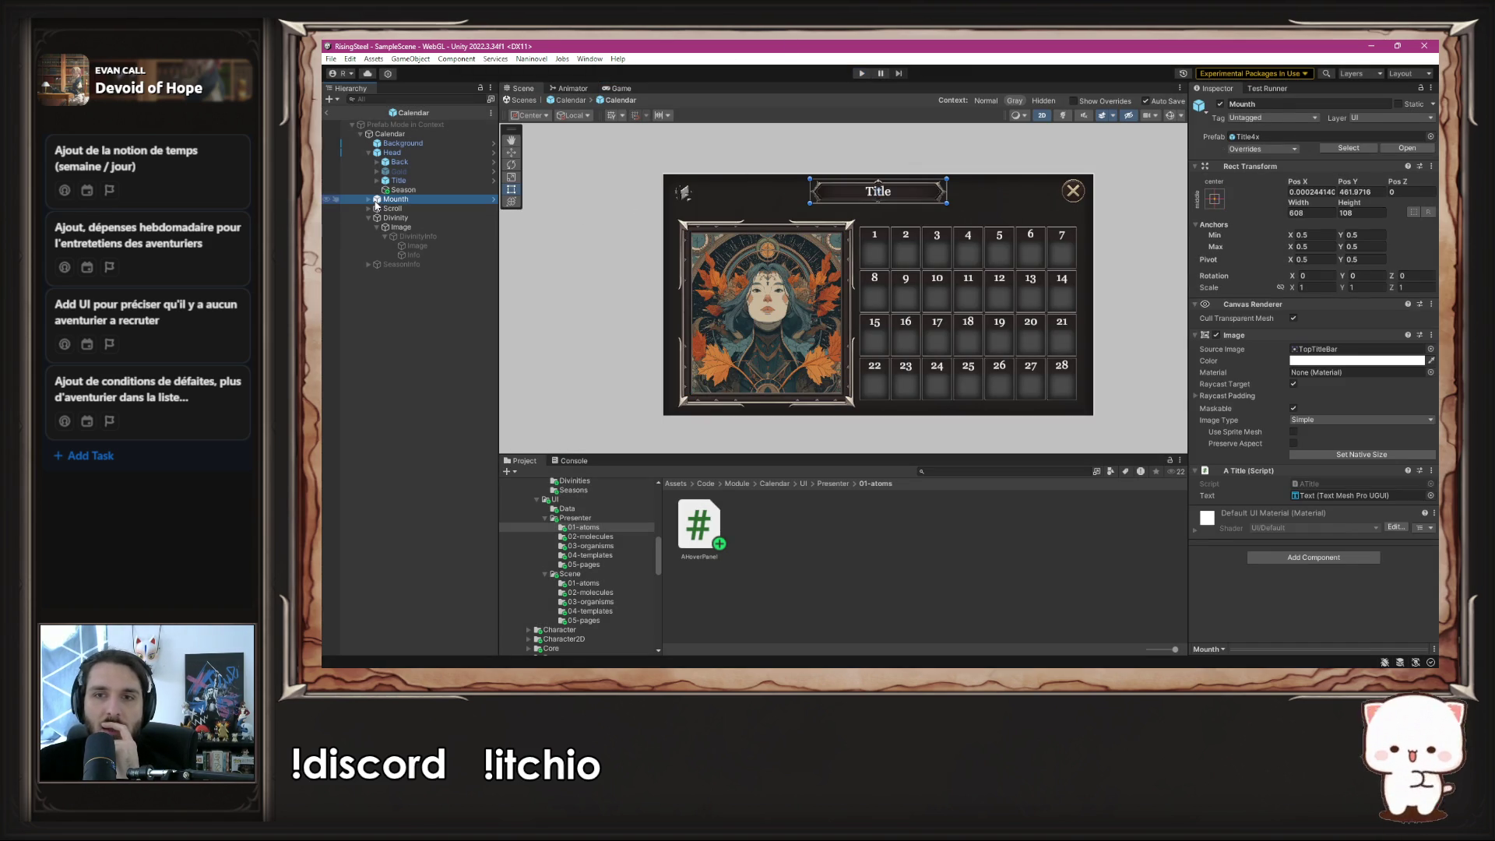
click(394, 208)
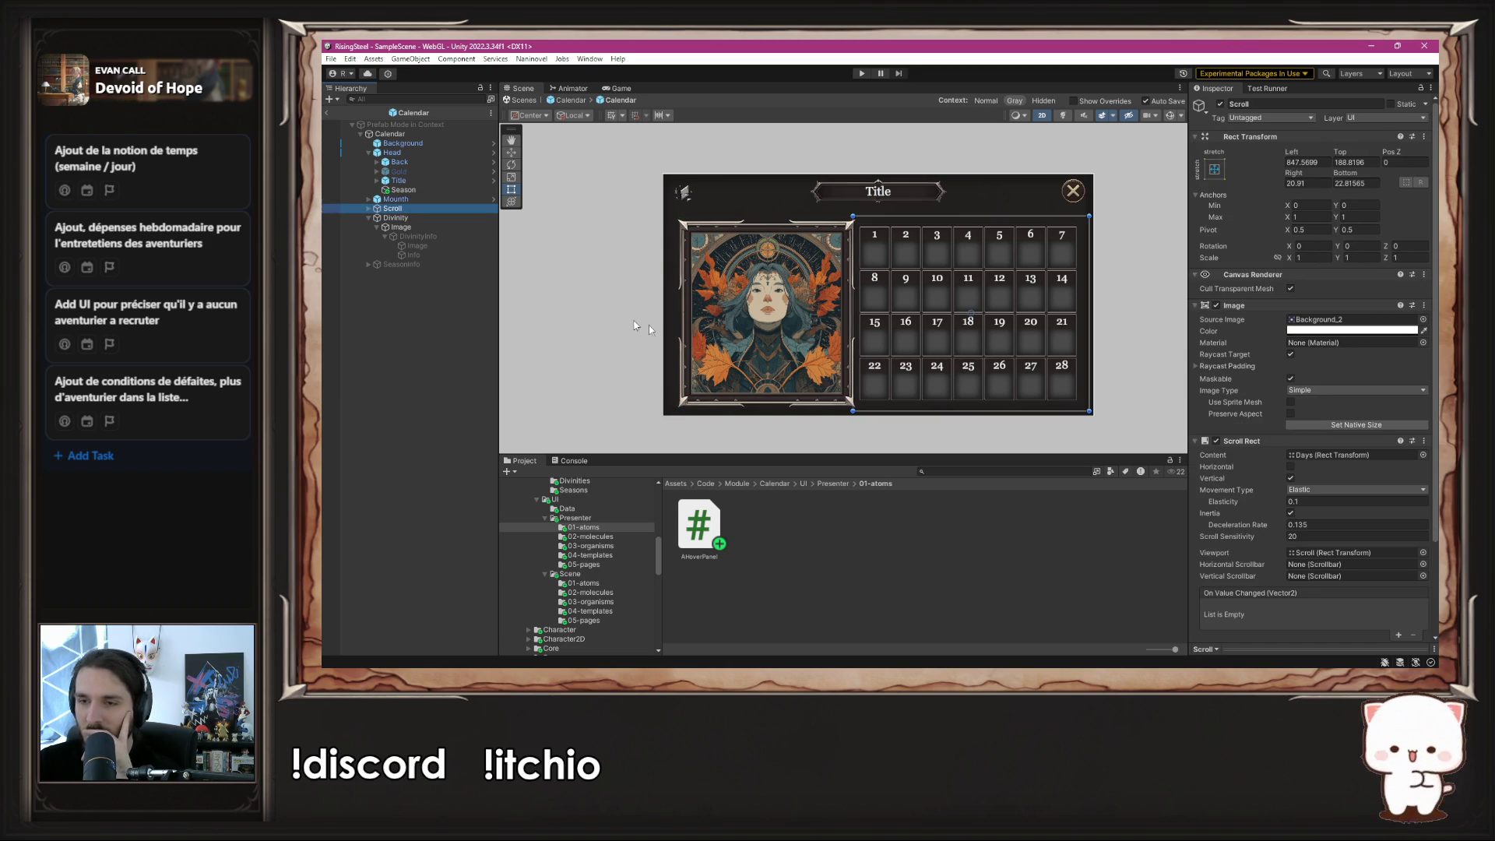
click(1423, 553)
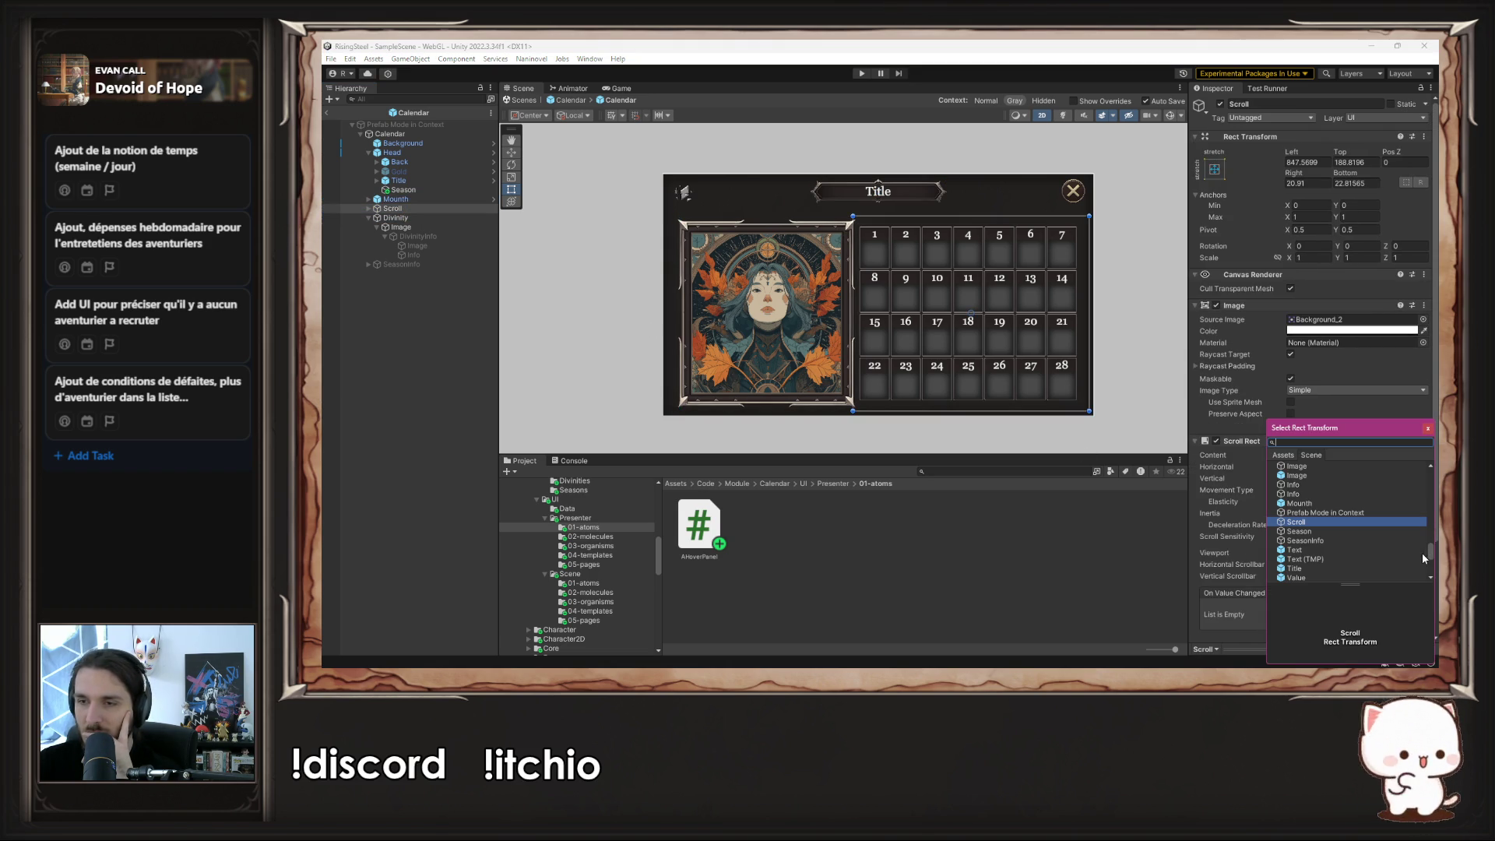
click(1427, 433)
scroll(1388, 454, down, 5)
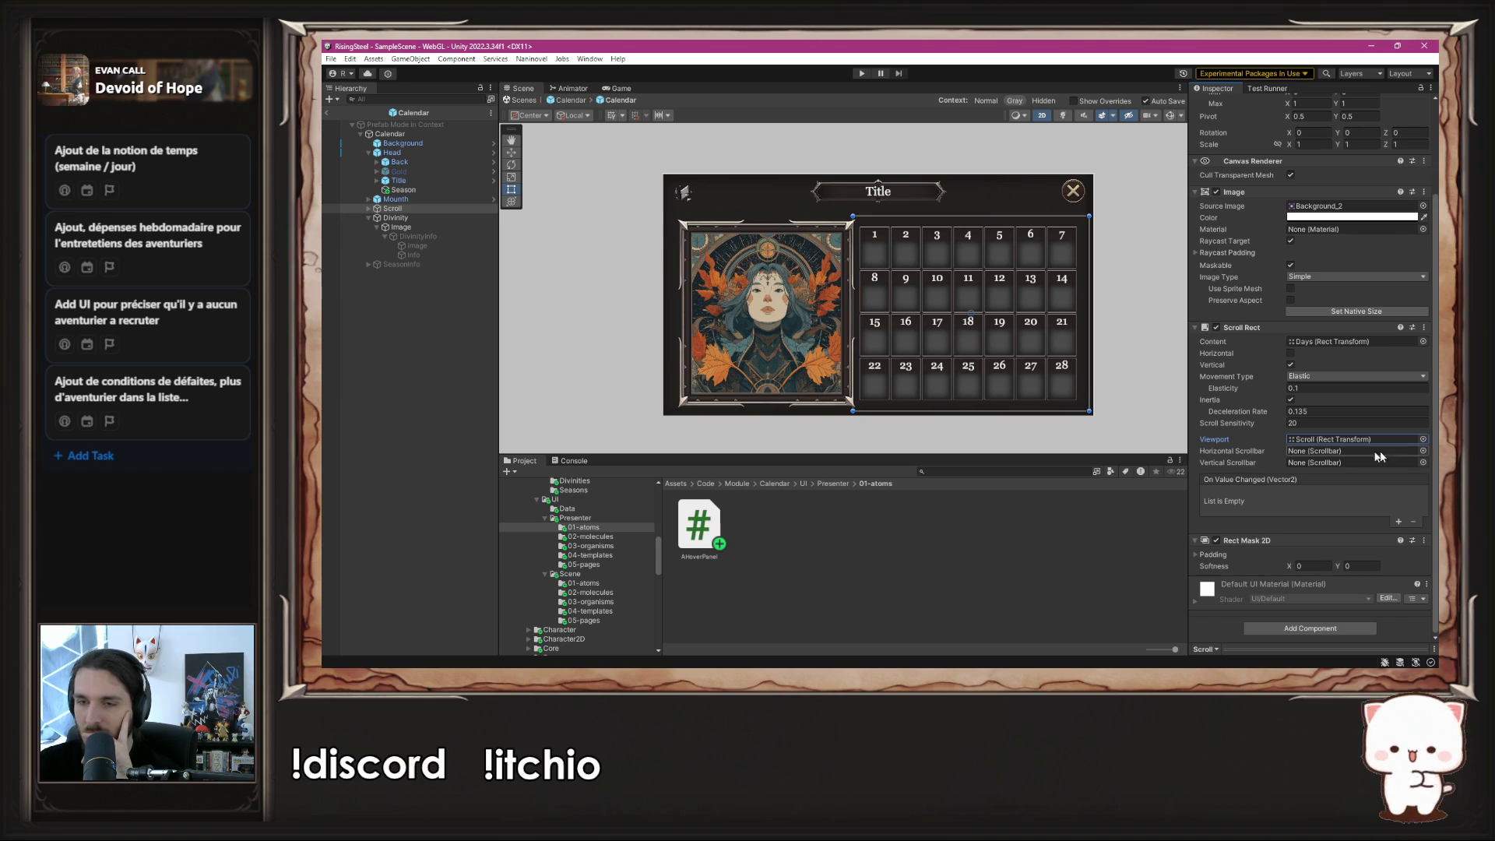
- Check the Days grid, disable Scroll's Scroll Rect component, and start play mode
click(370, 201)
click(370, 218)
click(389, 228)
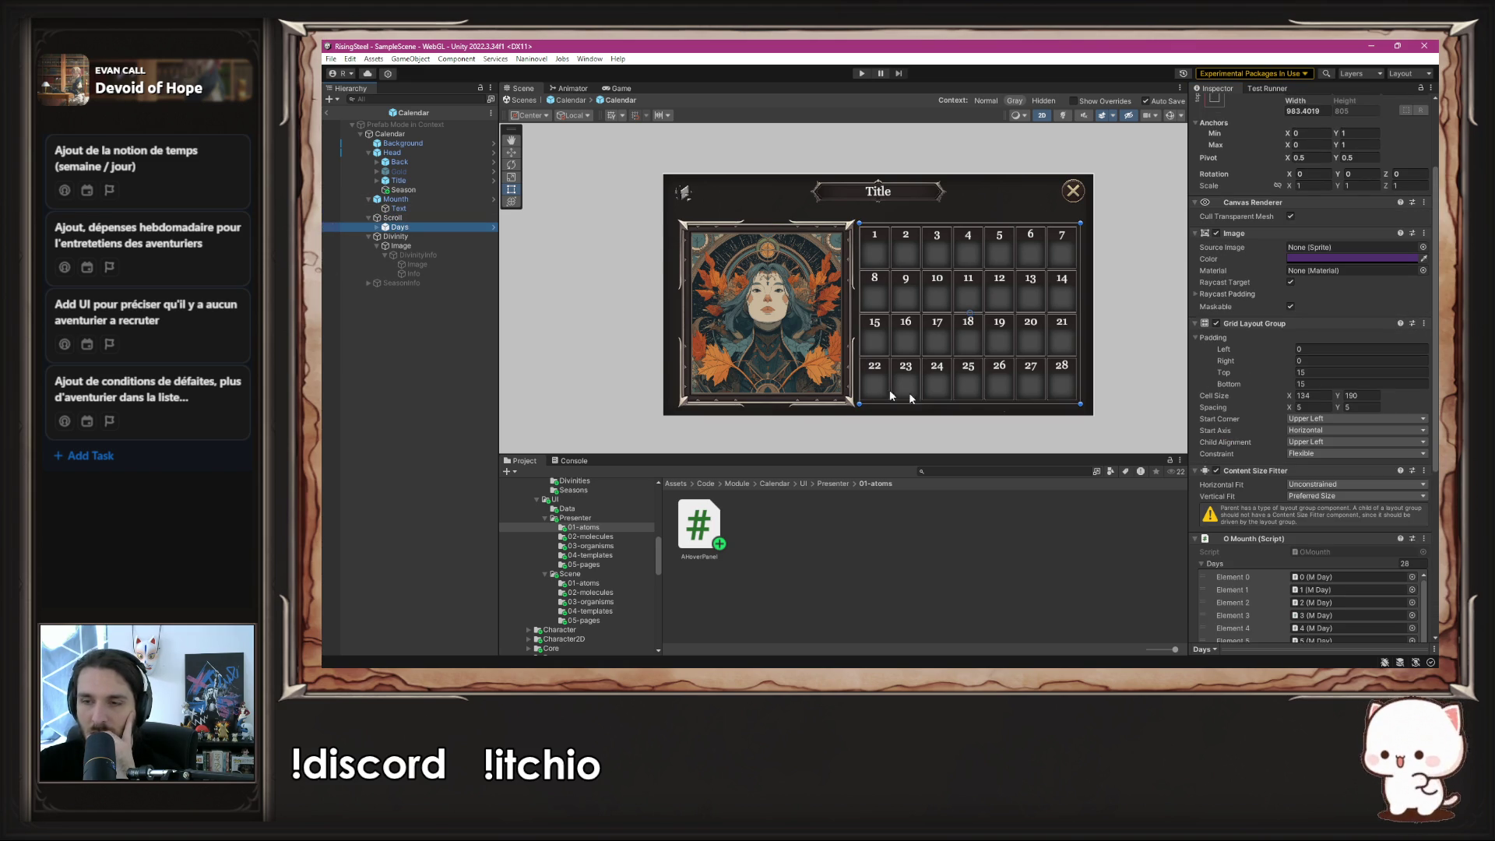
scroll(1239, 413, down, 4)
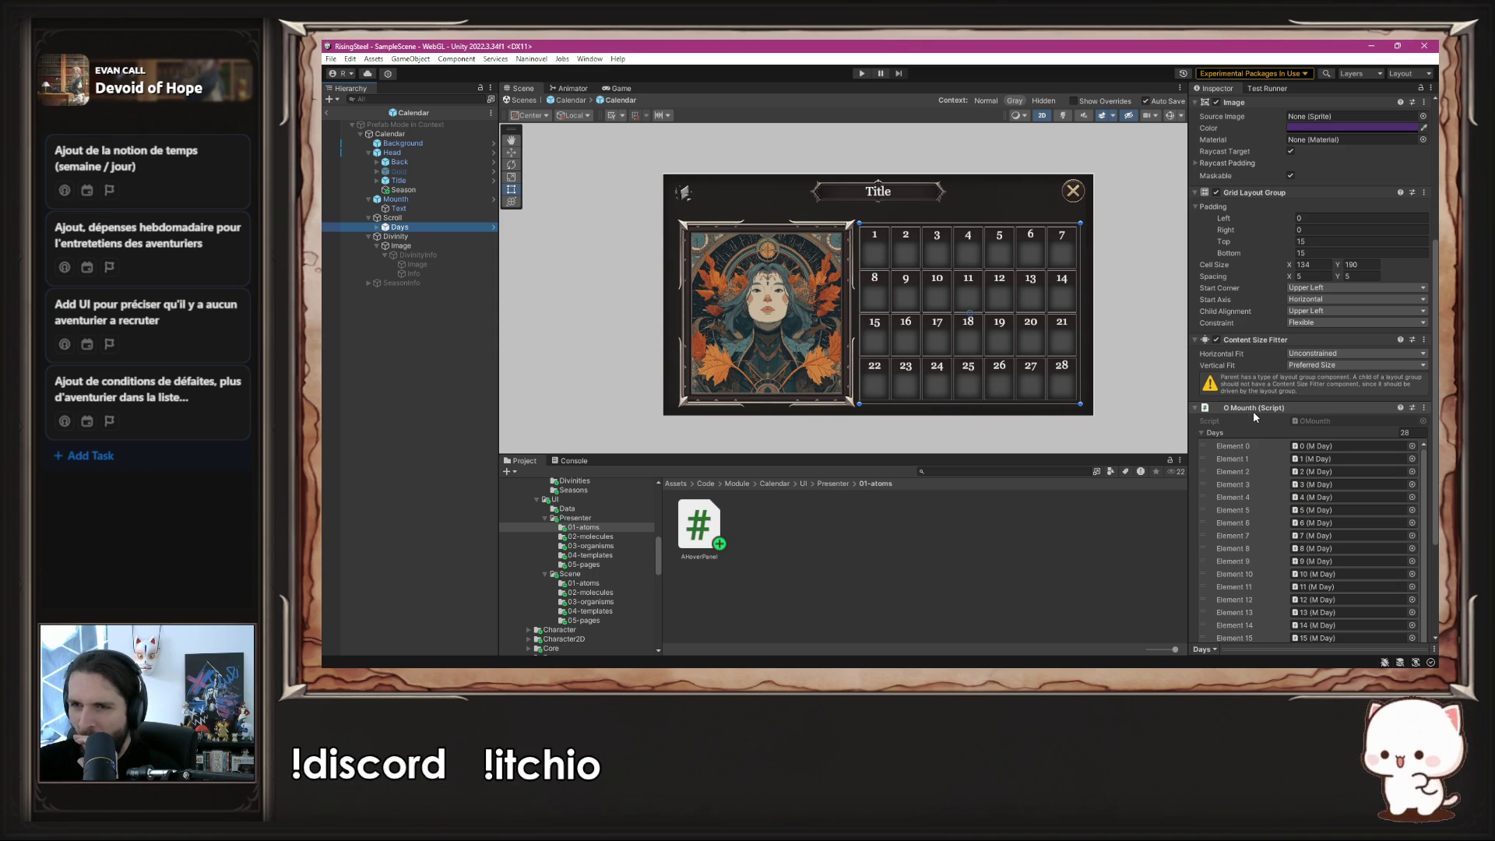
scroll(1253, 411, up, 5)
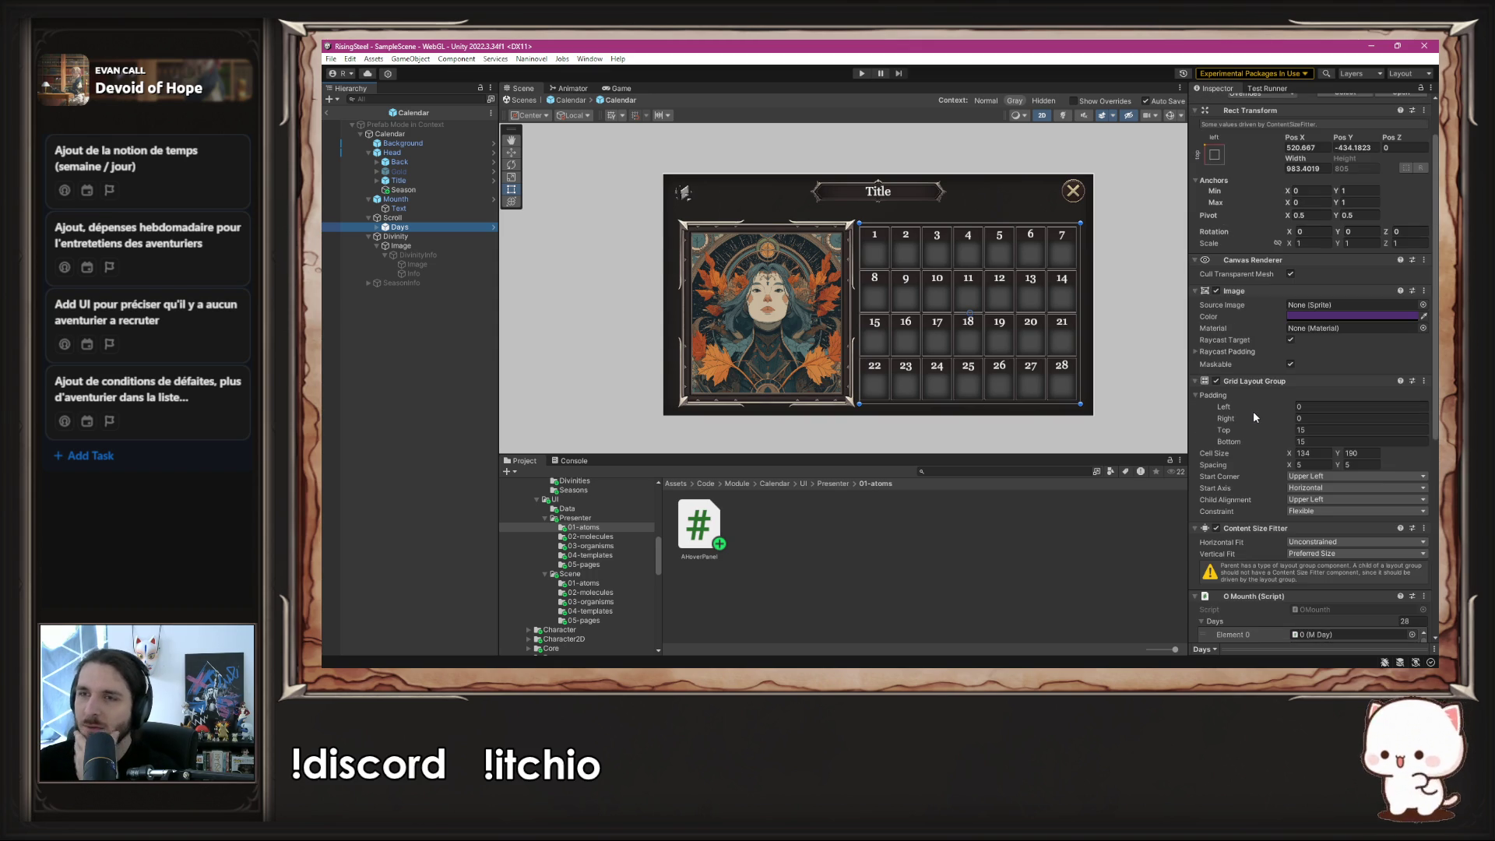
click(405, 218)
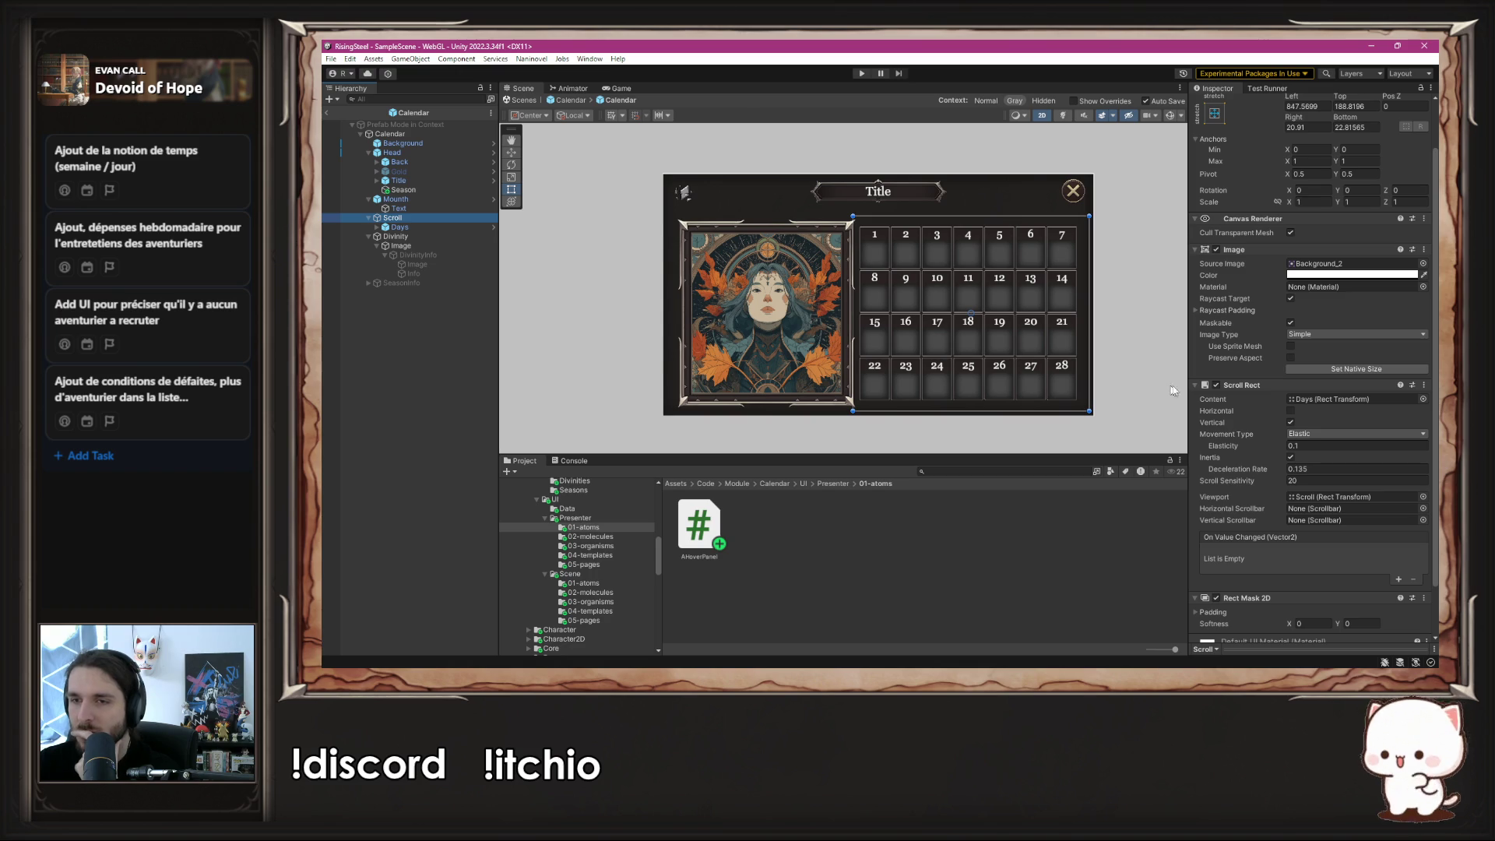
click(1218, 384)
scroll(1250, 408, down, 2)
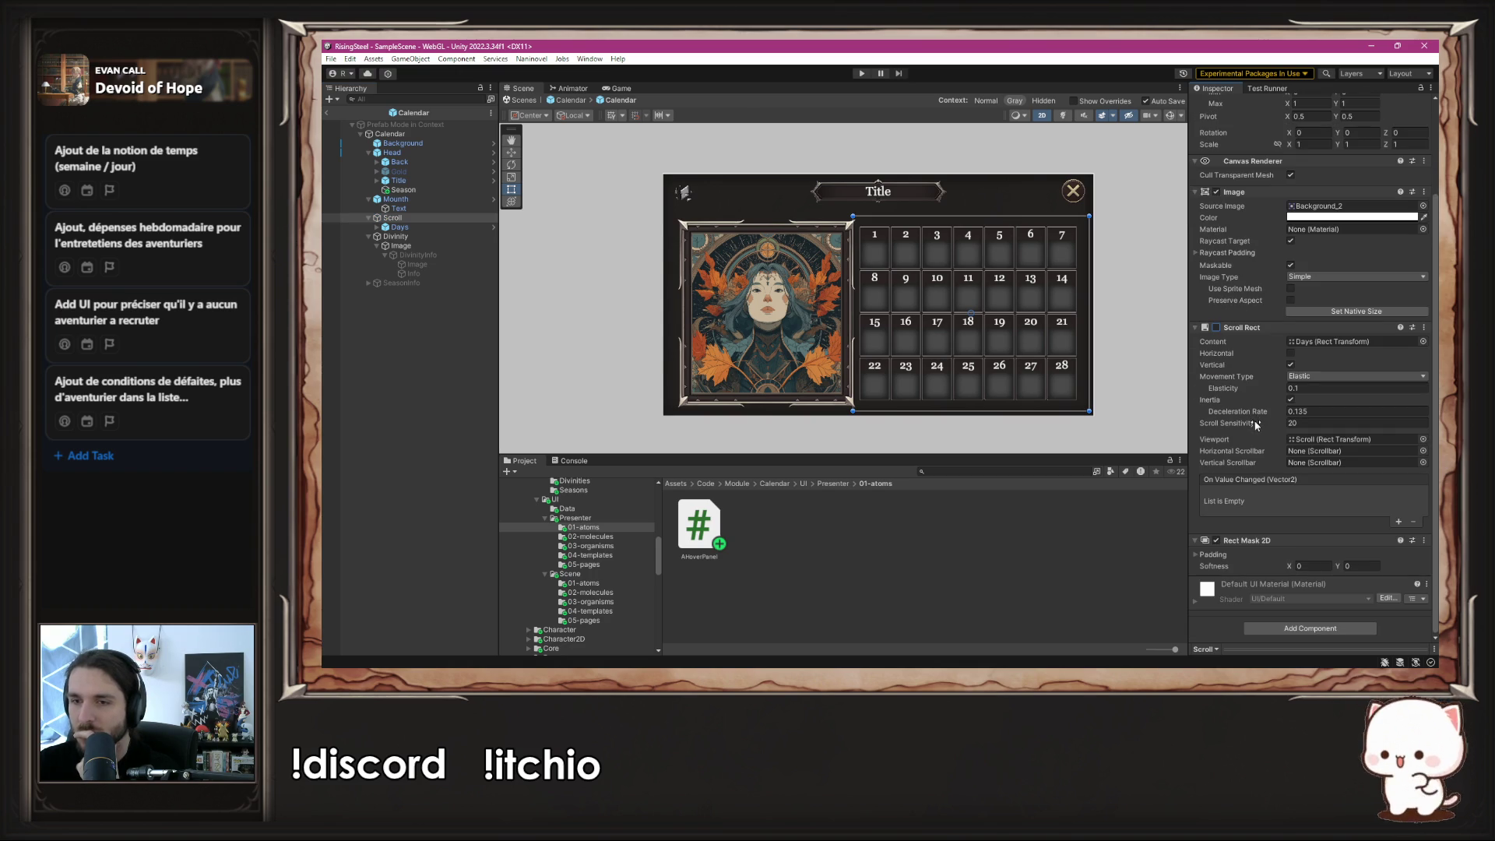
click(859, 73)
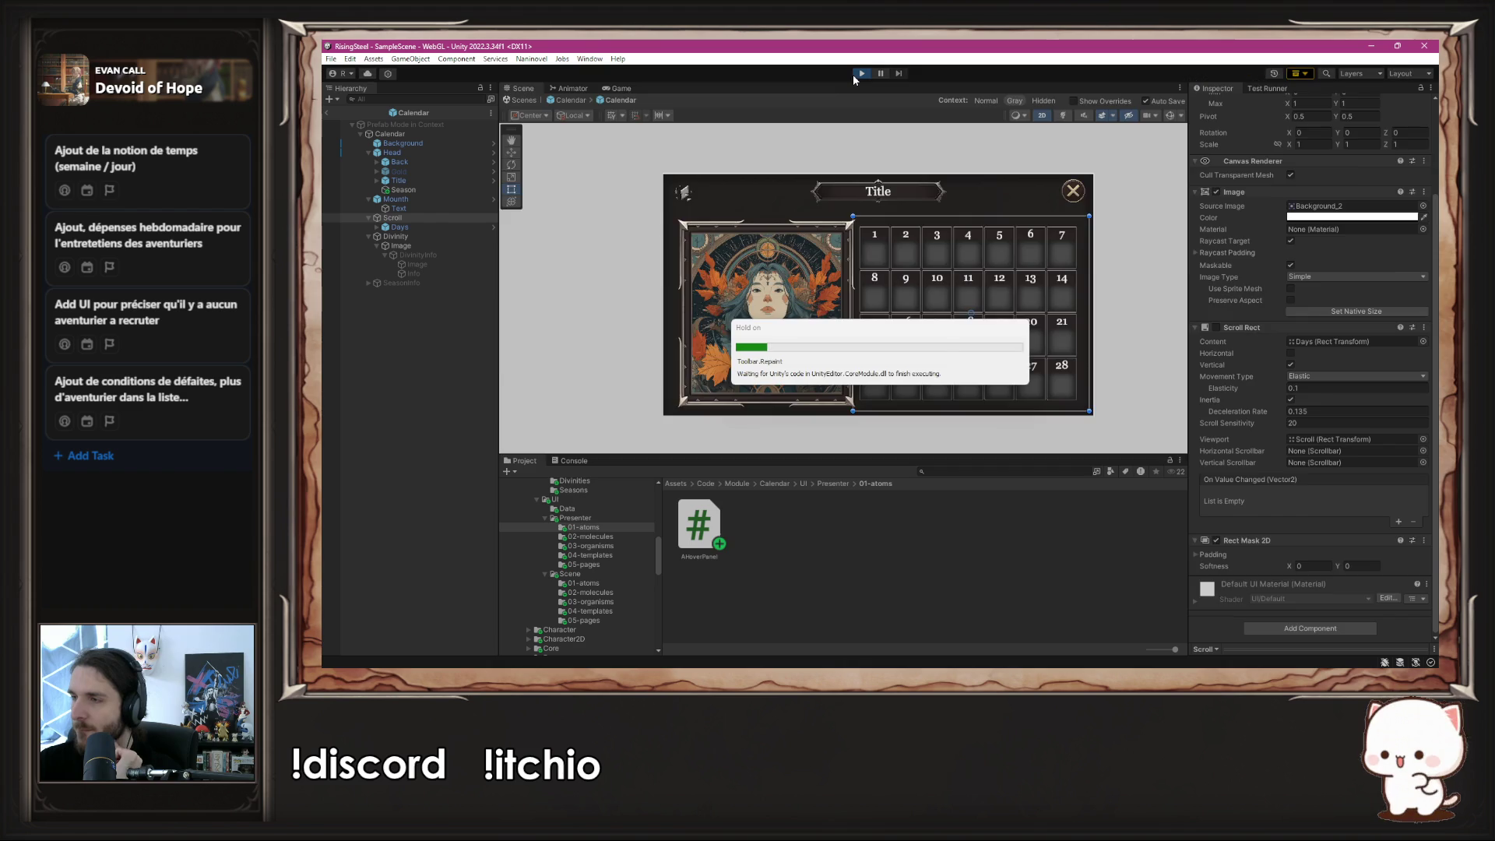
- Start a New Game on the Vulnera calendar and hover the fox portrait to show the dimmed Info Divinity overlay
click(852, 194)
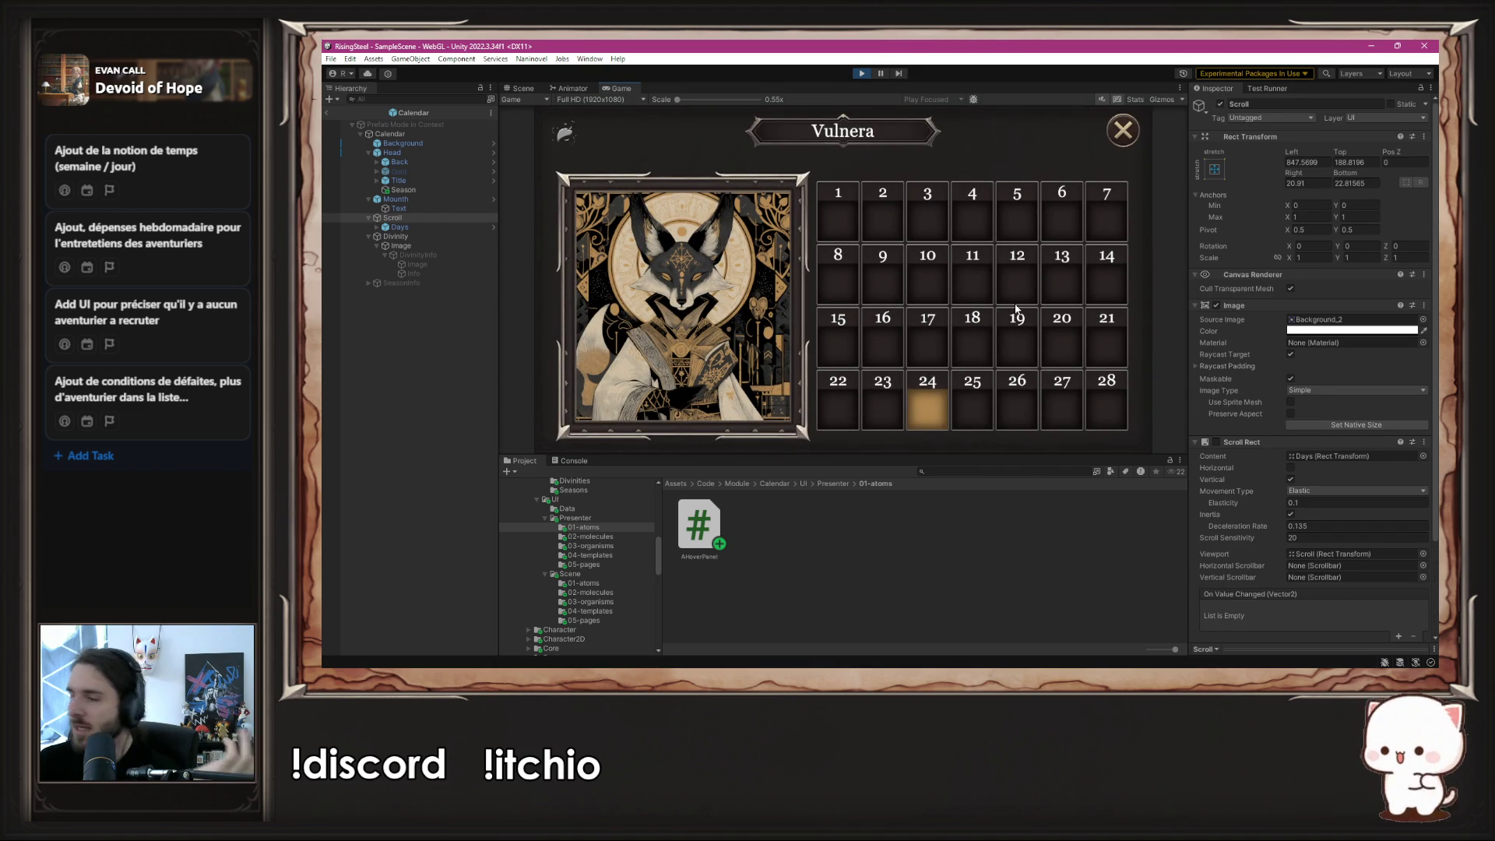
mouse_move(732, 324)
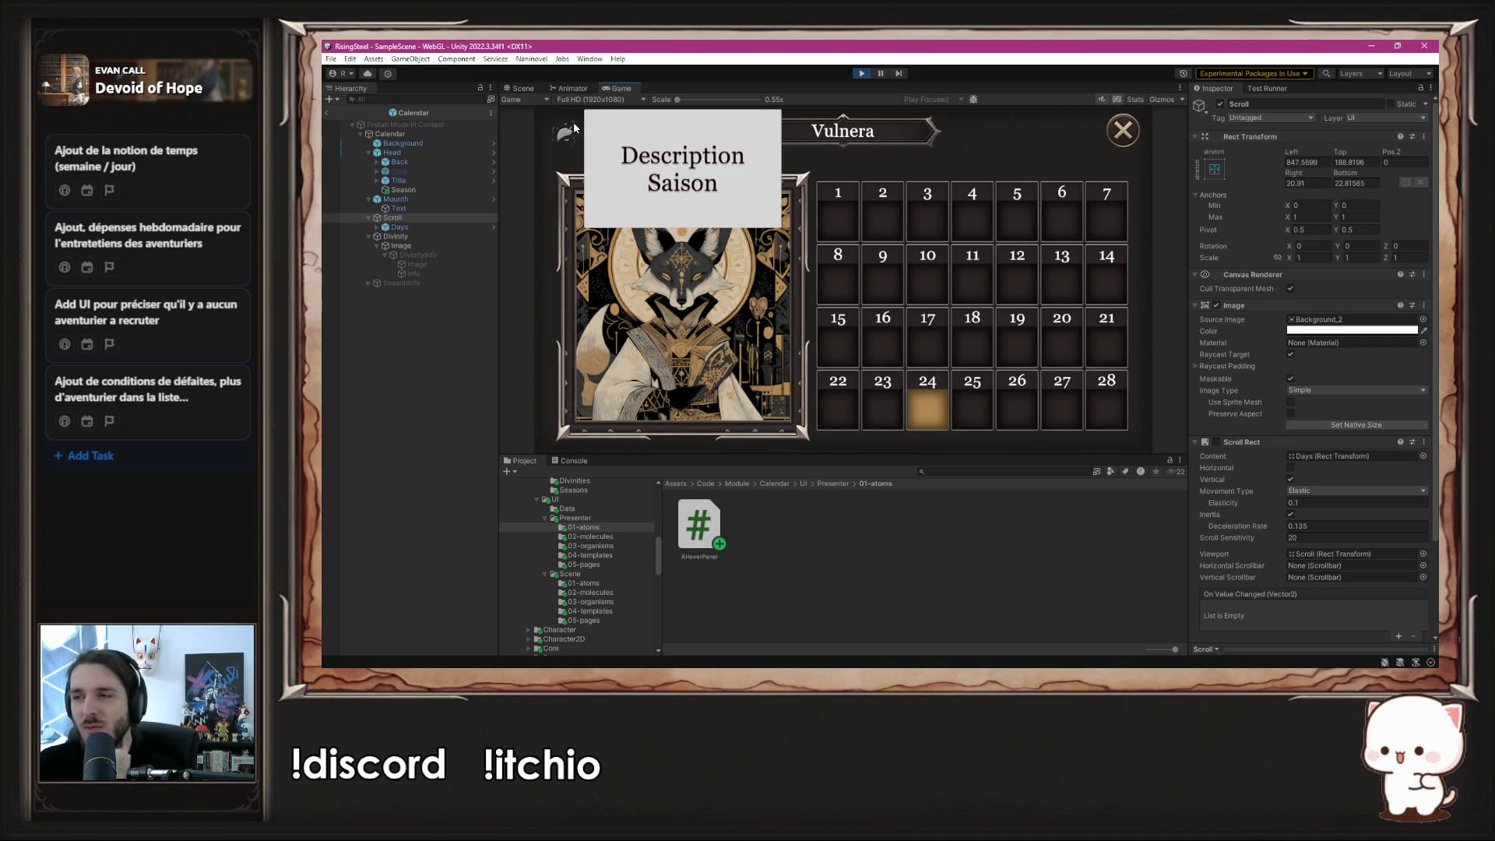
mouse_move(700, 289)
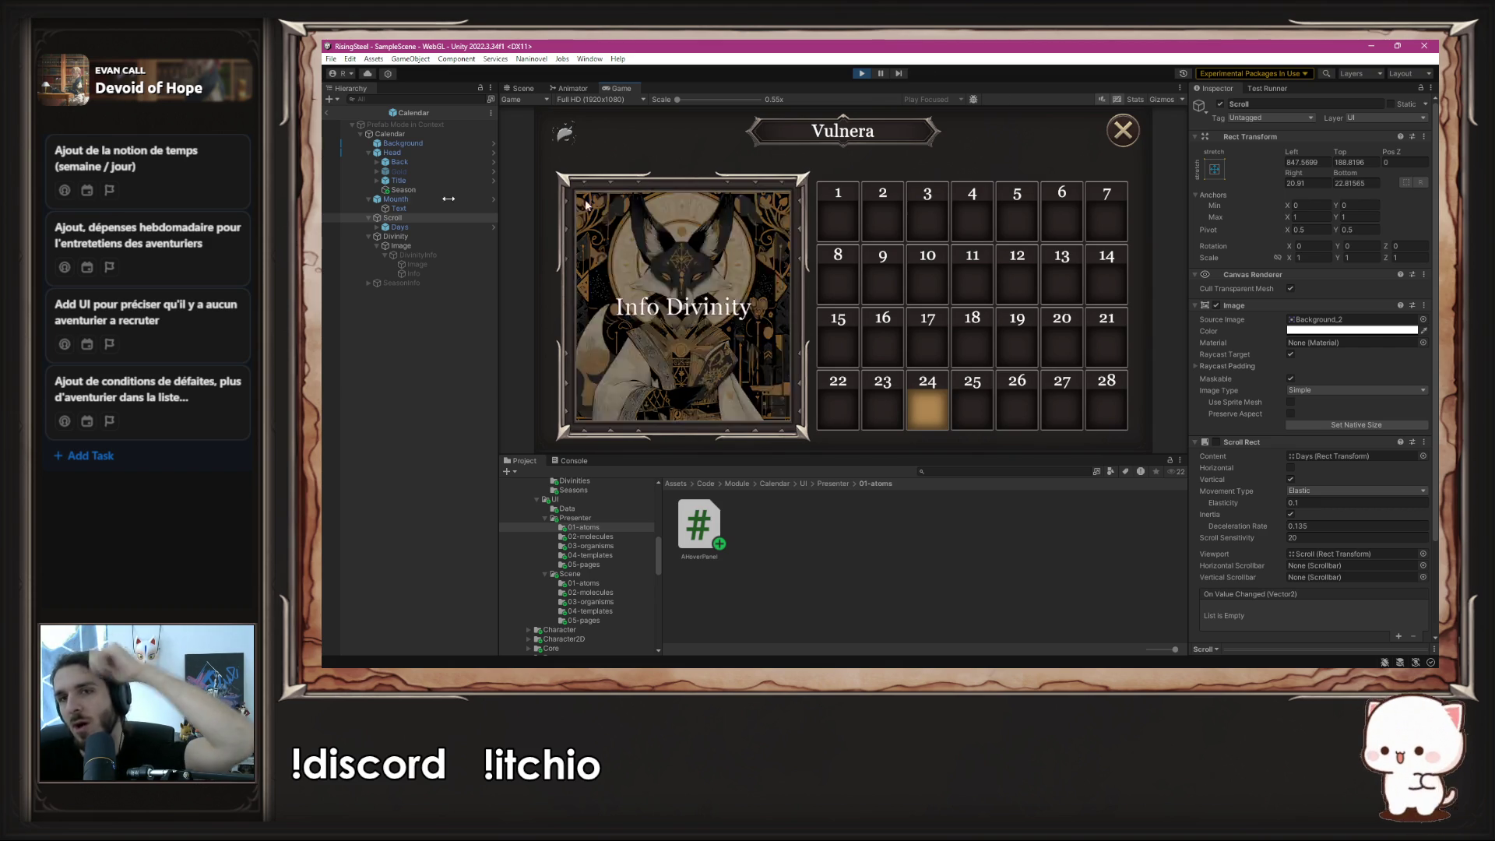
mouse_move(665, 266)
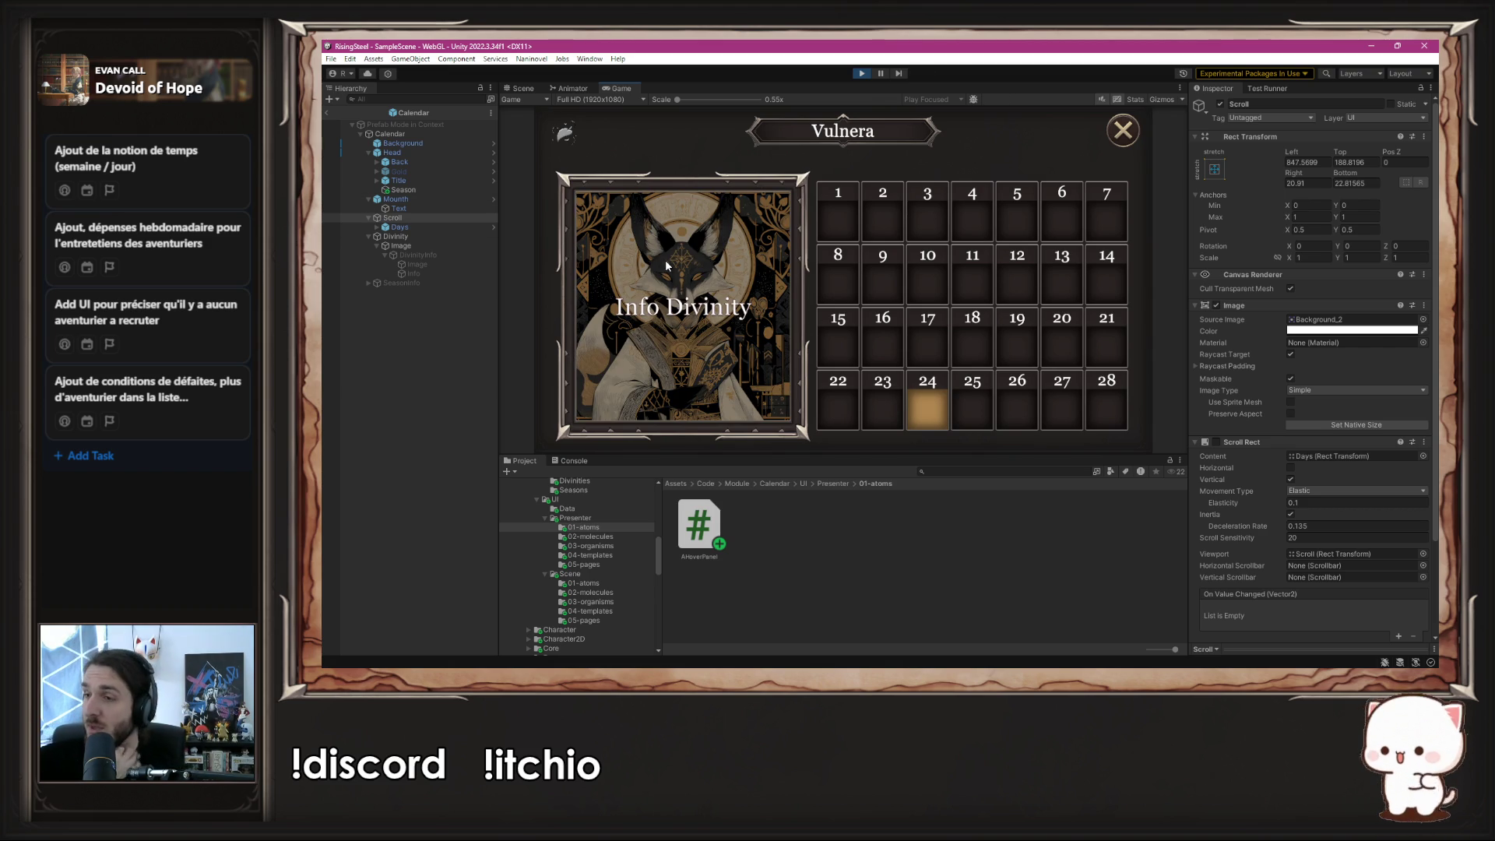
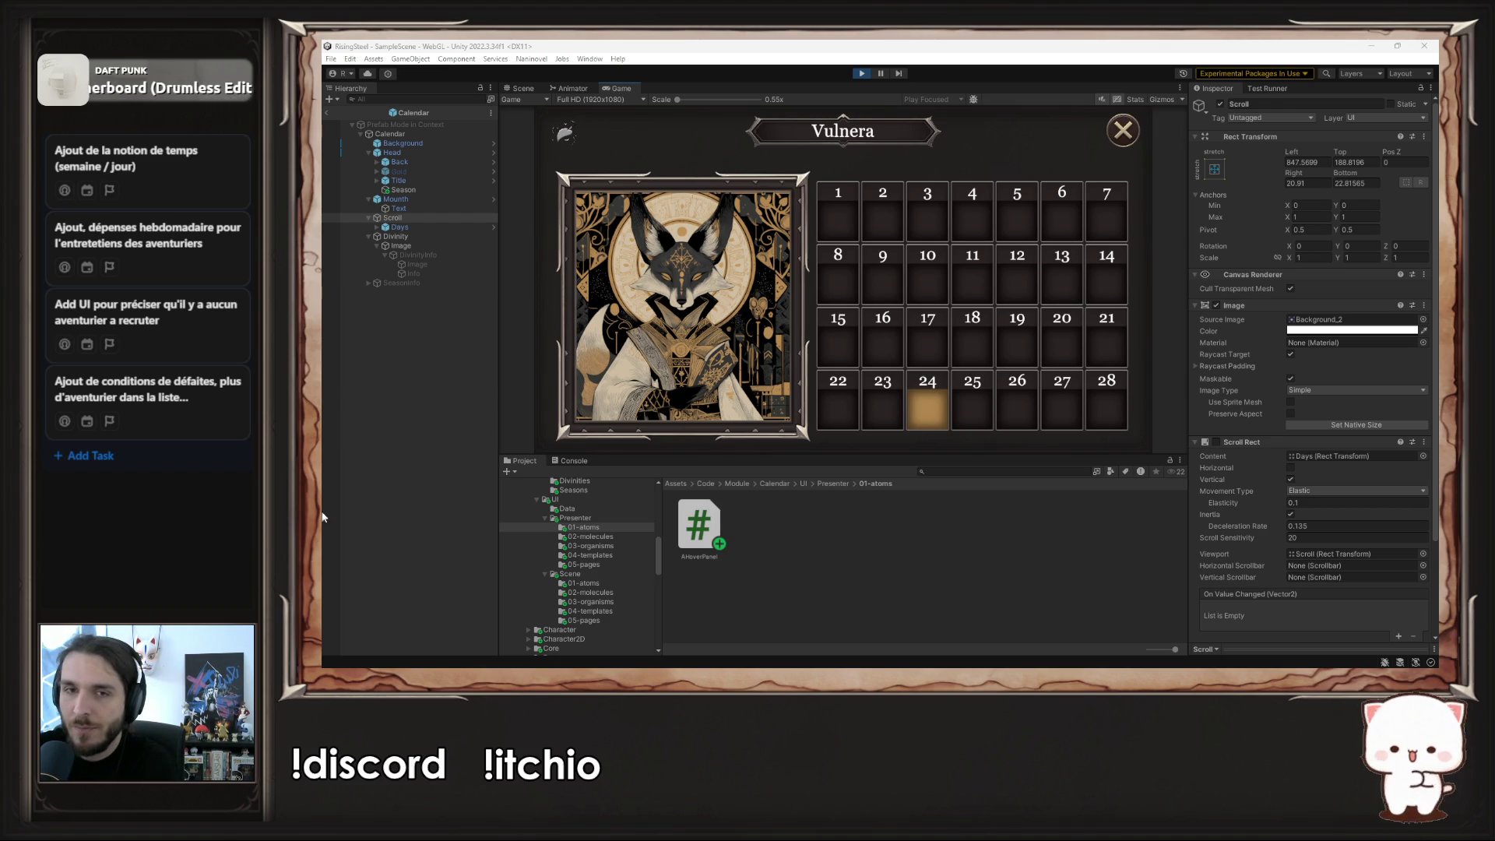
- Test clicking the deity portrait in the running game, stop Play mode, and switch to OneNote
click(594, 372)
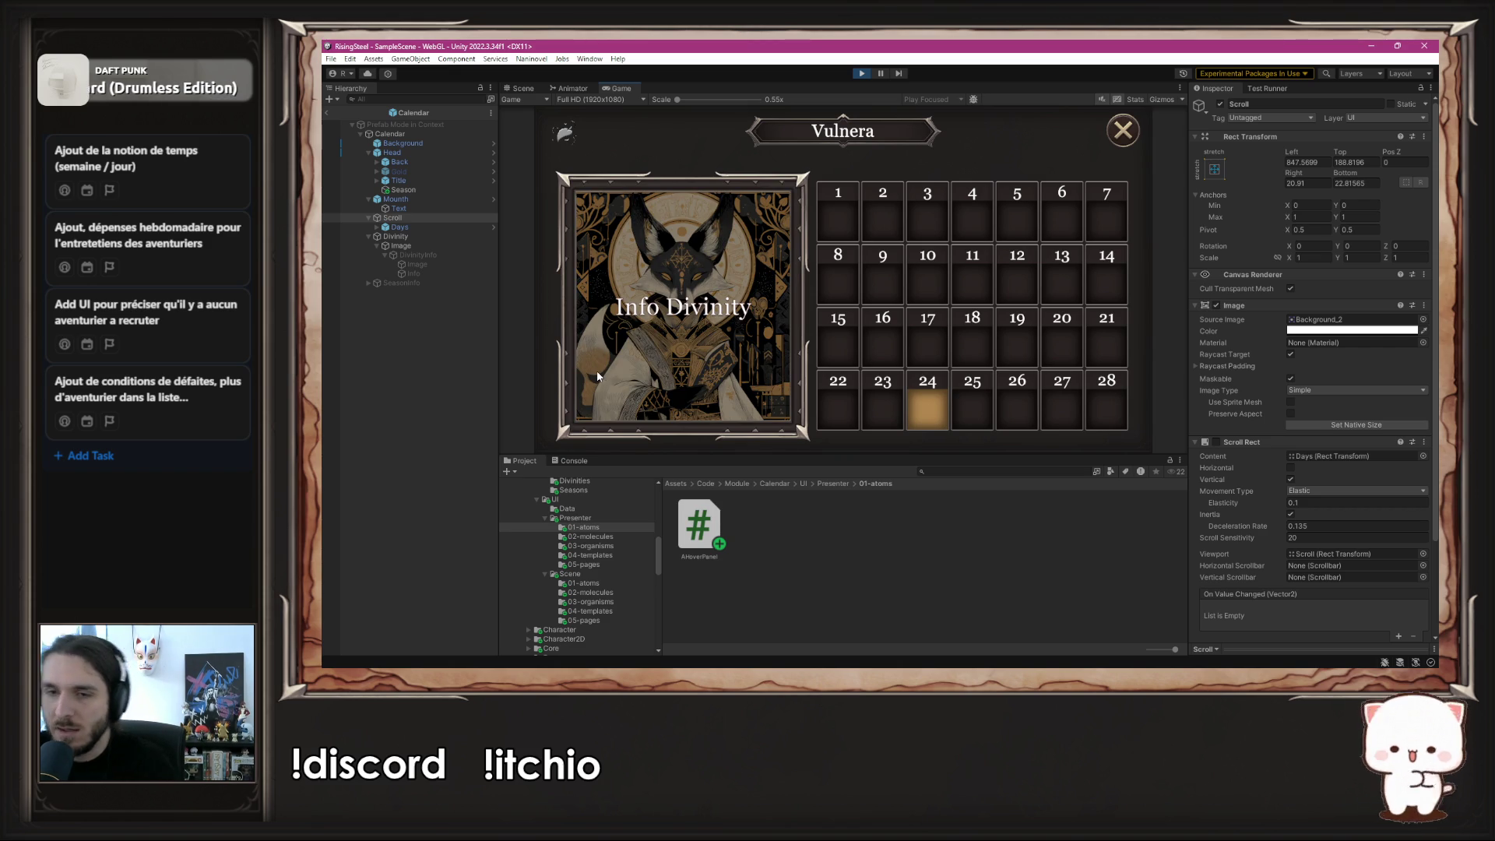
click(862, 74)
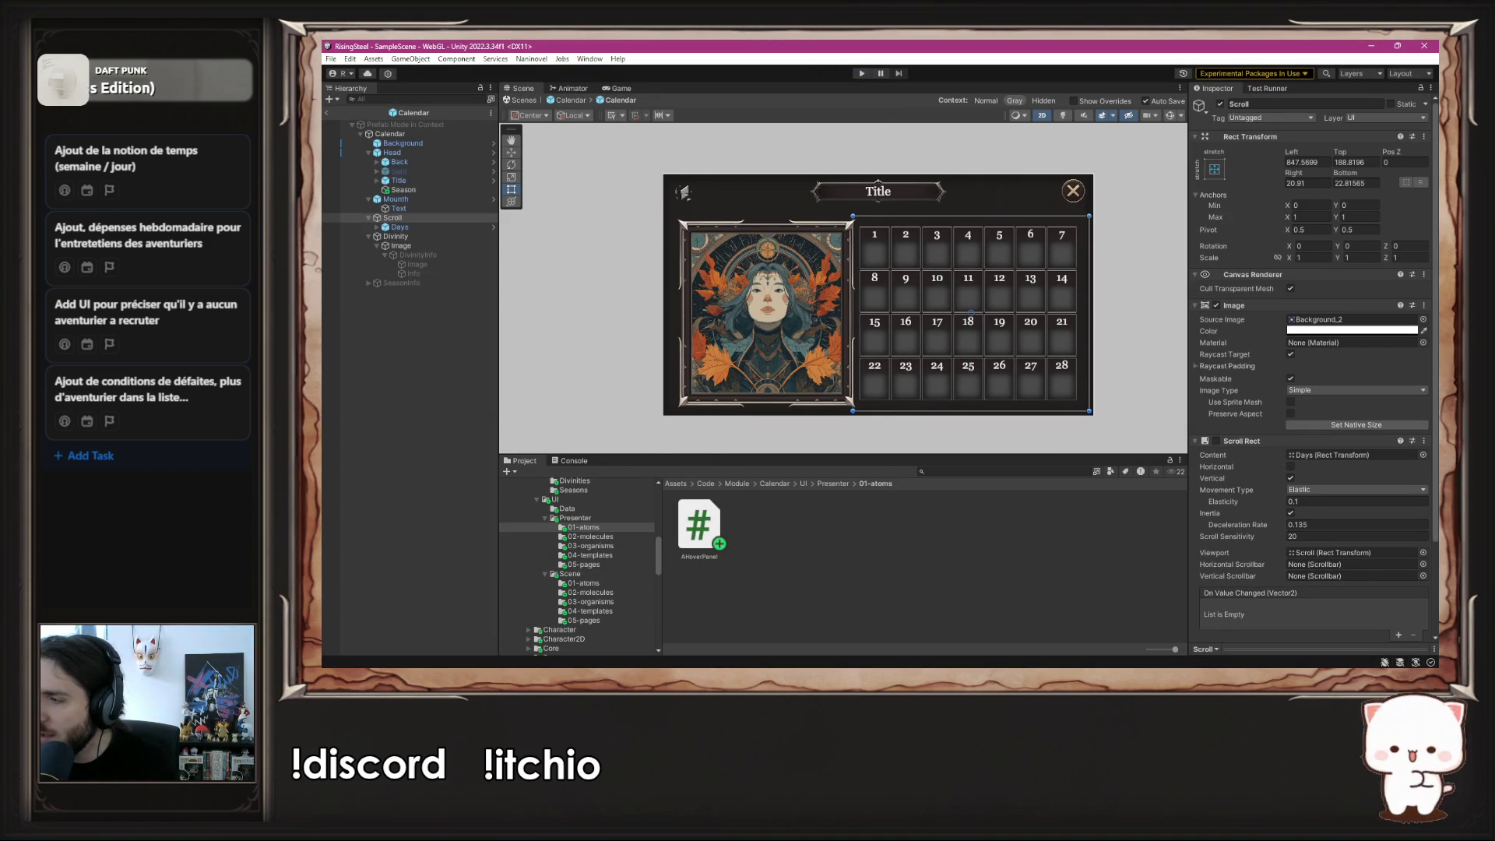
key(alt+Tab)
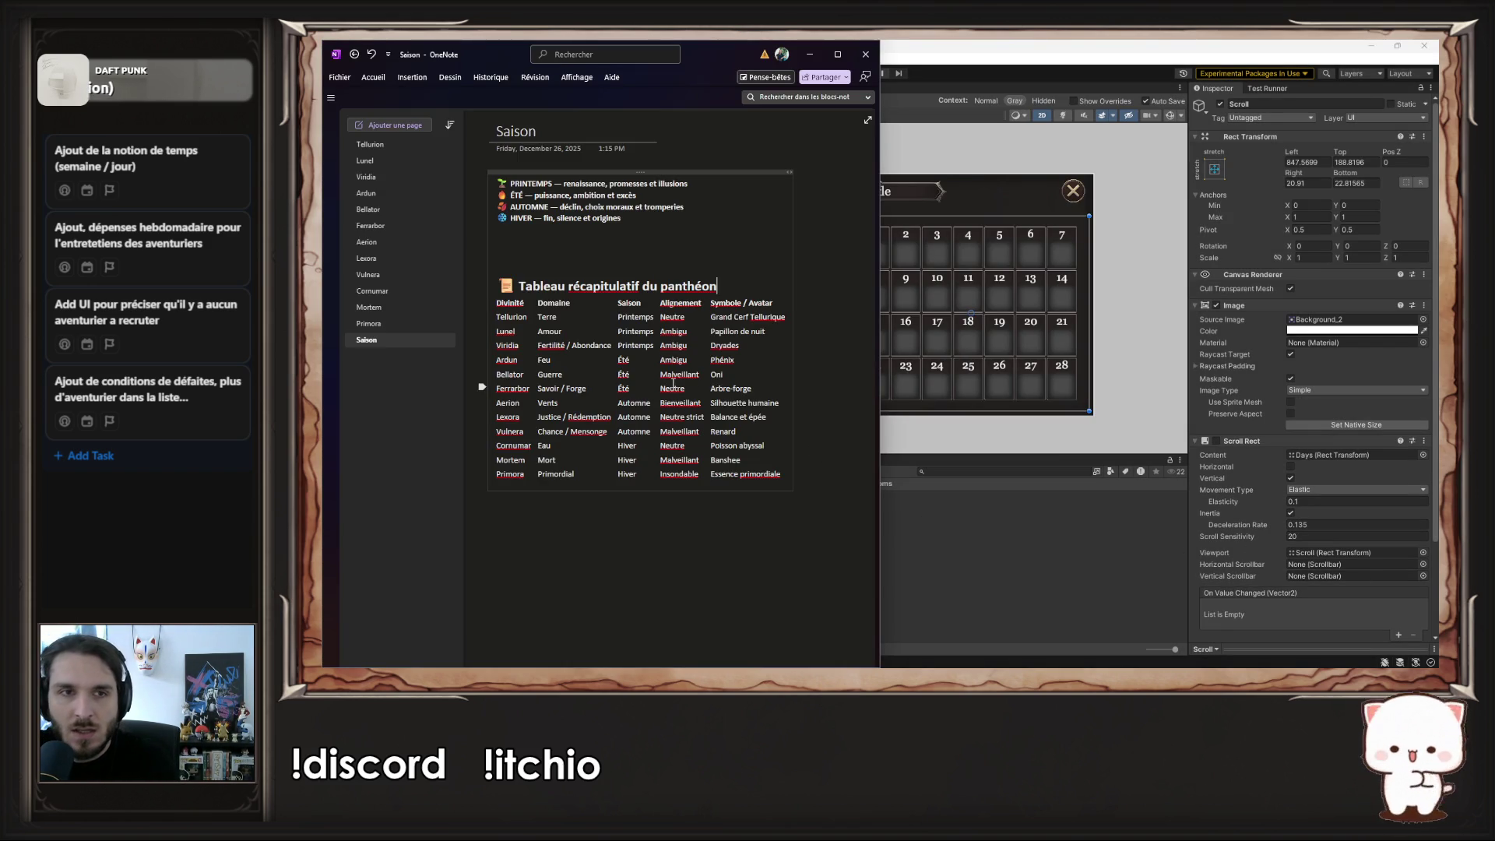
- Copy the Aerion page's wind-deity description in OneNote and return to Unity
click(406, 241)
mouse_move(675, 511)
mouse_down()
mouse_move(491, 502)
mouse_move(531, 480)
mouse_up()
key(ctrl+c)
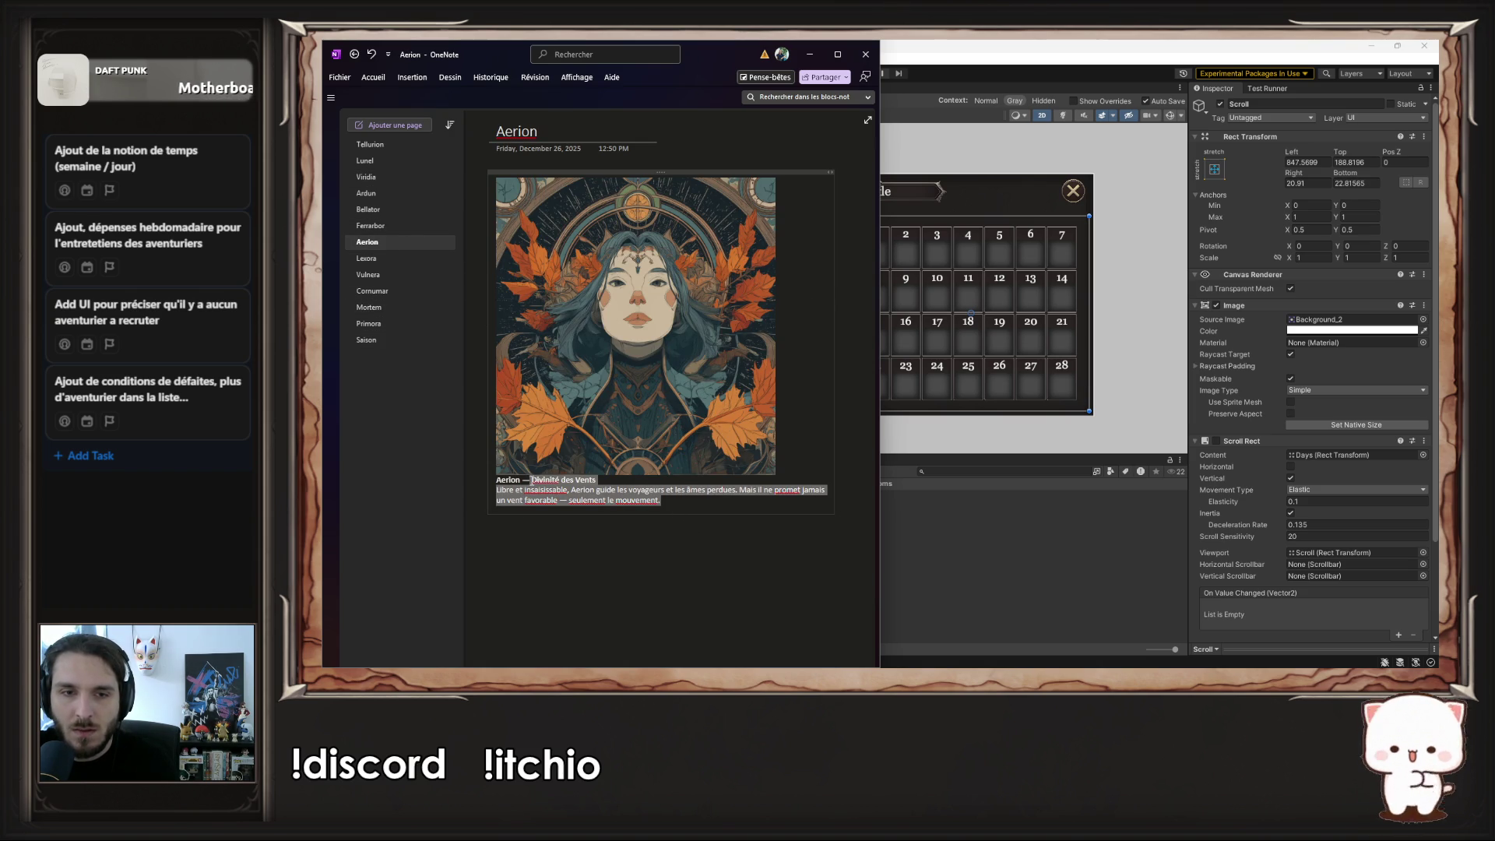
click(1053, 536)
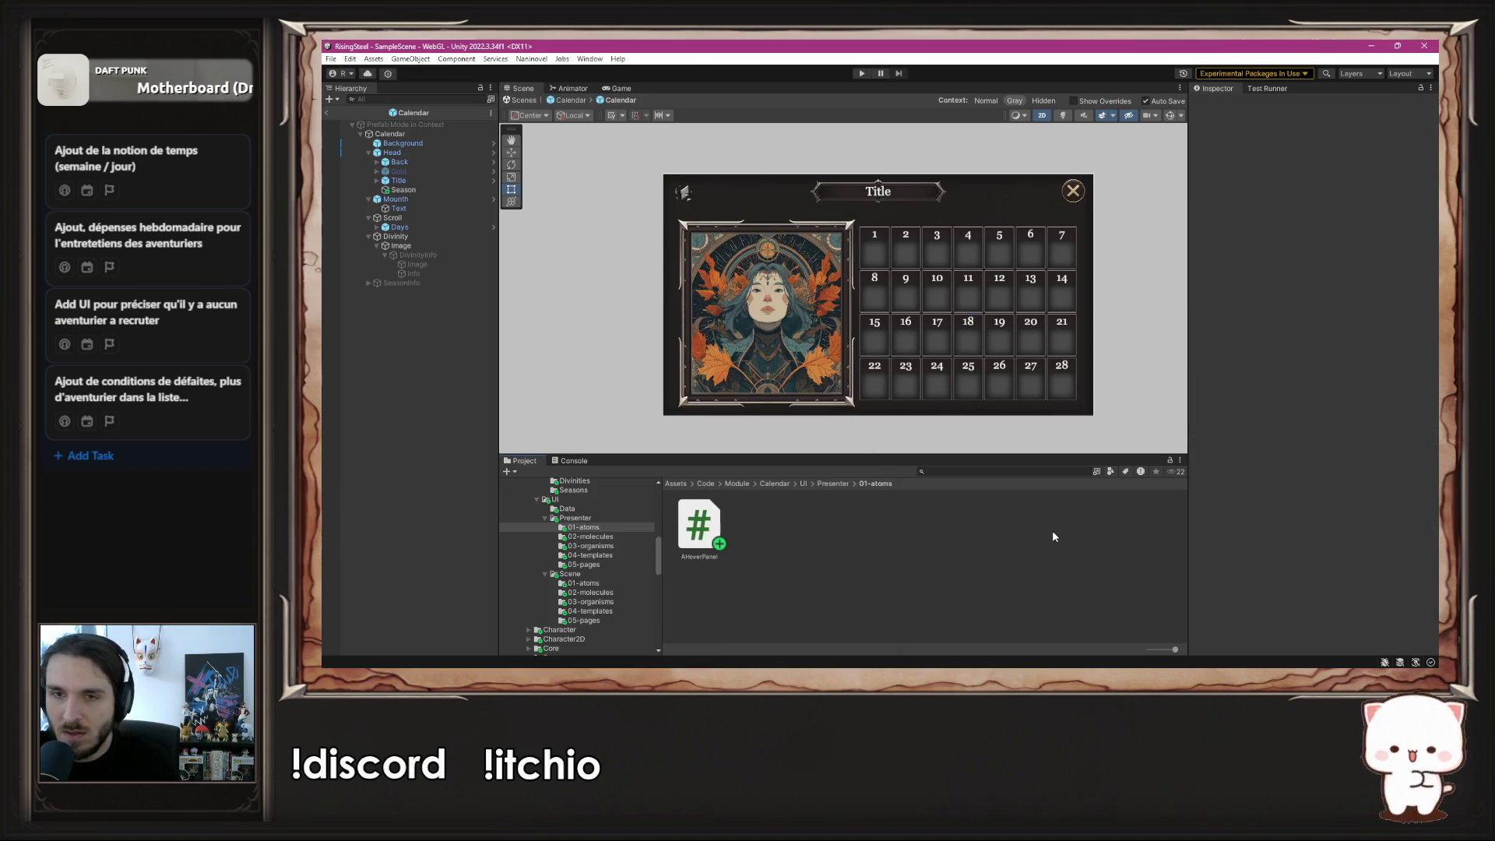
- Make the DivinityInfo panel visible; trial-paste the description into Info, then undo it
click(422, 255)
click(1230, 104)
click(1221, 104)
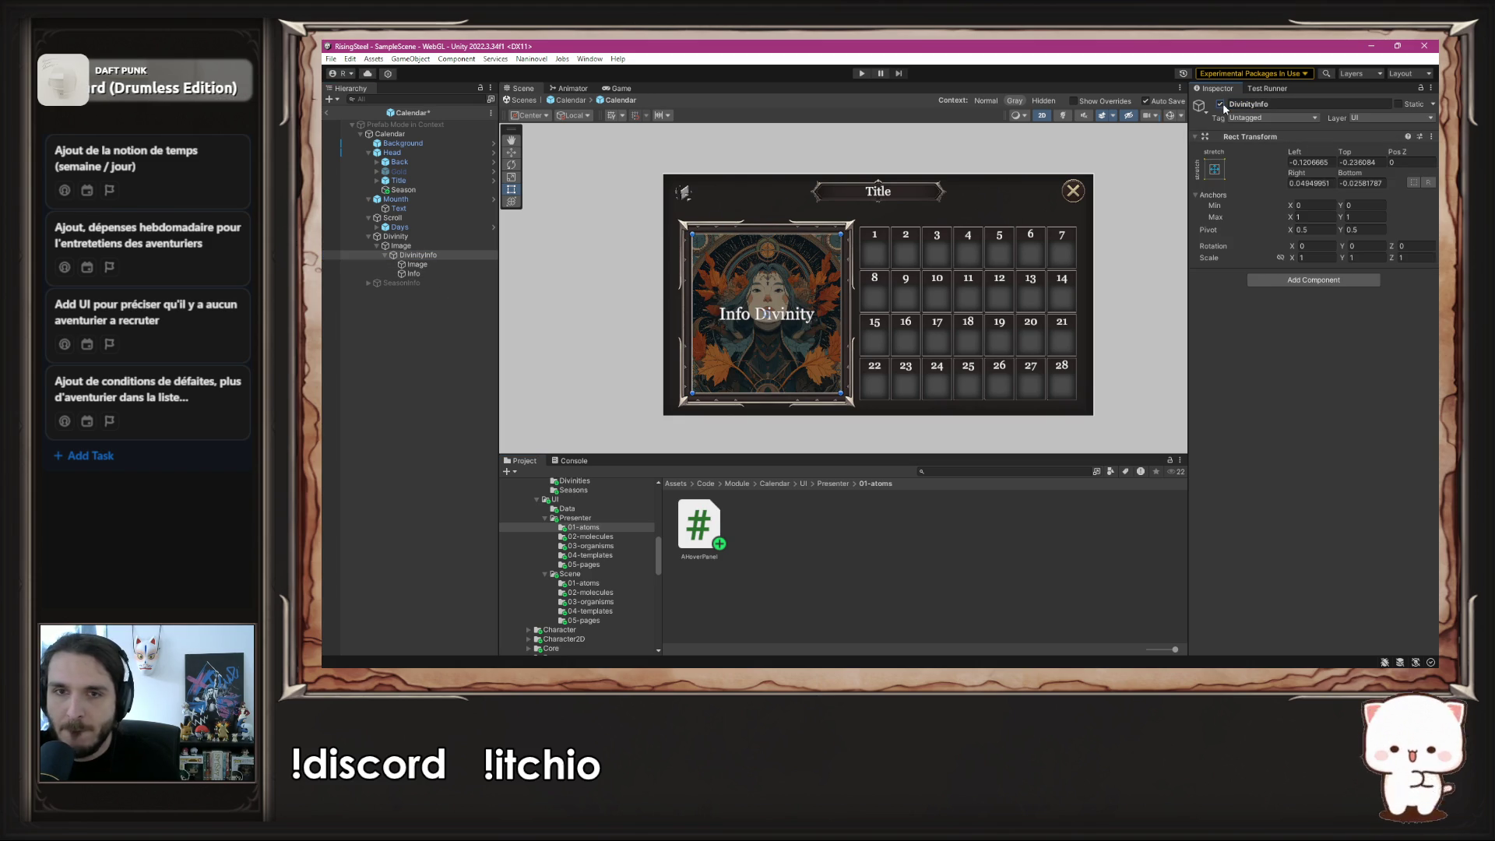
click(413, 274)
click(1263, 346)
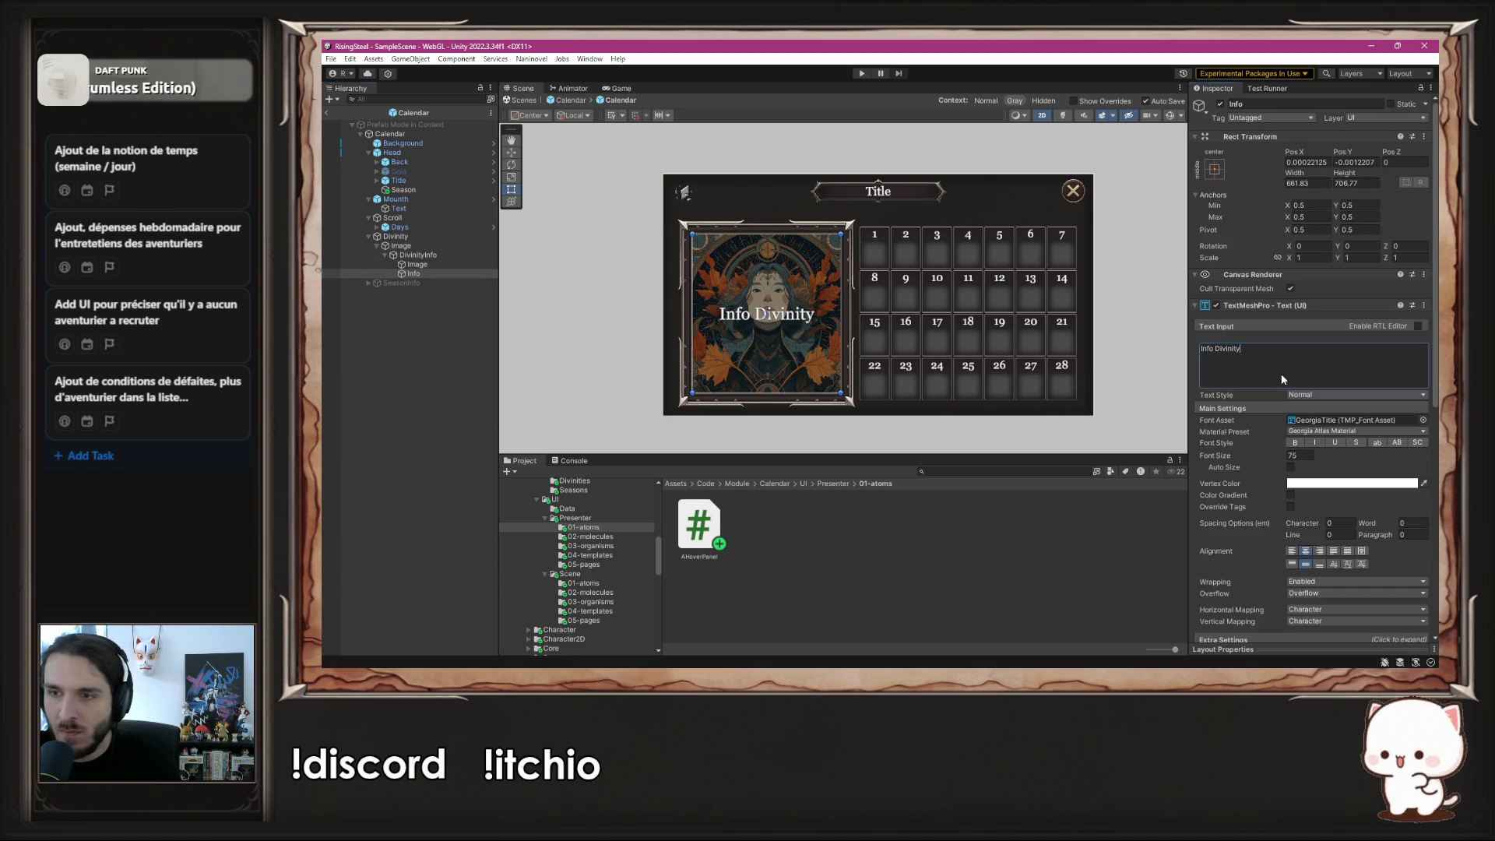
key(ctrl+a)
key(ctrl+v)
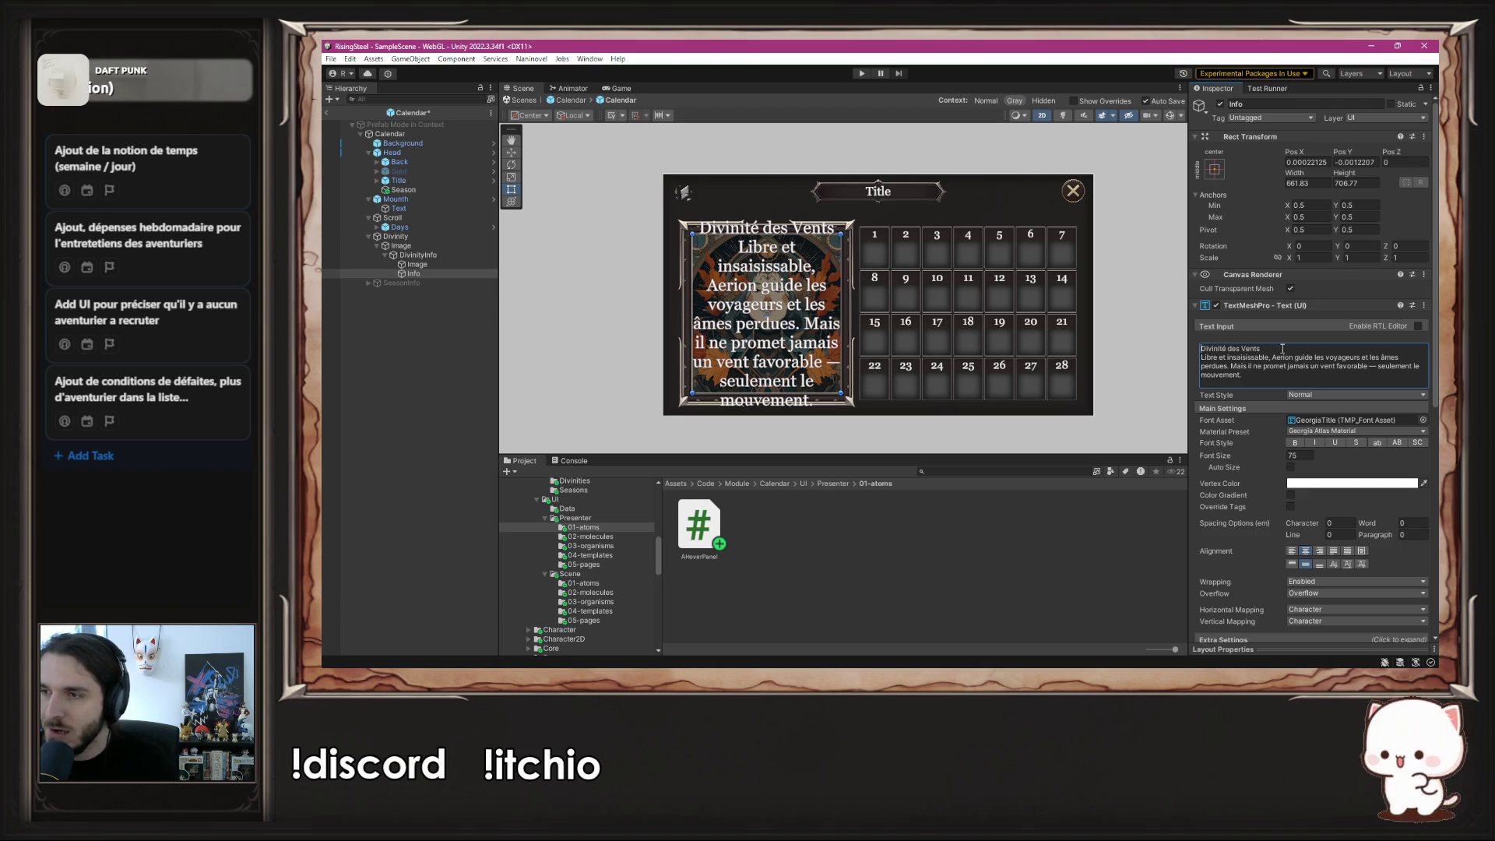
key(ctrl+z)
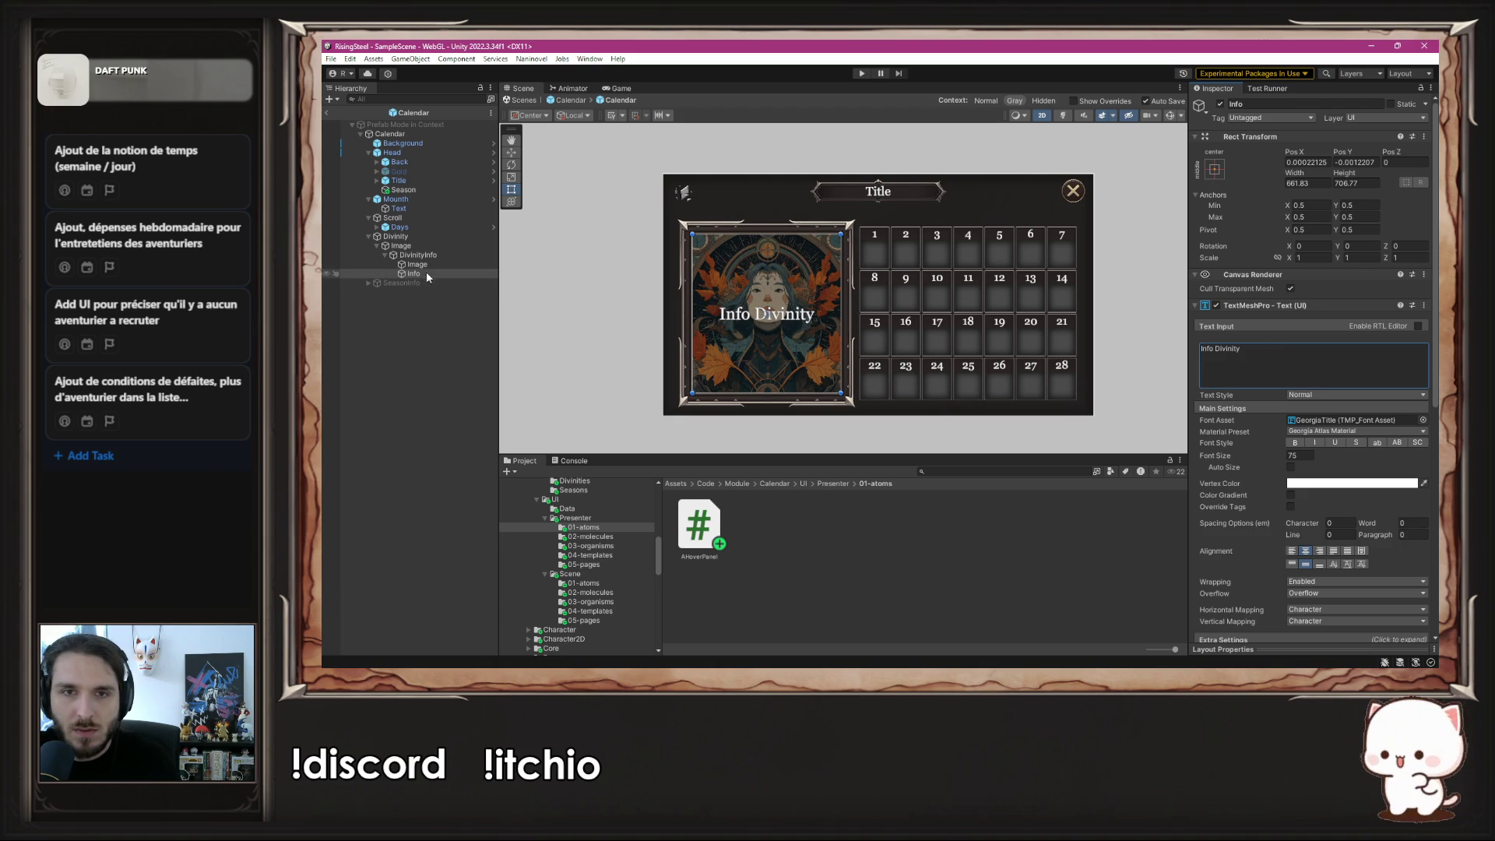
- Add a new TextMeshPro text under DivinityInfo, placed above Info
right_click(436, 257)
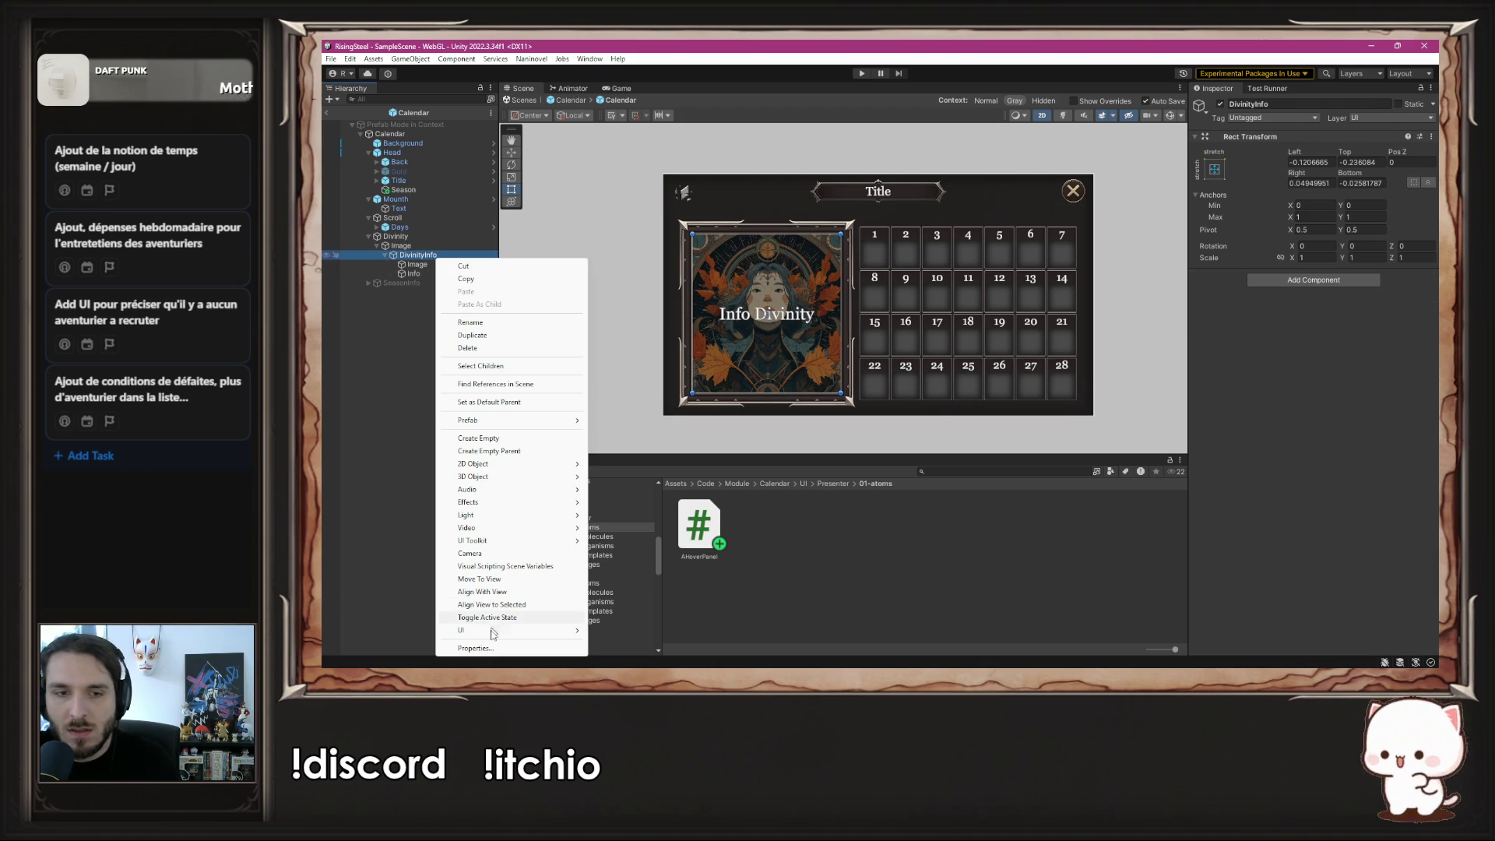
mouse_move(498, 630)
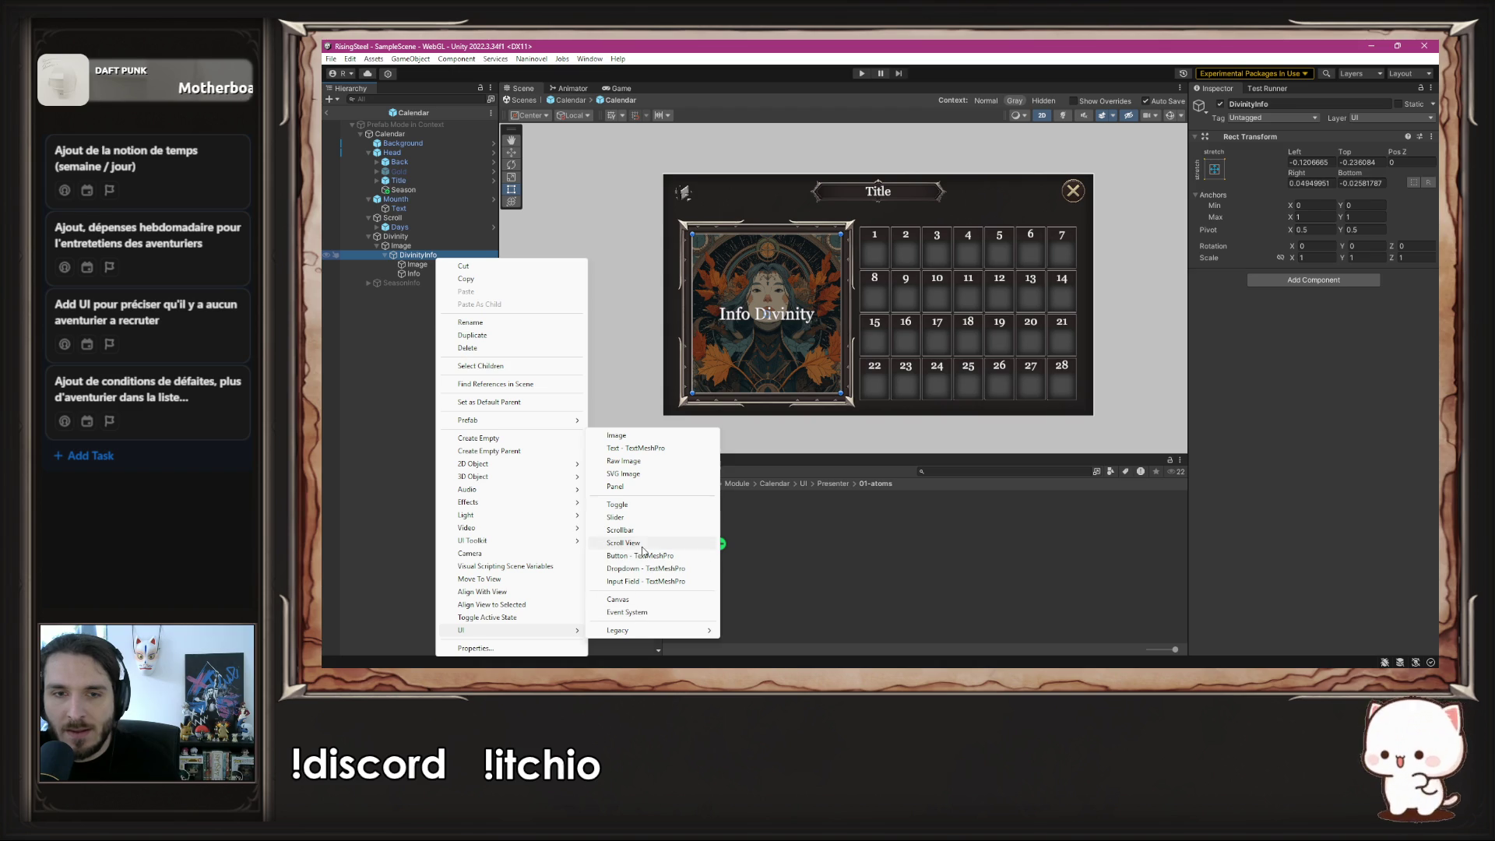
click(639, 448)
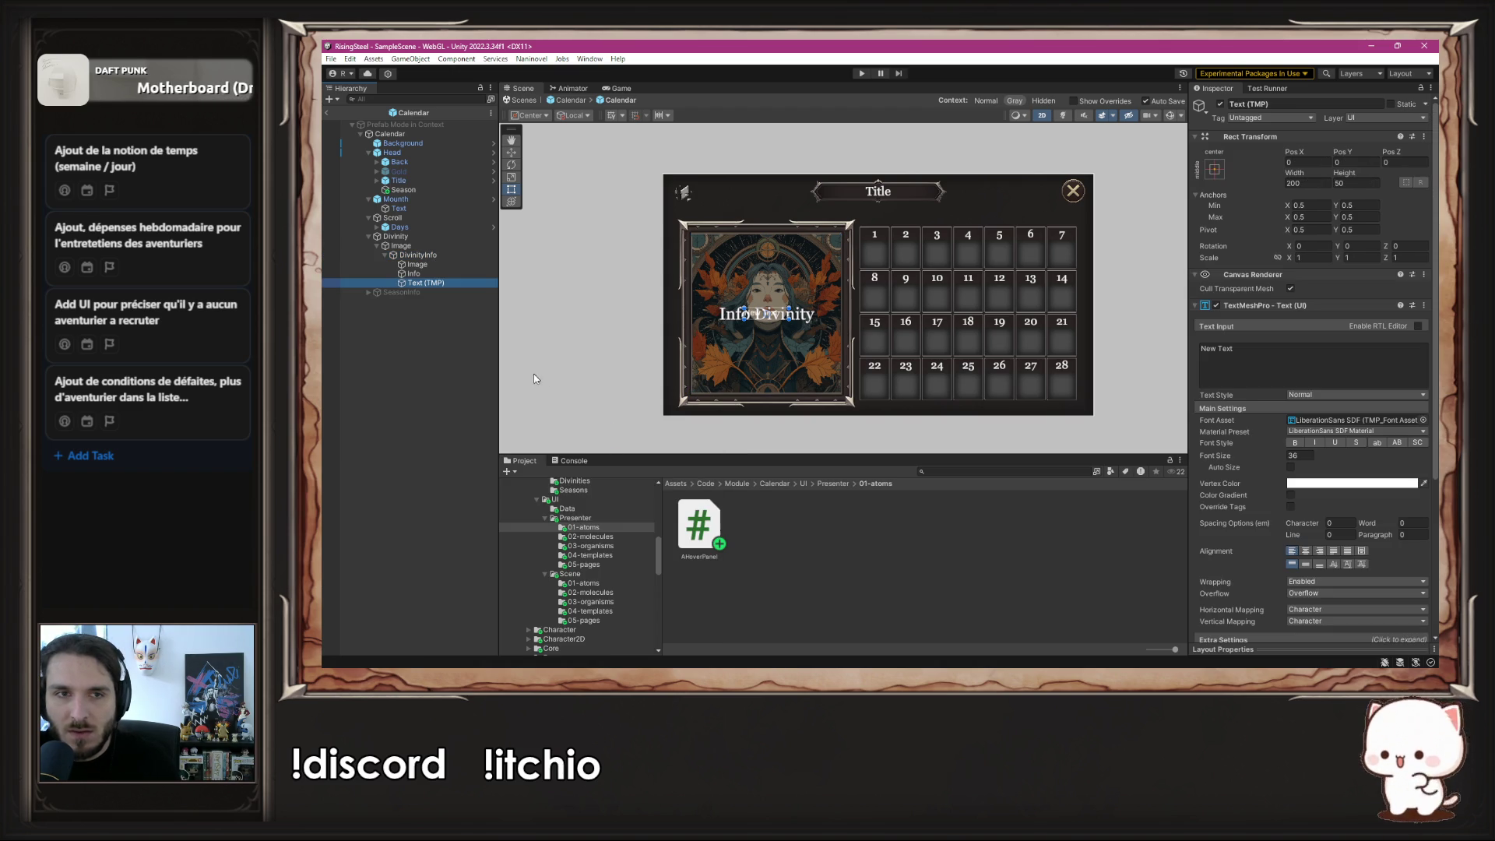
drag(427, 283, 439, 272)
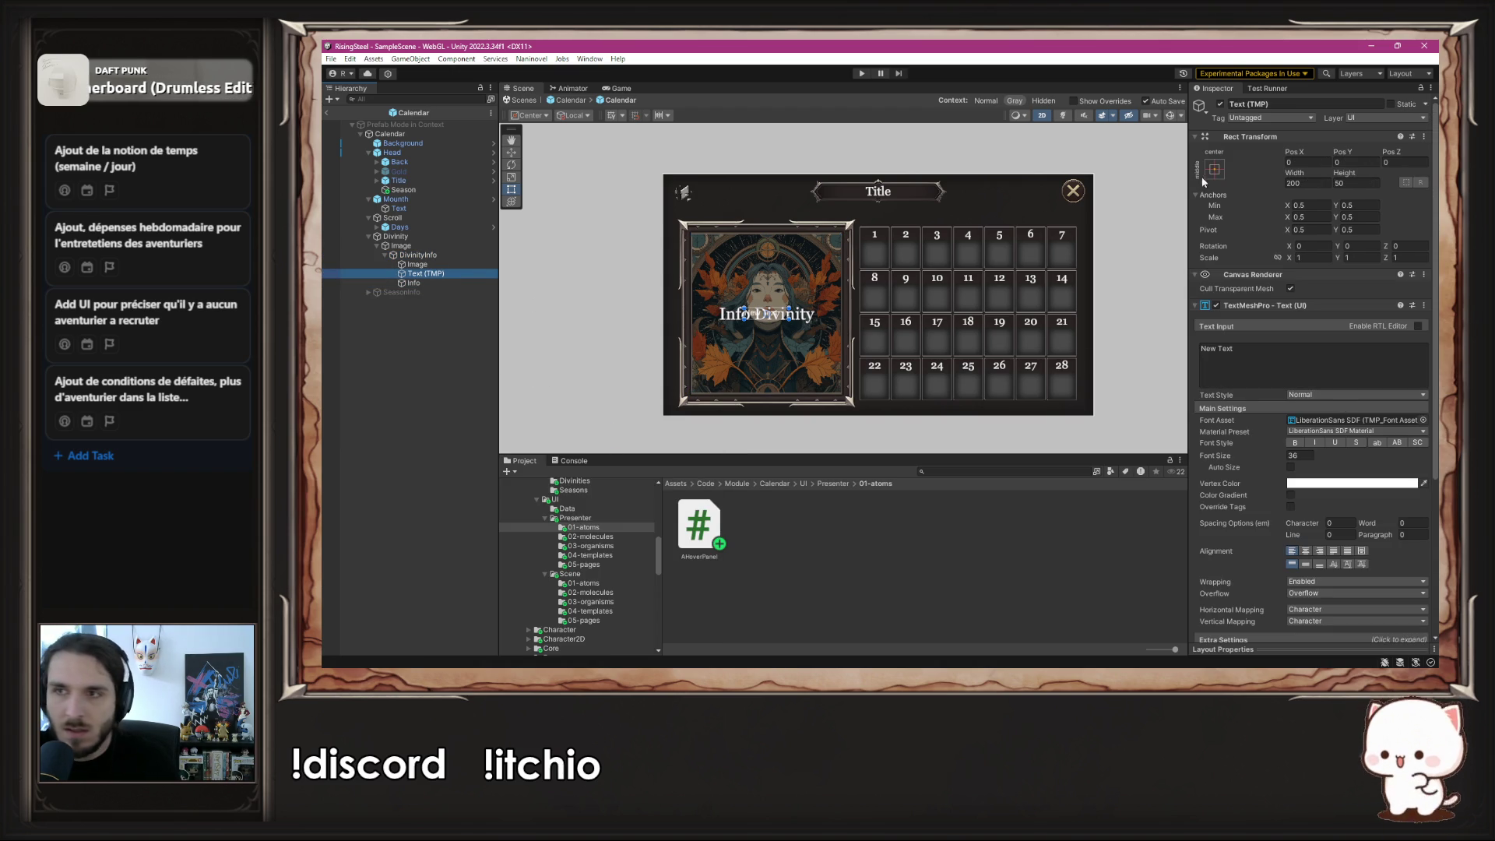
- Rename the new text to Title and set its text to 'Divinité des Vents'
click(1308, 101)
text(Title)
click(1322, 362)
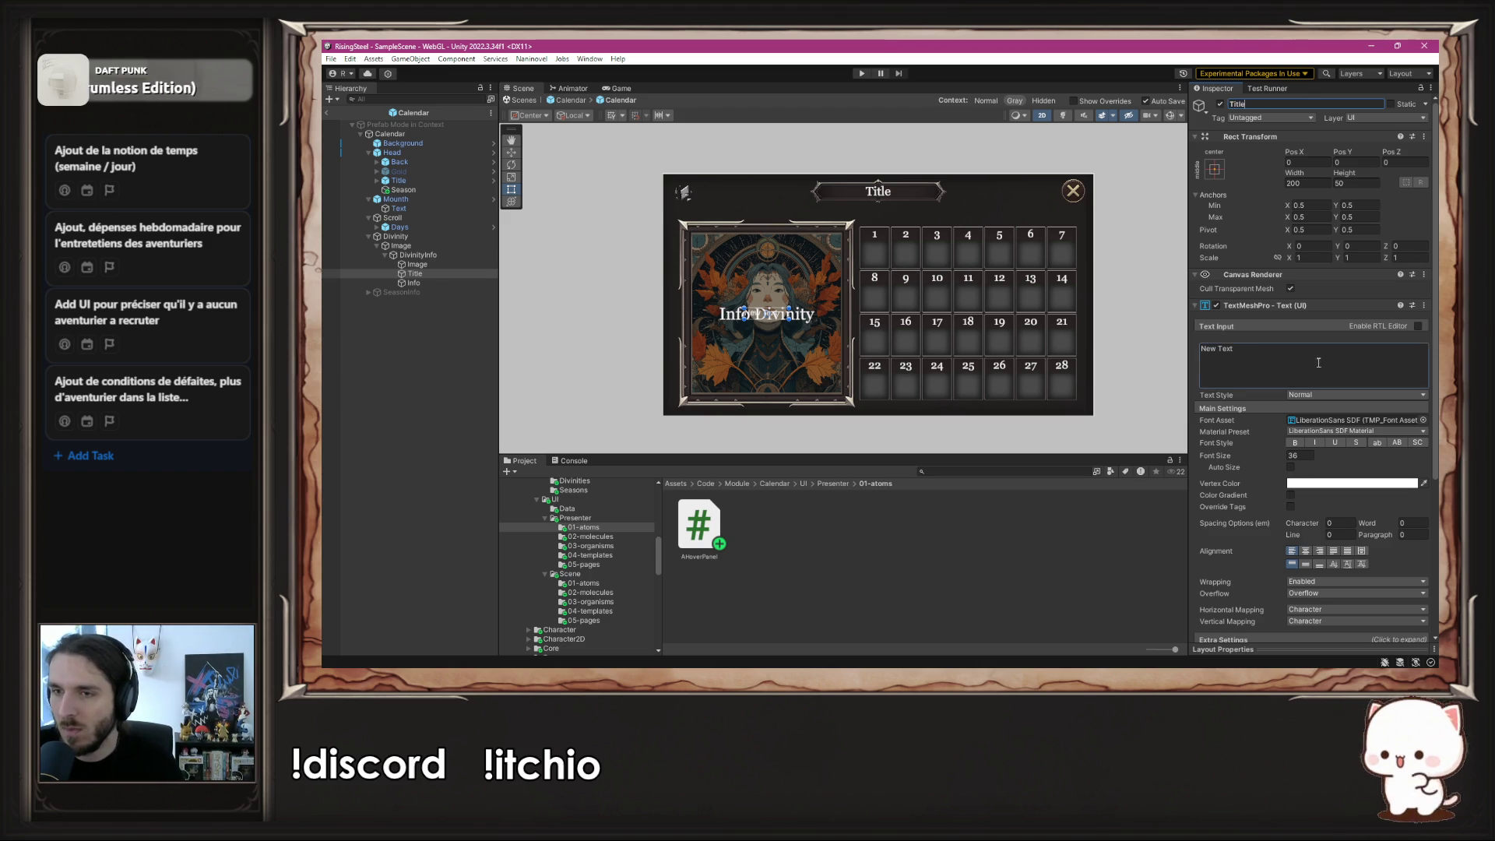
key(ctrl+v)
shift+click(1203, 360)
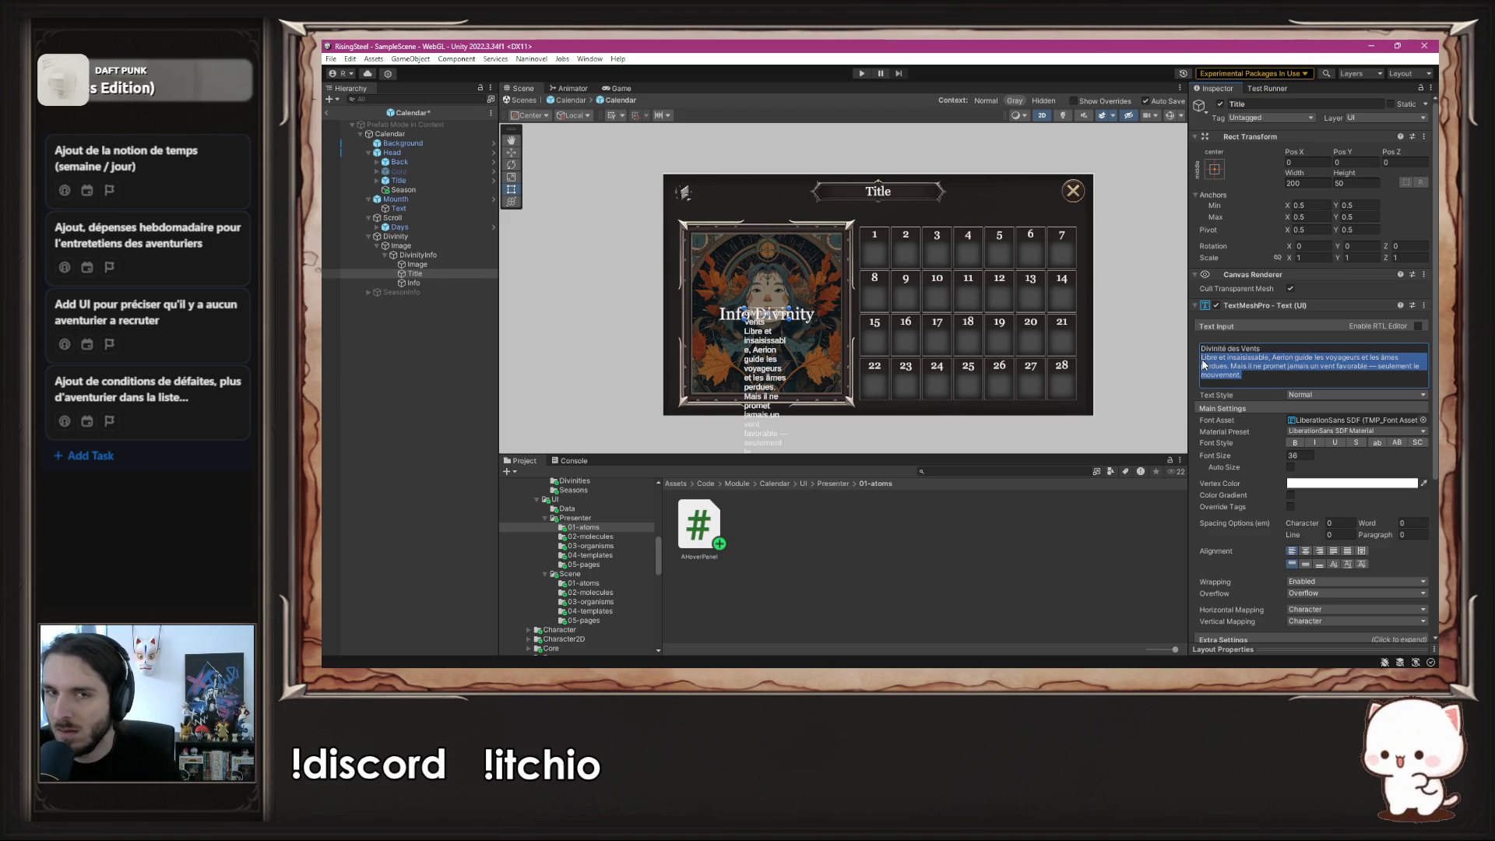
key(BackSpace)
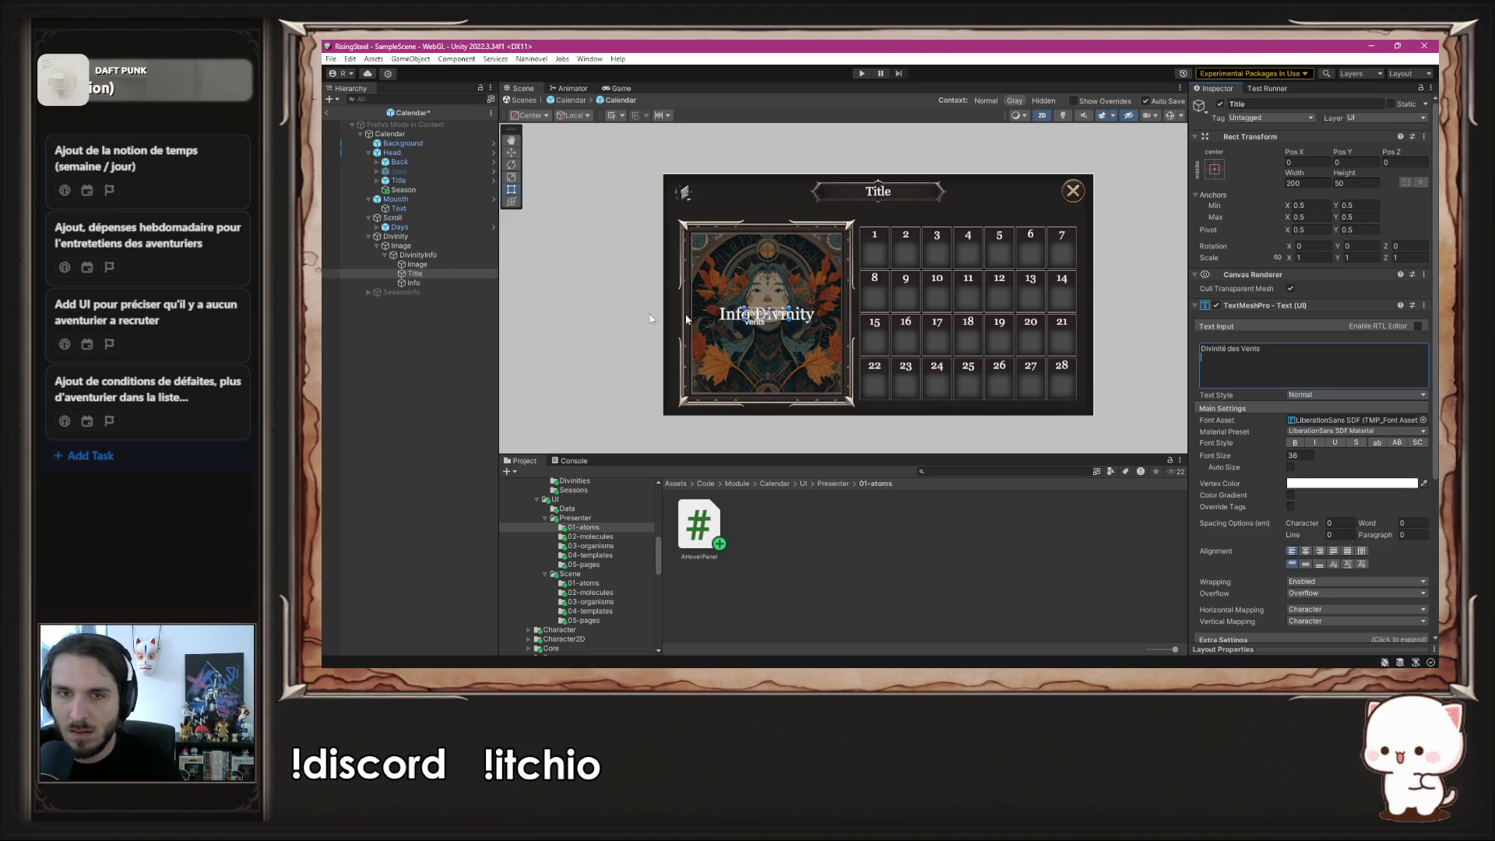
click(413, 283)
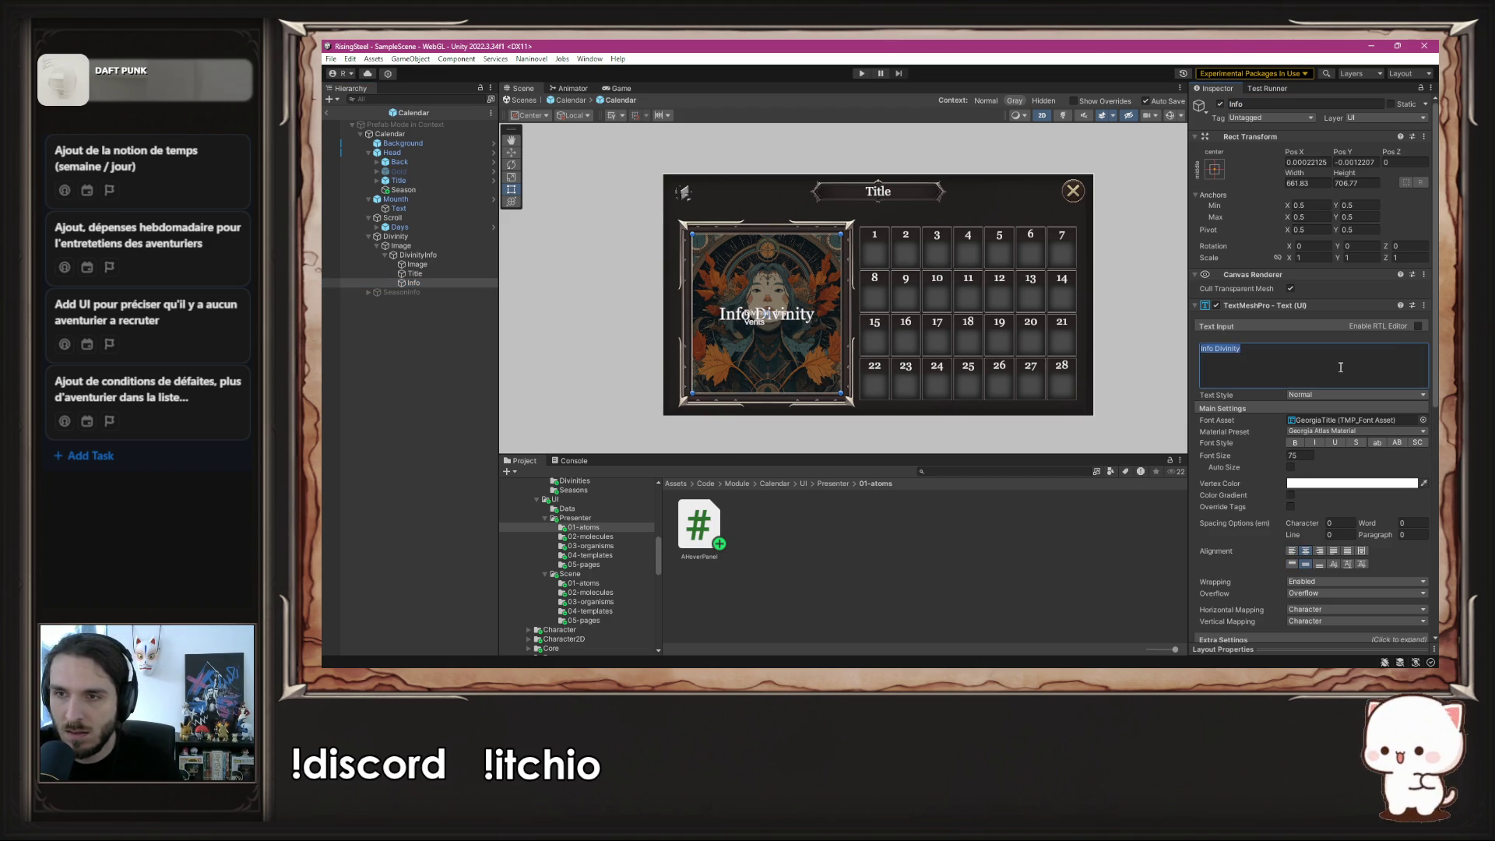
- Put Aerion's description in the Info text at font size 30
text(Libre et insaisissable, Aerion guide les voyageurs et les âmes perdues. Mais il ne promet jamais un vent favorable — seulement le mouvement.)
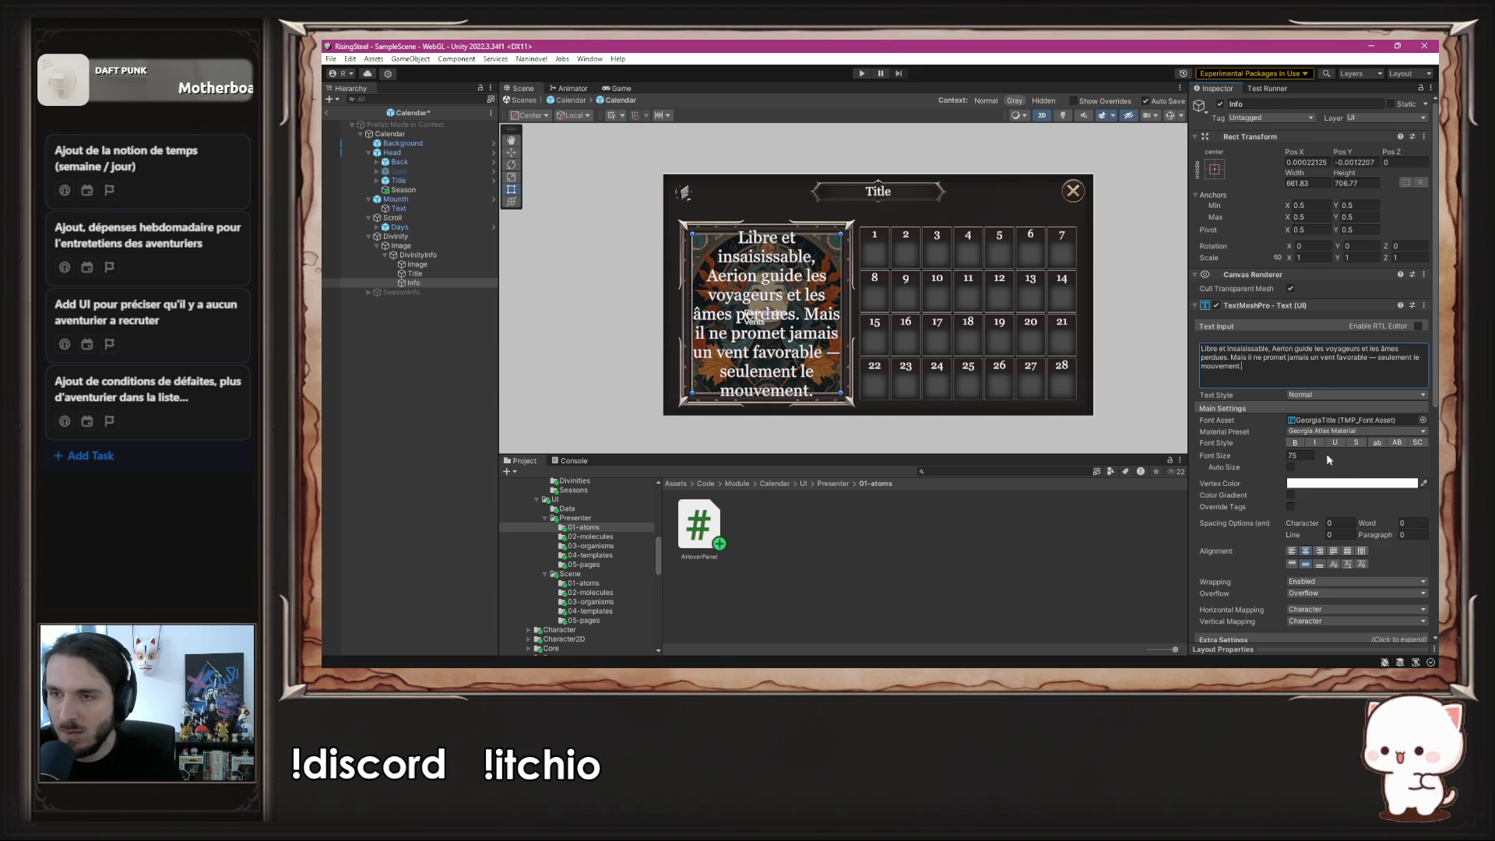
click(1299, 454)
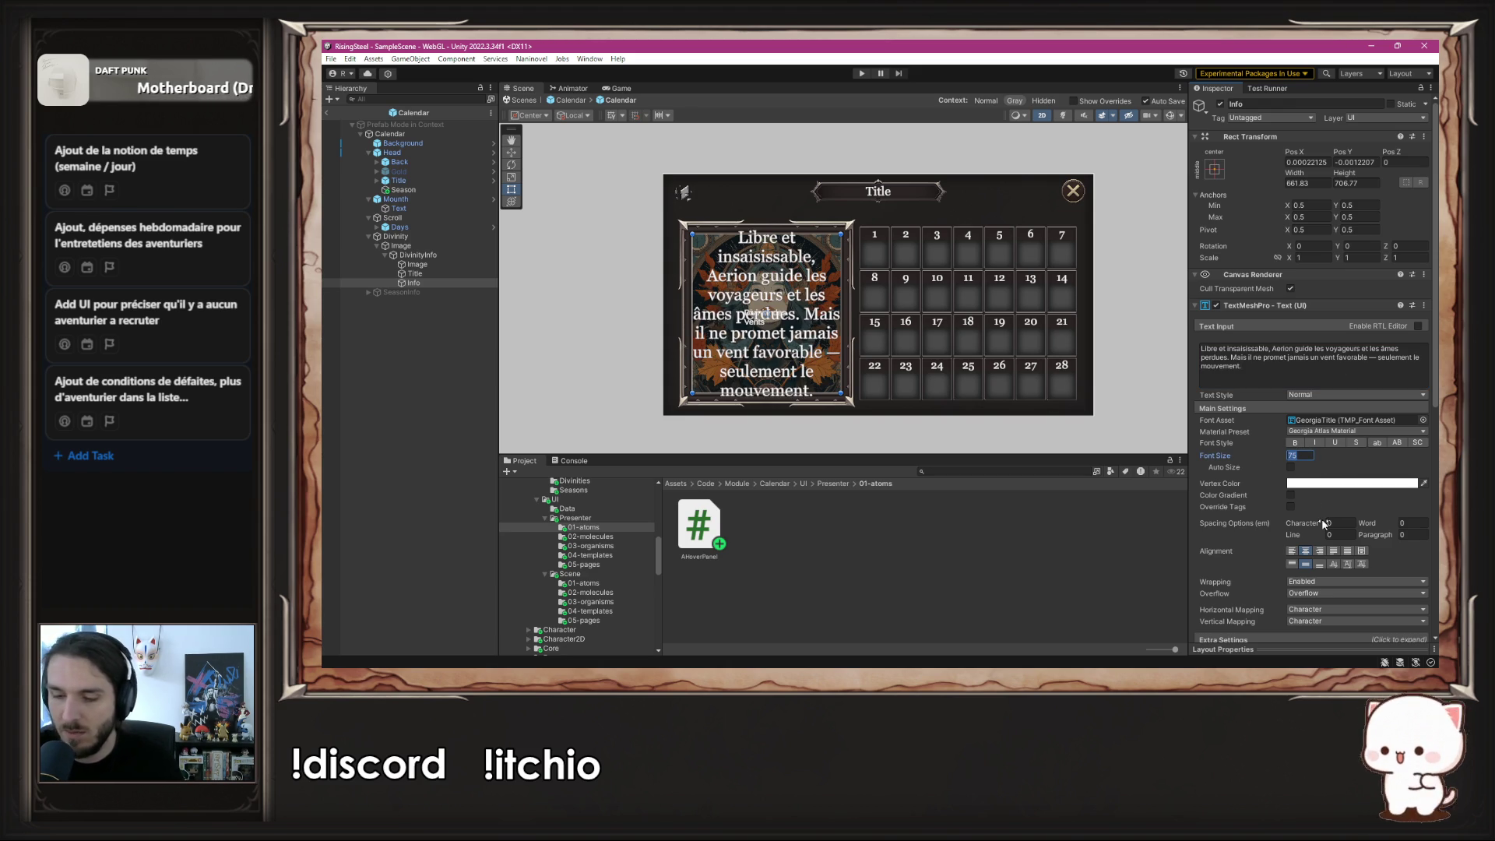
text(30)
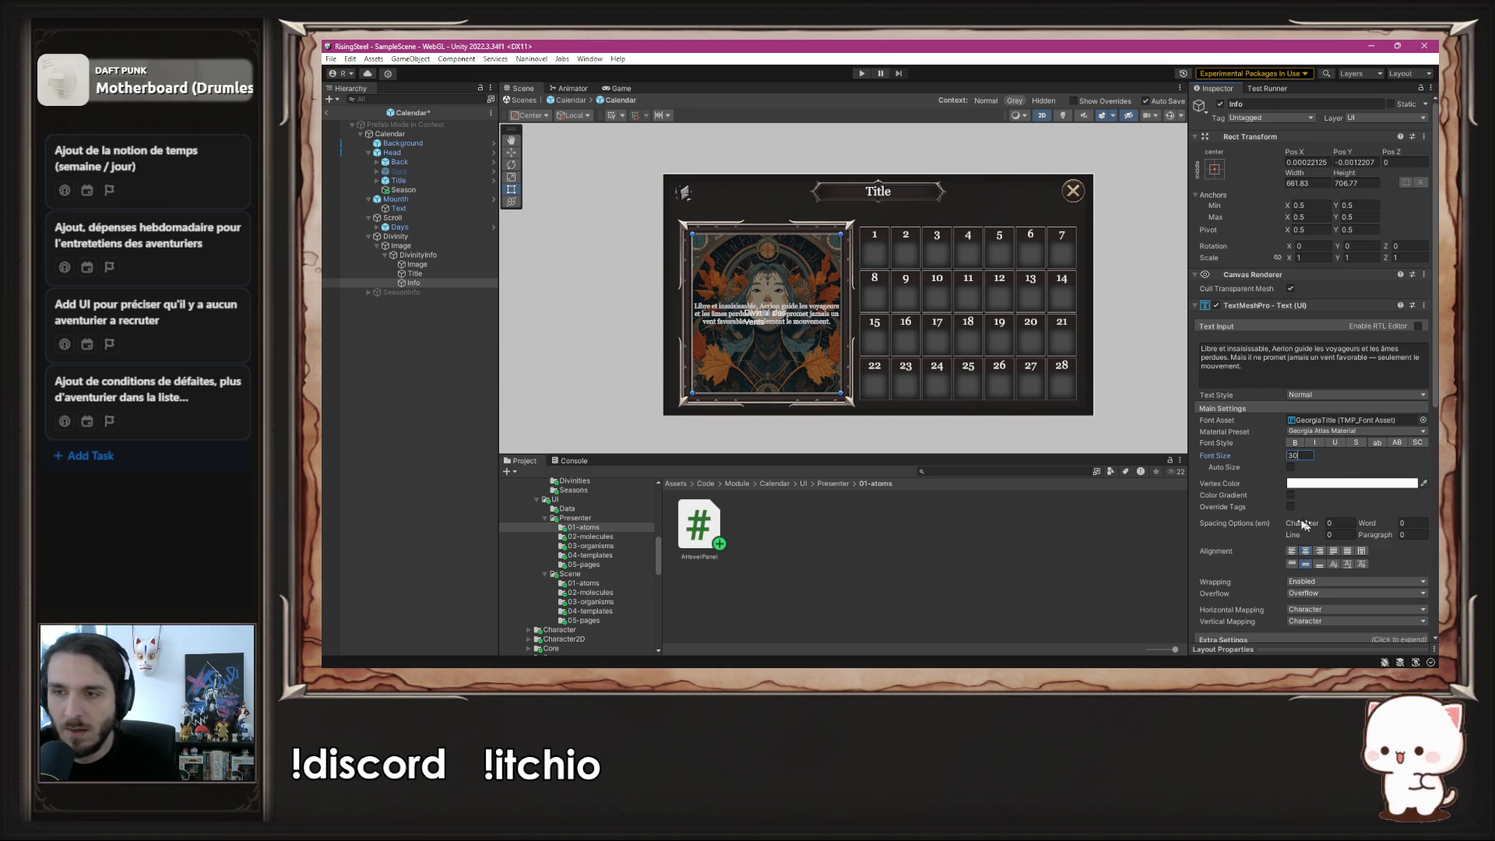
click(443, 283)
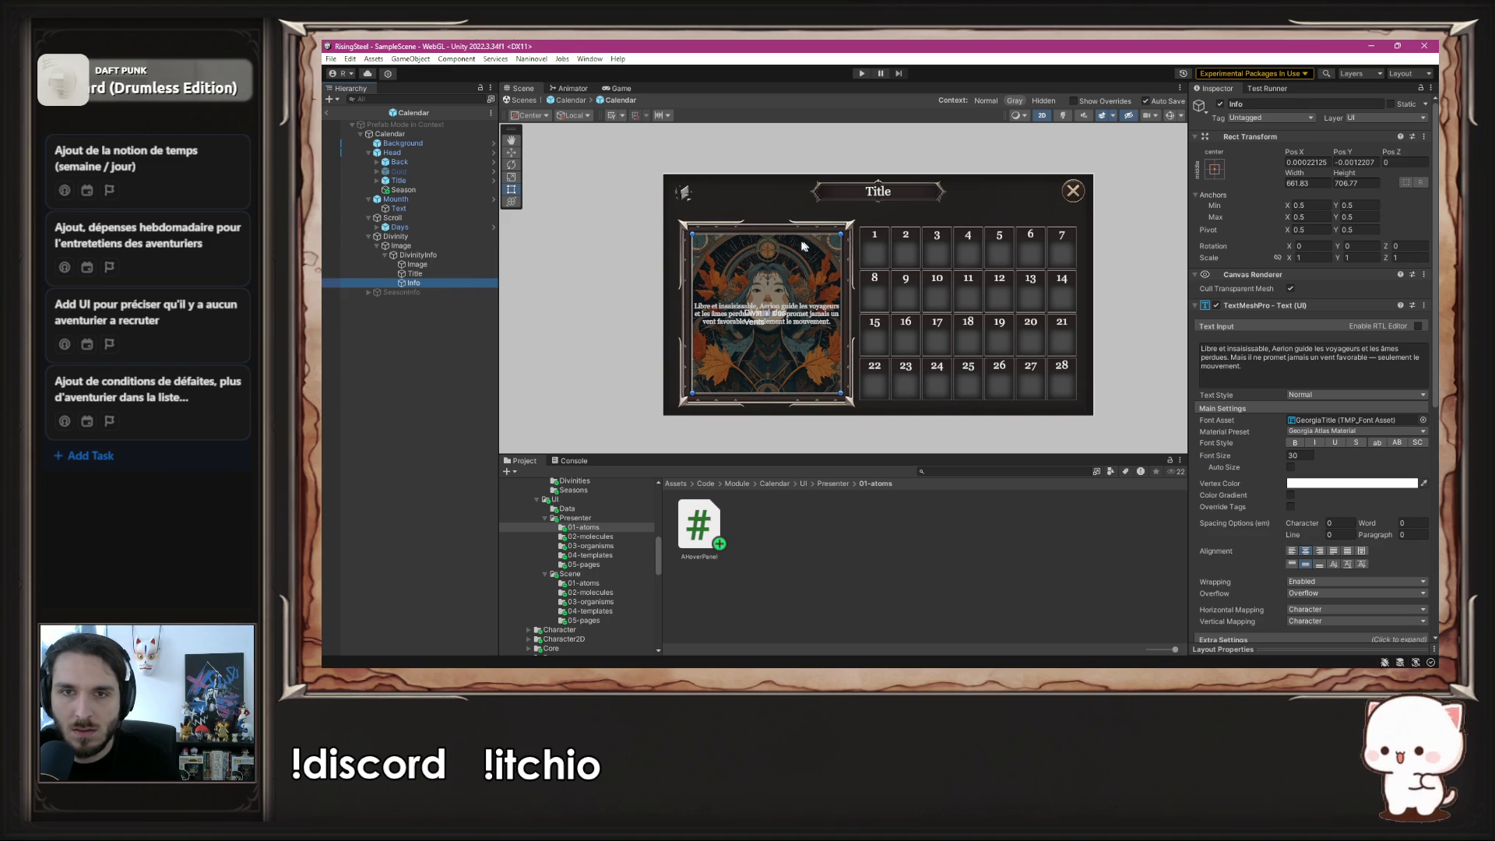
drag(794, 237, 794, 345)
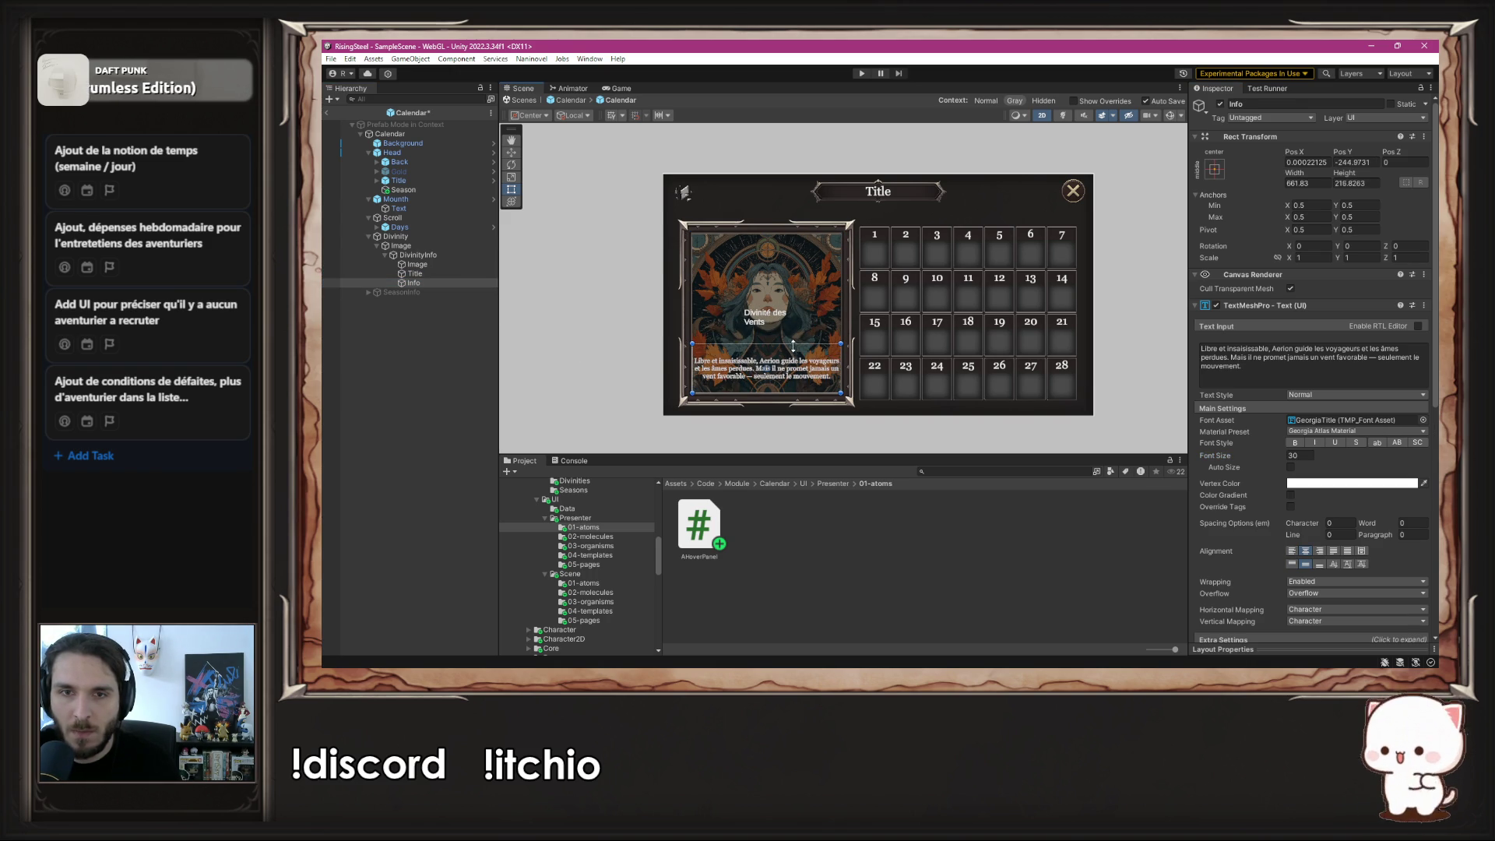
key(ctrl+z)
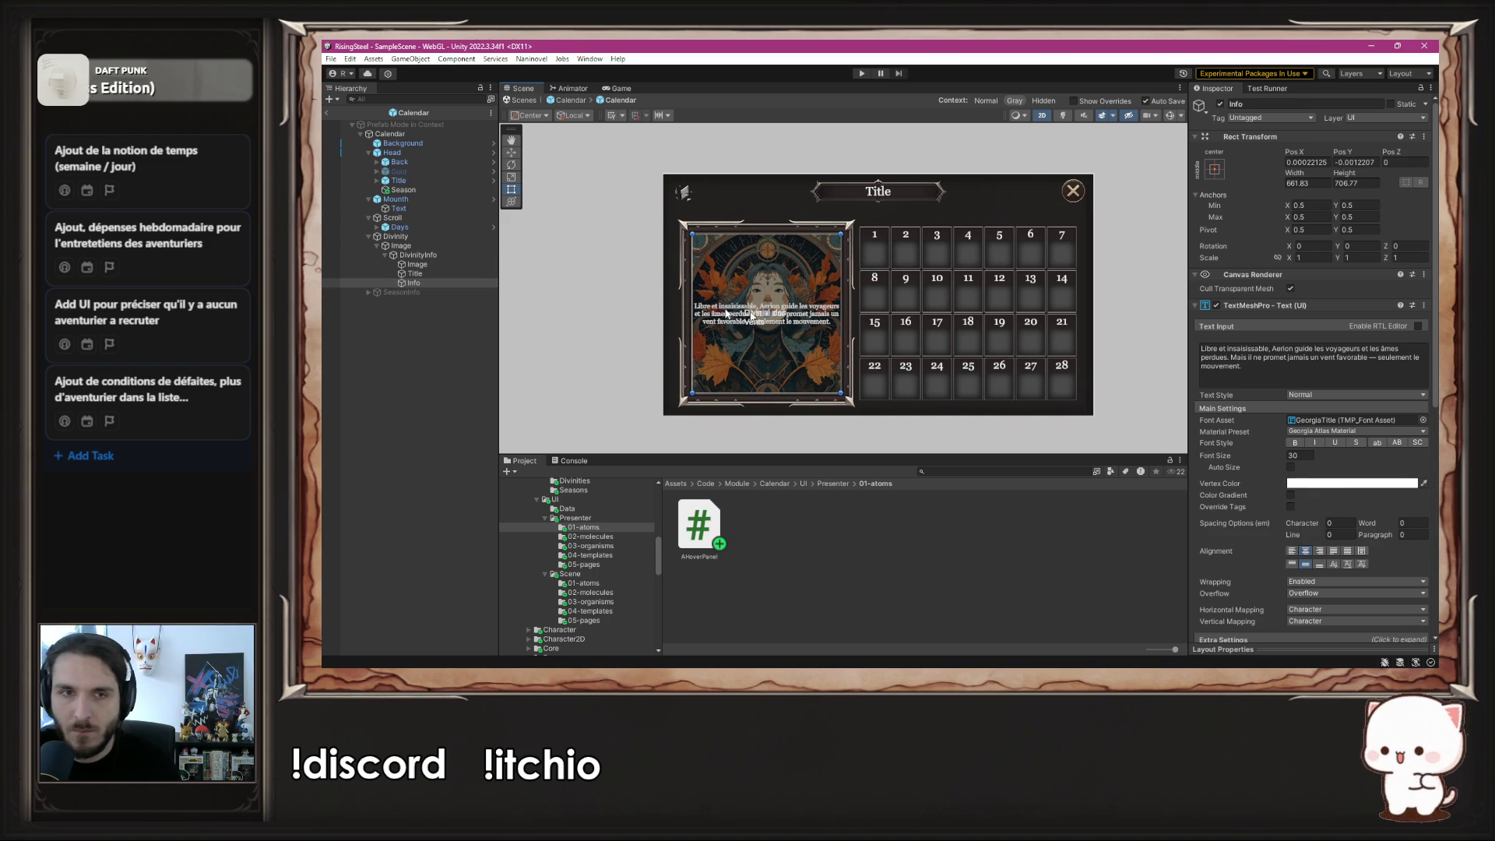
- Move the Title text up to the top of the portrait
click(767, 304)
click(767, 304)
mouse_move(780, 317)
mouse_down()
mouse_move(781, 267)
mouse_move(799, 342)
mouse_up()
- Shorten the backing Image to 172.64 height and start Play mode to test the panel
click(418, 255)
click(416, 283)
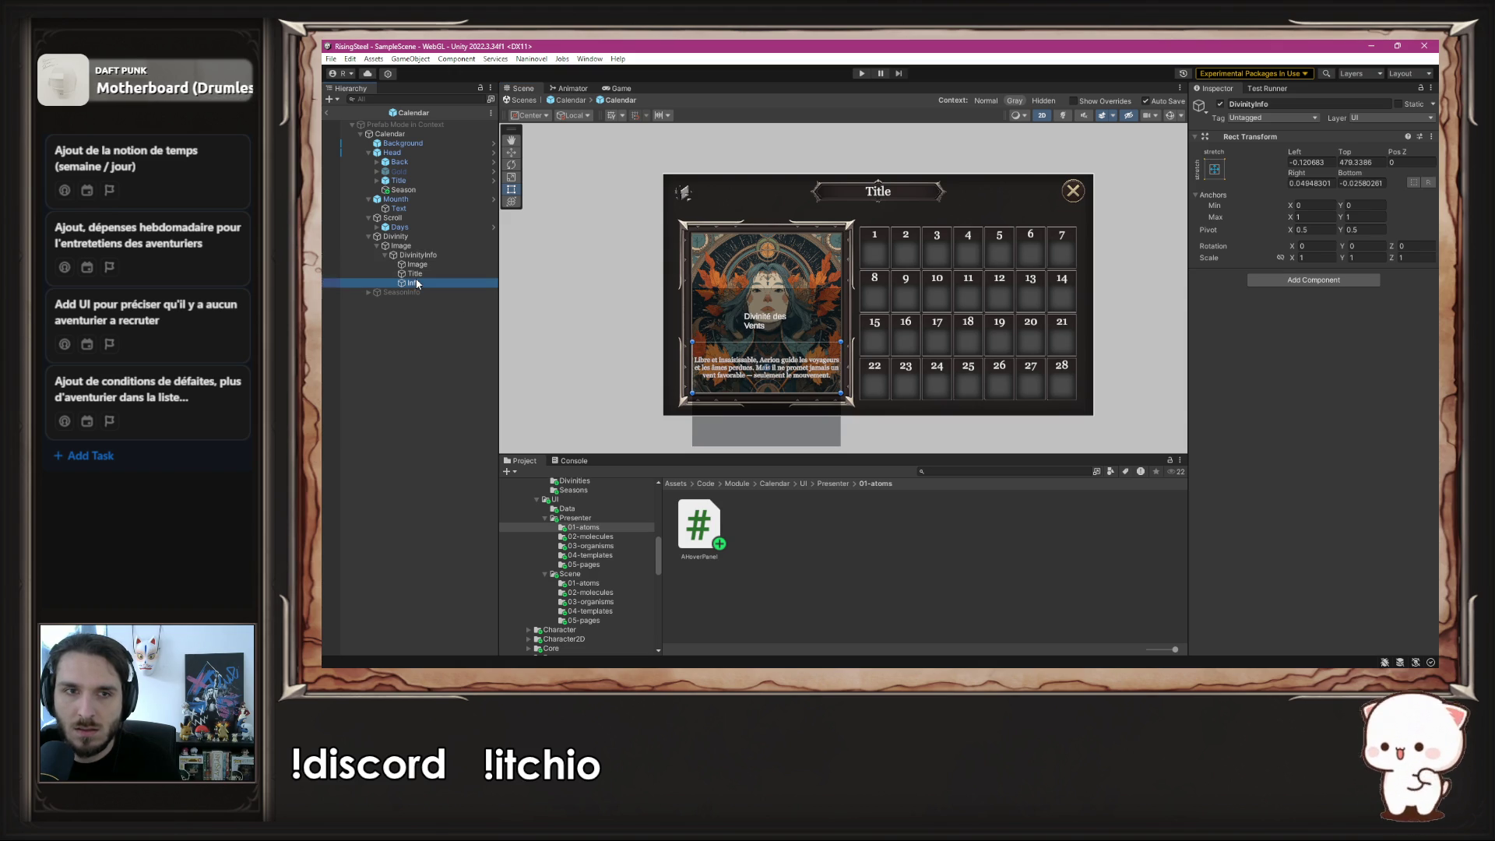
click(417, 265)
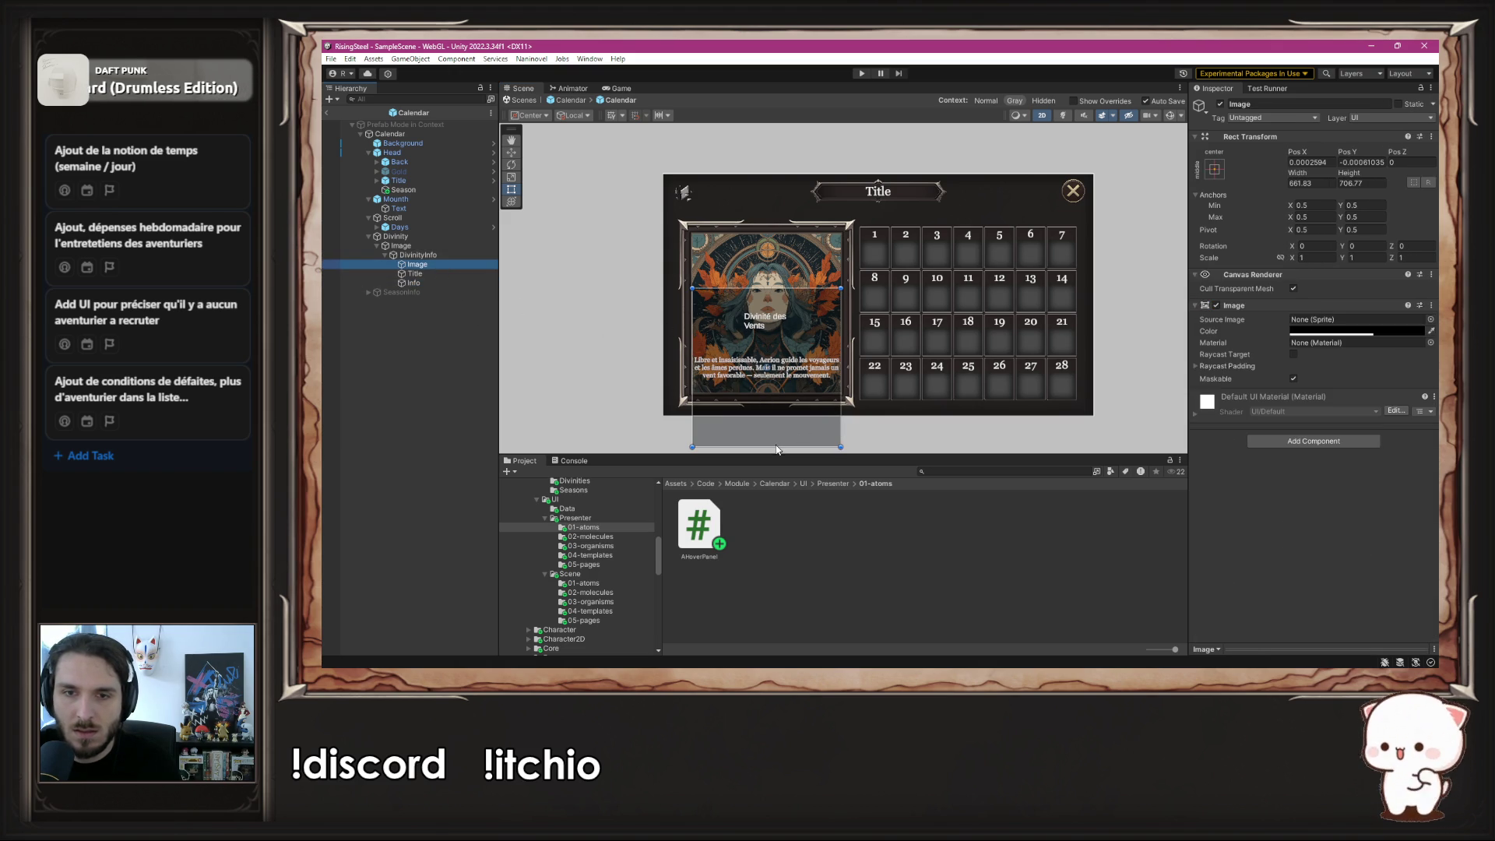
drag(782, 449, 782, 393)
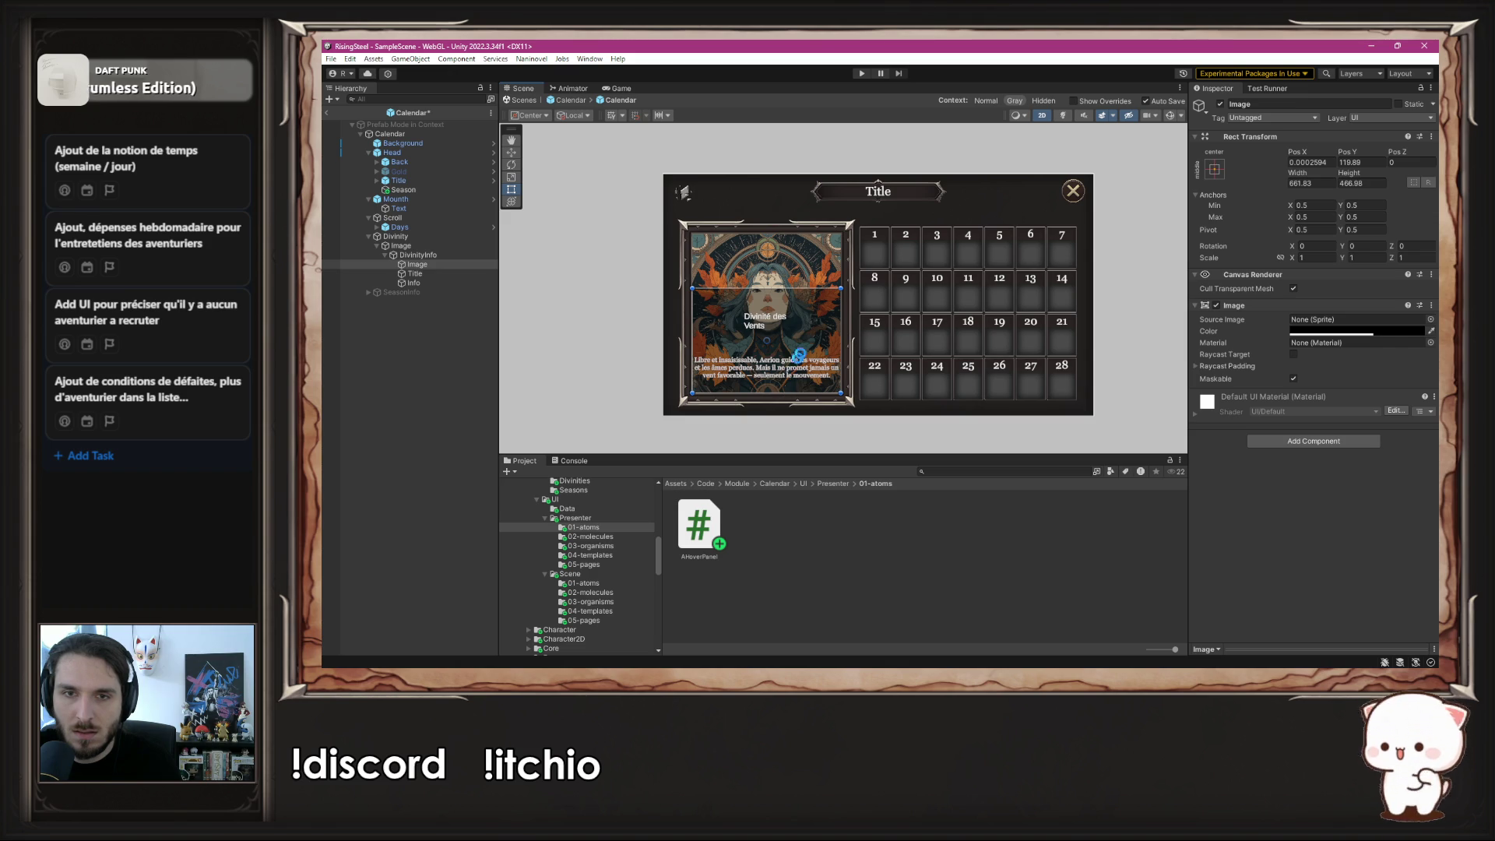
drag(807, 289, 804, 345)
key(ctrl+p)
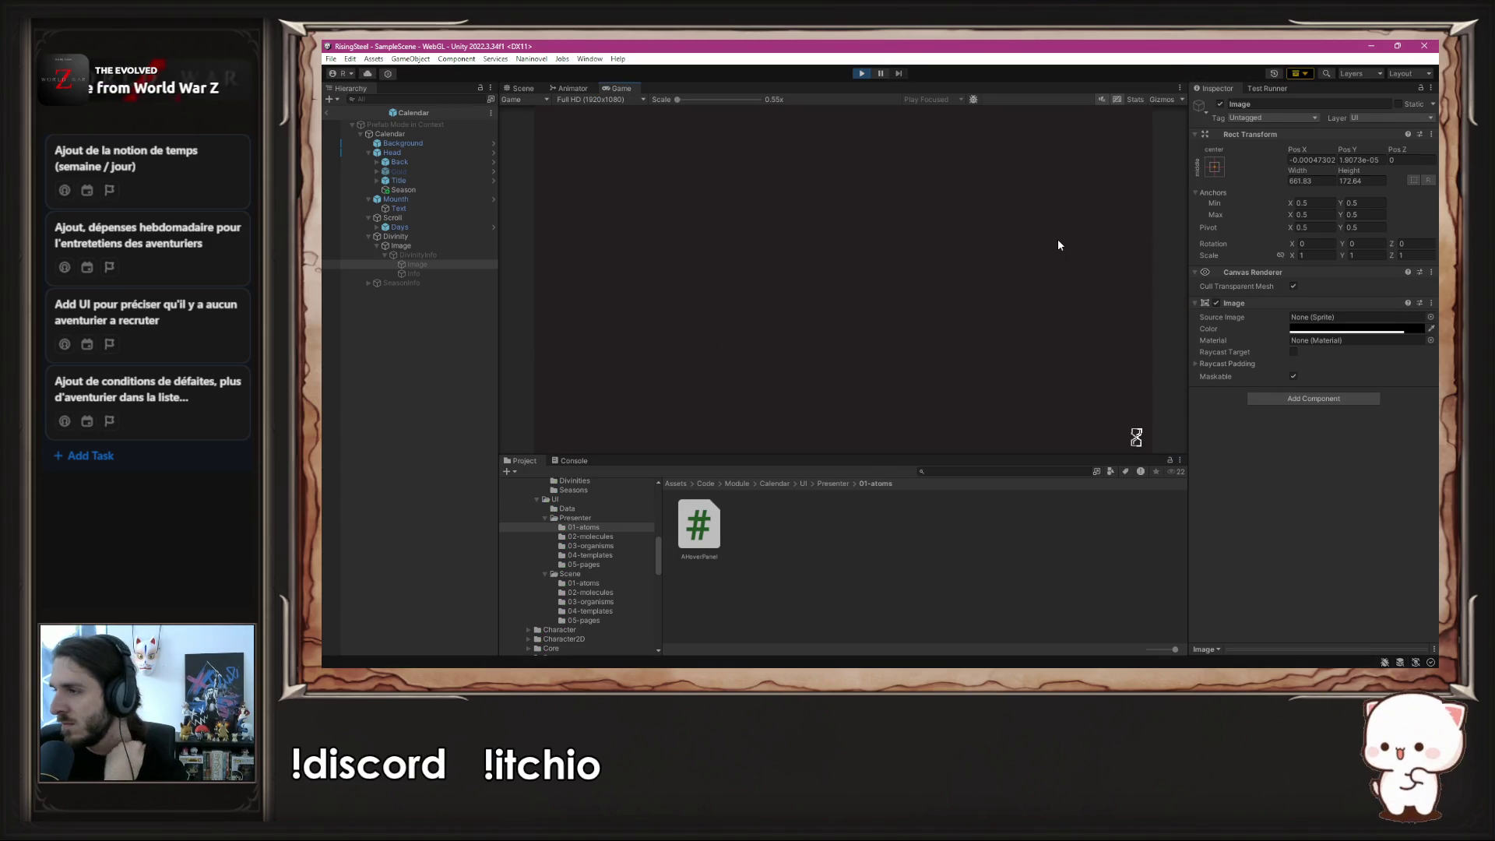
- Start a new game to check the calendar, then stop it and collapse the Divinity branch
click(854, 193)
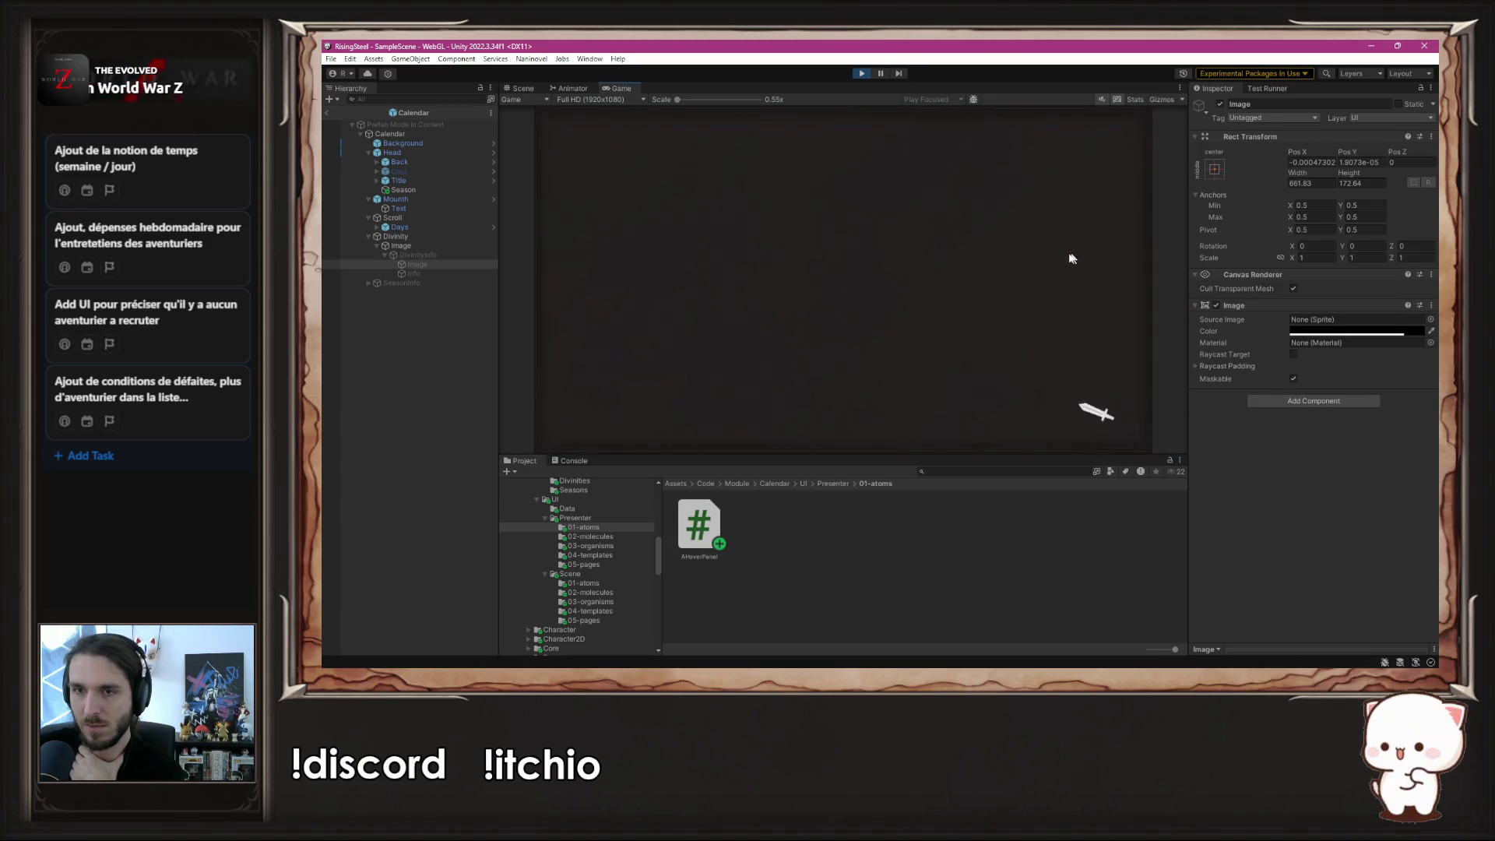
mouse_move(759, 300)
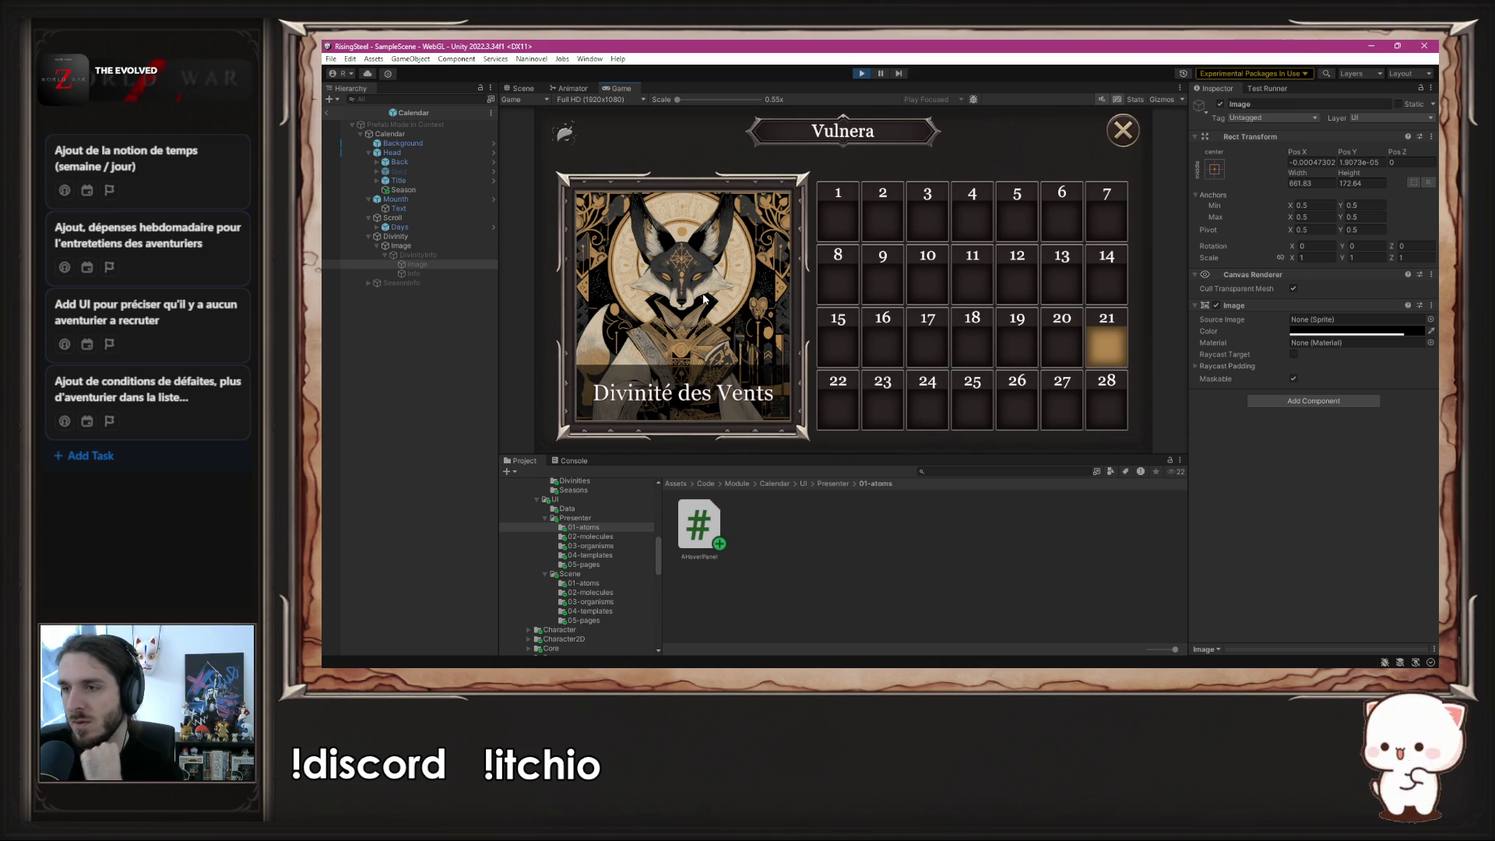
click(862, 73)
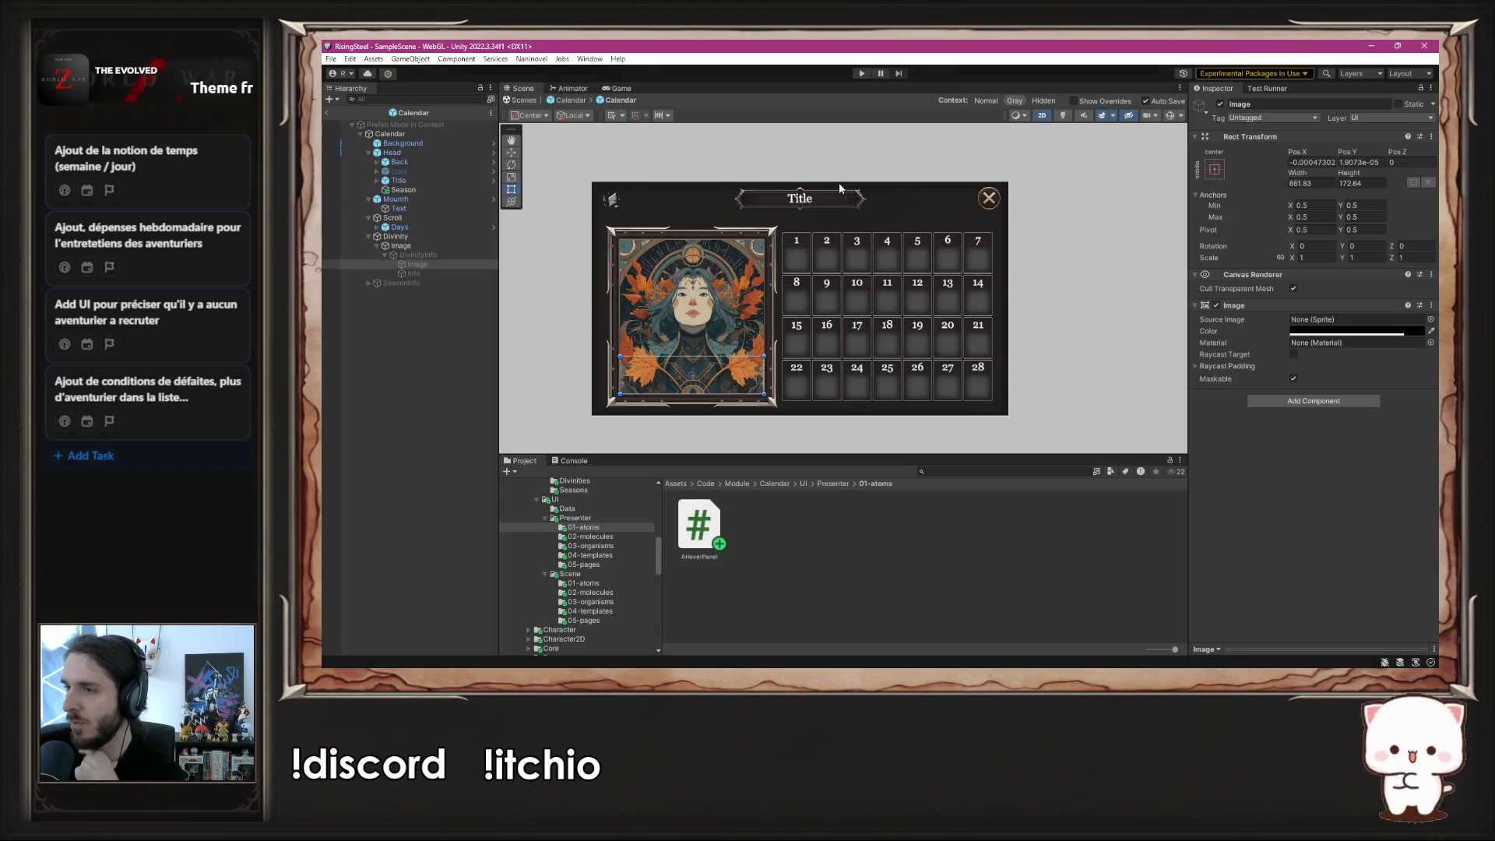
click(369, 236)
click(573, 328)
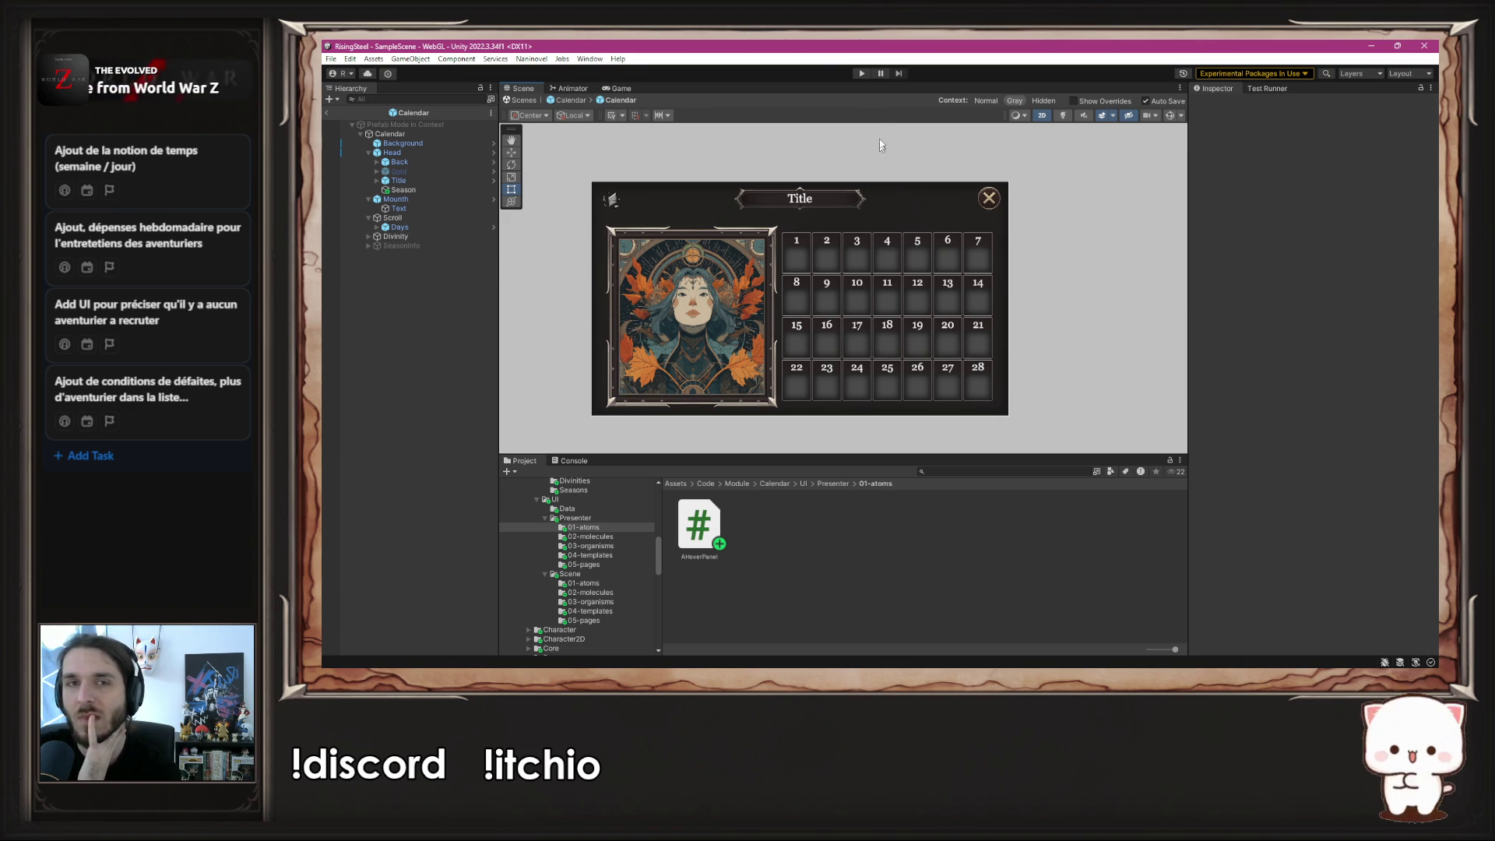
- Return to the Calendar prefab root, toggle it off and on, inspect Head, and run the game
click(574, 99)
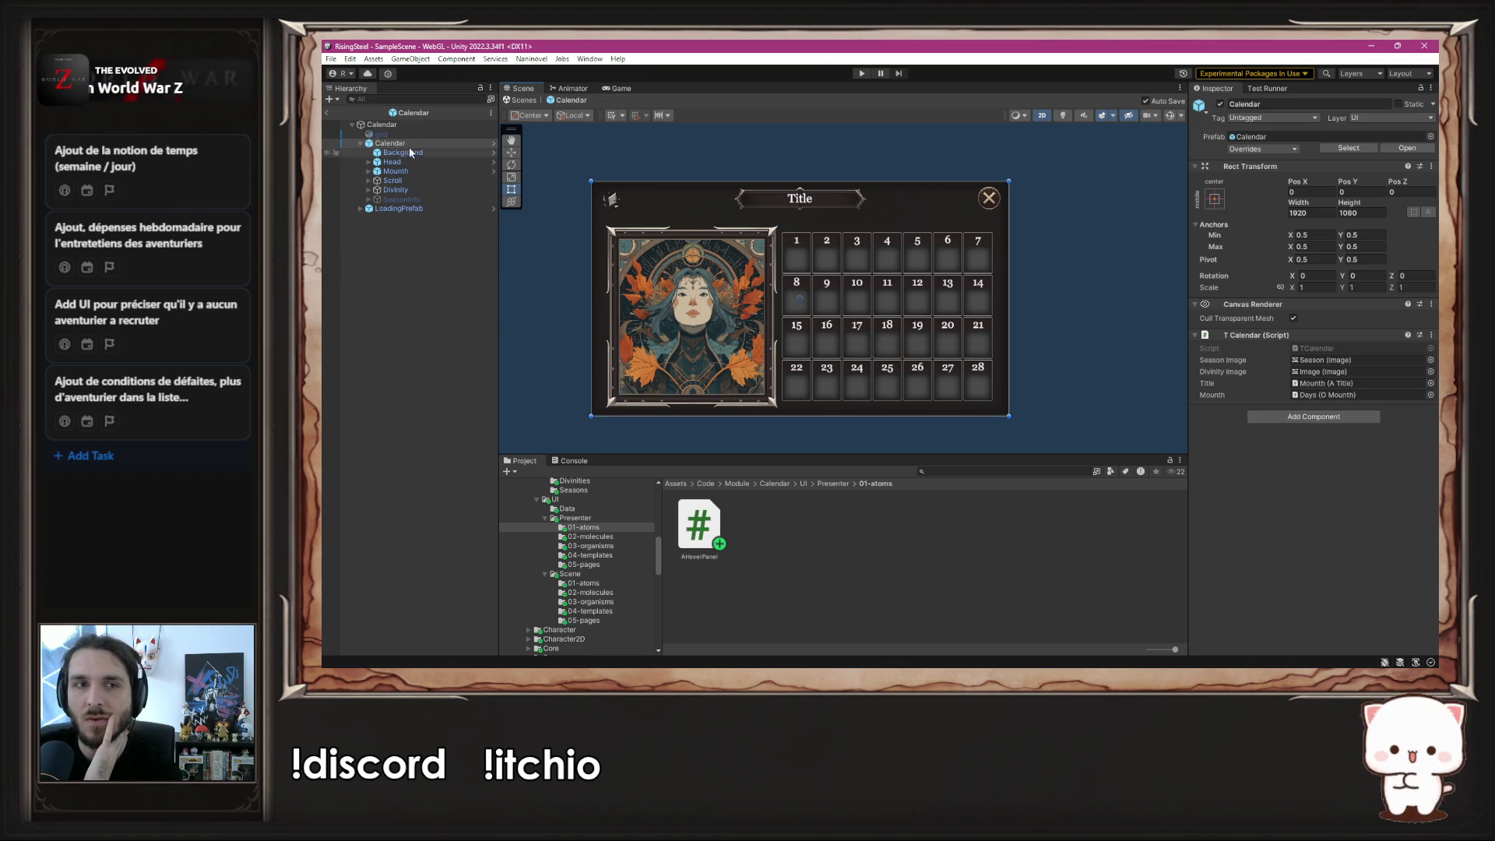
click(1220, 104)
click(1221, 105)
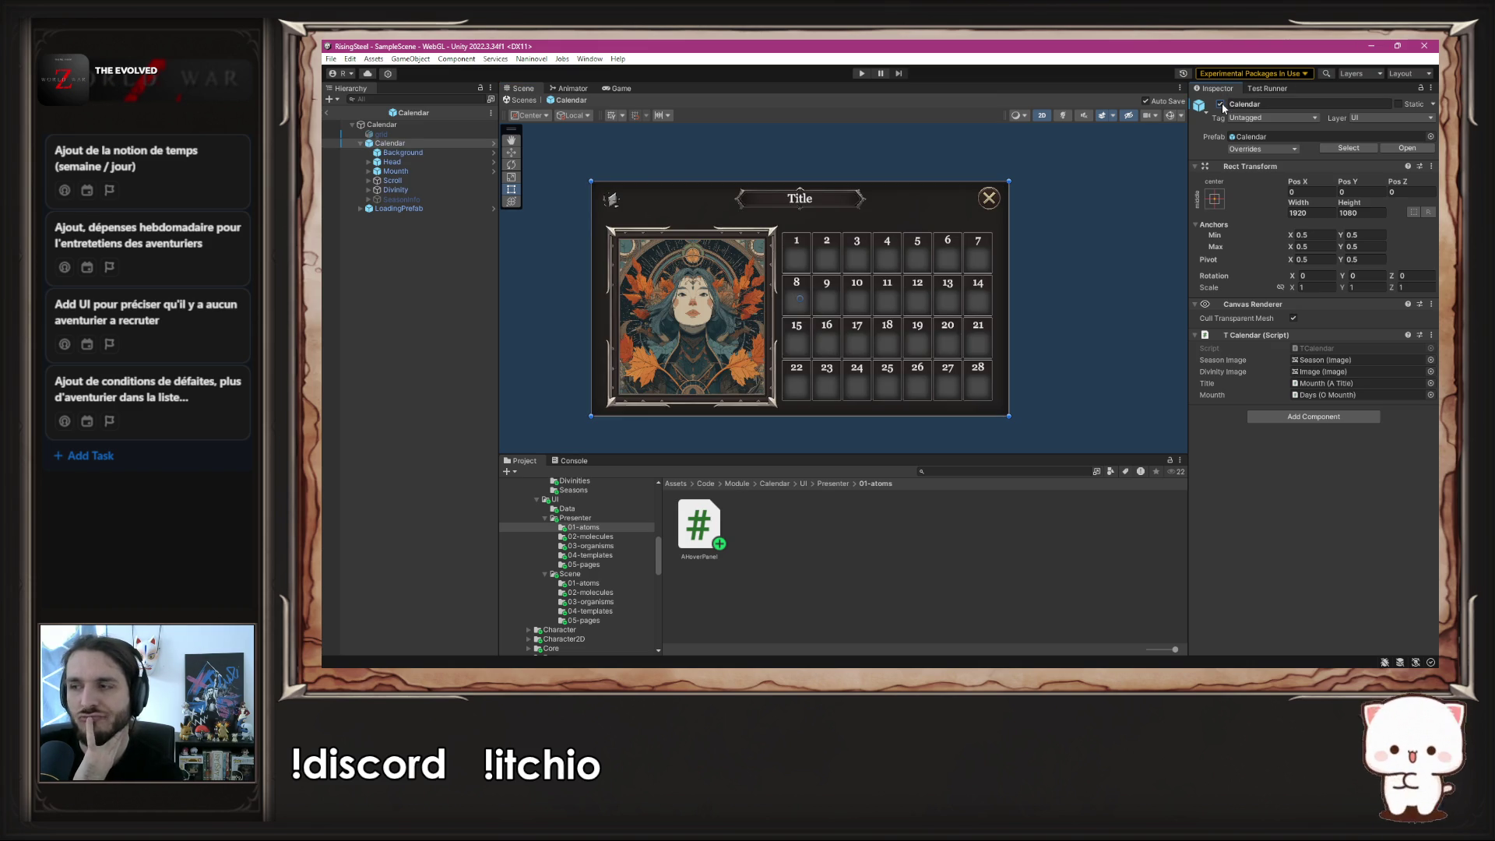
click(493, 143)
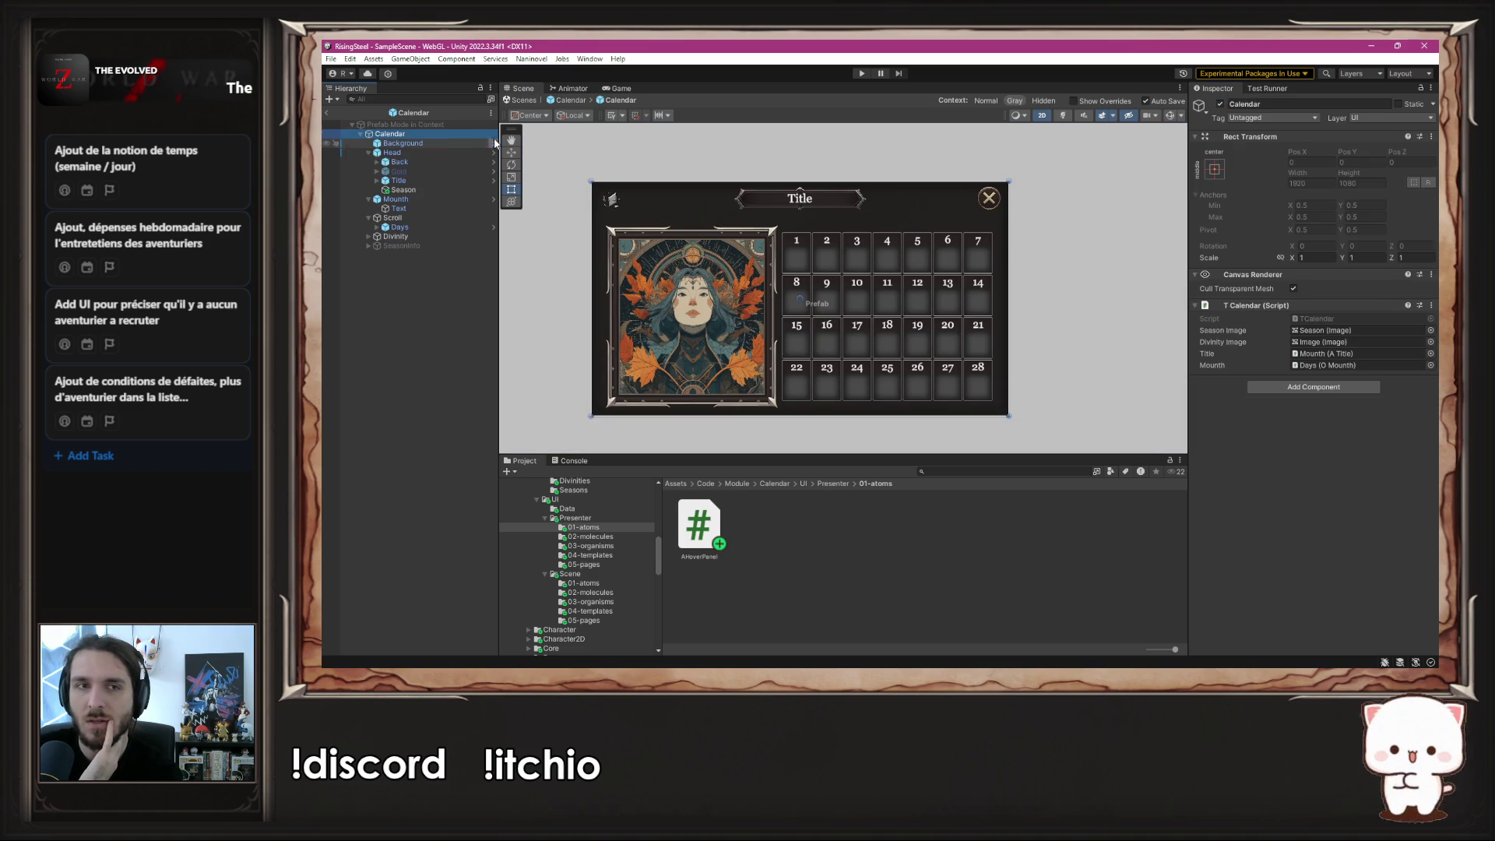
click(699, 187)
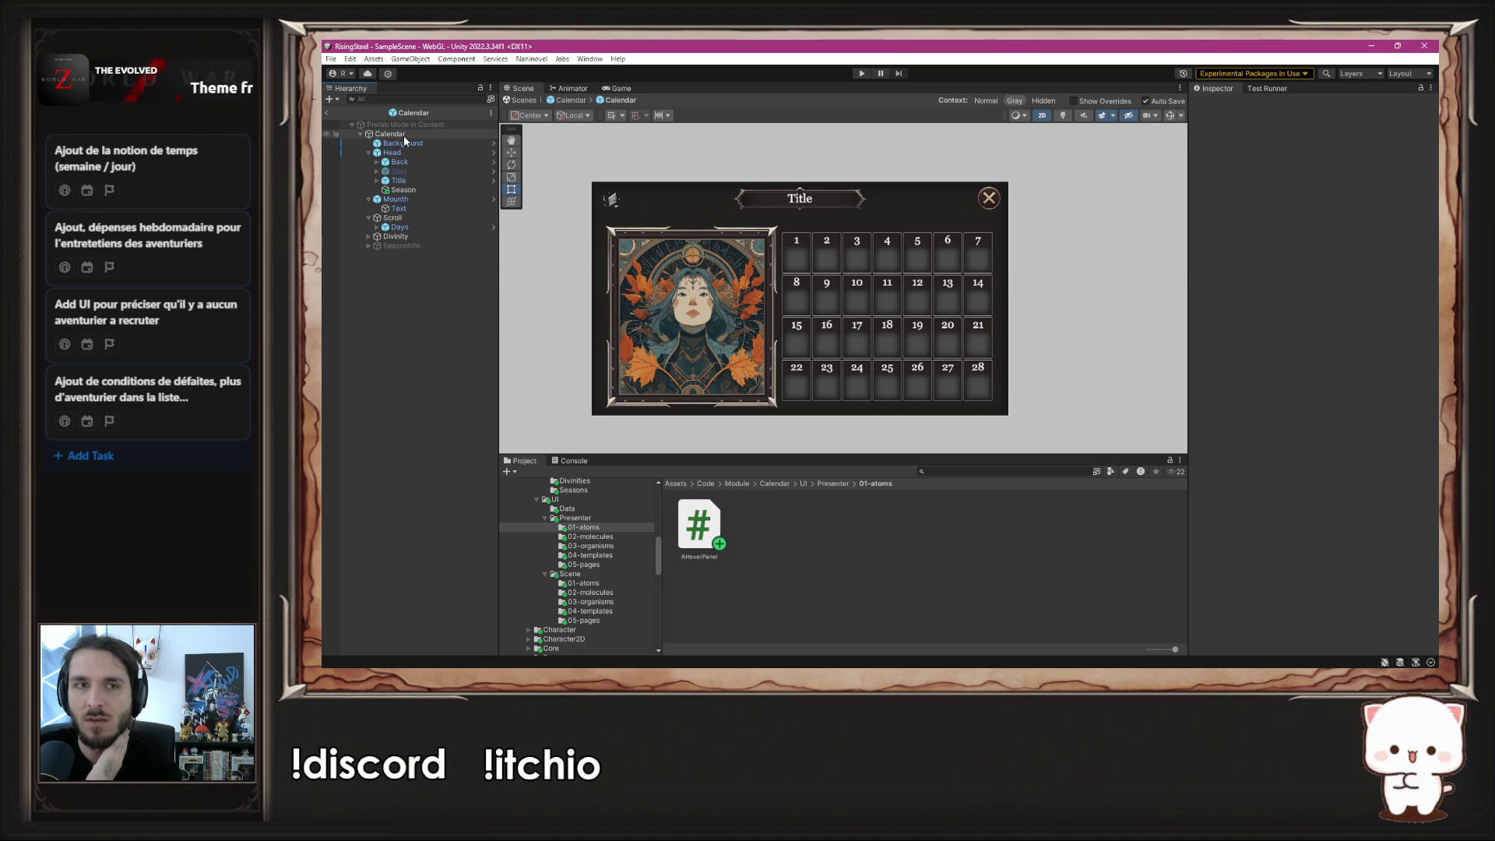
click(698, 187)
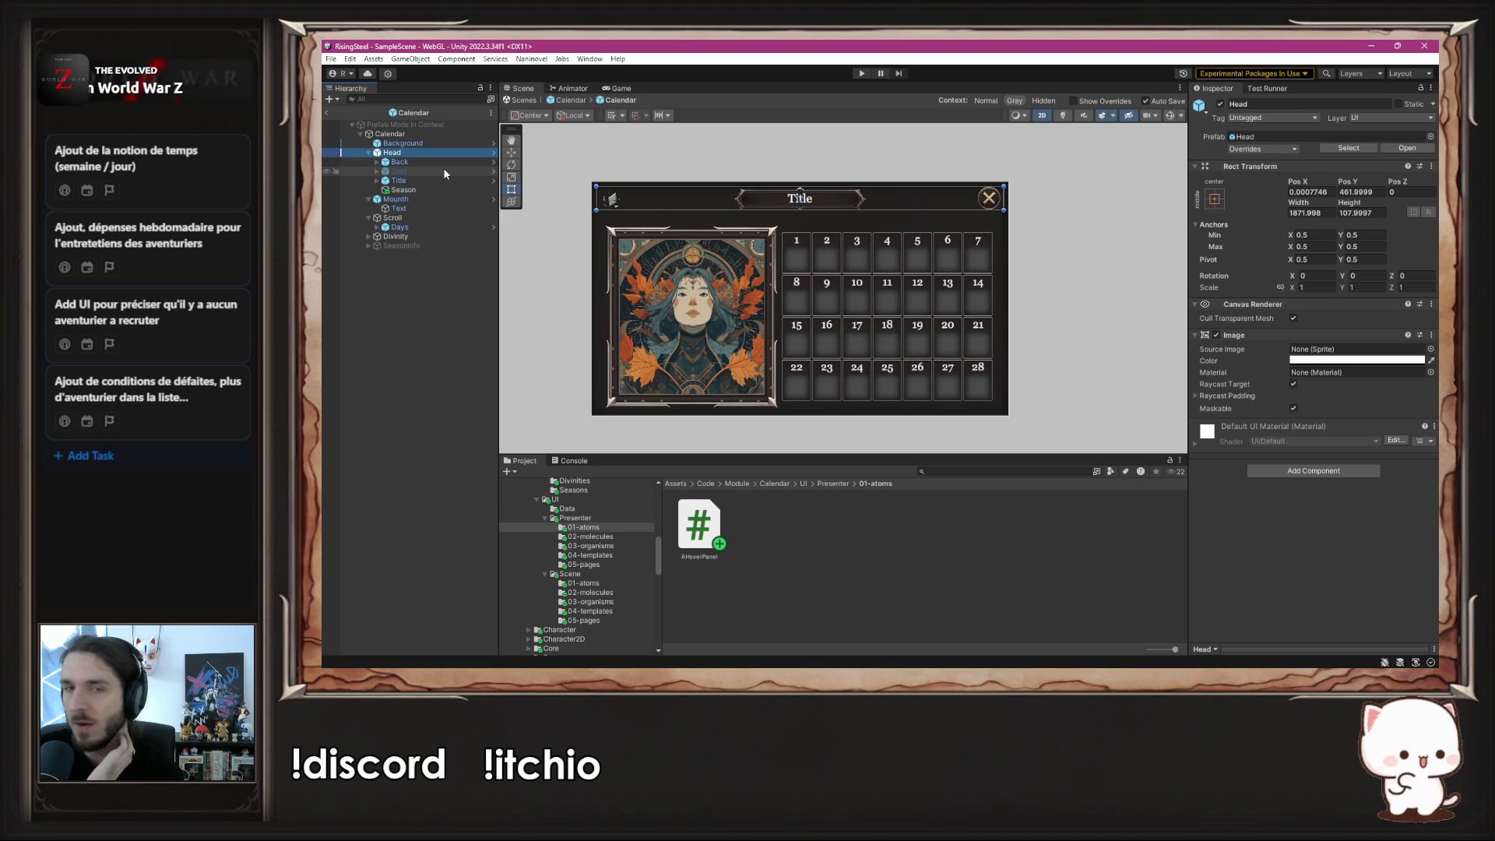
click(861, 72)
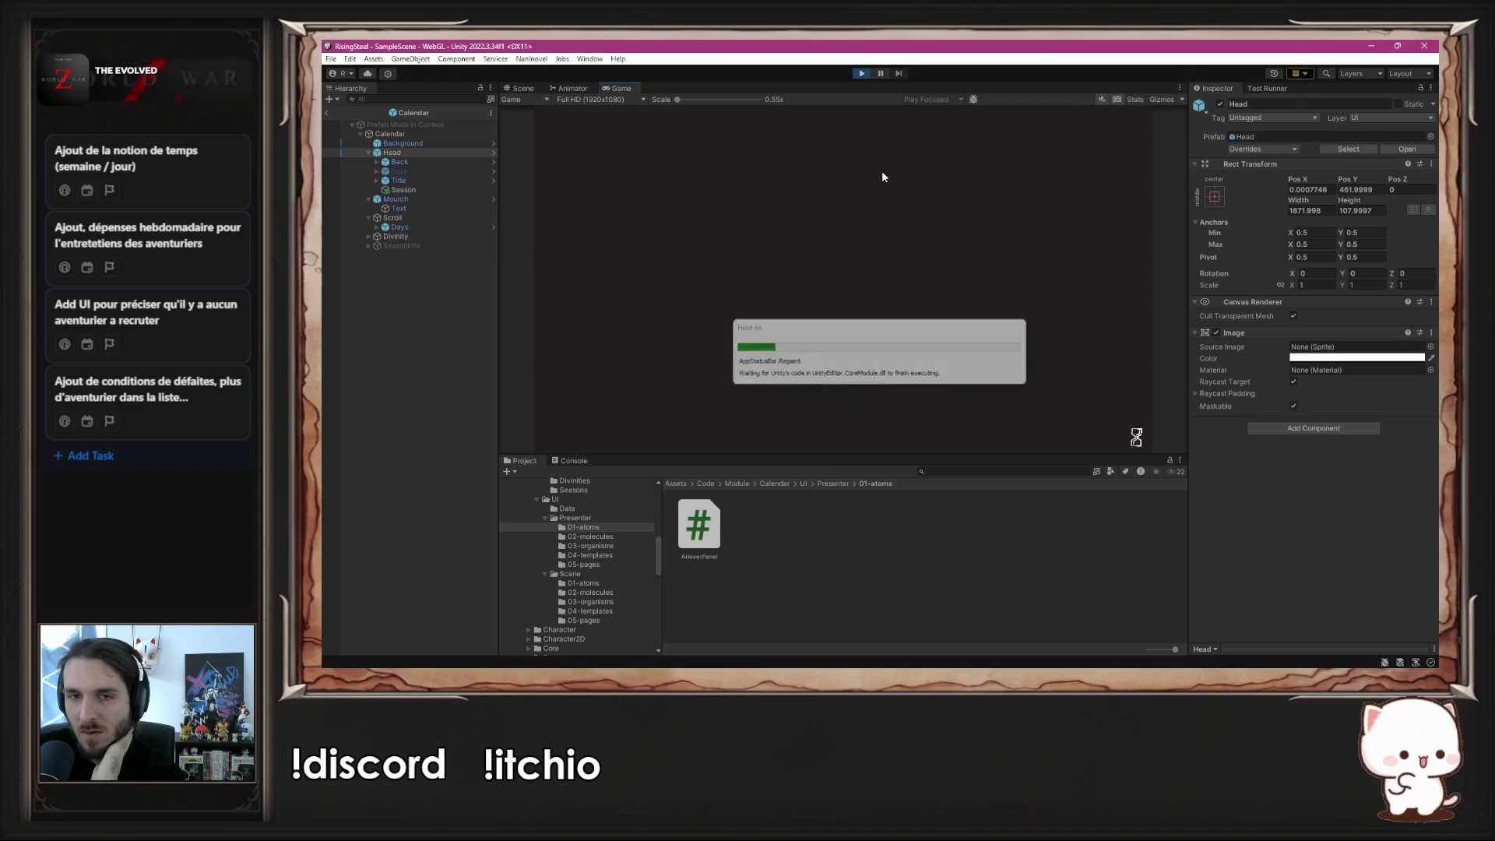
- Close the main menu in the running game, look over the calendar, then stop playing
click(917, 201)
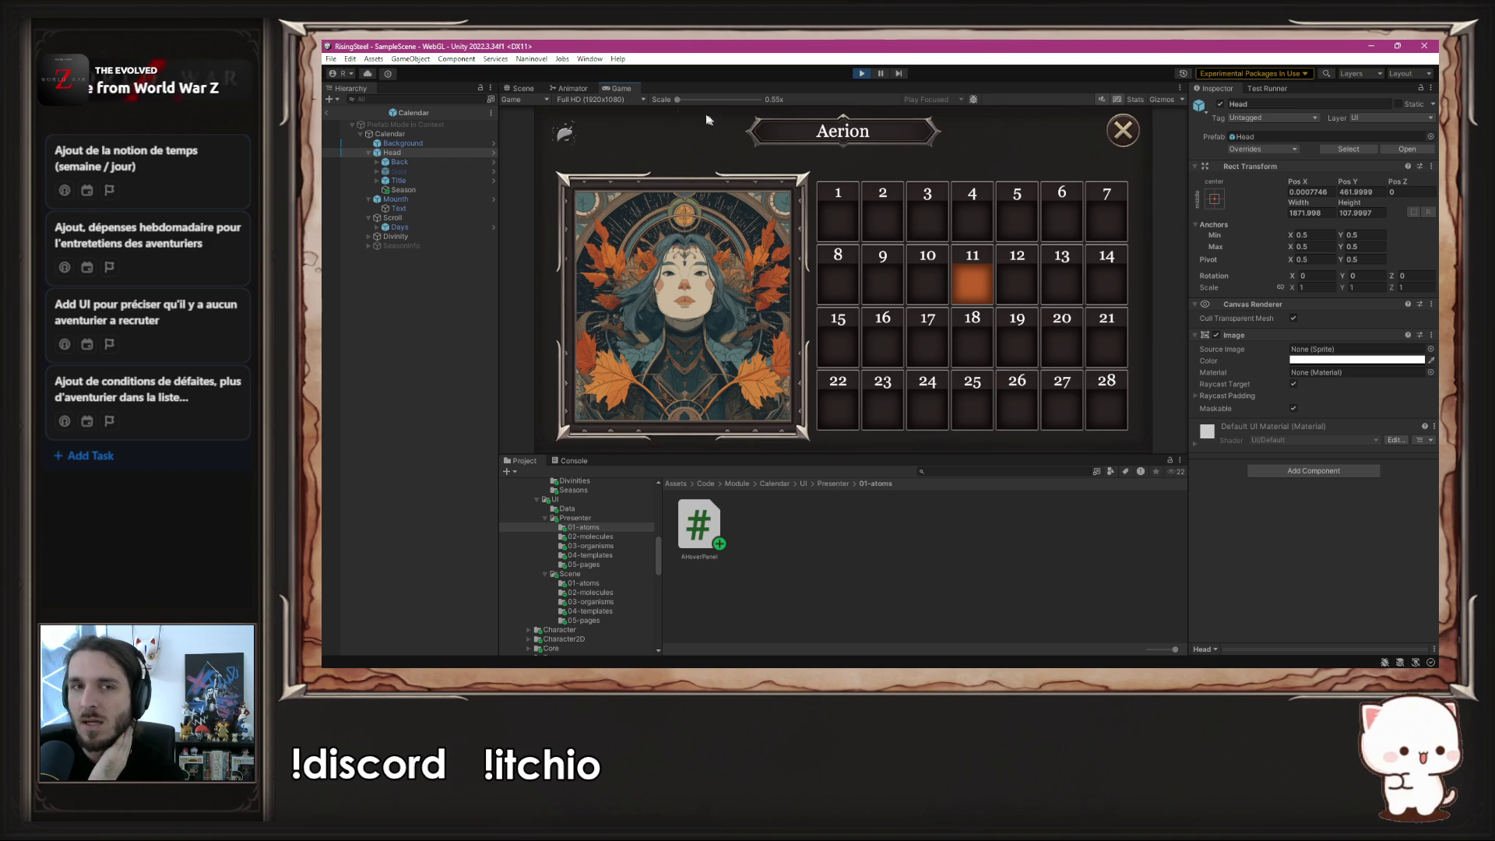
mouse_move(566, 131)
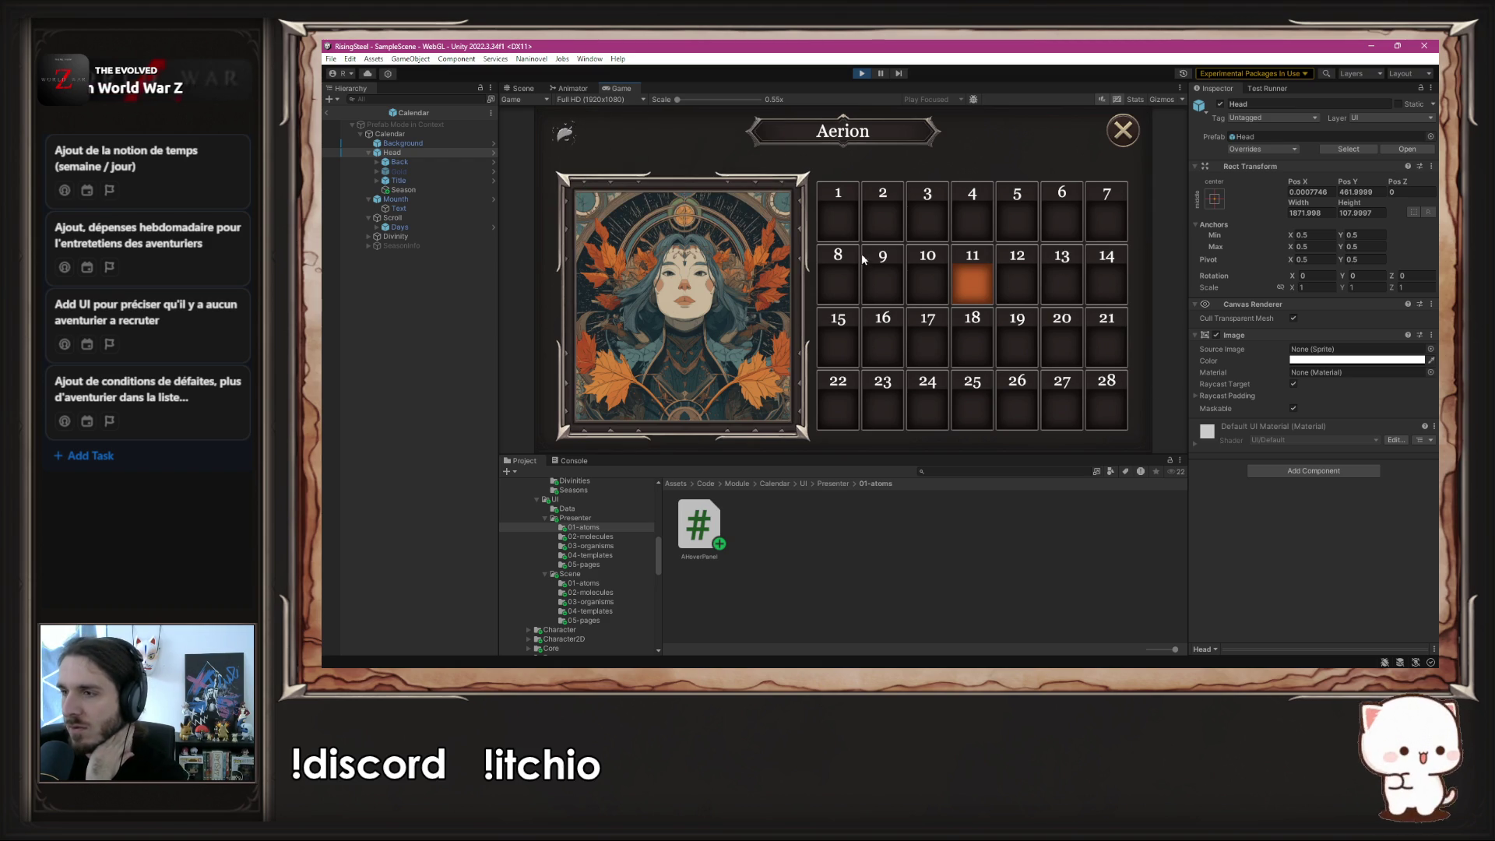
click(861, 73)
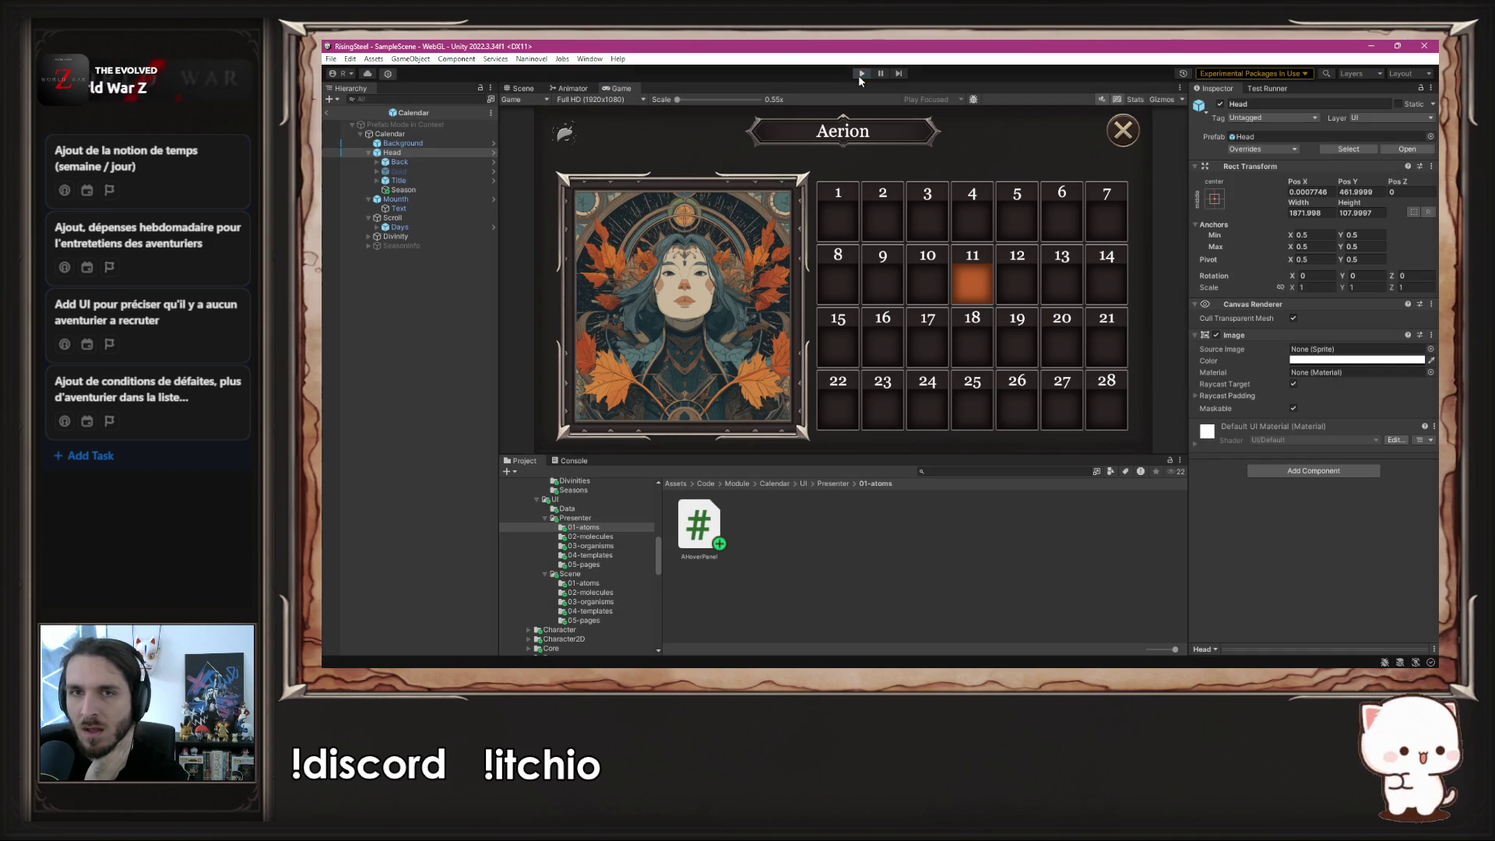
- Collapse the Head, Mounth, Scroll and nested Calendar nodes, back on the outer Calendar prefab
click(545, 294)
drag(544, 294, 601, 272)
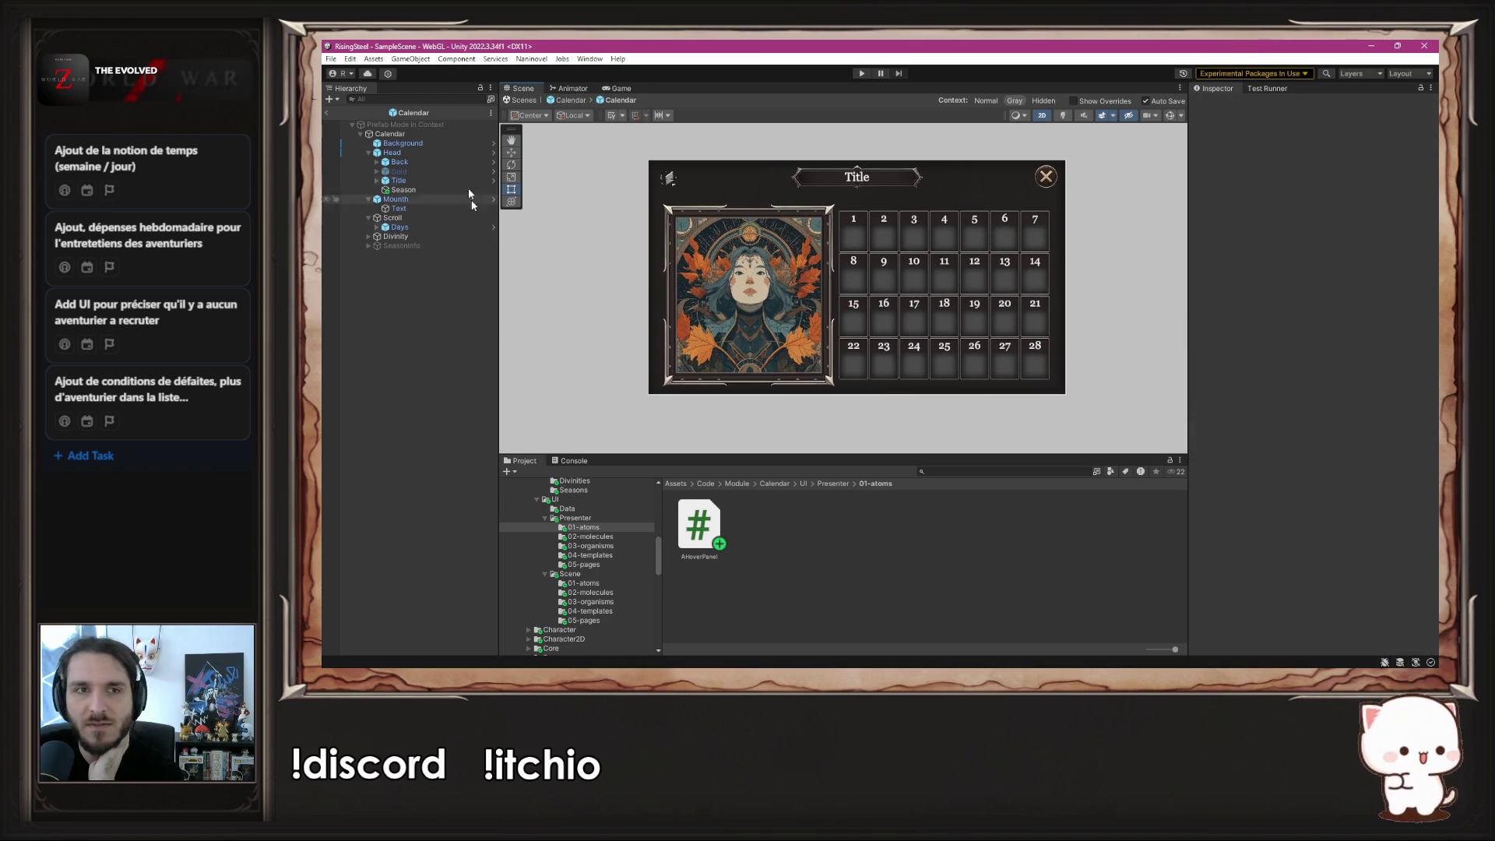
click(369, 153)
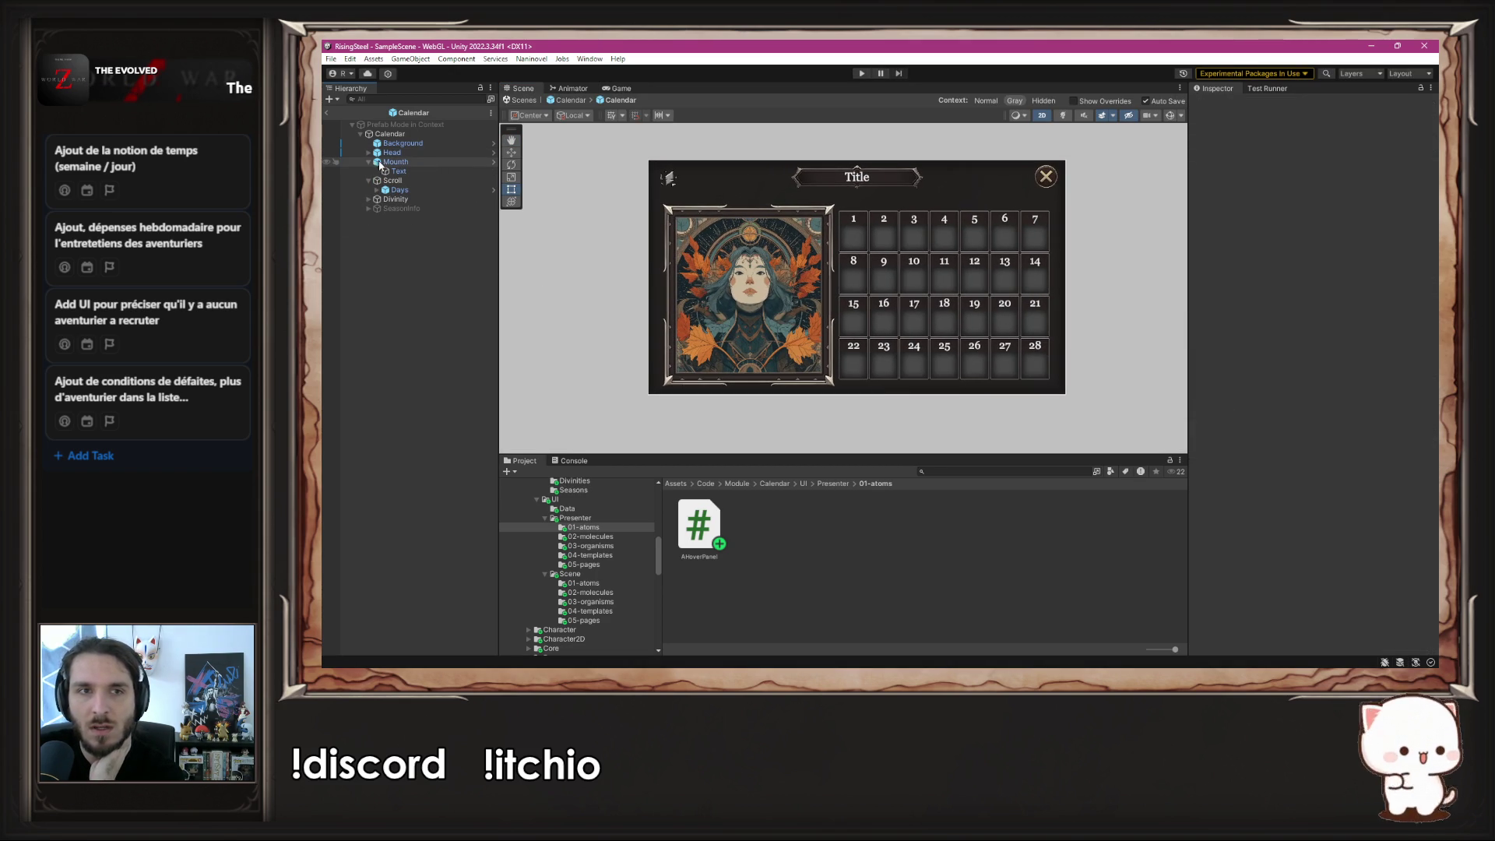
click(369, 162)
click(369, 171)
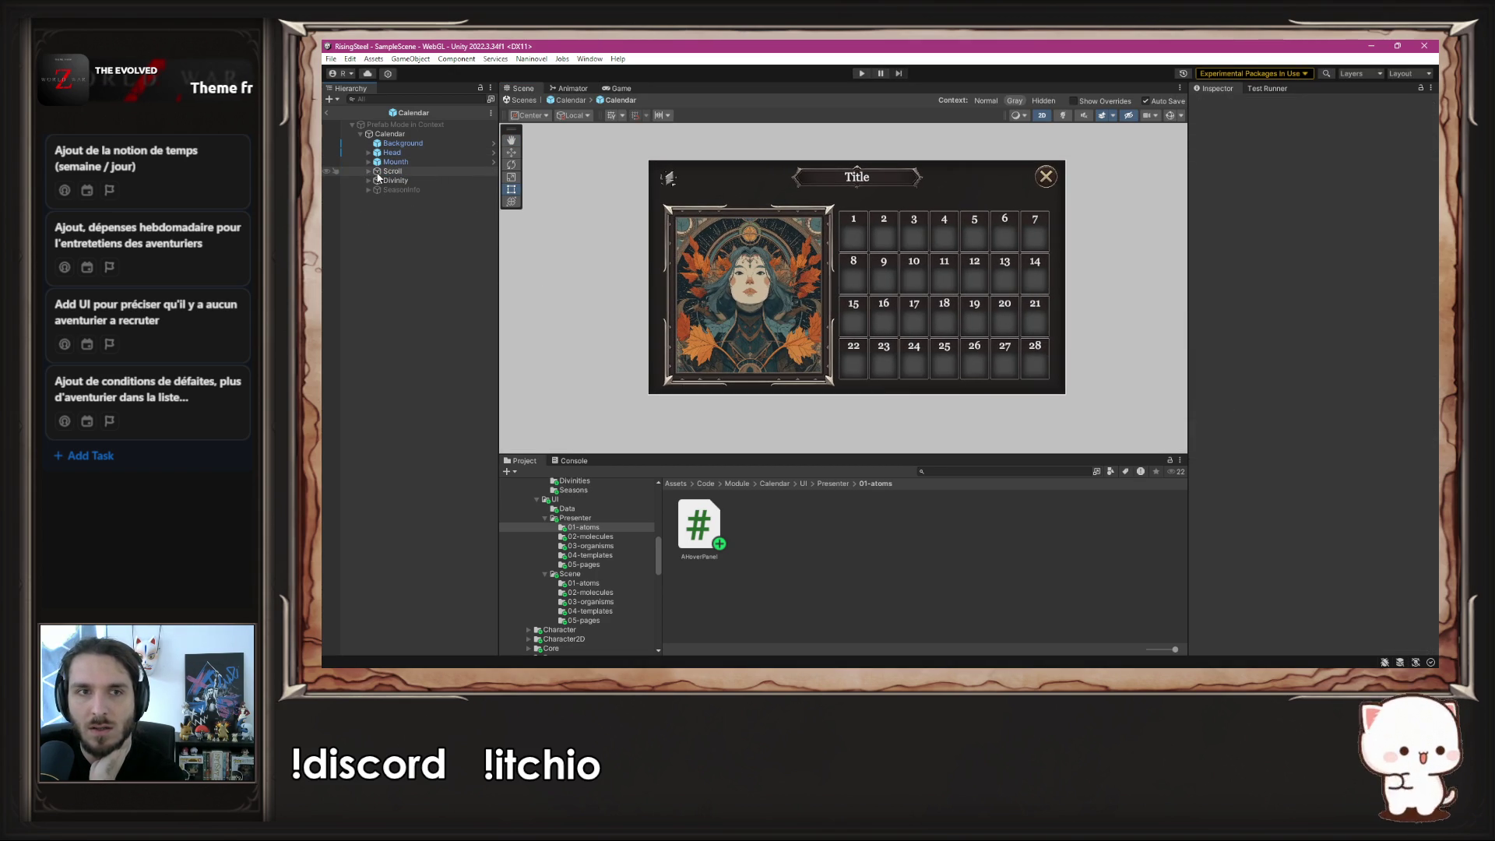
click(401, 181)
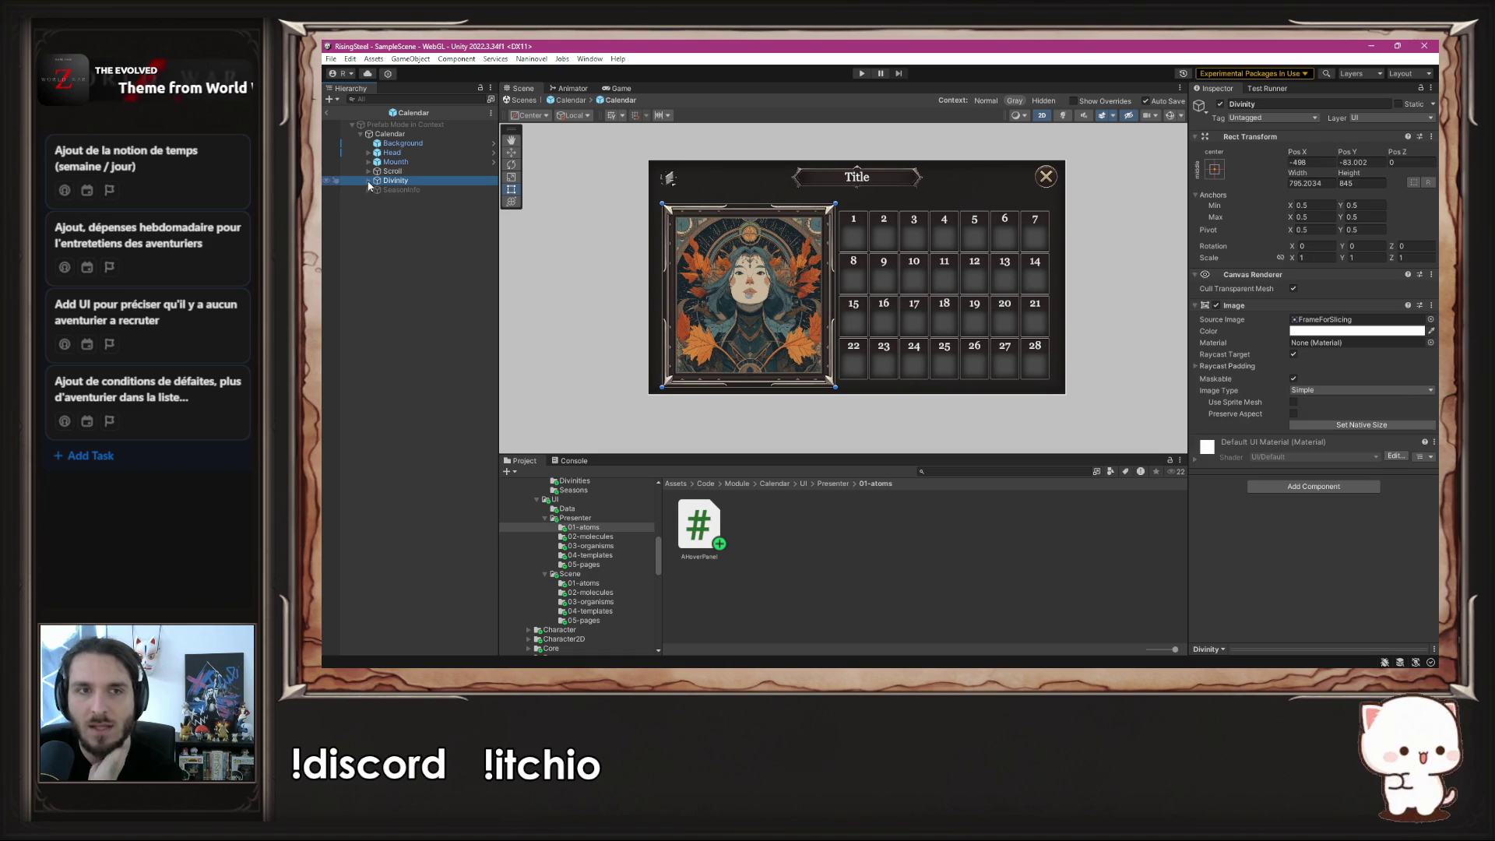
click(413, 135)
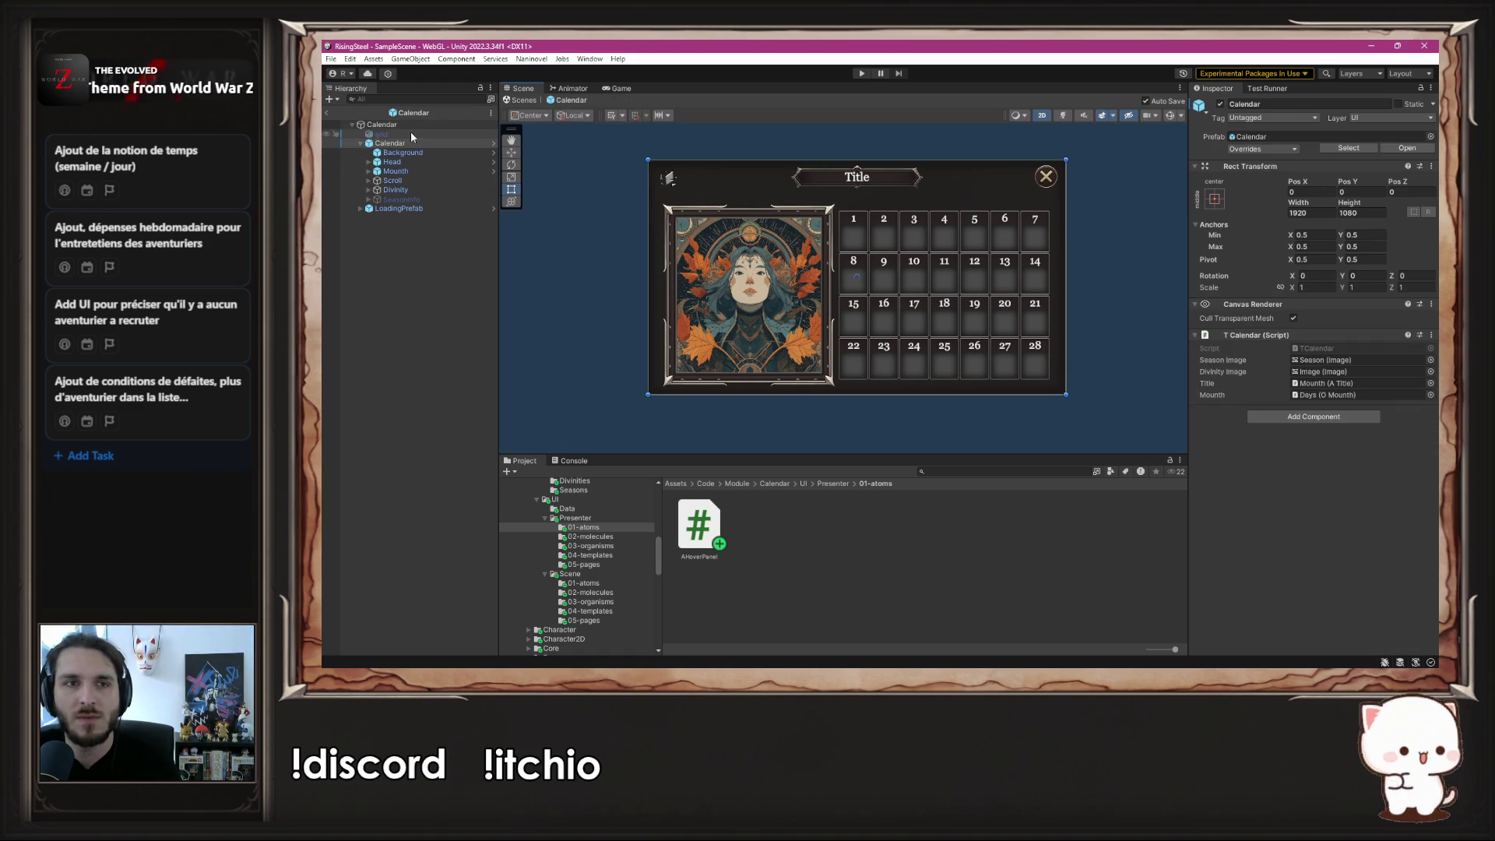
click(411, 144)
key(Left)
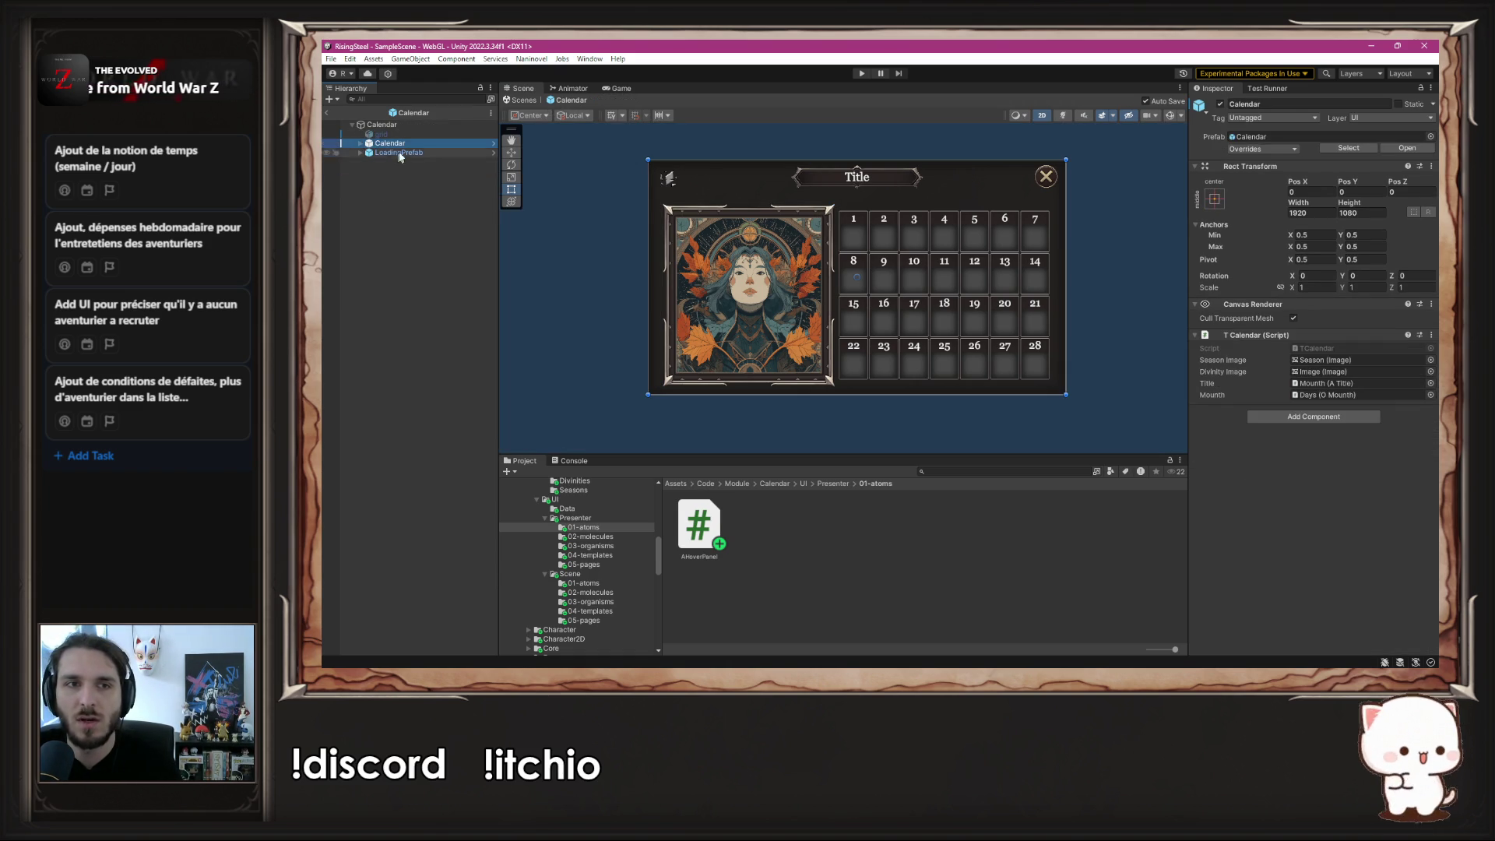
- Duplicate the nested Calendar panel and rename the copy DivinityInfo
click(1221, 104)
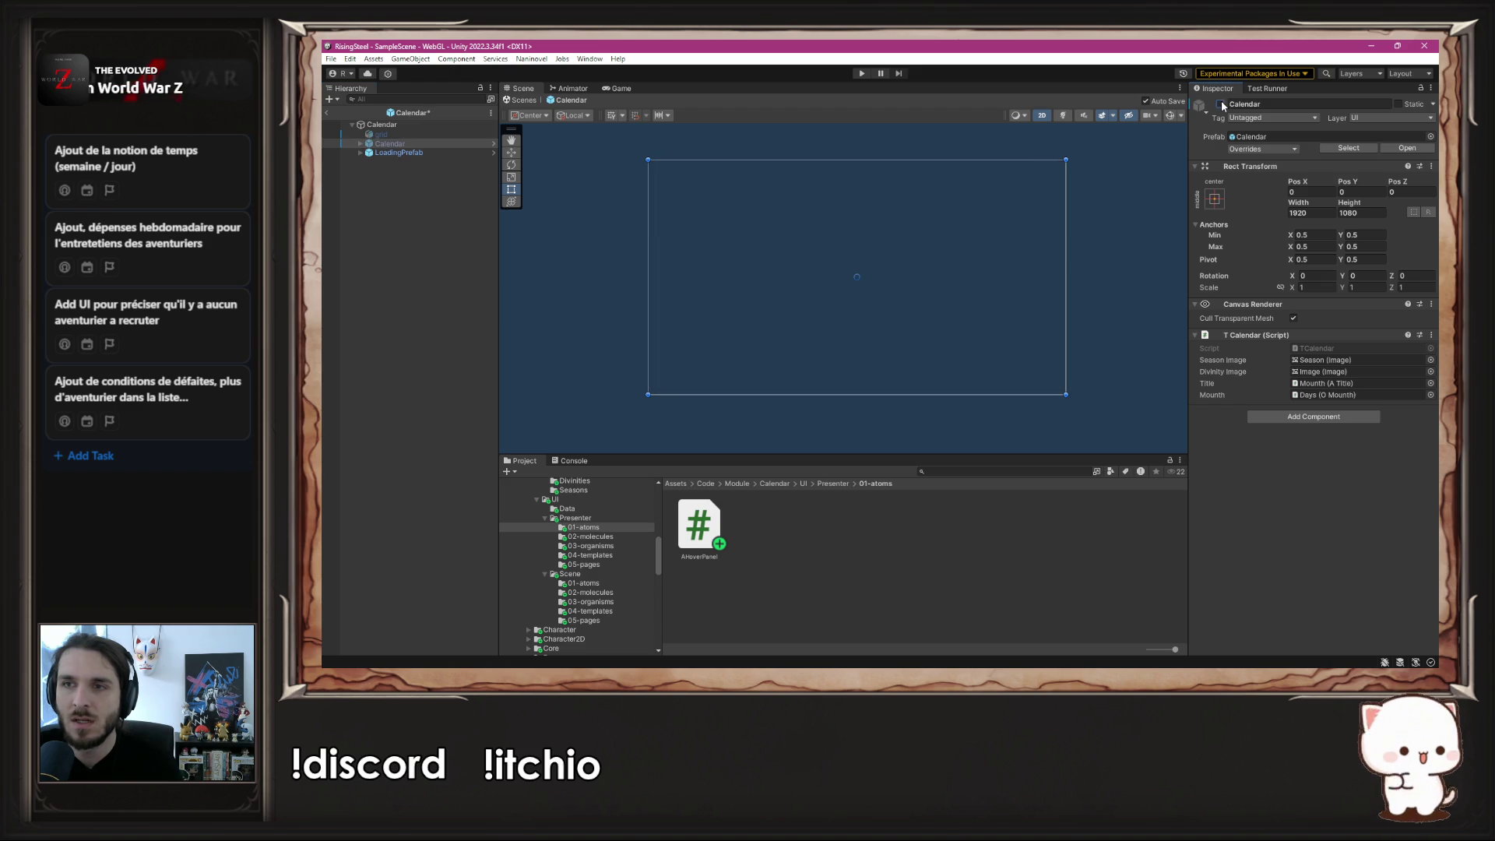
click(1221, 104)
click(413, 145)
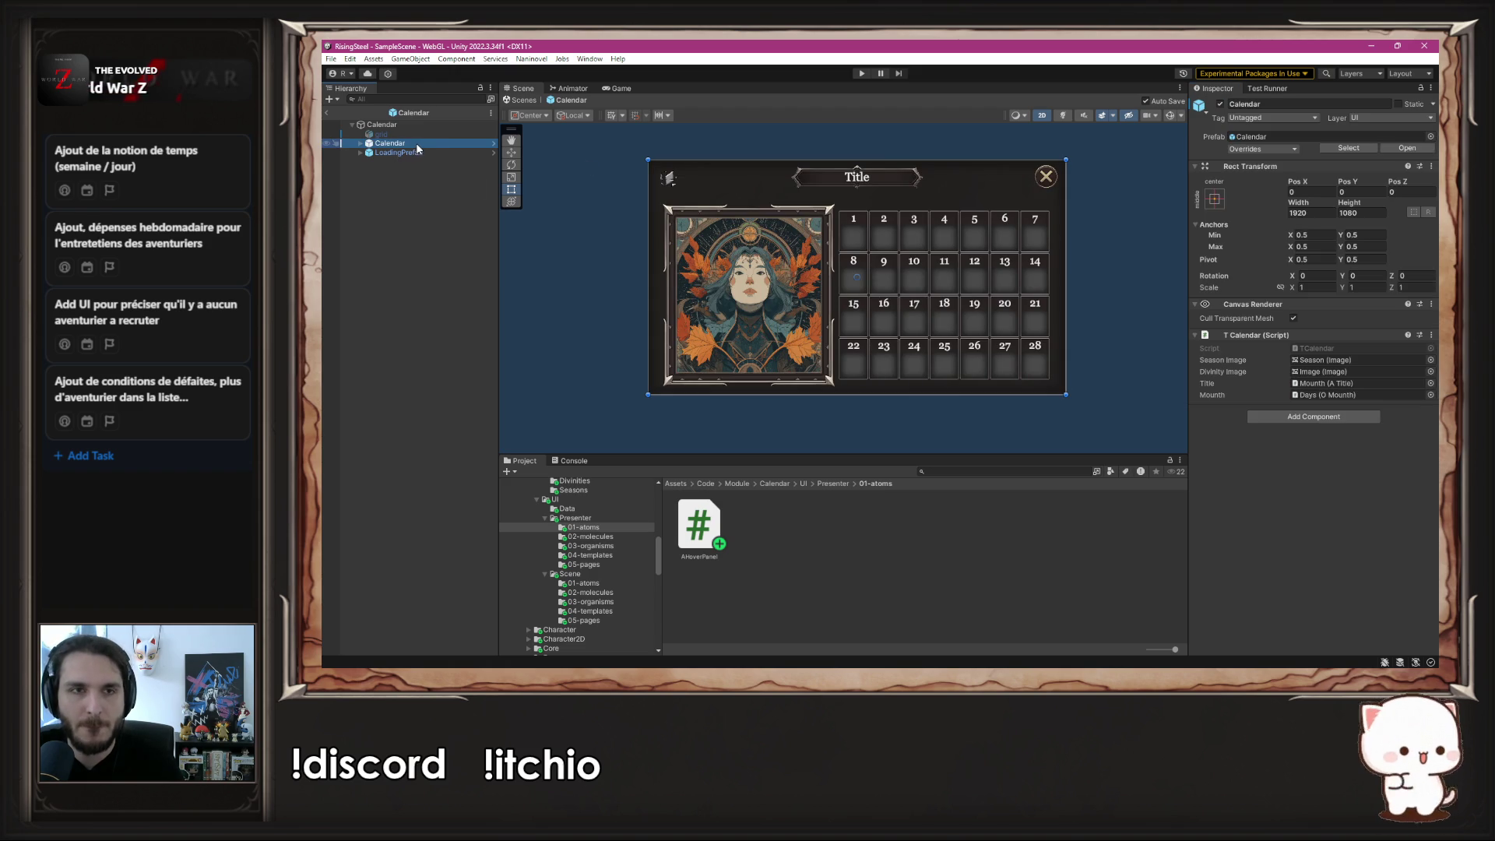
key(ctrl+d)
double_click(1267, 104)
text(Divinit)
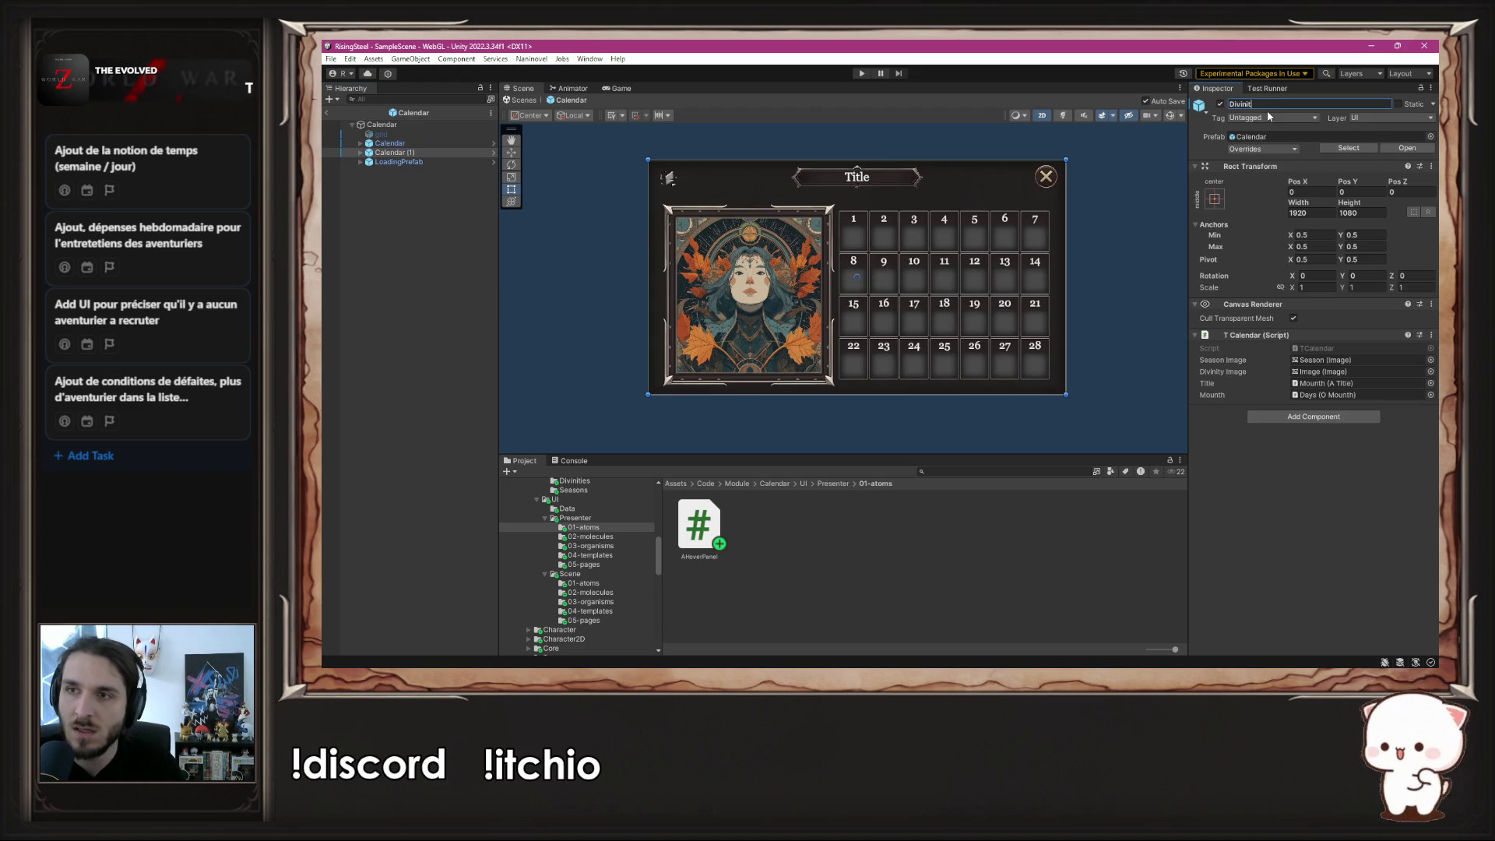
text(yInfo)
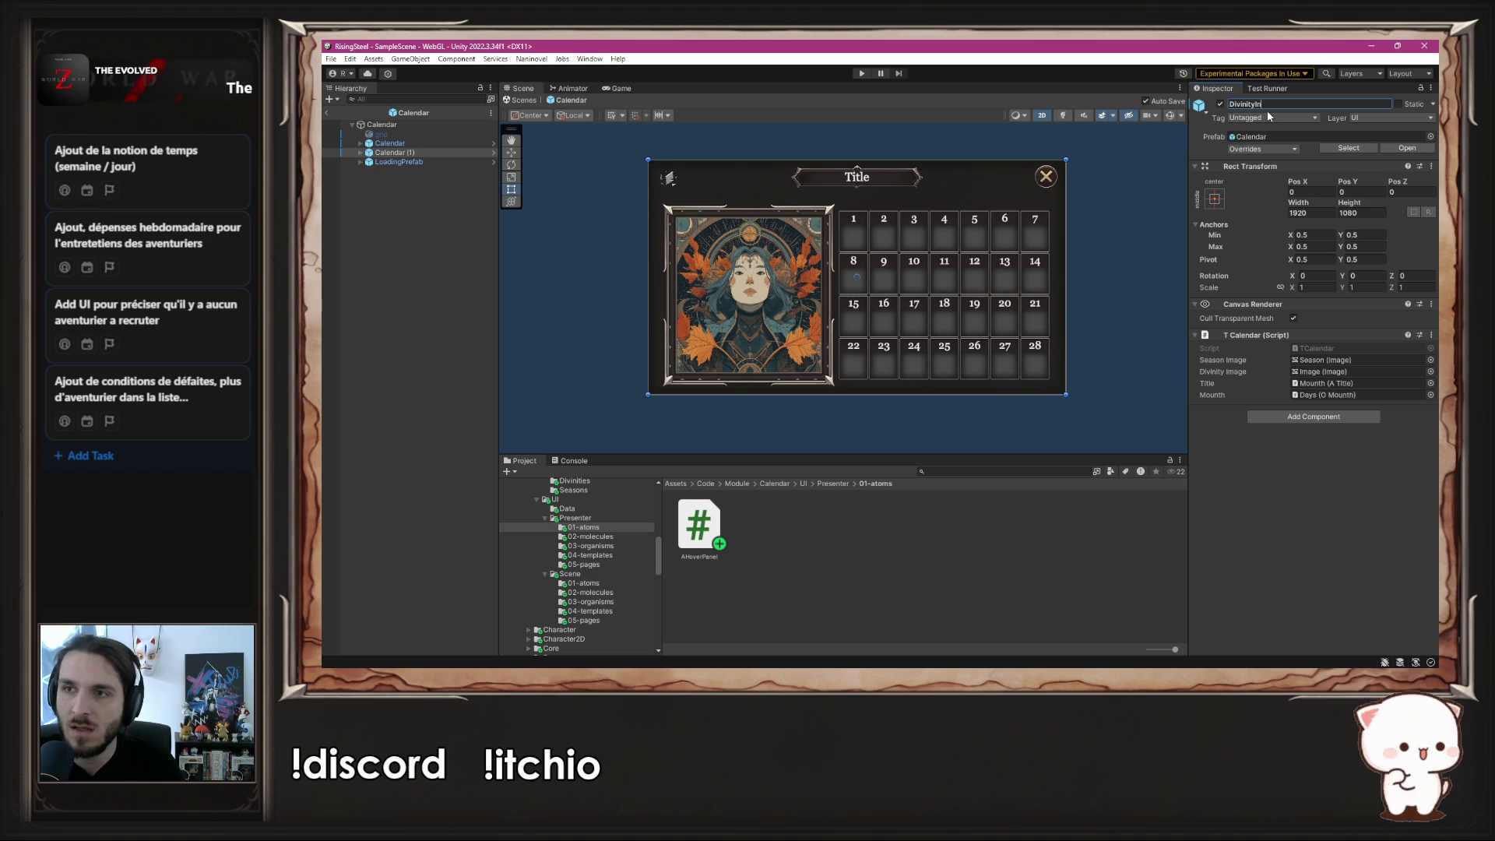
key(Return)
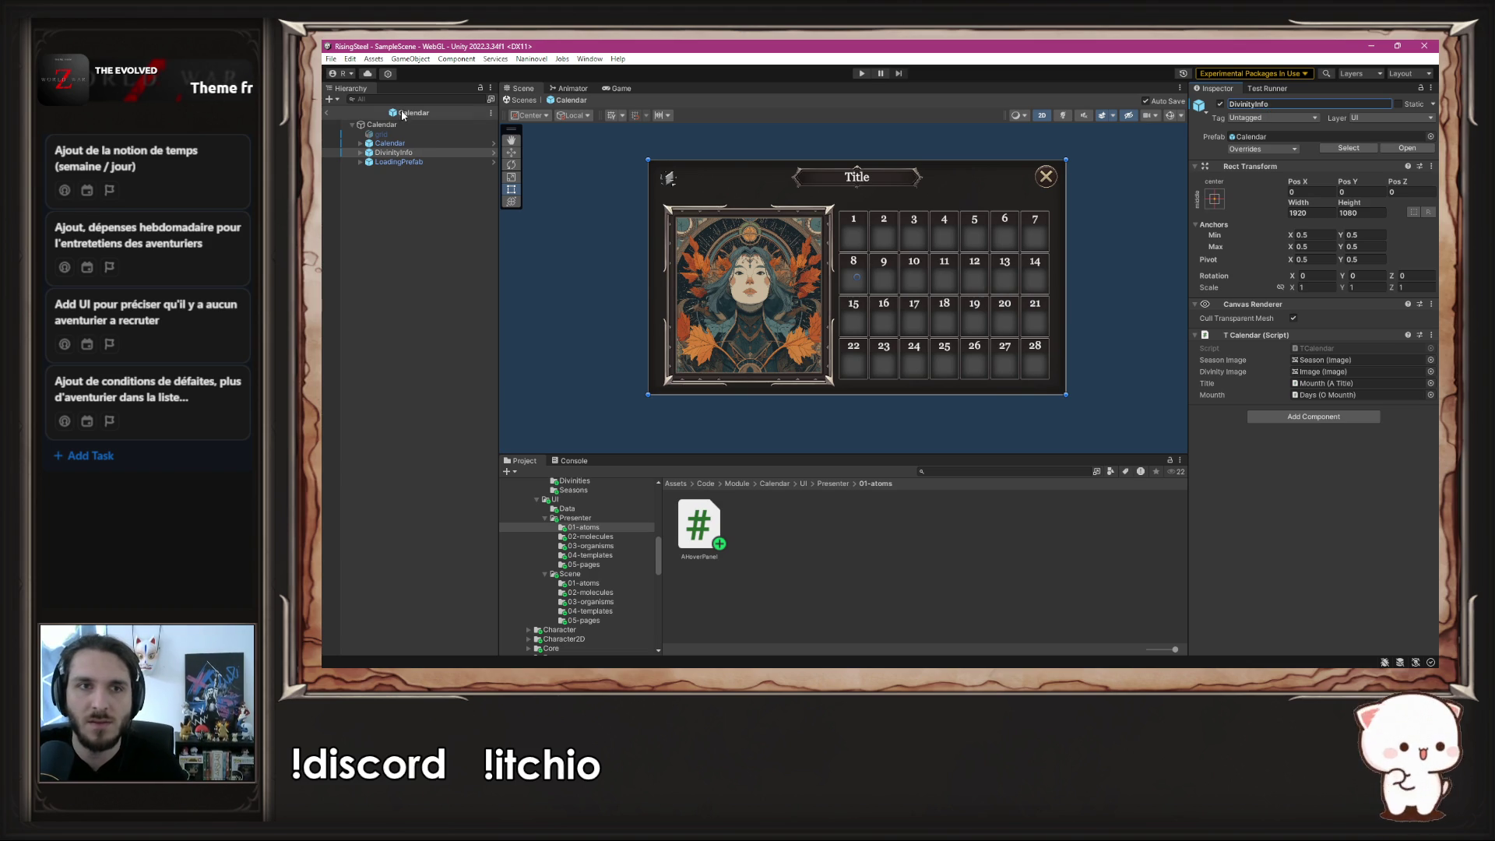
- Expand DivinityInfo to show its children and its Divinity object
click(360, 151)
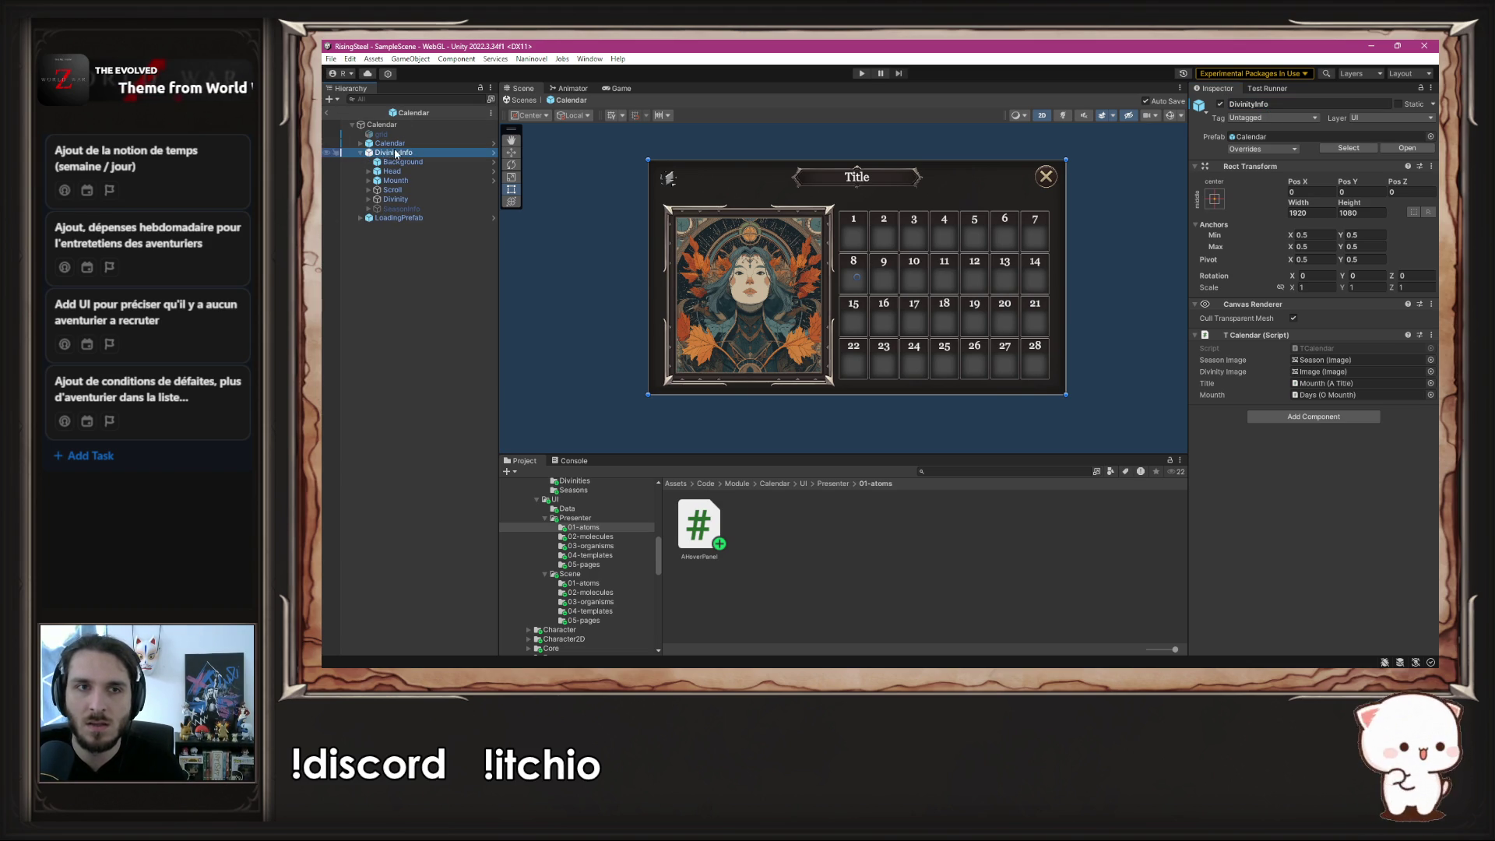
click(360, 153)
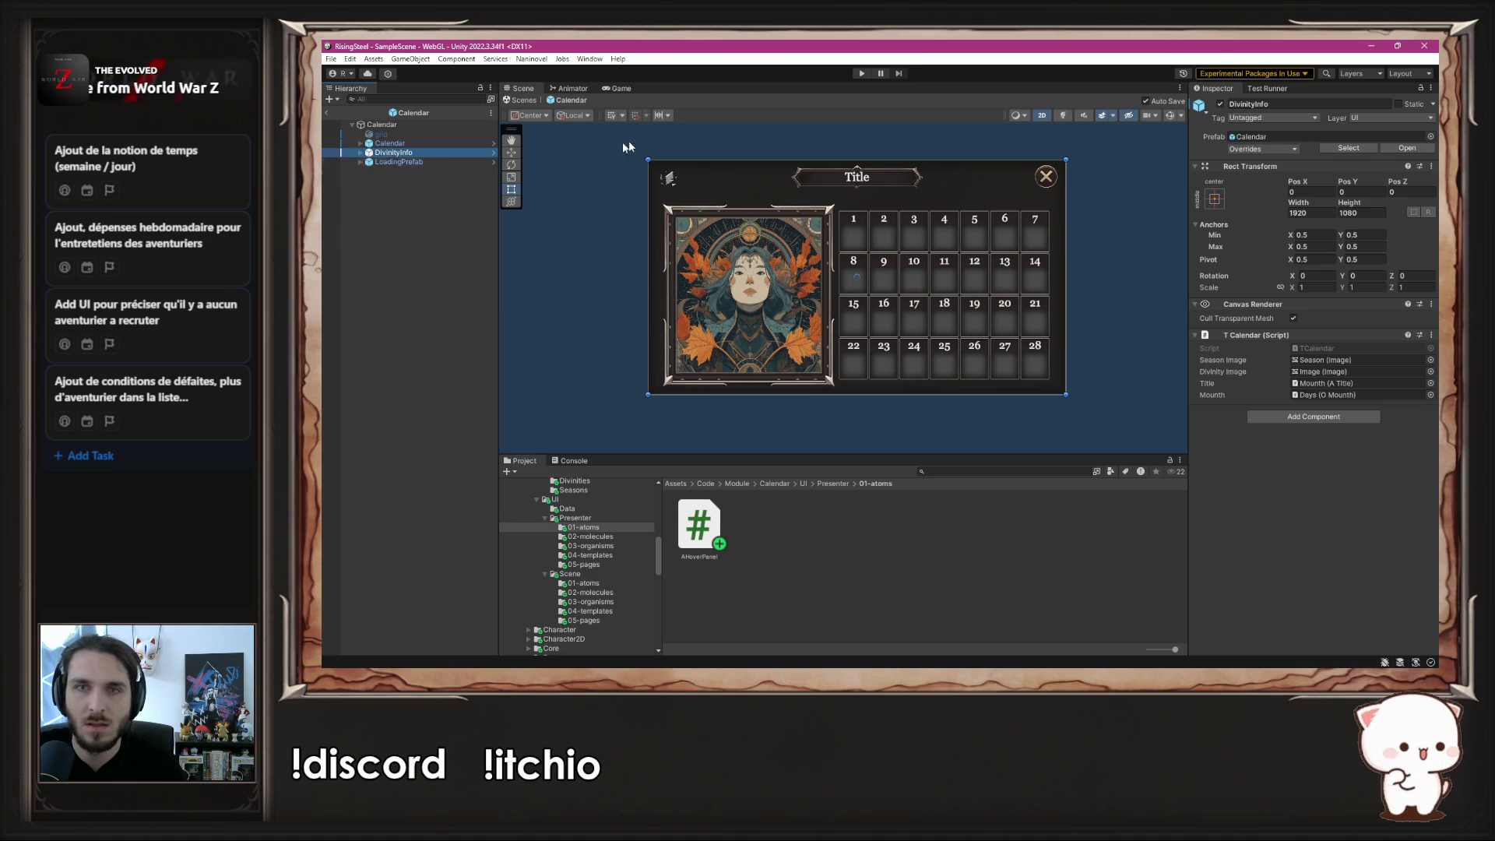
click(363, 153)
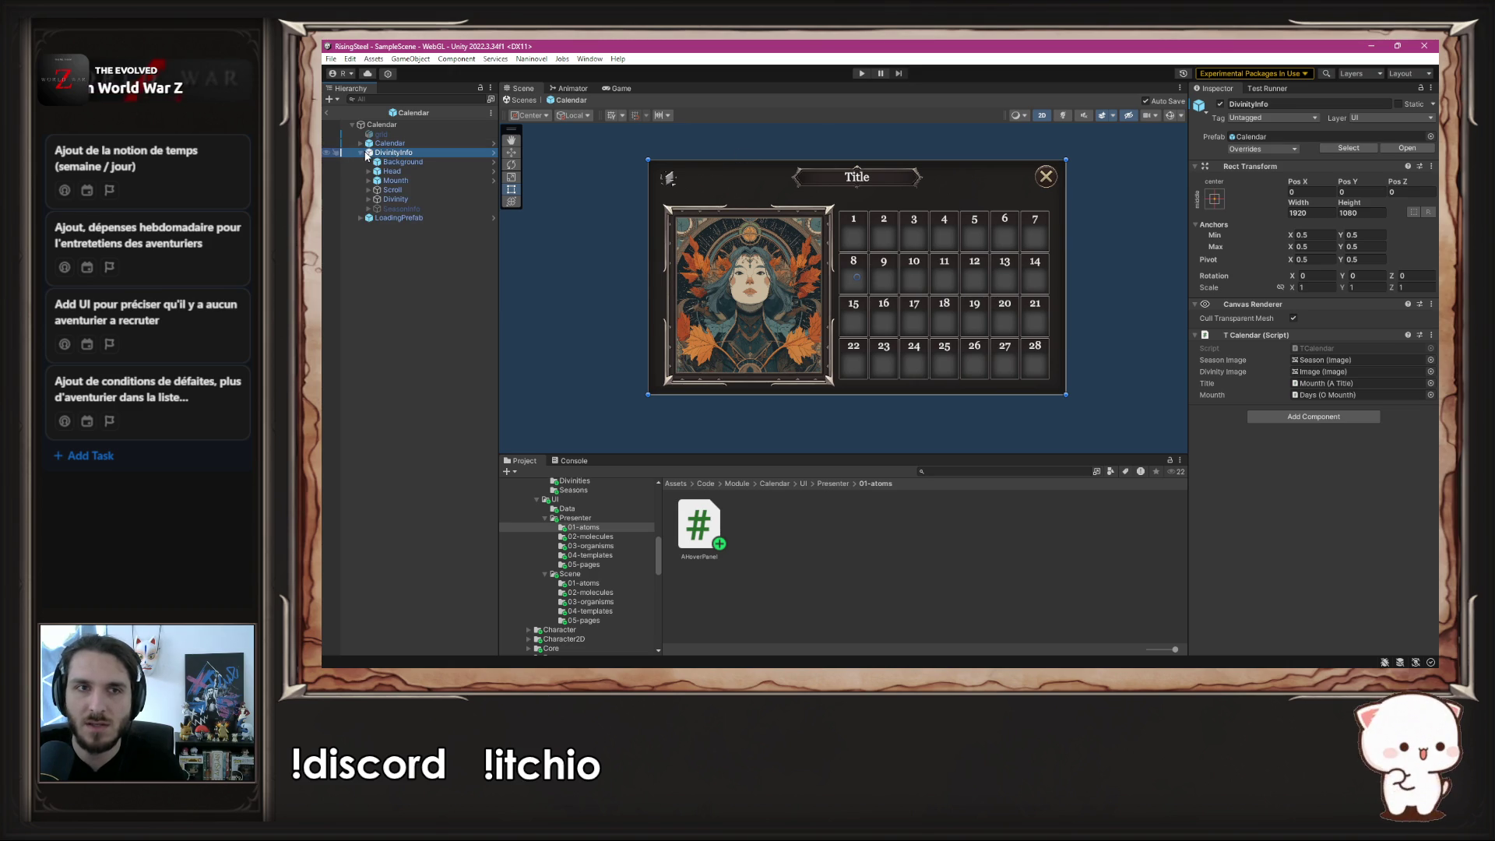
- Expand Divinity to its Image and set the DivinityInfo portrait sprite to Ardun
click(372, 201)
click(369, 199)
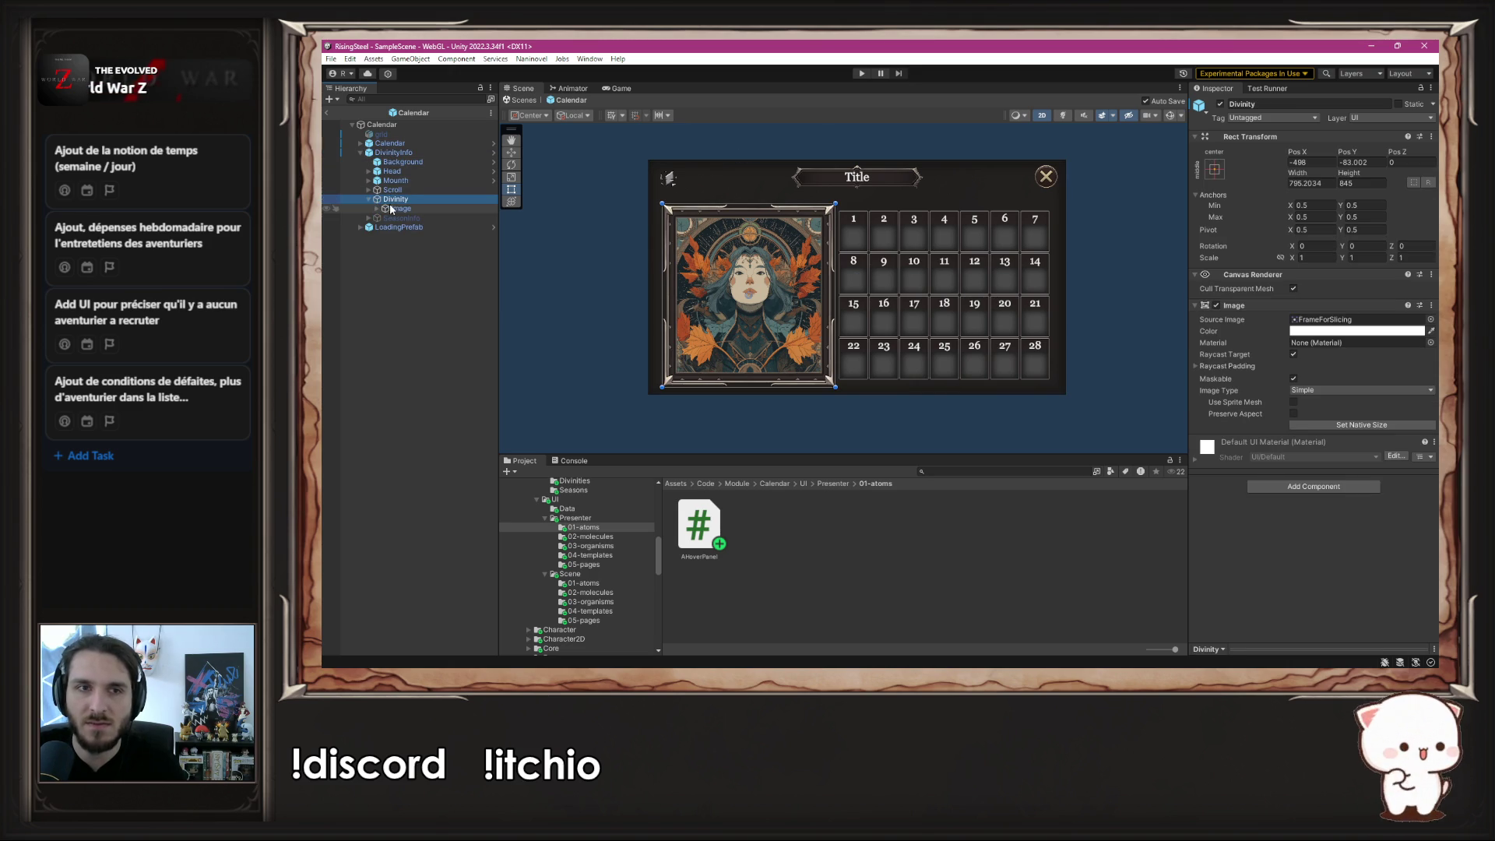
click(401, 208)
click(377, 209)
click(1394, 320)
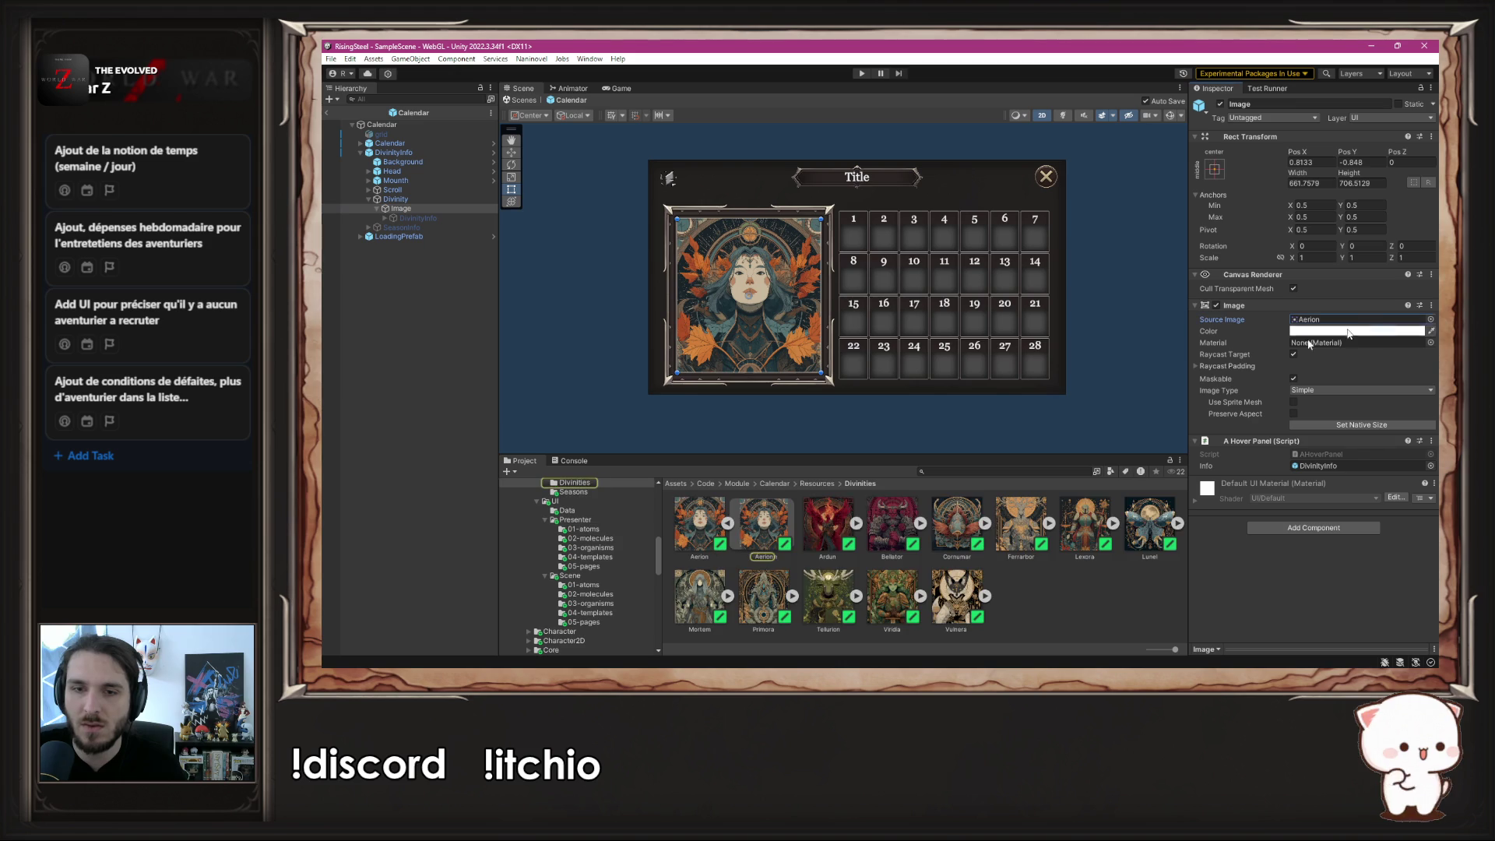
click(887, 559)
click(413, 209)
click(820, 522)
mouse_move(819, 521)
mouse_down()
mouse_move(1316, 382)
mouse_move(1325, 321)
mouse_up()
click(1094, 594)
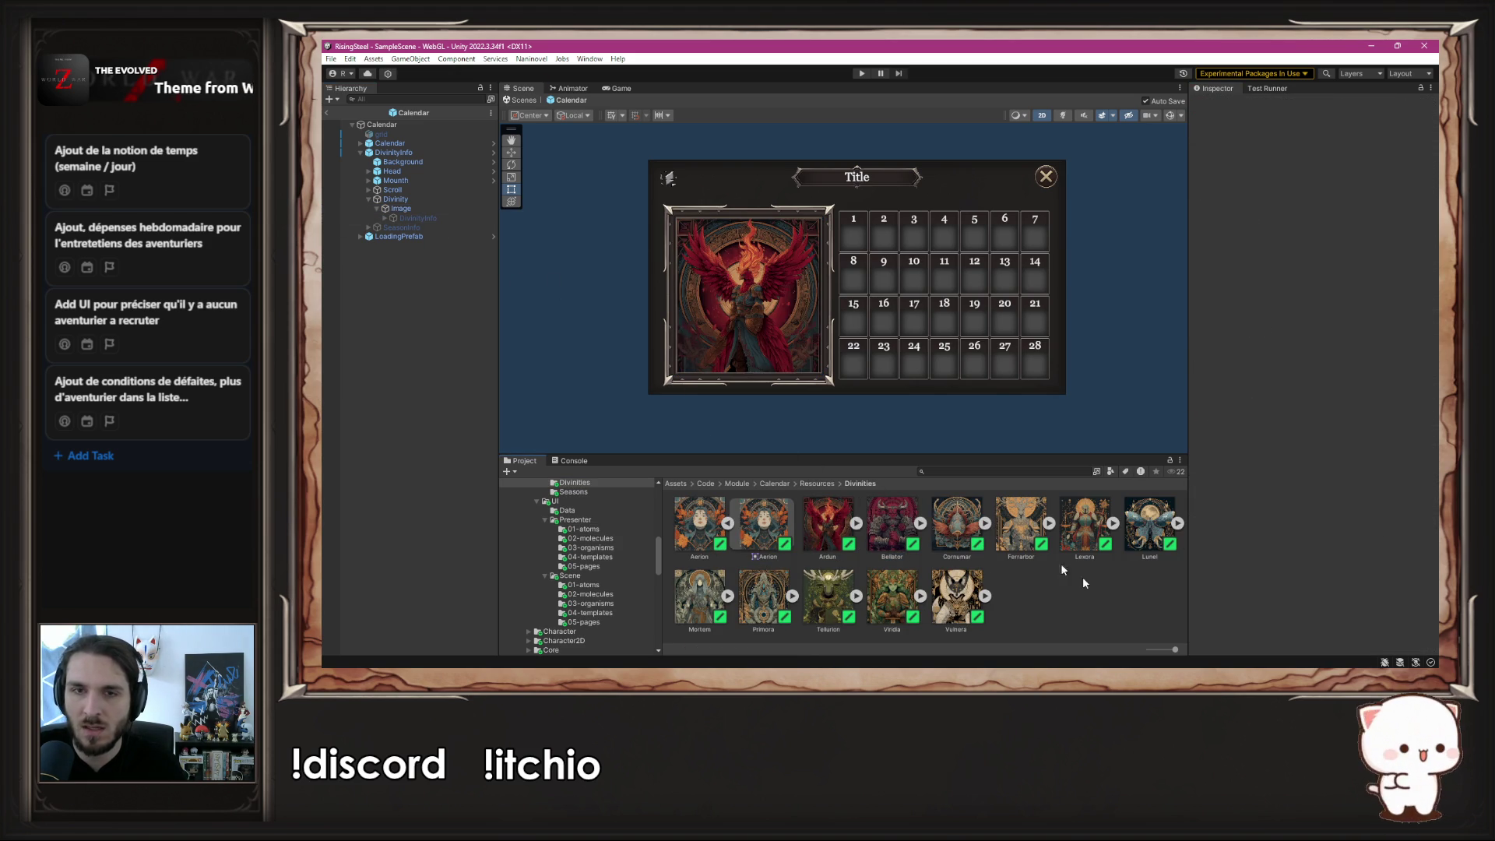
- Toggle DivinityInfo's visibility to compare it with the calendar beneath, leaving it shown
click(394, 153)
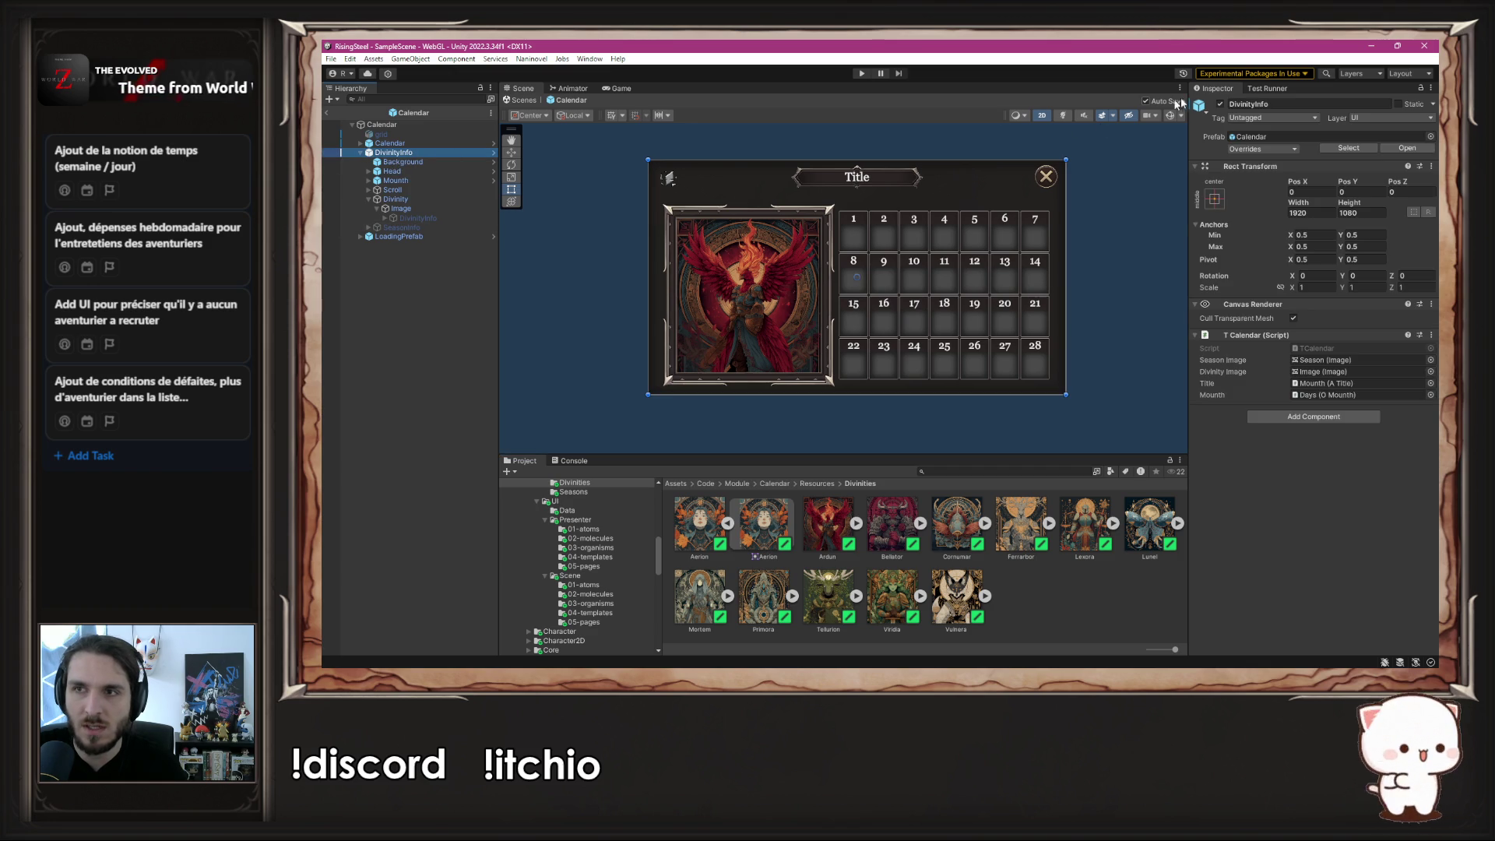
click(1220, 104)
click(1221, 105)
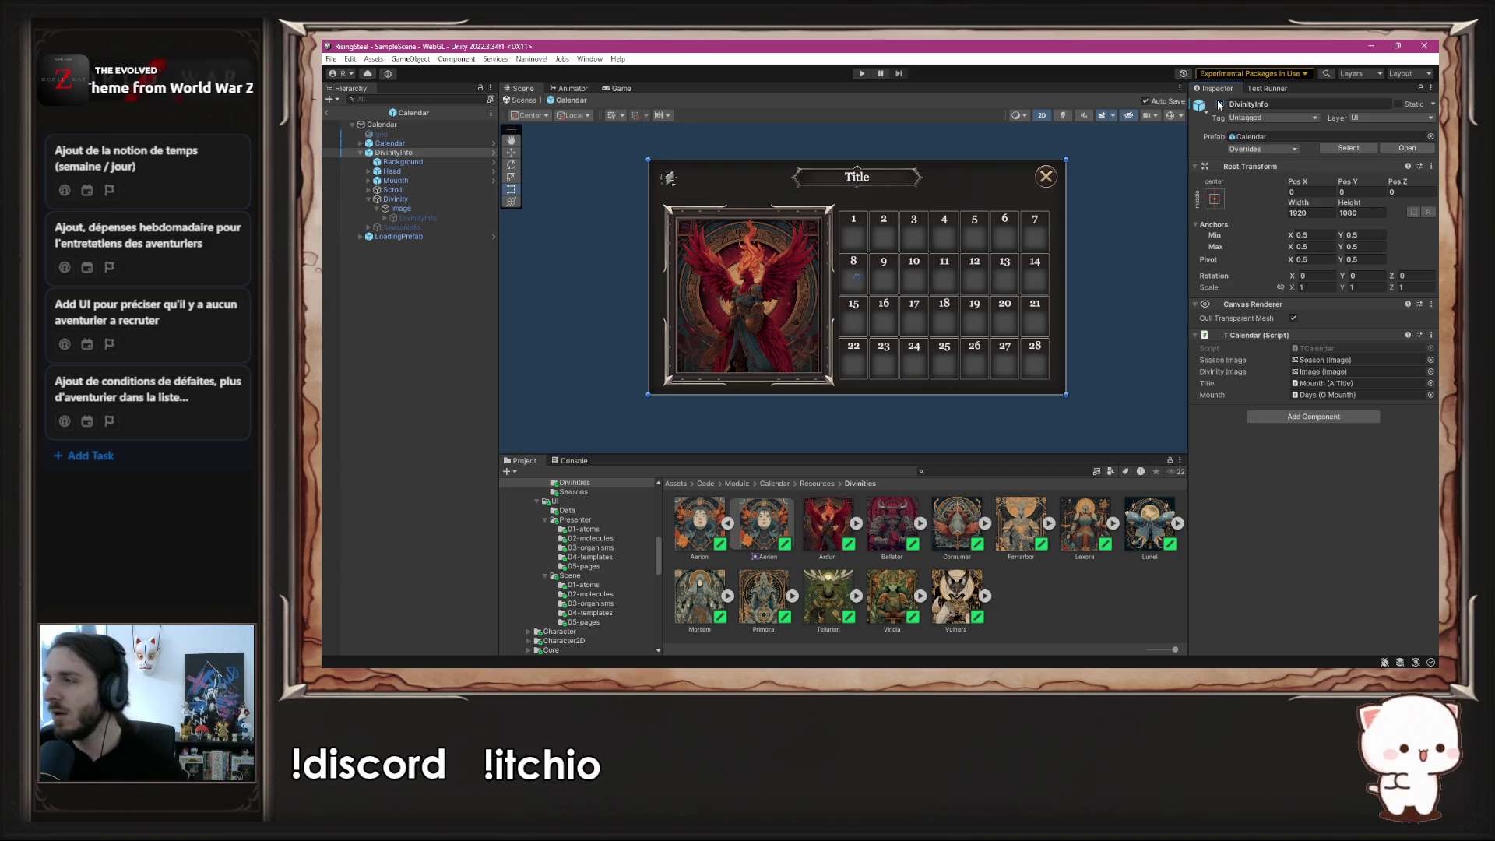
click(1221, 105)
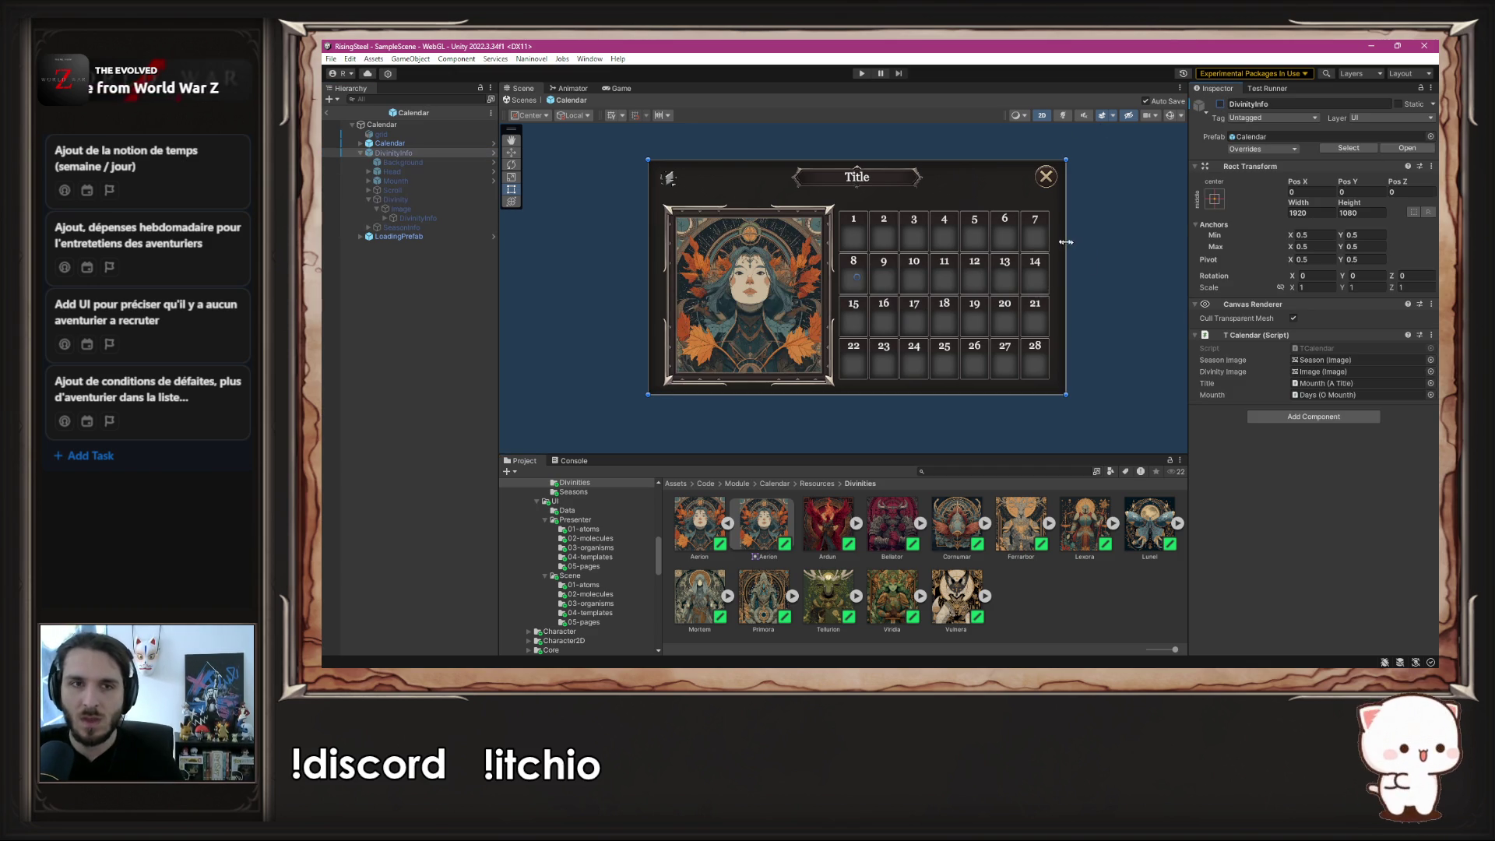
key(ctrl+z)
click(458, 208)
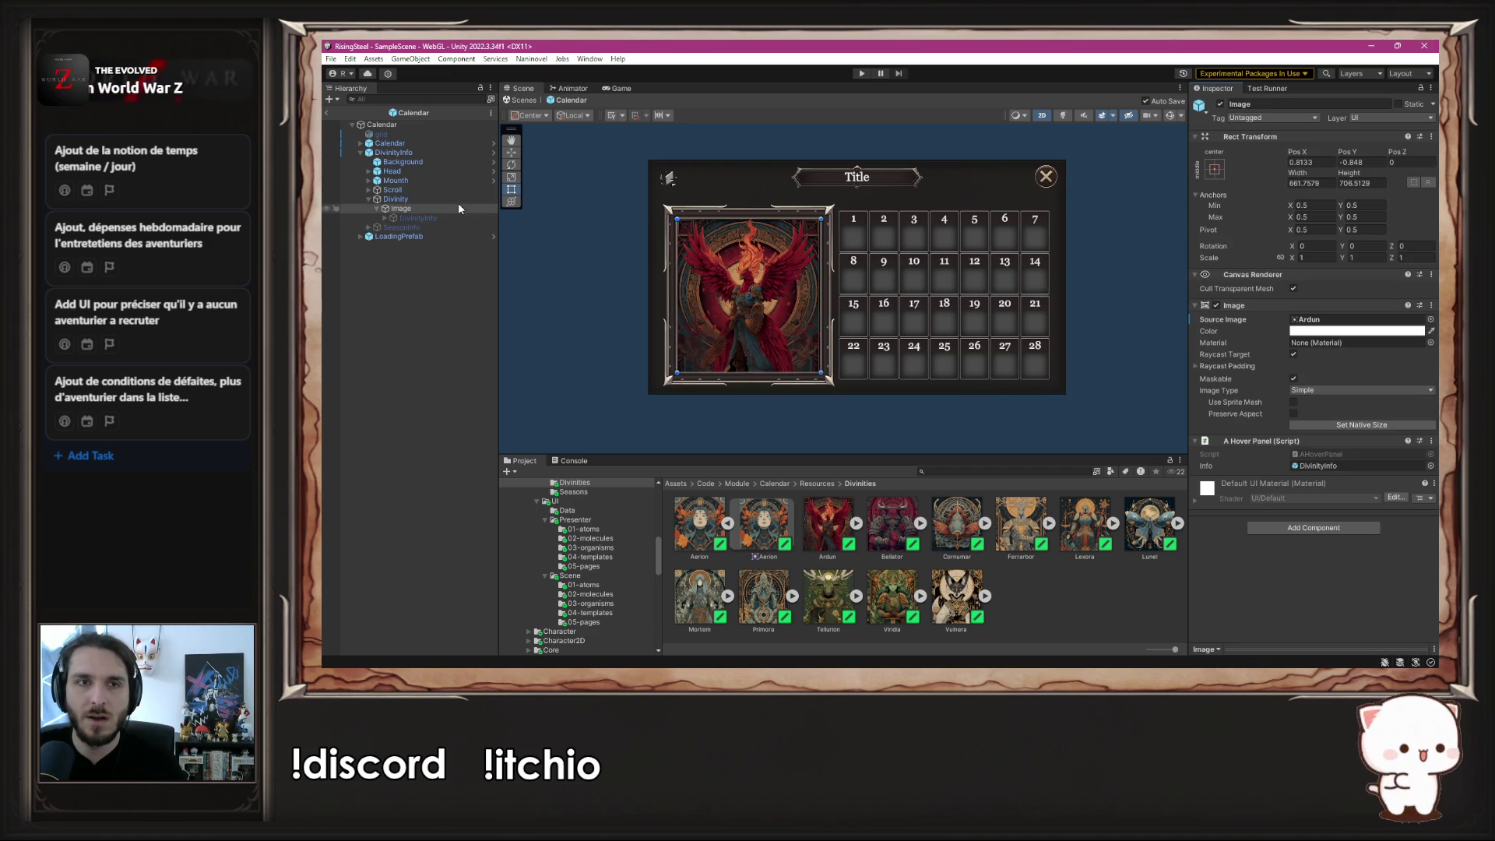
click(530, 220)
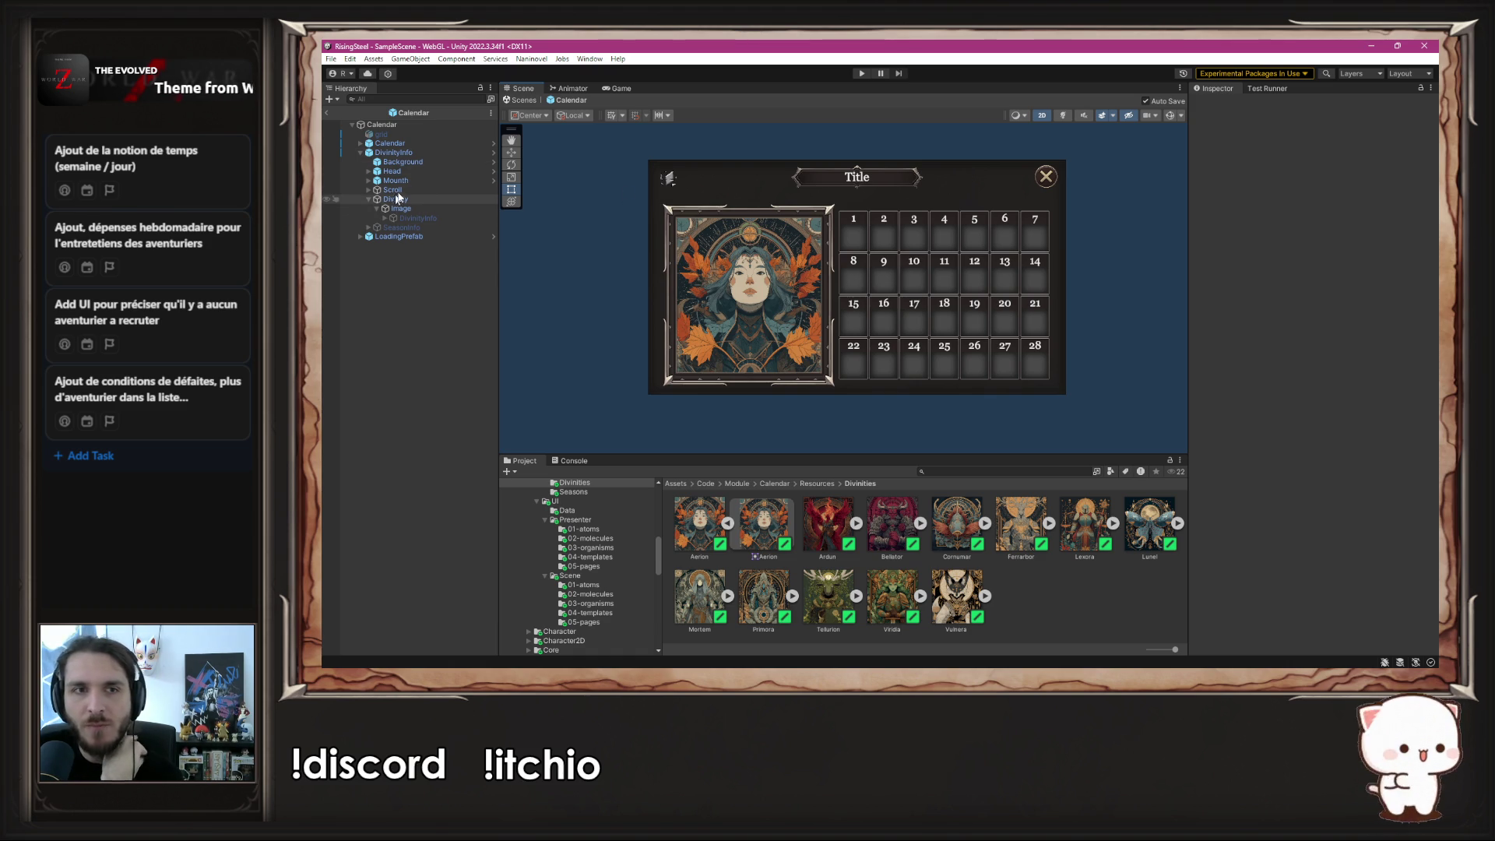
click(403, 172)
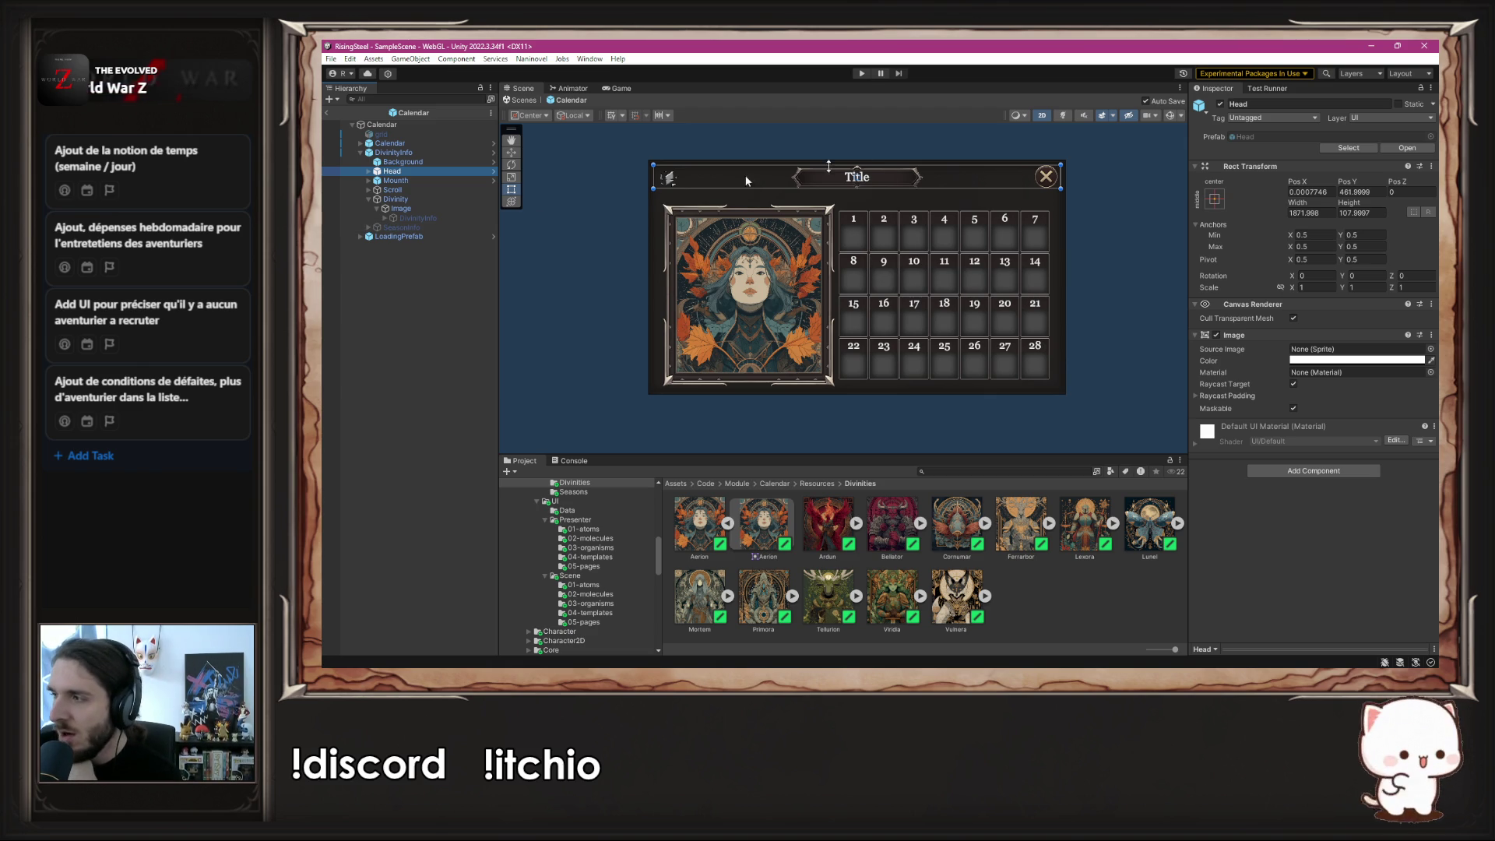
- Delete the stray DivinityInfo under the portrait Image, restoring the accidentally deleted Scroll grid
click(397, 180)
click(409, 189)
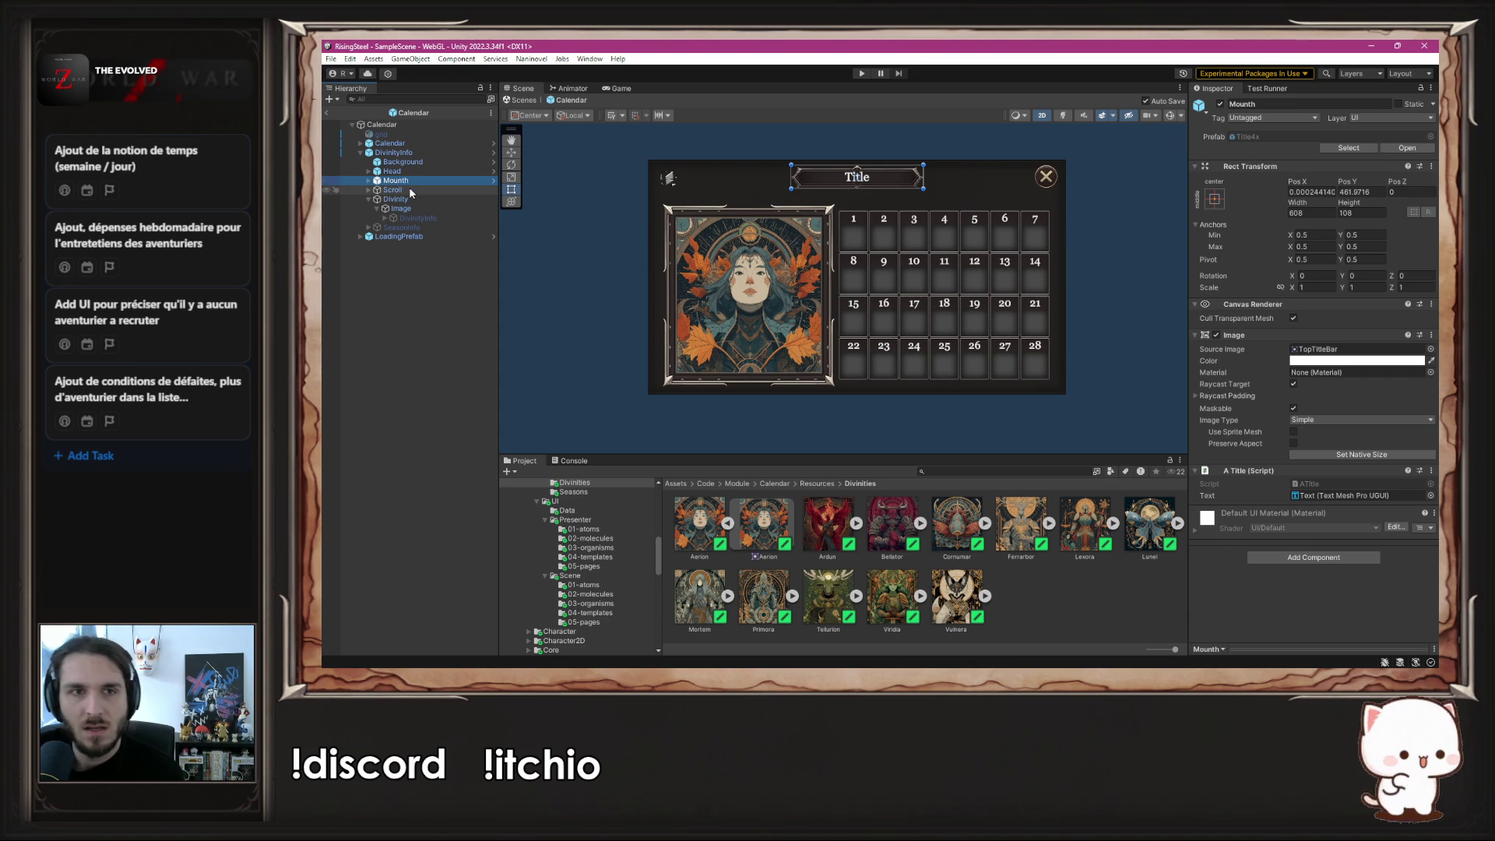
key(Delete)
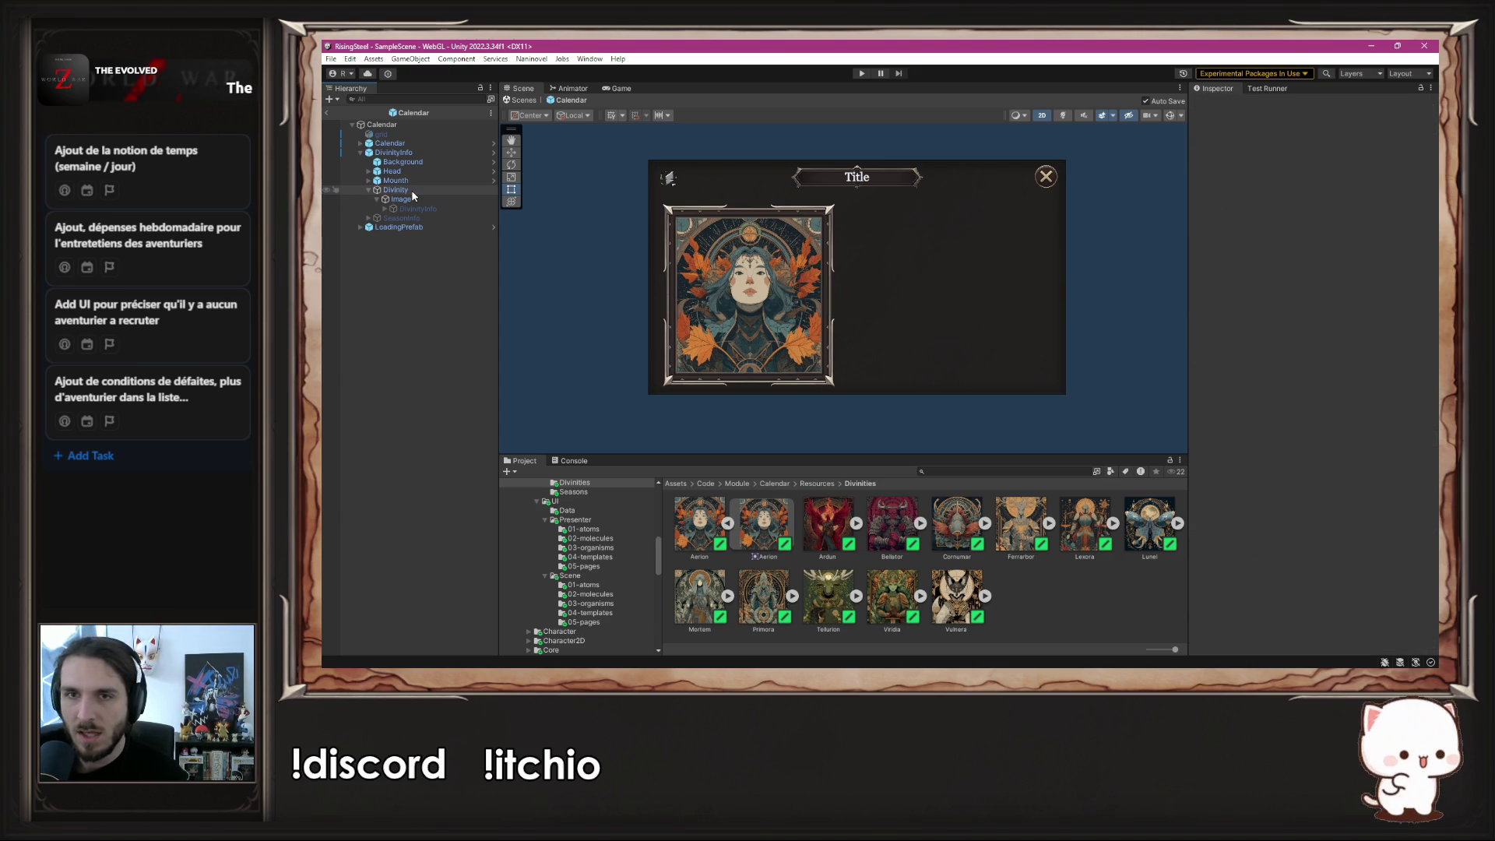
key(ctrl+z)
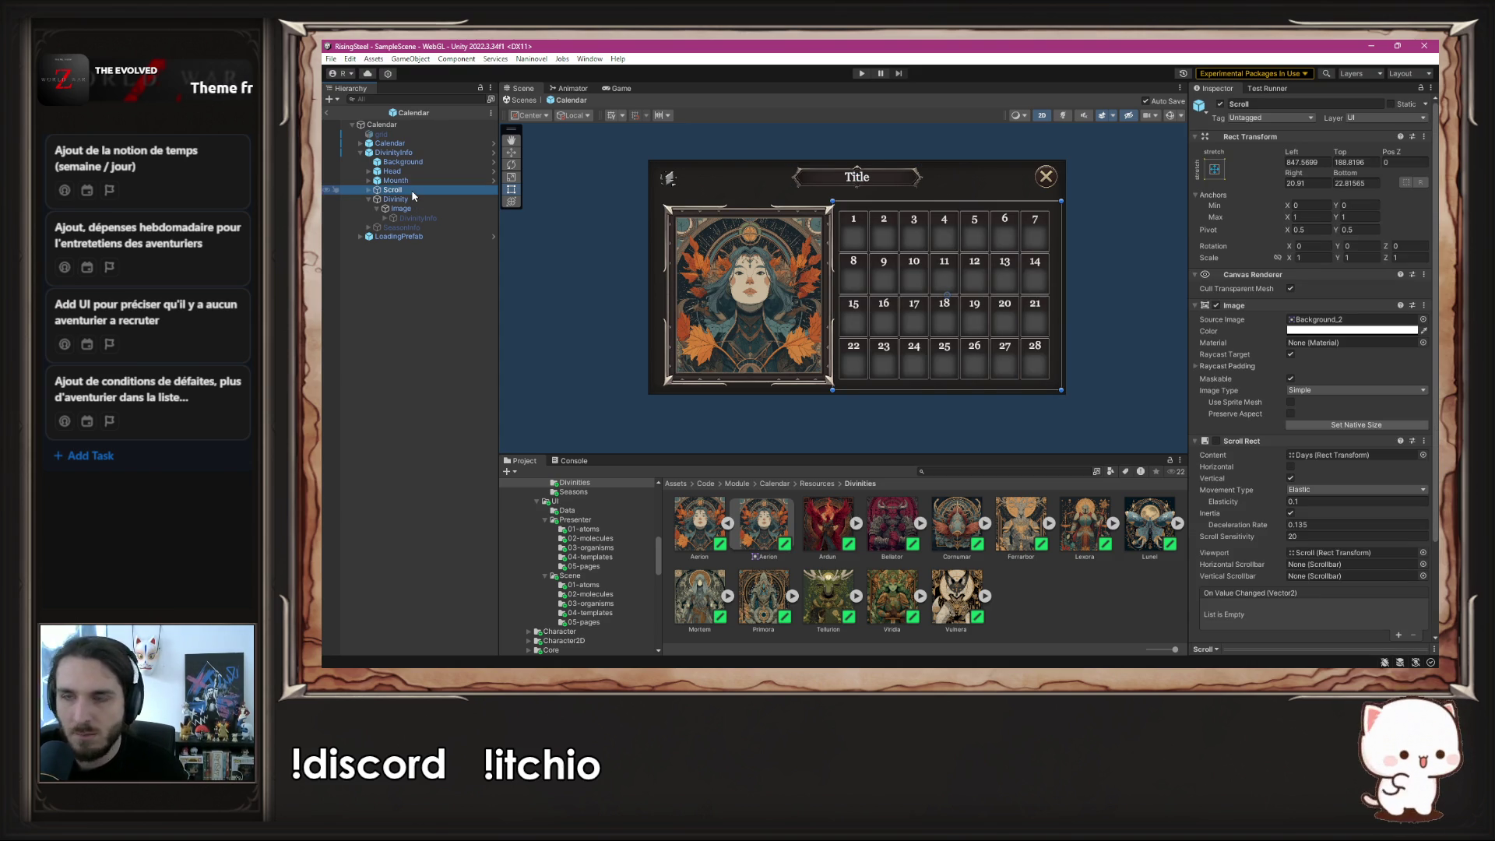
click(428, 219)
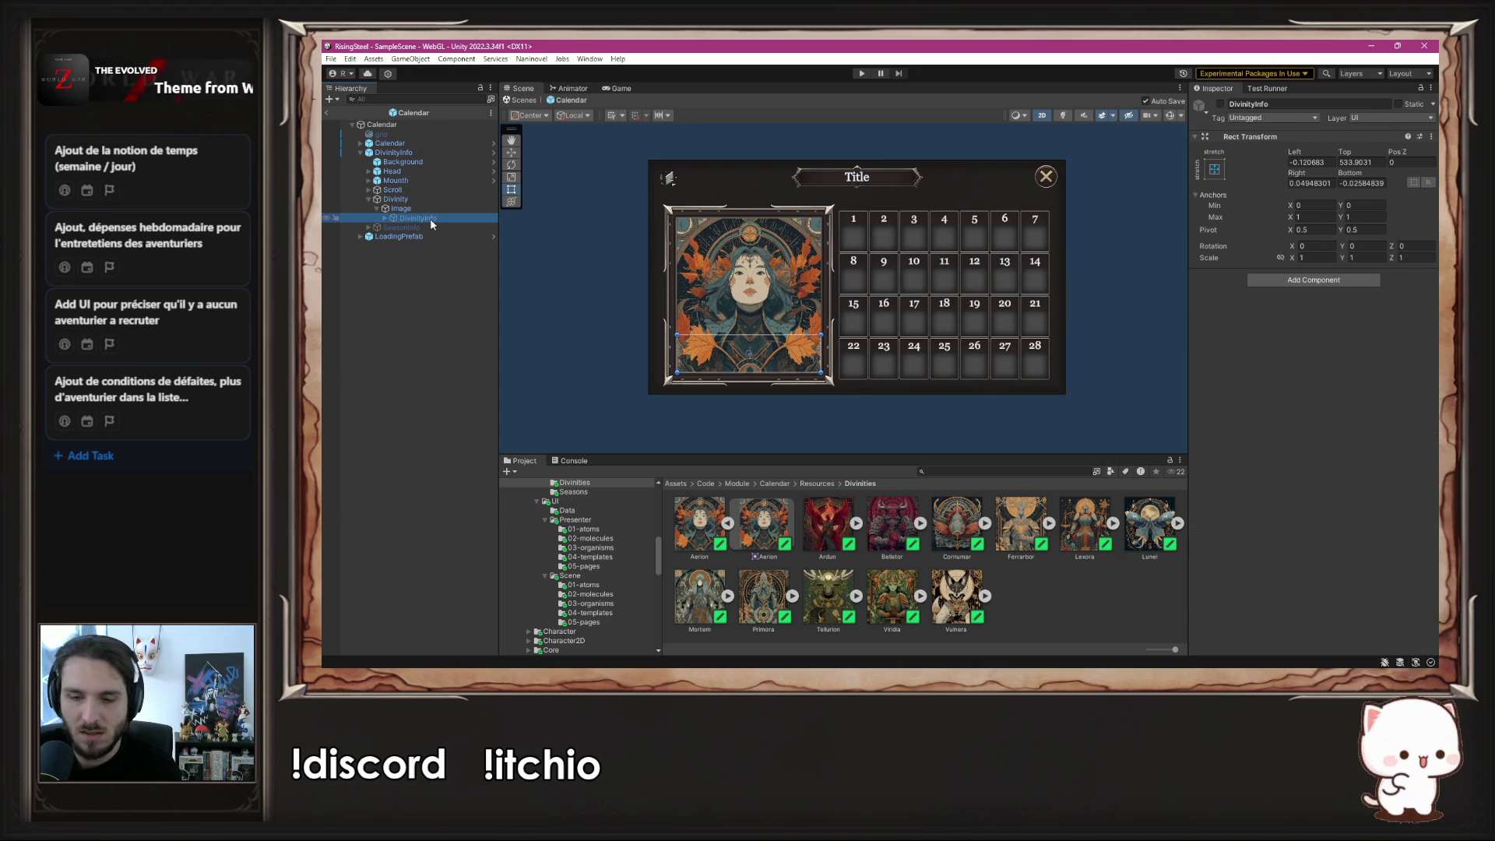
key(Delete)
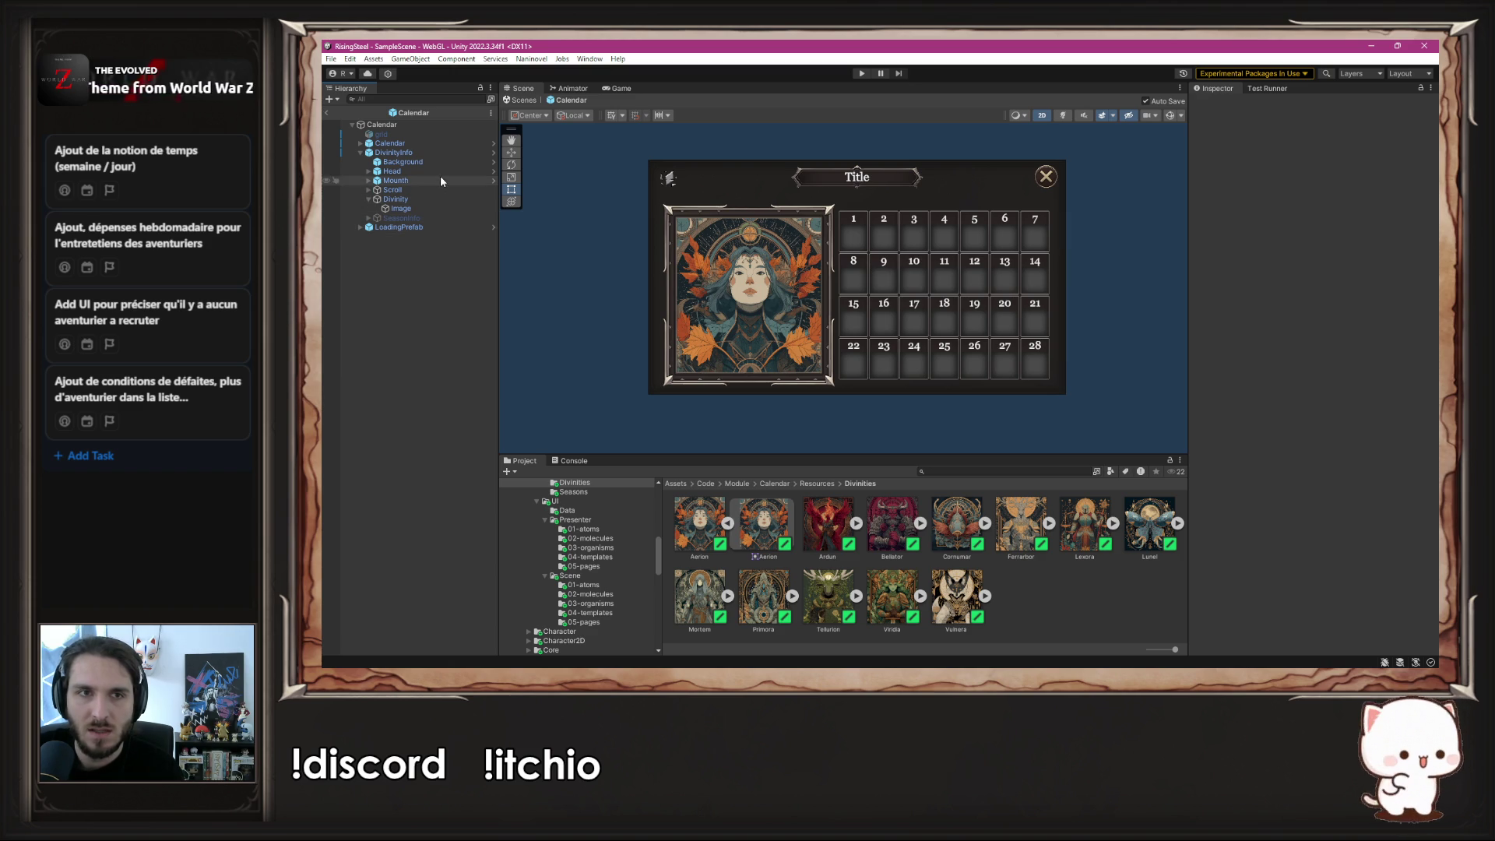
- Open the Mission prefab from Scenes/UI/05-pages and copy its Details paper panel
scroll(616, 530, up, 10)
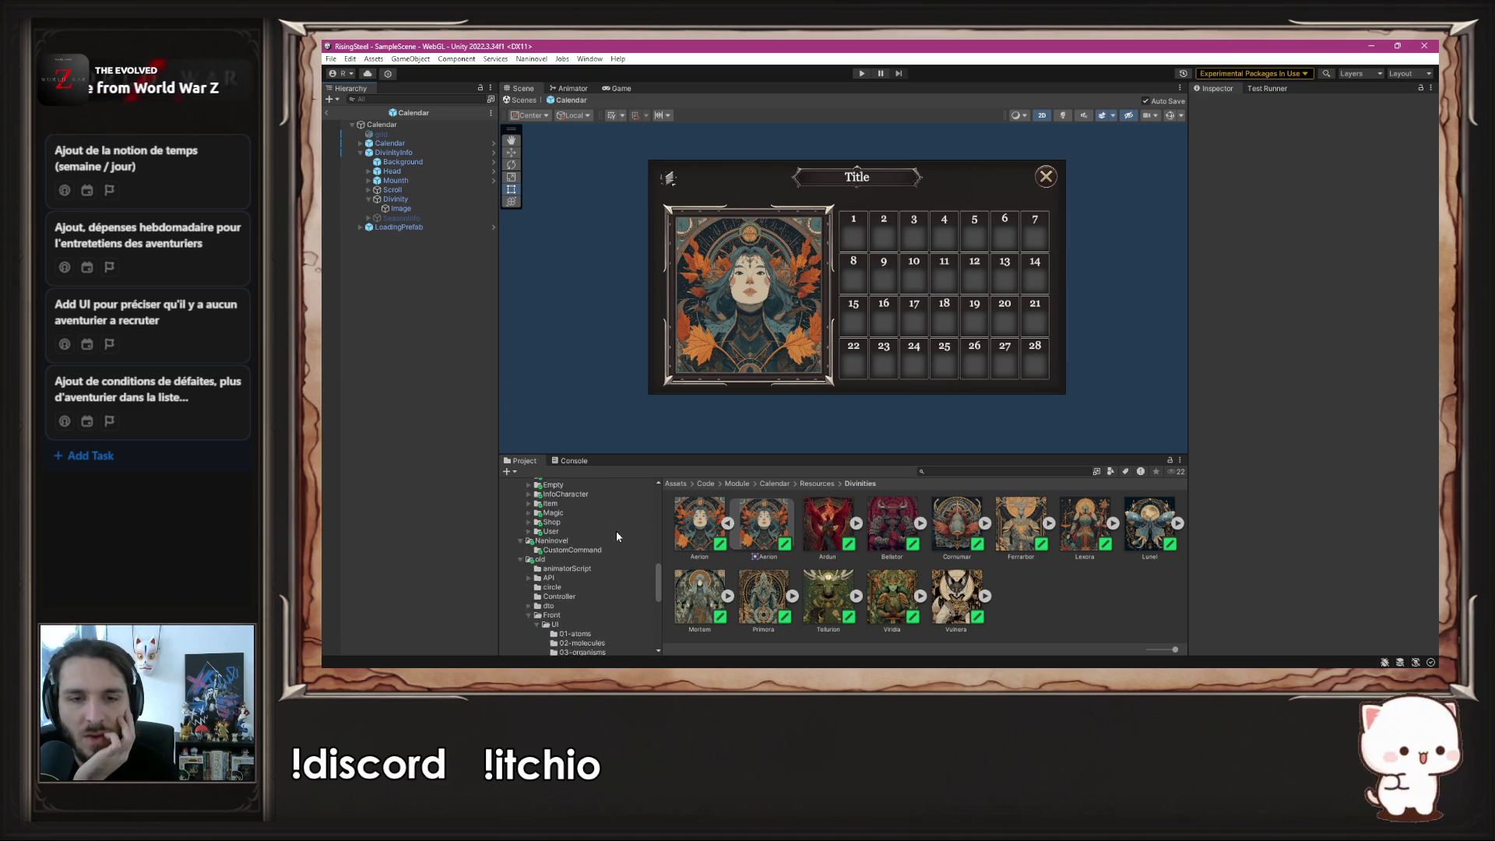
scroll(619, 533, down, 10)
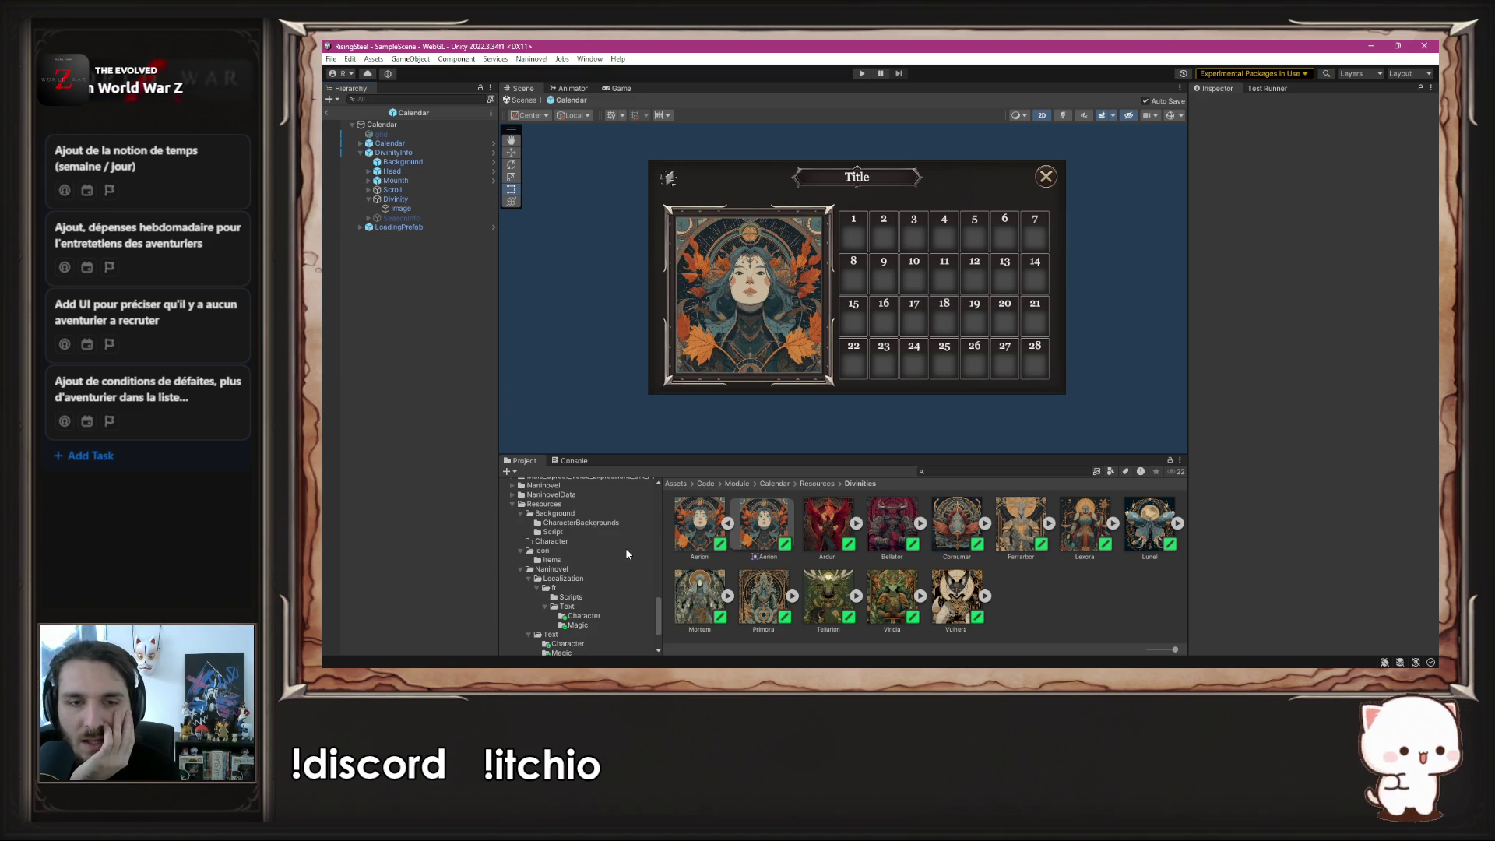
scroll(624, 548, up, 10)
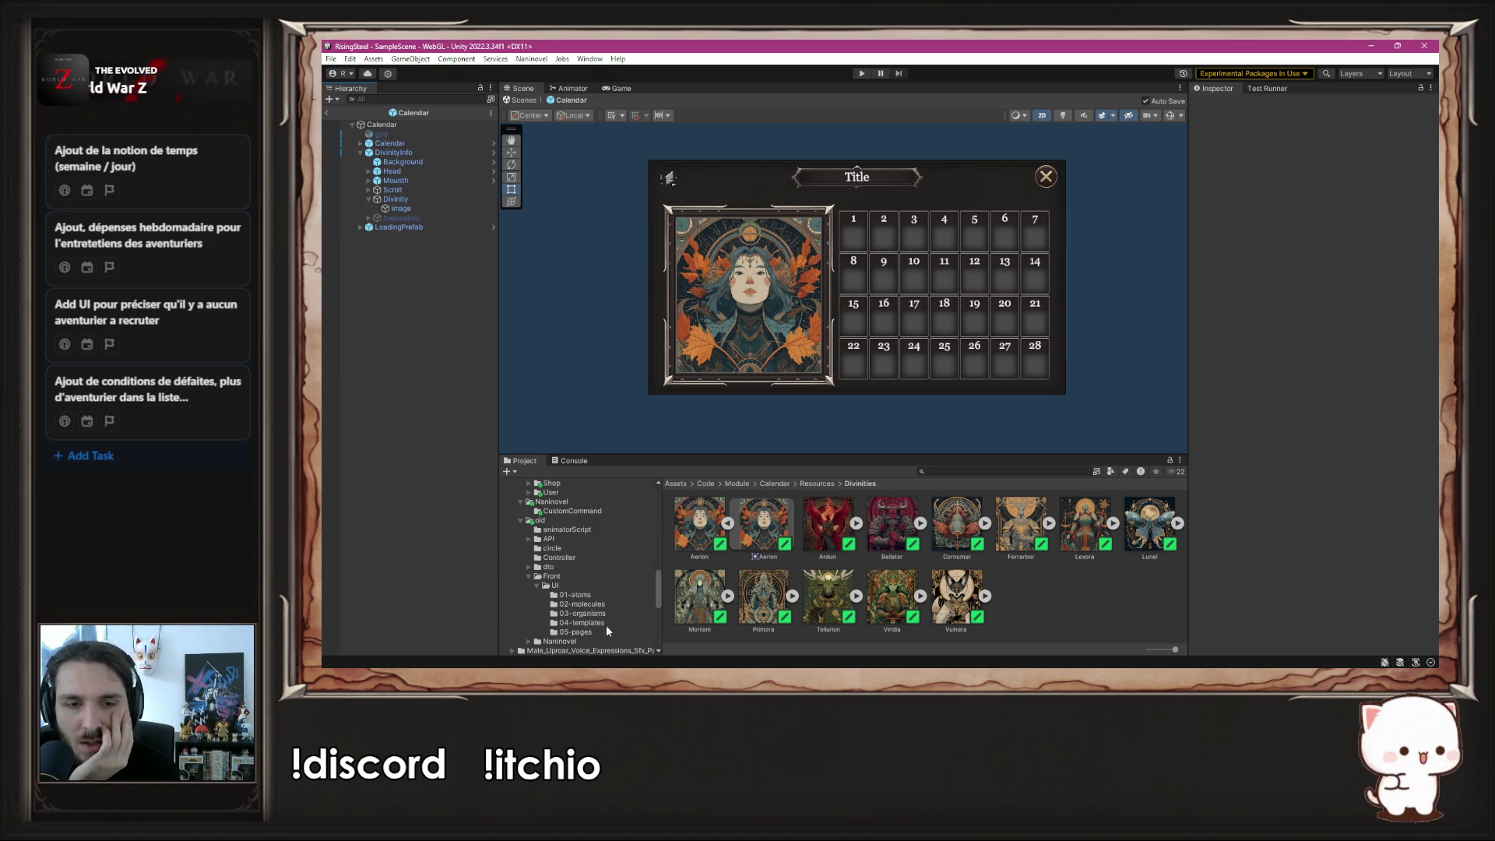
click(601, 631)
scroll(614, 576, down, 3)
scroll(615, 573, down, 5)
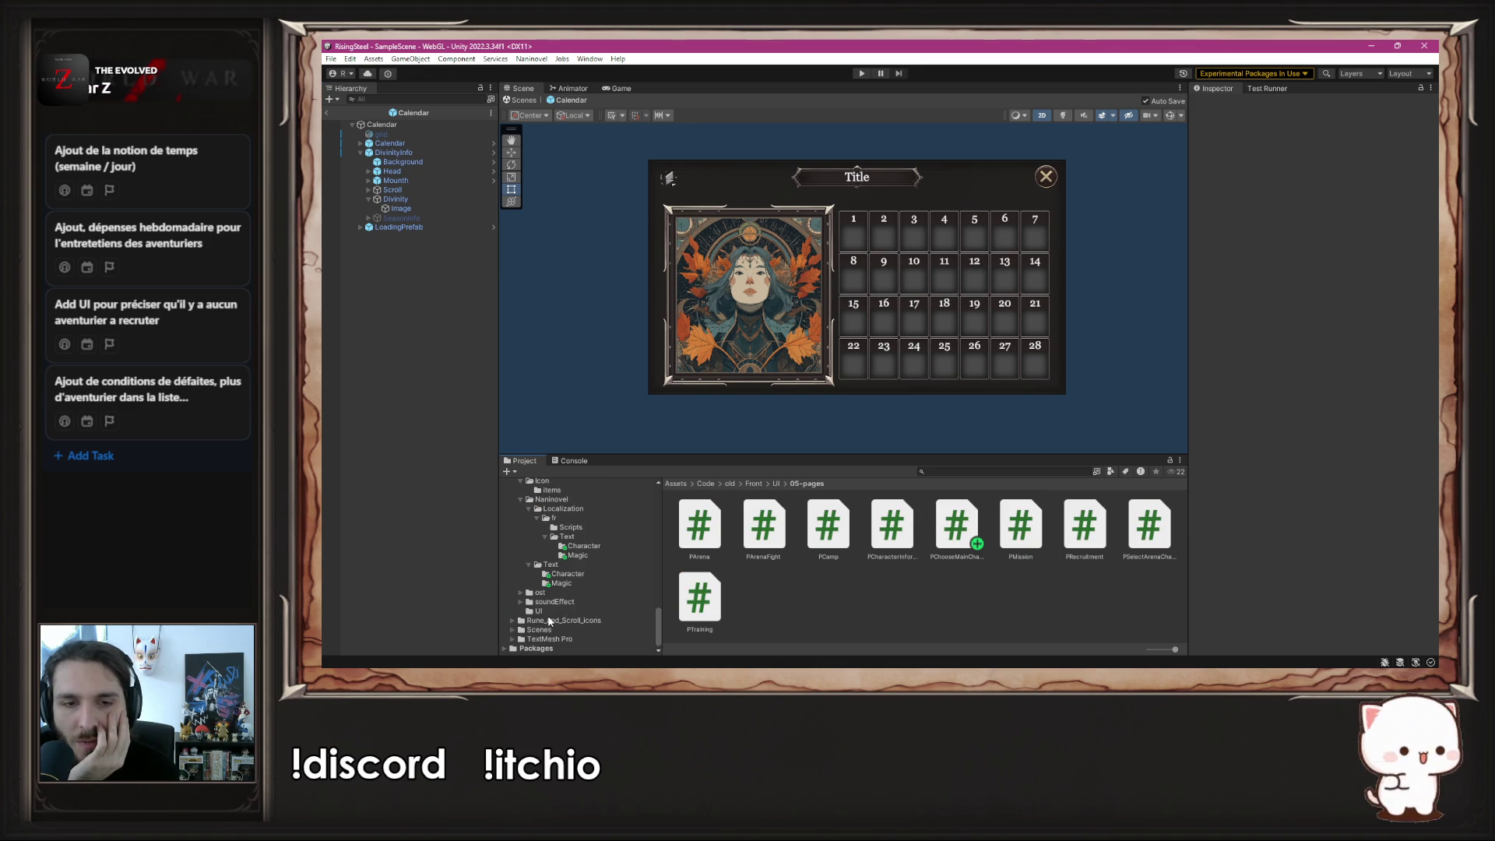
click(553, 639)
click(581, 630)
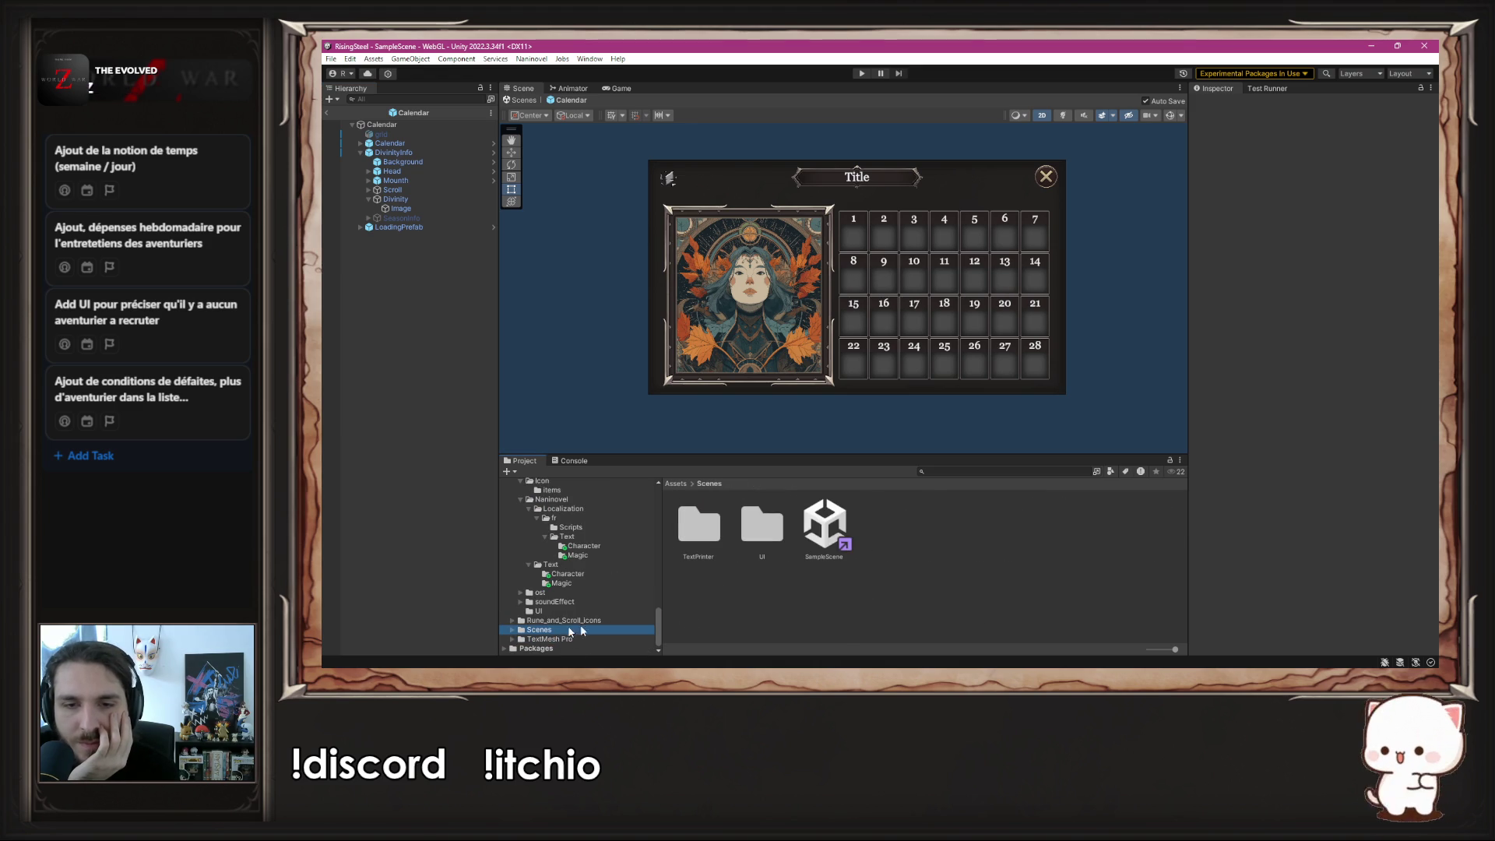
double_click(764, 528)
double_click(961, 534)
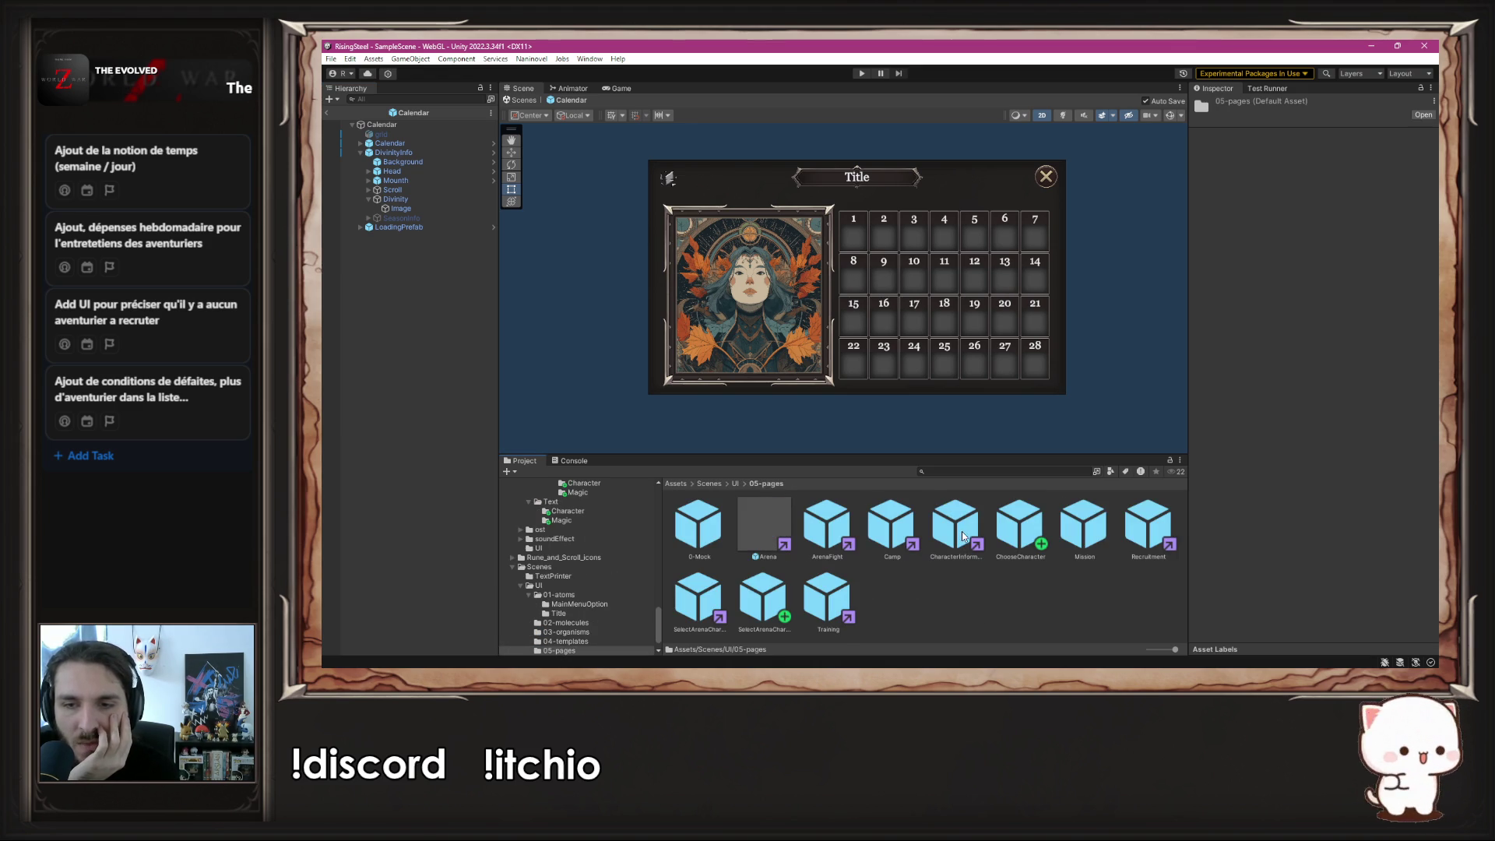
double_click(1084, 524)
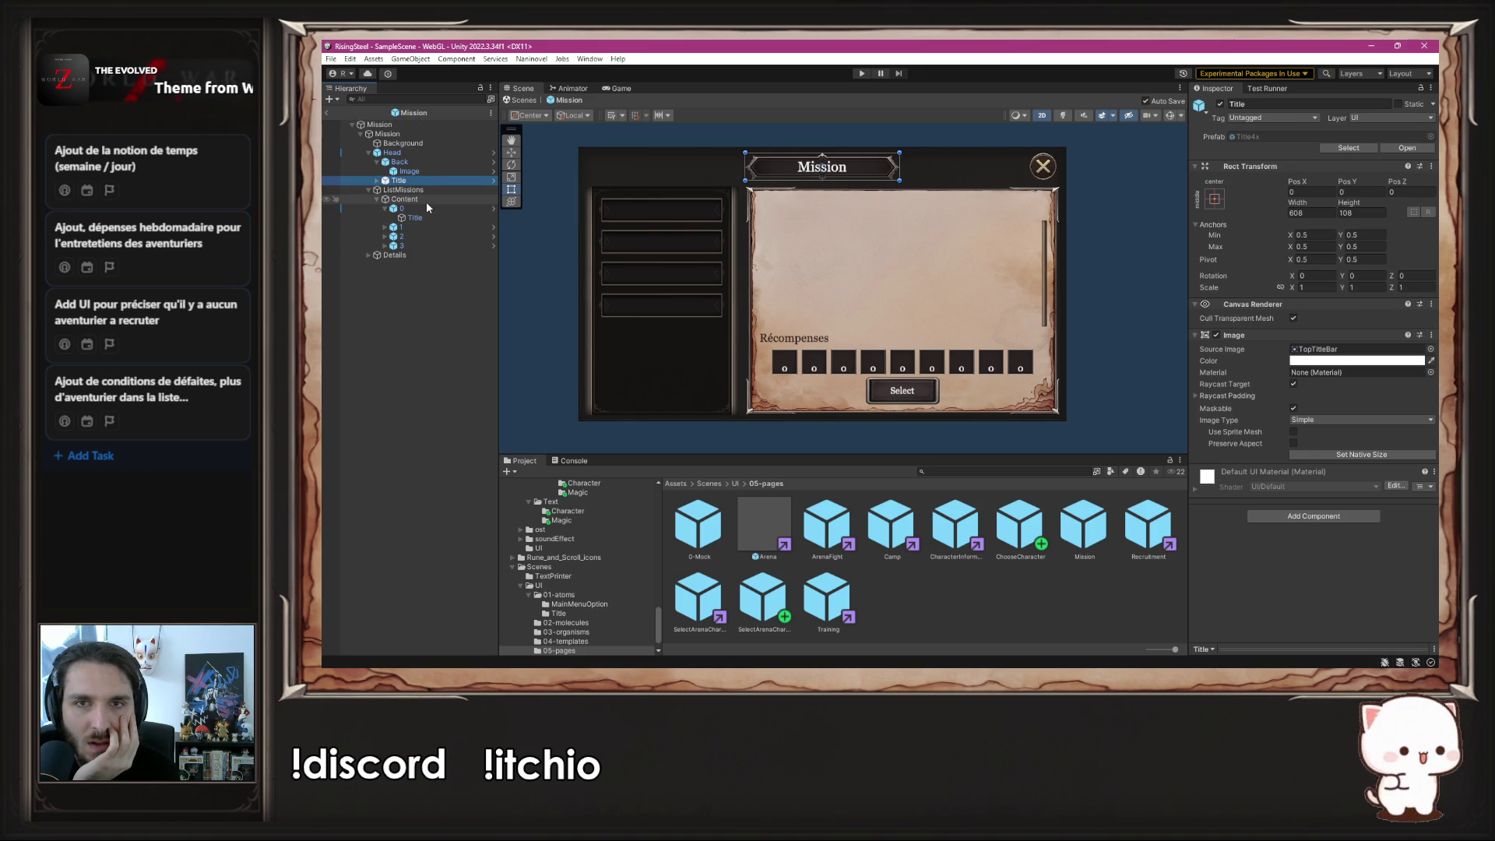
click(410, 255)
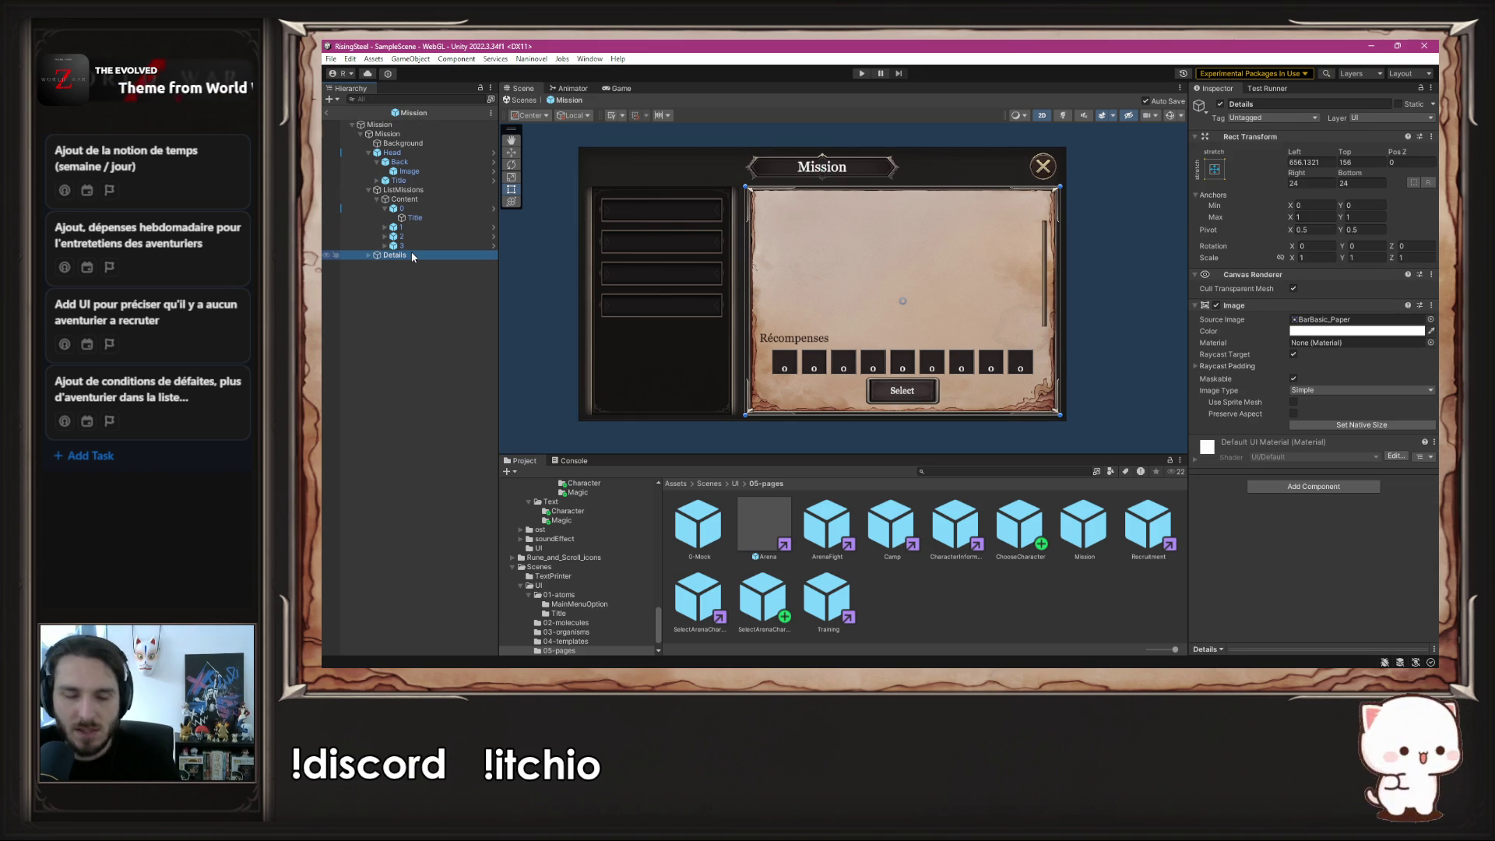
- Open the Calendar prefab from the Calendar module's 05-pages folder
scroll(618, 559, up, 10)
scroll(621, 566, down, 15)
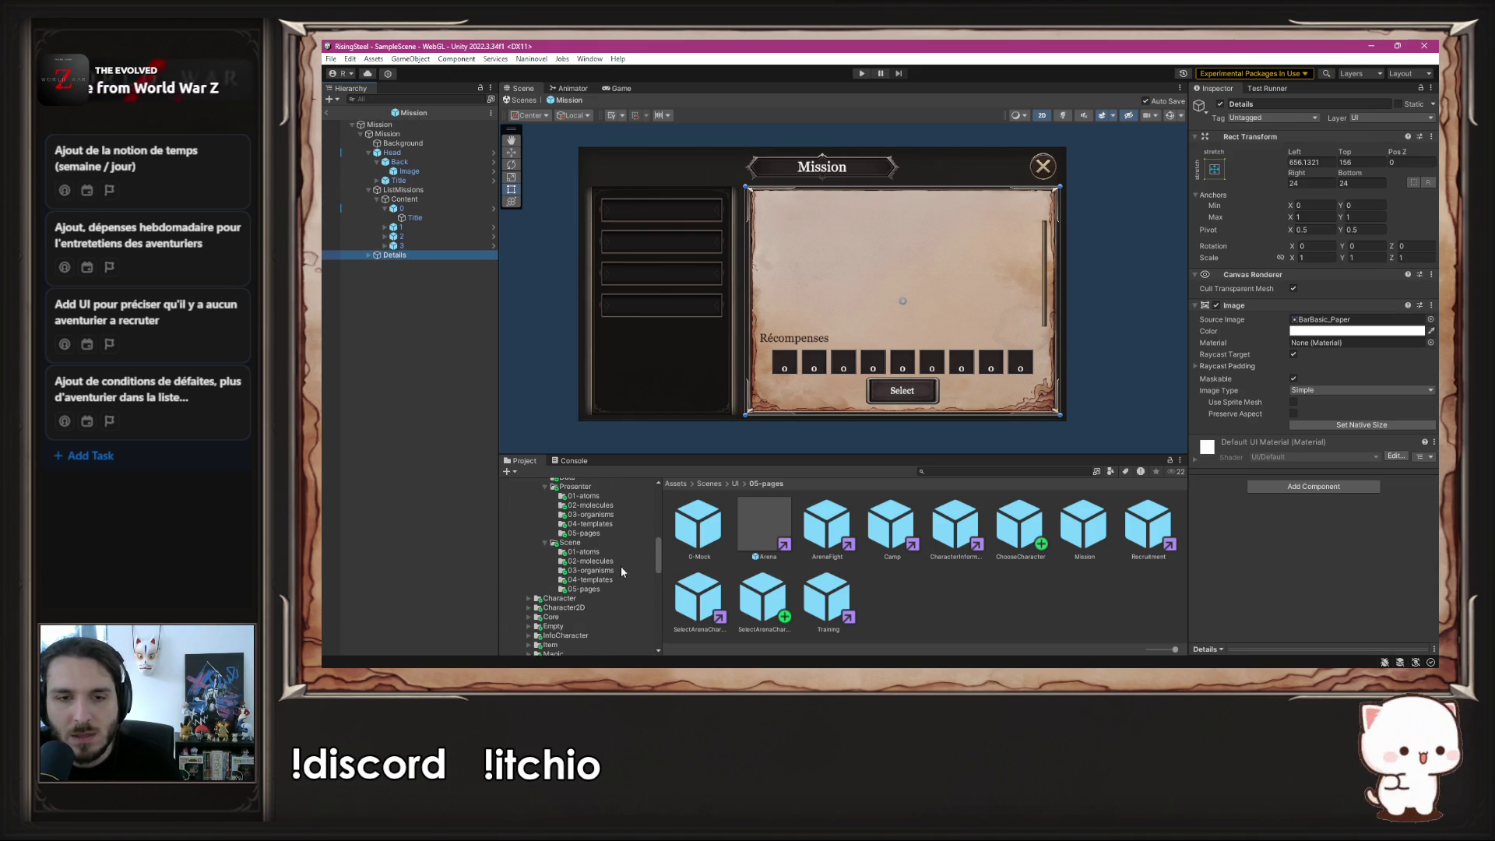
scroll(619, 584, down, 10)
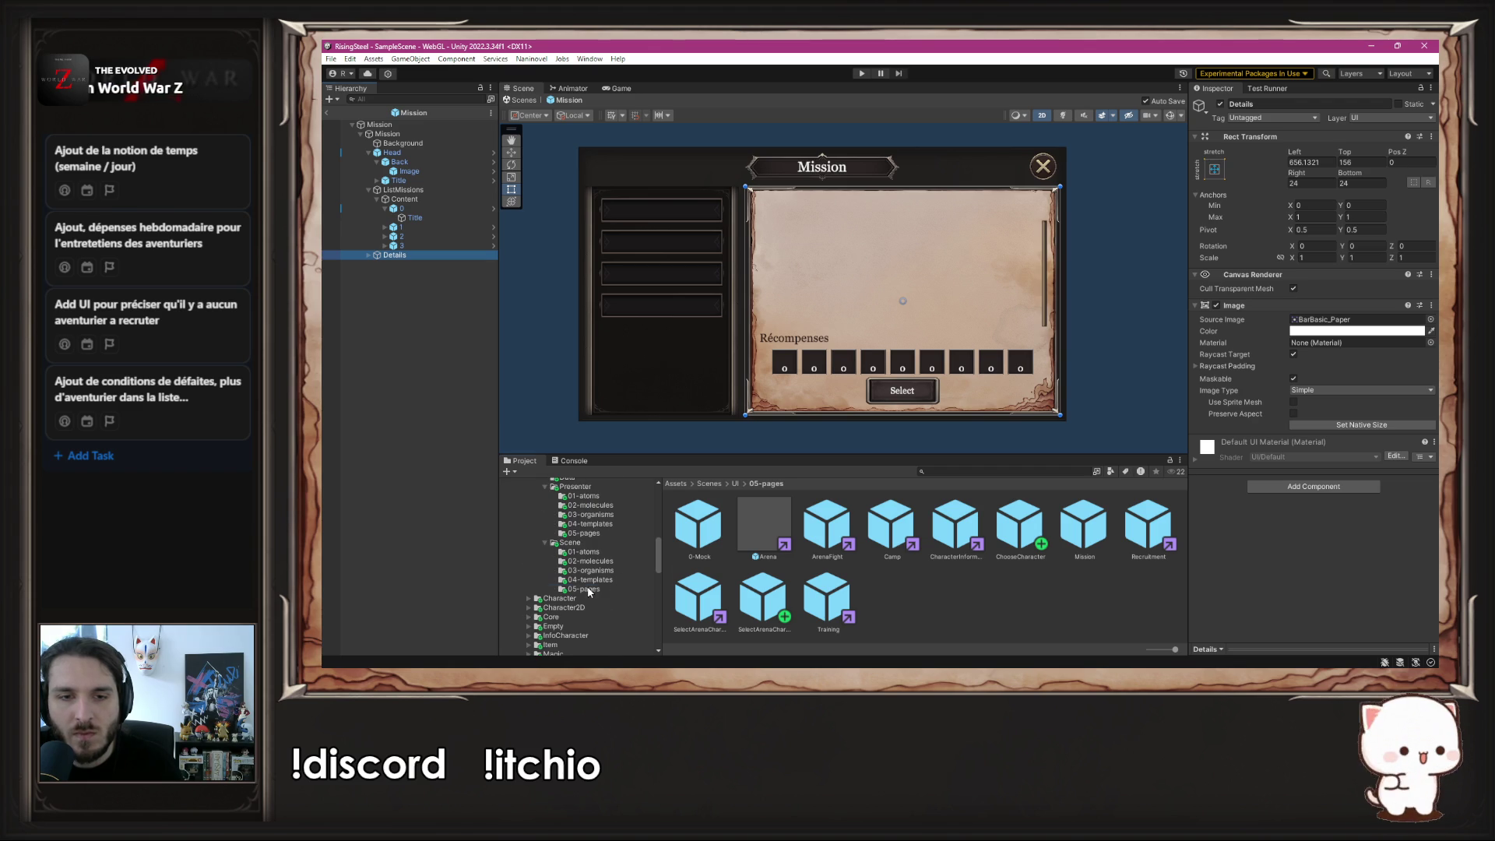
click(597, 596)
scroll(598, 594, up, 2)
double_click(708, 534)
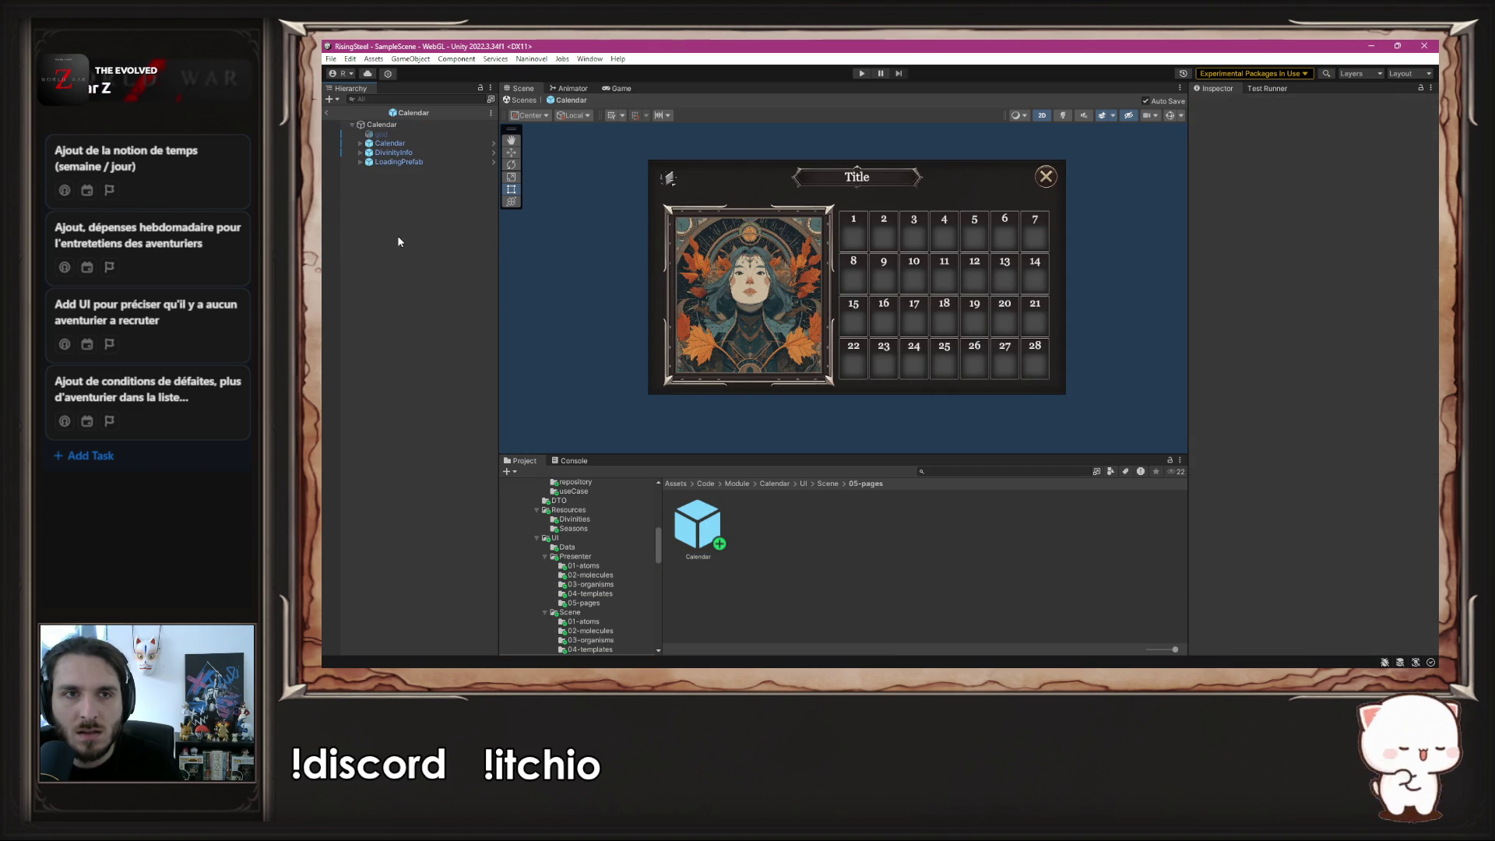
- Paste the Details panel into the Calendar prefab and unpack the DivinityInfo prefab instance
key(ctrl+v)
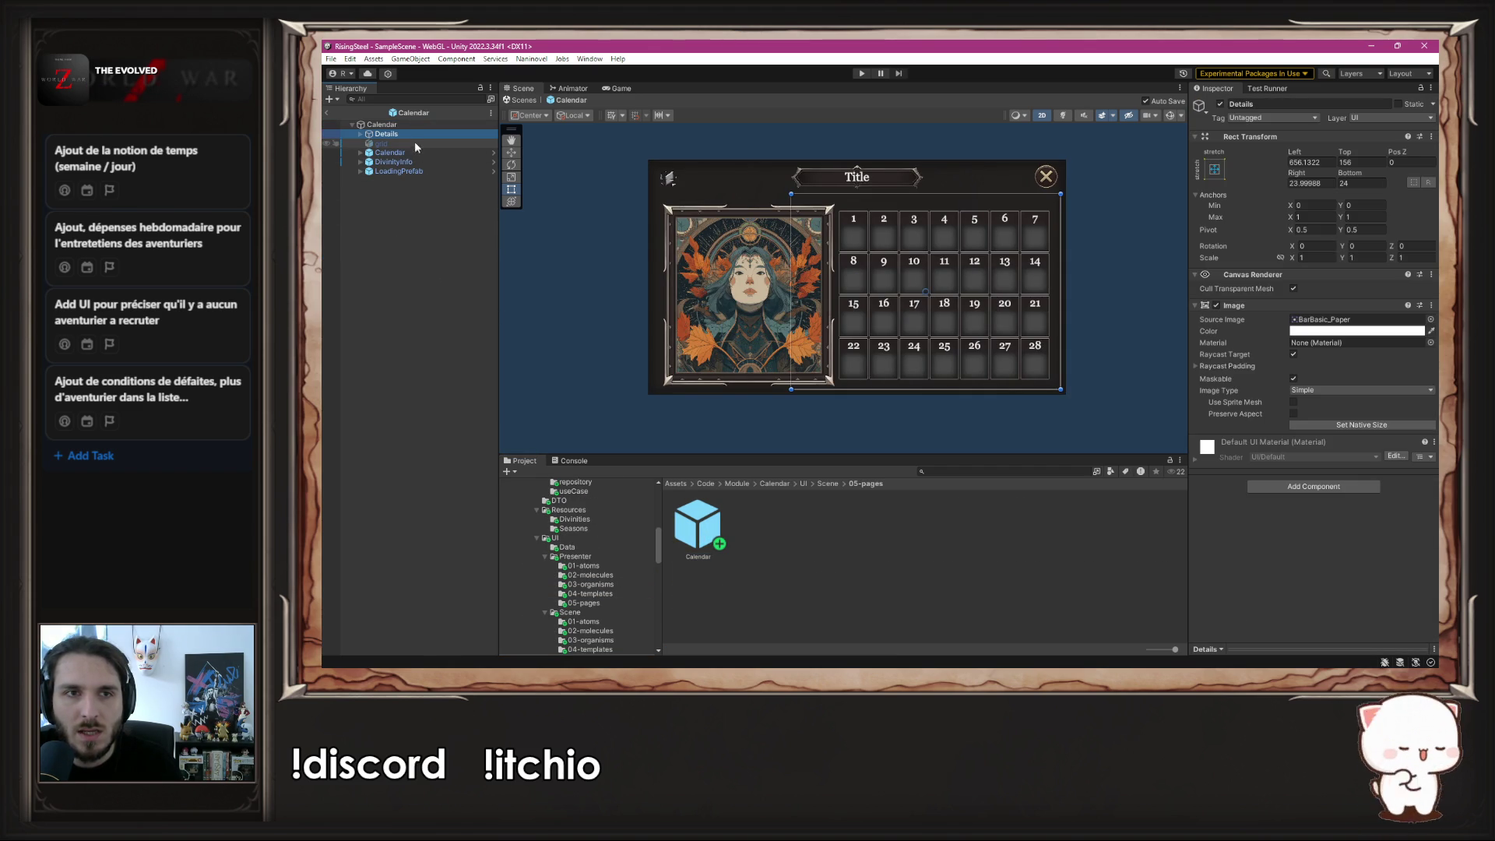
click(383, 162)
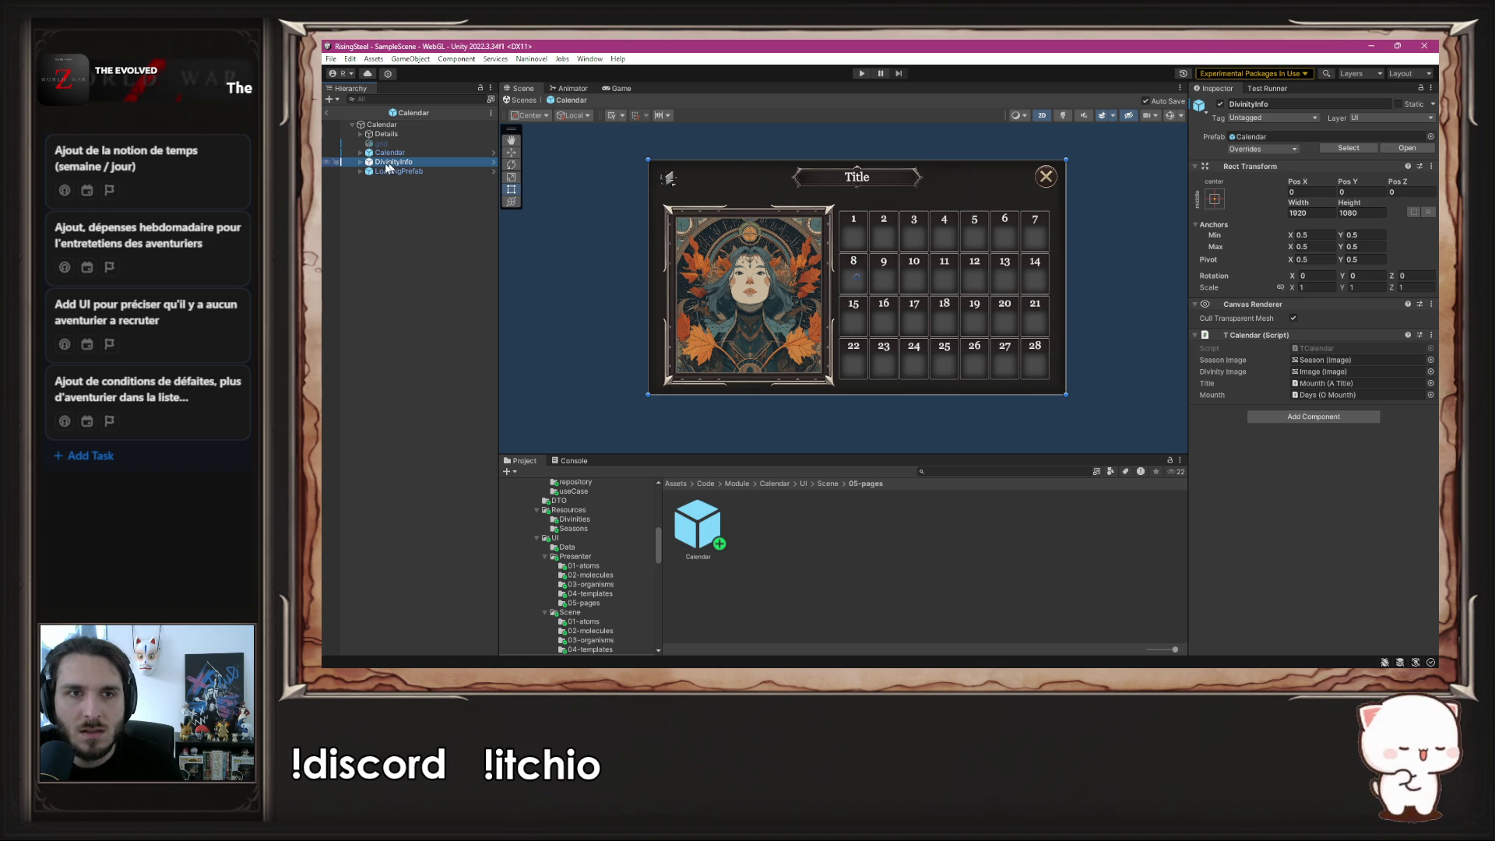
click(361, 163)
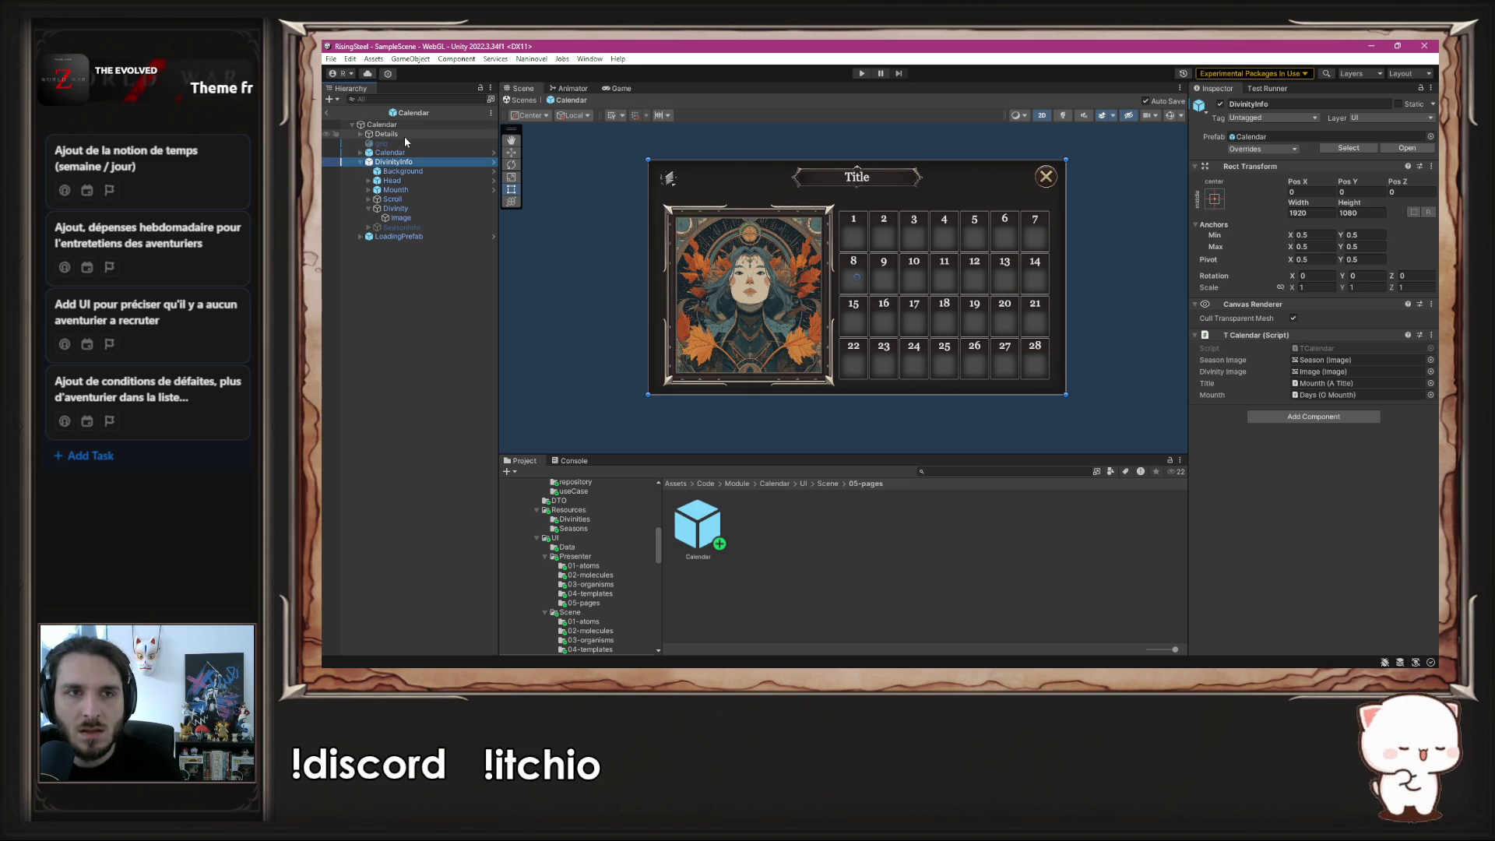
right_click(425, 163)
mouse_move(514, 324)
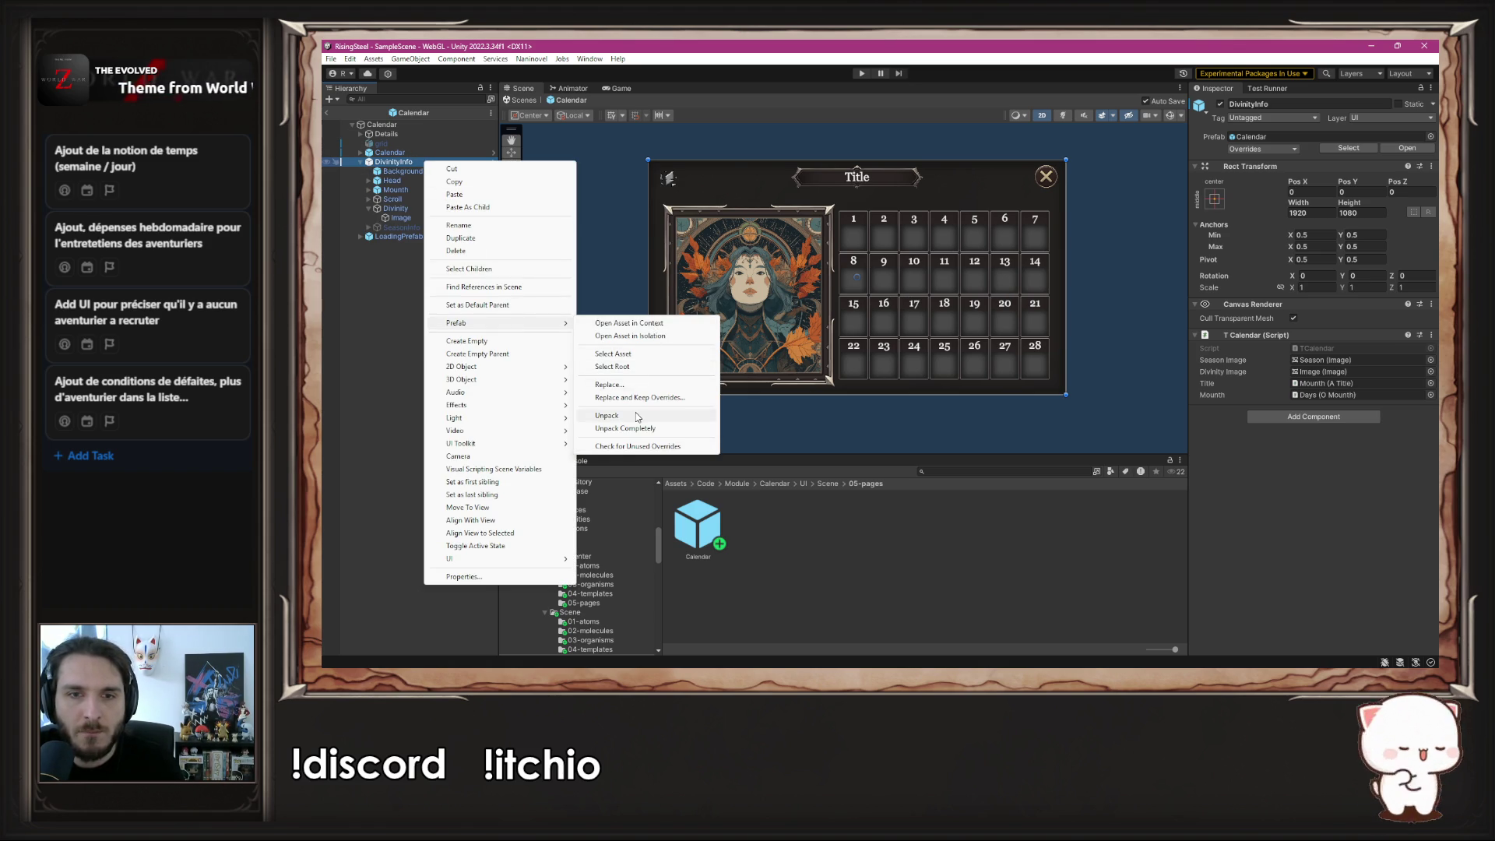
click(633, 414)
click(436, 309)
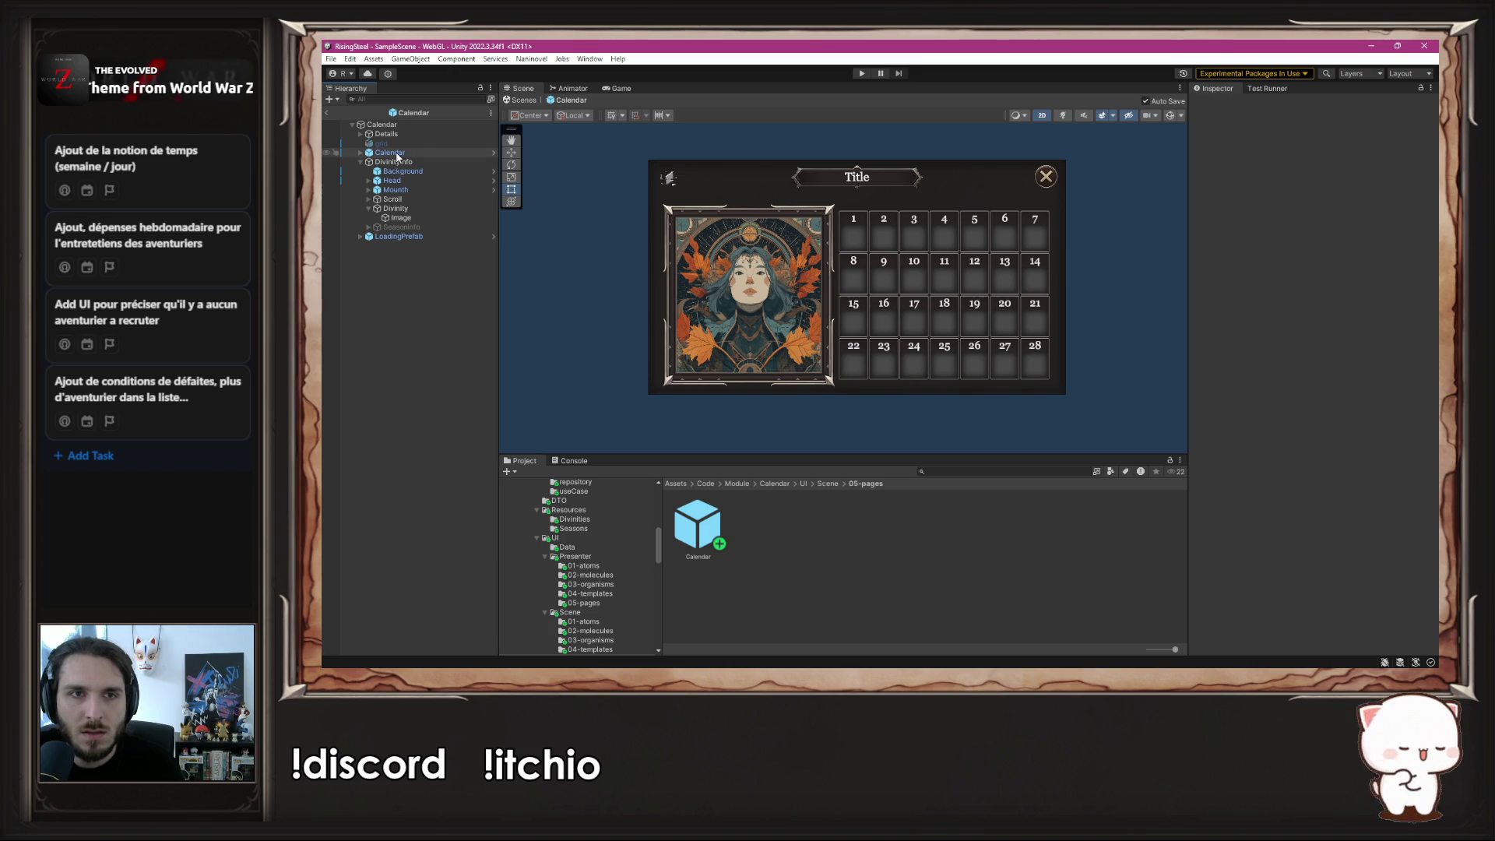
- Nest Details below Mounth in DivinityInfo and pull its left edge right to clear the portrait
drag(396, 140, 428, 194)
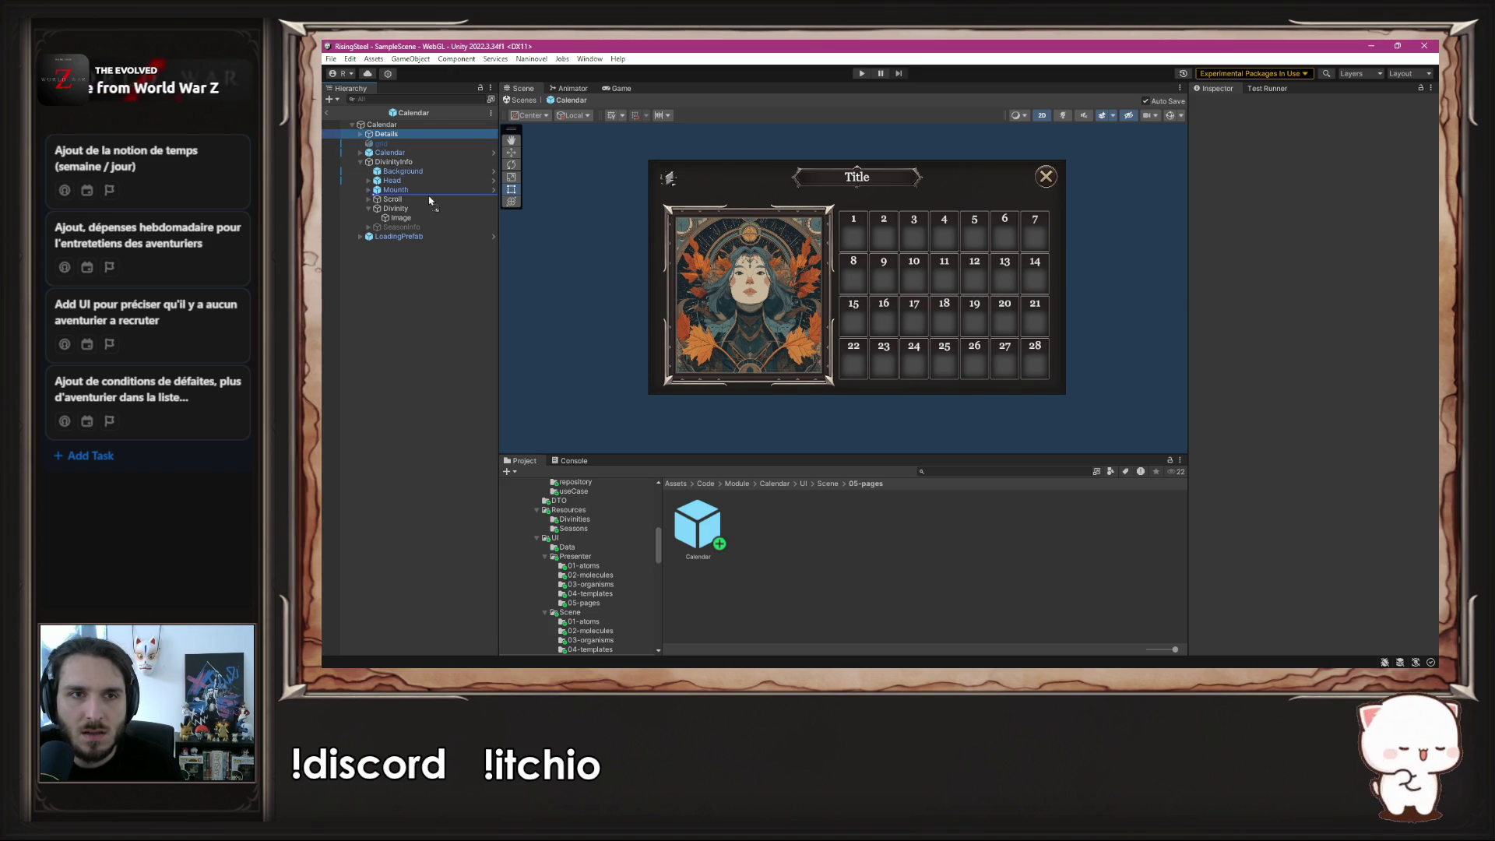
click(424, 182)
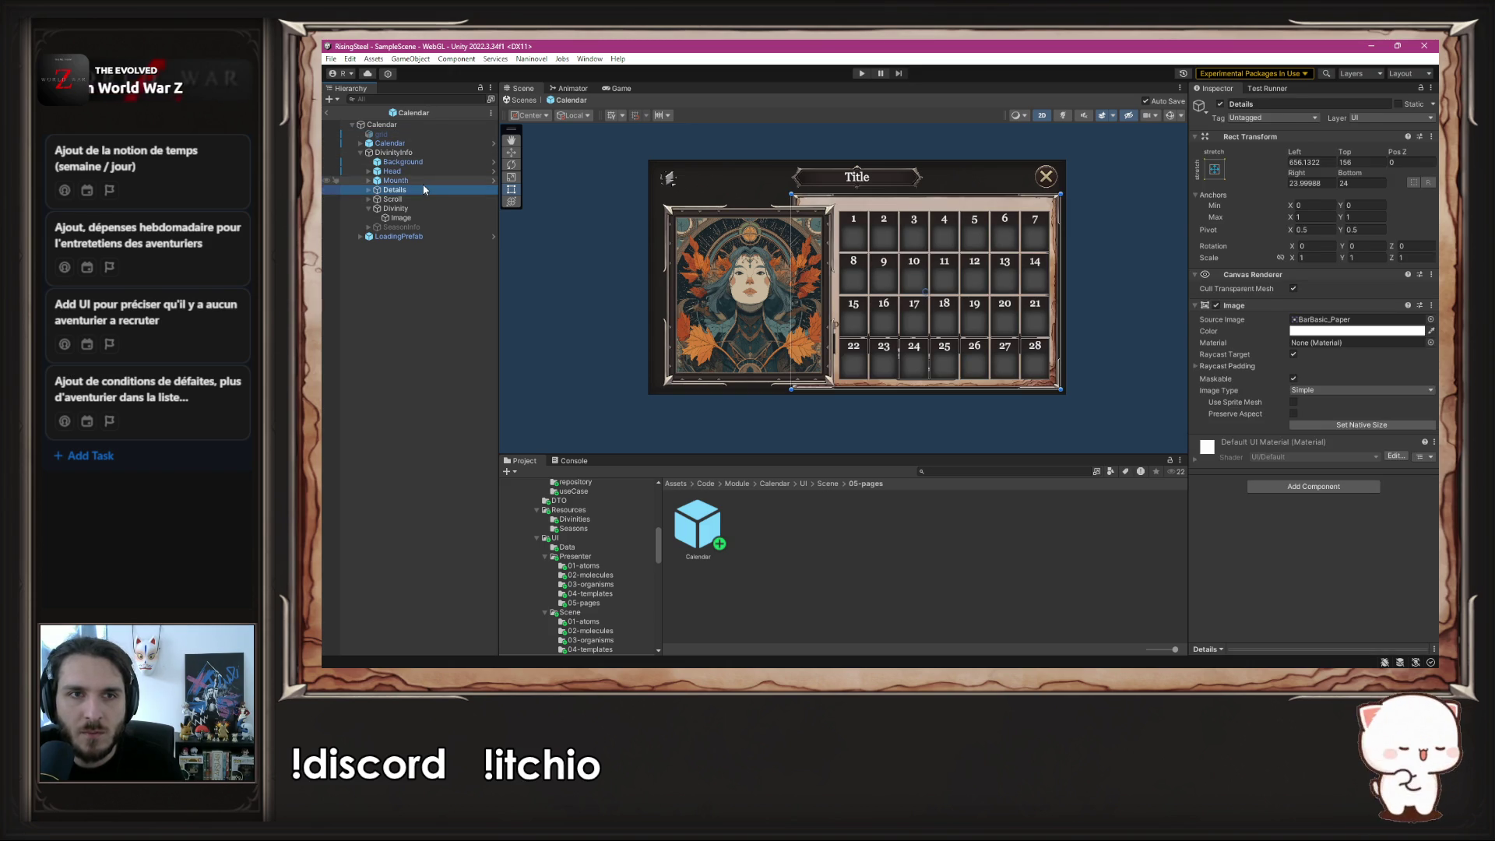
click(429, 198)
key(Delete)
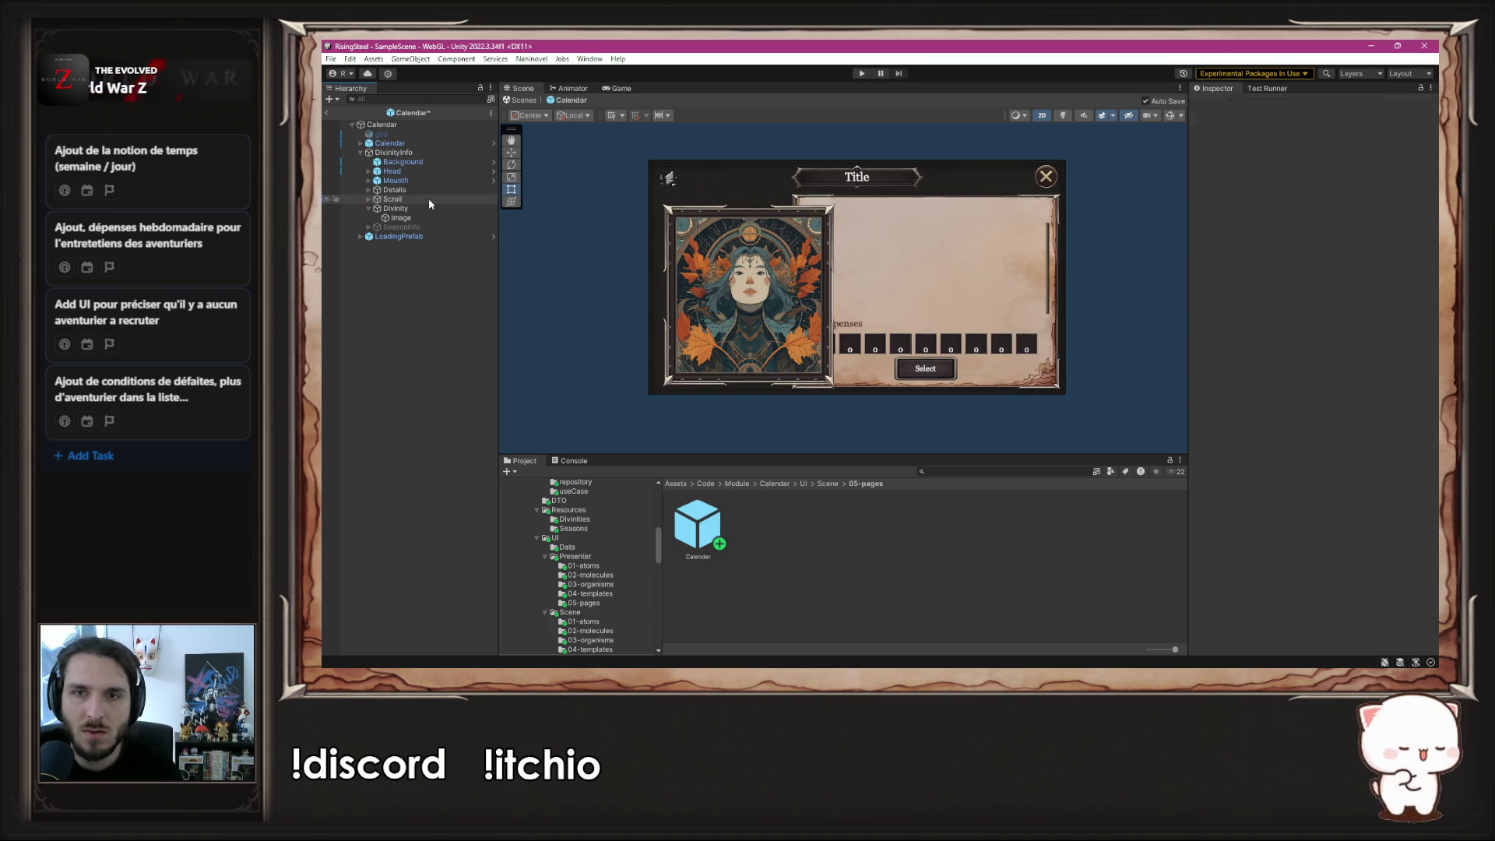
click(465, 187)
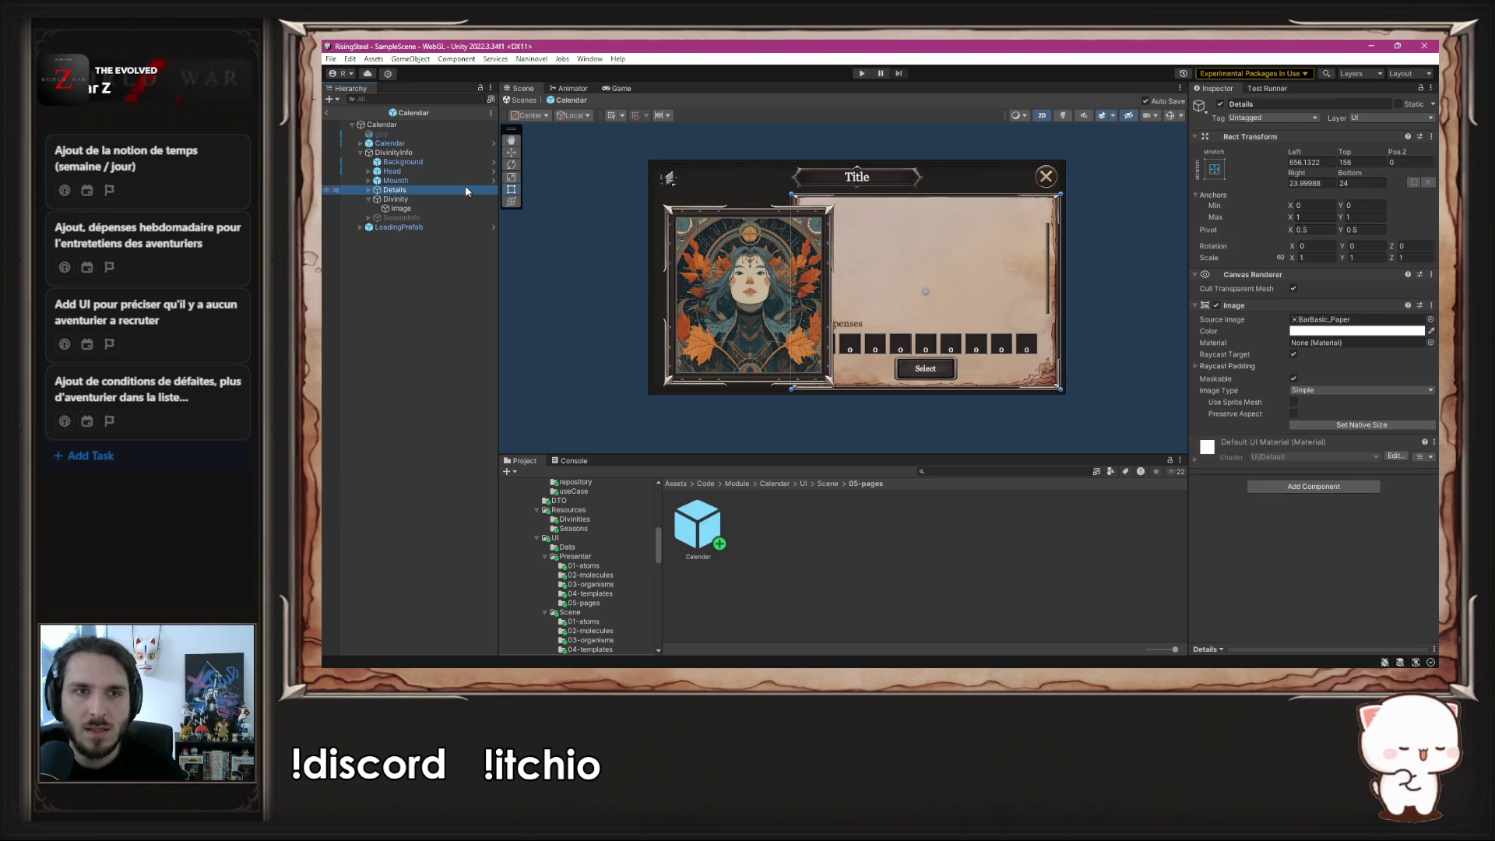
key(ctrl+z)
key(ctrl+z)
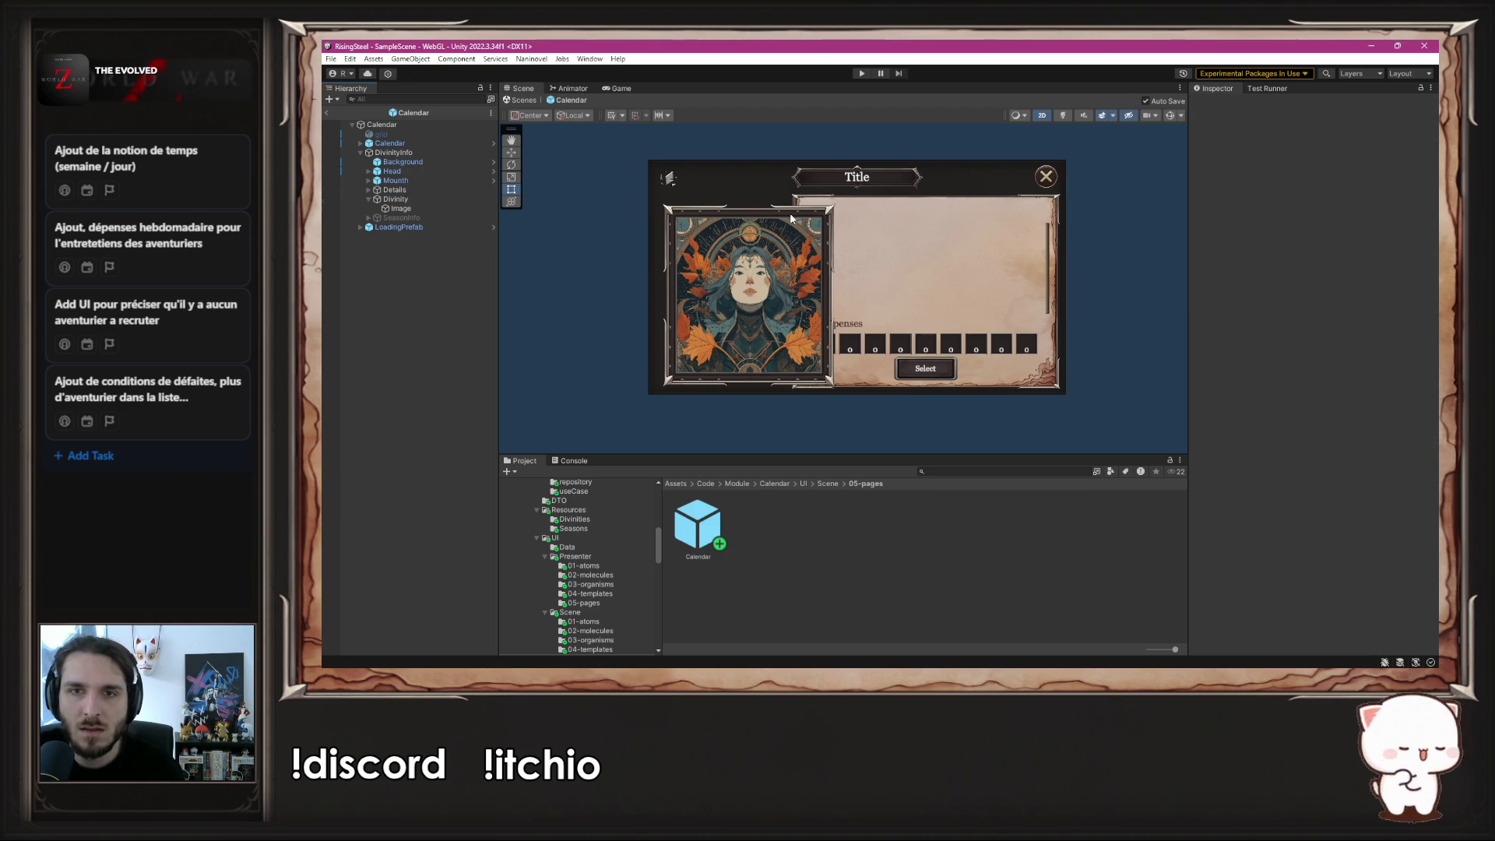
click(439, 190)
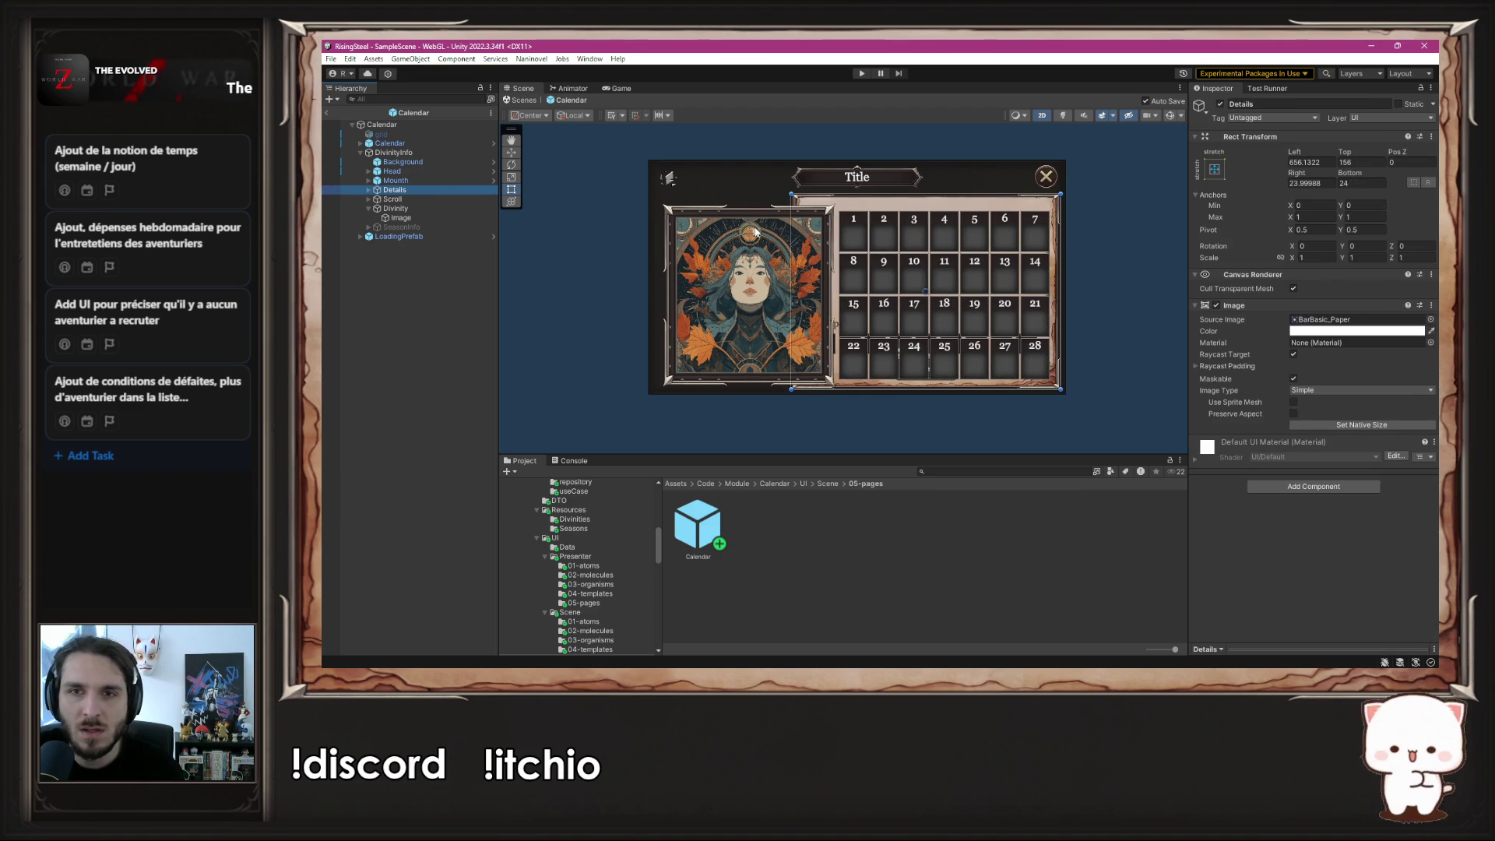
drag(789, 197, 878, 210)
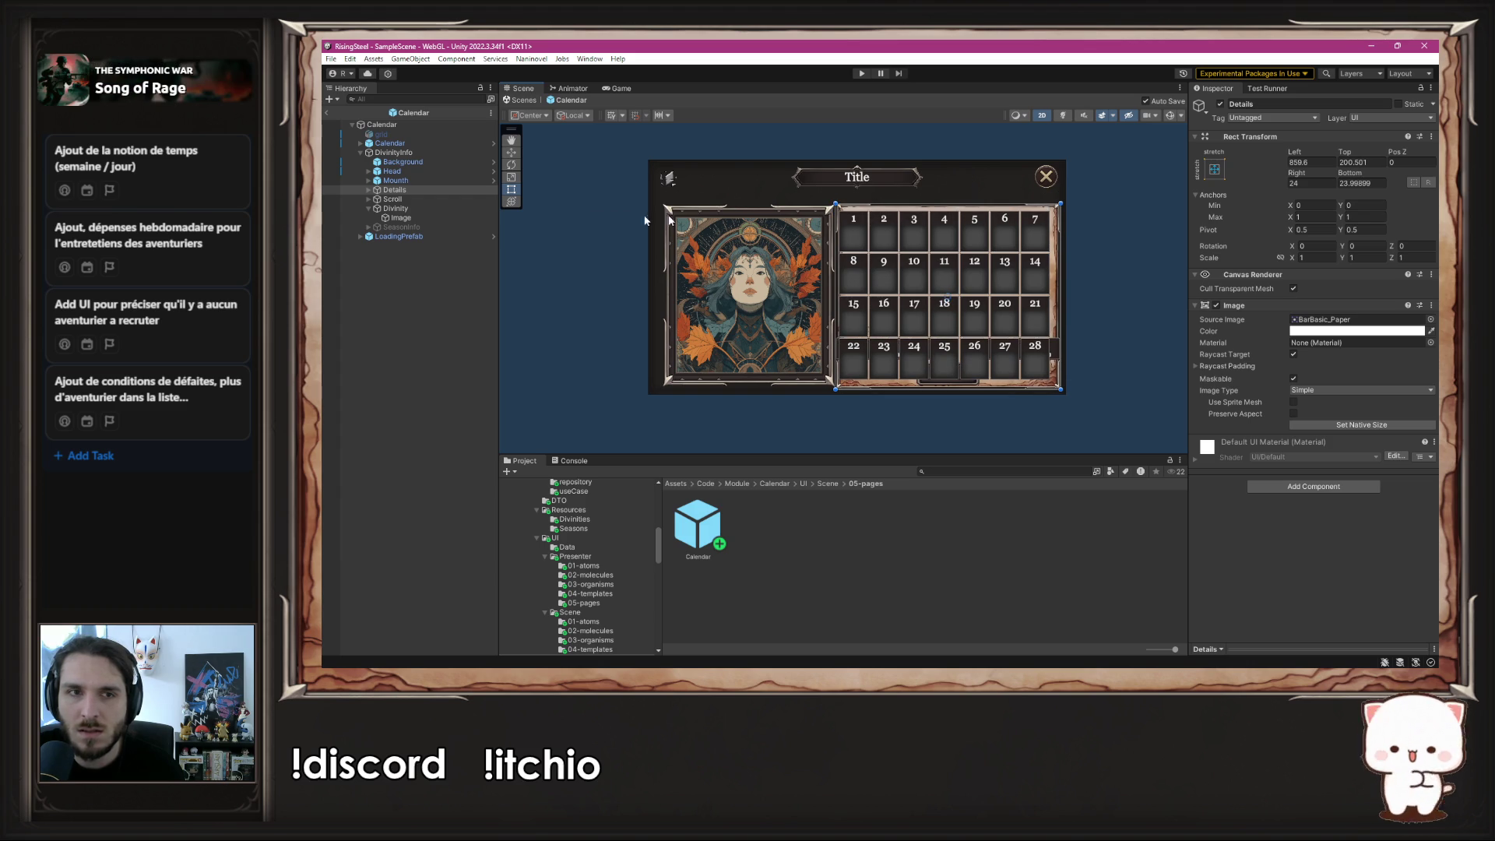
click(439, 200)
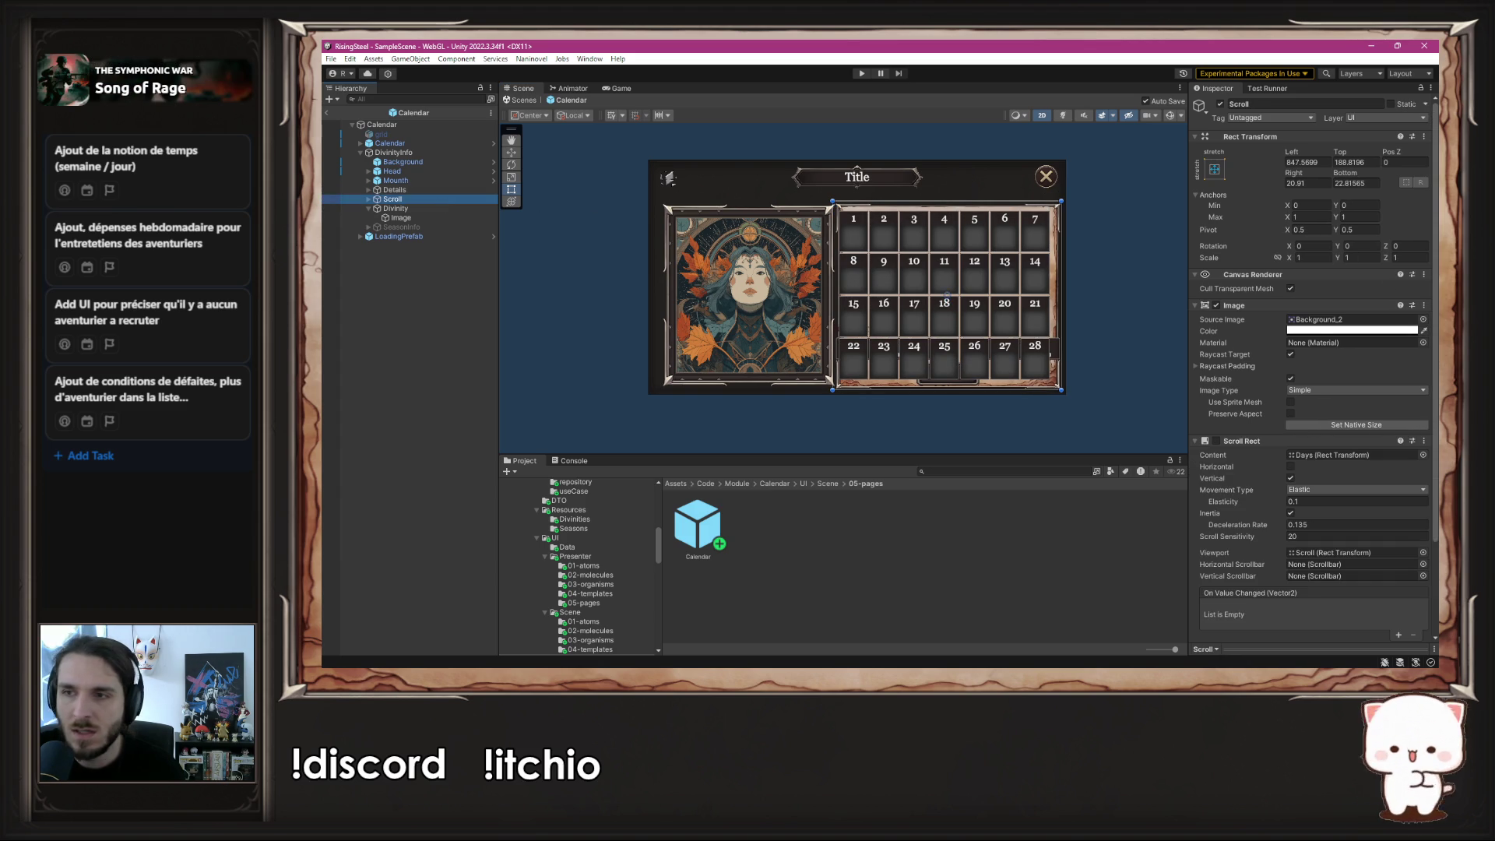
- Clear the Scroll image's sprite and set its colour alpha to 1
click(1424, 319)
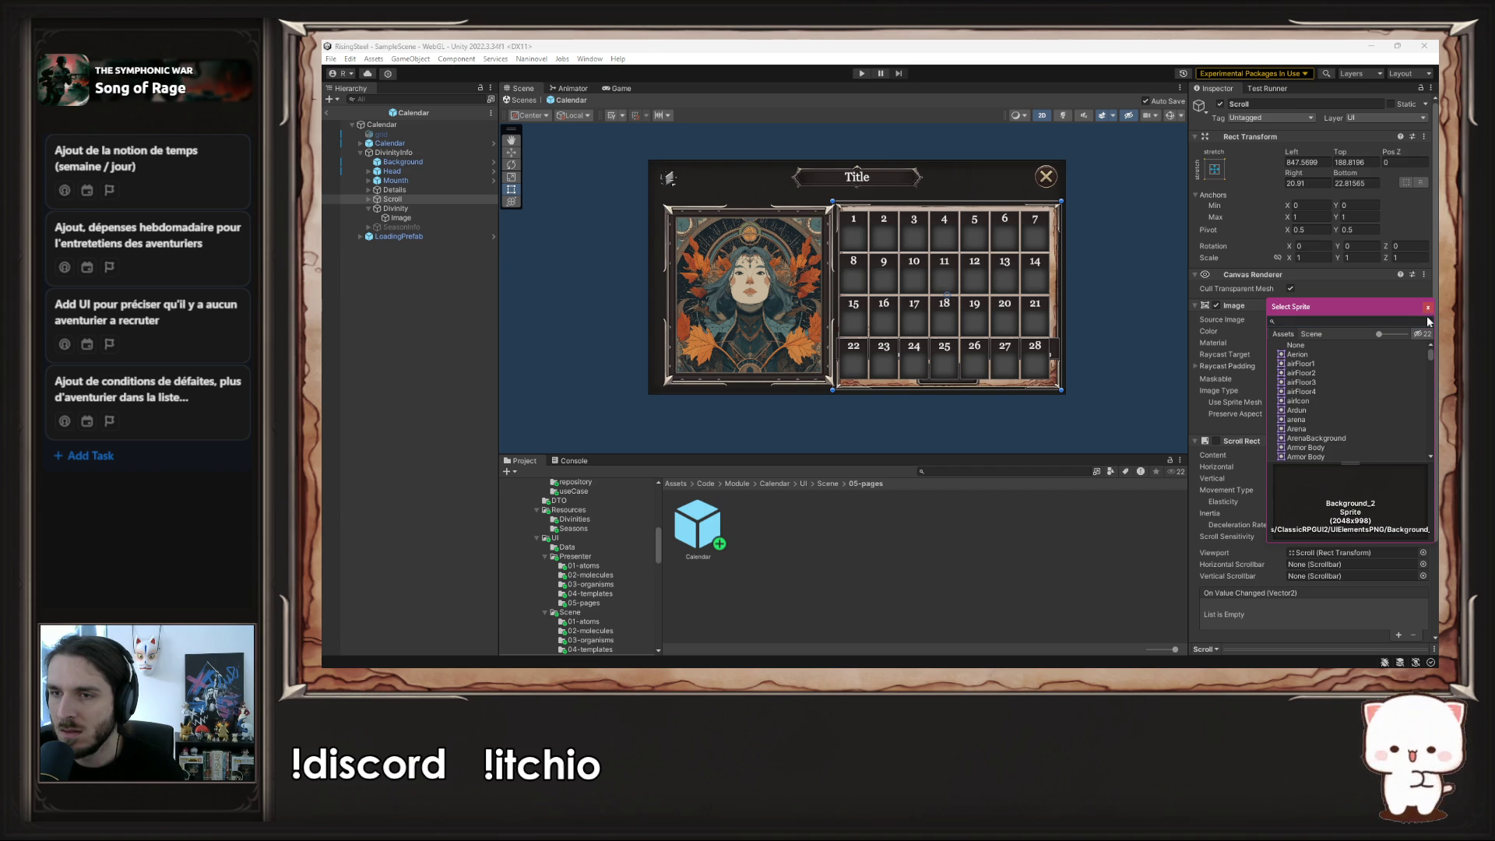
click(1326, 347)
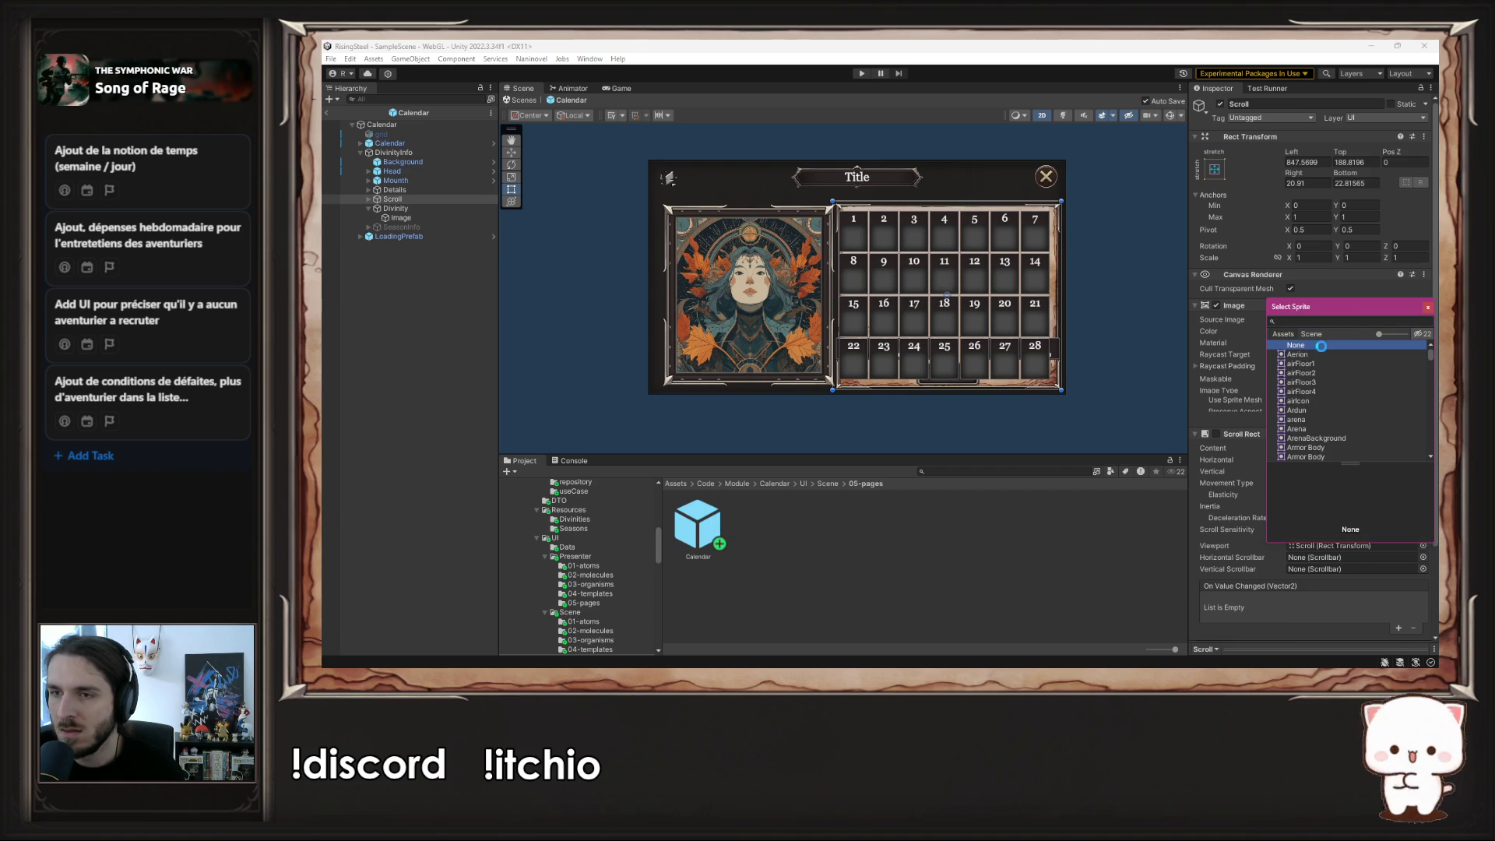
click(1429, 310)
click(1355, 331)
click(1415, 560)
text(1)
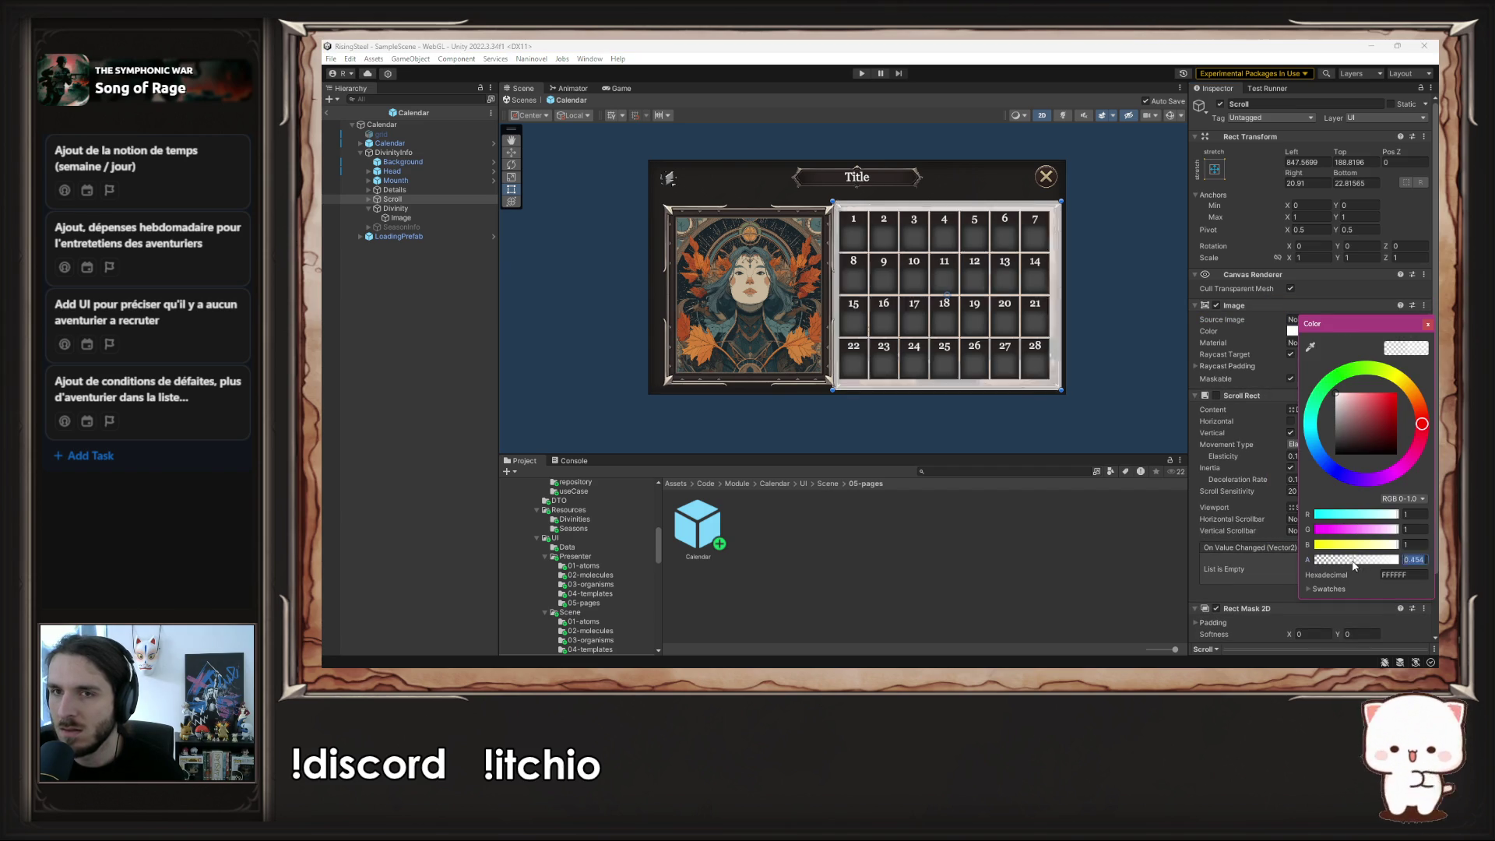
click(1428, 325)
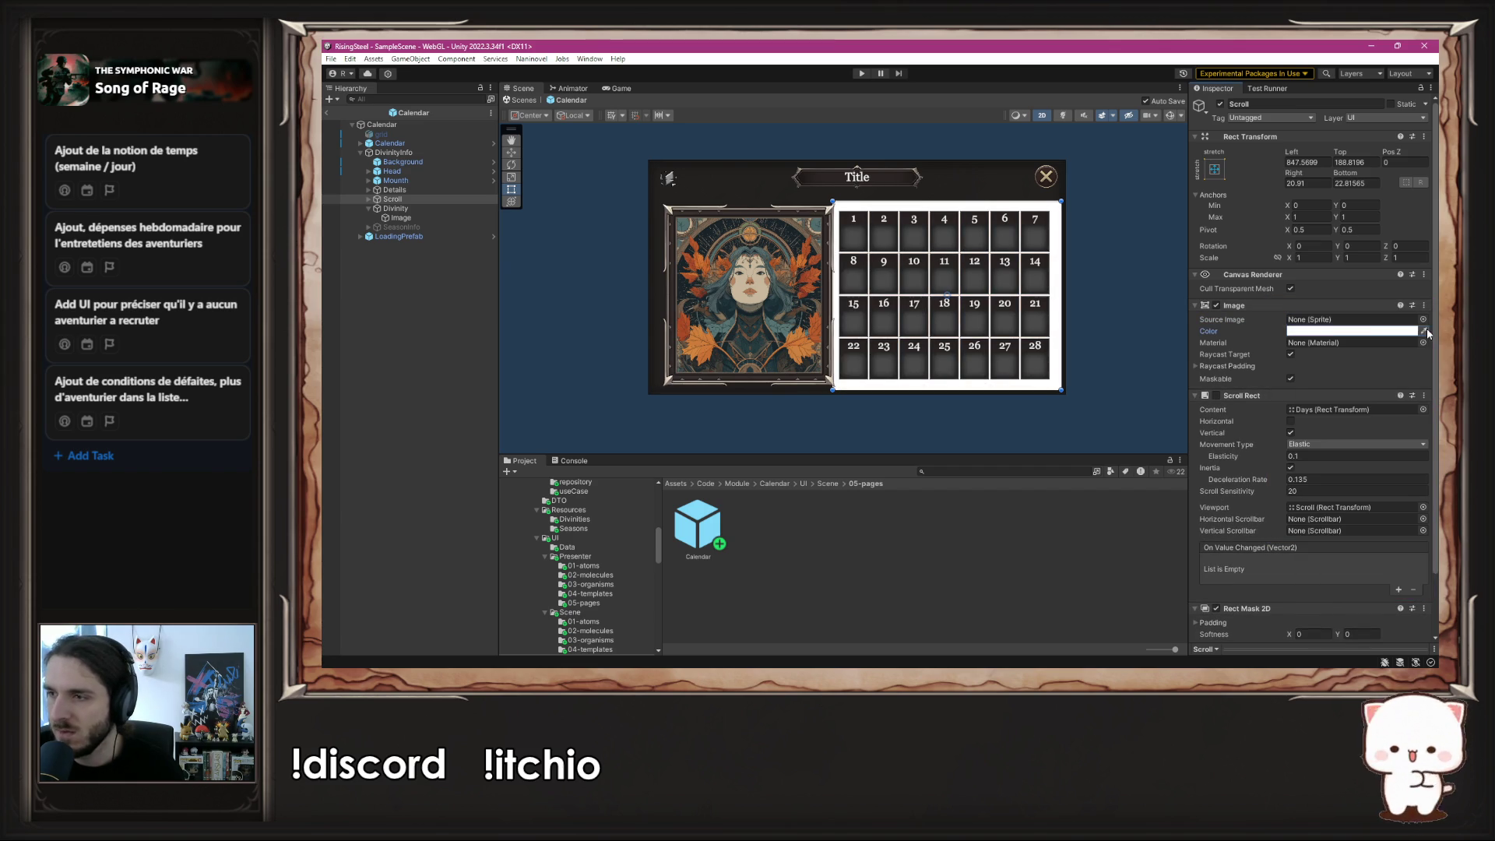
- Move Details below Scroll in the hierarchy, then delete the Scroll calendar grid
drag(434, 192, 436, 203)
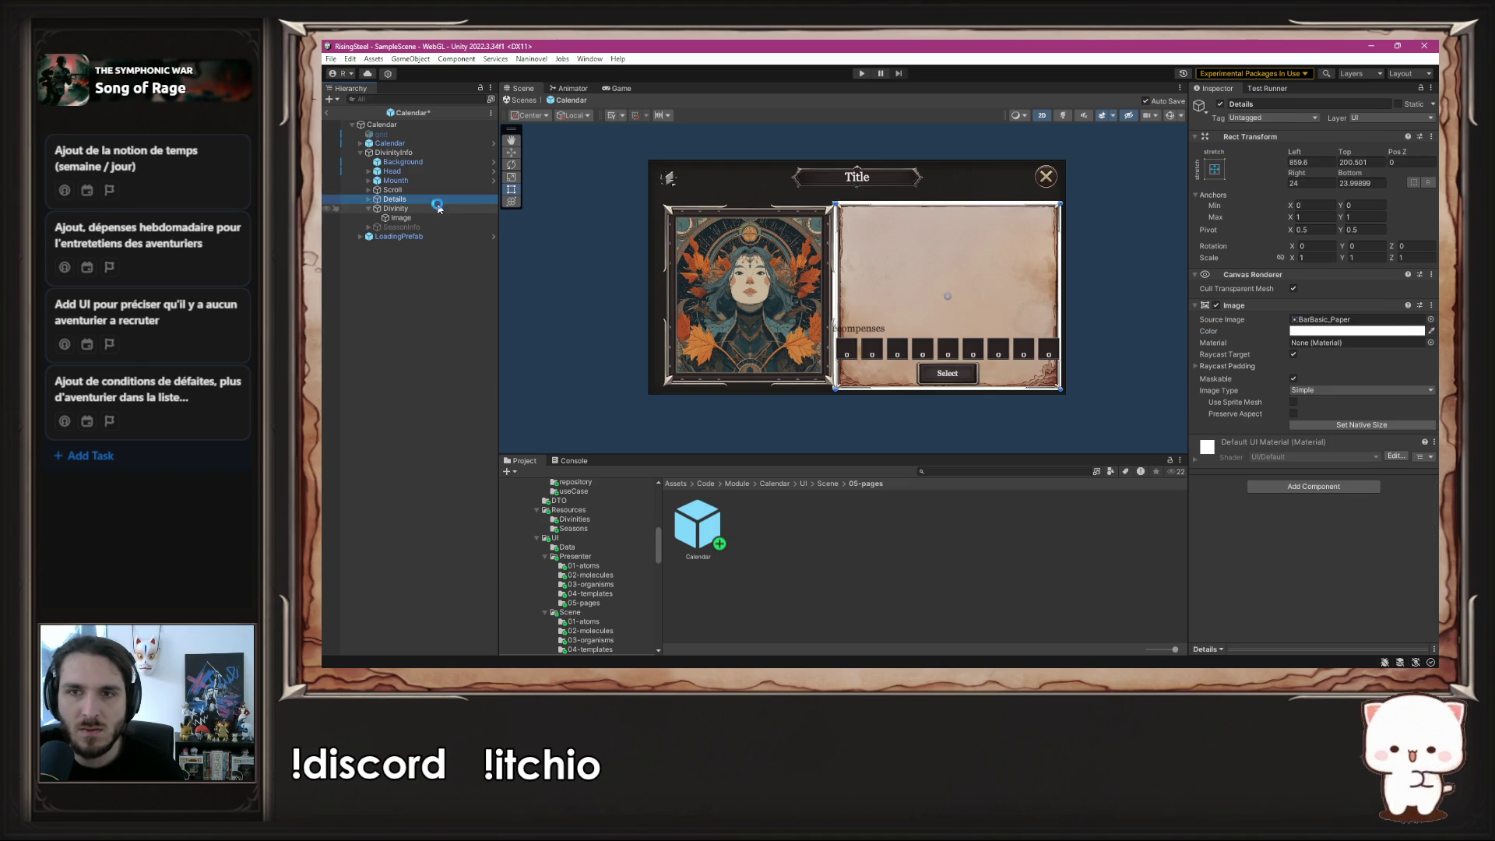
key(f)
scroll(656, 227, up, 5)
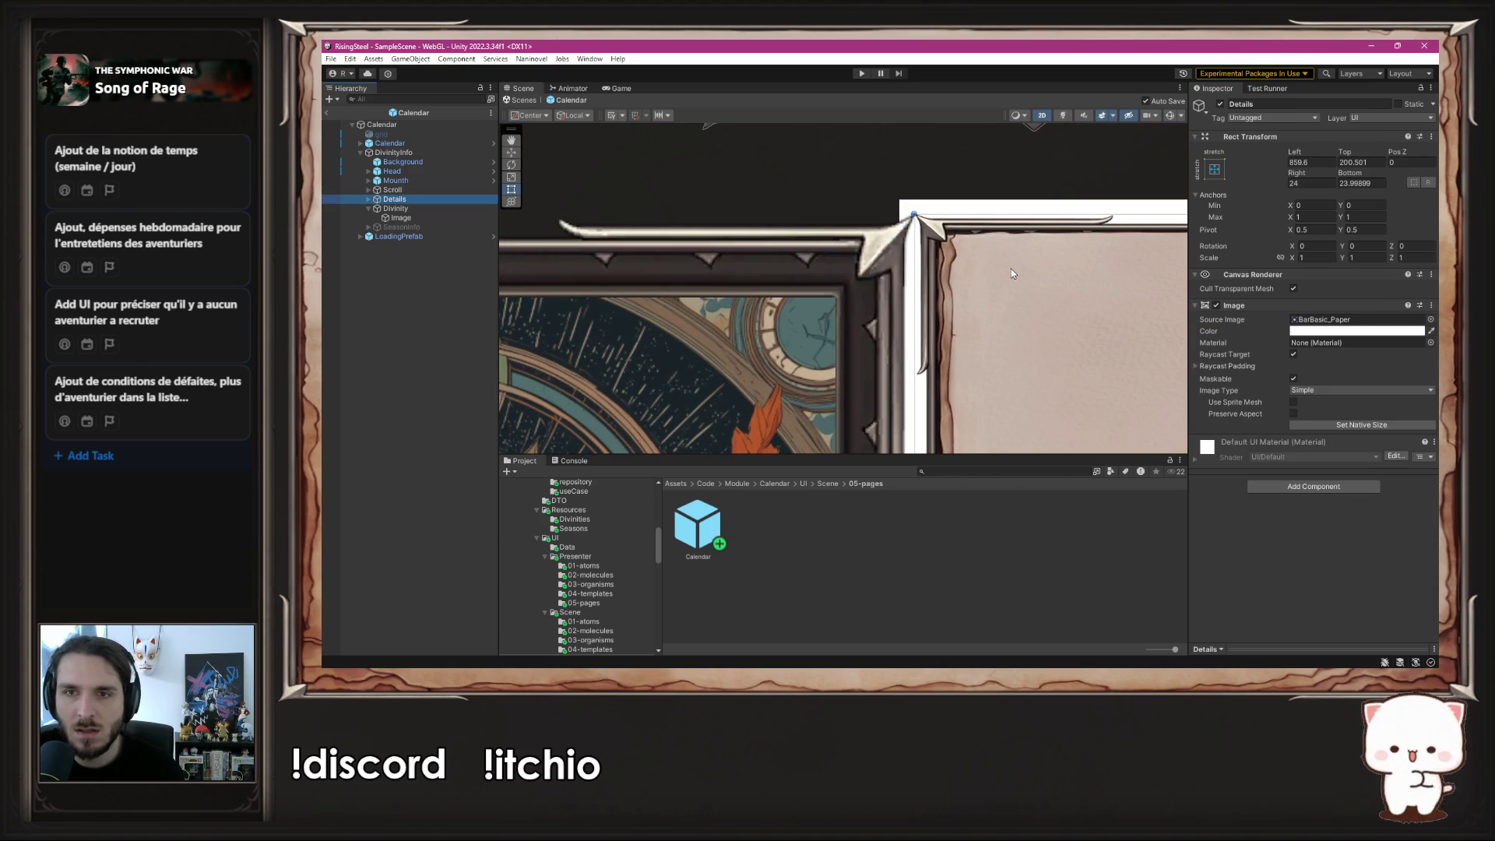
click(437, 189)
scroll(745, 229, down, 2)
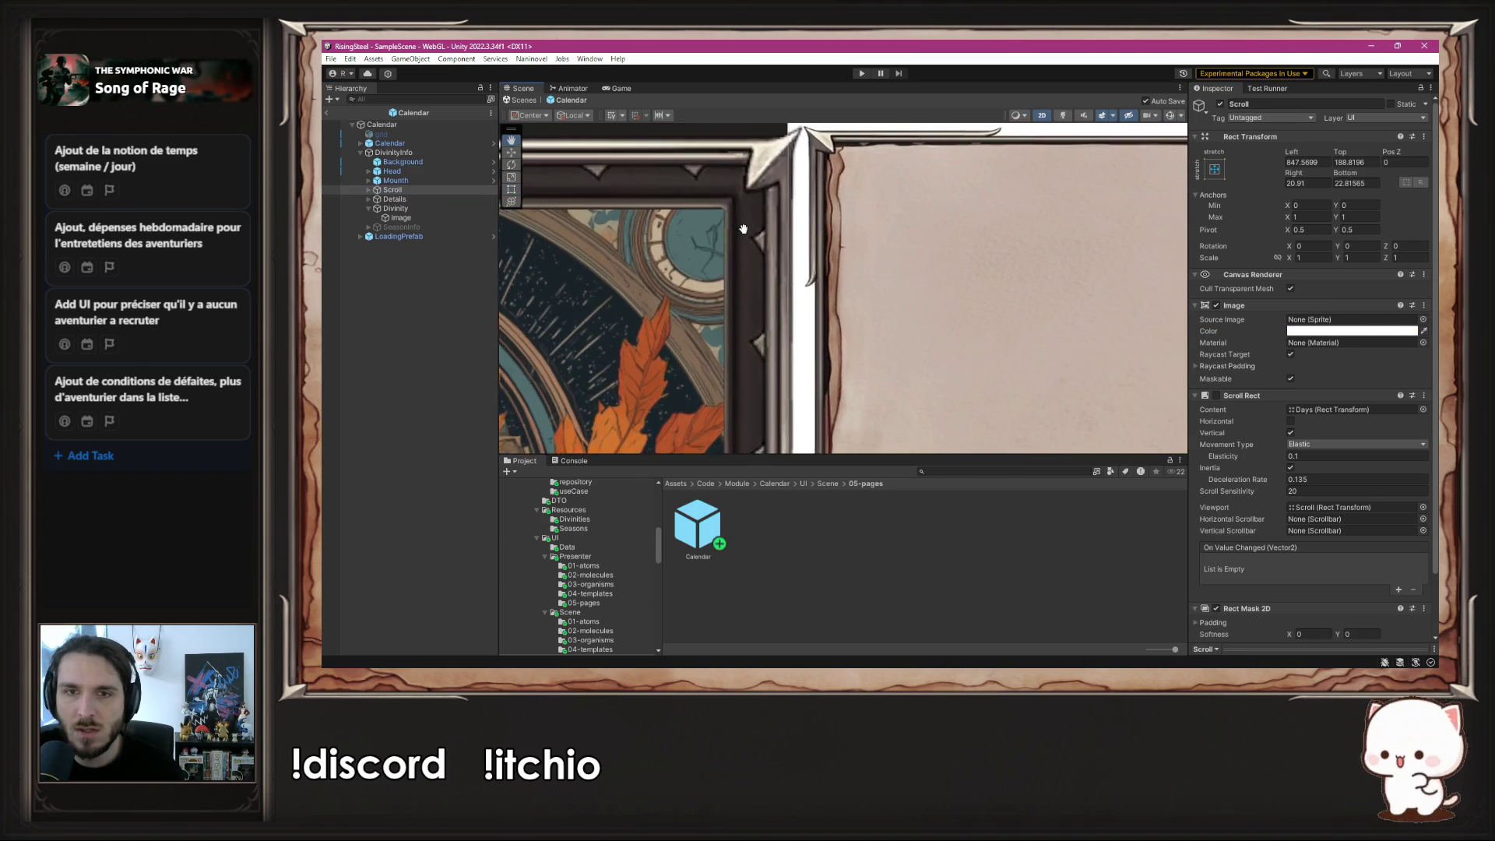
scroll(745, 229, down, 3)
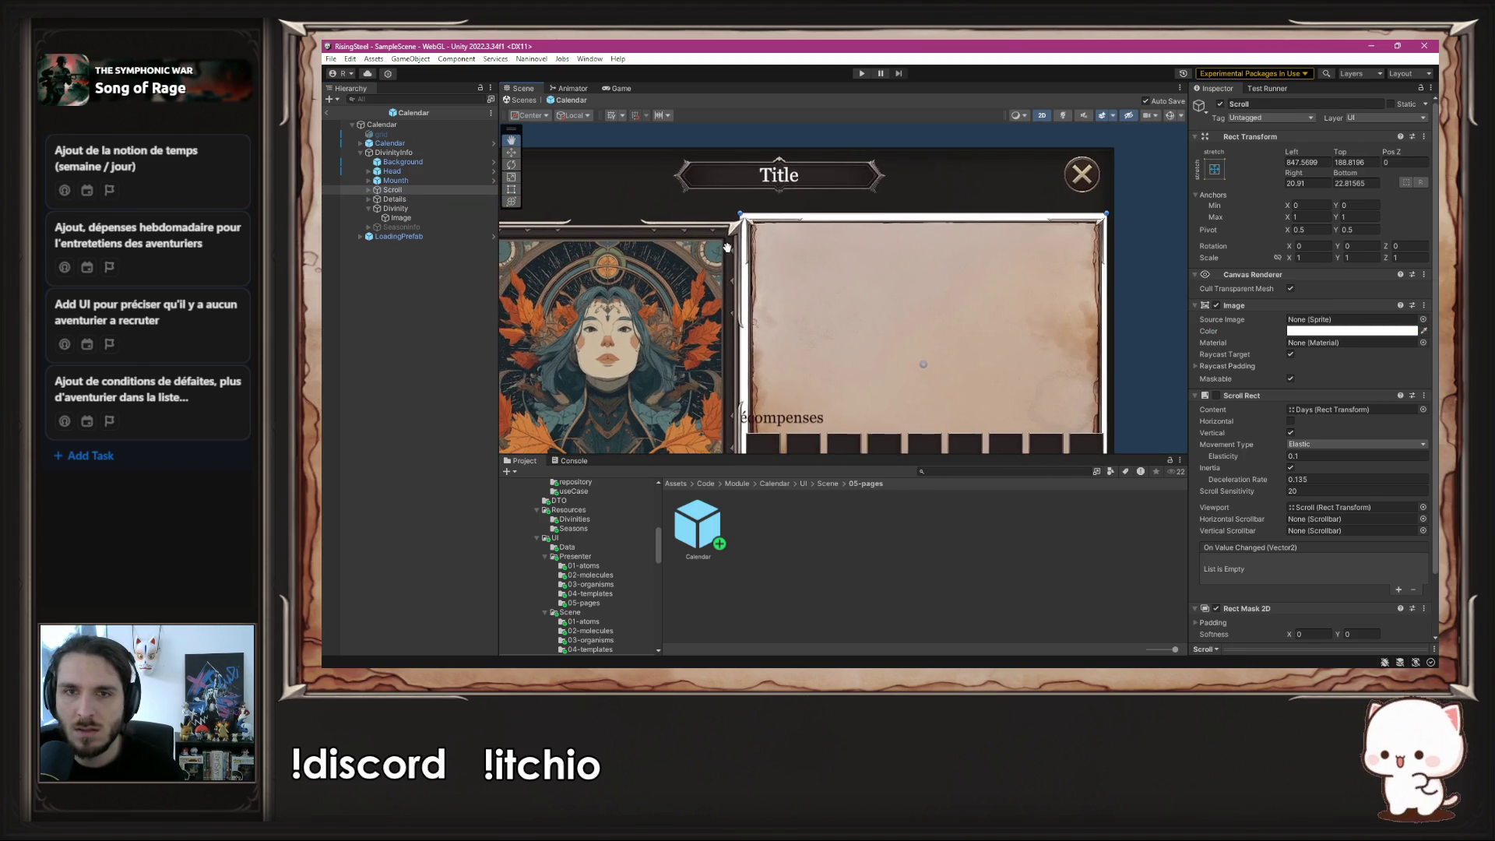
scroll(729, 248, up, 1)
key(Delete)
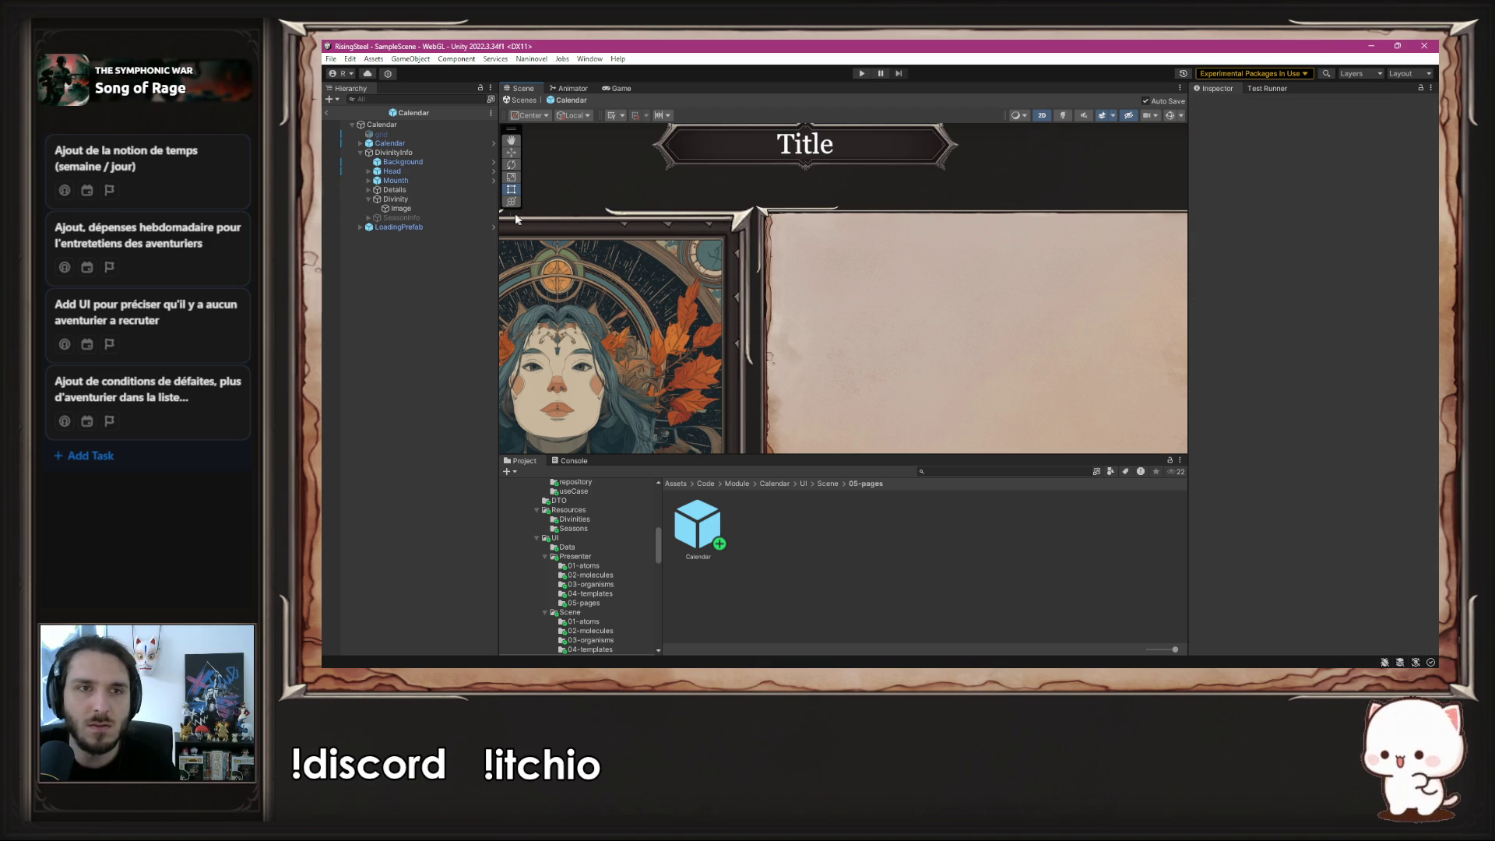
click(408, 197)
double_click(422, 190)
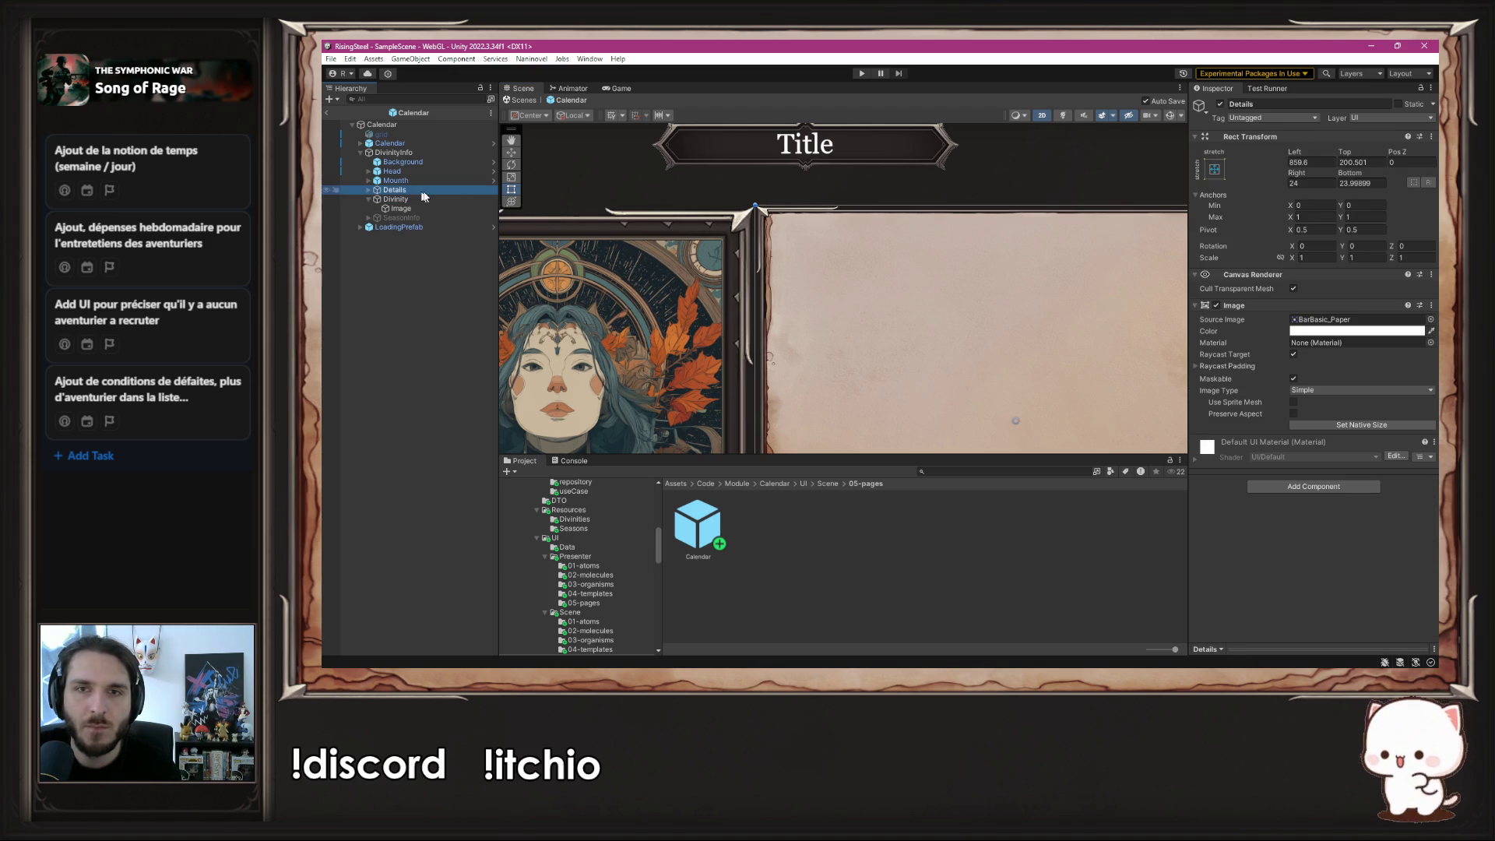
- Lower the top edge of the Details paper panel slightly
drag(826, 169, 820, 172)
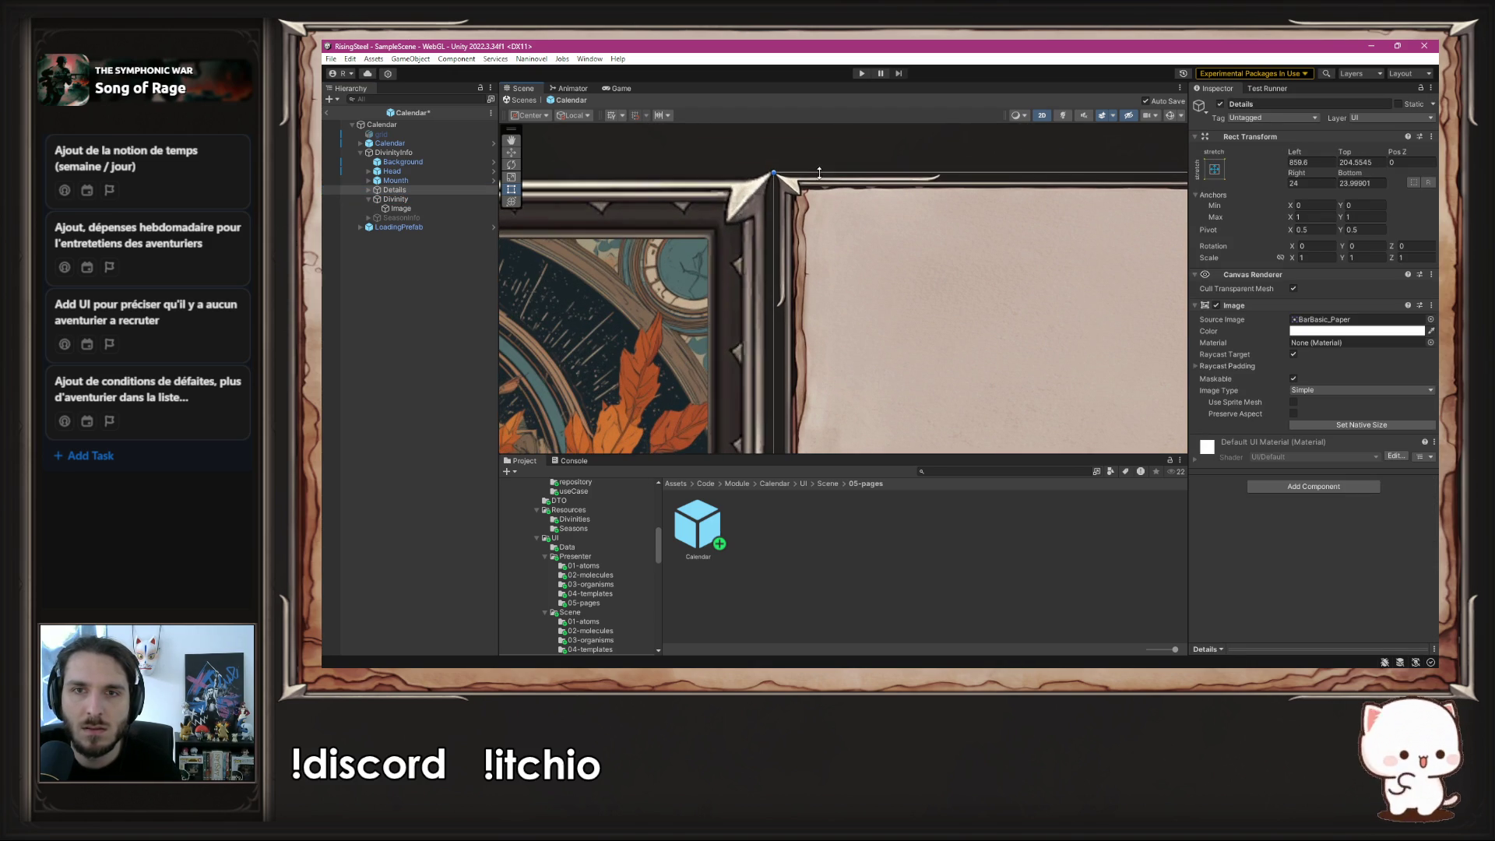
click(621, 166)
scroll(634, 234, down, 5)
drag(716, 385, 720, 253)
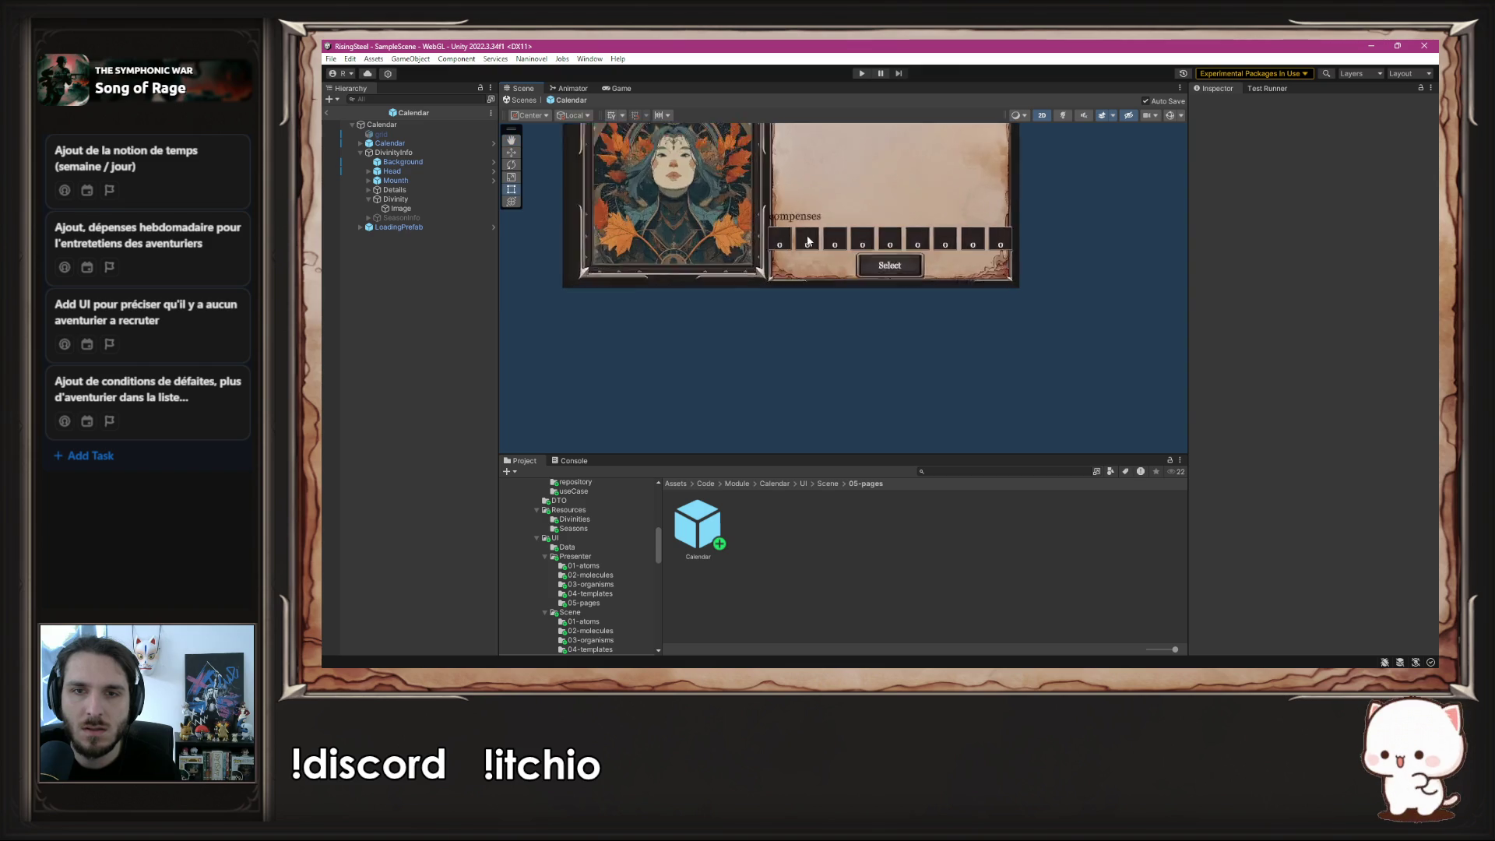
scroll(721, 253, up, 8)
- Raise the Details panel's bottom edge to offset 34.496, level with the portrait frame
click(436, 190)
key(f)
drag(837, 354, 828, 337)
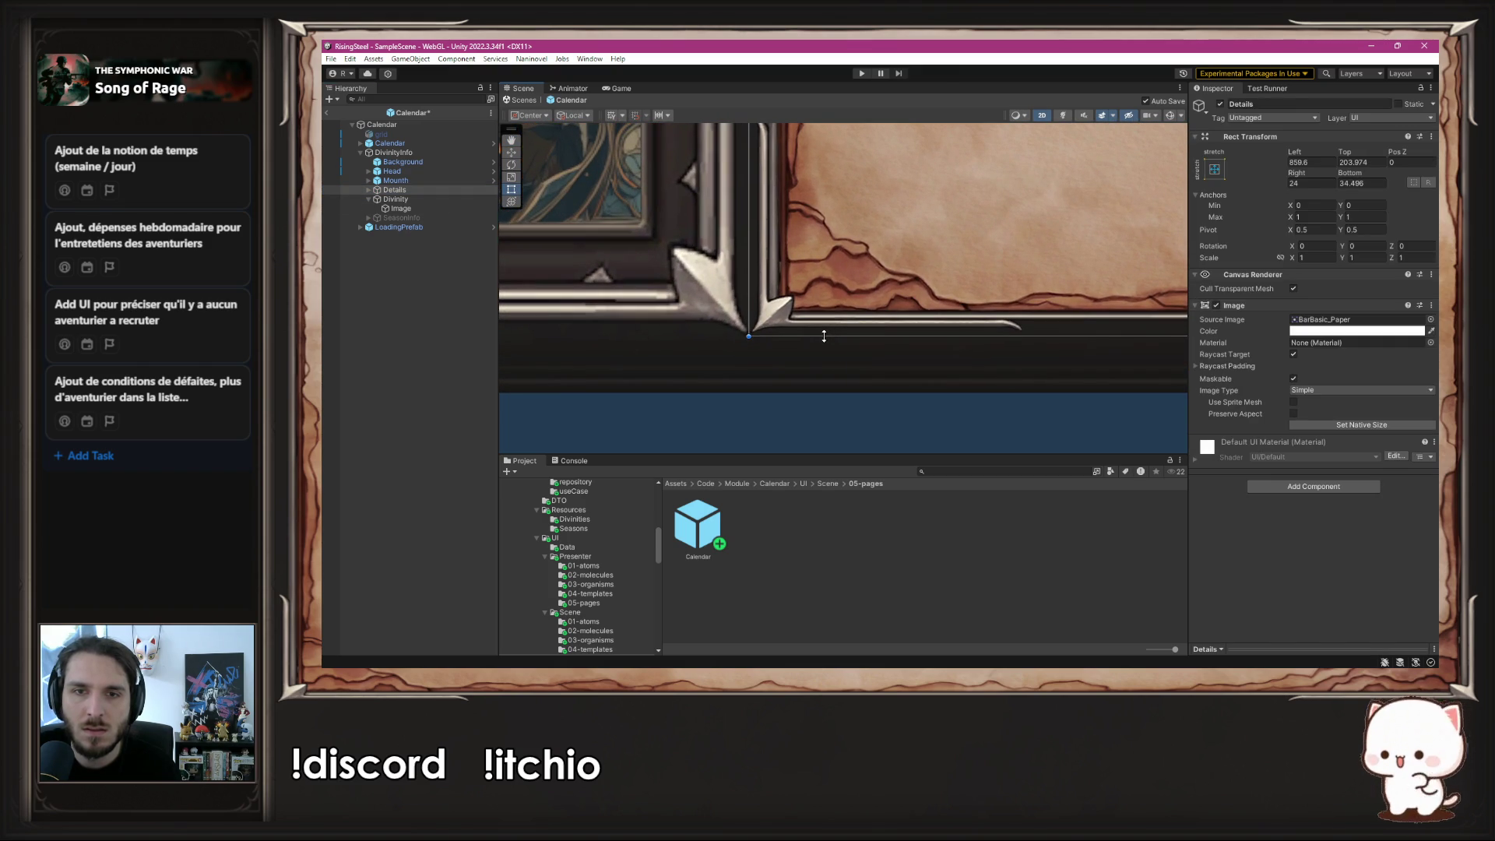
click(761, 407)
scroll(792, 342, down, 5)
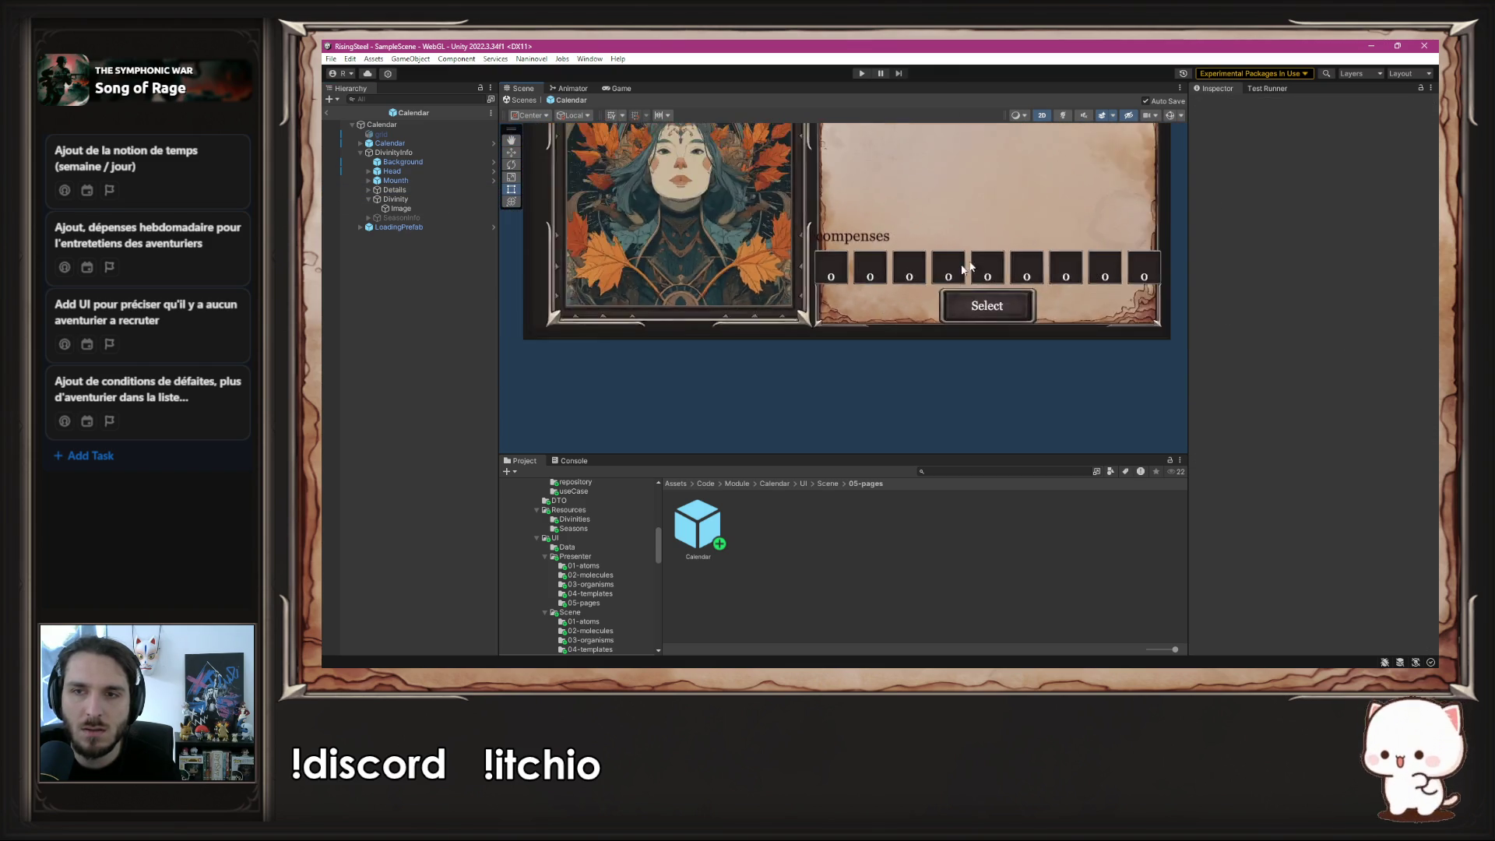
drag(1077, 215, 787, 264)
scroll(787, 265, up, 3)
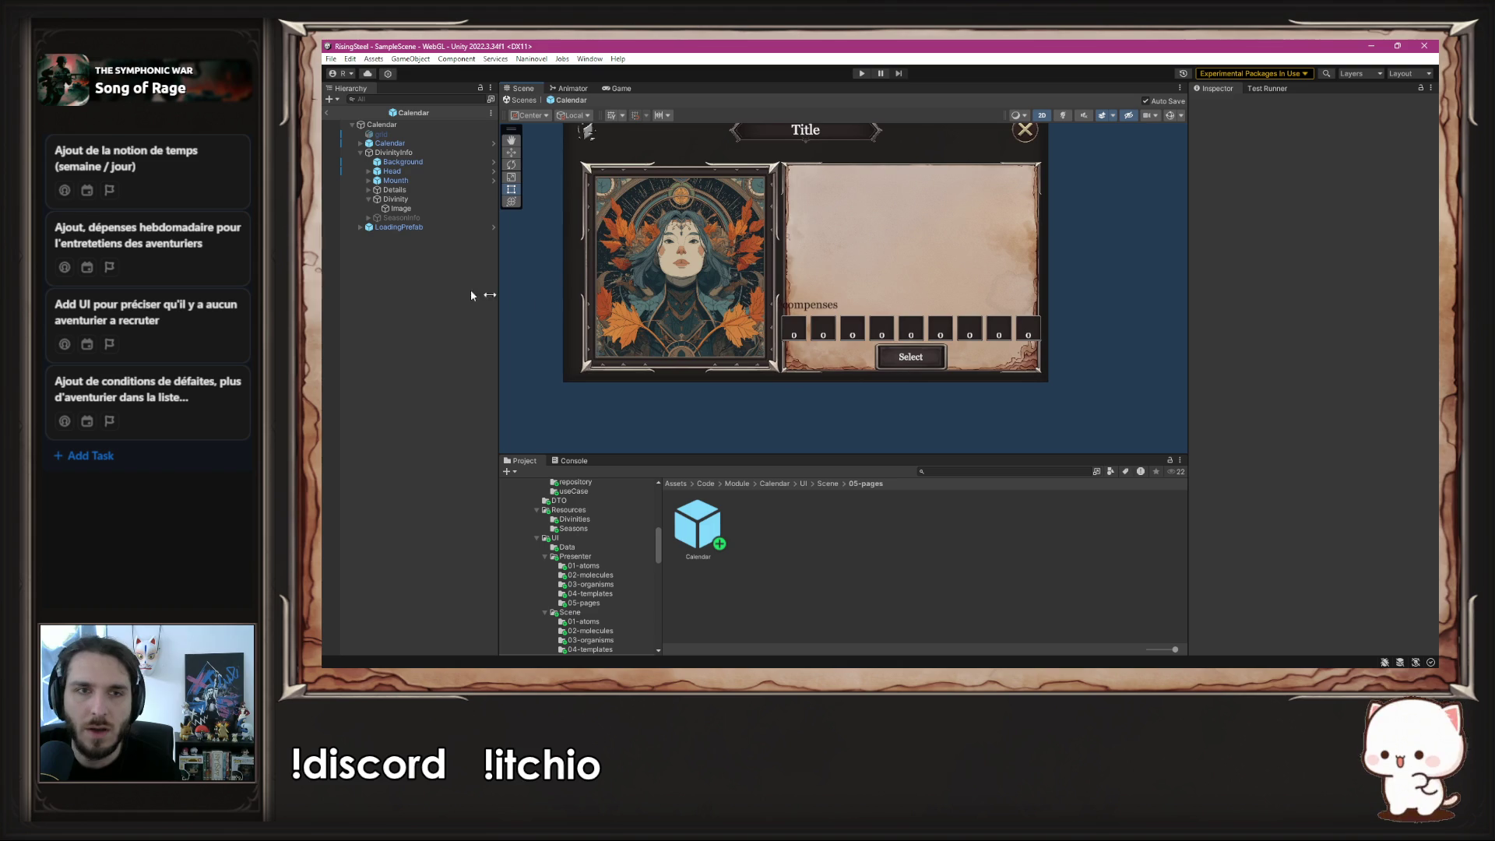
click(374, 190)
click(369, 190)
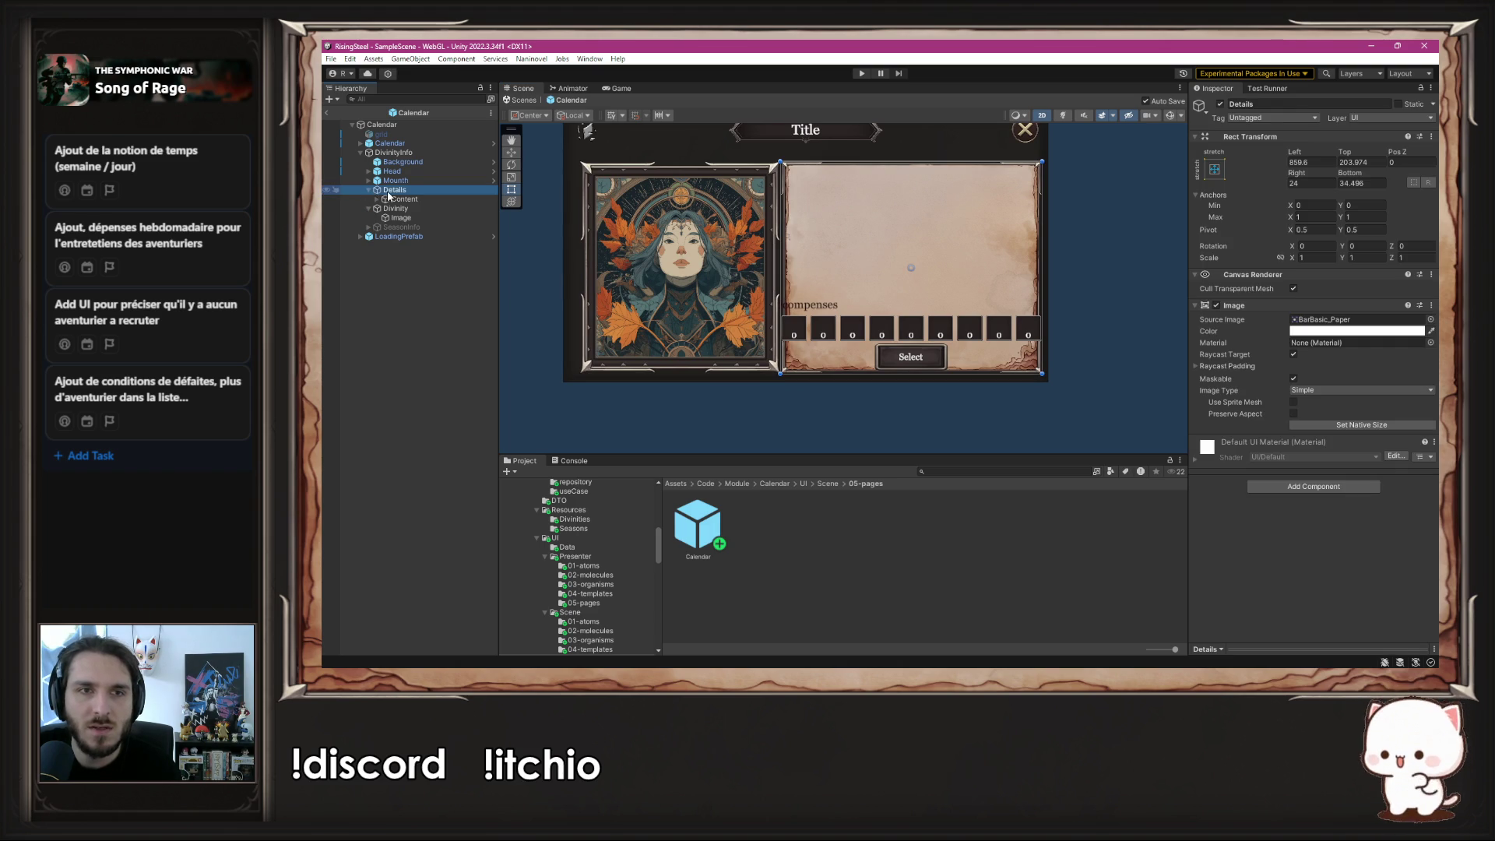
- Delete the Rewards slots and the Select button from Details > Content
click(378, 199)
click(415, 208)
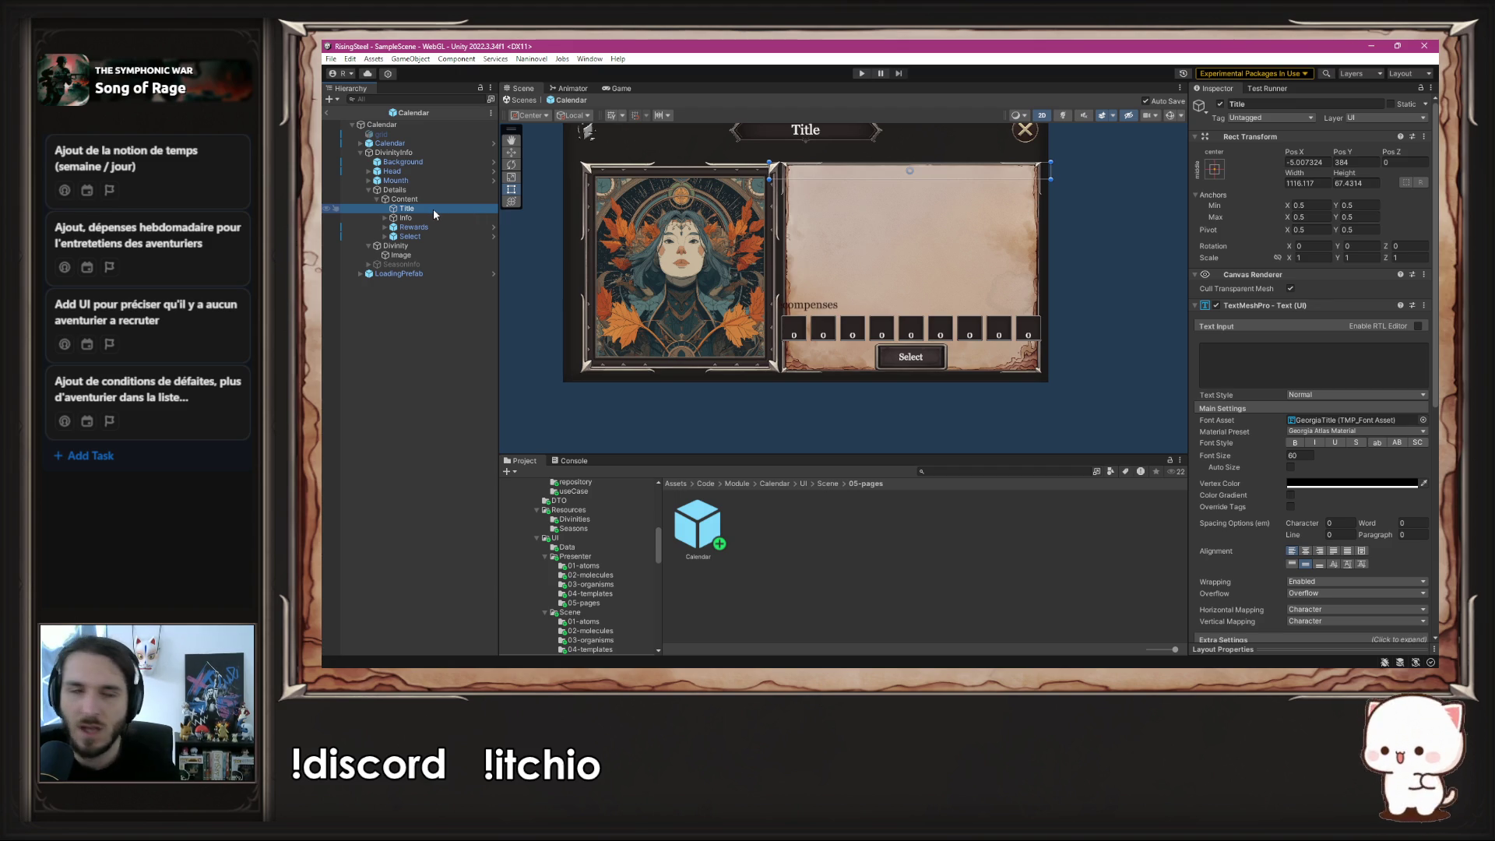
click(455, 226)
key(Delete)
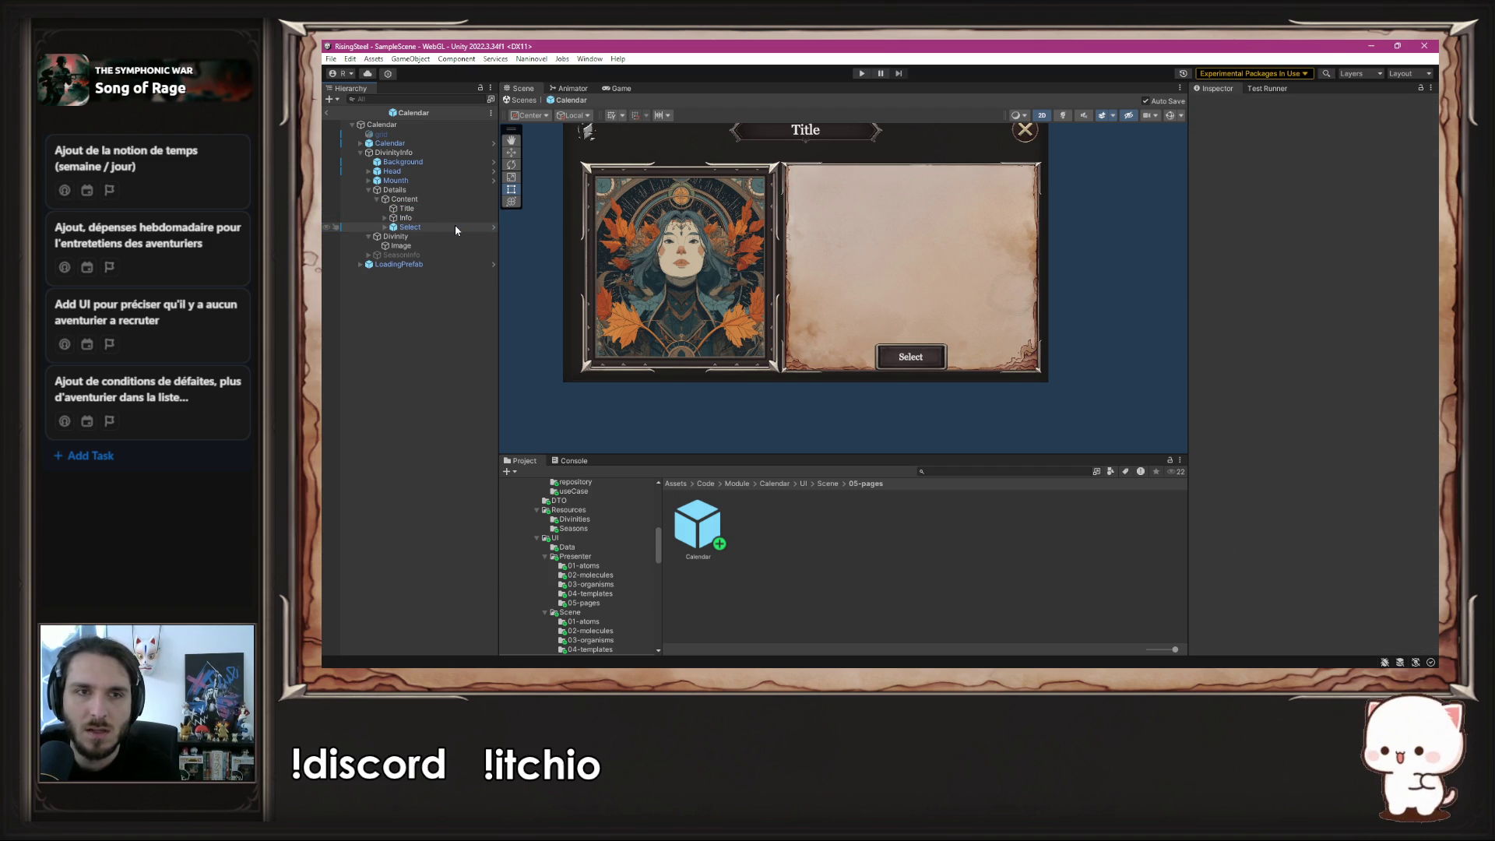
click(454, 225)
key(Delete)
- Narrow the Title box to 962.5132 by 88.22 and move it down onto the paper
click(440, 210)
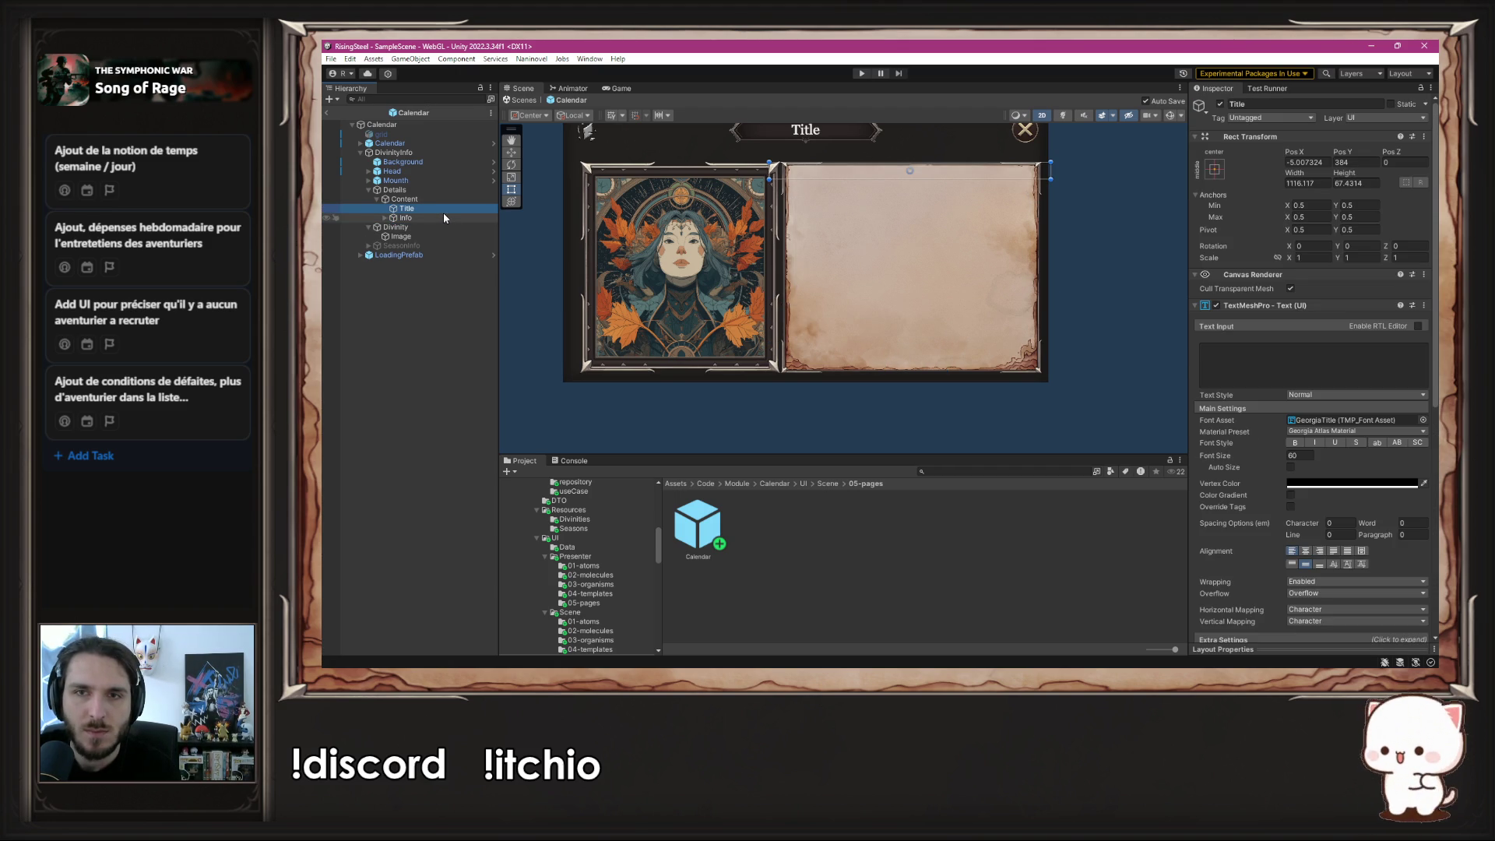
scroll(993, 224, up, 5)
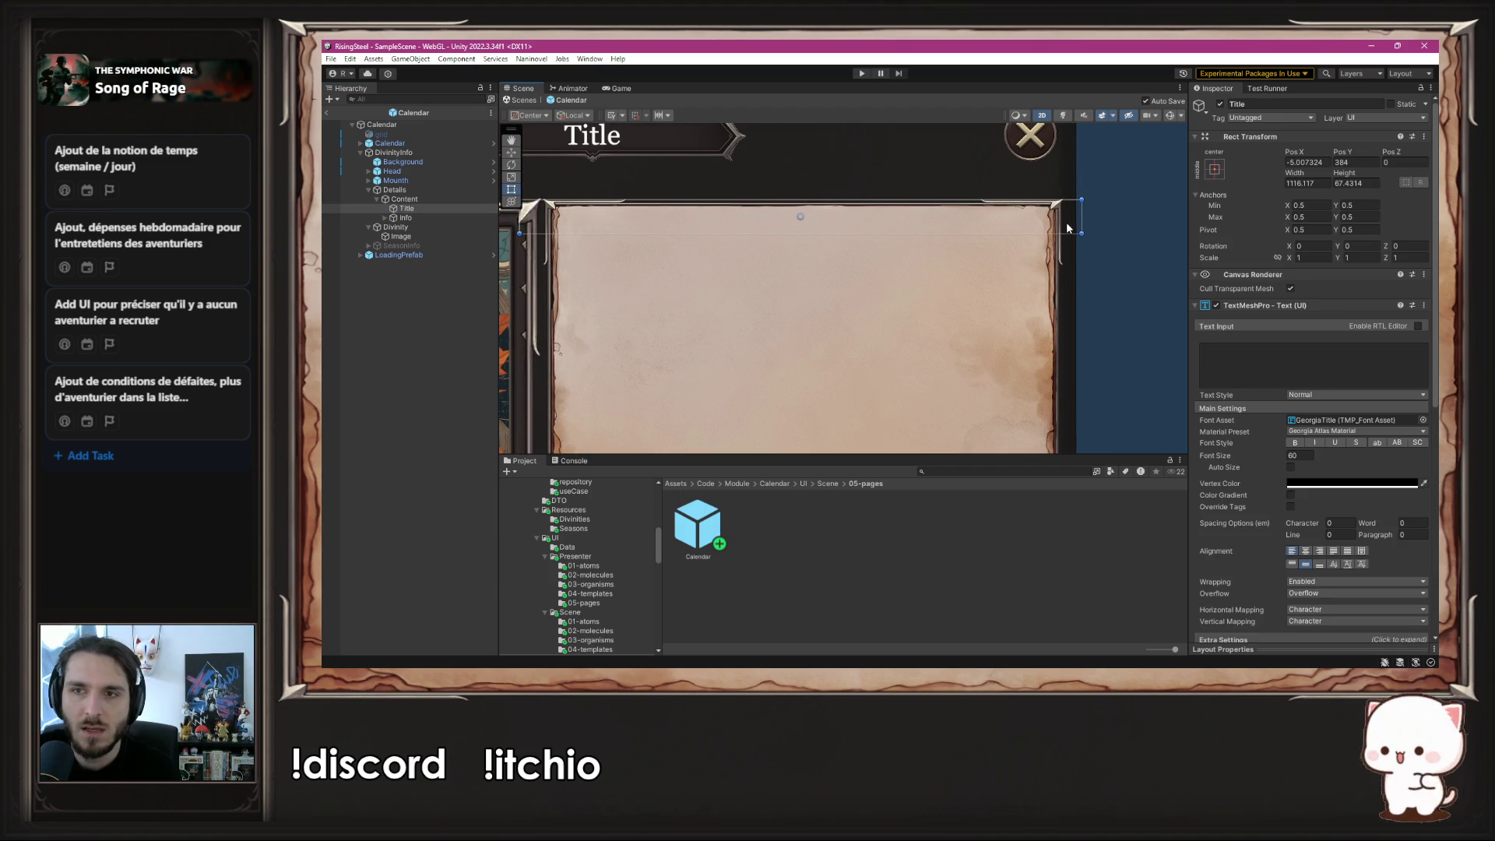
drag(1081, 221, 1048, 228)
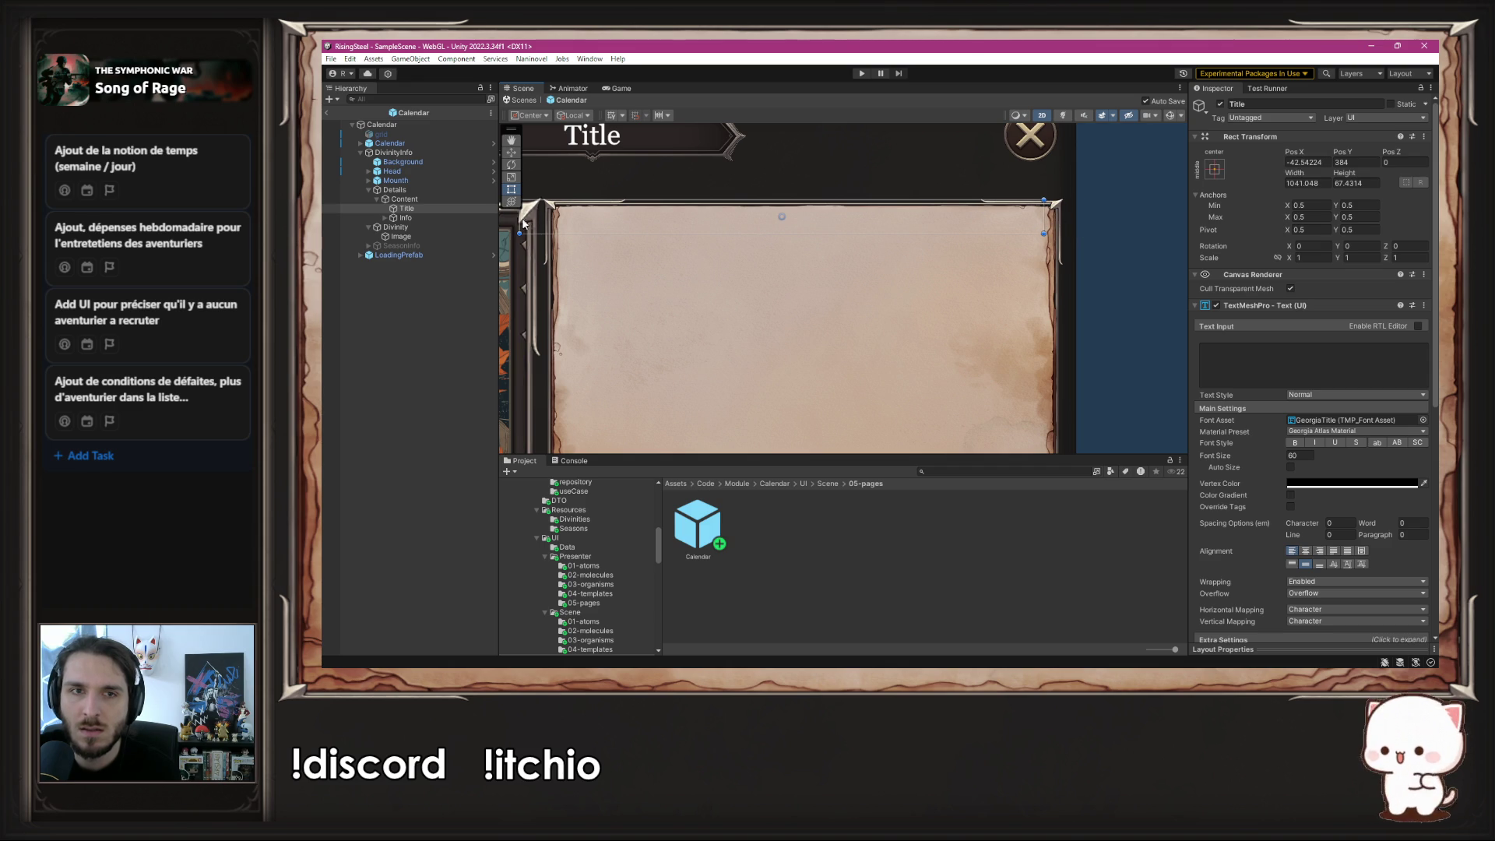
drag(525, 219, 564, 218)
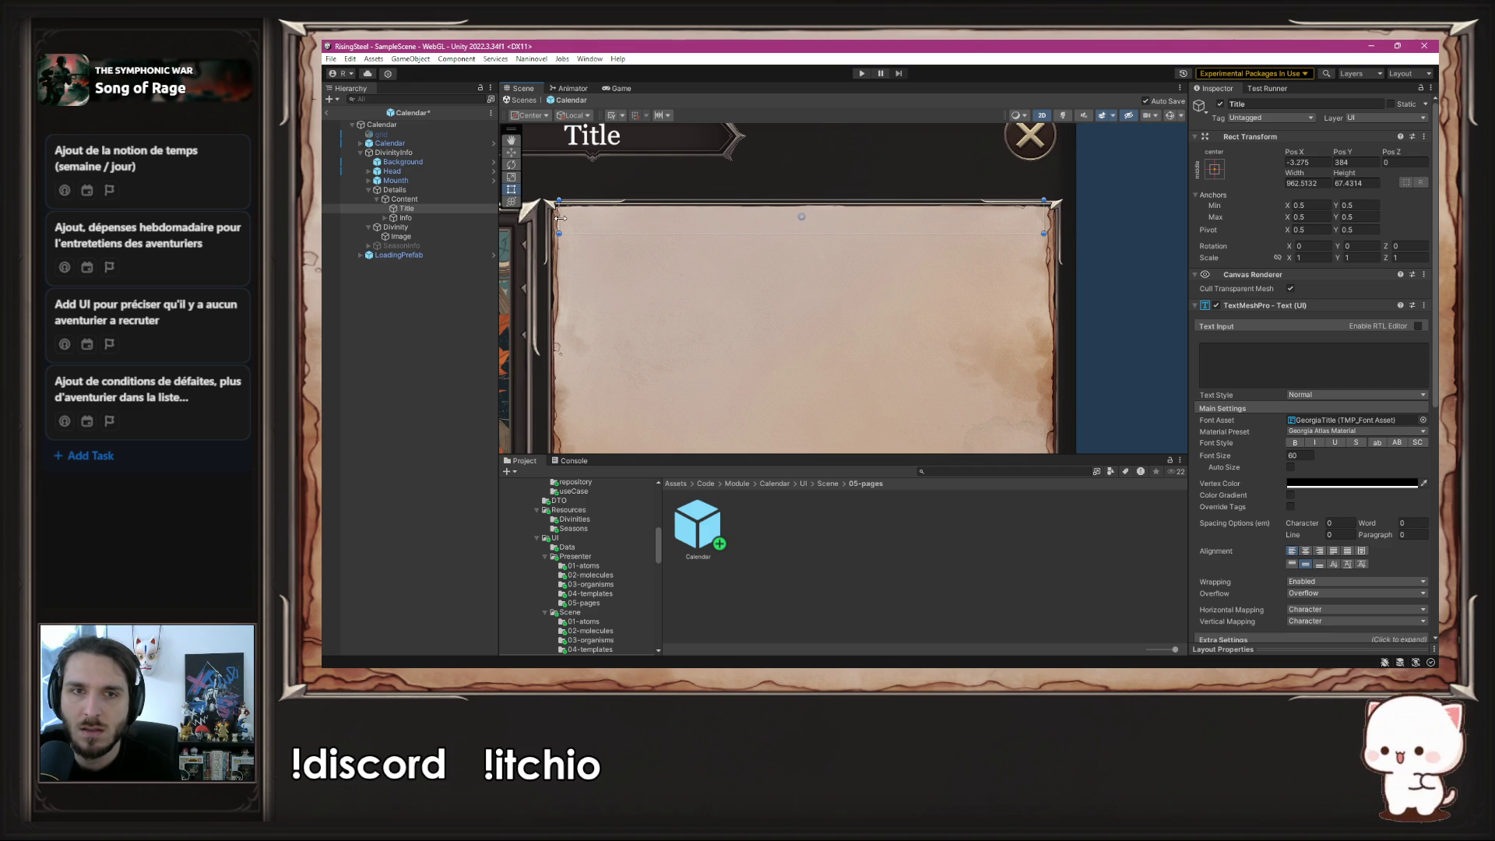
drag(805, 221, 808, 235)
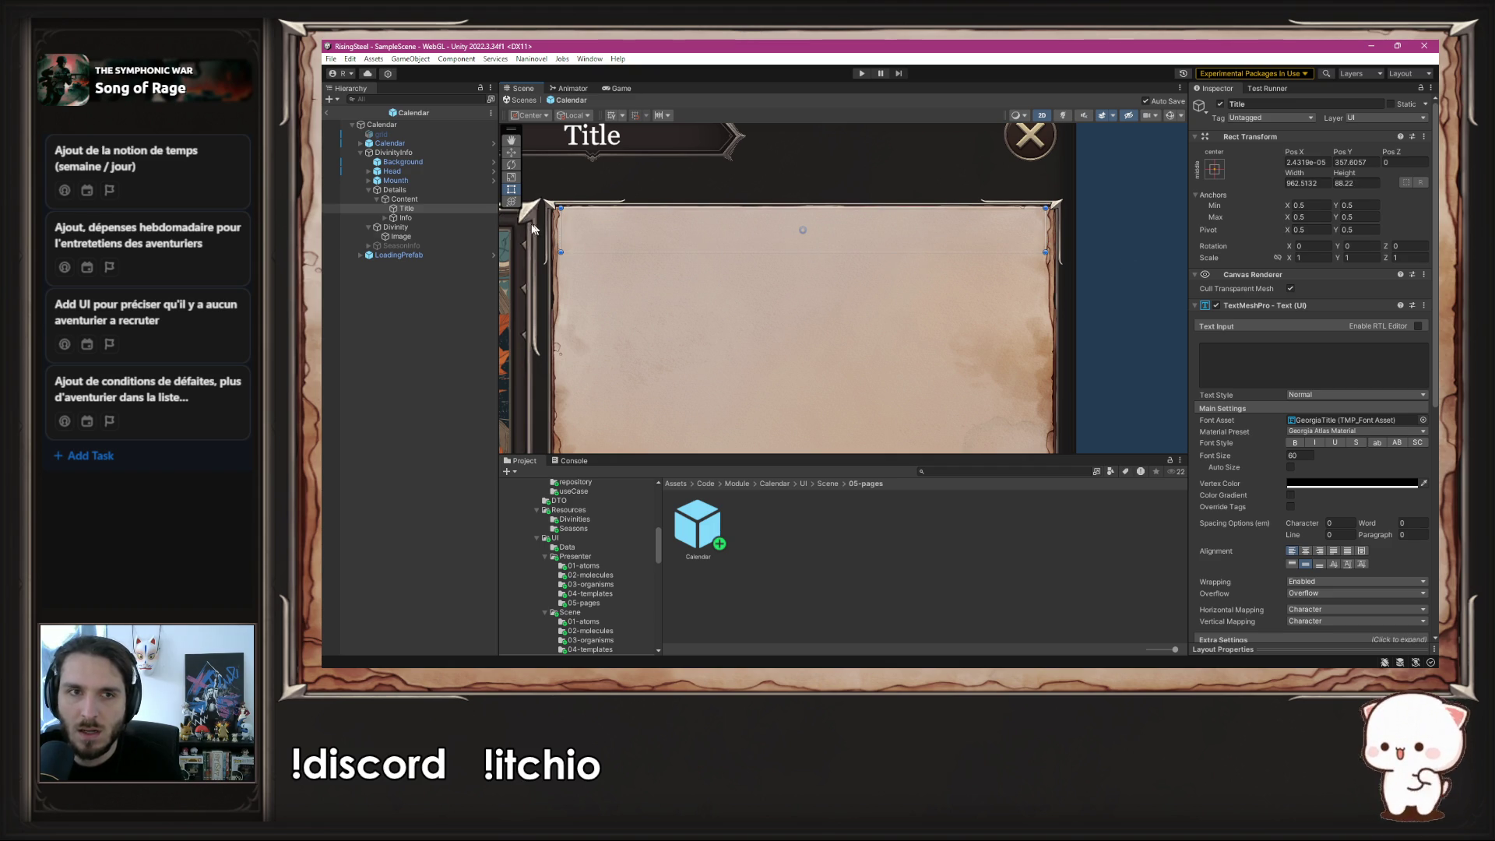
scroll(594, 232, down, 5)
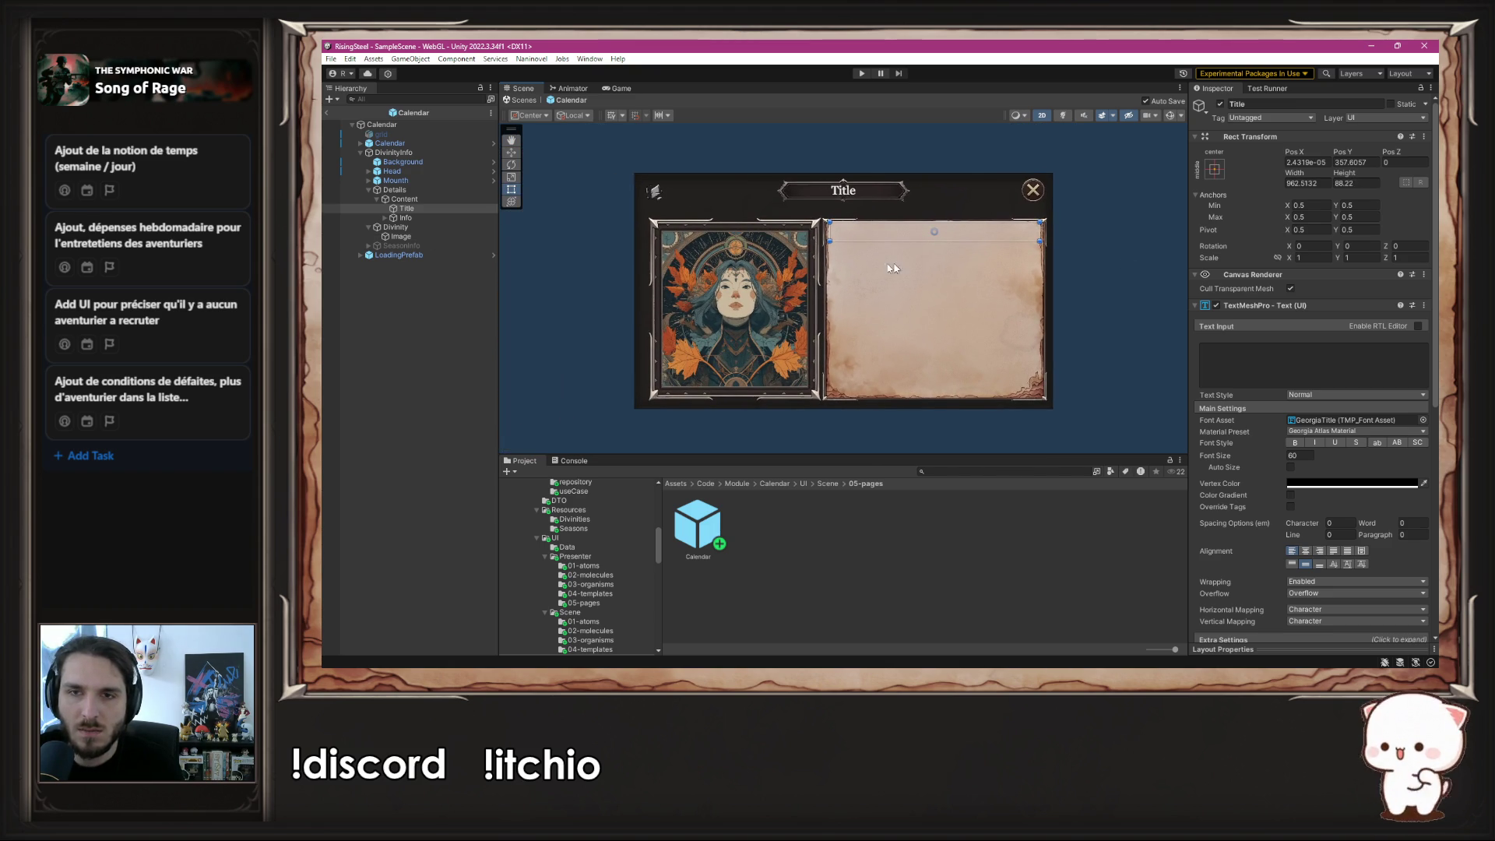
- Delete the Info scrollbar, stretch Info's bottom edge down, then delete the Info object
click(405, 219)
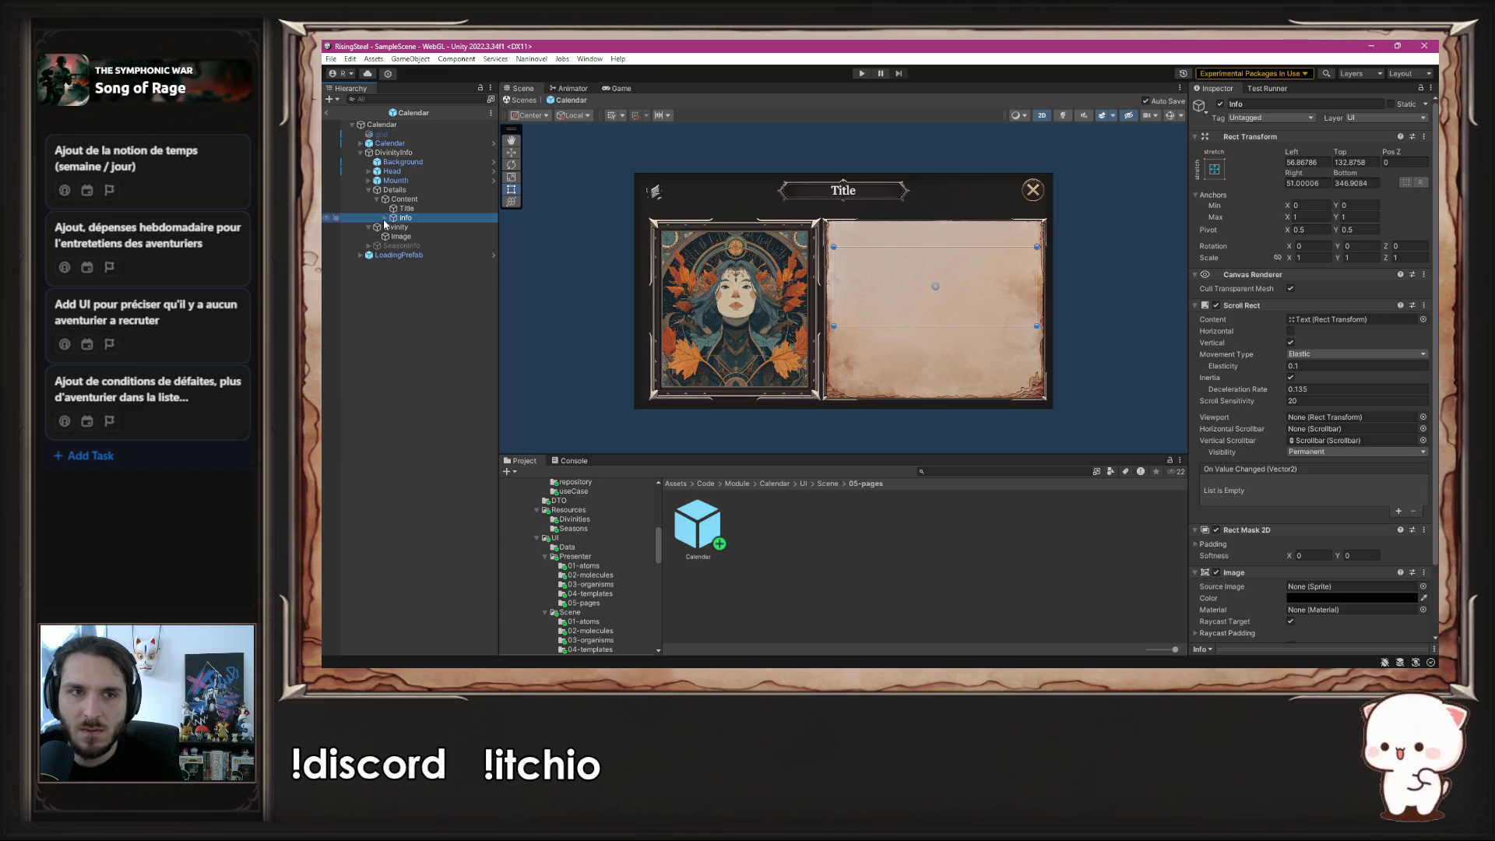
click(385, 219)
click(427, 237)
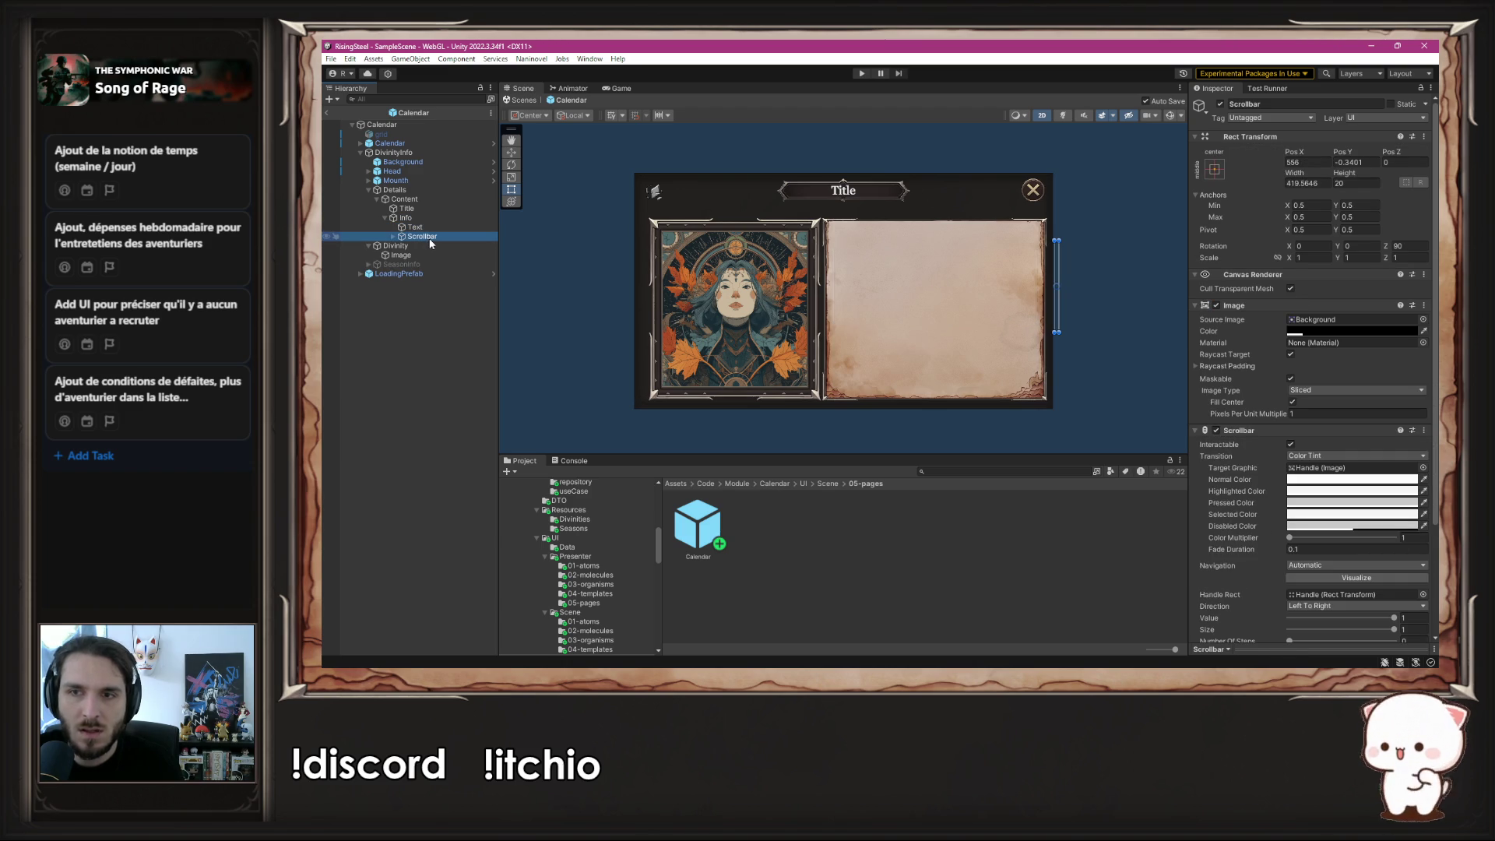
key(Delete)
click(427, 228)
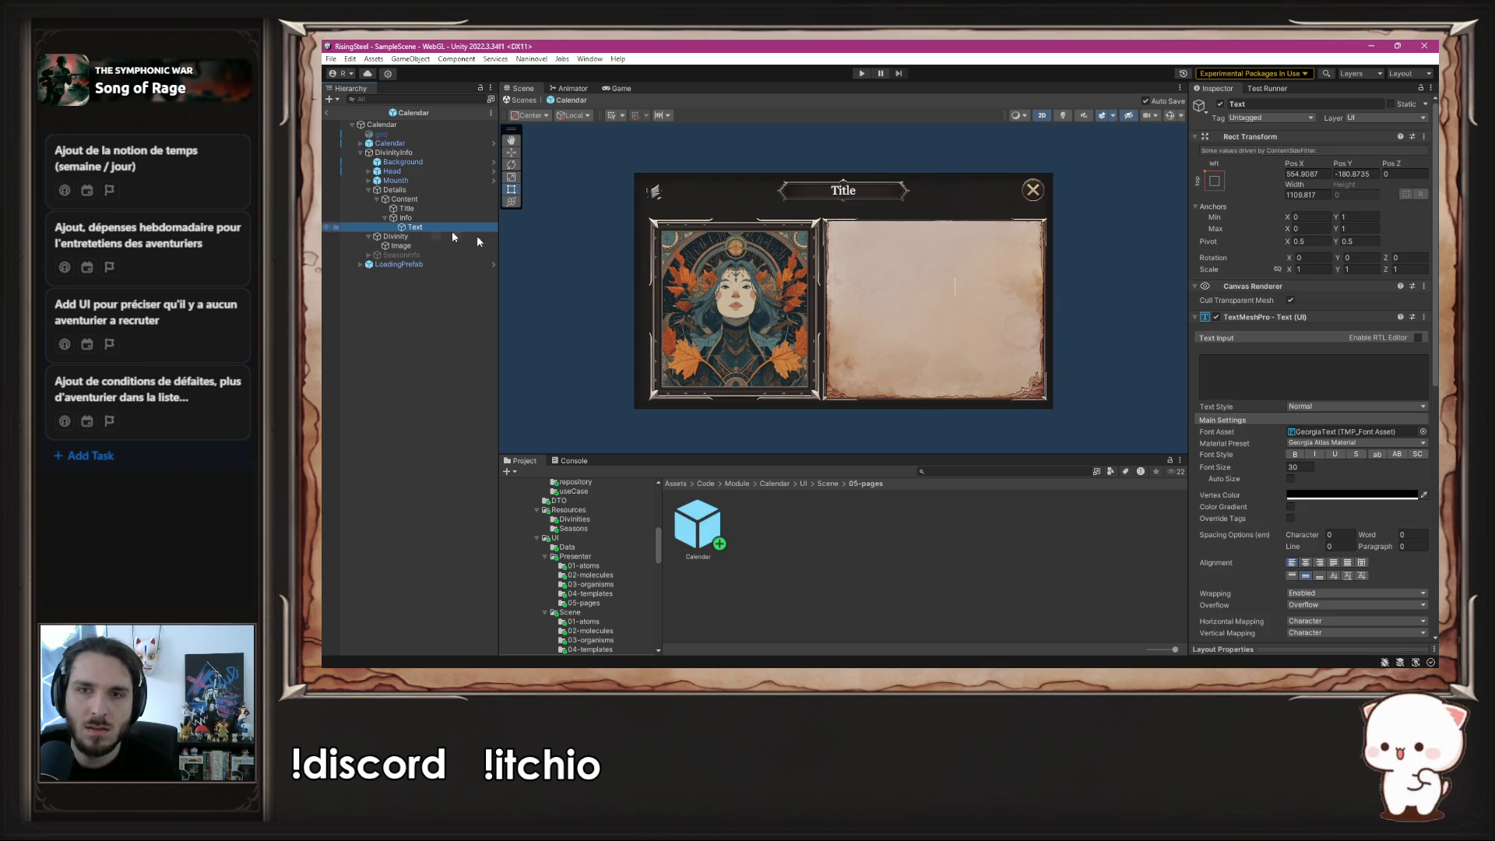
click(439, 218)
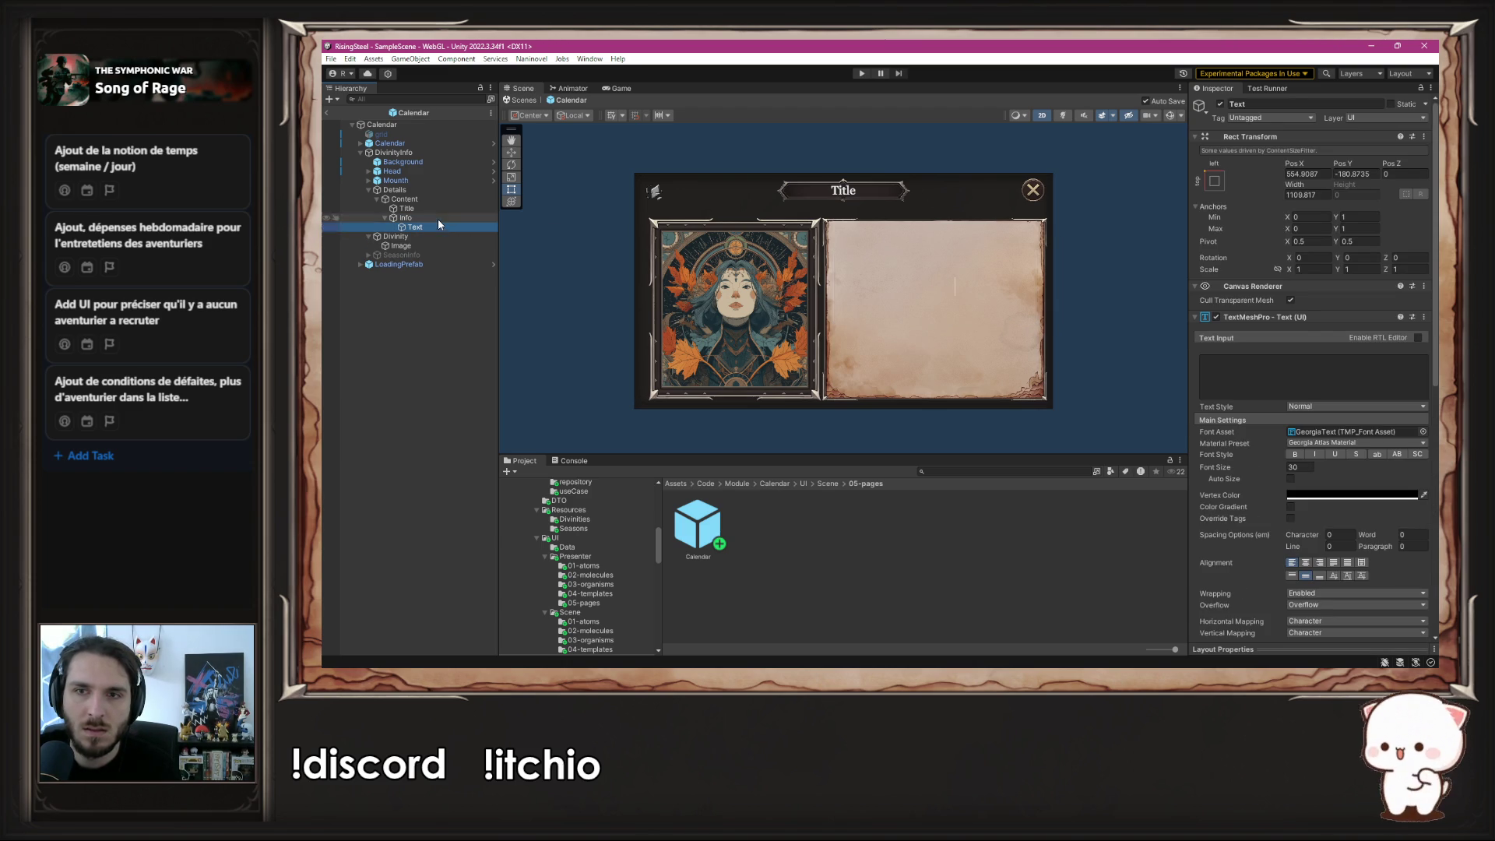
drag(890, 327, 885, 378)
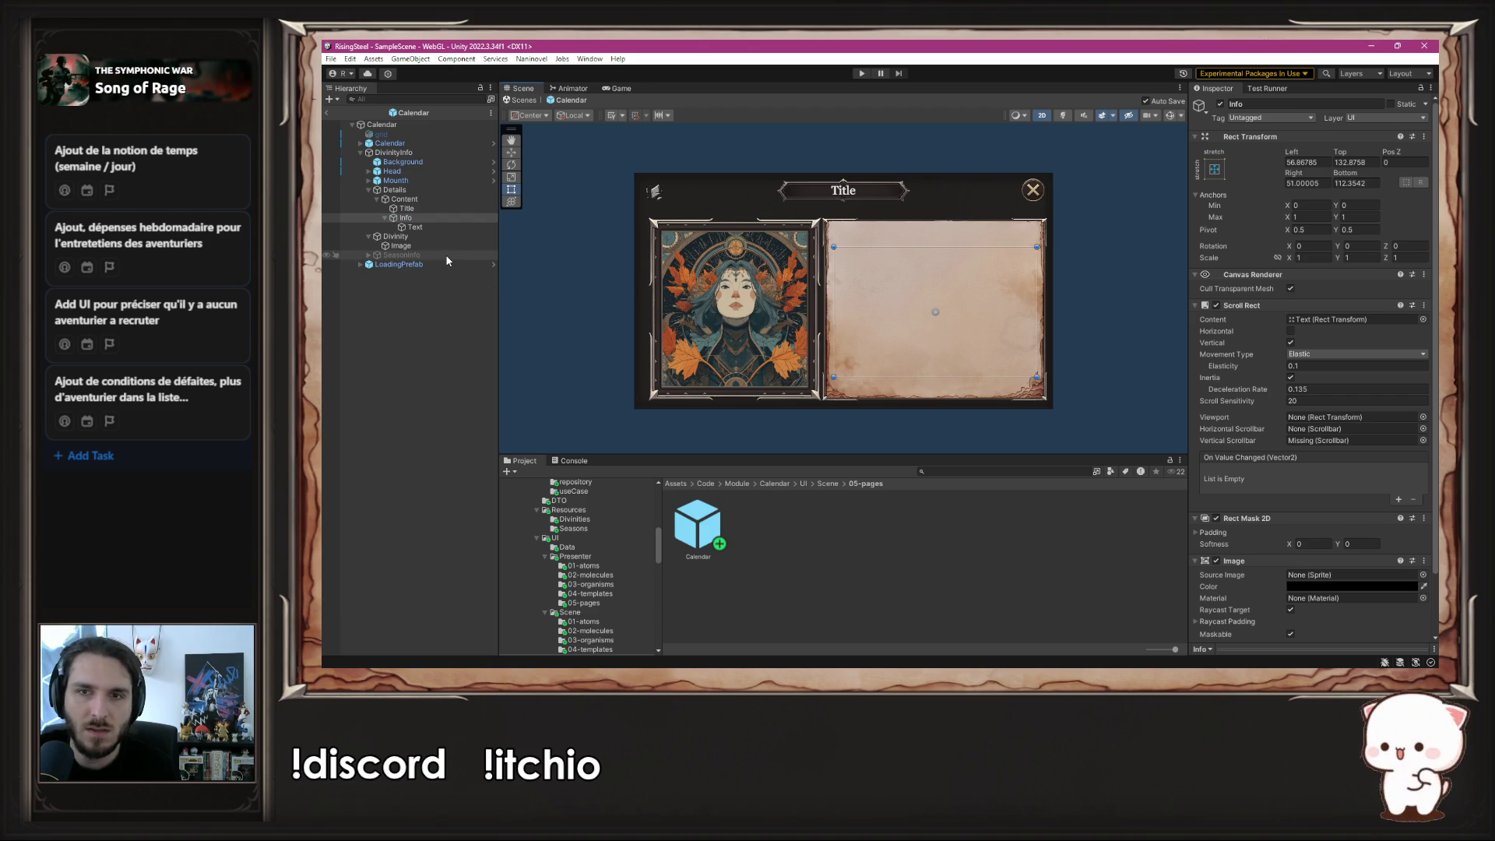
key(Delete)
- Undo twice to restore the deleted Info object and its Scrollbar under Content
click(415, 201)
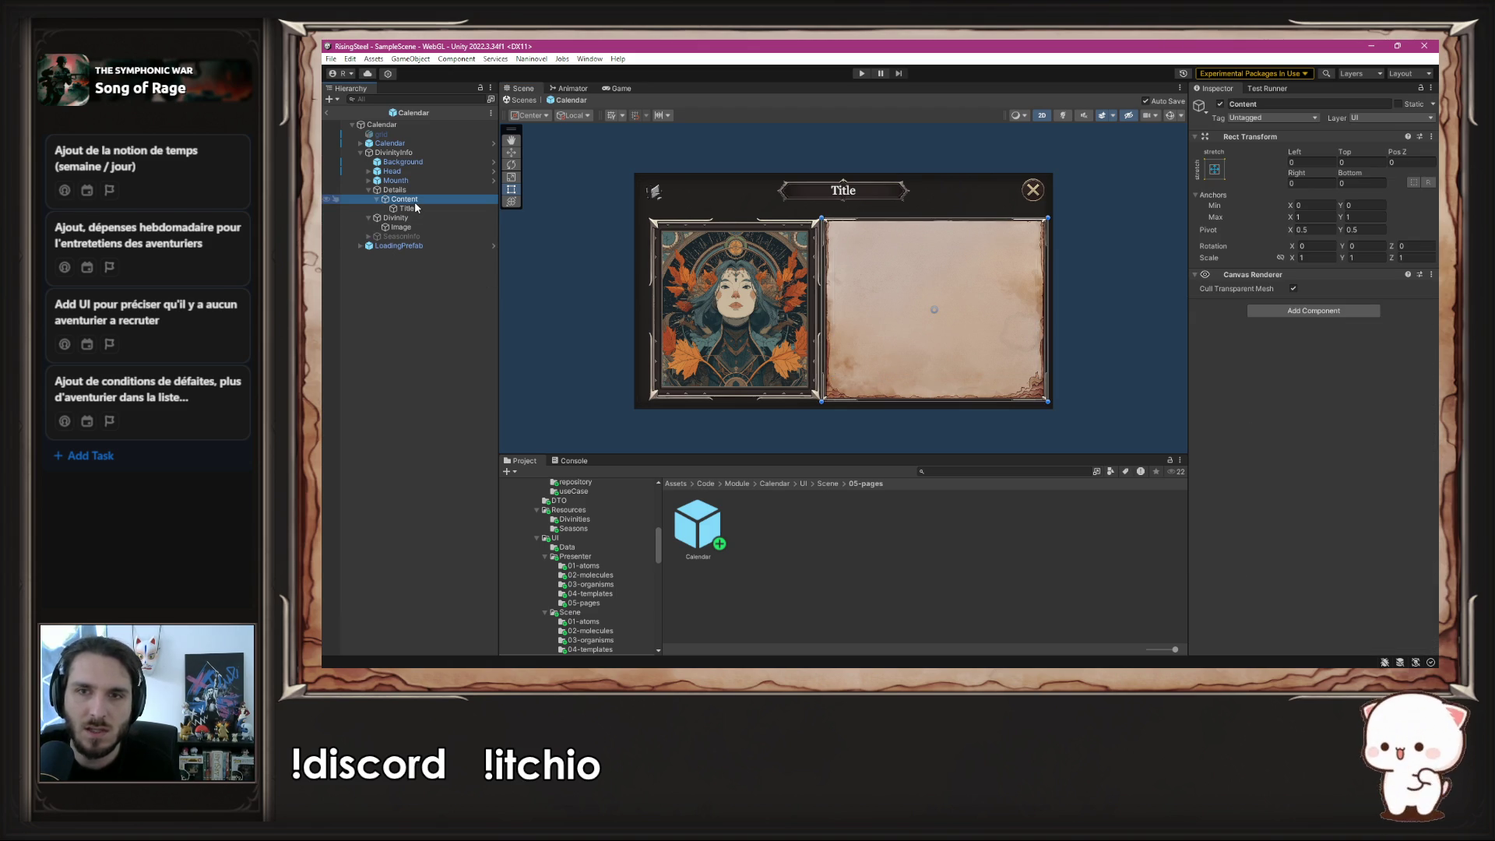
right_click(415, 203)
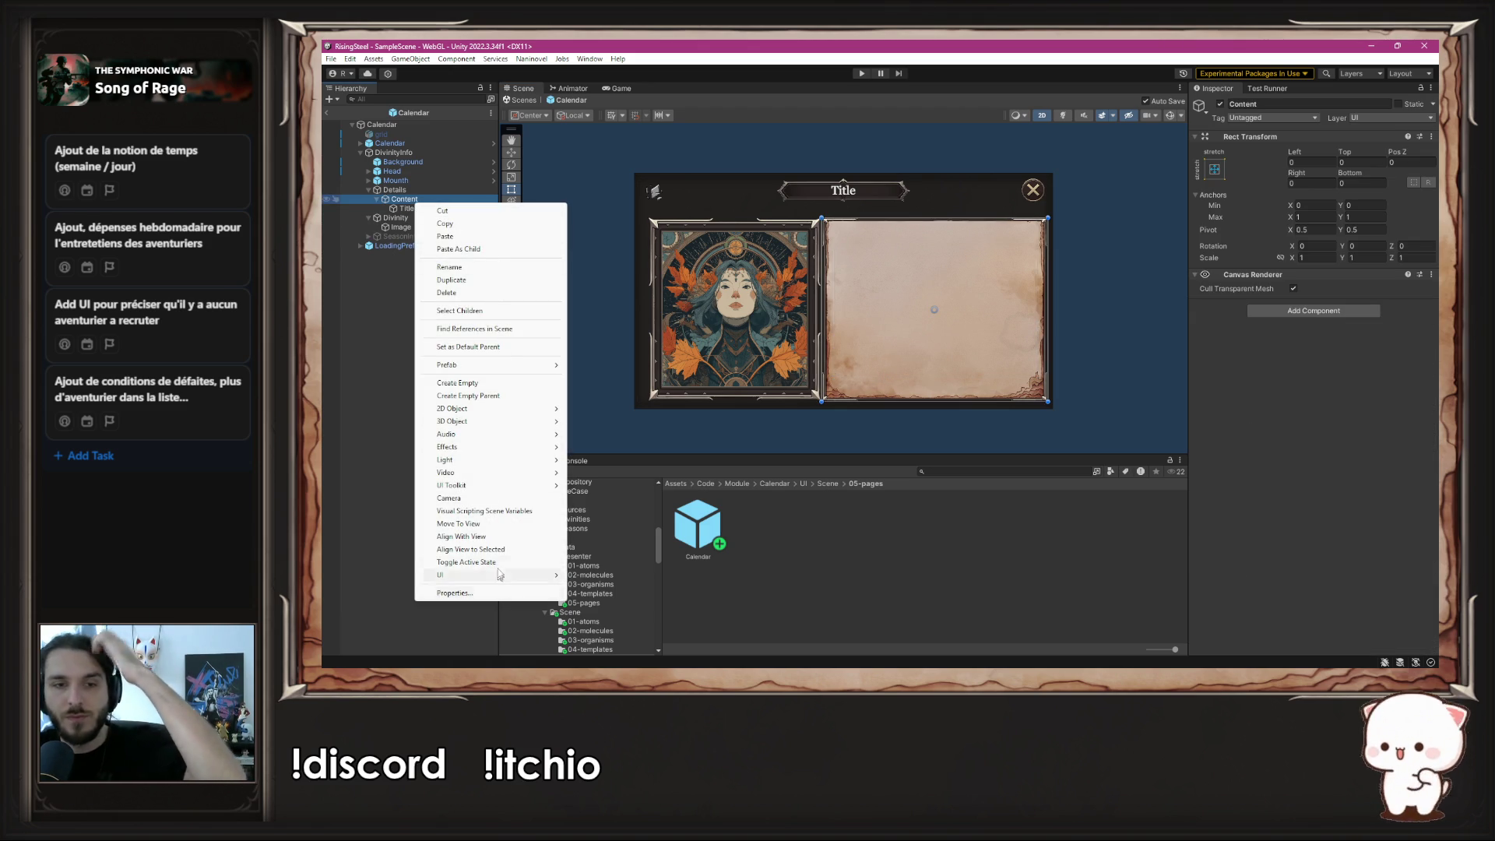
click(352, 429)
key(ctrl+z)
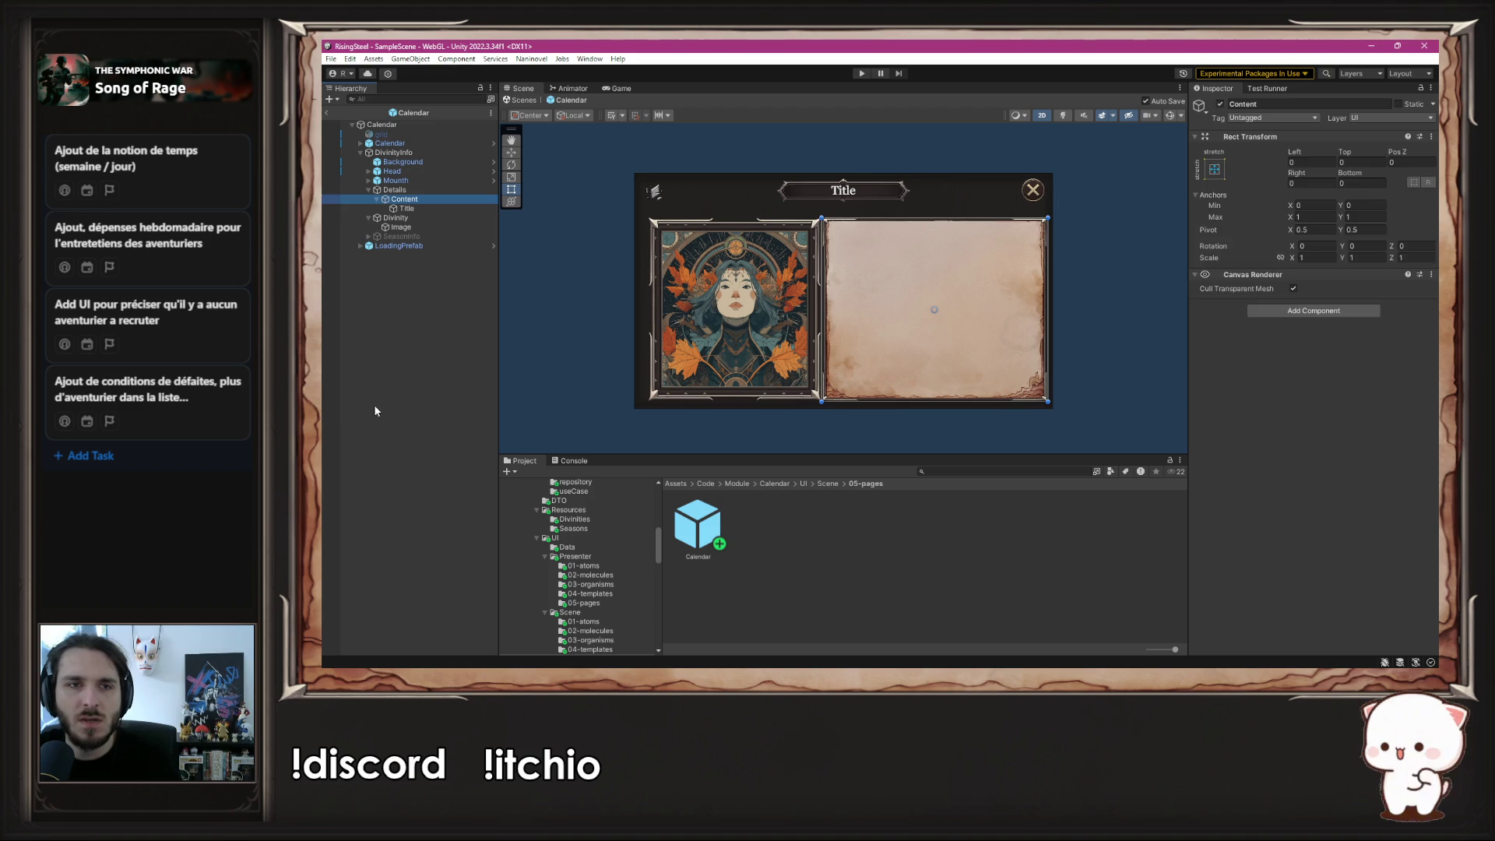
key(ctrl+z)
key(ctrl+z)
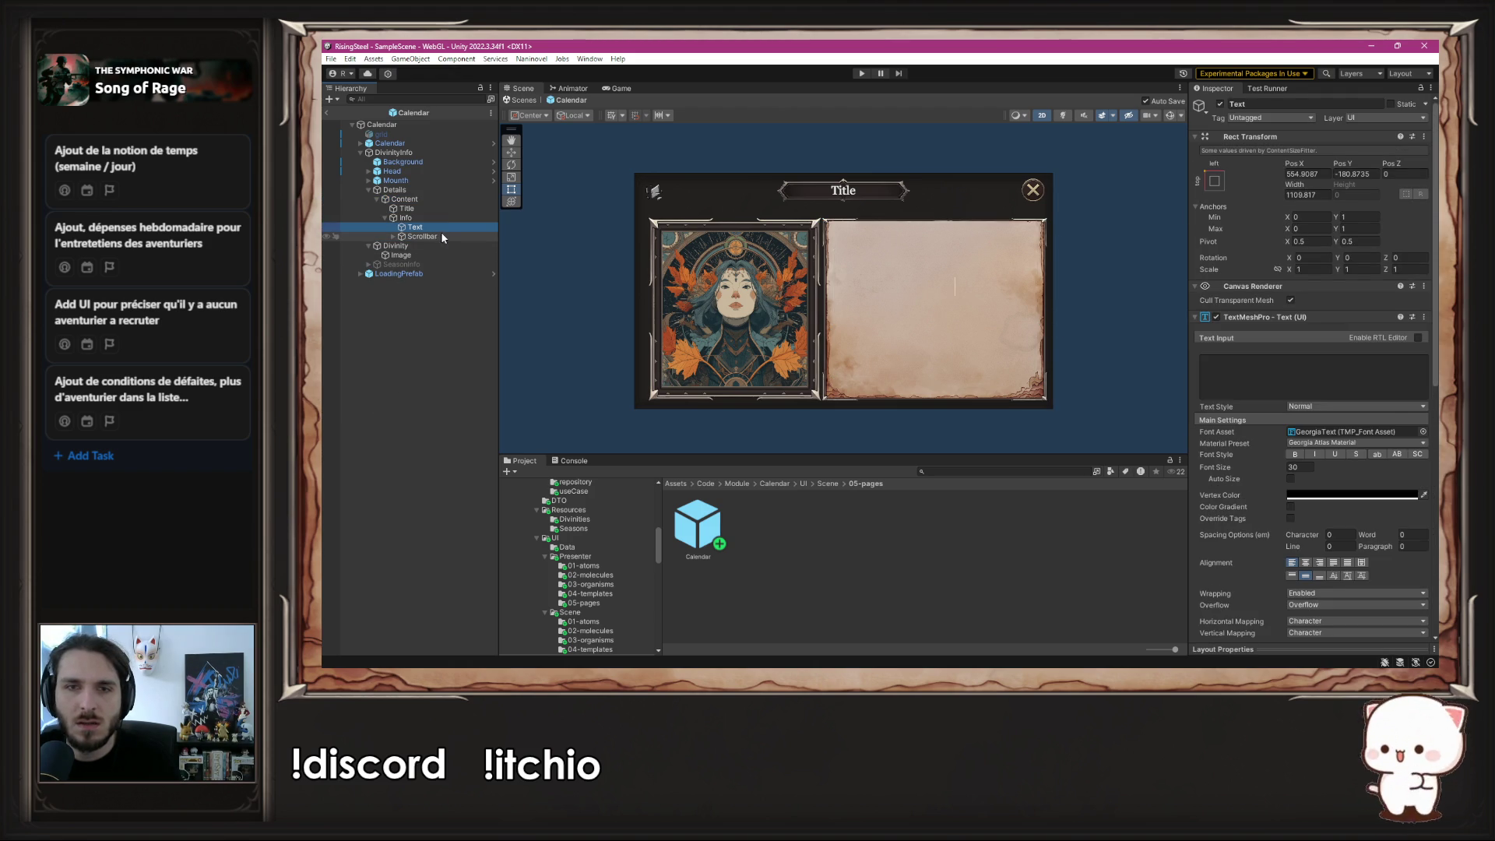
- Try moving and resizing the Scrollbar, then undo both changes
click(441, 234)
key(f)
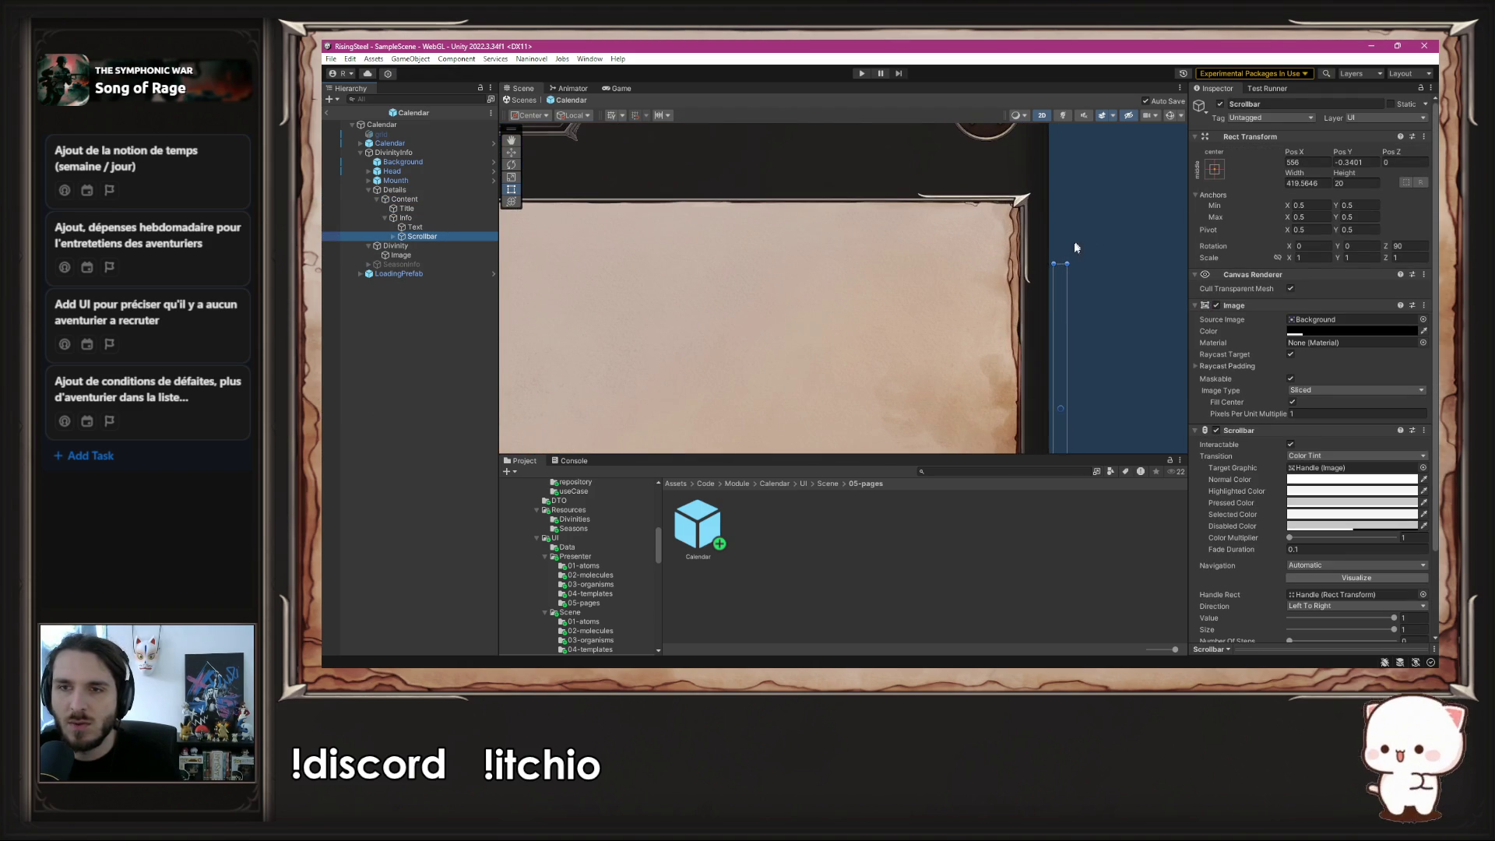
mouse_move(1059, 311)
mouse_down()
mouse_move(1014, 318)
mouse_move(986, 268)
mouse_up()
scroll(986, 264, down, 5)
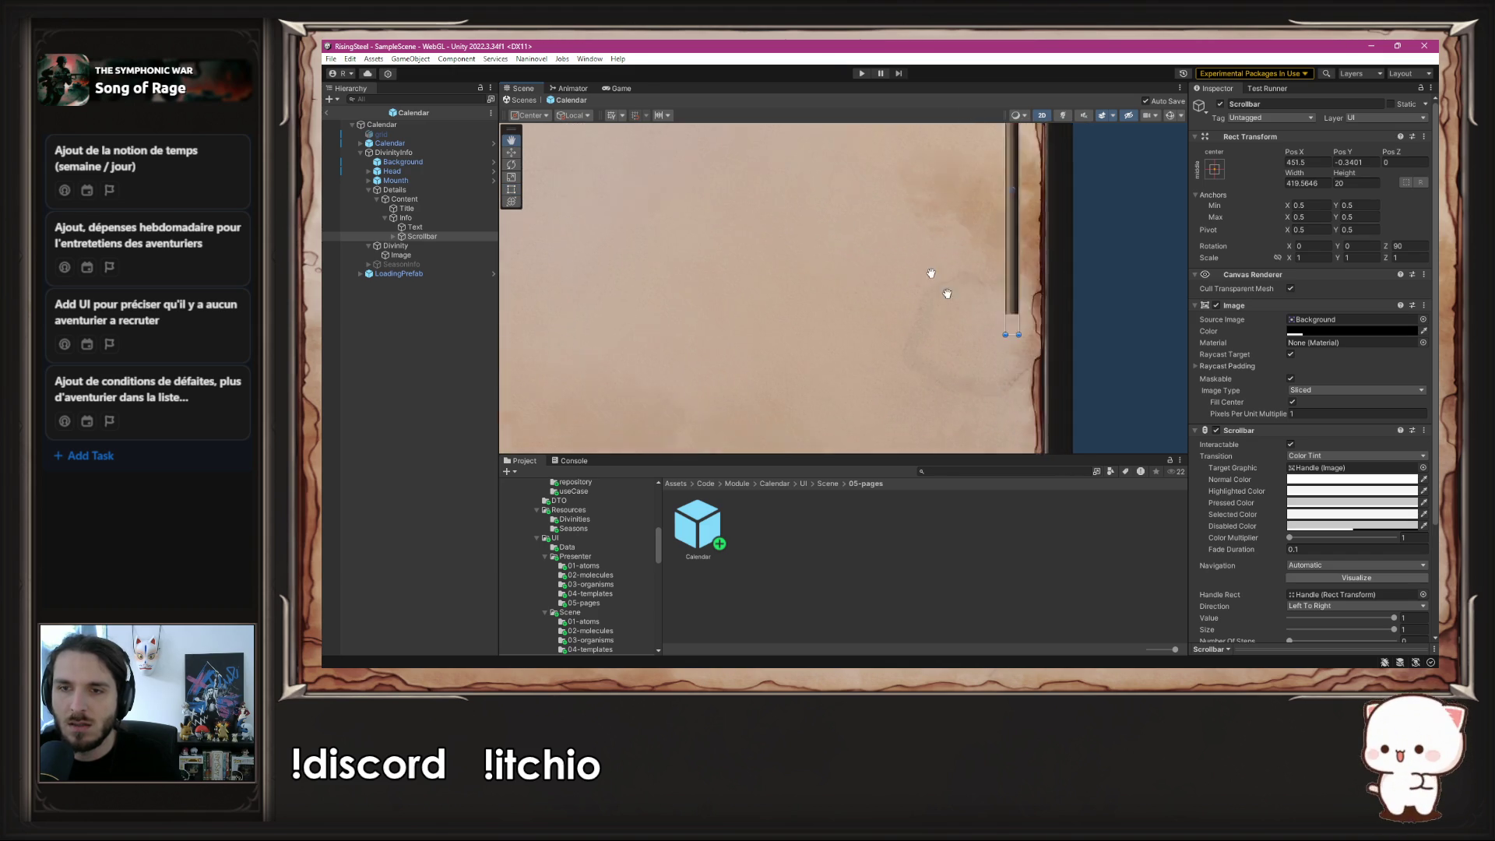
mouse_move(926, 224)
mouse_down()
mouse_move(931, 406)
mouse_move(932, 347)
mouse_up()
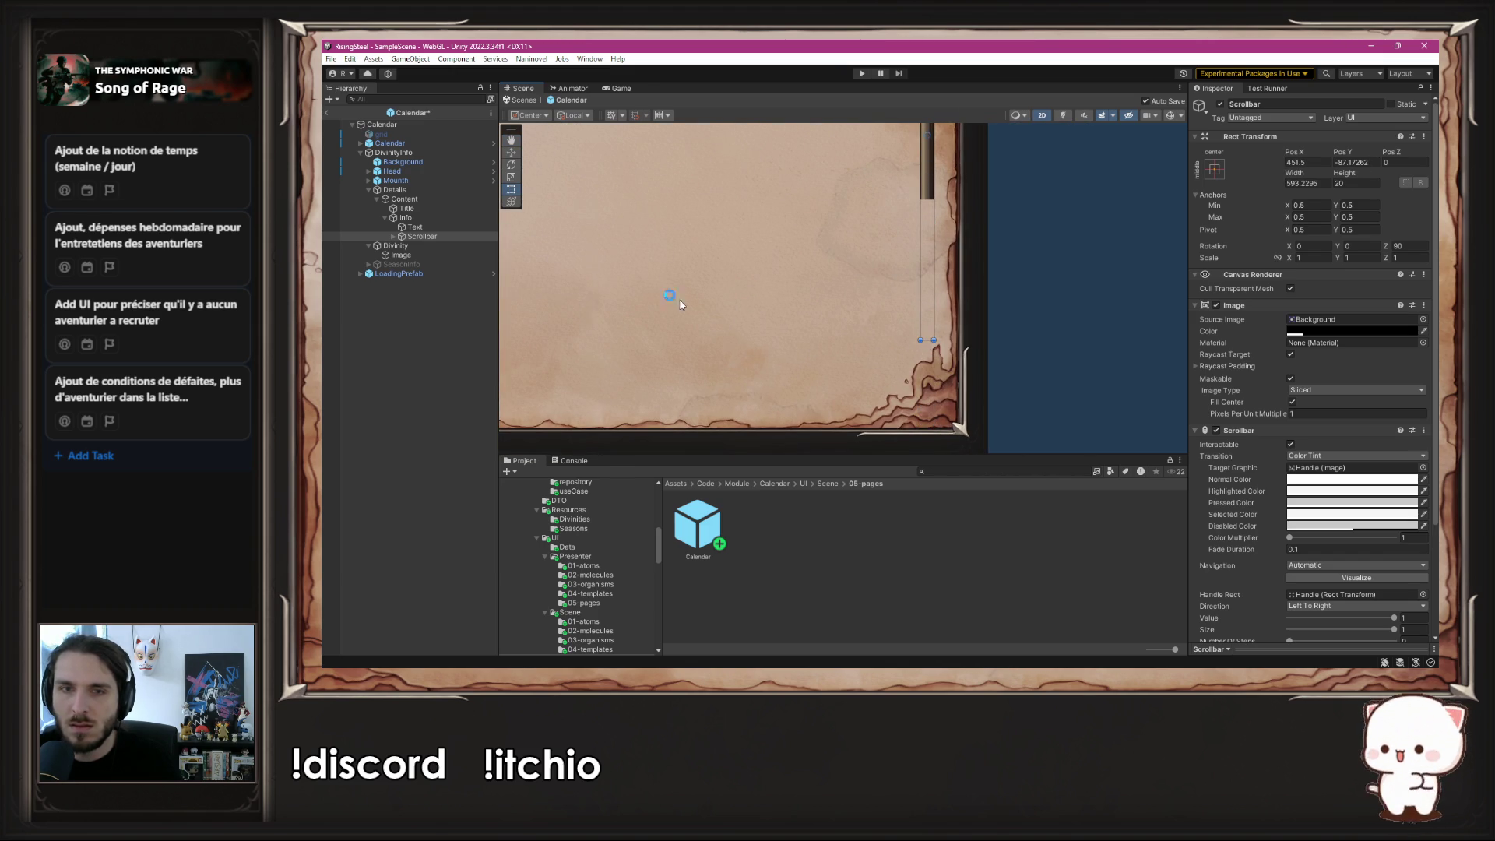
click(464, 220)
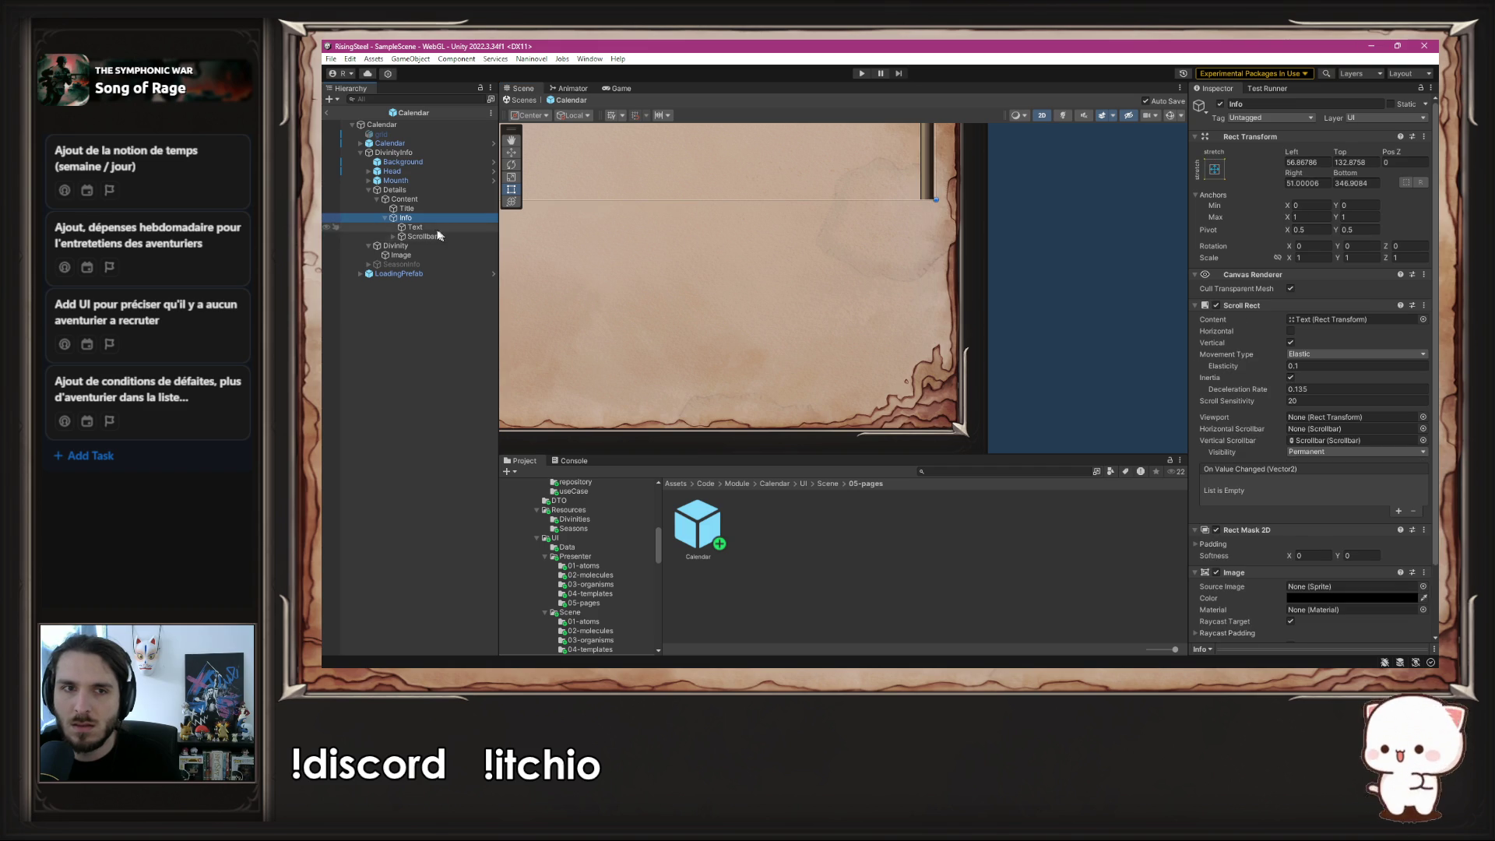
click(439, 235)
key(ctrl+z)
key(ctrl+z)
key(ctrl+z)
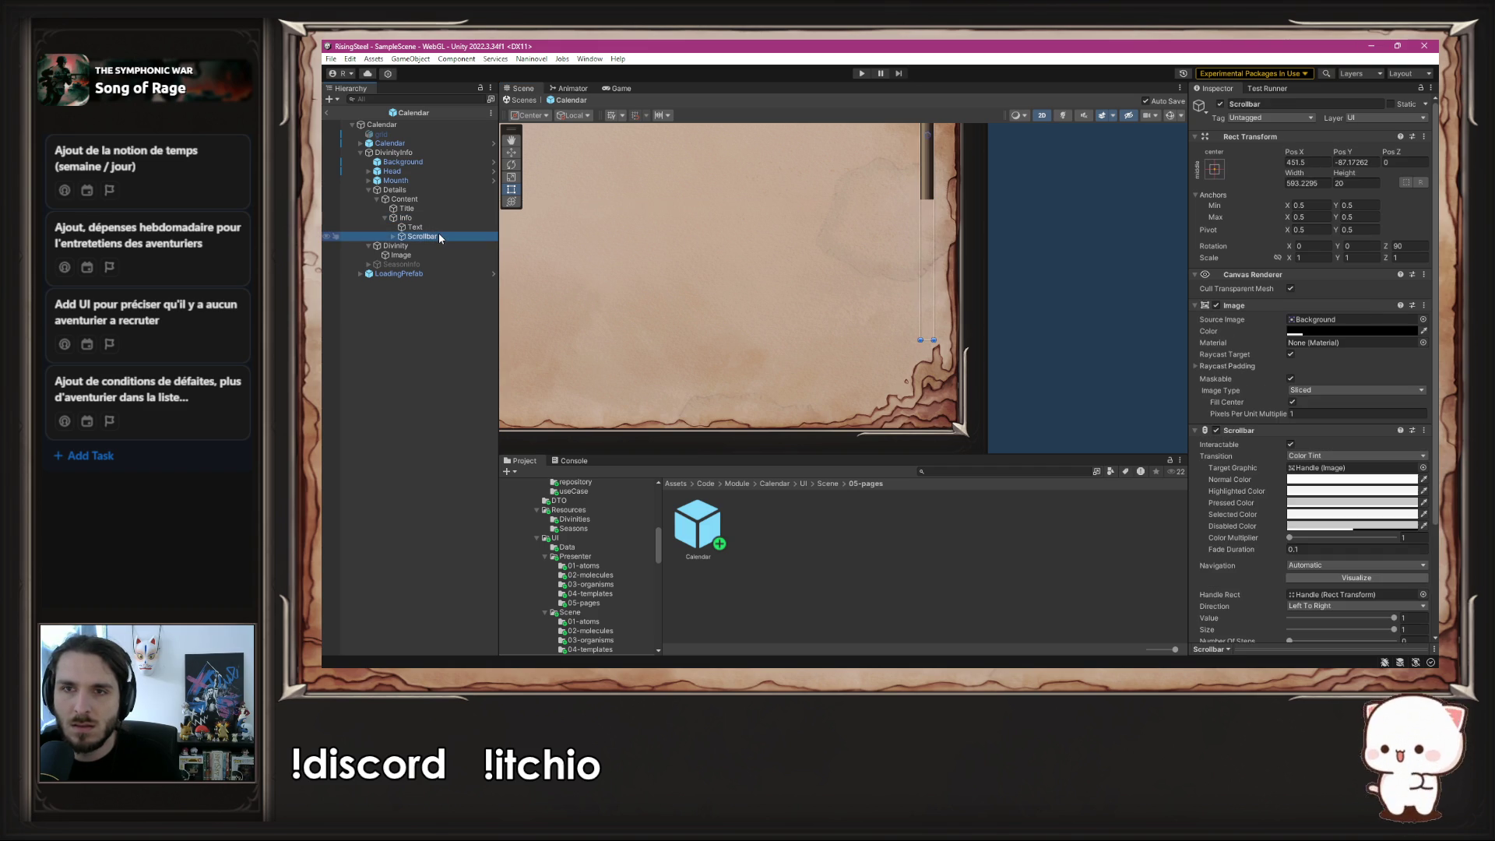
key(ctrl+z)
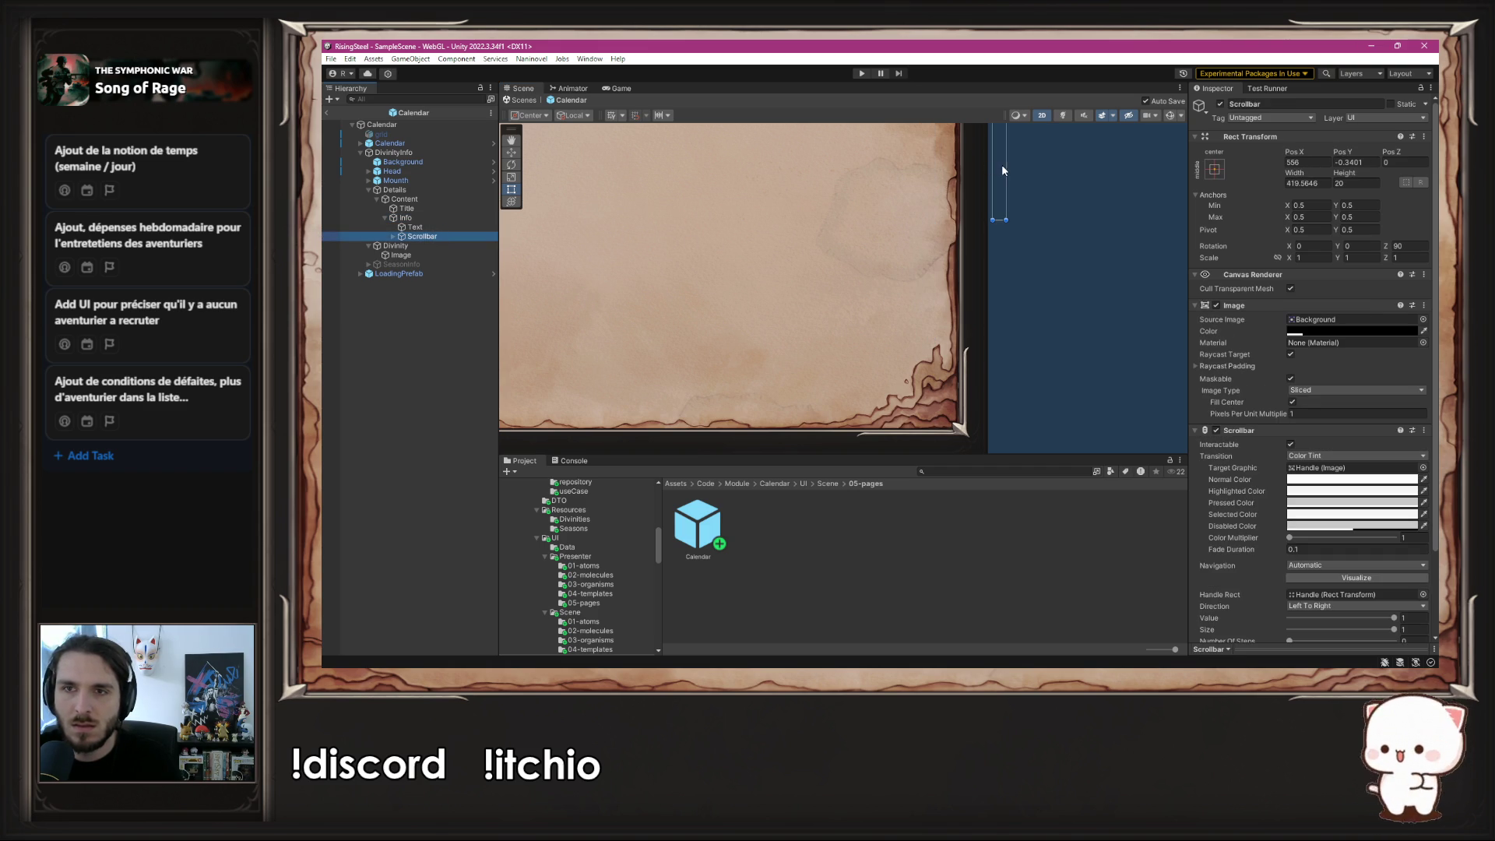
- Reshape the Scrollbar and Info scroll area to fit the right page, then save the scene
drag(996, 165, 922, 166)
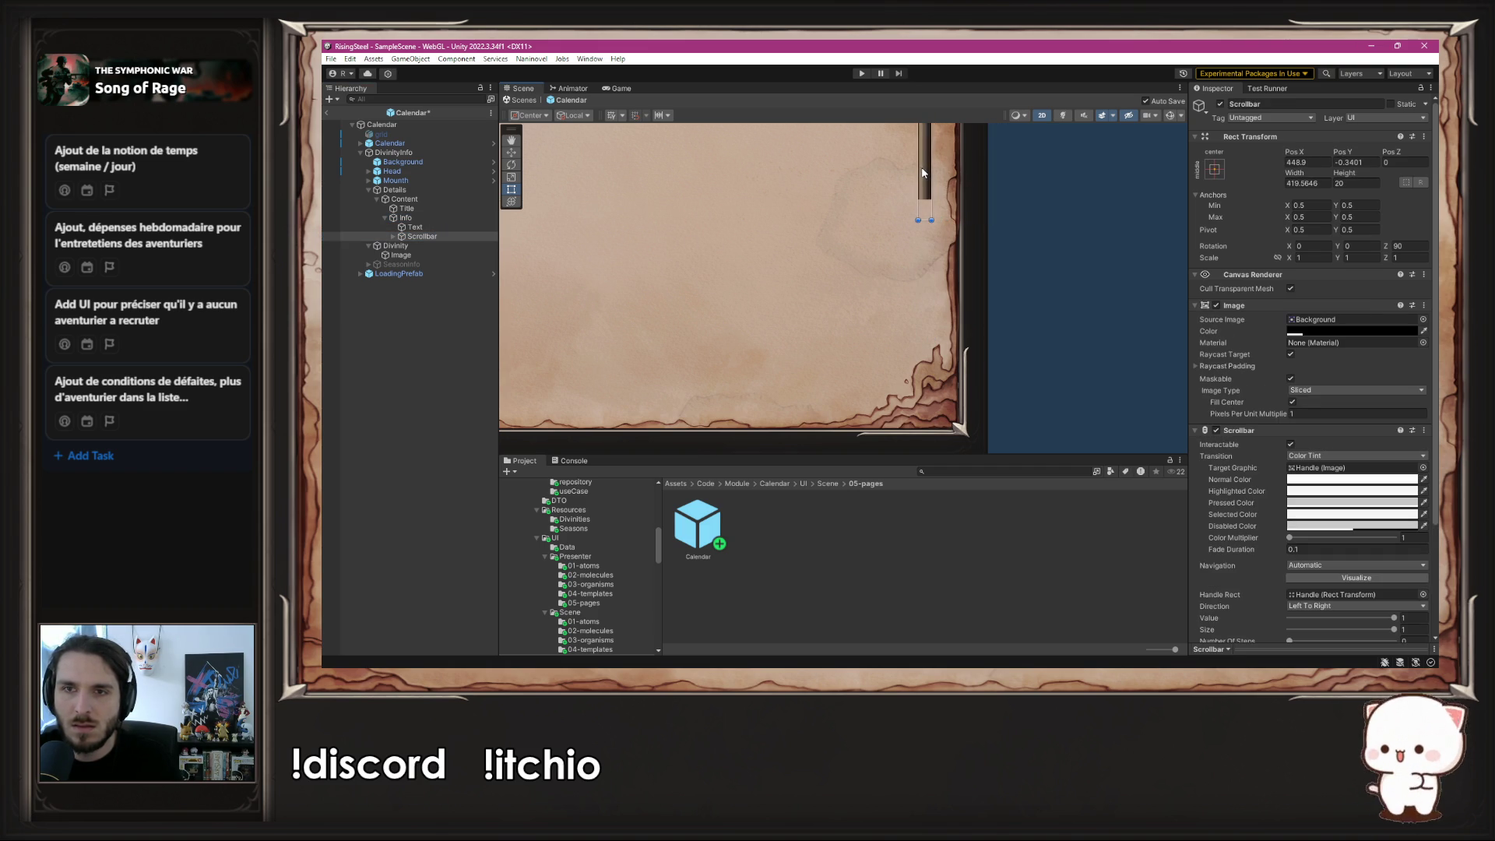
click(461, 219)
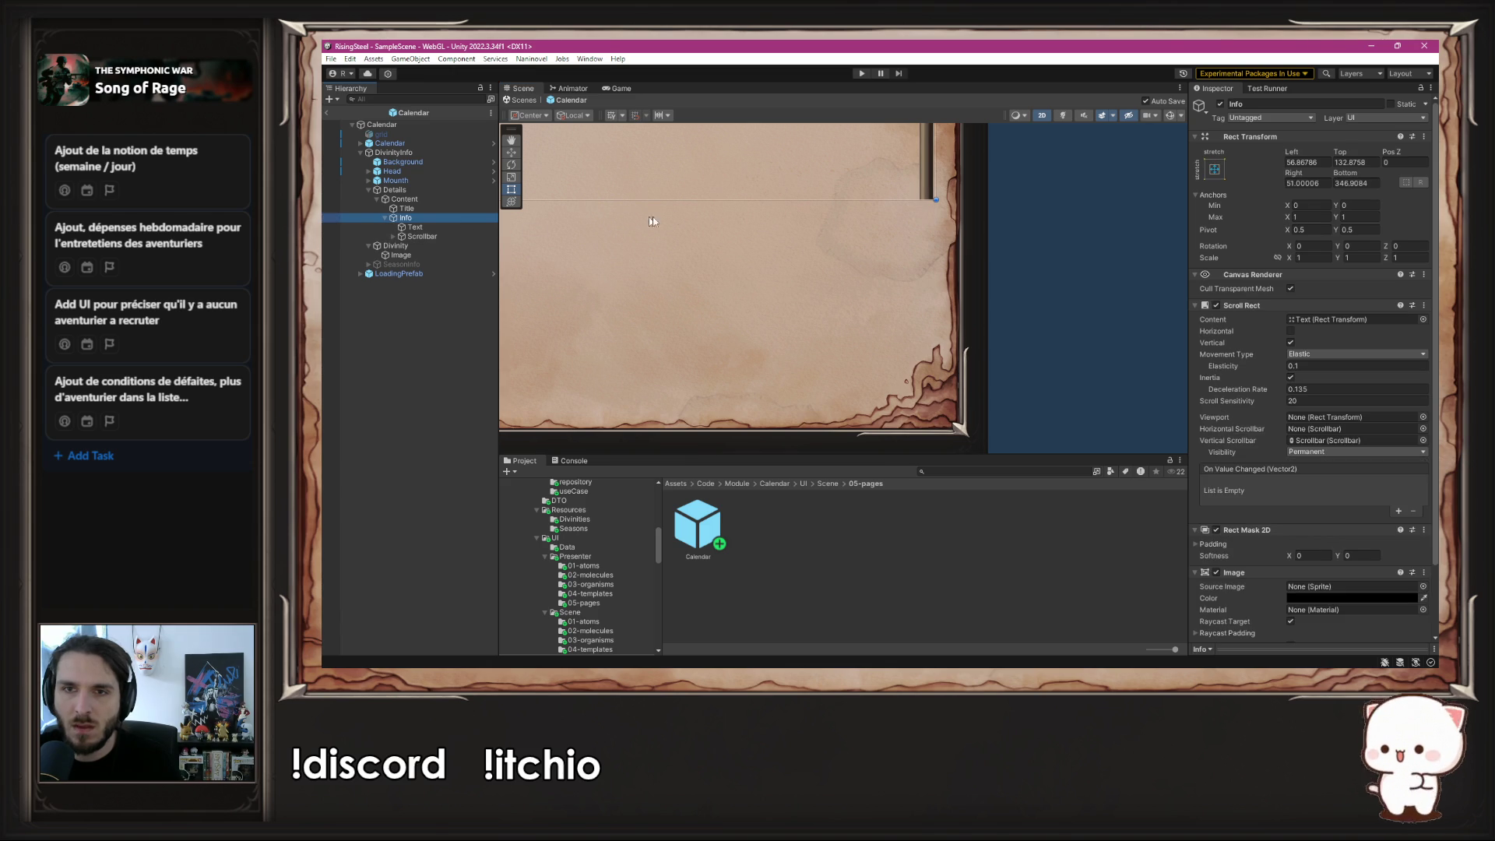
drag(734, 199, 713, 430)
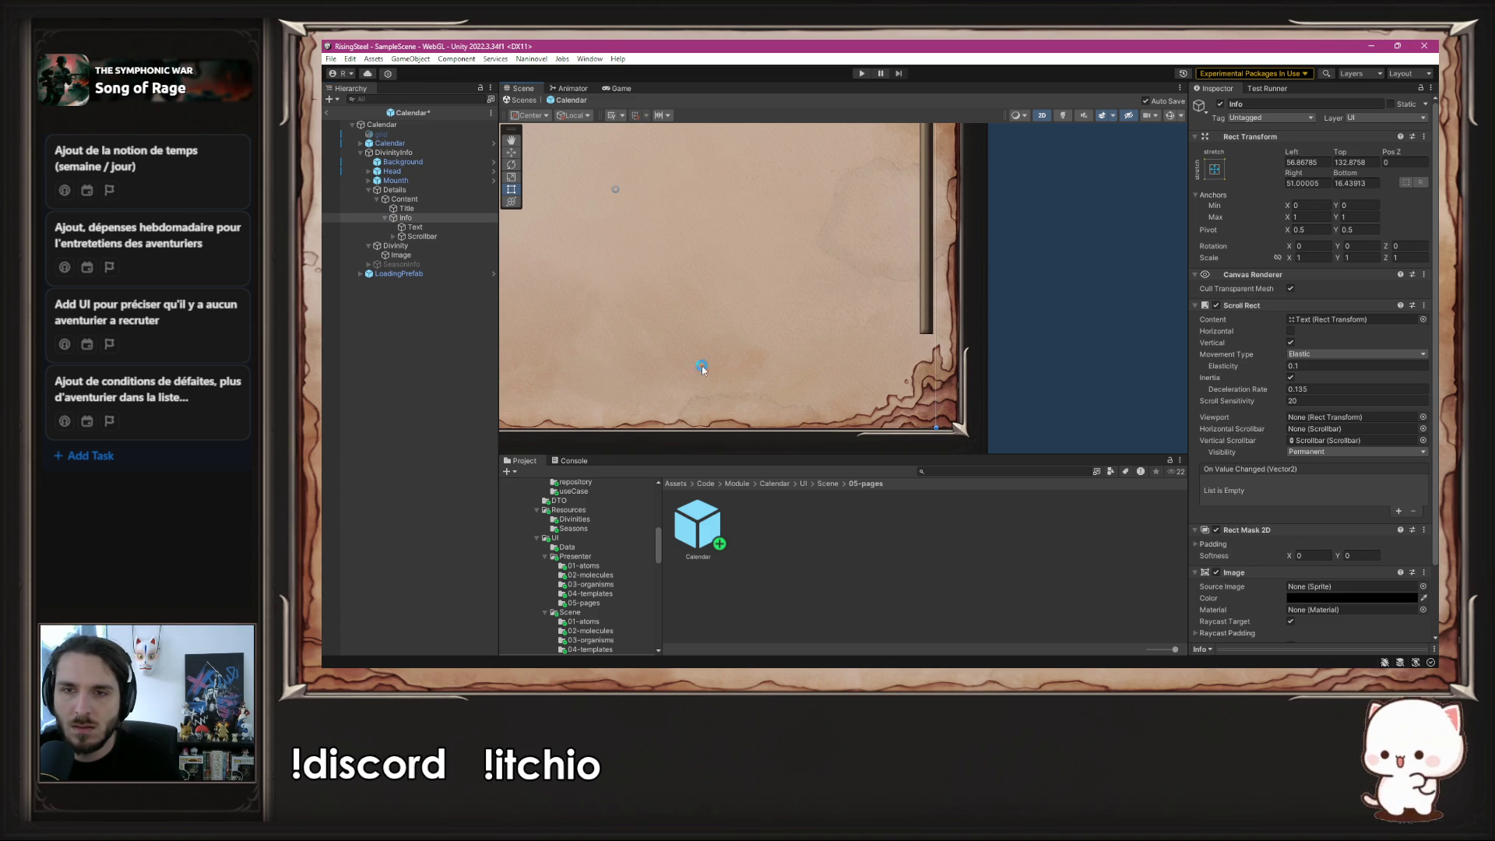
scroll(779, 311, down, 3)
scroll(890, 341, up, 2)
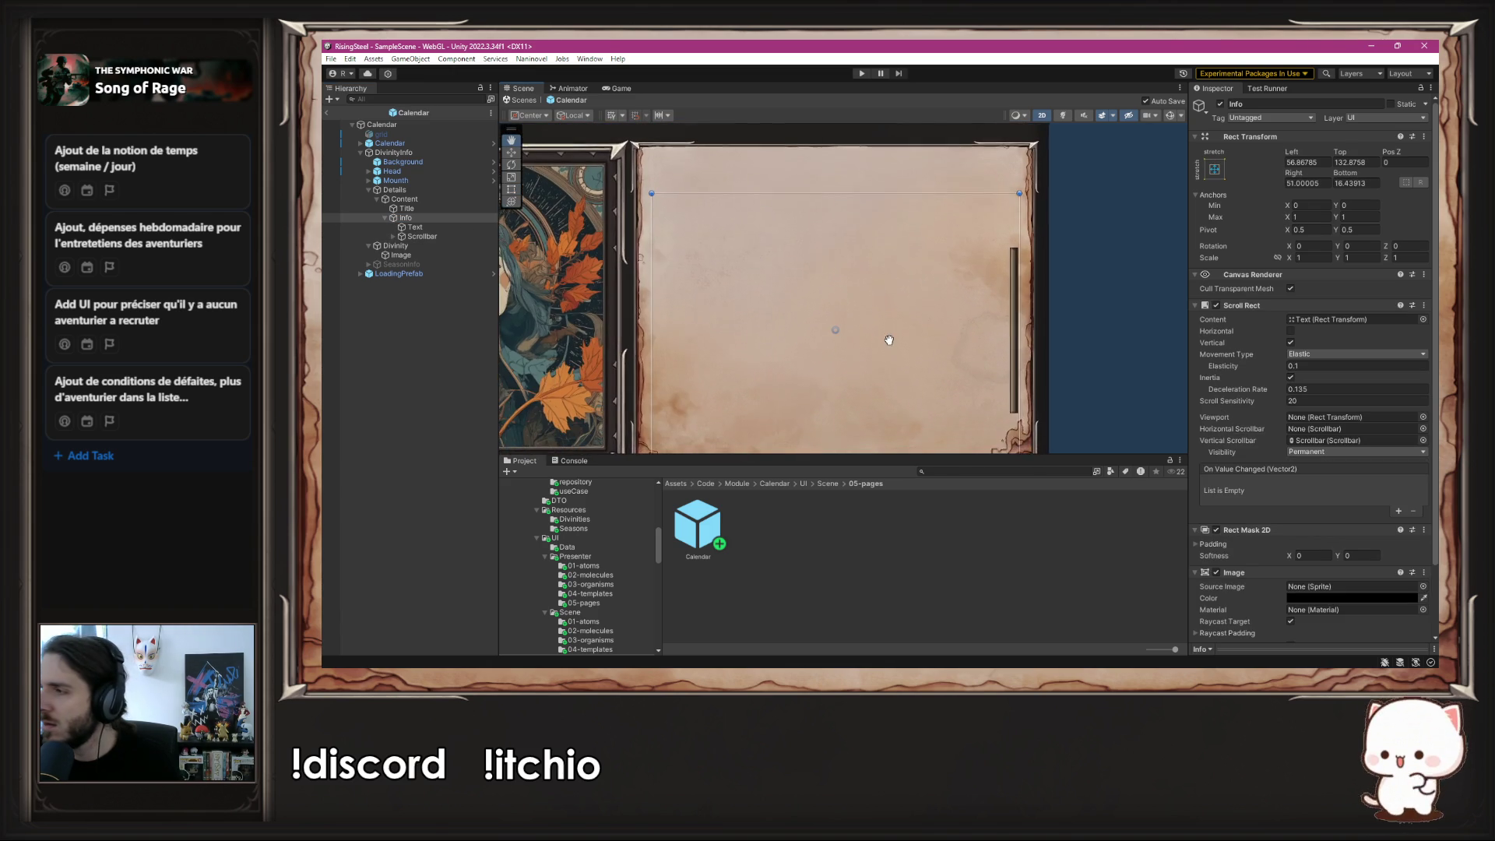
drag(890, 341, 883, 326)
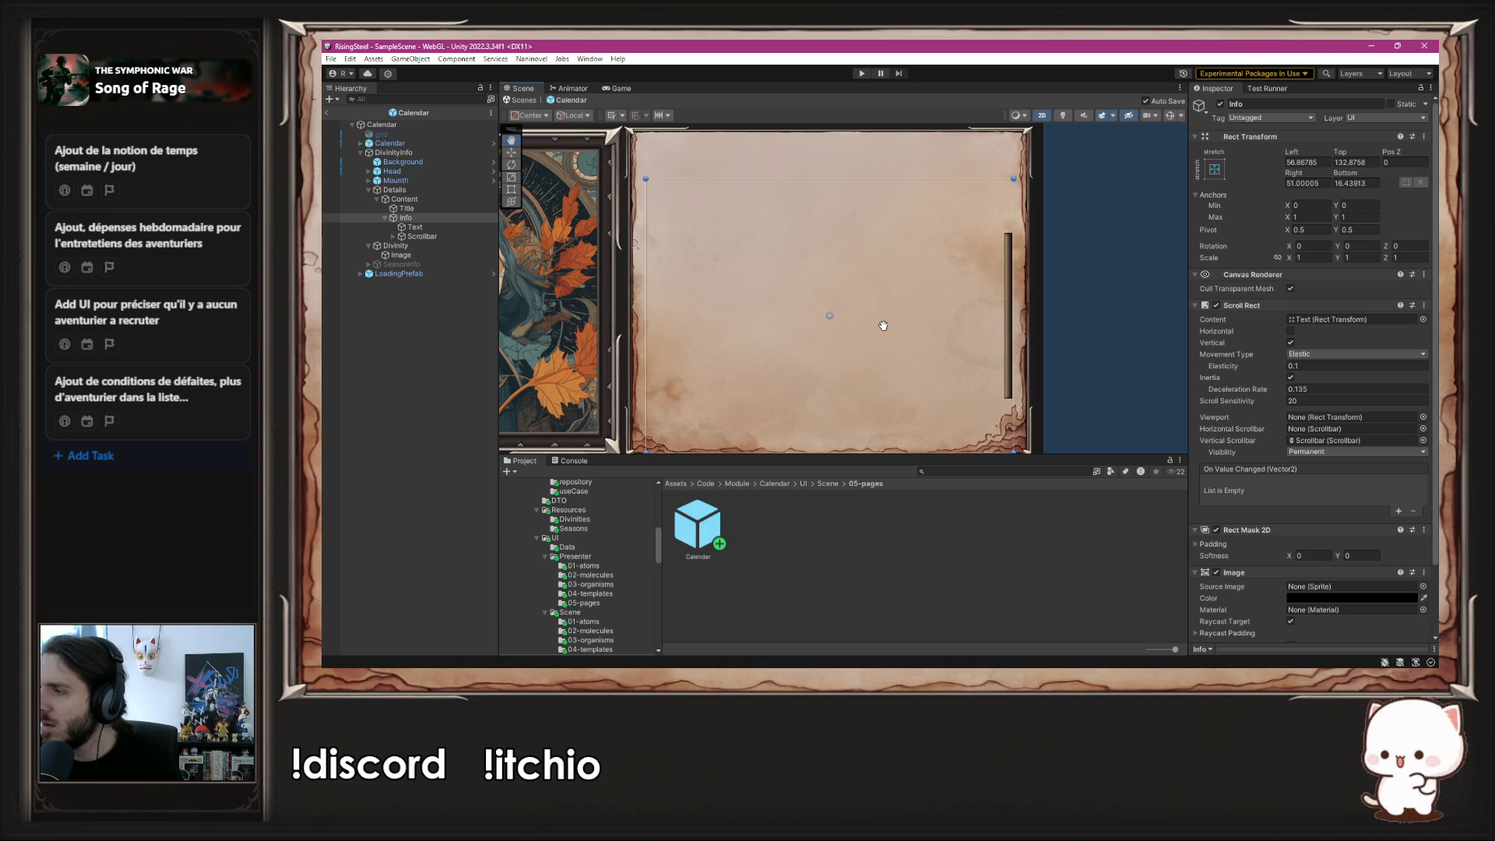
mouse_move(883, 325)
mouse_down()
mouse_move(797, 310)
mouse_move(836, 306)
mouse_up()
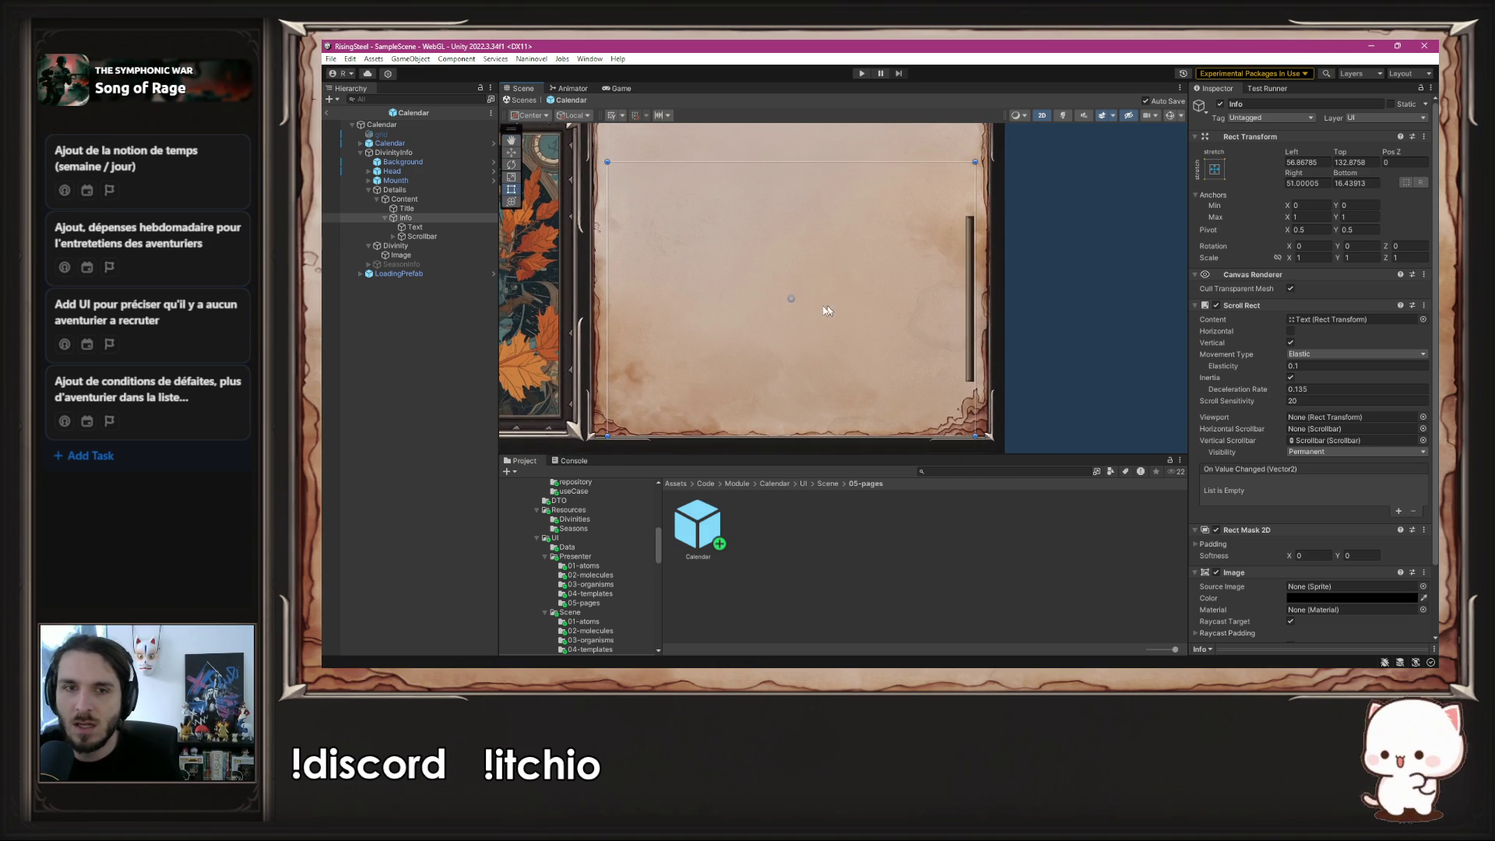
drag(863, 438, 859, 428)
key(ctrl+s)
- Adjust the Info area's top edge to sit just below Title, at top offset 107.267
drag(1028, 324, 1065, 359)
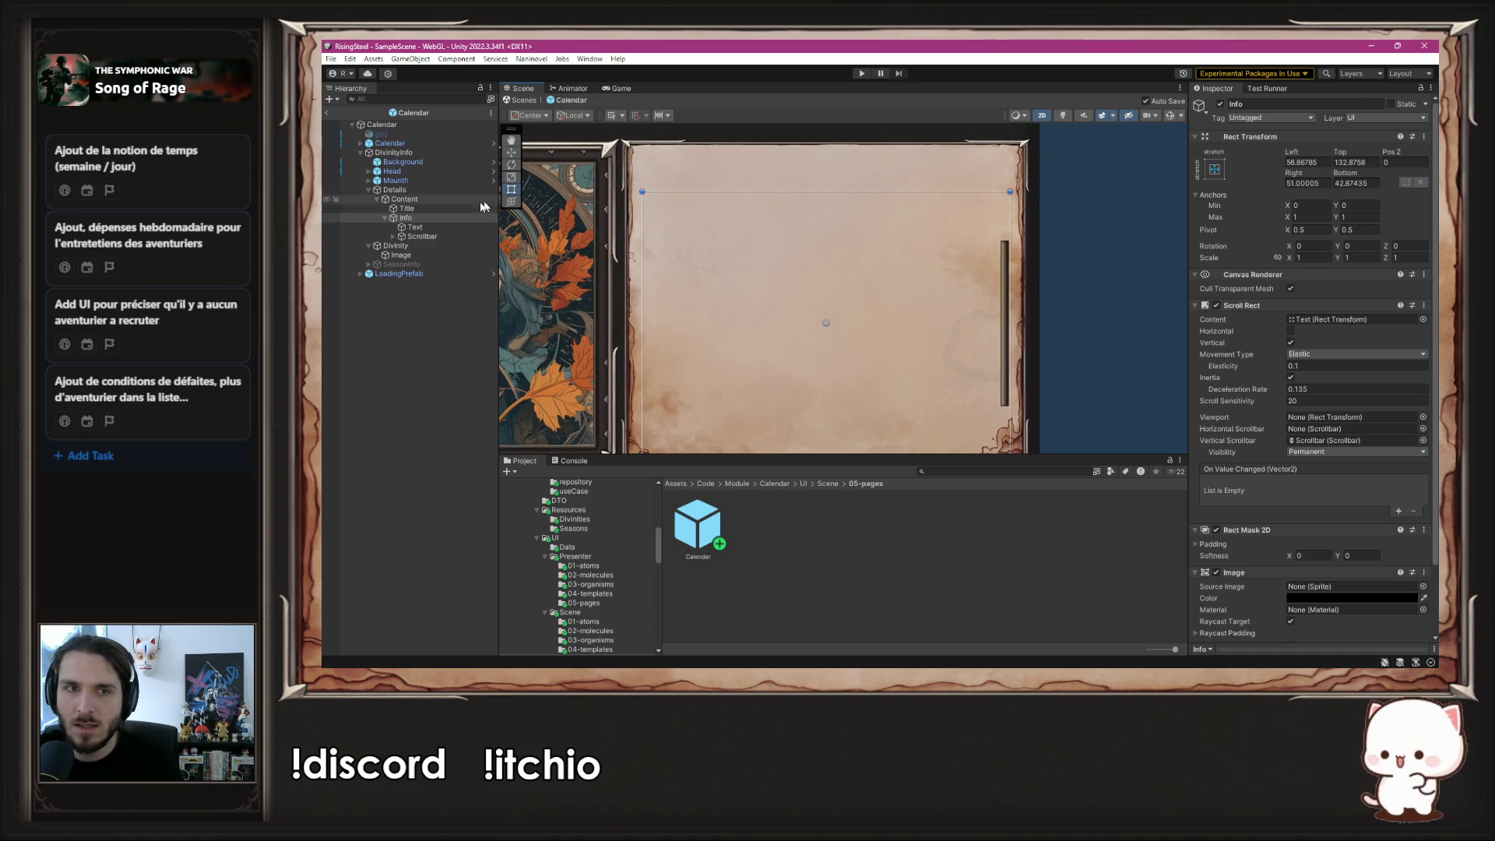
click(436, 206)
click(405, 218)
drag(718, 190, 715, 187)
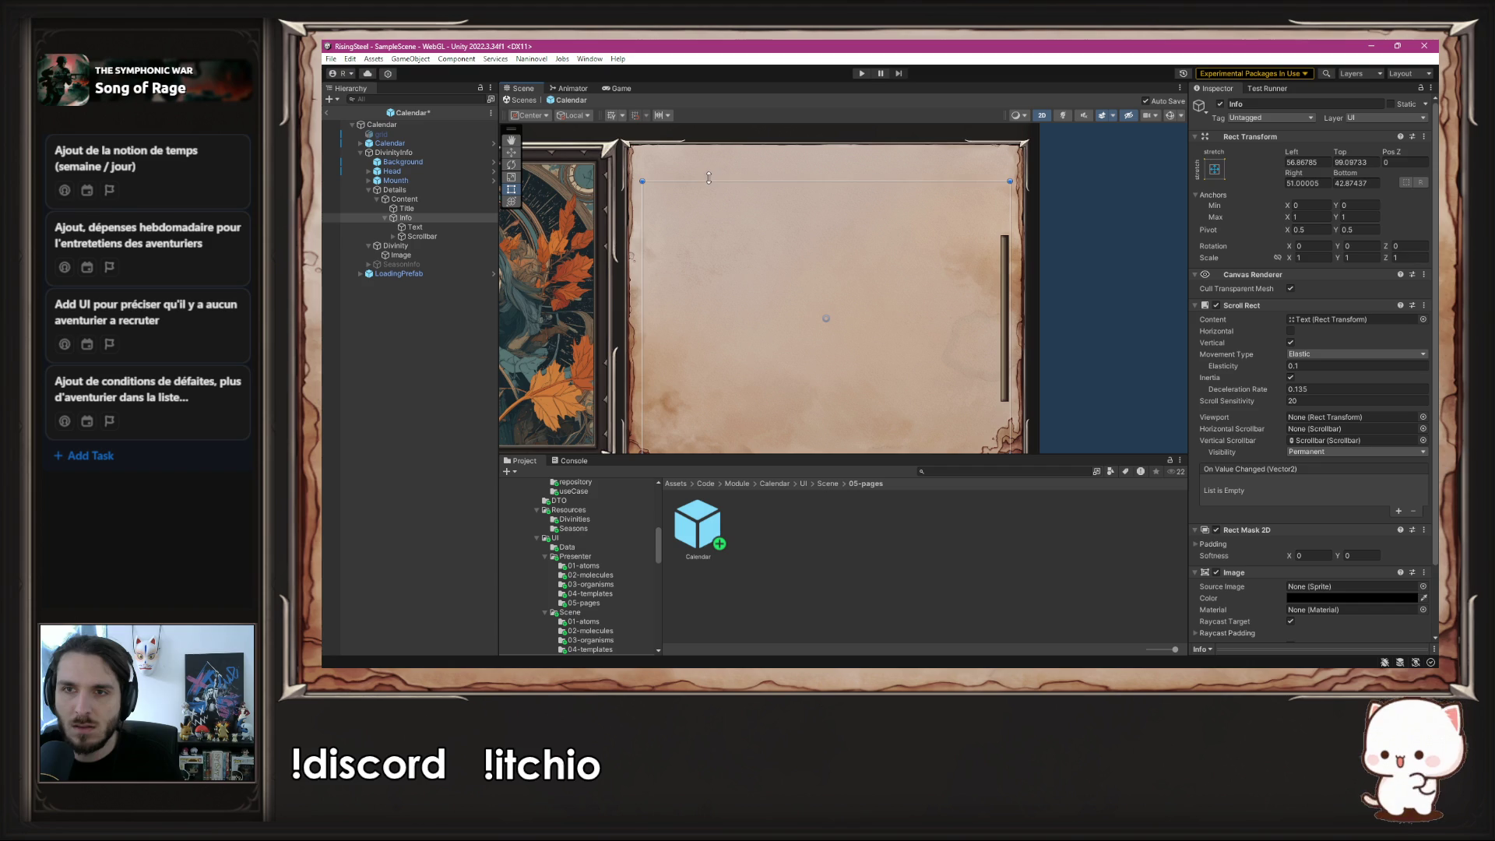
drag(641, 227, 712, 216)
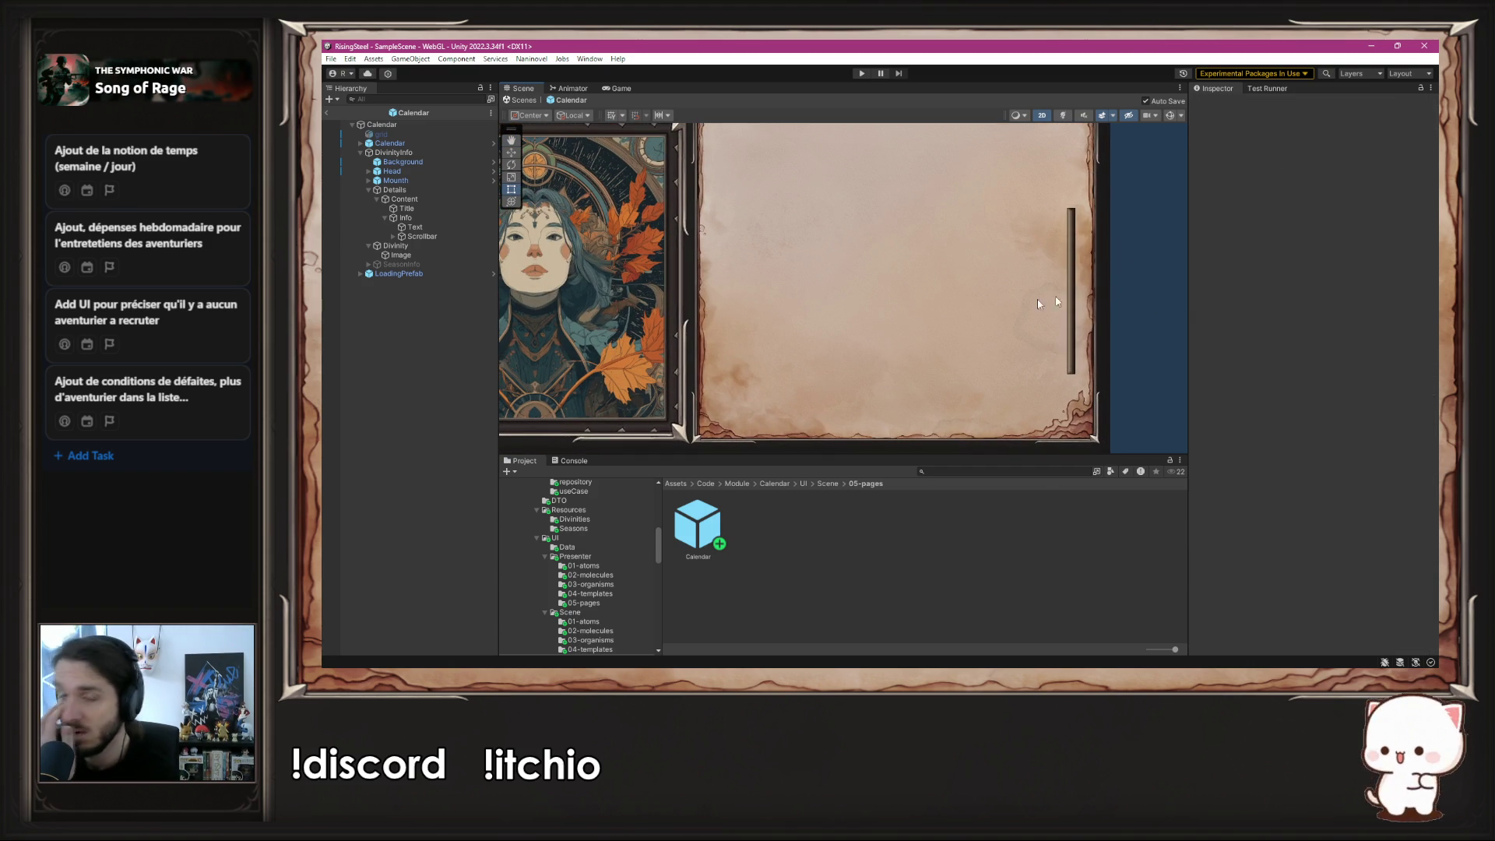
- Inspect Head's Season and Title objects, then deactivate the DivinityInfo panel
click(384, 171)
click(369, 171)
click(394, 208)
click(376, 200)
click(398, 209)
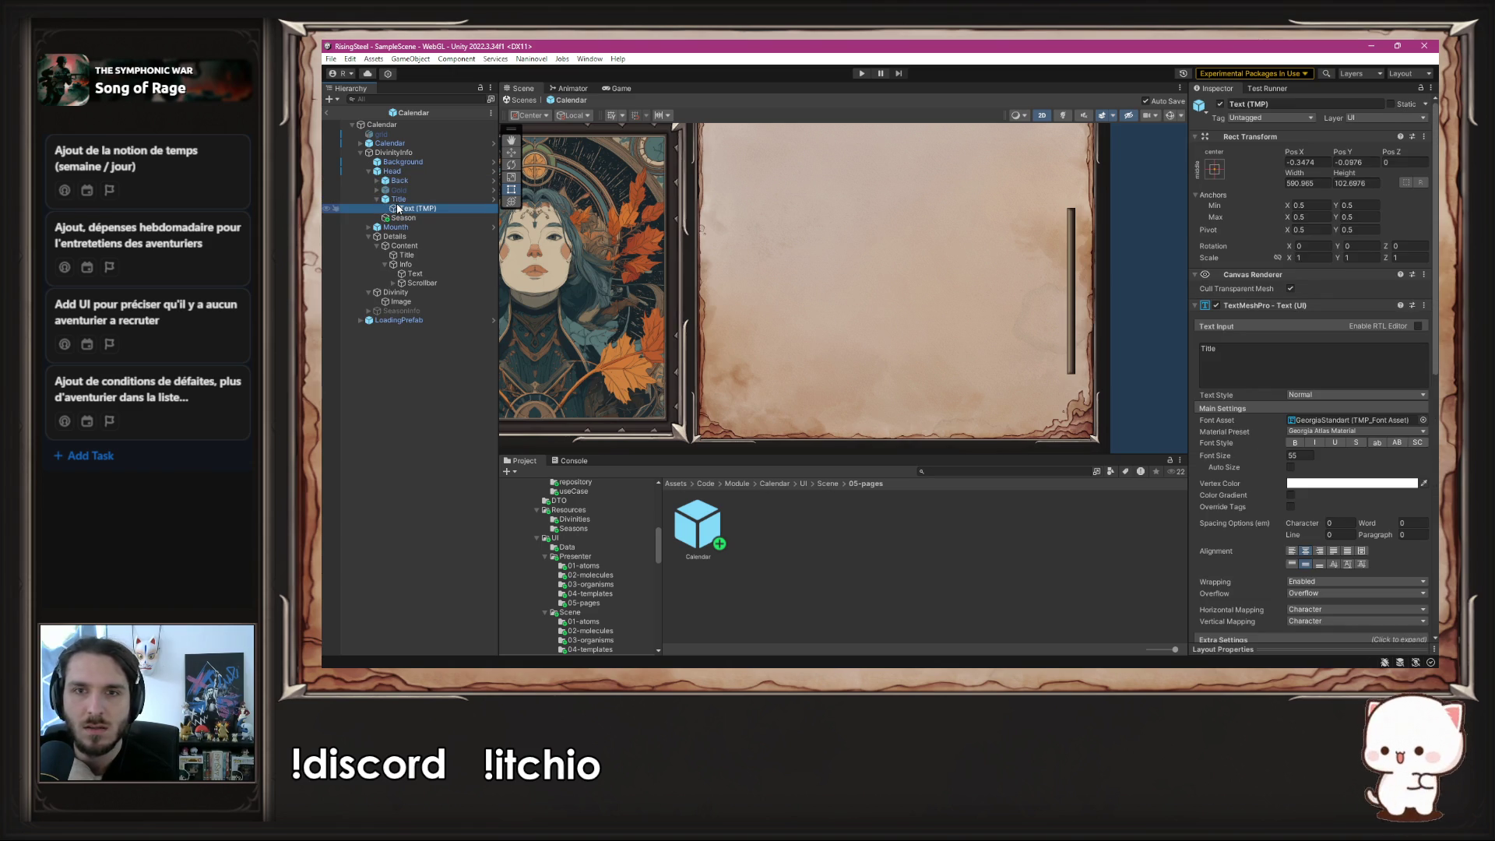
click(388, 152)
click(1220, 104)
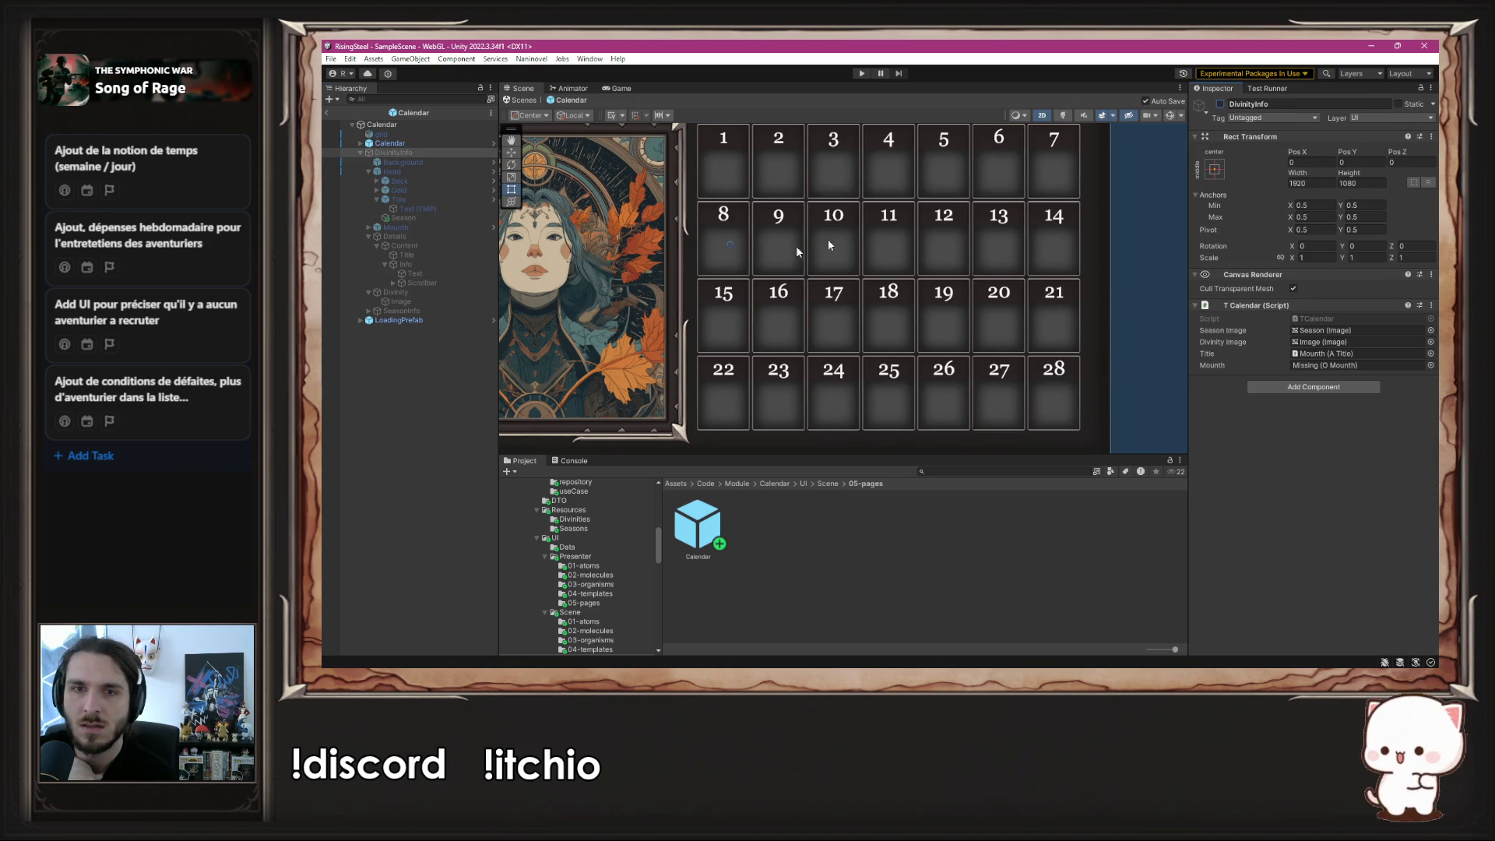
- Bring the portrait into view and inspect its Image and SeasonInfo objects
scroll(973, 234, up, 3)
drag(1014, 234, 876, 222)
click(417, 303)
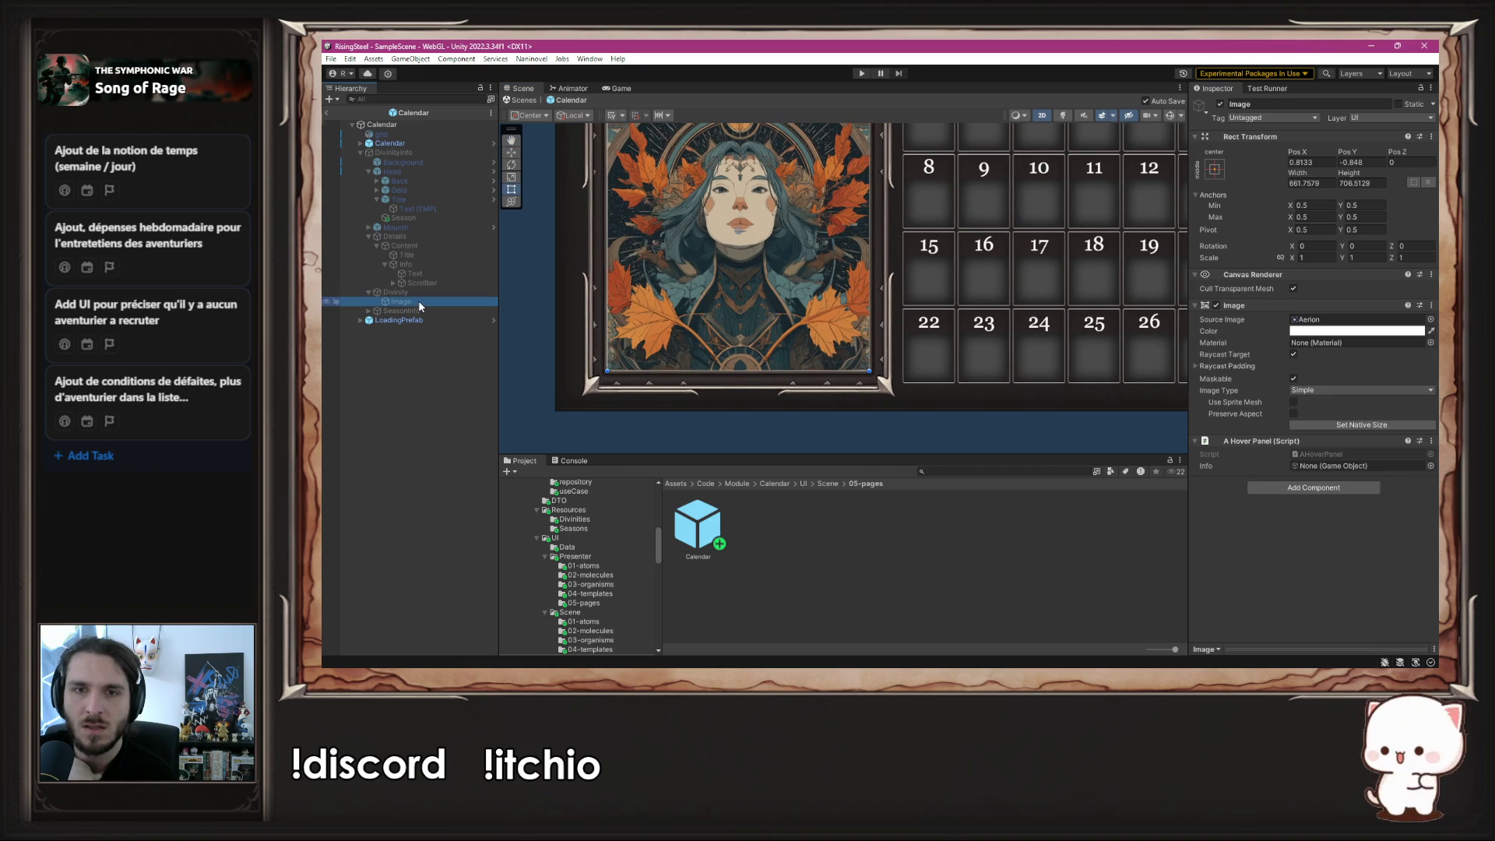
click(393, 310)
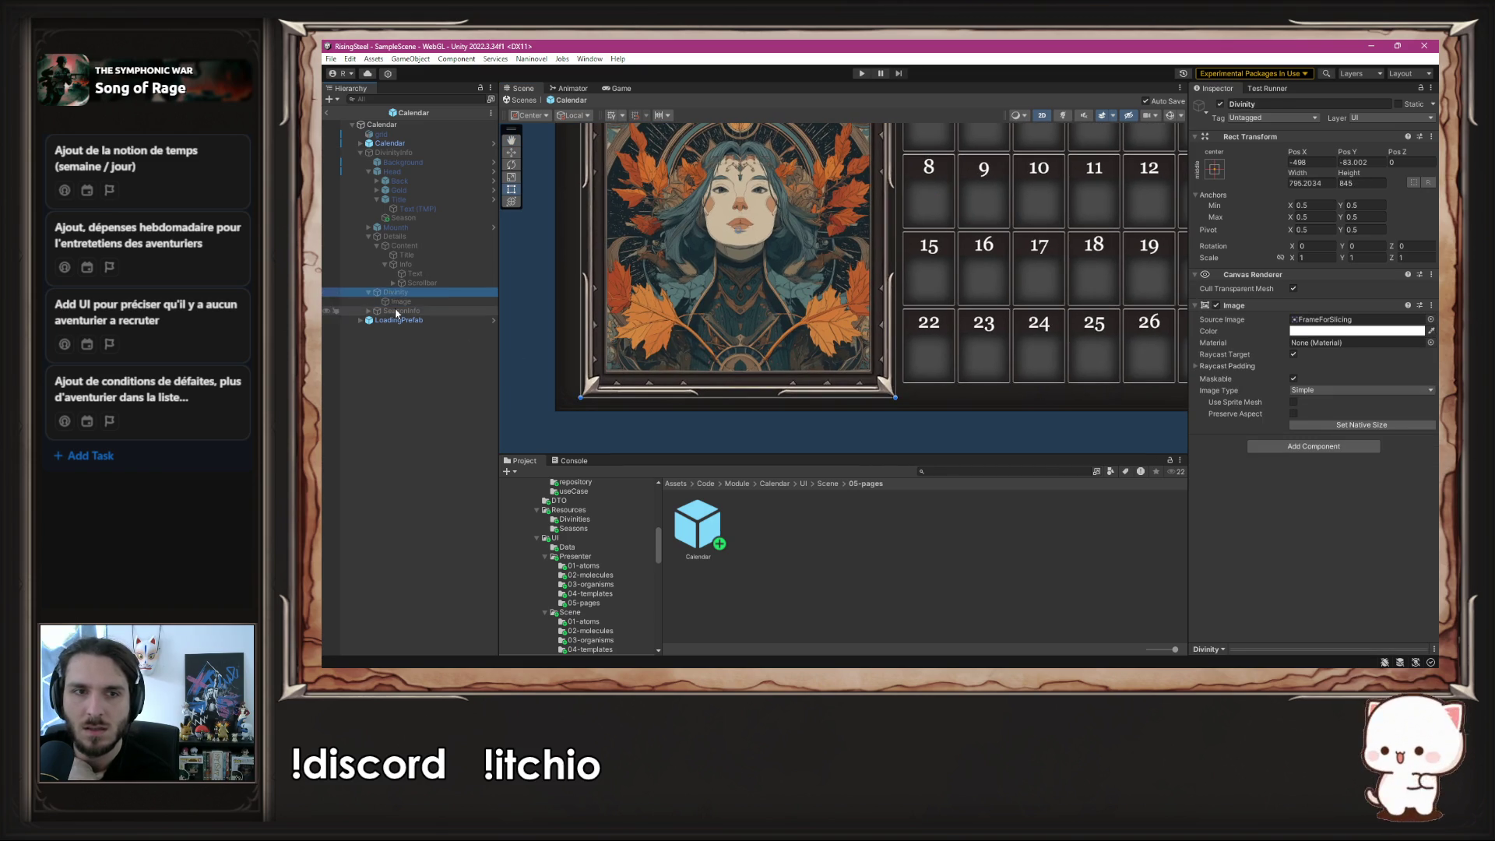
- Find the portrait's hover DivinityInfo Info text and select 'Divinité des Vents' to copy
click(361, 153)
click(360, 143)
click(368, 192)
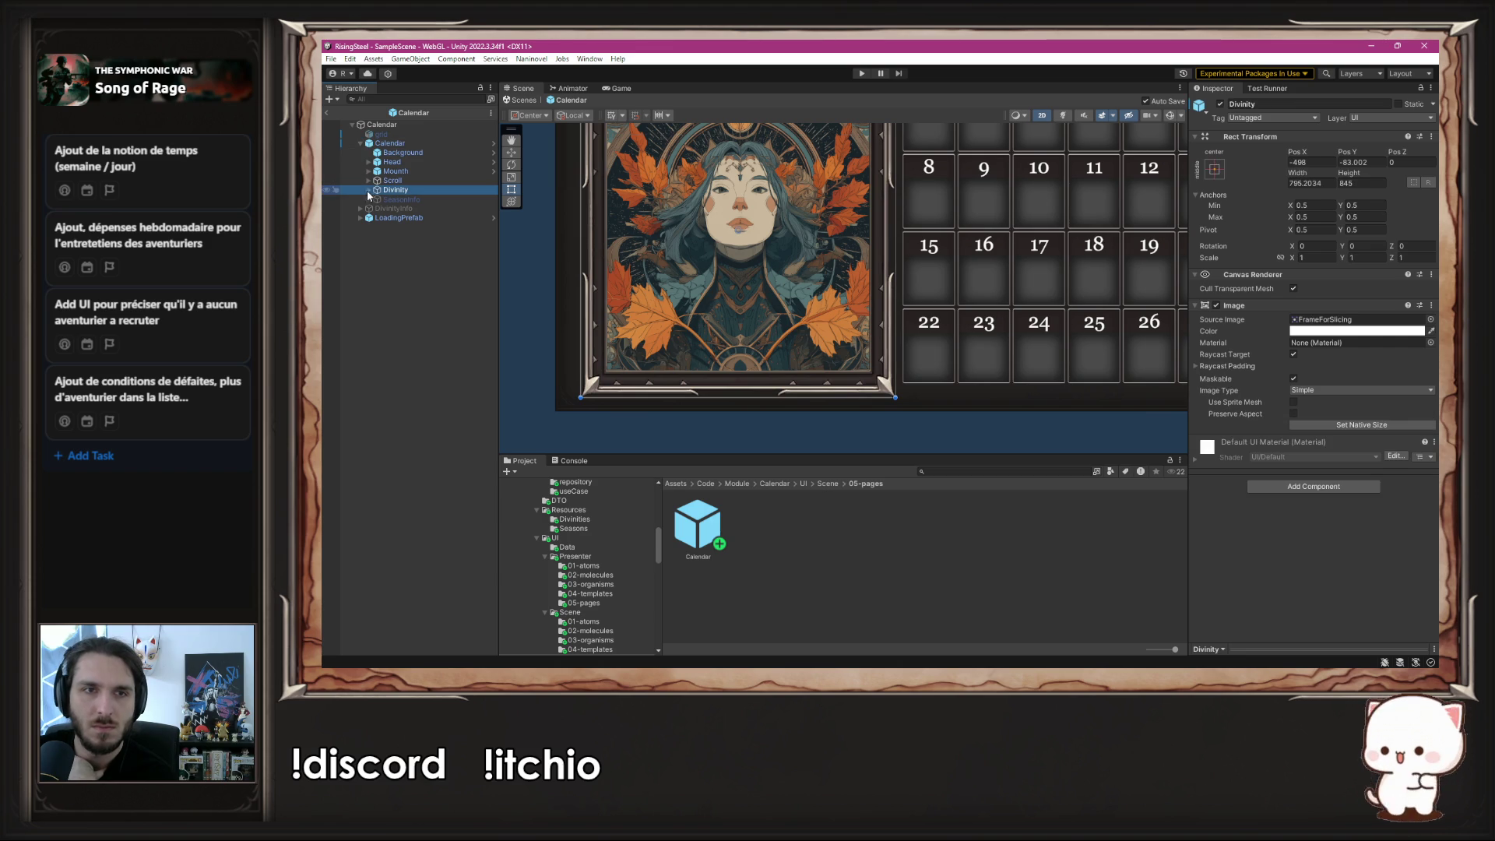
click(369, 191)
click(377, 200)
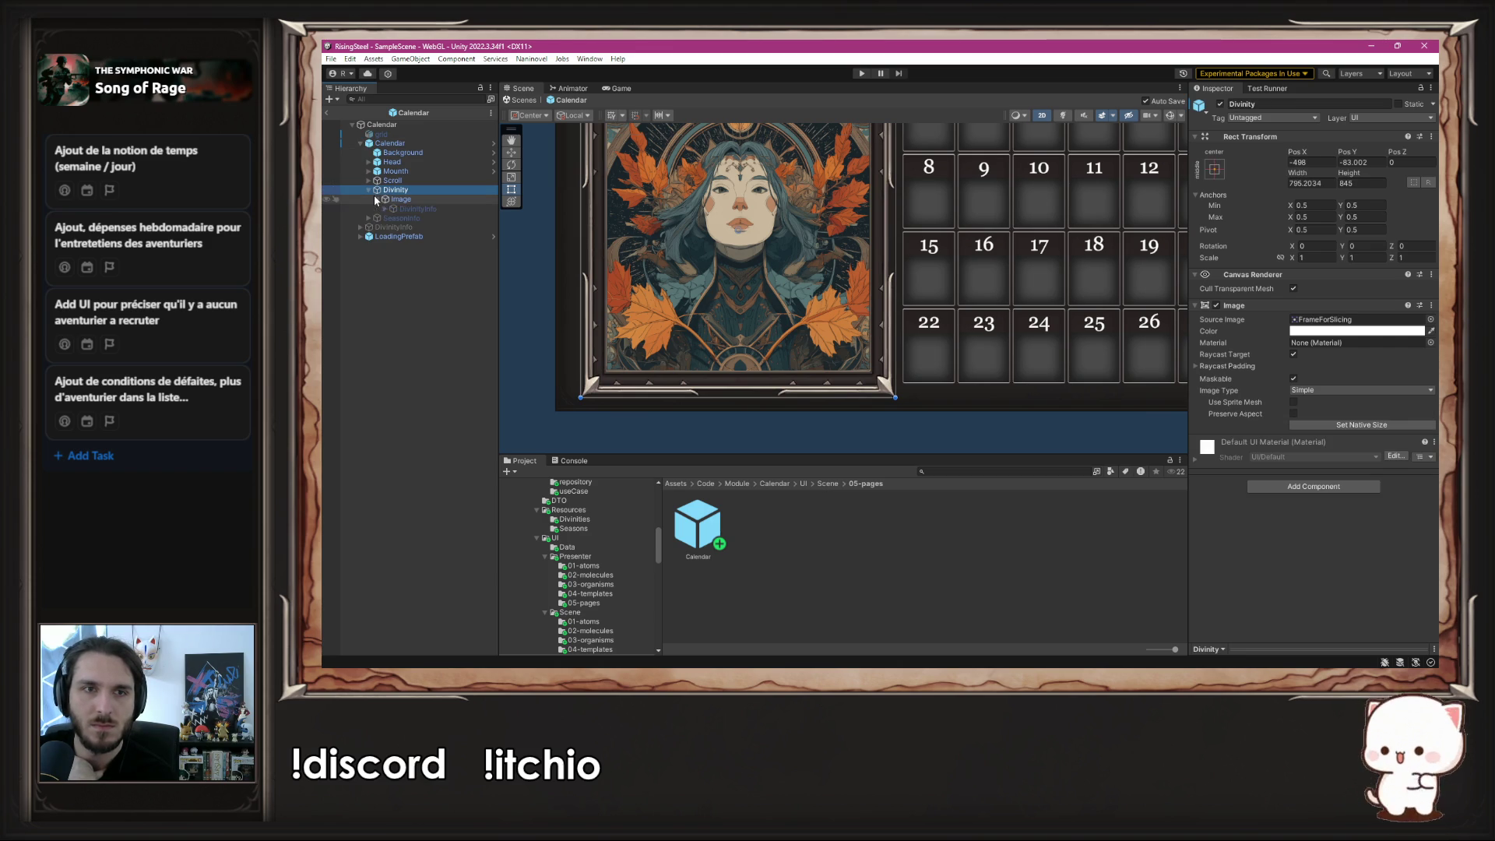
click(402, 209)
click(383, 208)
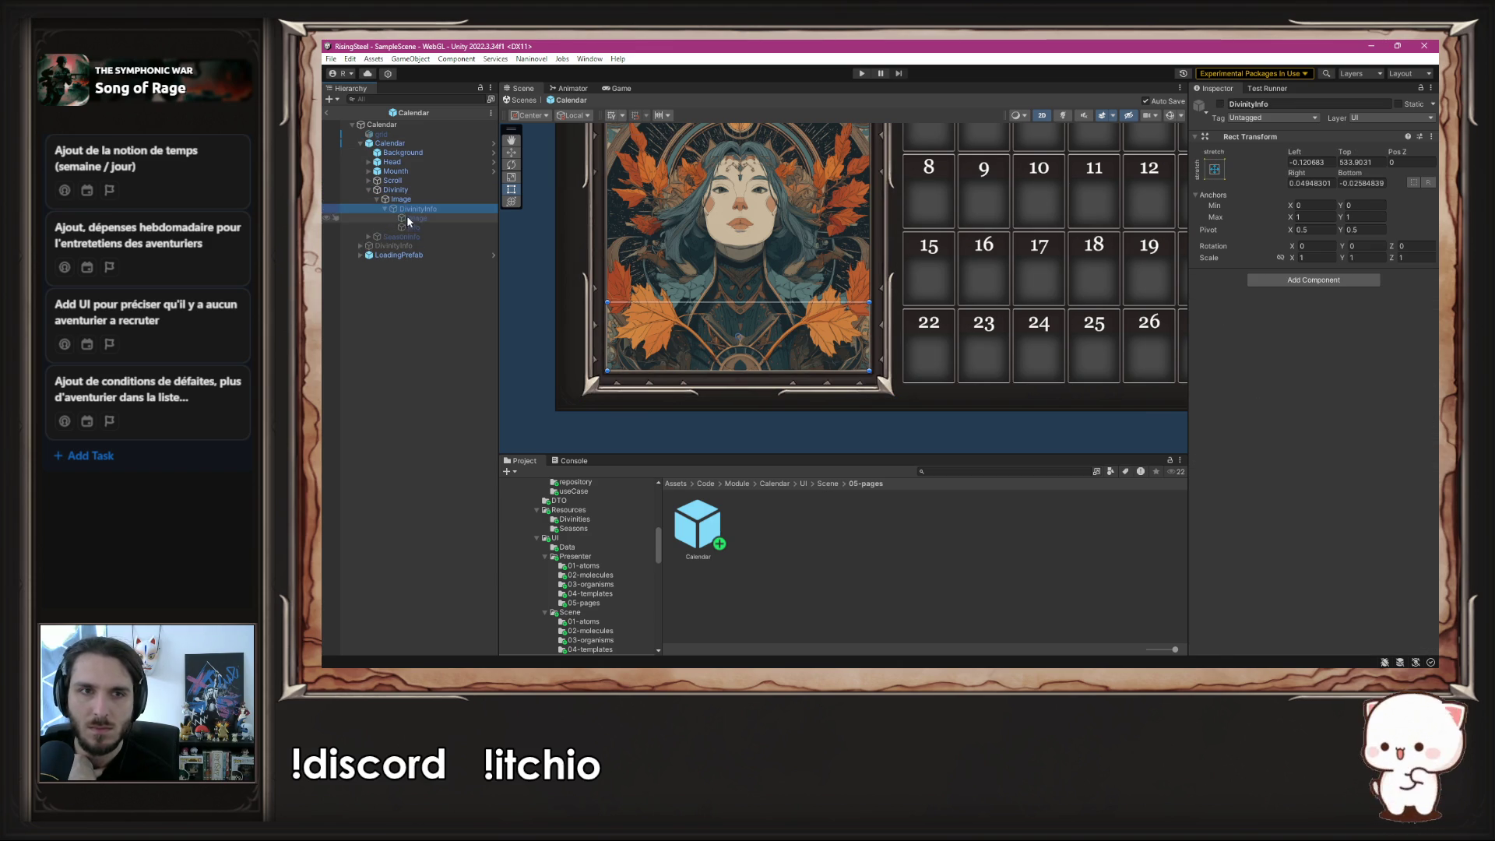
click(421, 227)
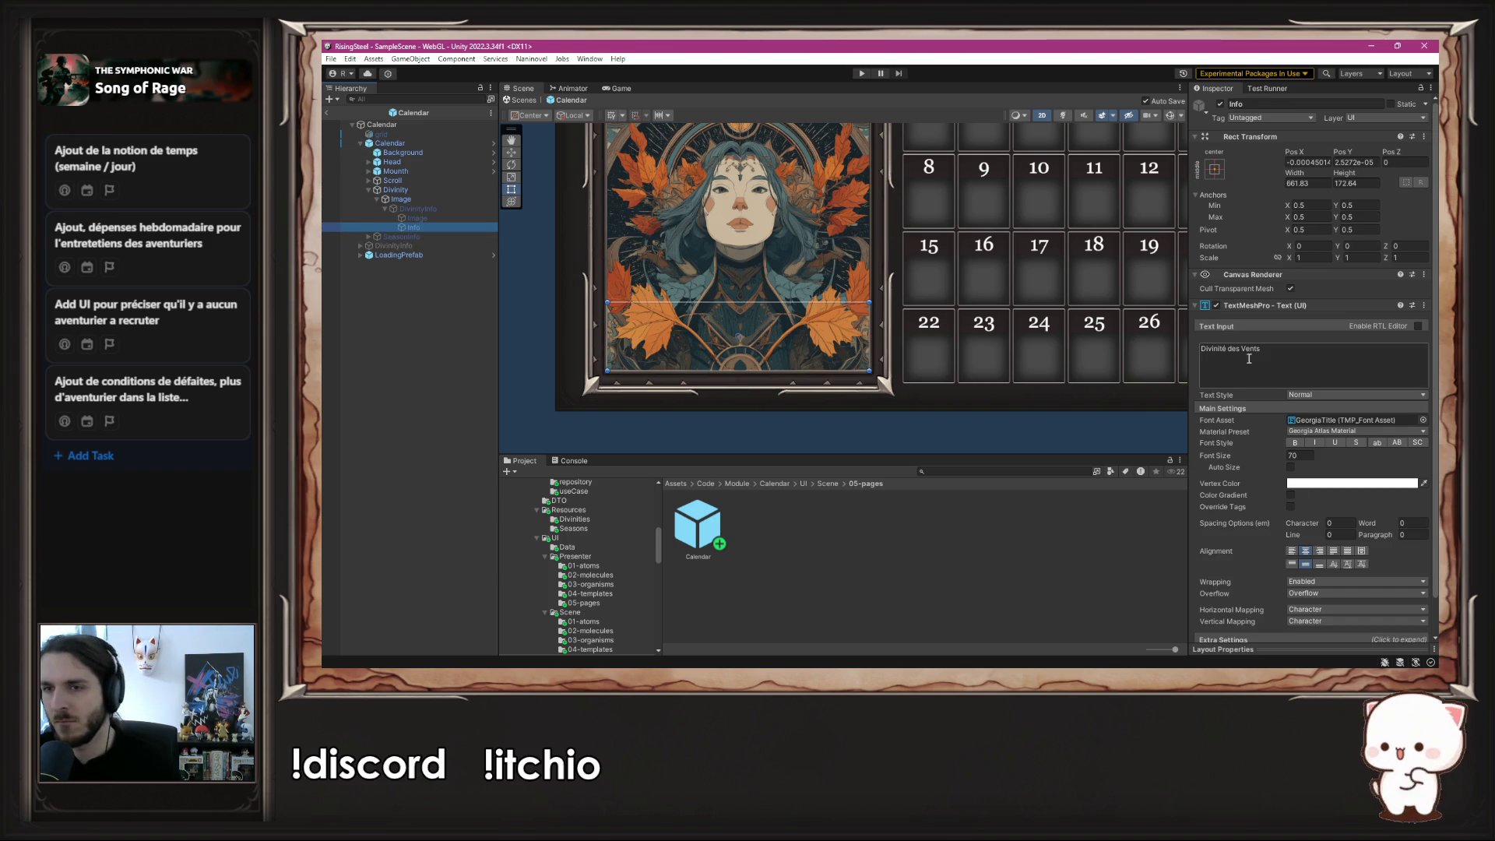
click(1250, 359)
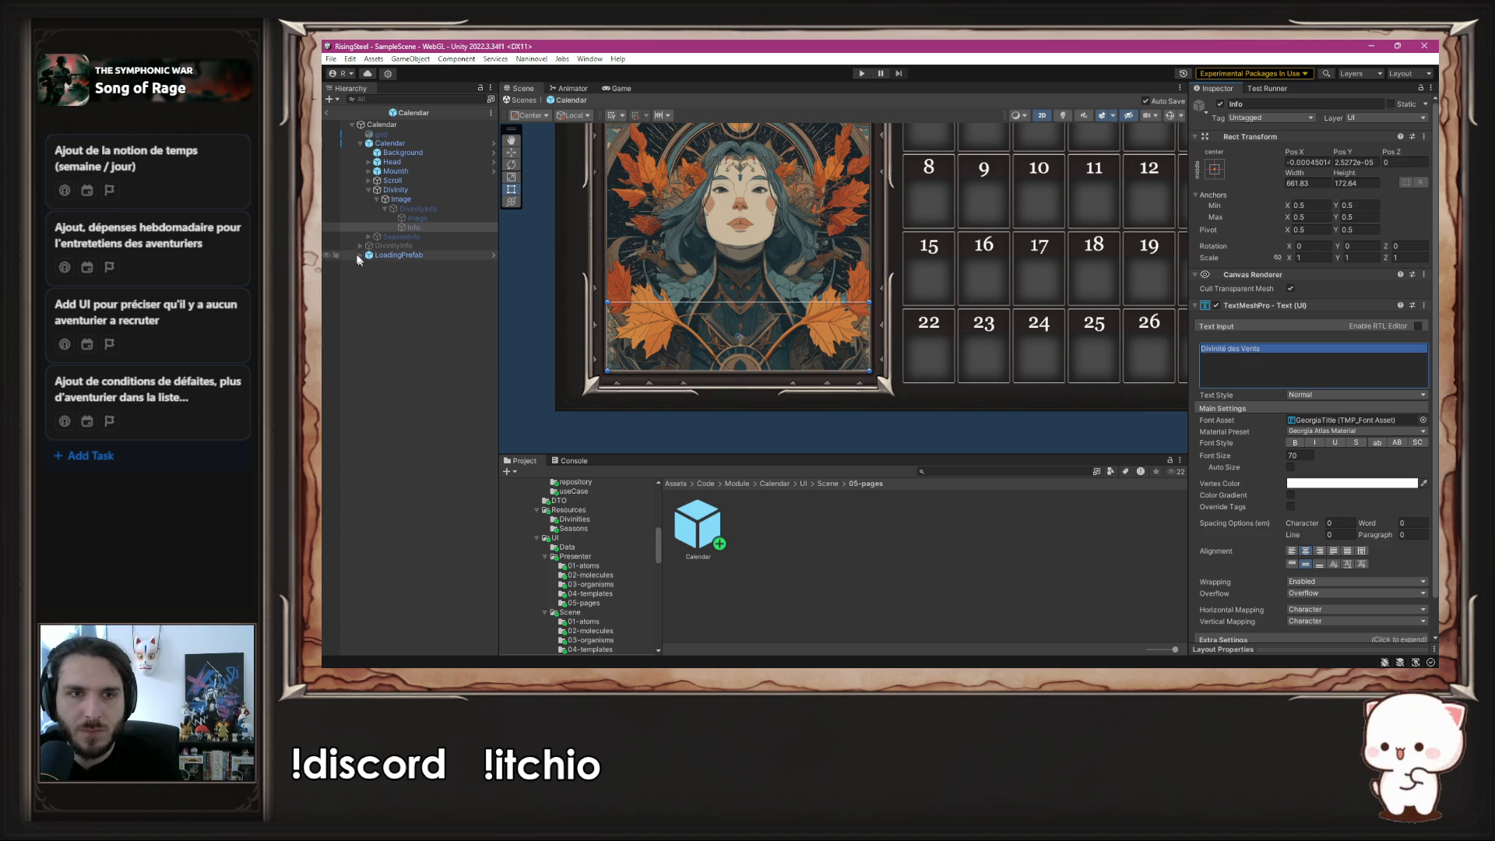
- Paste 'Divinité des Vents' into the Details > Content > Title text input
click(360, 246)
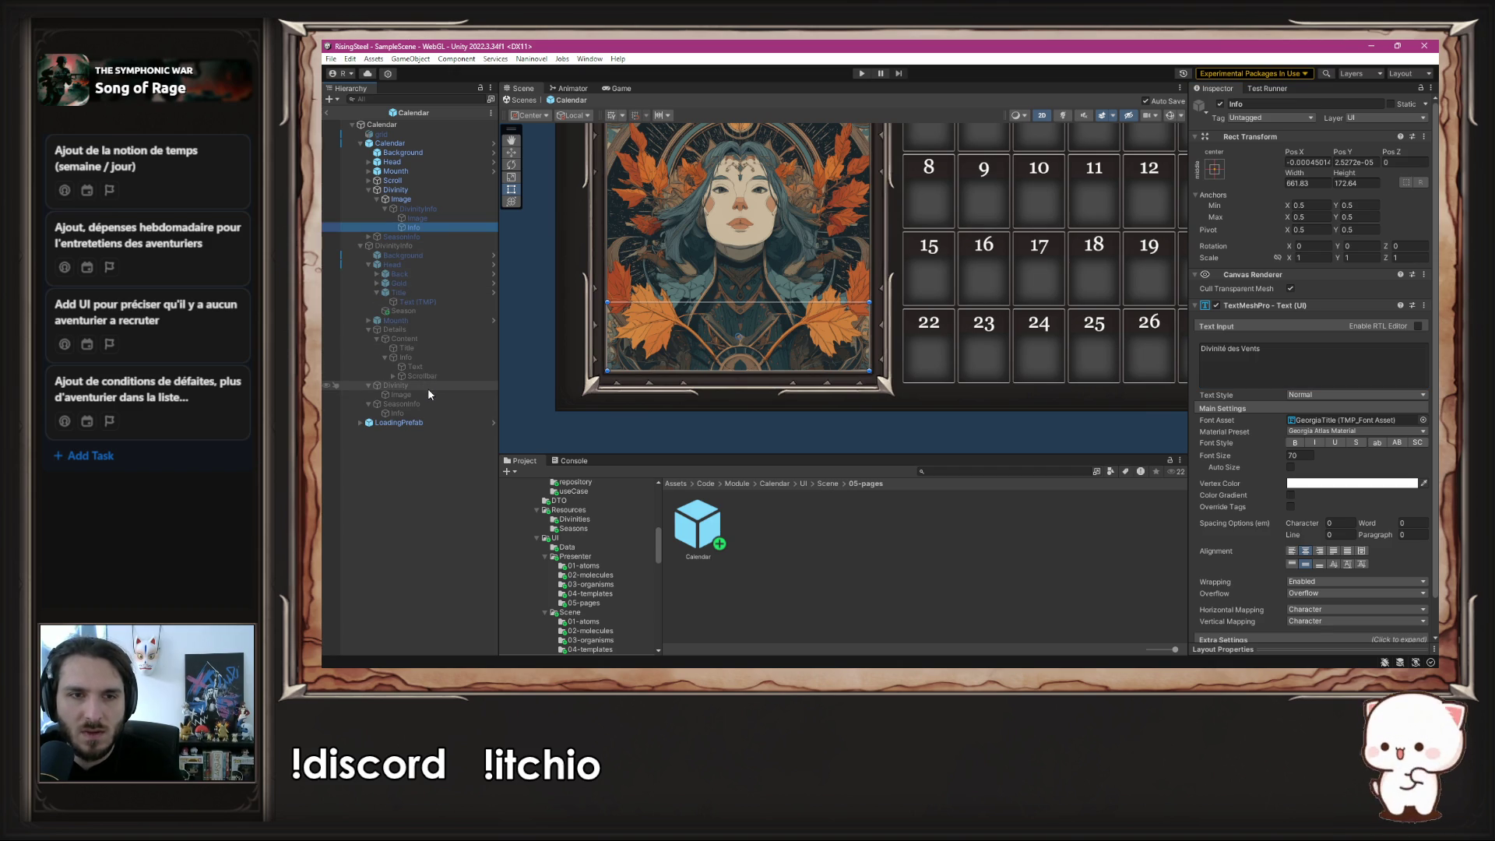
click(427, 349)
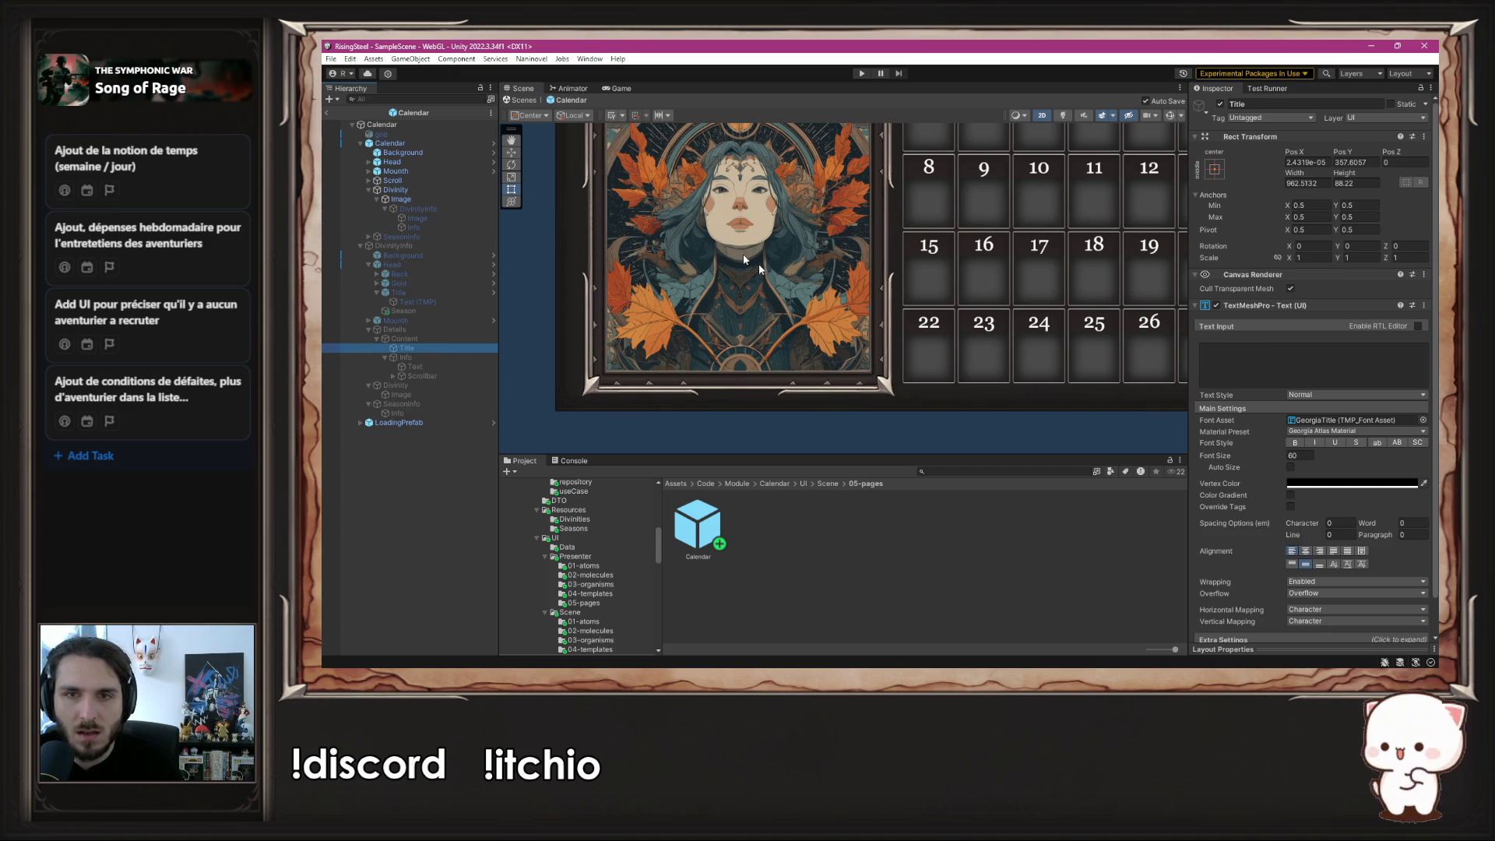
click(1328, 370)
text(Divinité des Vents)
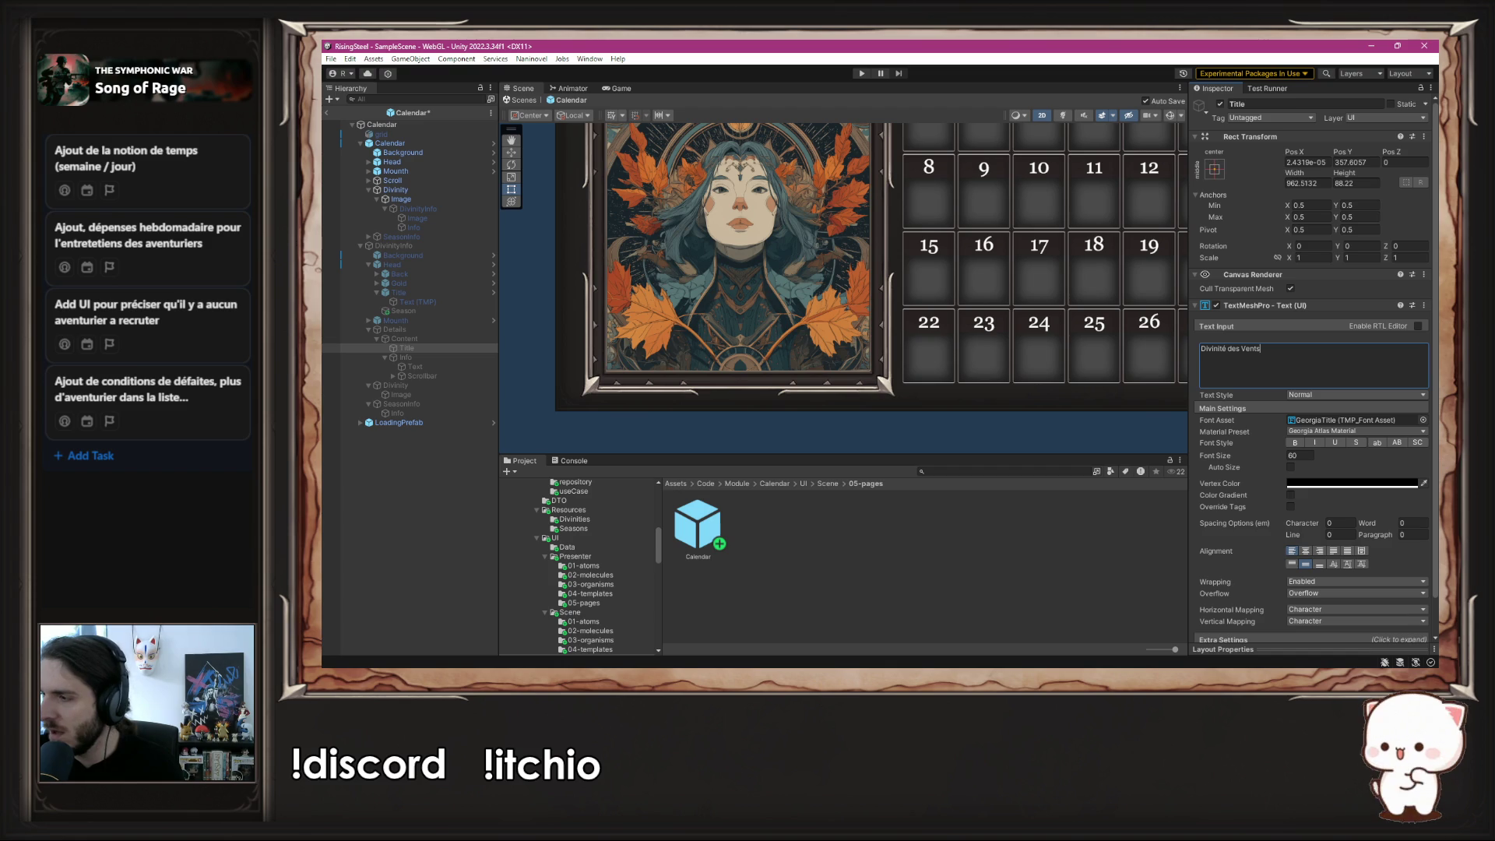
key(alt+Tab)
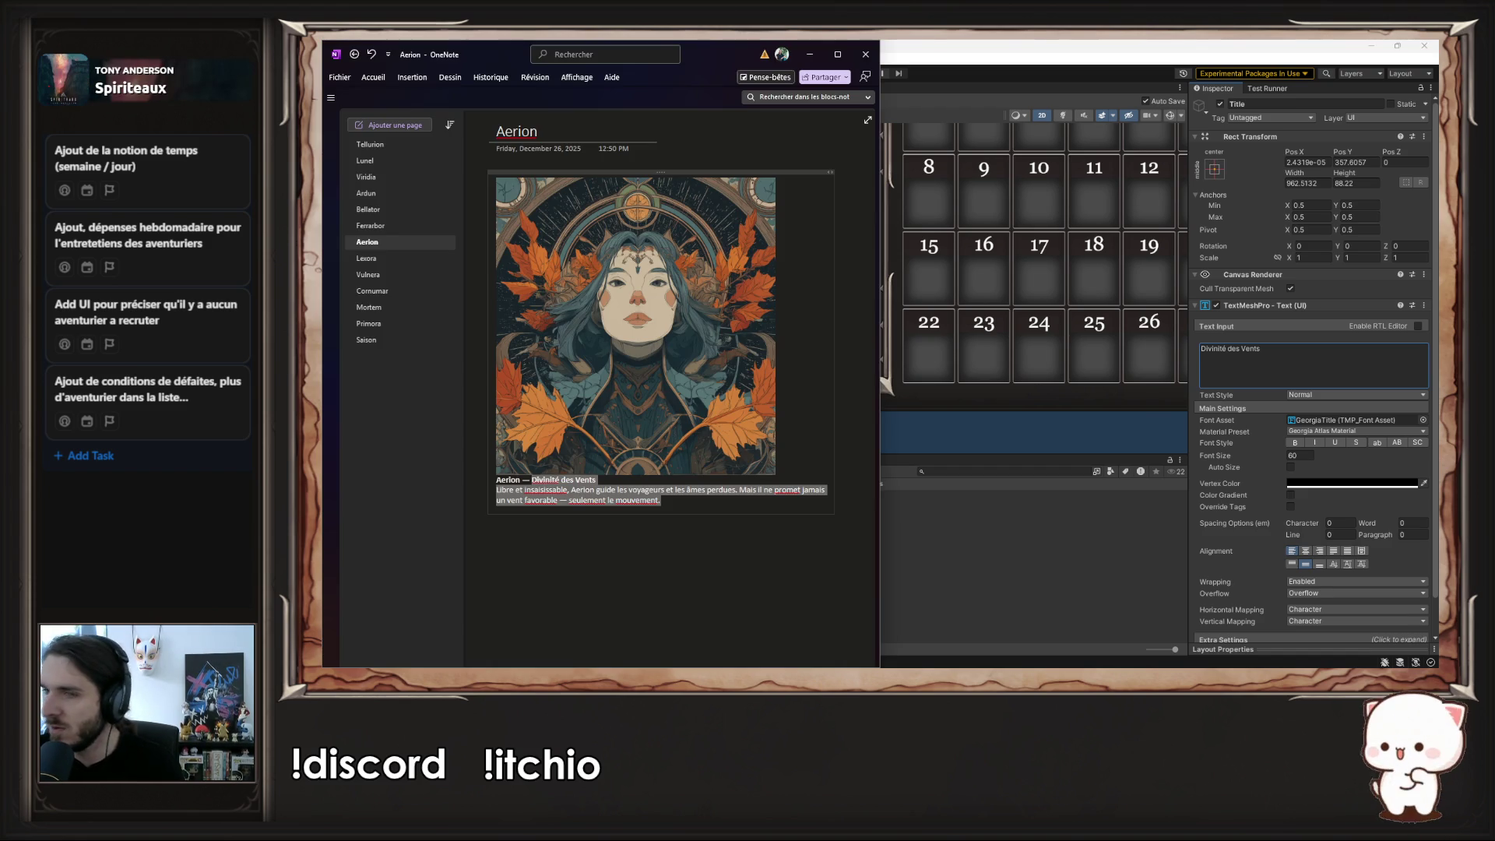
- Select Aerion's wind-deity description paragraph in OneNote, then return to the Unity editor
click(660, 513)
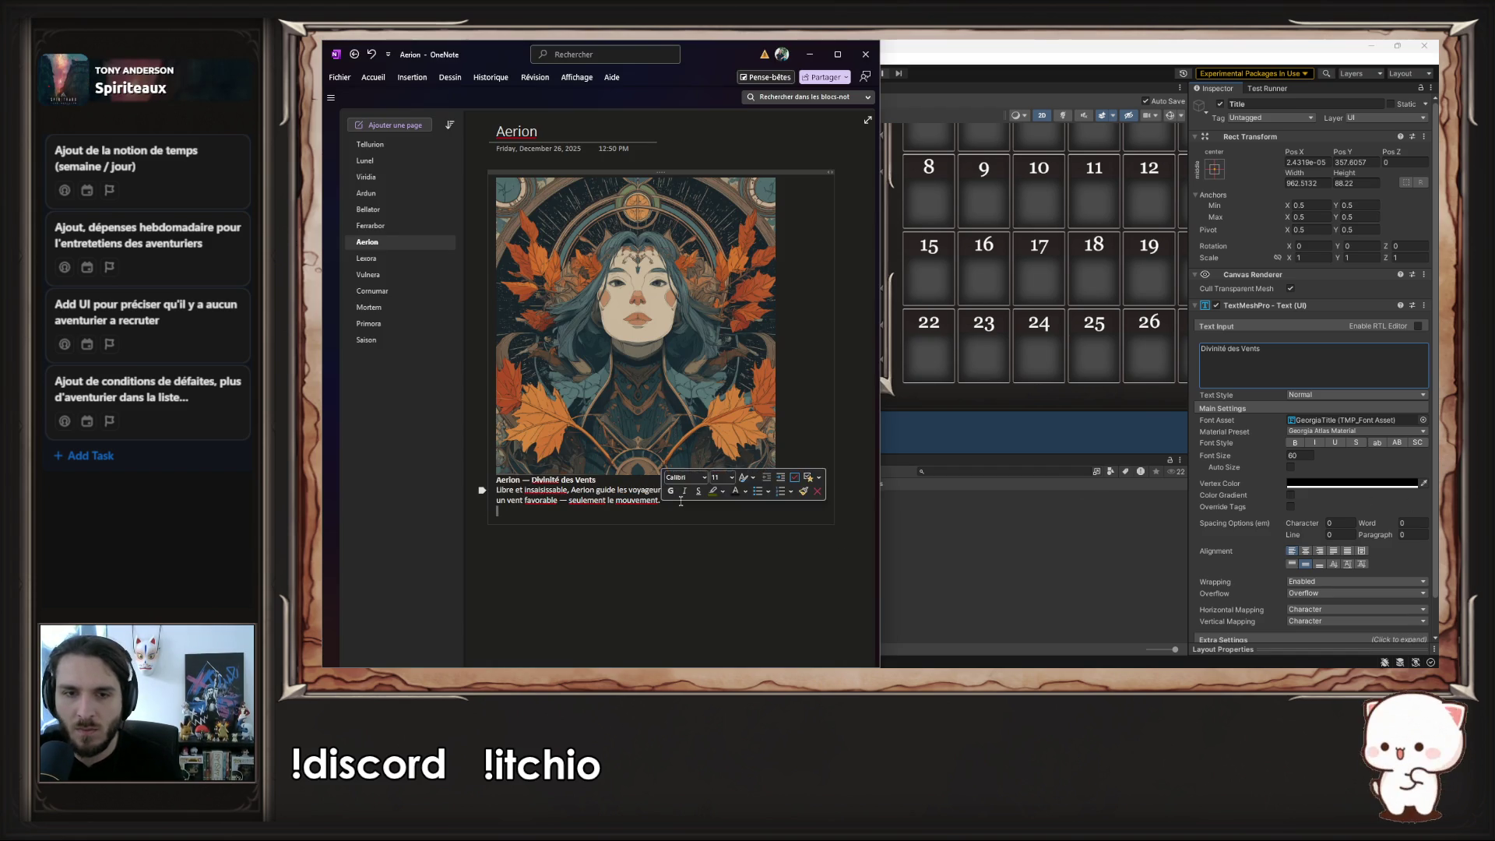
drag(662, 501, 486, 489)
key(ctrl+c)
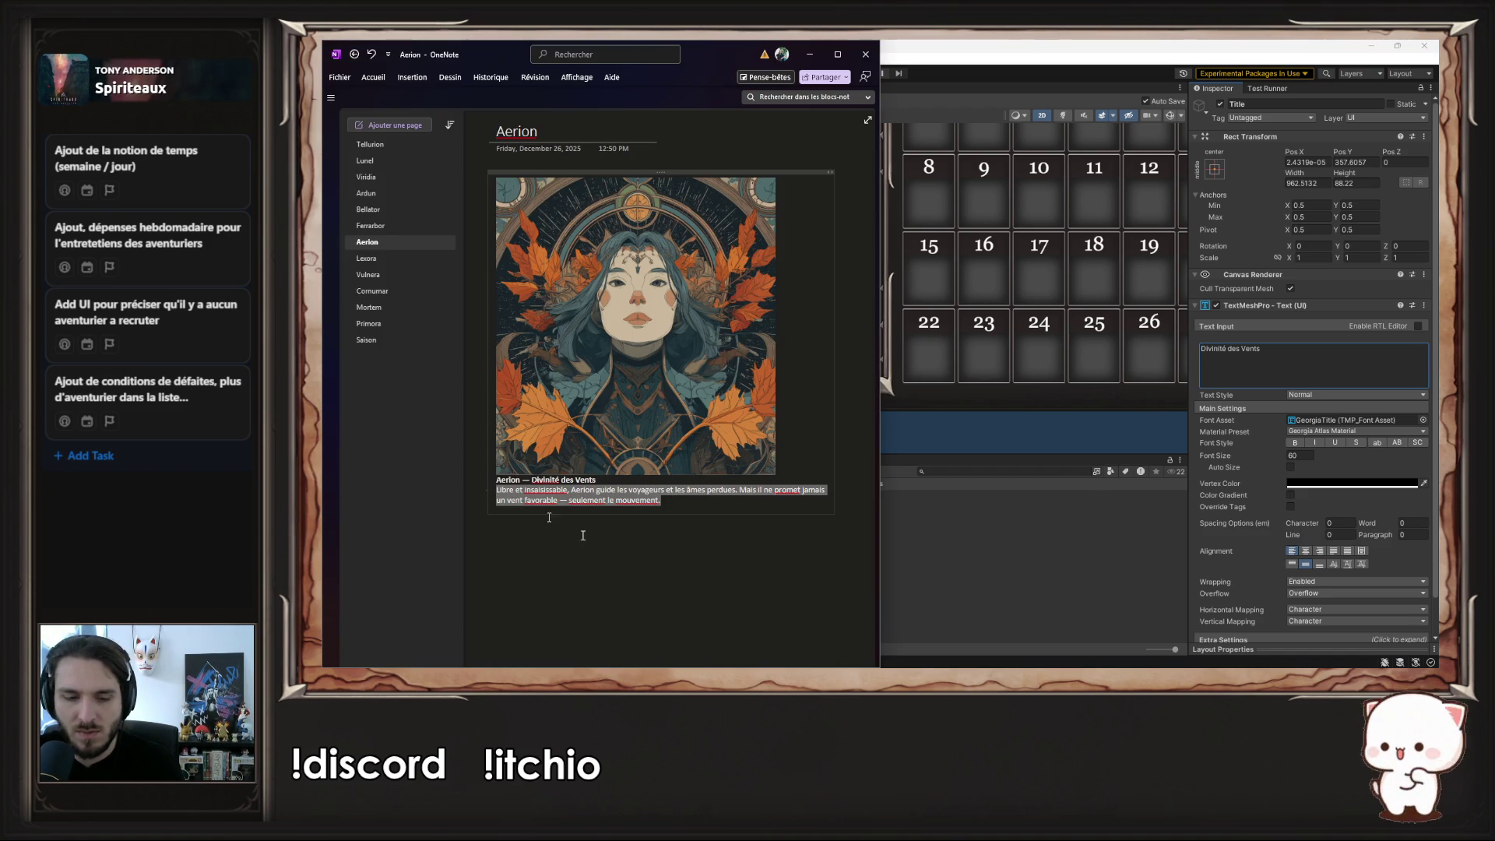
click(1025, 588)
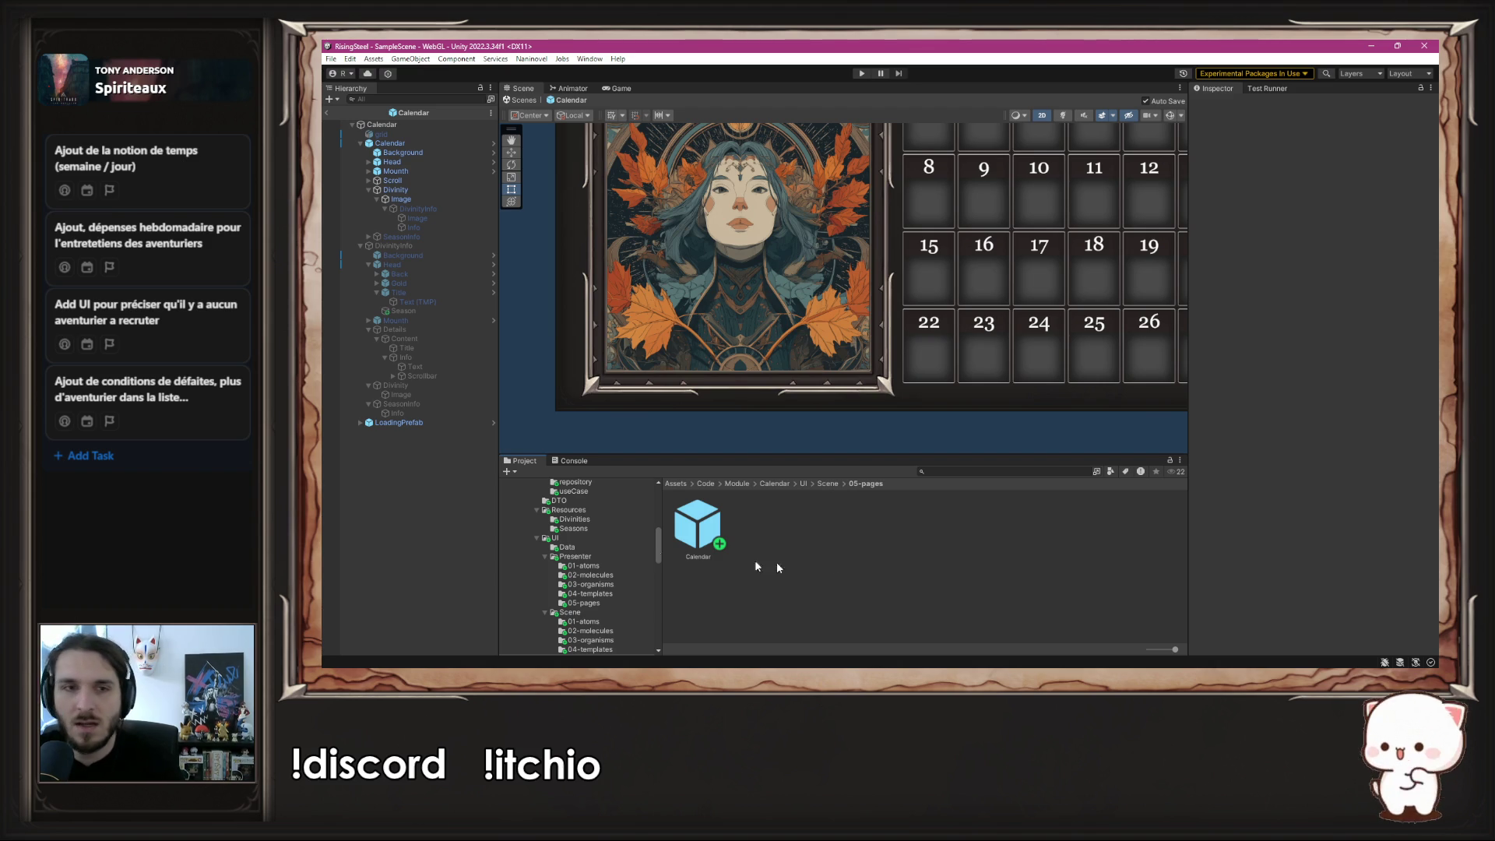
- Paste Aerion's wind-deity description into the Info body text and activate the DivinityInfo panel
click(427, 367)
click(1238, 372)
key(ctrl+v)
click(1077, 422)
scroll(1061, 427, down, 3)
scroll(890, 386, up, 1)
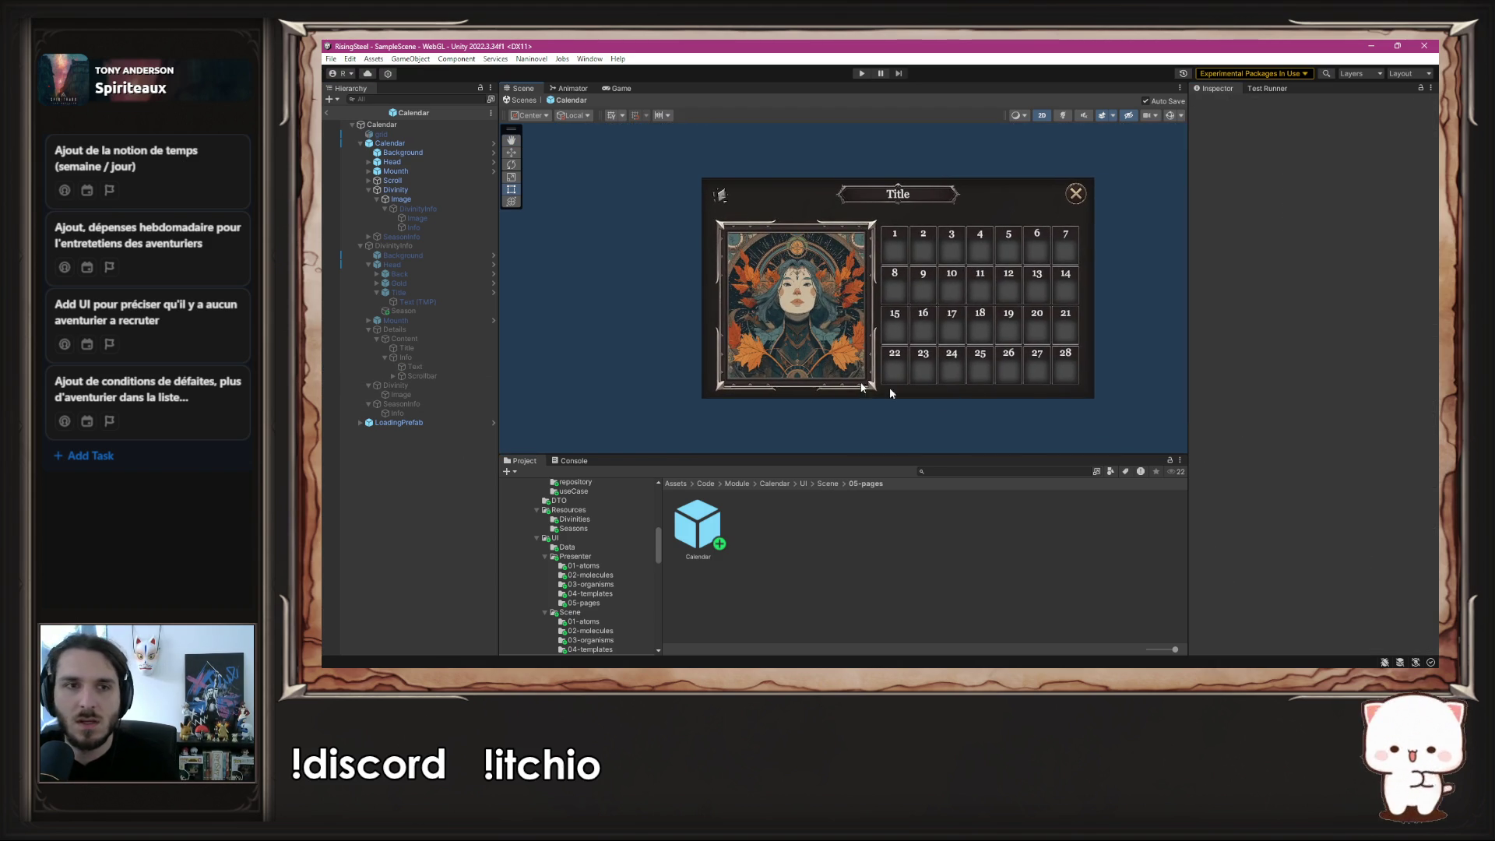
click(403, 246)
click(1220, 104)
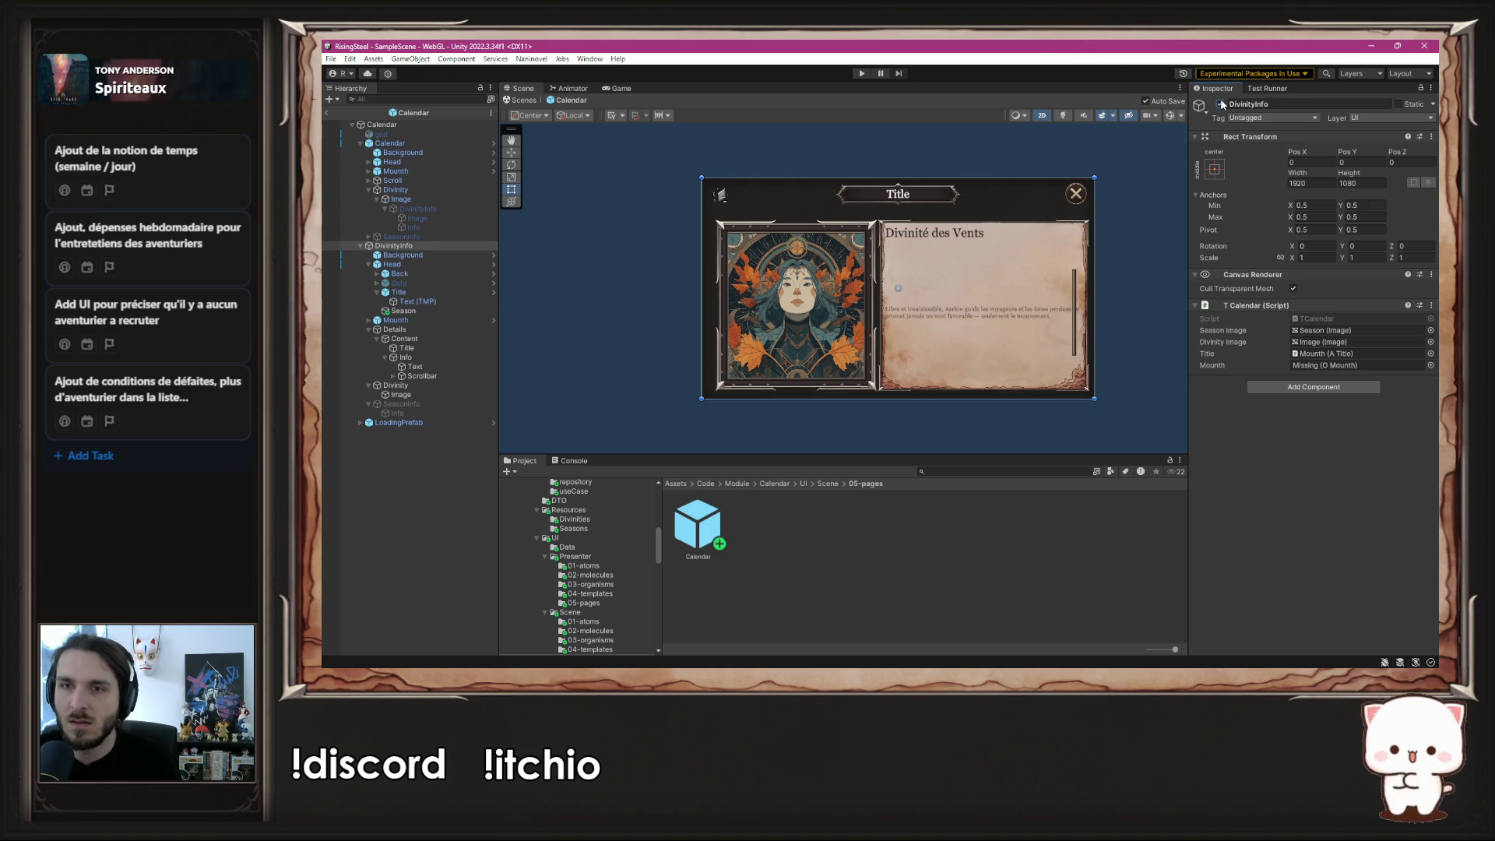
scroll(1075, 311, up, 5)
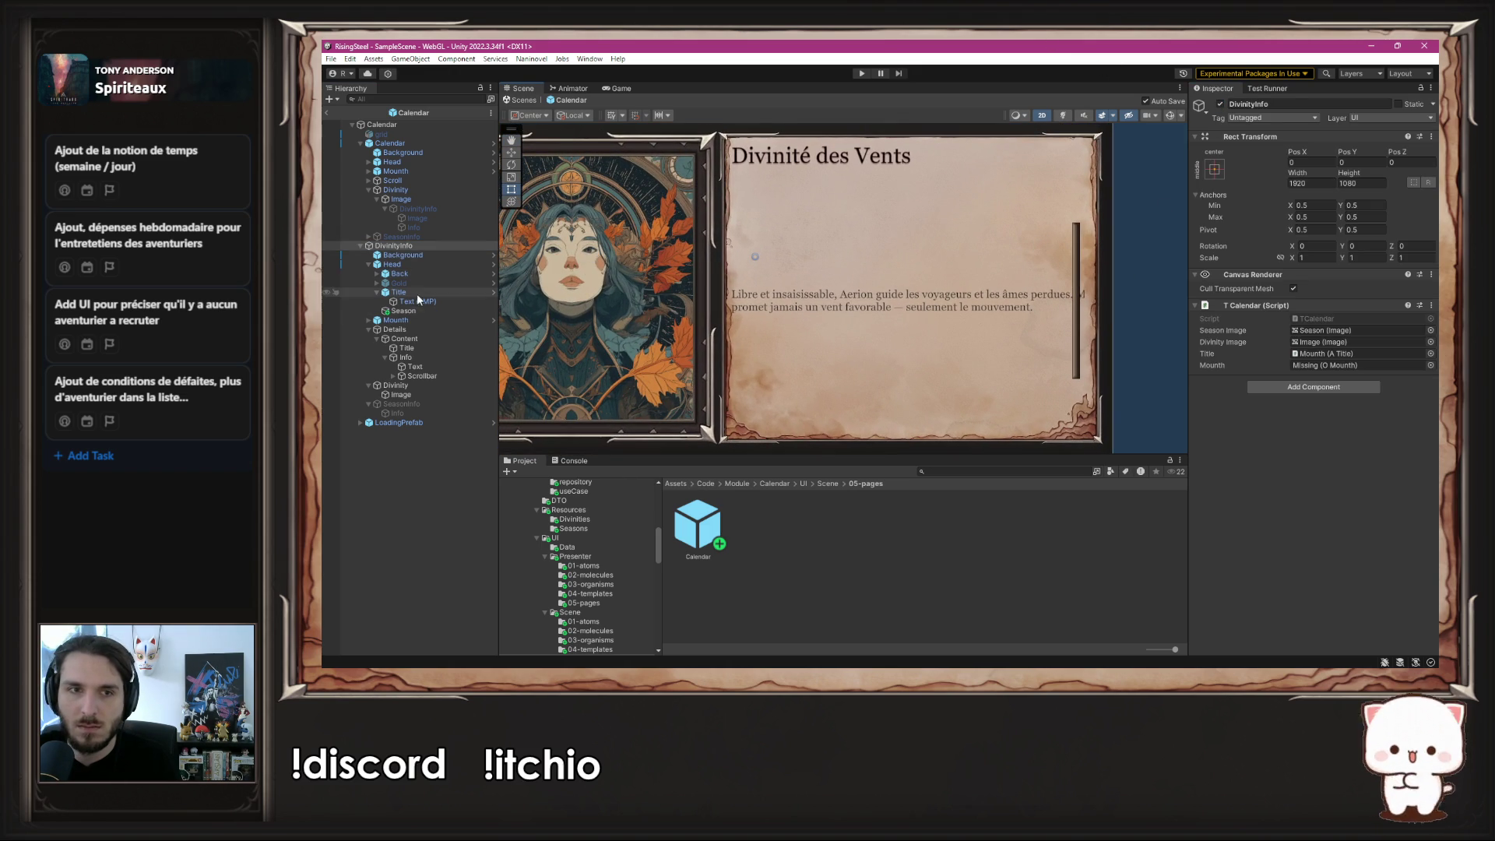
- Narrow the body text box in the Scene view so the description rewraps
click(456, 375)
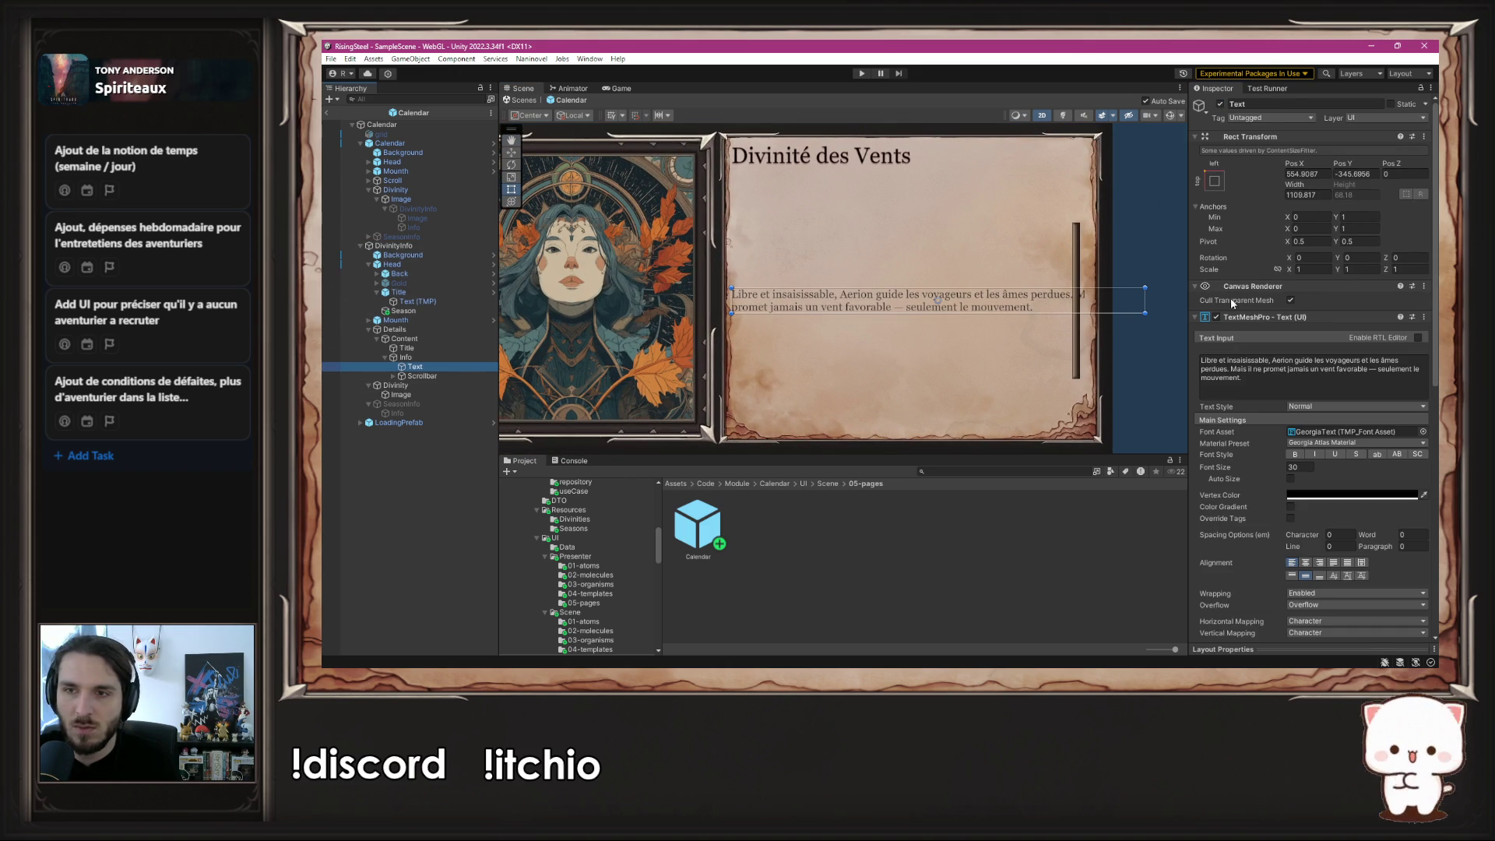
mouse_move(1149, 306)
mouse_down()
mouse_move(1008, 285)
mouse_move(1005, 204)
mouse_move(1008, 269)
mouse_up()
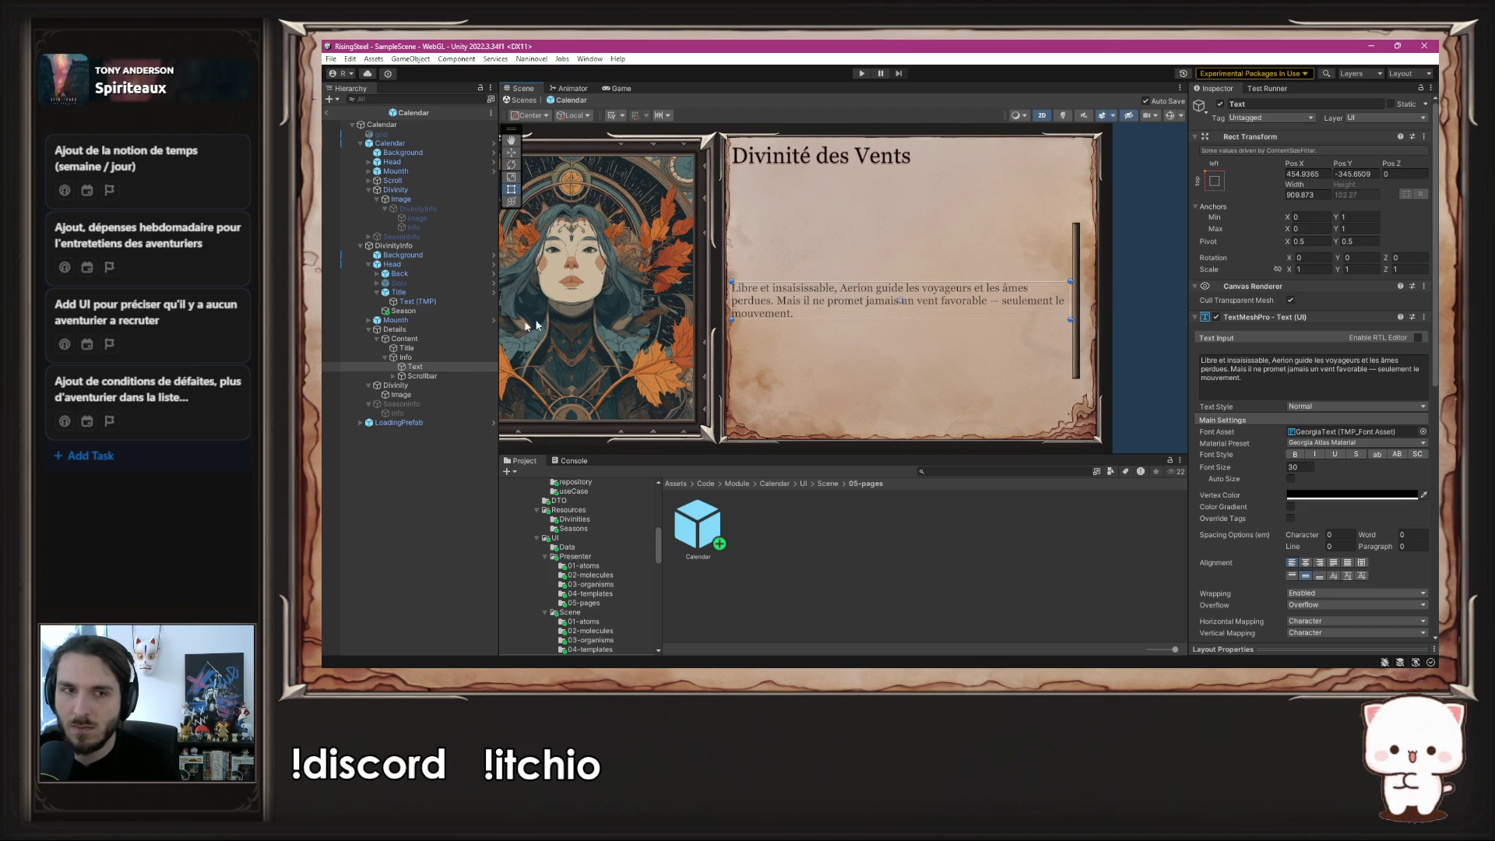
mouse_move(846, 276)
mouse_down()
mouse_move(855, 232)
mouse_move(848, 279)
mouse_up()
click(441, 357)
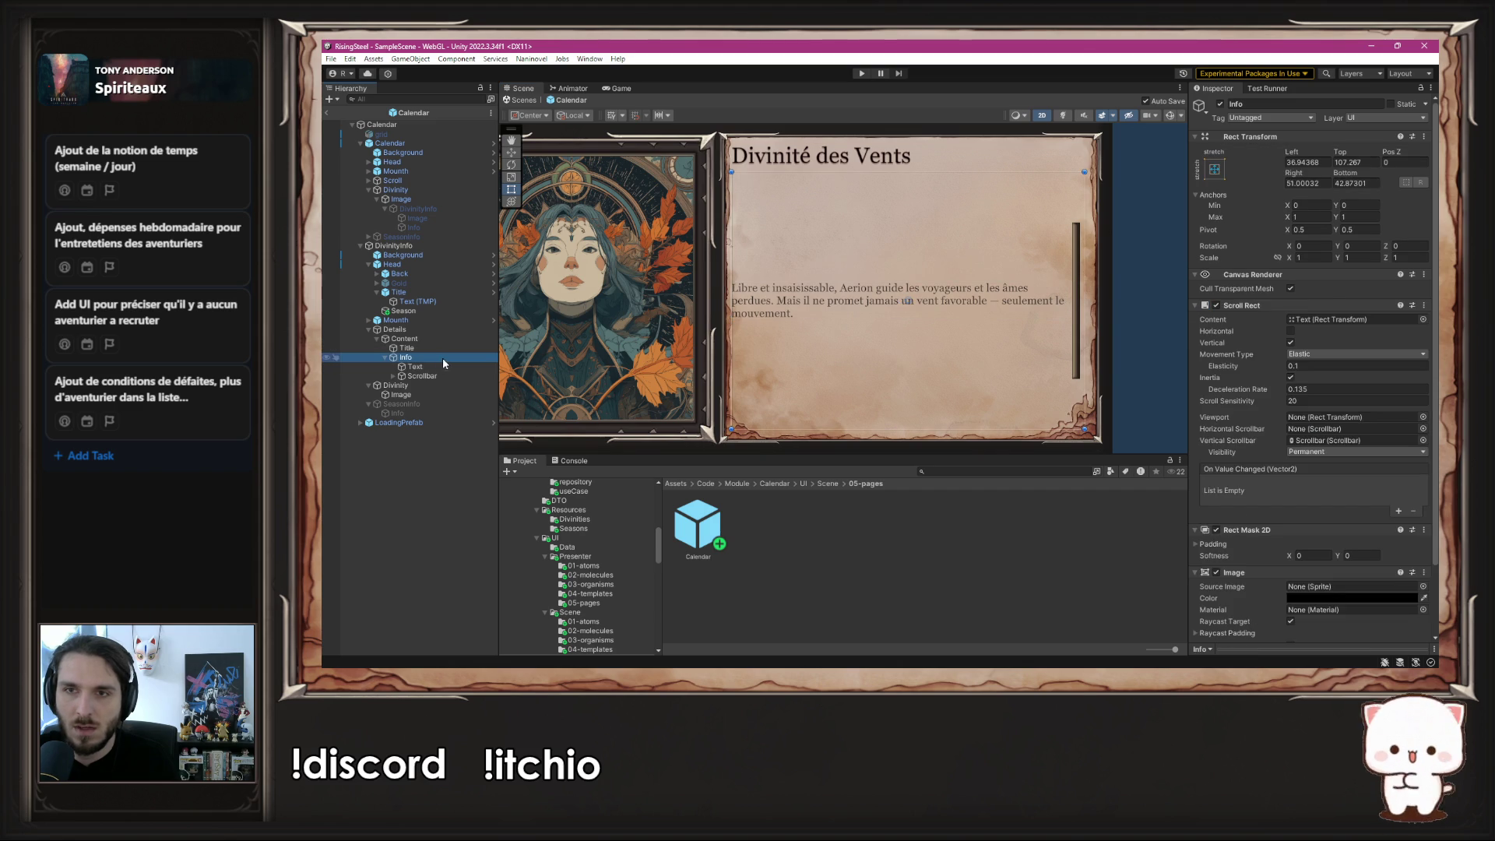
click(1010, 165)
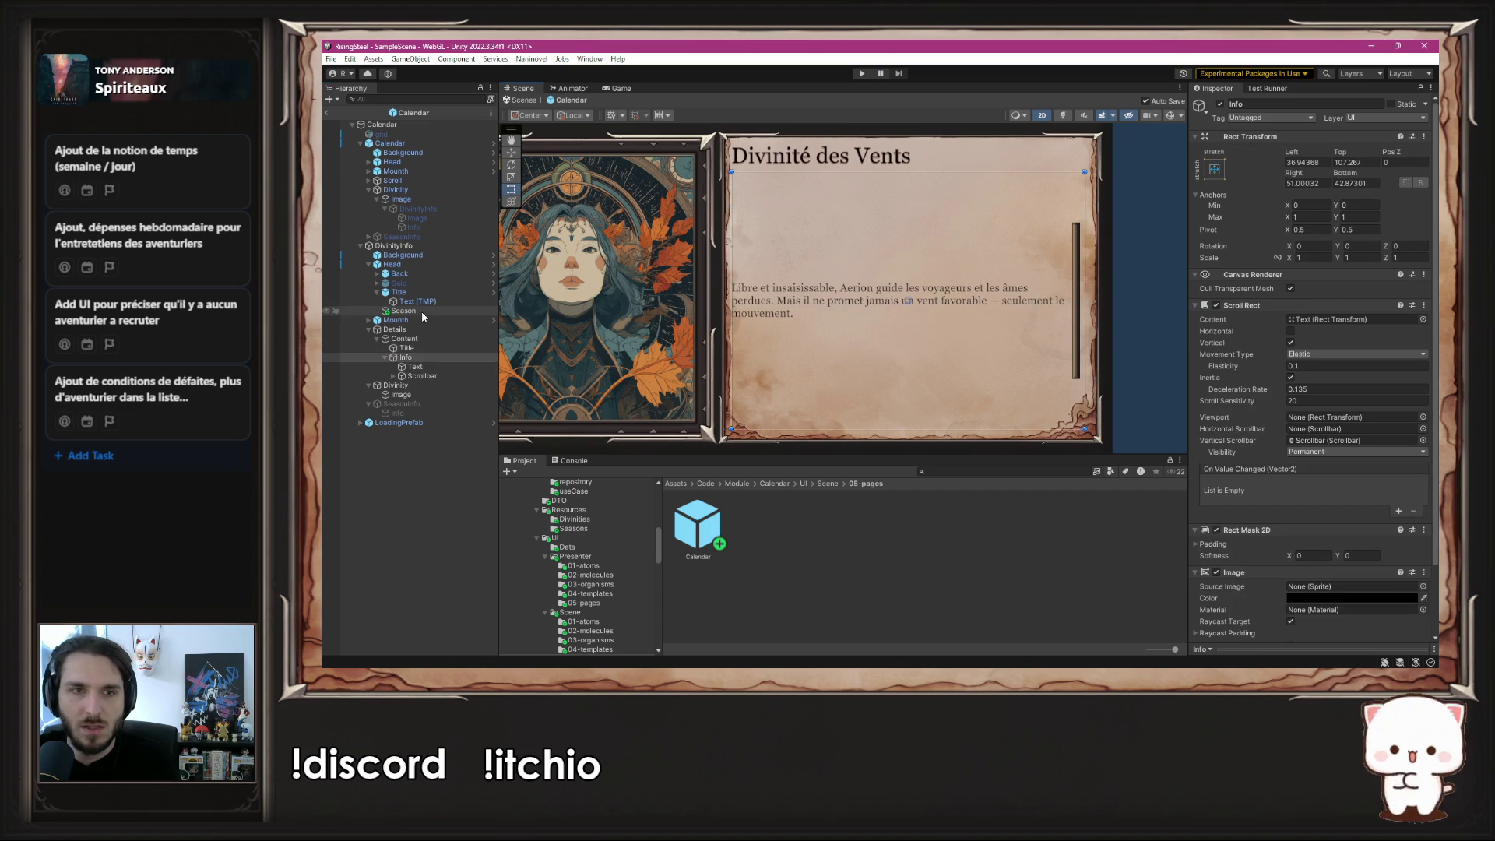
click(411, 340)
click(408, 348)
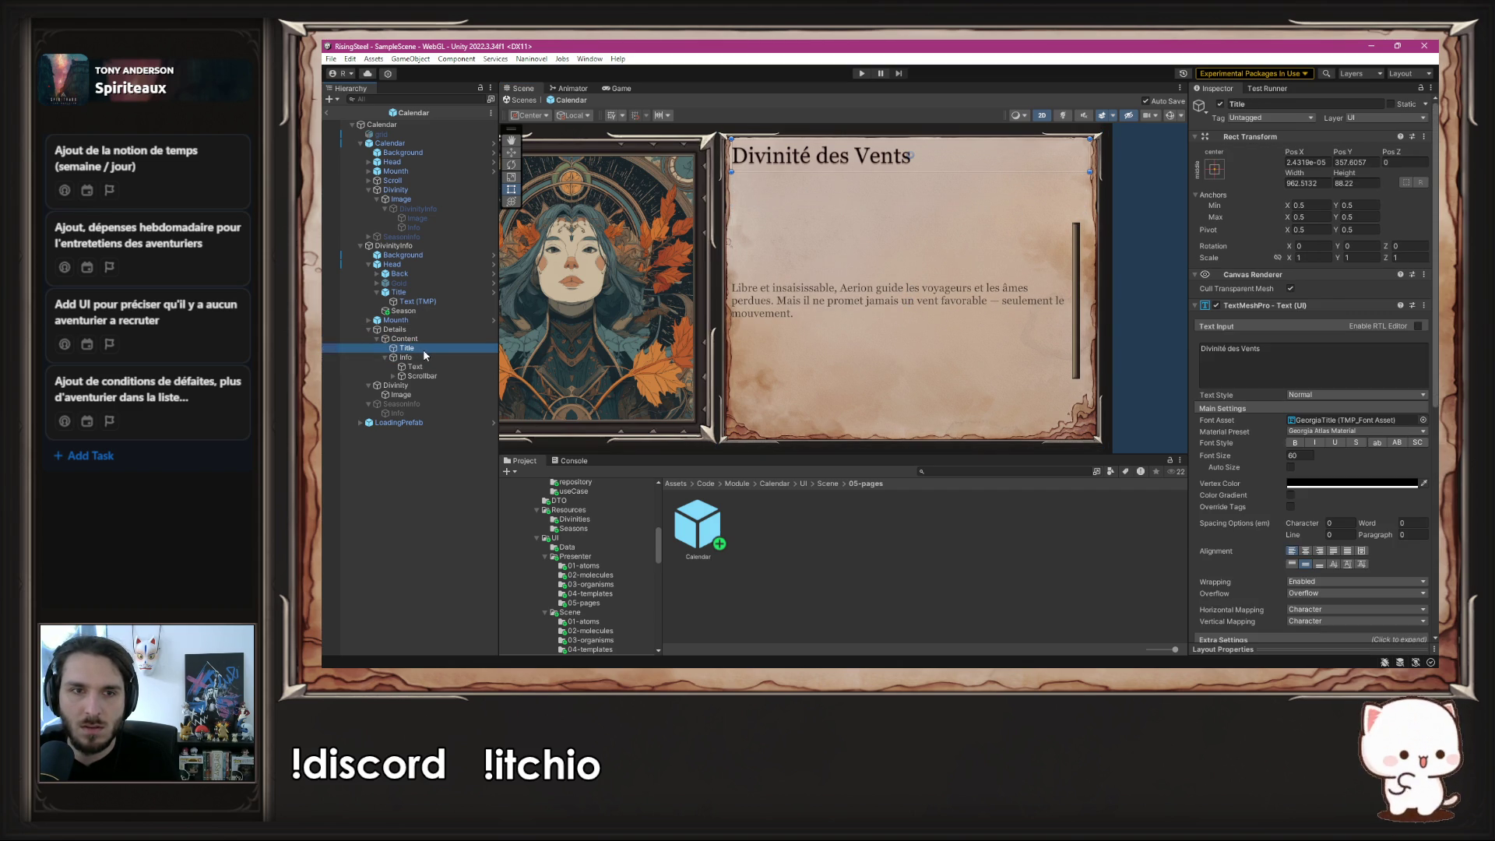
- Pull the body text's left edge inward so it fits neatly on the parchment page
click(416, 367)
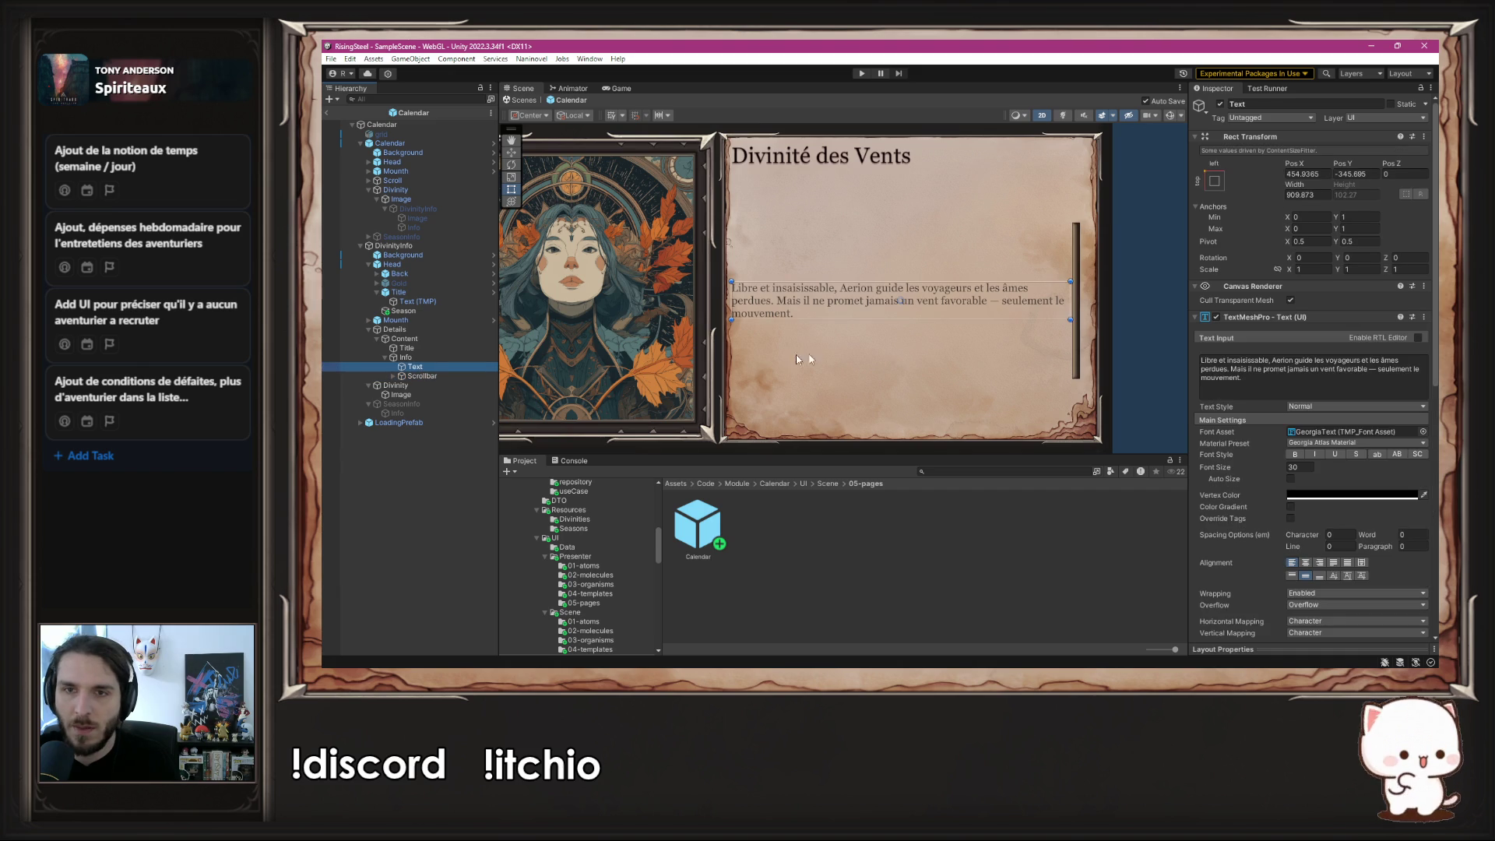
scroll(1263, 507, down, 4)
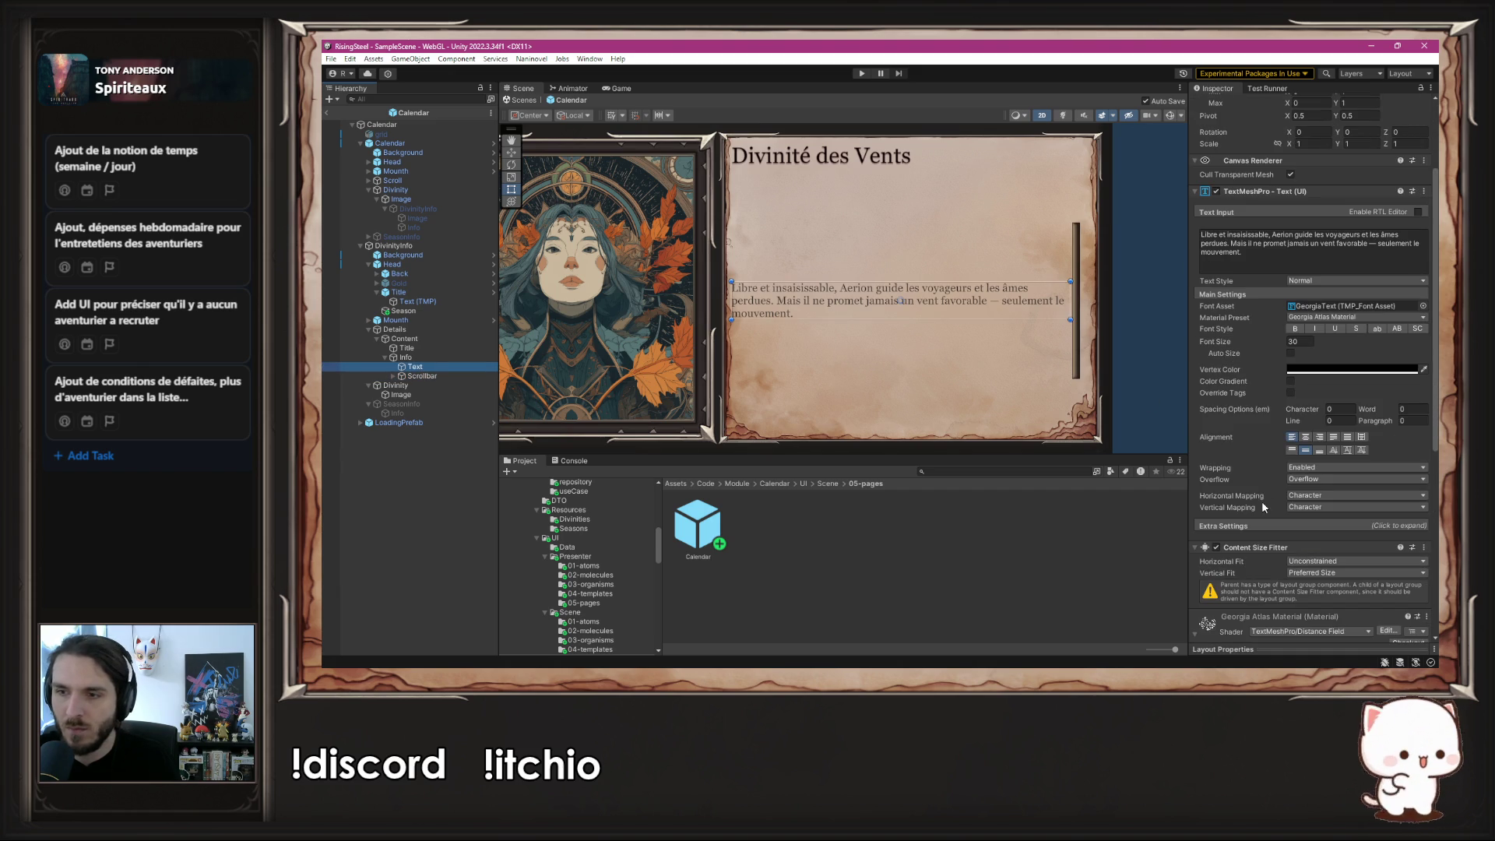
click(1315, 448)
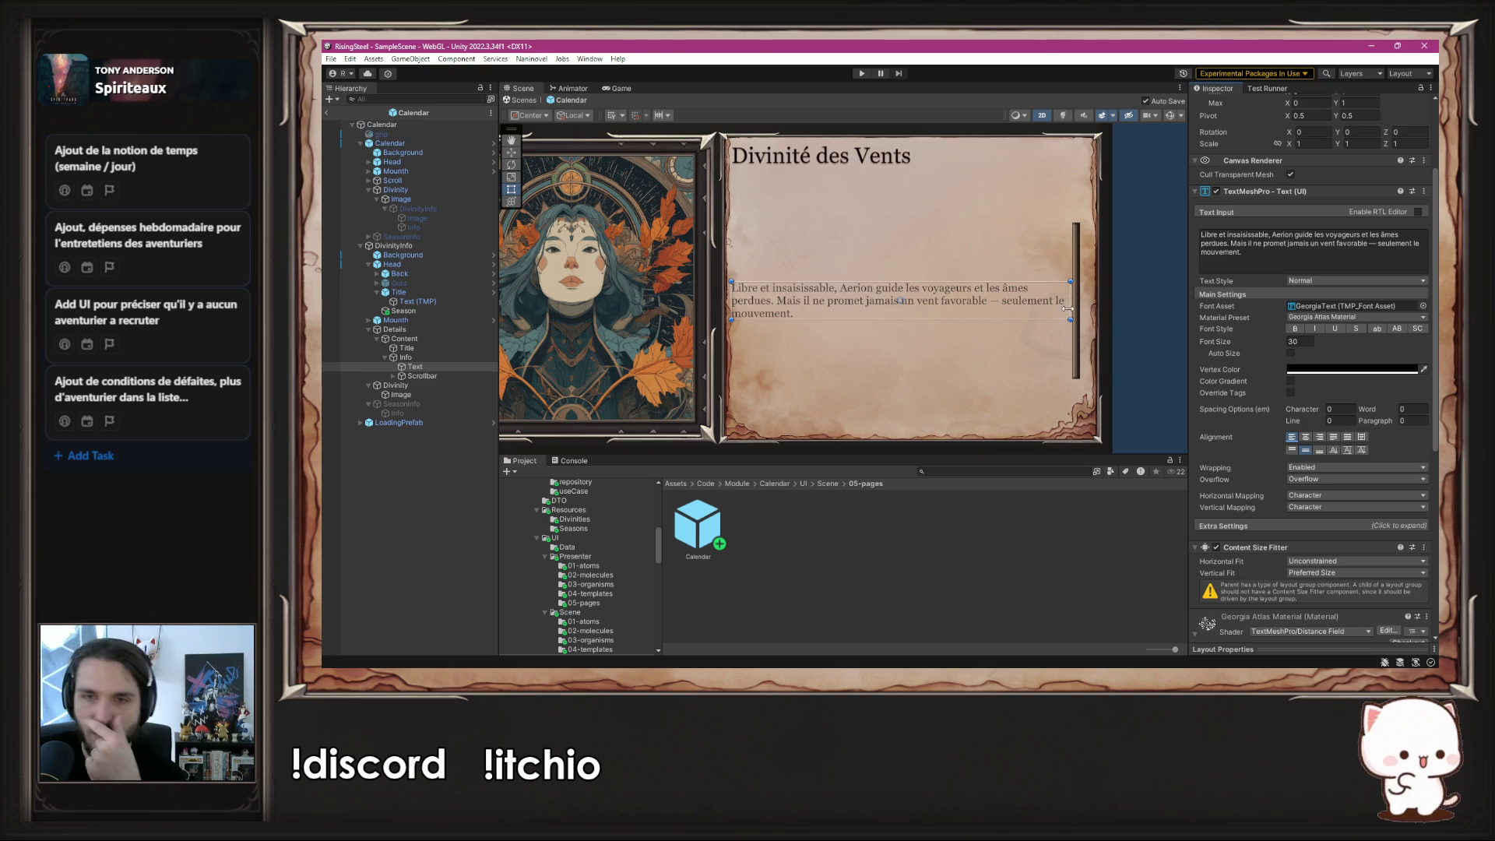
click(1145, 270)
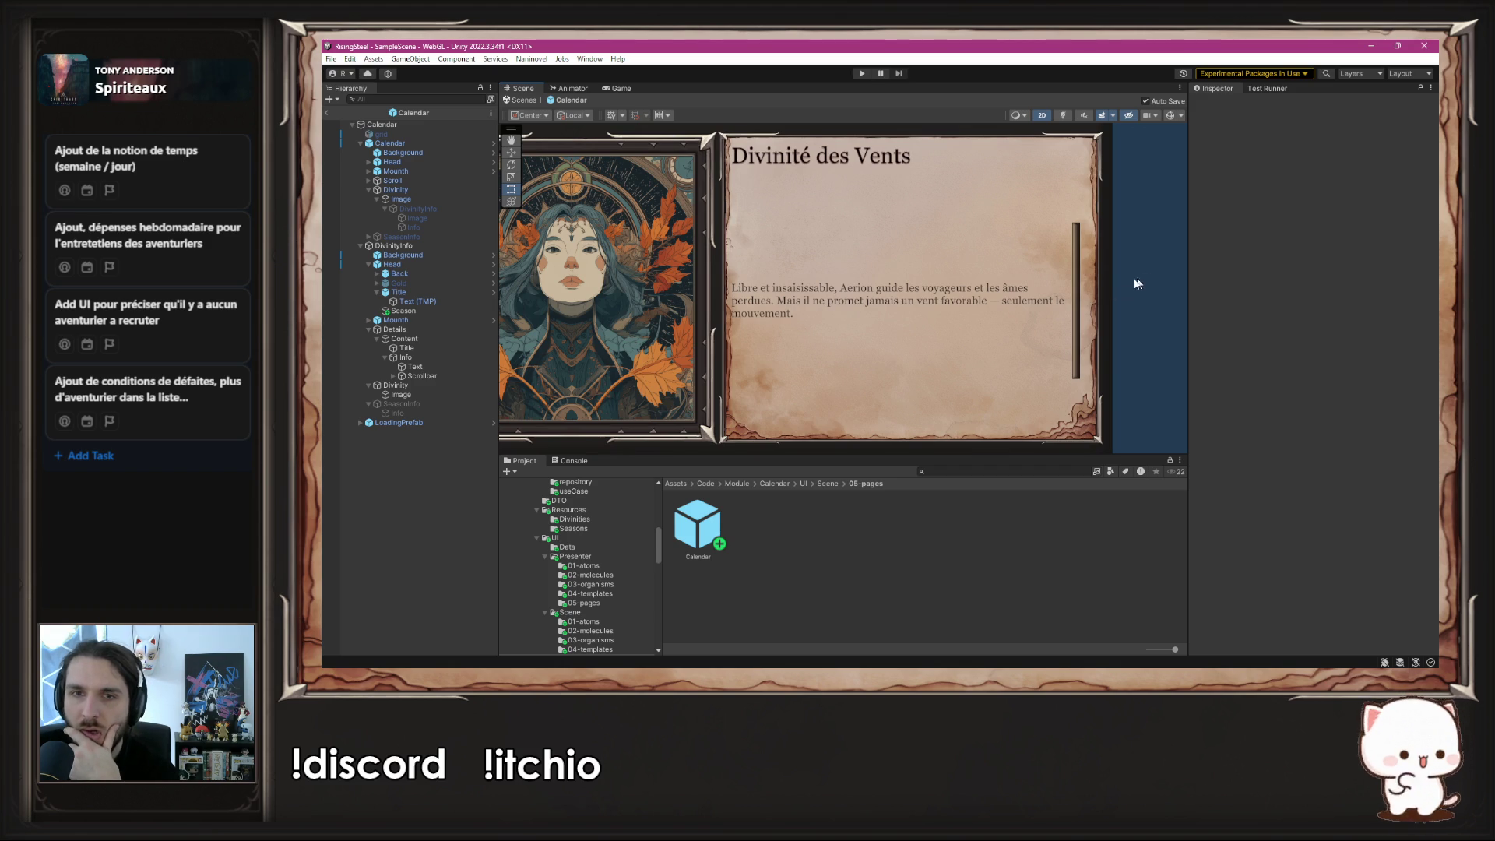
drag(417, 301, 418, 324)
click(415, 366)
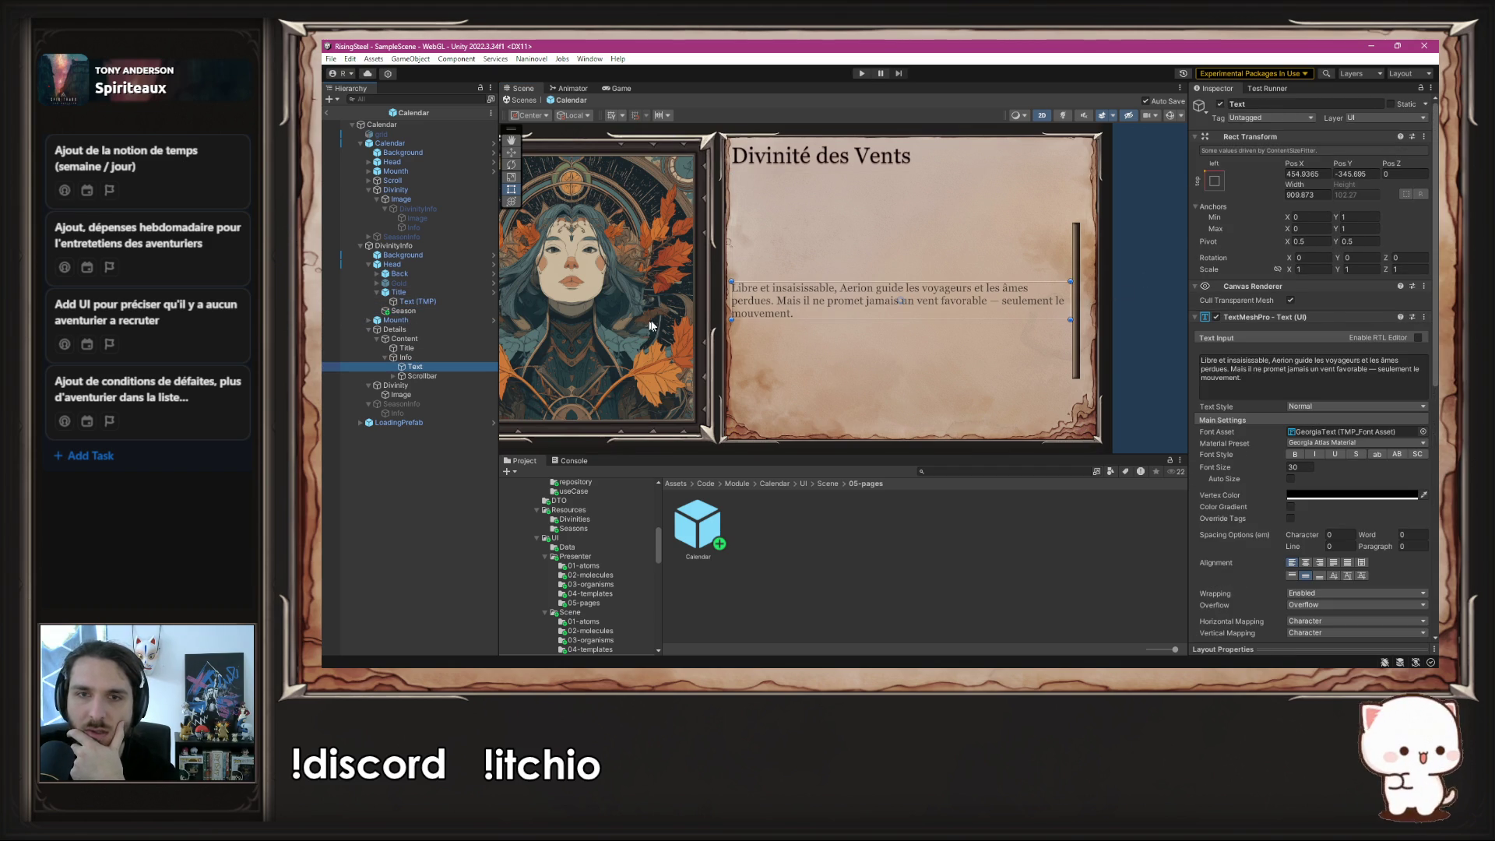
drag(731, 315, 736, 316)
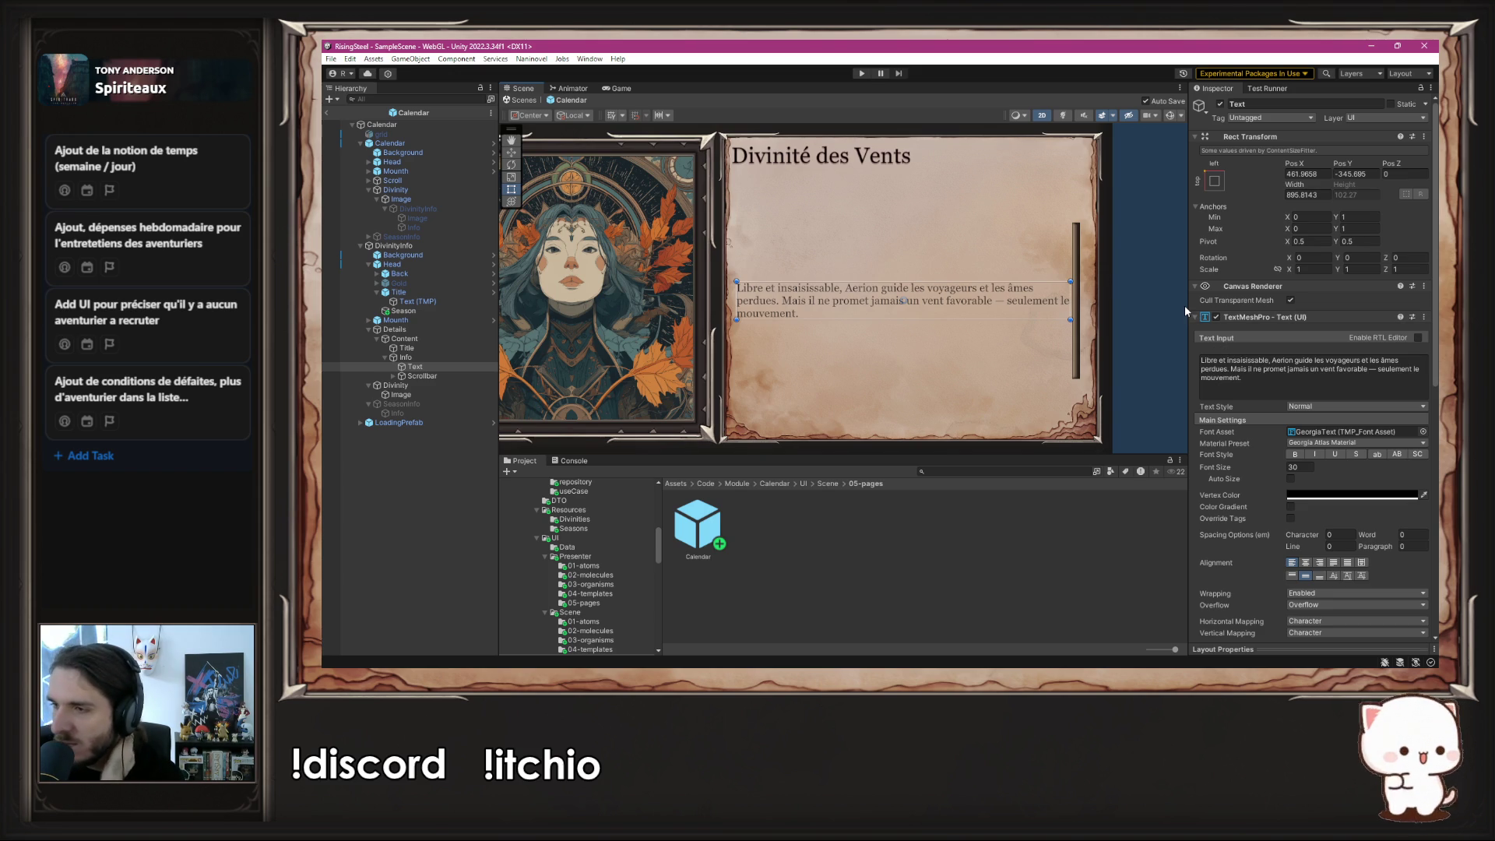
click(1165, 304)
scroll(1165, 304, down, 4)
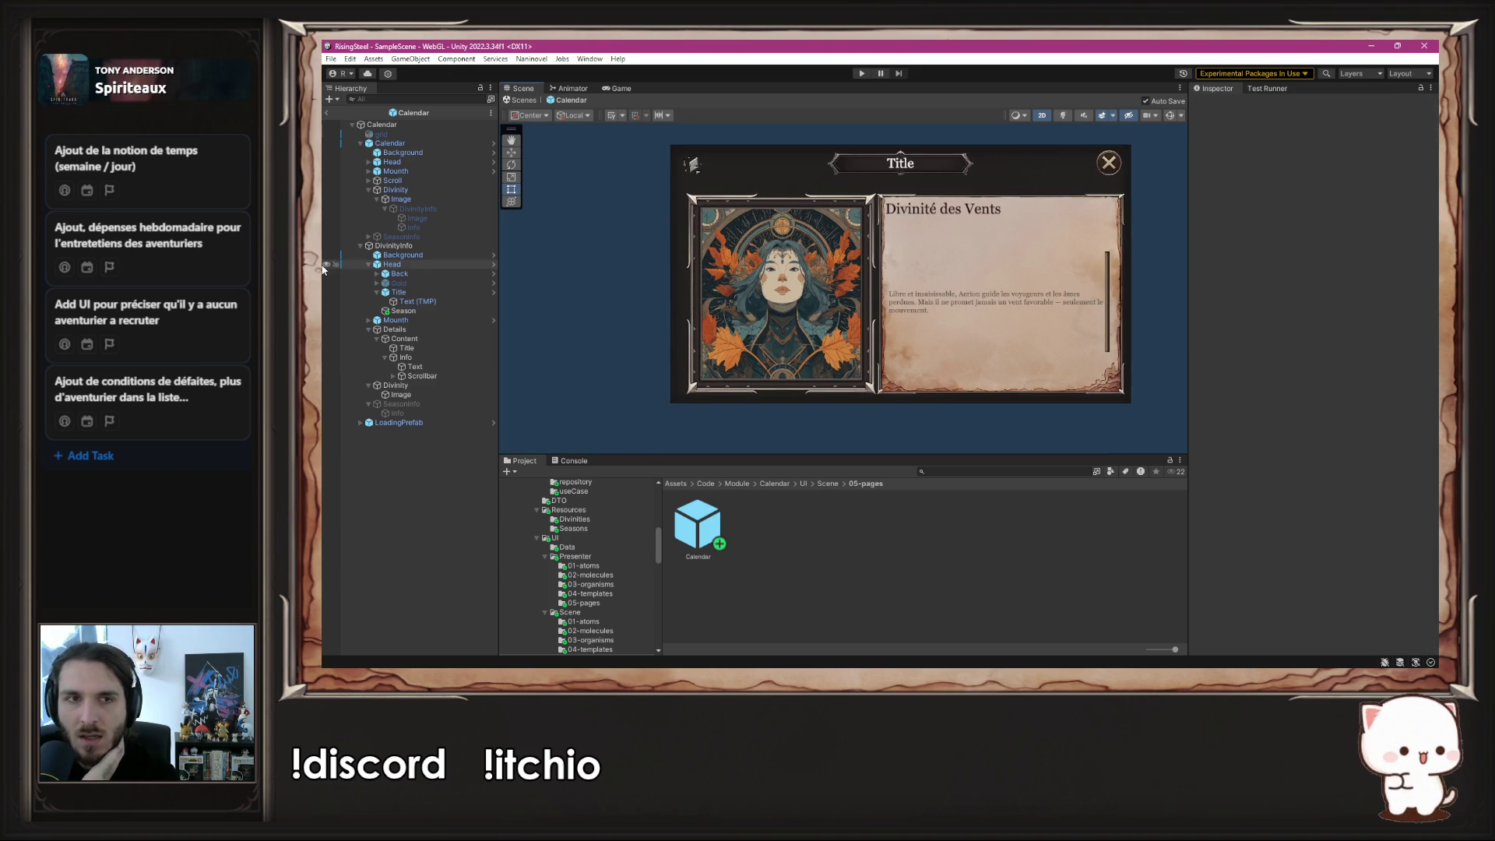
- Toggle DivinityInfo's active checkbox off, on, then off again, leaving it hidden
click(398, 246)
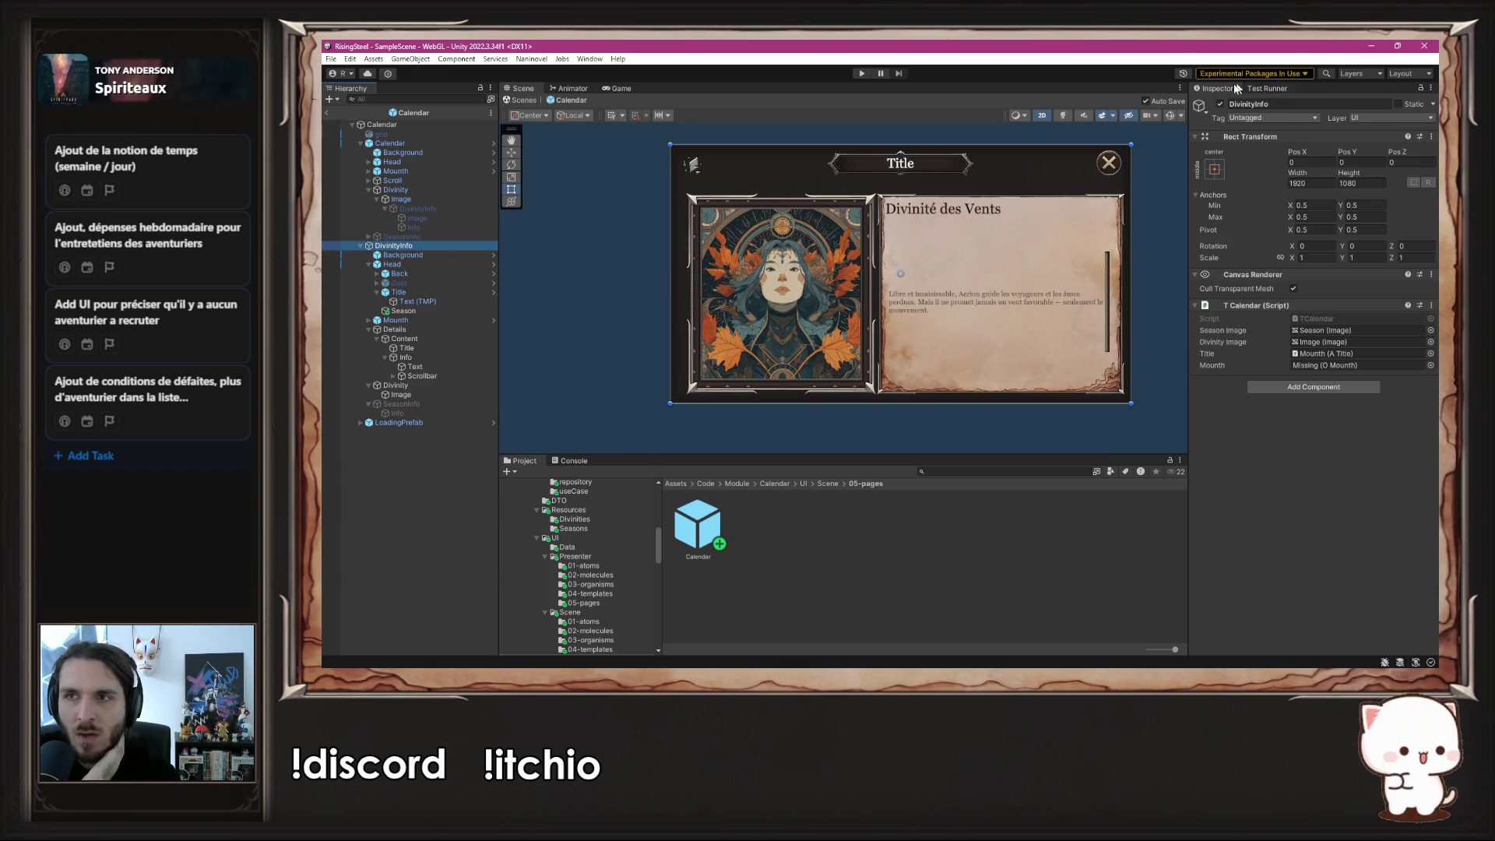
click(1220, 104)
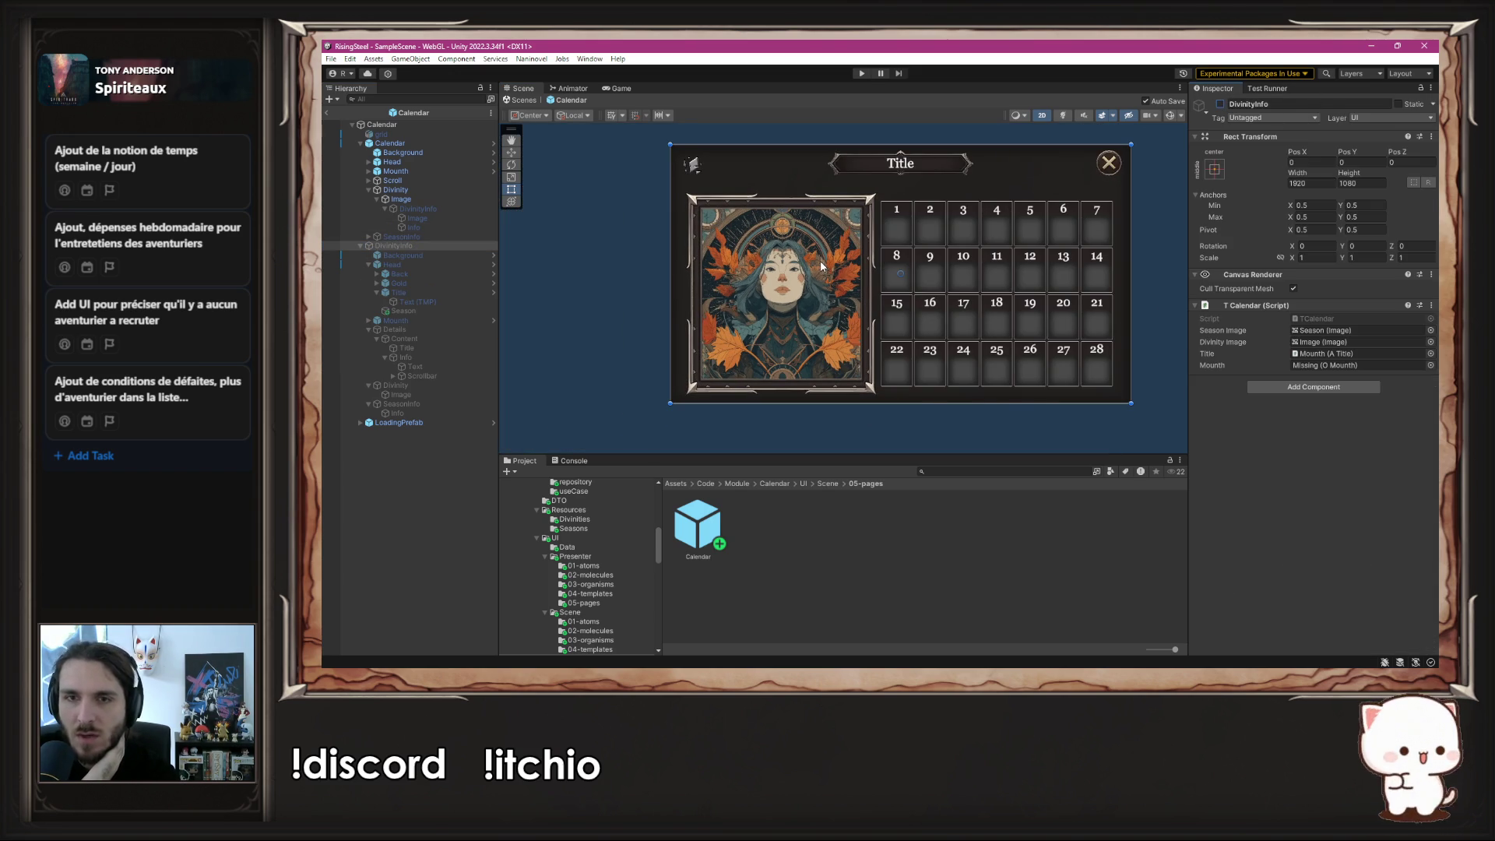
click(1220, 104)
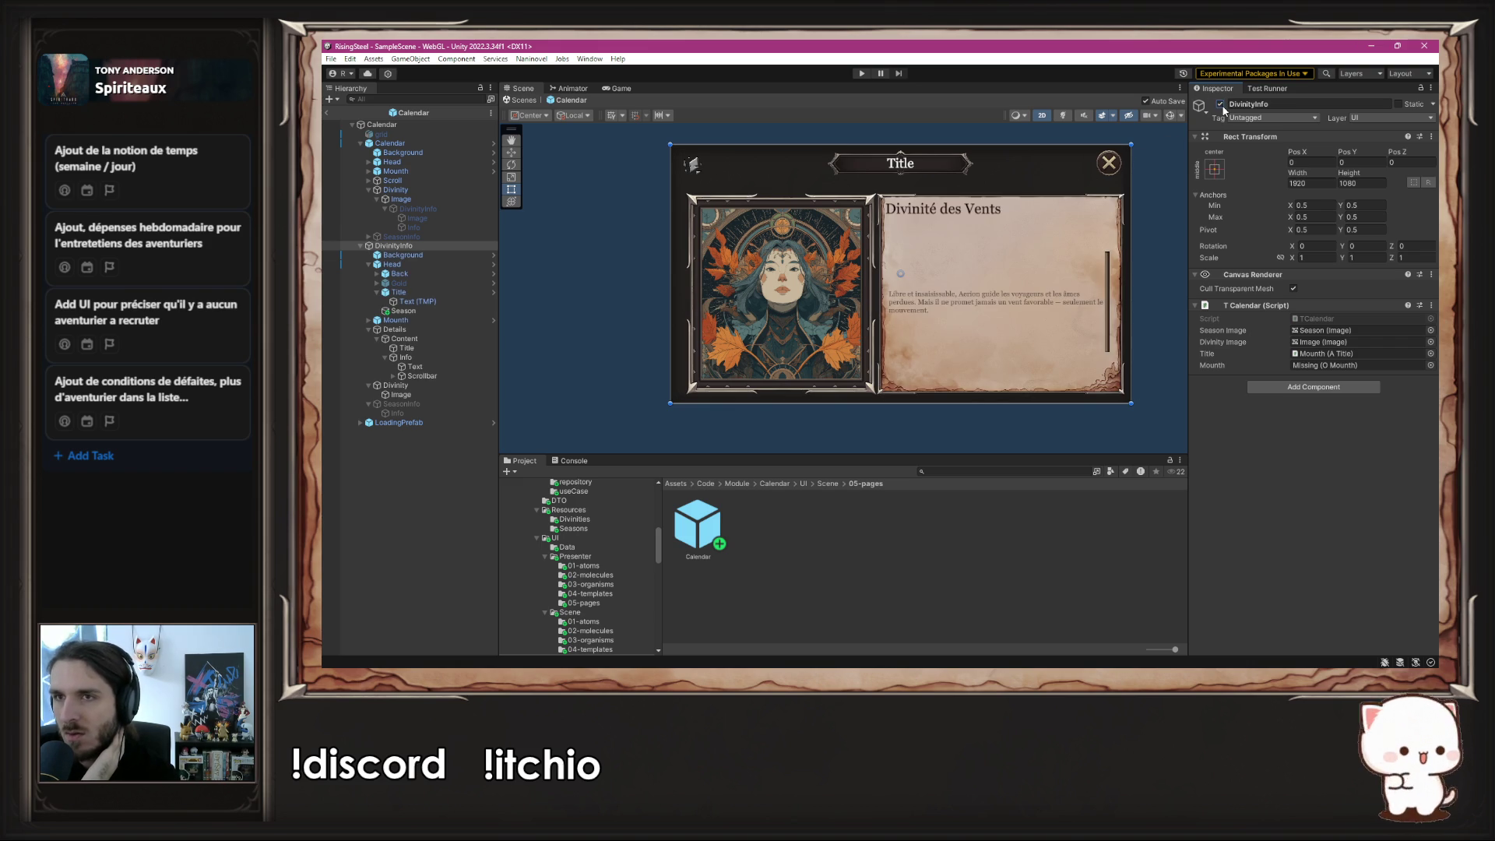
click(1221, 104)
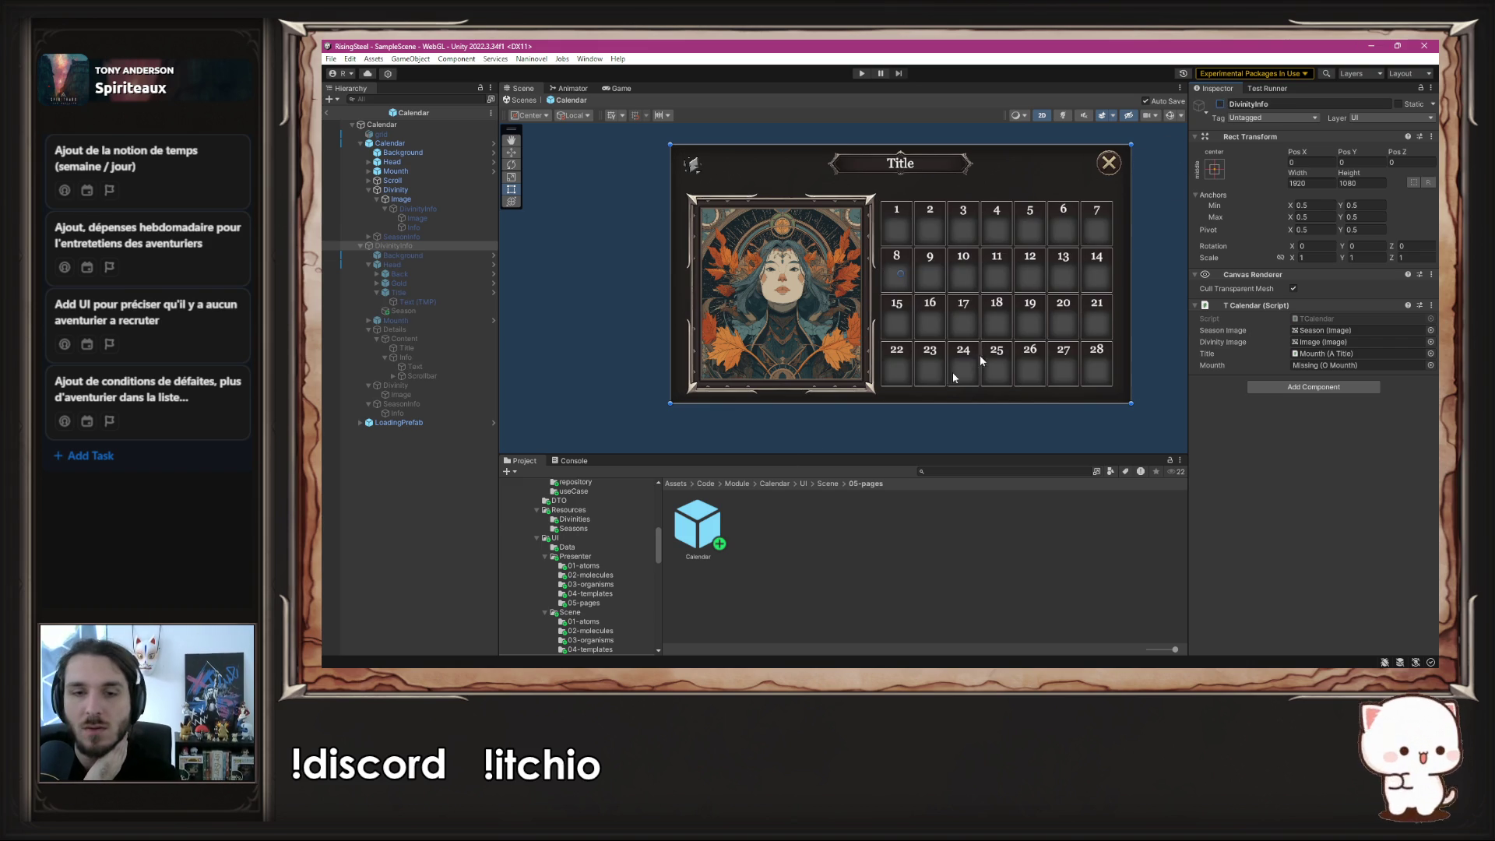
- Browse the Project window to the Presenter 01-atoms scripts folder
scroll(591, 593, down, 8)
scroll(594, 592, up, 3)
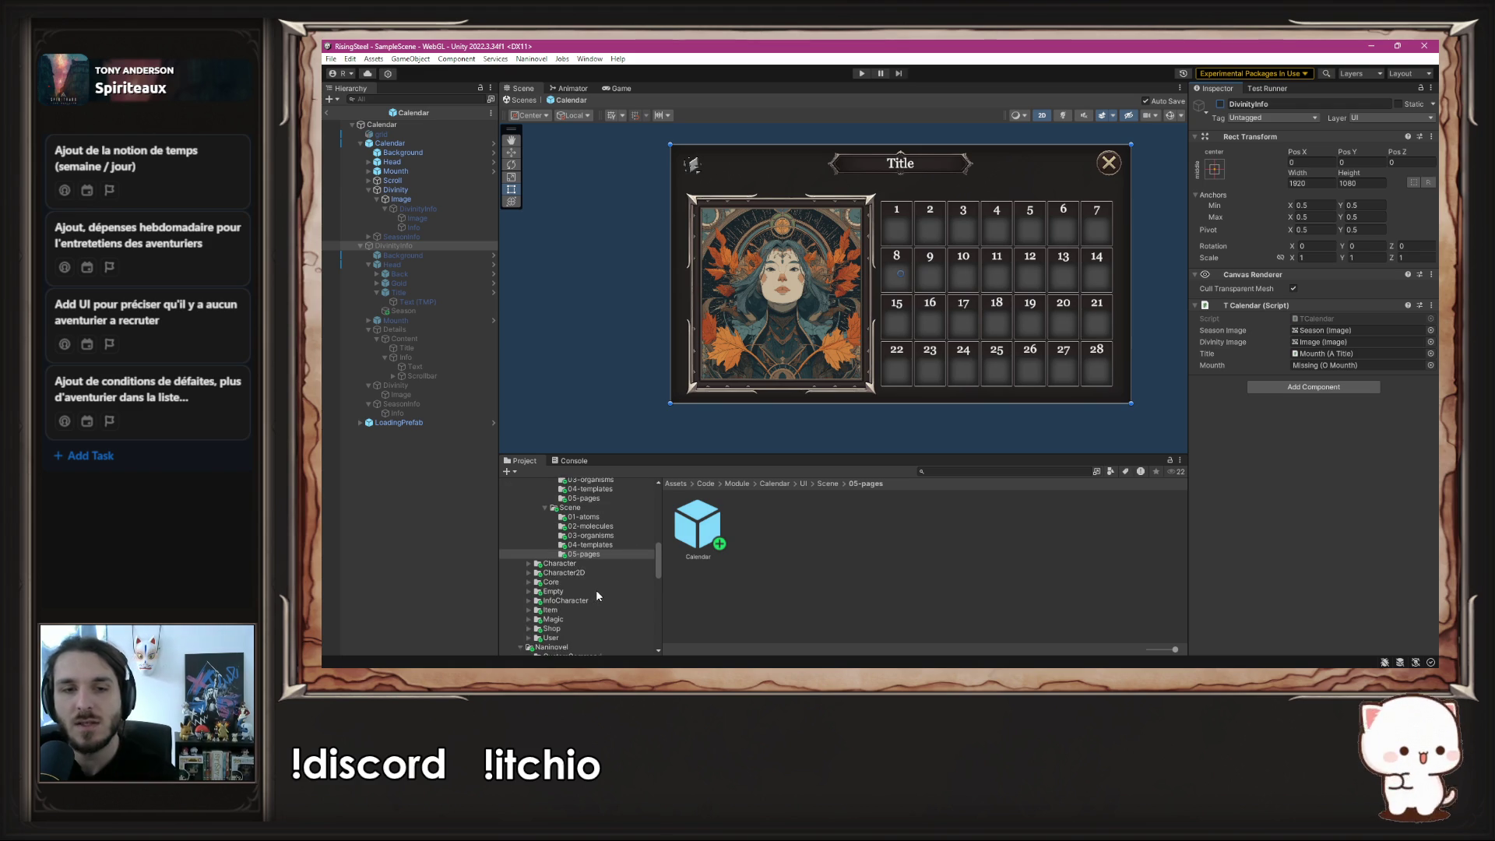
scroll(615, 557, up, 2)
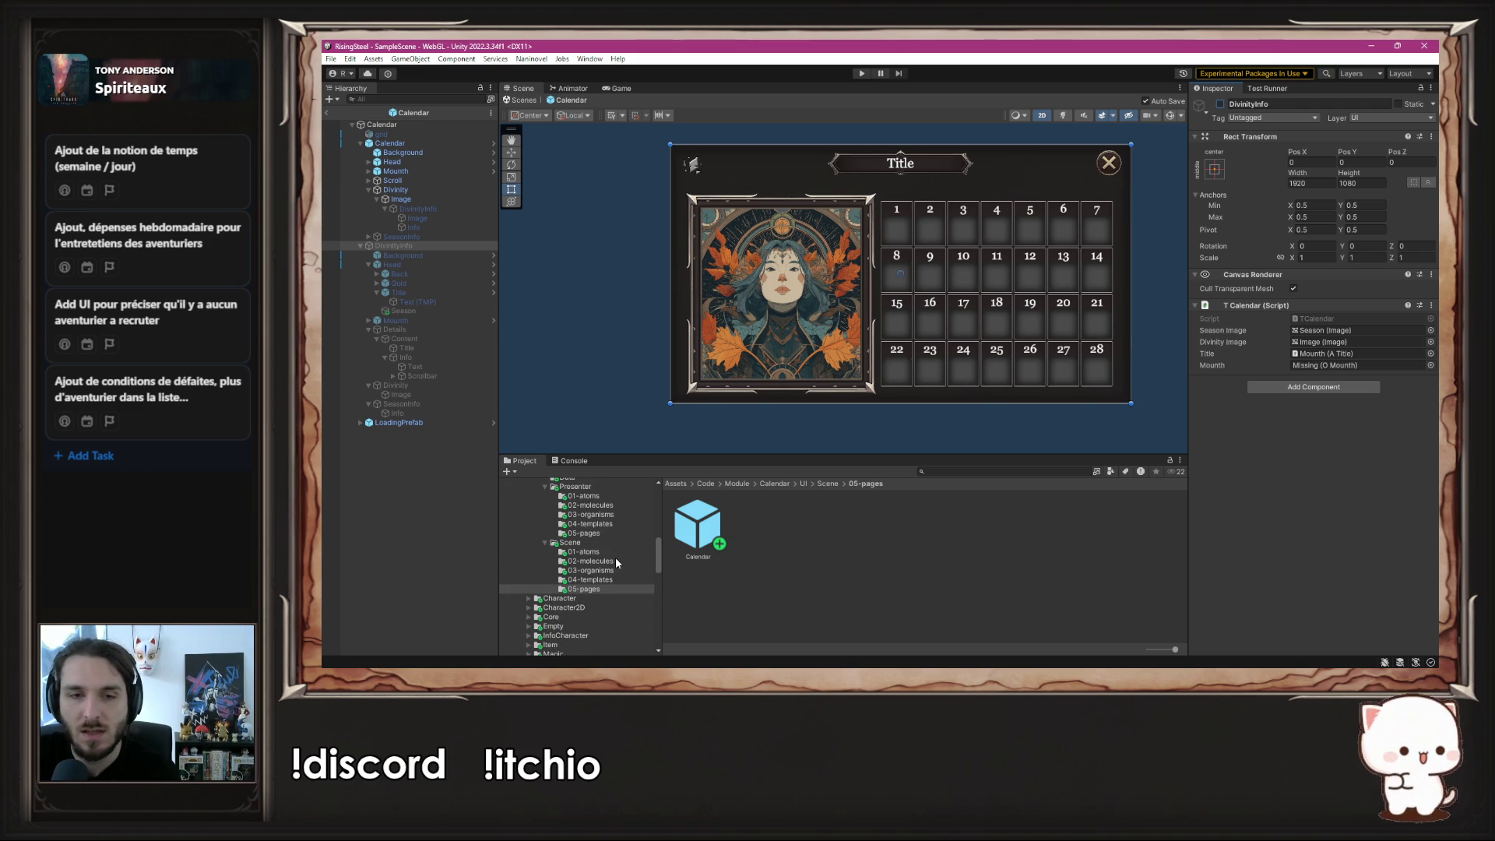
scroll(616, 557, up, 2)
click(584, 531)
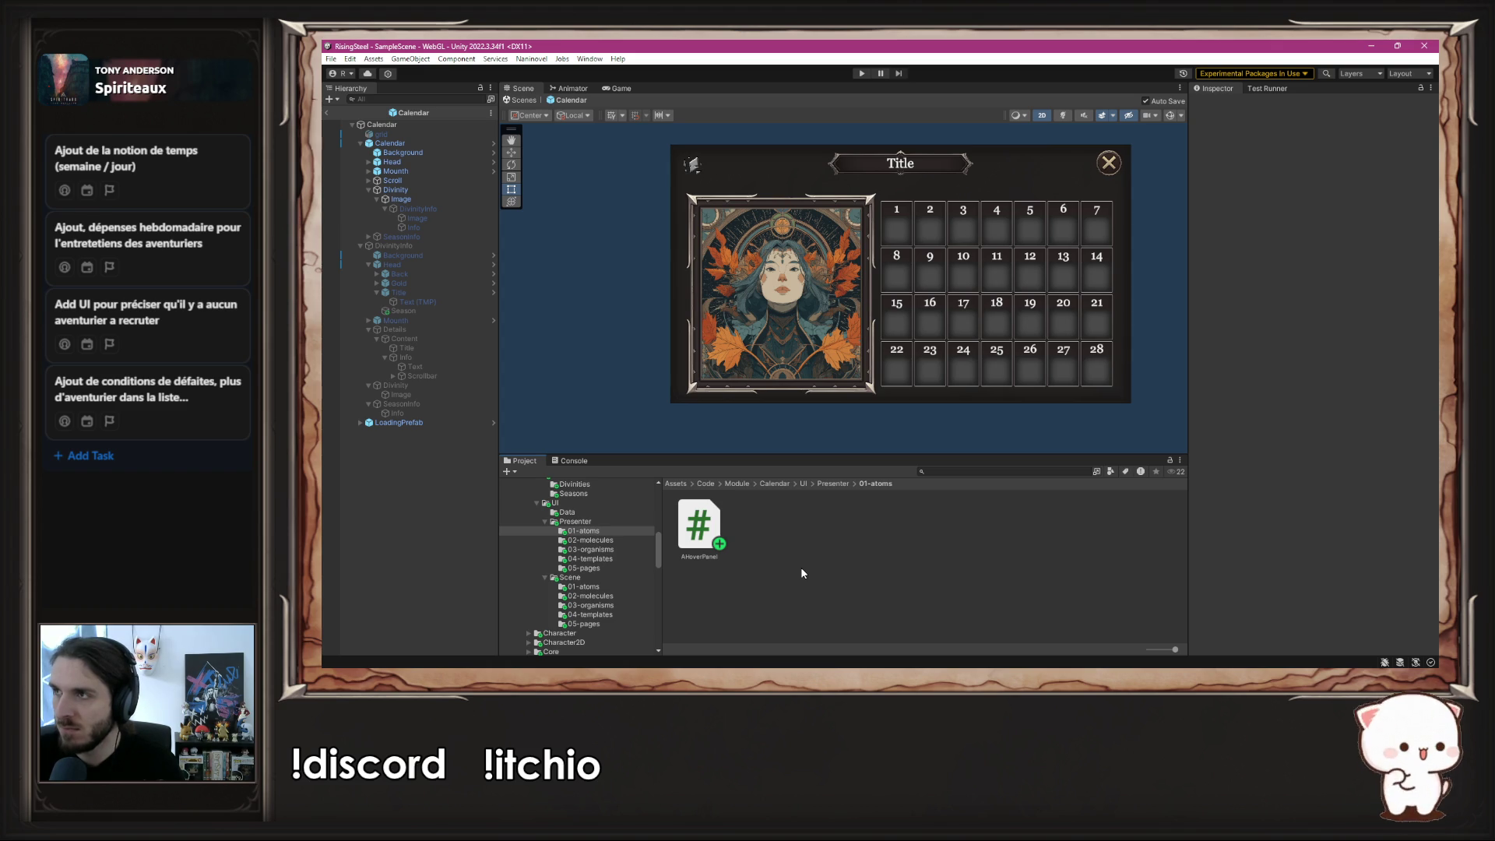
- Duplicate AHoverPanel, rename the copy AShowHideObject, and open it in VS Code
click(699, 526)
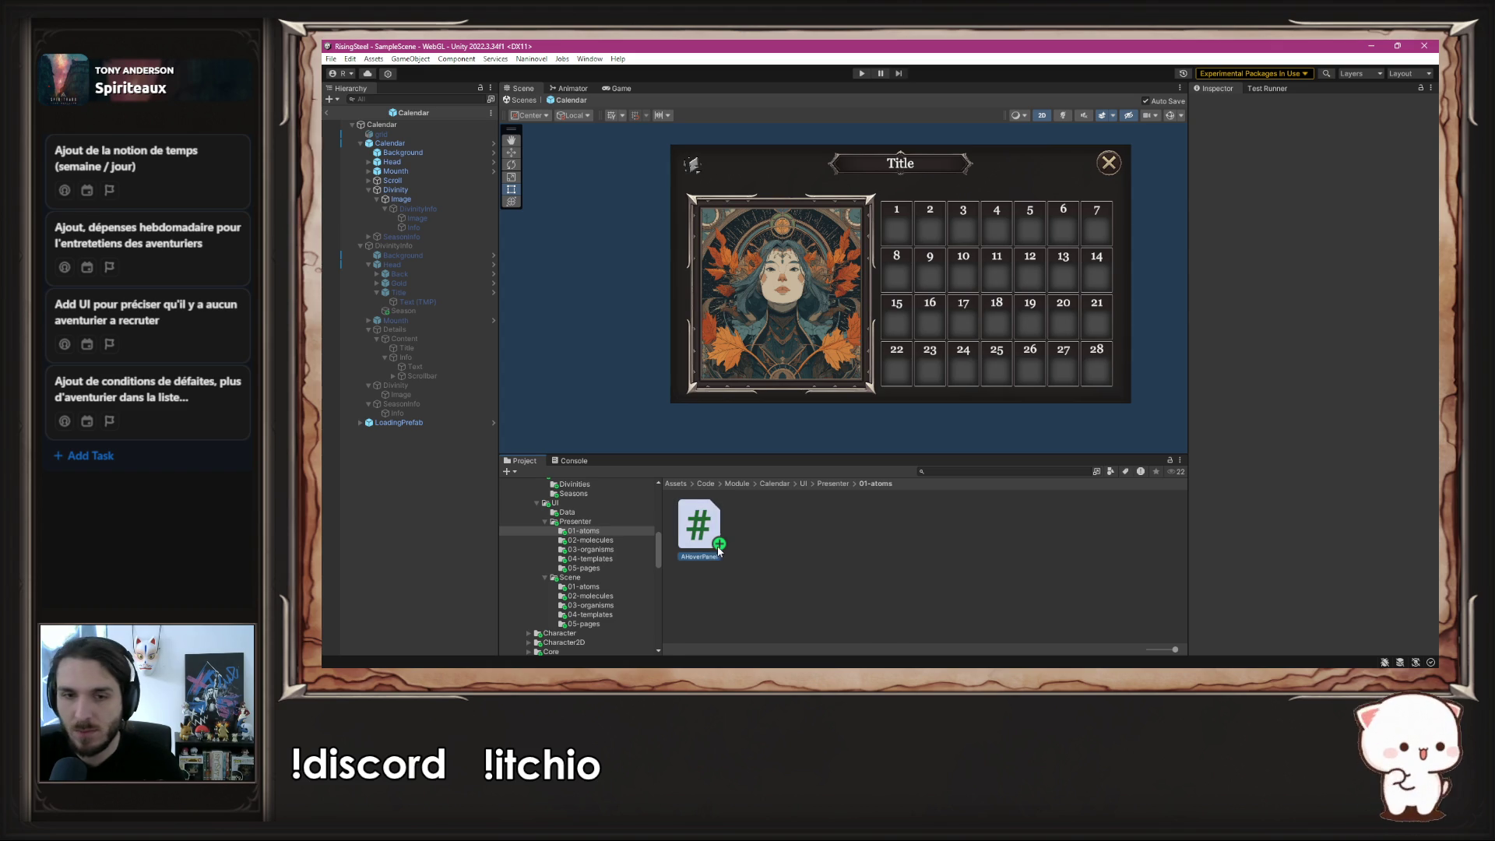
key(ctrl+d)
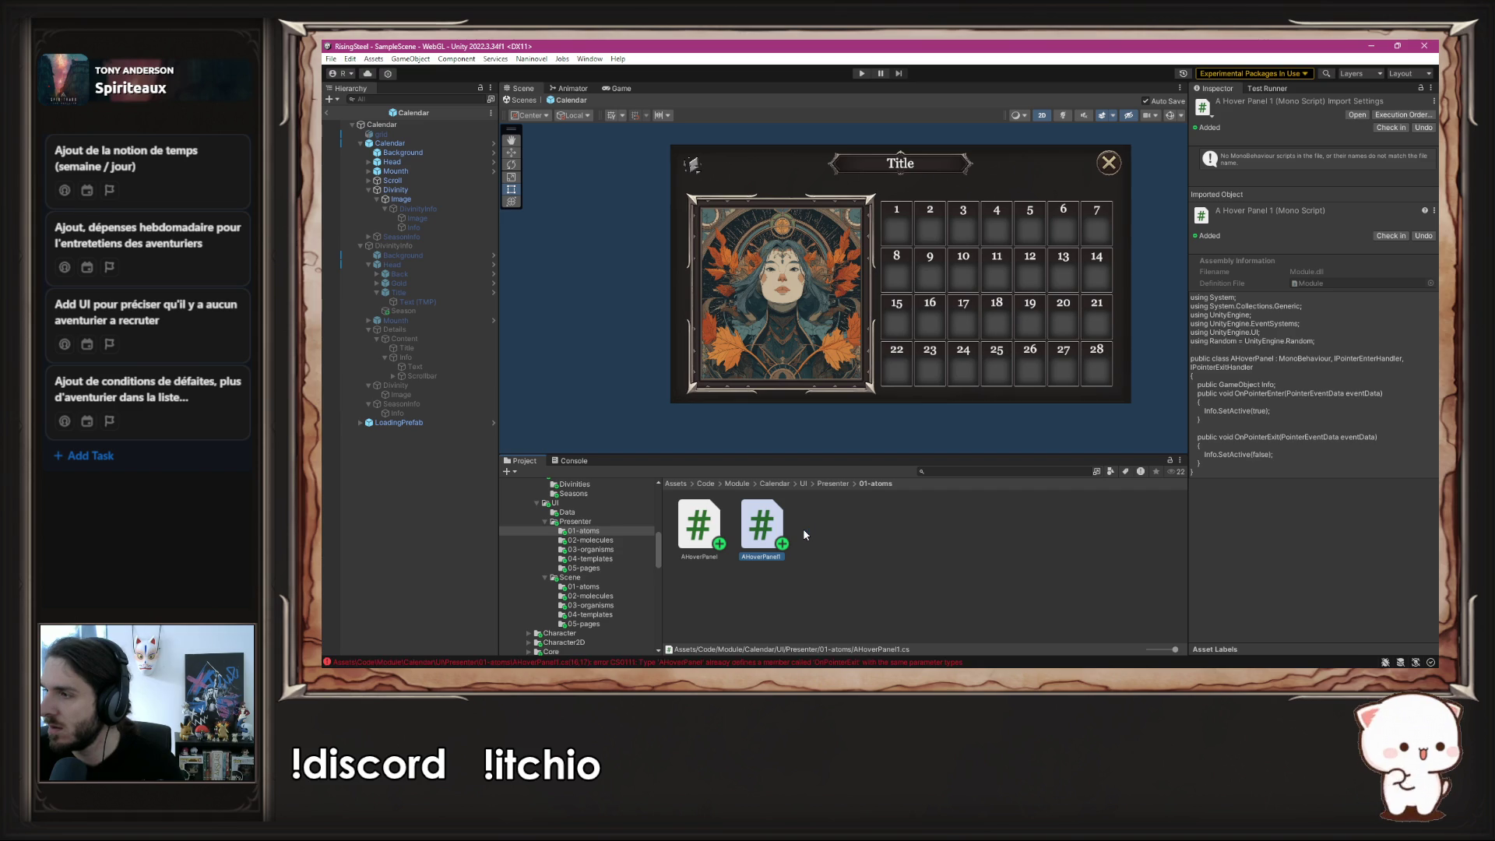
right_click(778, 531)
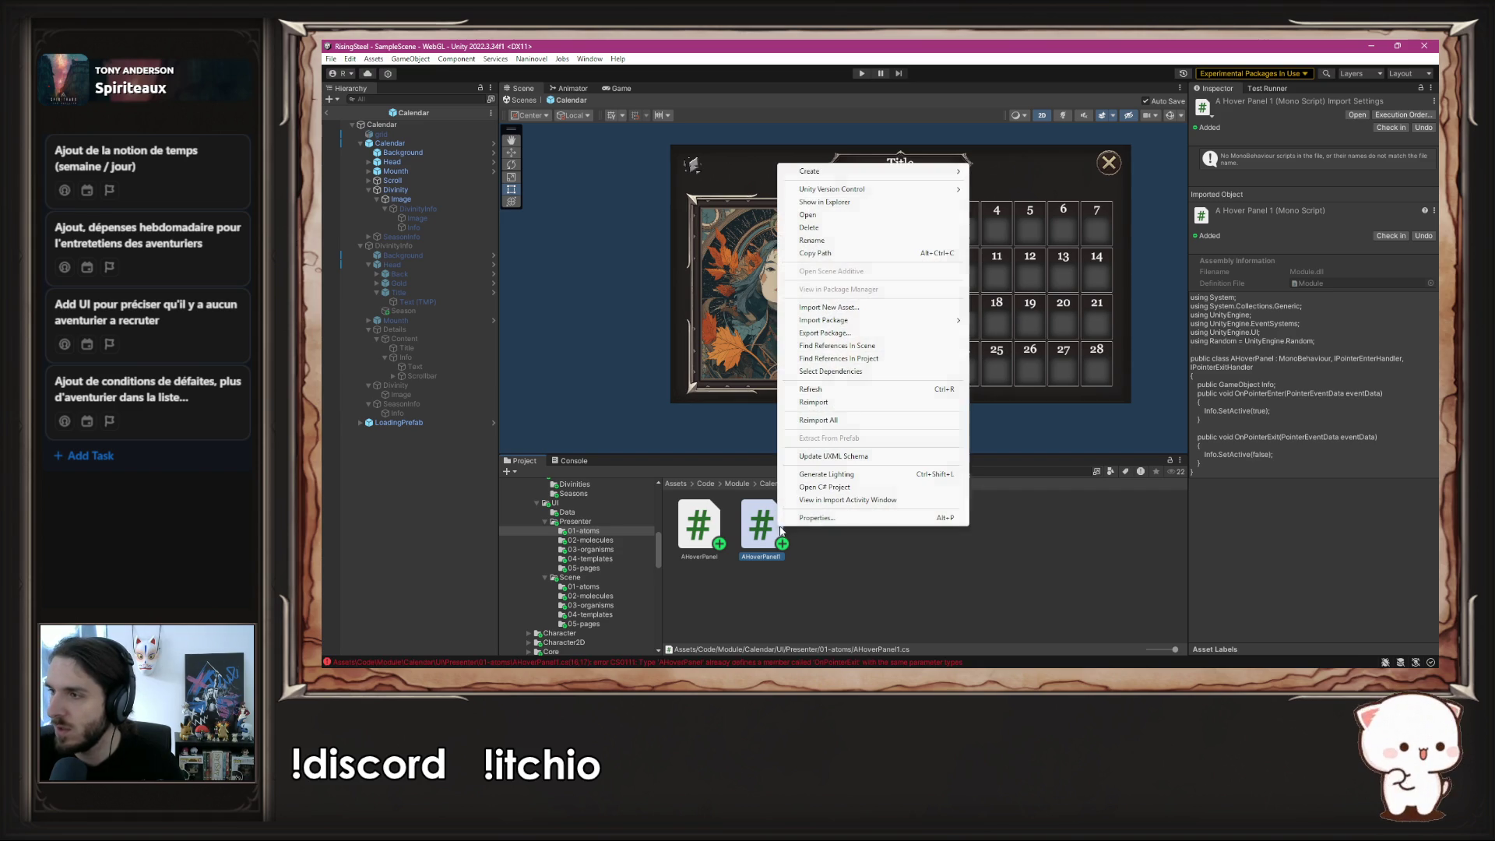
click(877, 242)
text(A)
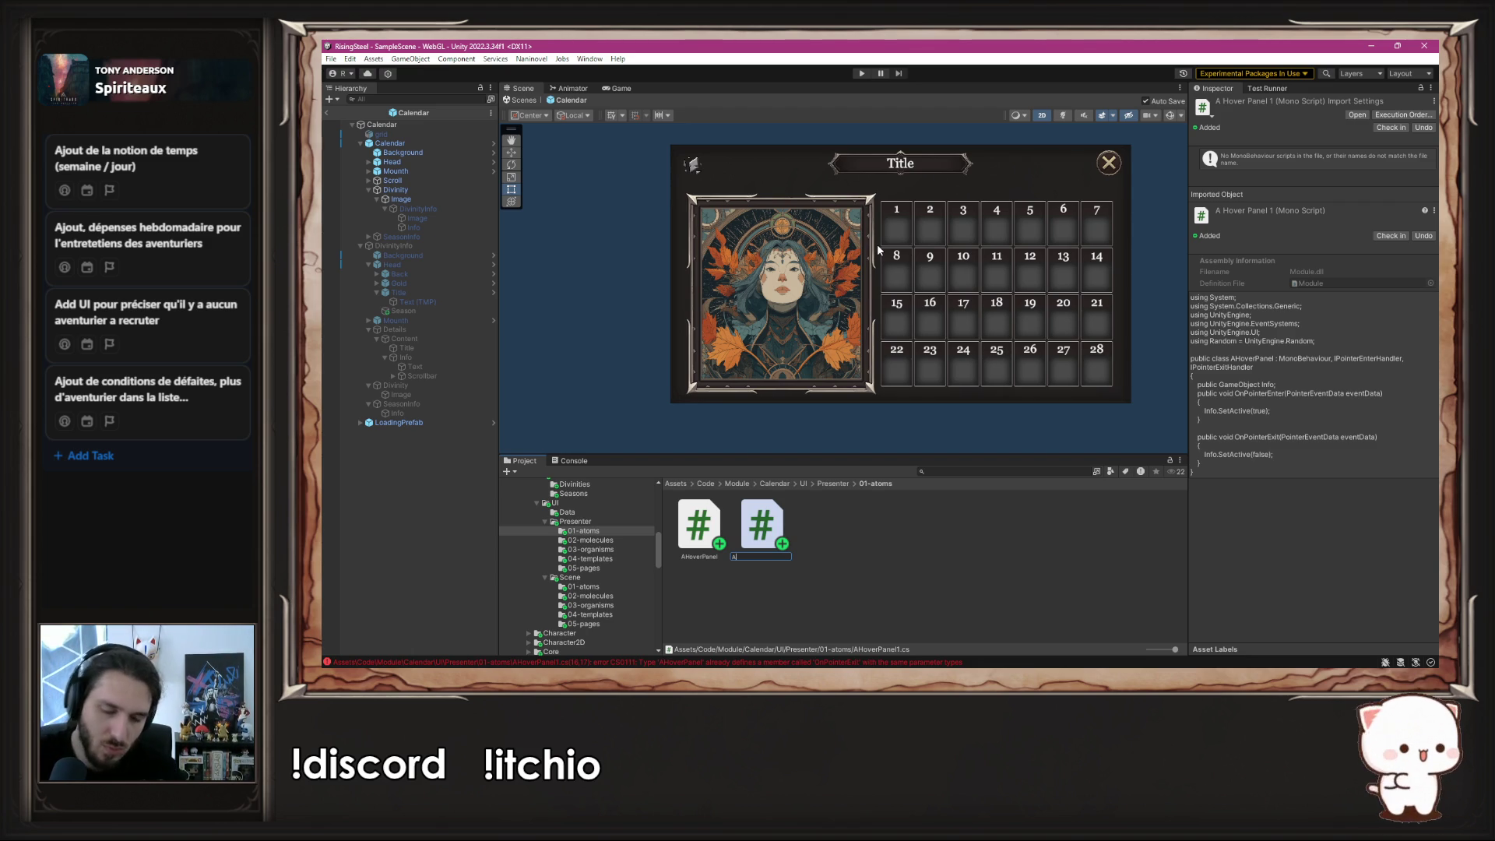
text(ShowHideObject)
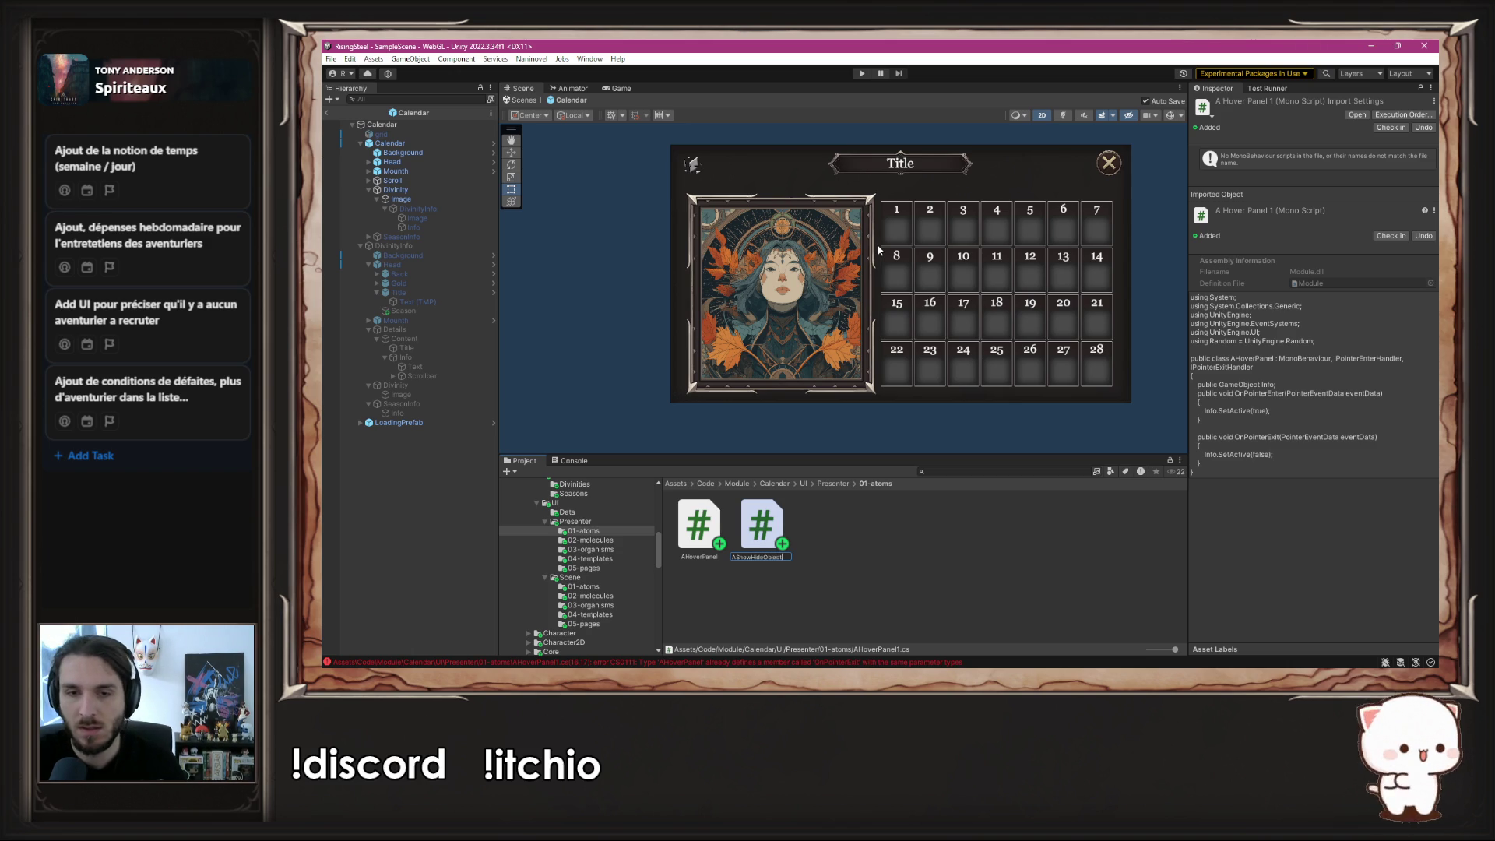
key(Return)
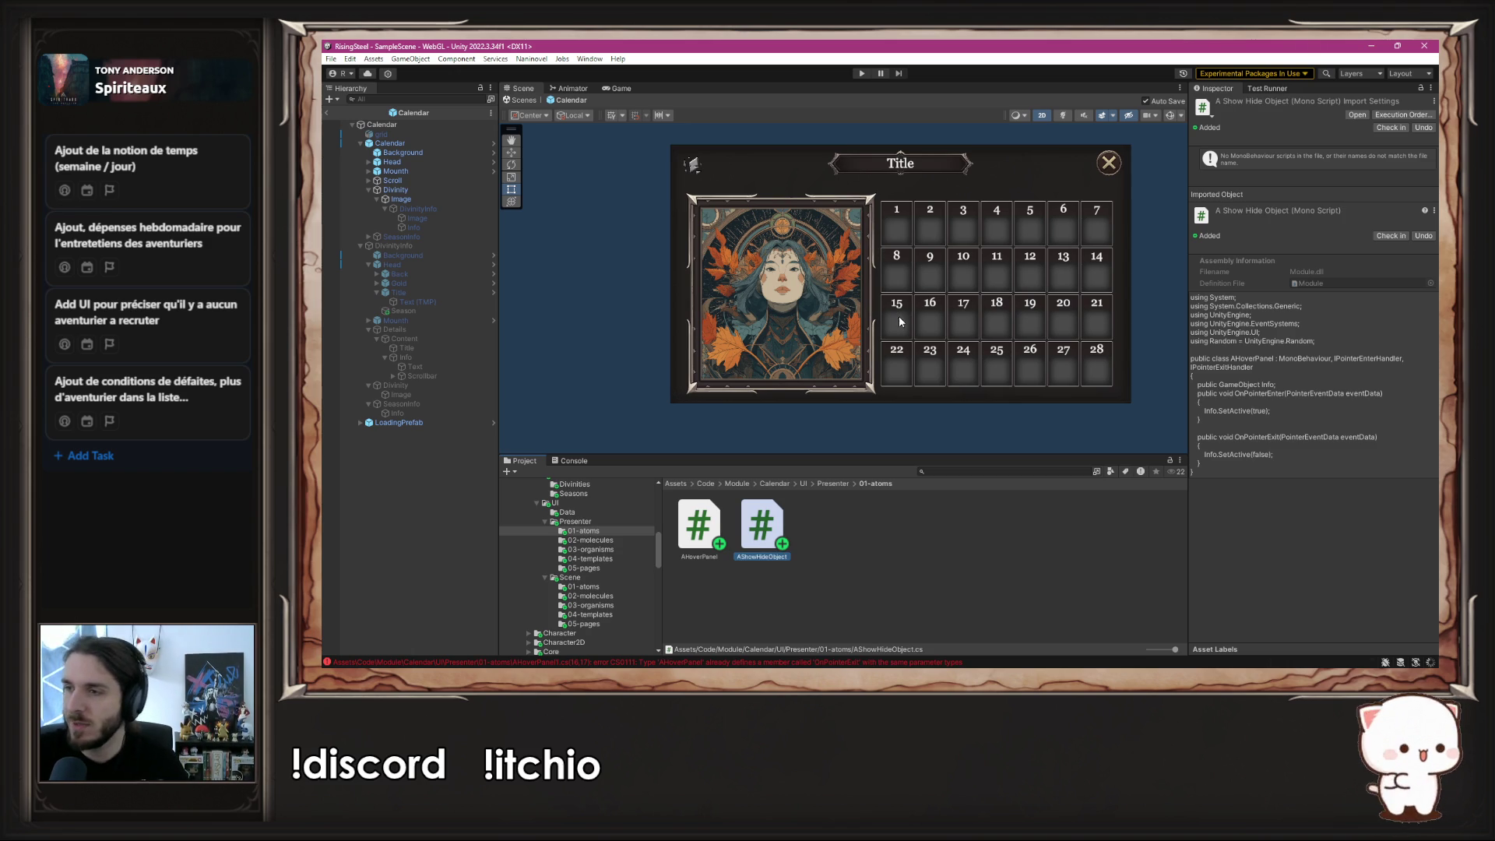
double_click(771, 530)
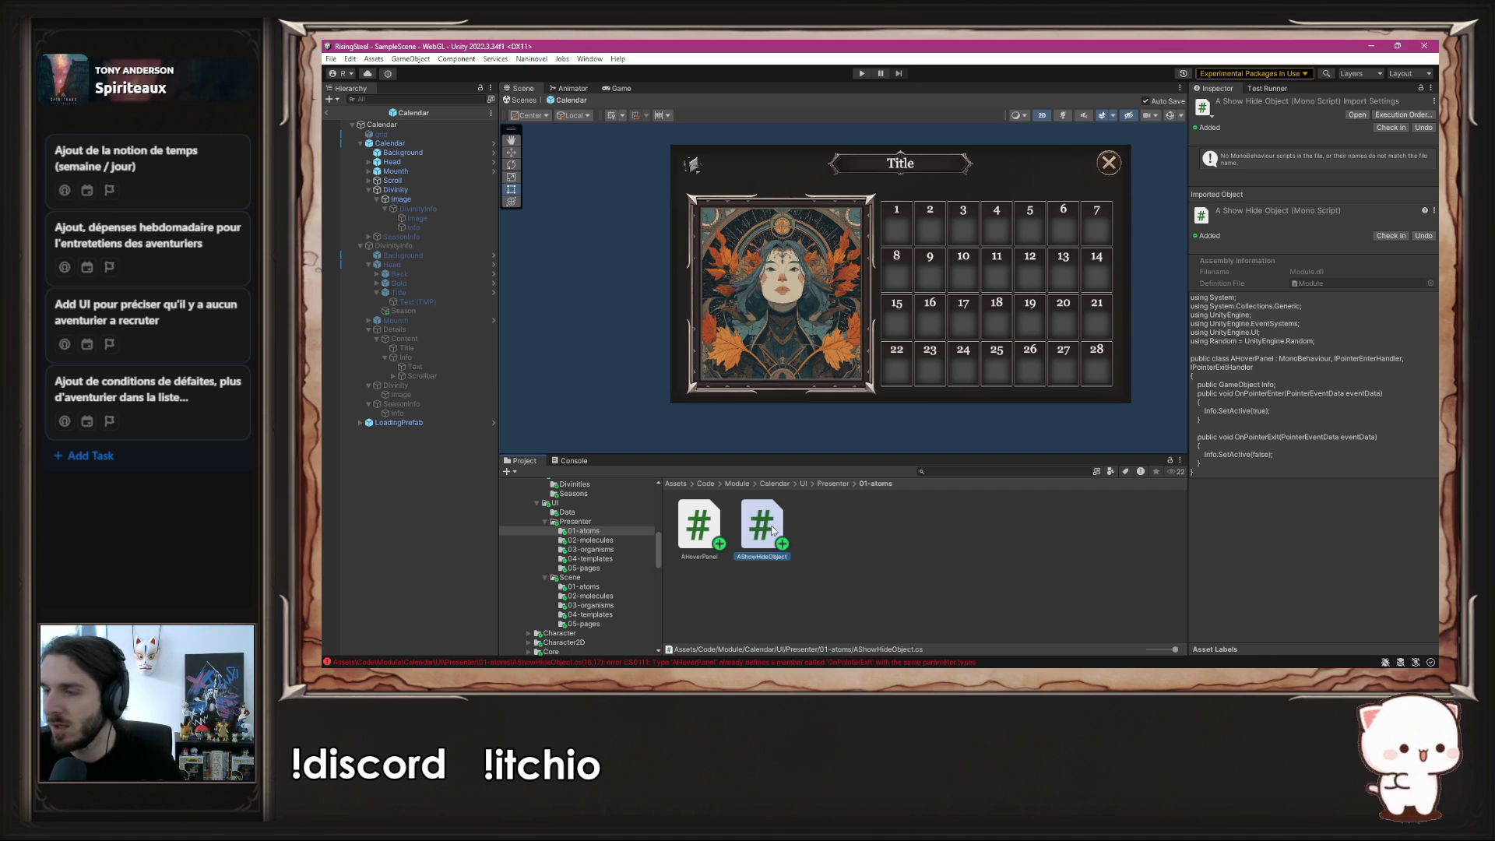
double_click(857, 240)
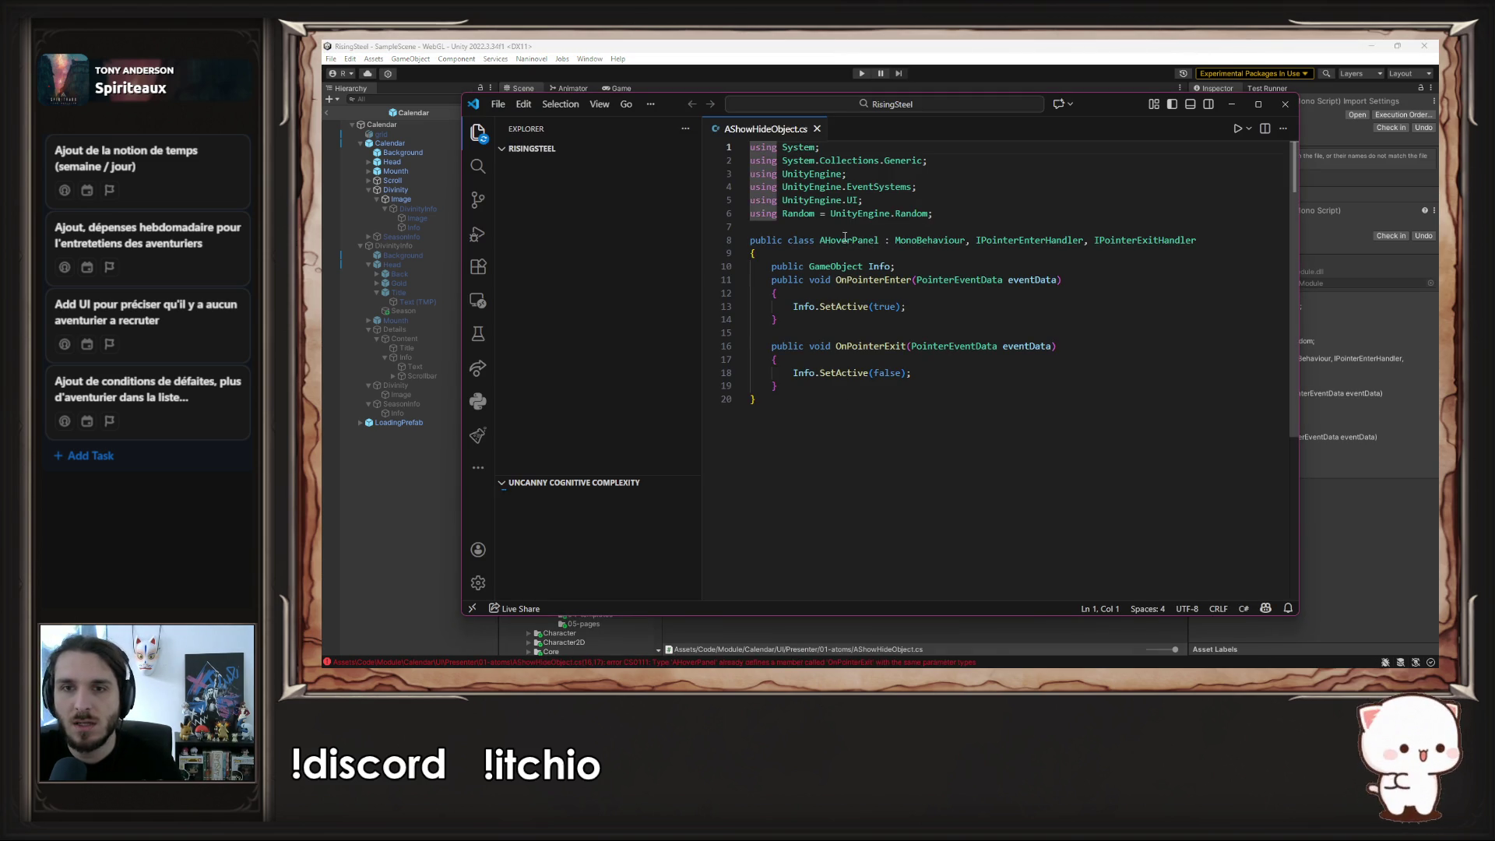
- Rename the class to AShowHideObject and delete its pointer interface list
text(AShowHideObject)
key(ctrl+s)
mouse_move(988, 240)
mouse_down()
mouse_move(750, 240)
mouse_move(1226, 236)
mouse_up()
key(BackSpace)
key(ctrl+z)
key(BackSpace)
click(1123, 253)
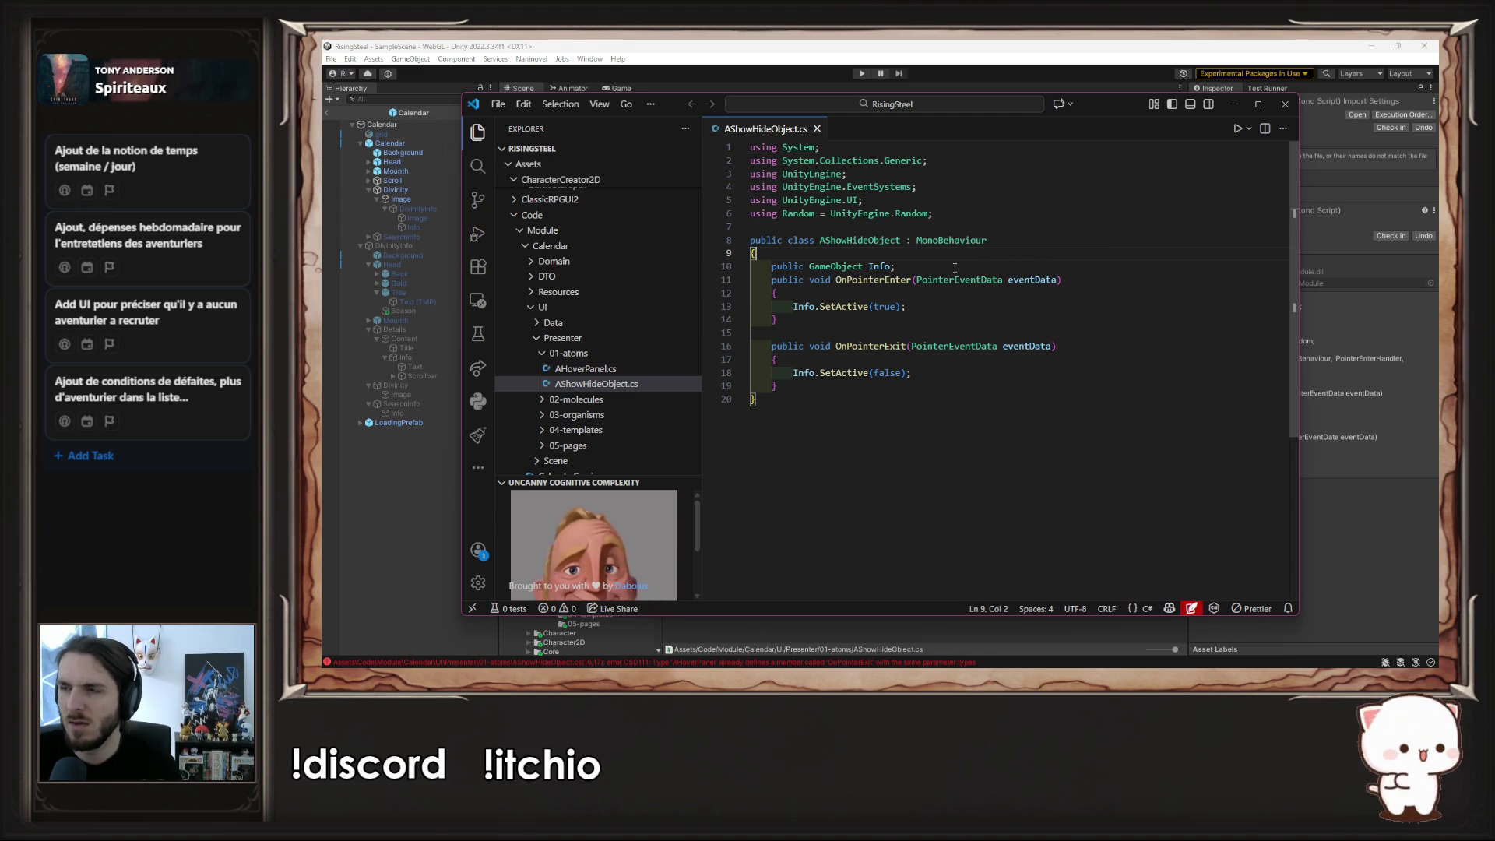
- Rename the Info field to Object and save
click(883, 289)
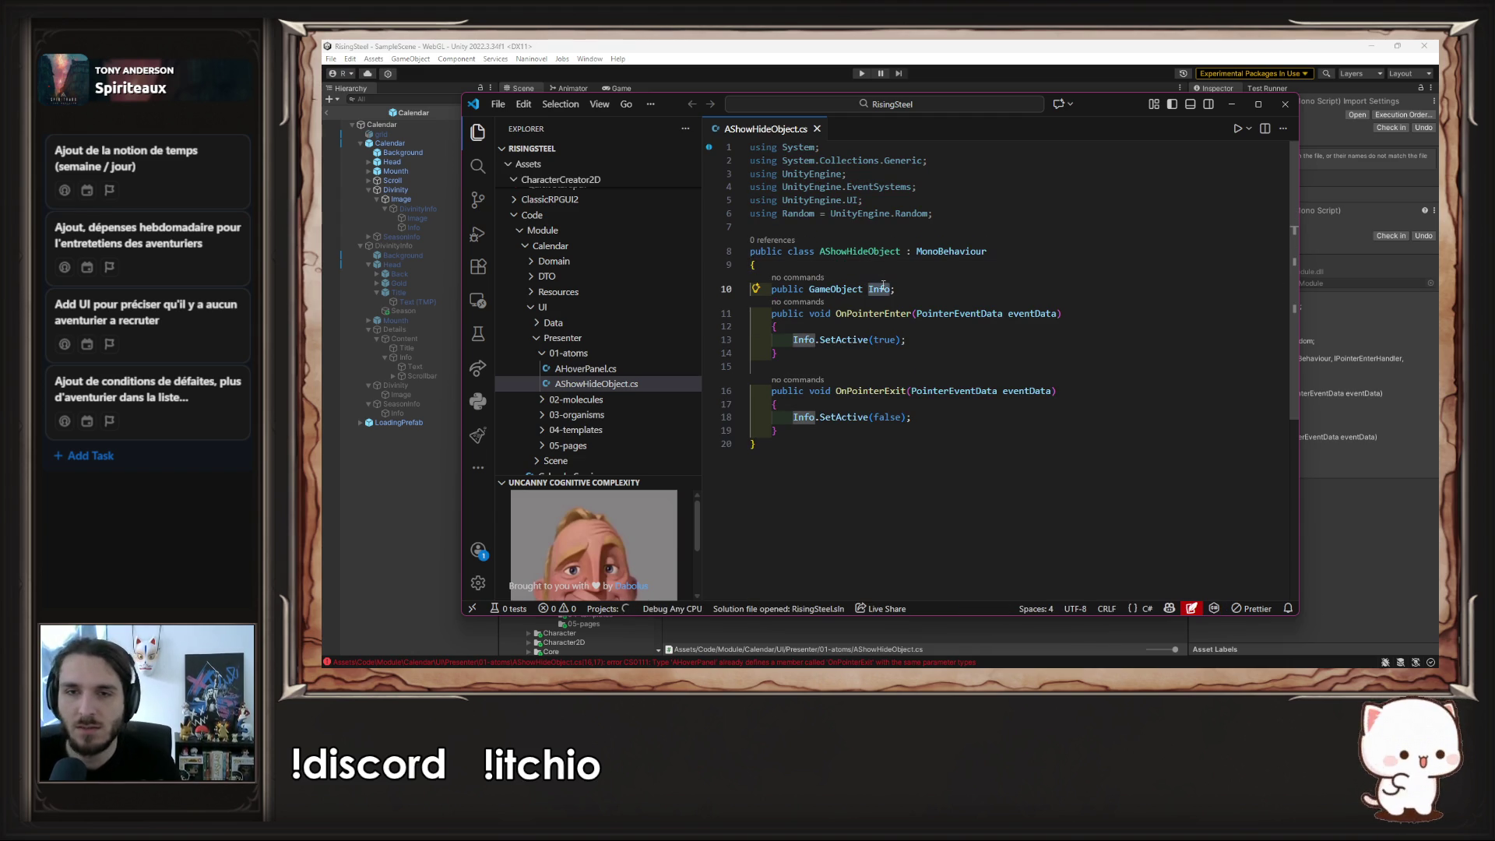
double_click(883, 288)
text(Object)
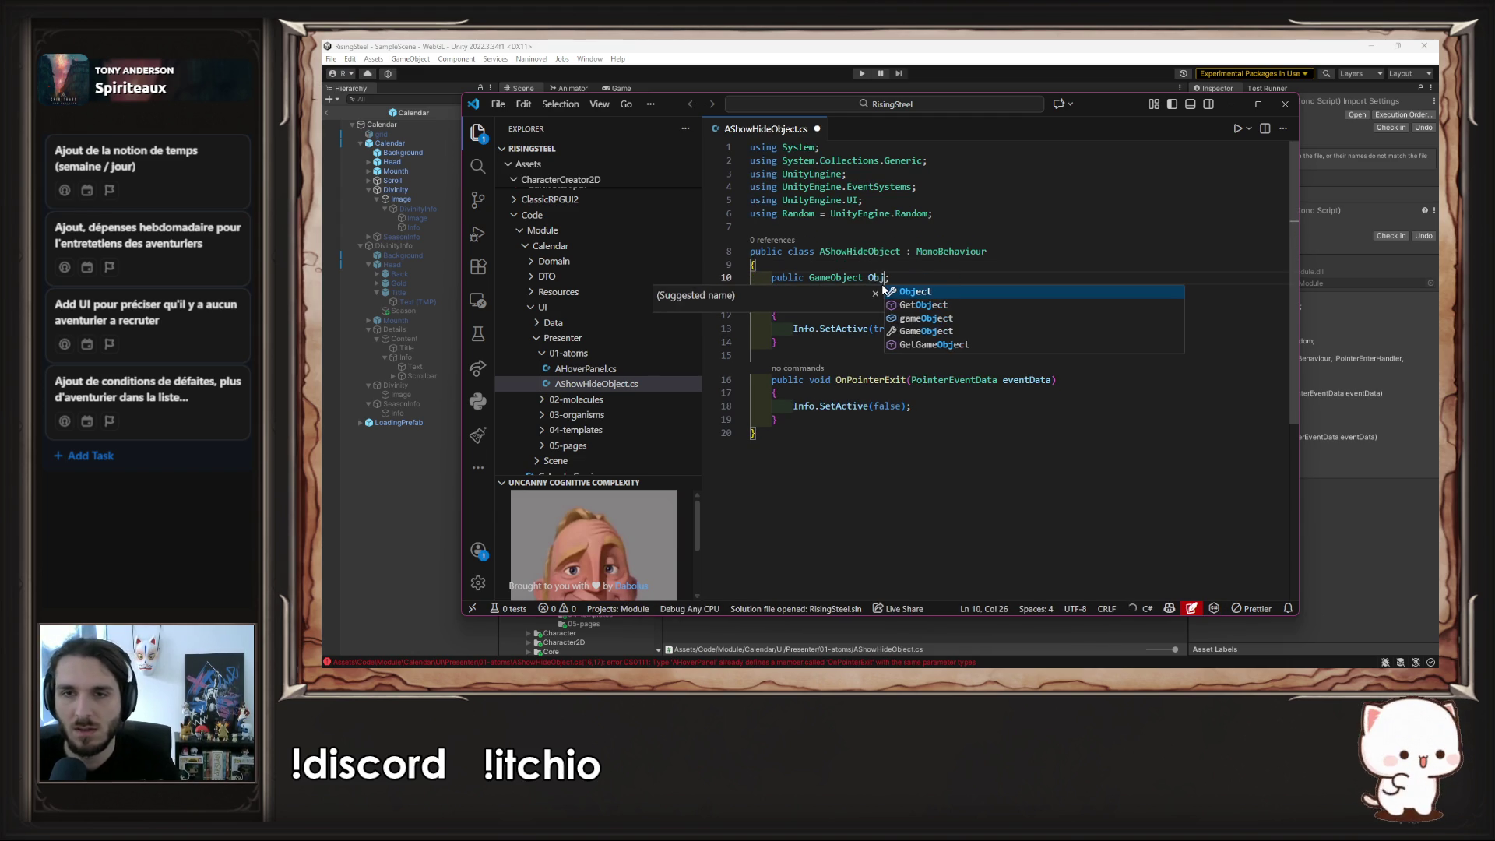
key(ctrl+s)
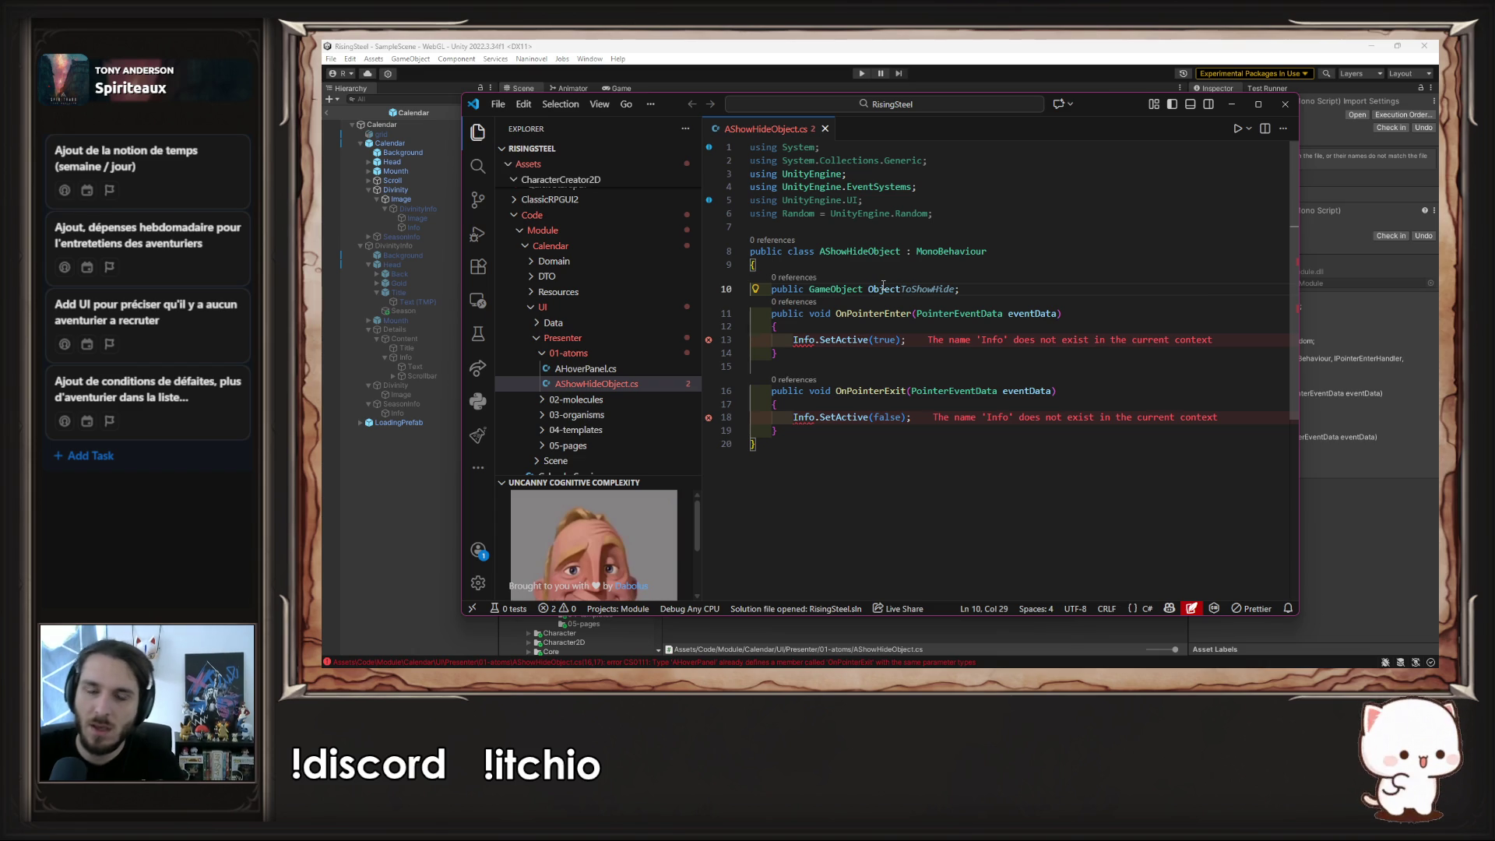
- Turn OnPointerEnter and OnPointerExit into parameterless Show() and Hide() methods
mouse_move(917, 435)
mouse_down()
mouse_move(865, 417)
mouse_move(856, 331)
mouse_move(856, 367)
mouse_up()
click(844, 314)
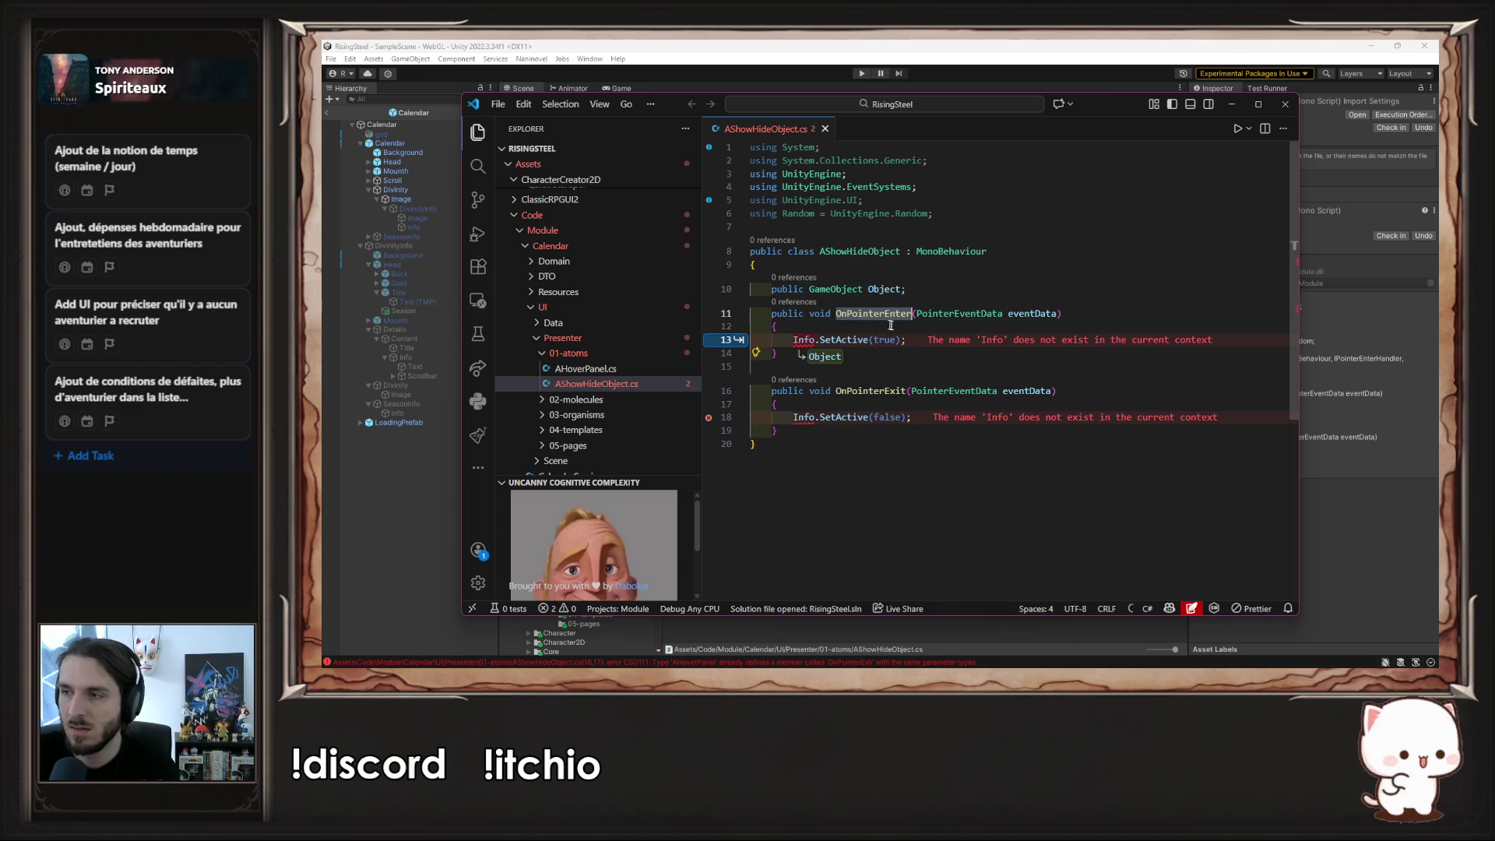
text(Show)
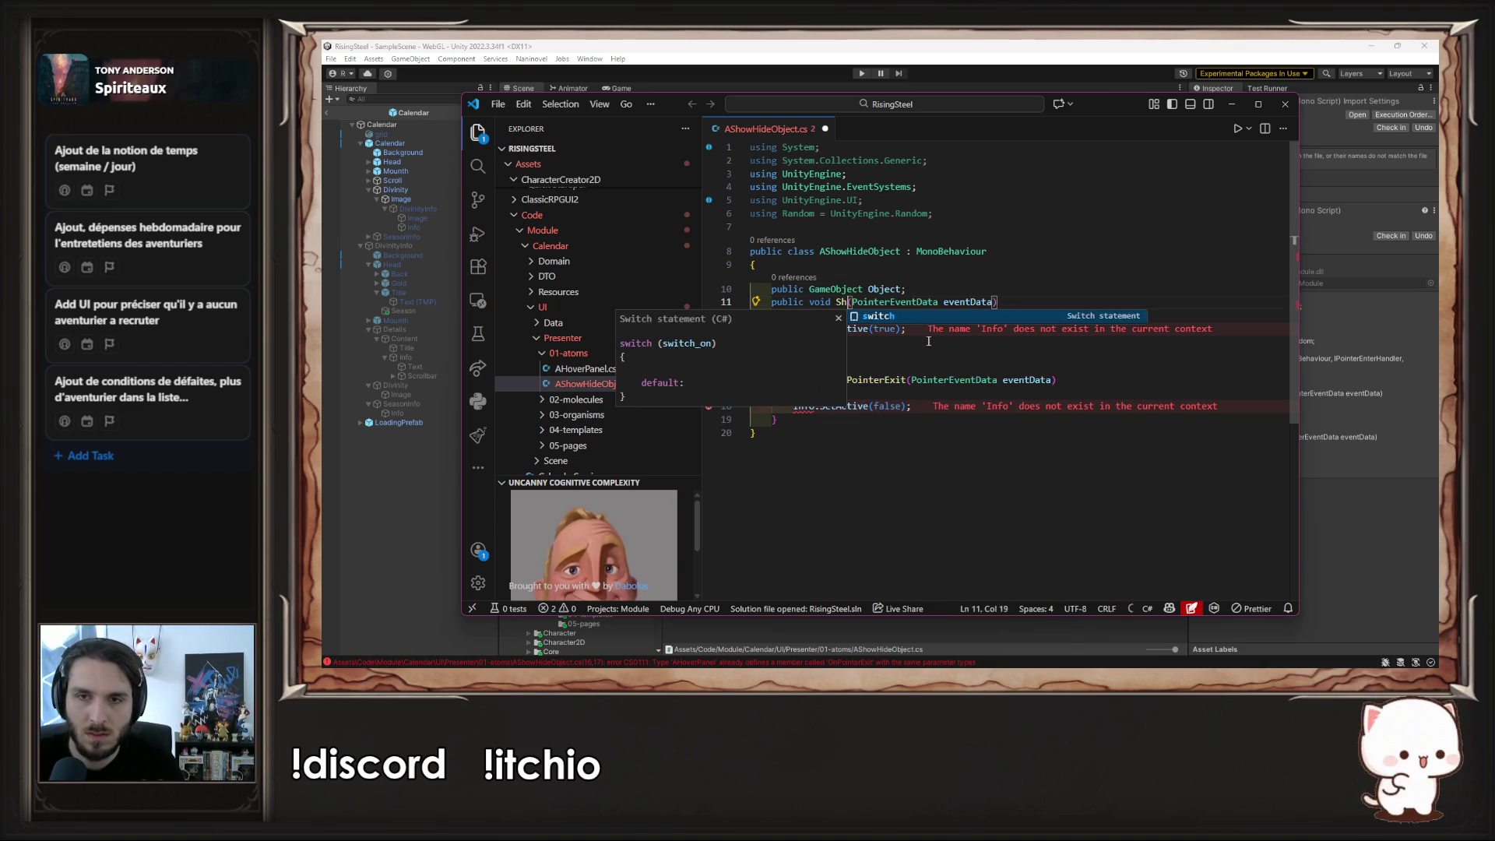
key(ctrl+Right)
key(ctrl+shift+Right)
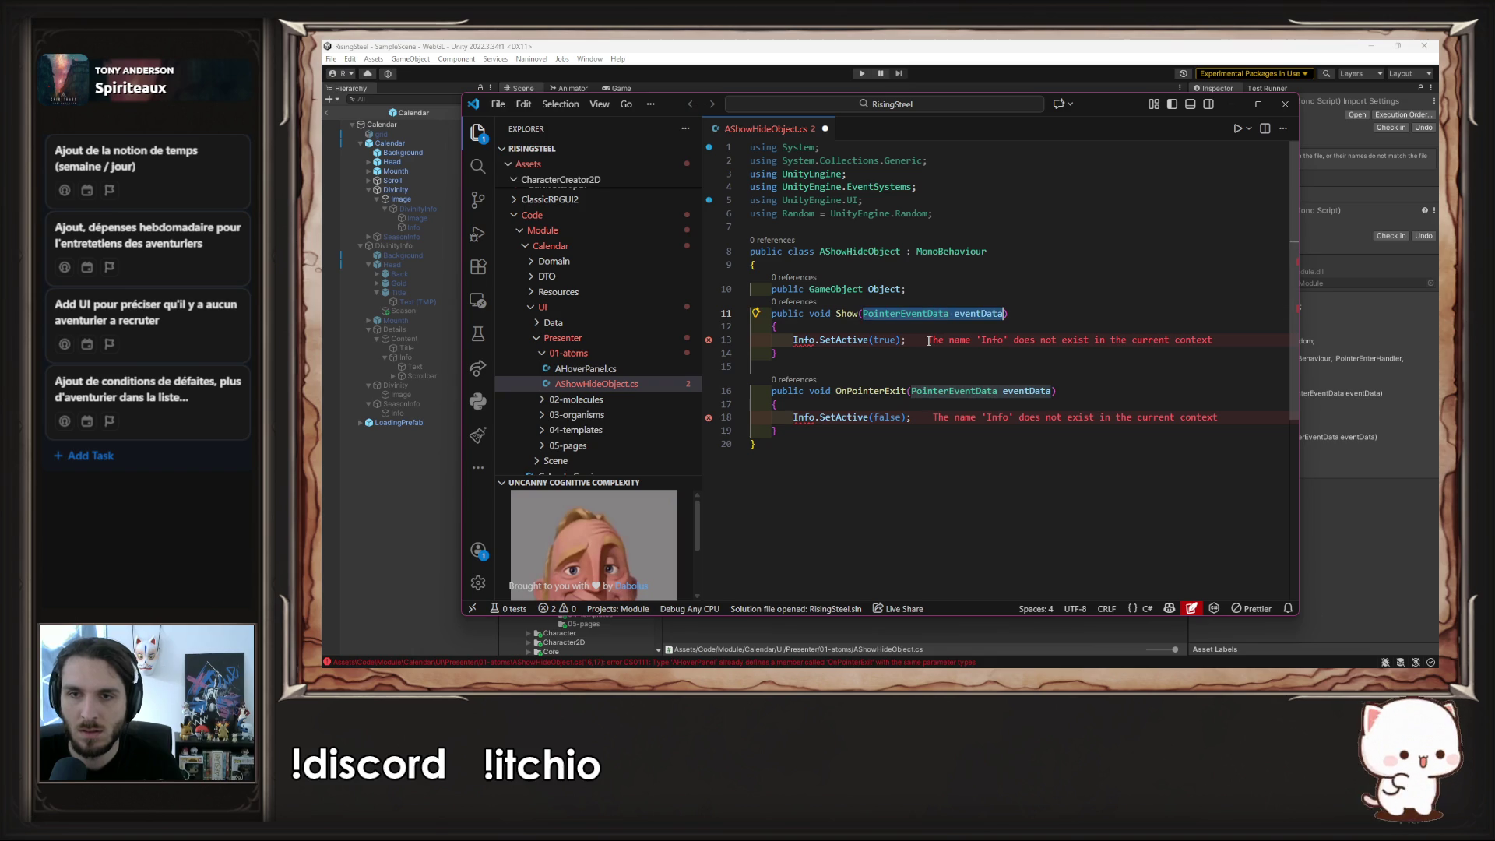
key(BackSpace)
key(ctrl+BackSpace)
key(Down)
key(Down)
key(Down)
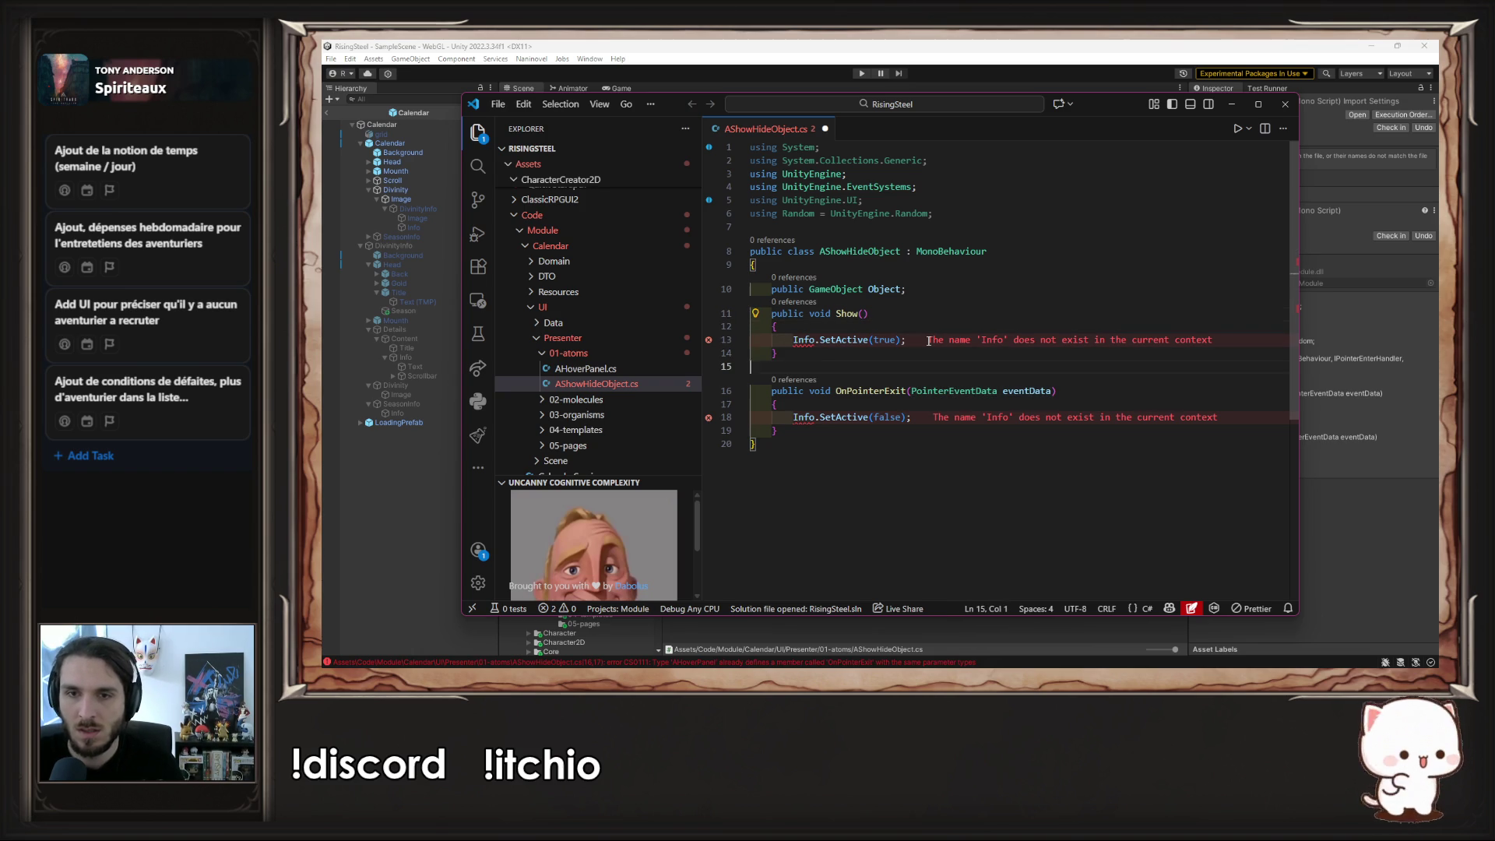
key(ctrl+d)
text(Hide)
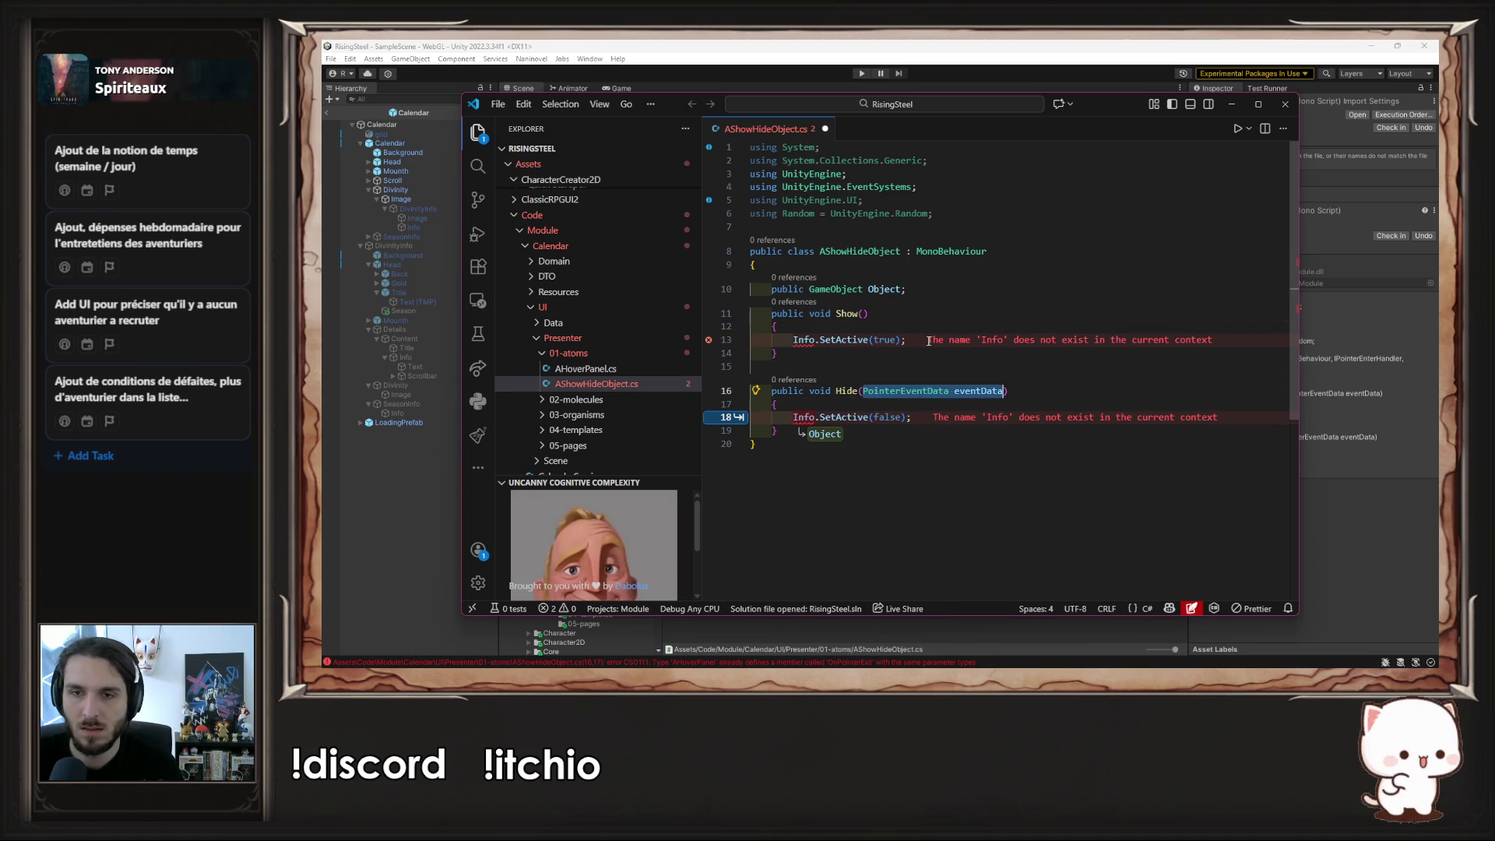
key(BackSpace)
key(Tab)
key(Tab)
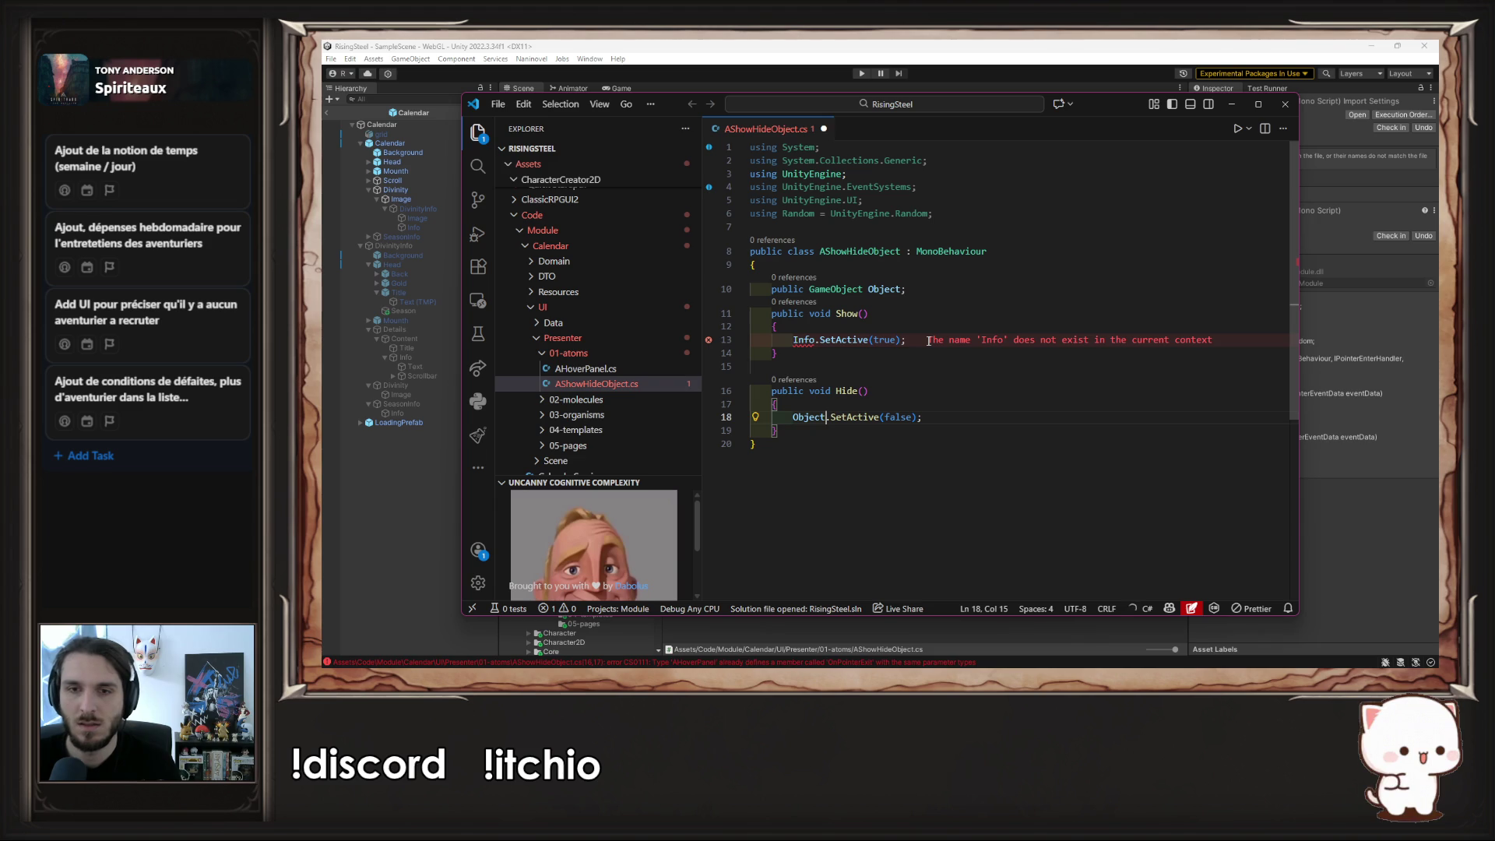
key(ctrl+s)
- Replace the remaining Info reference on line 13 with Object, save, and return to Unity
click(887, 289)
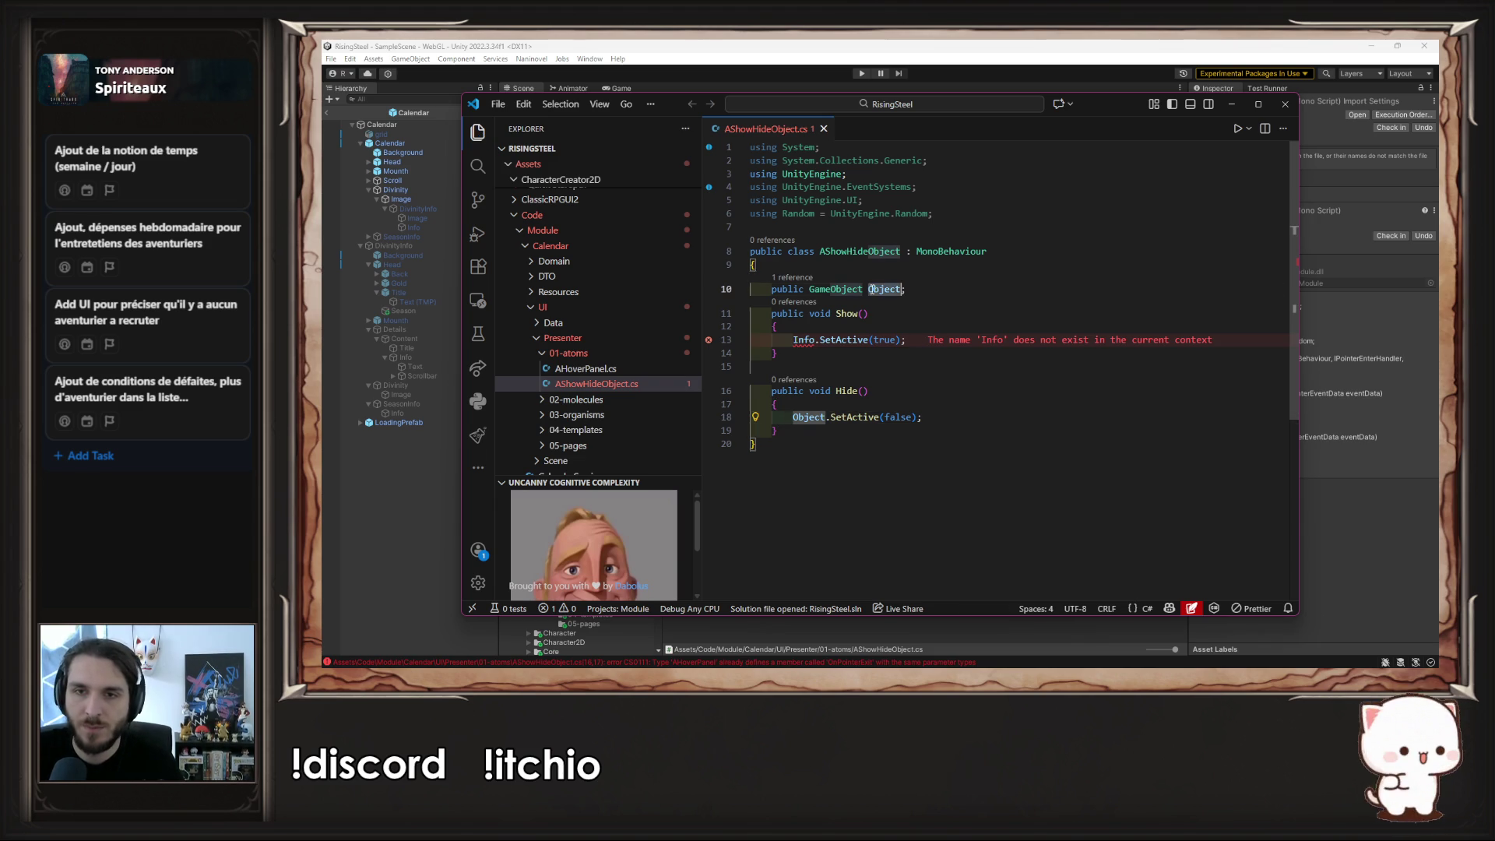
double_click(802, 339)
text(Object)
key(ctrl+s)
click(1009, 340)
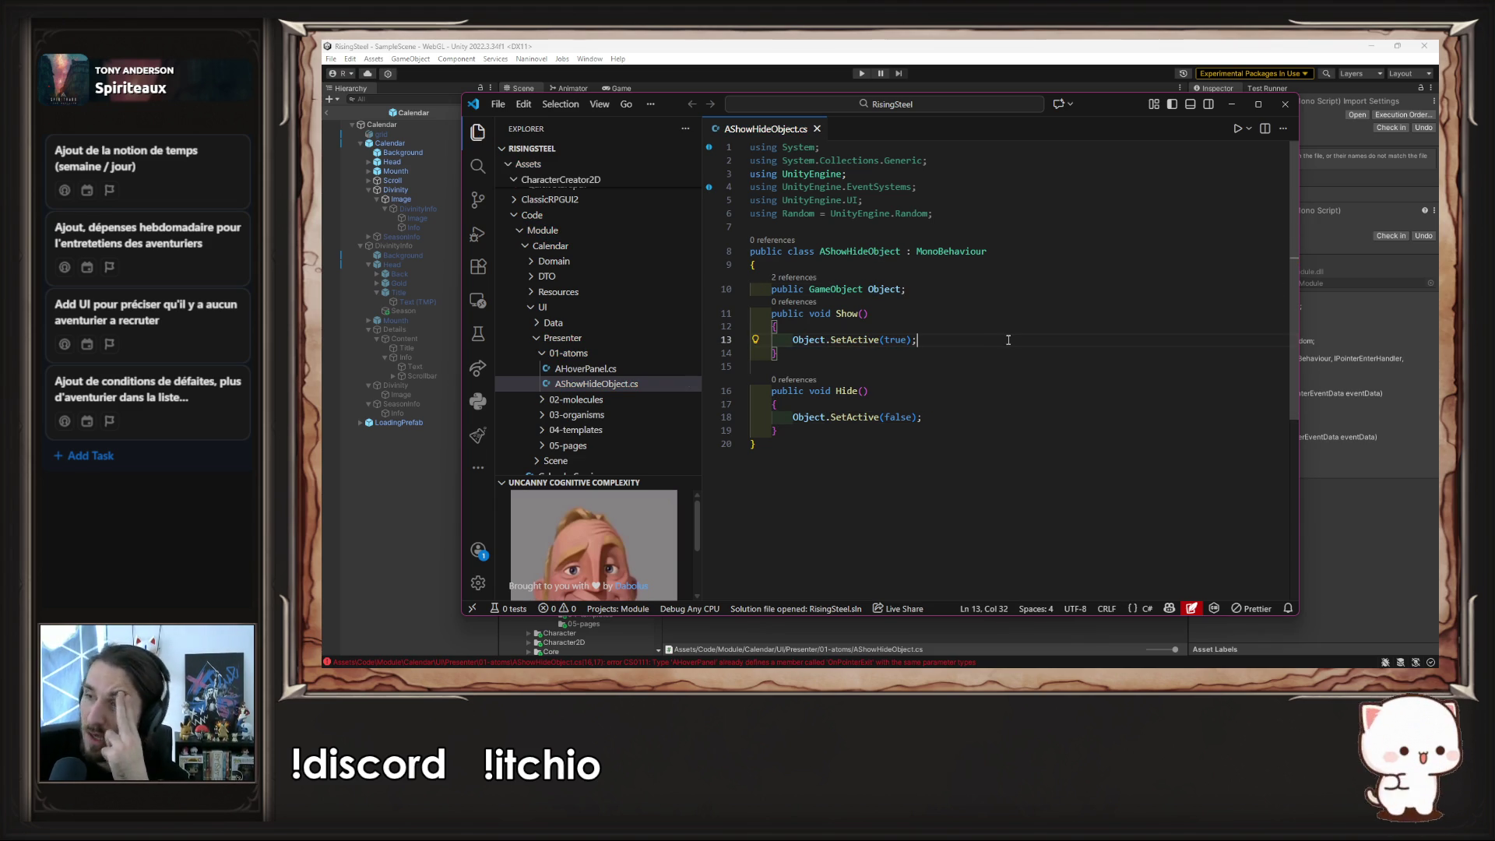
click(361, 571)
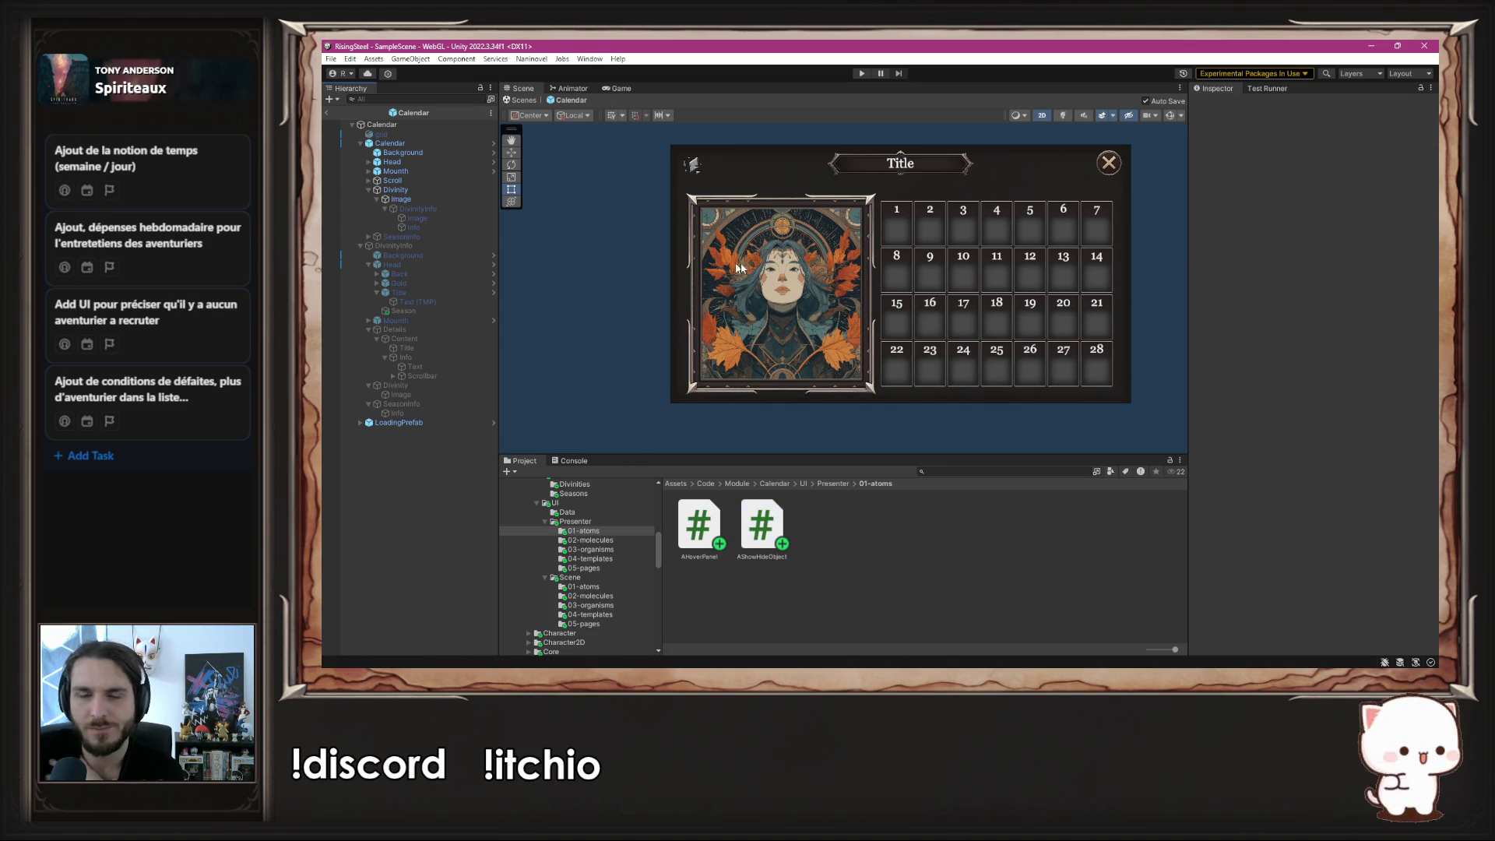
- Add A Show Hide Object to the portrait Image via an 'AShow' search and paste DivinityInfo into Object
click(637, 265)
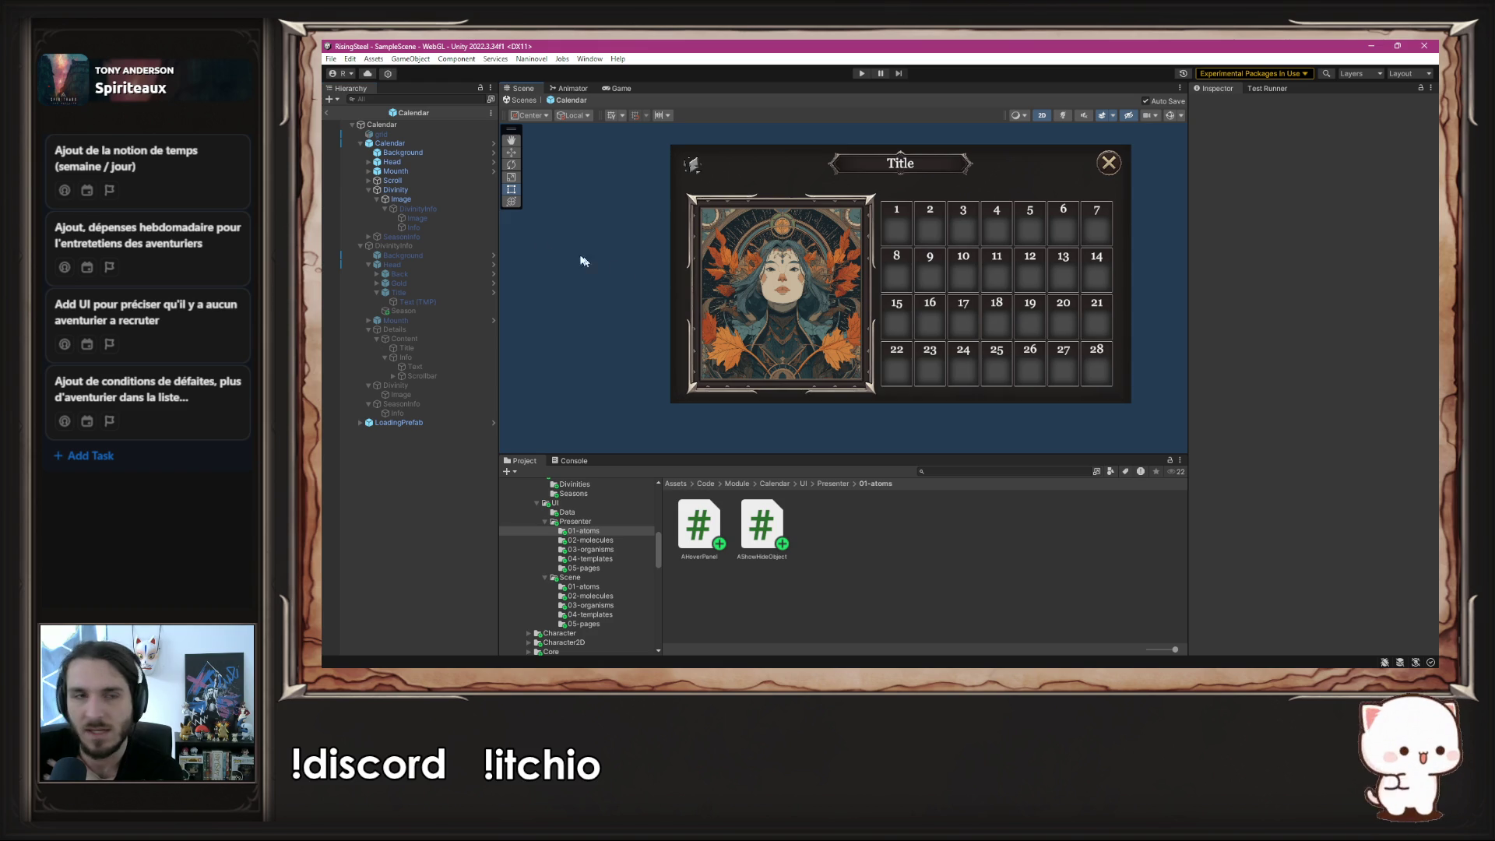
click(439, 199)
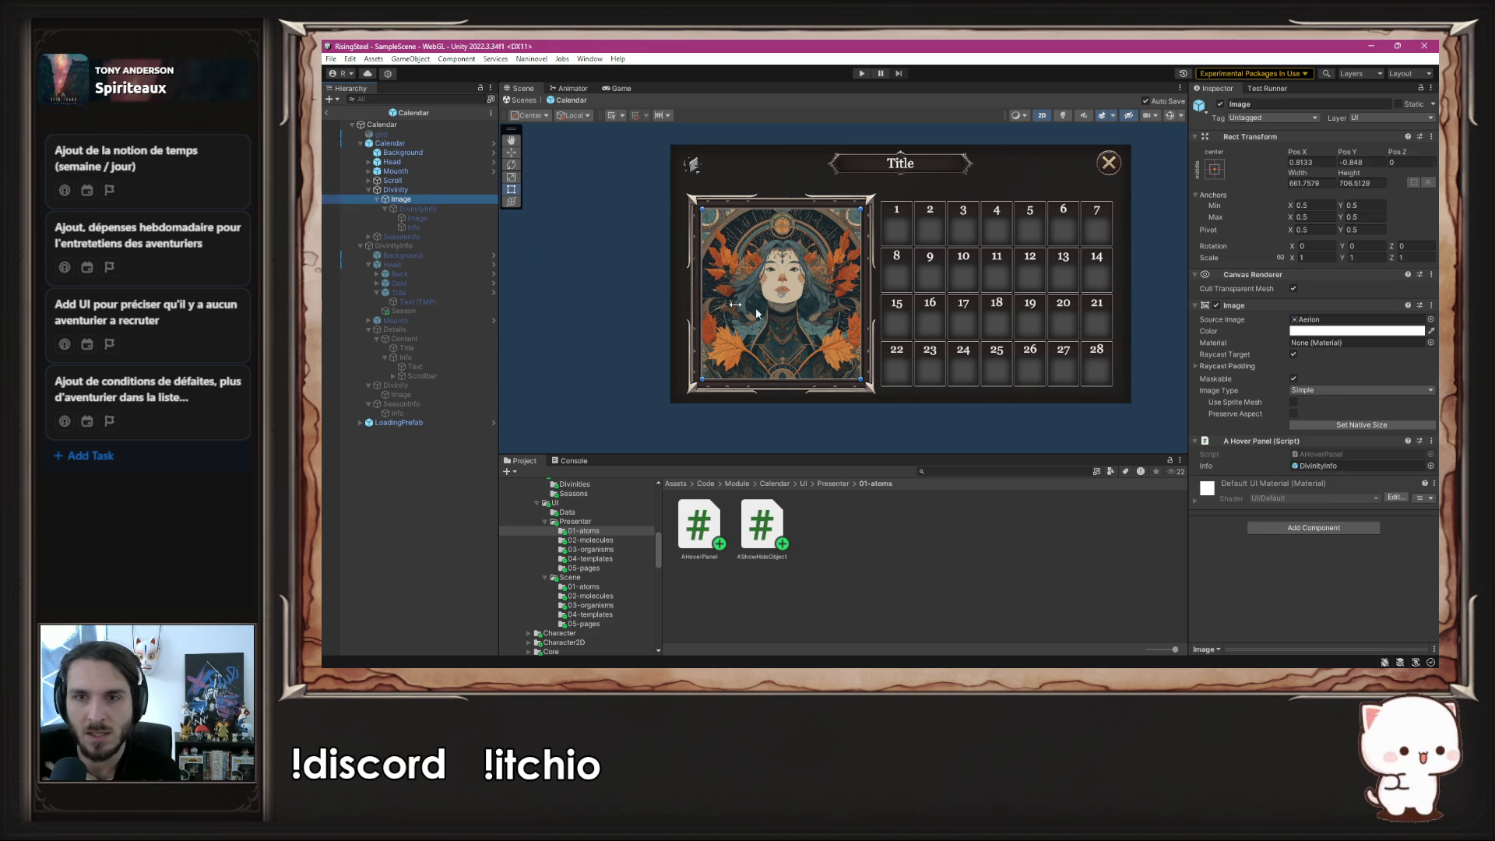
click(1348, 532)
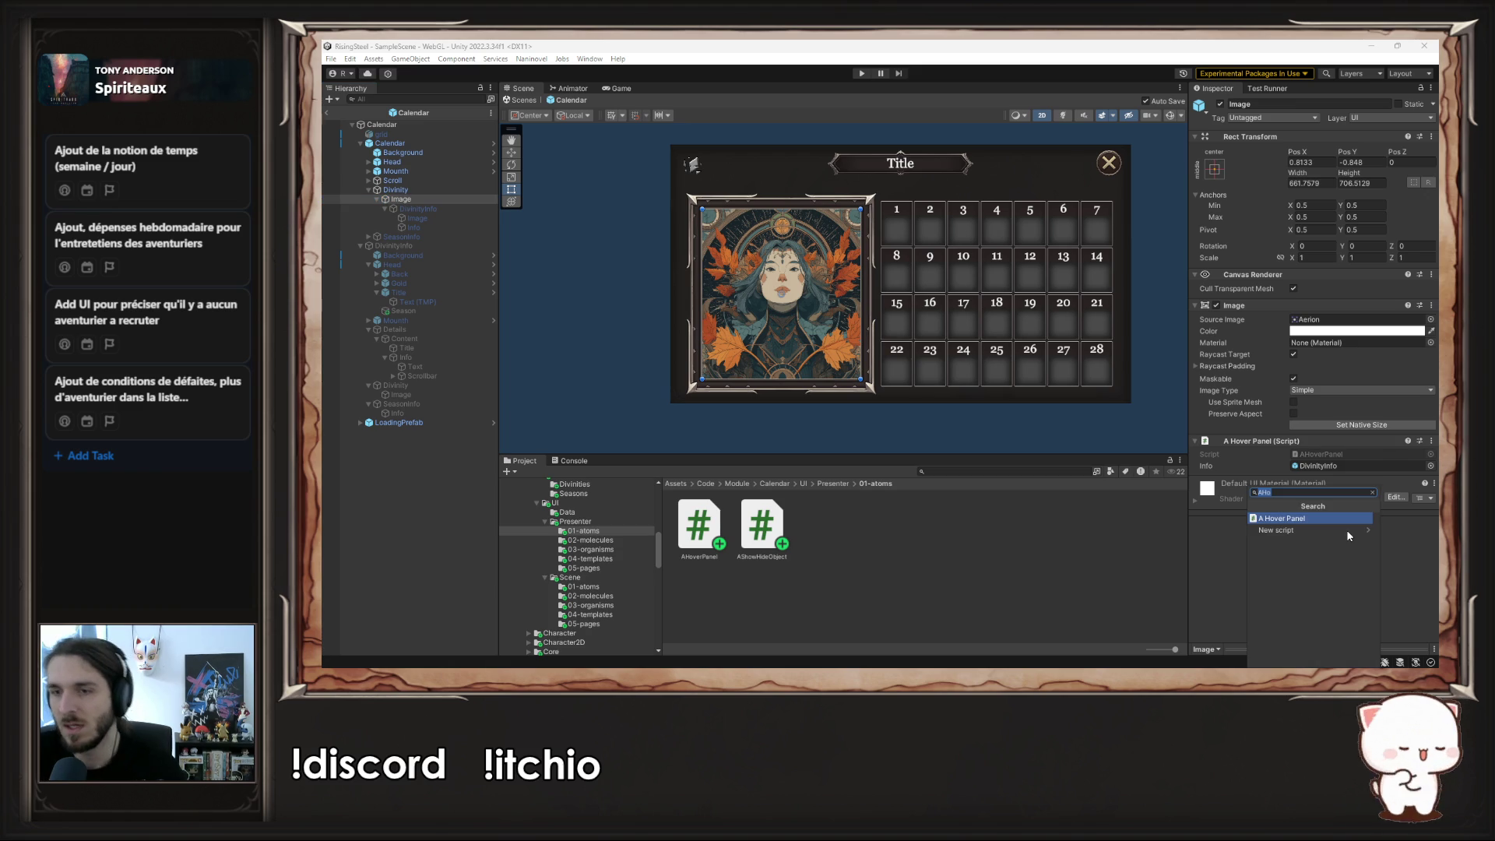
text(A)
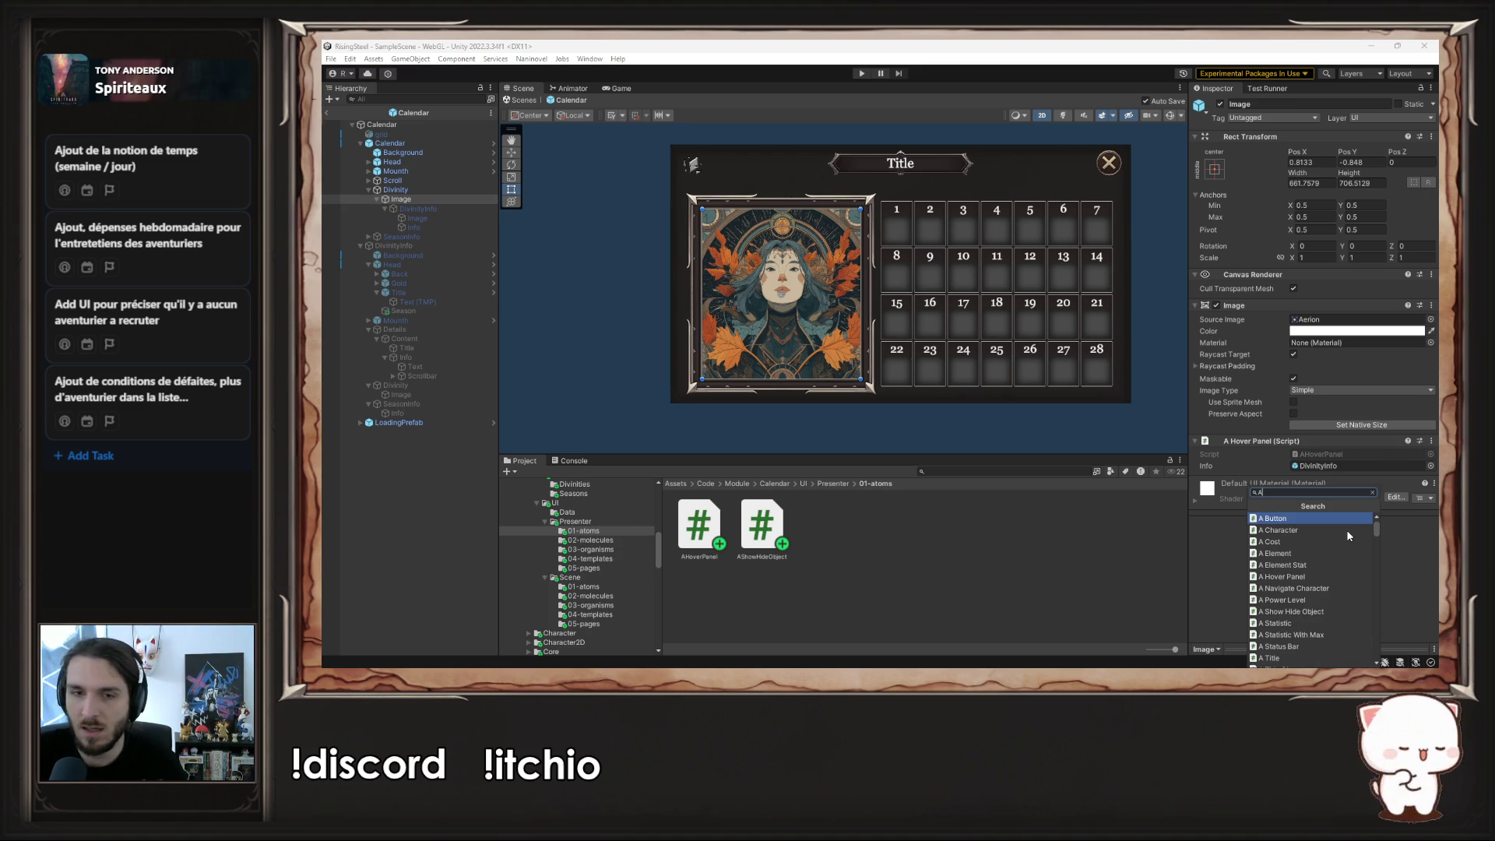
text(Show)
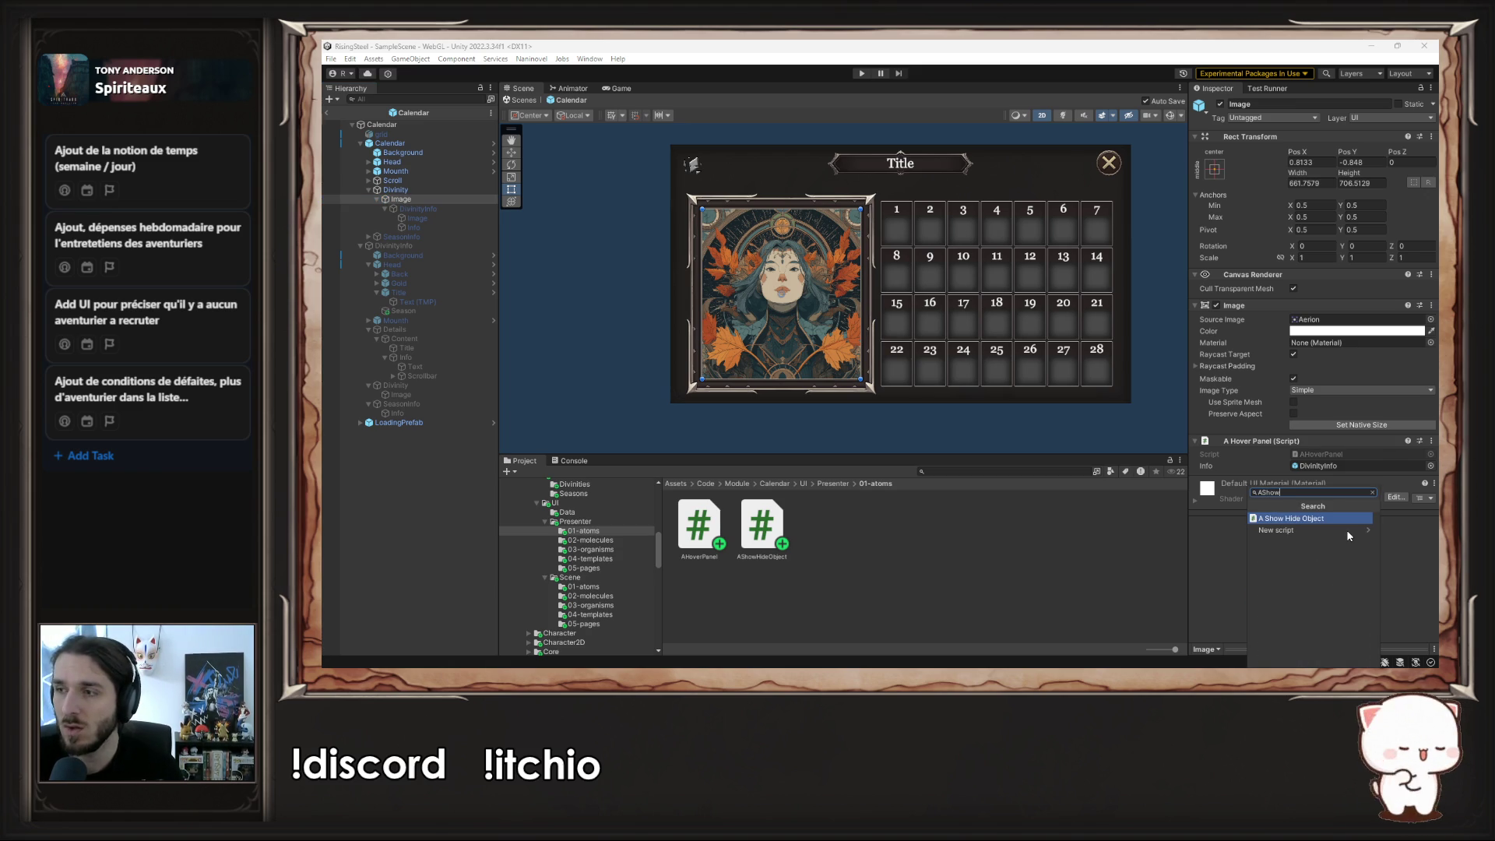
key(BackSpace)
key(BackSpace)
key(BackSpace)
text(AShow)
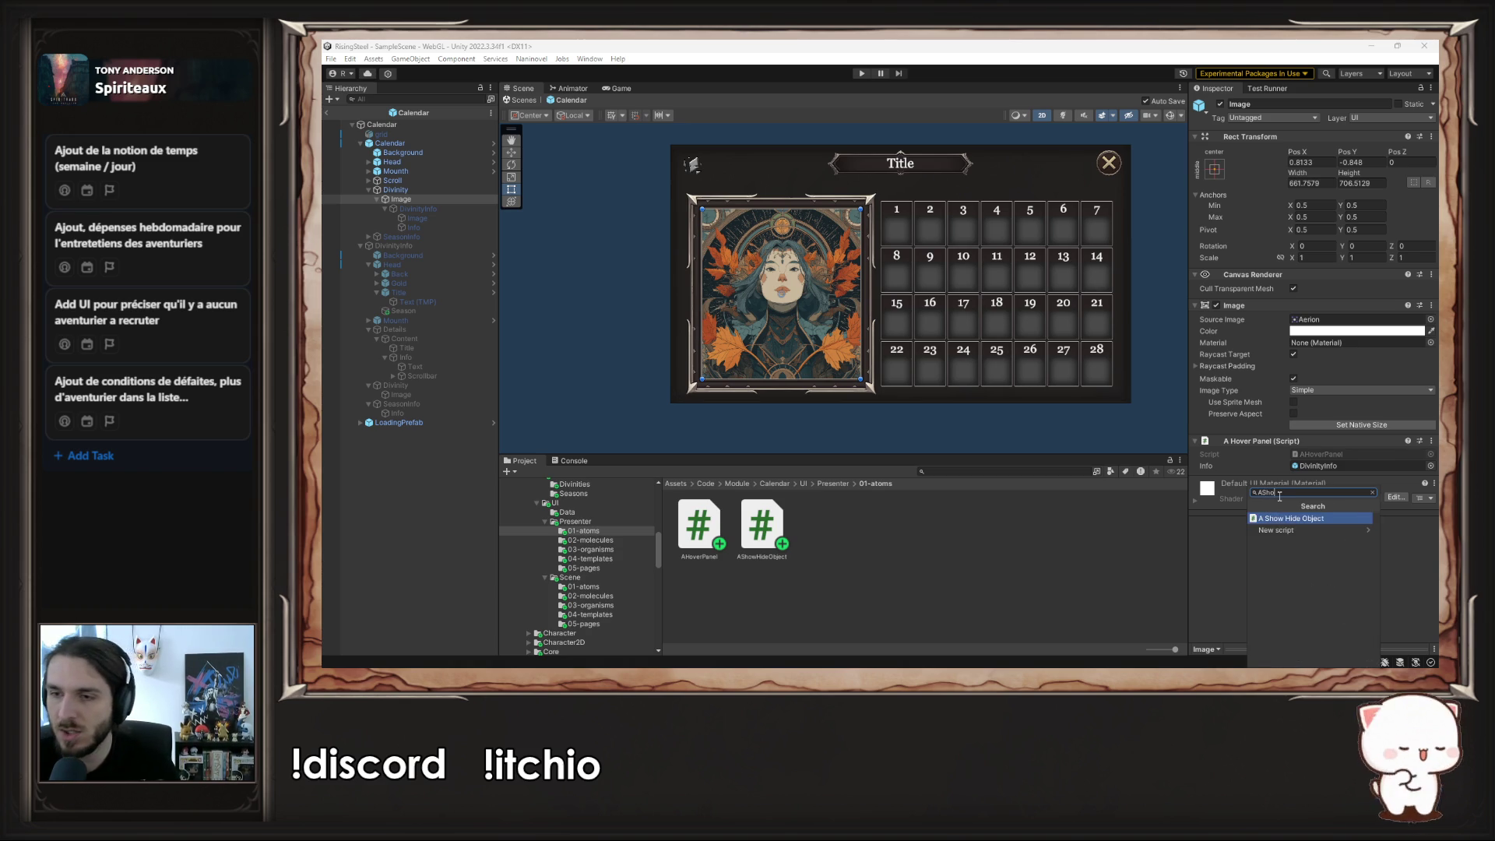
key(Return)
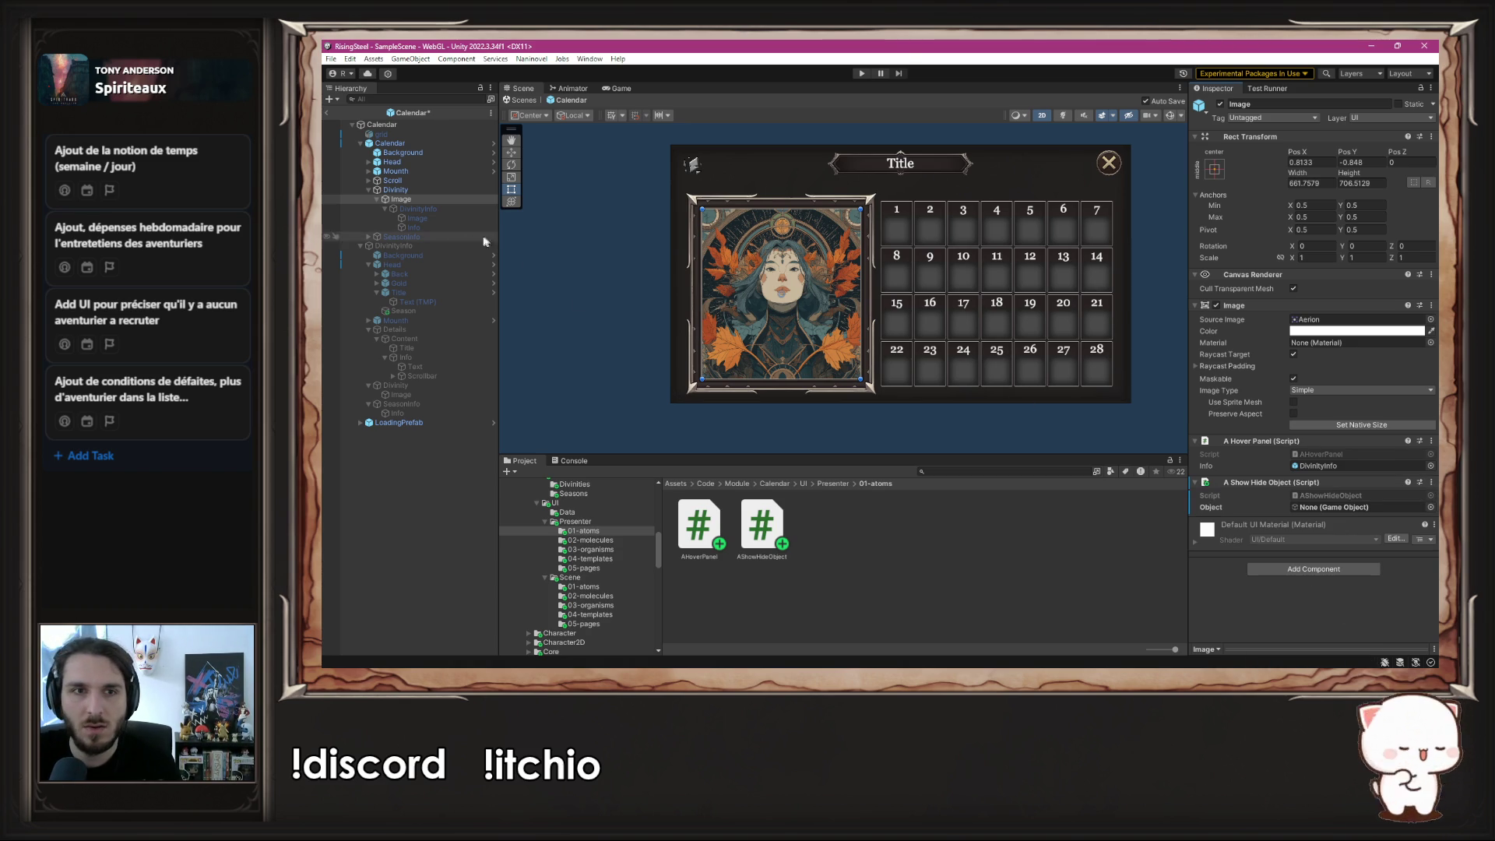
click(1356, 507)
key(ctrl+v)
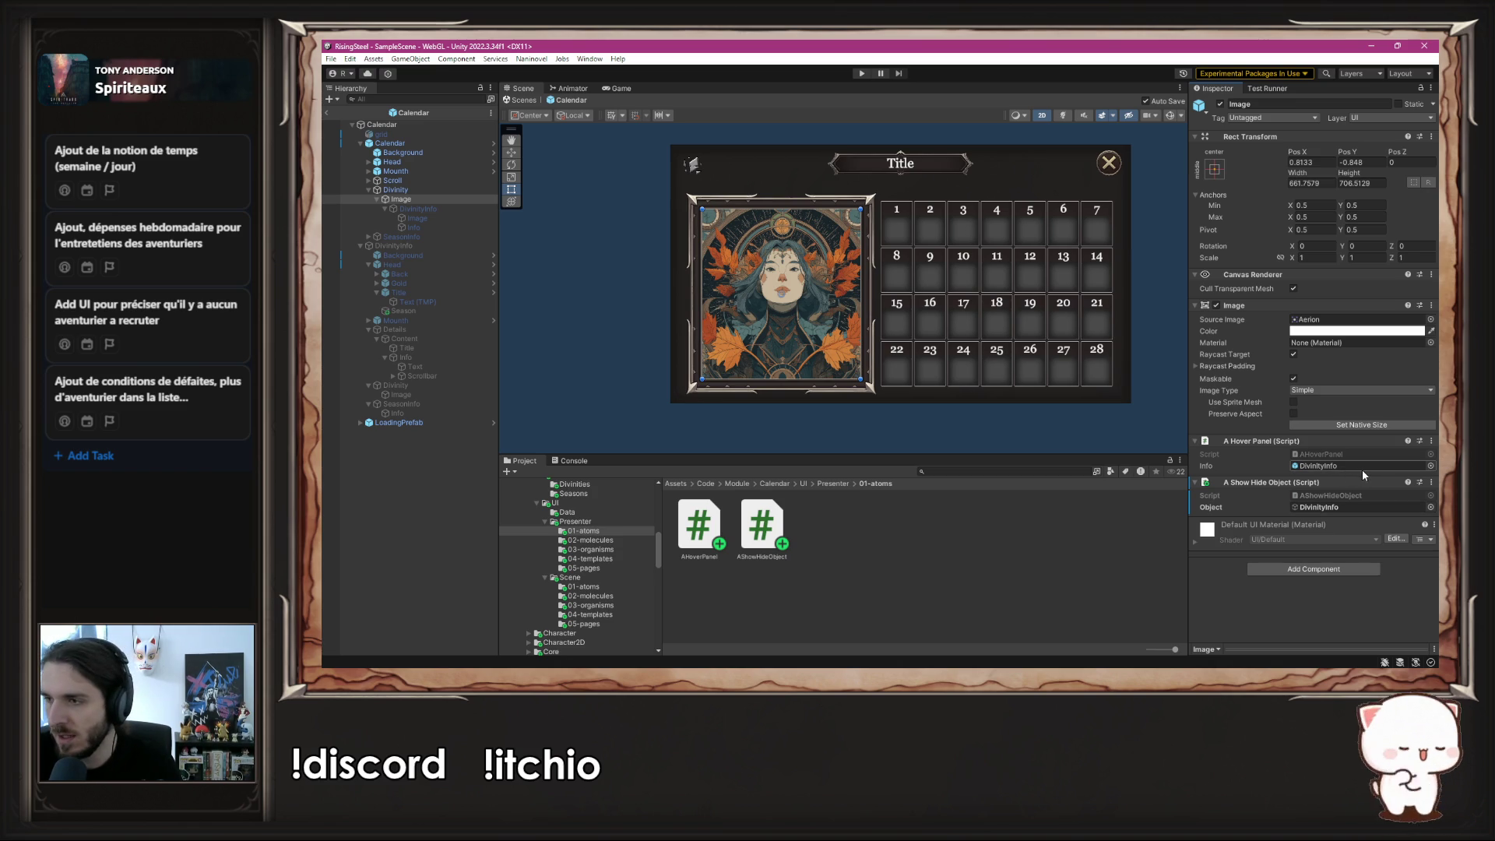
- Add a Button to the portrait whose On Click calls AShowHideObject.Show() on the Image
click(1327, 570)
text(Butt)
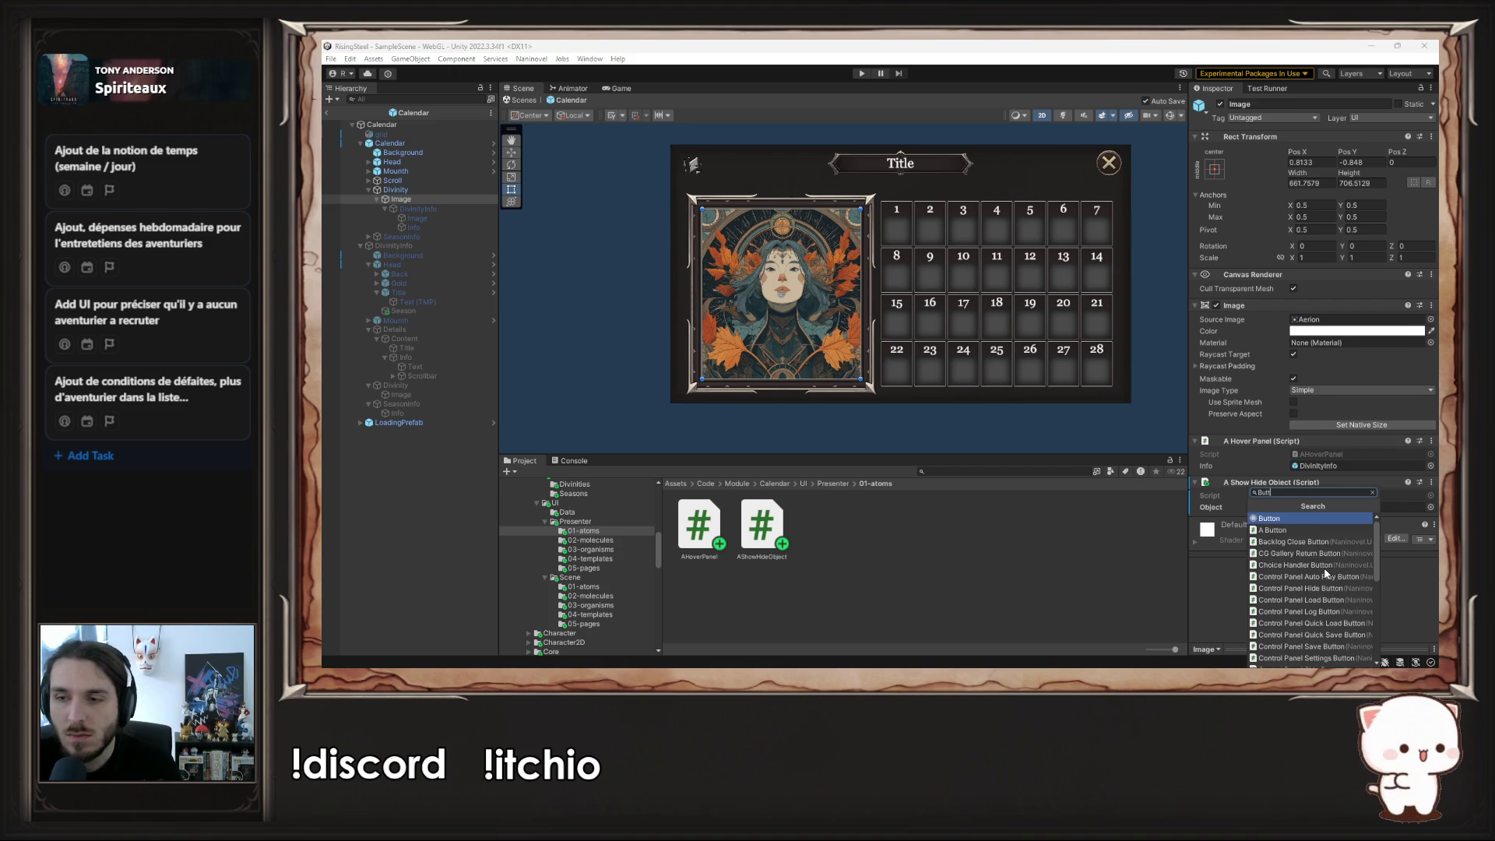
key(Return)
scroll(1243, 550, down, 5)
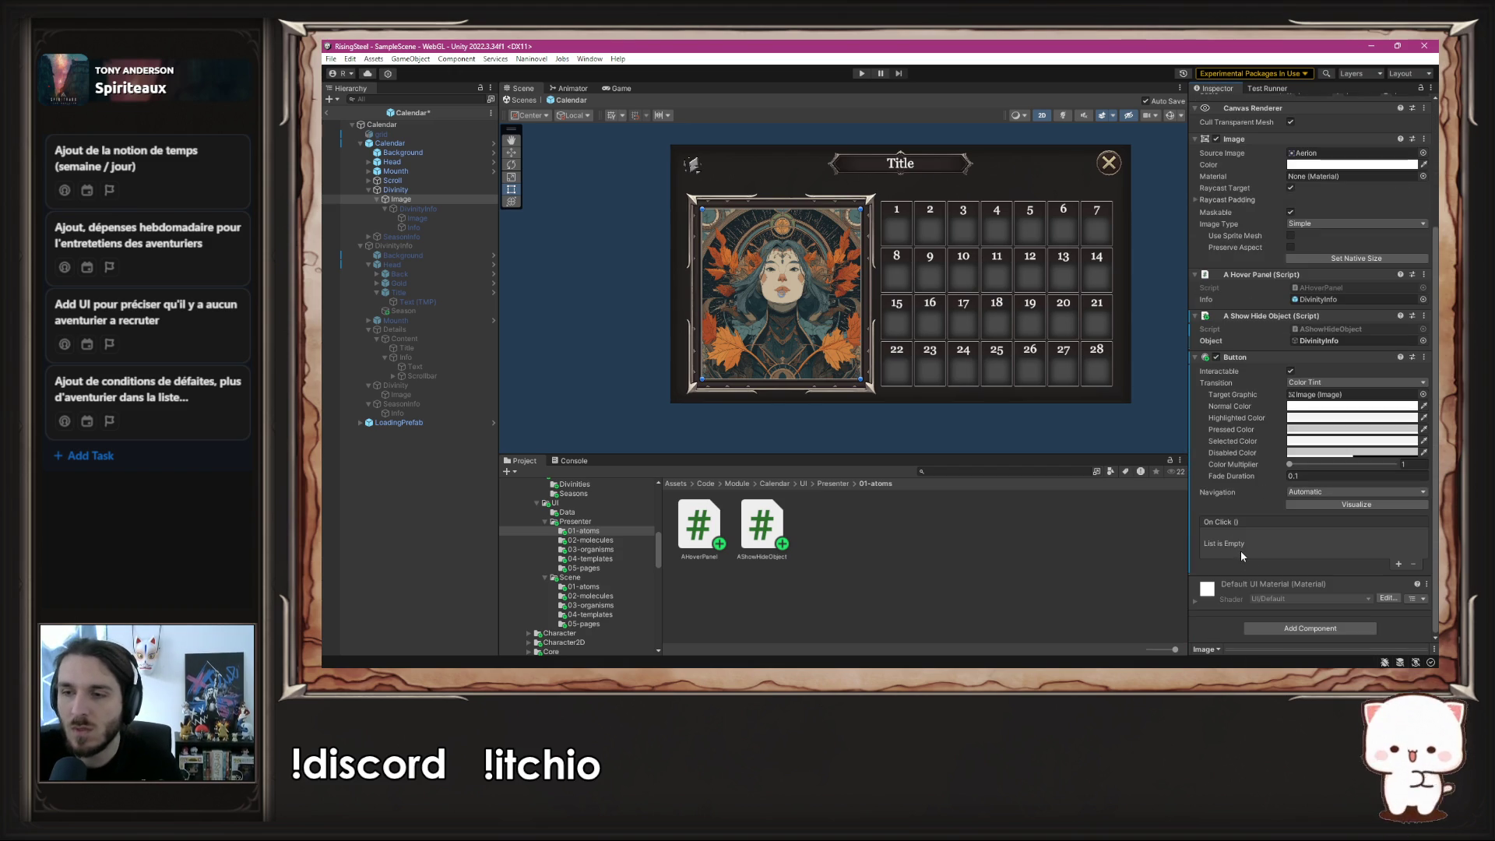
click(1399, 564)
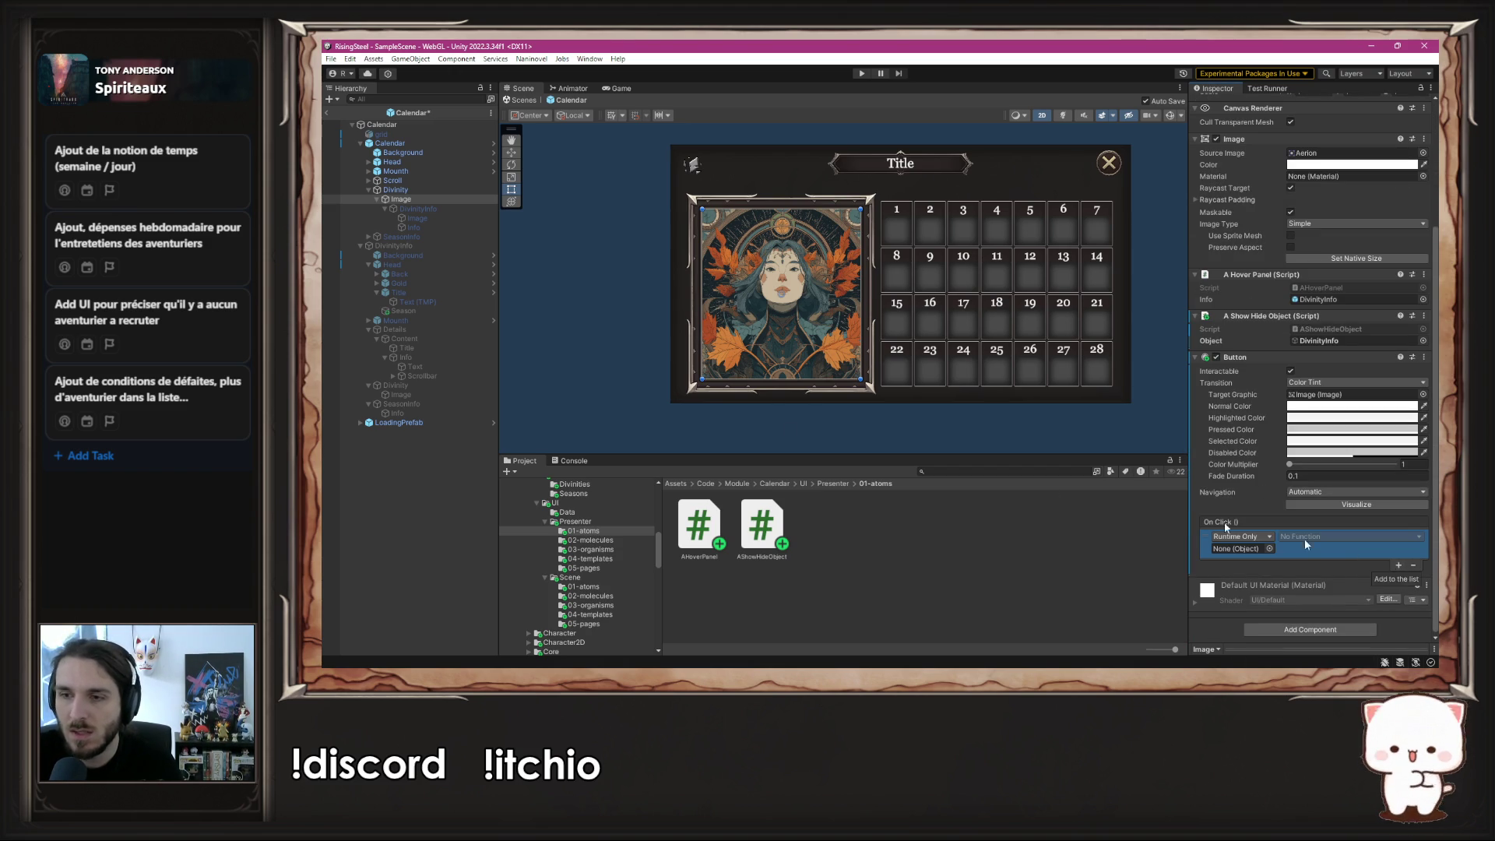
drag(424, 203, 1238, 548)
click(1328, 538)
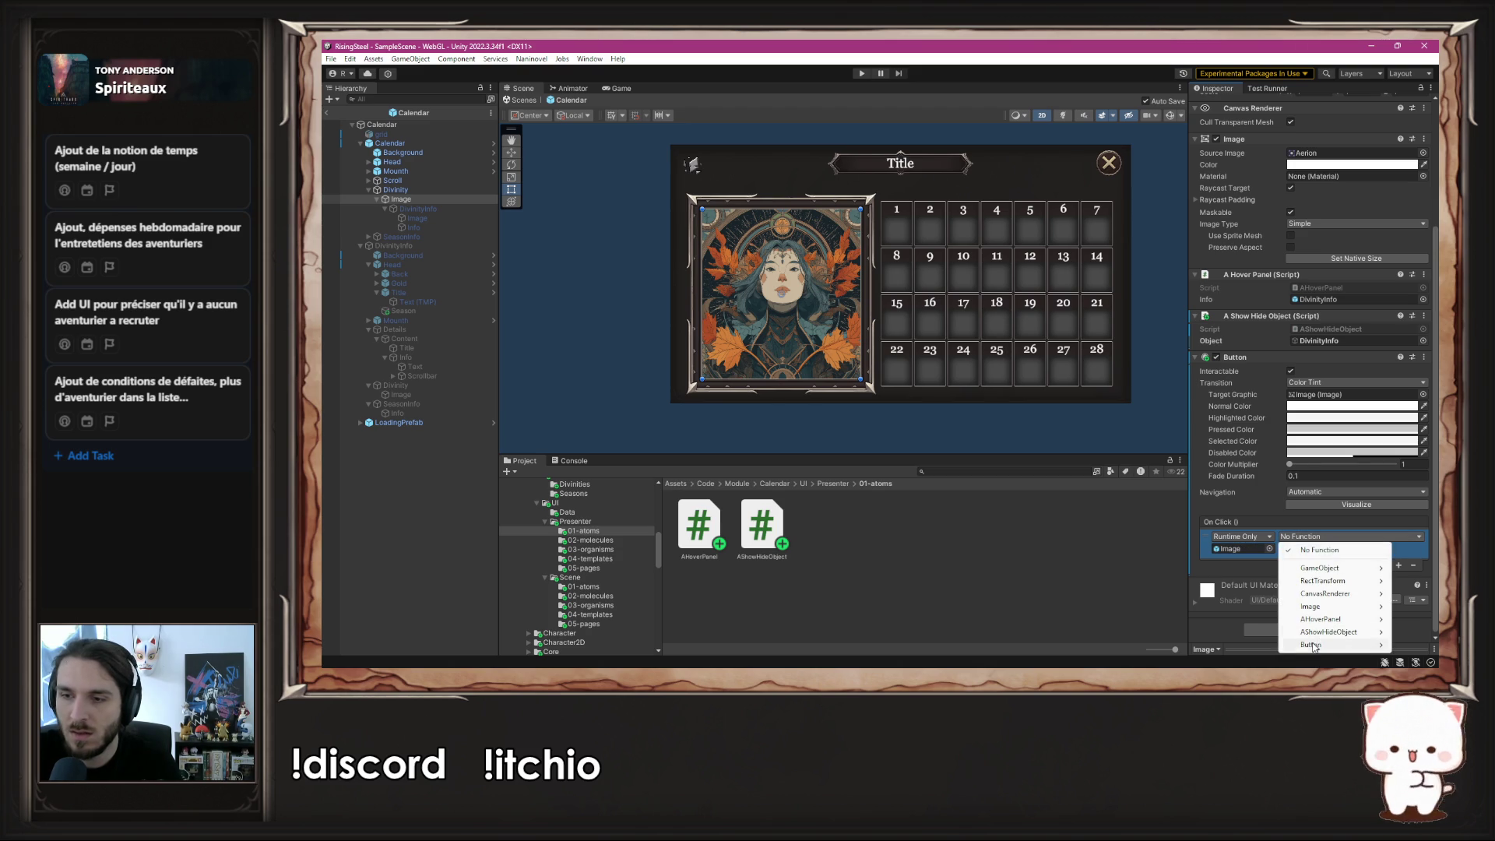
mouse_move(1310, 647)
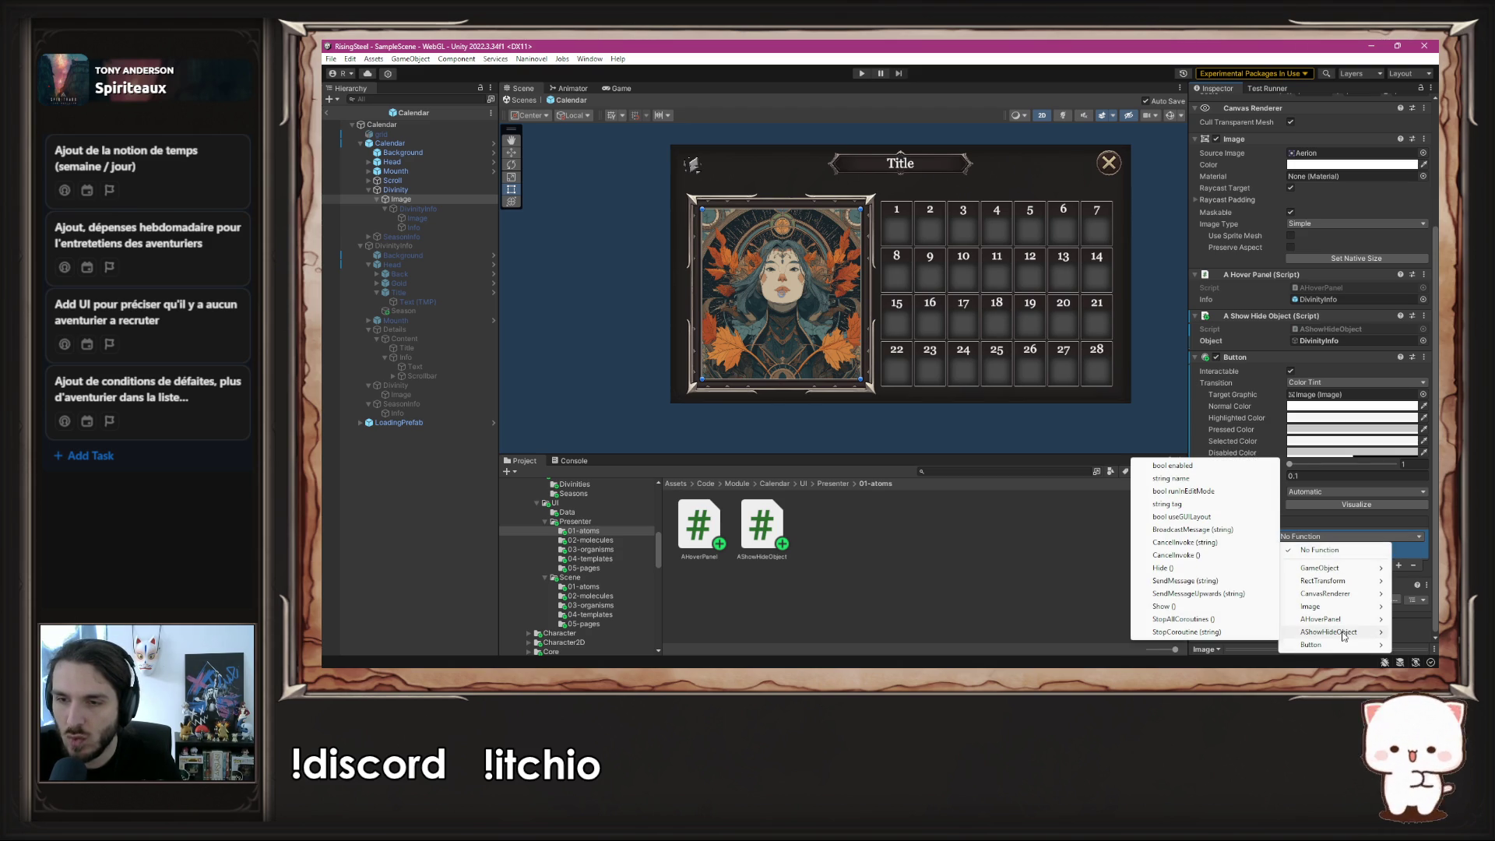
click(1171, 608)
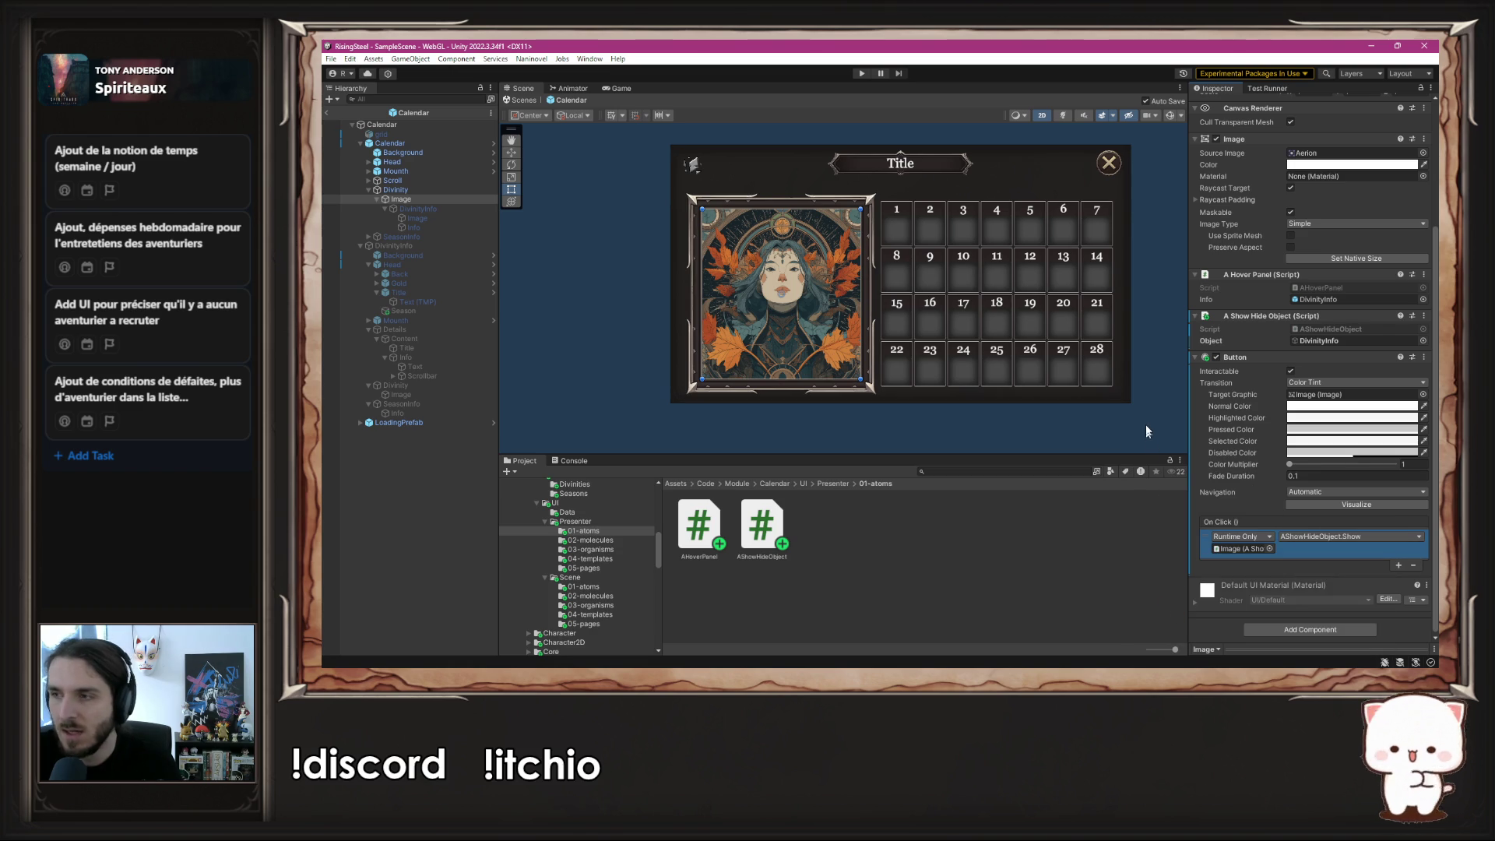
click(1148, 428)
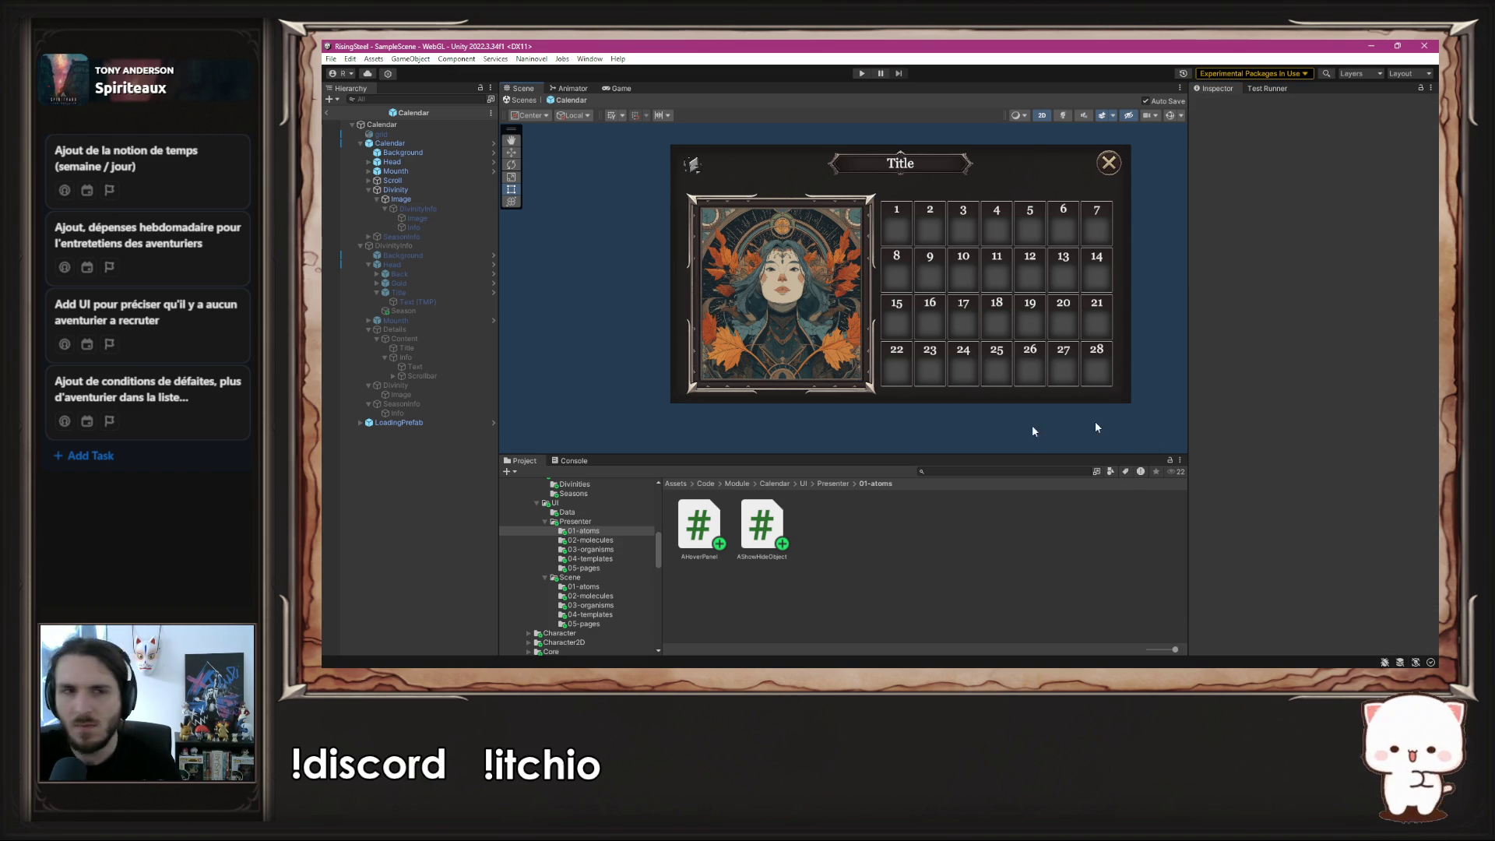
- Enable DivinityInfo and select the close-button Image under Back
click(393, 245)
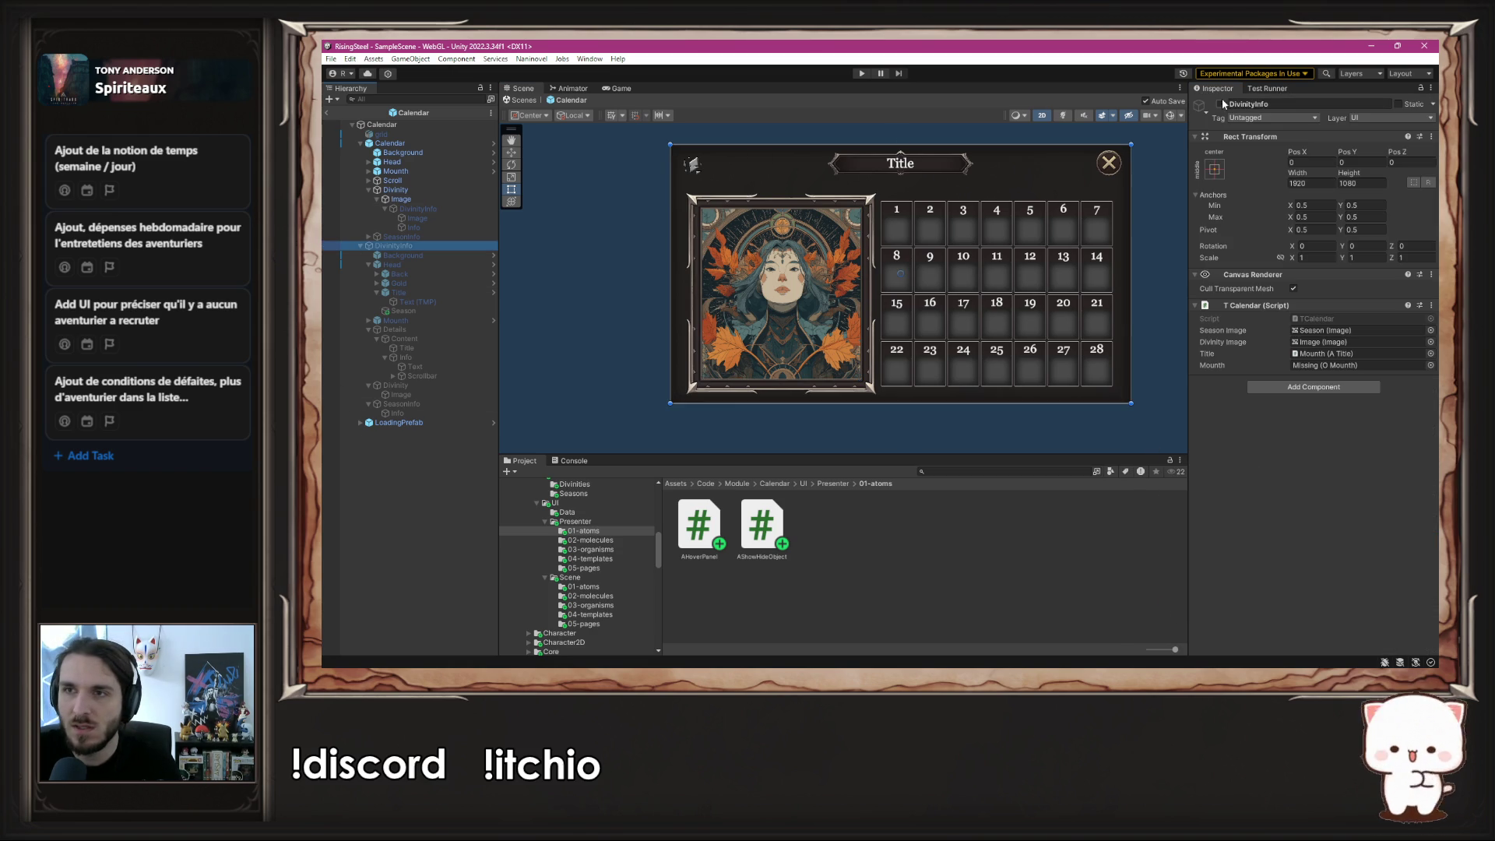
click(1220, 103)
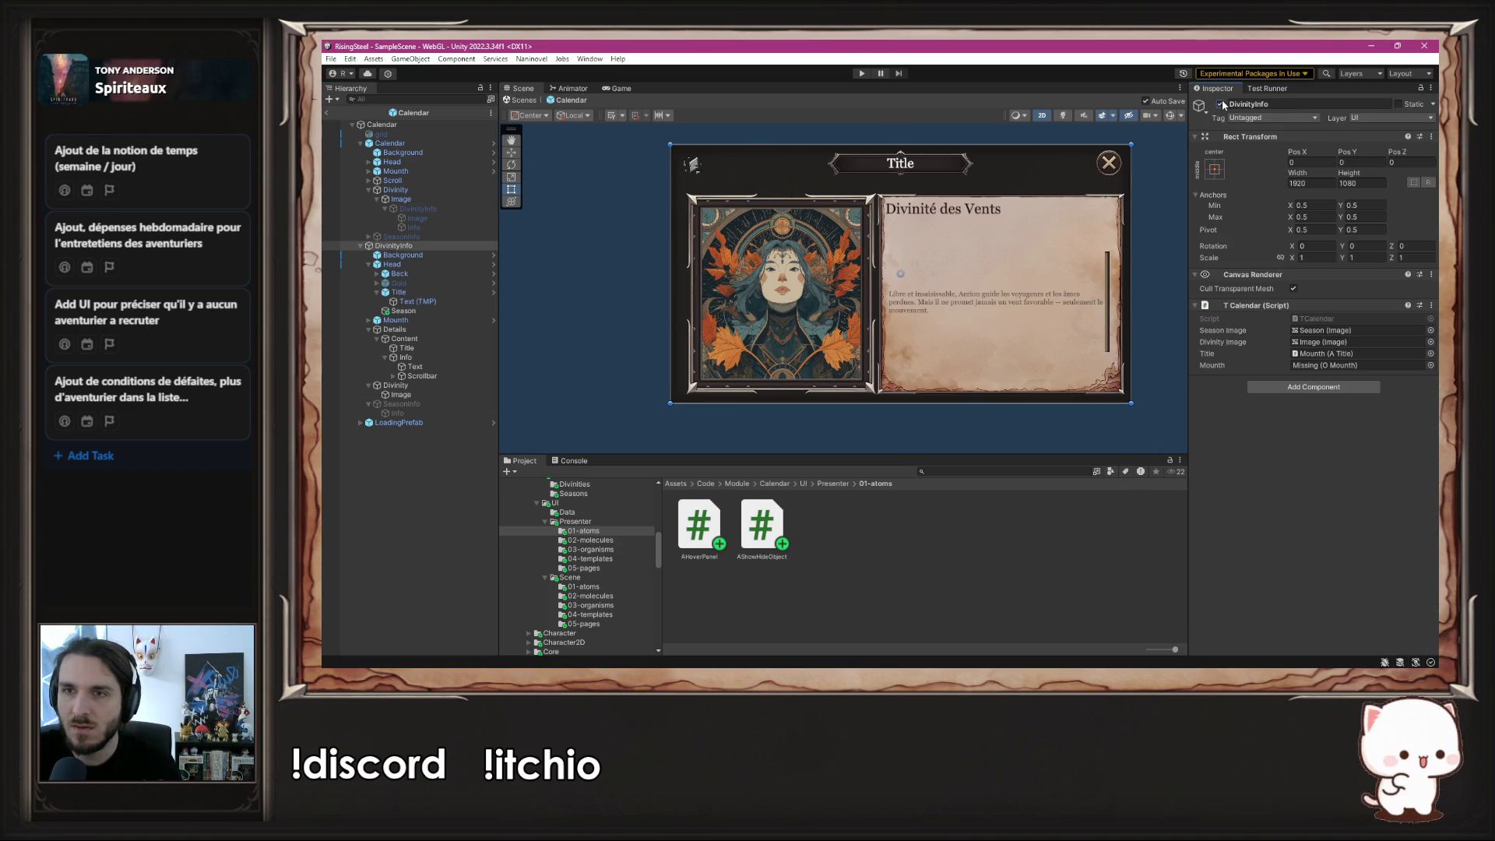
click(394, 274)
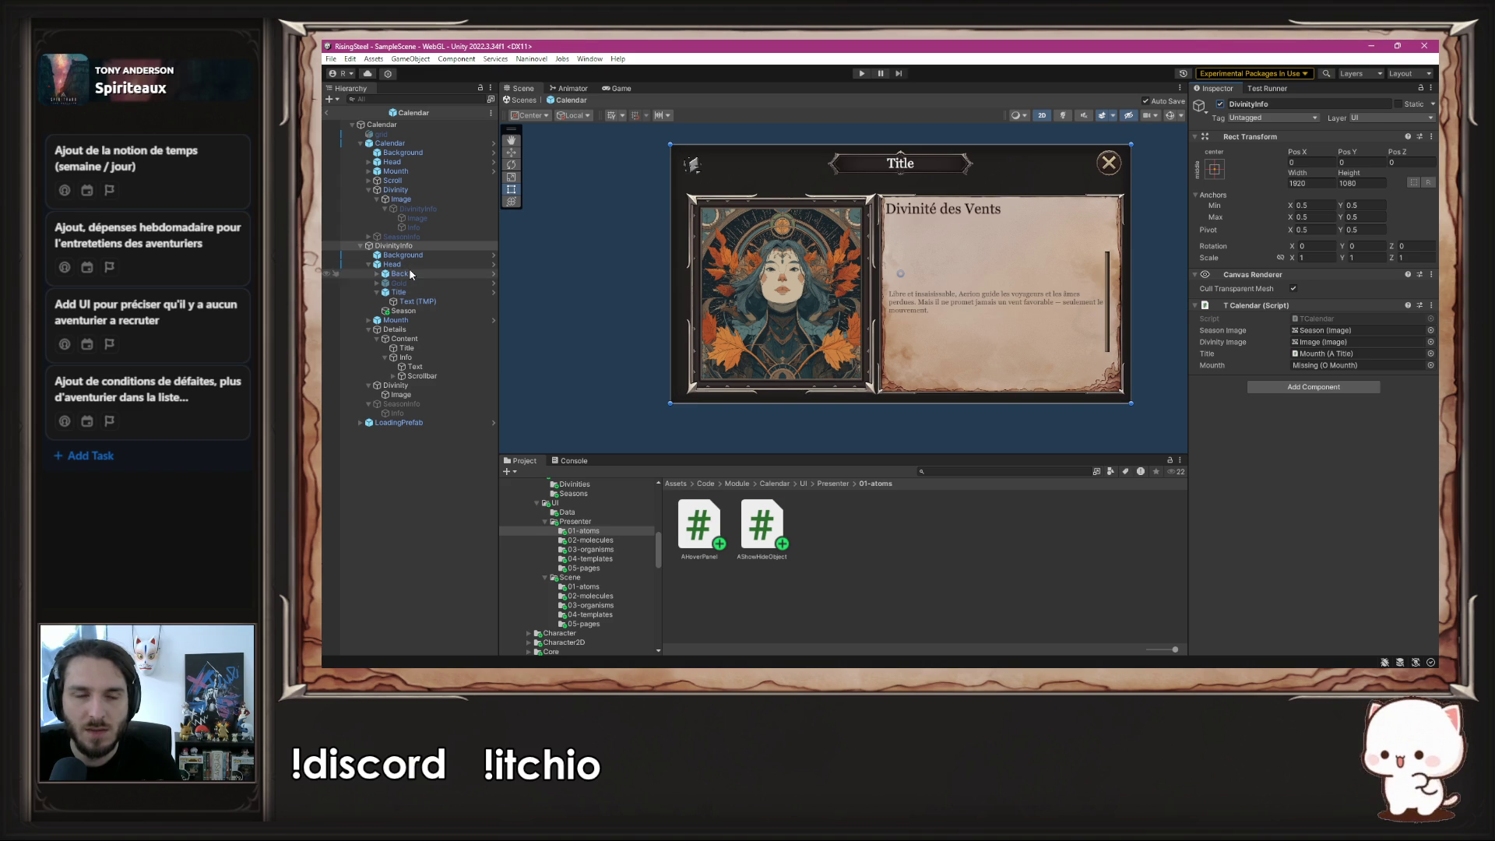
click(377, 274)
click(408, 283)
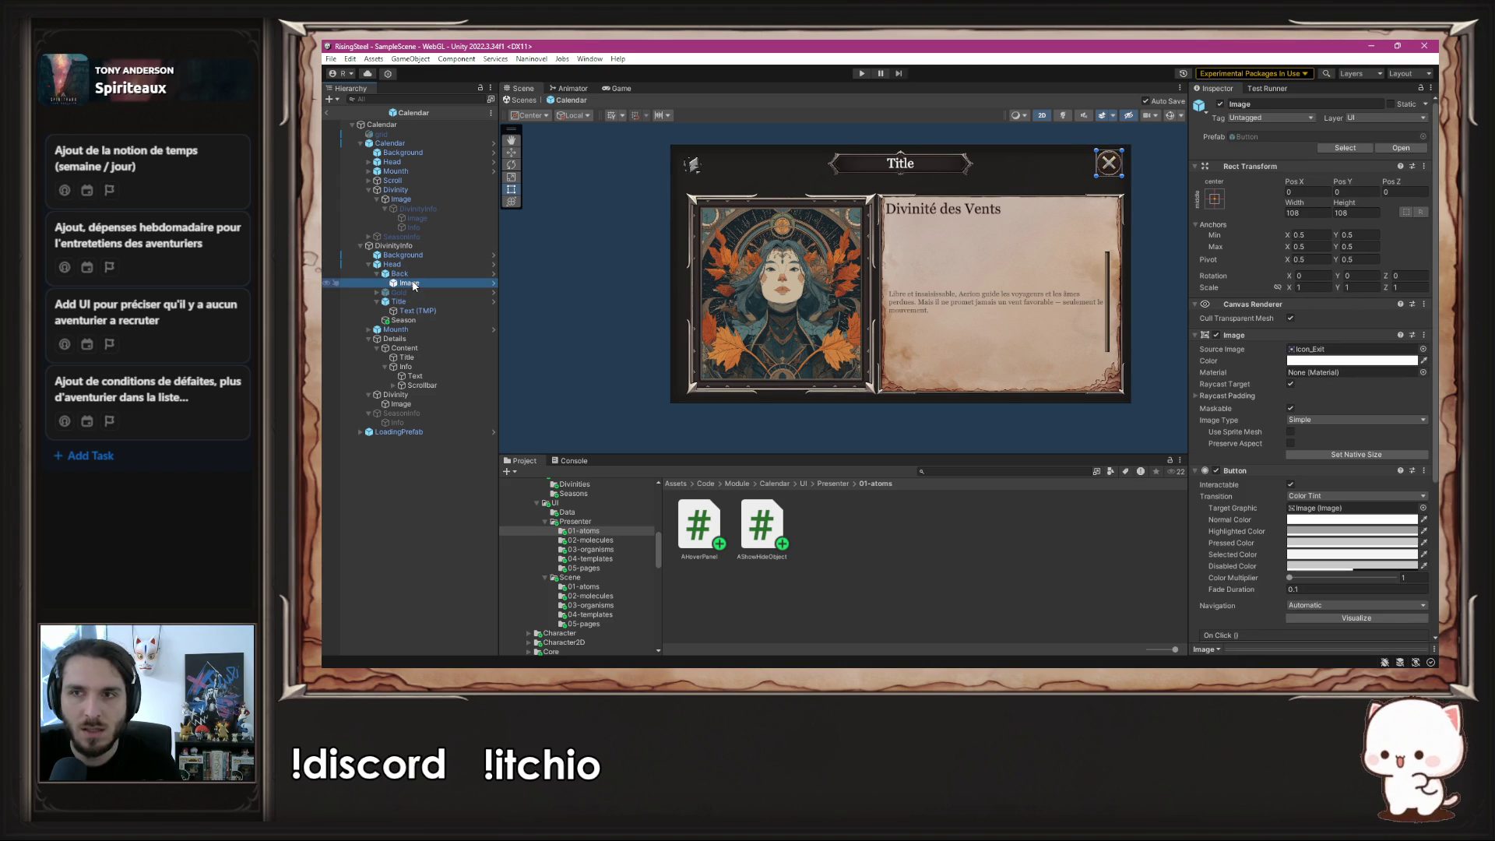
- Remove the close button's On Click entry and its Play Script component
scroll(1230, 405, down, 3)
scroll(1230, 405, down, 3)
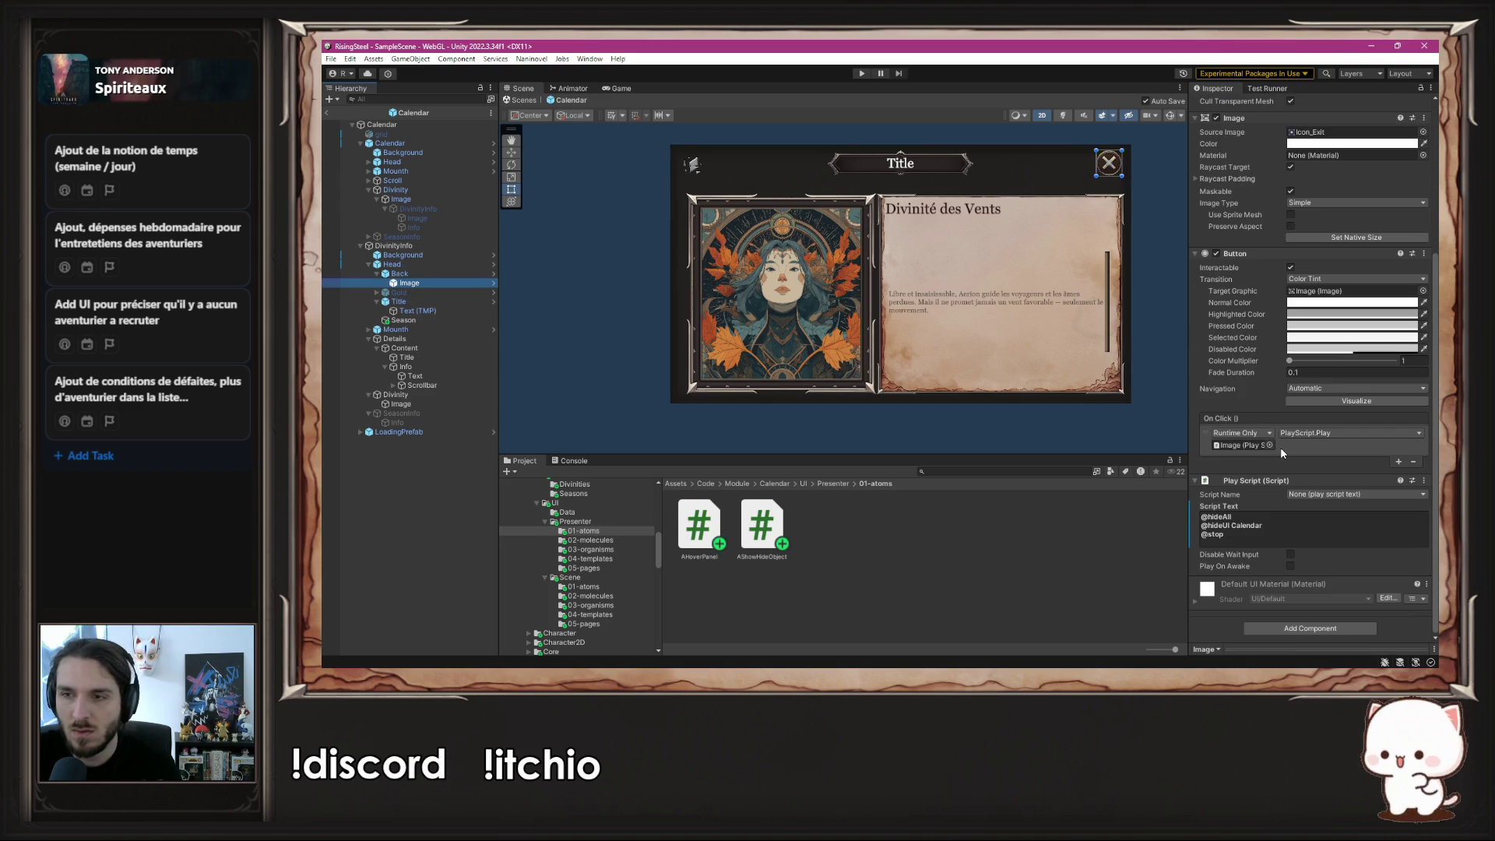
click(1234, 516)
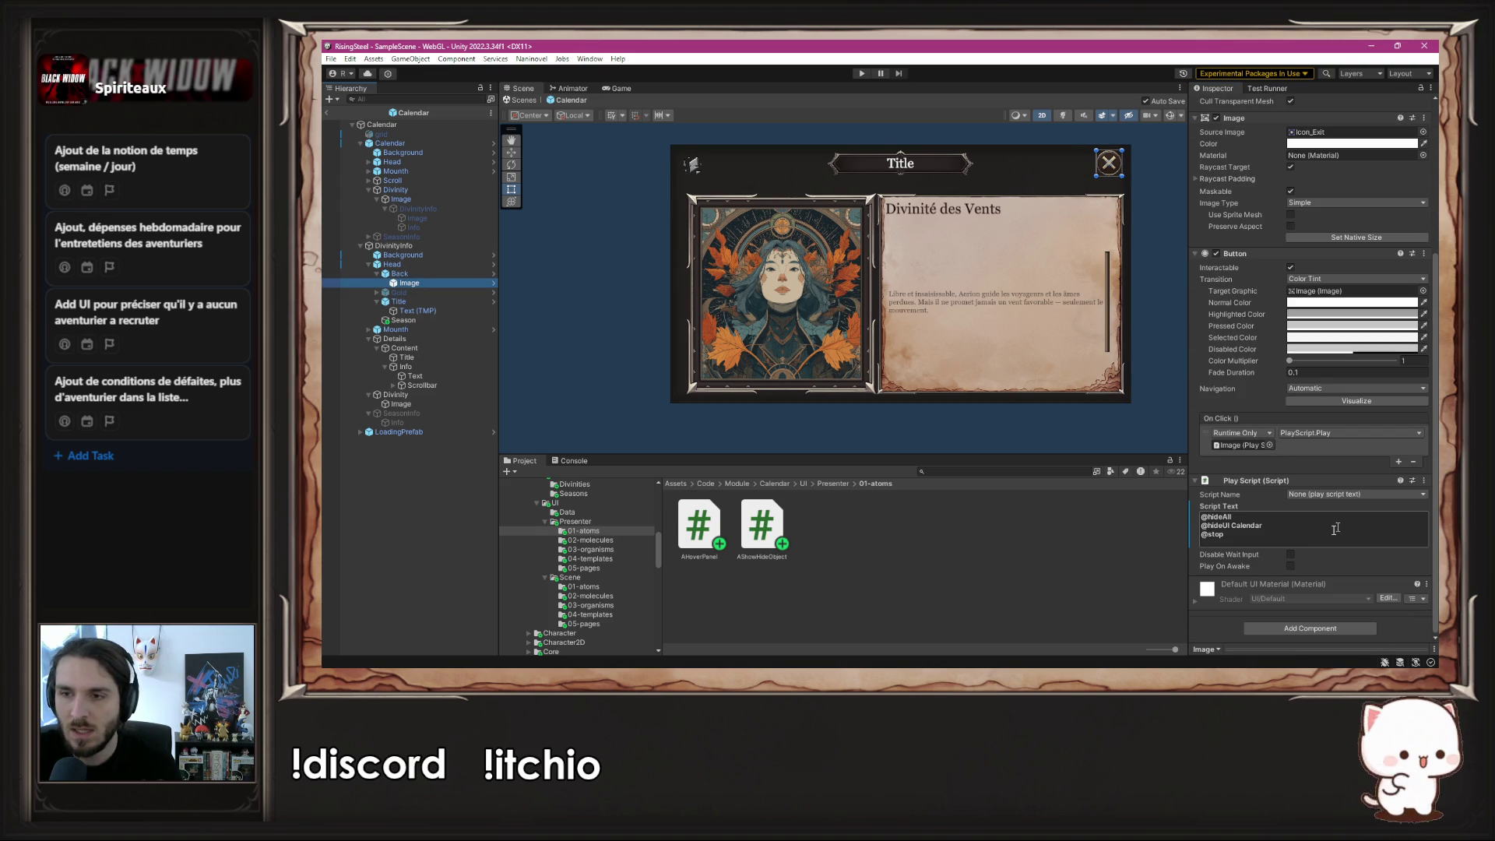
click(1415, 462)
click(1423, 481)
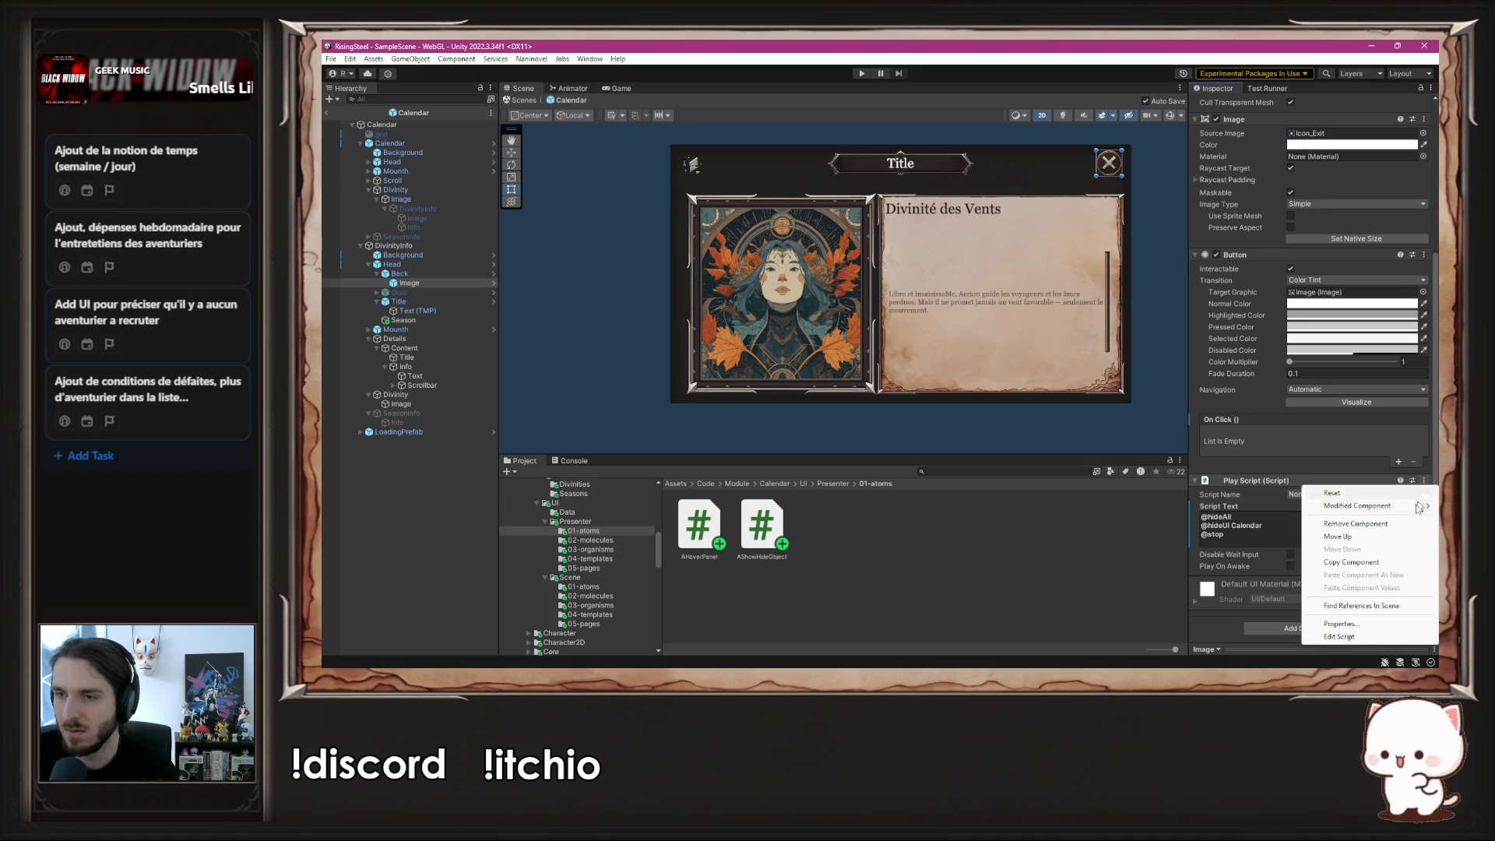
click(1369, 523)
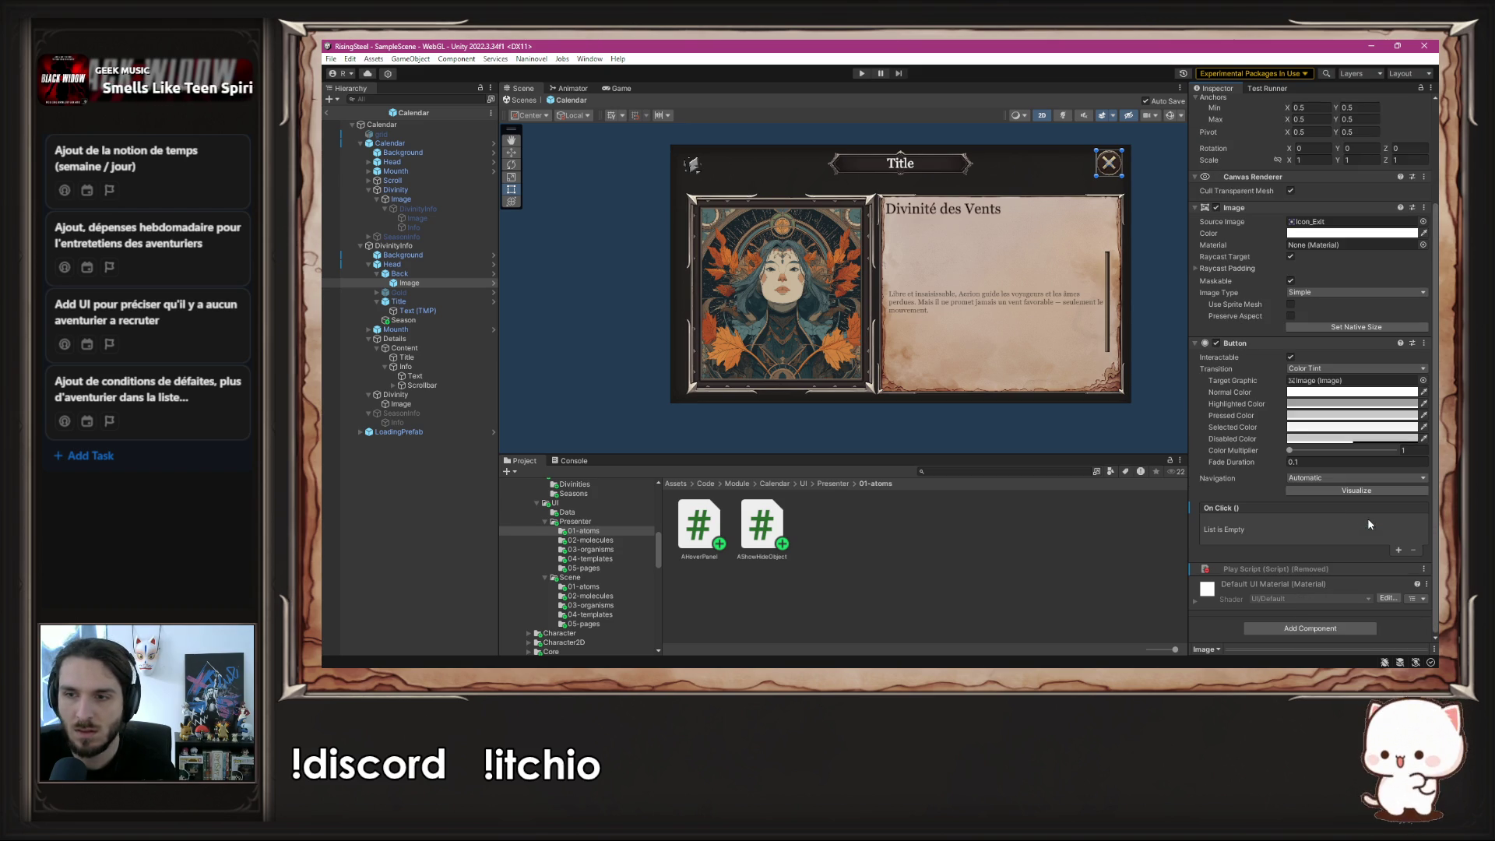
- Add an A Show Hide Object component to the close button via a 'Show' search
click(1311, 627)
text(Butt)
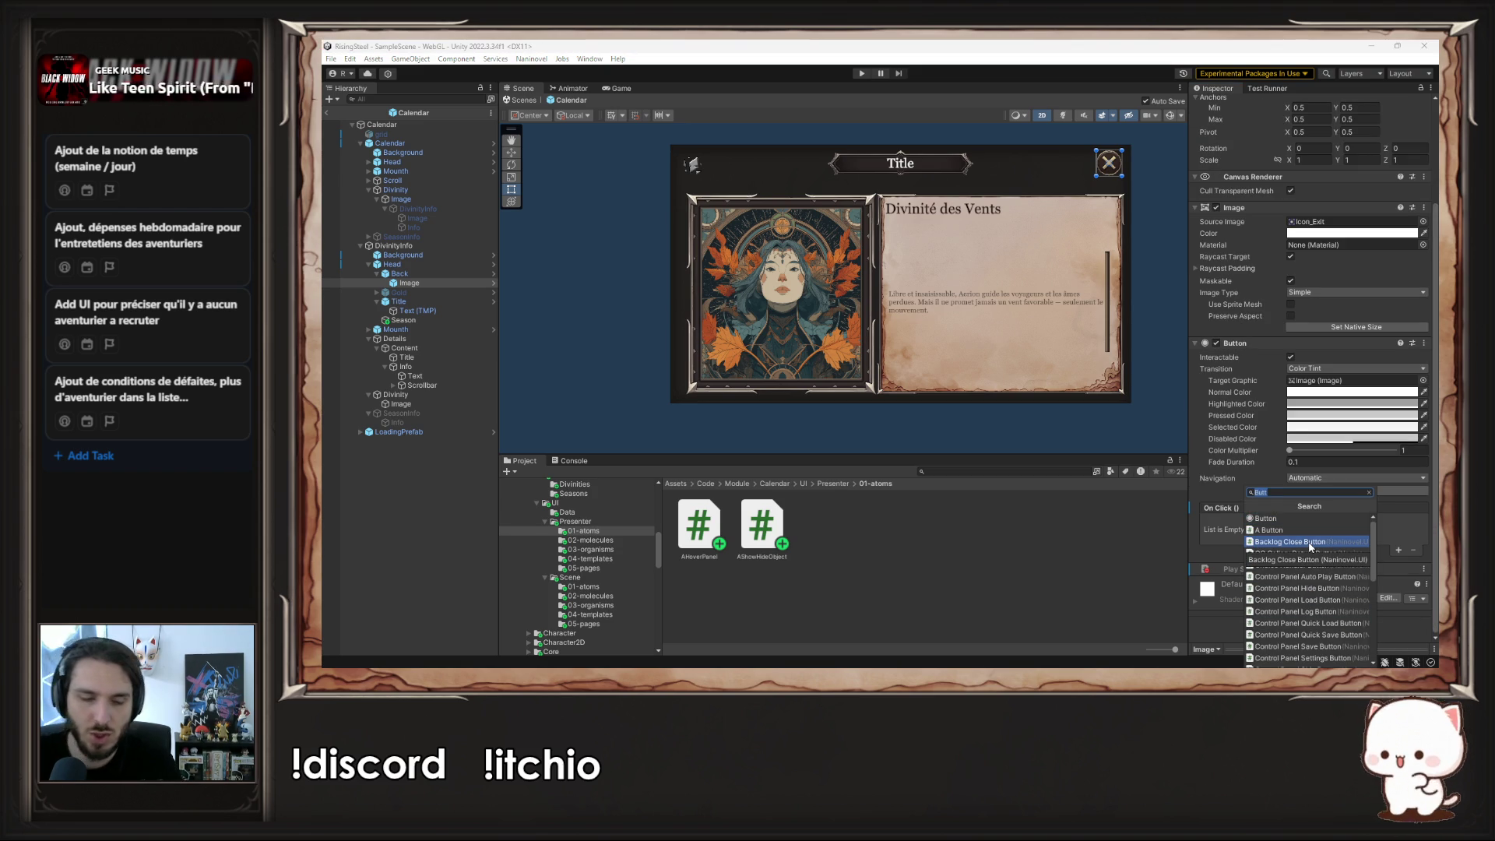
key(BackSpace)
key(BackSpace)
key(BackSpace)
text(Show)
key(Return)
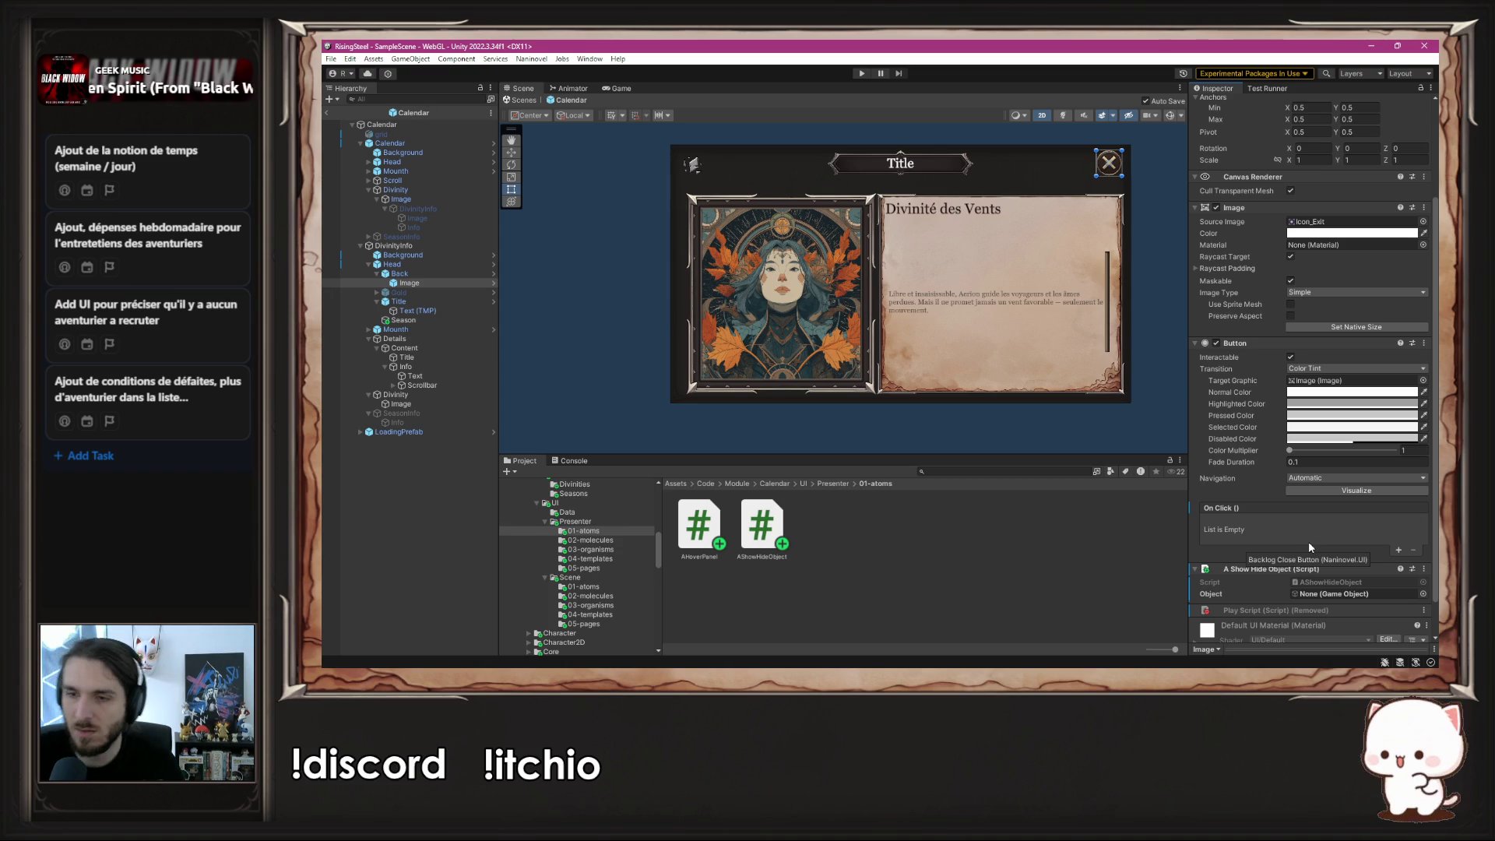
- Add an On Click entry targeting the close-button Image that calls AShowHideObject.Hide()
click(1399, 550)
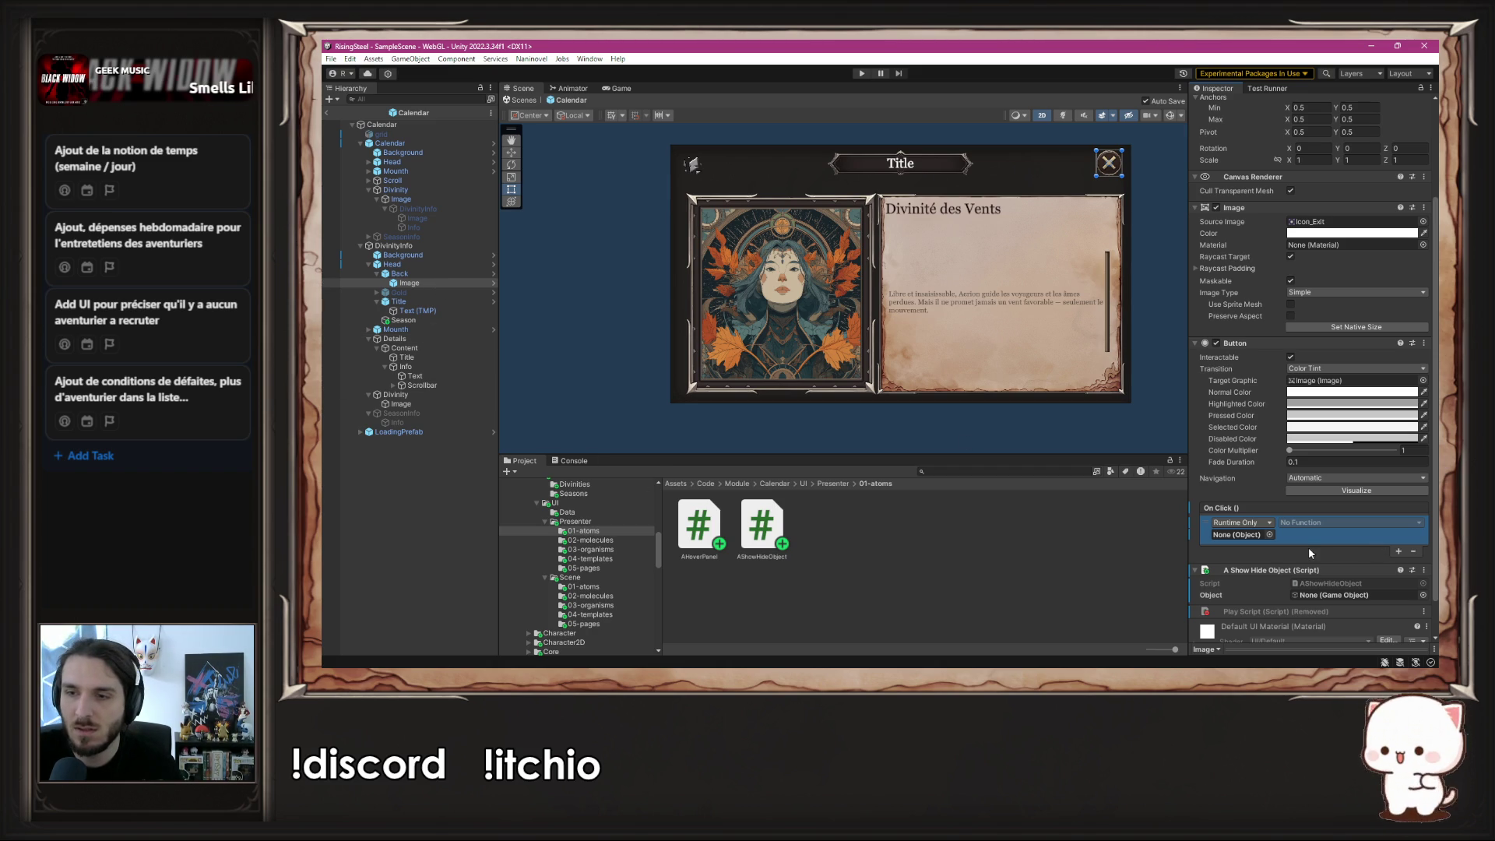
mouse_move(409, 288)
mouse_down()
mouse_move(1378, 549)
mouse_move(1249, 540)
mouse_up()
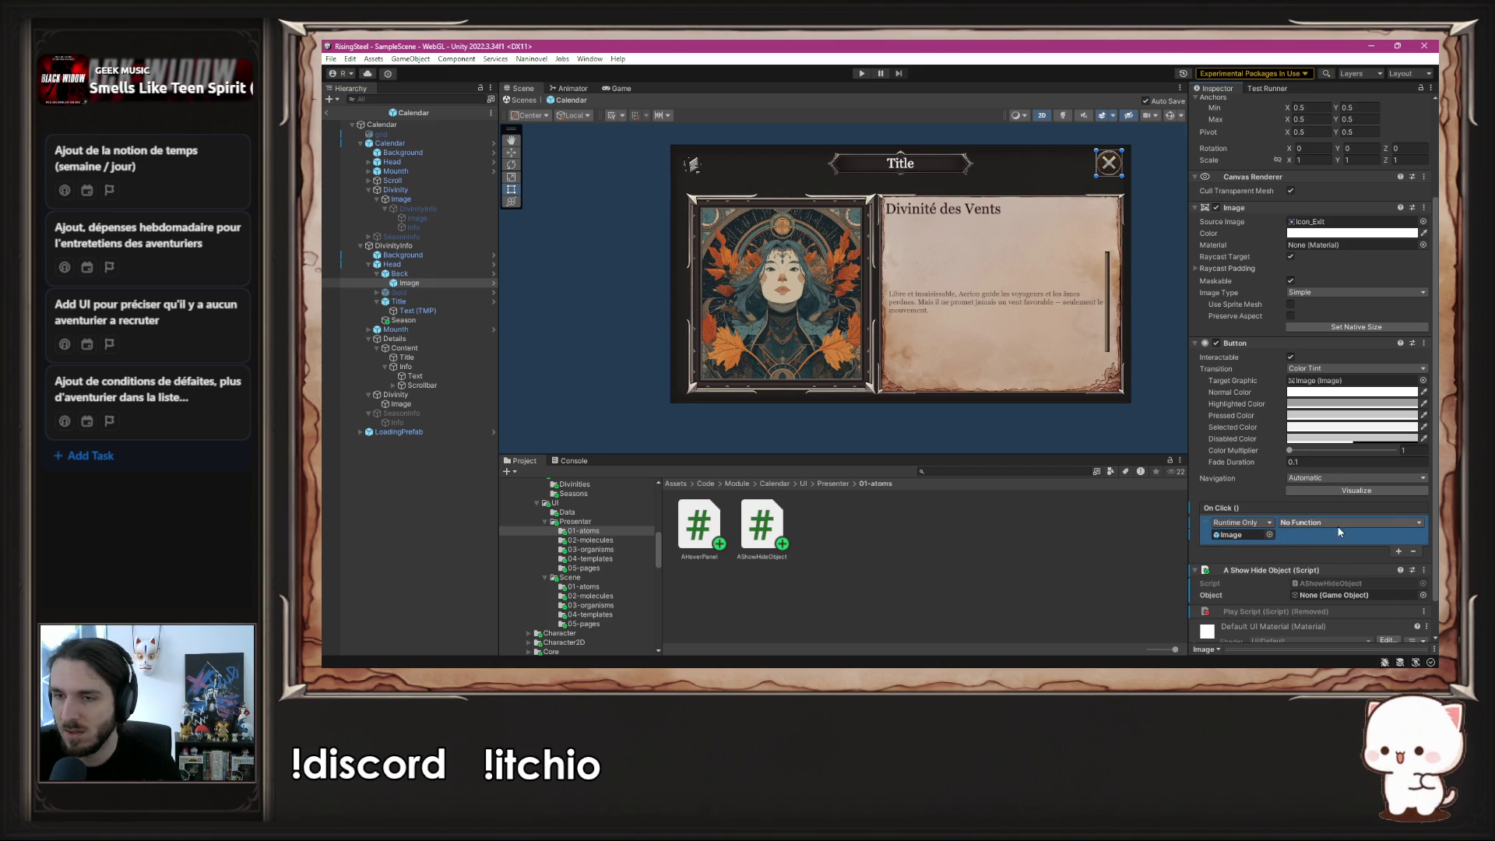
click(1324, 523)
mouse_move(1334, 620)
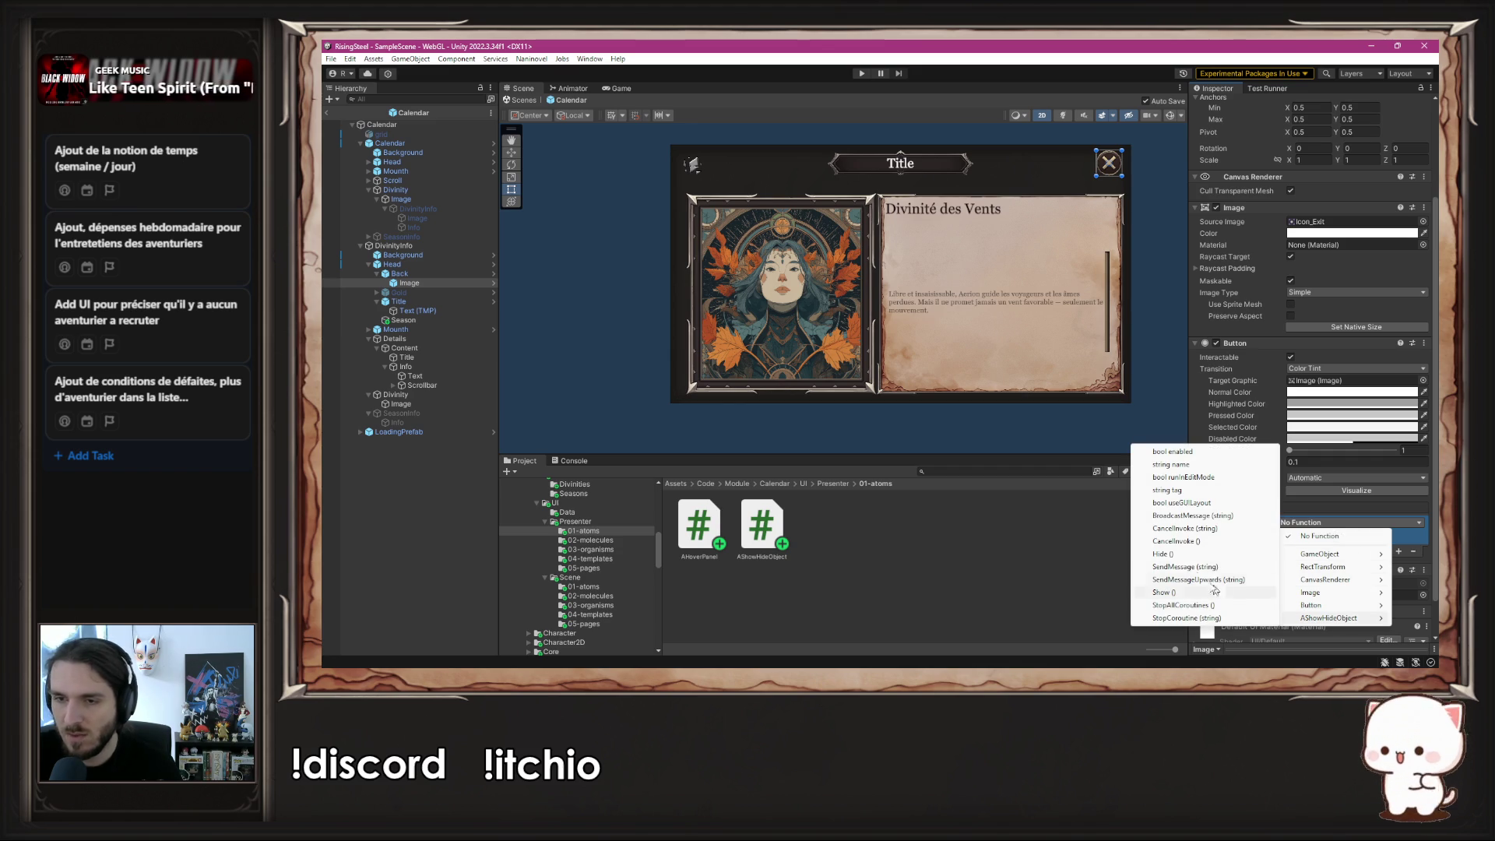
click(1163, 553)
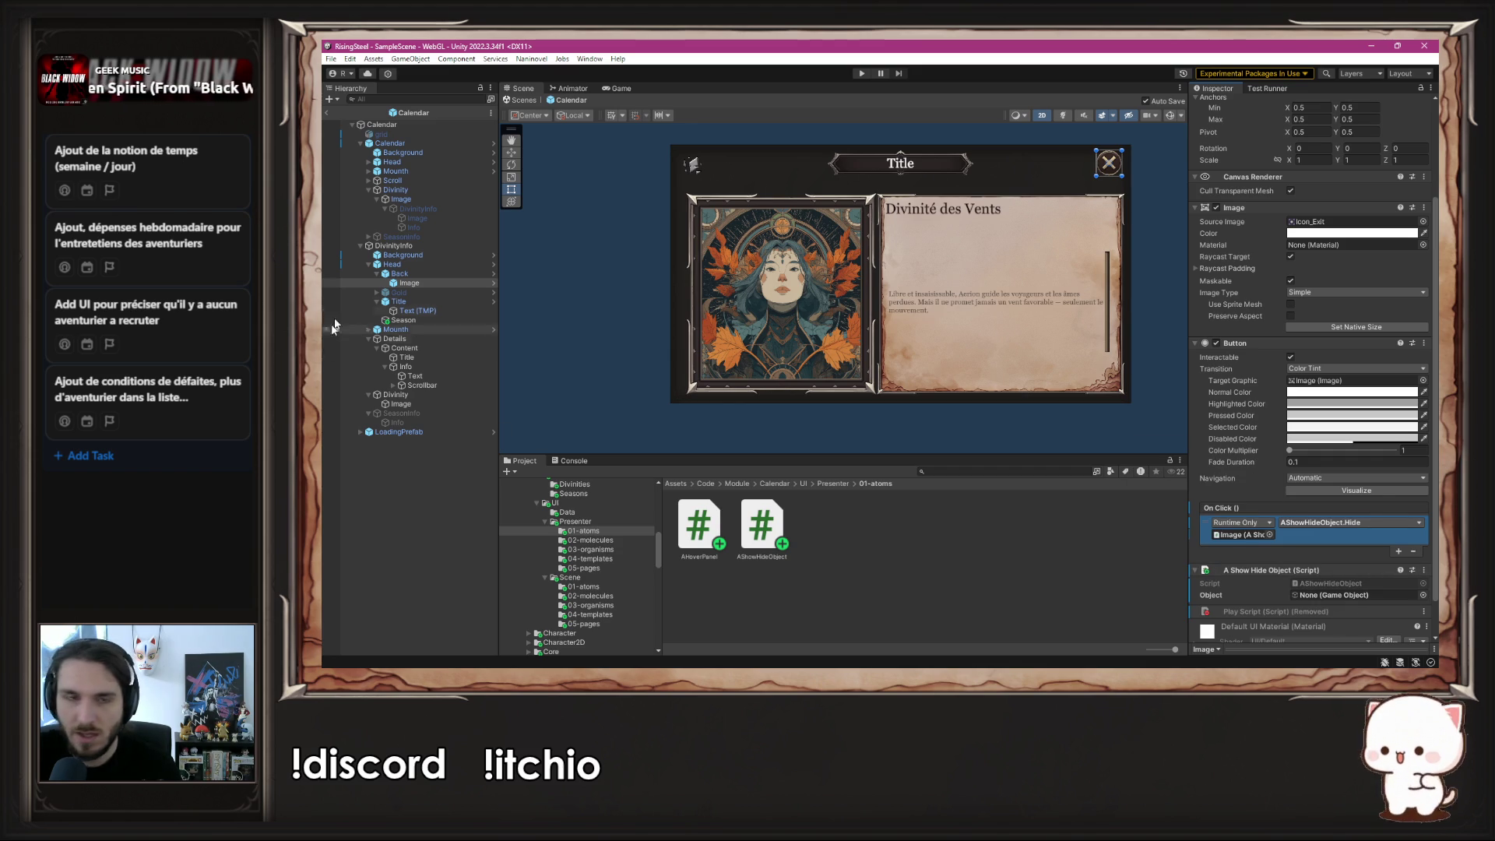
- Assign DivinityInfo to the Object field, dismissing the prefab warning, and enter Play mode
mouse_move(410, 284)
mouse_down()
mouse_move(1238, 537)
mouse_move(1427, 616)
mouse_move(433, 286)
mouse_up()
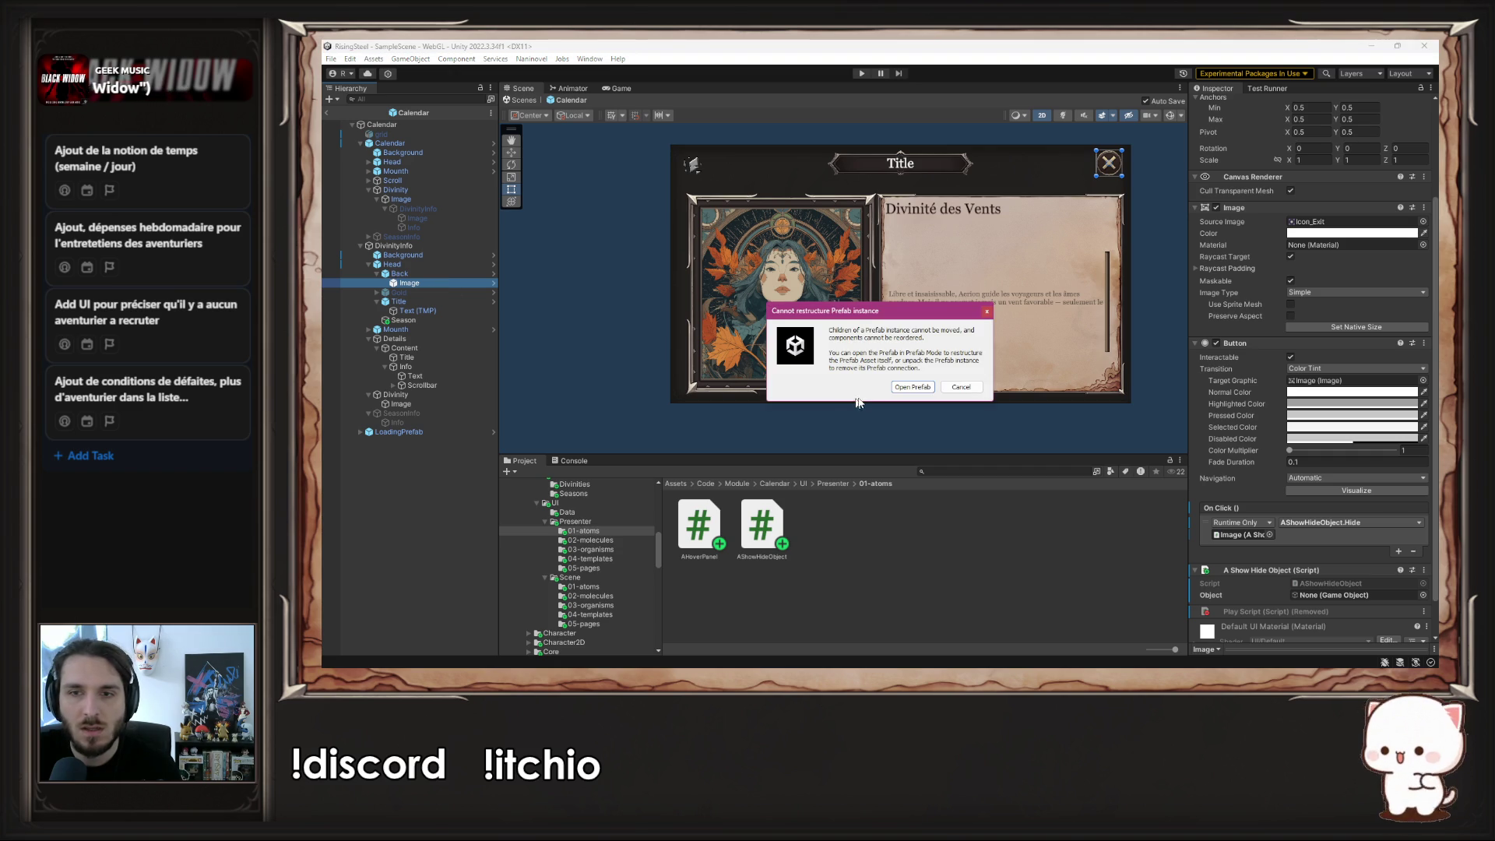
click(911, 391)
mouse_move(1242, 534)
mouse_down()
mouse_move(1401, 570)
mouse_move(1328, 595)
mouse_up()
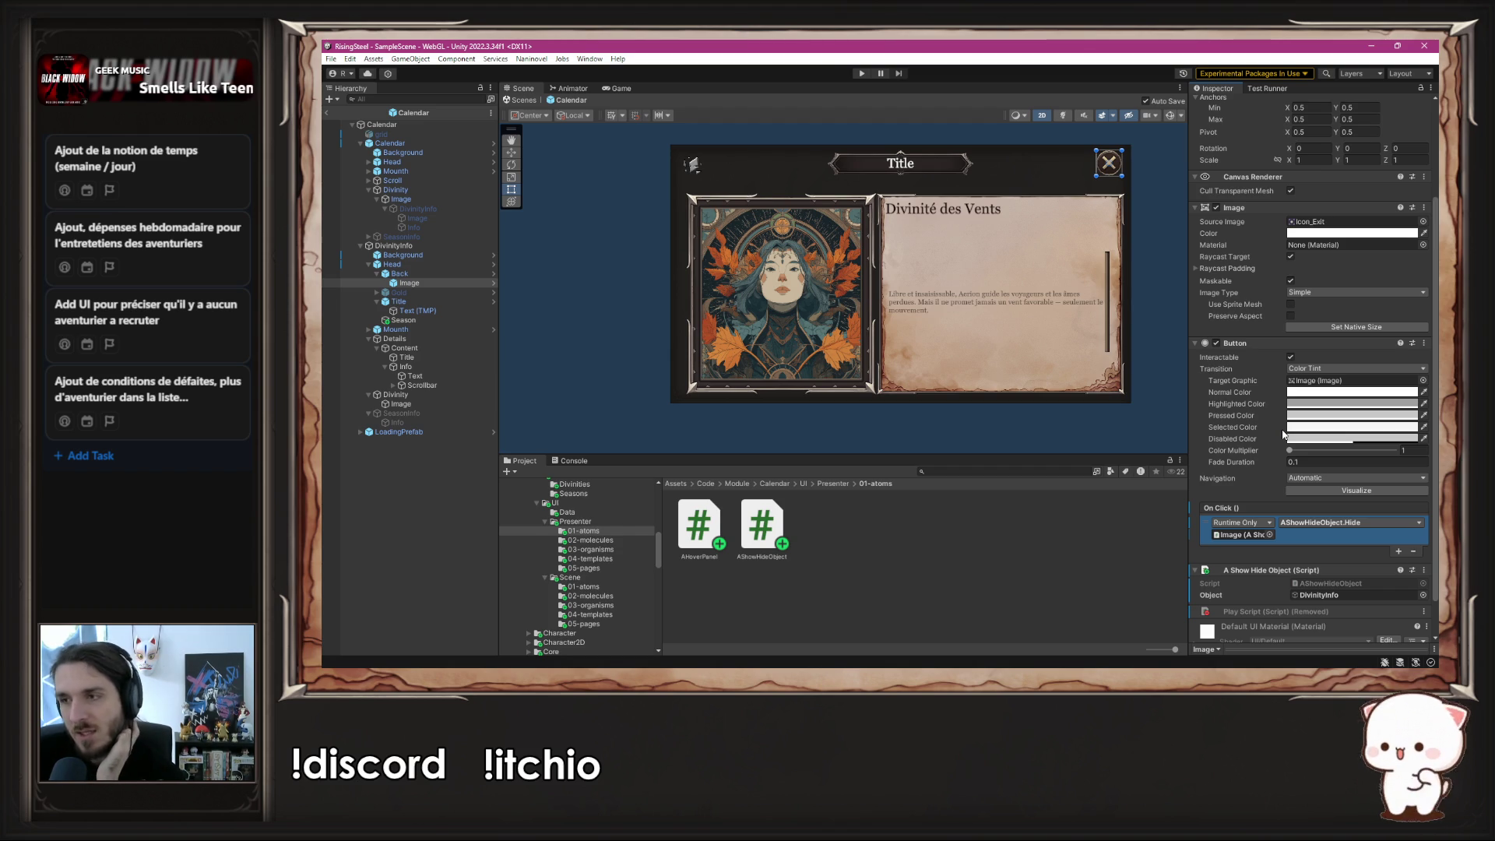
click(1151, 324)
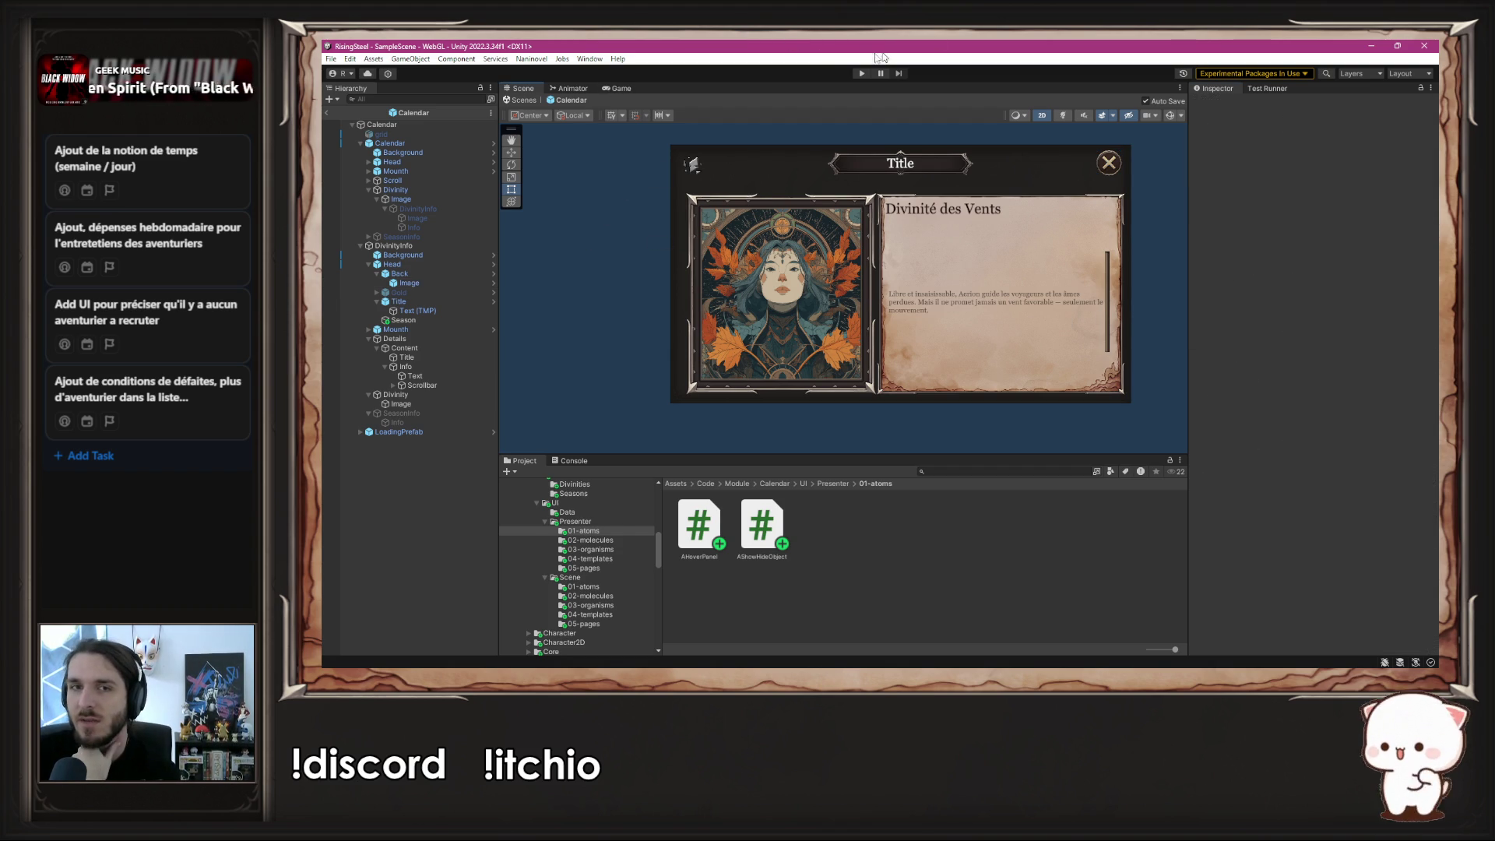
click(861, 73)
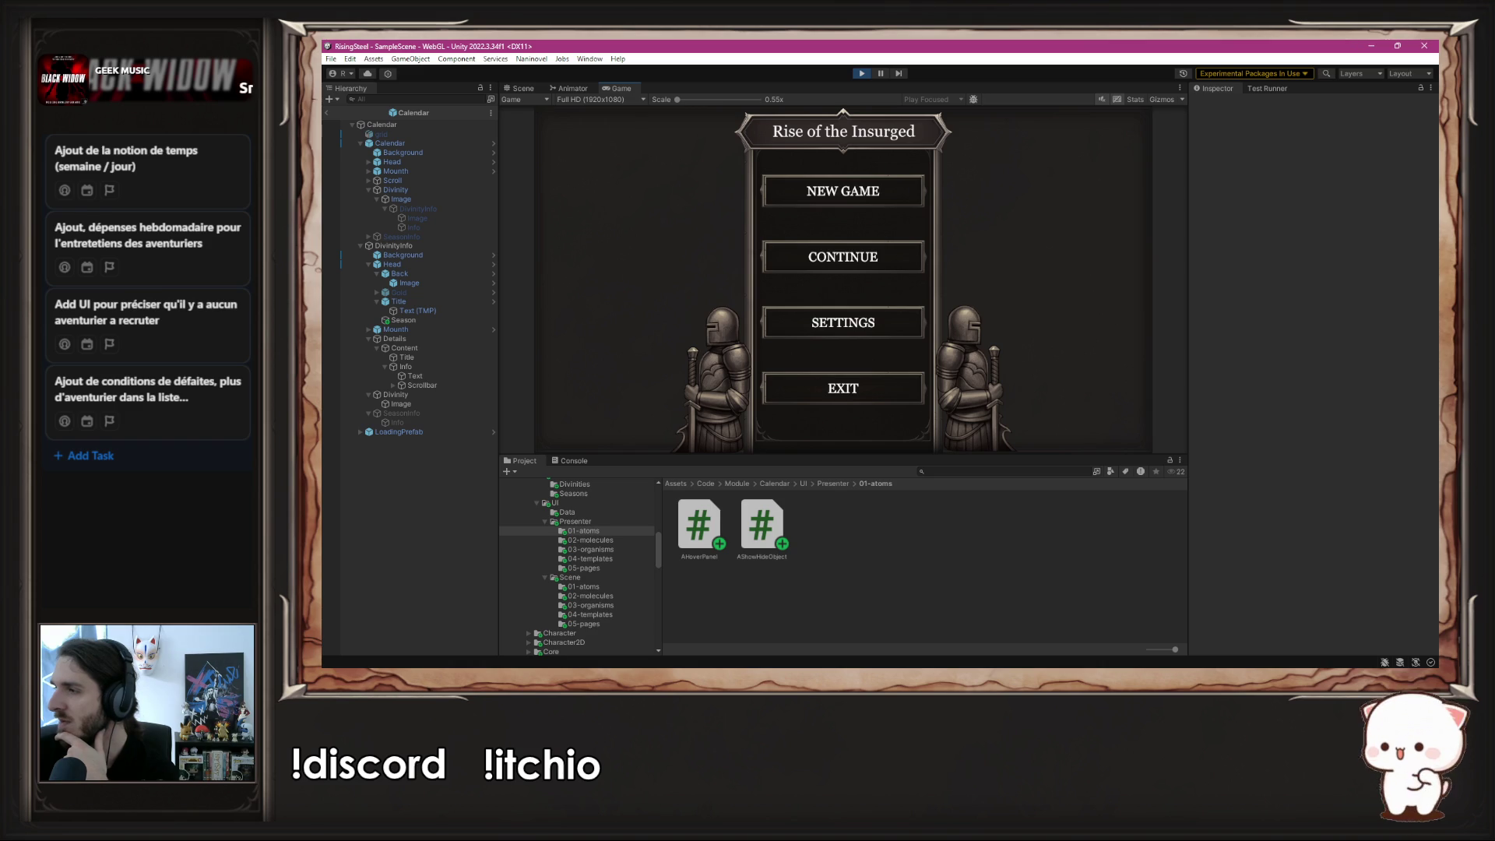
- Stop play, deactivate DivinityInfo so it starts hidden, and play again
click(901, 191)
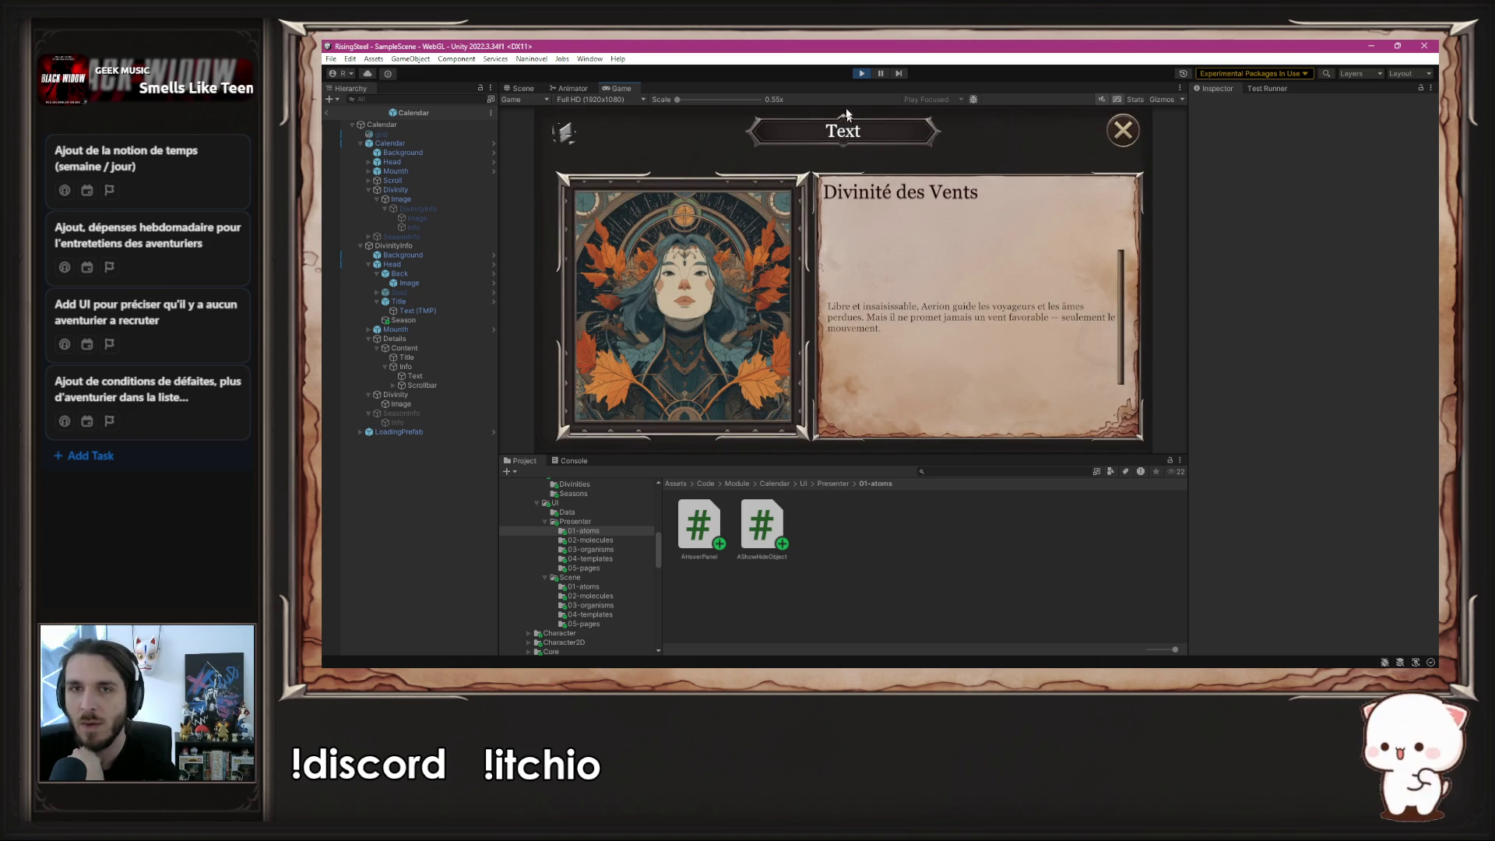
click(861, 74)
click(405, 246)
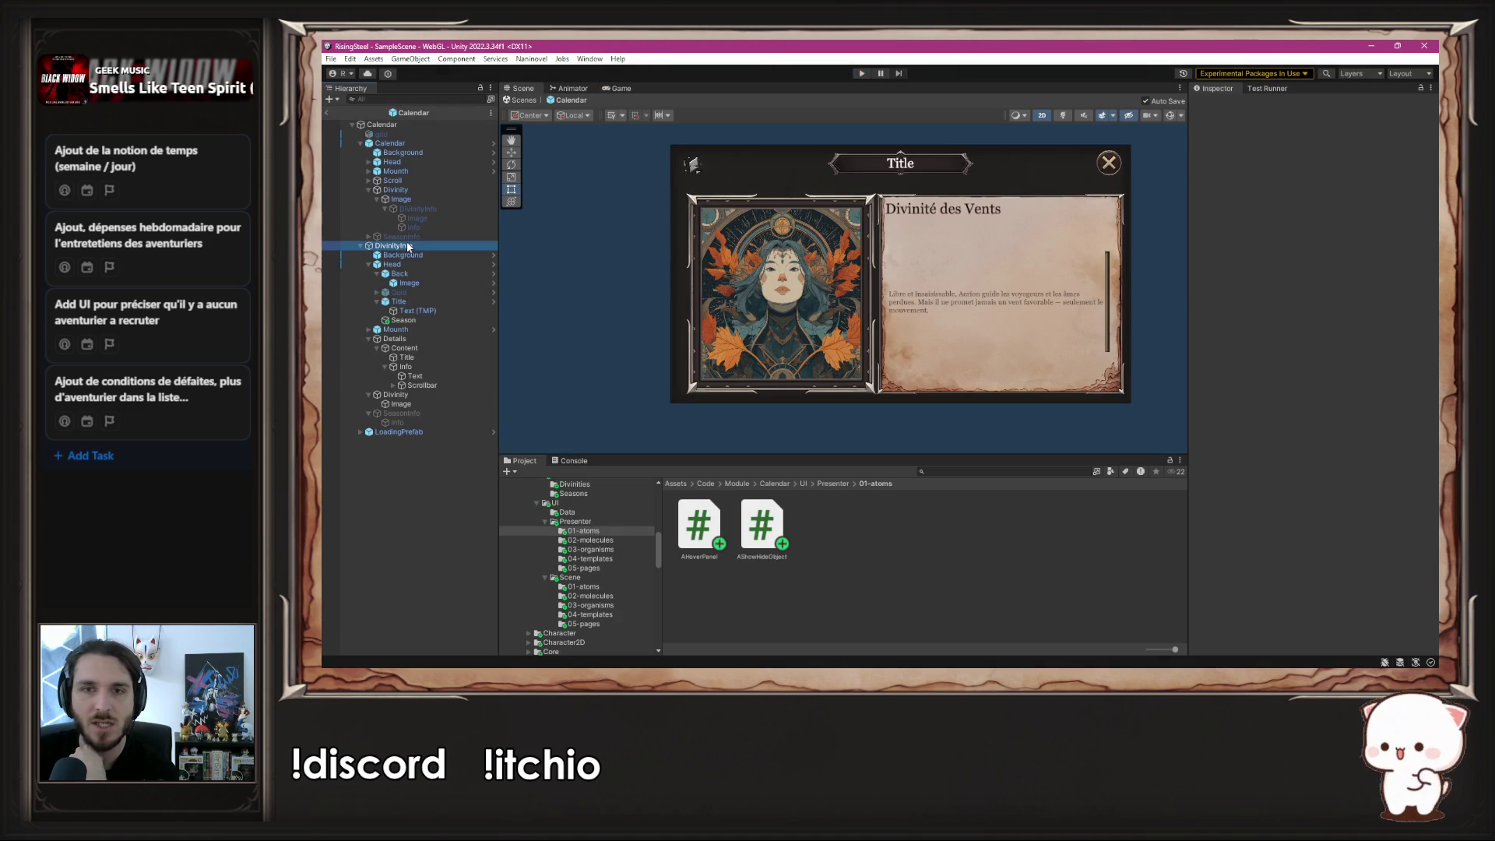
click(1220, 105)
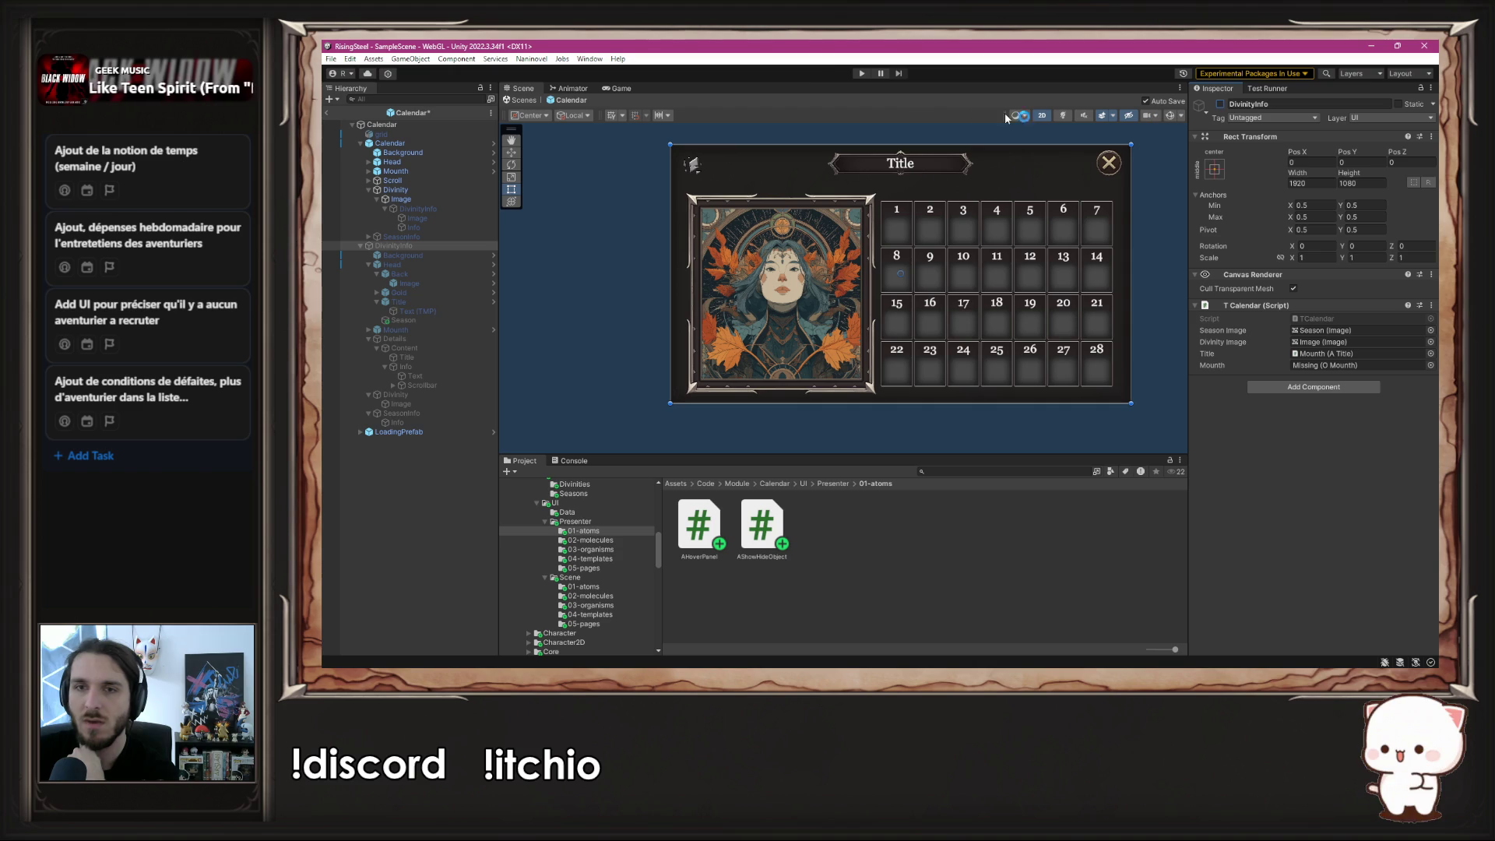
click(861, 73)
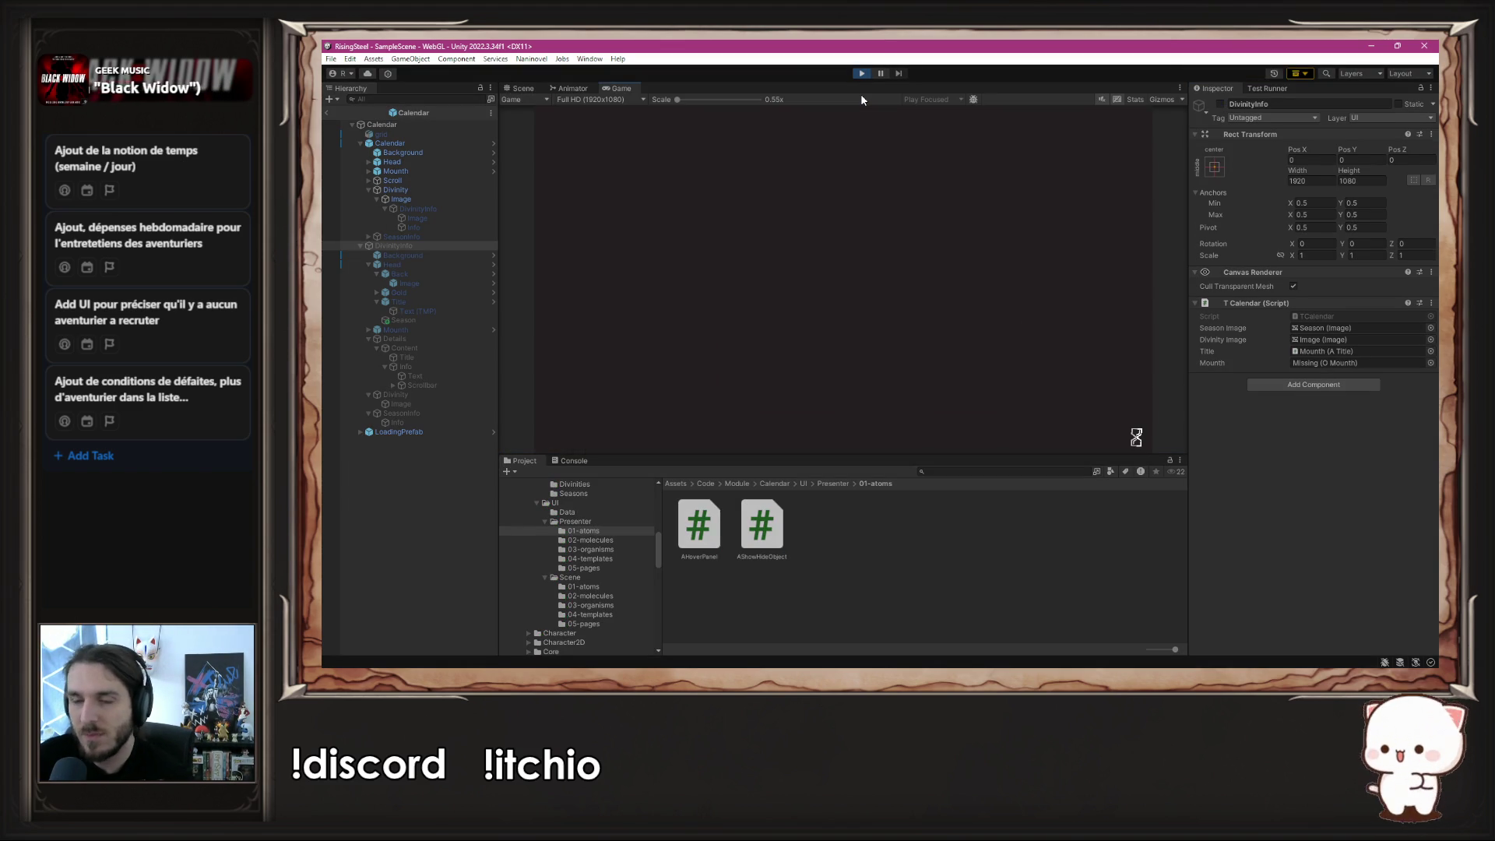
- Start a NEW GAME, test the season icon and portrait hovers, and open the Console
click(917, 196)
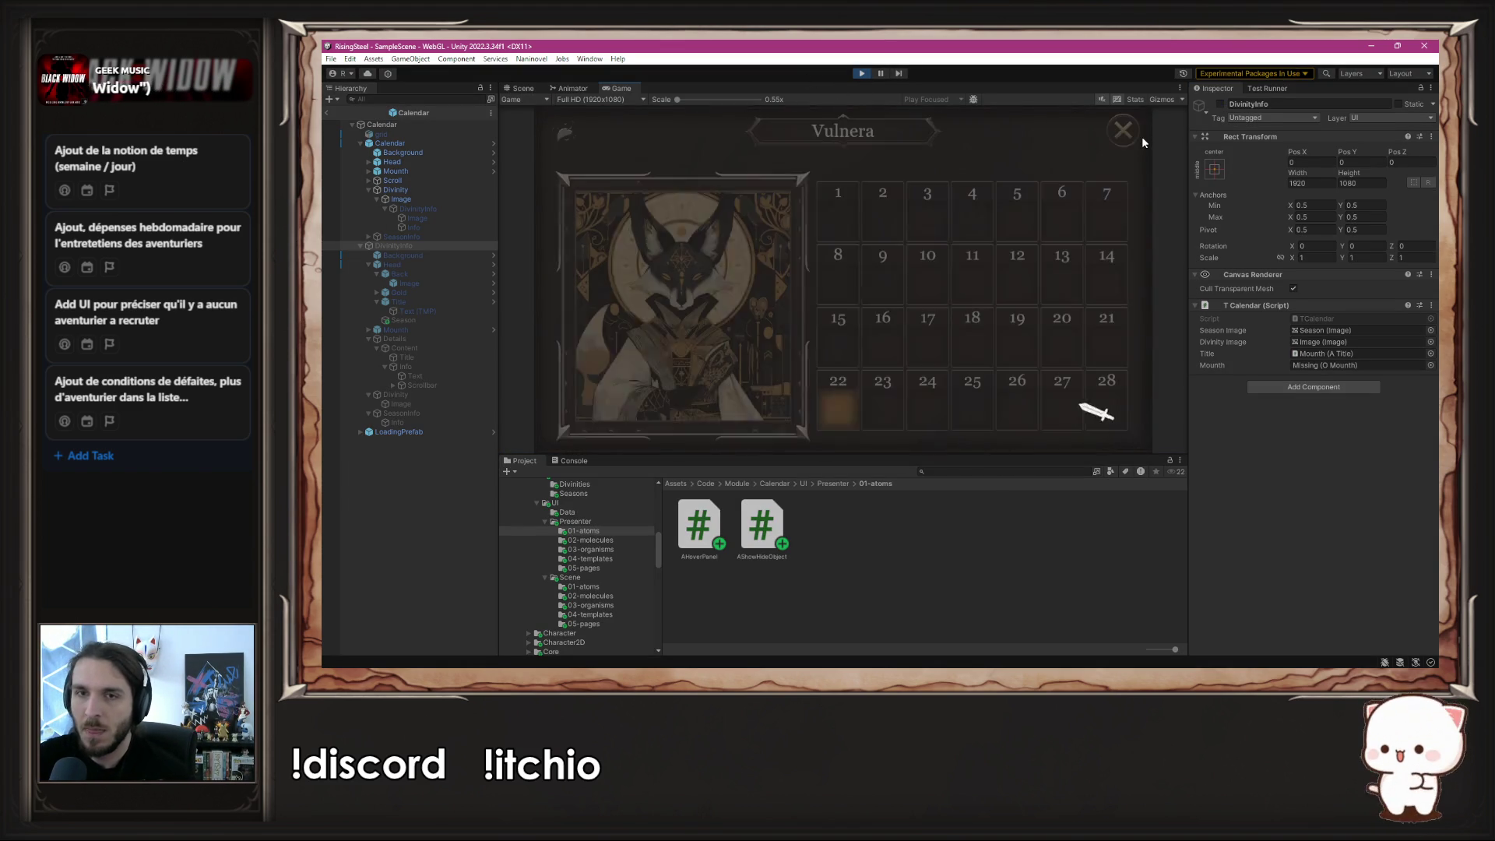
mouse_move(571, 137)
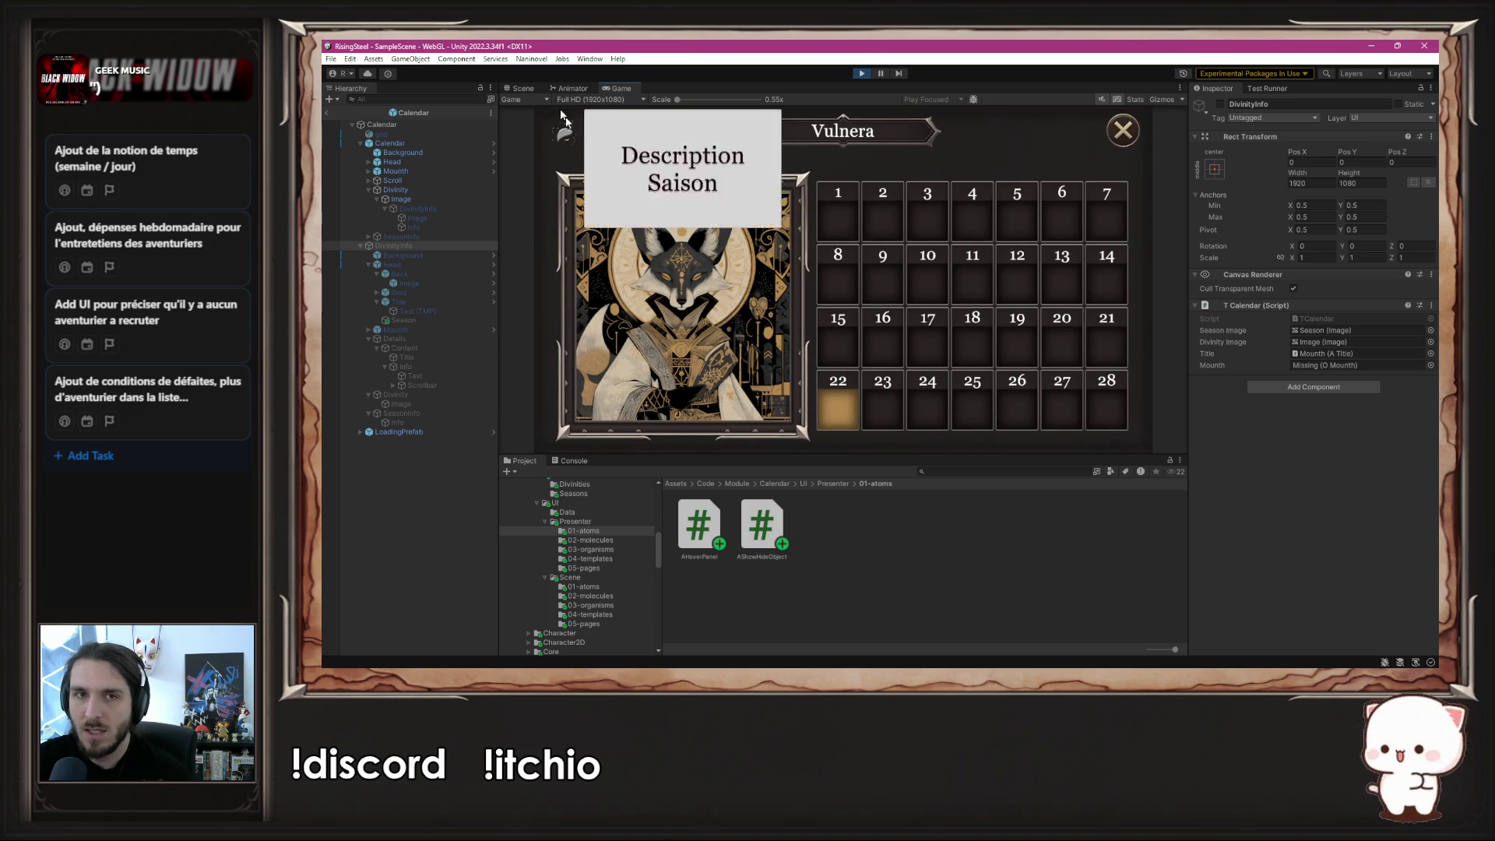
mouse_move(731, 282)
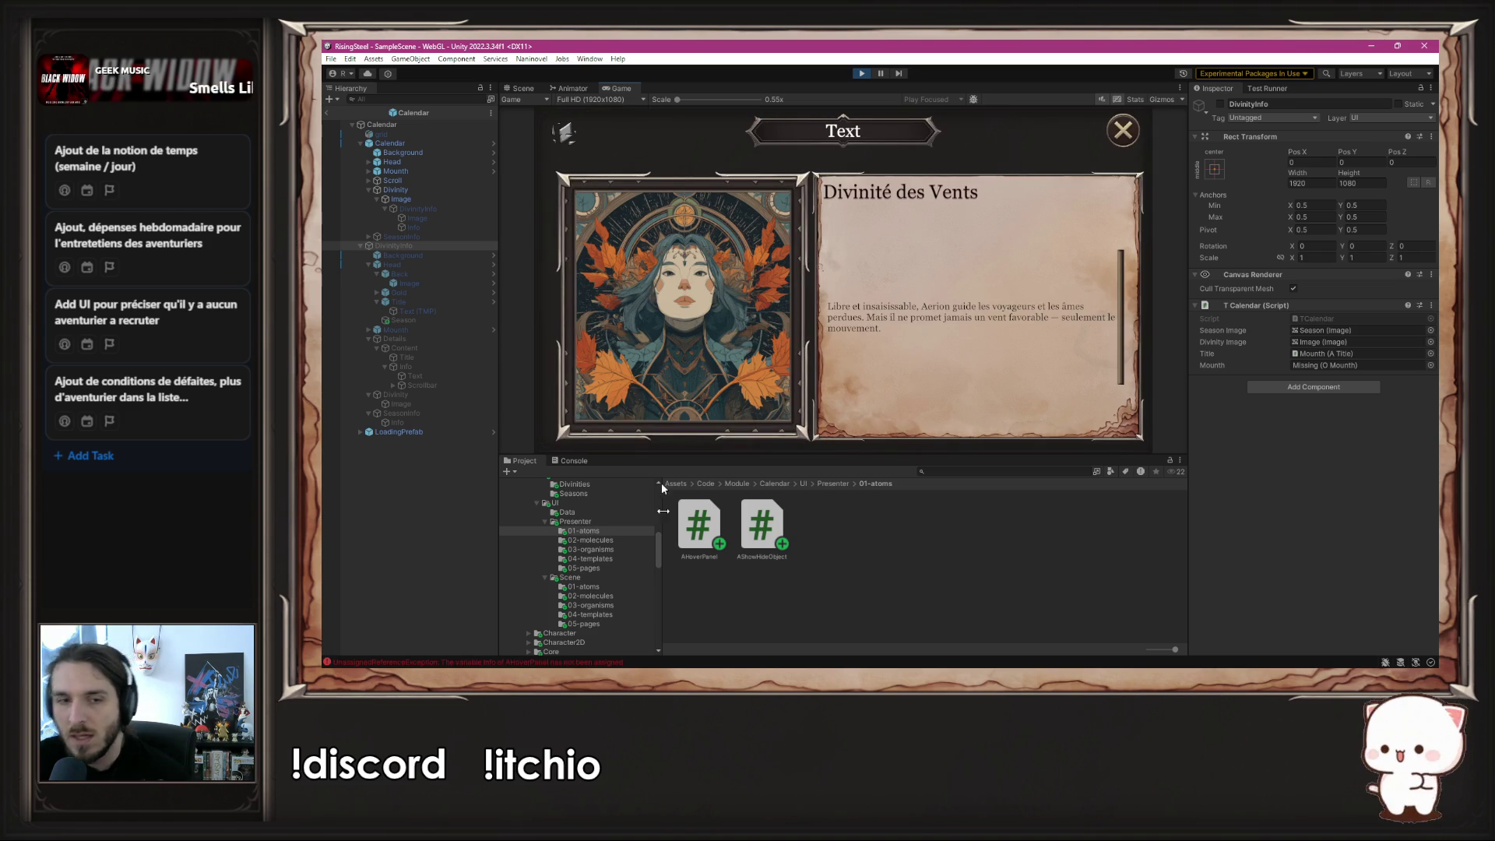
click(645, 664)
- Open the first UnassignedReferenceException's source line in AHoverPanel.cs, then return to Unity
click(659, 497)
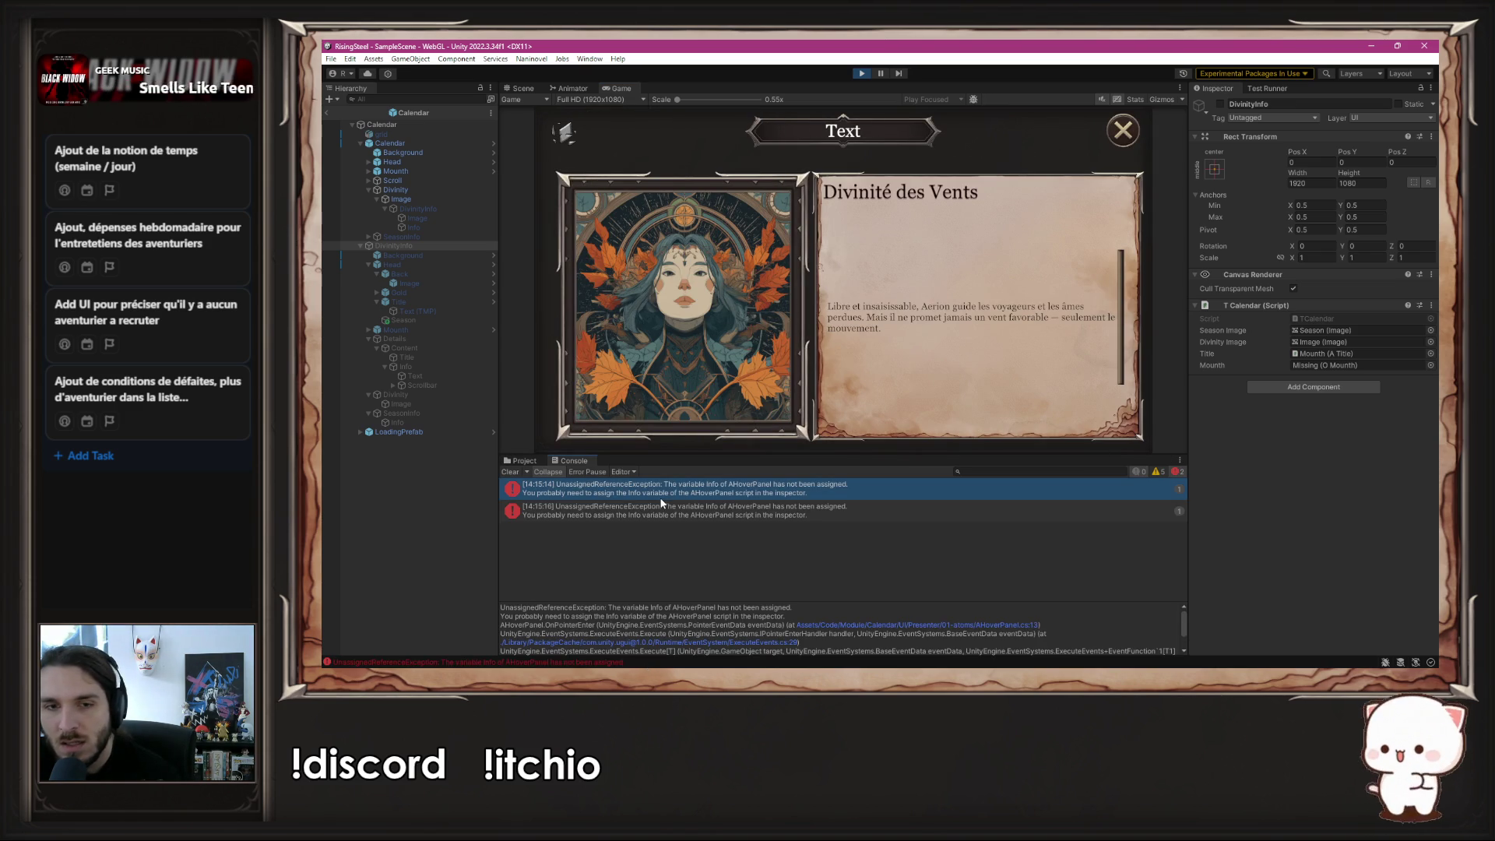
double_click(661, 497)
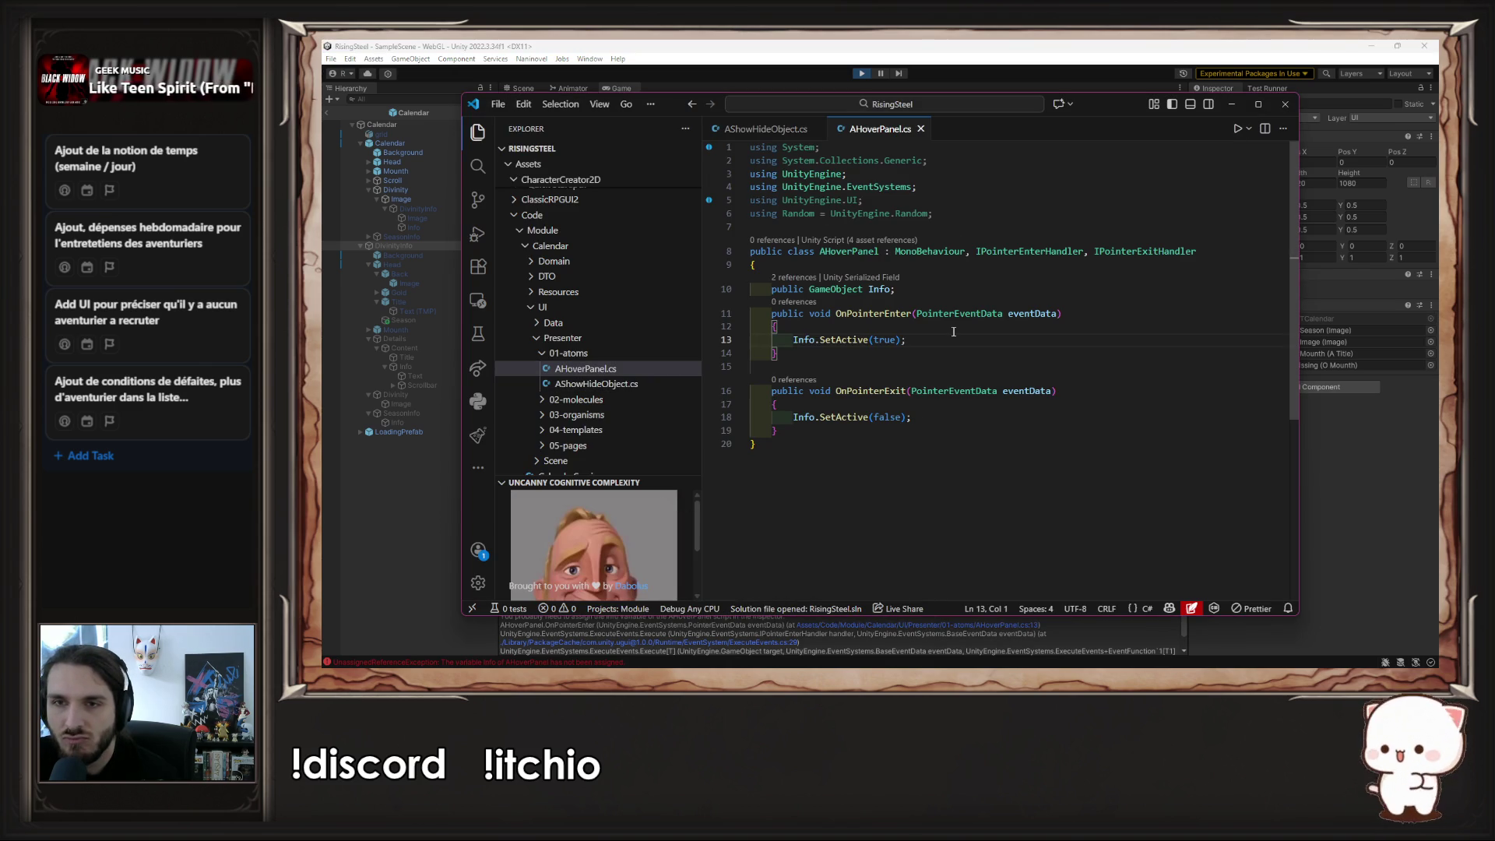
click(1231, 104)
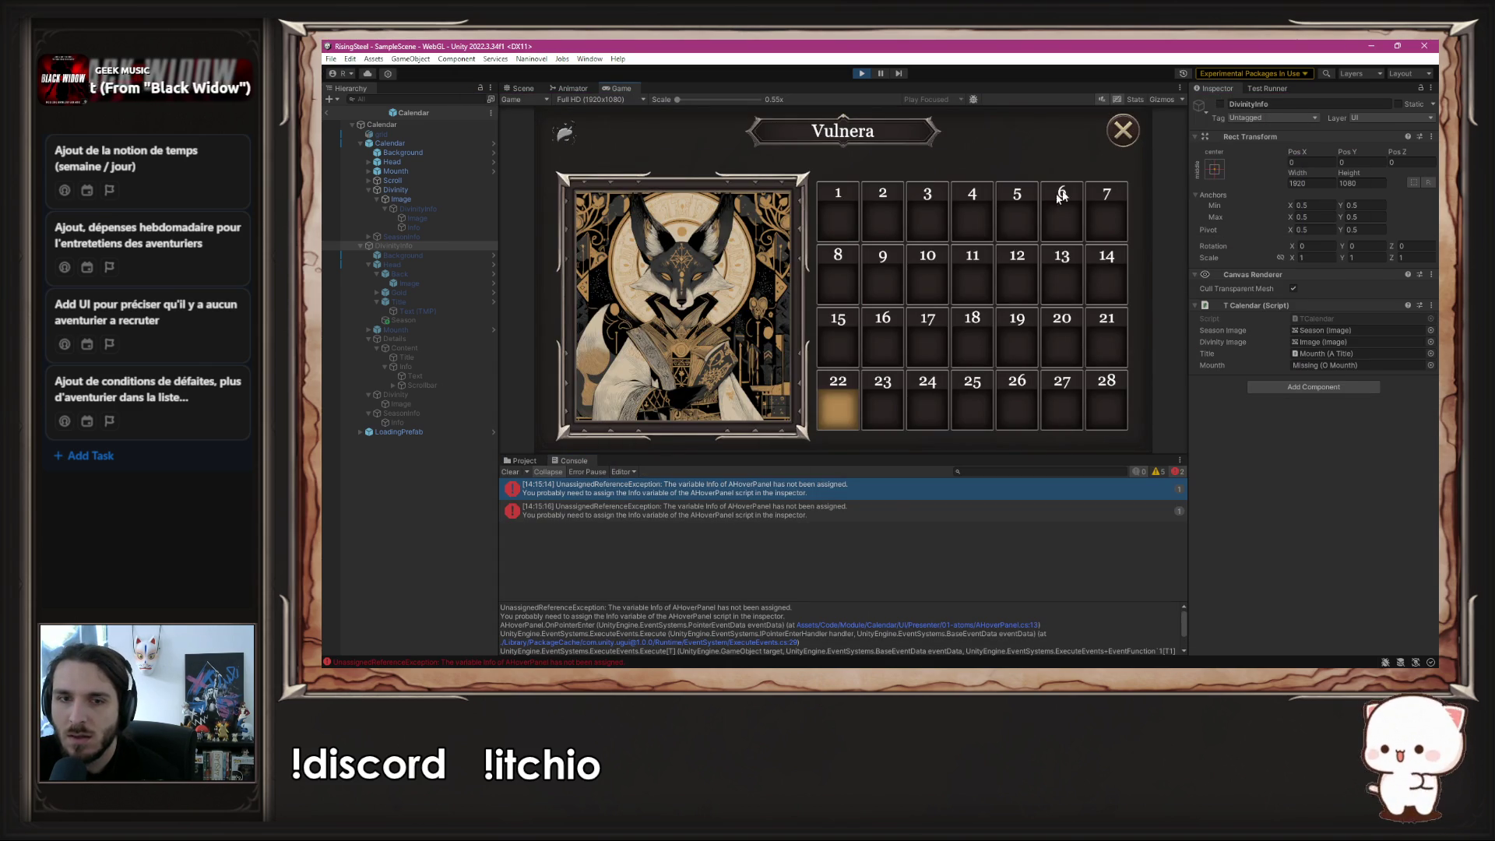
- Open the second error's source line in AHoverPanel.cs, return to Unity, and stop play mode
mouse_move(718, 351)
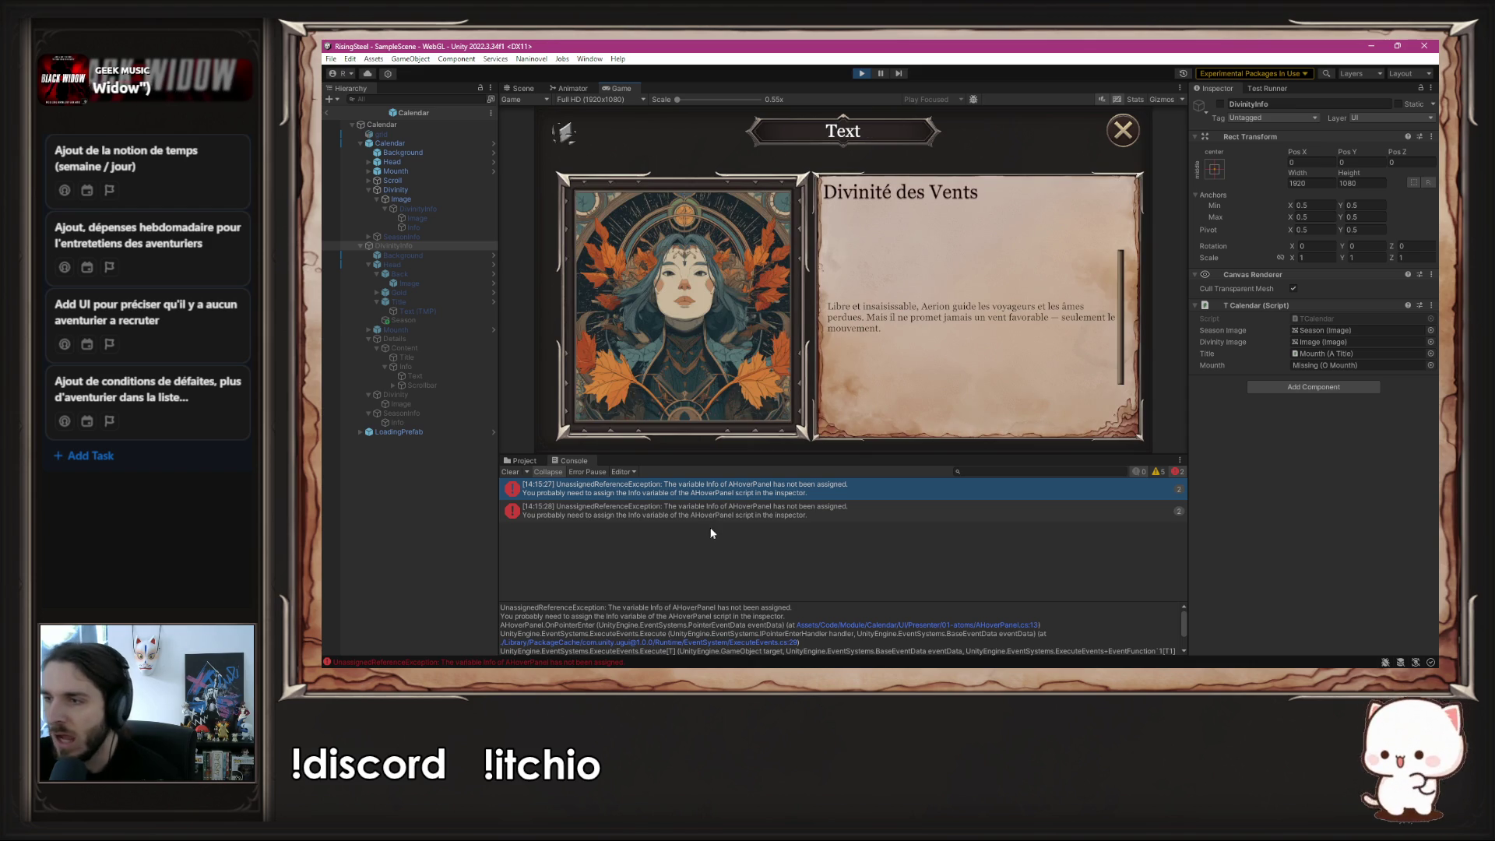
mouse_move(824, 134)
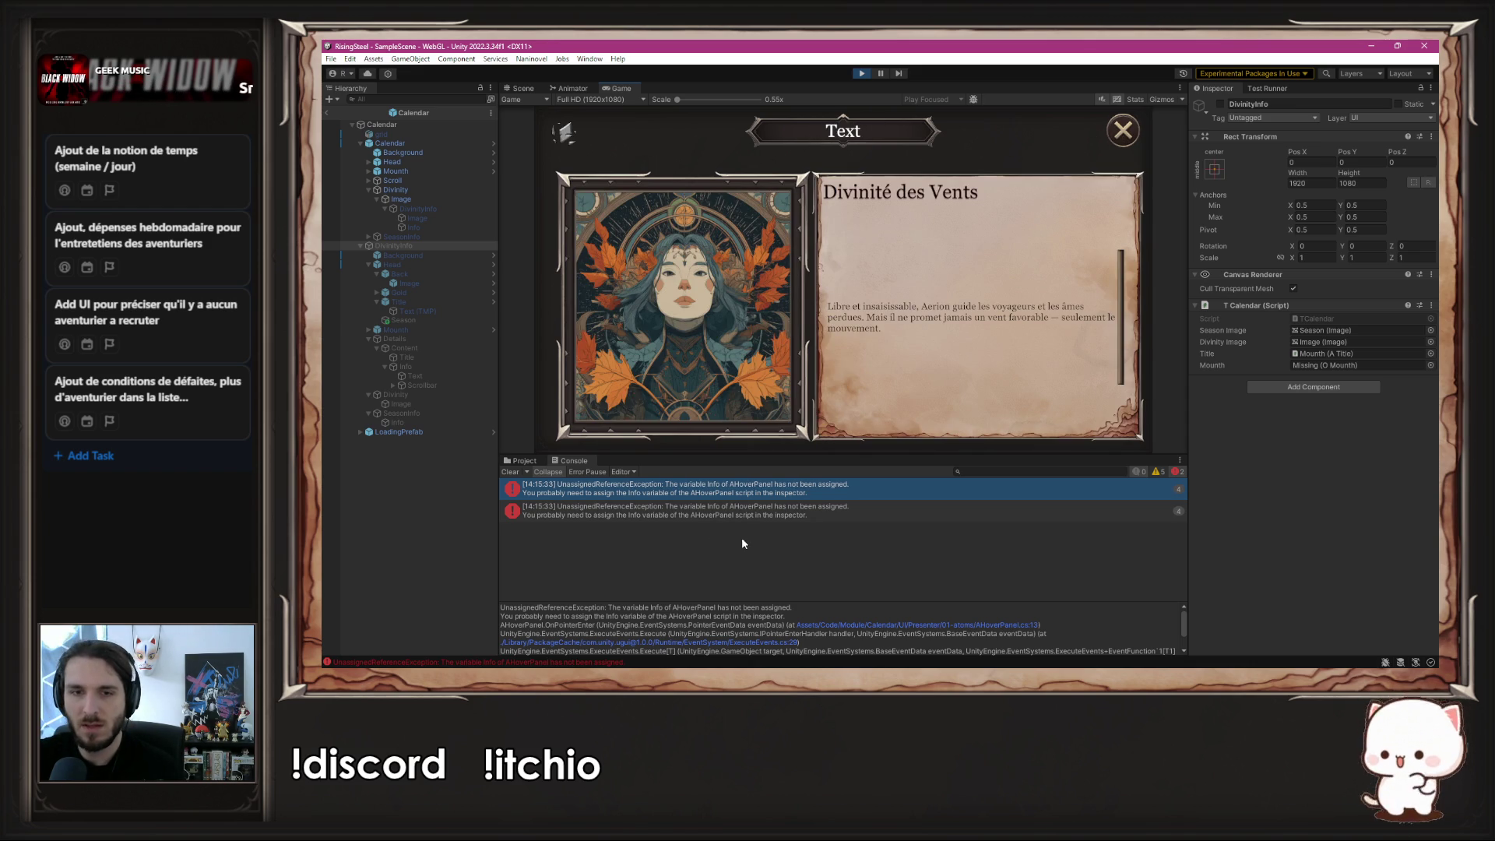
click(773, 515)
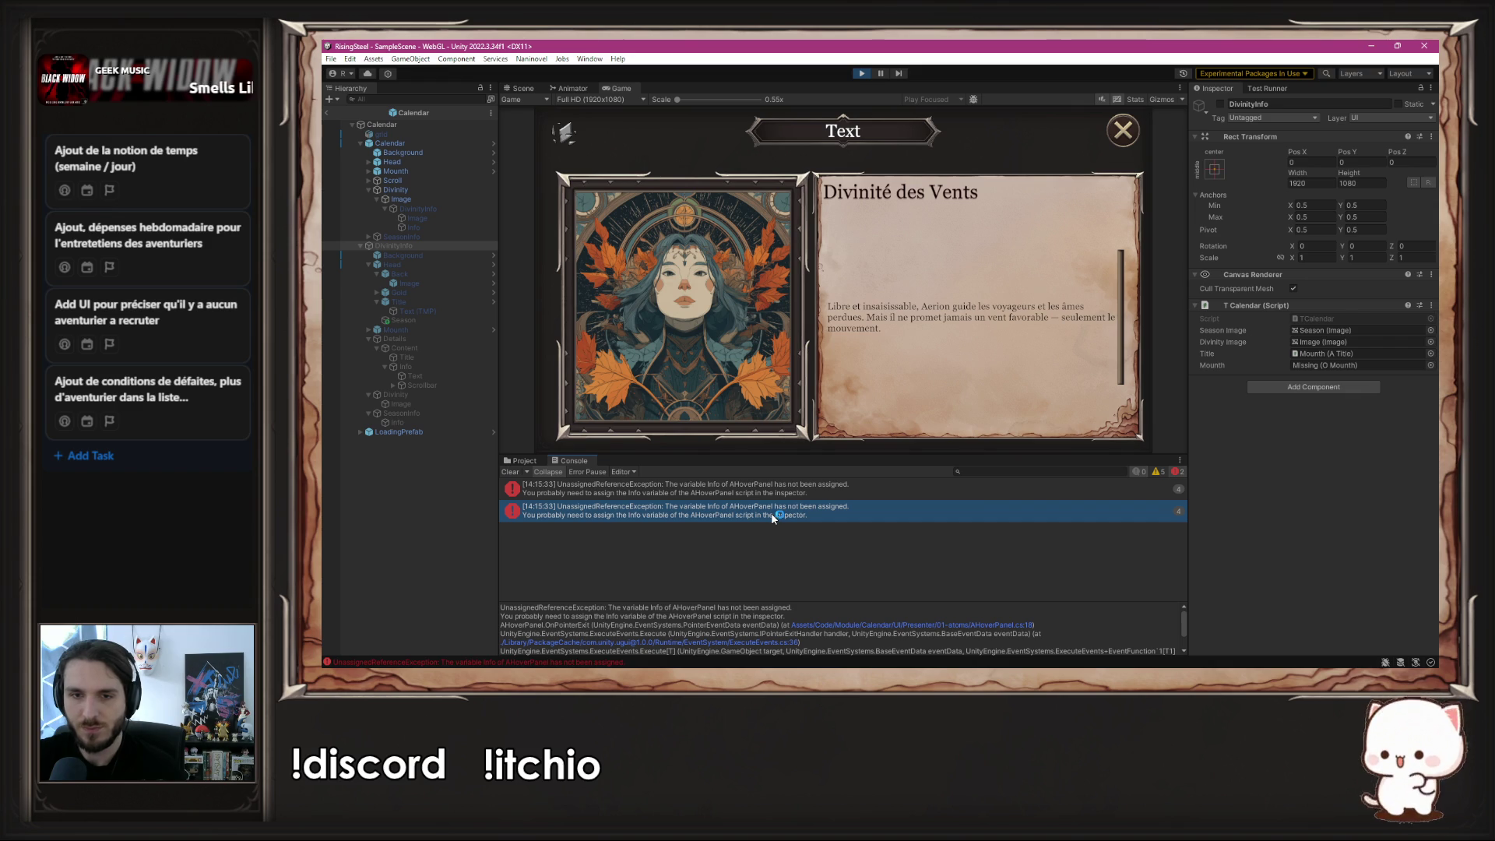
double_click(773, 516)
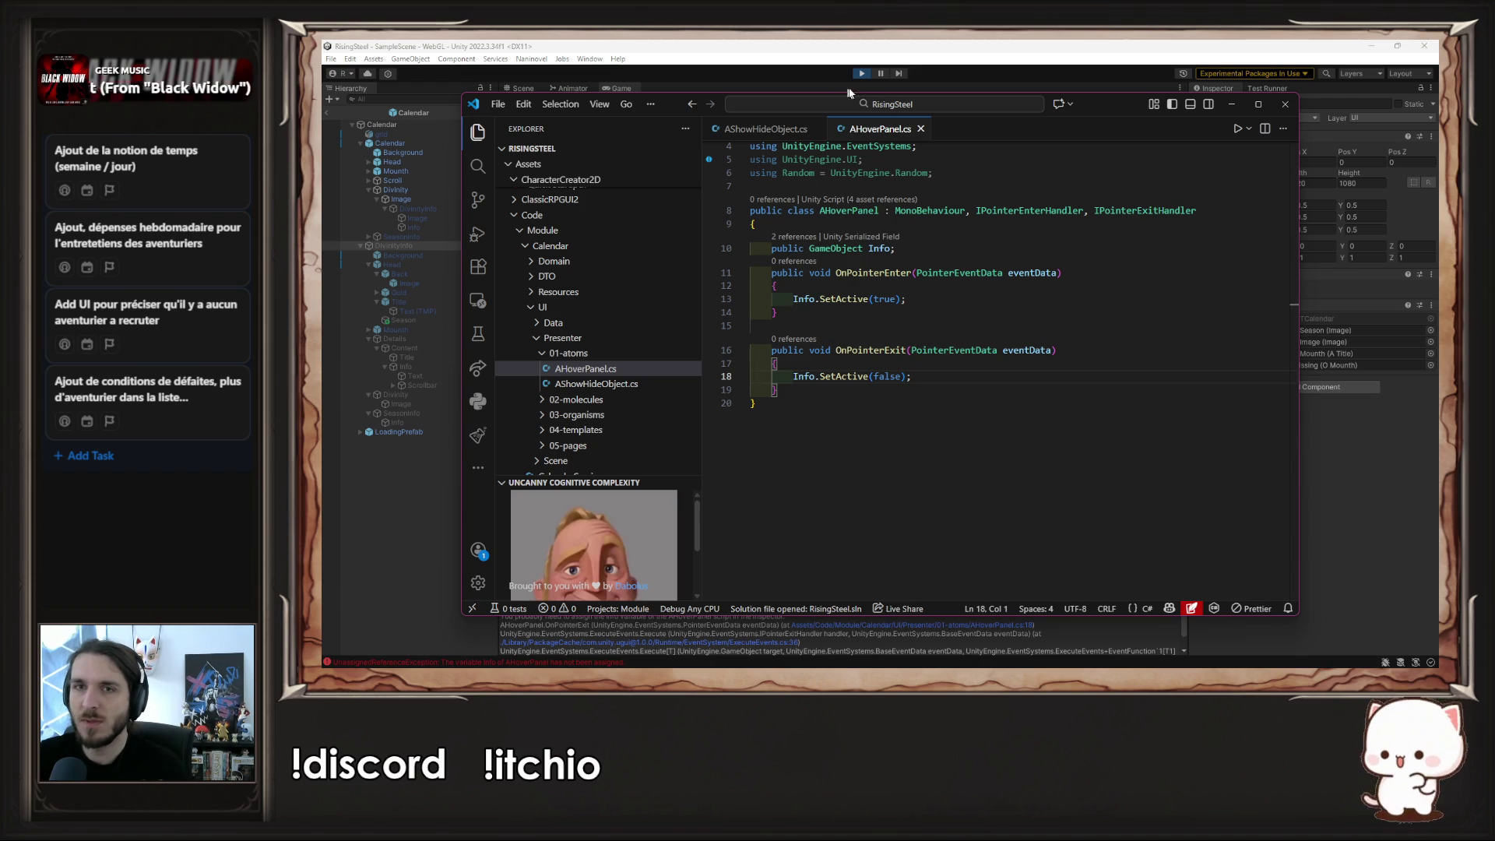
click(1284, 105)
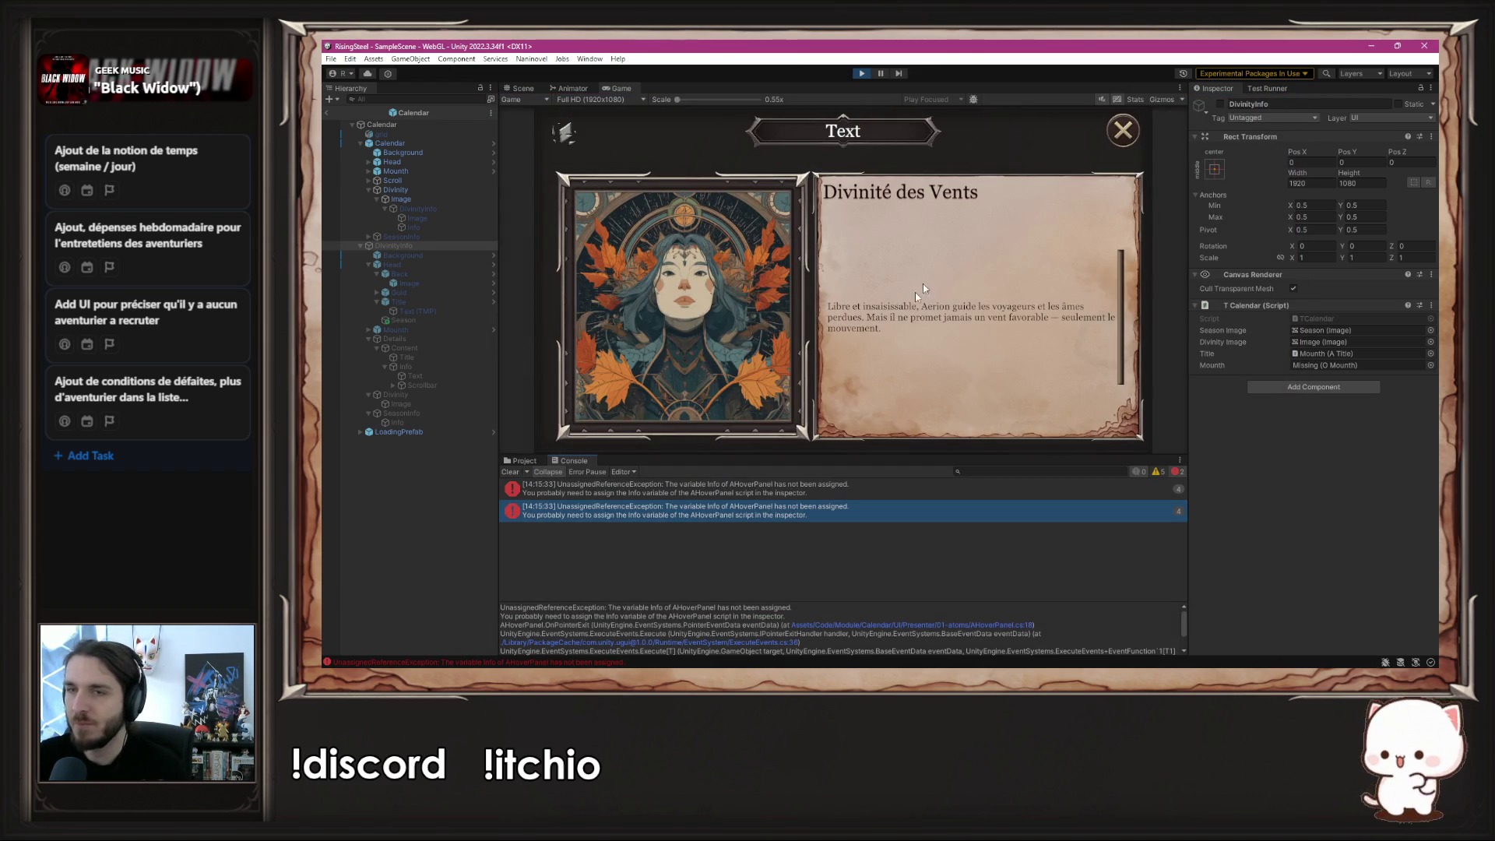
click(869, 74)
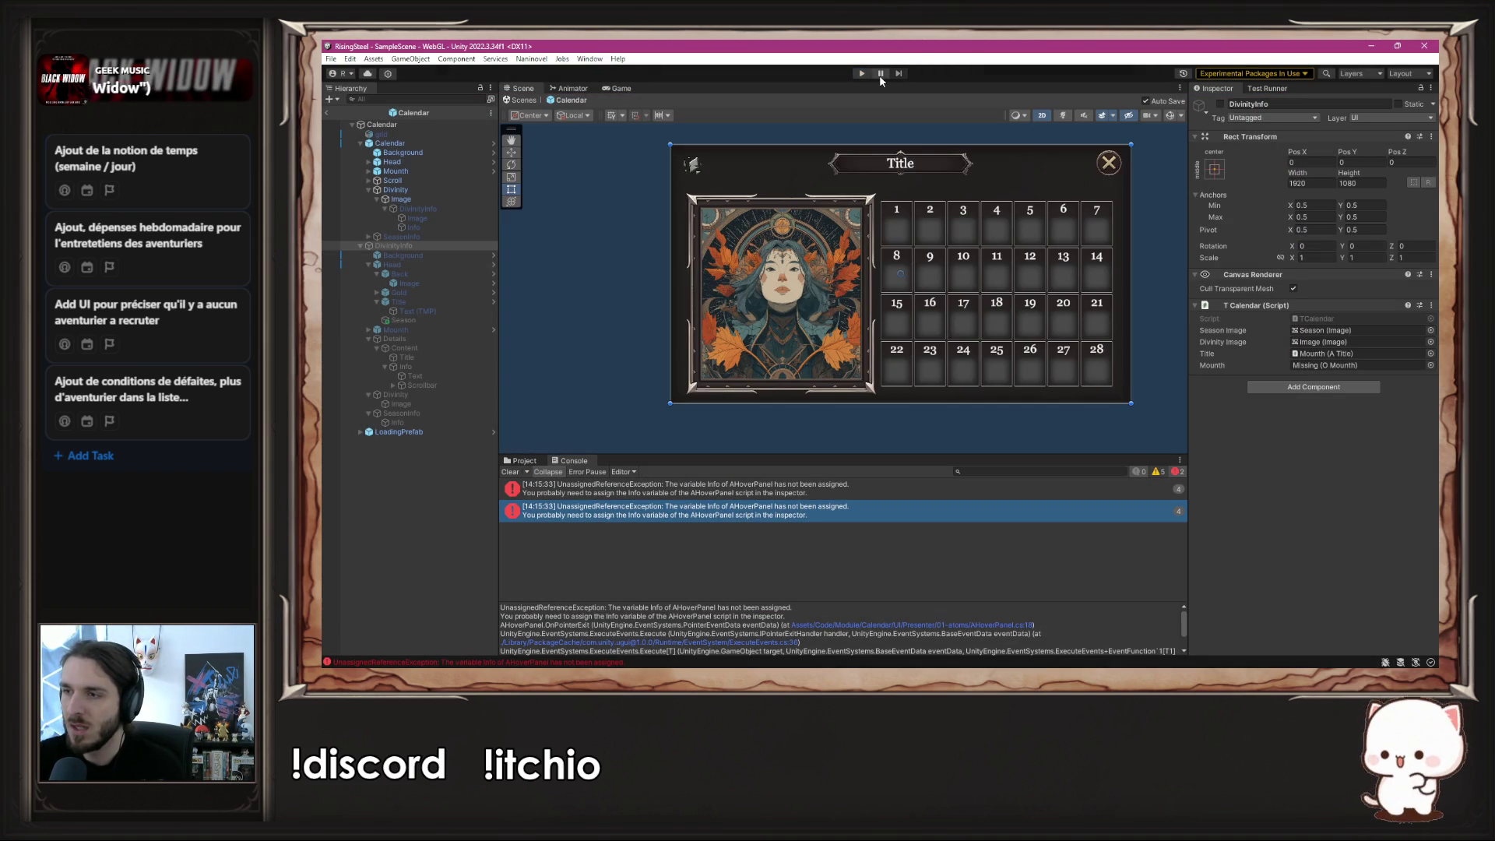
- Enable DivinityInfo and delete its Background, Head>Title and Season children
click(1232, 104)
click(1220, 104)
click(461, 256)
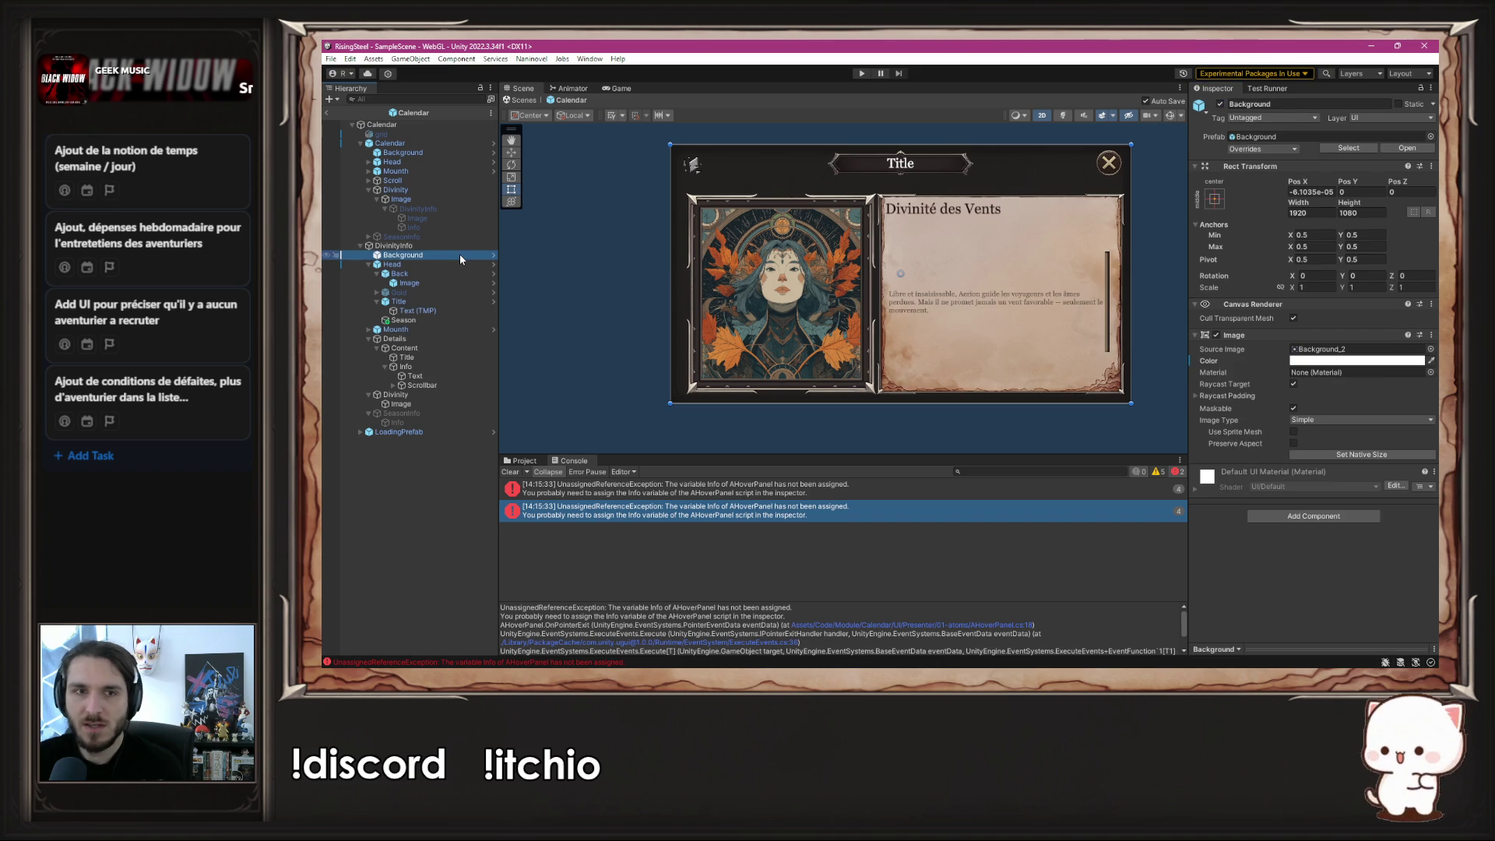
key(Delete)
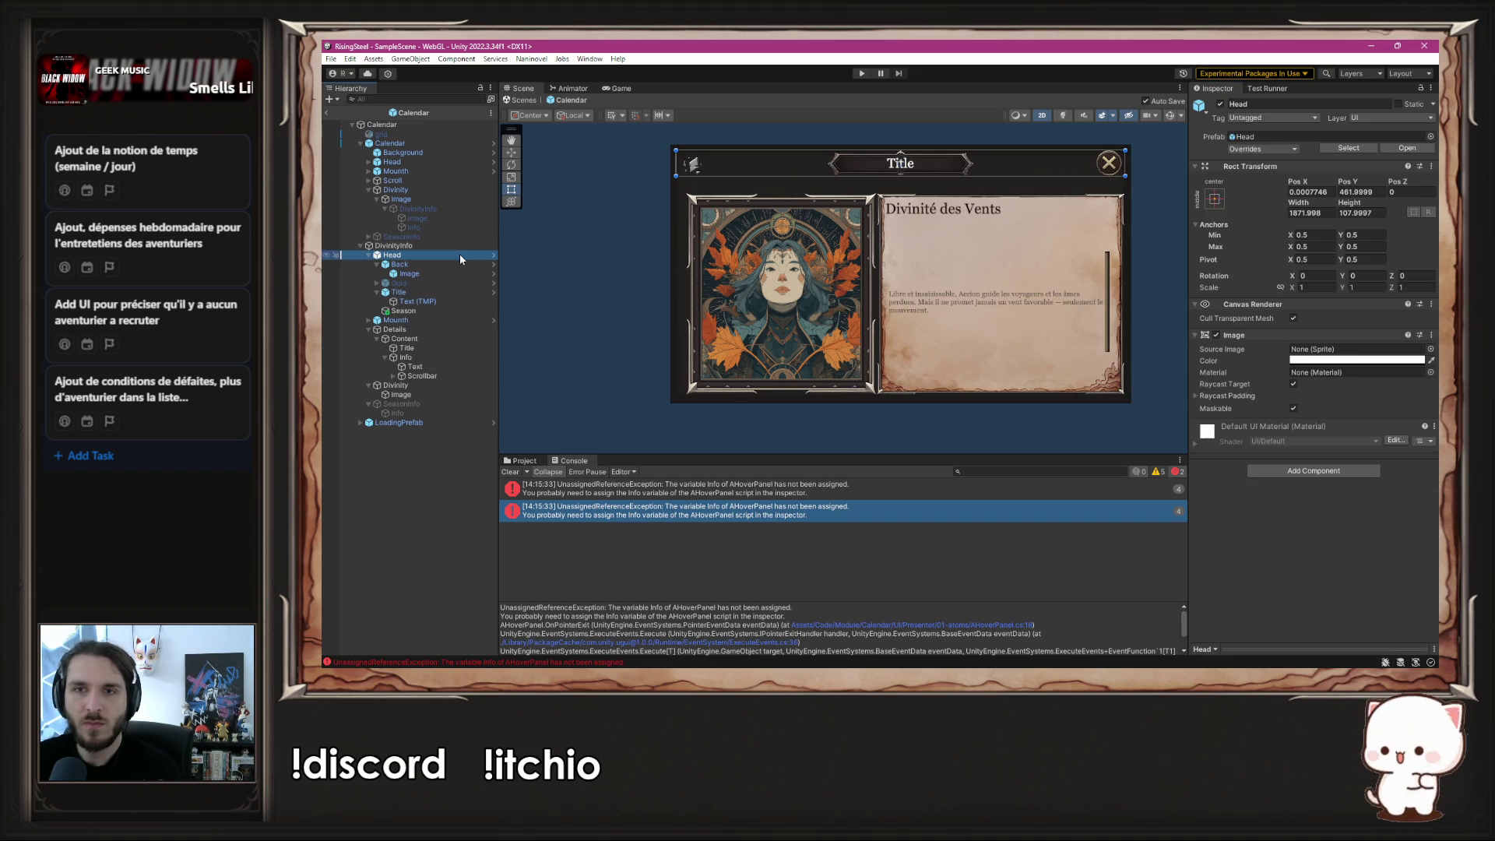
drag(465, 264, 456, 291)
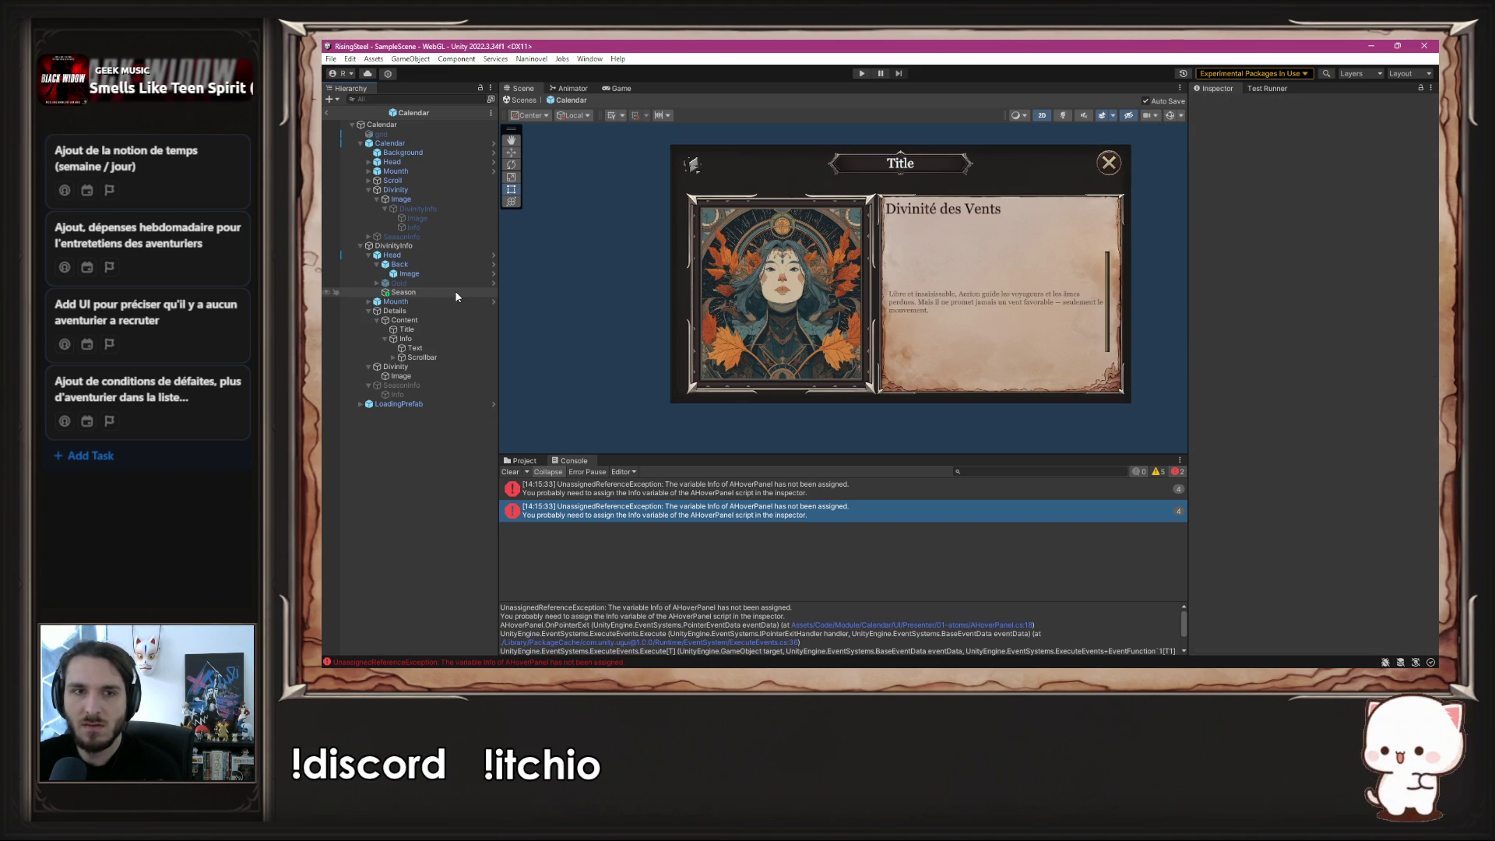
click(444, 291)
key(Delete)
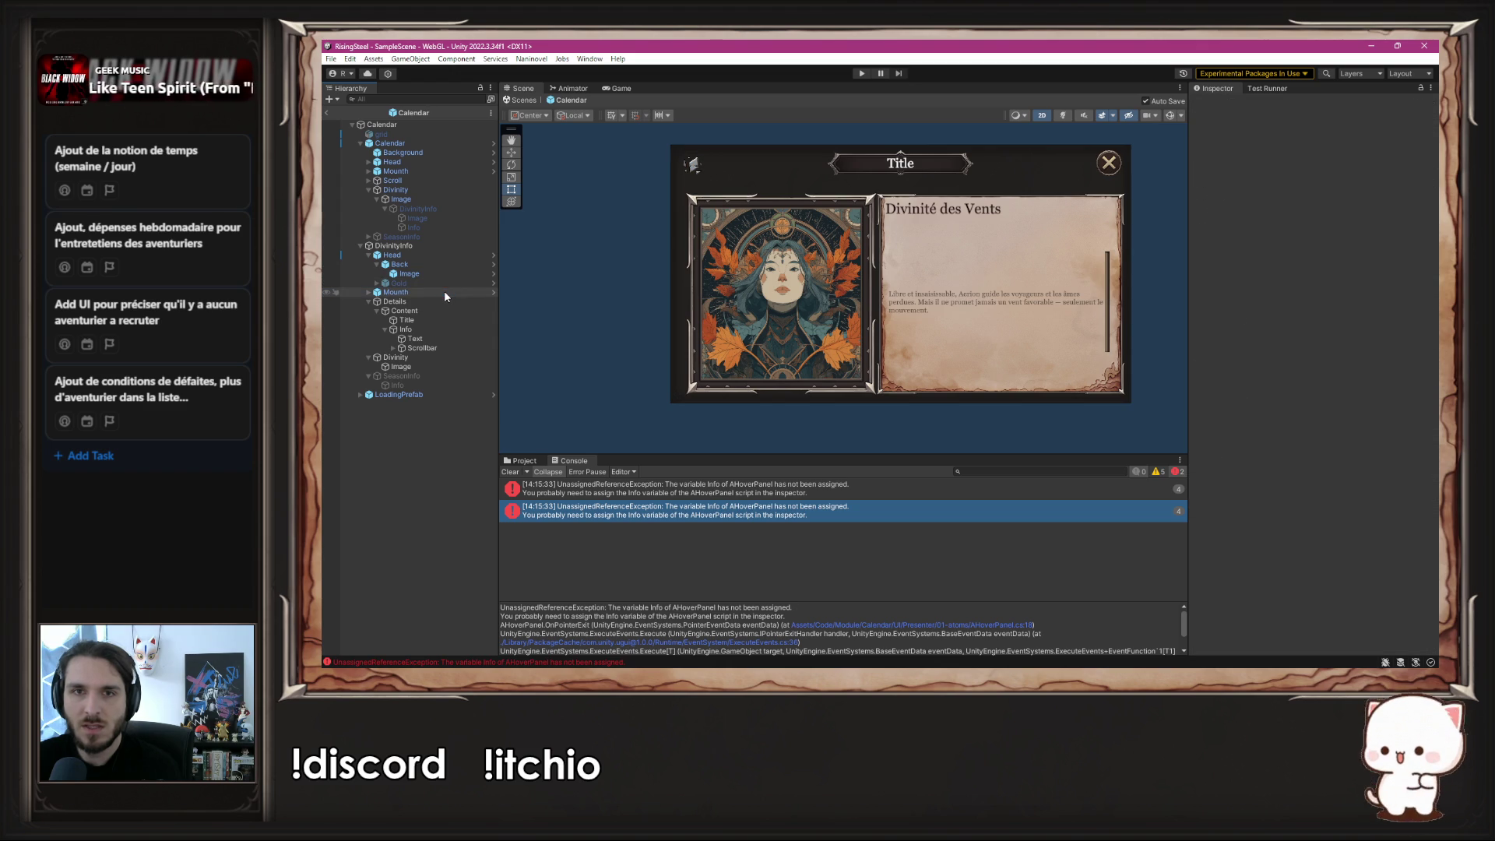
- Check the remaining Gold and Mounth objects, then launch the game to test
click(446, 279)
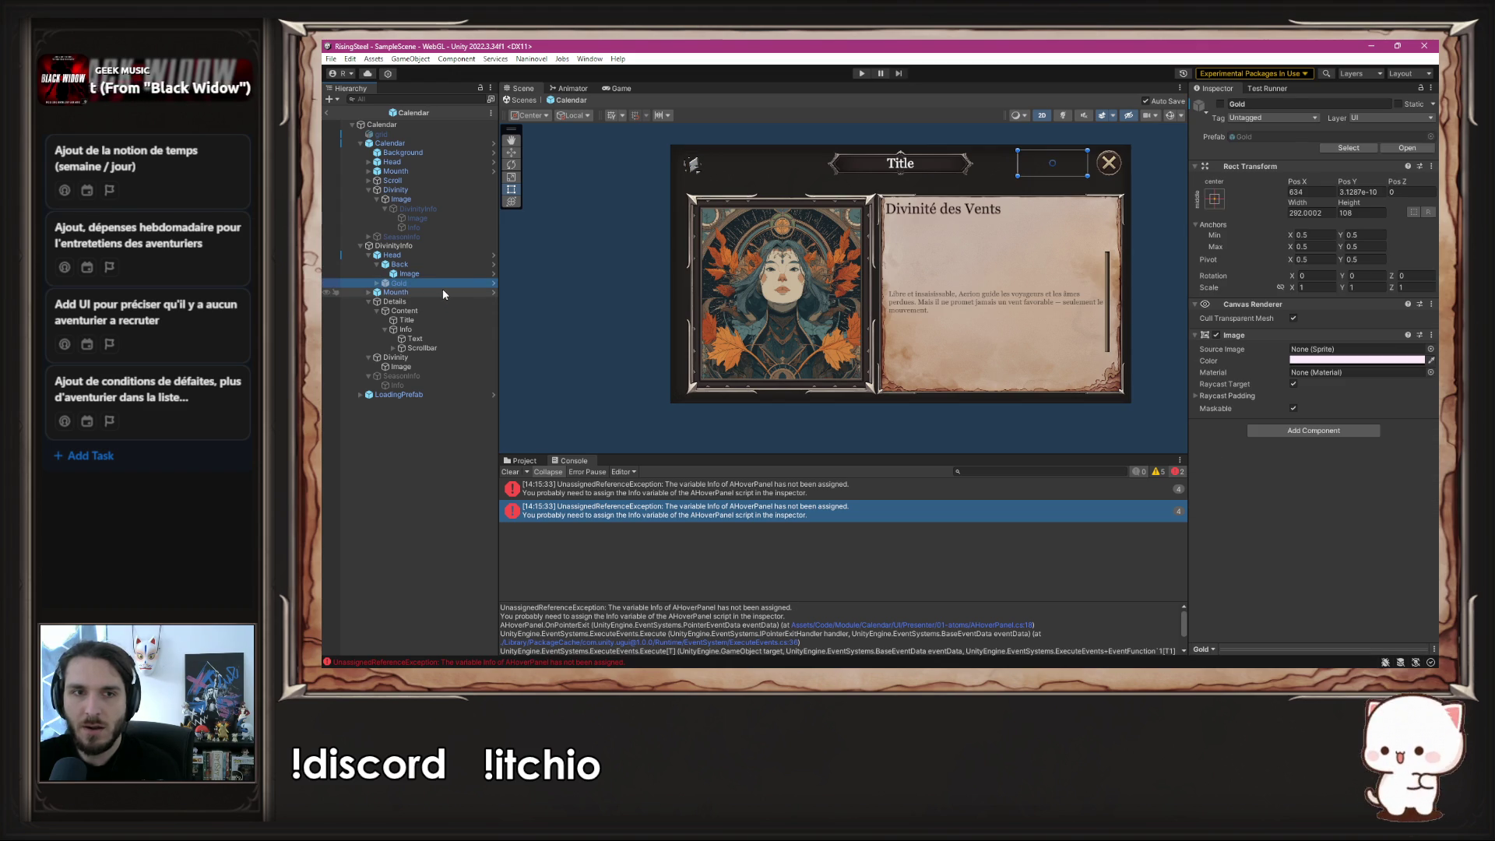
click(442, 290)
click(582, 309)
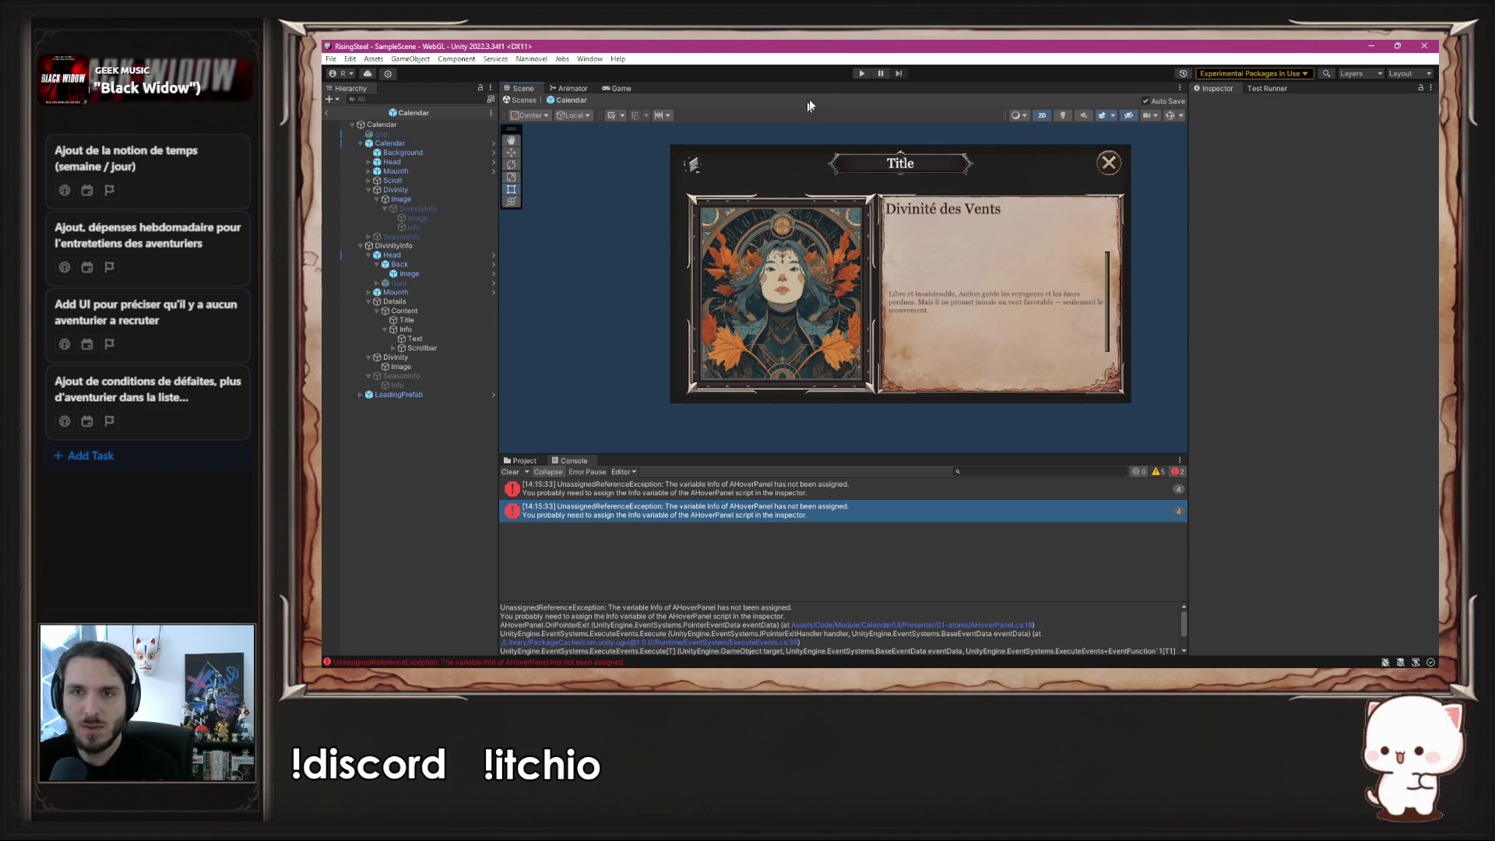
click(863, 74)
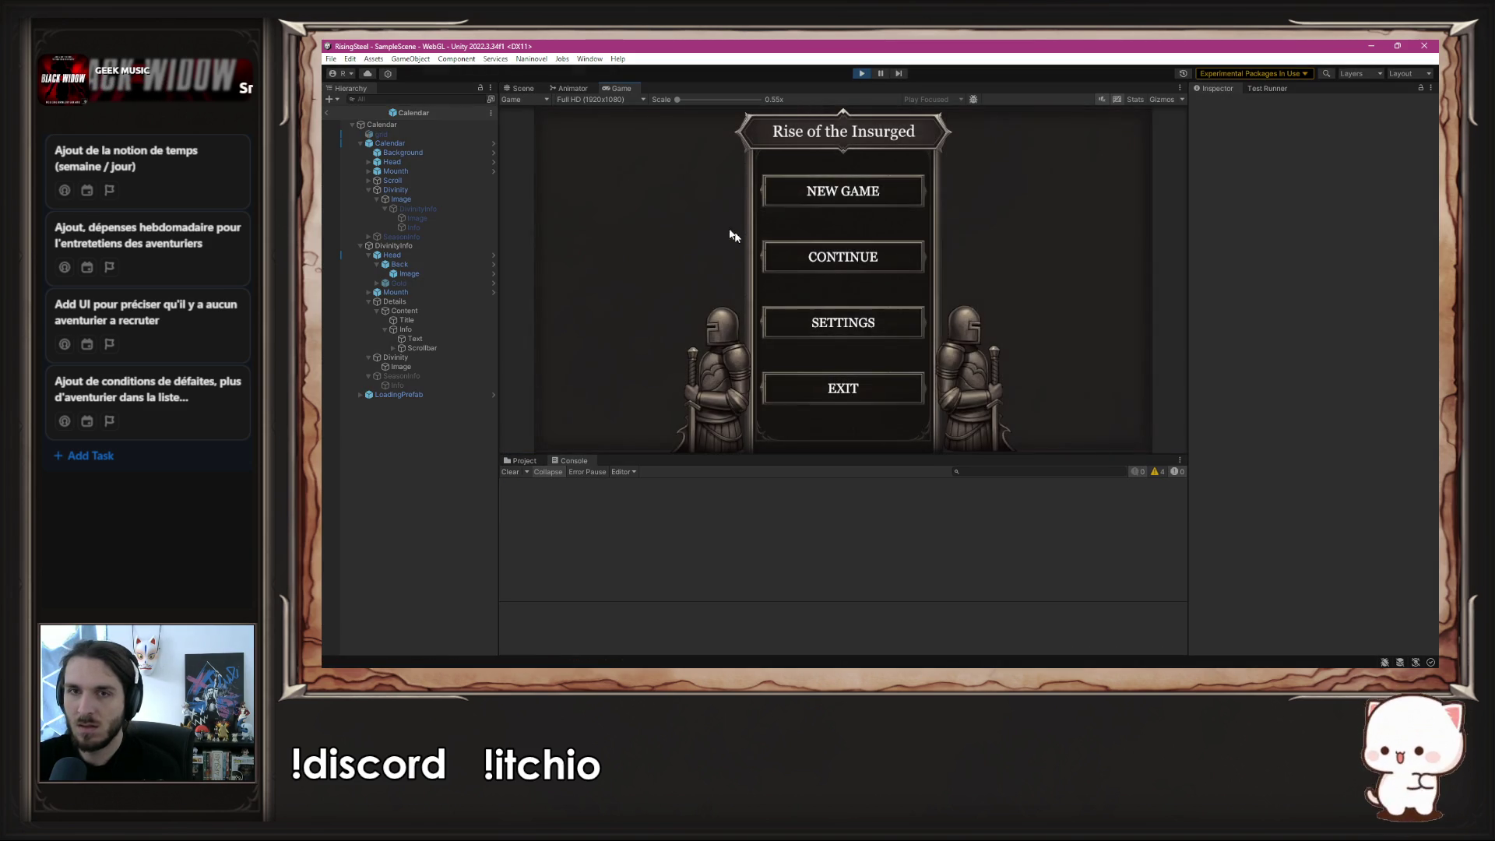
- Stop the game and untick DivinityInfo's active checkbox so it starts hidden
click(799, 194)
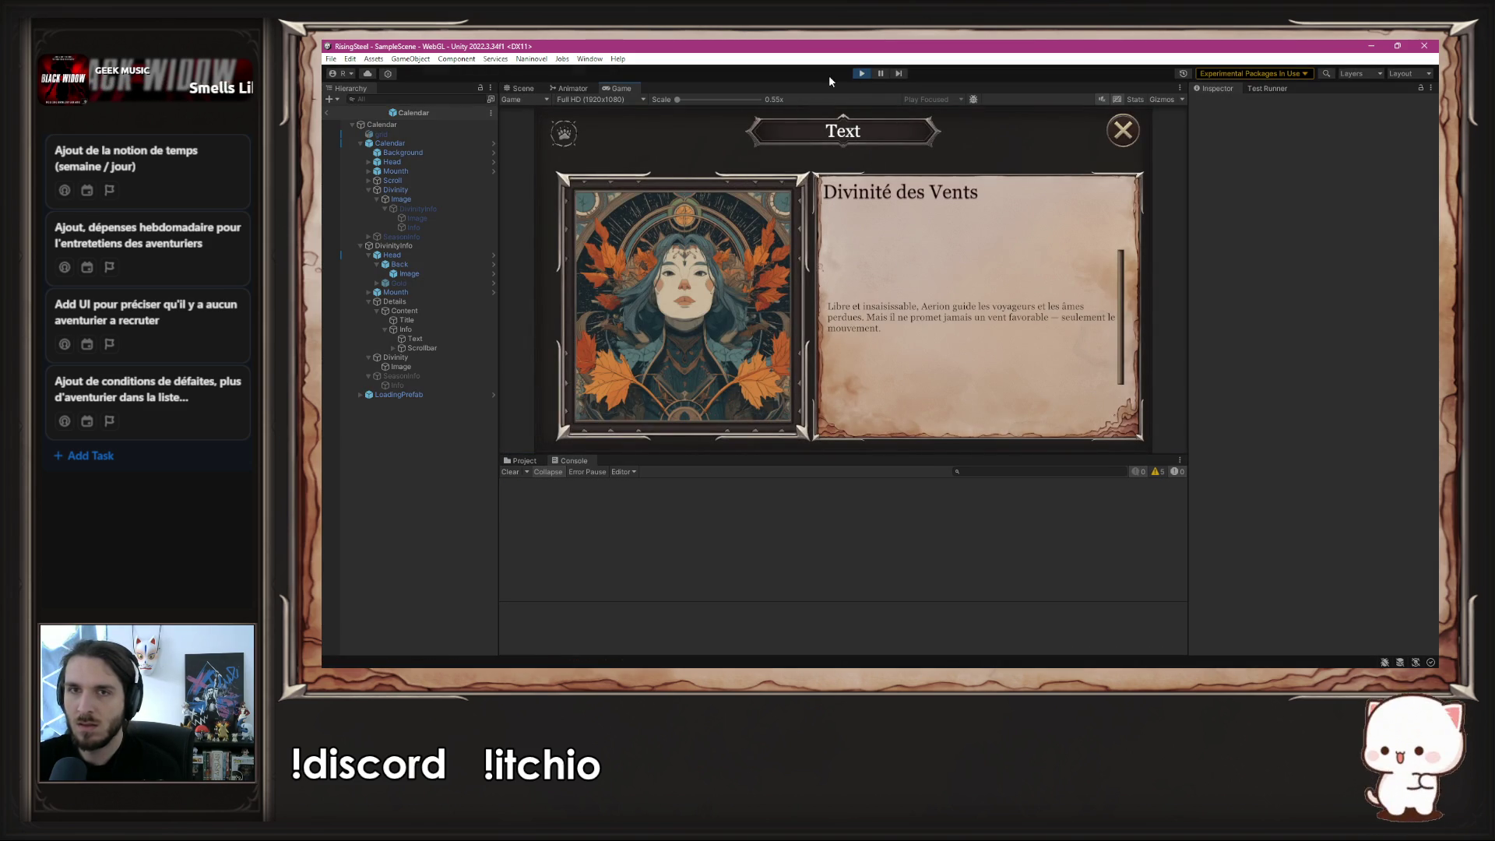
click(862, 74)
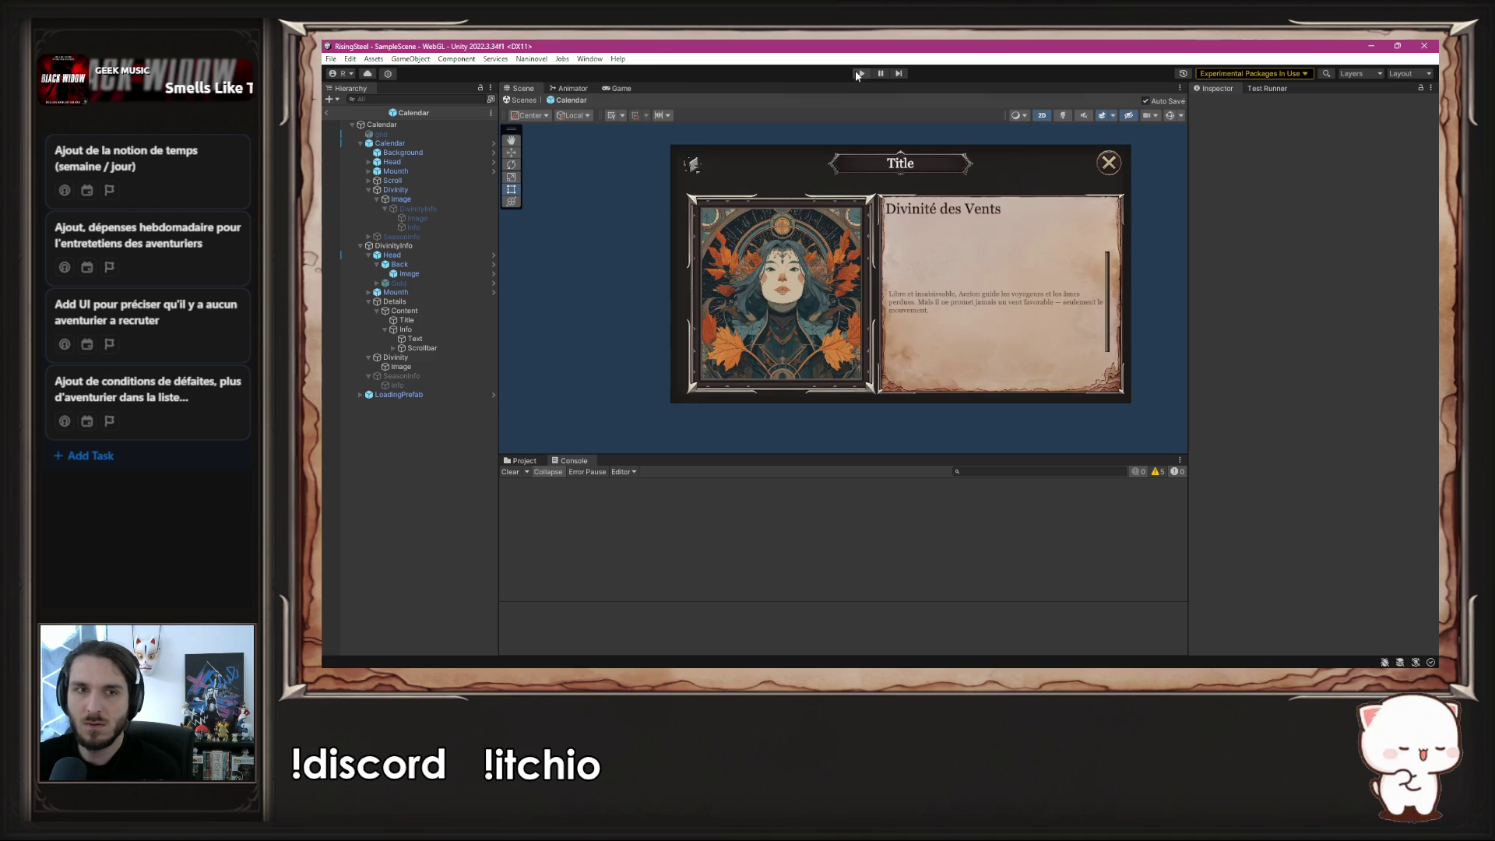
click(409, 246)
click(1220, 104)
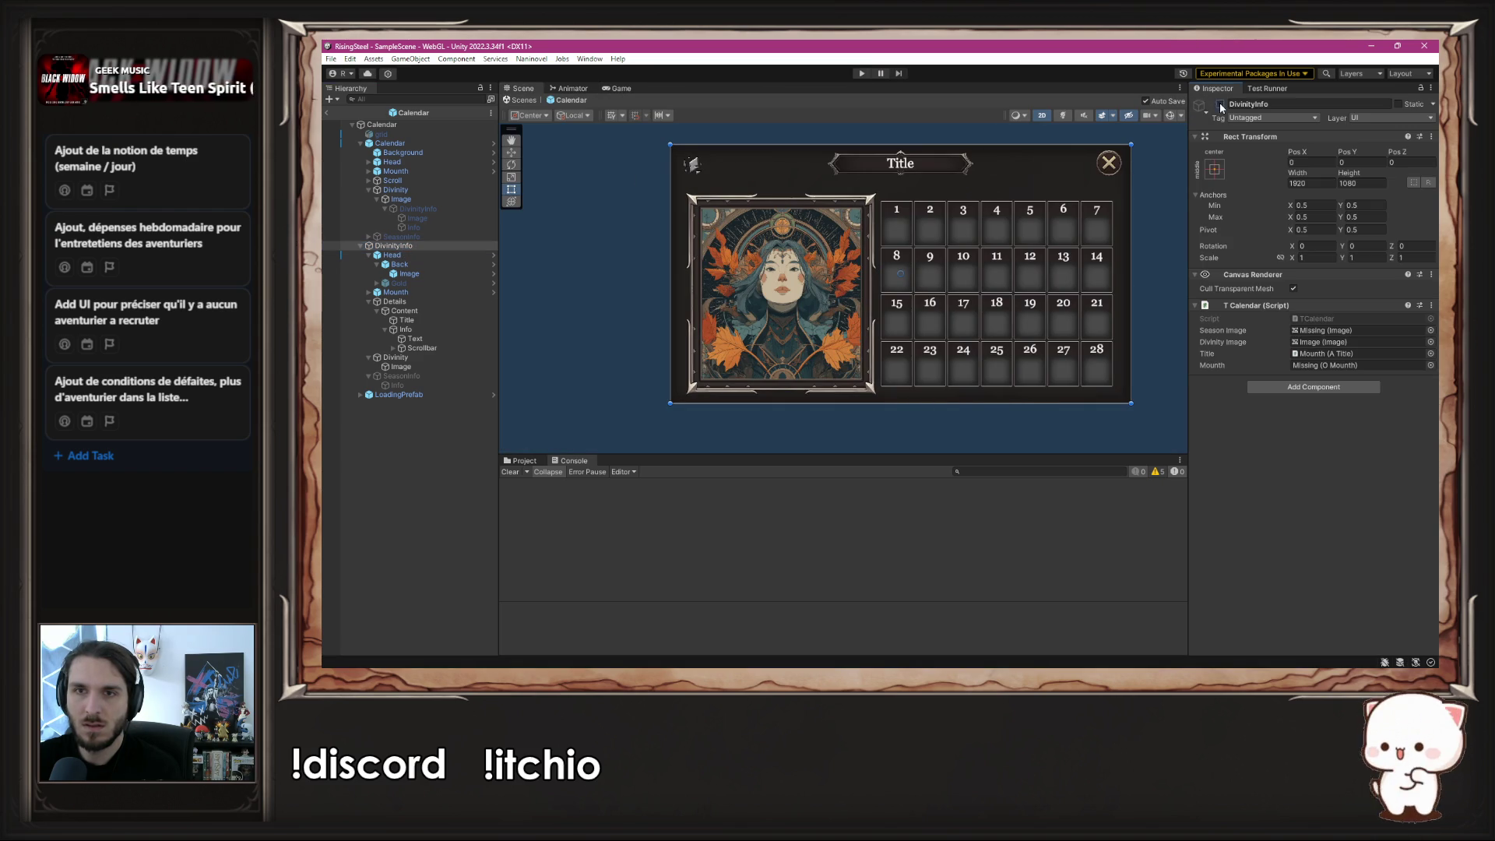
- Play, start a NEW GAME and hover the deity portrait to test the panel
click(859, 74)
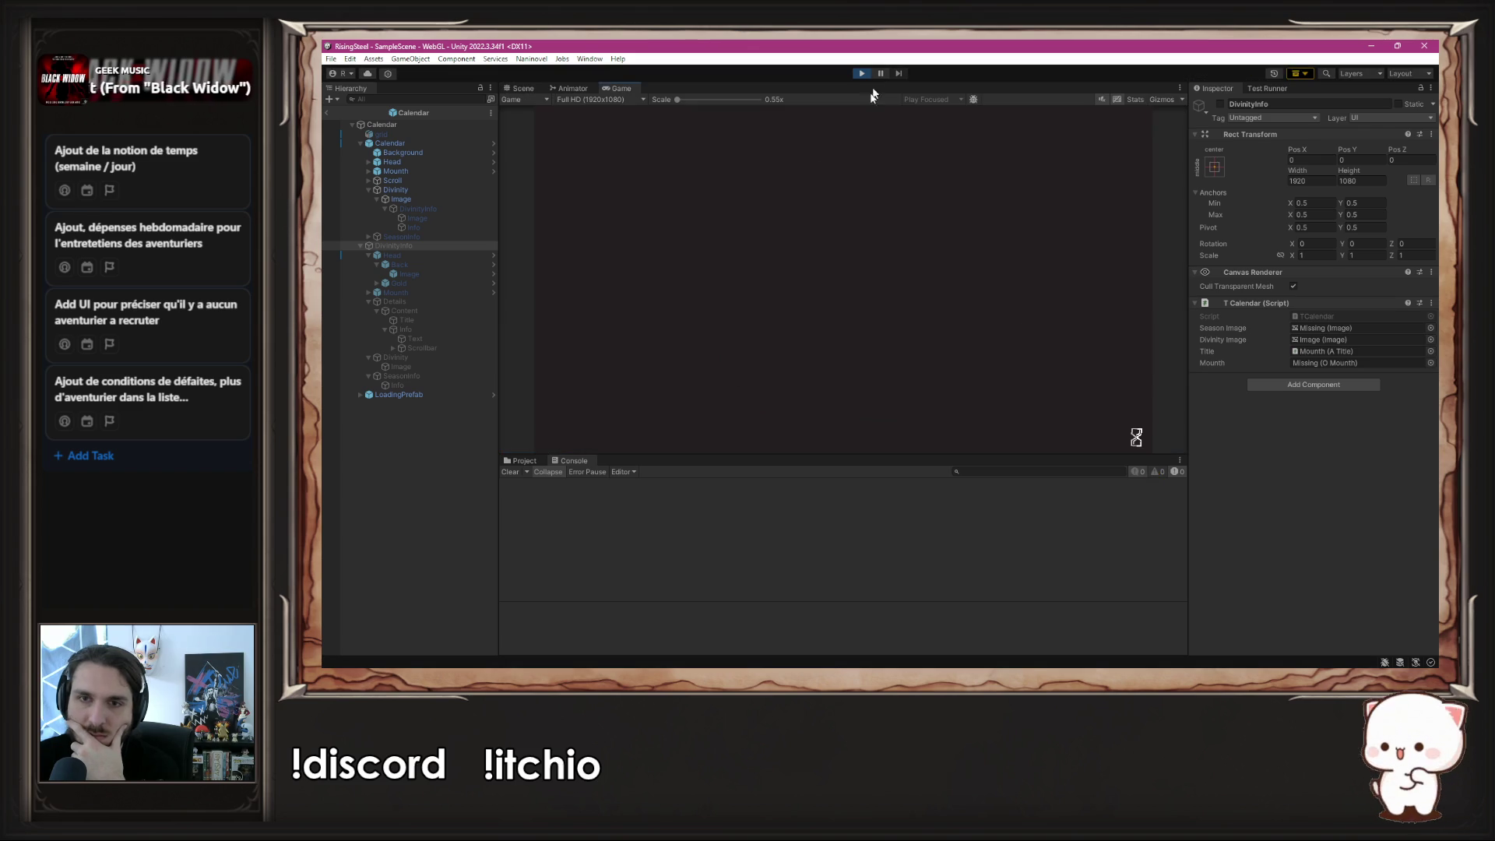
click(810, 198)
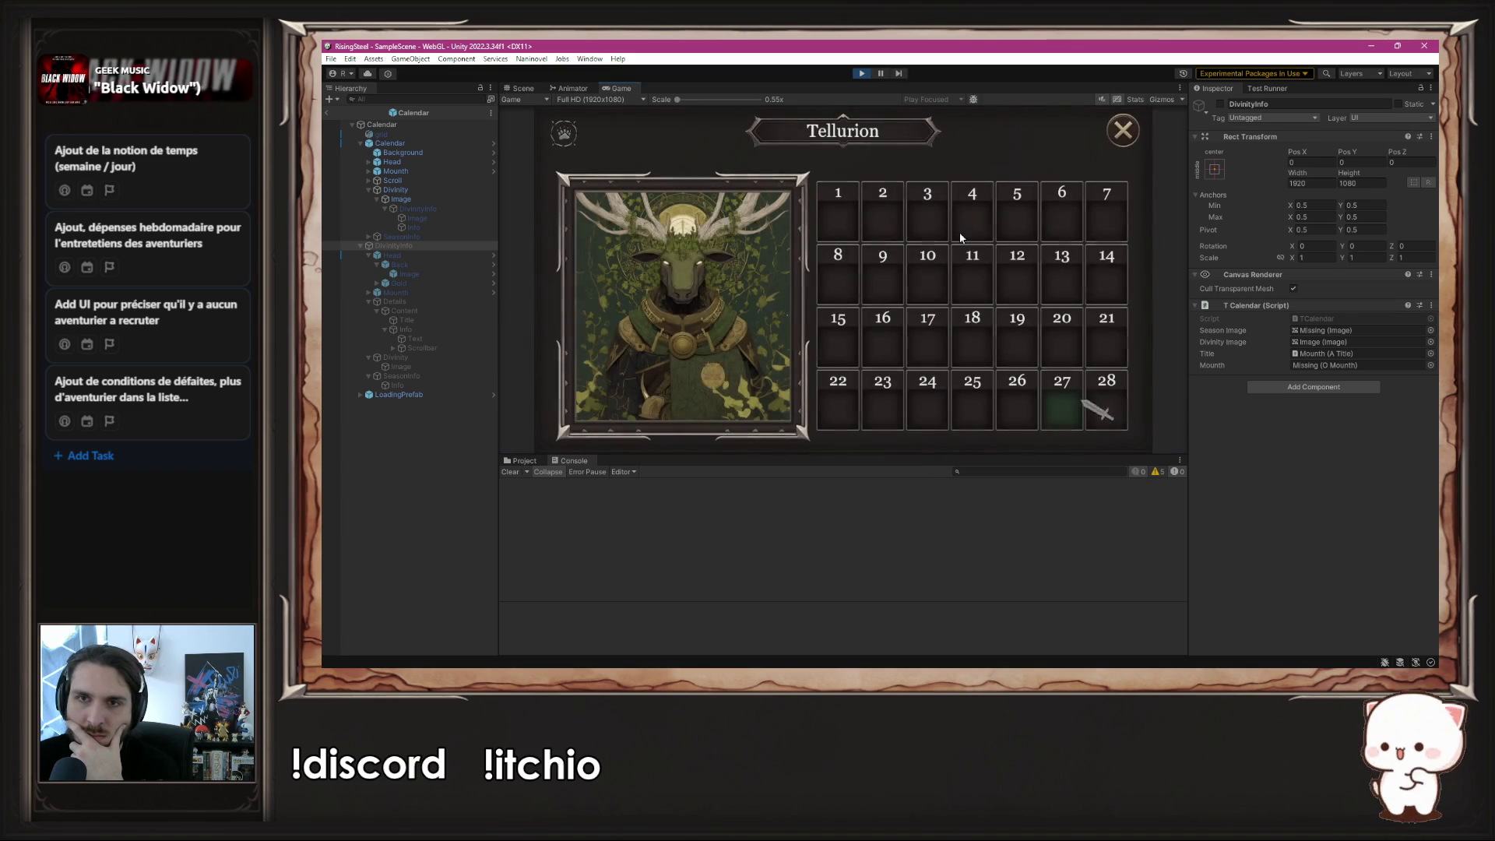
mouse_move(646, 287)
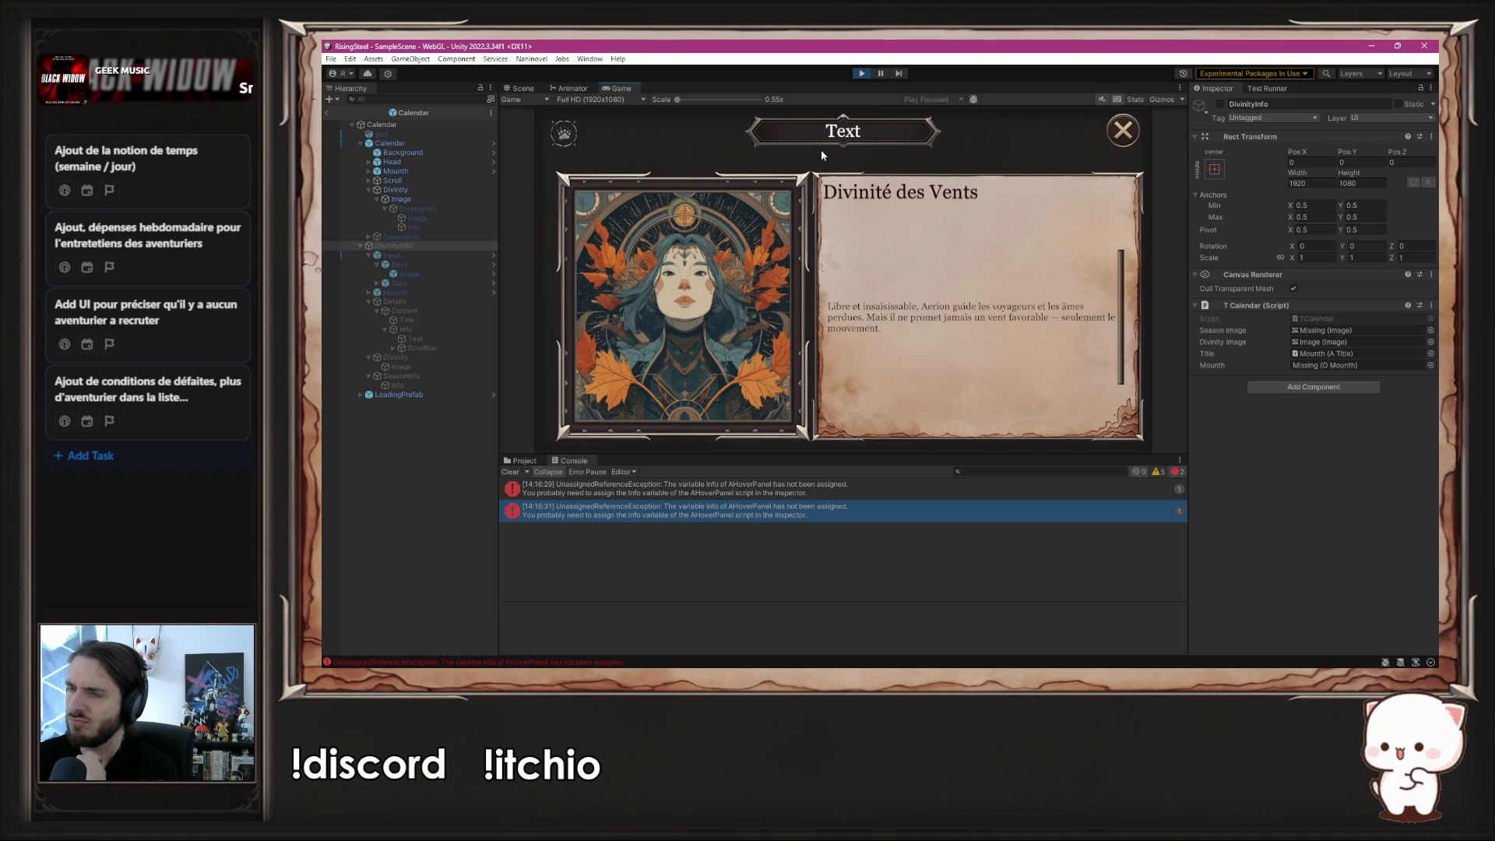
click(860, 74)
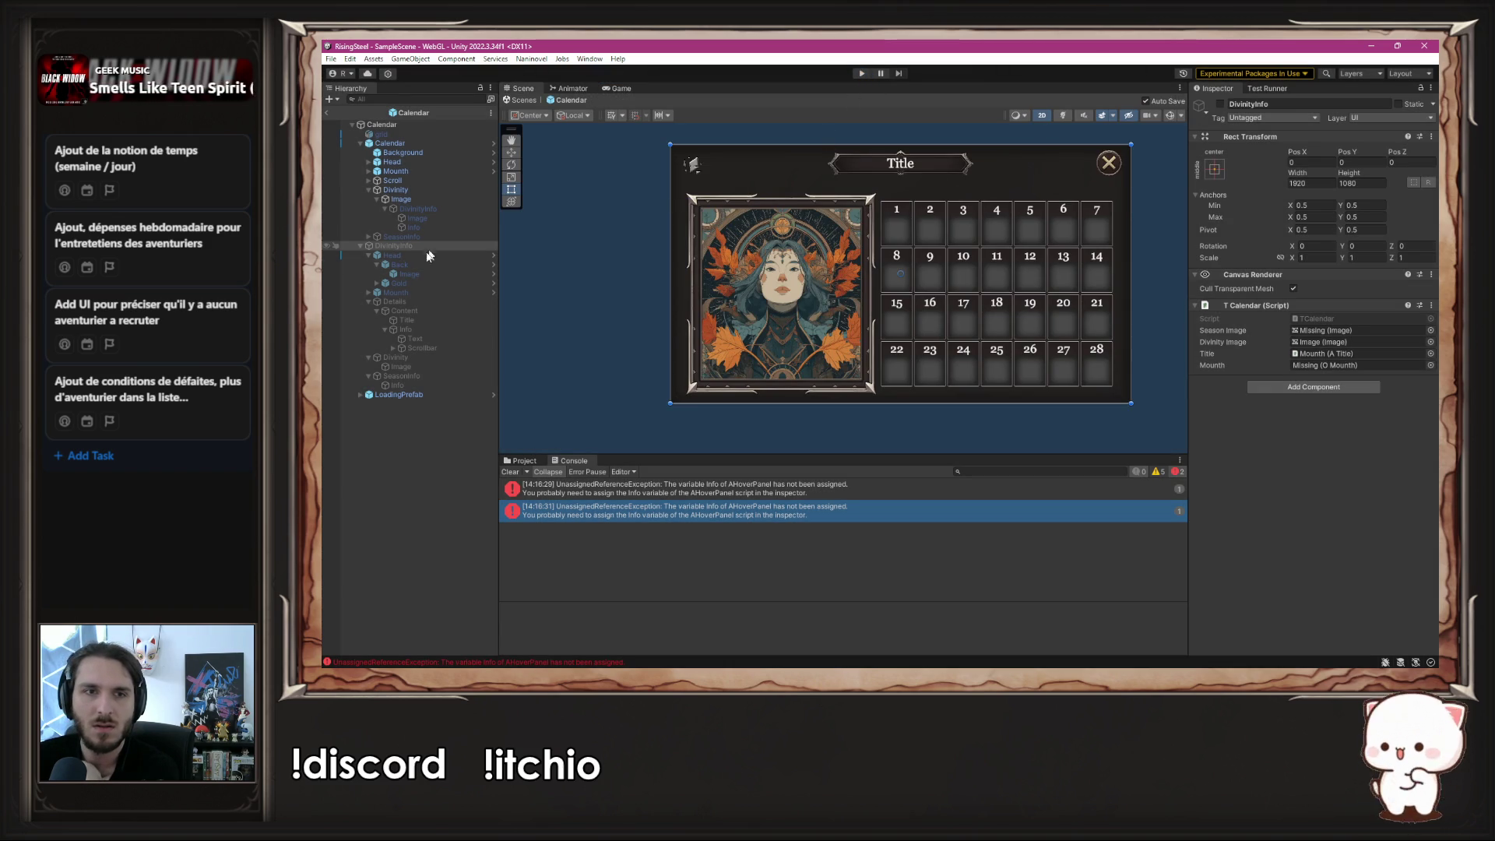
- Re-enable DivinityInfo and select the Title object under Calendar>Head
click(1220, 103)
click(1220, 104)
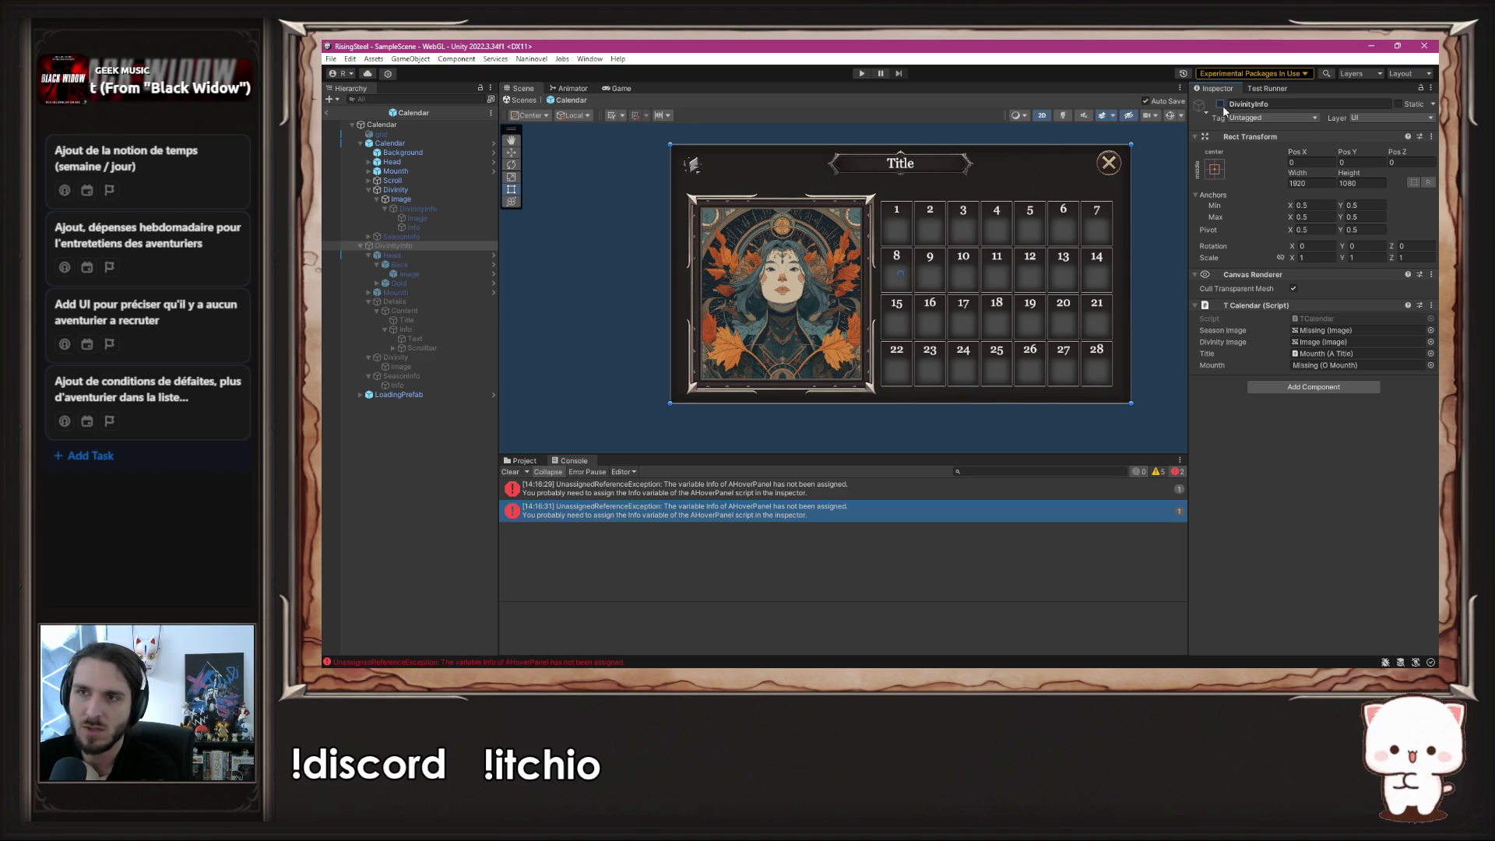
click(1221, 104)
click(427, 162)
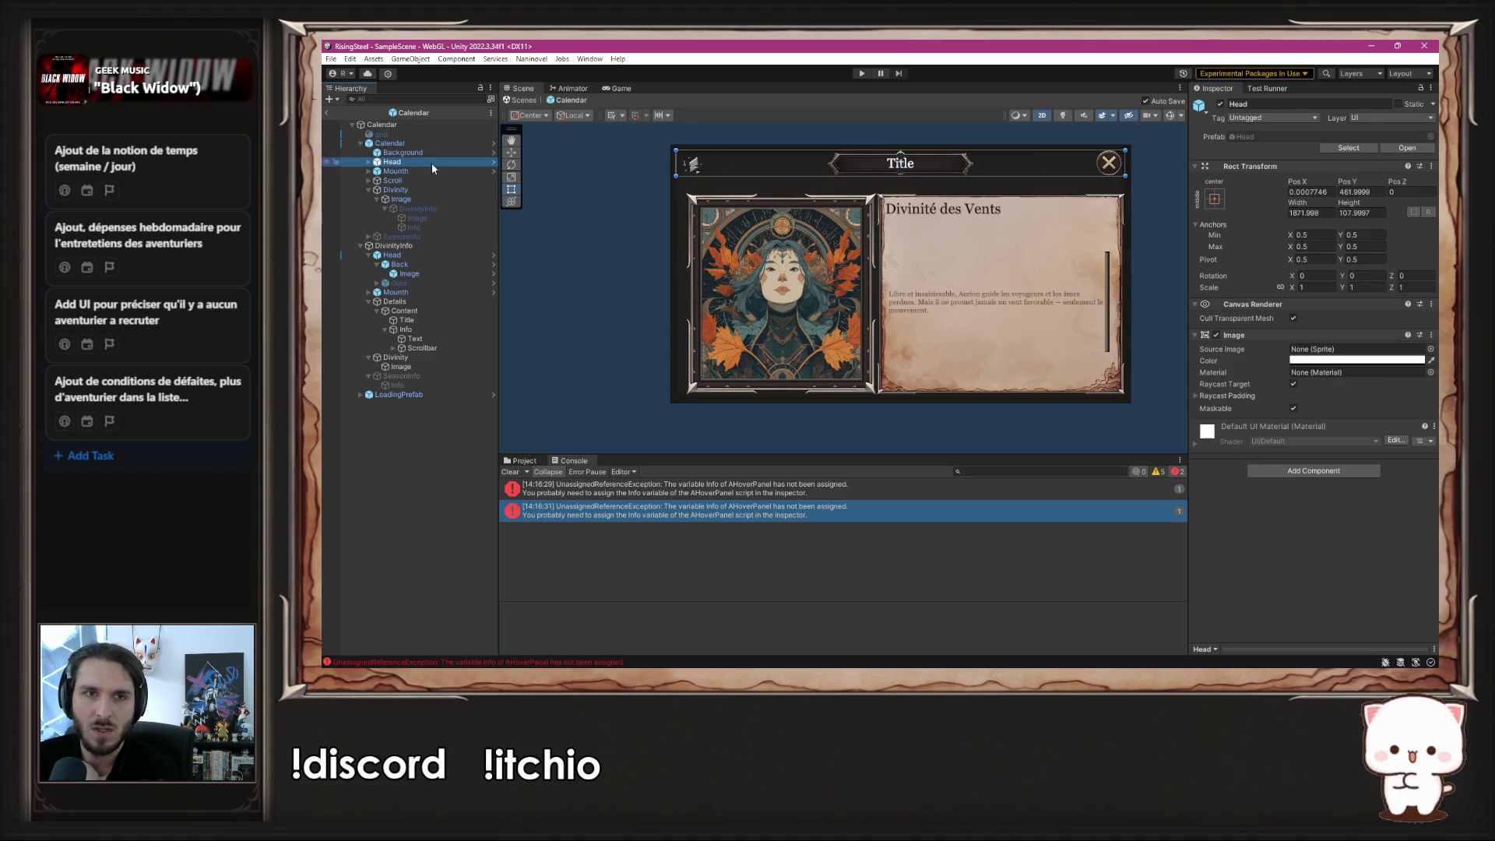
click(370, 162)
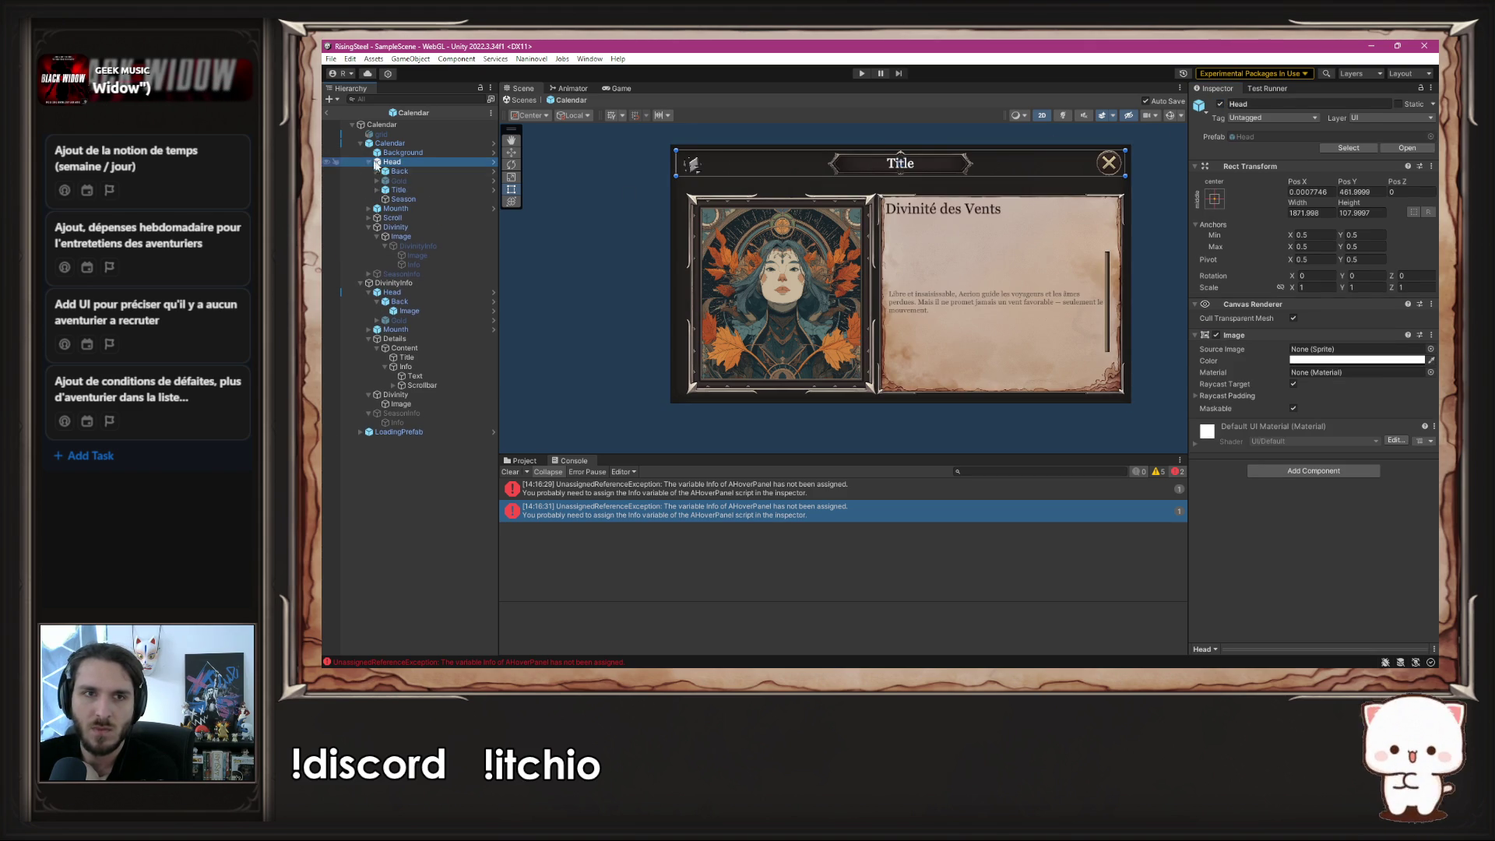
click(418, 189)
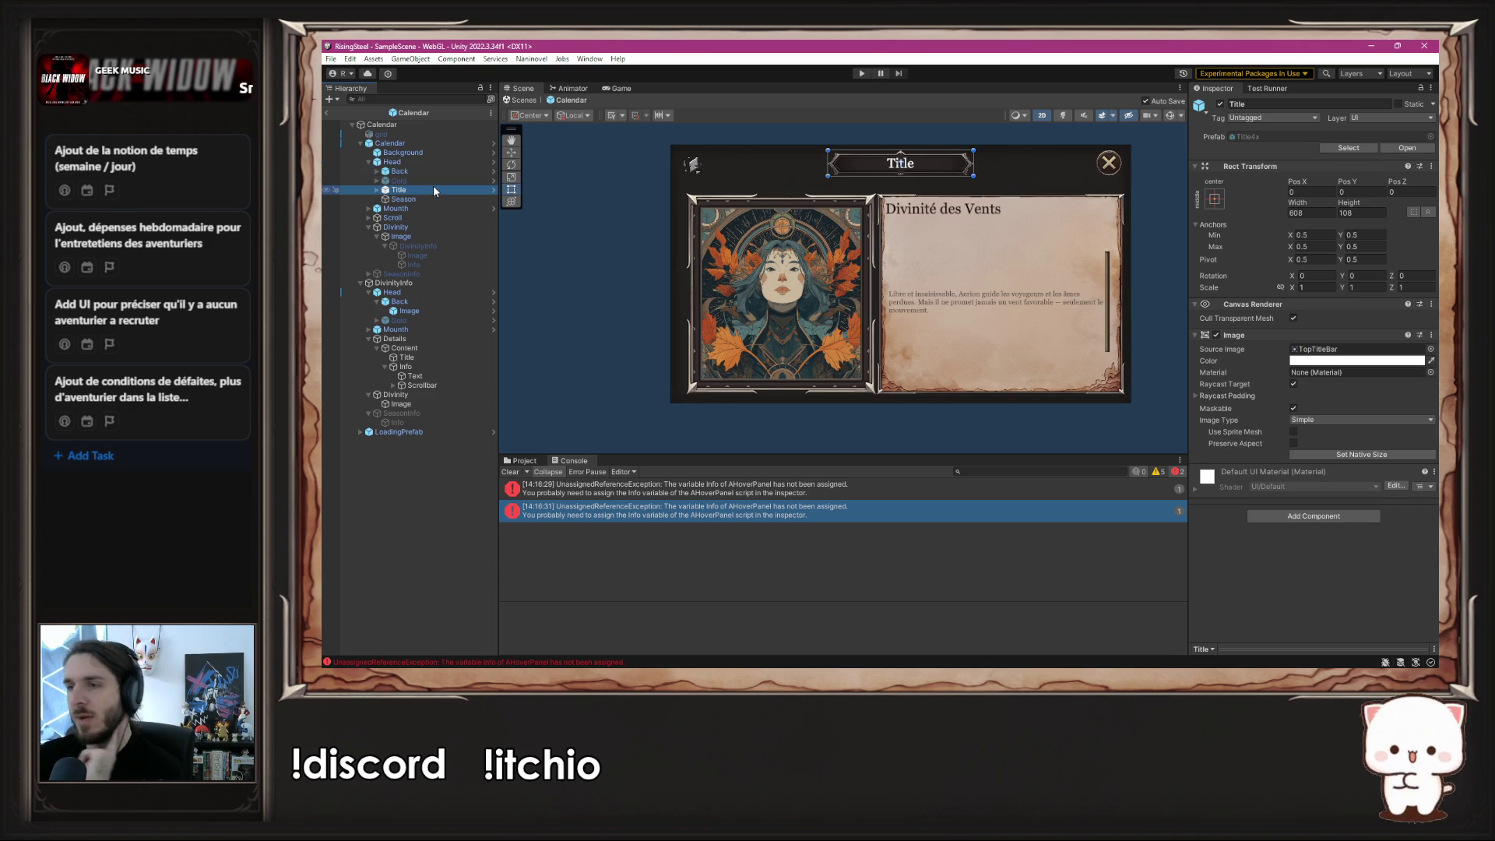
- Open AHoverPanel.cs from the UnassignedReferenceException in the Console
click(630, 534)
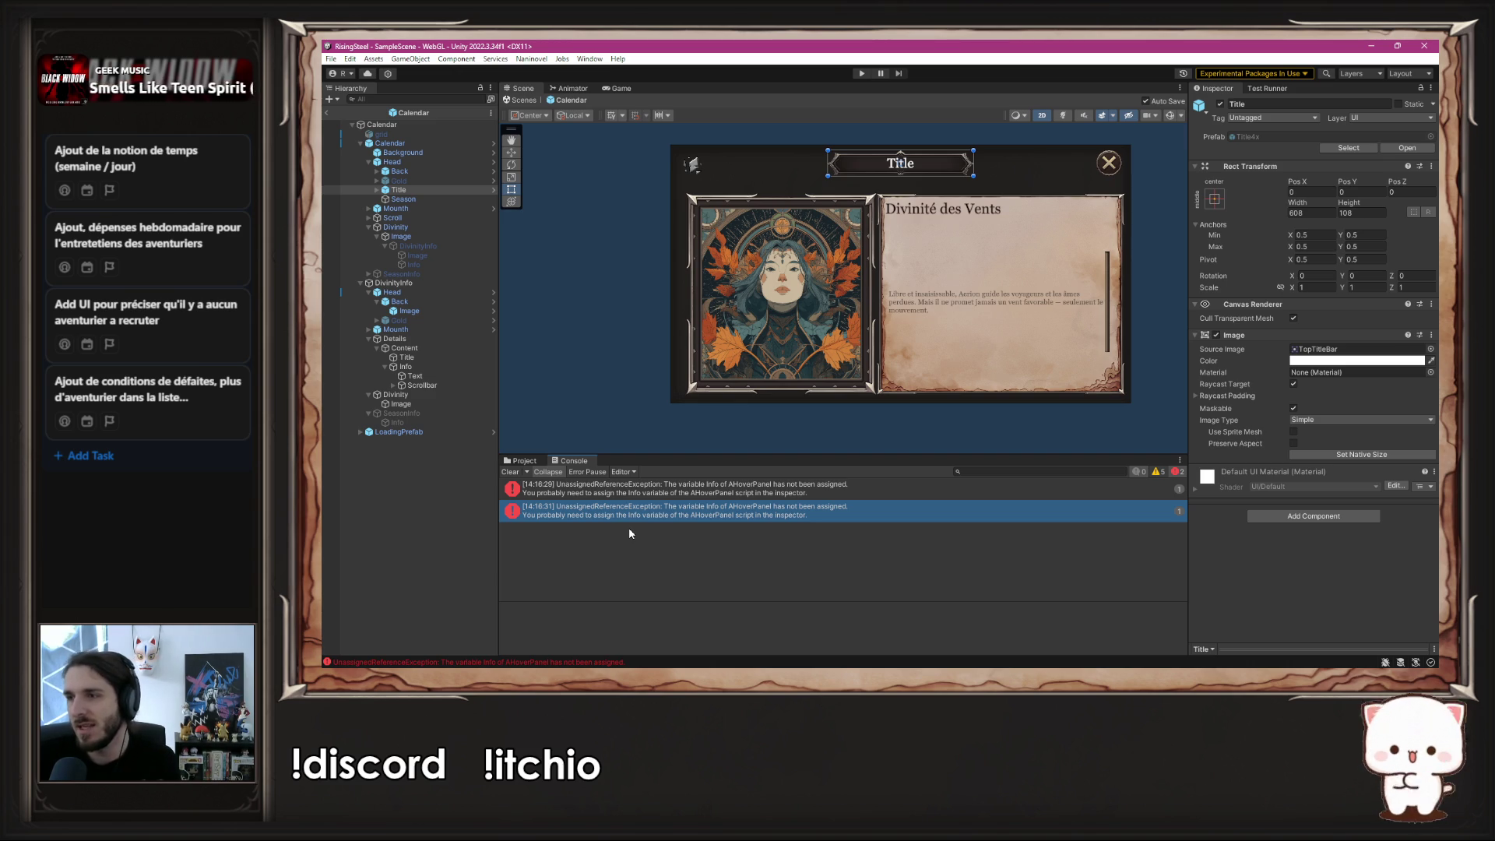
click(666, 510)
double_click(666, 510)
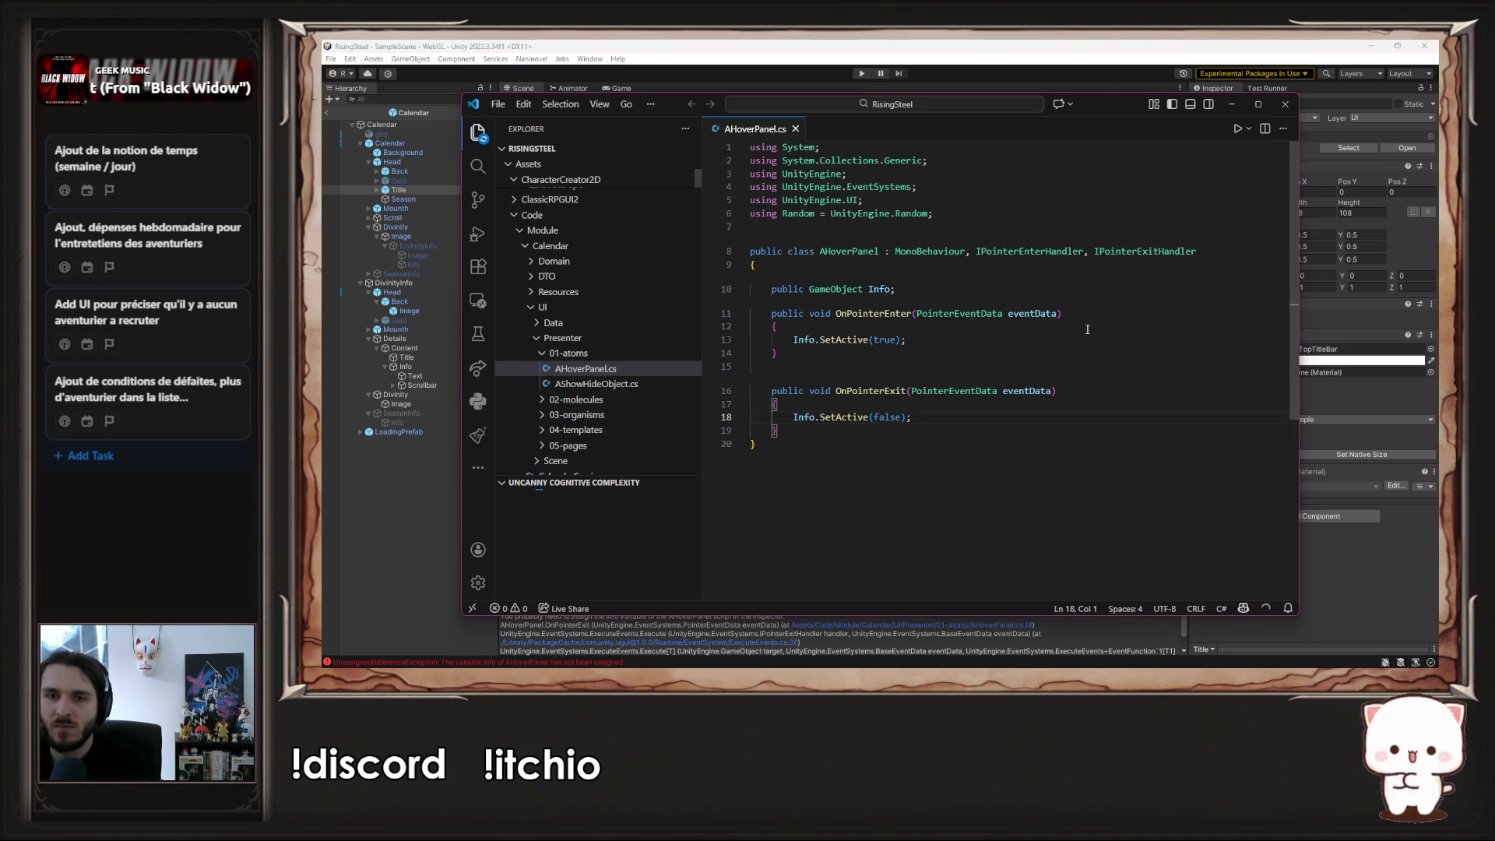
- Review AHoverPanel's SetActive(true) line, then inspect Calendar>Divinity>Image's Button On Click
click(1062, 341)
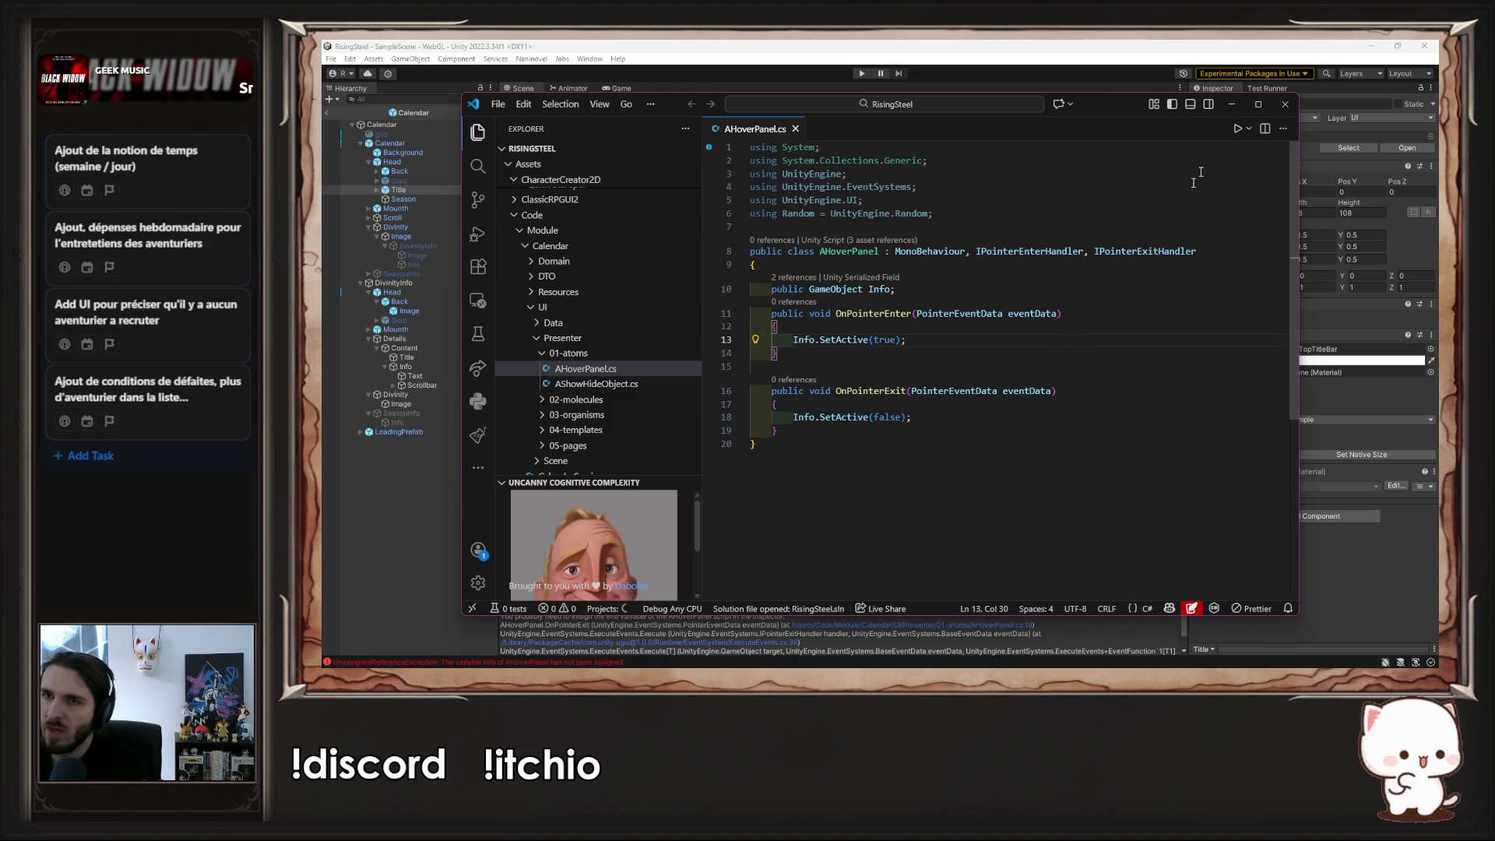
click(1231, 104)
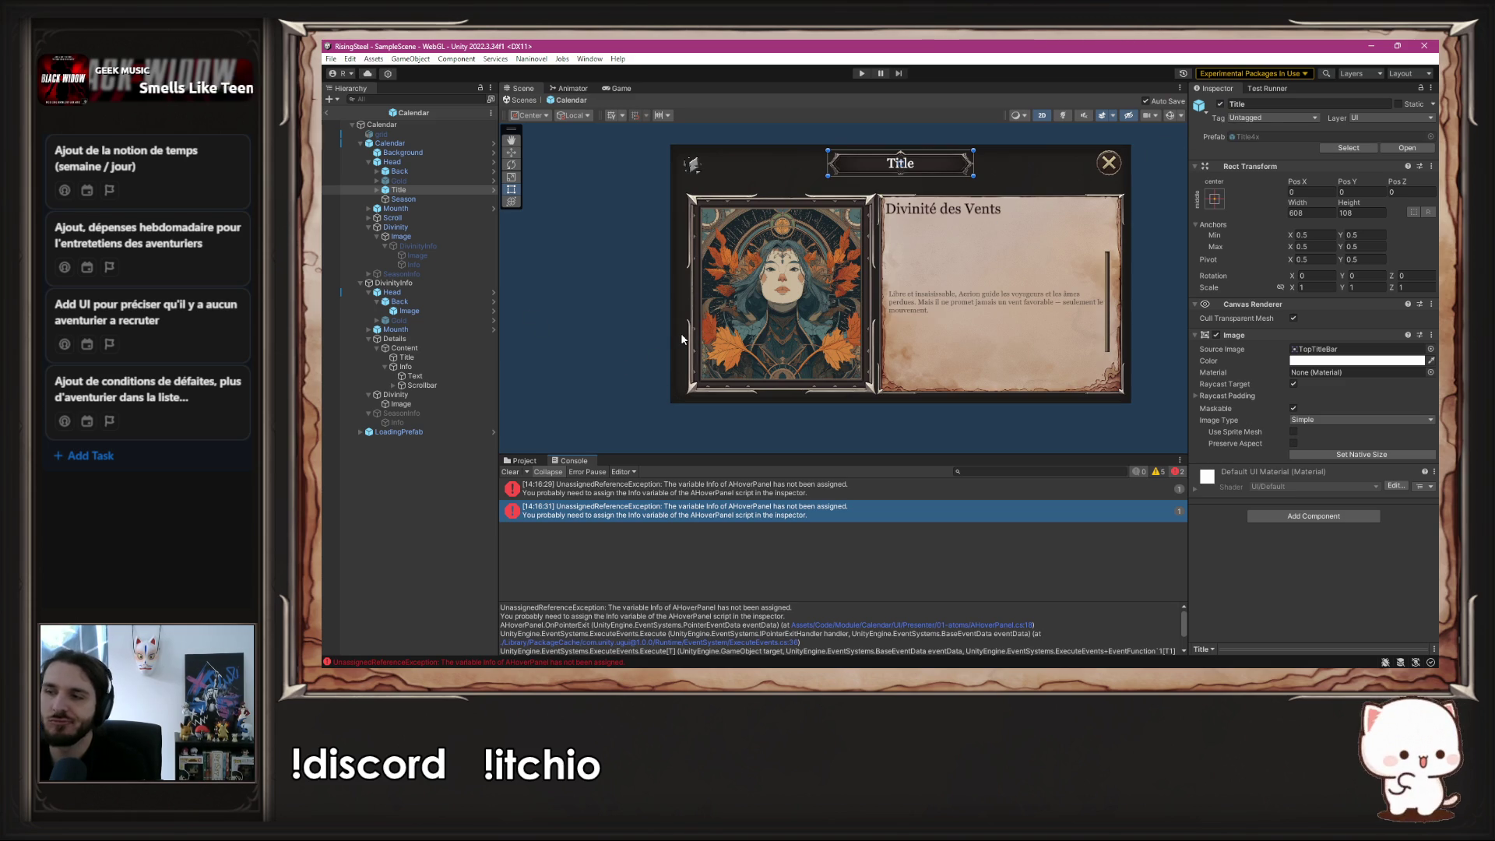
click(461, 237)
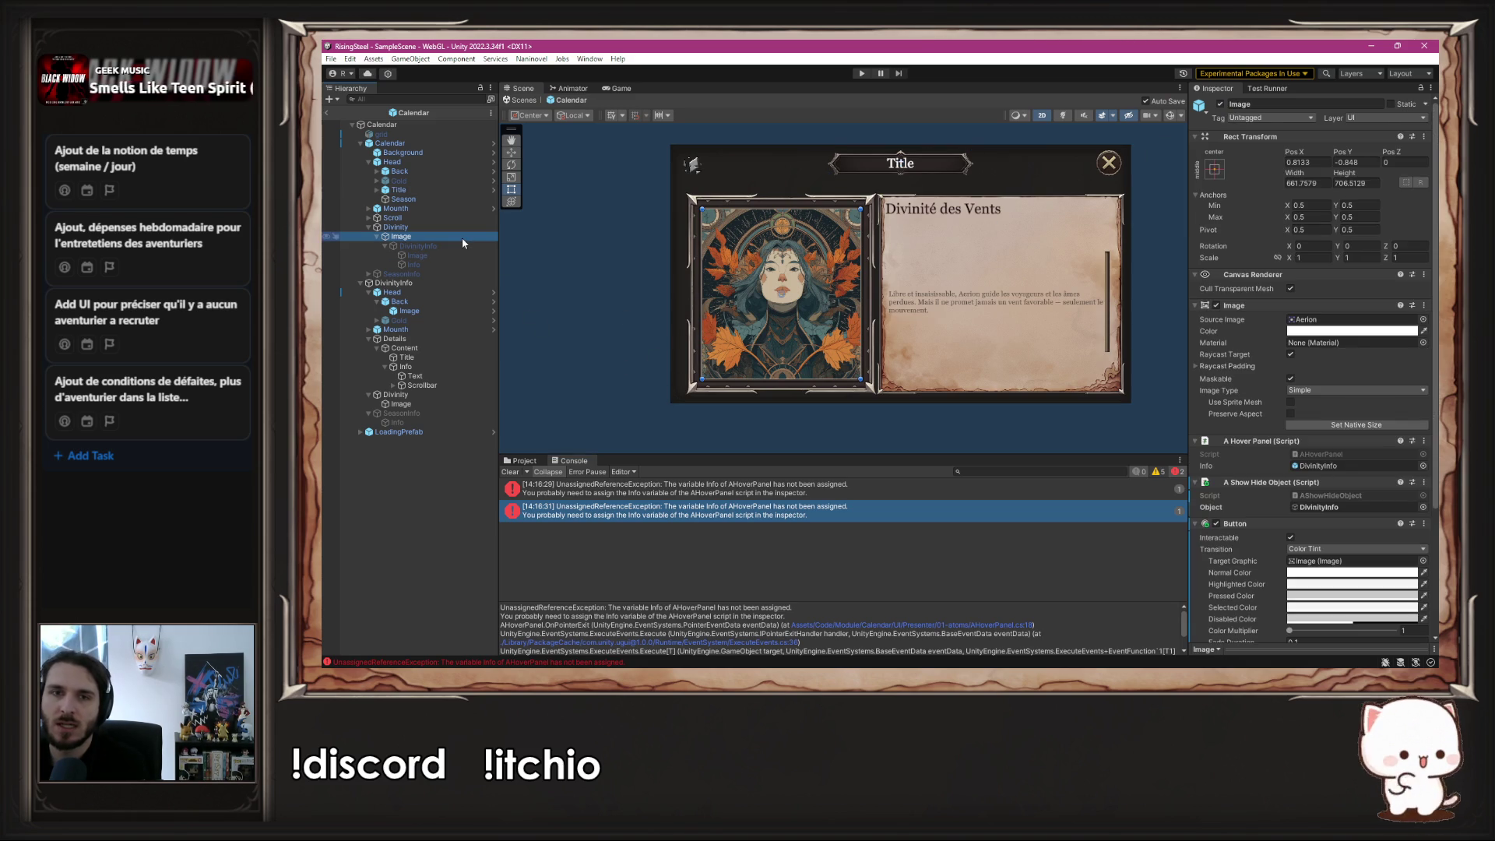
scroll(1247, 454, down, 5)
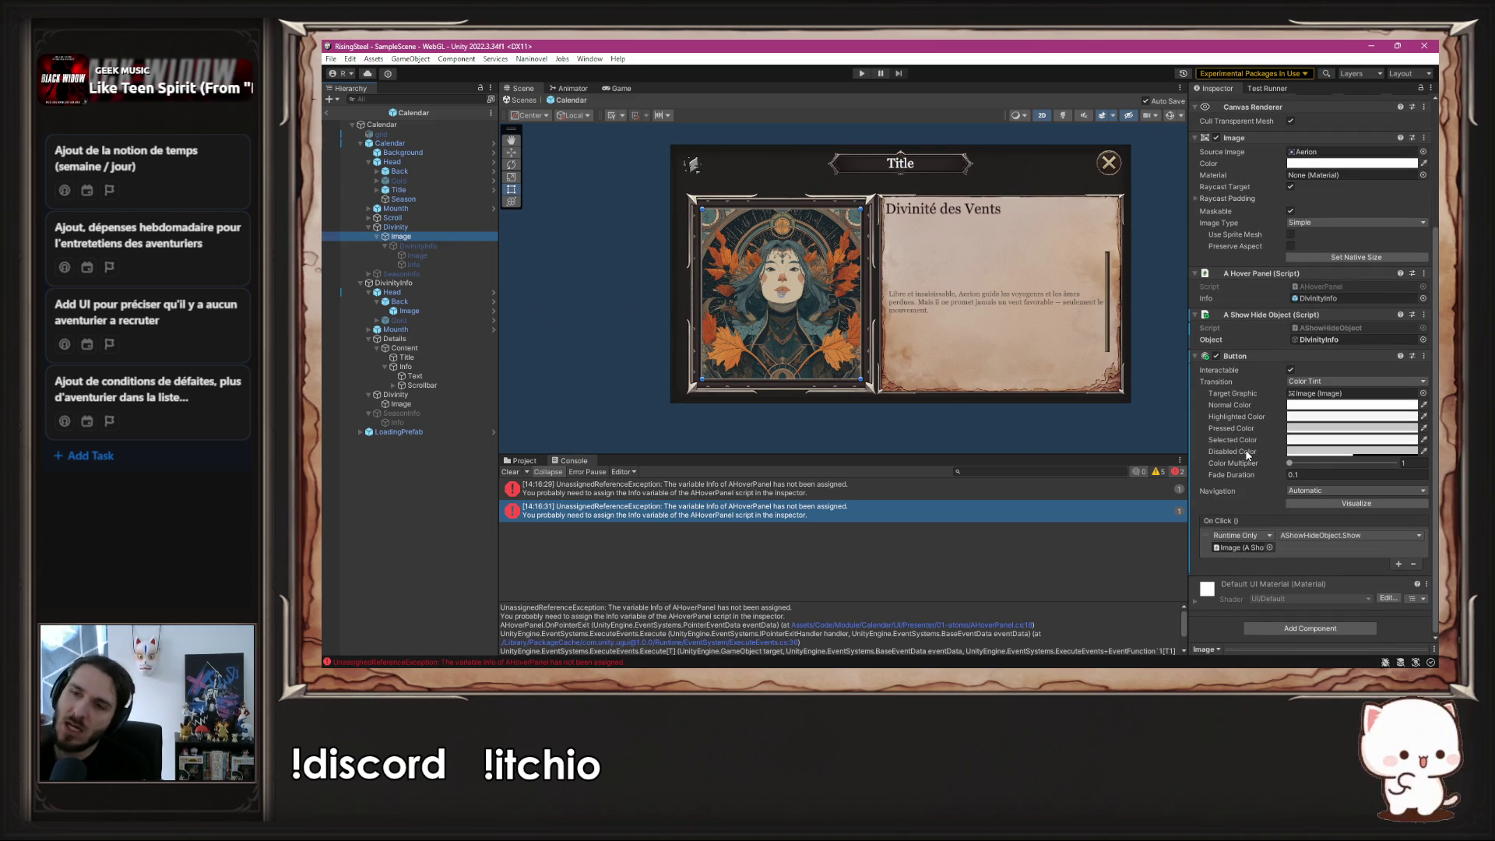
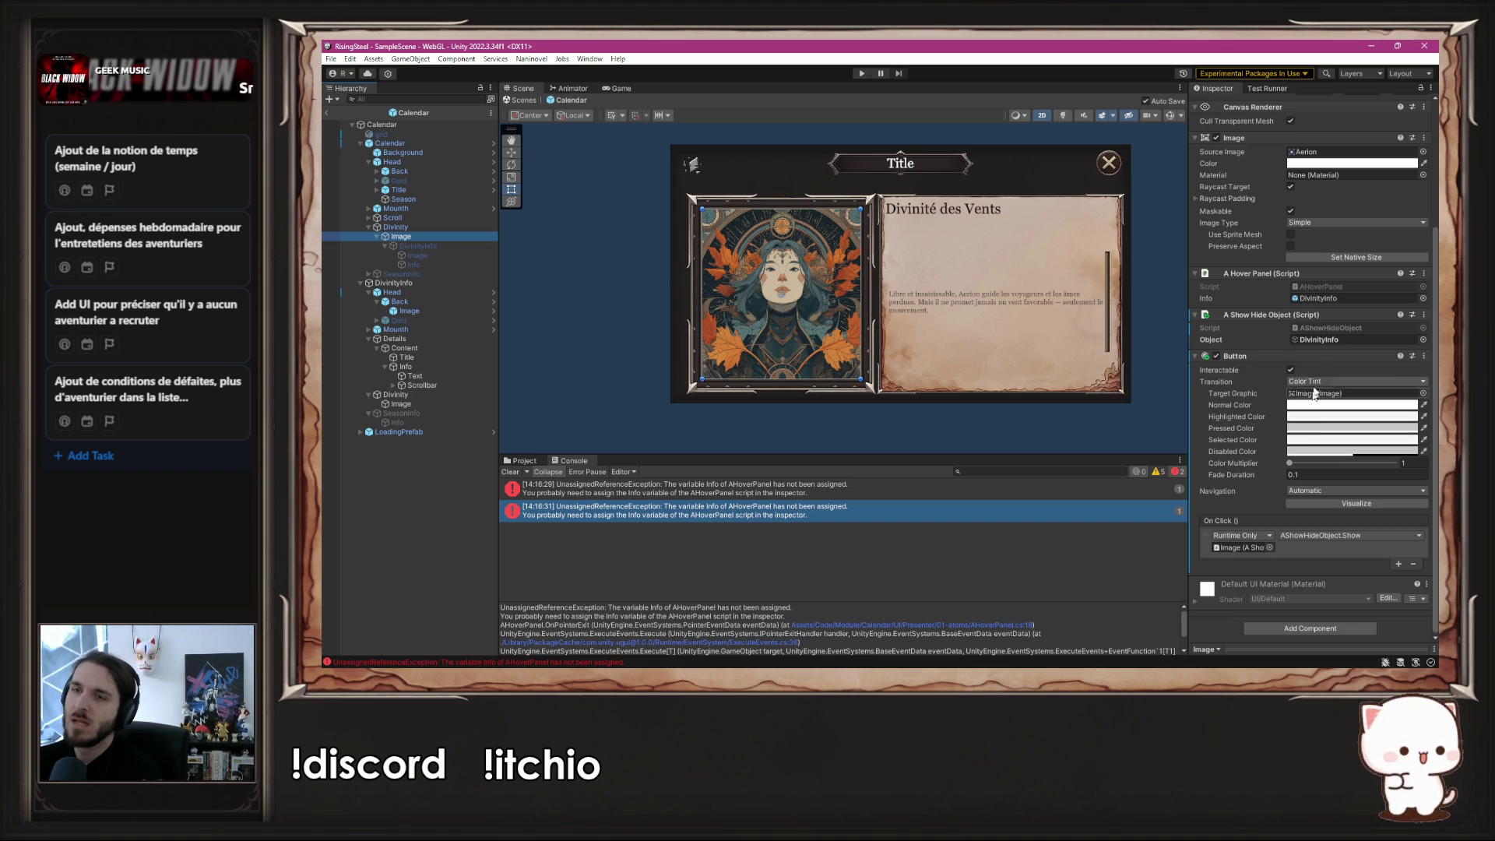
- Rename the DivinityInfo object to DivinityInfoPanel
right_click(414, 282)
click(1343, 104)
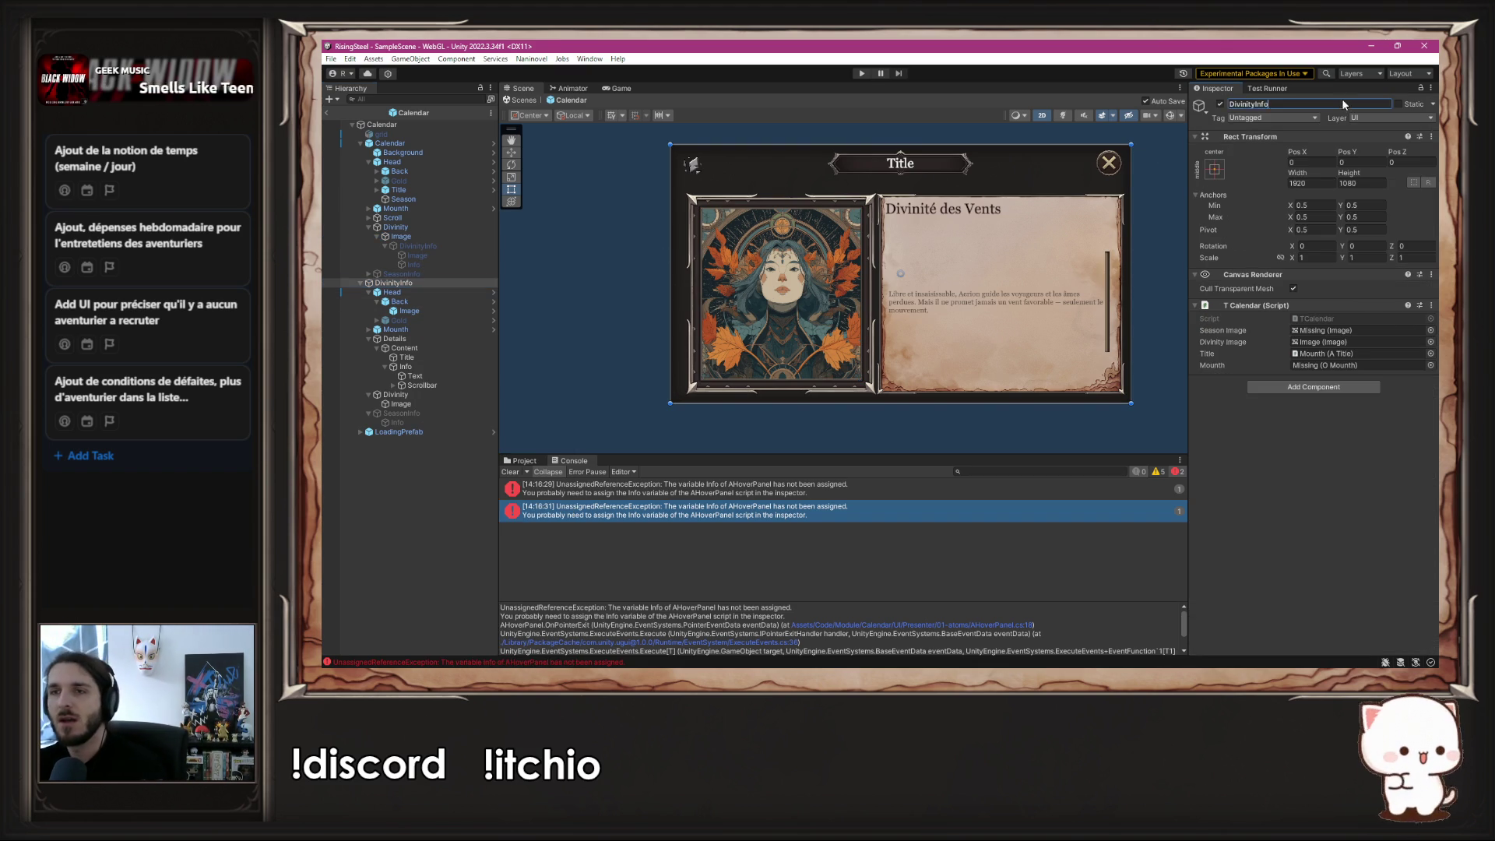
double_click(1344, 101)
click(1344, 101)
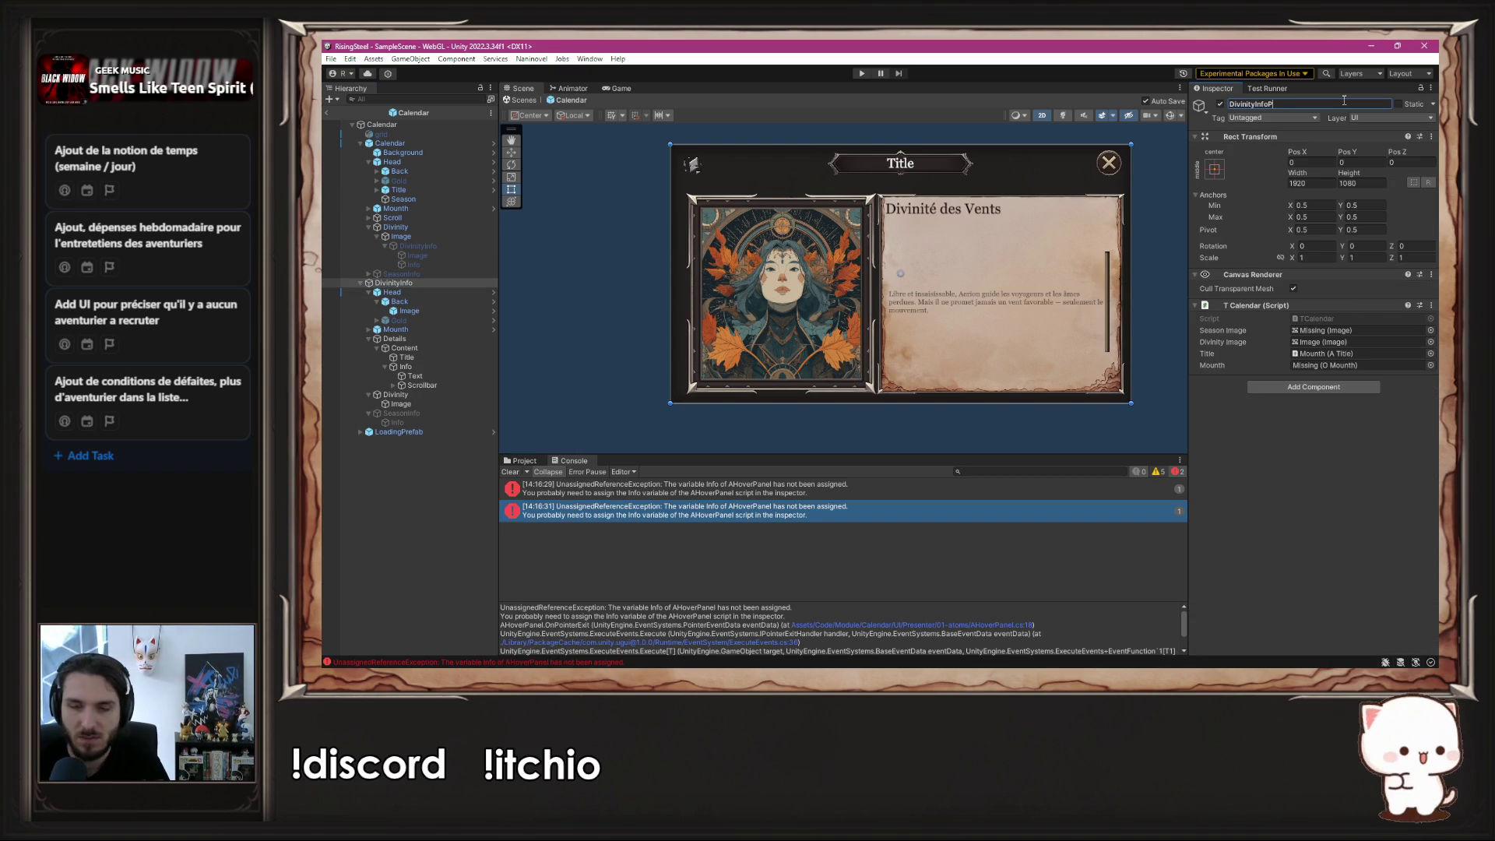
text(anel)
key(Return)
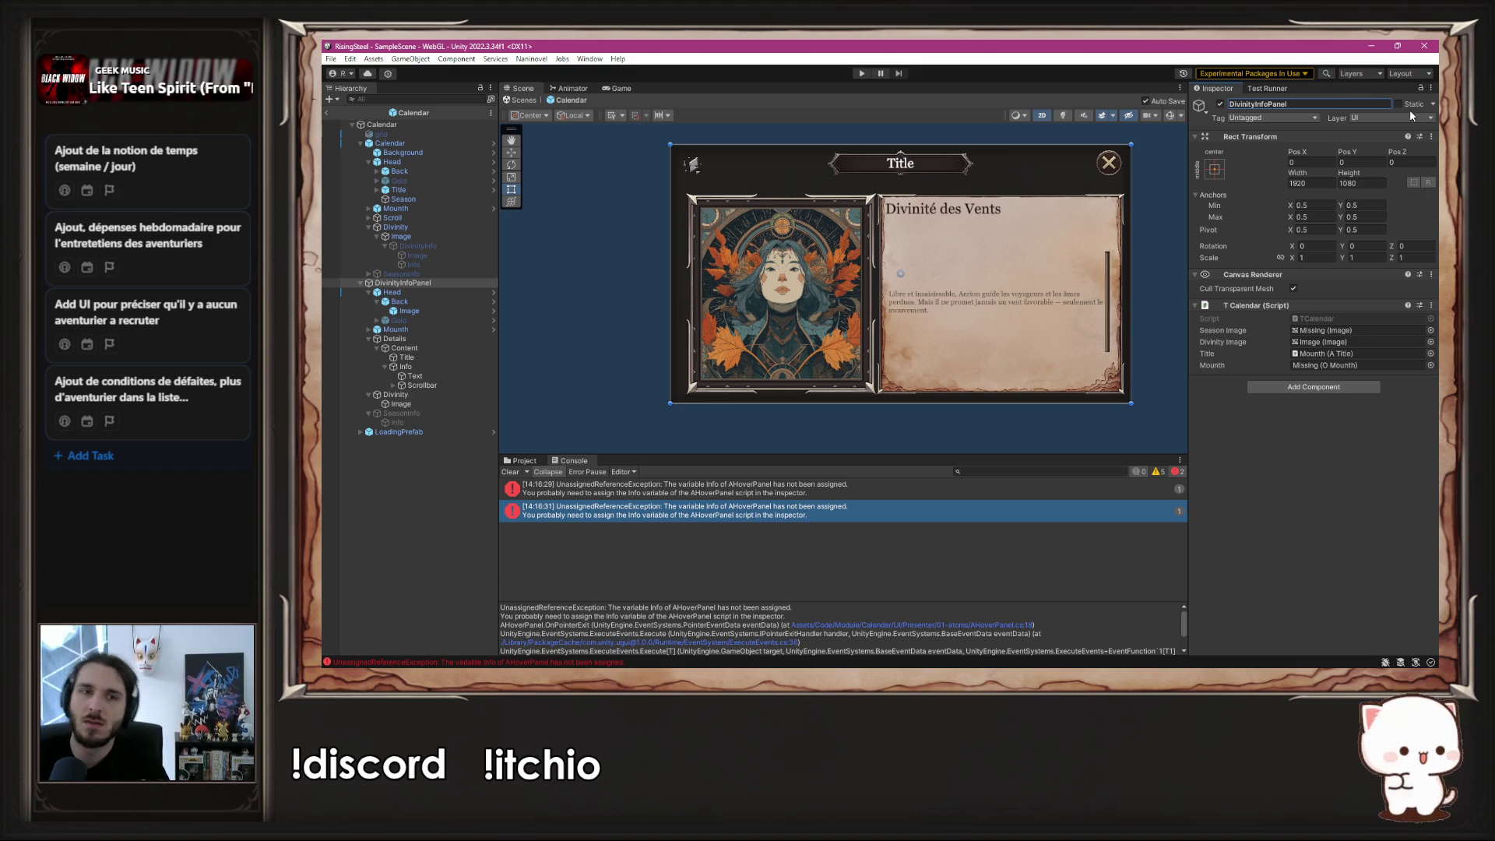
- Inspect Divinity/Image and the first console error, then enter Play mode
click(449, 236)
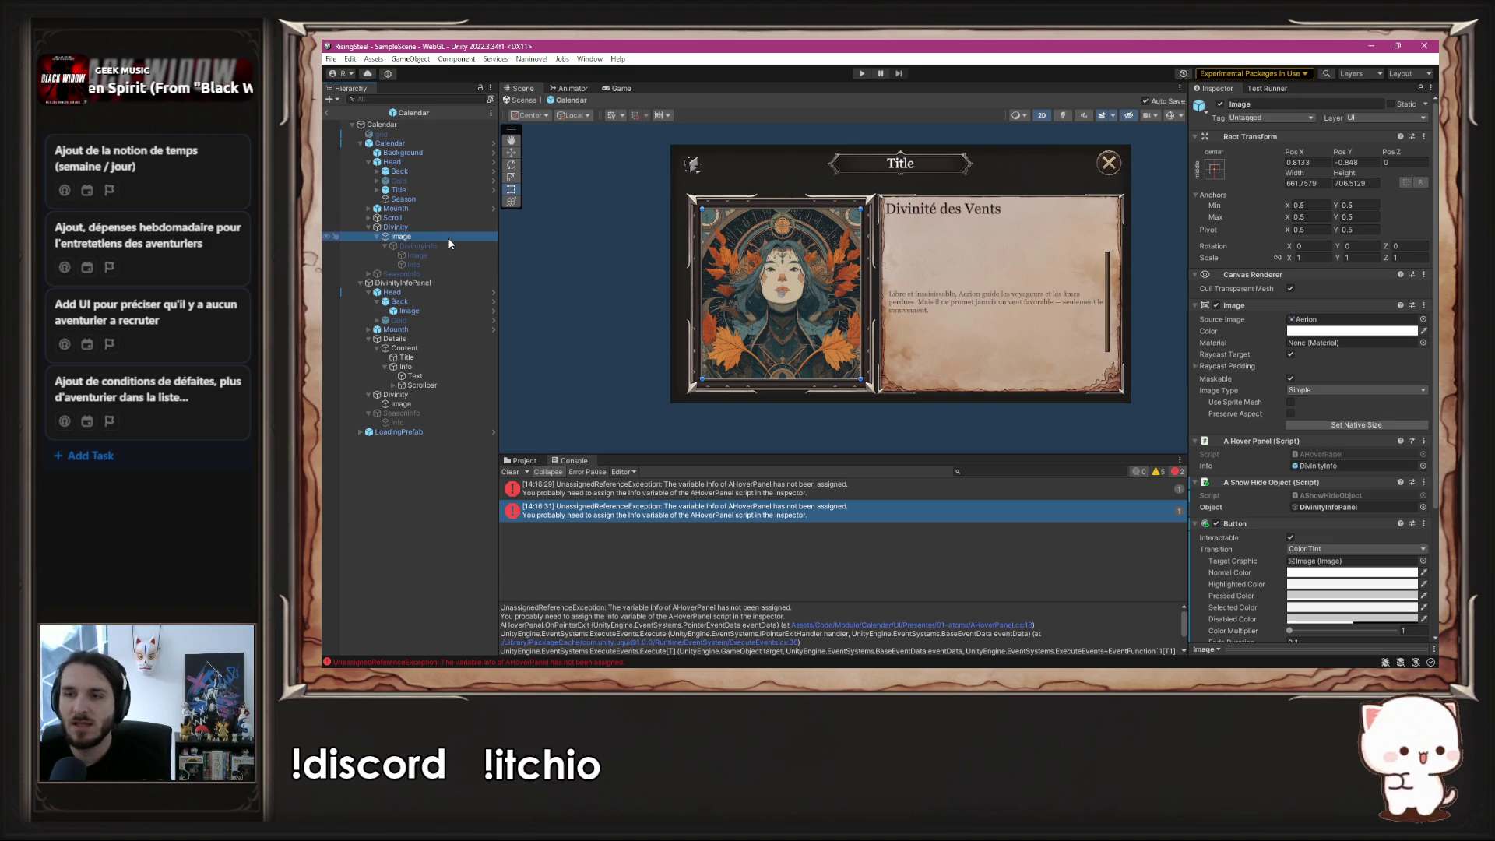
scroll(1315, 321, down, 5)
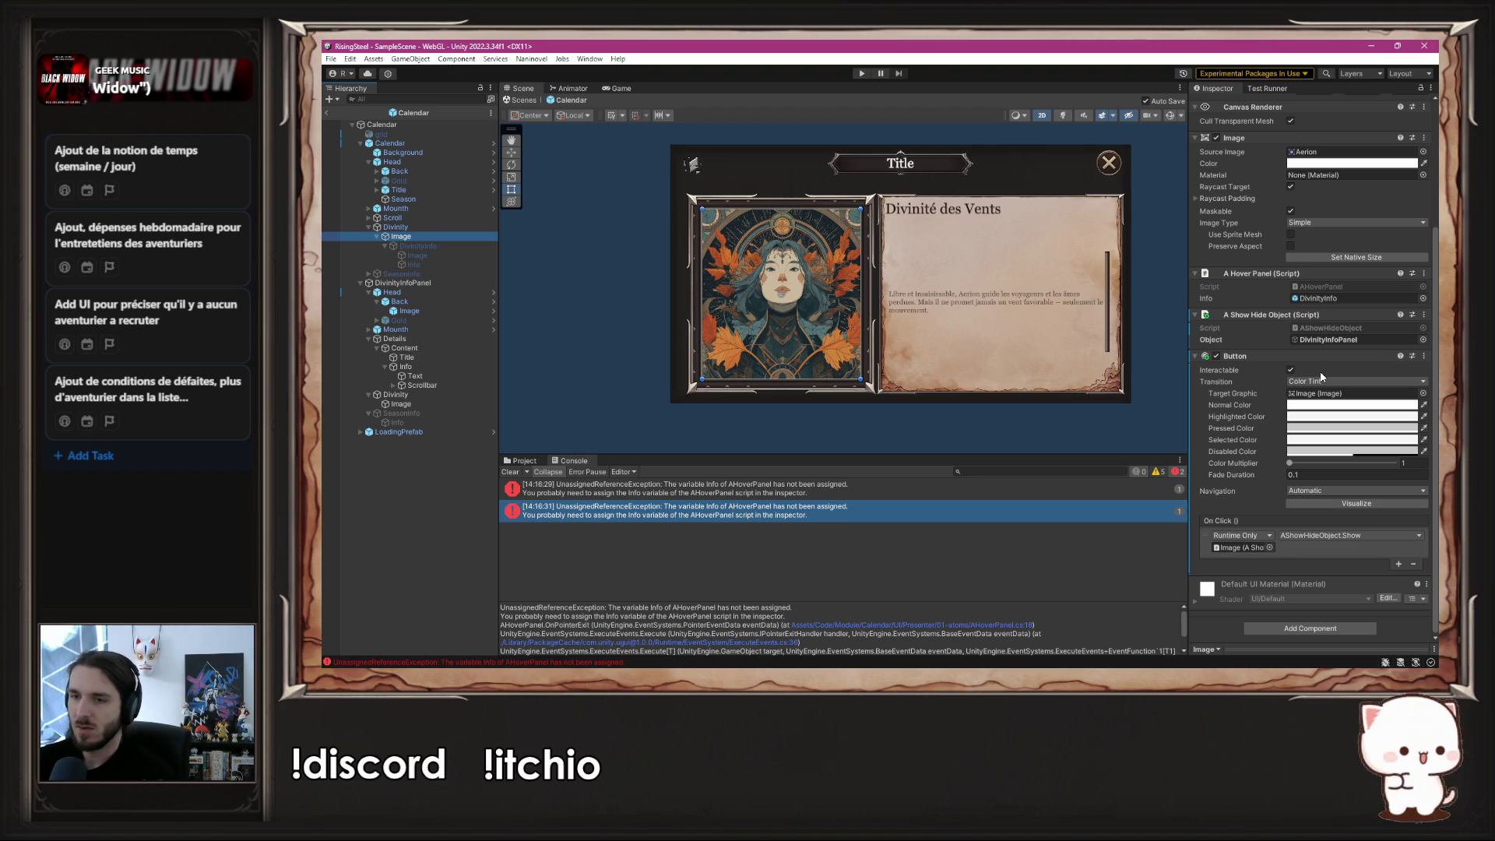
click(801, 495)
click(864, 75)
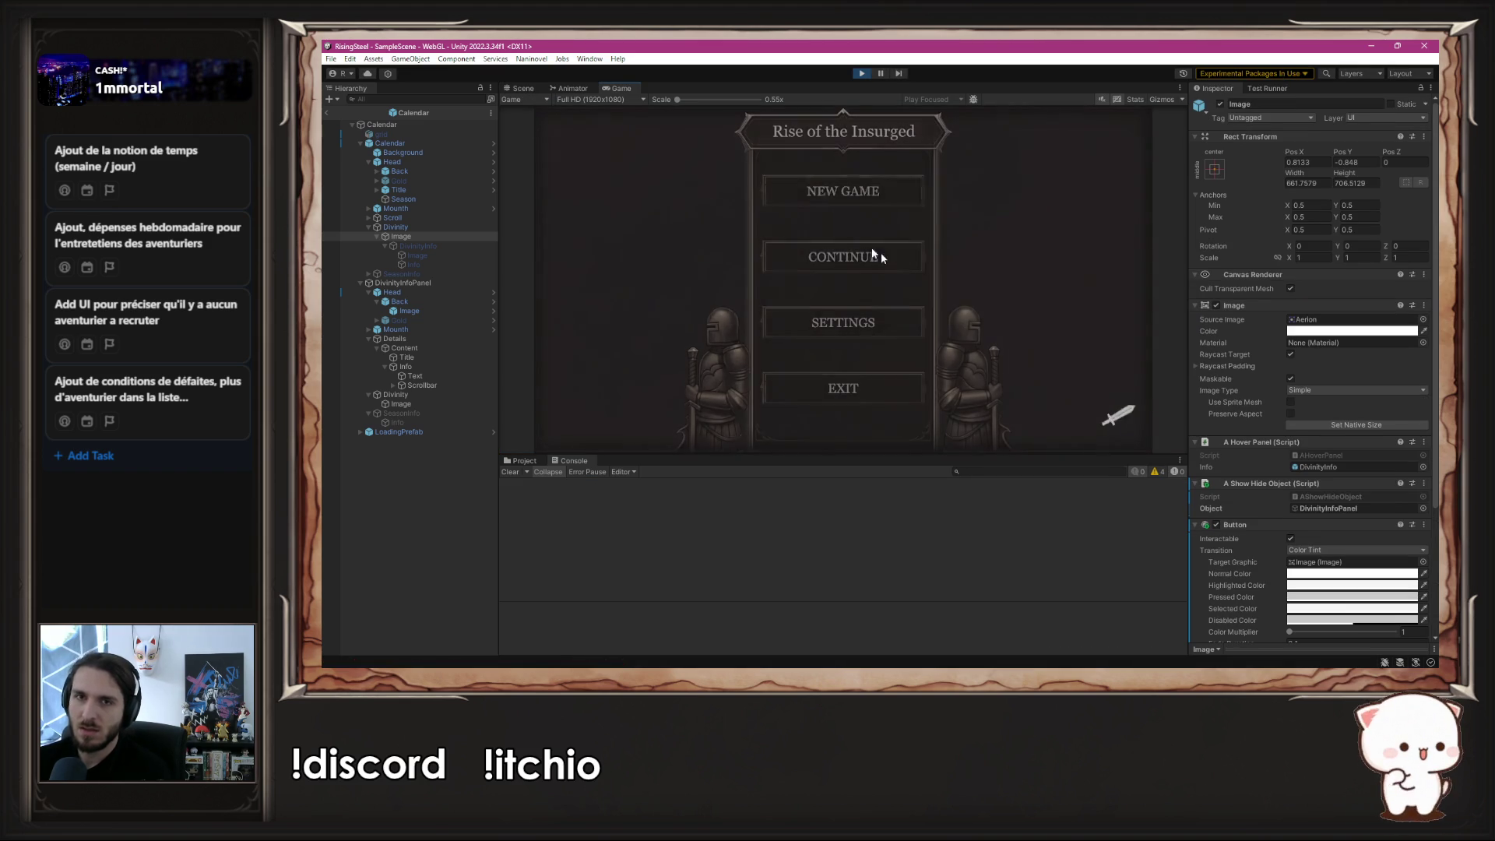
- Enter the game, close and reopen the divinity info panel over the calendar, then stop Play
click(841, 199)
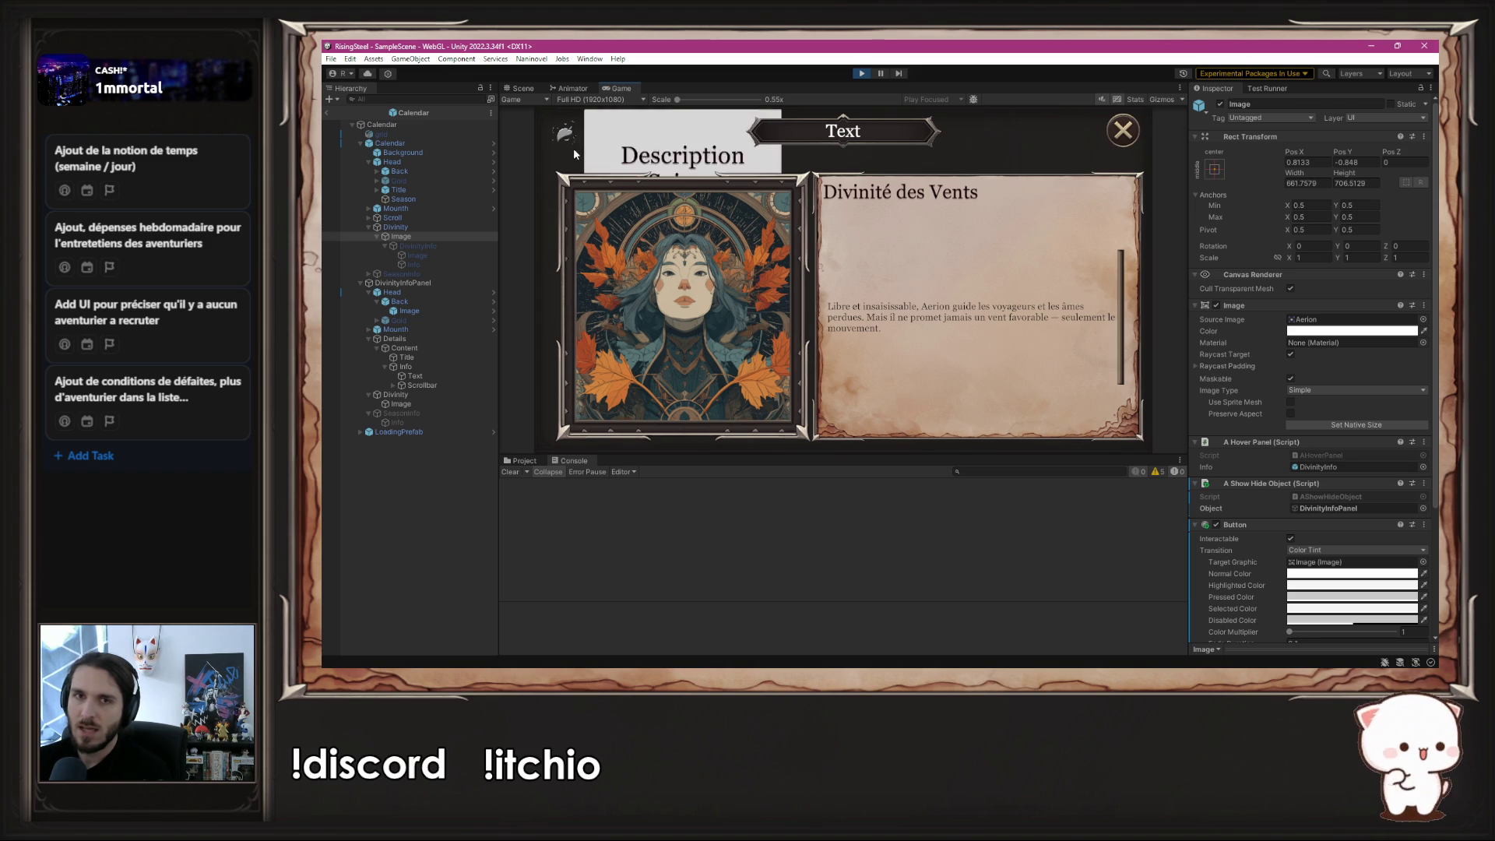
click(1121, 131)
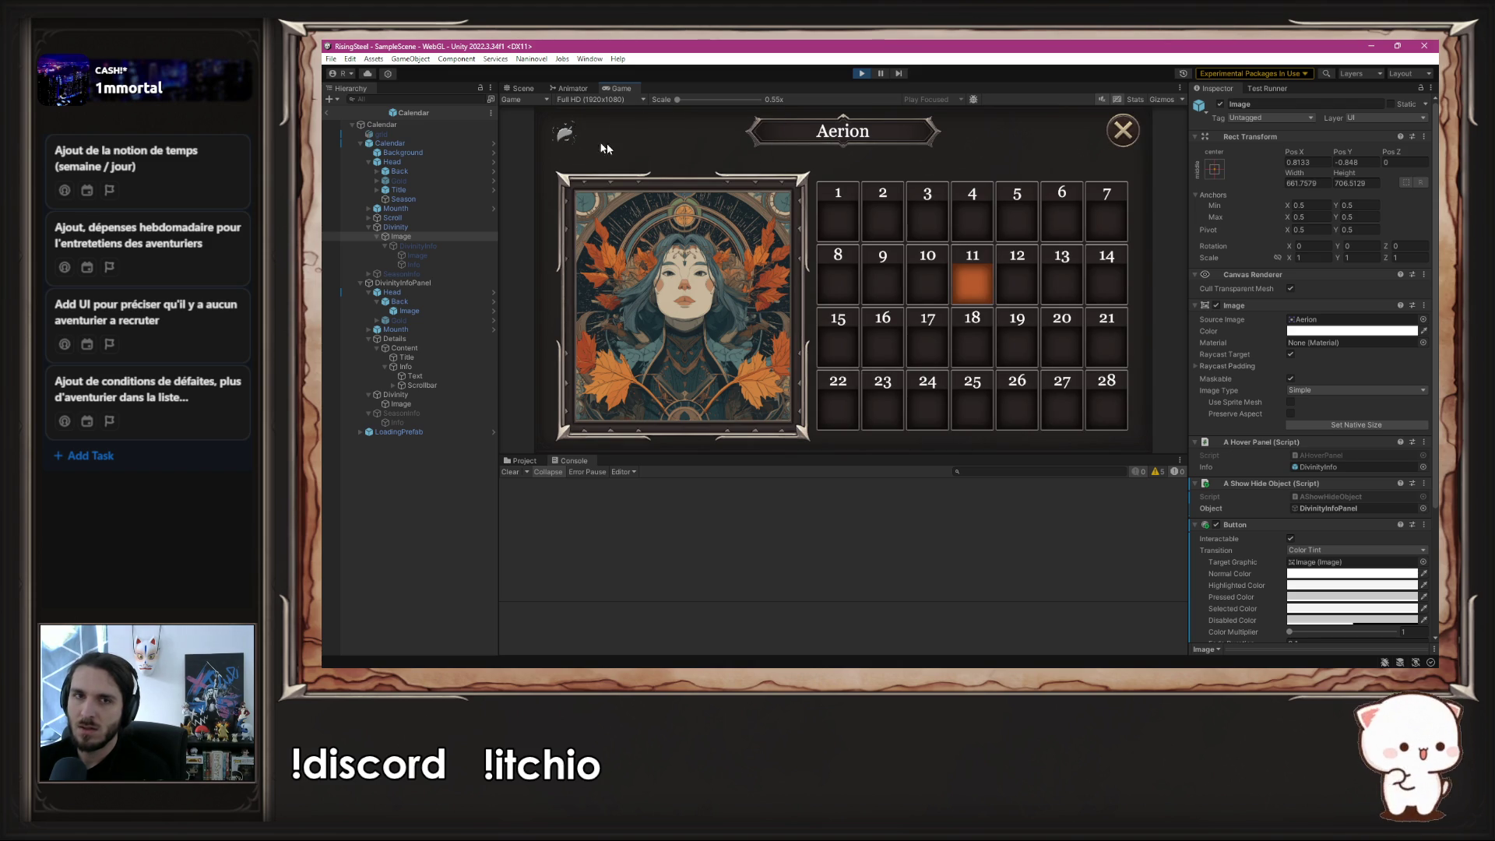
mouse_move(574, 133)
click(637, 222)
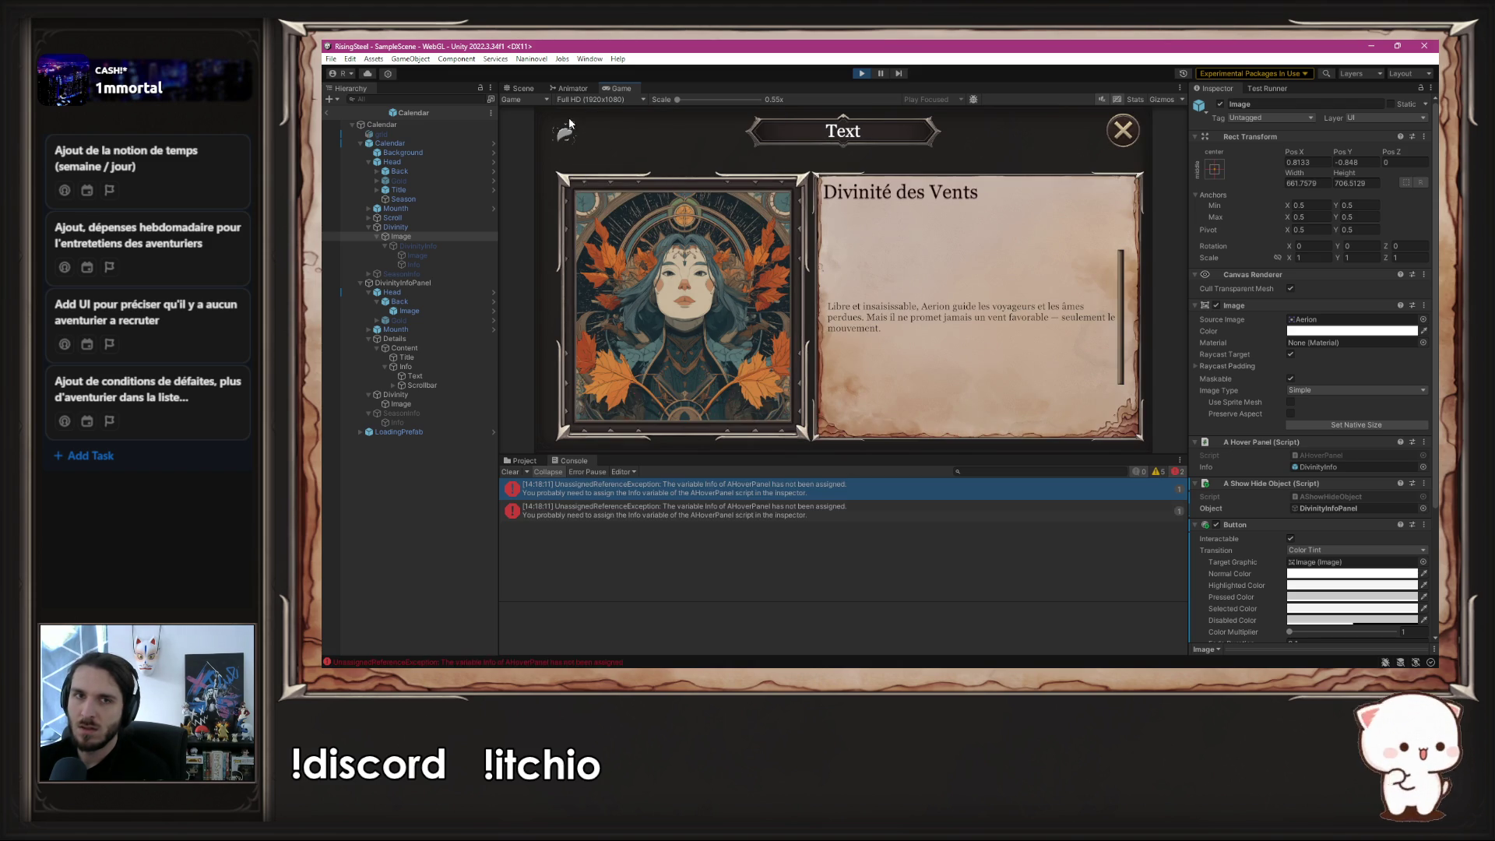
click(855, 72)
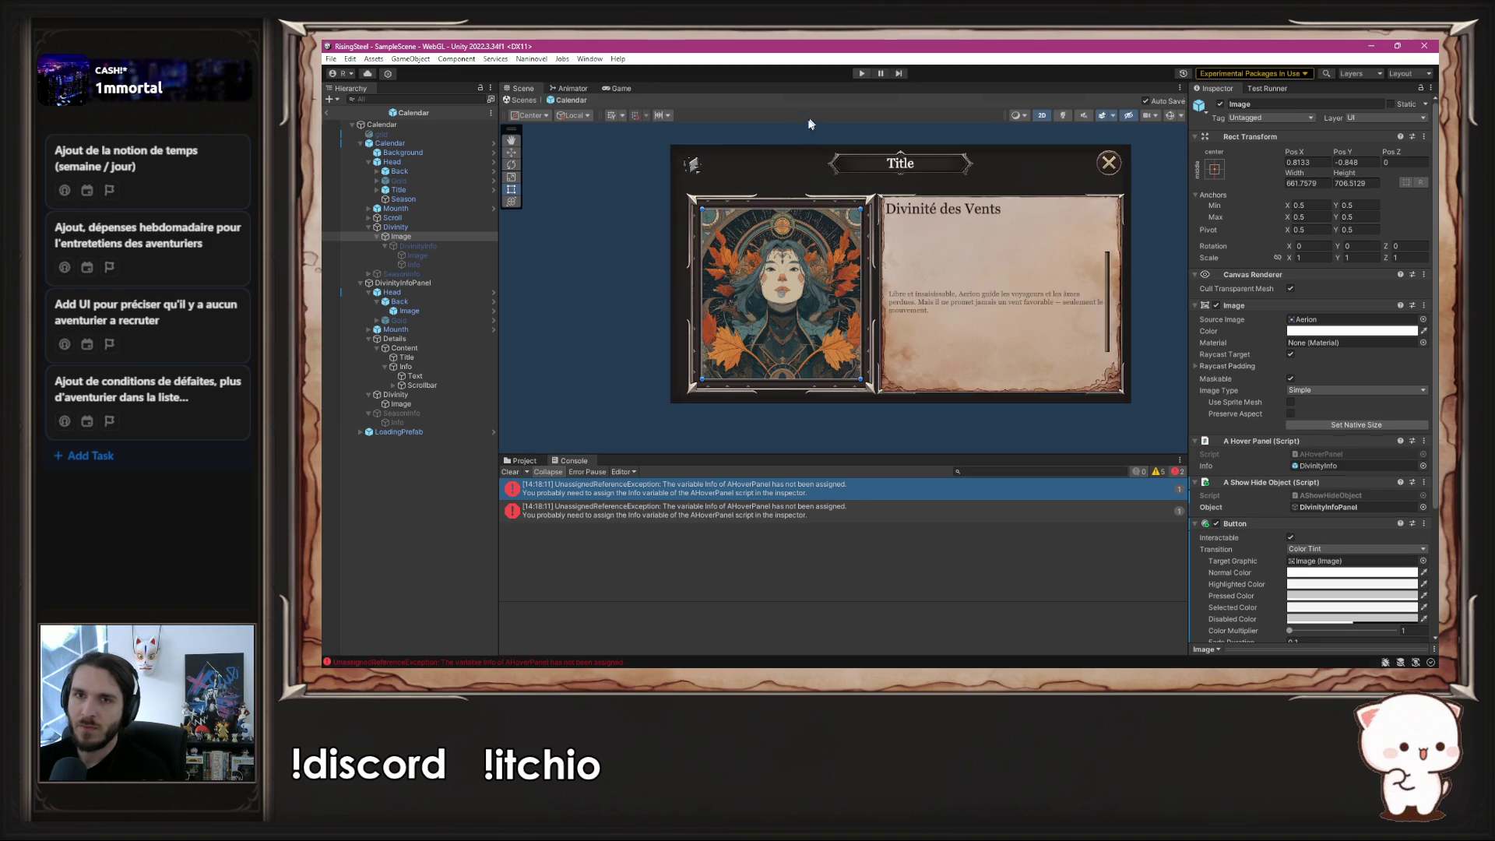
- Toggle Raycast Target on the panel's Head, then replay and check the season icon and deity card labels
click(447, 291)
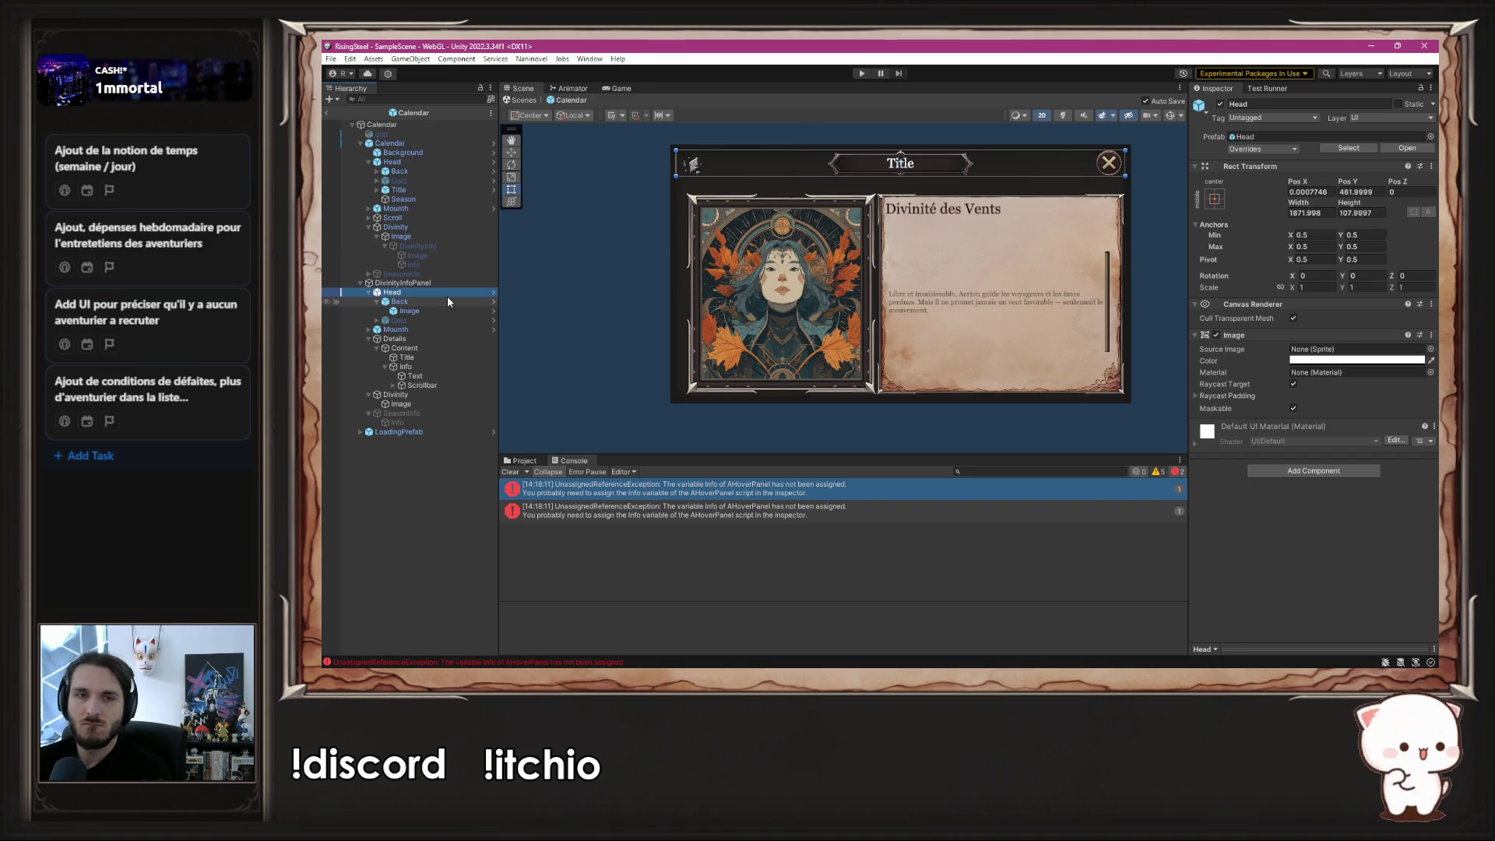
click(1297, 391)
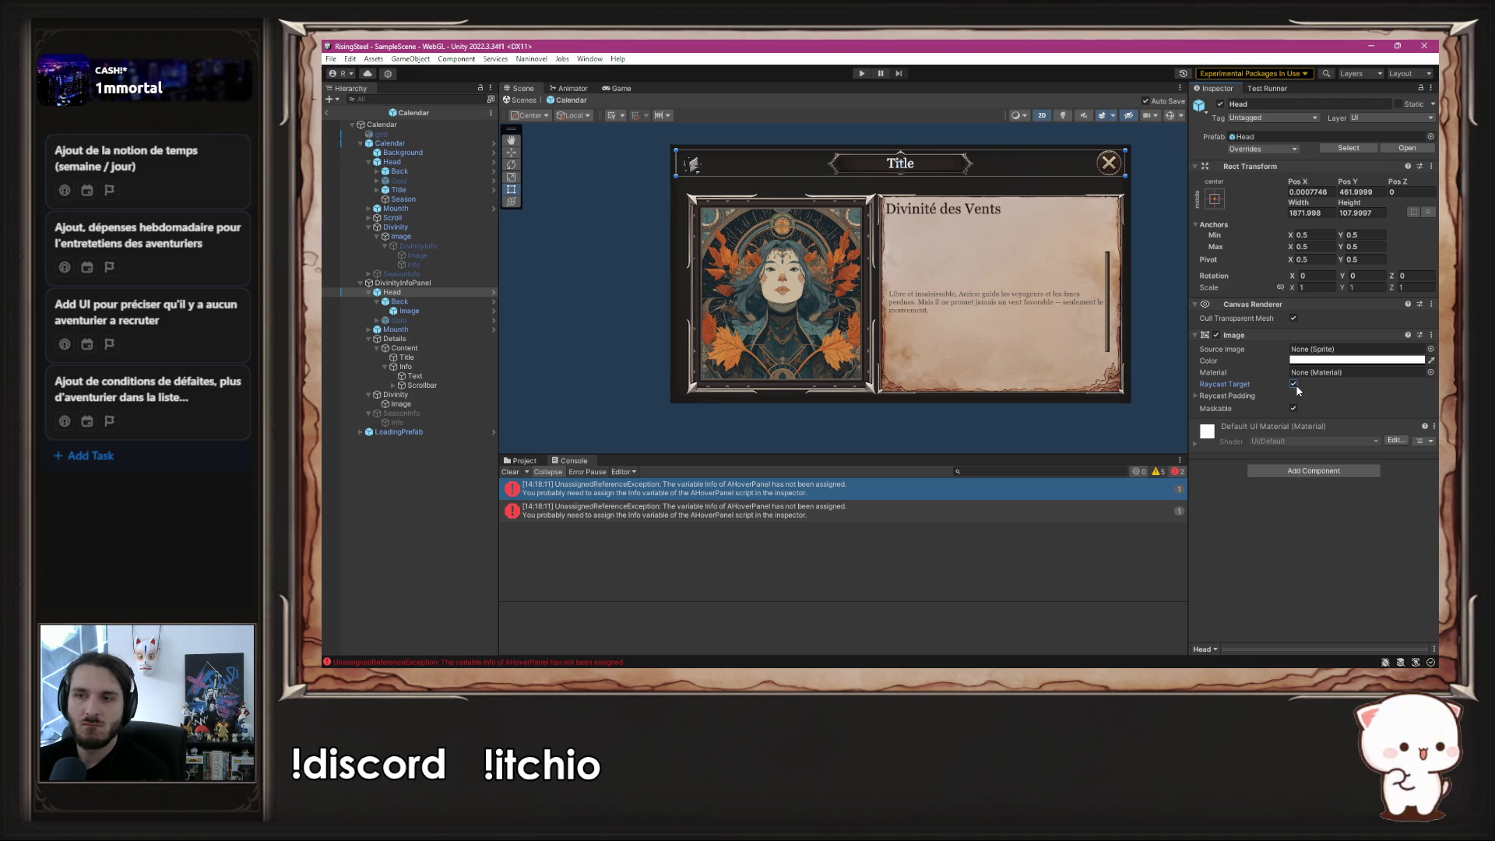
click(862, 73)
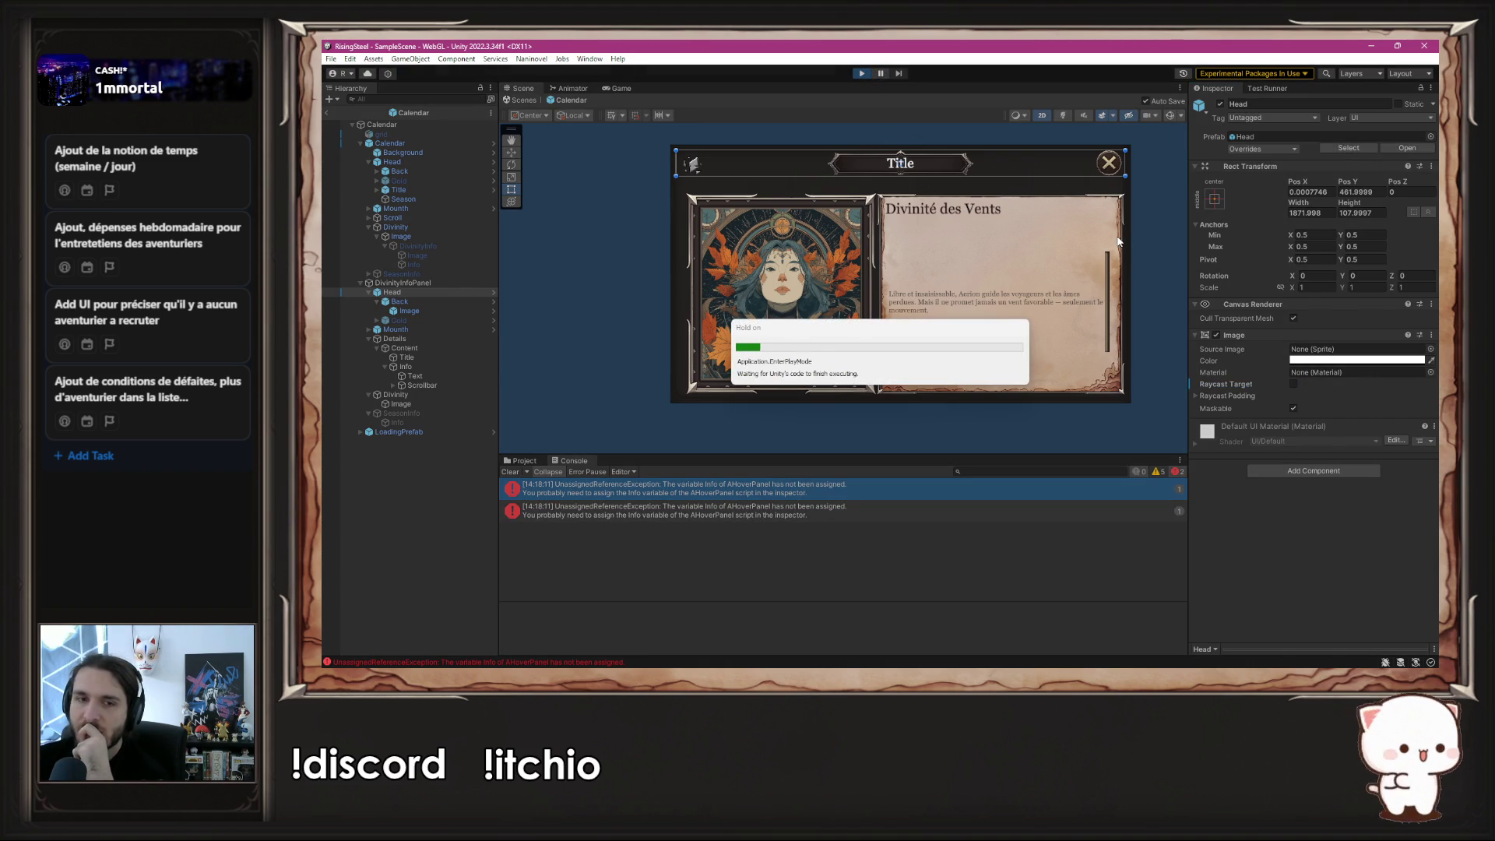
click(807, 210)
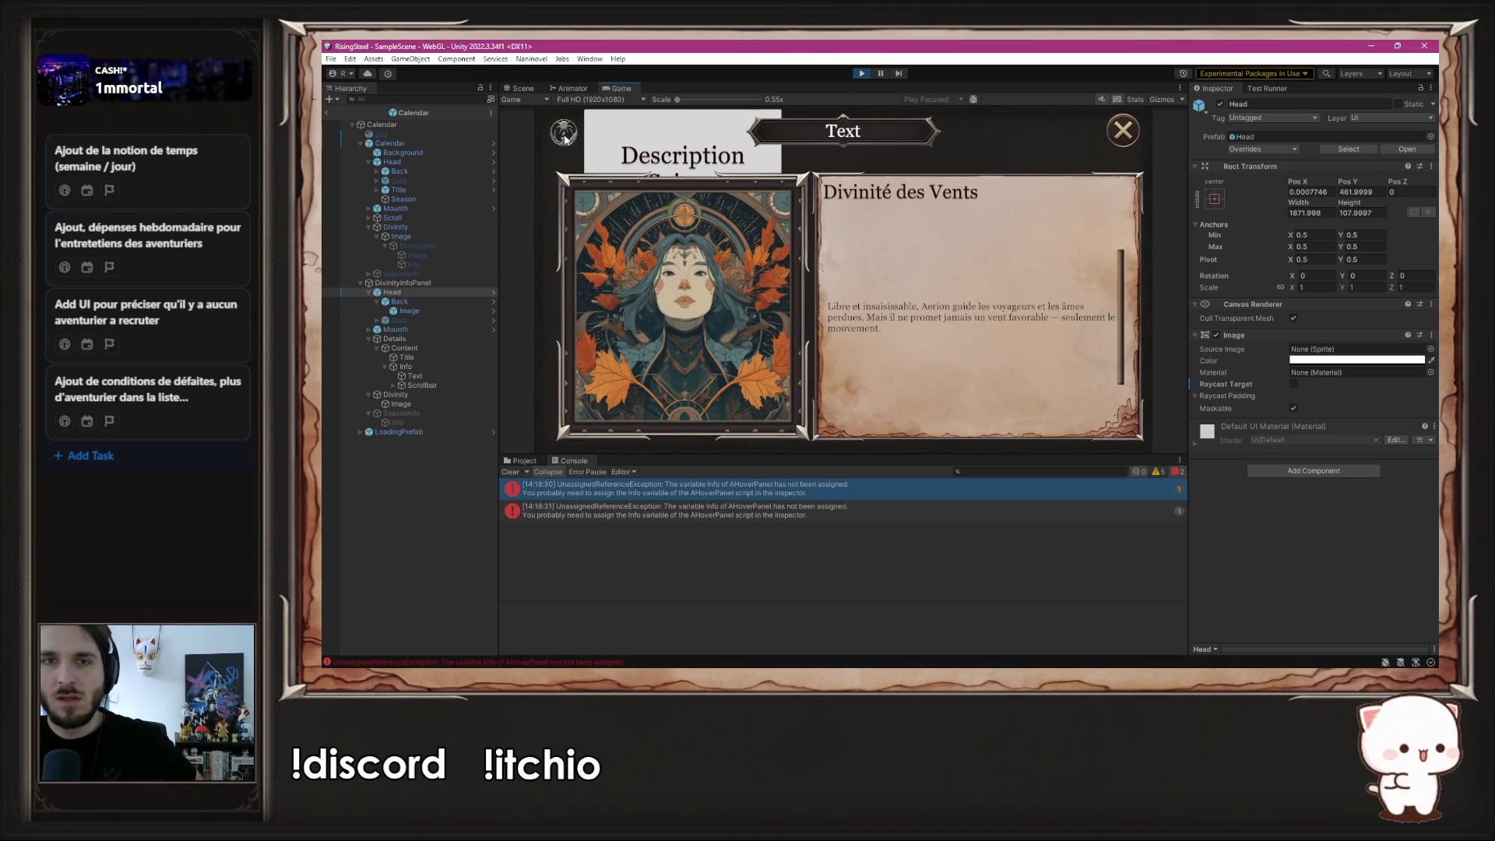
click(1123, 130)
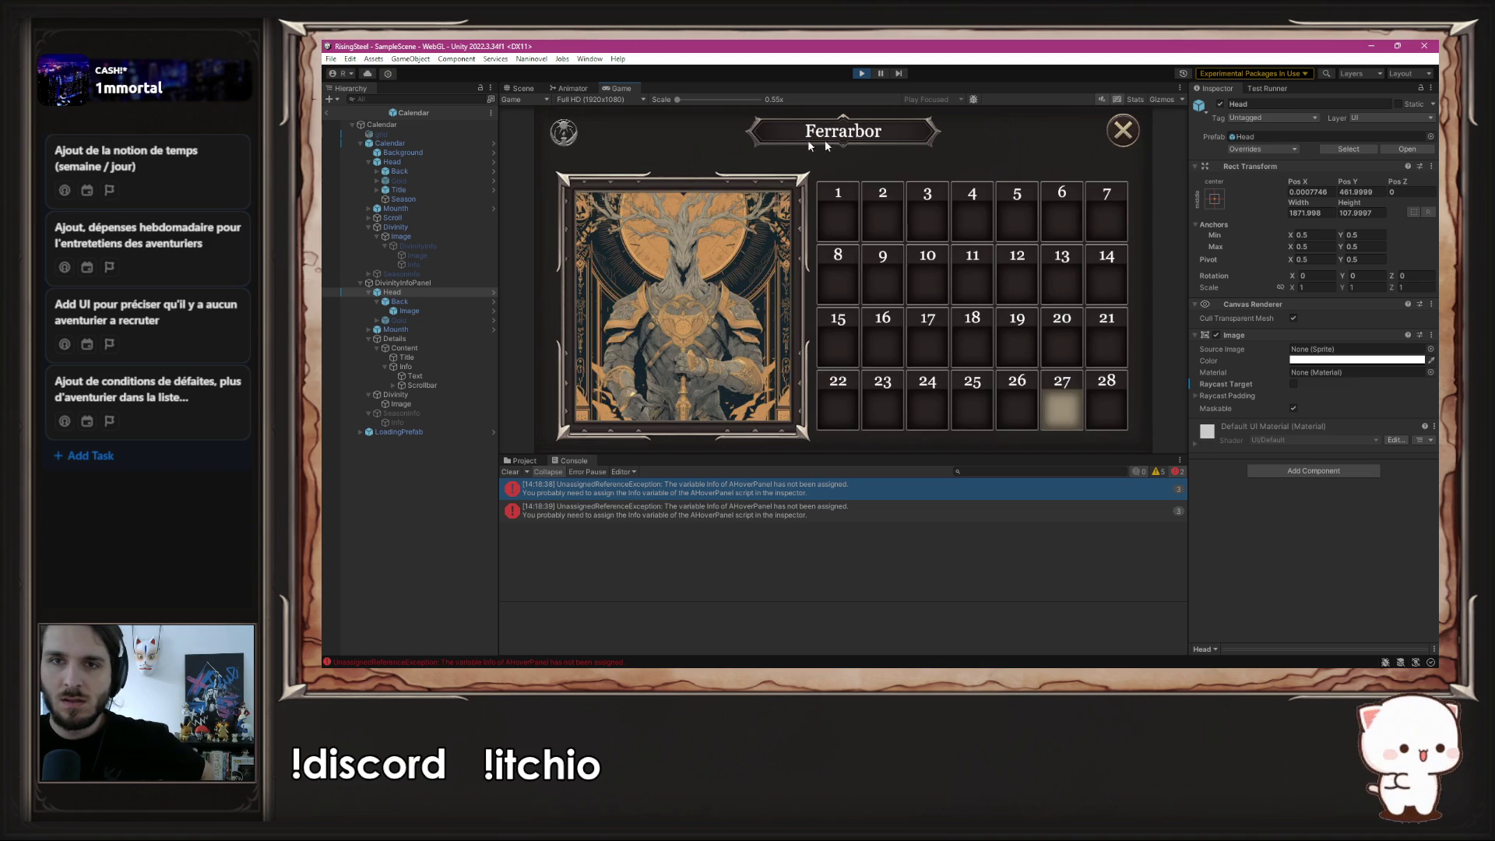
mouse_move(566, 136)
mouse_move(623, 253)
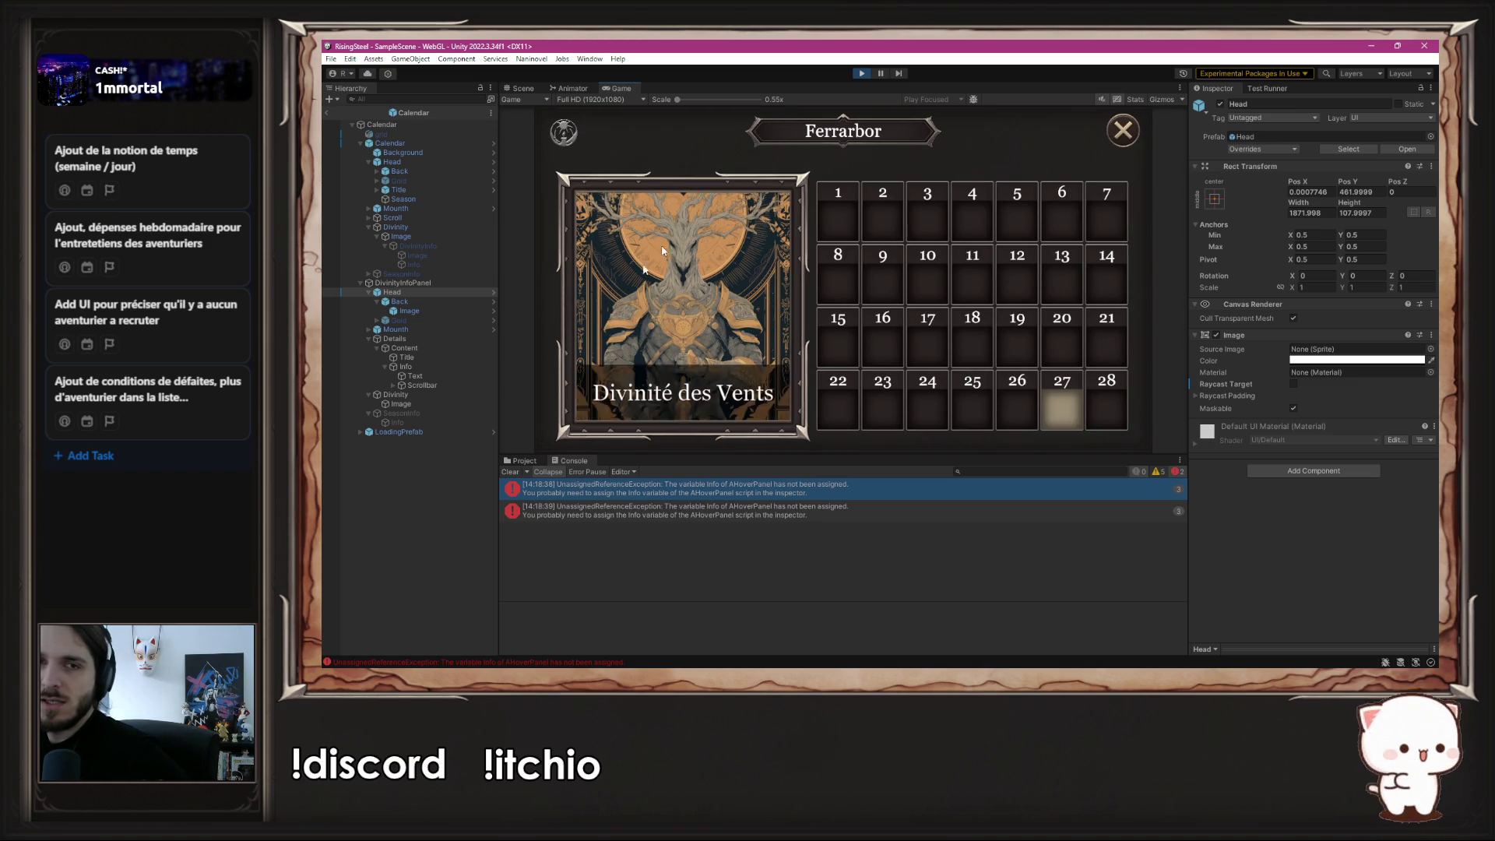
mouse_move(716, 300)
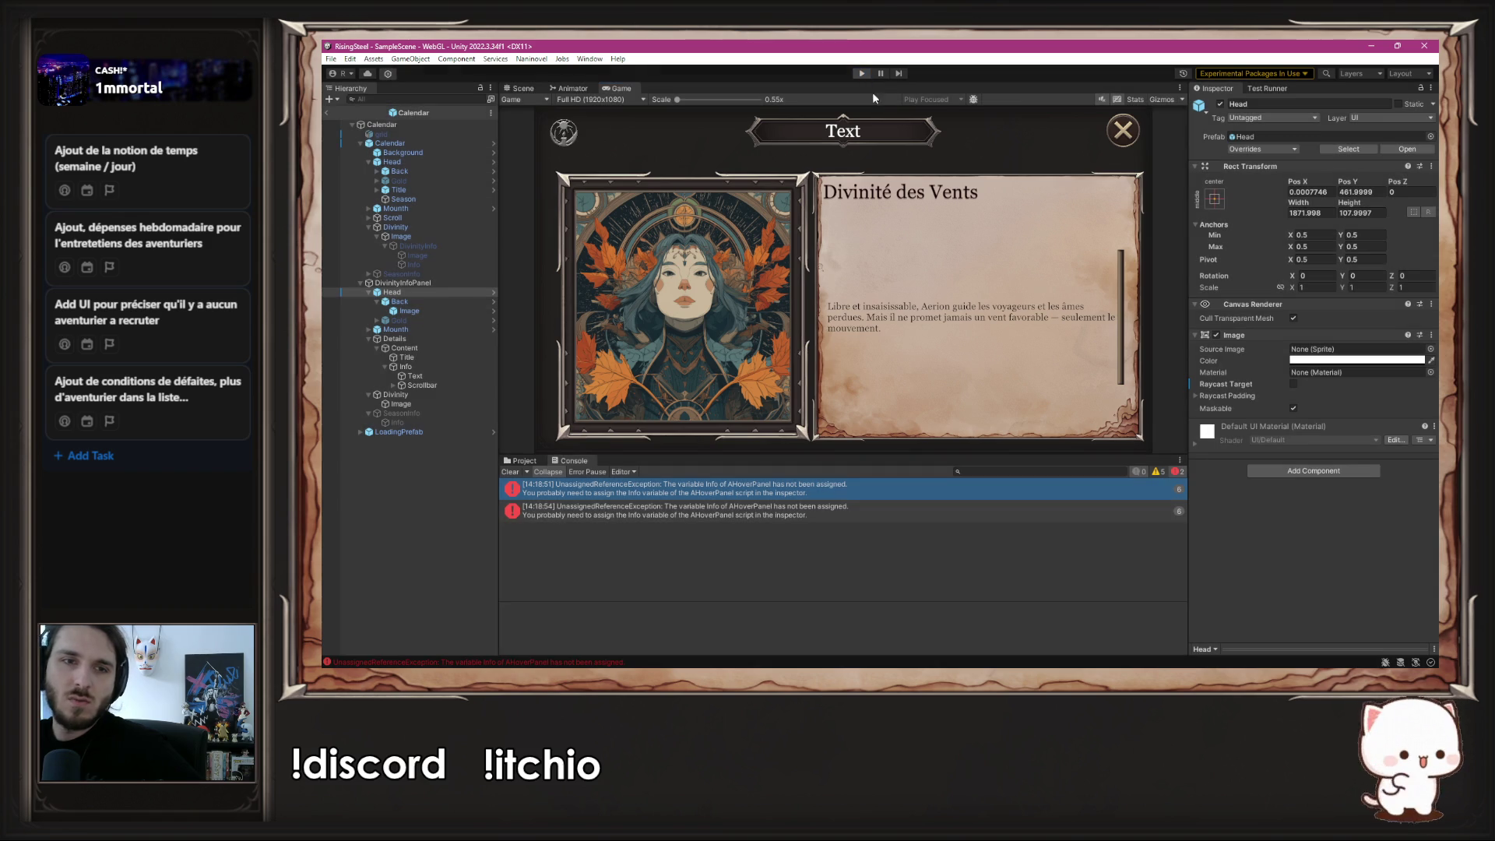
click(450, 312)
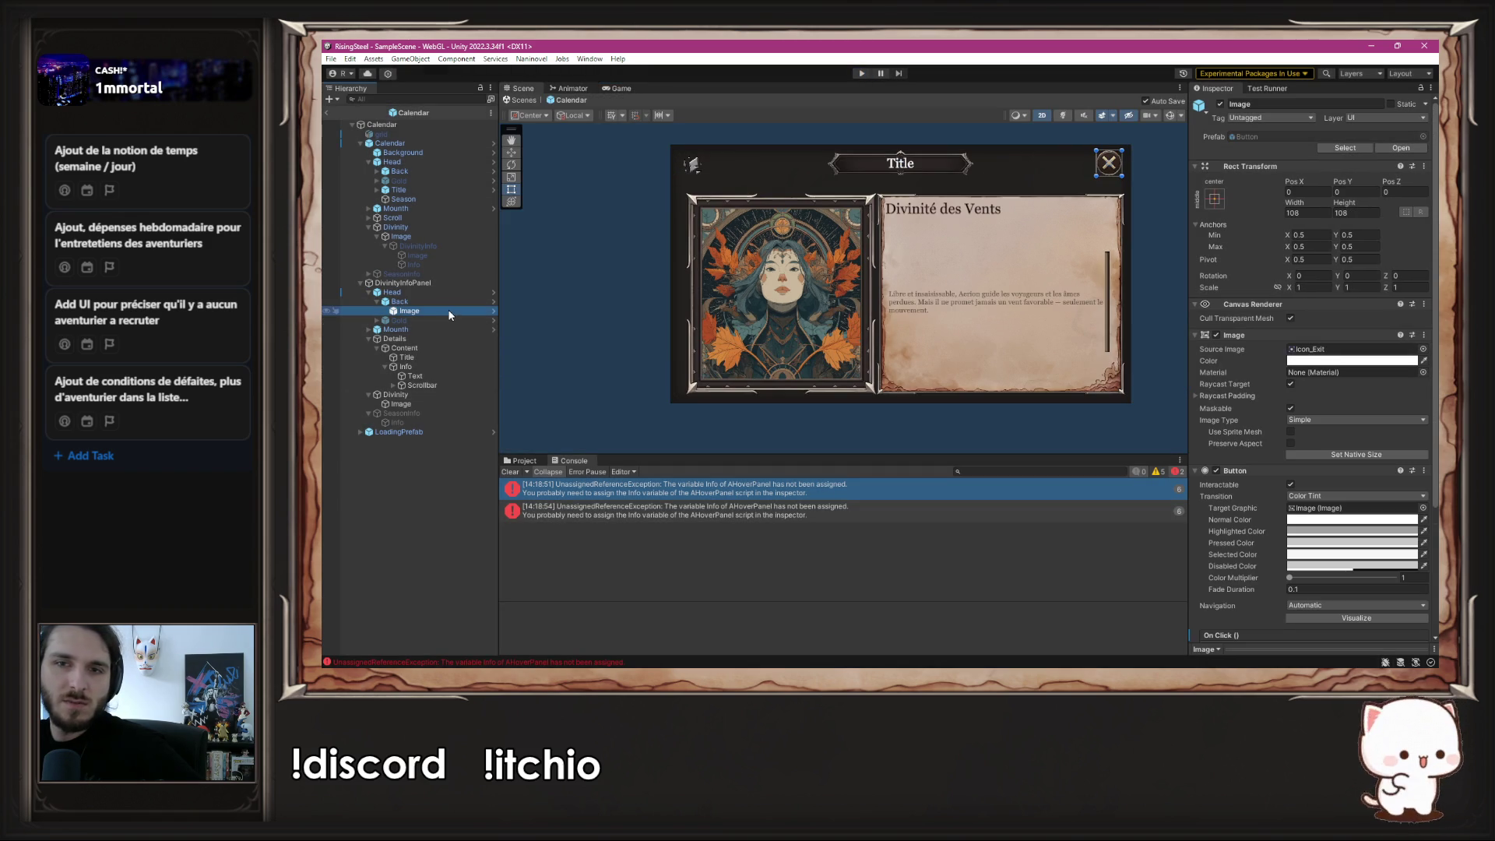
click(428, 403)
click(397, 396)
key(Delete)
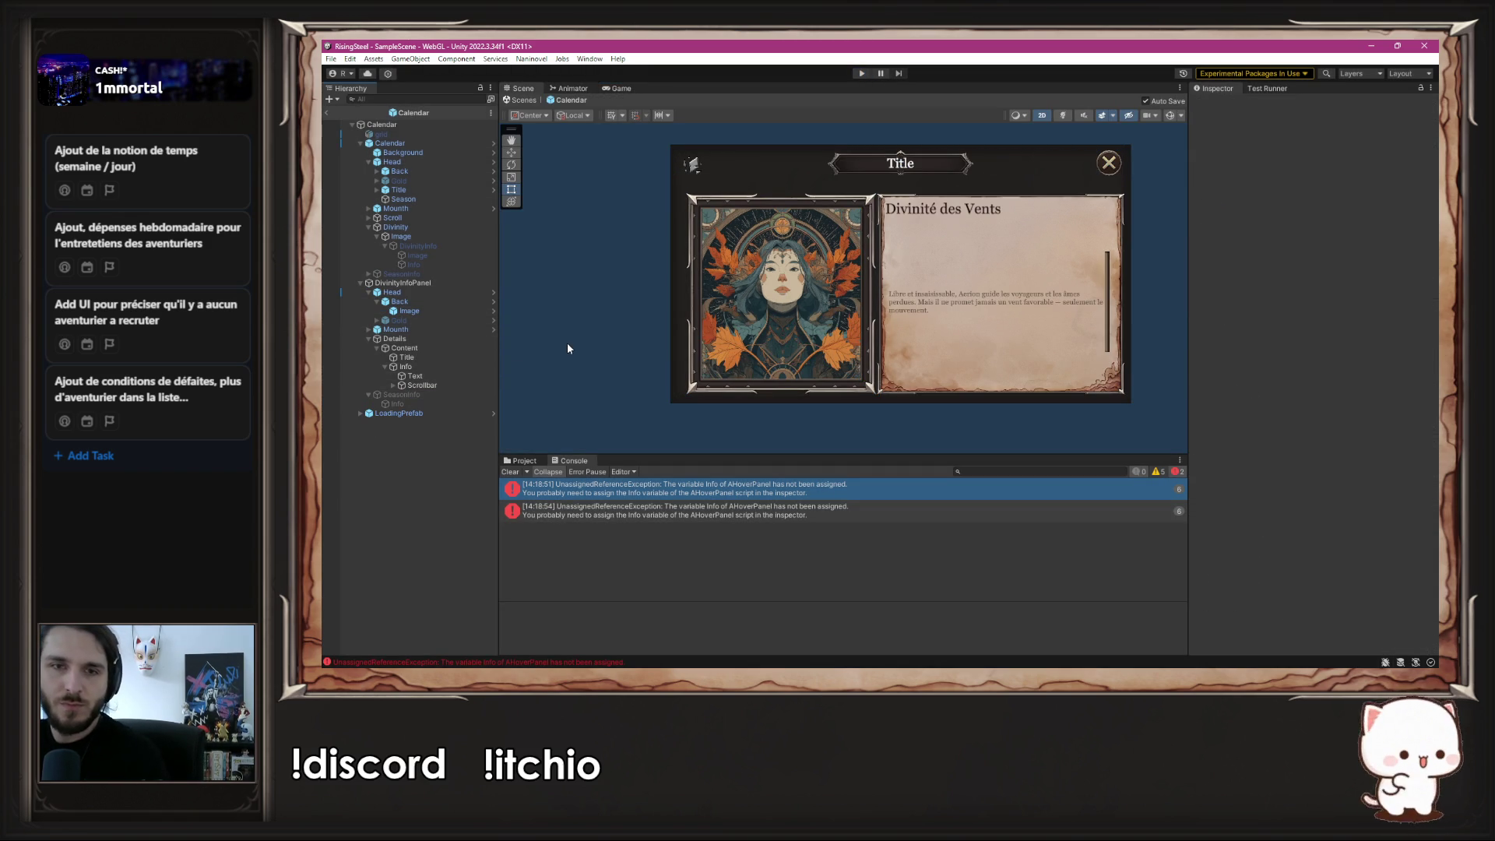
click(863, 73)
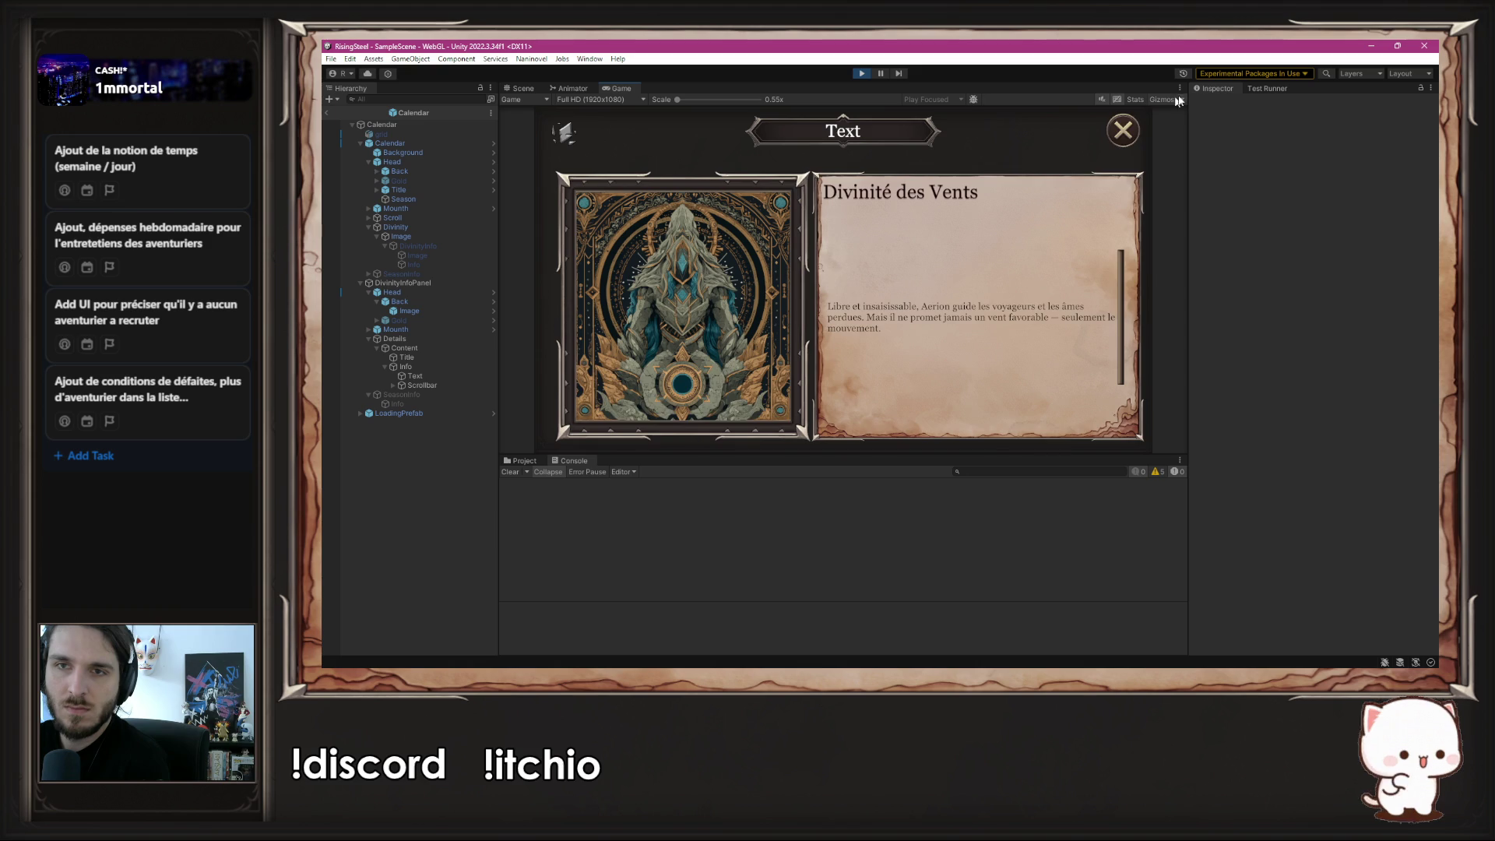
click(1121, 129)
click(690, 260)
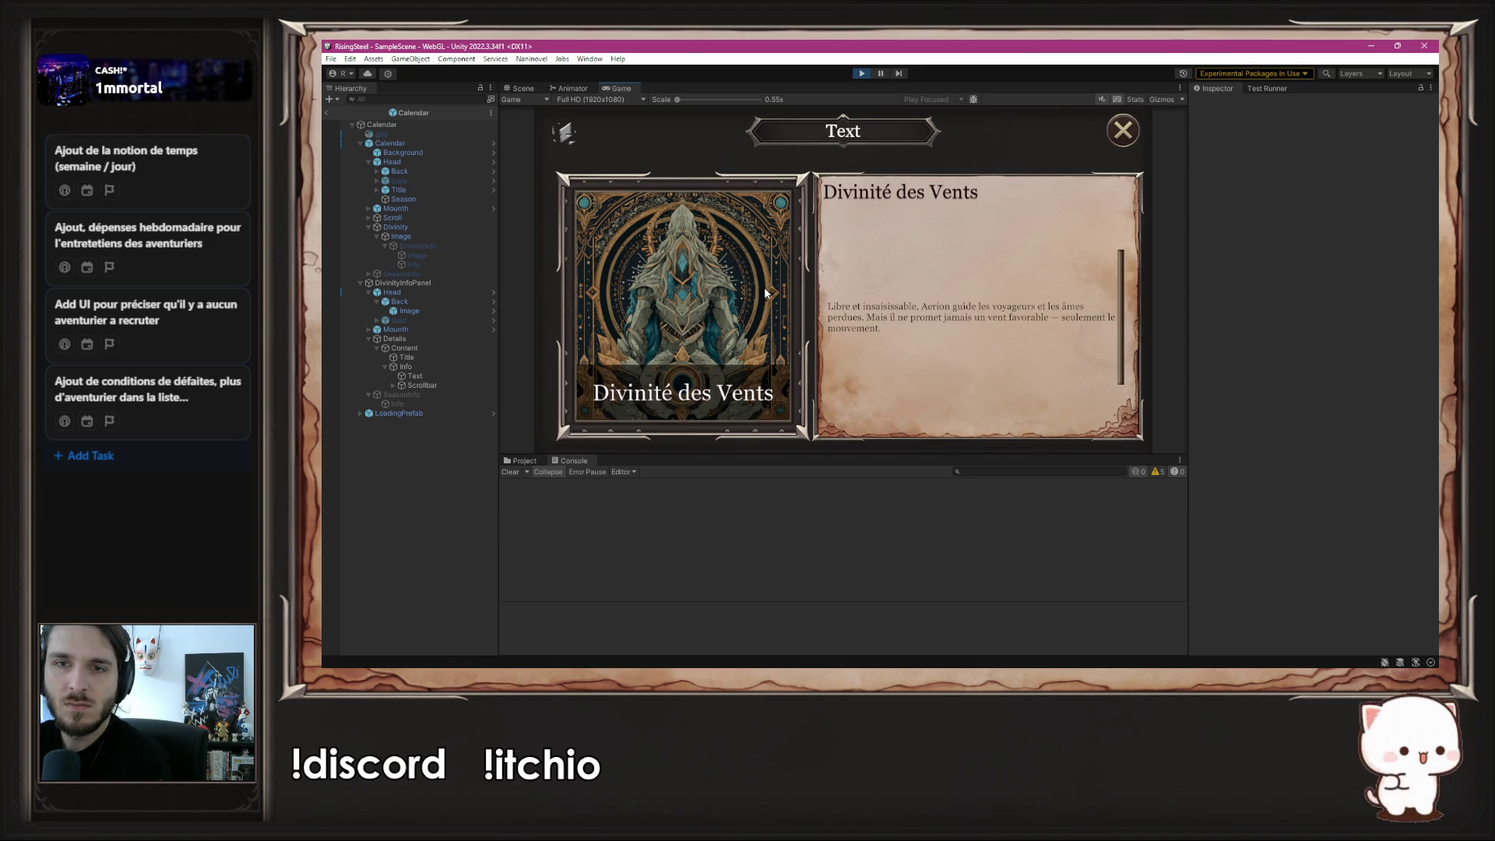
click(1123, 130)
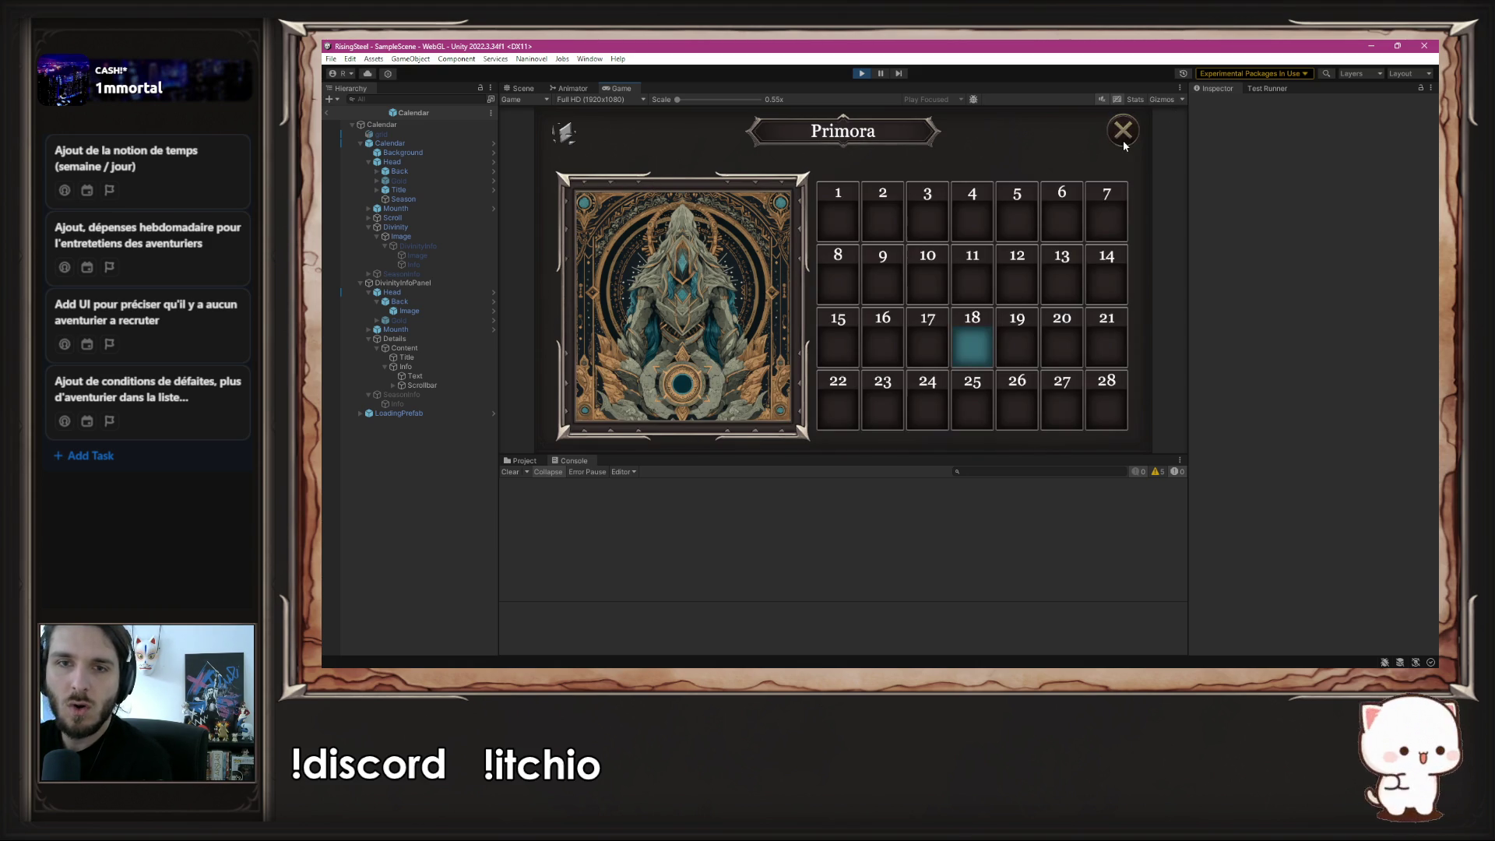
click(677, 283)
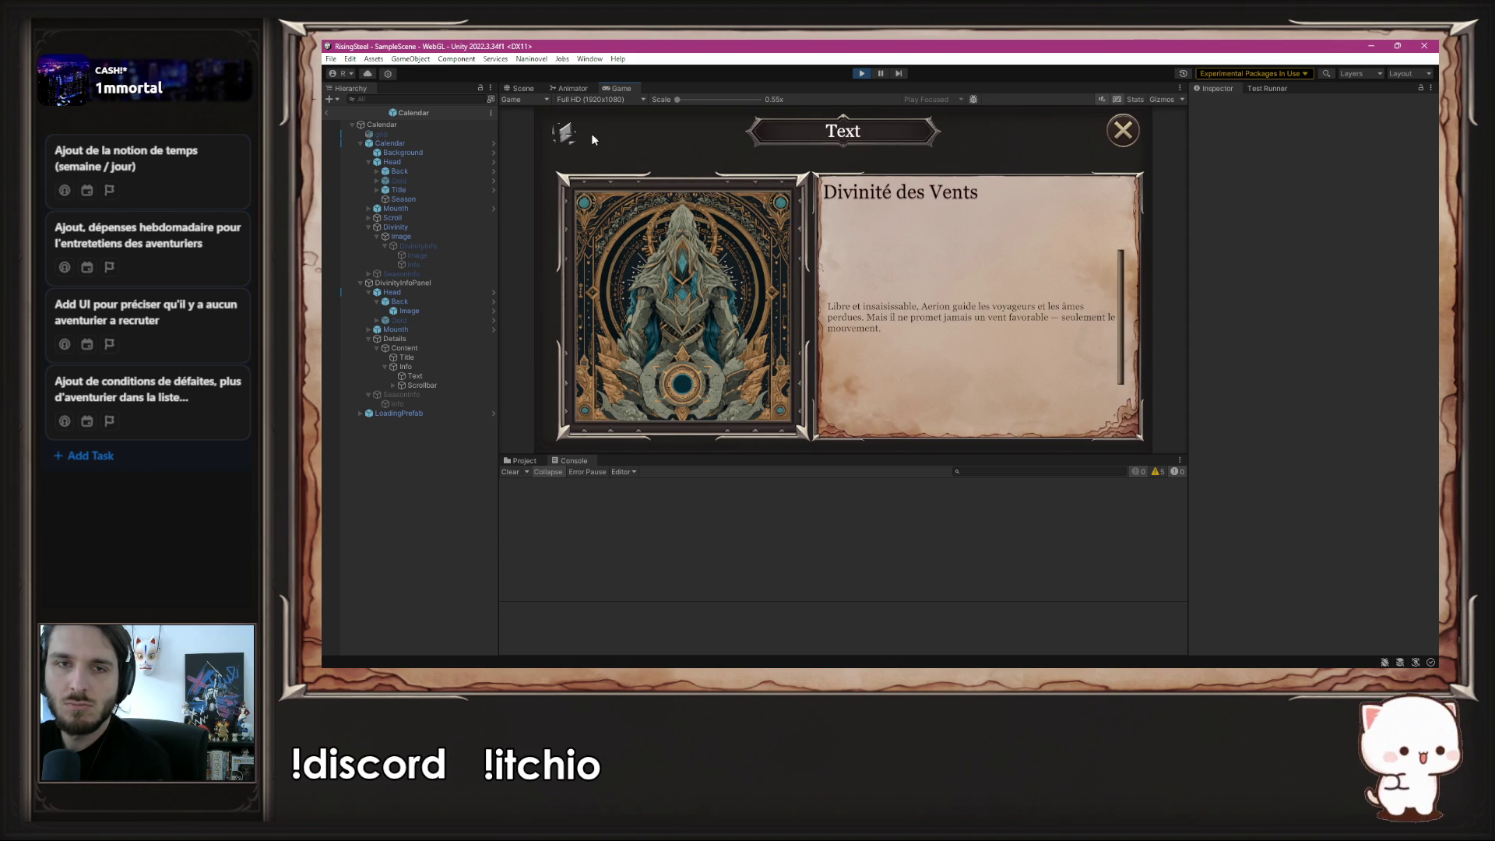
click(1113, 140)
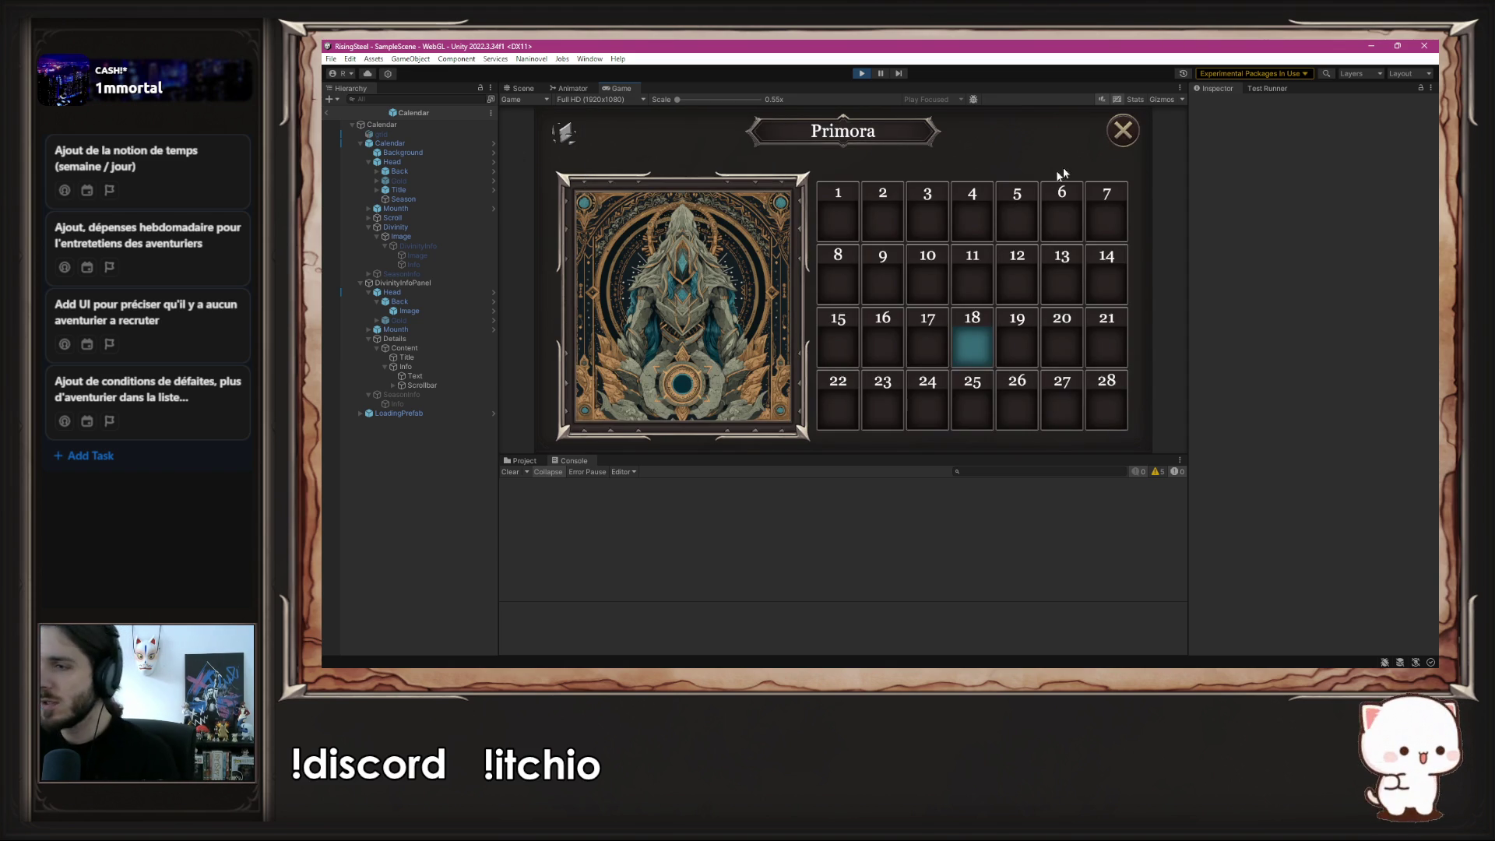
click(862, 73)
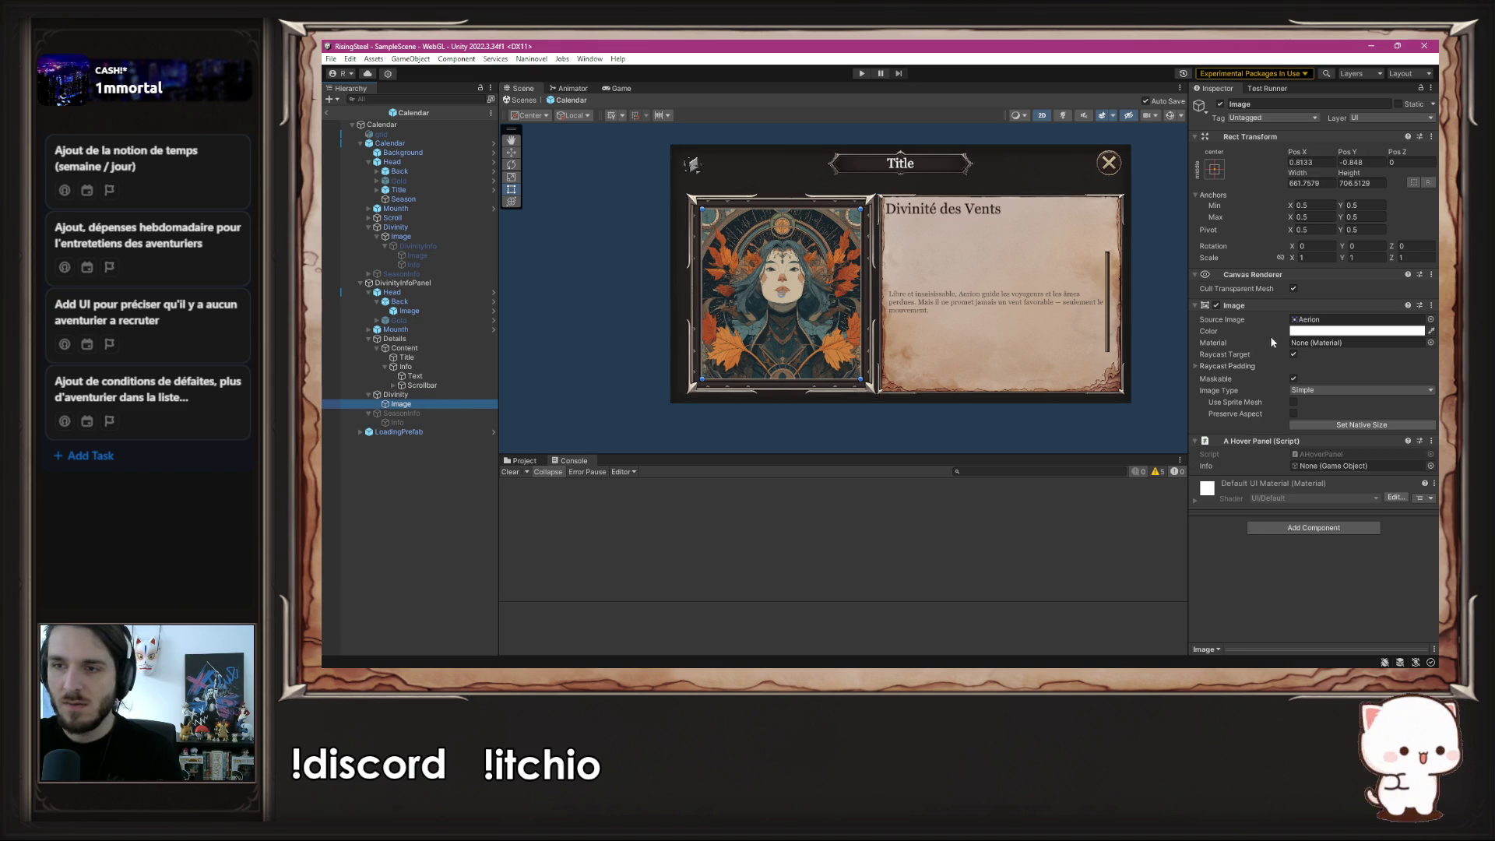
- Make the Image colour fully transparent and select the Divinity object
click(1401, 332)
drag(1343, 571, 1308, 562)
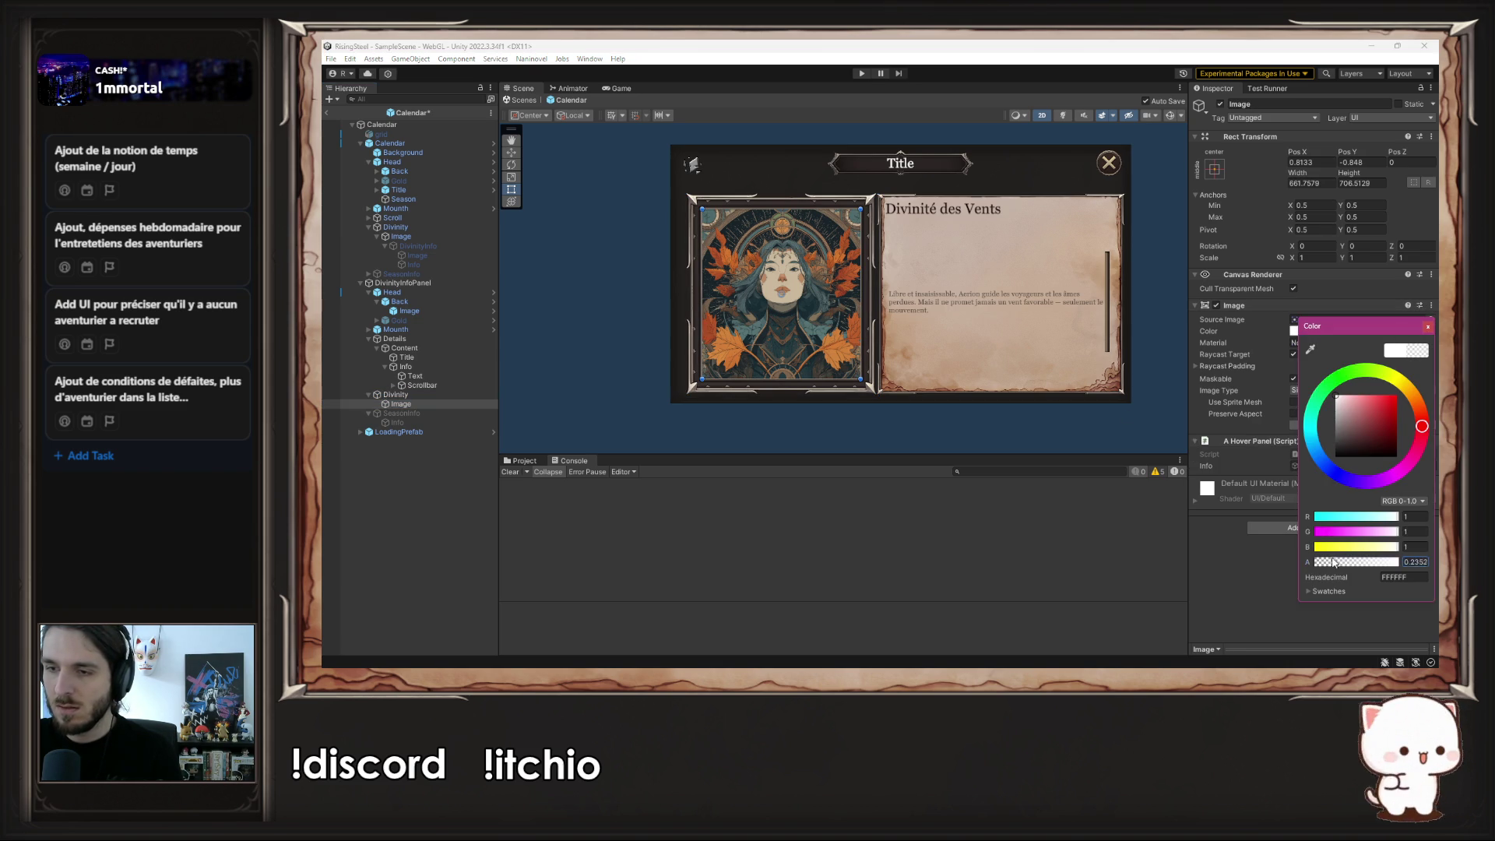
click(1429, 327)
click(438, 395)
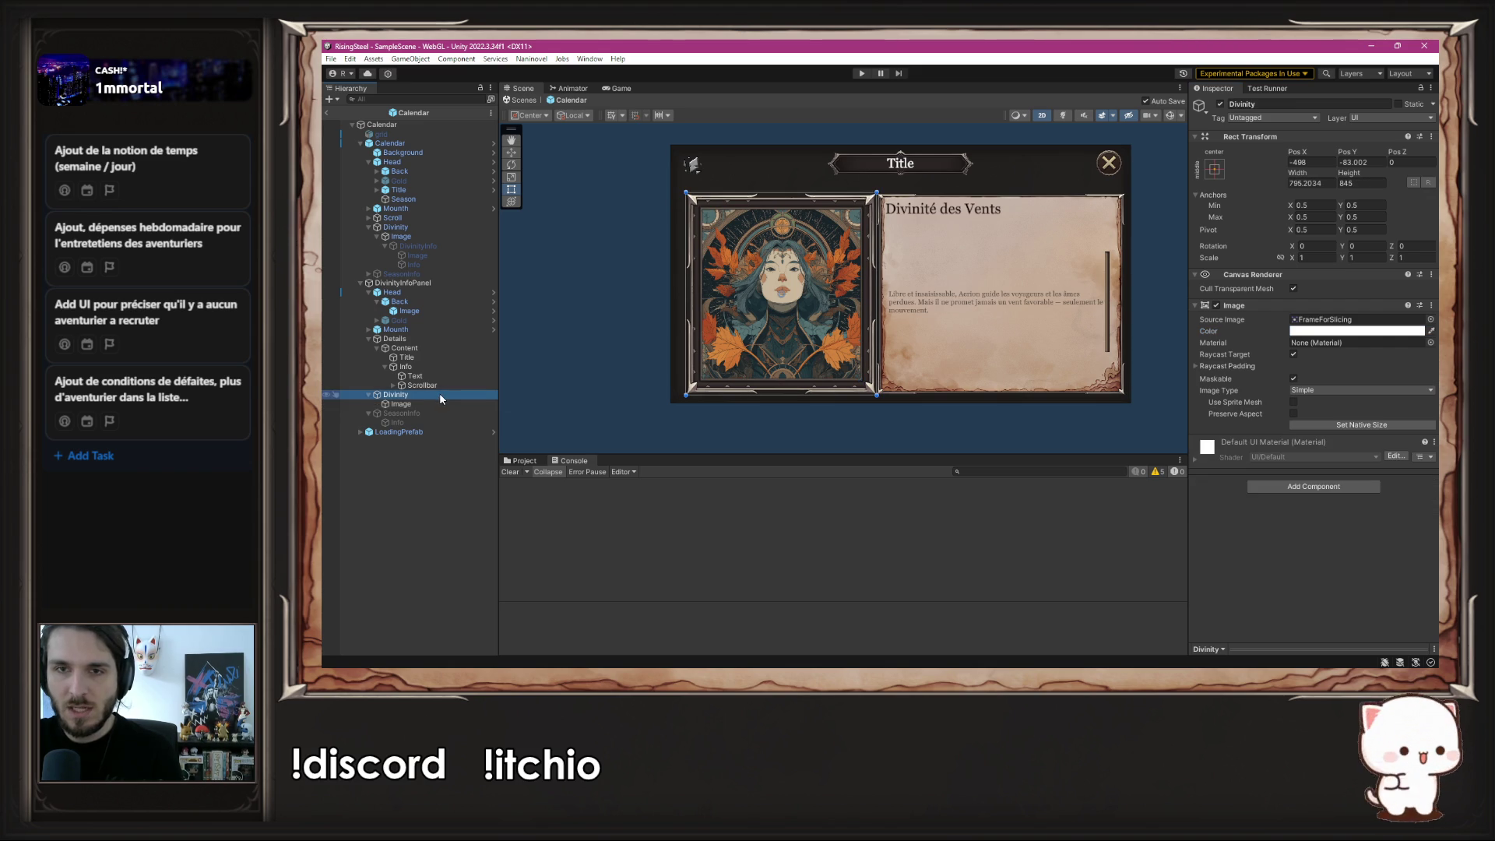
- Play-test closing and reopening the info panel from the portrait, then run and stop another test
click(861, 73)
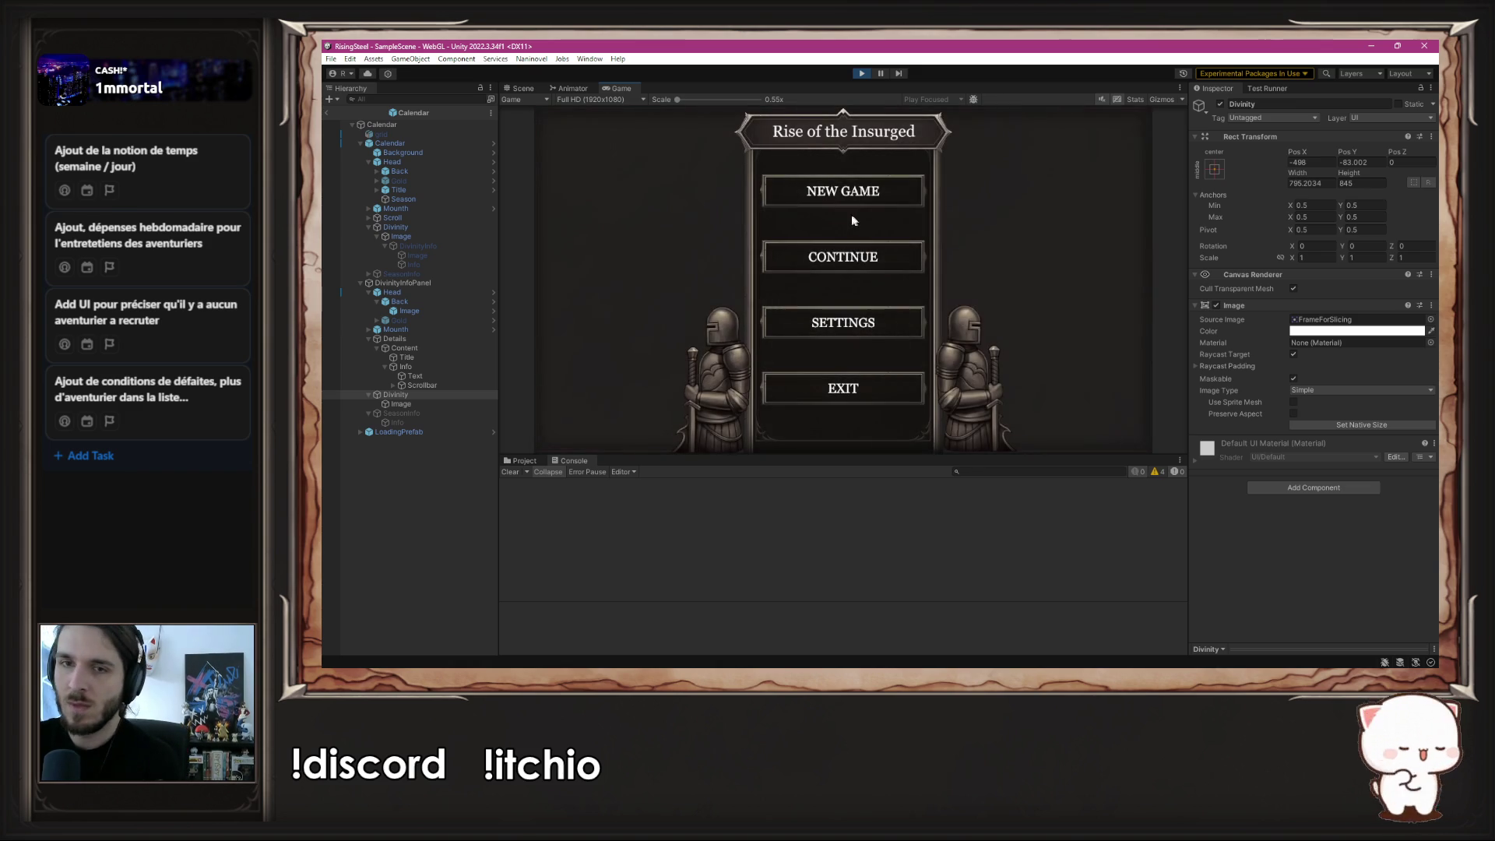
click(848, 195)
click(1124, 136)
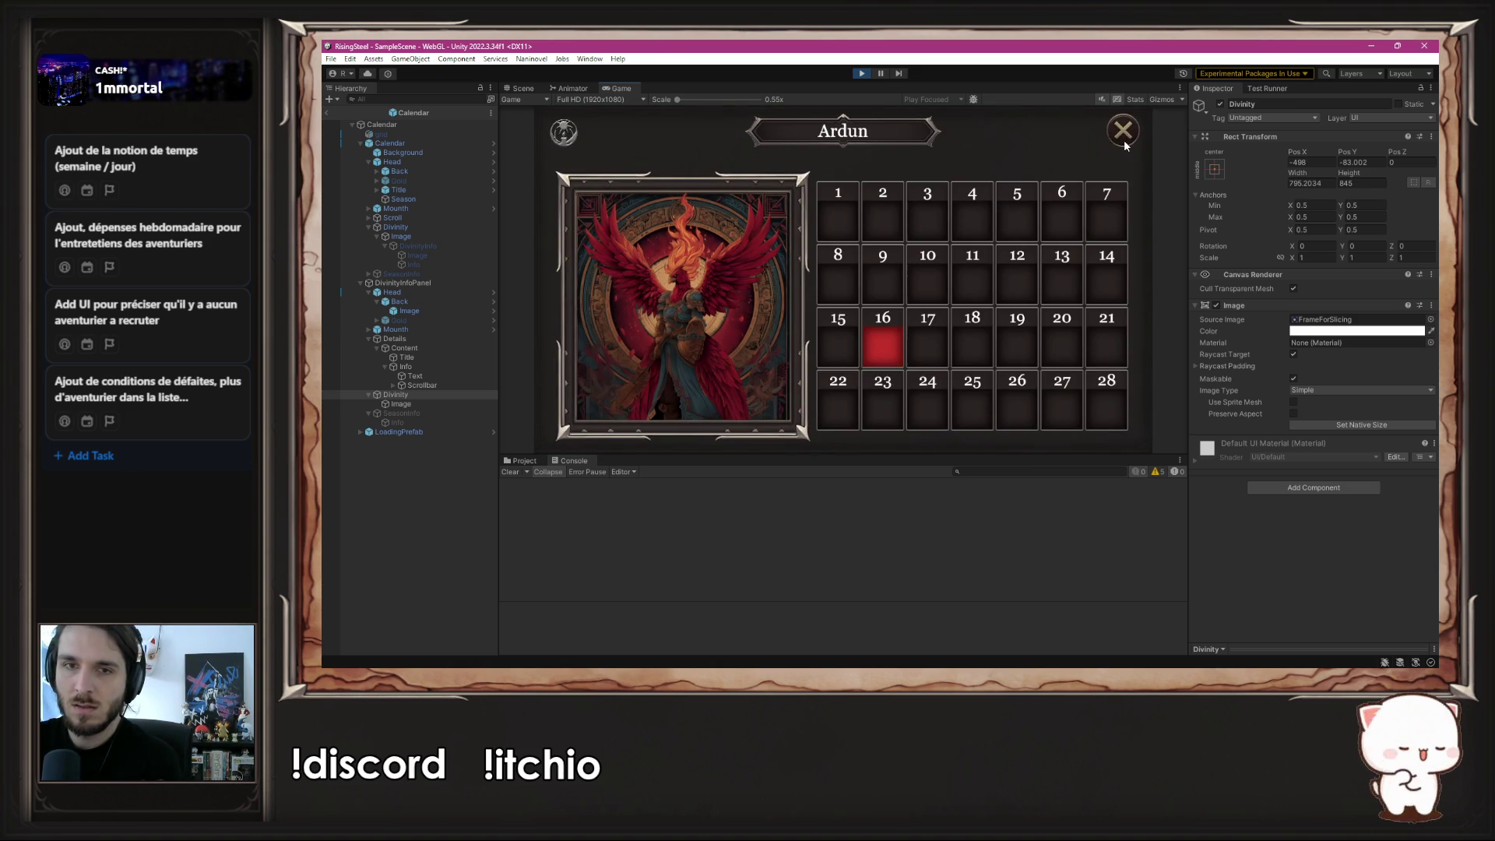
click(728, 268)
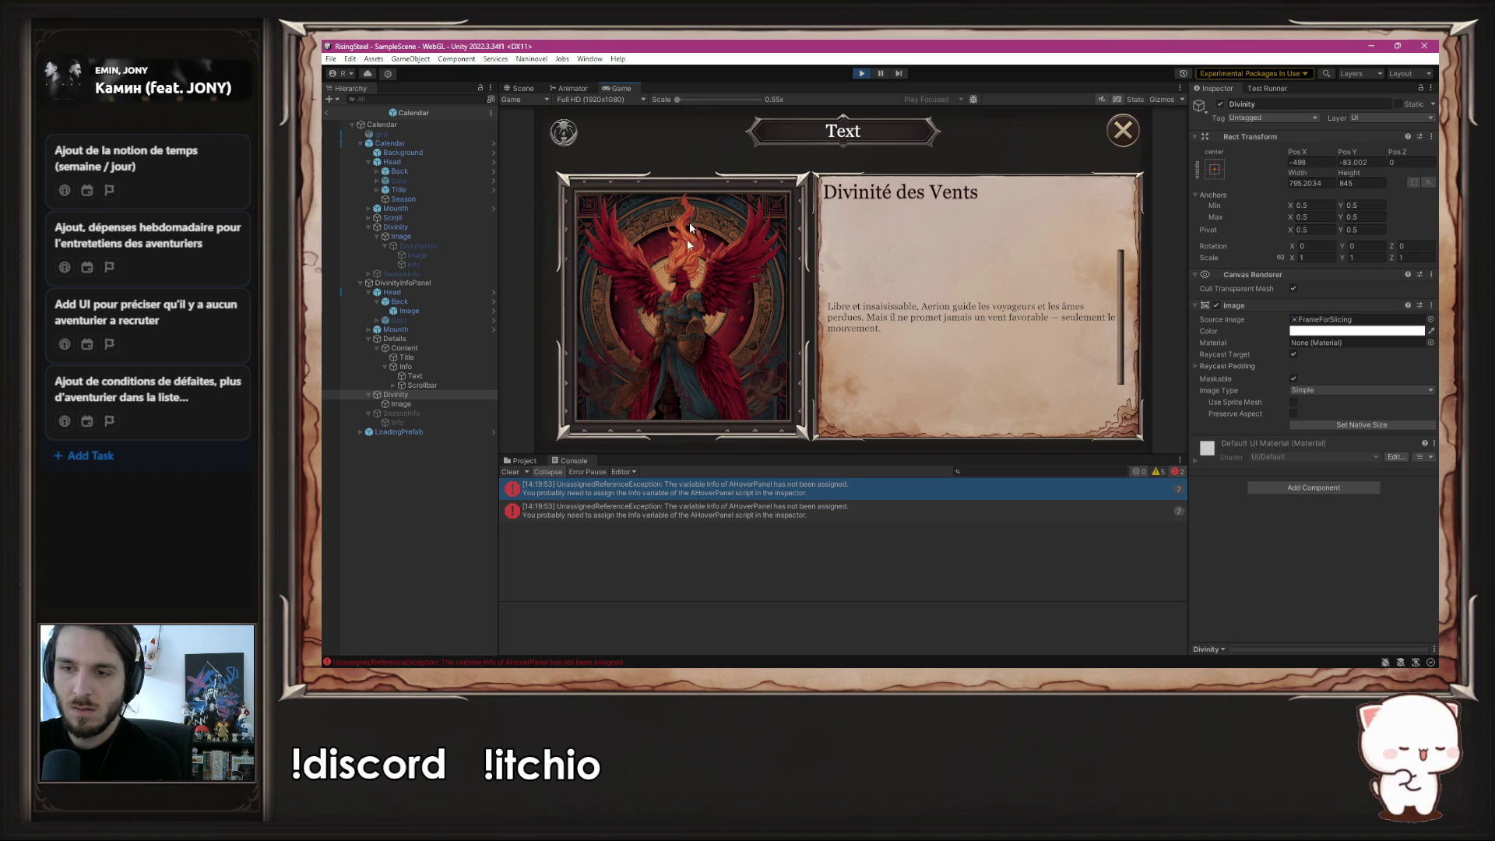
key(ctrl+p)
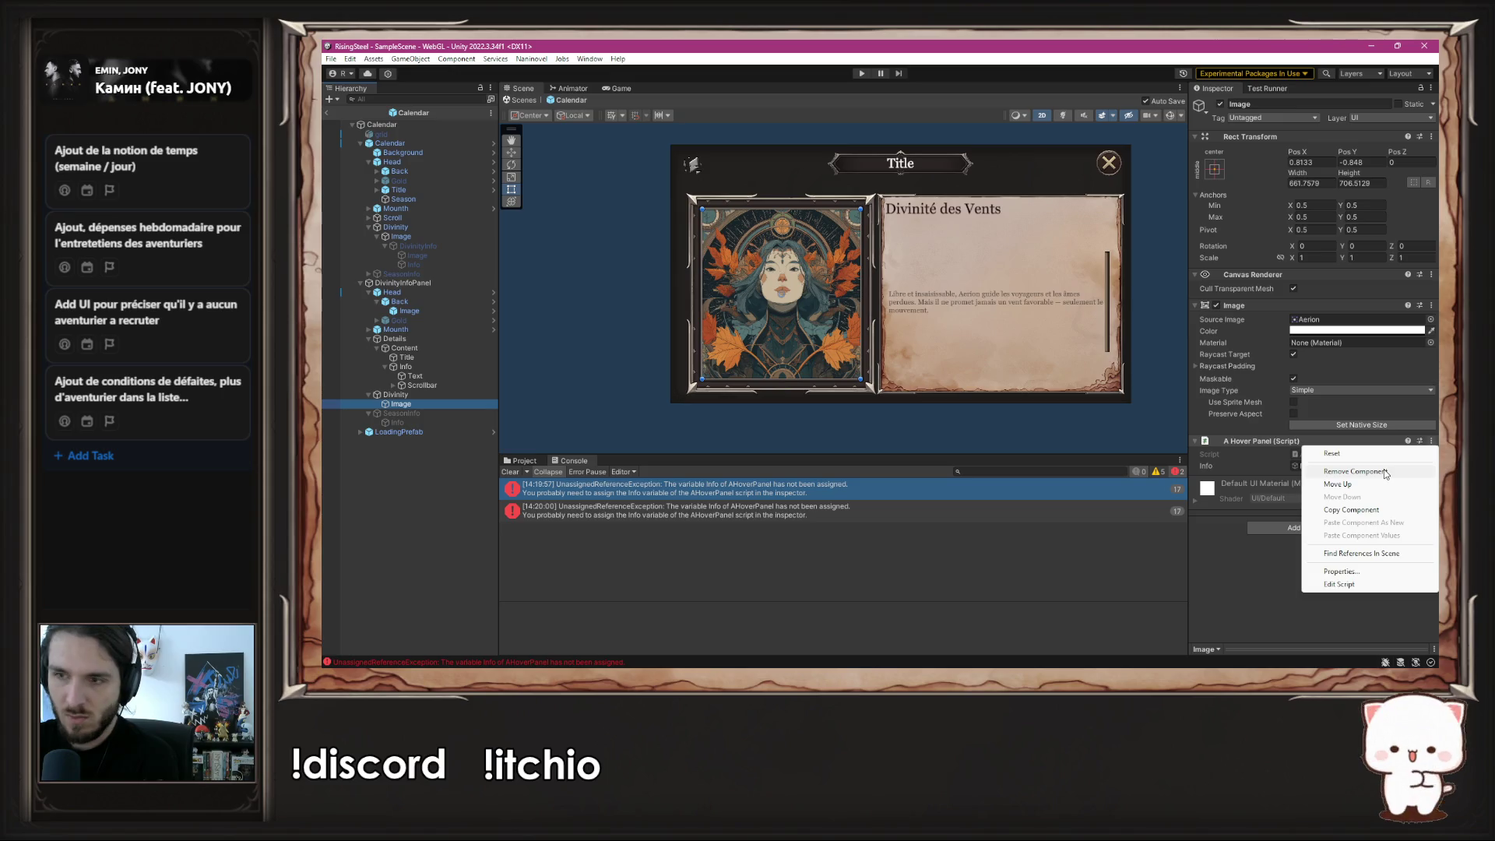
click(858, 74)
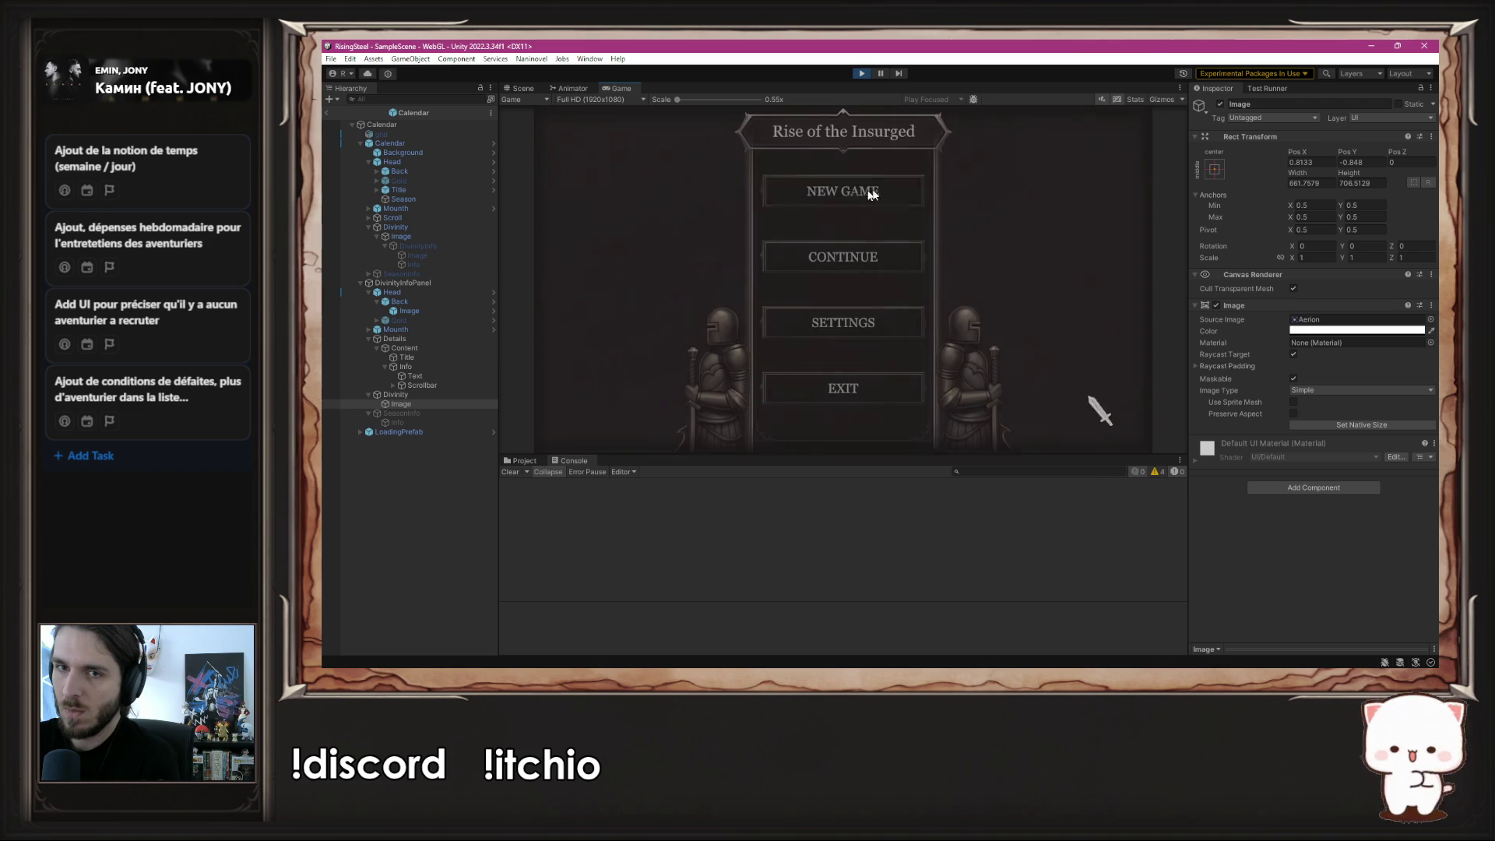
key(ctrl+p)
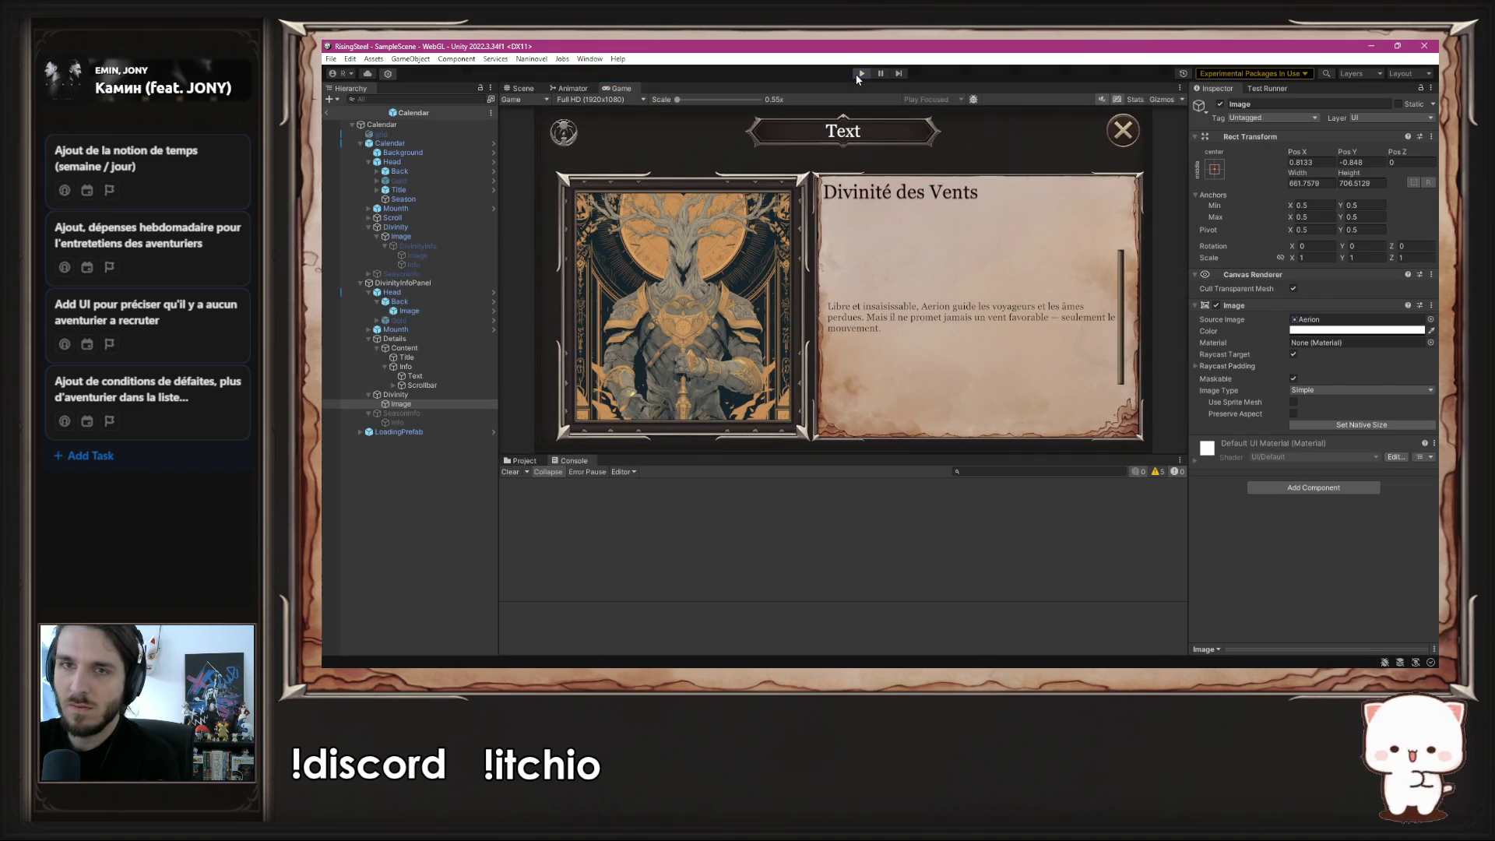
click(406, 285)
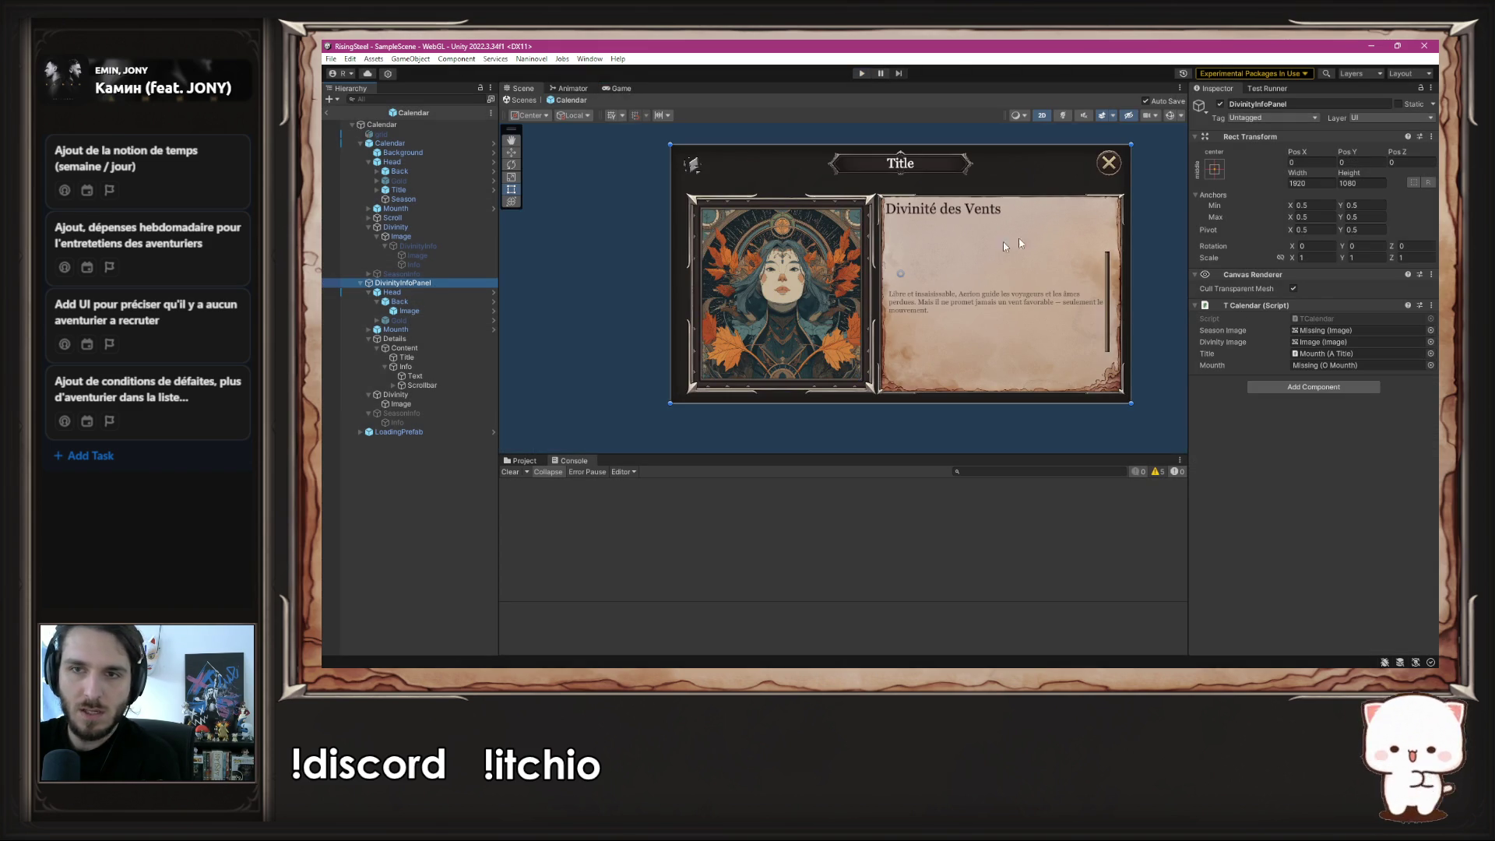
- Deactivate DivinityInfoPanel and play-test opening and closing the deity card's description panel
click(1221, 104)
click(1165, 158)
click(859, 75)
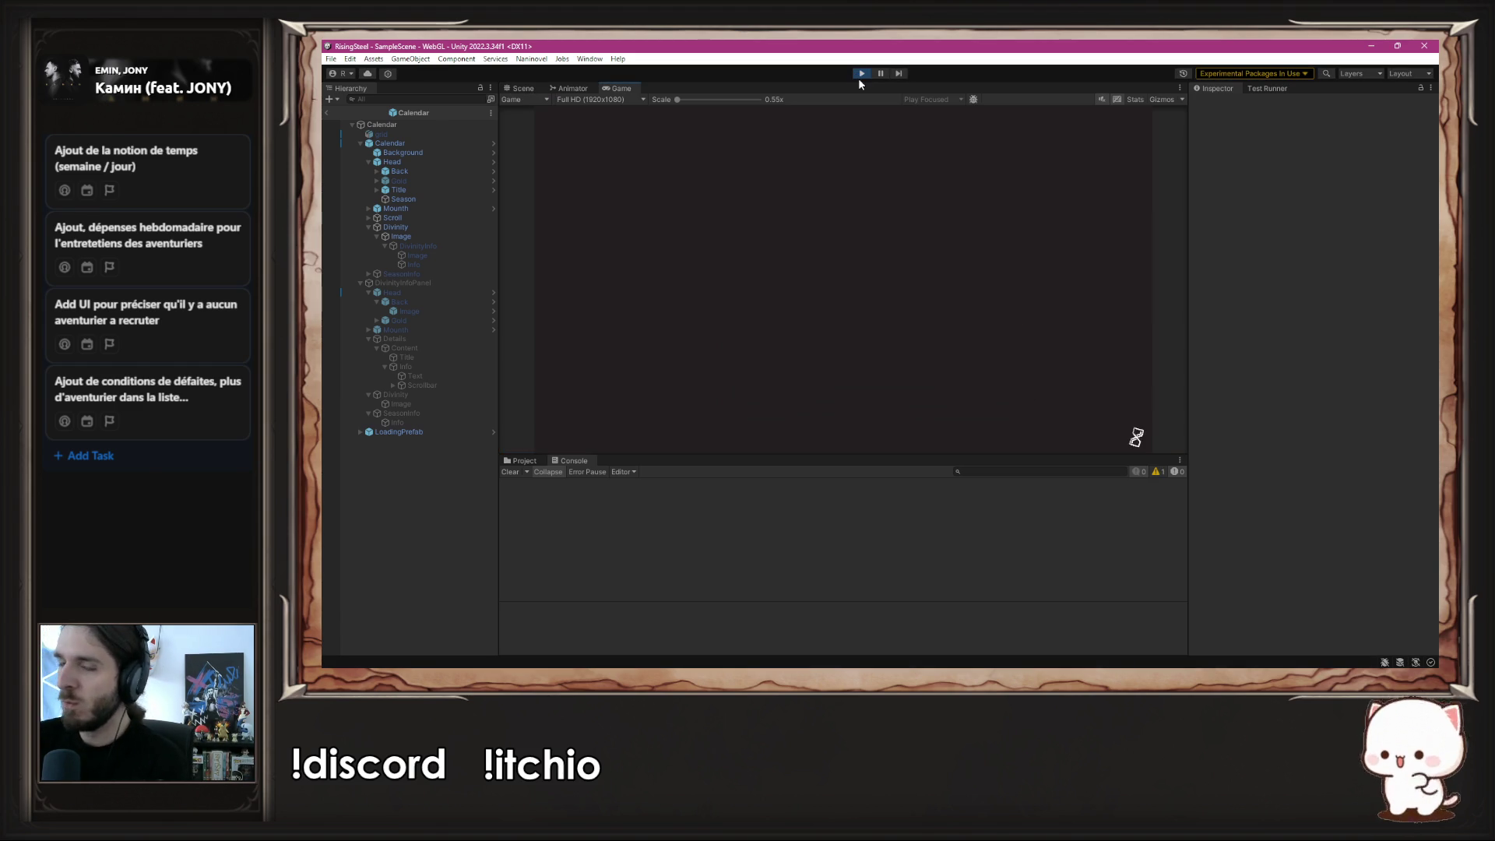
click(849, 204)
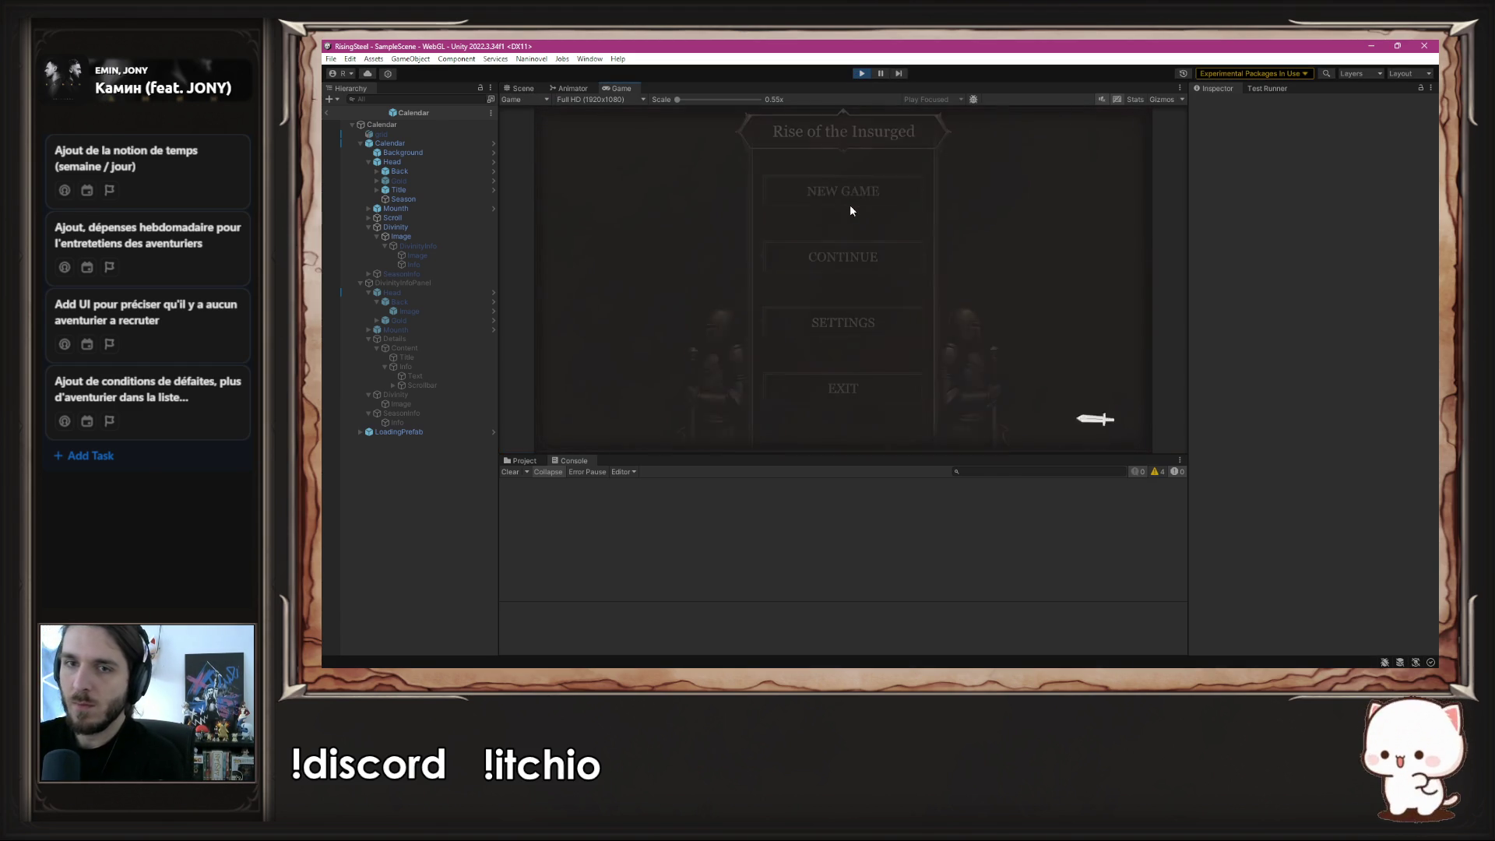
click(592, 323)
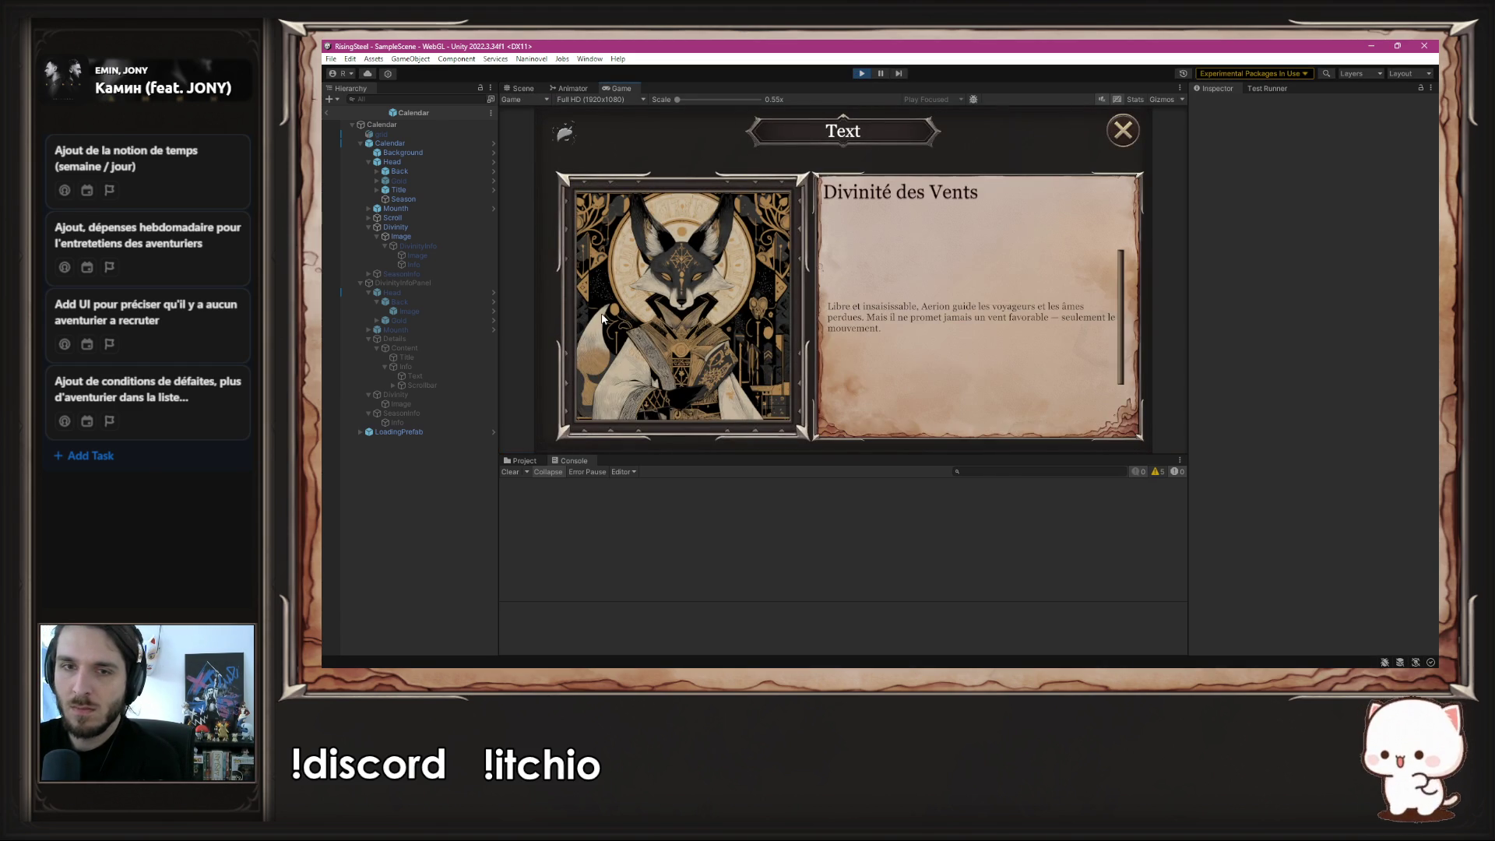
click(565, 138)
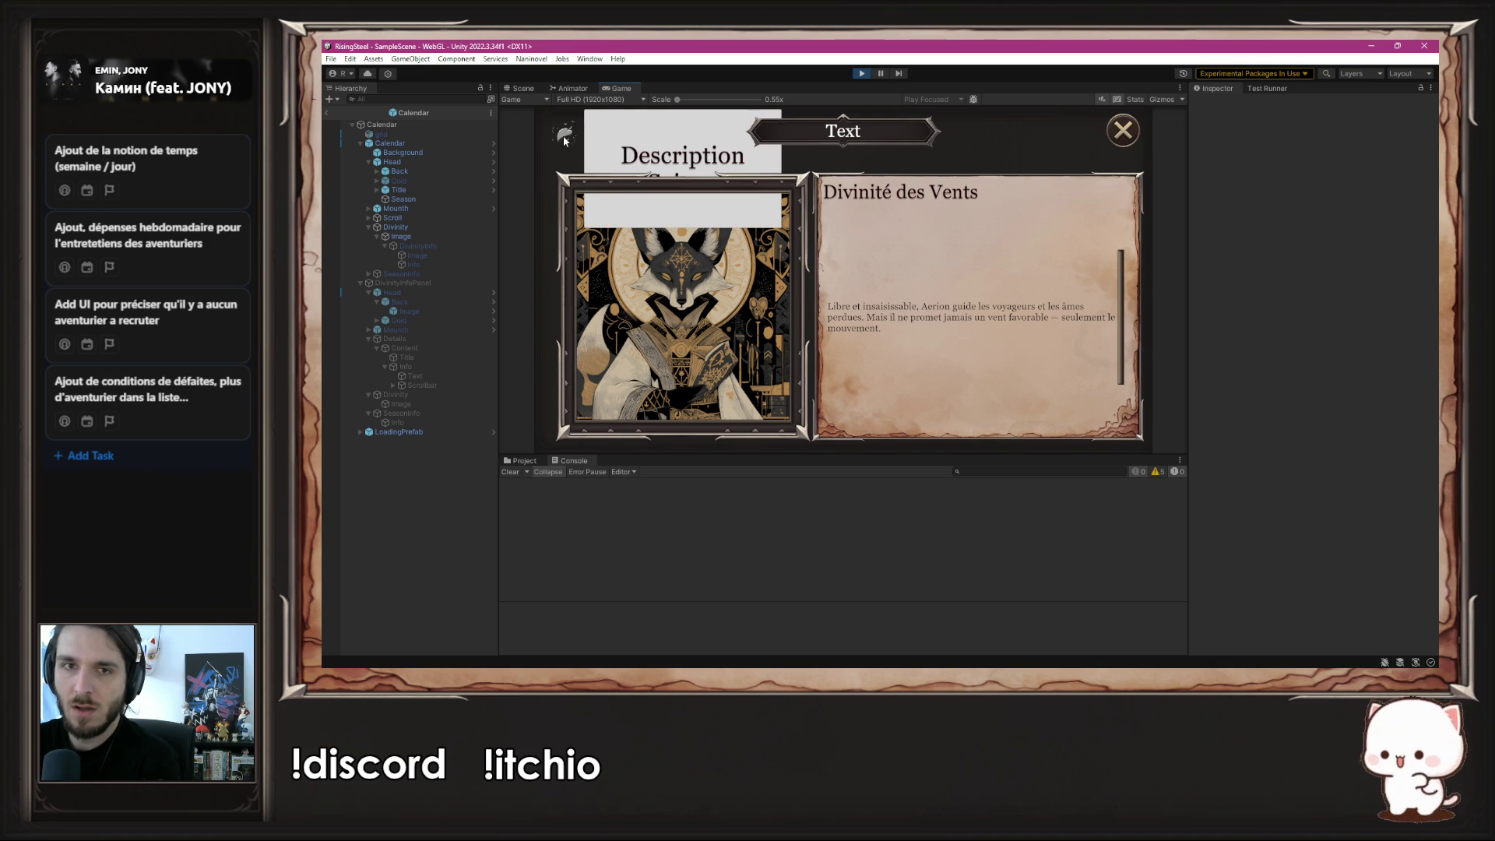
click(1123, 130)
click(861, 73)
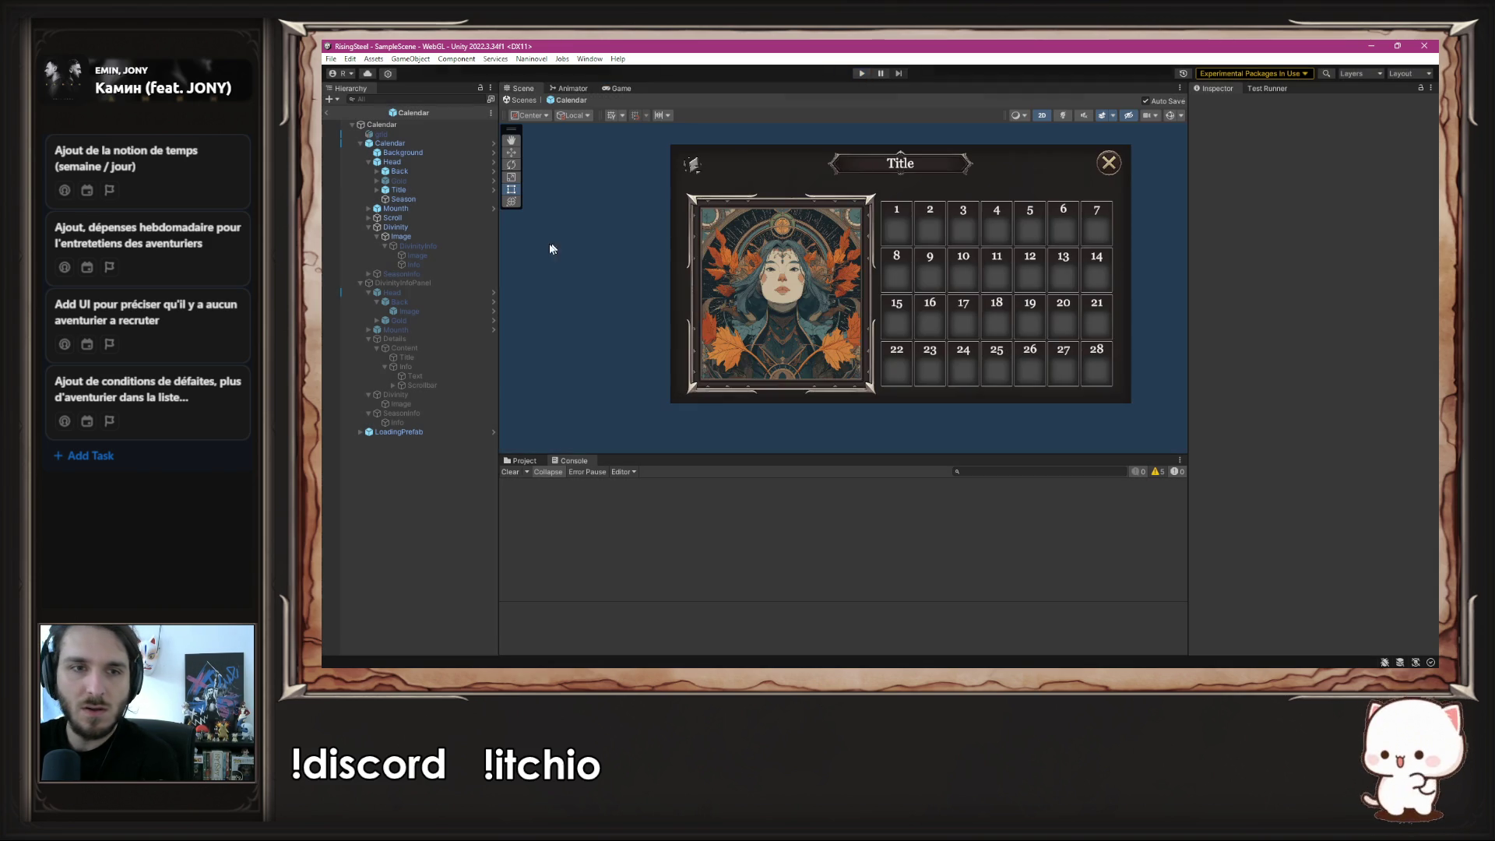
- Re-enable DivinityInfoPanel and select the Divinity frame object
click(451, 282)
click(1220, 105)
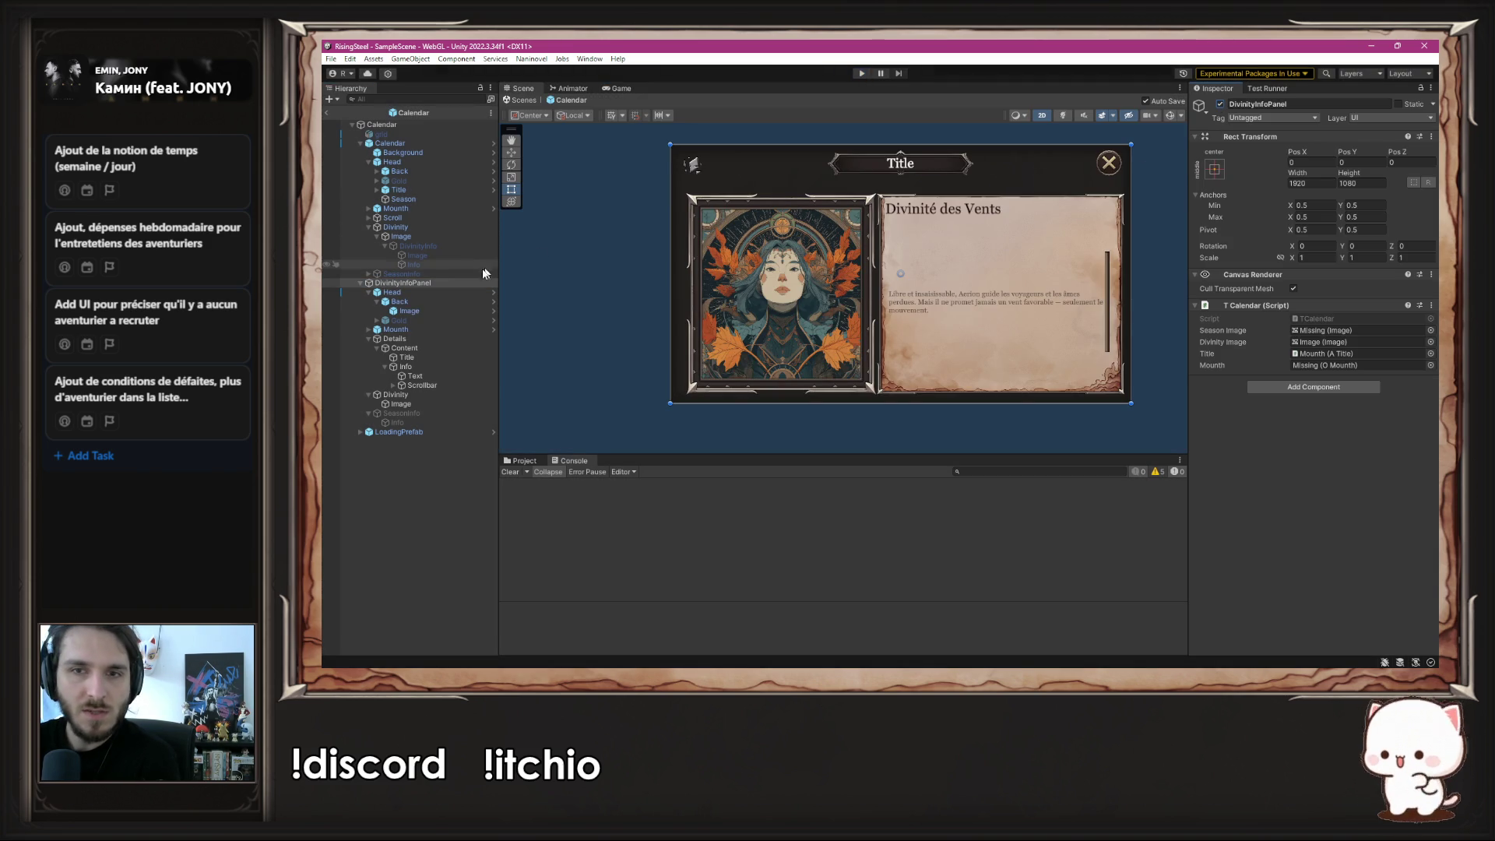
click(424, 392)
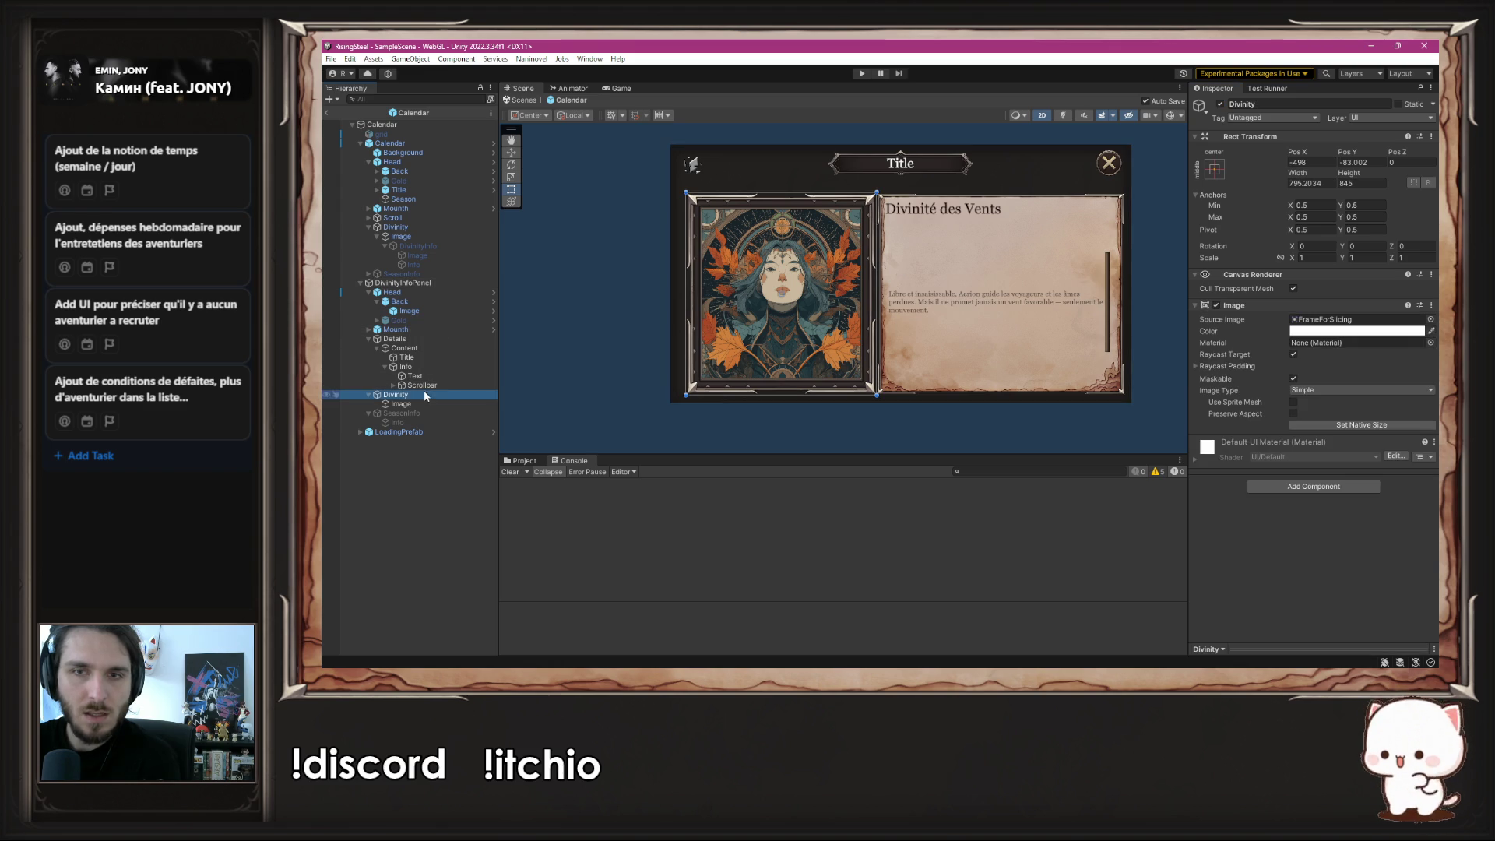
- Lower the Divinity frame Image colour's alpha to about 0.25
click(1393, 330)
drag(1372, 556, 1334, 566)
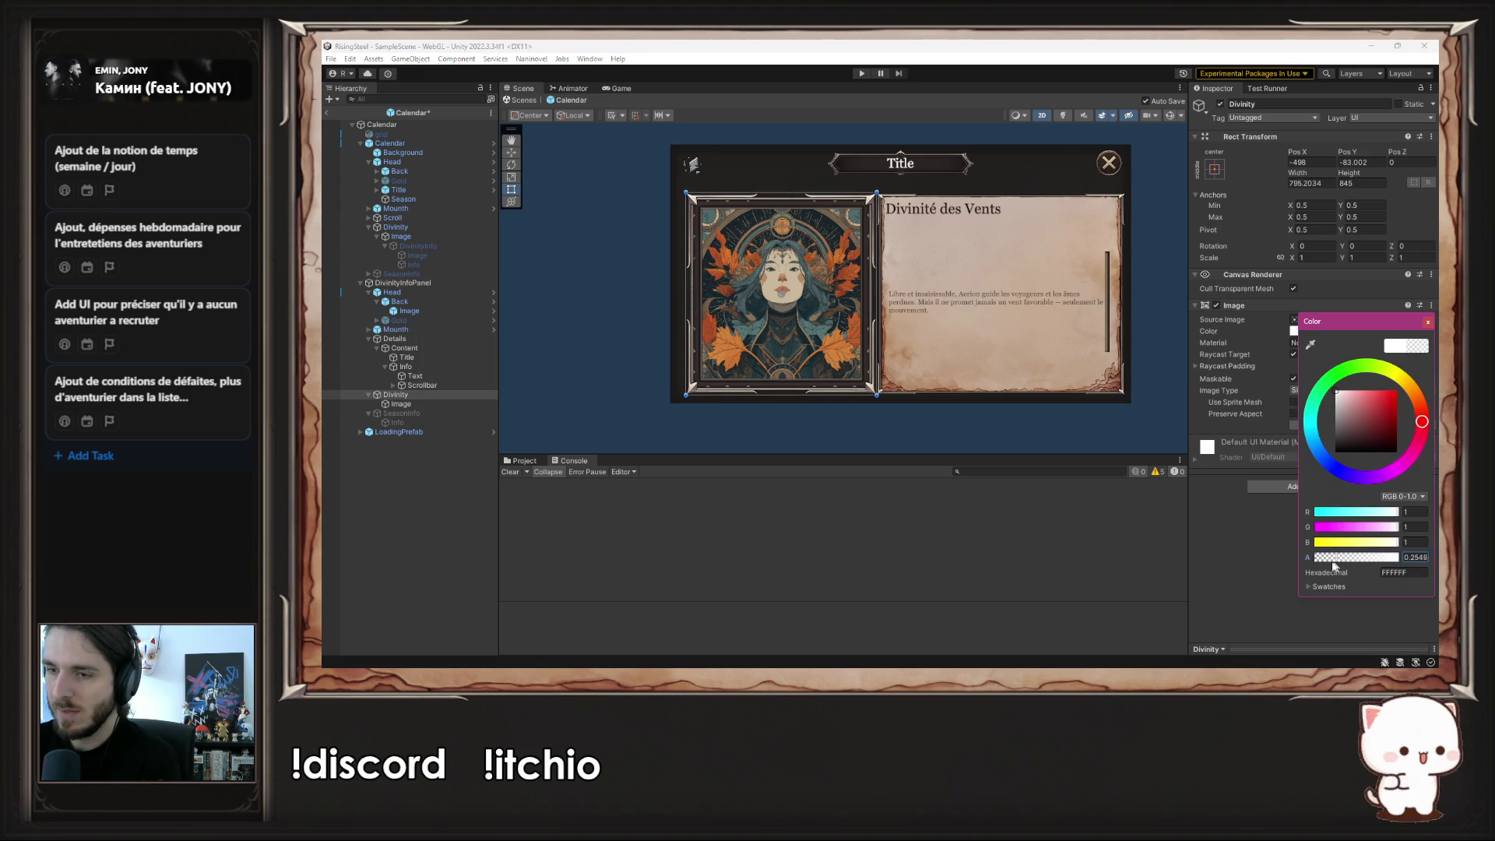
click(1427, 323)
click(1166, 265)
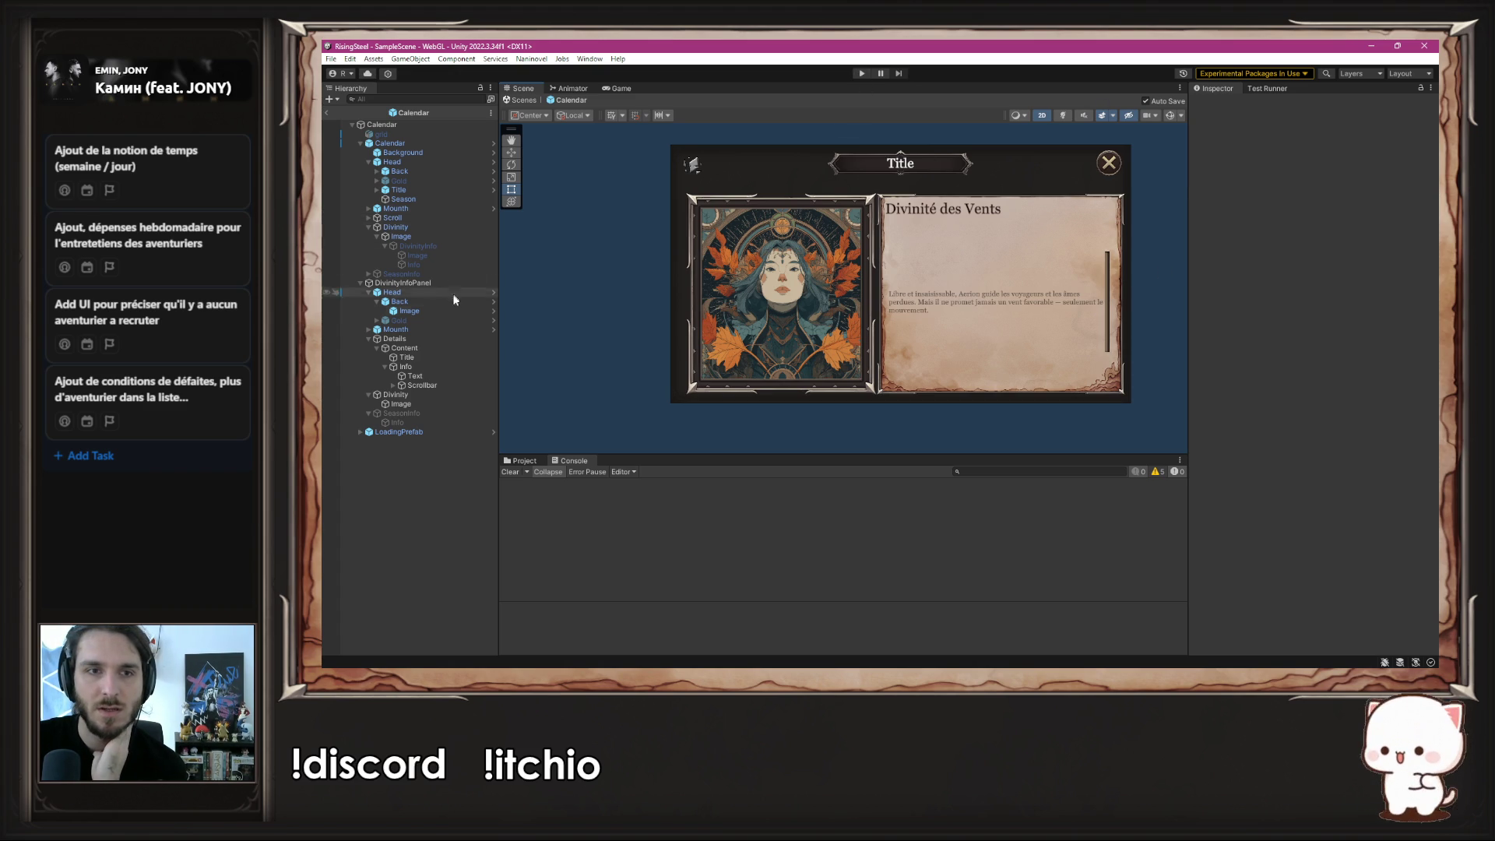
- Browse Back, Image and Gold, delete the Mounth title object, and start a Ctrl+P test run
click(421, 301)
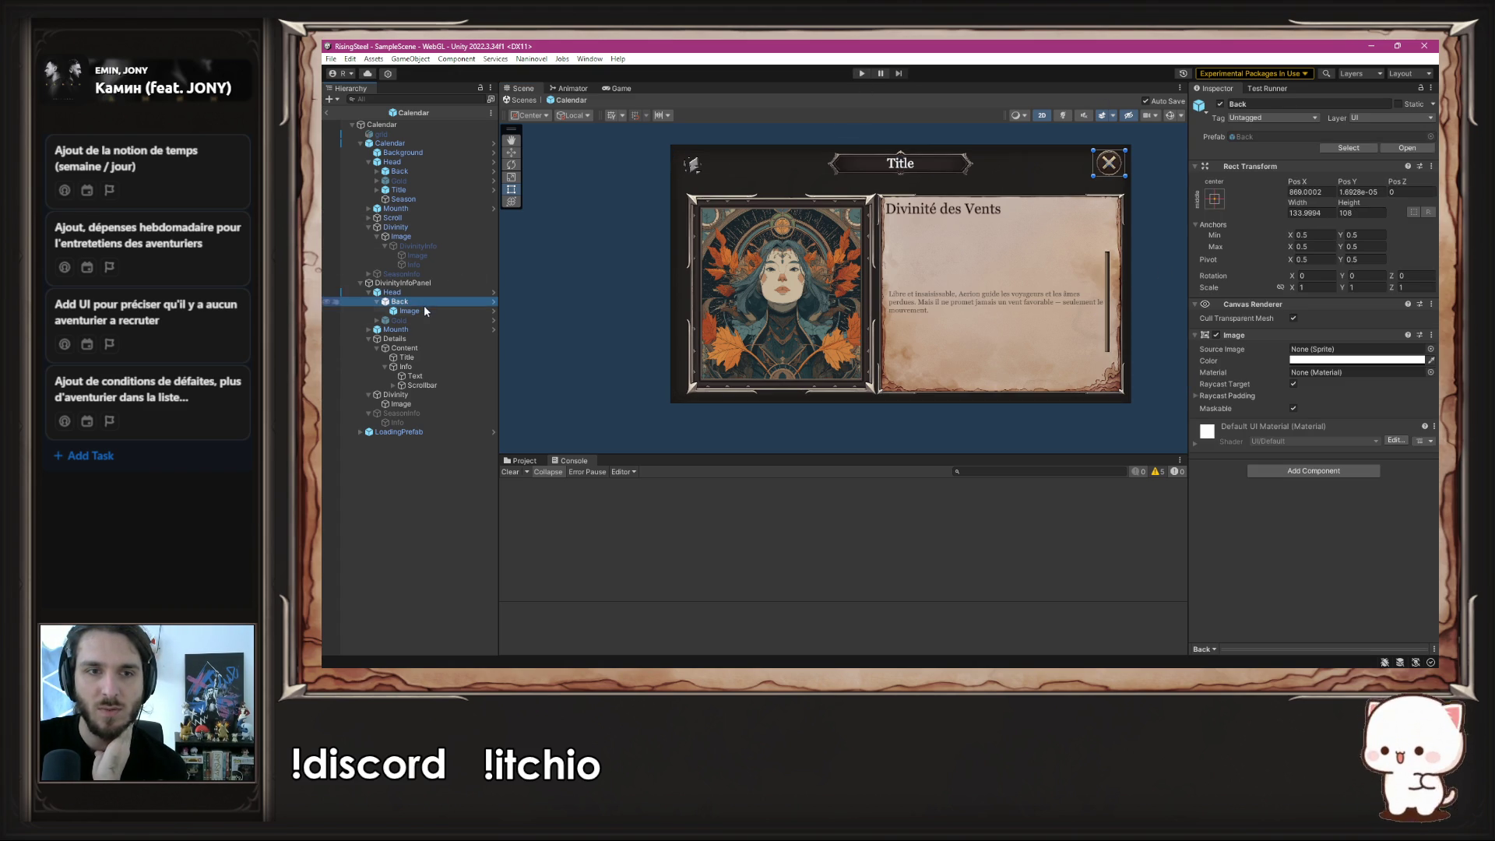
click(410, 310)
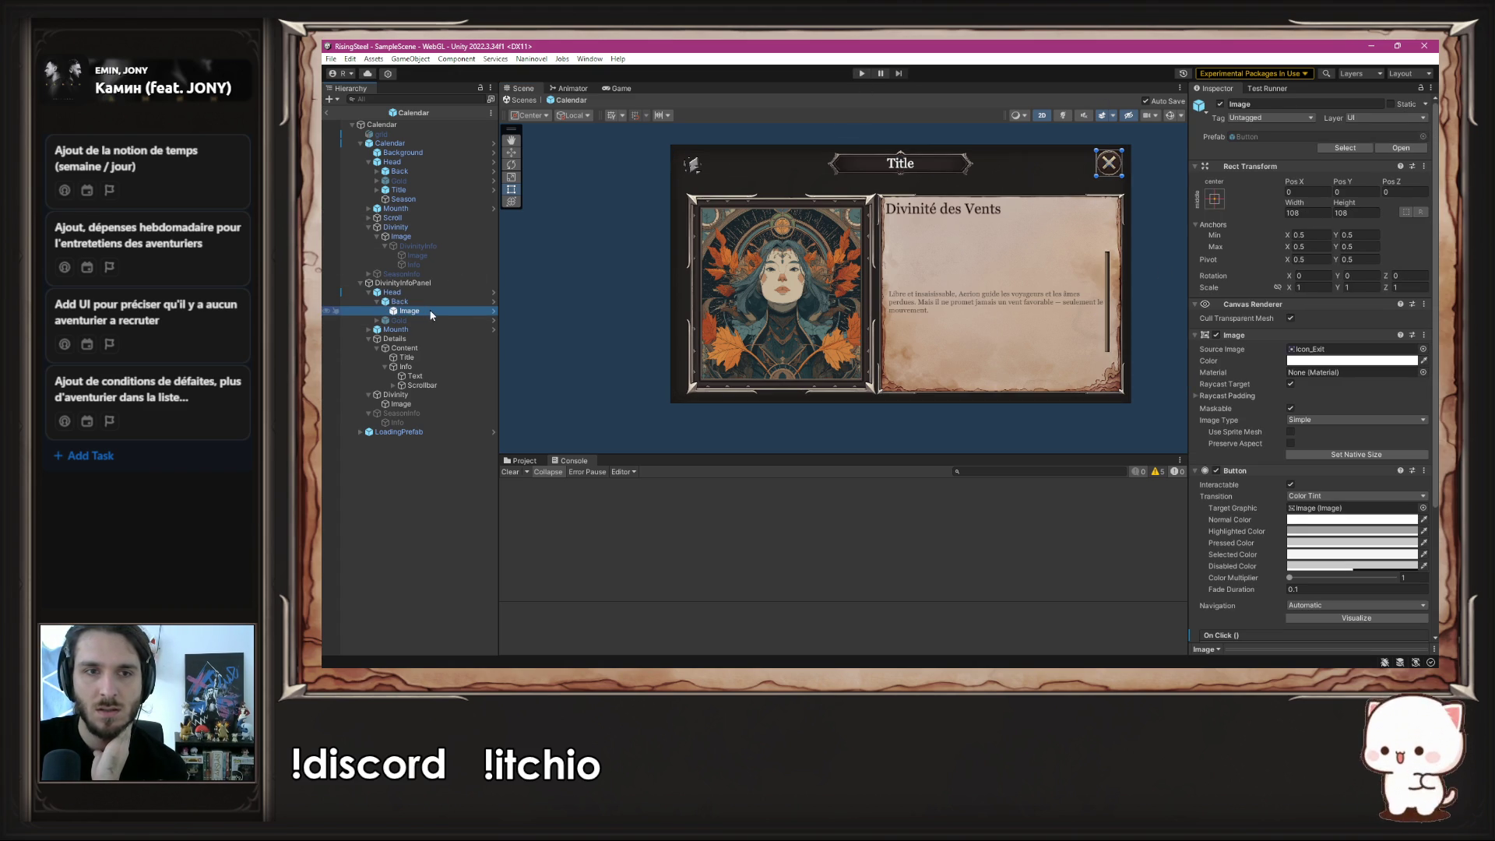
click(431, 320)
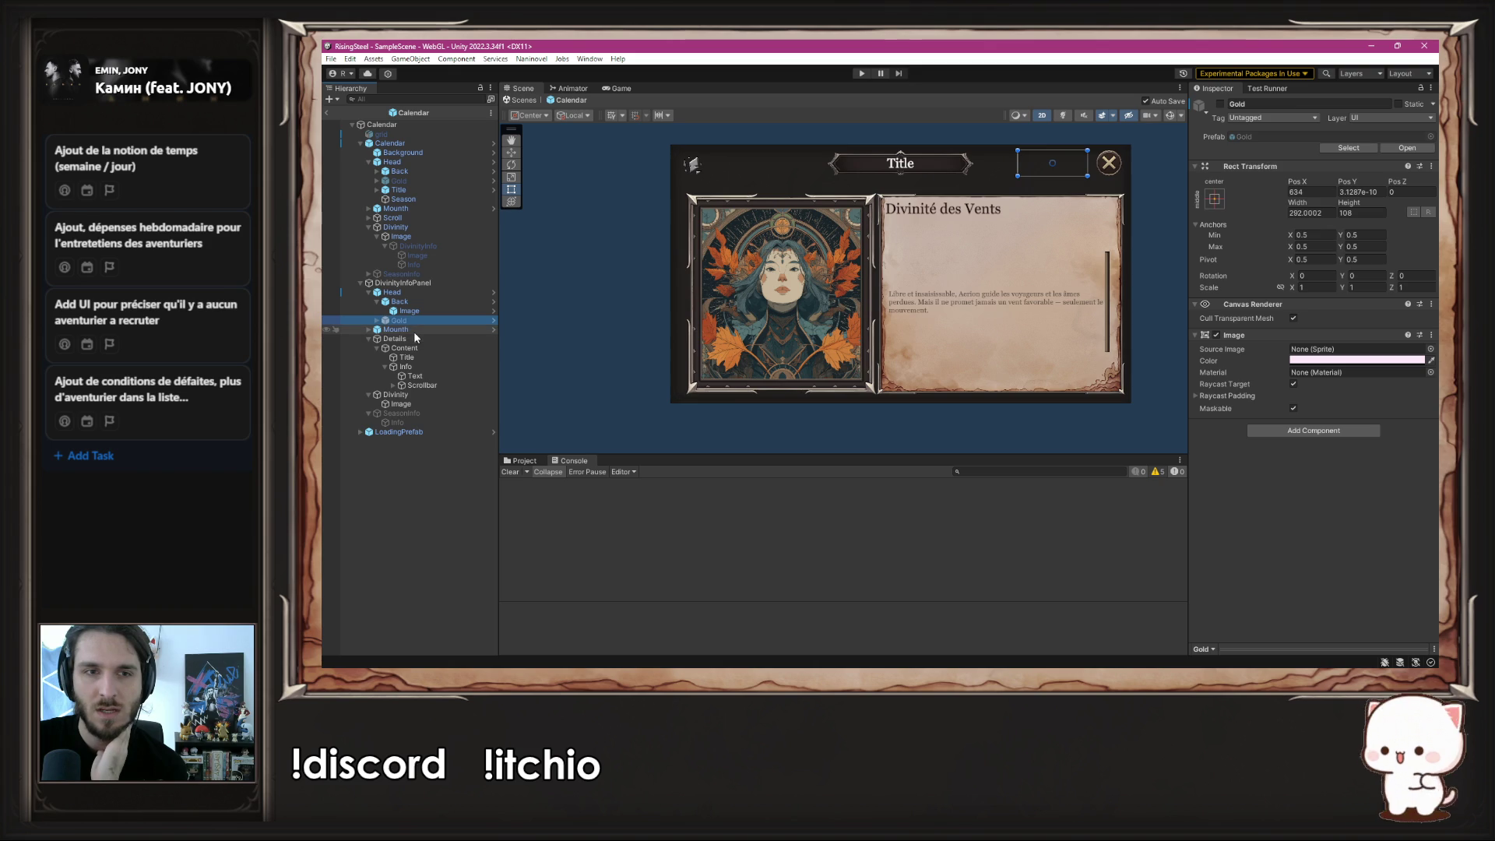
click(412, 330)
click(370, 330)
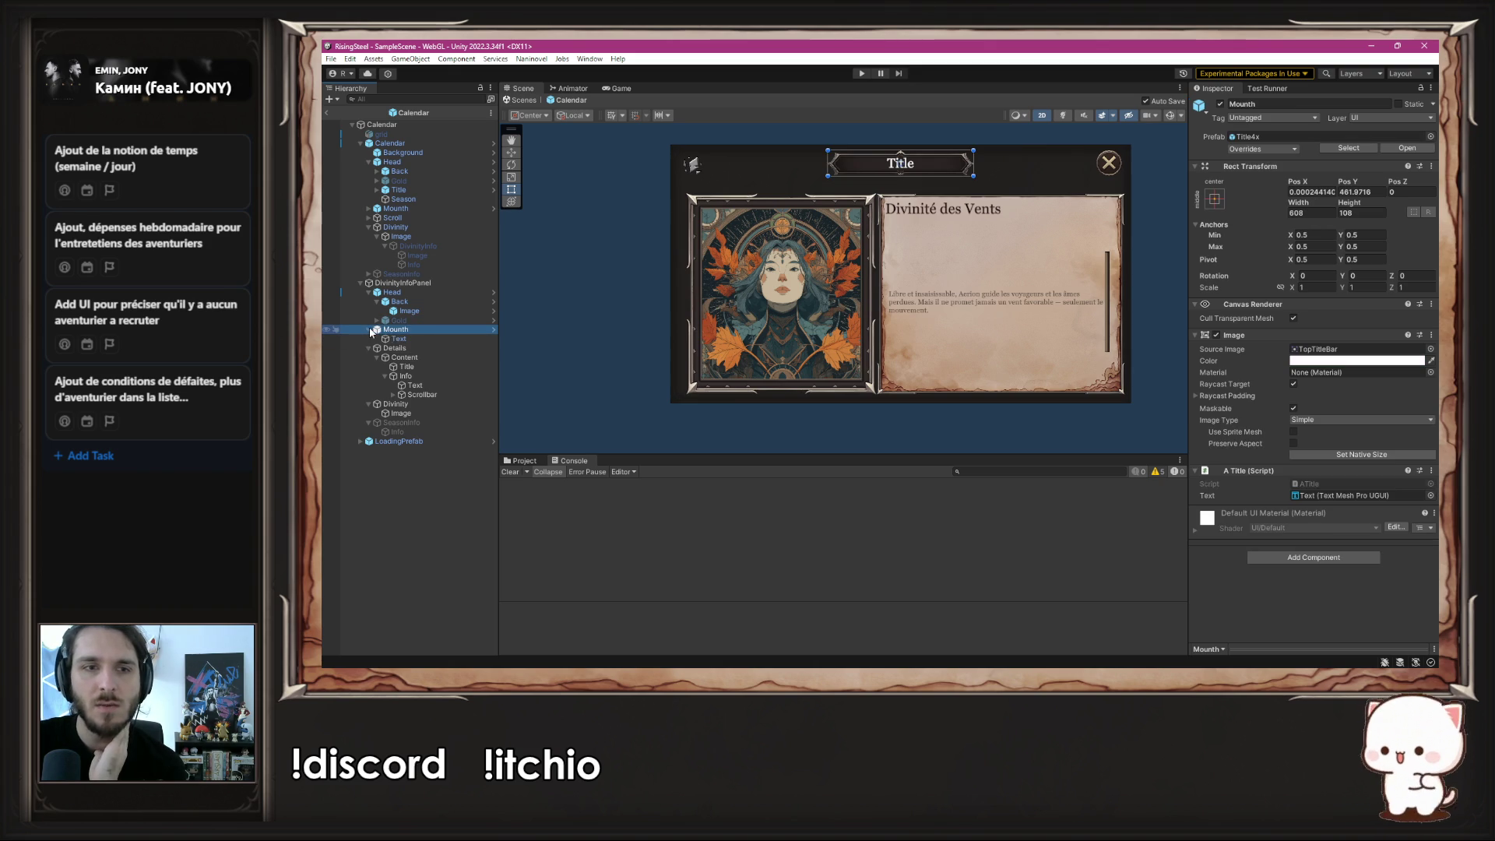
key(Delete)
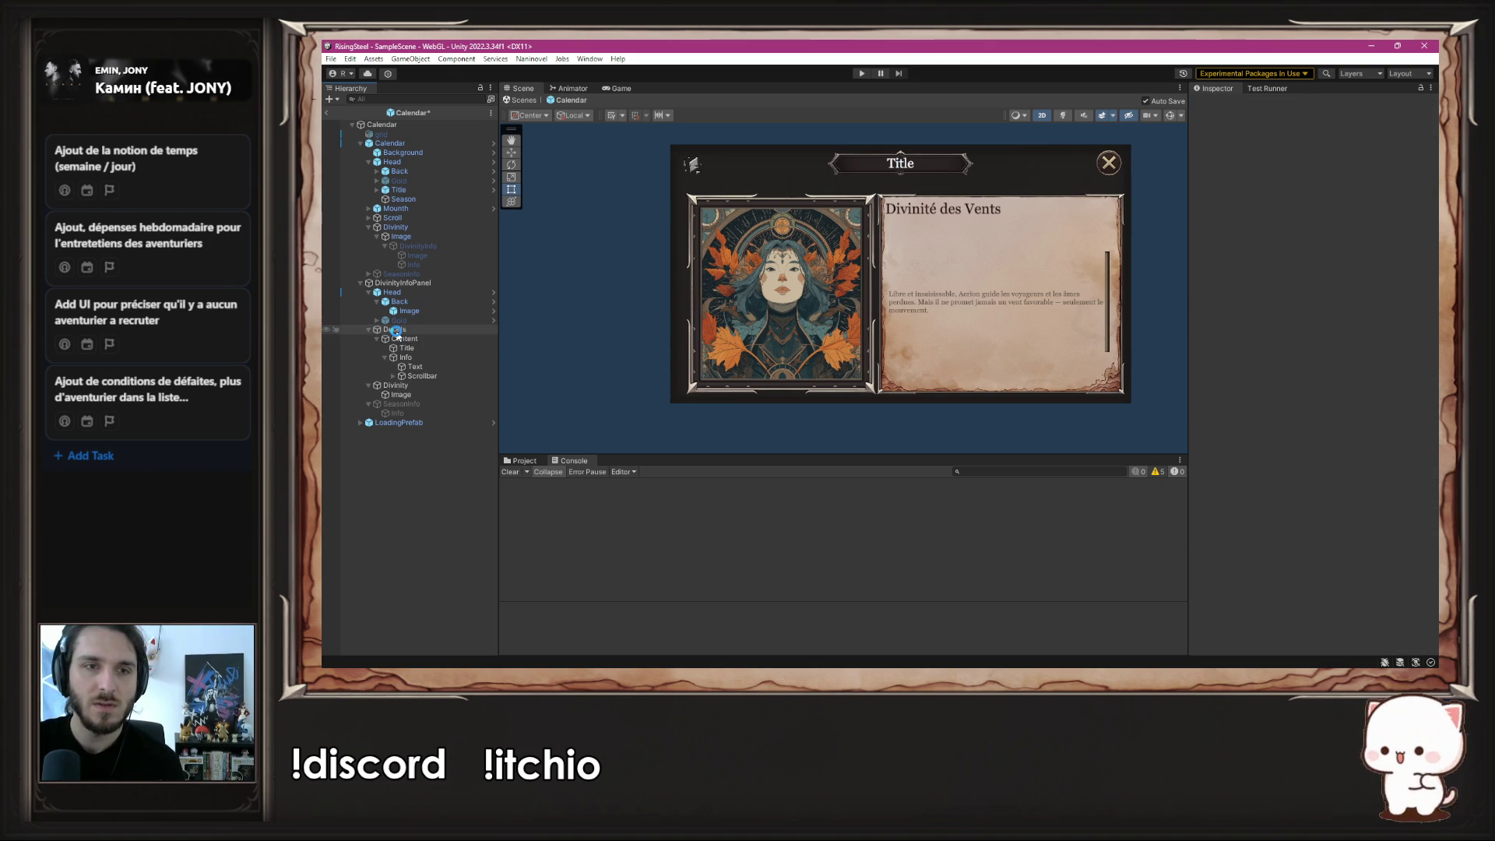
key(ctrl+p)
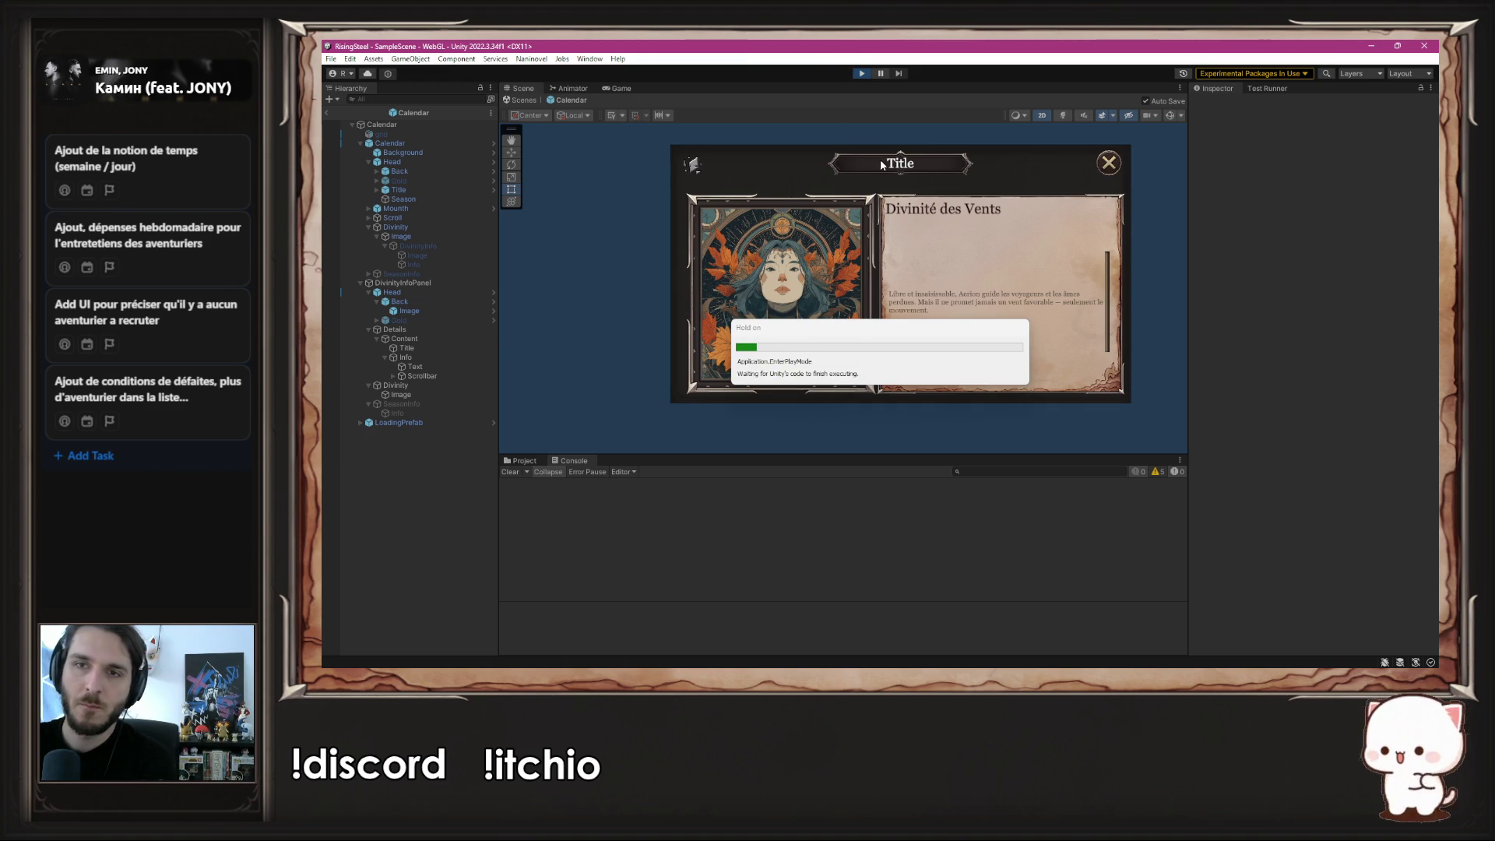
- Start a new game, switch three times between the Divinité des Vents description and Lunel day grid, then stop
click(876, 187)
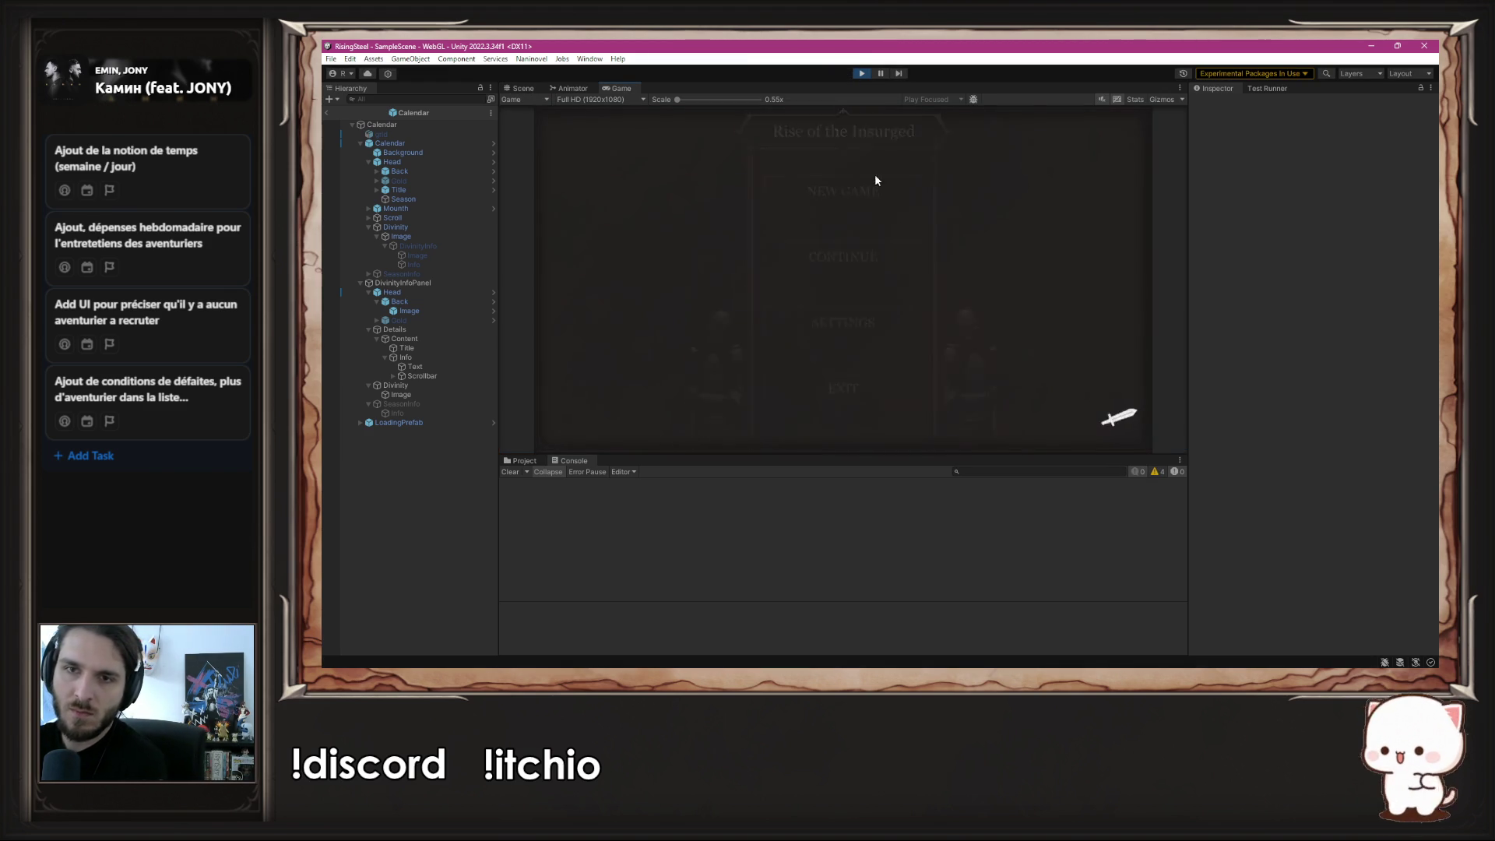
click(1136, 129)
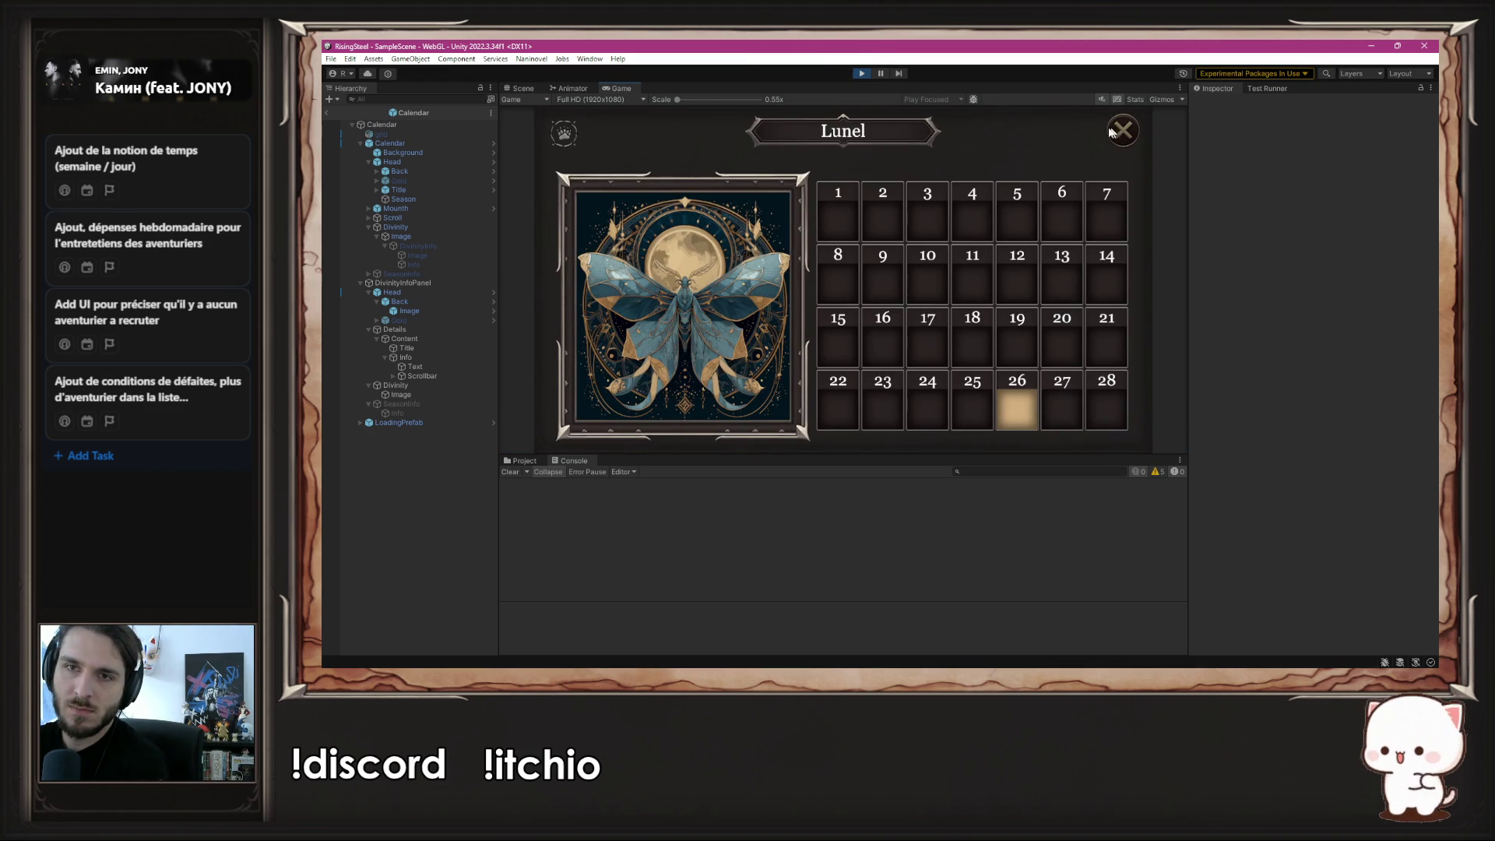
click(708, 303)
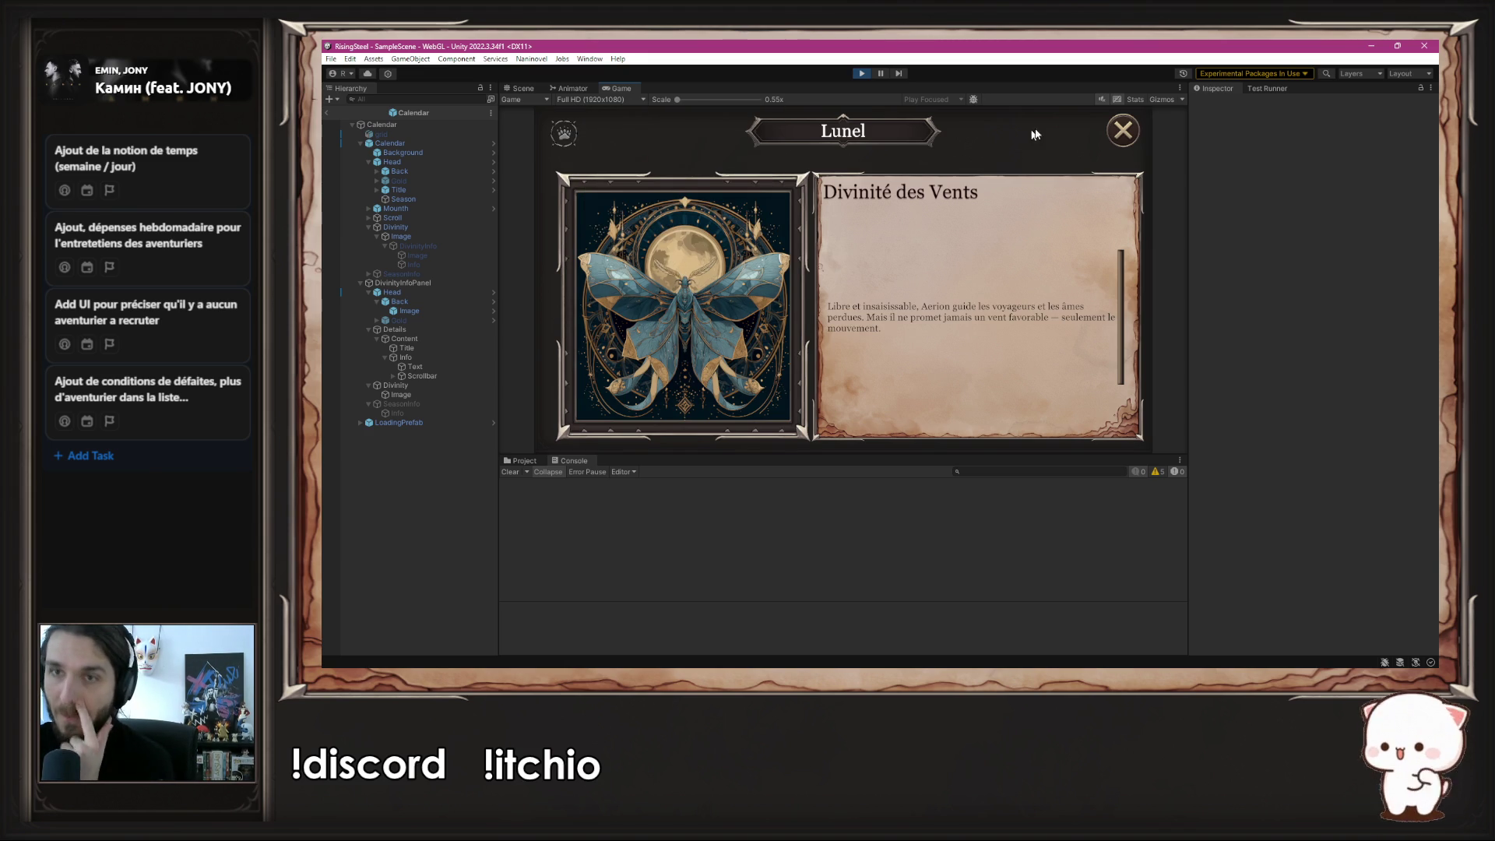
click(1123, 130)
click(680, 262)
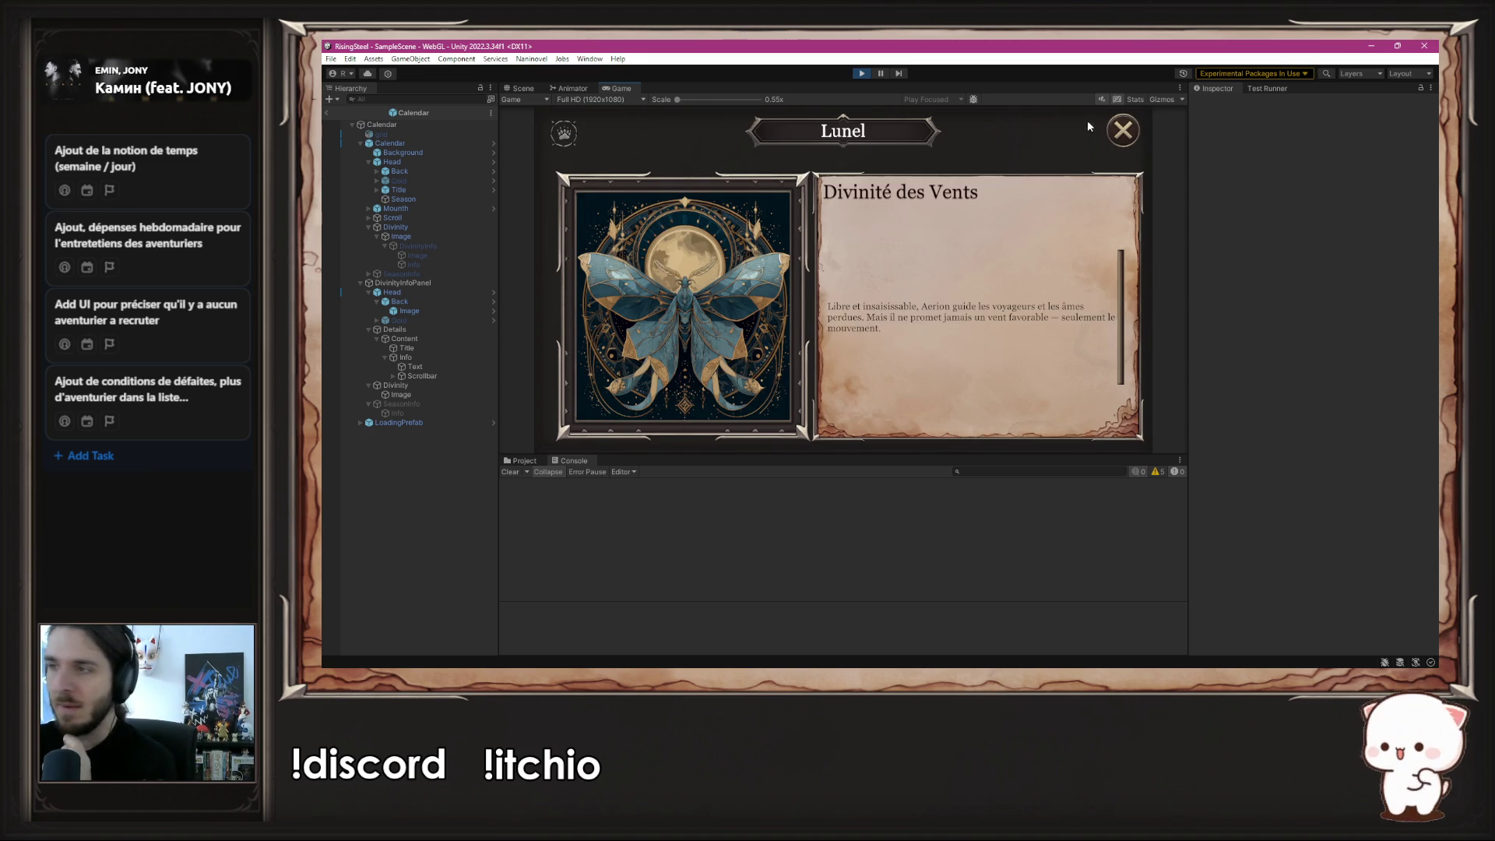
click(1124, 130)
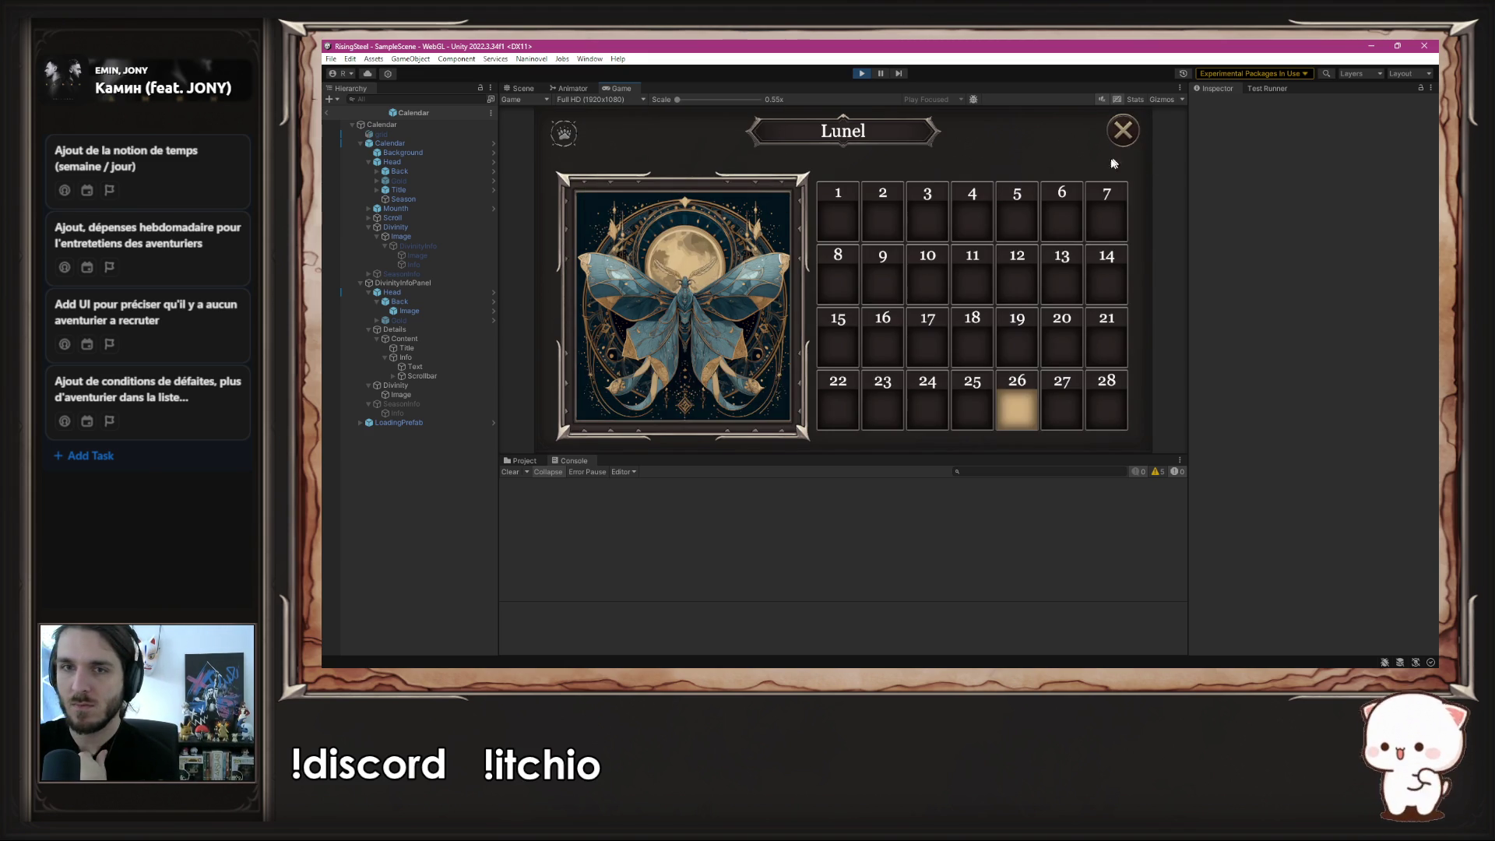
click(680, 296)
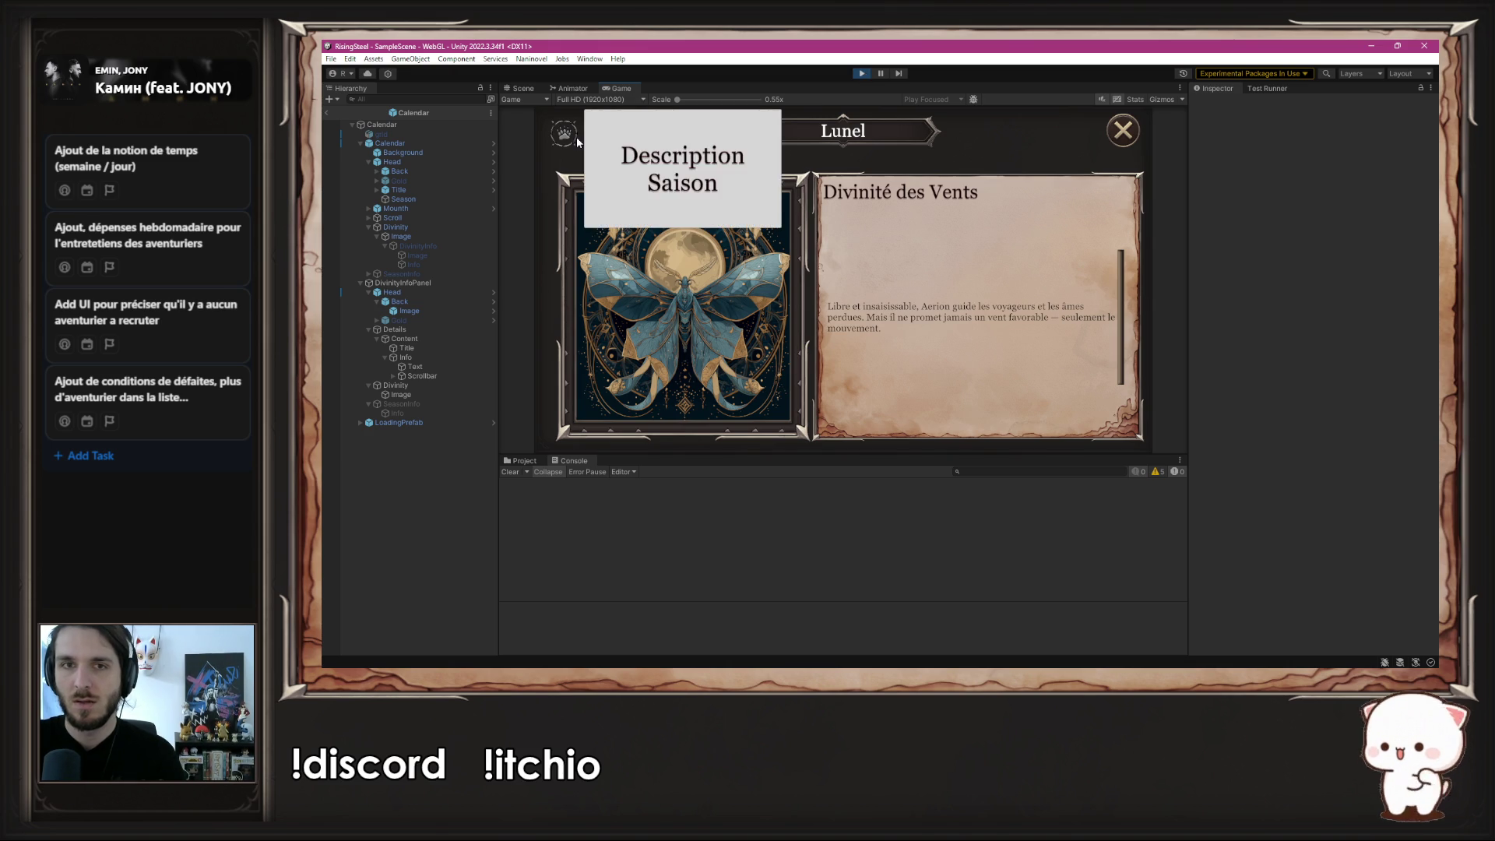
click(862, 73)
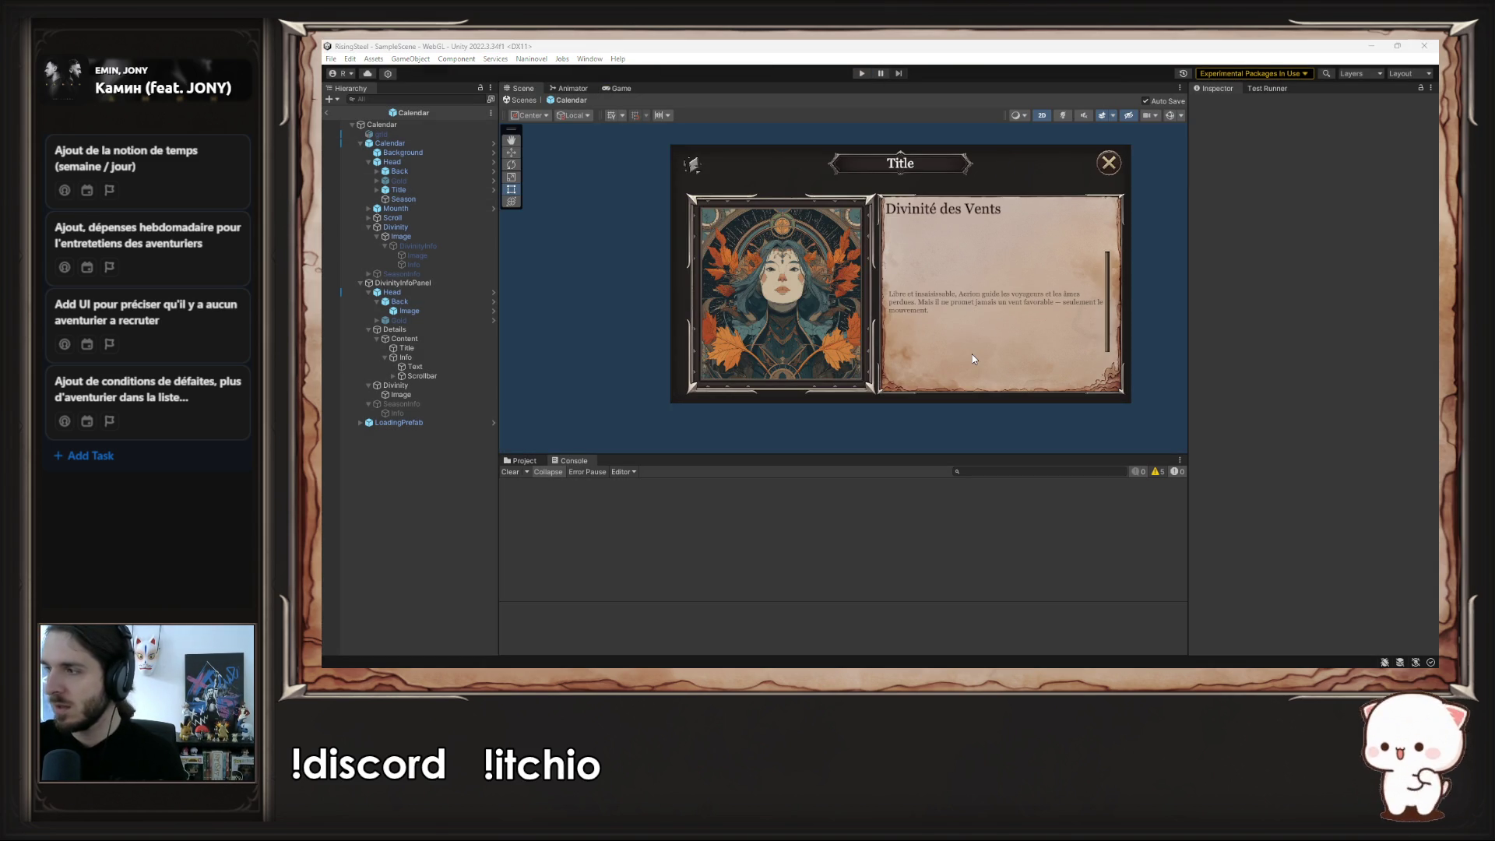
- Play from NEW GAME, toggle the Vulnera deity description via the fox portrait, then stop
click(972, 354)
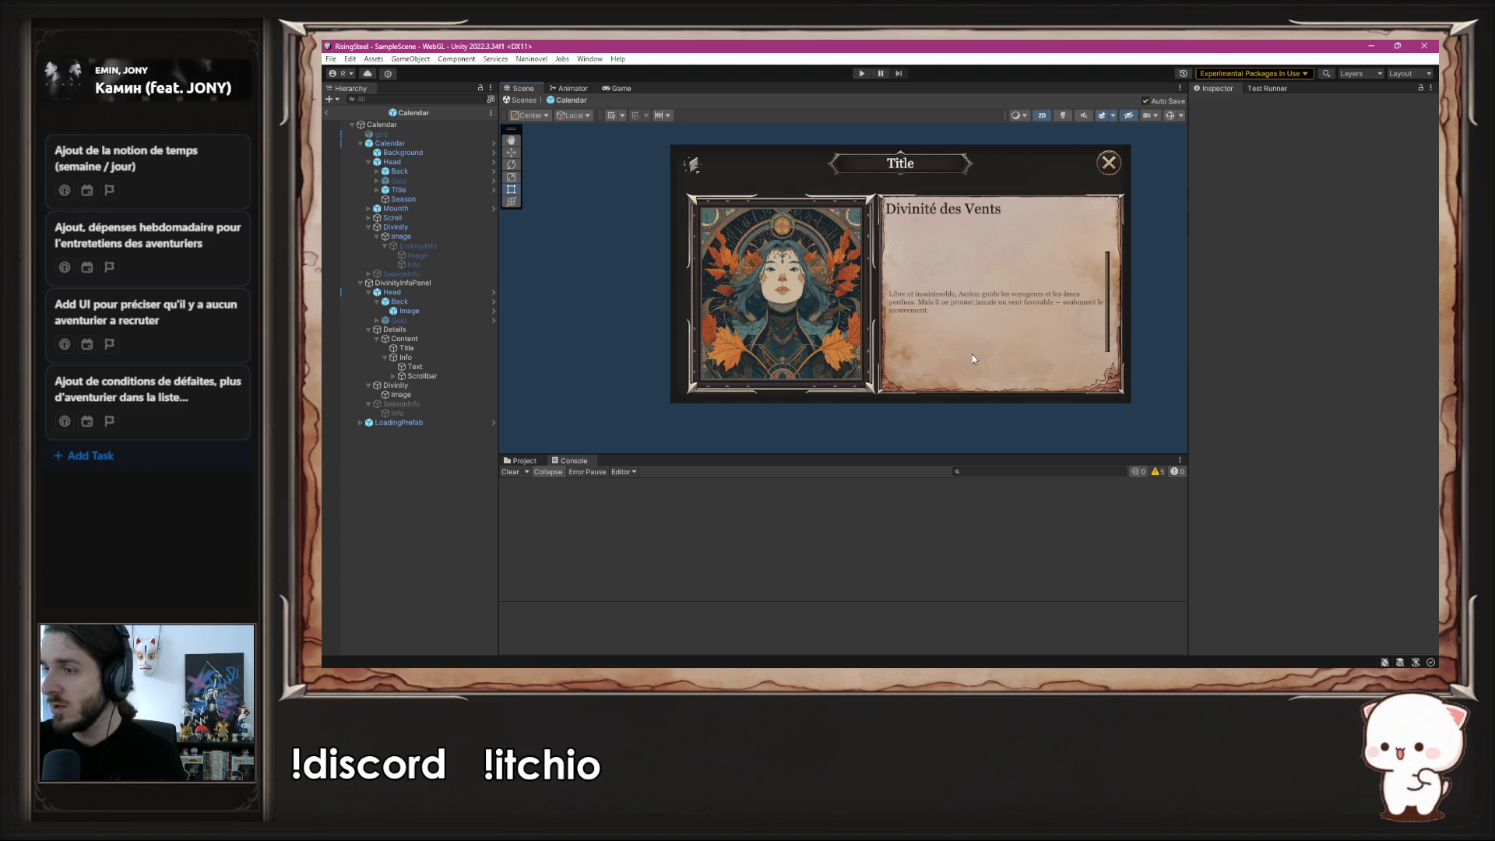
click(916, 212)
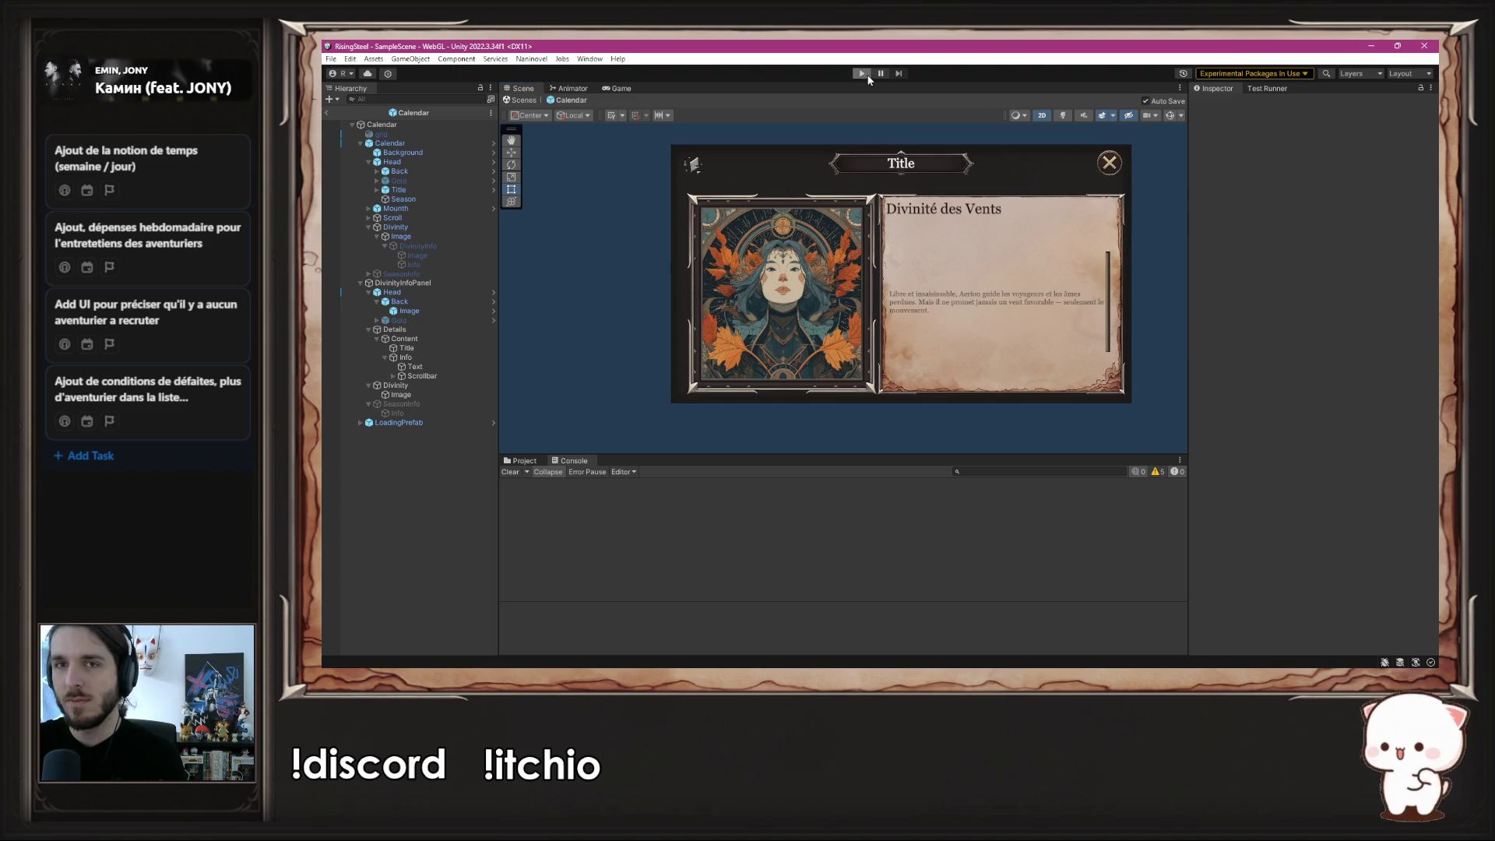
click(864, 74)
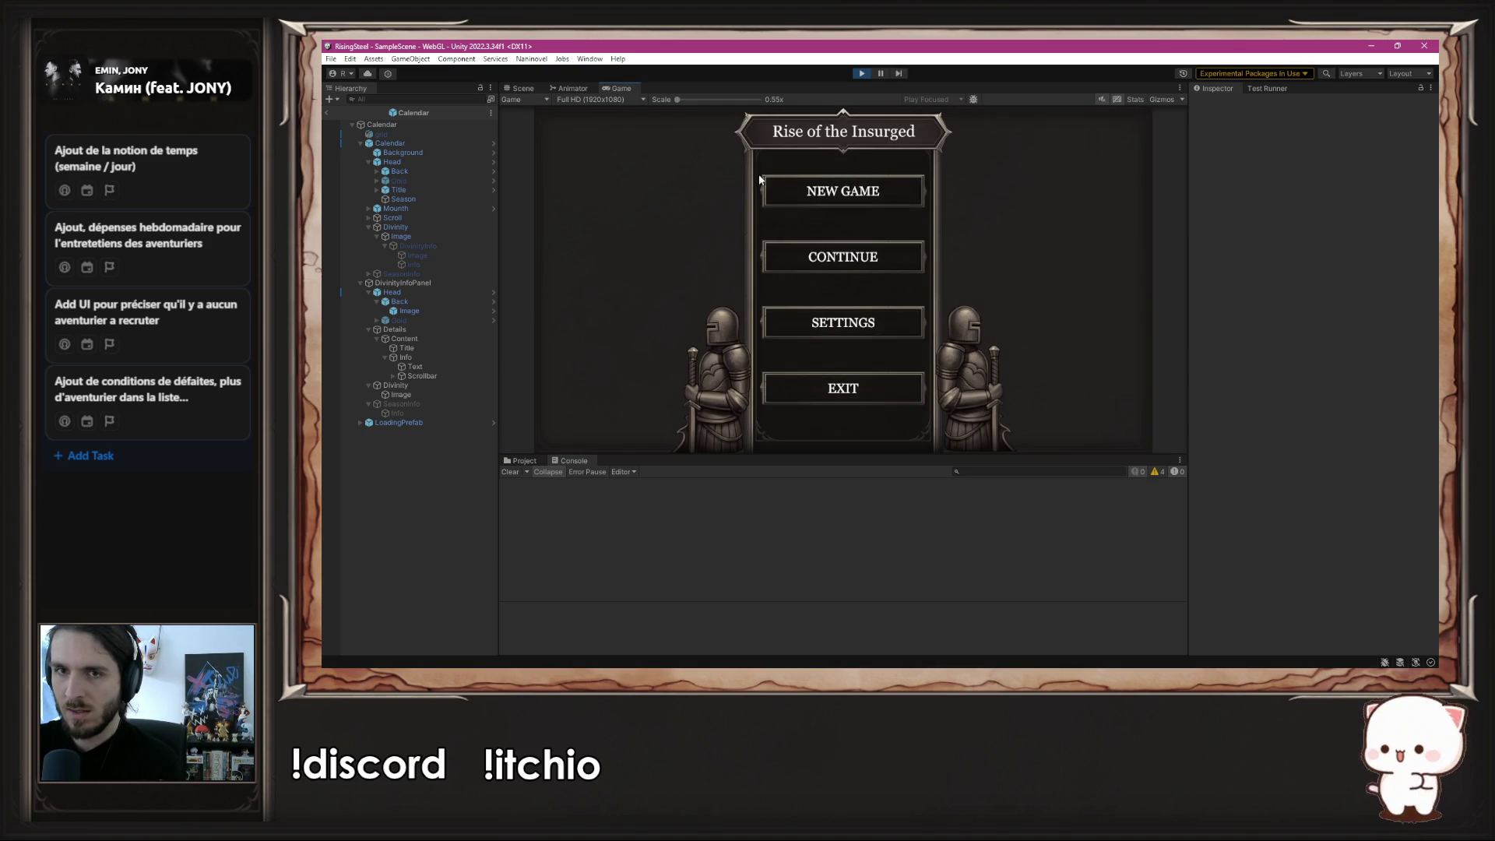
click(802, 196)
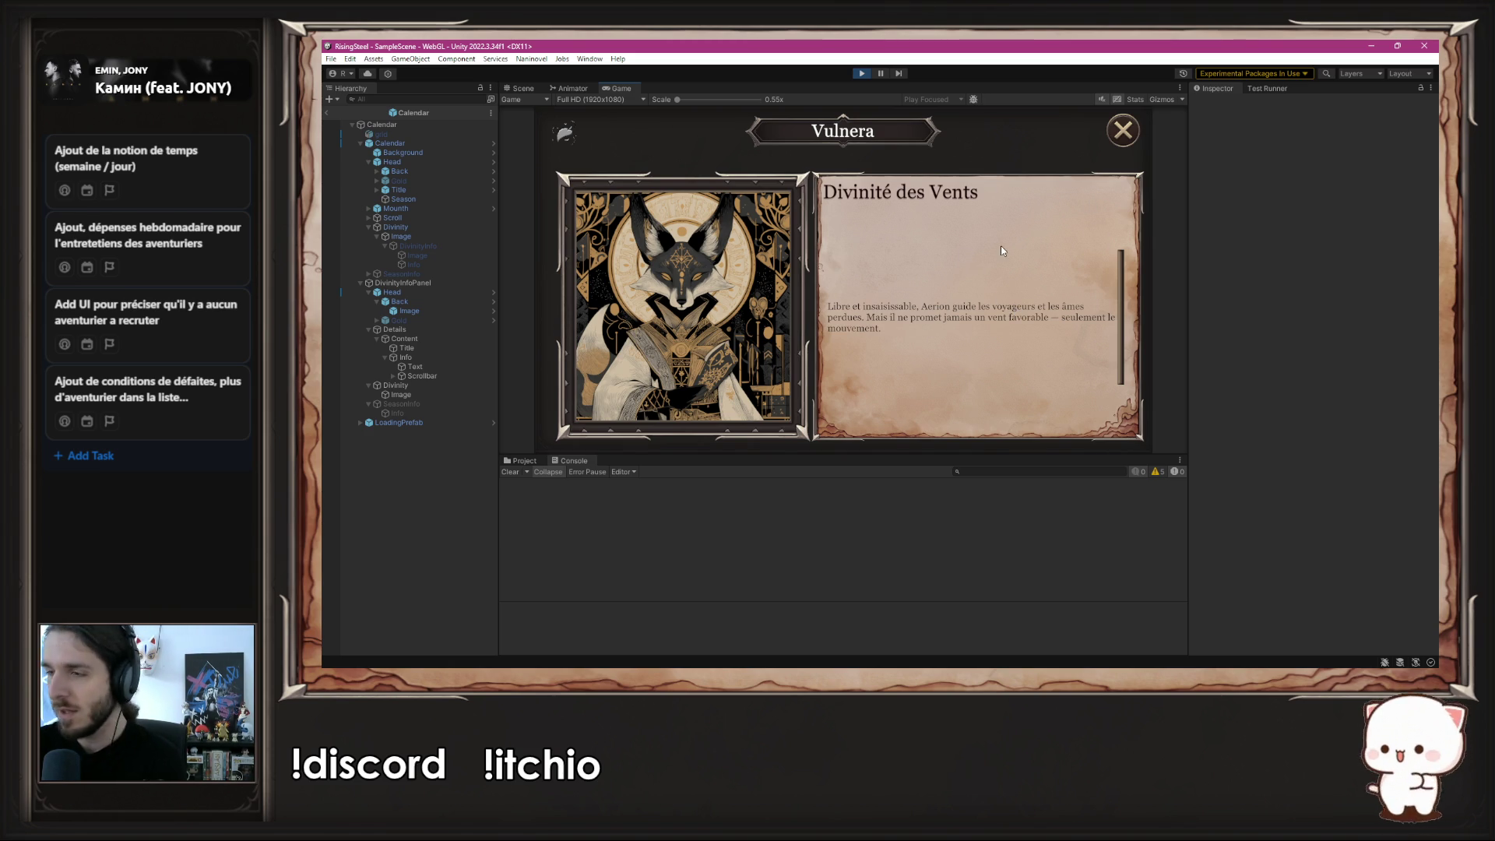
click(1123, 130)
click(660, 234)
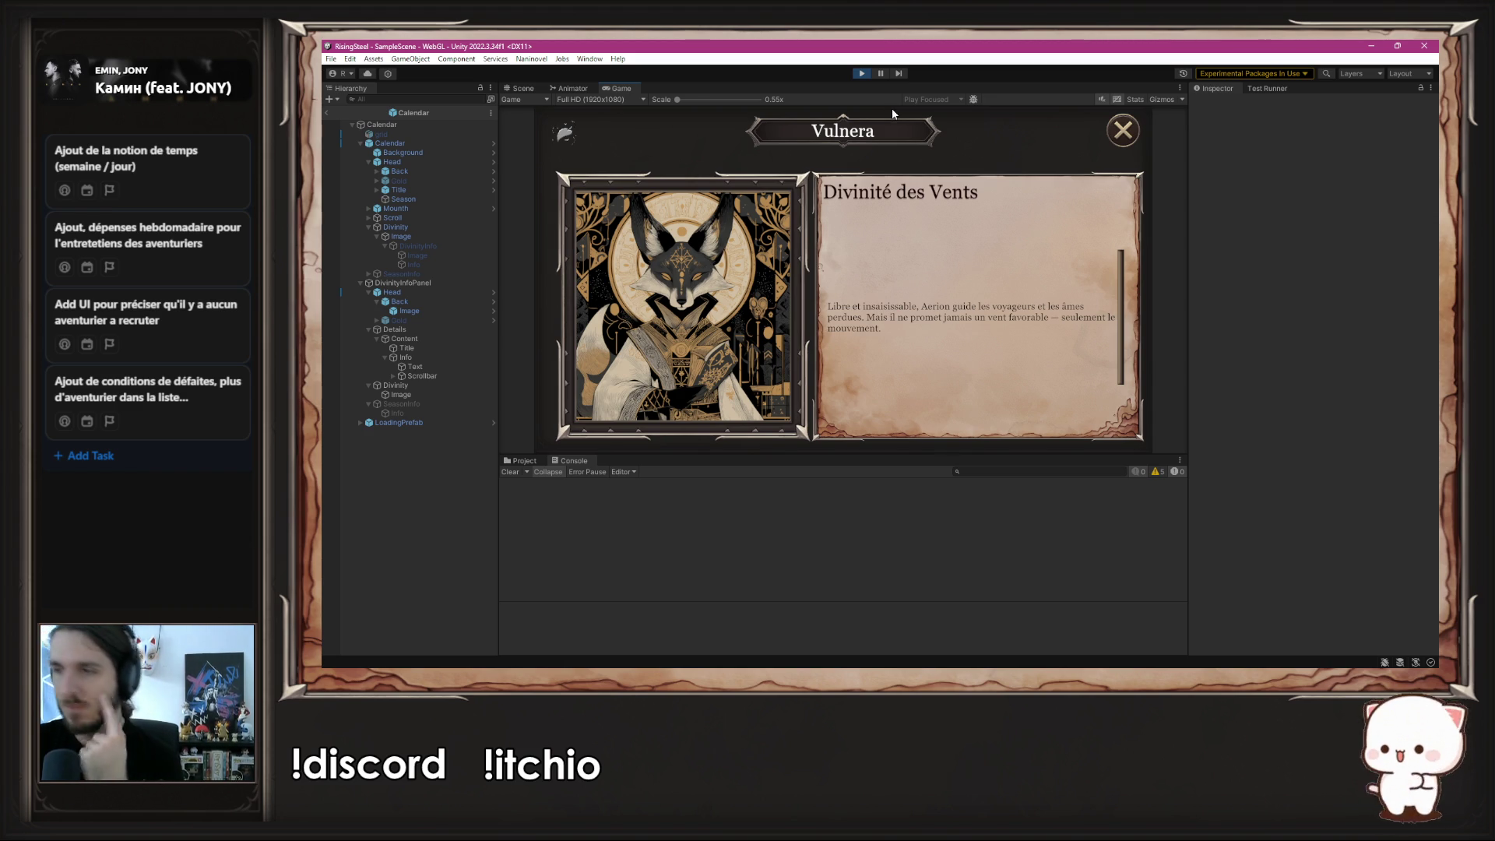
click(863, 73)
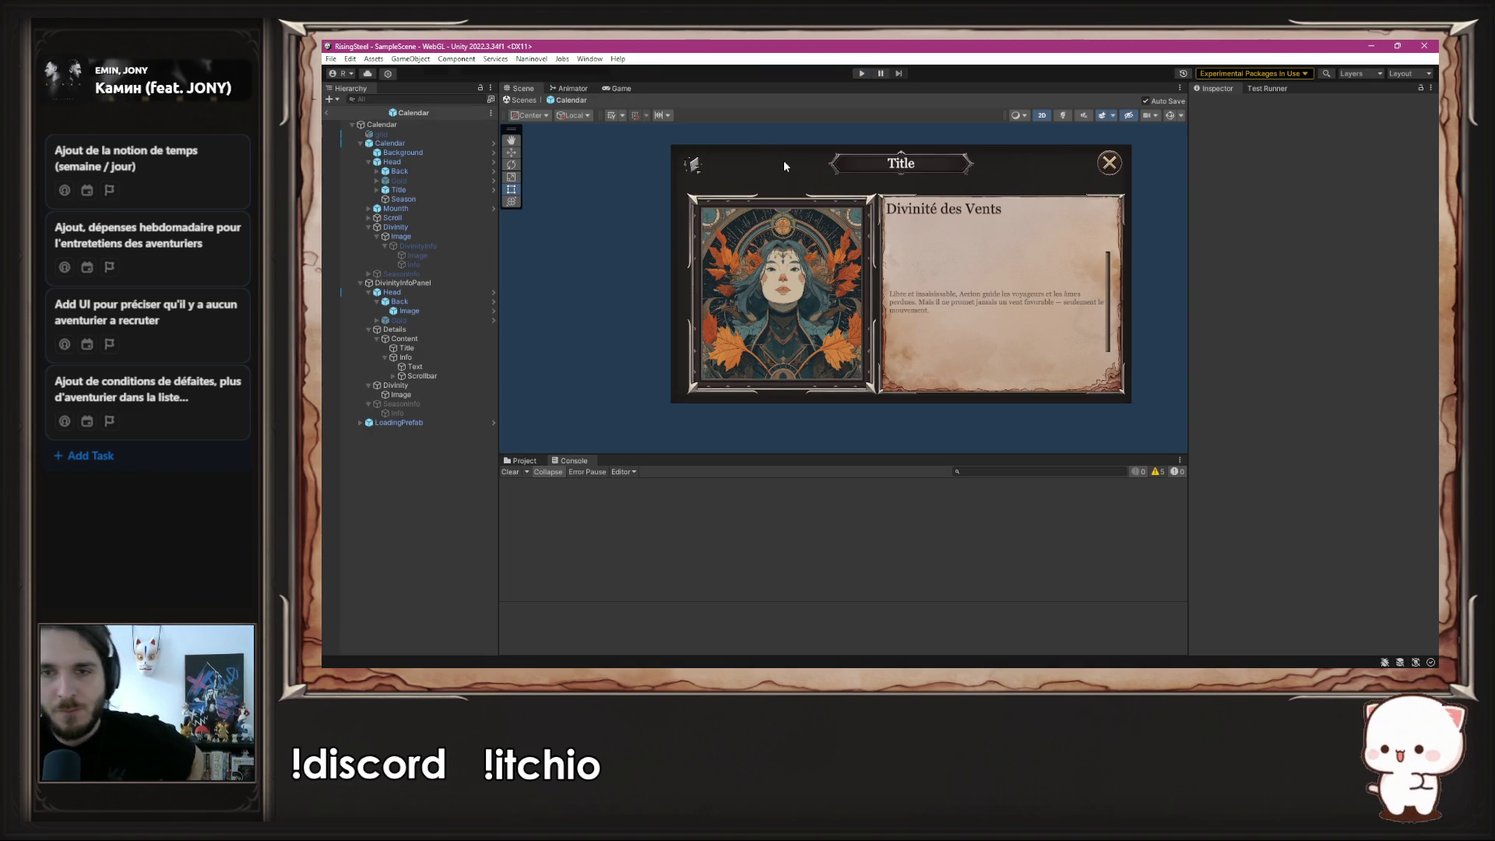
- Inspect the Divinity portrait and Back objects, then delete the info panel's Head group with its close button
click(419, 395)
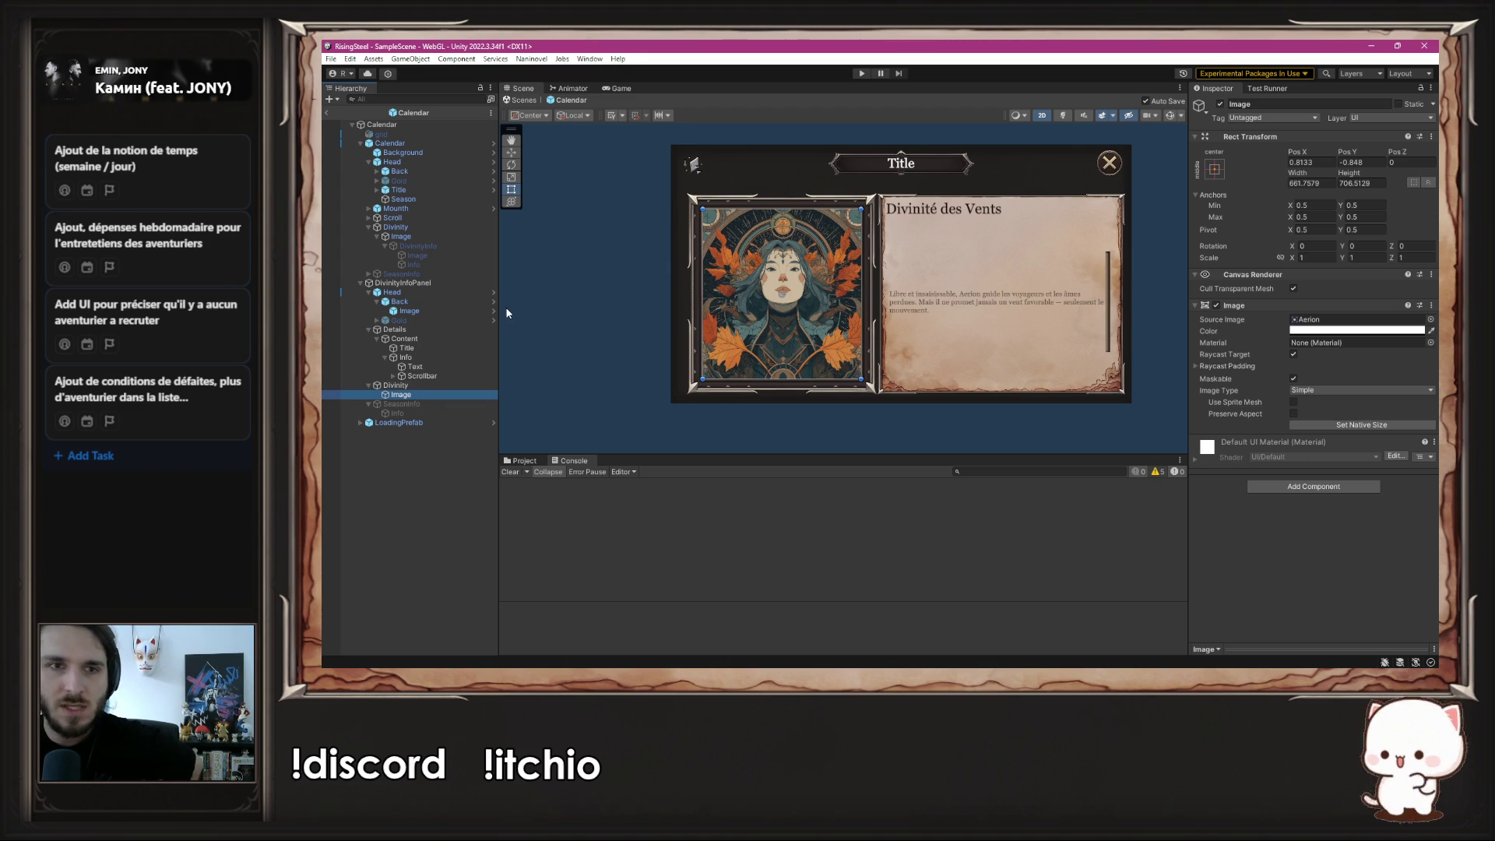
click(448, 171)
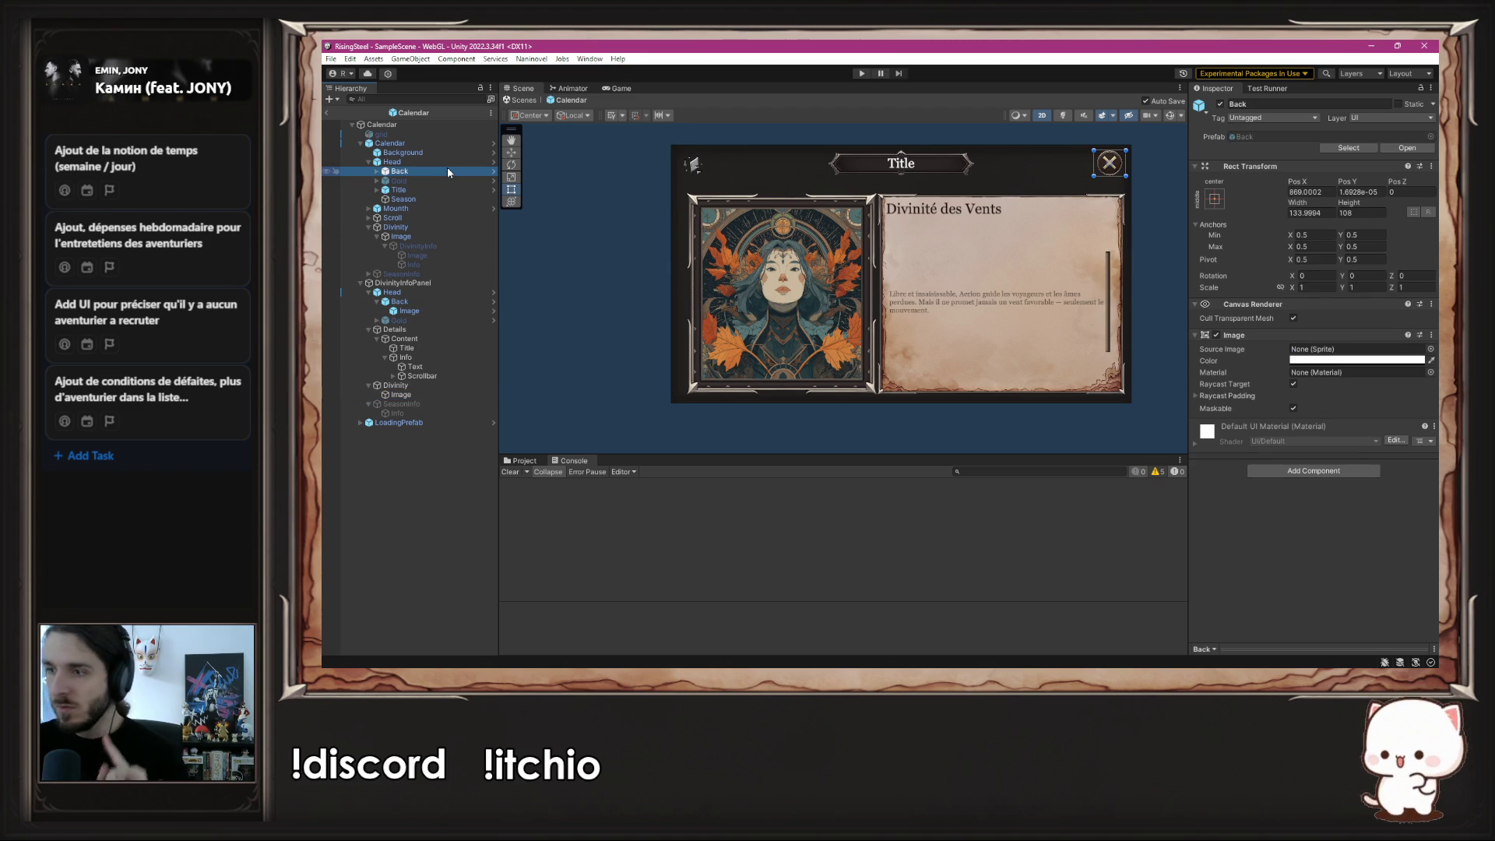
click(432, 304)
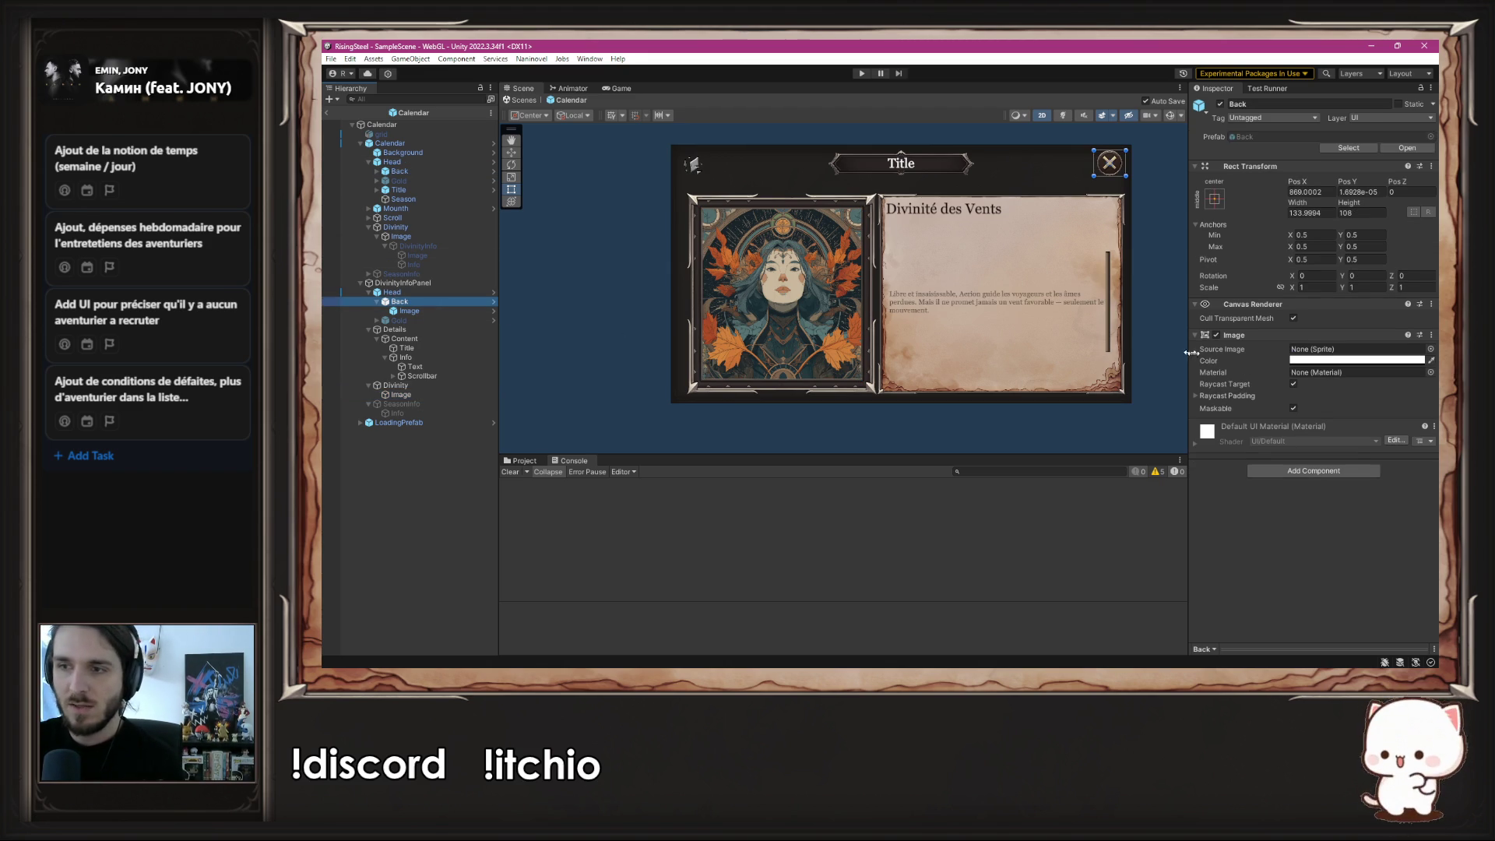
click(434, 308)
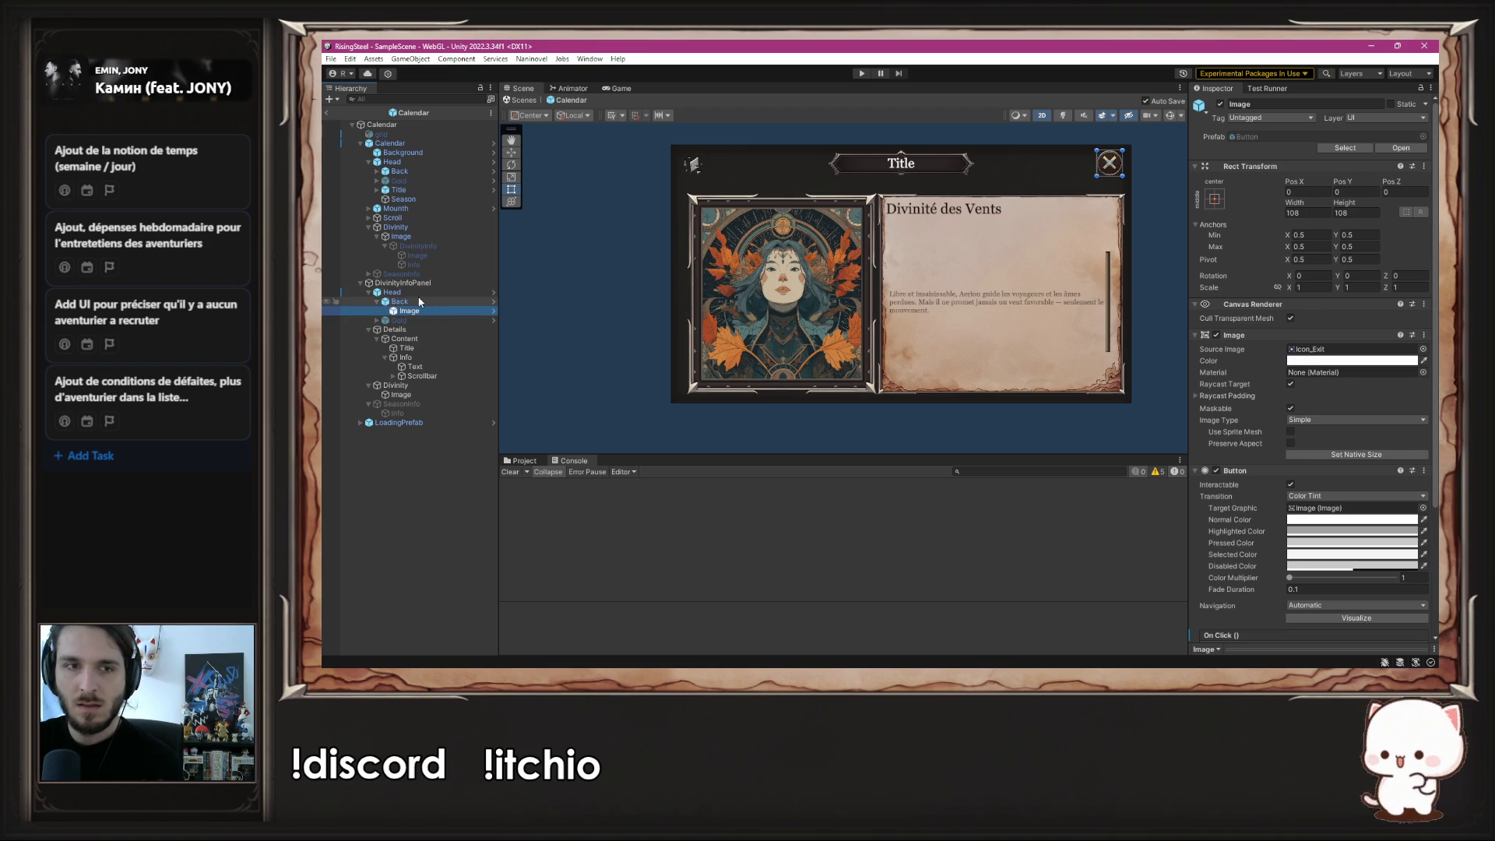
click(417, 294)
key(Delete)
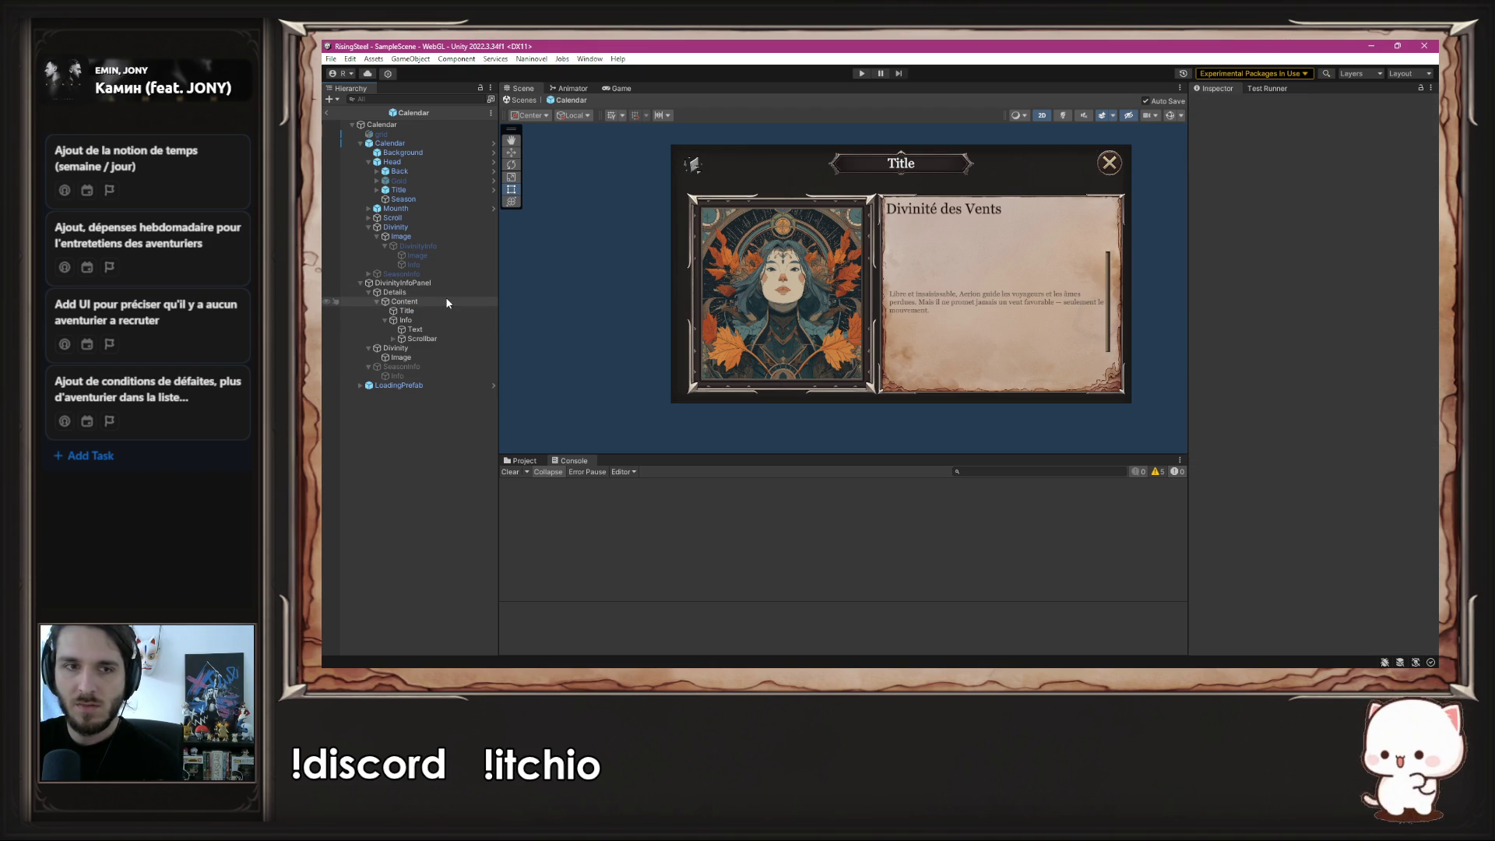
- Add a Show Hide Object script to the panel's portrait Image and assign Image as its Object
click(448, 294)
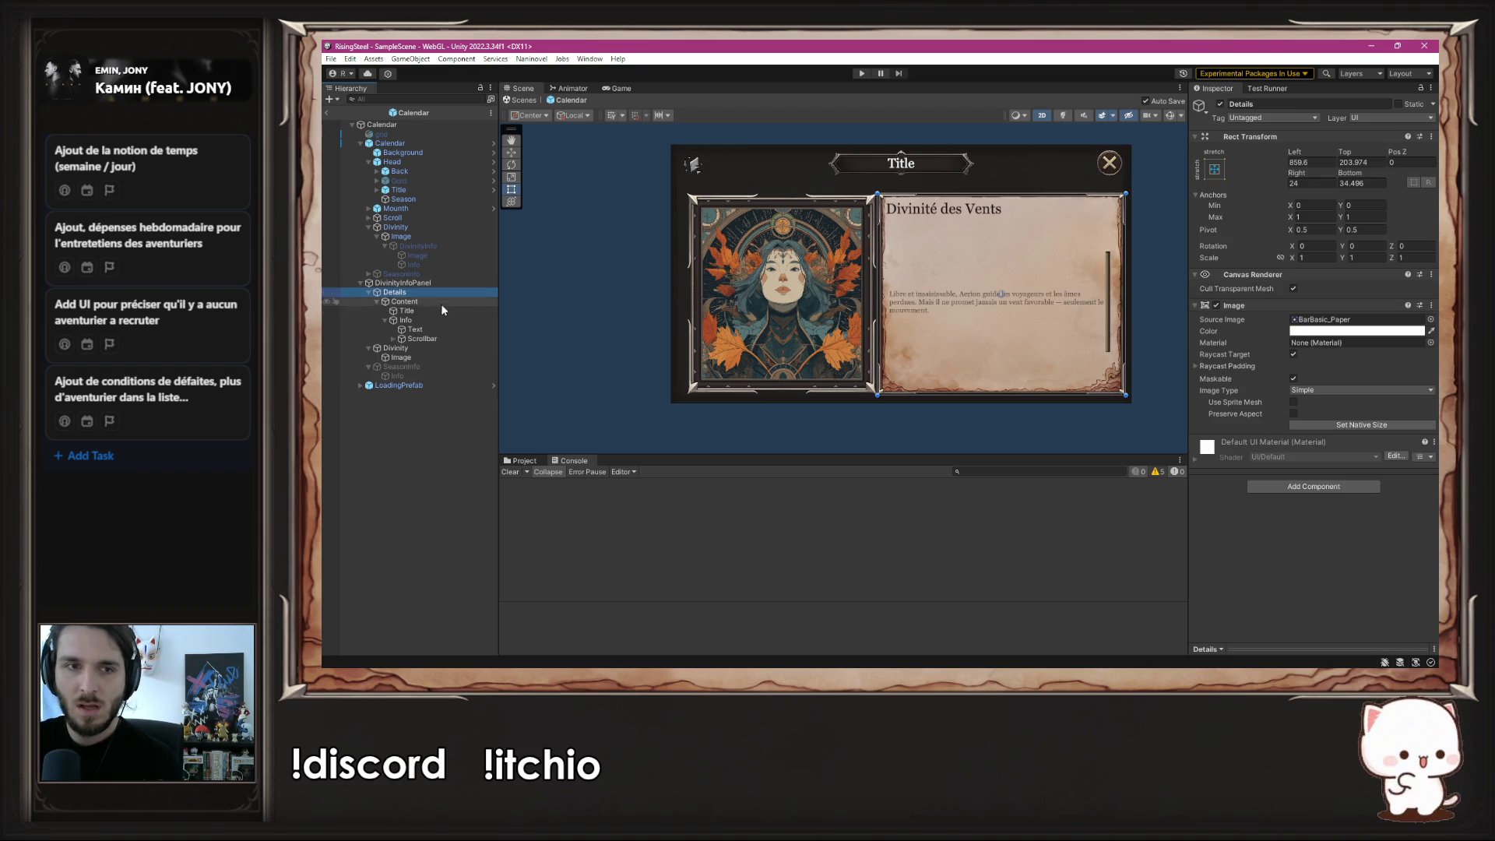
click(428, 349)
click(431, 358)
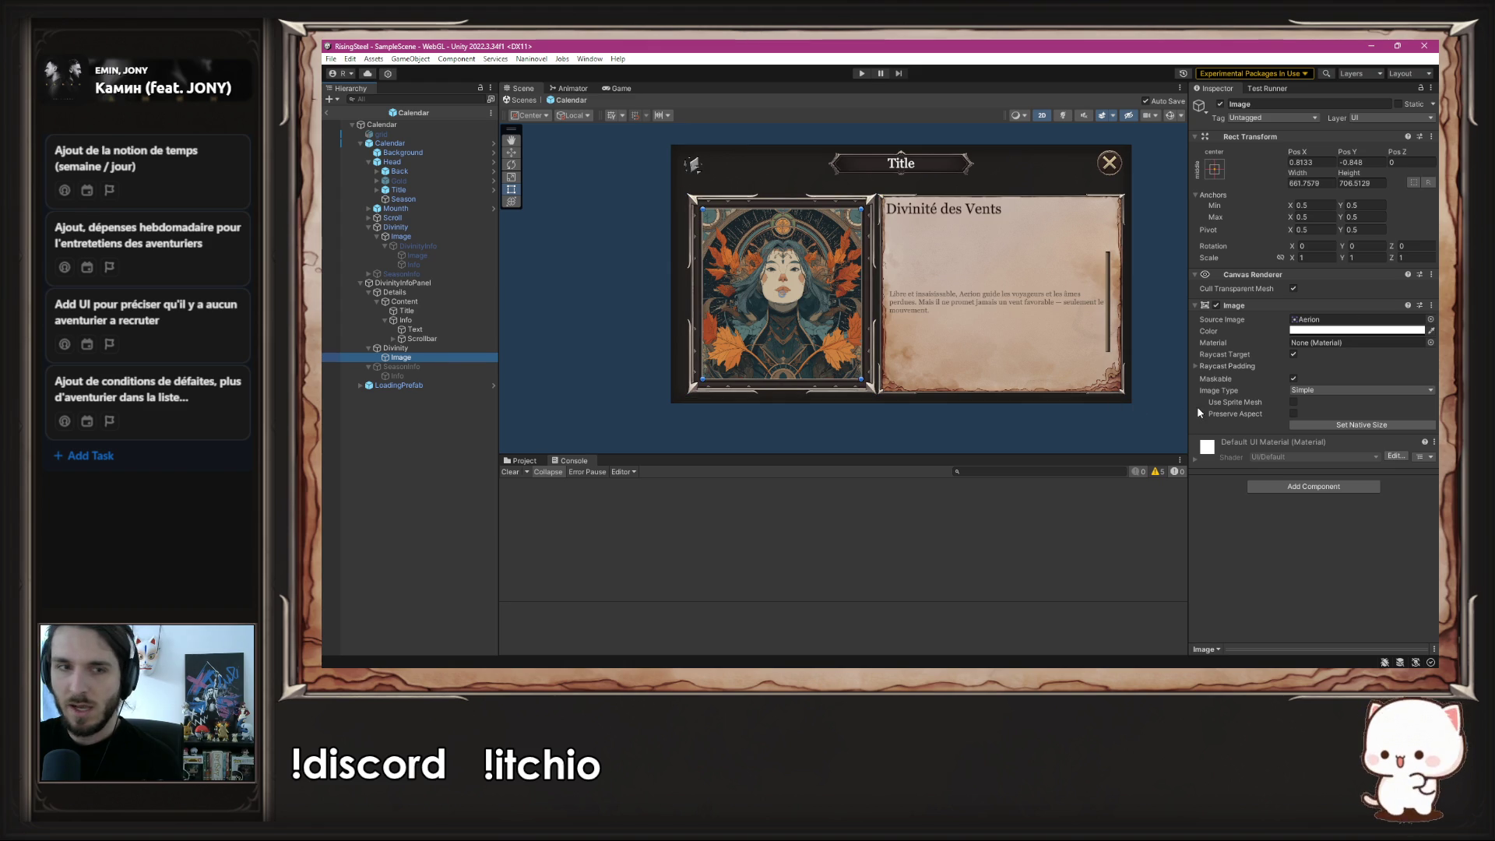
click(1315, 488)
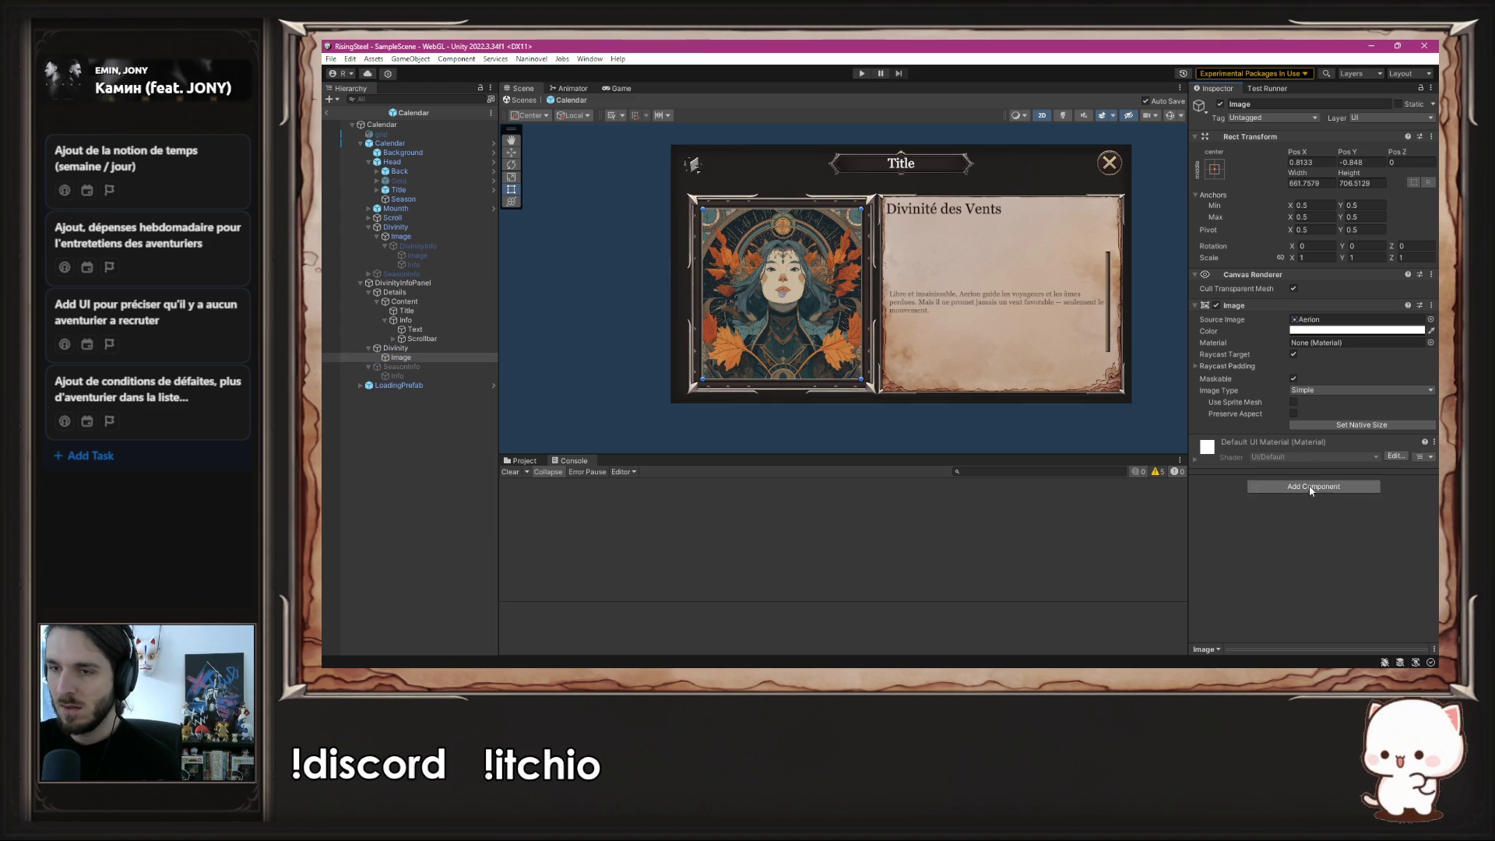
click(1293, 519)
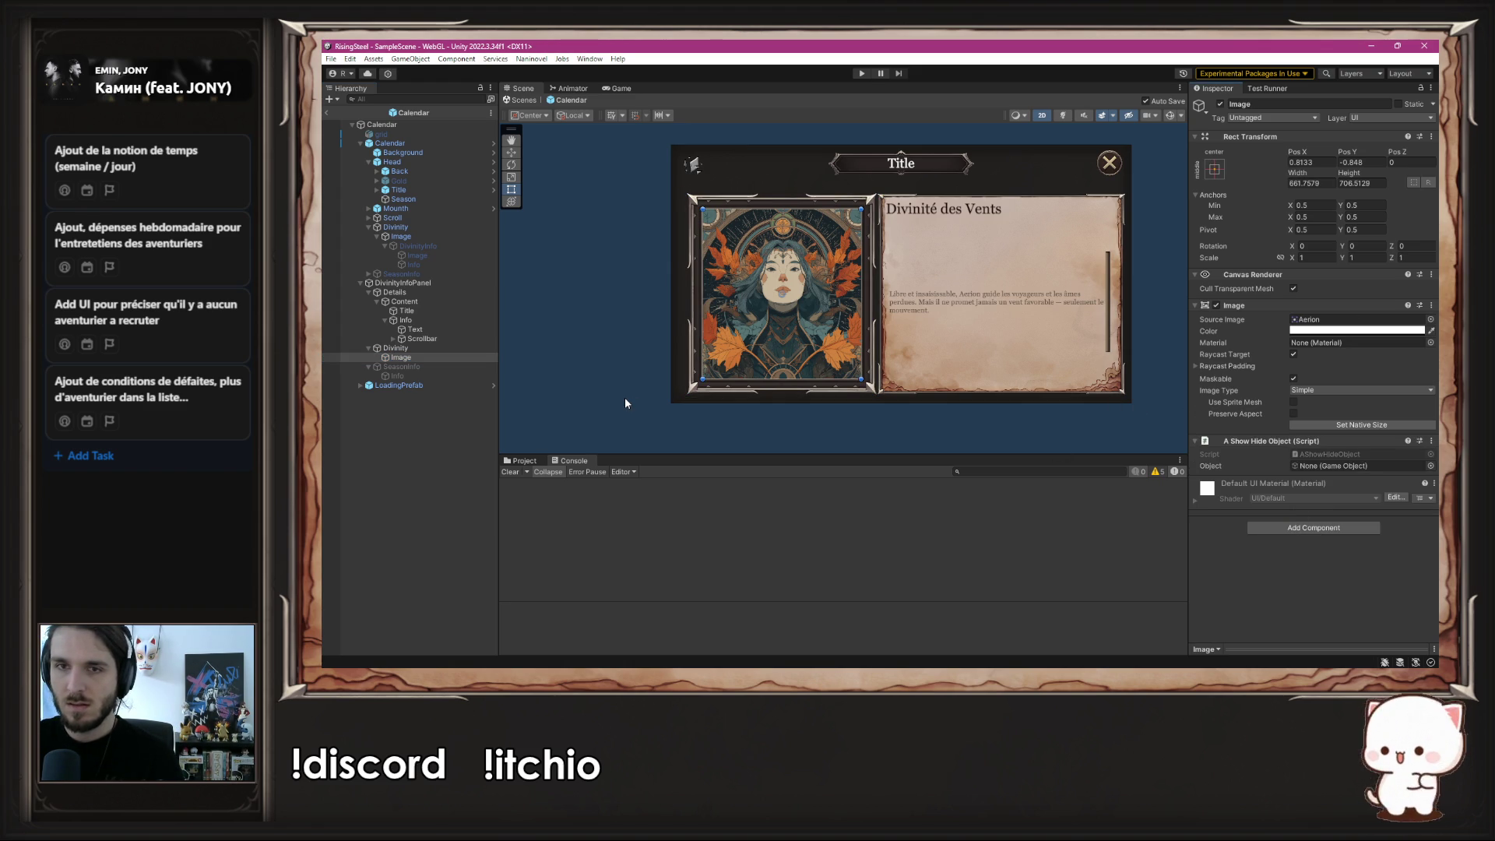
mouse_move(397, 357)
mouse_down()
mouse_move(884, 394)
mouse_move(1369, 460)
mouse_up()
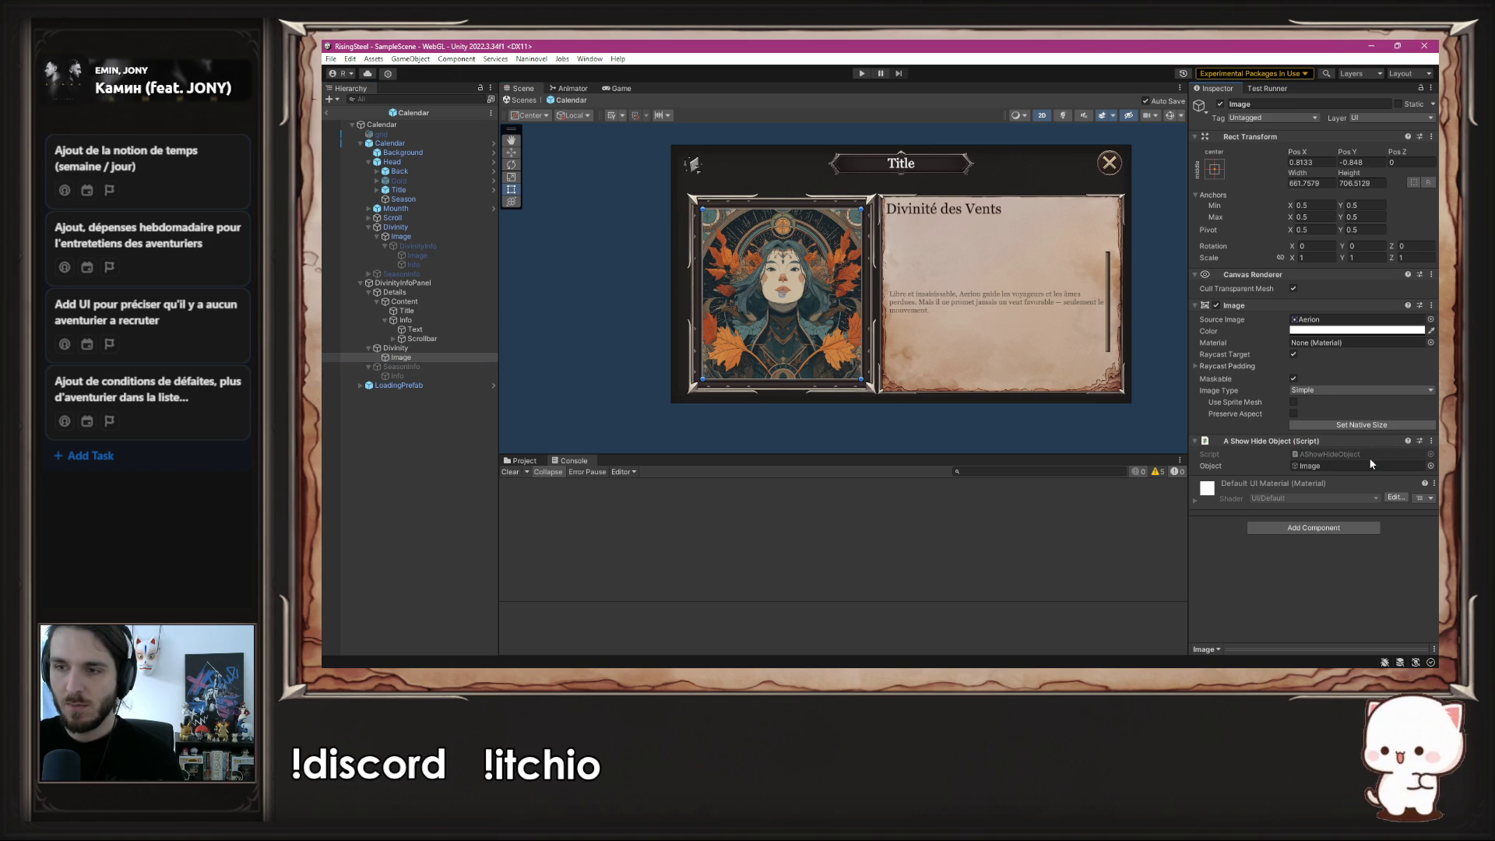
click(1291, 527)
- Add a Button component to the portrait image and set DivinityInfoPanel as the Show Hide Object target
text(Butt)
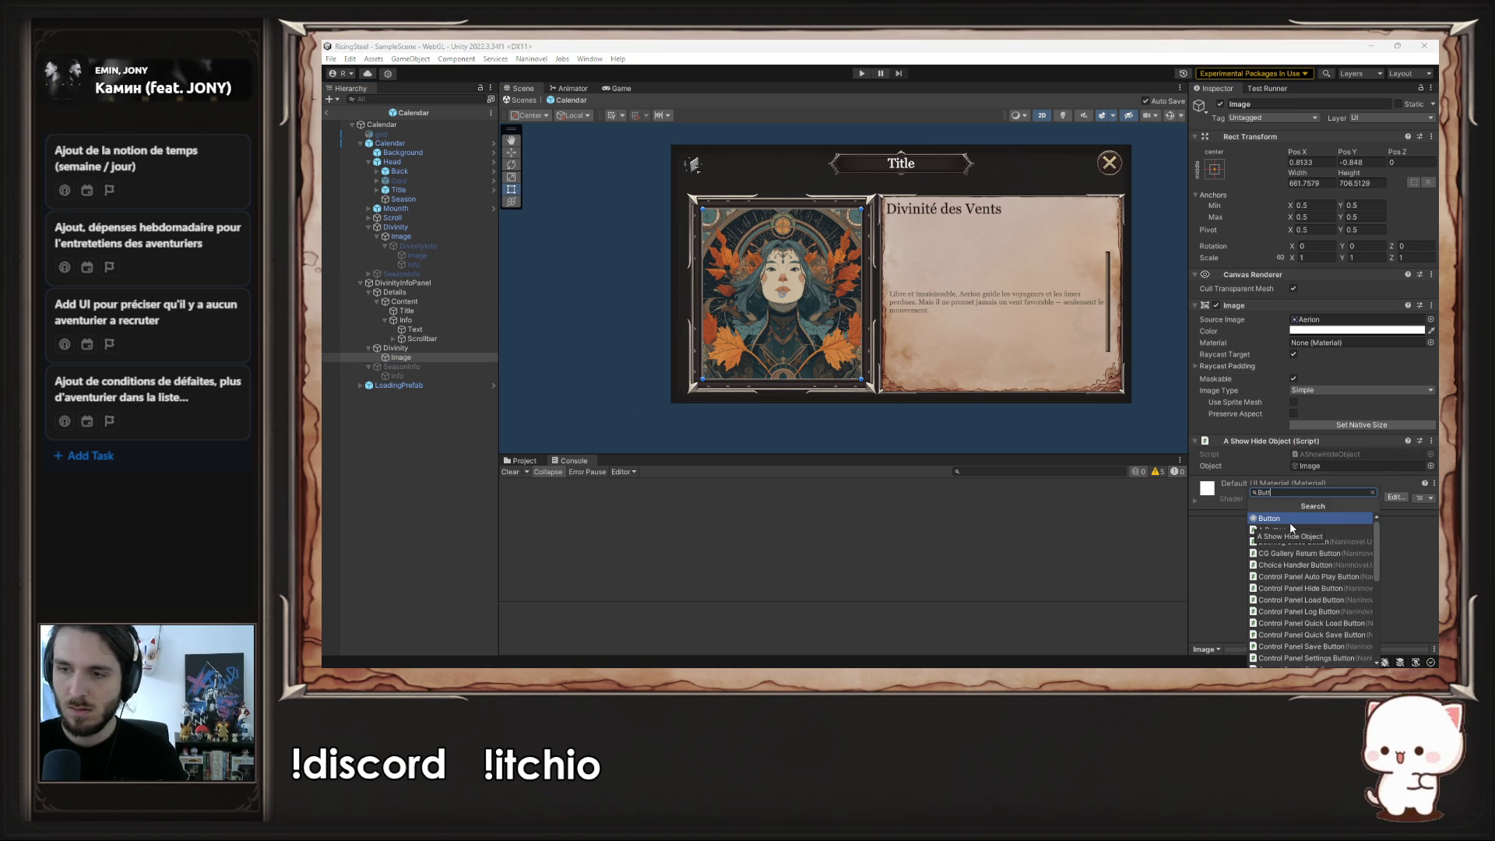
key(Return)
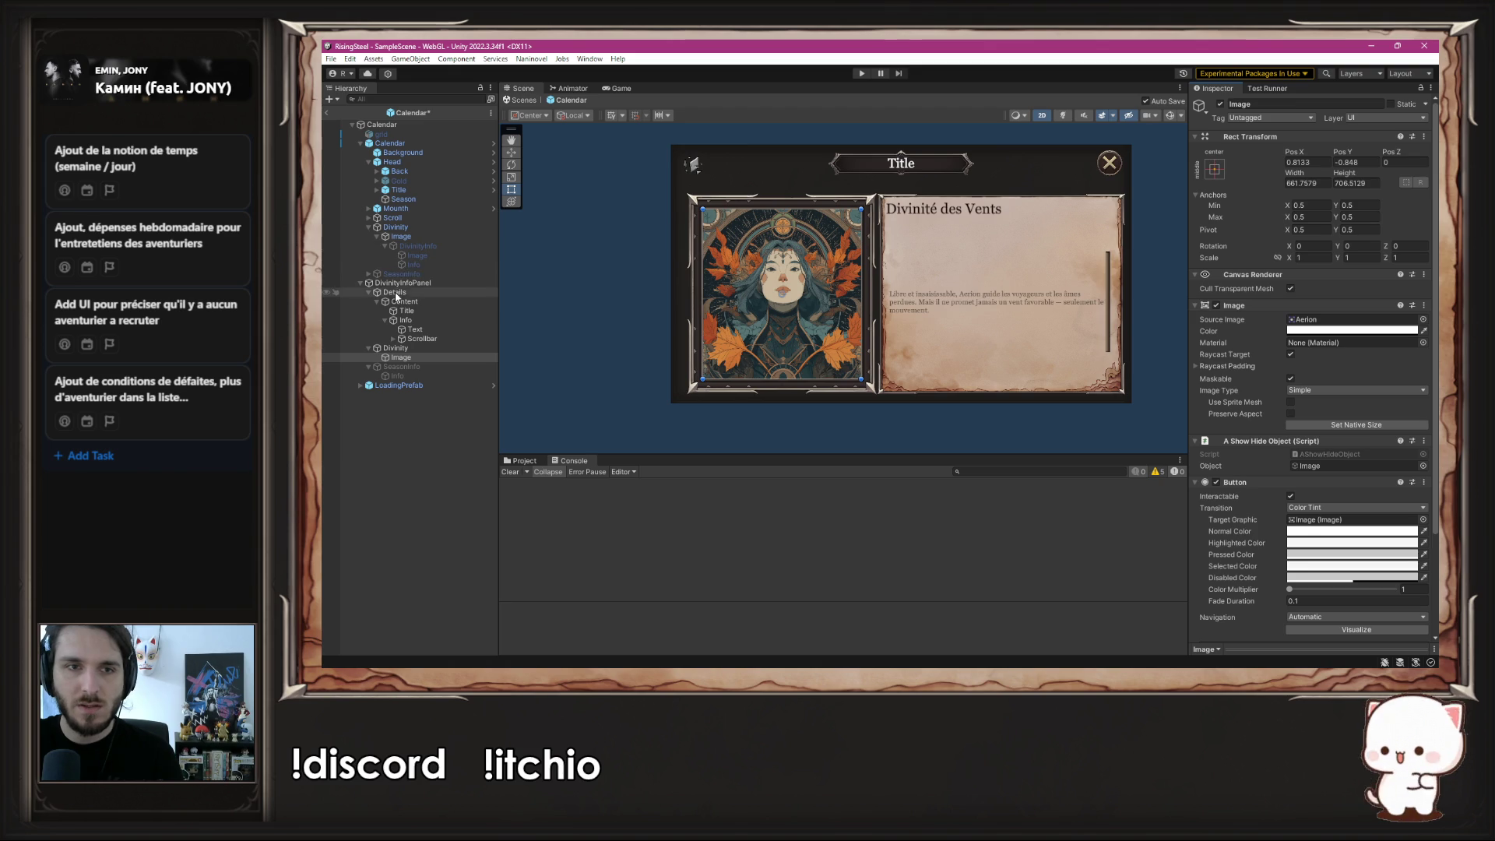
mouse_move(401, 357)
mouse_down()
mouse_move(1119, 364)
mouse_move(1353, 467)
mouse_up()
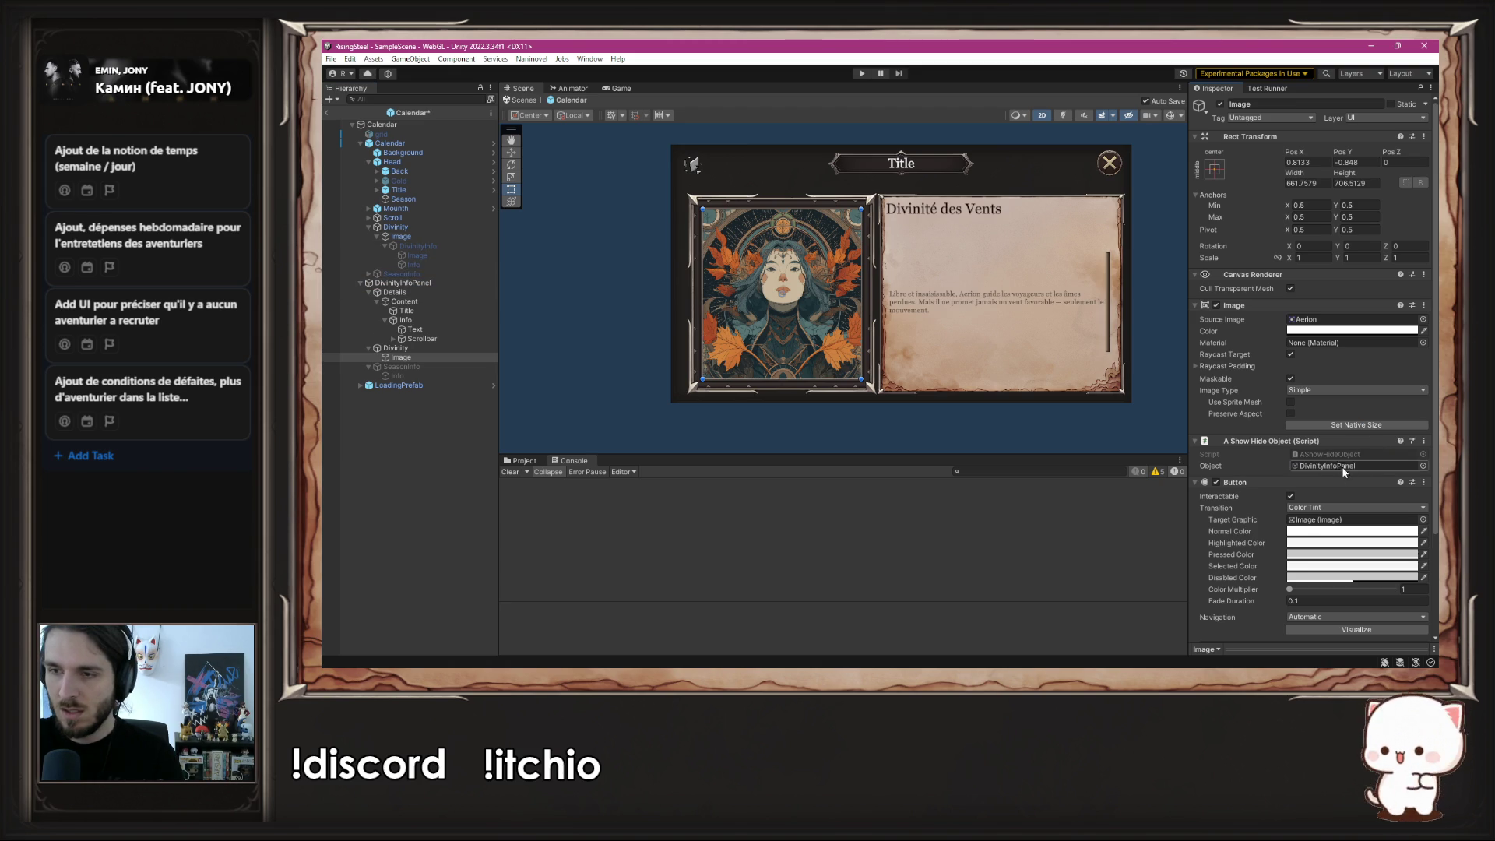
scroll(1352, 470, down, 3)
scroll(1352, 467, down, 1)
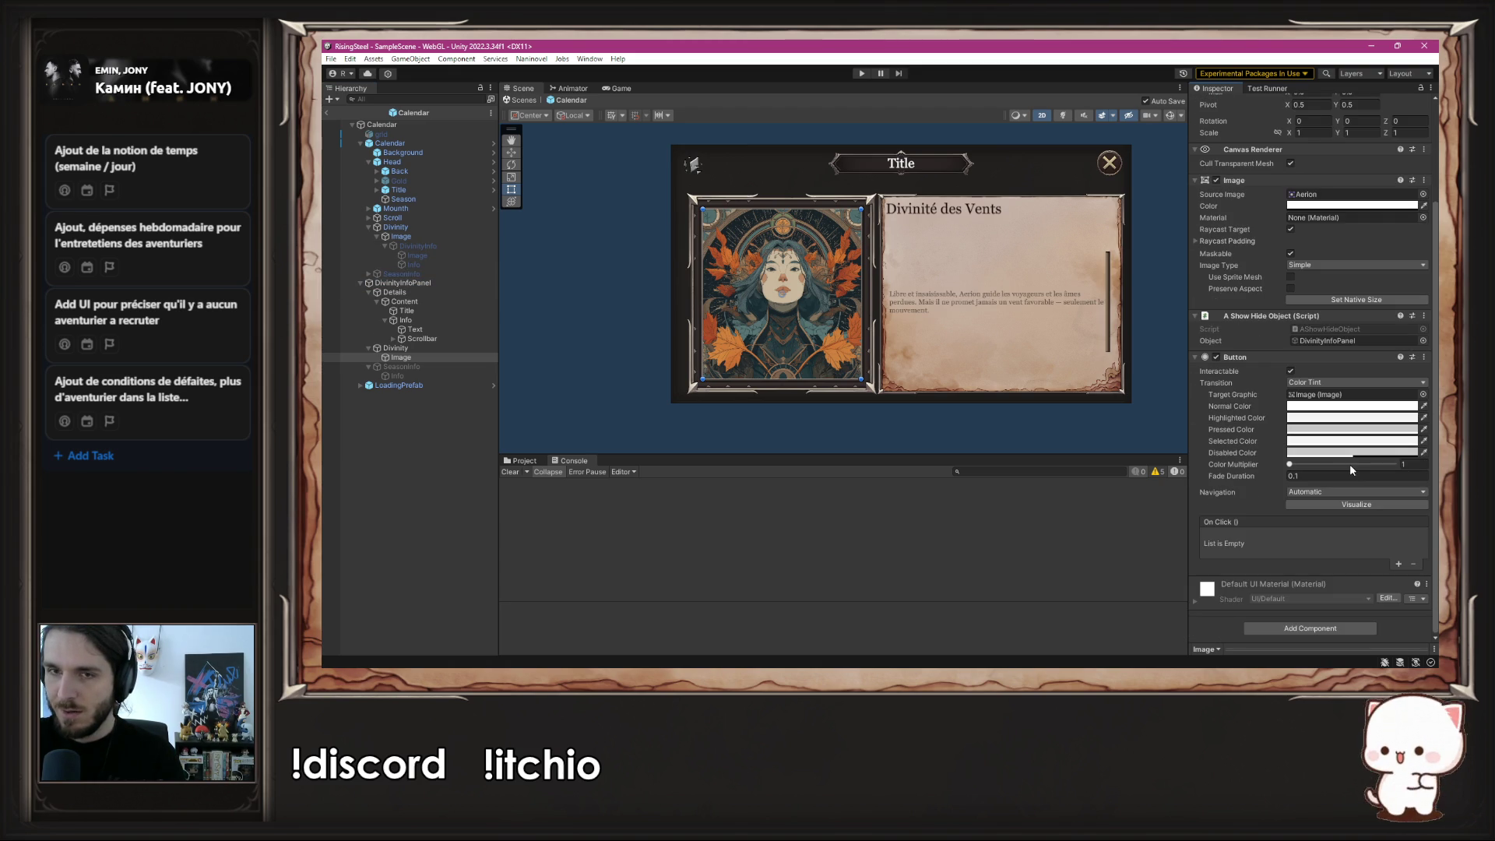
- Add an On Click entry targeting the Image that calls AShowHideObject.Hide (), then enter Play mode
click(1399, 566)
mouse_move(401, 357)
mouse_down()
mouse_move(627, 396)
mouse_move(1245, 577)
mouse_move(1246, 549)
mouse_up()
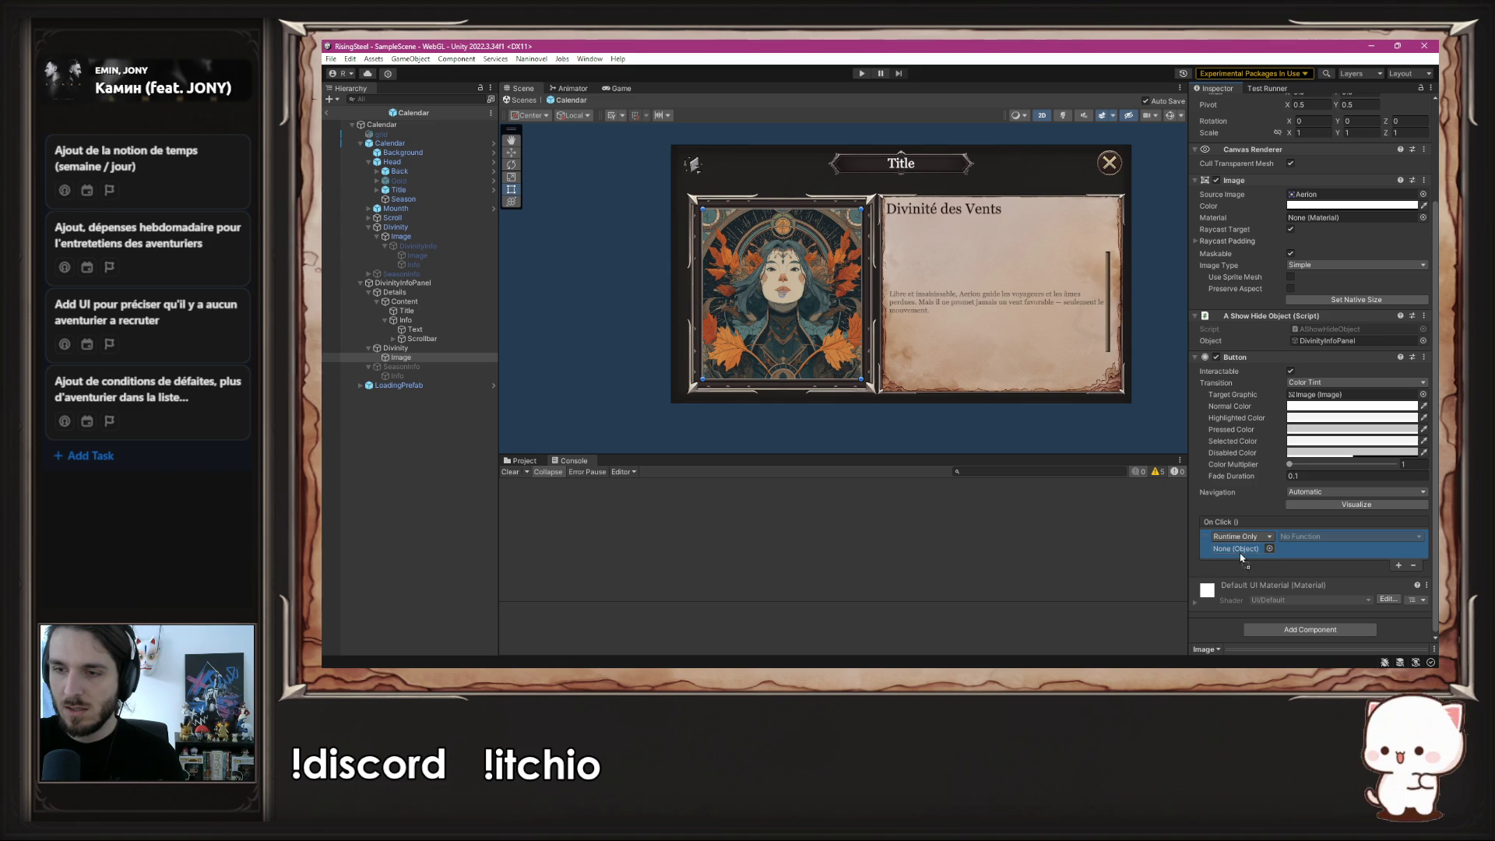
click(1363, 537)
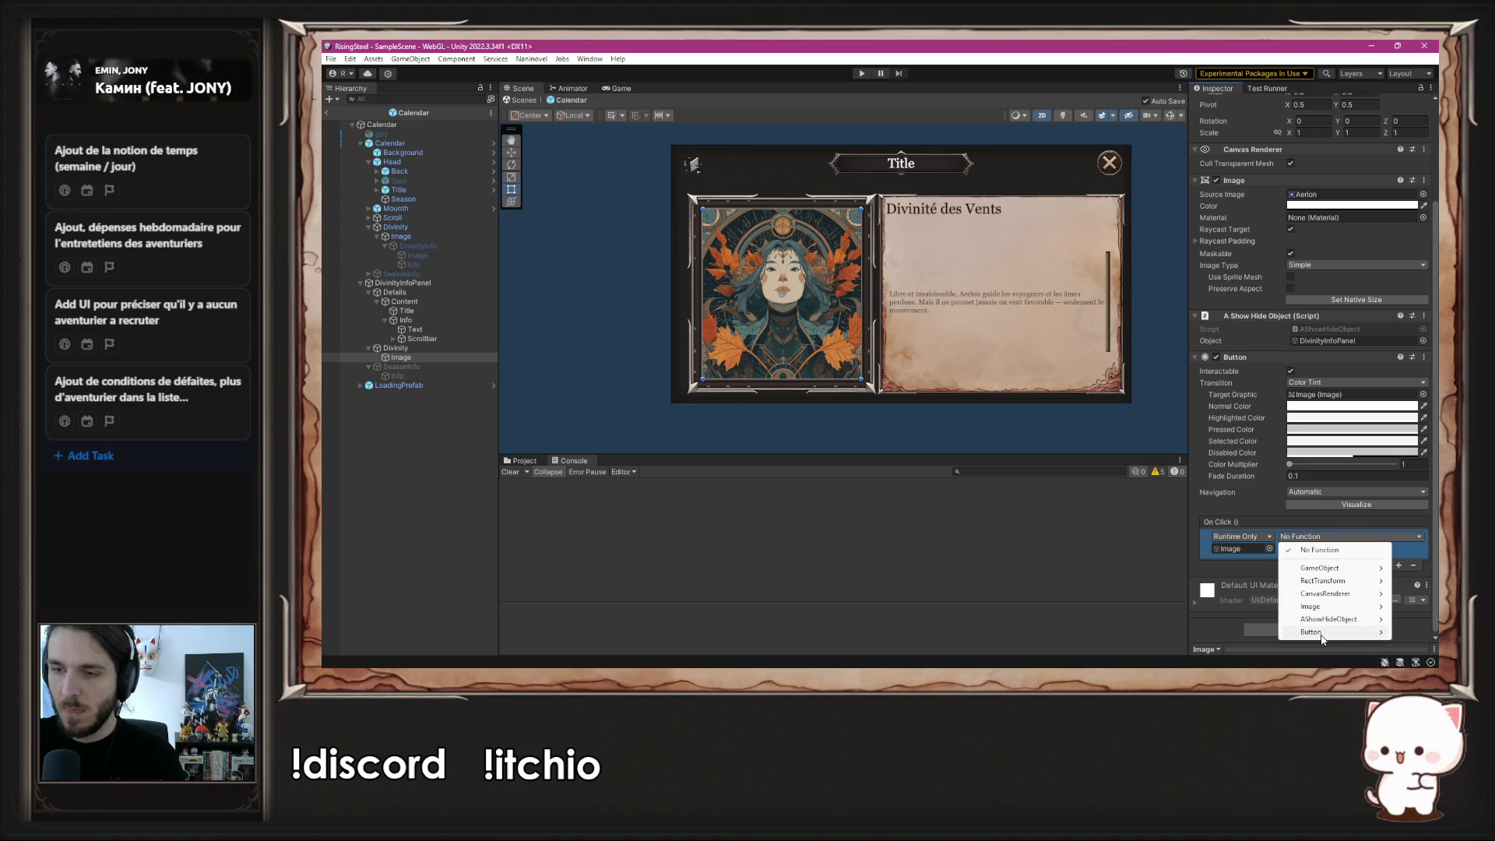
mouse_move(1336, 631)
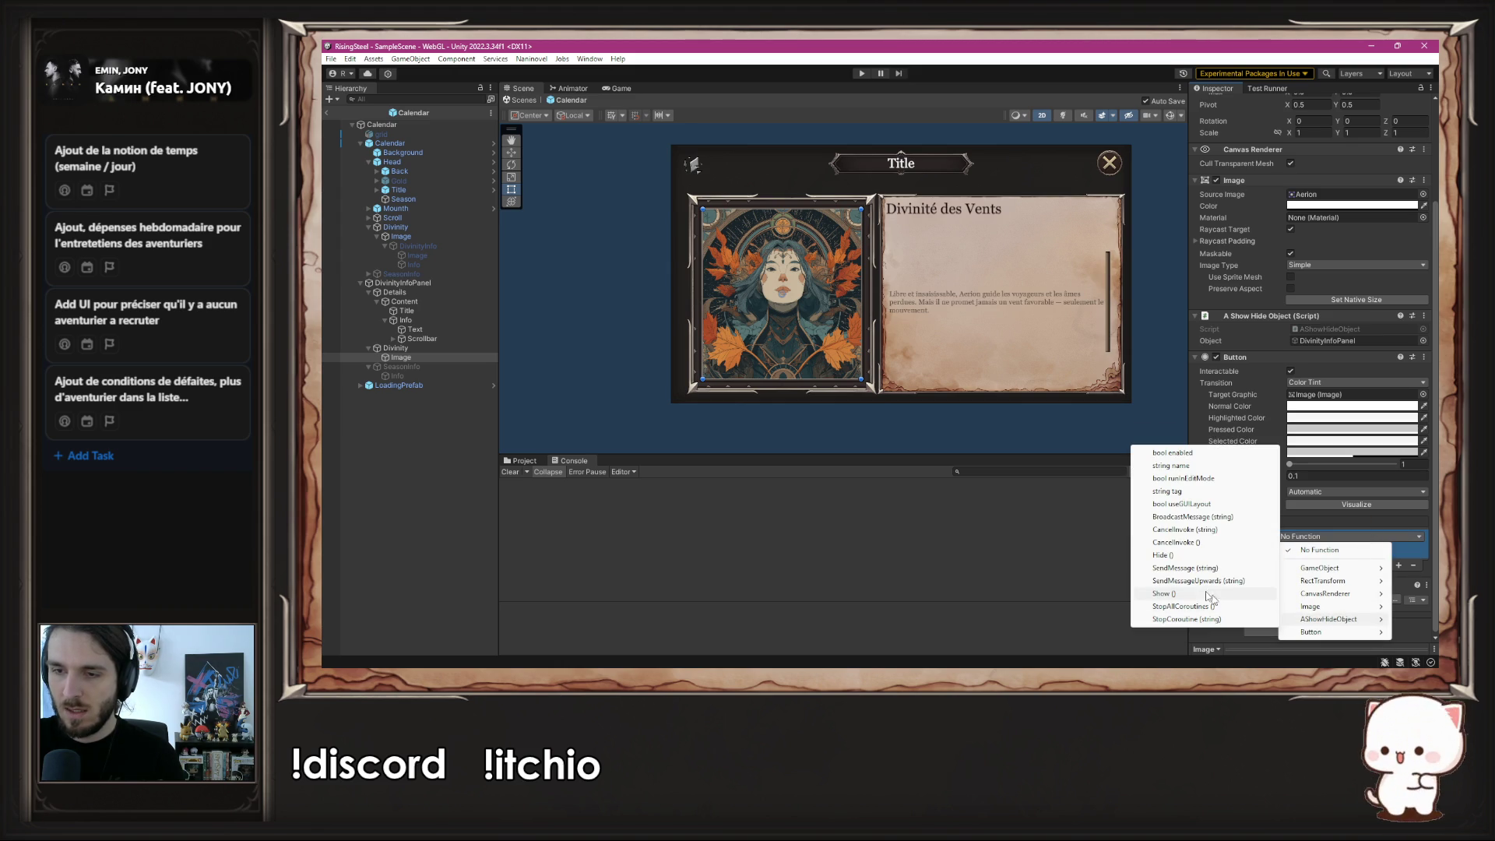
click(1162, 555)
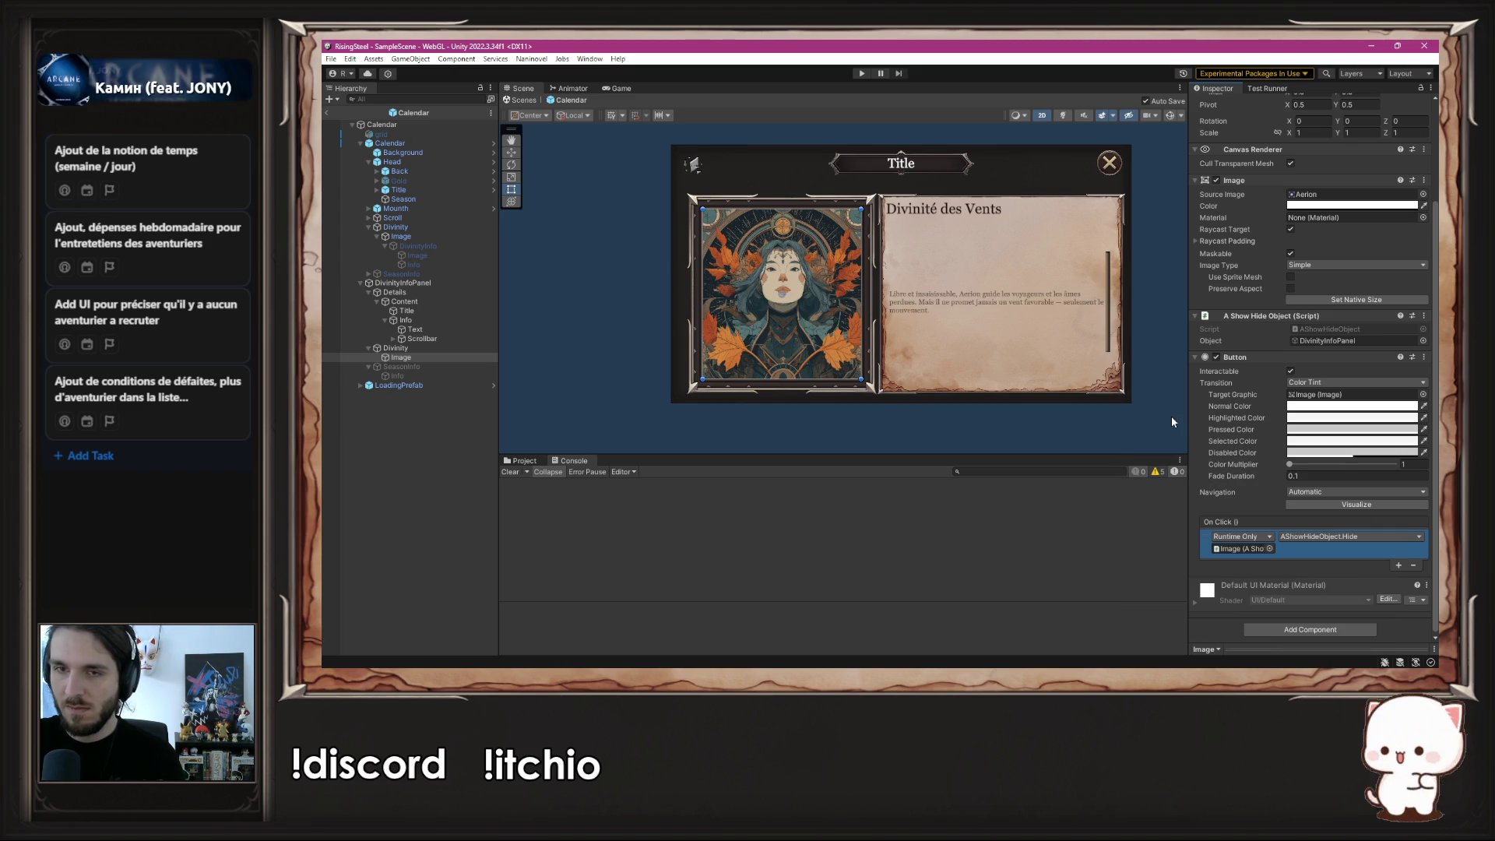
click(862, 73)
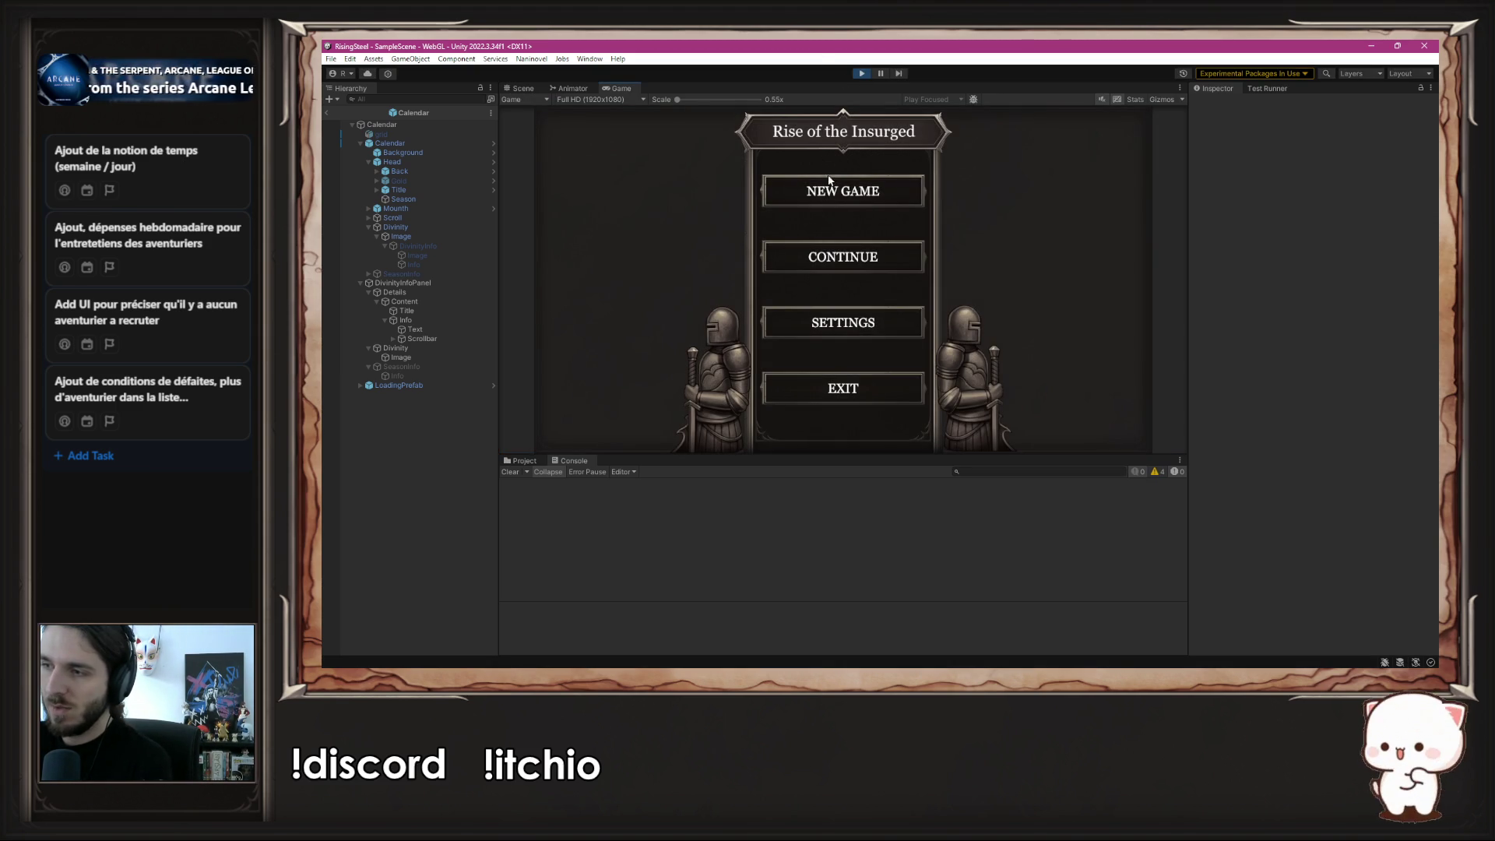
- Play-test once, then stop and set DivinityInfoPanel inactive by default before playing again
click(825, 187)
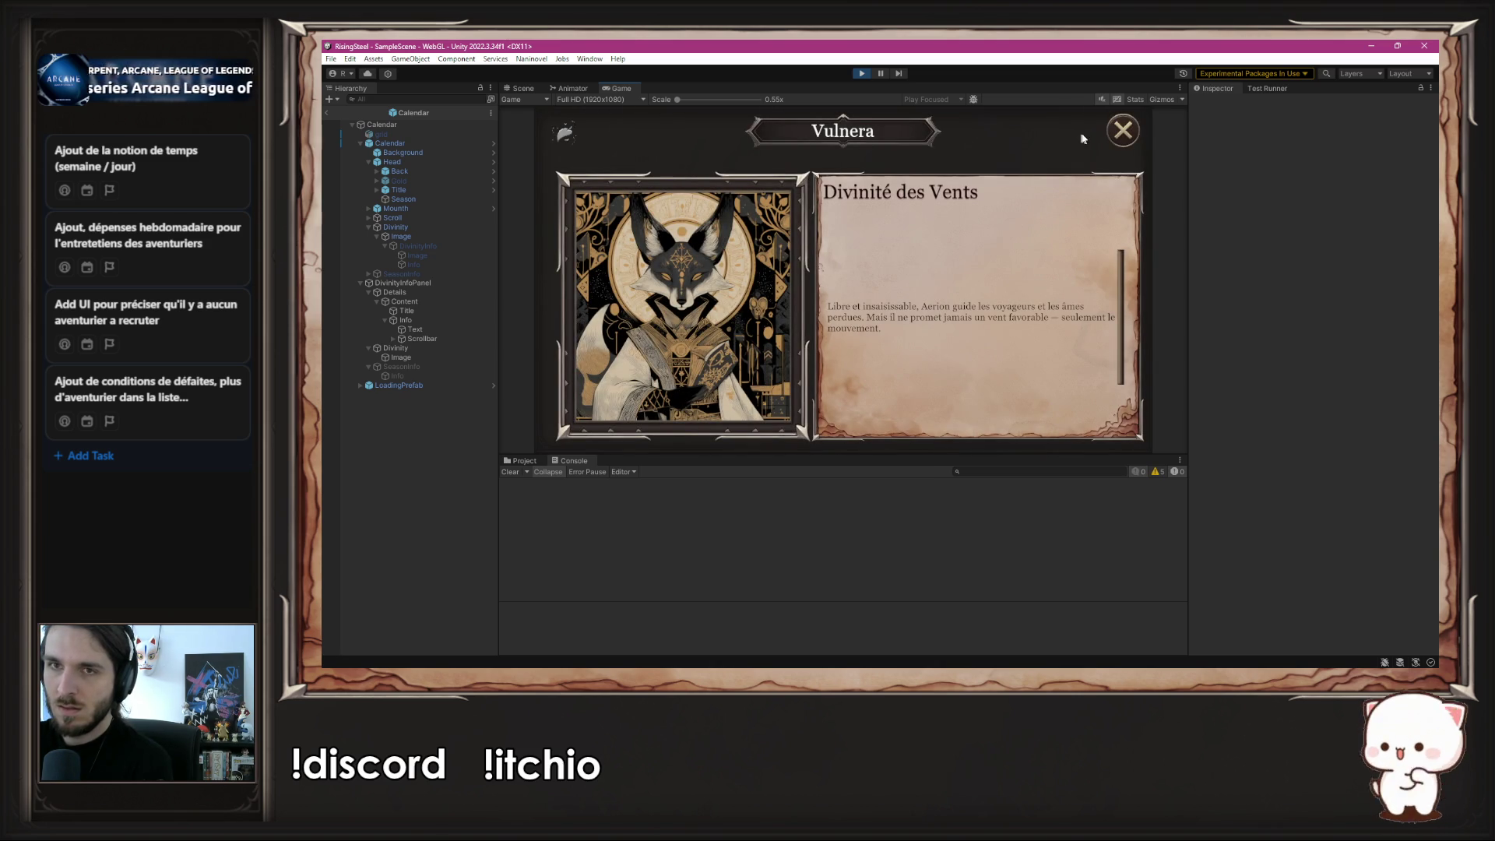
click(1119, 134)
click(860, 73)
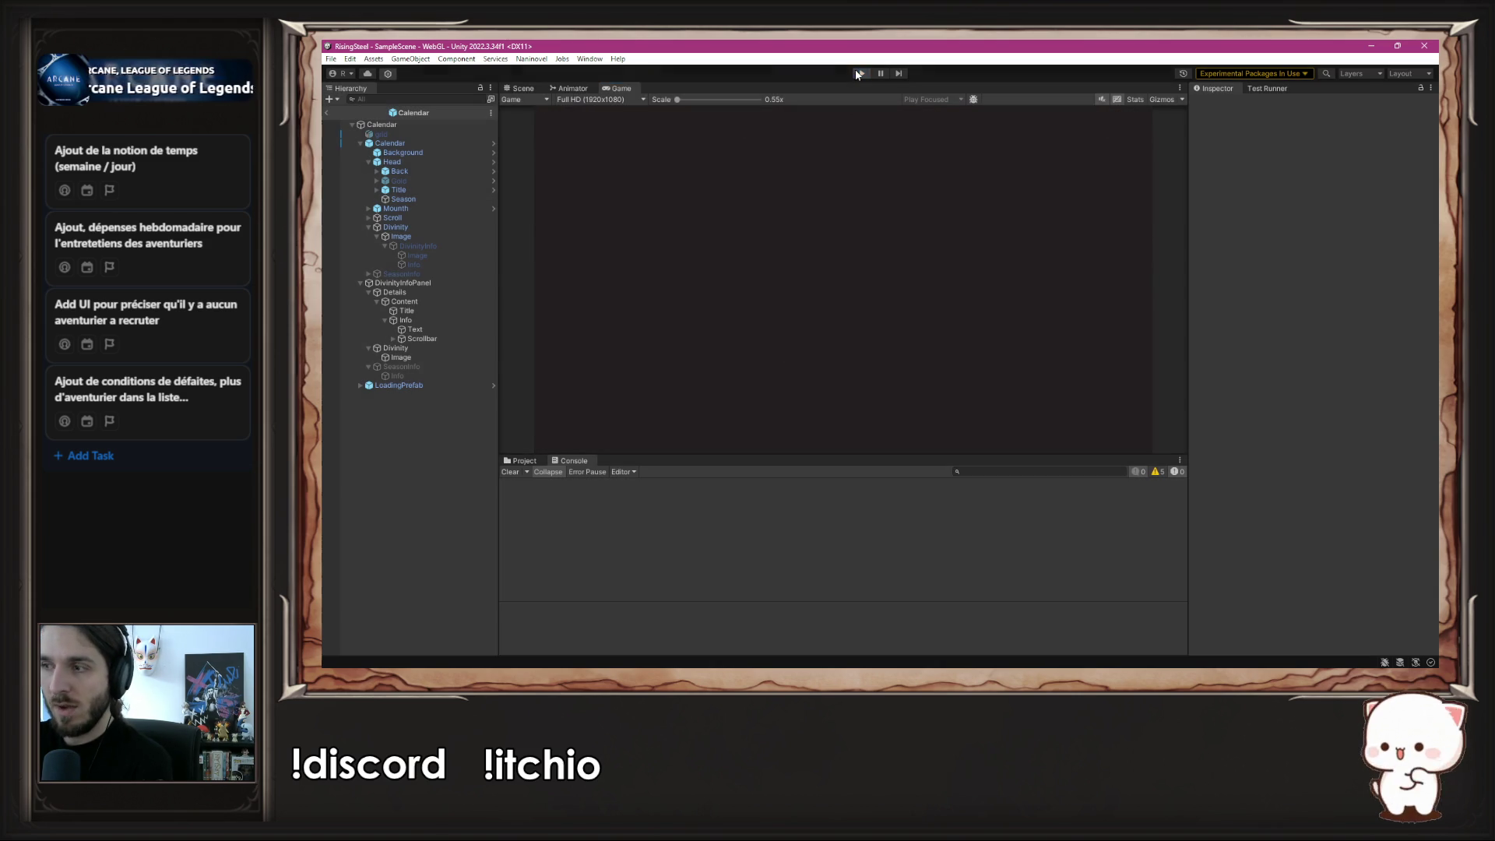
click(424, 283)
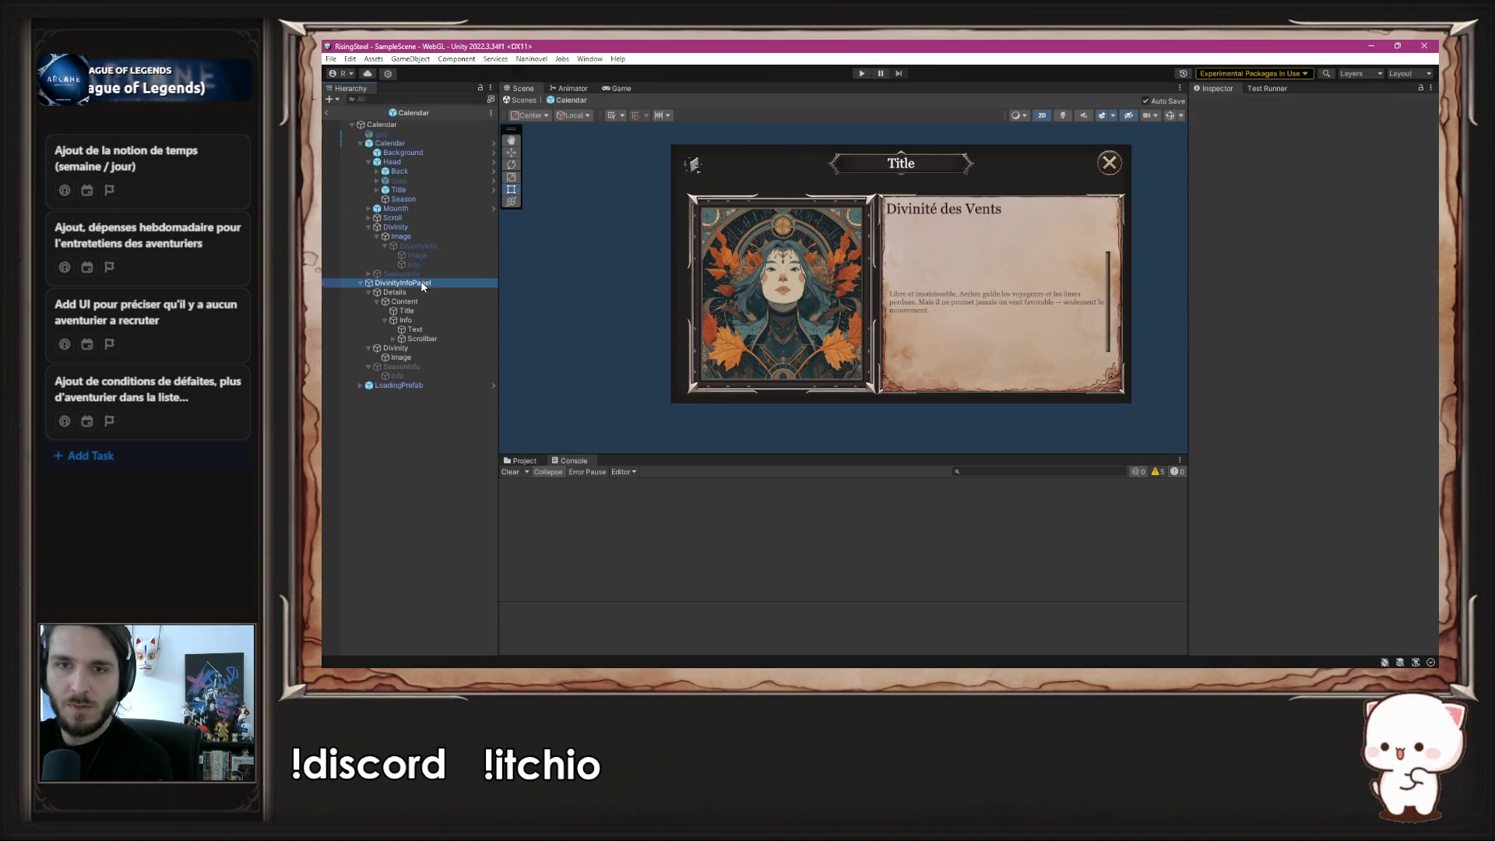
click(1220, 104)
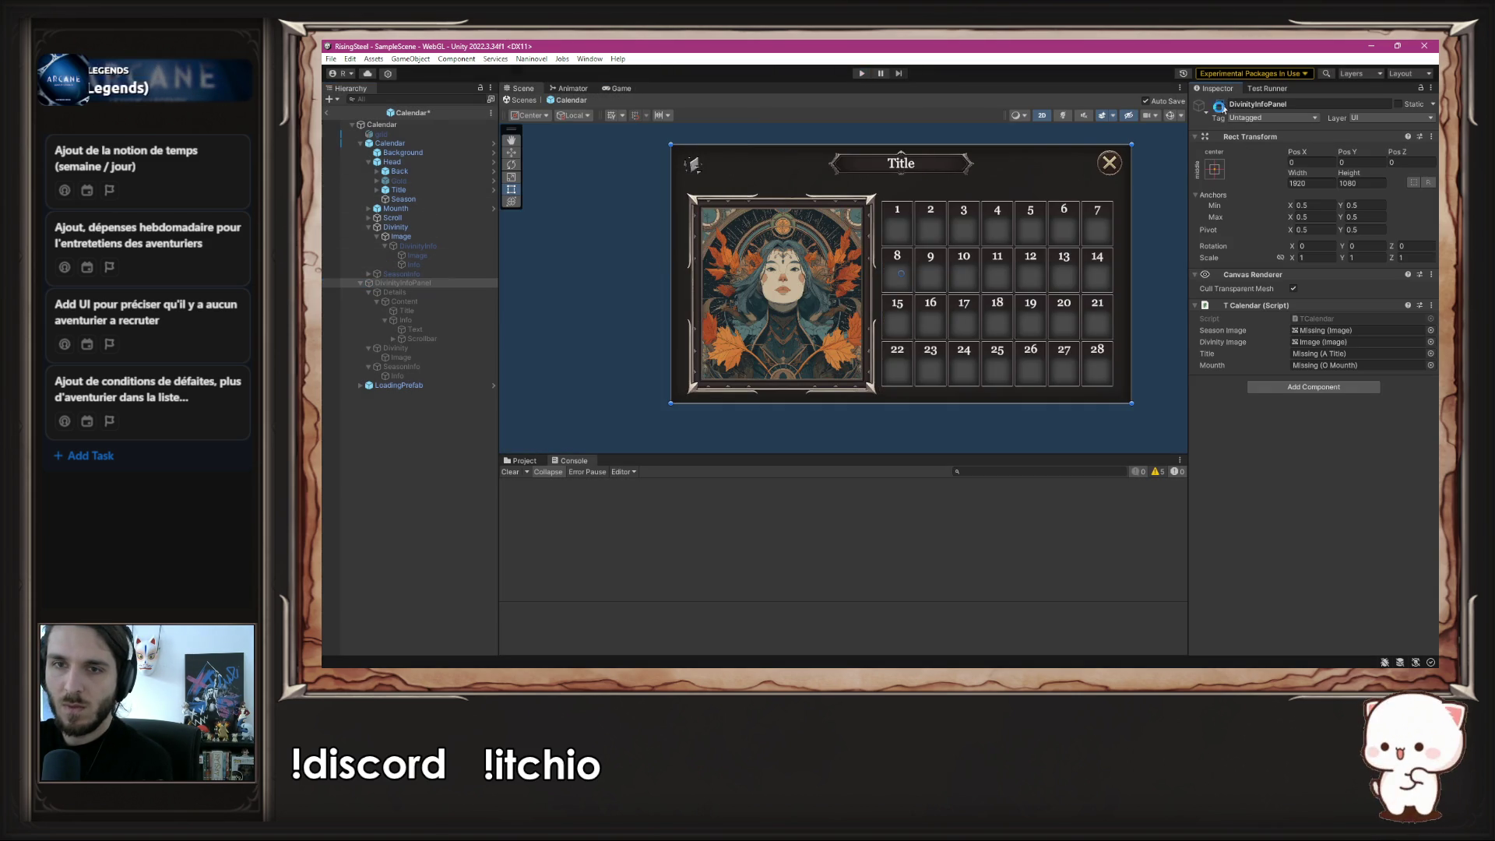
click(859, 74)
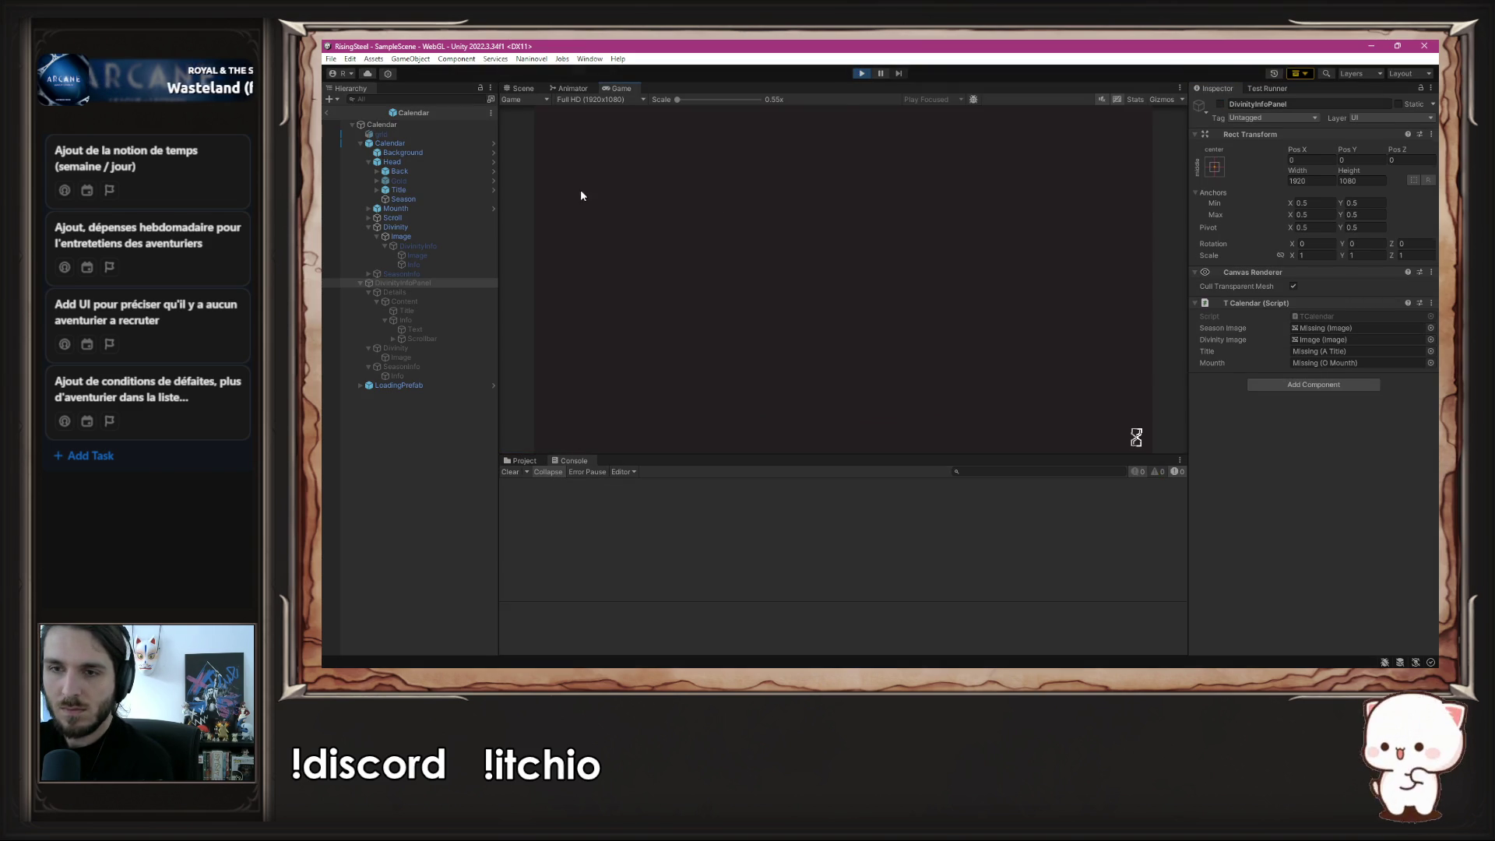
- Start a new game, toggle the Divinité des Vents info repeatedly via the portrait, then stop
click(834, 195)
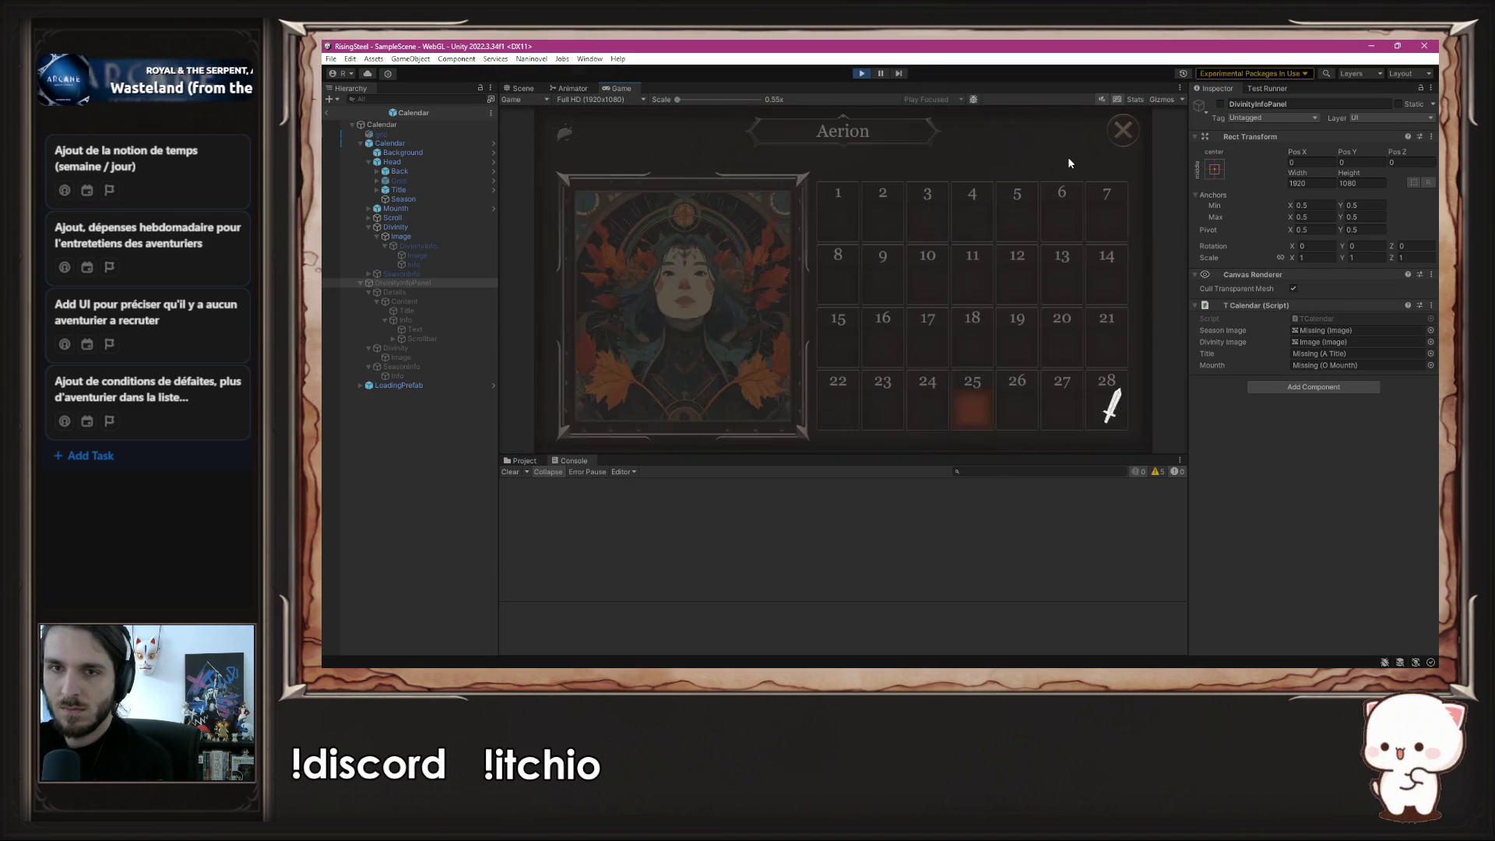
click(711, 255)
click(656, 286)
click(655, 286)
click(655, 285)
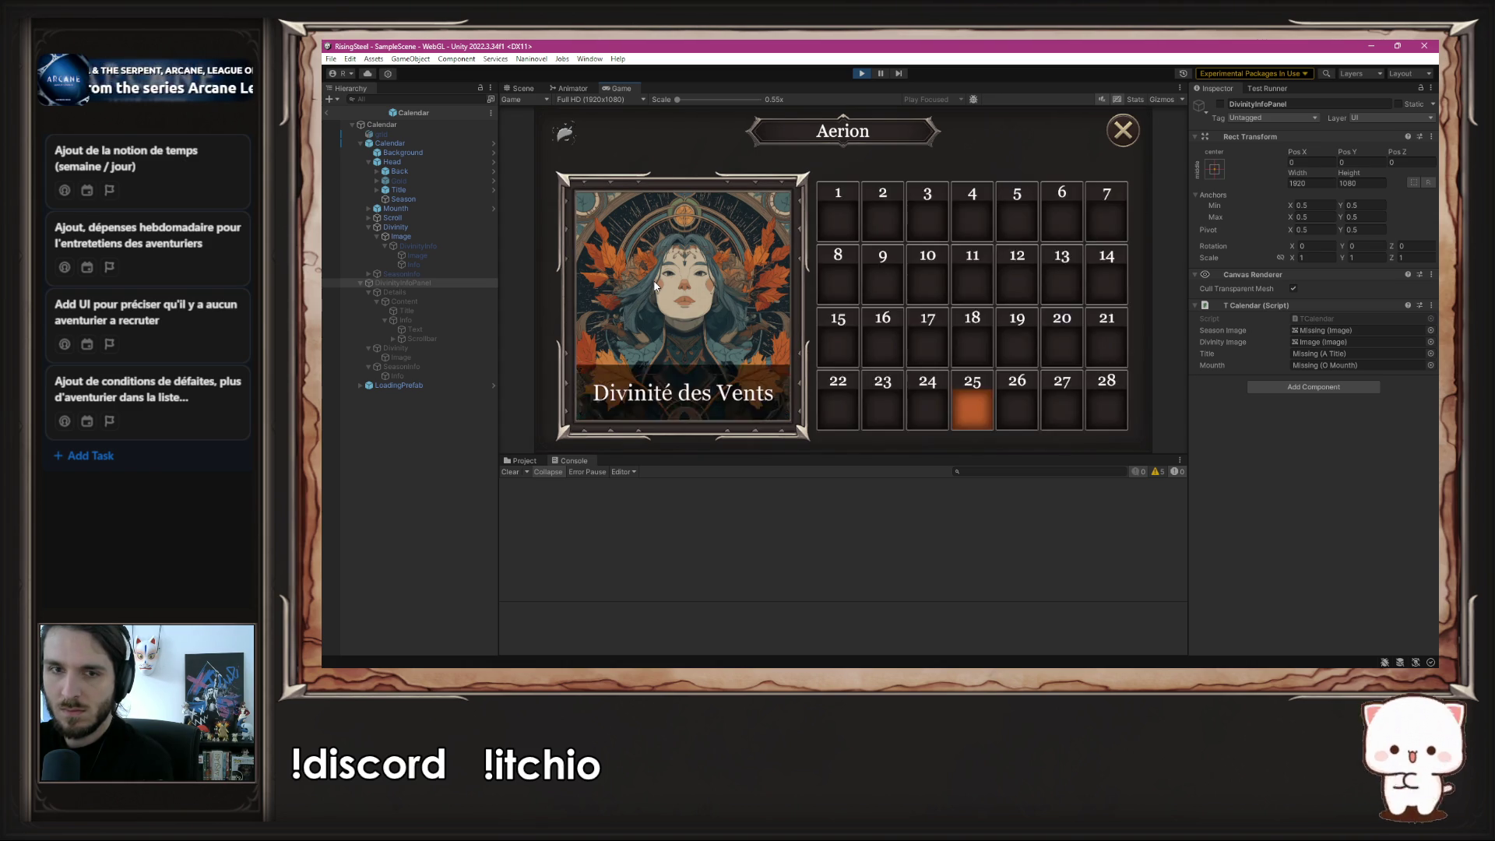
click(655, 286)
click(658, 284)
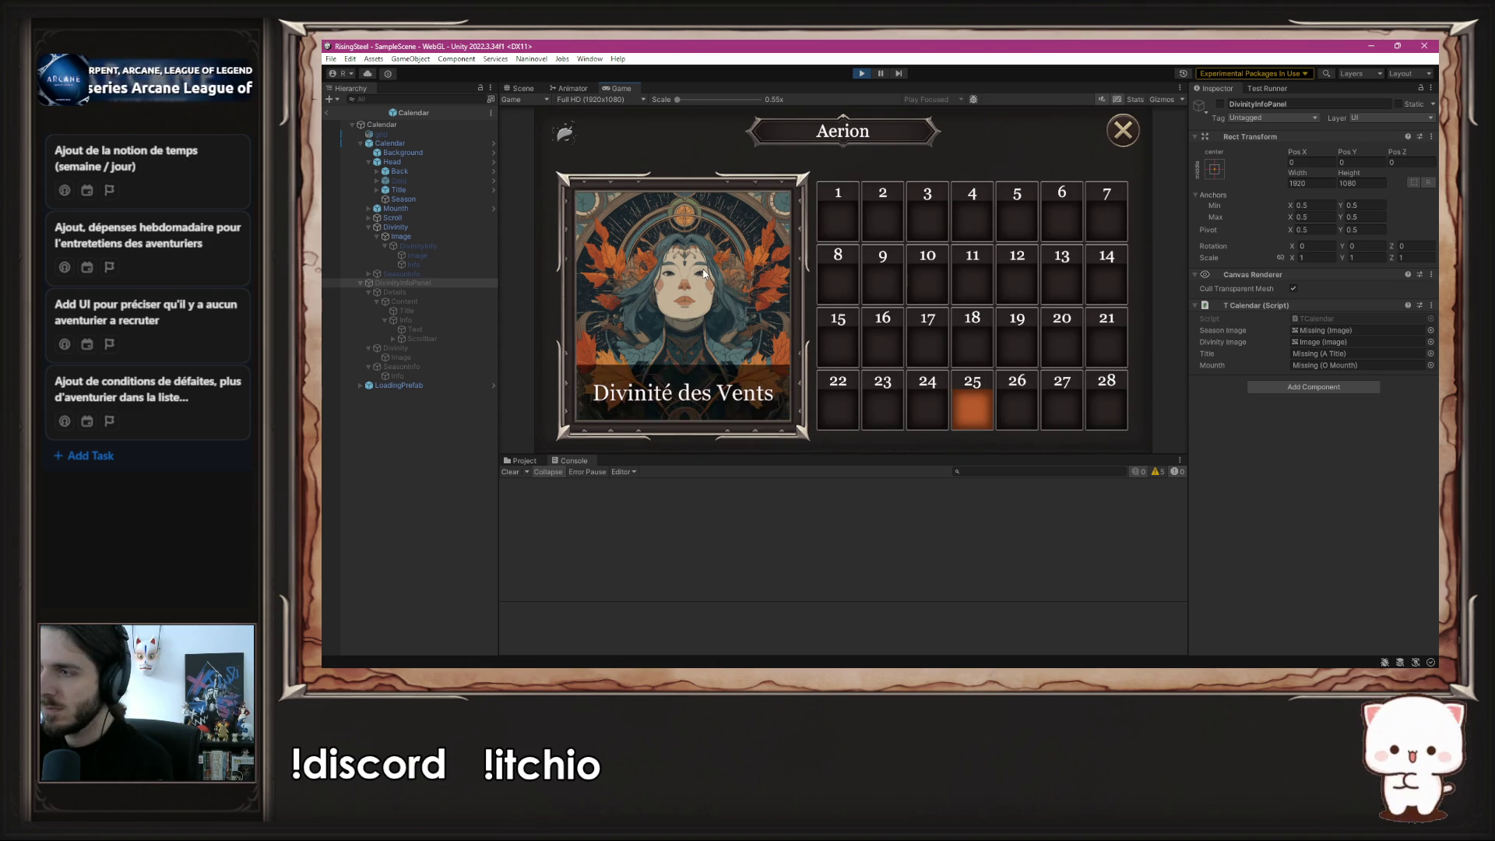
click(704, 272)
click(703, 269)
click(671, 274)
click(671, 274)
click(687, 274)
click(687, 273)
click(687, 274)
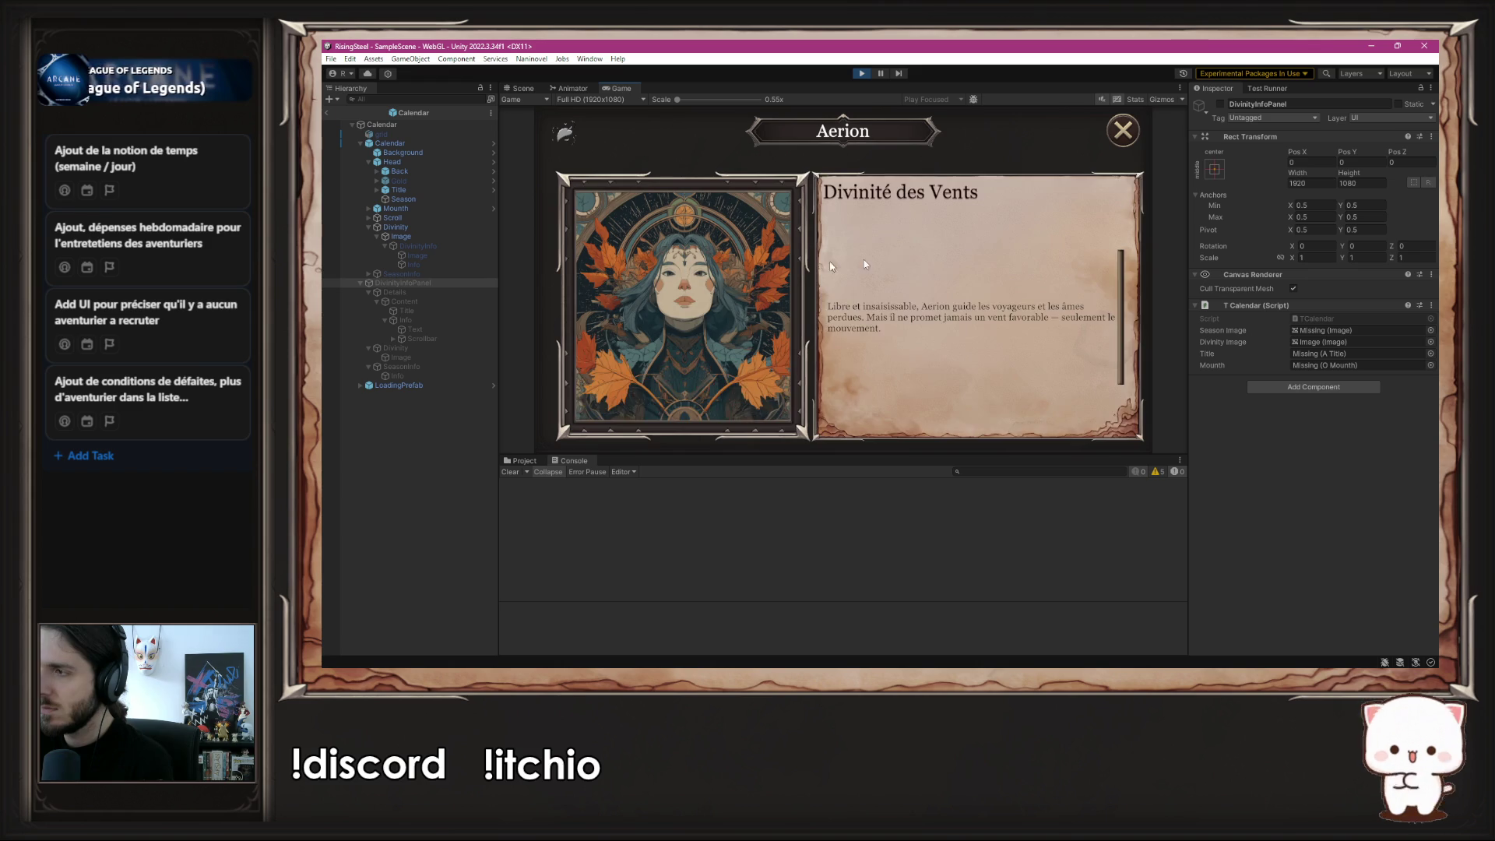
click(685, 274)
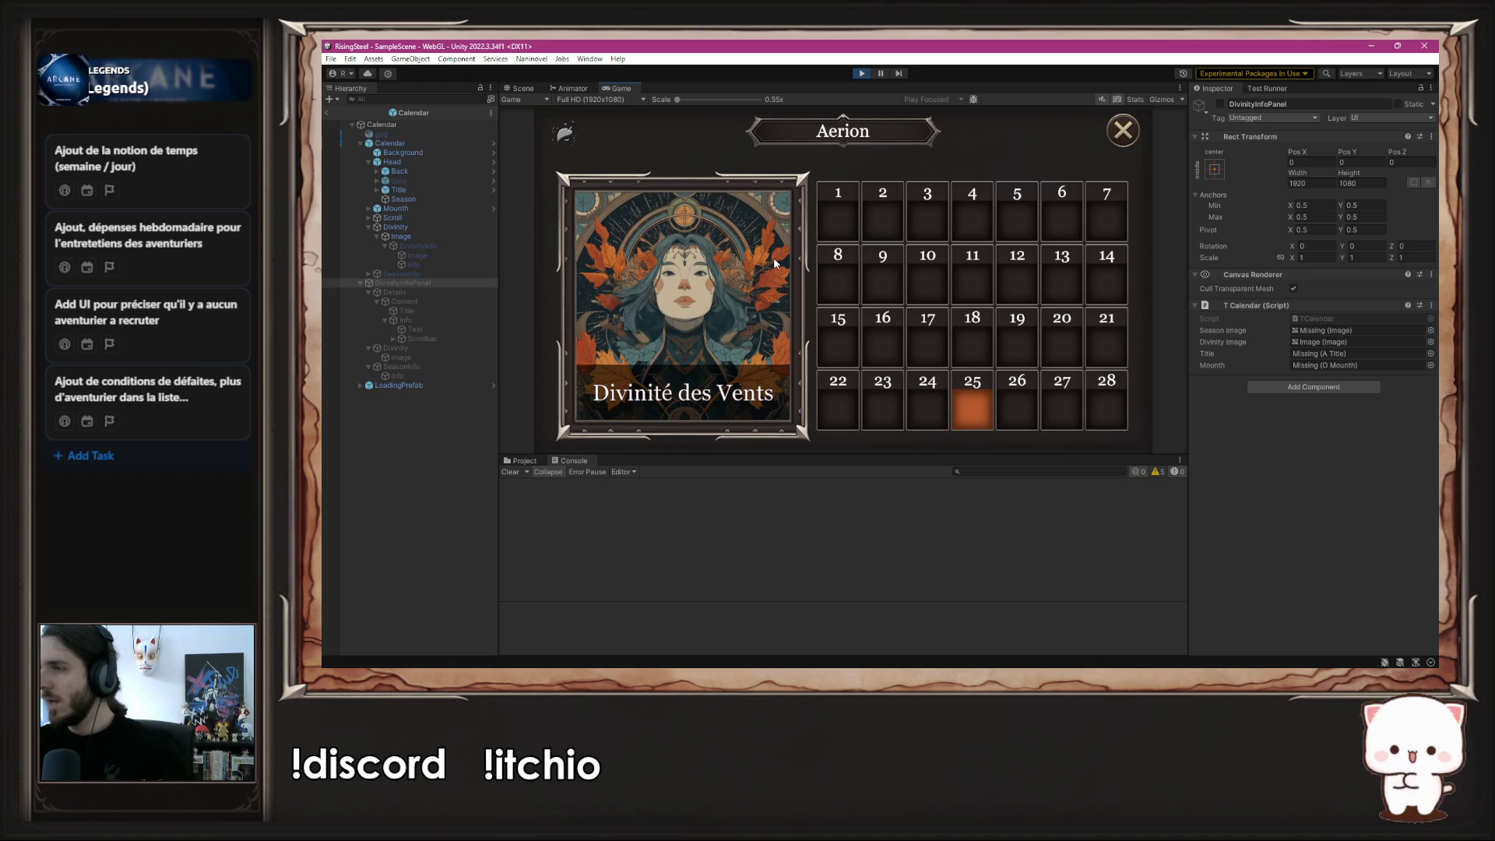
click(775, 264)
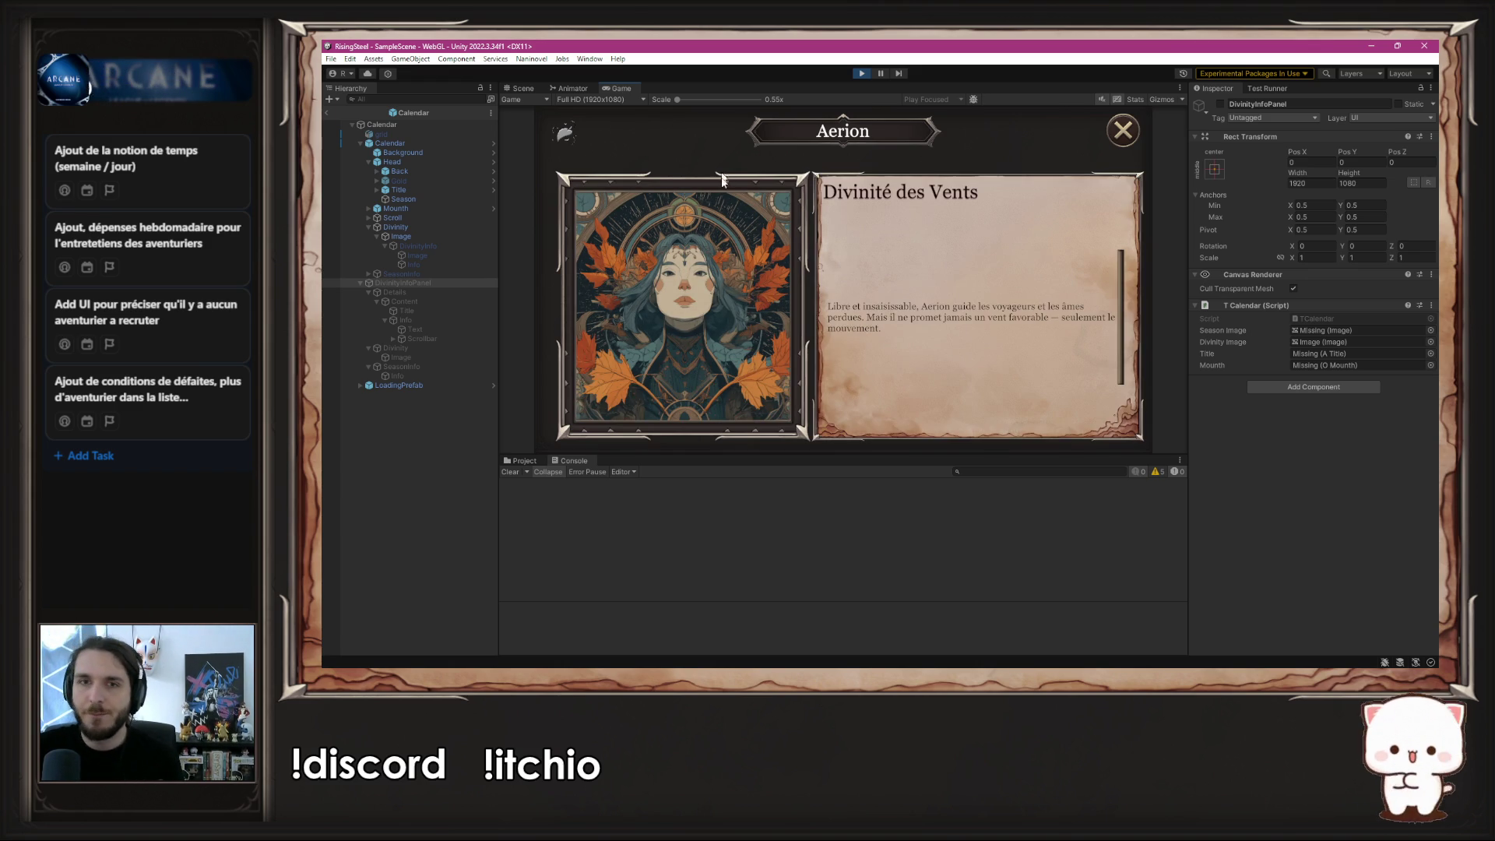
click(862, 74)
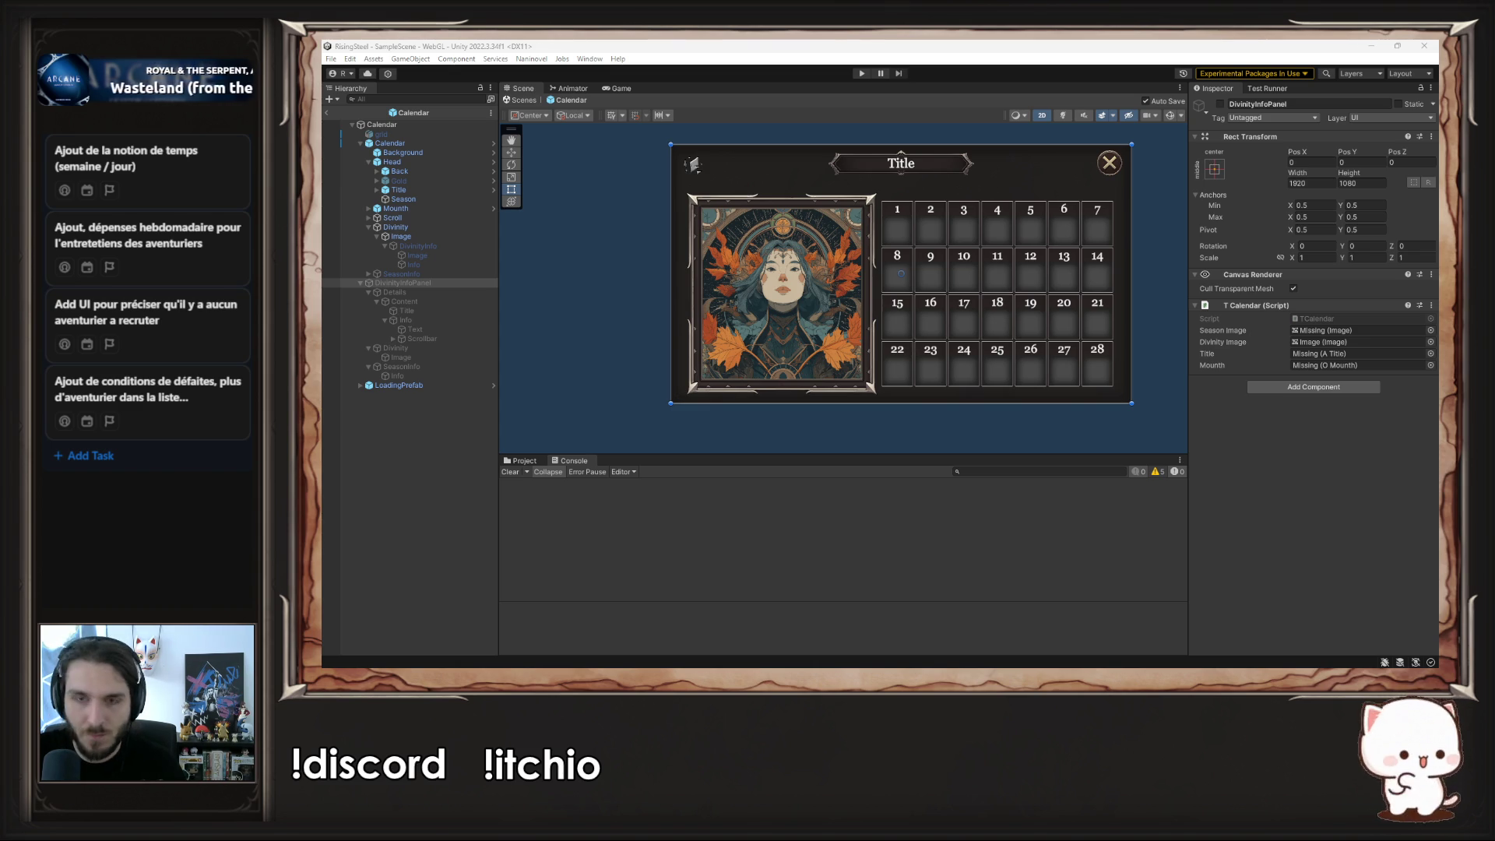
- Return to the Unity editor and select the Text object under DivinityInfoPanel > Details > Content > Info
key(alt+Tab)
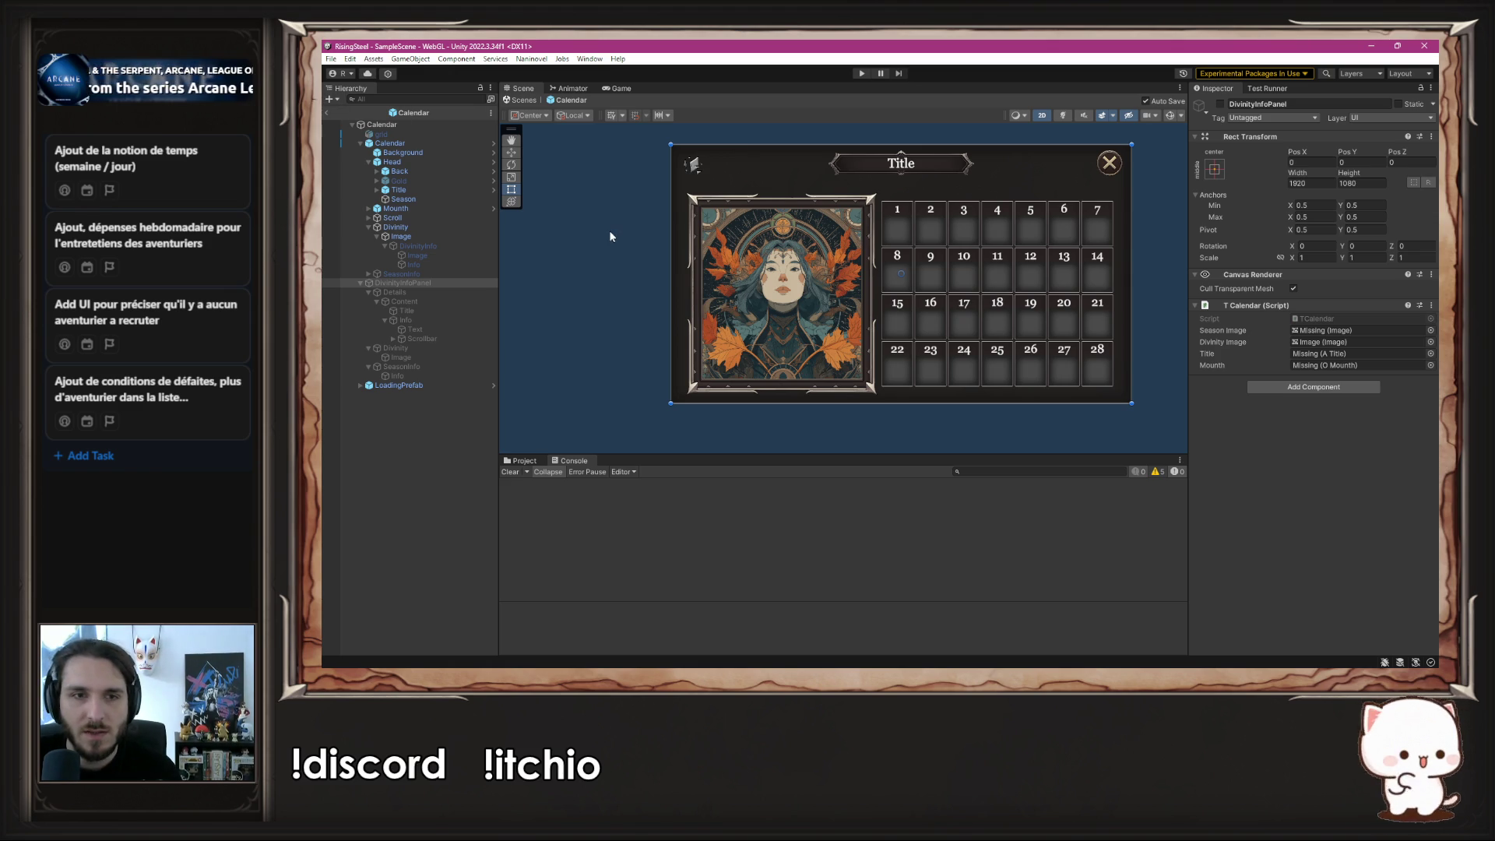
click(425, 332)
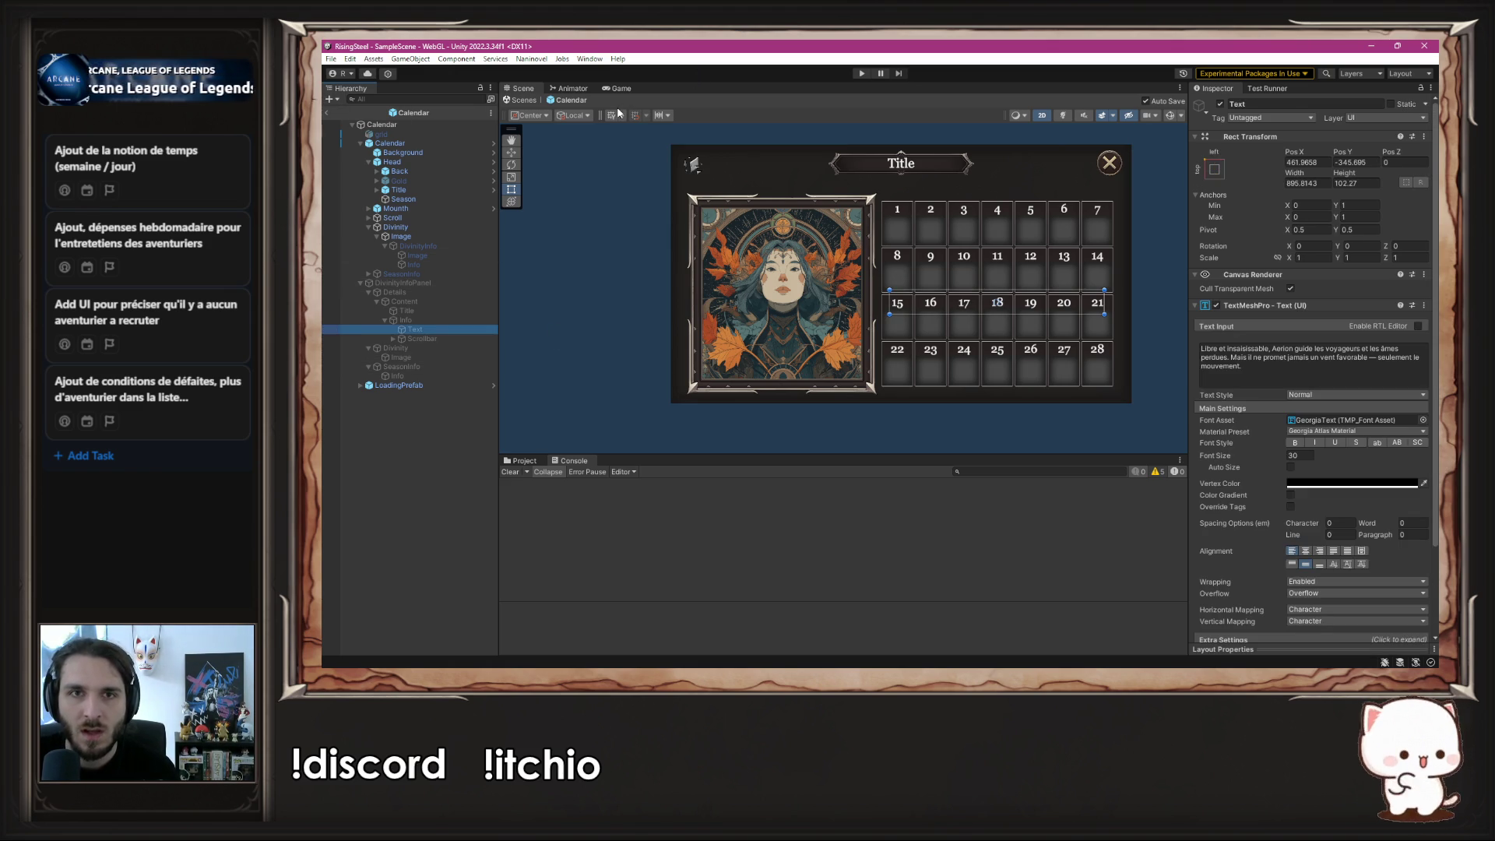
- Re-enable DivinityInfoPanel and select its description Text object
click(433, 284)
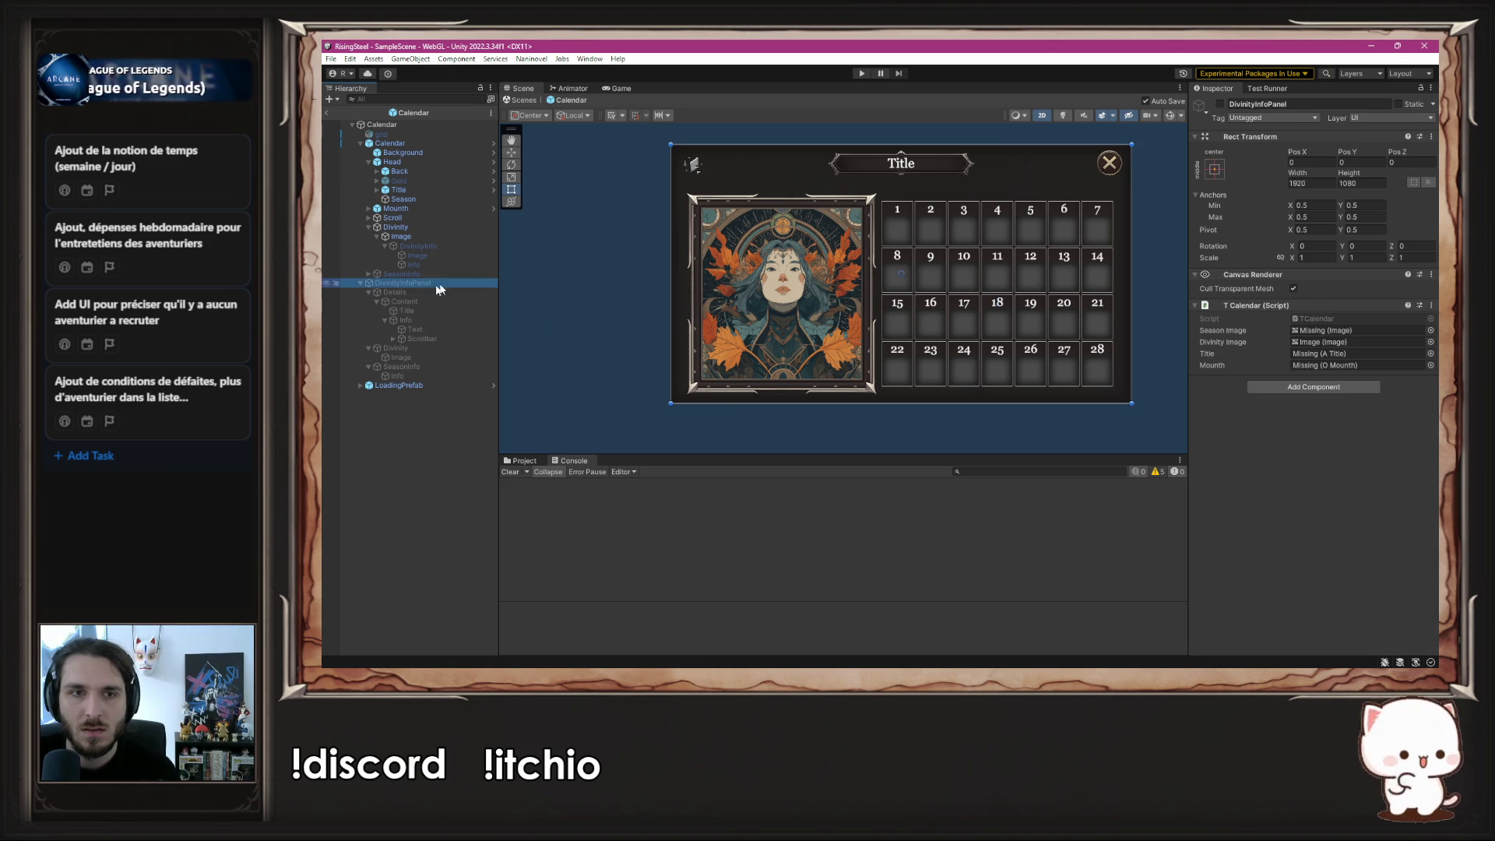
click(1221, 101)
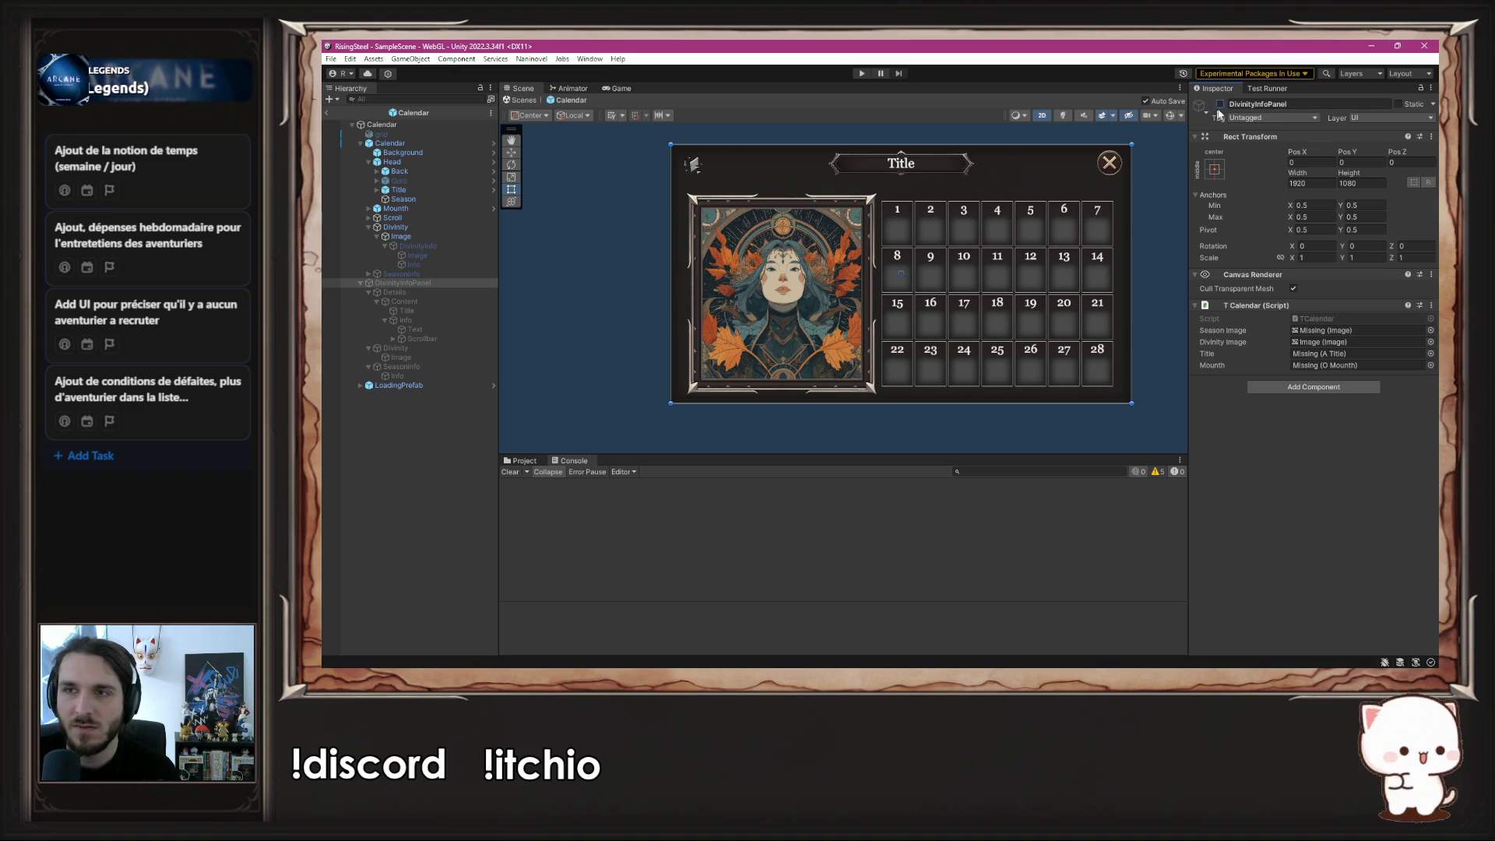
click(1221, 104)
click(454, 341)
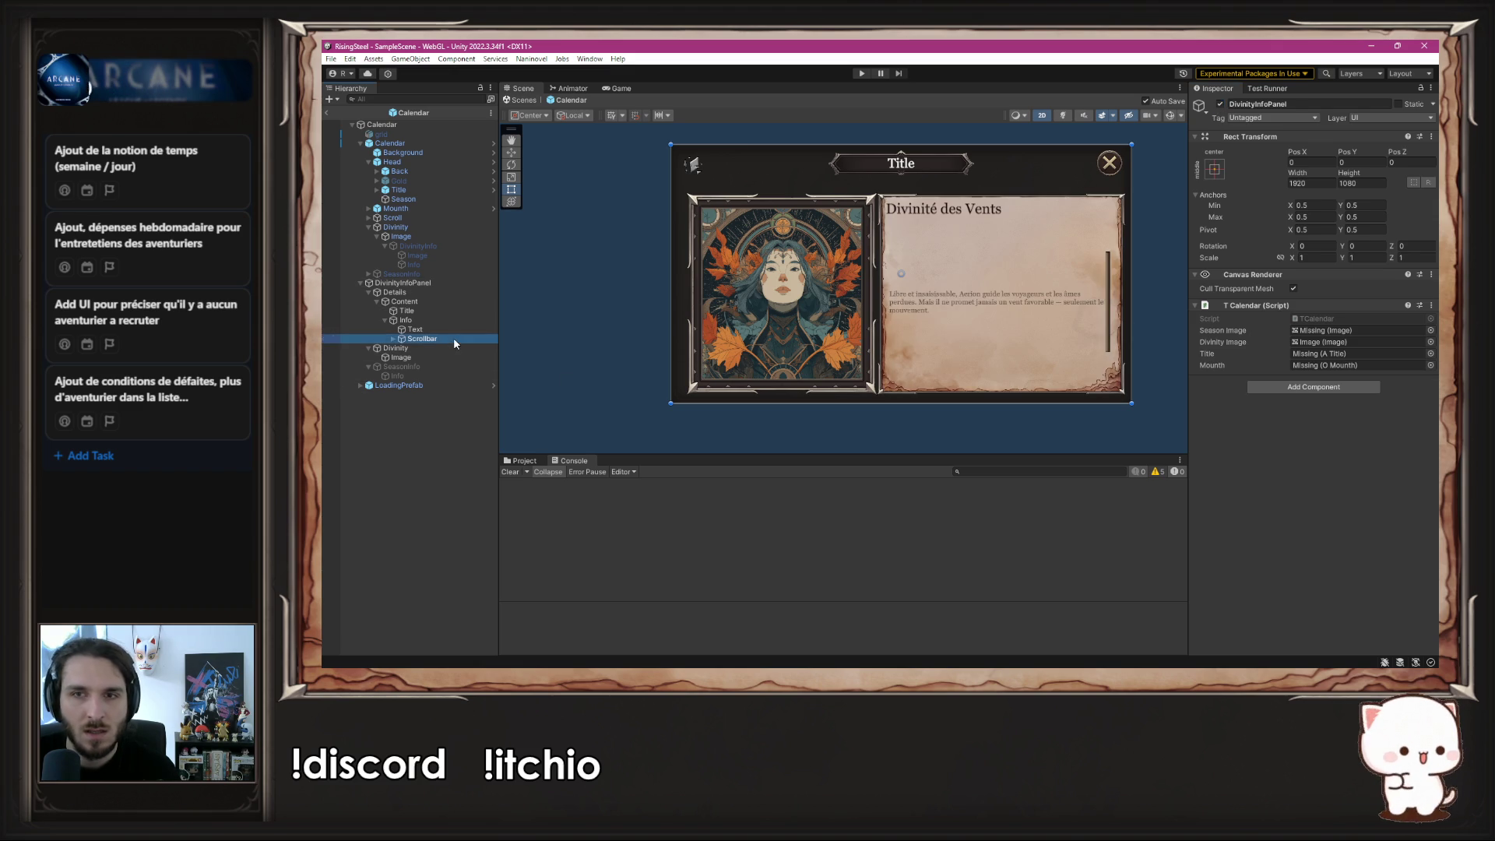
click(431, 328)
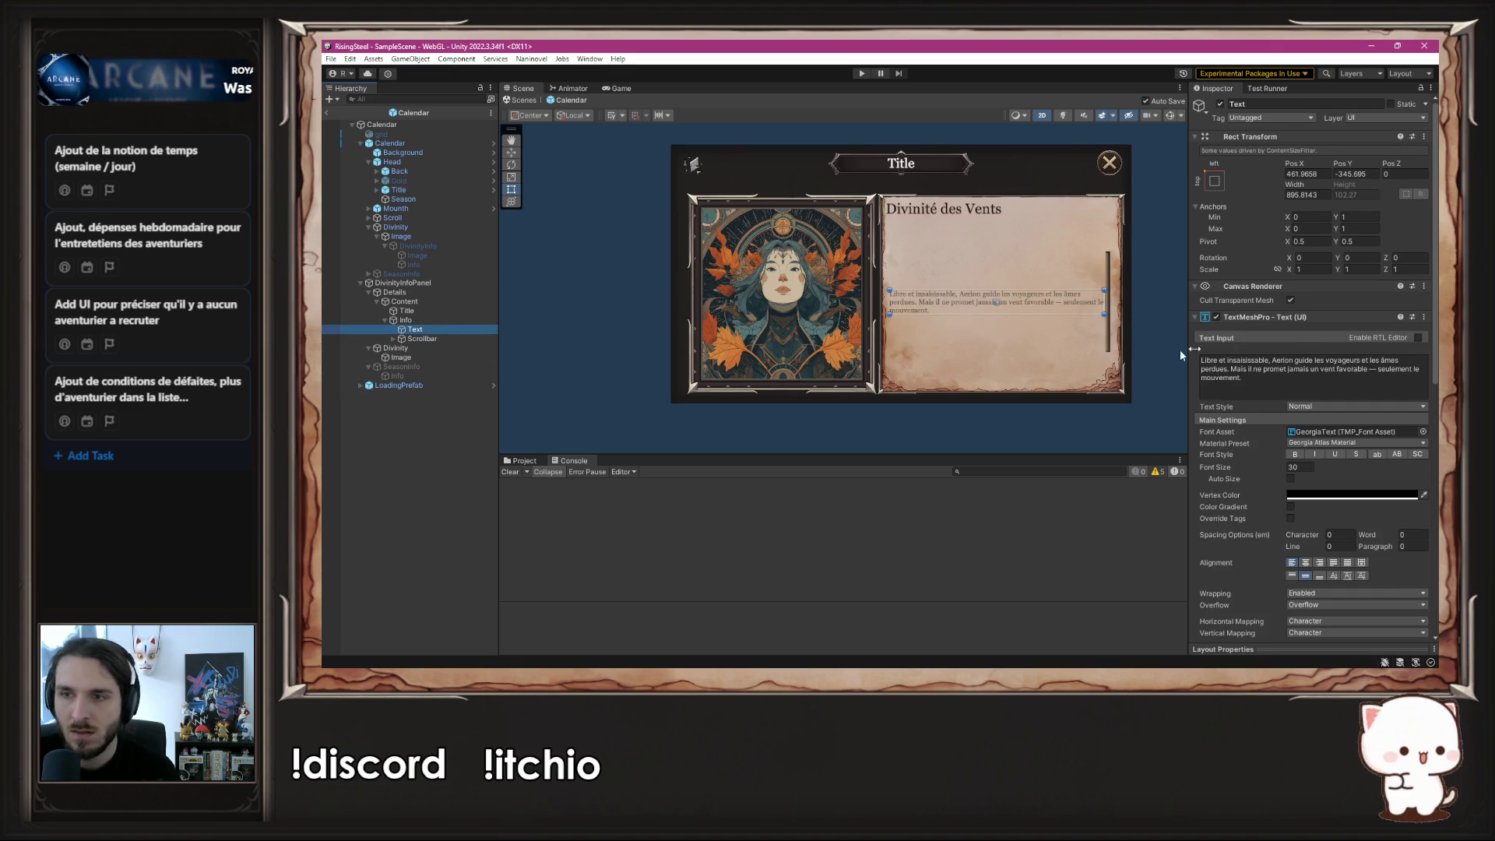
- Replace the description with long Lorem ipsum placeholder text and delete its blank first line
click(1262, 381)
key(ctrl+a)
key(ctrl+v)
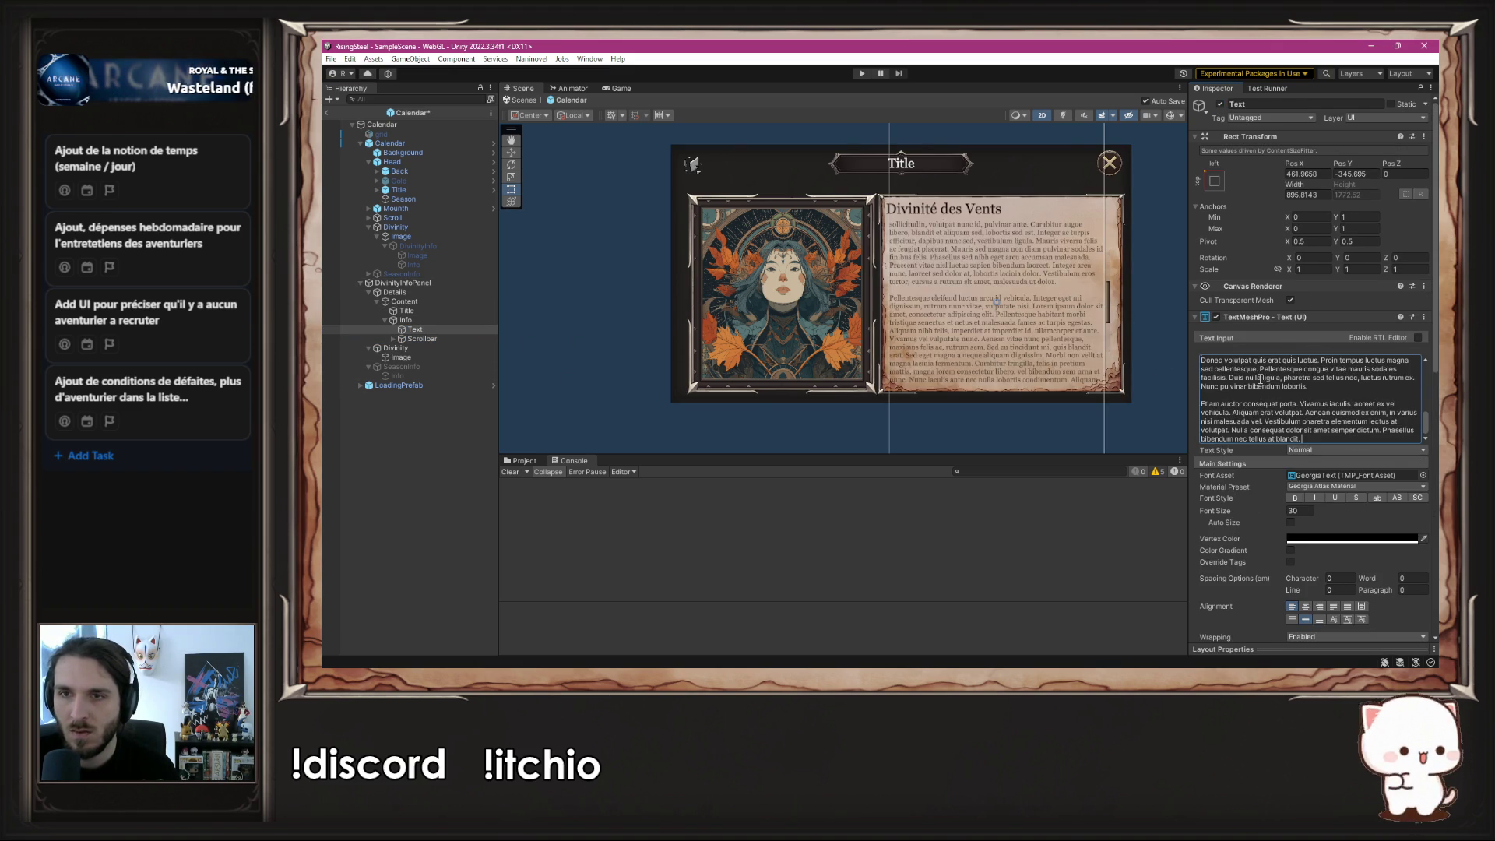
drag(968, 285, 976, 422)
scroll(1213, 363, up, 10)
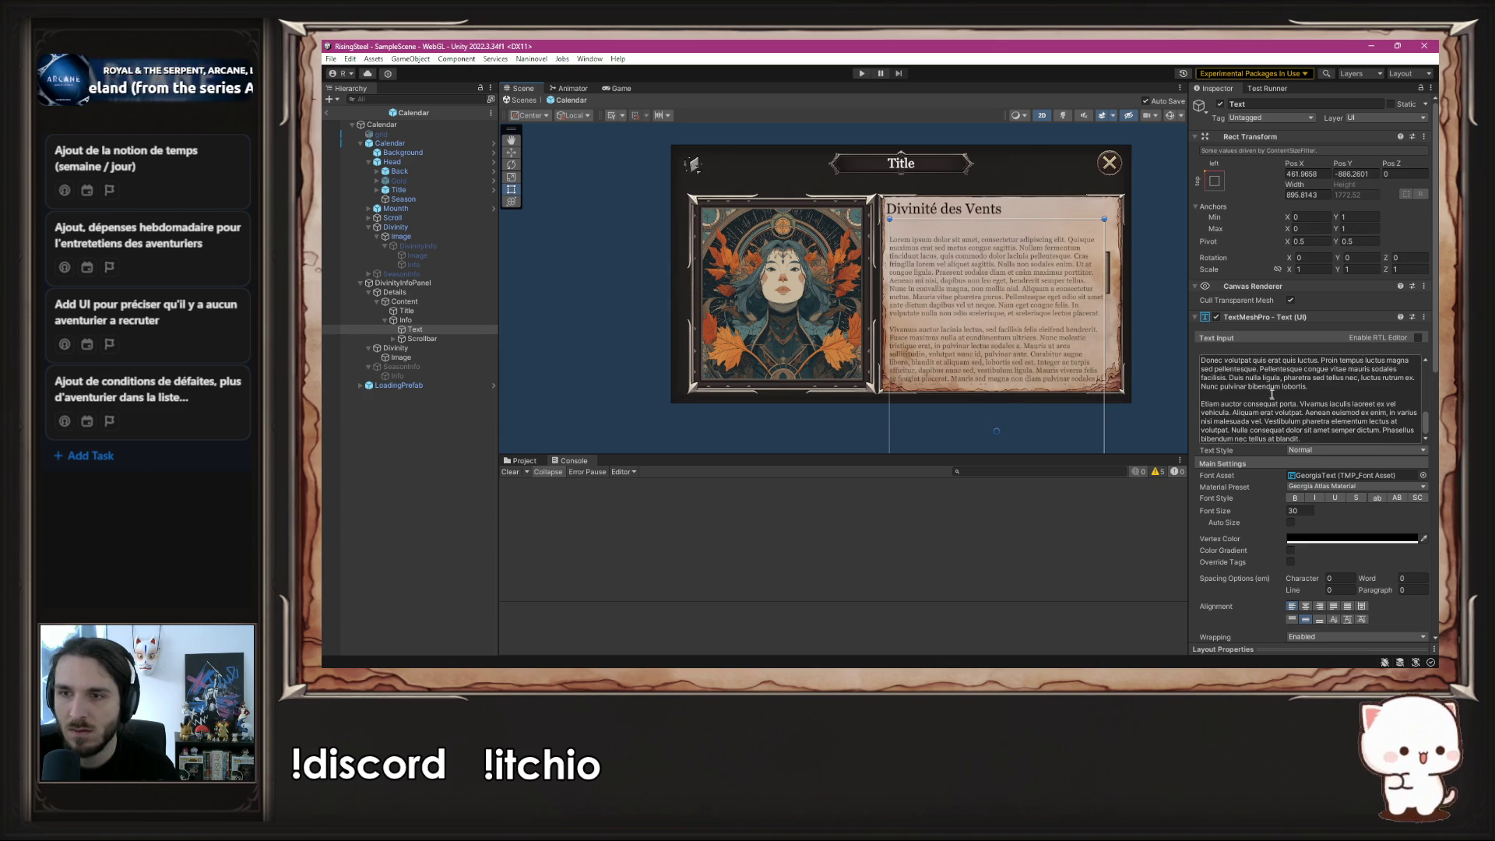
click(1202, 378)
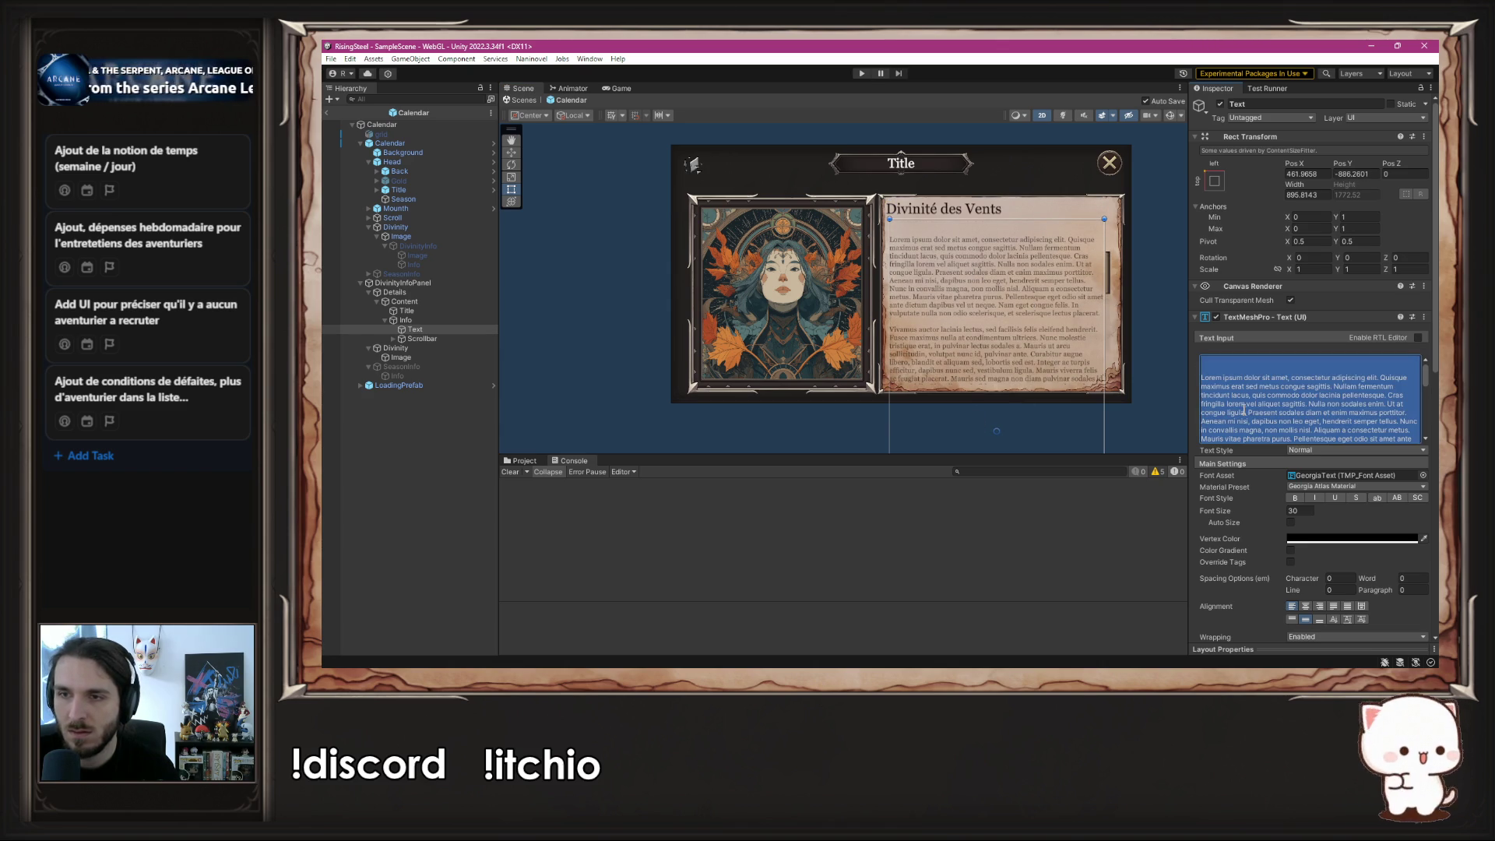
key(Left)
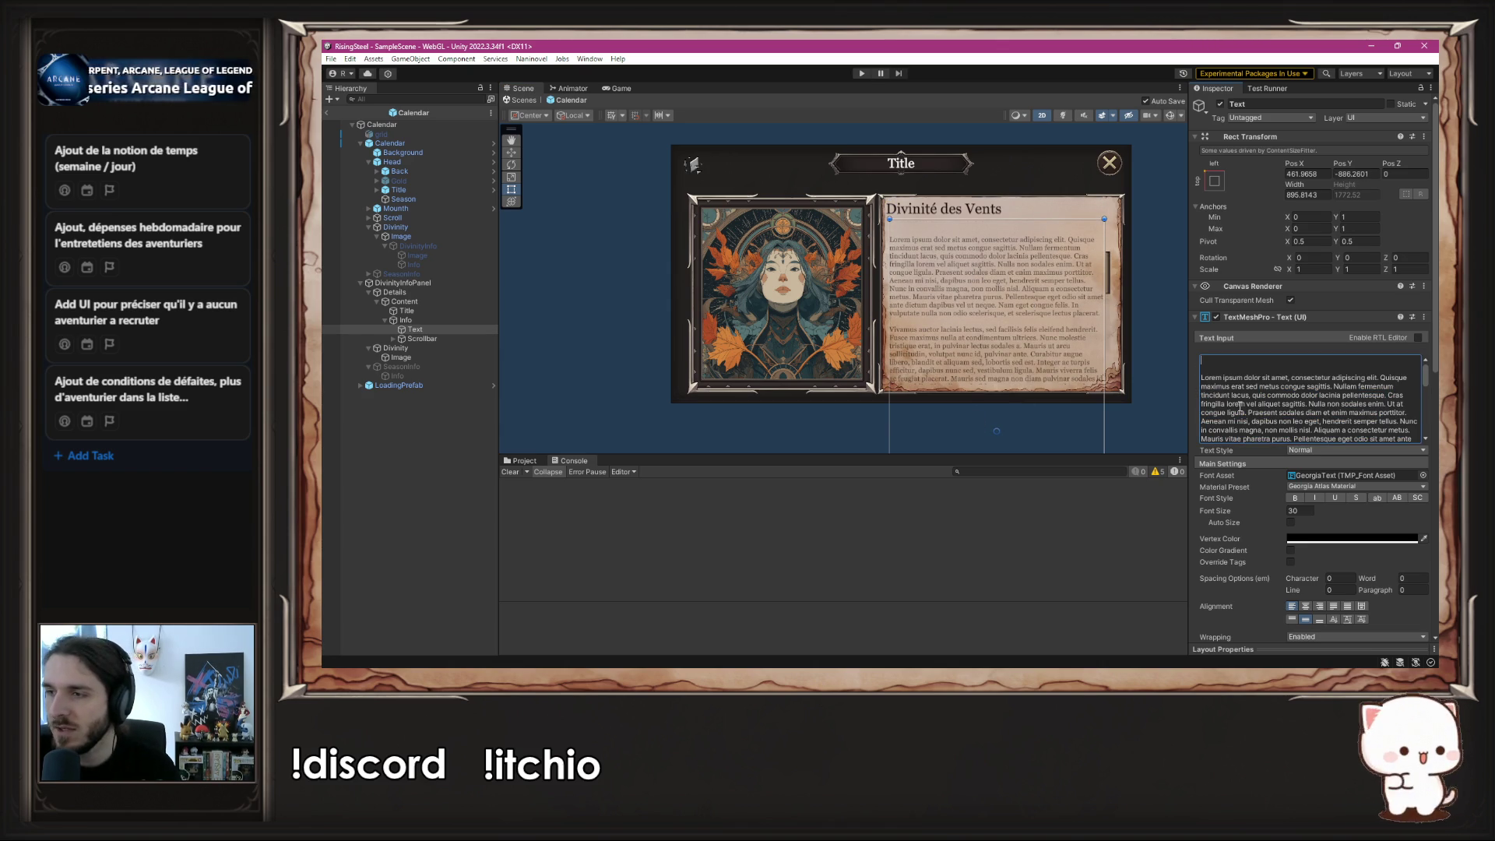
key(Delete)
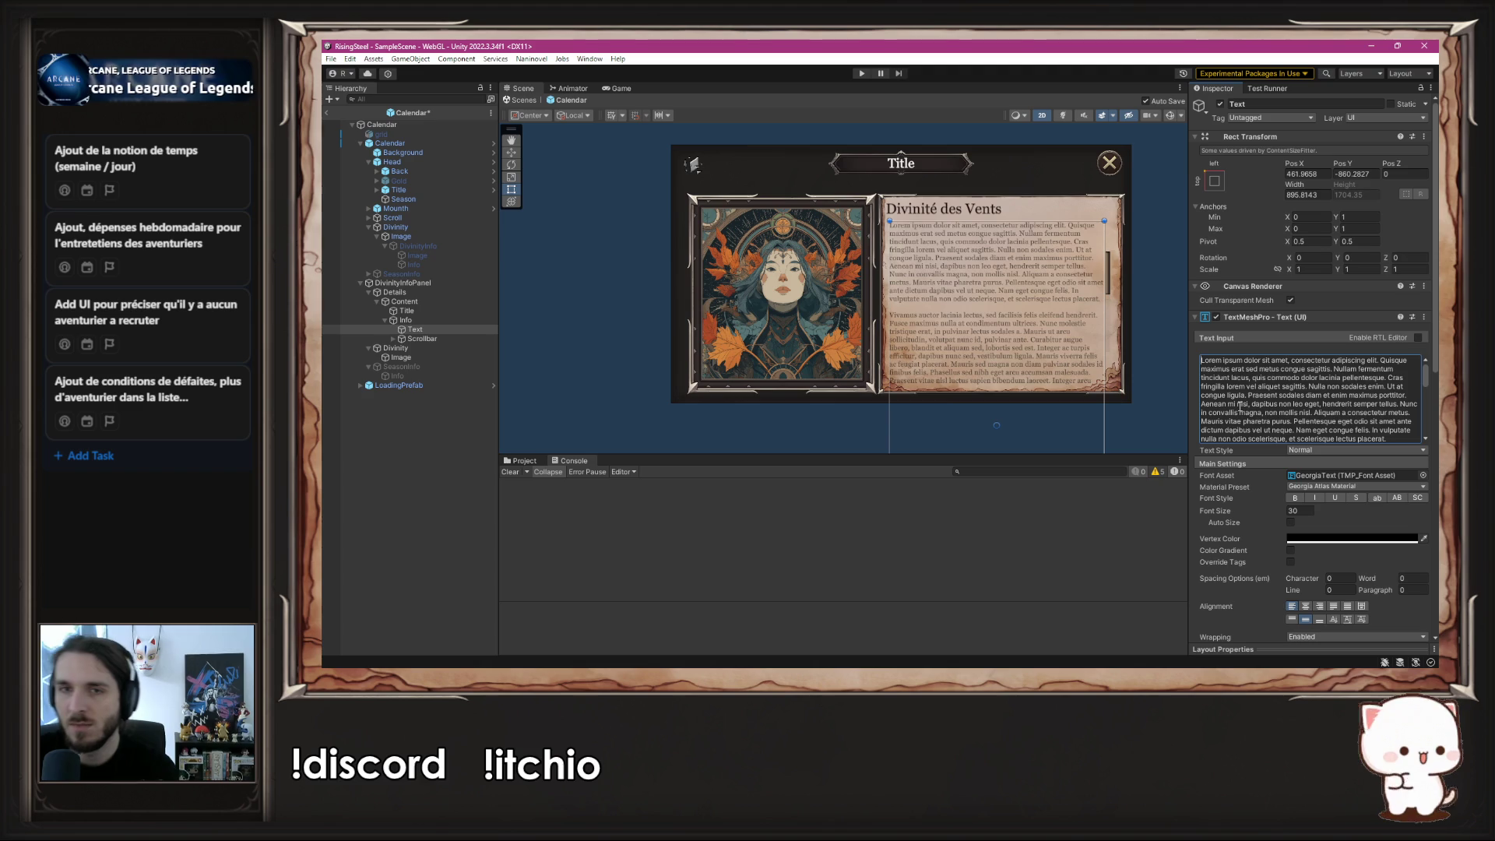
- Narrow the Text rect from the left, lower the Info scroll area's top edge, and save
scroll(1113, 218, up, 2)
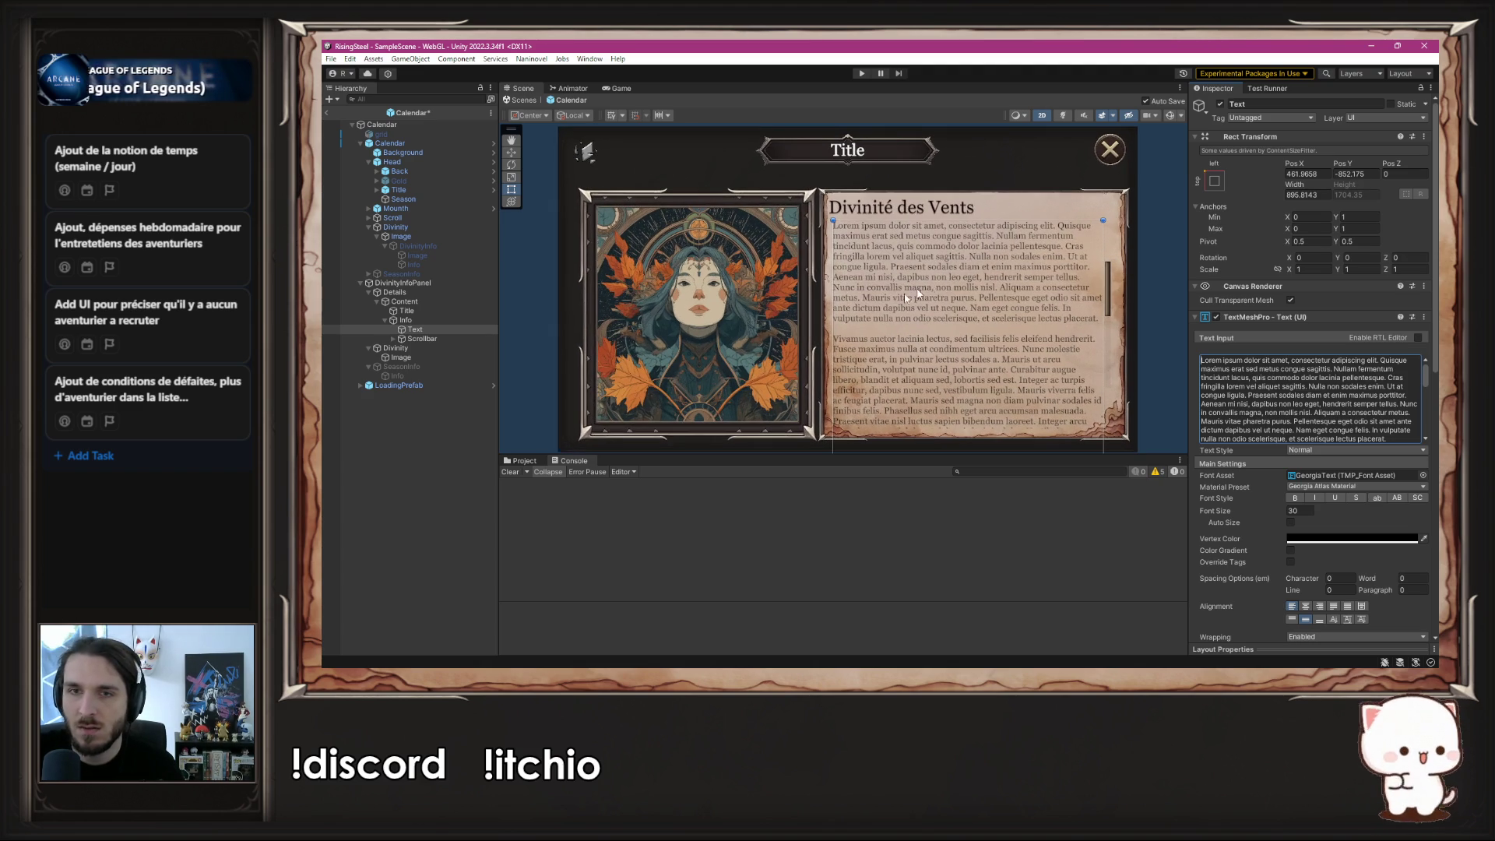
drag(831, 293, 836, 292)
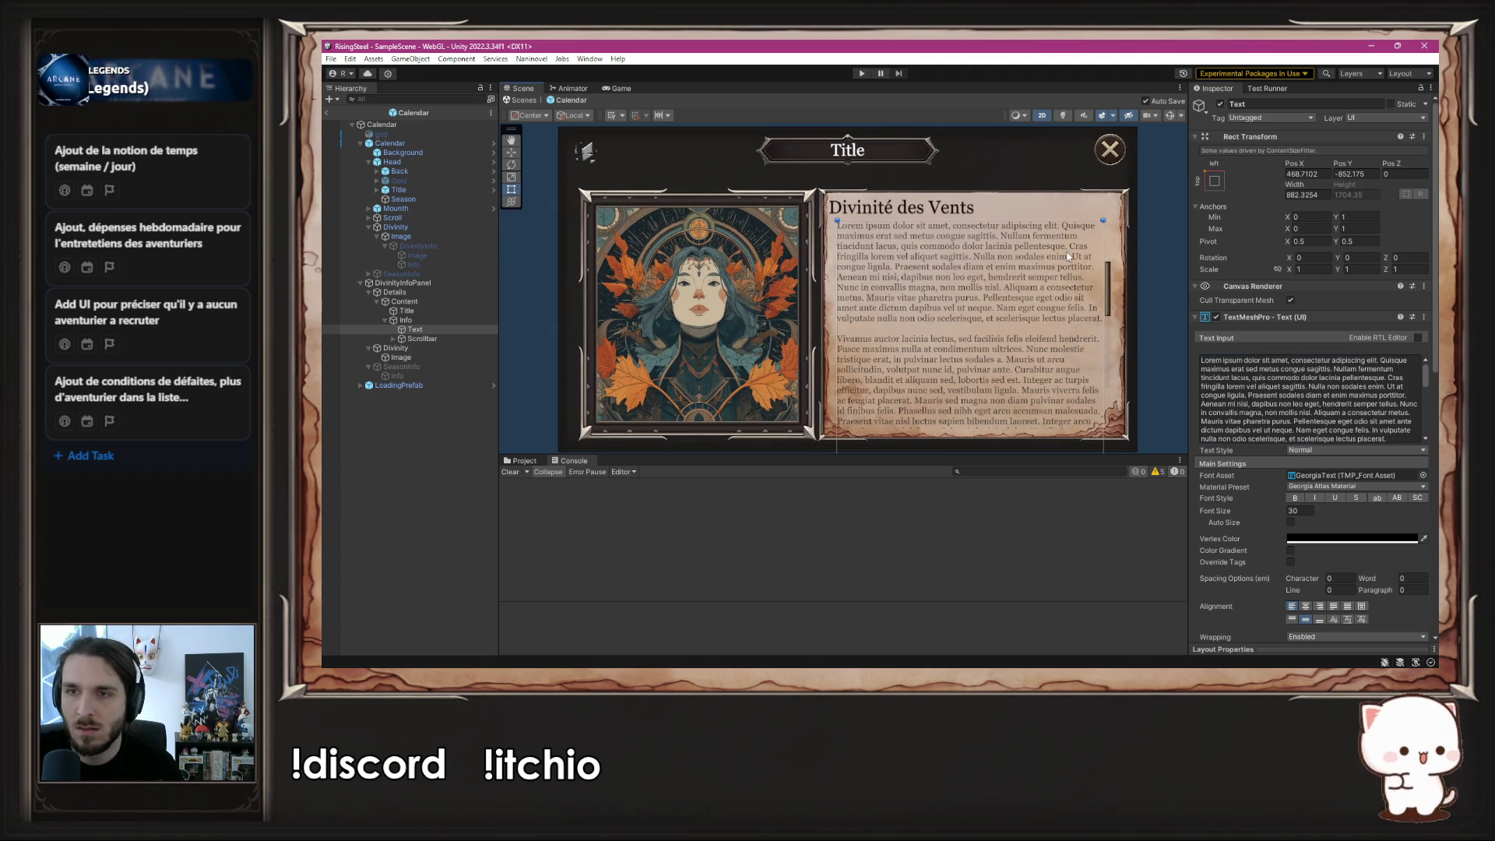
click(936, 221)
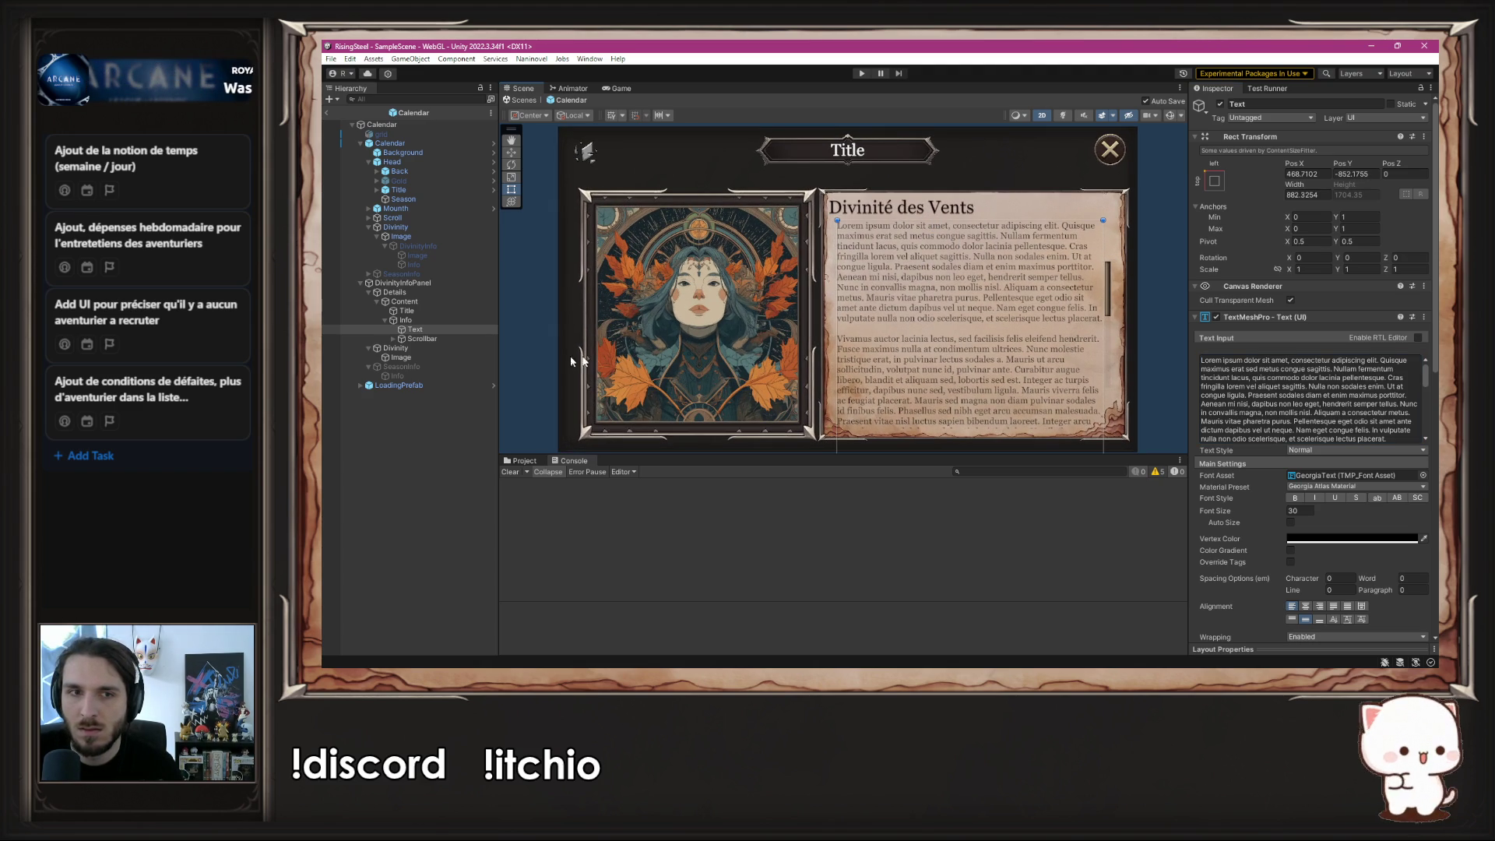
click(420, 320)
drag(928, 222, 924, 228)
key(ctrl+s)
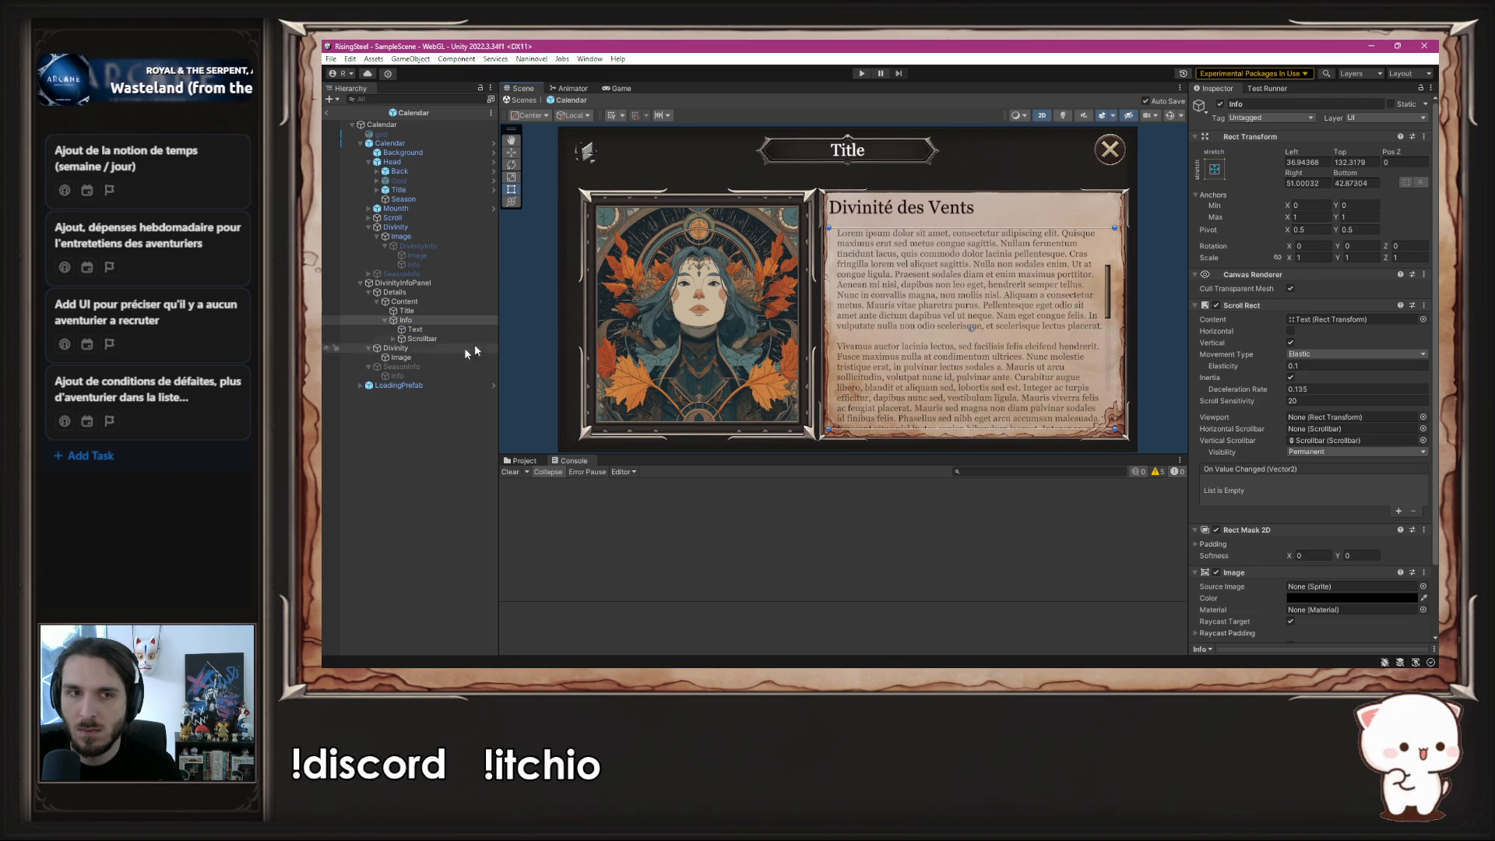
click(419, 311)
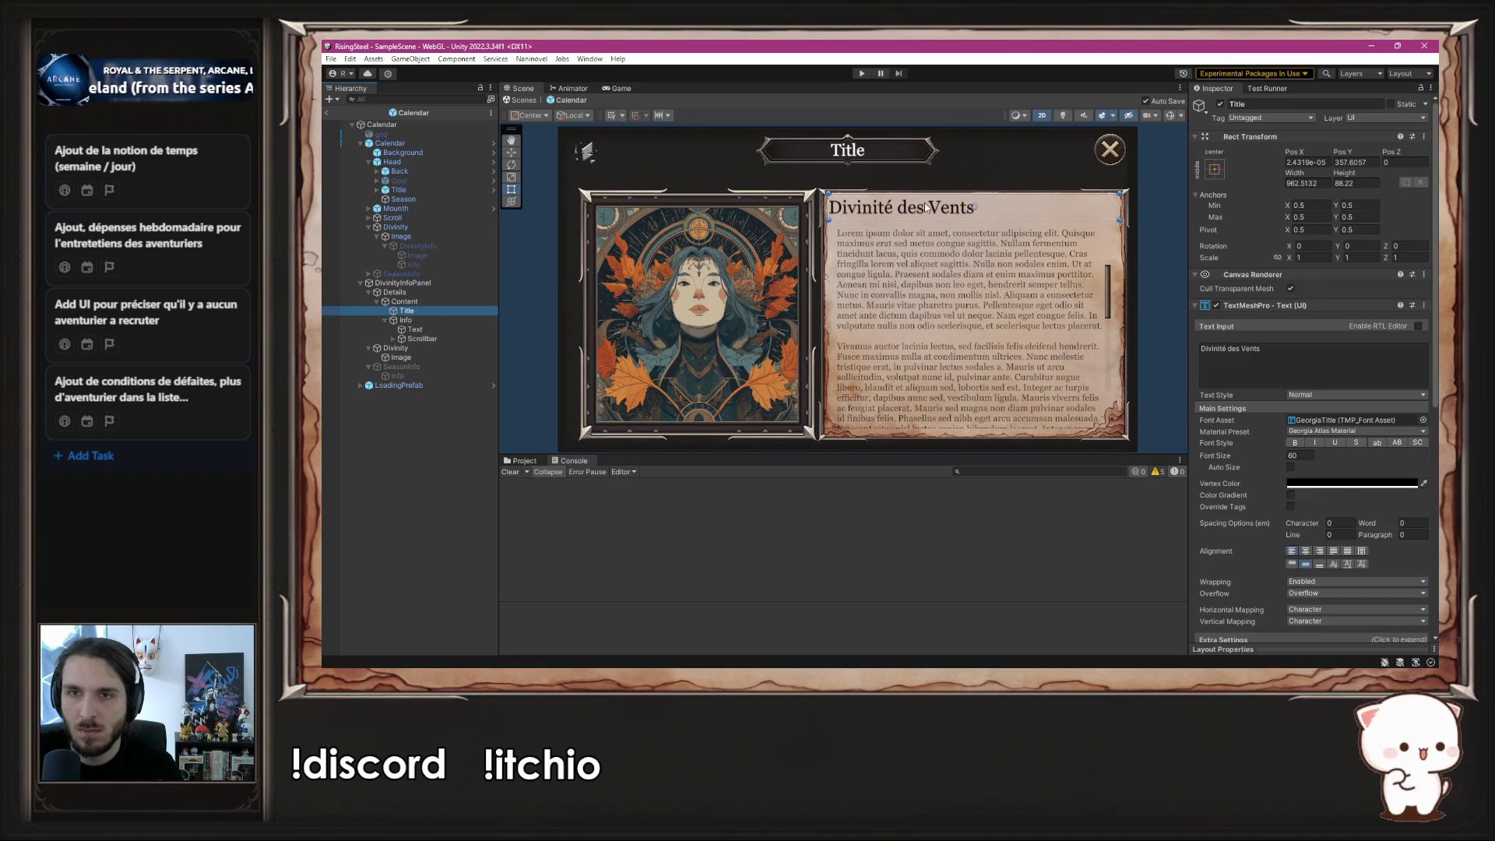
- Center the Title text, shorten its height from the bottom edge, save the scene, and enter Play mode
click(1305, 551)
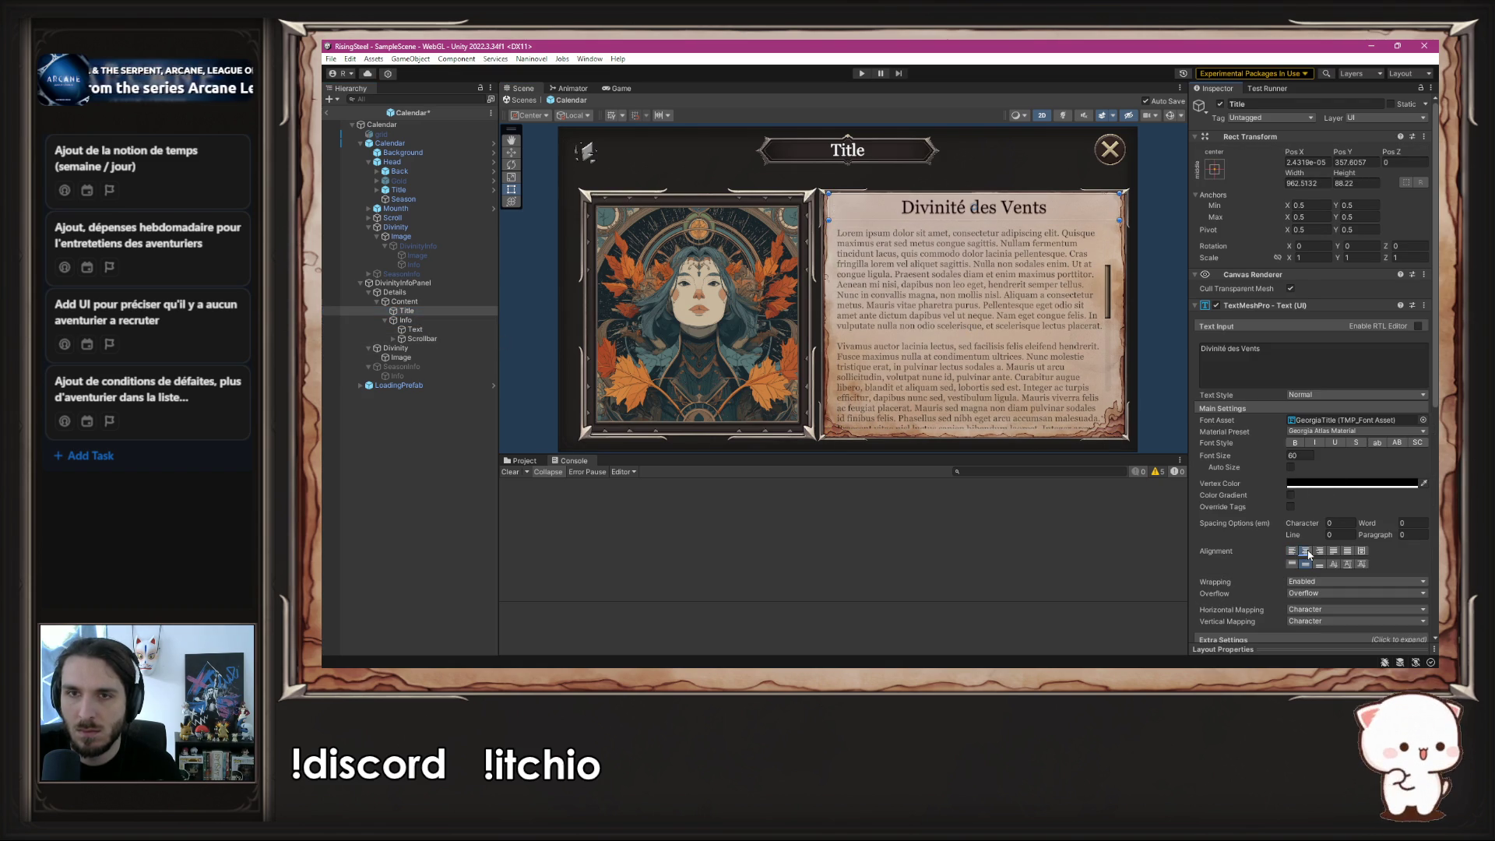
drag(984, 215, 979, 224)
key(ctrl+s)
click(1155, 226)
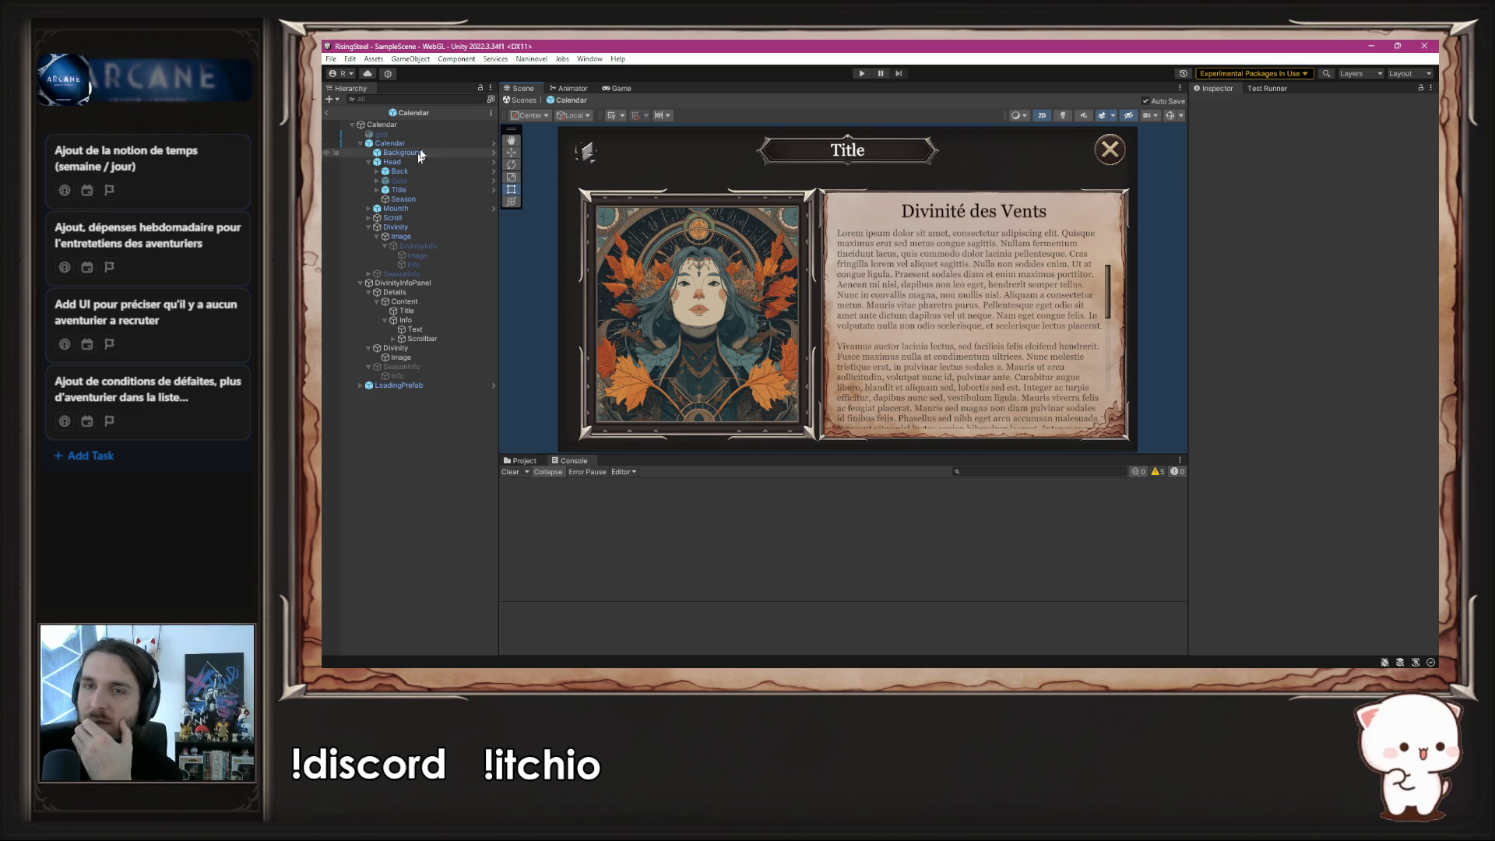
click(862, 74)
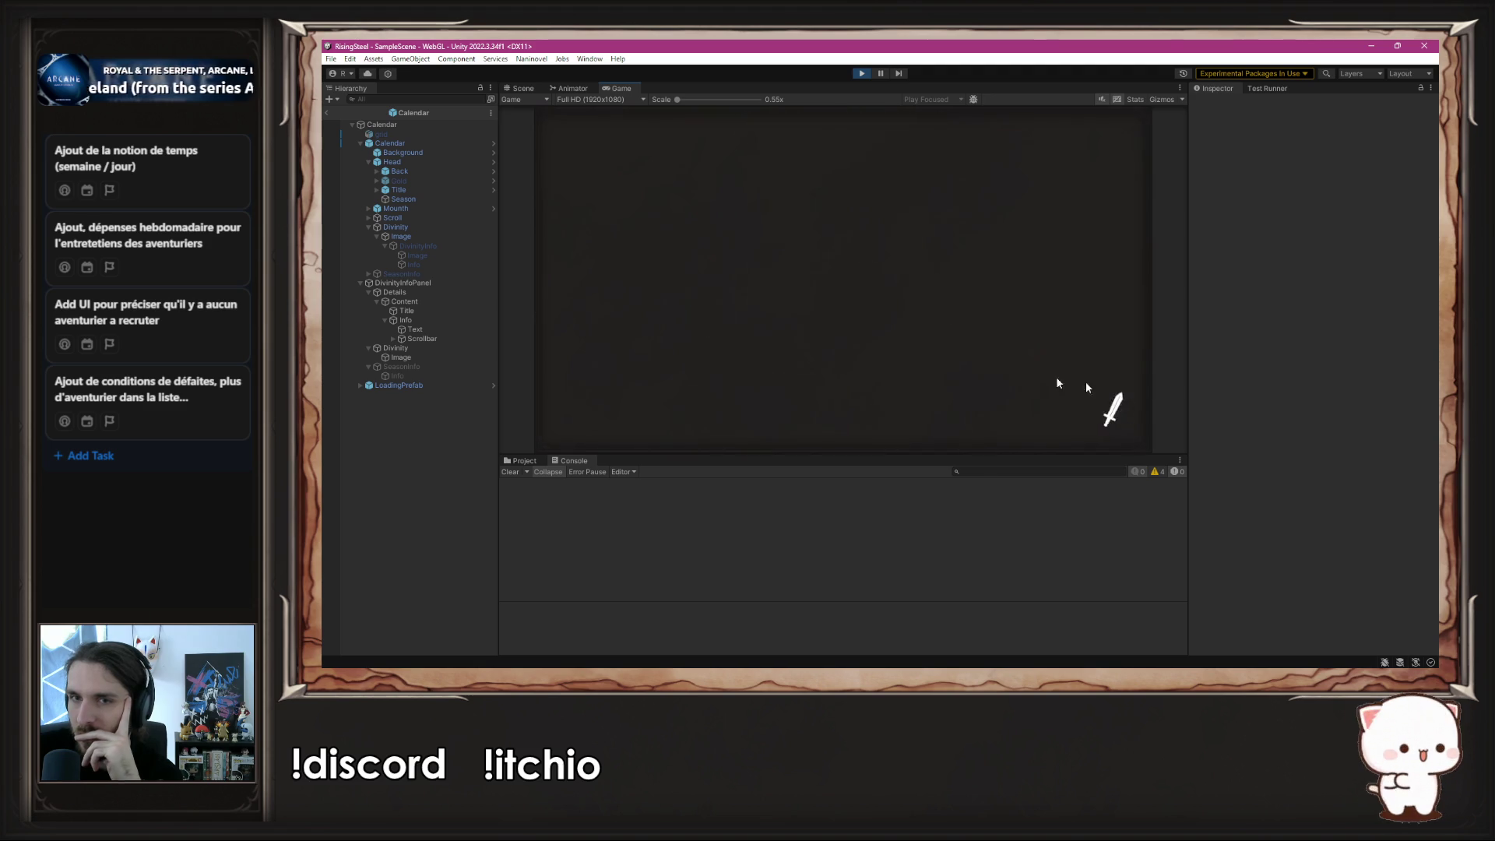
- Stop Play, hide DivinityInfoPanel by default, and start the game again
click(861, 74)
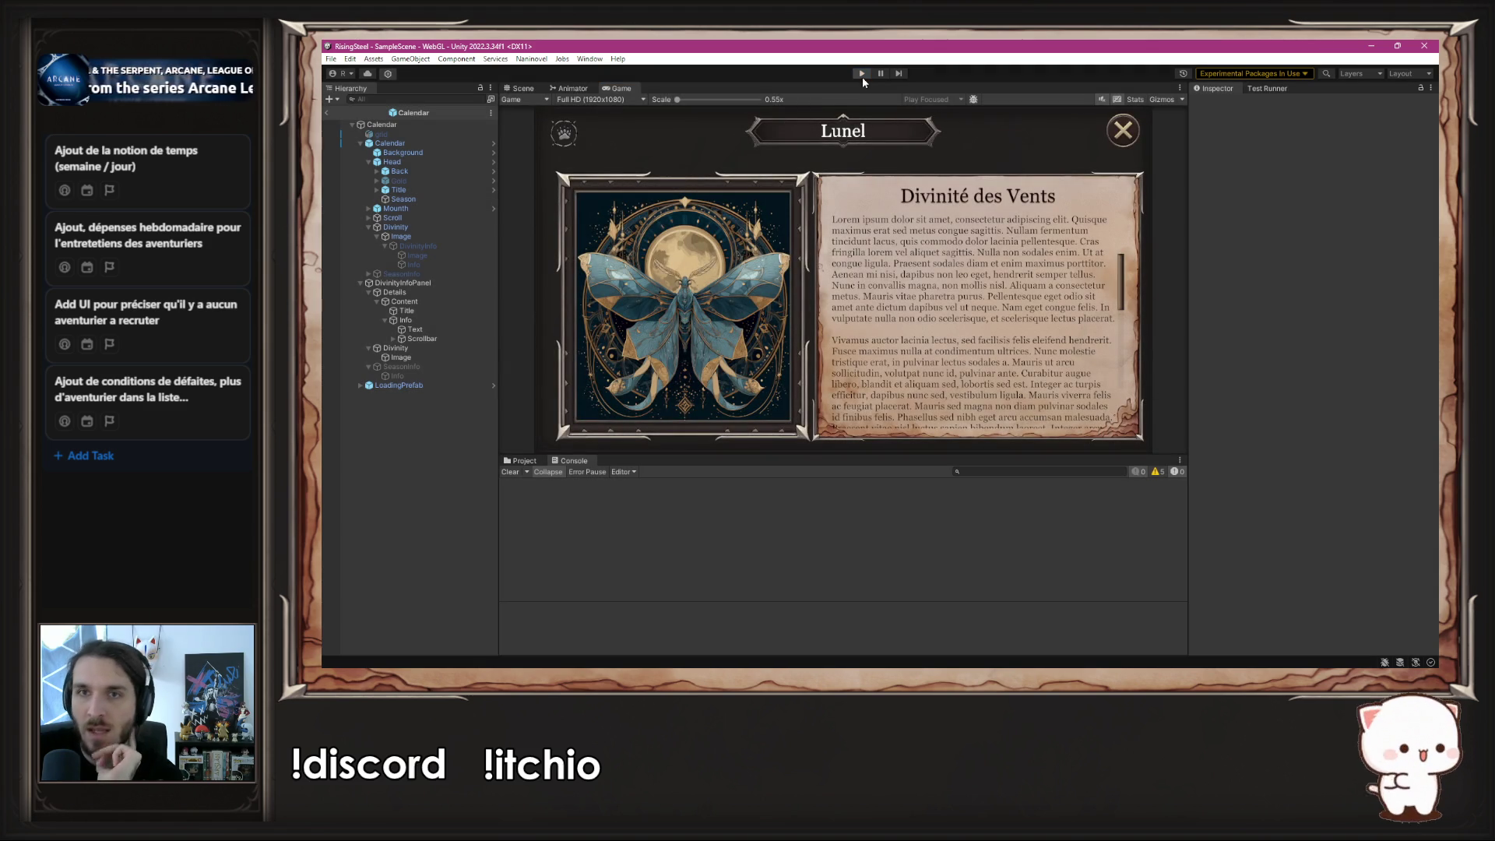
click(402, 283)
click(1221, 104)
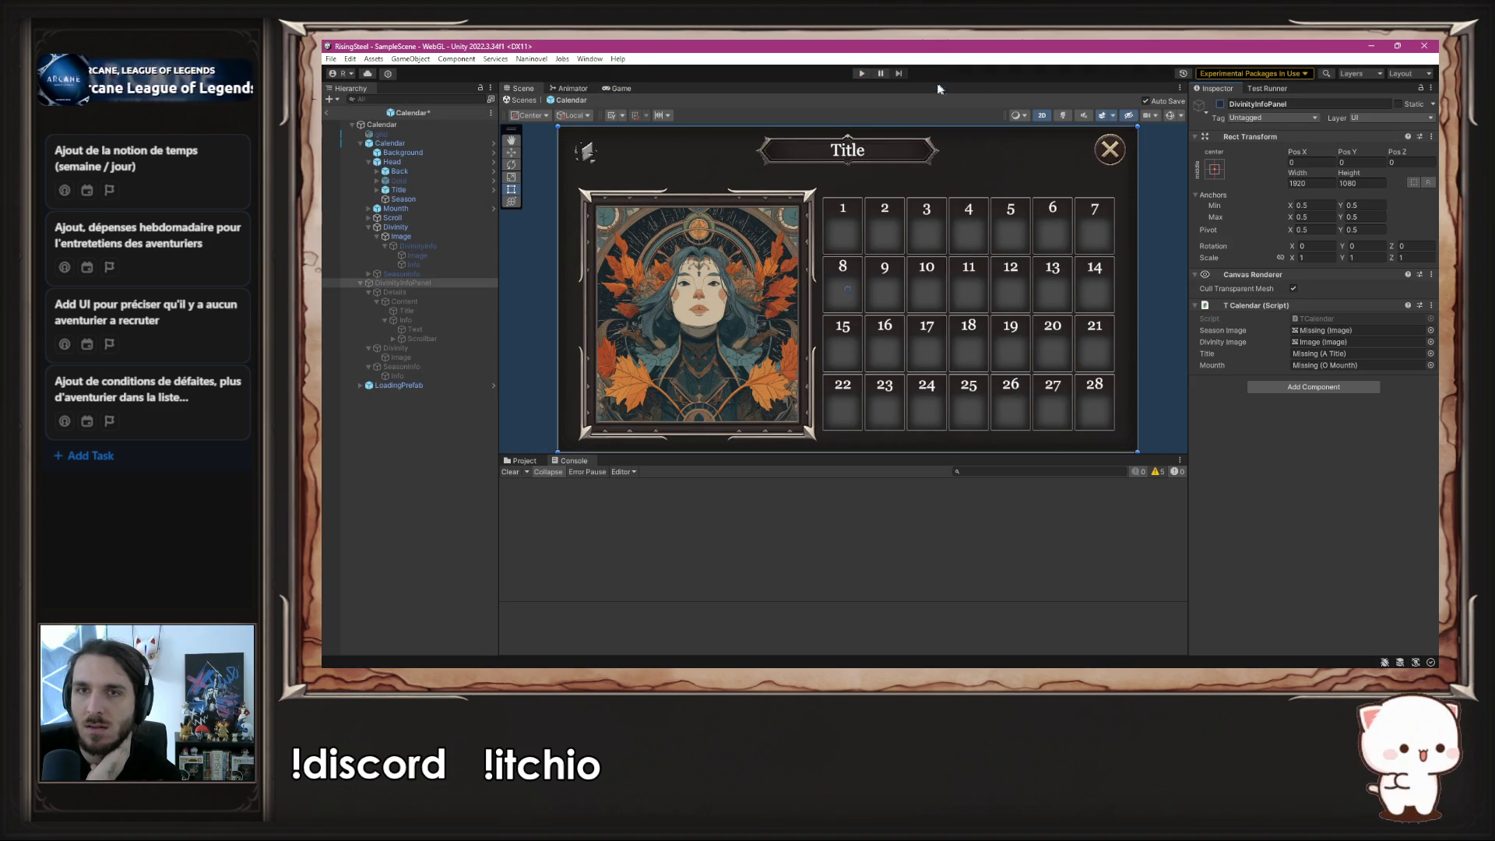
click(861, 74)
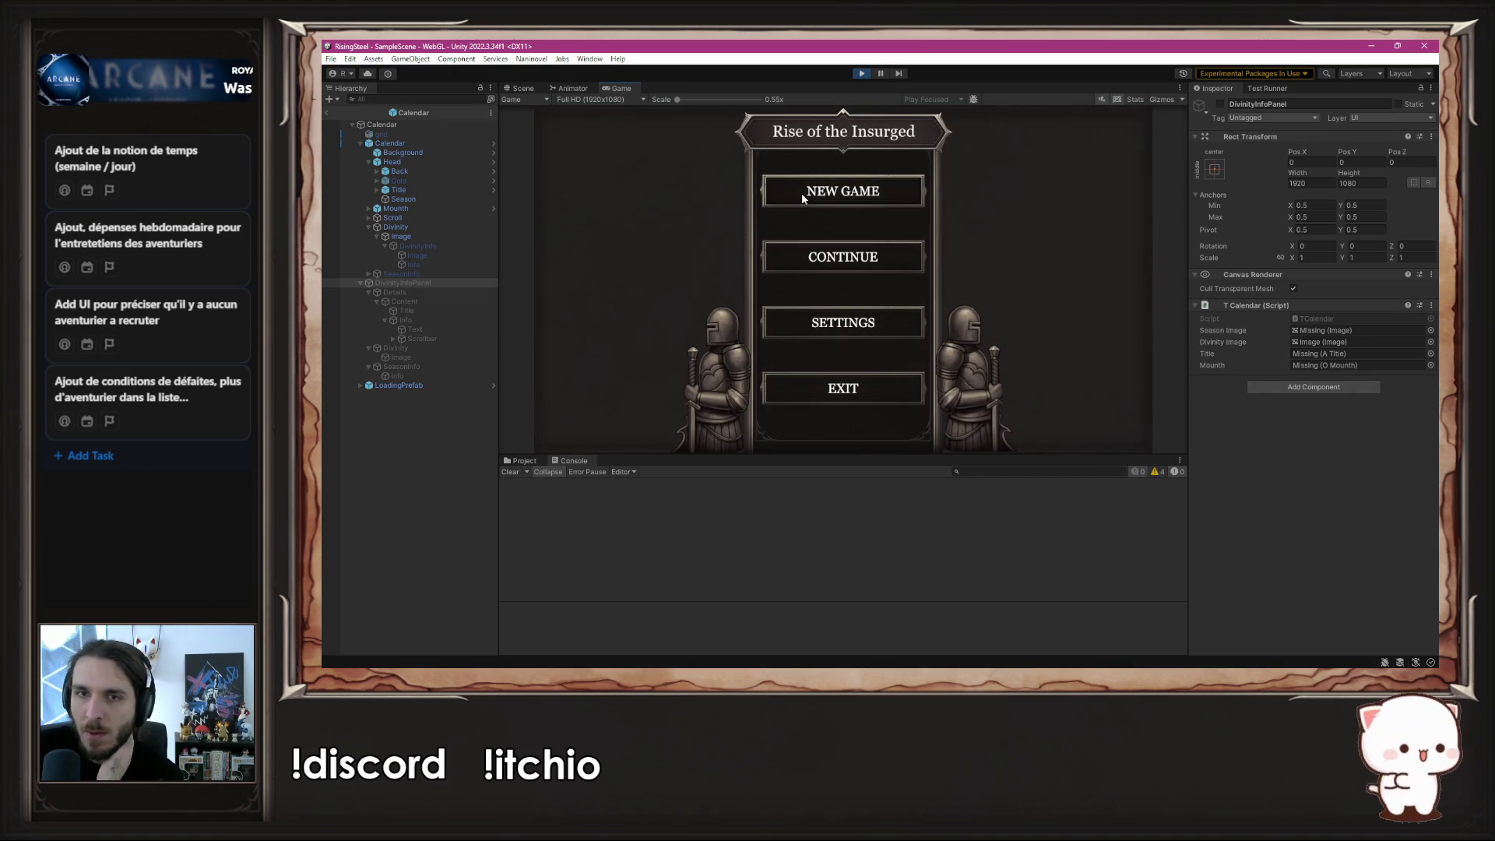
- Start a new game, open and scroll the Divinité des Vents description, close the calendar, and stop
click(804, 195)
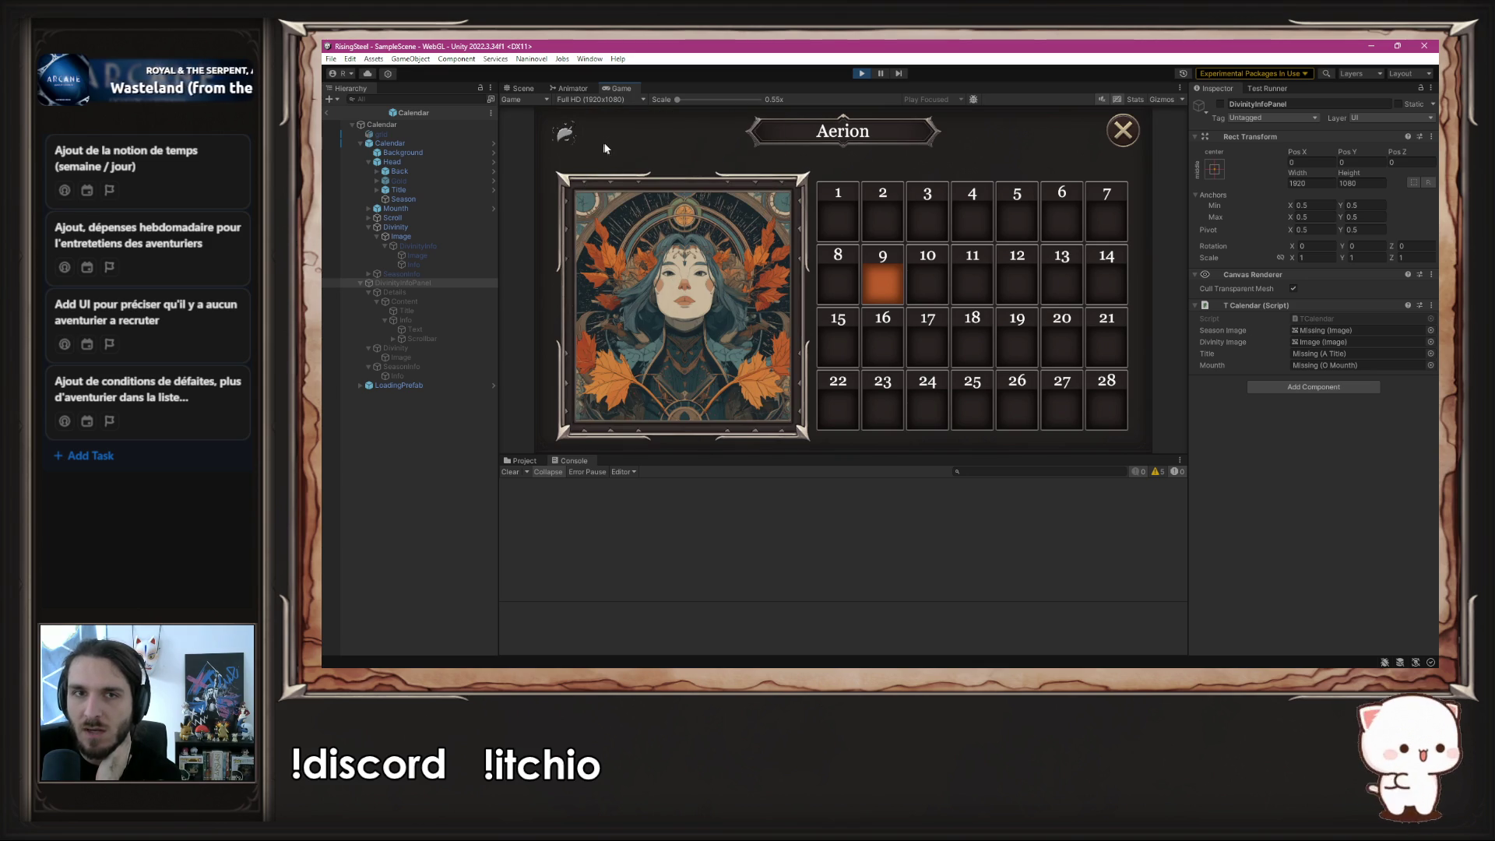
click(745, 268)
scroll(1004, 354, down, 4)
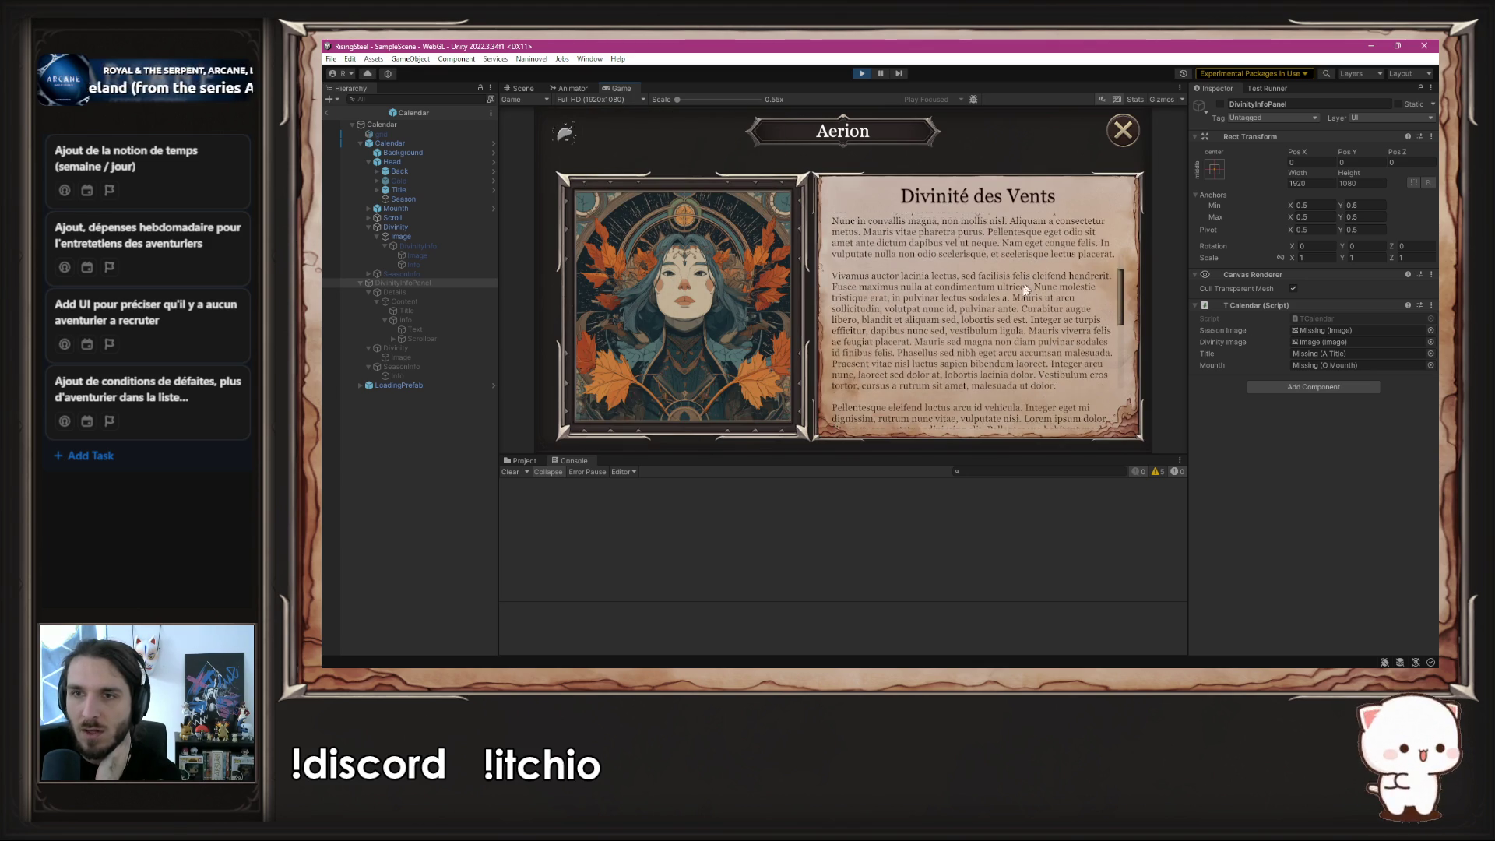
scroll(1004, 354, up, 5)
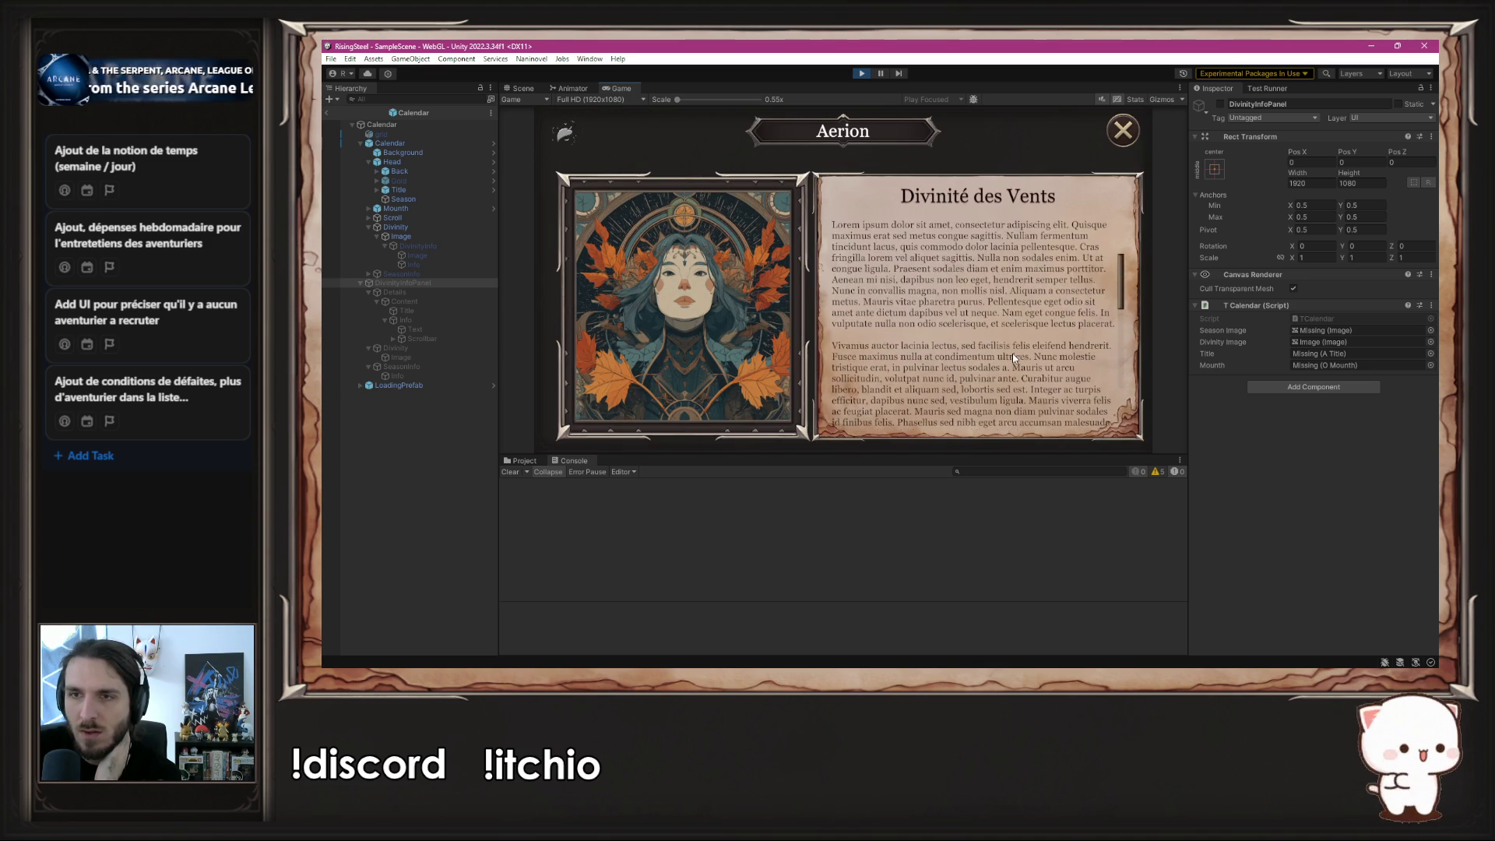
scroll(933, 335, down, 3)
scroll(933, 335, up, 3)
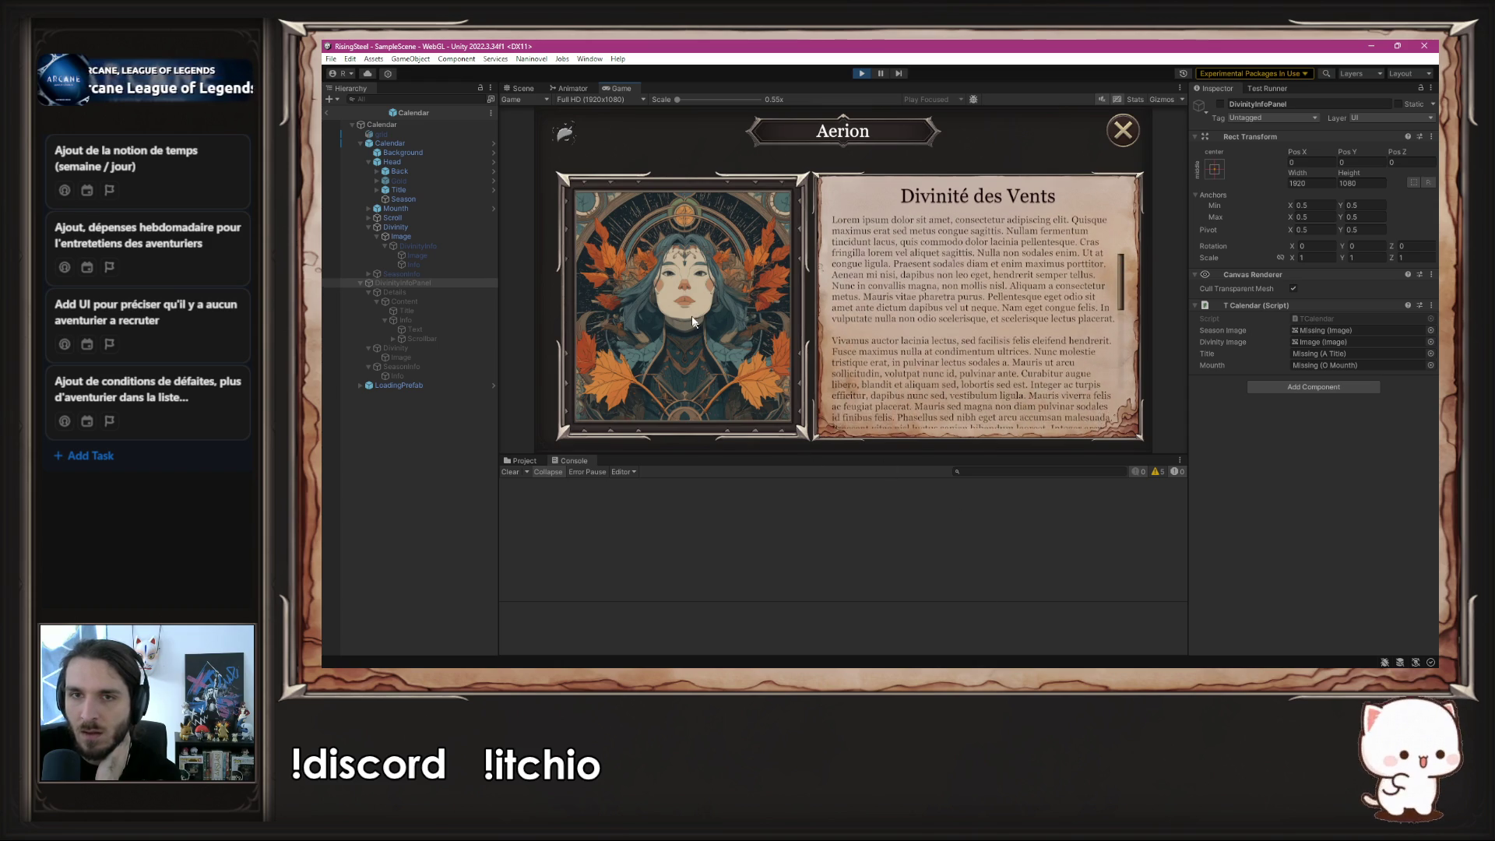
click(1016, 300)
click(1123, 130)
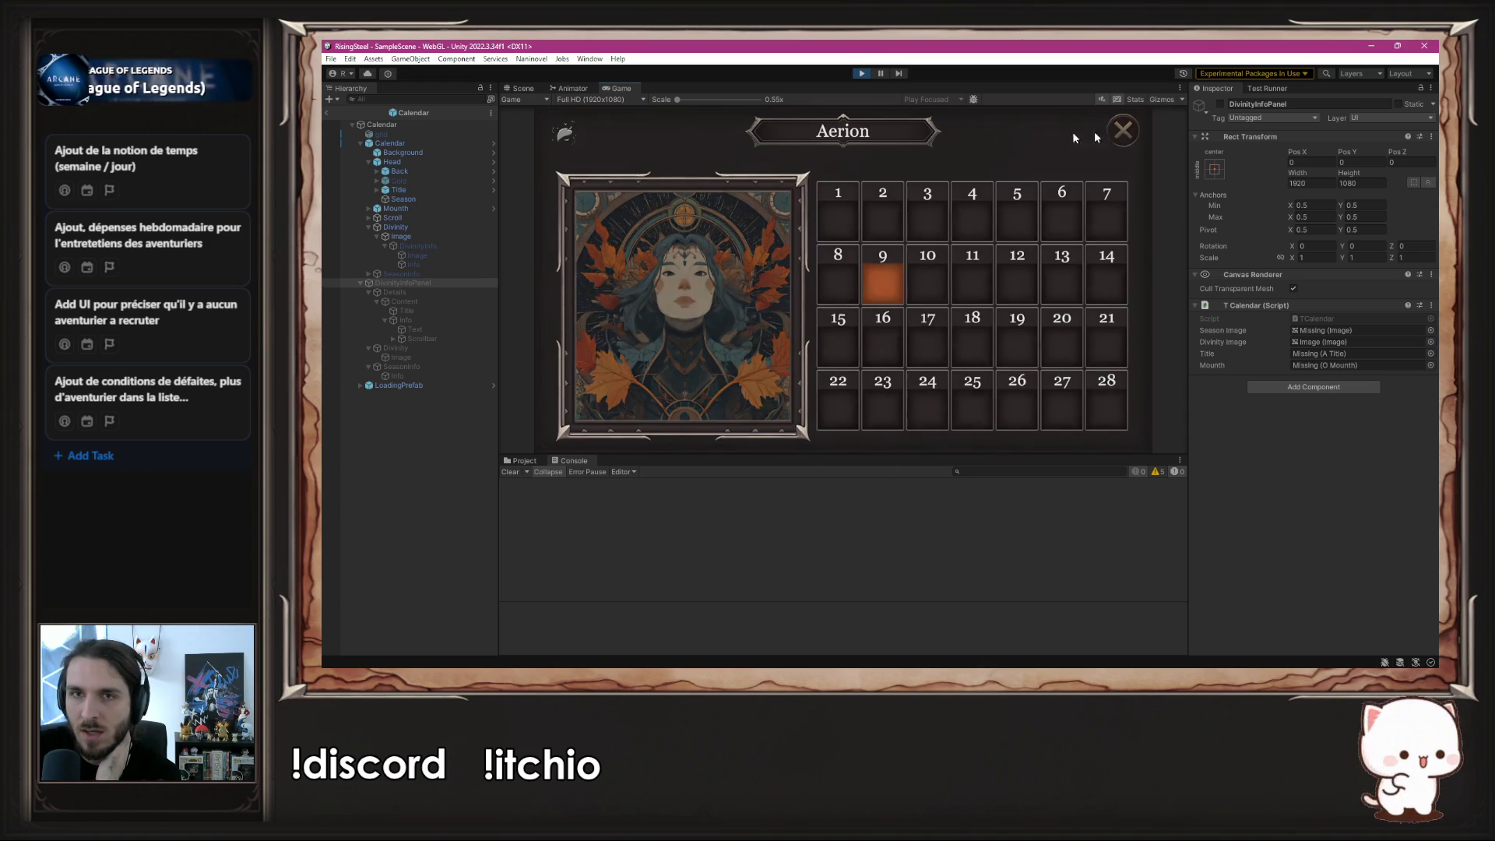
click(862, 74)
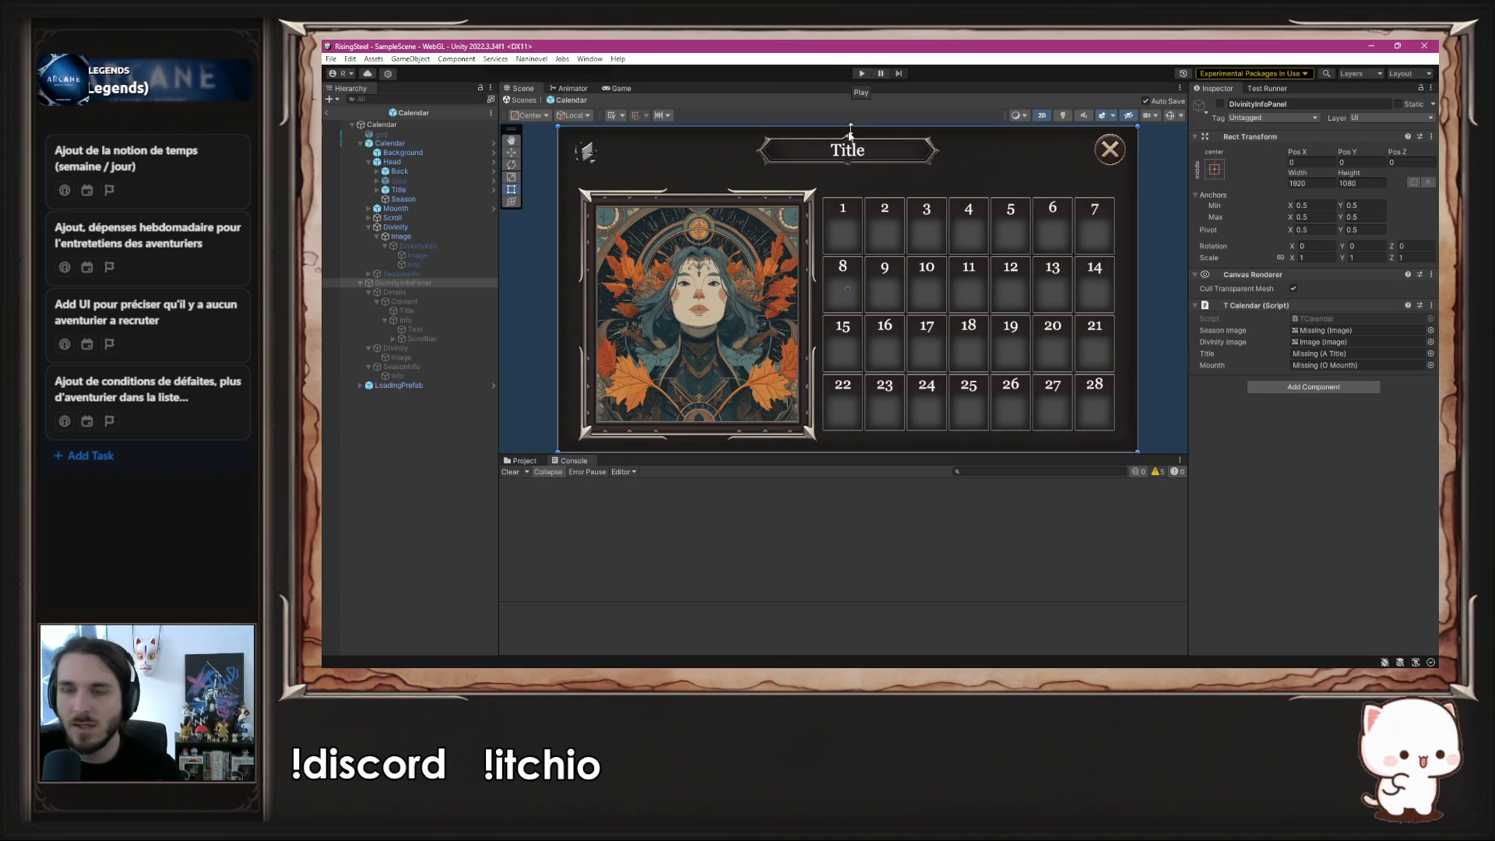
- Re-enable DivinityInfoPanel and select its description Scrollbar object
click(1220, 103)
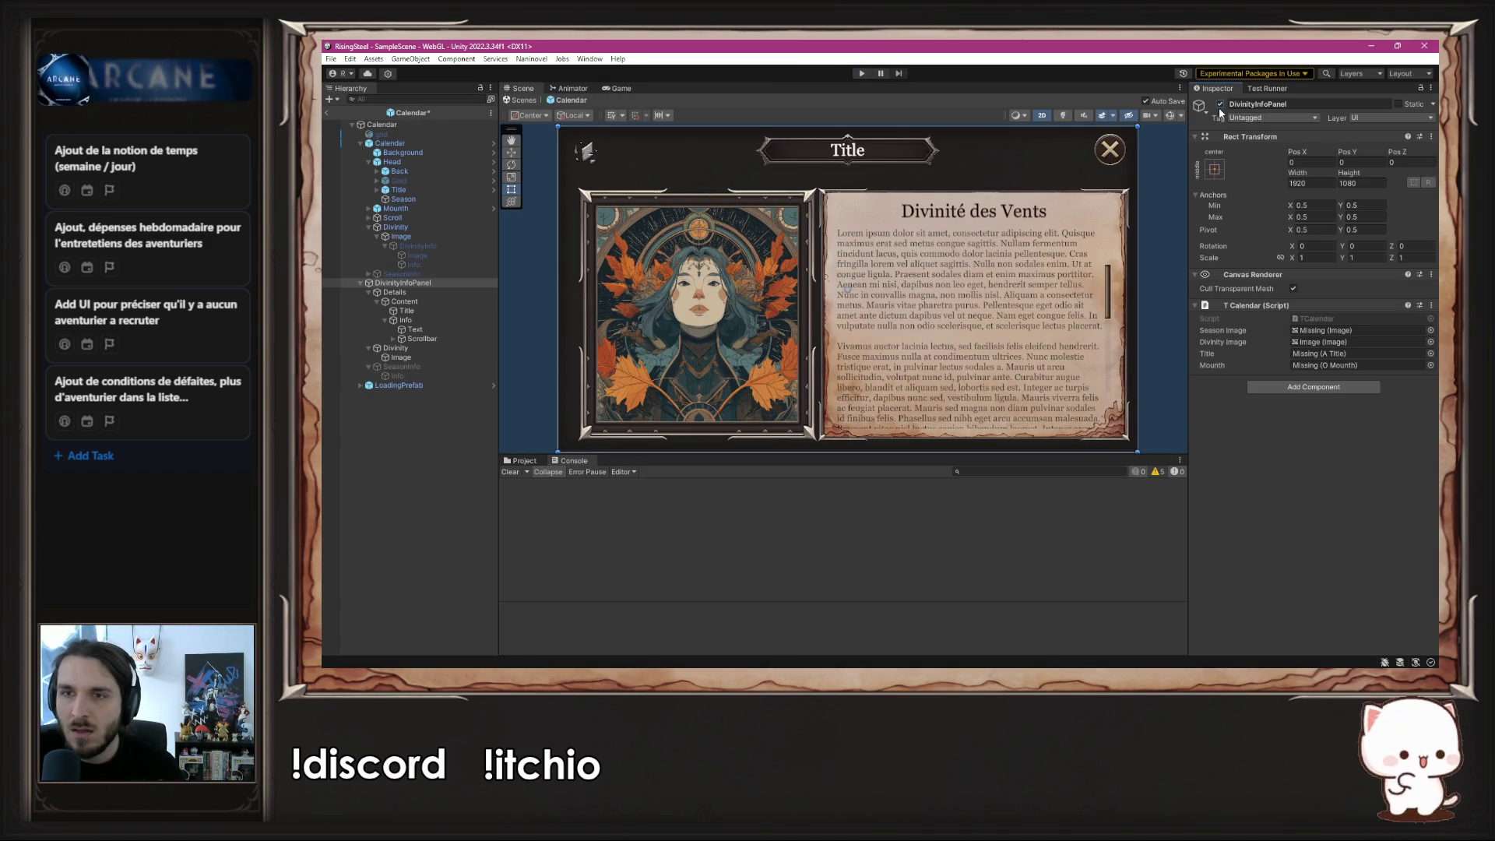
click(454, 340)
scroll(1143, 258, up, 5)
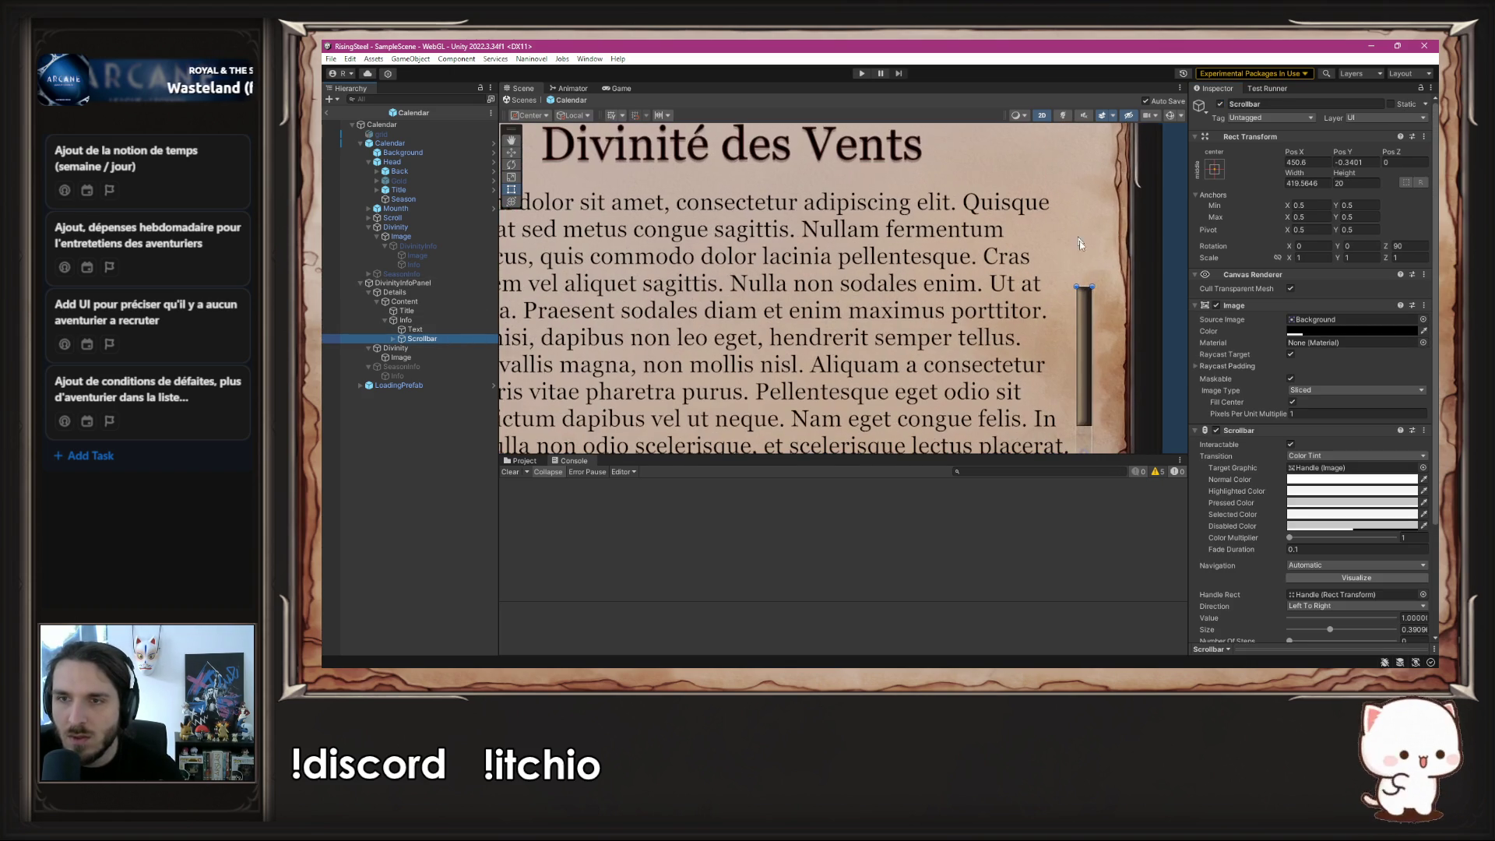
- Stretch the Scrollbar rect to about 888.6 wide across the text area, deselect it, and start Play with Ctrl+P
mouse_move(1087, 286)
mouse_down()
mouse_move(1081, 192)
mouse_move(1100, 187)
mouse_up()
scroll(1101, 188, down, 5)
scroll(1011, 327, up, 3)
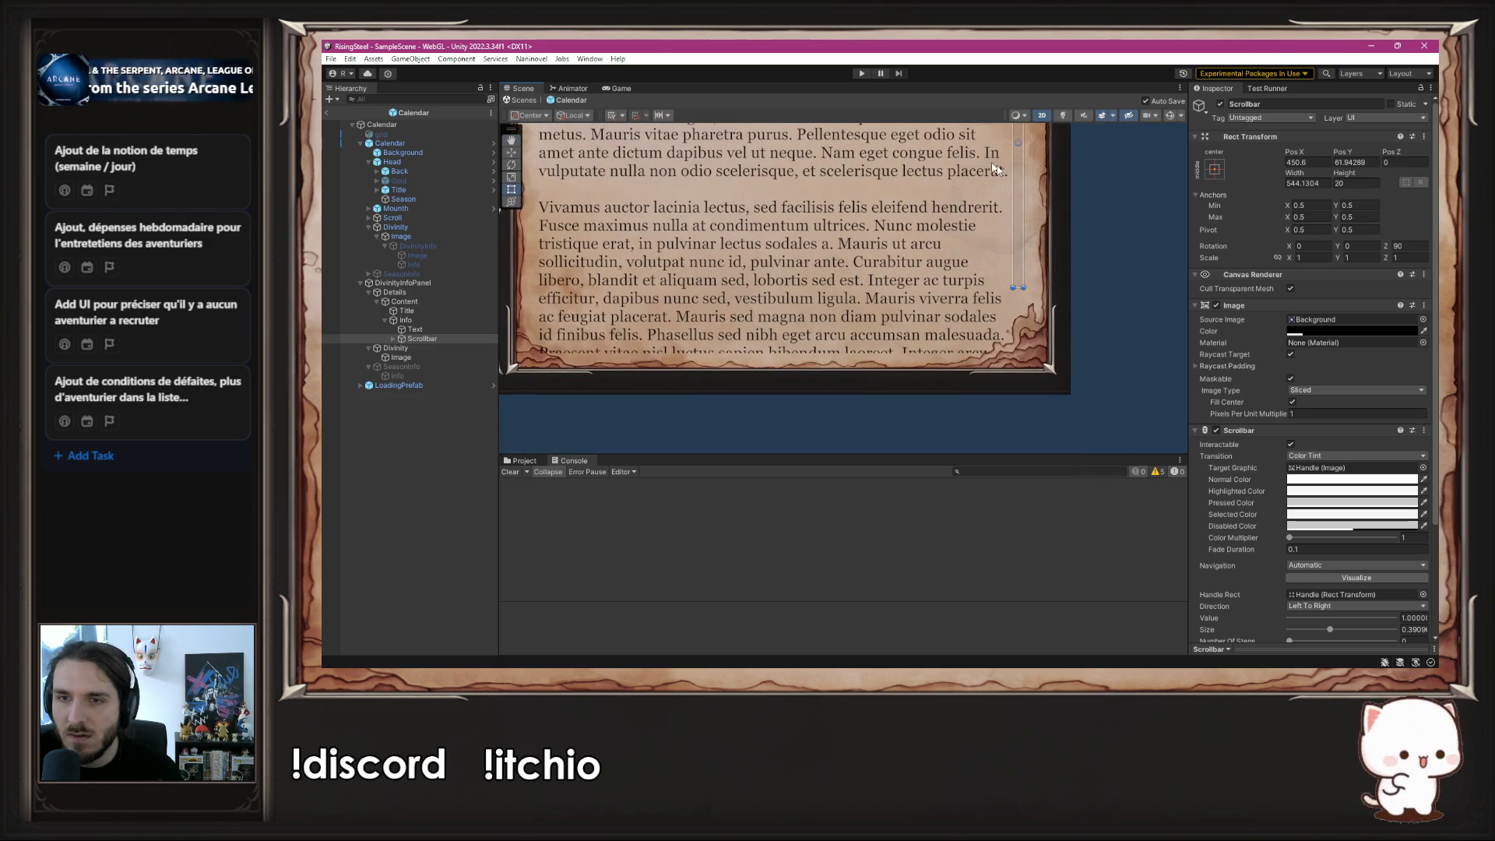
scroll(1011, 327, up, 2)
drag(1025, 270, 1020, 372)
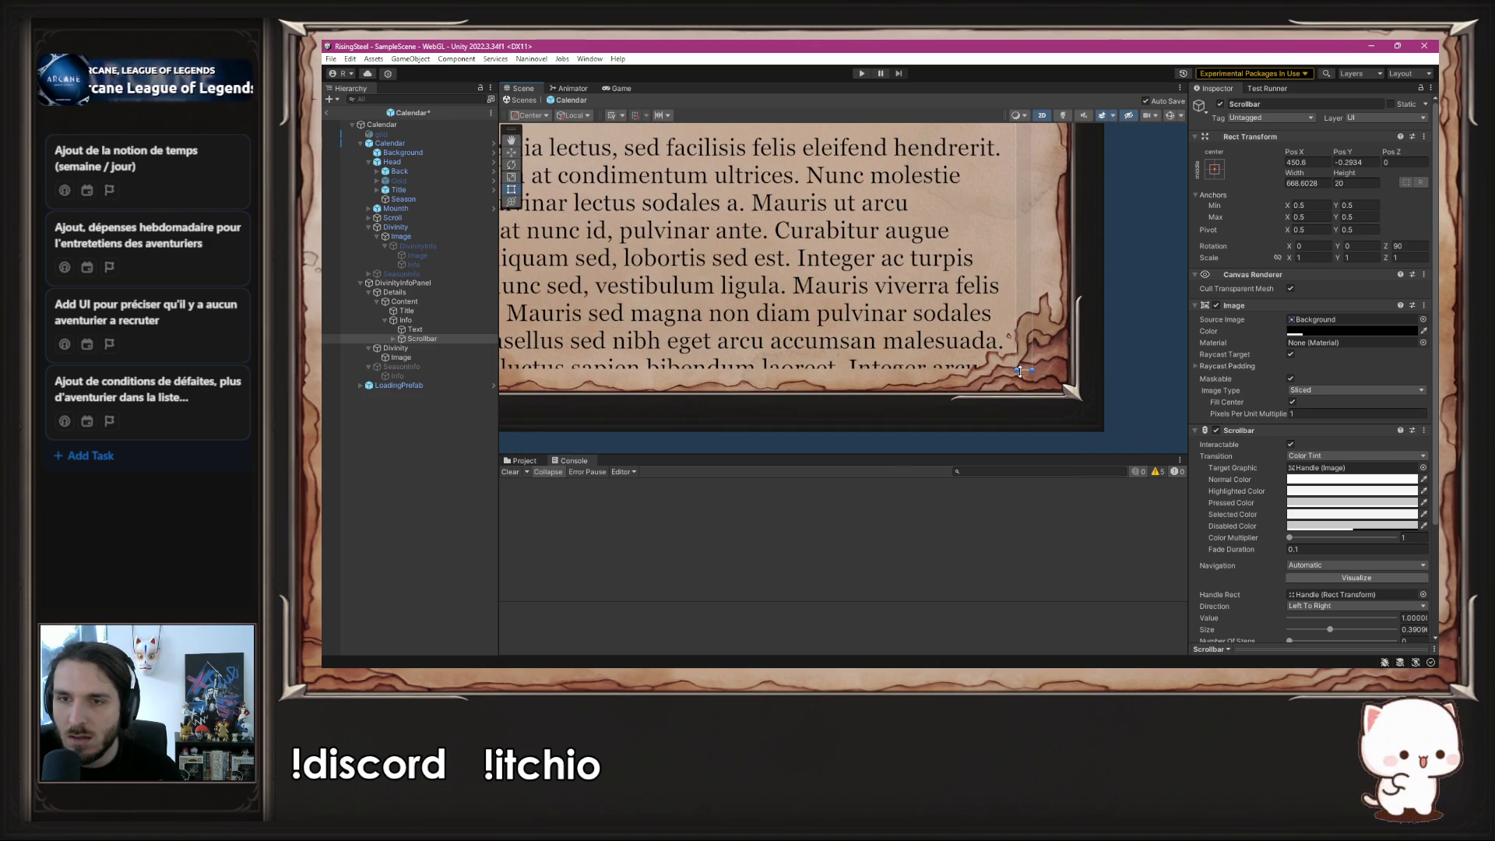
click(1142, 334)
scroll(1132, 319, down, 5)
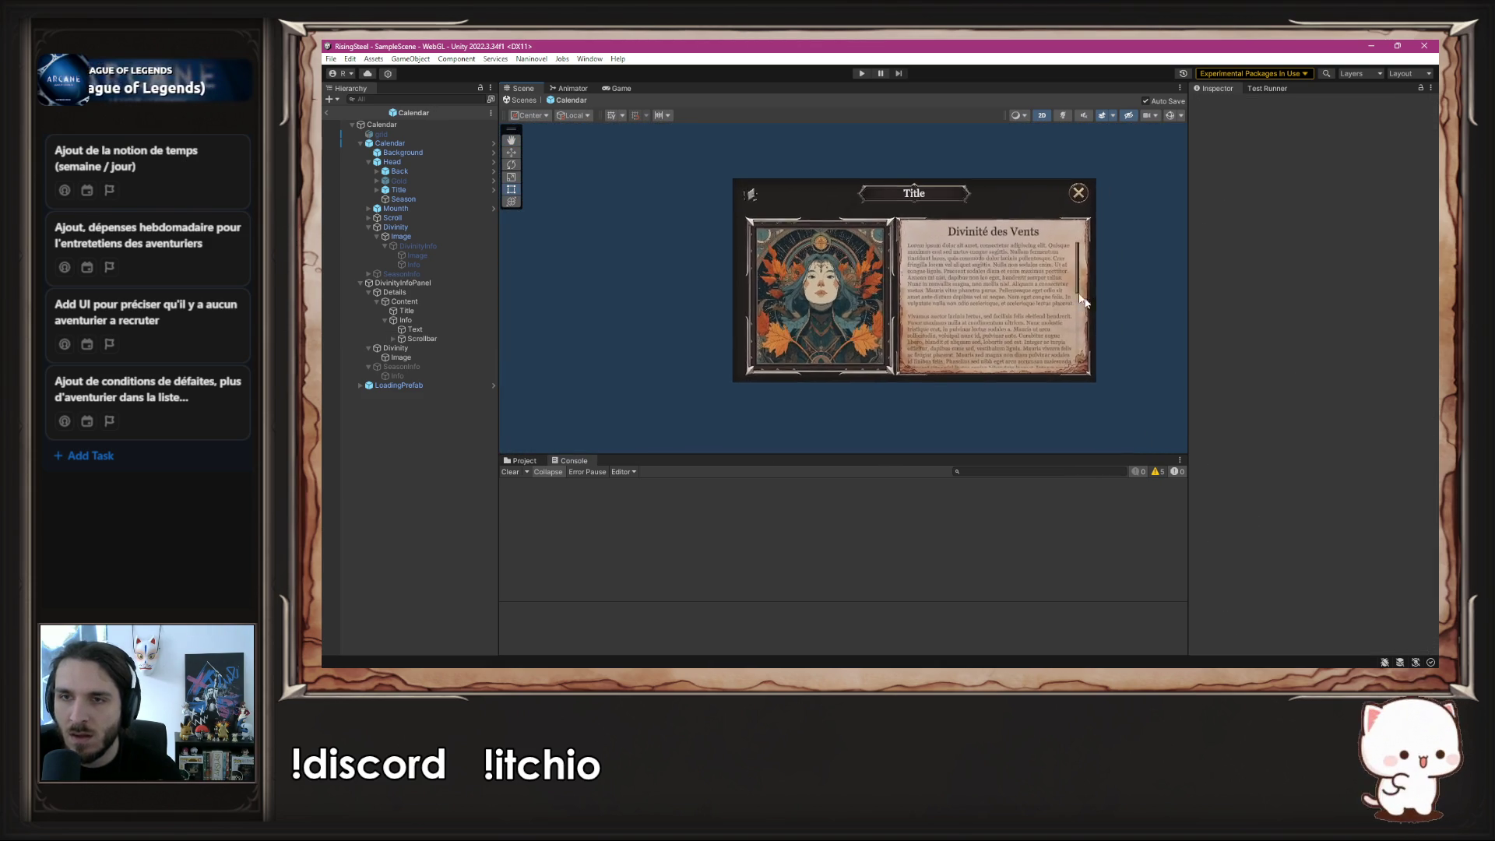
key(ctrl+p)
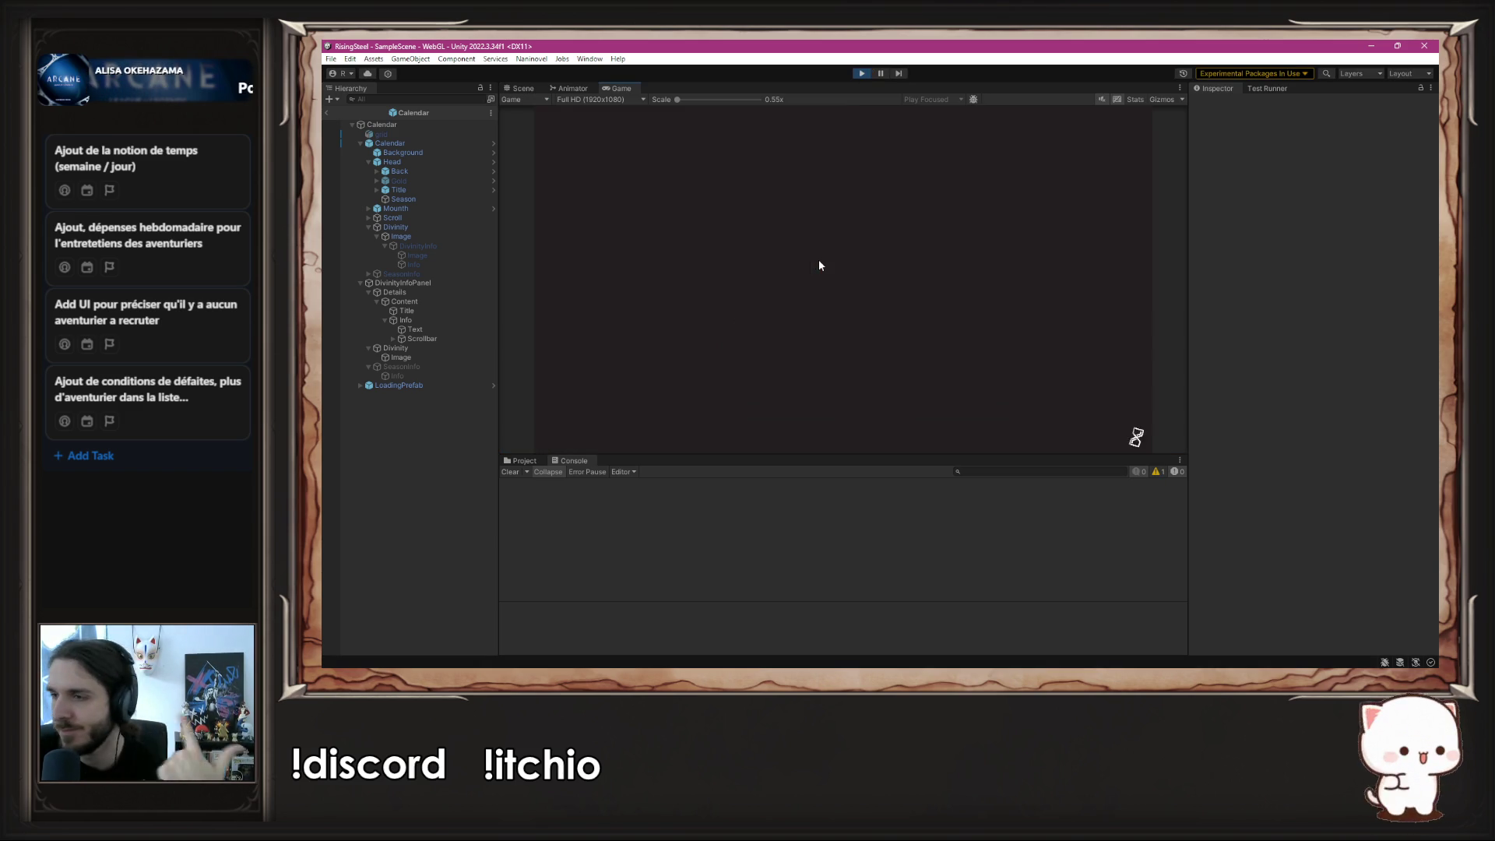
- Start a new game, toggle and scroll the Divinité des Vents description, close the Tellurion panel, and stop
click(833, 190)
click(715, 296)
click(715, 295)
click(715, 296)
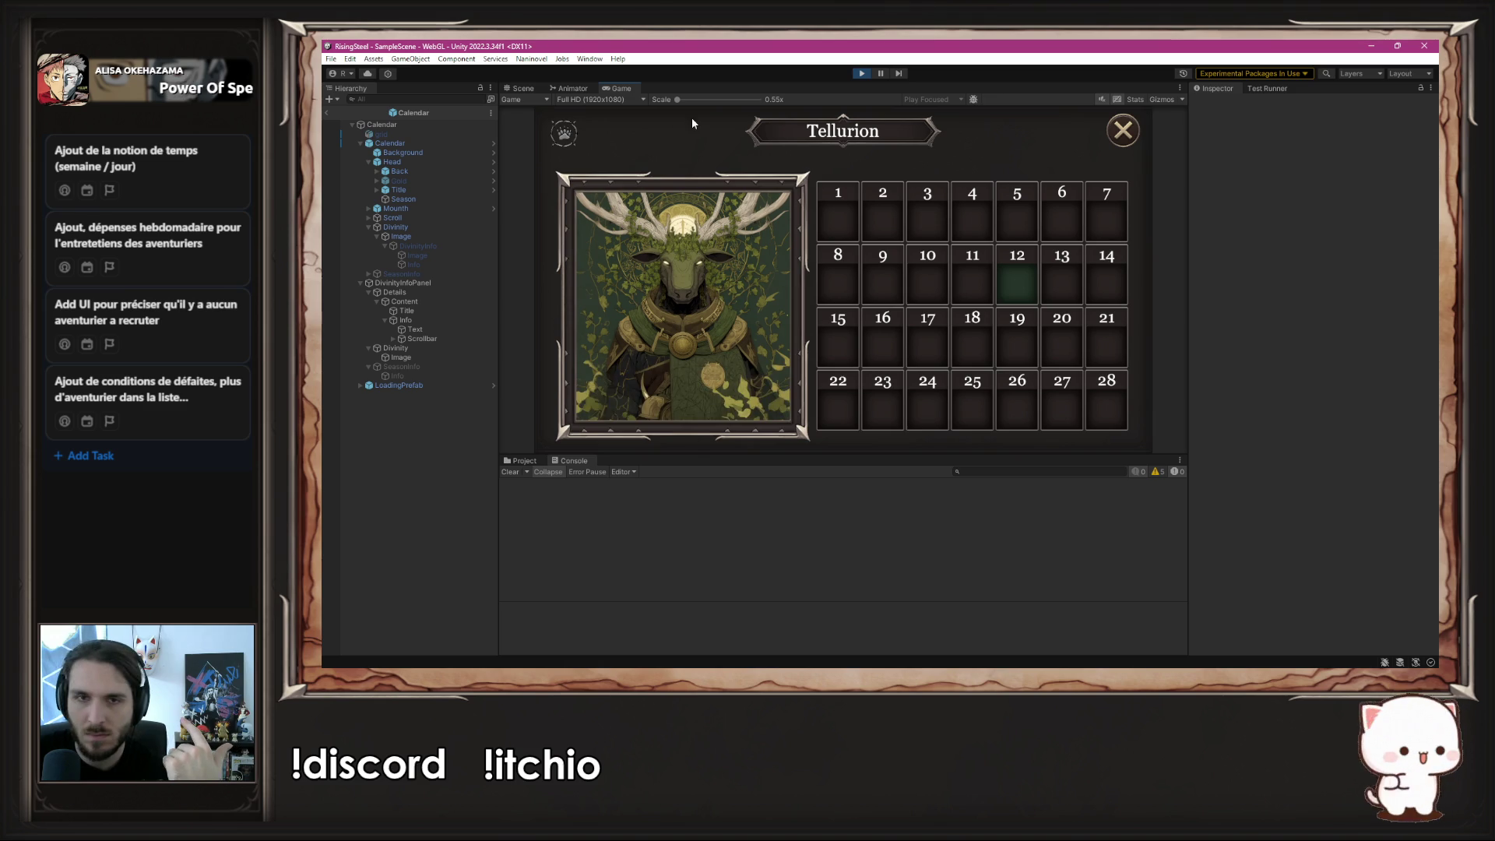
click(625, 286)
scroll(1024, 328, down, 3)
scroll(1025, 327, down, 5)
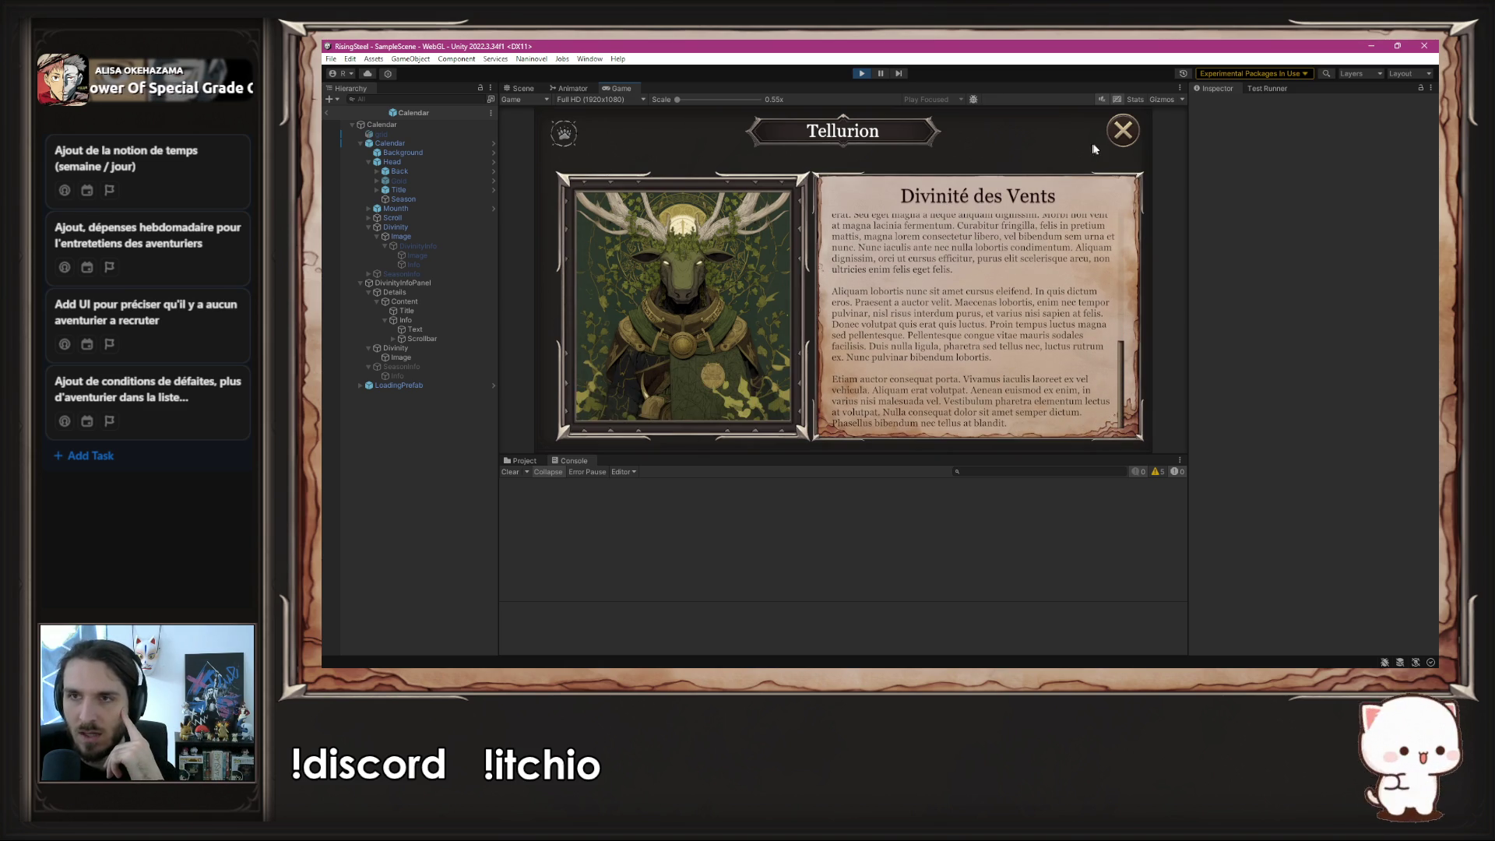
click(1122, 130)
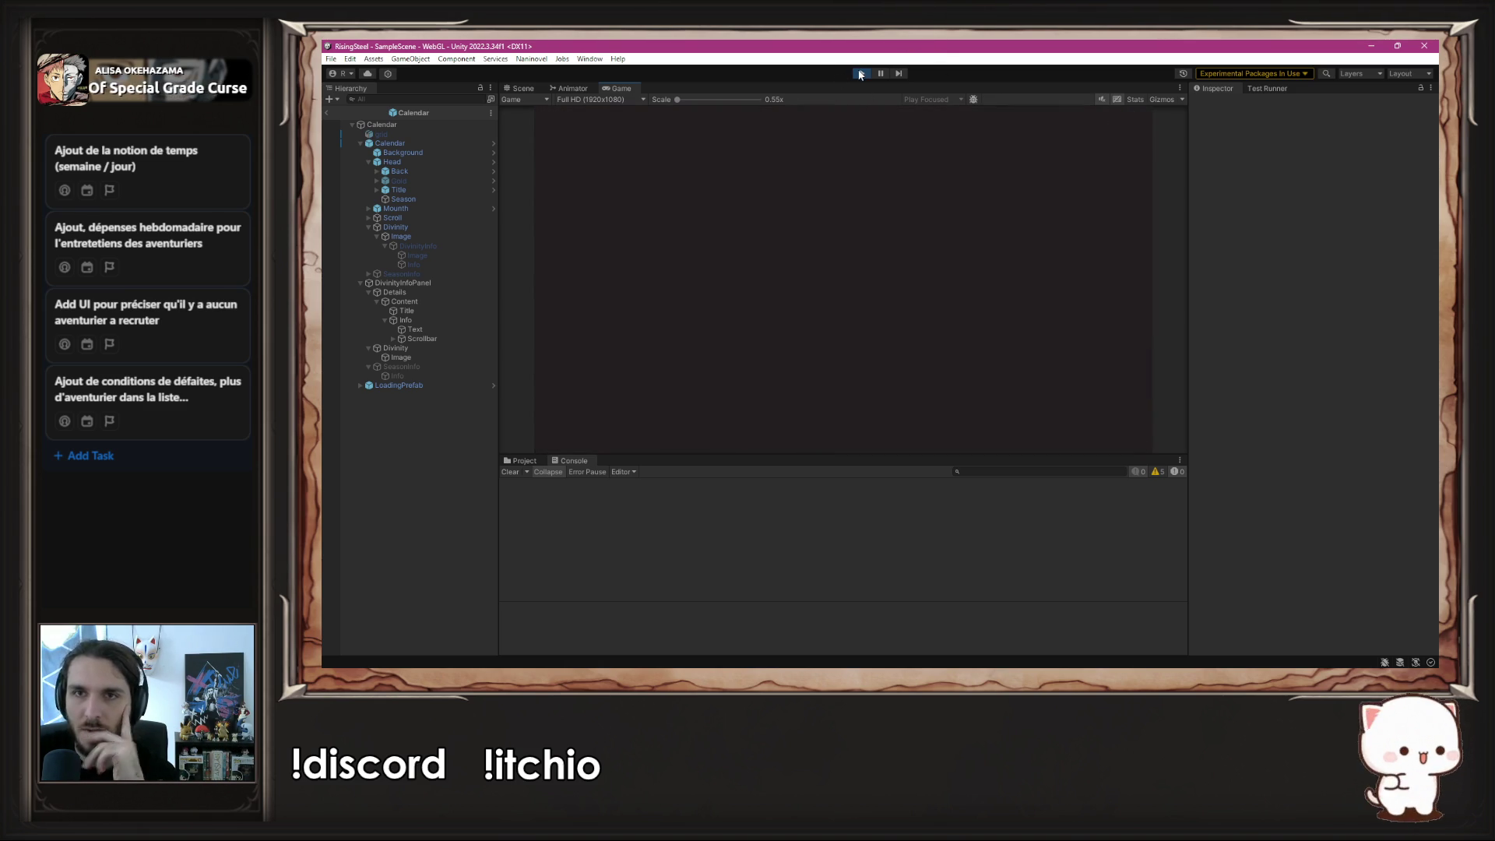
click(860, 74)
scroll(850, 215, up, 5)
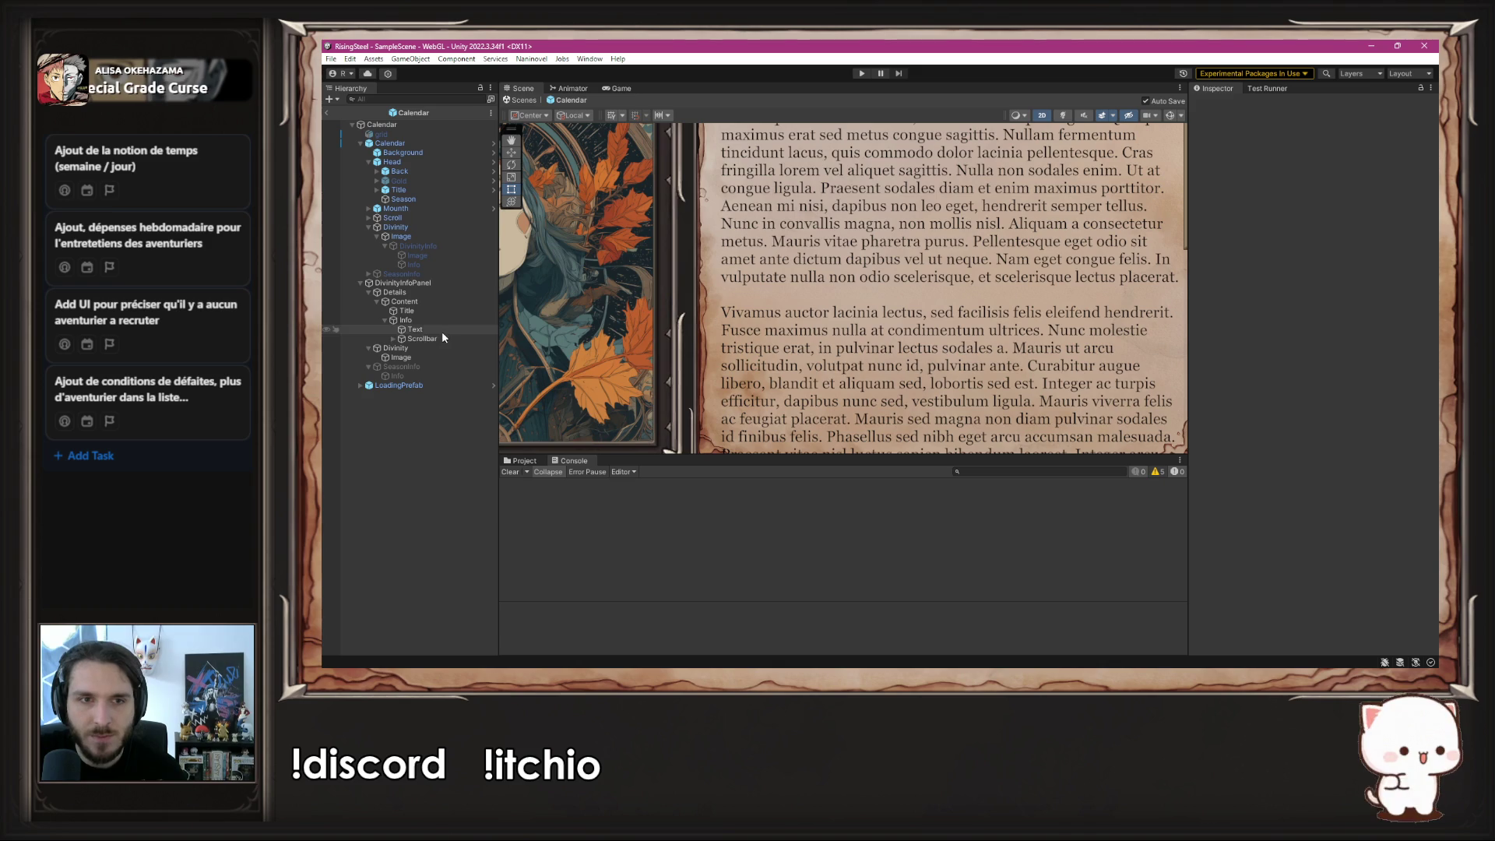
- Raise the Info text area's bottom edge slightly in the Scene view and save the scene
click(424, 330)
mouse_move(954, 286)
mouse_down()
mouse_move(955, 129)
mouse_move(941, 145)
mouse_up()
click(405, 320)
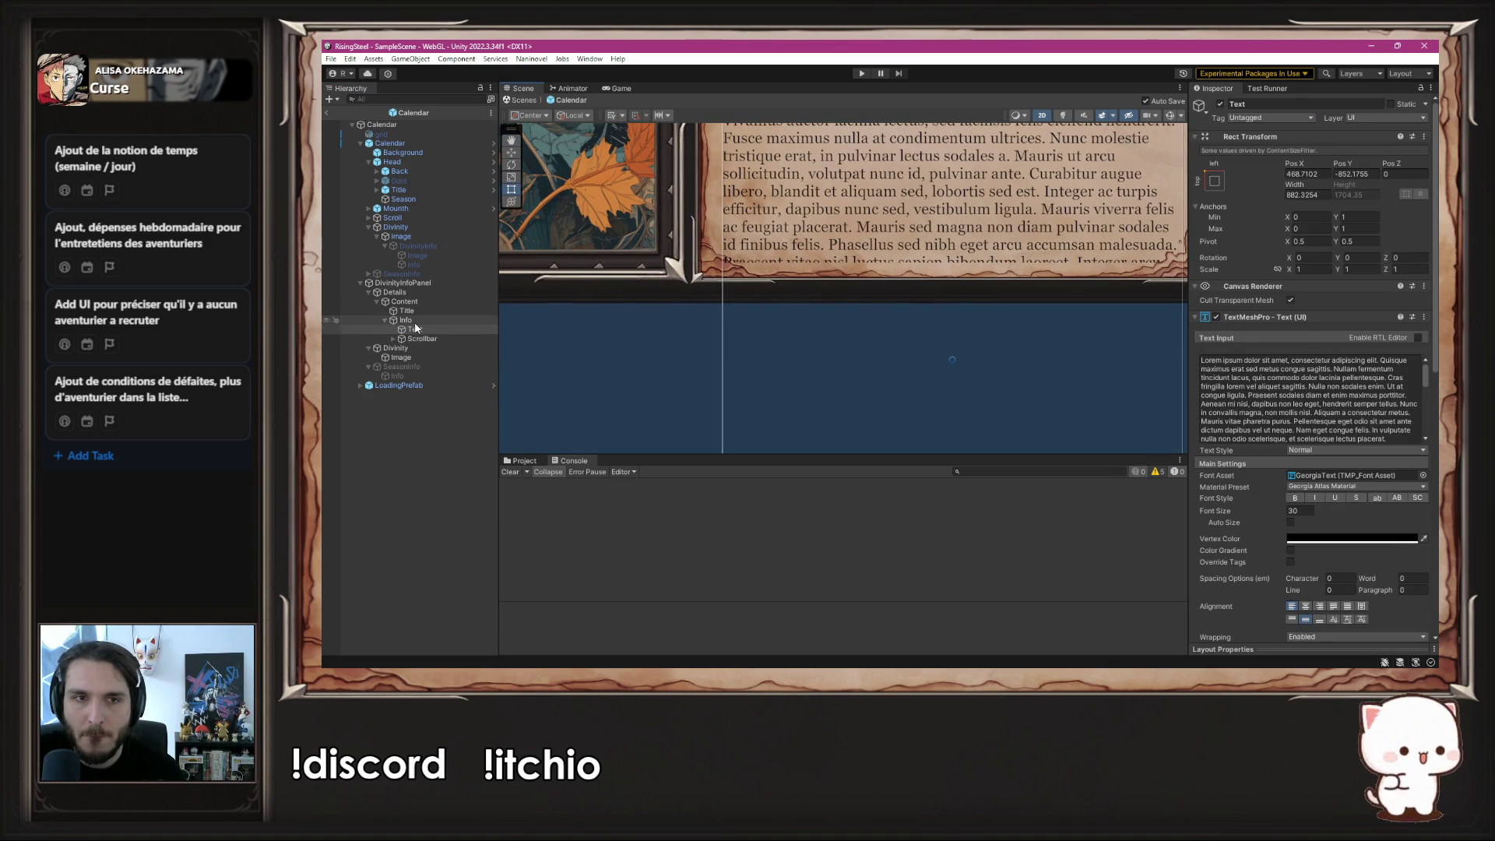
drag(829, 262, 826, 257)
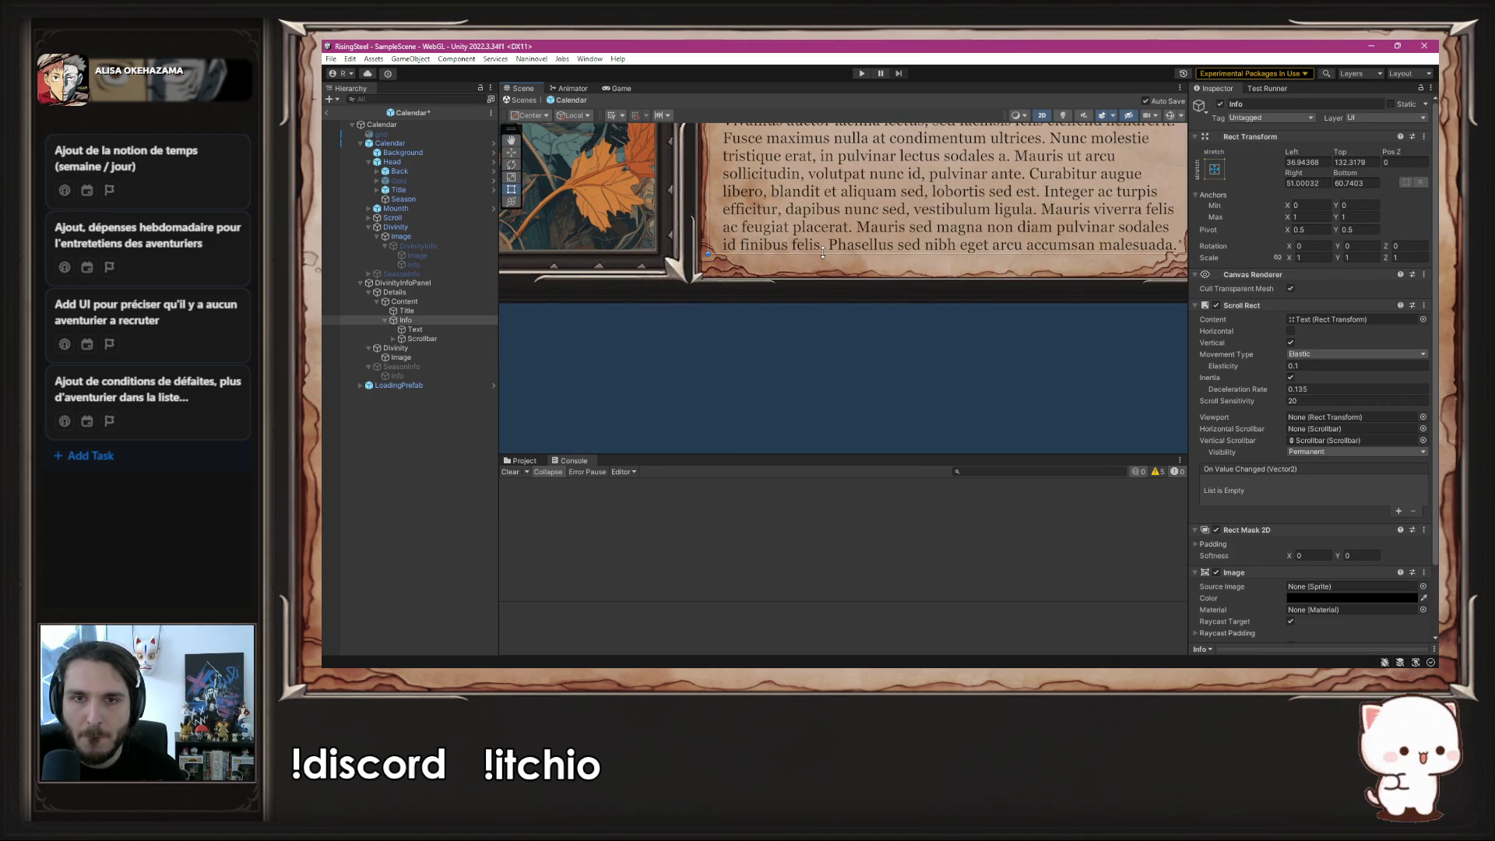
drag(812, 251, 811, 249)
key(ctrl+s)
key(f)
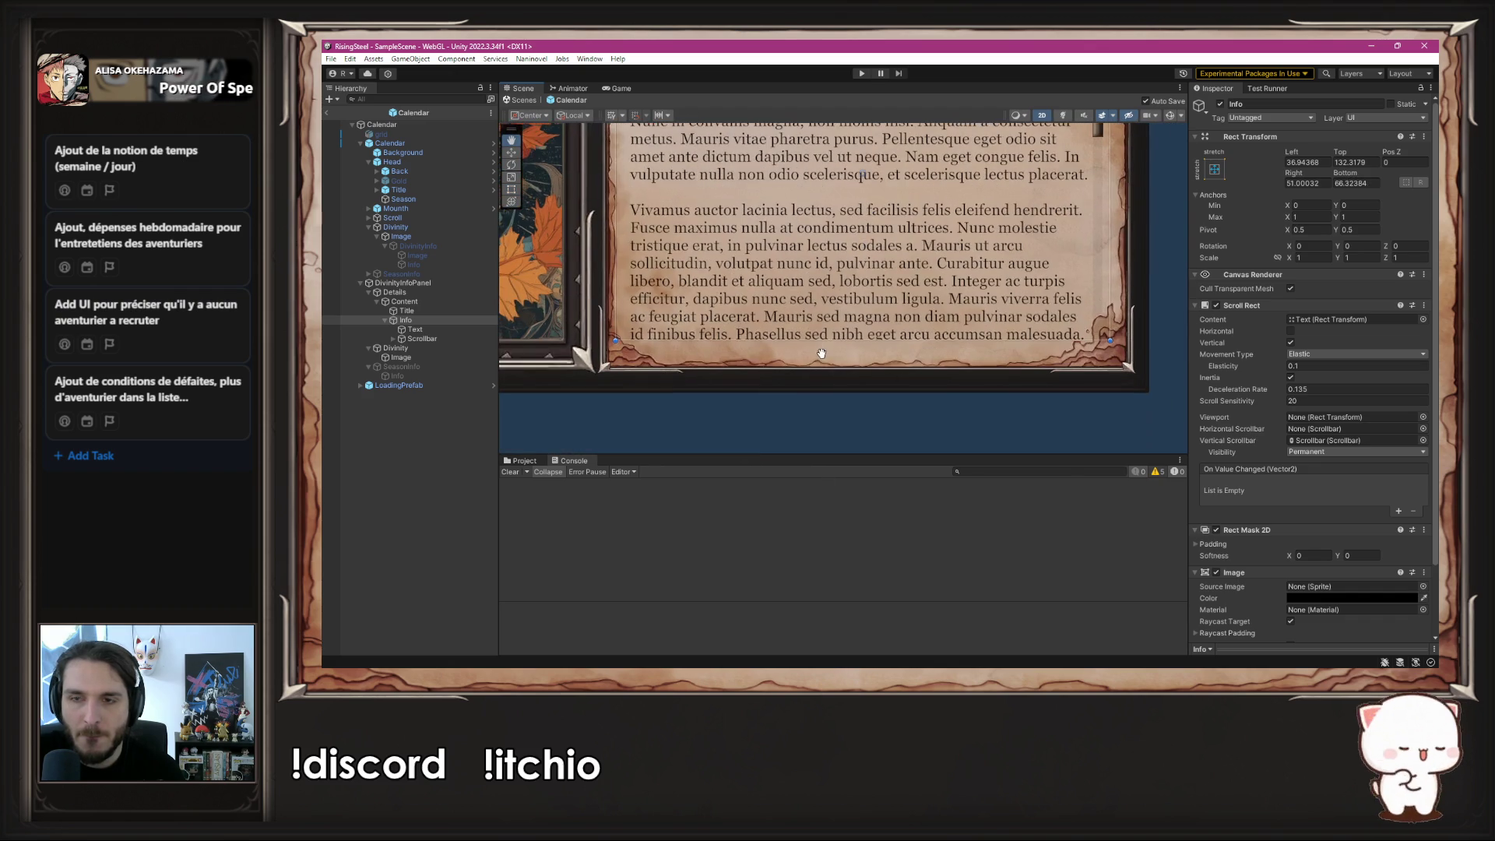
- Select the Scrollbar object, now about 654 wide, save the scene again, and deselect it
click(448, 340)
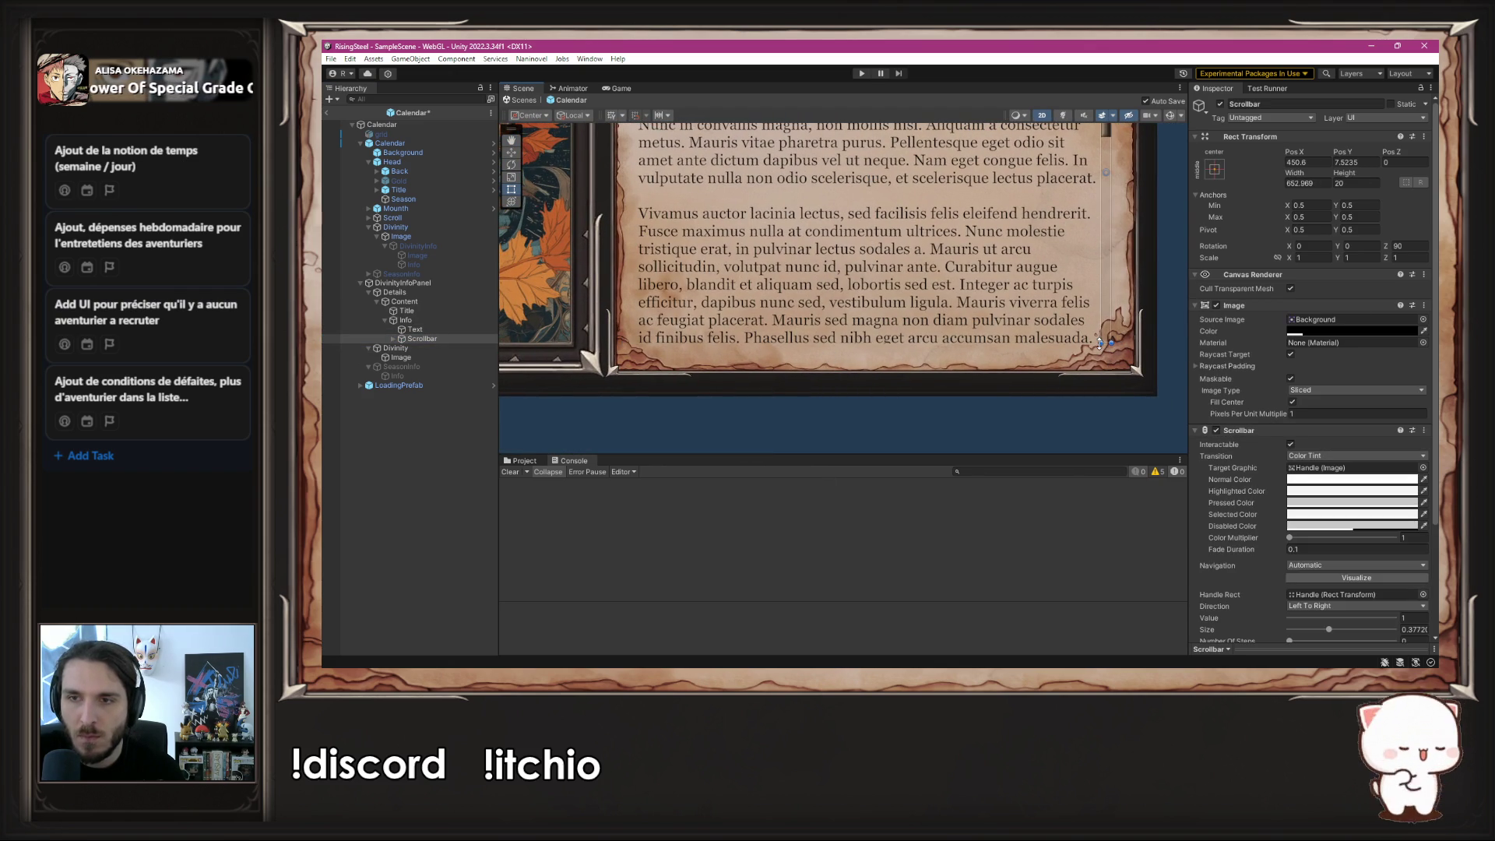
key(ctrl+s)
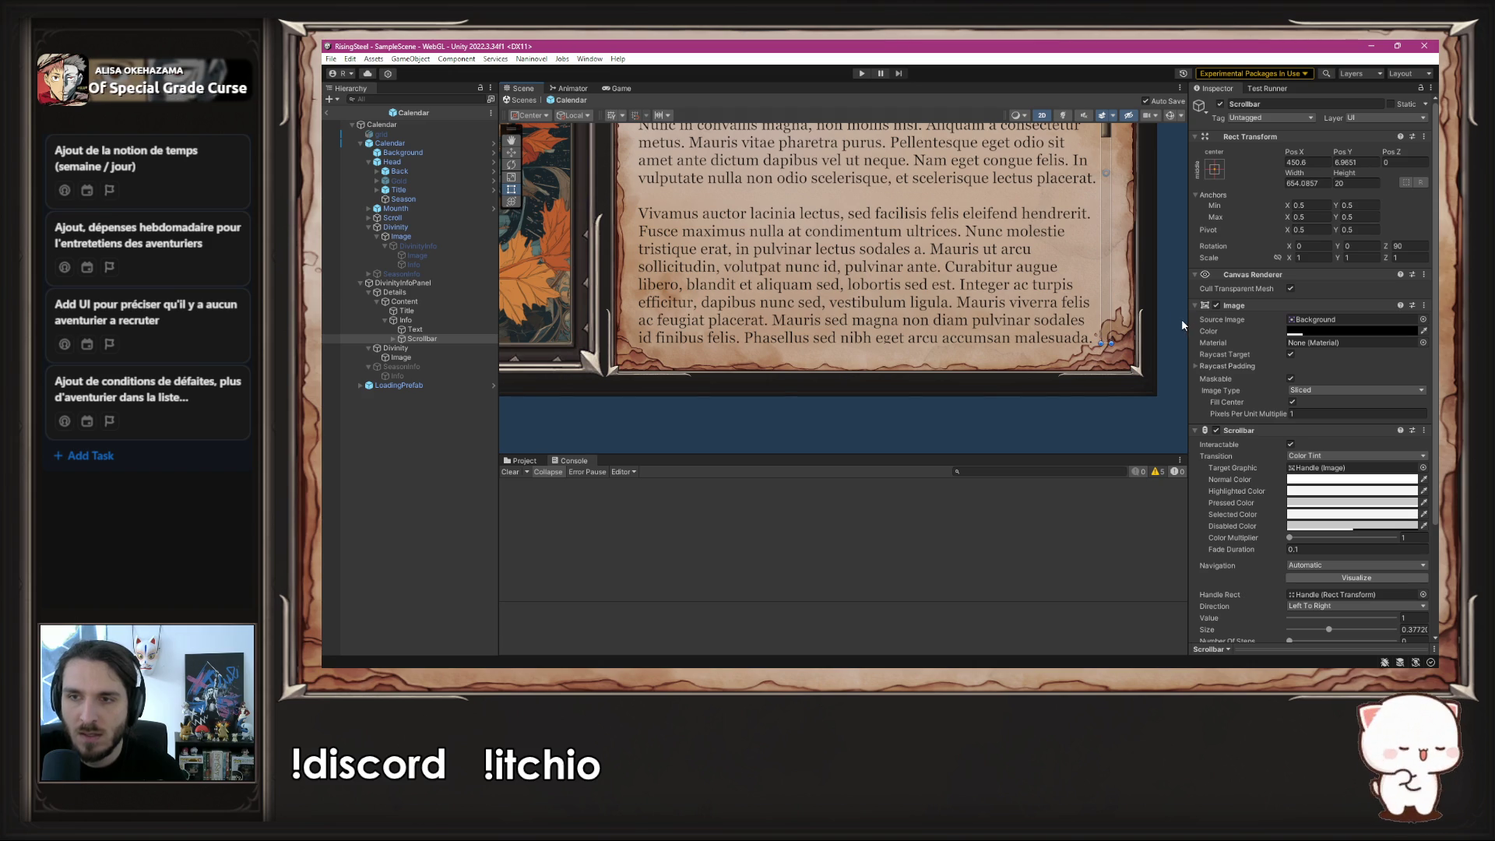
click(1181, 319)
scroll(1172, 310, down, 1)
scroll(1166, 307, down, 2)
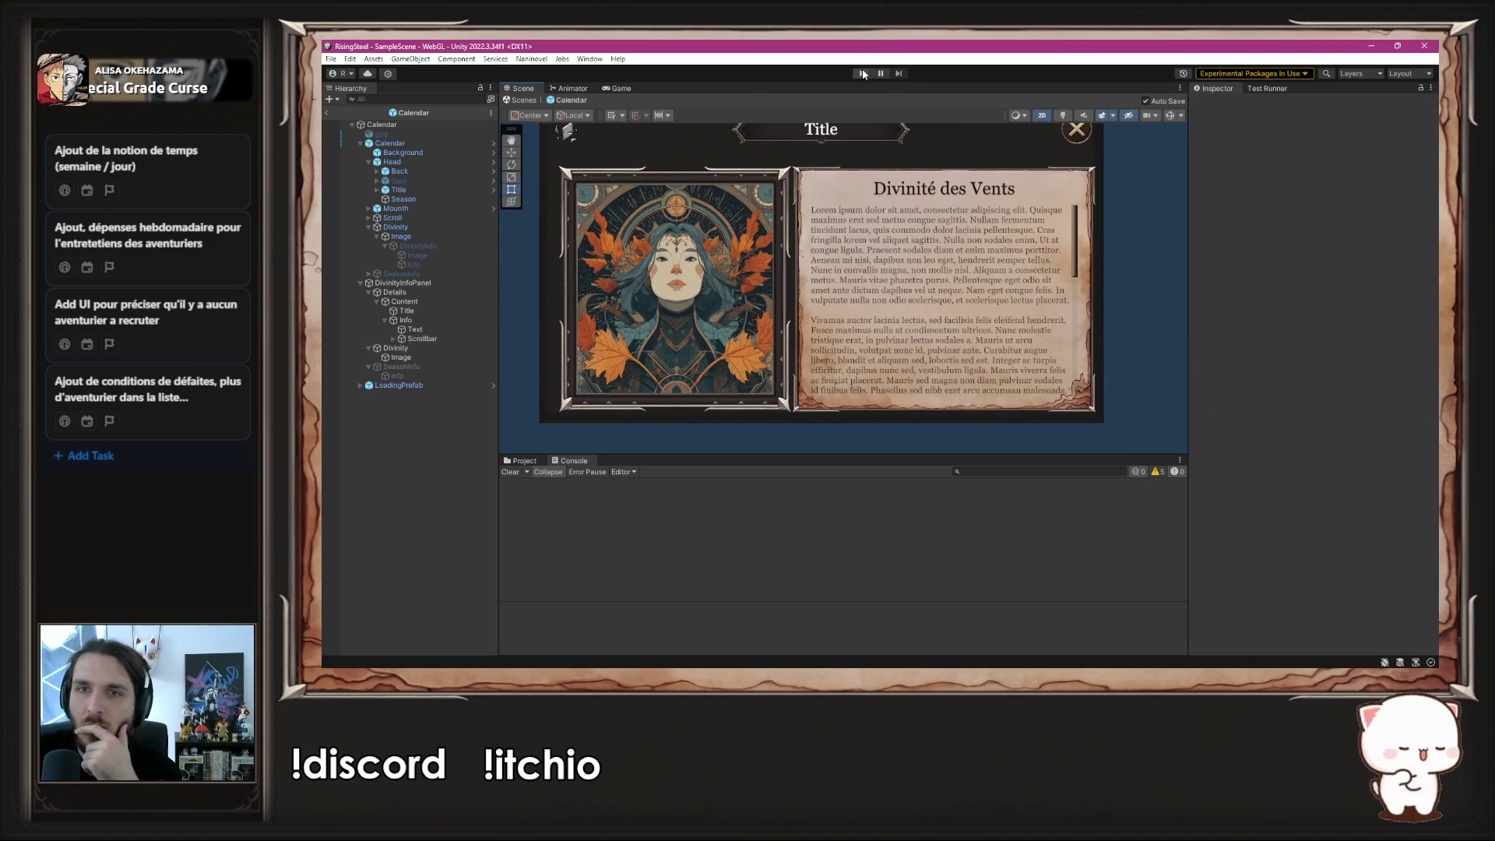
- Run the game, open and scroll the Viridia deity lore, return to the grid, check the season pop-up, then stop
click(861, 73)
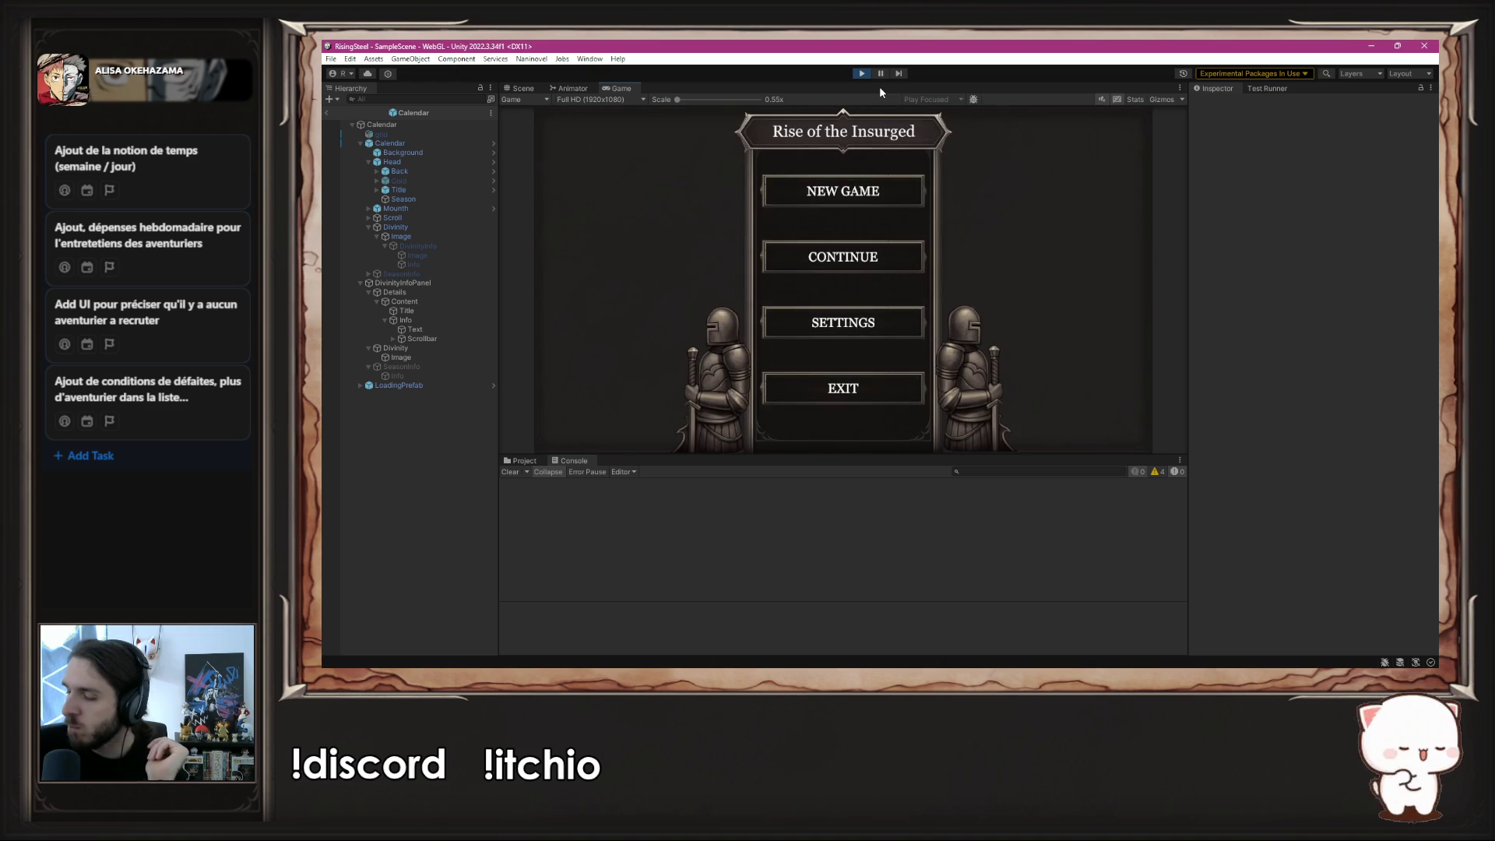
click(872, 187)
click(722, 236)
scroll(878, 312, down, 5)
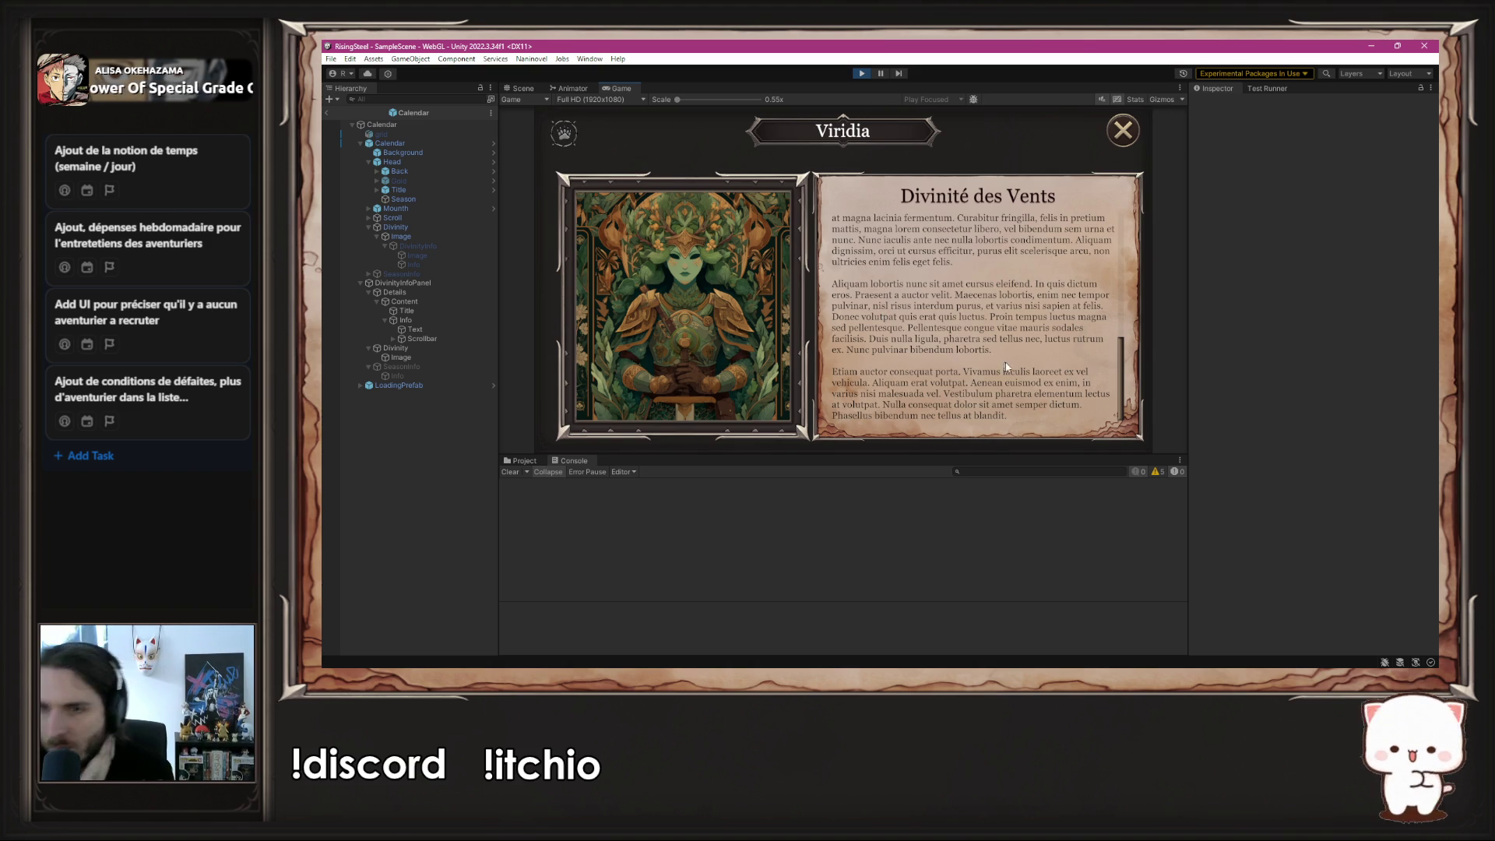
scroll(1004, 366, up, 3)
scroll(1090, 395, down, 3)
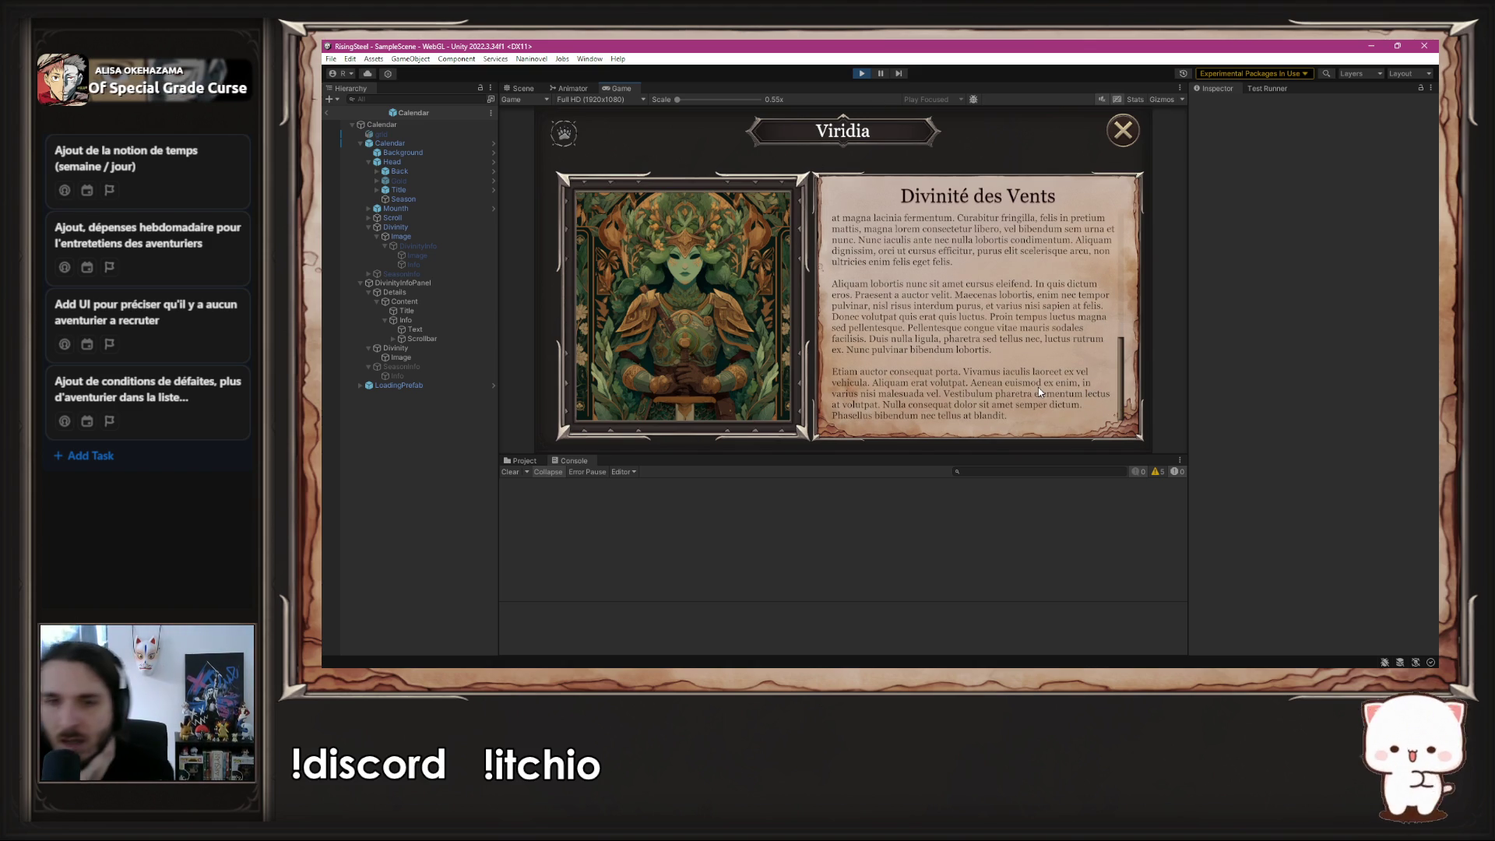
scroll(1039, 386, up, 5)
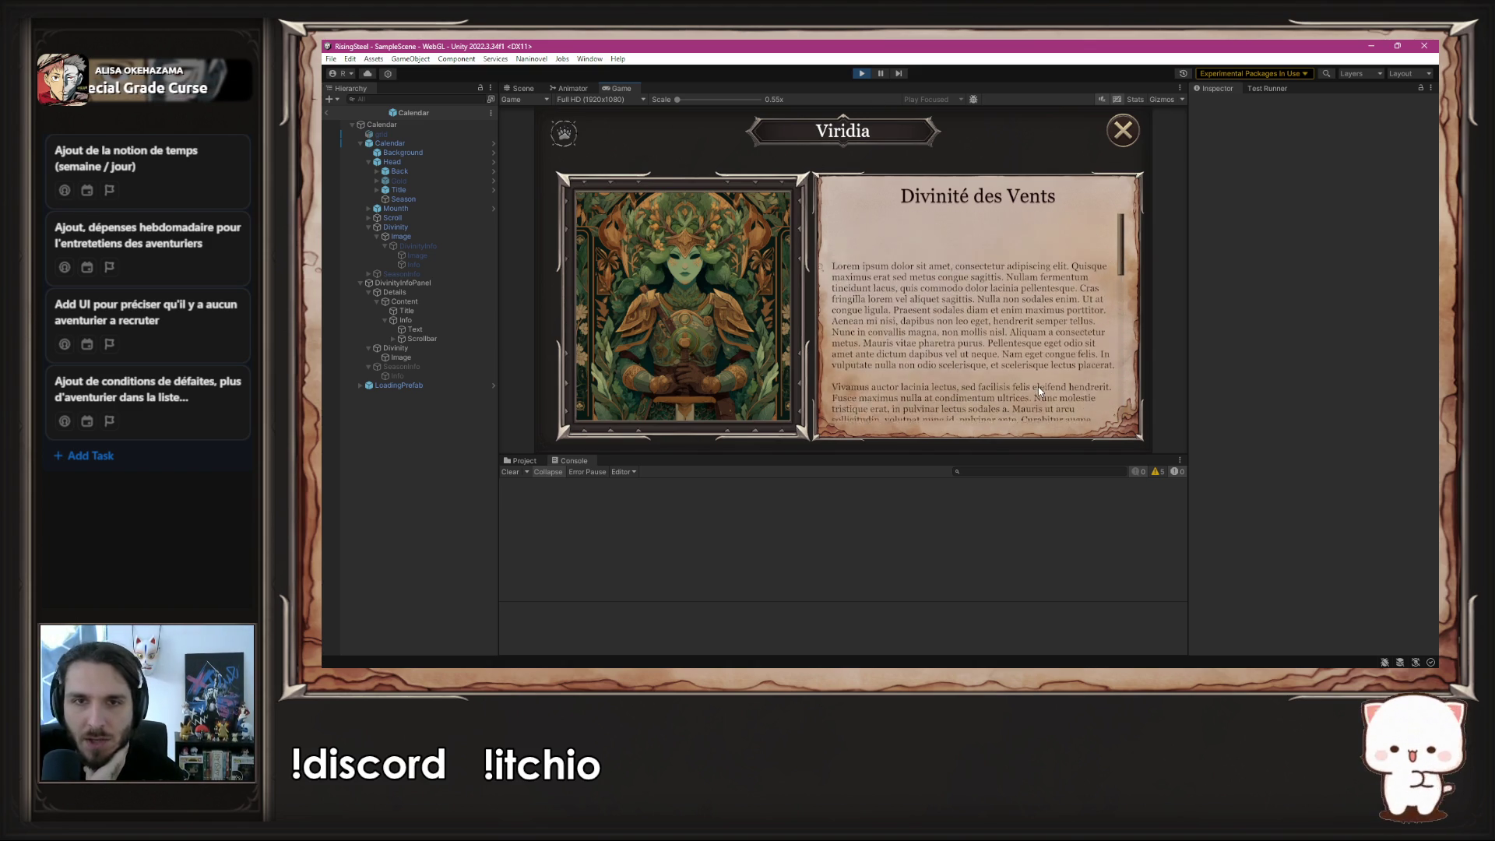
click(724, 303)
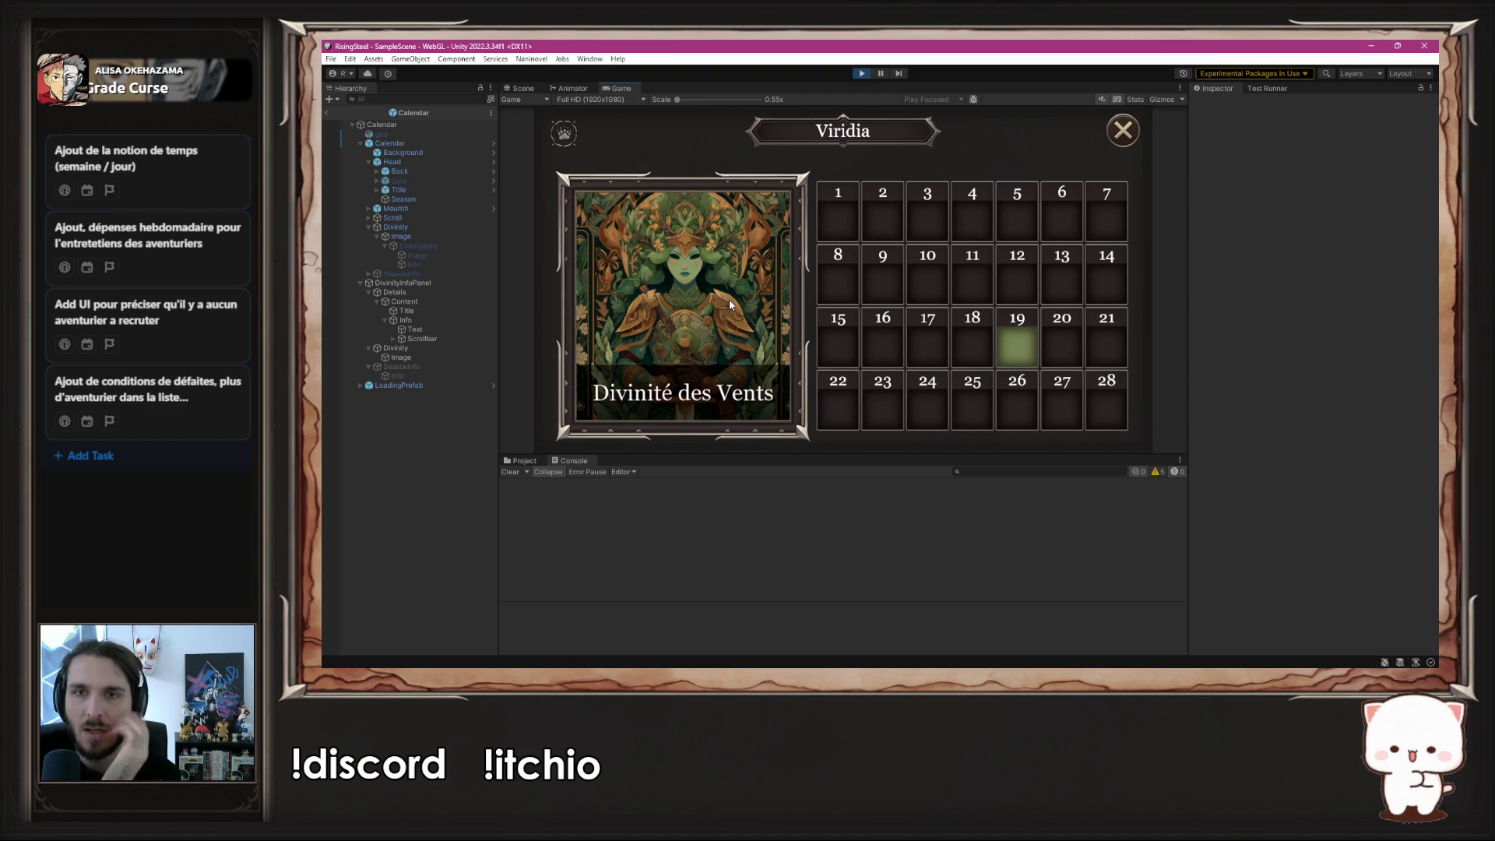
mouse_move(574, 125)
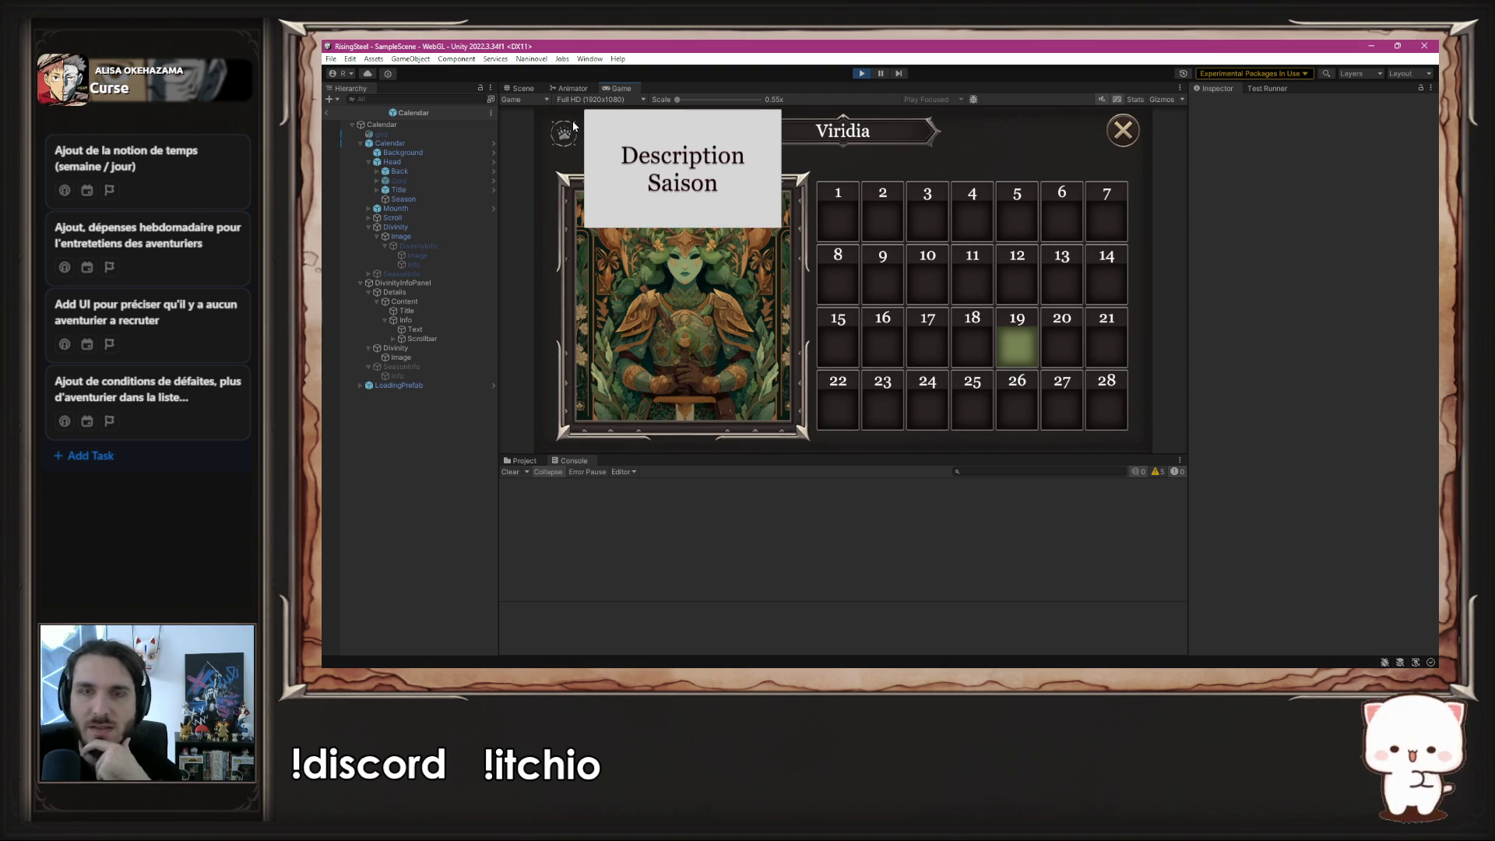
click(862, 73)
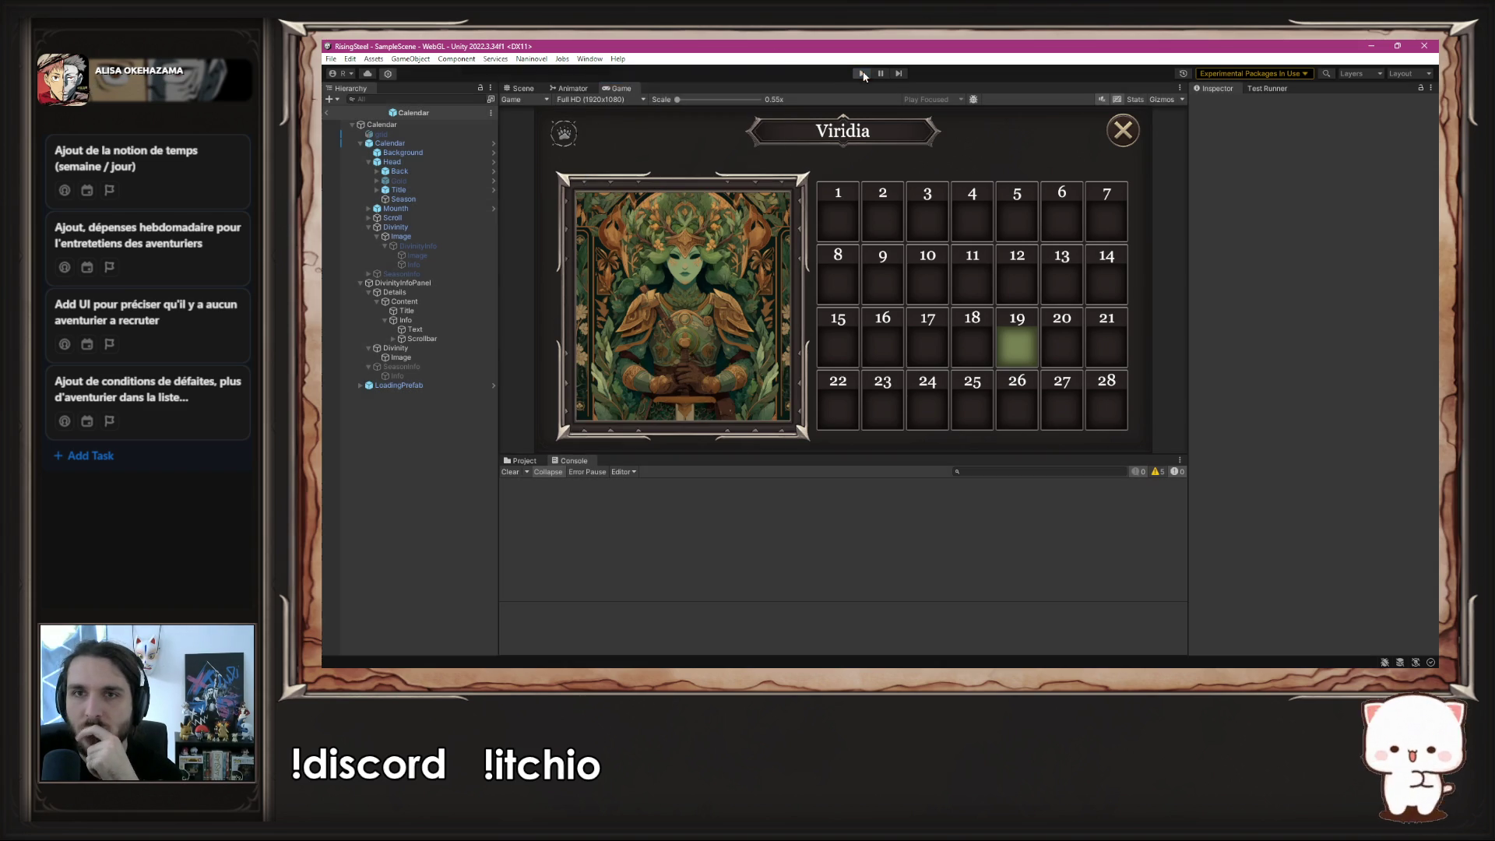
drag(644, 195, 728, 293)
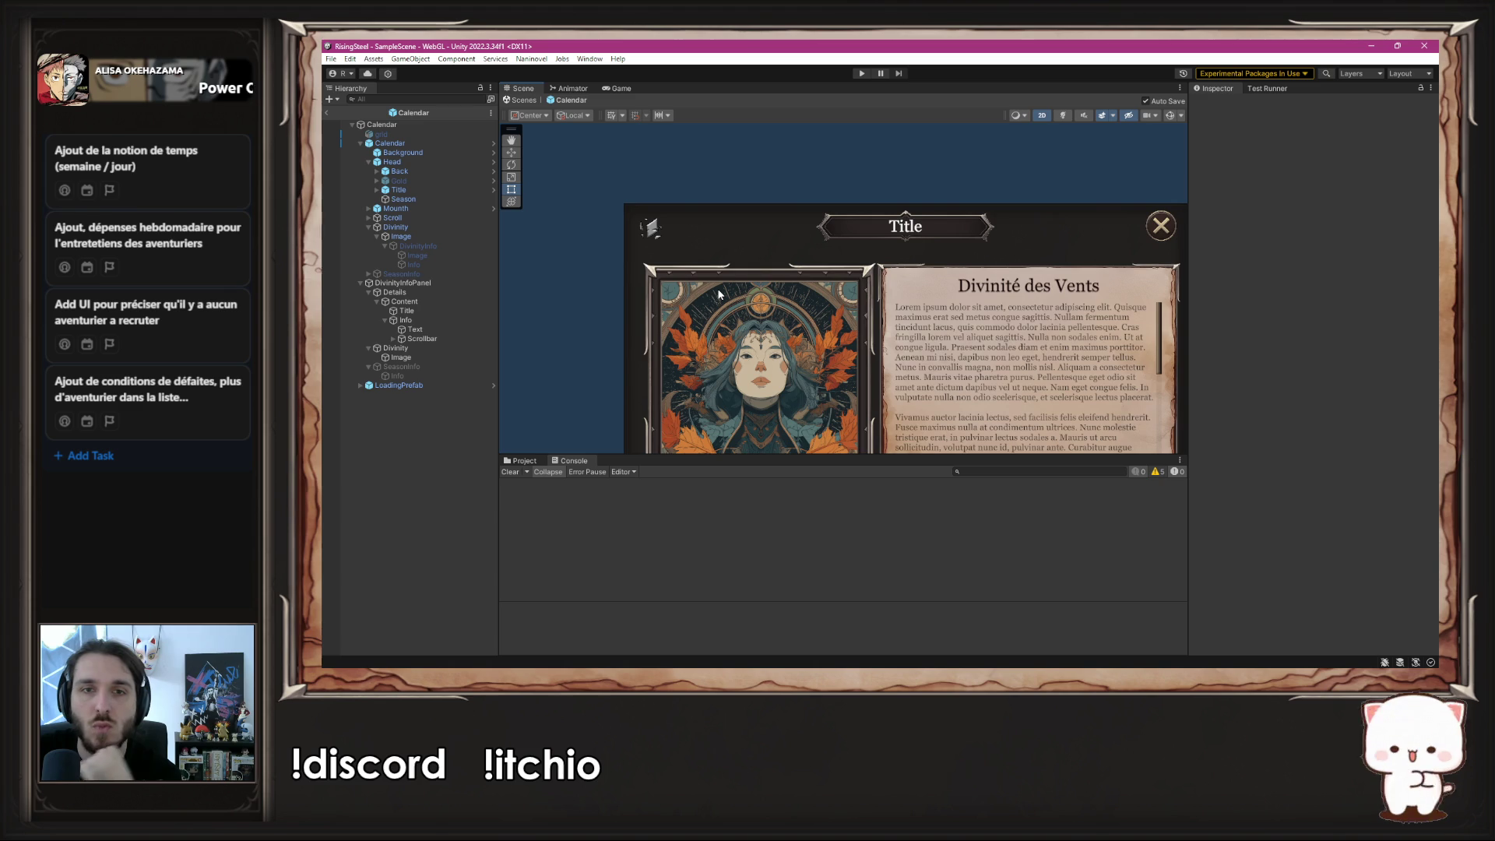
- Activate the SeasonInfo box and raise its bottom edge so it becomes a short strip
click(447, 366)
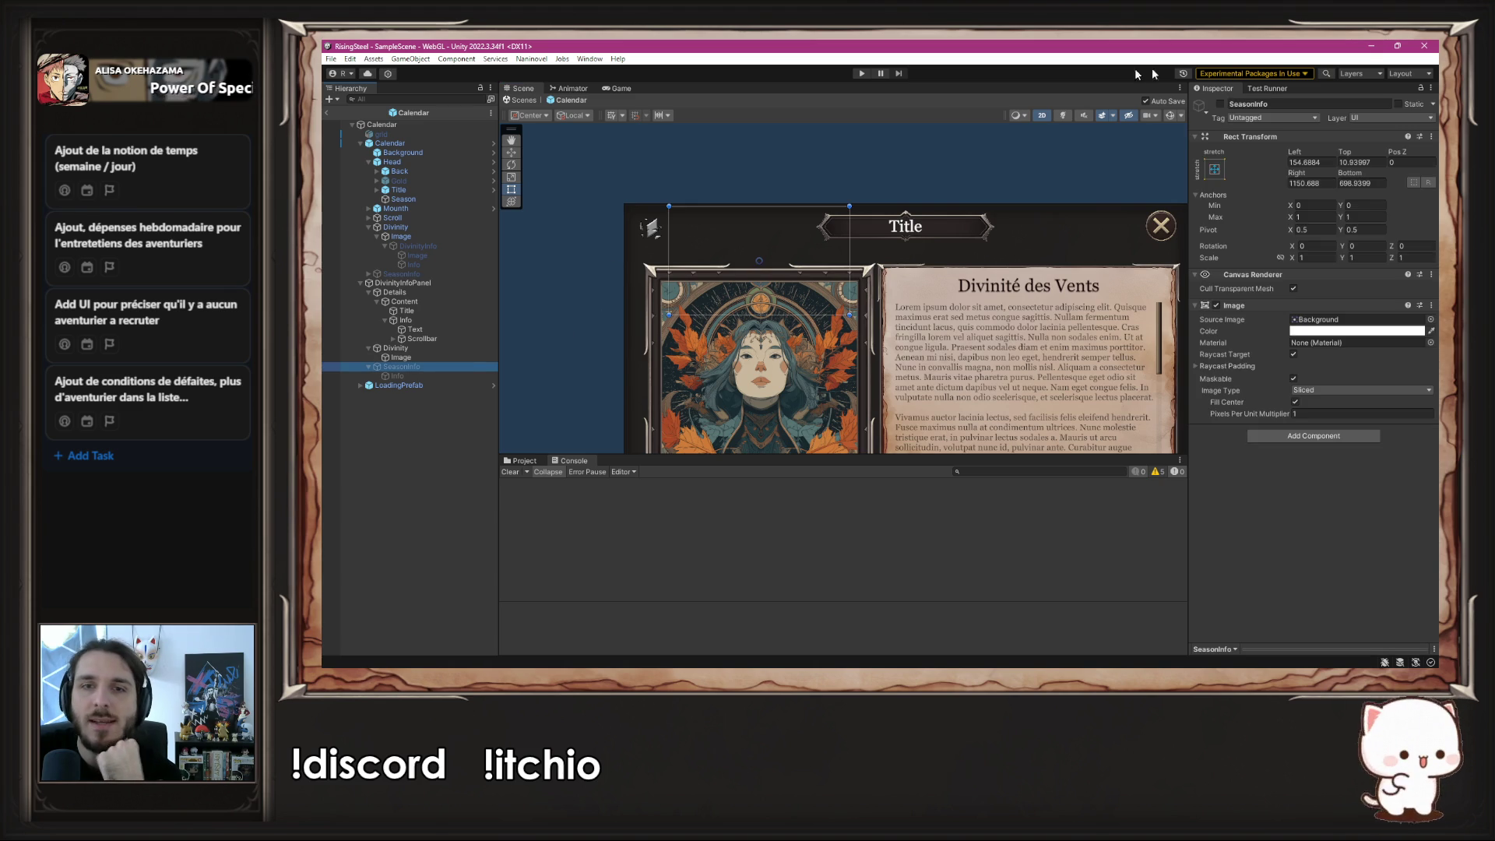
click(1221, 105)
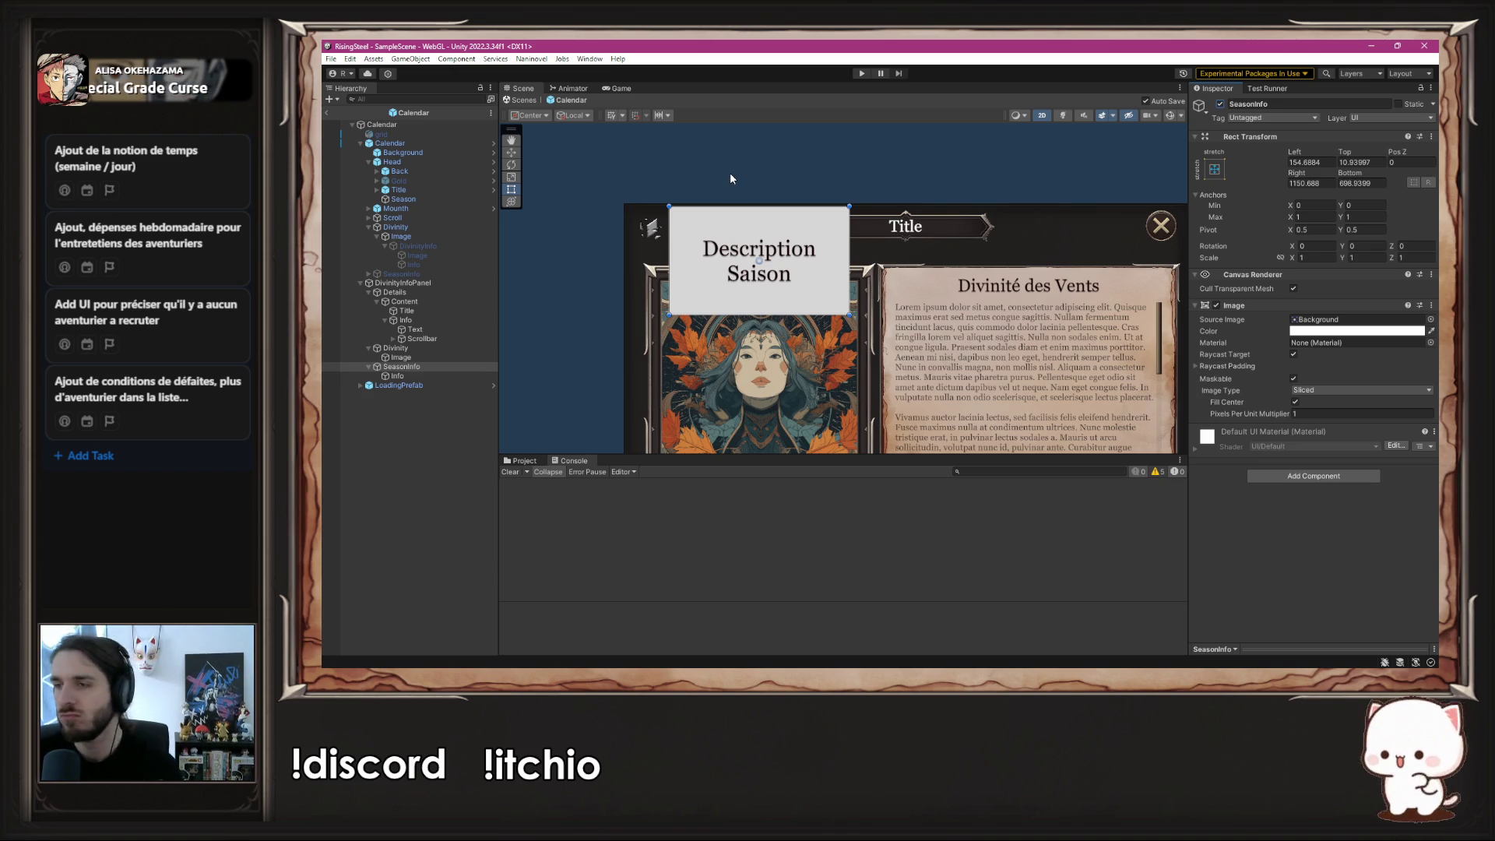
click(428, 405)
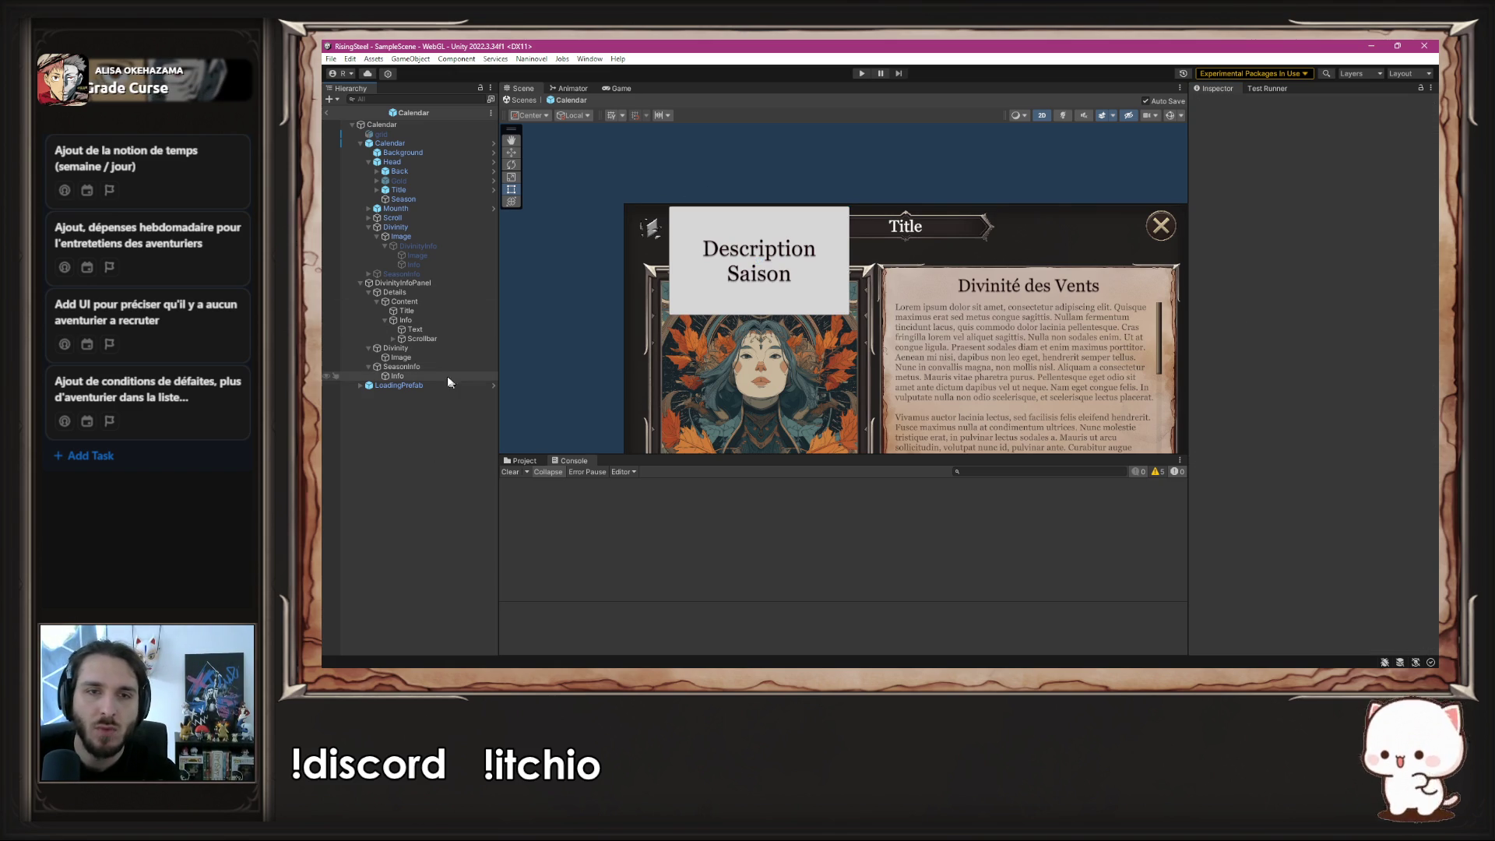
click(427, 367)
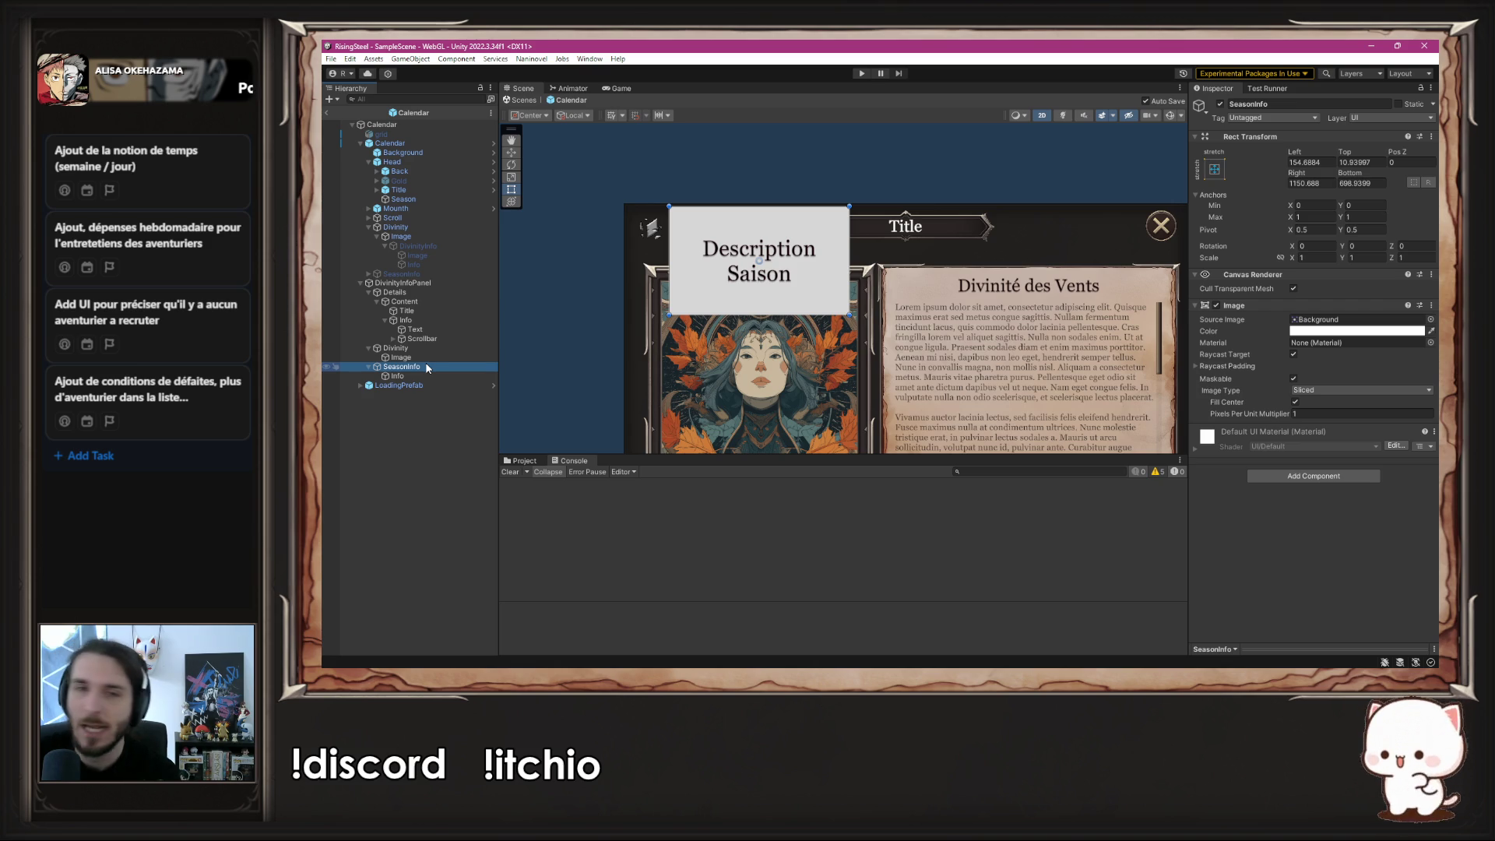
mouse_move(772, 315)
mouse_down()
mouse_move(744, 251)
mouse_move(714, 246)
mouse_up()
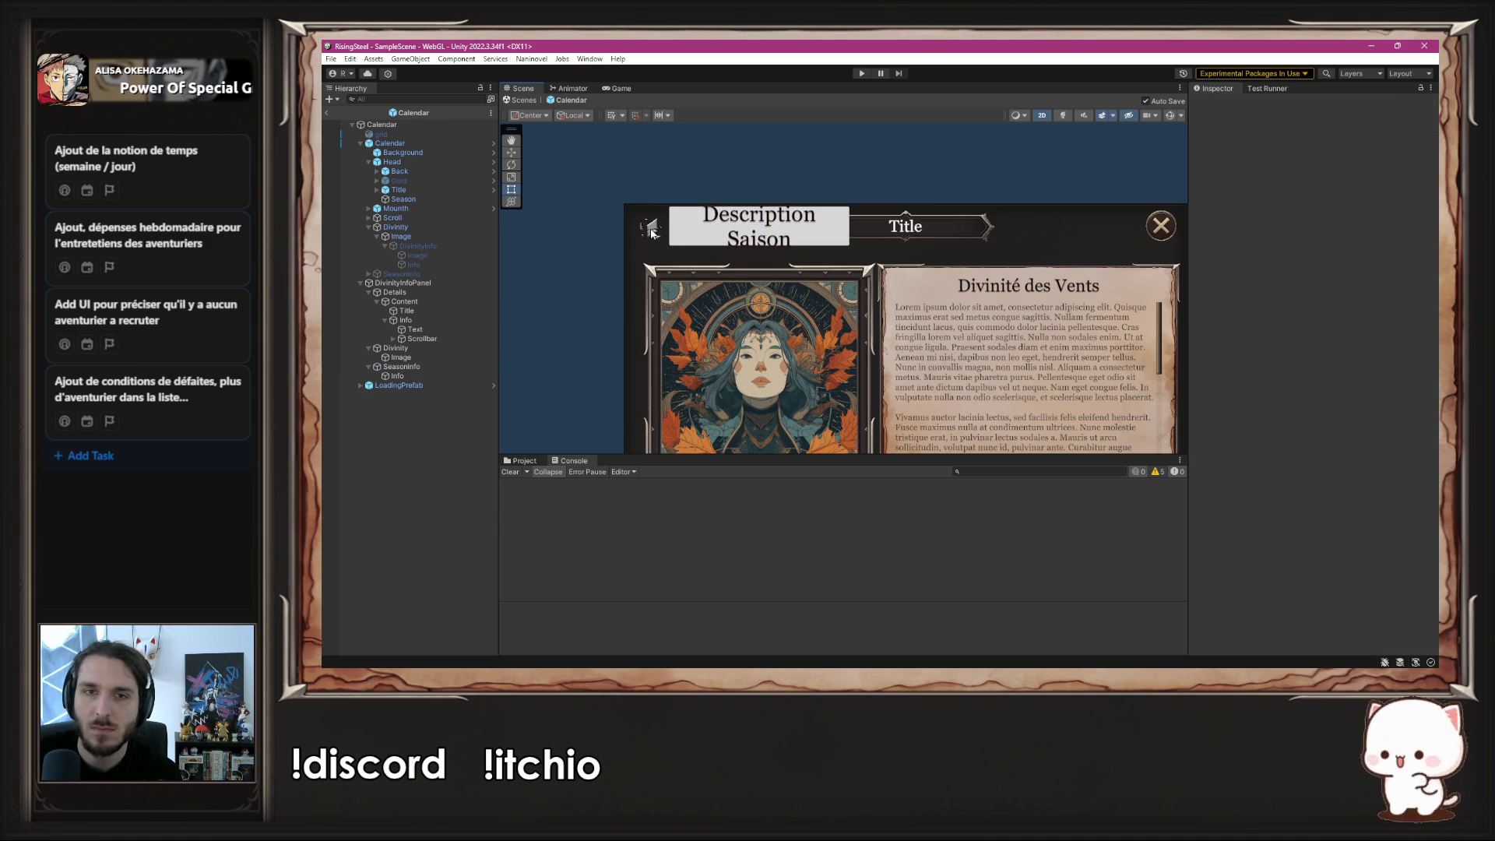
- Select the Info text child inside SeasonInfo
click(420, 368)
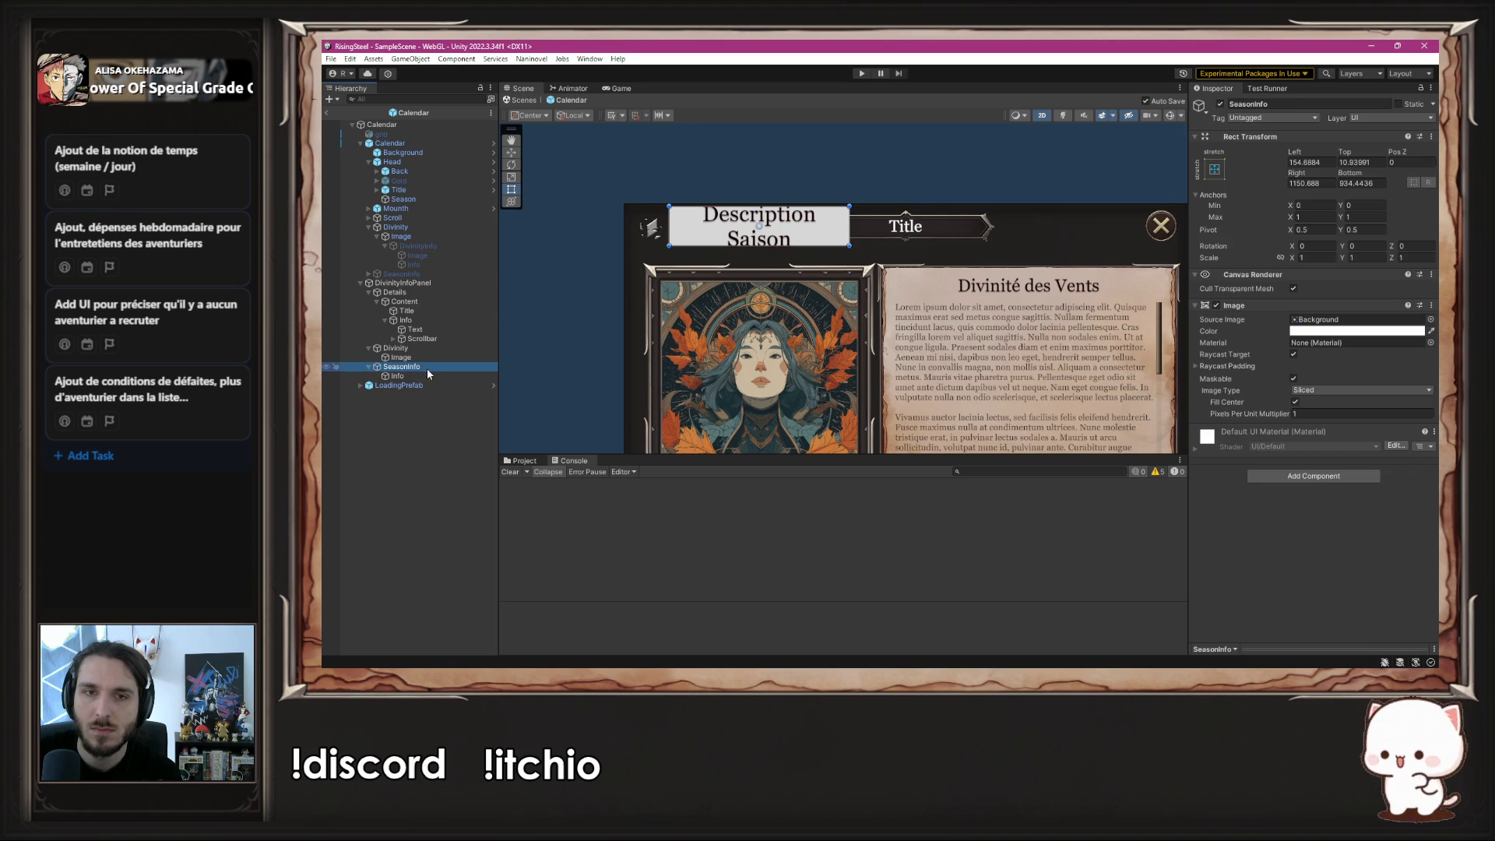
click(428, 377)
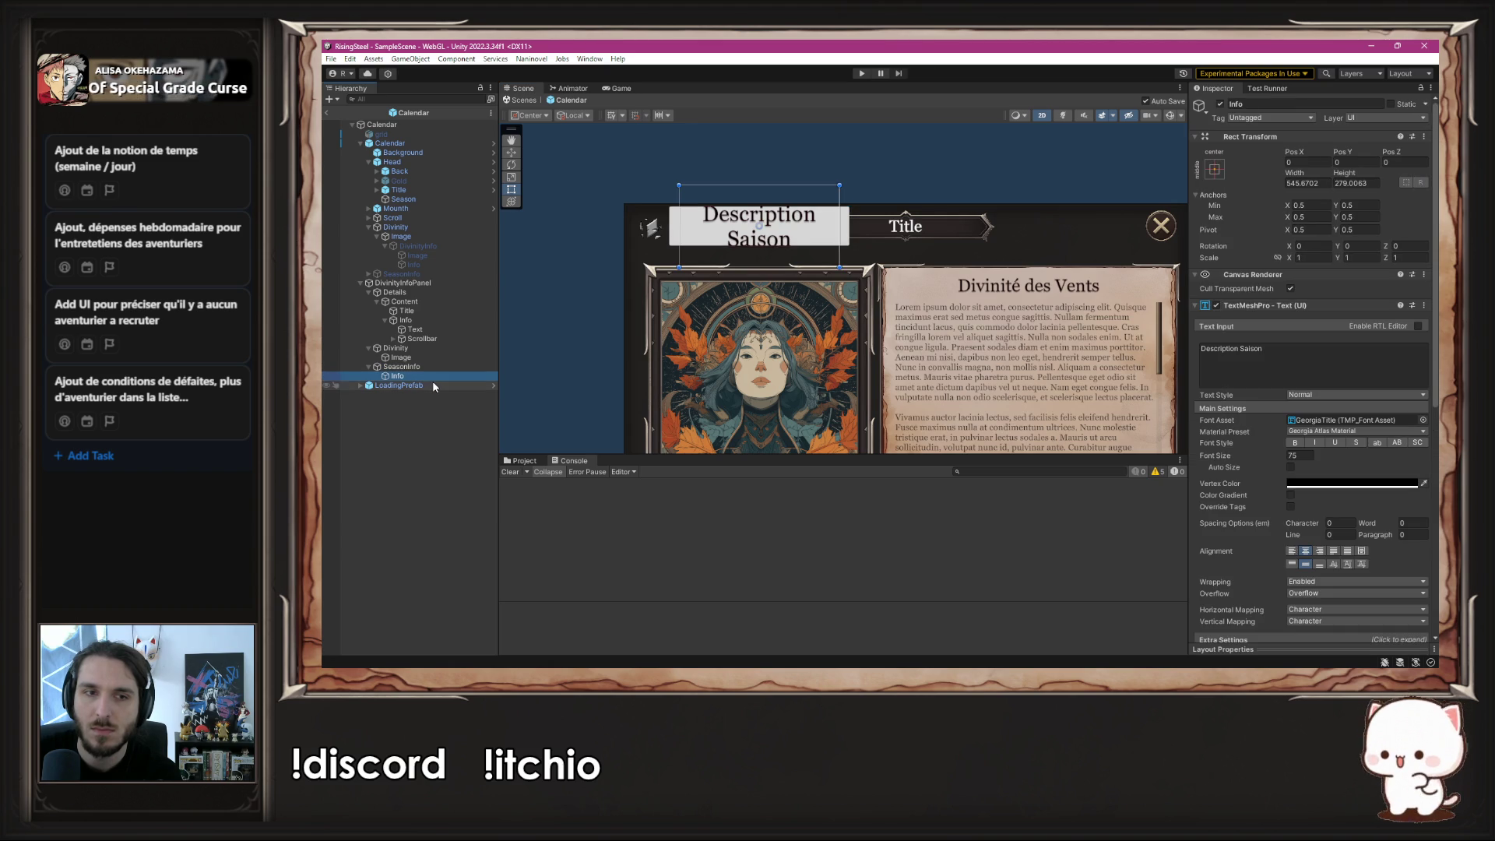
key(Up)
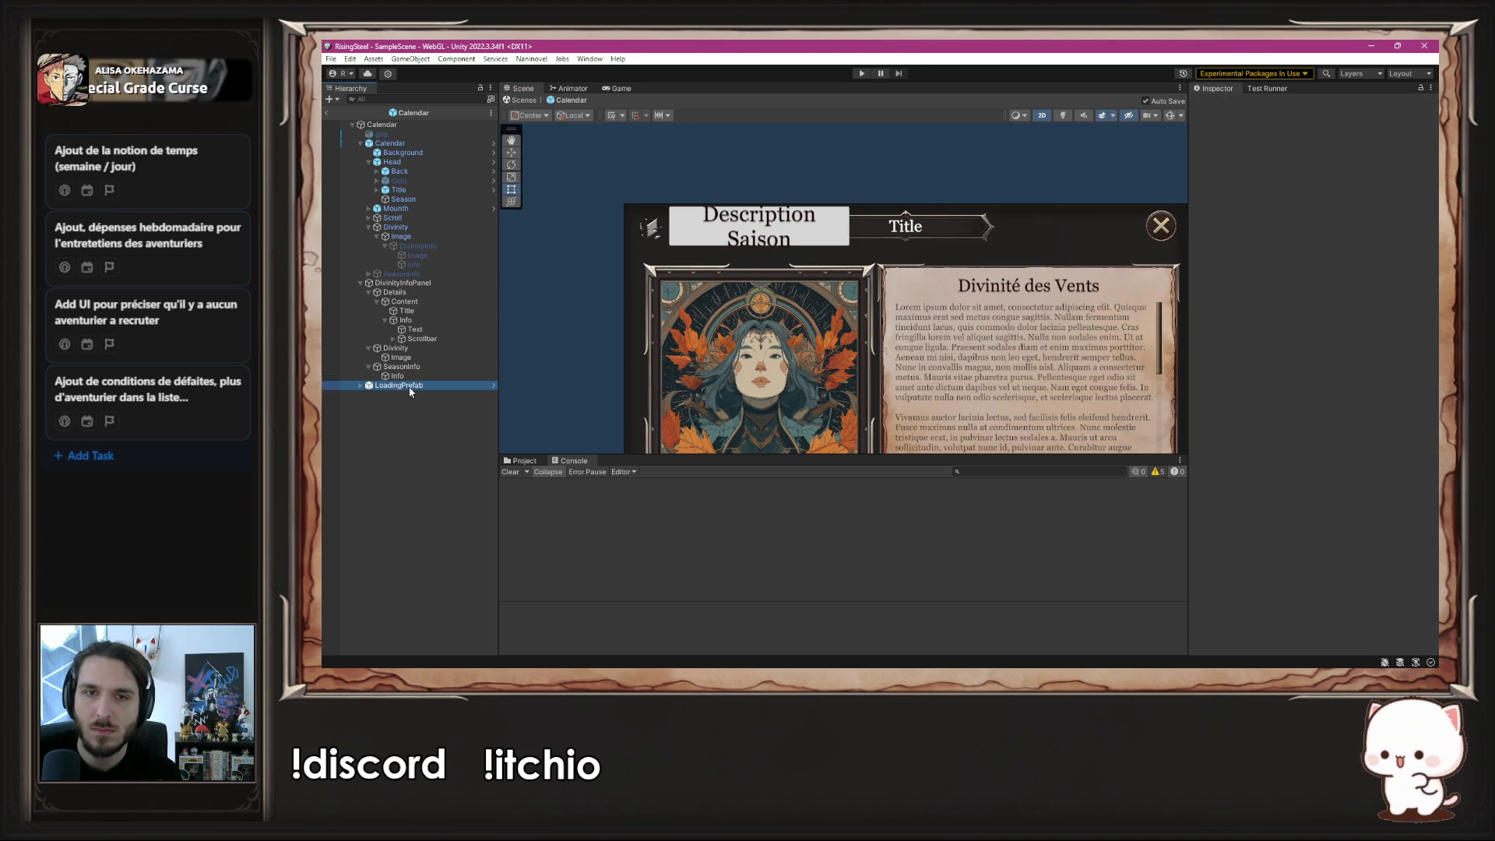
click(408, 376)
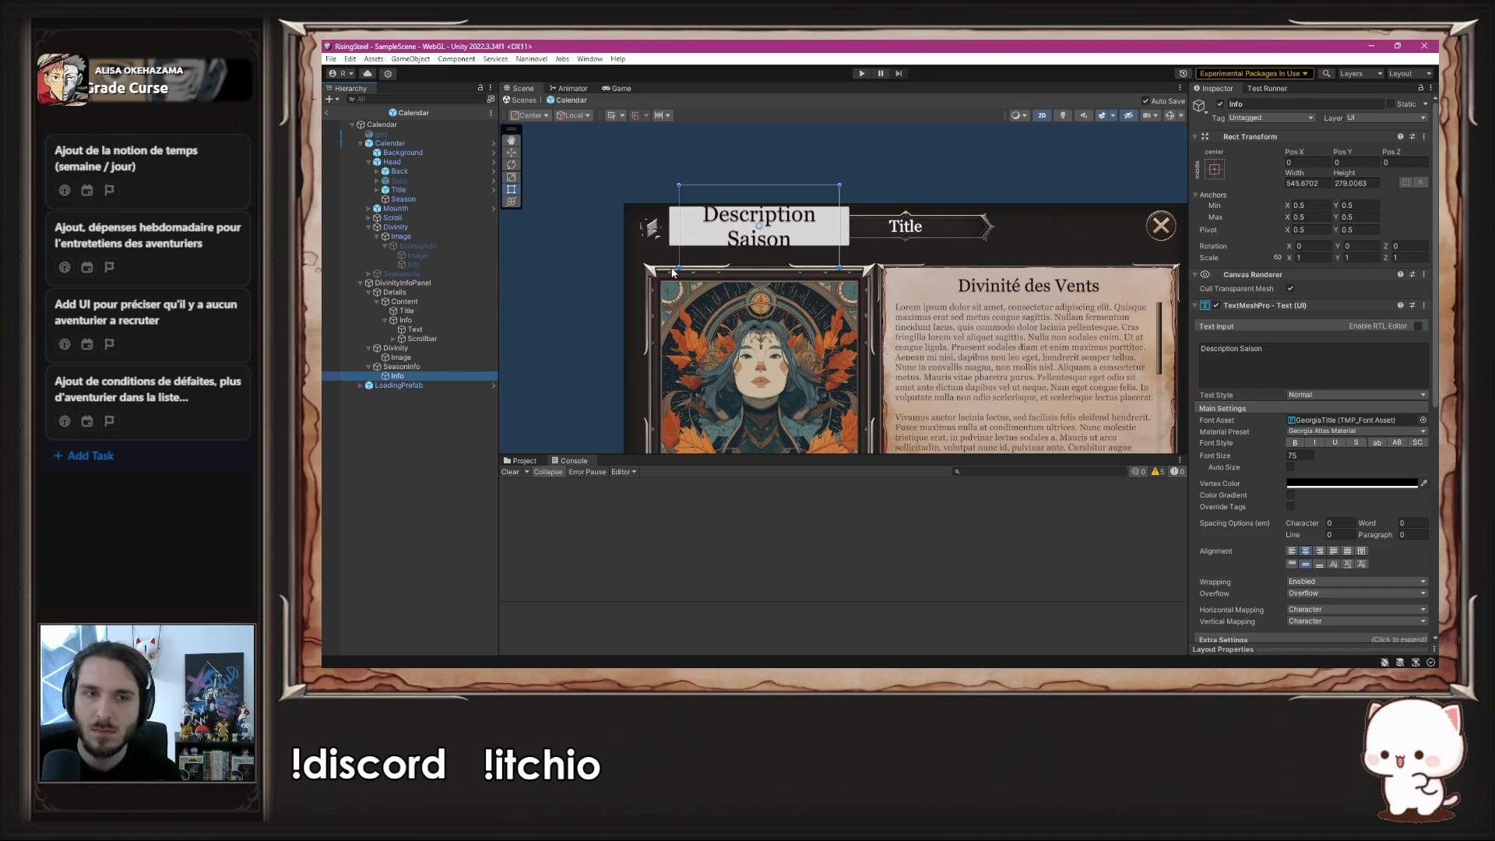
- Resize the SeasonInfo box and its Info text to fit neatly beside the Title banner
drag(746, 270, 740, 246)
drag(749, 186, 739, 207)
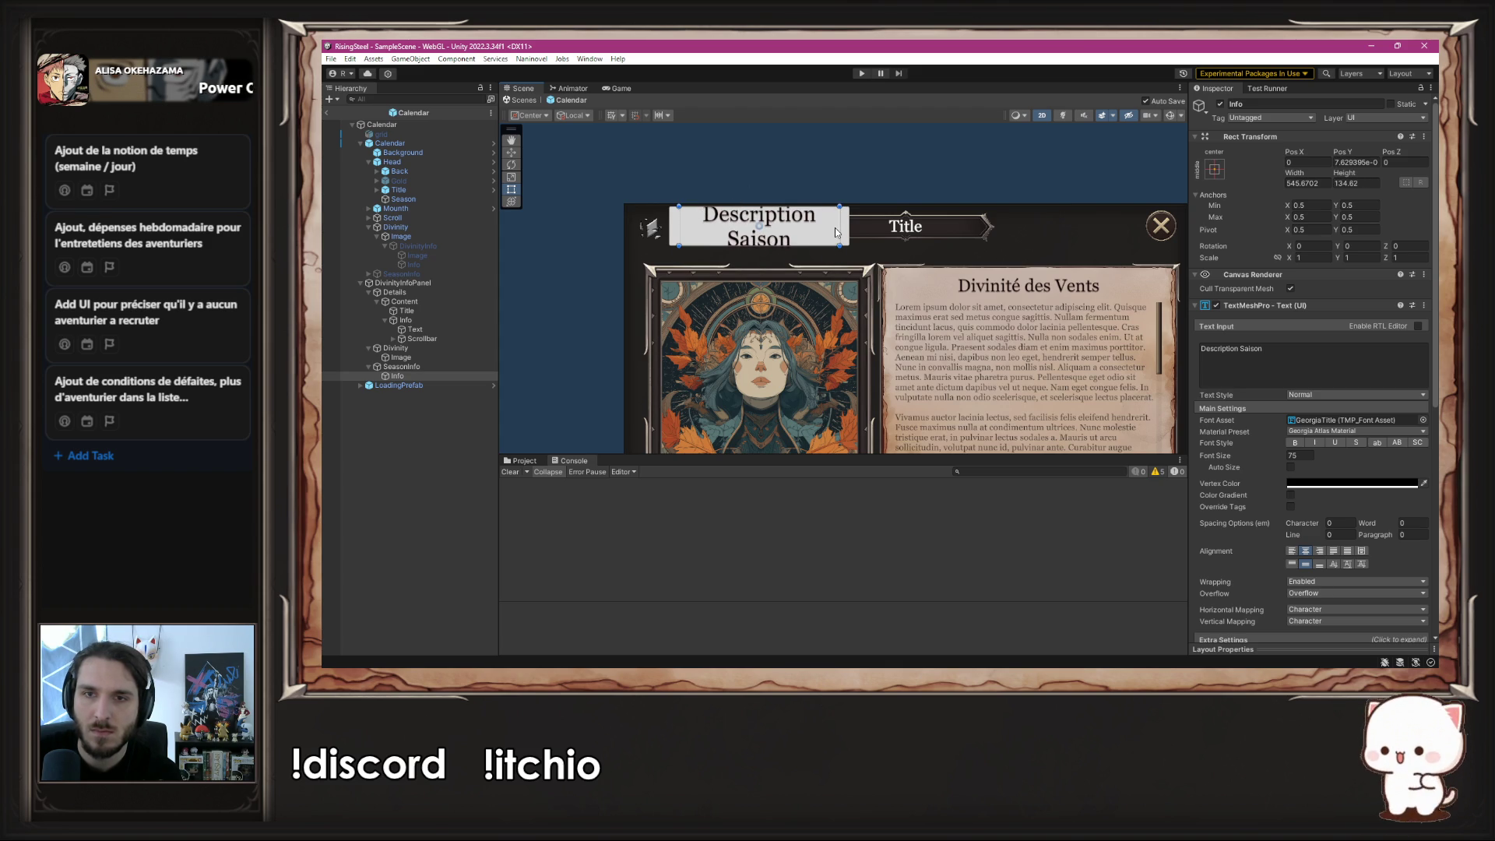
drag(836, 228, 848, 228)
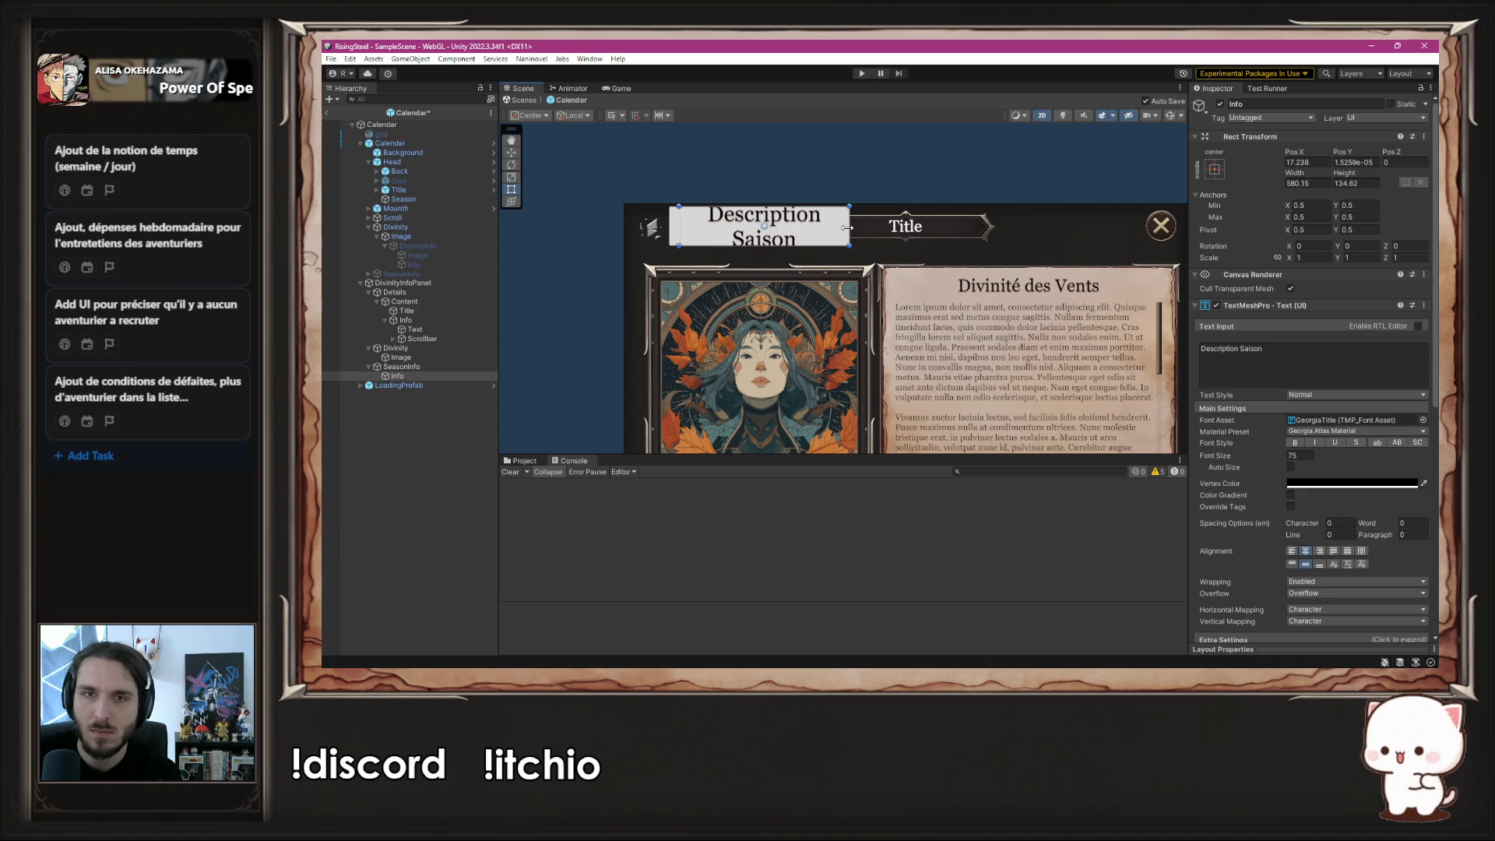
drag(676, 231, 667, 230)
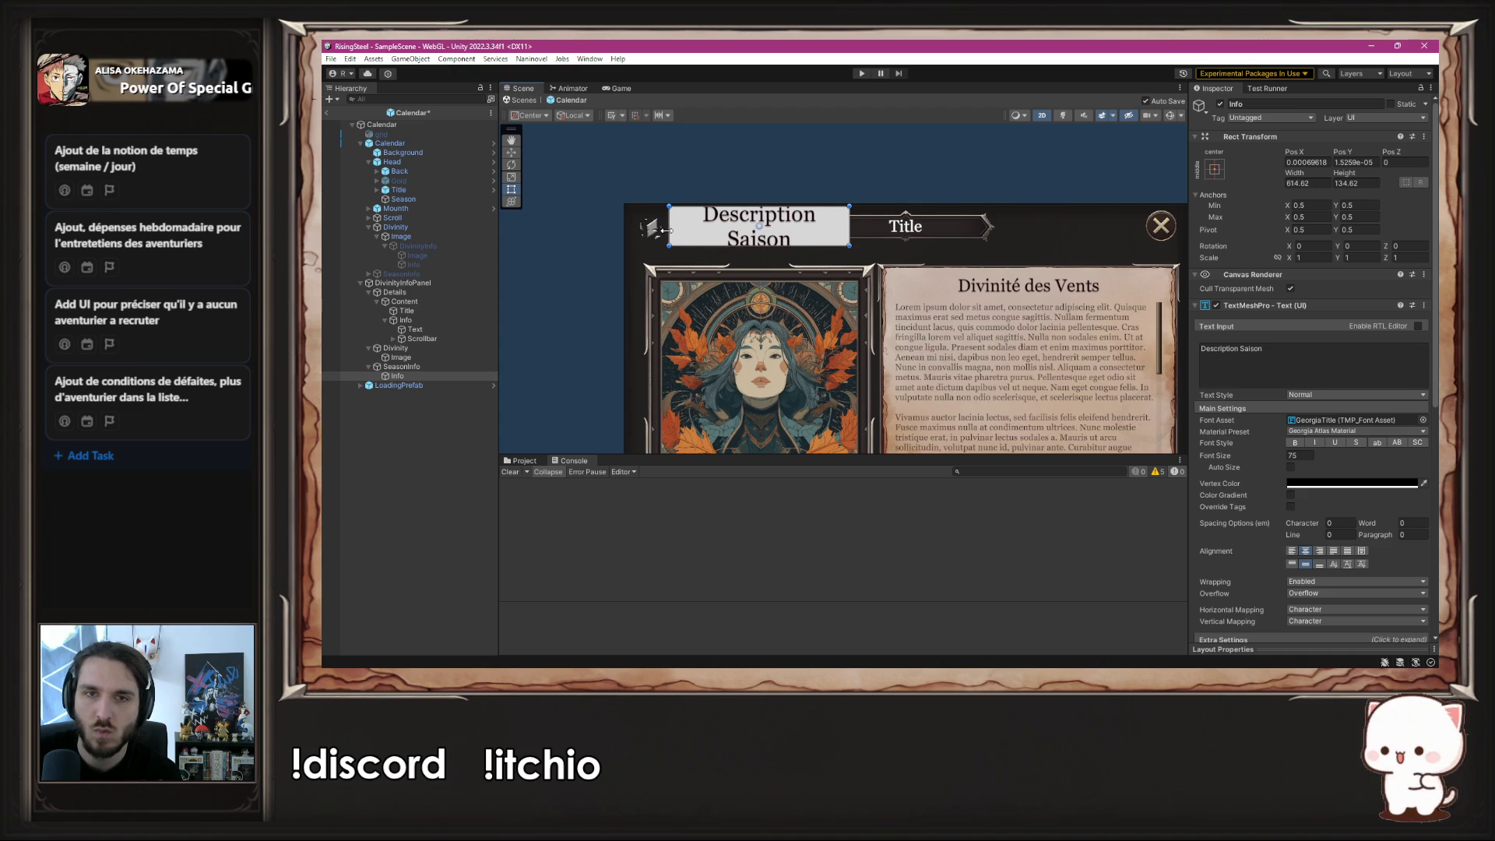
click(401, 366)
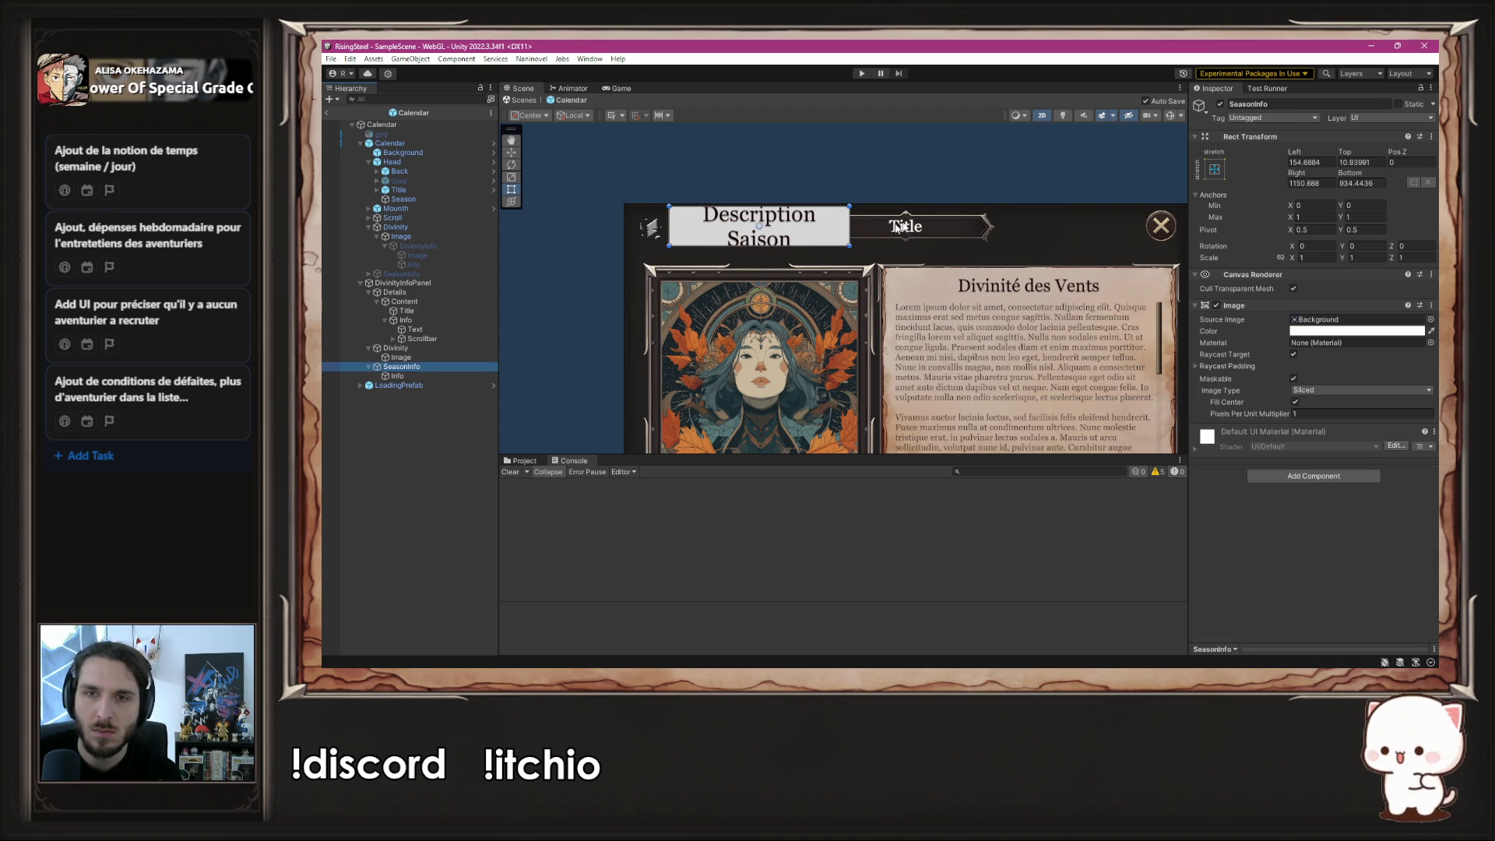
drag(849, 221, 807, 223)
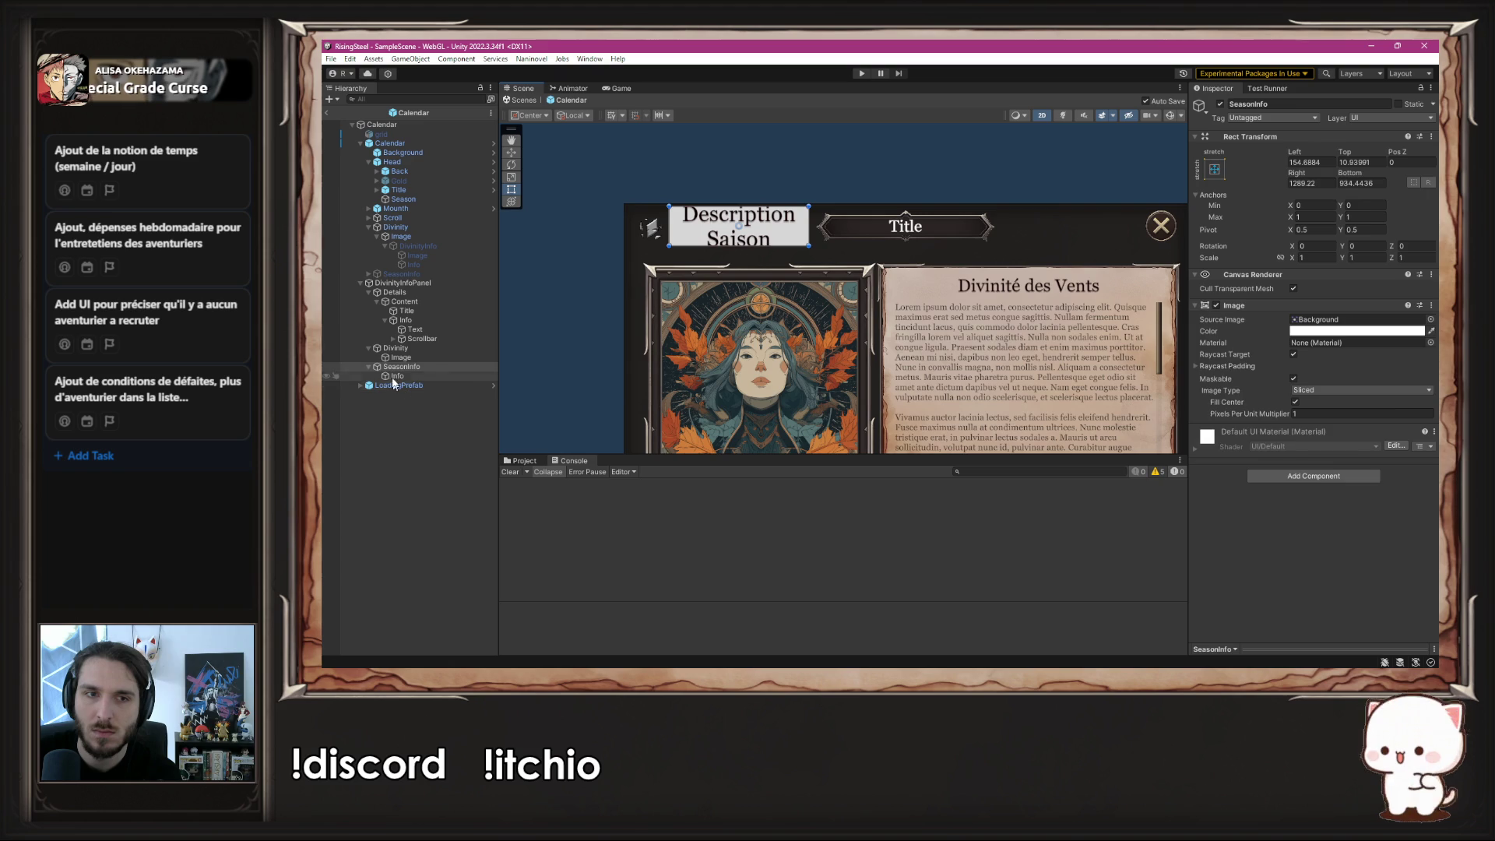
click(455, 376)
drag(649, 226, 668, 222)
drag(829, 221, 810, 223)
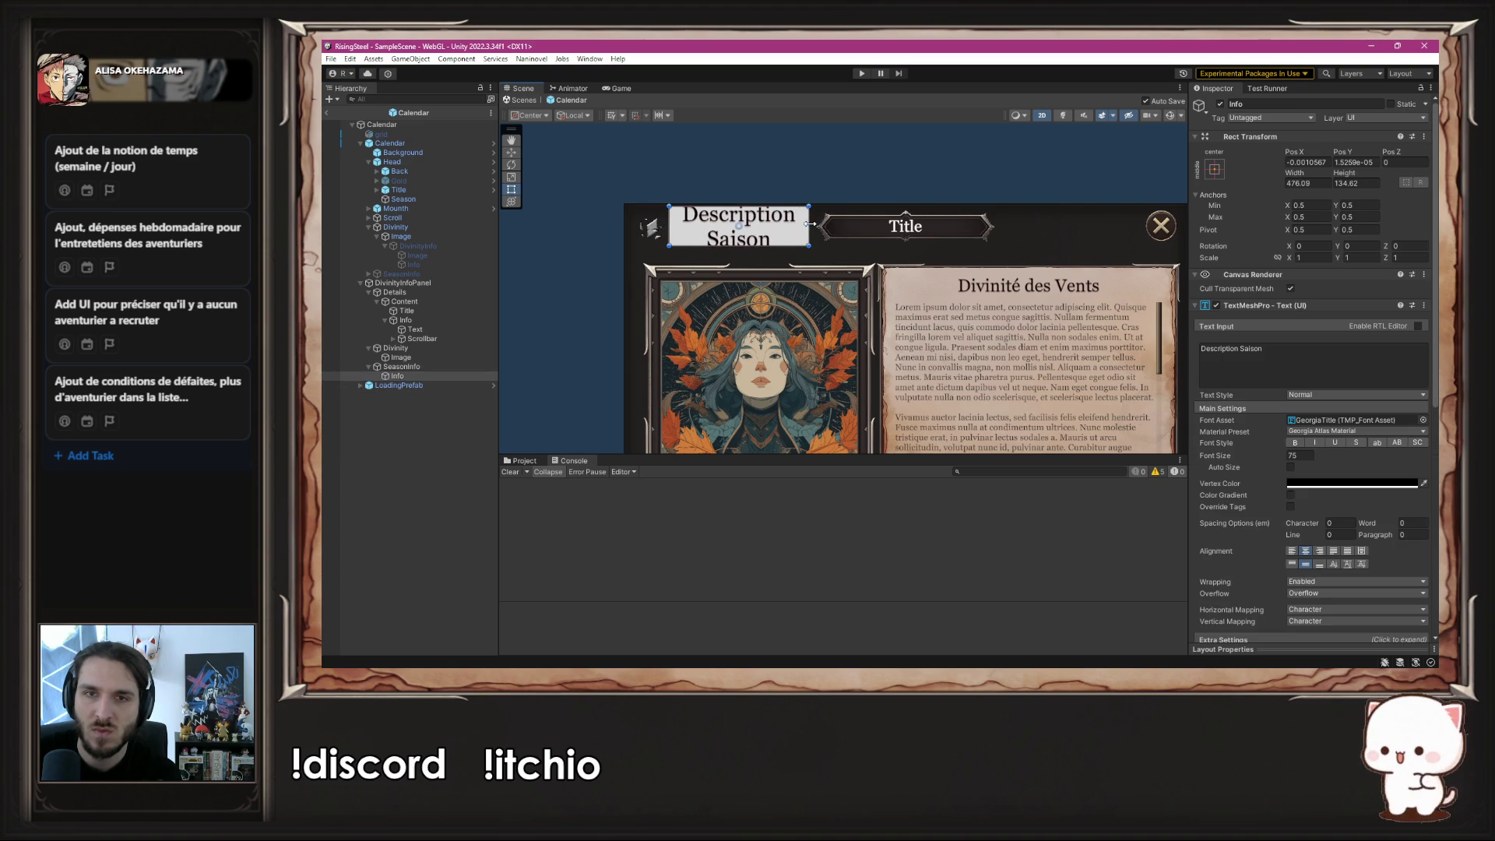
- Change the label's text input to 'Summer' and save the Calendar prefab
click(1333, 366)
text(Winter)
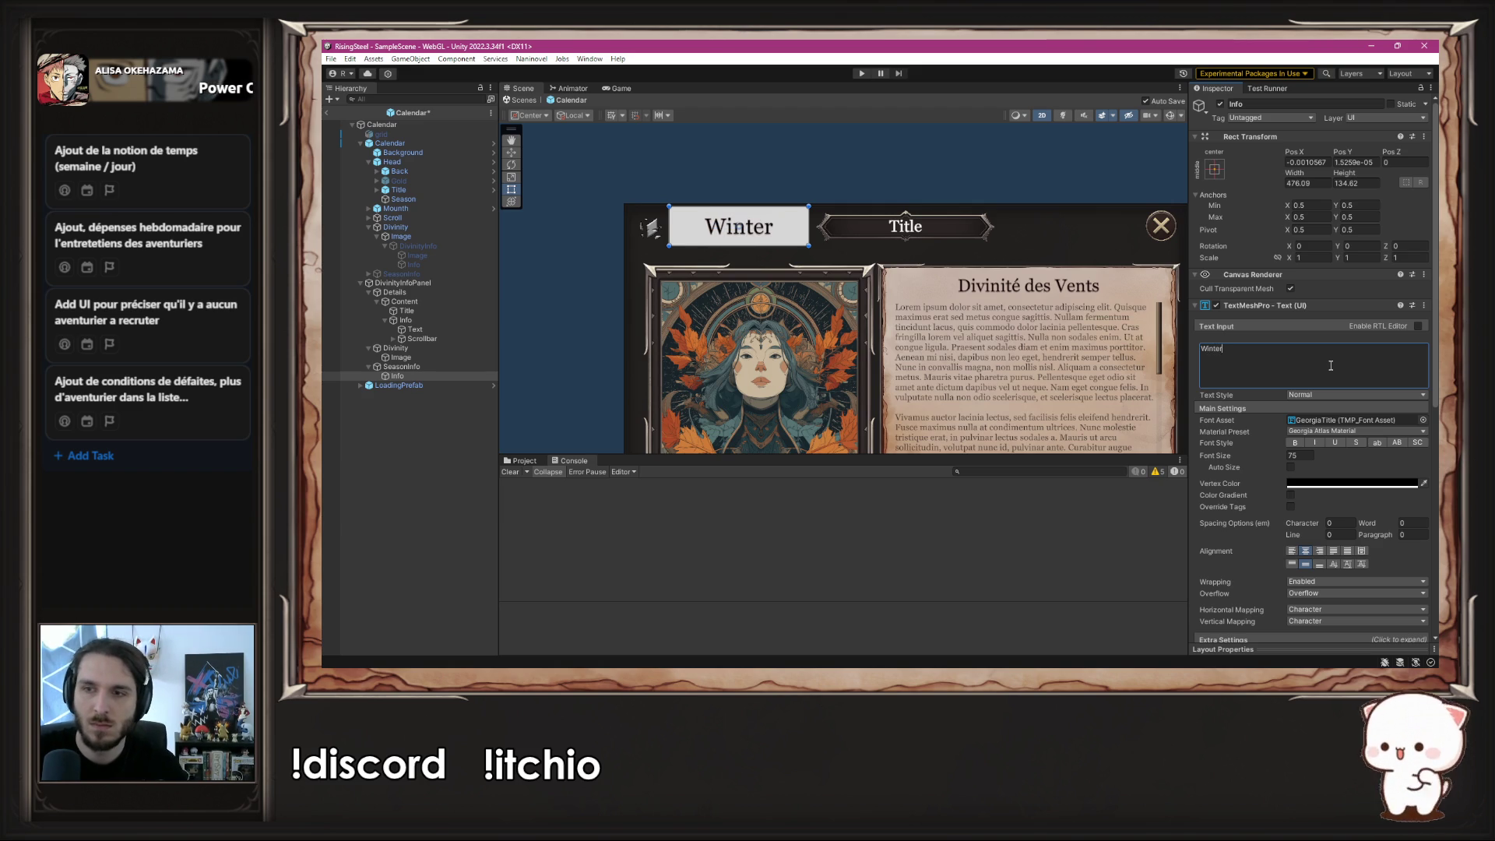
key(ctrl+a)
text(Summer)
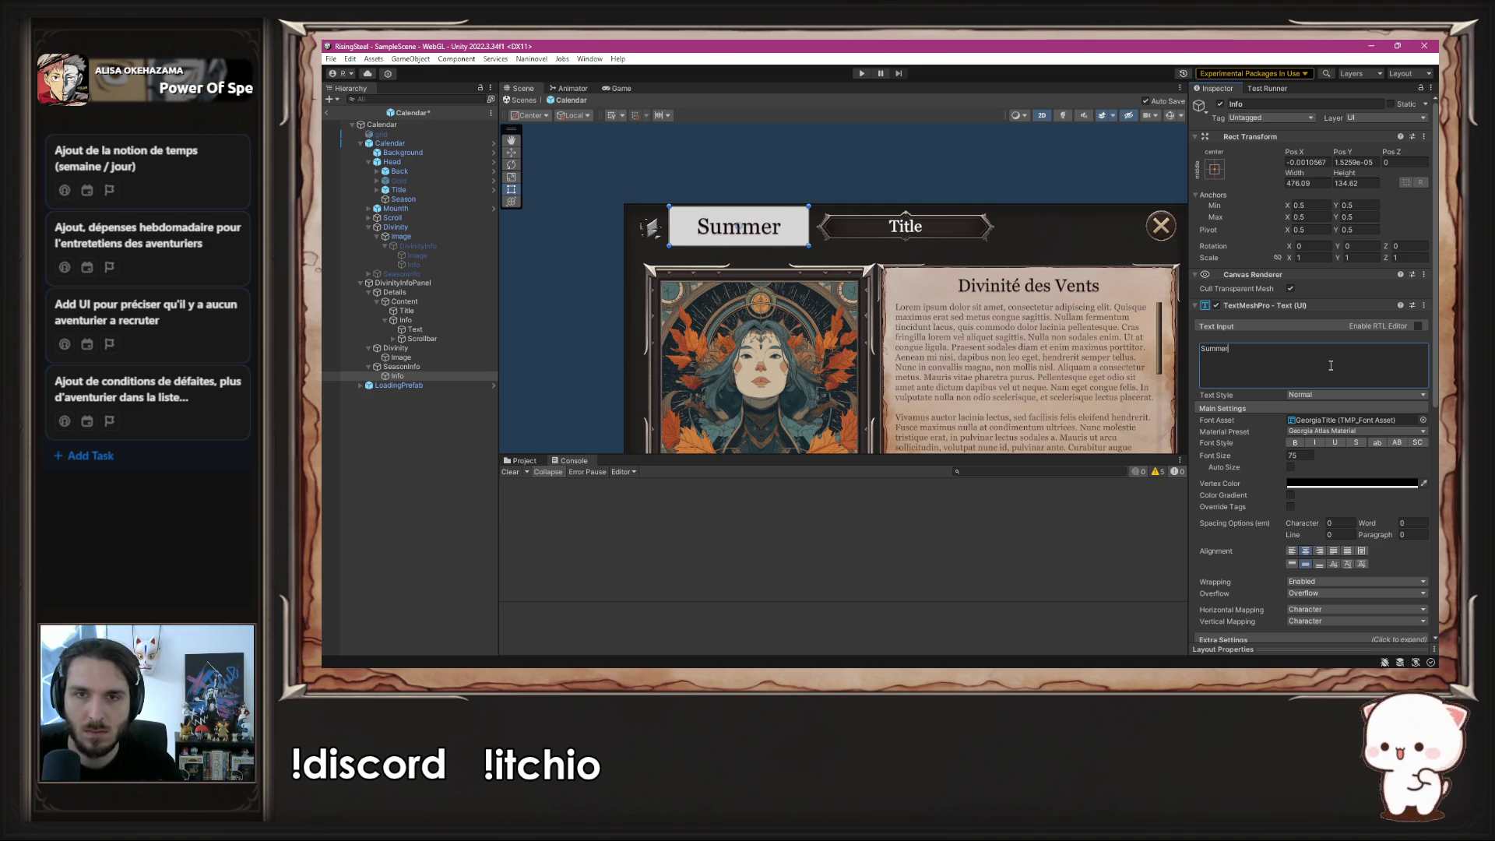
key(ctrl+a)
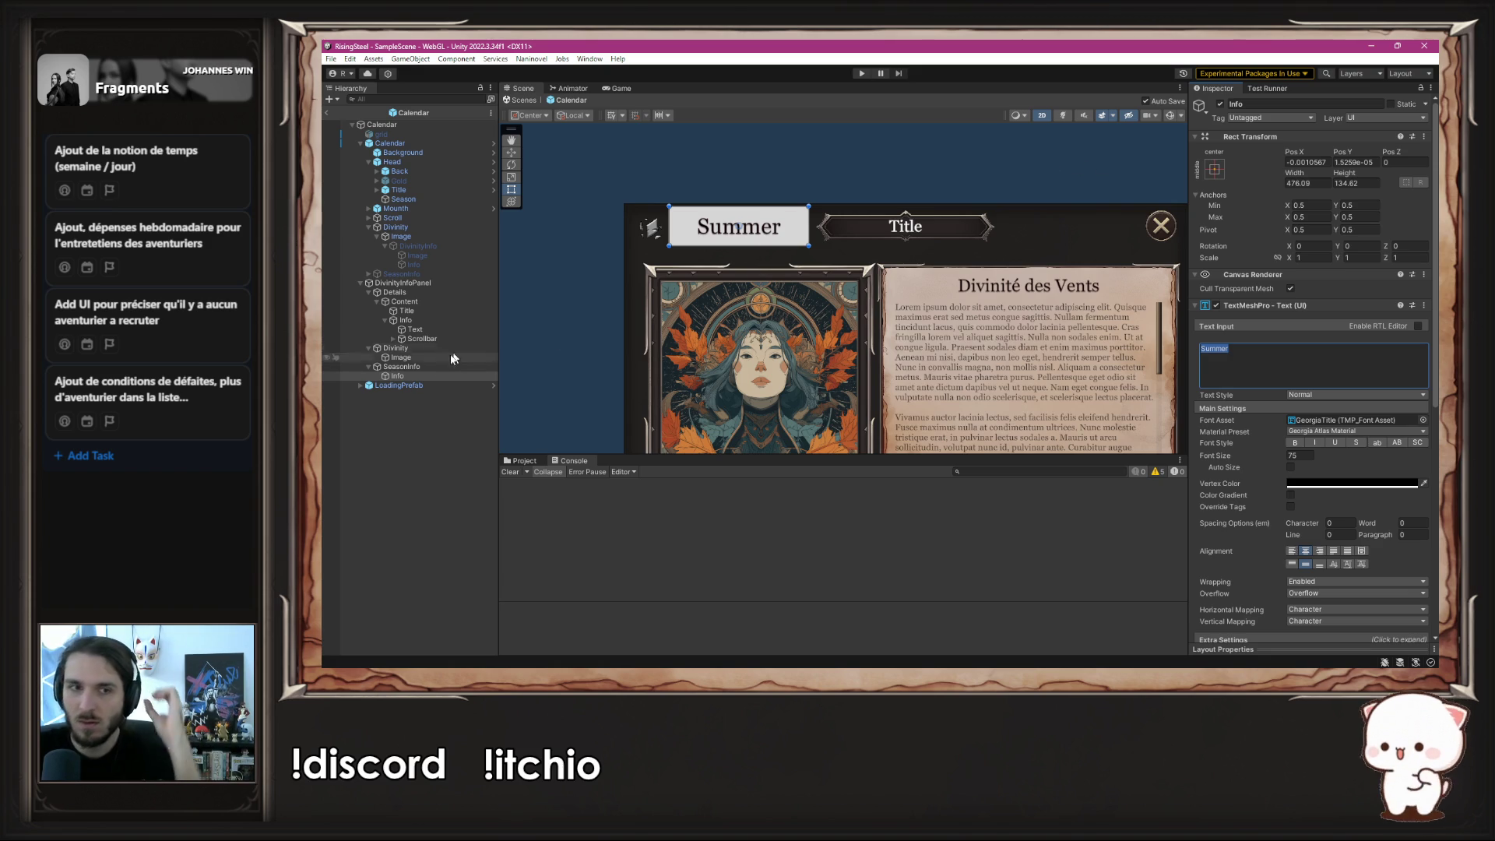
click(439, 373)
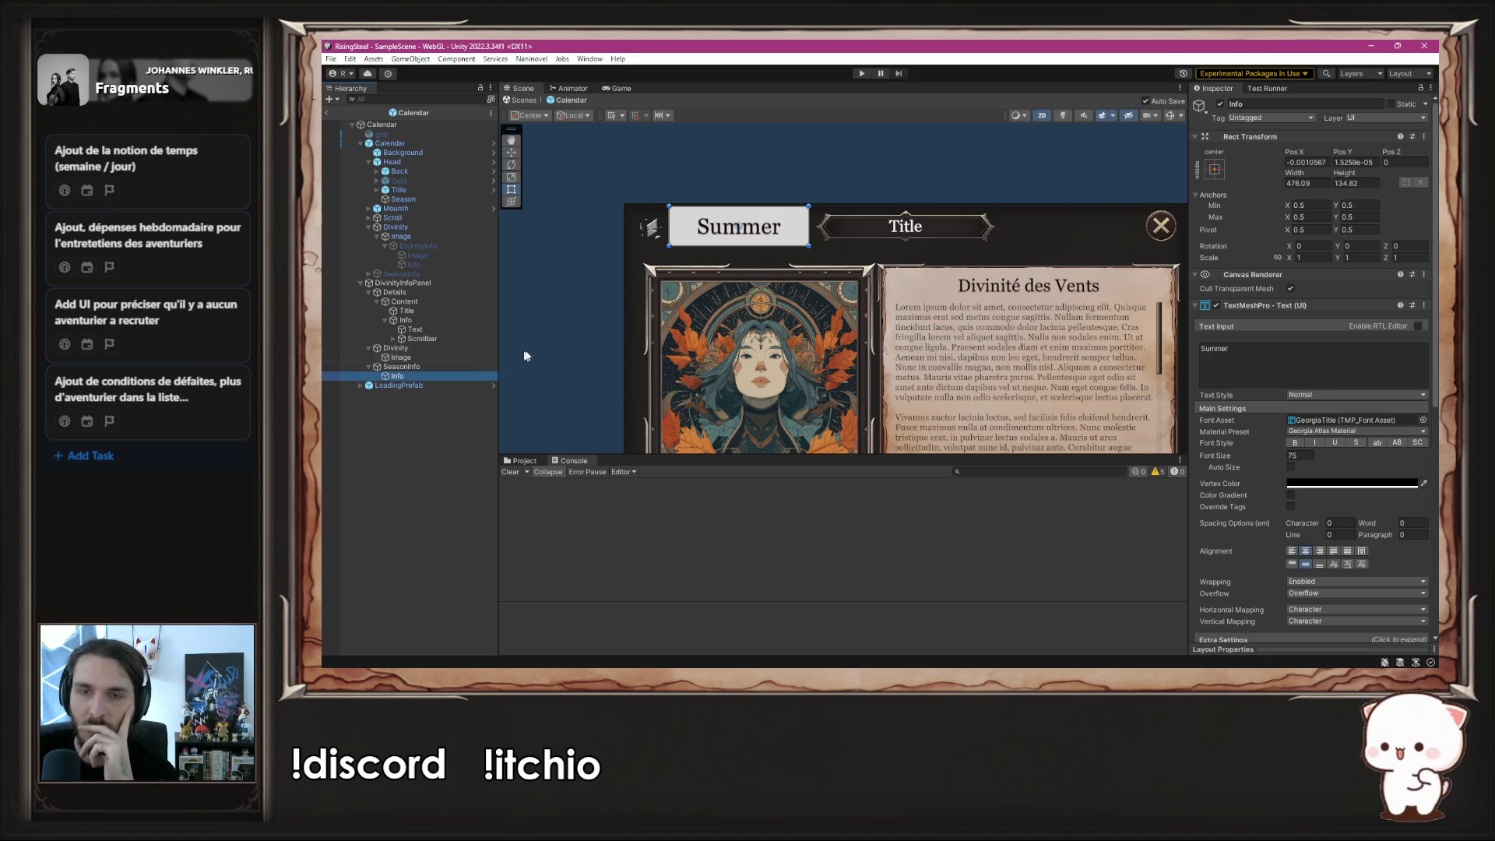
- Browse the Project assets to the ClassicRPGUI2 > UIElementsPNG sprites and reselect SeasonInfo
scroll(591, 344, down, 4)
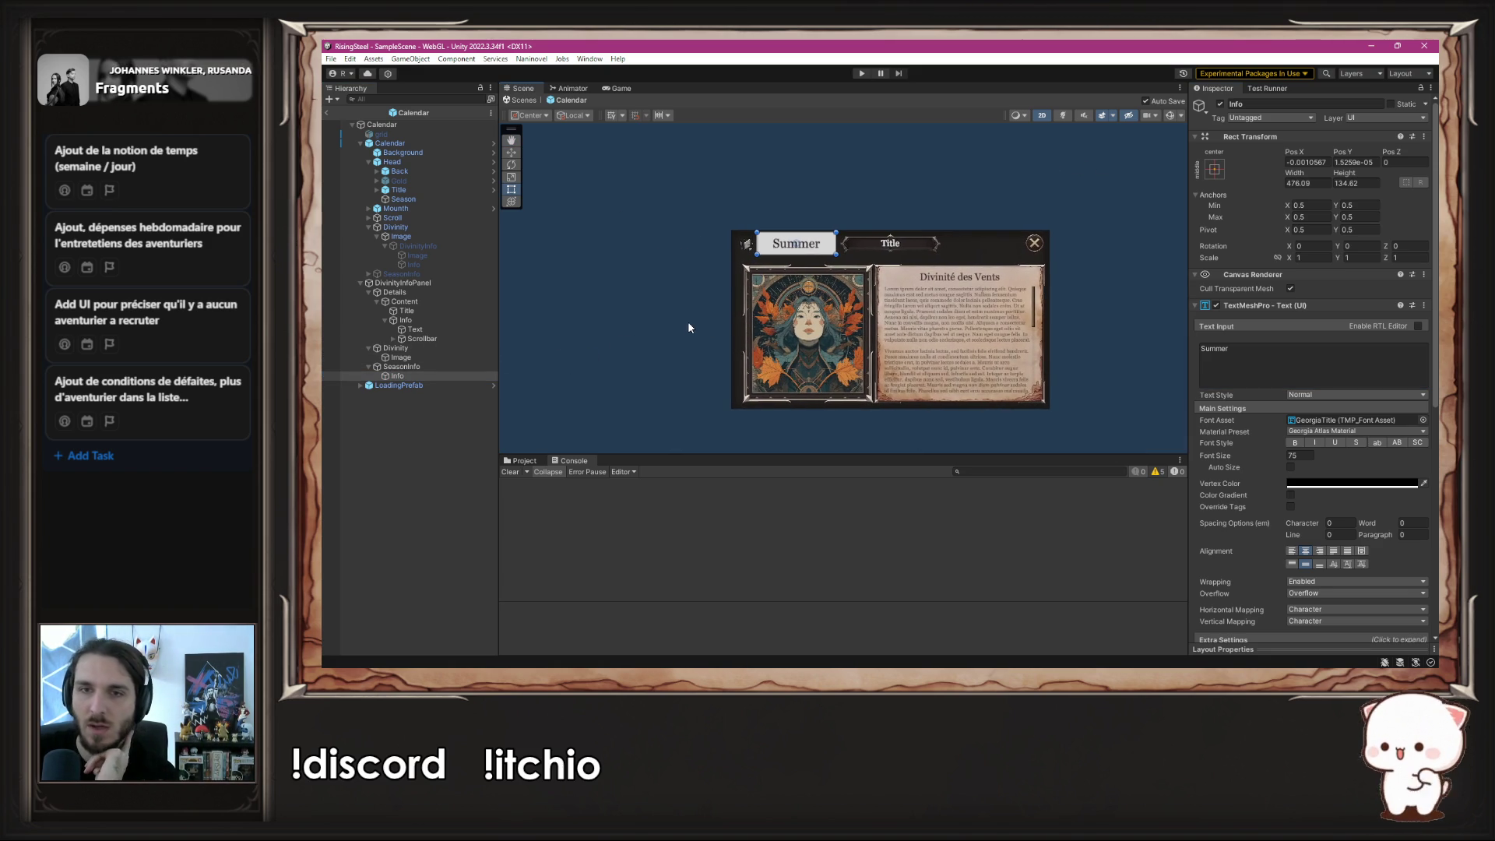
scroll(688, 321, up, 2)
click(522, 461)
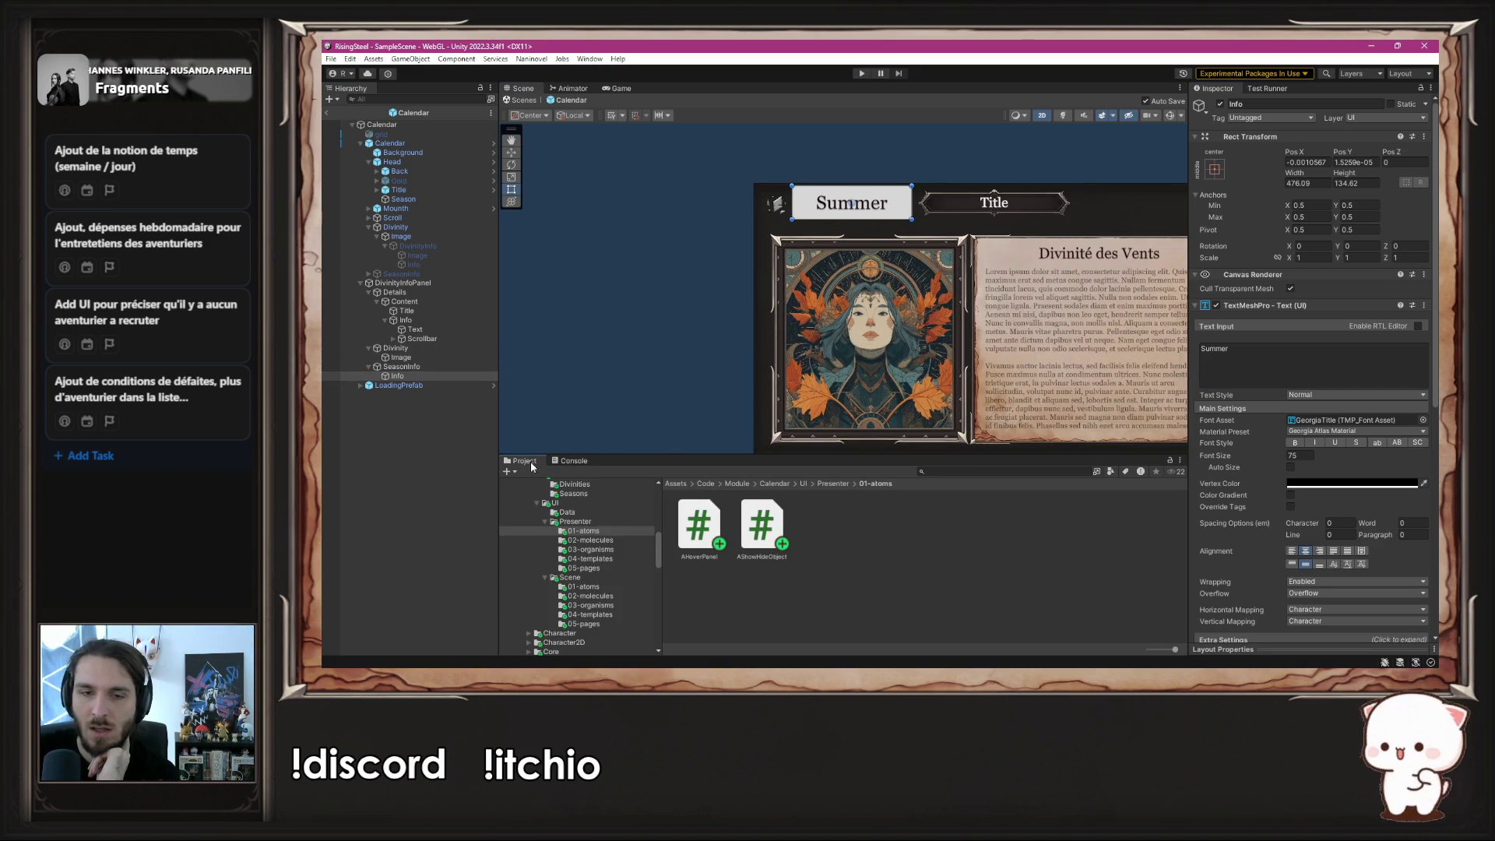
scroll(560, 576, up, 5)
scroll(560, 590, down, 10)
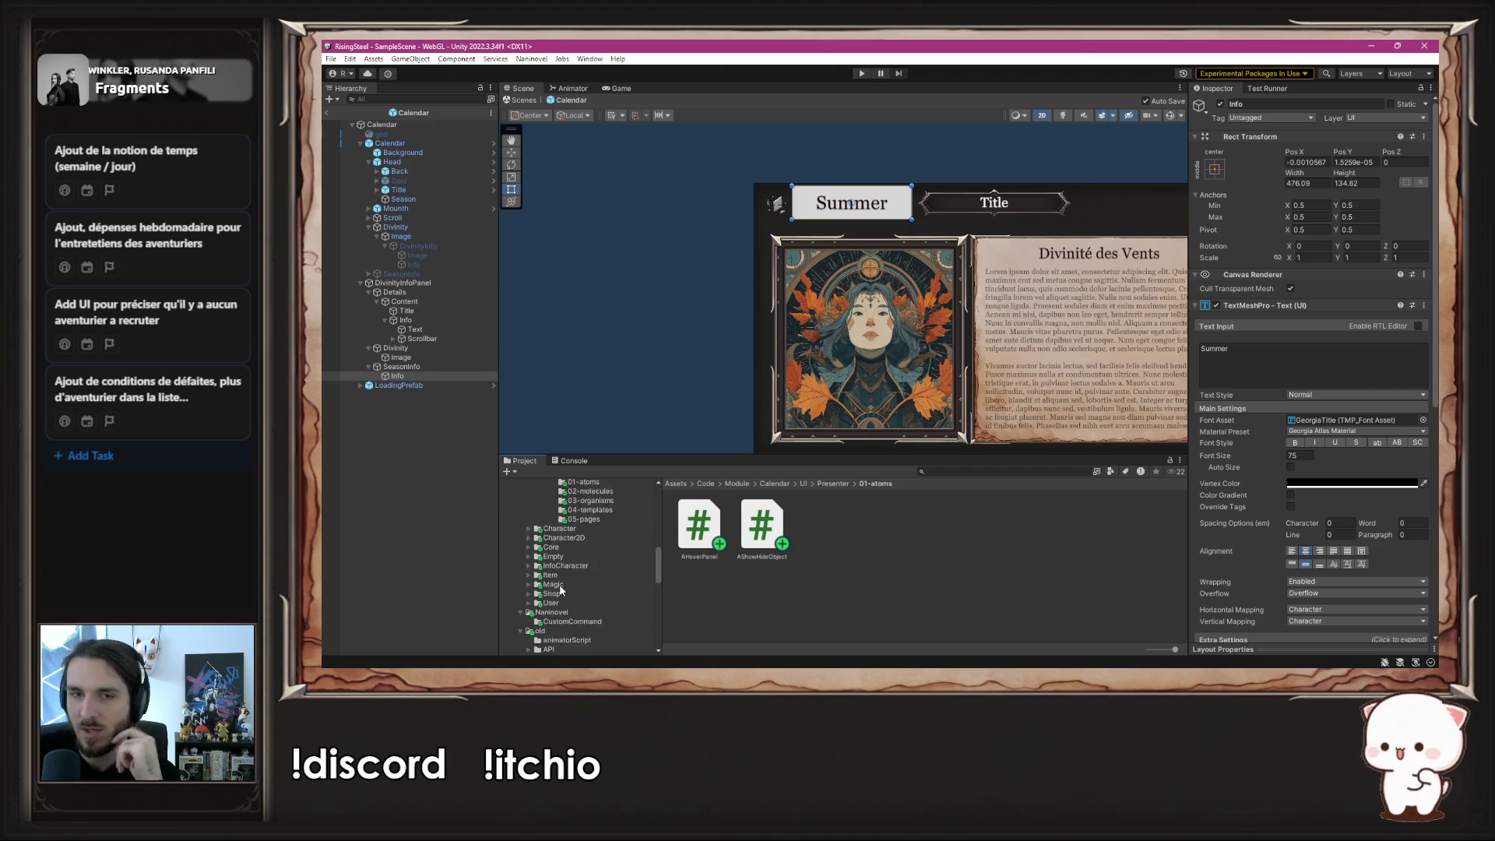
scroll(572, 603, up, 3)
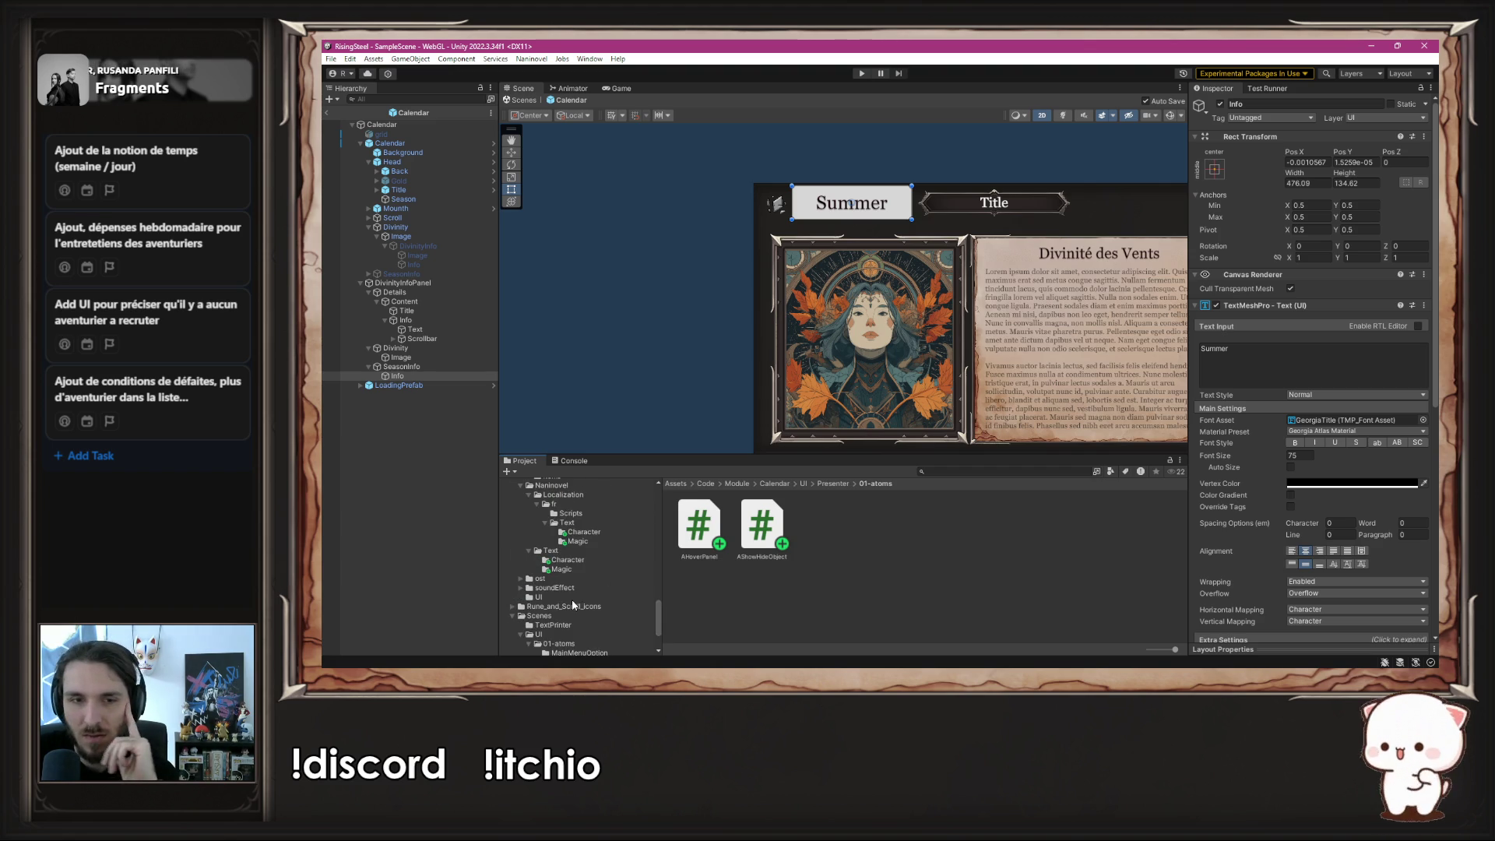
scroll(591, 578, up, 10)
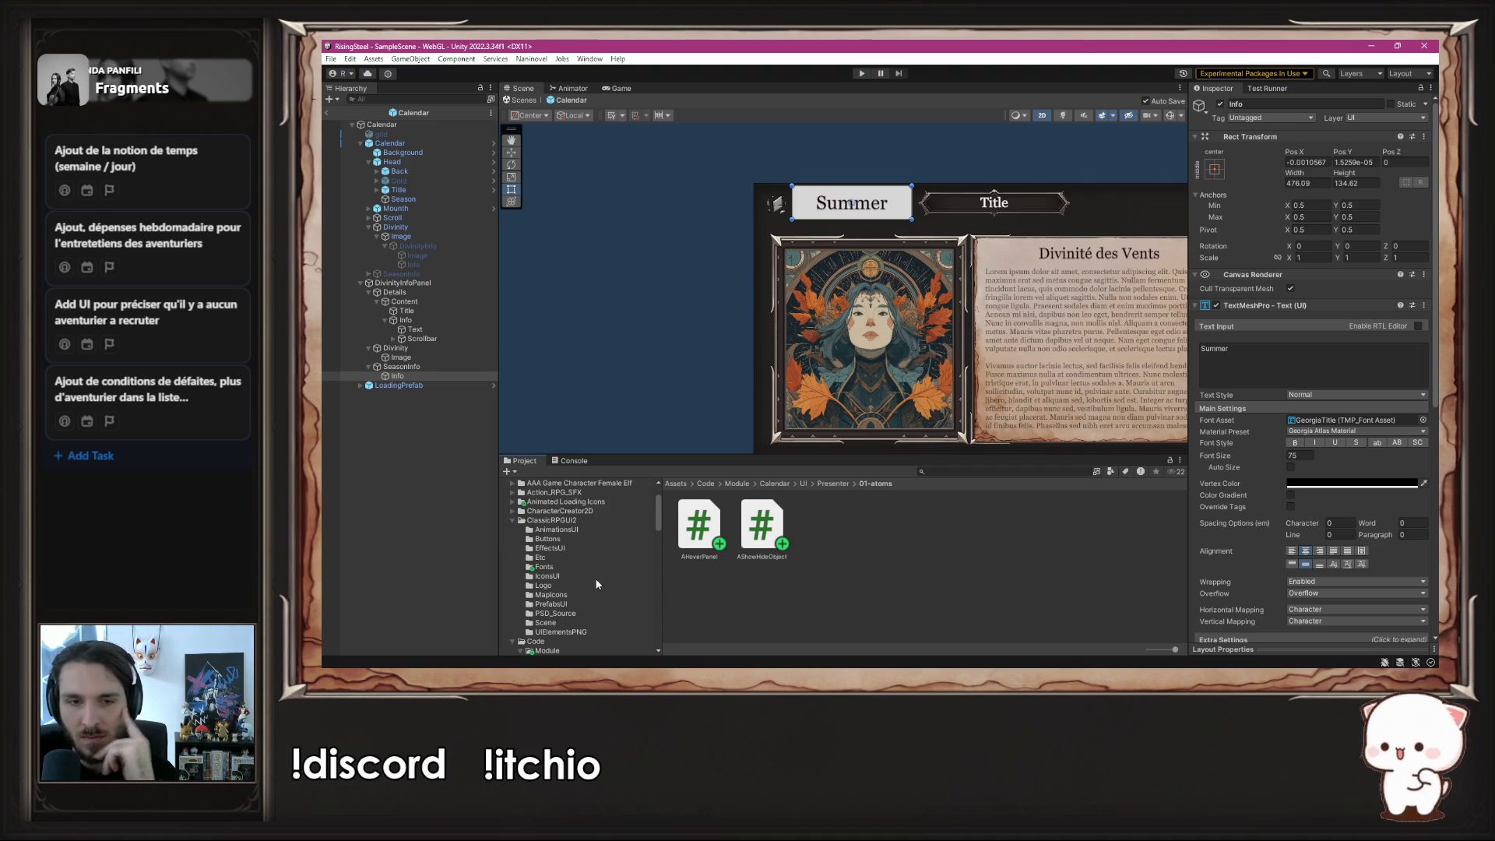
click(572, 632)
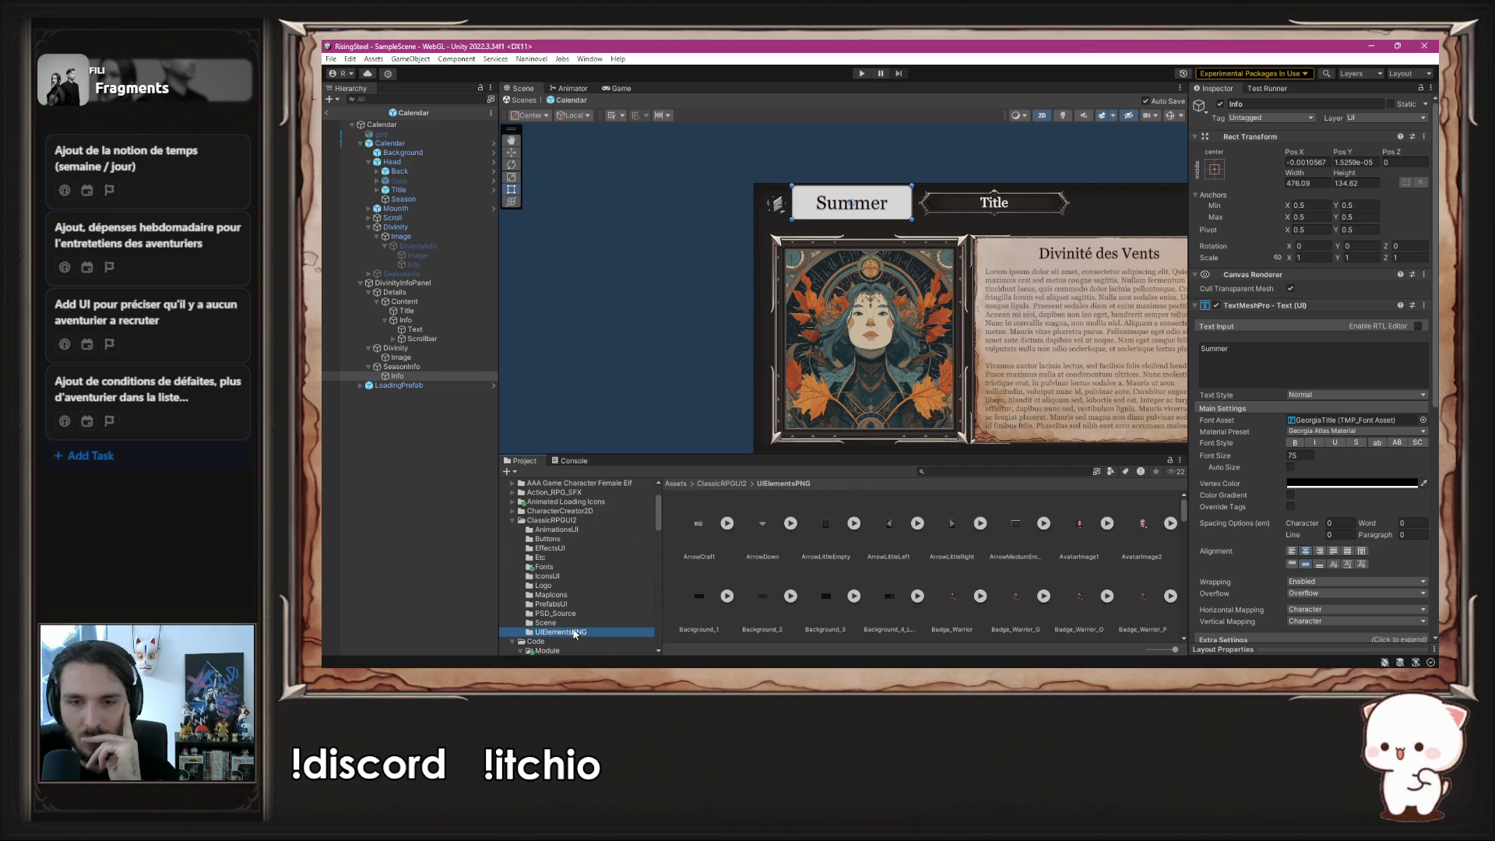
scroll(841, 574, down, 2)
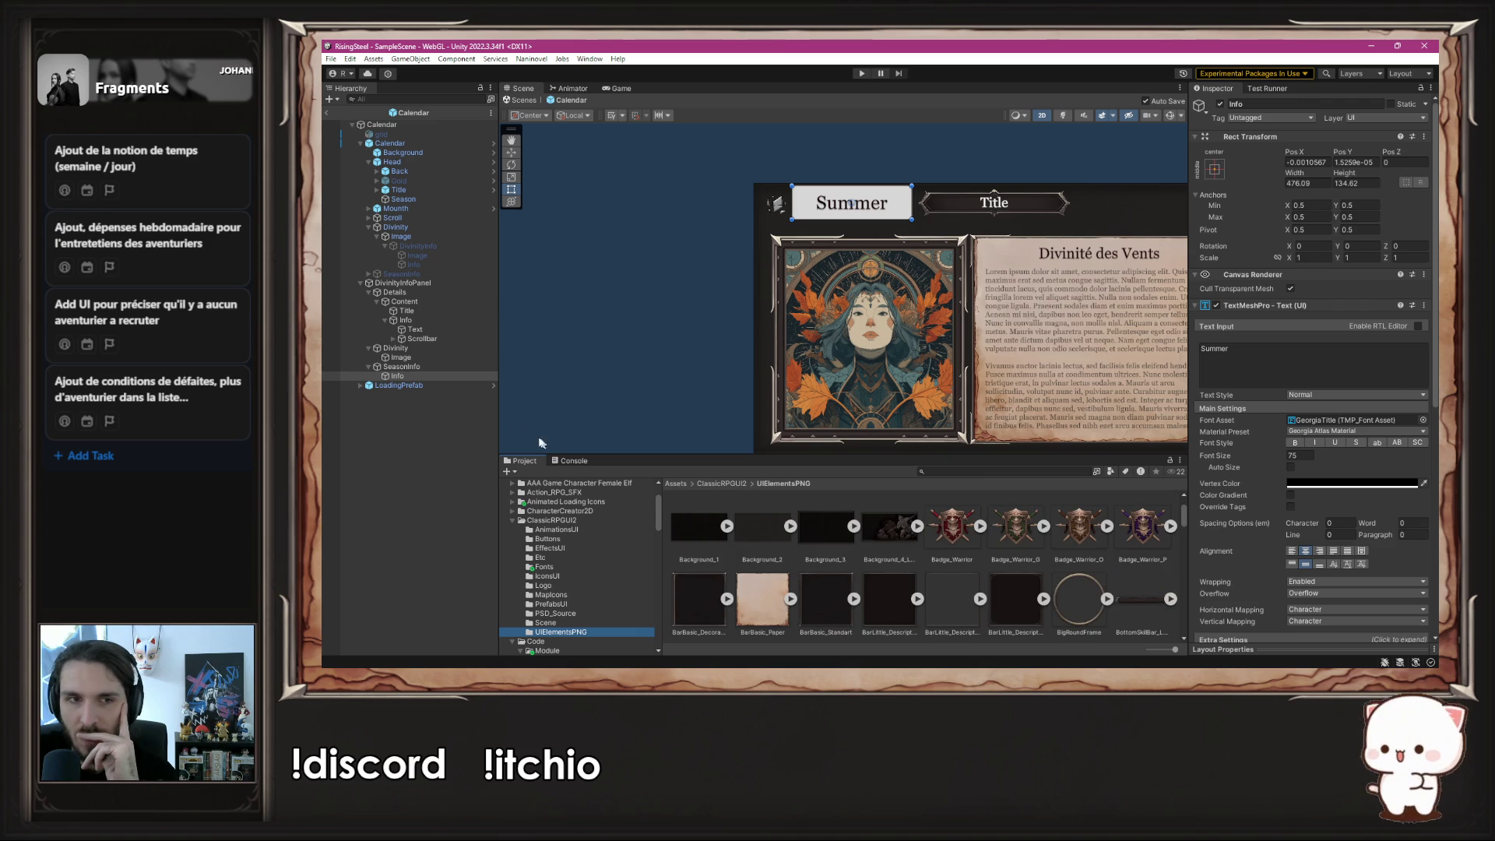
click(425, 369)
- Set BarBasic_Paper as the SeasonInfo Image's Source Image and frame the Calendar panel
mouse_move(764, 607)
mouse_down()
mouse_move(1339, 277)
mouse_move(1341, 320)
mouse_up()
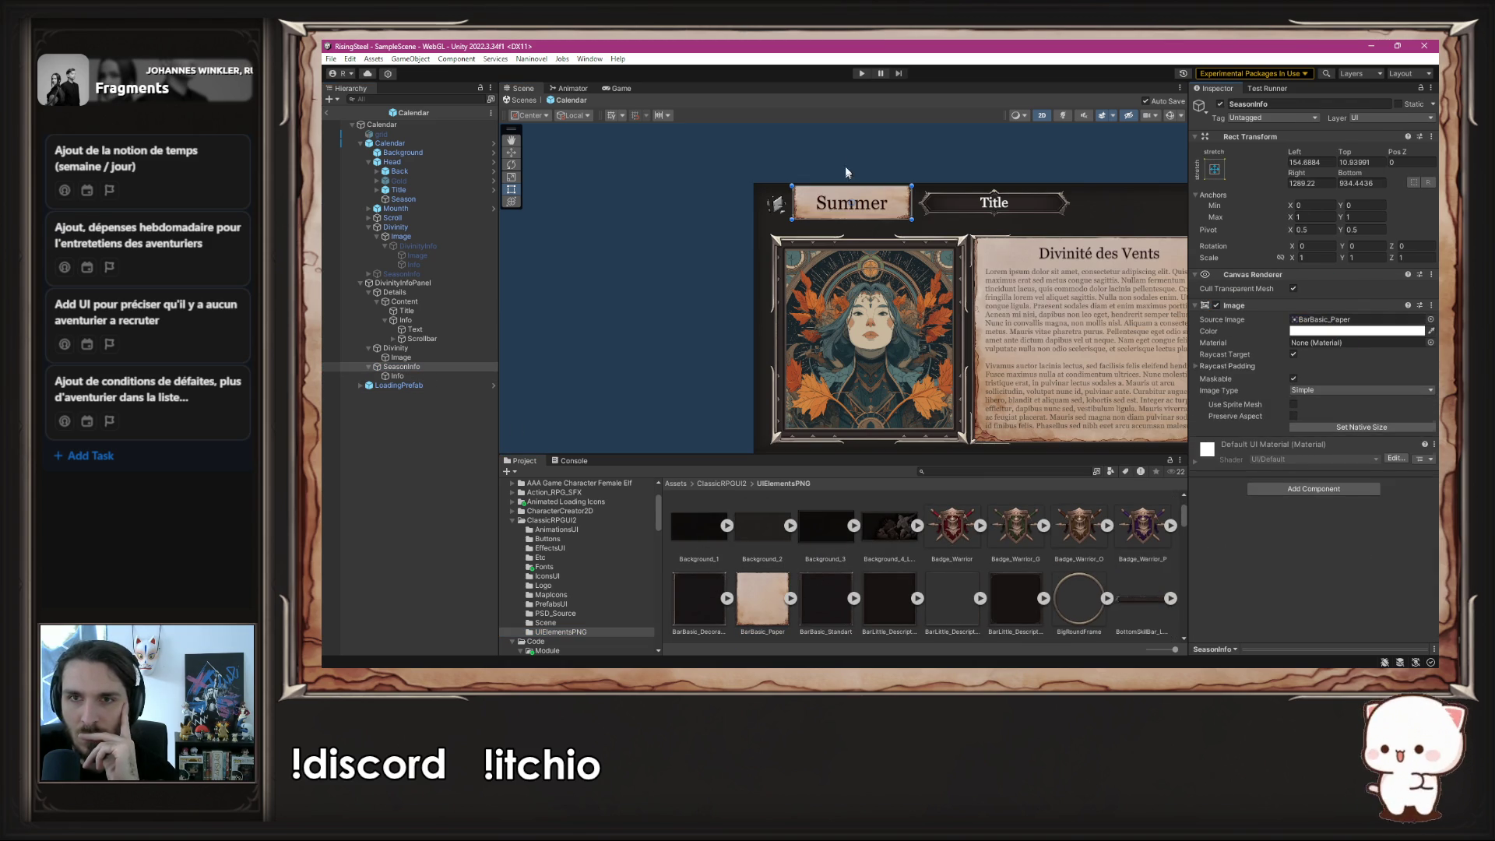
click(849, 171)
scroll(858, 155, up, 4)
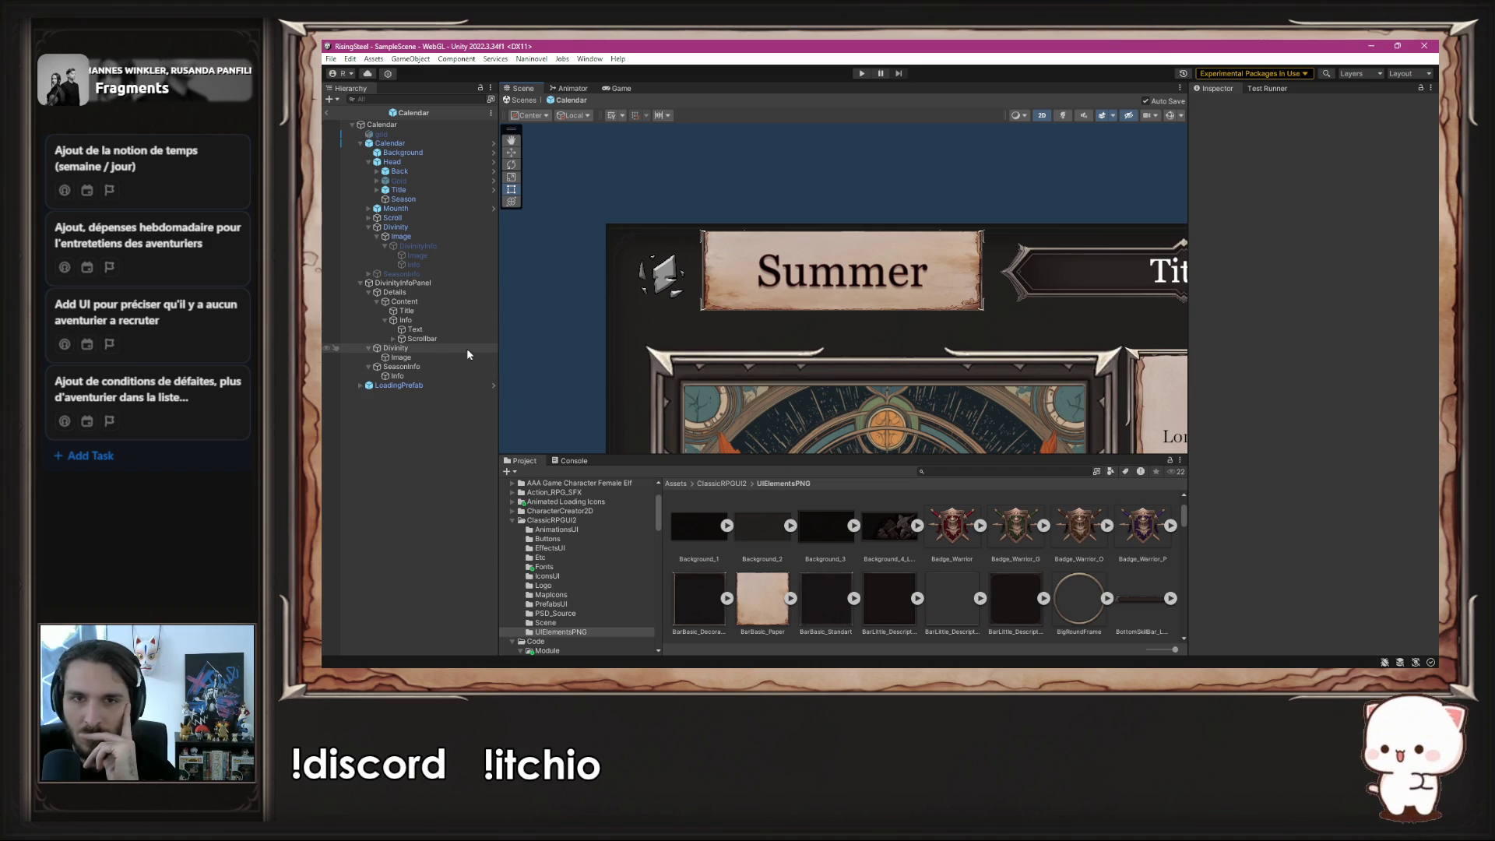
scroll(849, 599, down, 3)
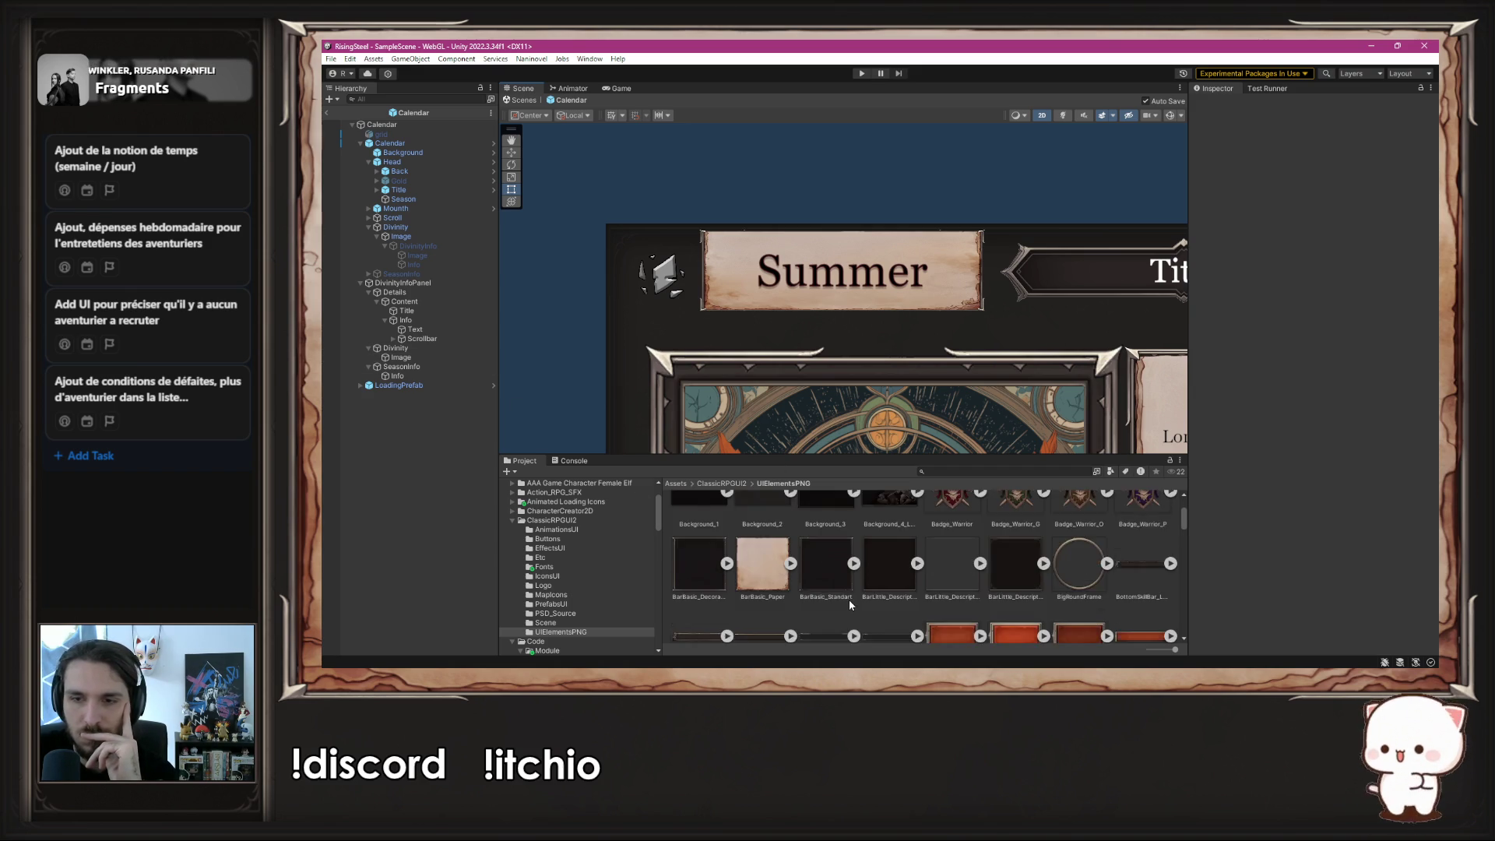
scroll(848, 605, down, 5)
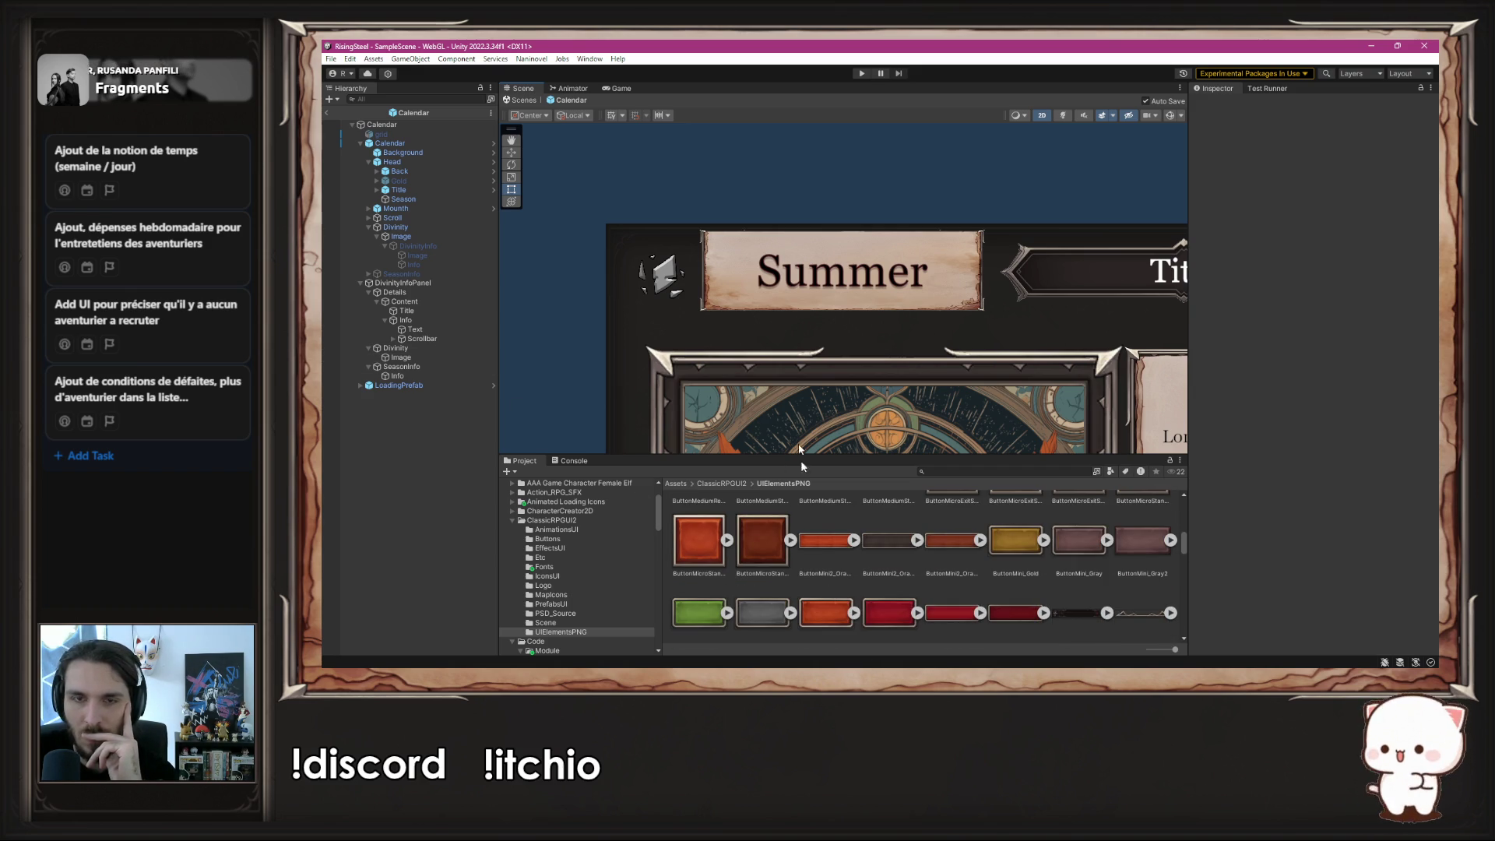
scroll(779, 350, down, 2)
mouse_move(781, 356)
mouse_down()
mouse_move(625, 231)
mouse_move(665, 231)
mouse_up()
- Deactivate the SeasonInfo box and start Play mode
click(454, 366)
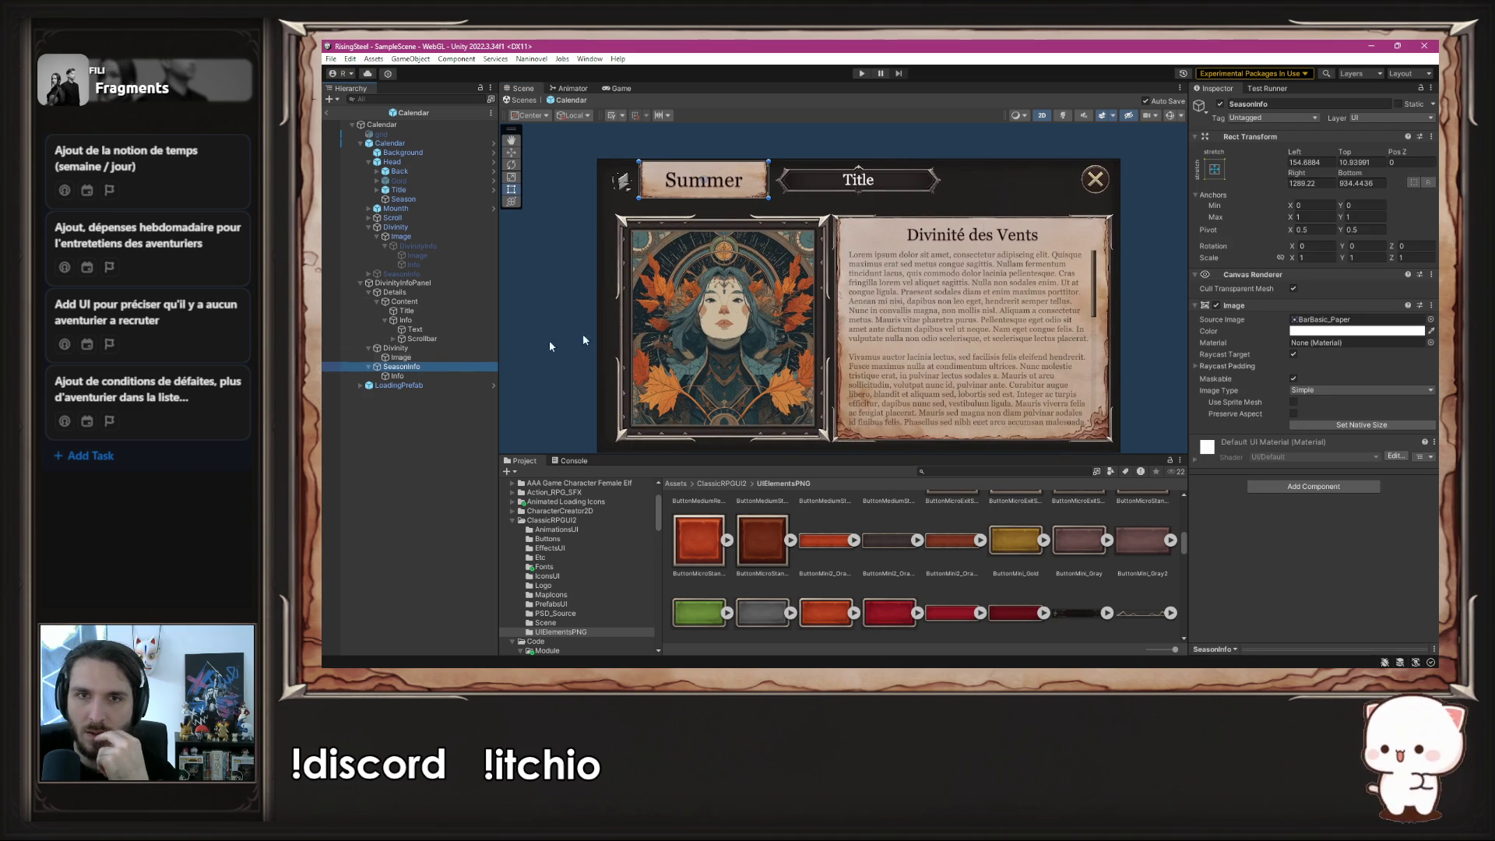
click(1221, 104)
key(ctrl+p)
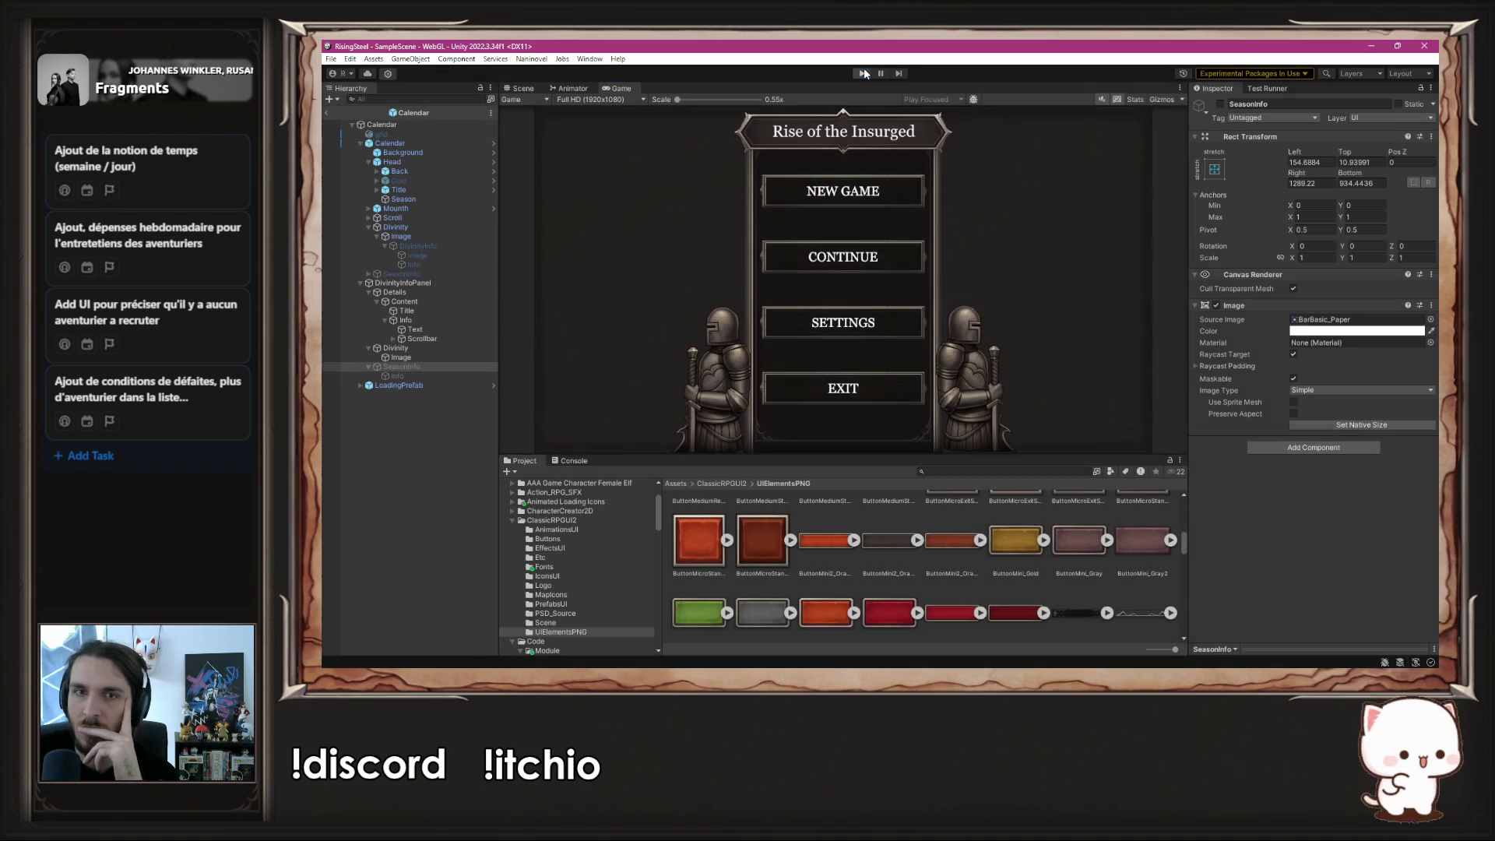
- Hide DivinityInfoPanel, play-test the calendar's day grid, then reactivate the panel
click(864, 74)
click(429, 285)
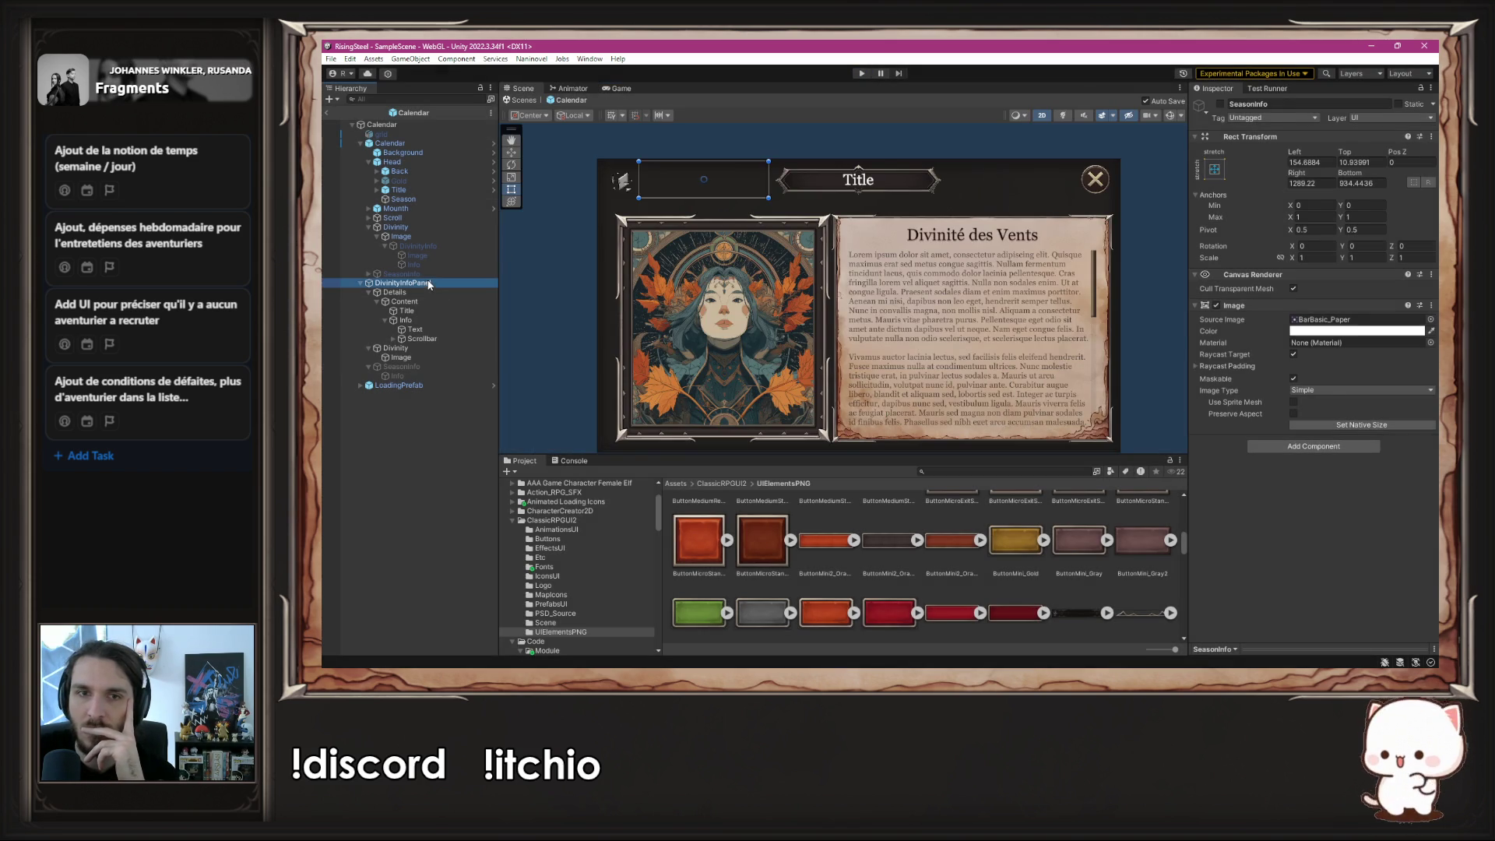
click(1221, 104)
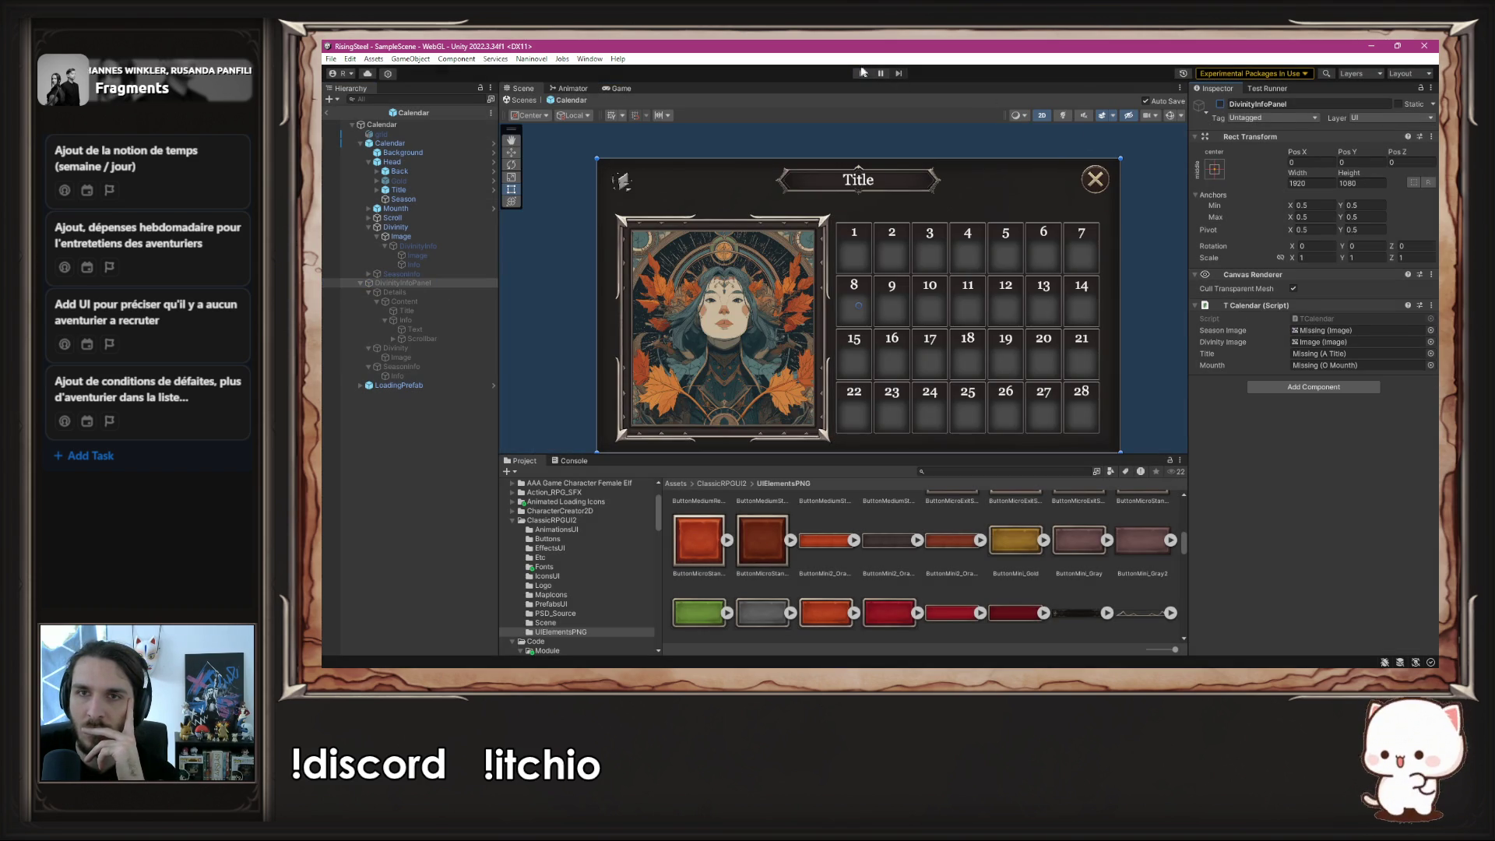
click(864, 73)
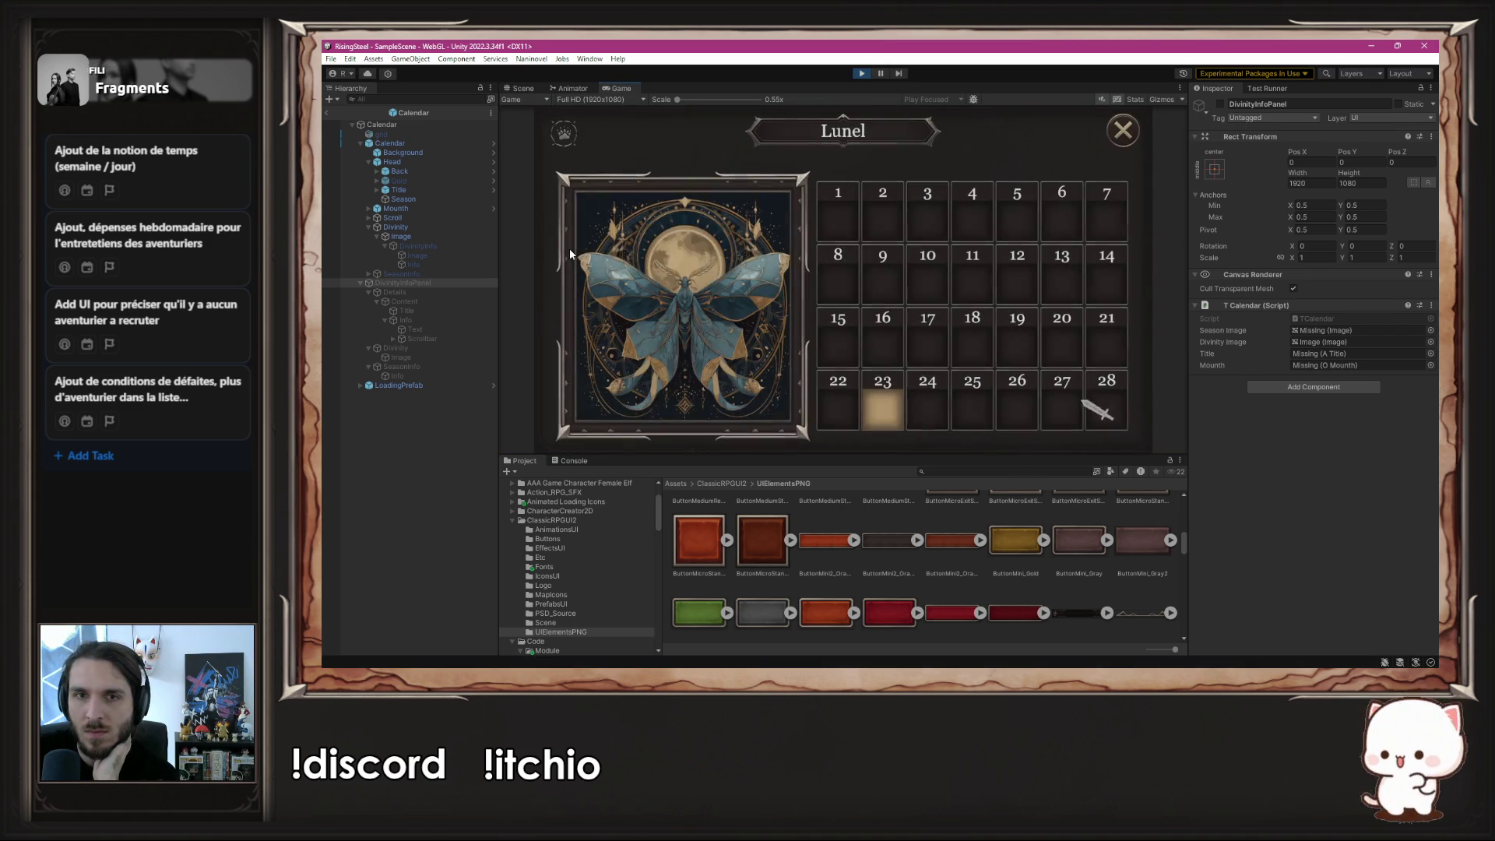
mouse_move(565, 142)
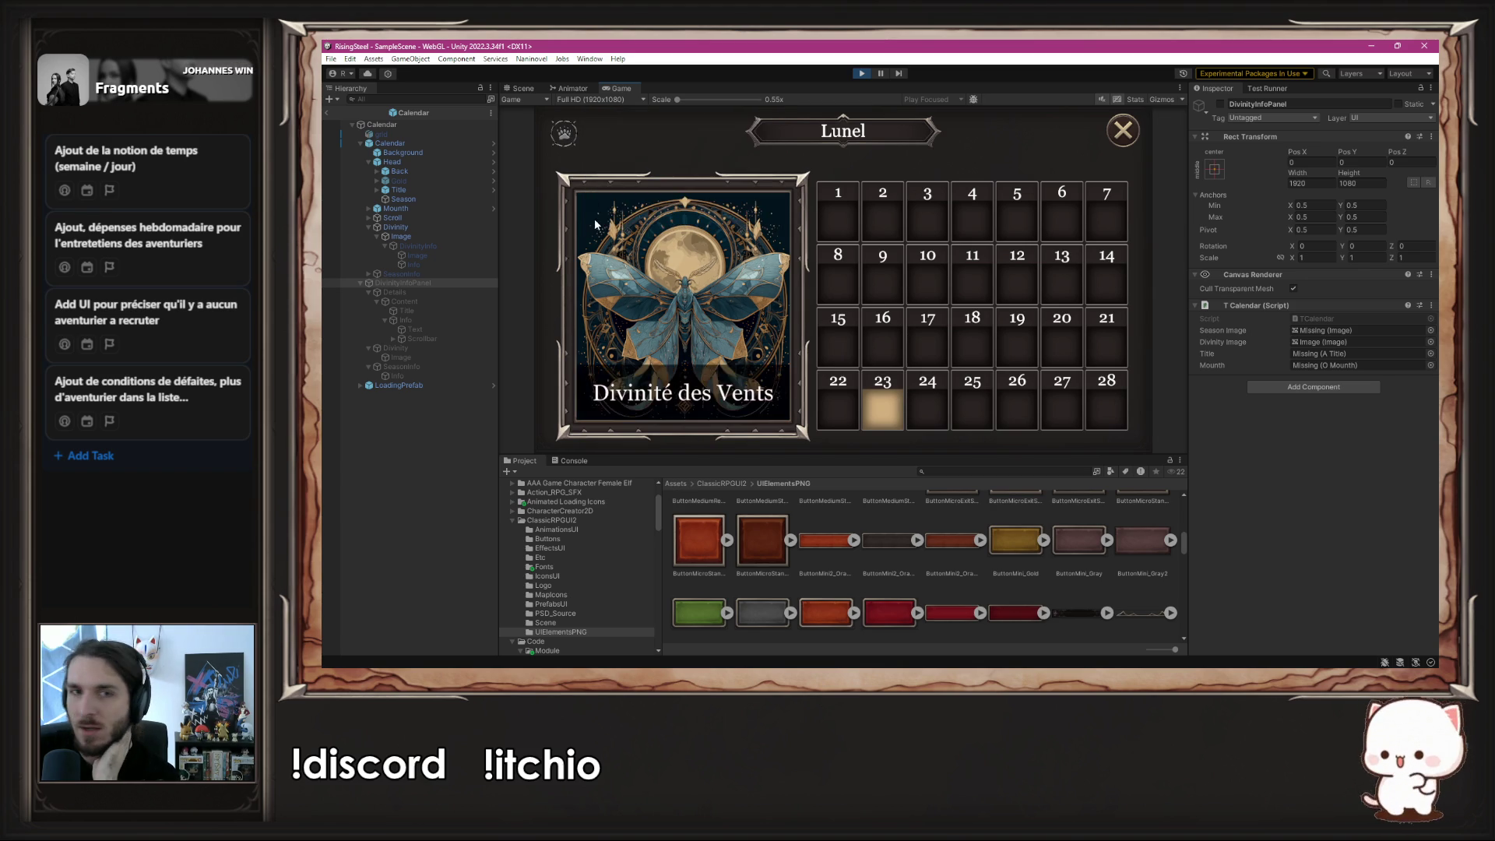
click(862, 74)
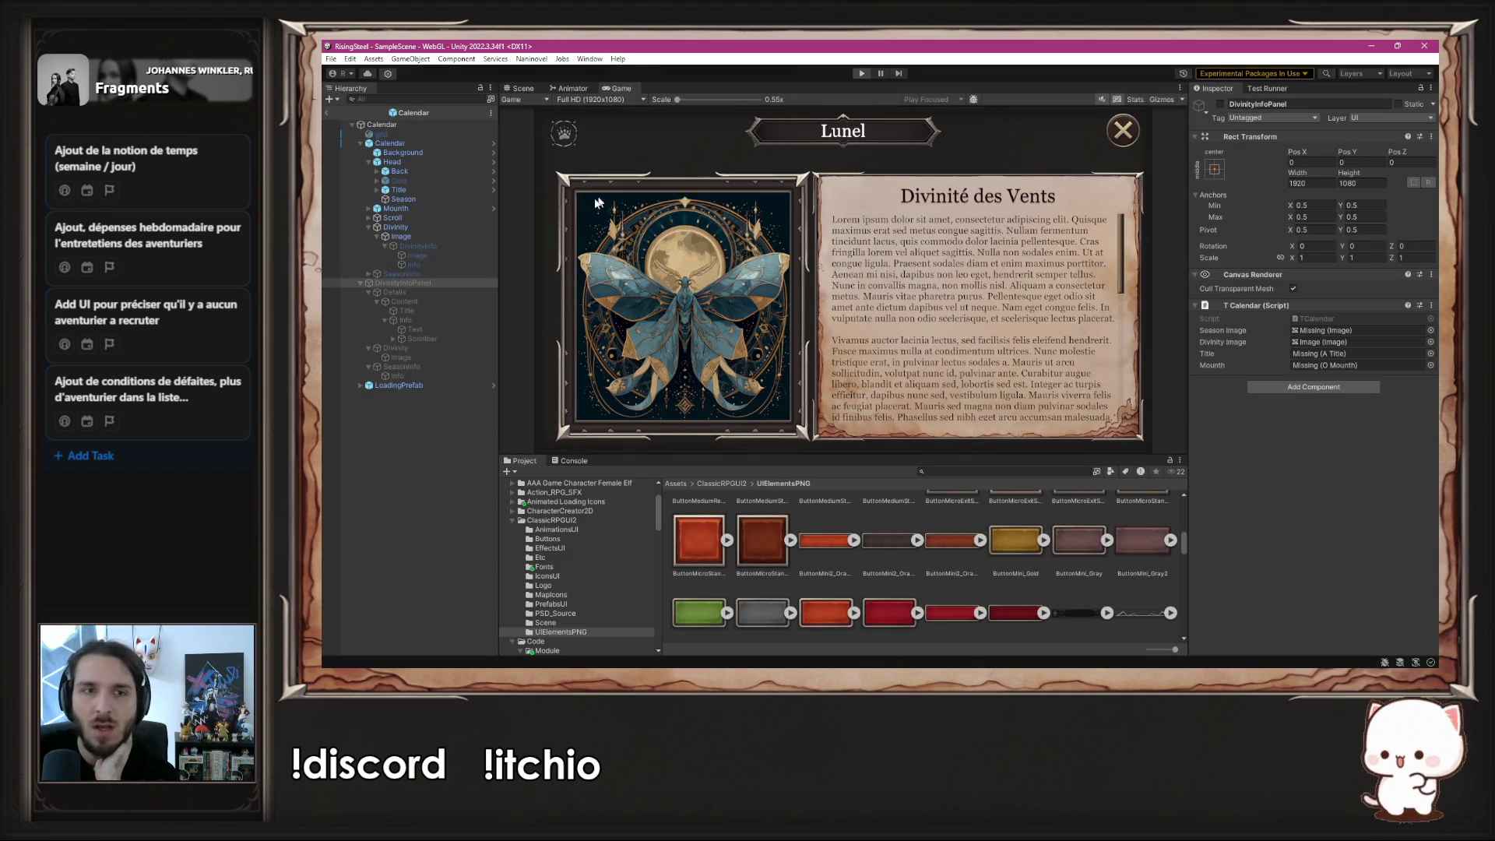
click(1220, 103)
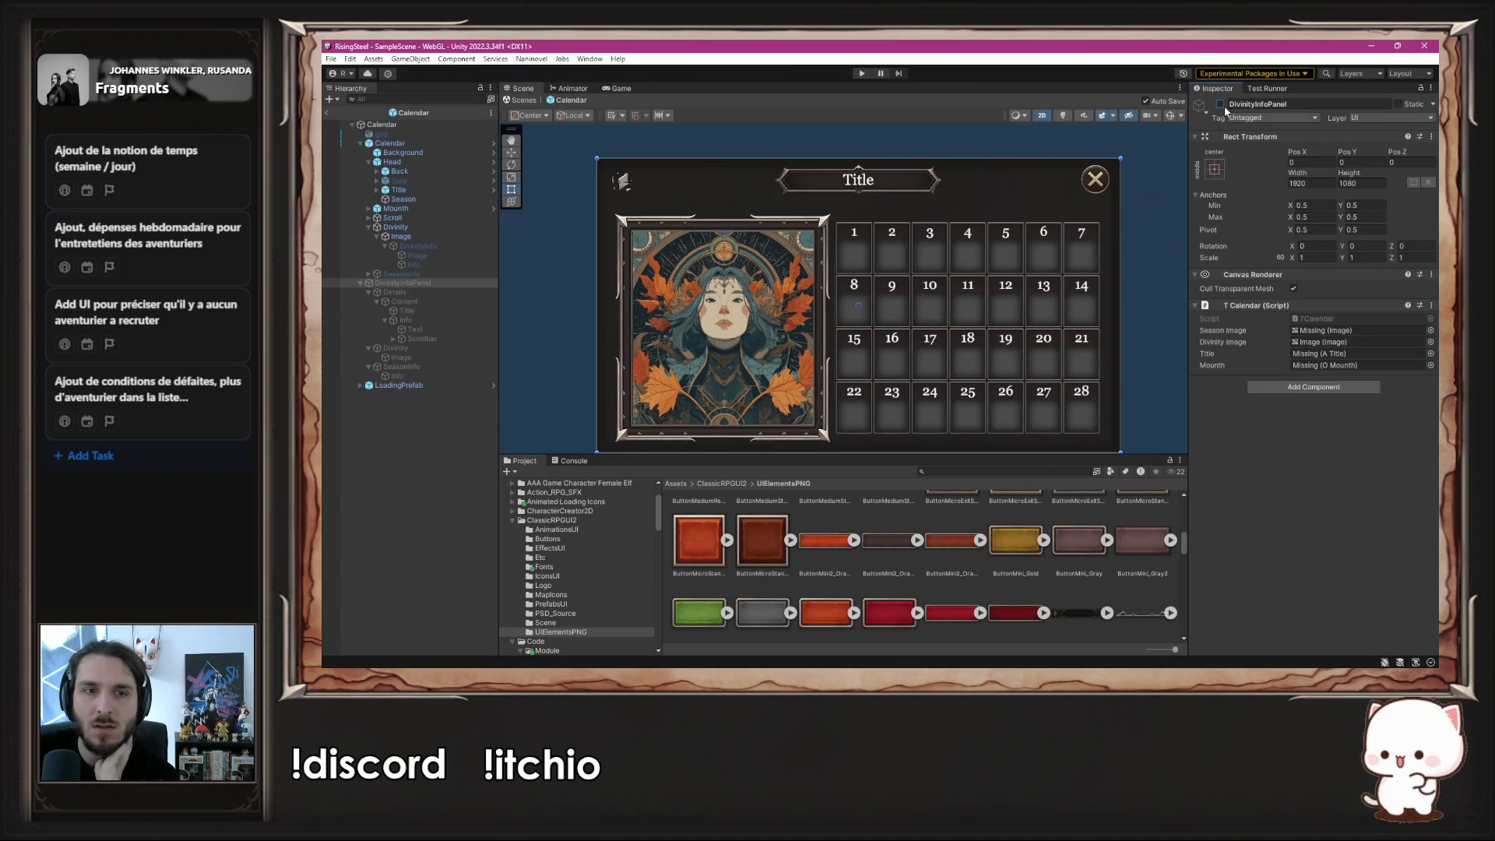
- Inspect both SeasonInfo objects and briefly open the Calendar prefab
click(431, 367)
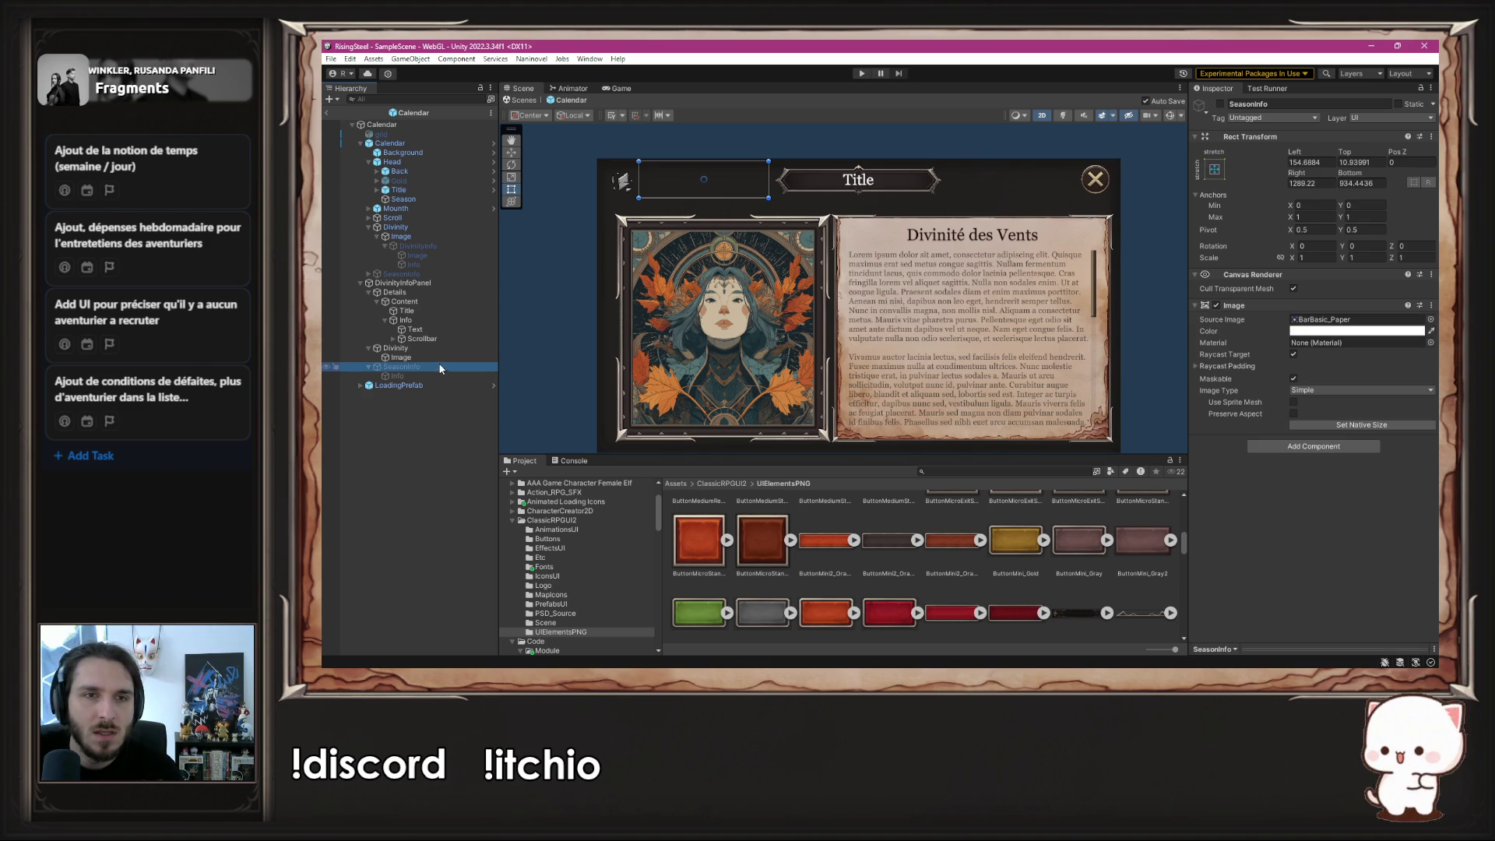
click(458, 274)
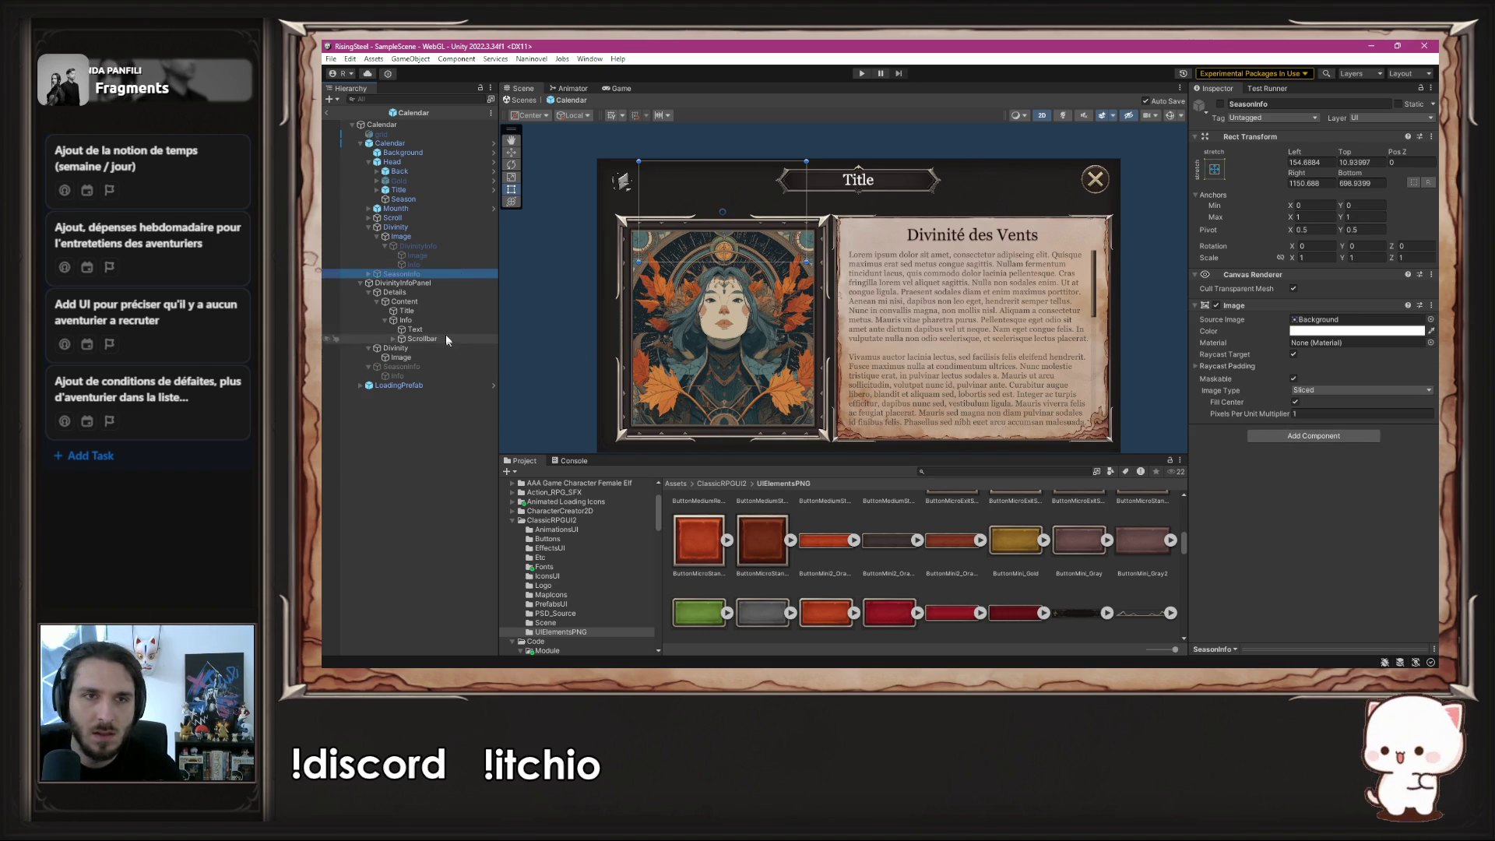
click(420, 368)
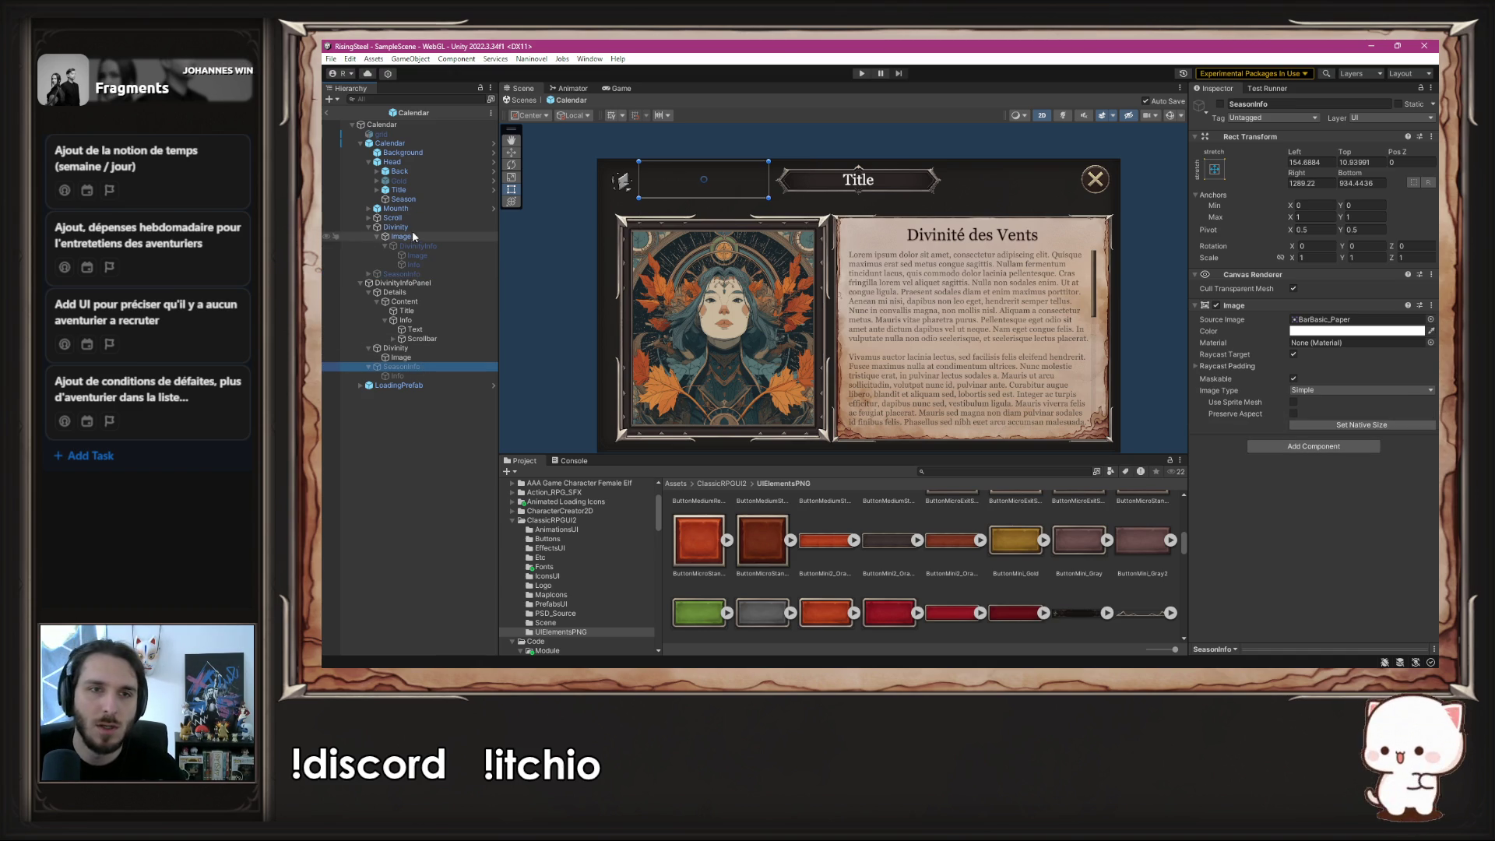
double_click(389, 143)
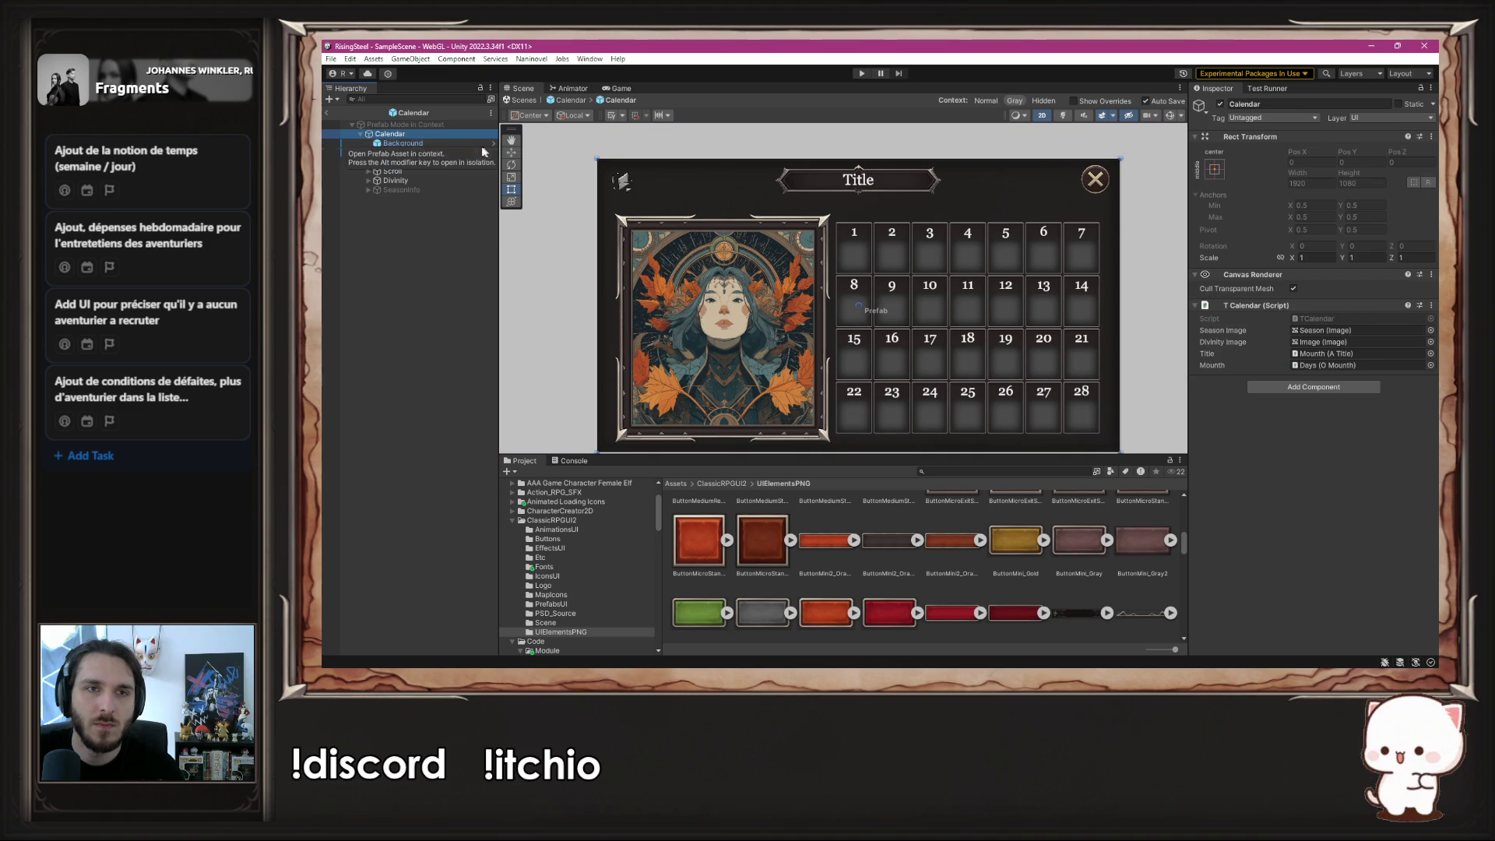
click(404, 244)
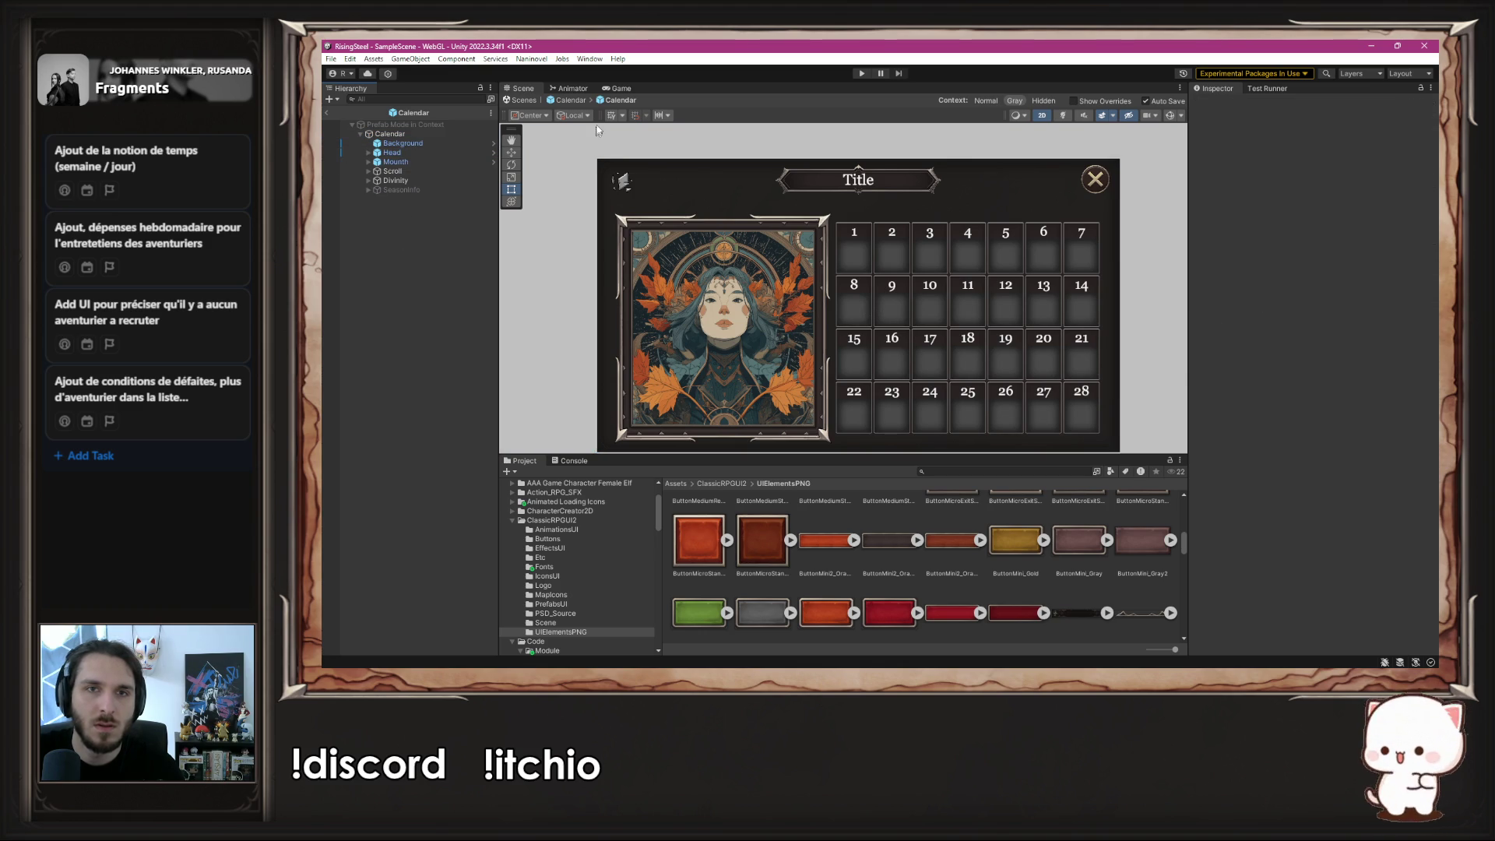
click(576, 102)
- Reparent SeasonInfo under the Calendar object and remove the duplicate SeasonInfo copies
mouse_move(412, 367)
mouse_down()
mouse_move(415, 275)
mouse_move(413, 308)
mouse_move(456, 296)
mouse_up()
key(Delete)
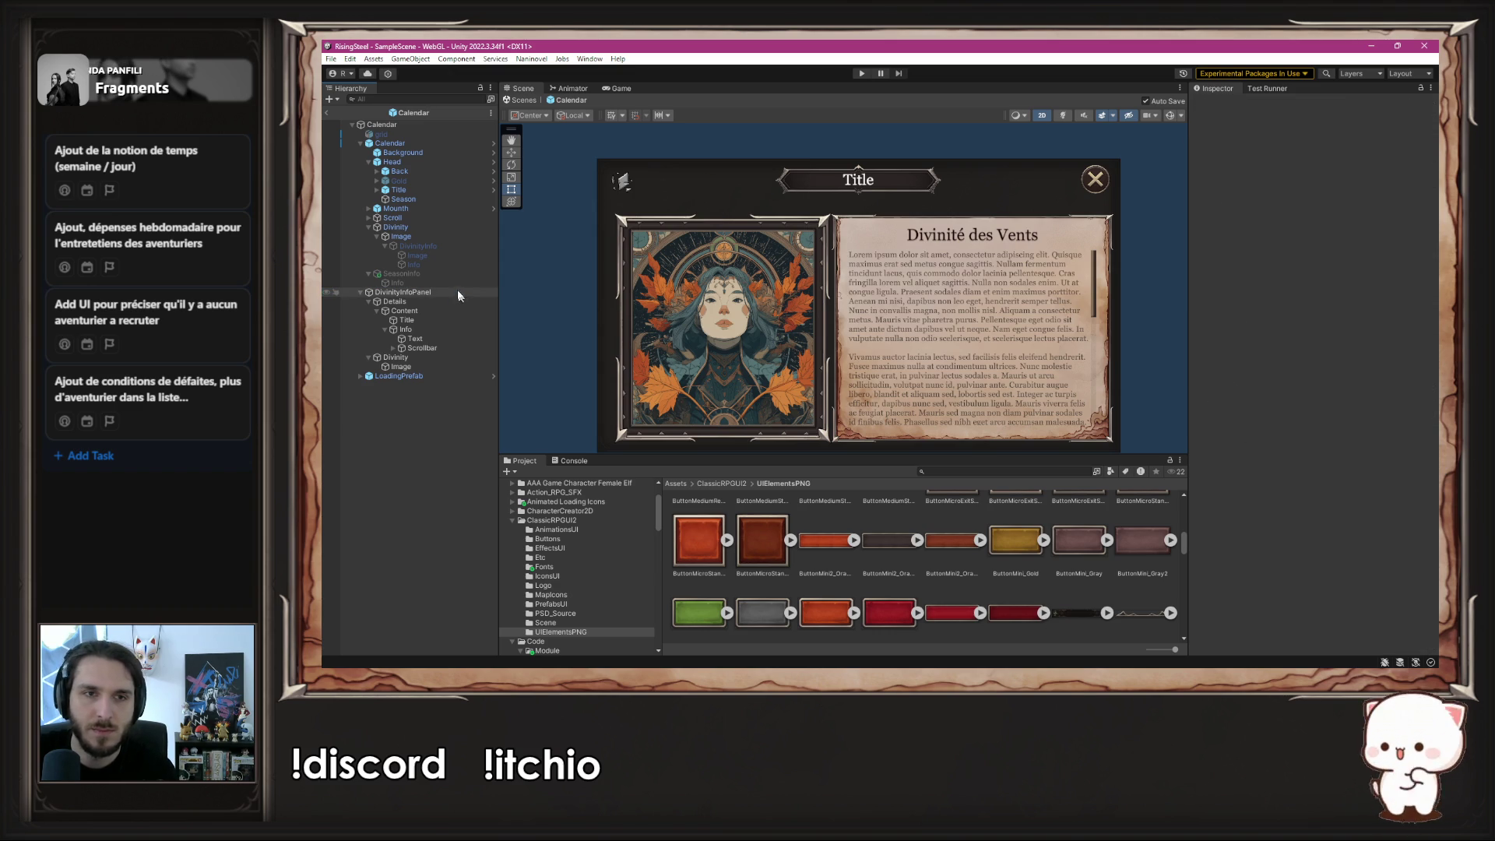
click(438, 274)
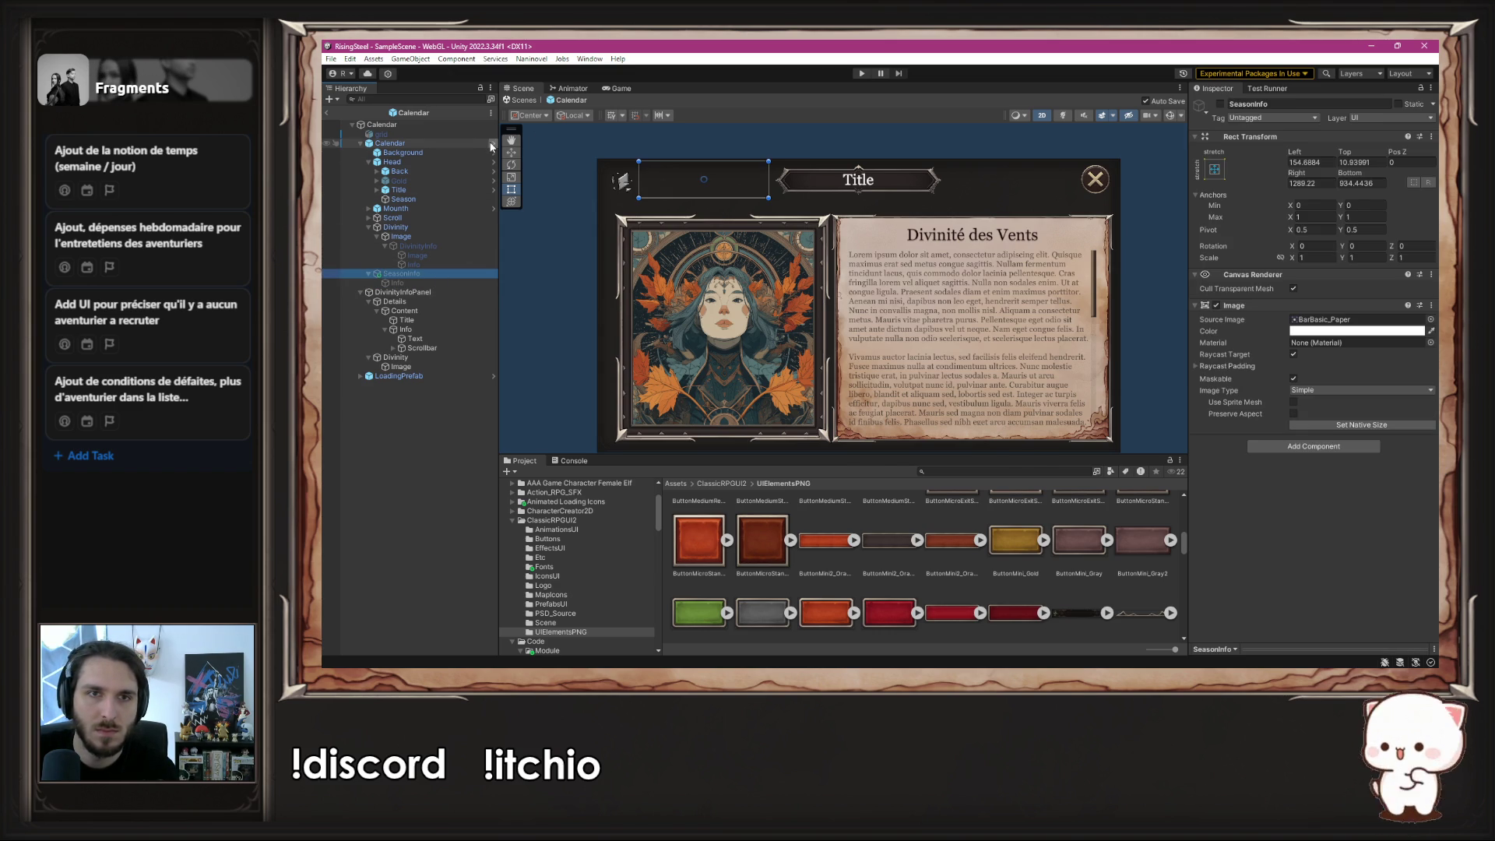
click(494, 143)
click(448, 189)
key(Delete)
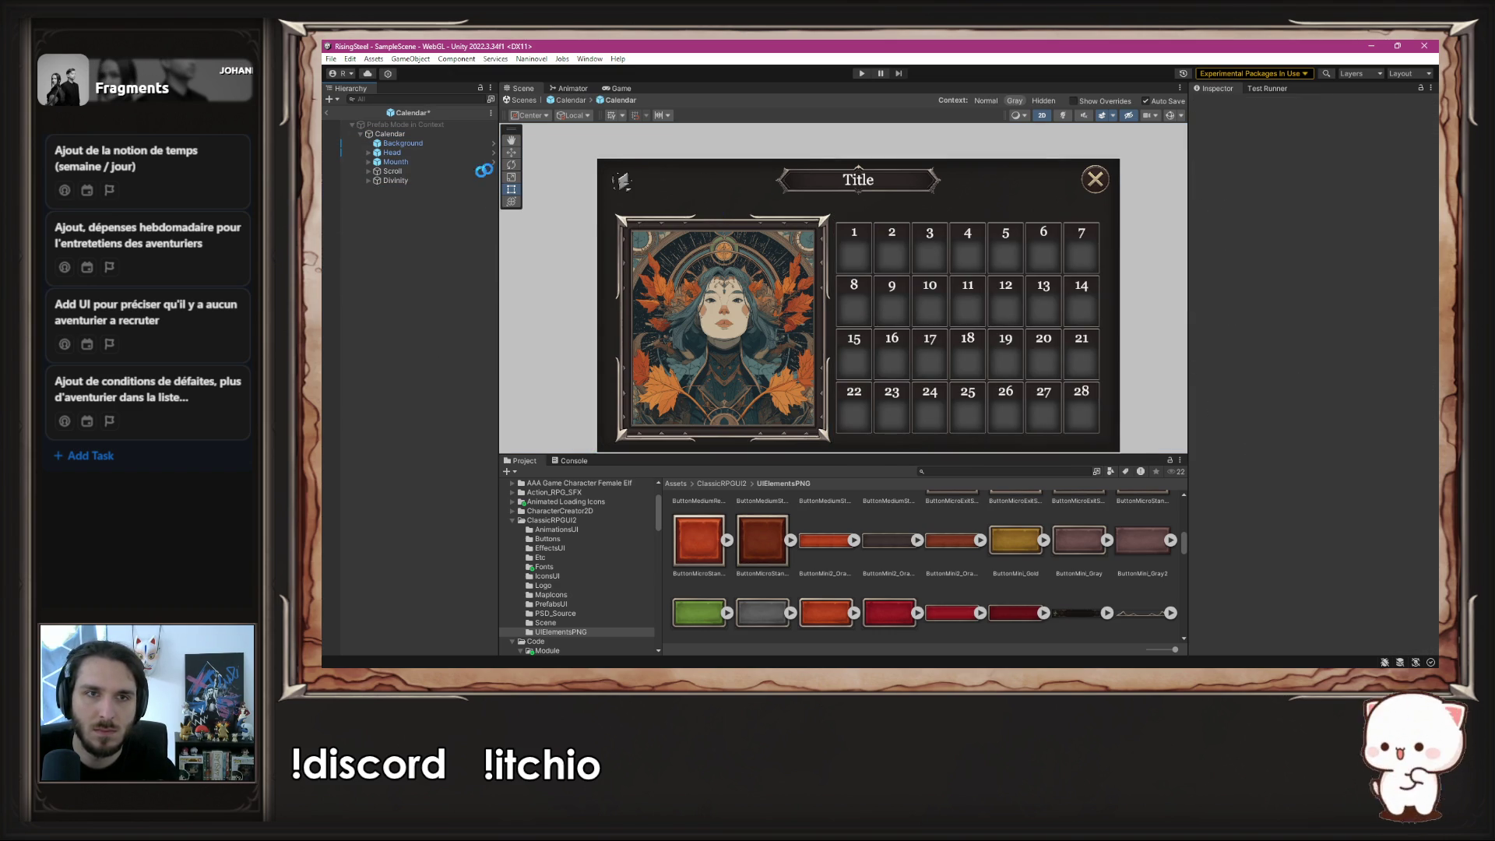
click(524, 100)
right_click(410, 274)
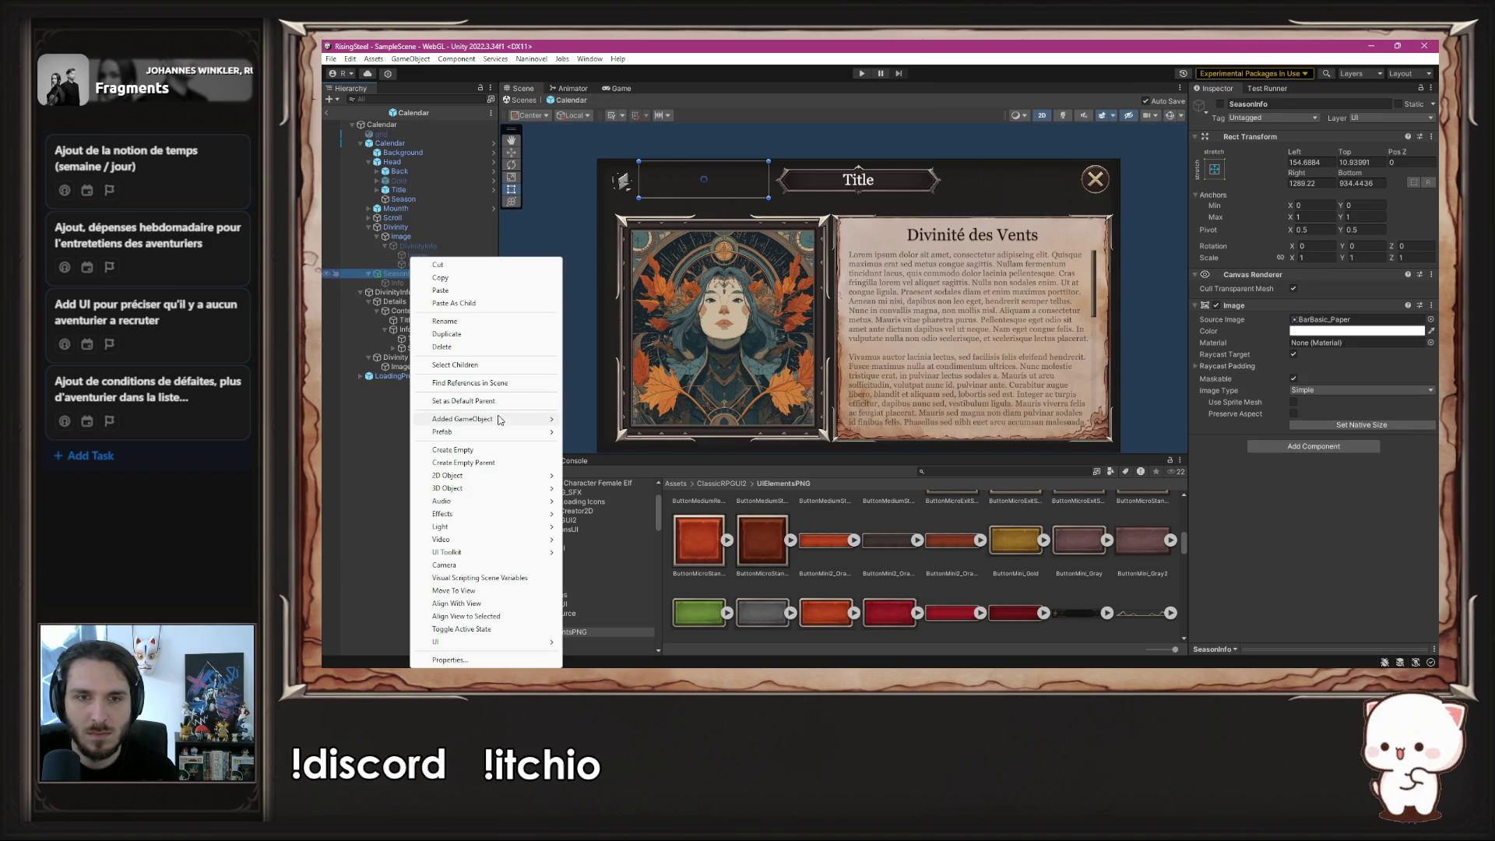
- Apply the added SeasonInfo to the 'Calendar' prefab, verify it, and start Play mode
mouse_move(492, 419)
click(610, 418)
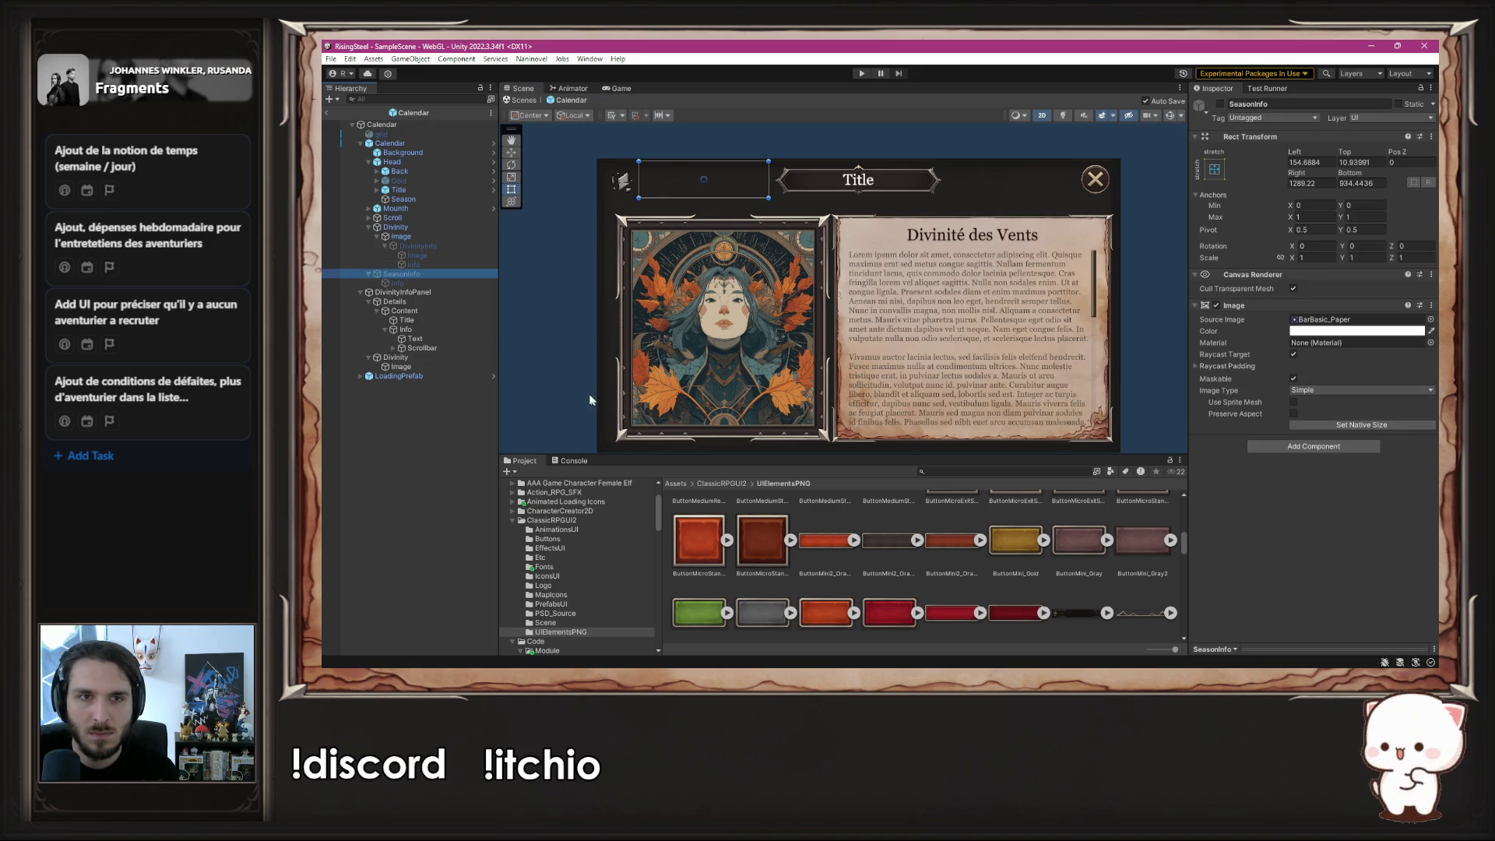
click(493, 148)
click(570, 100)
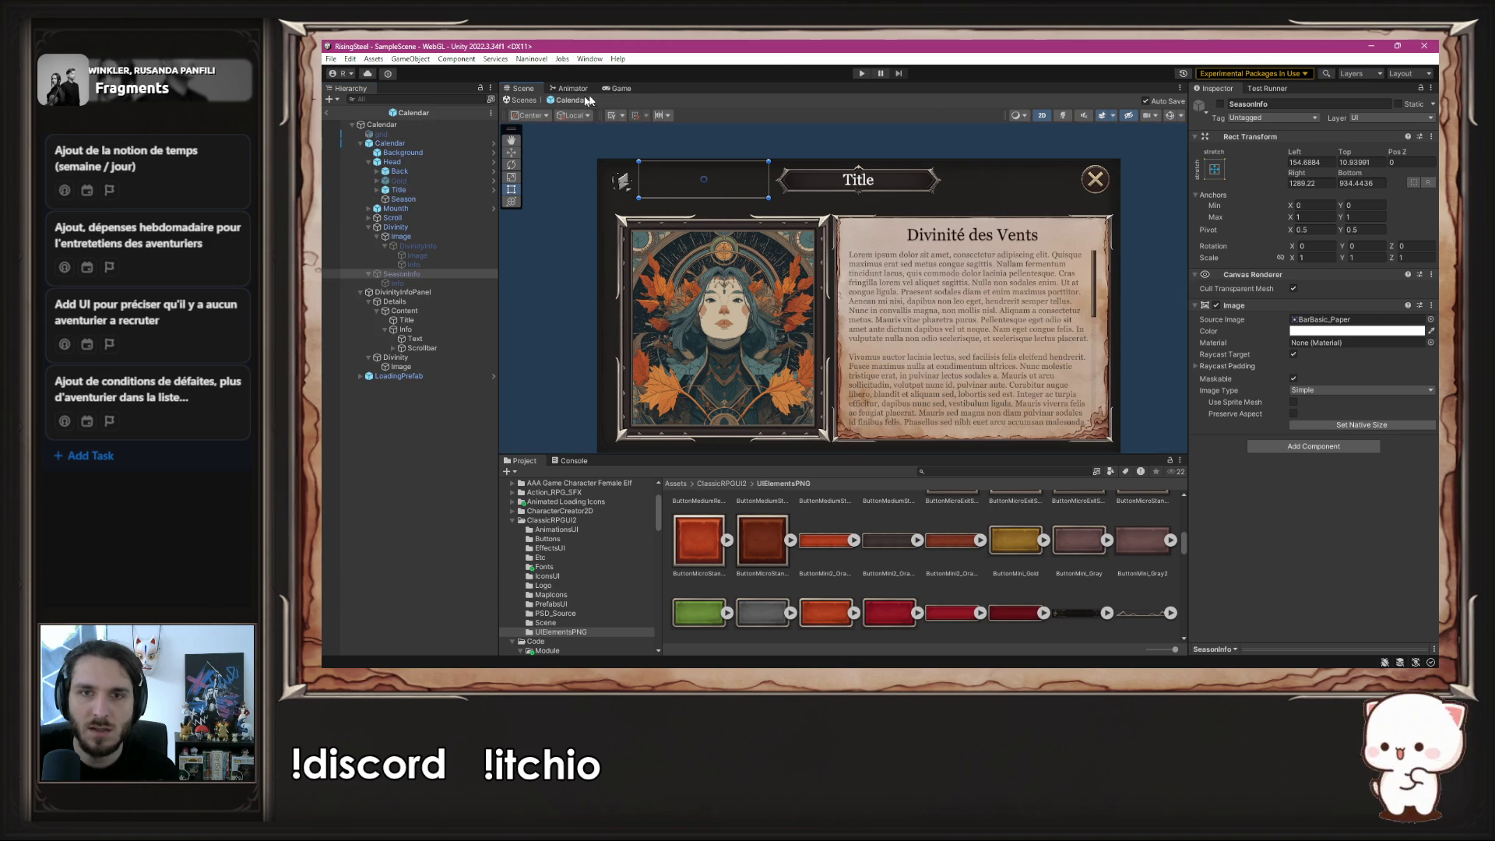
click(861, 73)
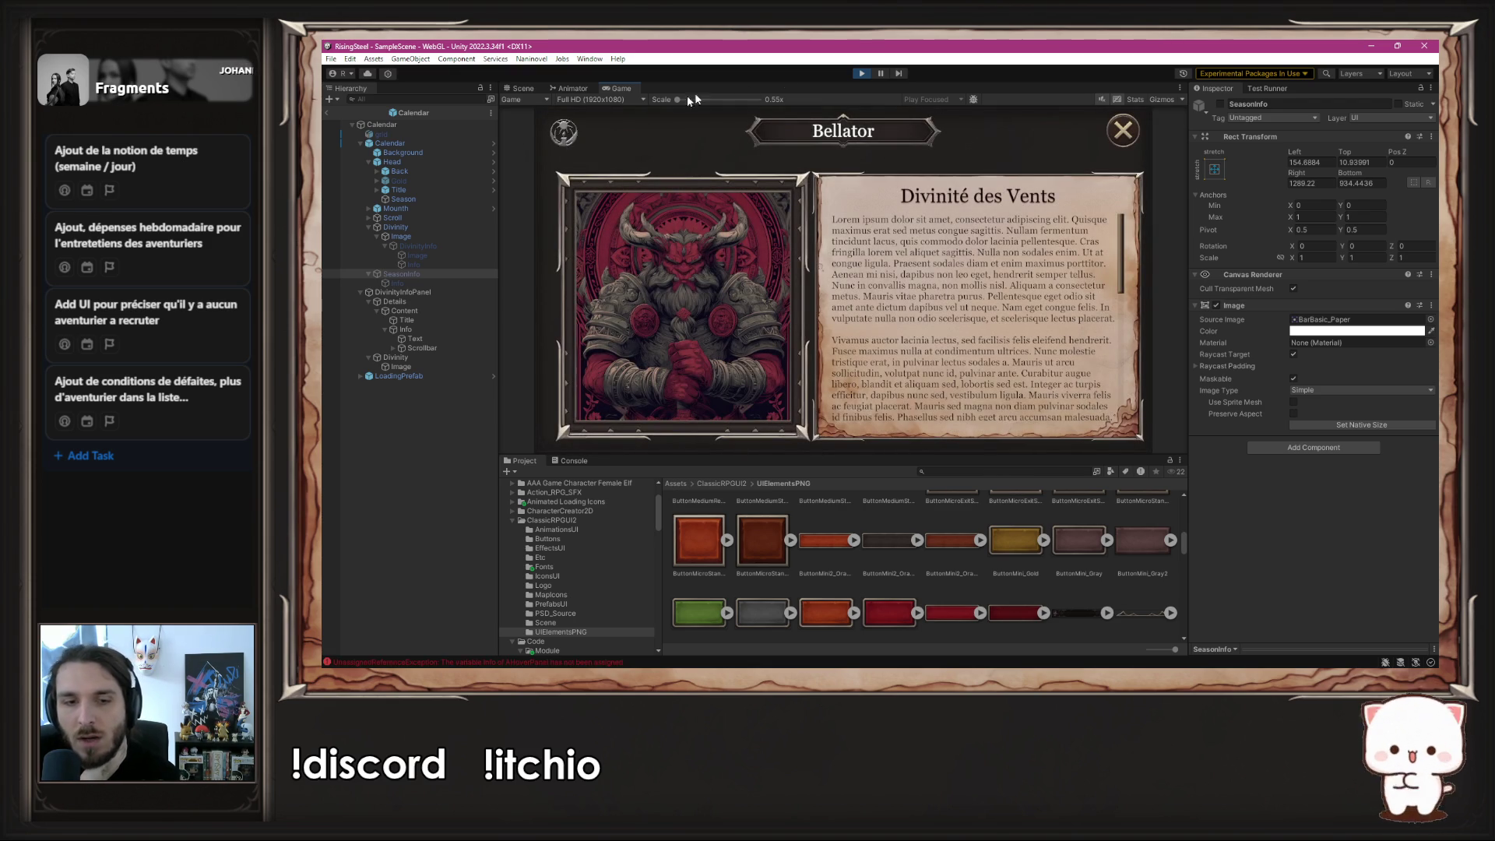
- Stop the game and inspect the Calendar's Head > Season element
click(861, 73)
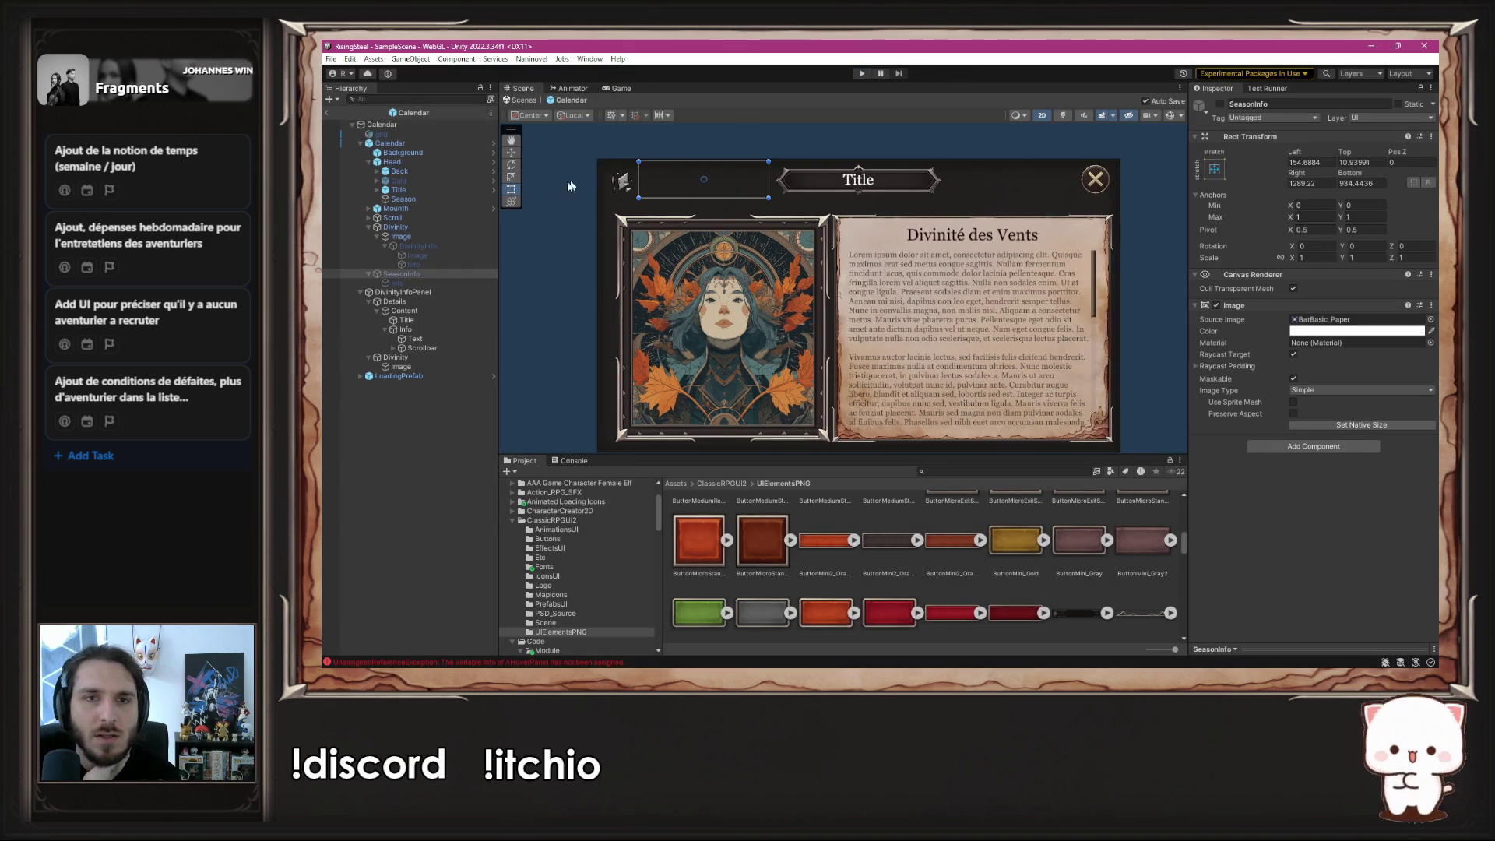
click(408, 145)
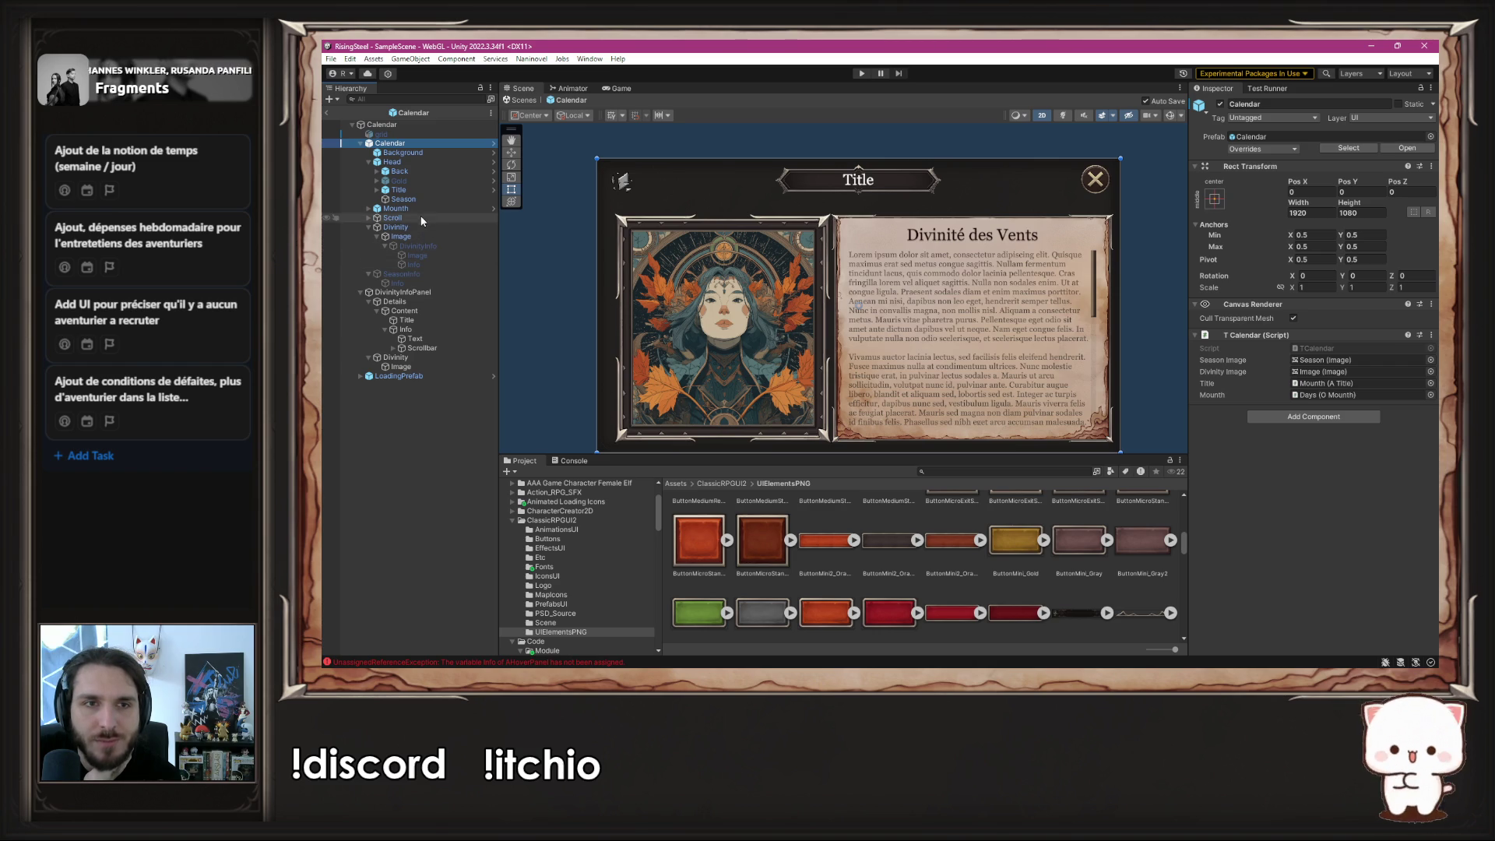
click(403, 199)
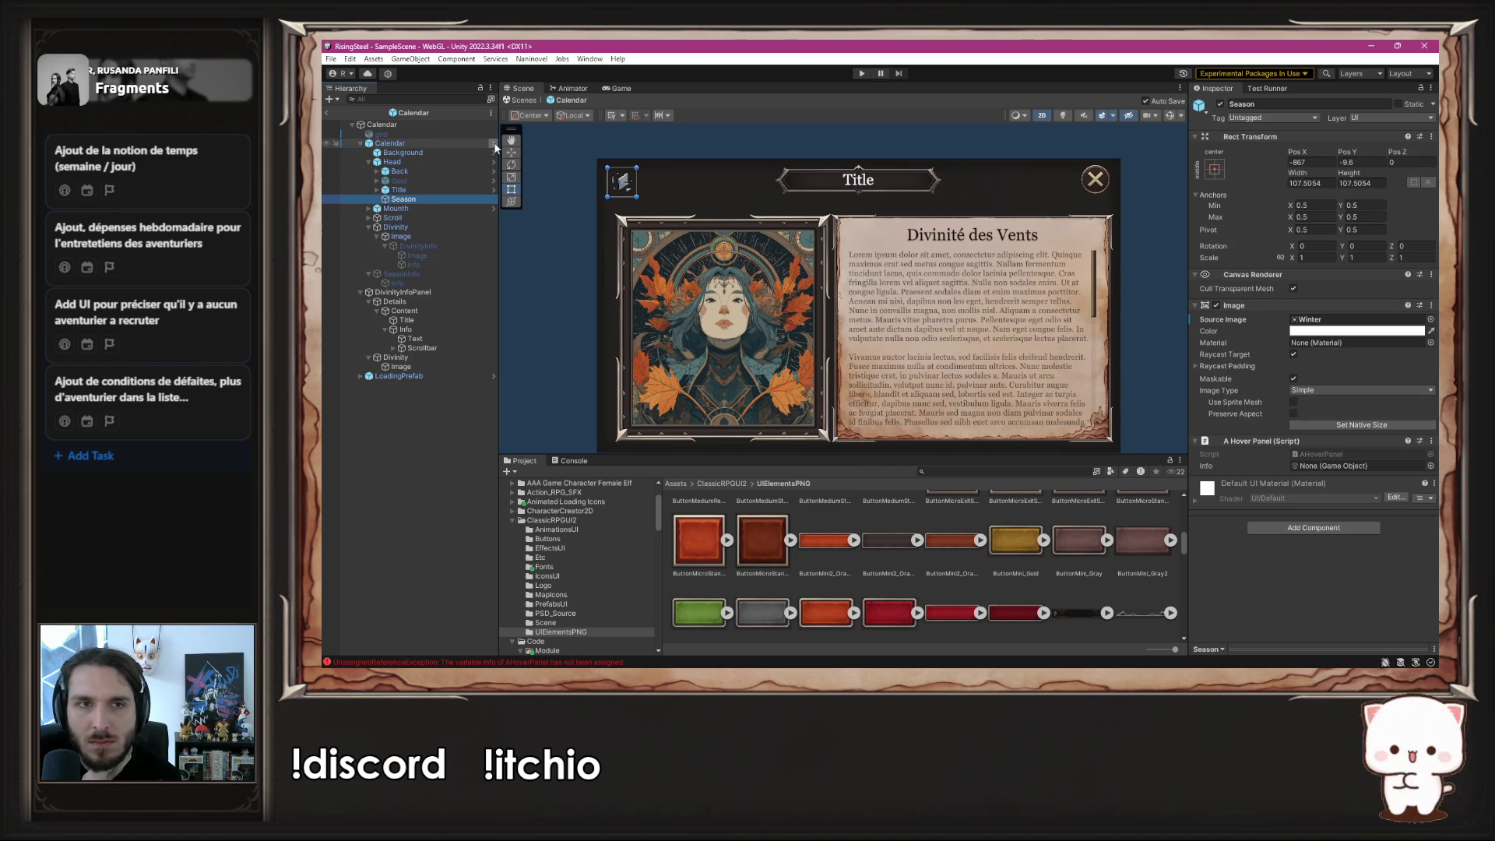
- Assign SeasonInfo to the Season element's A Hover Panel Info field and play-test it
click(493, 143)
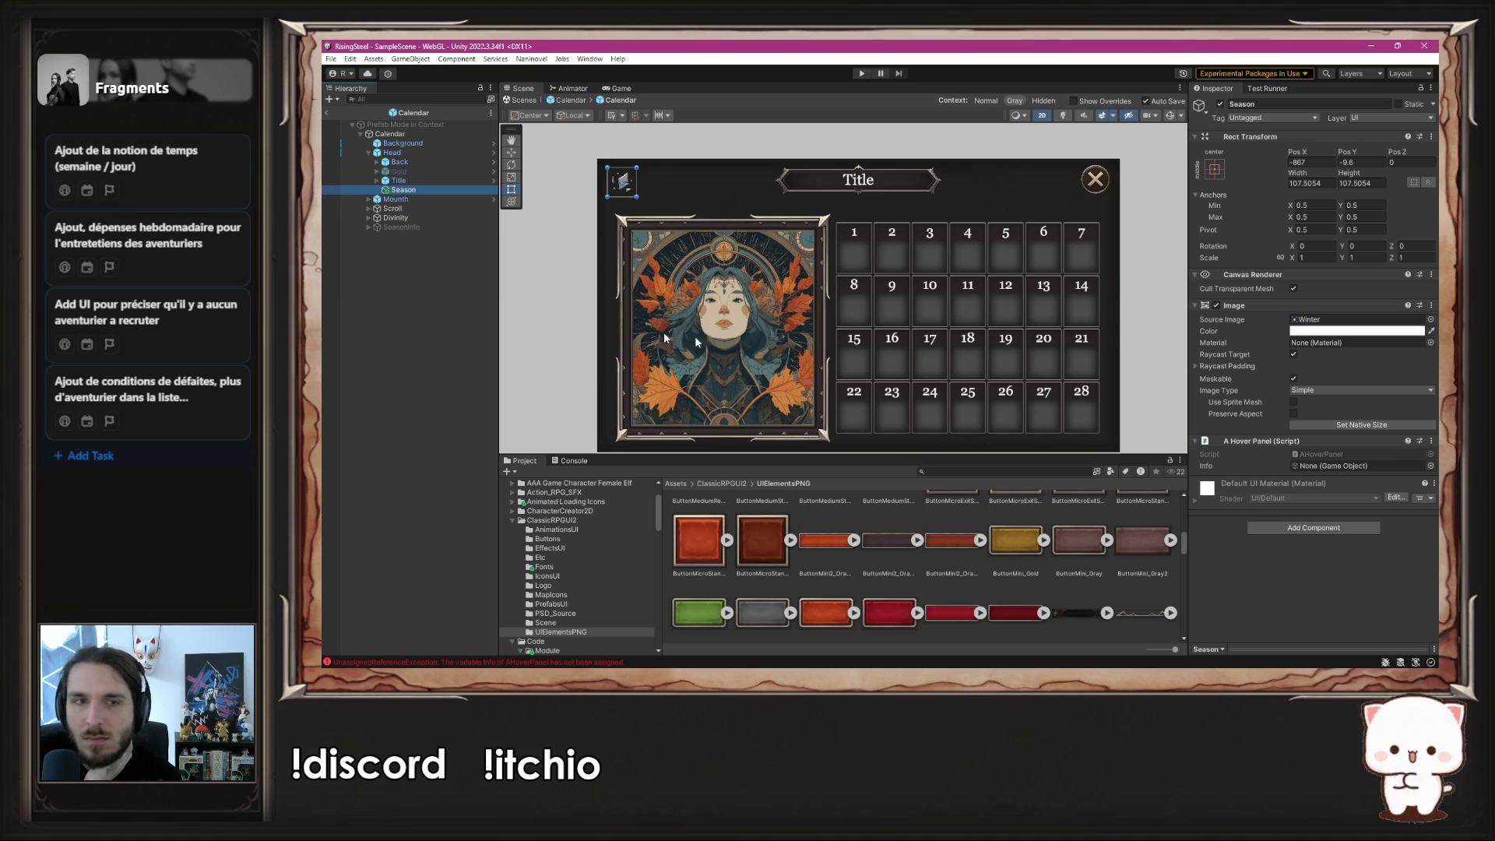
drag(394, 227, 1359, 465)
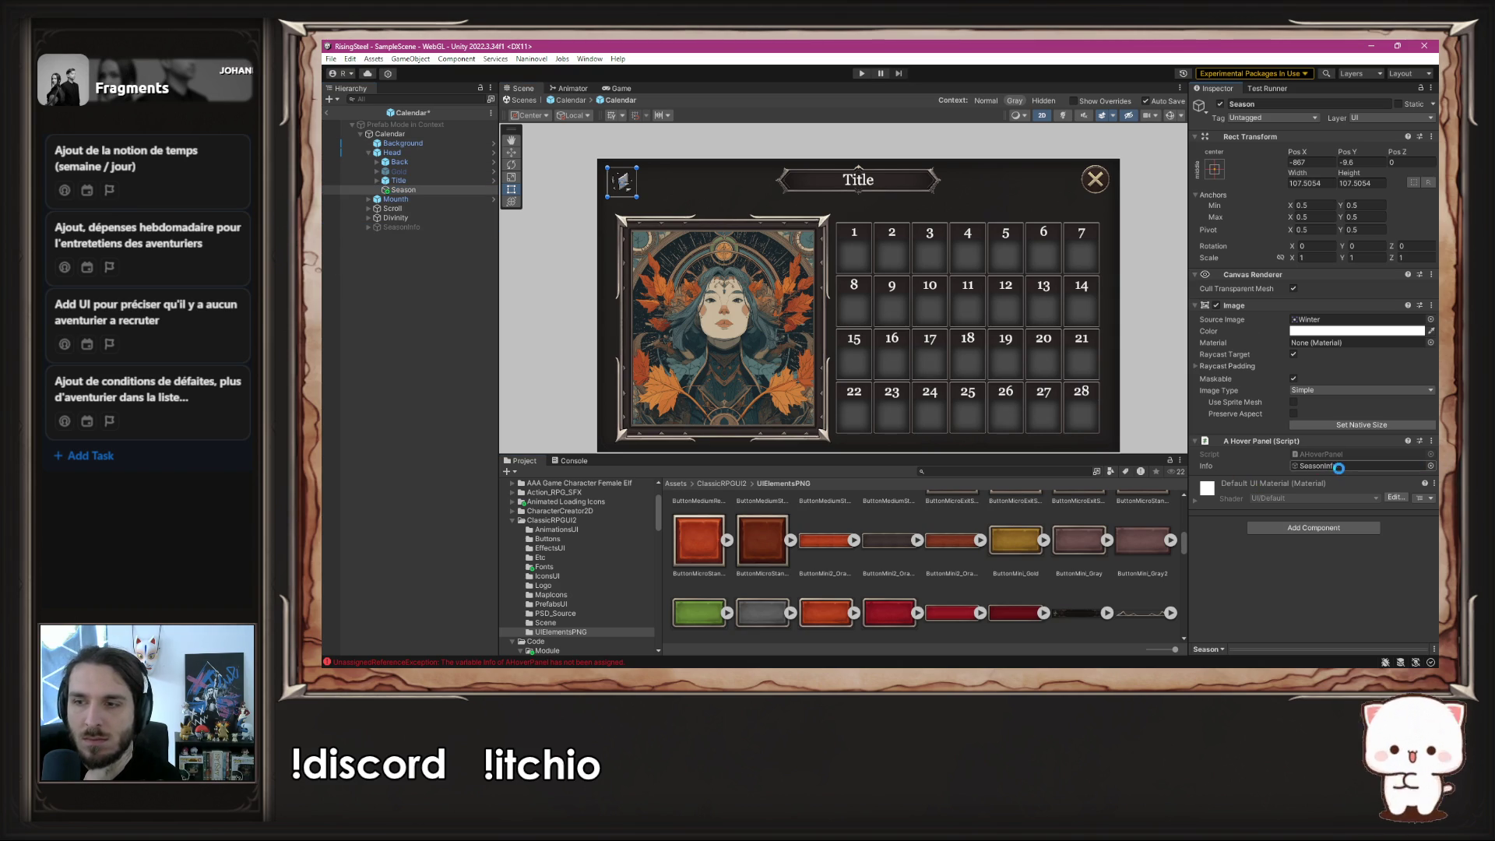
click(862, 73)
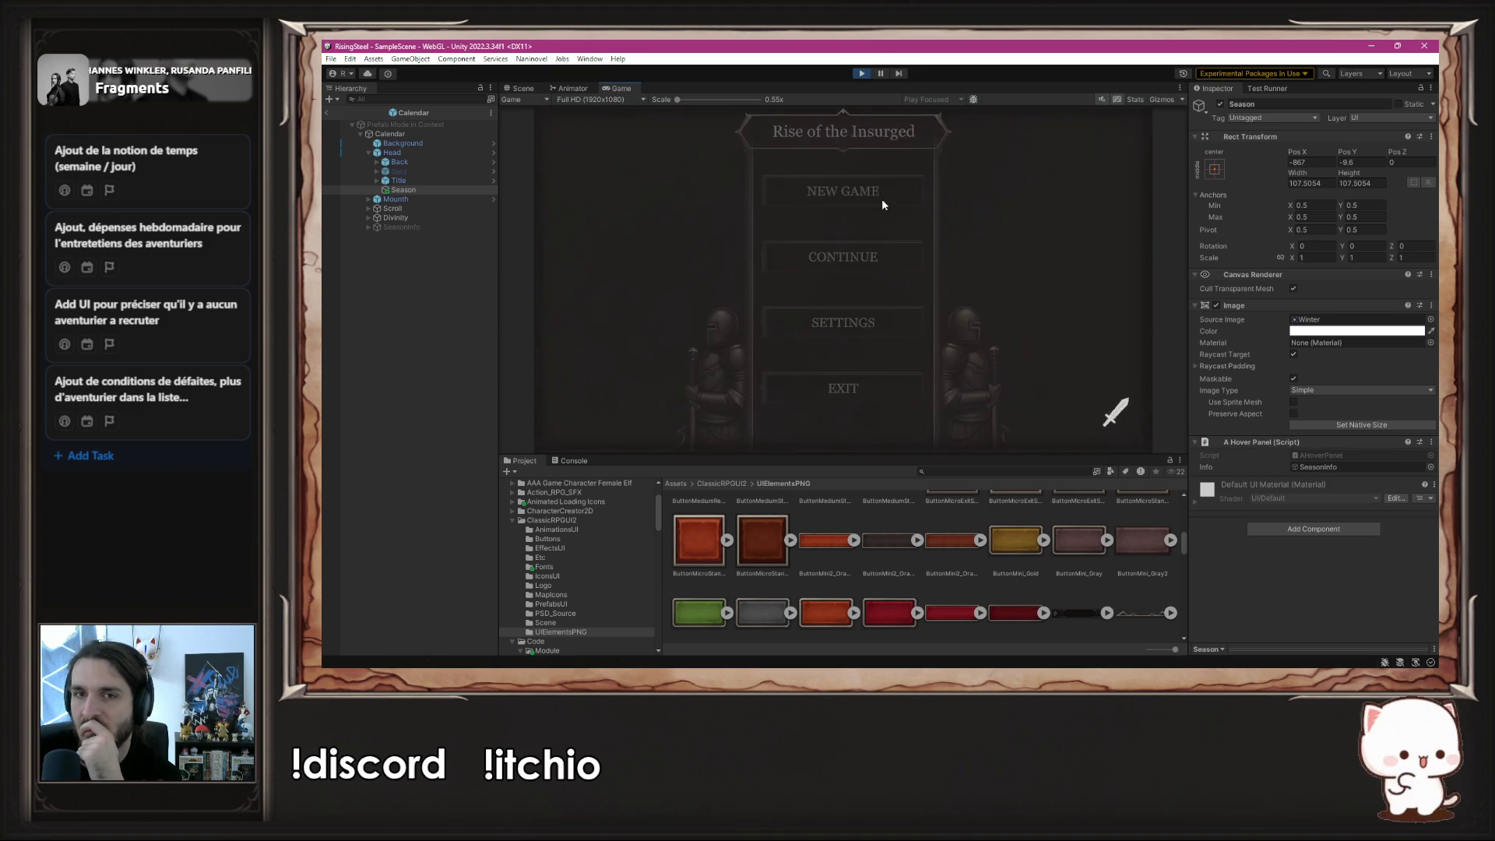
- Confirm the Summer label appears on hover, then stop and activate SeasonInfo
mouse_move(566, 133)
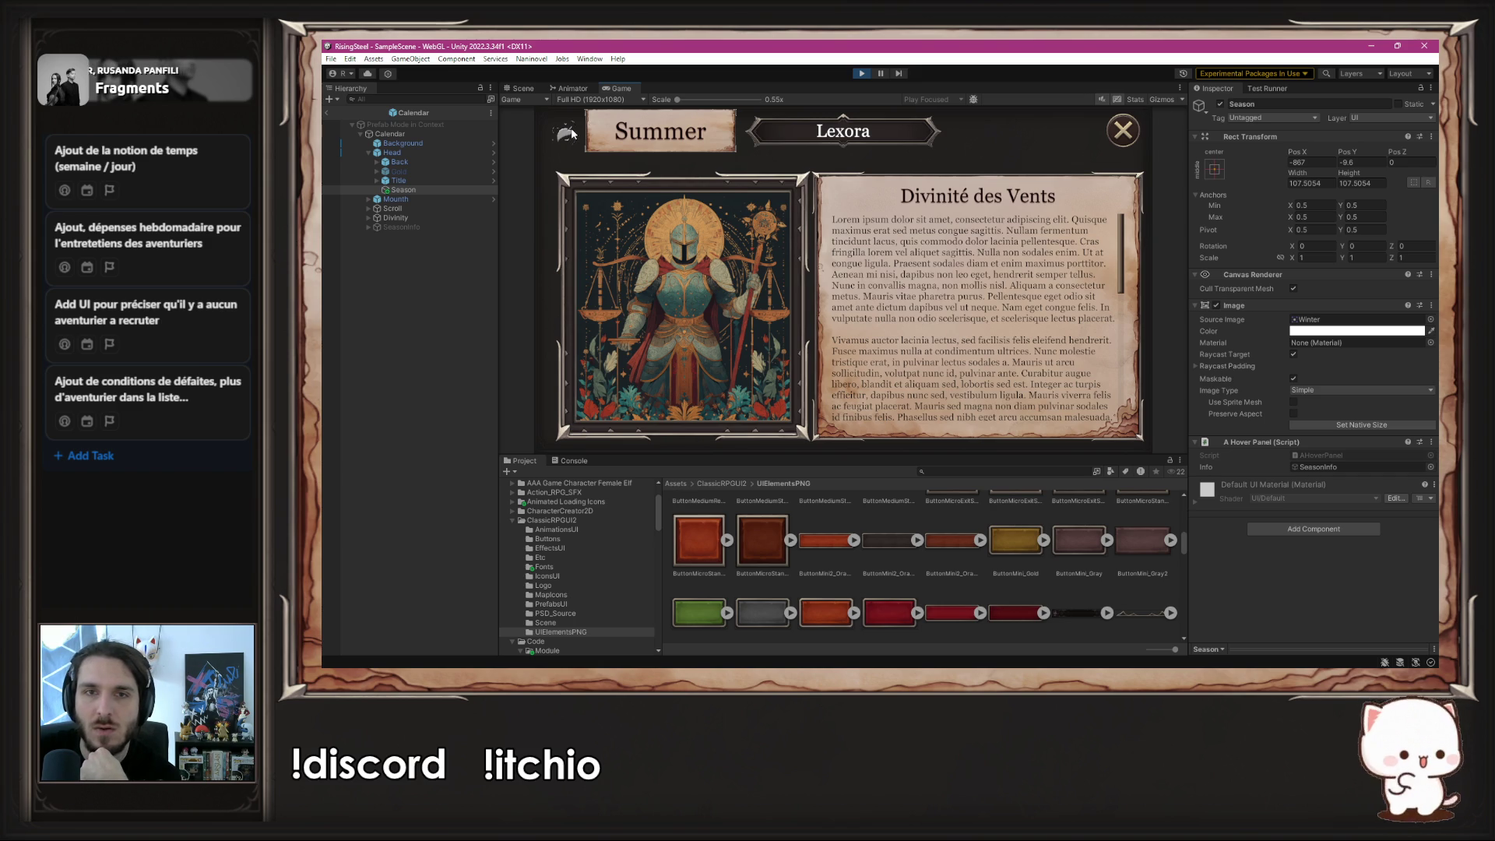
click(863, 73)
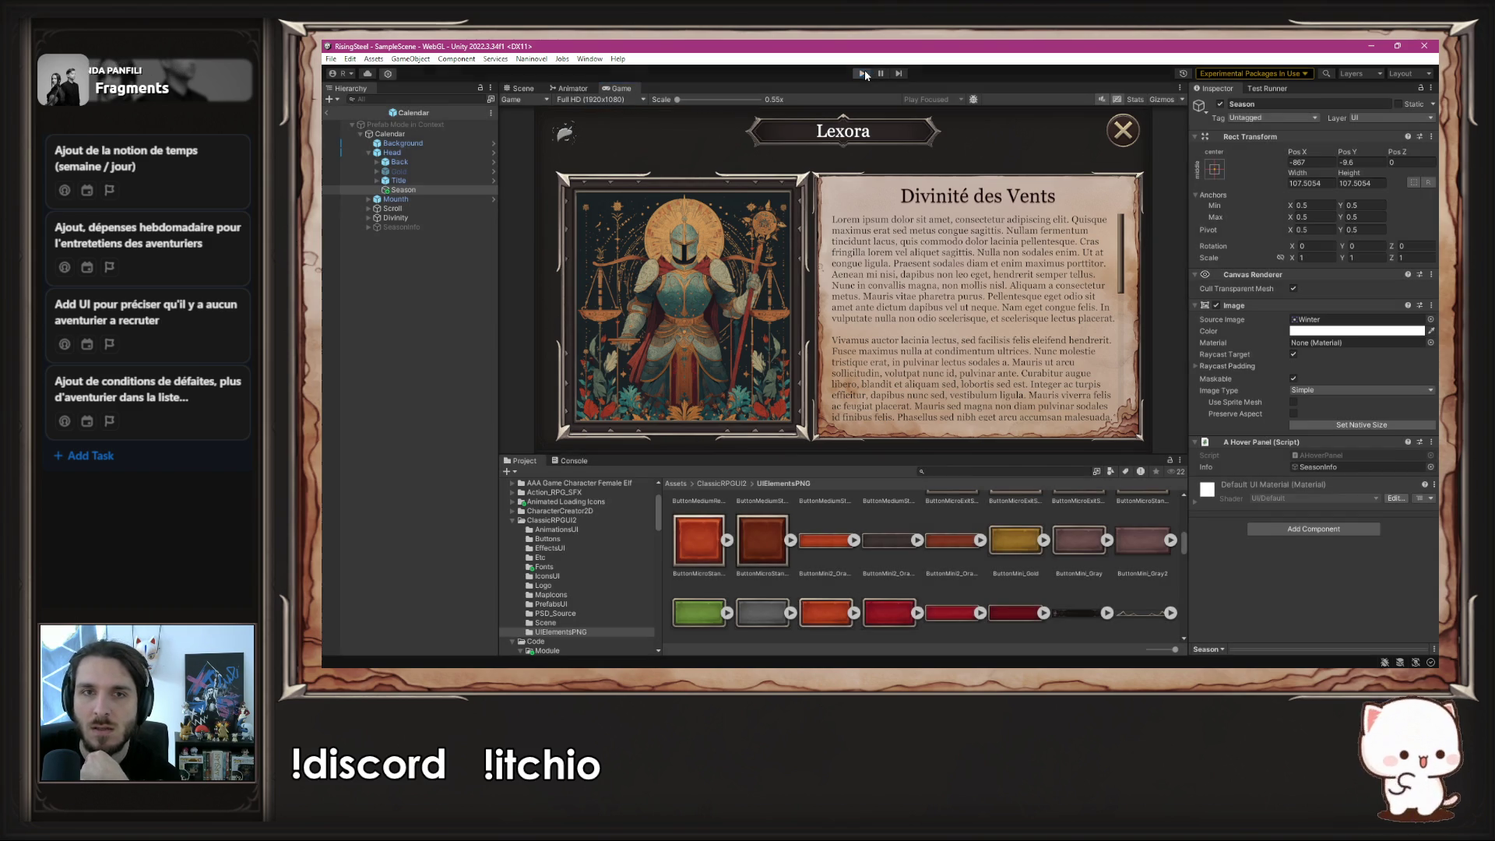
key(Down)
key(Down)
key(Down)
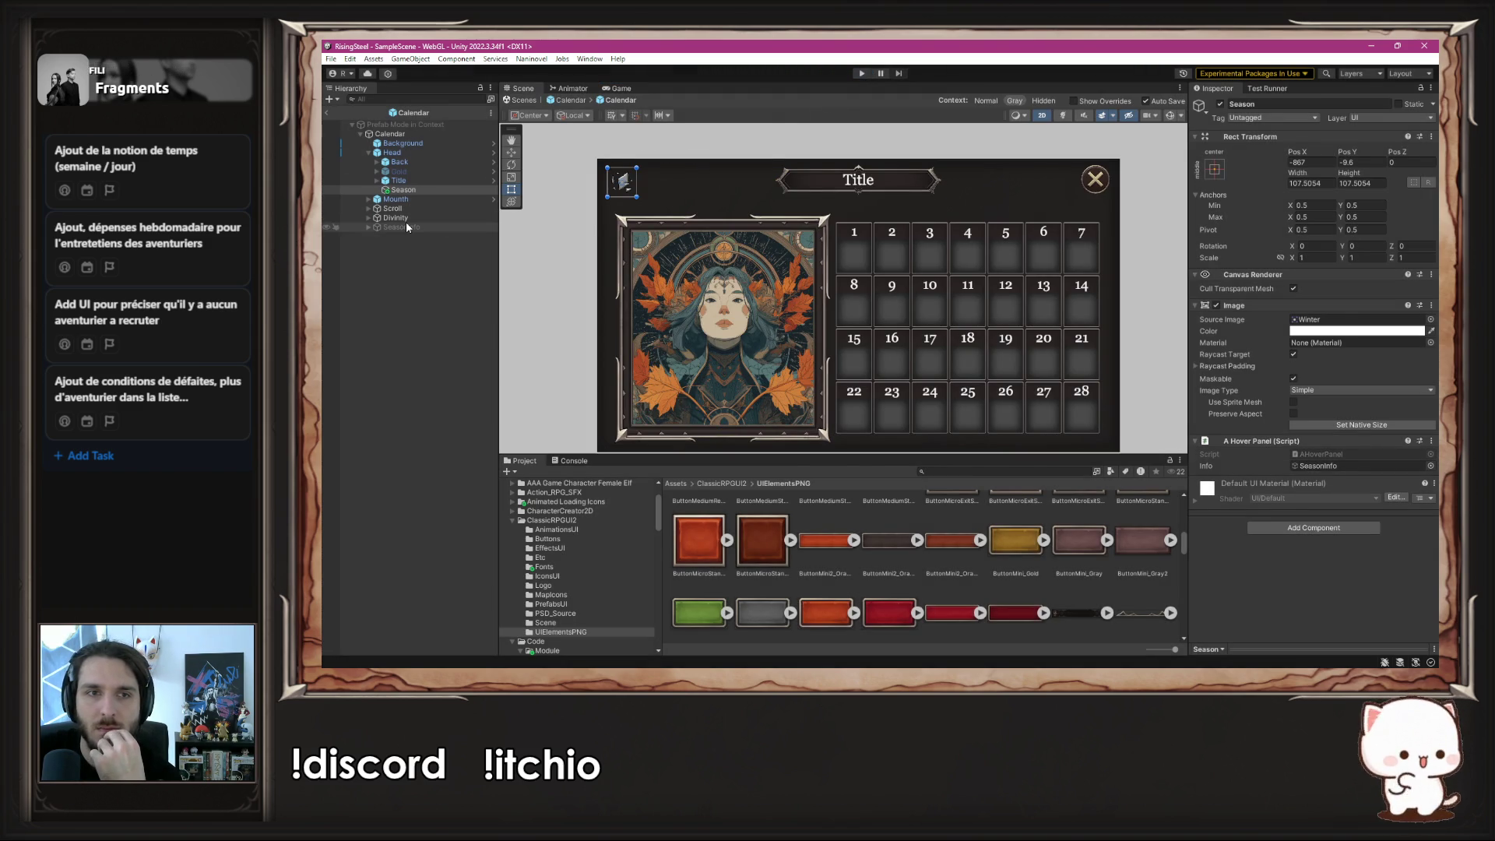
click(1221, 103)
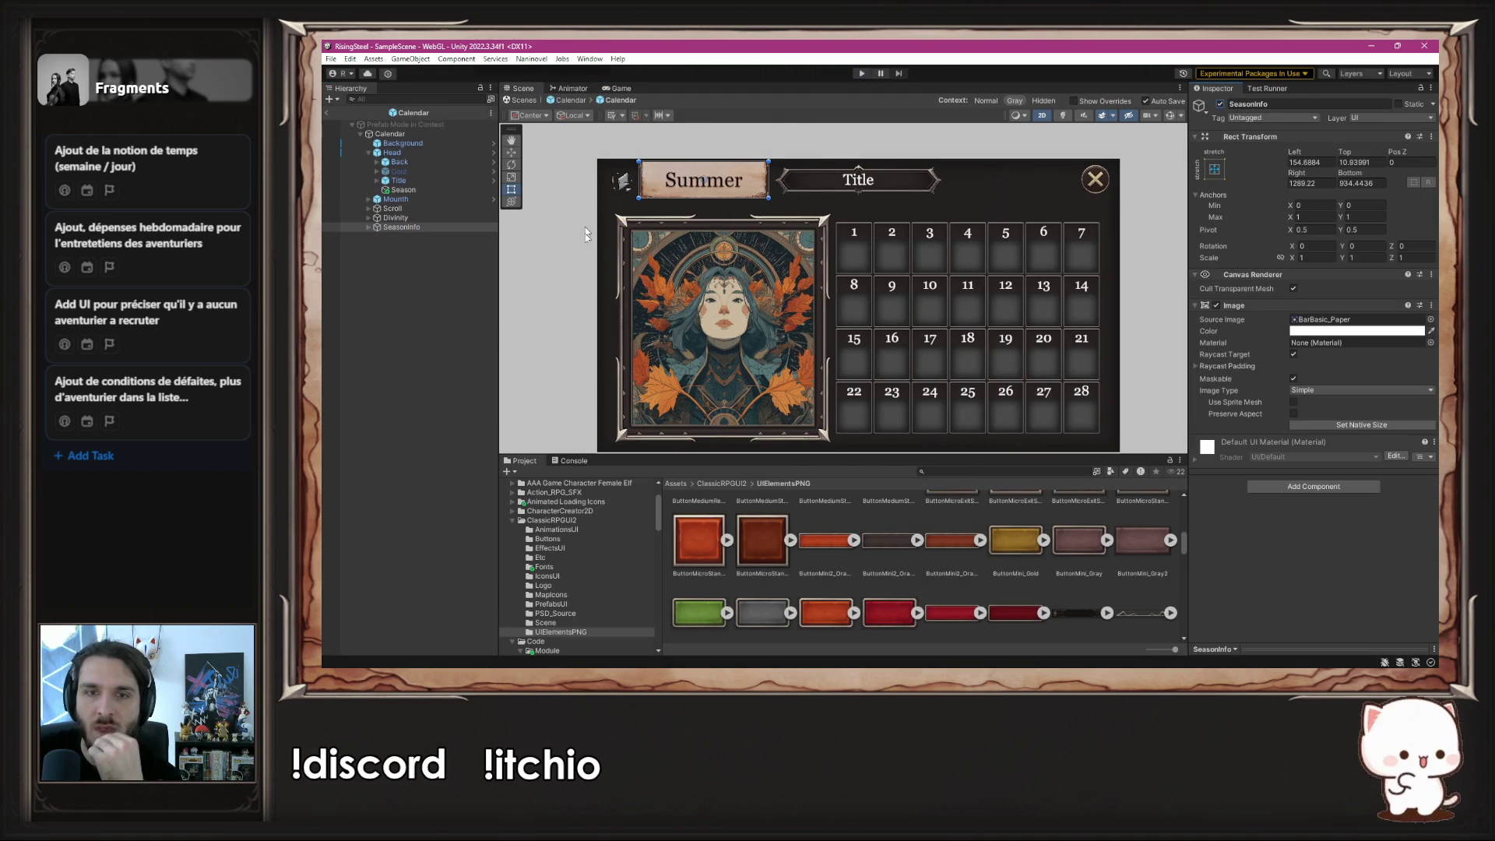
- Try several sprites behind Summer and settle on BarLittle_Description as SeasonInfo's Source Image
scroll(866, 604, down, 5)
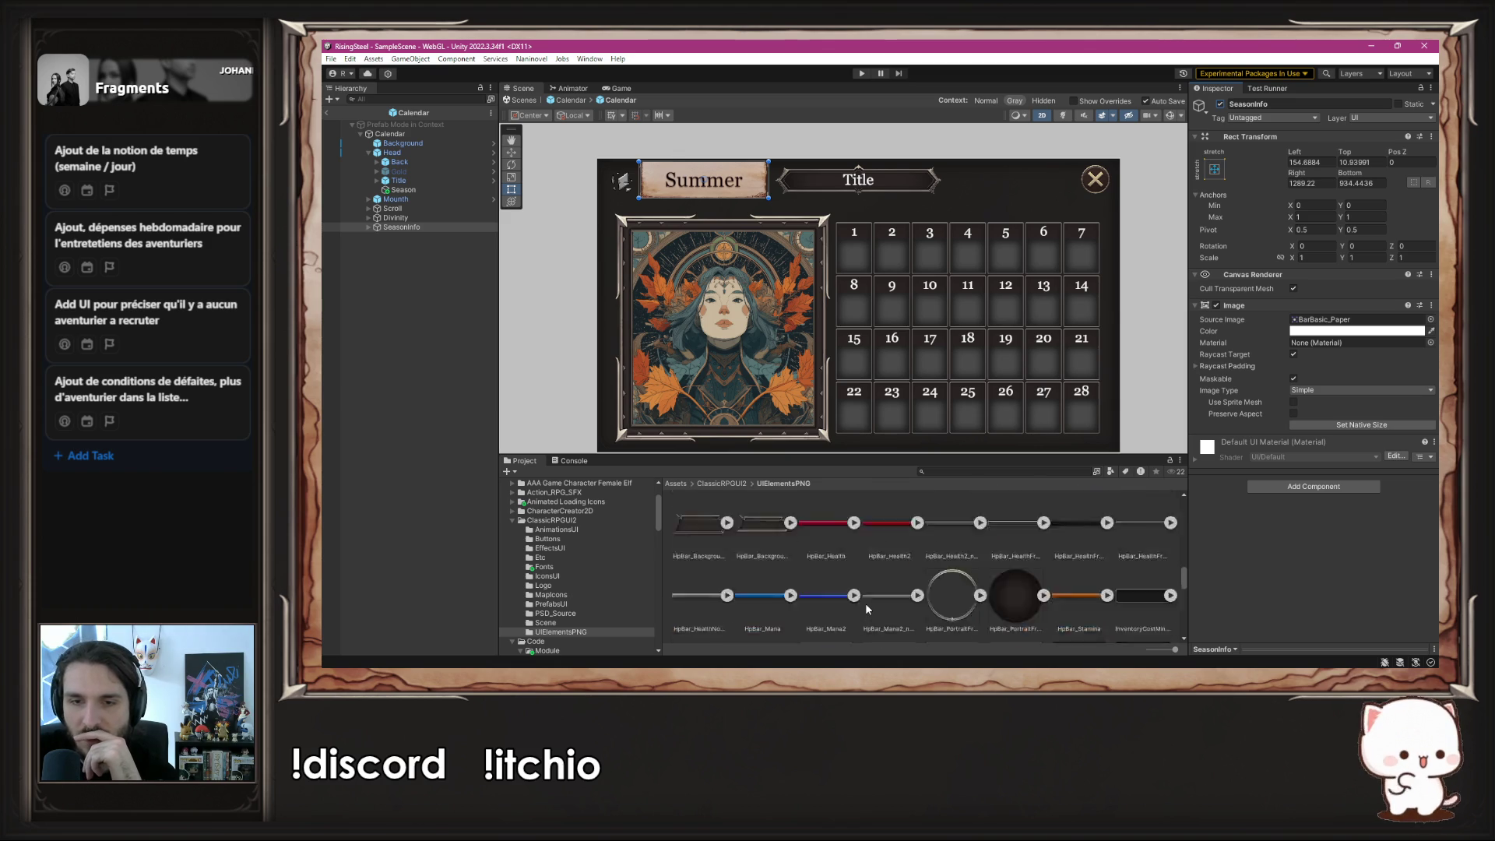
scroll(866, 609, down, 5)
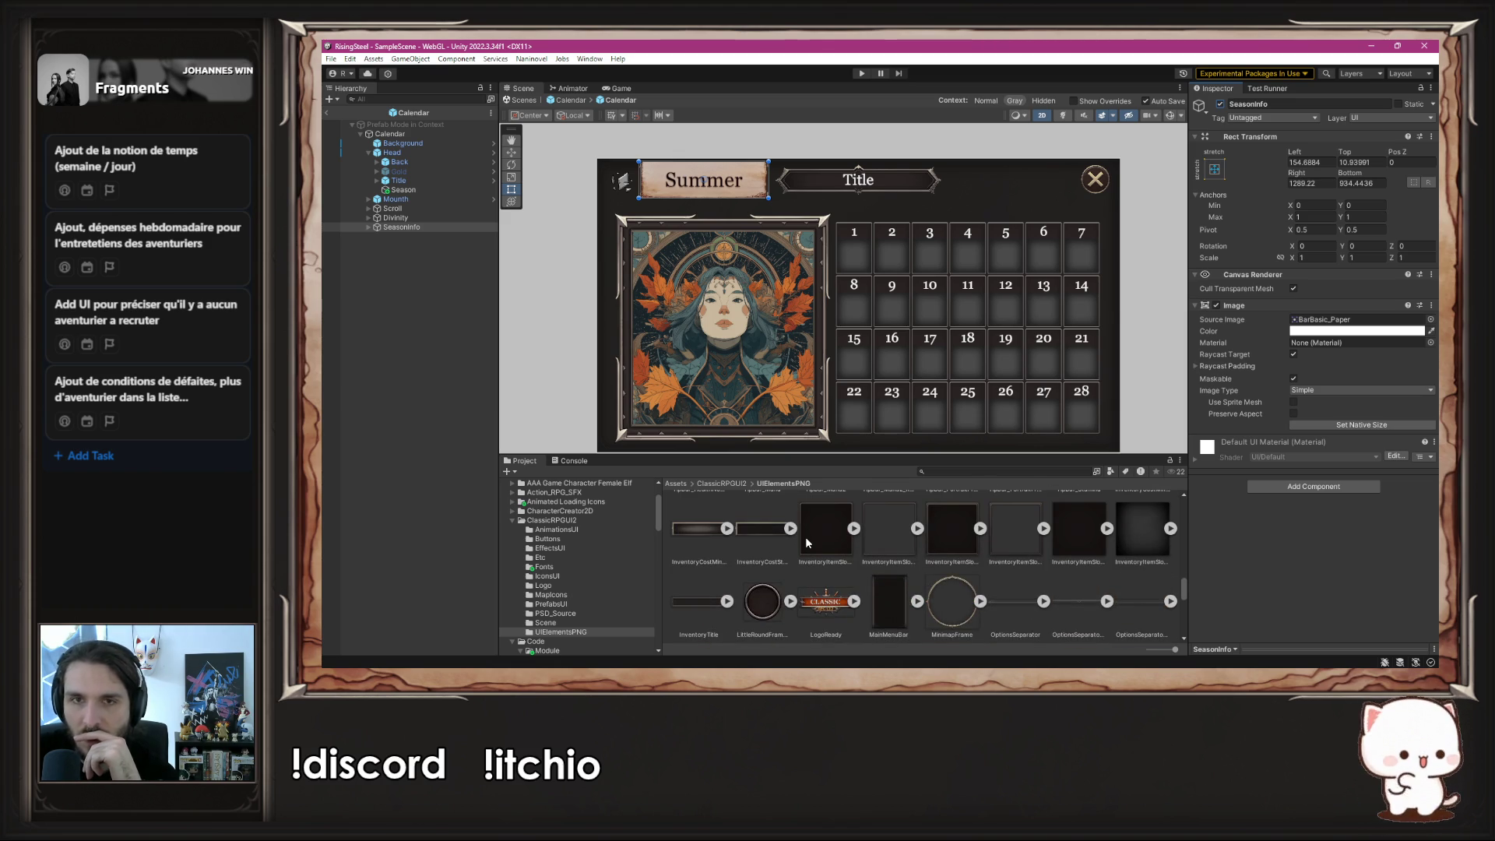
scroll(807, 543, up, 1)
drag(1302, 322, 1312, 326)
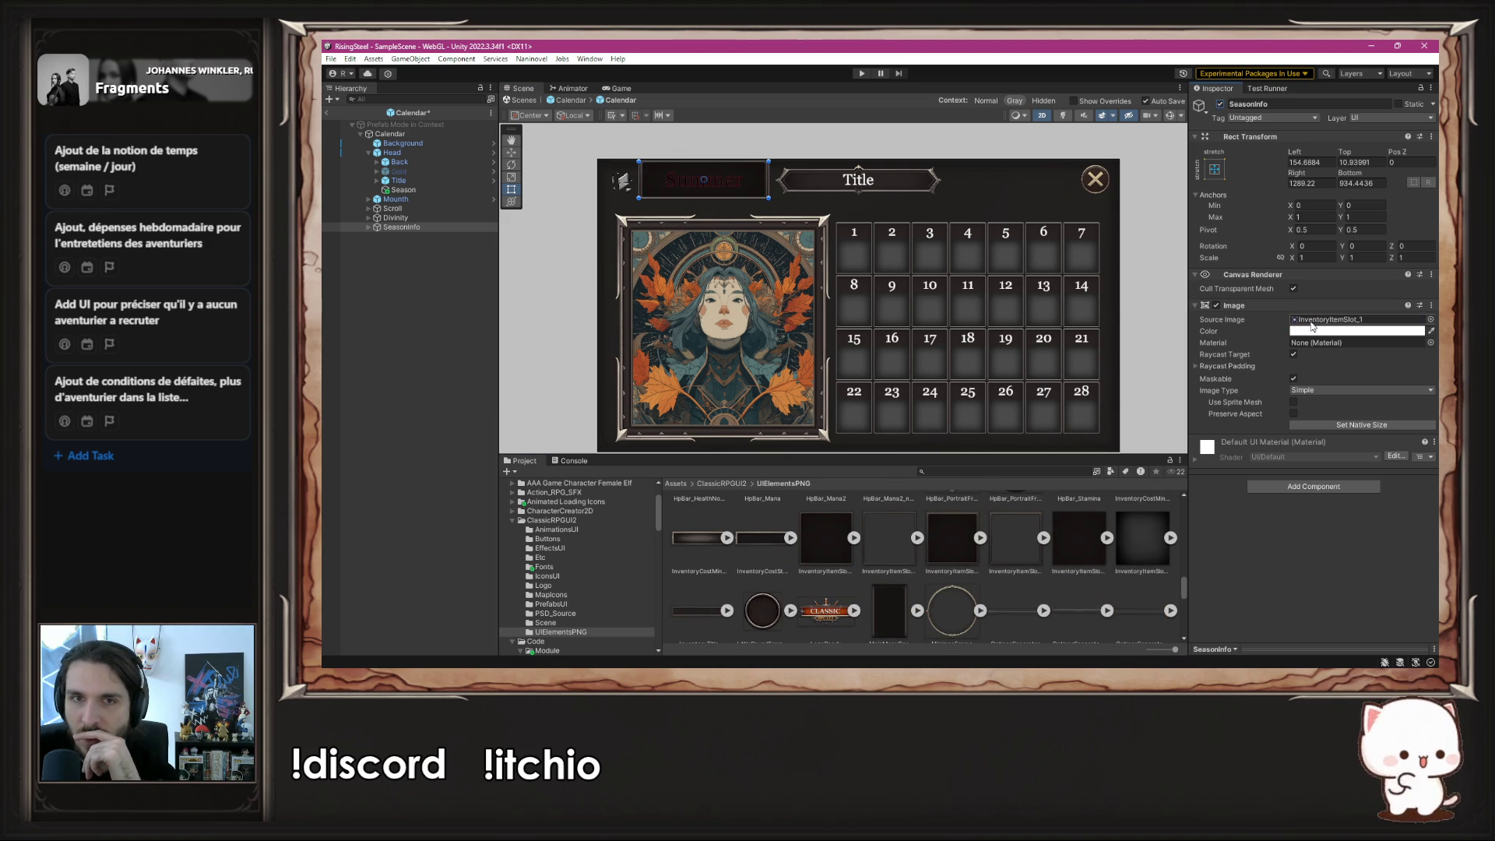
scroll(857, 529, up, 3)
scroll(857, 533, up, 5)
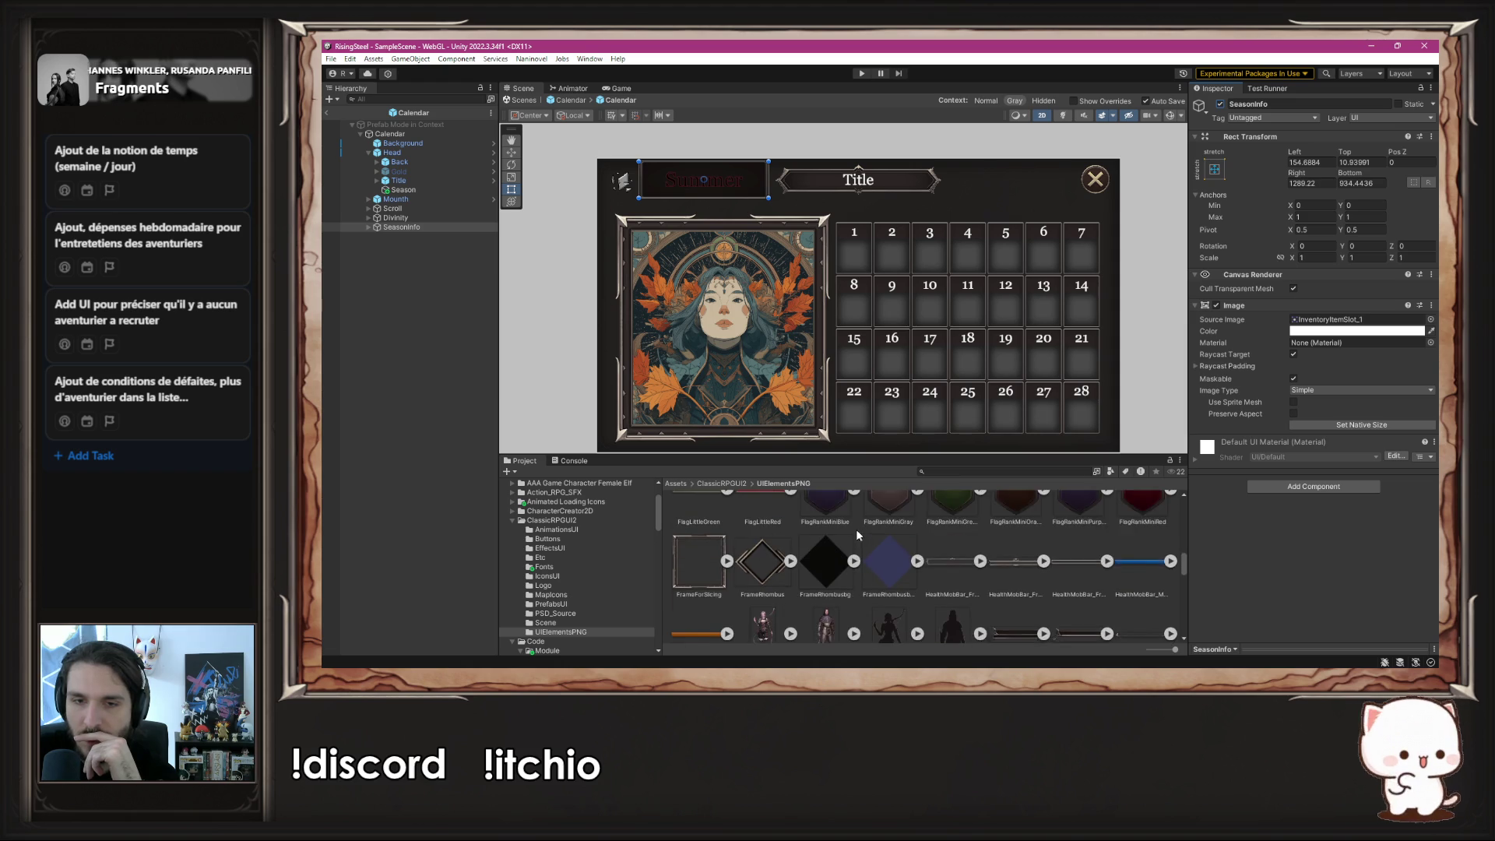
scroll(854, 528, up, 2)
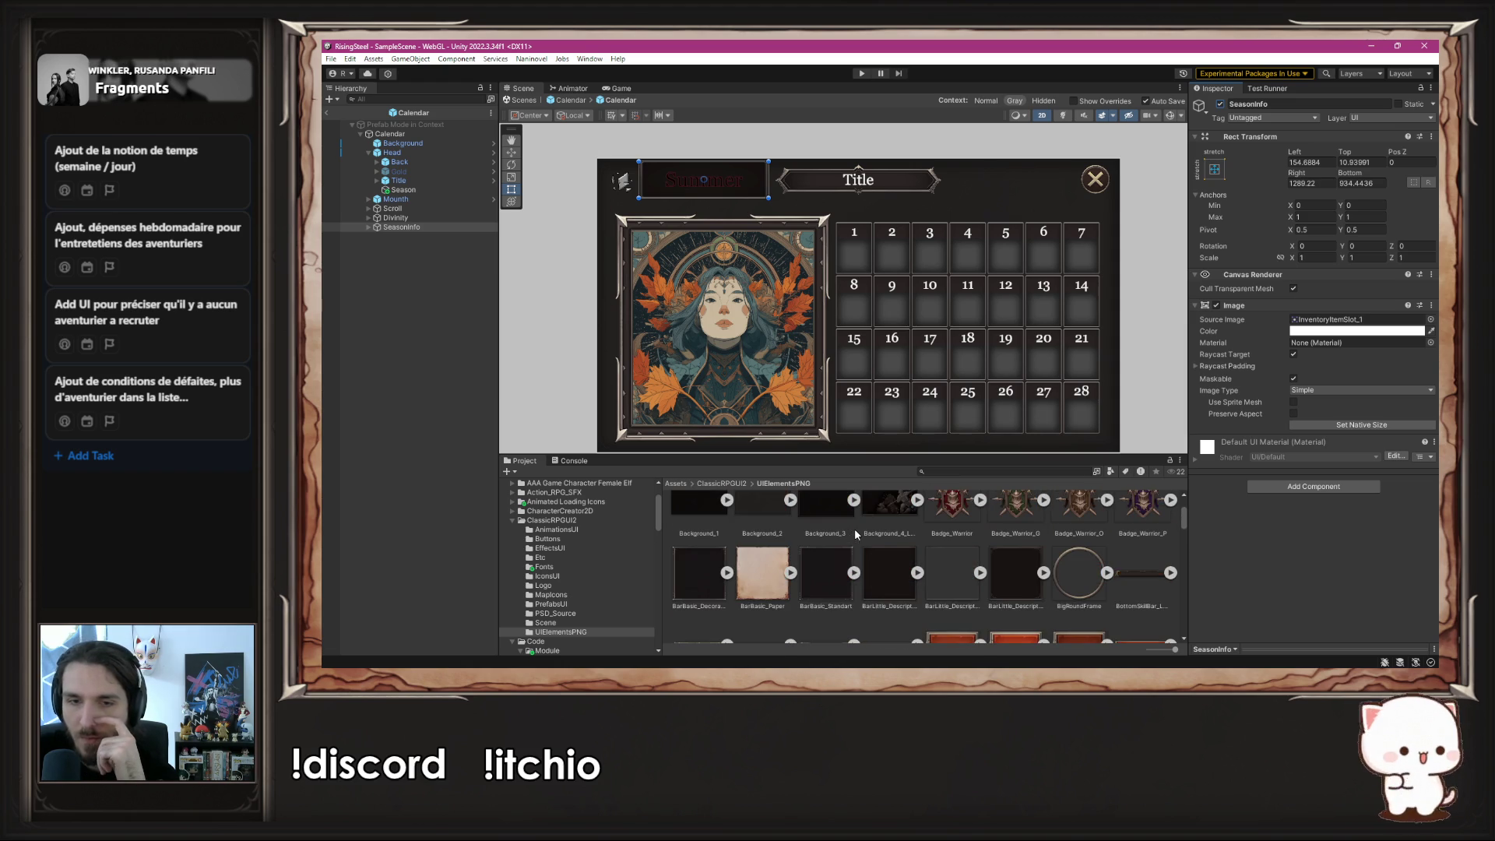
drag(1224, 304, 1355, 320)
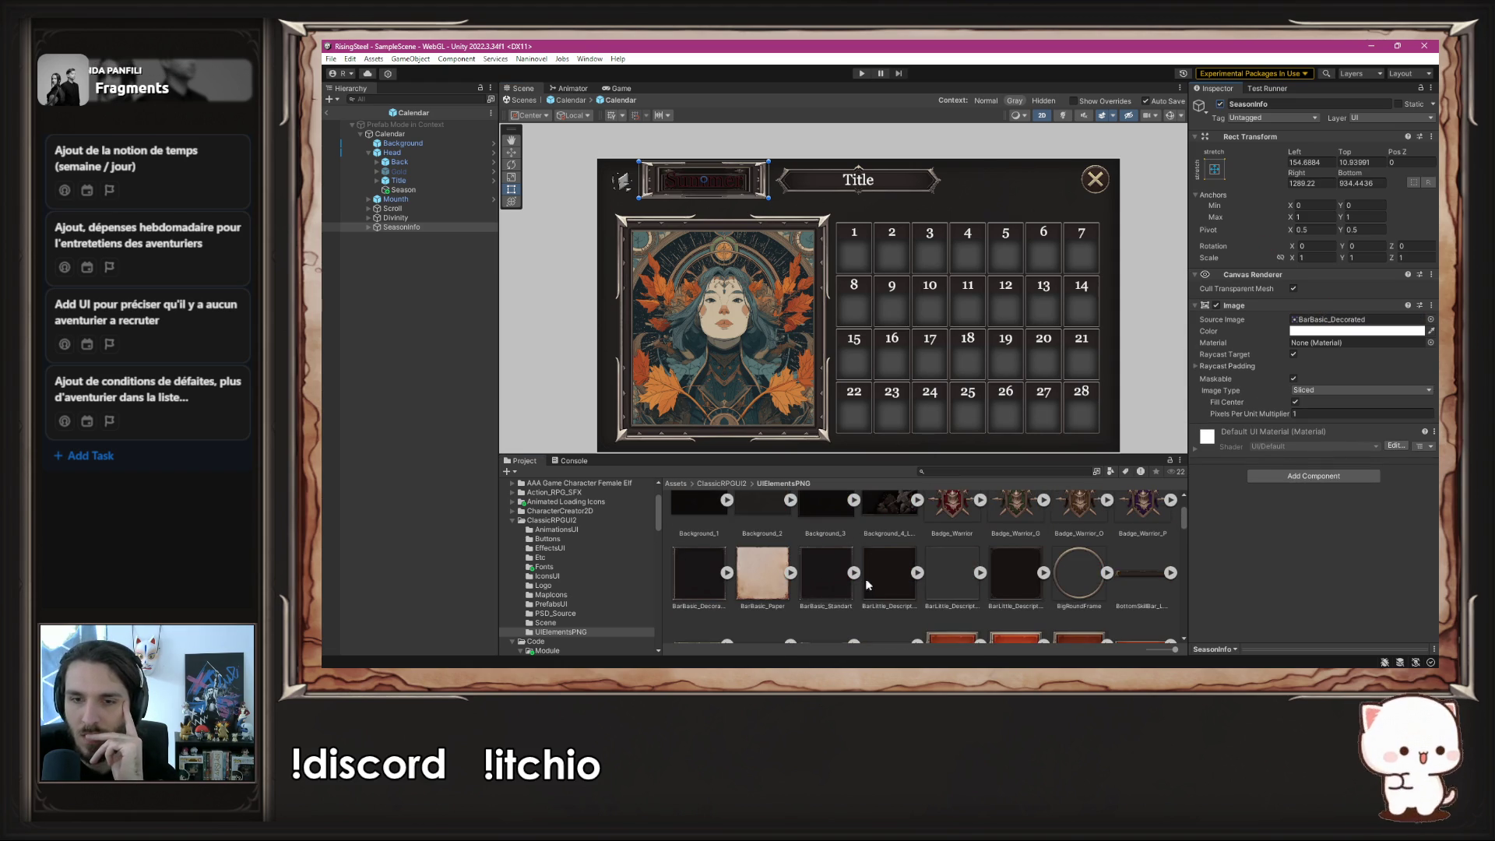
mouse_move(890, 573)
mouse_down()
mouse_move(1324, 272)
mouse_move(1344, 327)
mouse_up()
- Lower the Summer box's top edge and expand SeasonInfo to show its text
scroll(654, 148, up, 5)
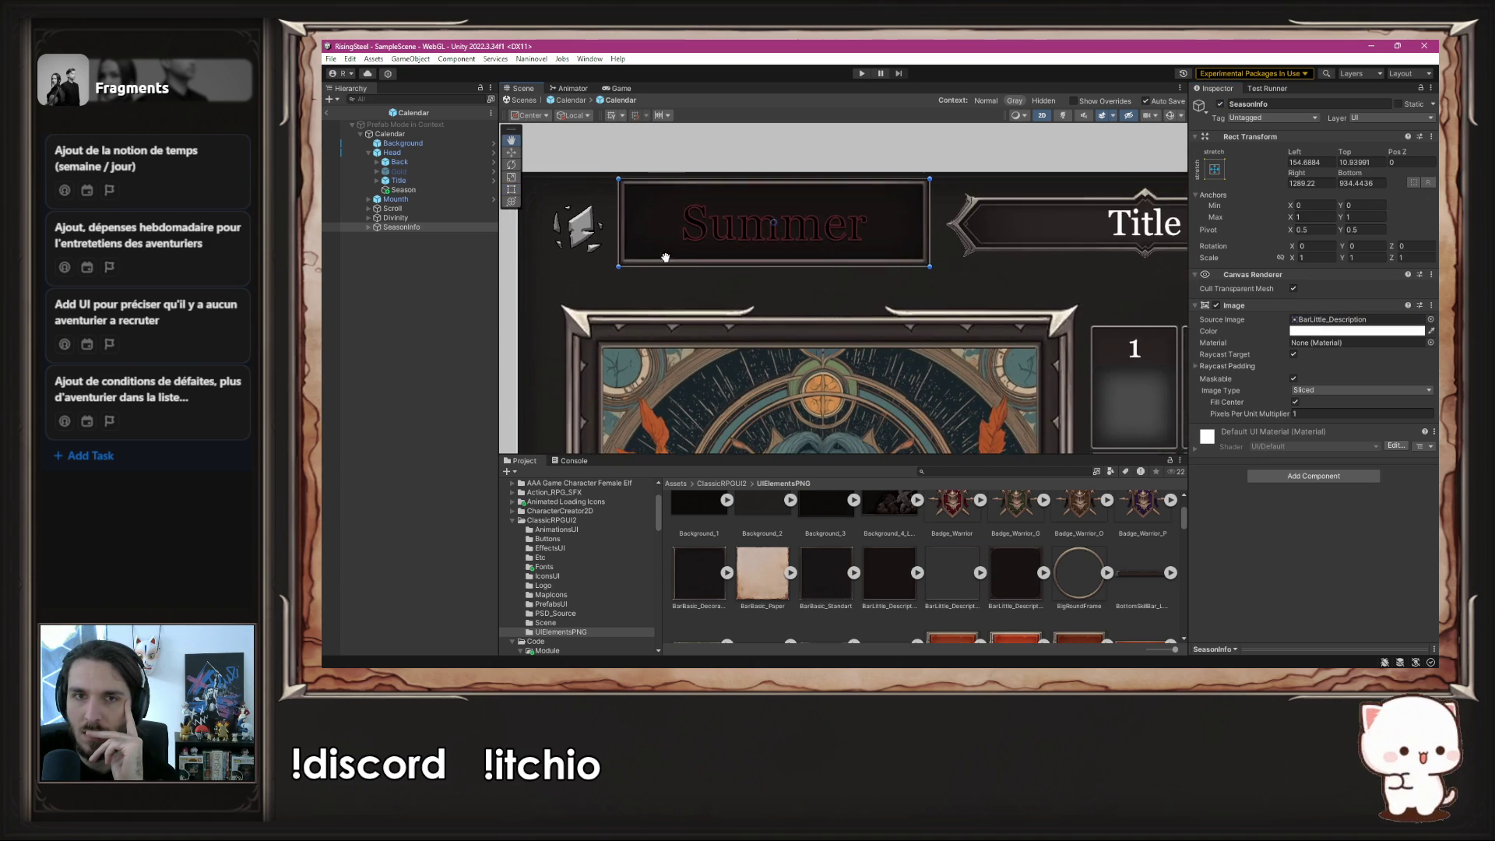
drag(798, 180, 804, 195)
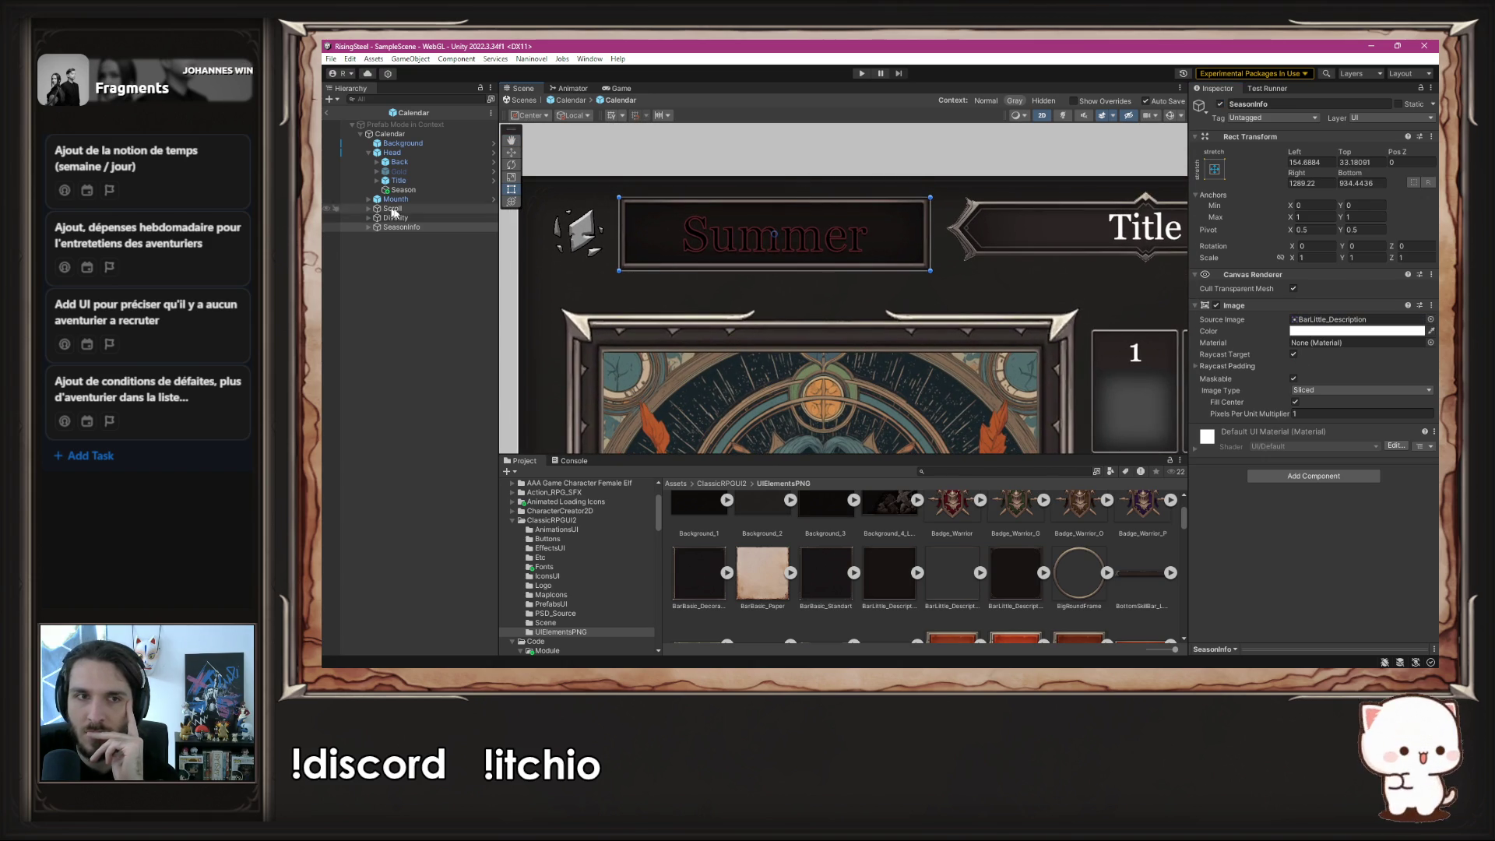
click(371, 227)
- Make the Summer label text white
click(394, 236)
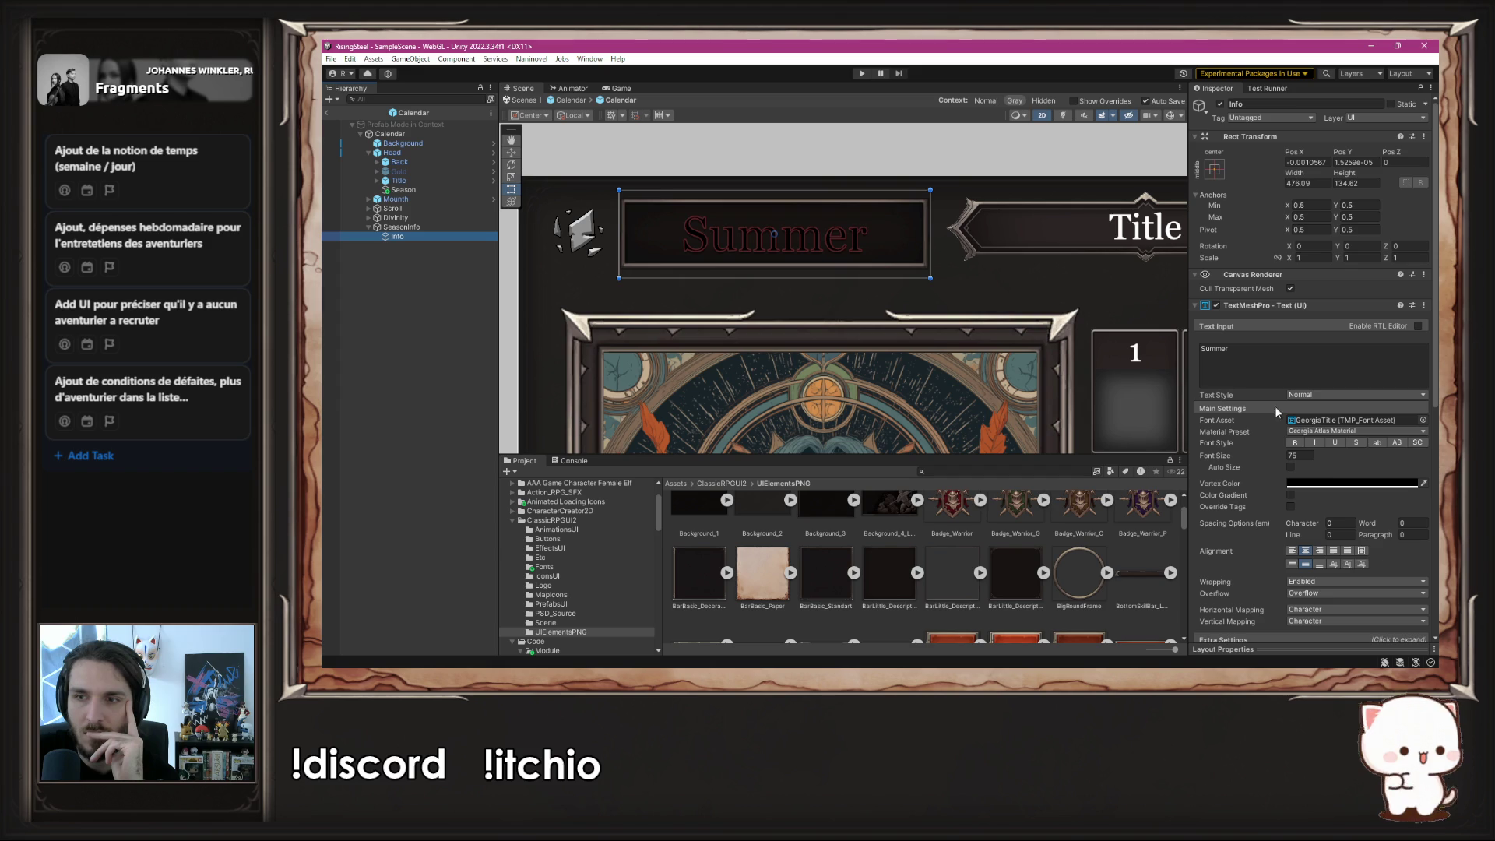
click(1334, 484)
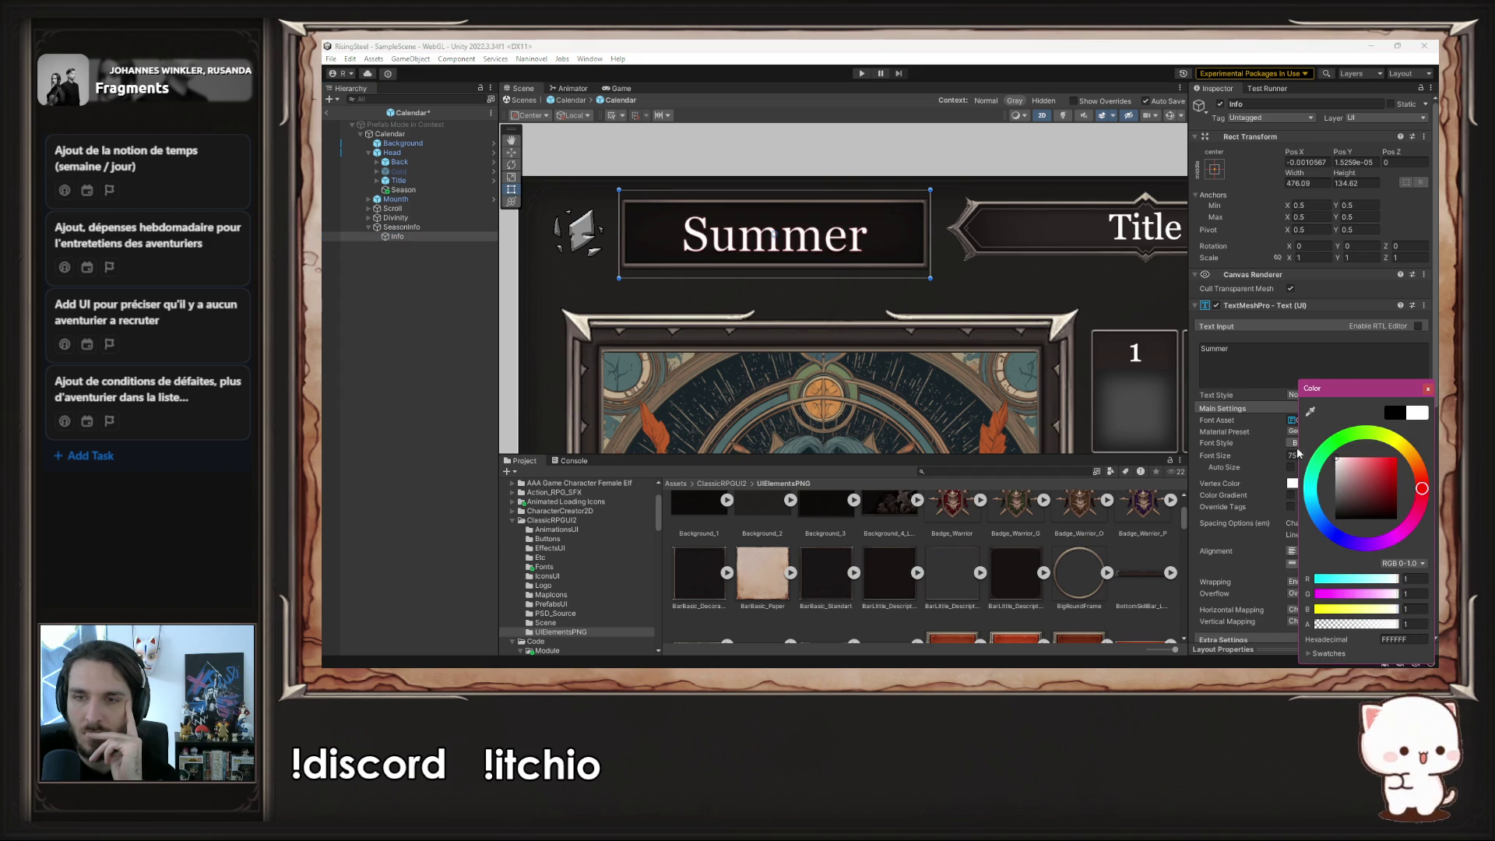
click(711, 274)
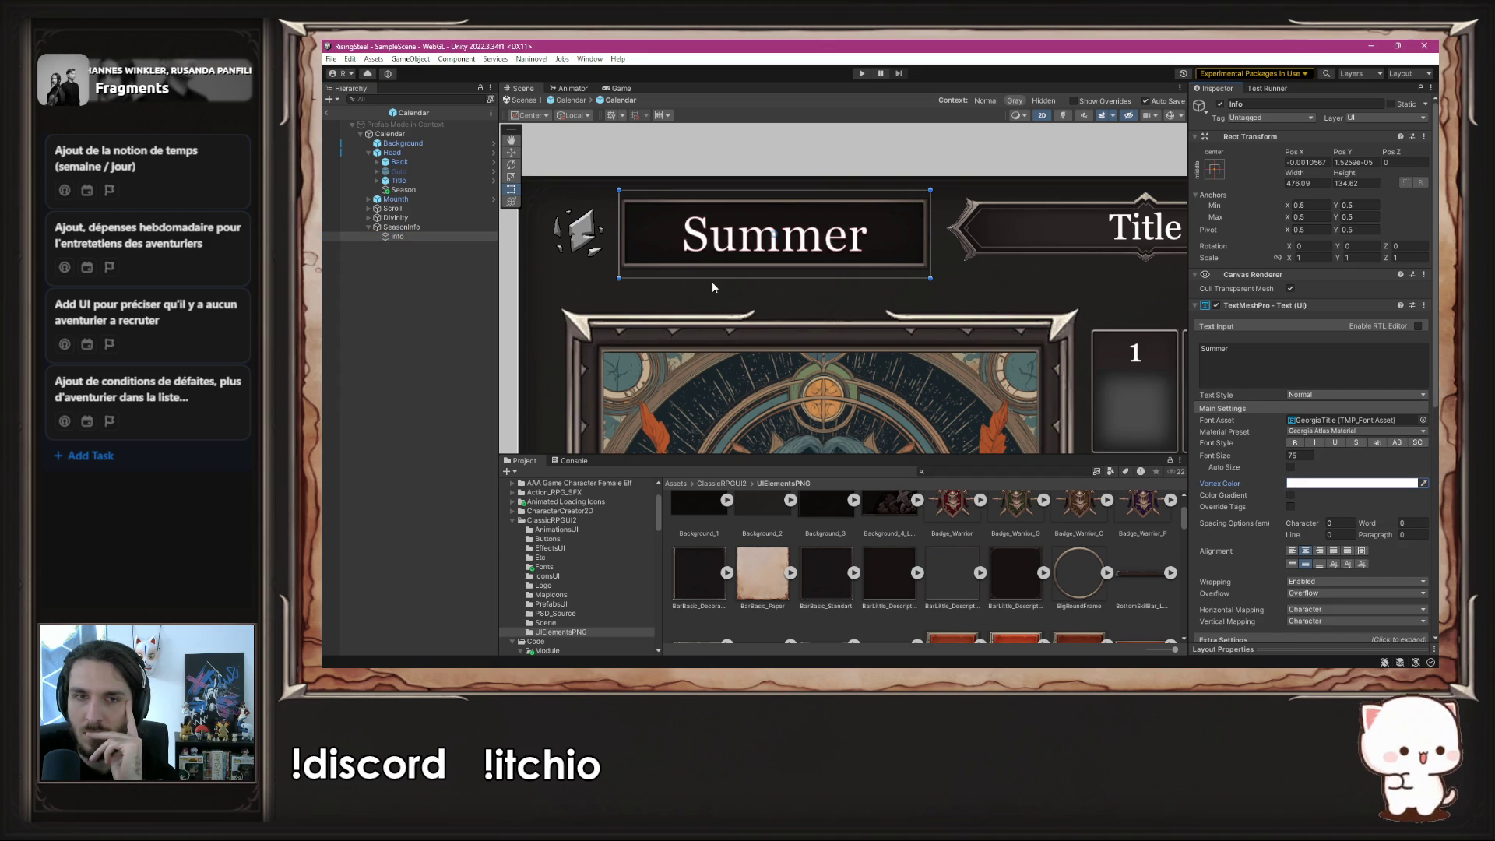
- Shrink the Summer text box to about 463.6 by 92.8 and start Play mode
drag(707, 276, 693, 264)
drag(809, 191, 808, 202)
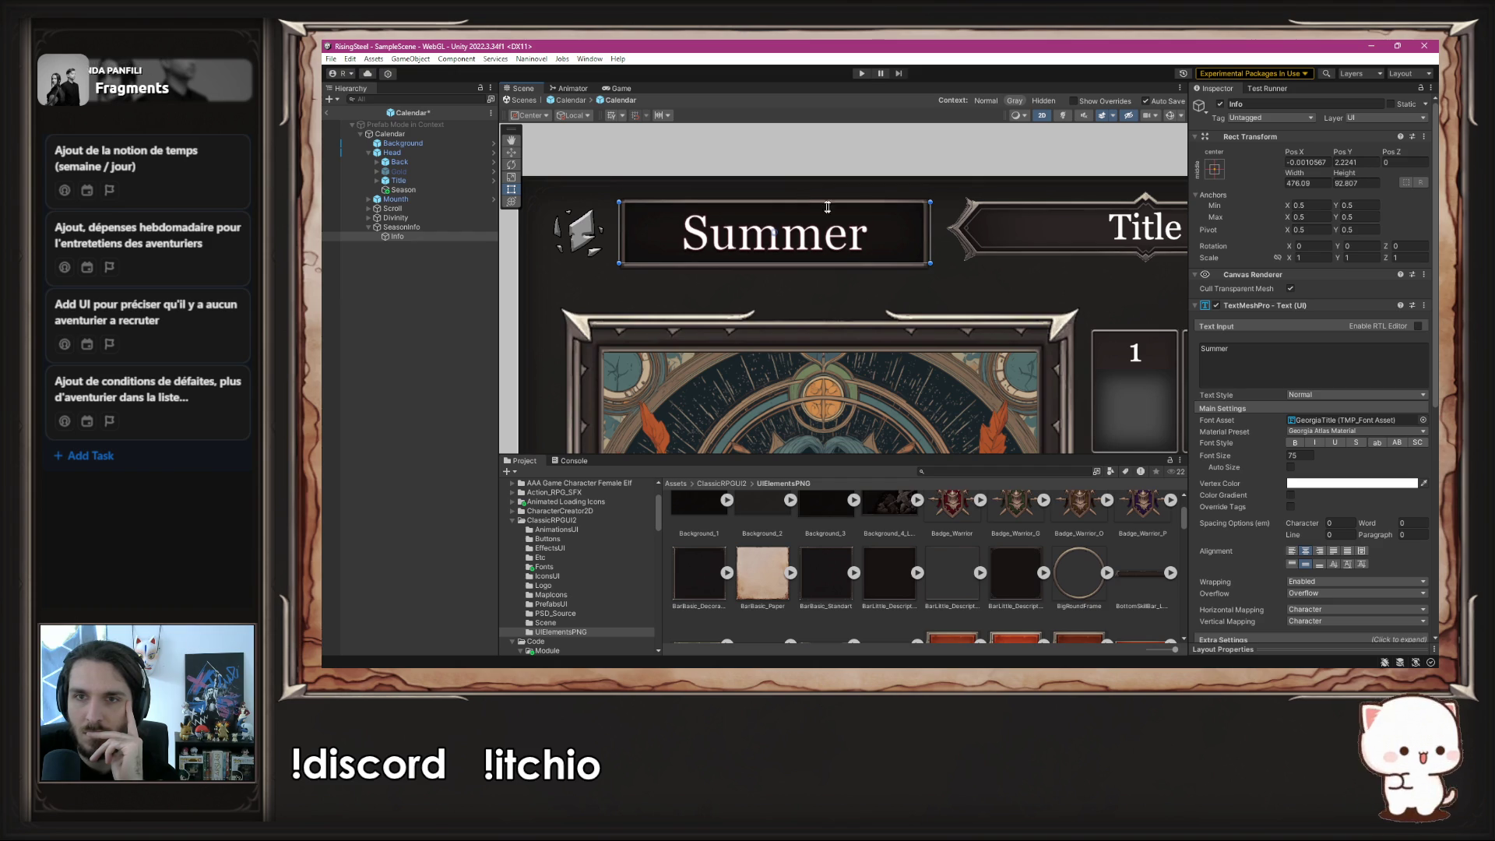
drag(930, 238, 921, 238)
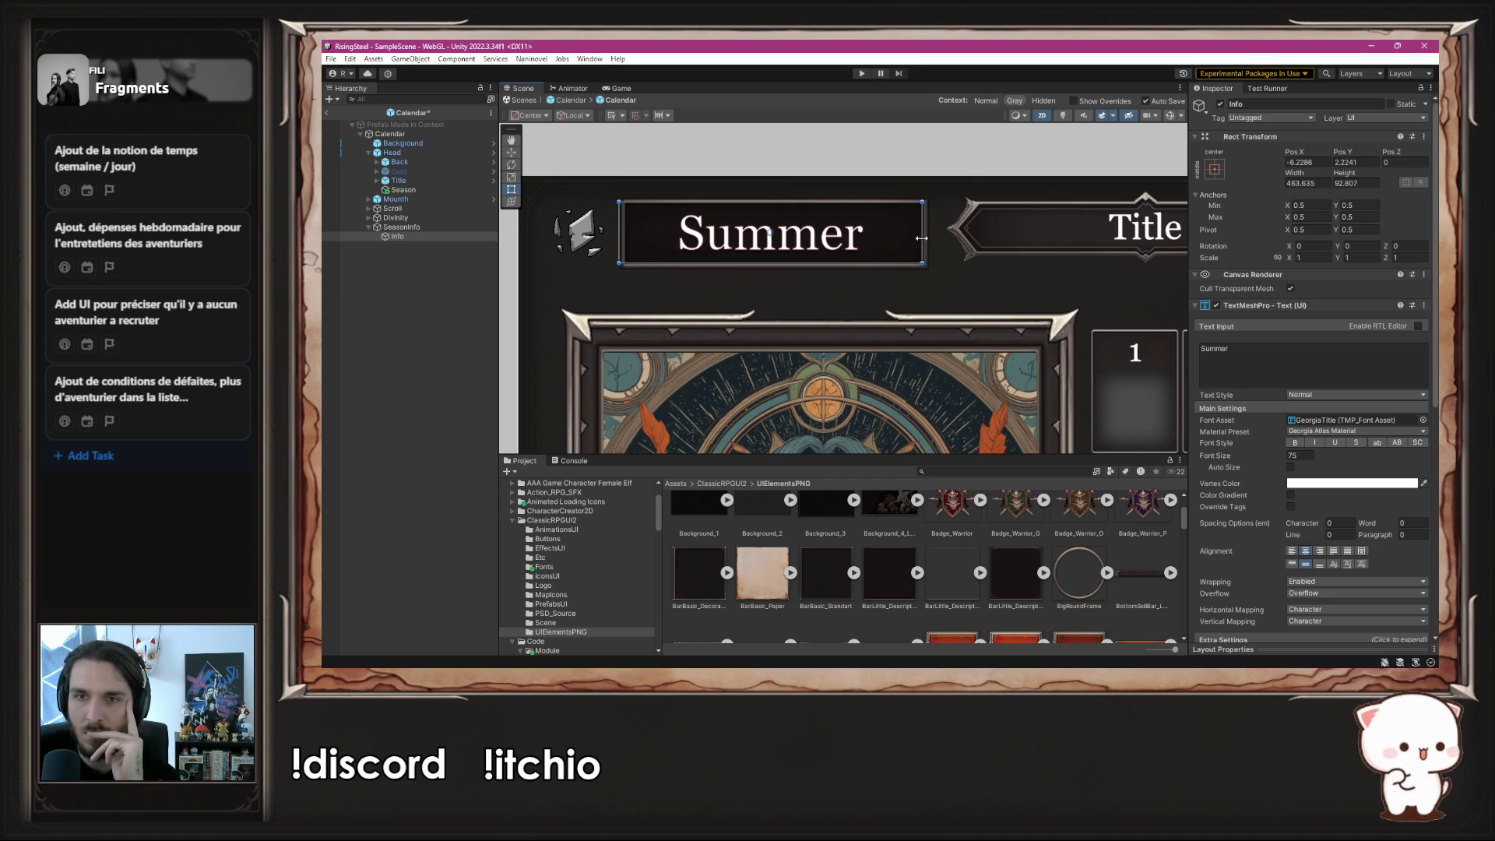
drag(619, 244, 623, 244)
click(738, 172)
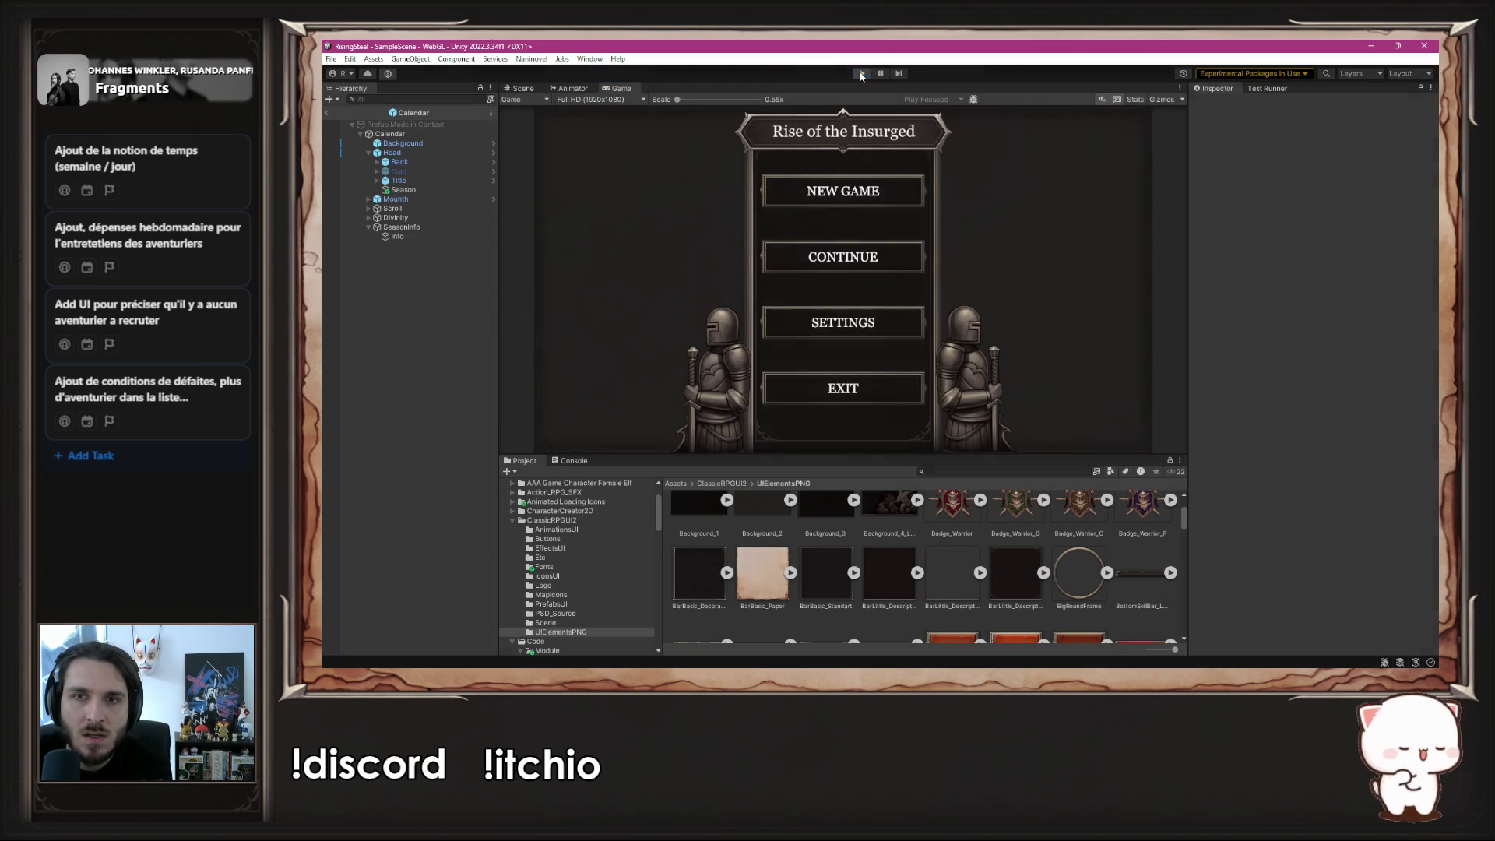
- Stop Play mode and deactivate SeasonInfo to hide the Summer label
click(862, 73)
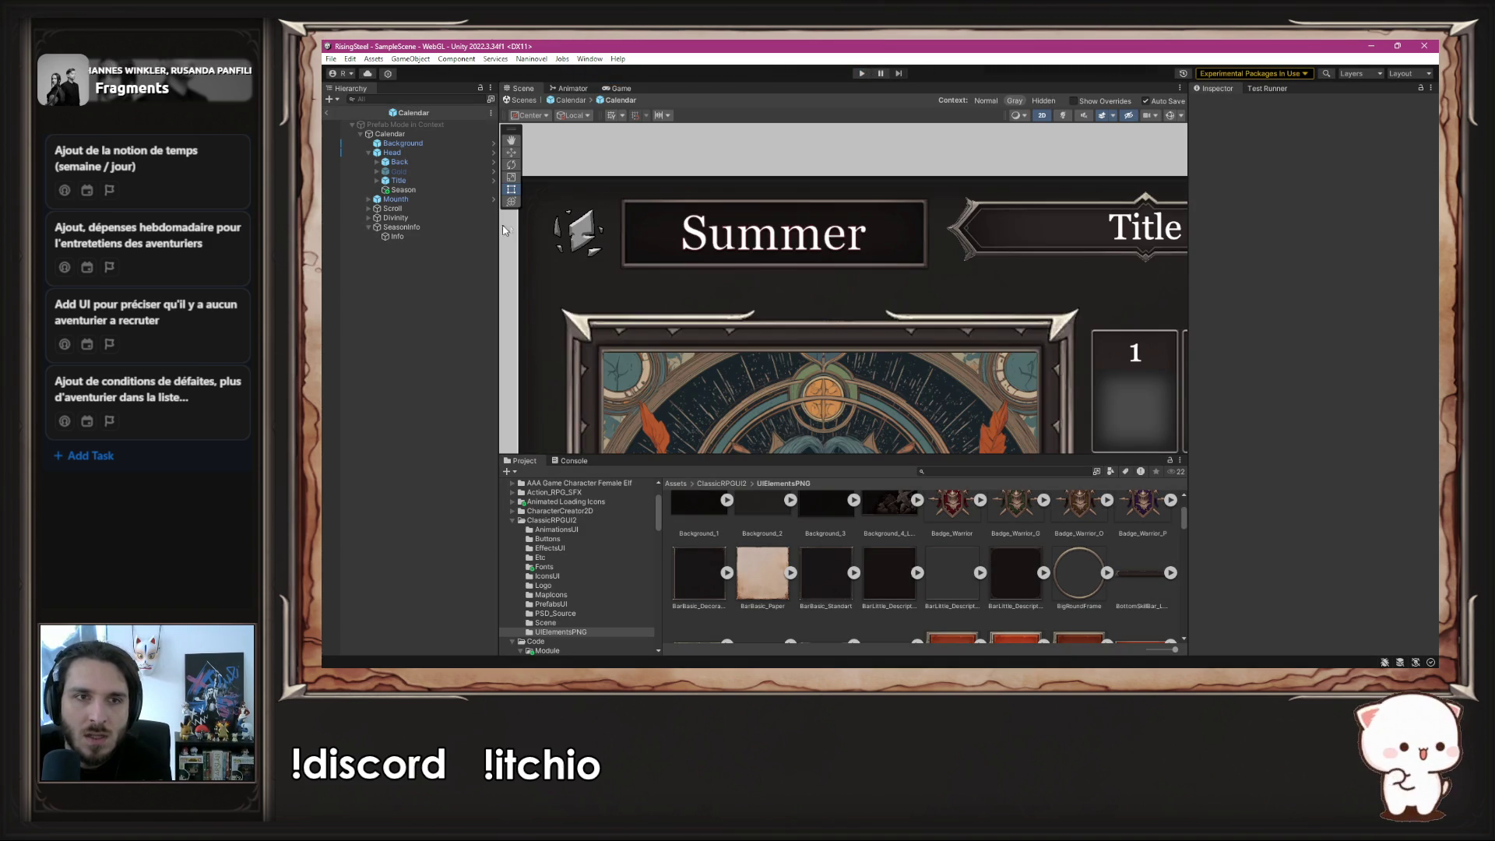
click(421, 227)
key(alt+shift+a)
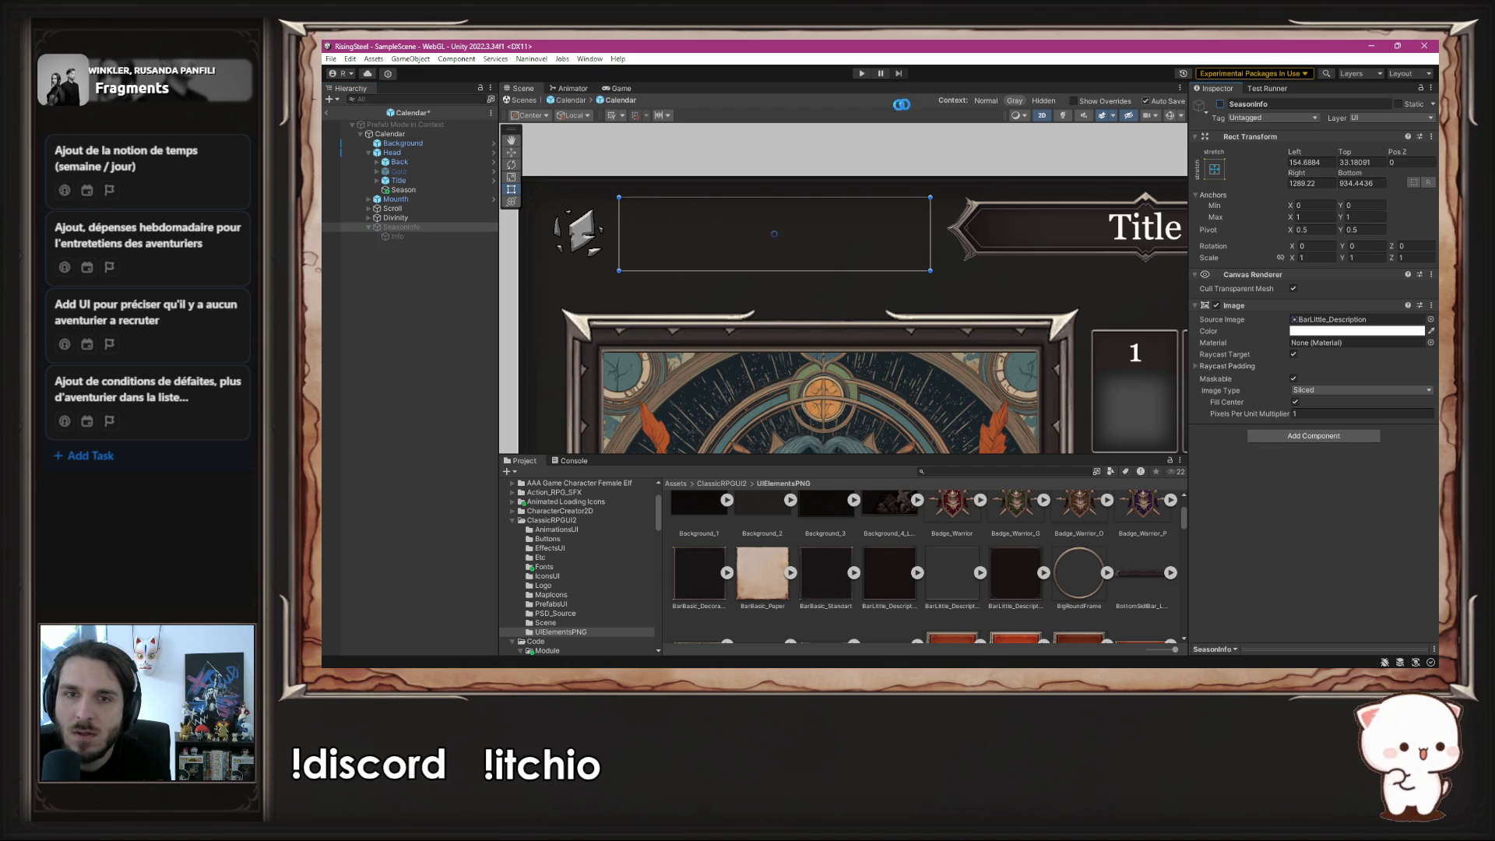
scroll(681, 218, down, 5)
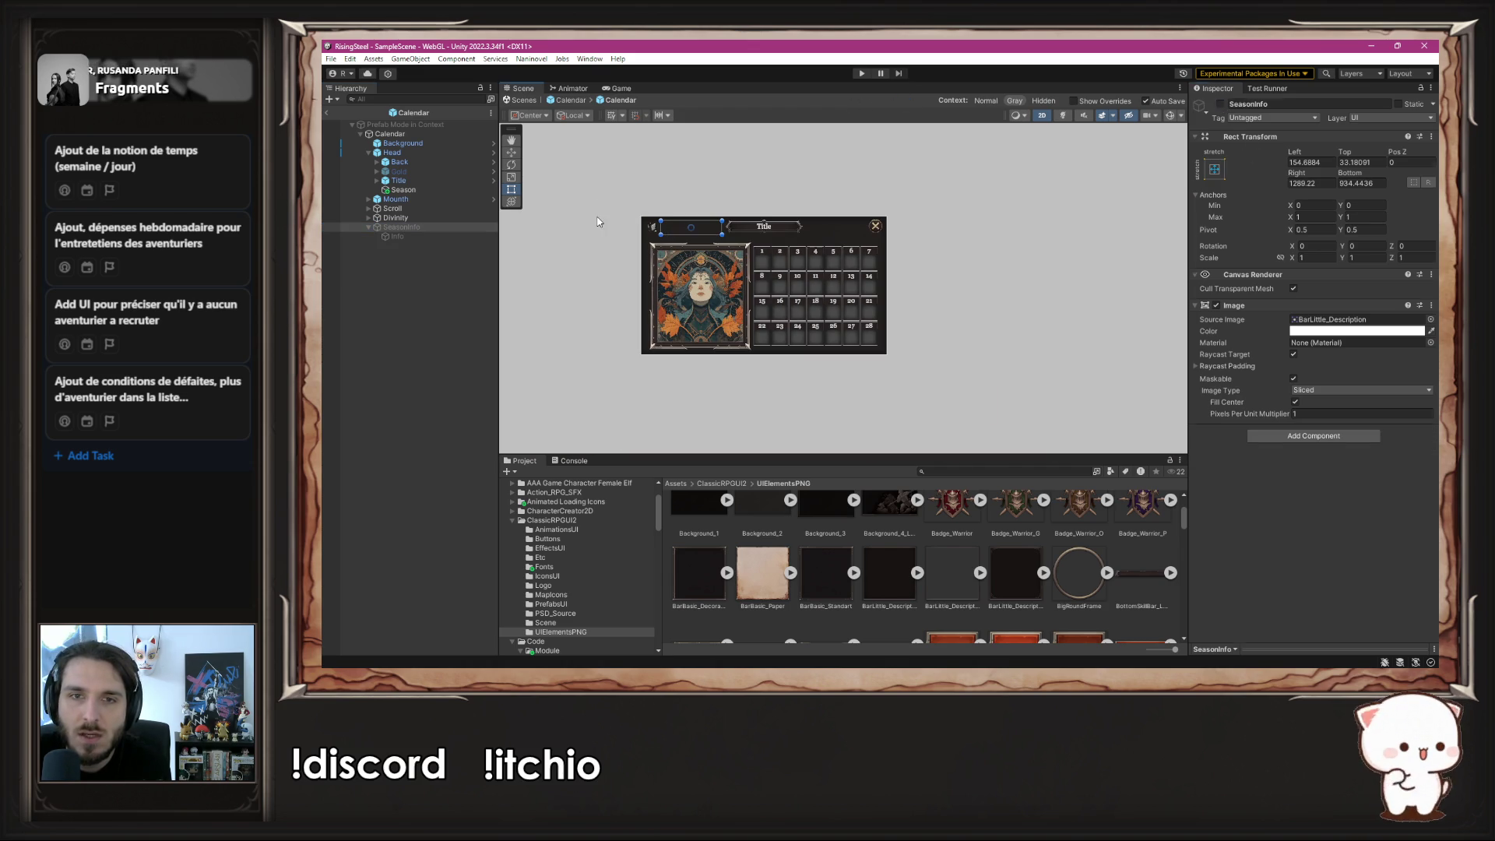
- Return to the outer Calendar prefab and select the Calendar root
click(571, 100)
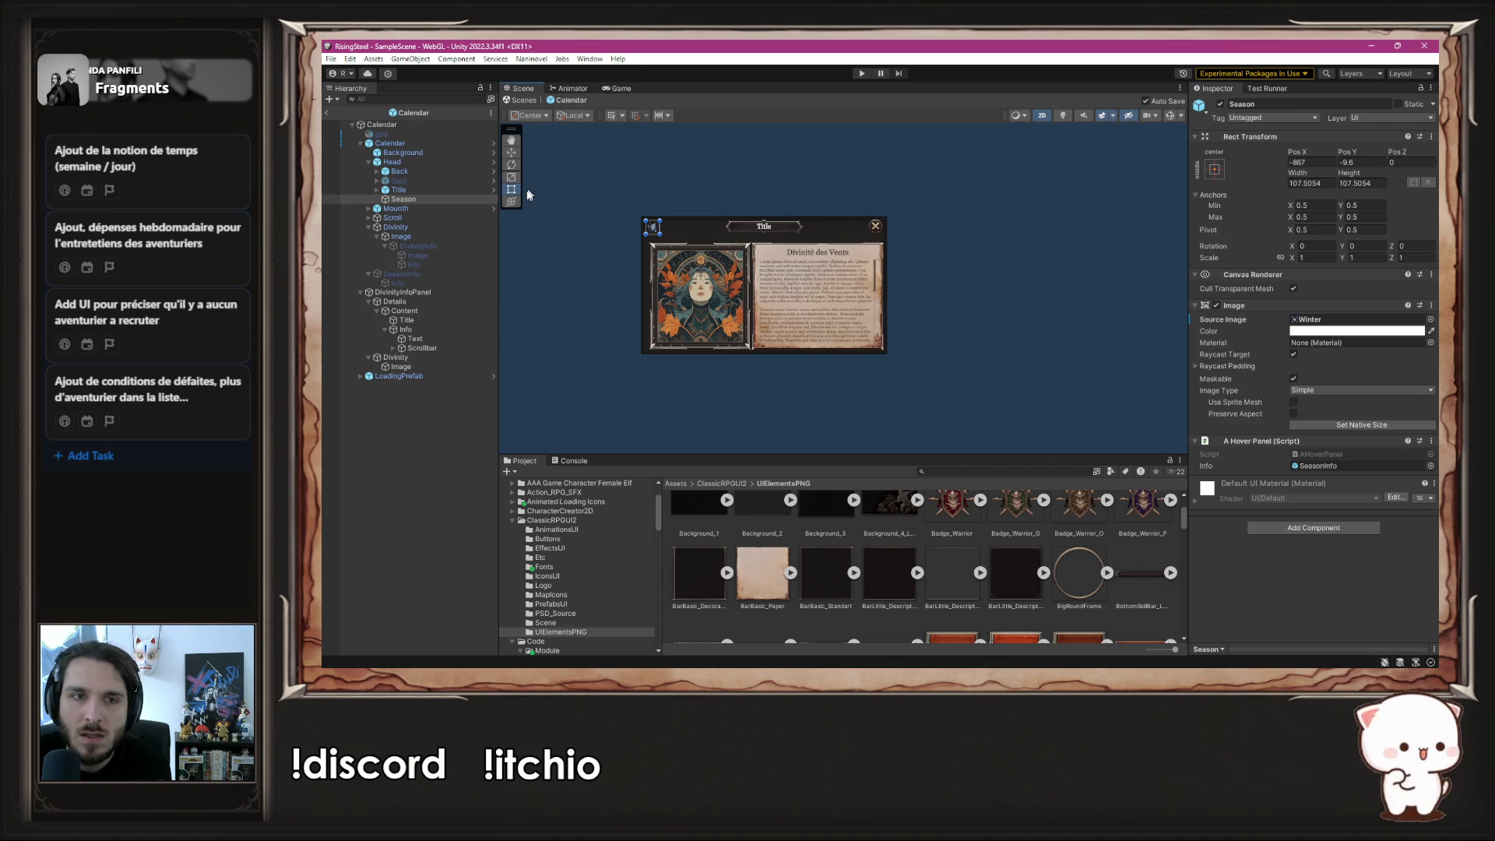
click(403, 292)
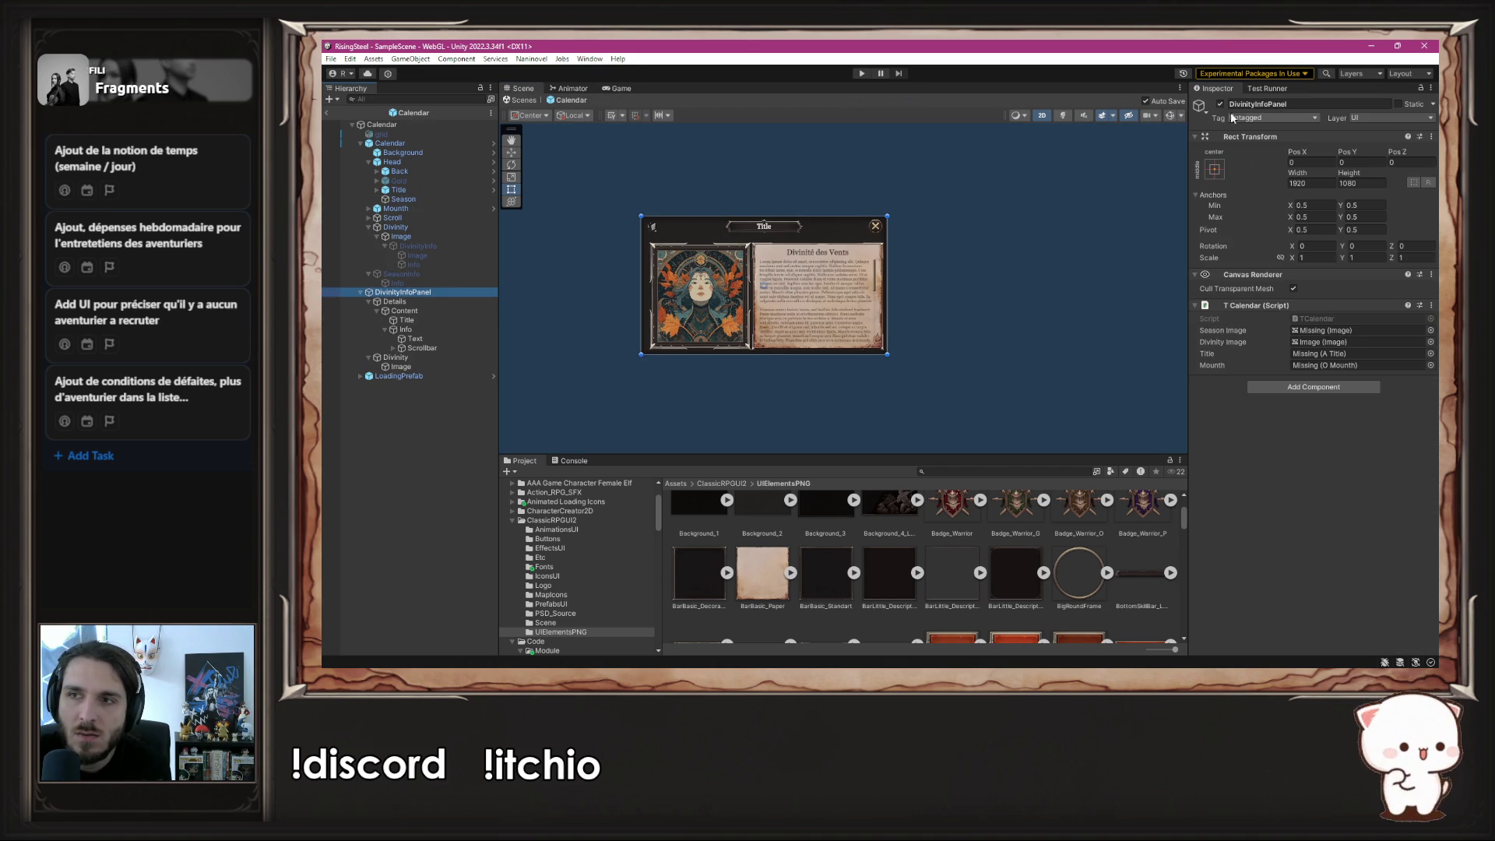
click(1012, 137)
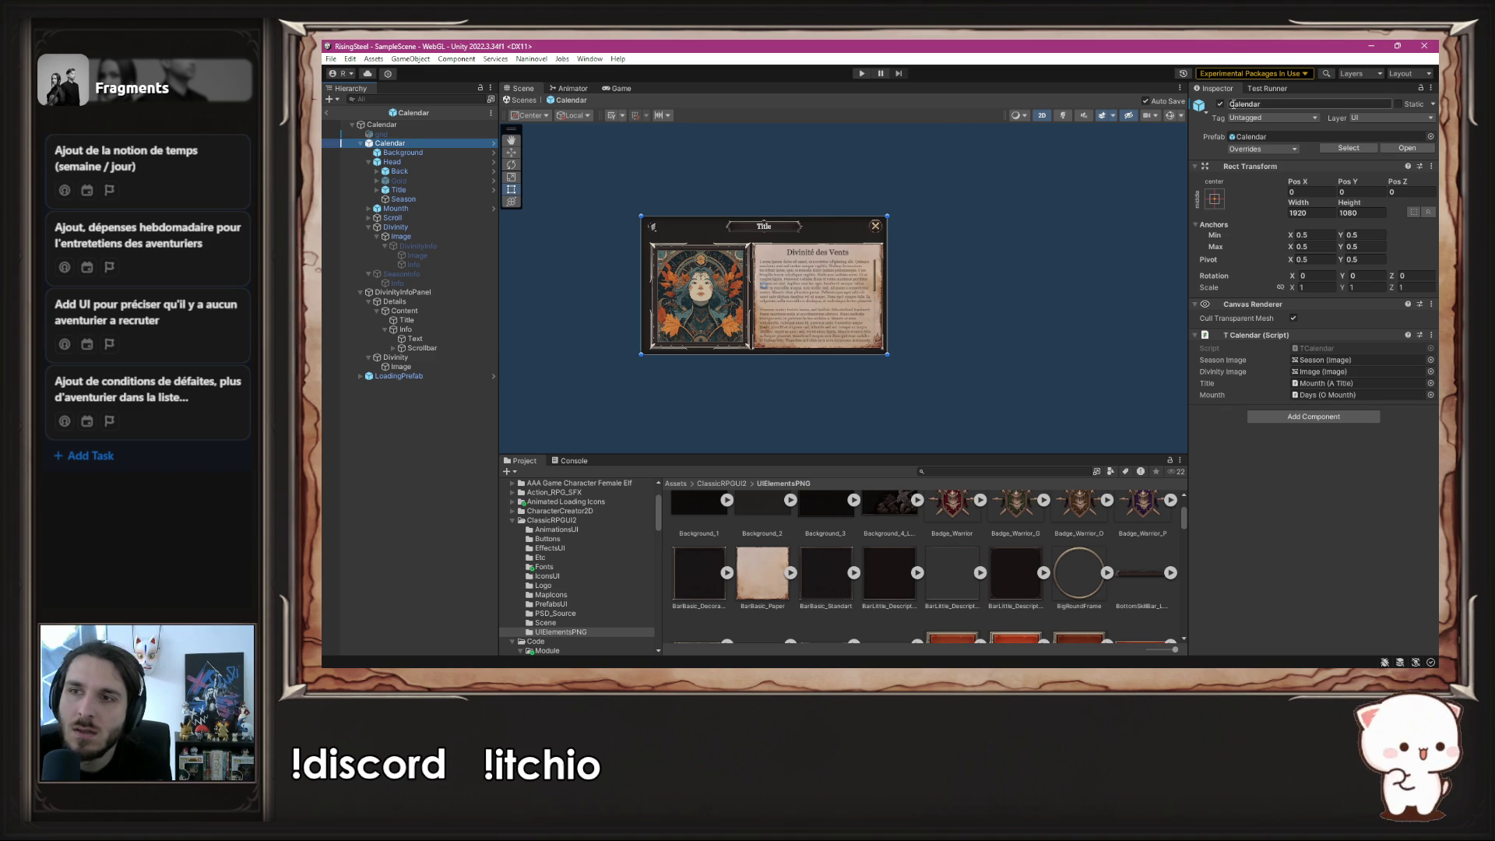
key(alt+Tab)
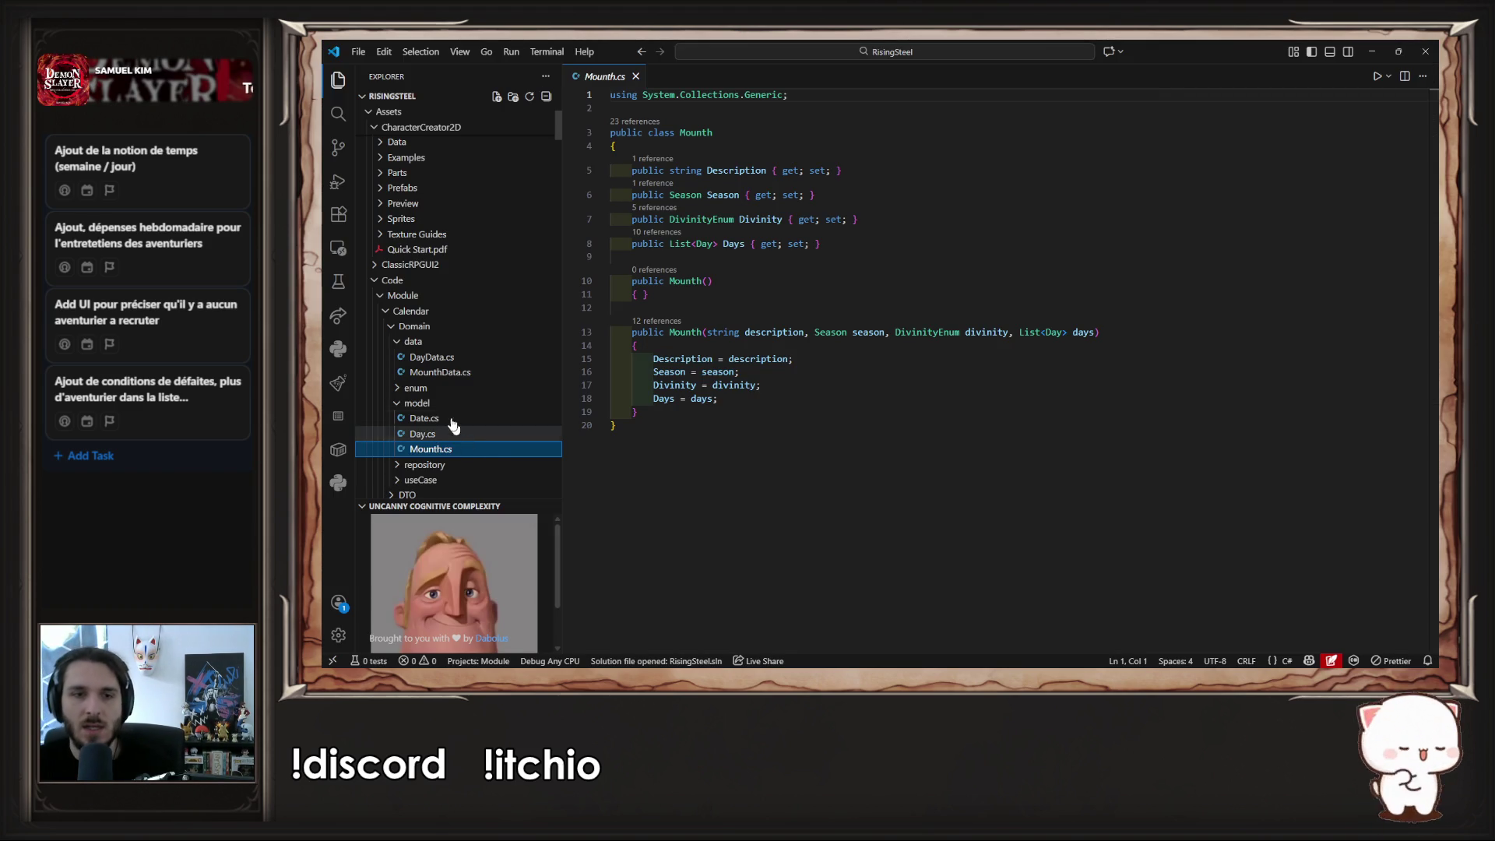
- Duplicate Mounth.cs and rename the copy's class to Divinity
key(ctrl+c)
key(ctrl+v)
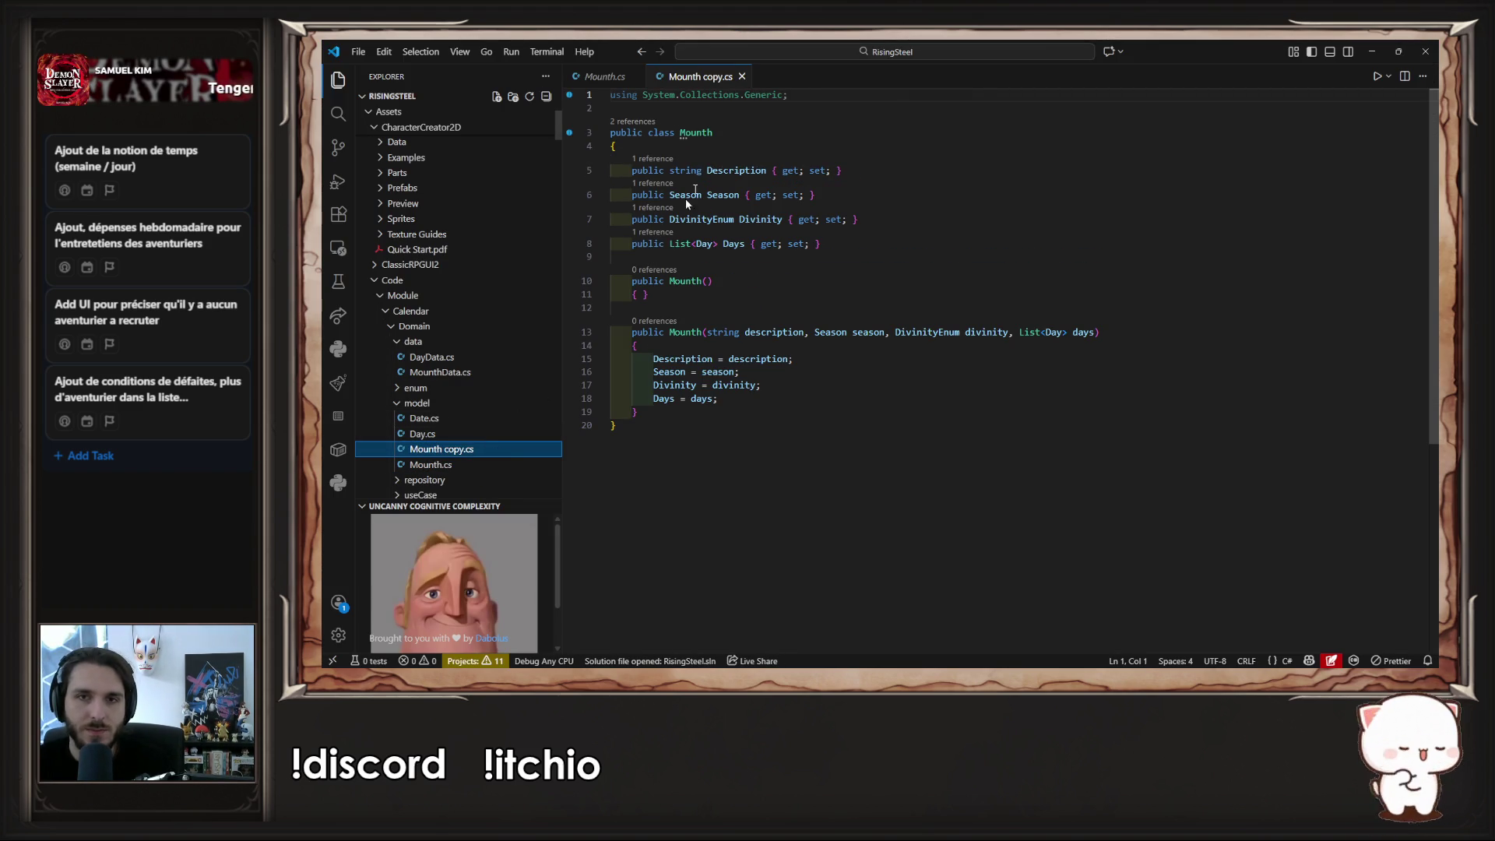
double_click(702, 136)
text(Di)
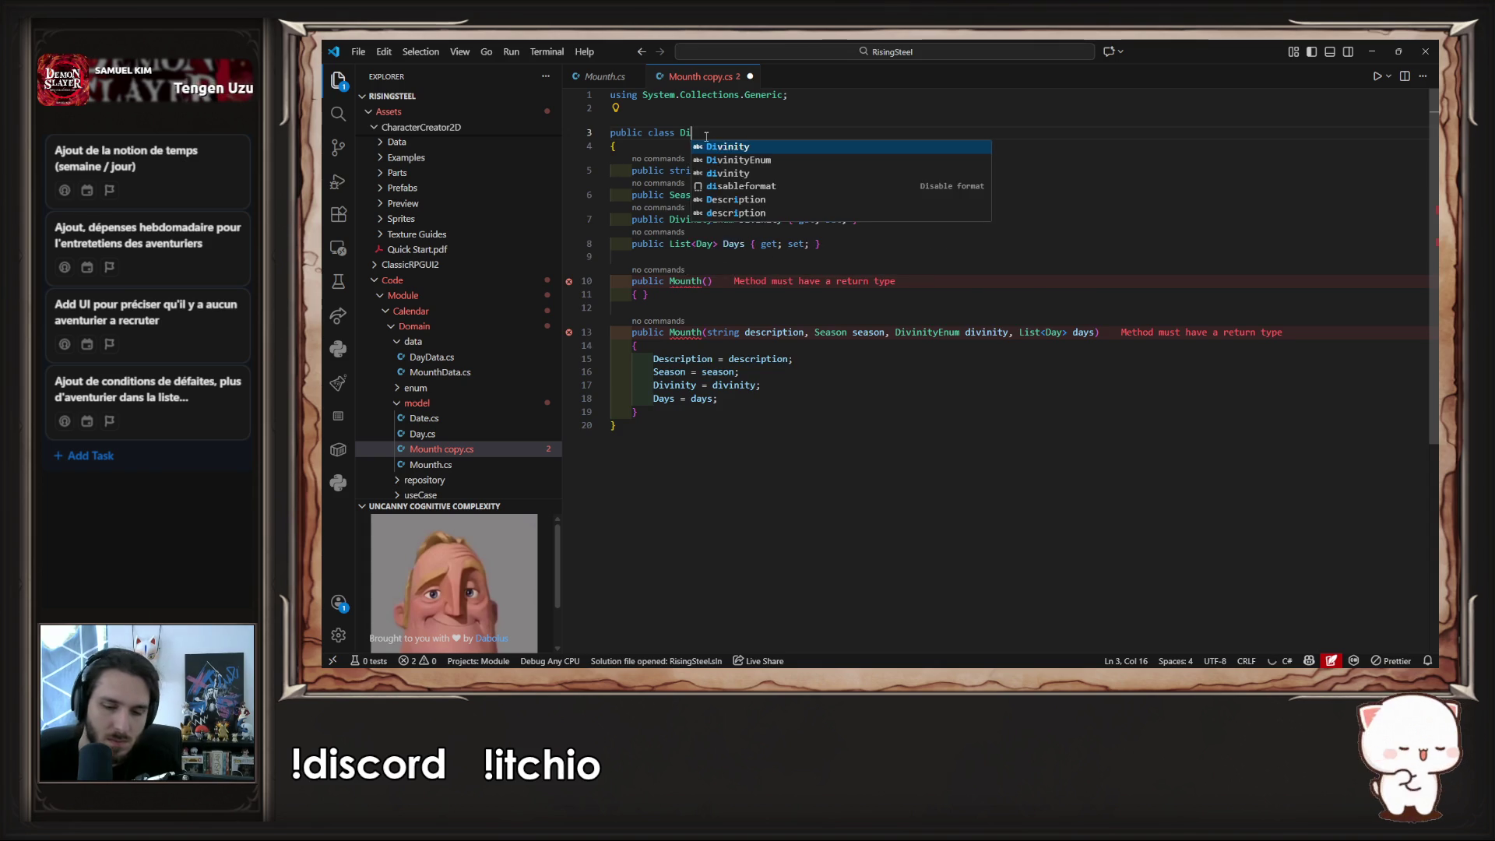
text(vinity)
key(Escape)
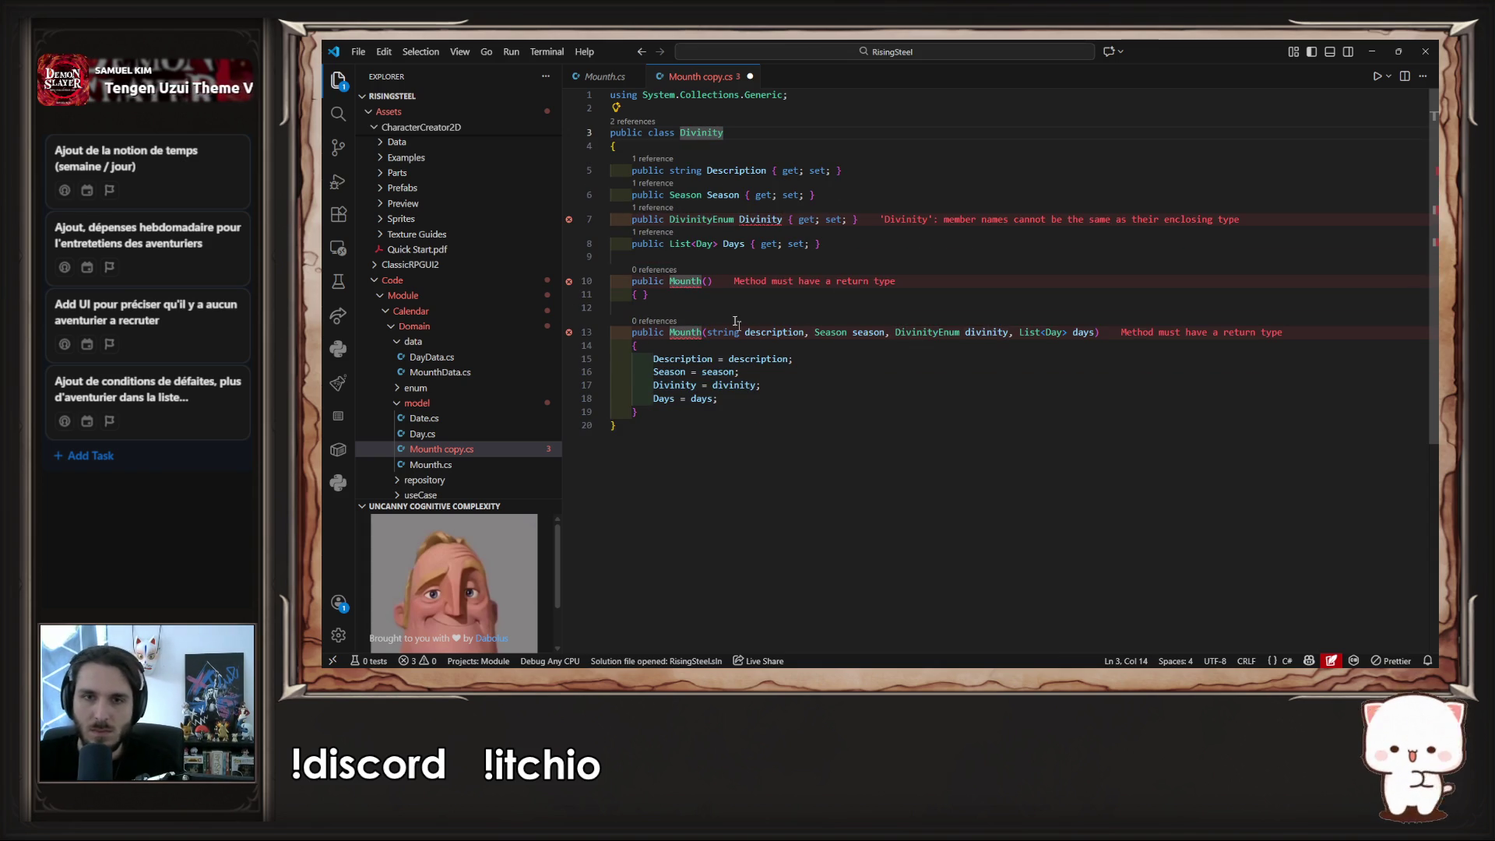
- Rename both constructors in Mounth copy.cs to Divinity
key(ctrl+c)
double_click(685, 281)
key(ctrl+v)
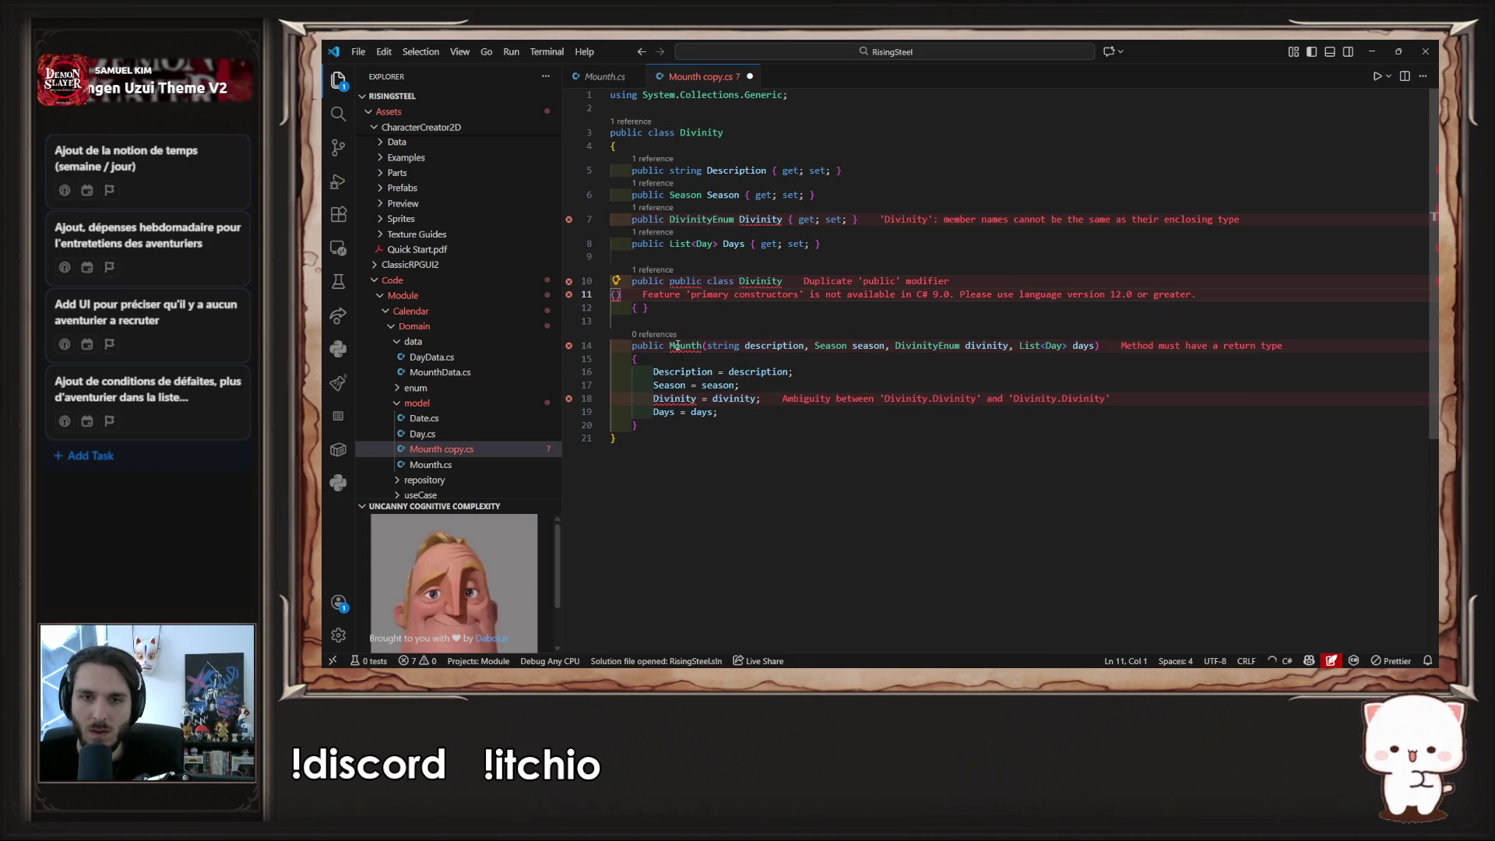
key(ctrl+z)
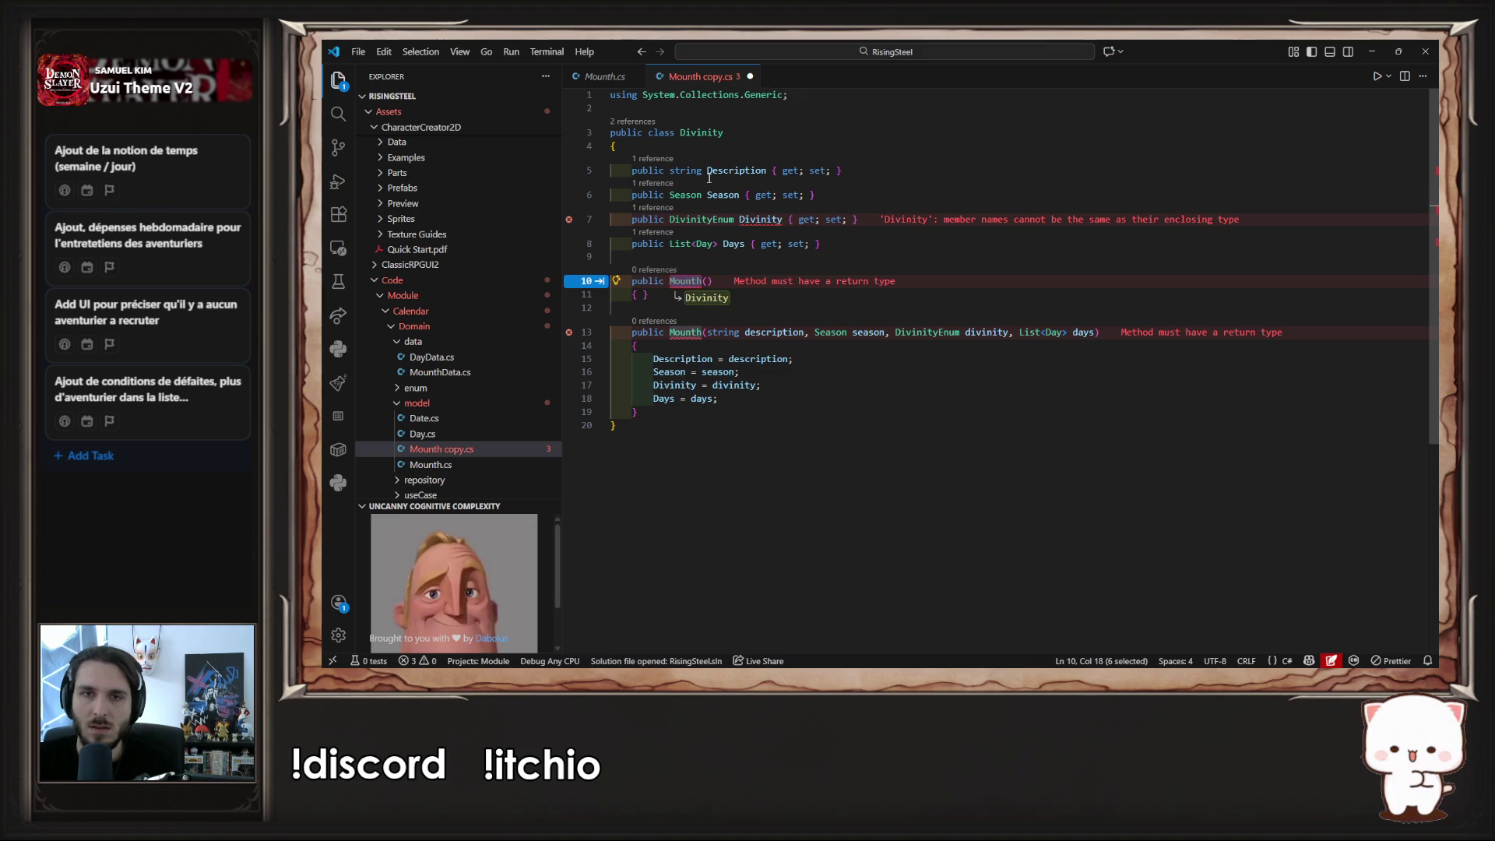
key(Tab)
key(Tab)
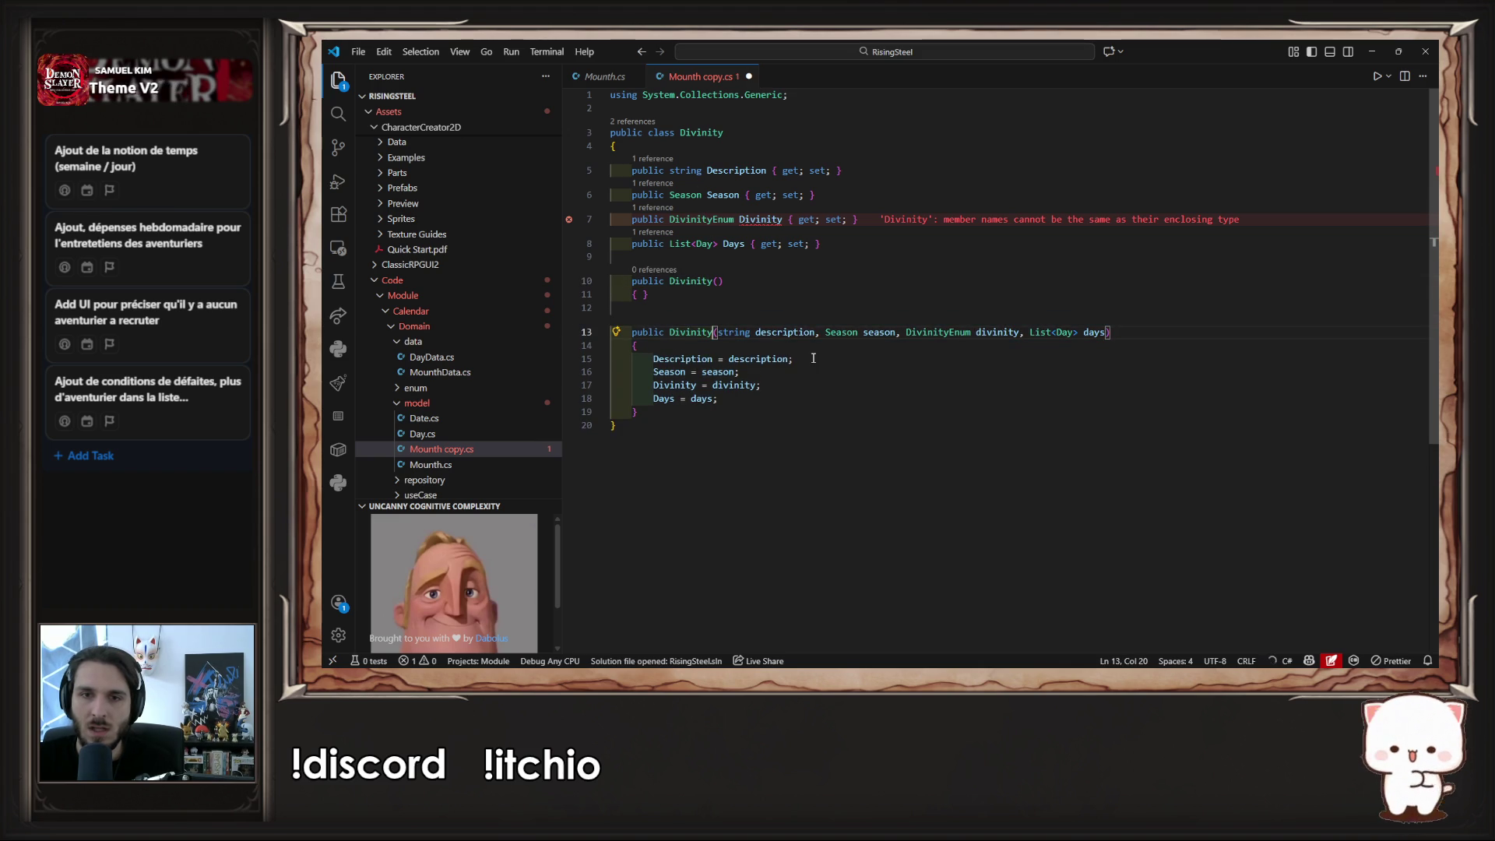
- Replace the constructor's parameter list with the copied DivinityEnum Divinity declaration
drag(719, 336, 1098, 335)
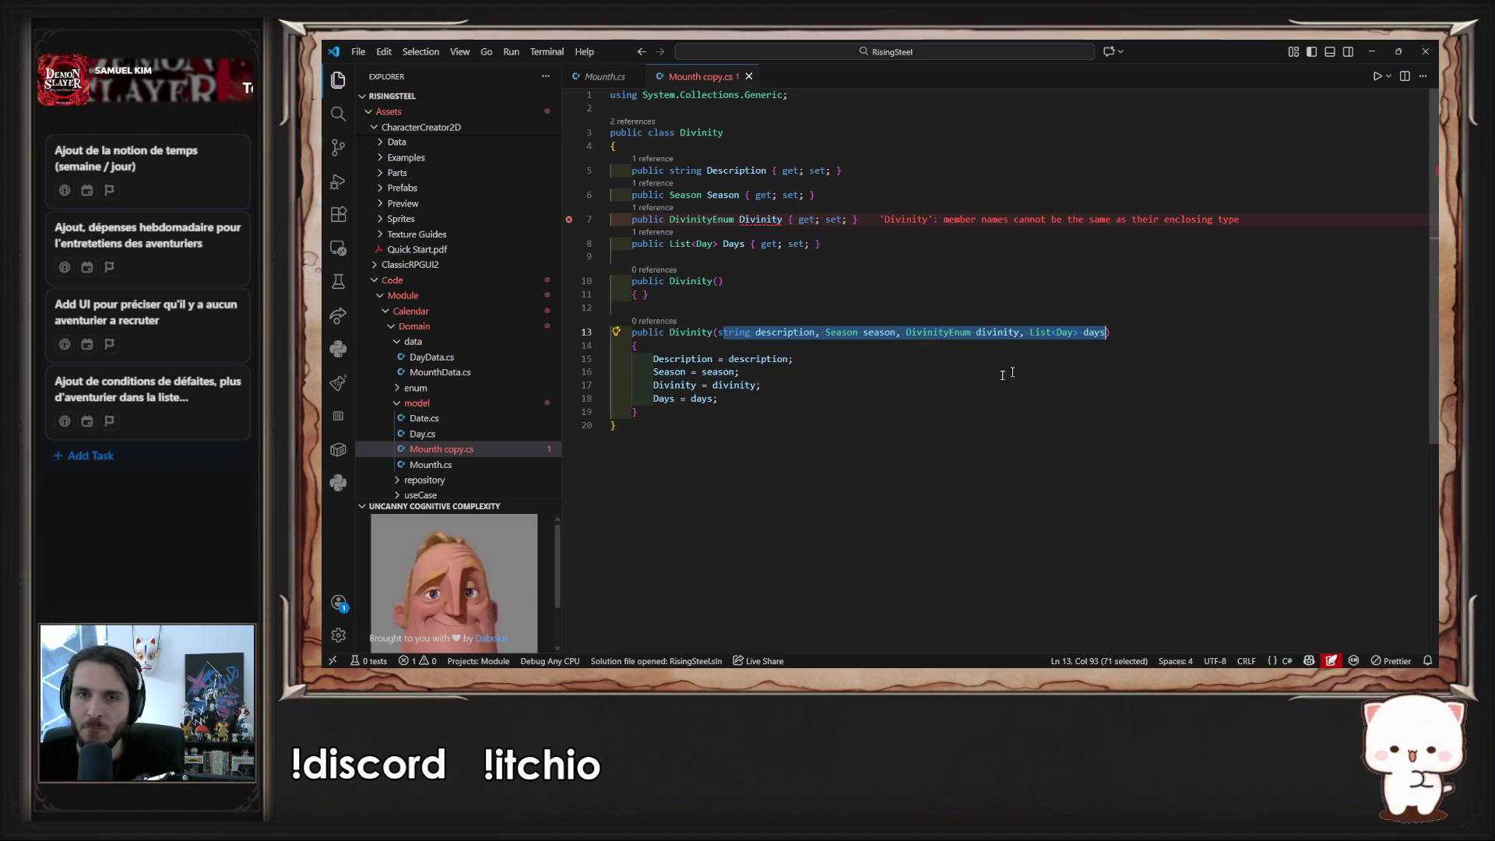
click(634, 219)
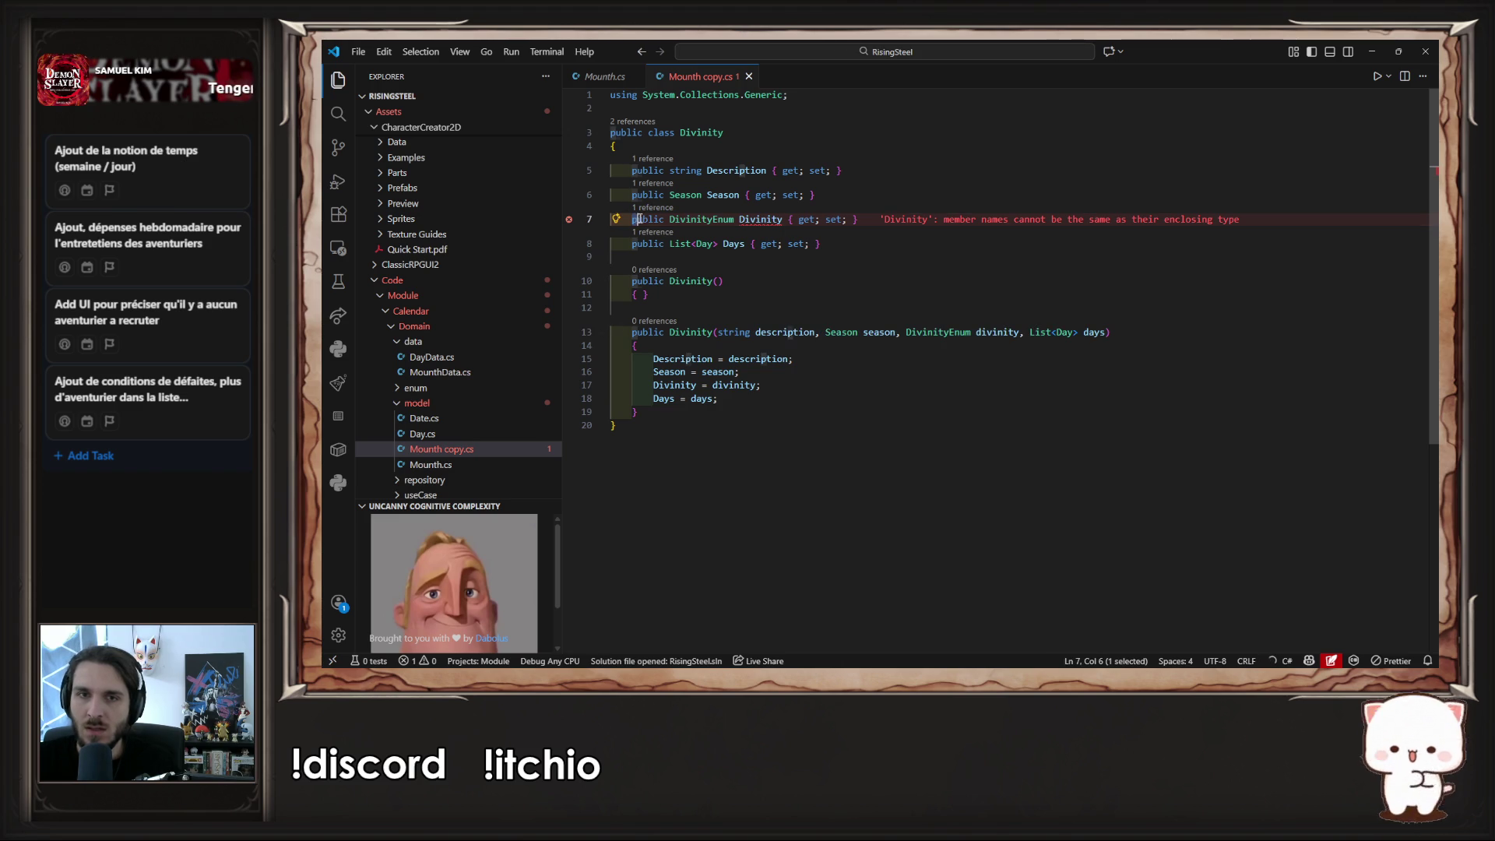
drag(669, 219, 785, 219)
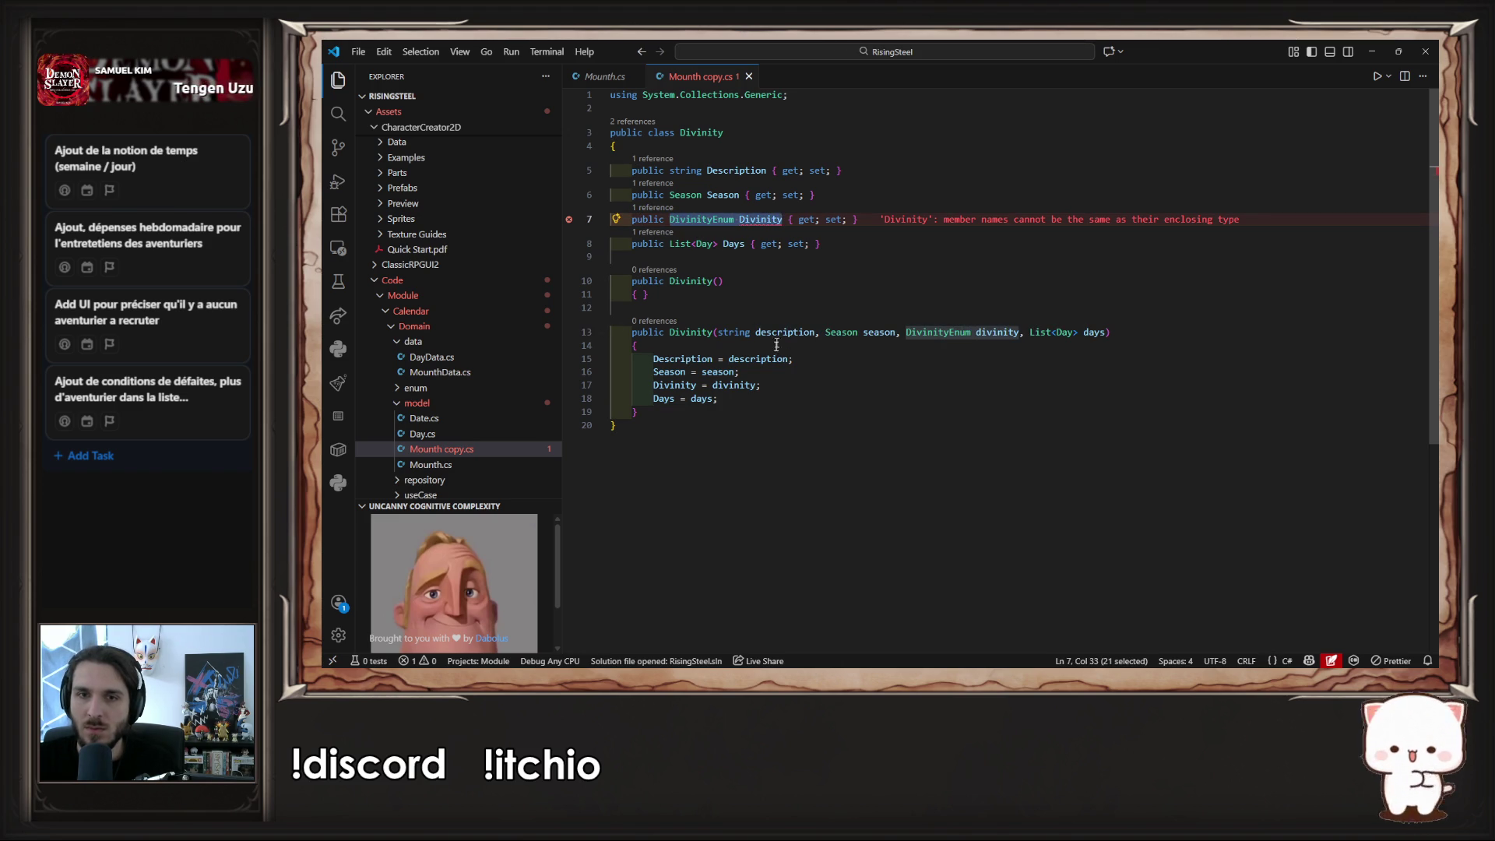
key(ctrl+c)
drag(714, 332, 1107, 331)
key(ctrl+v)
- Rename the parameter to divinity and add string title and string description parameters
key(ctrl+Left)
key(shift+Right)
text(d)
key(ctrl+Right)
text(, )
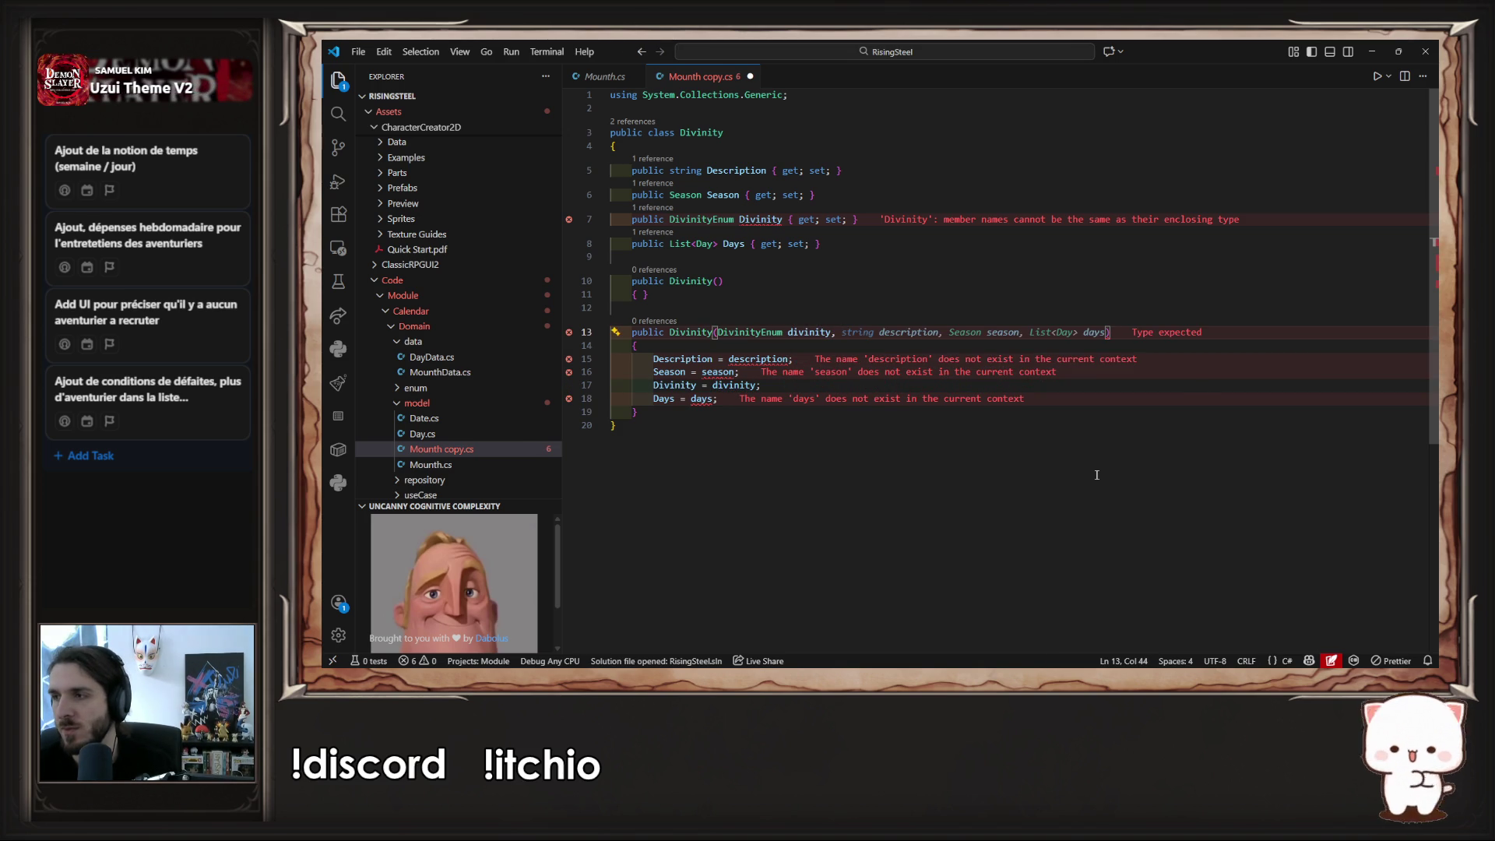
text(string )
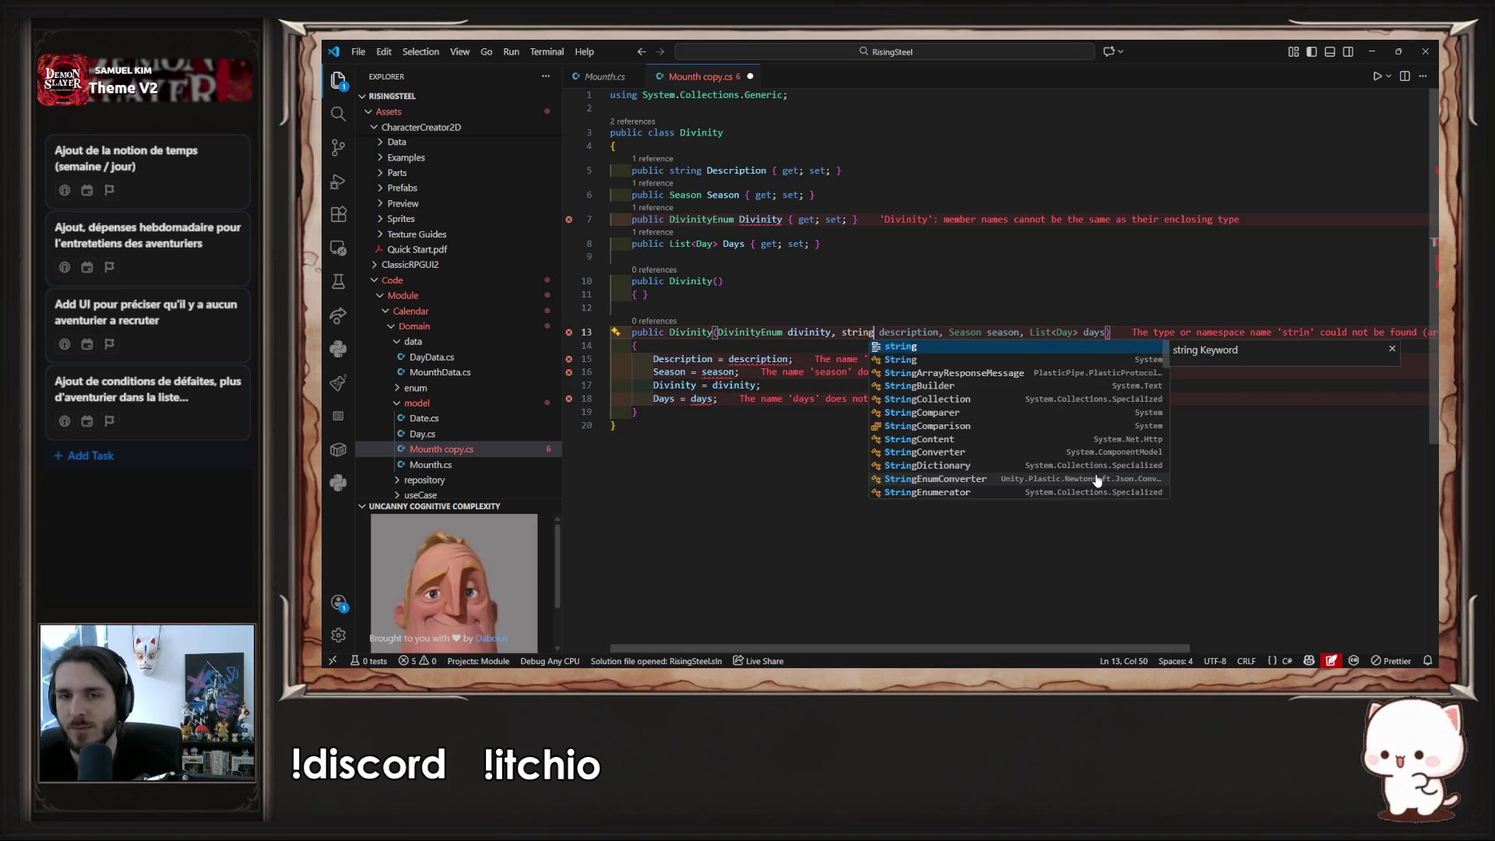
text(title)
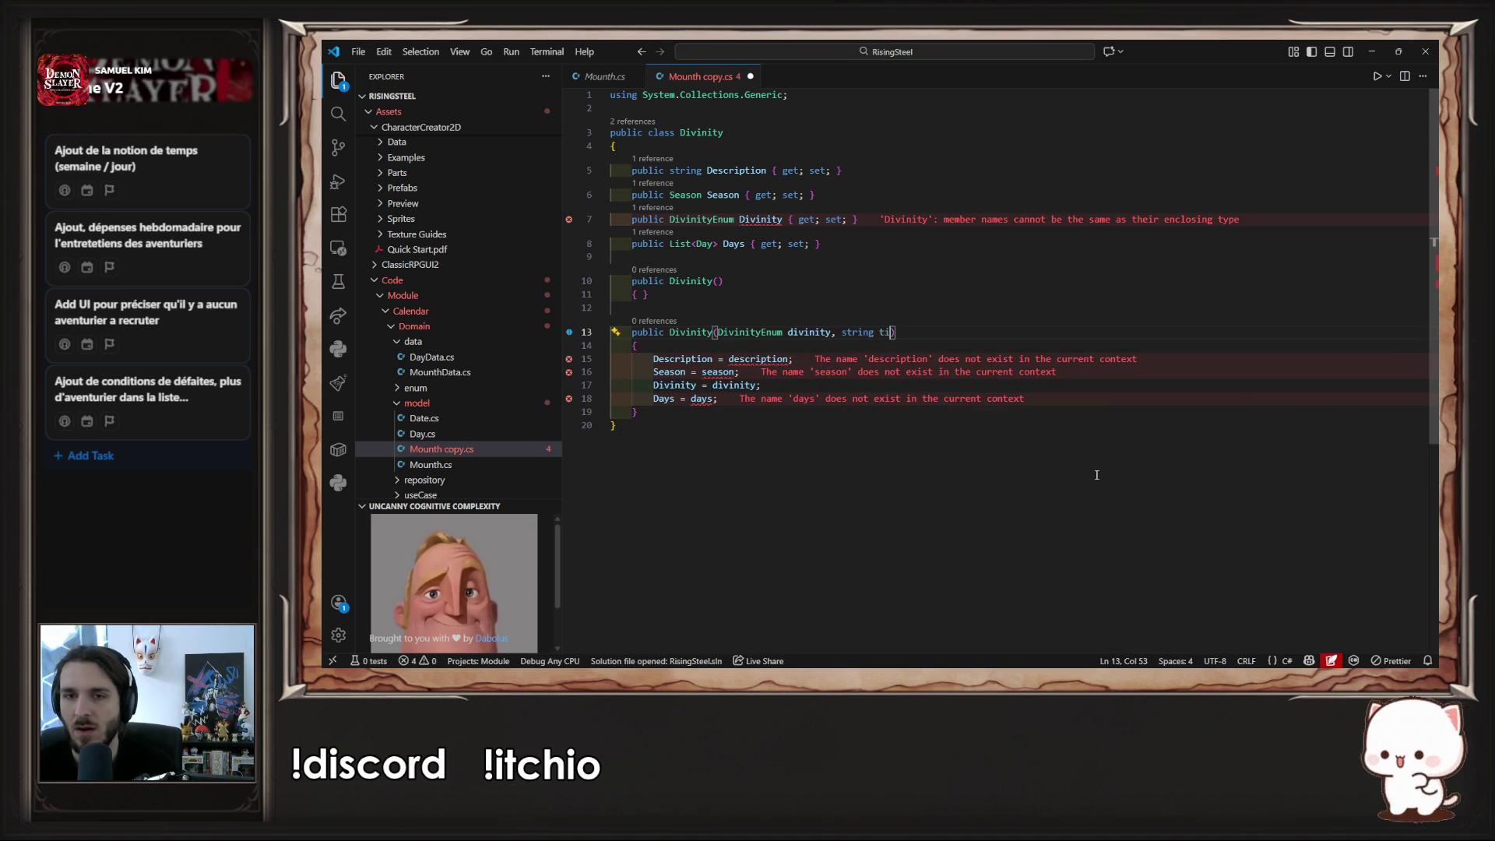
text(, )
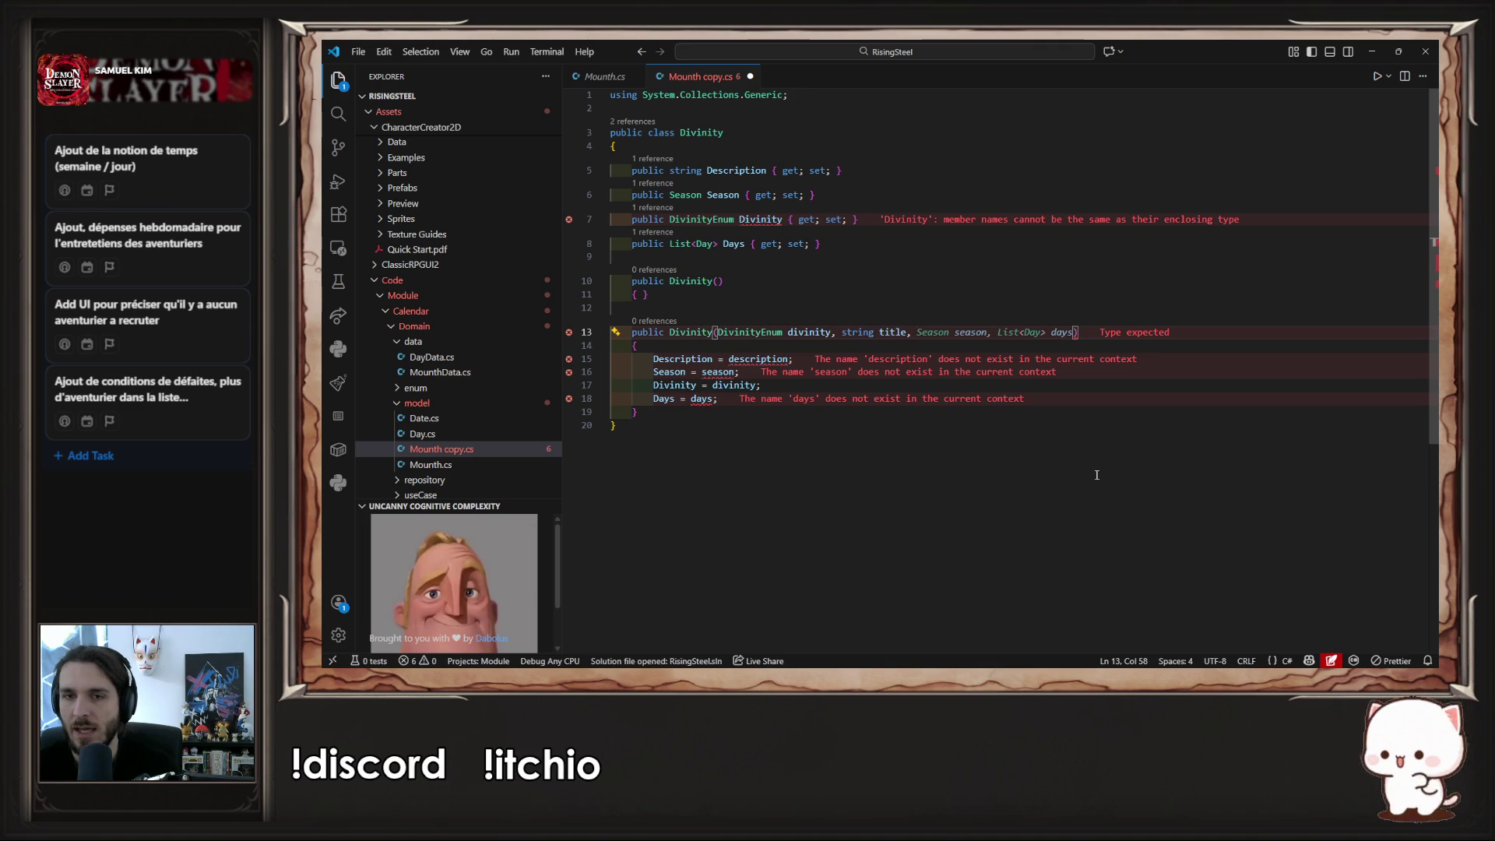
text(string desc)
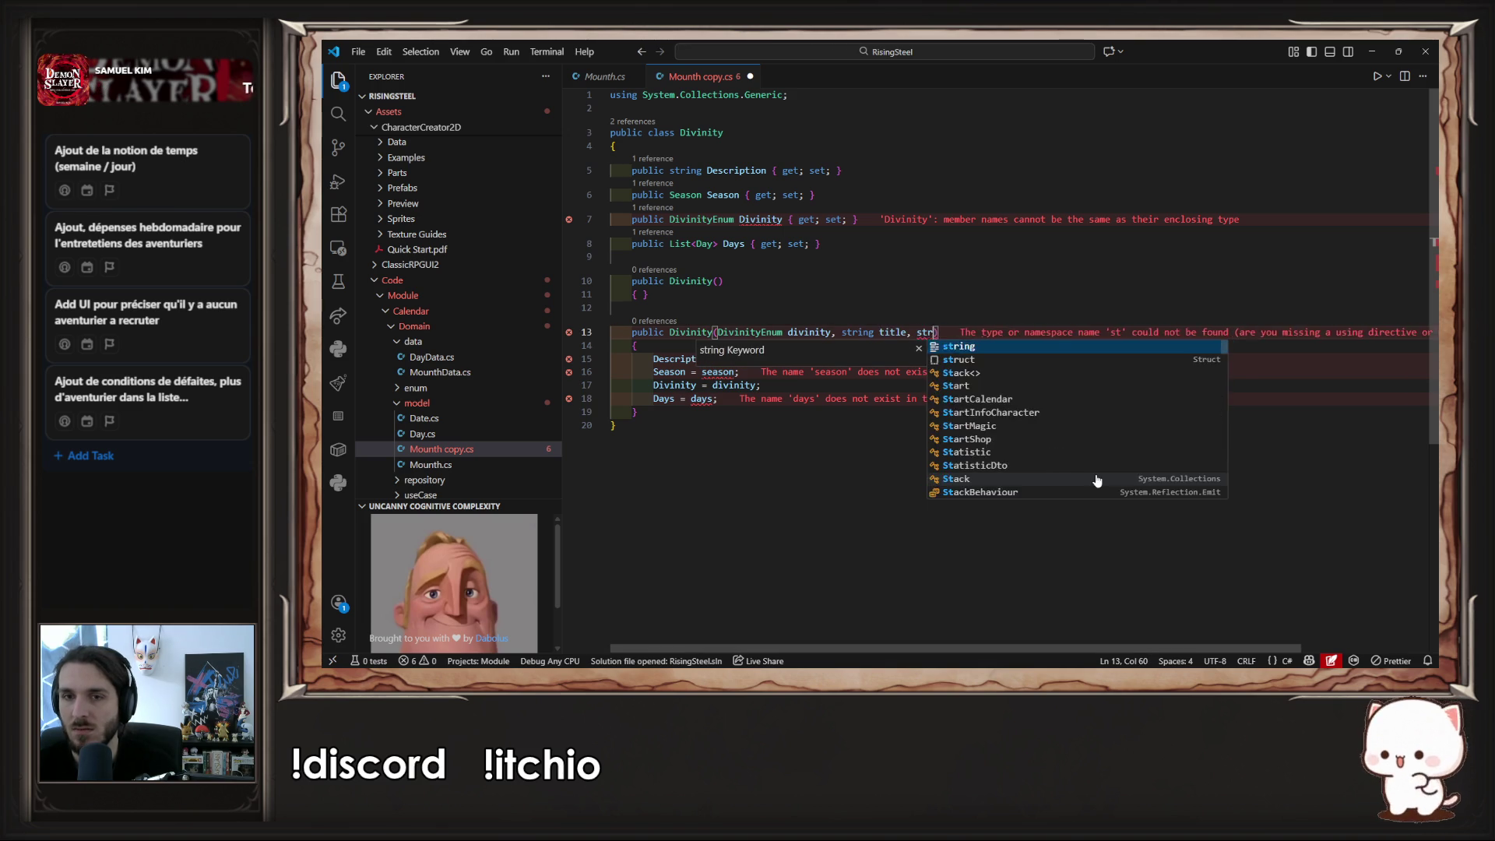
key(Return)
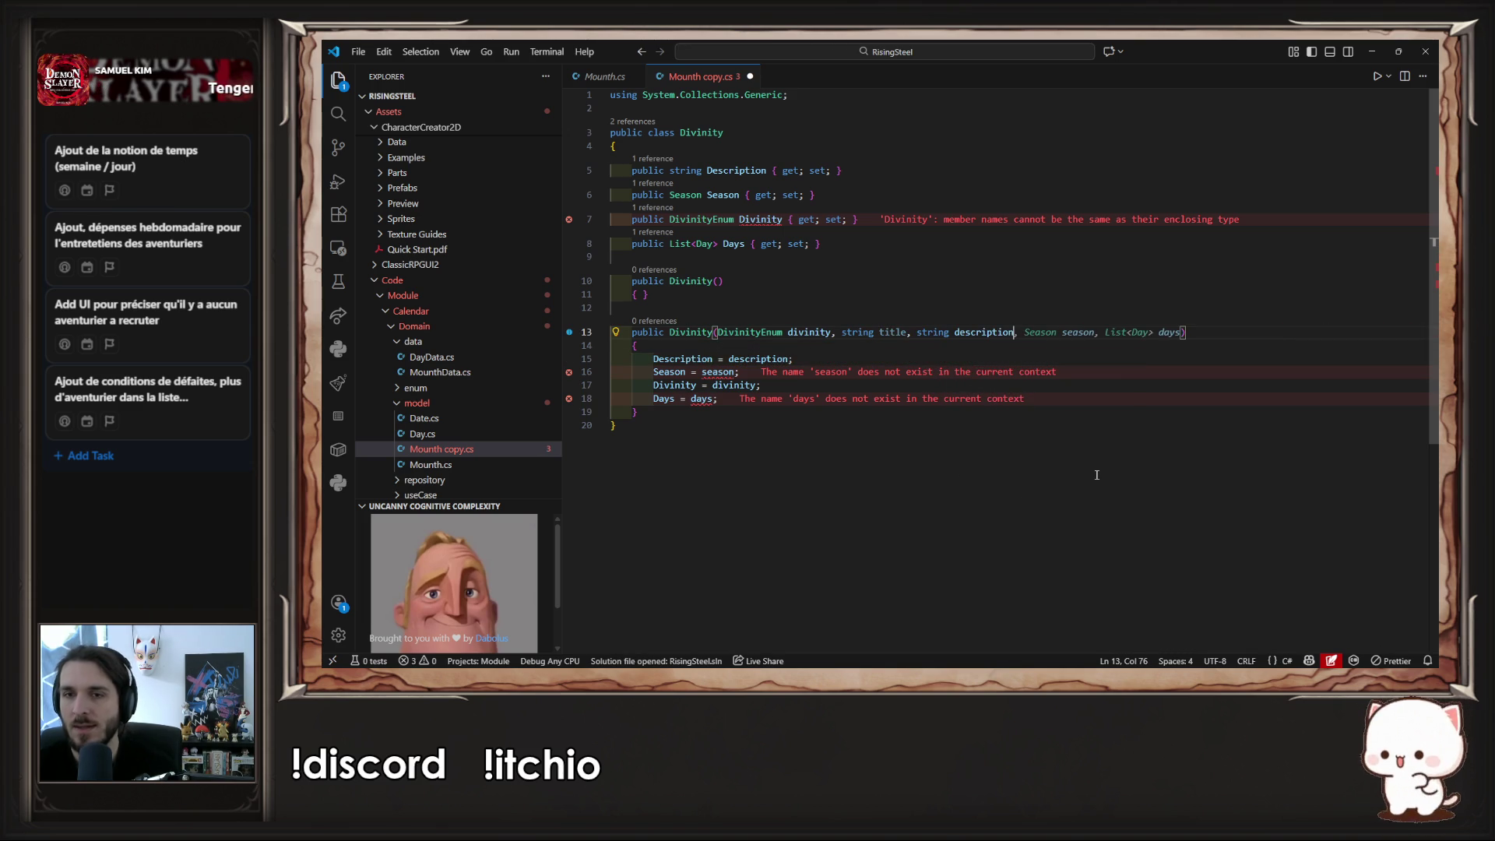
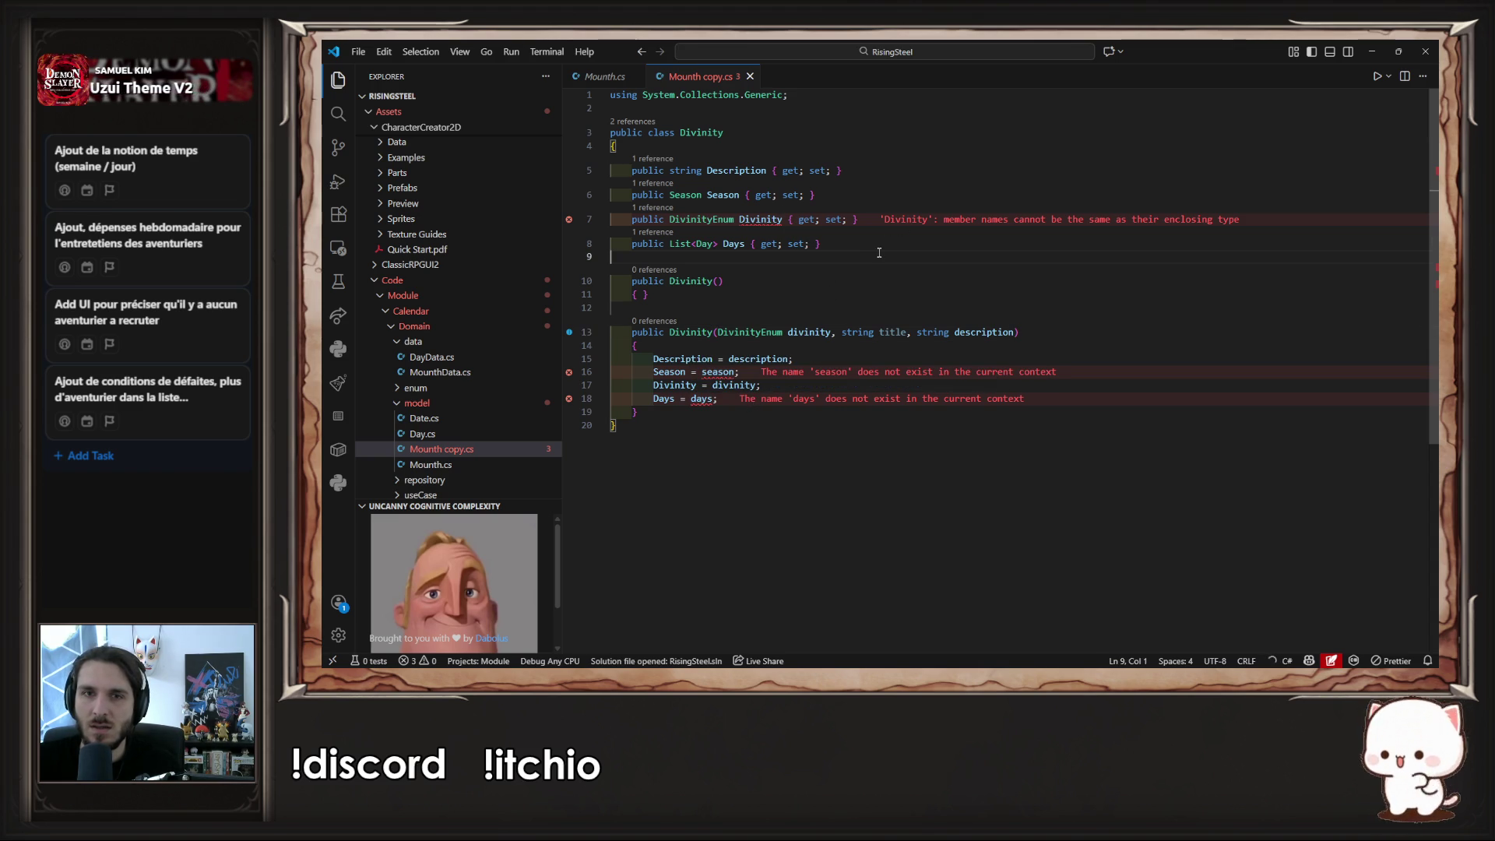
- Rename the Divinity property on line 7 to Name and save
click(777, 221)
double_click(778, 221)
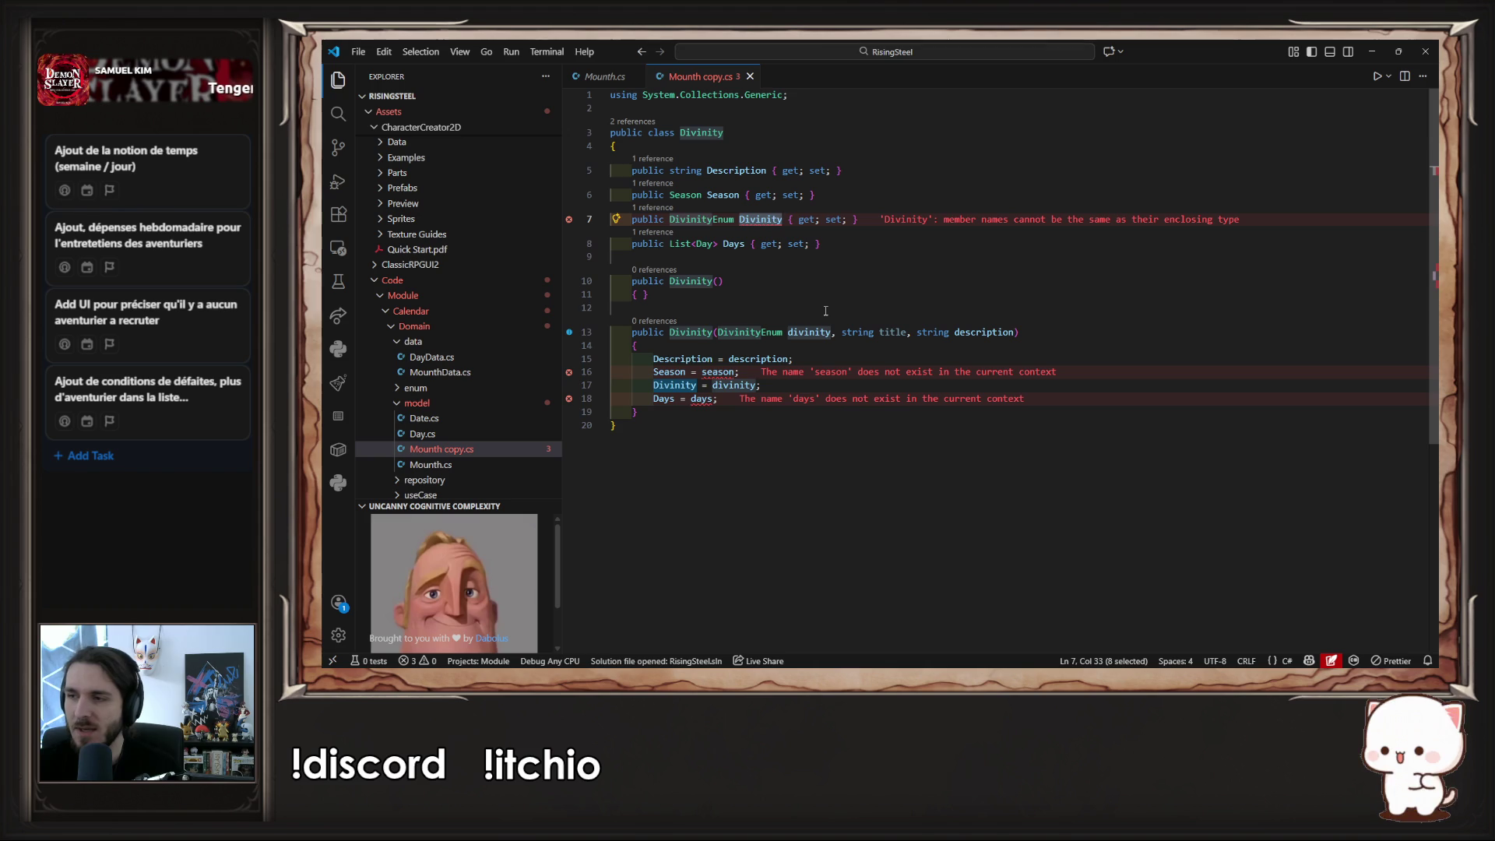
text(Name)
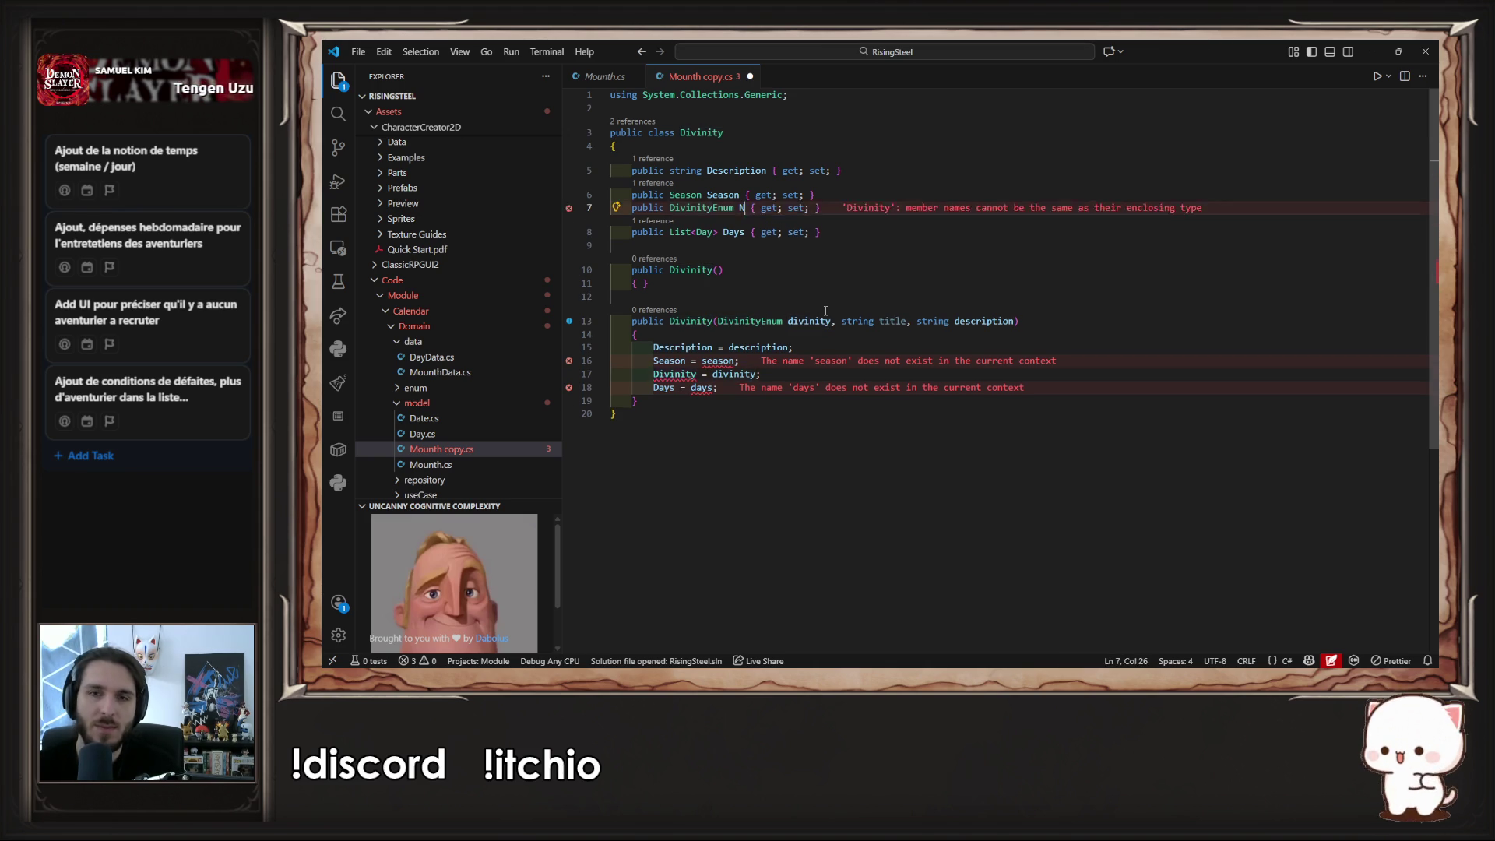
key(Escape)
key(ctrl+s)
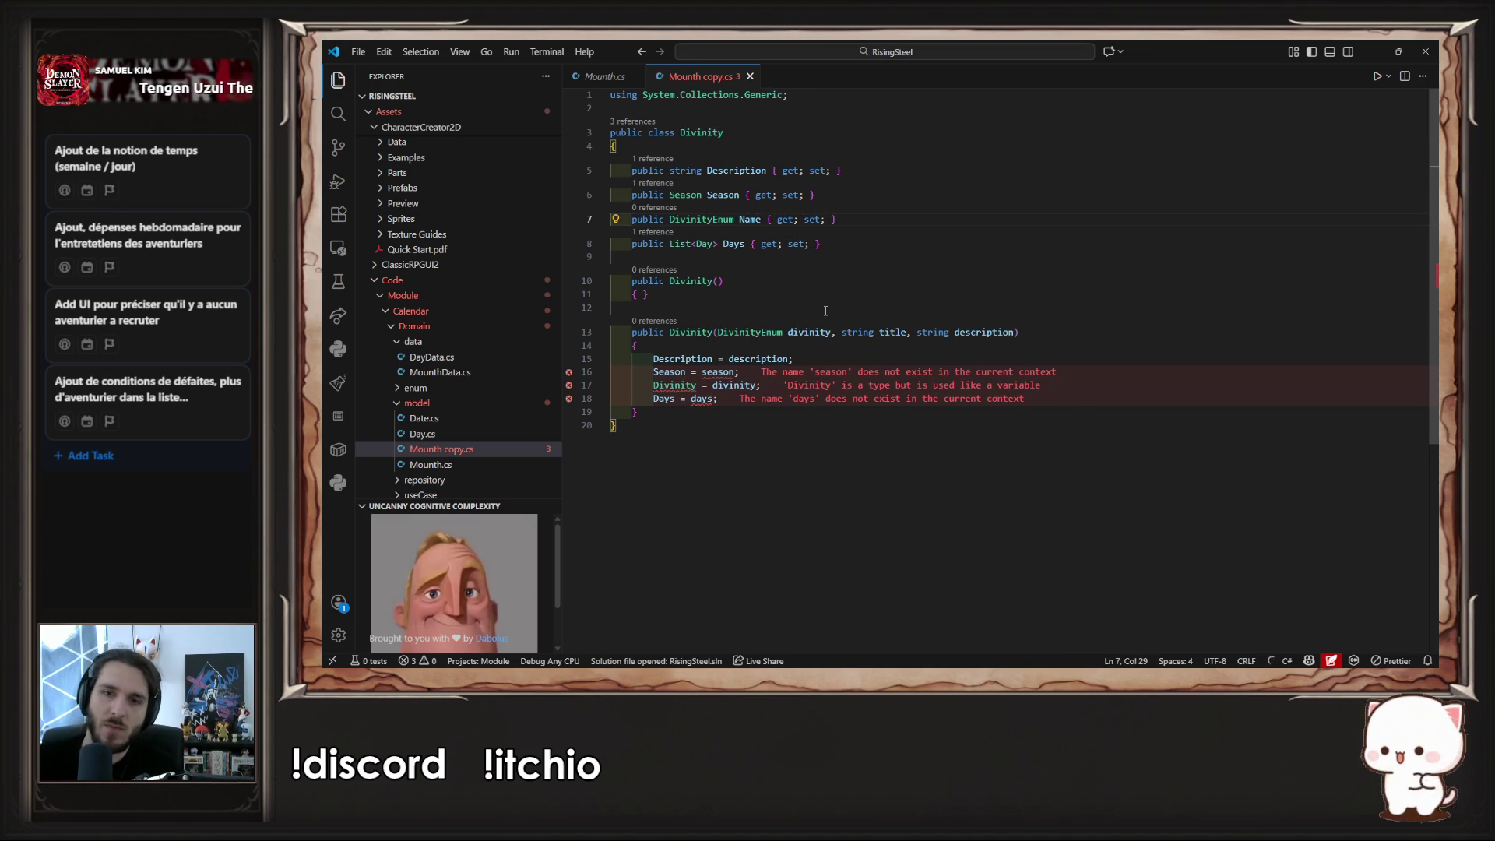
- Rename the constructor parameter to name and change the assignment to 'Name = name'
double_click(810, 331)
text(name)
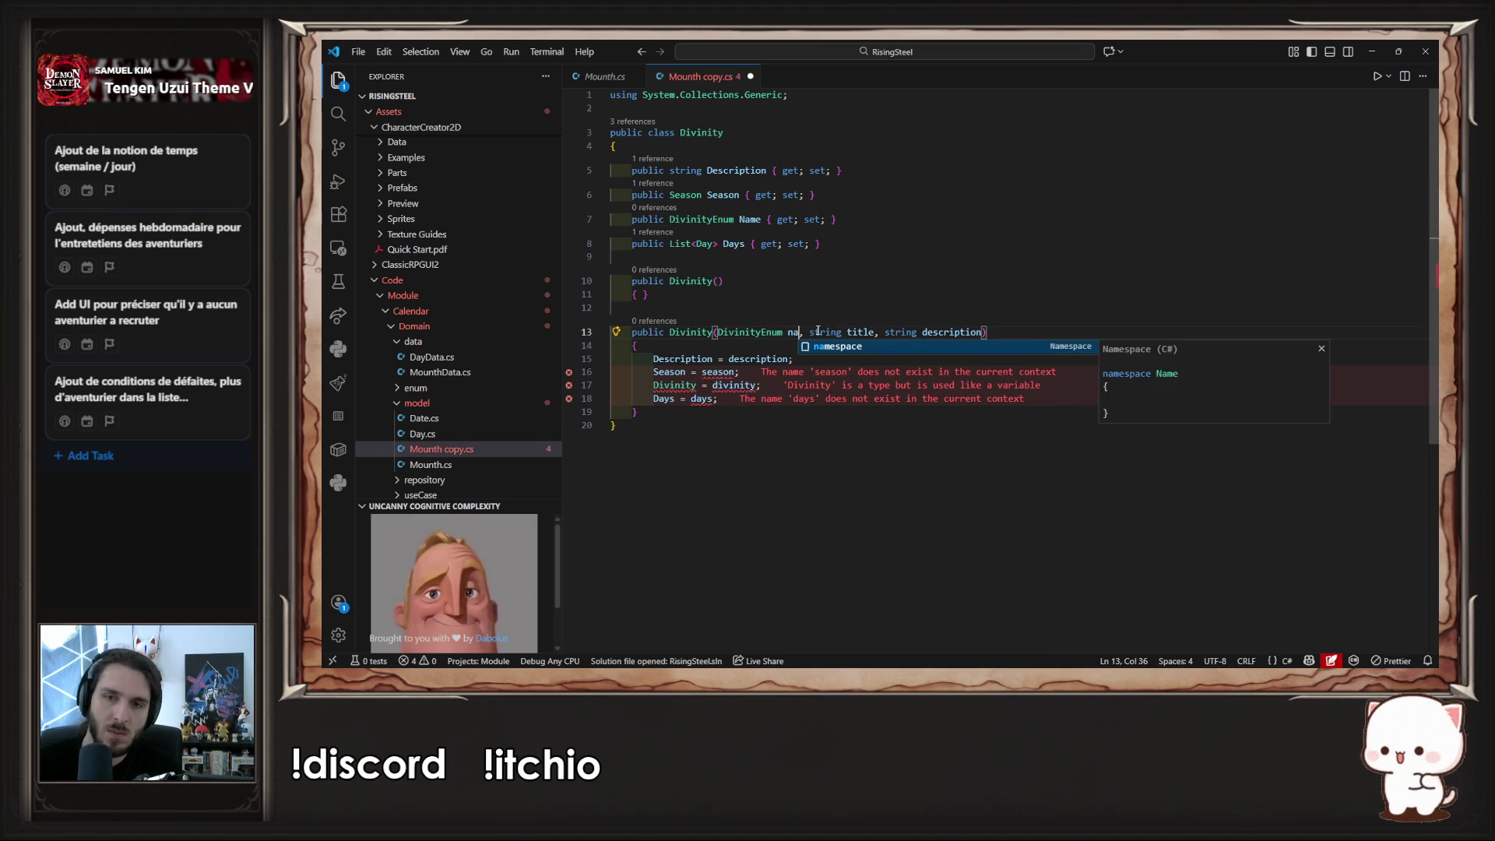
key(Escape)
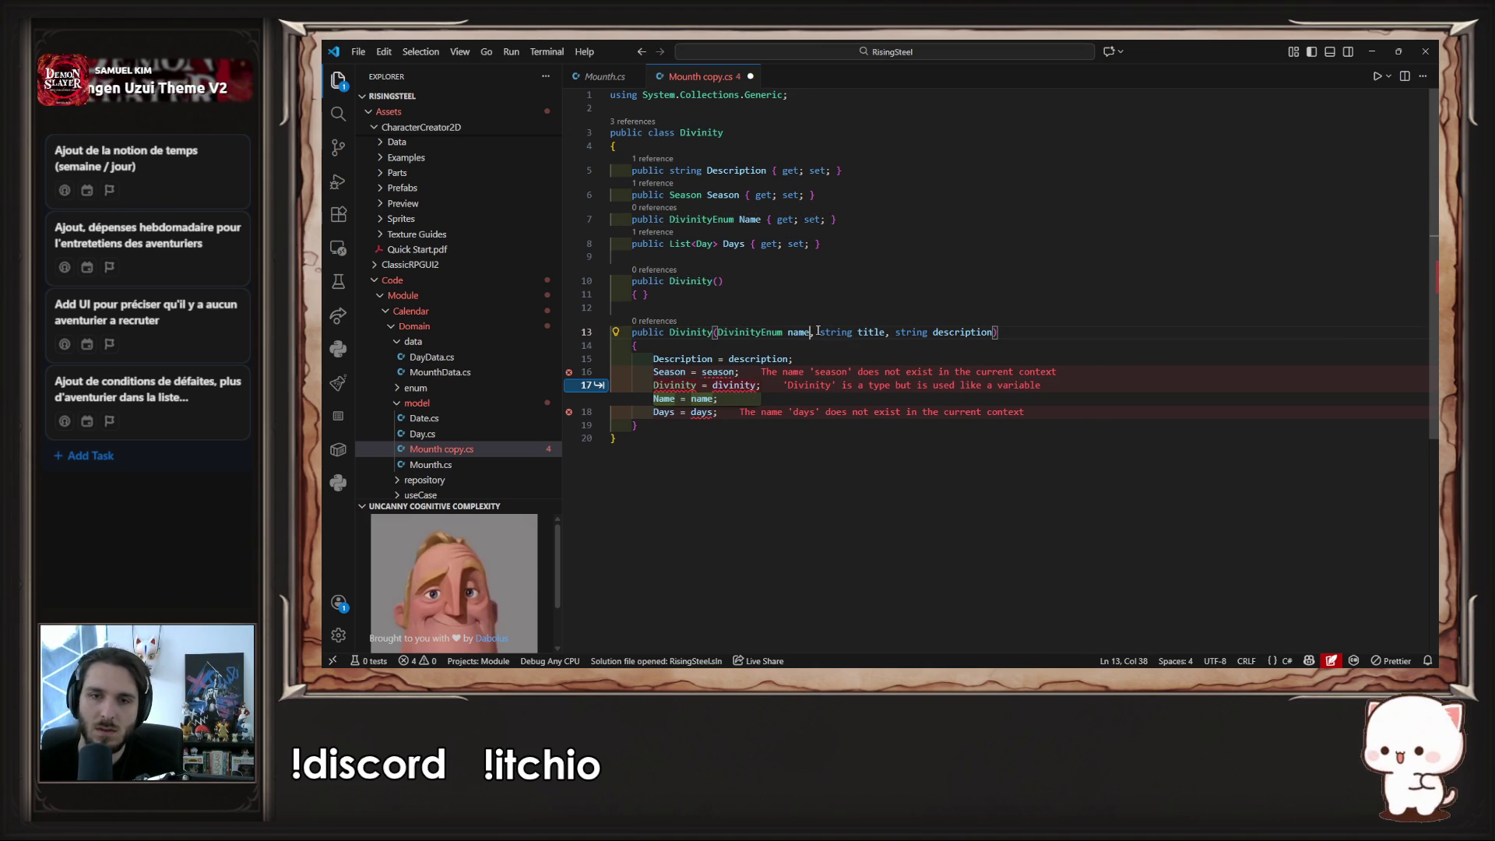
key(Down)
key(Down)
key(Down)
key(Left)
key(shift+Home)
text(Name = name)
key(ctrl+s)
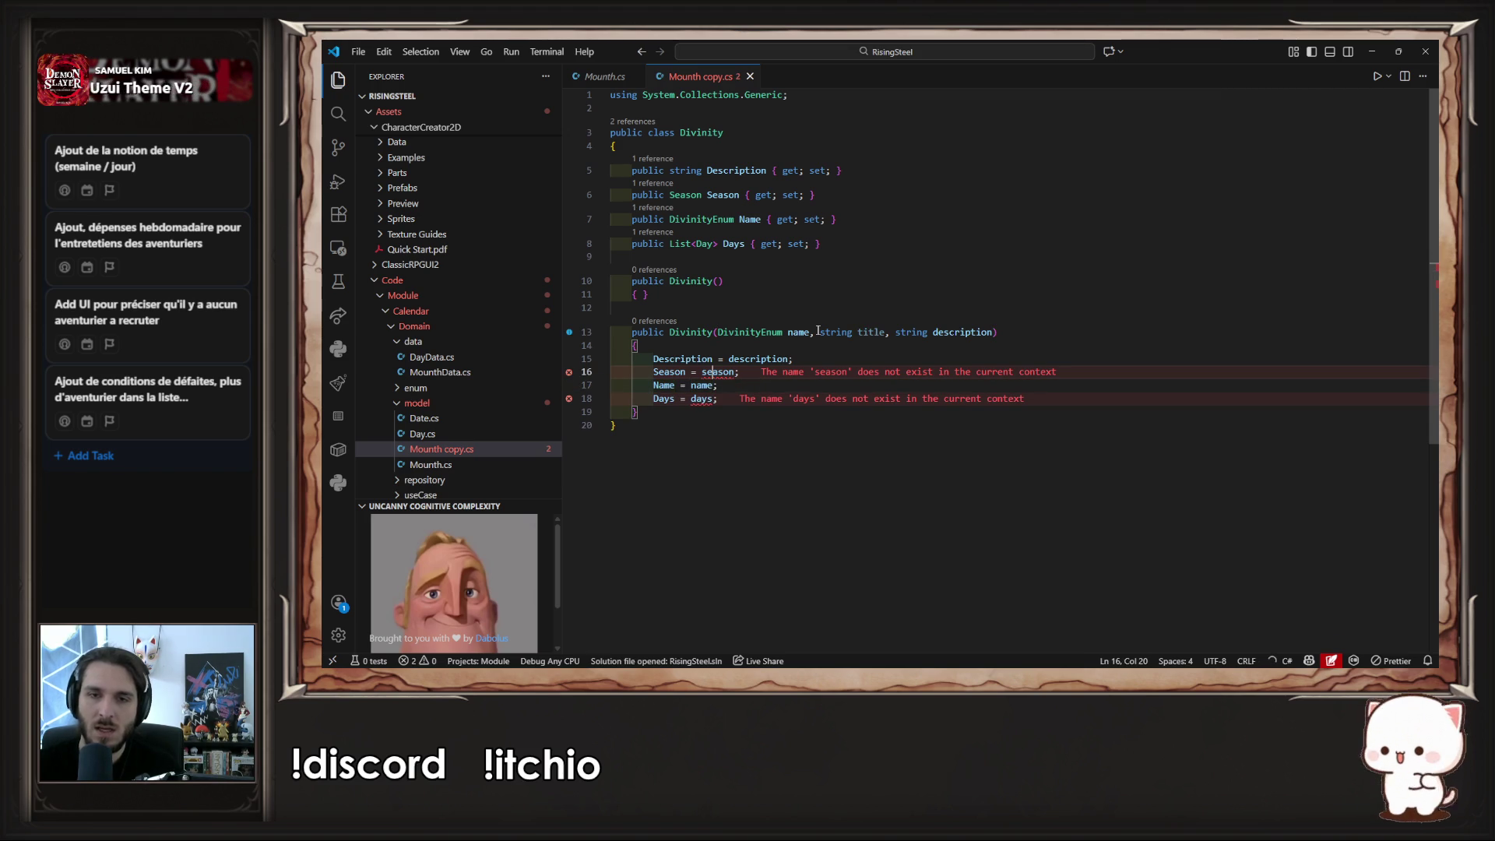
- Delete the Season and Days assignment lines from the constructor
key(shift+Home)
key(BackSpace)
key(BackSpace)
key(BackSpace)
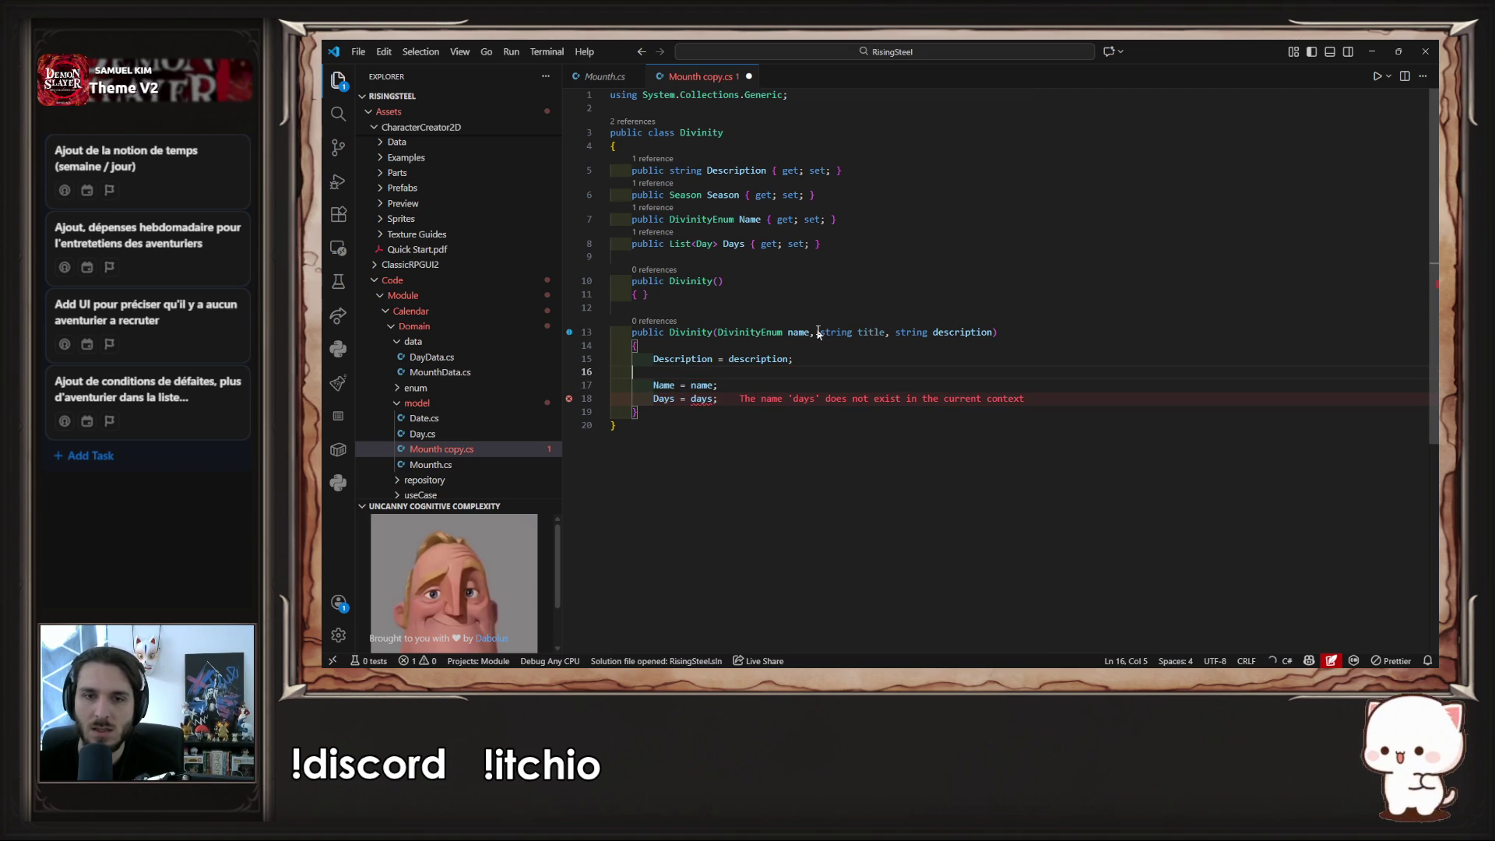
key(Down)
key(Down)
key(shift+Home)
key(BackSpace)
key(BackSpace)
key(BackSpace)
- Move the Name assignment above Description and add 'Title = title;', then save
key(alt+Up)
key(Return)
text(Title = title;)
key(ctrl+s)
- Move the Name property to the top and add a Title property by duplicating Description
key(Up)
key(Up)
key(Up)
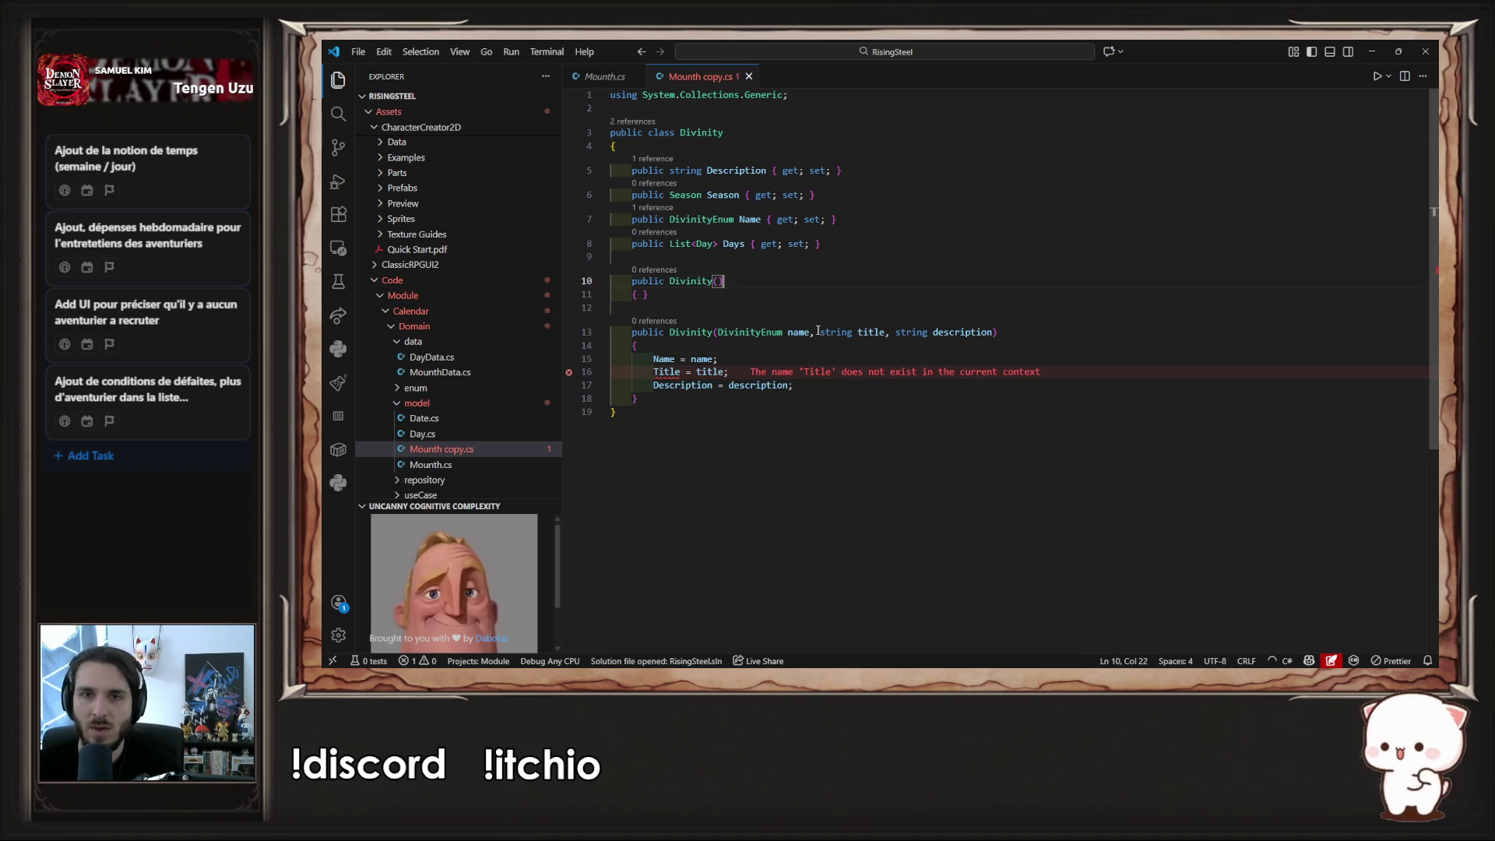
key(Up)
key(Up)
key(Up)
key(alt+Up)
key(alt+Up)
key(Down)
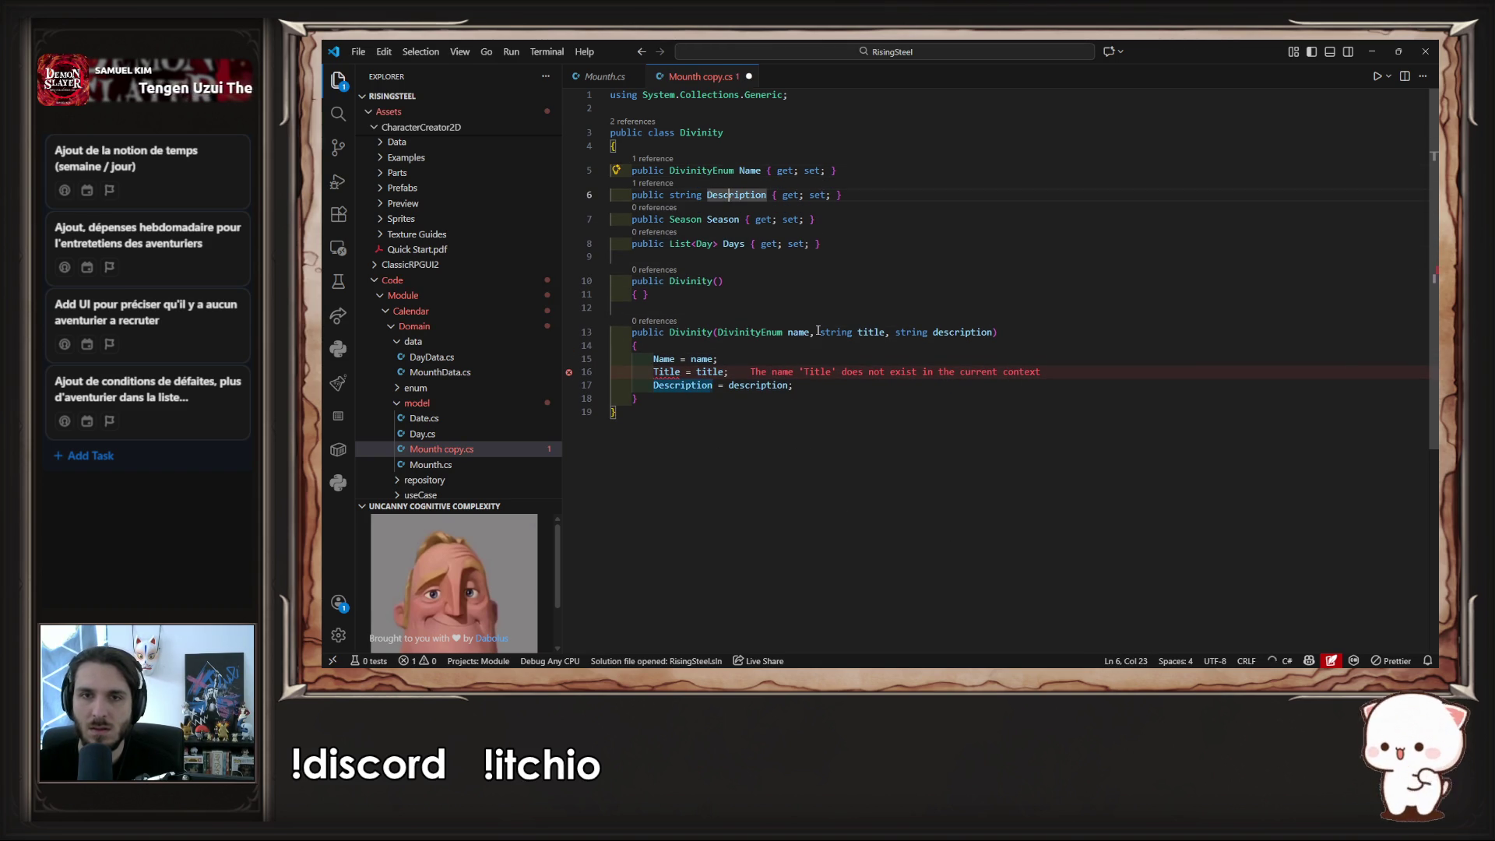
key(shift+alt+Down)
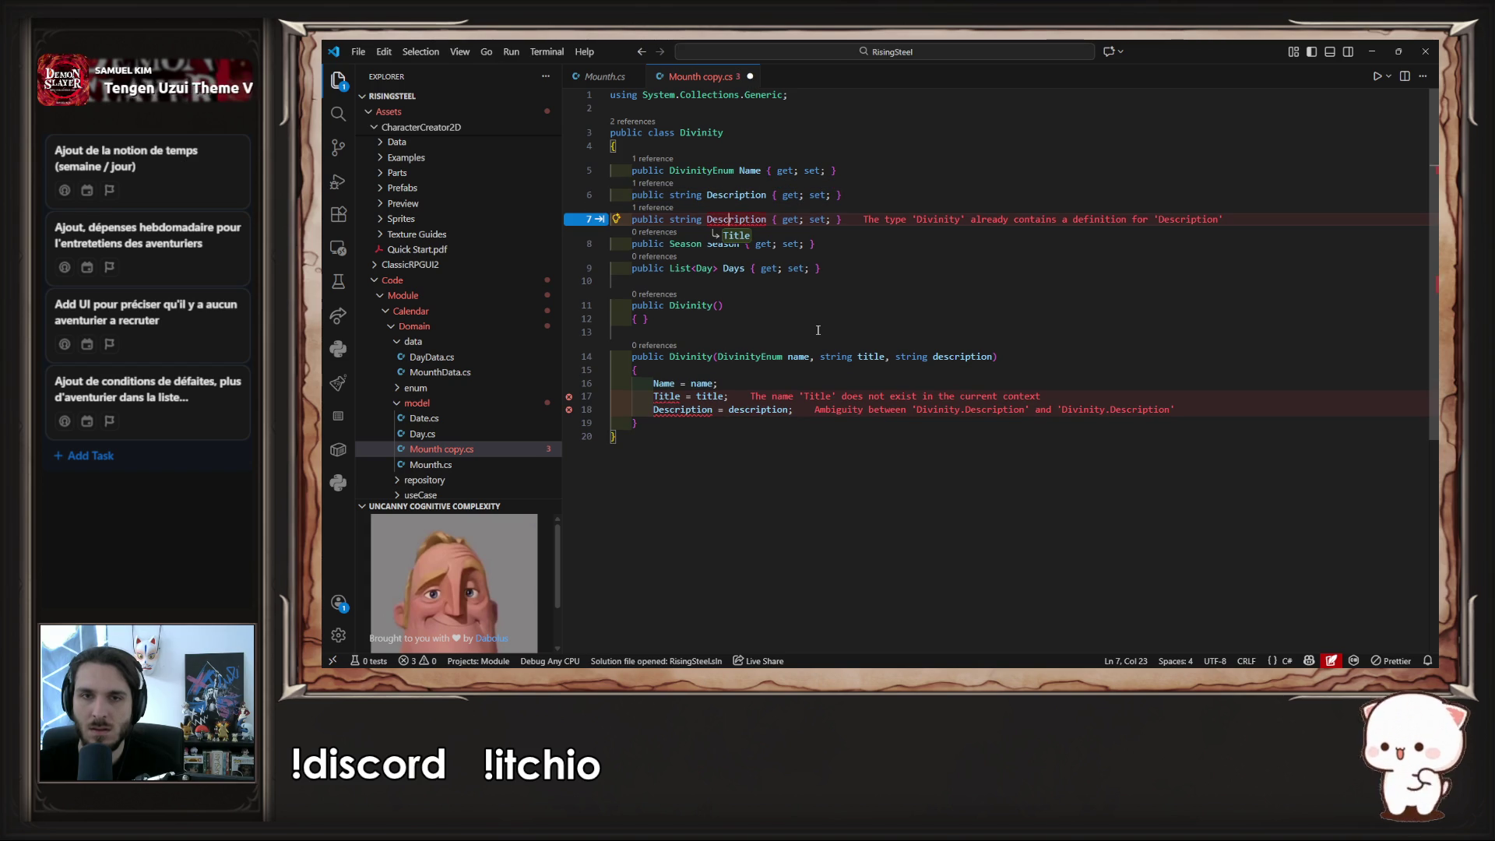
key(Up)
key(ctrl+shift+Right)
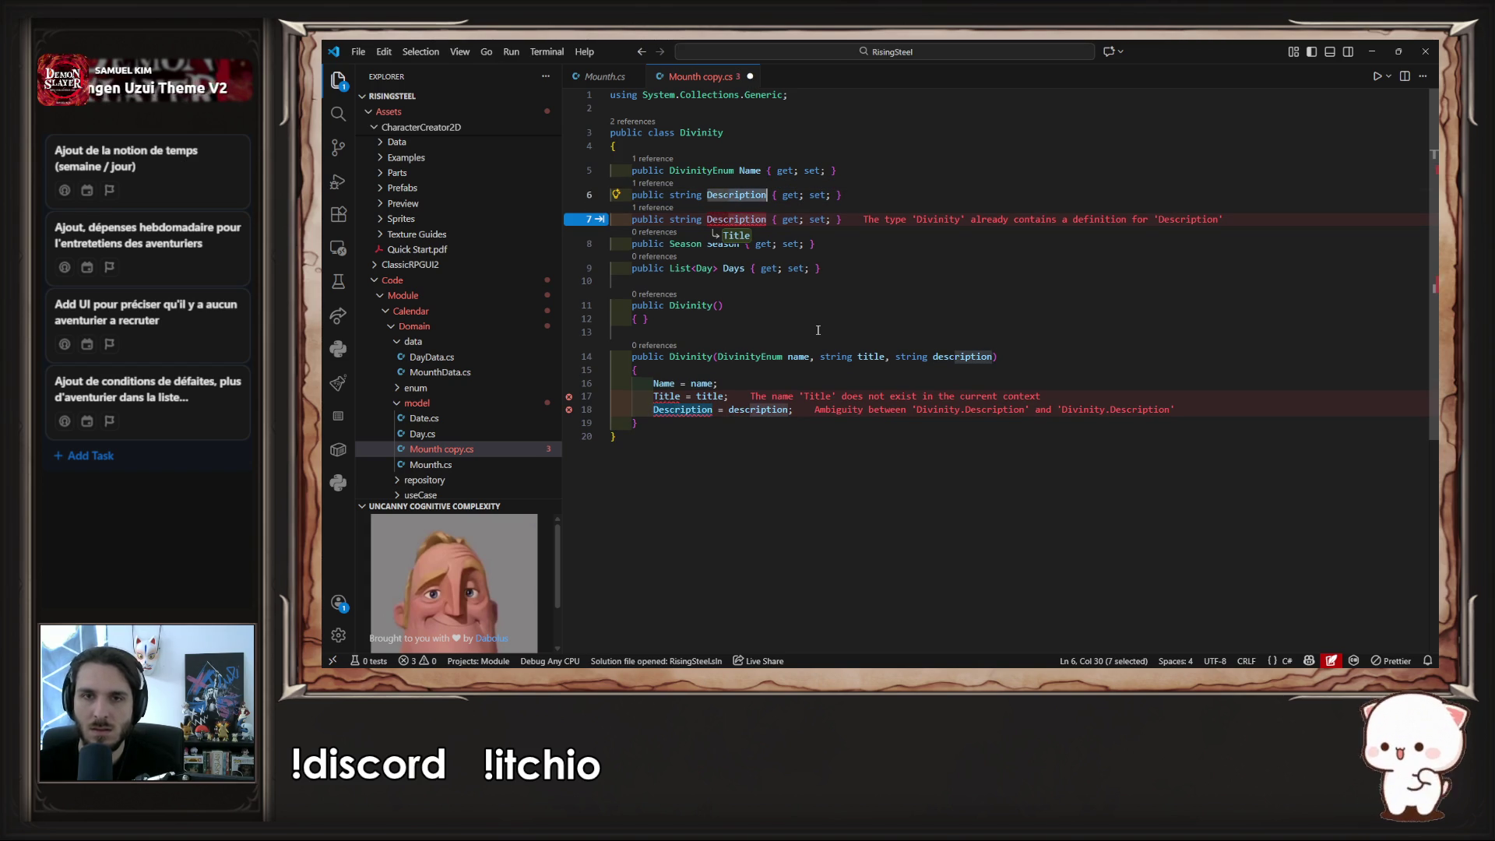
key(BackSpace)
key(ctrl+BackSpace)
text(t)
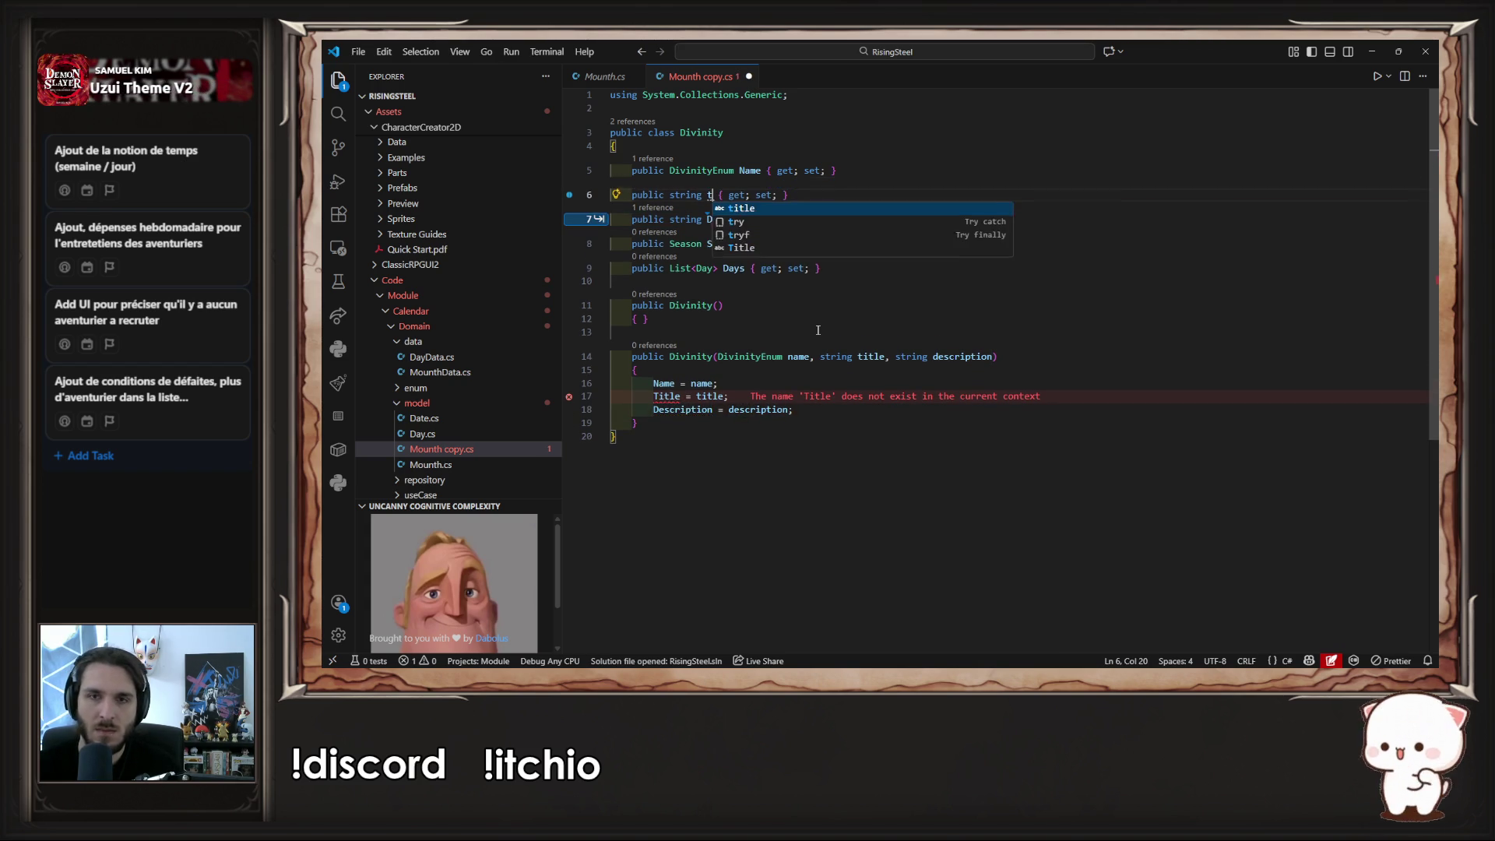
key(Down)
key(Down)
key(Down)
key(Tab)
key(ctrl+Left)
key(ctrl+Right)
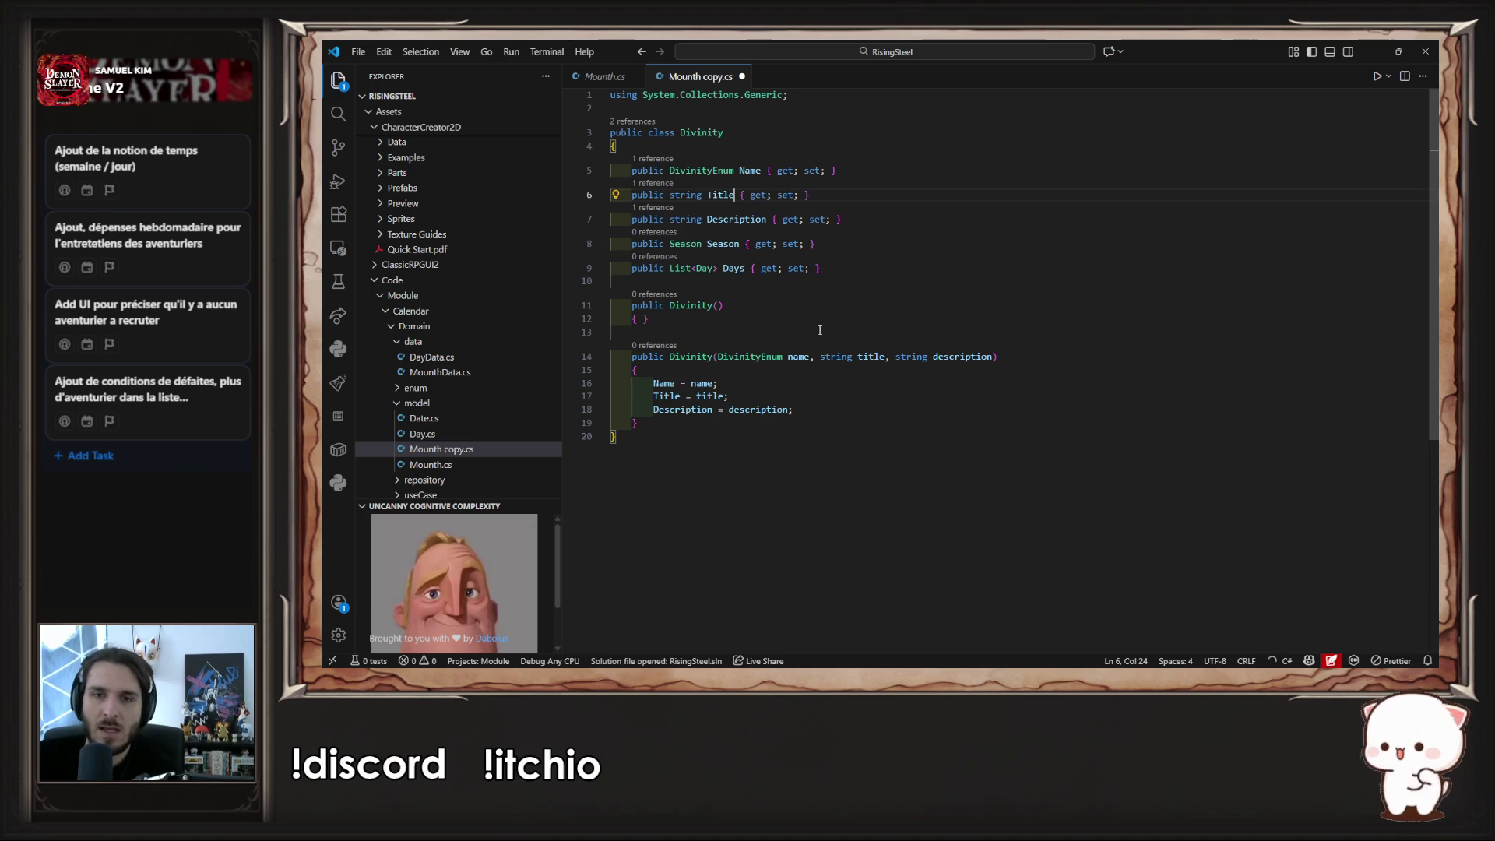
- Delete the Season and Days property declarations
mouse_move(827, 268)
mouse_down()
mouse_move(724, 268)
mouse_move(843, 219)
mouse_up()
key(BackSpace)
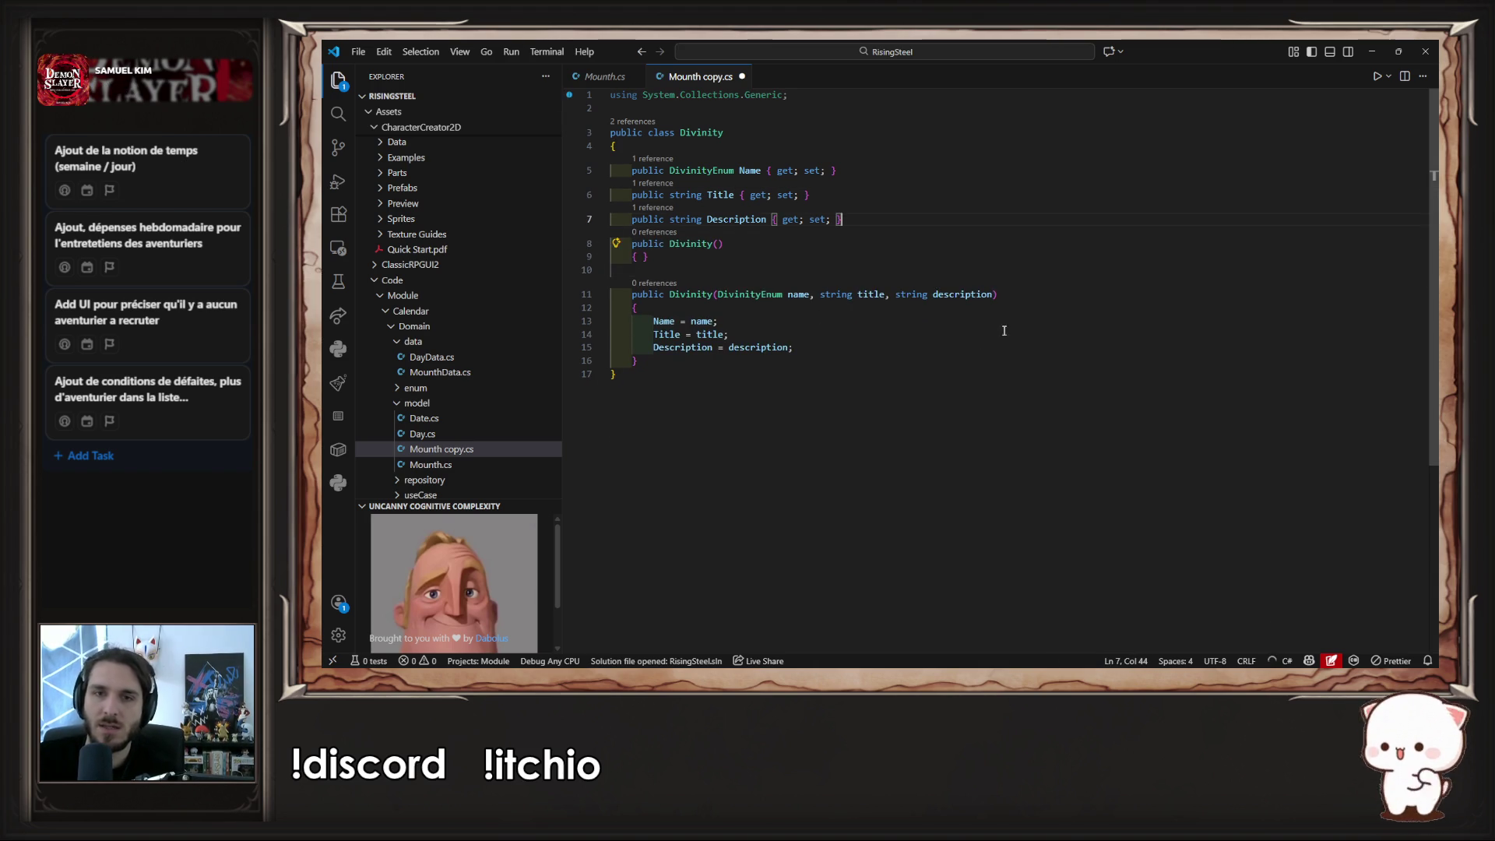
double_click(700, 133)
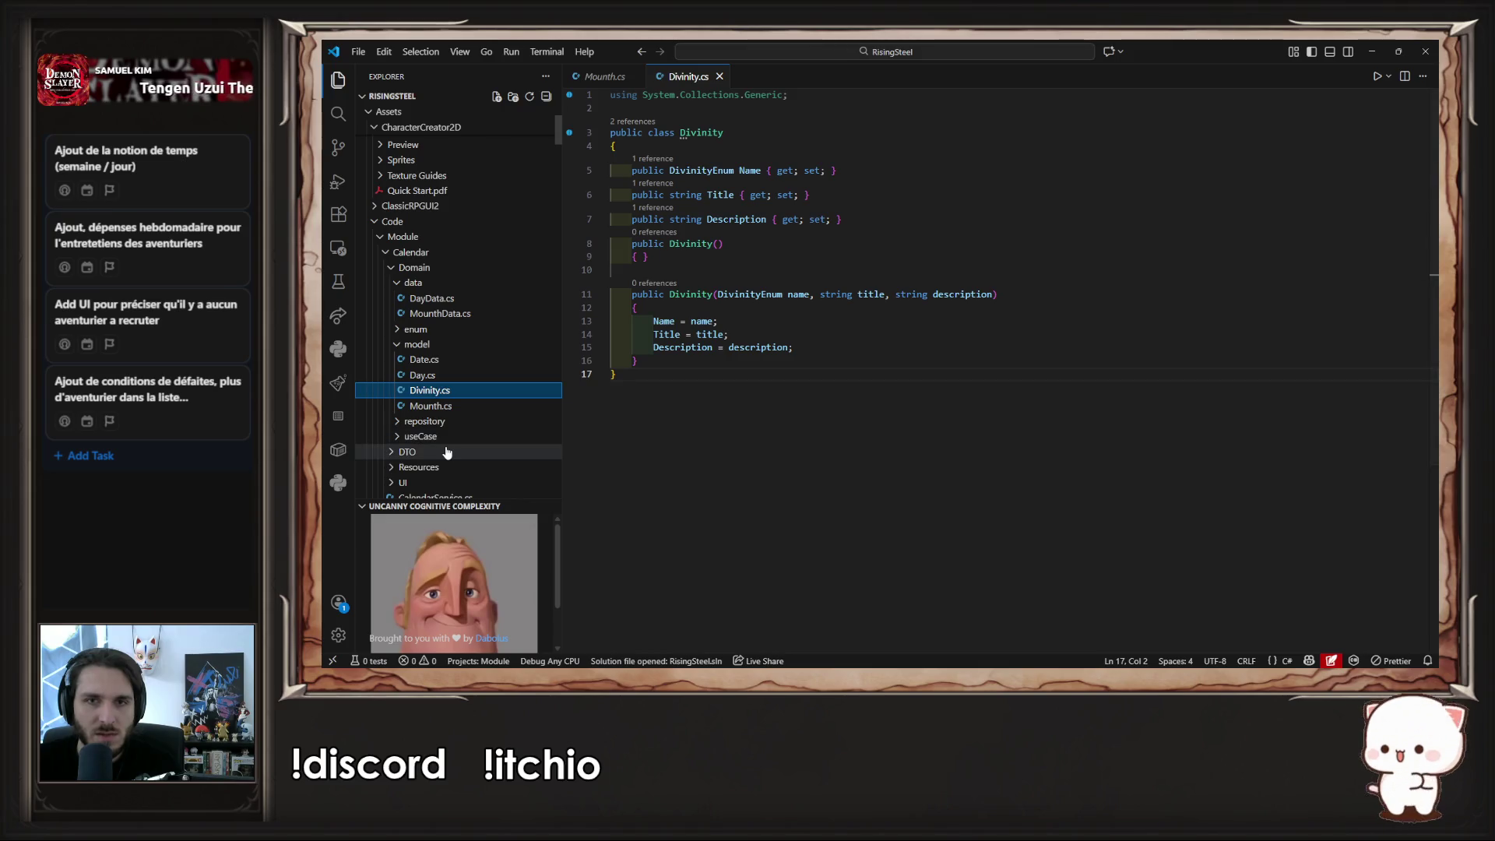
- Copy Divinity.cs into the DTO folder
scroll(501, 448, down, 2)
click(505, 425)
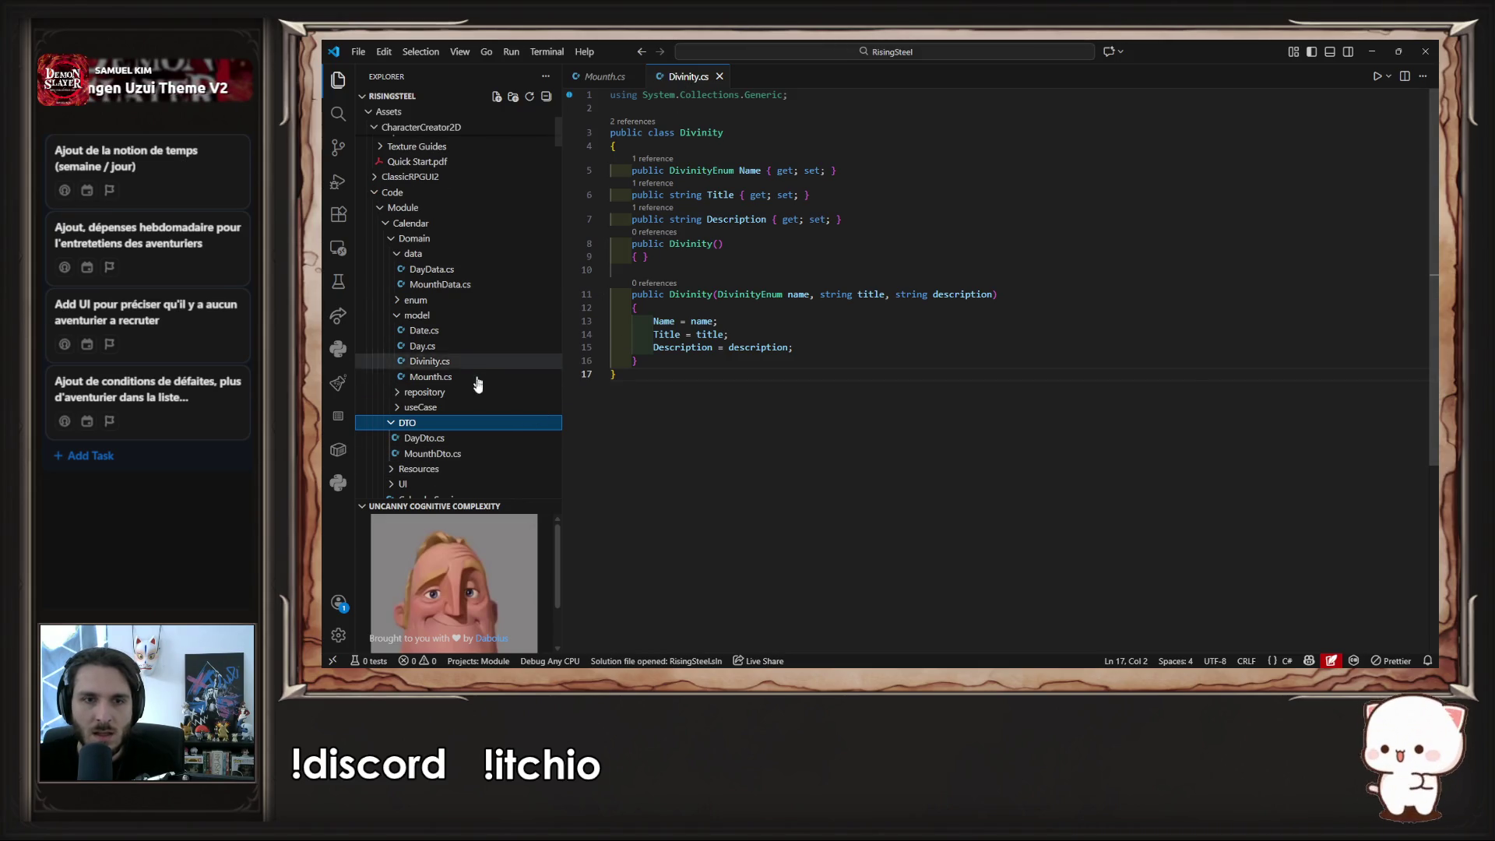
click(456, 363)
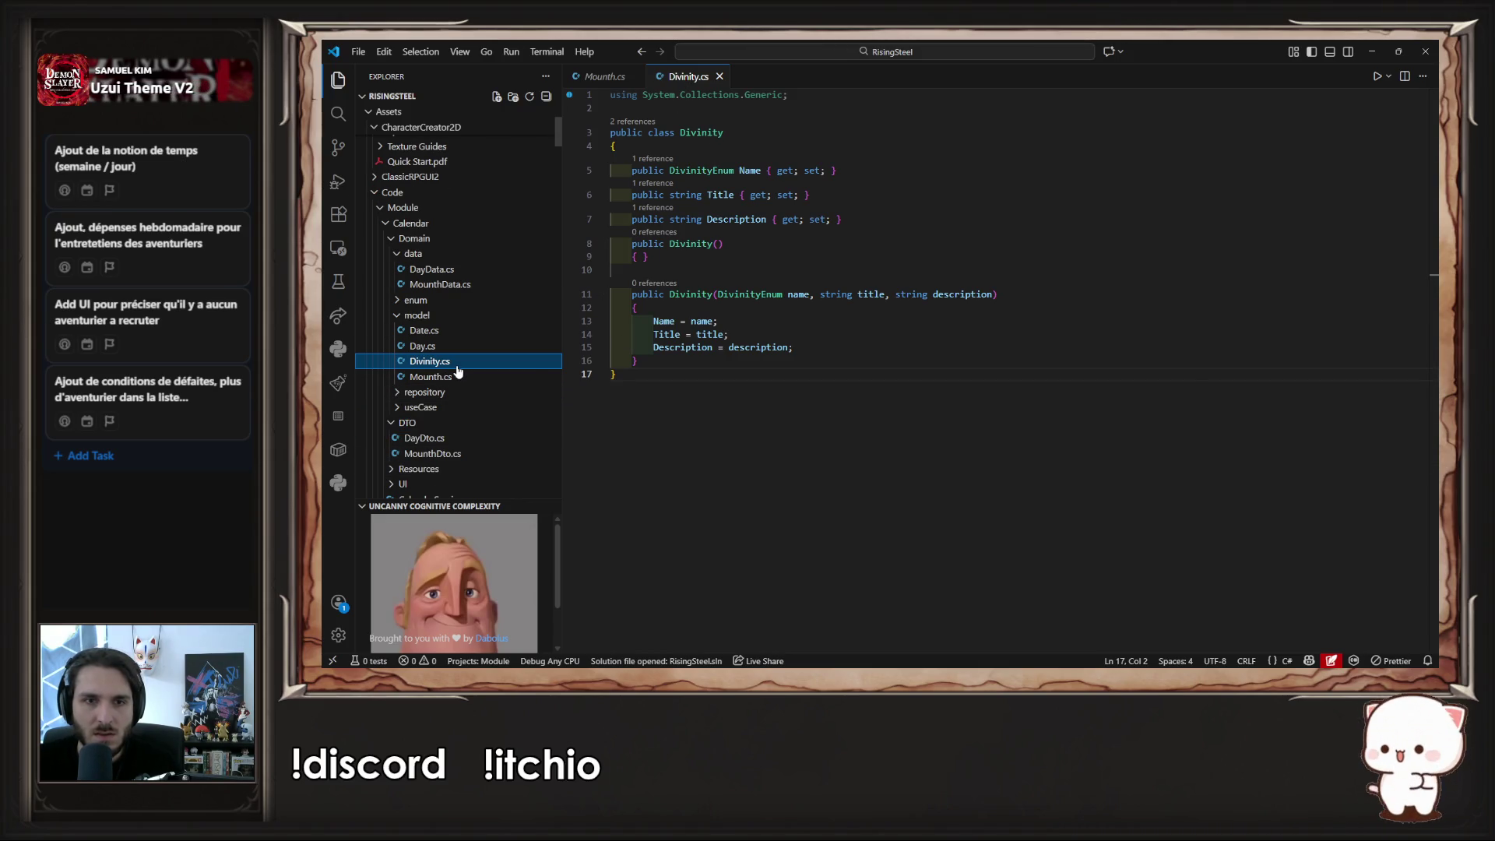
double_click(460, 428)
key(ctrl+v)
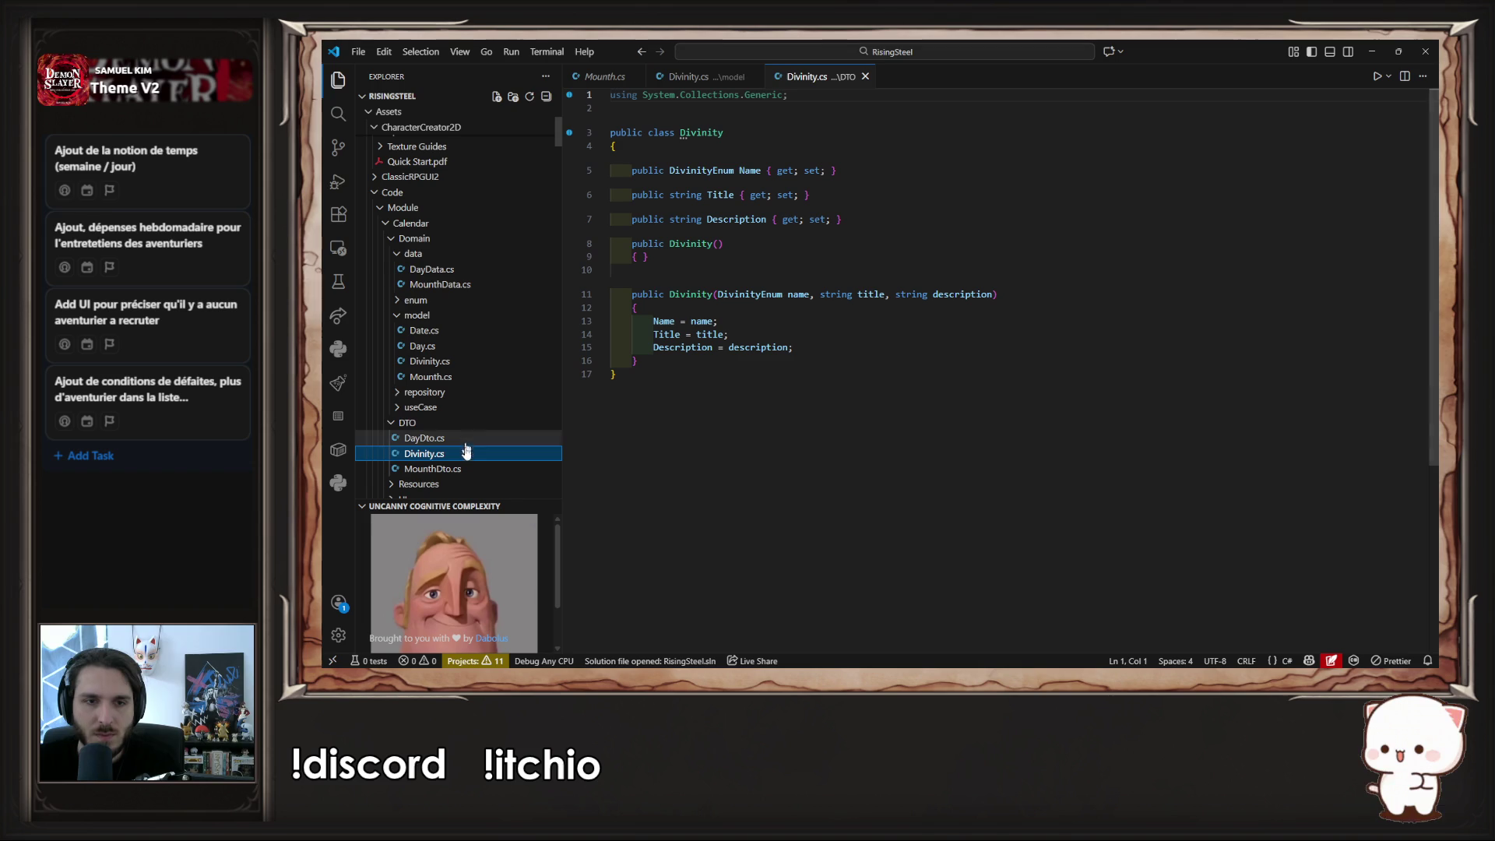
- Rename the copied class and its first constructor to DivinityDto
click(766, 139)
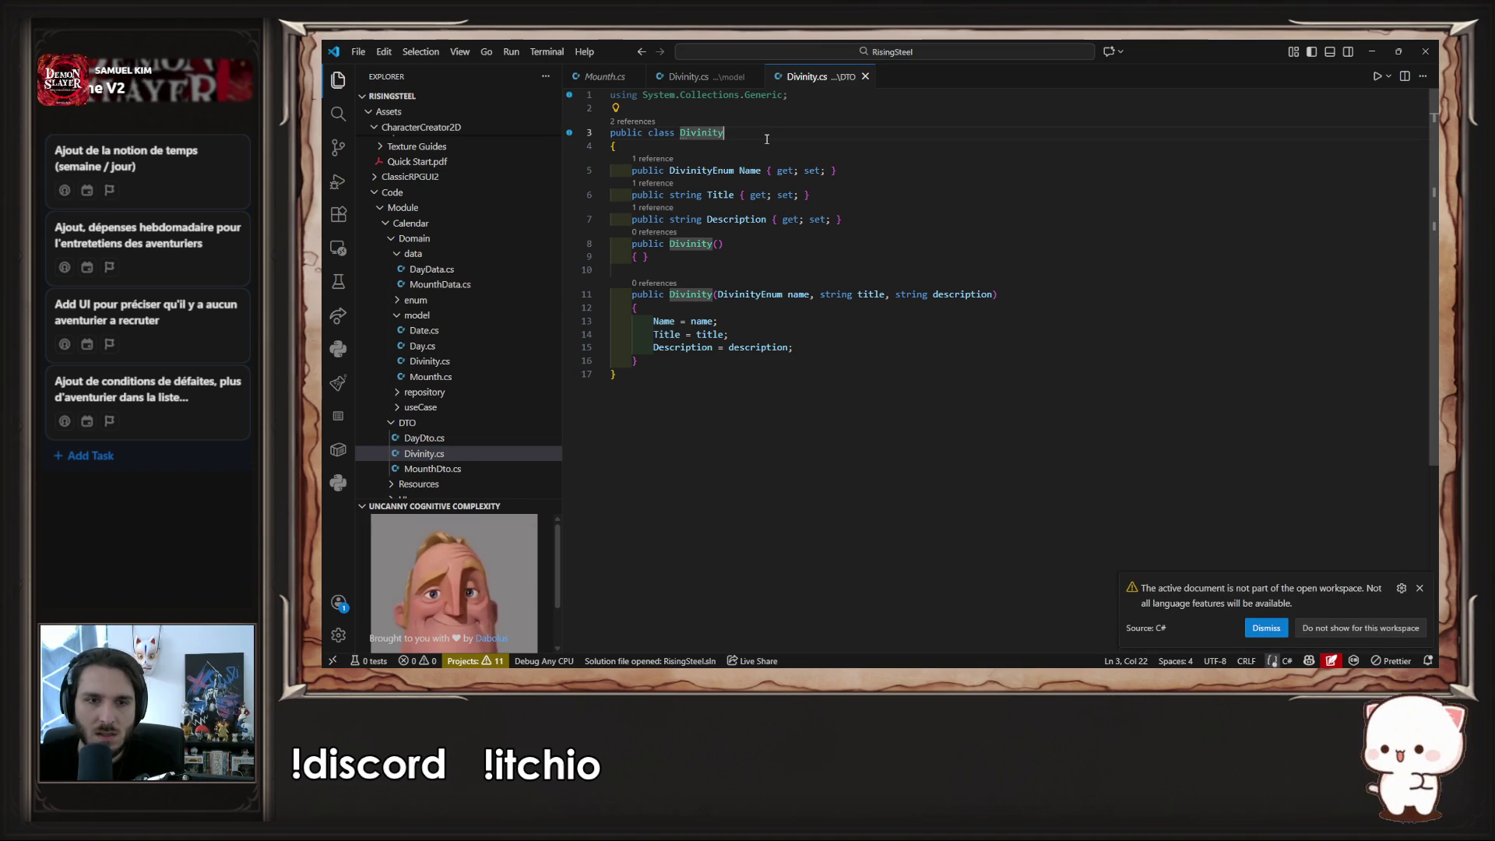
text(Dto)
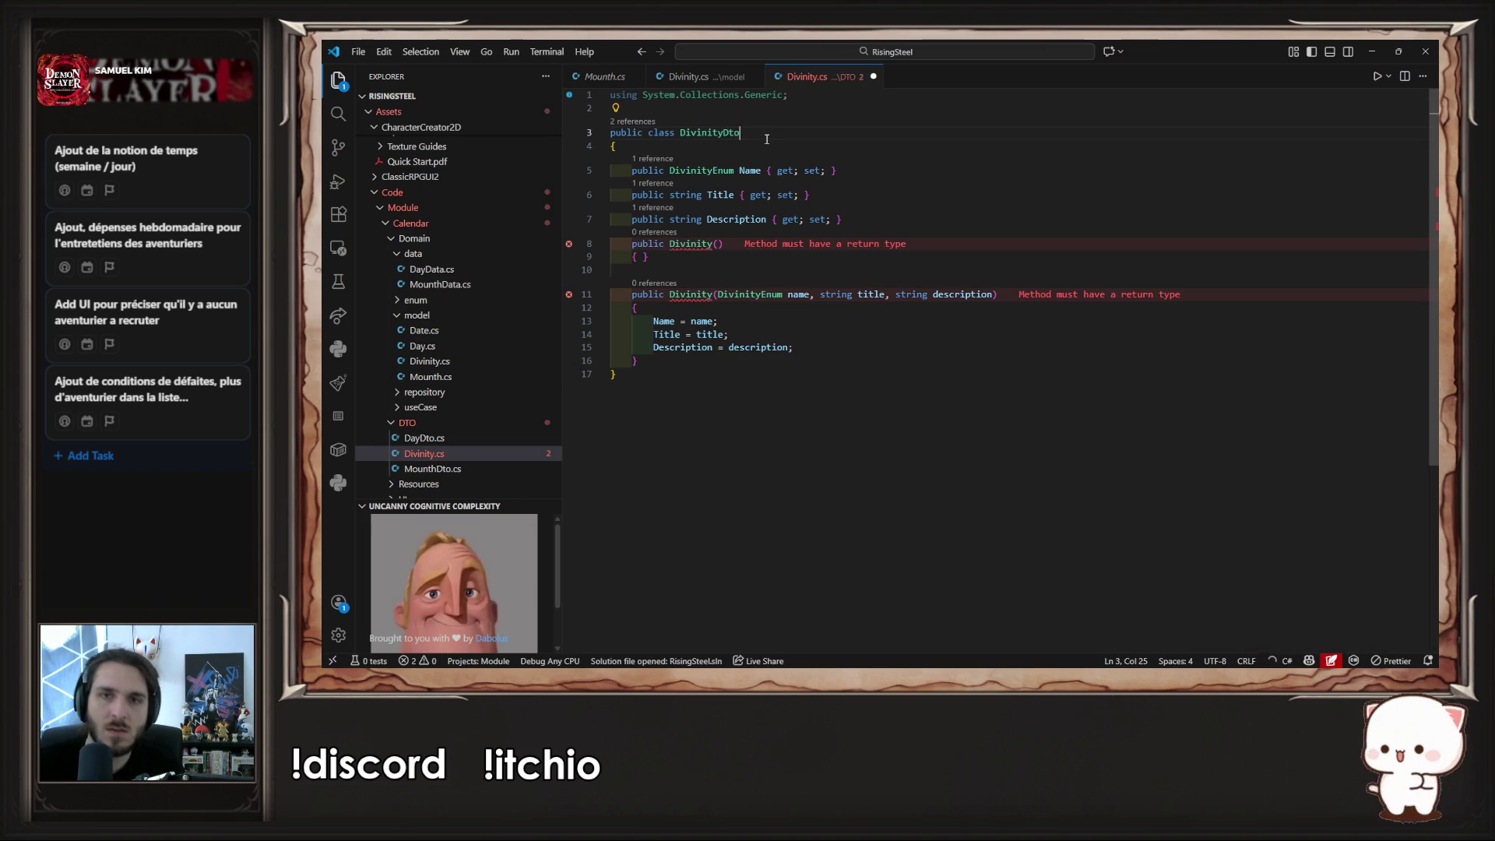
double_click(726, 133)
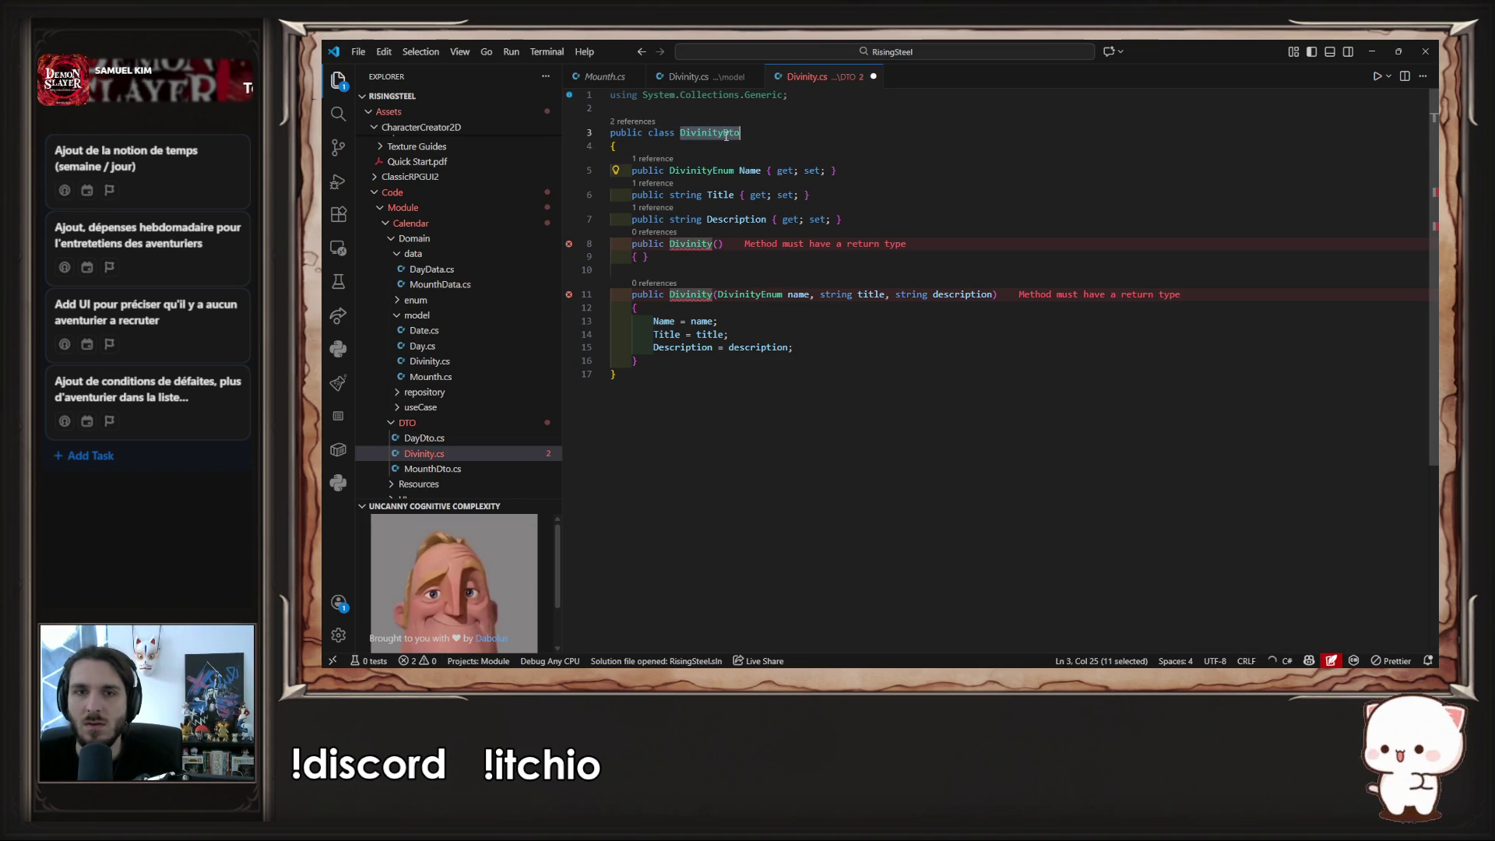
click(710, 244)
text(Dto)
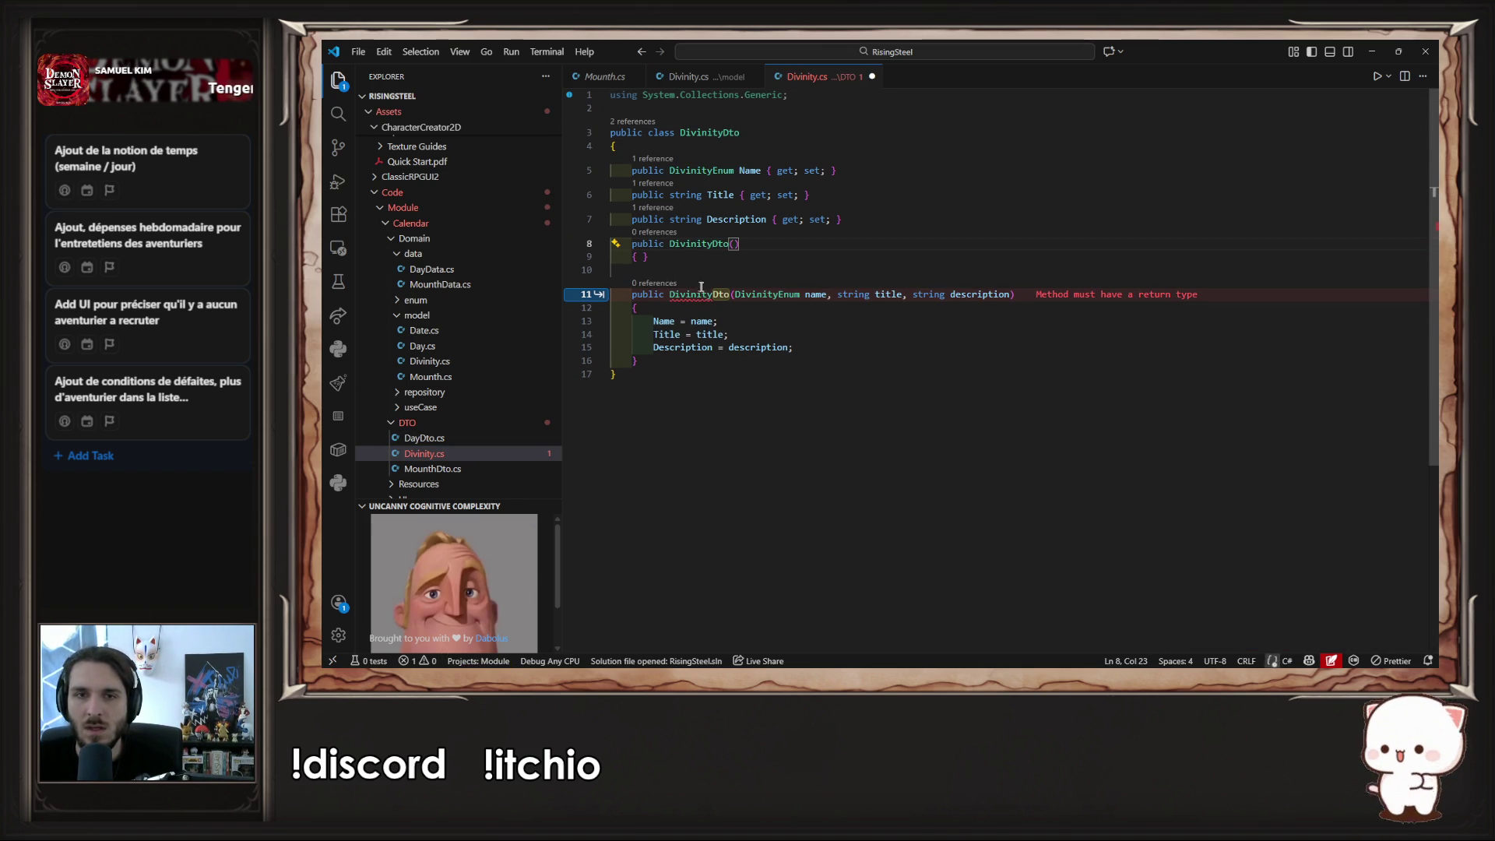
- Delete the second constructor and change Name's type from DivinityEnum to string
drag(640, 366, 600, 294)
key(BackSpace)
key(BackSpace)
key(BackSpace)
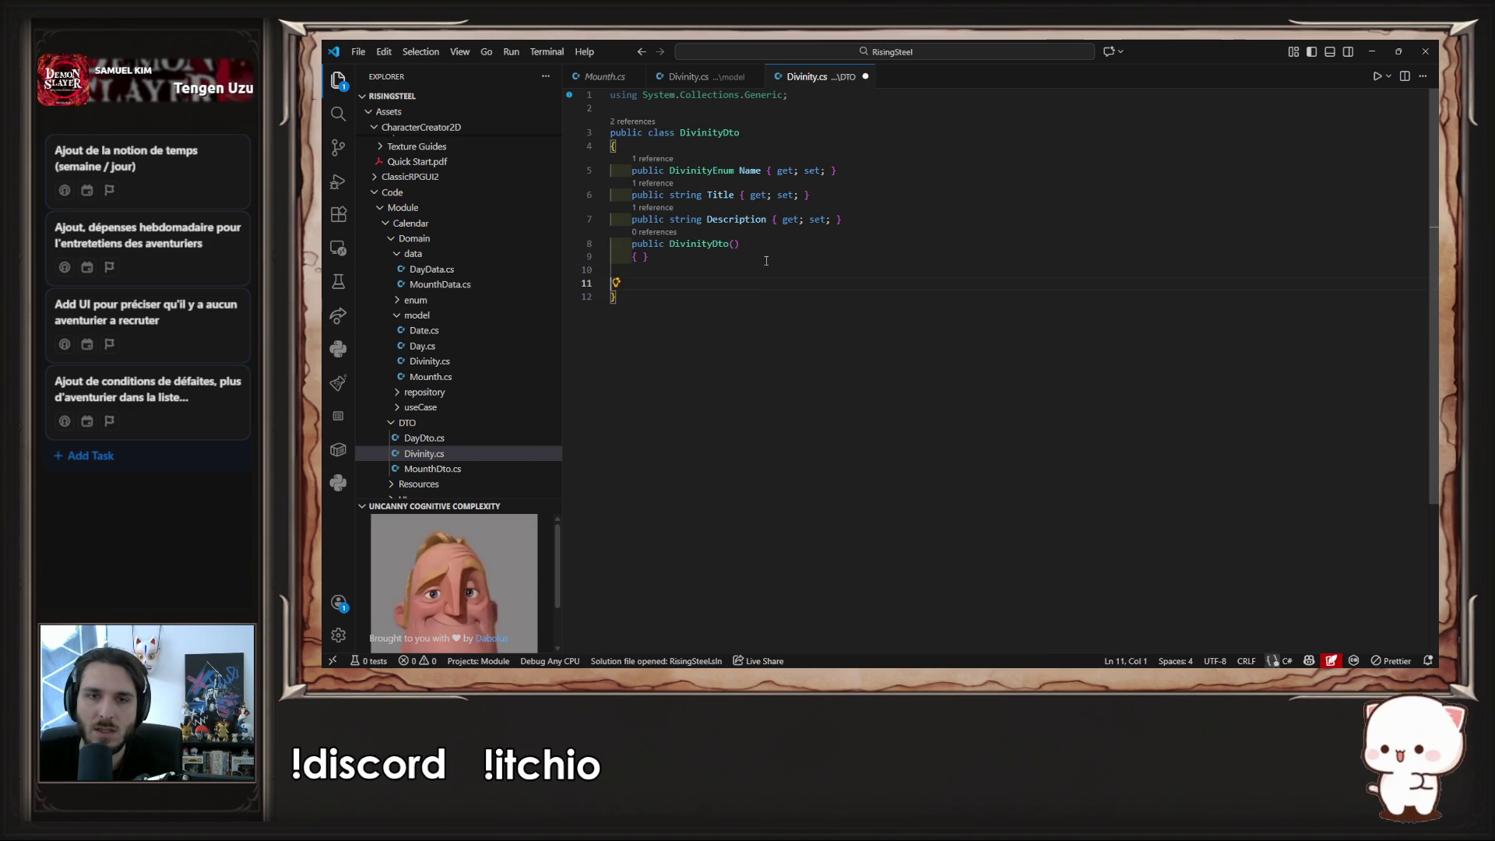
double_click(695, 170)
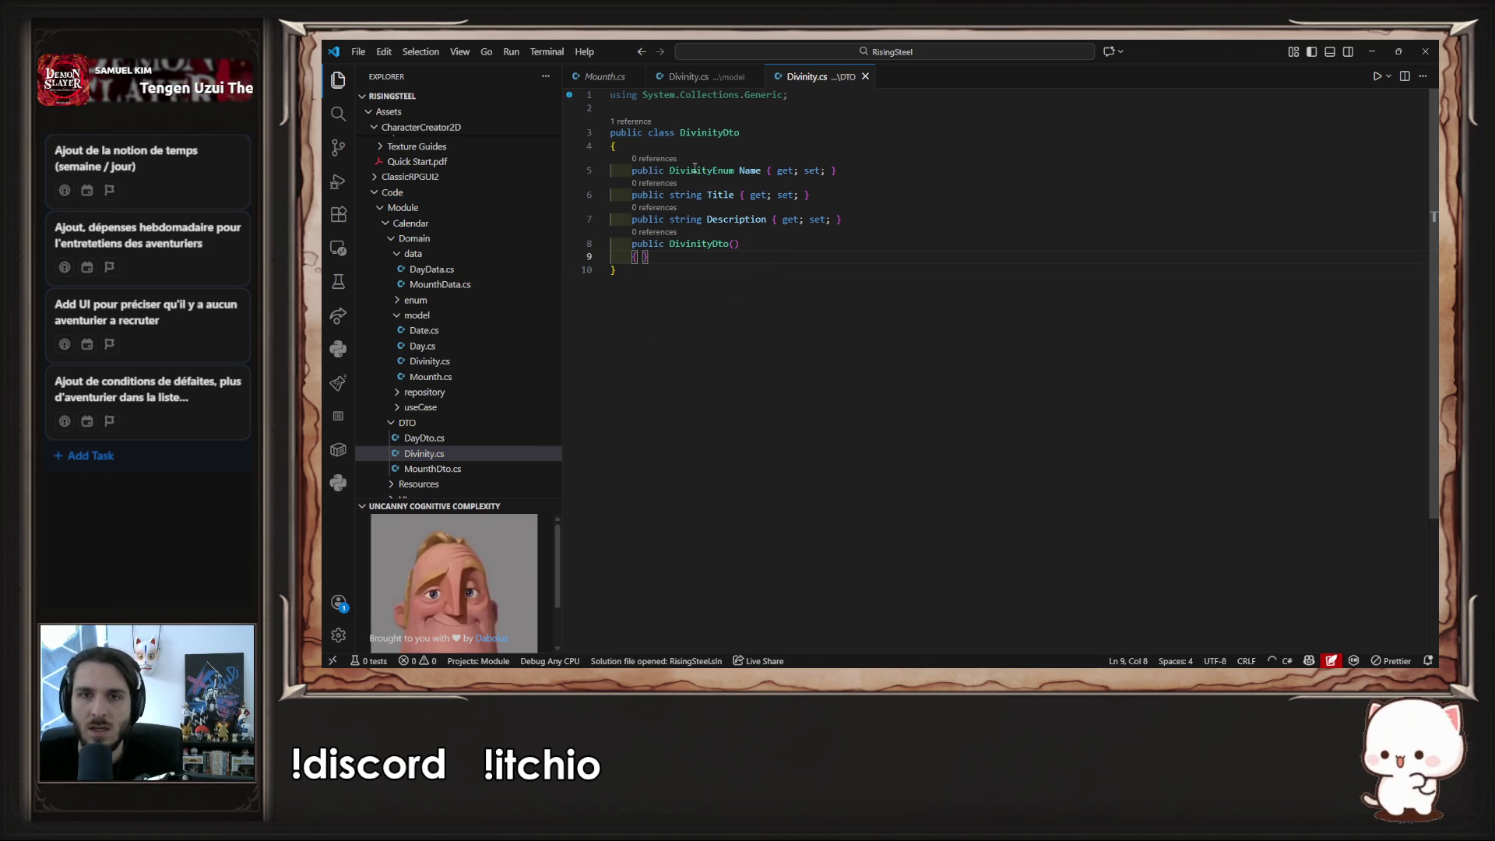
text(string)
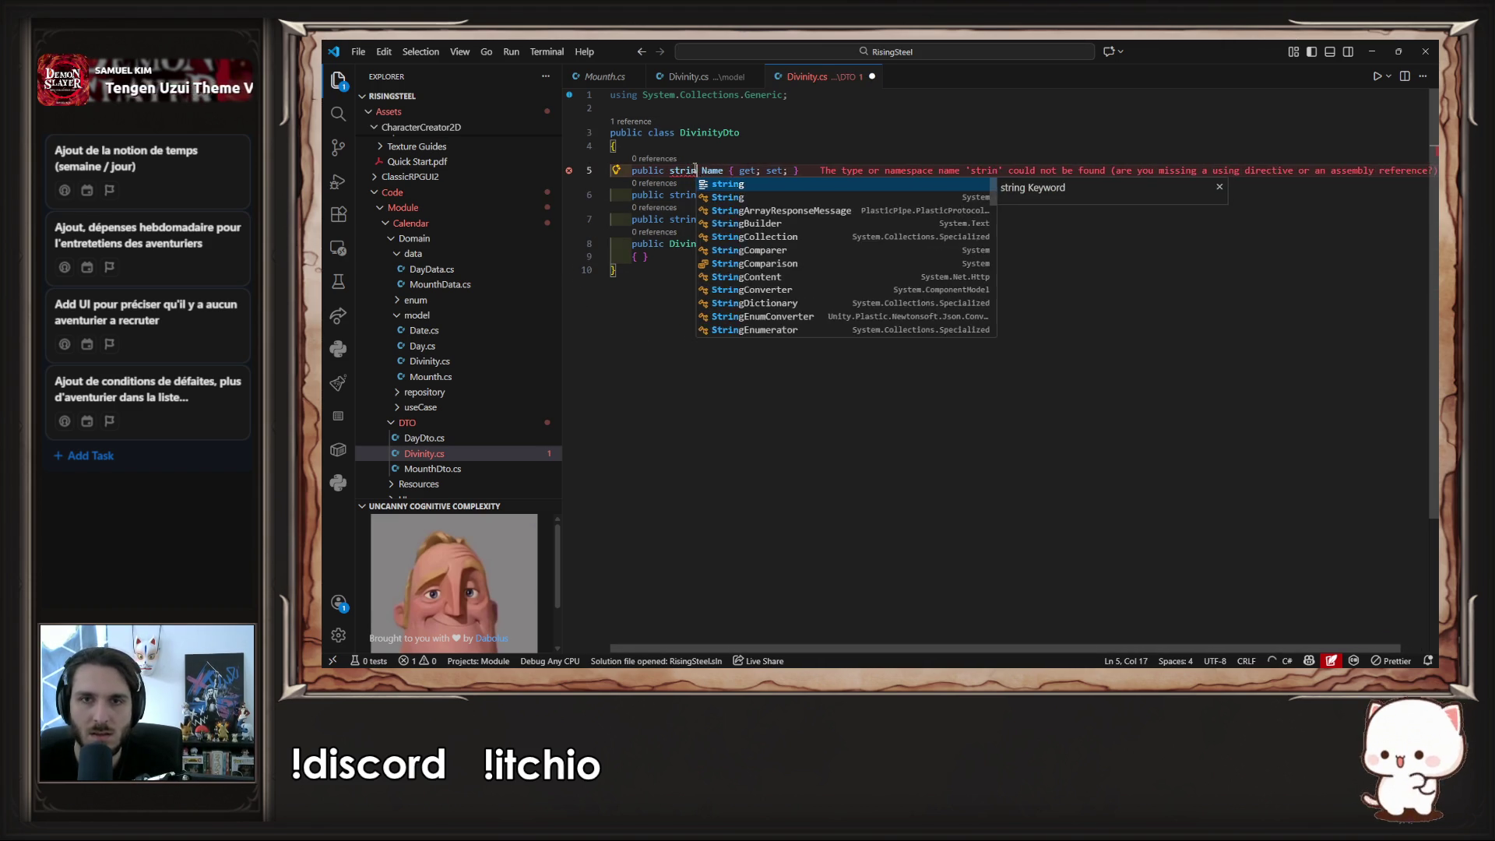
click(439, 440)
click(664, 301)
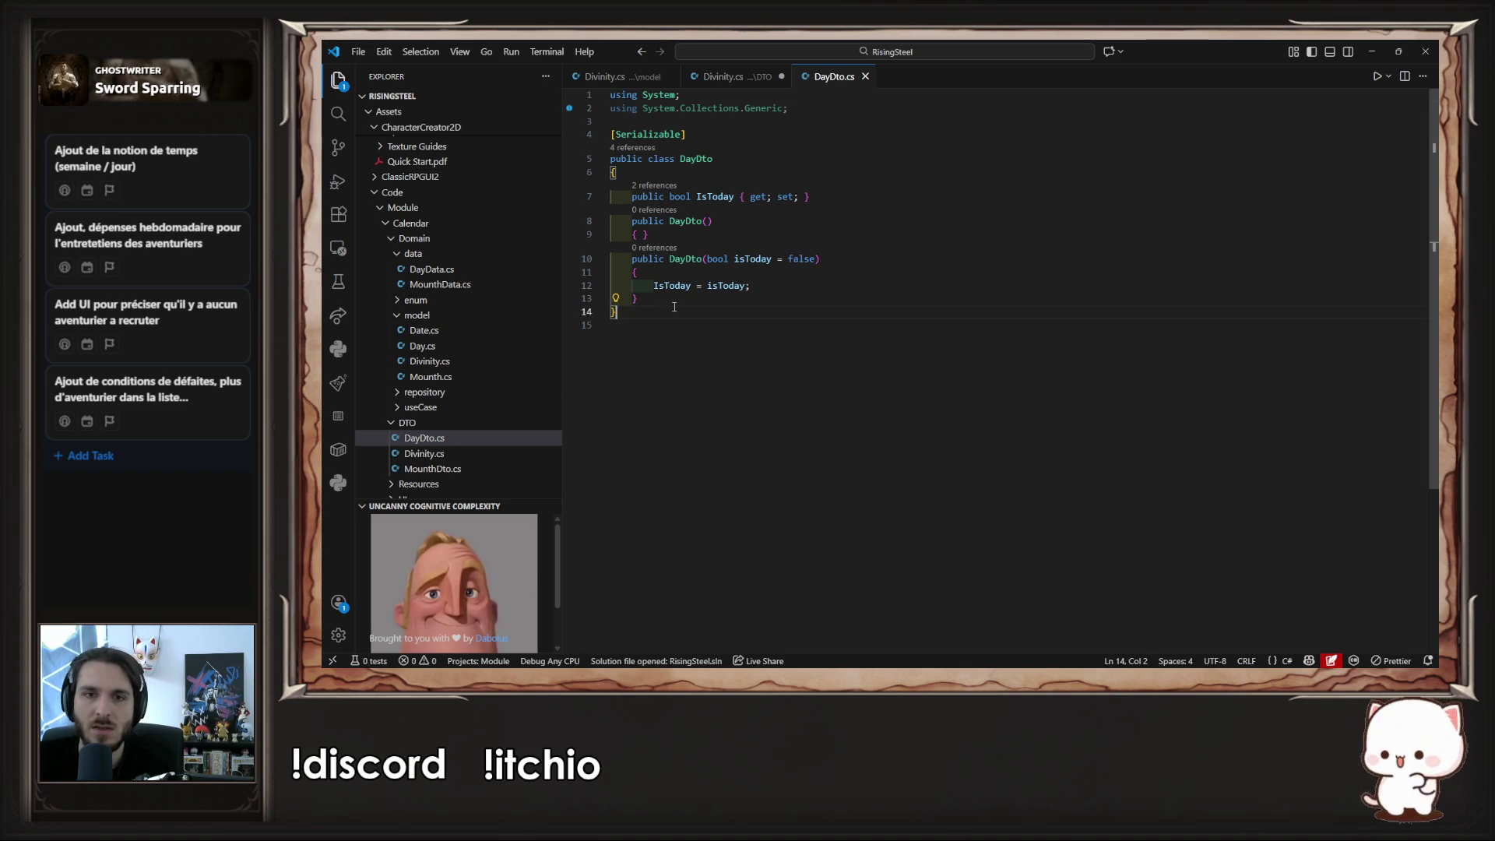
- Delete the DayDto(bool isToday) constructor and the second MounthDto constructor, then save
drag(663, 302, 648, 236)
key(BackSpace)
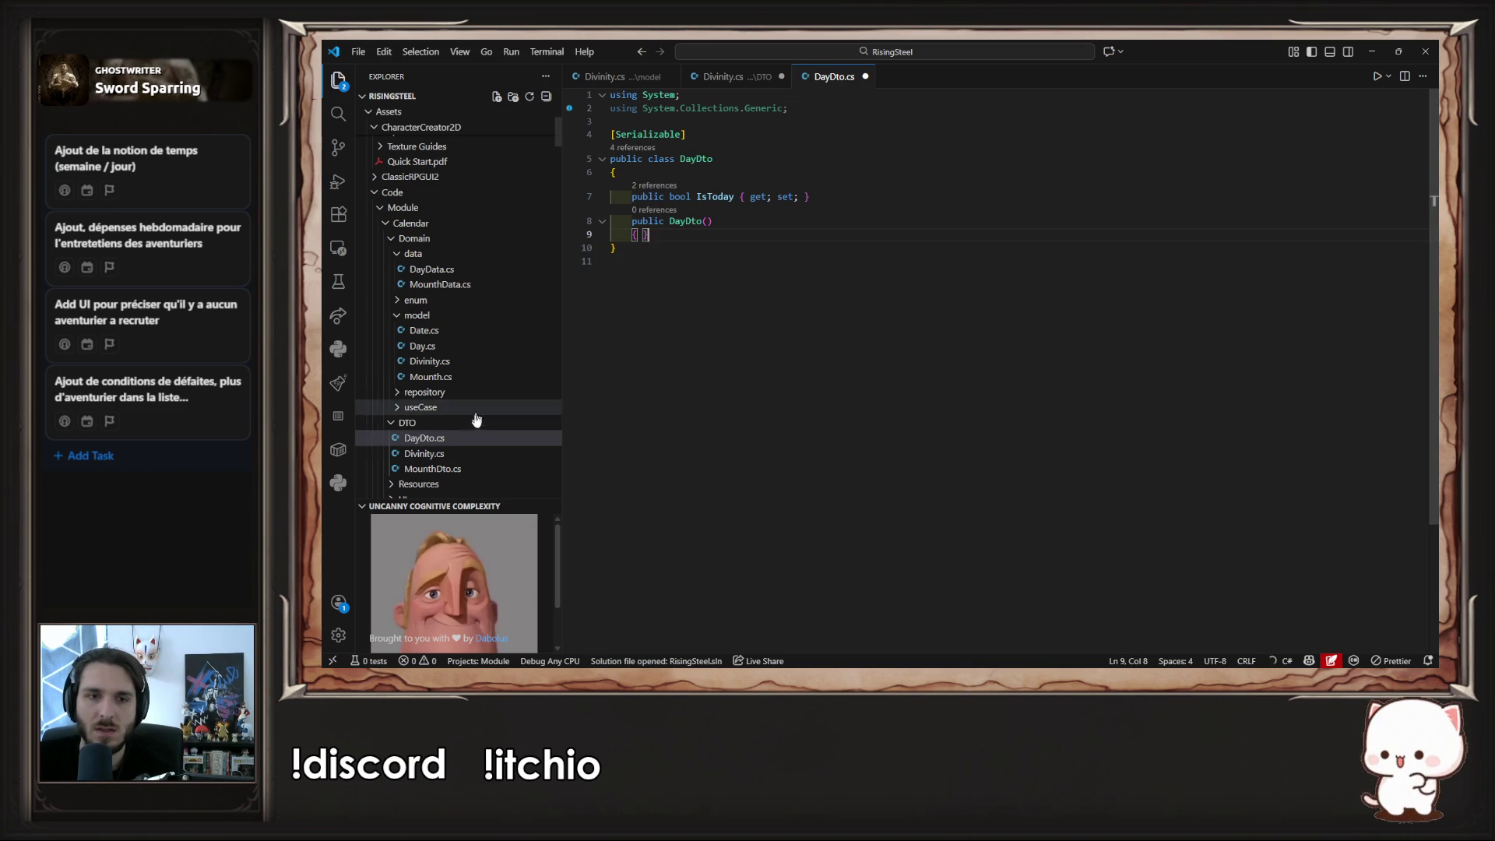
click(446, 468)
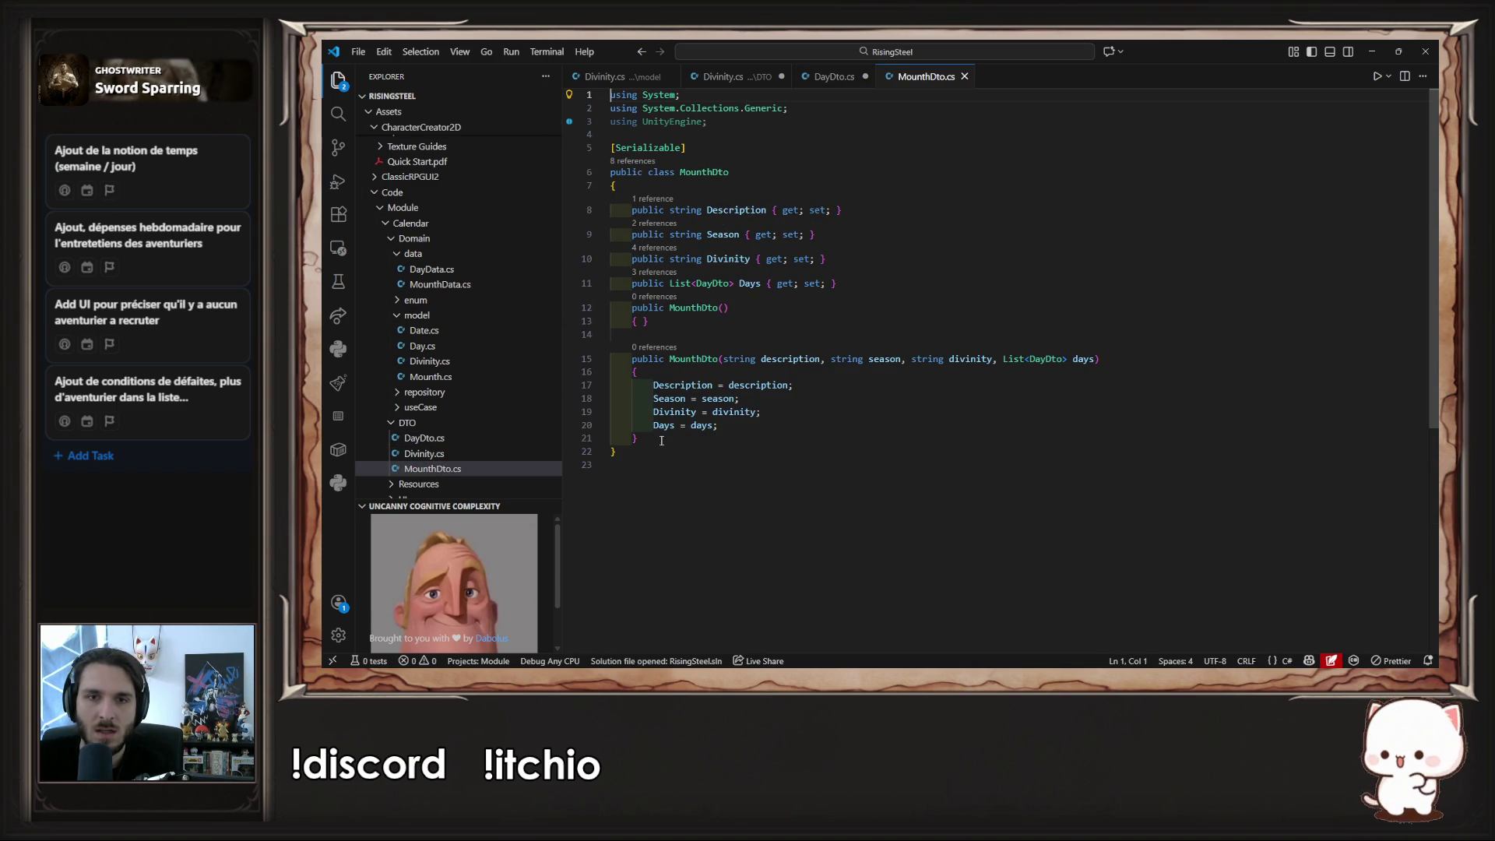
drag(650, 432, 649, 321)
key(BackSpace)
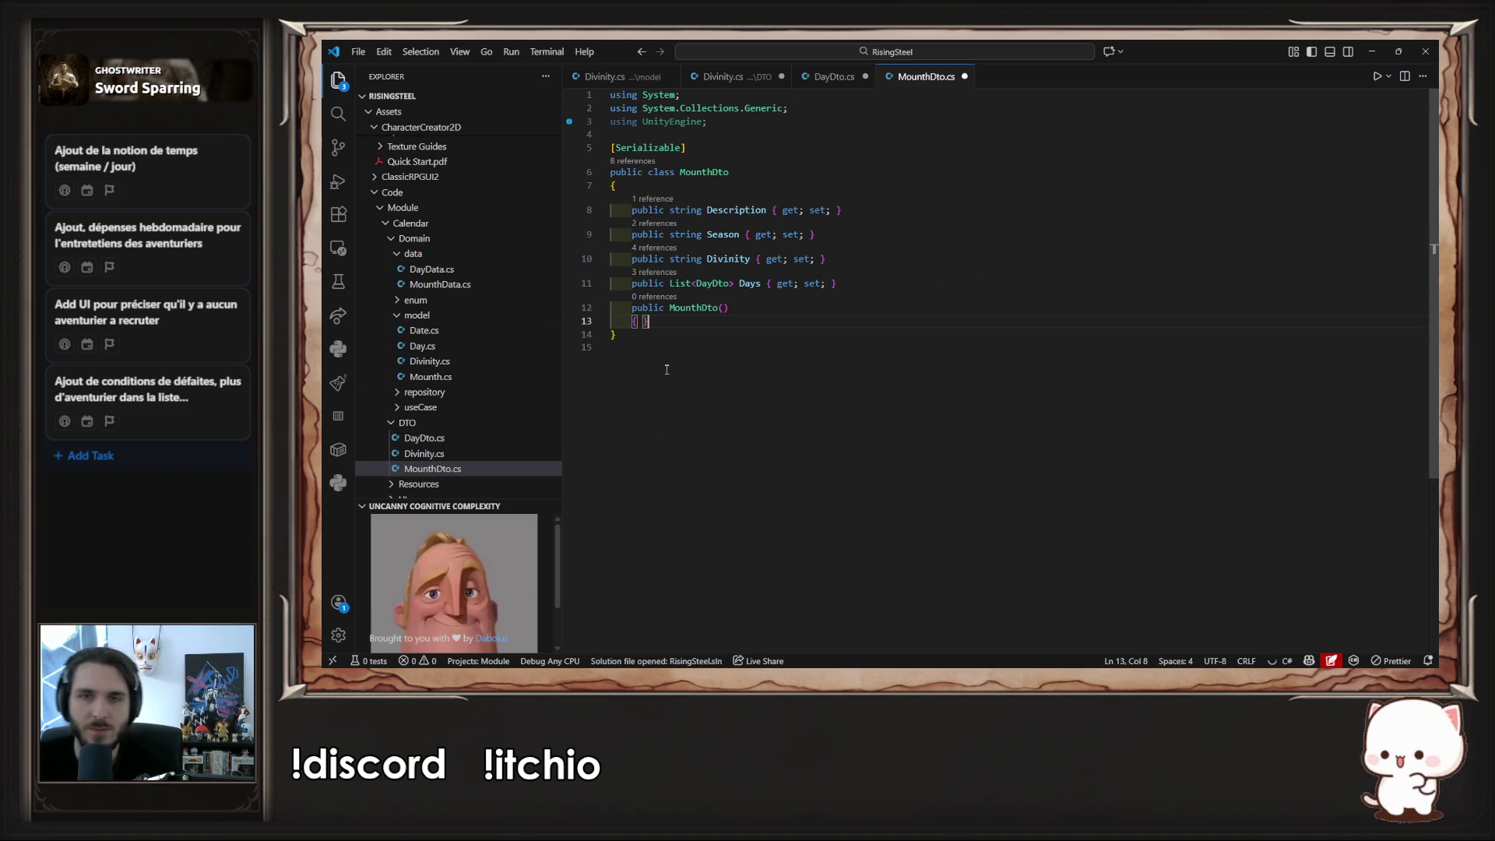
key(ctrl+s)
- Change MounthDto's Divinity property type from string to DivinityDto and save
click(831, 76)
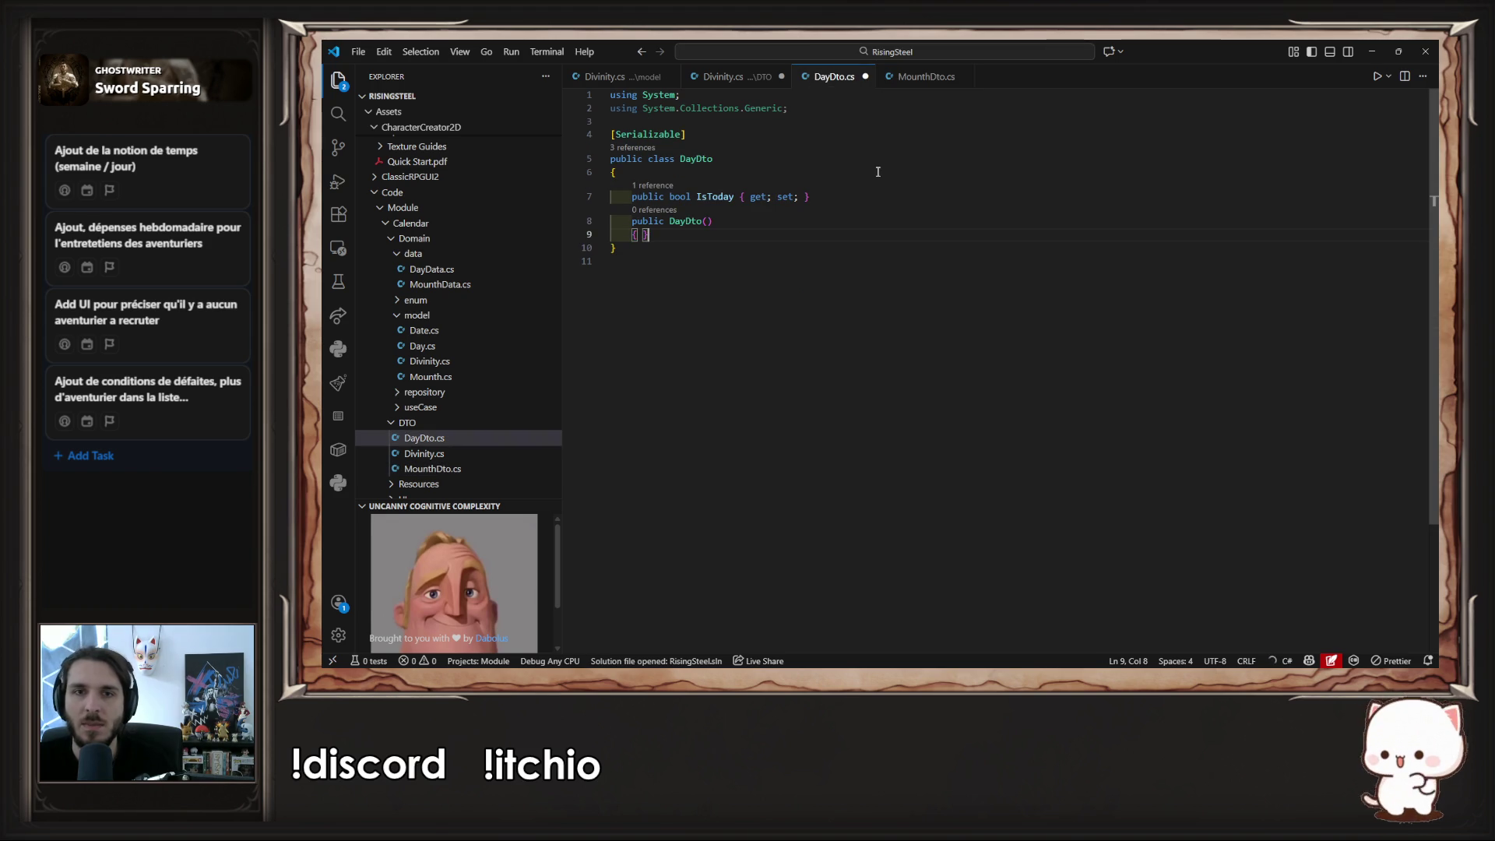
click(724, 78)
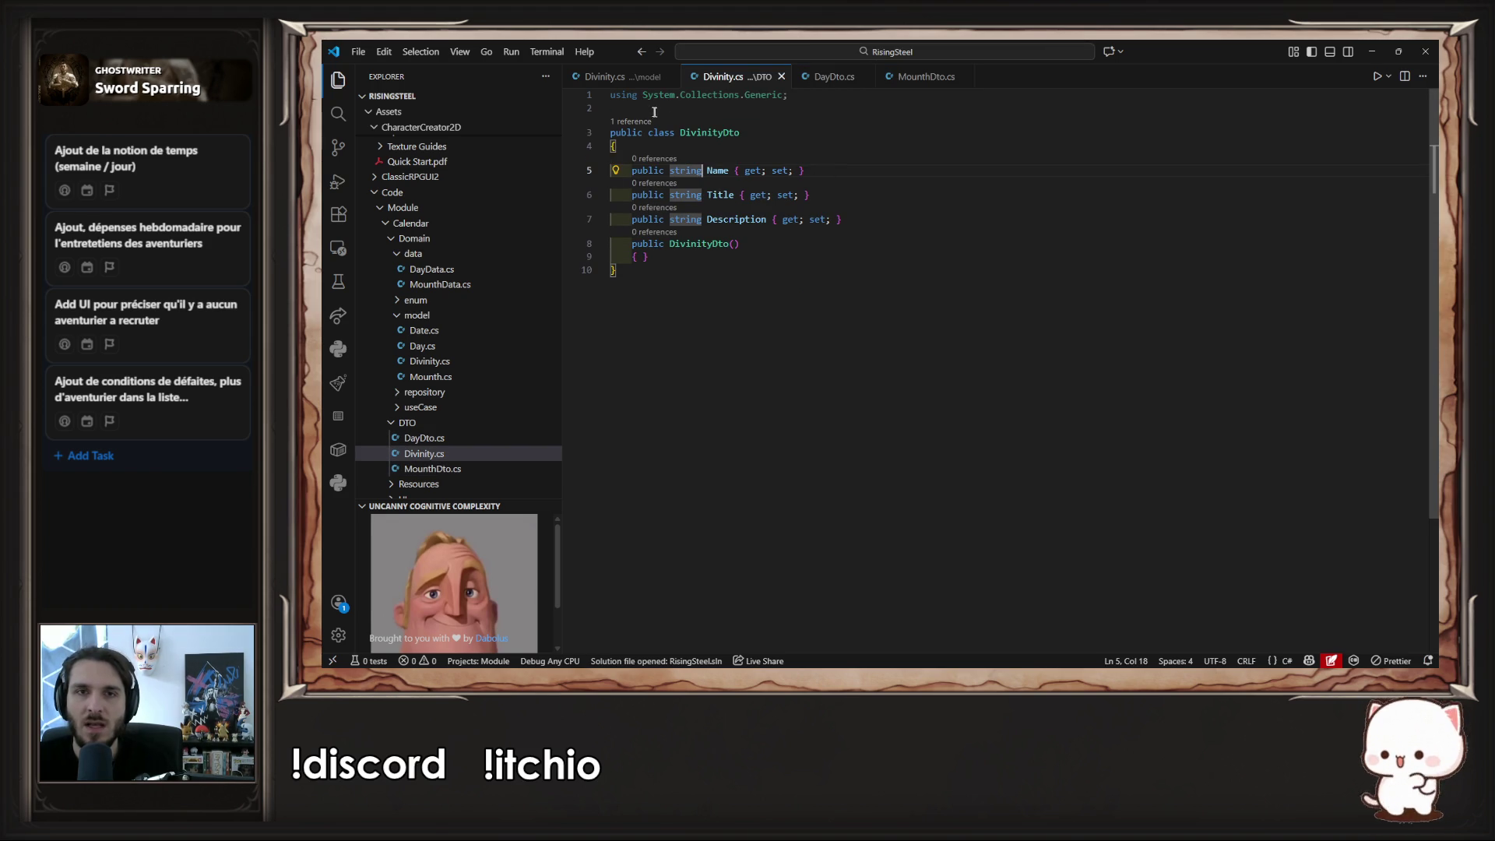
click(928, 77)
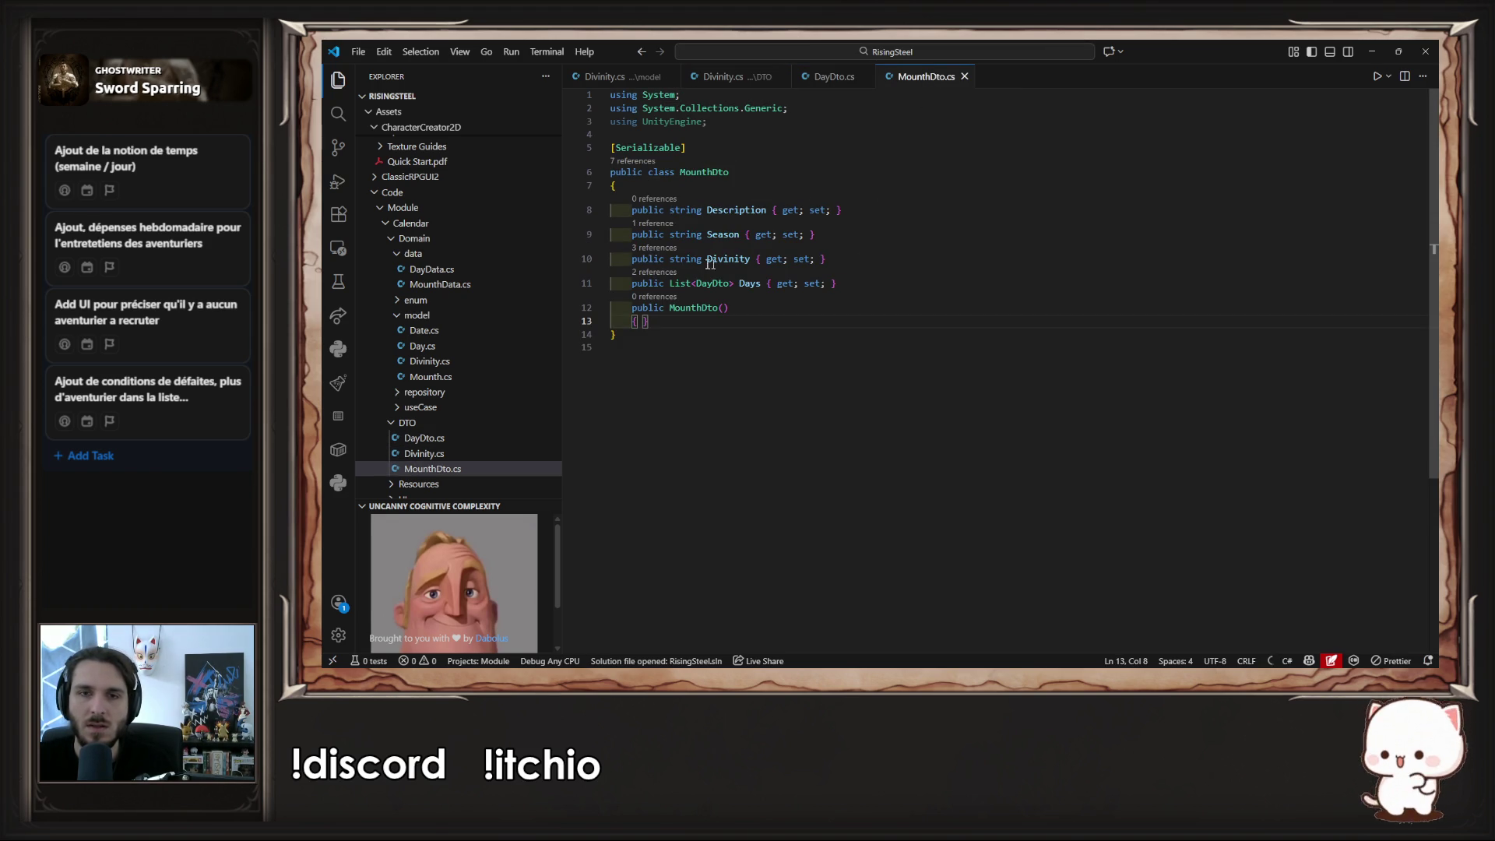
double_click(685, 258)
text(Divi)
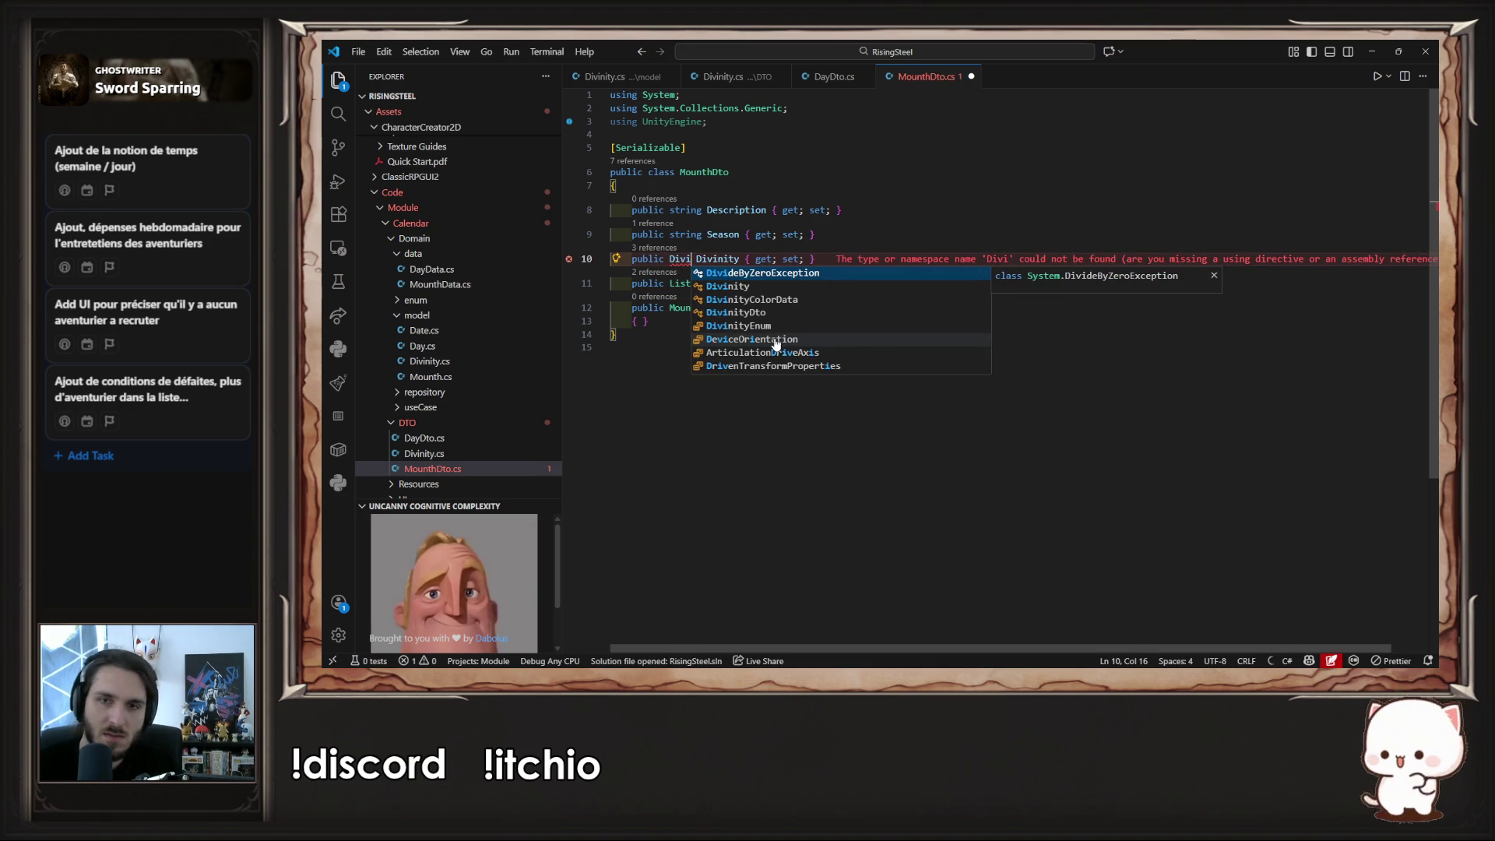
key(Left)
key(Down)
key(Down)
key(Down)
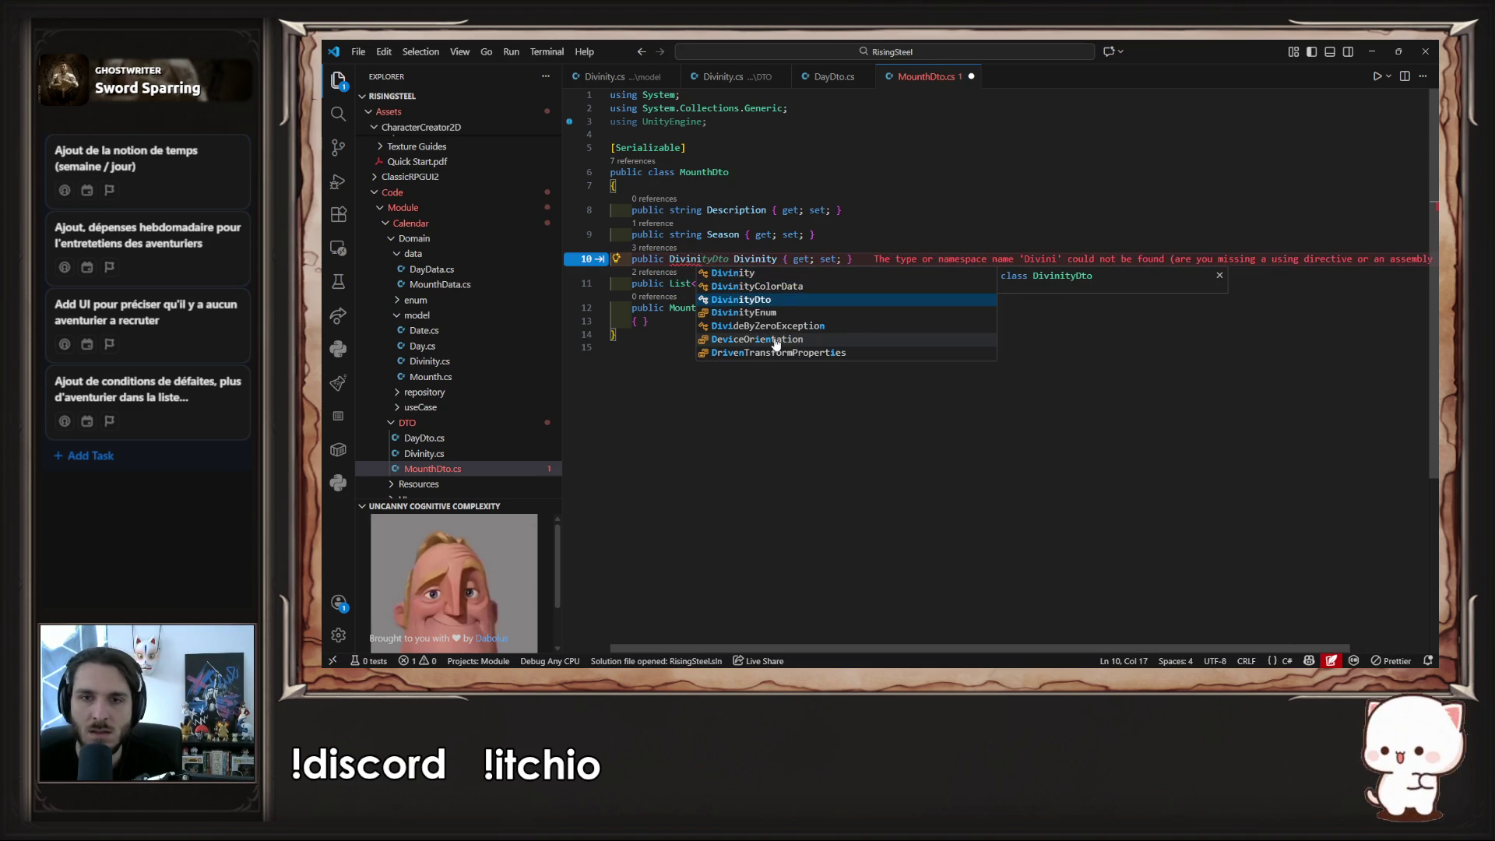
key(Return)
key(Delete)
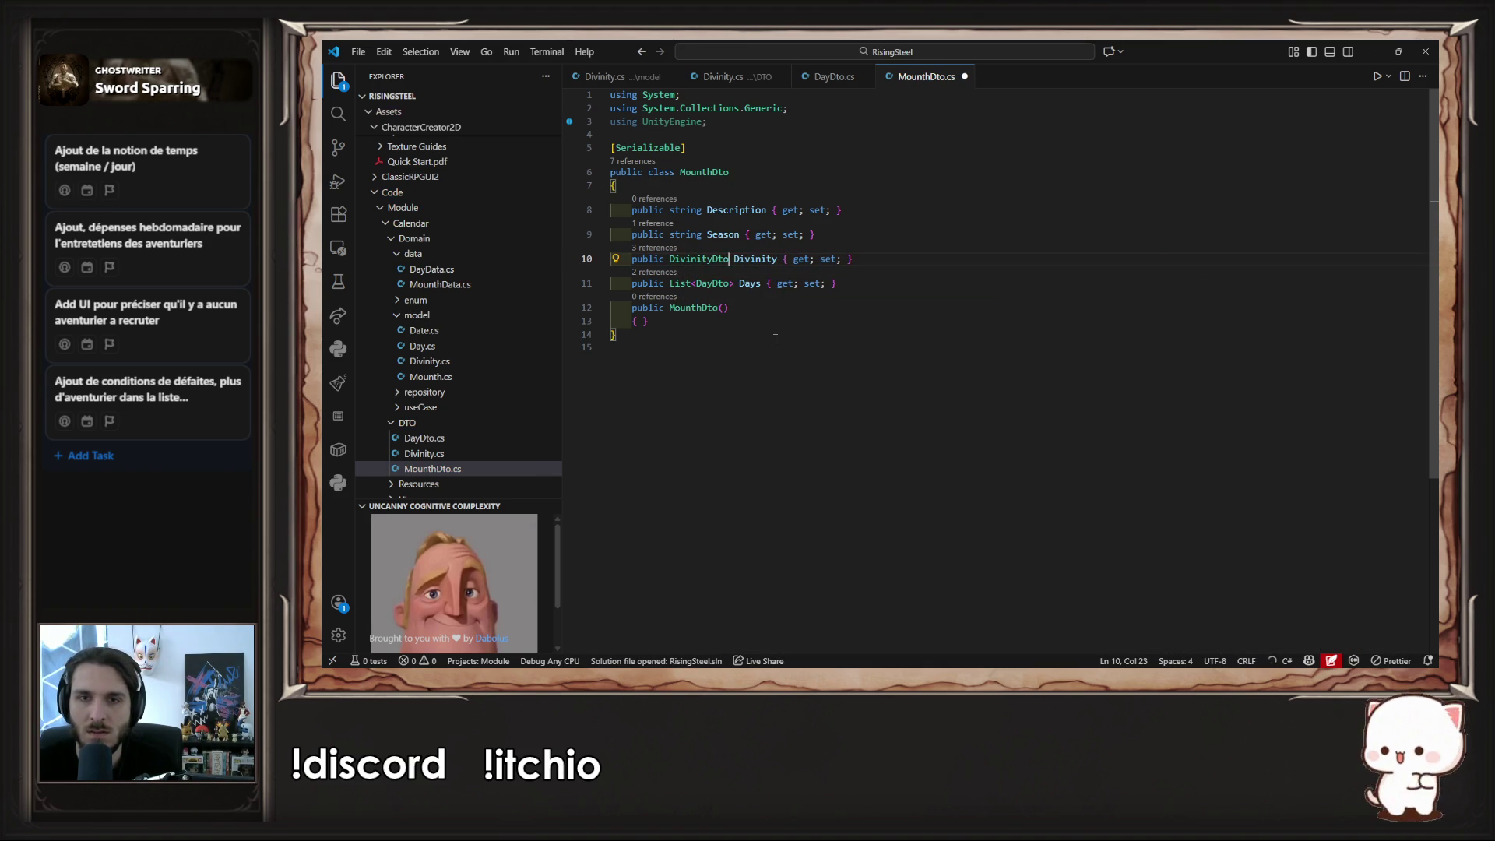
key(ctrl+s)
- Close the MounthDto, DayDto and DivinityDto tabs
click(919, 249)
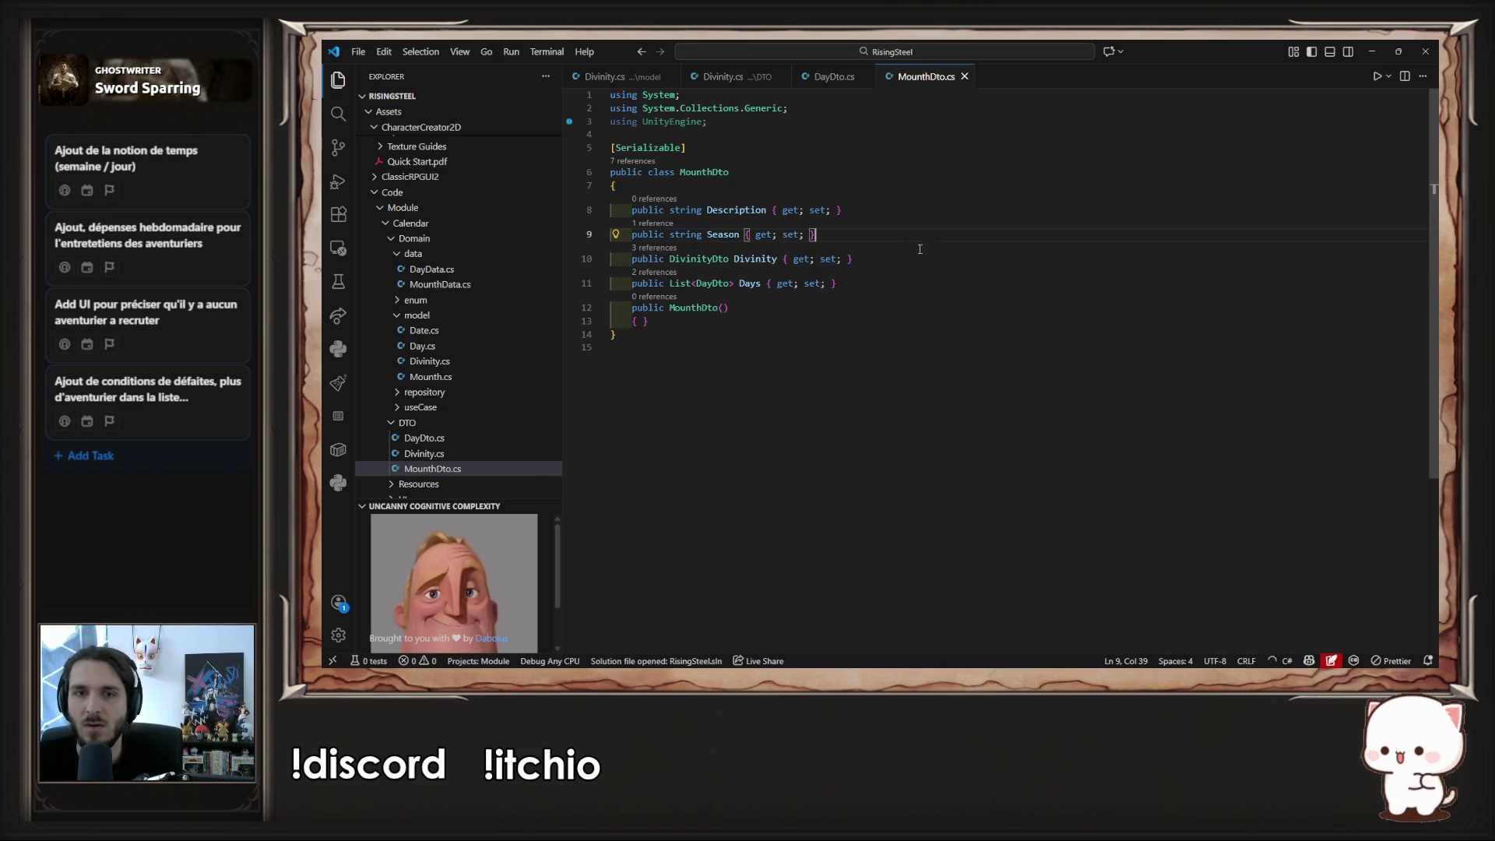
middle_click(905, 82)
middle_click(843, 78)
middle_click(736, 77)
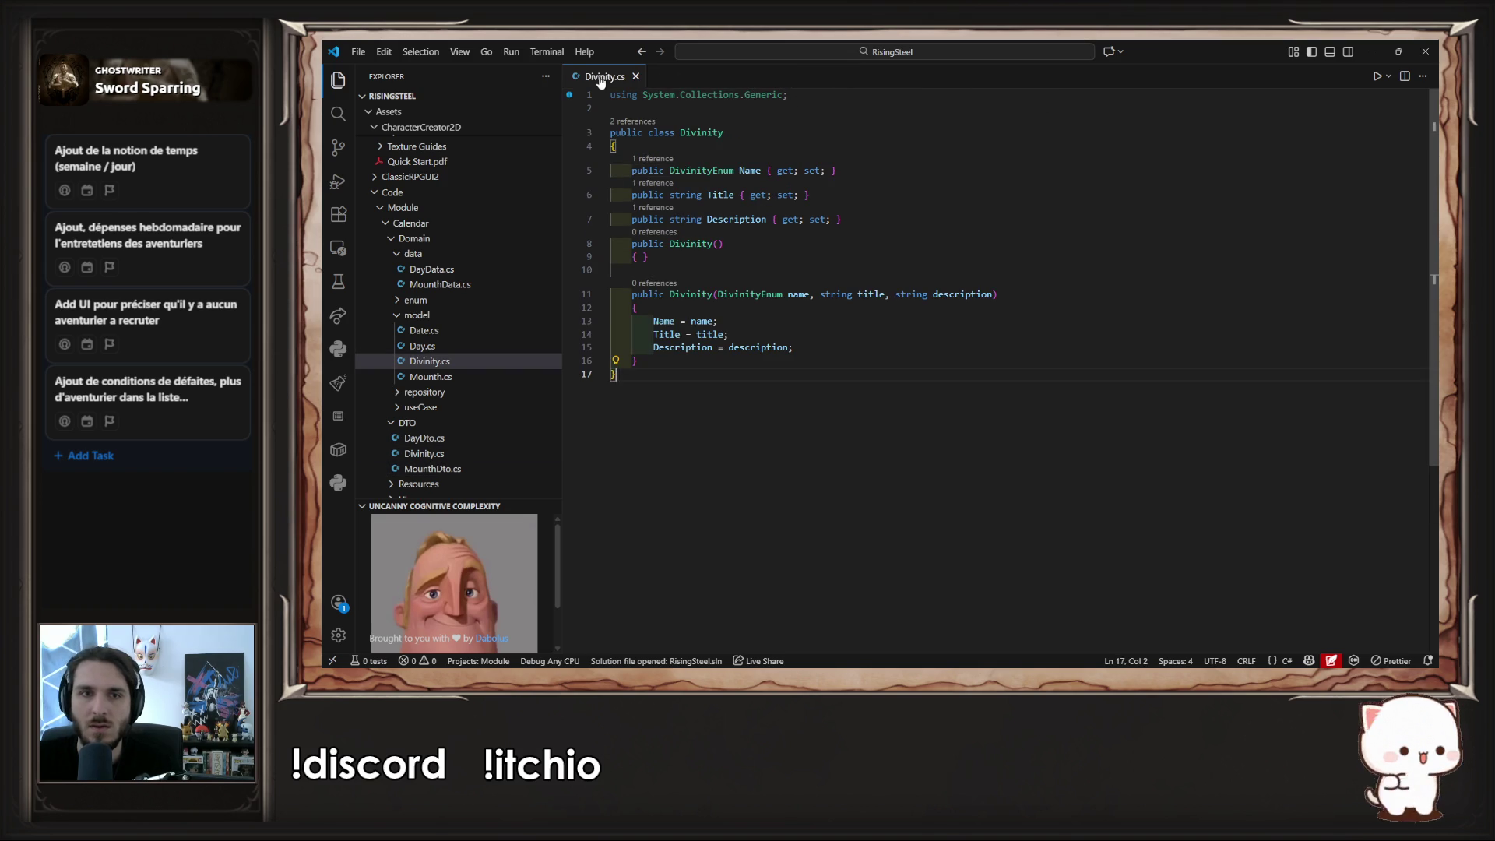
- In Mounth.cs, change the Divinity property and constructor parameter from DivinityEnum to Divinity
click(430, 376)
double_click(690, 221)
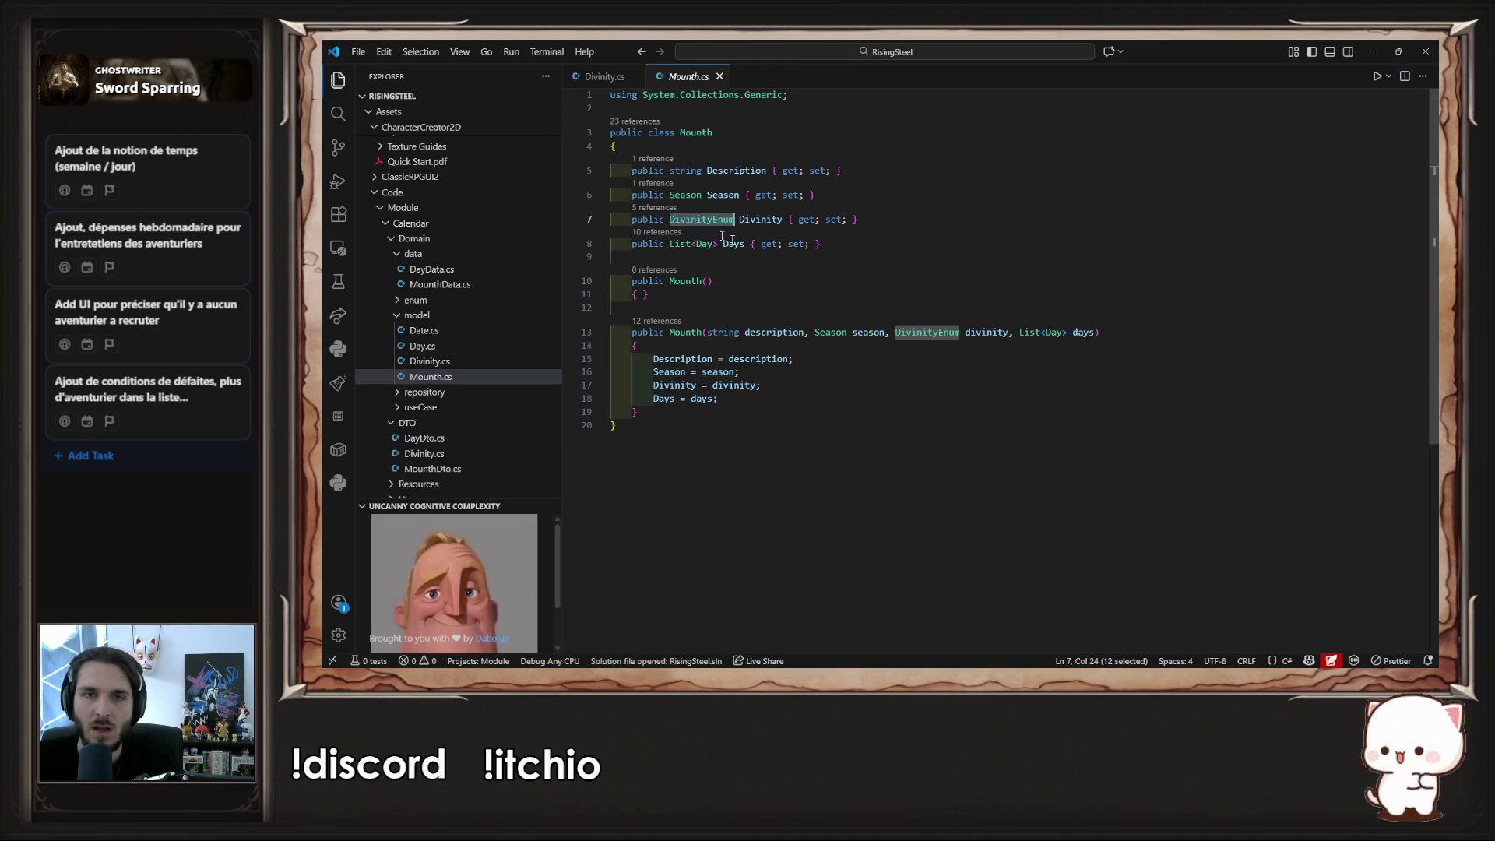
text(D)
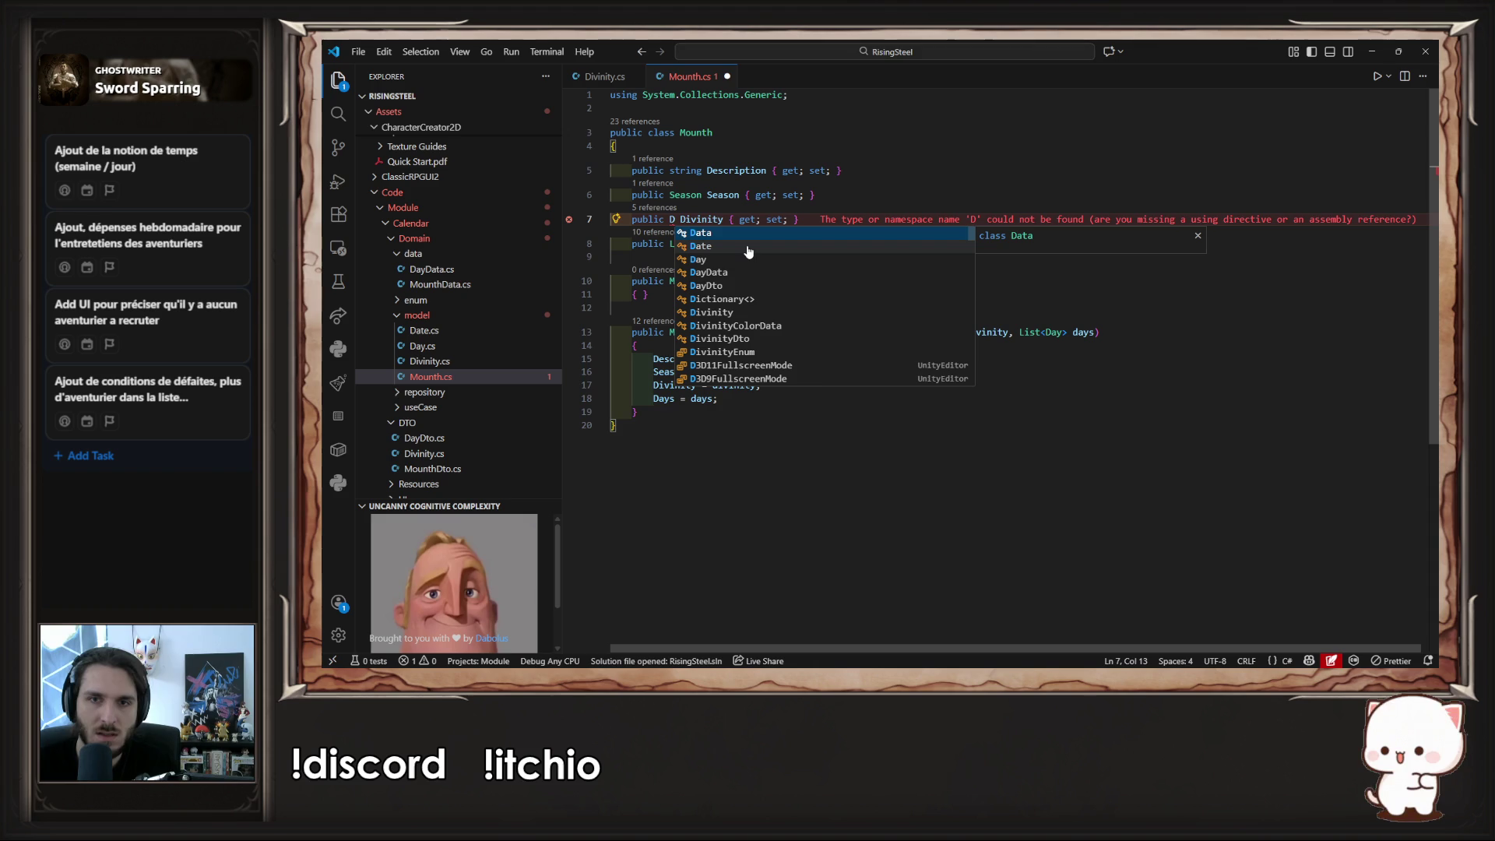
text(ivin)
key(Tab)
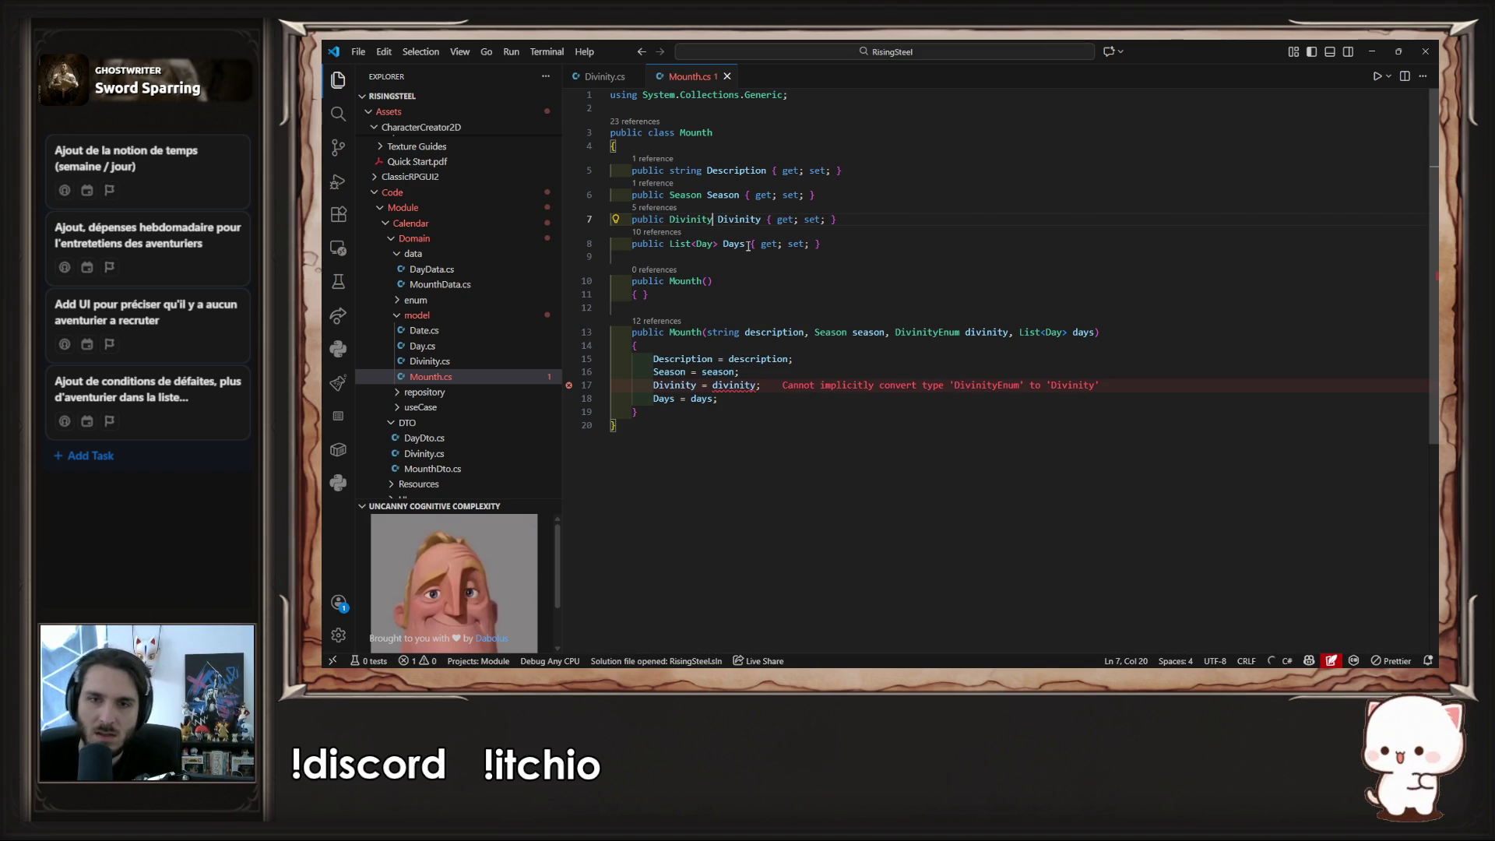
double_click(953, 333)
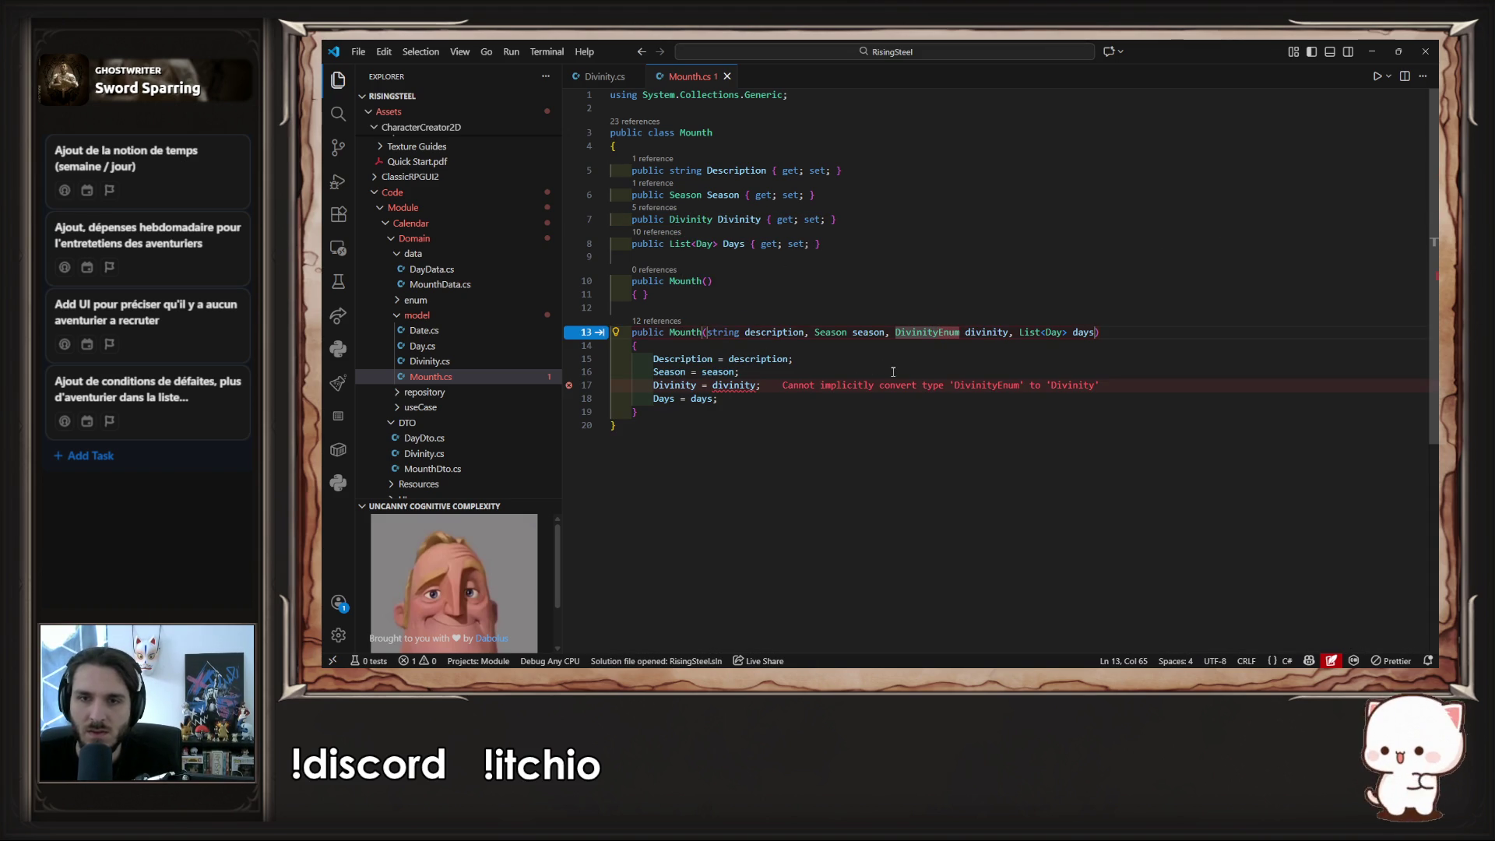
text(D)
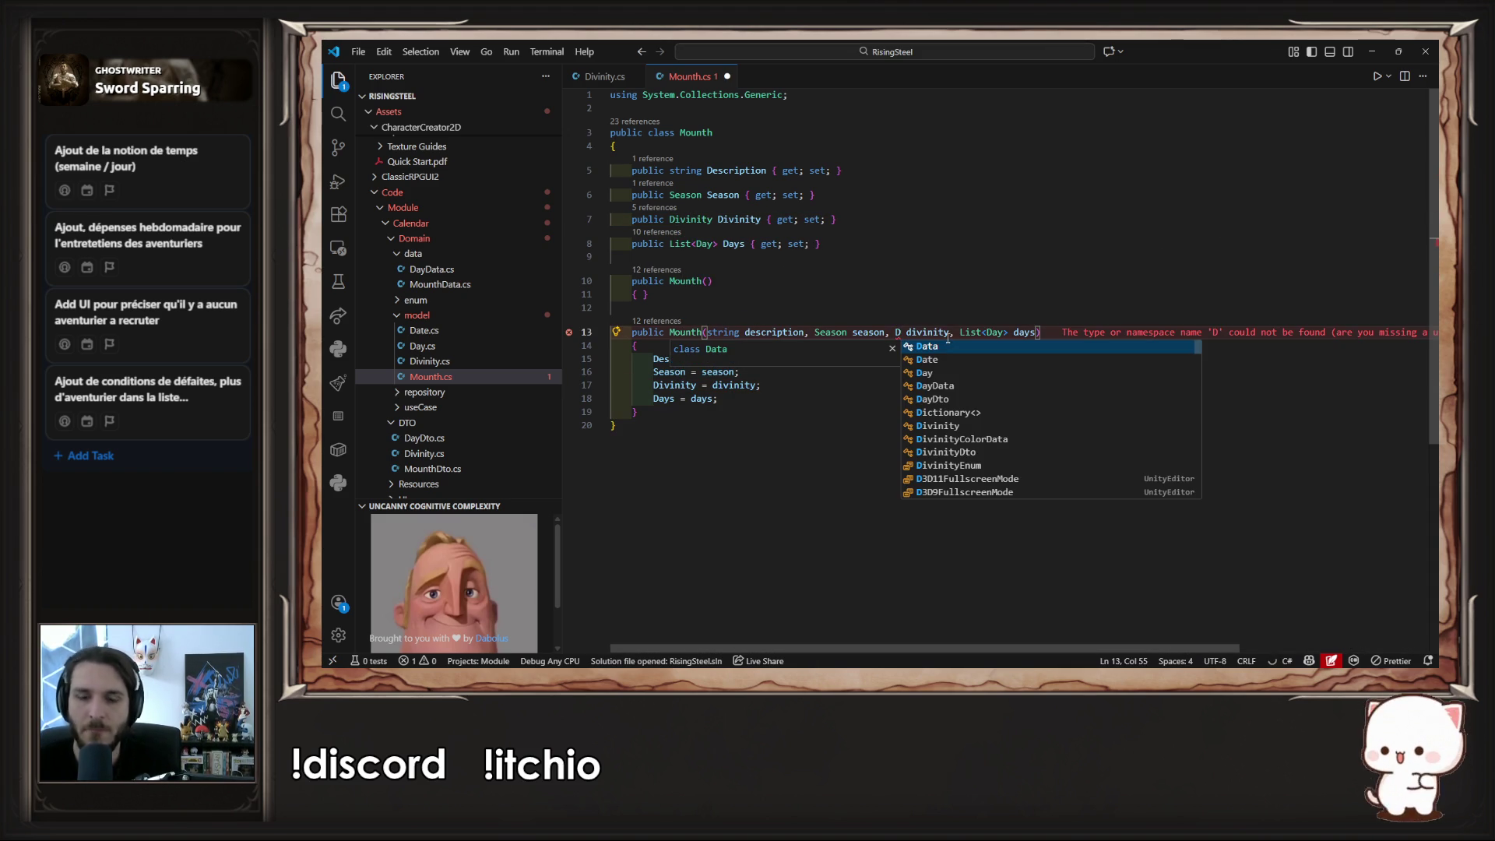
text(ivi)
key(Tab)
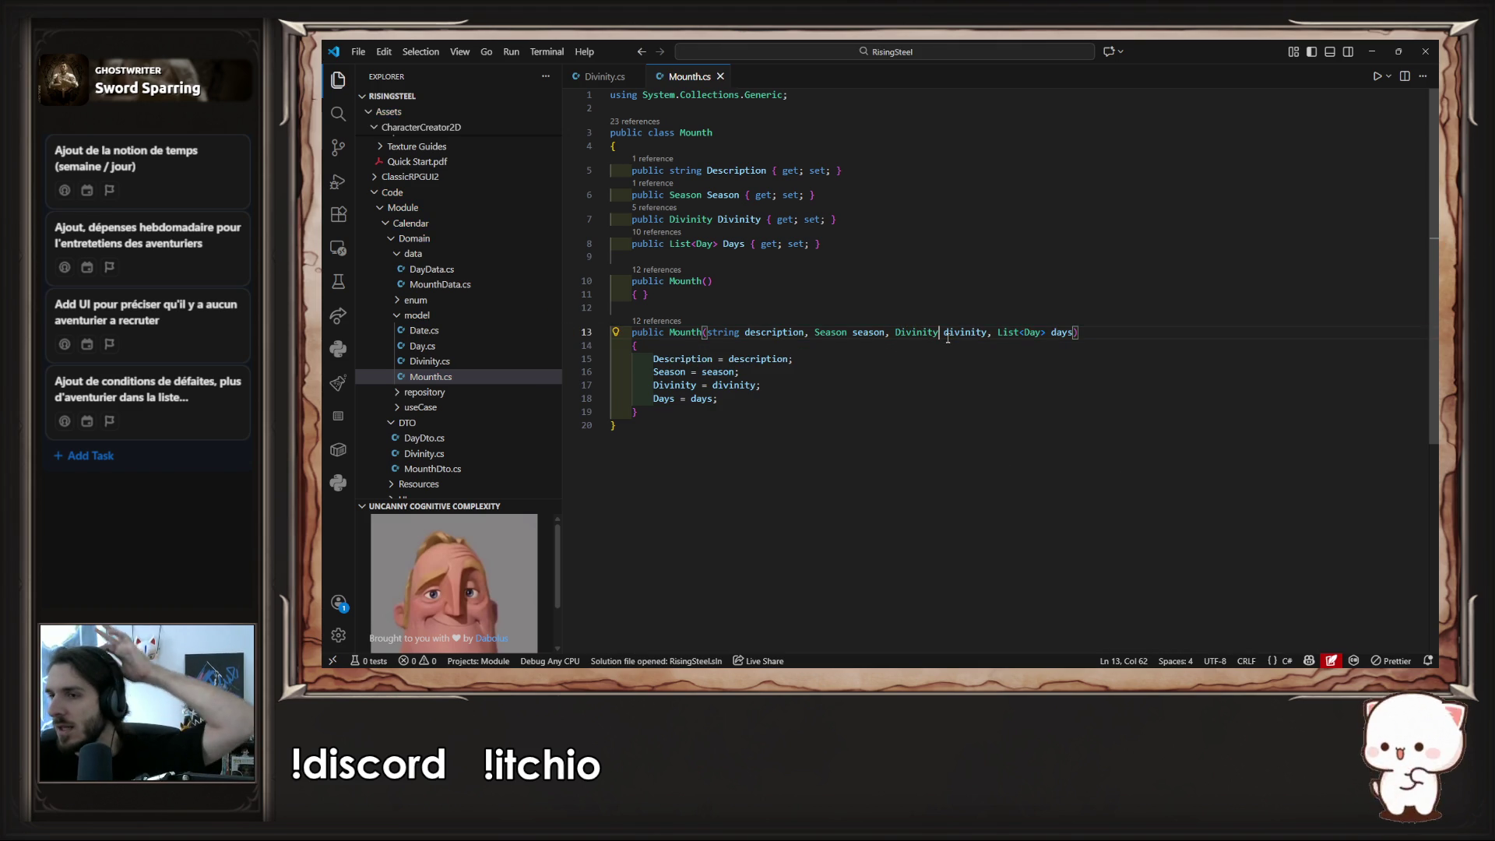
click(995, 221)
- Back in Unity, open the Console's compile errors and jump to the OMounth.cs error
key(alt+Tab)
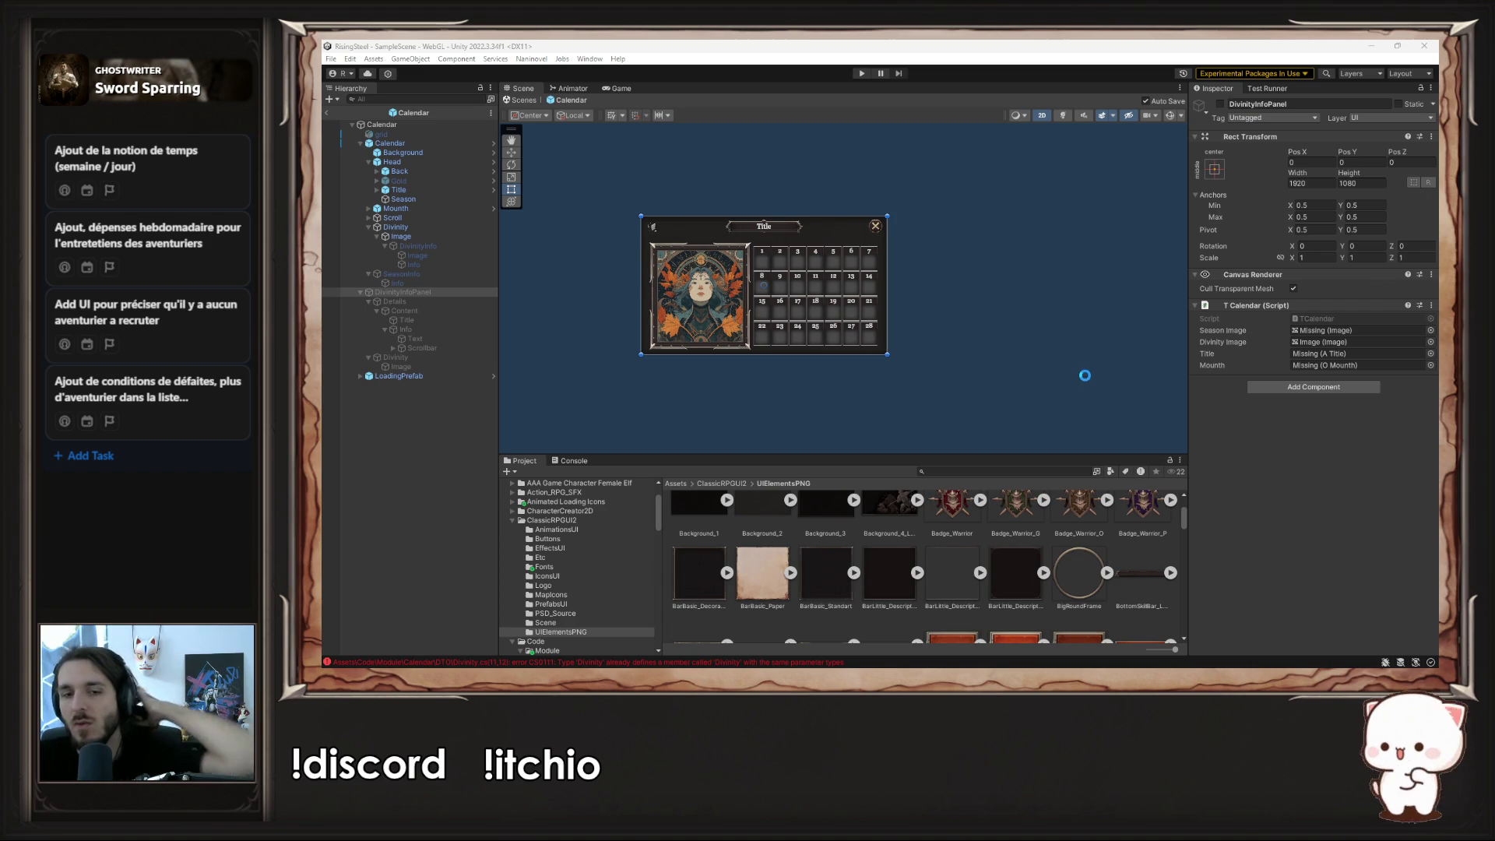
click(504, 663)
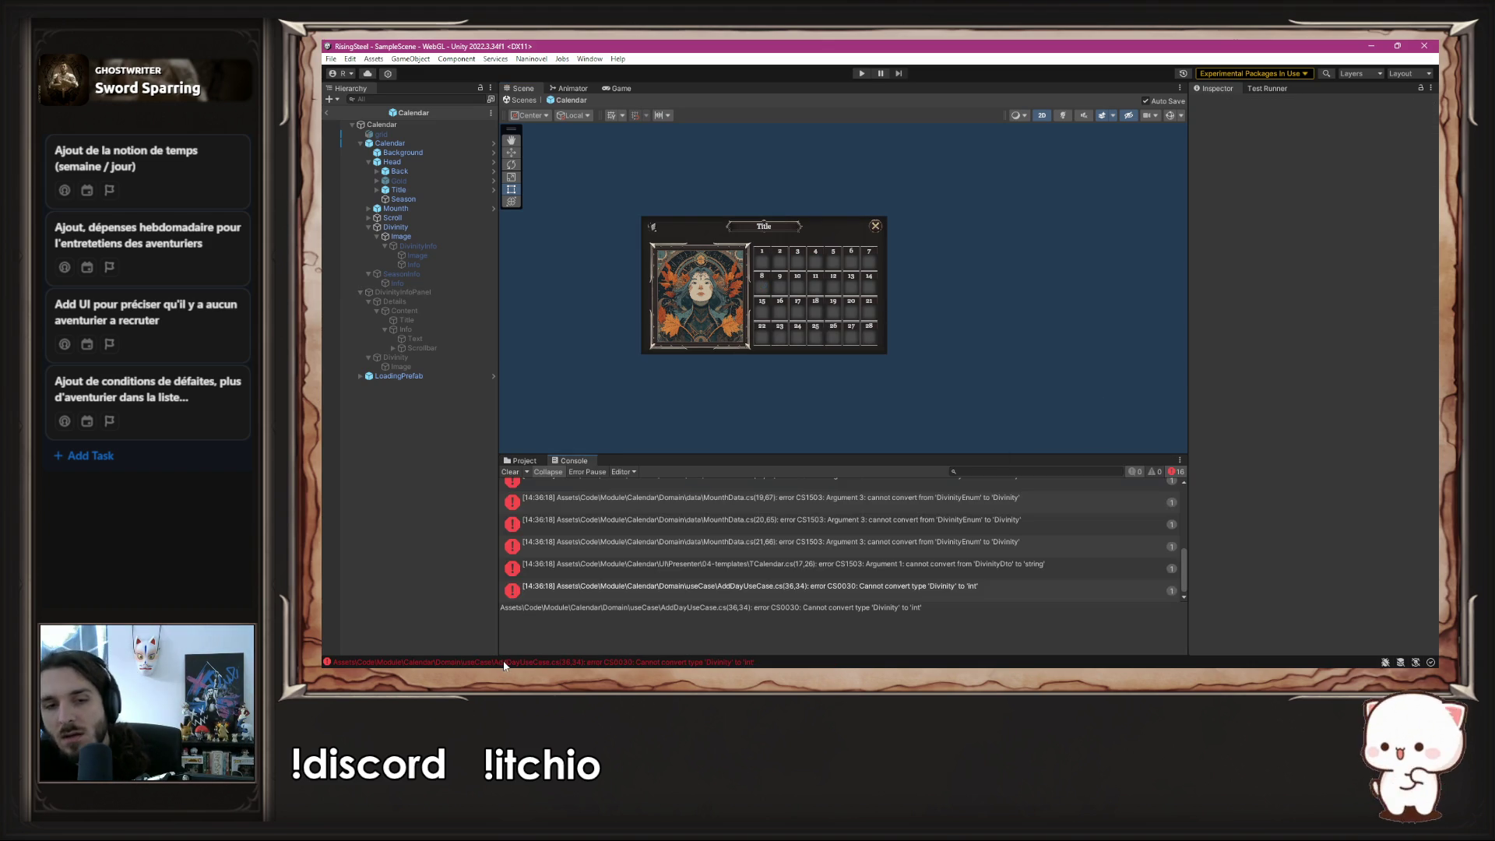
scroll(646, 533, up, 5)
double_click(695, 486)
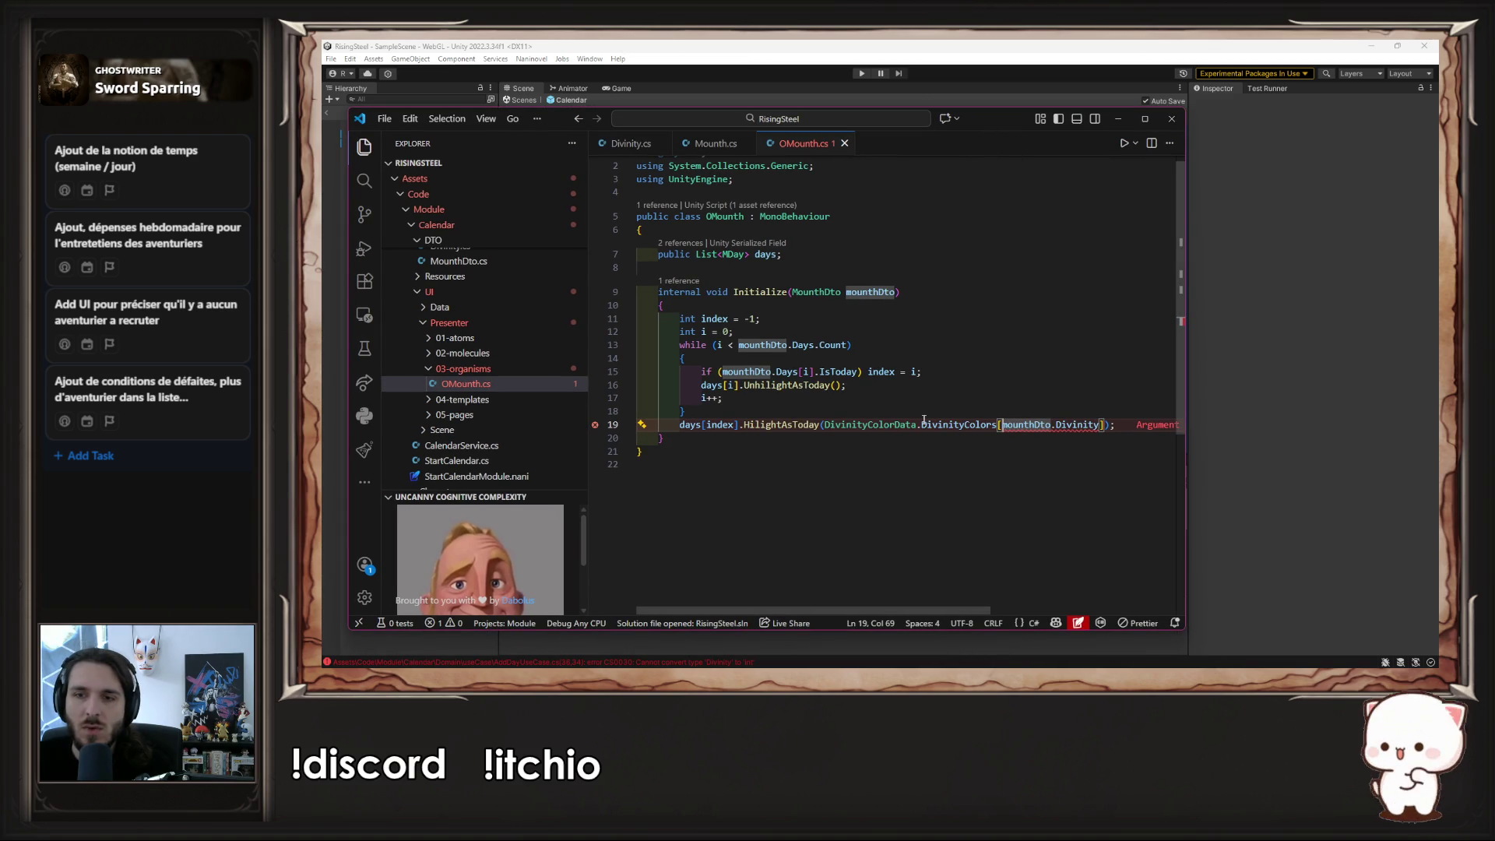
- Add a public string GetDivinityName() method to MounthDto after its constructor
click(972, 394)
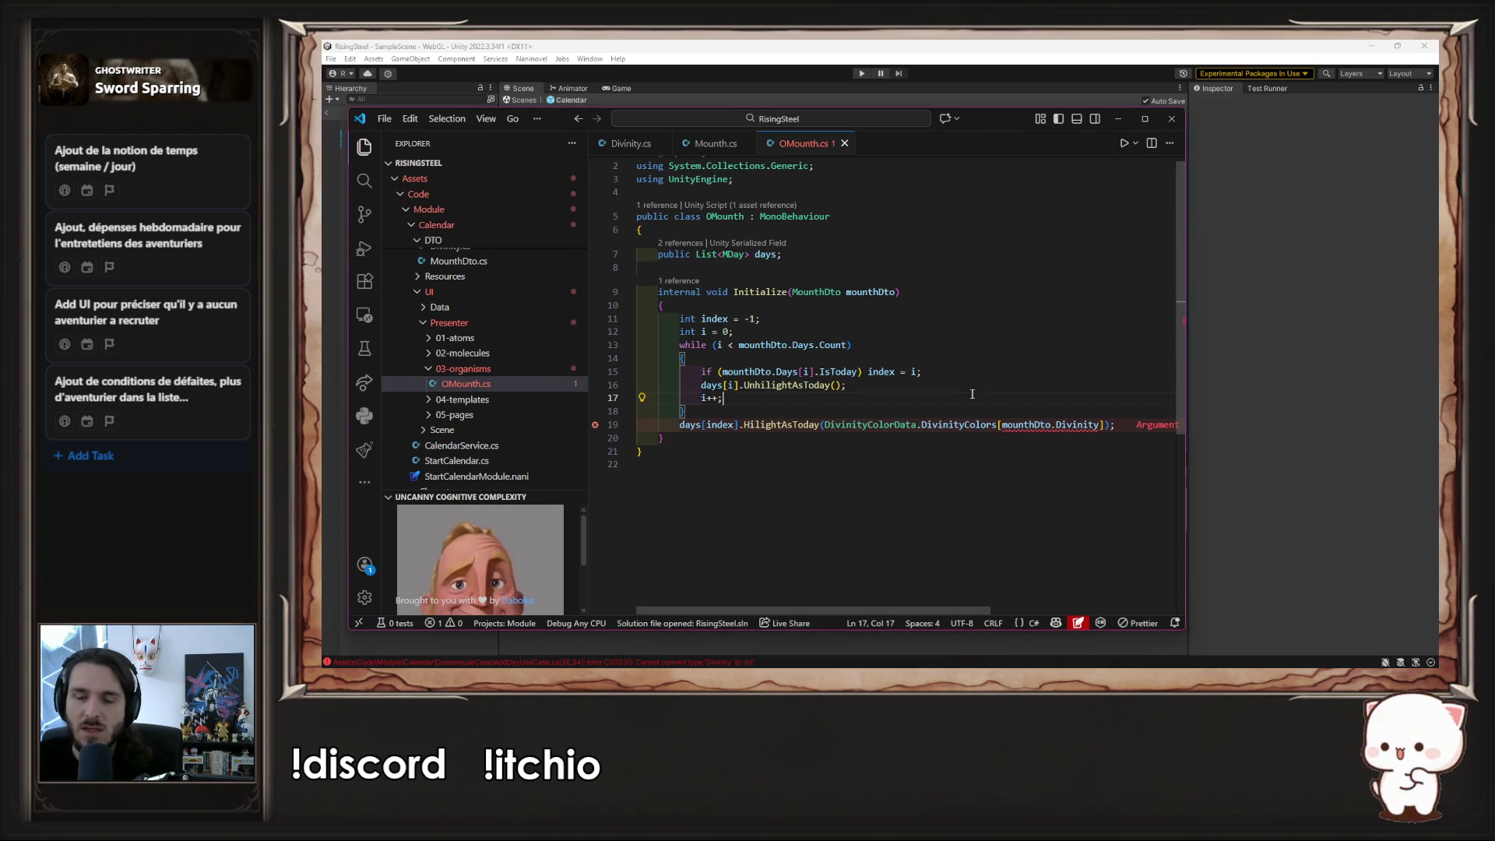
click(848, 292)
ctrl+click(818, 294)
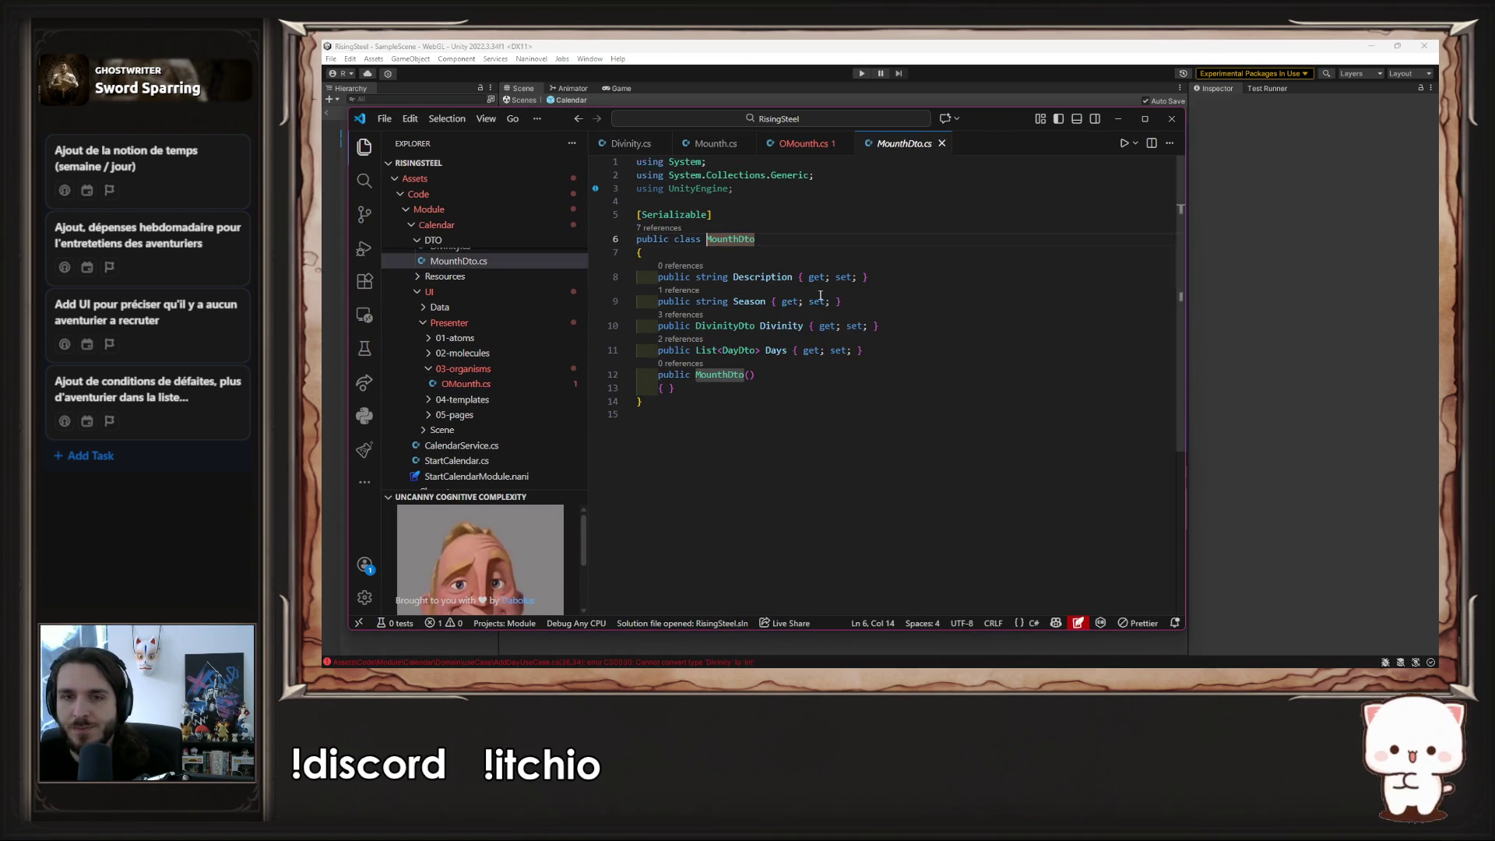
click(905, 392)
click(803, 144)
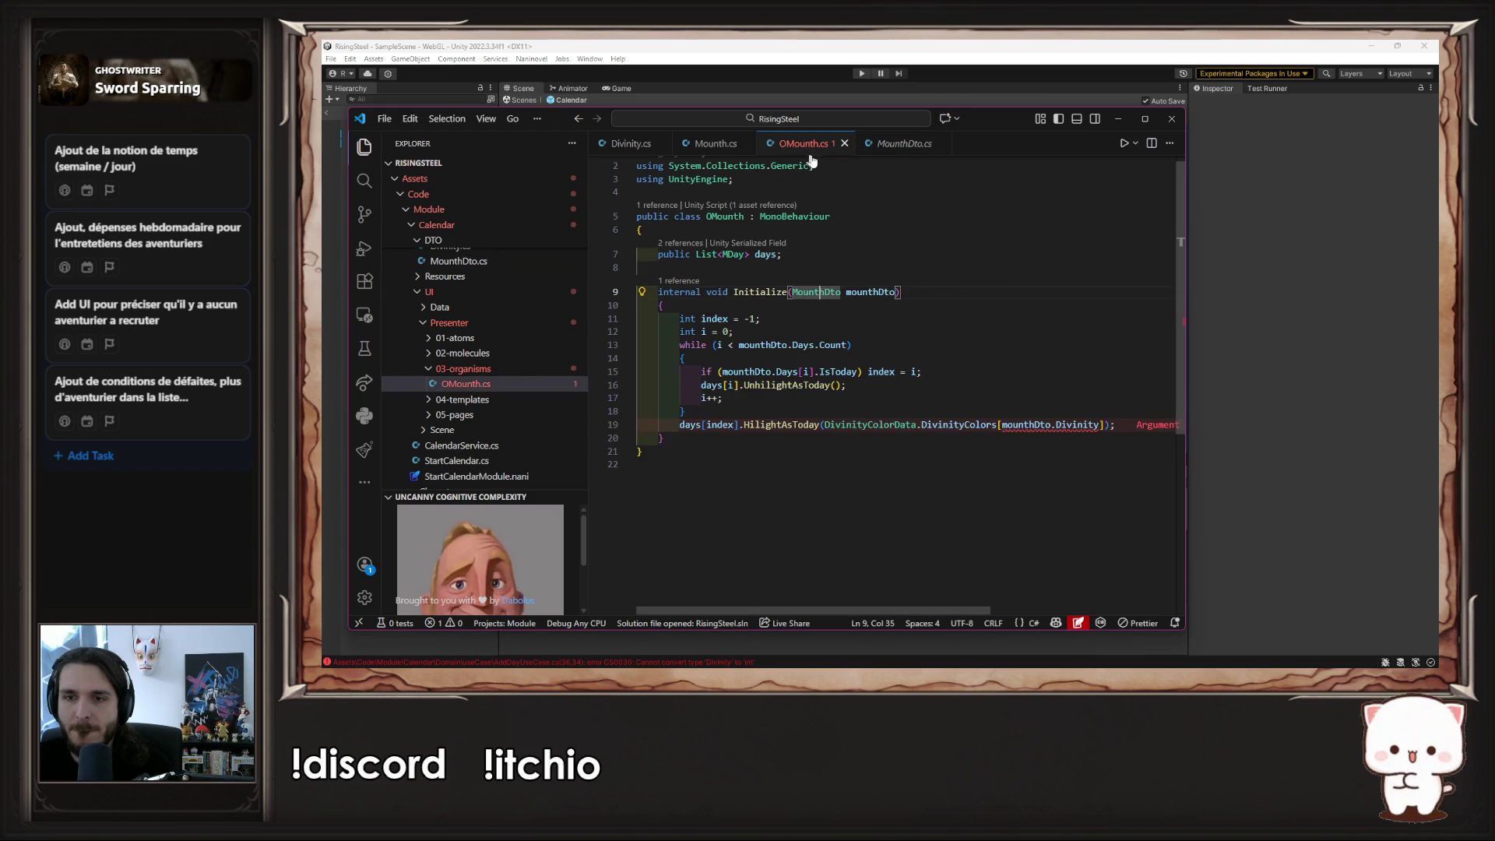
click(896, 150)
key(Return)
key(Return)
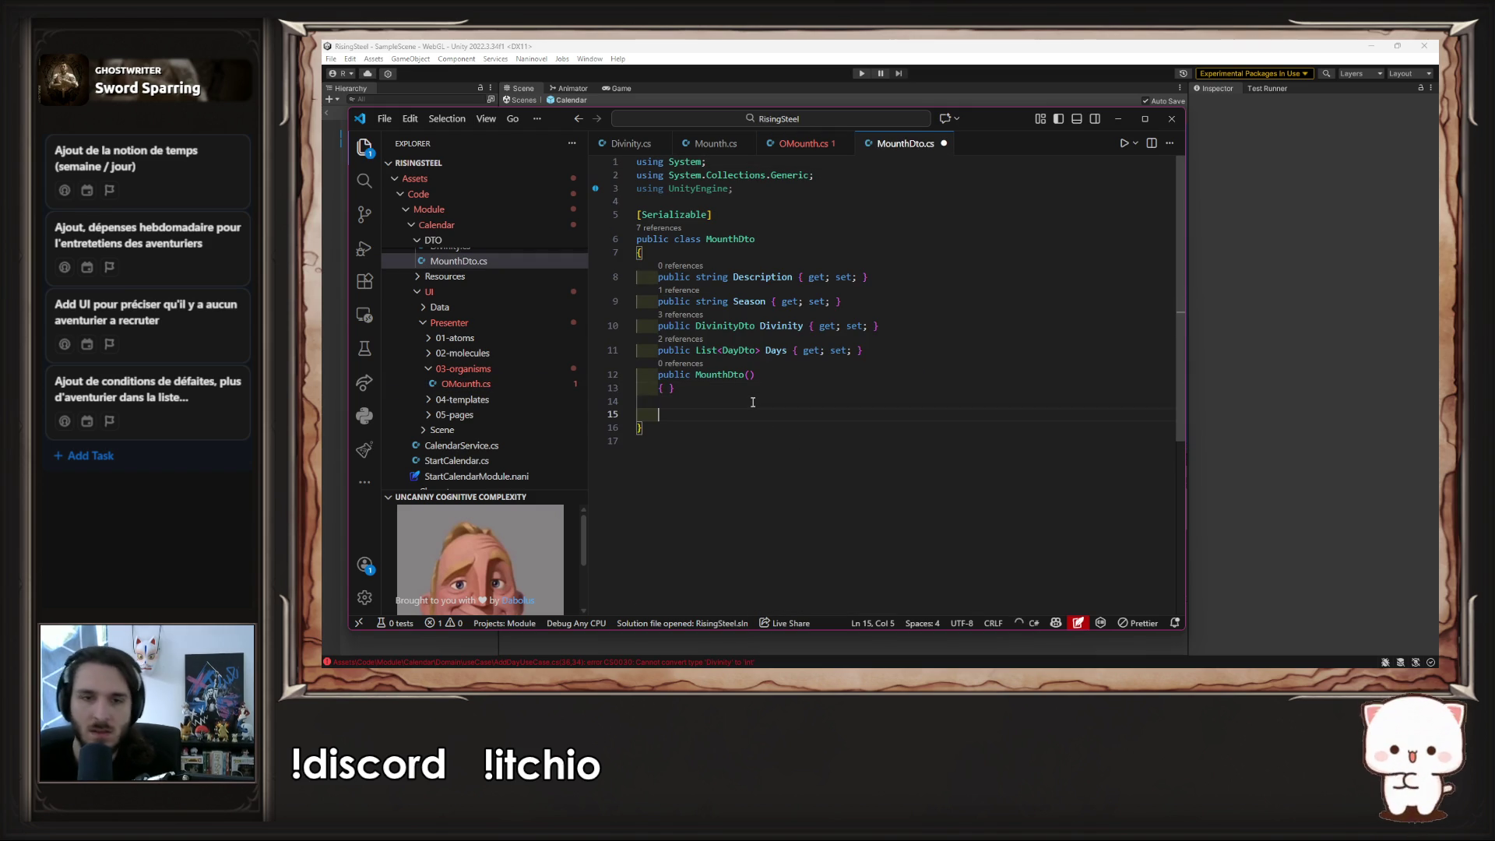
text(publi)
key(Tab)
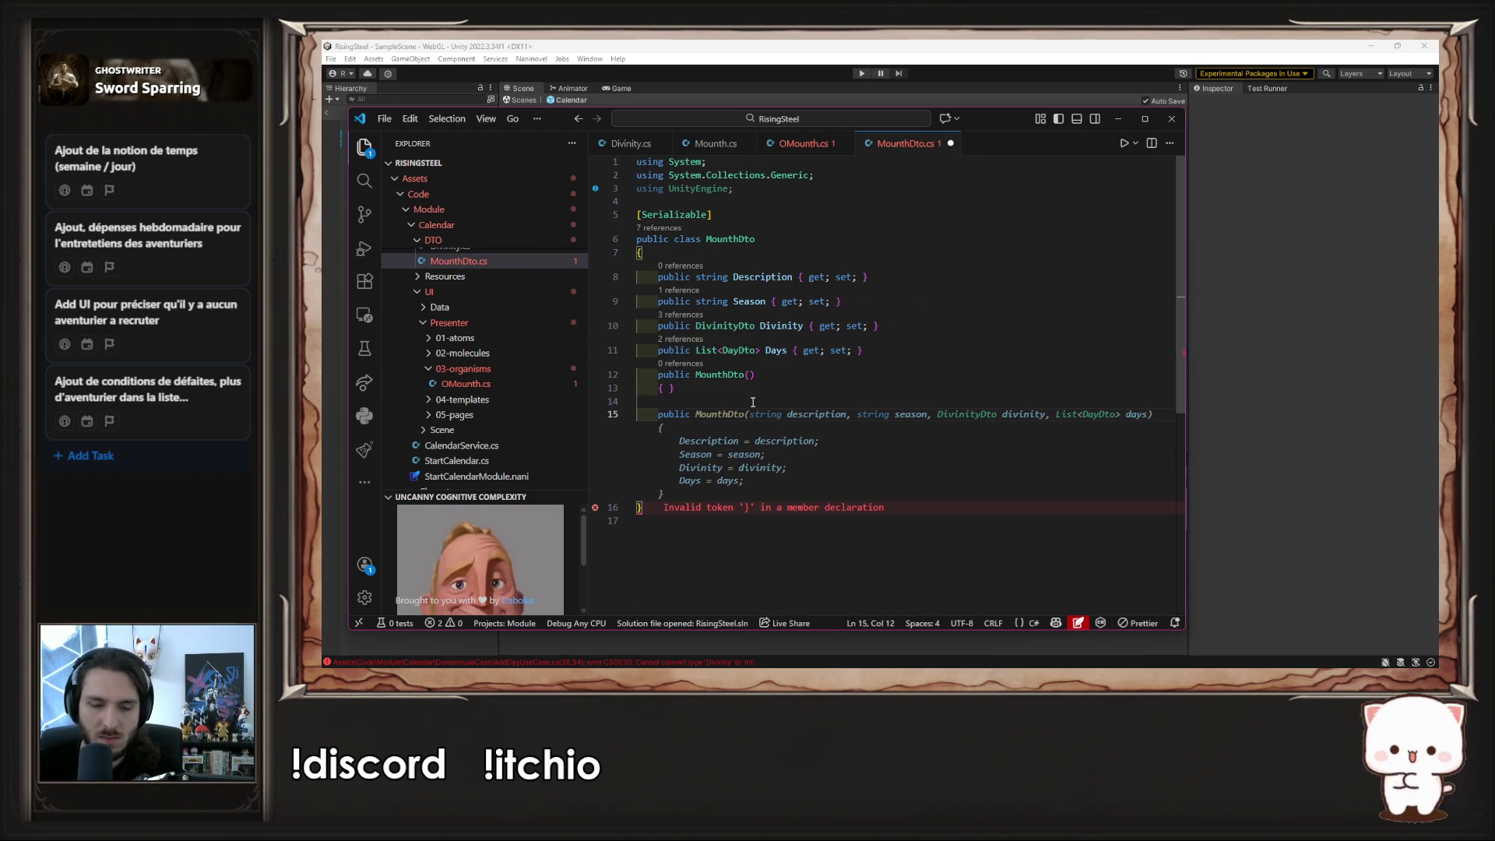
text(string )
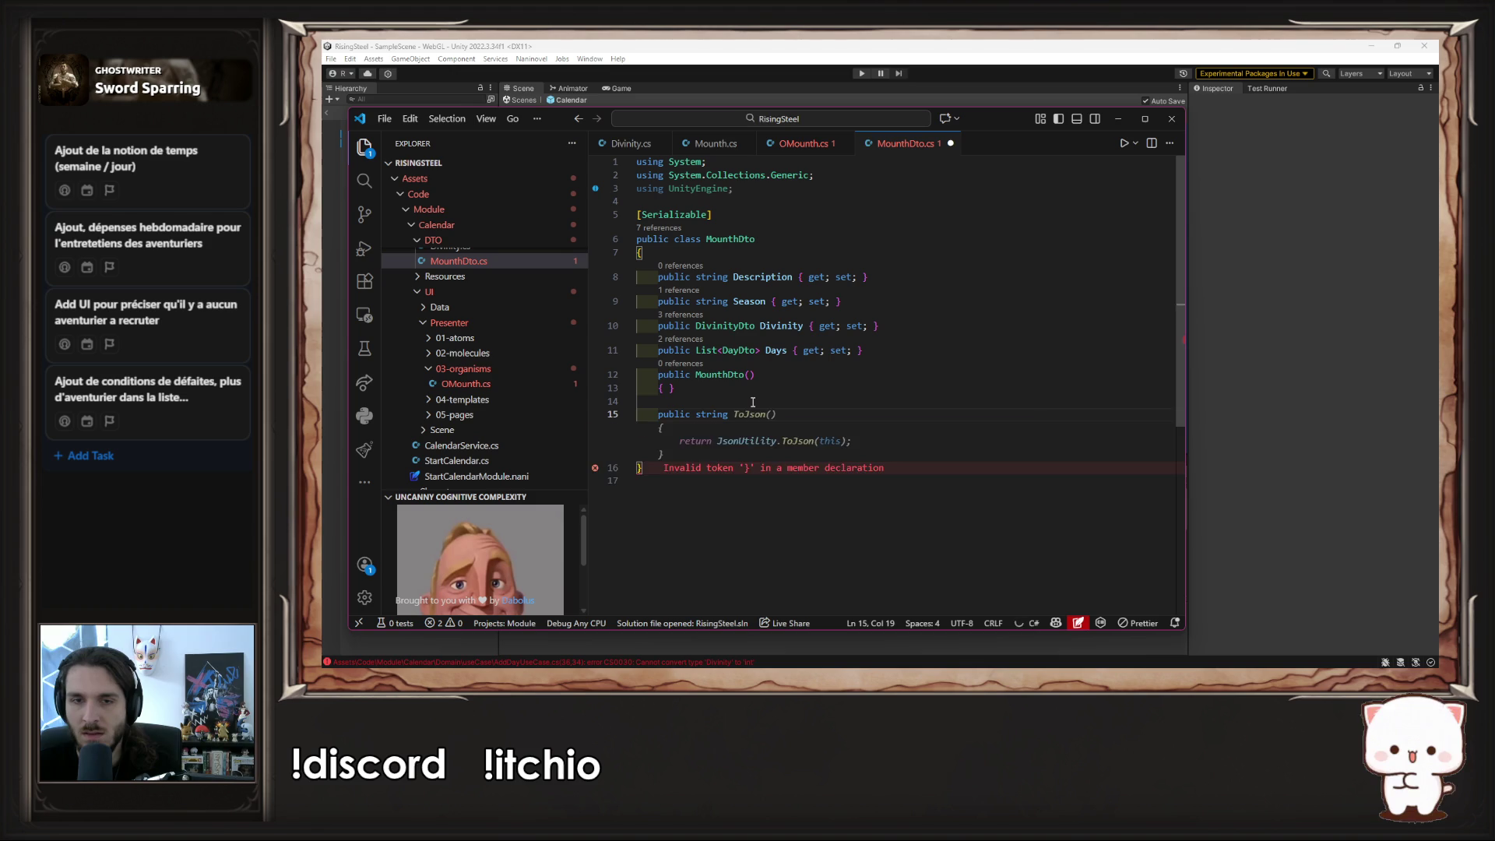
text(Get)
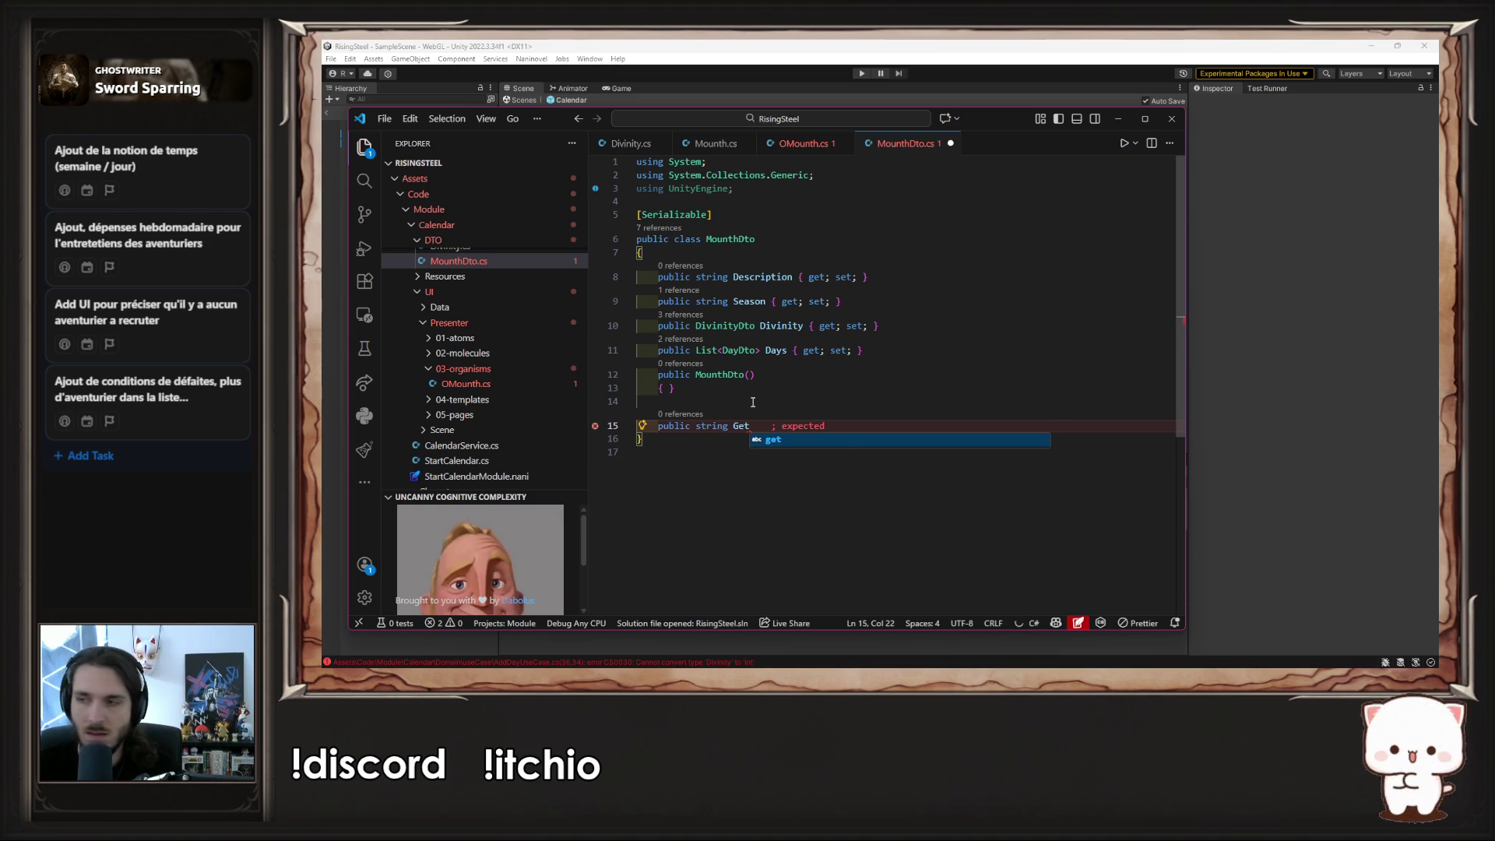
text(Divi)
key(Tab)
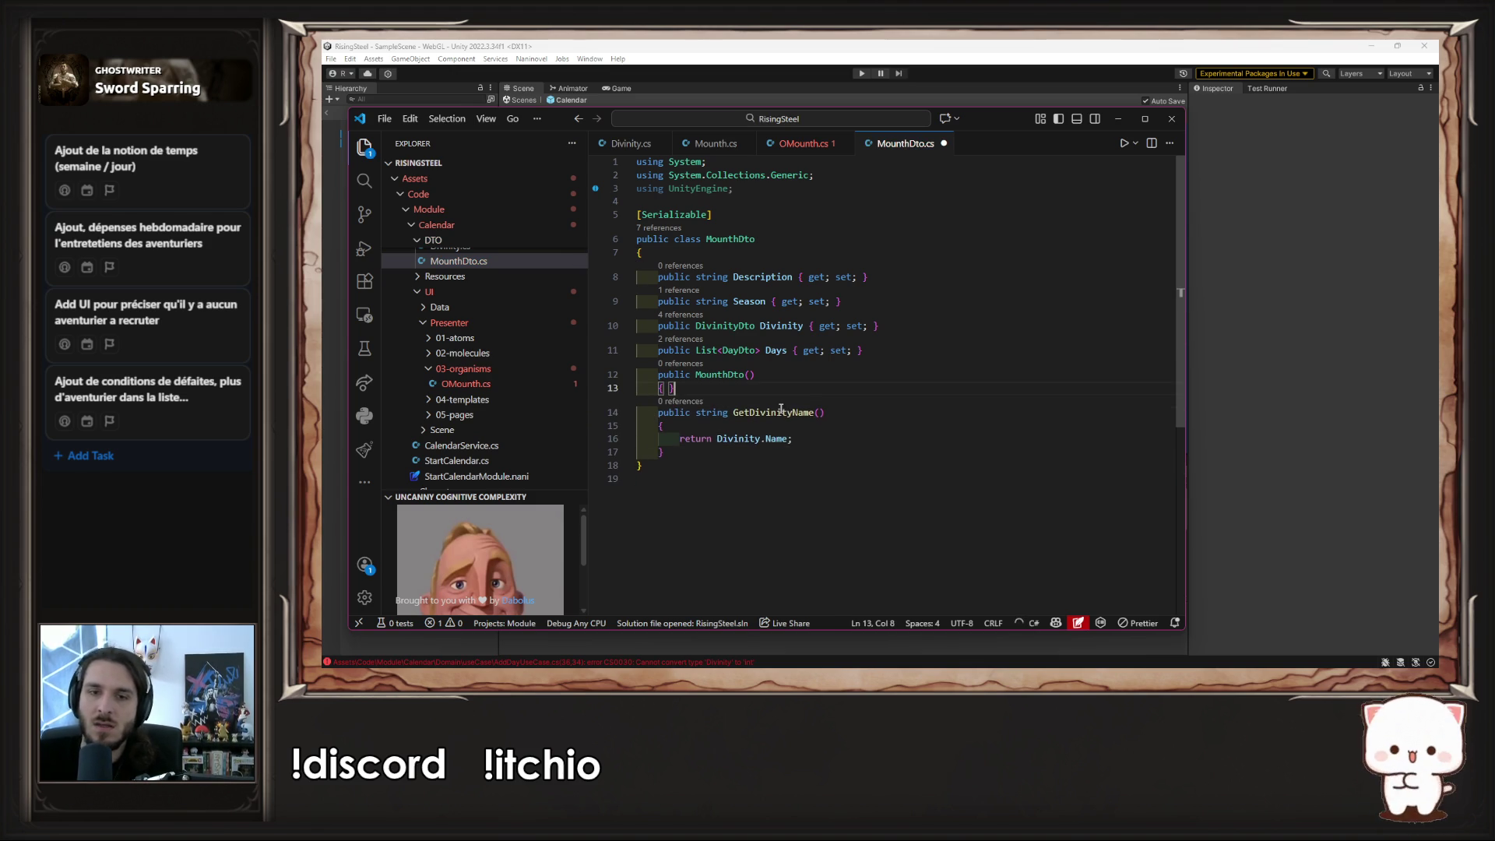
- In OMounth's colour lookup, replace mounthDto.Divinity with mounthDto.GetDivinityName()
key(ctrl+Tab)
double_click(1077, 424)
text(Ge)
key(Tab)
click(1343, 358)
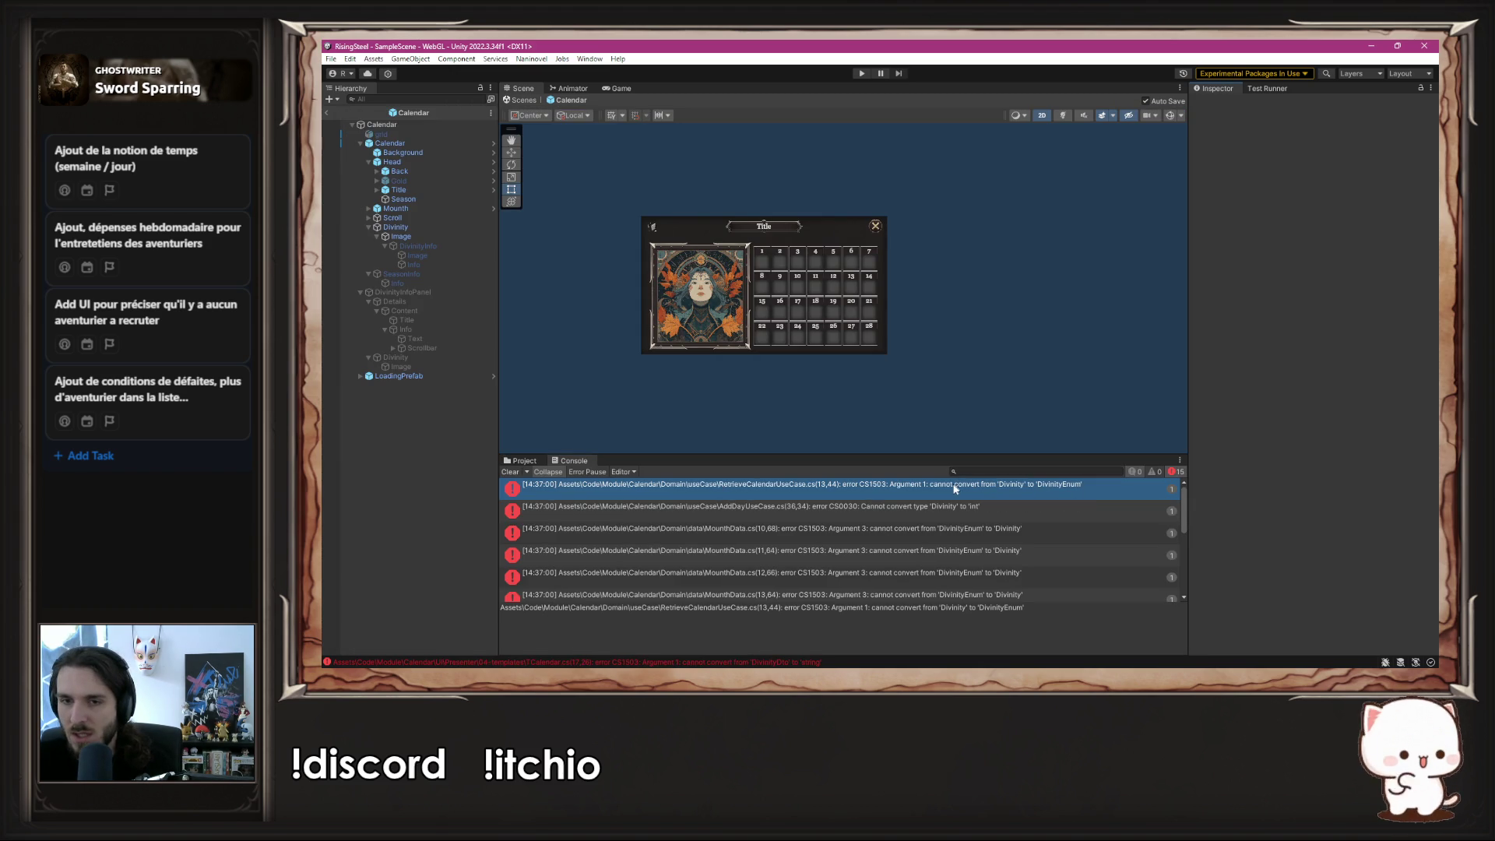
- From the RetrieveCalendarUseCase error, follow GetCurrentMounth into CalendarRepository and open Date's definition
double_click(952, 486)
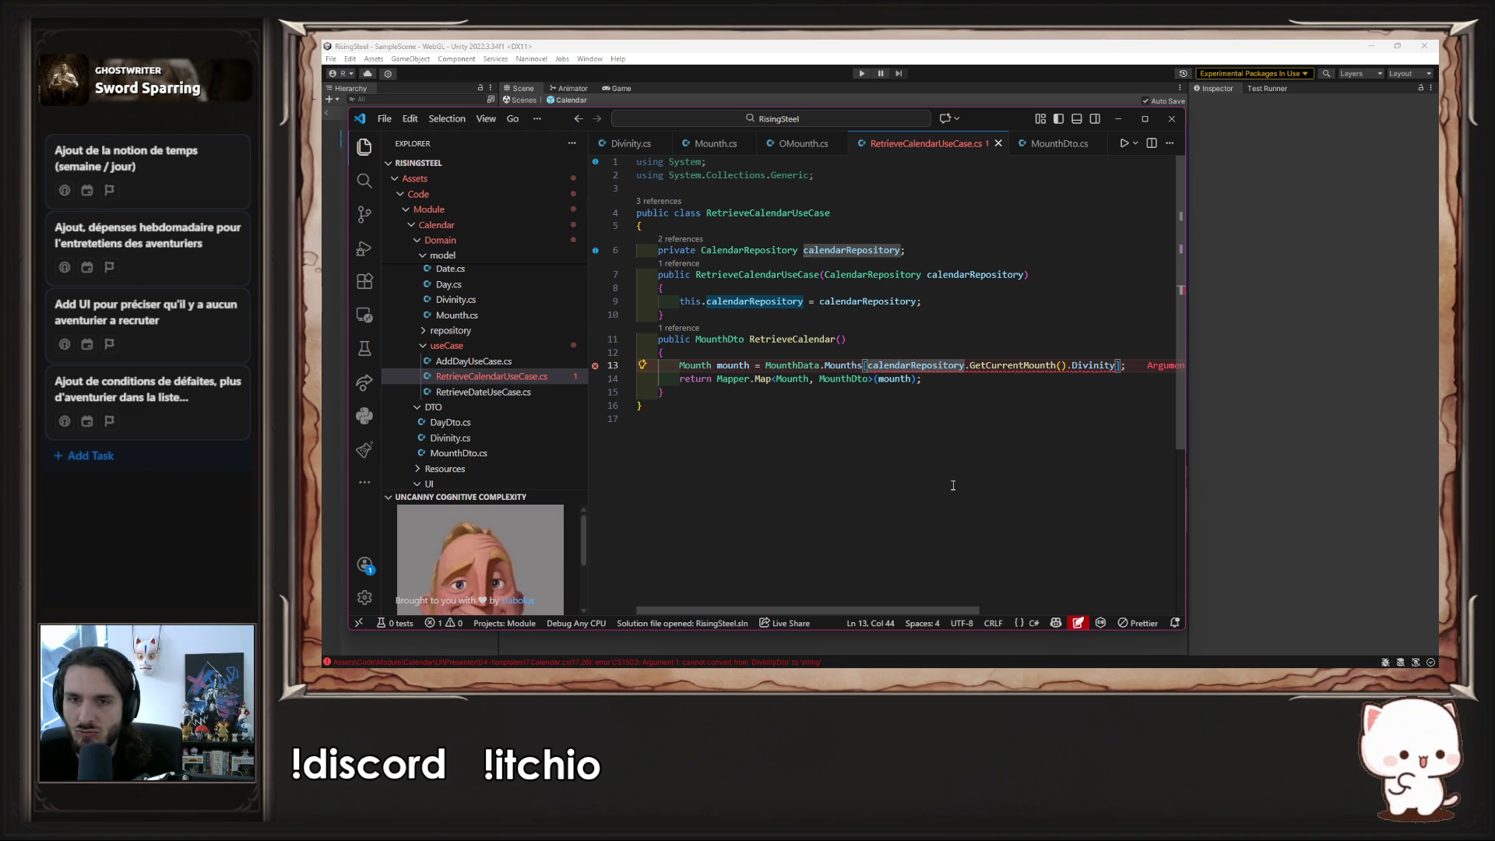
ctrl+click(1024, 364)
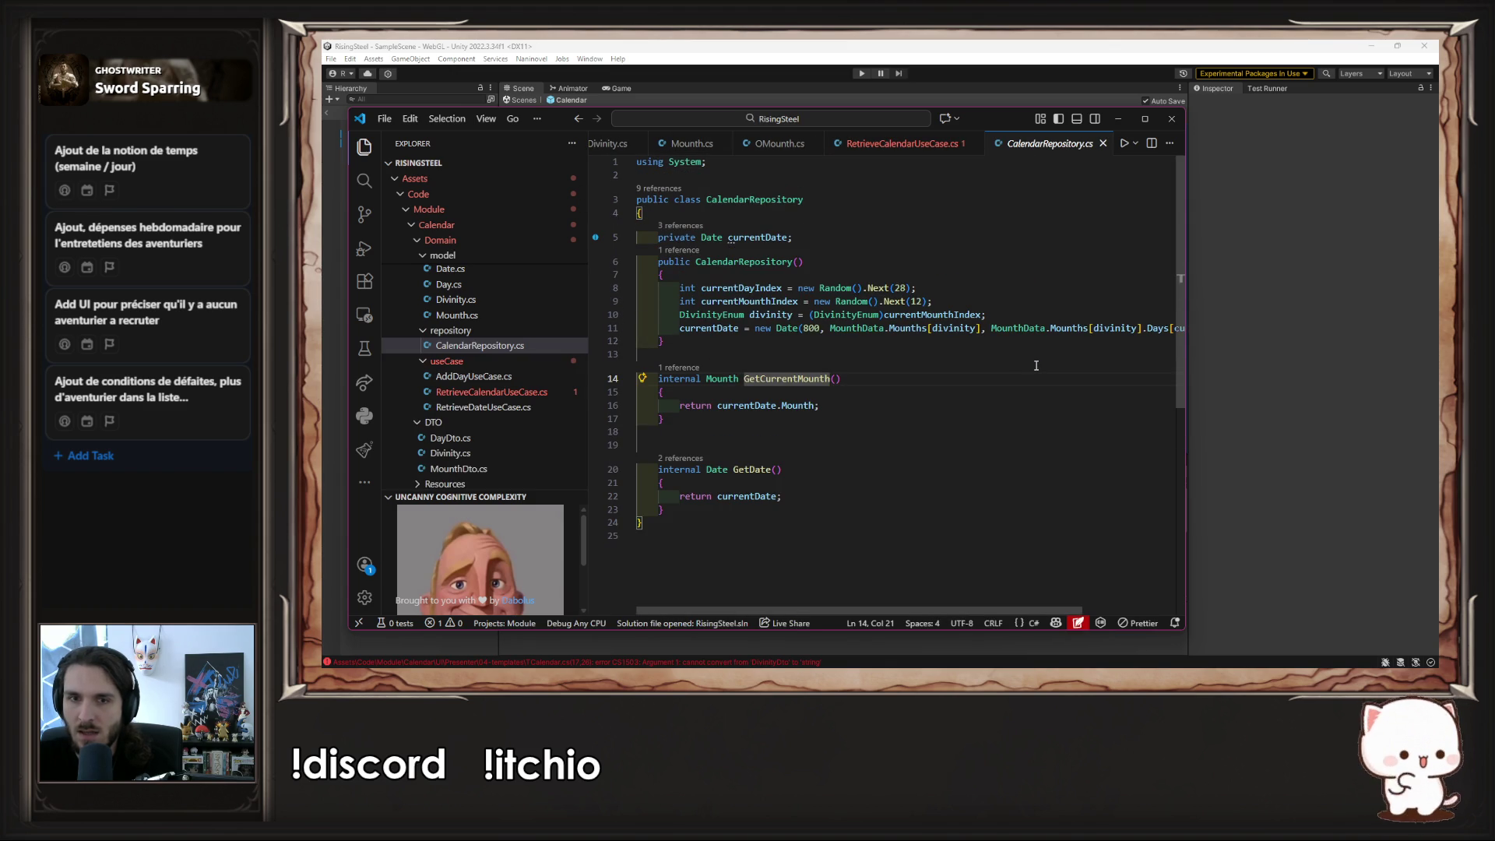
click(913, 150)
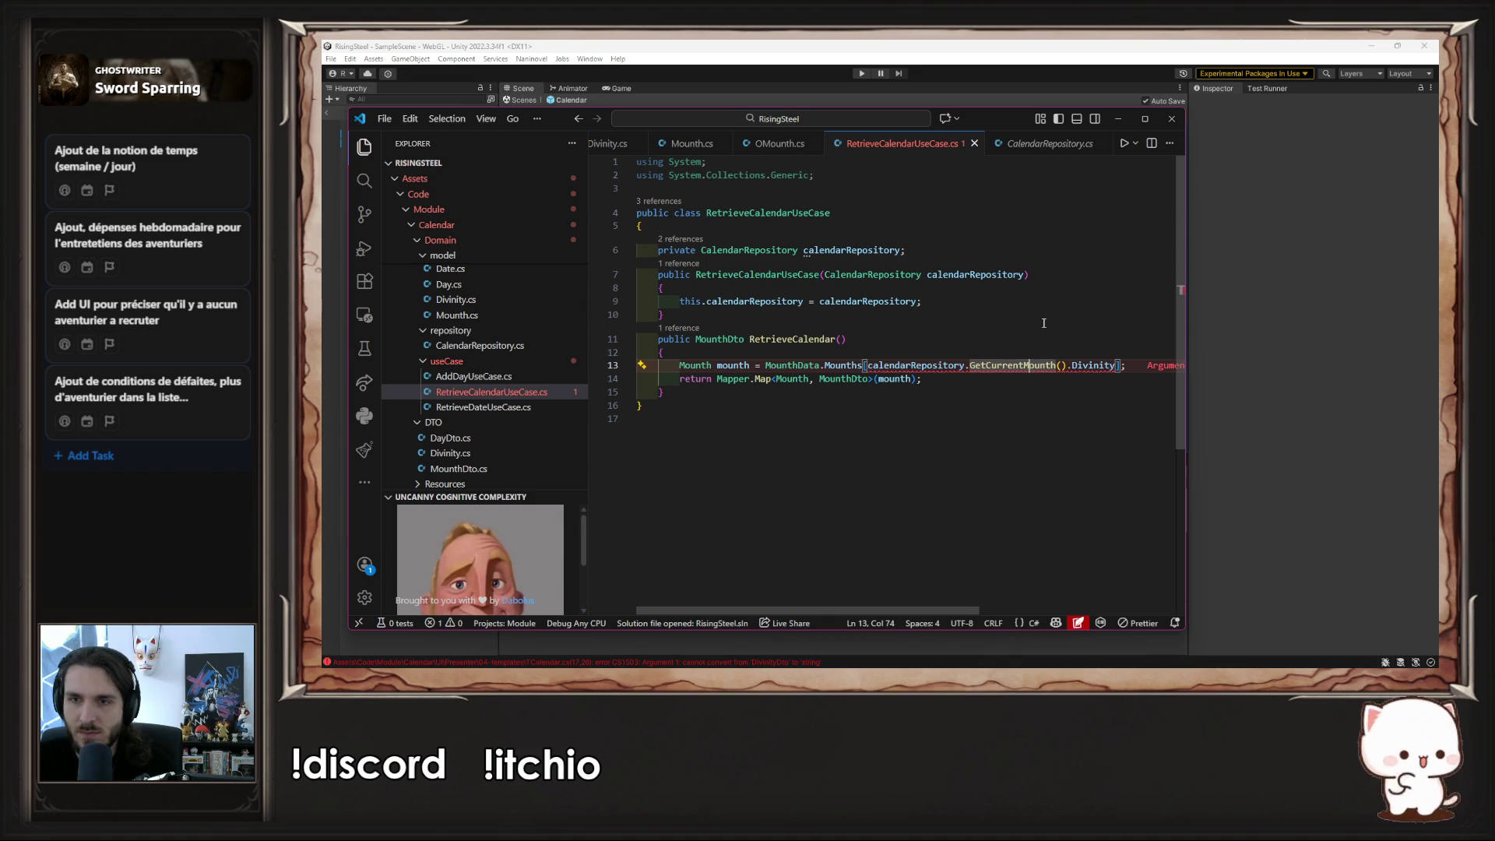
double_click(1038, 143)
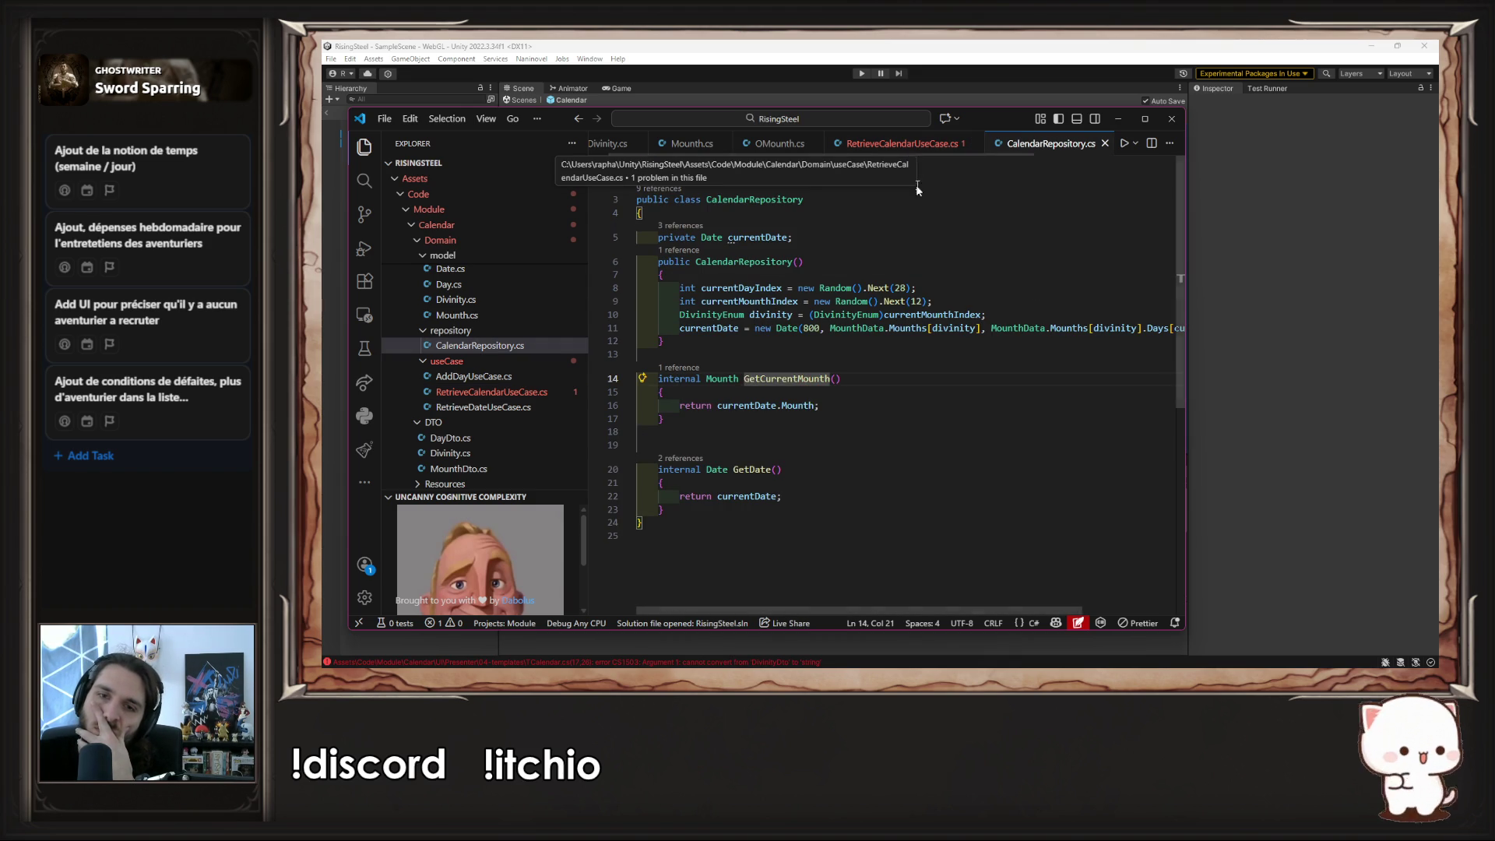
ctrl+click(711, 238)
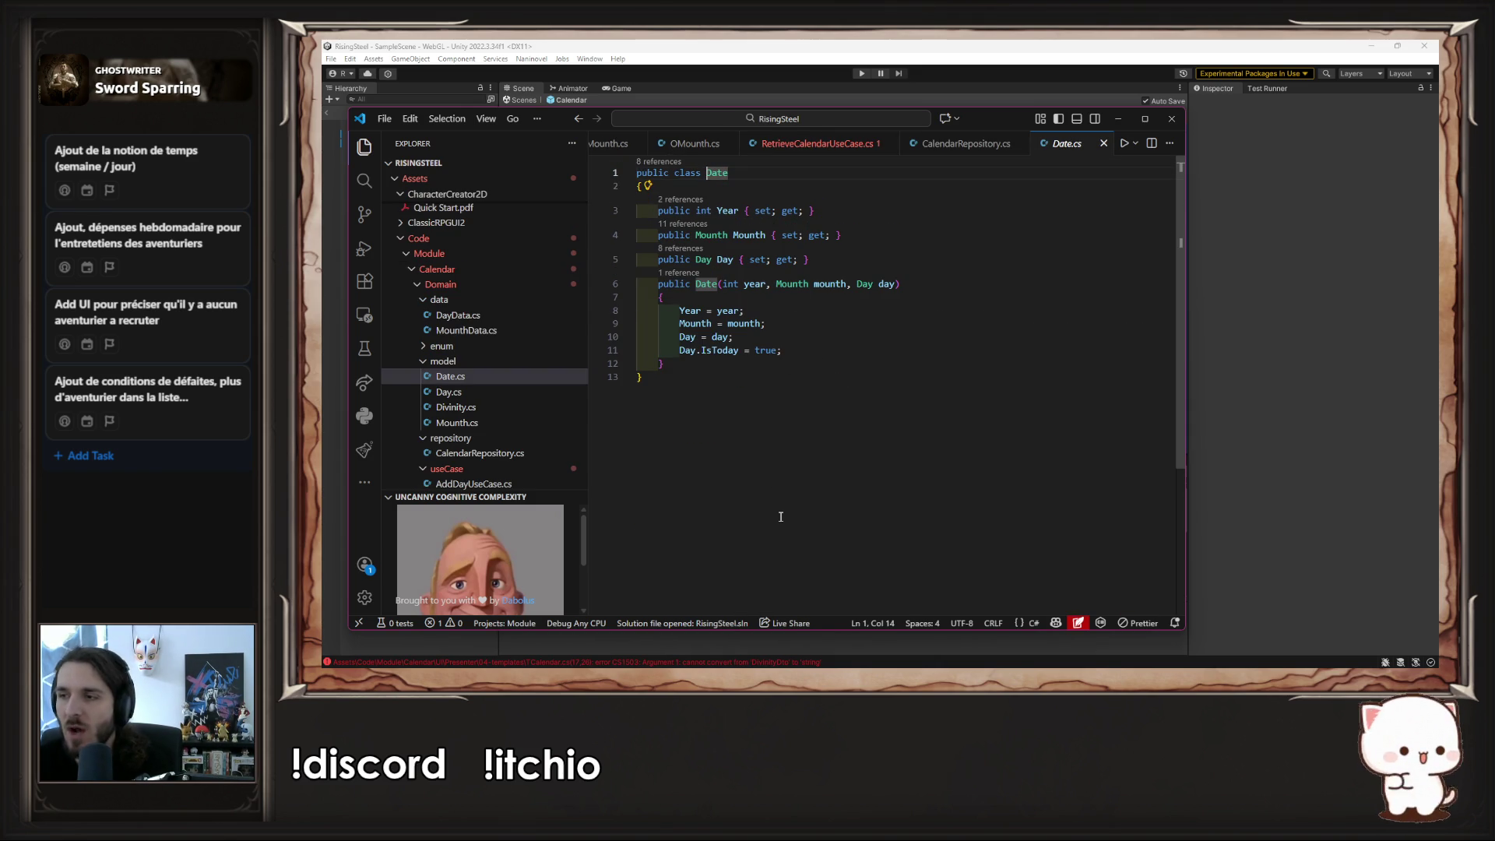
- Add a GetCurrentDivinity() method to Date, keeping its Divinity.Name return value
click(718, 367)
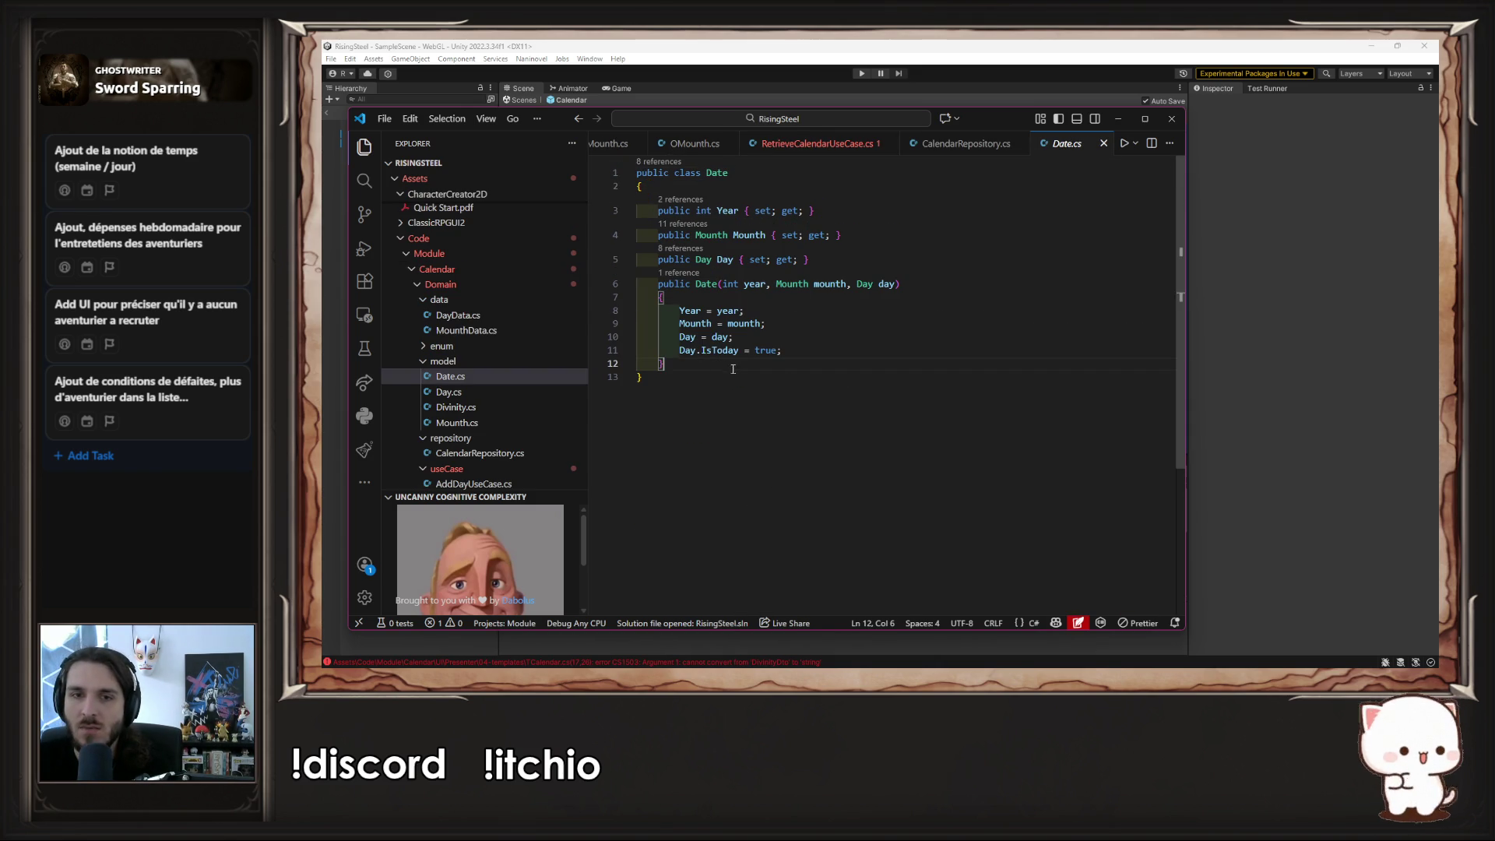
key(Return)
key(Return)
text(pu)
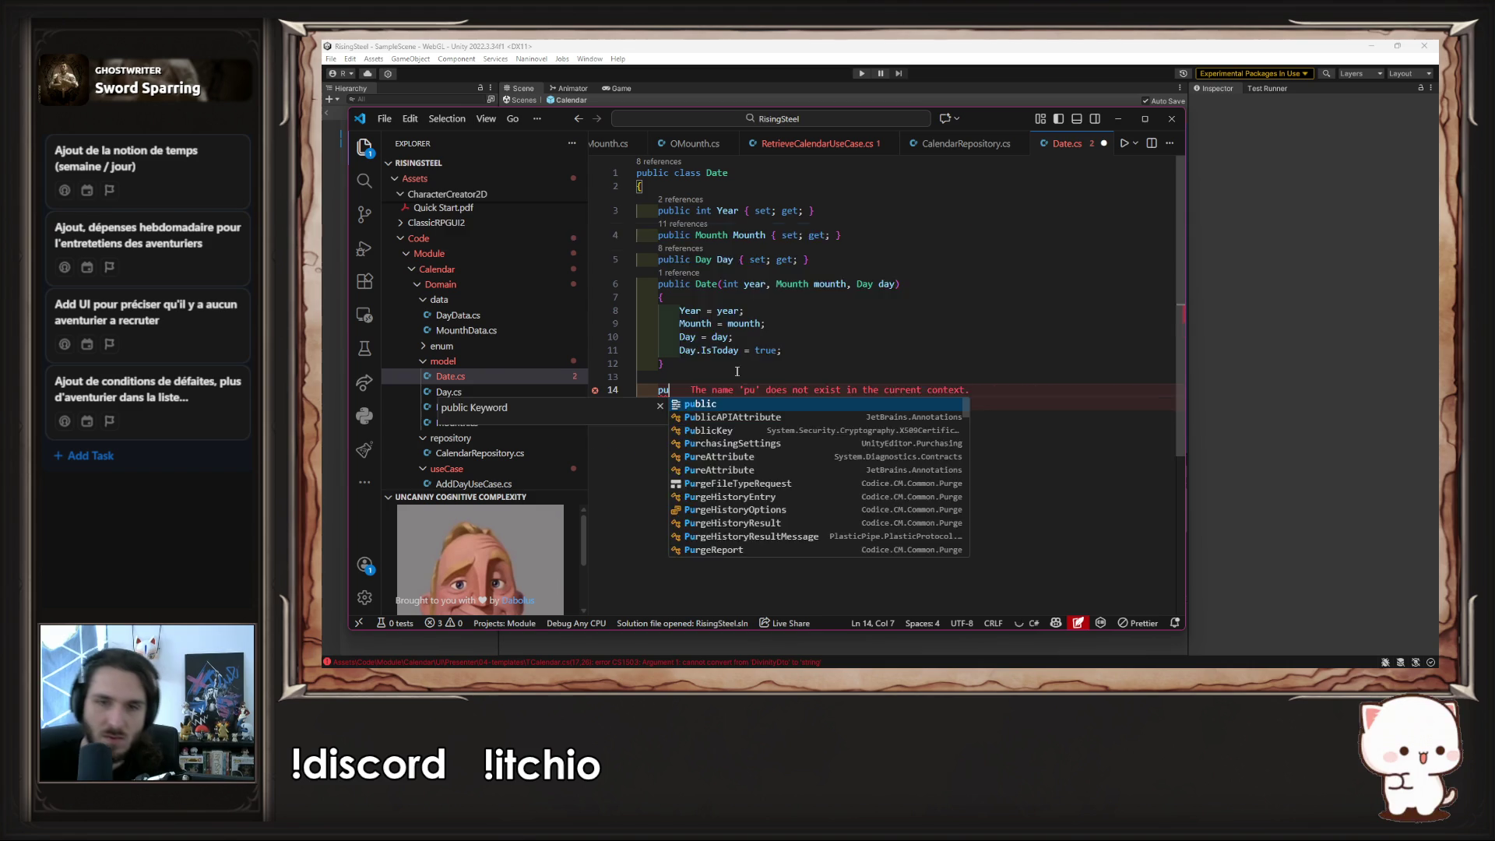
text(blic Divinity)
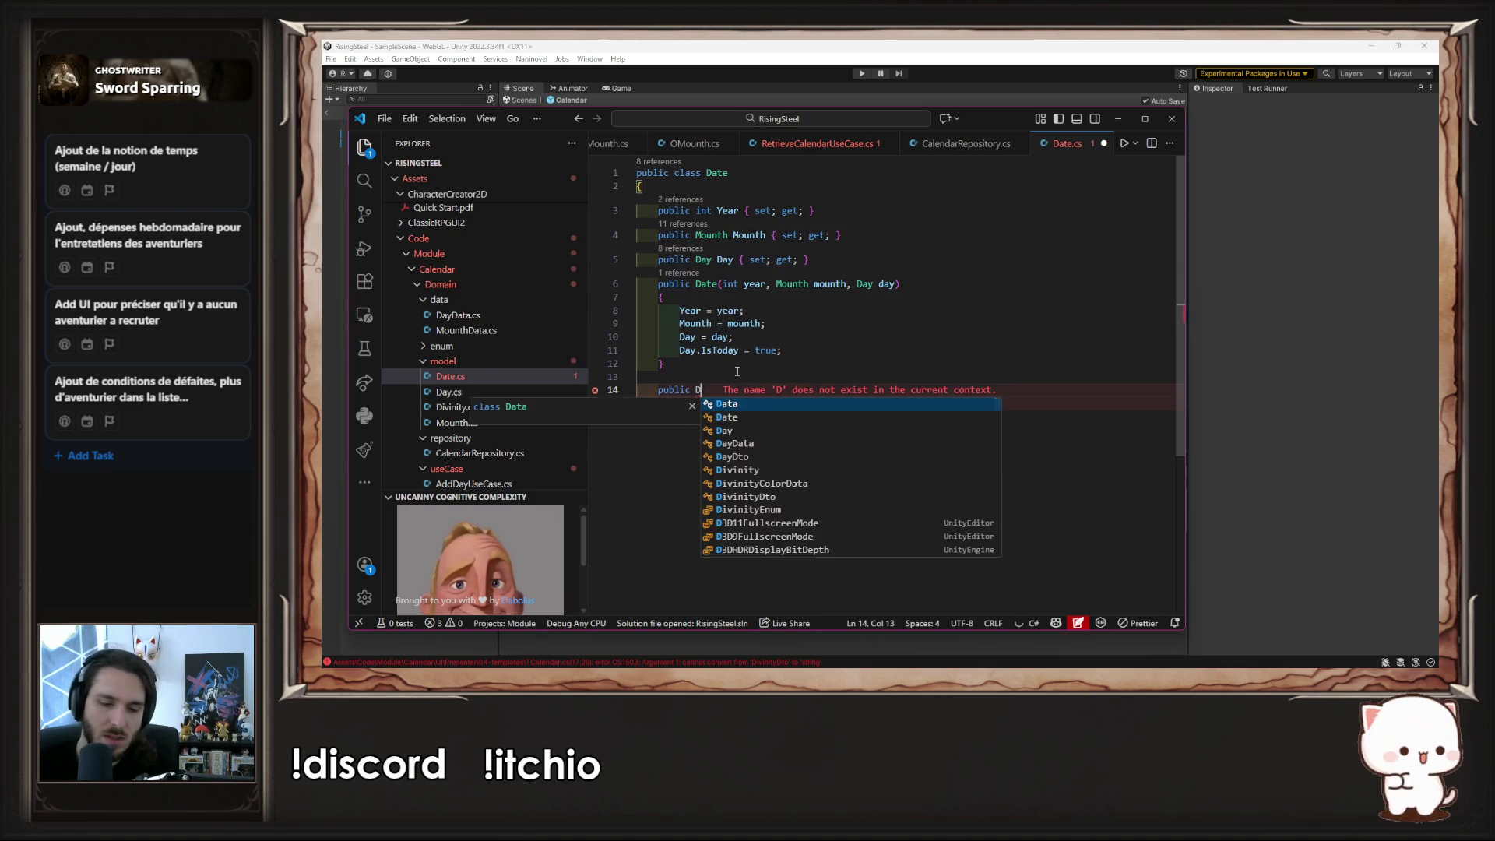
key(Tab)
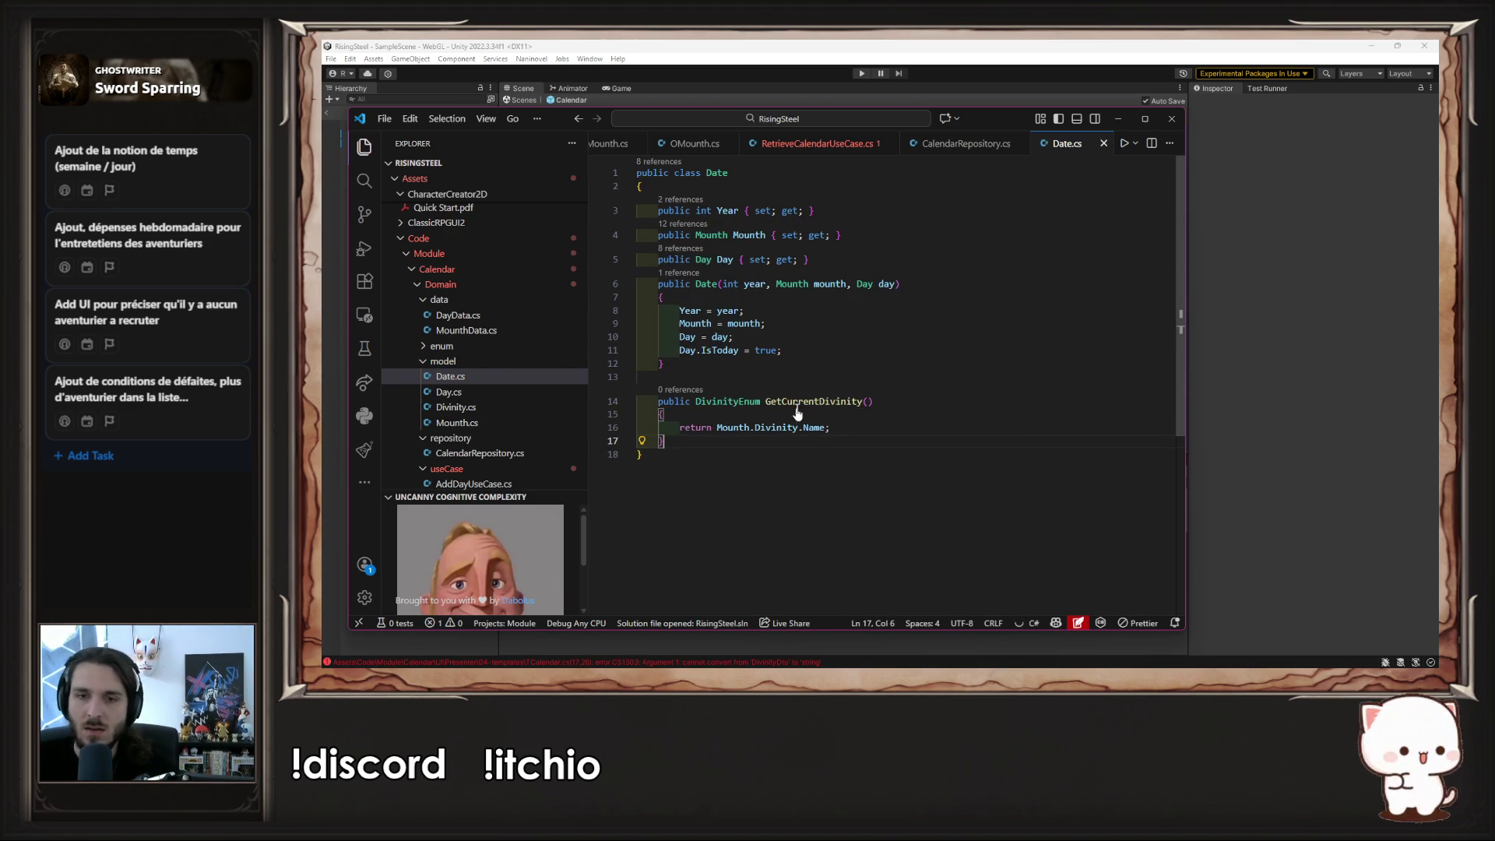
drag(756, 427, 816, 429)
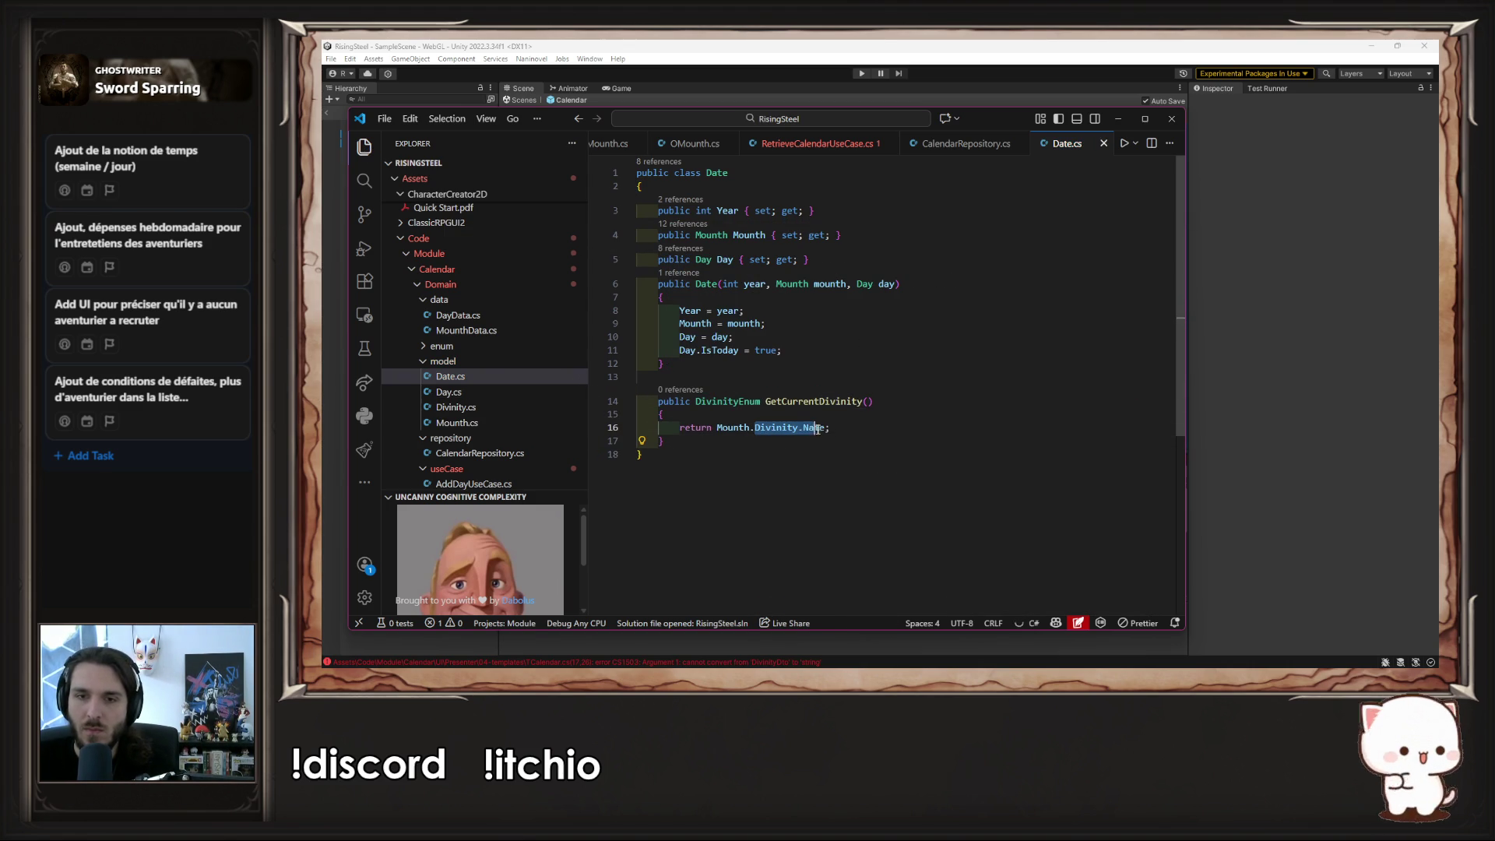
text(Get)
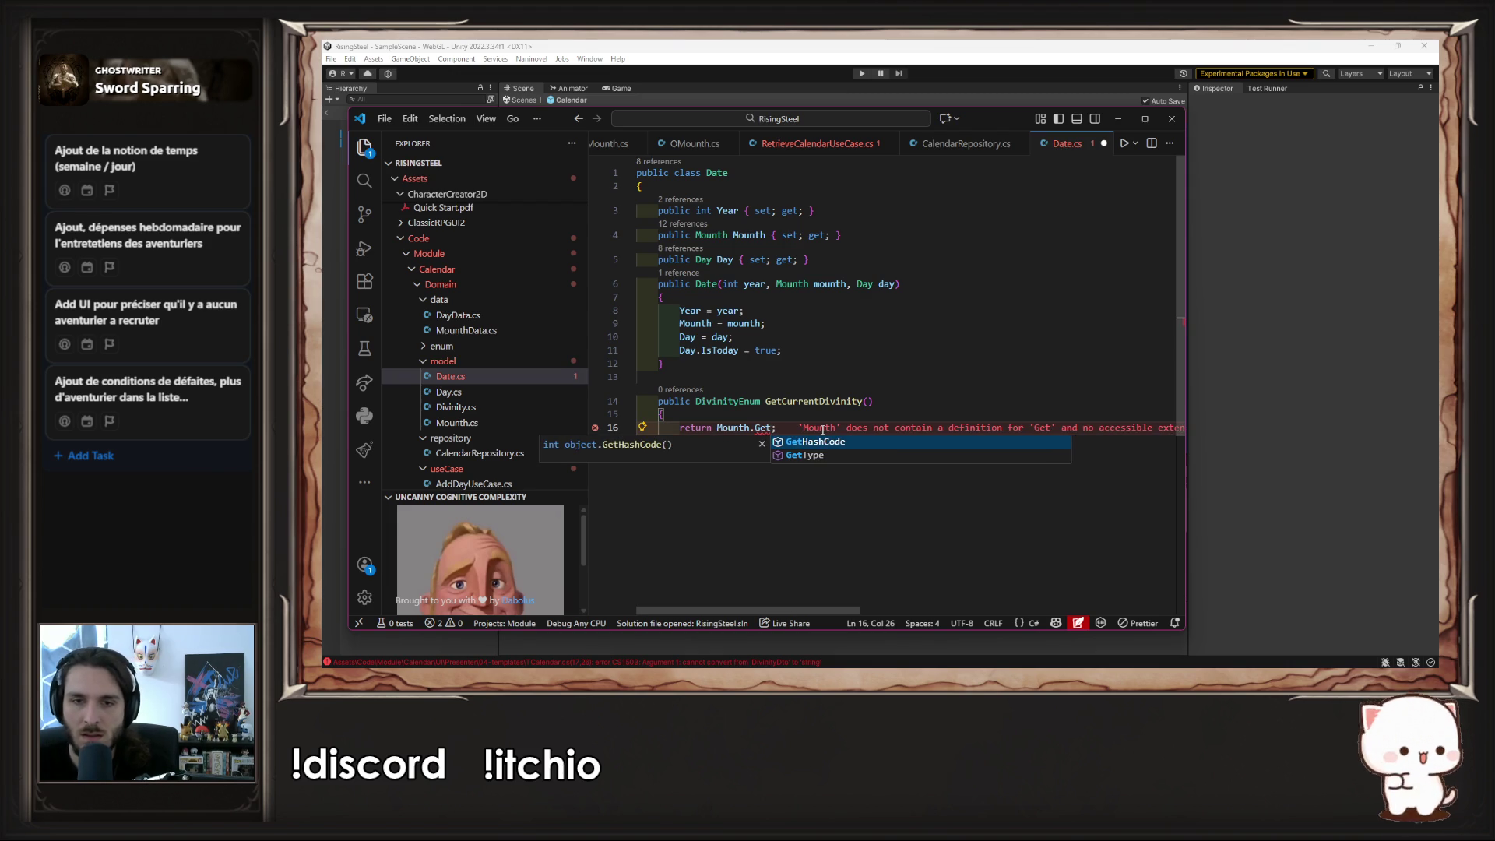
key(Escape)
key(ctrl+z)
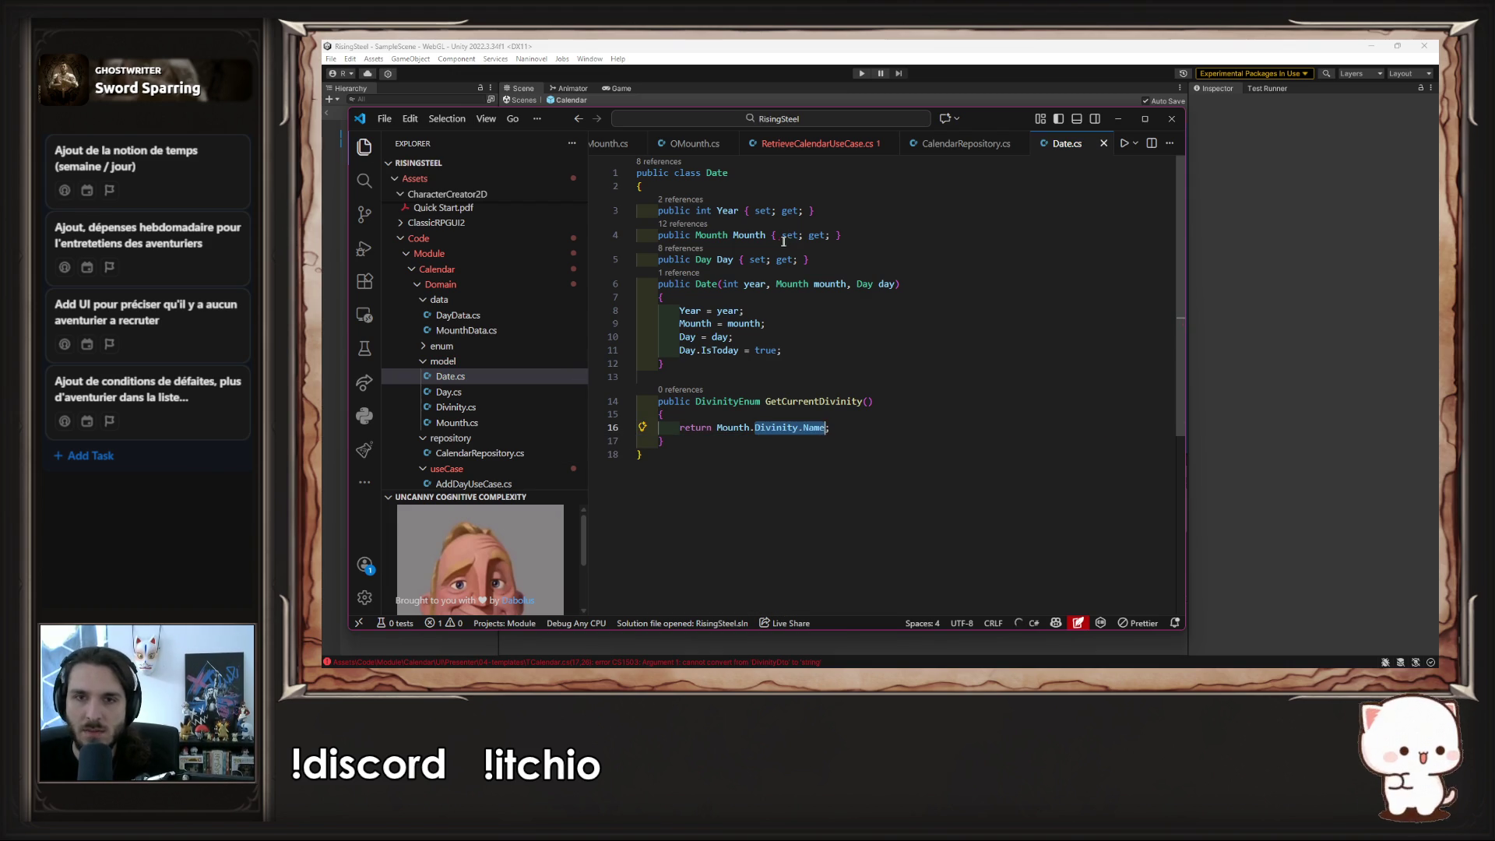
- Copy the GetDivinityName method from MounthDto into Mounth after its constructor
ctrl+click(727, 236)
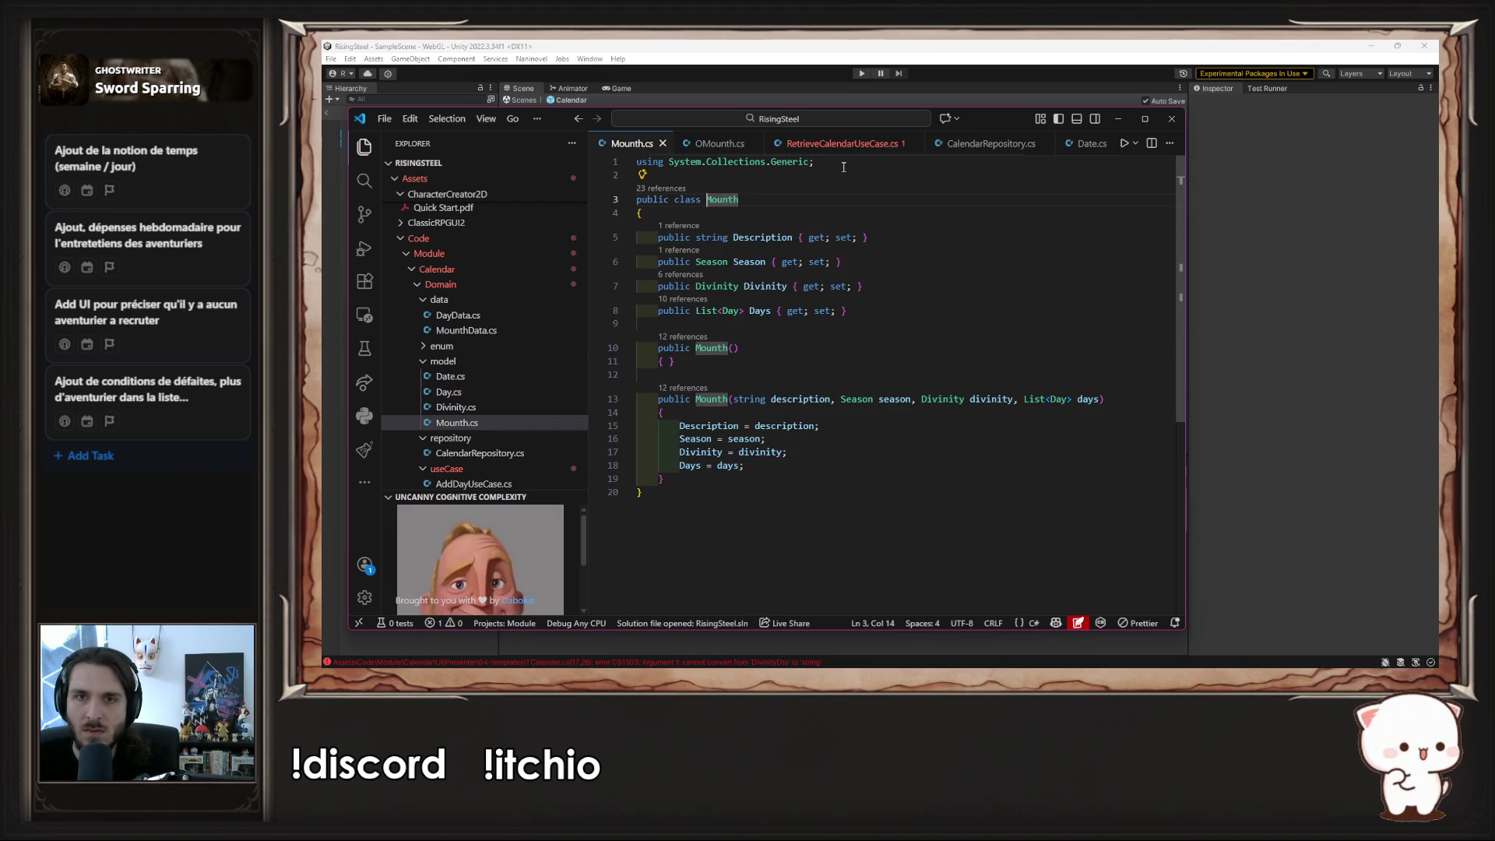
scroll(856, 144, down, 2)
click(951, 143)
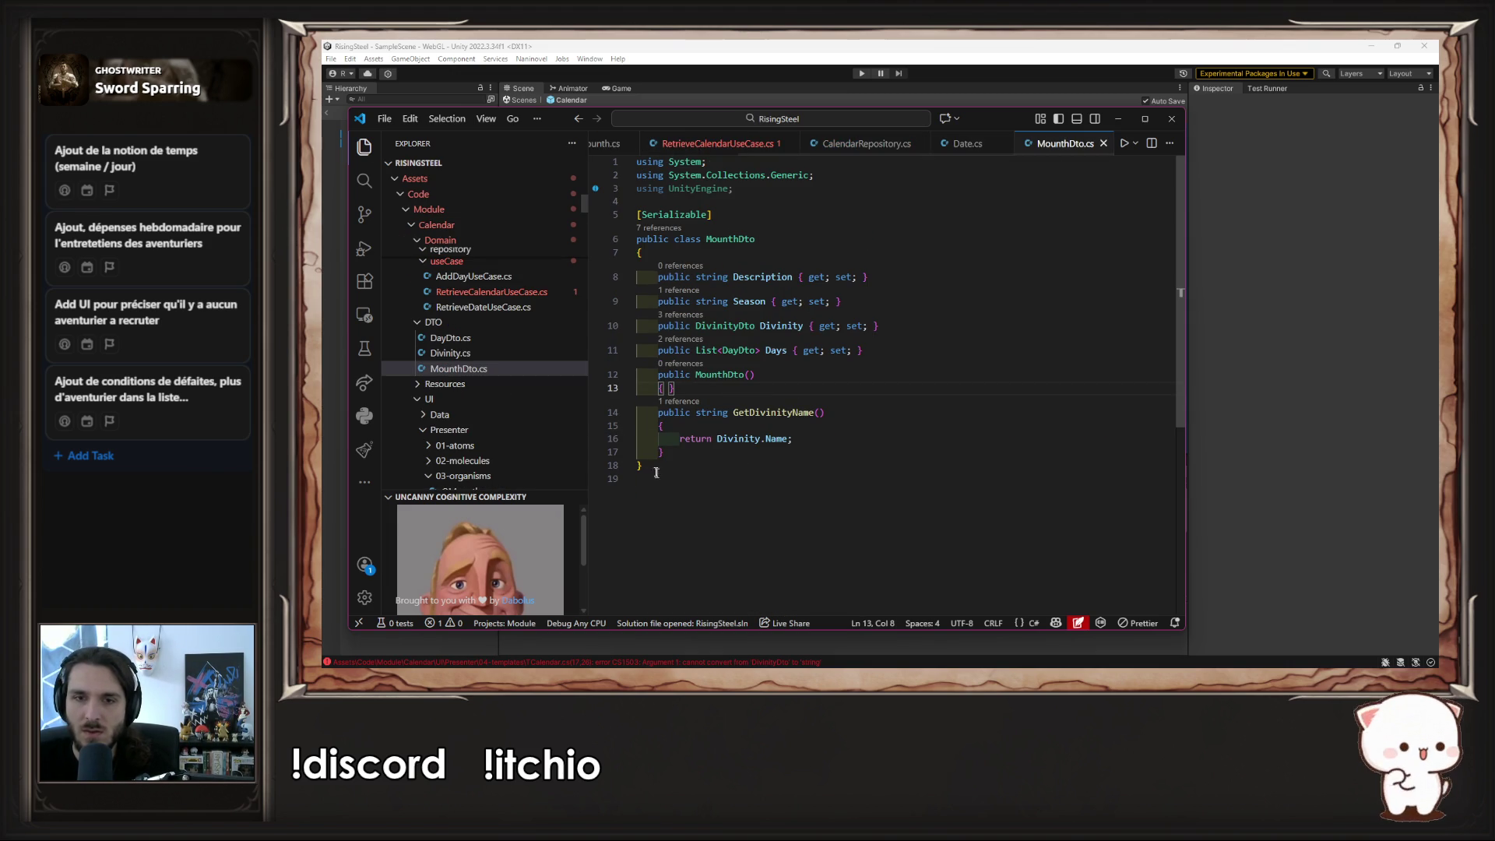
drag(663, 452, 637, 413)
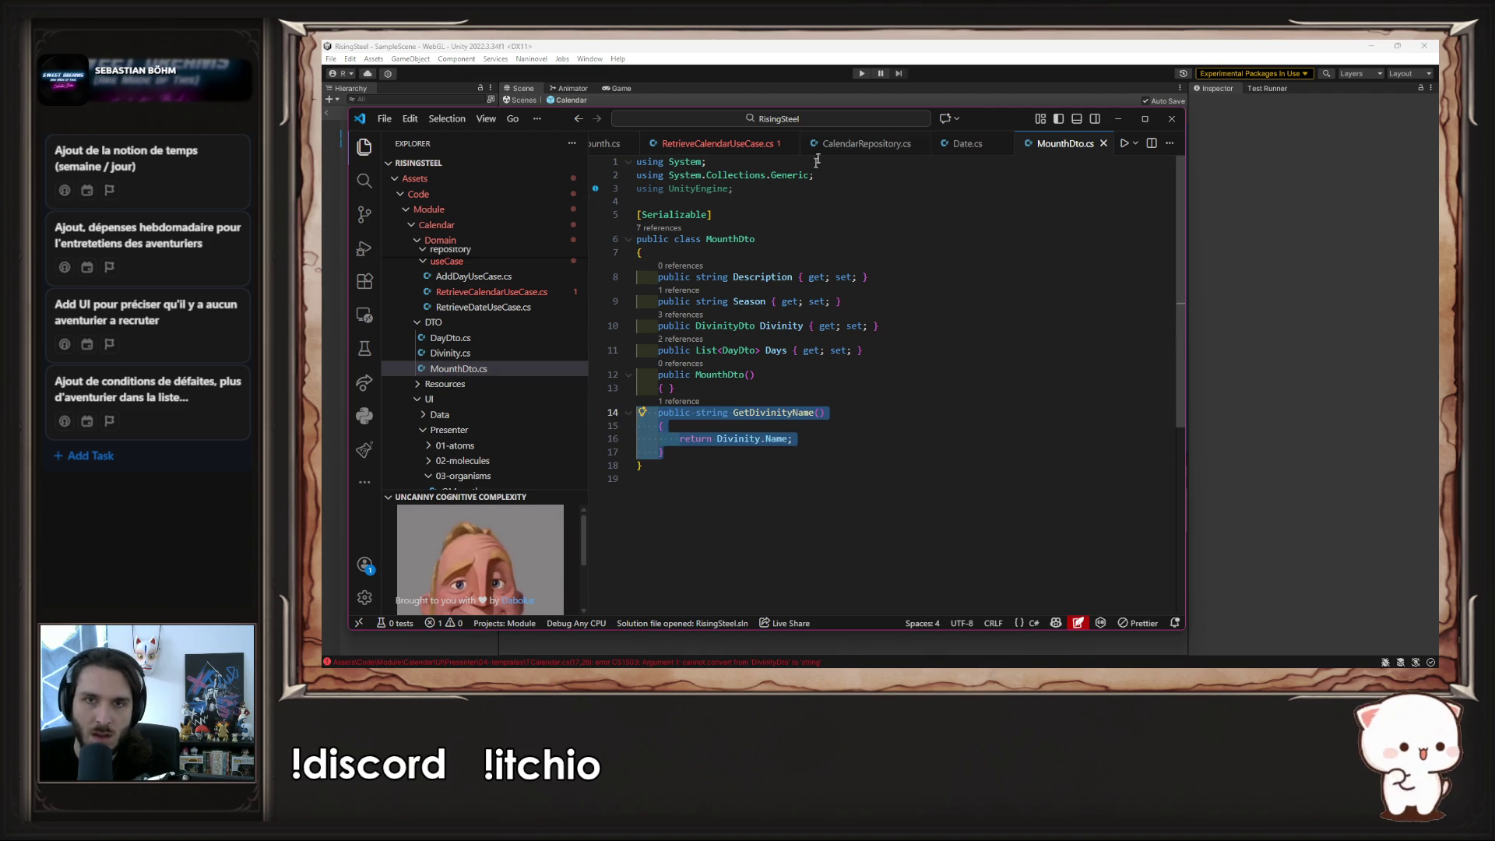
click(674, 145)
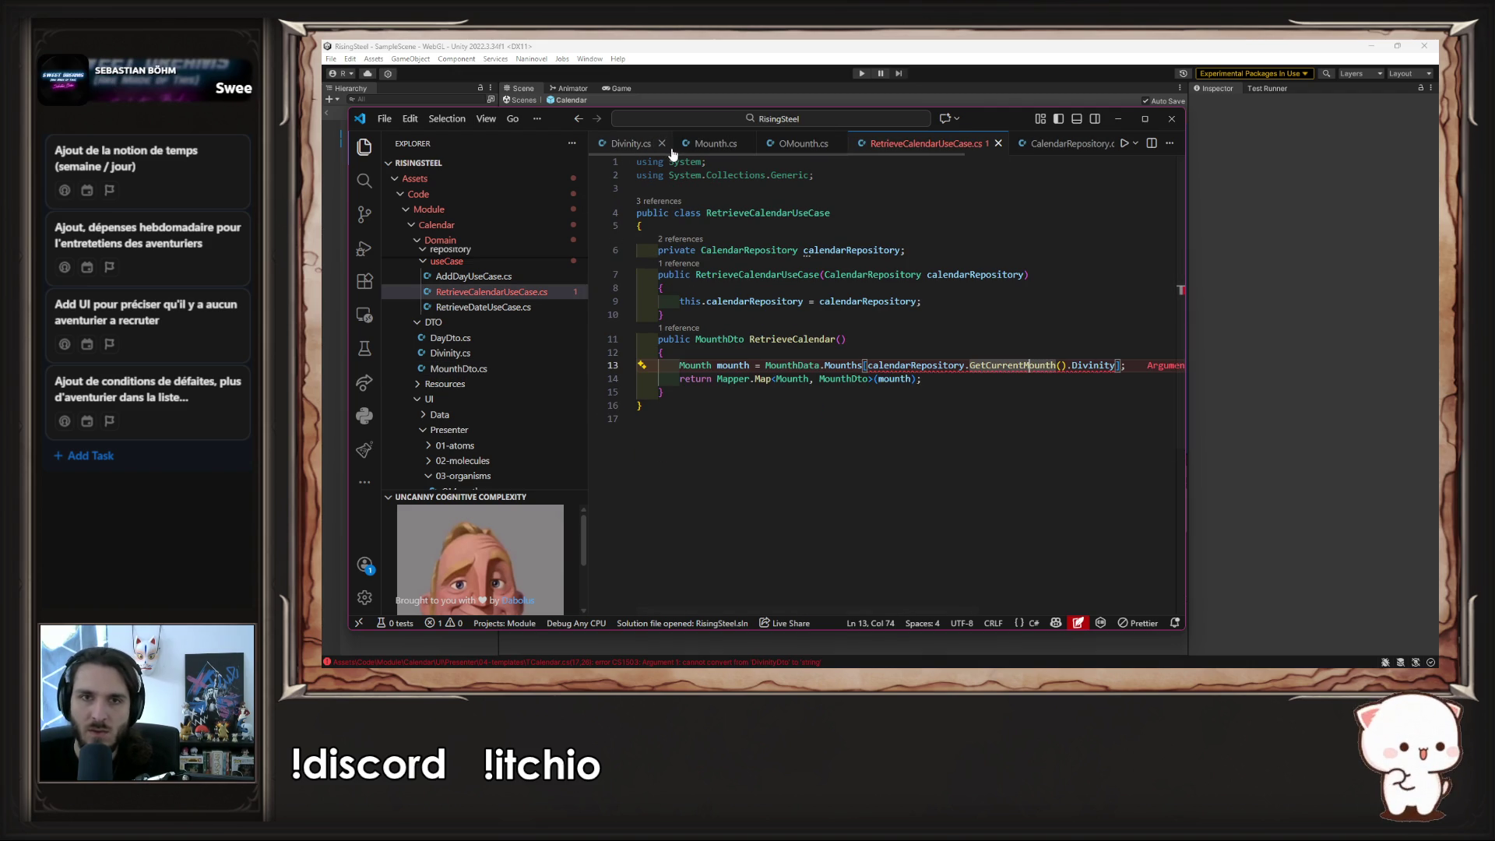
click(714, 147)
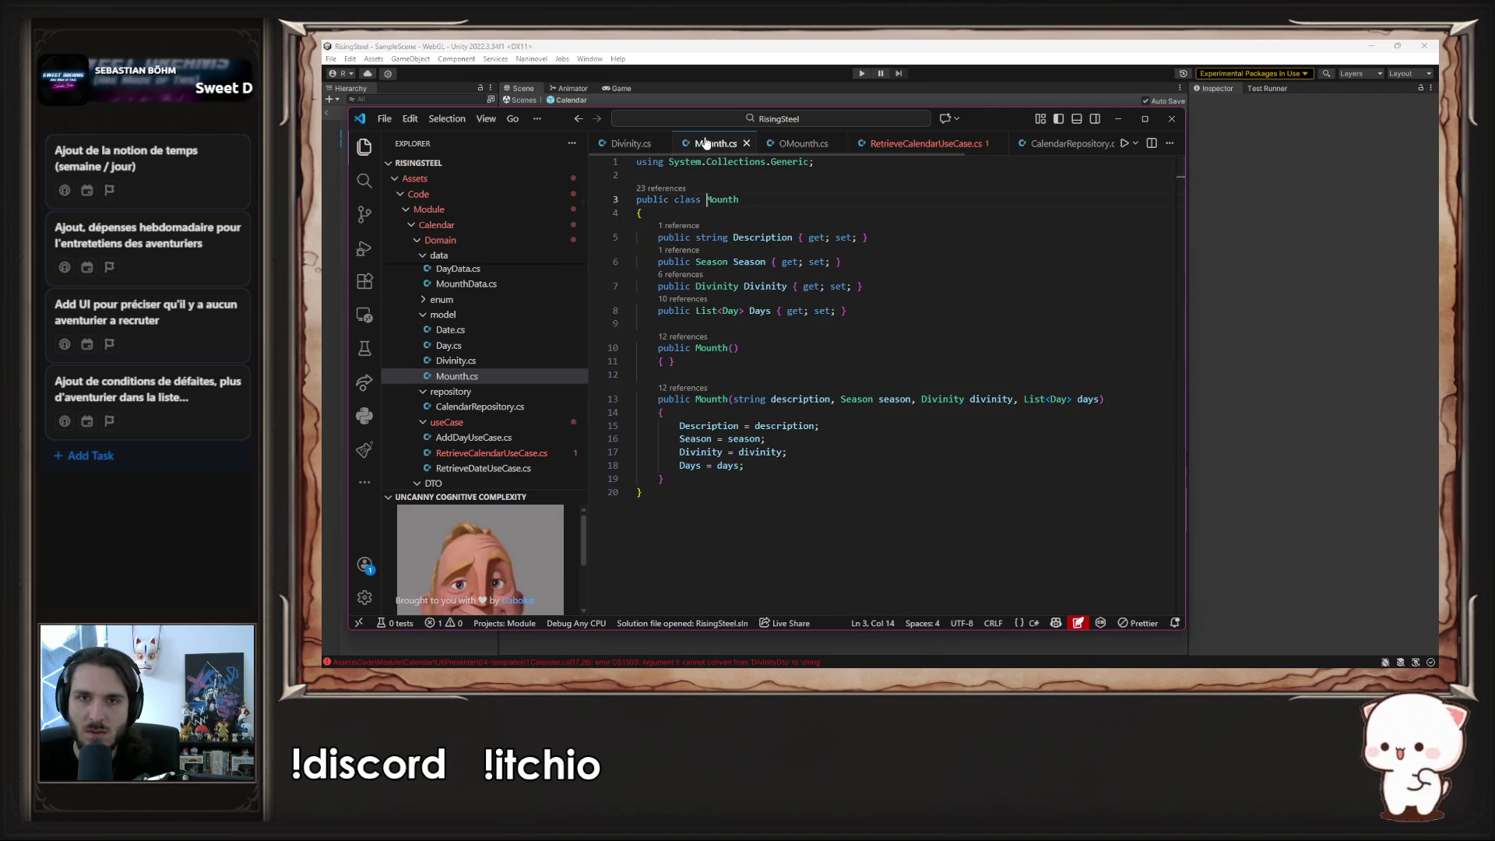
click(759, 481)
key(Return)
key(Tab)
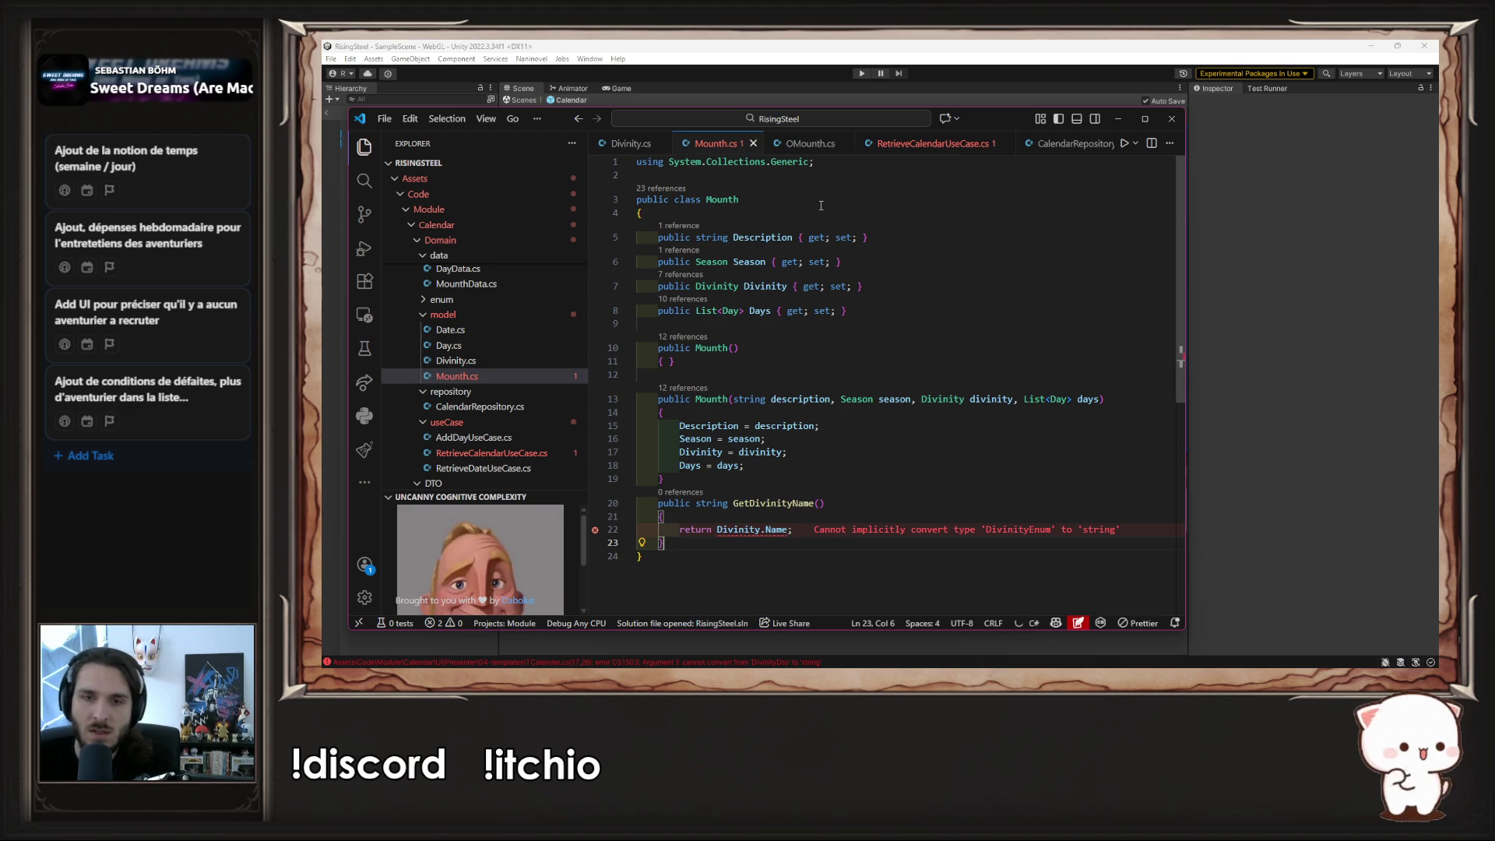
- Change GetDivinityName's return type in Mounth to DivinityEnum and save
double_click(717, 503)
text(De)
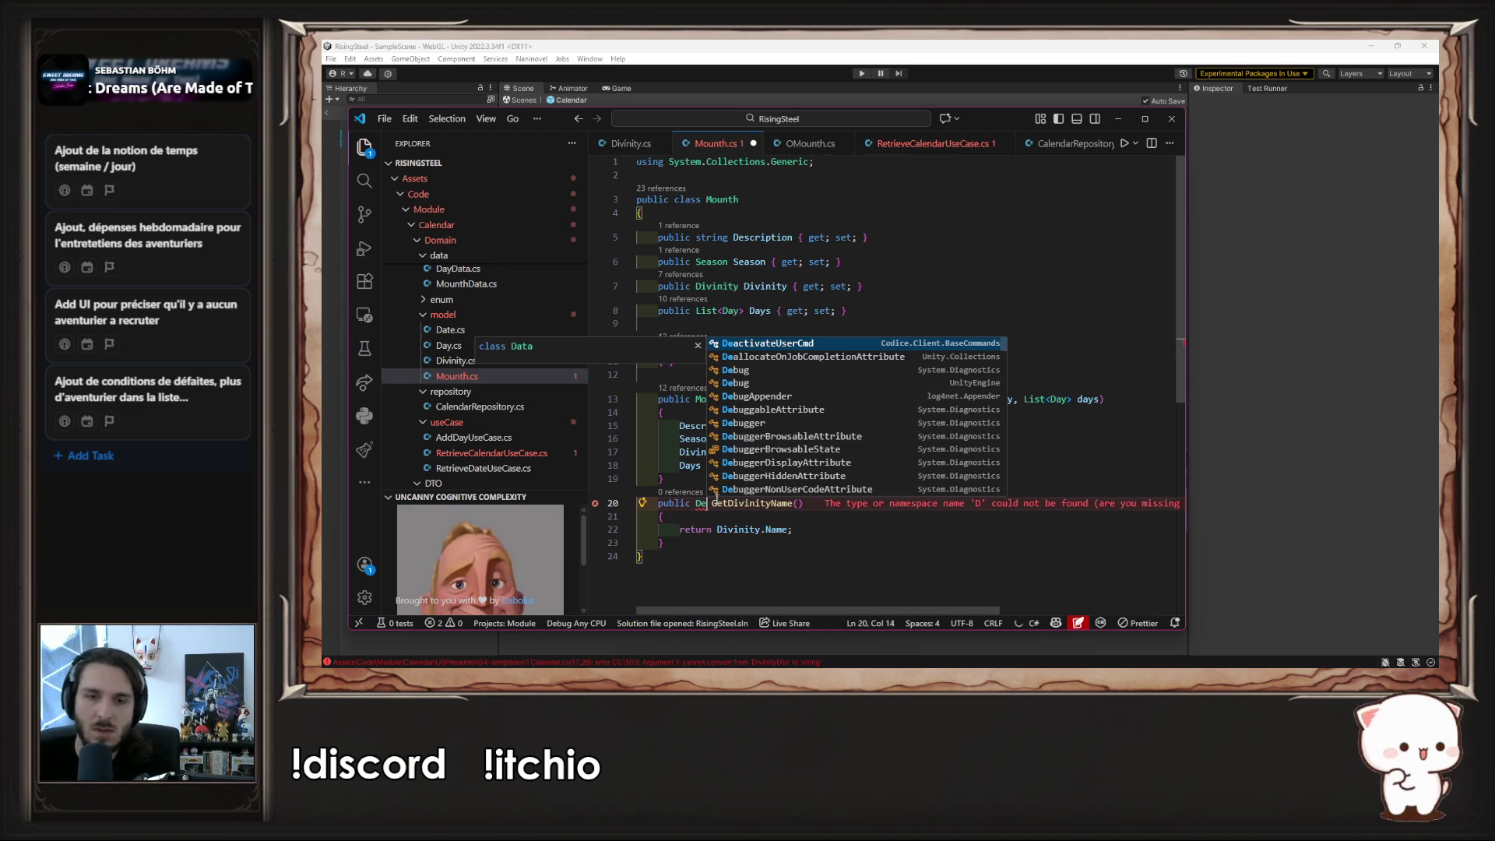
key(BackSpace)
text(ivi)
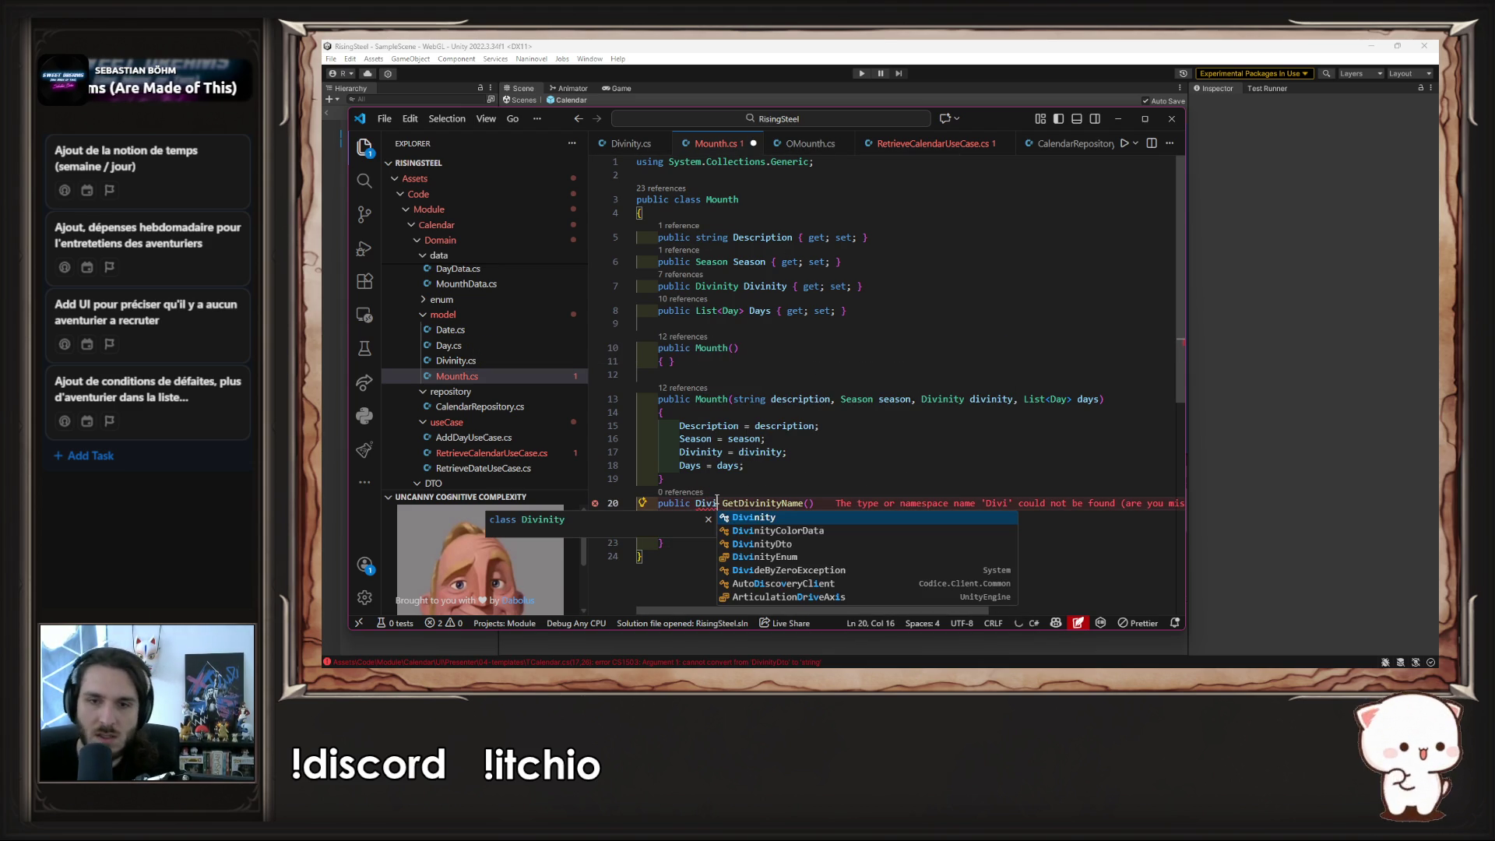
key(Down)
key(Down)
key(Down)
key(Return)
key(ctrl+s)
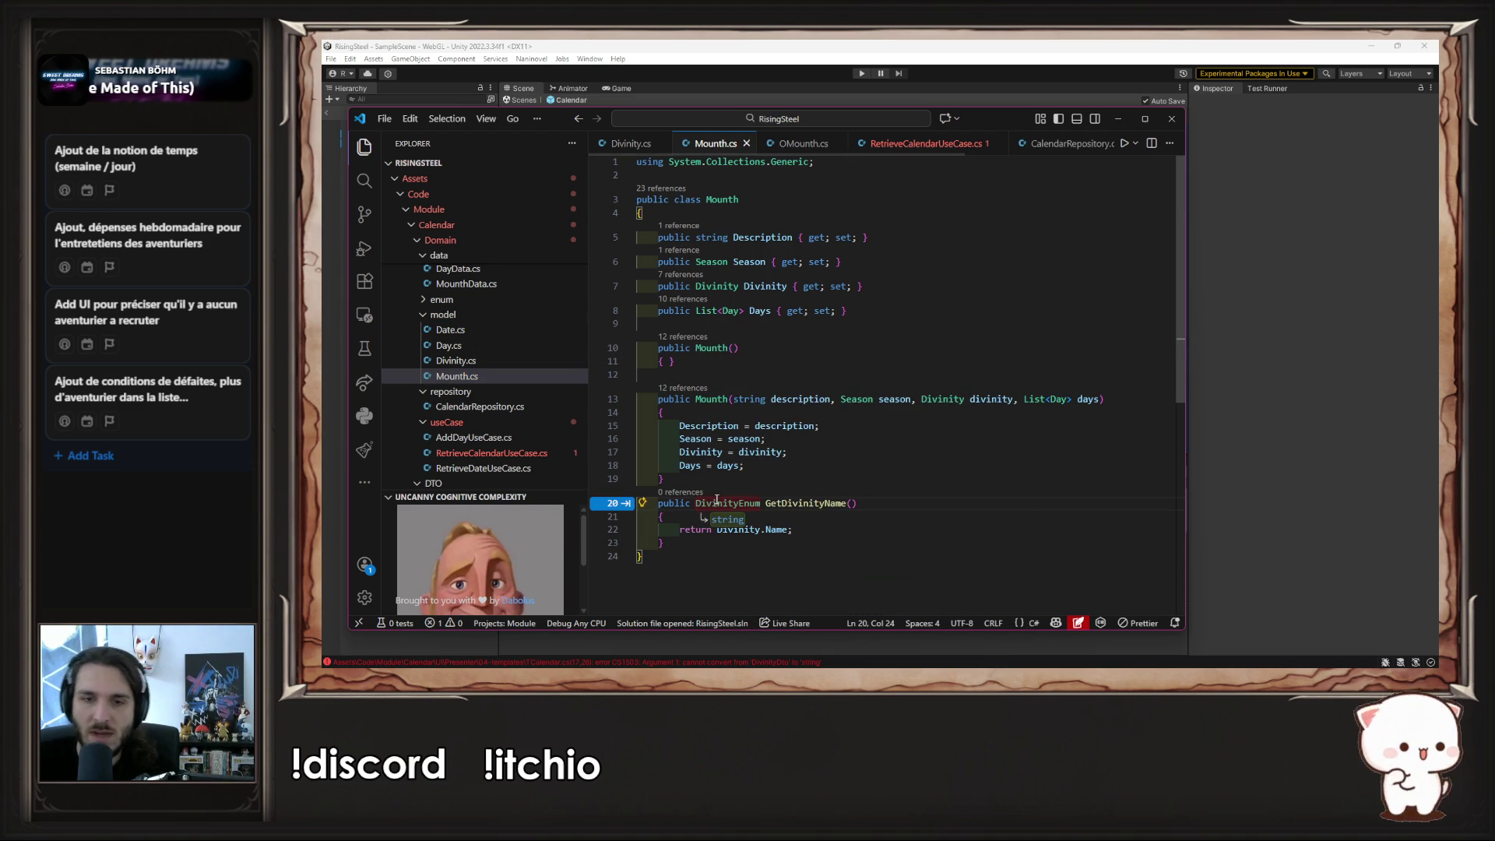
click(923, 143)
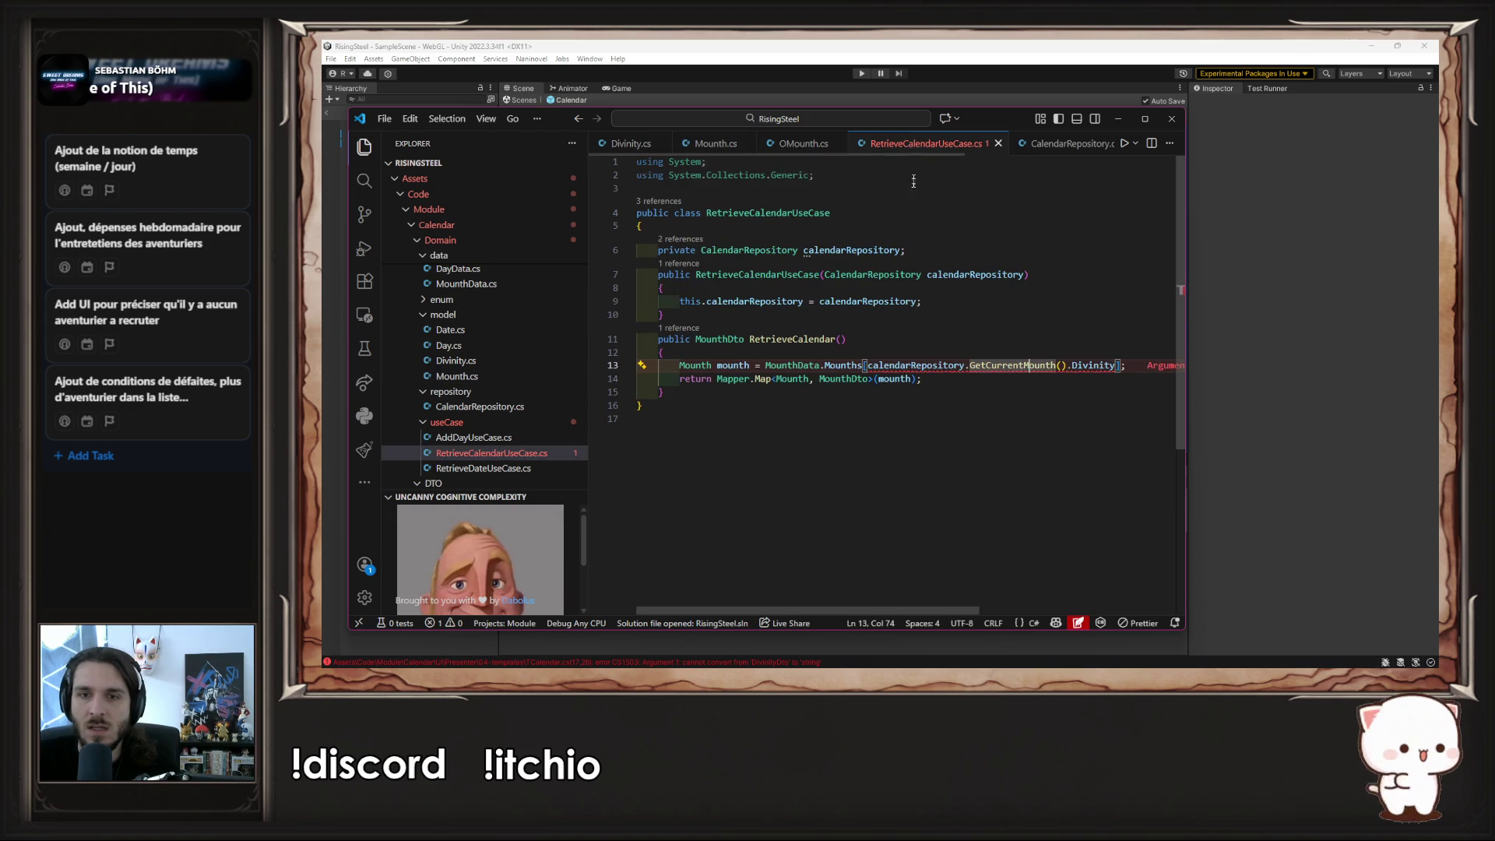
- Jump from GetCurrentMounth().Divinity on line 13 to the GetCurrentMounth definition in CalendarRepository
click(1116, 367)
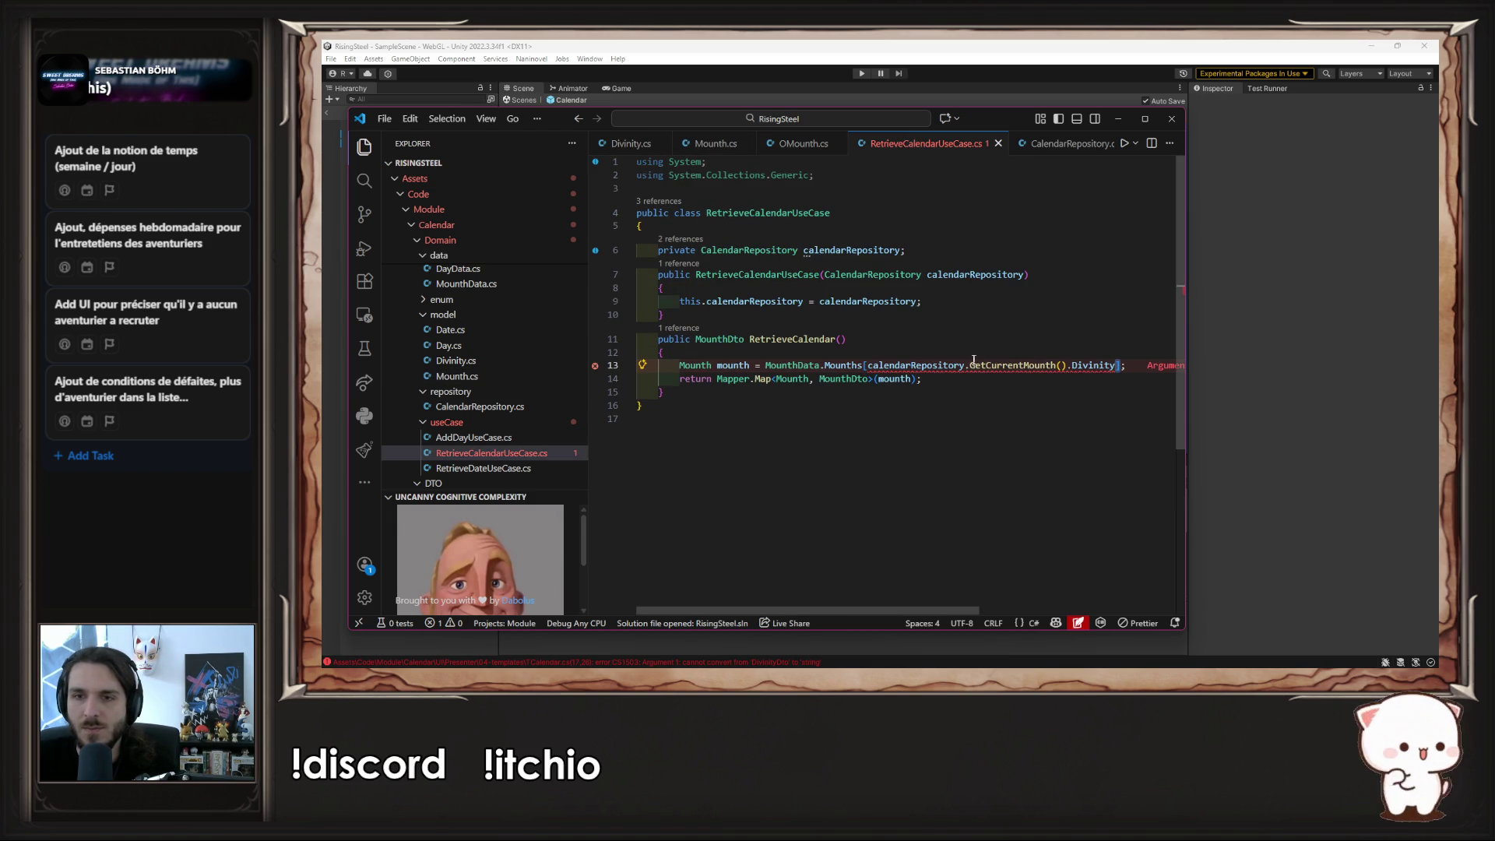
drag(971, 365, 983, 365)
click(1073, 365)
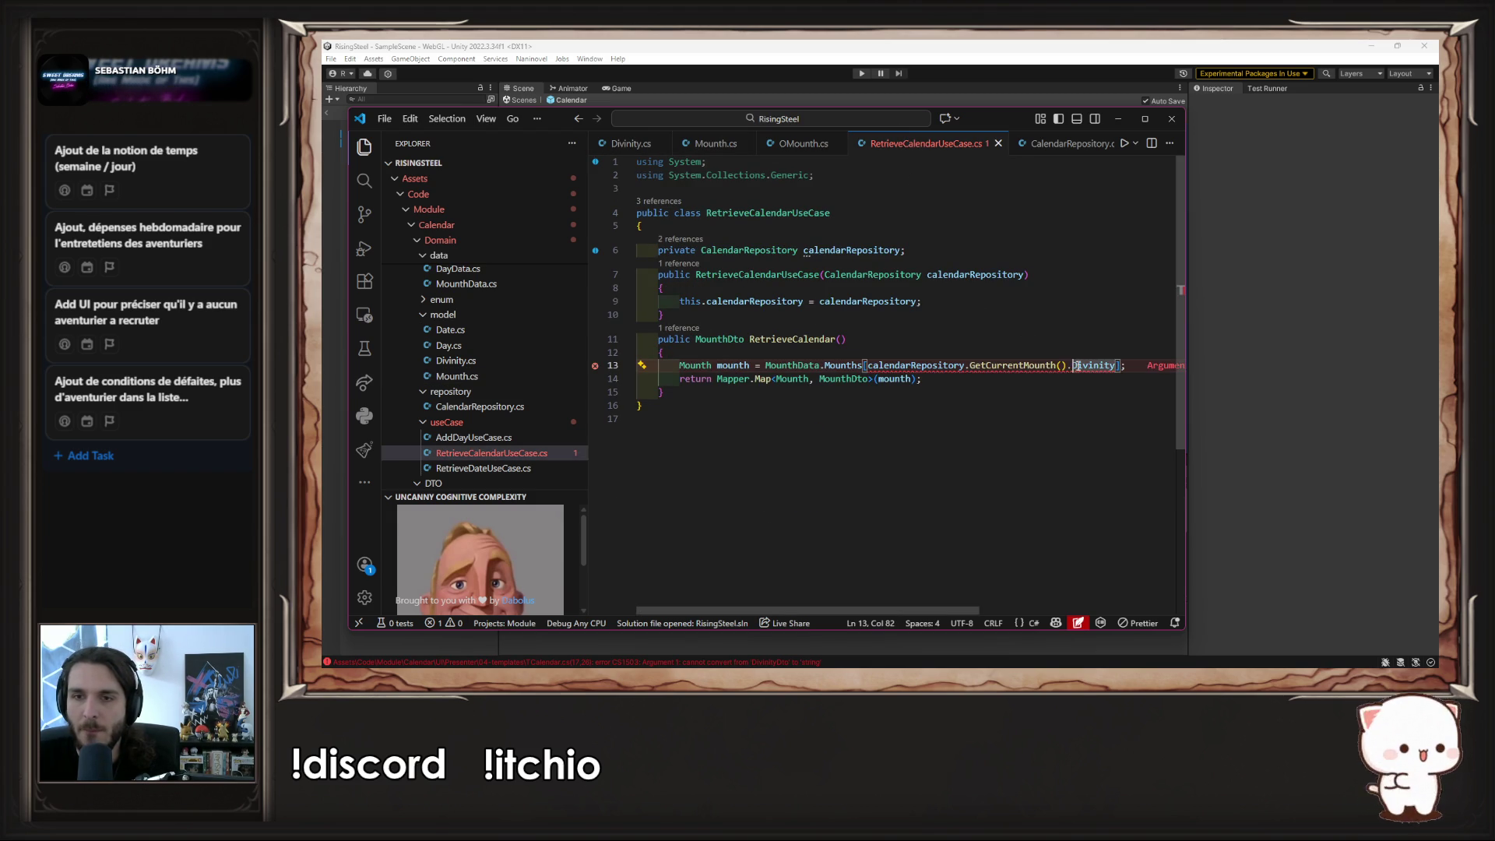
ctrl+click(992, 366)
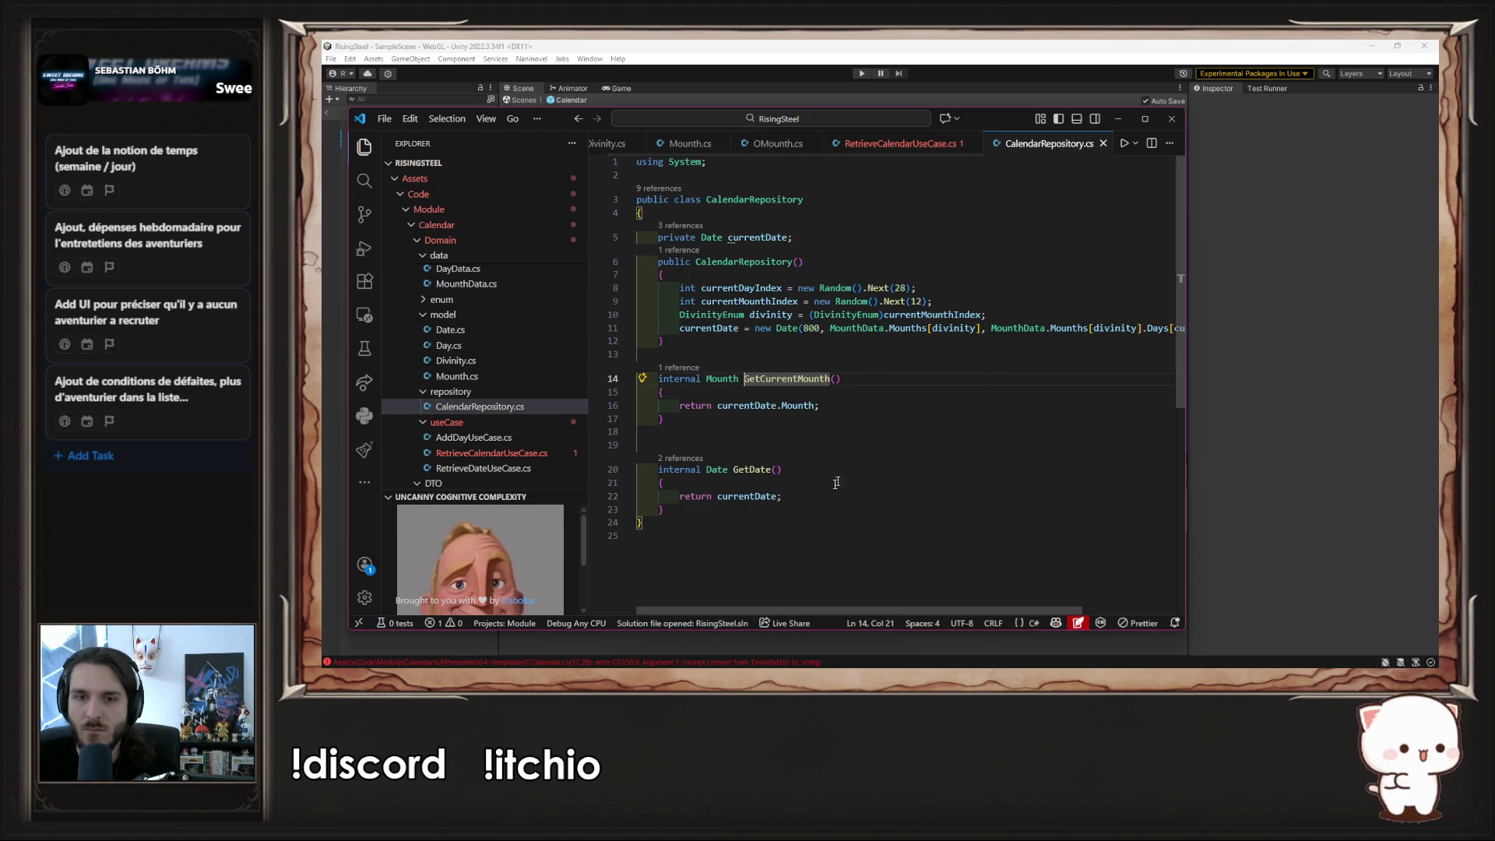
click(765, 424)
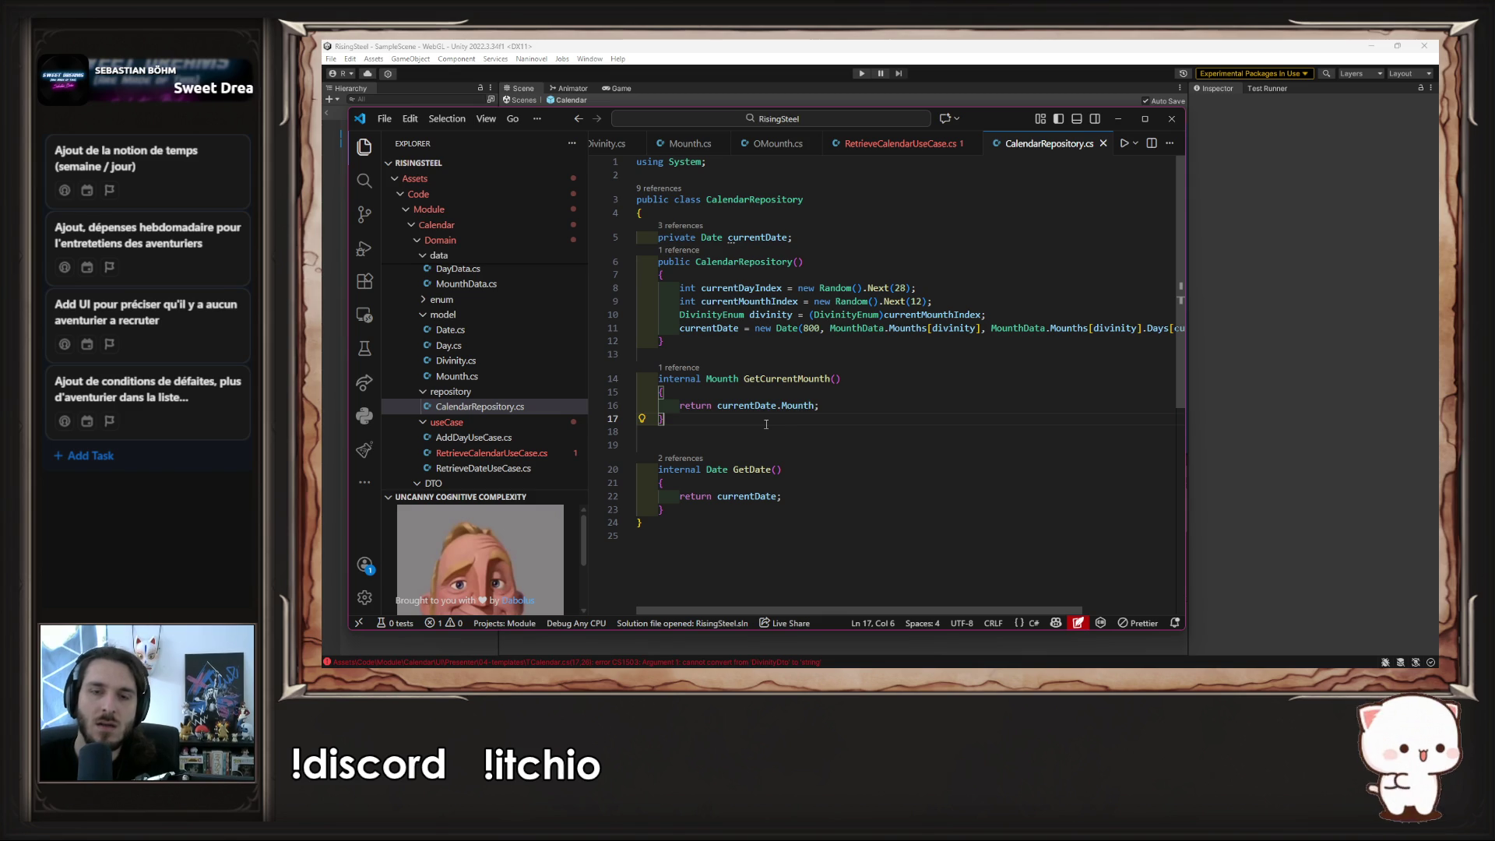
- Add an internal DivinityEnum GetCurrentDivinity() method to CalendarRepository.cs and save it
key(Return)
key(Return)
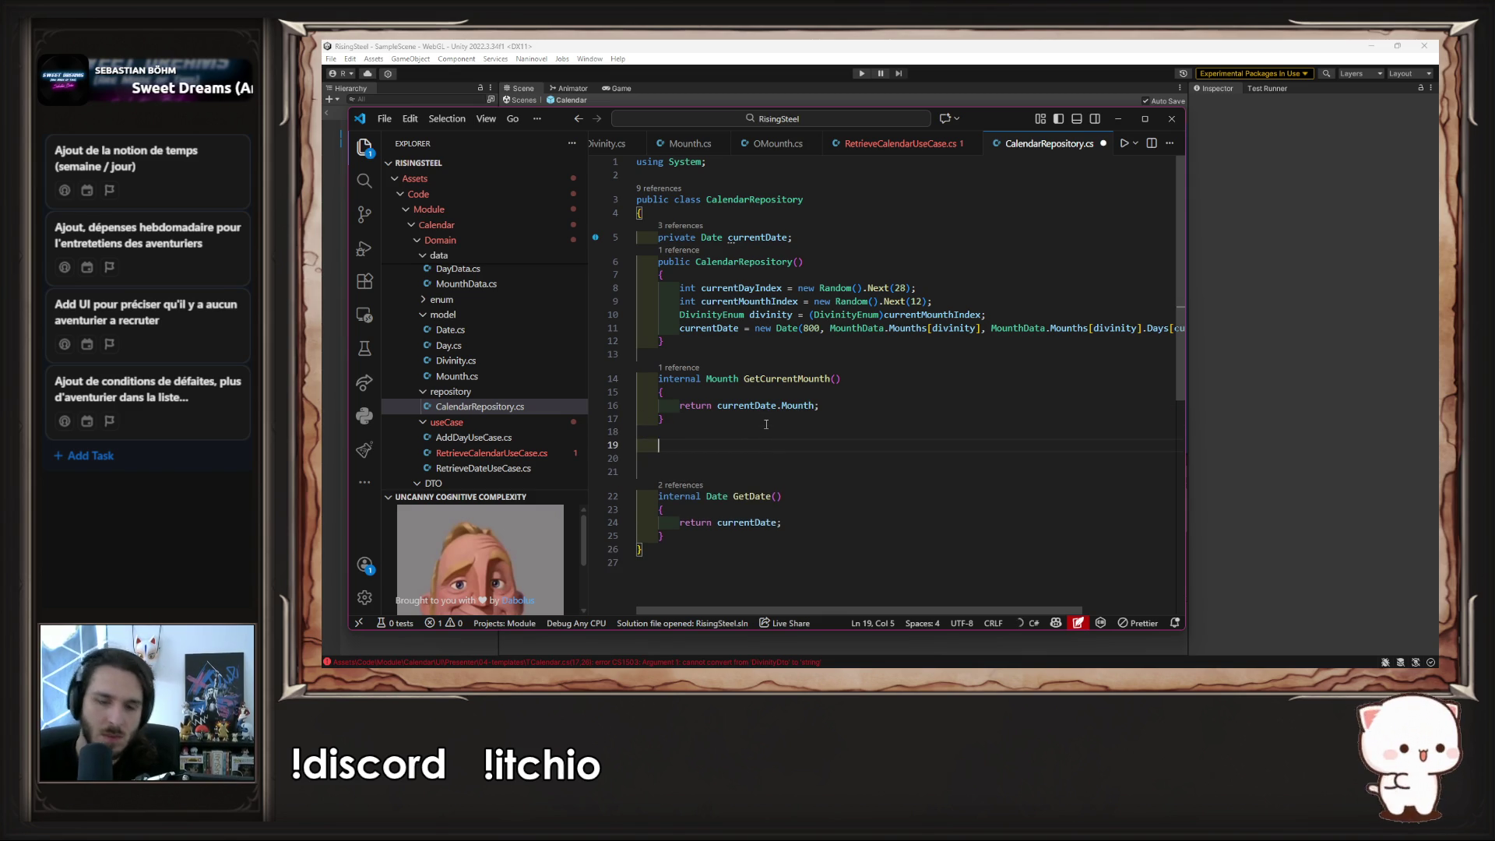
text(inte)
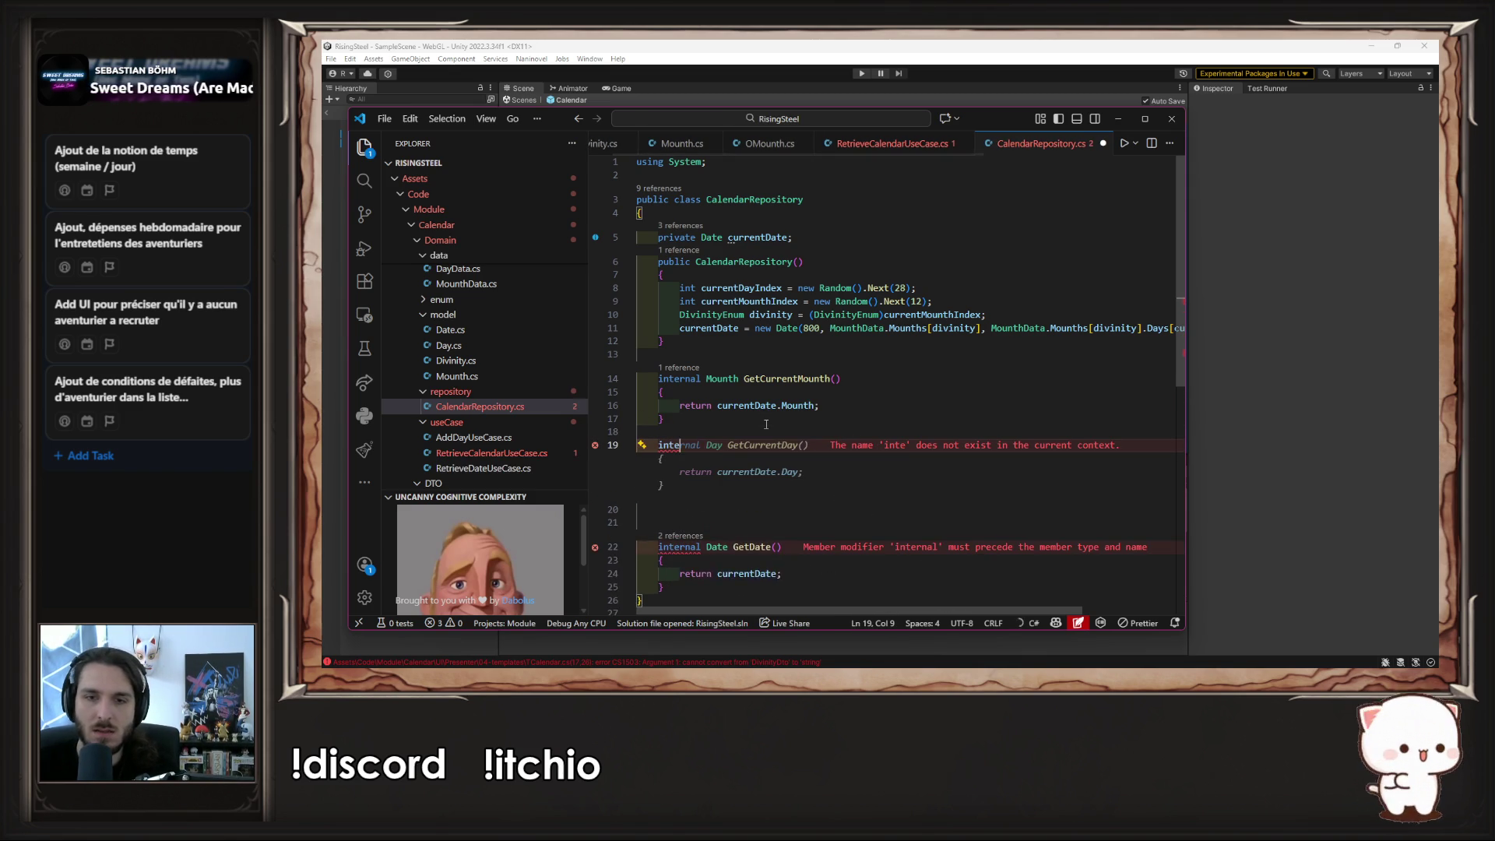
text(rn)
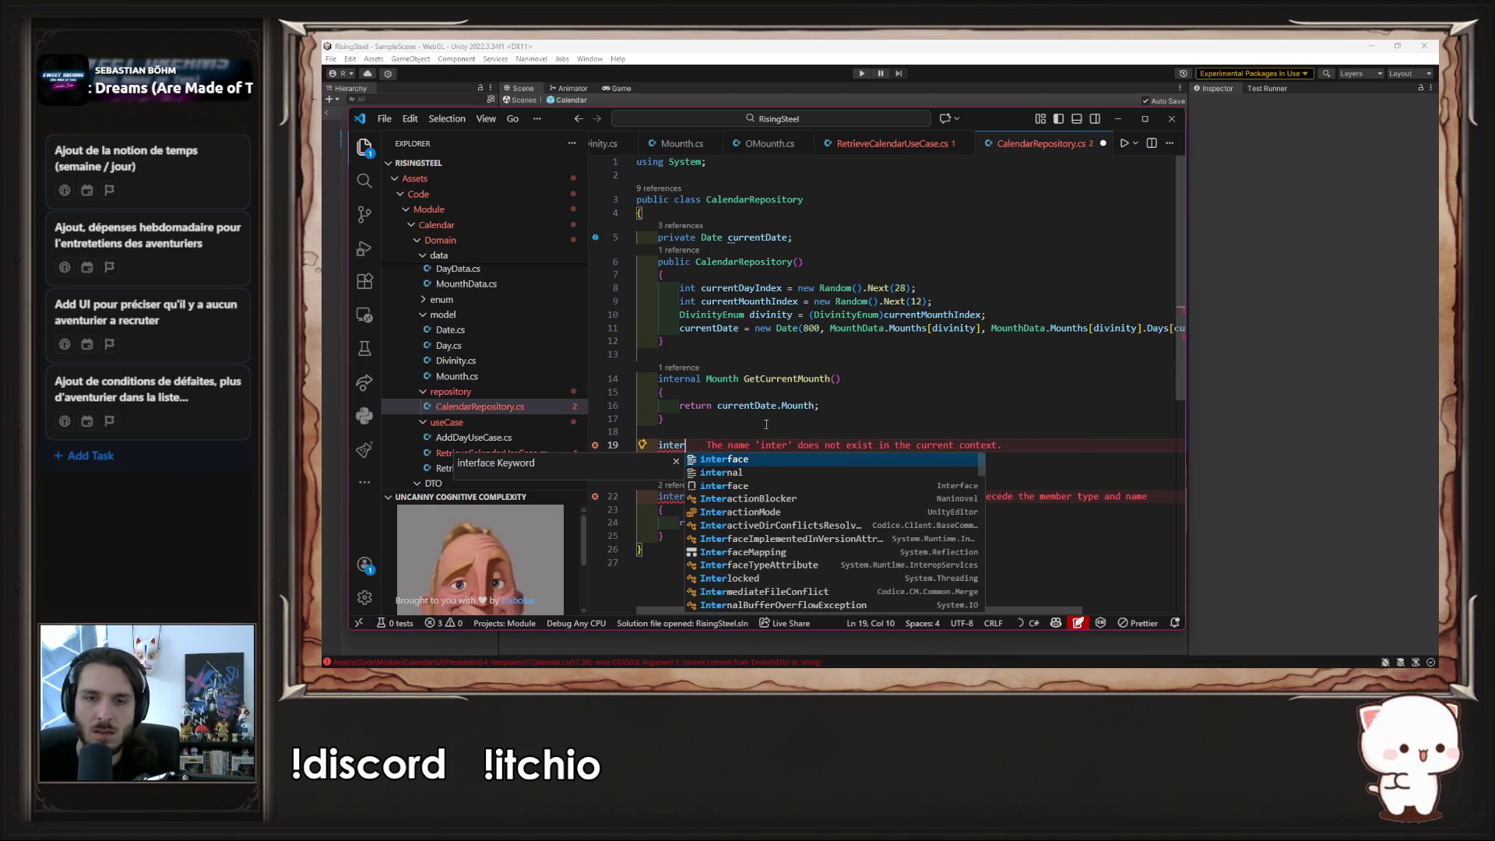
key(Return)
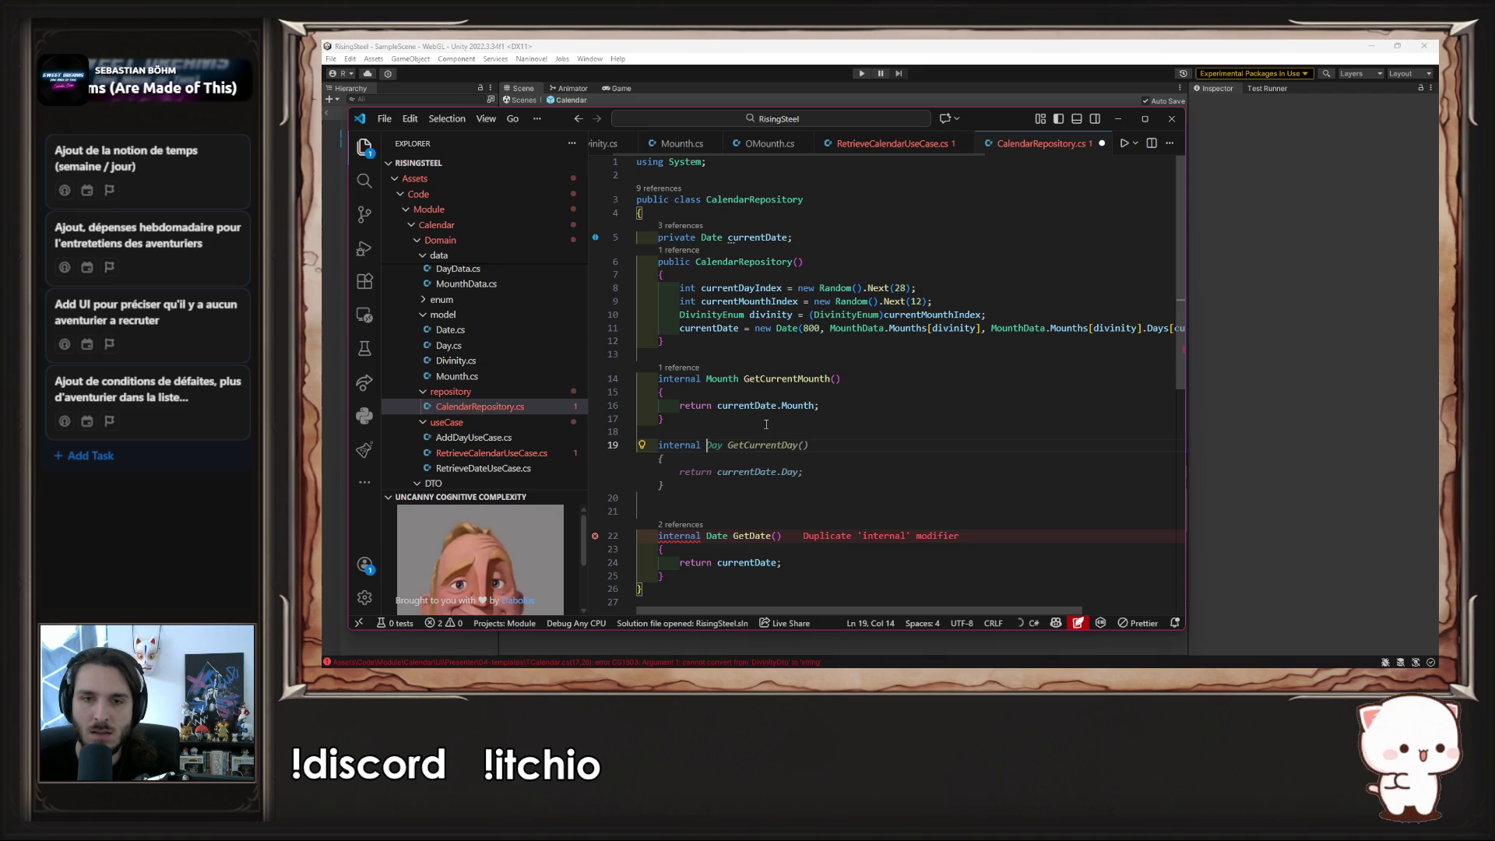
text(Divin)
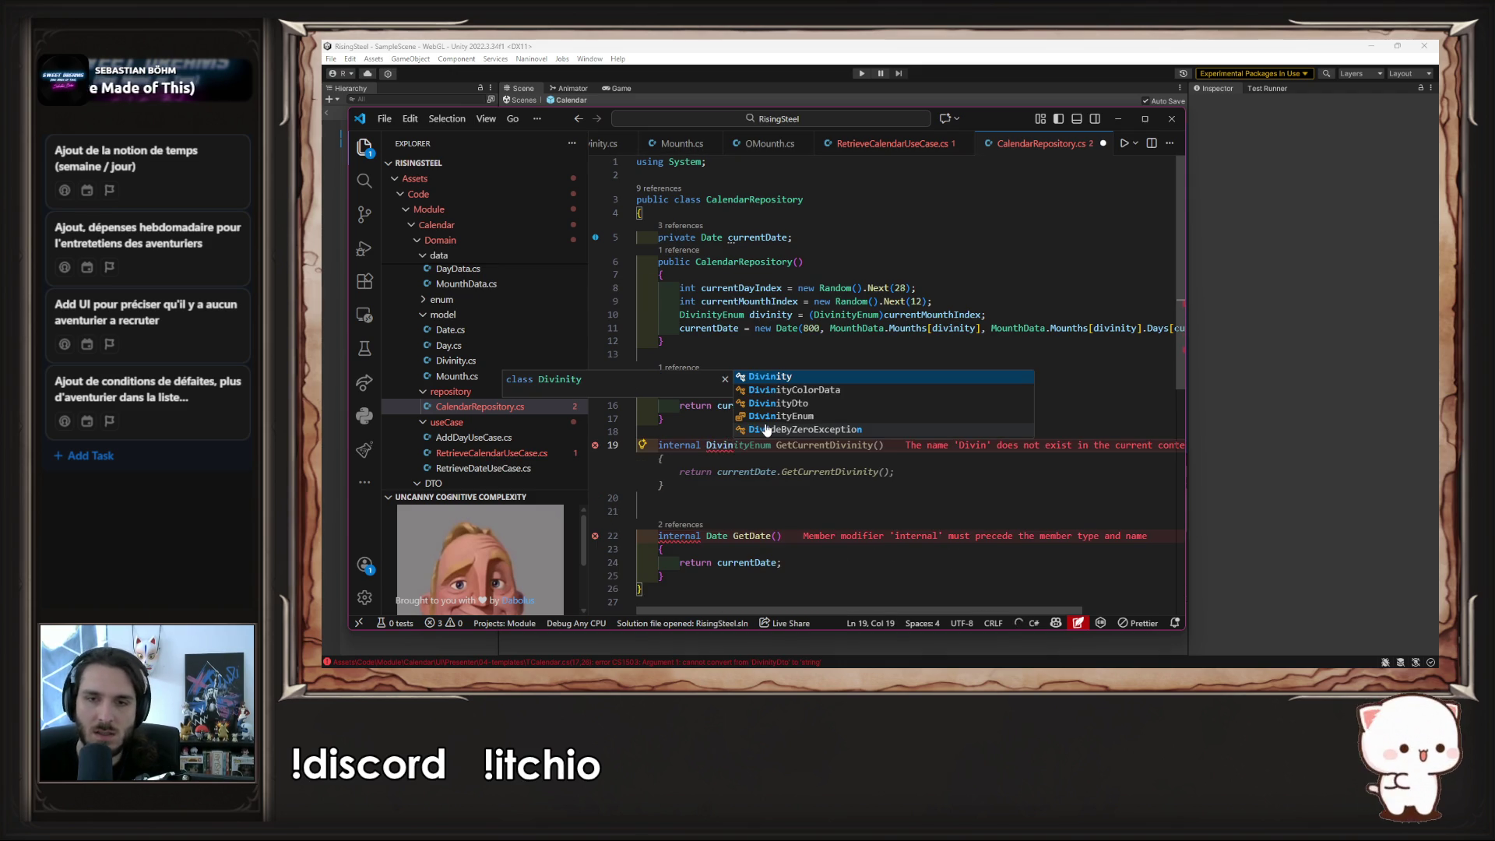
key(Down)
key(Down)
key(Return)
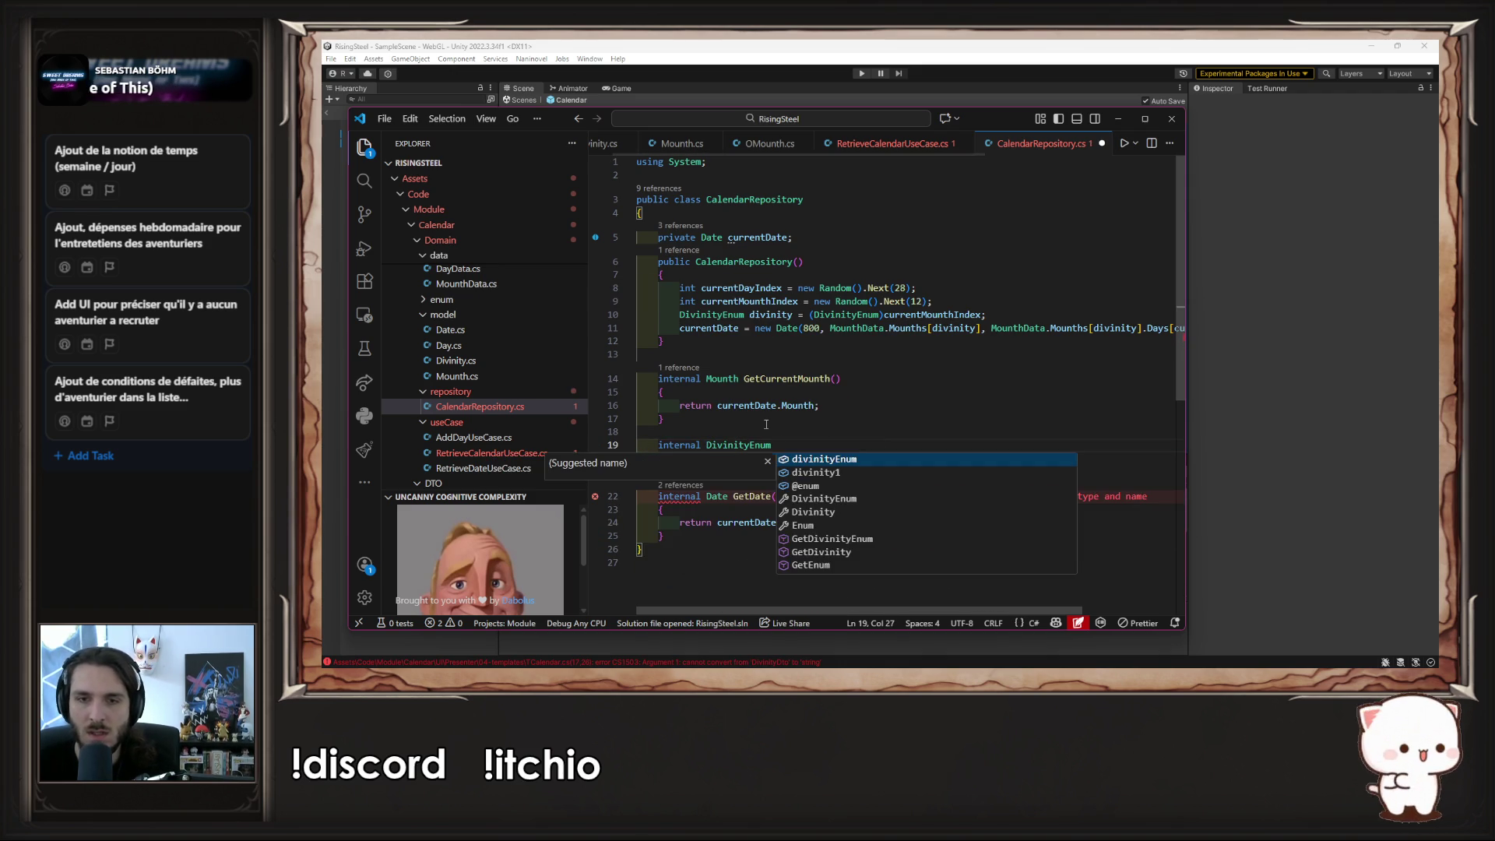
key(Tab)
key(ctrl+s)
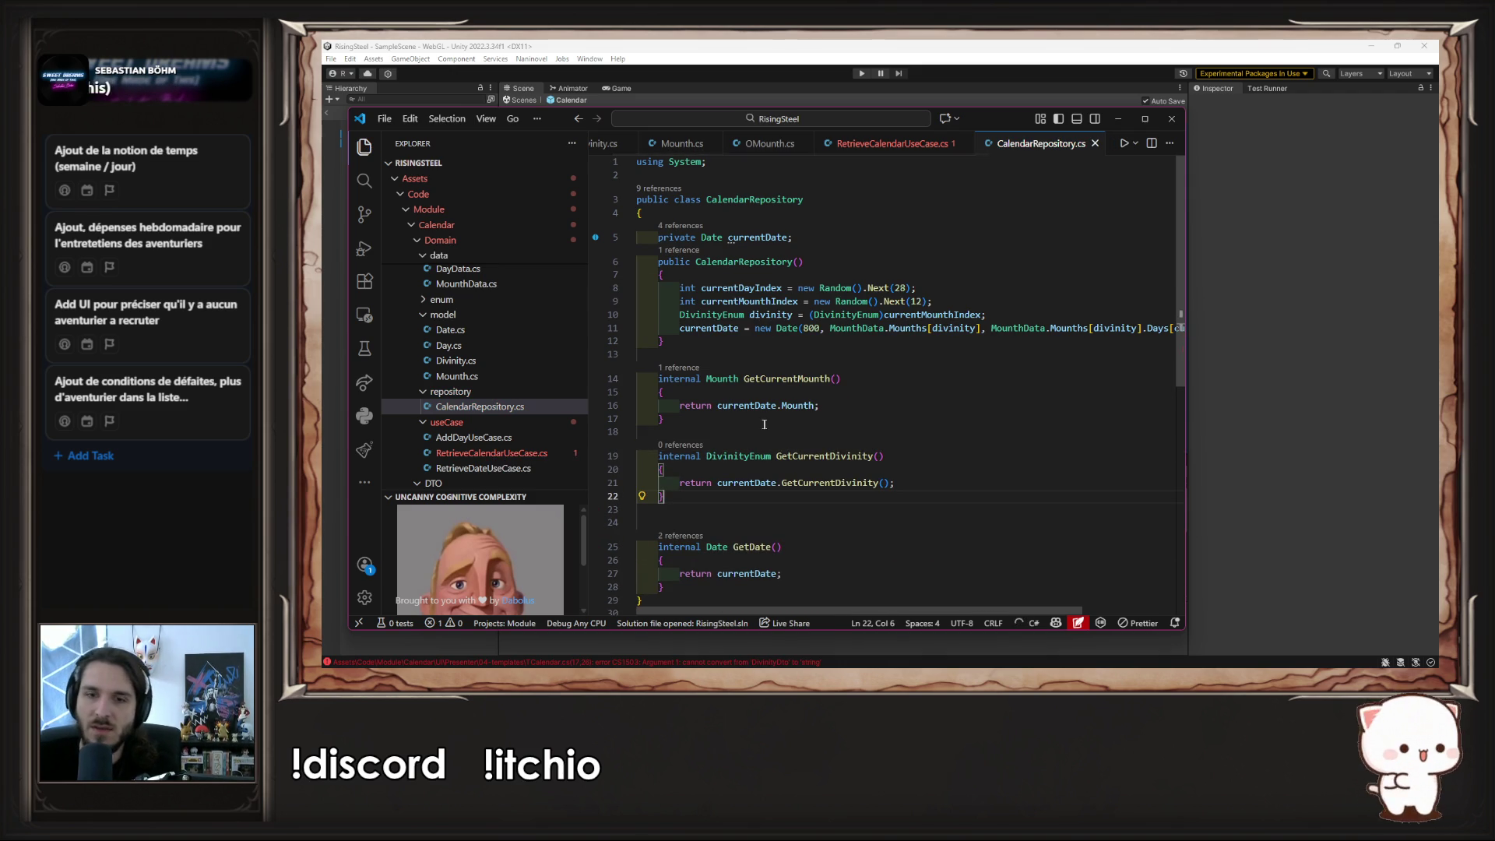
- Replace GetCurrentMounth().Divinity on line 13 of RetrieveCalendarUseCase.cs with GetCurrentDivinity() and save
drag(776, 455, 908, 456)
key(ctrl+c)
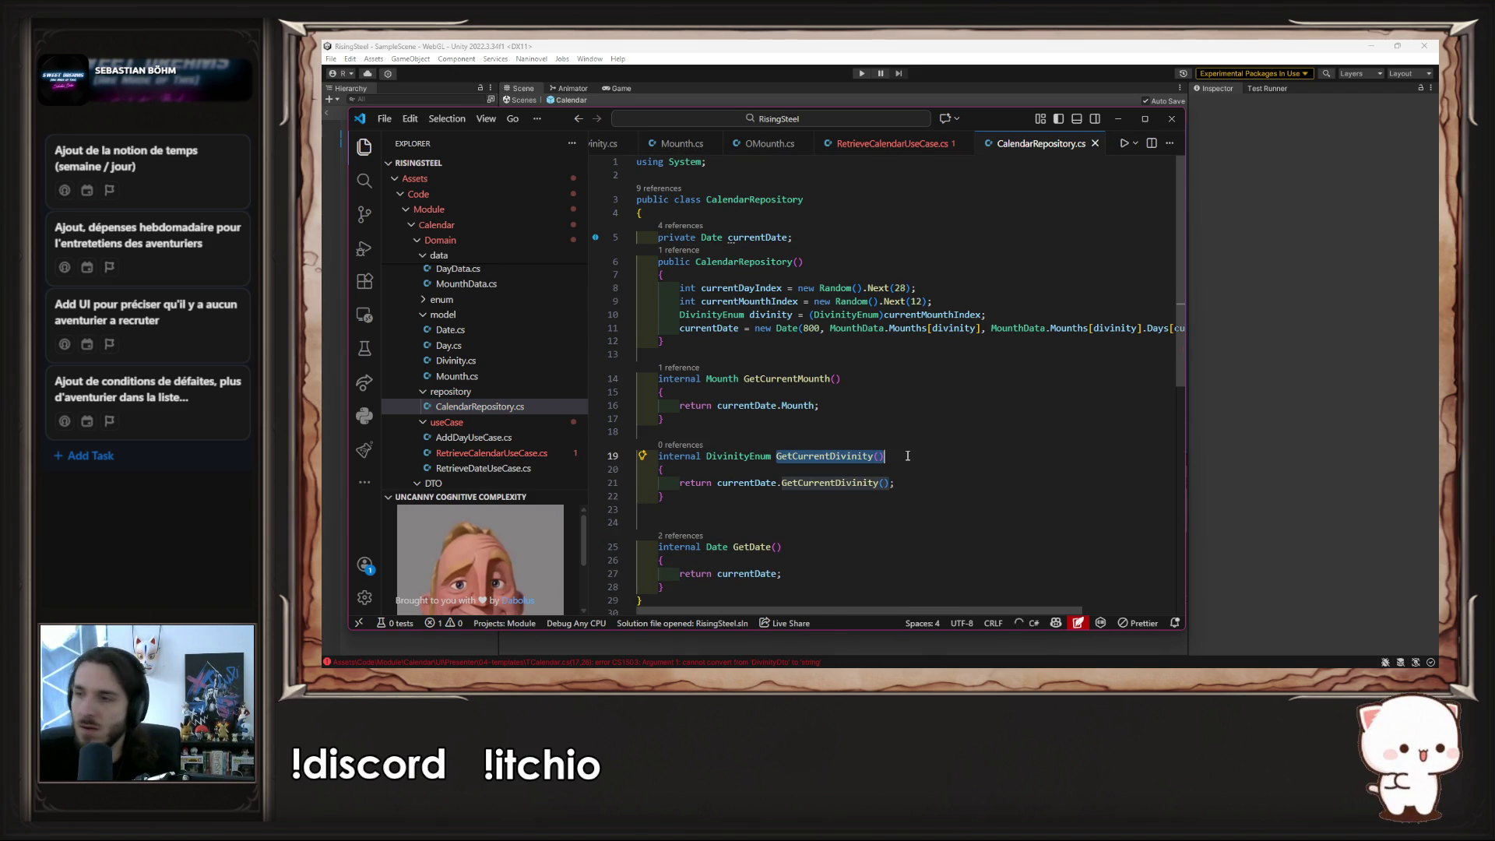
click(892, 143)
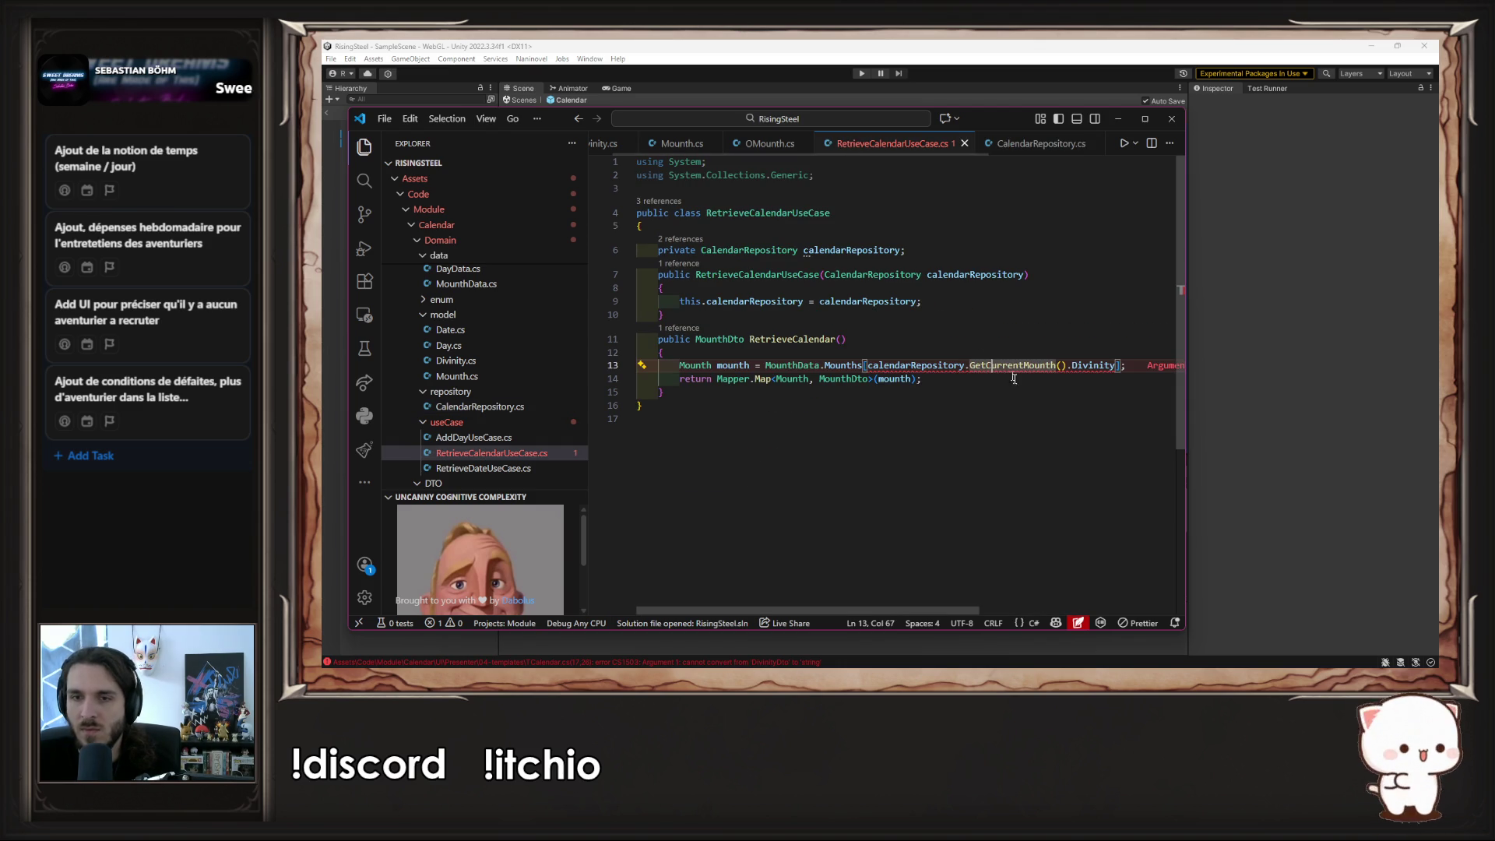
drag(970, 365, 1117, 365)
key(ctrl+v)
key(ctrl+s)
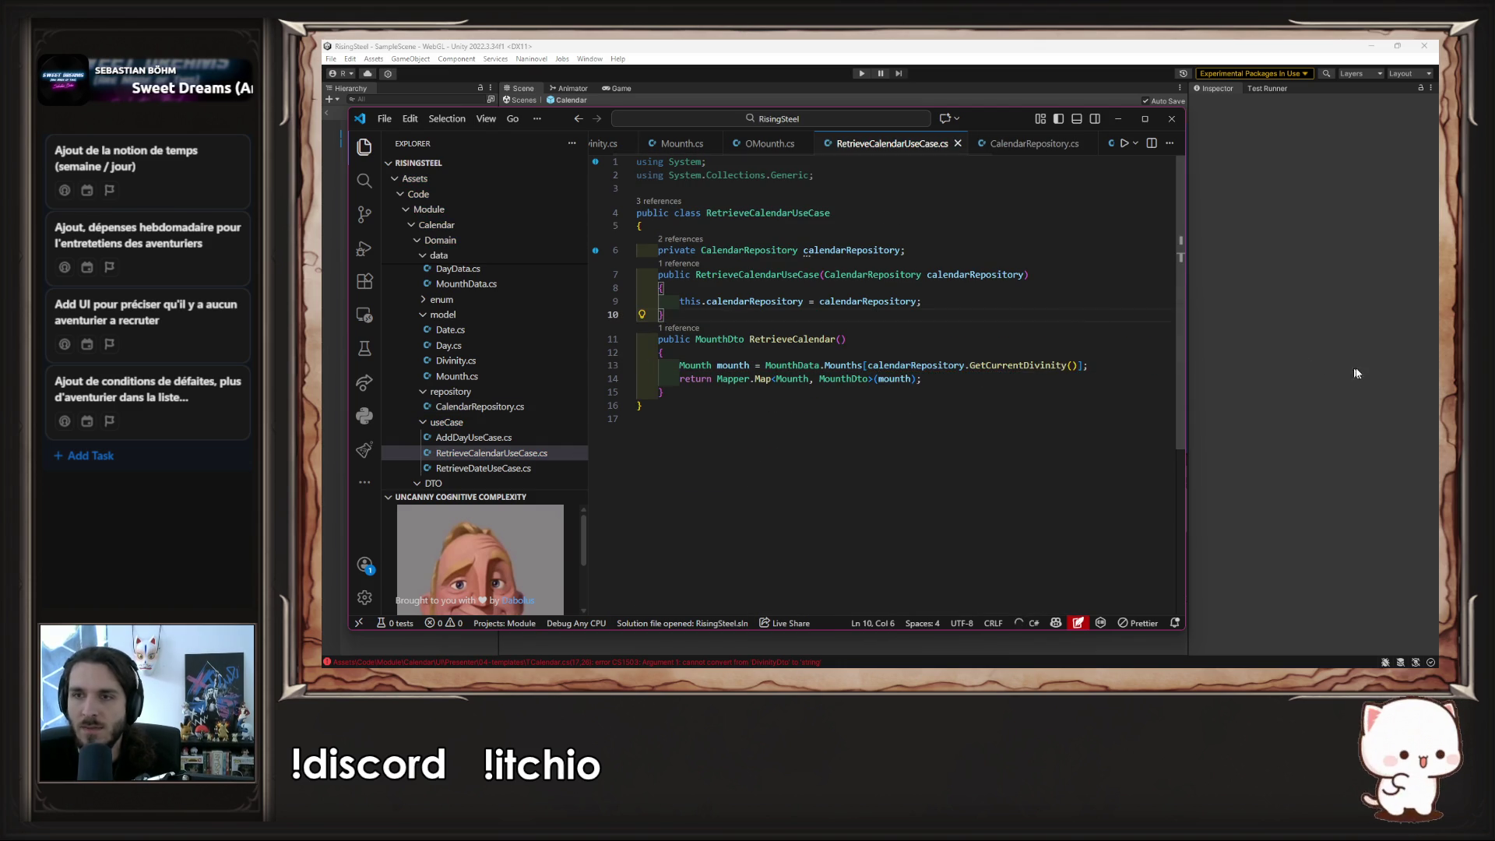
click(1316, 366)
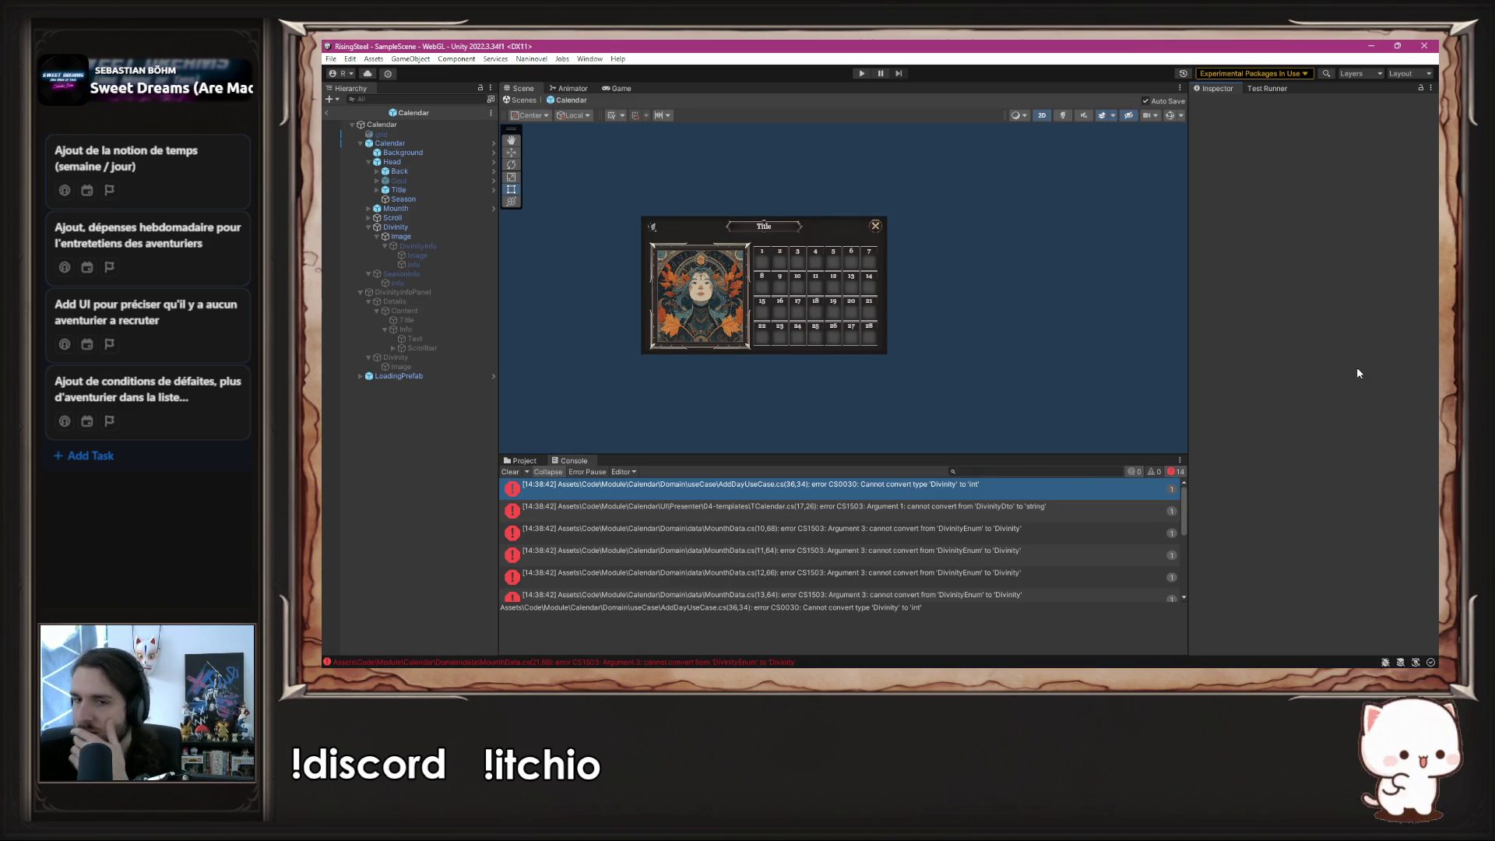
- Change line 36 of AddDayUseCase.cs to (int)currentDate.GetCurrentDivinity() and save the file
double_click(866, 488)
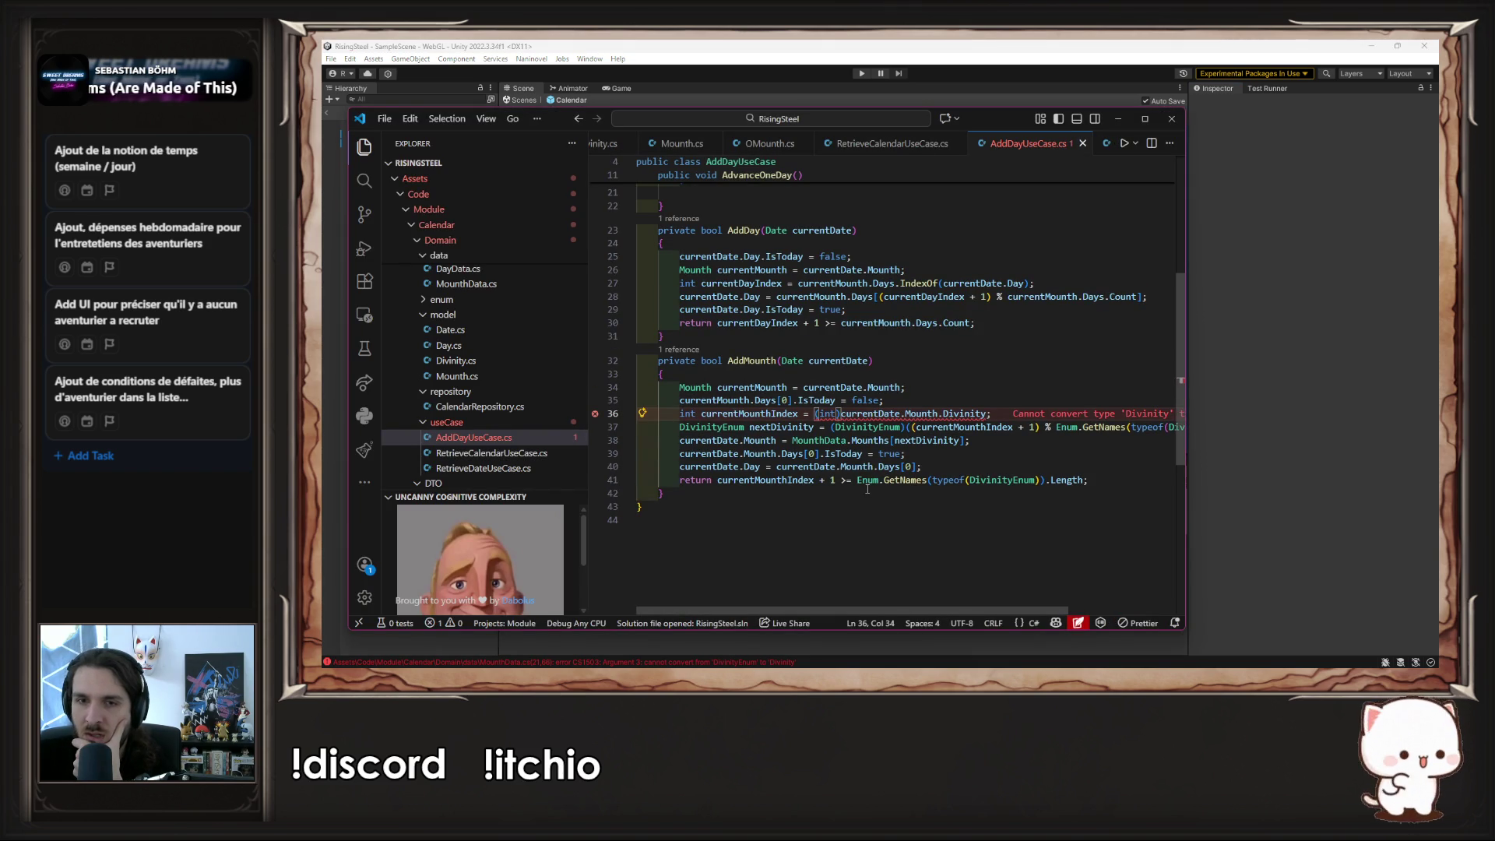
double_click(961, 414)
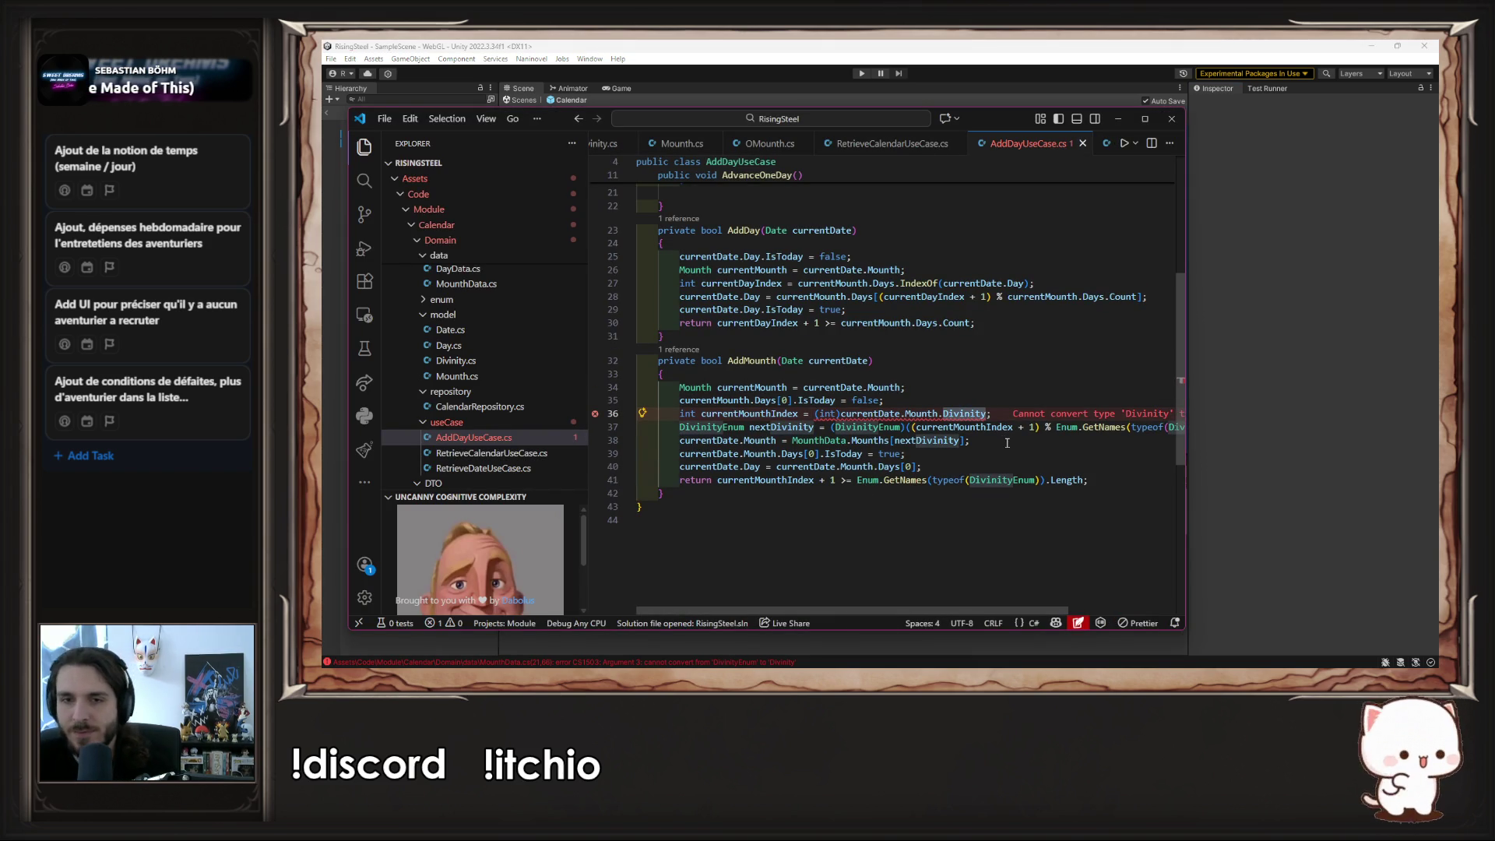
key(BackSpace)
key(BackSpace)
key(ctrl+BackSpace)
key(ctrl+space)
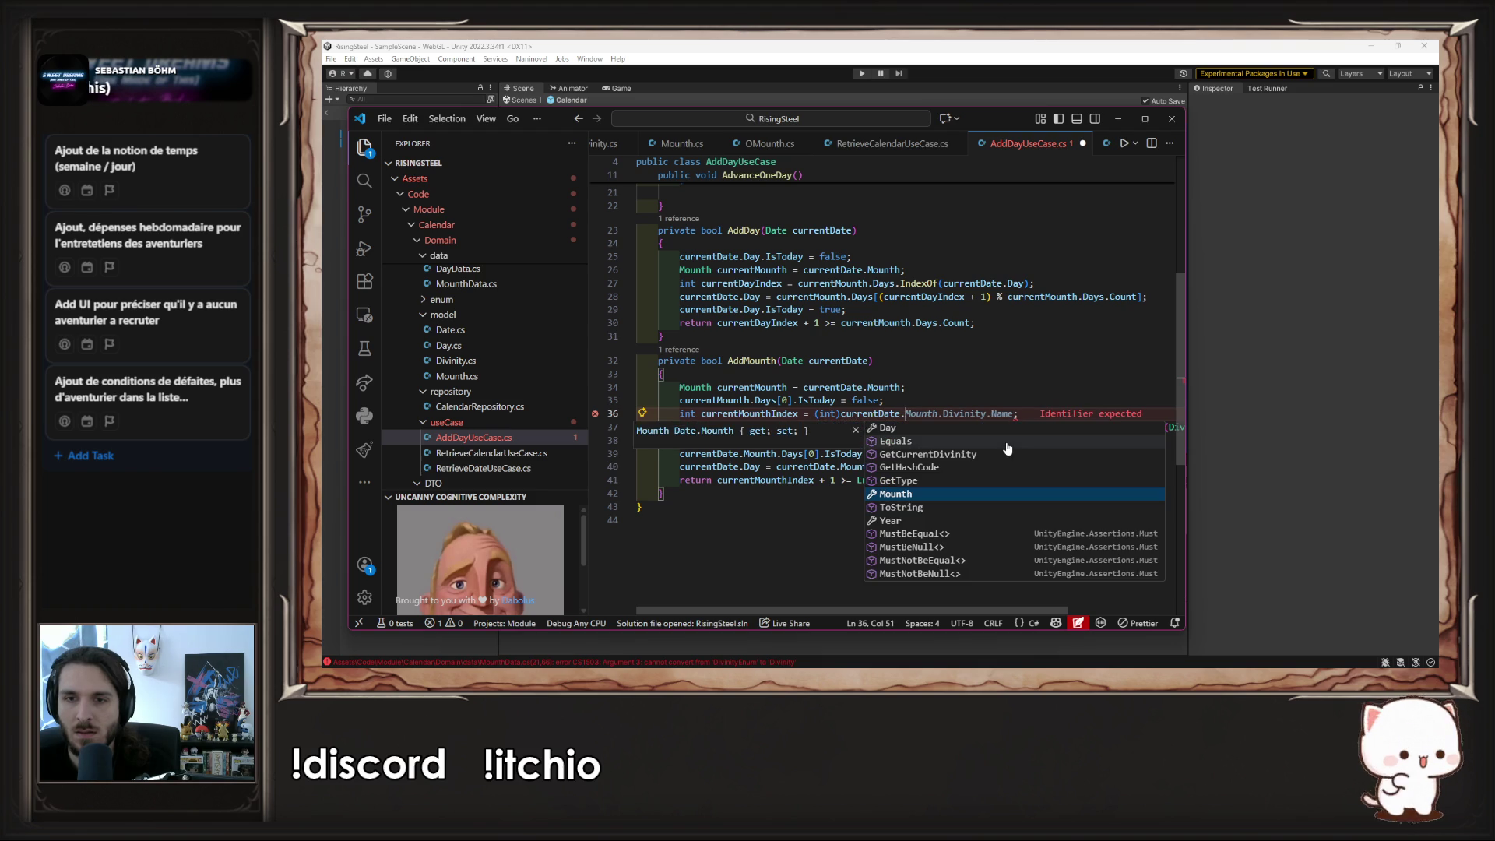
text(GetCu)
key(Tab)
text(())
key(ctrl+s)
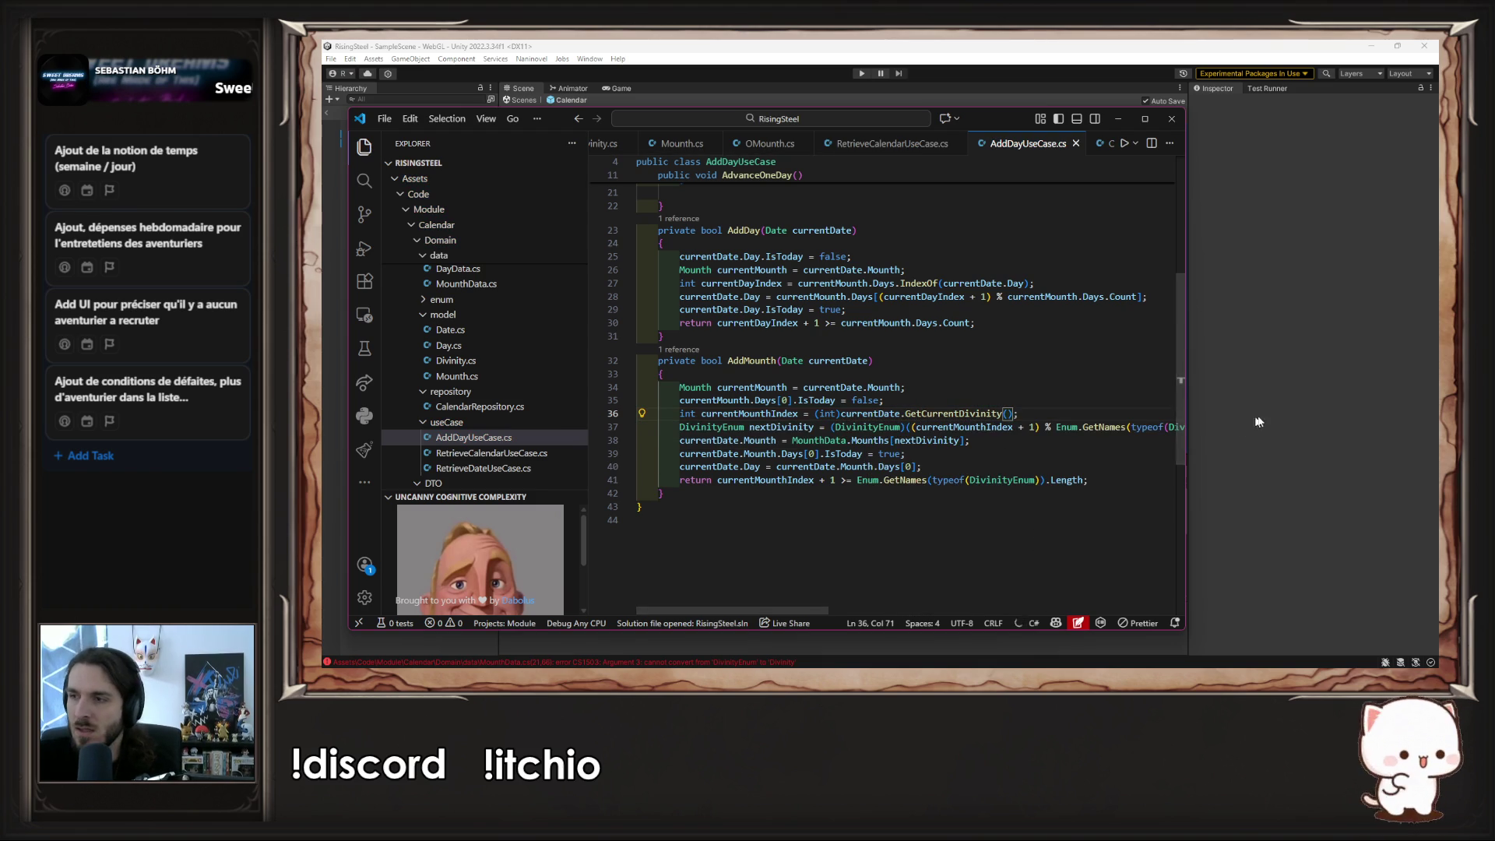
click(1272, 413)
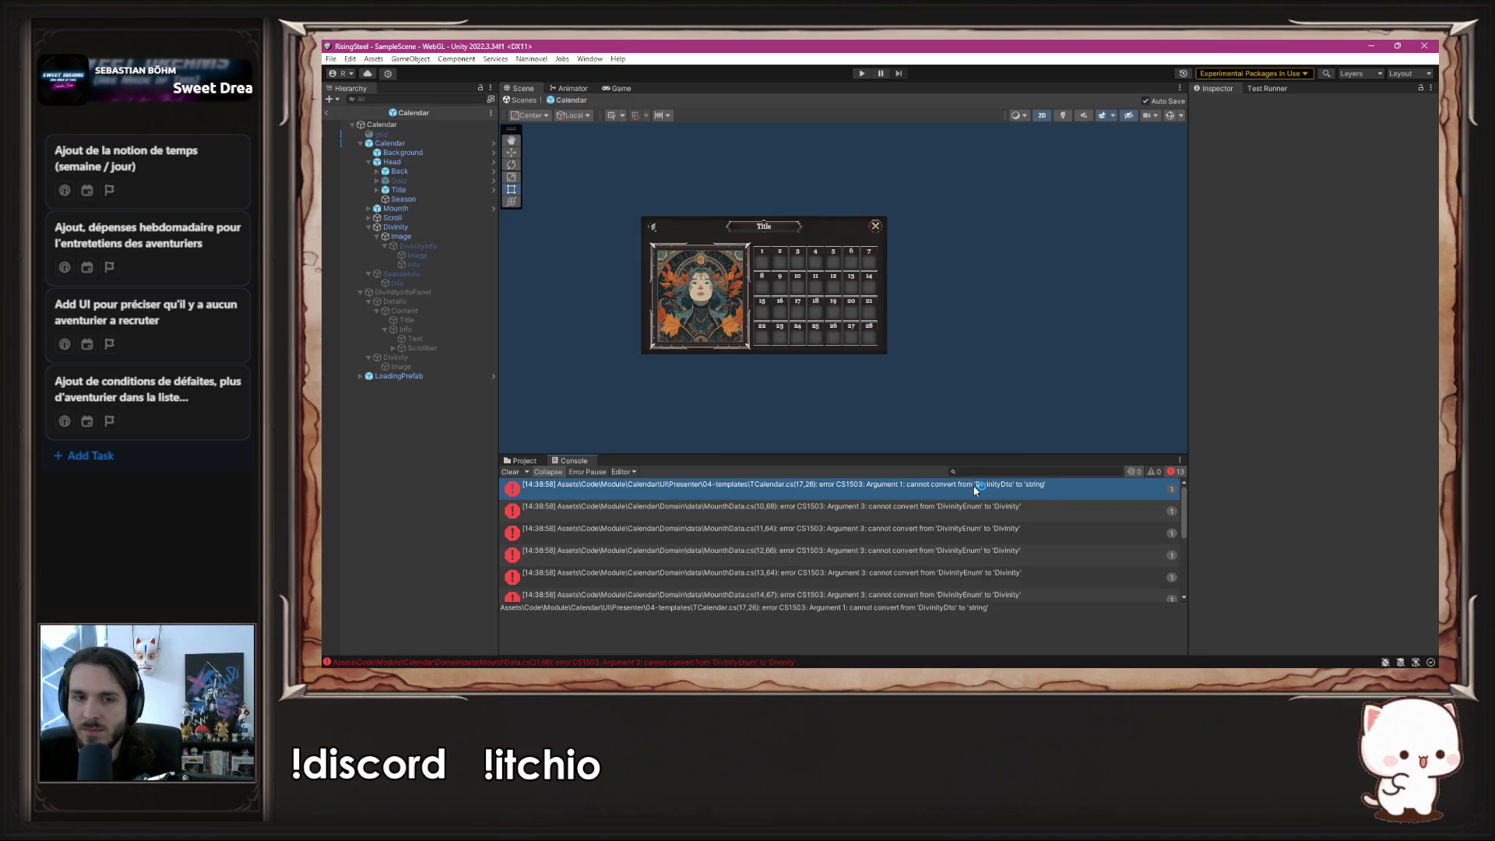
double_click(974, 490)
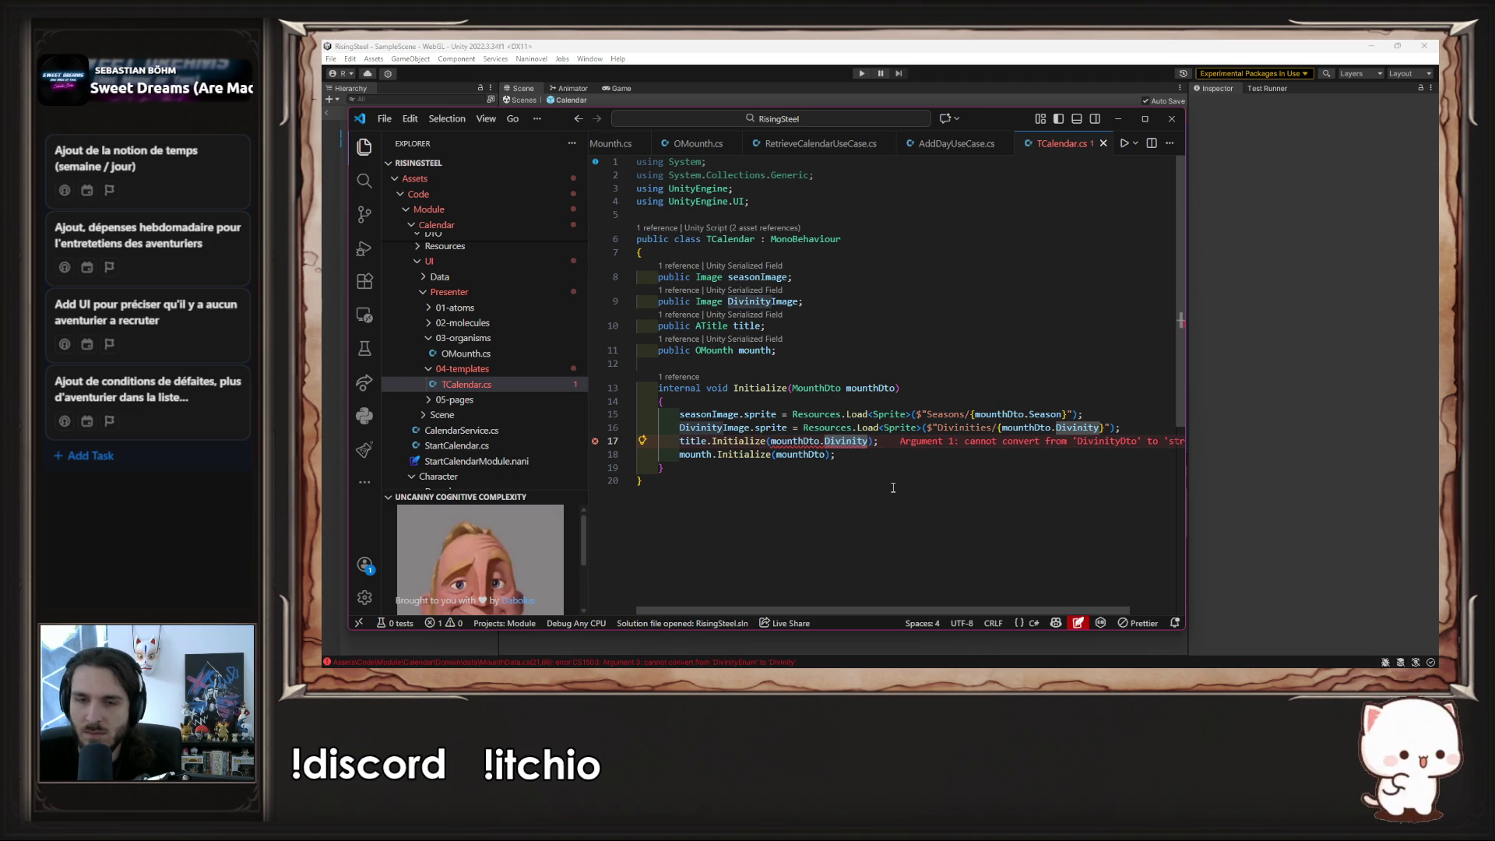
- Use mounthDto.GetDivinityName() for the title on line 17 of TCalendar.cs and save
key(BackSpace)
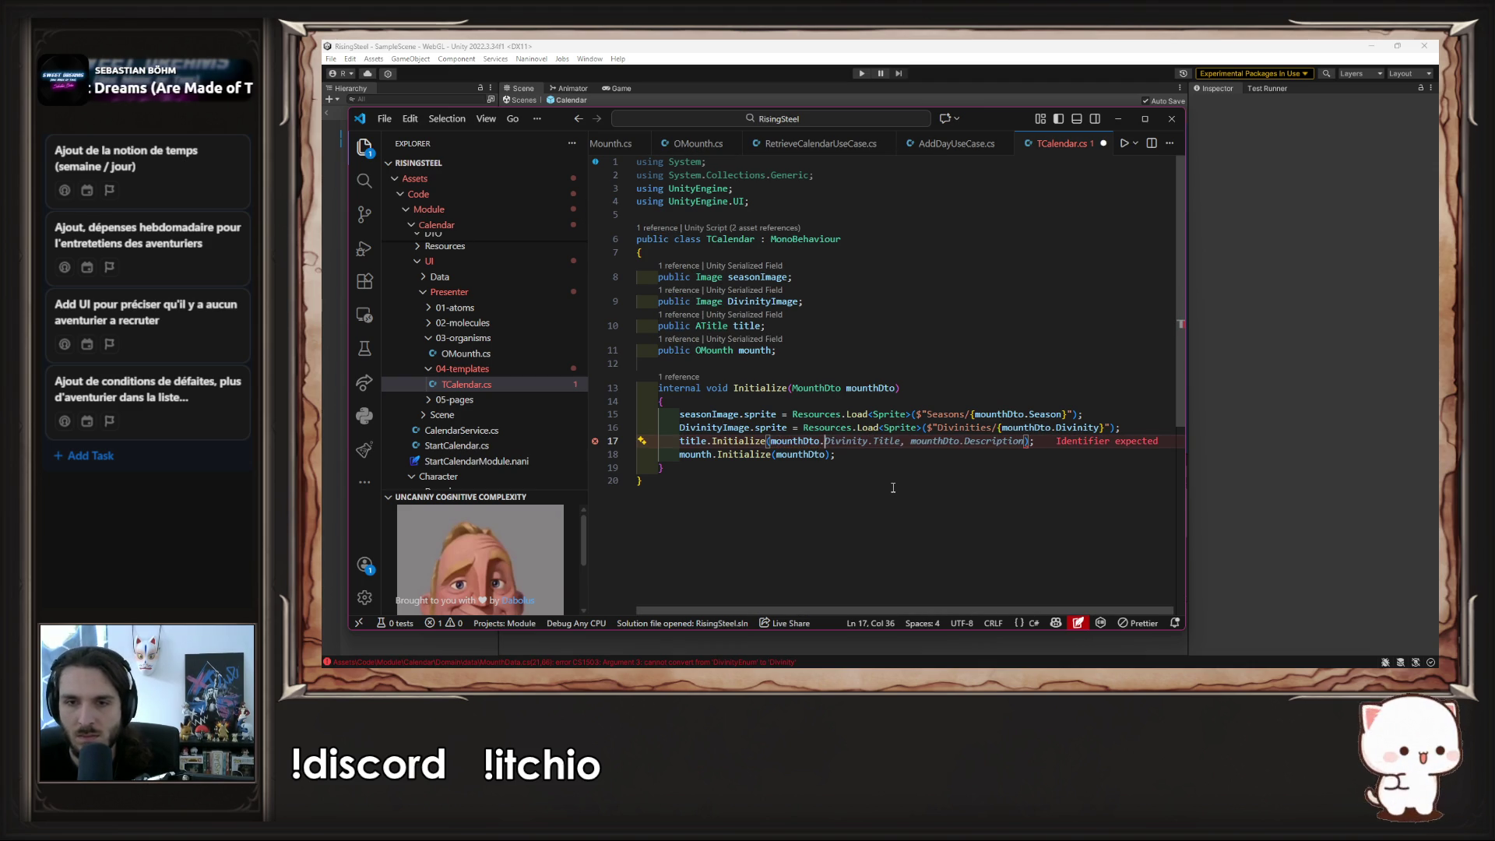
text(Get)
key(Tab)
key(ctrl+s)
- Use GetDivinityName() in the divinity sprite path on line 16 of TCalendar.cs
key(Escape)
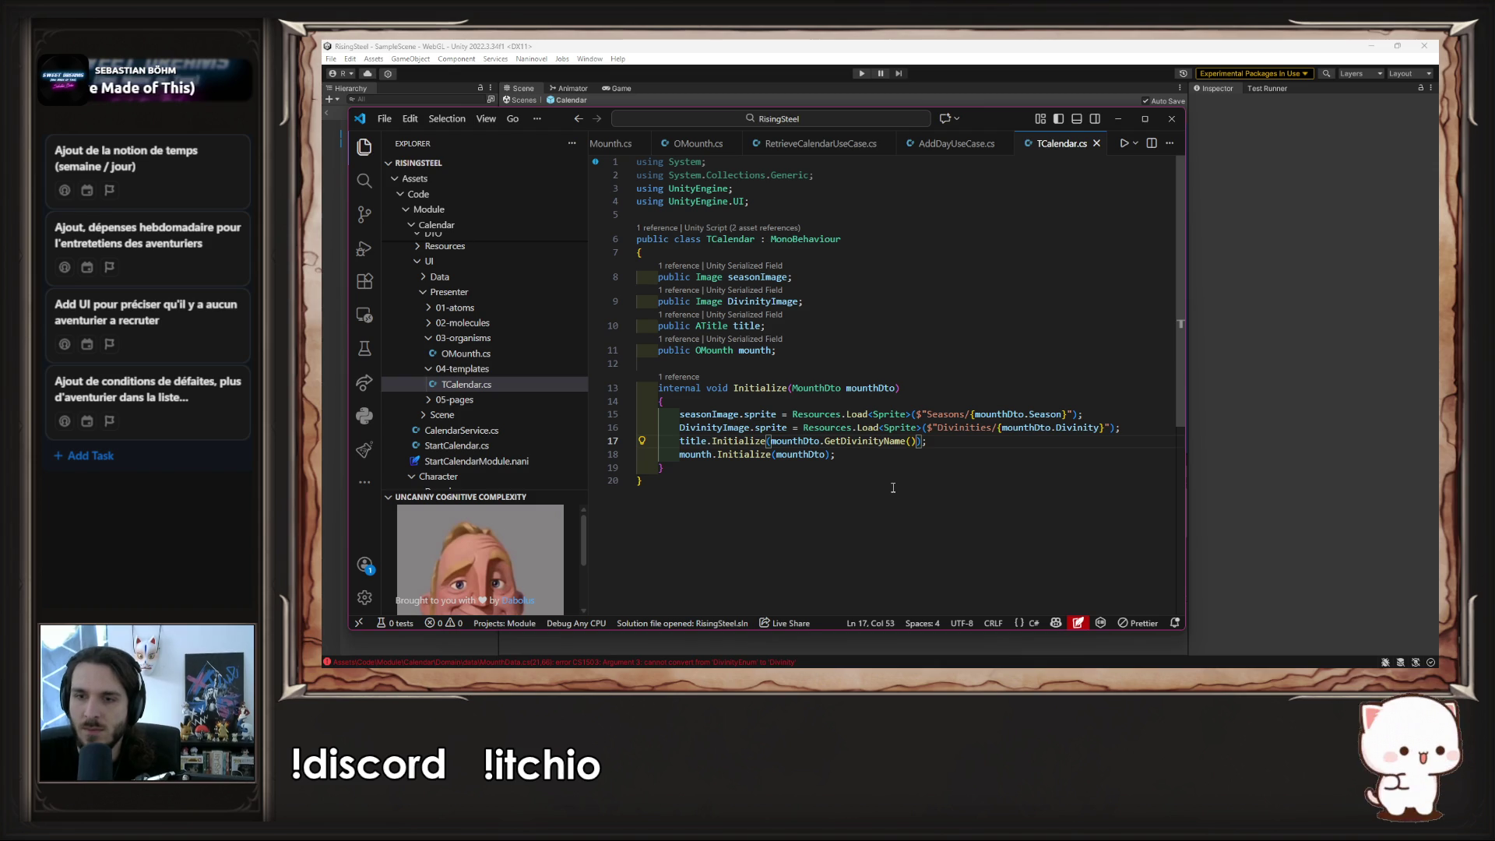
click(1083, 429)
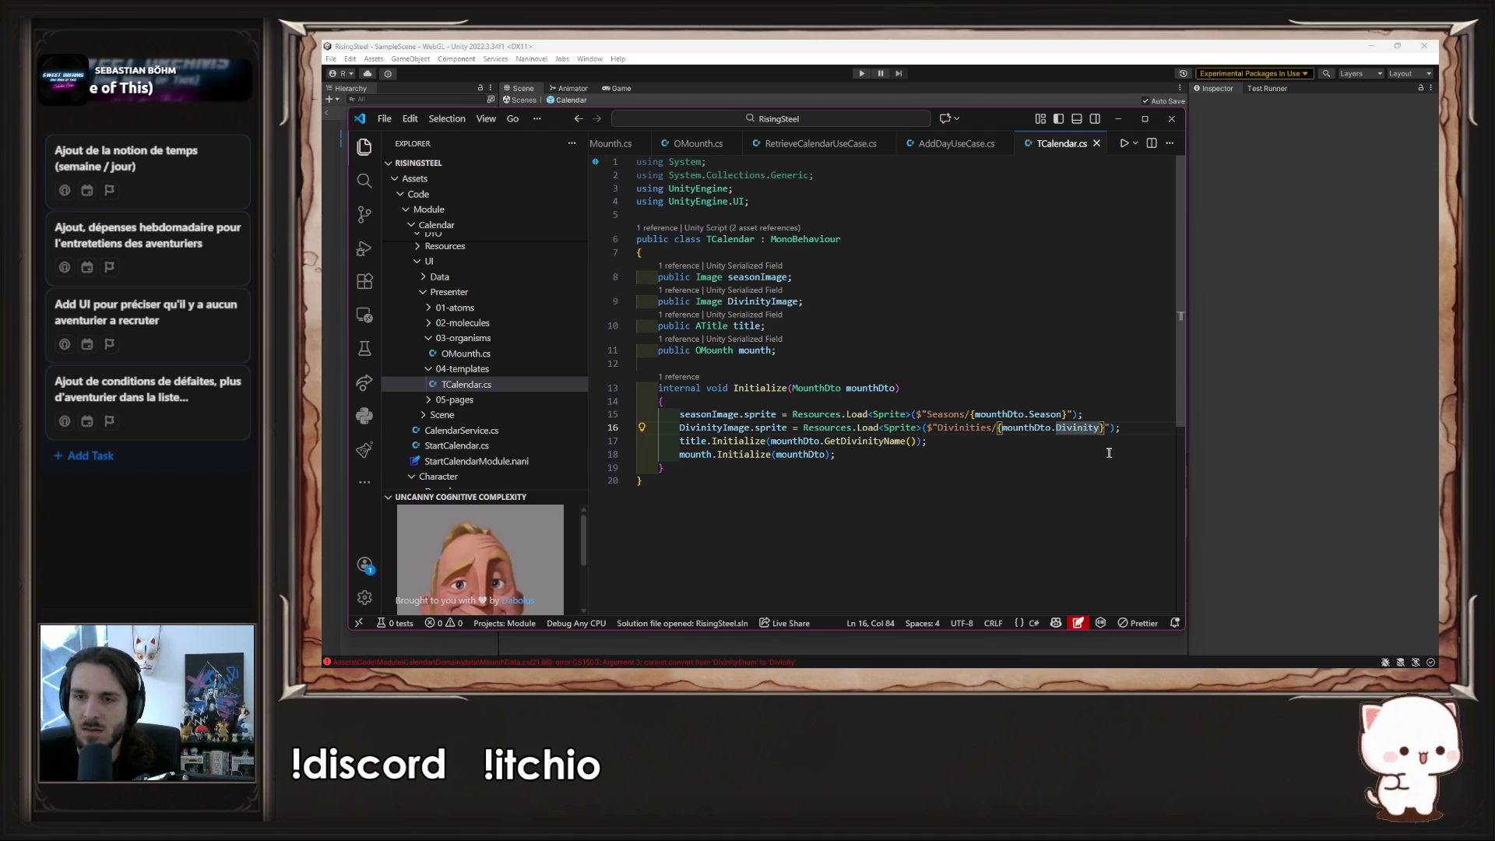
click(1128, 430)
key(Return)
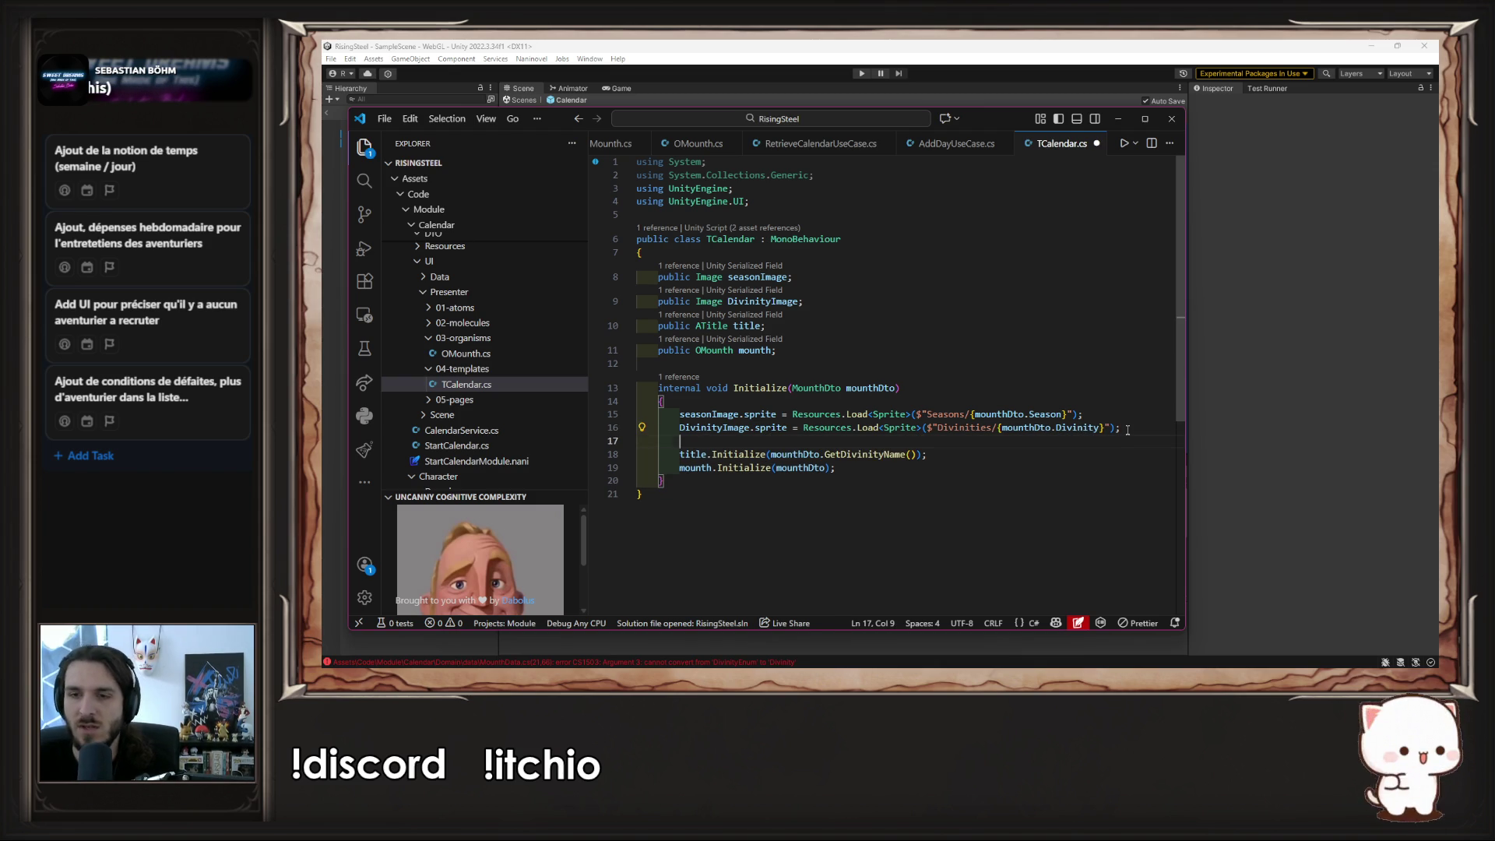
key(BackSpace)
key(Tab)
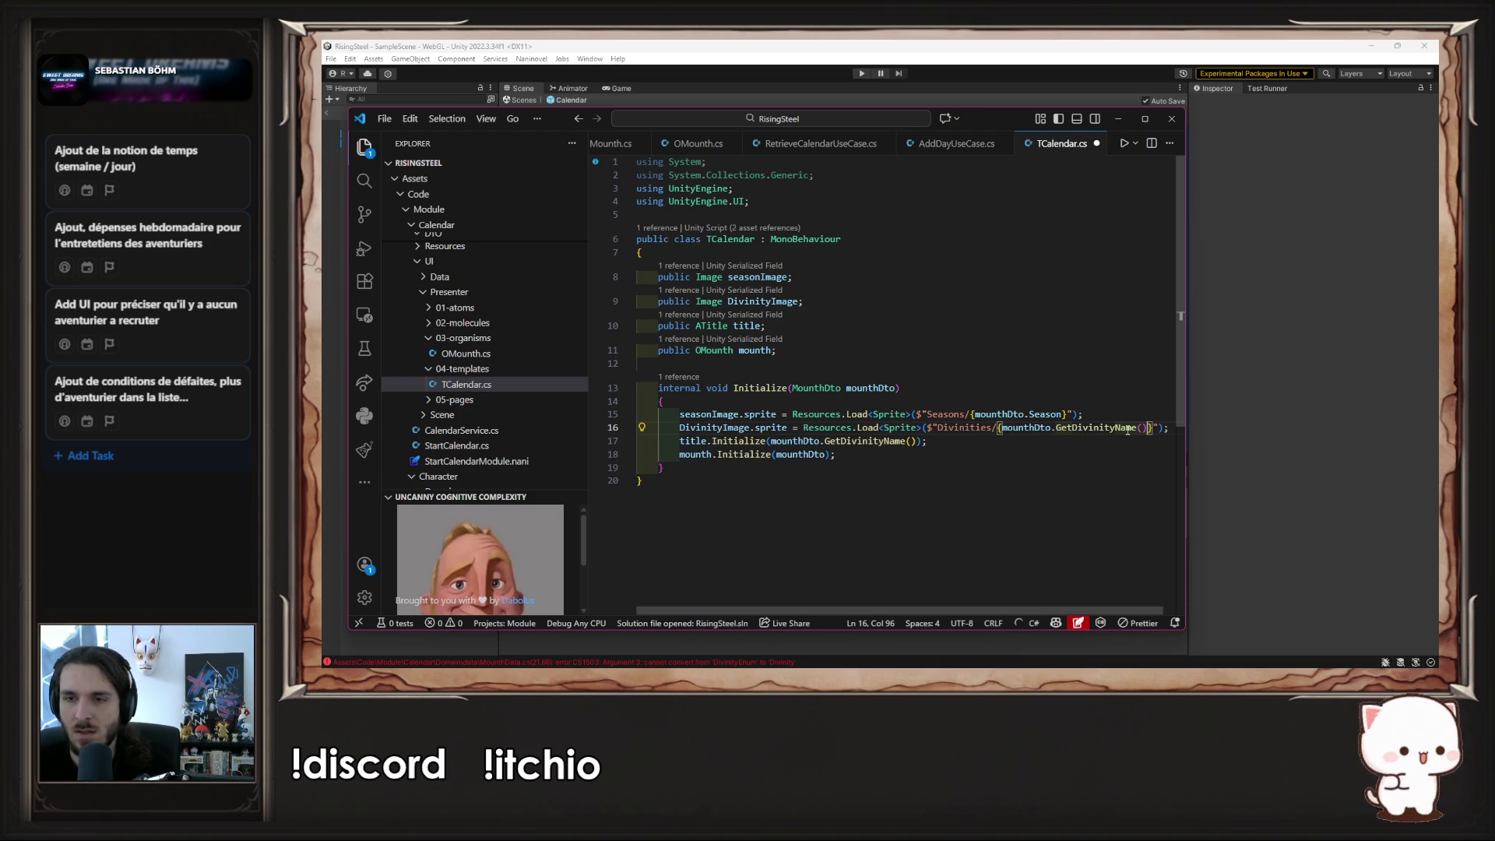
click(1213, 449)
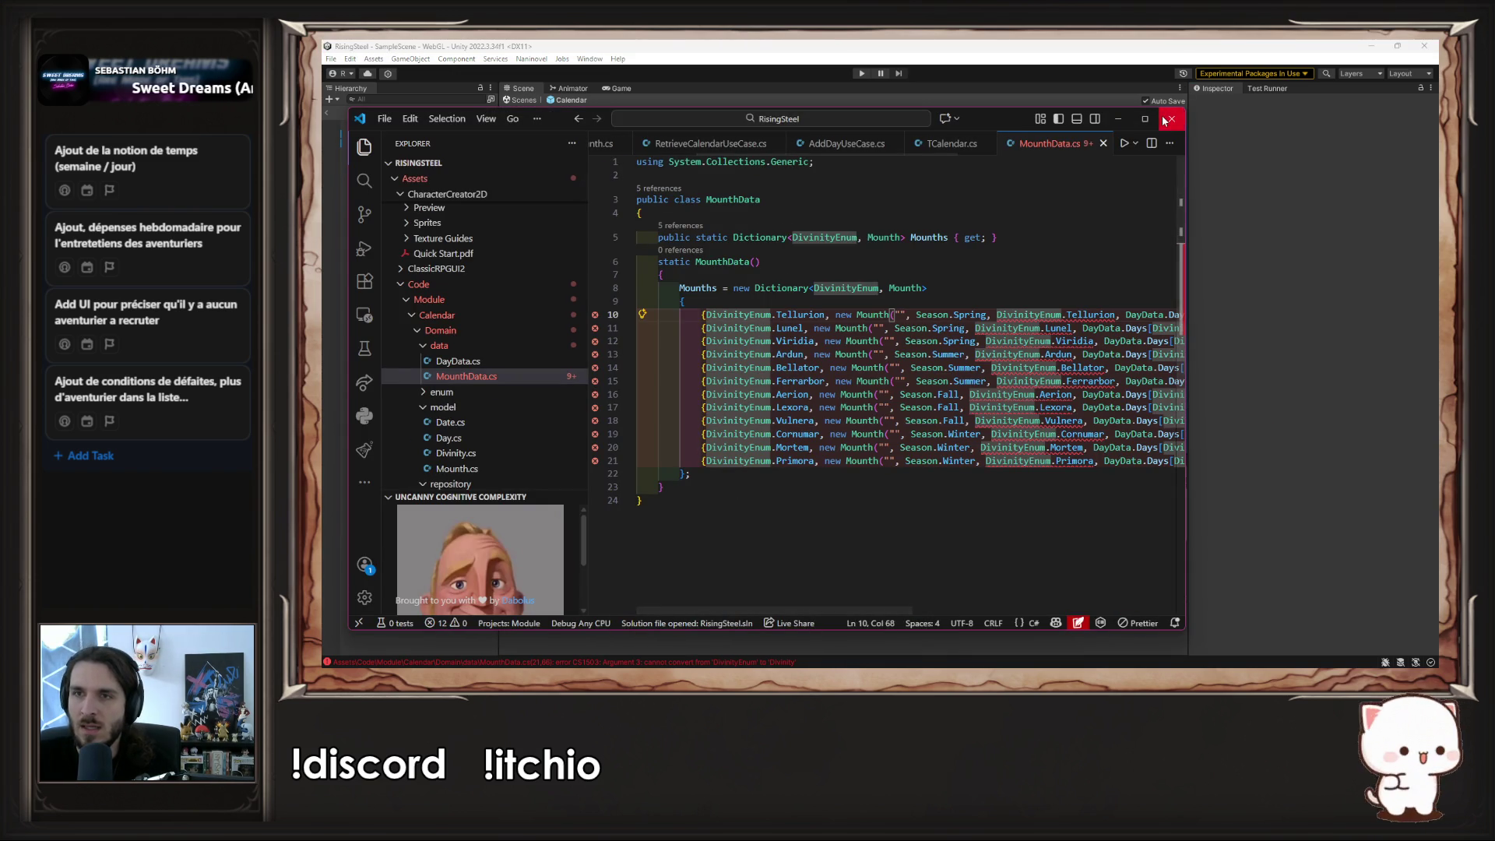
- Maximize the editor and duplicate the Mounths property line in MounthData.cs
click(1144, 118)
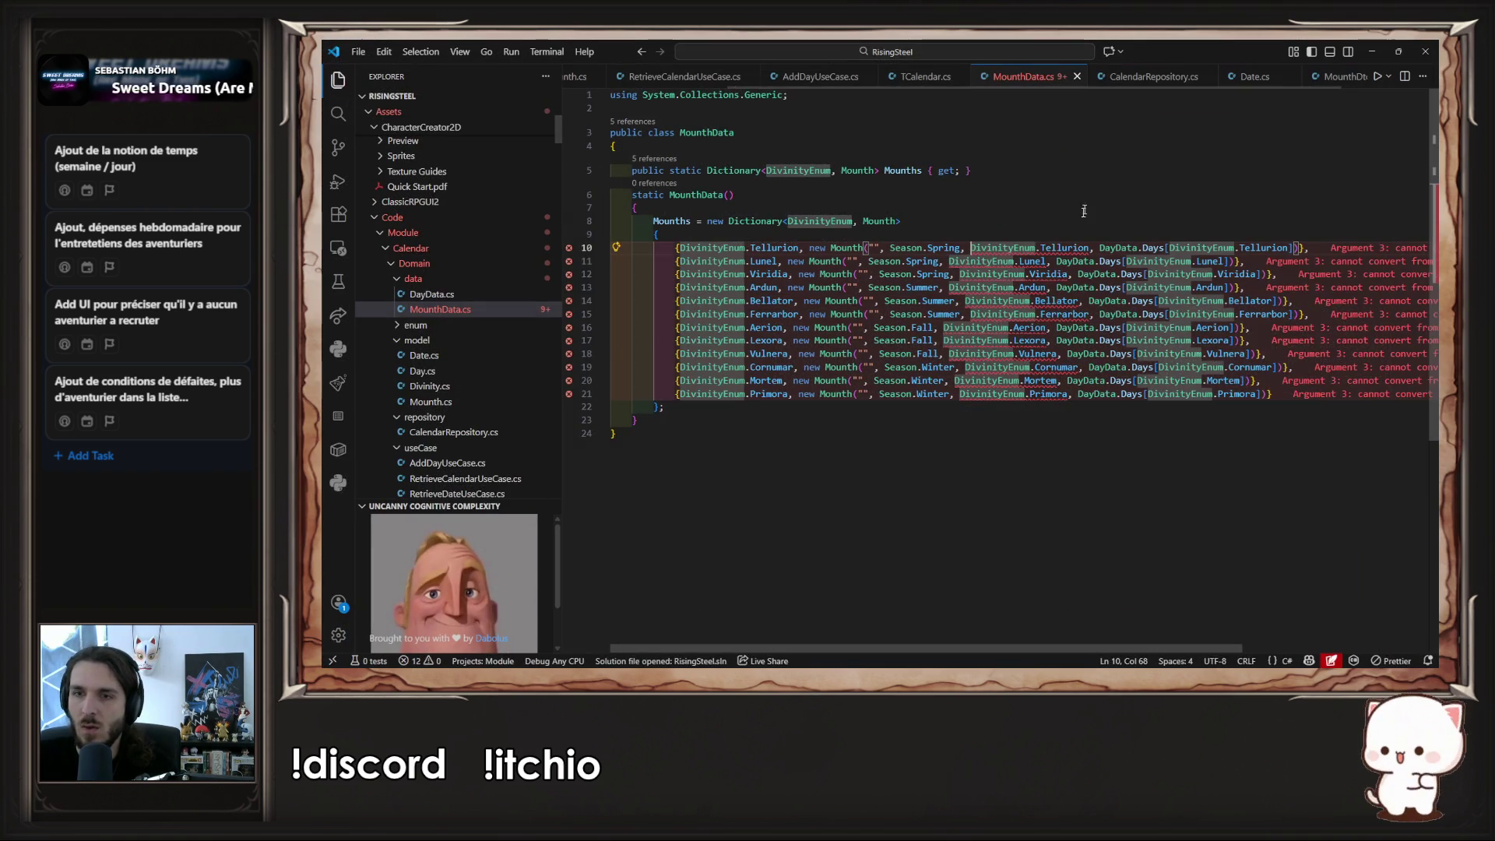
click(989, 221)
click(1007, 178)
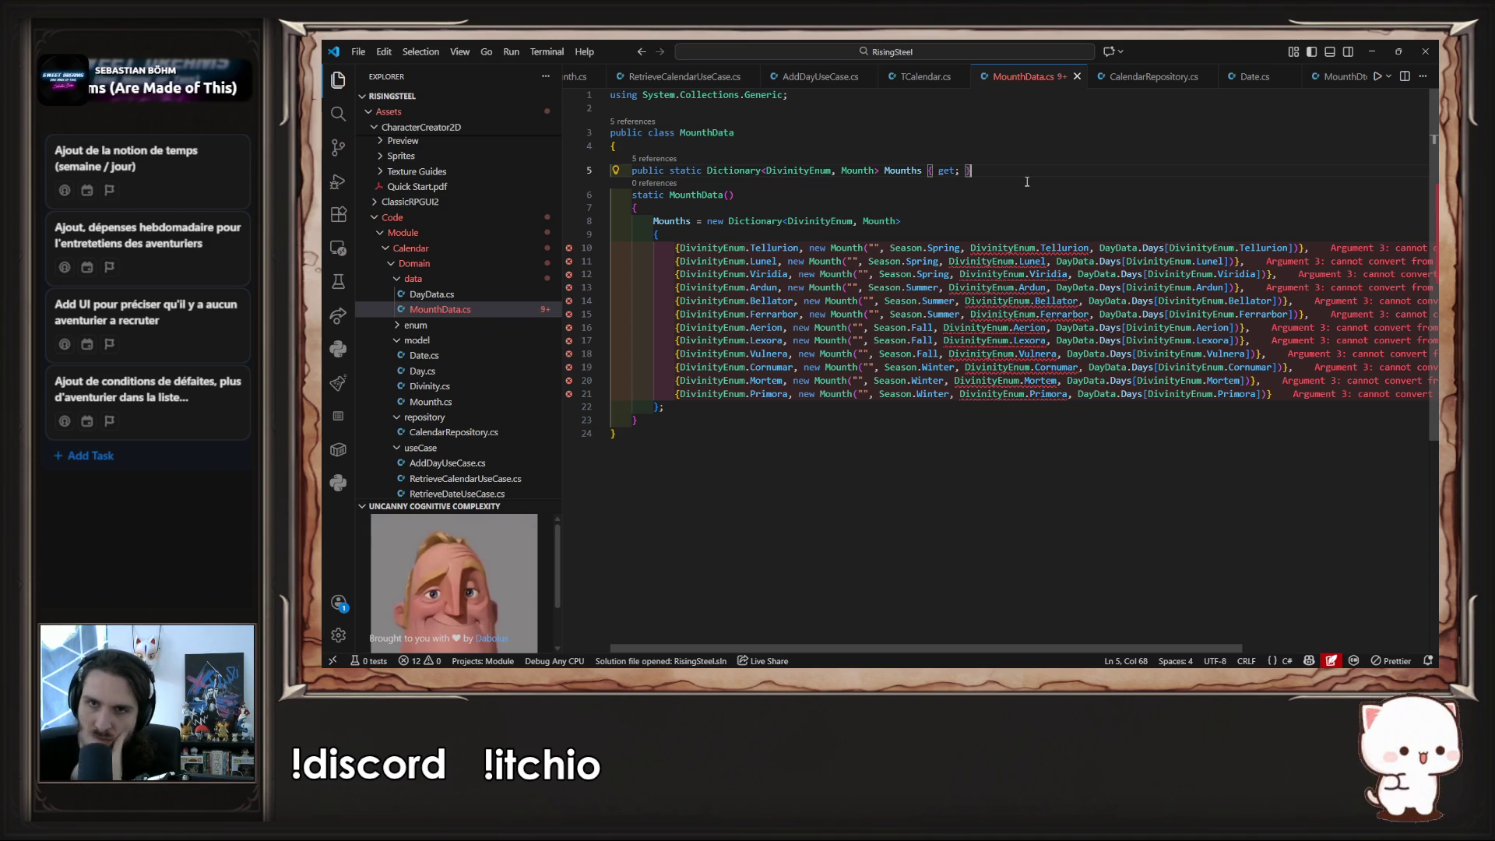
key(shift+alt+Down)
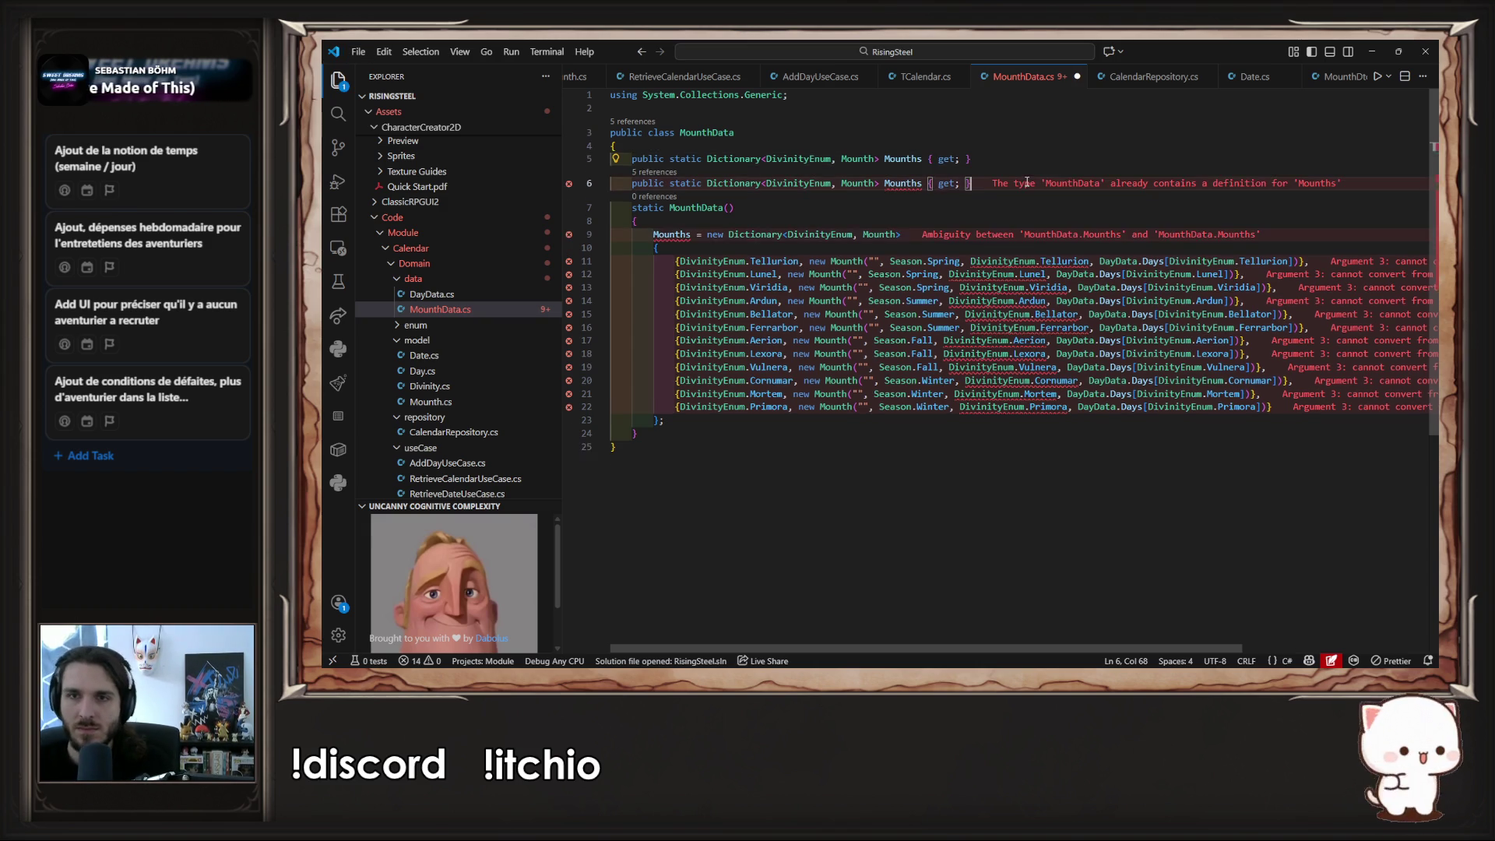
key(Up)
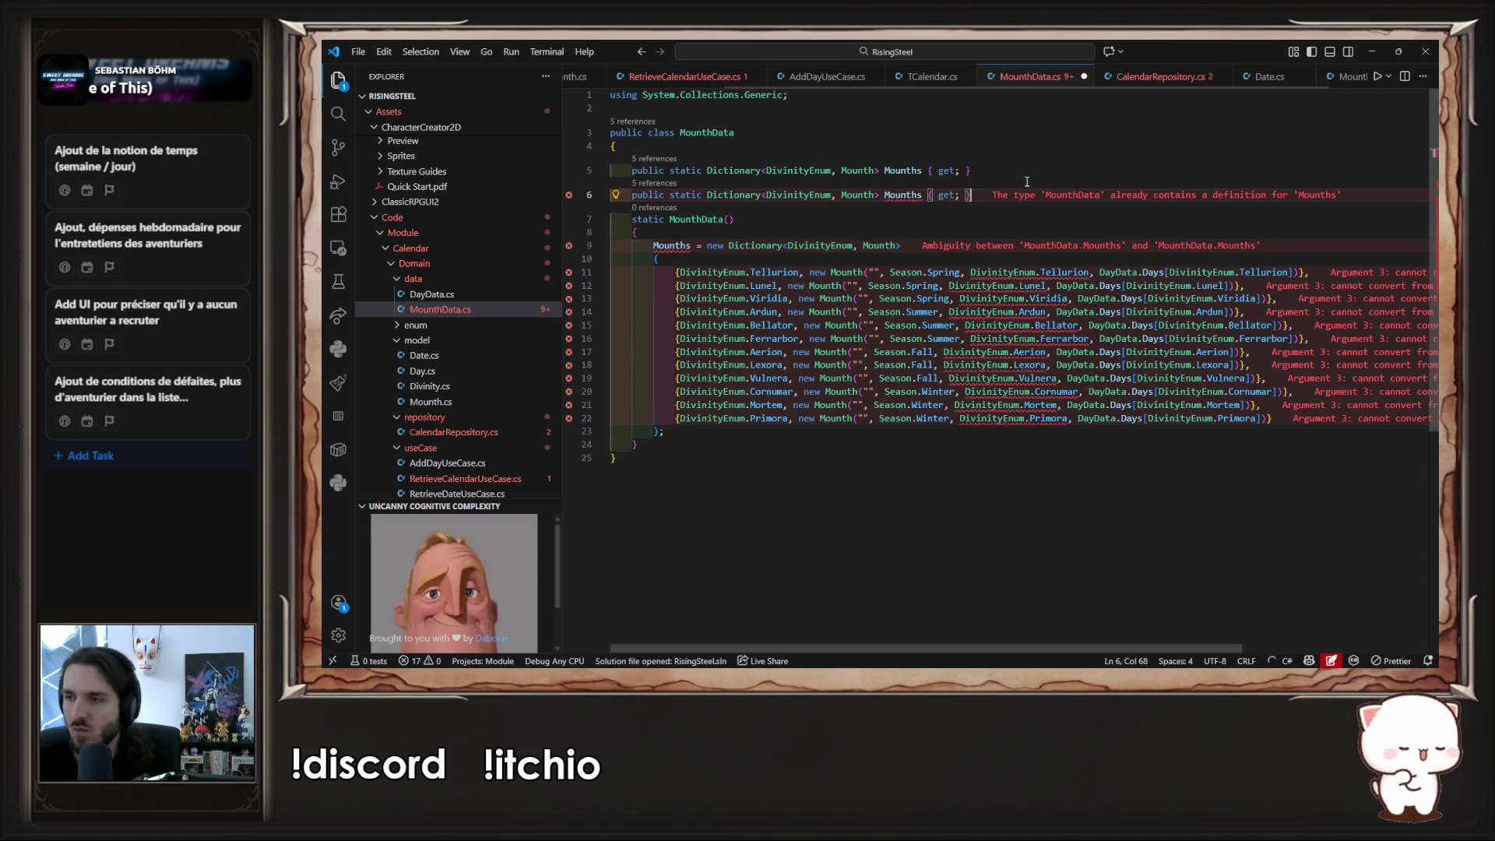
- Undo the line duplication and copy the MounthData.cs file in the Explorer
key(Left)
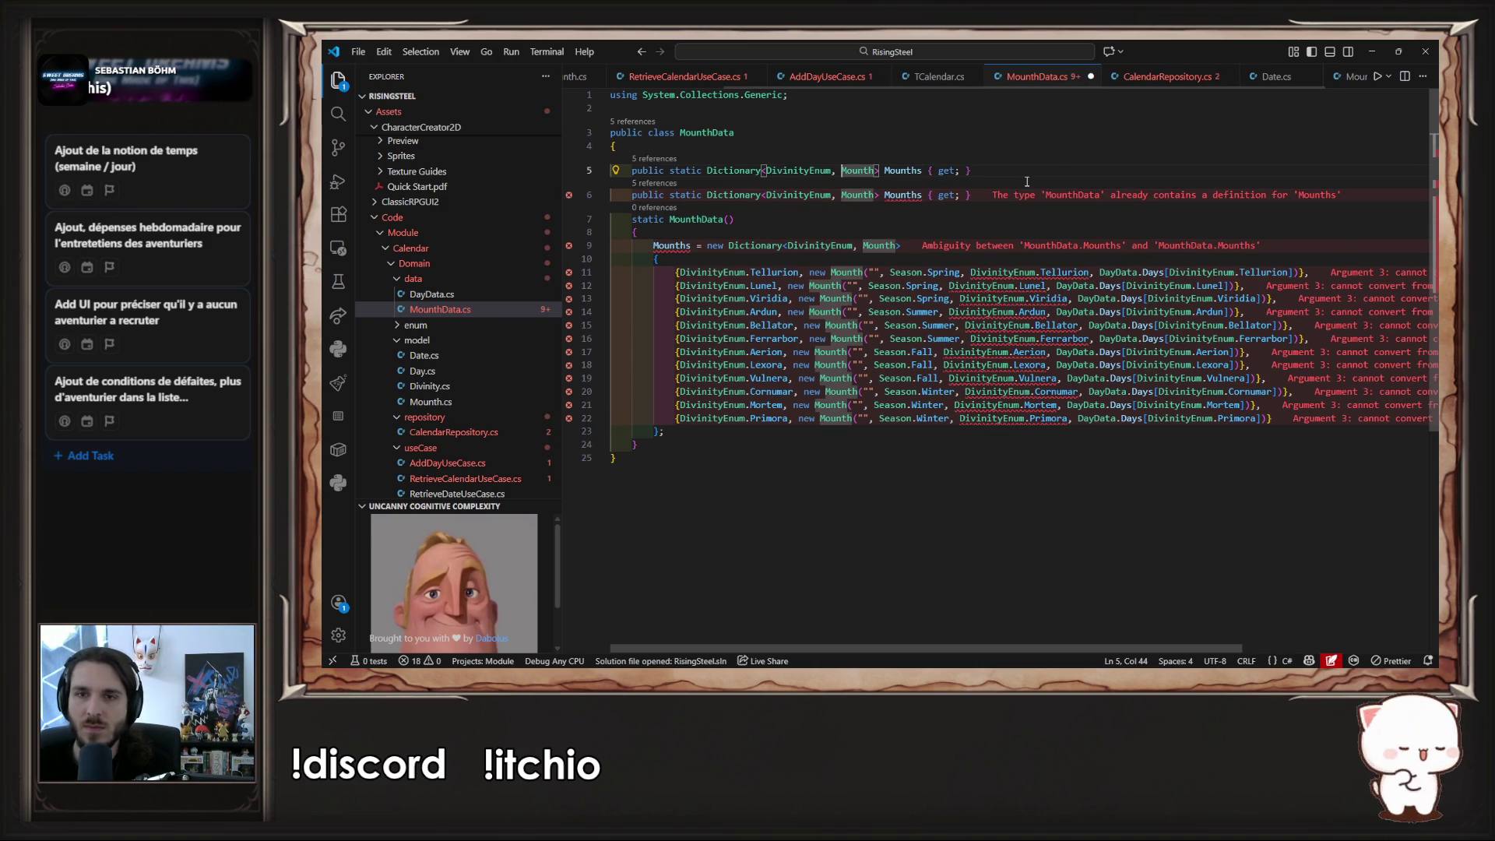
key(ctrl+z)
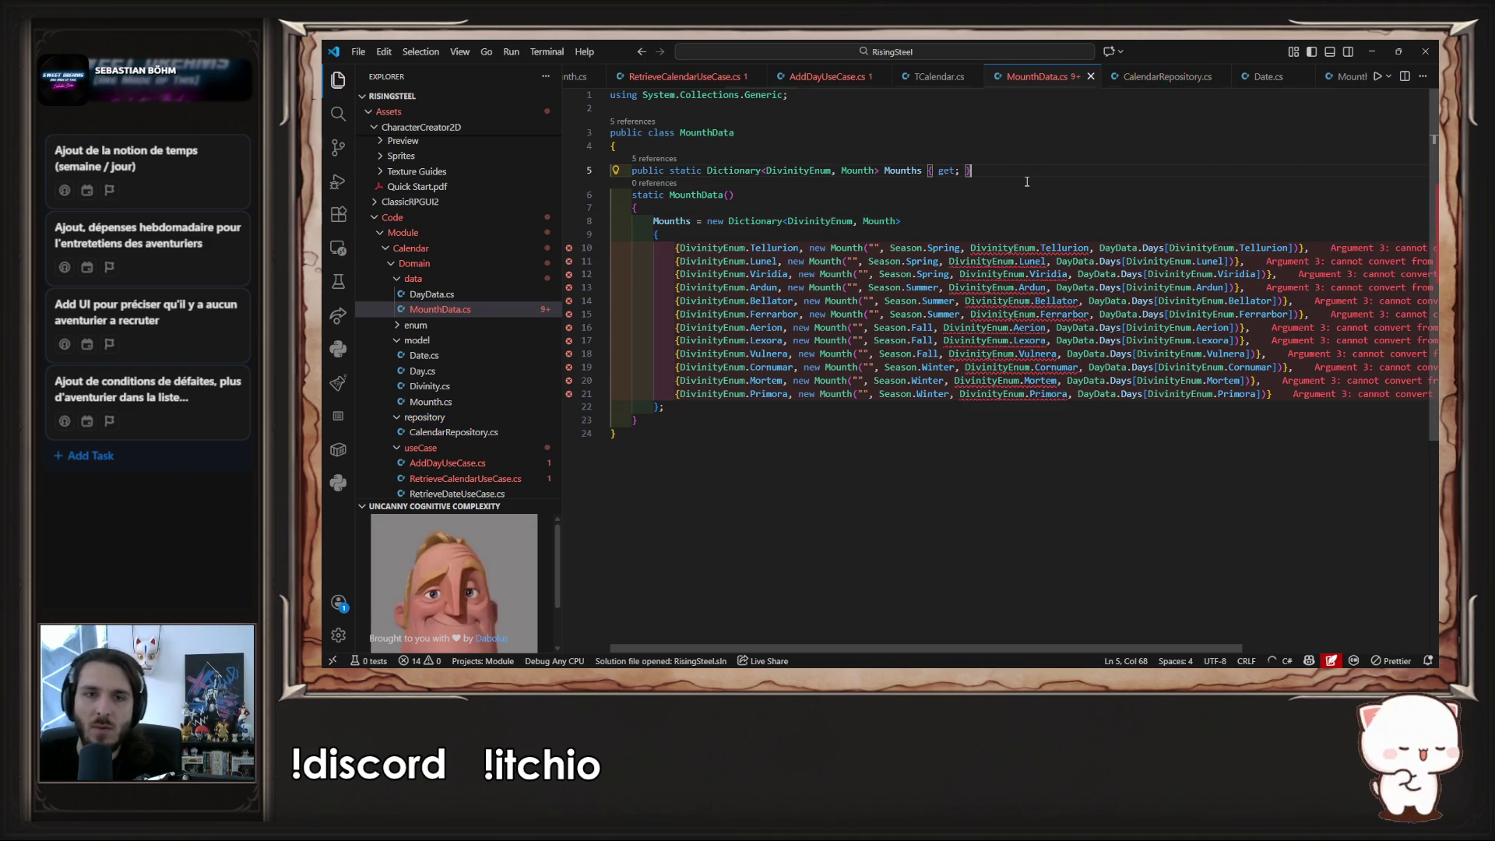
click(459, 312)
key(ctrl+c)
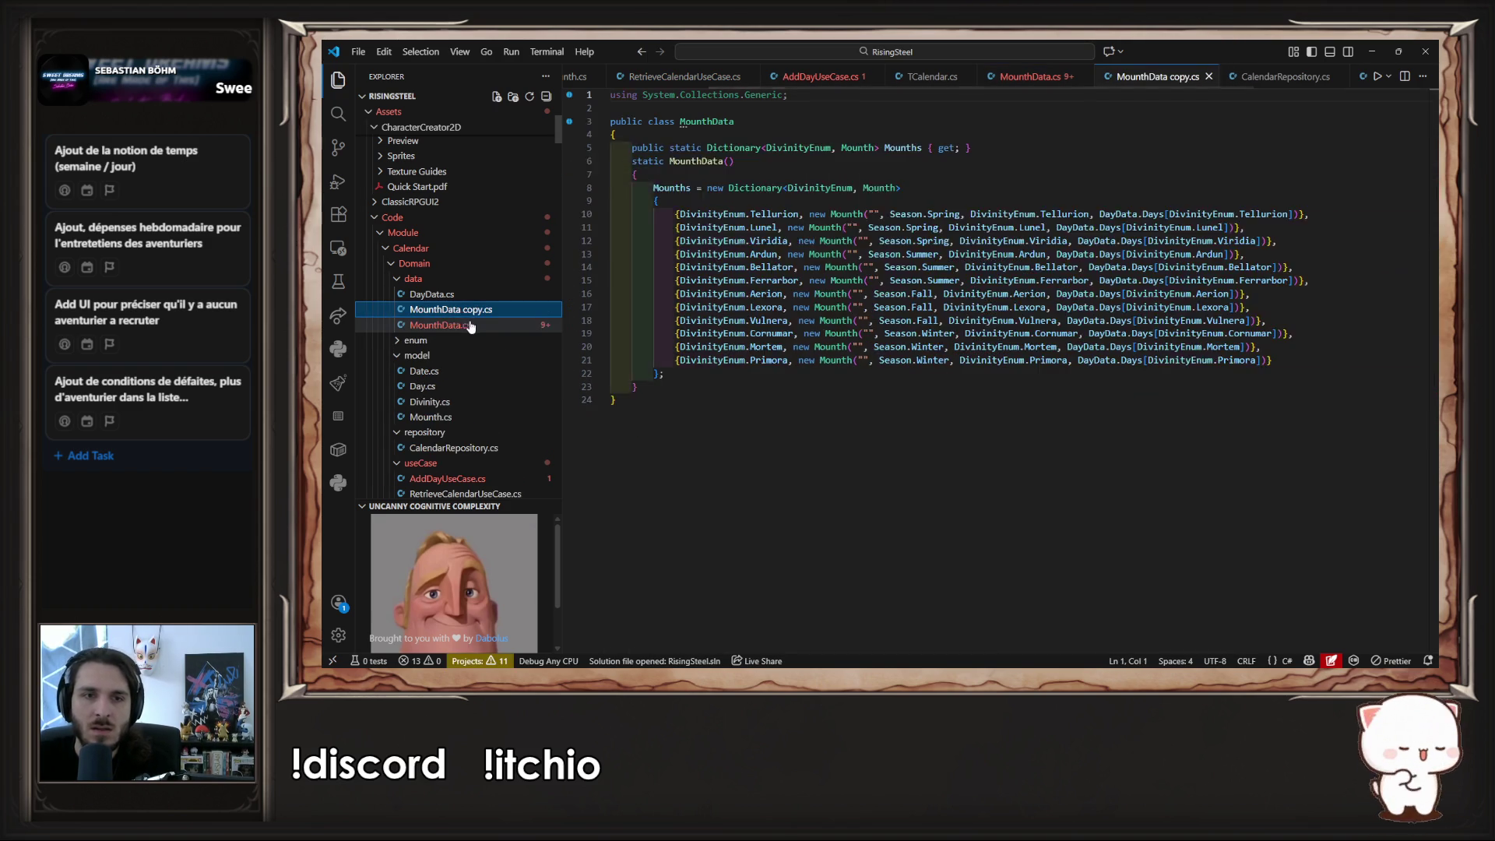
- Paste a copy of MounthData.cs and rename its class and constructor to DivinityData
key(ctrl+v)
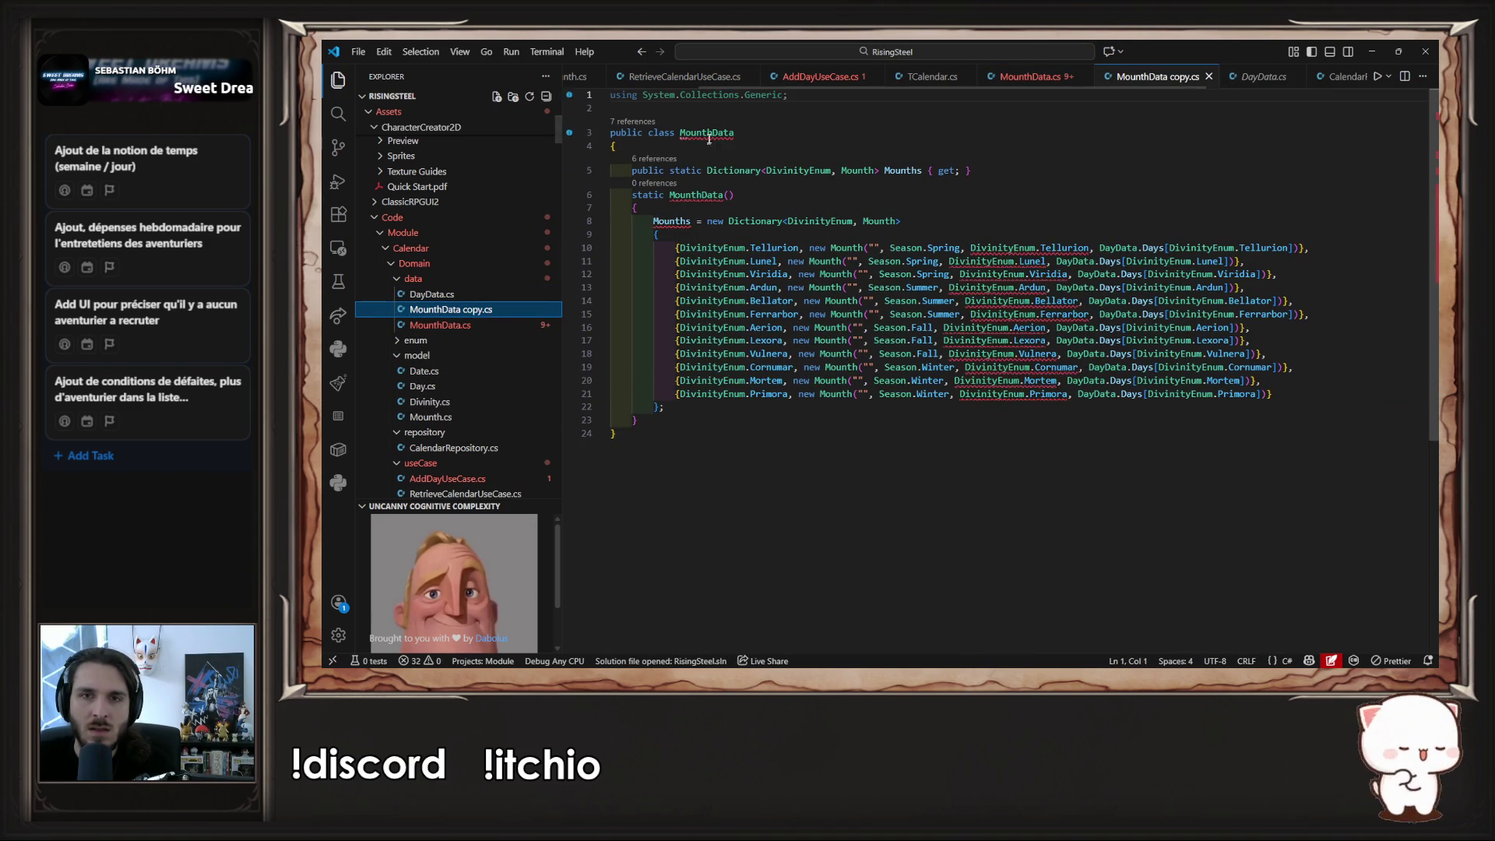
click(681, 132)
key(shift+Right)
key(shift+Right)
key(shift+Right)
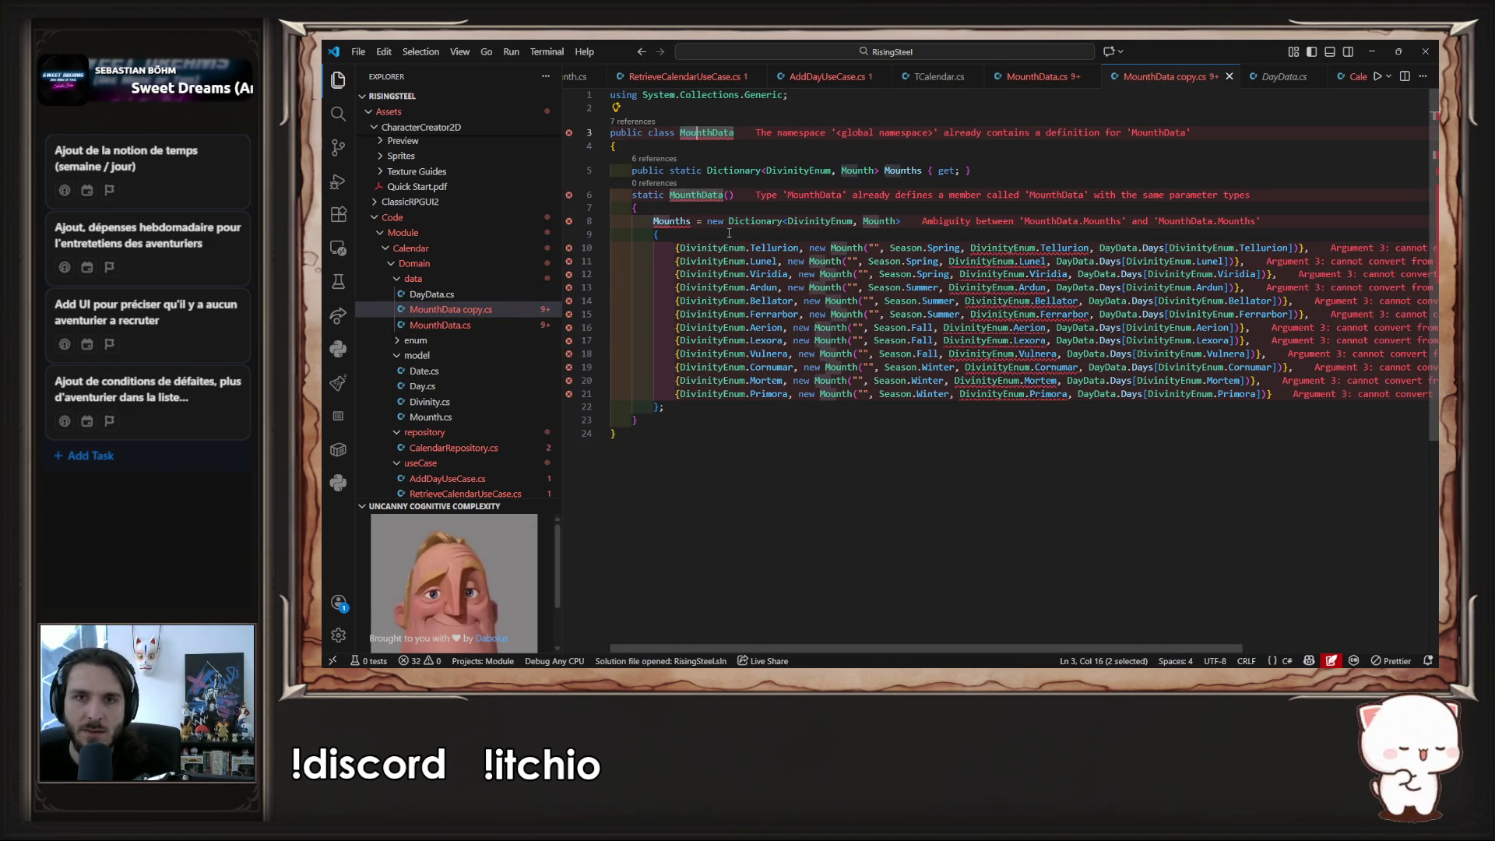
text(Divinity)
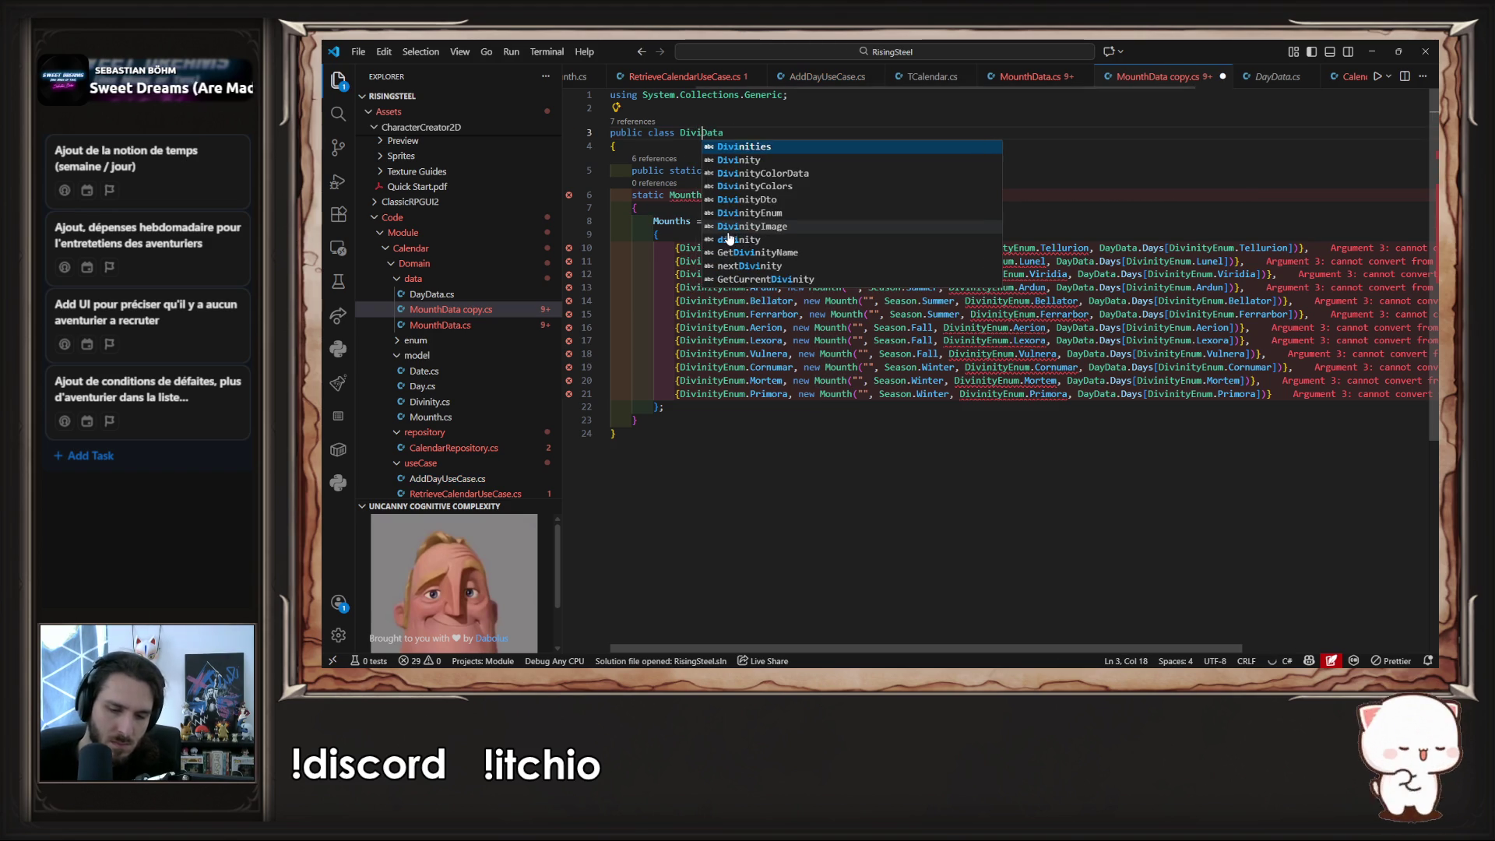
key(Escape)
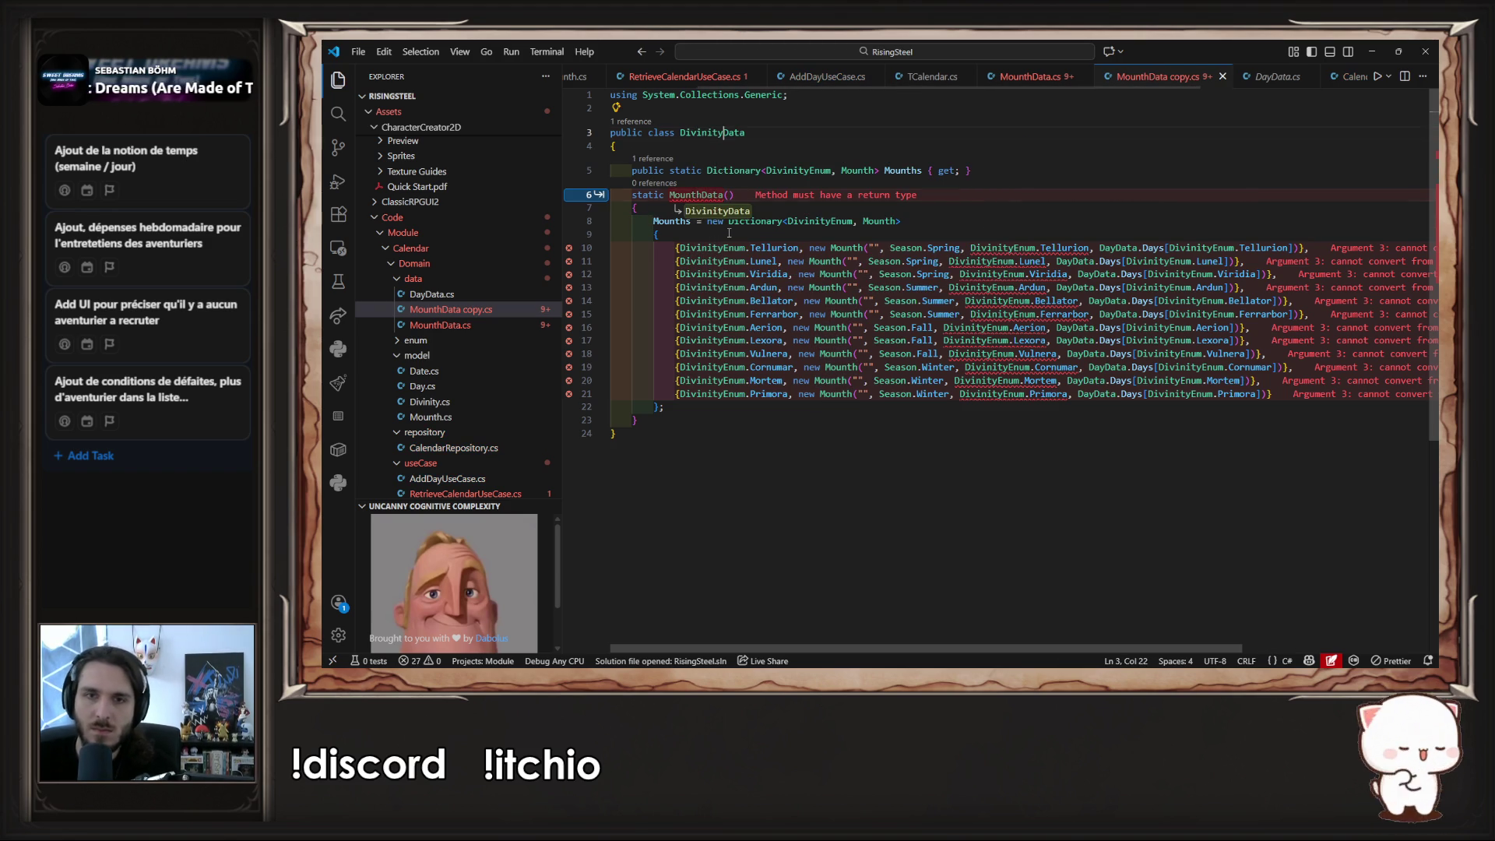
key(Tab)
key(Tab)
- Change the dictionary value type to Divinity and rename the Mounths property to Divinities
double_click(856, 170)
text(Divin)
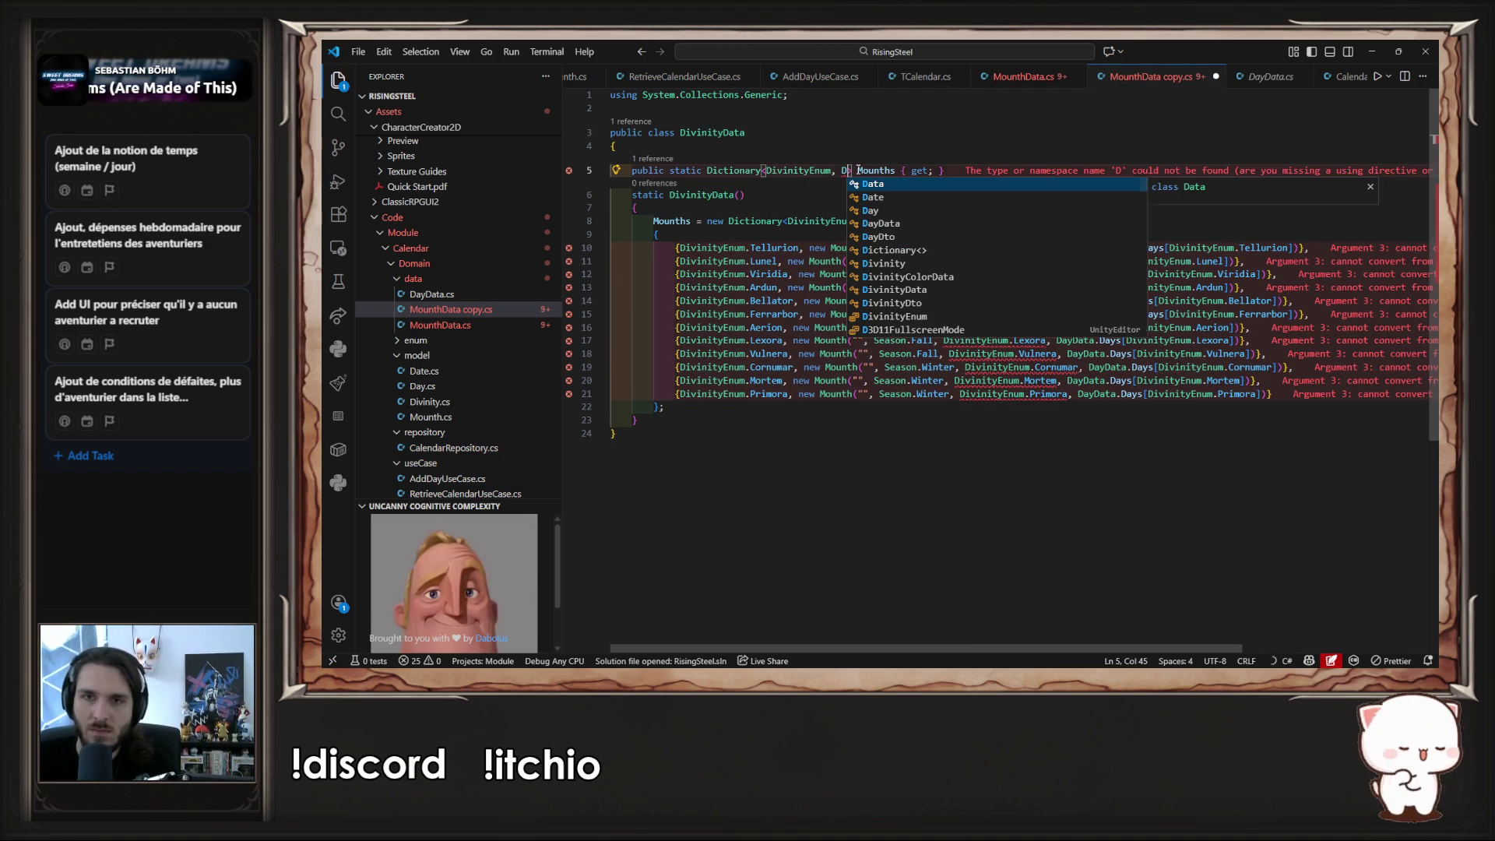
key(Tab)
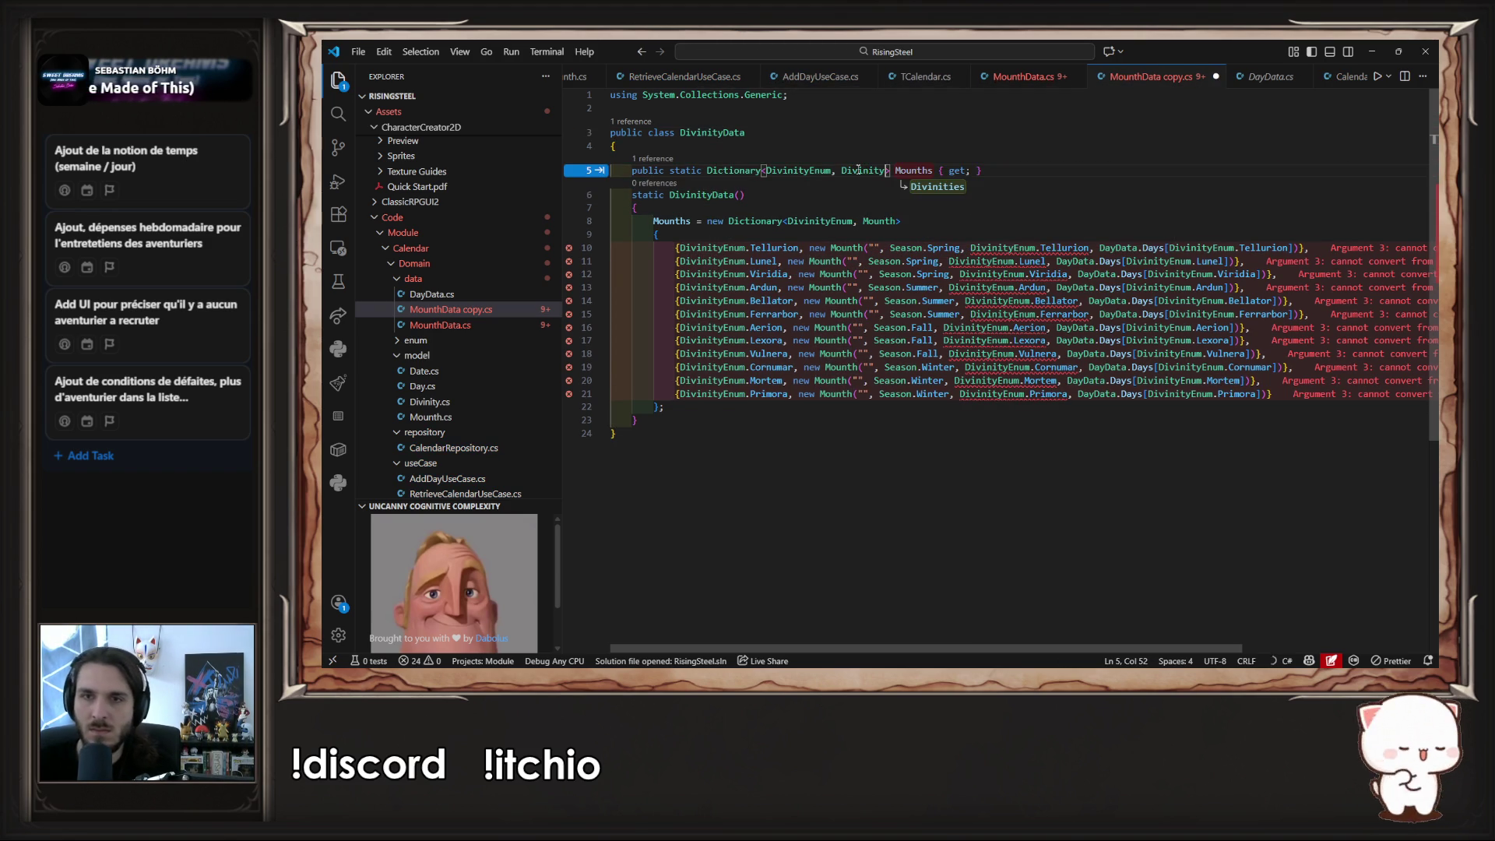
key(Tab)
key(Tab)
key(Tab)
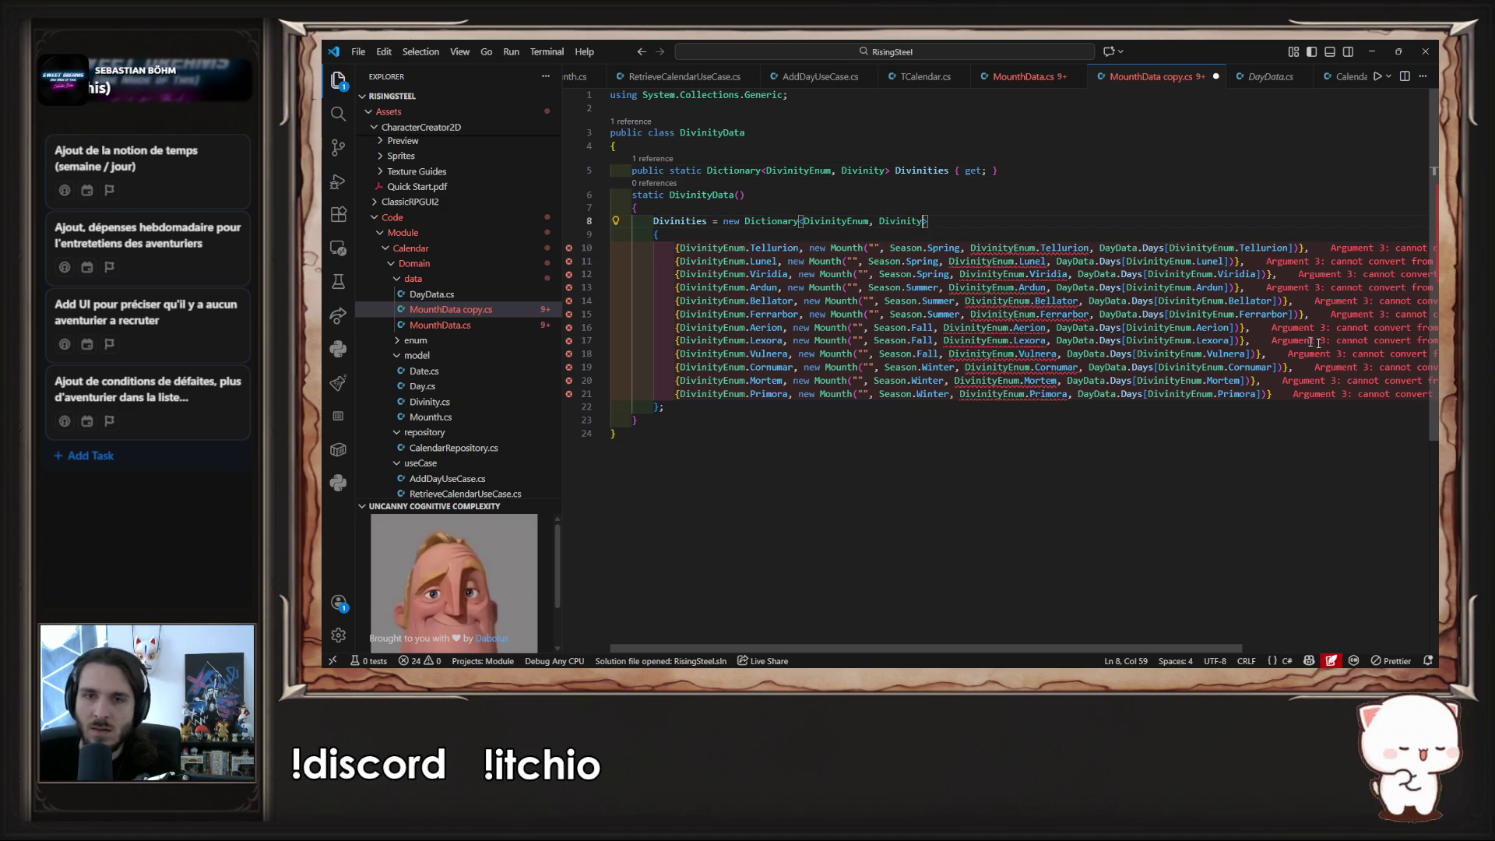
- Delete the old Mounth entries on lines 10–21 of the dictionary initializer
mouse_move(1324, 395)
mouse_down()
mouse_move(1013, 366)
mouse_move(701, 269)
mouse_move(439, 252)
mouse_up()
mouse_move(1277, 395)
mouse_down()
mouse_move(1230, 327)
mouse_move(615, 248)
mouse_move(467, 249)
mouse_up()
key(BackSpace)
key(Tab)
key(Tab)
key(Tab)
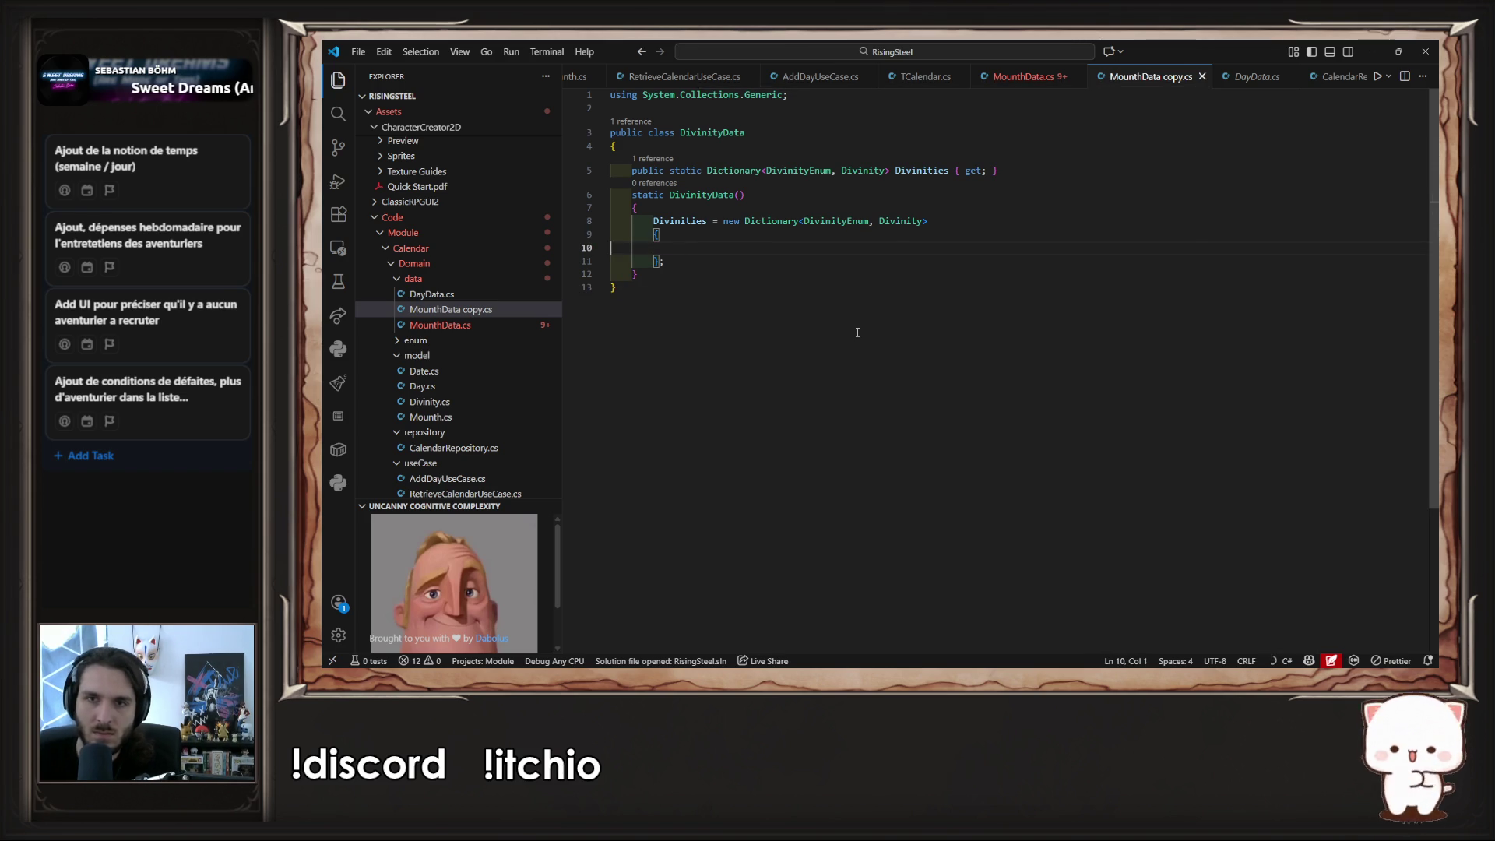
- Paste twelve Divinity entries, Tellurion through Primora, into the Divinities dictionary
key(ctrl+v)
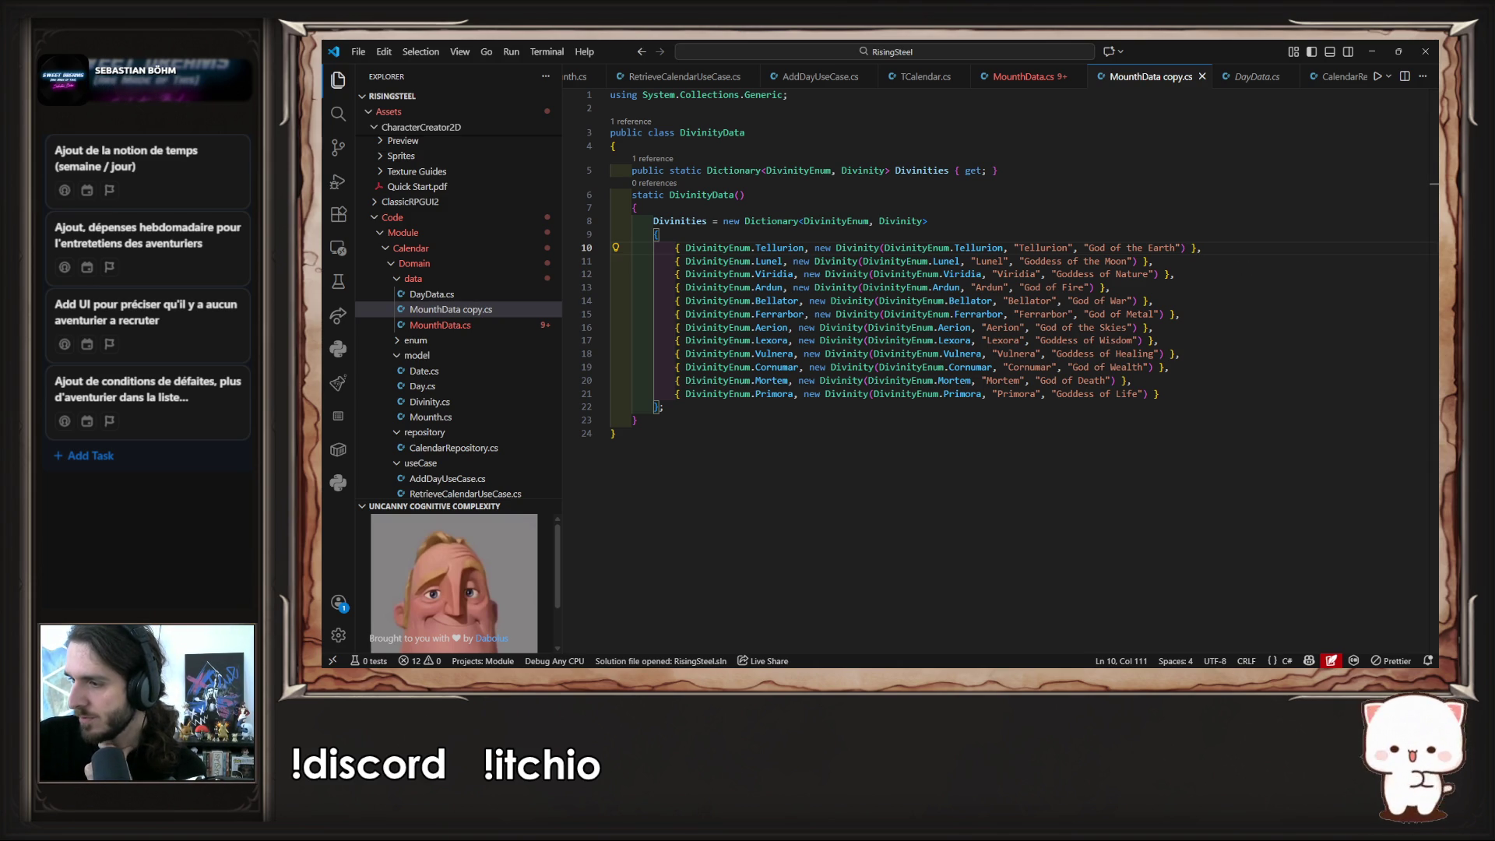
key(alt+Tab)
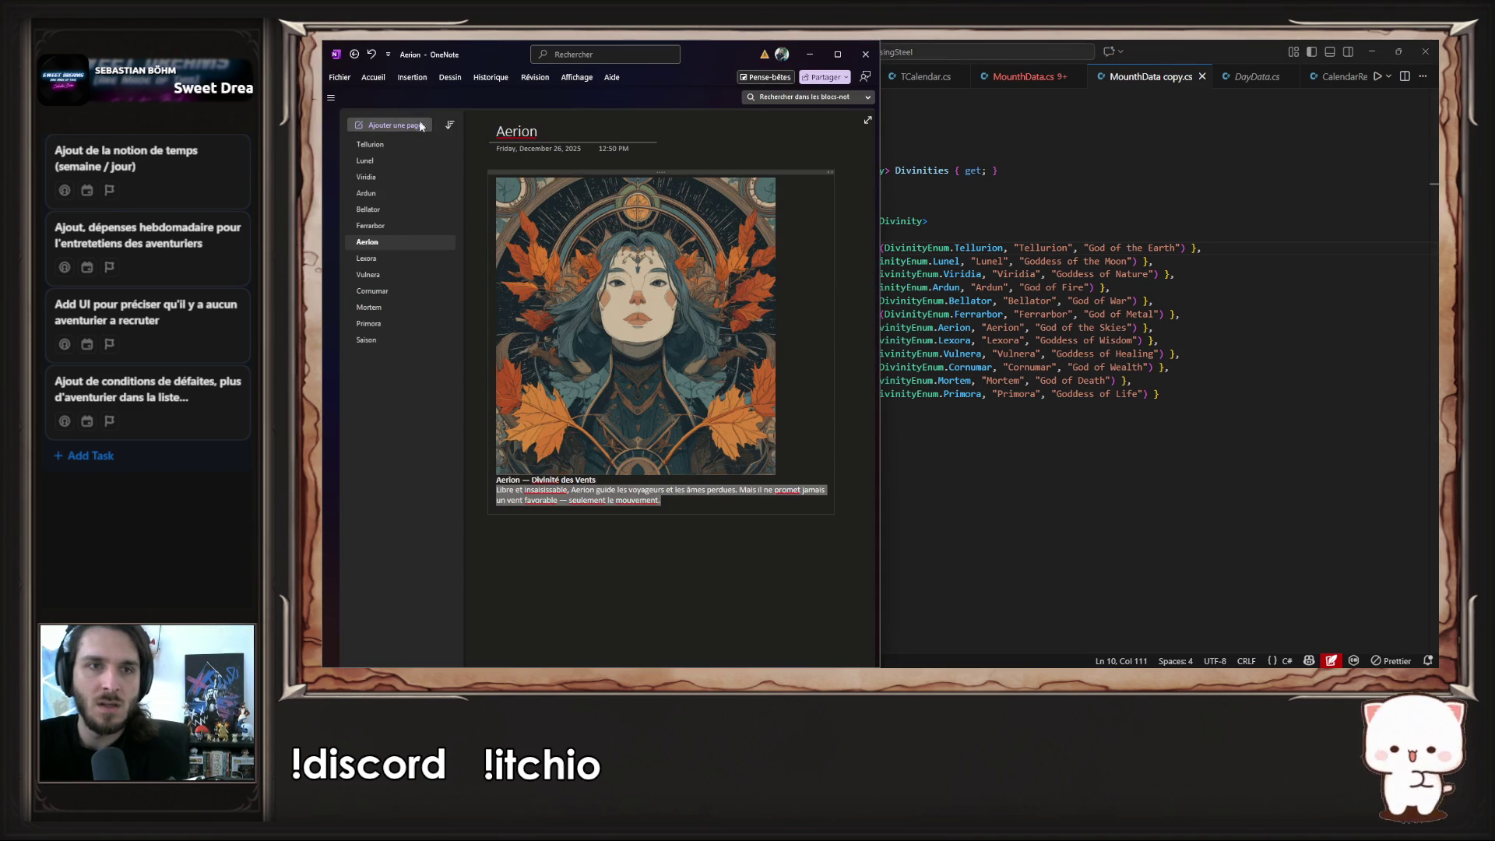
- Review the Tellurion, Lunel and Viridia pages, appending 'et de la lune' to Lunel's title
click(385, 148)
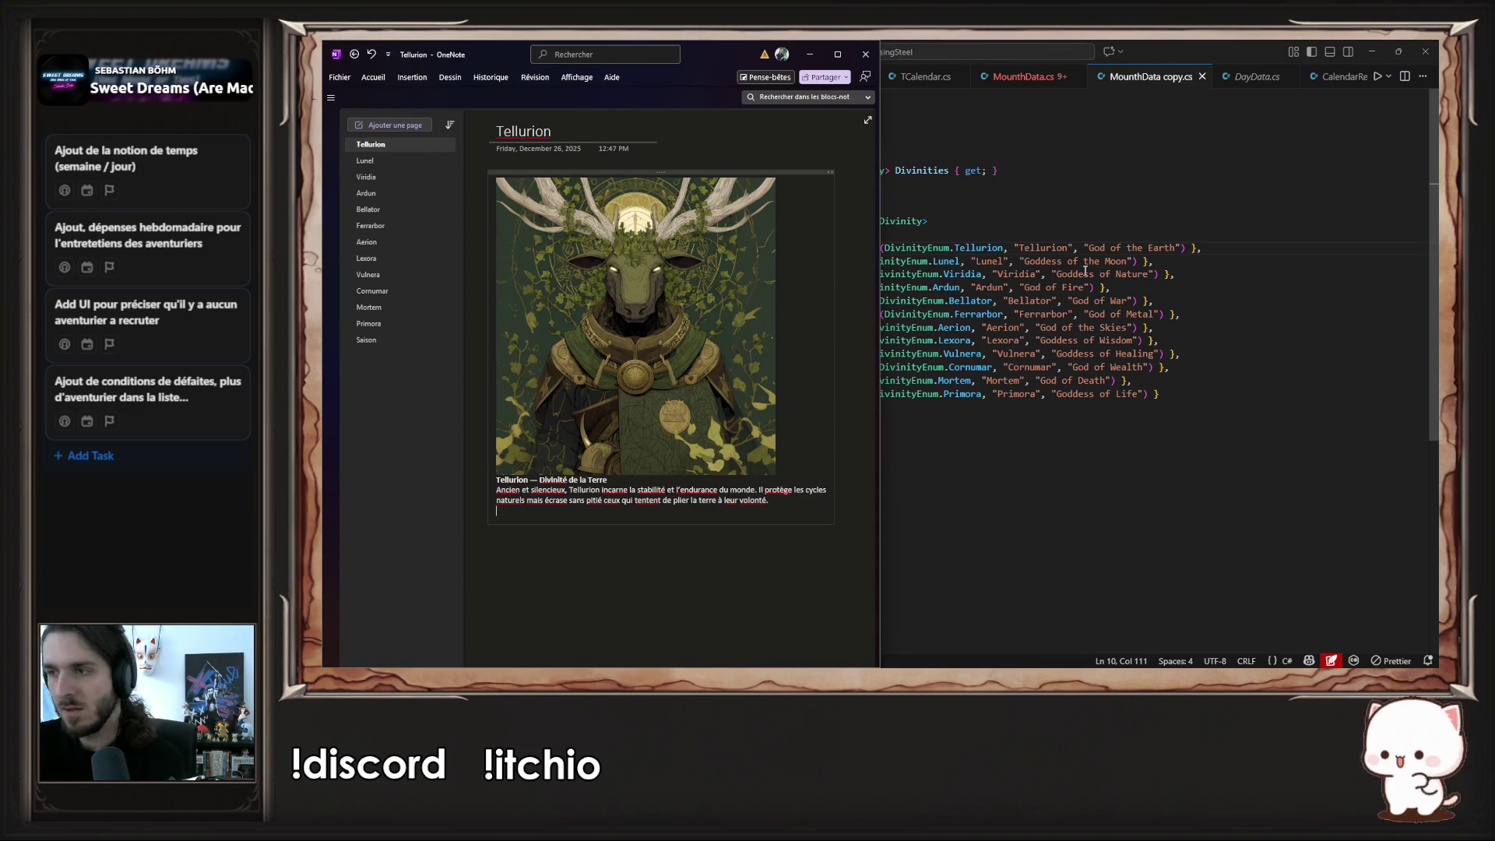
click(378, 160)
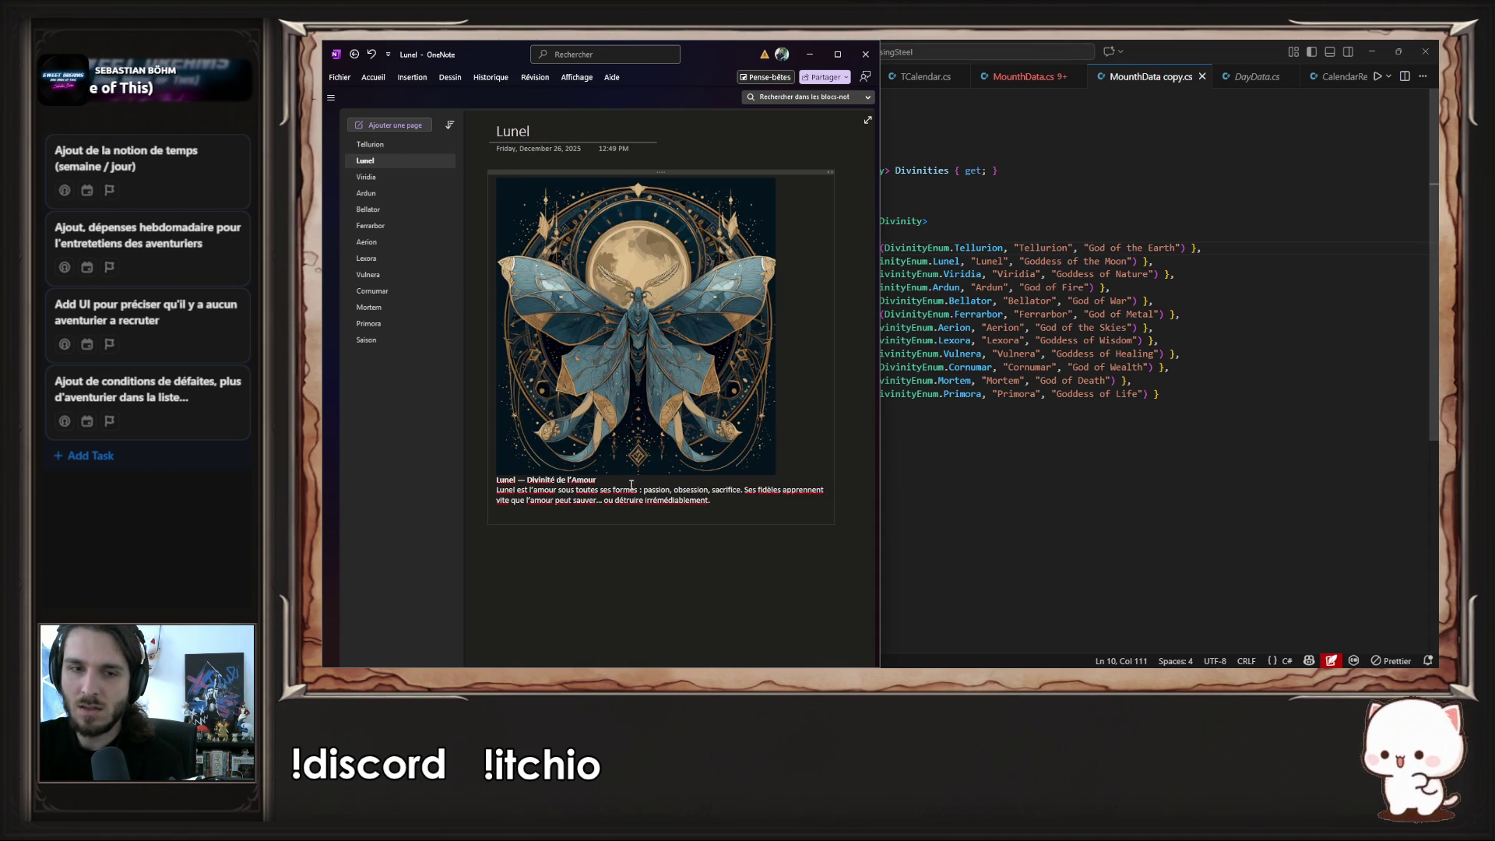
click(598, 480)
text(et de la lune)
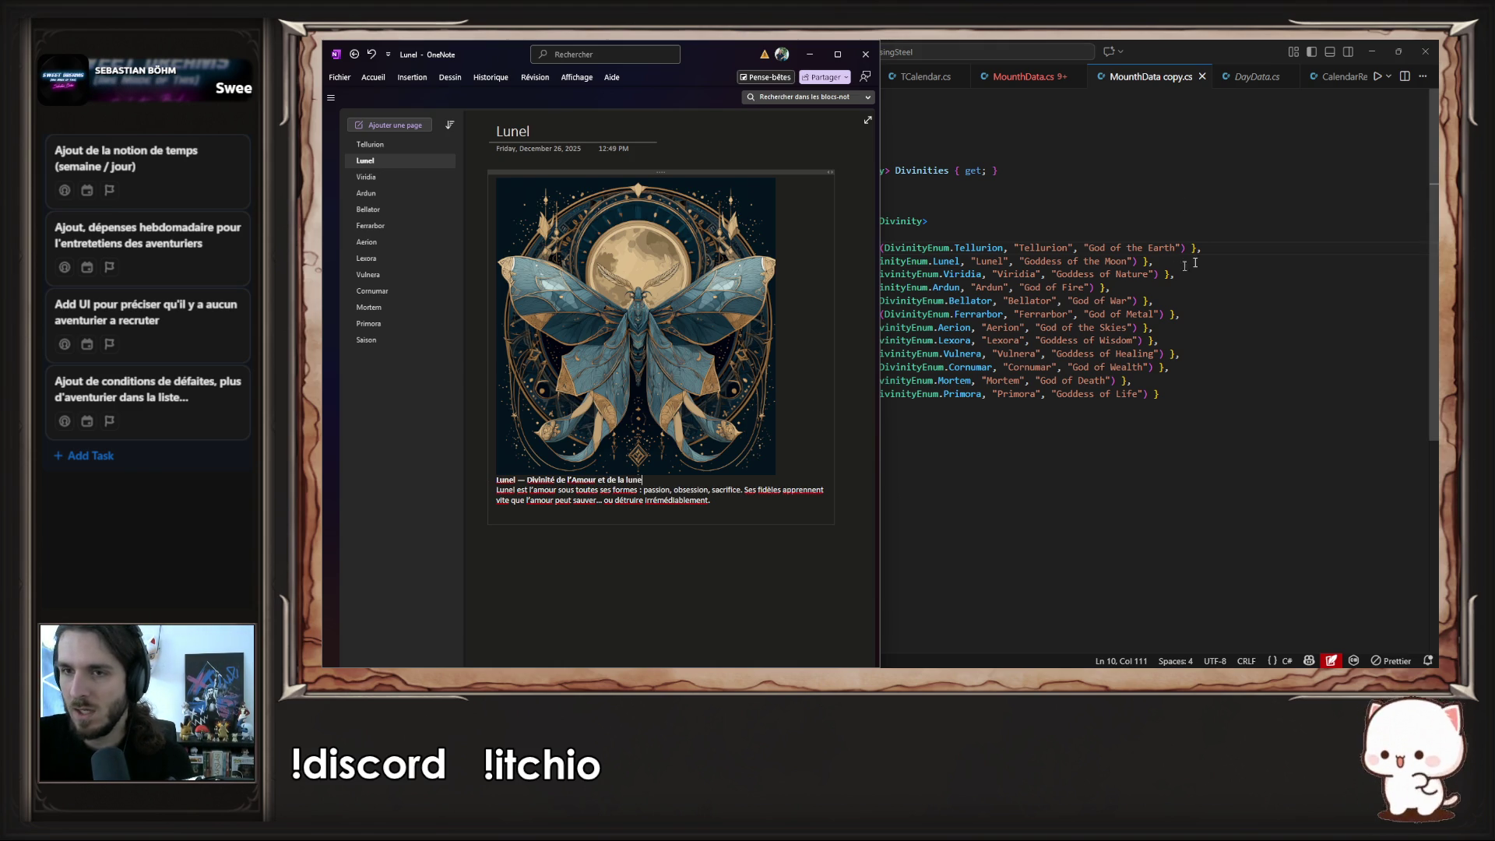
click(382, 182)
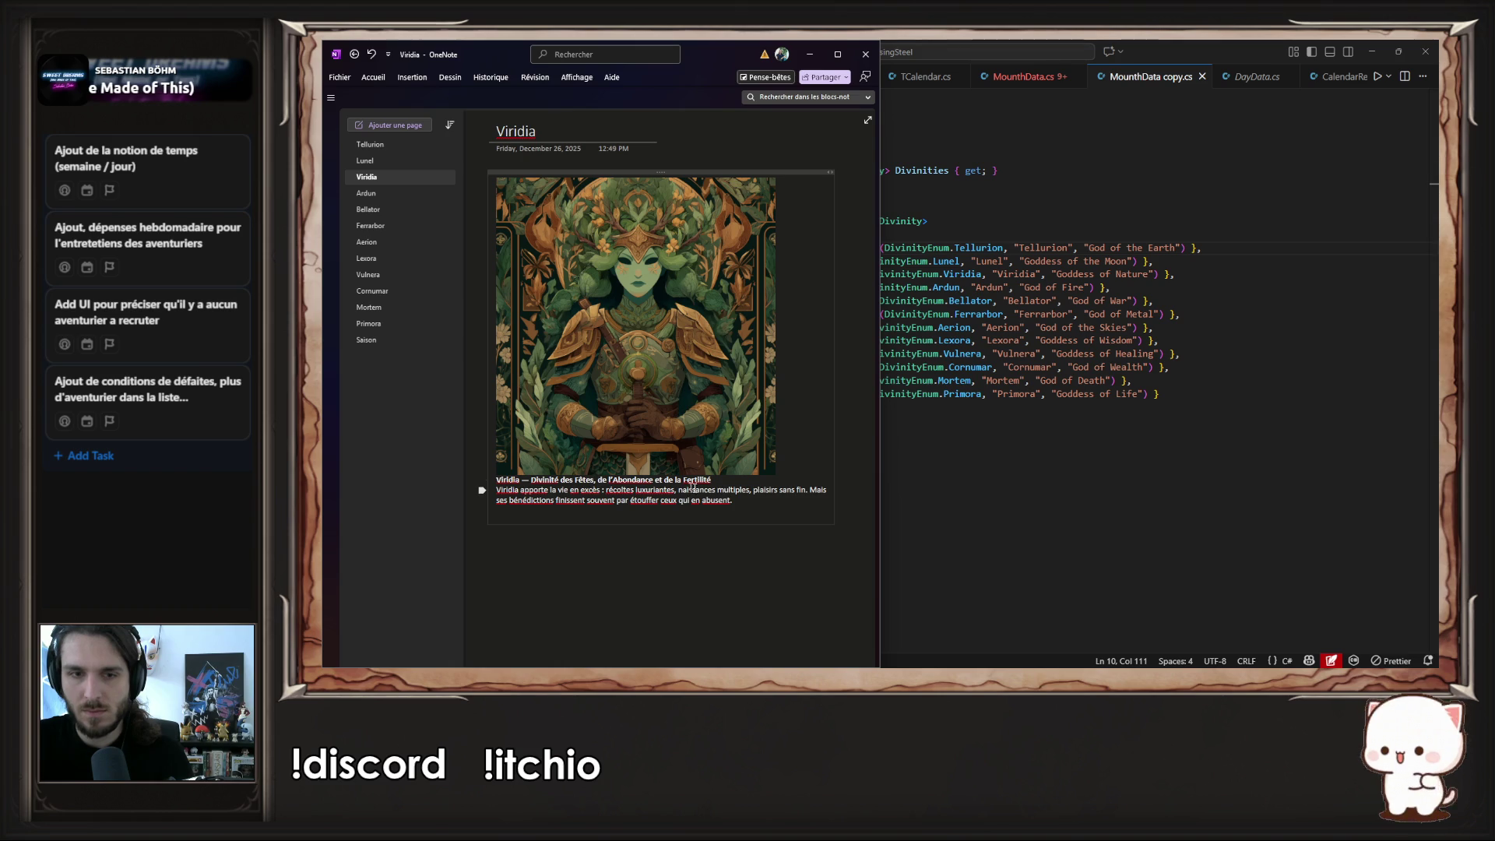
drag(711, 479, 544, 484)
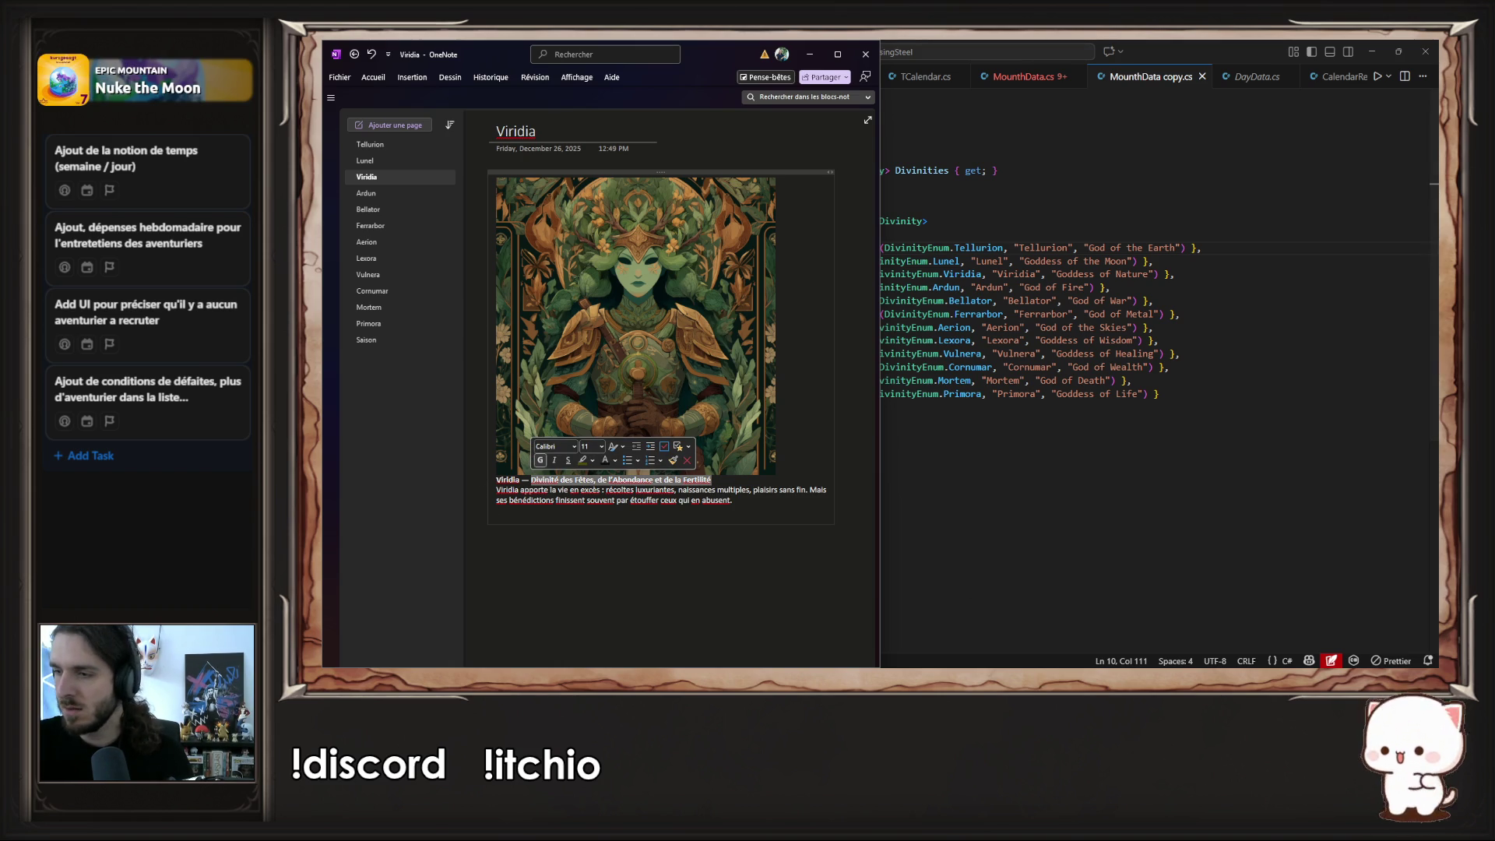
key(alt+Tab)
key(super+d)
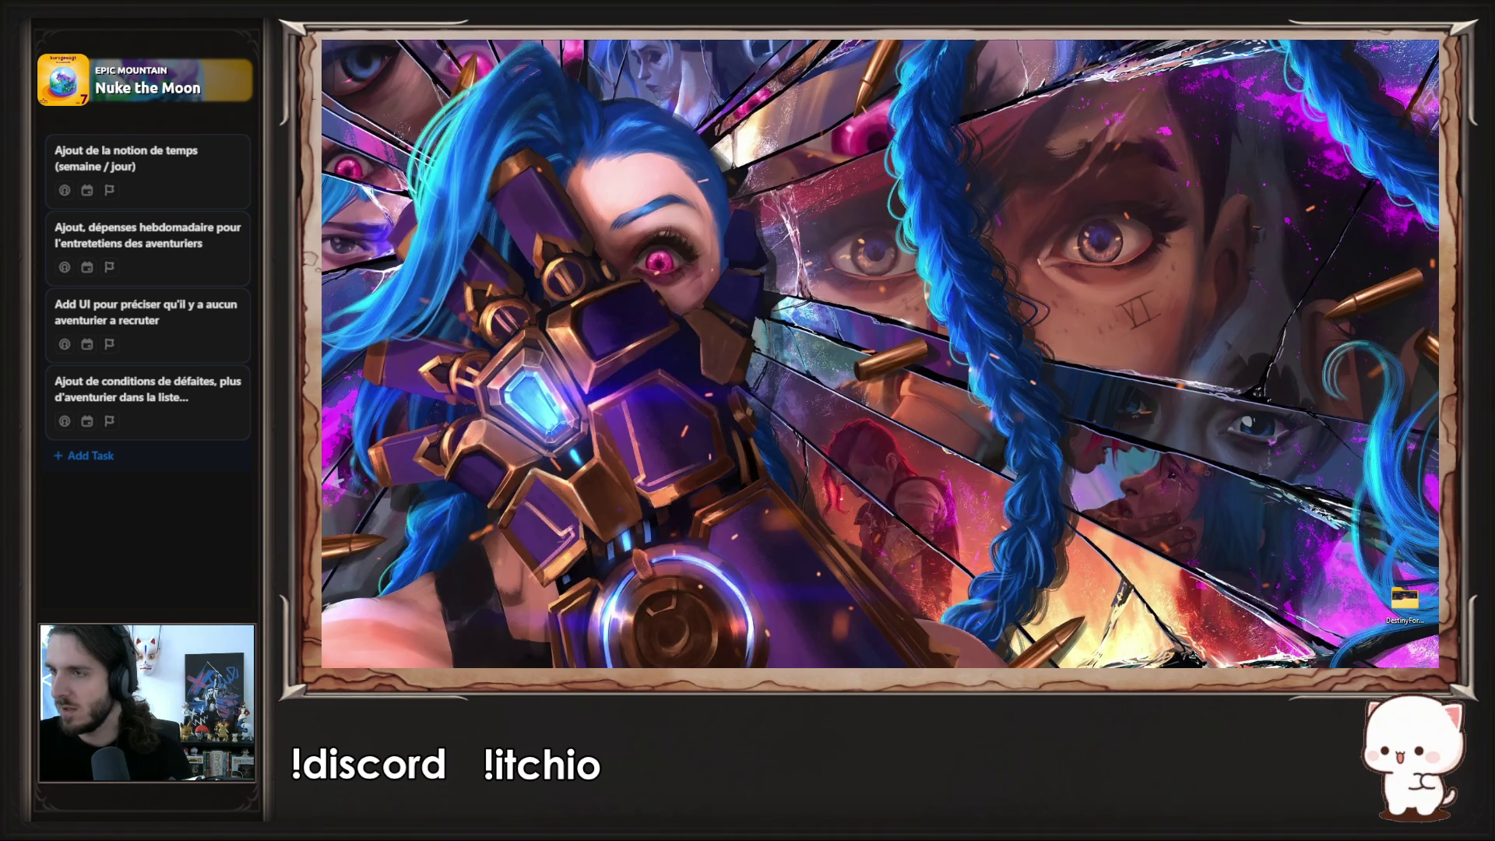
- Bring the ChatGPT browser window forward and start a new blank chat
key(super+d)
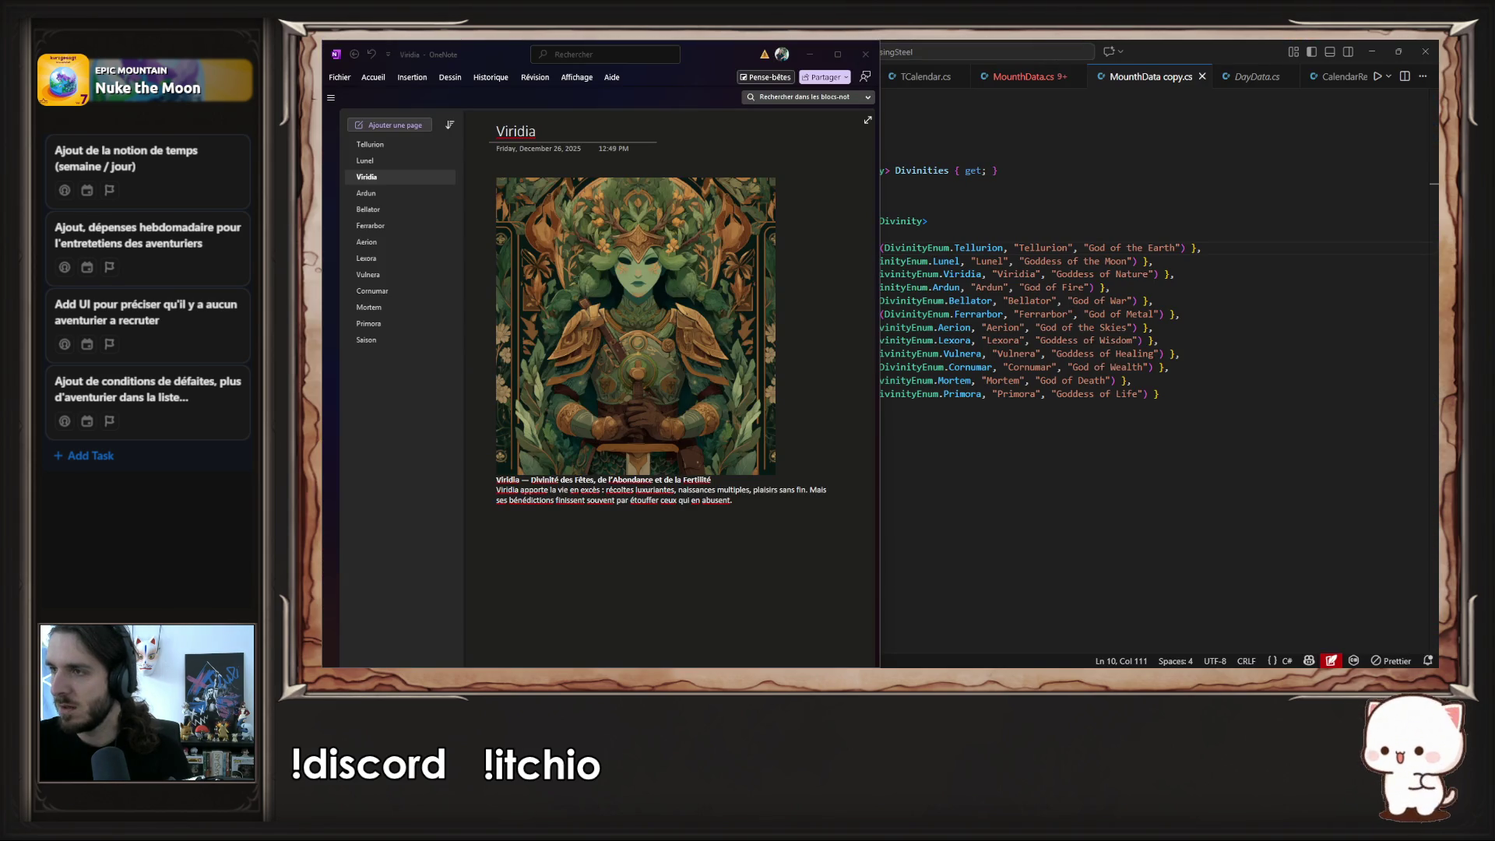
key(alt+Tab)
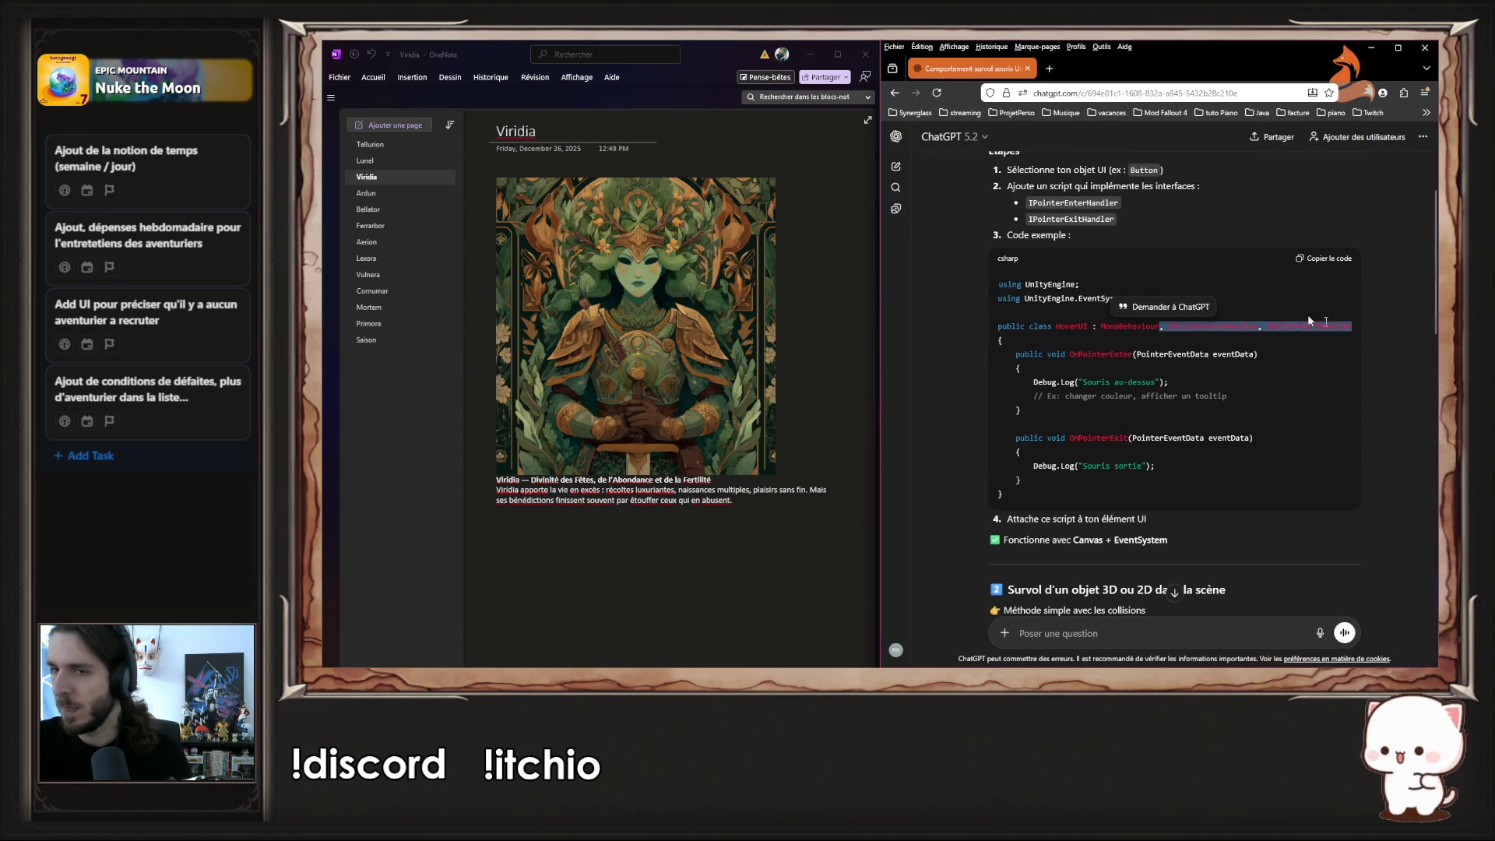
click(1363, 336)
click(897, 165)
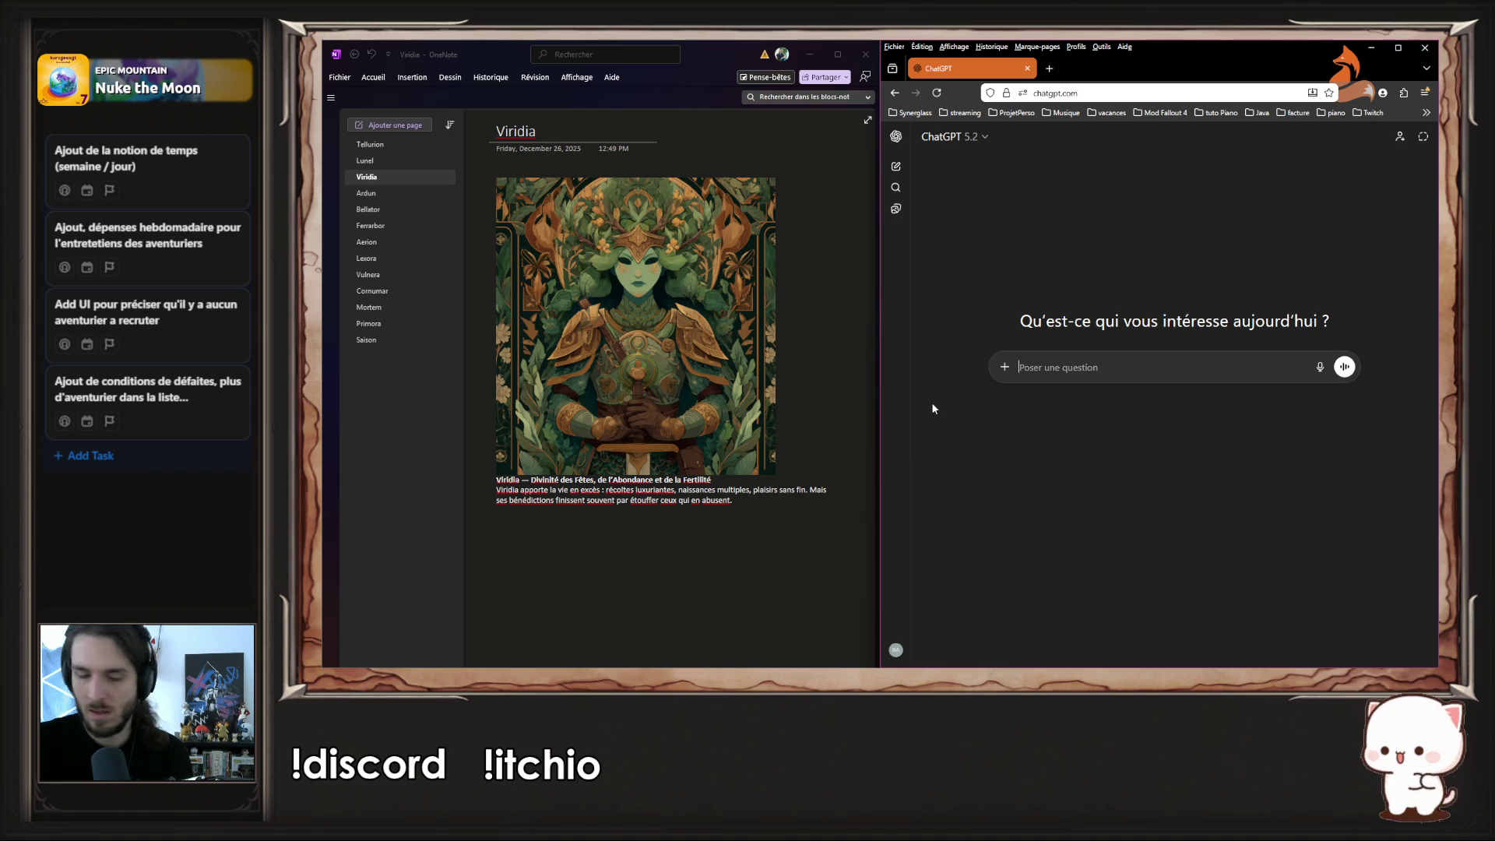
- Write a French prompt asking for catchy dark-fantasy deity titles in English
text(Ok,)
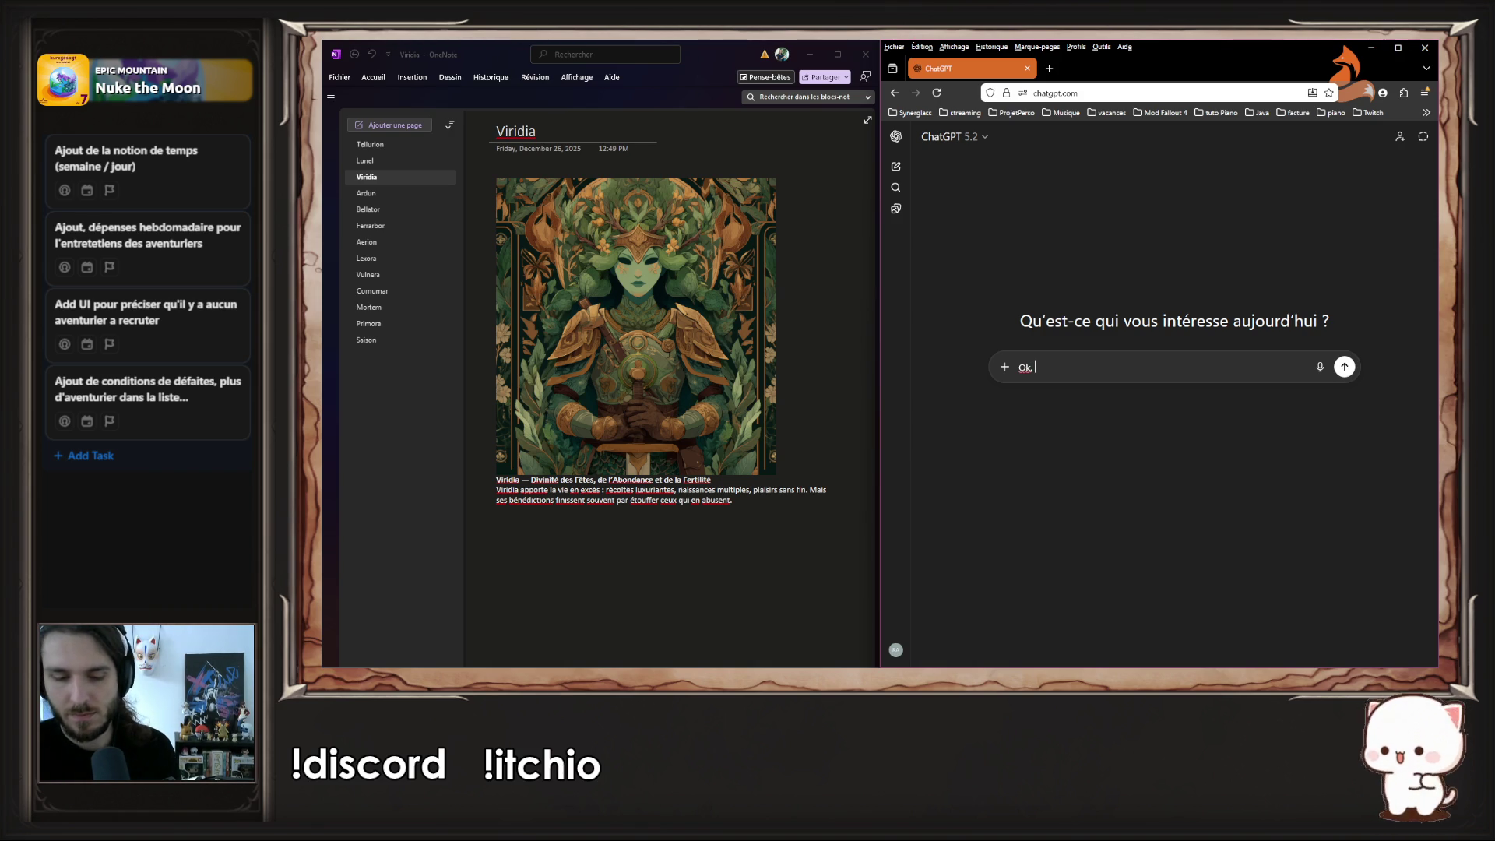
text( jz c)
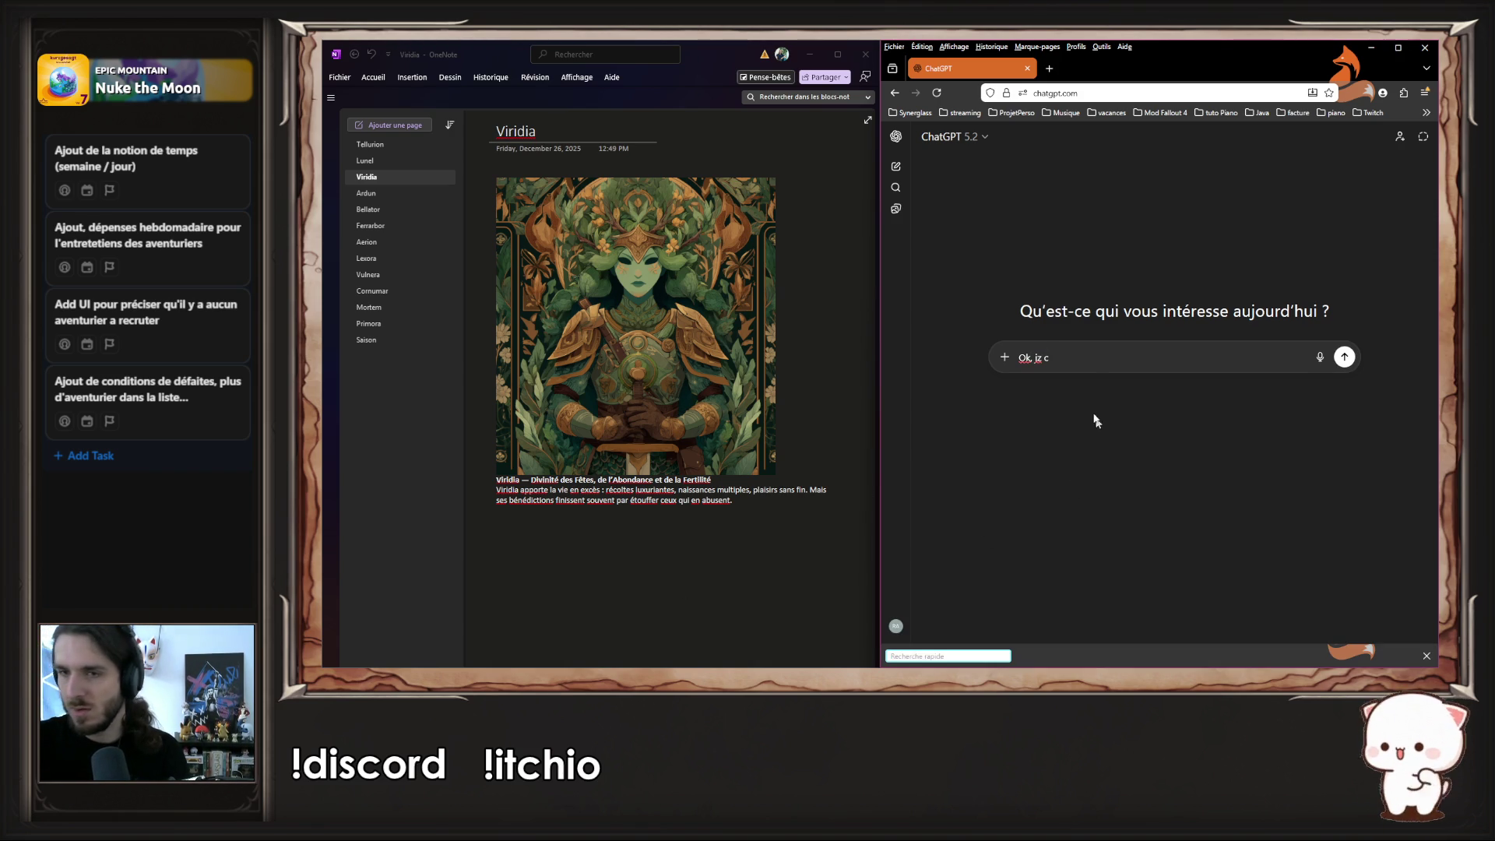
key(BackSpace)
key(BackSpace)
key(BackSpace)
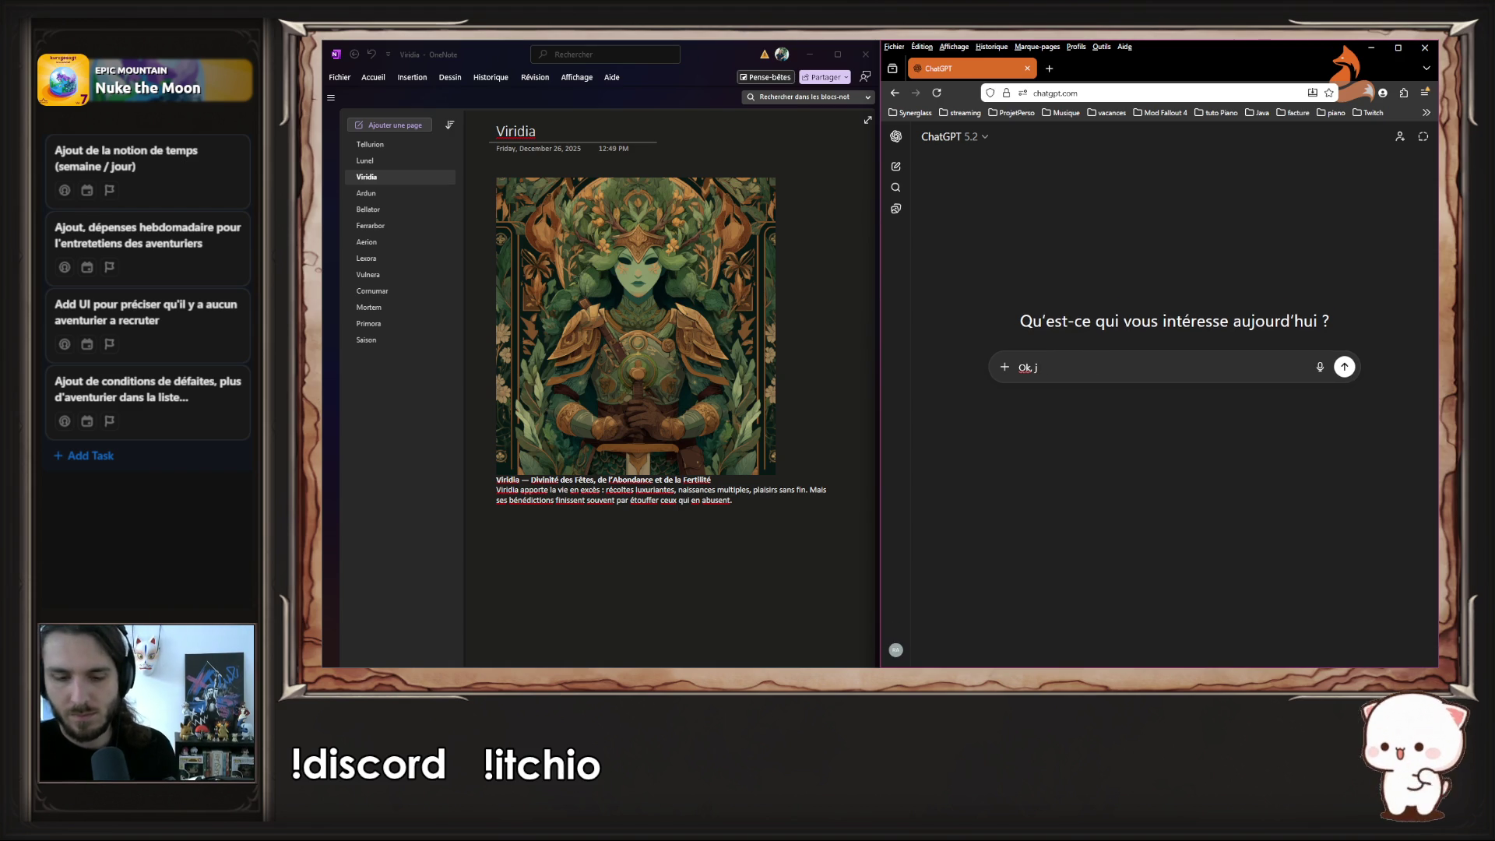
key(BackSpace)
text(pour des divinités, donn)
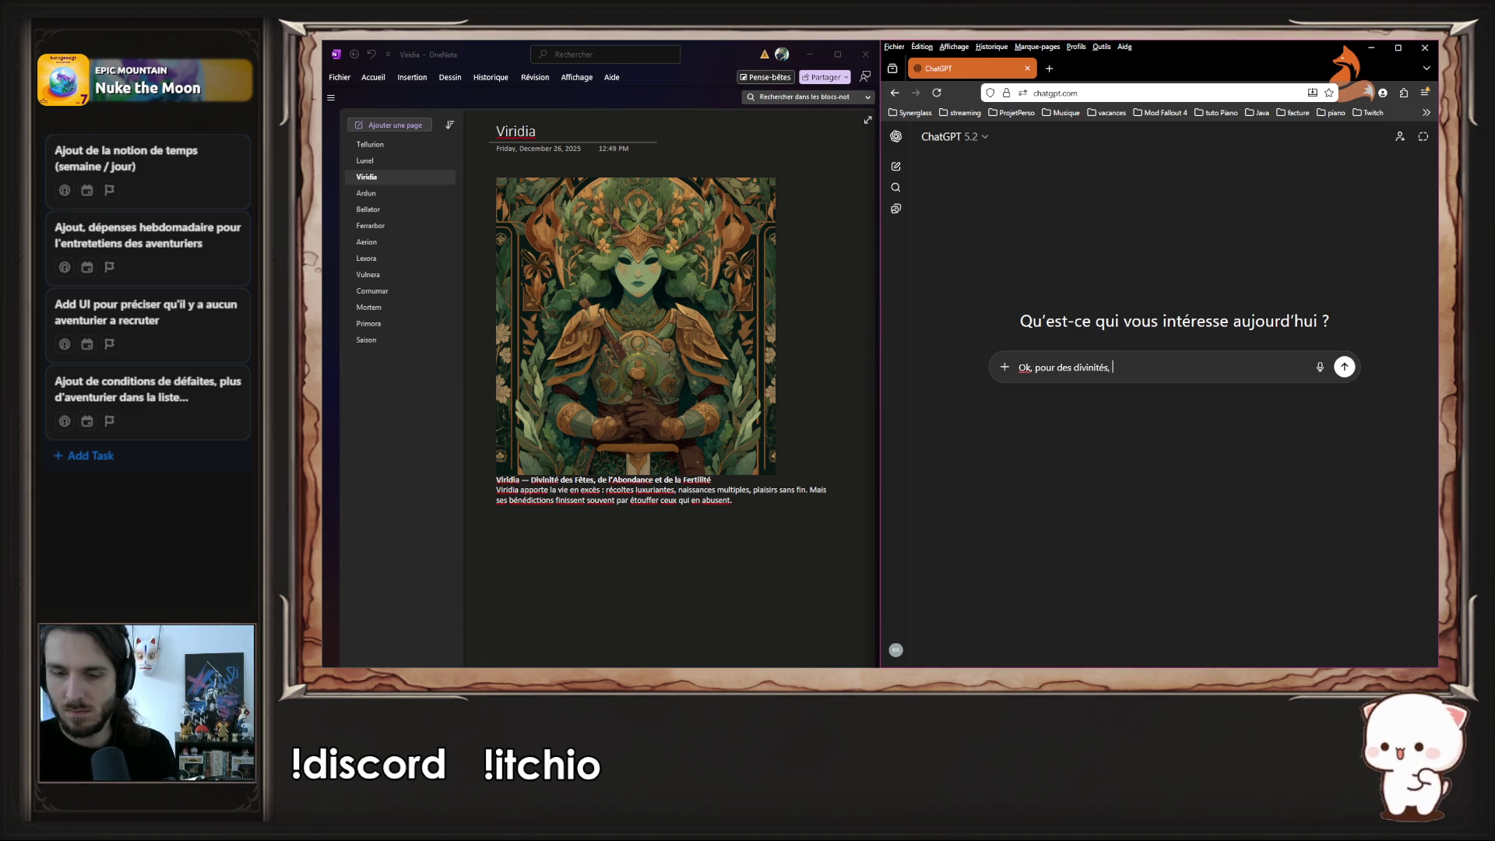
text(e moi un )
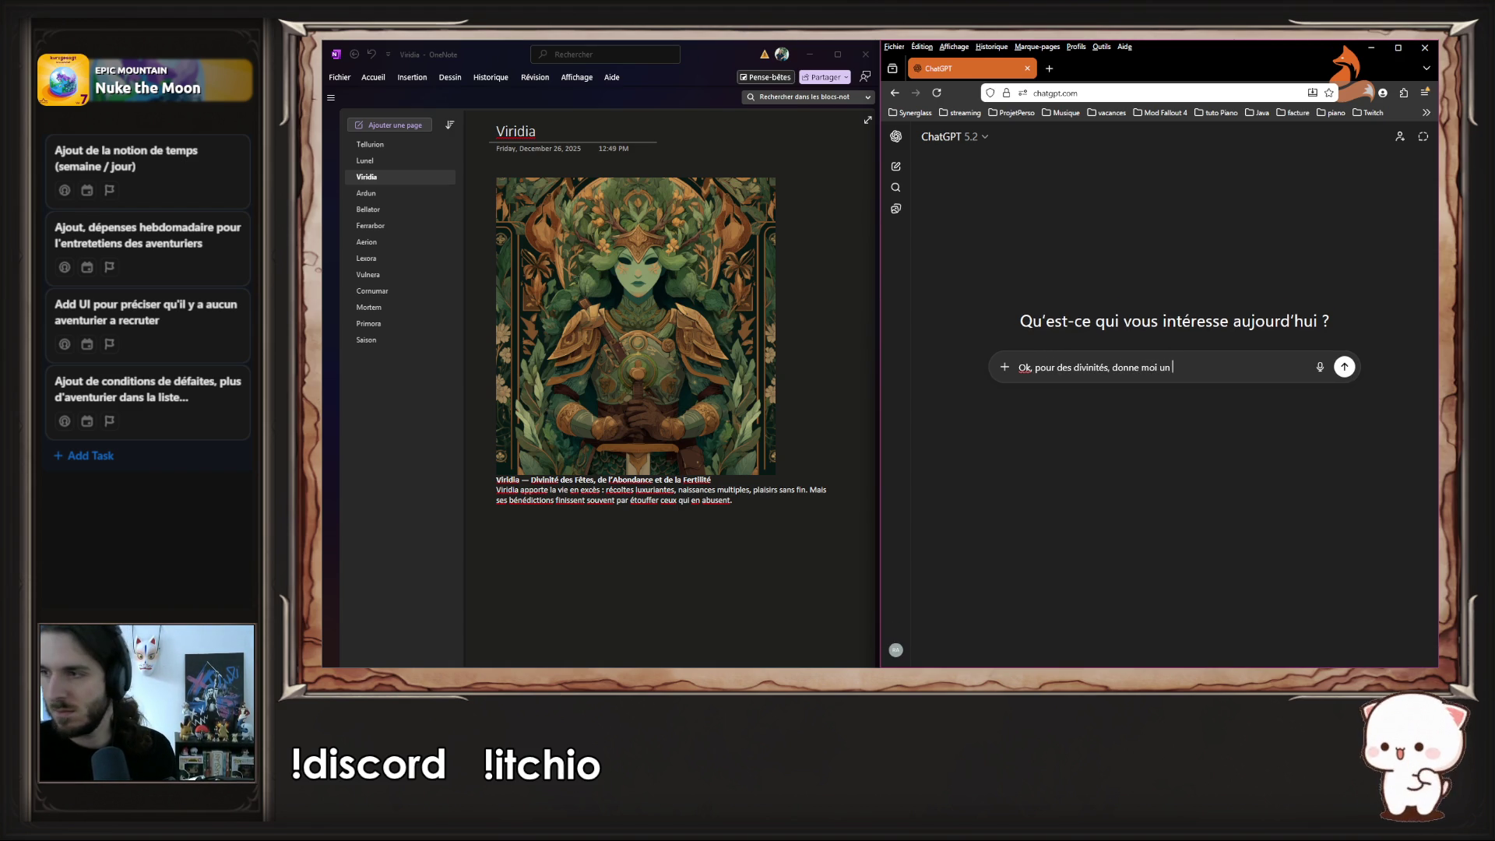
text(titre accroch)
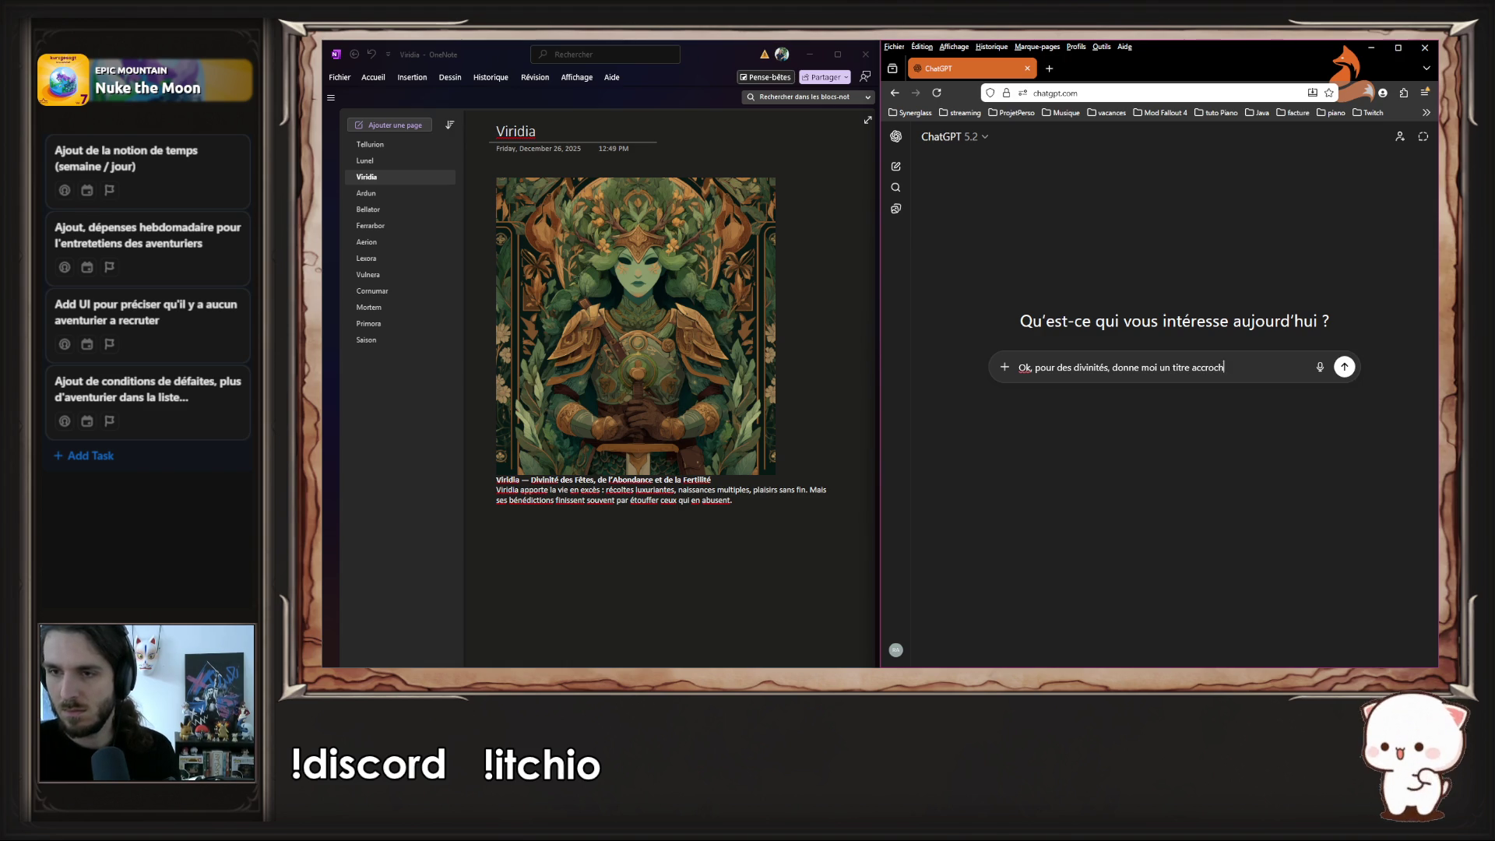
text(eur et sympa)
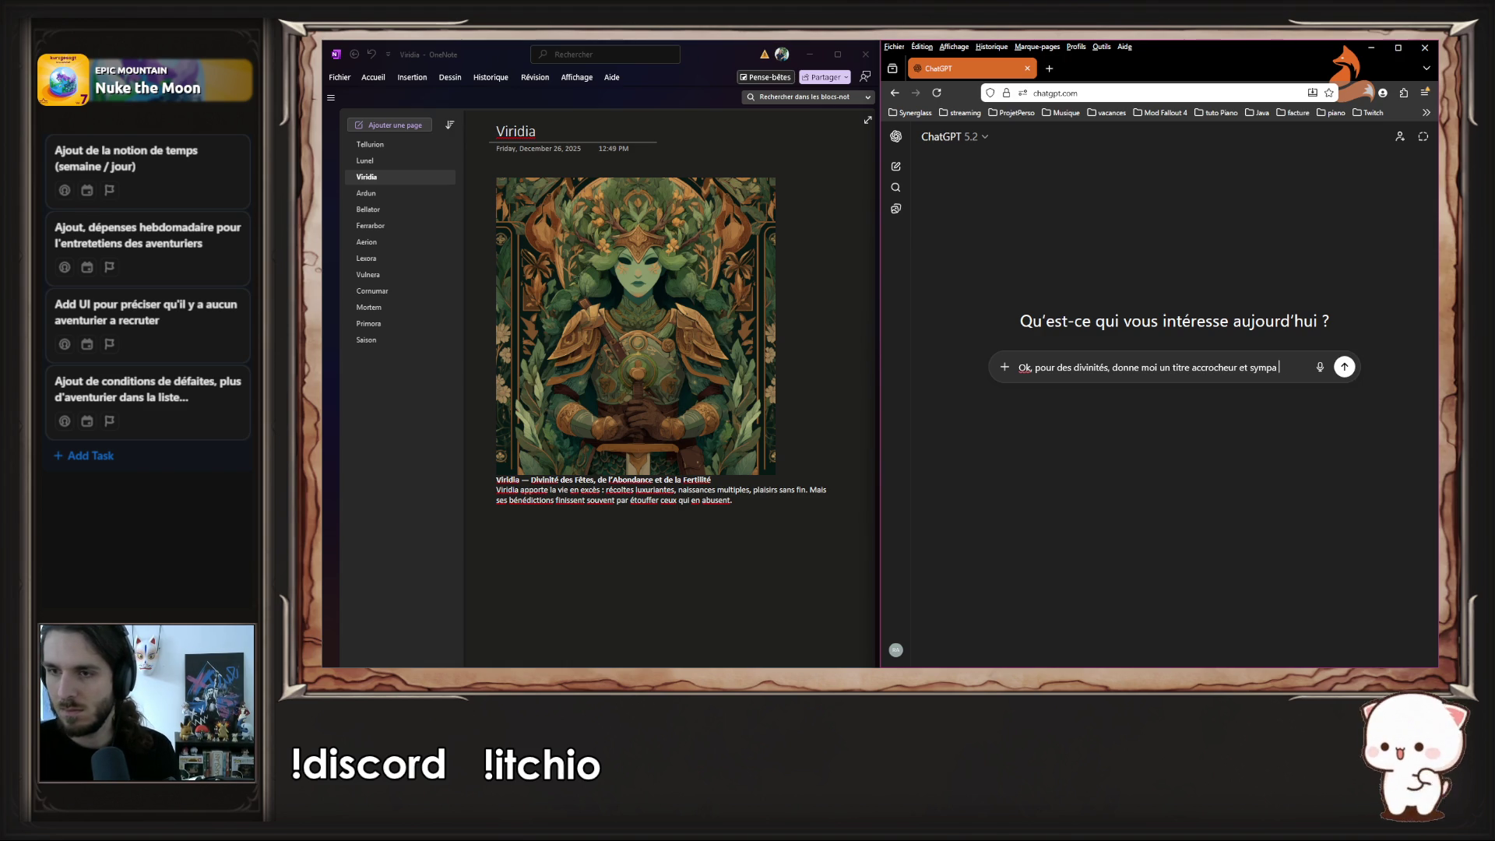
text( en lien avec la dar)
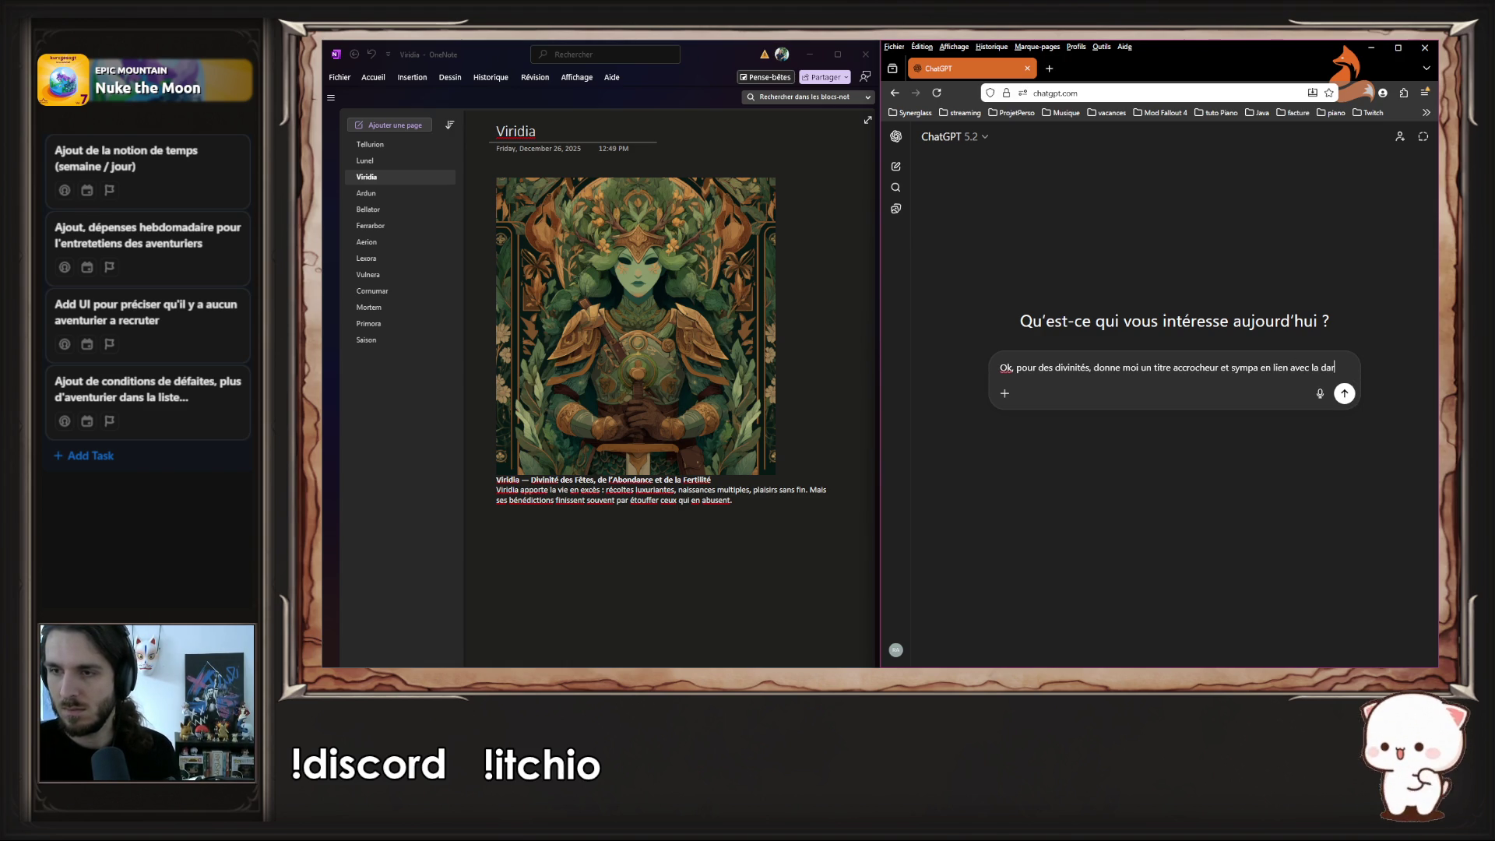
text(k fa)
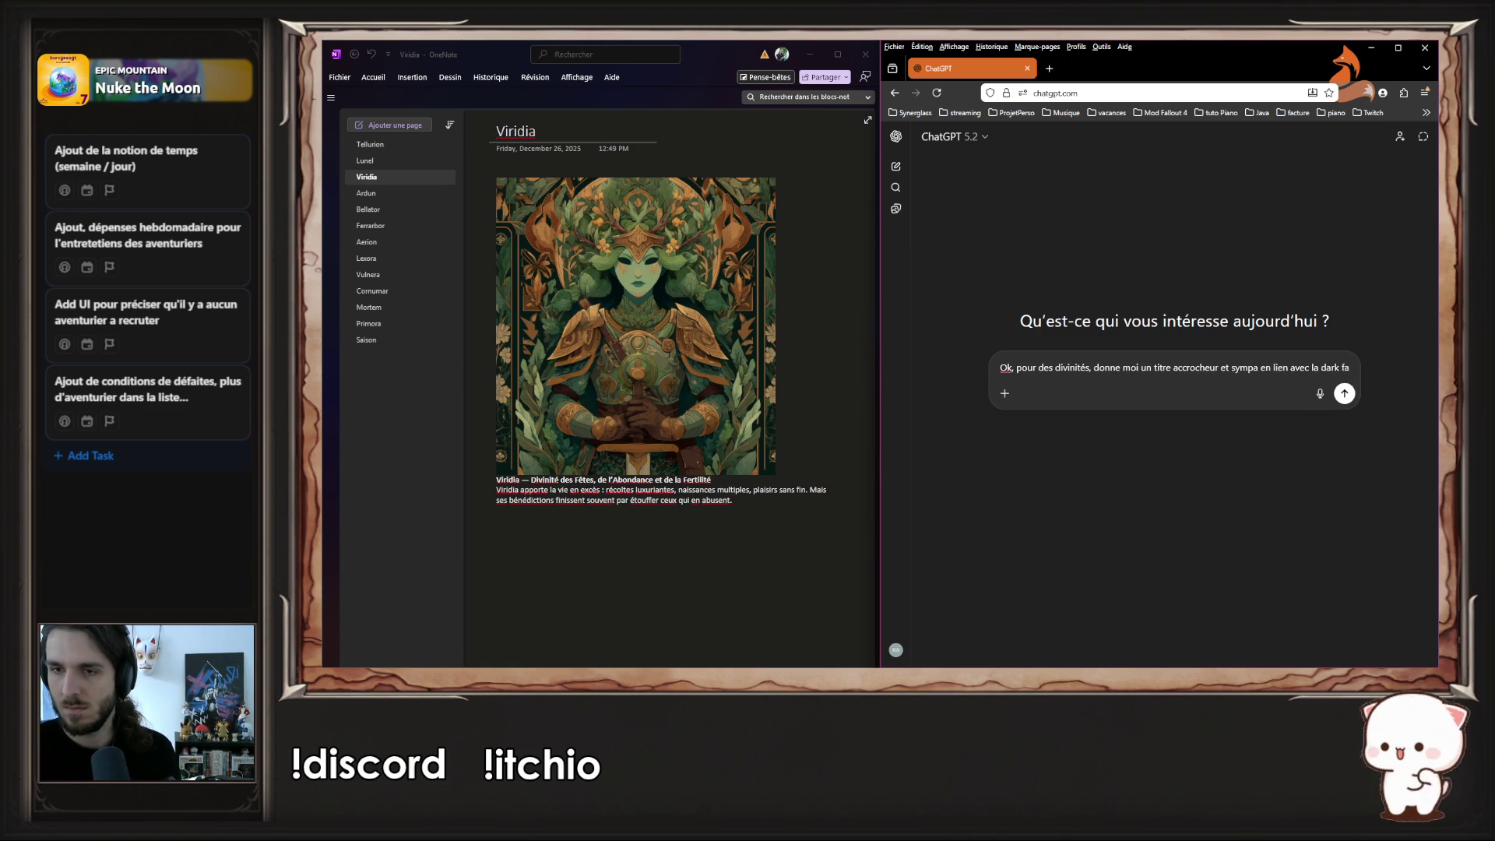
text(ntasy,)
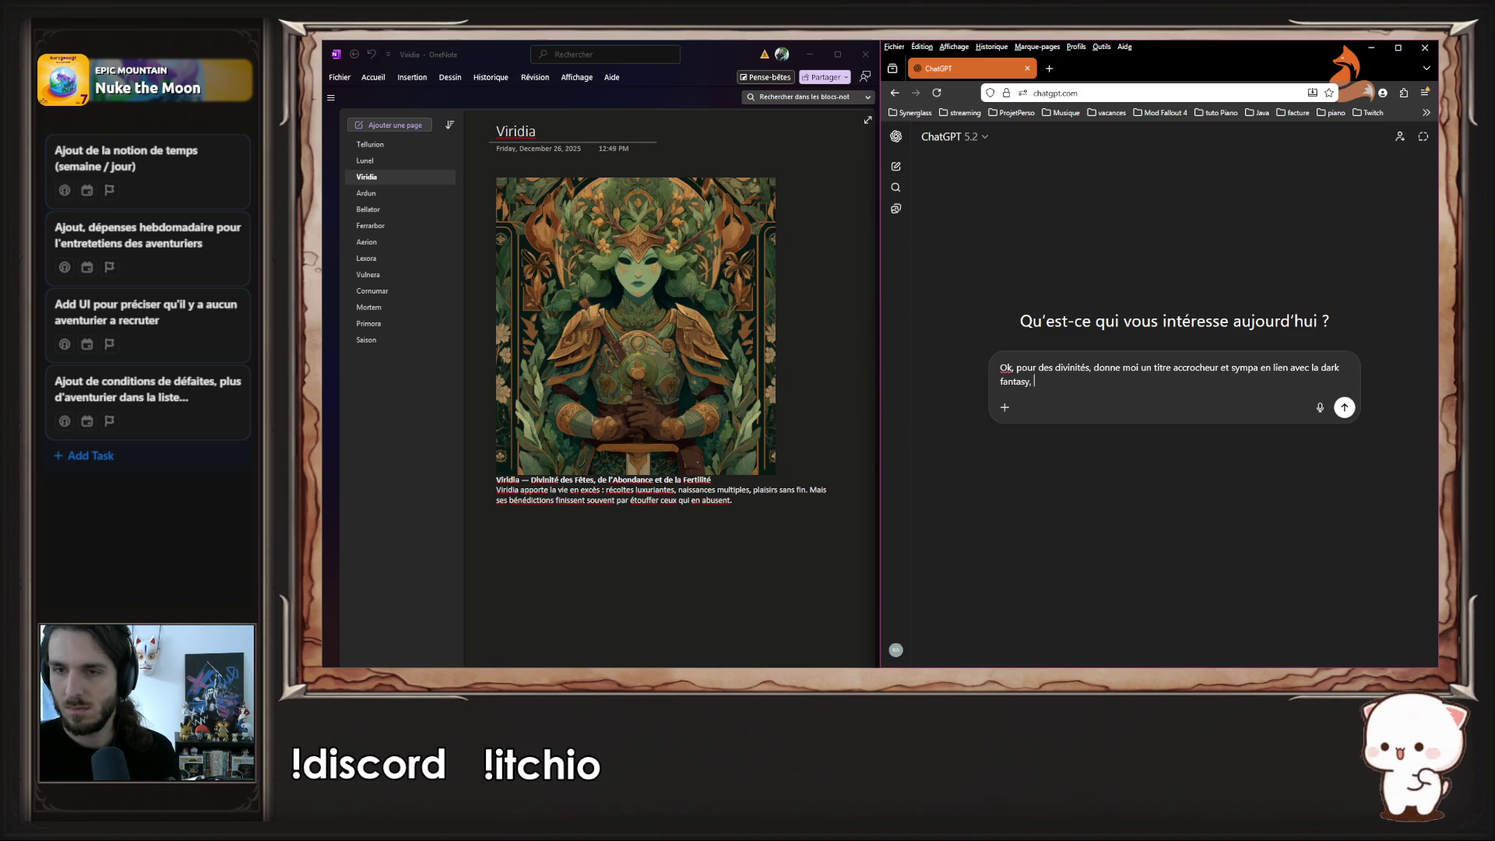
text( par é)
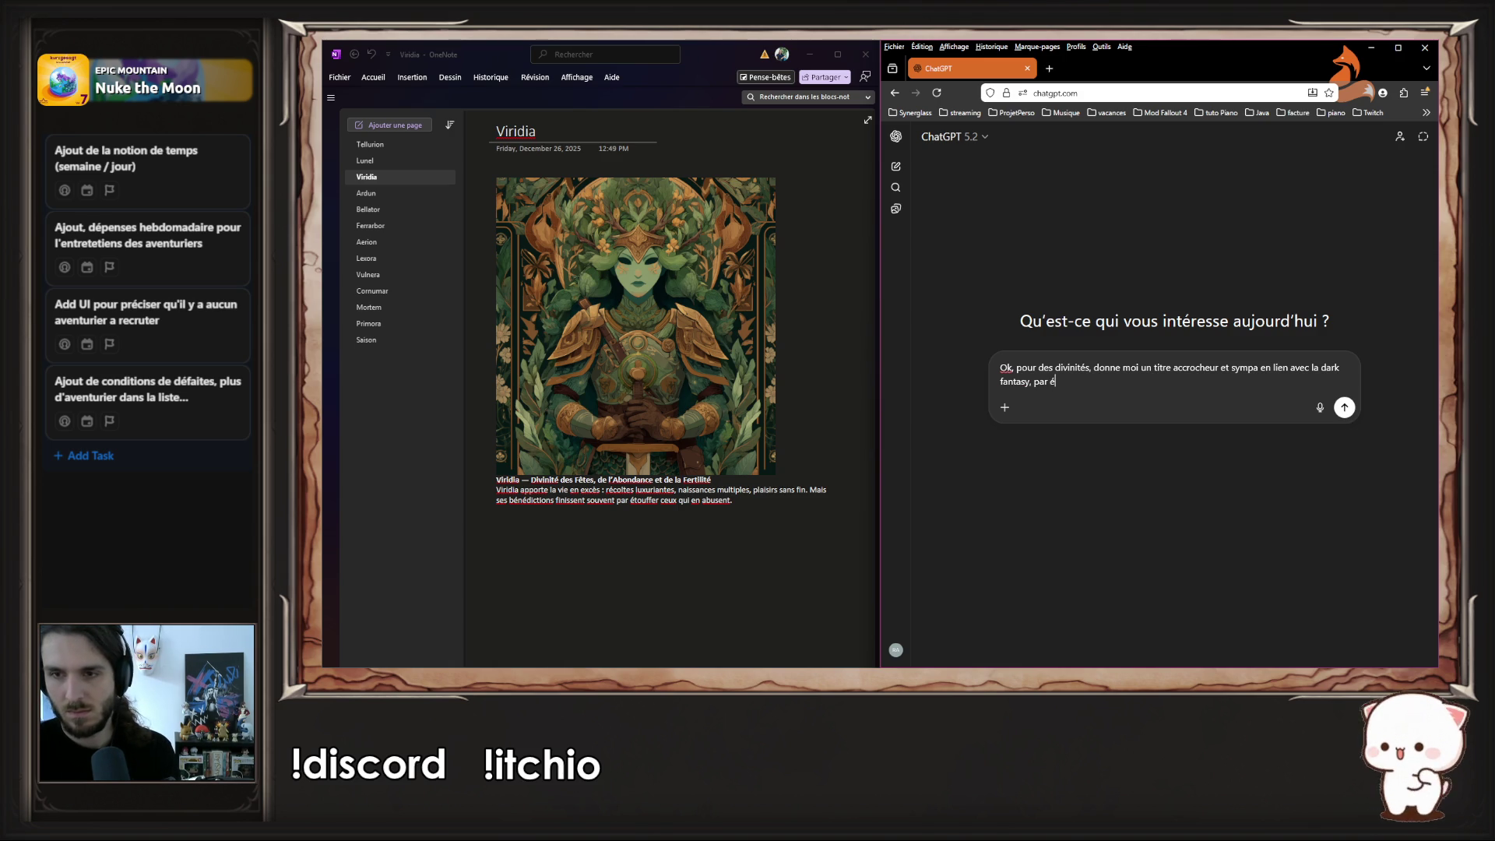
key(BackSpace)
key(BackSpace)
key(BackSpace)
key(BackSpace)
key(BackSpace)
key(BackSpace)
key(BackSpace)
text( en )
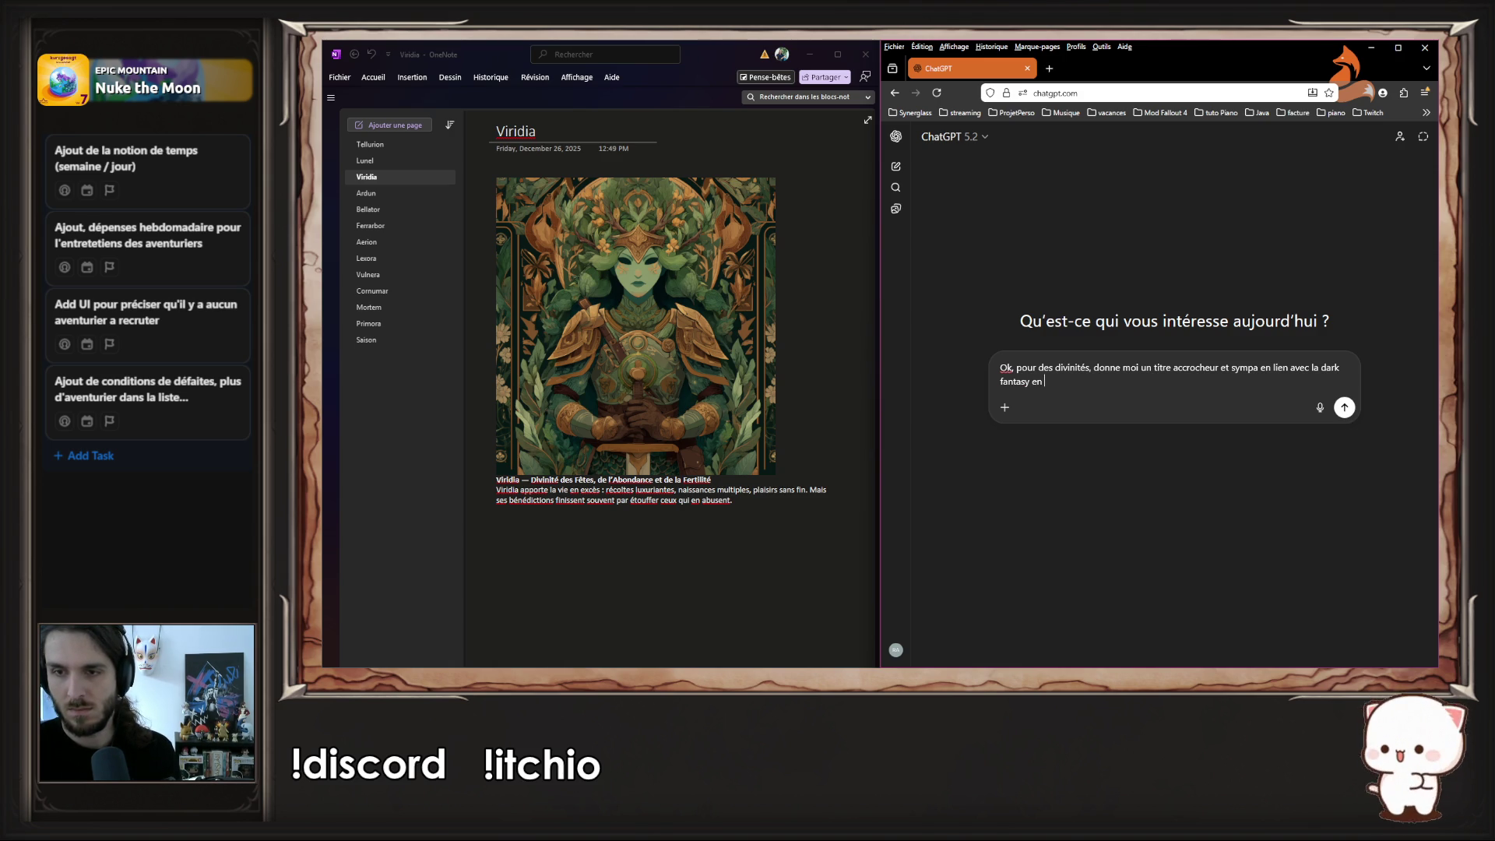
text(anglais,)
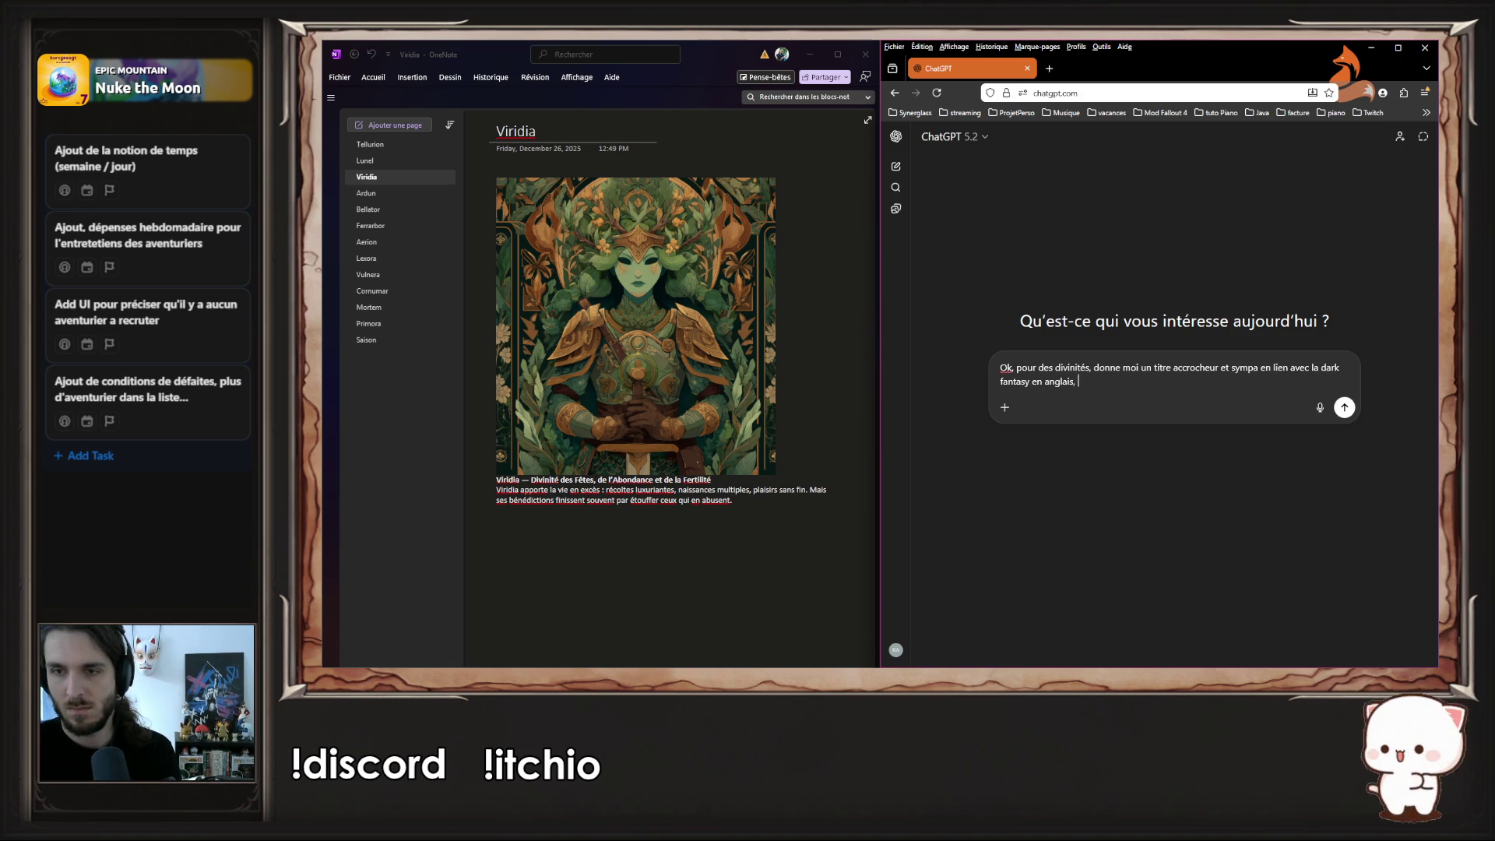
key(BackSpace)
key(BackSpace)
key(BackSpace)
text(:)
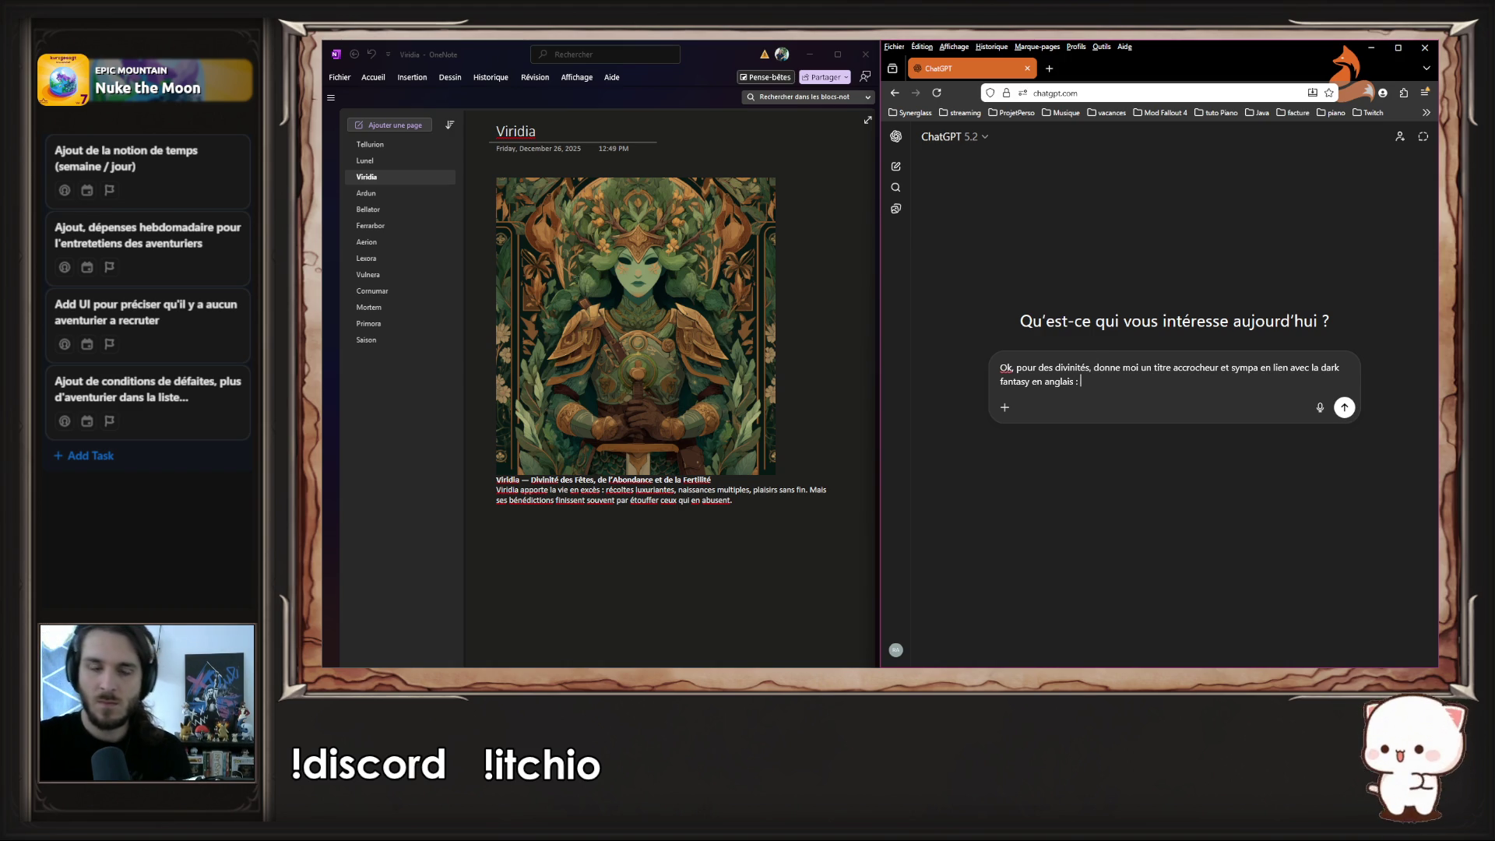
- Add the 'Divinité de la Terre' caption from the Tellurion page to the prompt and send it
click(371, 144)
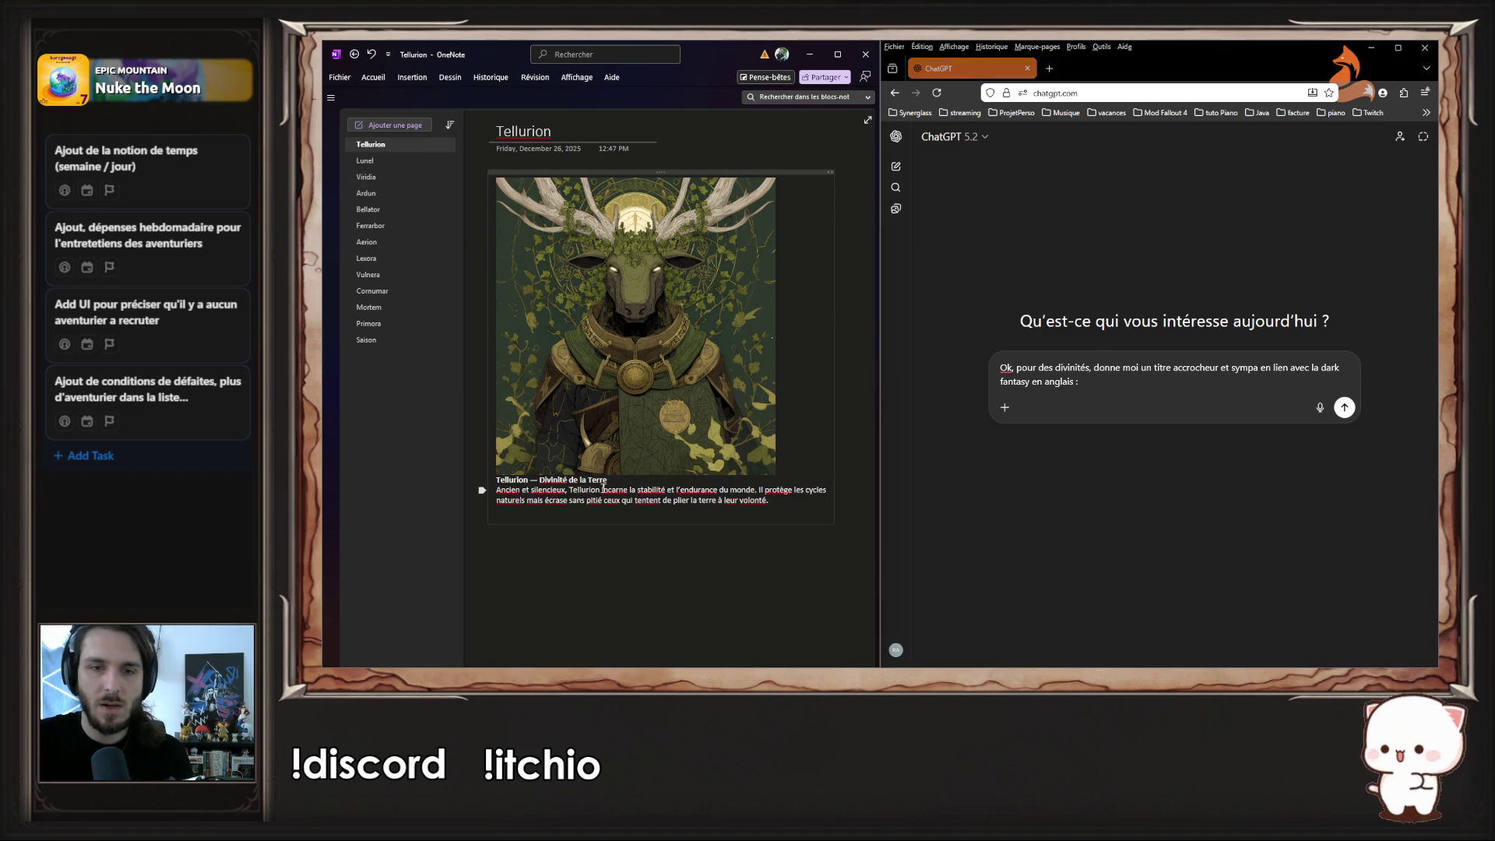
drag(612, 480, 539, 481)
key(ctrl+c)
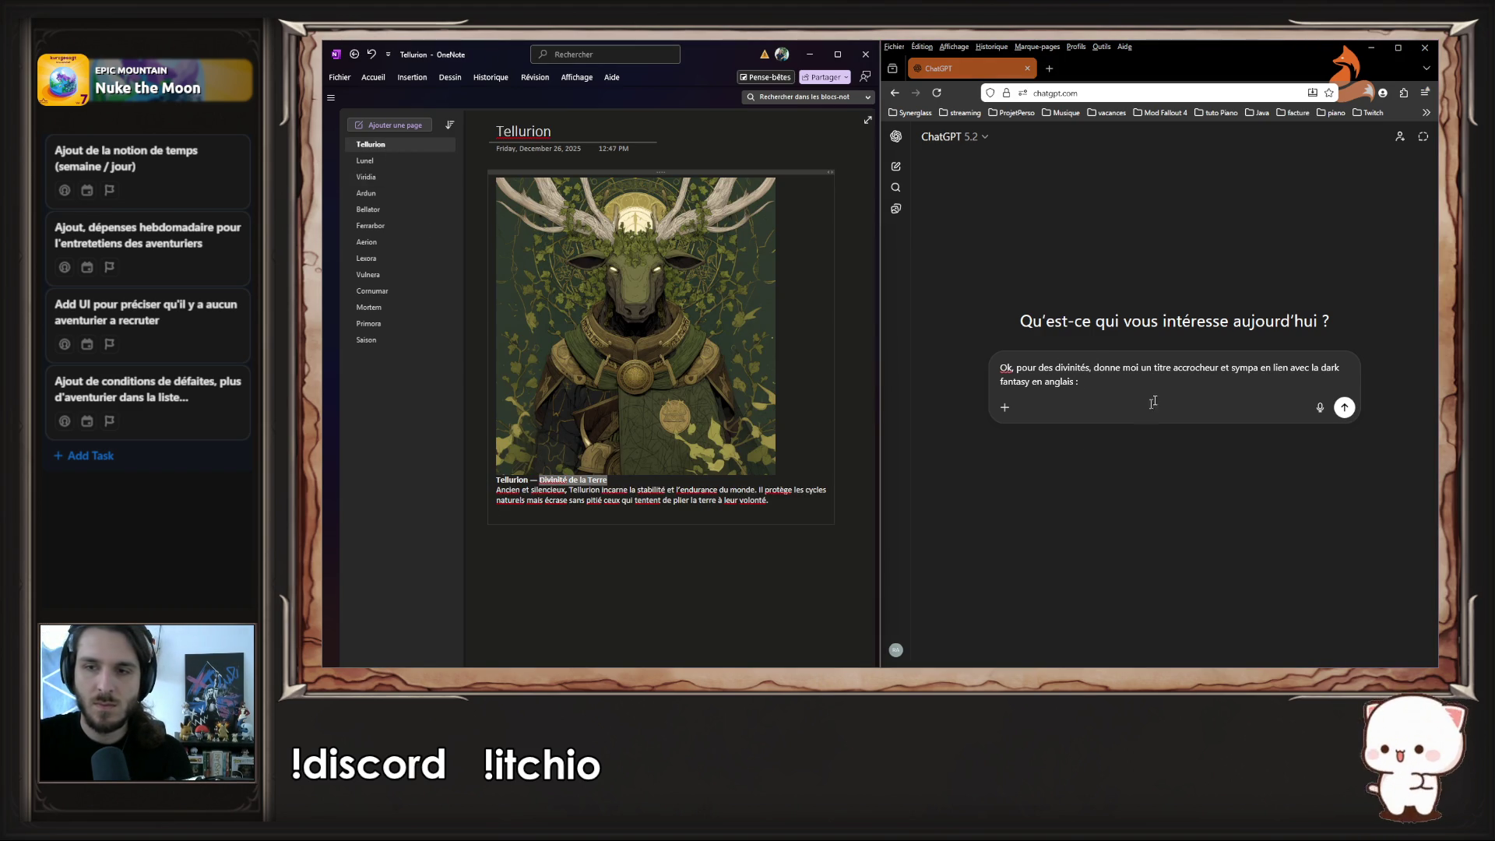
click(1142, 410)
key(ctrl+v)
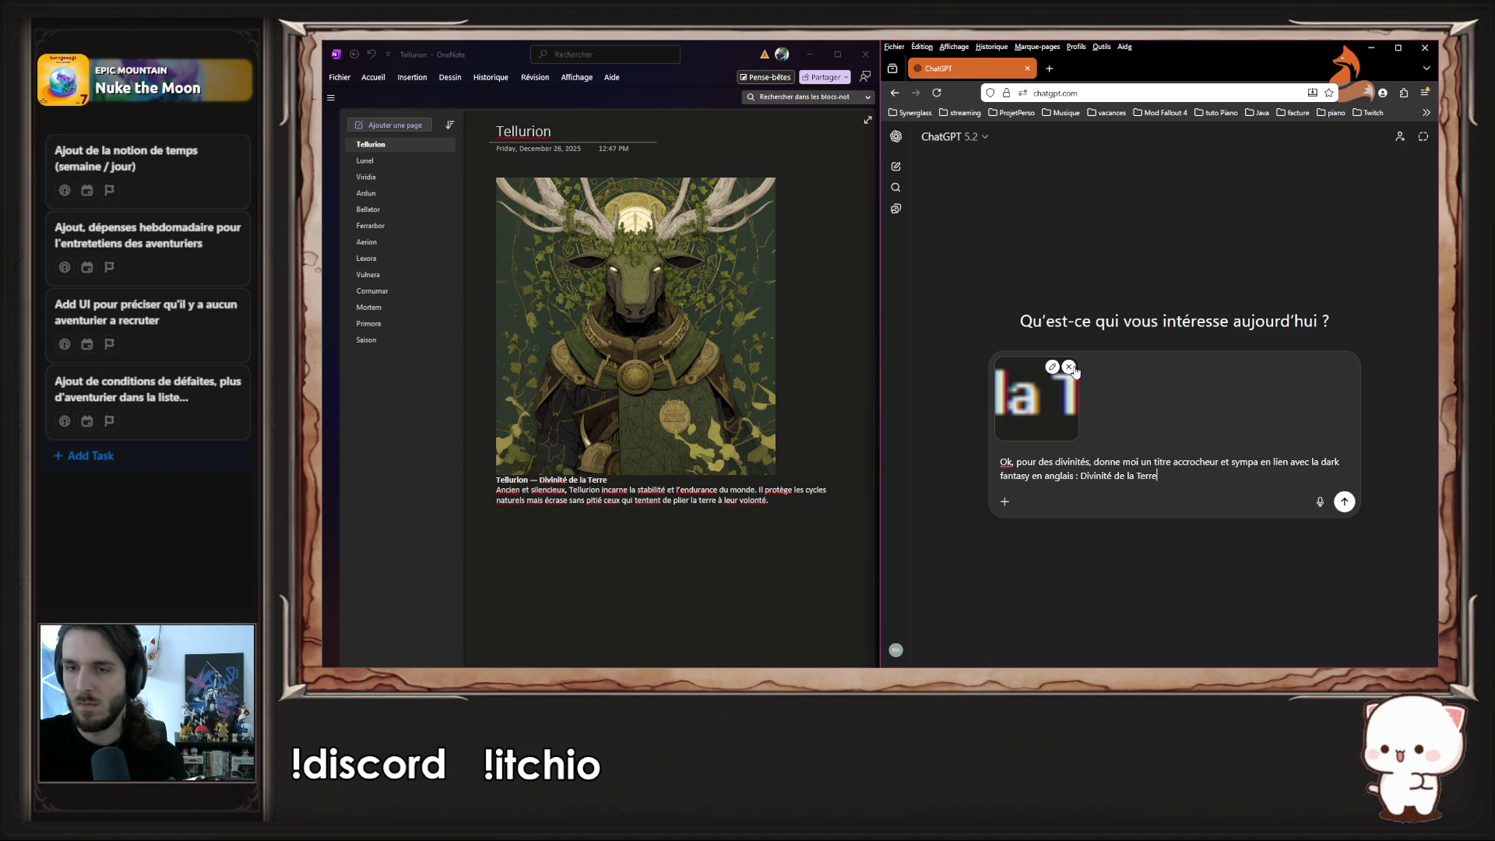
click(1071, 368)
key(Return)
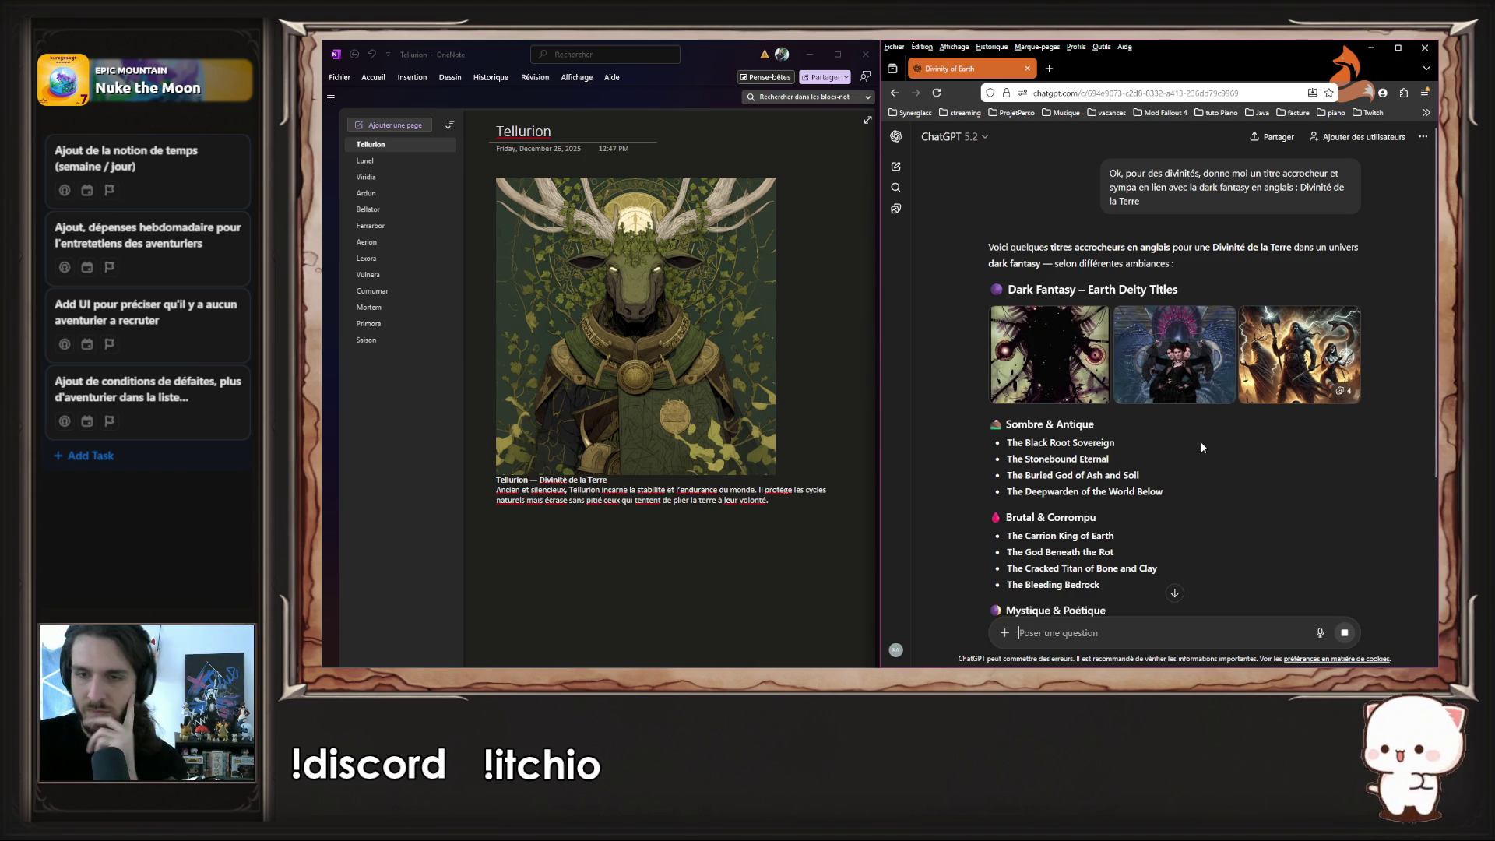
scroll(1201, 441, down, 3)
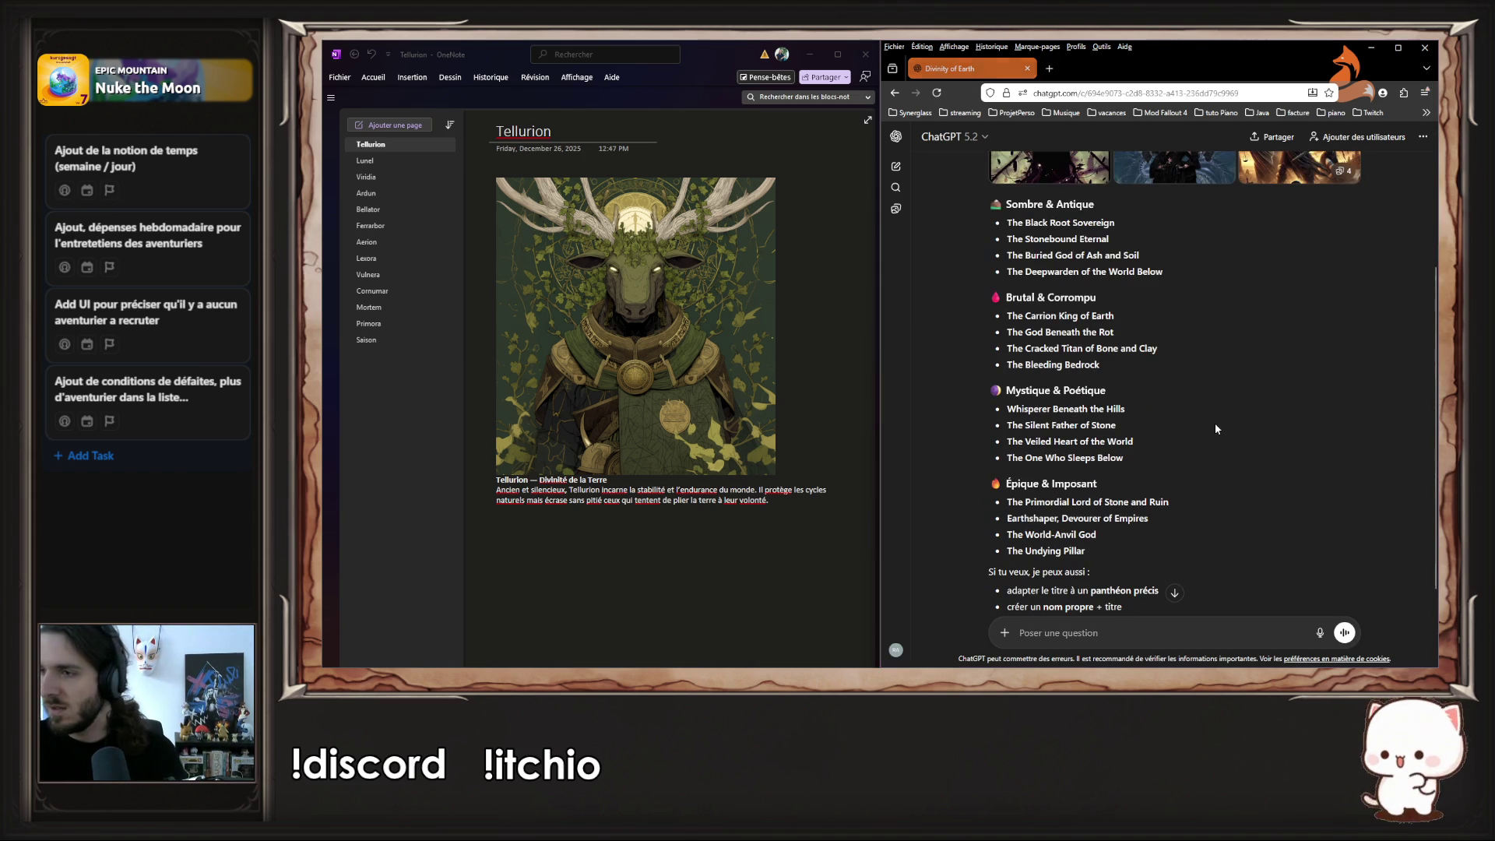
key(alt+Tab)
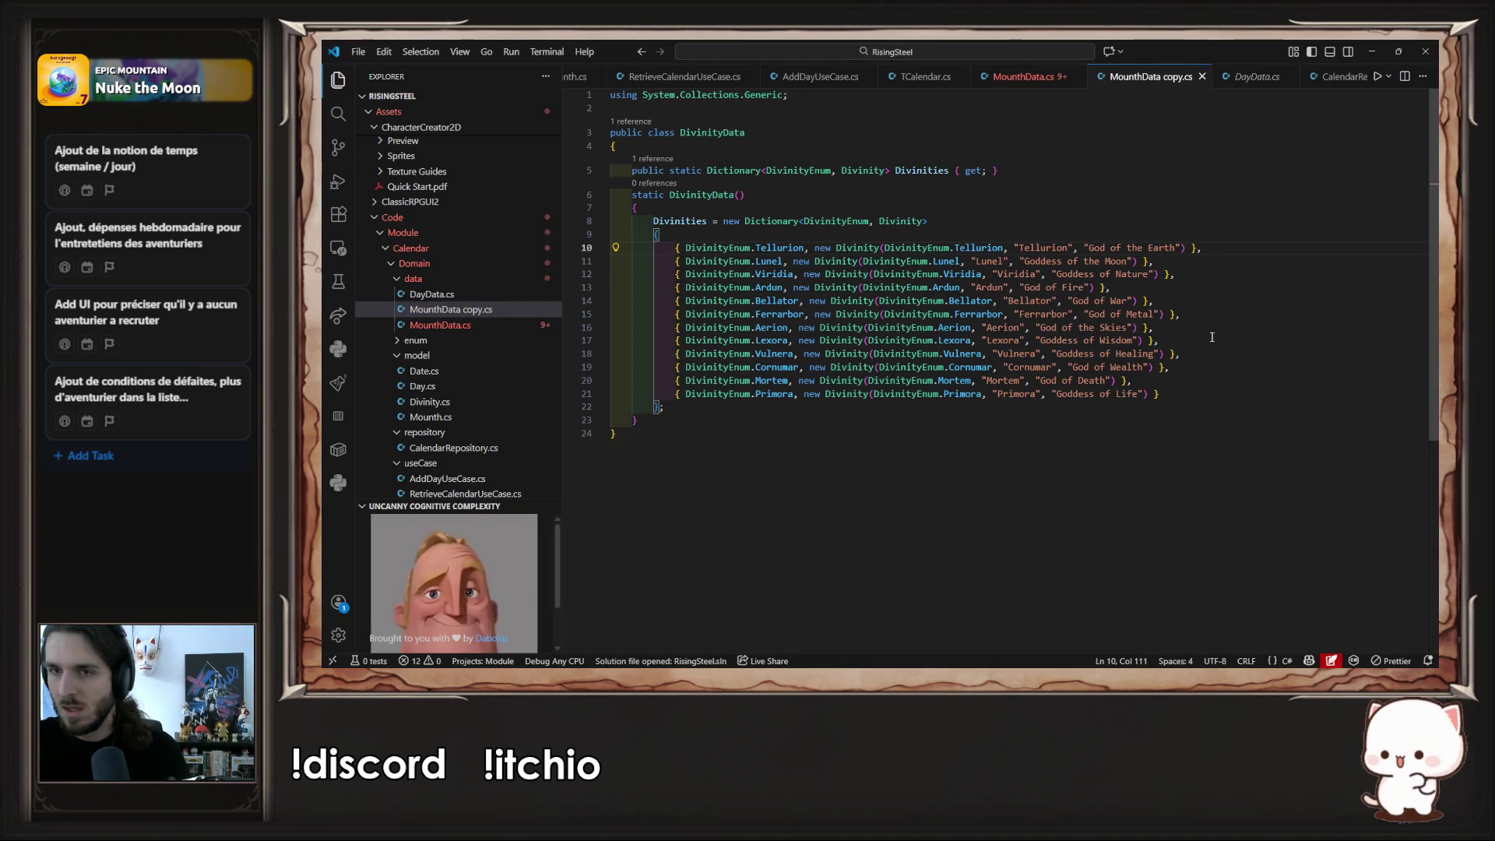
- Replace 'the Moon' with 'love' in Lunel's title on line 11
click(1217, 277)
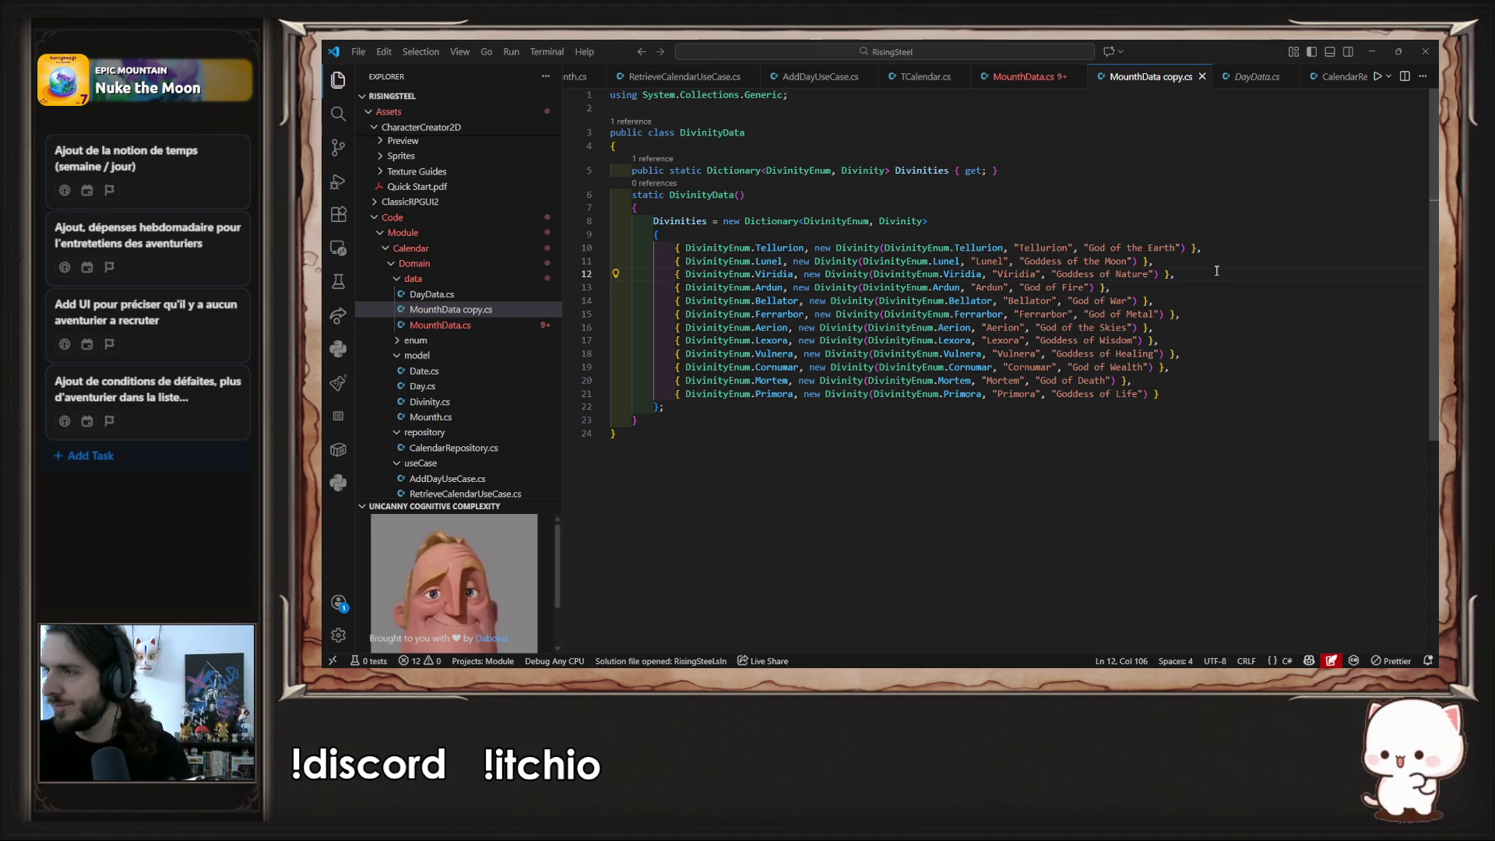
key(alt+Tab)
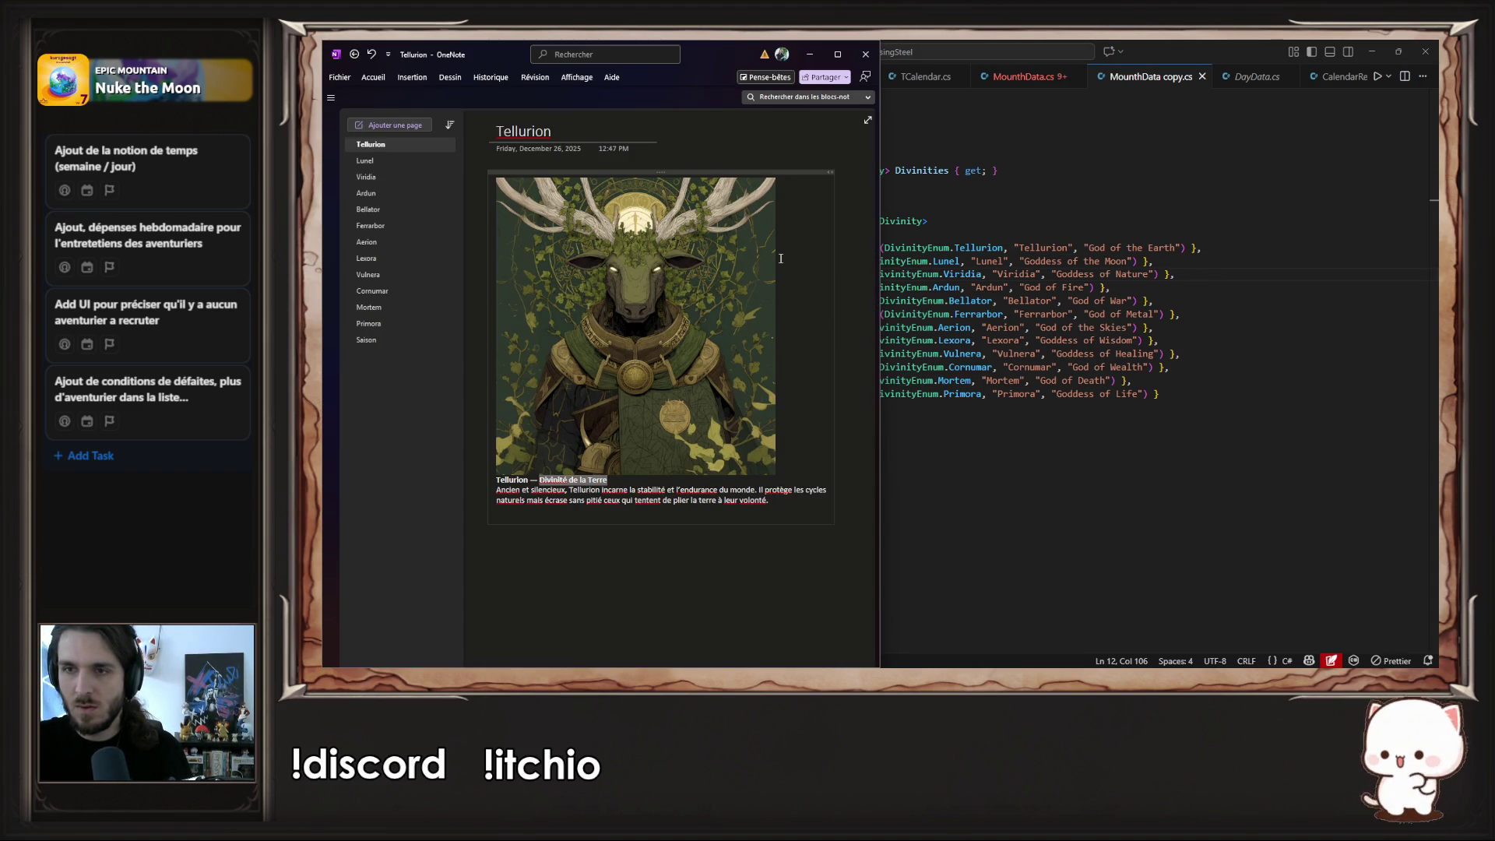
click(1109, 261)
key(ctrl+shift+Left)
key(ctrl+shift+Left)
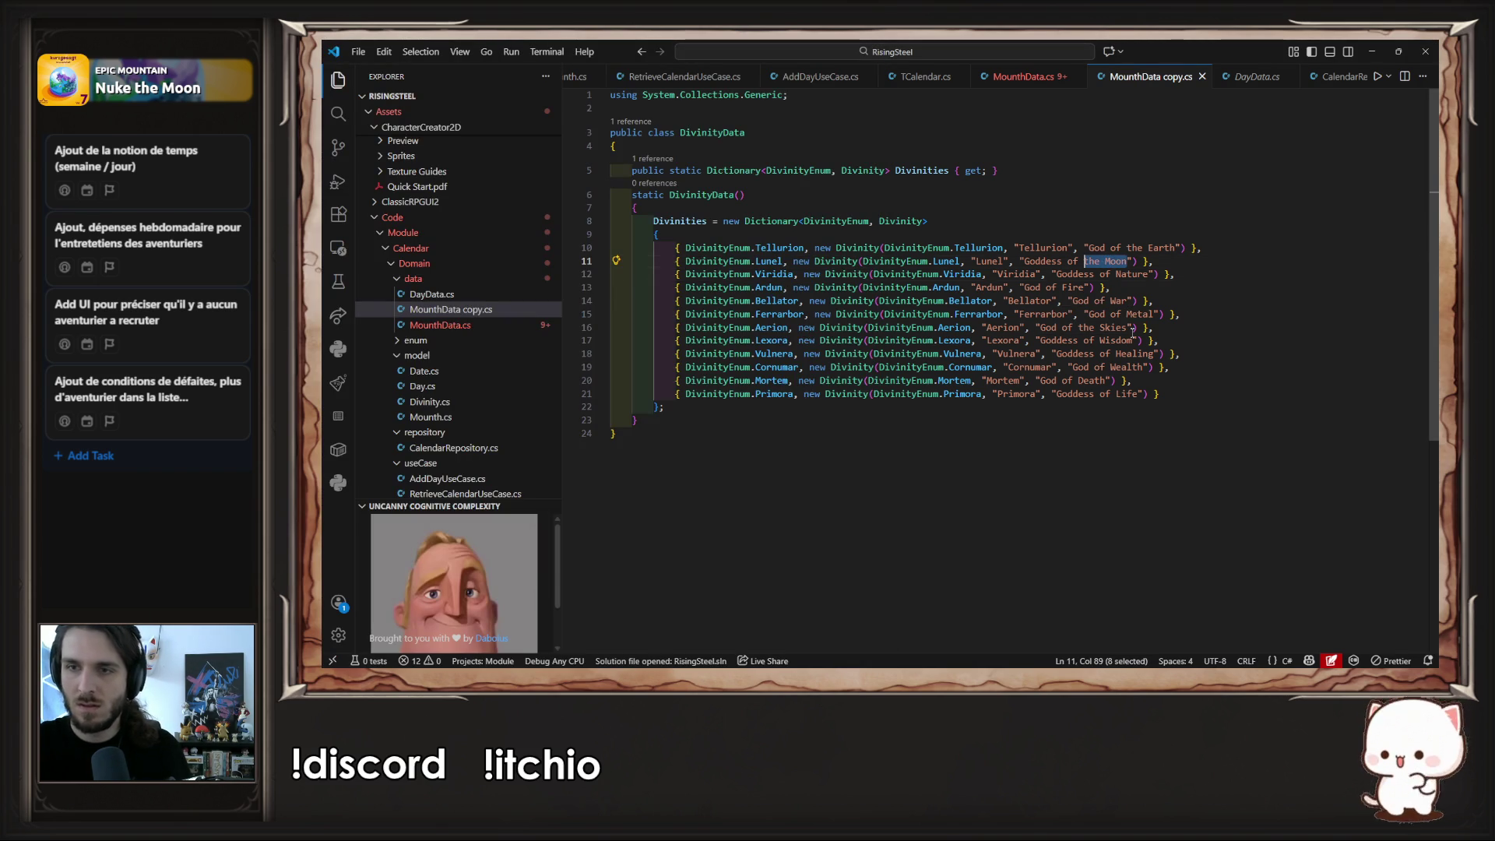
text(love)
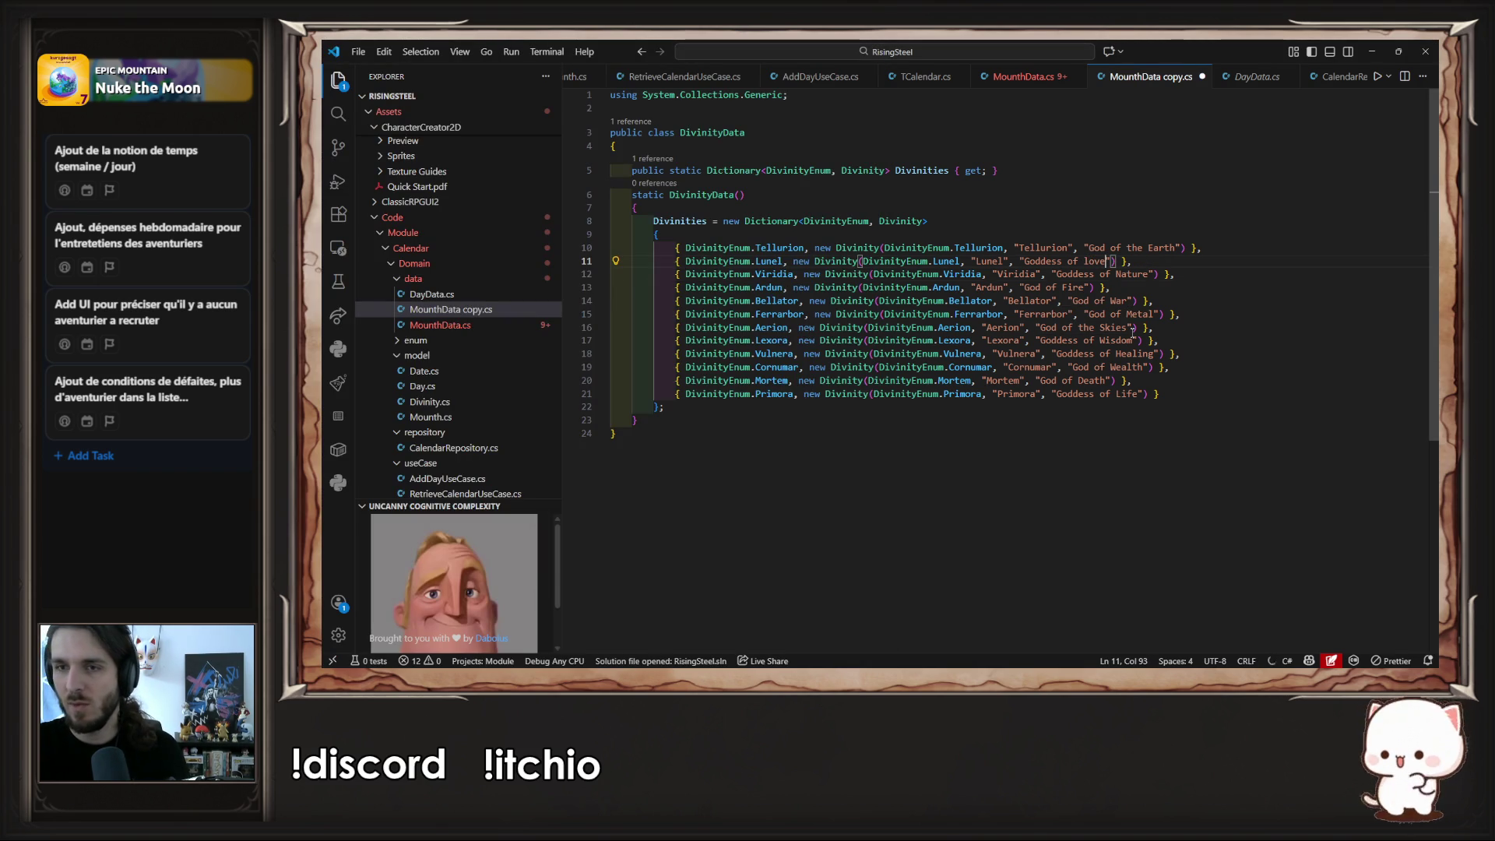
- Check the Viridia notes, replace 'Nature' with 'Fertility' on line 12, and save
key(alt+Tab)
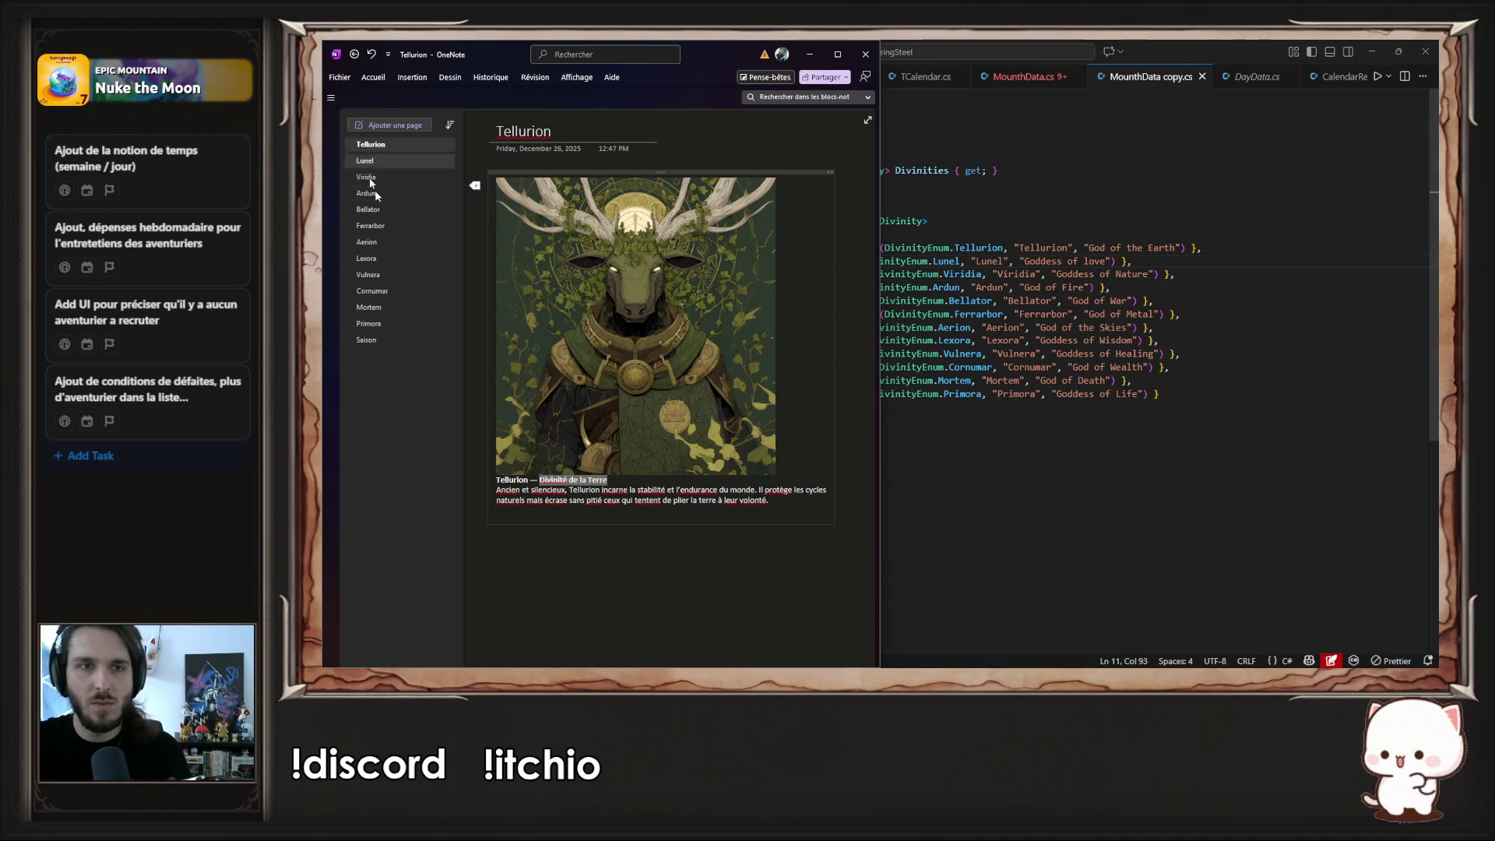
click(377, 177)
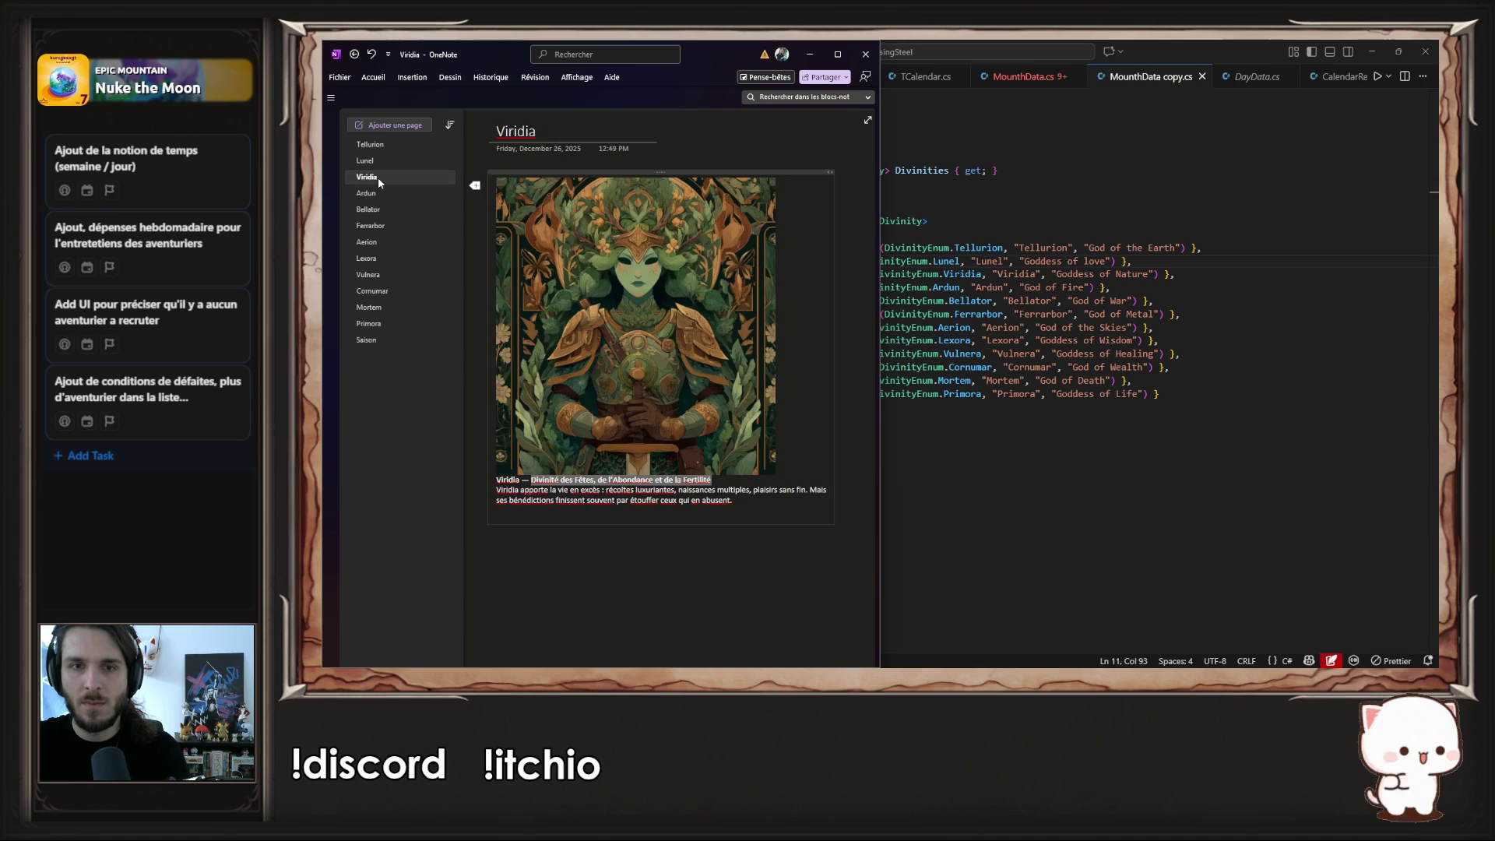
click(625, 491)
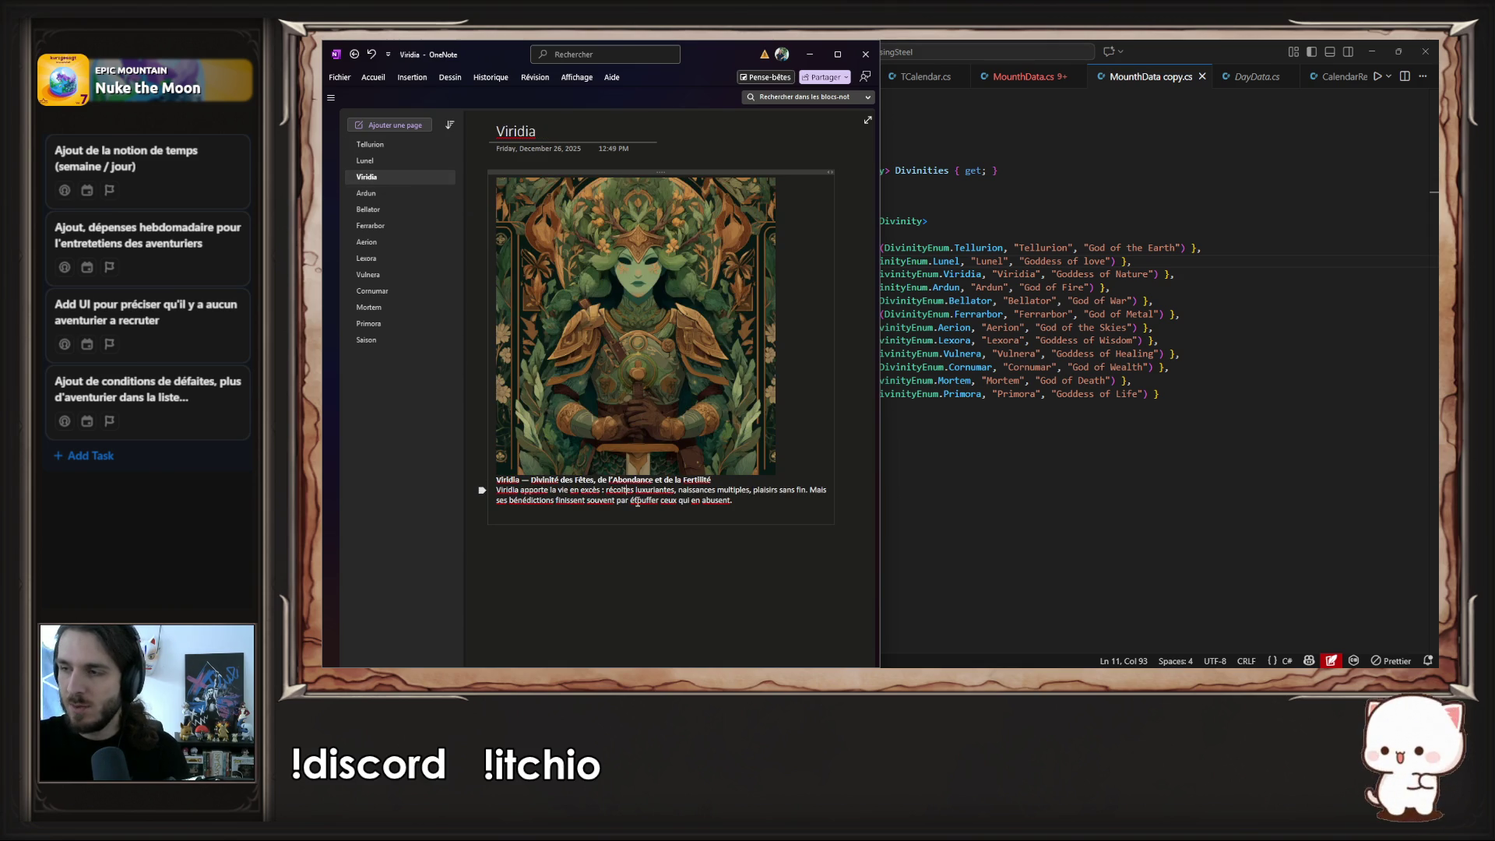
click(1133, 274)
double_click(1133, 274)
text(Fertility)
key(ctrl+s)
- Browse the Ardun, Bellator and Ferrarbor pages in the divinity notes
key(alt+Tab)
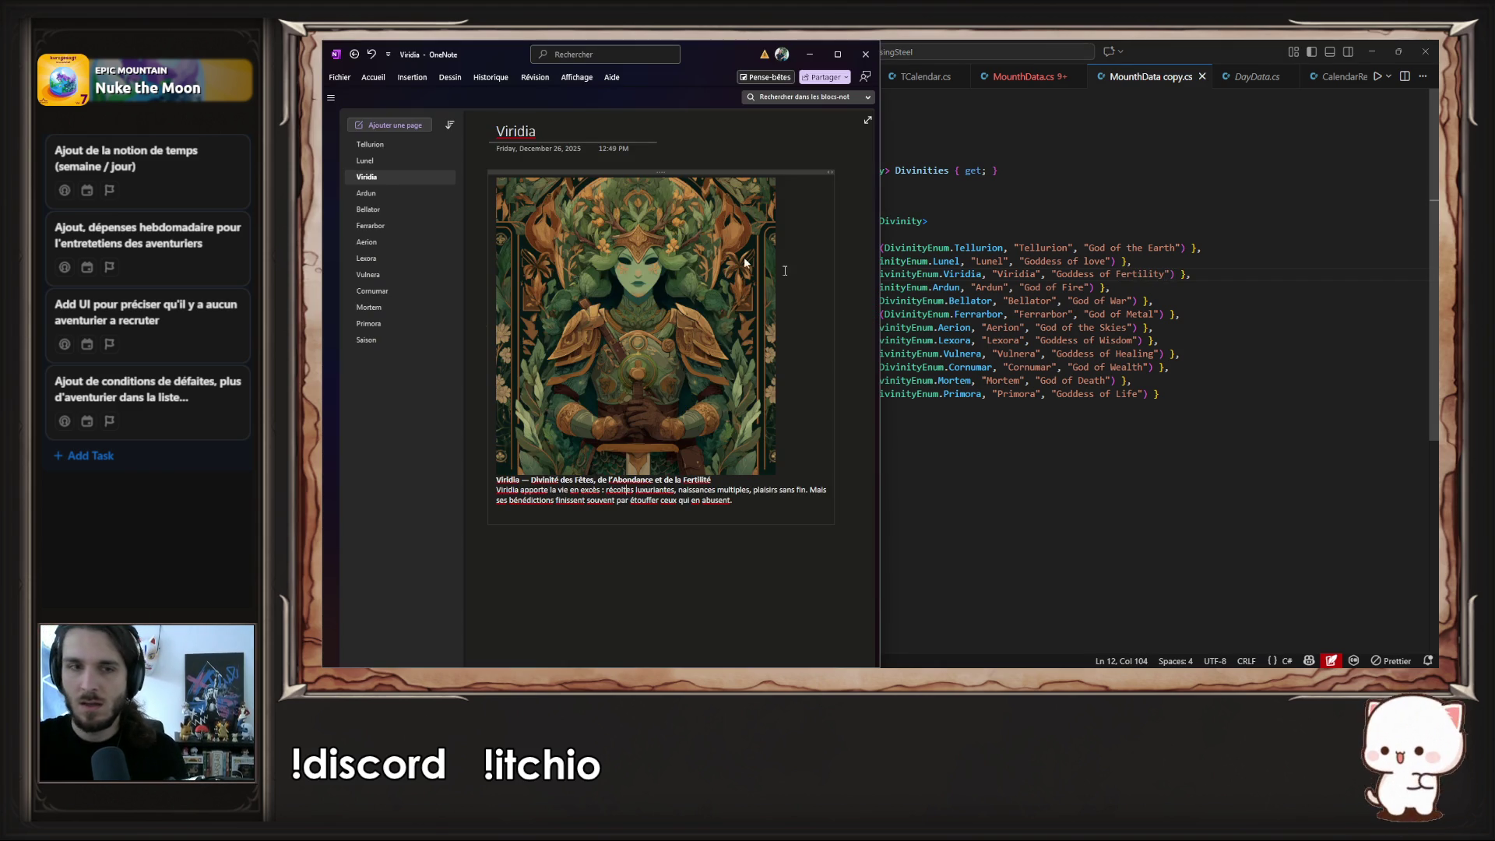
click(388, 196)
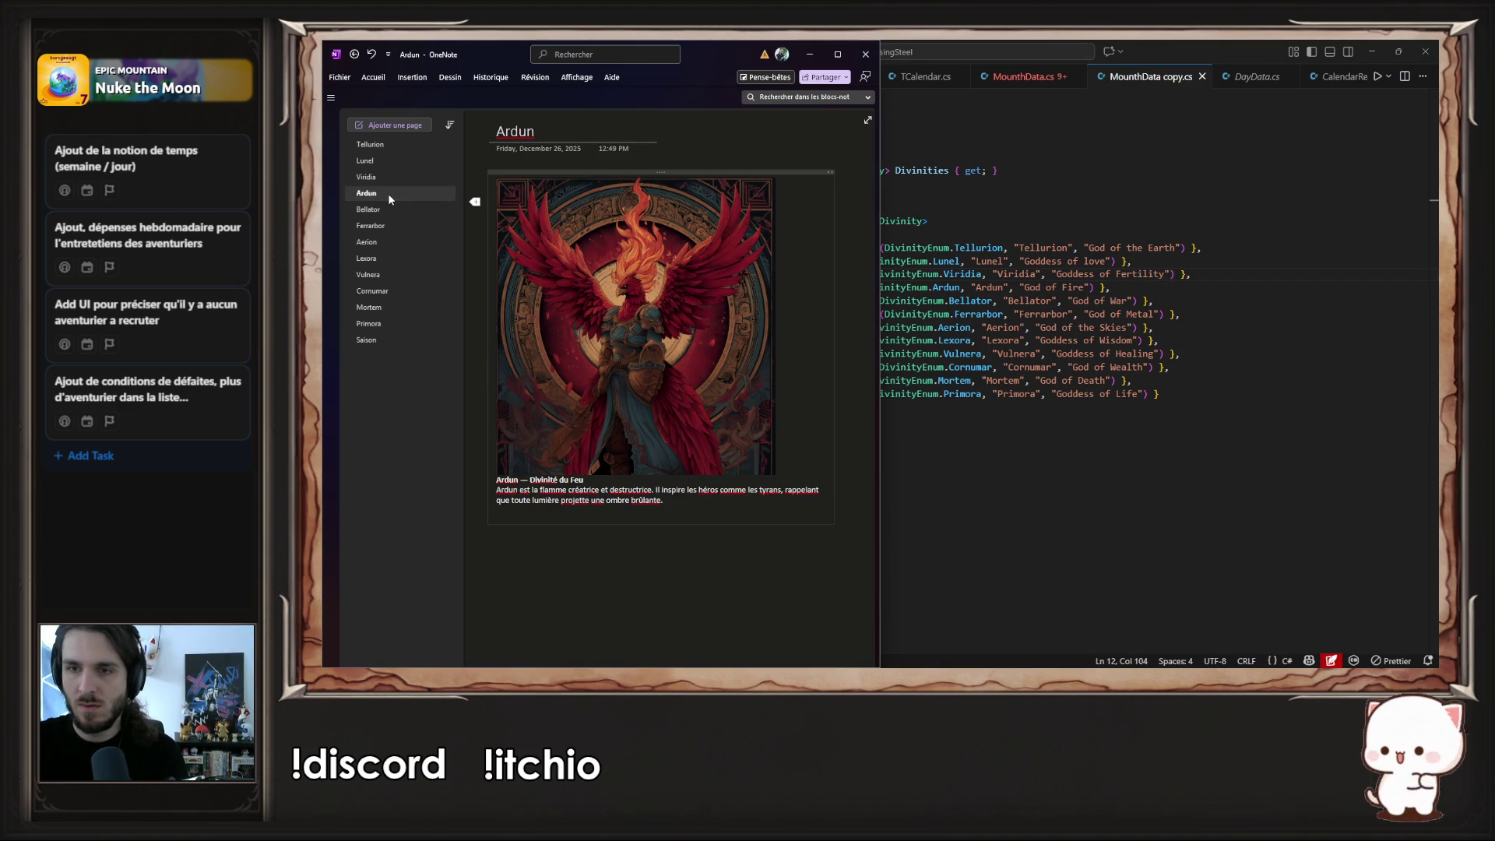
click(403, 210)
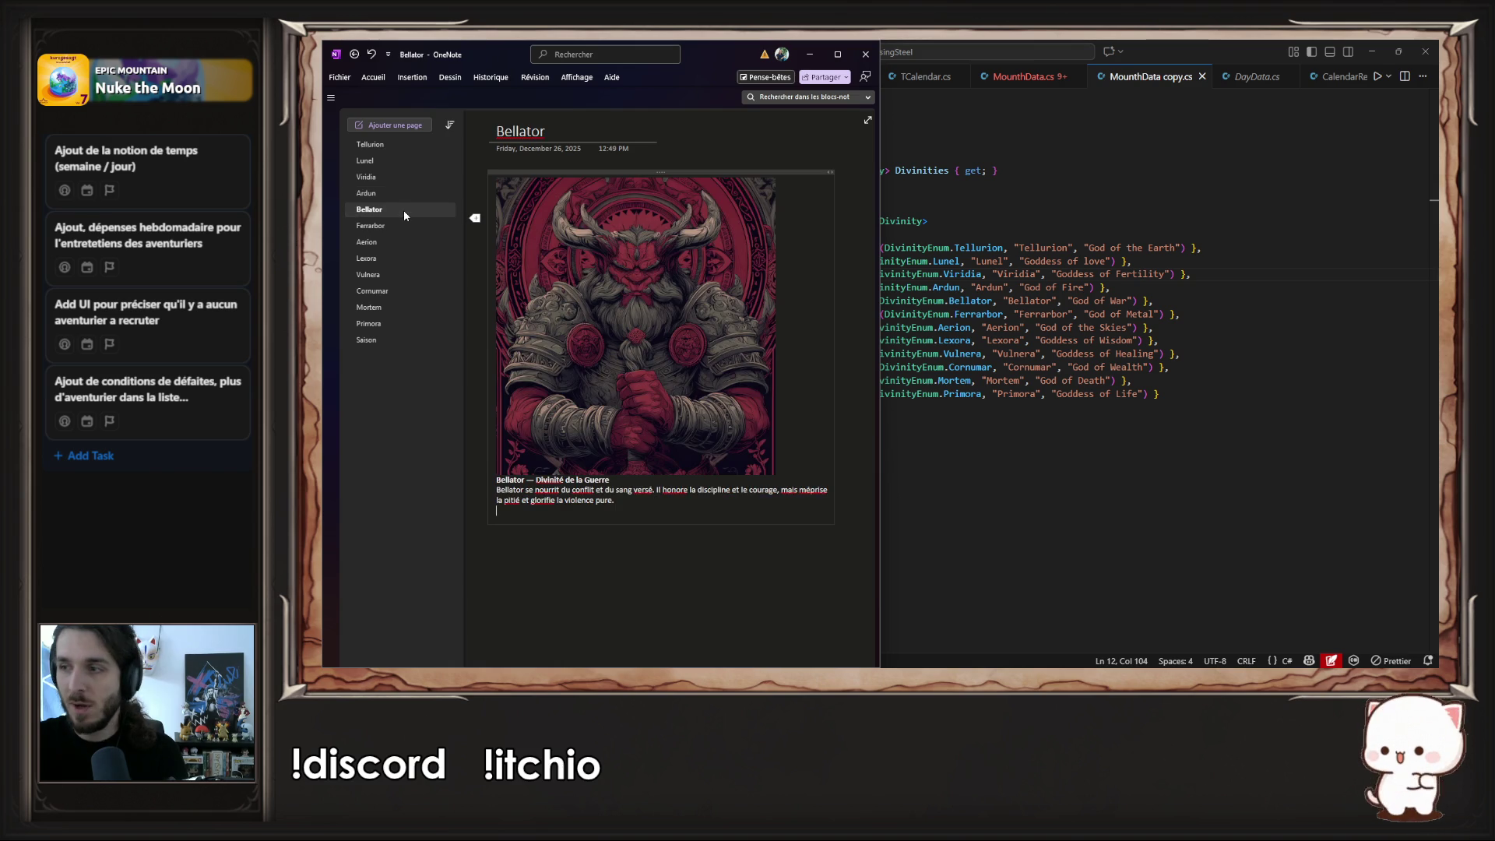
click(541, 272)
click(654, 513)
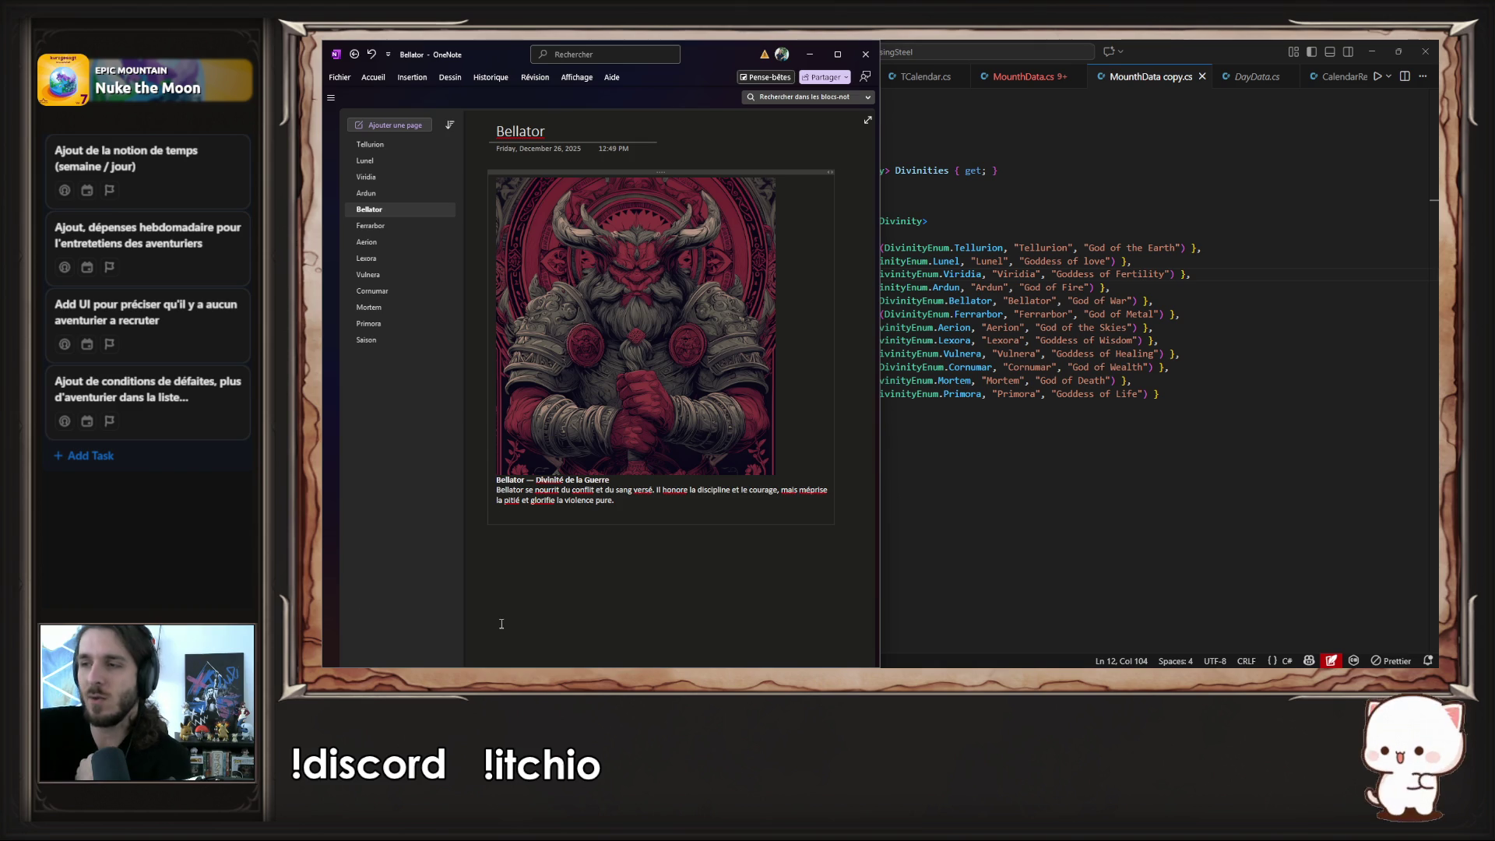
click(389, 222)
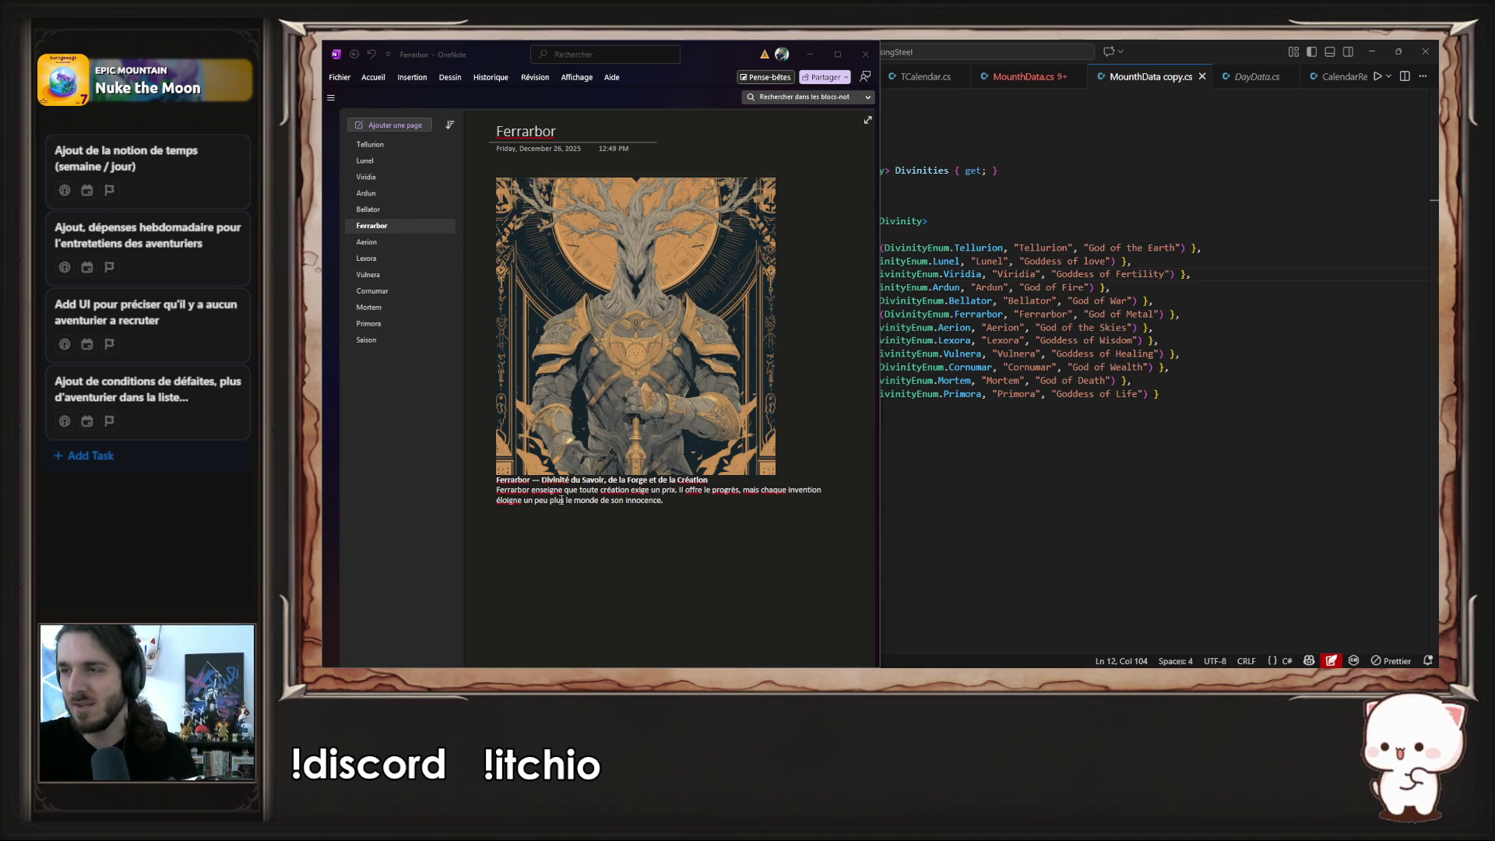
key(alt+Tab)
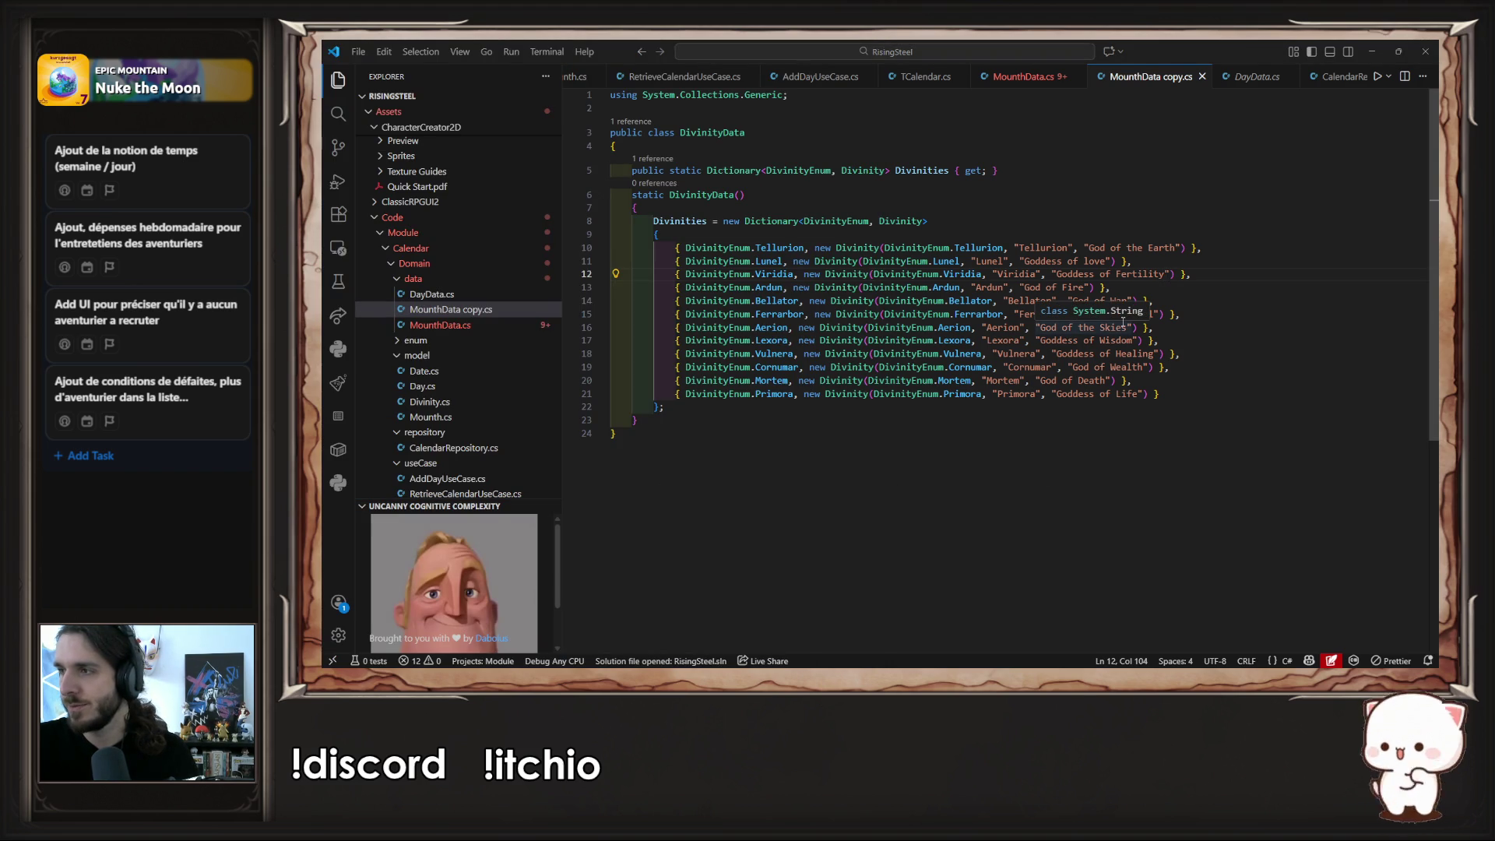
key(alt+Tab)
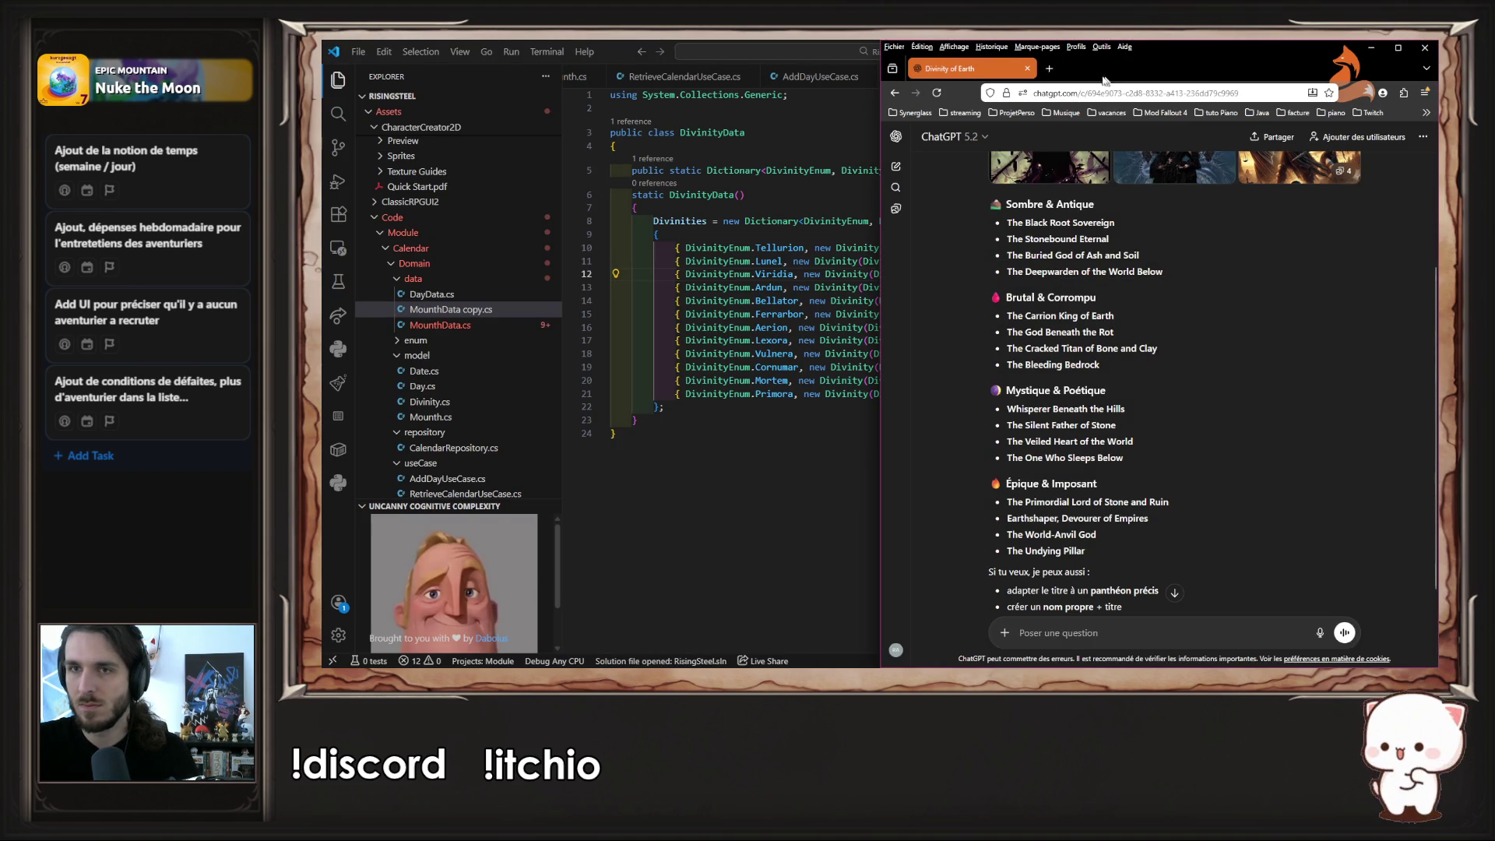
- Translate 'Dieu de la création' from French to English in Google Translate, getting 'God of creation'
click(1049, 68)
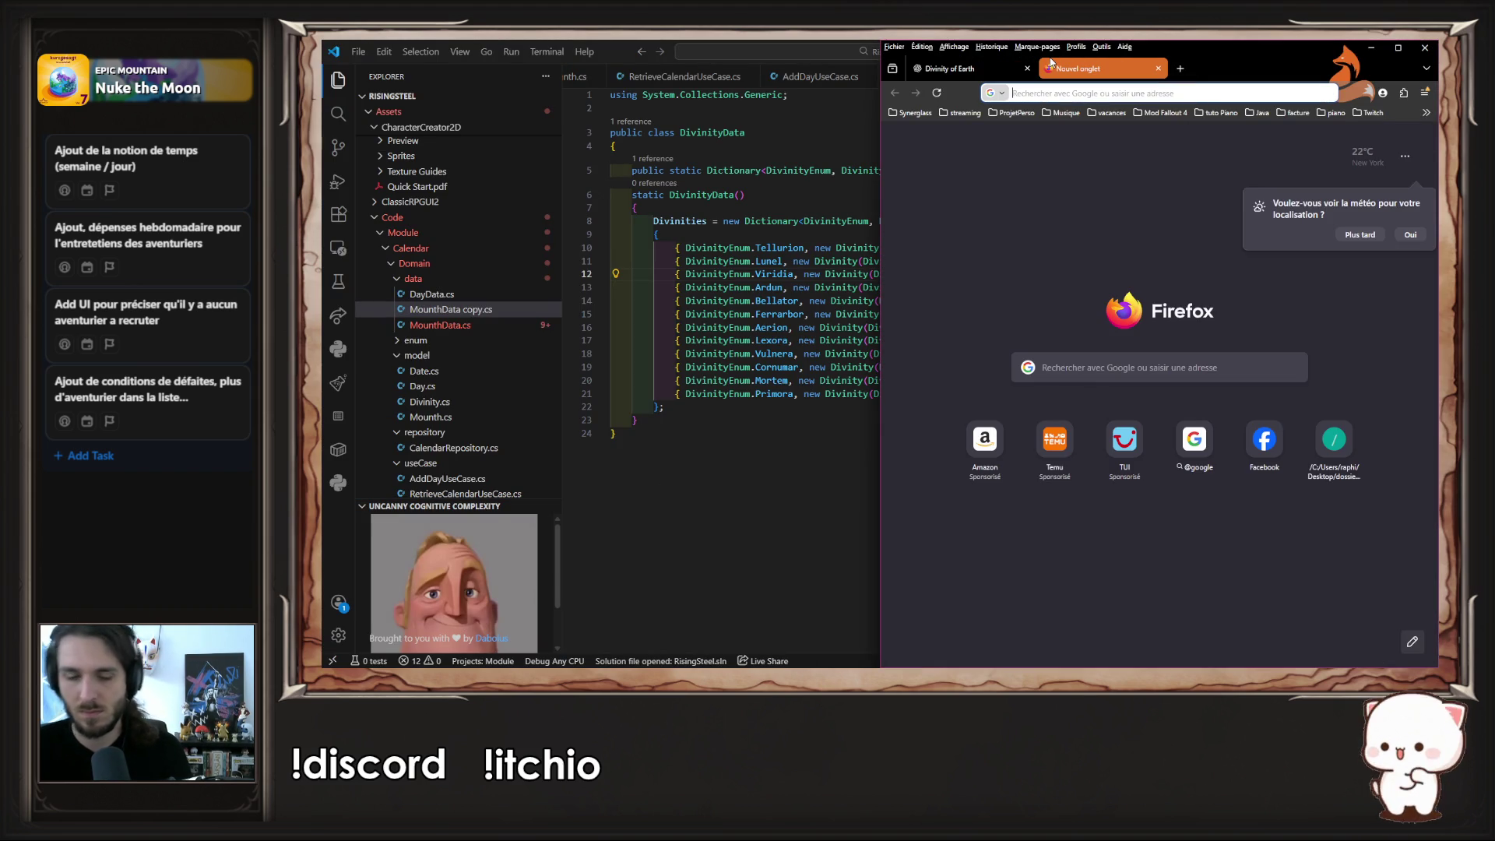
text(google tra)
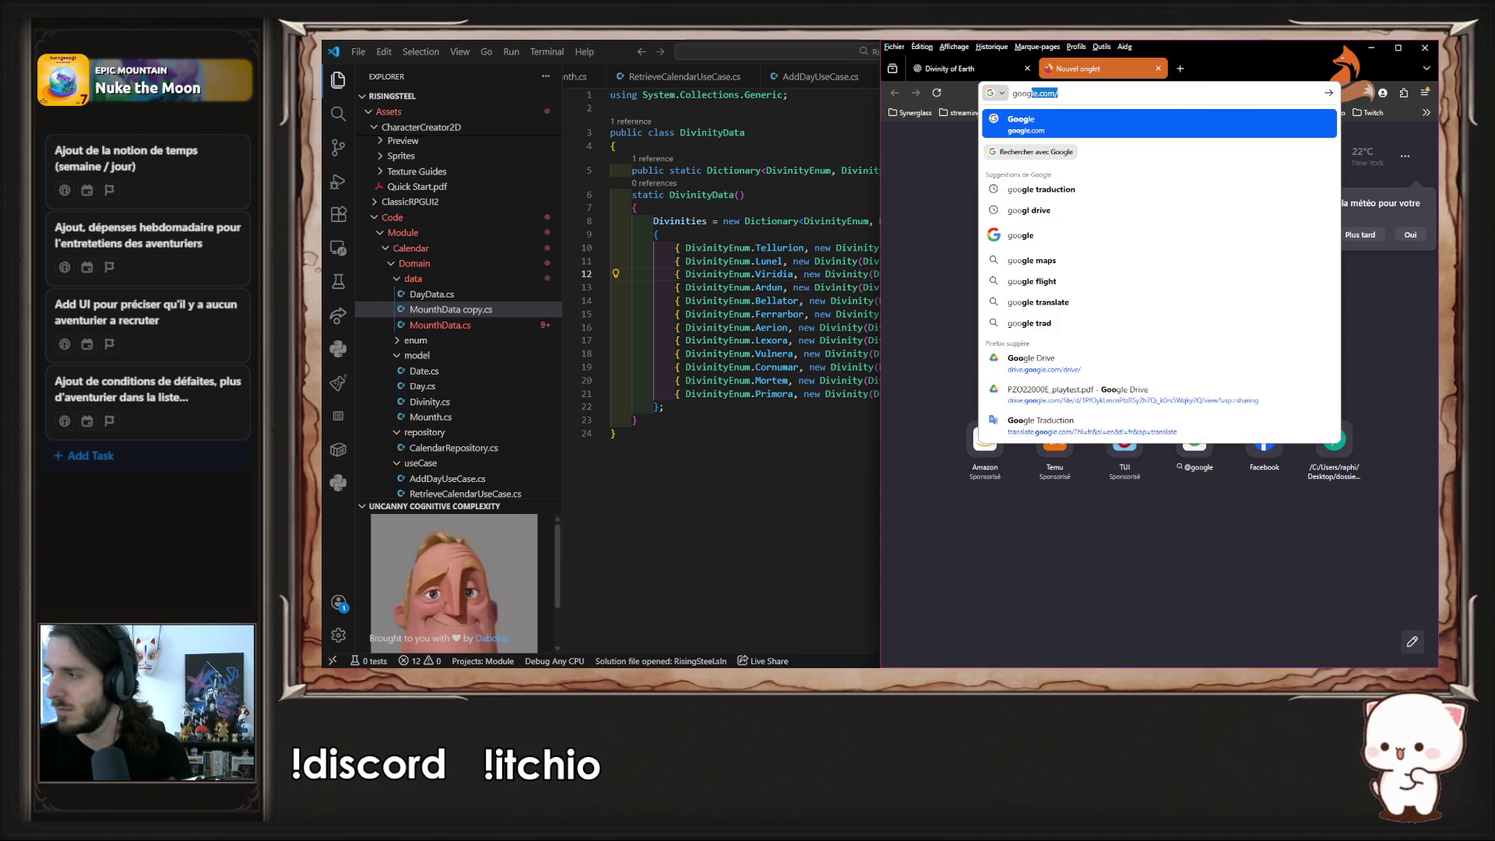
text(duction)
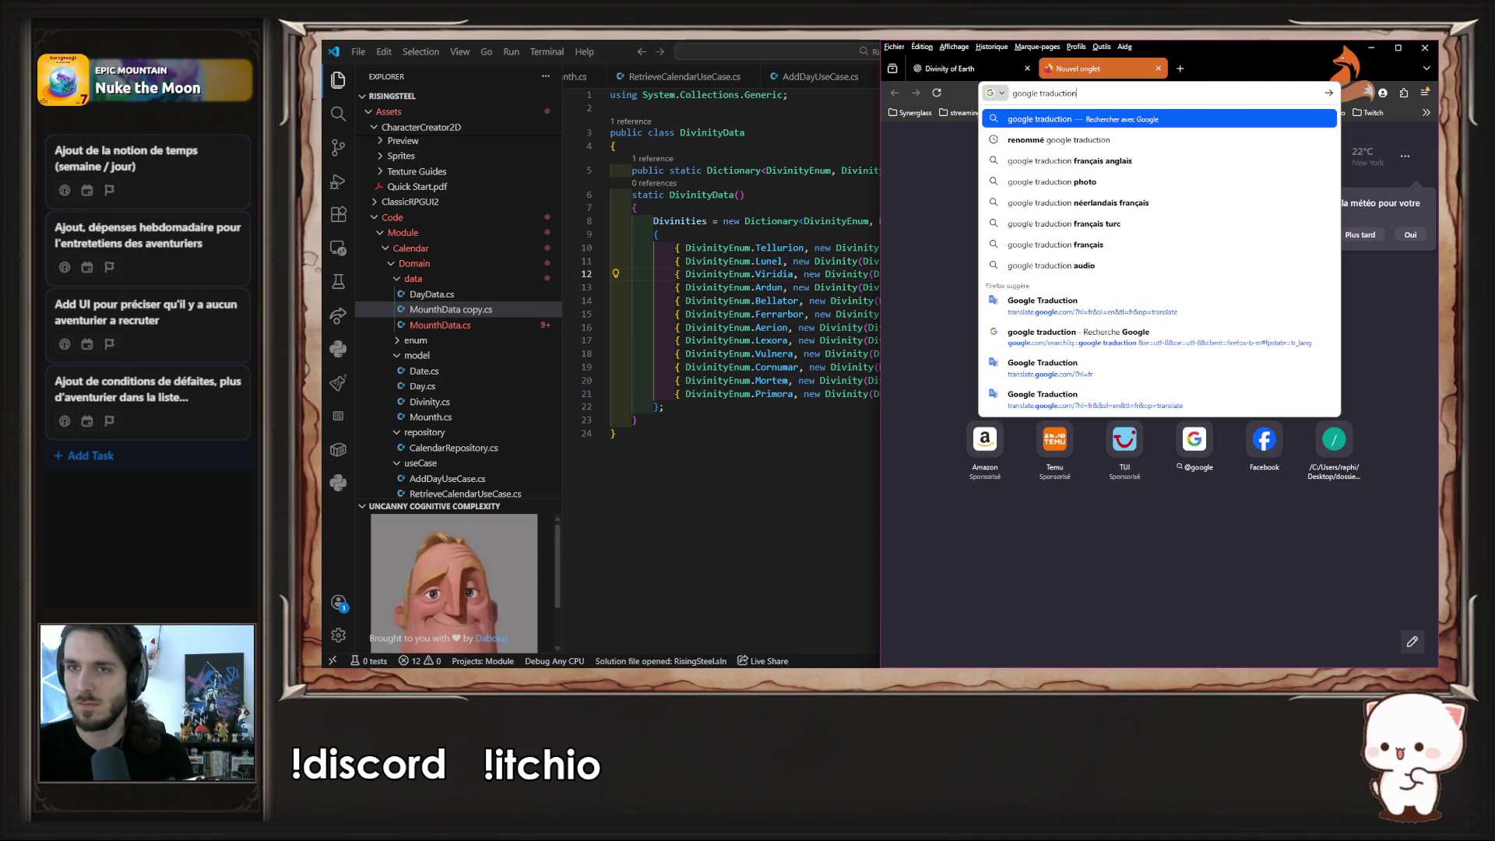
key(Return)
click(1054, 229)
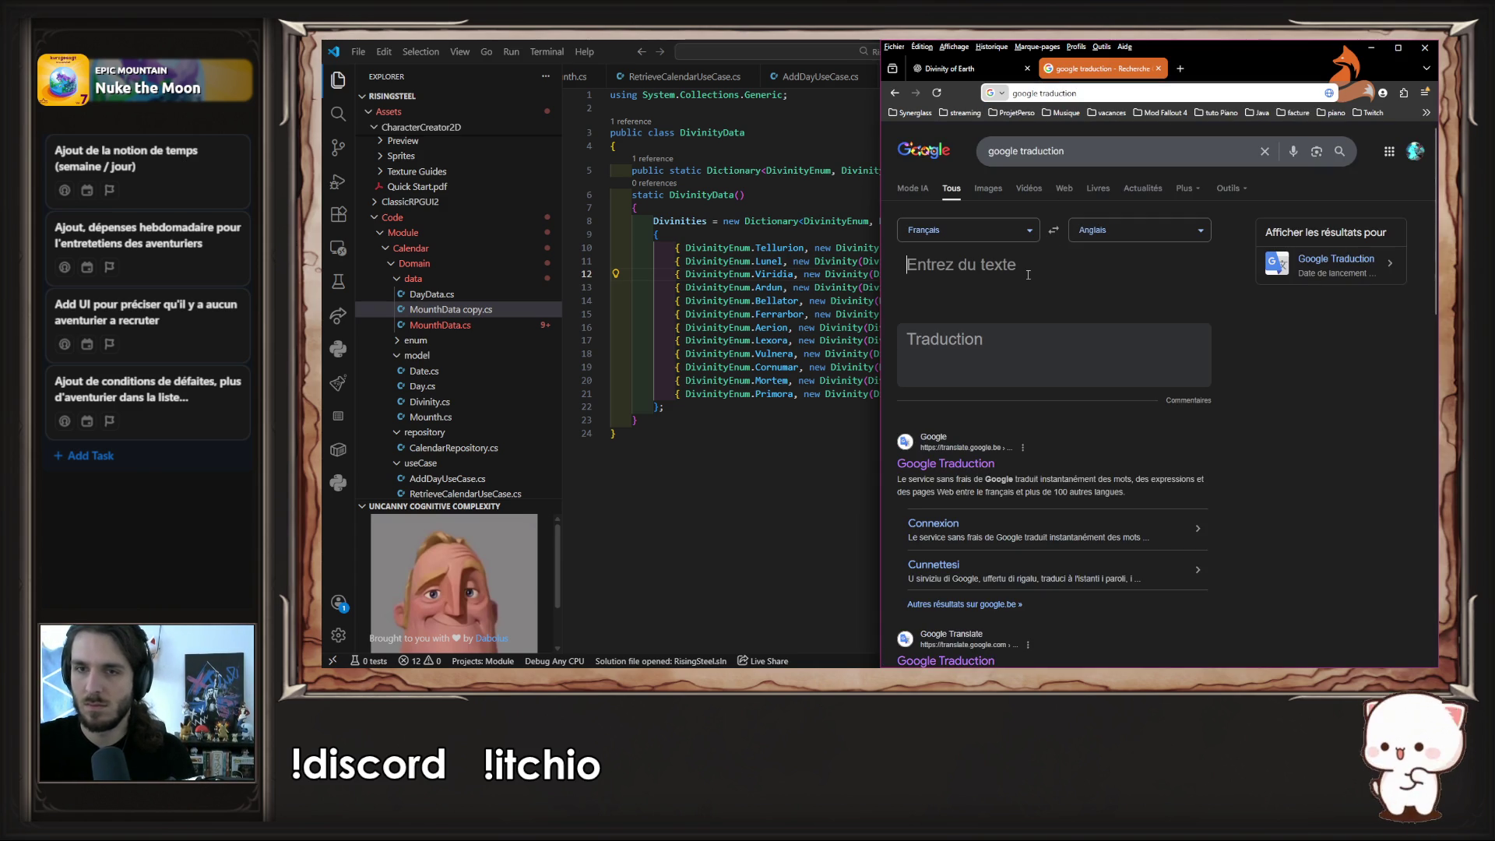
text(Dieu de la)
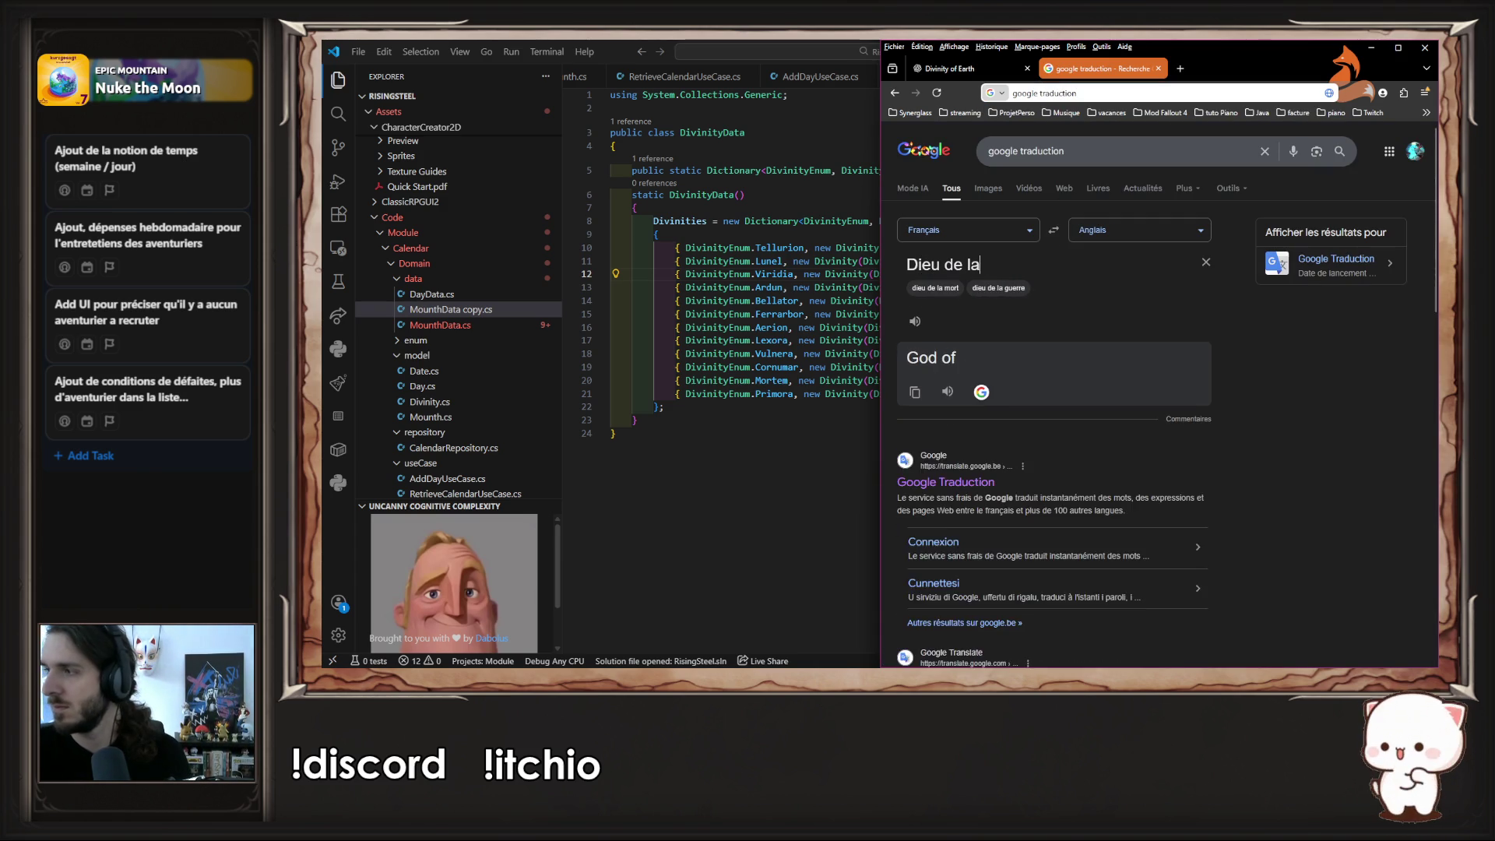
text( création)
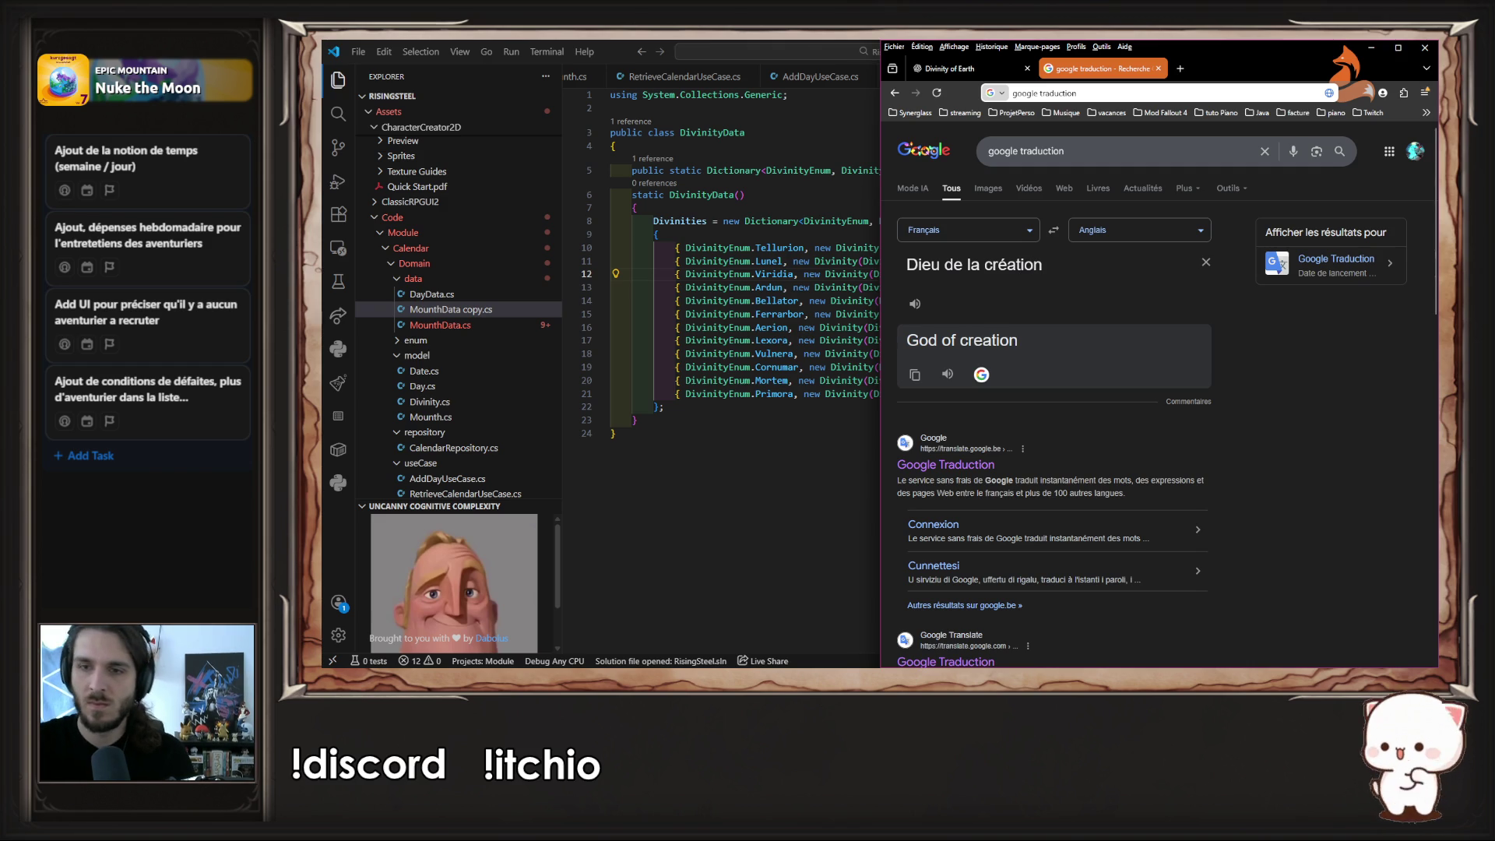
double_click(995, 341)
key(ctrl+c)
key(alt+Tab)
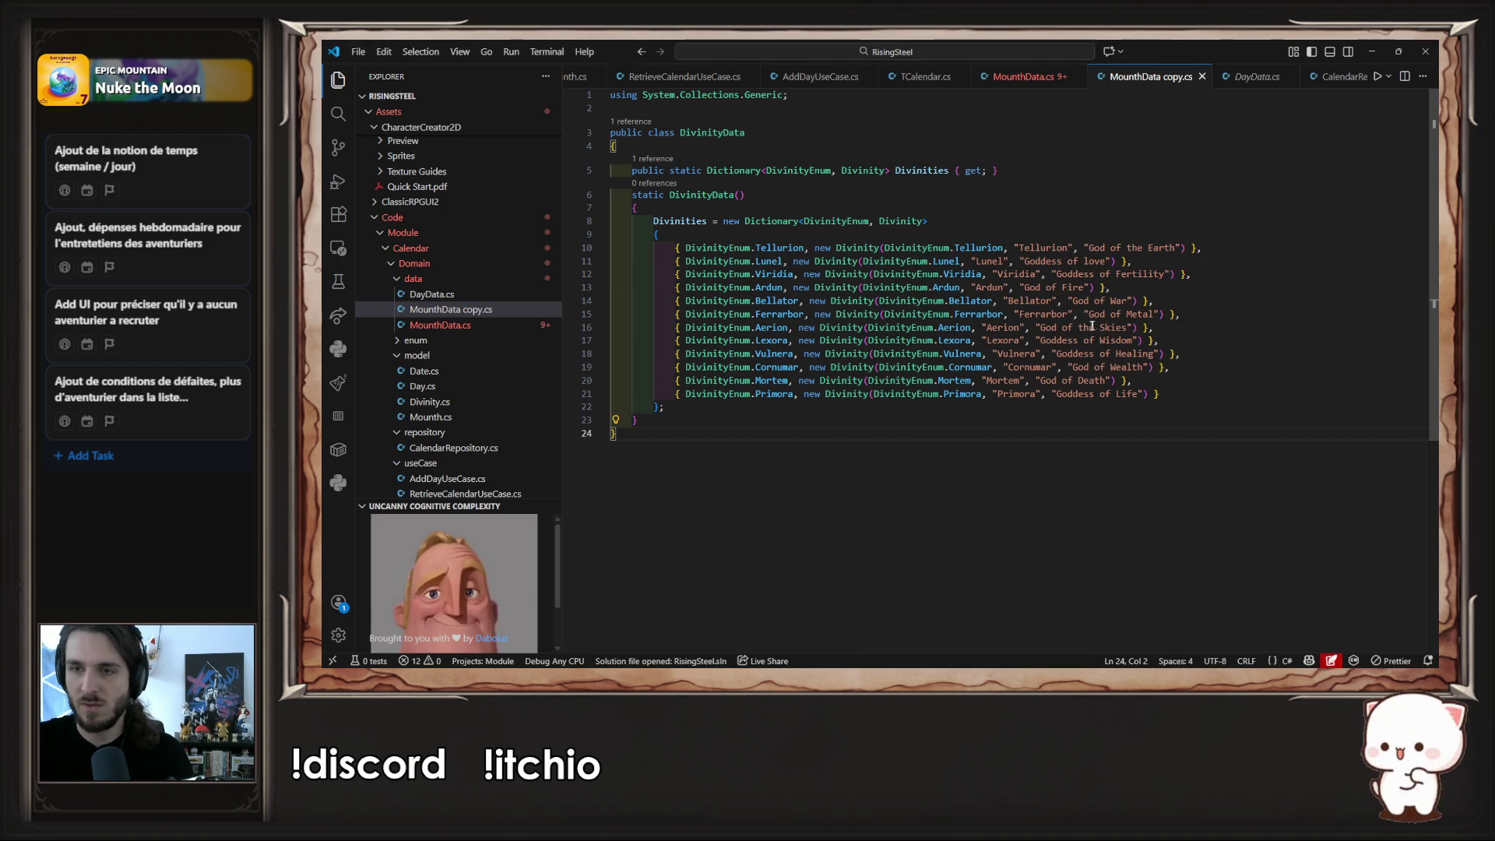
- Replace Metal on line 15 with 'Creation' so Ferrarbor reads God of Creation, and save
double_click(1139, 314)
key(ctrl+v)
click(1126, 315)
key(Delete)
text(C)
key(ctrl+s)
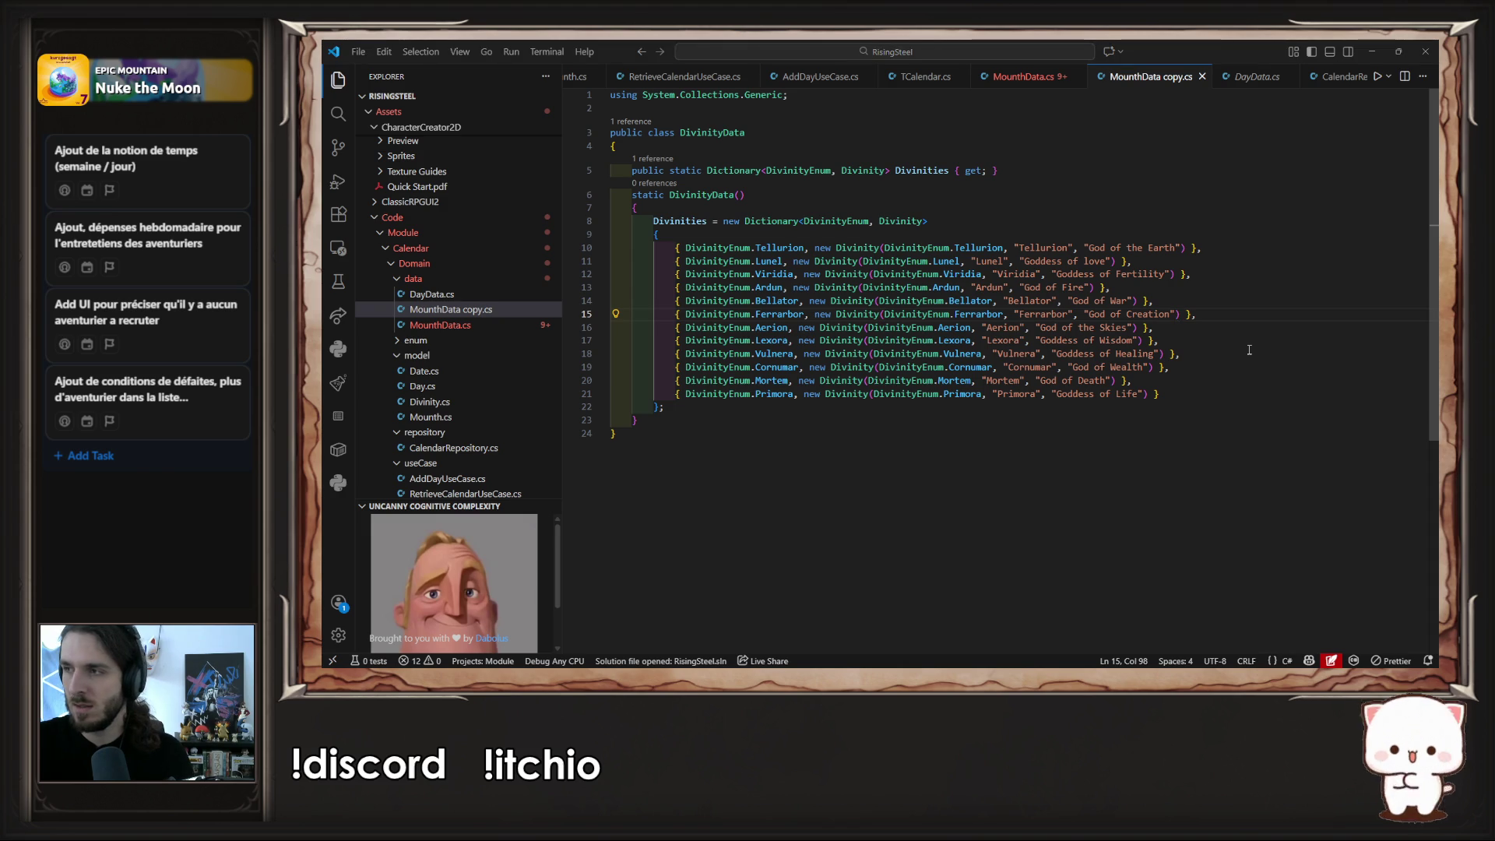
- Check Aerion's notes and translation, then change its title from Skies to Wind and save
key(alt+Tab)
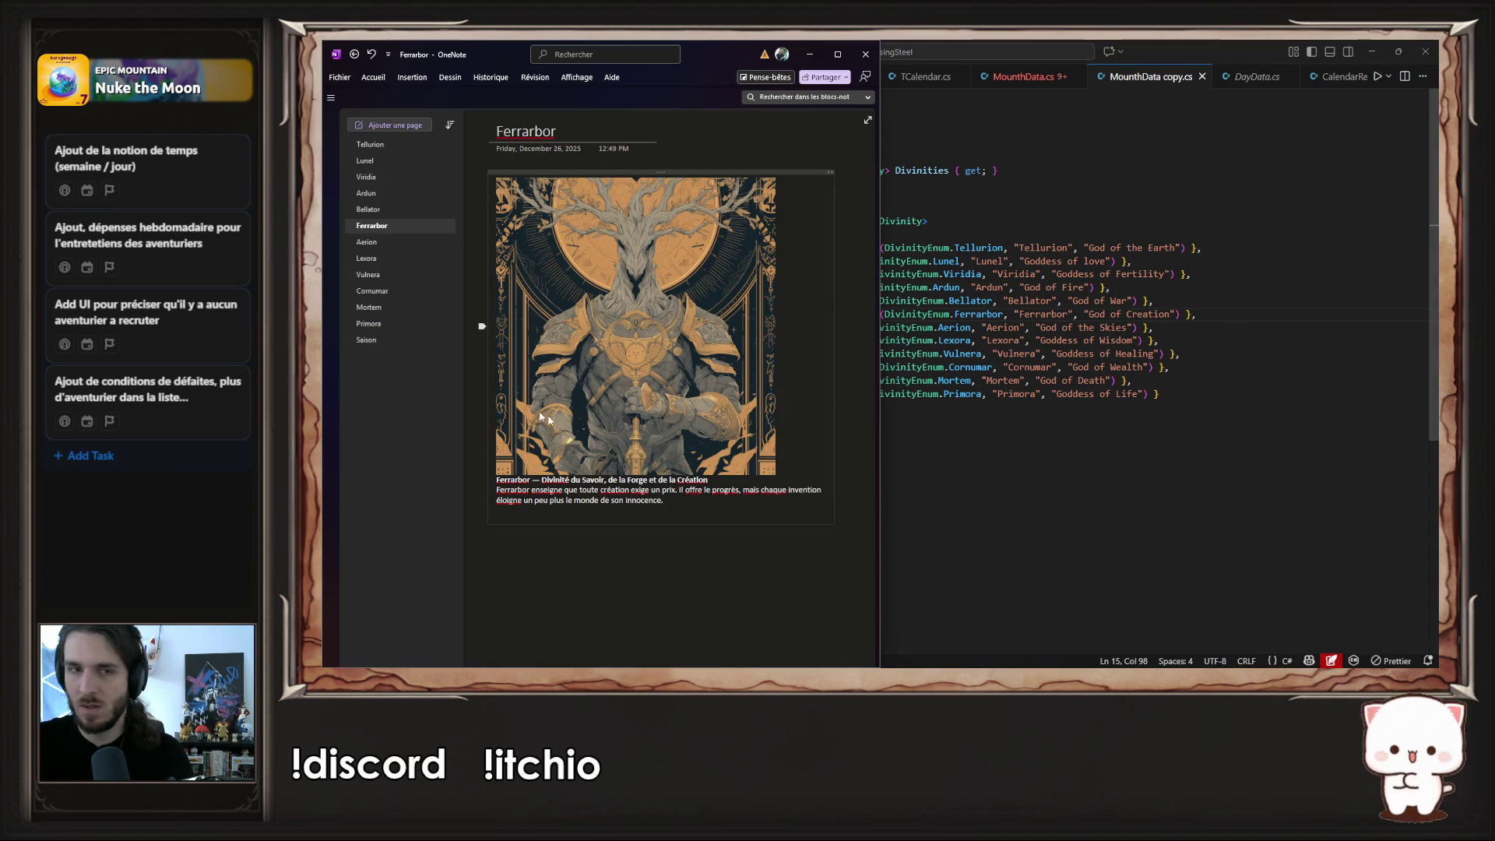
click(397, 245)
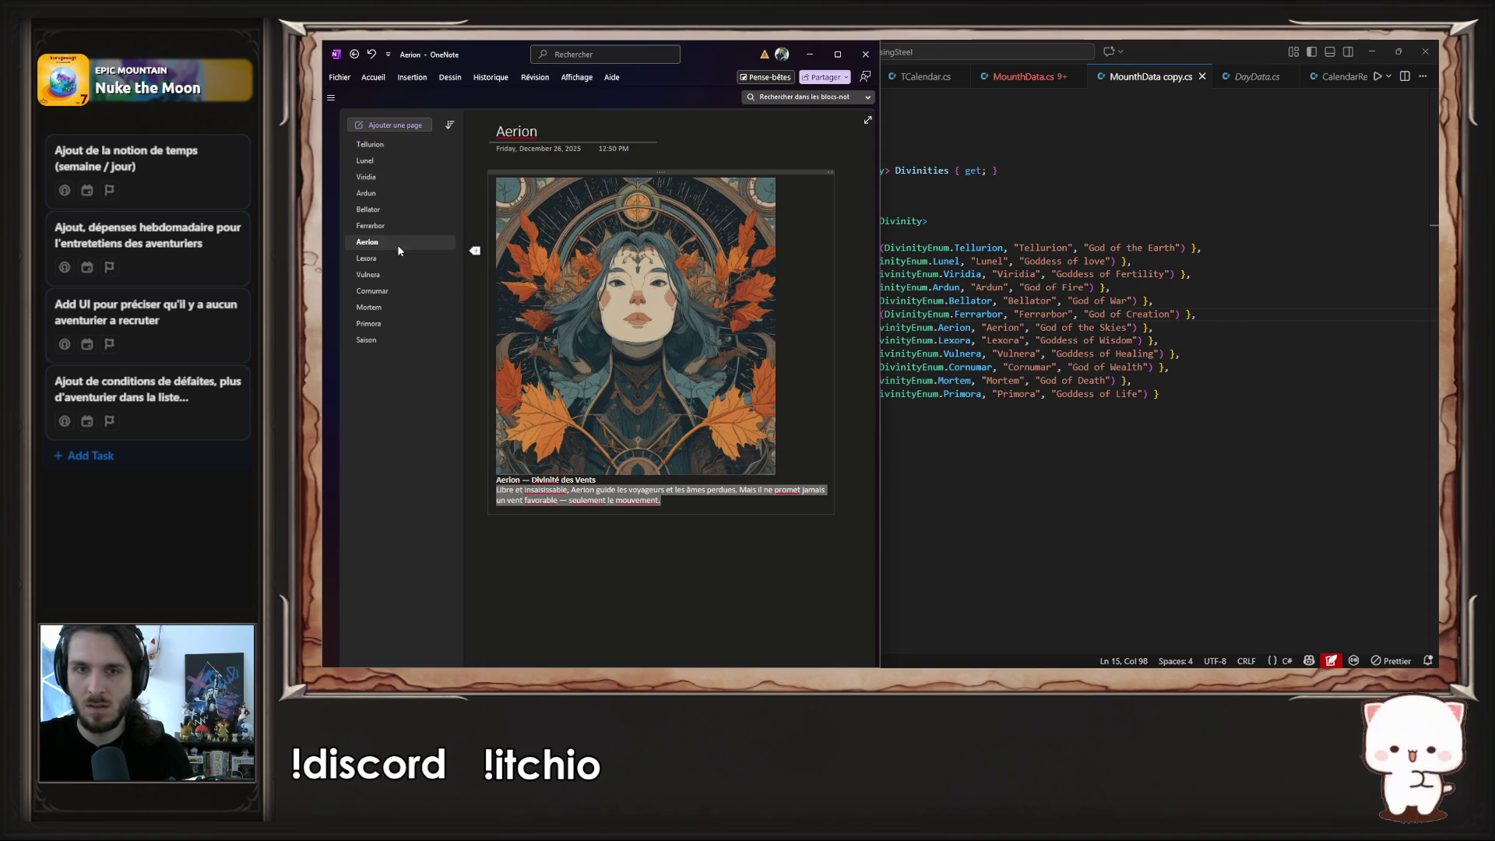
click(694, 494)
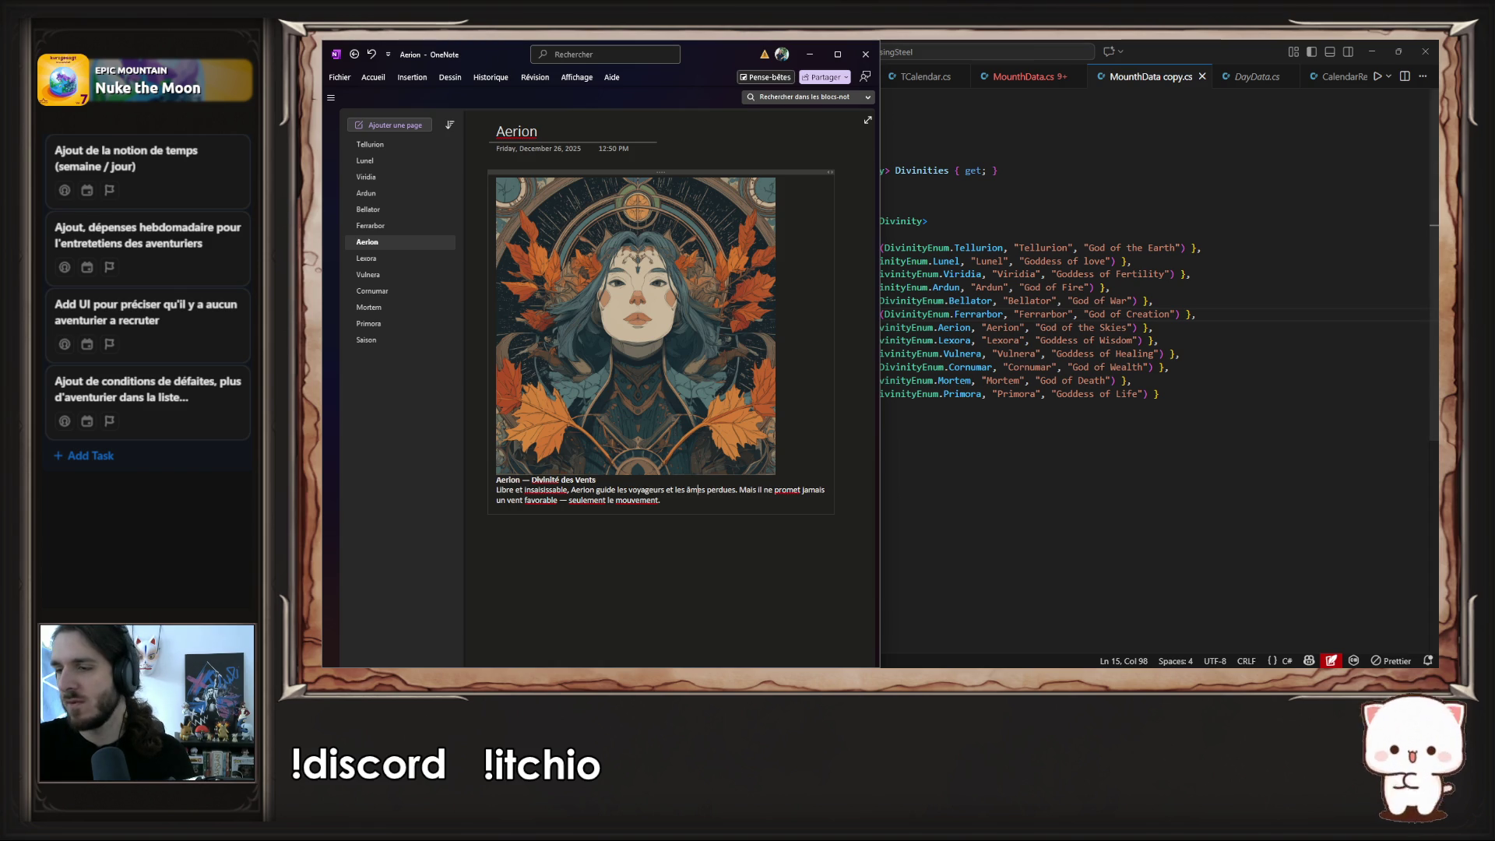
key(alt+Tab)
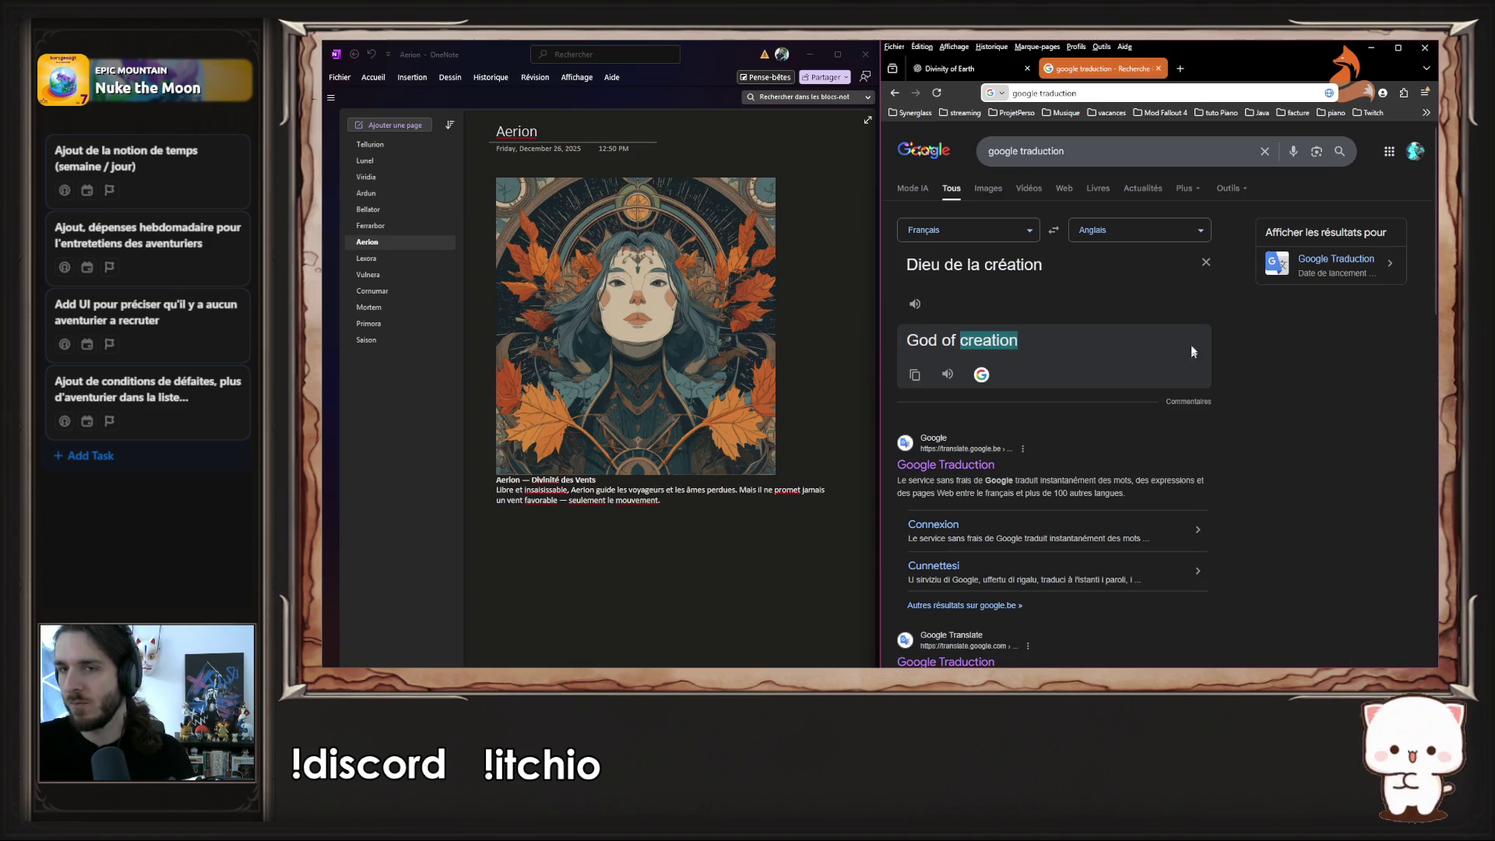
key(shift+Left)
key(shift+Left)
key(shift+Left)
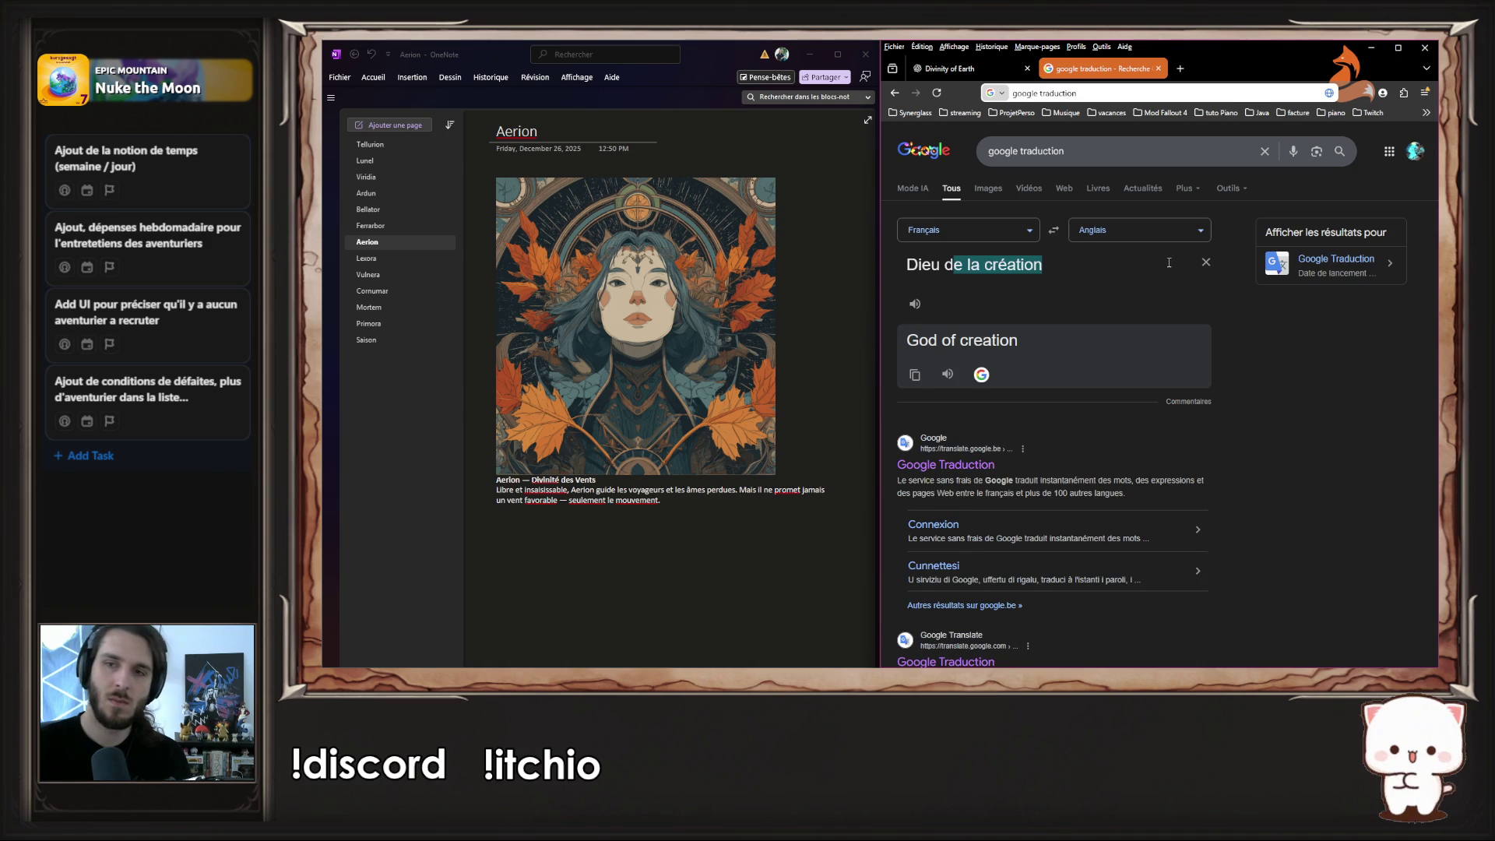
text(u vent)
key(alt+Tab)
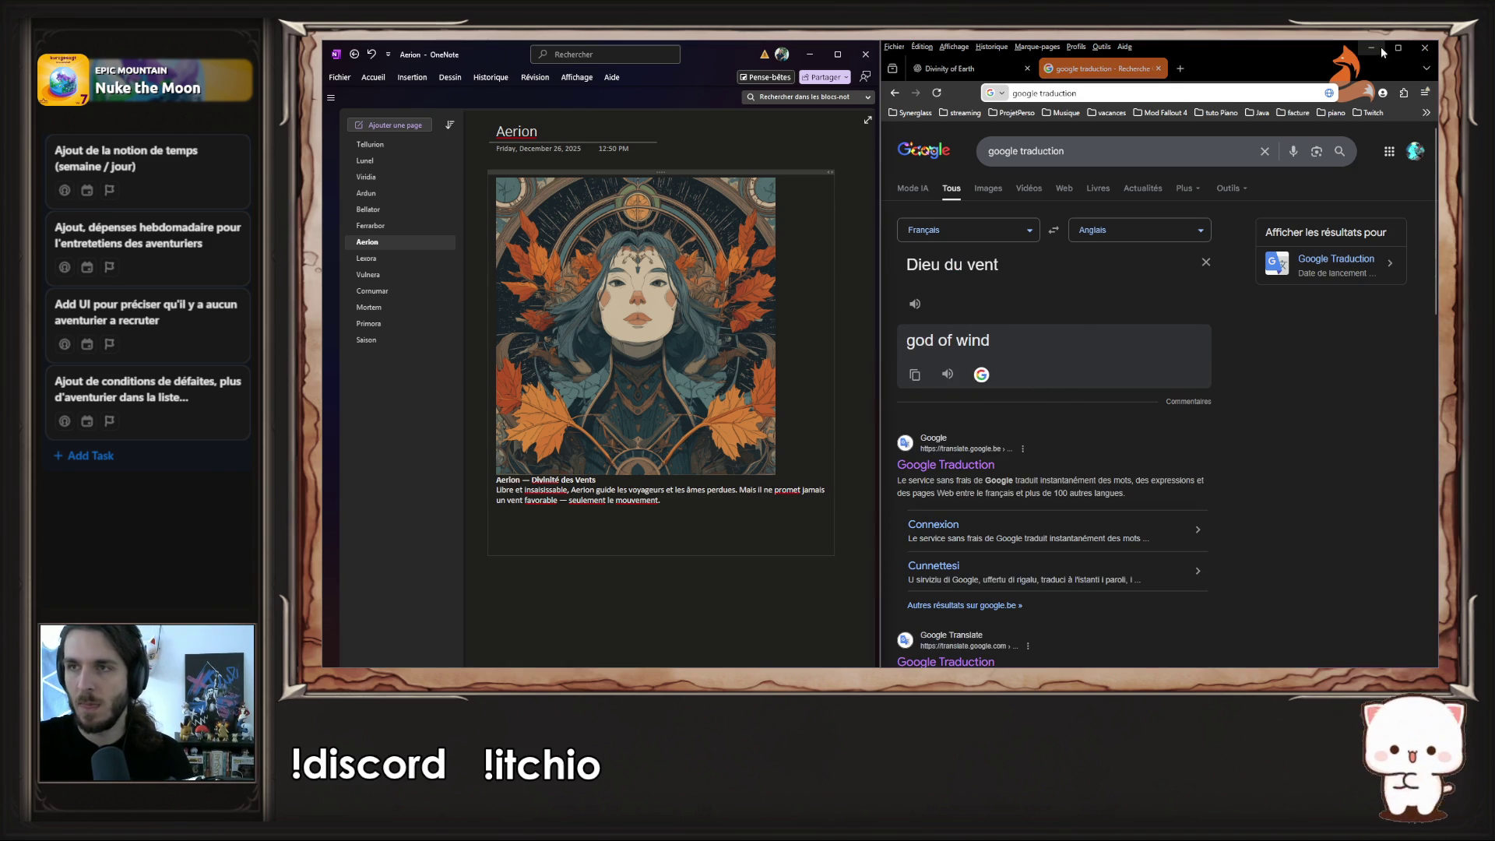
click(1371, 48)
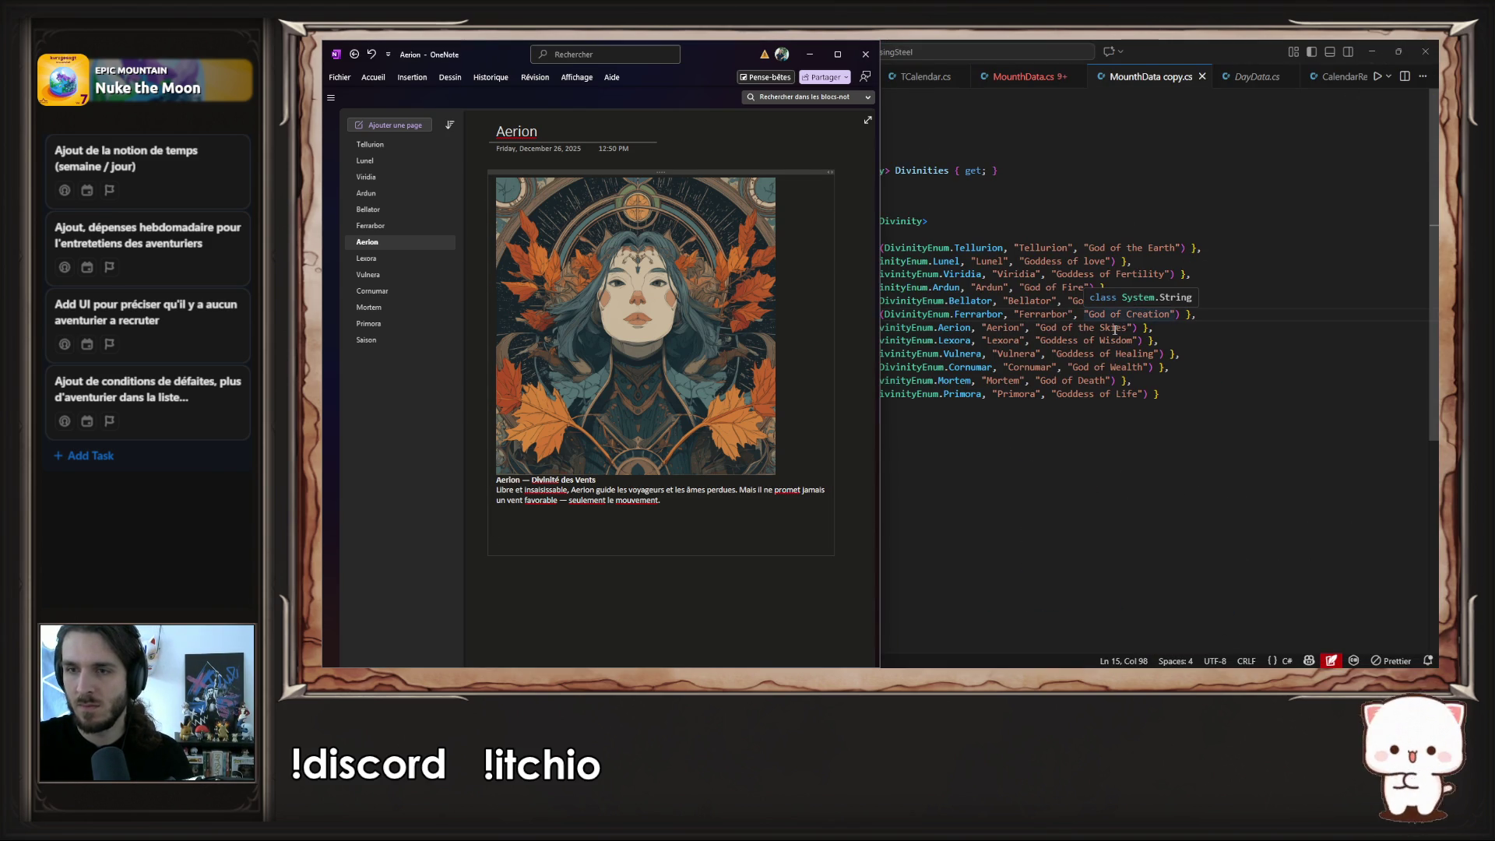
double_click(1115, 327)
text(W)
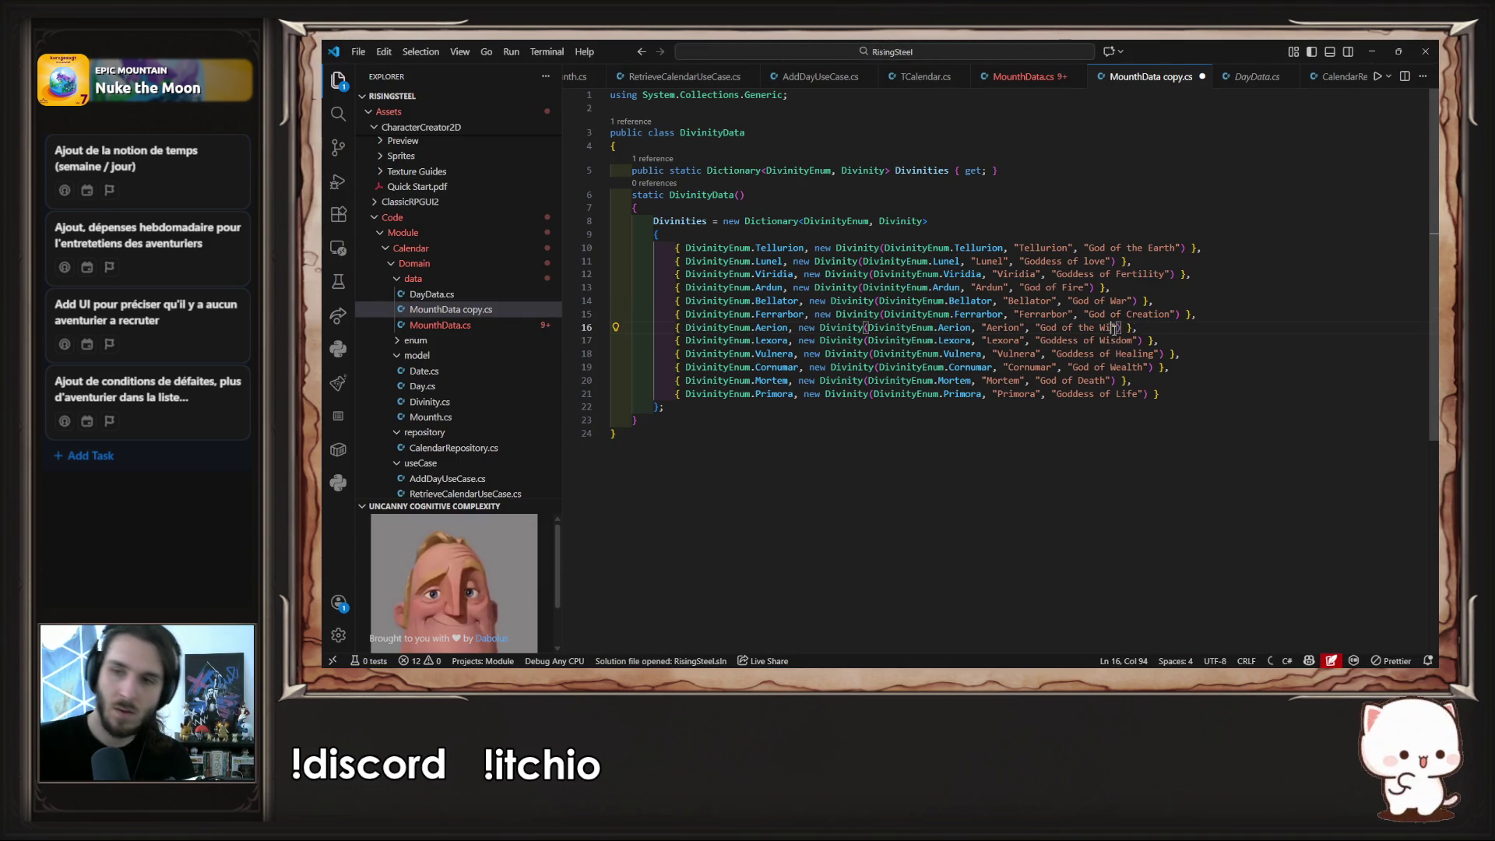
text(ind)
key(ctrl+s)
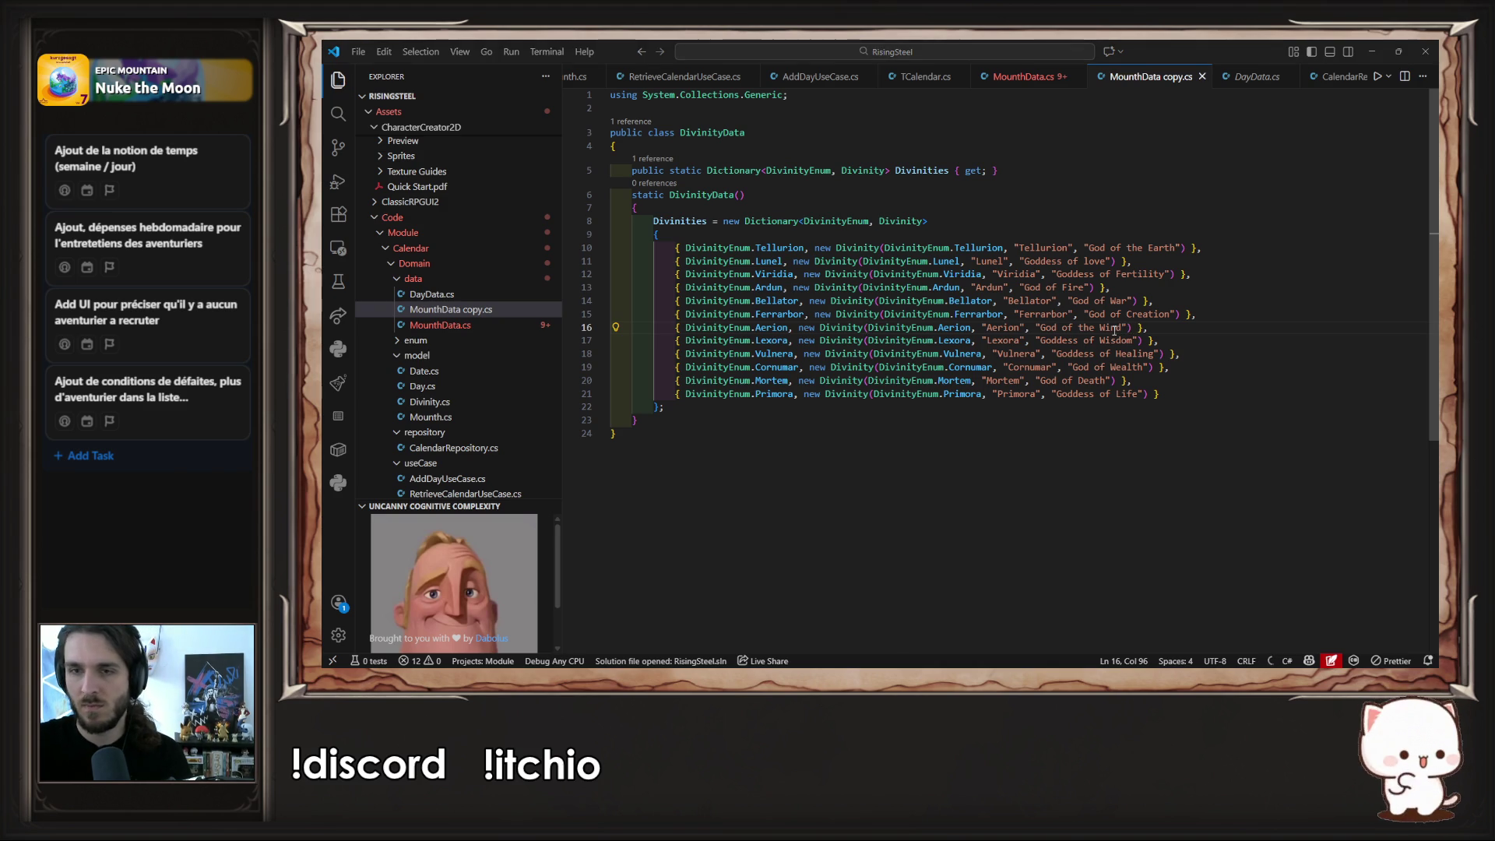
- Check Lexora's notes, undo a stray Justice edit, and make Aerion's title Goddess of the Wind
key(alt+Tab)
click(360, 260)
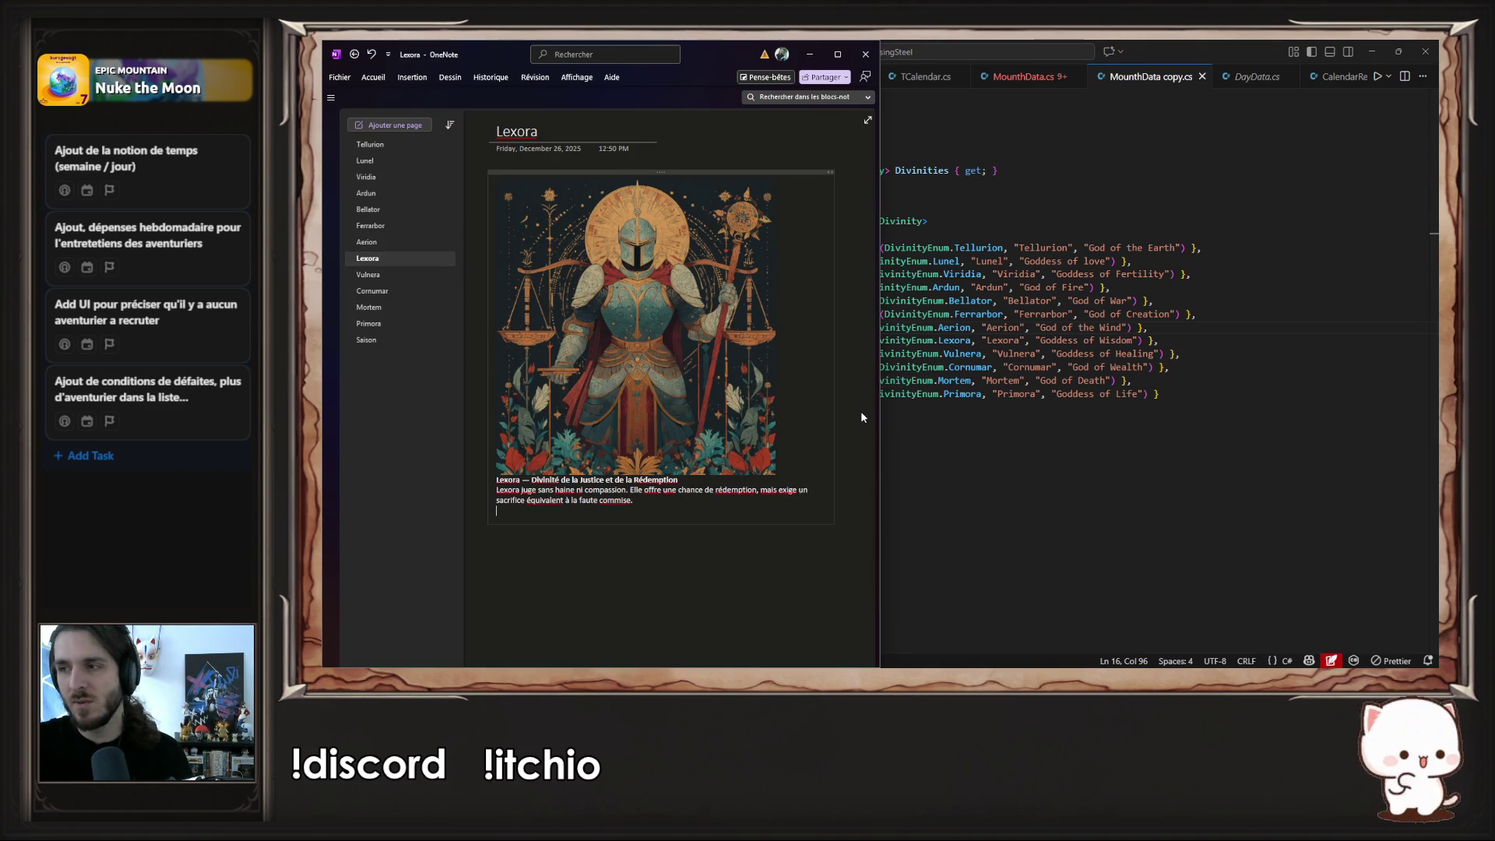
click(1119, 324)
double_click(1119, 325)
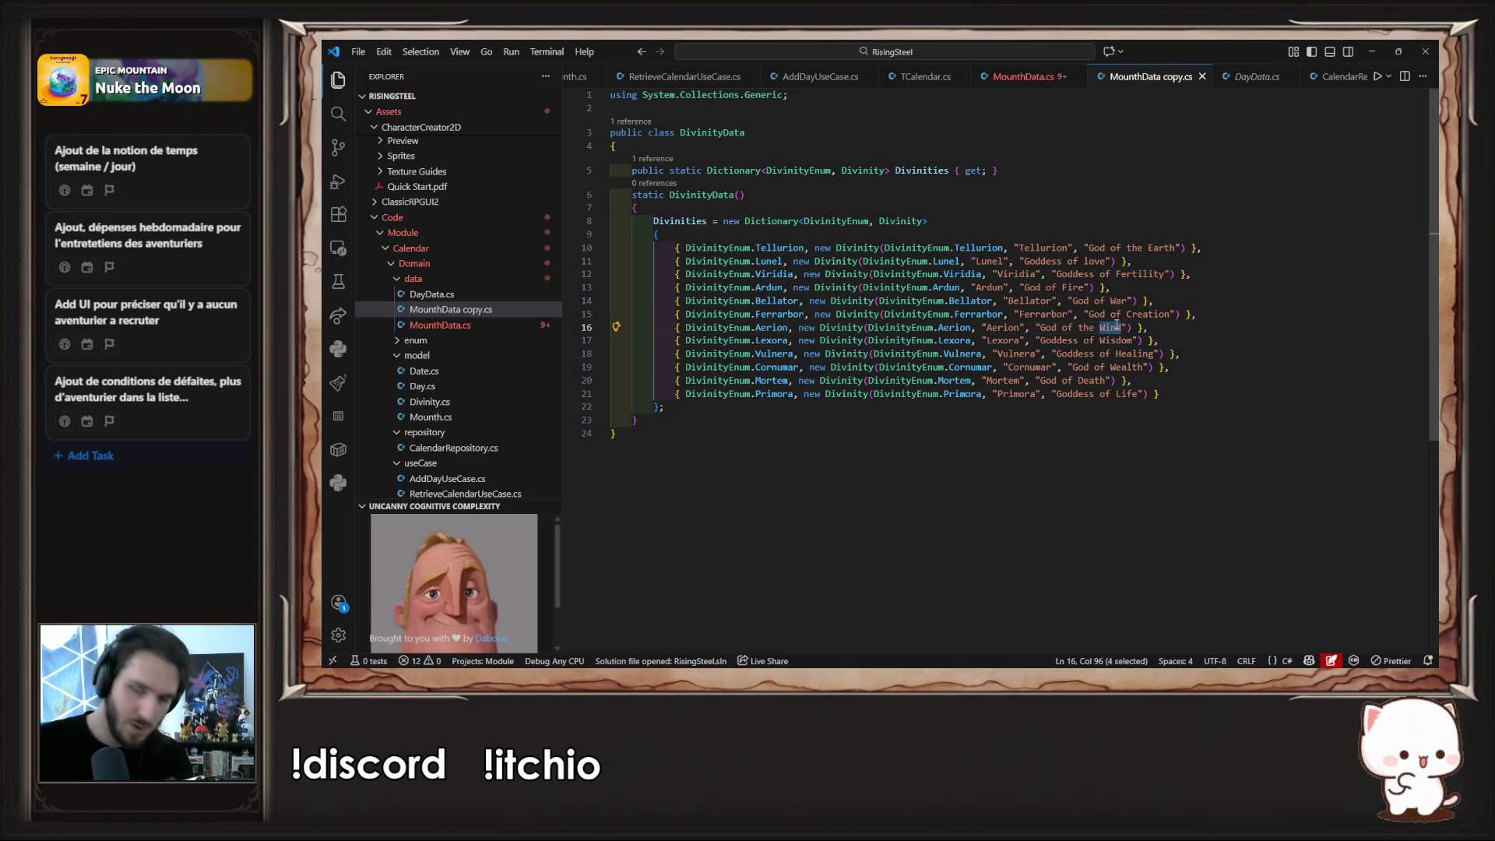
text(Justice)
key(ctrl+Left)
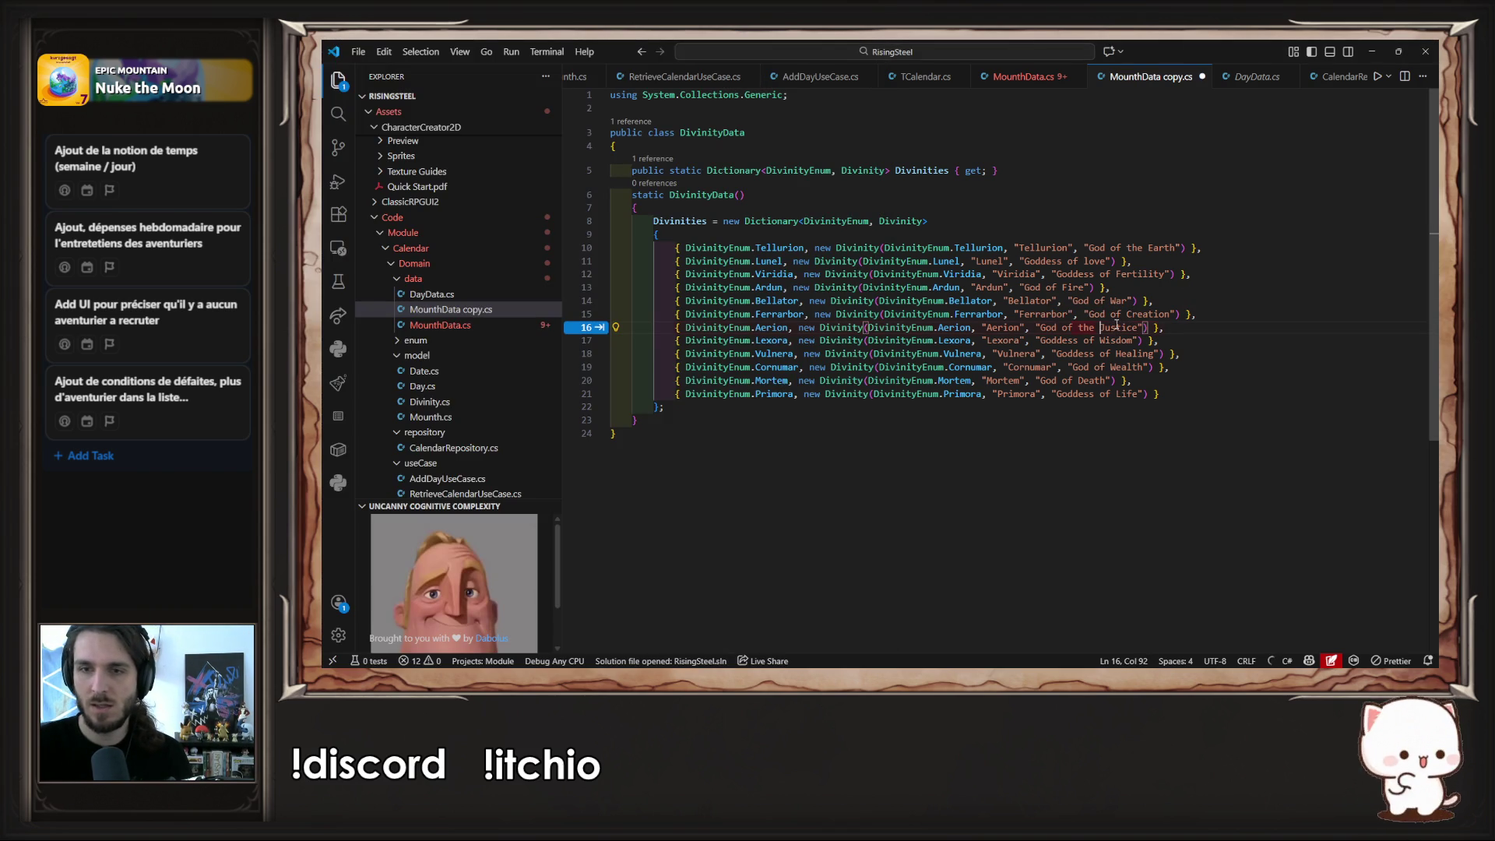
key(ctrl+Left)
key(ctrl+z)
key(Down)
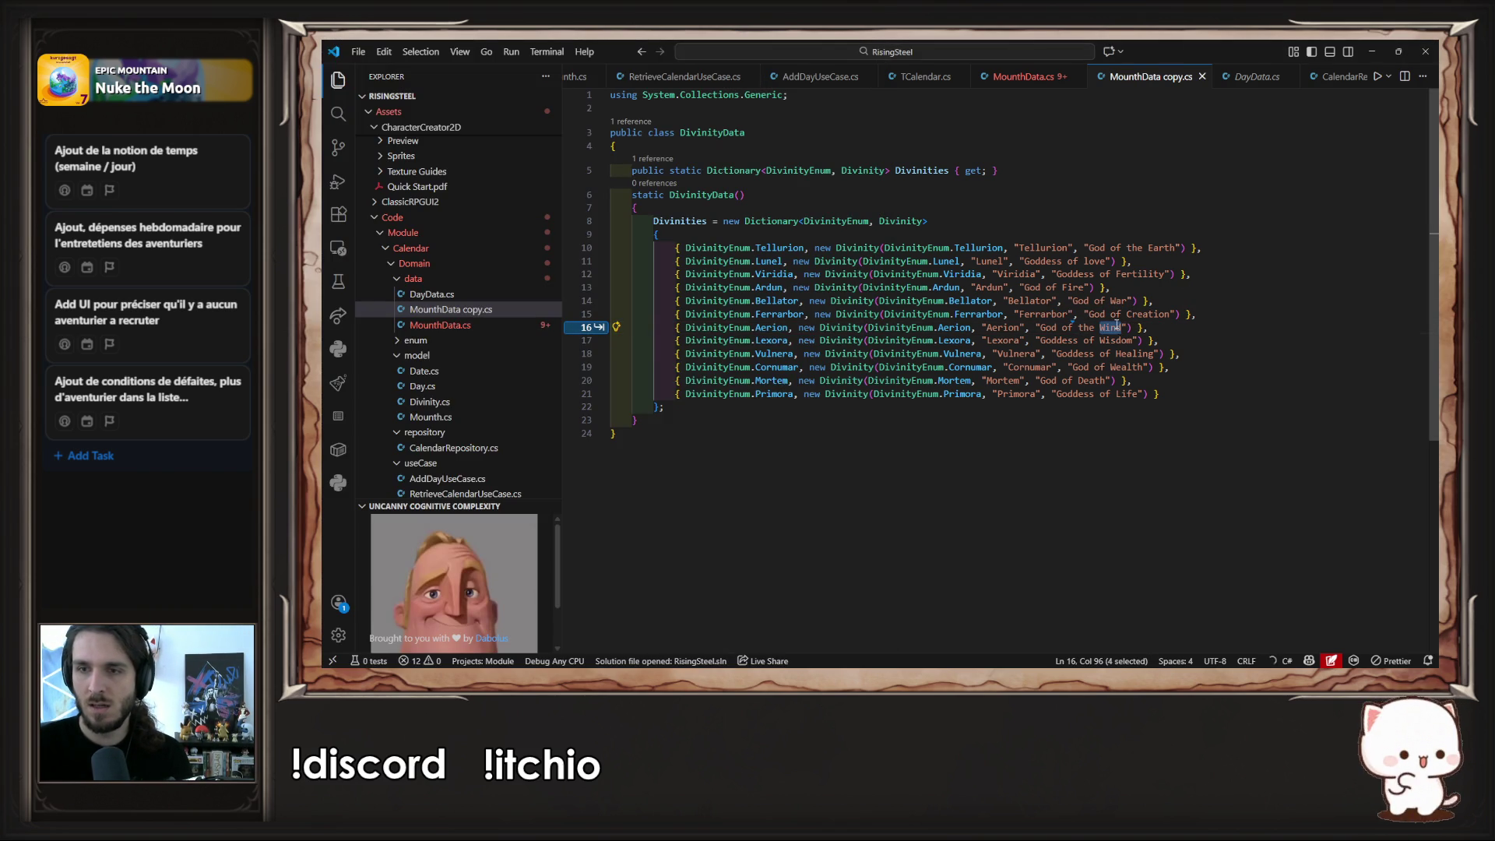
key(Up)
key(ctrl+Left)
key(ctrl+Left)
key(ctrl+Left)
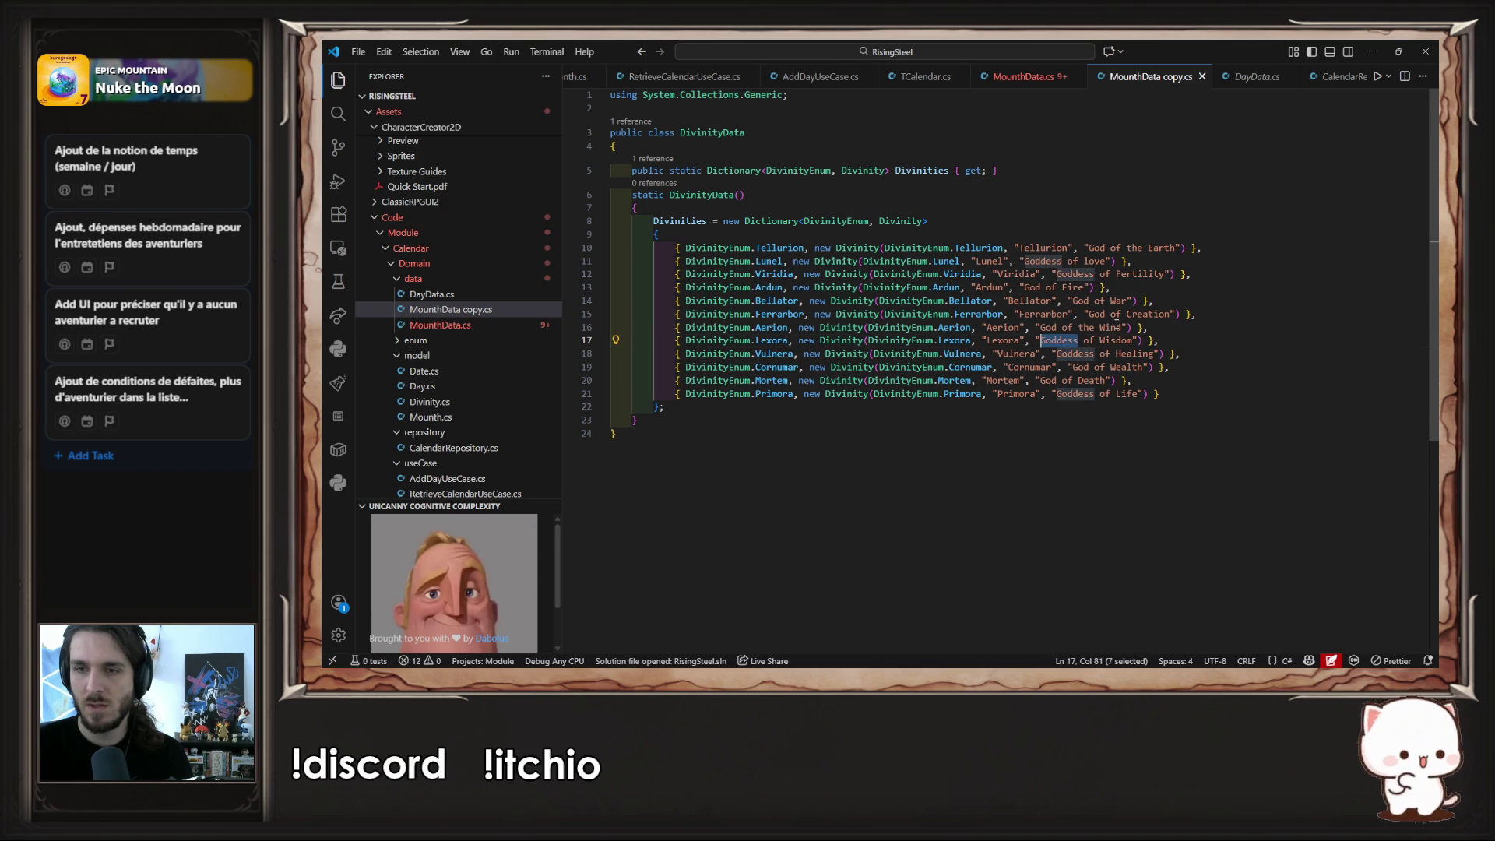
key(ctrl+Right)
text(dess)
- Replace Wisdom with Justice in Lexora's title and save the file
key(ctrl+Right)
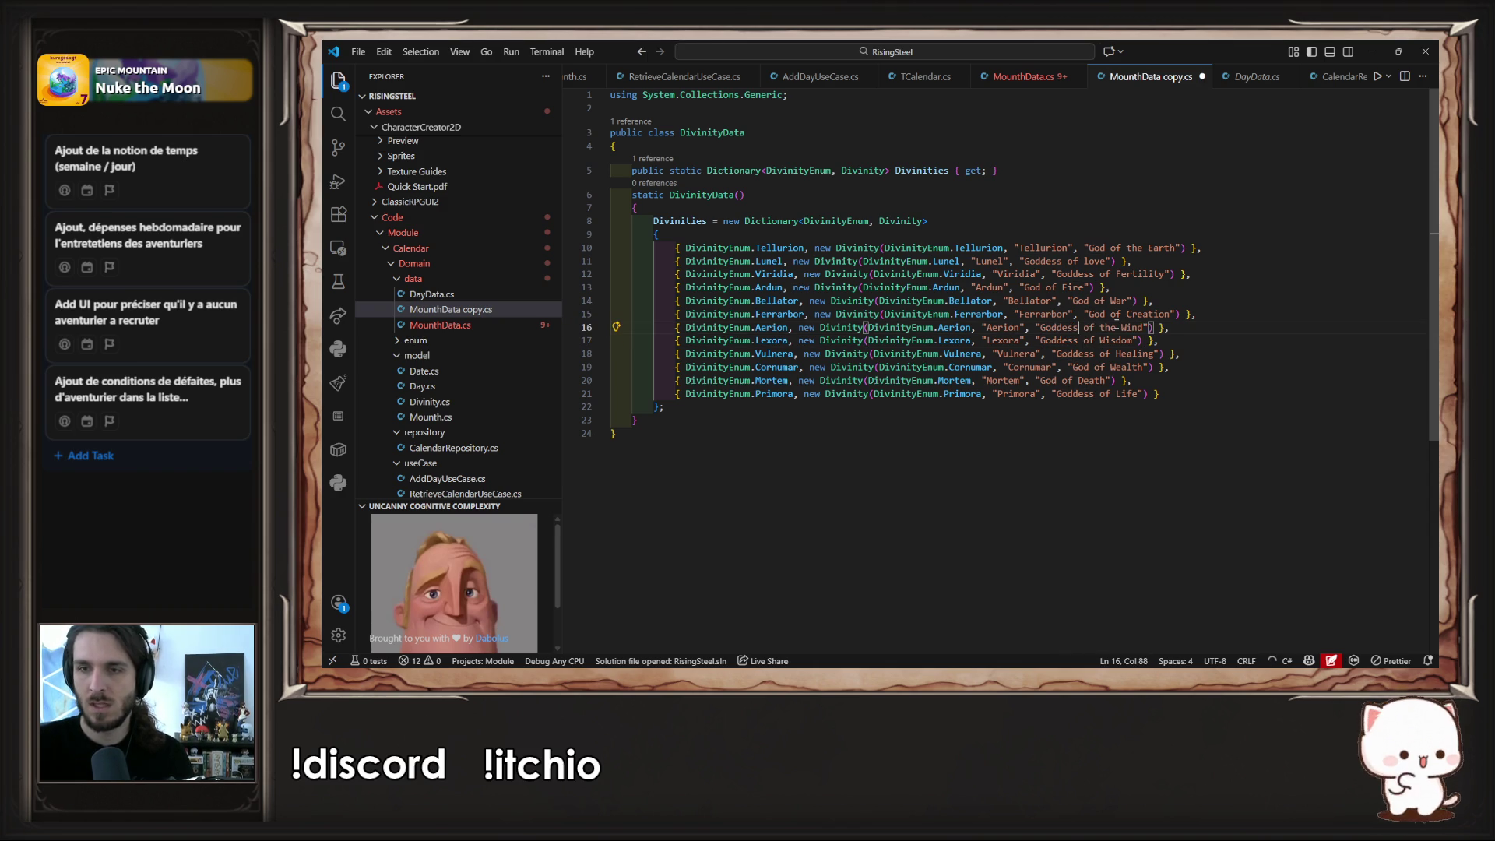
key(Down)
key(Right)
key(ctrl+shift+Right)
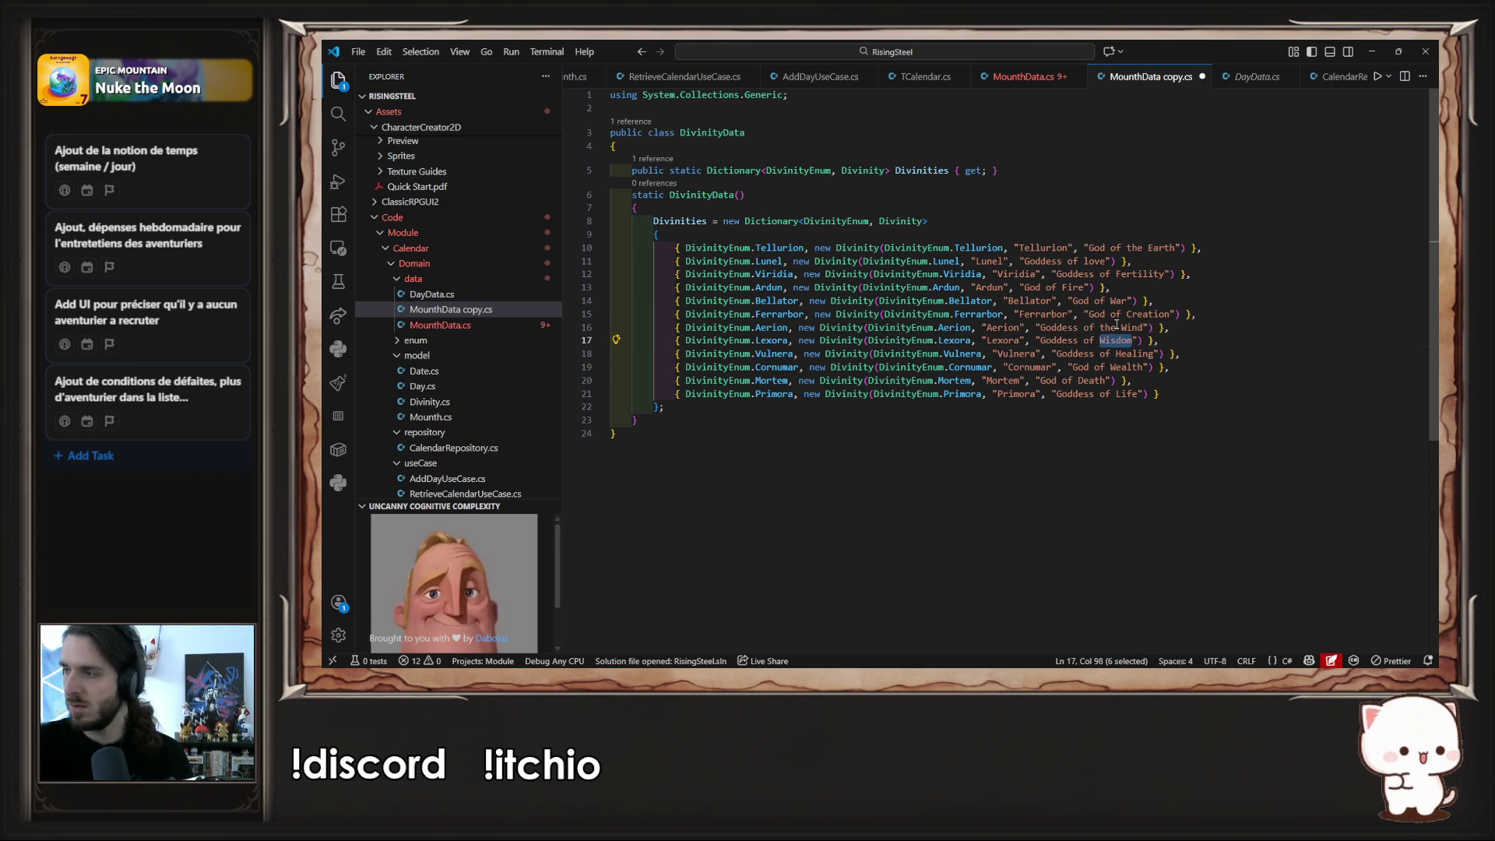
text(Justice)
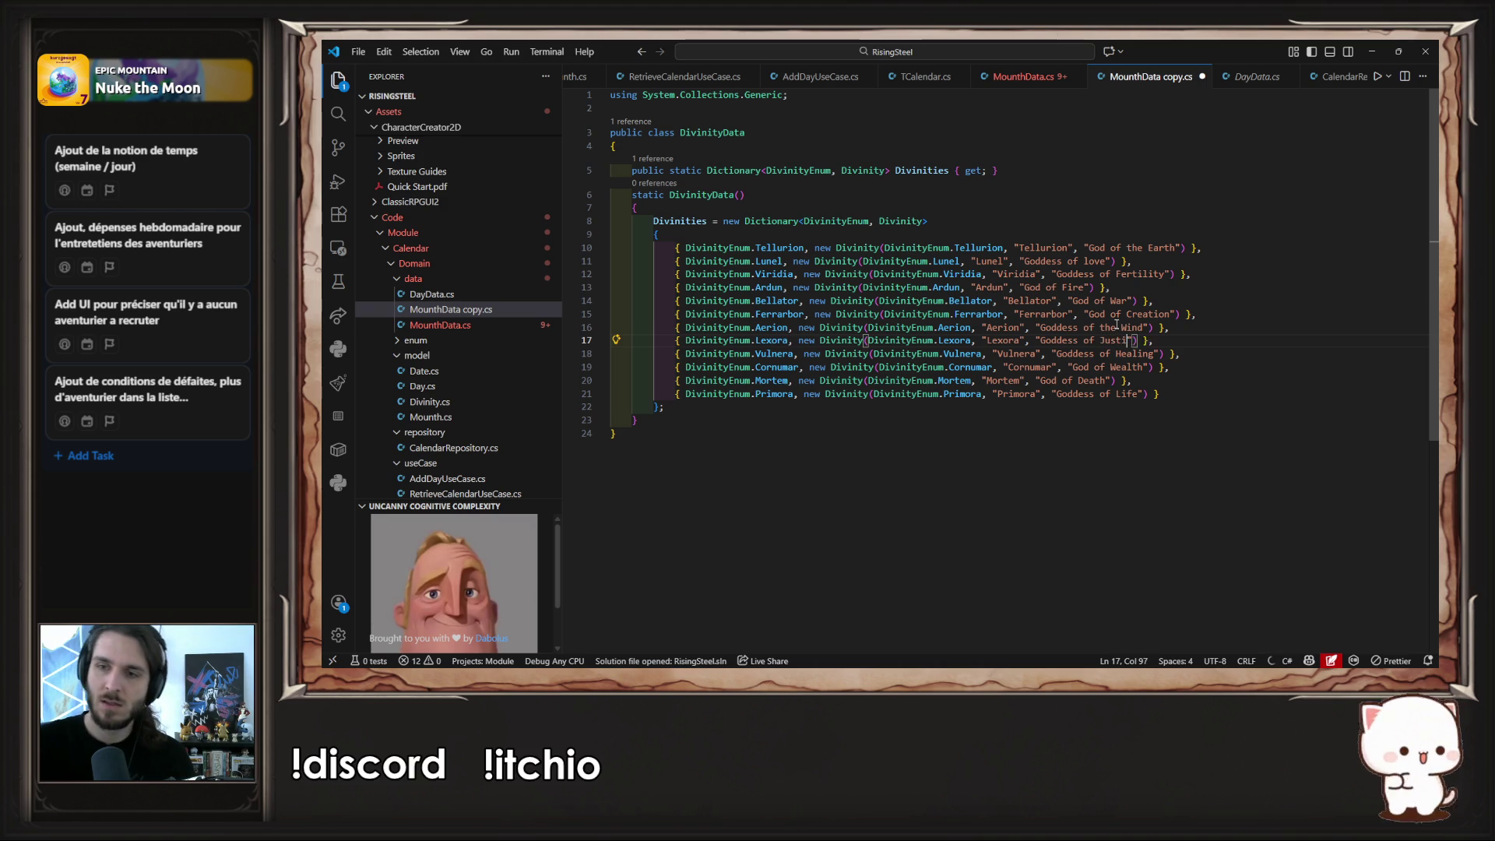
key(ctrl+s)
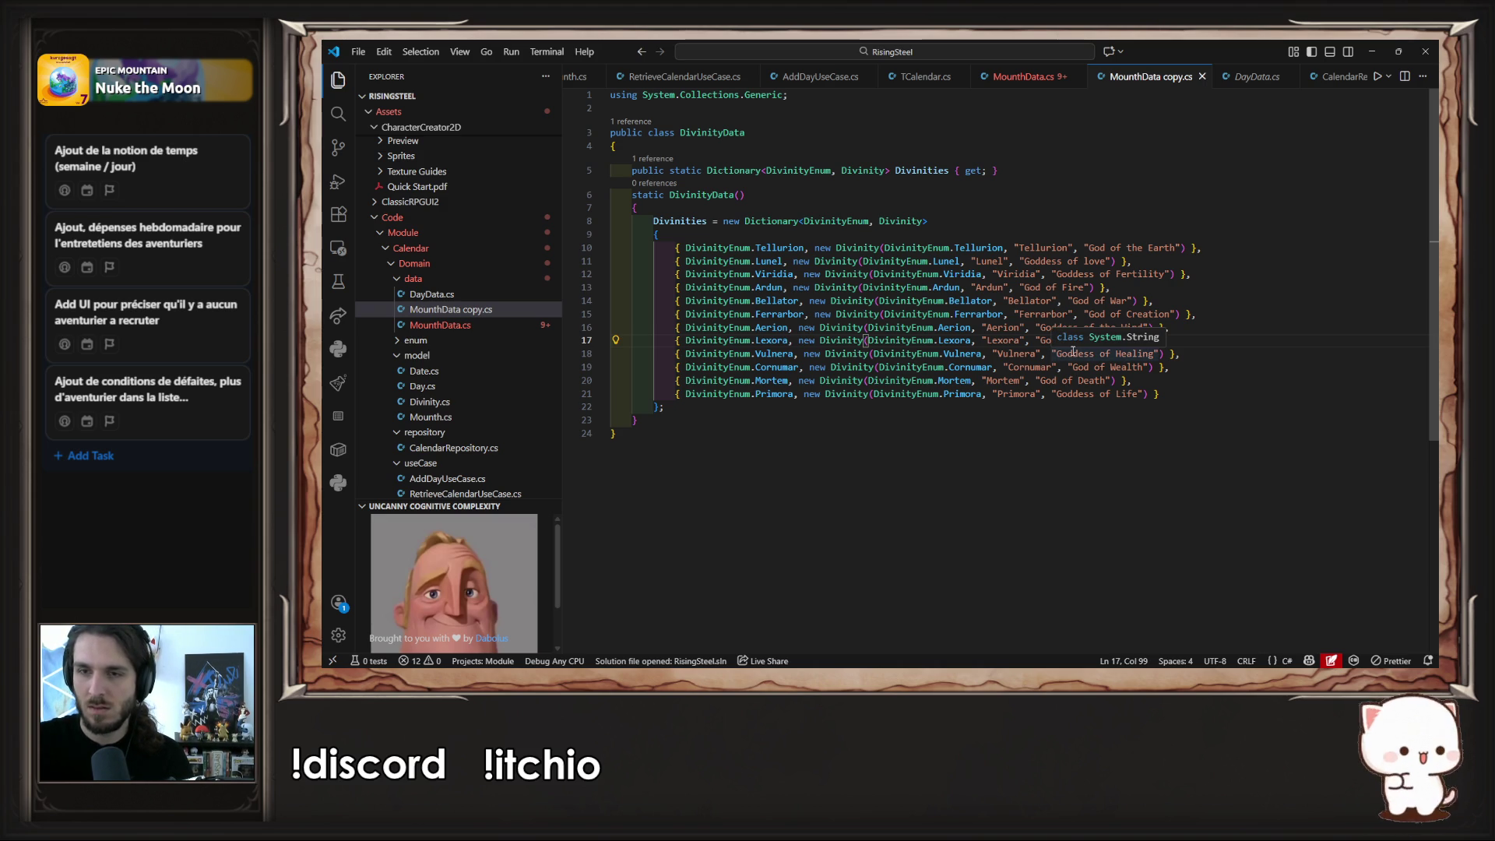
- Change Vulnera's title to God of Healing, save, and pull up Vulnera's notes page
double_click(1073, 352)
text(God)
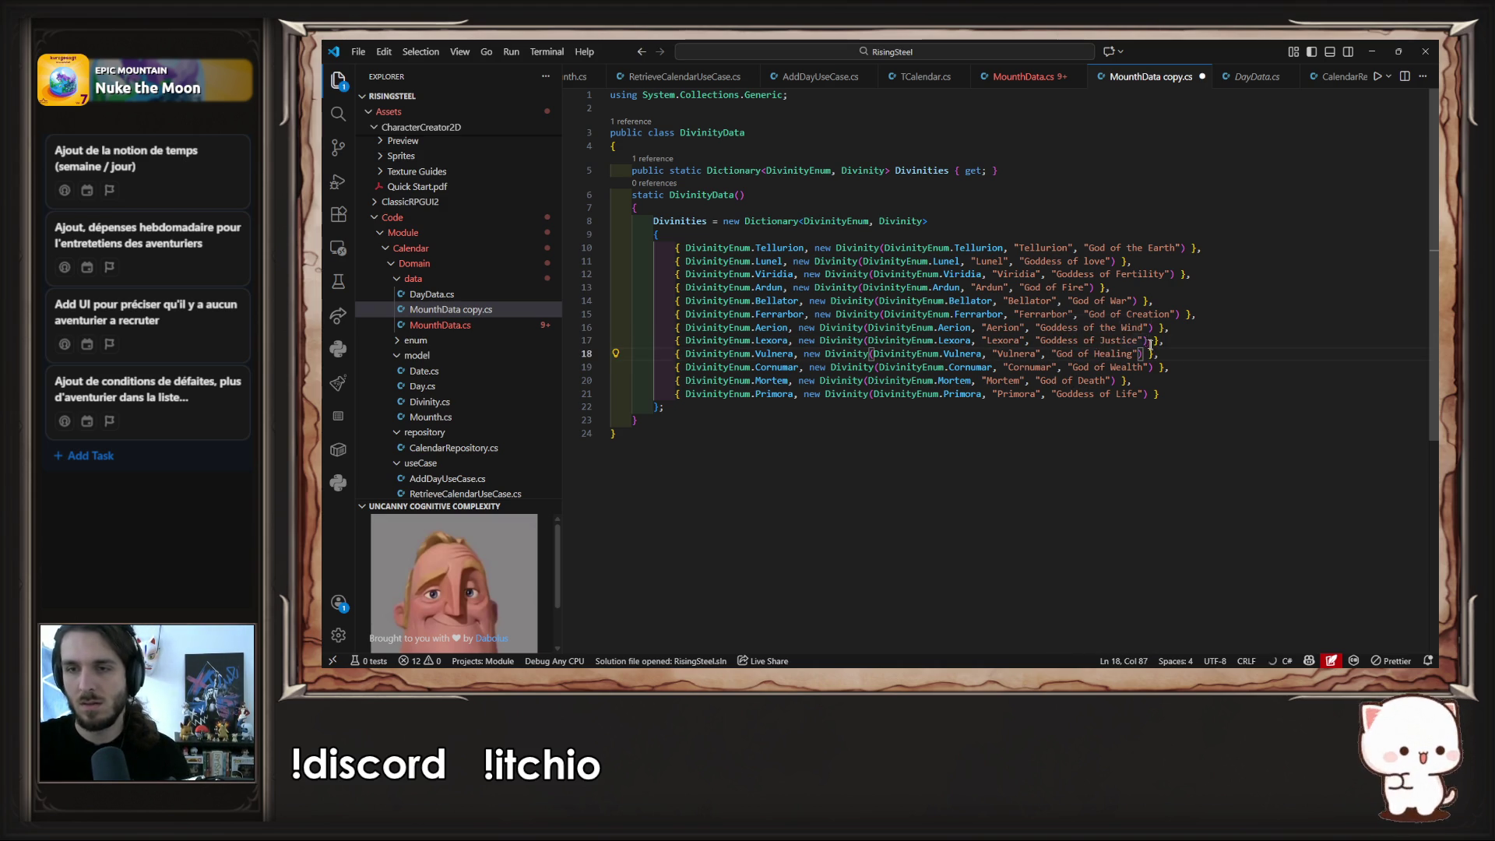
key(ctrl+s)
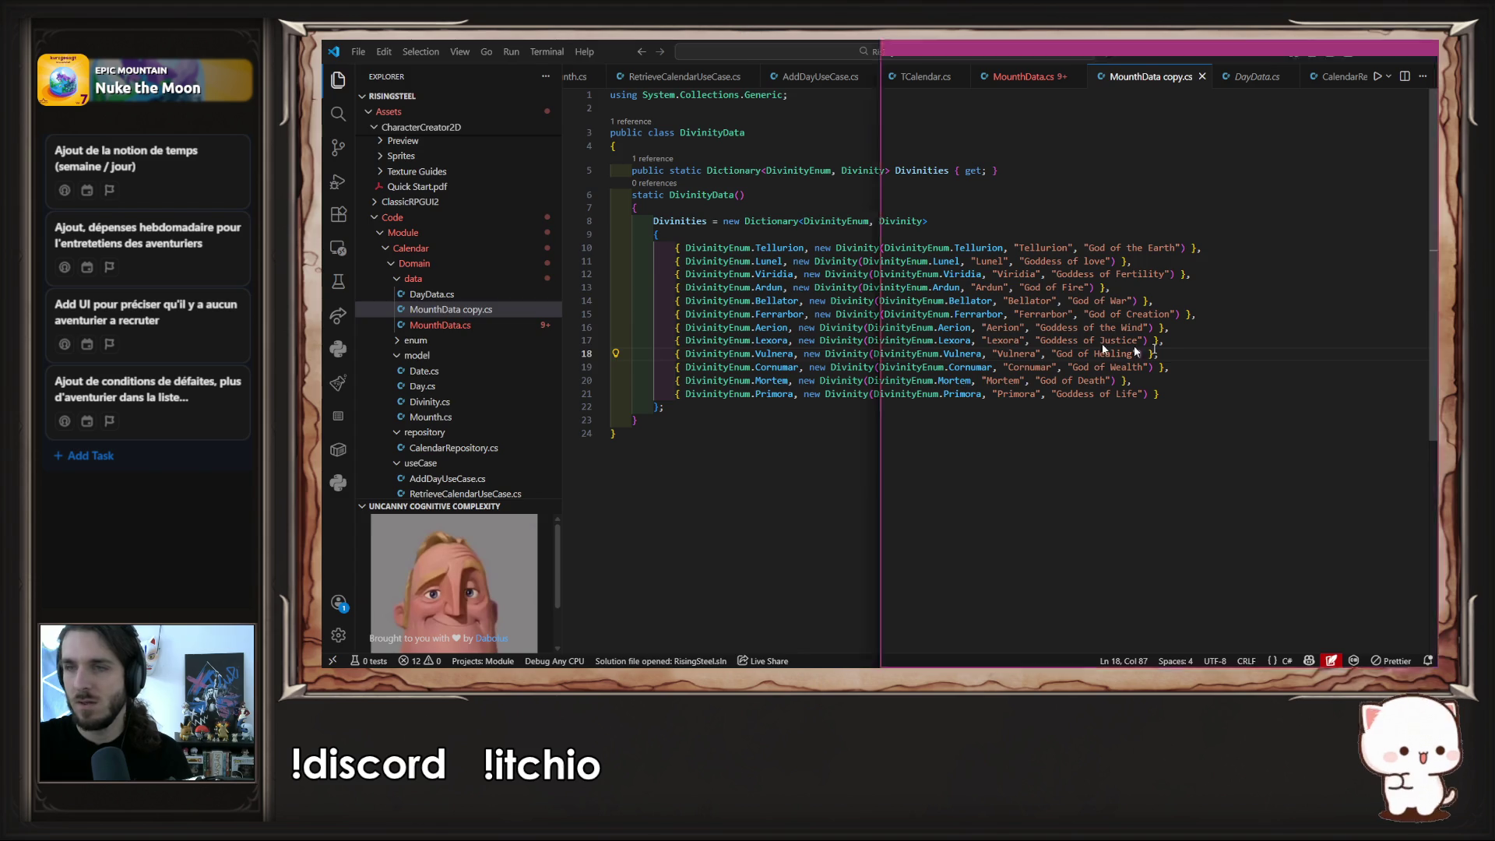
key(alt+Tab)
click(394, 273)
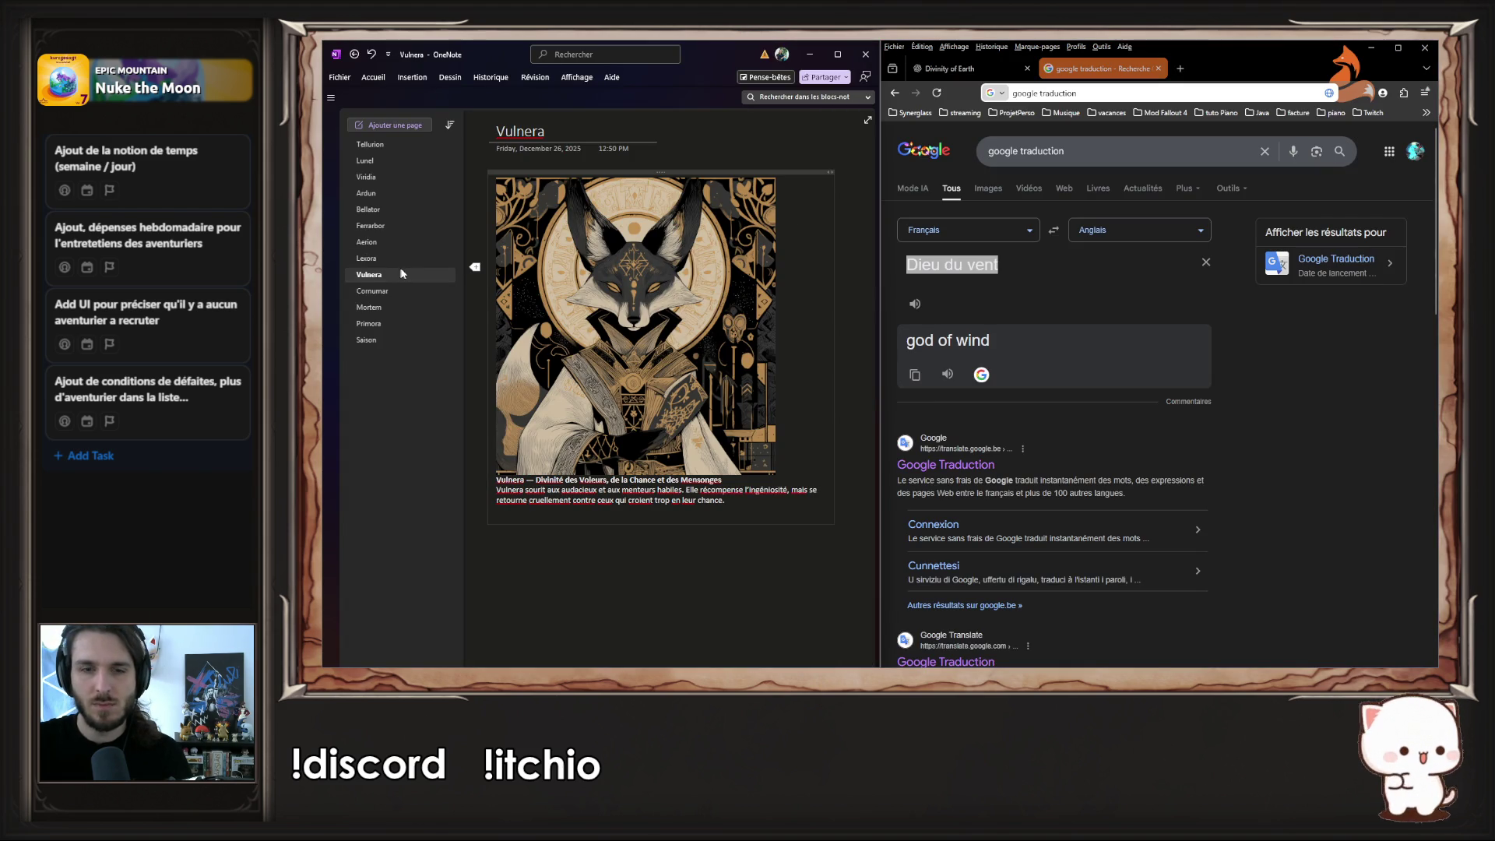
- Translate 'Dieu des voleurs' into English and copy the result 'God of thieves'
click(1016, 274)
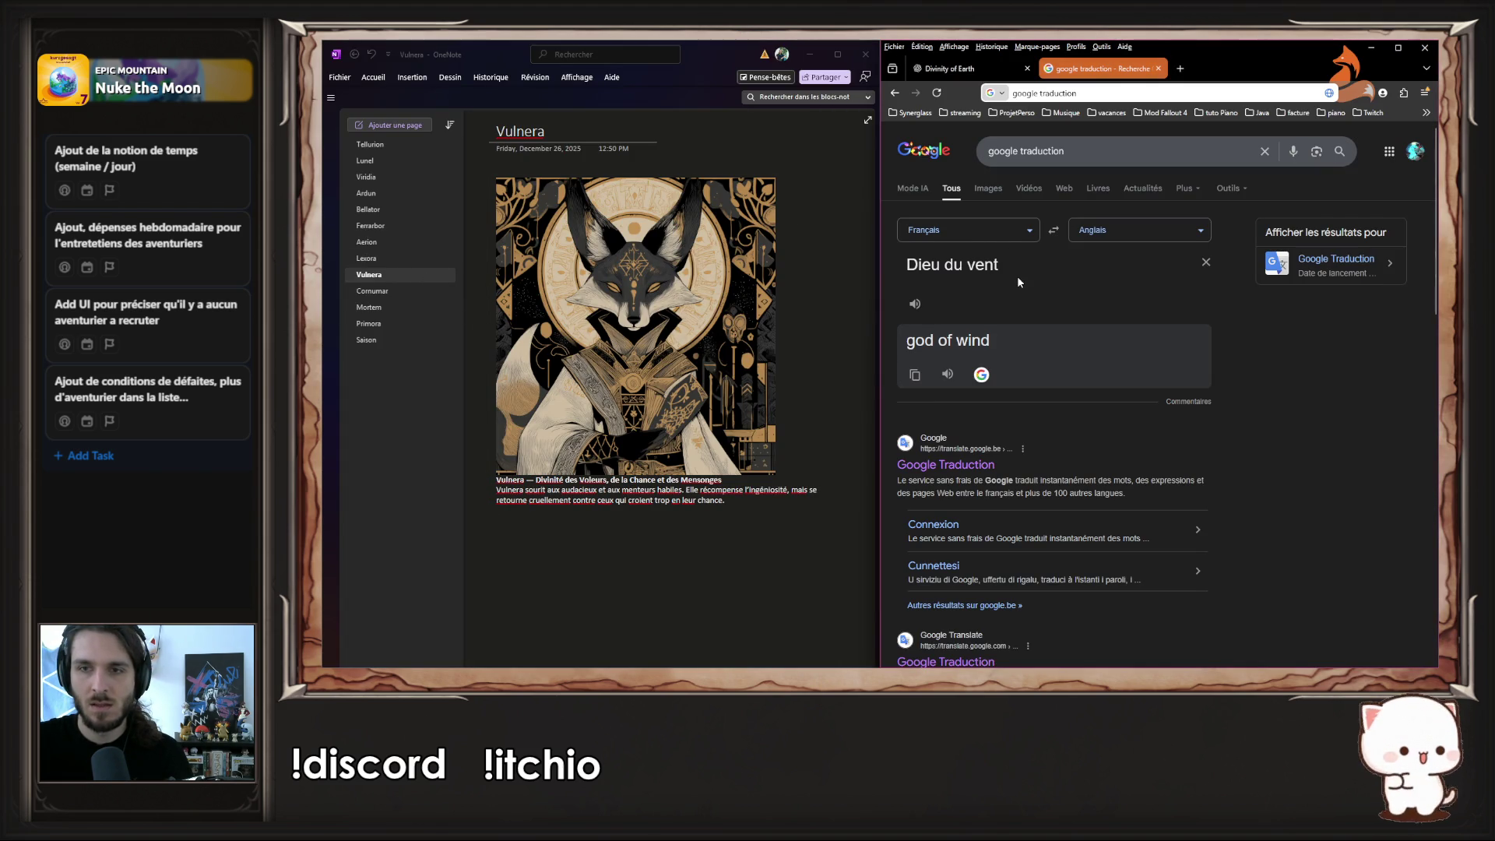
text(Di)
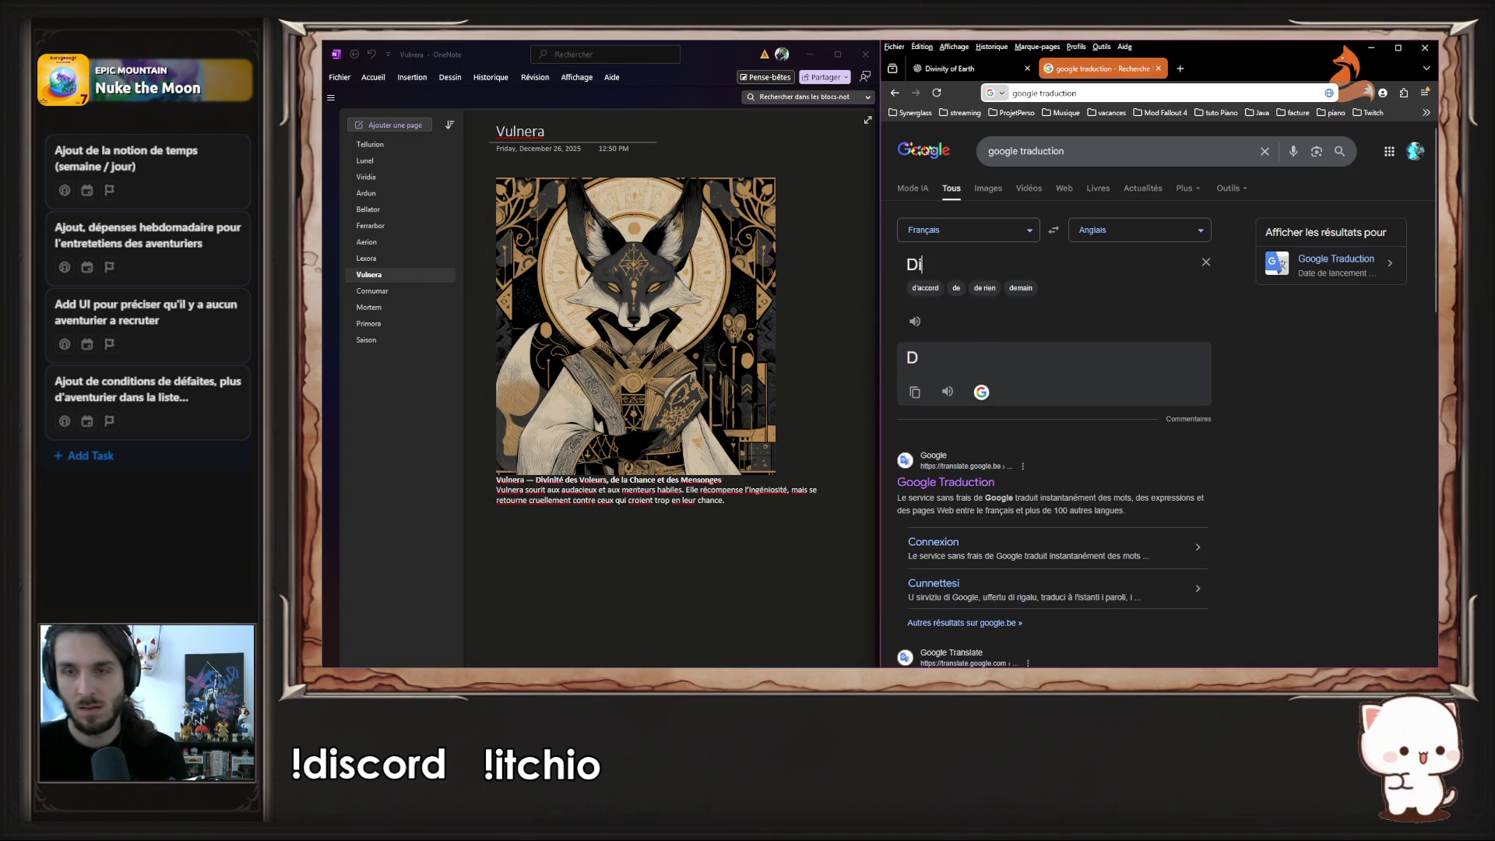
text(eu des voleurs)
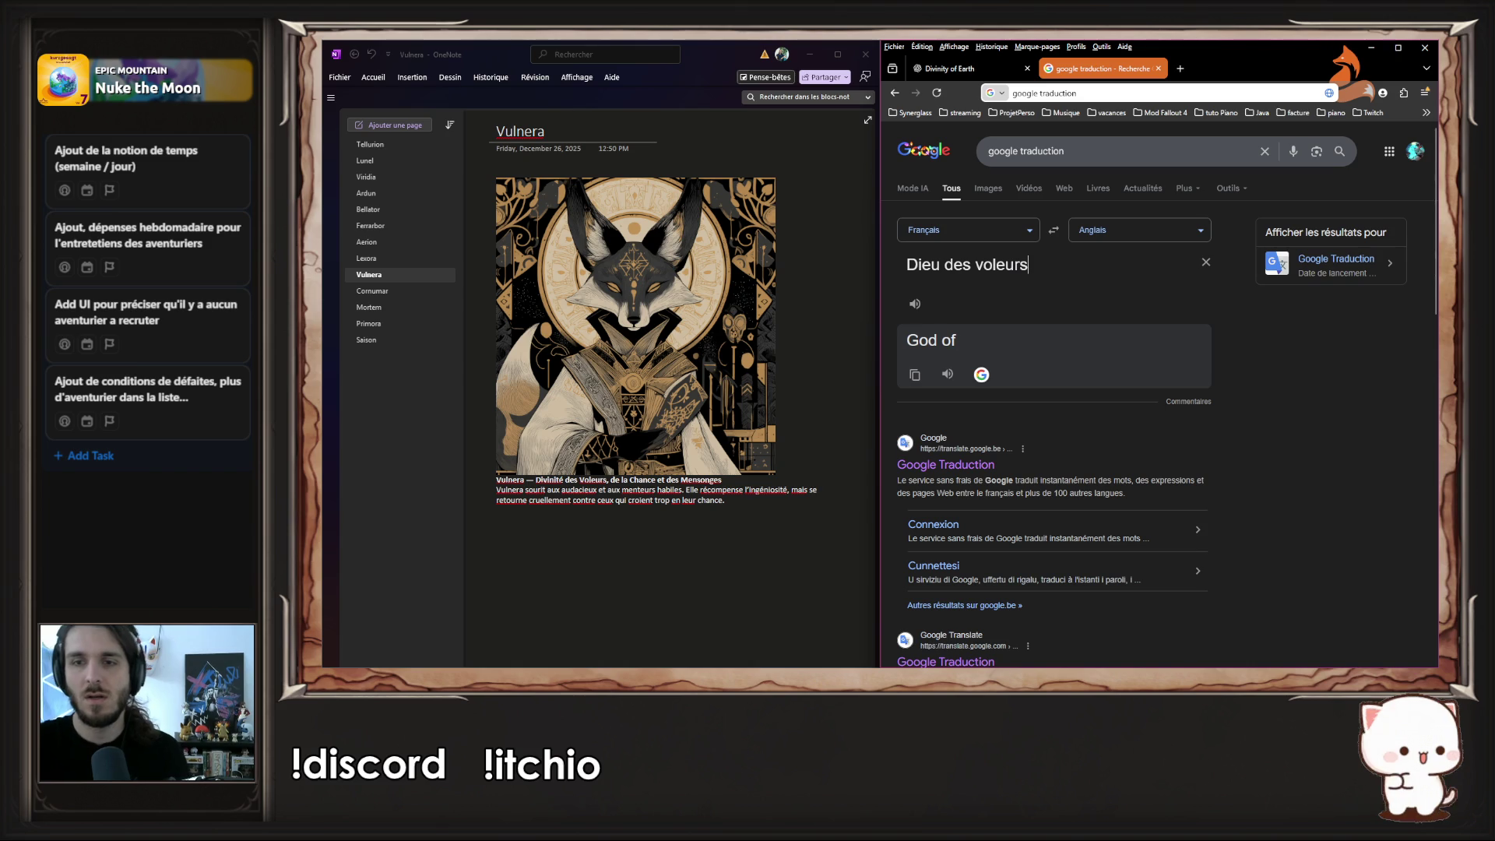
triple_click(970, 339)
key(ctrl+c)
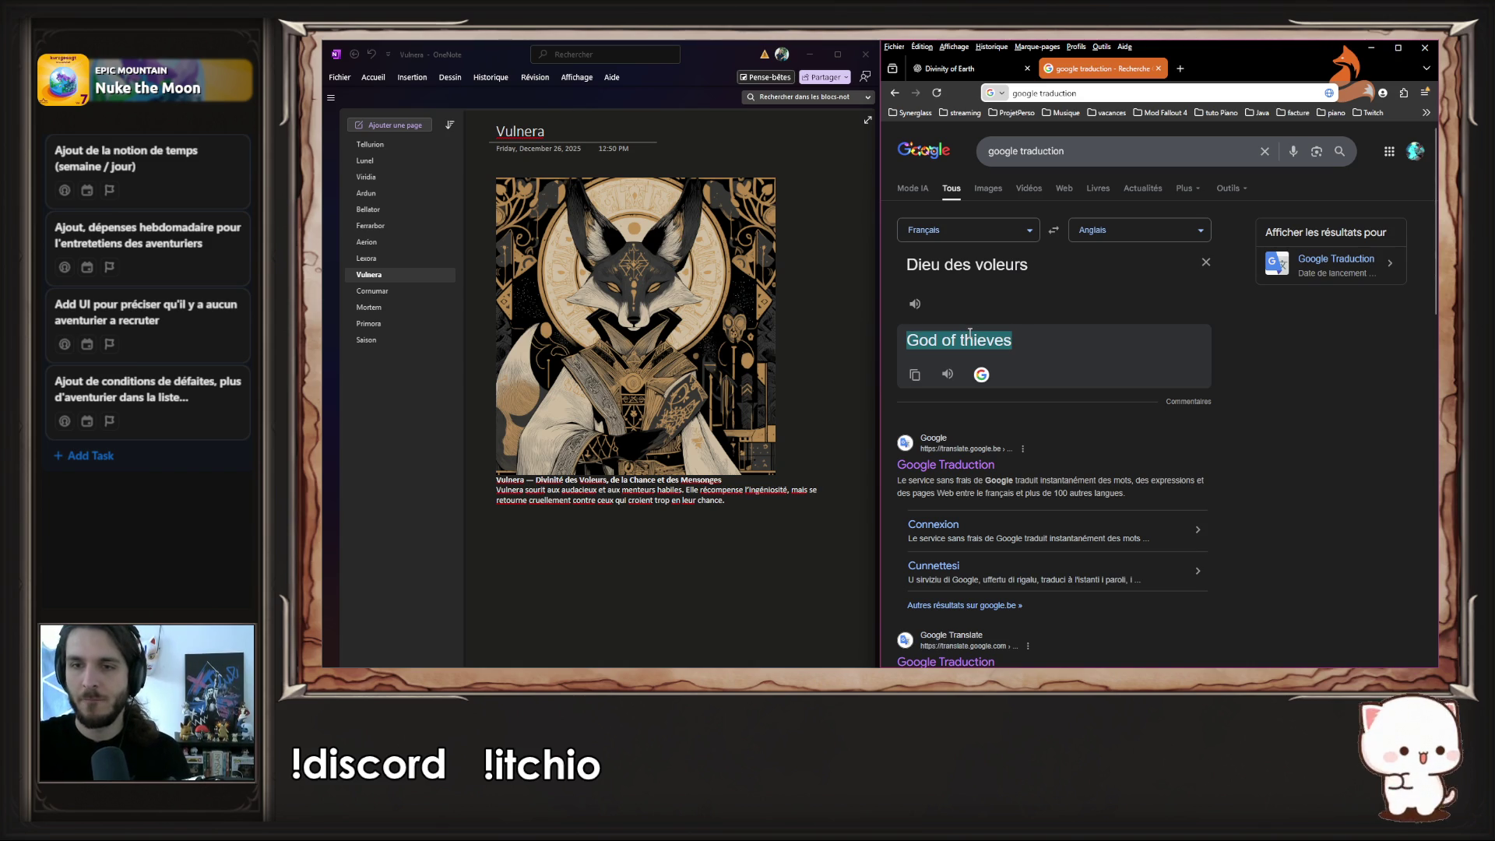
key(alt+Tab)
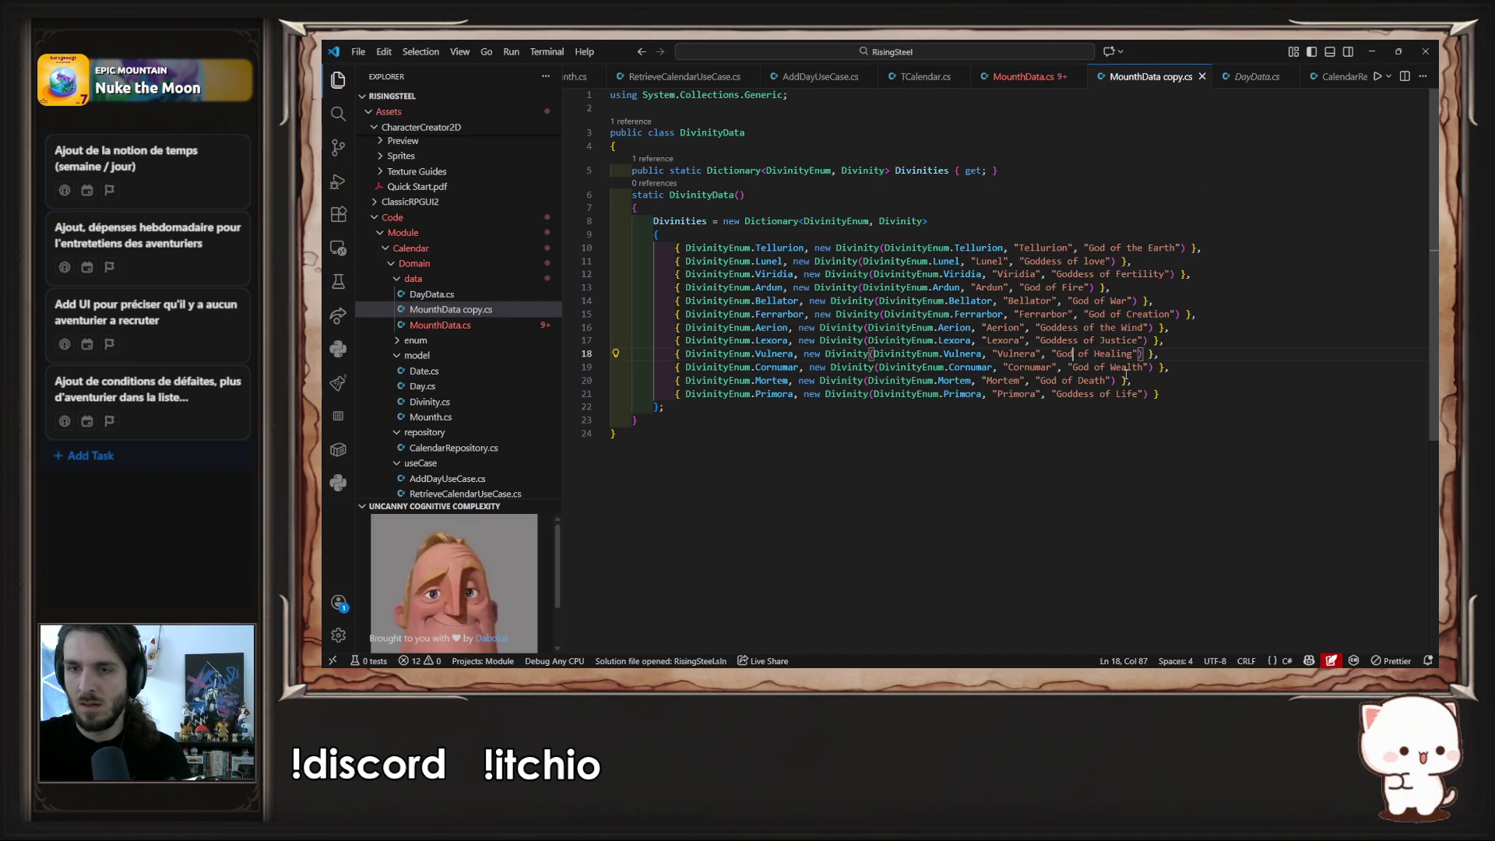
- Replace Vulnera's 'God of Healing' with 'God of Thieves', save, and open Cornumar's notes page
drag(1059, 355, 1135, 354)
key(ctrl+v)
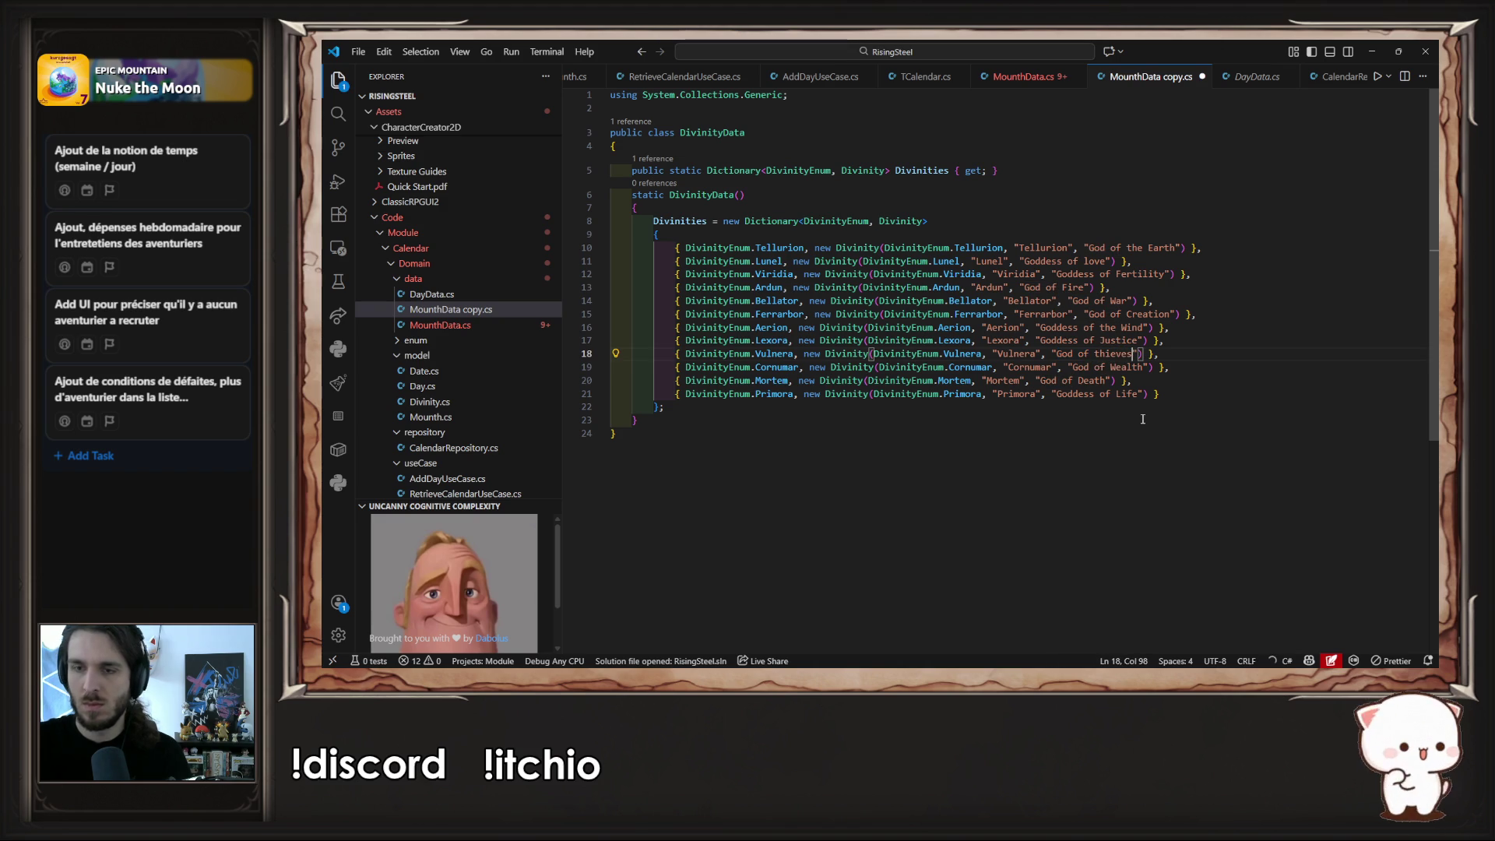
key(shift+Right)
text(T)
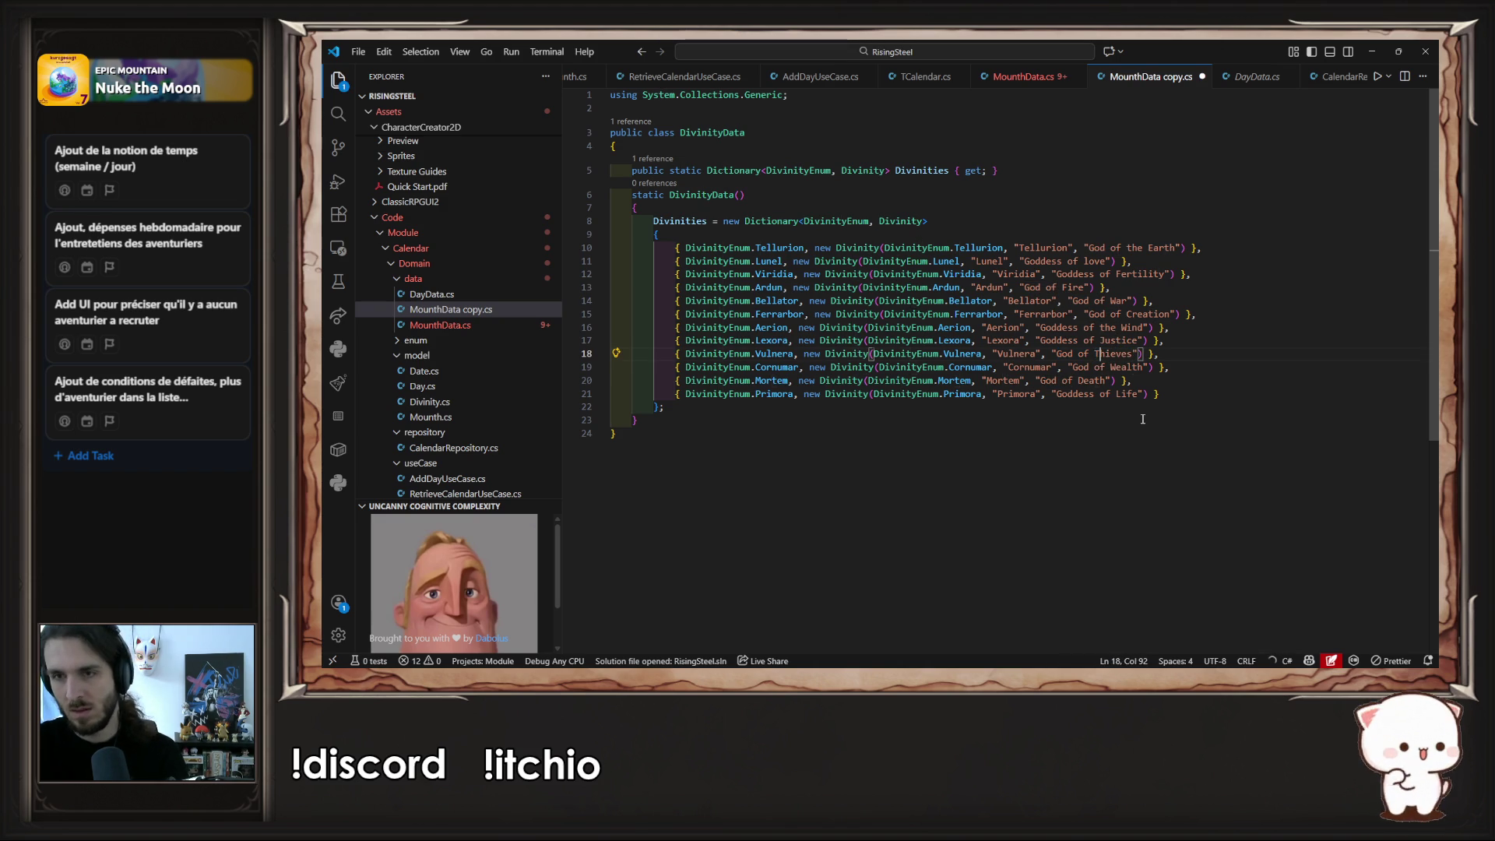
key(ctrl+s)
key(alt+Tab)
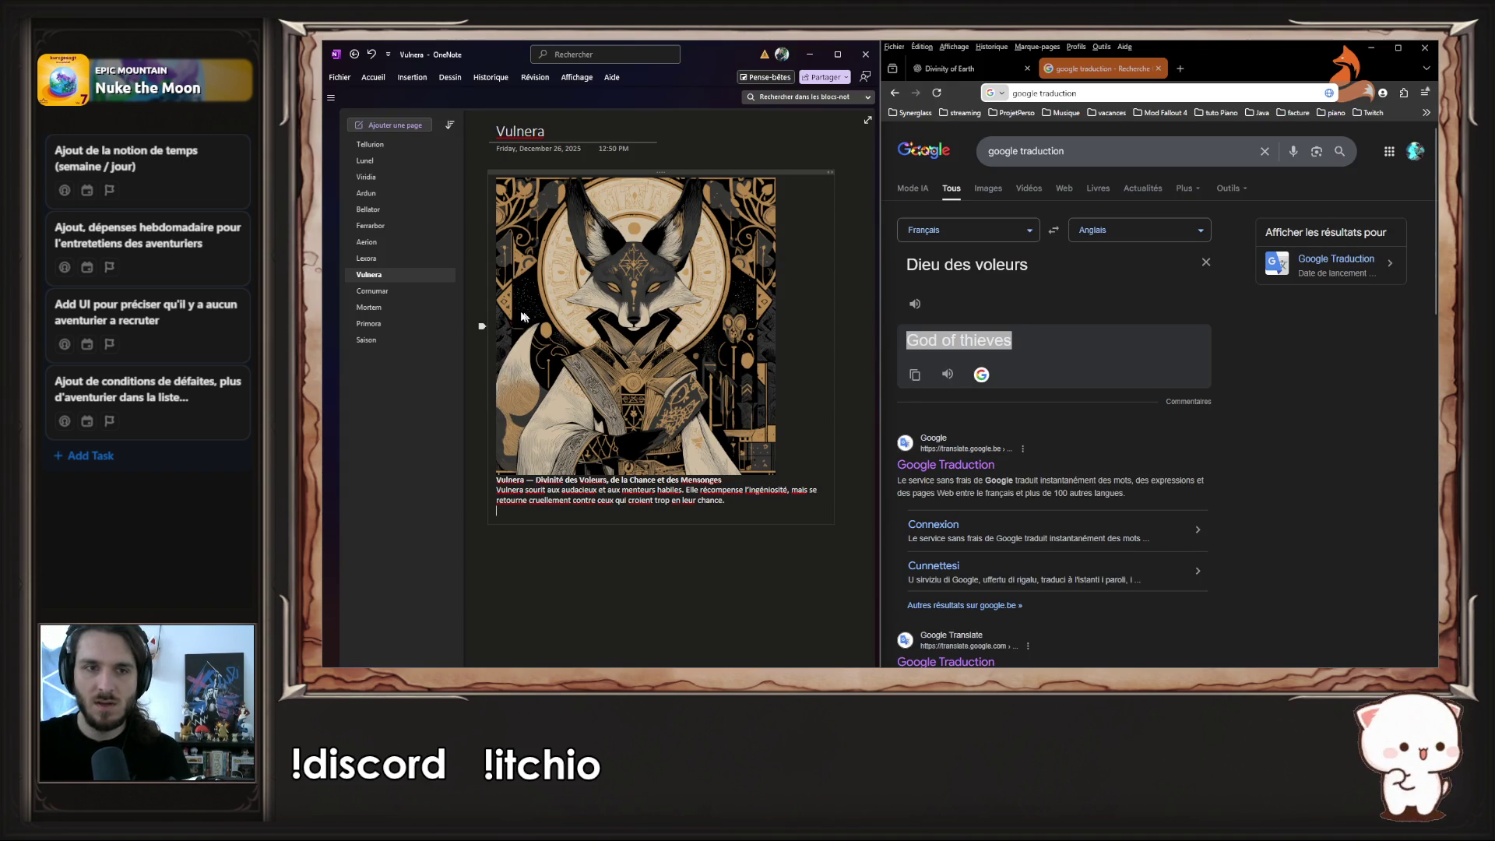
click(380, 294)
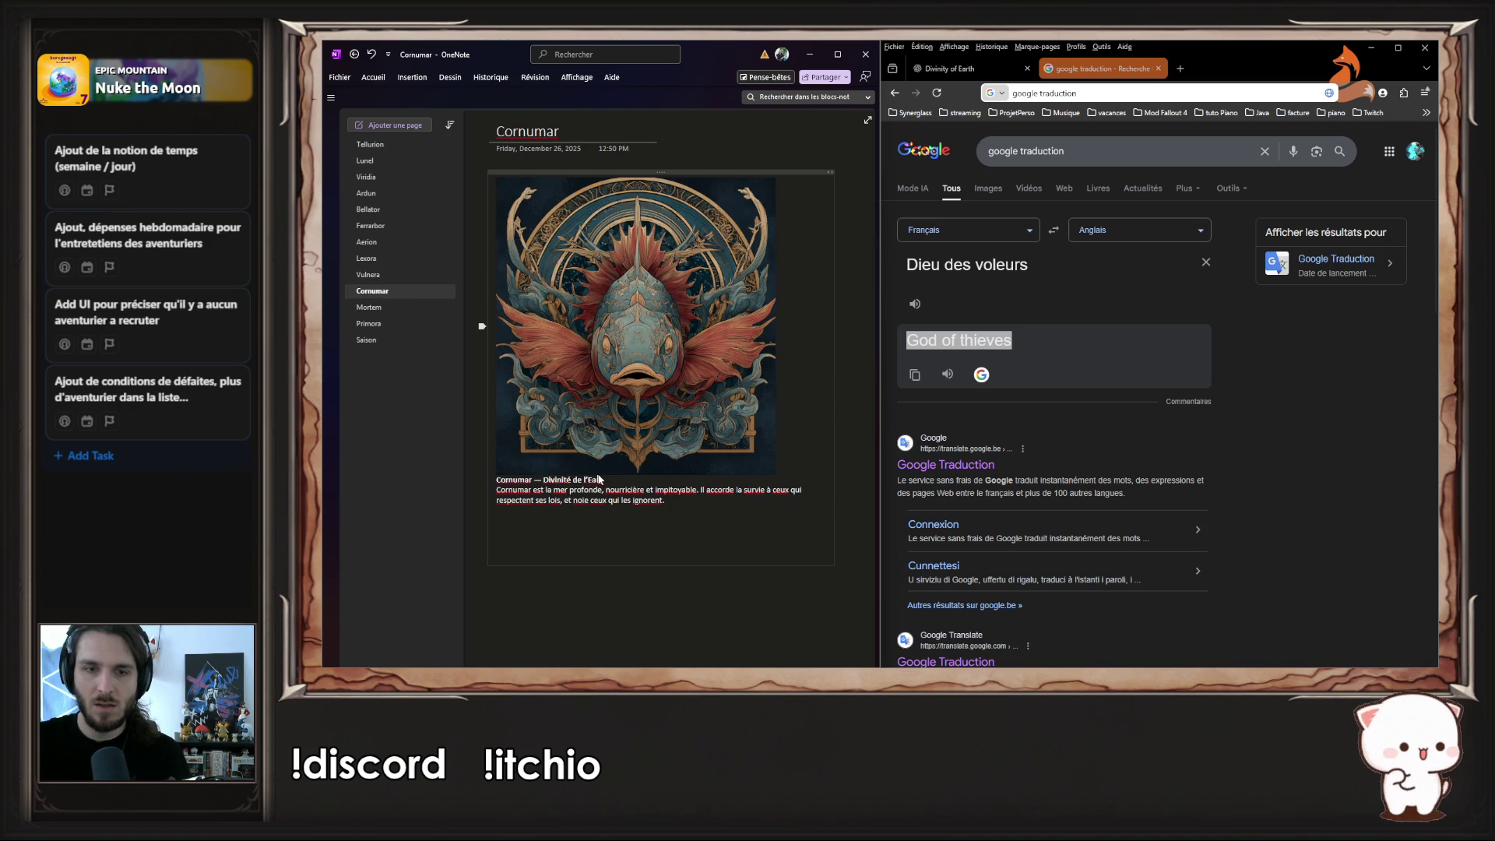
- Translate 'Dieu de l'océan' to 'God of the ocean' and type 'the ocean' after 'God of' on line 19
click(937, 296)
mouse_move(965, 265)
mouse_down()
mouse_move(906, 264)
mouse_move(1047, 274)
mouse_up()
key(BackSpace)
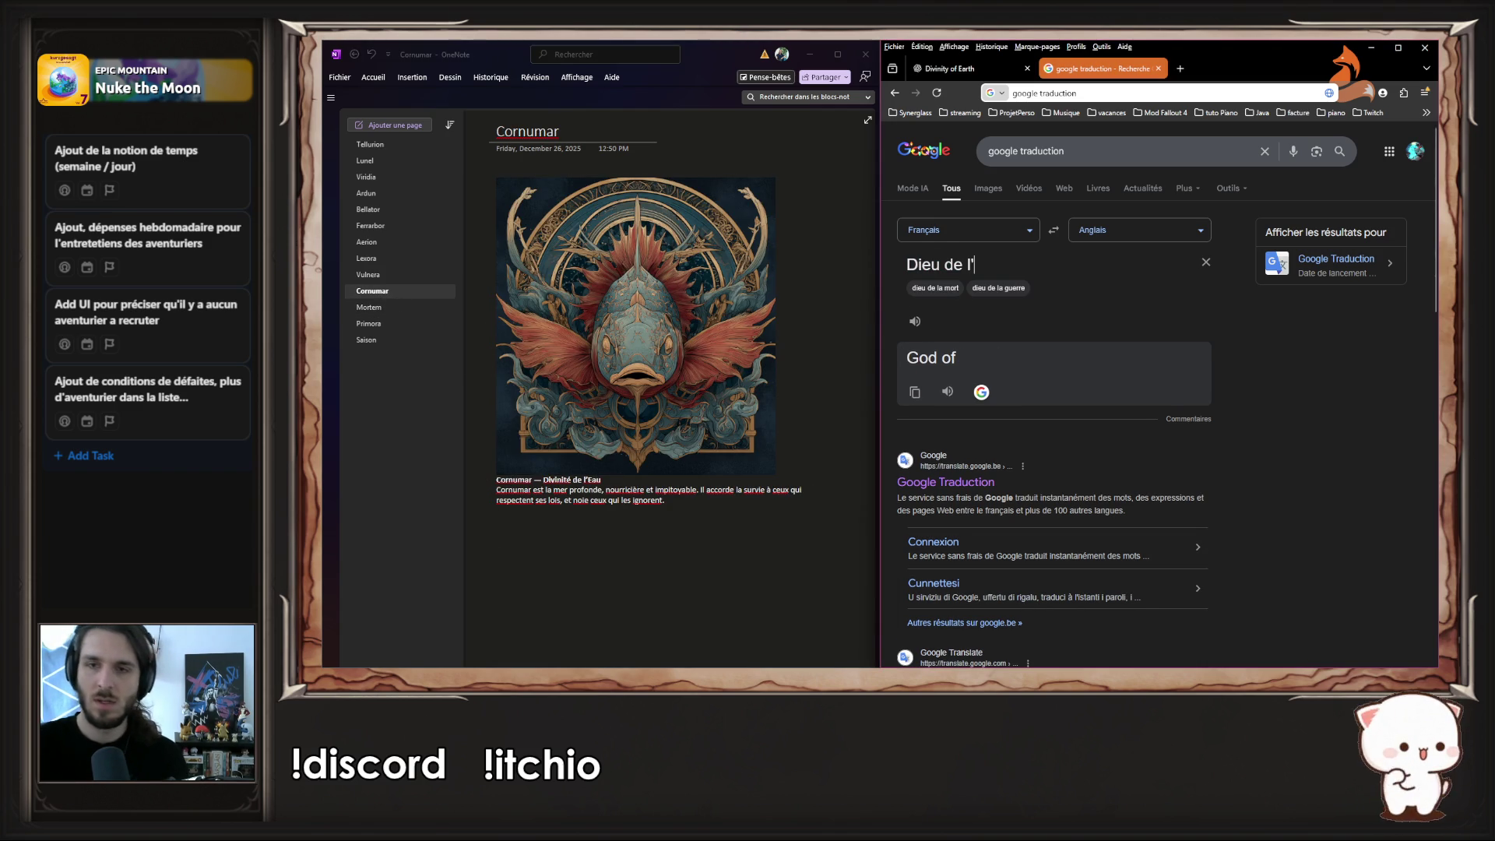
text('océan)
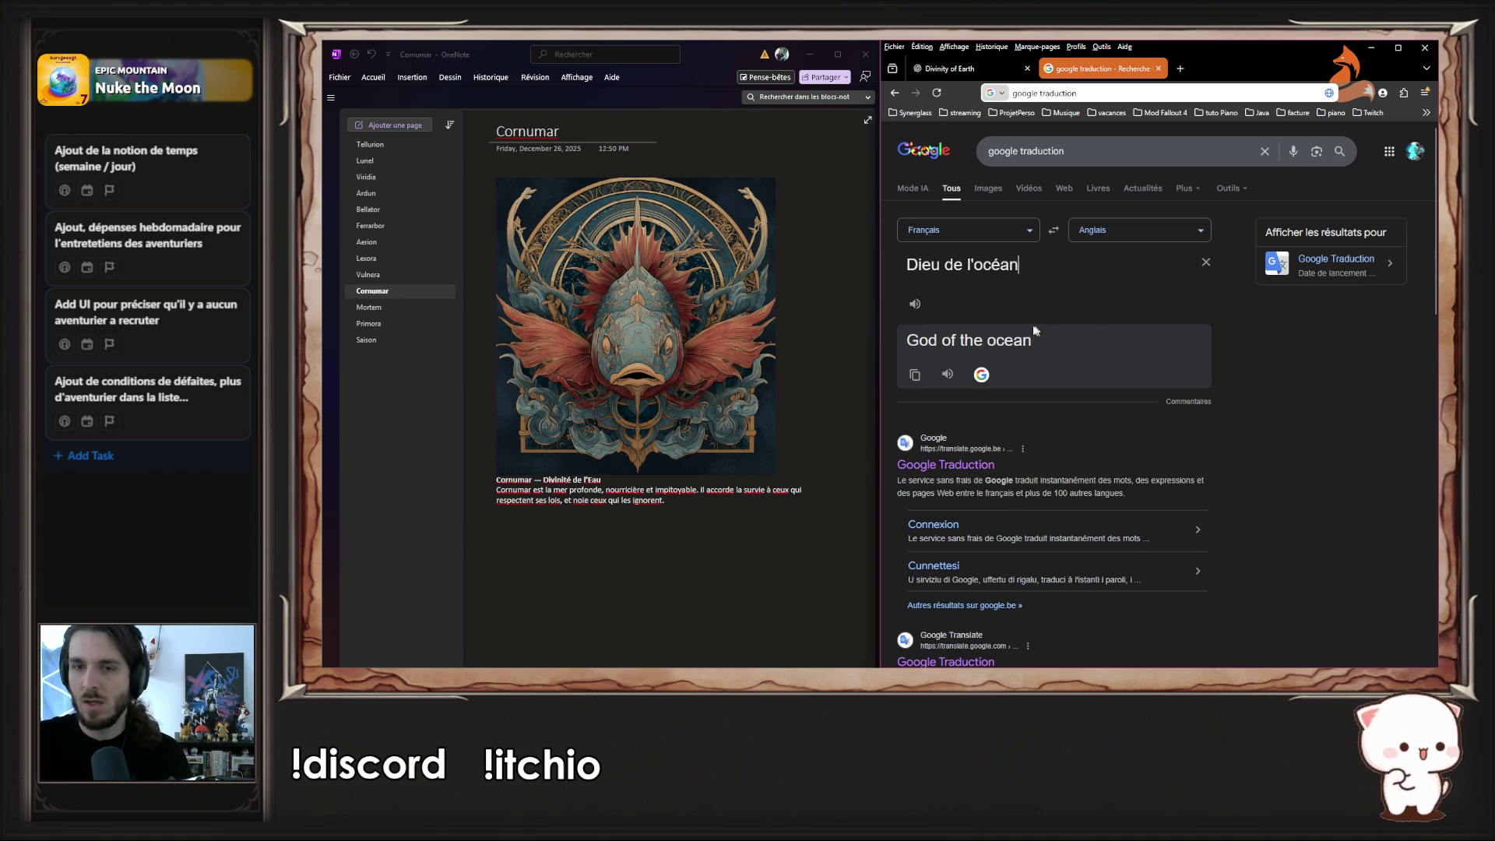
double_click(1014, 342)
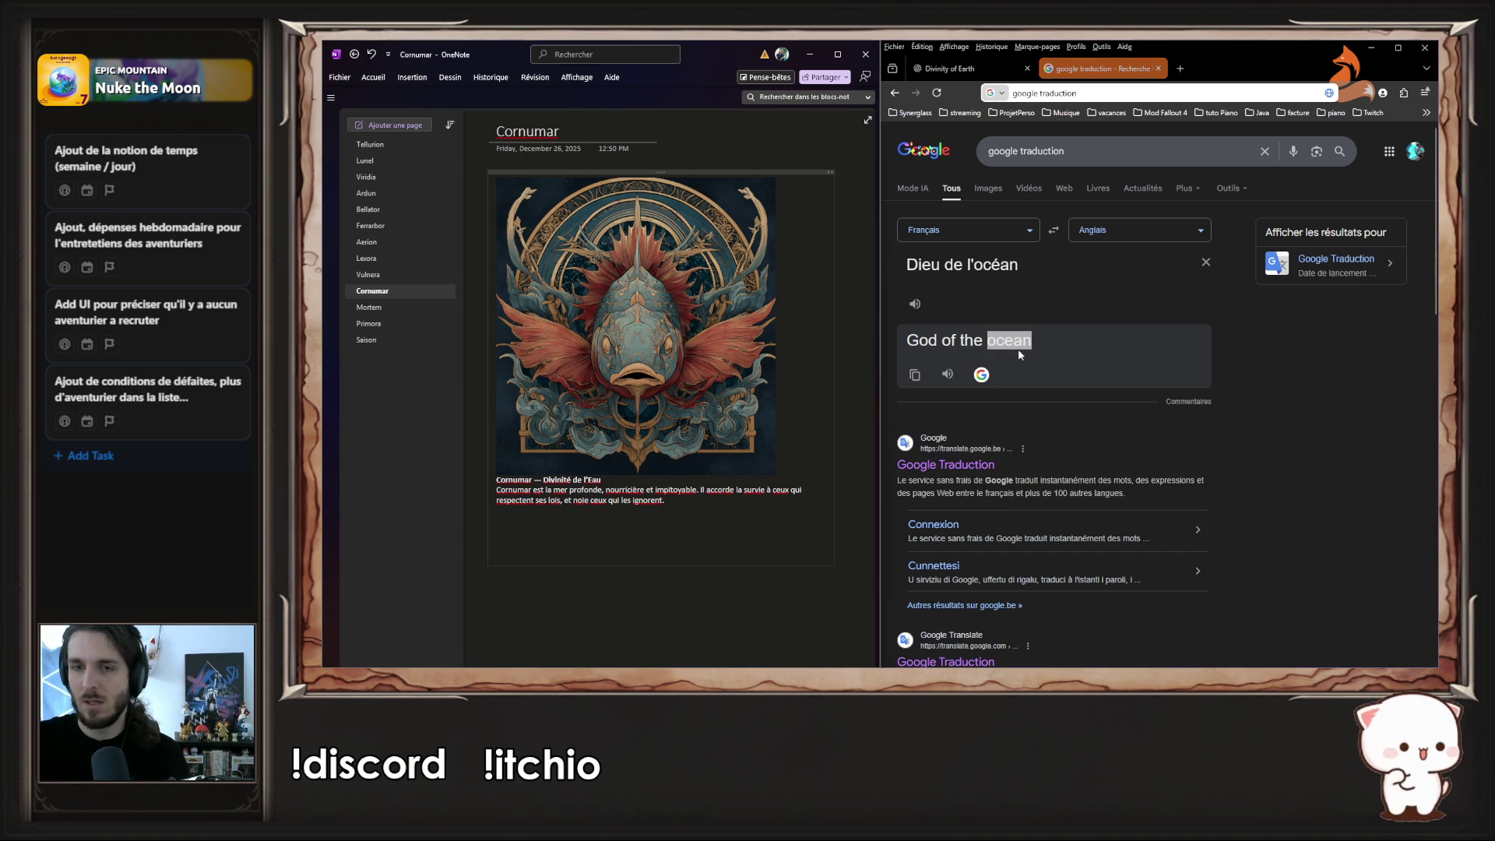
key(alt+Tab)
click(1106, 367)
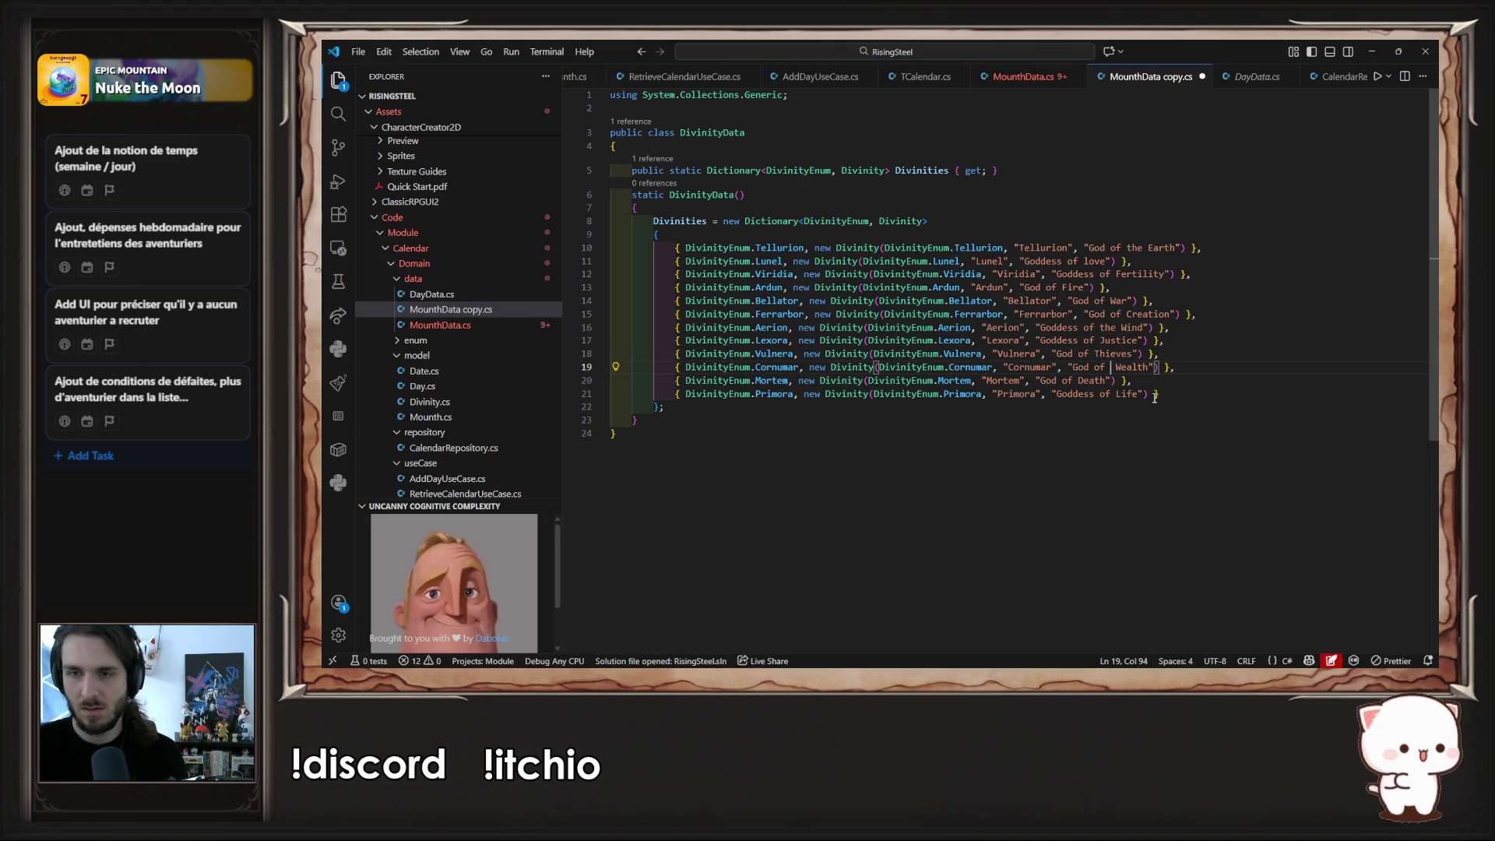
text(the)
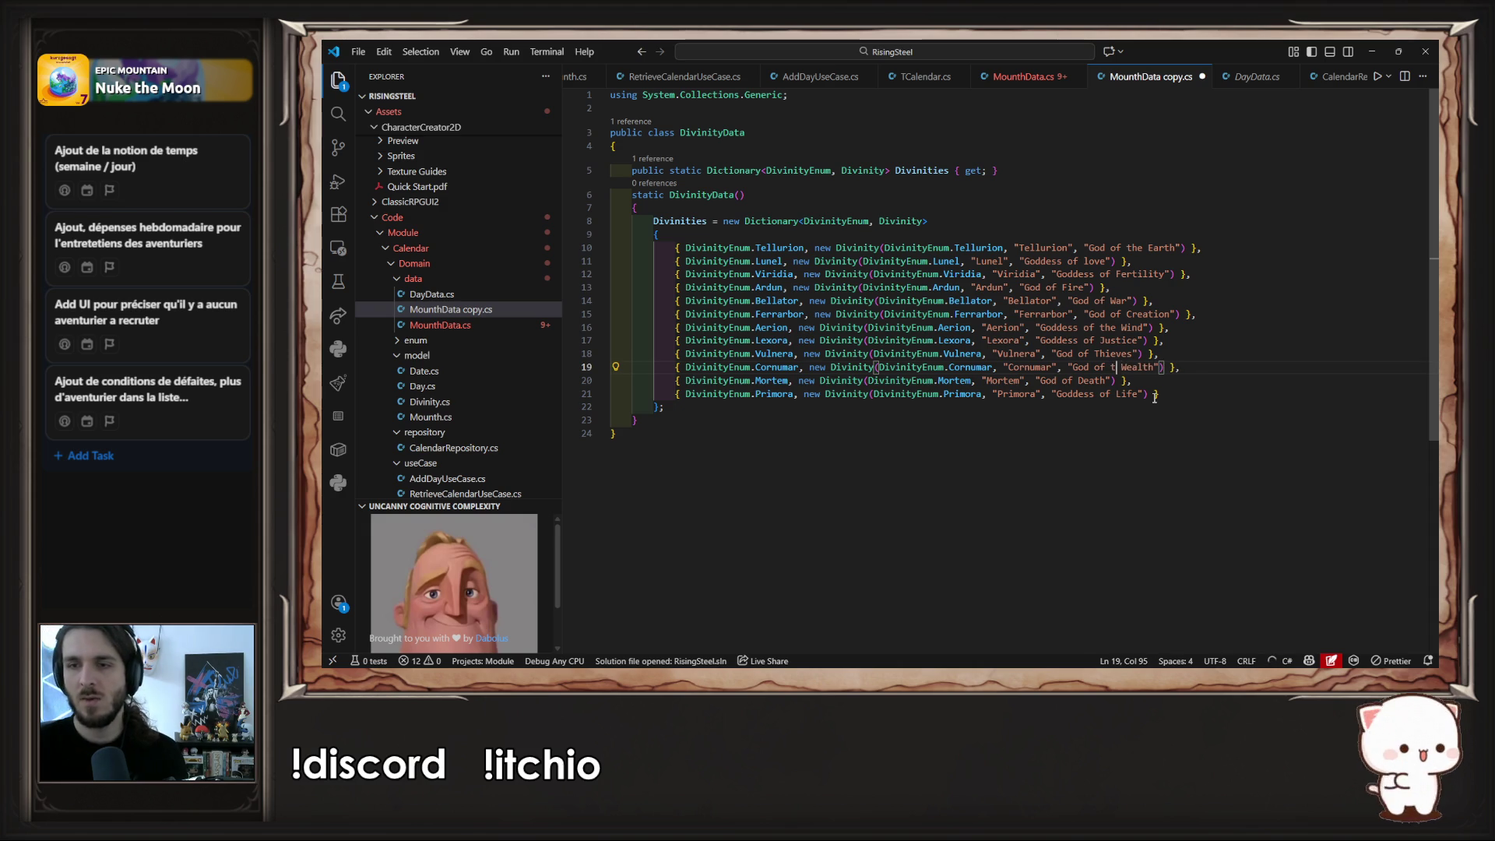
text( ocean)
- Capitalize Ocean in Cornumar's title and save the DivinityData file
key(ctrl+Left)
key(Delete)
text(O)
key(ctrl+s)
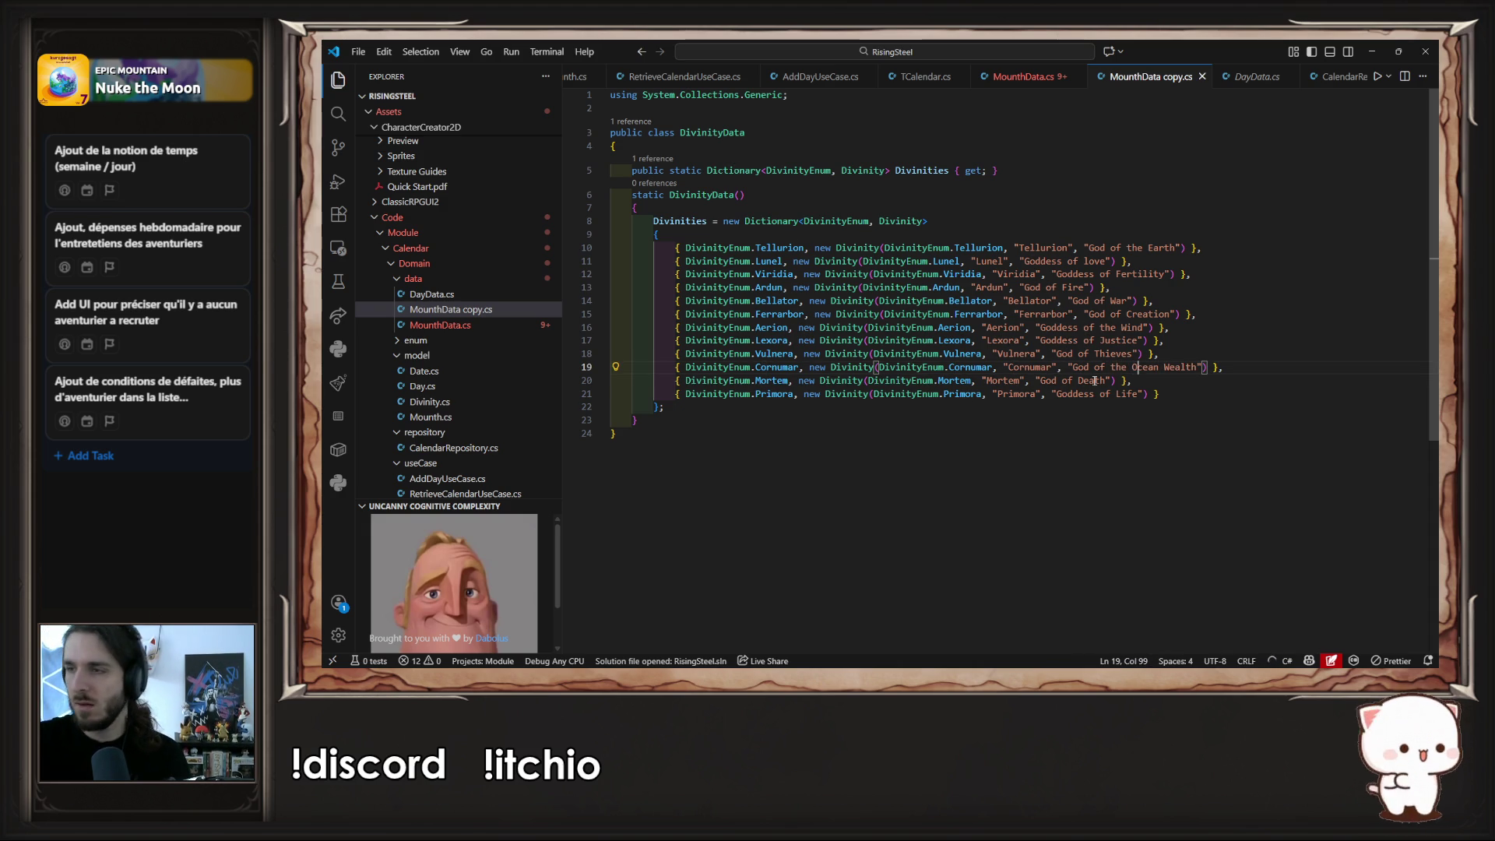
- Check the leftover word Wealth in the translator, delete it from line 19, and save
double_click(1168, 368)
key(ctrl+c)
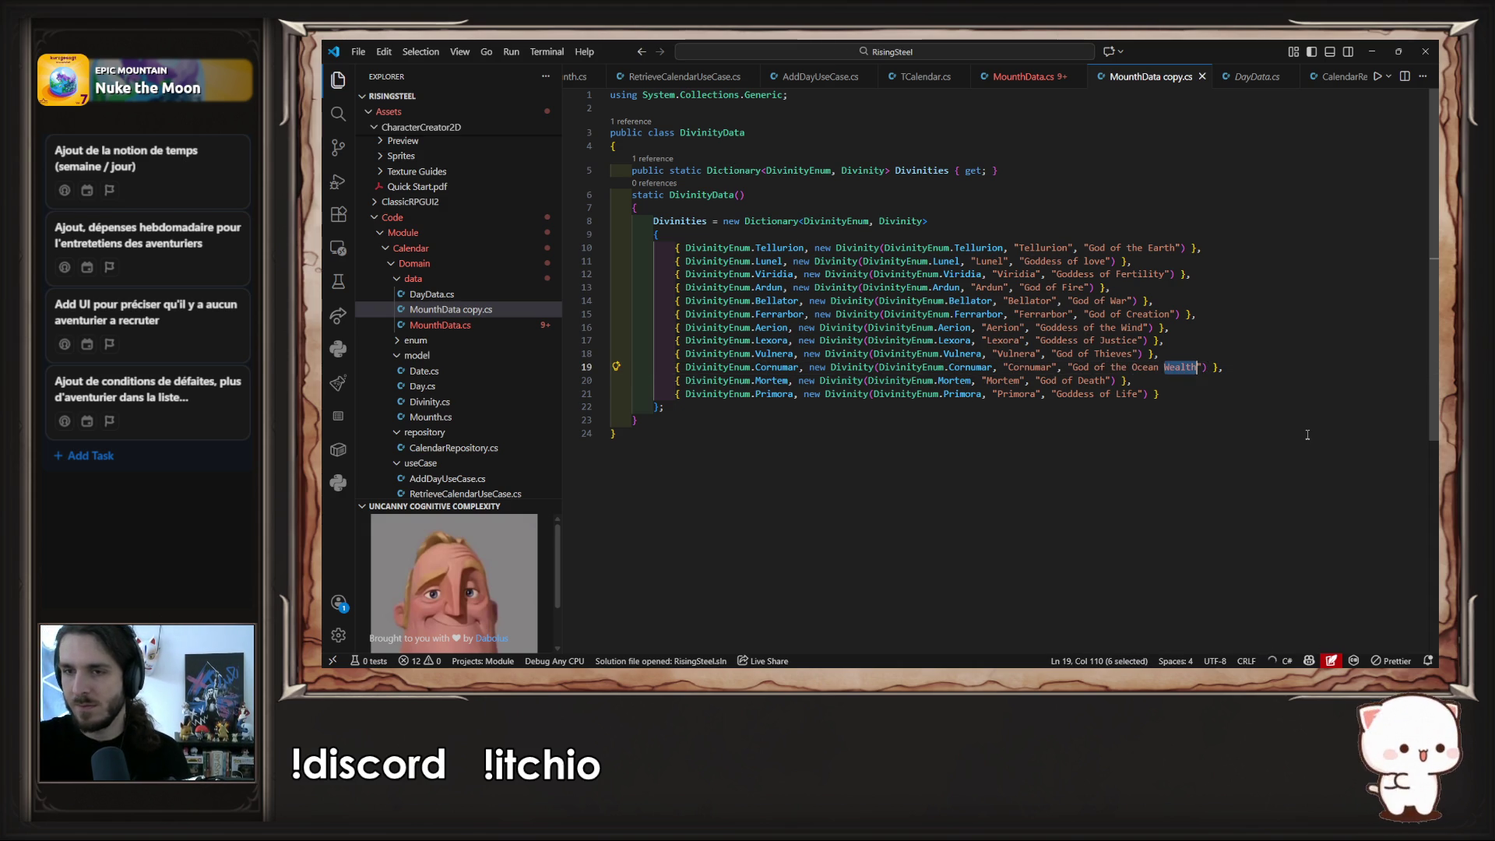
key(ctrl+super+Right)
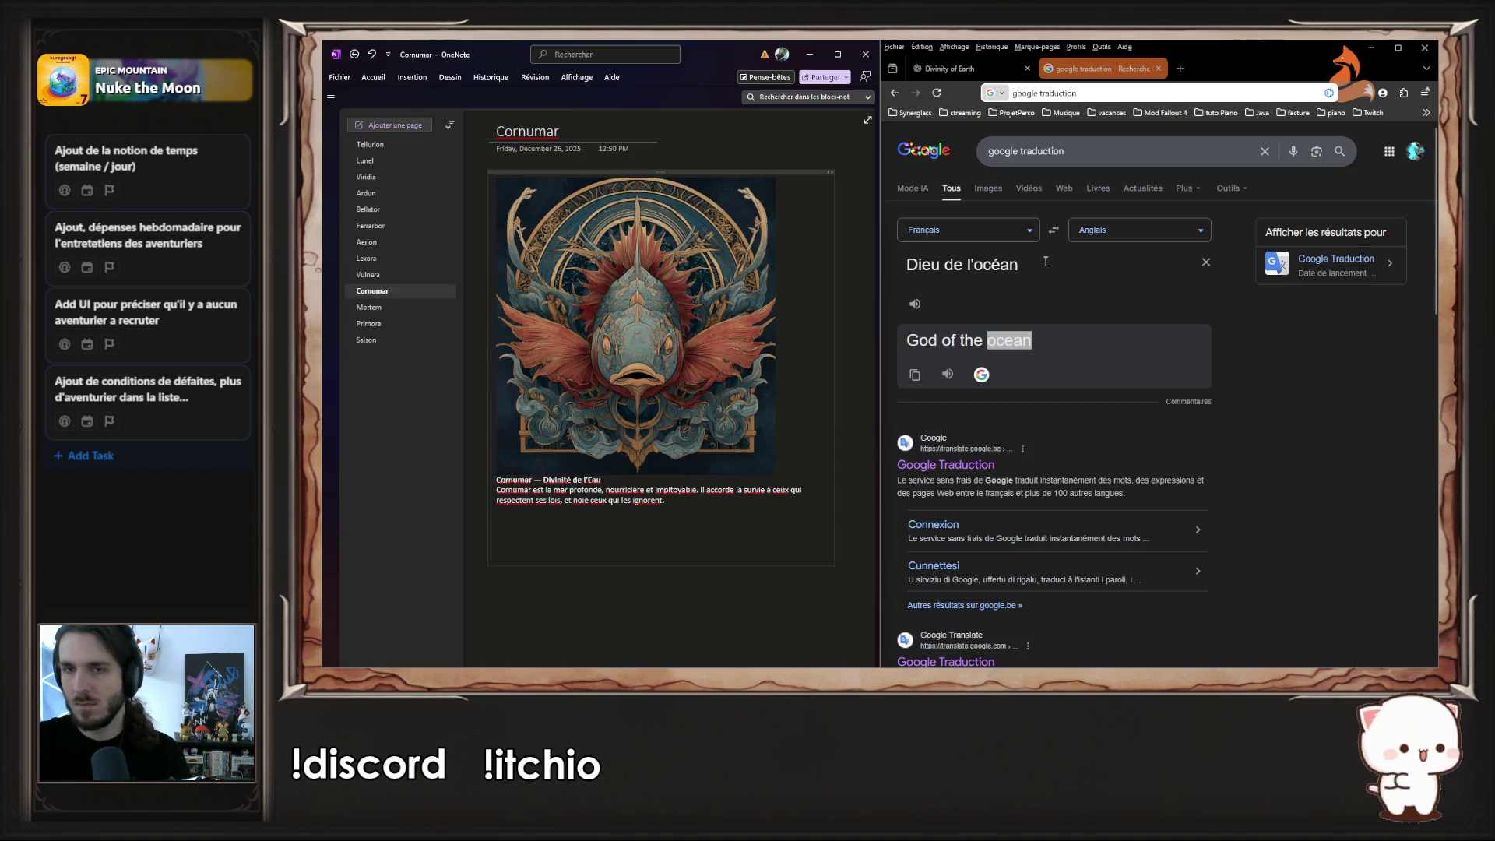
click(1197, 263)
click(1009, 274)
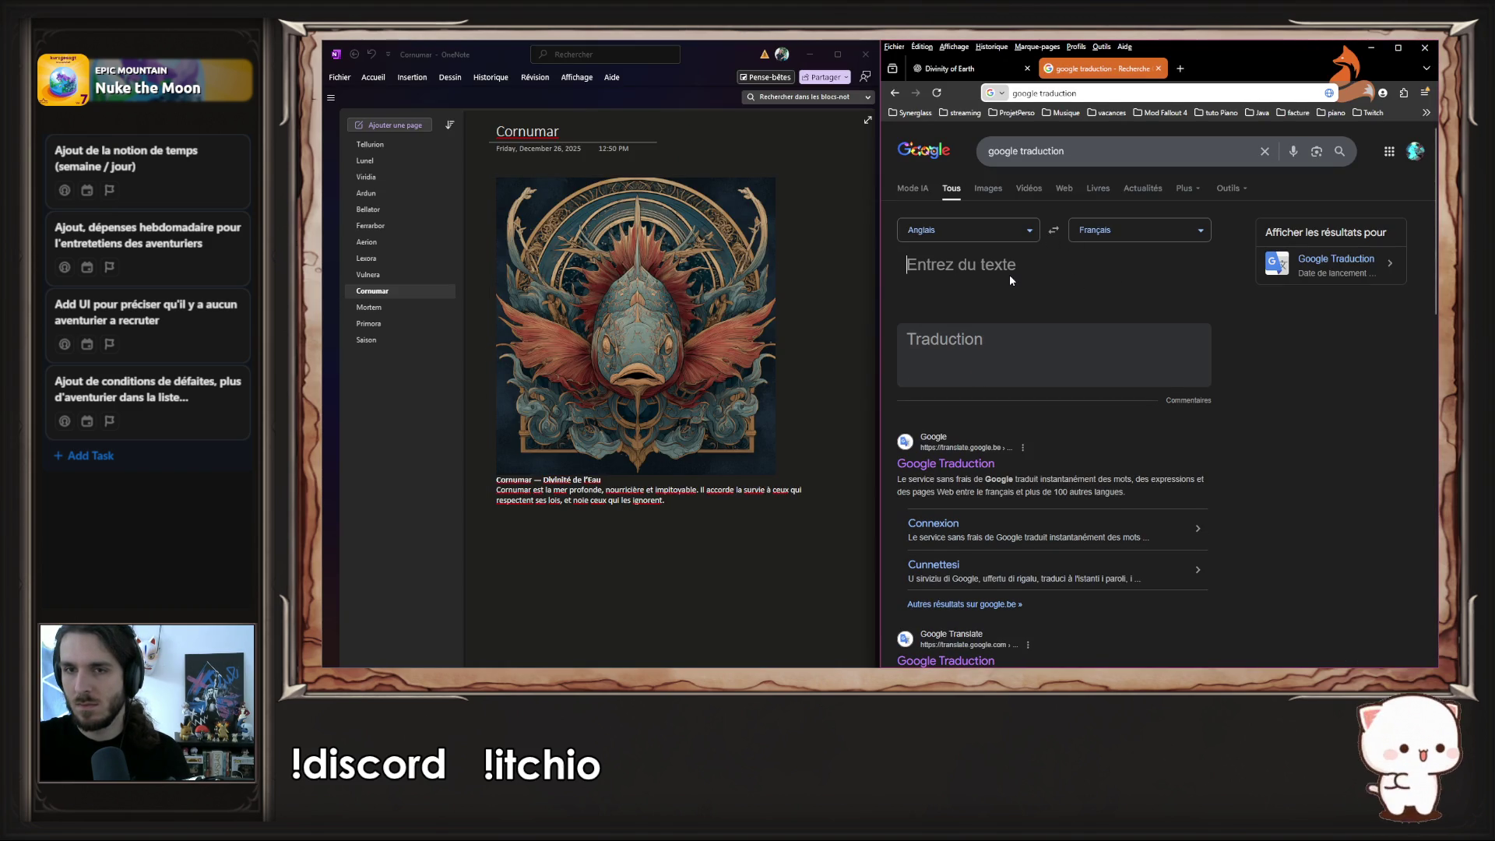
key(ctrl+v)
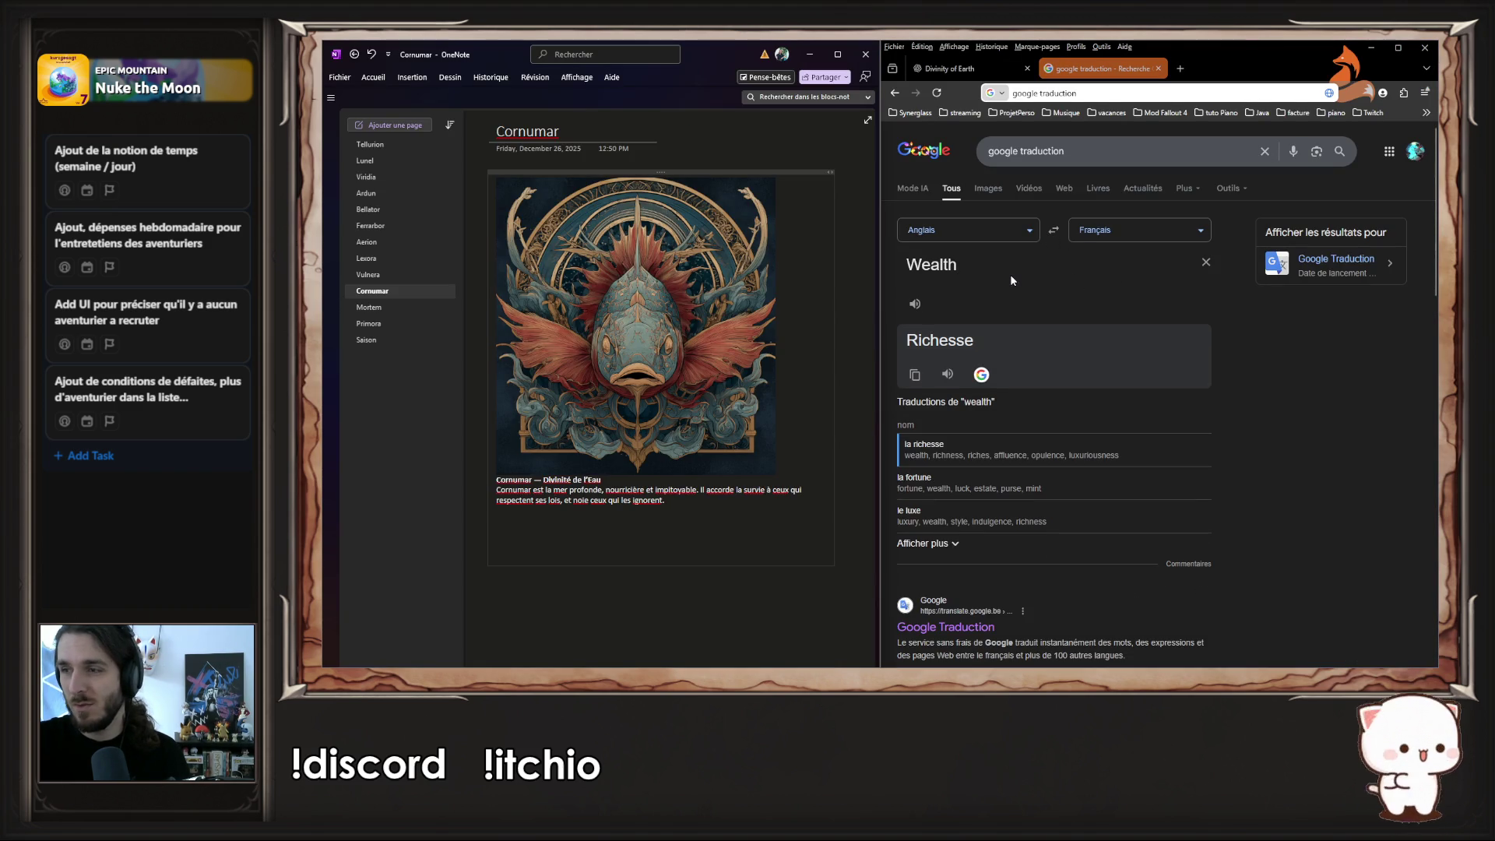
key(ctrl+a)
click(1370, 49)
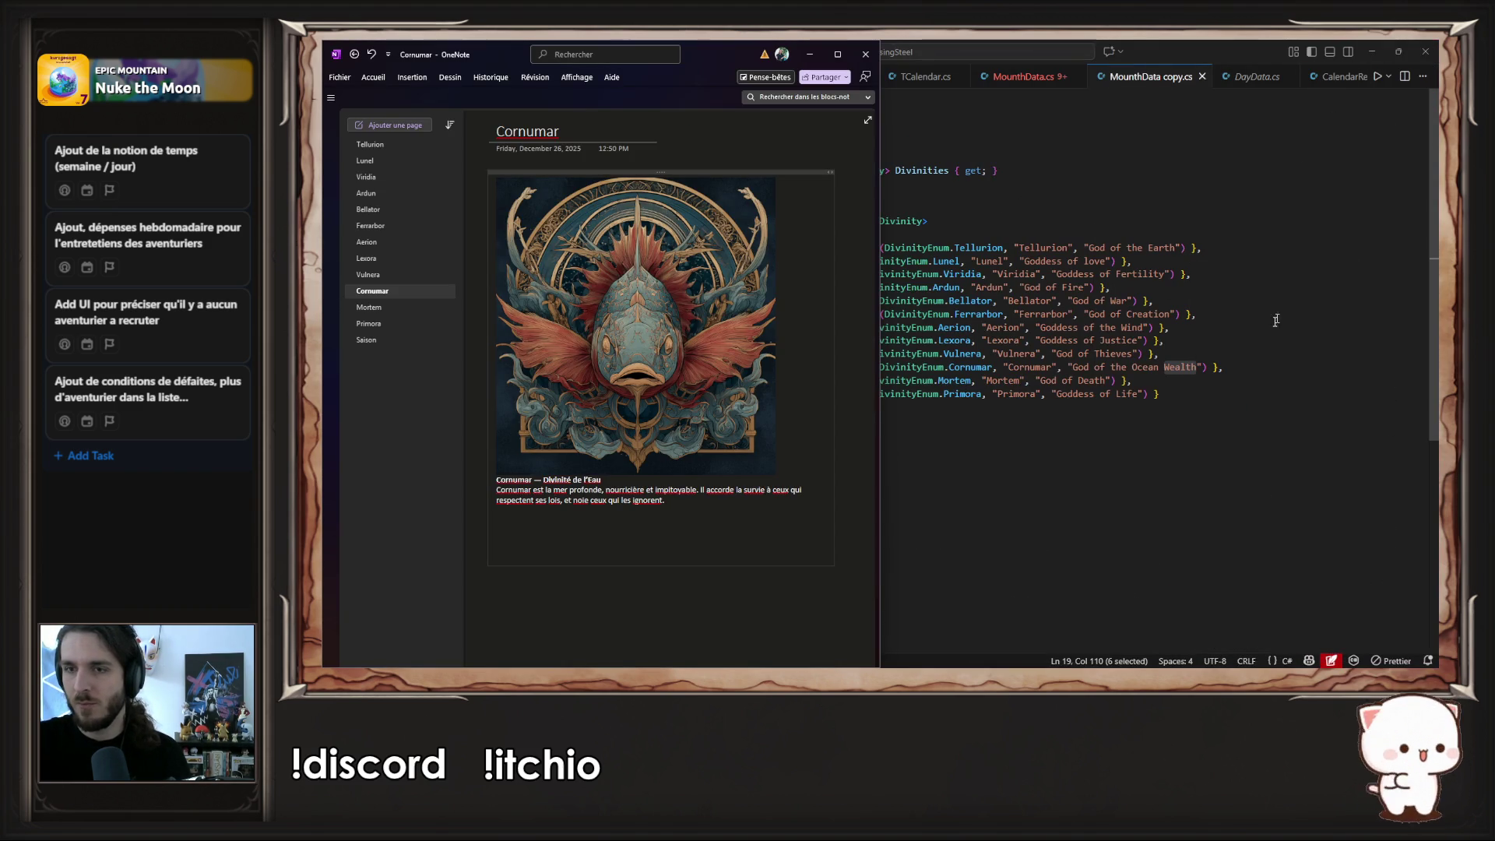
key(ctrl+super+Left)
key(BackSpace)
key(BackSpace)
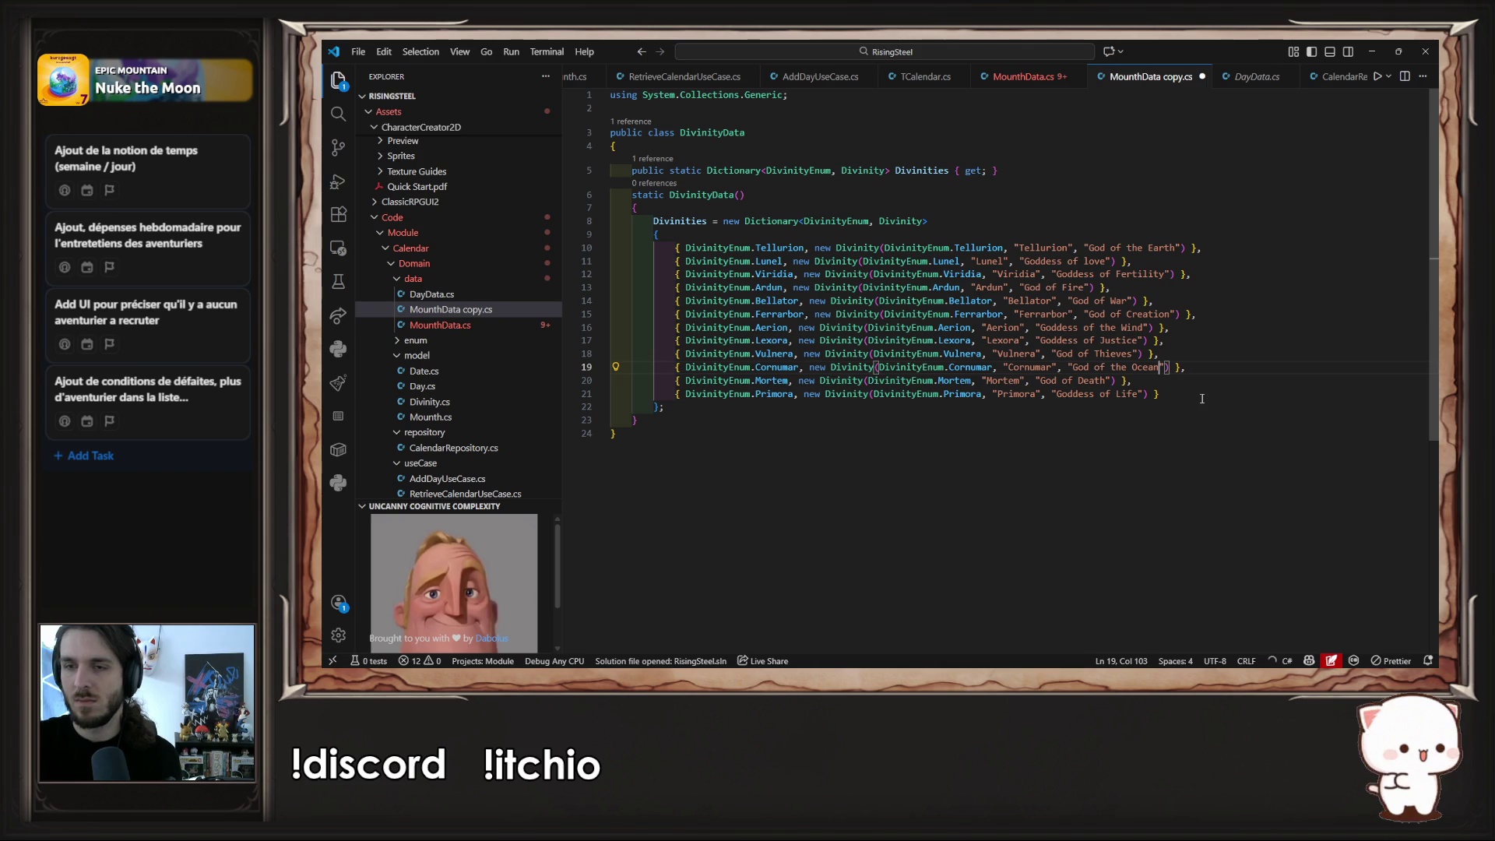
key(ctrl+s)
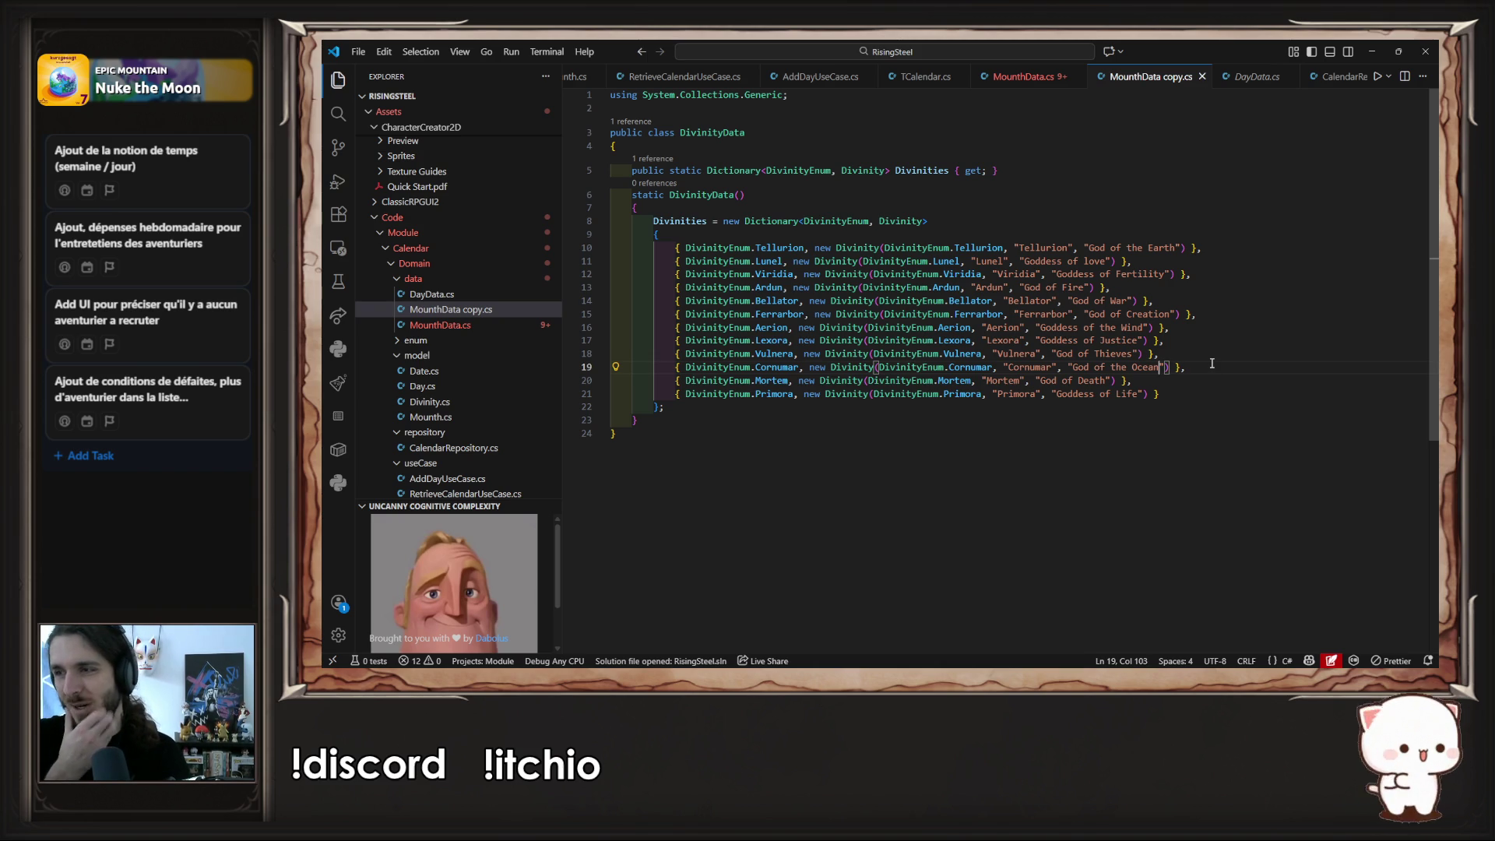
key(alt+Tab)
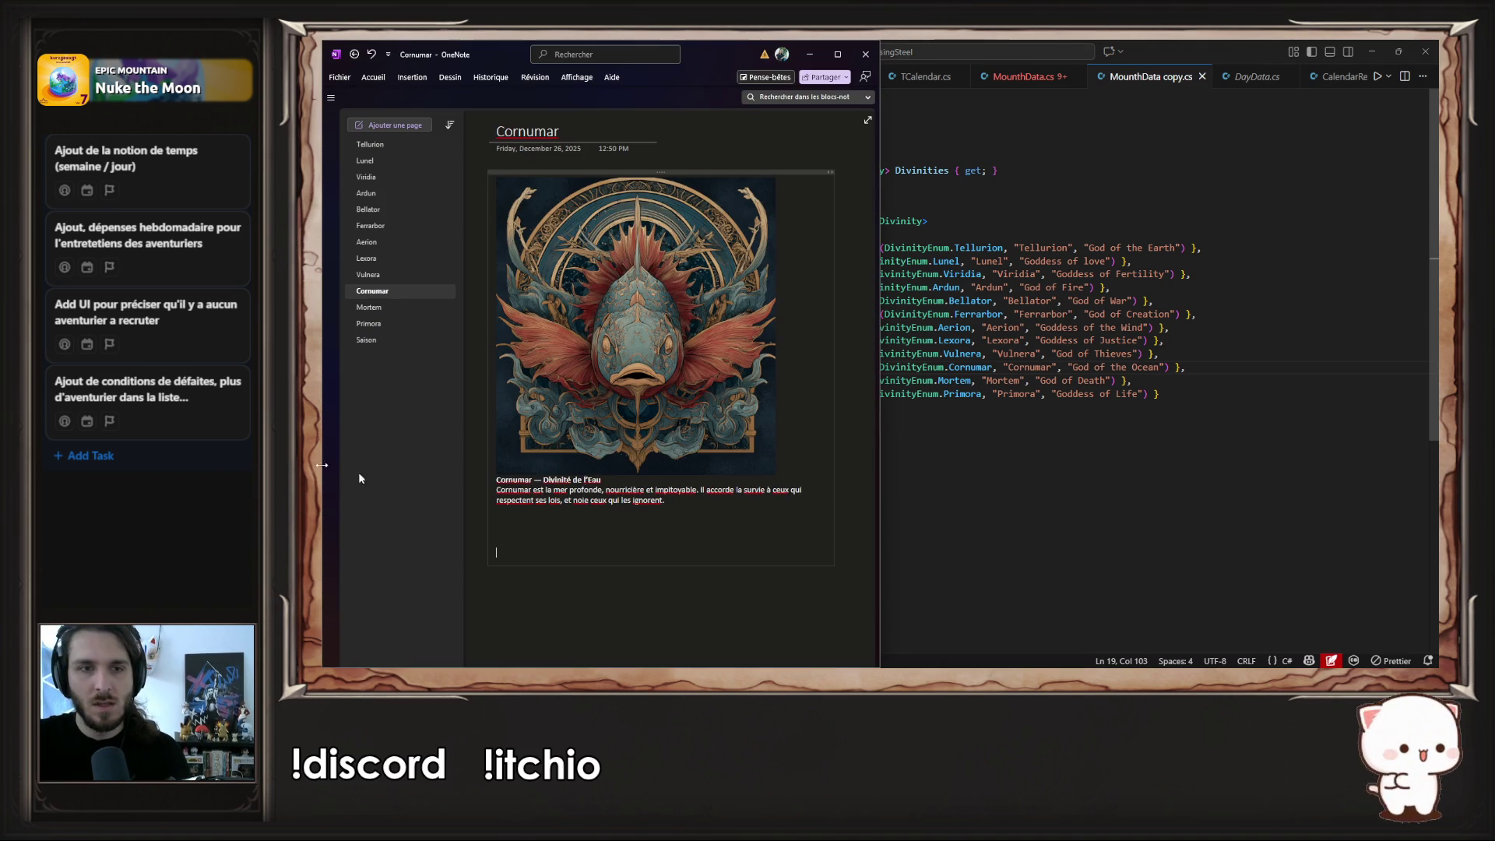
- Translate Primora's 'Divinité Primordiale' into 'Primordial Deity' and select its old title 'Goddess of Life'
click(369, 323)
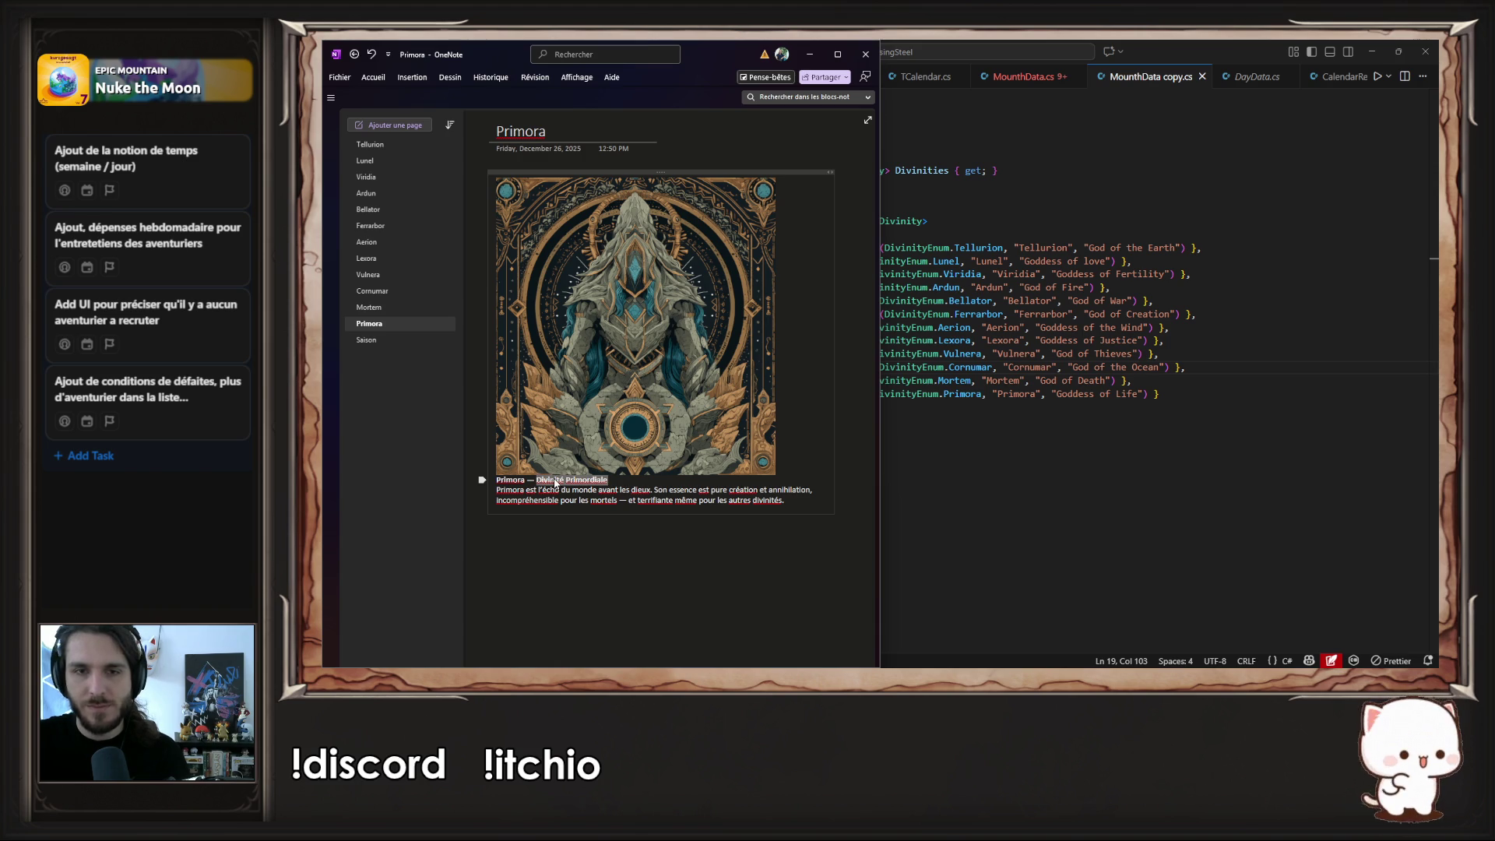
key(alt+Tab)
click(1205, 262)
text(Divinité Primordiale)
click(1051, 234)
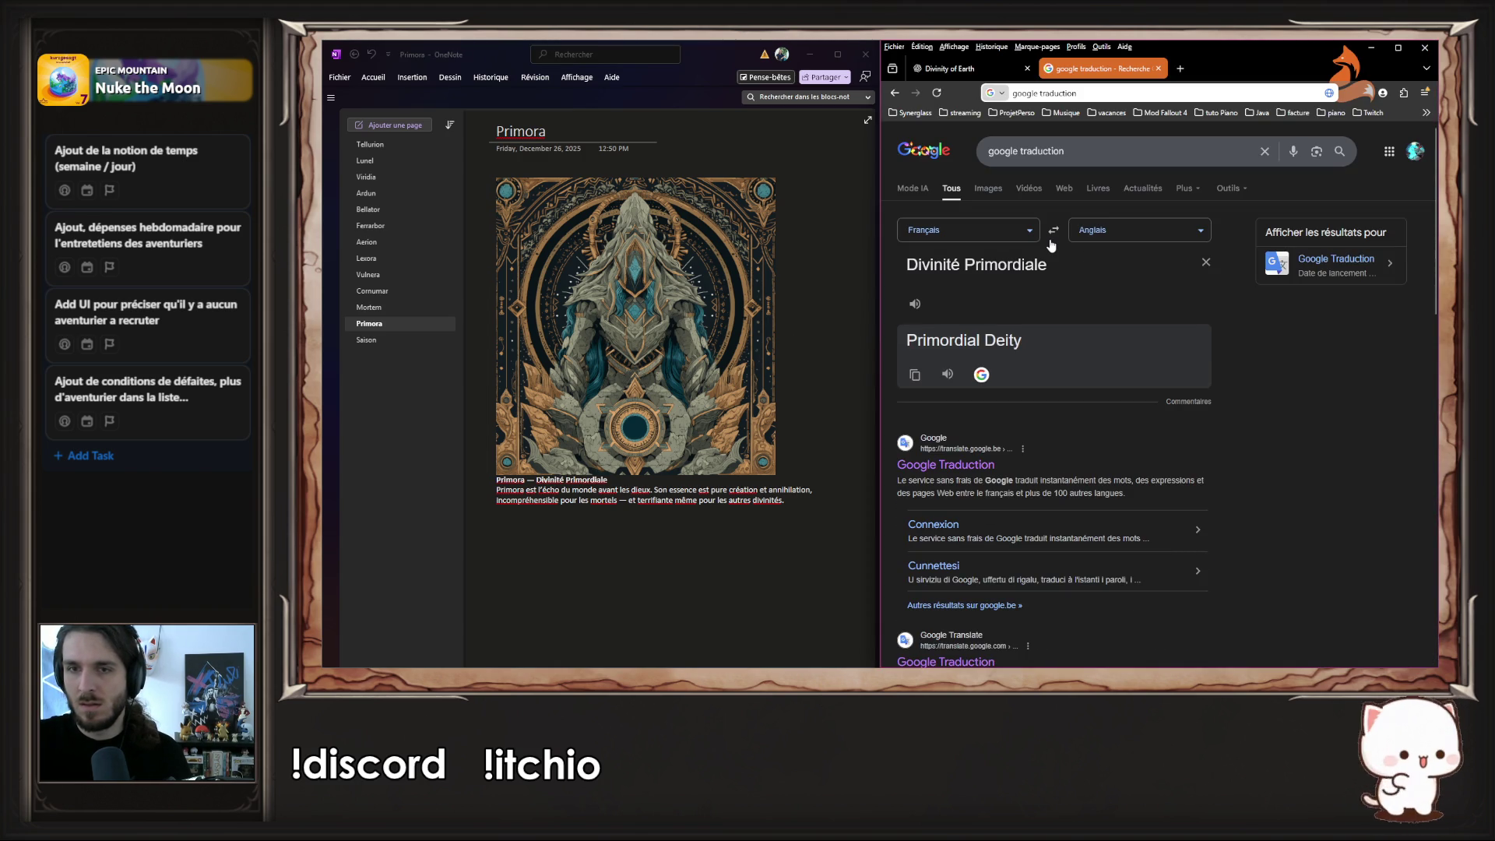
drag(985, 341, 903, 340)
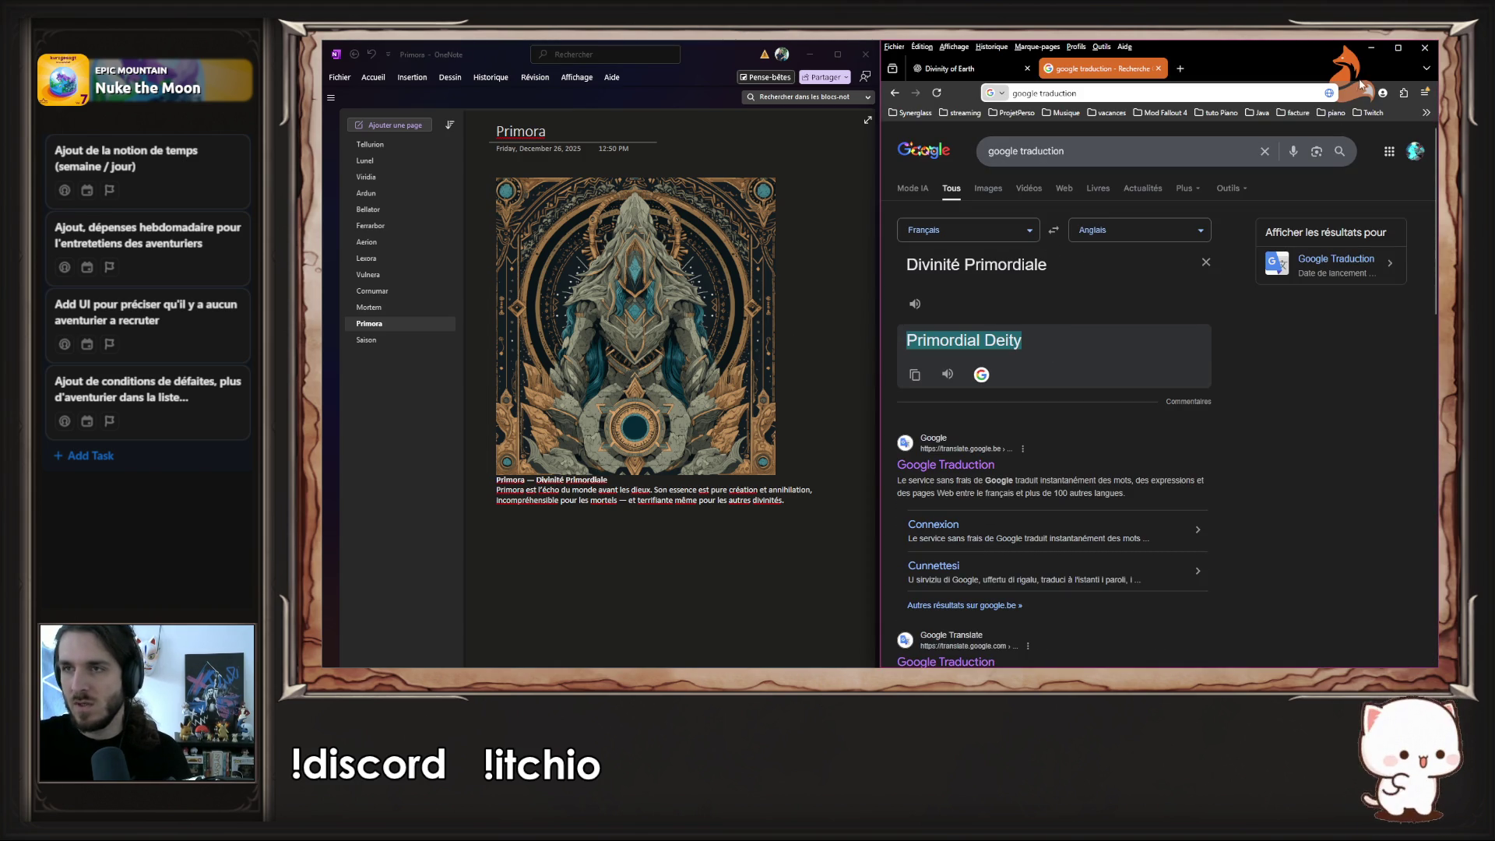
click(1371, 49)
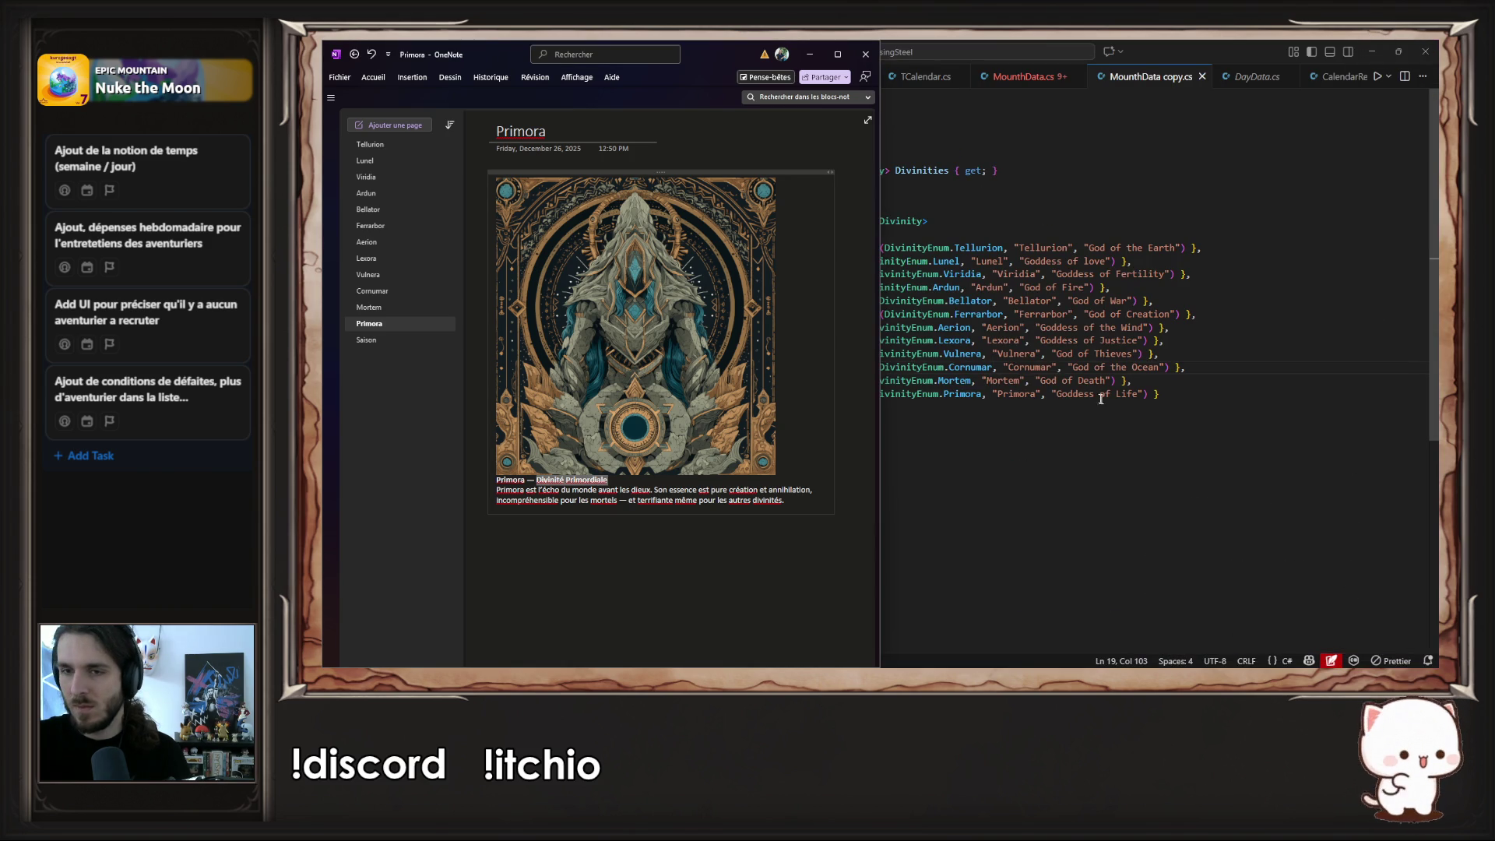
drag(1058, 393, 1145, 393)
- Paste 'Primordial Deity' as Primora's title, then peek the Divinity constructor and return
text(Primordial Deity)
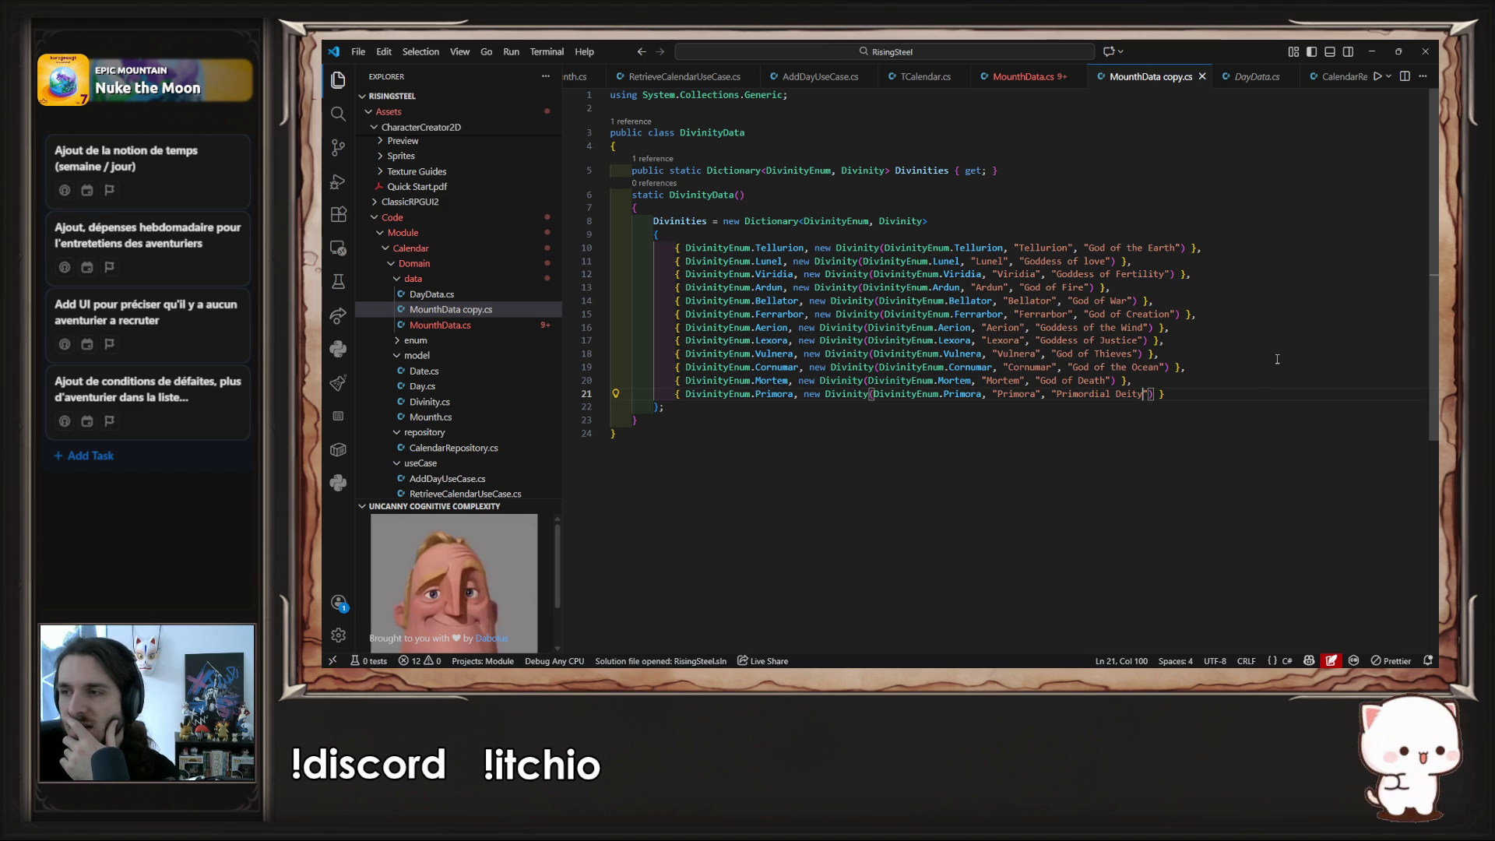
alt+click(1341, 462)
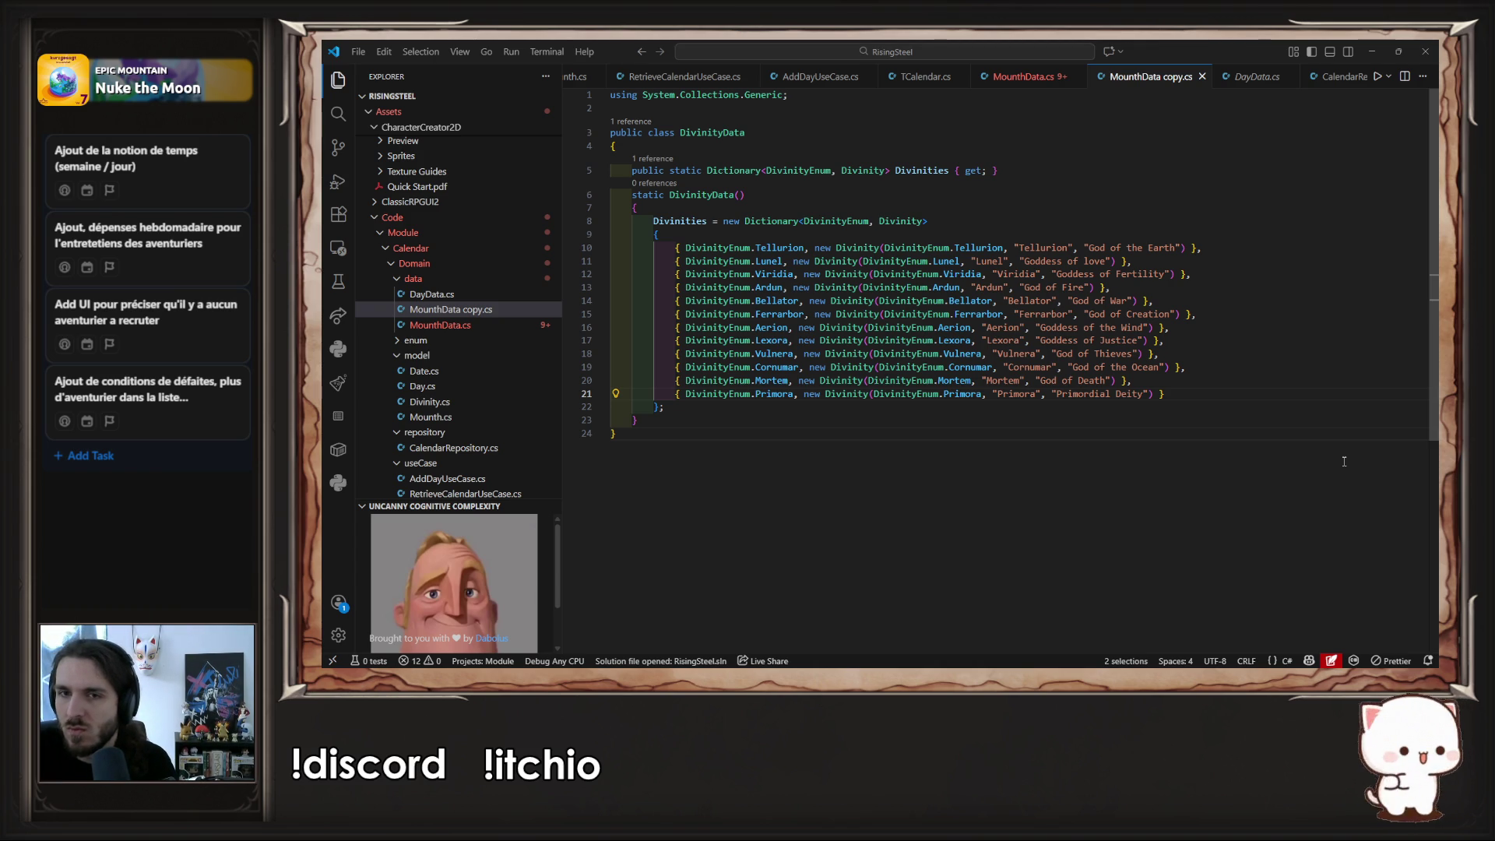
click(1343, 462)
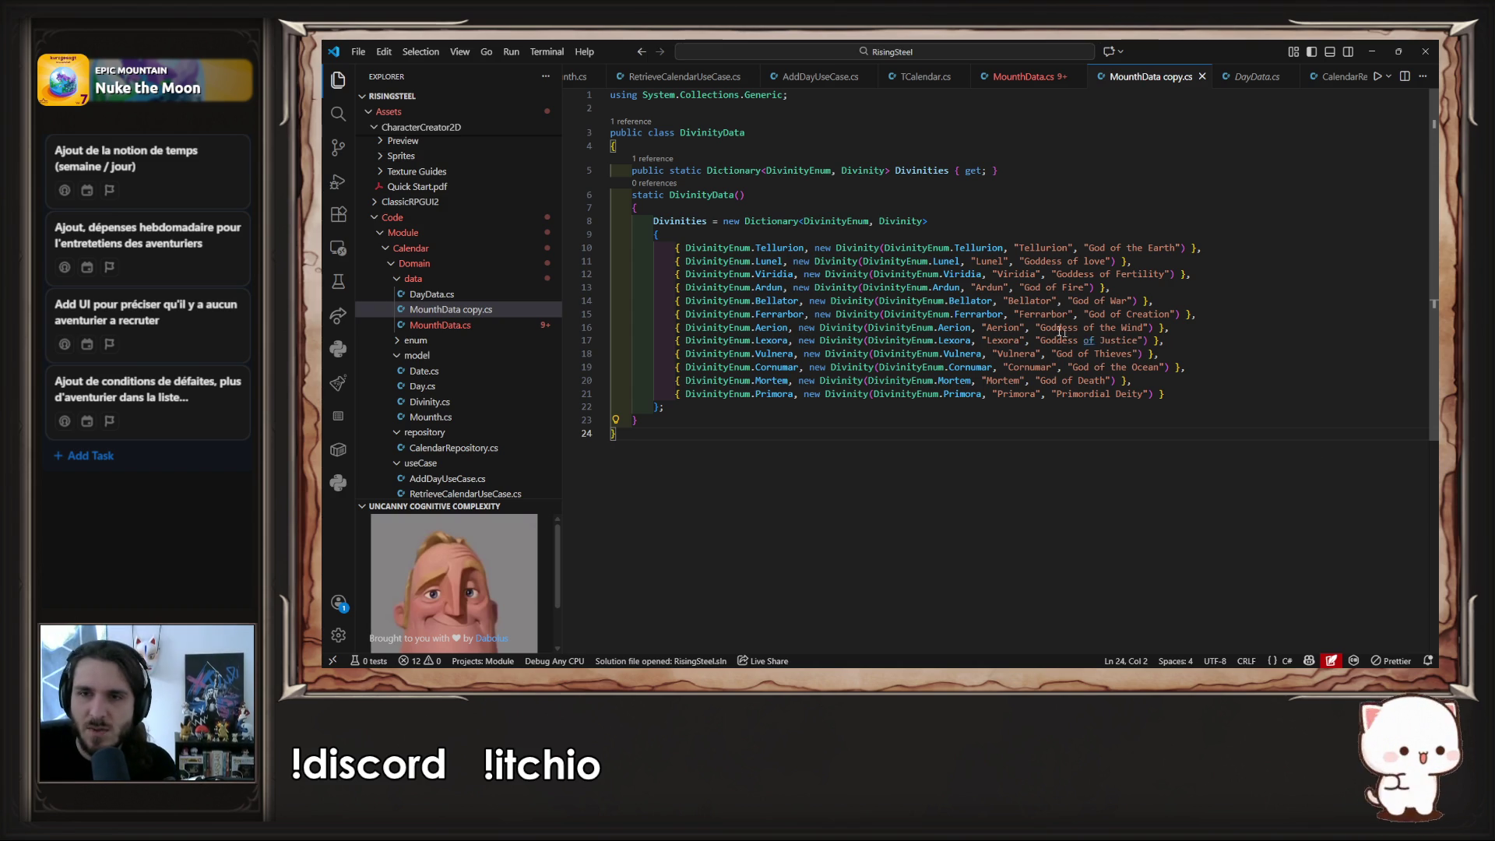
ctrl+click(857, 249)
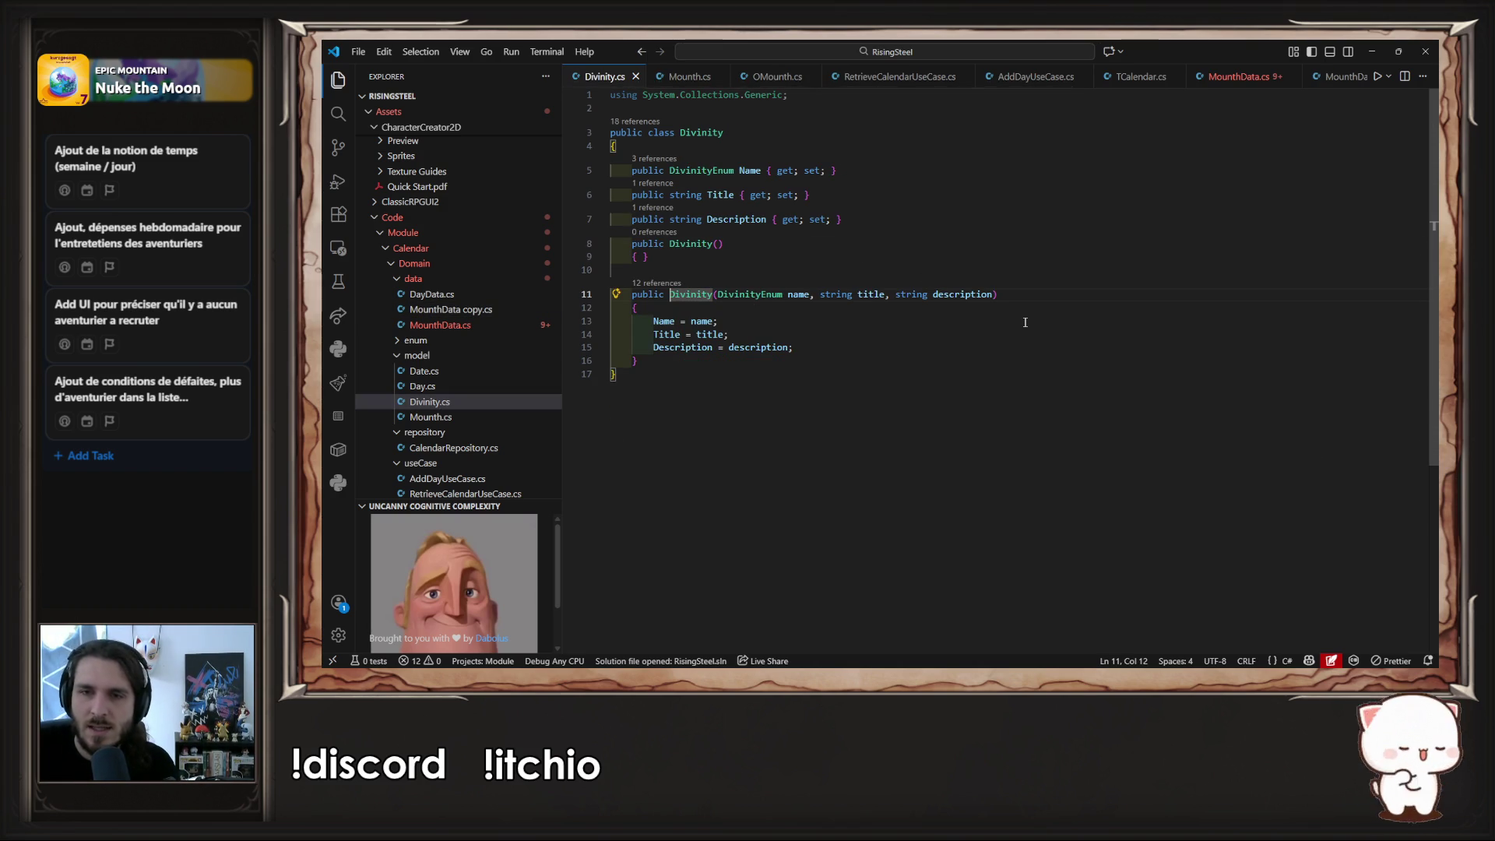
key(alt+Left)
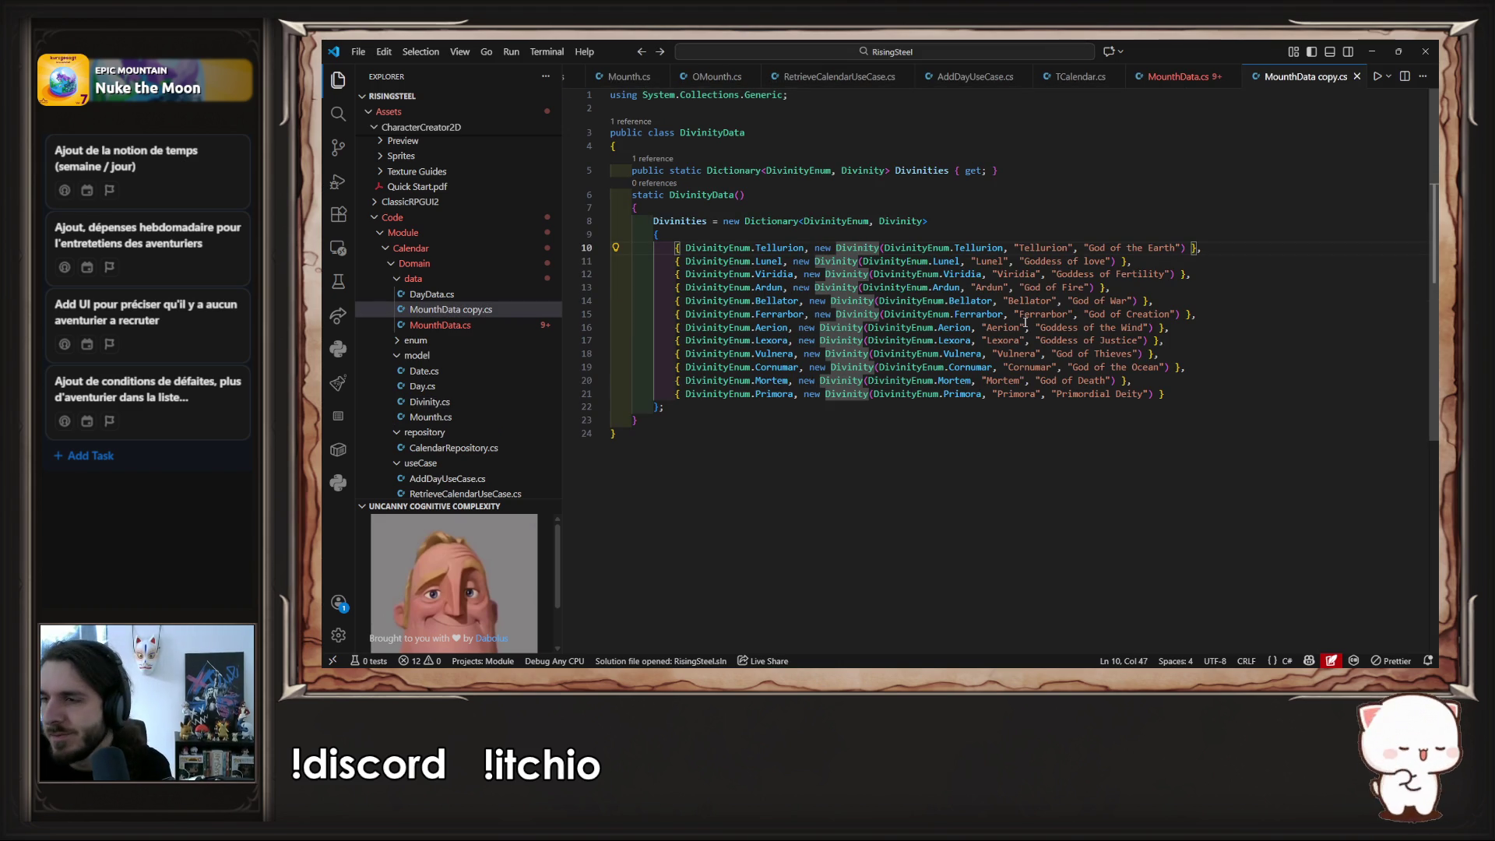
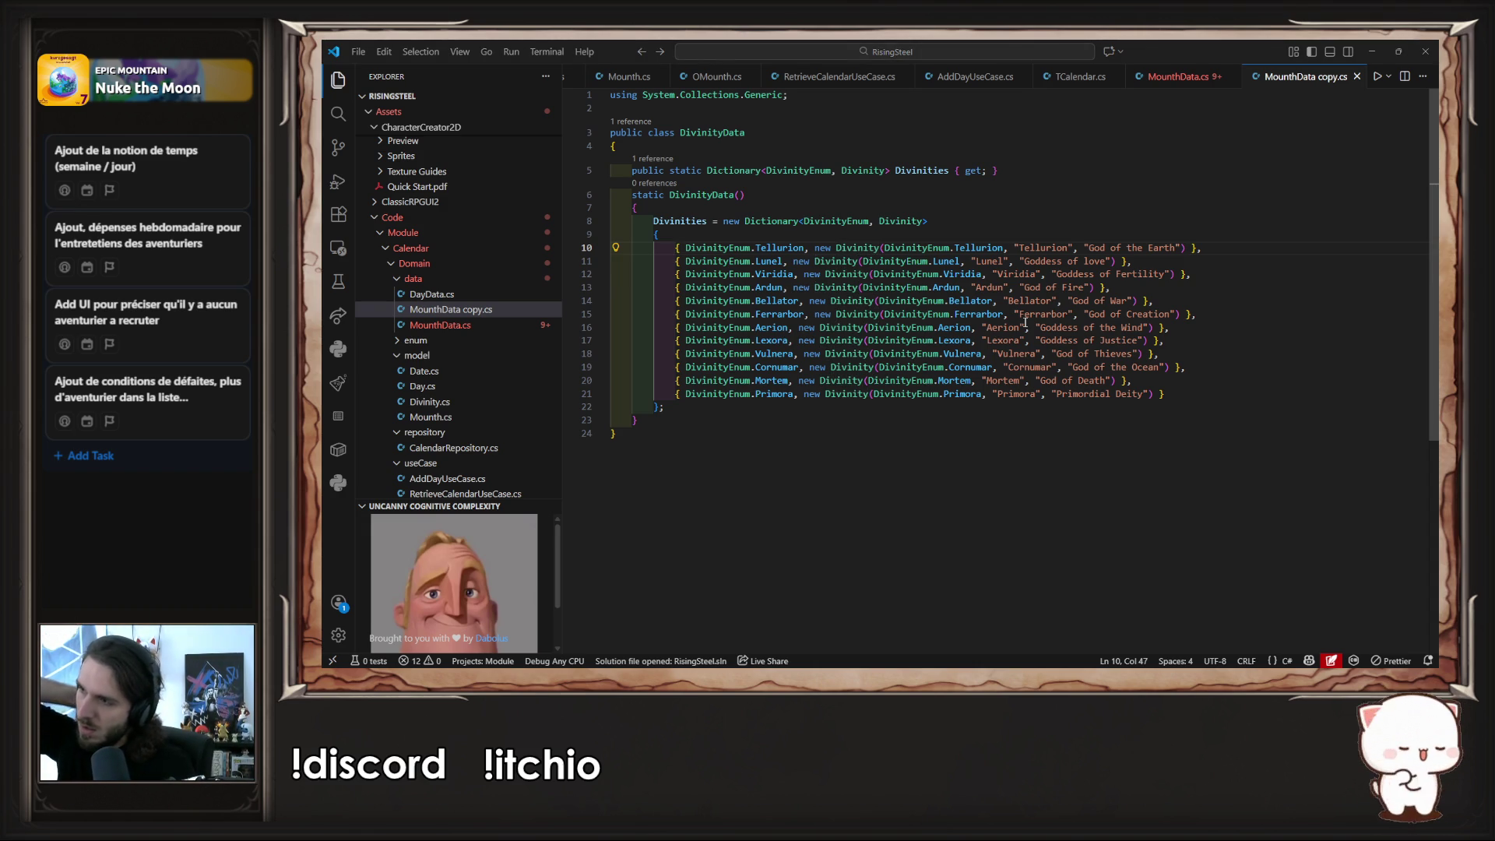
- Switch from VS Code to Unity so it recompiles, revealing the CS1503 errors in MounthData.cs
key(alt+Tab)
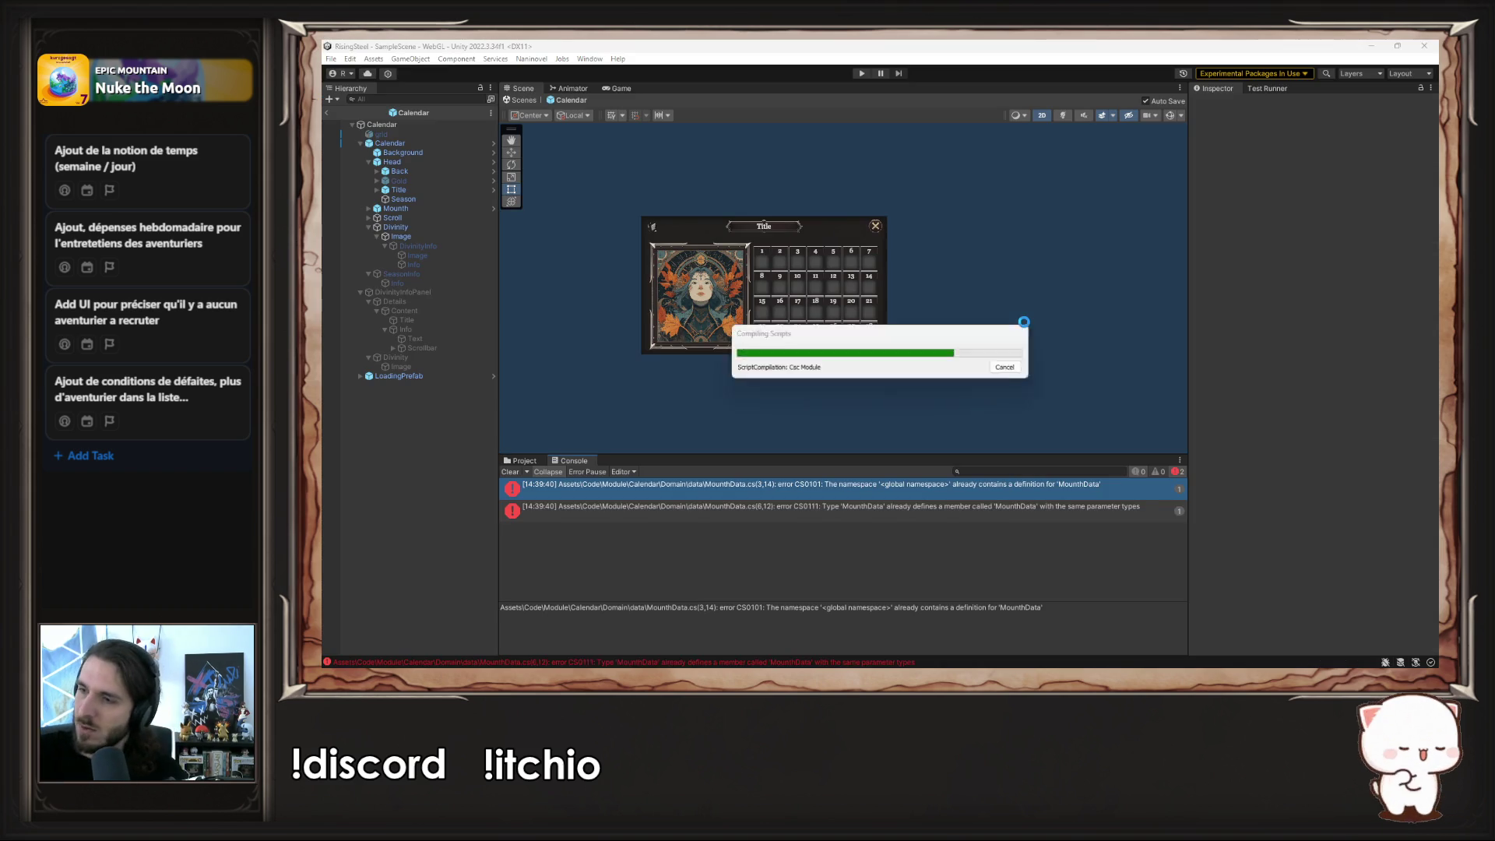
- Add a new folder named Calendar under Assets/Resources/Naninovel/Text in the Project window
click(519, 461)
drag(765, 457, 701, 301)
scroll(606, 435, down, 10)
scroll(612, 451, up, 3)
scroll(613, 450, down, 3)
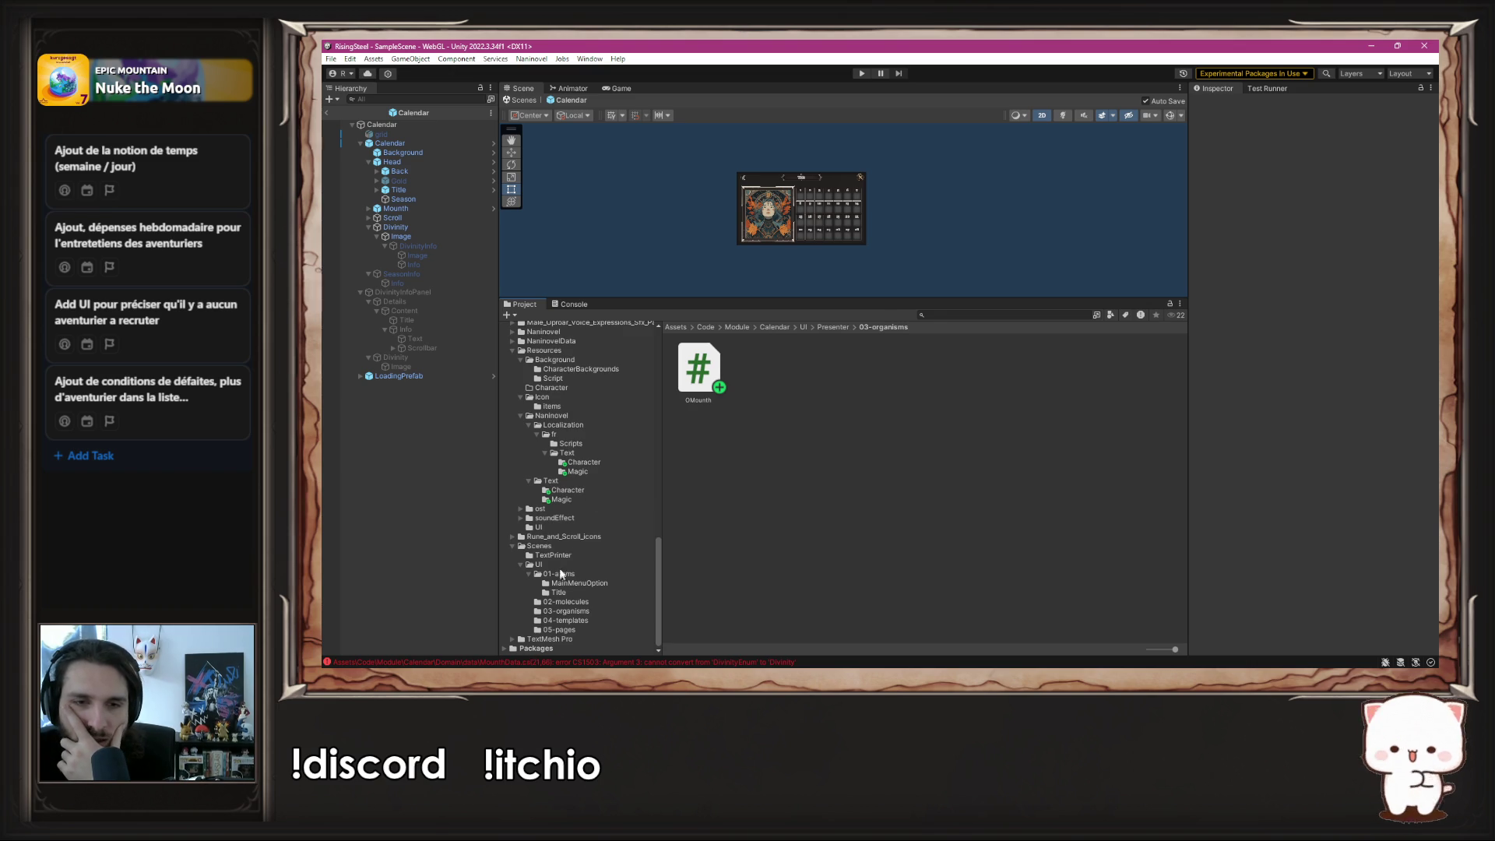
scroll(588, 495, up, 2)
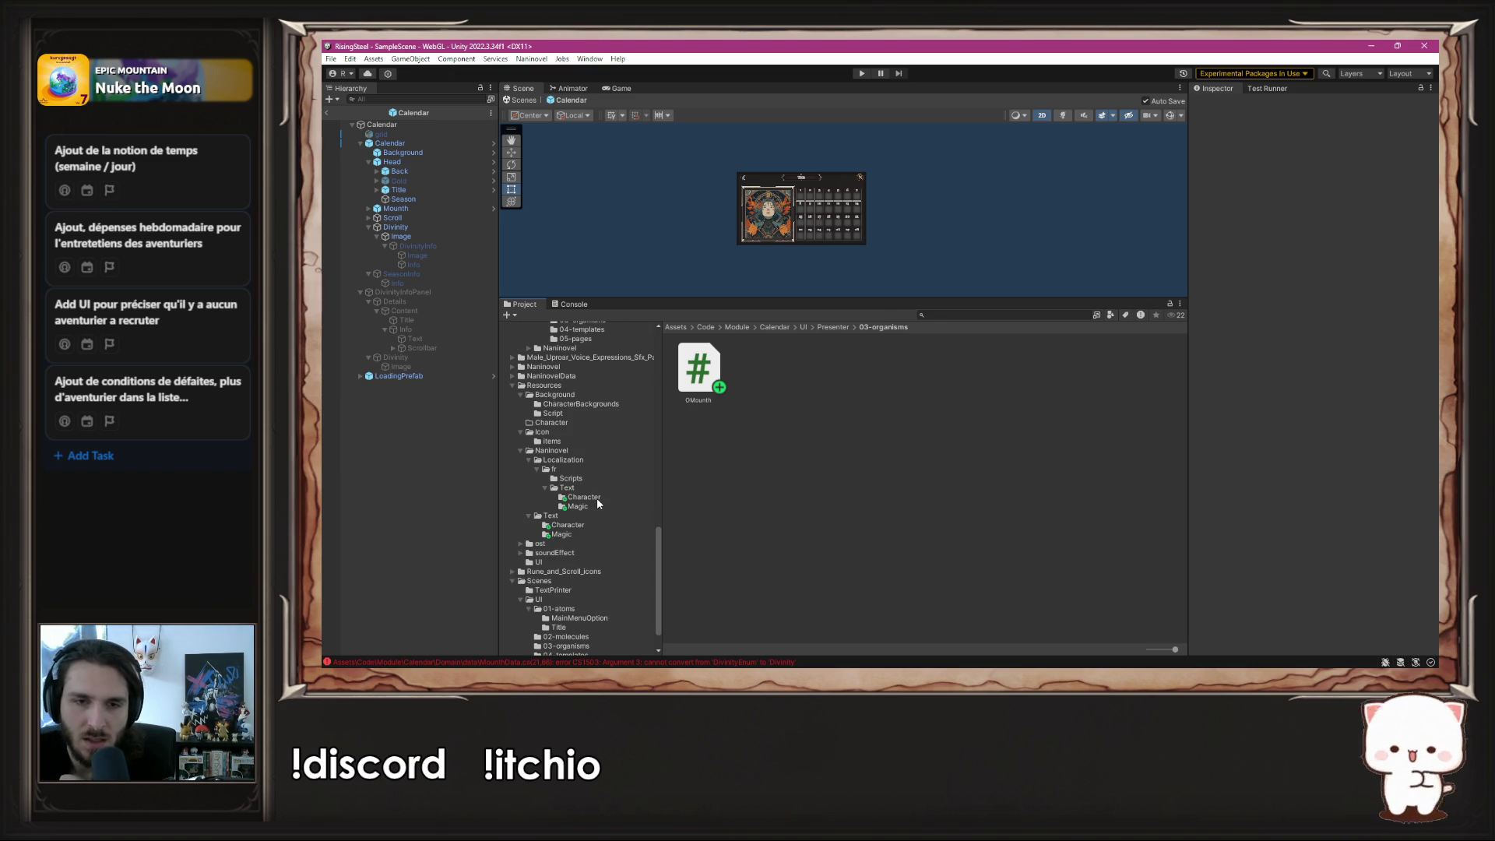
click(583, 517)
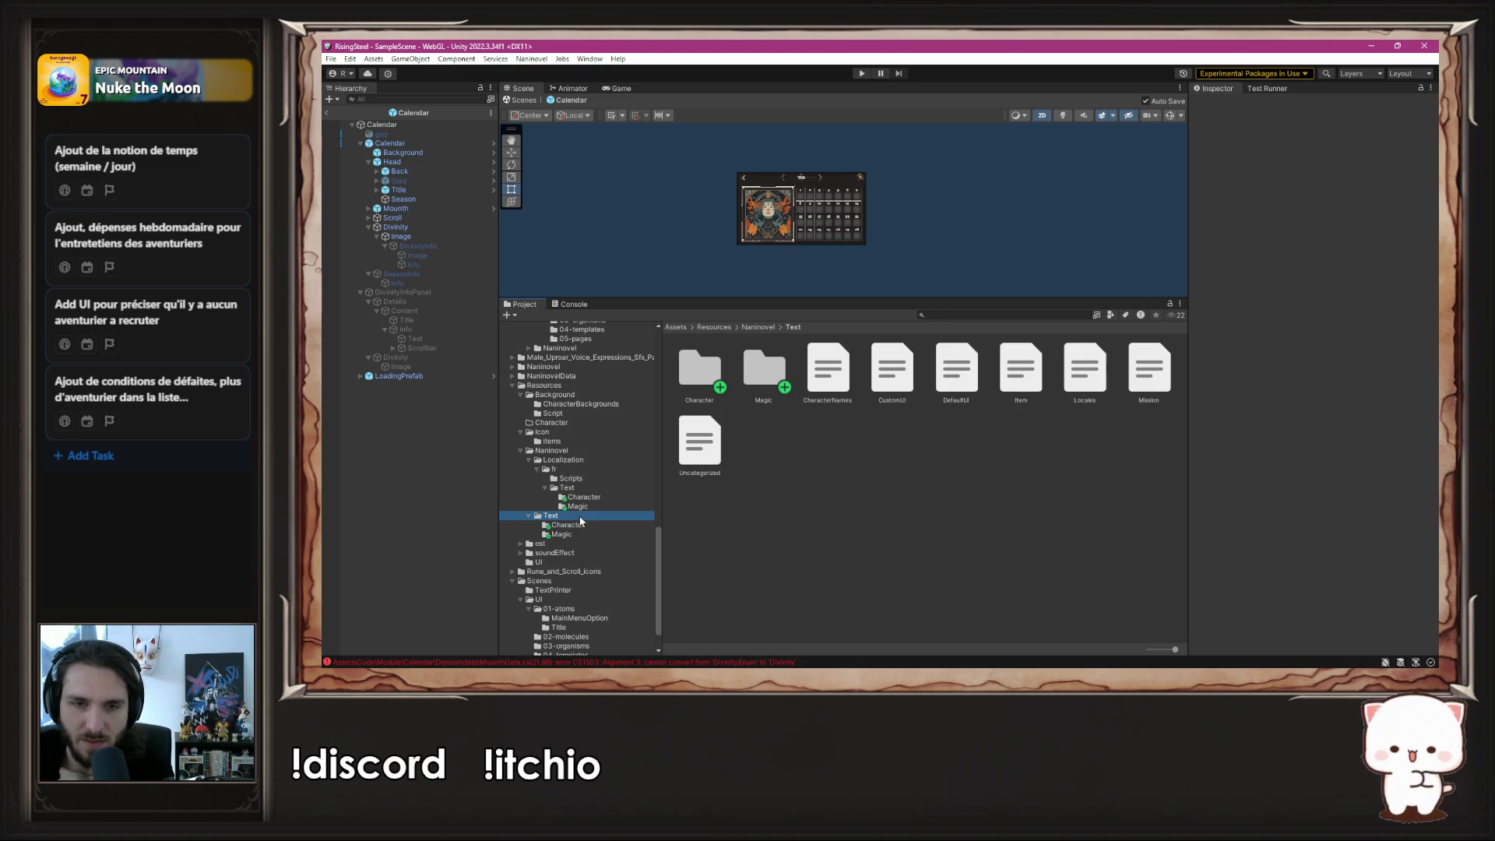
right_click(800, 515)
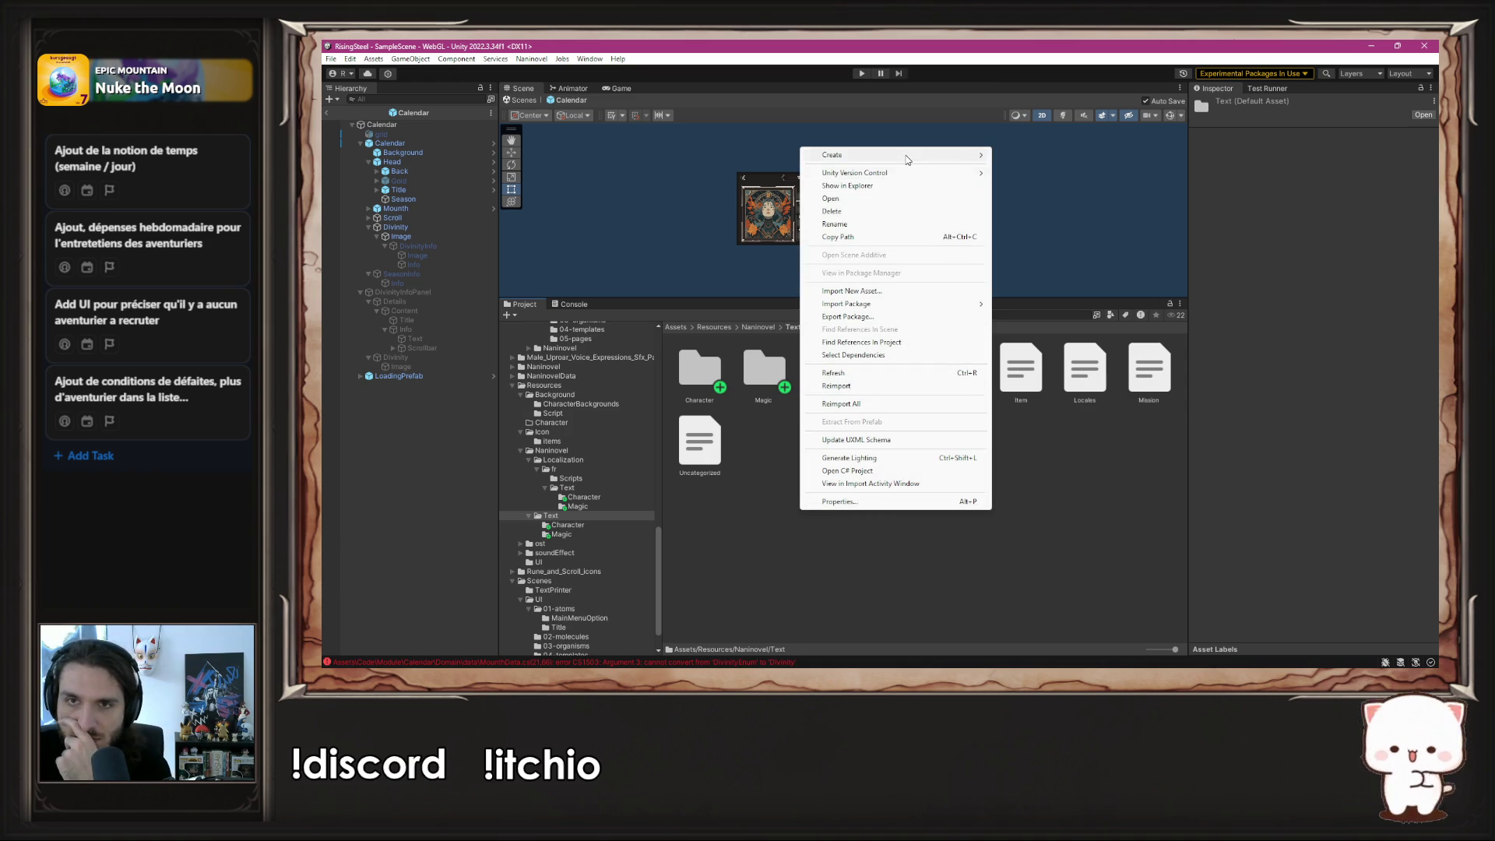
mouse_move(904, 155)
click(1087, 109)
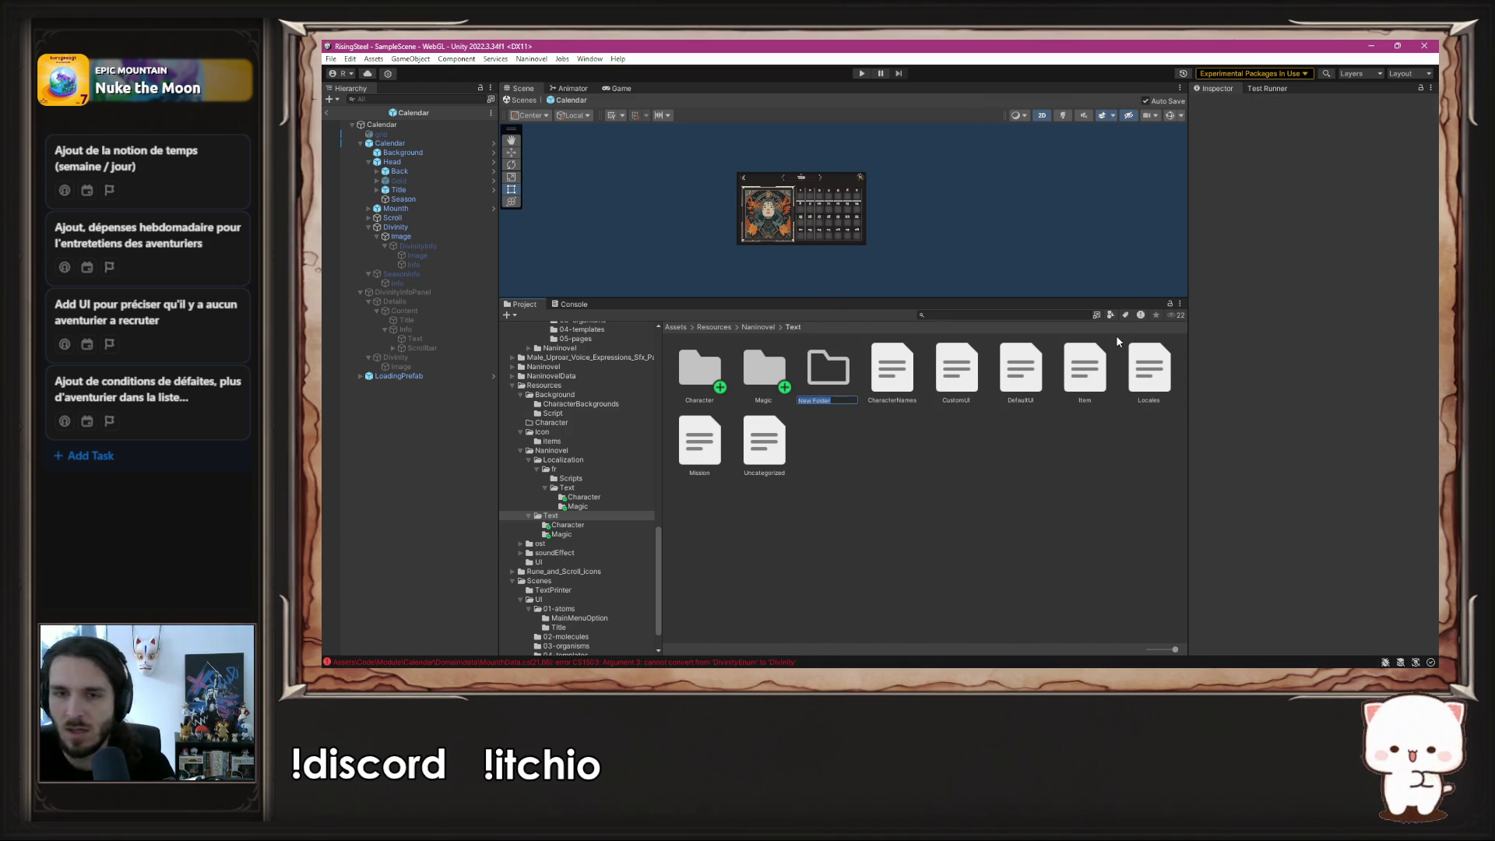
text(da)
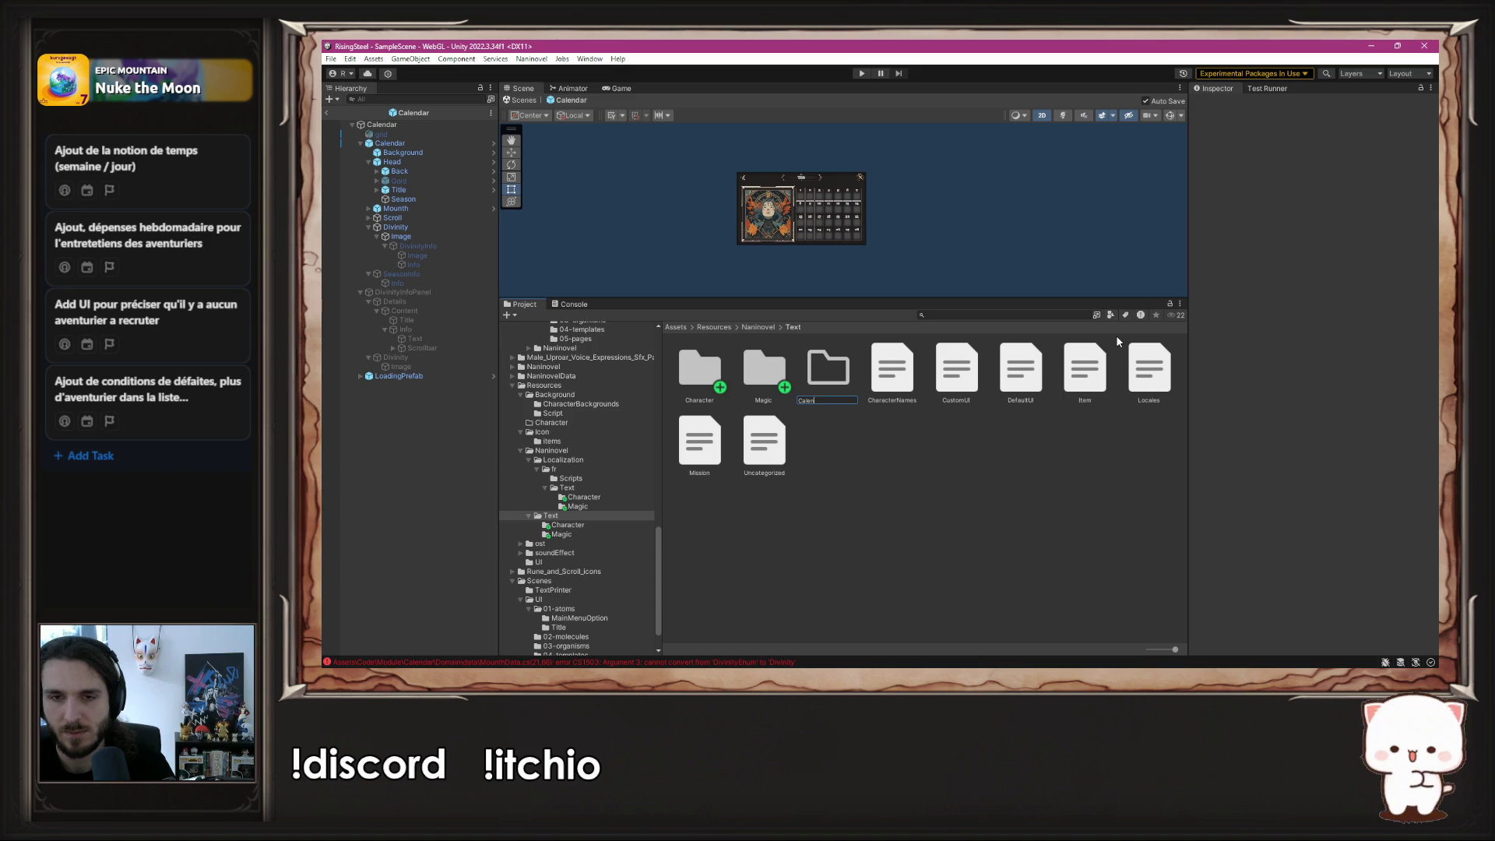
text(r)
key(Return)
key(Return)
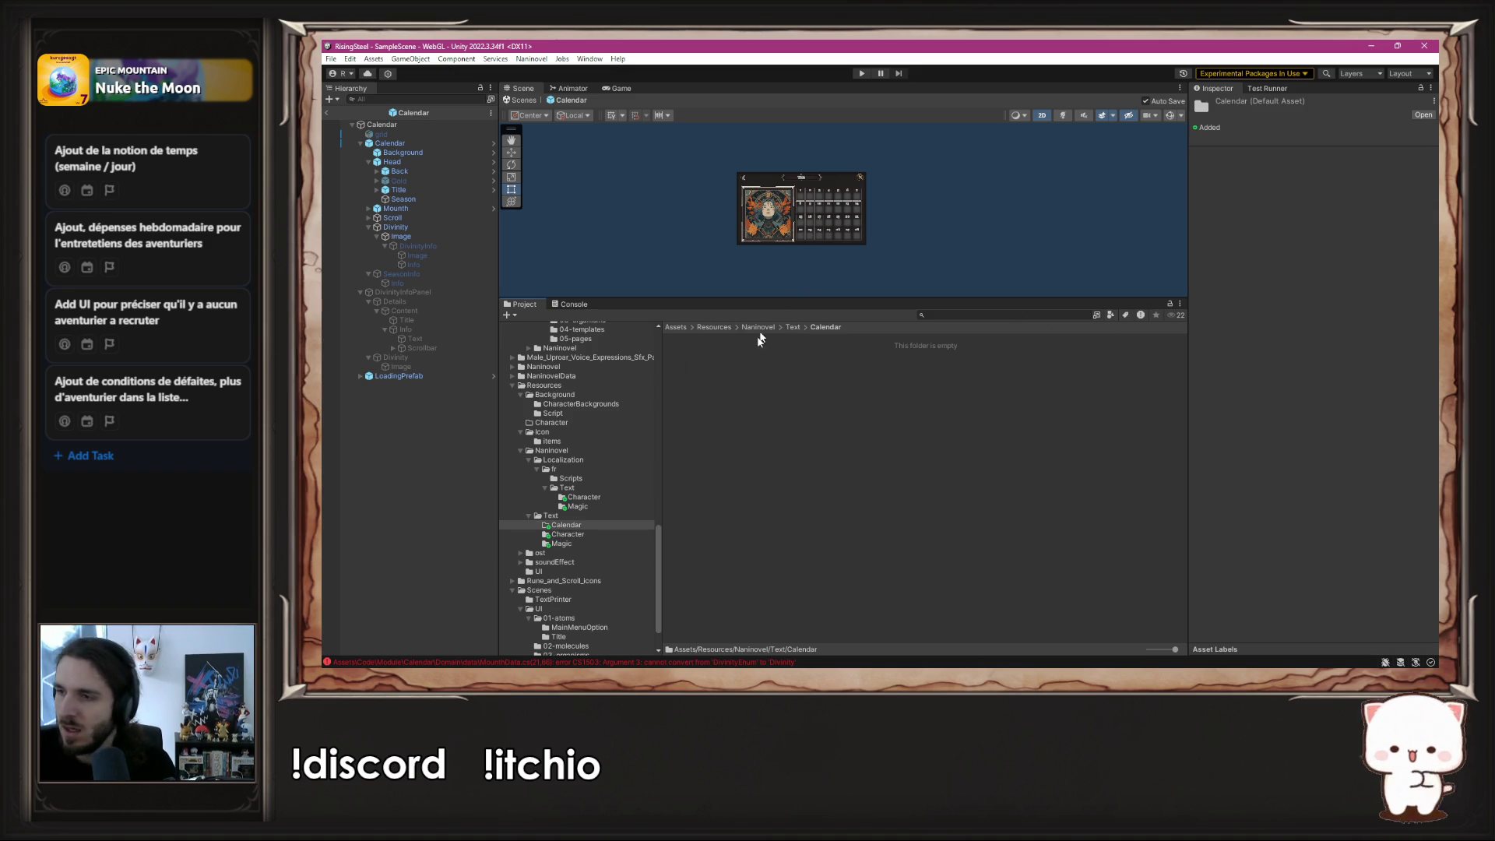
- Copy Archetype.txt from the Character folder into Calendar and rename it DivinityTitle
click(791, 328)
double_click(768, 370)
click(707, 389)
click(794, 328)
double_click(697, 366)
key(ctrl+v)
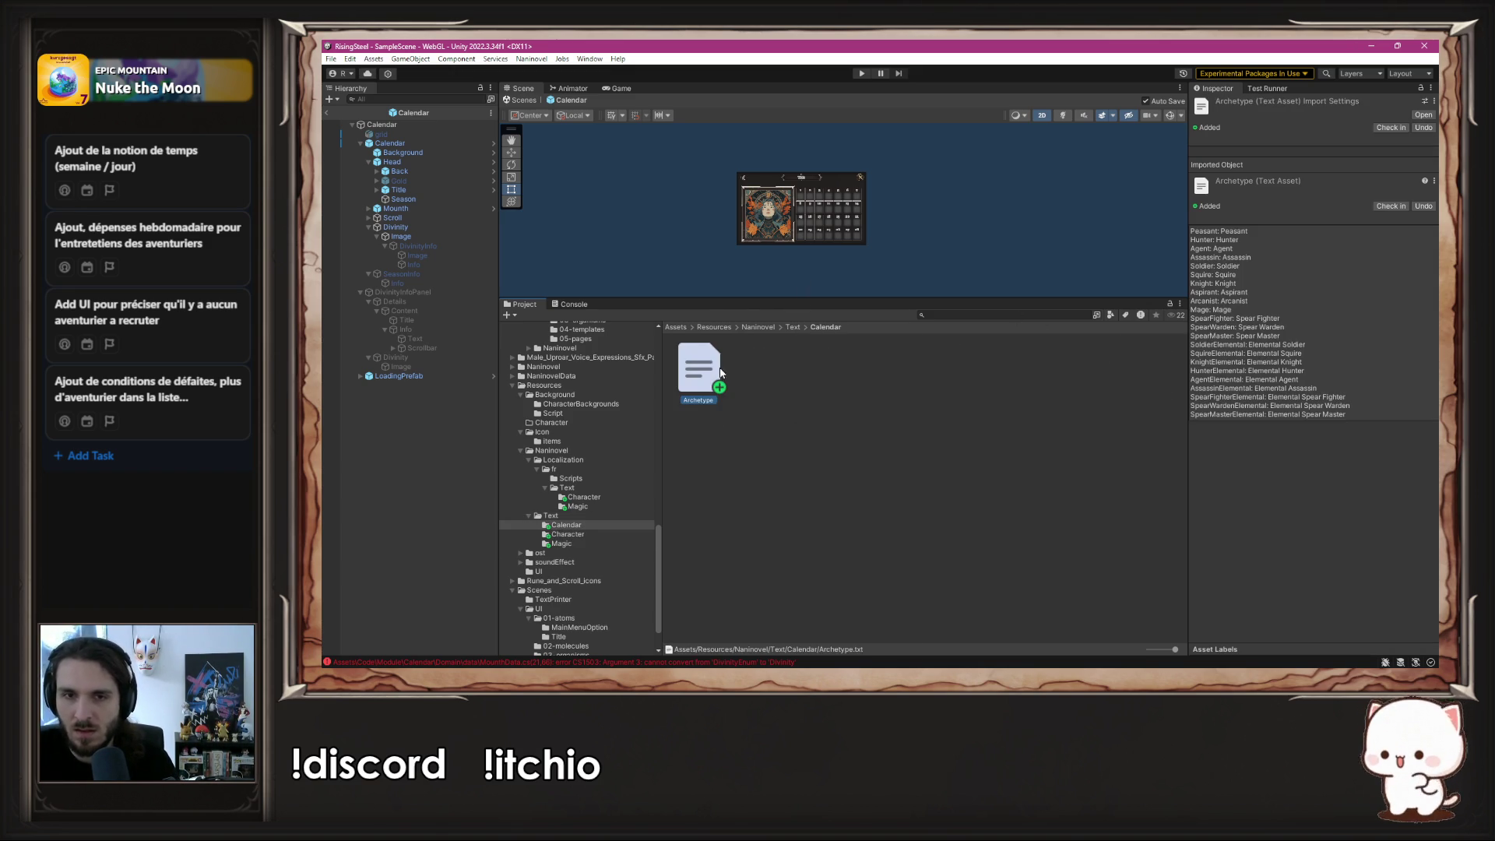
right_click(722, 373)
click(780, 380)
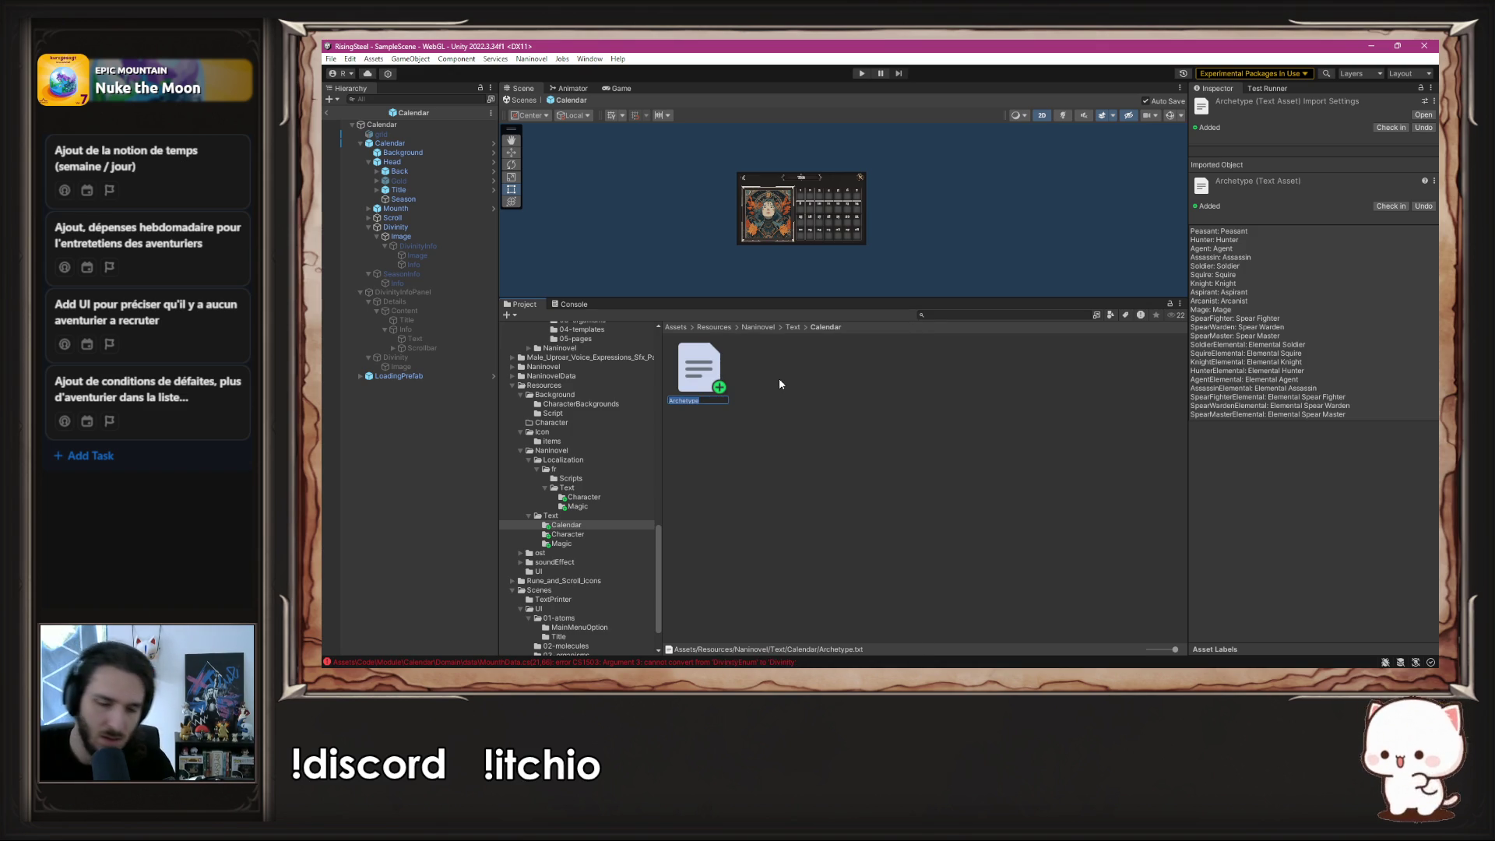
text(DivinityTit)
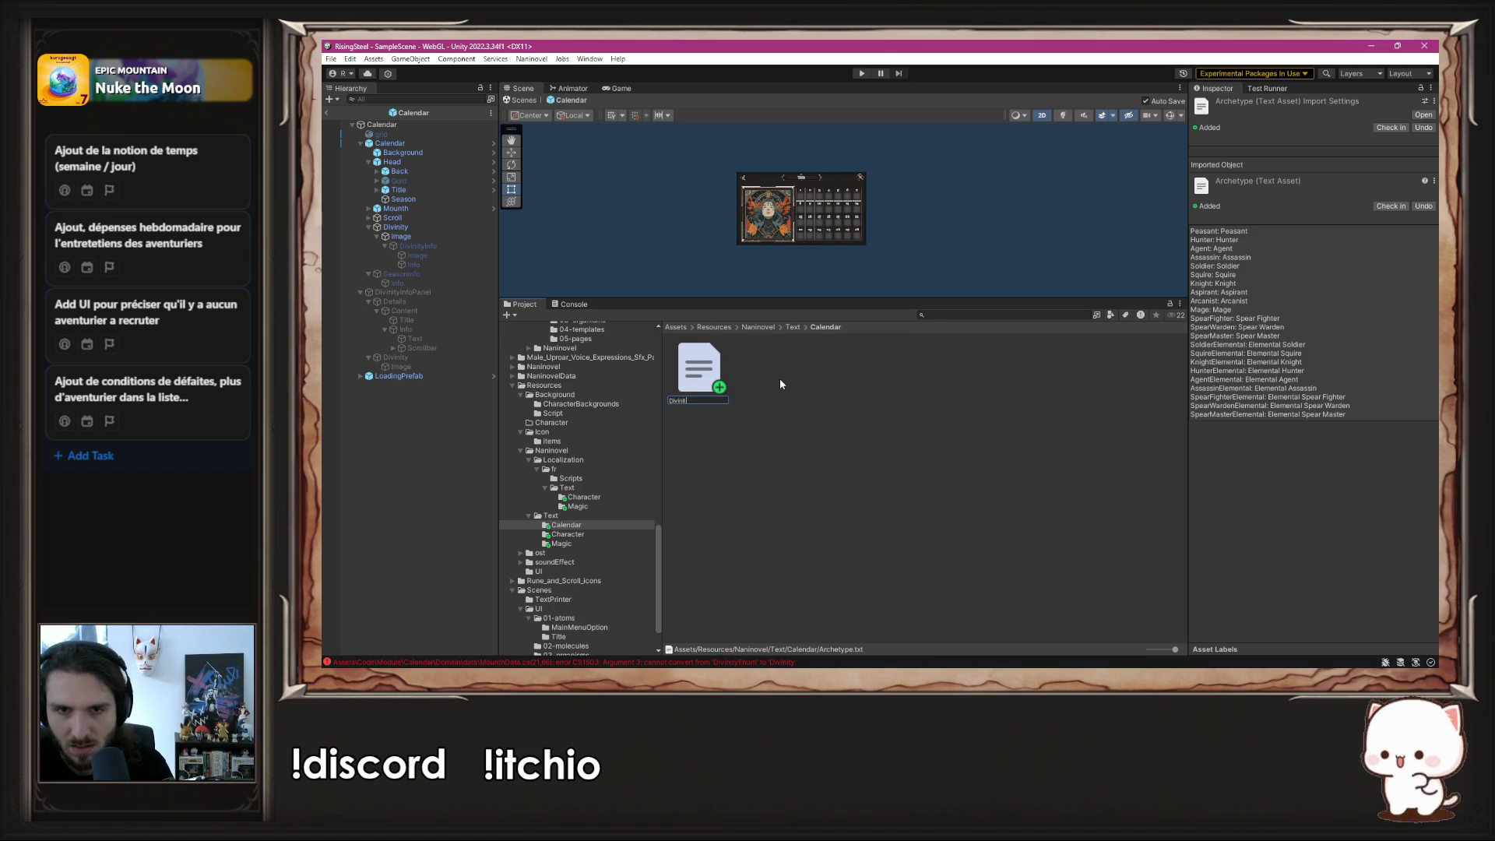
text(le)
key(Return)
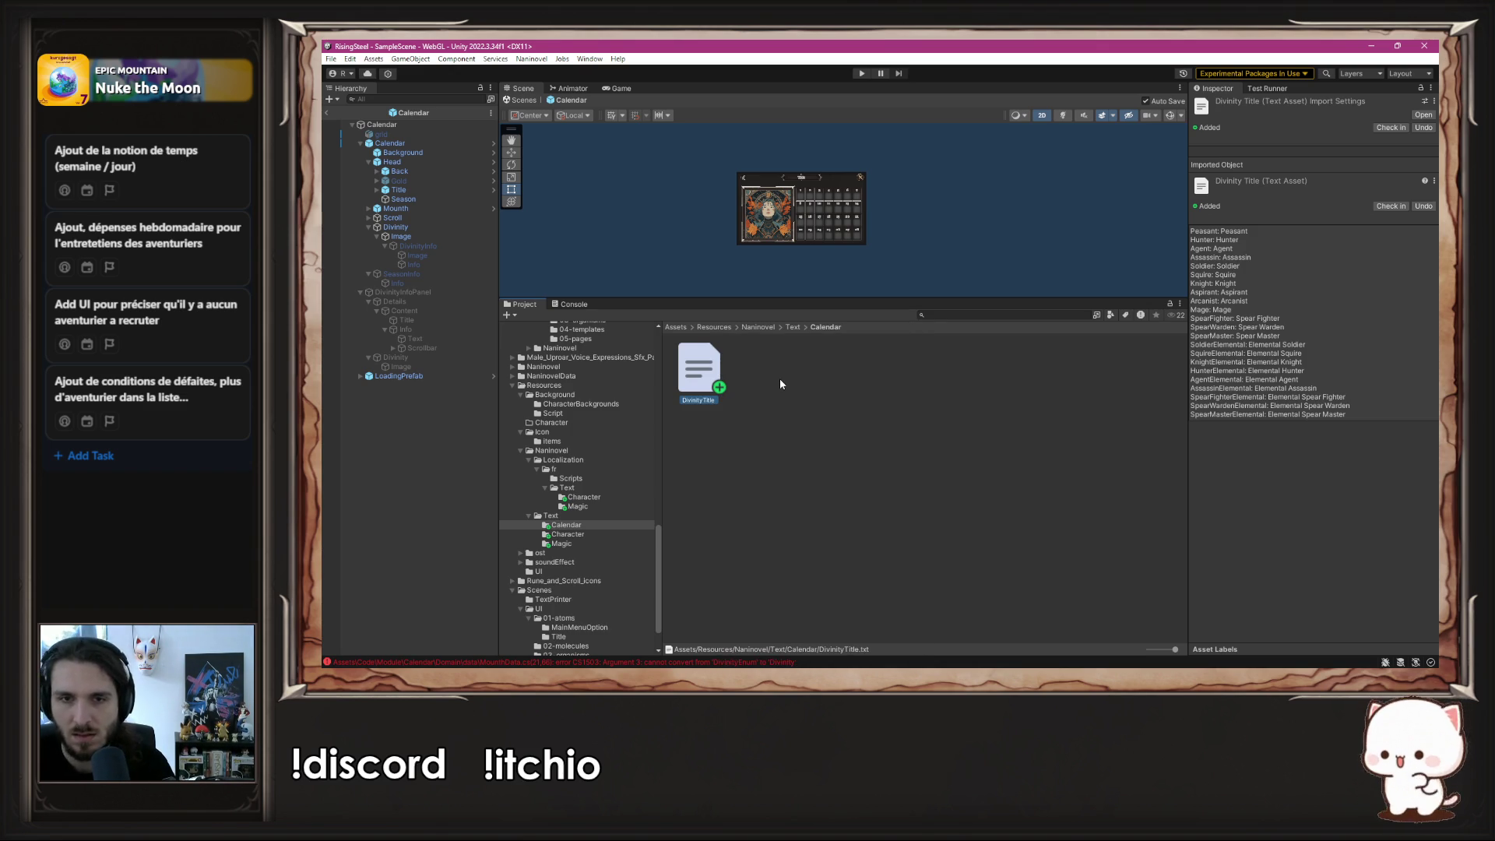
- Duplicate DivinityTitle as DivinityDescription, then open DivinityTitle in the code editor
key(ctrl+d)
right_click(780, 383)
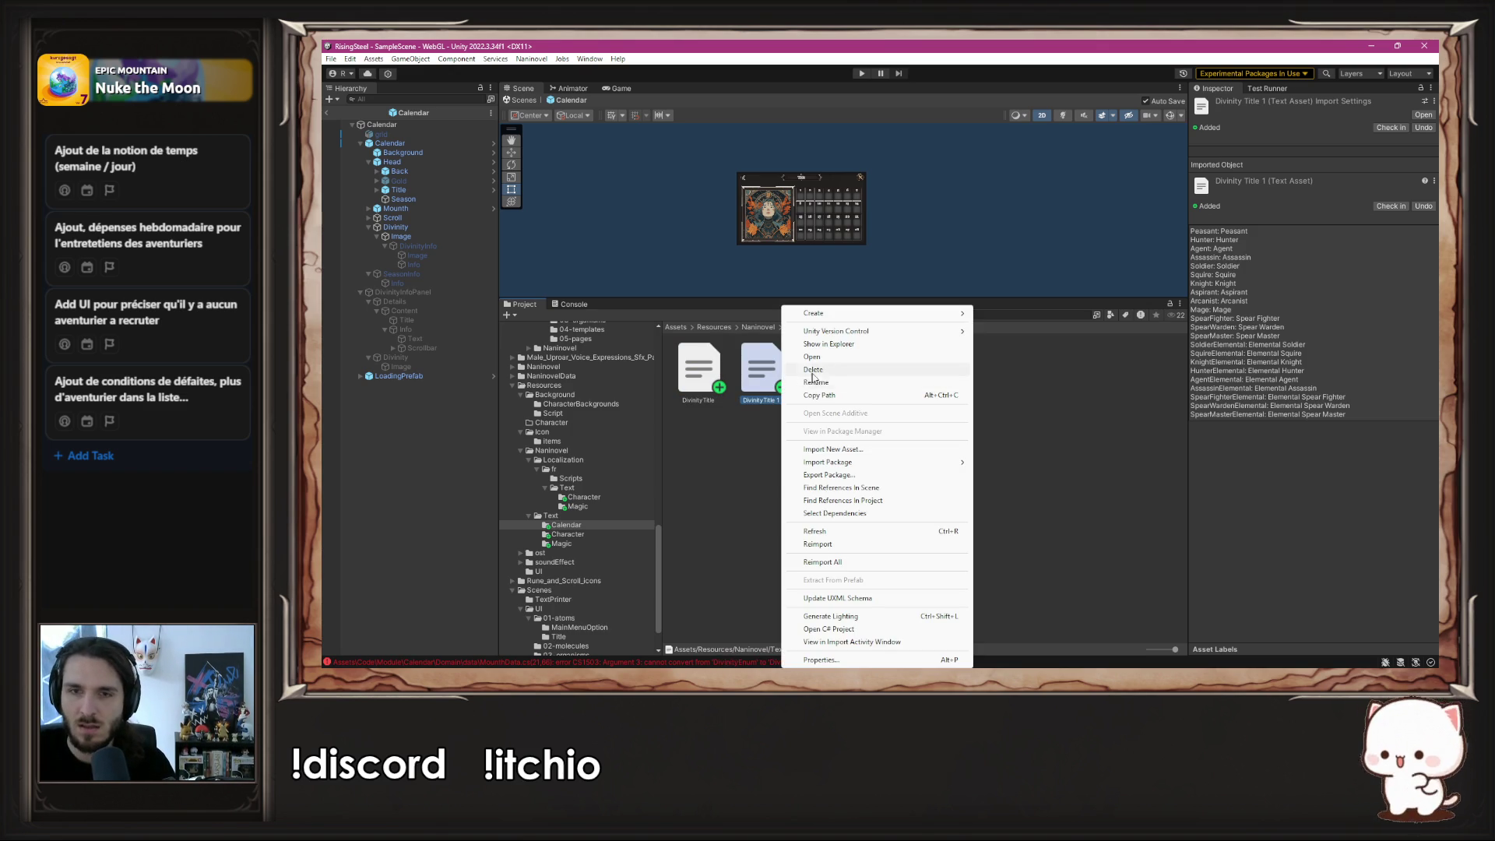
click(840, 383)
key(BackSpace)
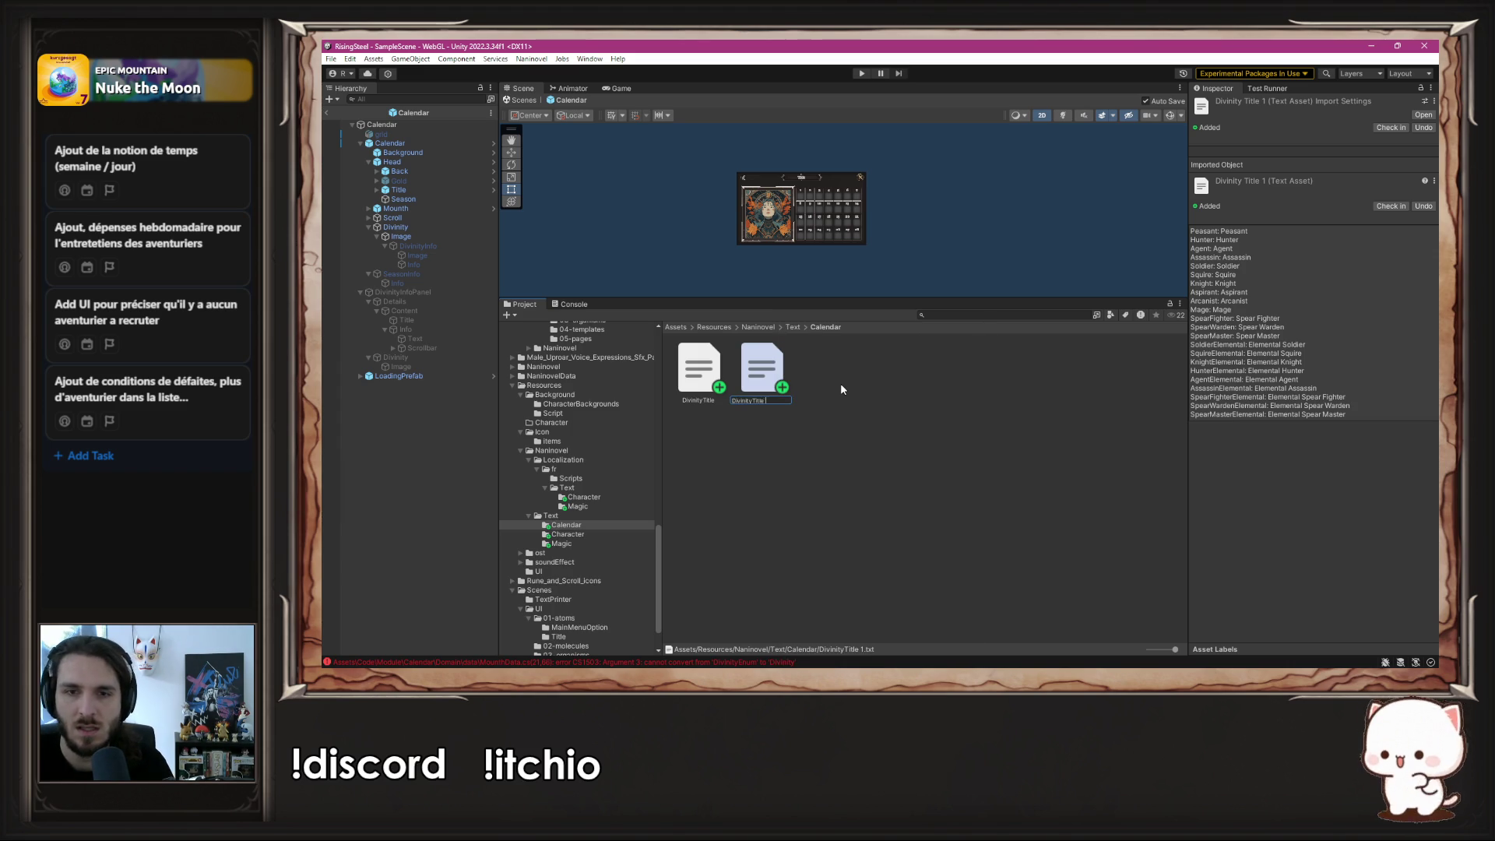
text(Description)
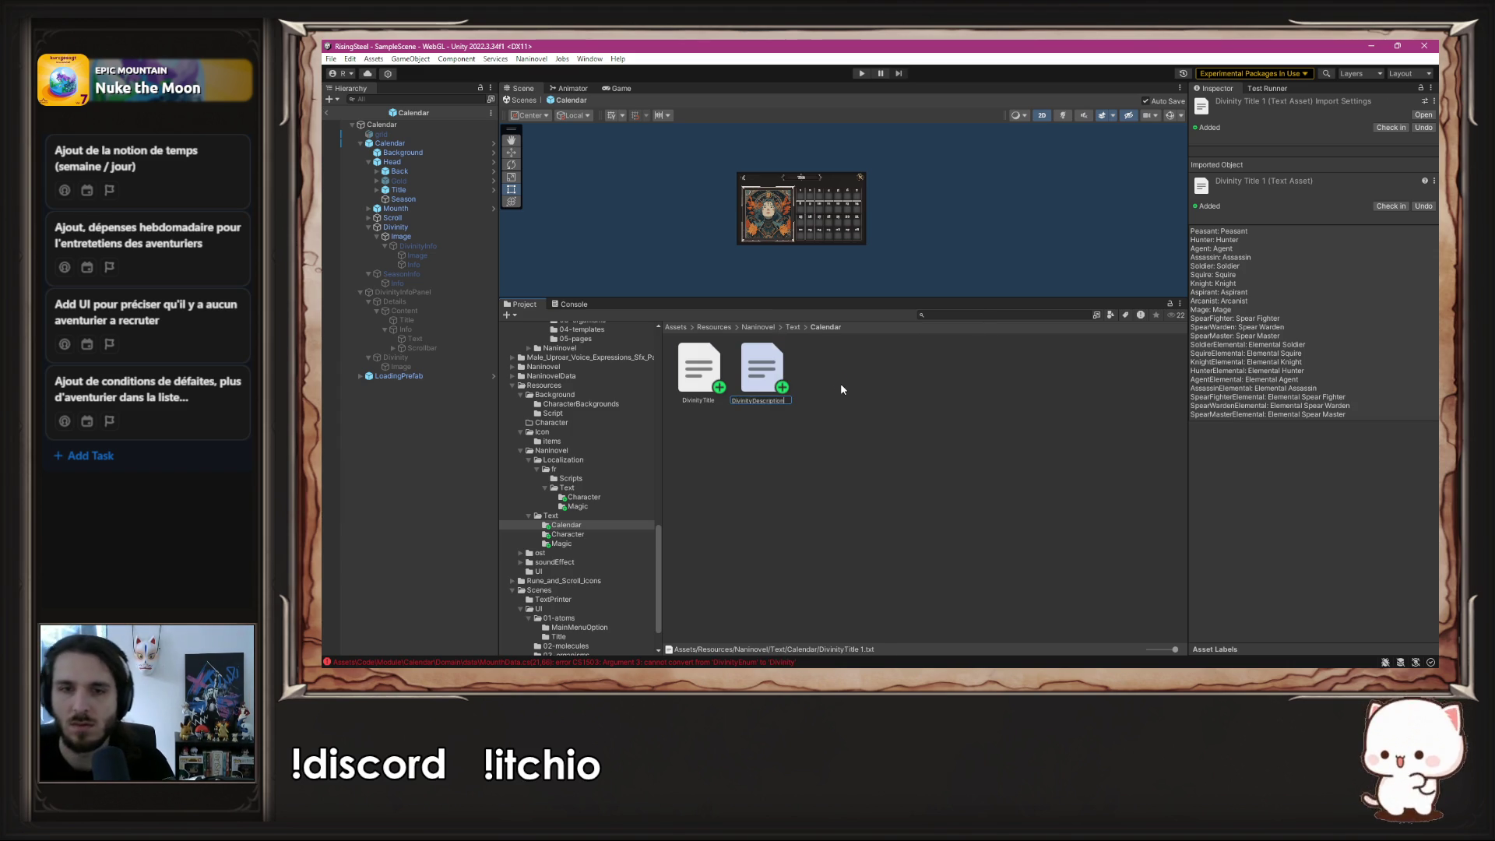
key(Return)
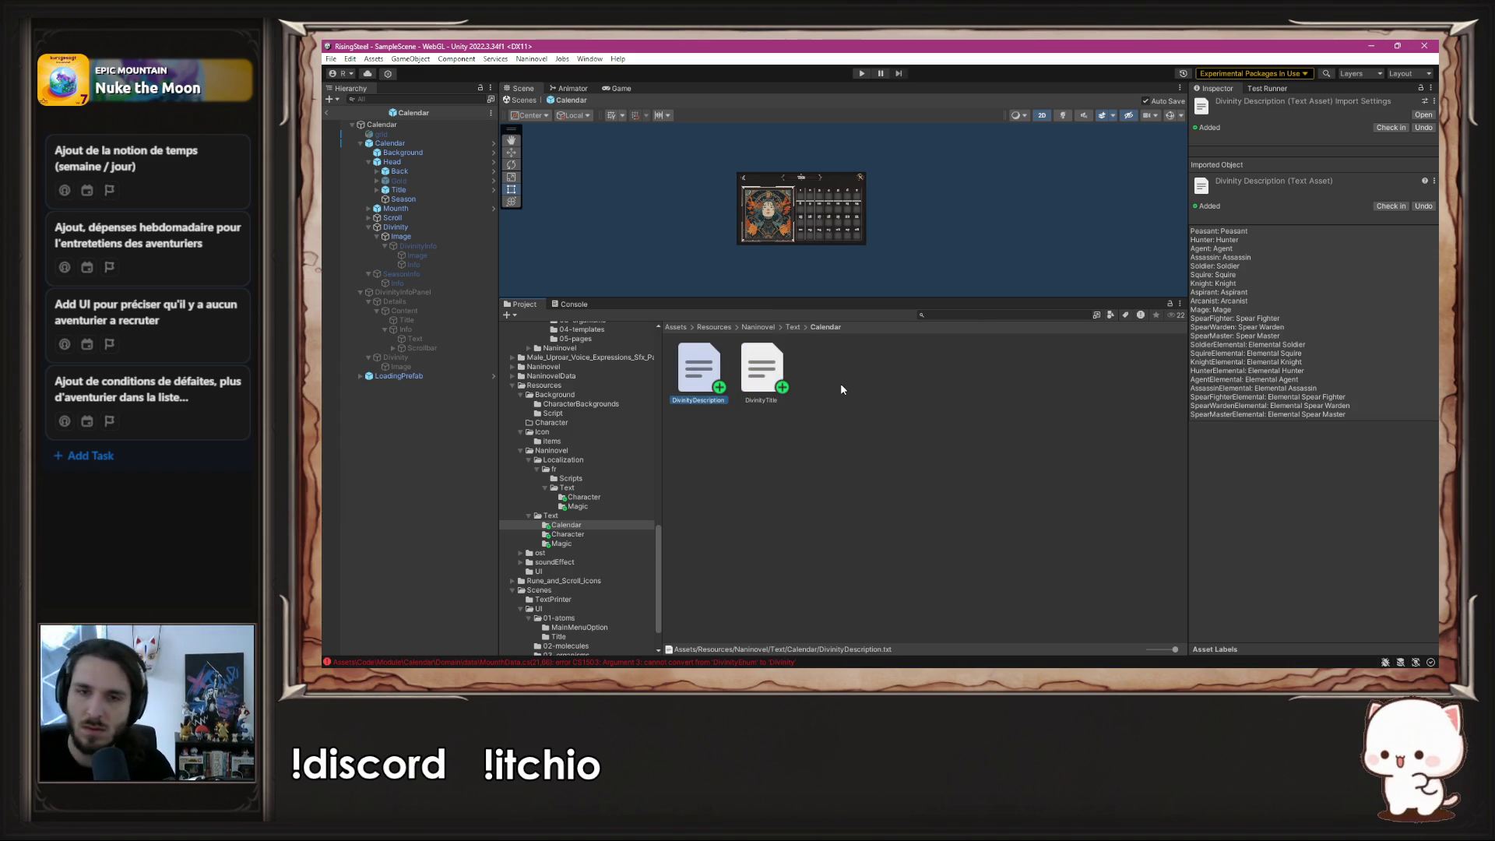
click(768, 371)
double_click(768, 371)
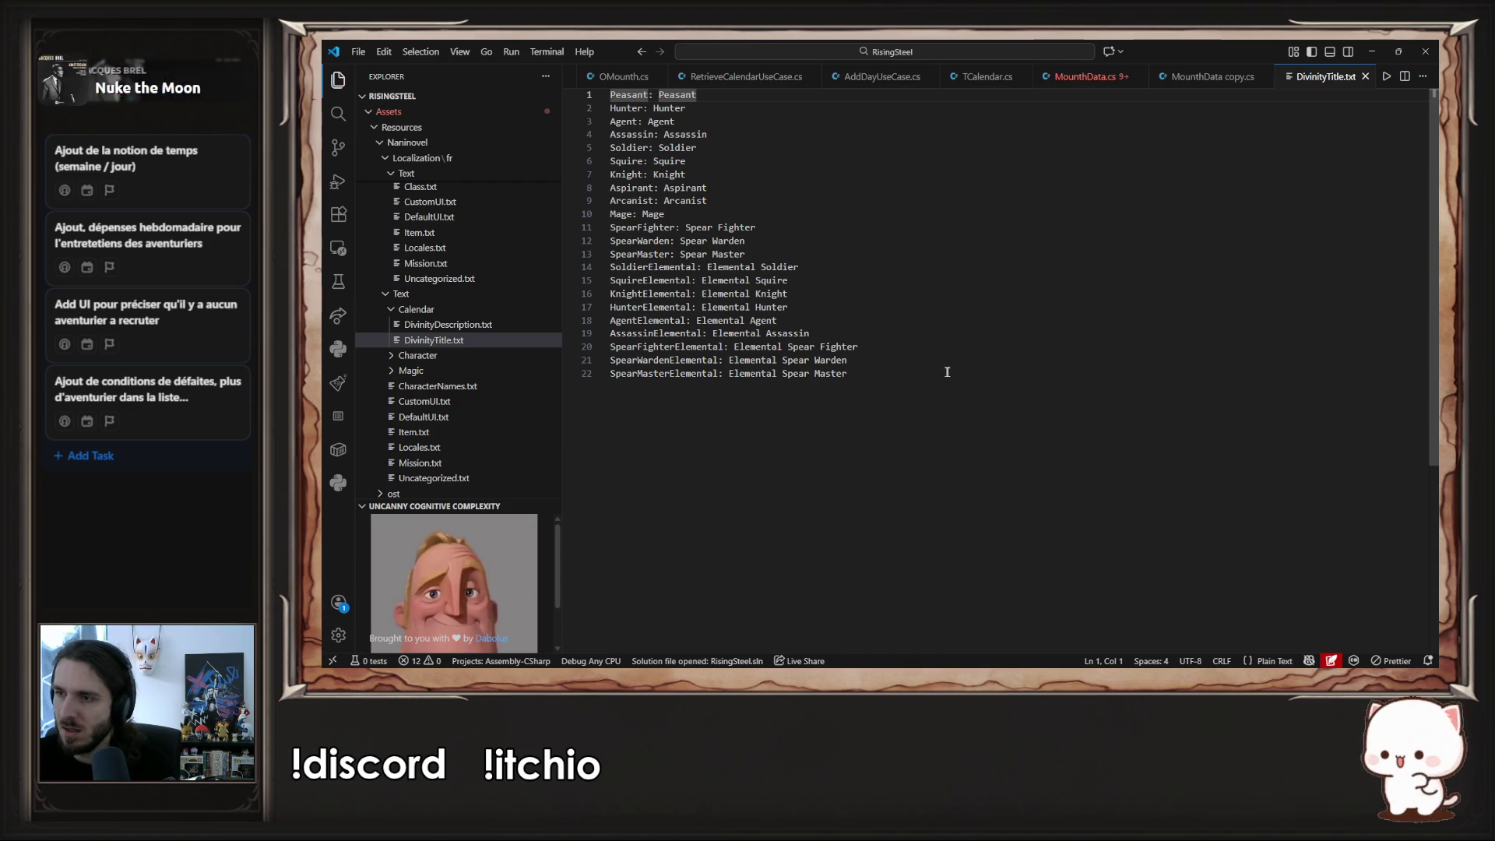
- Rename MounthData copy.cs to DivinityData.cs and go to the Divinity class definition
click(1215, 78)
double_click(713, 132)
key(ctrl+c)
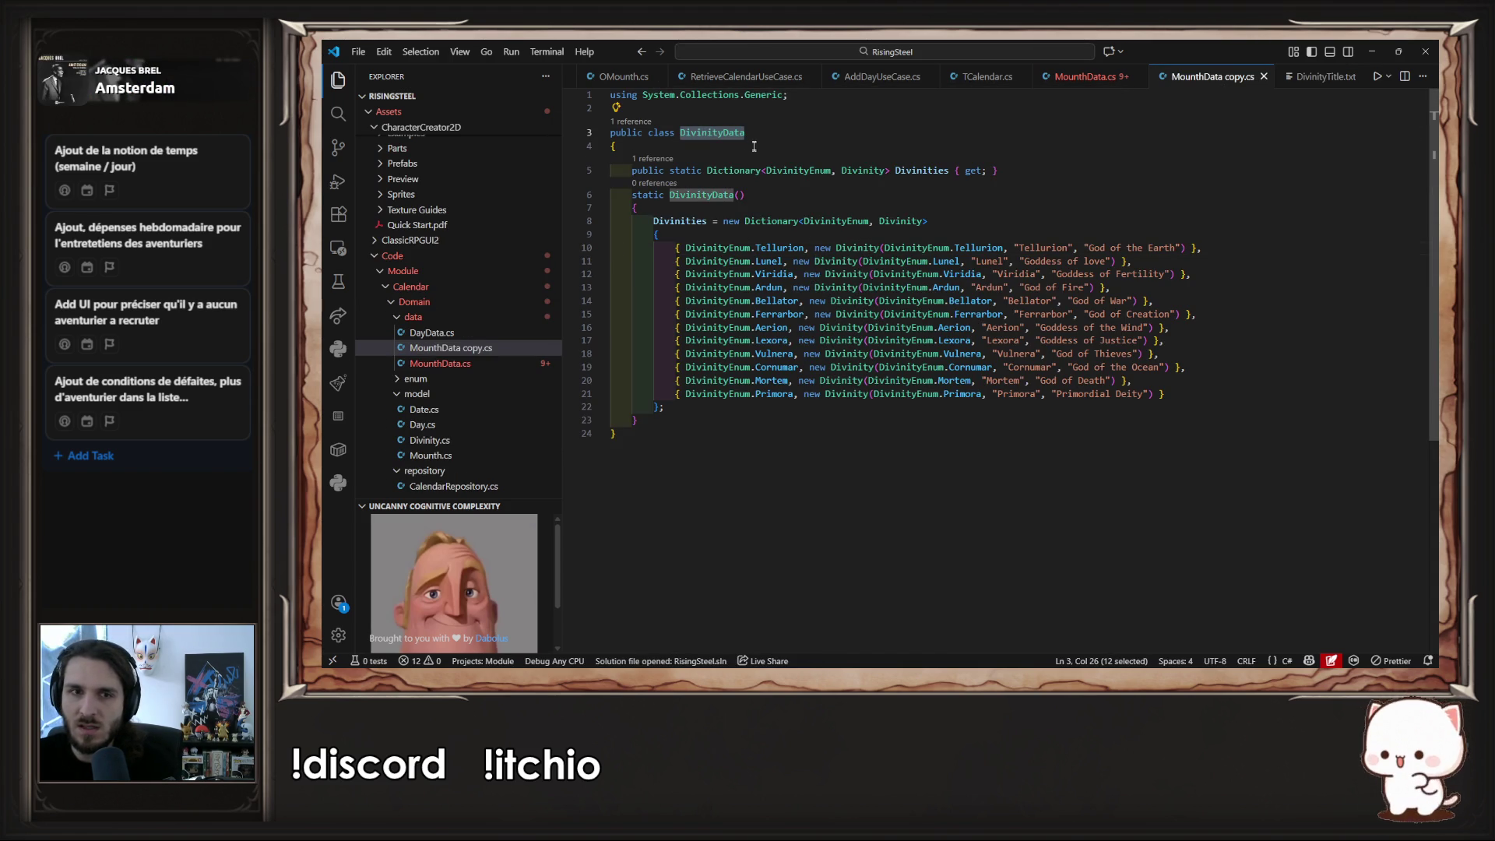
click(458, 352)
right_click(458, 357)
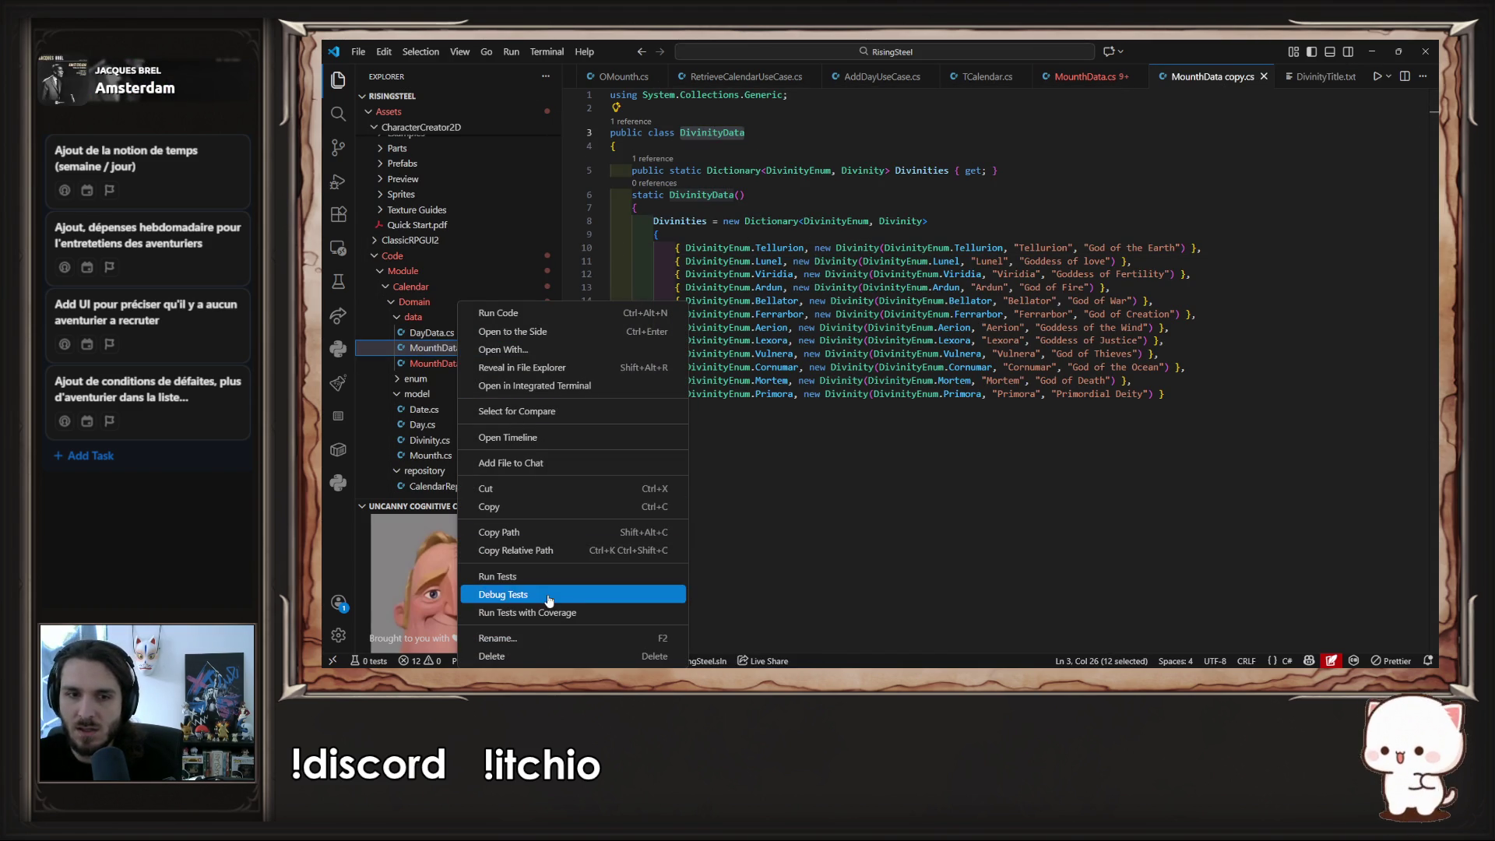
click(654, 638)
key(ctrl+v)
click(705, 546)
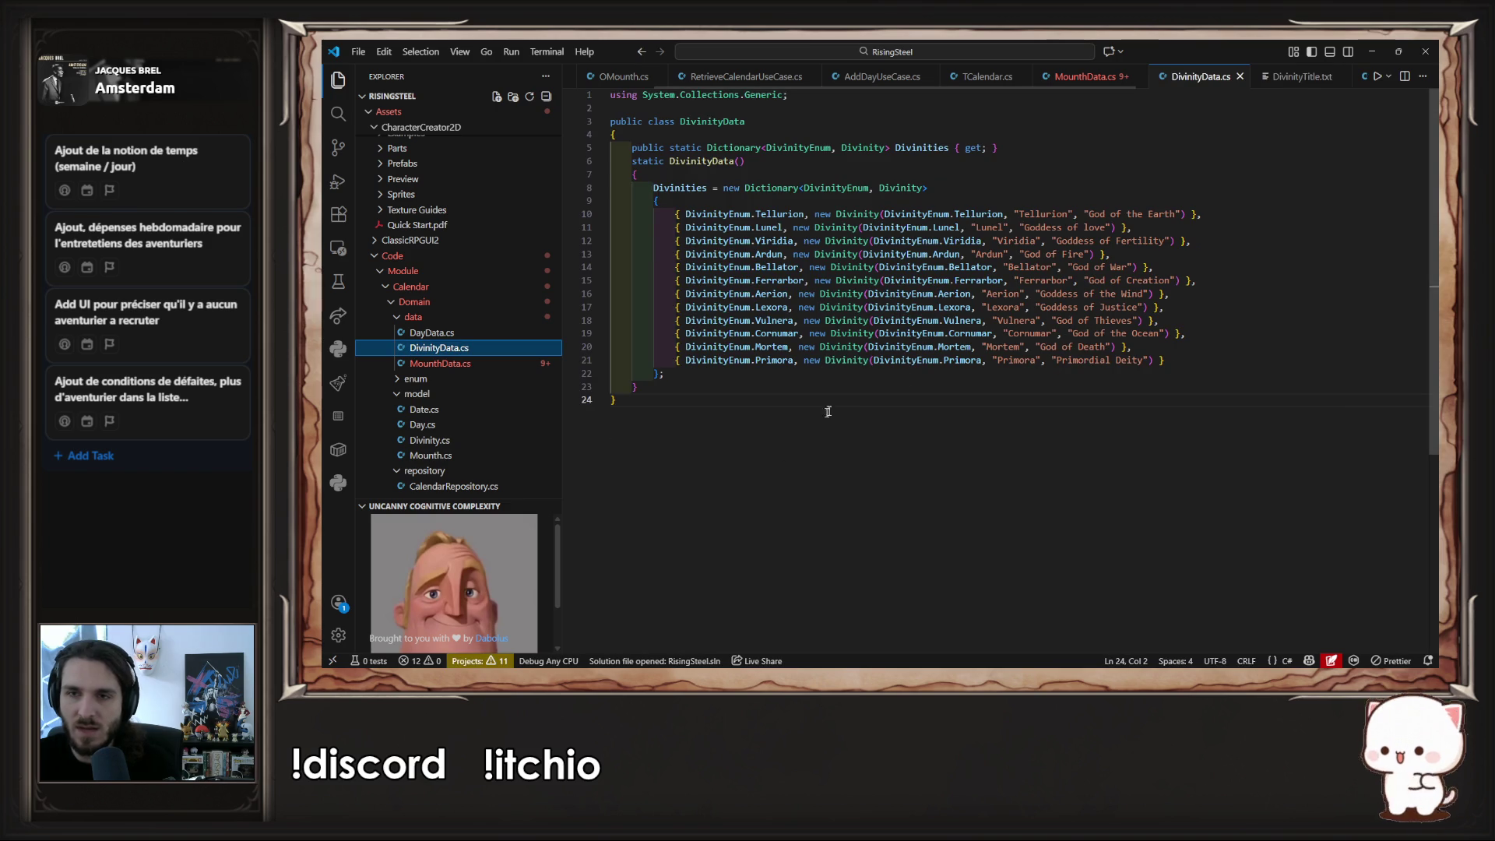
click(921, 195)
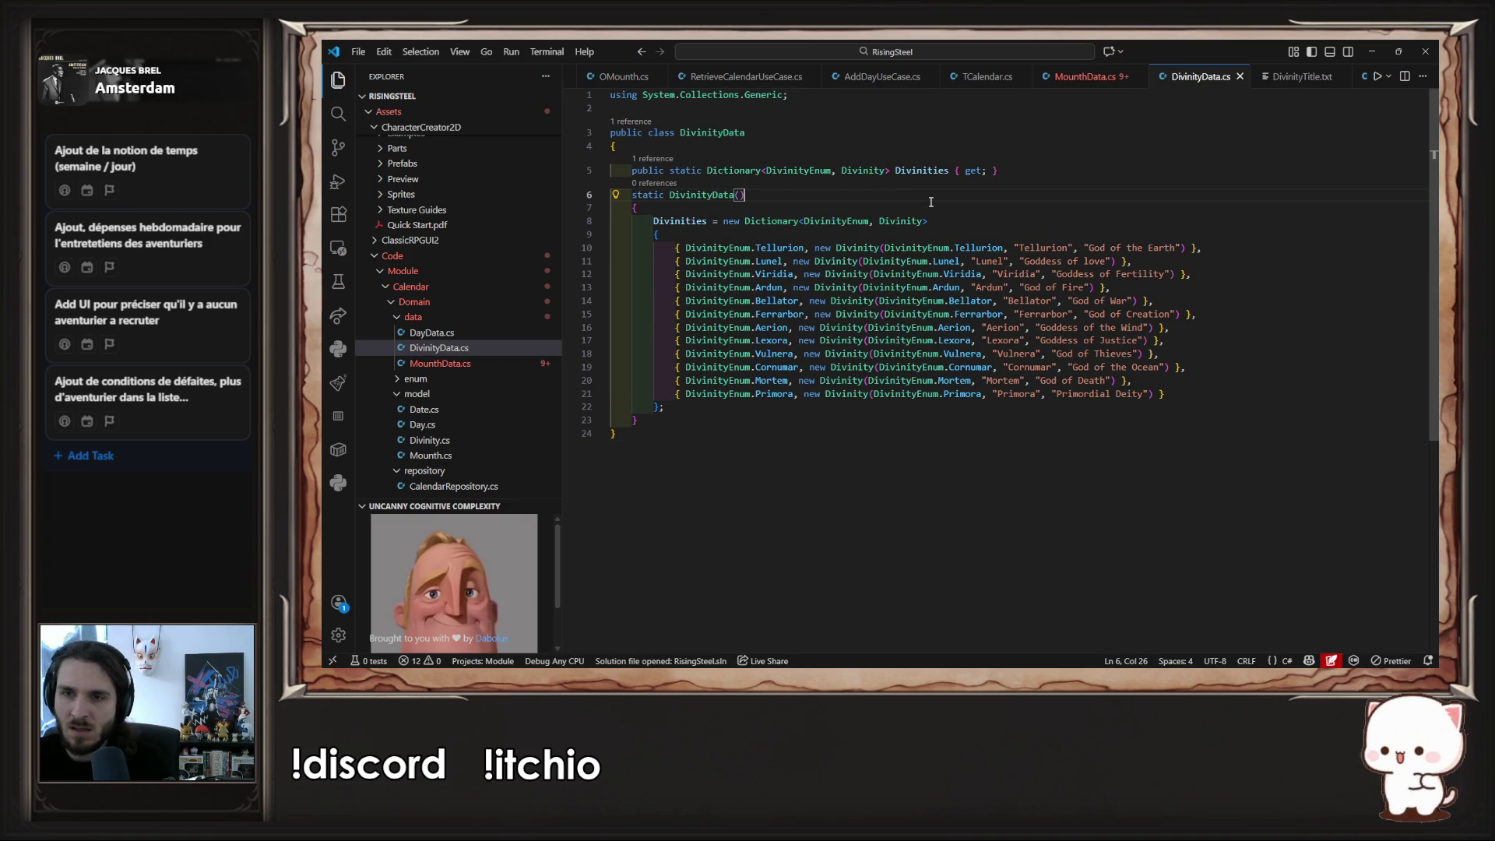
ctrl+click(857, 248)
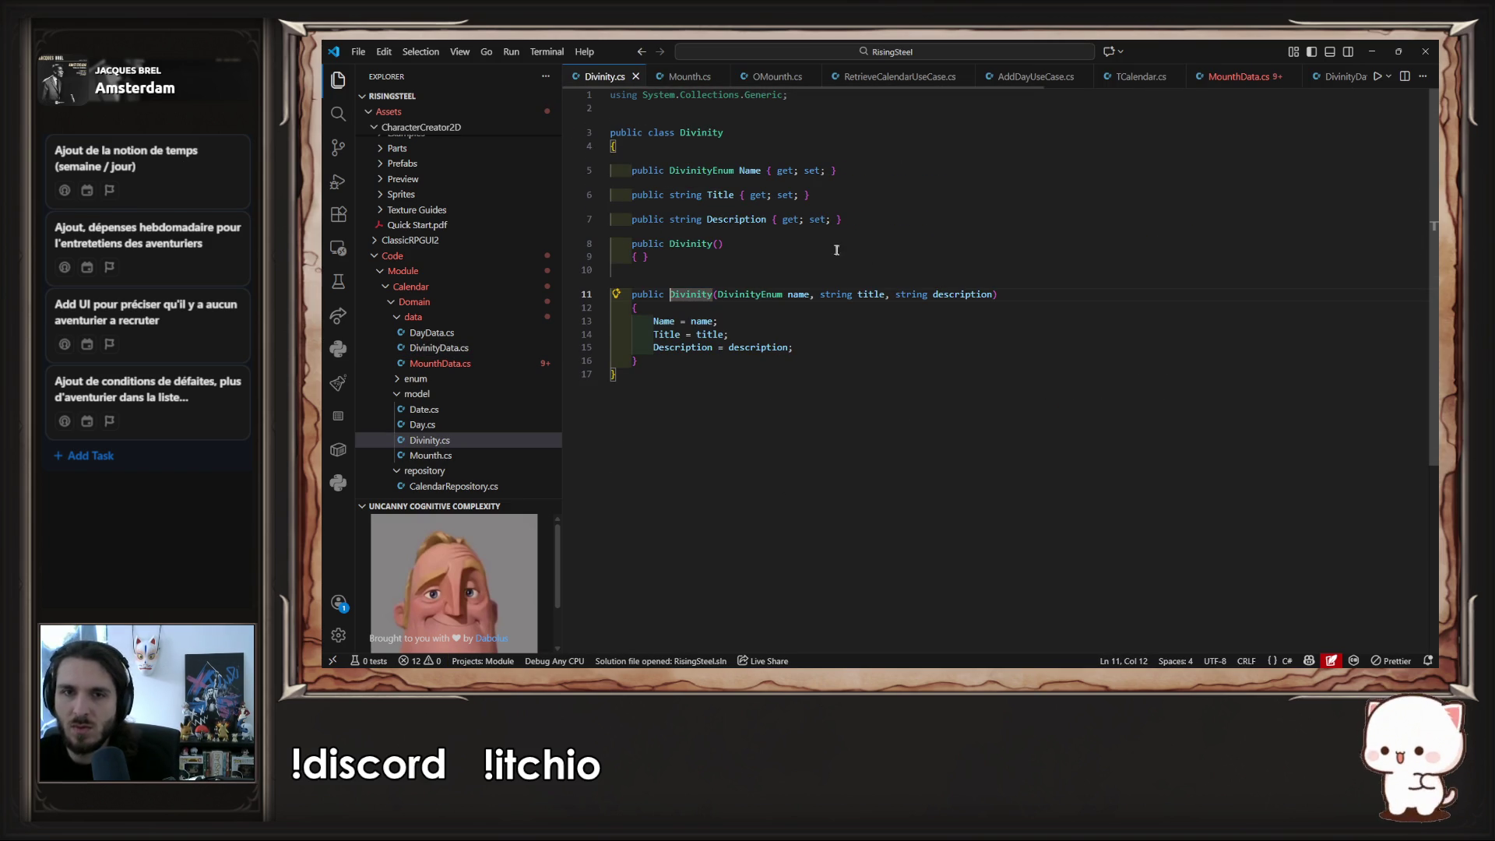
- Remove the Title and Description properties, parameters and assignments from Divinity.cs and save
drag(864, 220, 869, 175)
key(BackSpace)
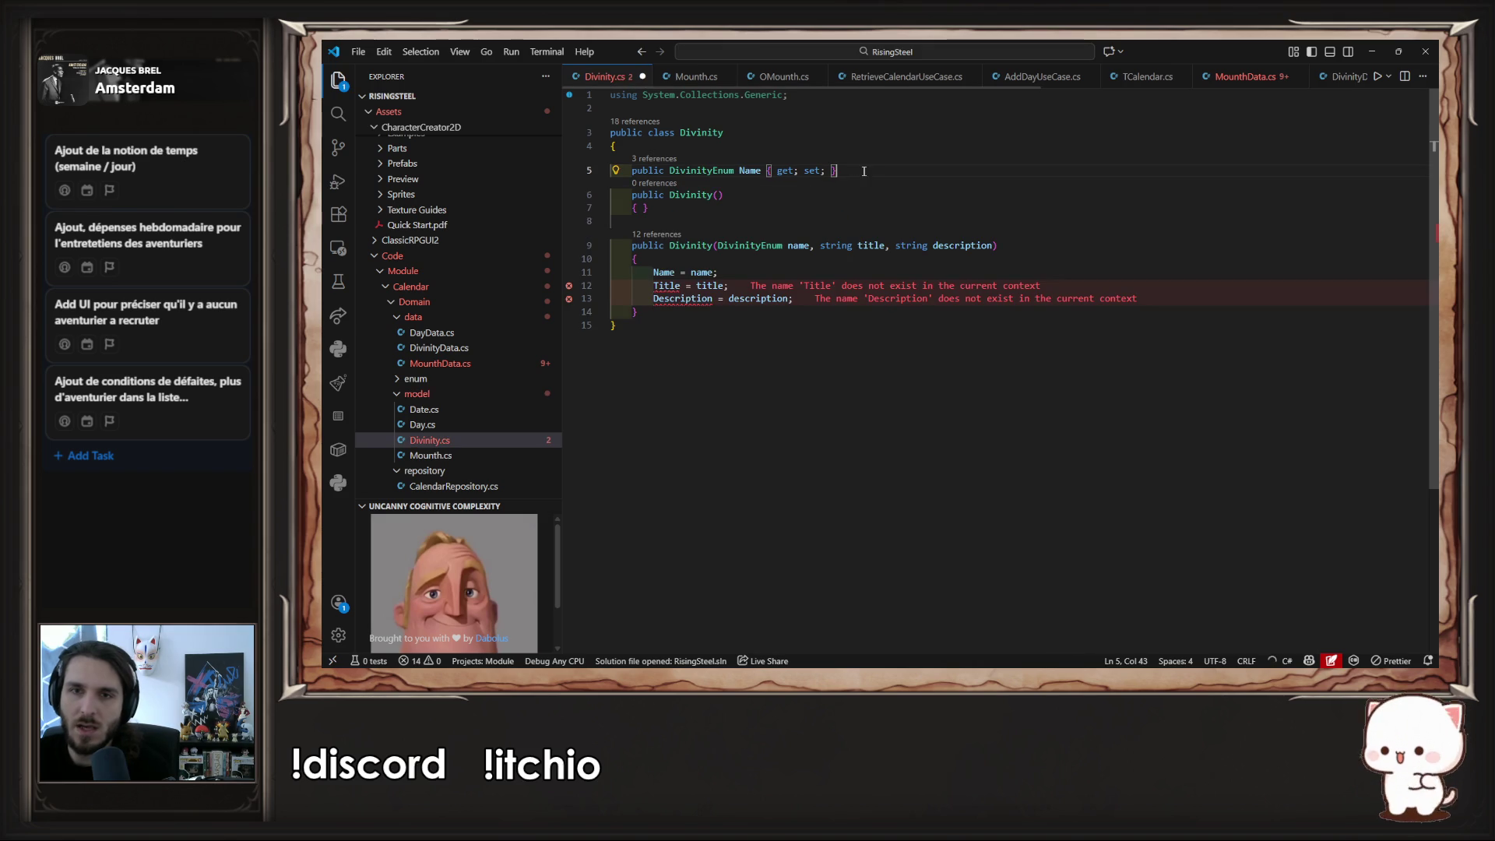
key(ctrl+s)
drag(809, 246, 976, 252)
key(BackSpace)
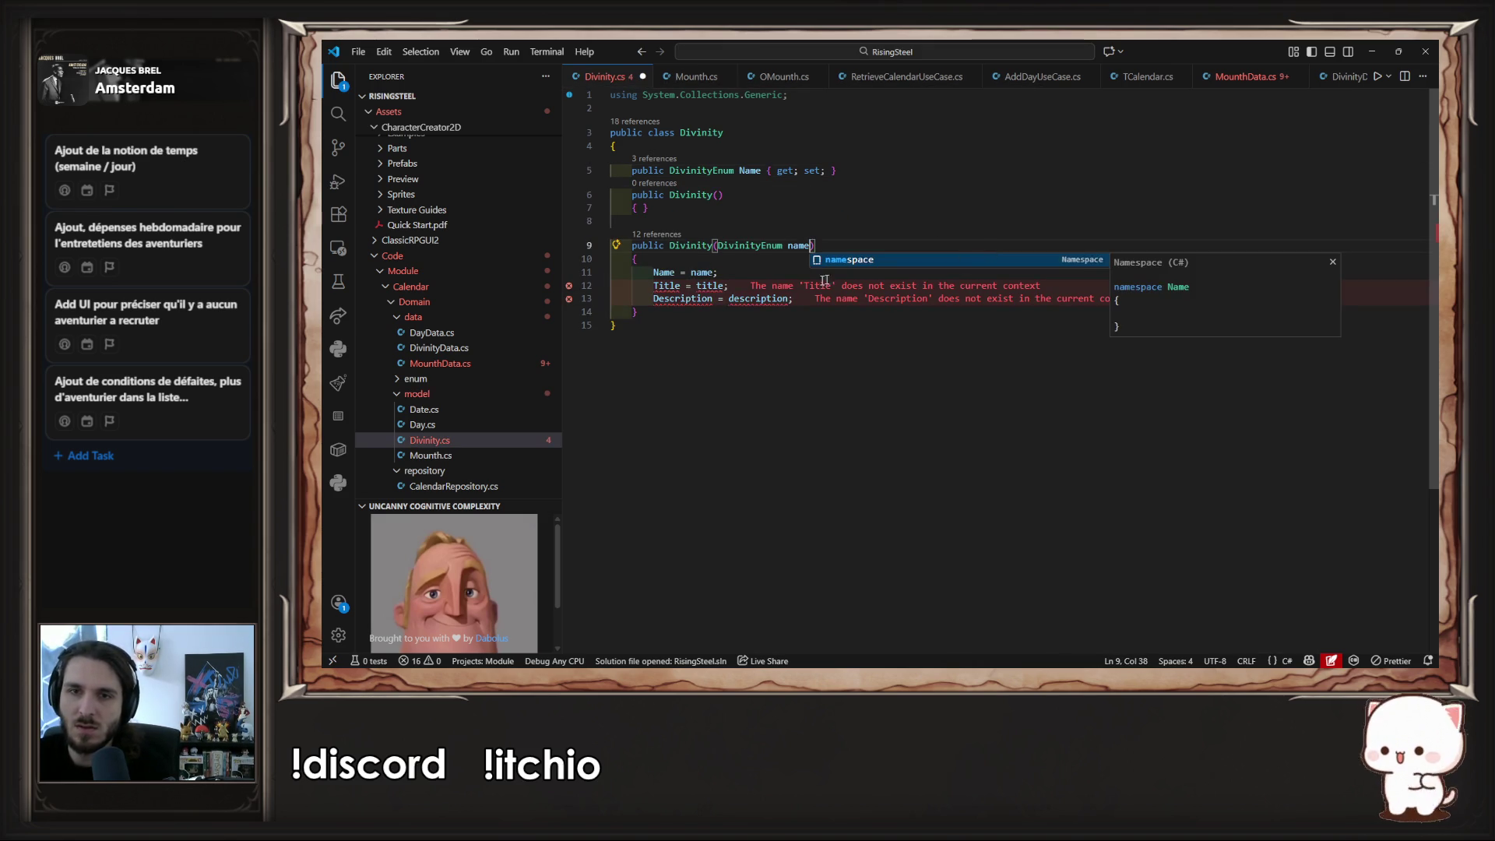
drag(798, 300, 802, 288)
key(BackSpace)
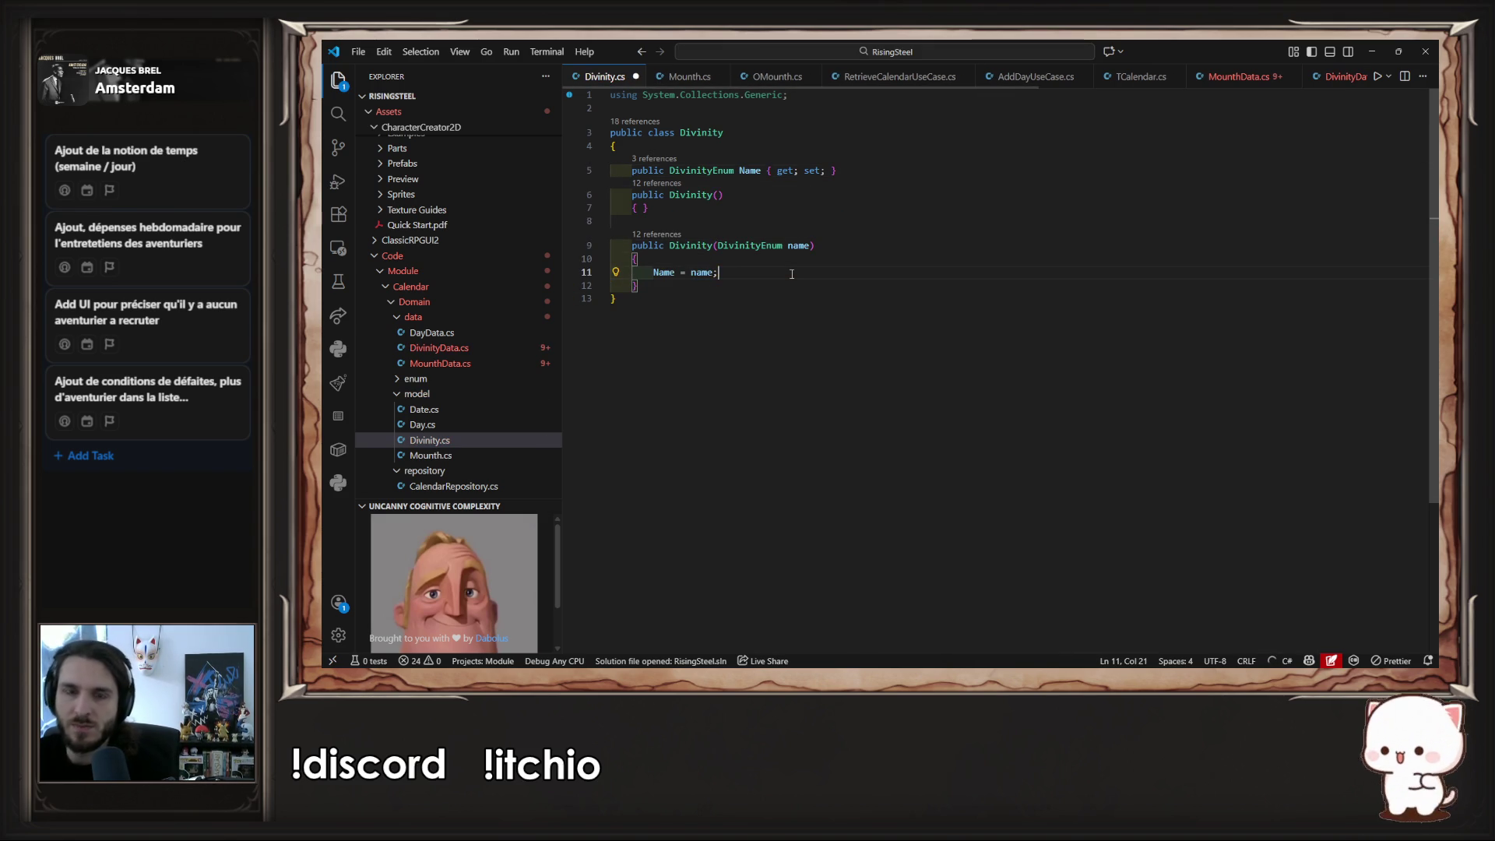
key(ctrl+s)
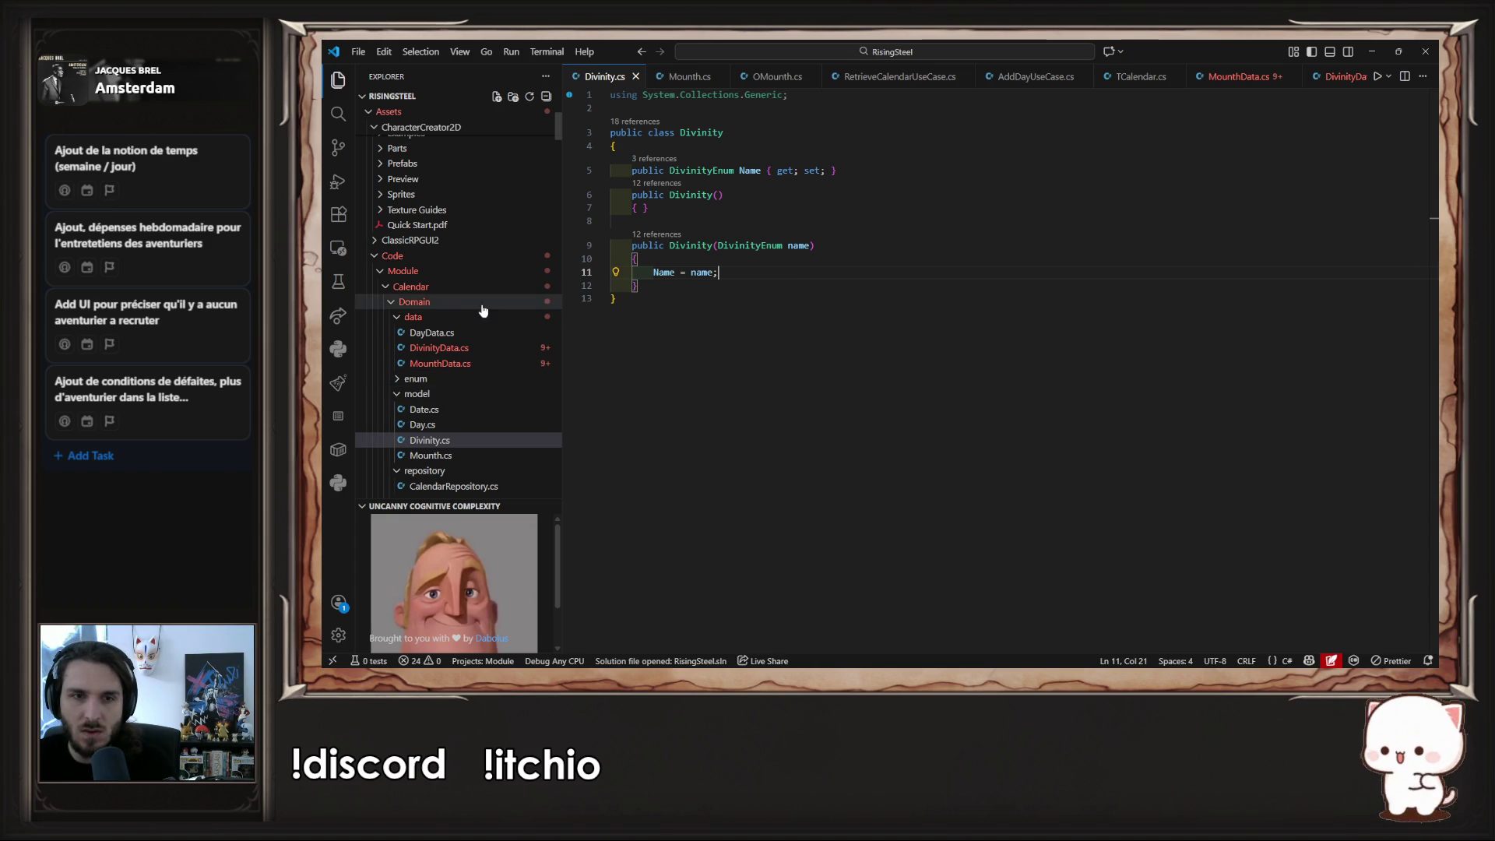
- Delete the Title and Description lines from the DTO Divinity.cs, leaving only Name
scroll(485, 402, down, 4)
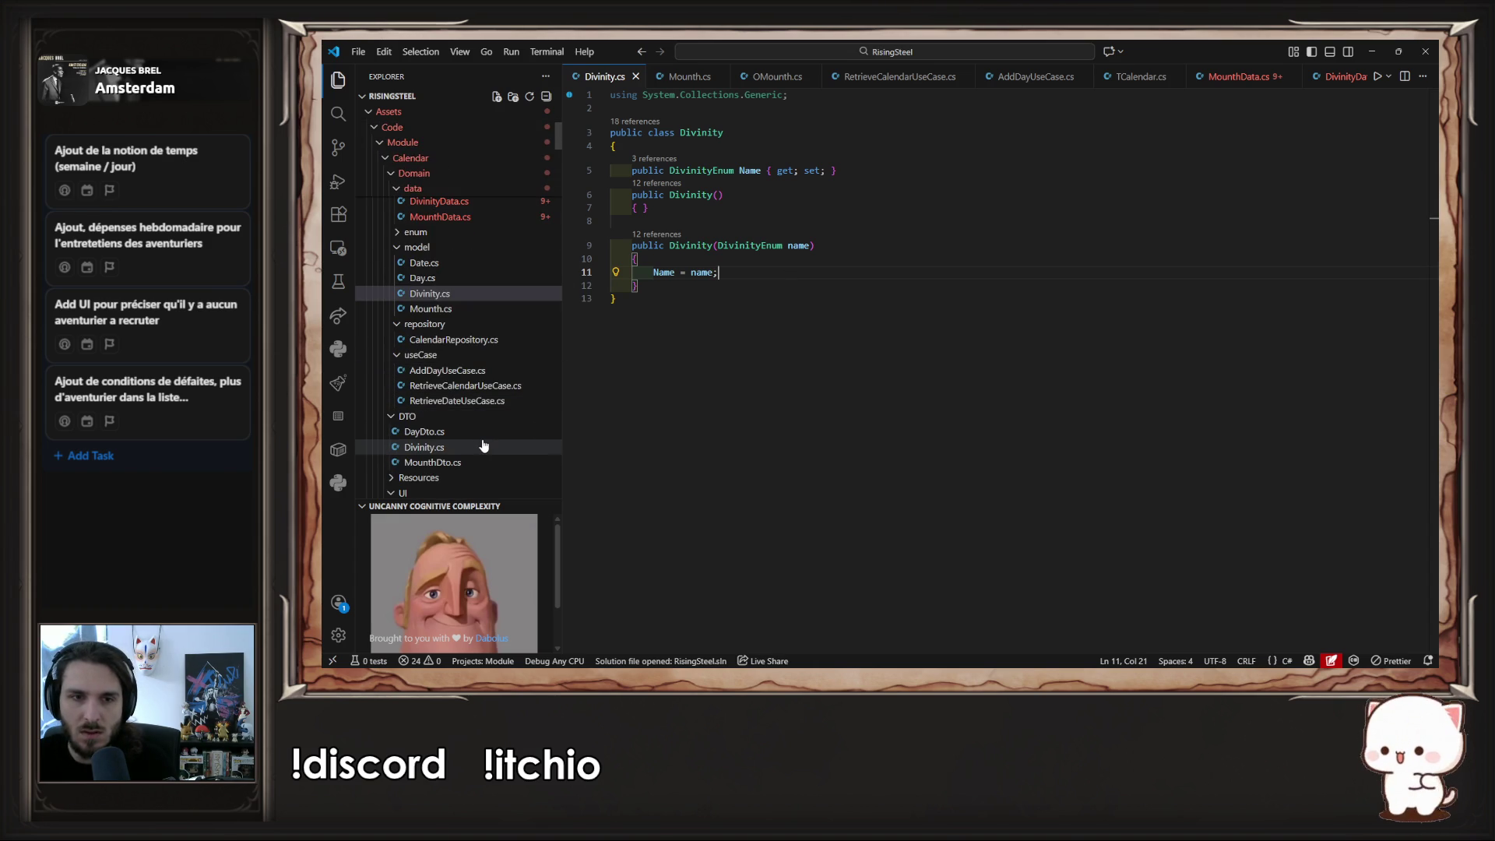
click(514, 447)
mouse_move(839, 220)
mouse_down()
mouse_move(856, 152)
mouse_move(865, 168)
mouse_up()
key(Delete)
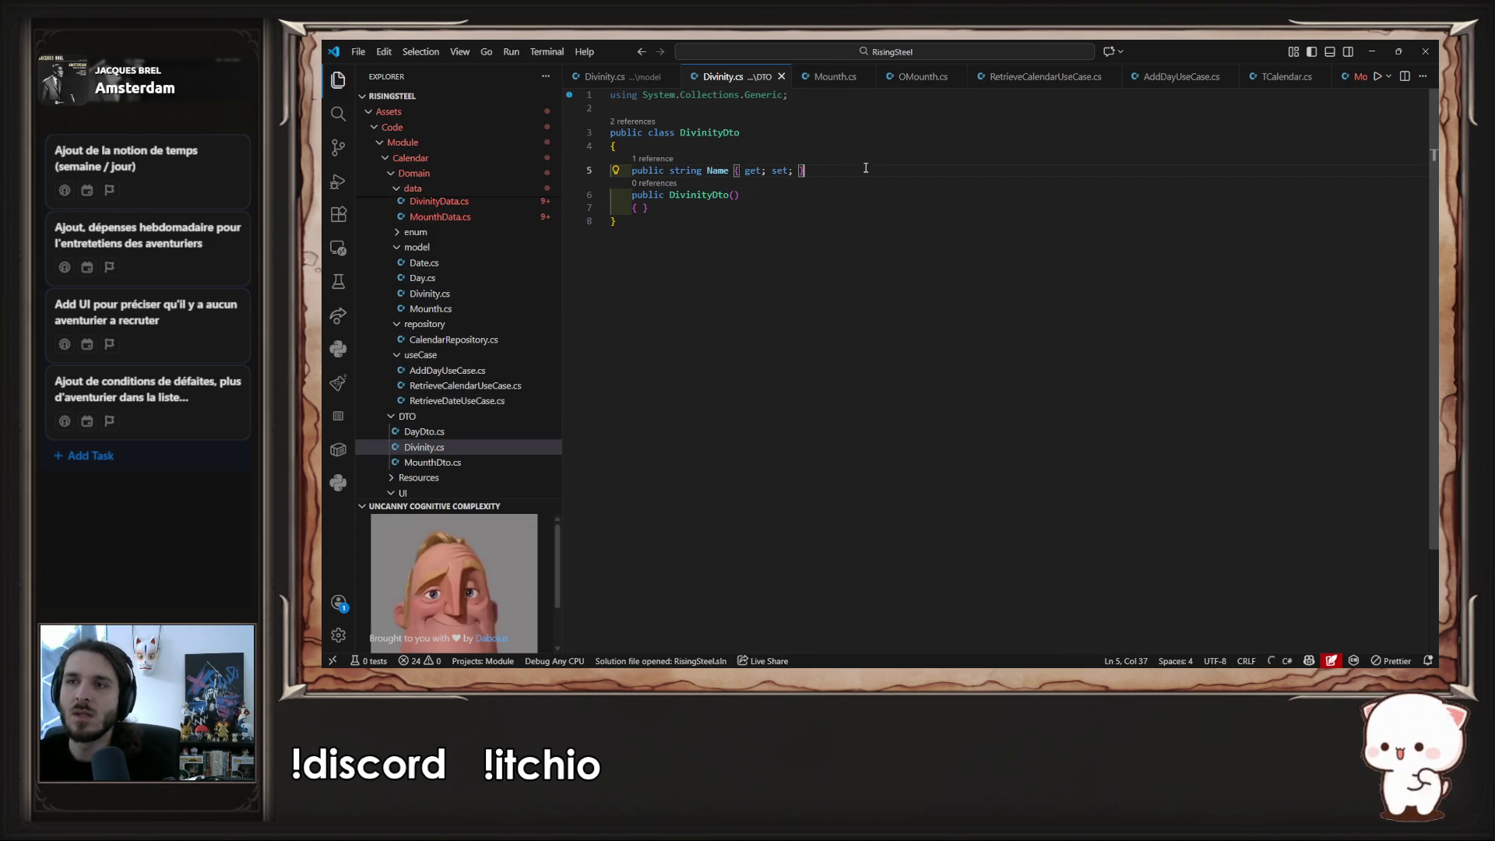
scroll(871, 84, down, 5)
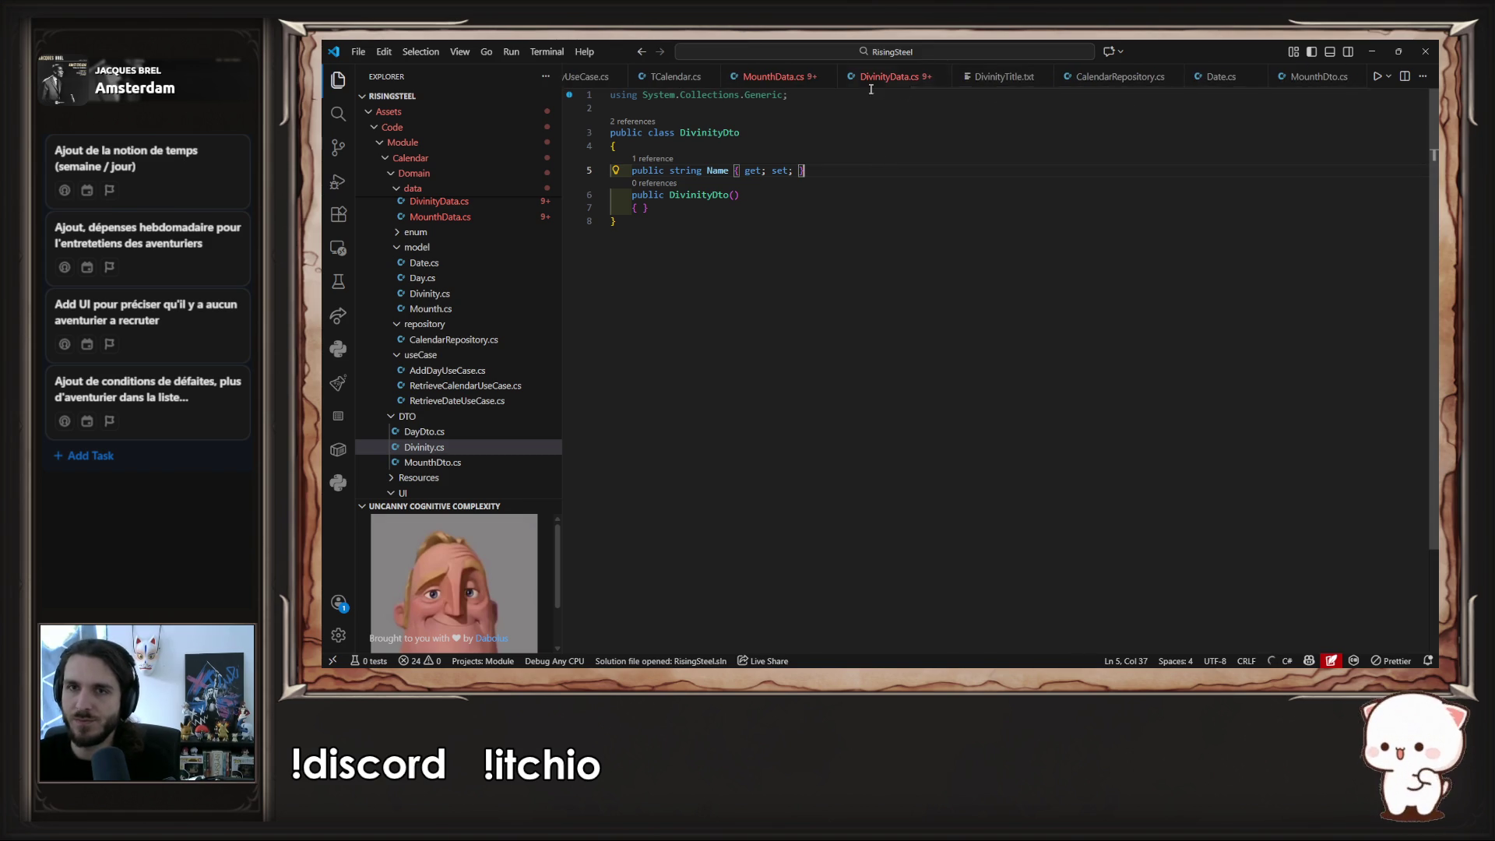
scroll(1183, 81, up, 3)
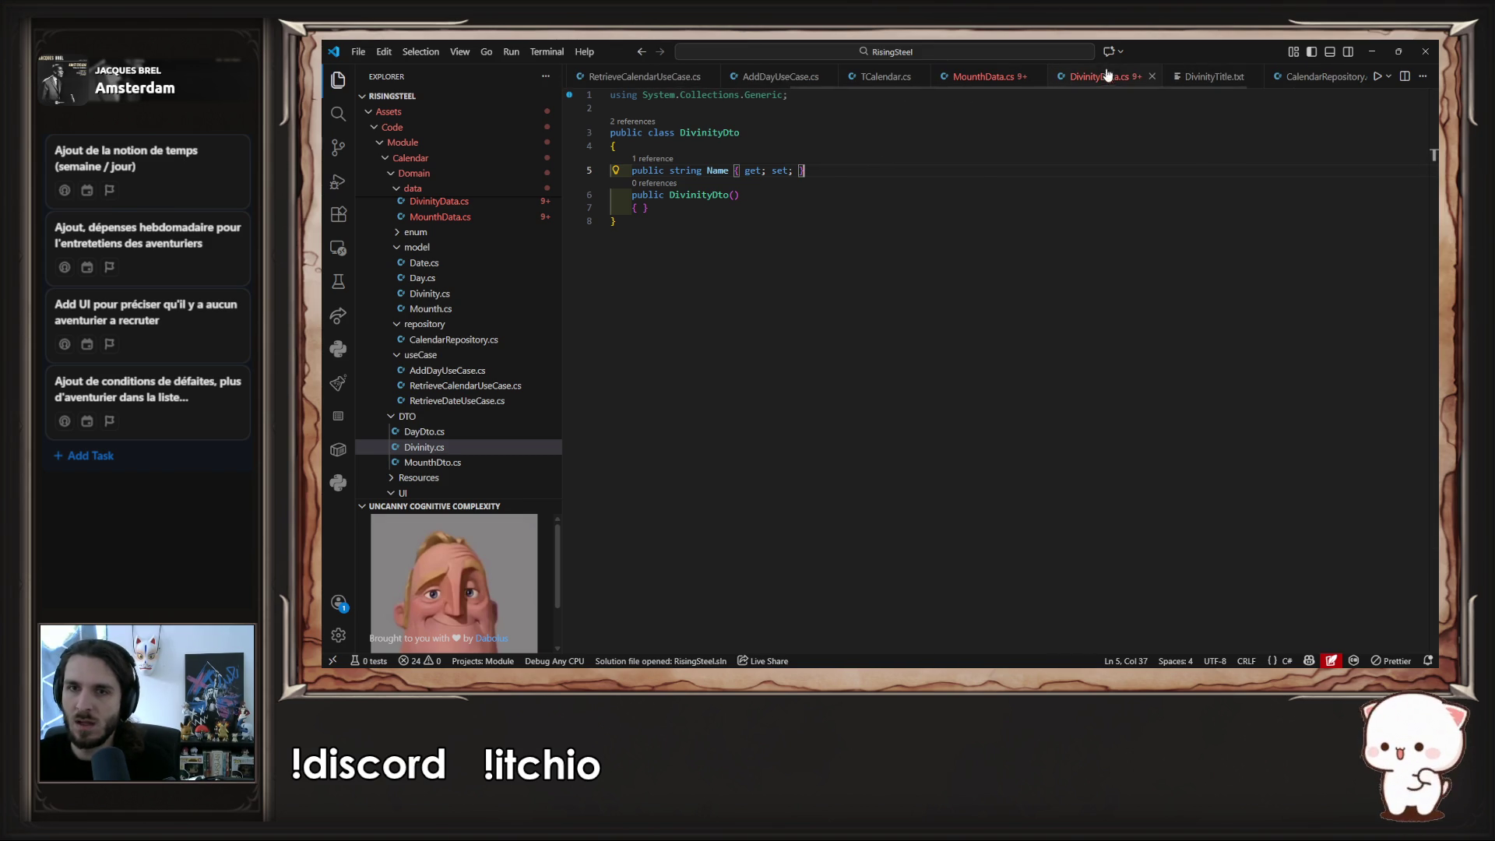
click(1108, 75)
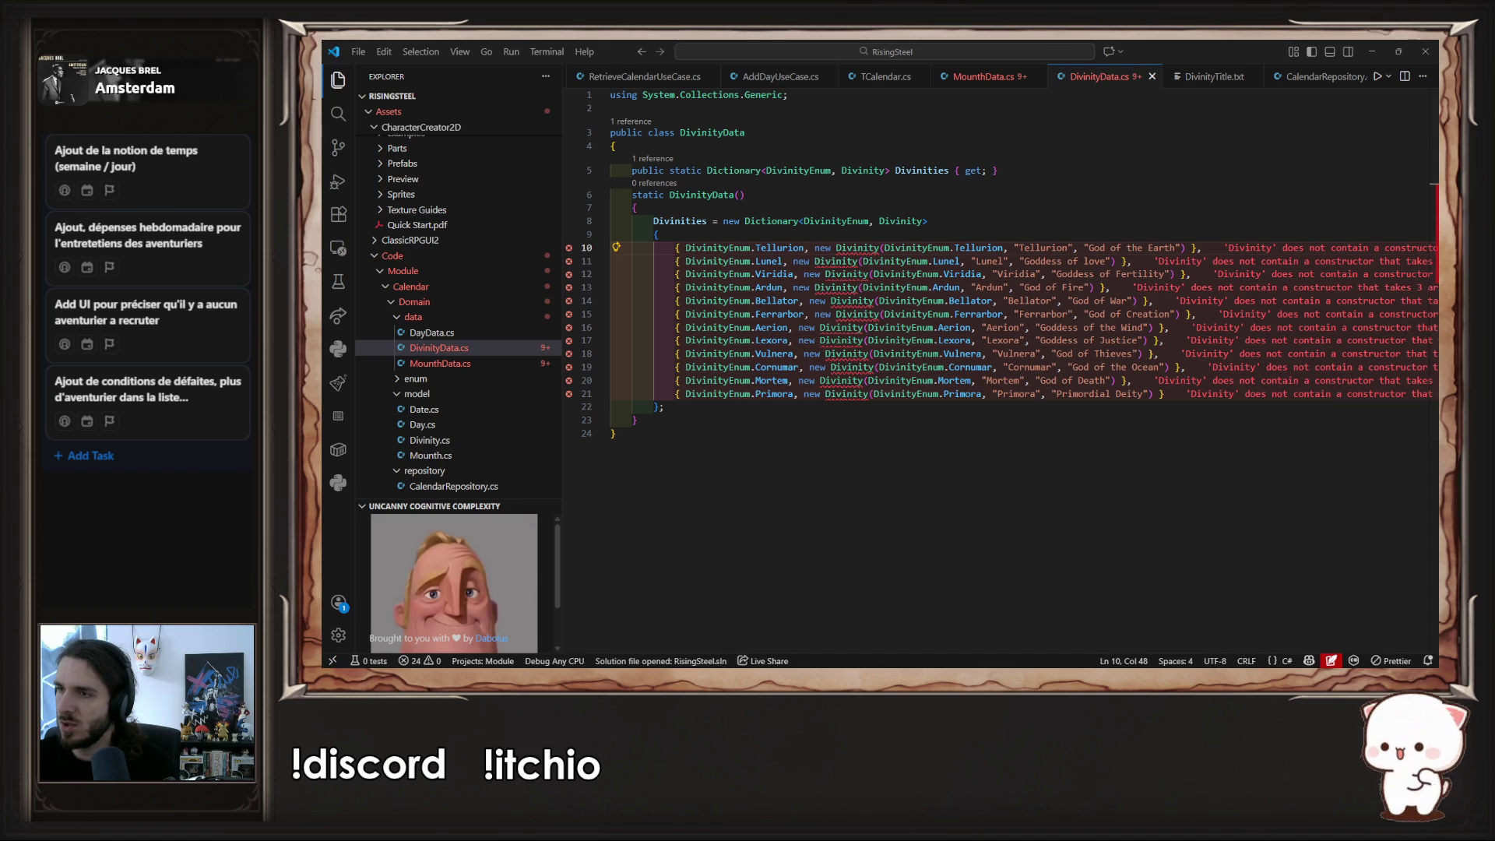
- Split DivinityTitle.txt to the right of DivinityData.cs and hide the Explorer sidebar
mouse_move(1218, 82)
mouse_down()
mouse_move(1318, 217)
mouse_move(1368, 234)
mouse_up()
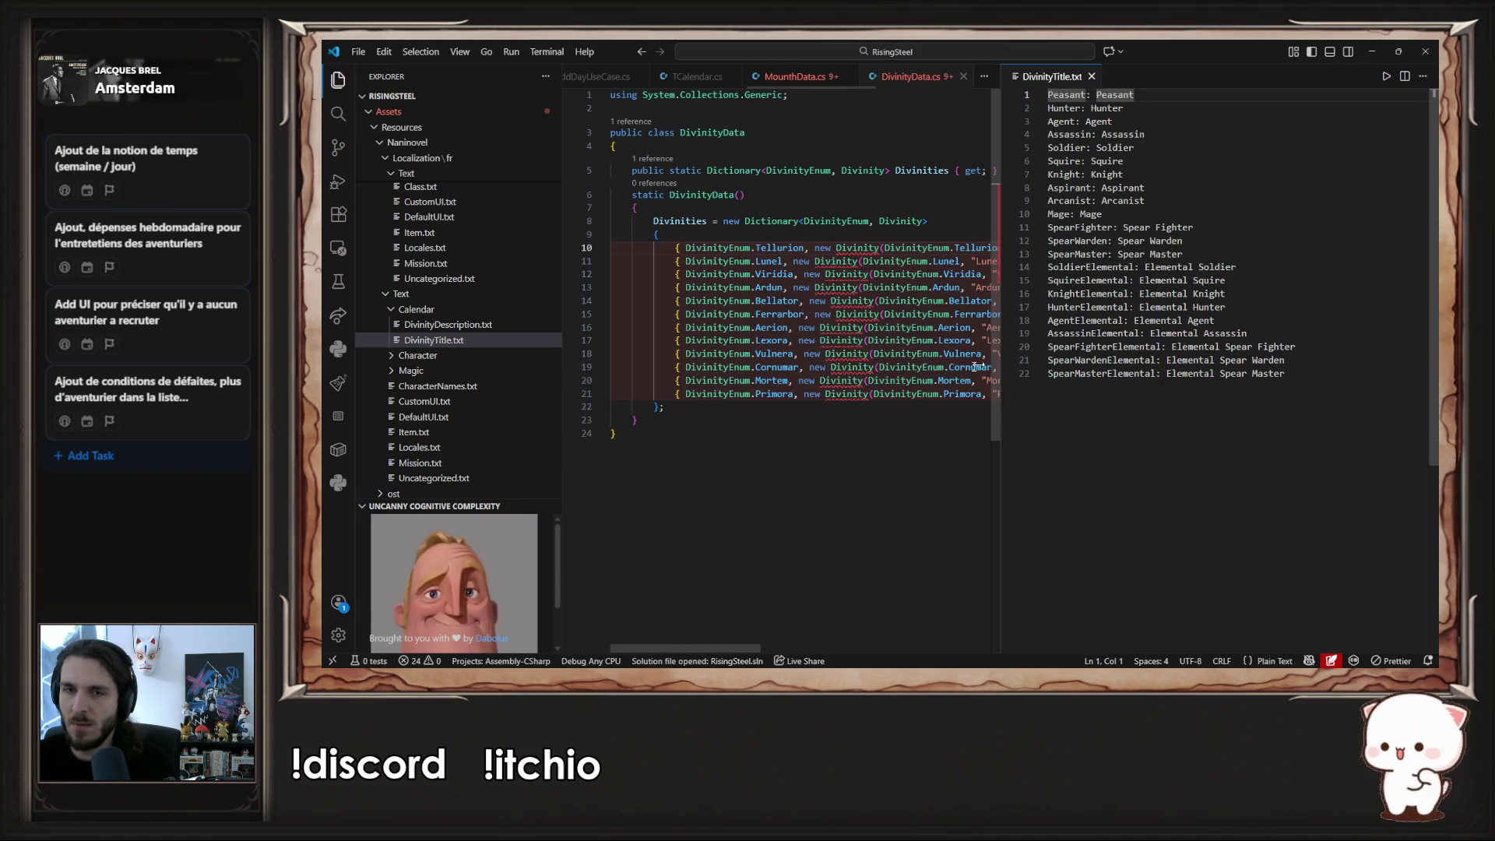
scroll(778, 506, right, 5)
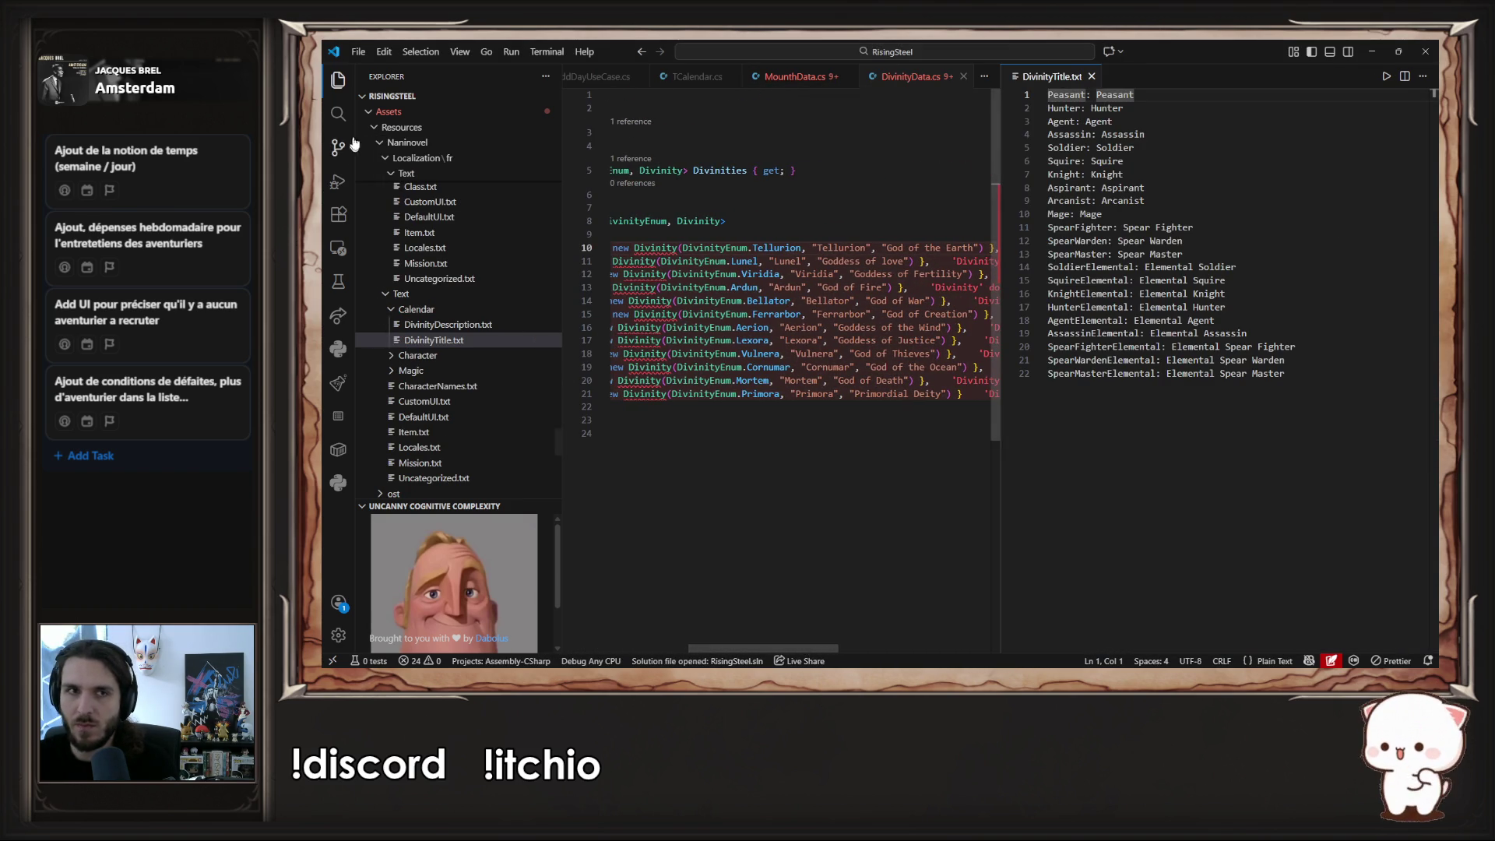
key(ctrl+b)
drag(549, 653, 447, 654)
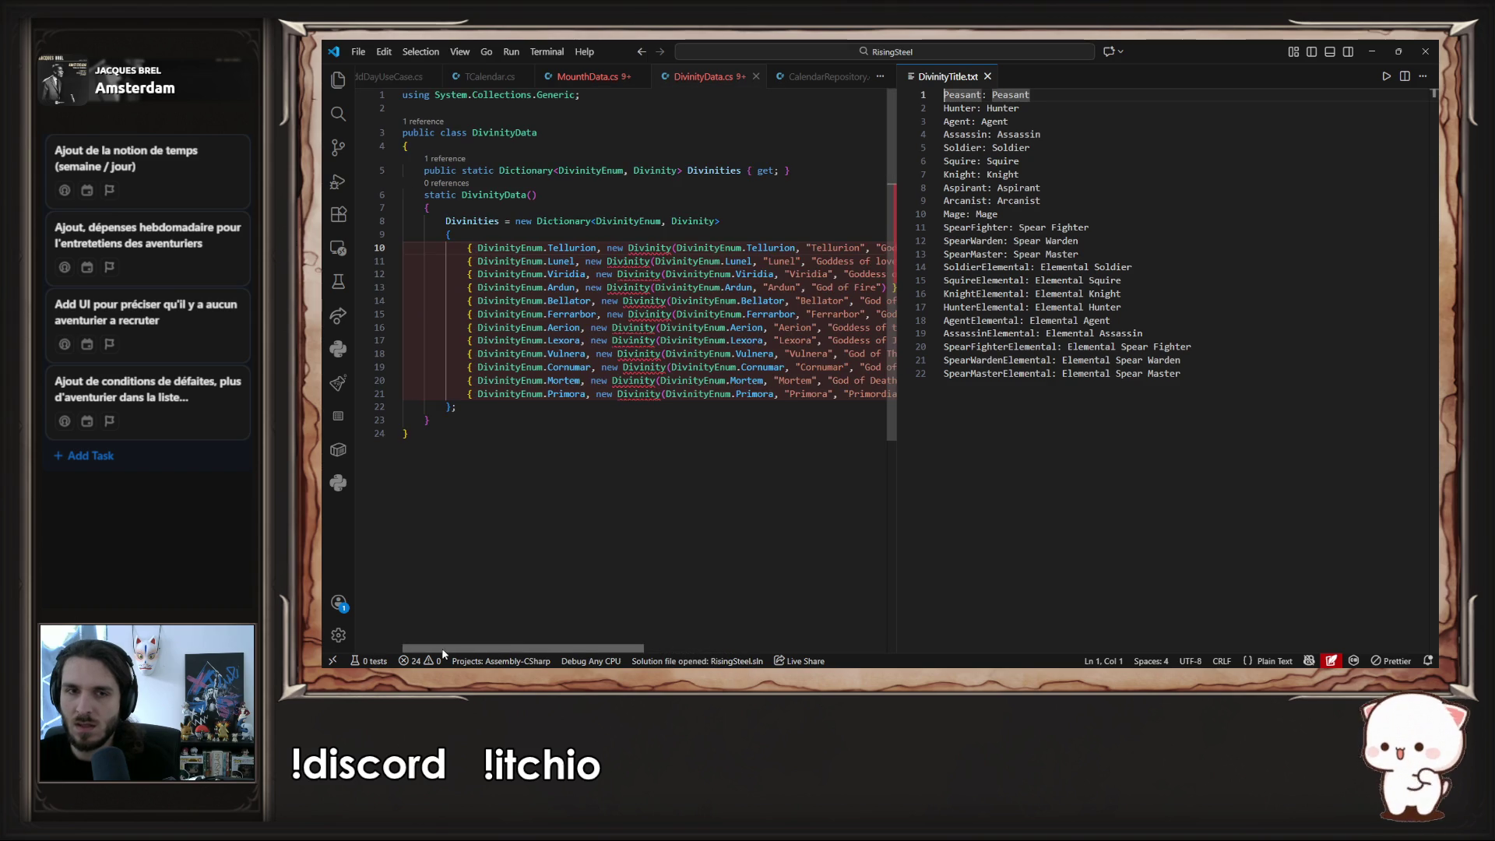
- Copy the twelve divinity enum names from DivinityData.cs over the old titles in DivinityTitle.txt
drag(468, 248, 474, 393)
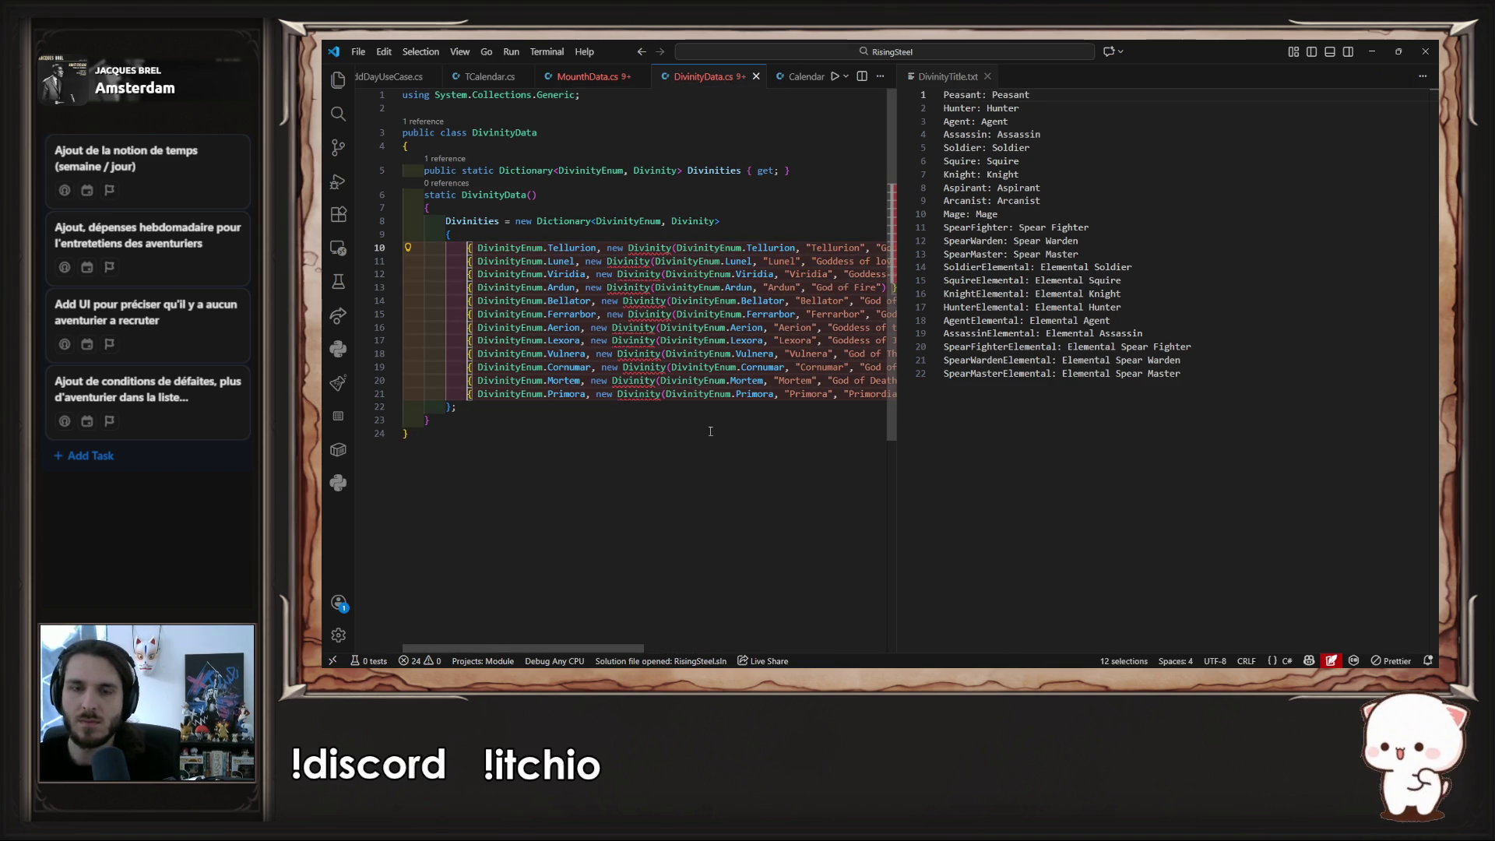
key(ctrl+Right)
key(ctrl+Right)
key(ctrl+Right)
key(ctrl+Right)
key(ctrl+Right)
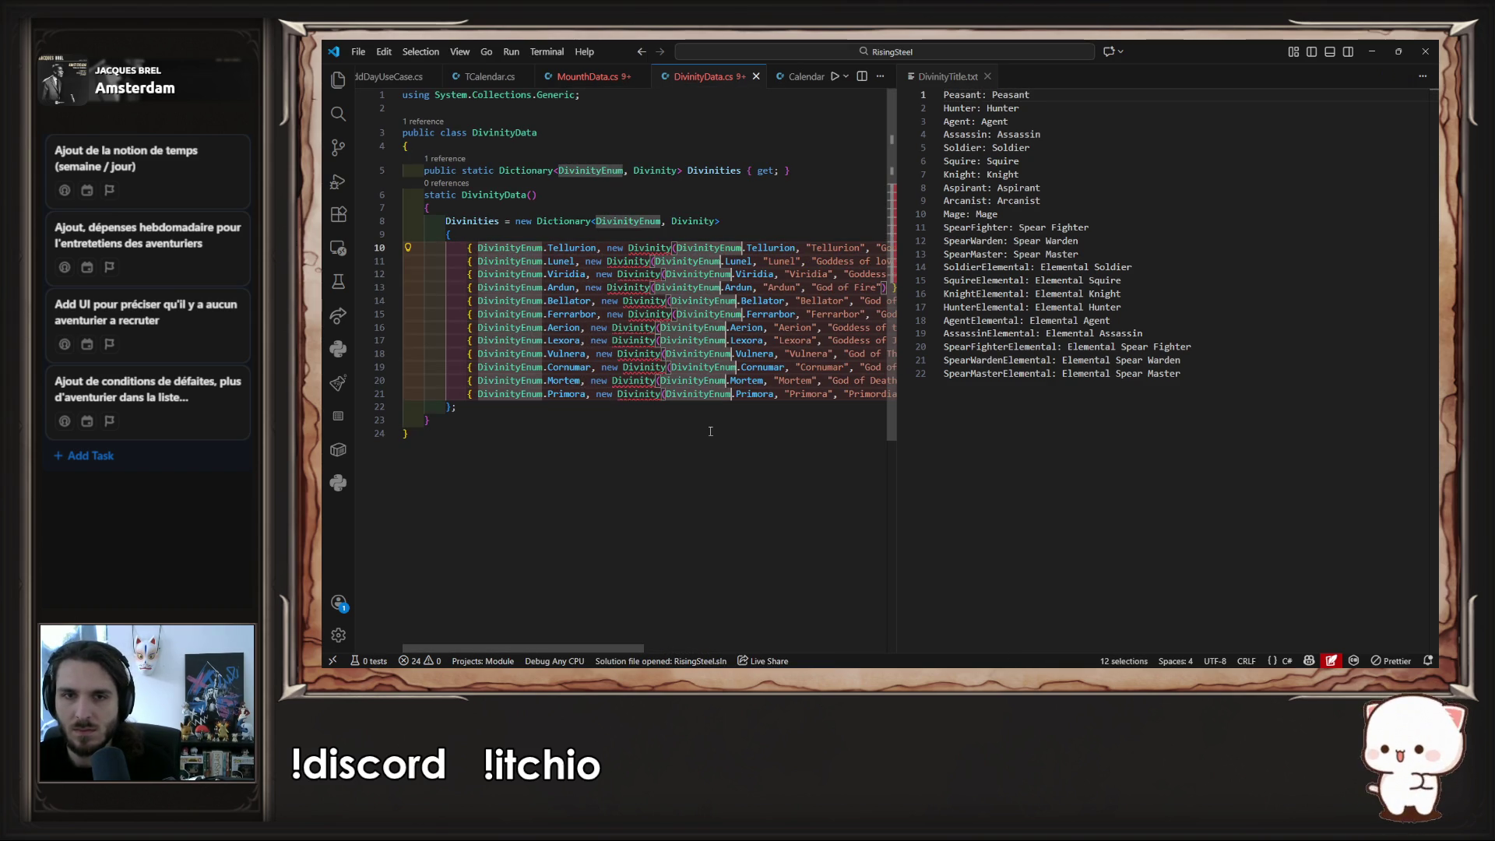
key(Right)
key(ctrl+shift+Right)
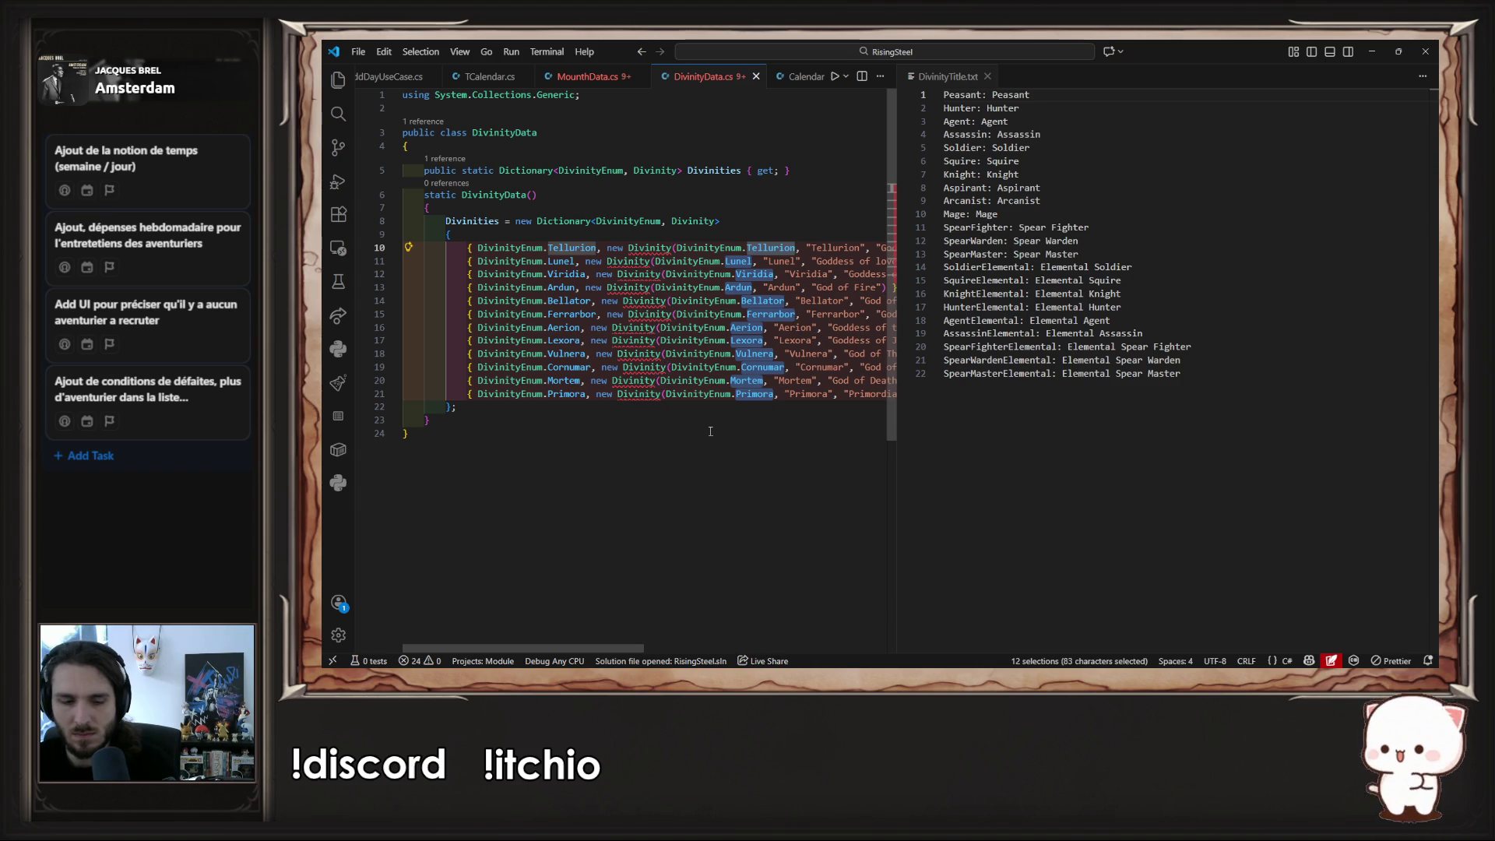
key(ctrl+c)
mouse_move(1066, 408)
mouse_down()
mouse_move(1004, 109)
mouse_move(943, 92)
mouse_up()
key(ctrl+v)
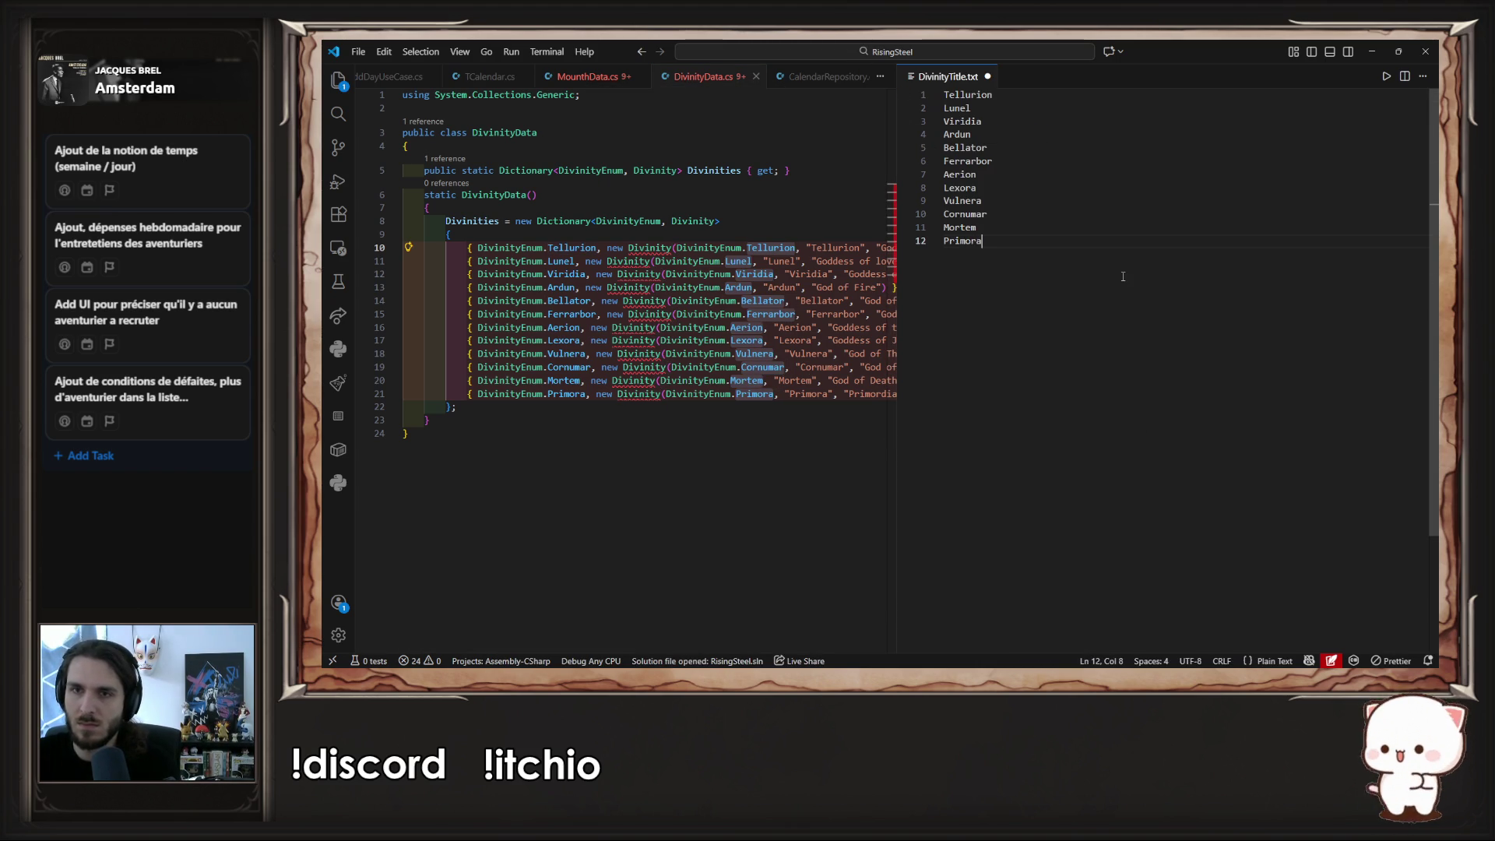
- Select Tellurion's description 'God of the Earth' in DivinityData.cs
click(724, 434)
drag(467, 249, 468, 389)
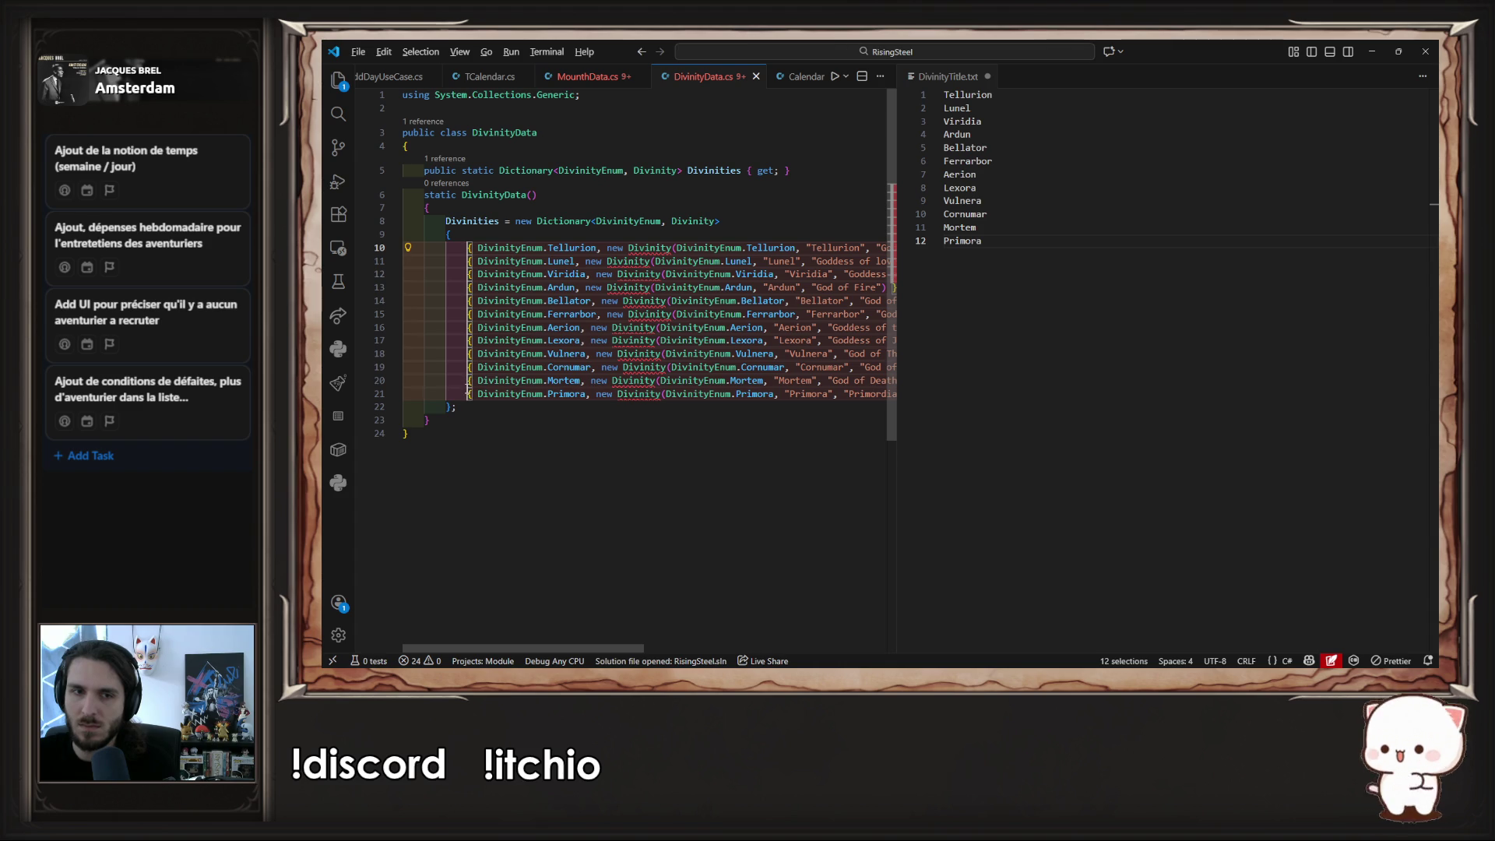
drag(622, 648, 731, 653)
drag(654, 248, 751, 249)
- Append titles to get 'Tellurion:God of the Earth' and 'Lunel:Goddess of love' in DivinityTitle.txt
click(648, 248)
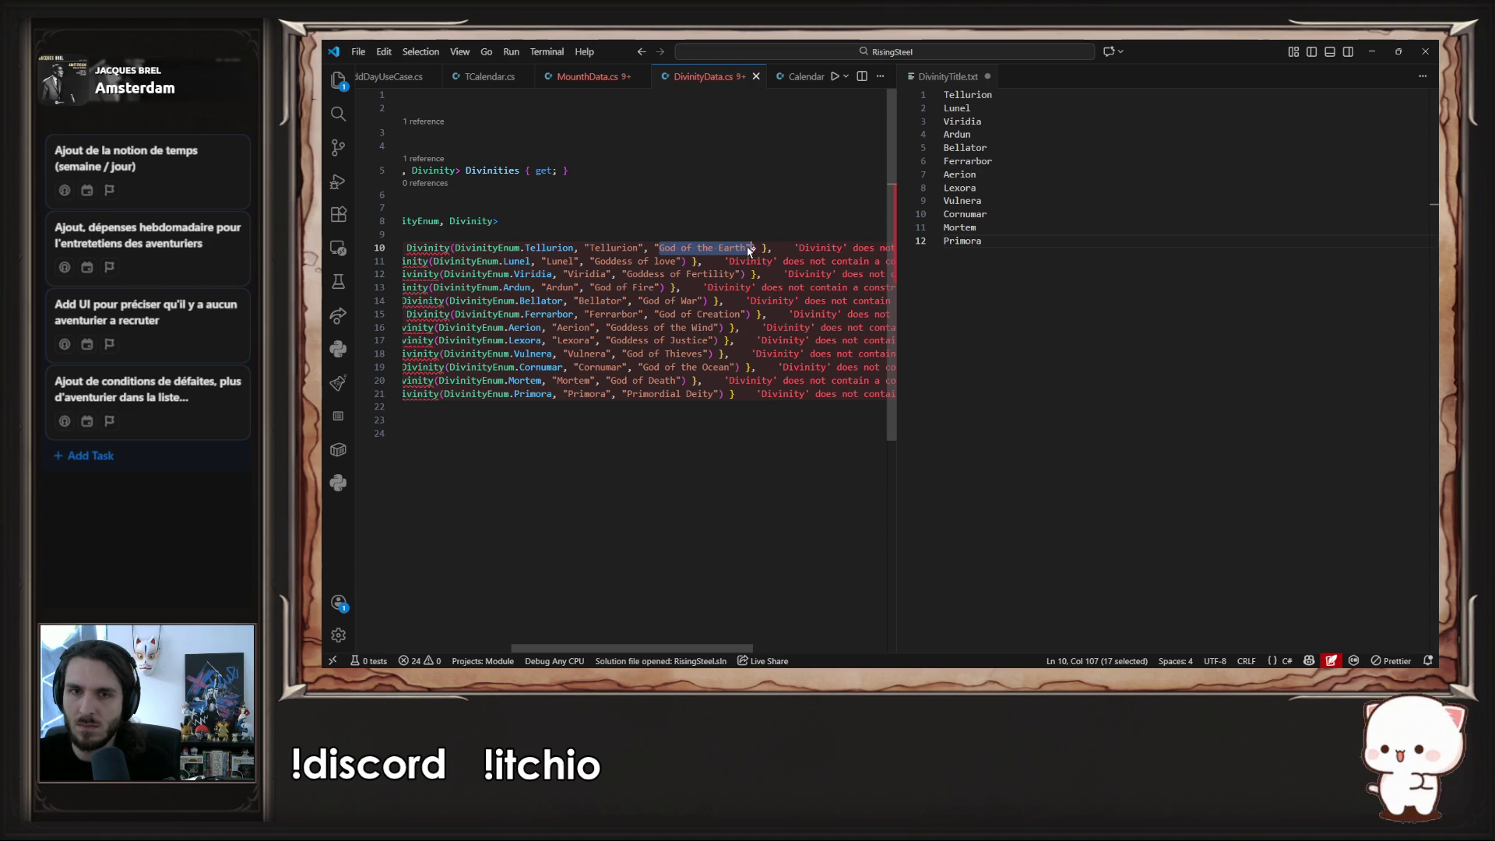
click(1094, 94)
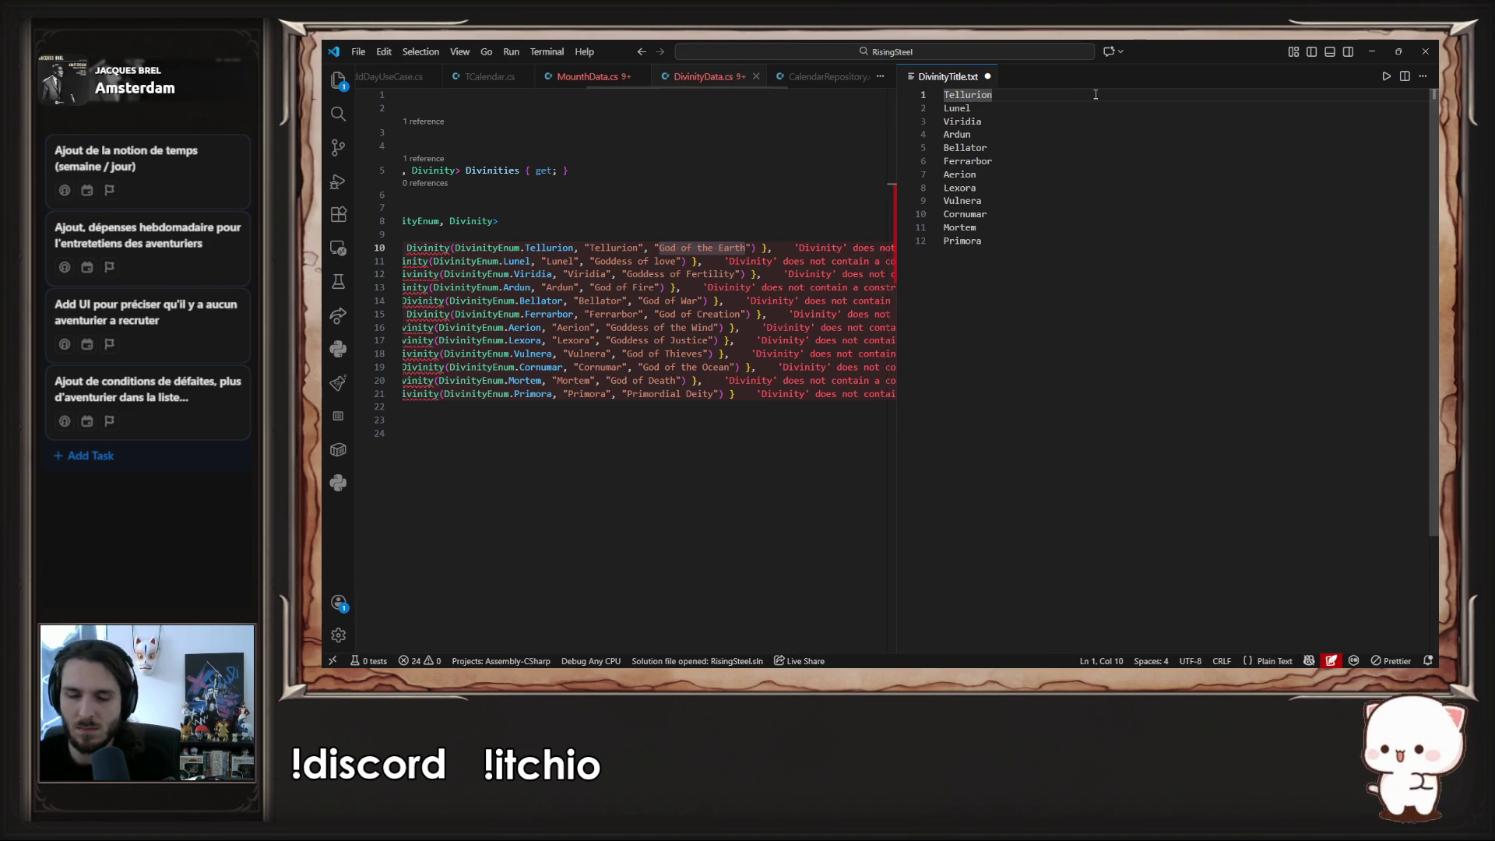
text(:)
key(ctrl+v)
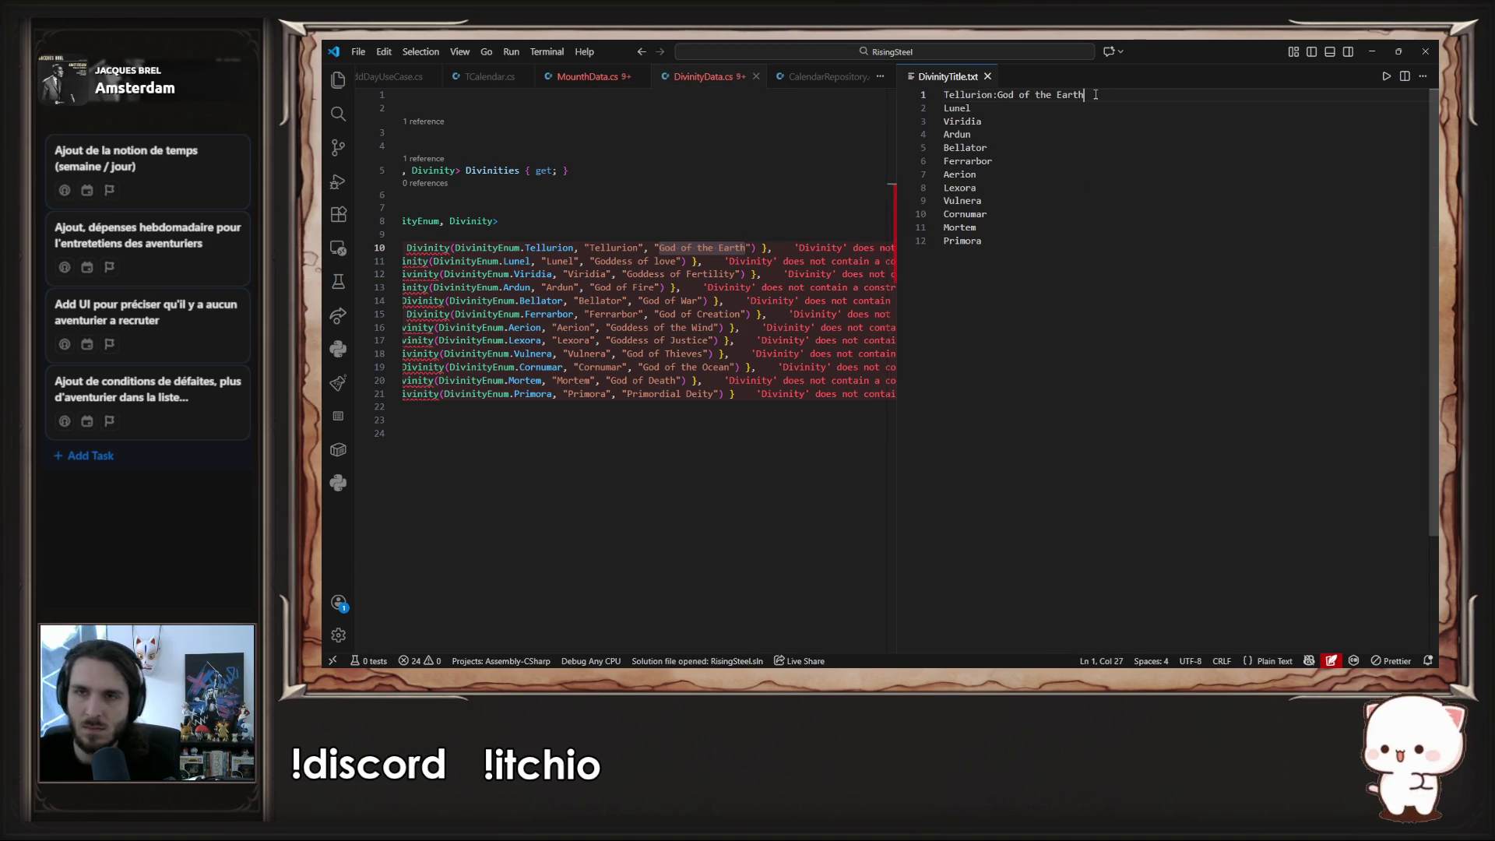
drag(595, 261, 666, 261)
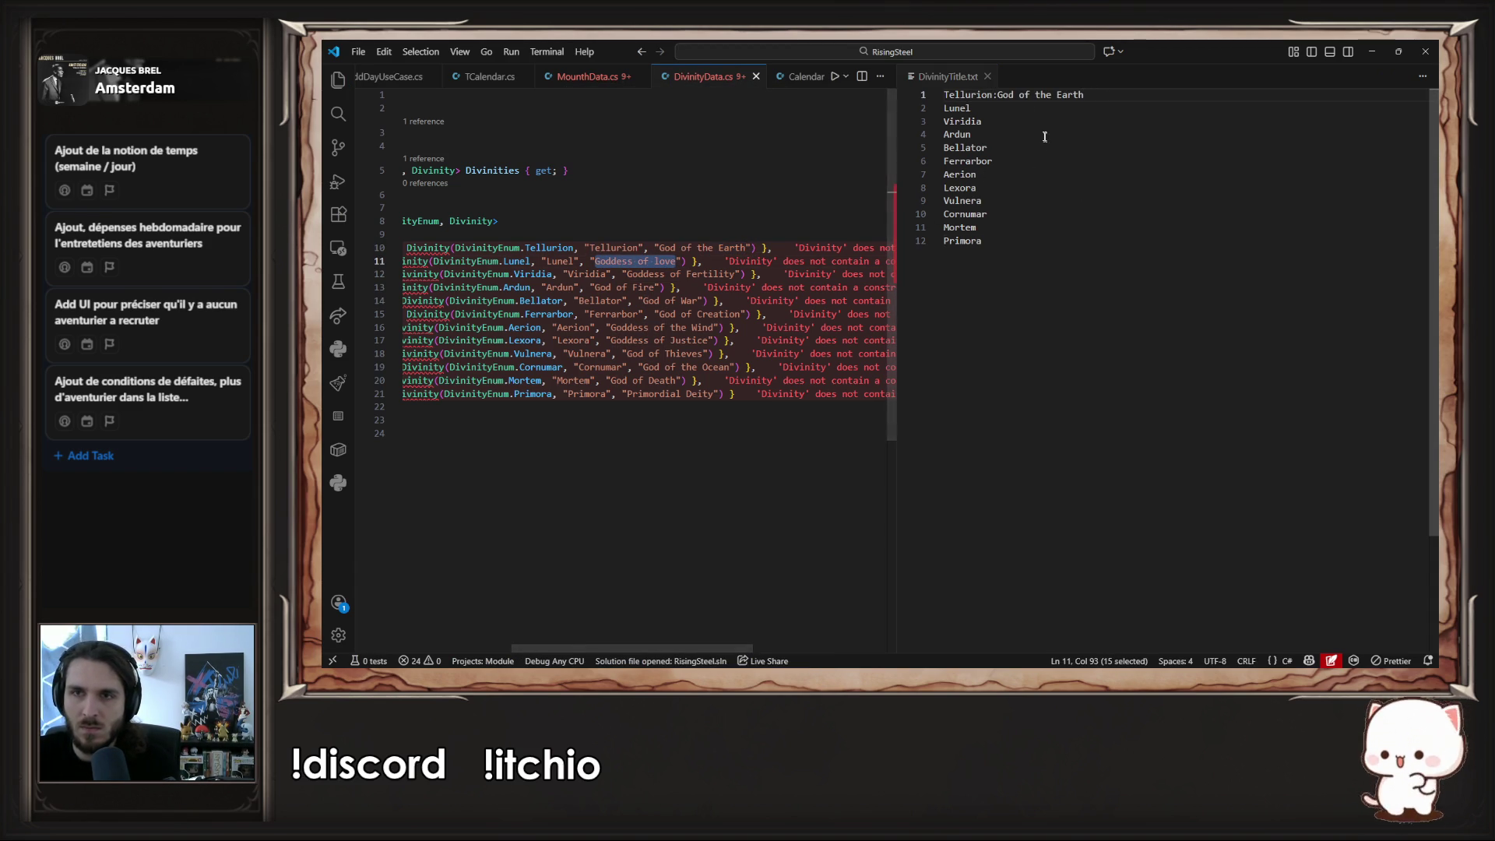
click(1024, 106)
text(:)
key(ctrl+v)
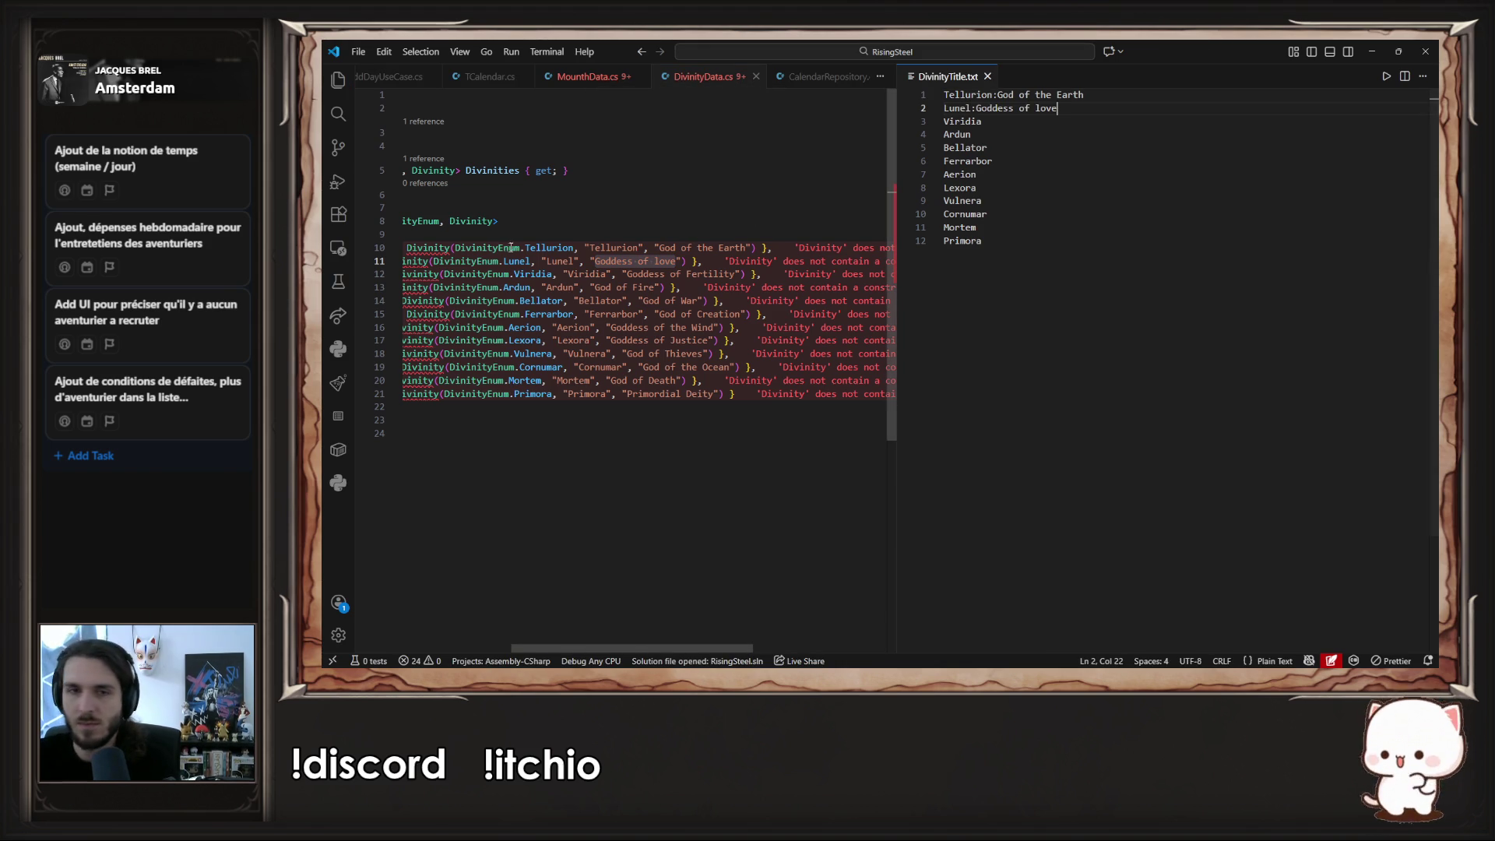
- Multi-cursor select all twelve description strings in DivinityData.cs for copying
drag(628, 274, 734, 274)
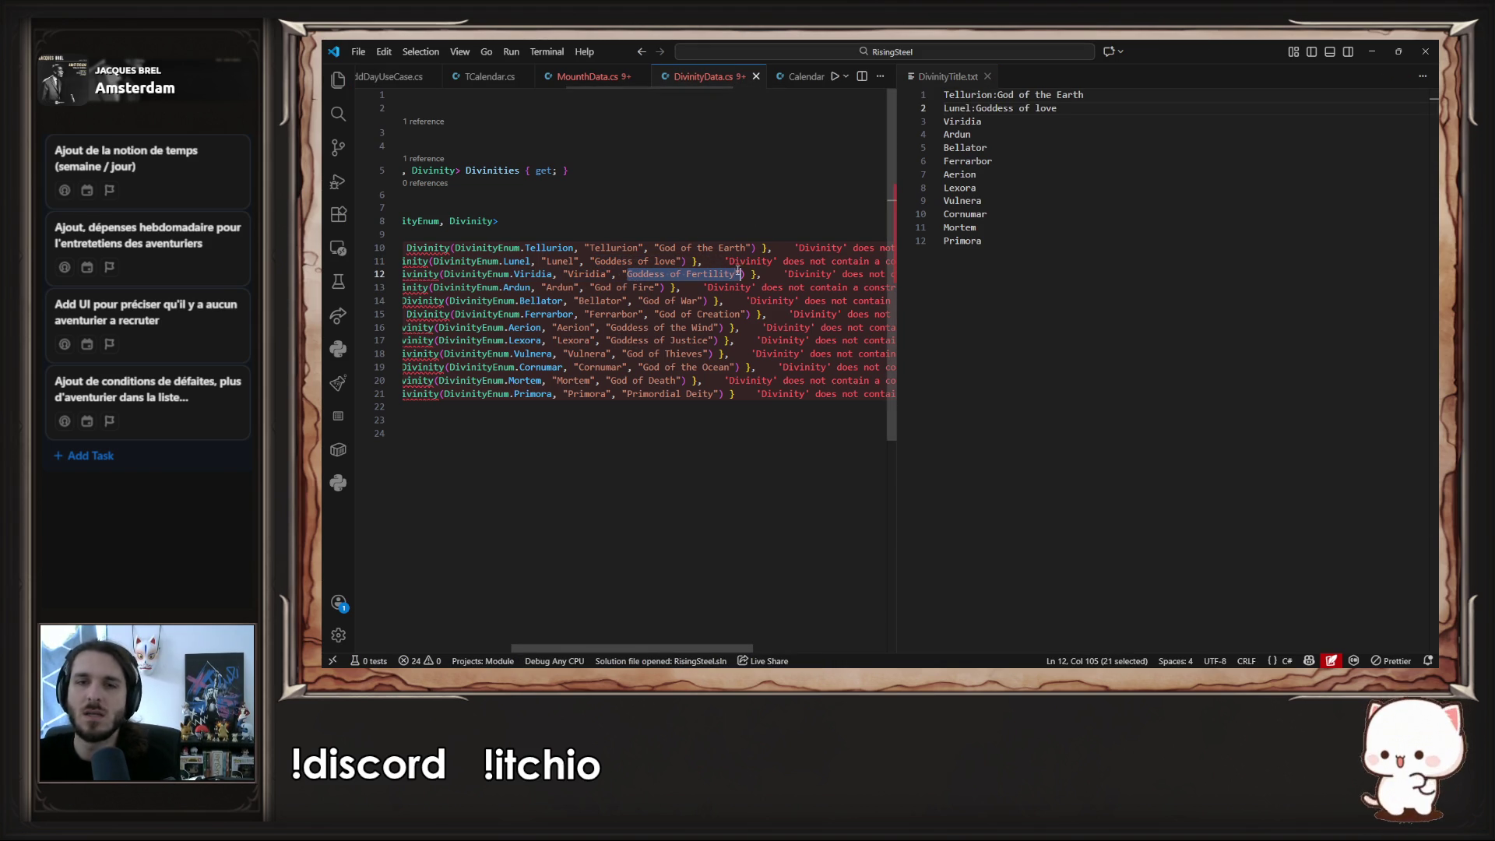
click(1070, 122)
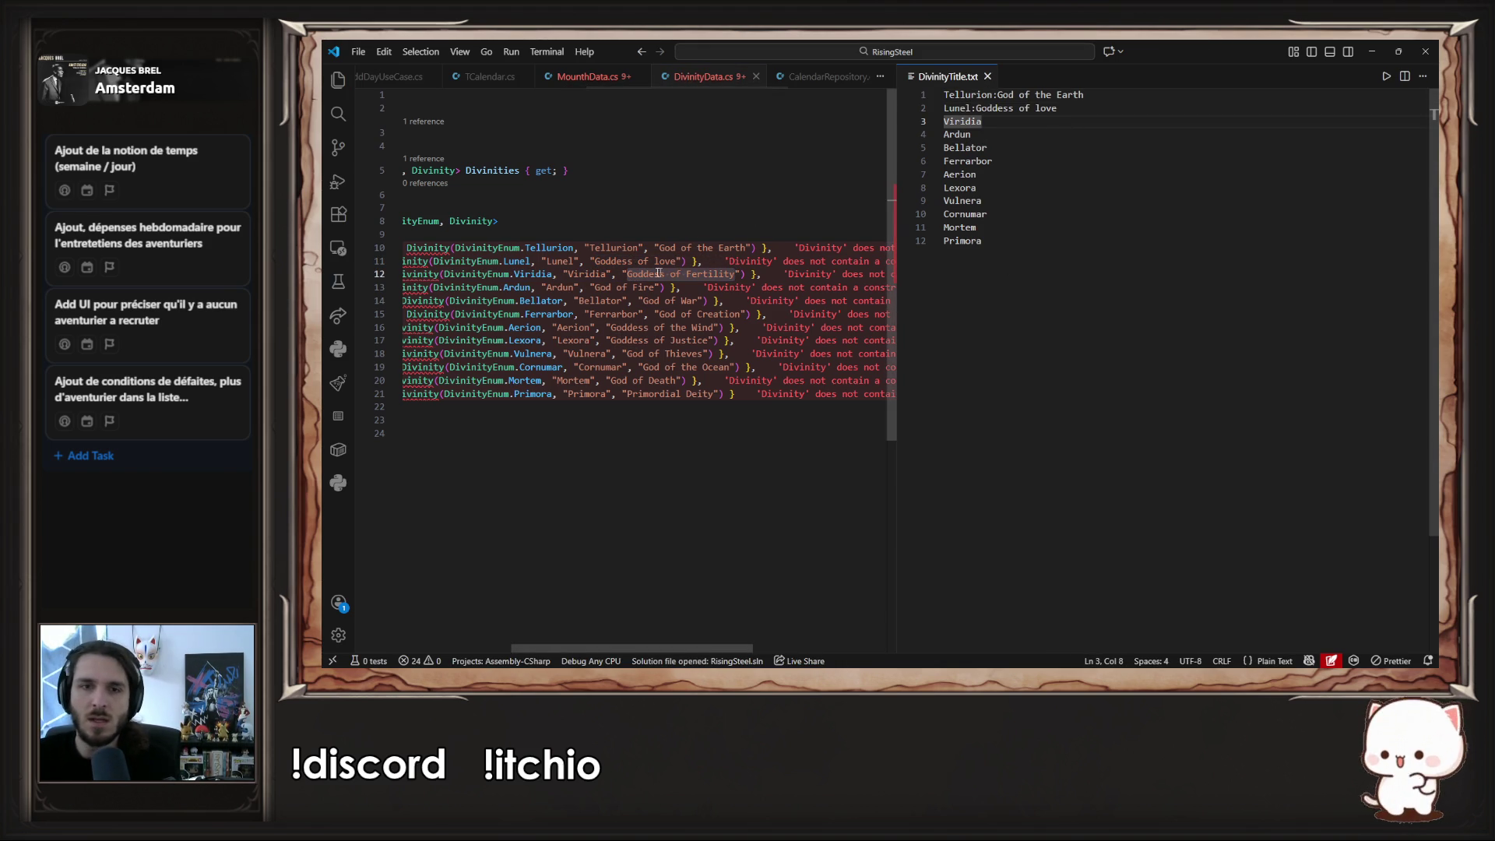
click(620, 274)
click(736, 393)
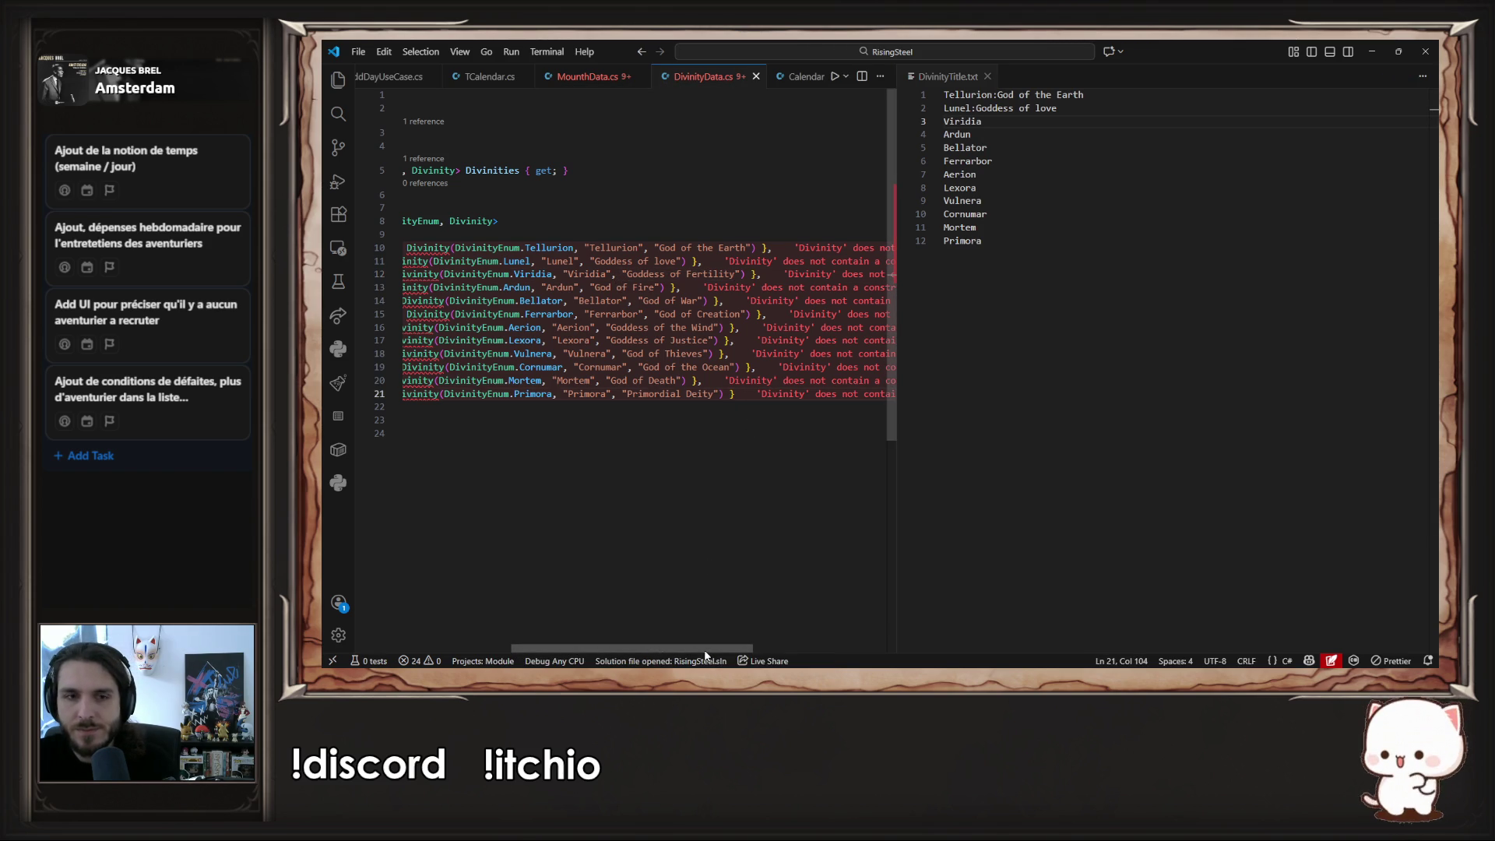
drag(698, 654, 577, 653)
alt+shift+drag(470, 249, 470, 396)
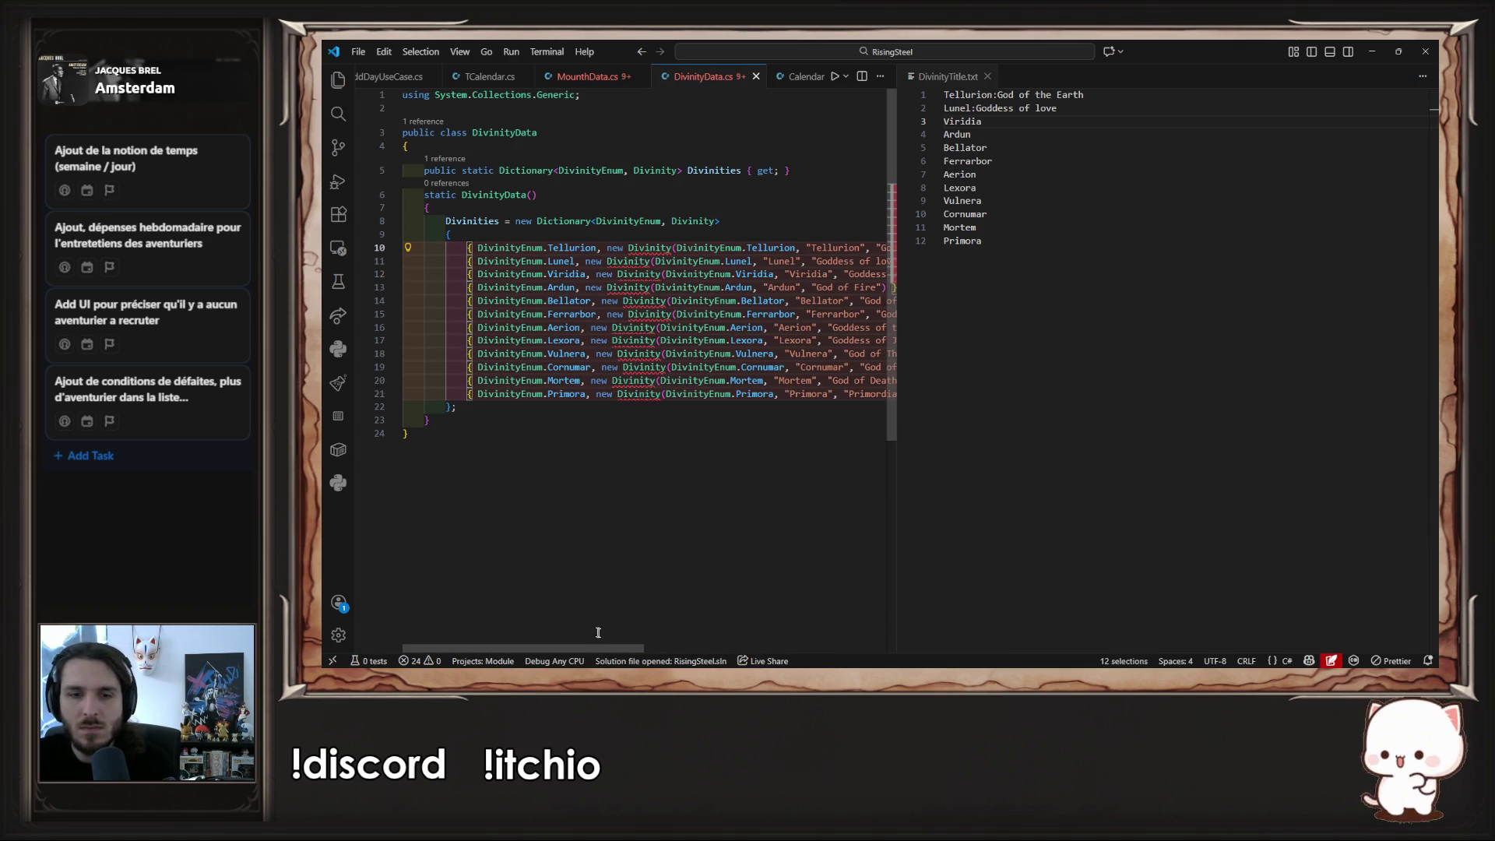
drag(605, 648, 736, 648)
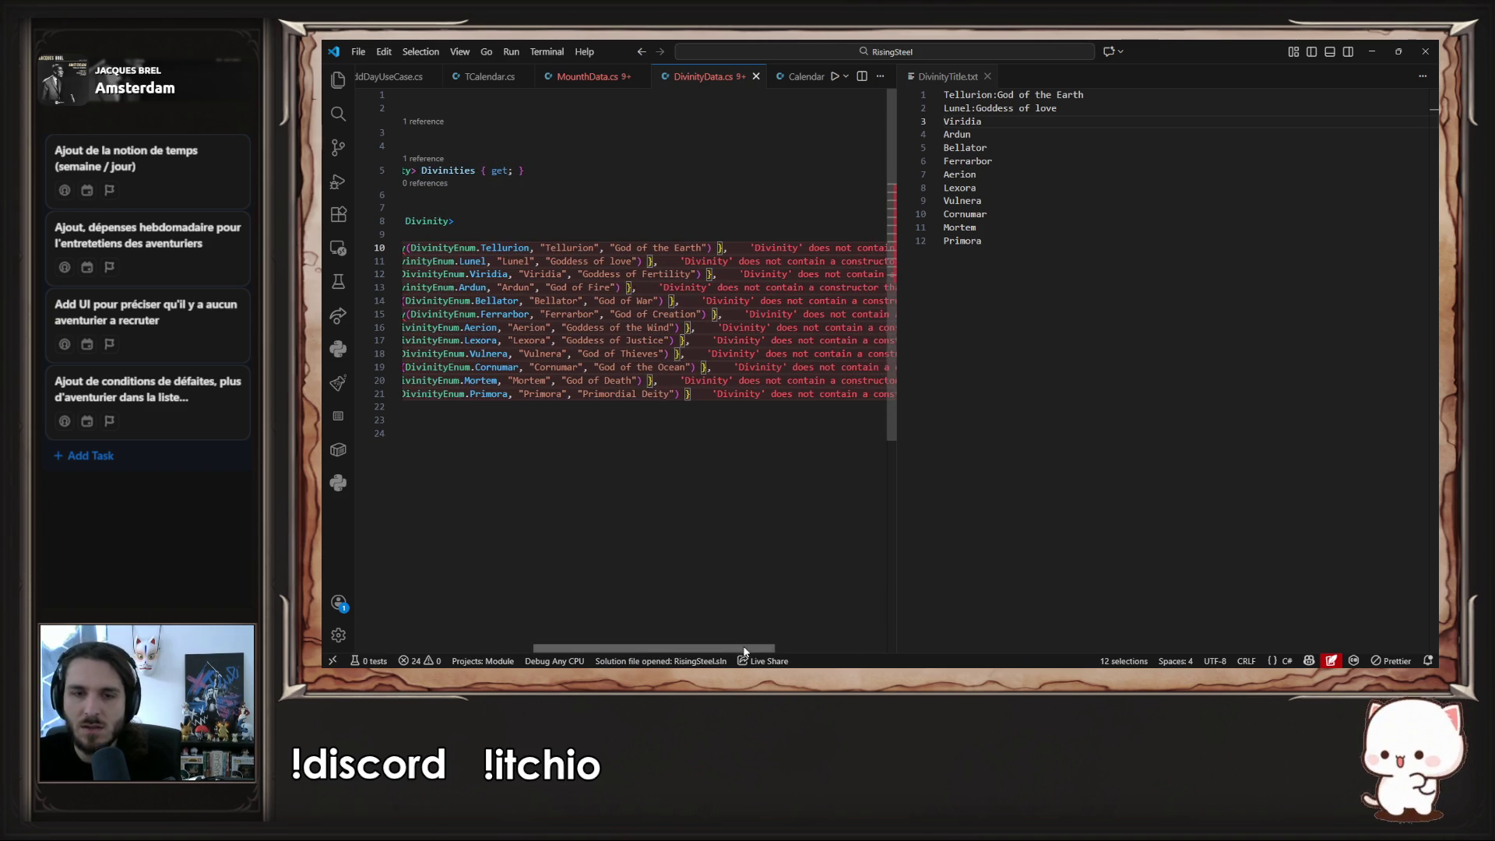
drag(744, 648, 612, 645)
key(ctrl+Right)
key(ctrl+Right)
key(ctrl+Right)
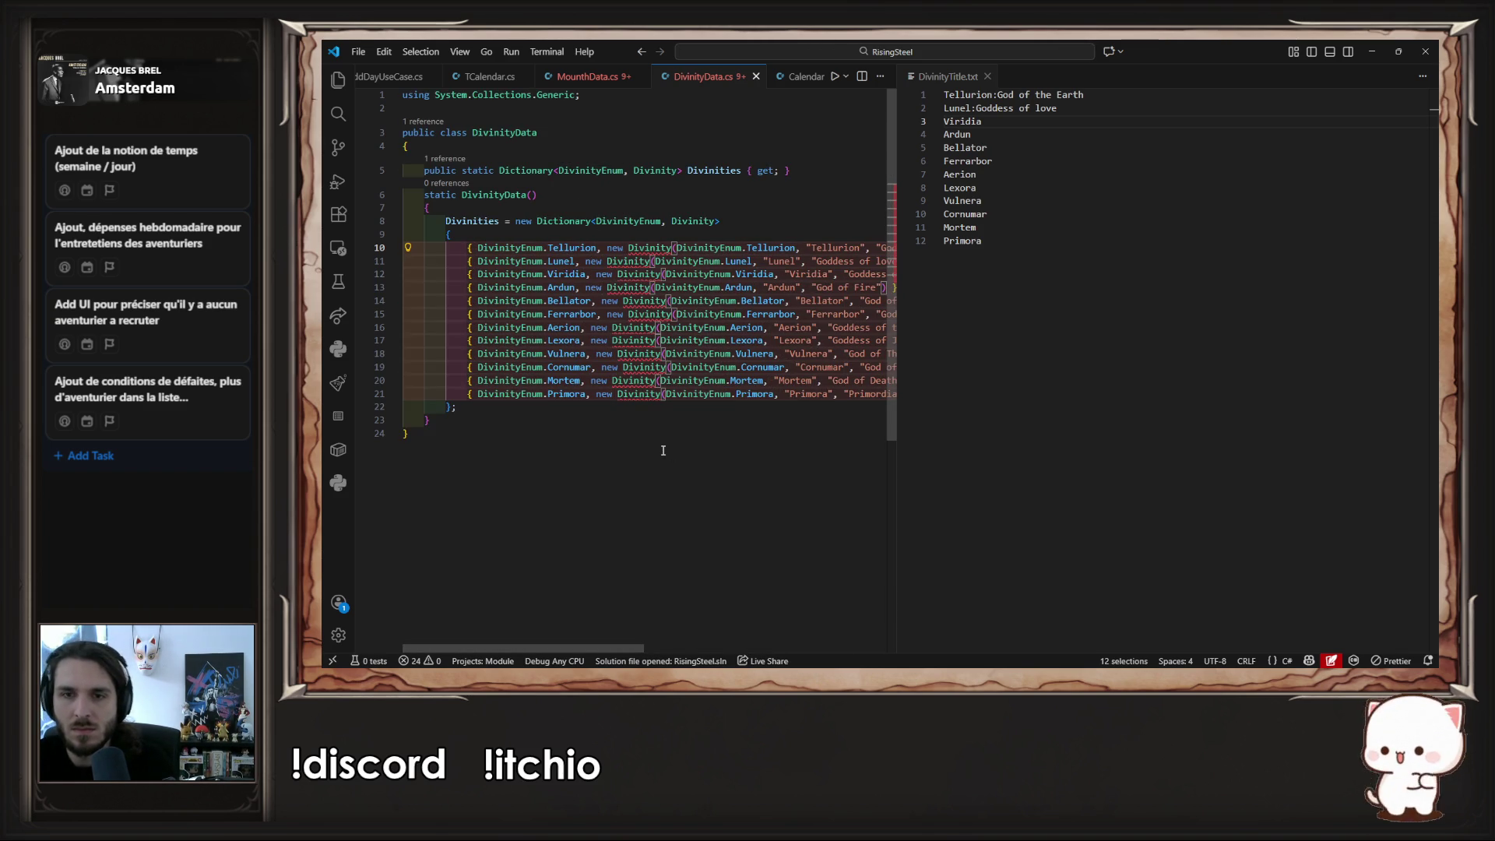
key(Right)
key(Right)
key(Right)
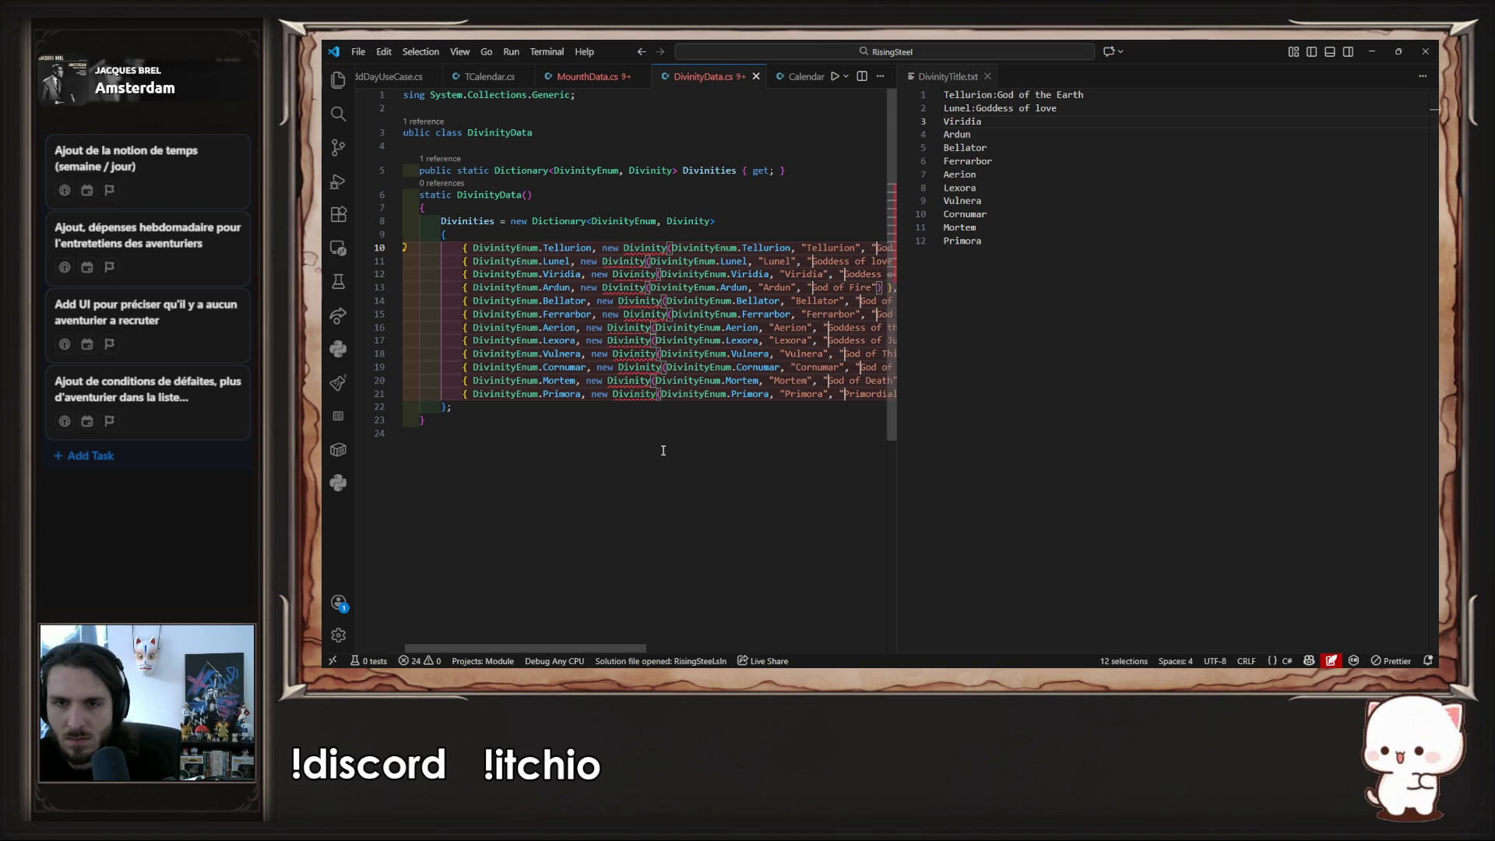
drag(608, 648, 697, 648)
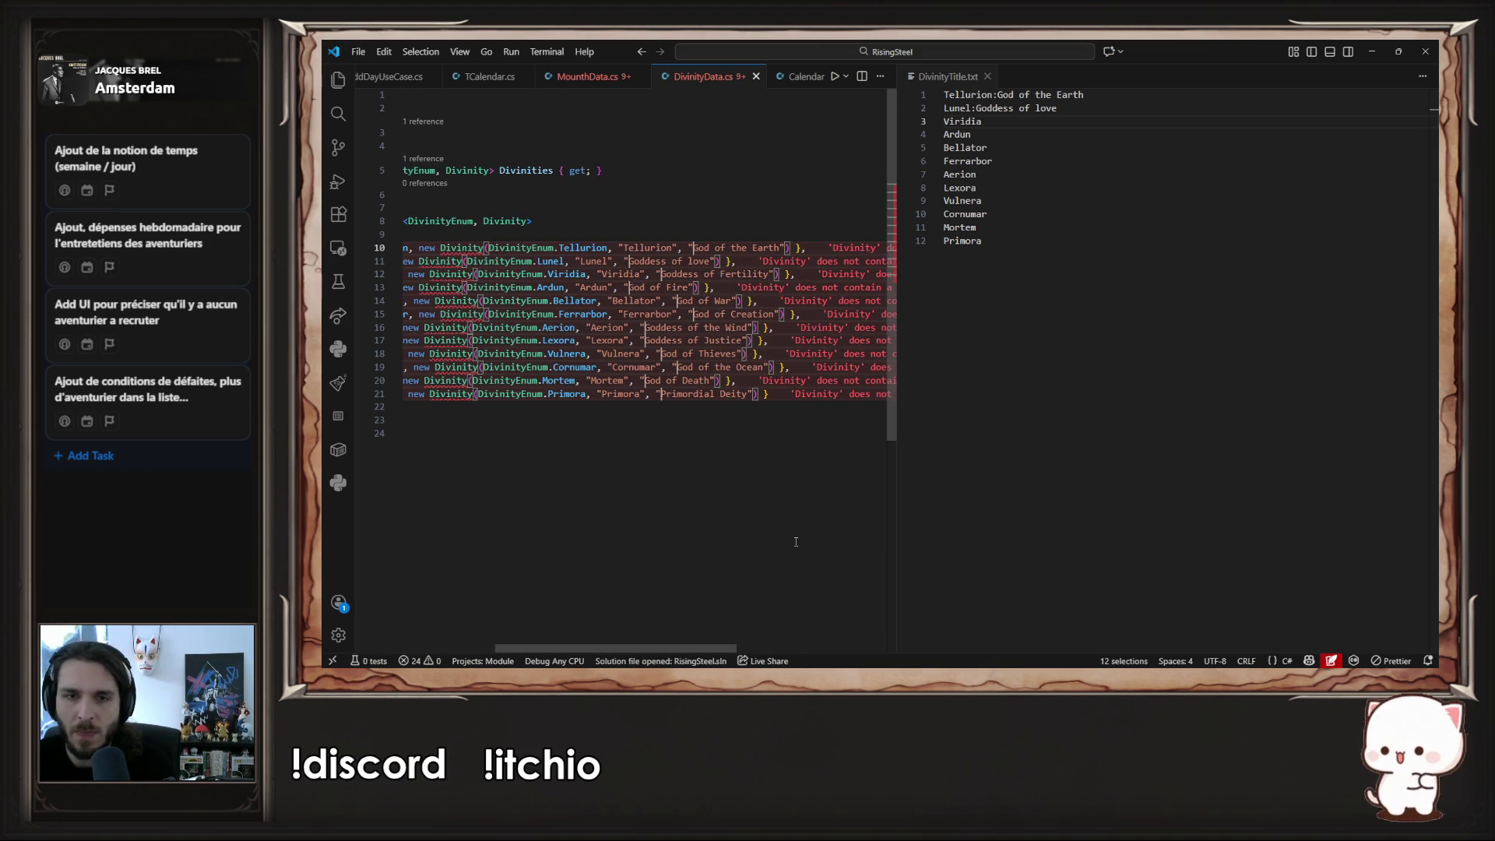
key(ctrl+shift+Right)
key(ctrl+shift+Right)
key(ctrl+shift+Right)
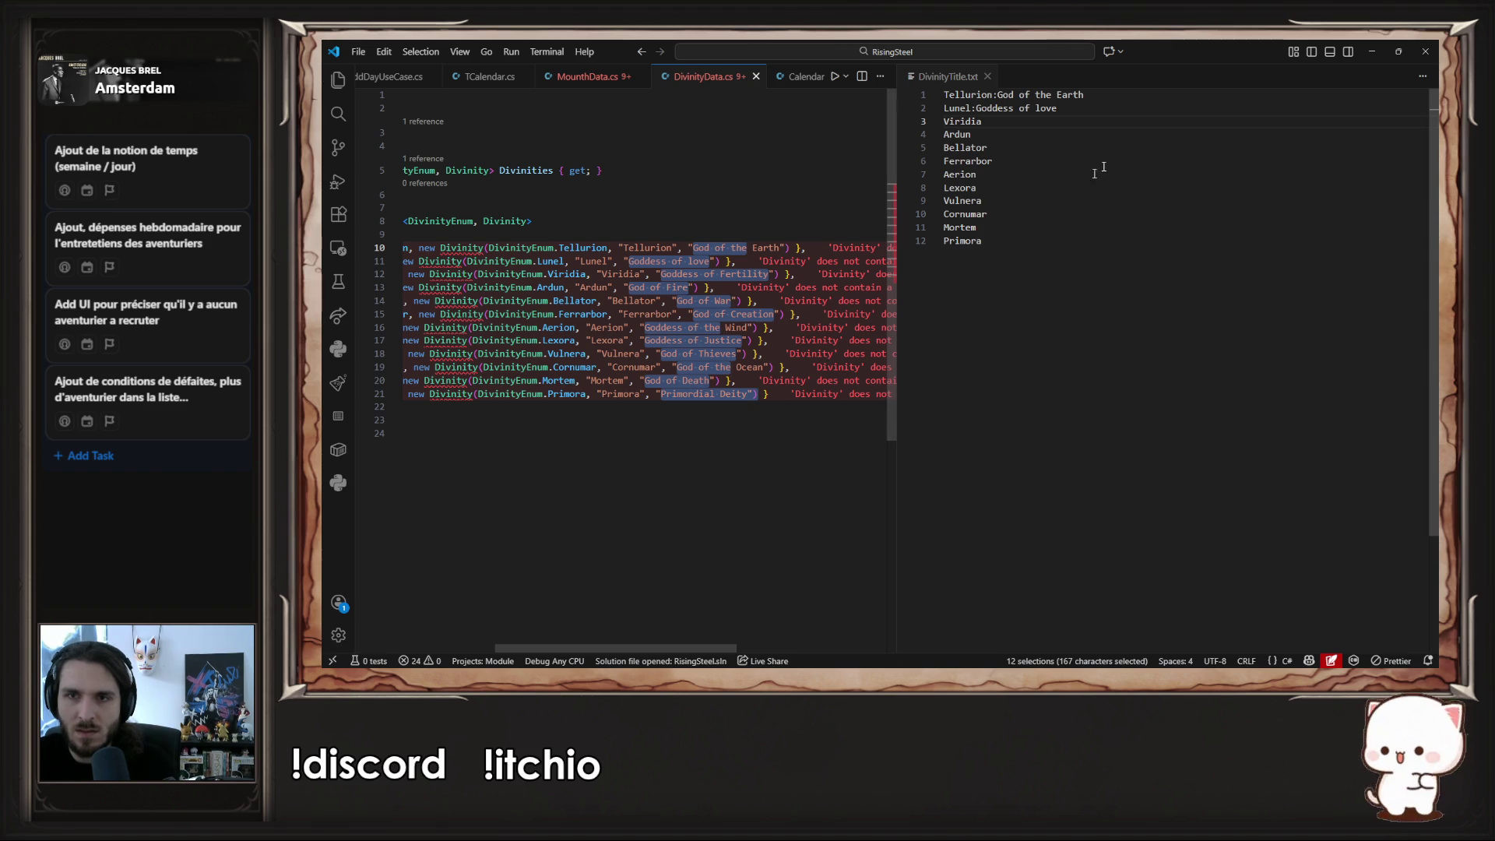
- Paste the twelve descriptions below the names and complete line 25 with 'Ocean'
click(1090, 343)
key(Return)
key(Return)
key(Return)
key(ctrl+v)
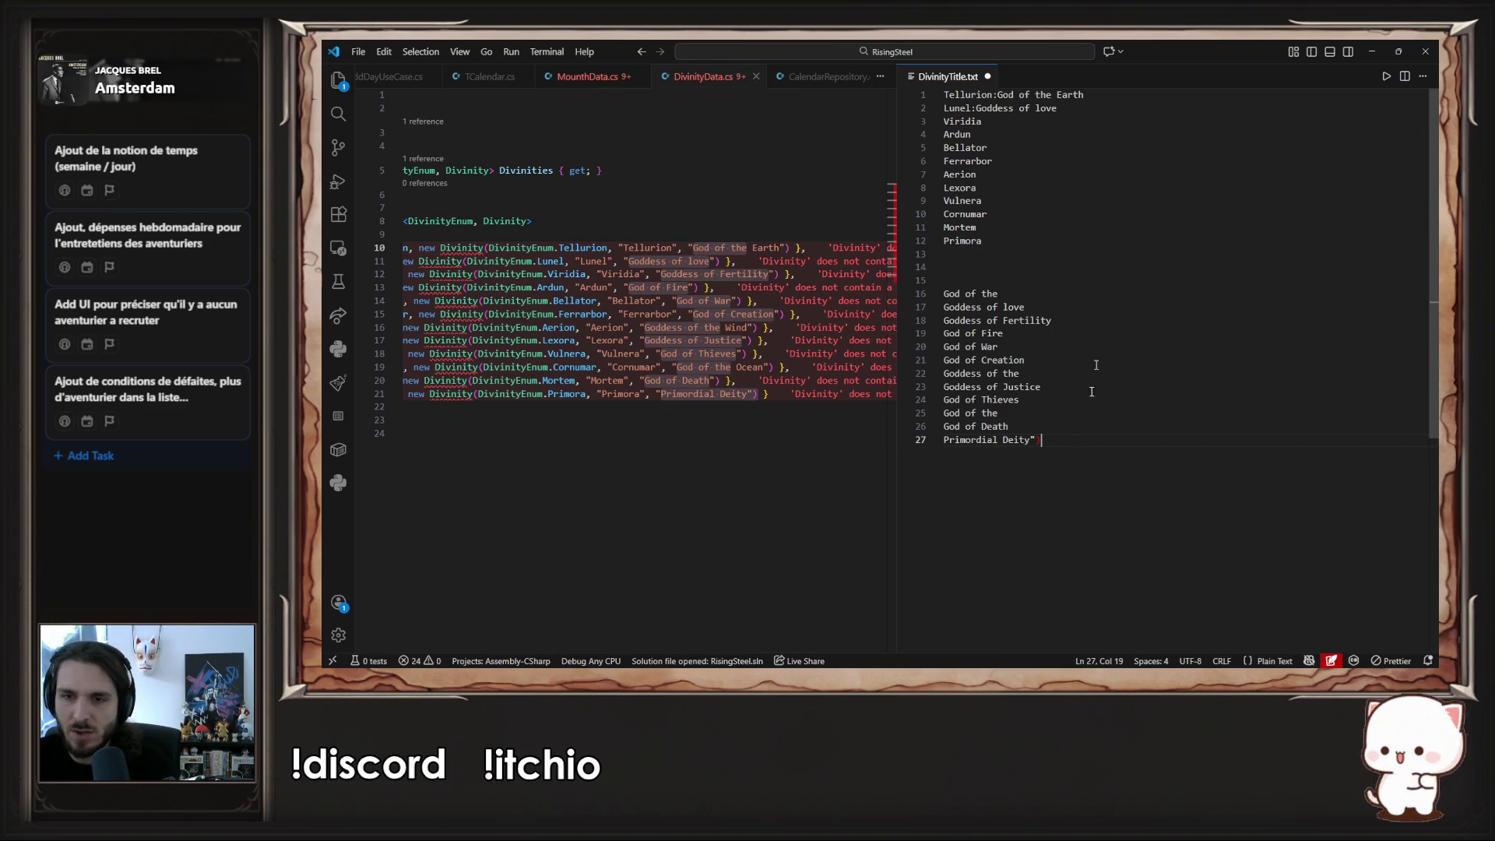
click(1106, 412)
text(Ocean)
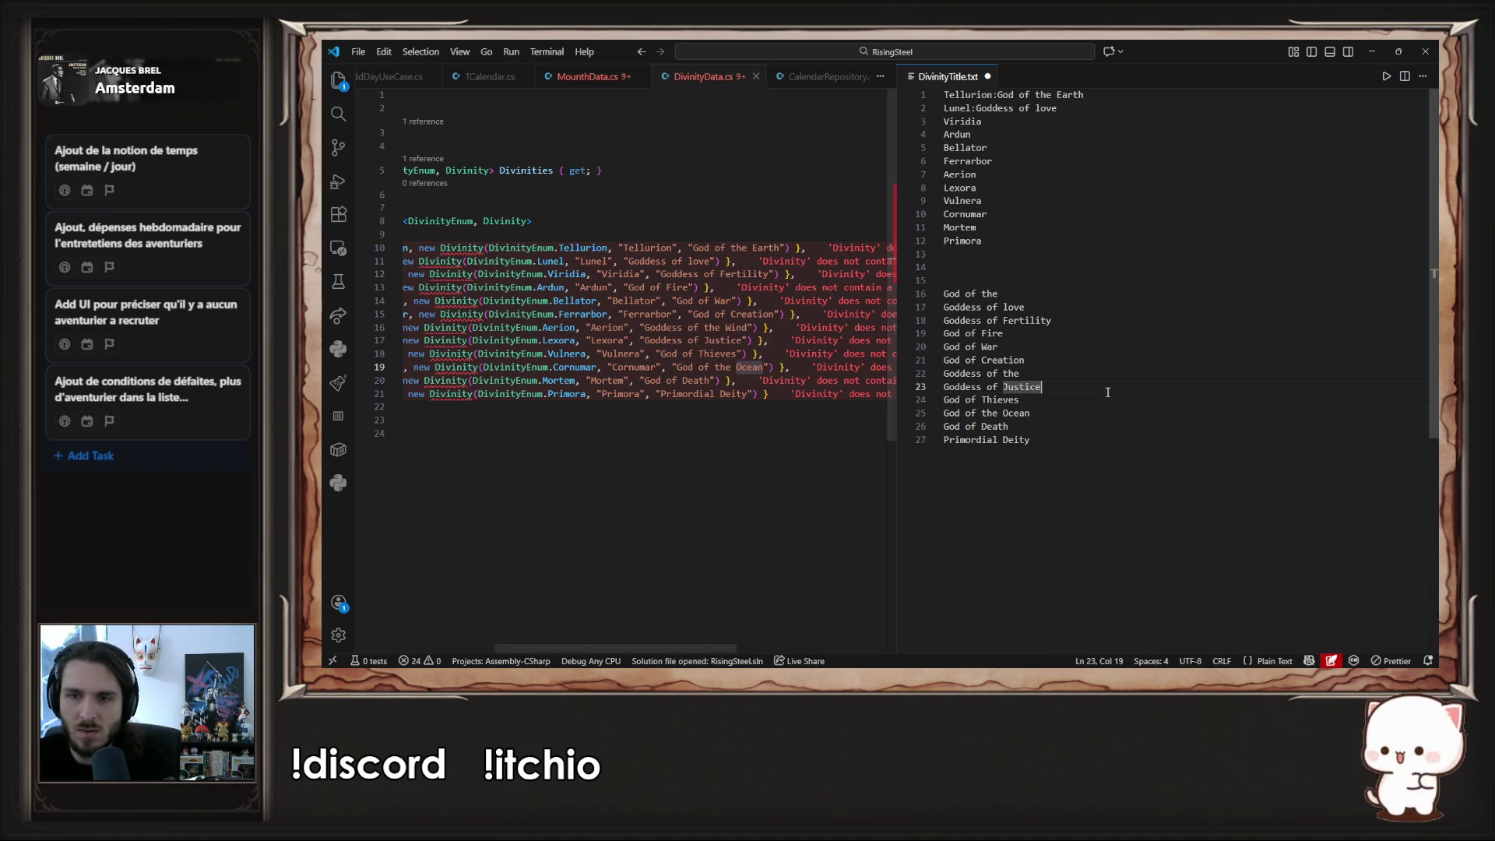
- Complete line 22 as 'Goddess of the Wind' and capitalize 'Love'
click(722, 328)
double_click(736, 327)
key(ctrl+c)
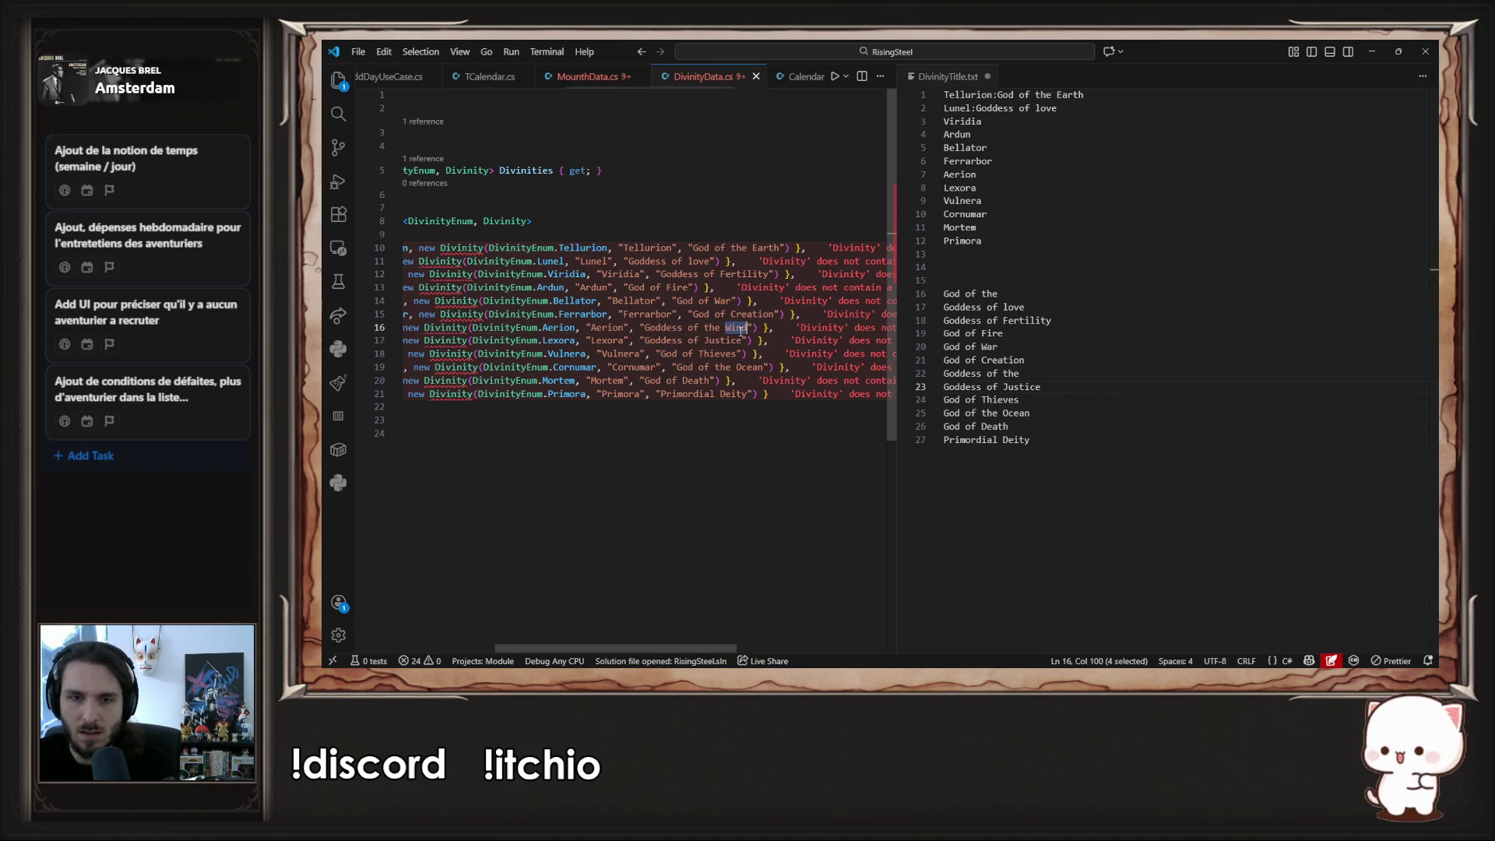
click(1066, 375)
key(ctrl+v)
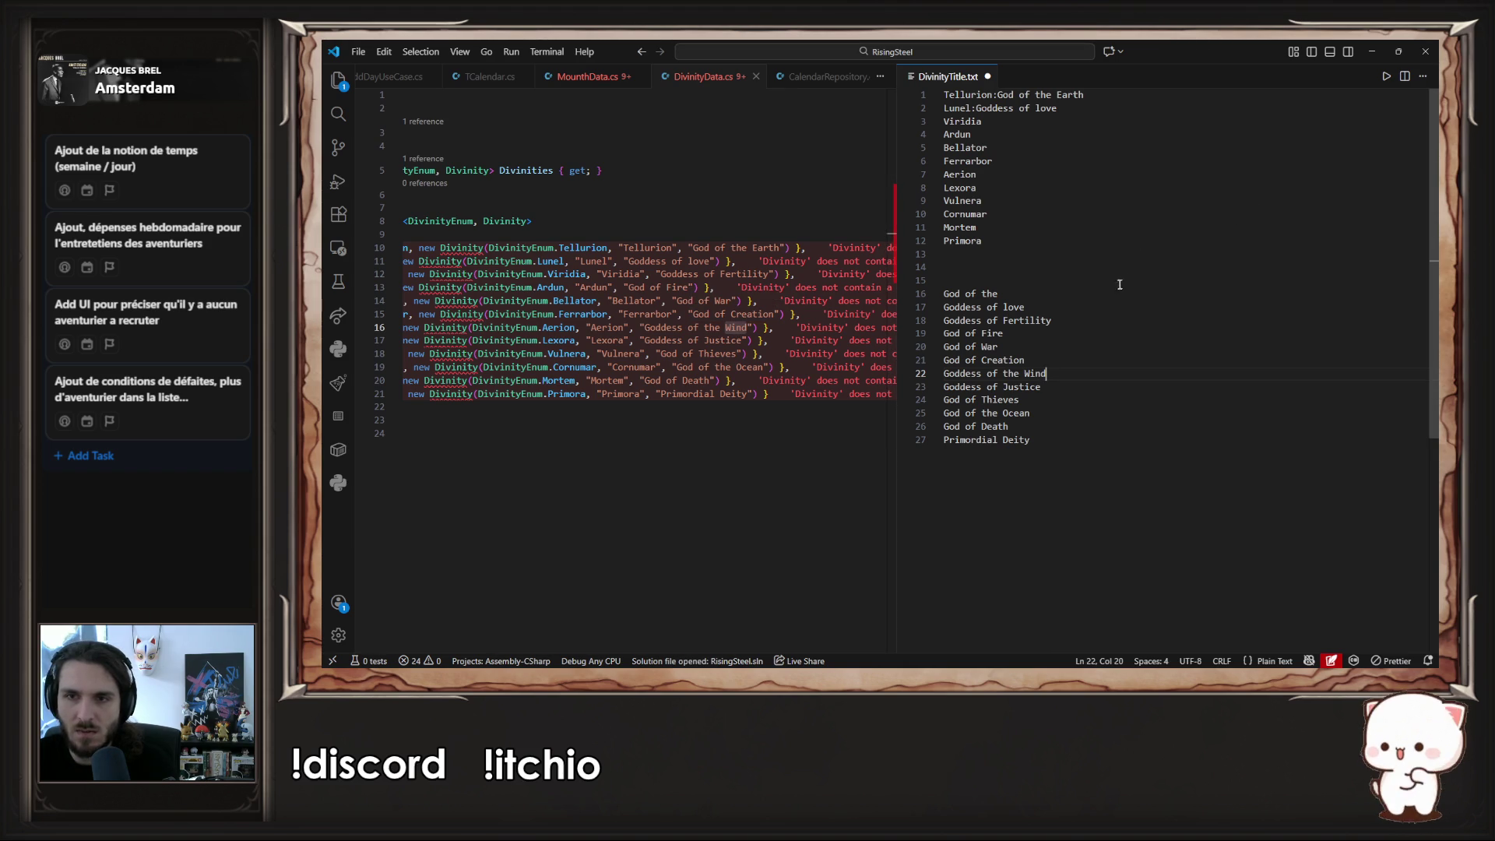
drag(1002, 307, 1009, 307)
text(L)
- Complete line 16 as 'God of the Earth', then cut all twelve description lines
click(1018, 291)
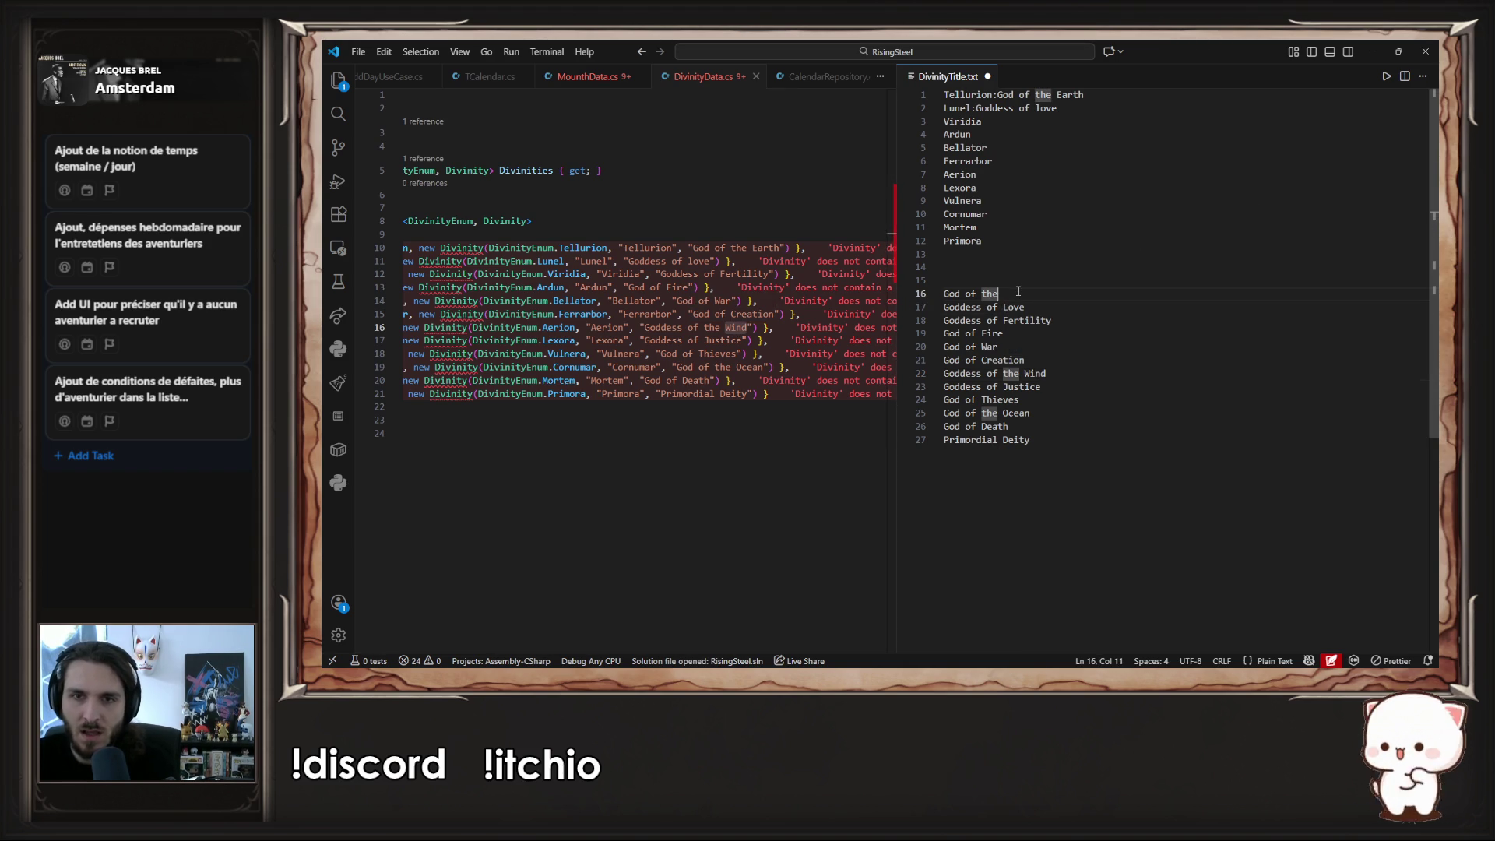
double_click(765, 248)
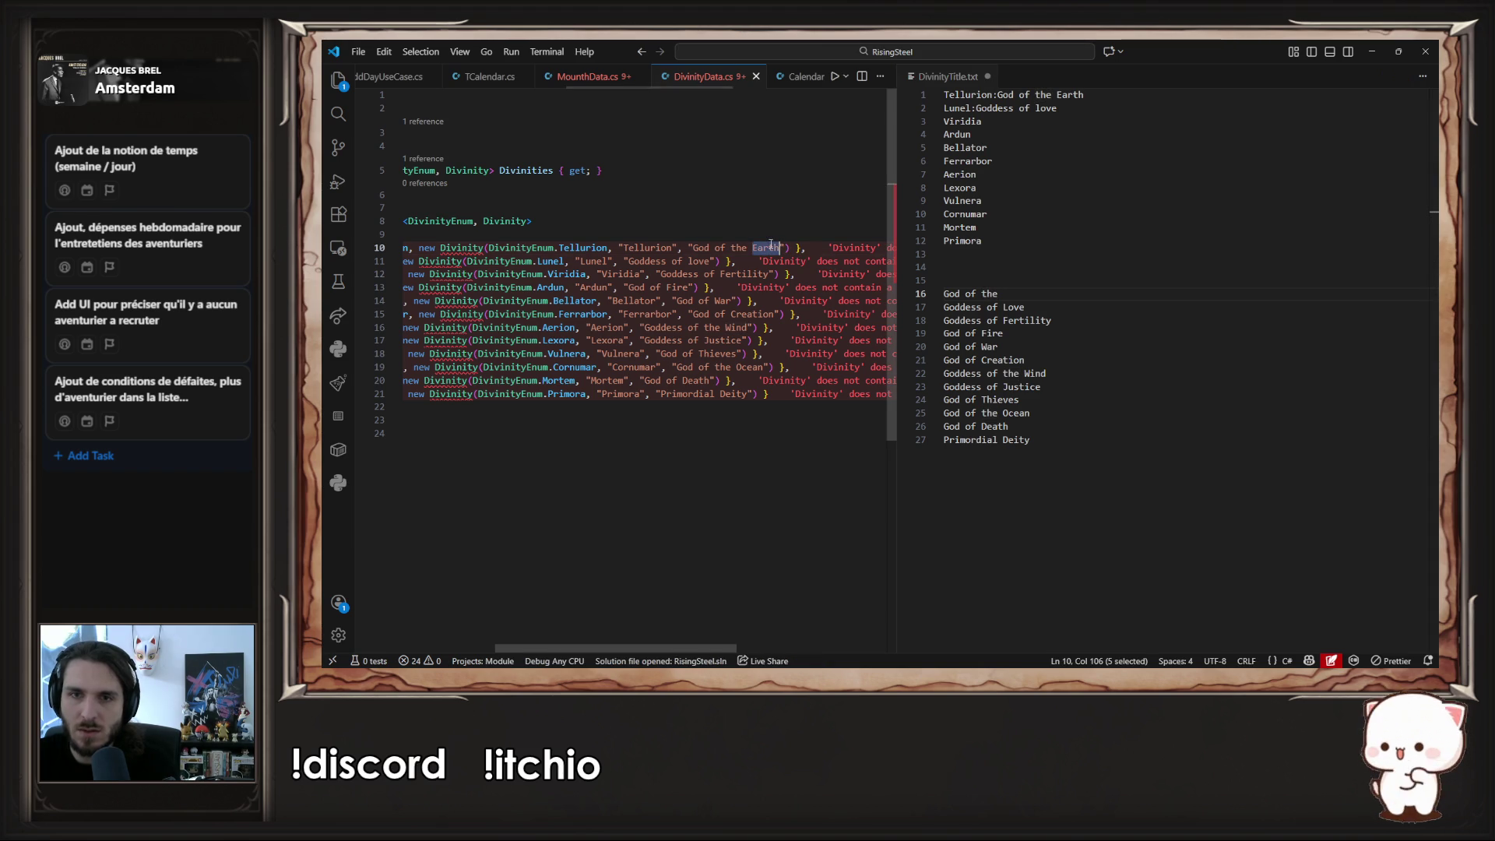
key(ctrl+c)
click(1036, 294)
key(ctrl+v)
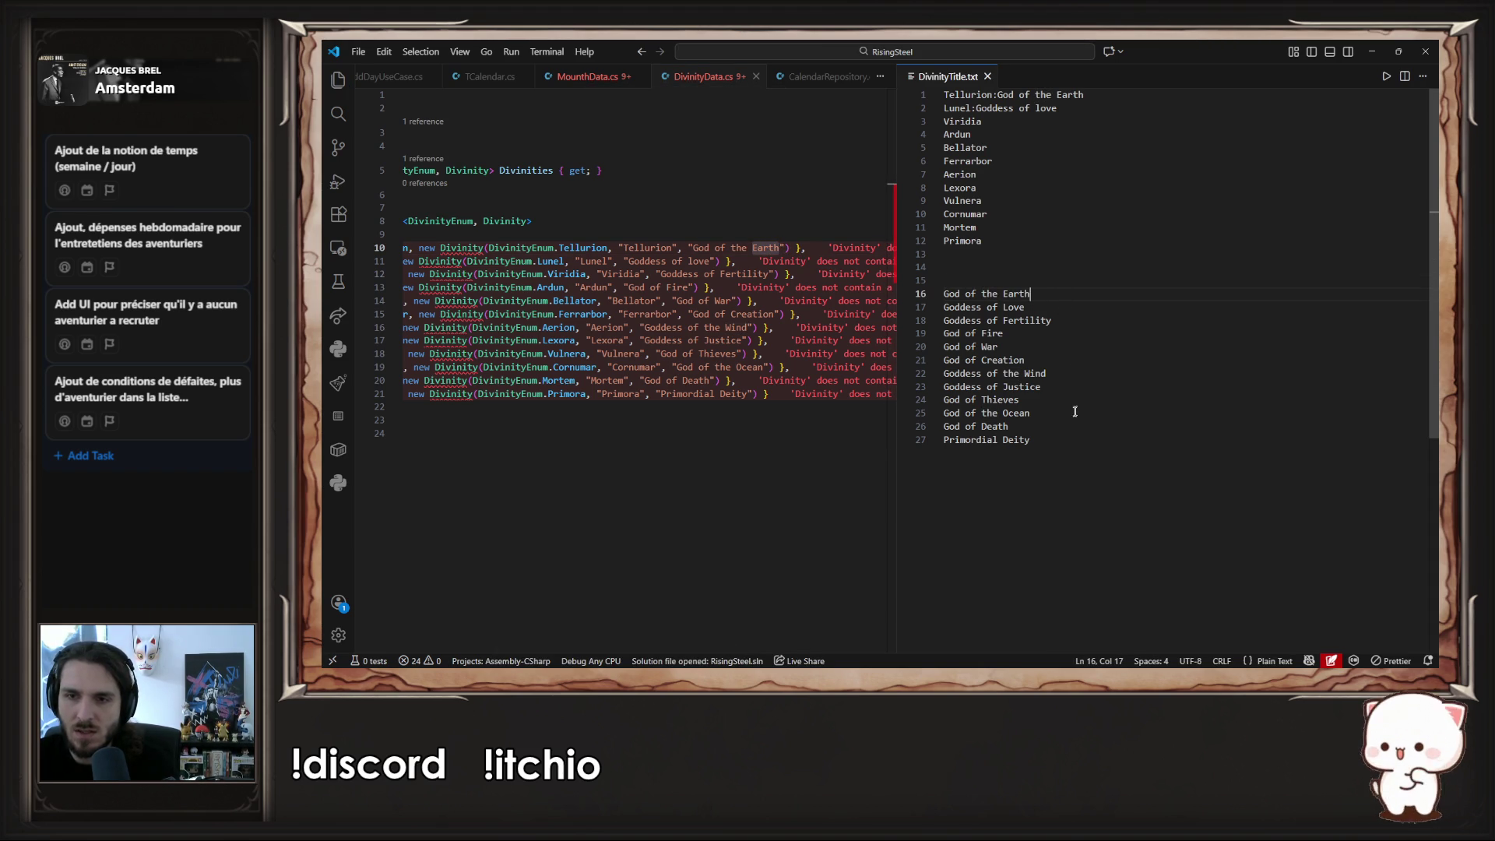
mouse_move(1067, 440)
mouse_down()
mouse_move(1002, 440)
mouse_move(927, 305)
mouse_up()
key(Delete)
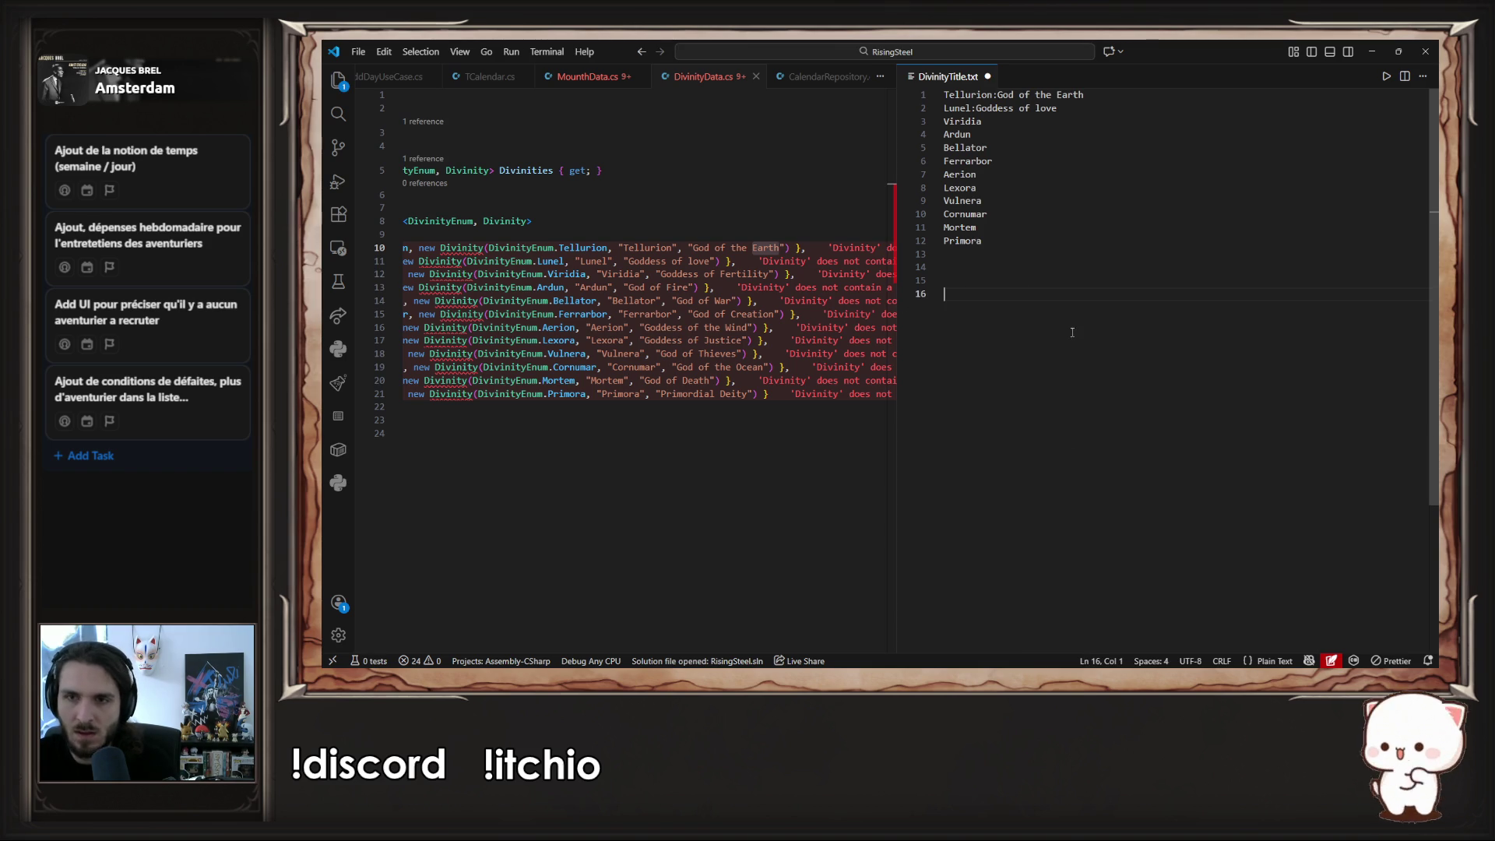
- Remove the inline descriptions after Tellurion and Lunel and the empty lines below the names
drag(1094, 108, 961, 110)
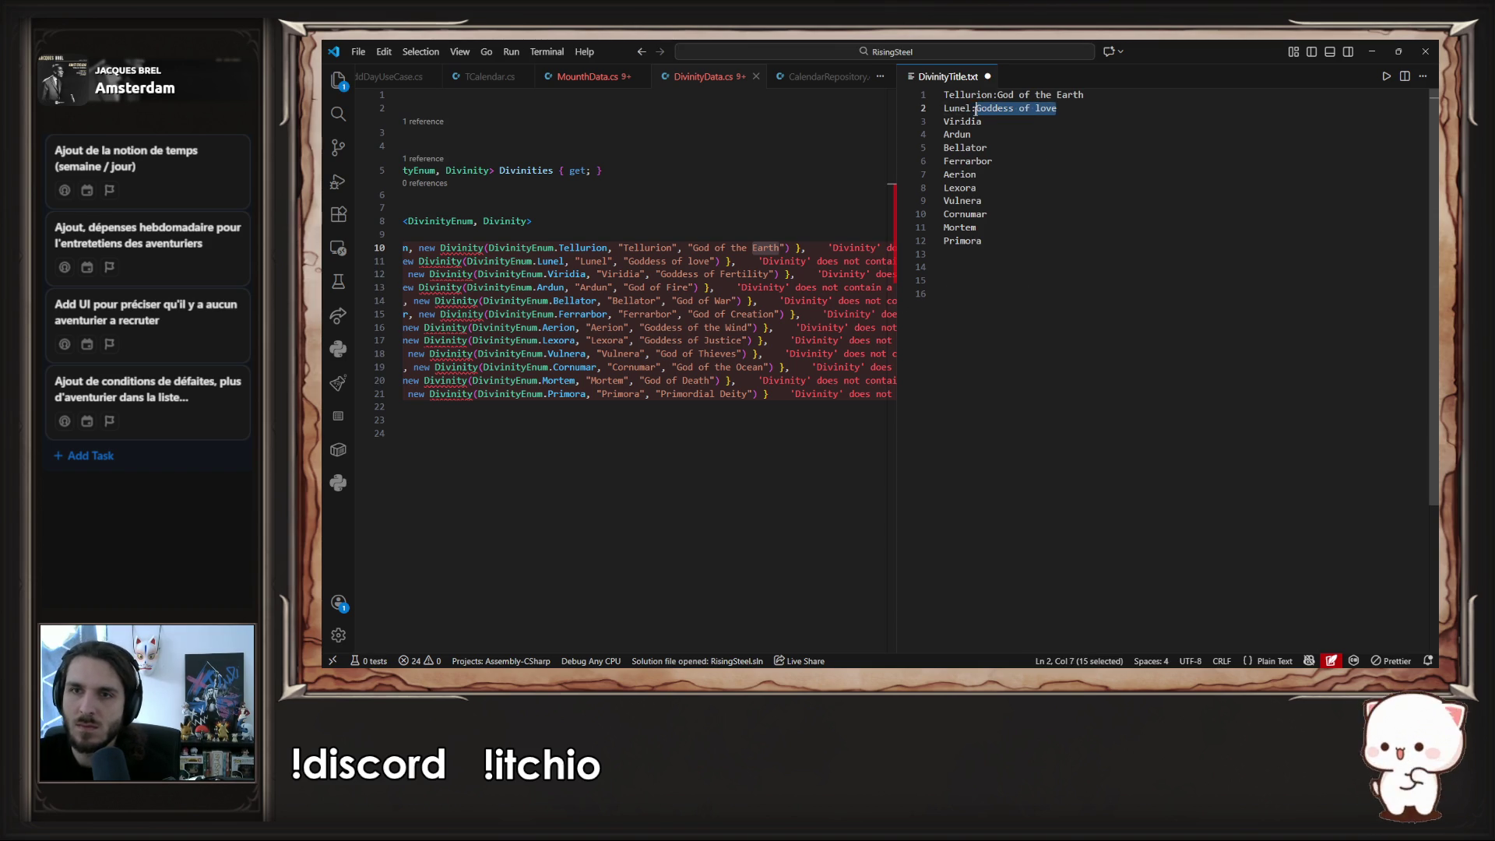
key(Delete)
drag(1090, 98, 999, 99)
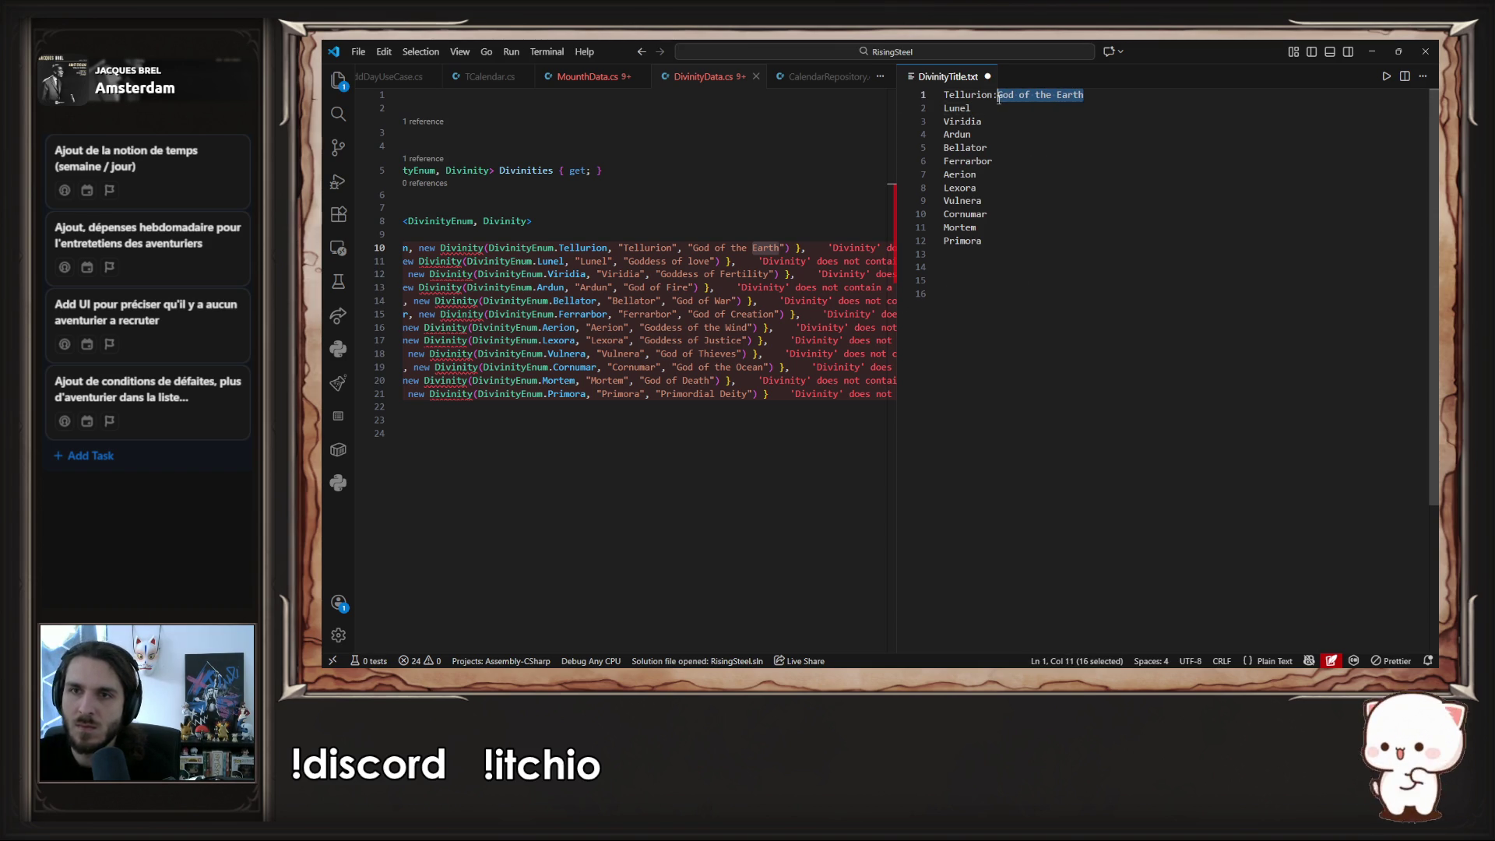
key(Delete)
click(975, 330)
key(BackSpace)
key(BackSpace)
key(BackSpace)
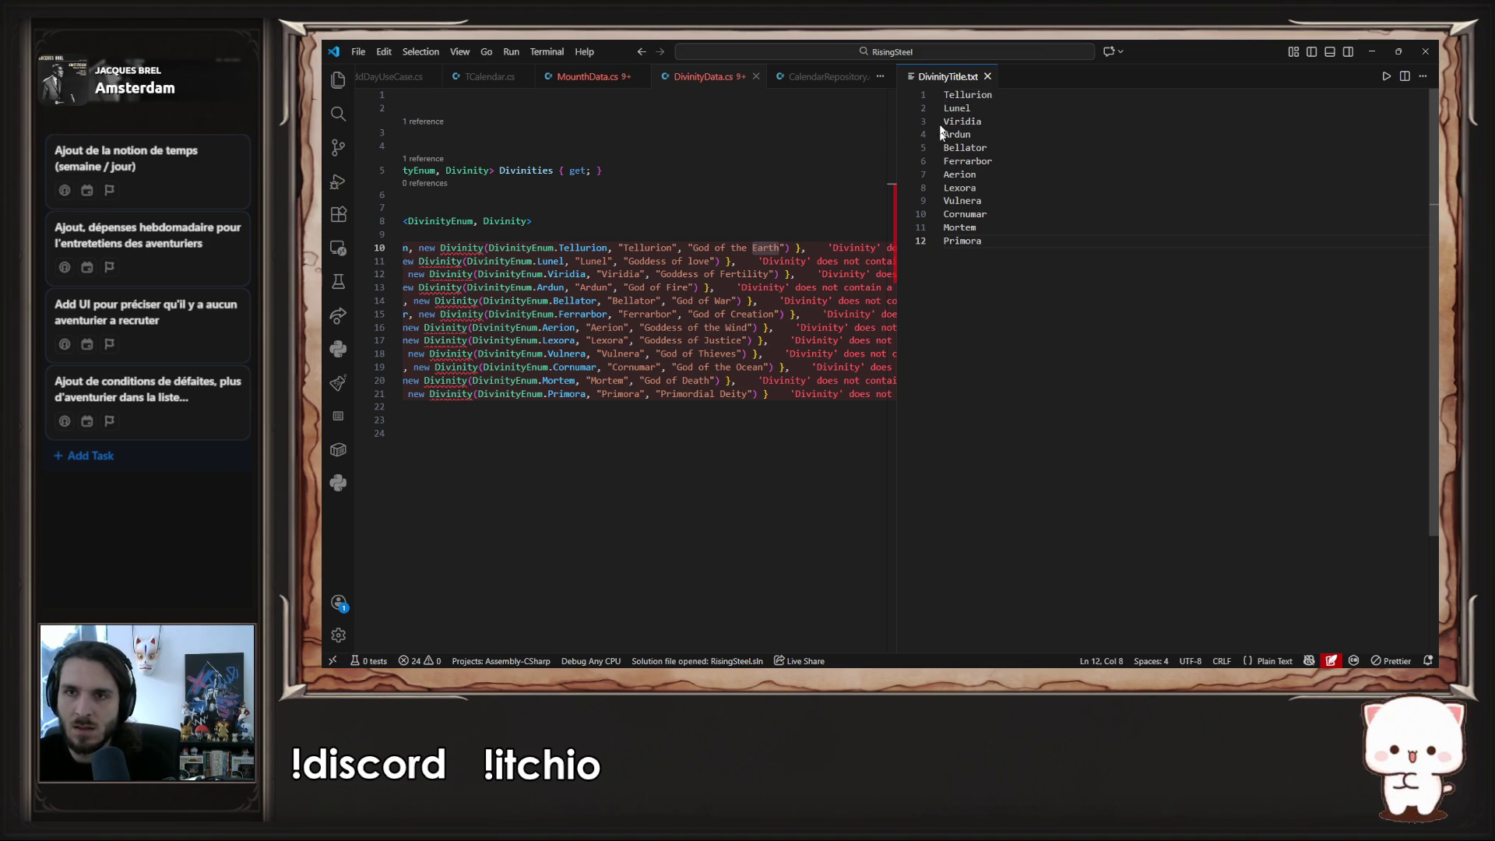
- Append ': ' and each description to all twelve name lines, then save DivinityTitle.txt
drag(946, 94, 941, 235)
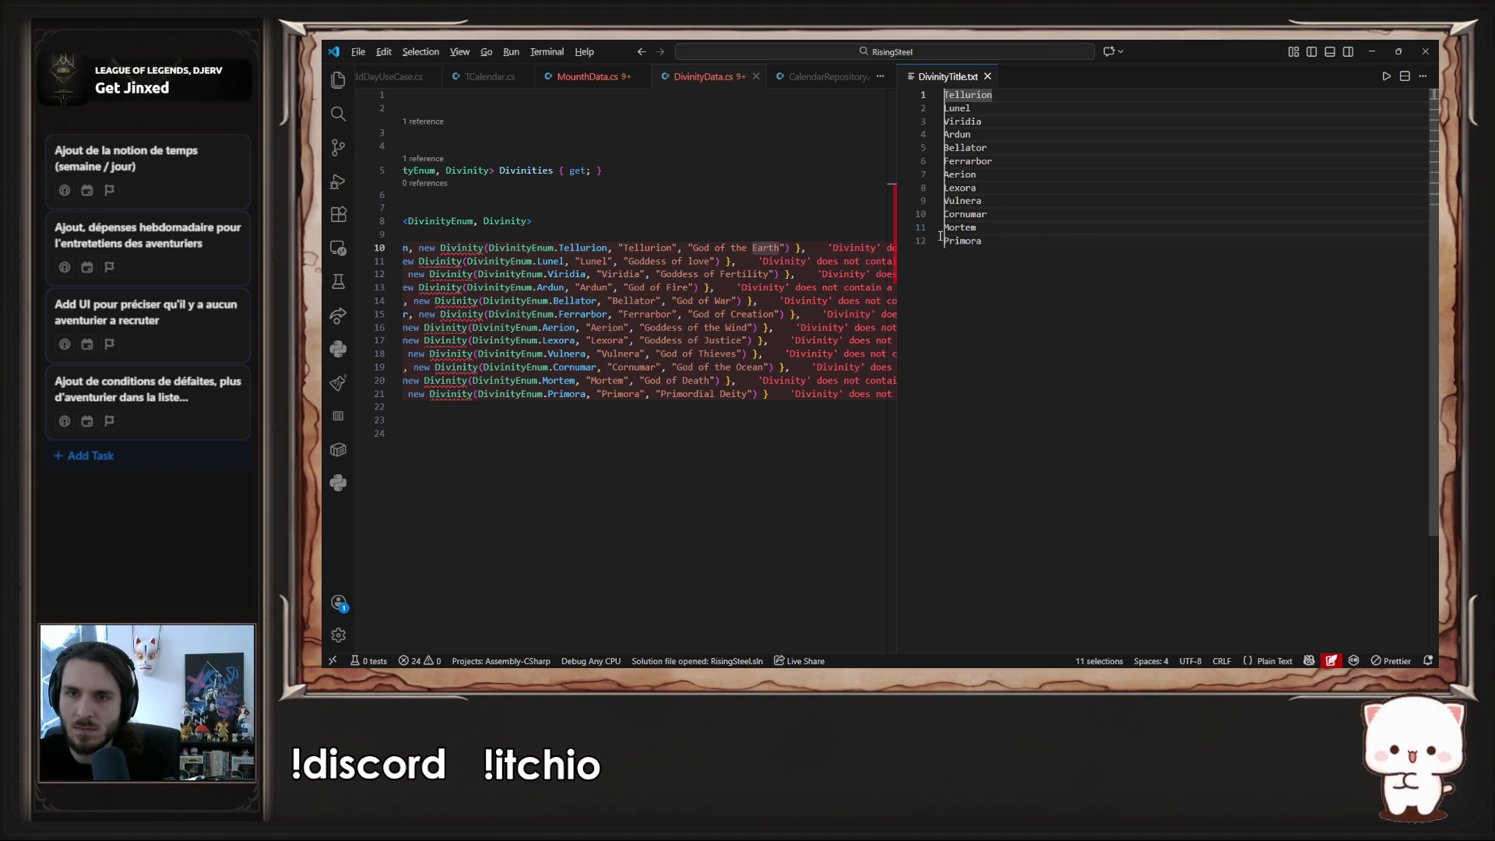
key(End)
text(:)
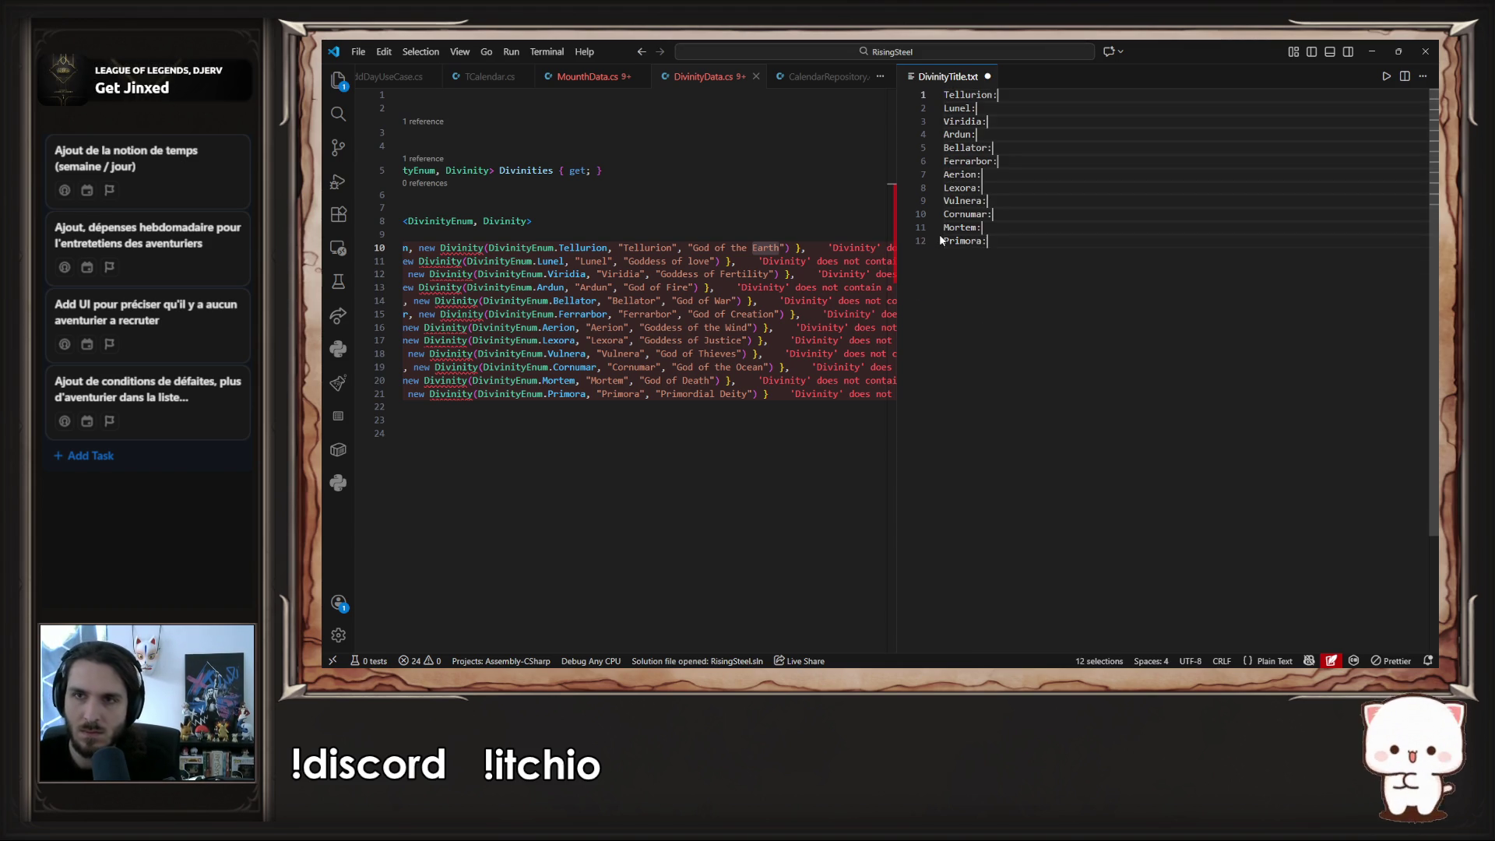
key(ctrl+v)
key(ctrl+s)
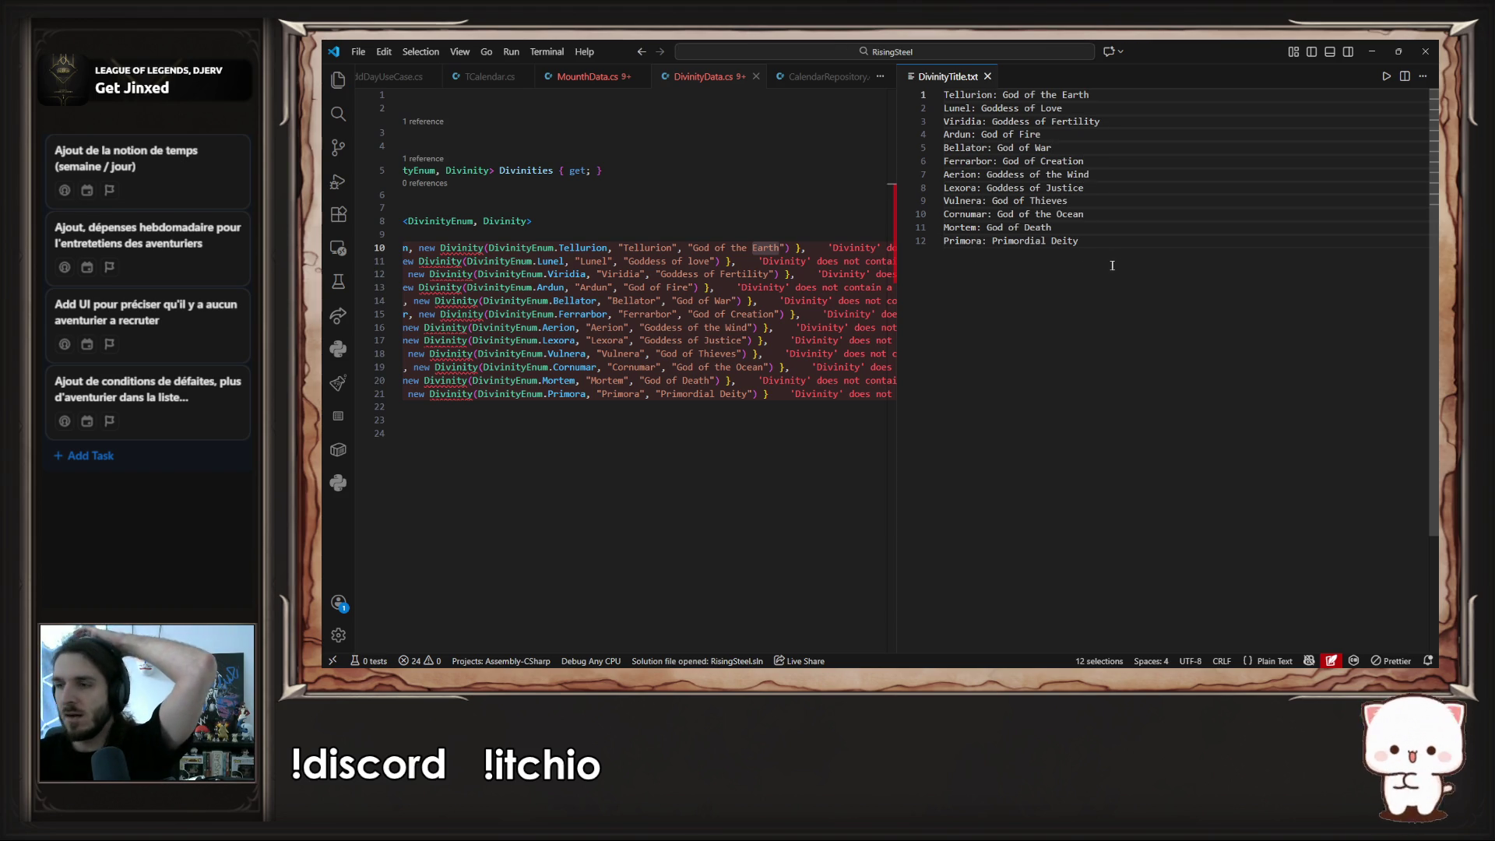
click(1073, 298)
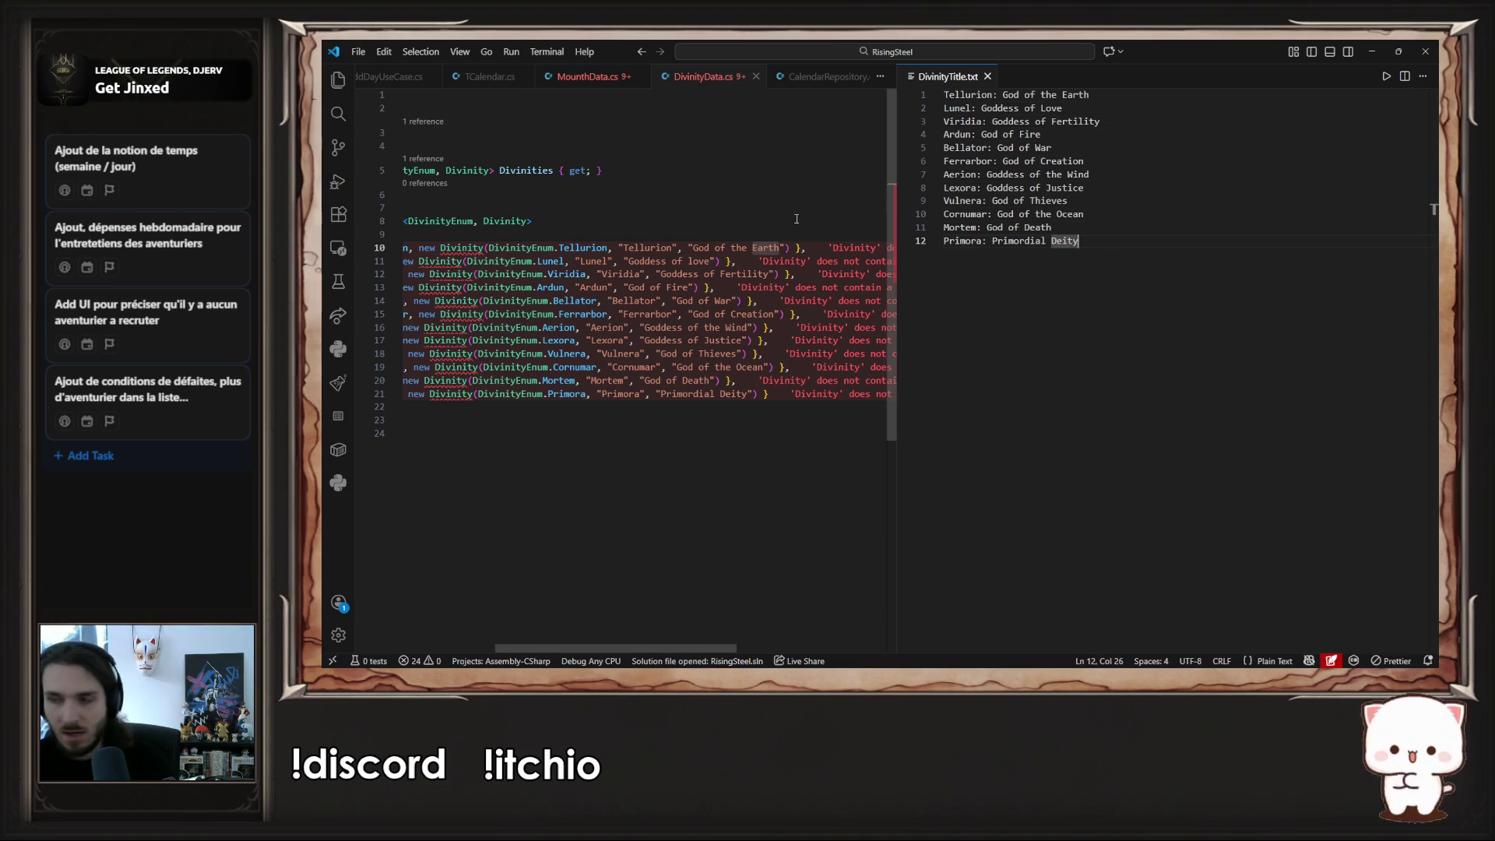
- In Unity, paste a copy of Archetype.txt from the fr Character folder into the fr Calendar folder
key(alt+Tab)
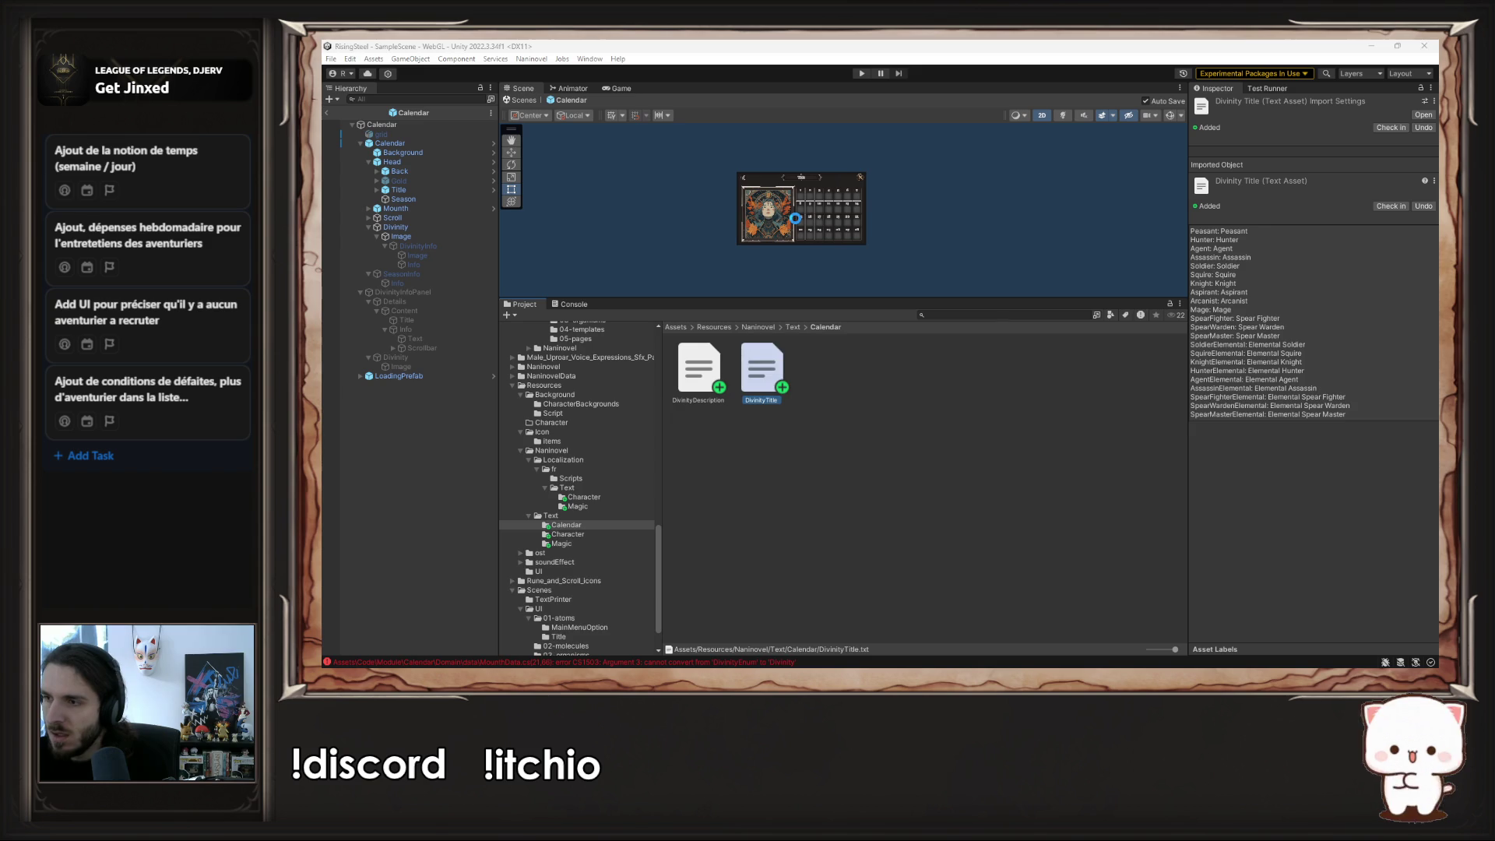
click(776, 371)
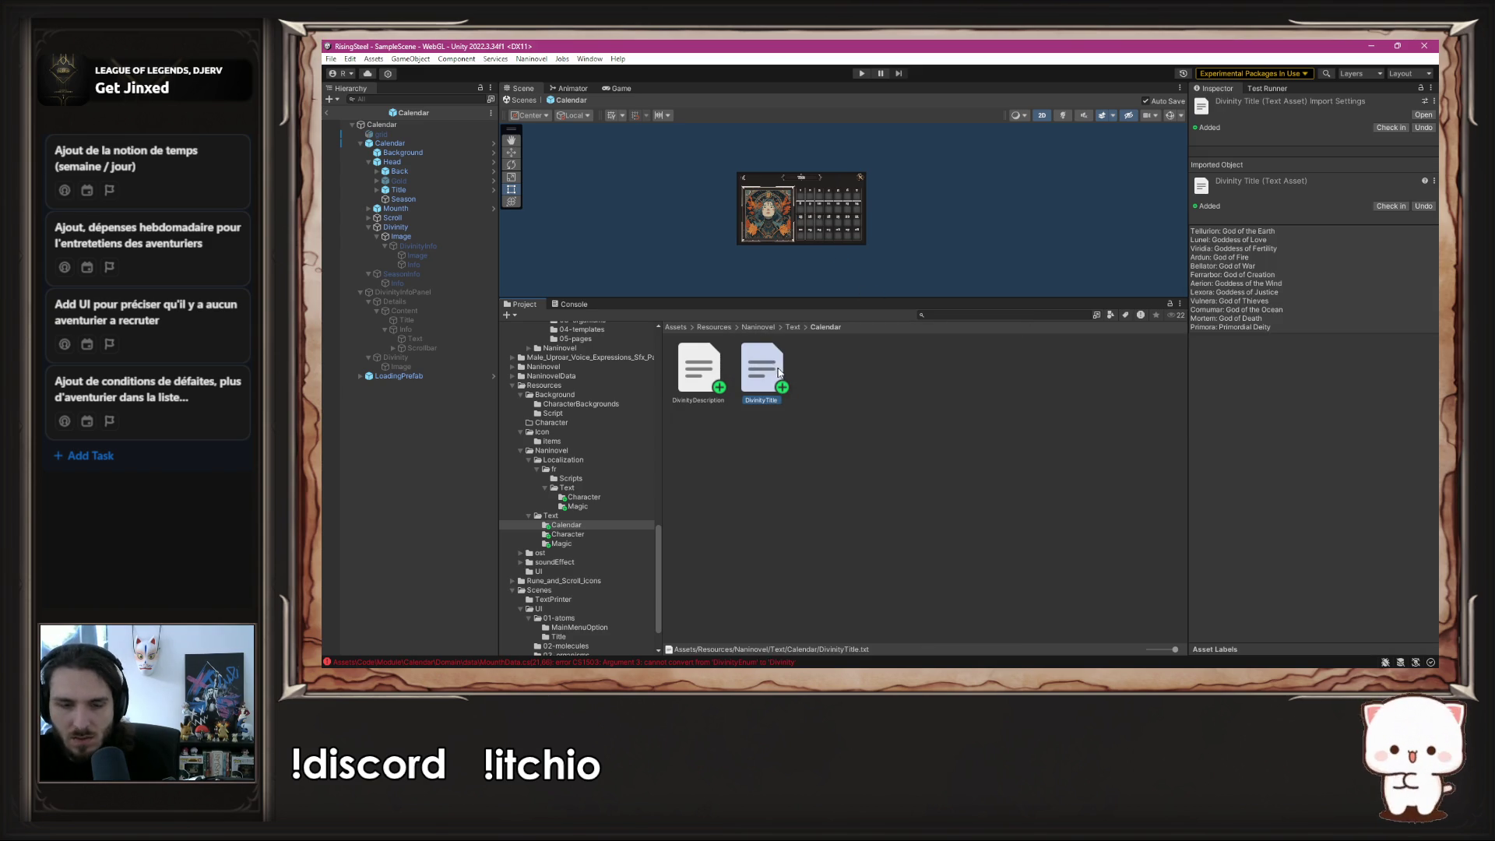
click(793, 327)
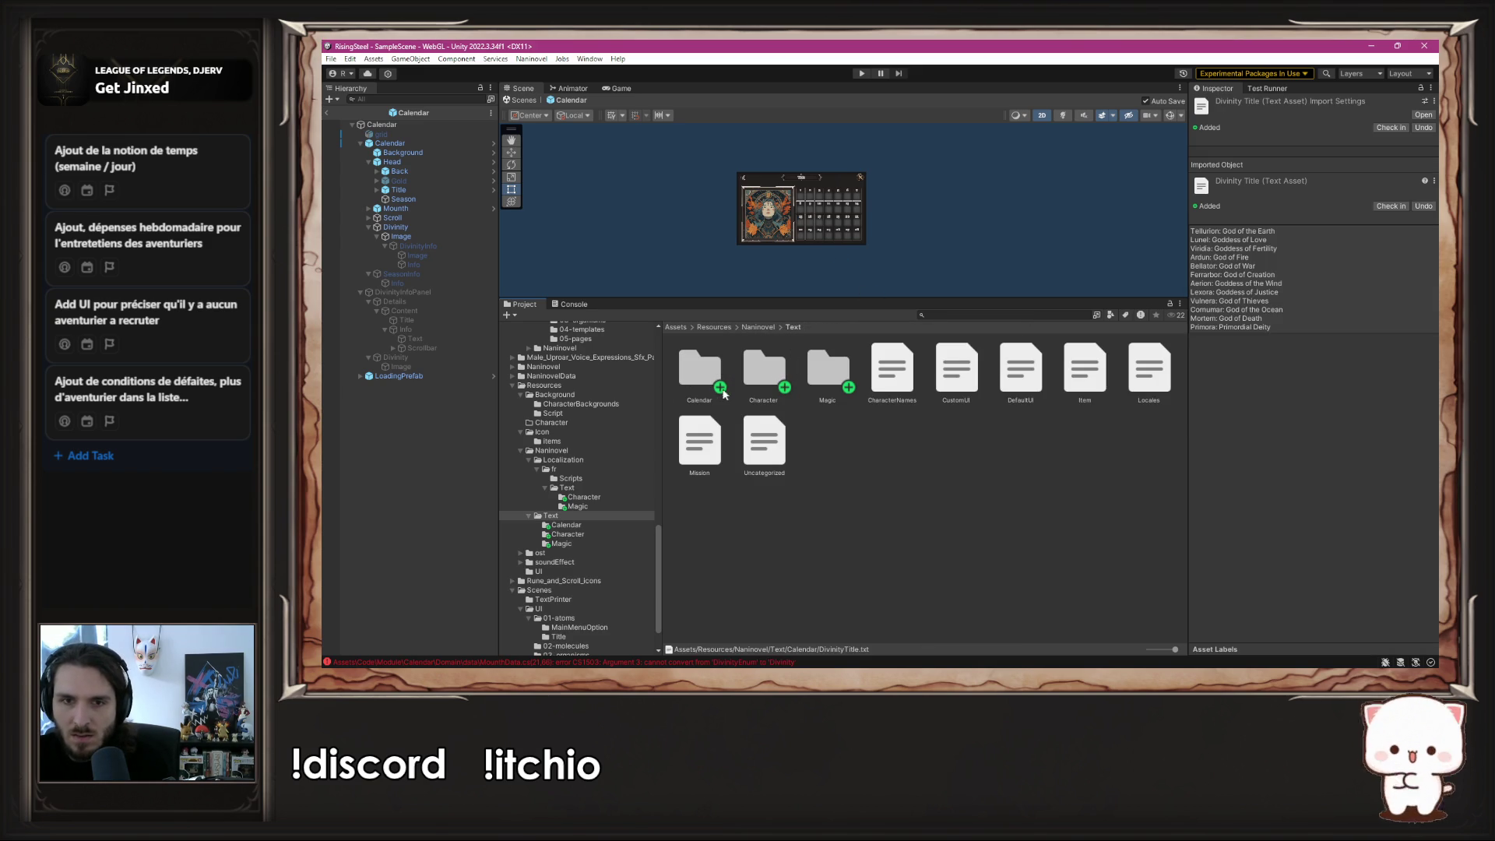
click(599, 489)
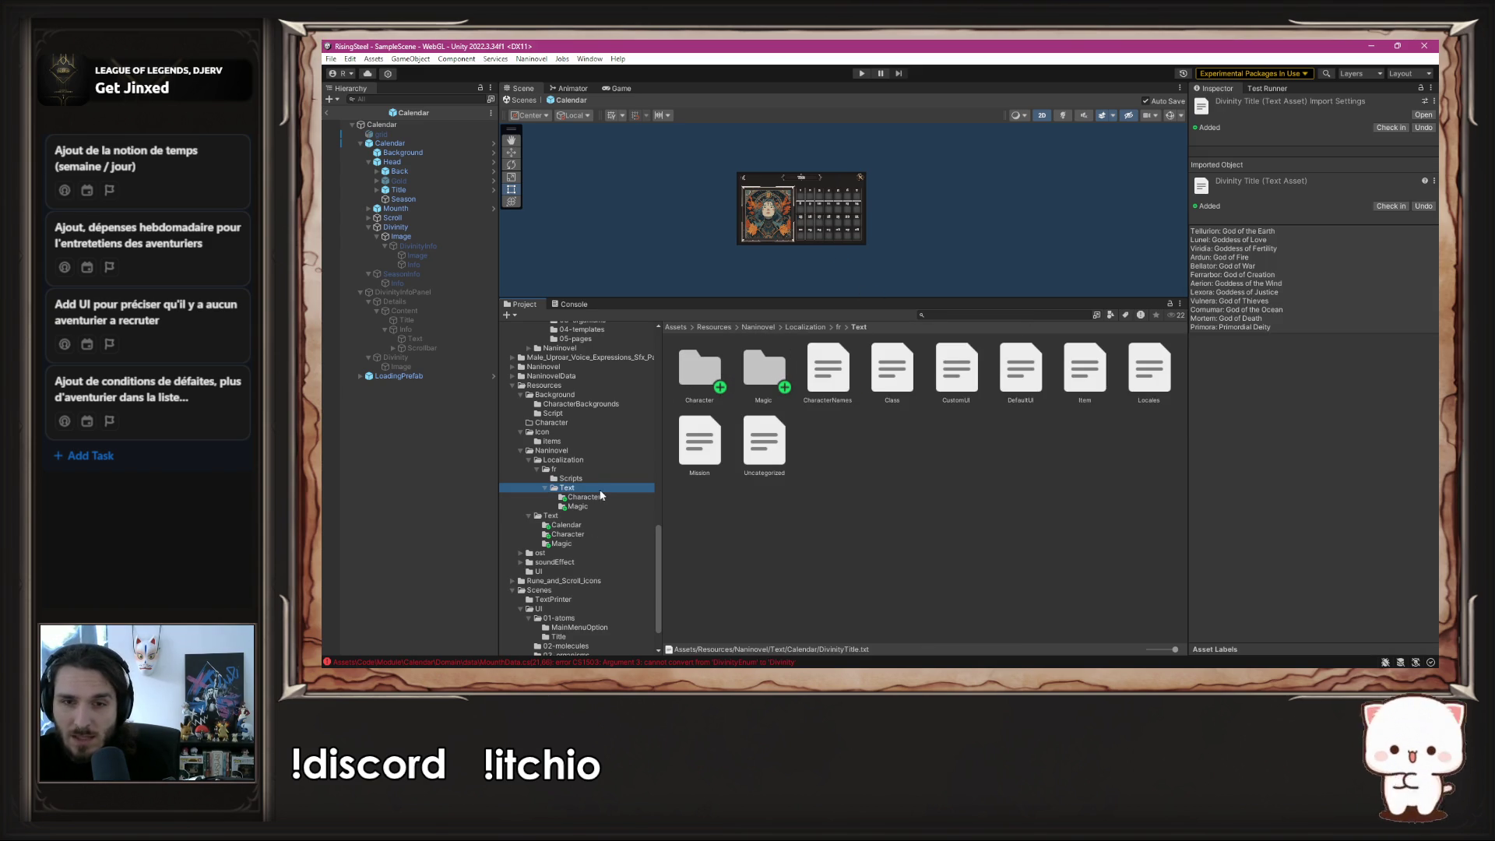
click(584, 518)
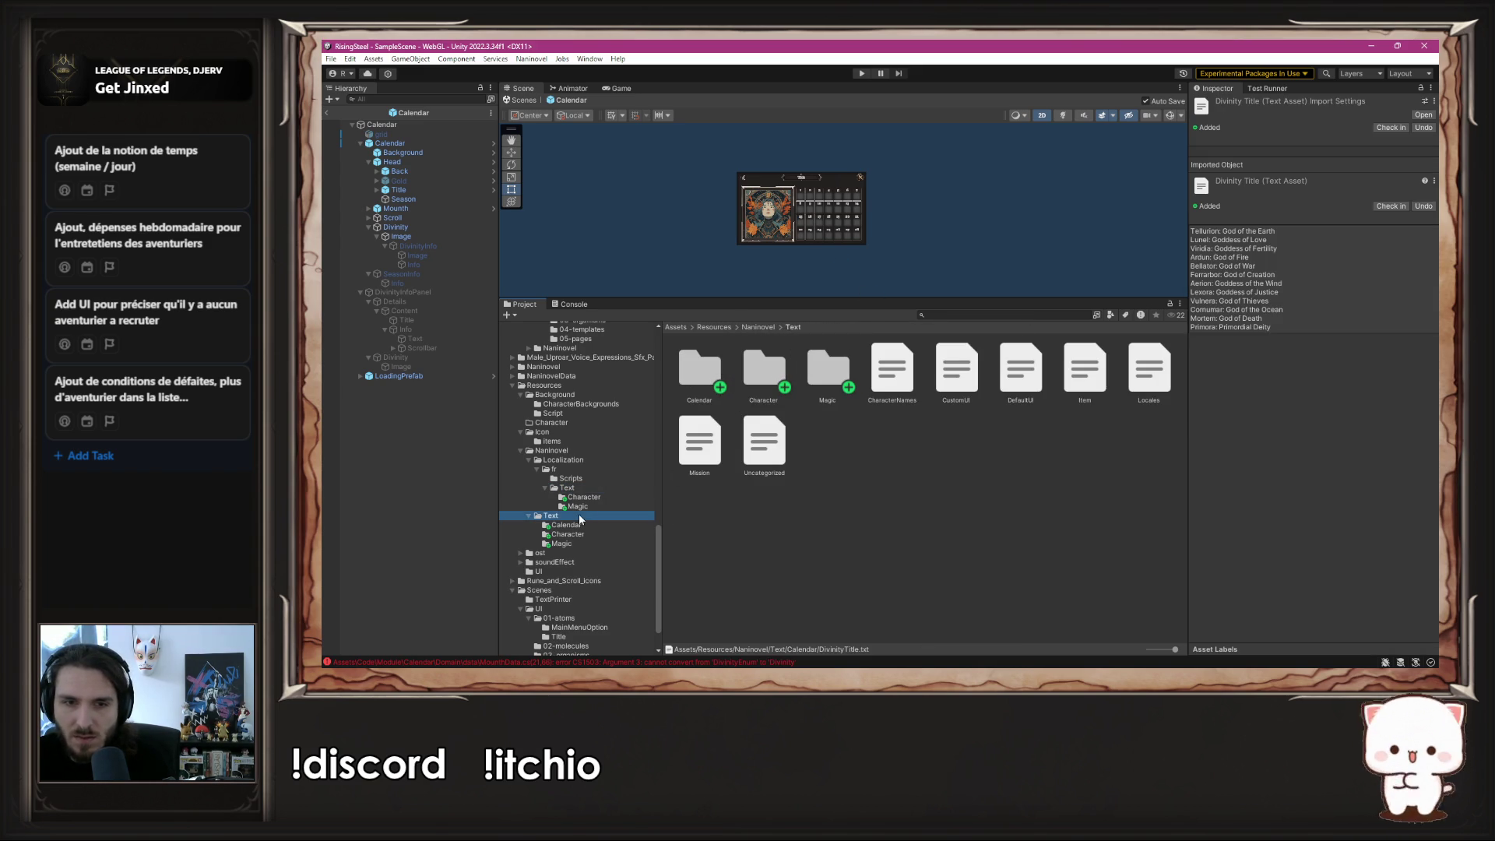
click(695, 374)
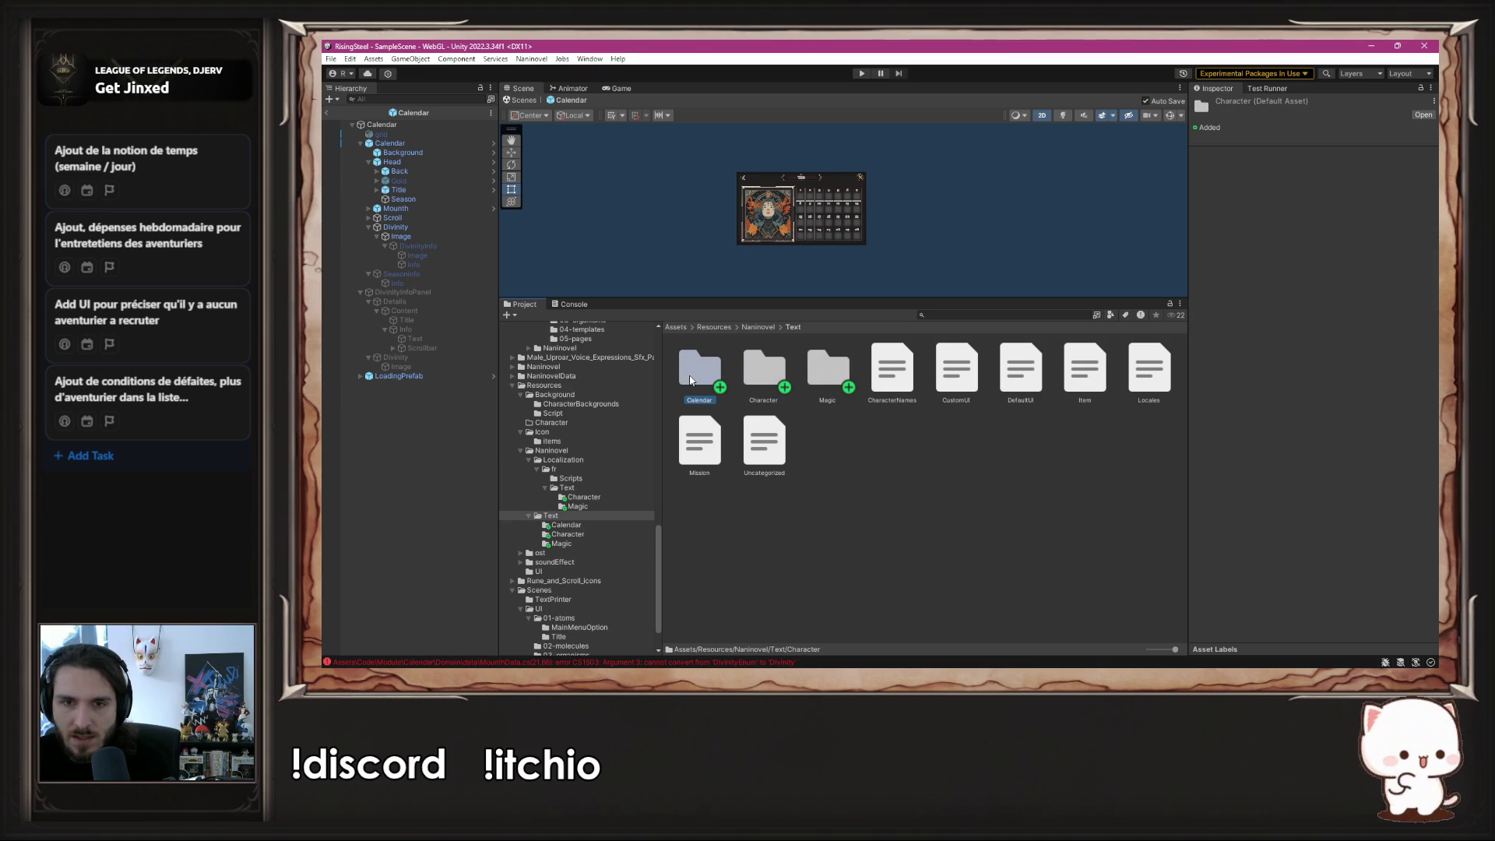
click(576, 489)
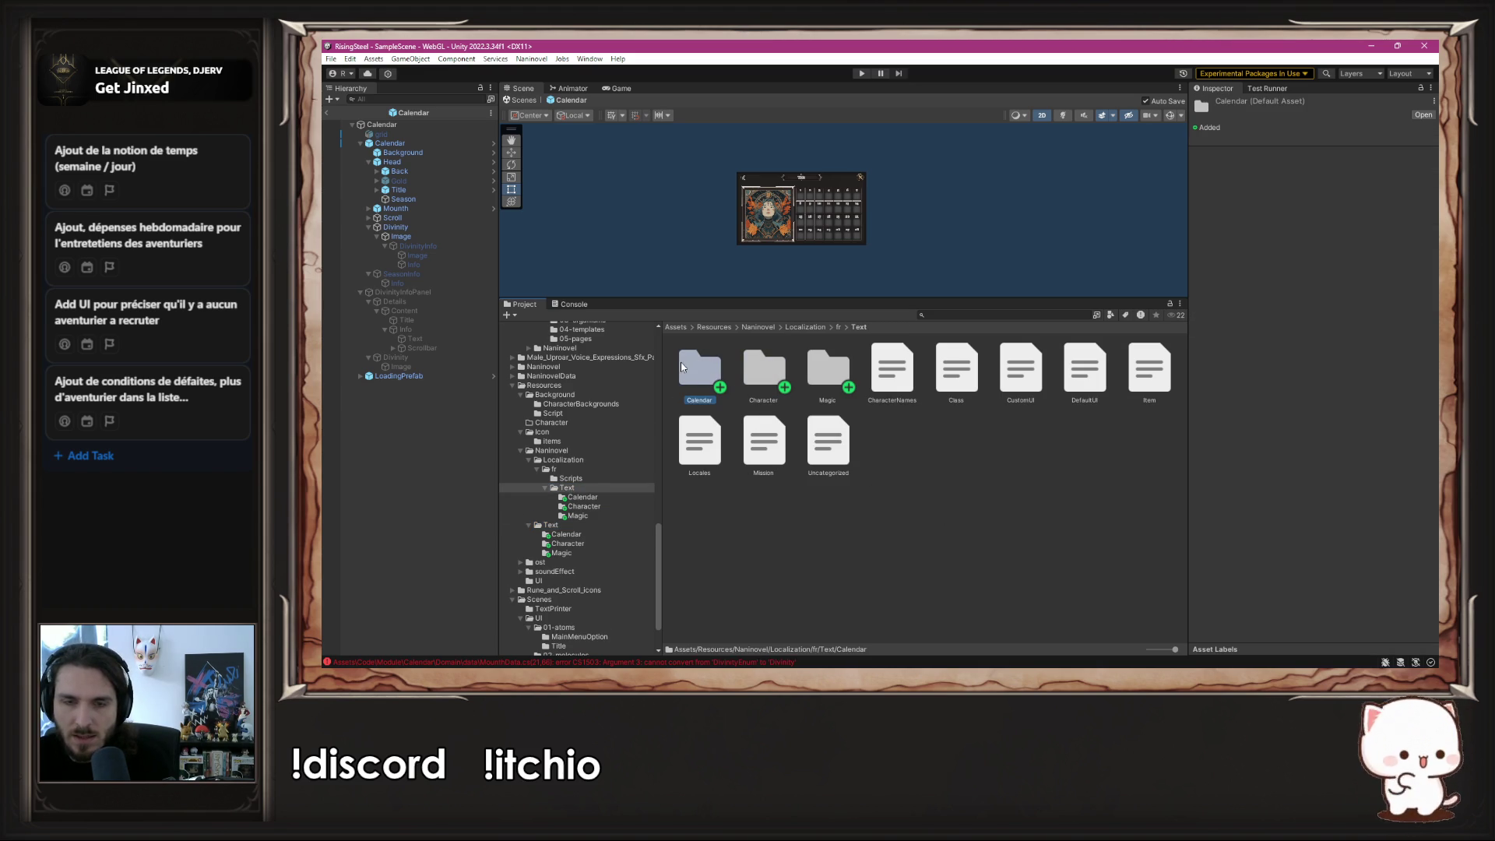
double_click(682, 367)
click(858, 327)
double_click(763, 367)
click(697, 372)
click(858, 327)
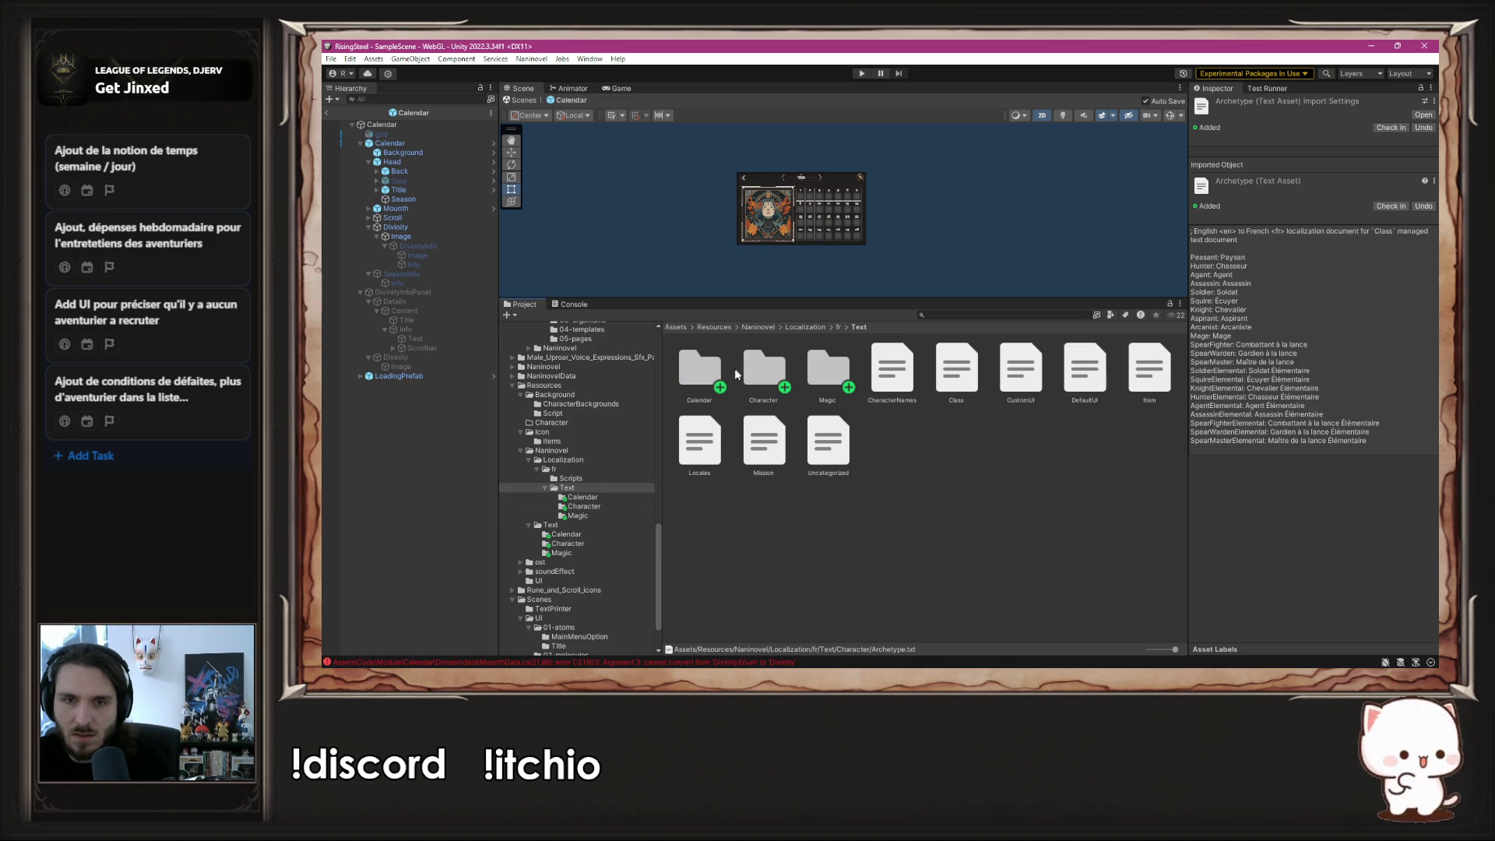
double_click(698, 370)
key(ctrl+v)
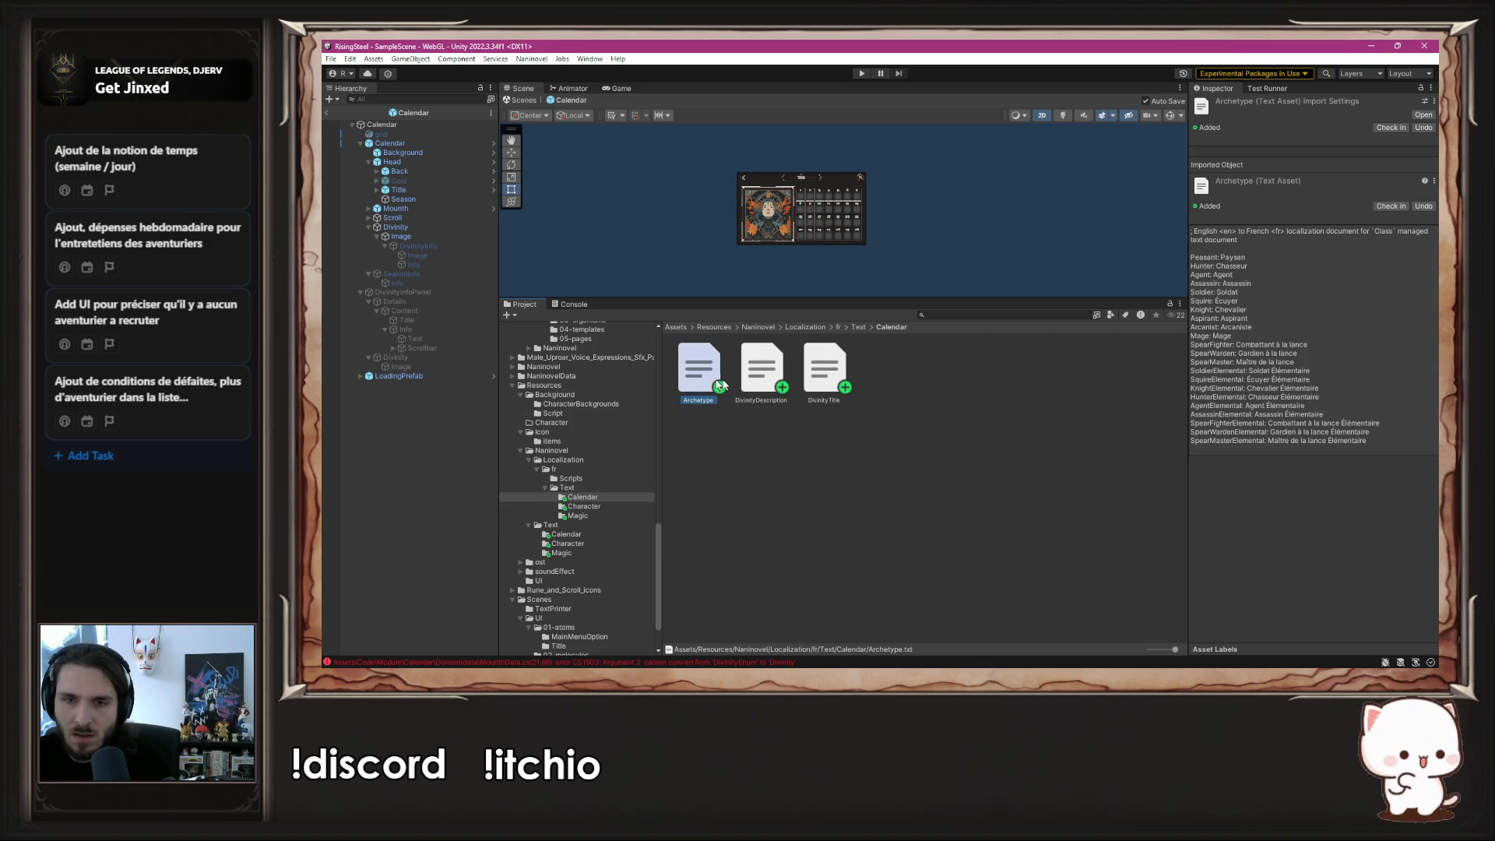
- Copy the localization header line from the Archetype copy in VS Code
double_click(683, 377)
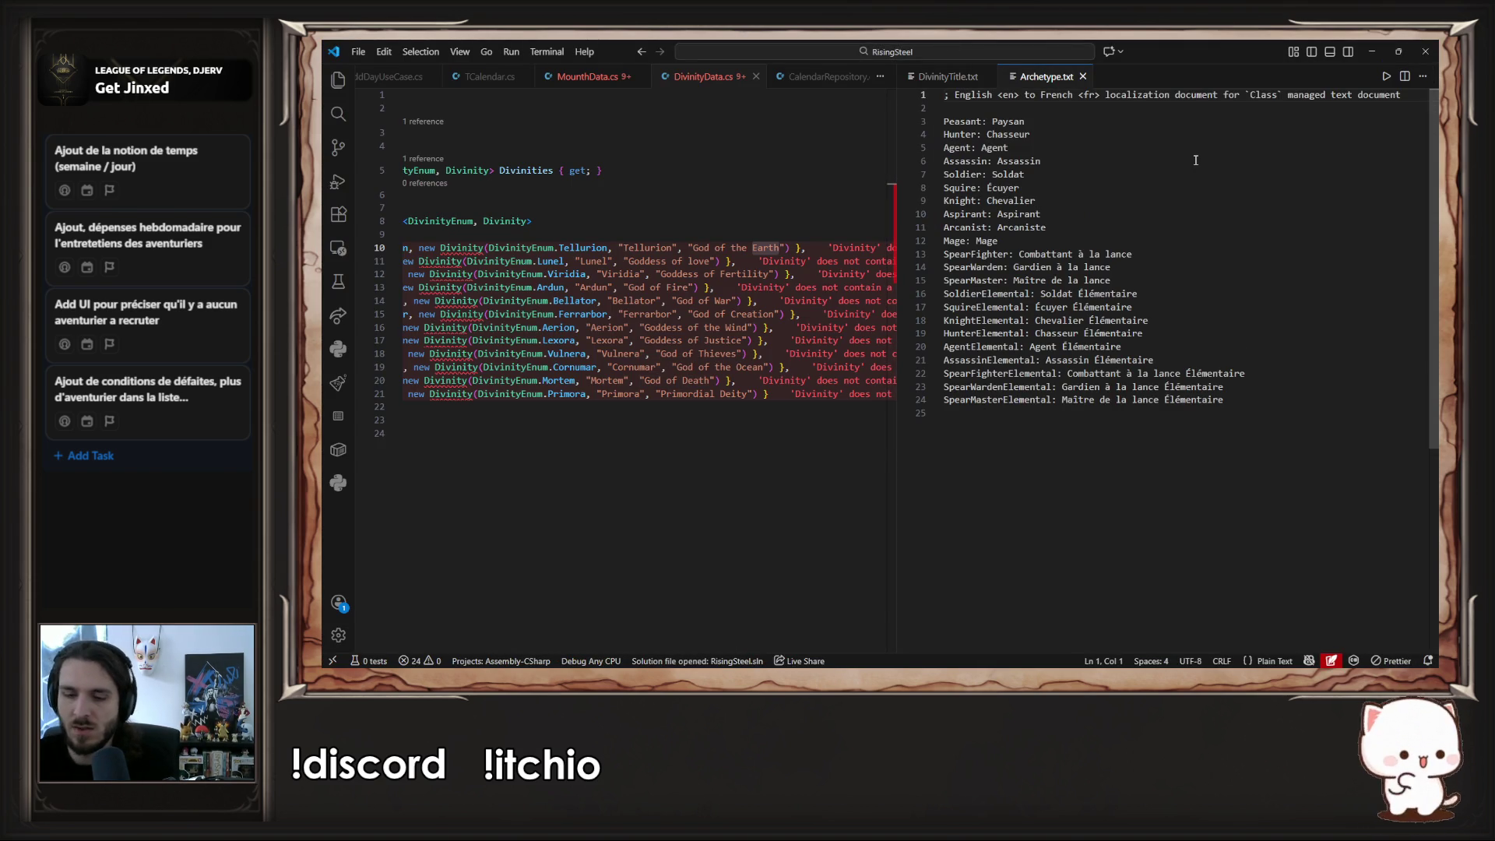
key(shift+End)
key(ctrl+c)
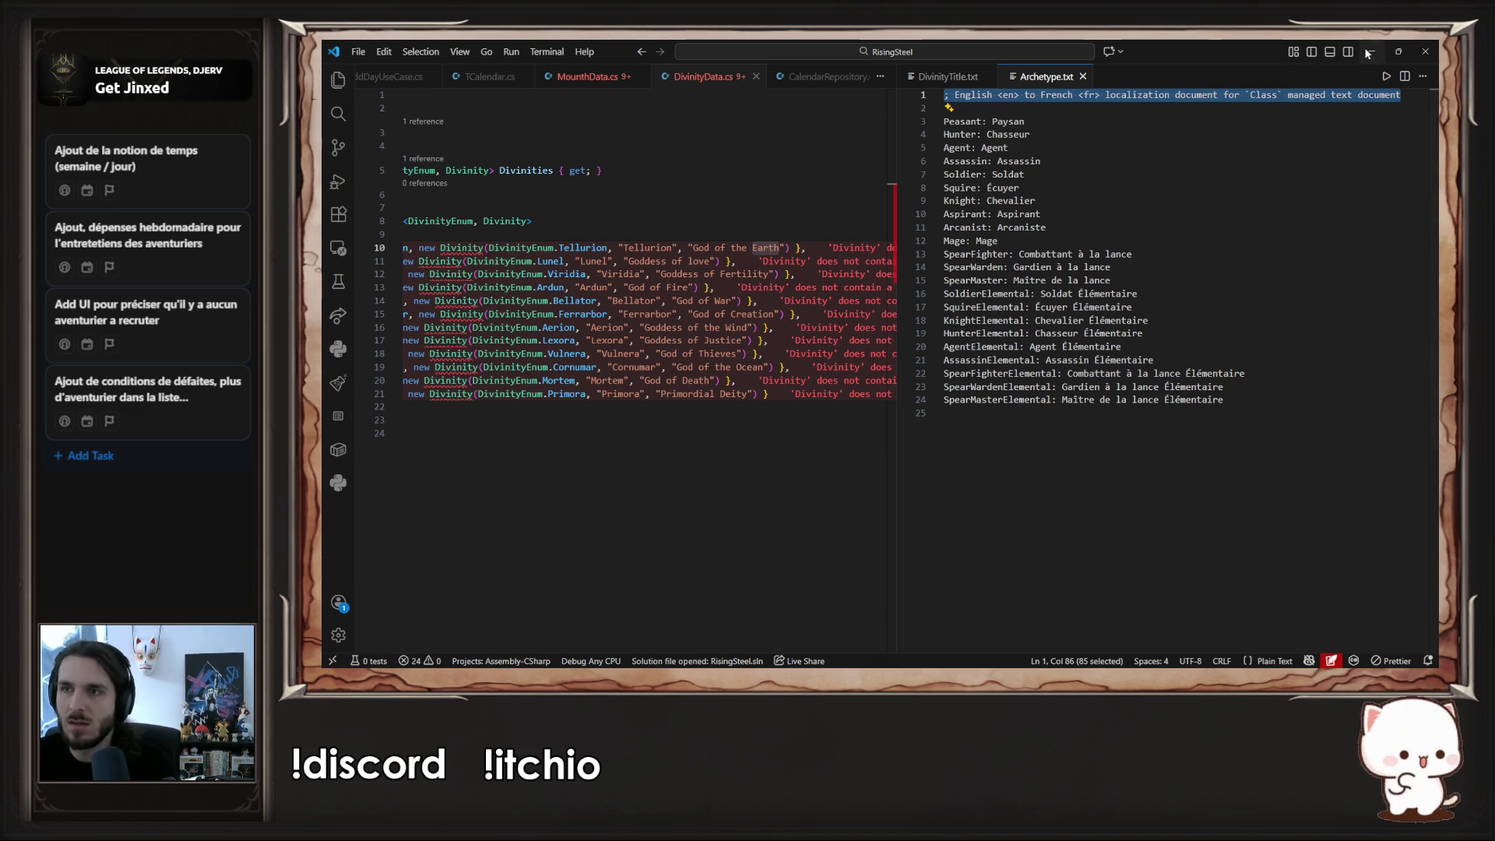
click(1368, 51)
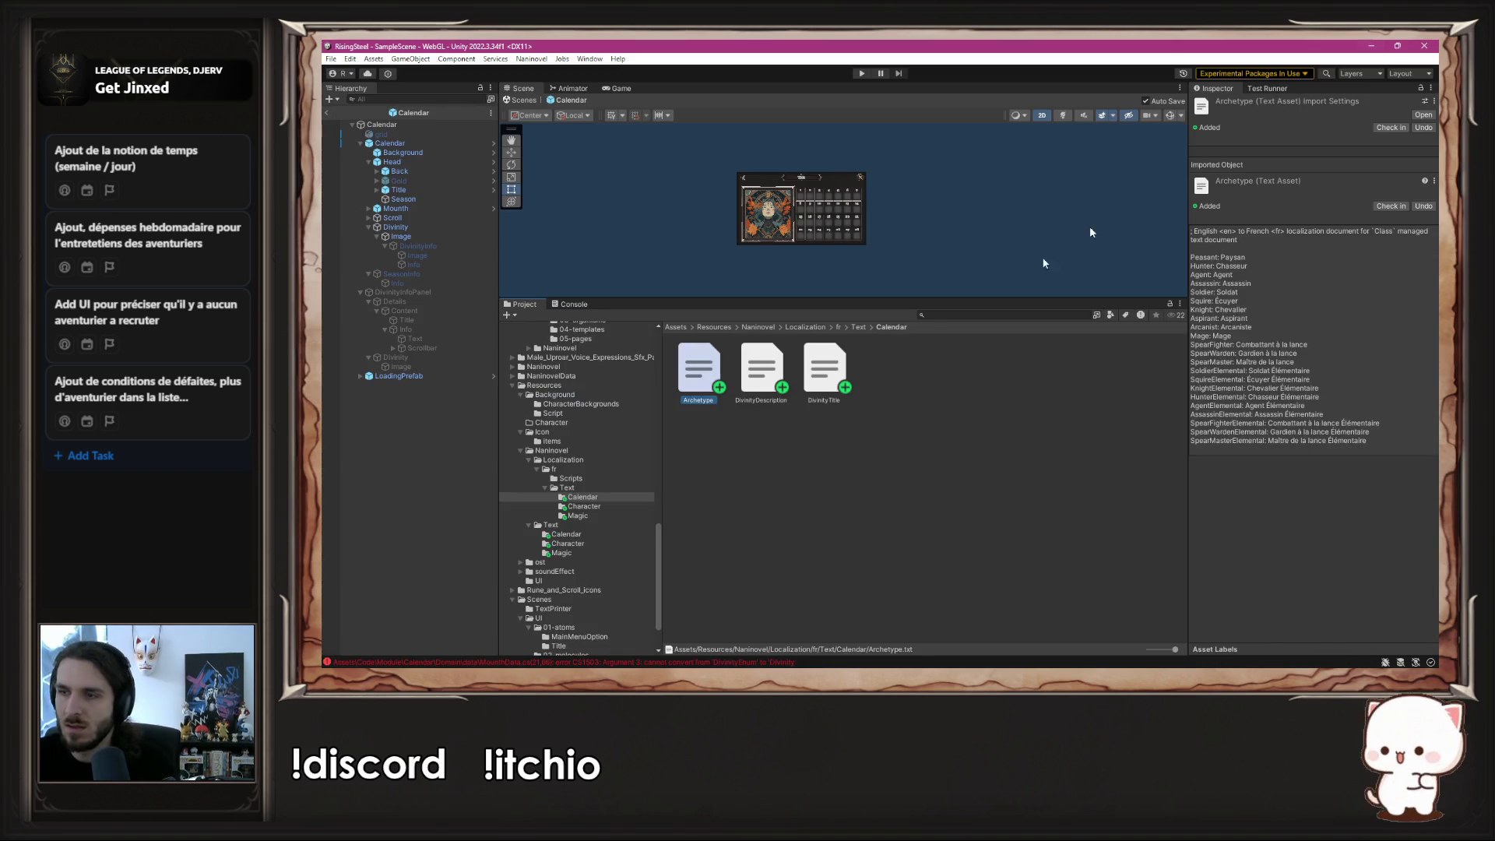
- Delete the Archetype copy from Calendar and open DivinityTitle.txt in the code editor
click(715, 375)
key(Delete)
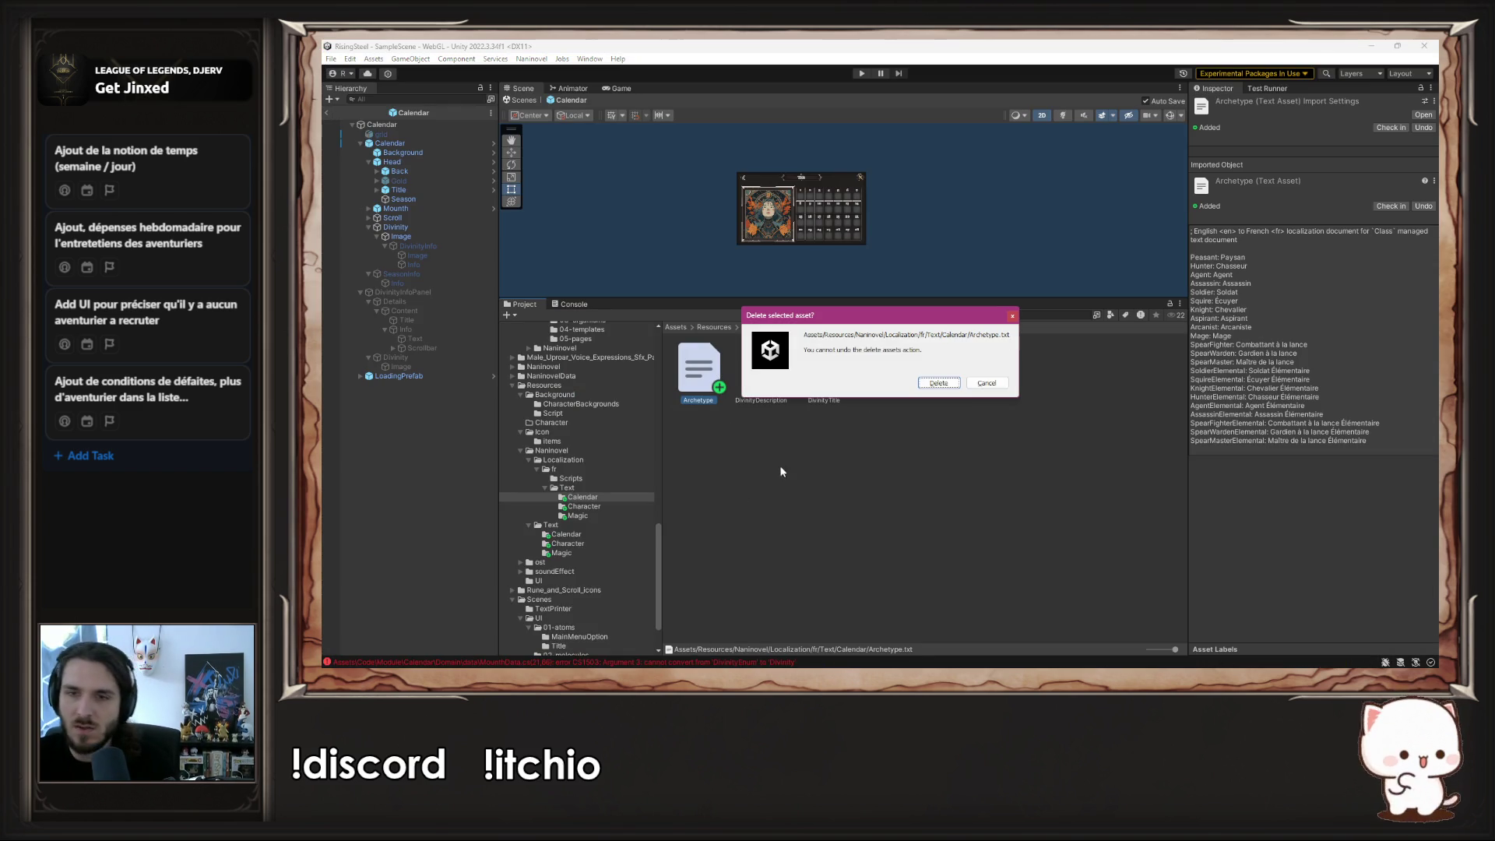
click(923, 383)
click(768, 372)
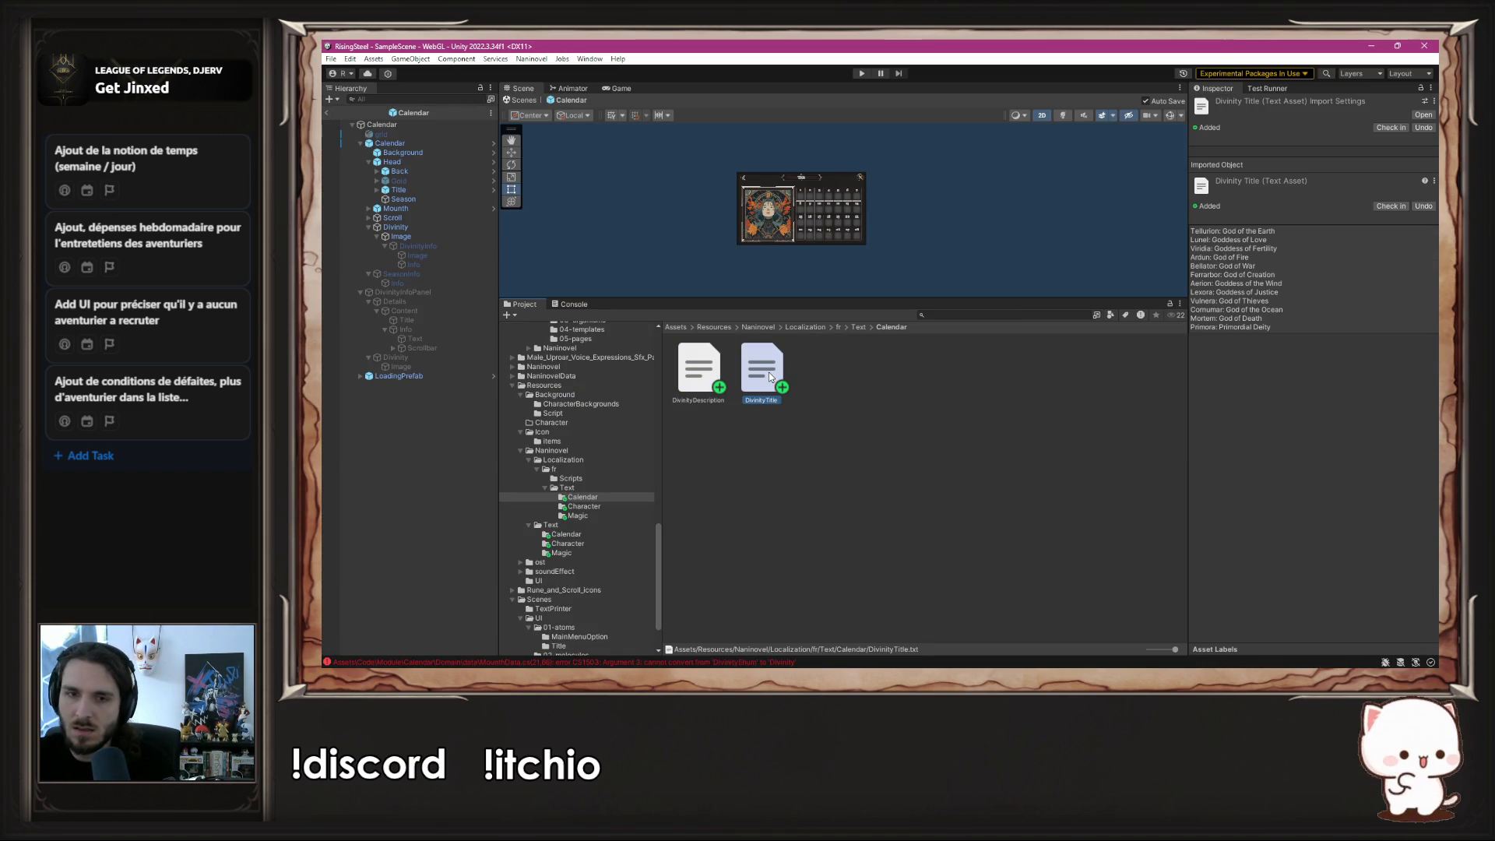
double_click(769, 372)
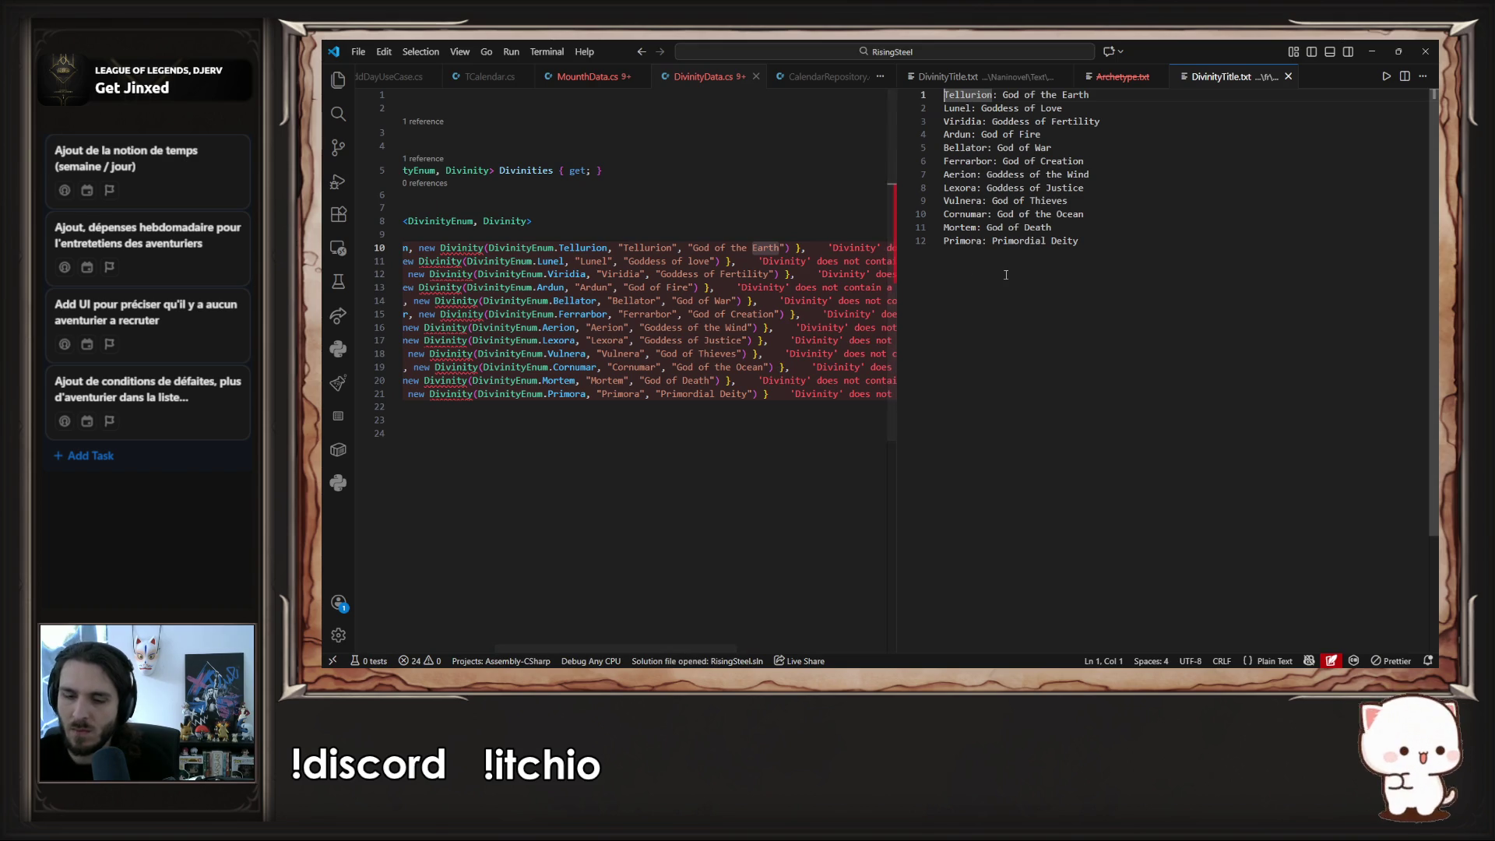
- Insert the French localization header at line 1, followed by a blank line
key(Return)
key(Up)
key(ctrl+v)
key(Return)
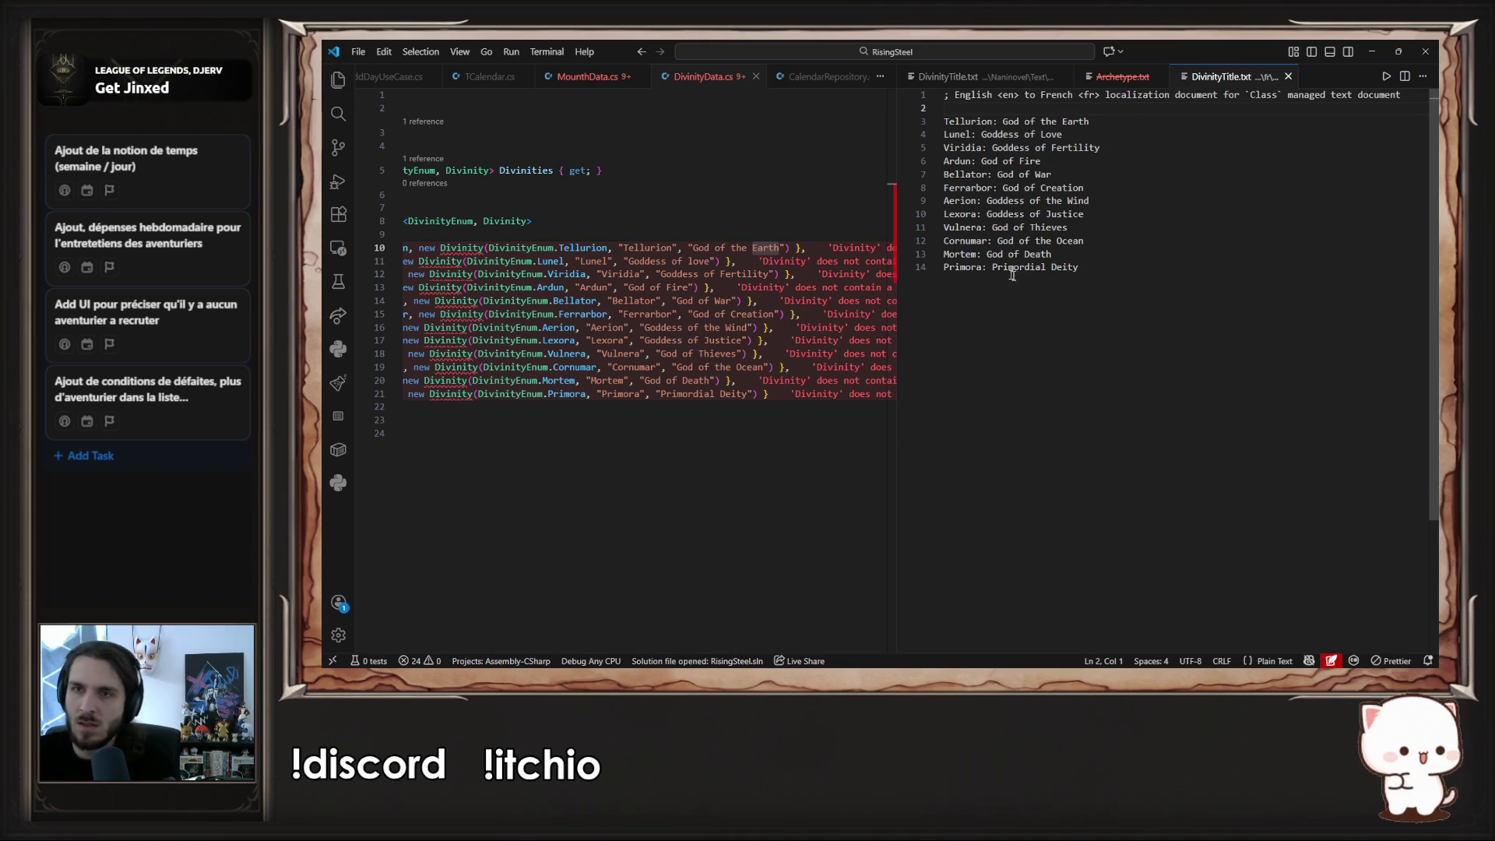
- Remove the English titles after each colon on all twelve divinity lines with a column cursor
mouse_move(1114, 267)
mouse_down()
mouse_move(1059, 267)
mouse_move(1090, 201)
mouse_move(1087, 214)
mouse_up()
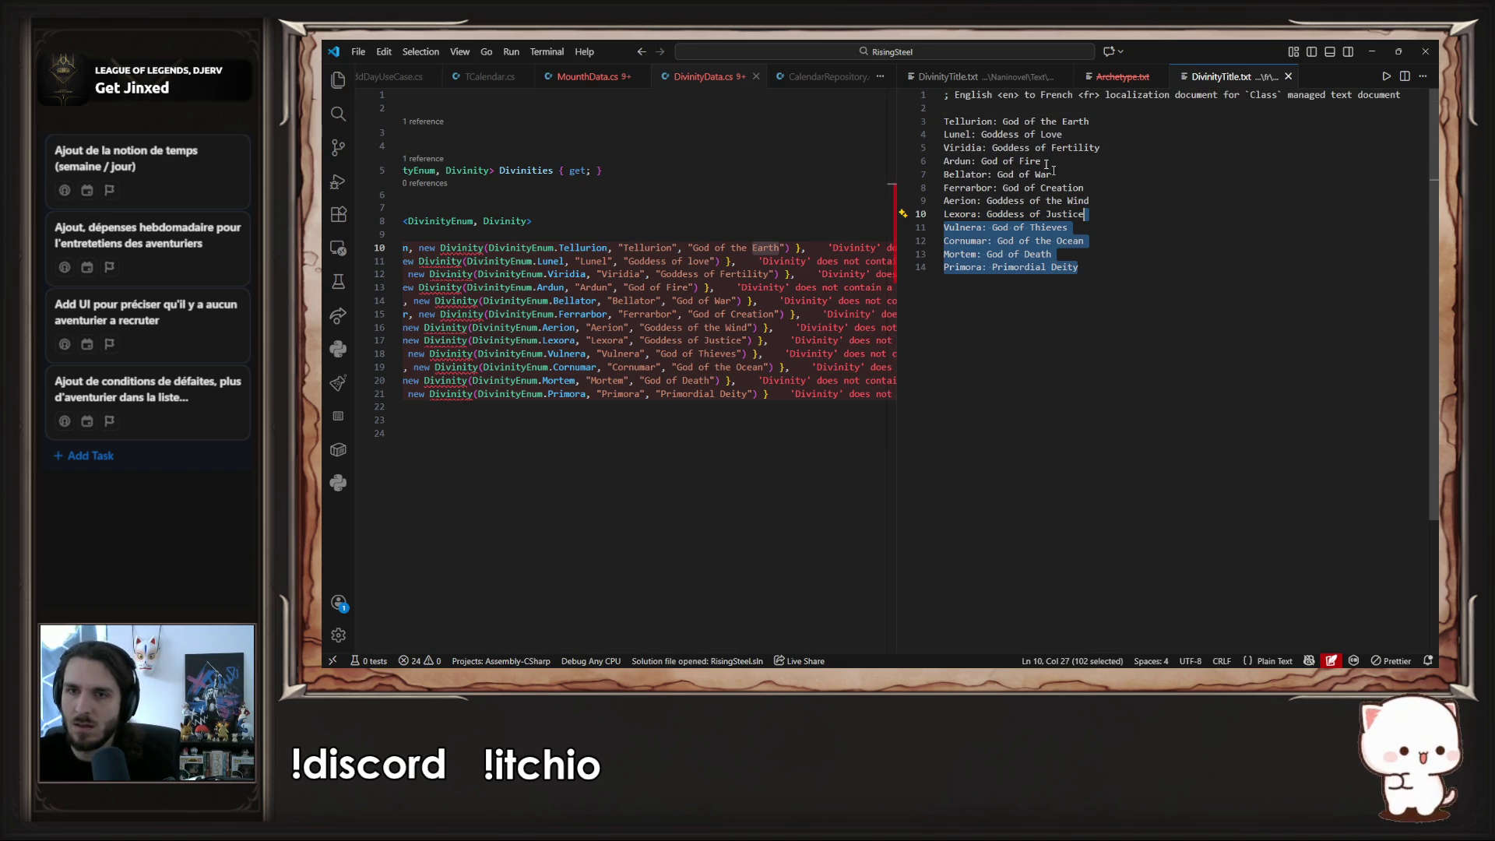
click(946, 118)
drag(945, 121, 931, 268)
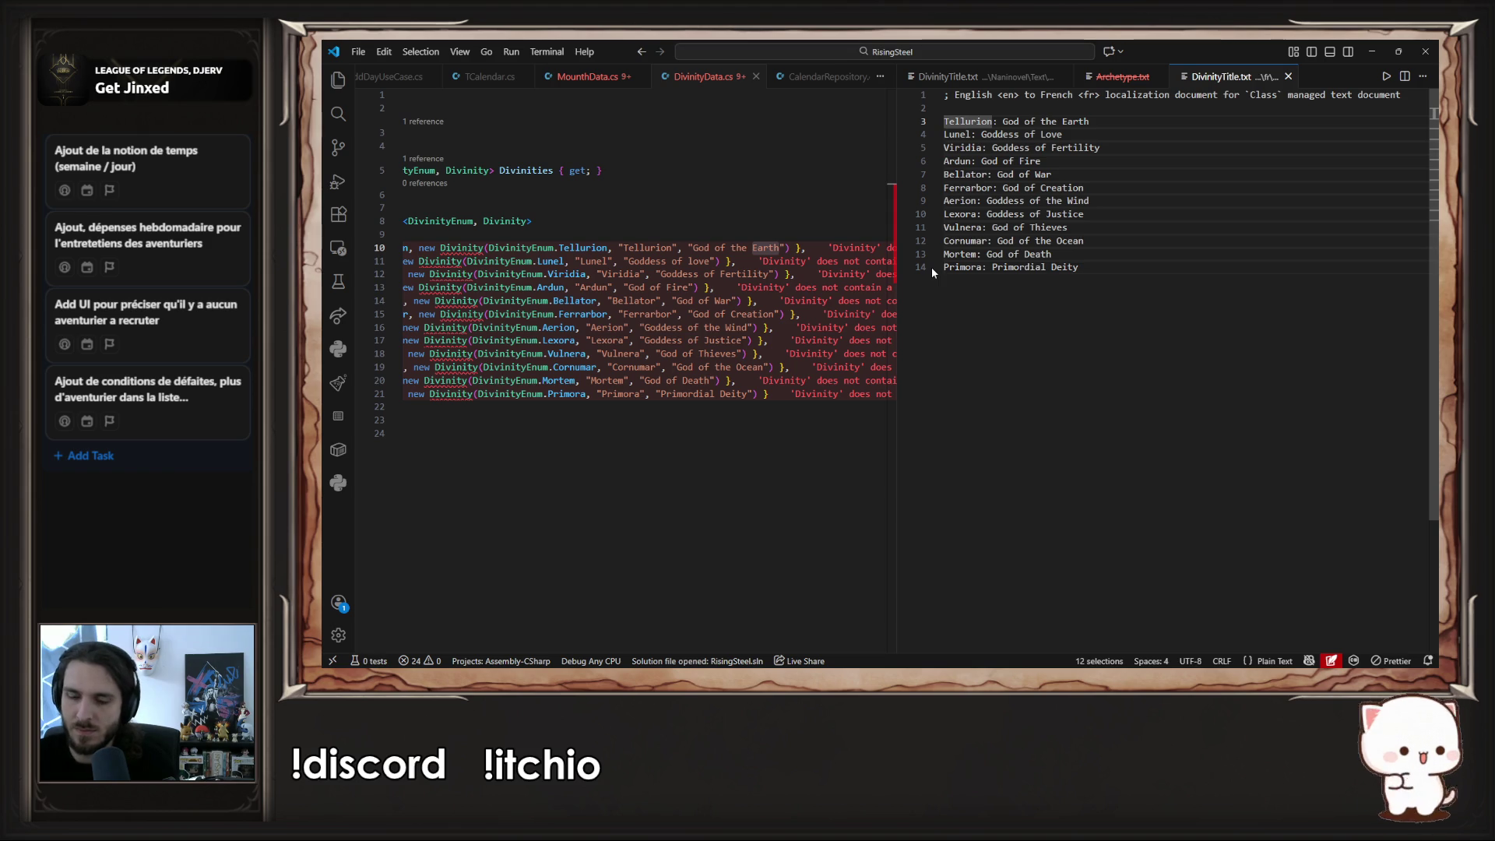
key(ctrl+Right)
key(Right)
key(Right)
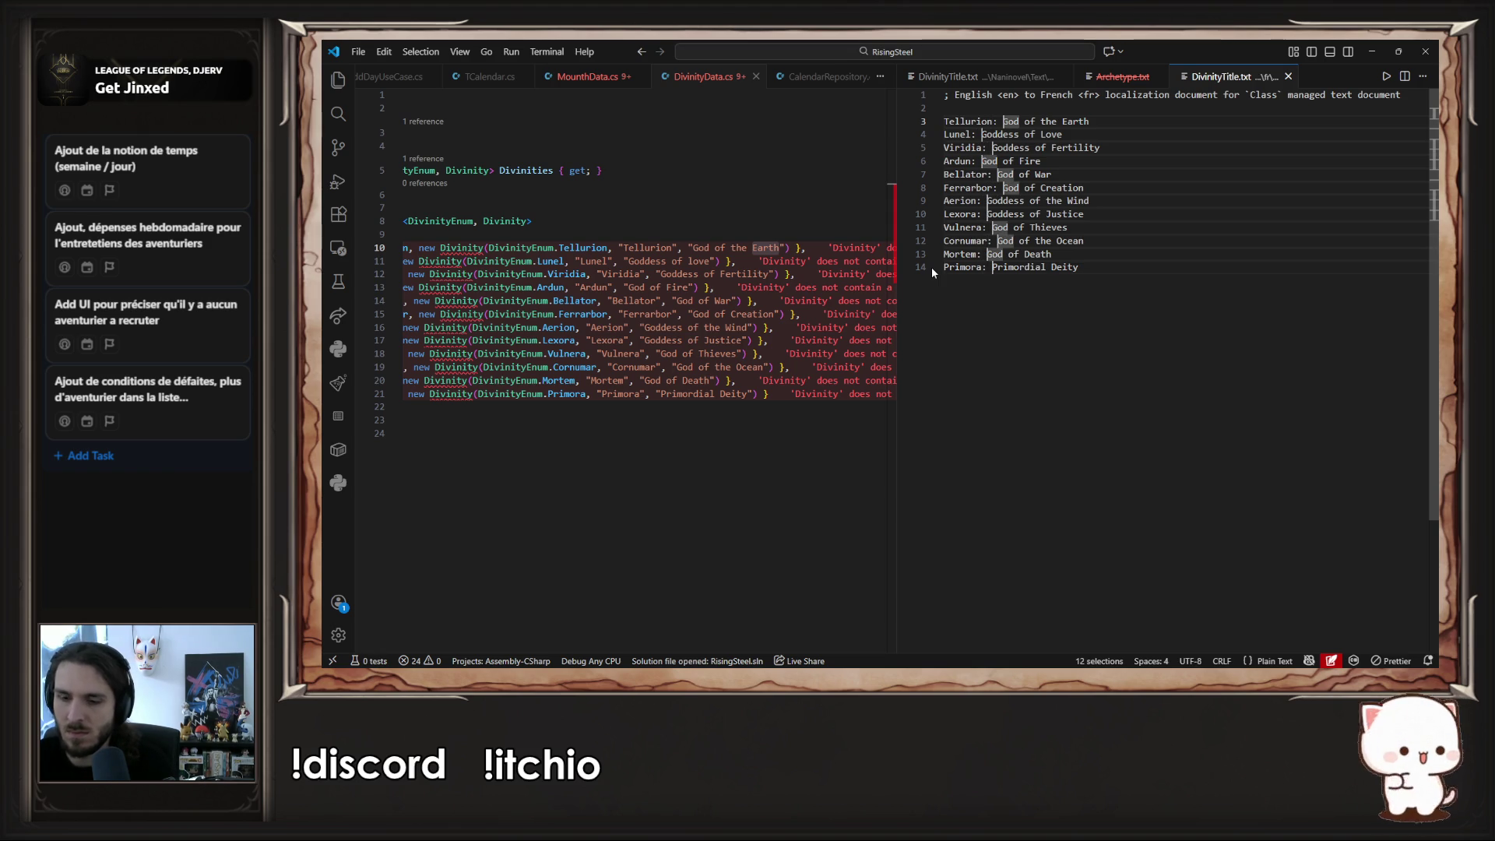
key(shift+End)
key(ctrl+c)
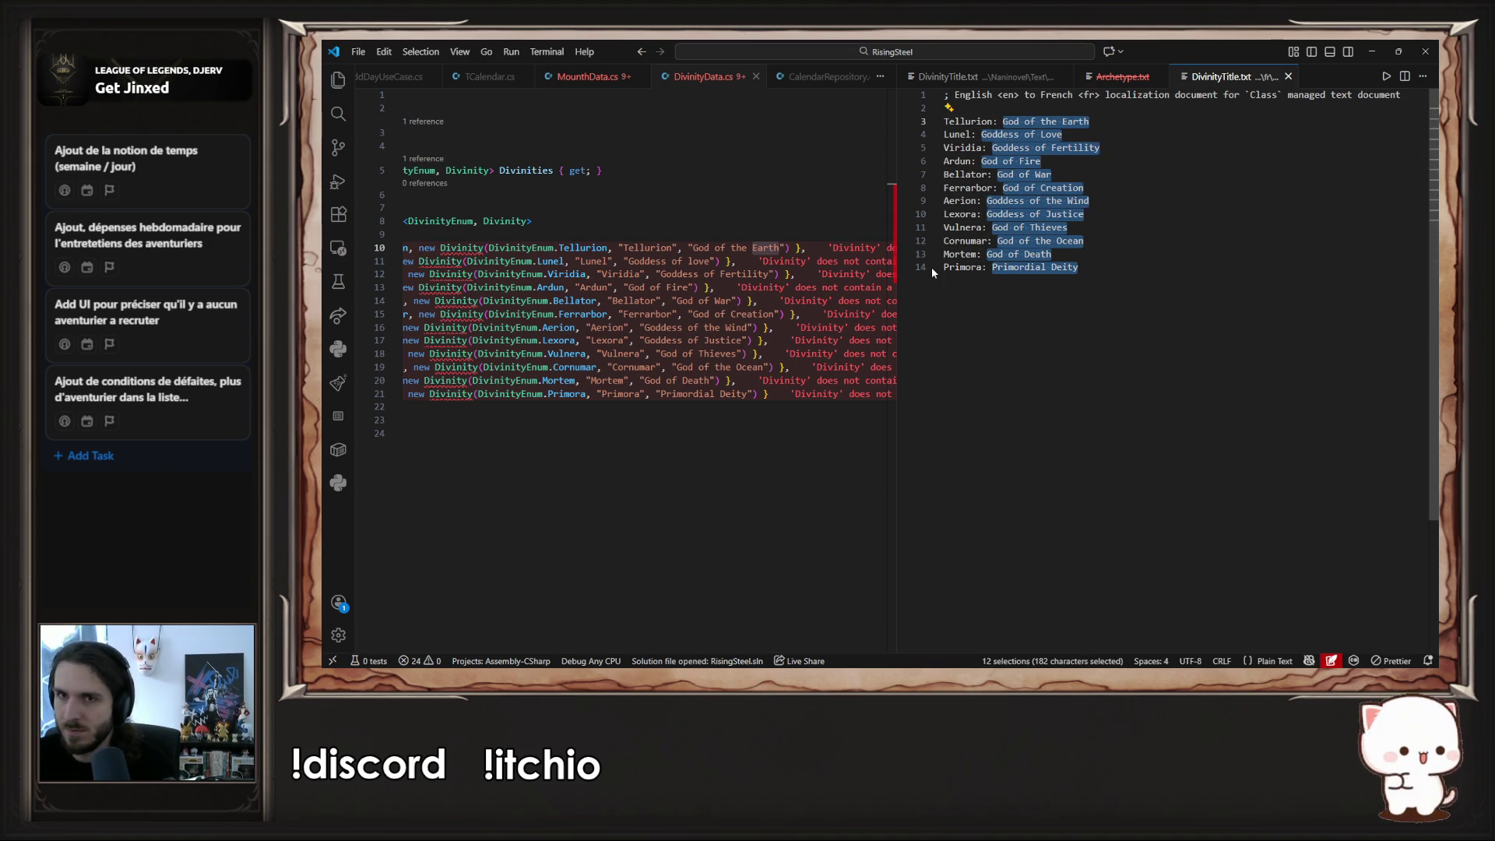
key(BackSpace)
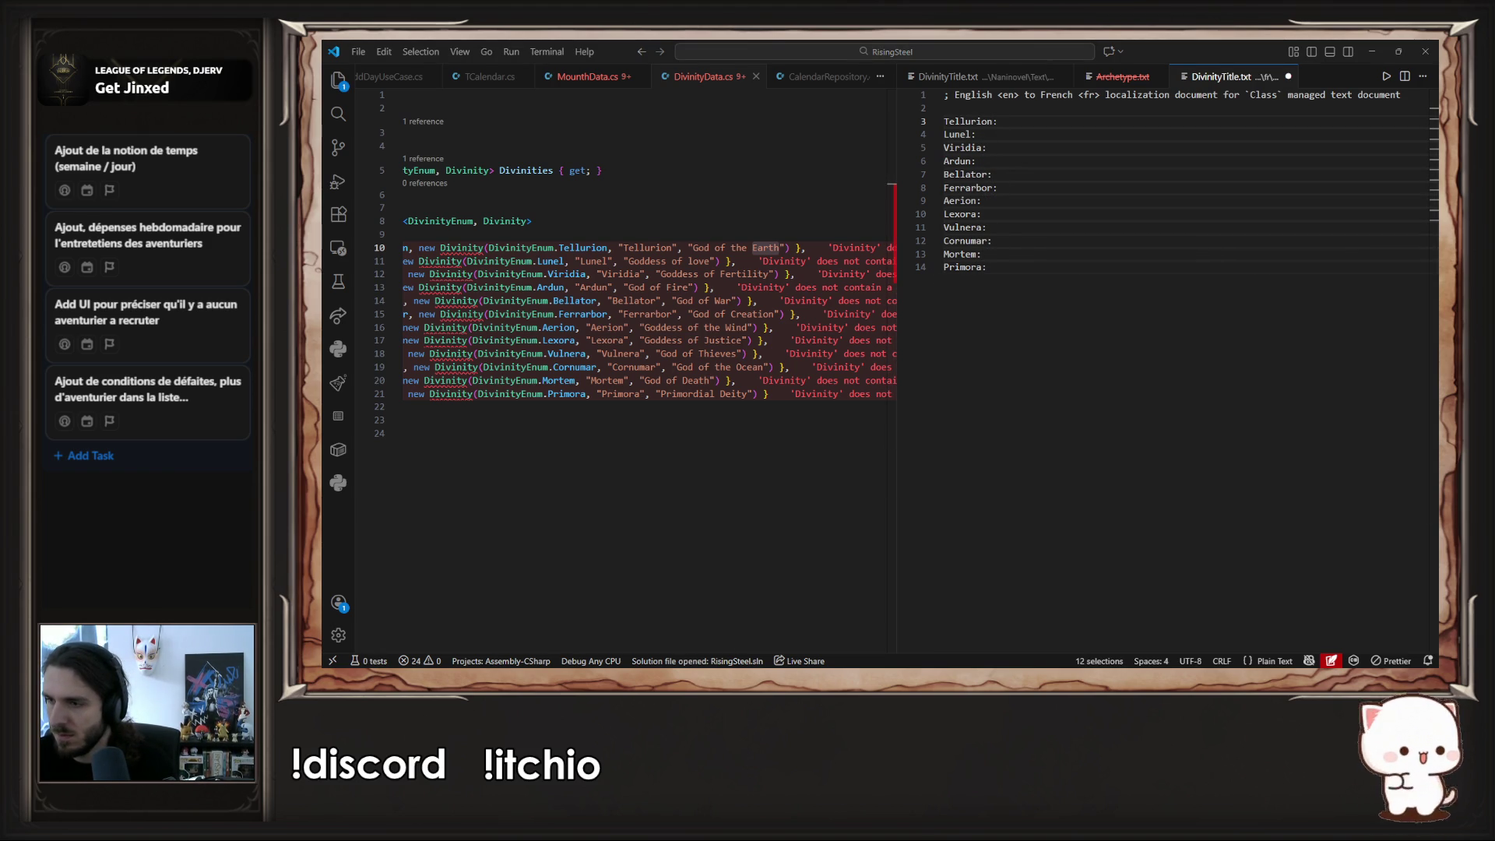
key(alt+Tab)
click(969, 69)
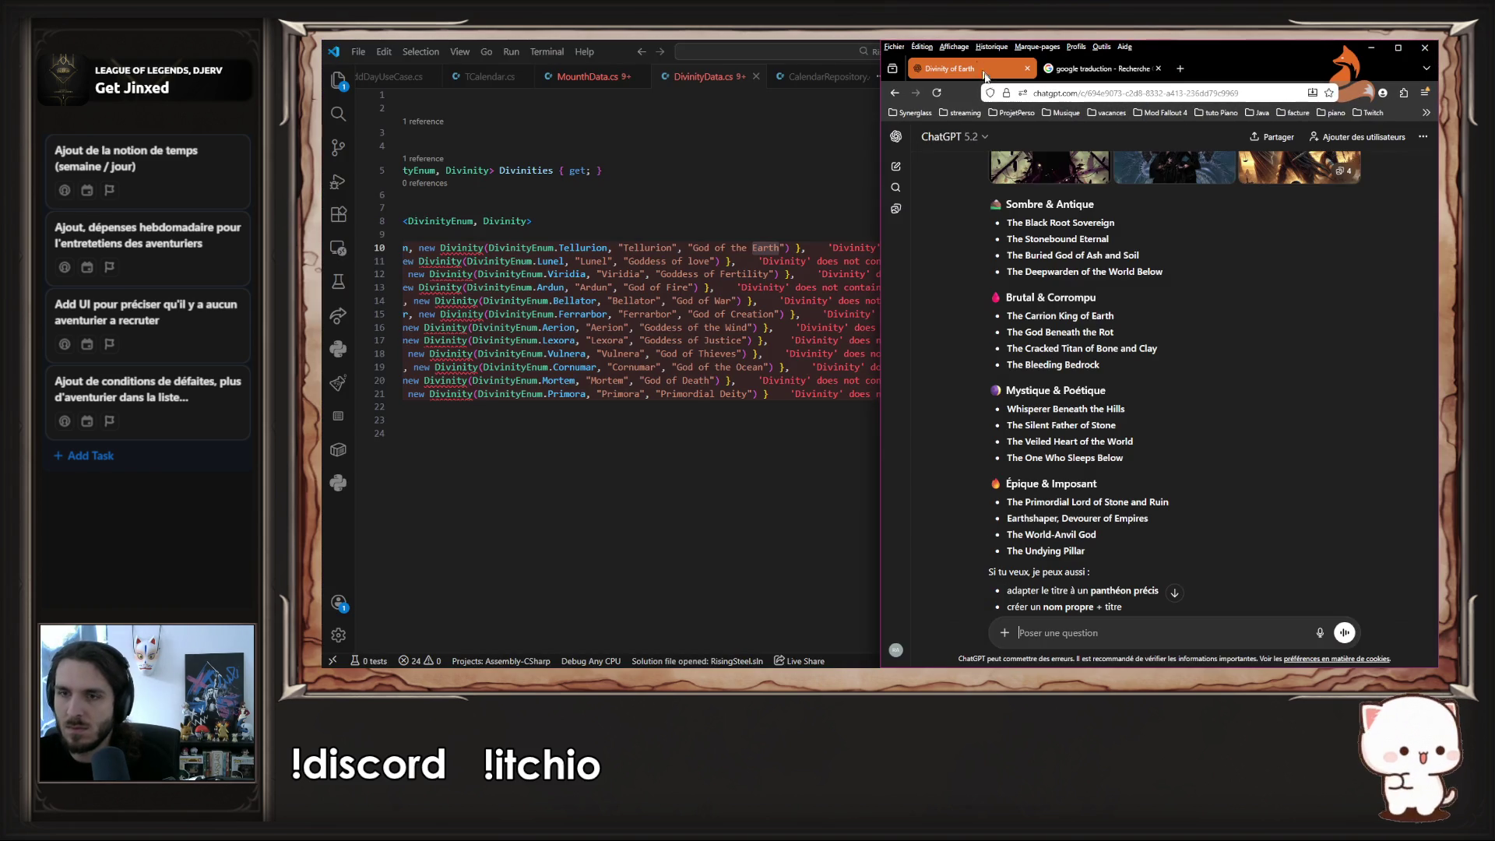
- In a new ChatGPT chat, send 'traduit ça en français :' with the twelve English divinity titles pasted
click(896, 166)
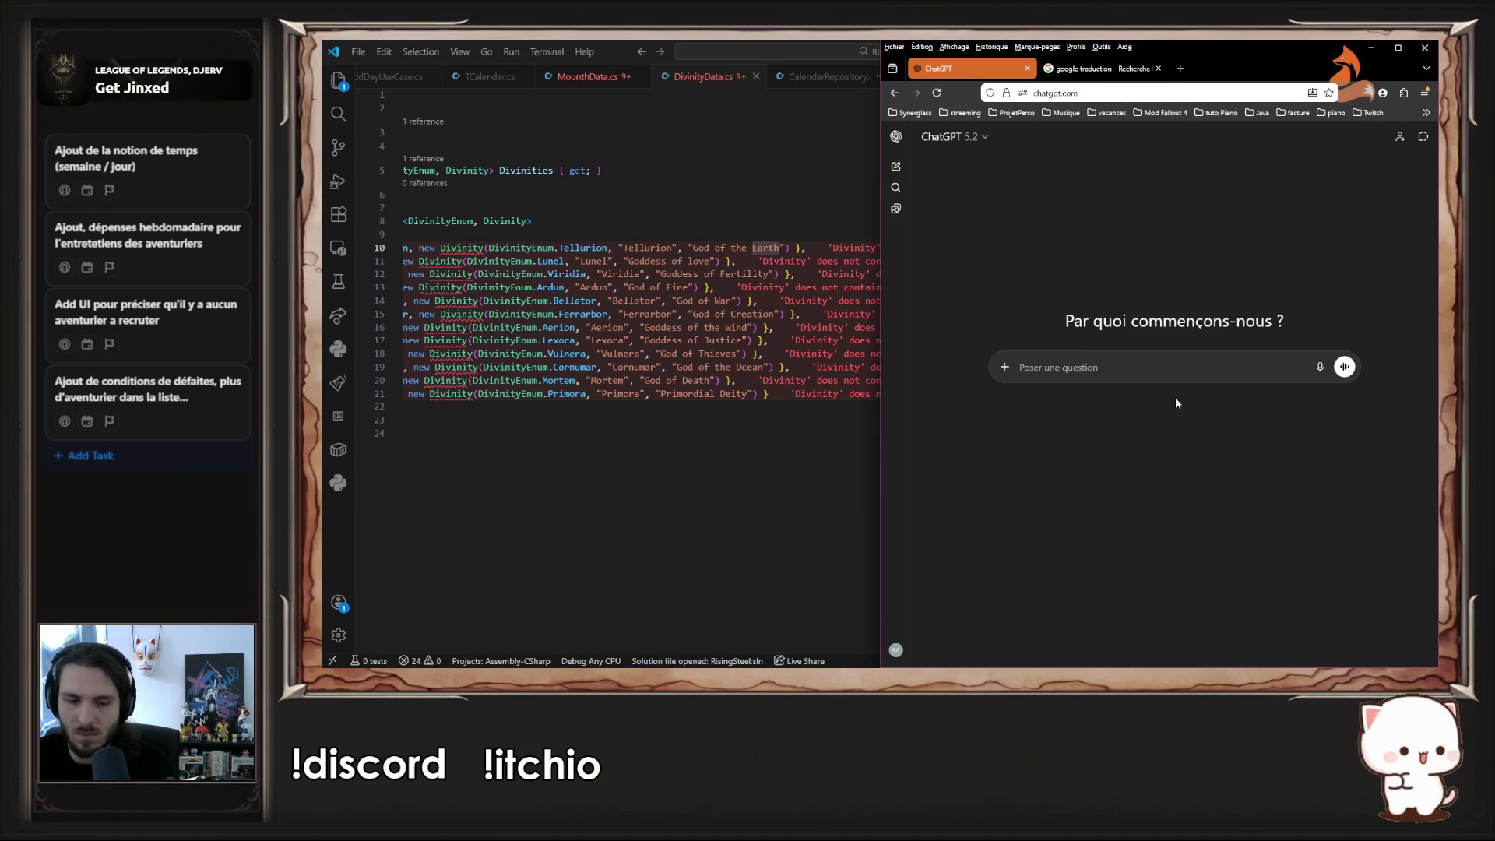
text(trqdui)
key(BackSpace)
key(BackSpace)
key(BackSpace)
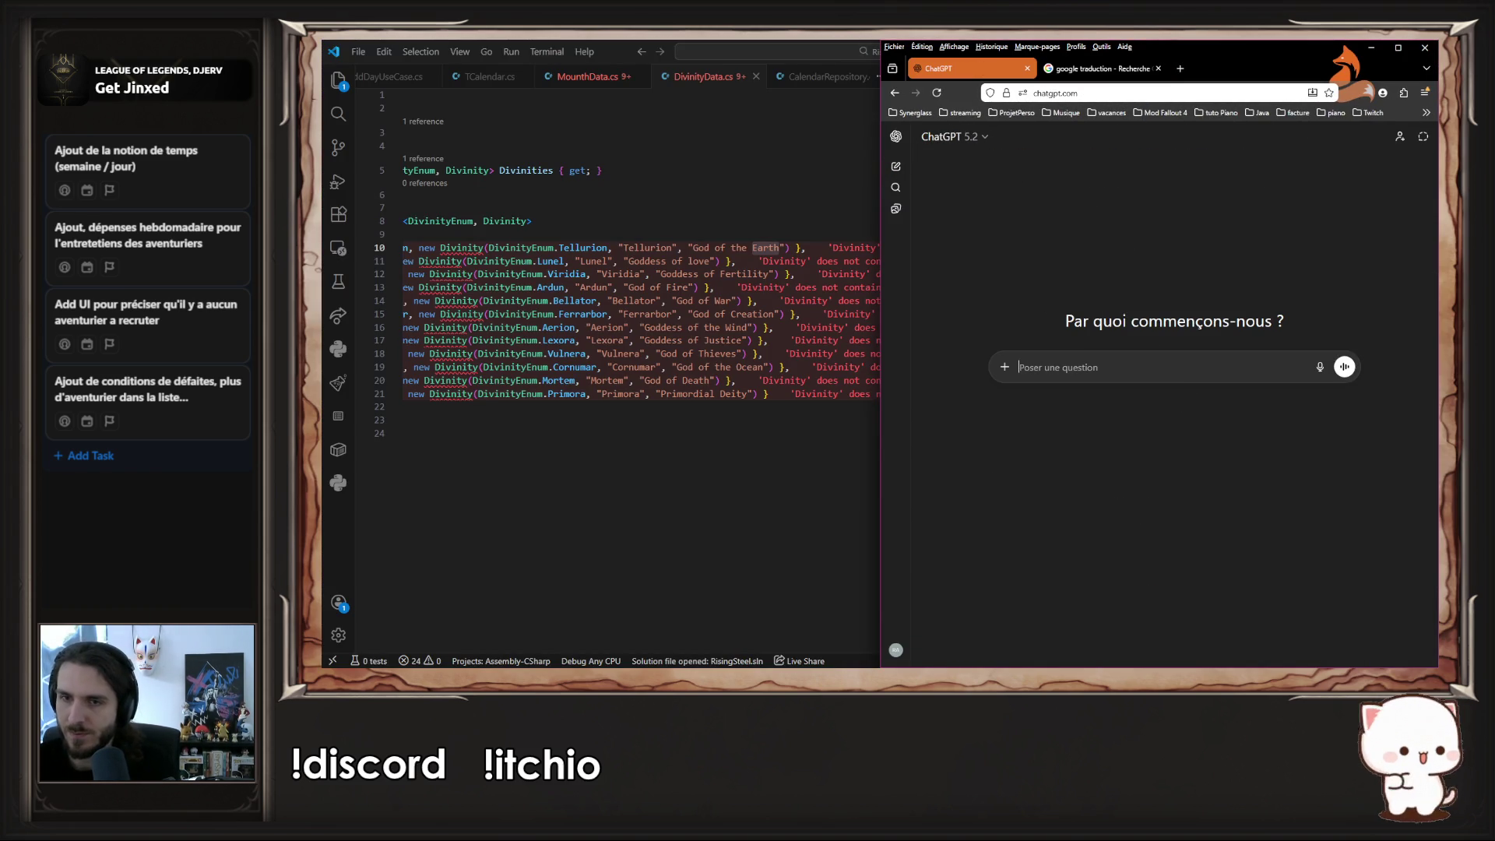
text(traduit ç)
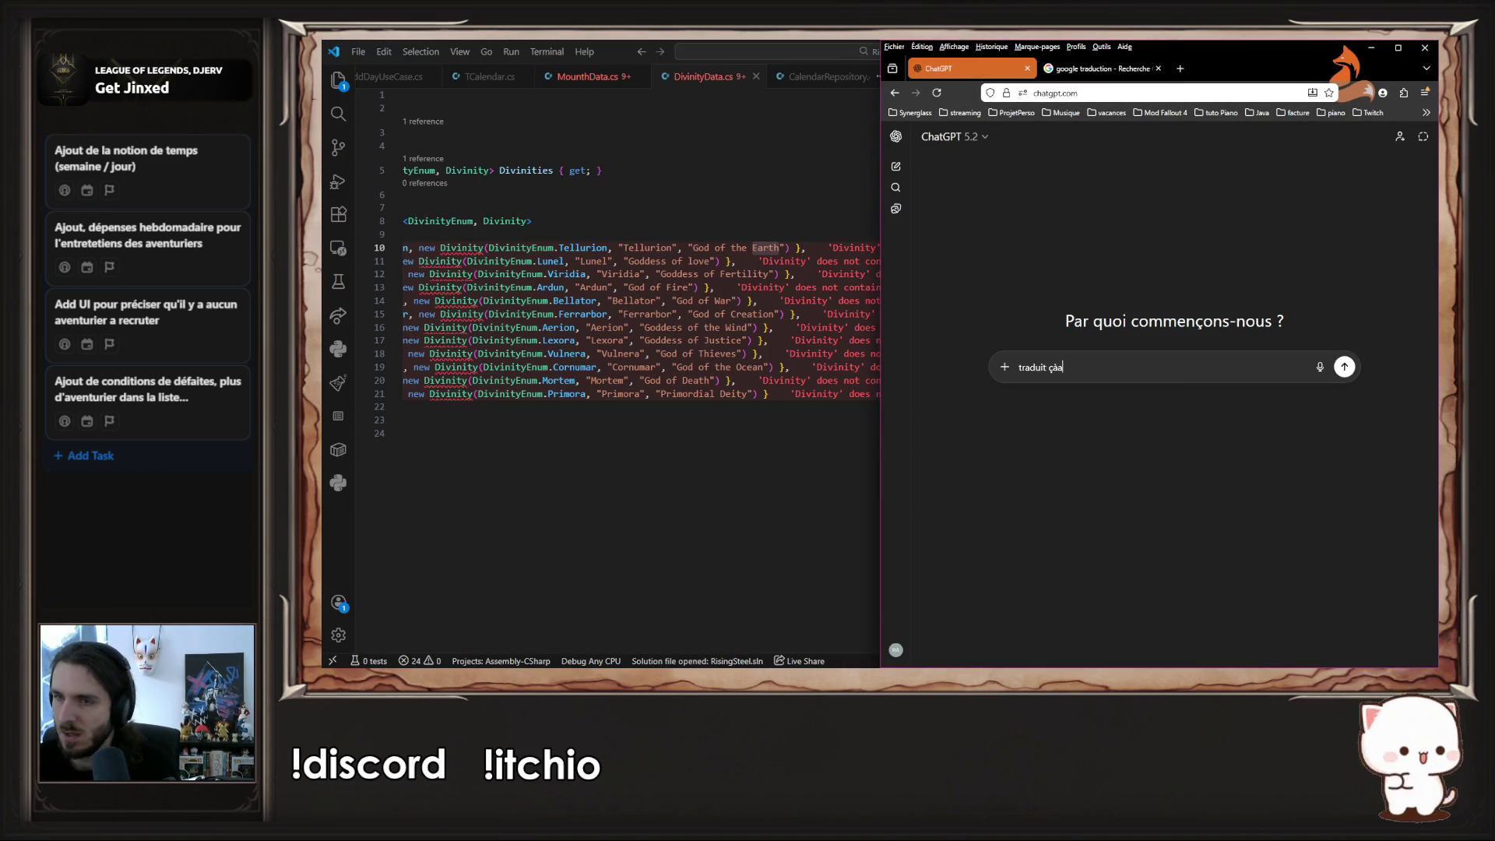
text(a en français :)
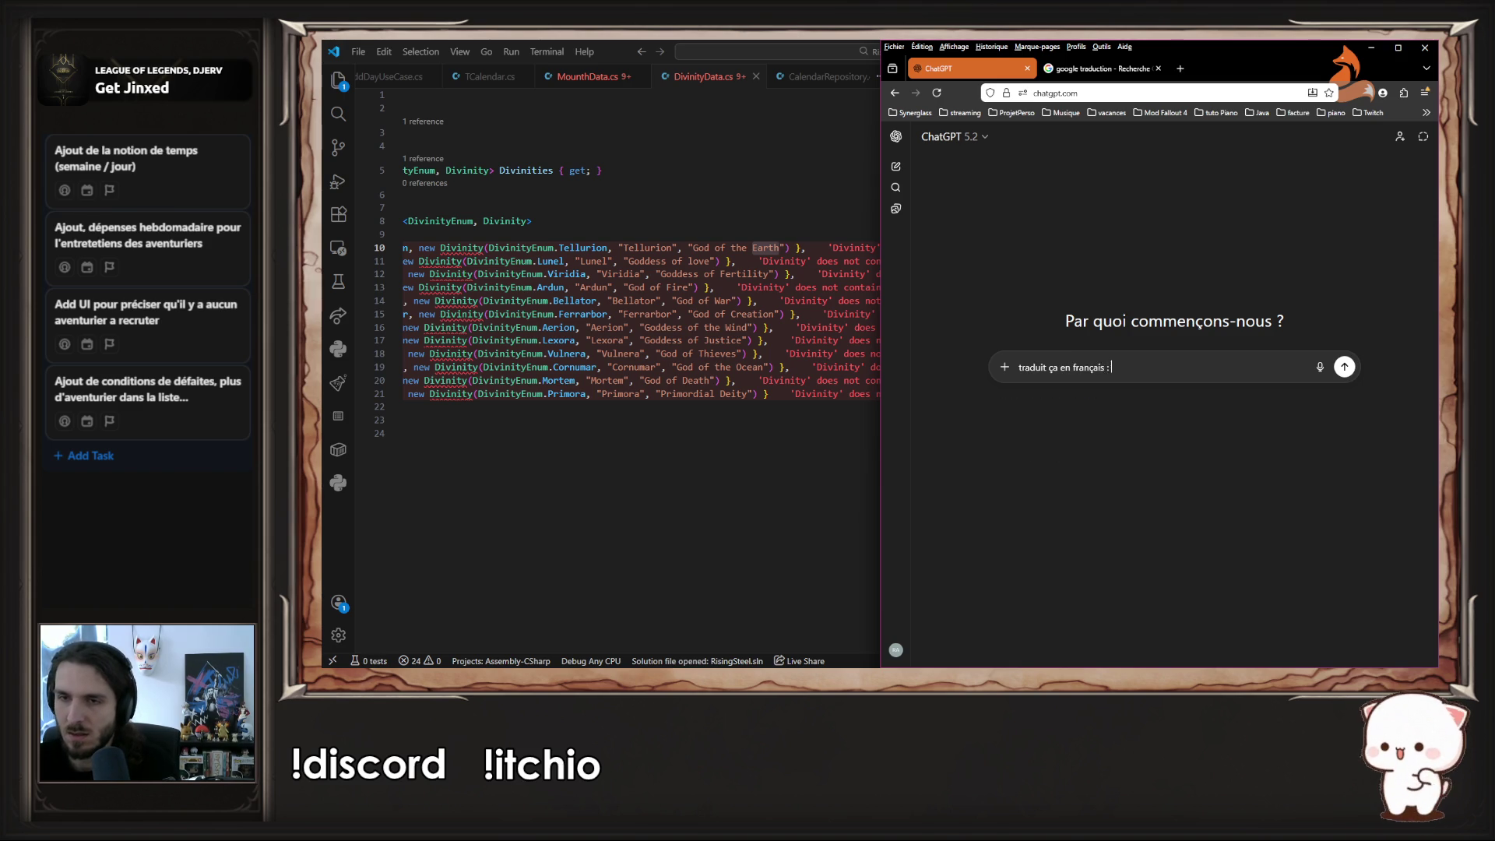
key(ctrl+v)
key(Return)
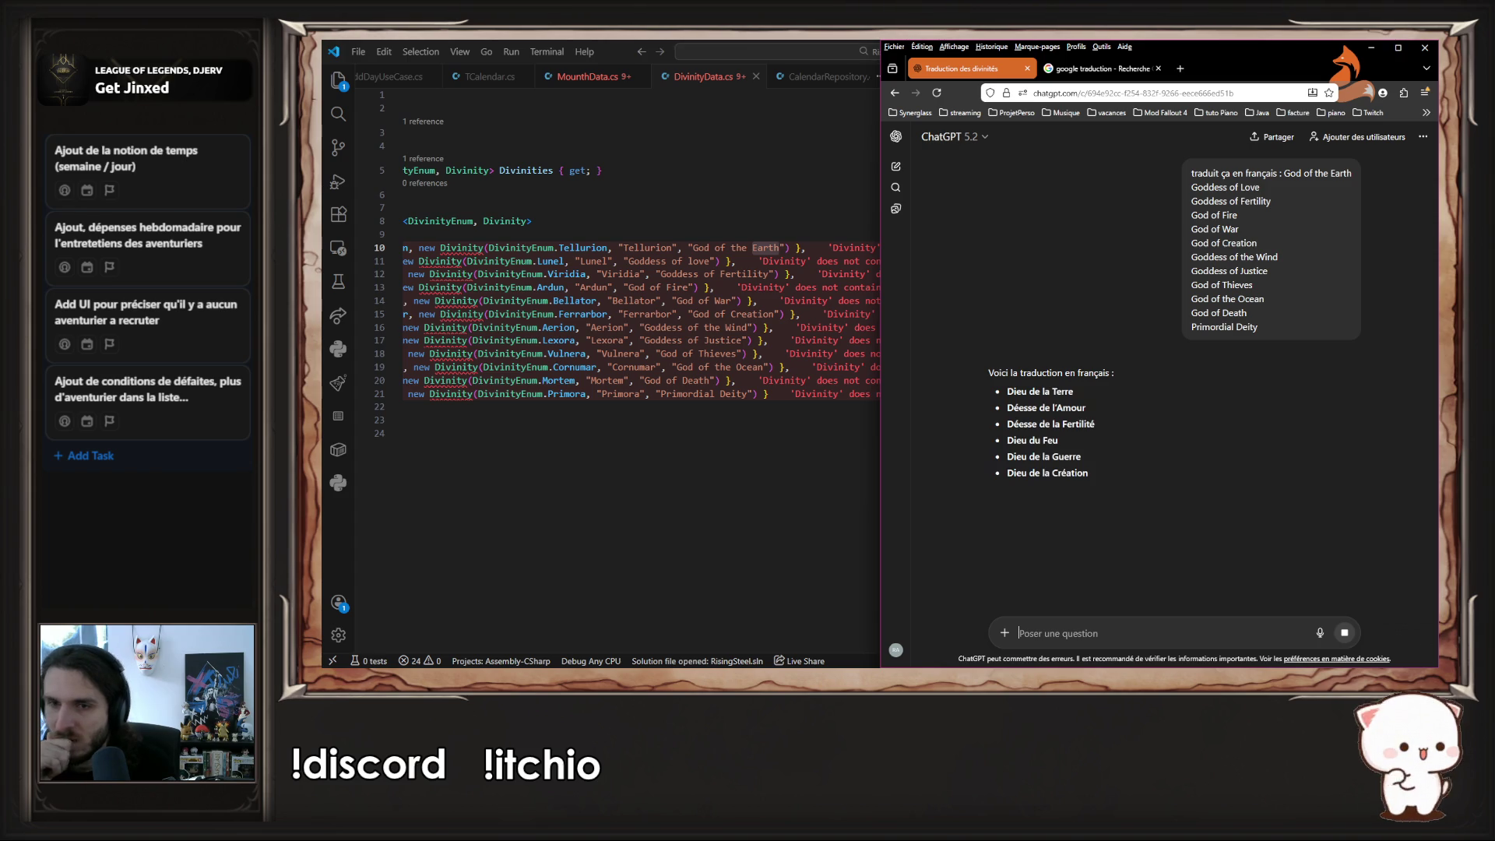
mouse_move(1260, 69)
mouse_down()
mouse_move(1267, 84)
mouse_move(843, 189)
mouse_move(322, 207)
mouse_up()
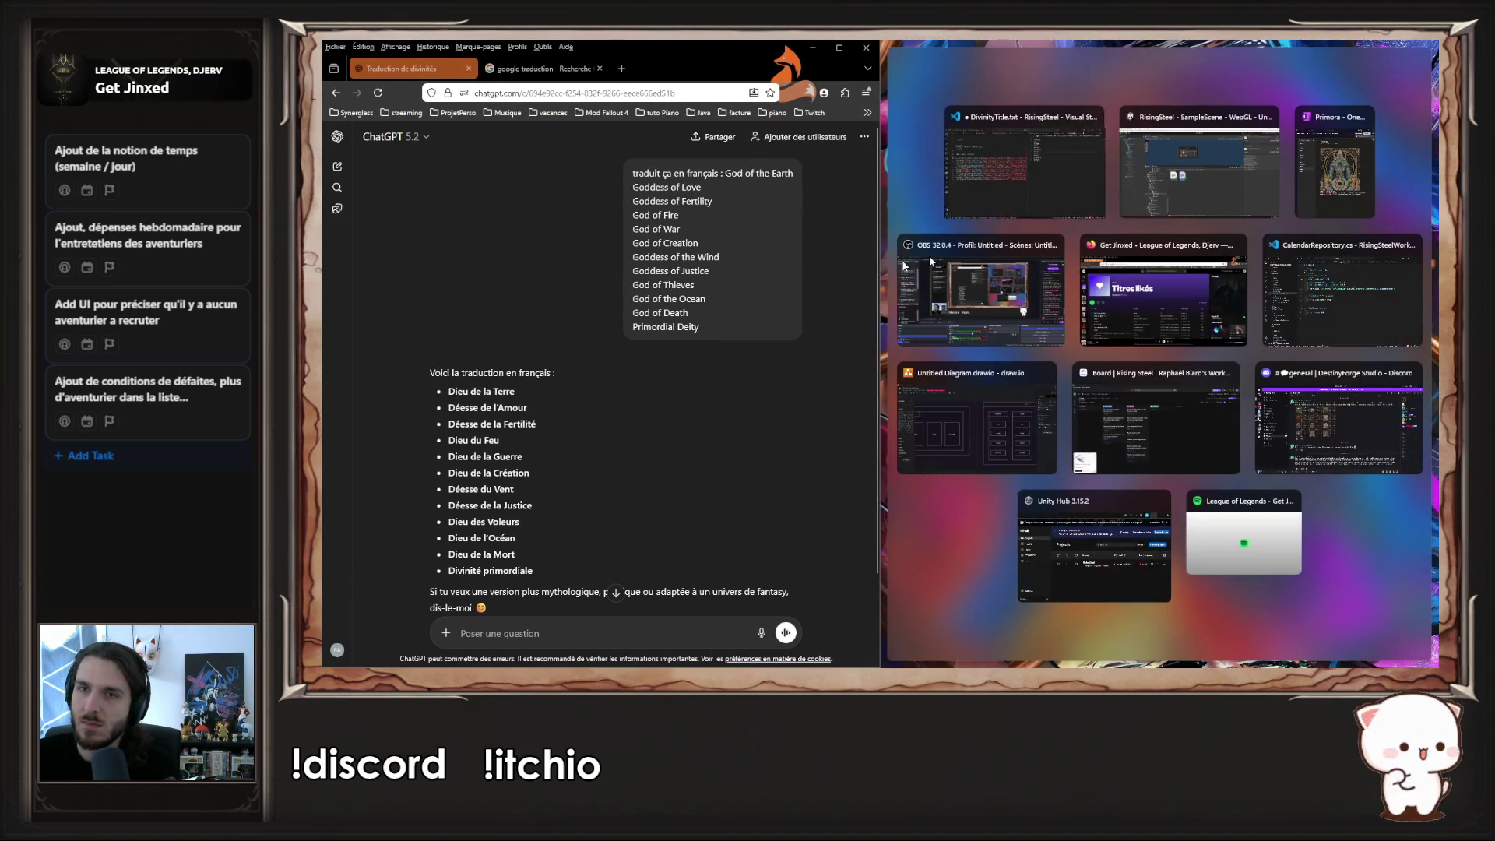
- Dock VS Code beside ChatGPT, close the other code file, select the French list, and refocus DivinityTitle.txt
click(1013, 184)
click(990, 78)
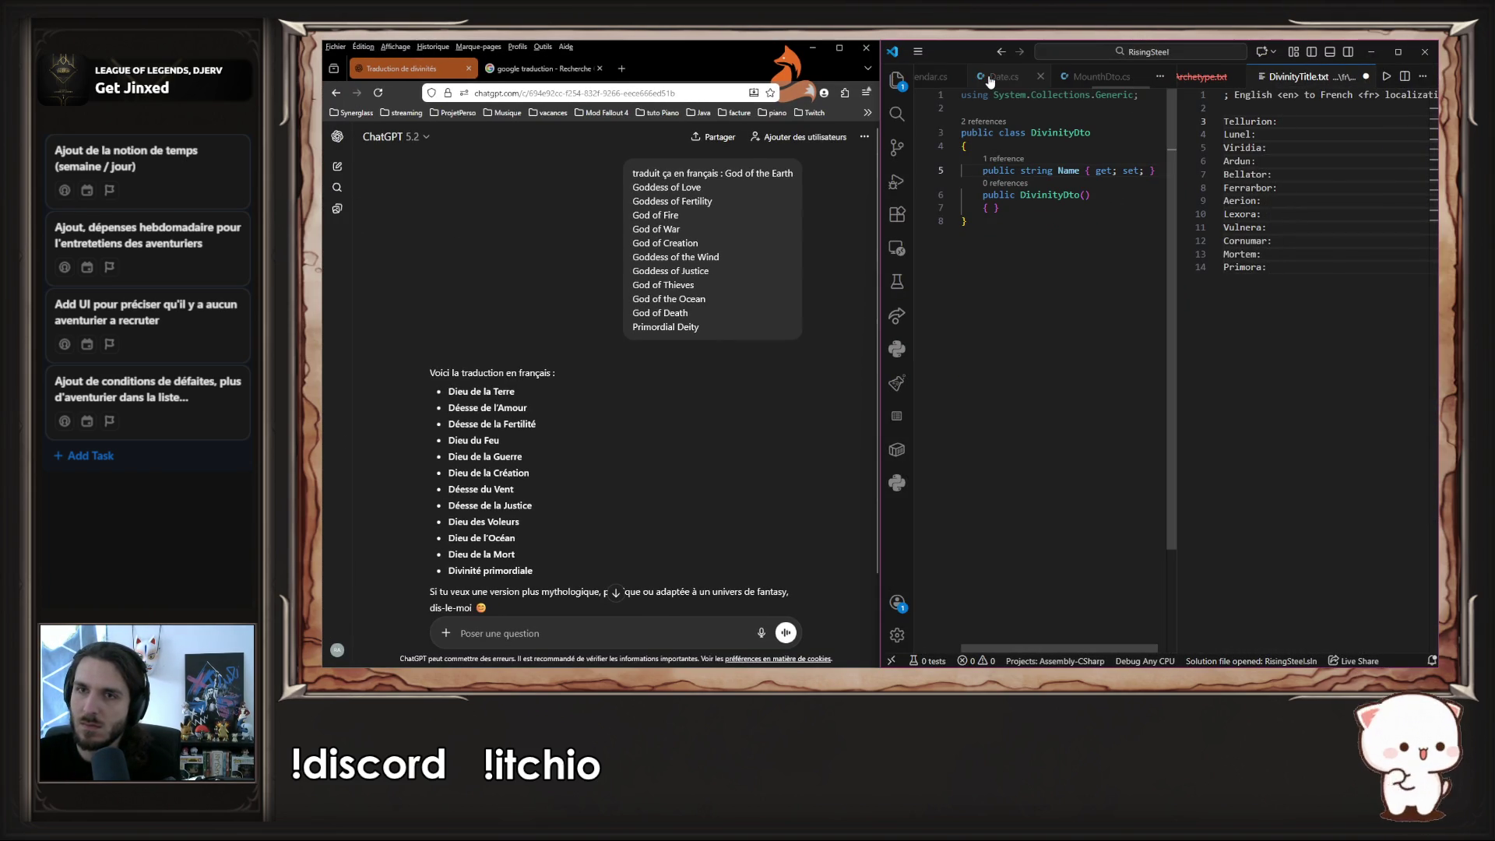
key(ctrl+w)
key(ctrl+w)
key(ctrl+w)
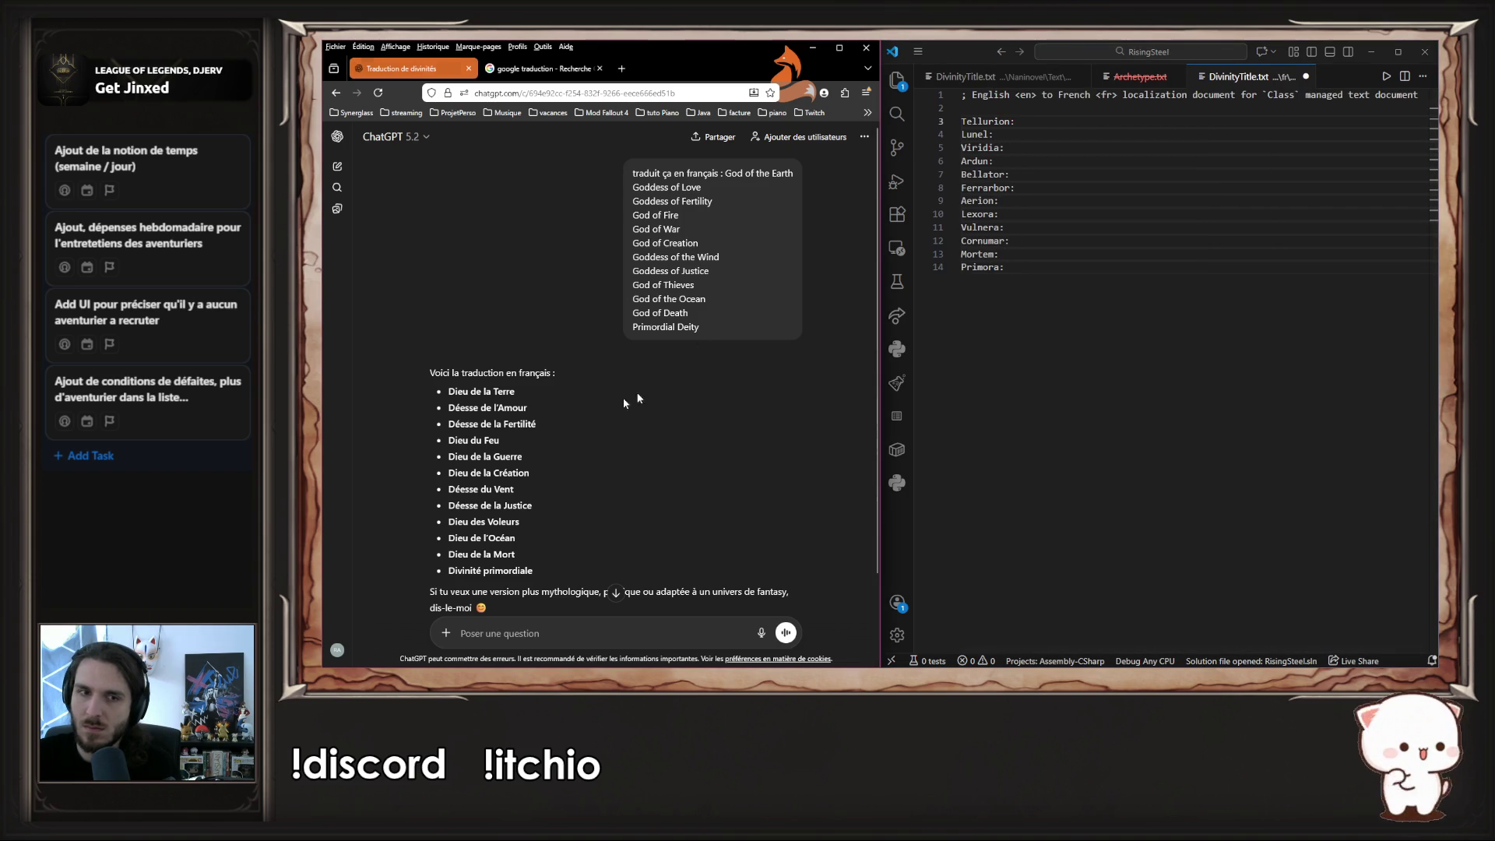
mouse_move(550, 572)
mouse_down()
mouse_move(452, 459)
mouse_move(450, 391)
mouse_up()
click(1106, 152)
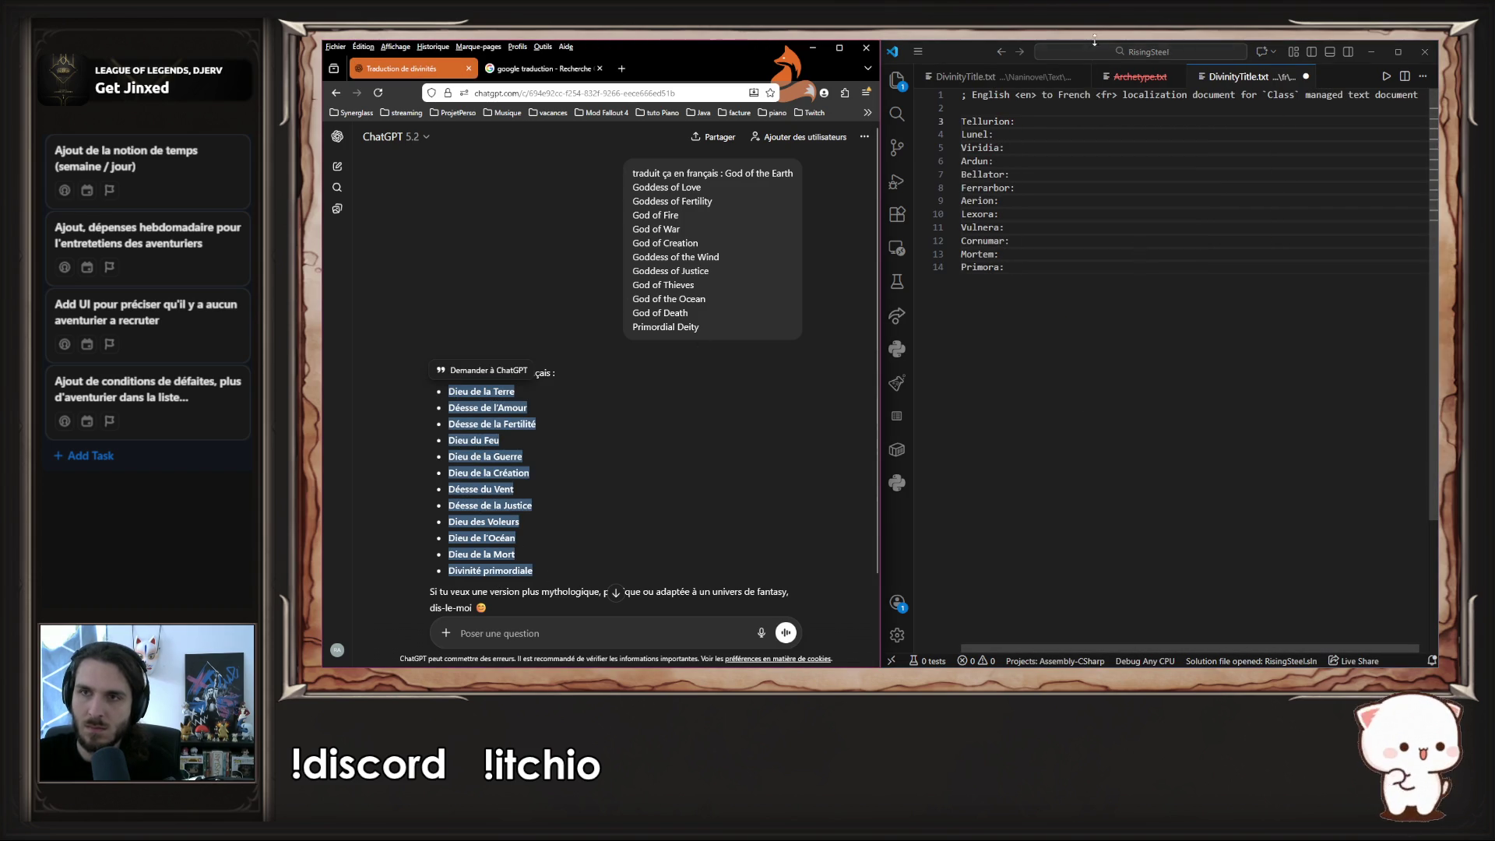